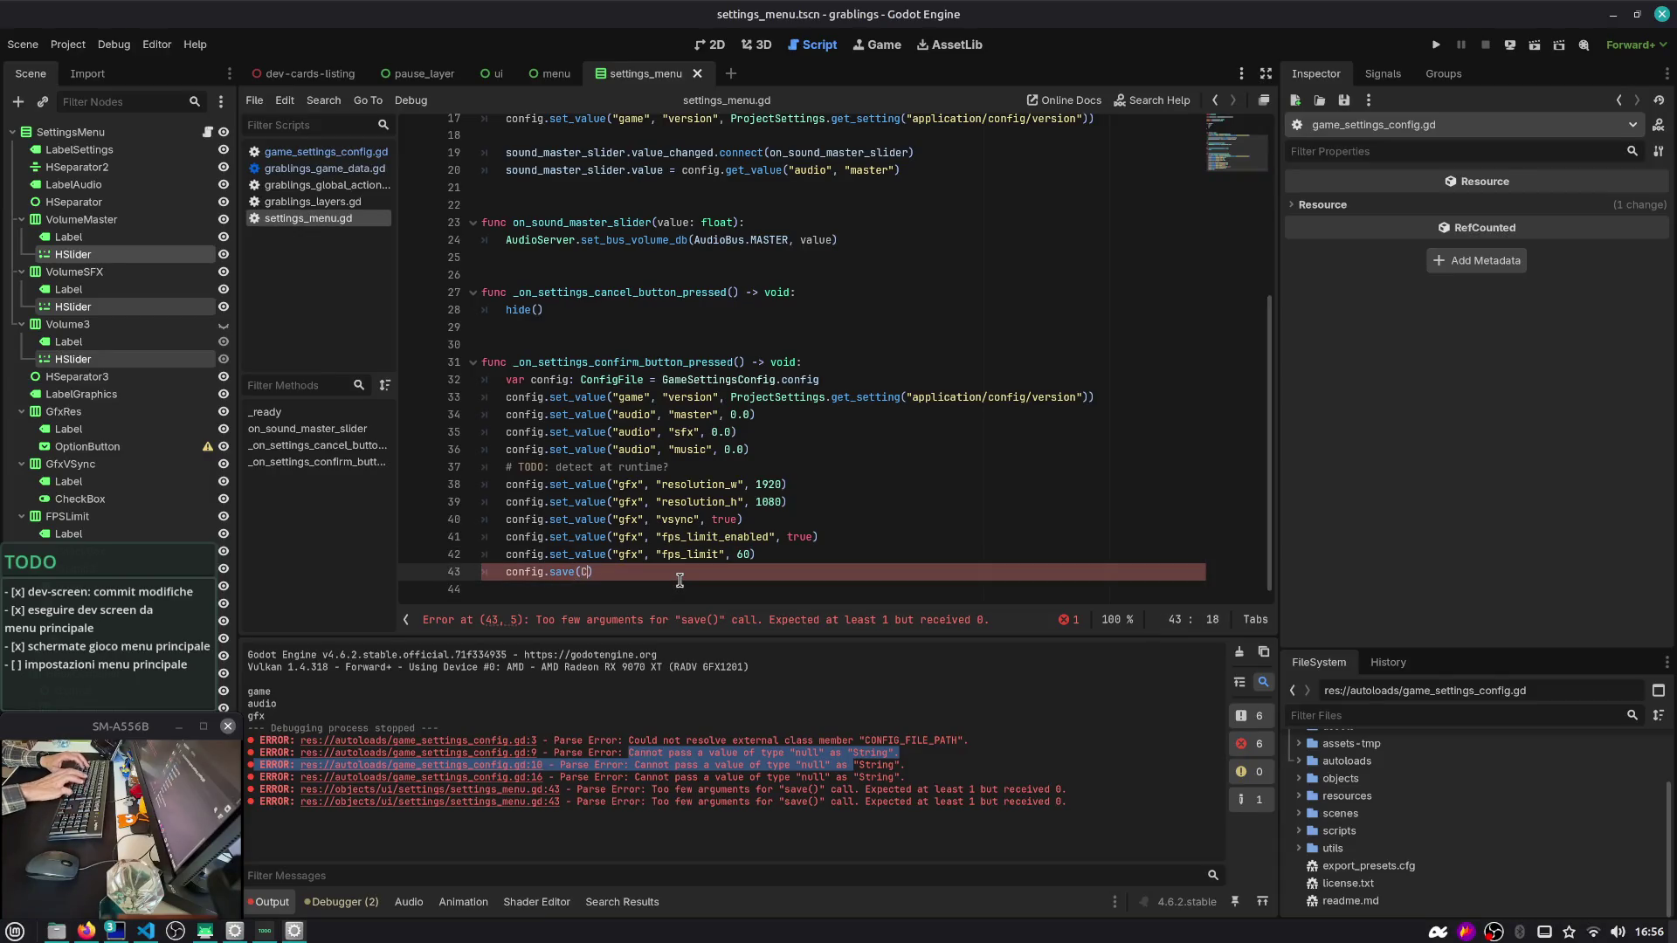
Step: Complete config.save(CONFIG_FILE_PATH) on line 43 and comment out lines 35–42
{"action": "type", "text": "_"}
{"action": "key", "text": "Return"}
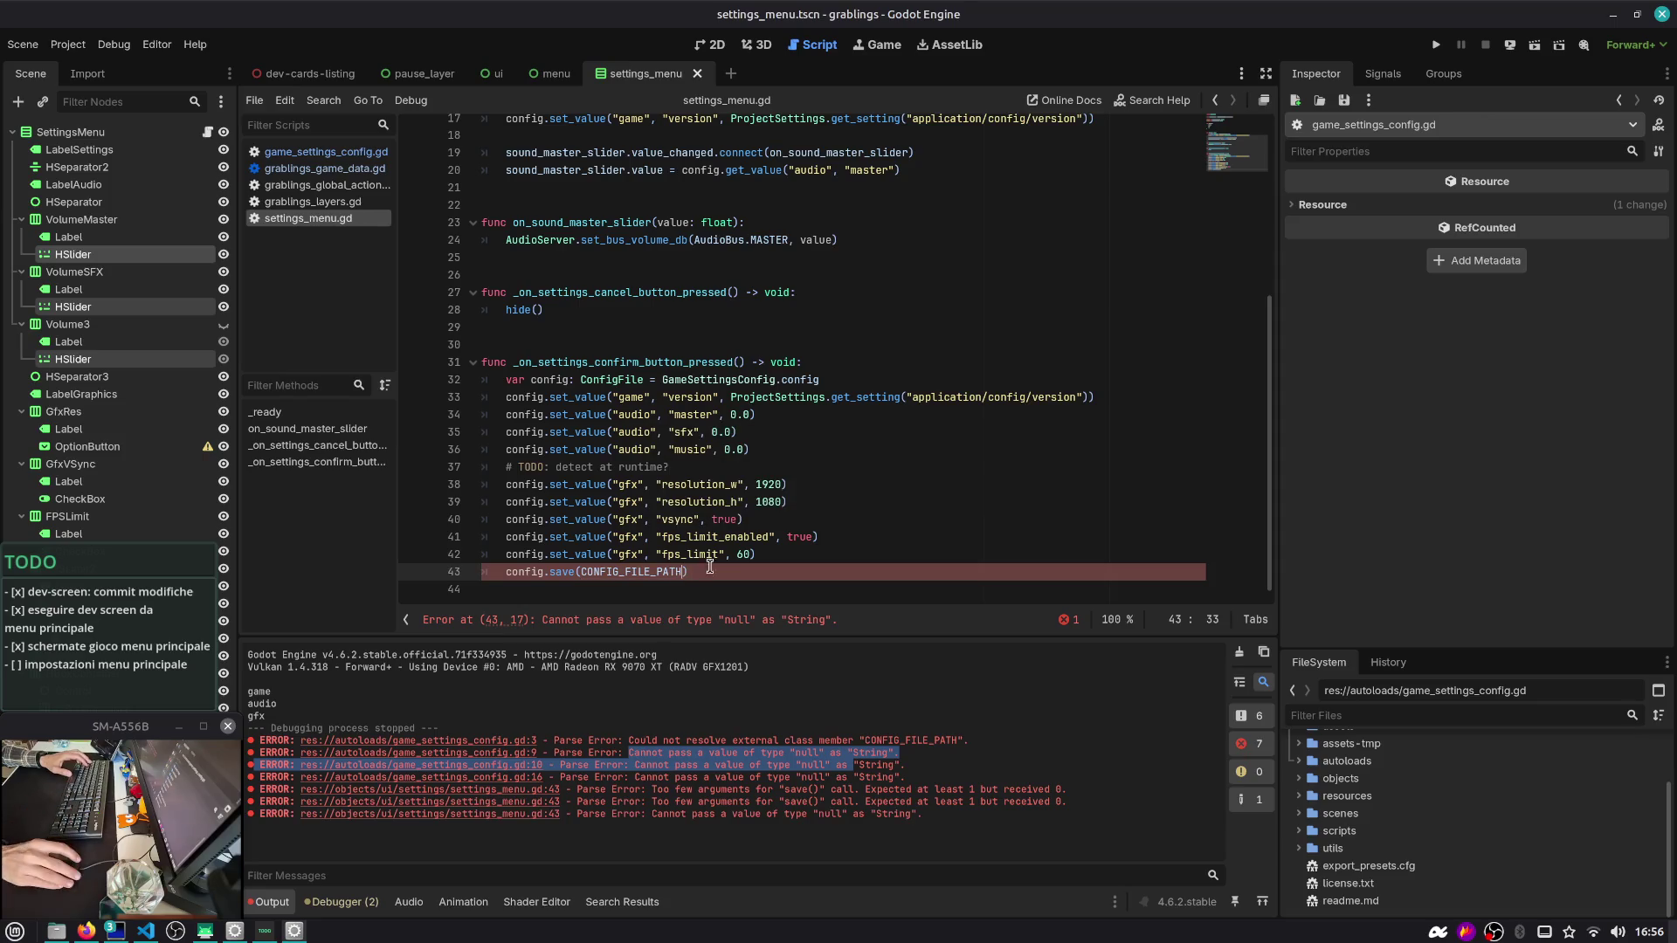
{"action": "key", "text": "Up"}
{"action": "key", "text": "End"}
{"action": "left_click", "coordinate": [726, 432], "text": "shift"}
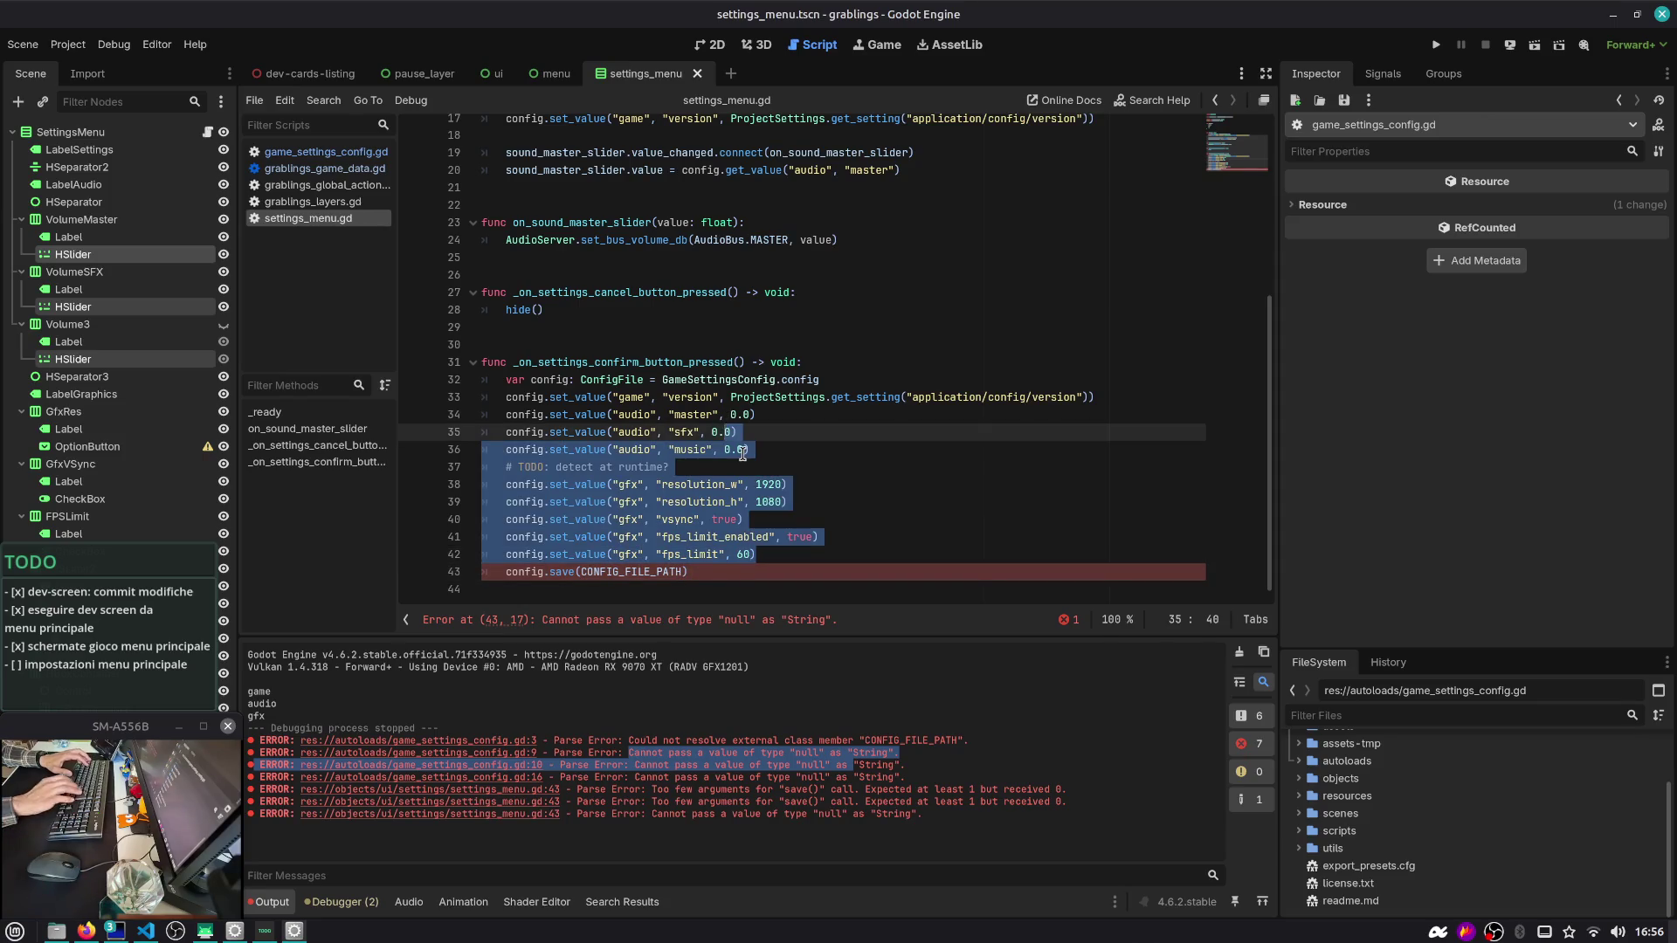
{"action": "key", "text": "ctrl+k"}
{"action": "left_click", "coordinate": [729, 414]}
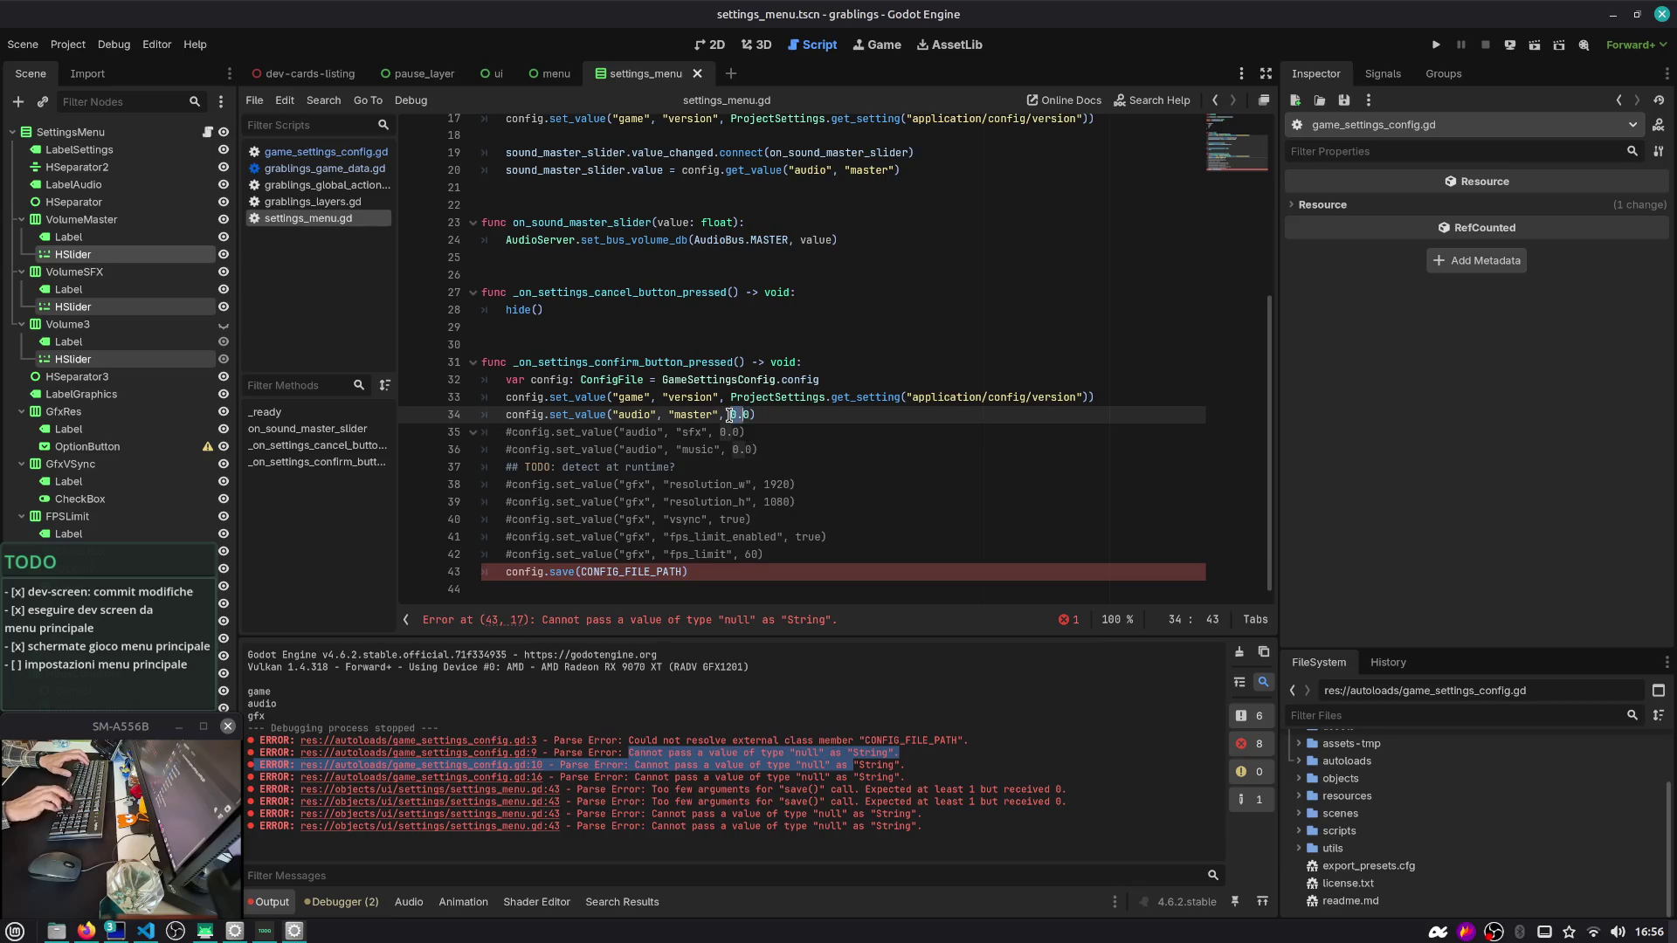
Step: Try typing the CONFIG_FILE_PATH constant on line 3 as StringName, remove the annotation, and save
{"action": "left_click", "coordinate": [620, 570], "text": "ctrl"}
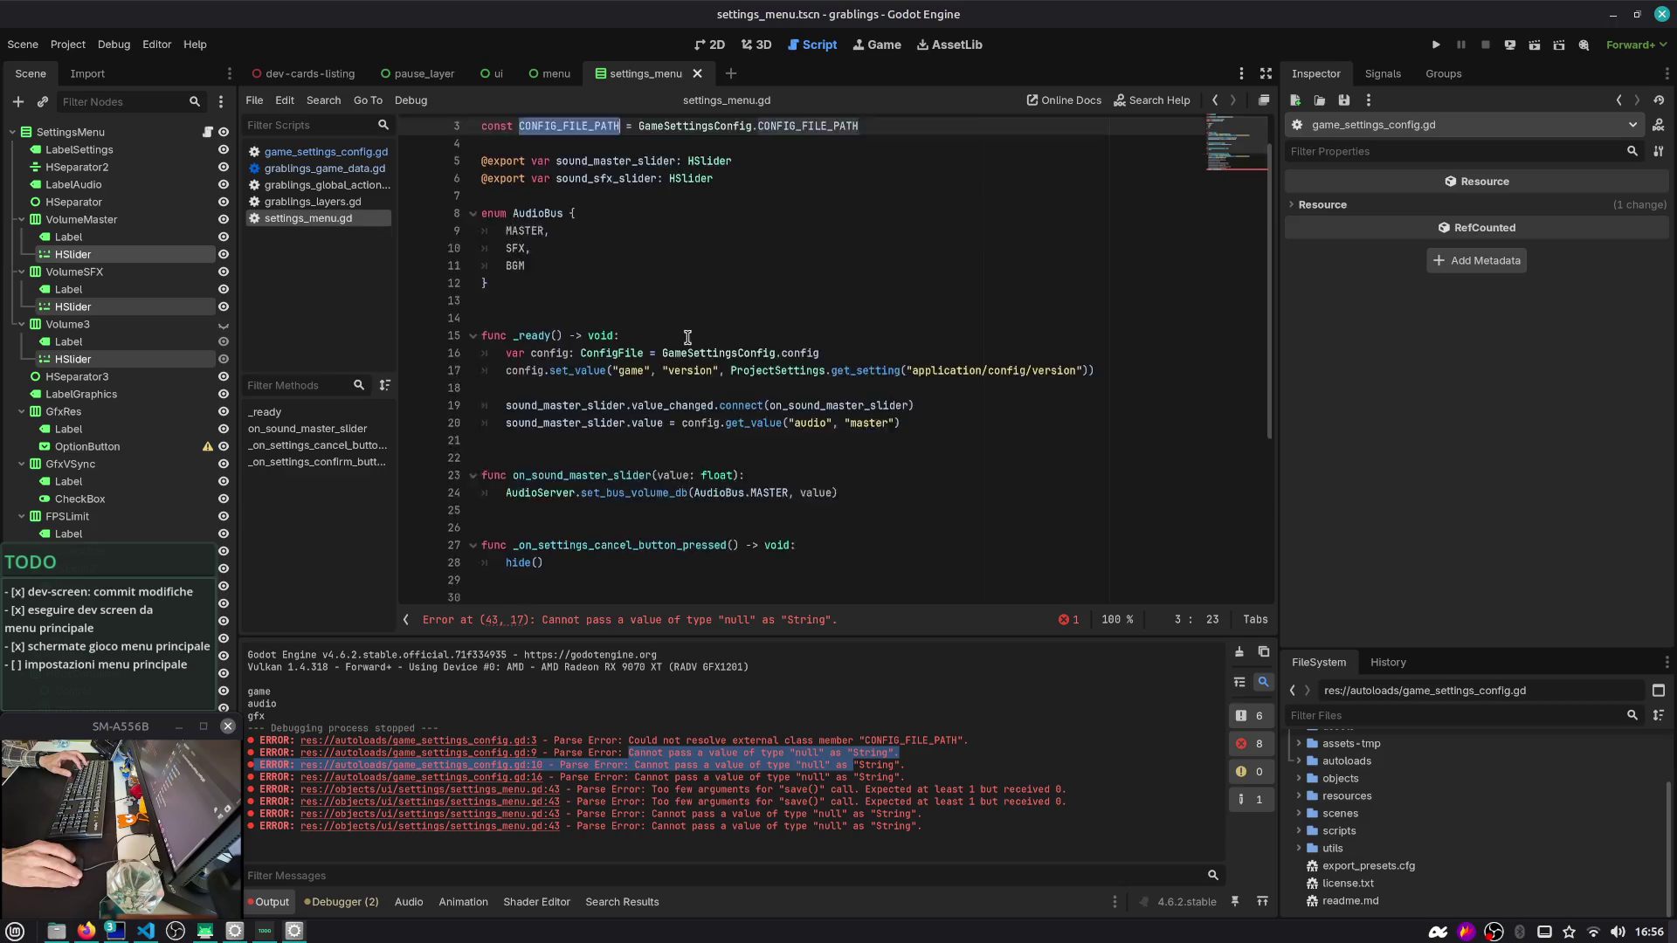
{"action": "scroll", "coordinate": [642, 491], "scroll_direction": "down", "scroll_amount": 5}
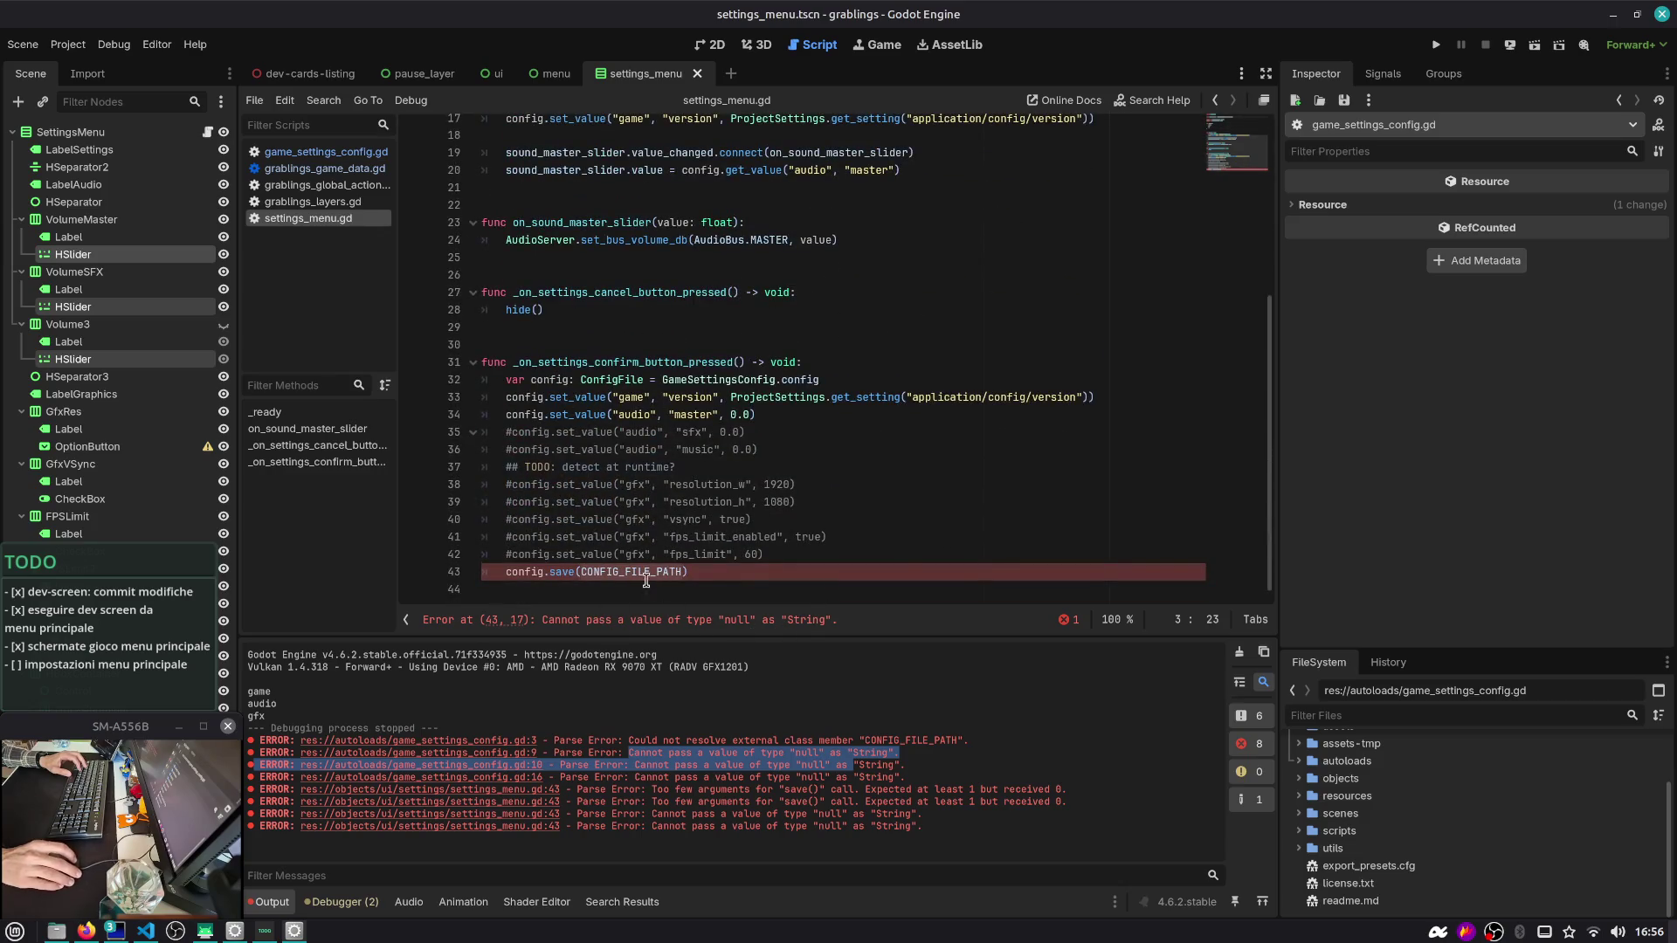
{"action": "left_click", "coordinate": [687, 573]}
{"action": "scroll", "coordinate": [664, 367], "scroll_direction": "up", "scroll_amount": 5}
{"action": "left_click", "coordinate": [626, 164]}
{"action": "type", "text": ":"}
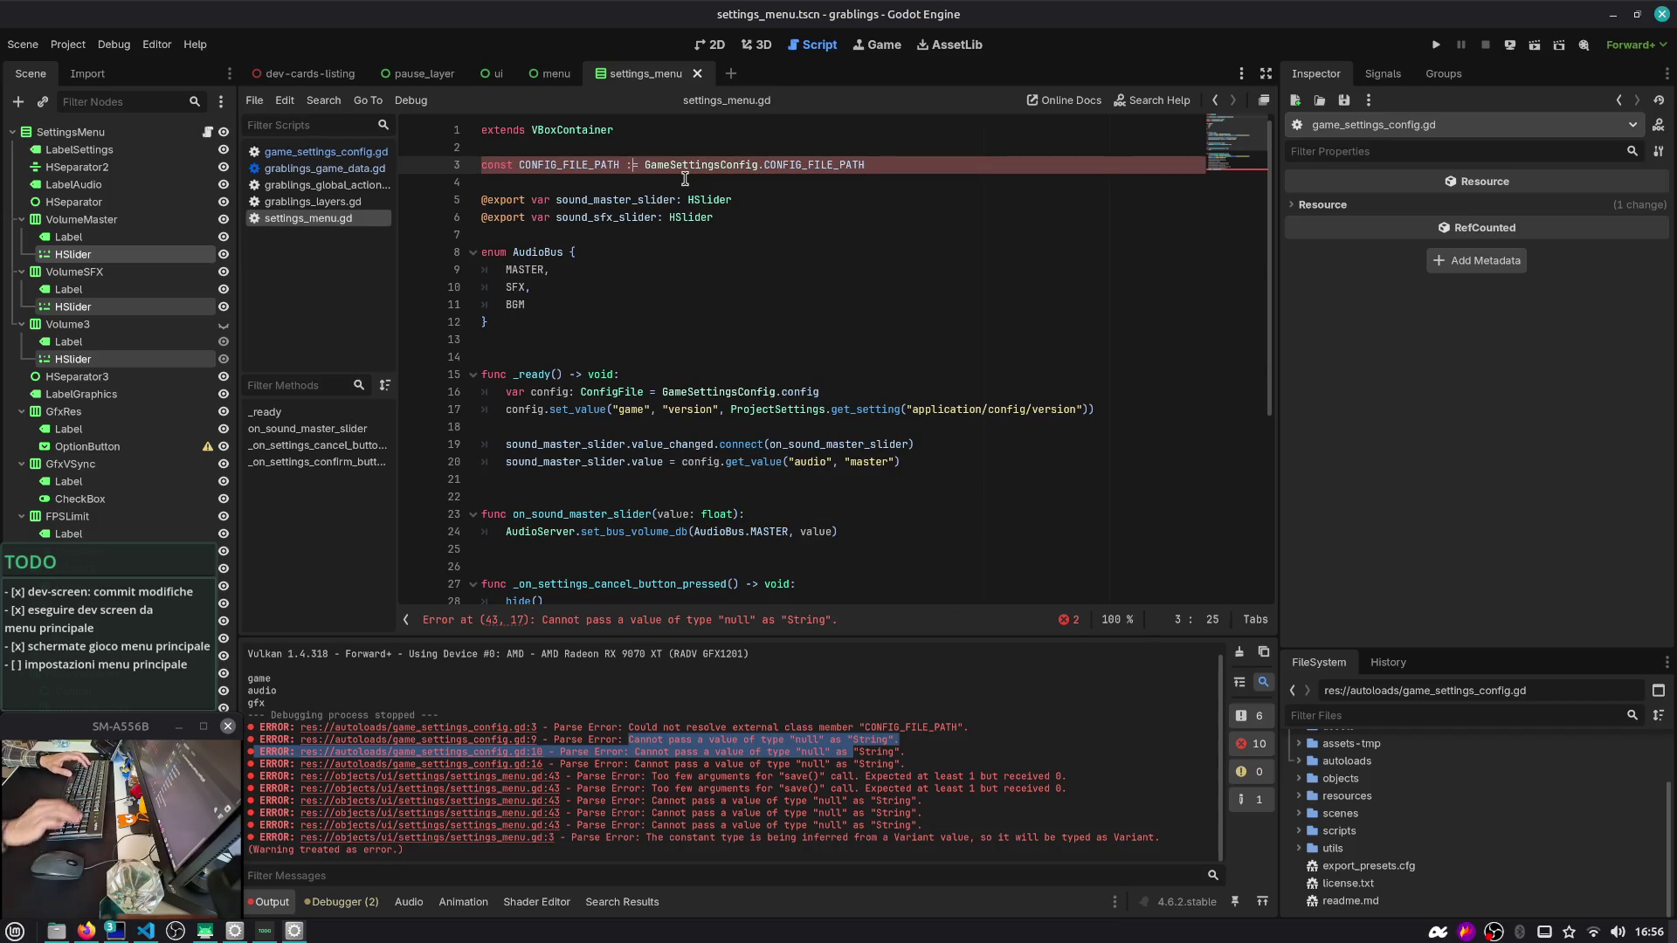
{"action": "key", "text": "BackSpace"}
{"action": "key", "text": "Left"}
{"action": "type", "text": ": string"}
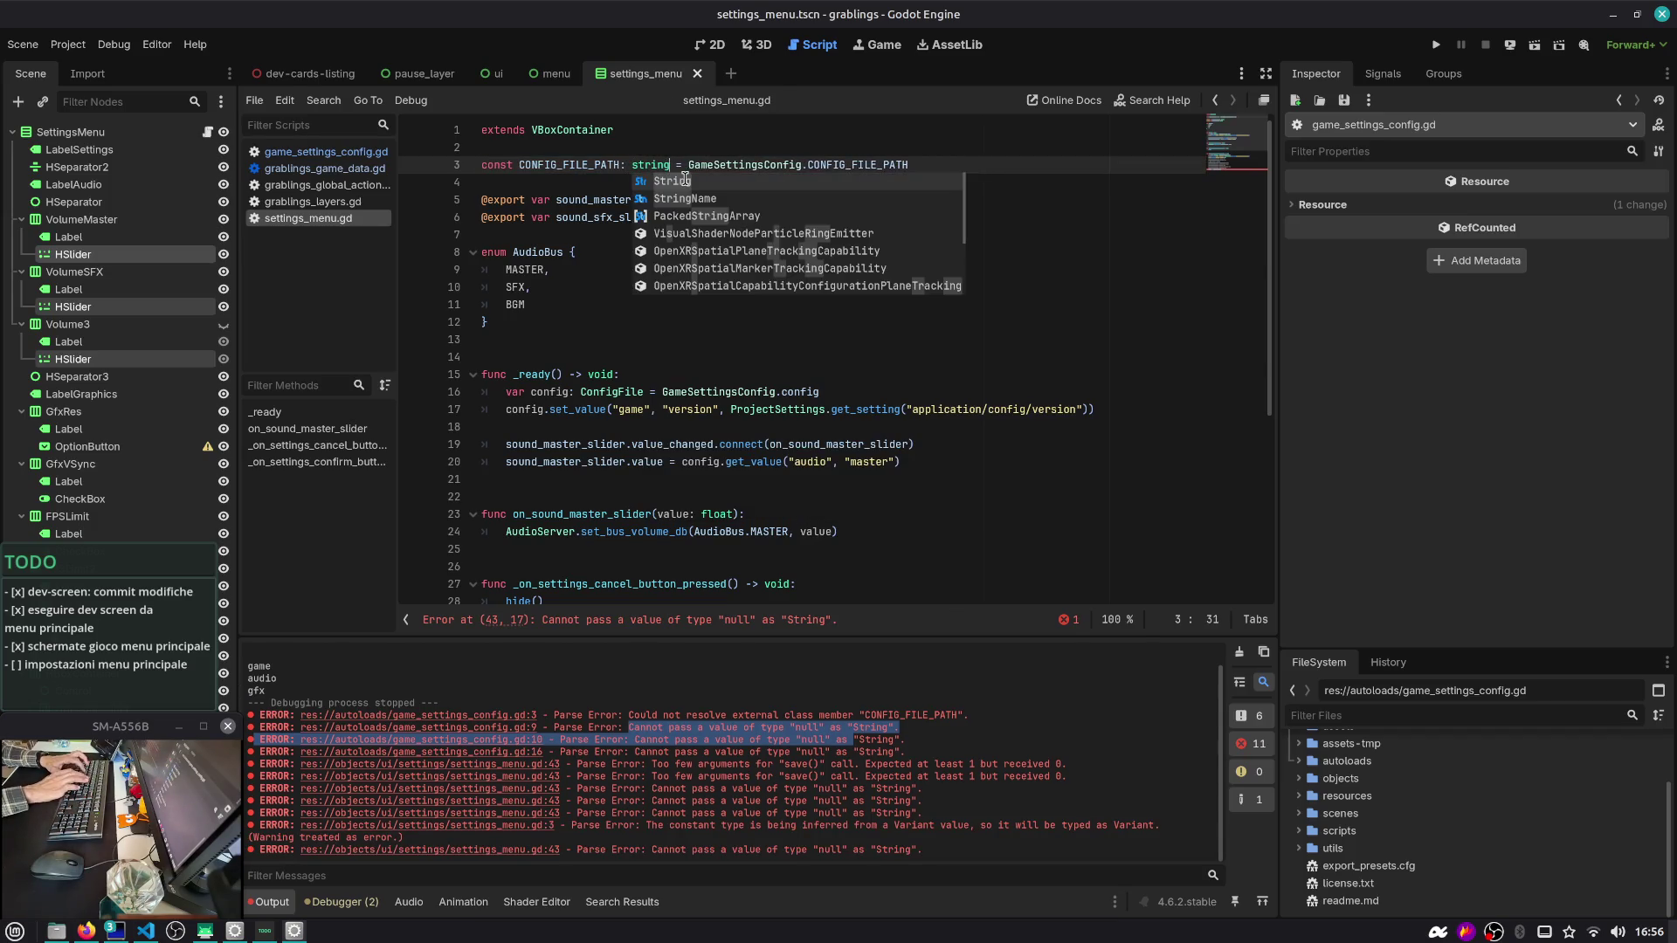
{"action": "type", "text": "Na"}
{"action": "key", "text": "Return"}
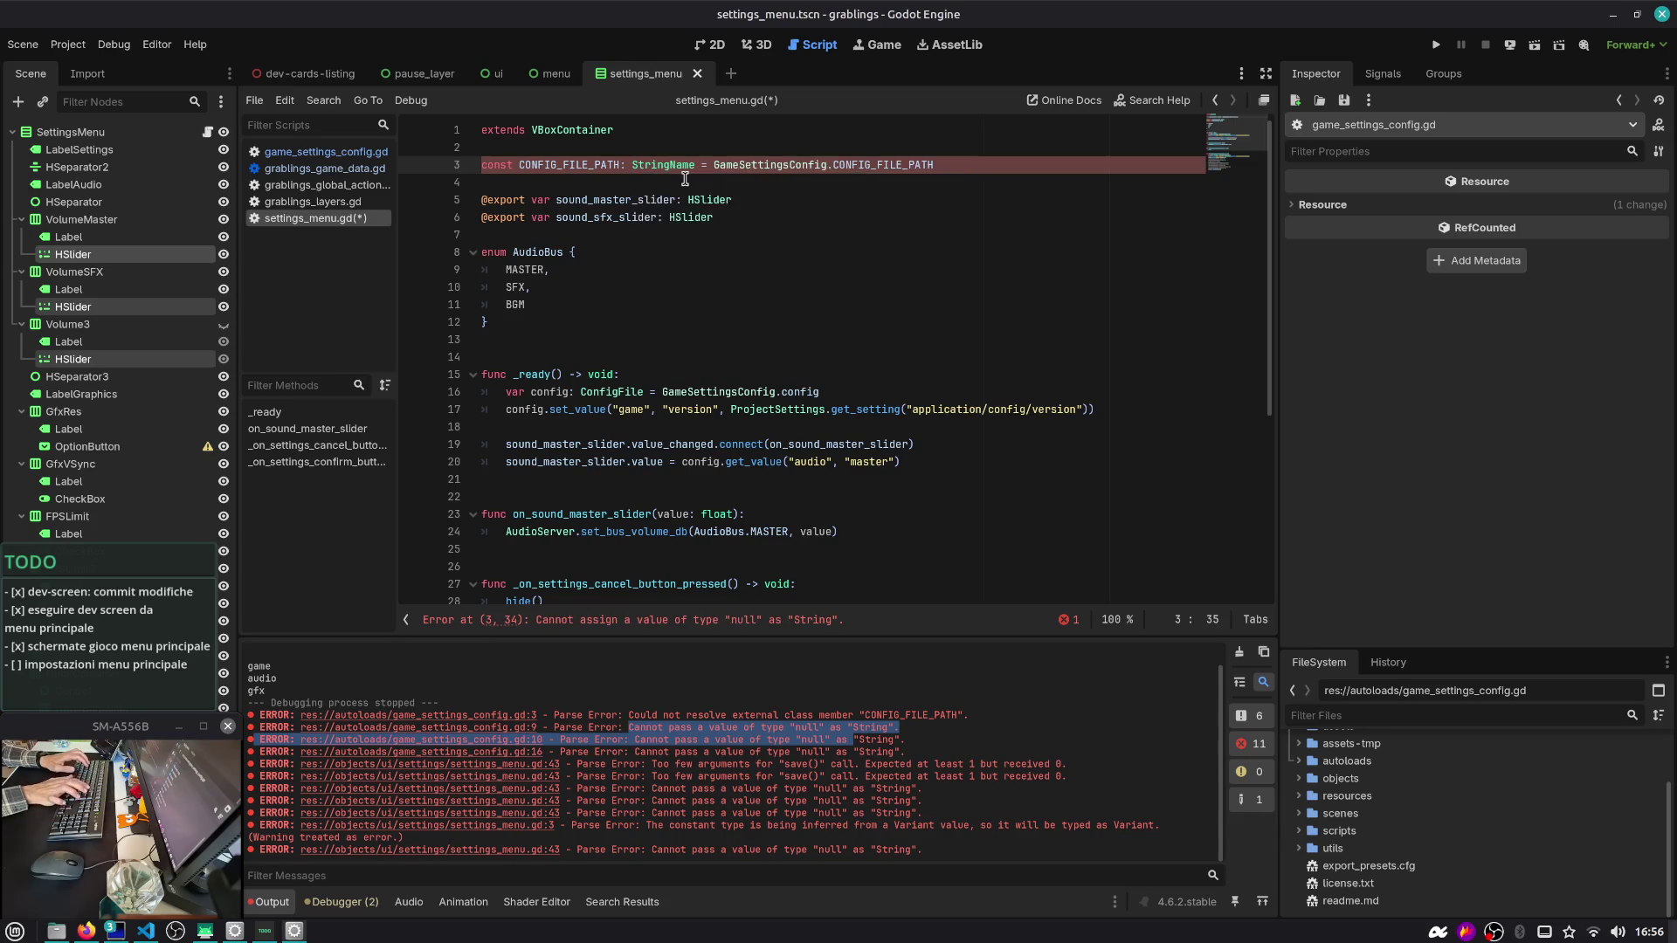
{"action": "key", "text": "BackSpace"}
{"action": "key", "text": "BackSpace"}
{"action": "key", "text": "BackSpace"}
{"action": "key", "text": "ctrl+s"}
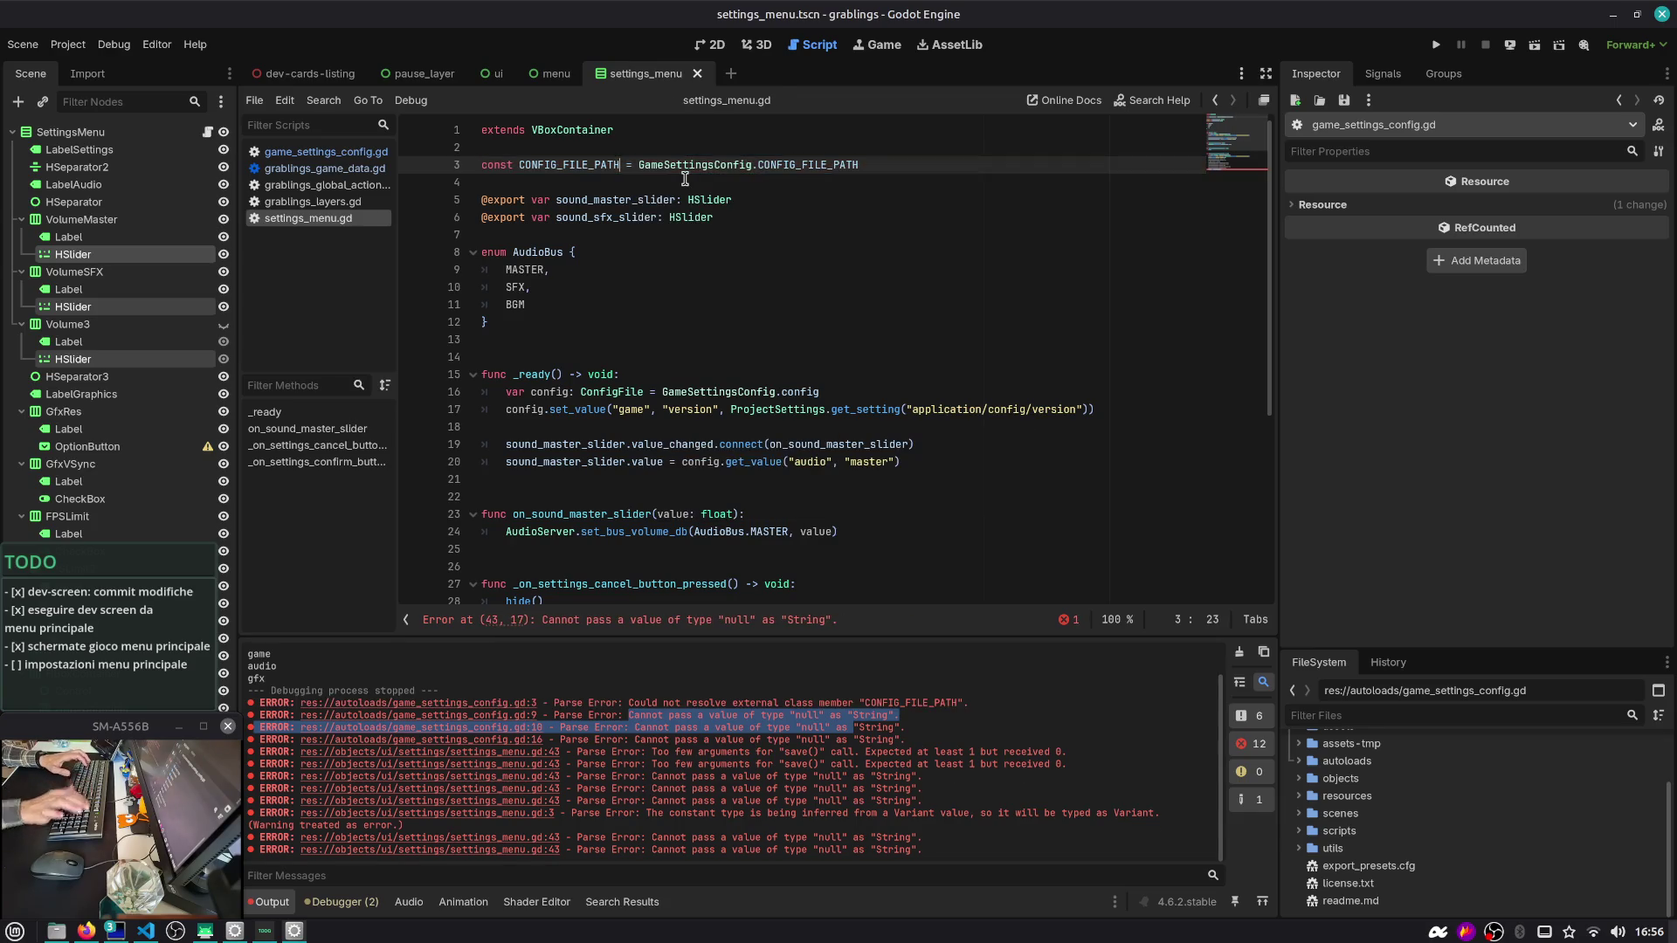
Step: Inspect GameSettingsConfig and the CONFIG_FILE_PATH argument, then return to the script's top
{"action": "double_click", "coordinate": [704, 166]}
{"action": "scroll", "coordinate": [682, 393], "scroll_direction": "down", "scroll_amount": 5}
{"action": "double_click", "coordinate": [645, 573]}
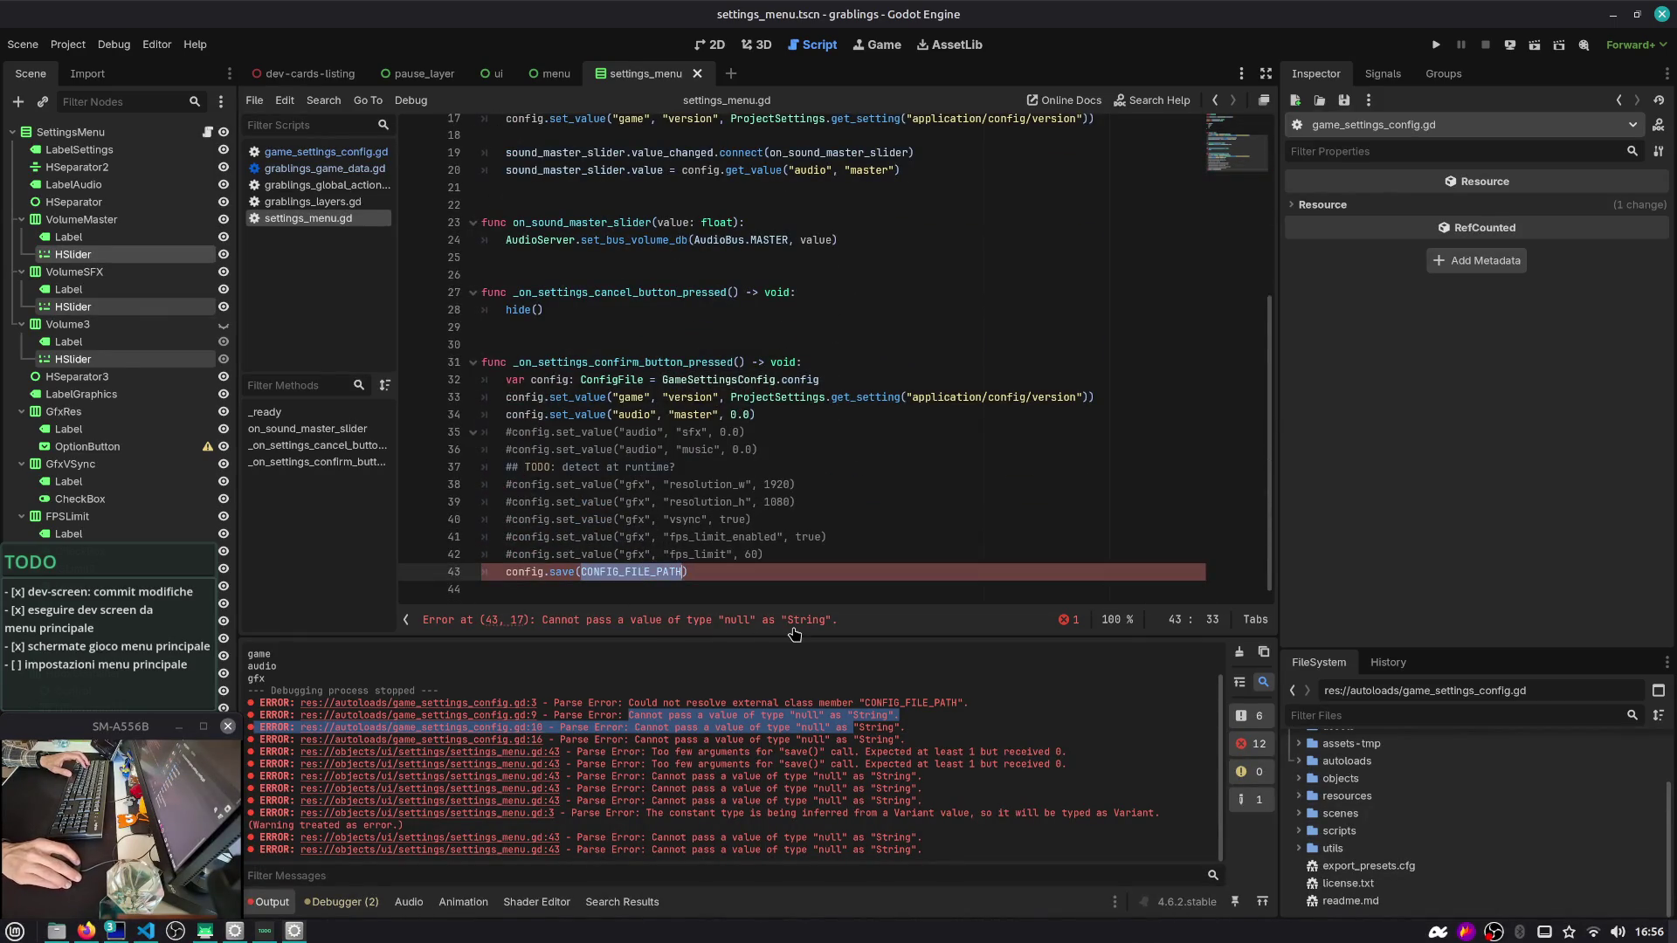
{"action": "key", "text": "alt+Left"}
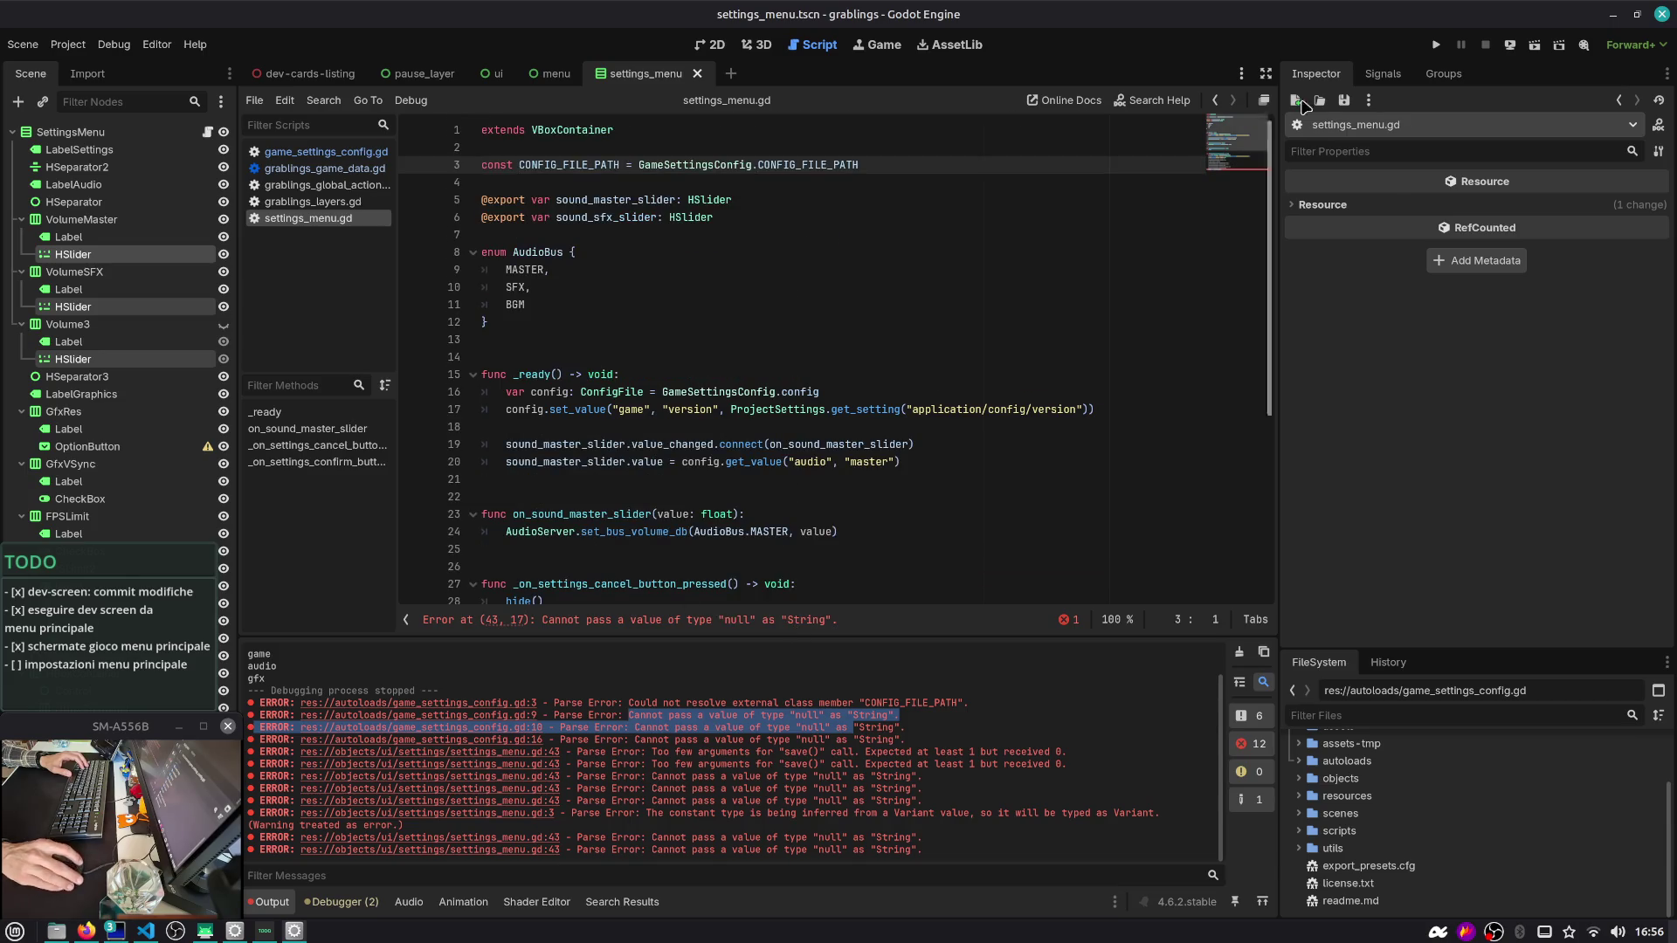
Step: Reload the current project and recheck the CONFIG_FILE_PATH save call on line 43
{"action": "left_click", "coordinate": [68, 45]}
{"action": "left_click", "coordinate": [140, 238]}
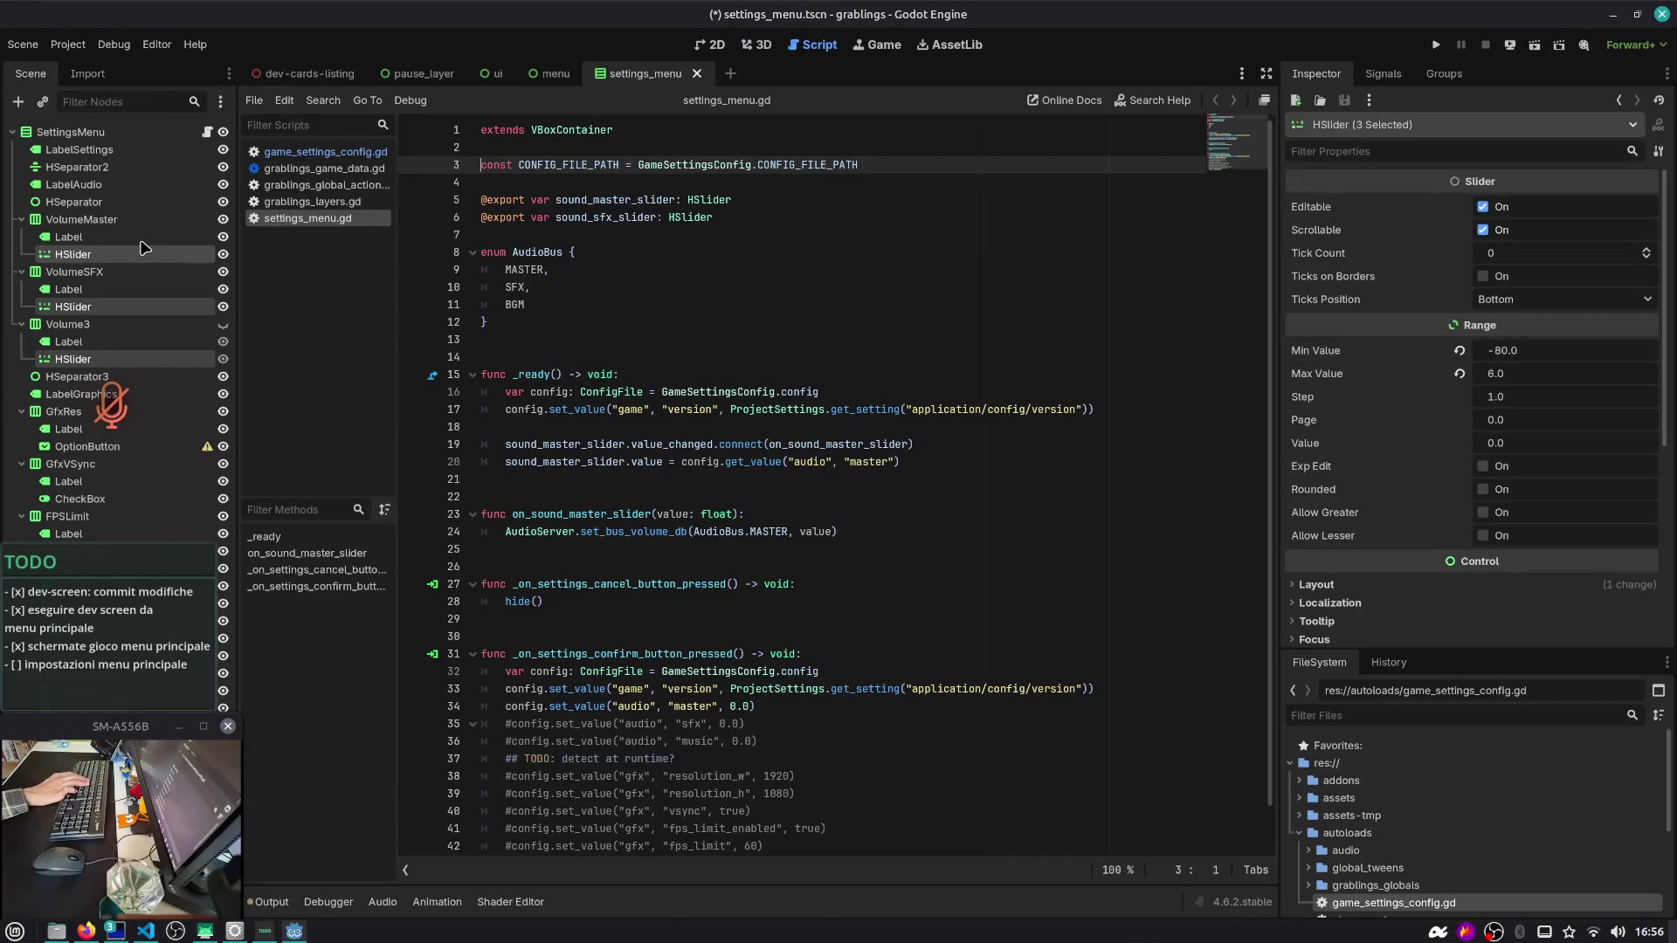
{"action": "left_click", "coordinate": [549, 374]}
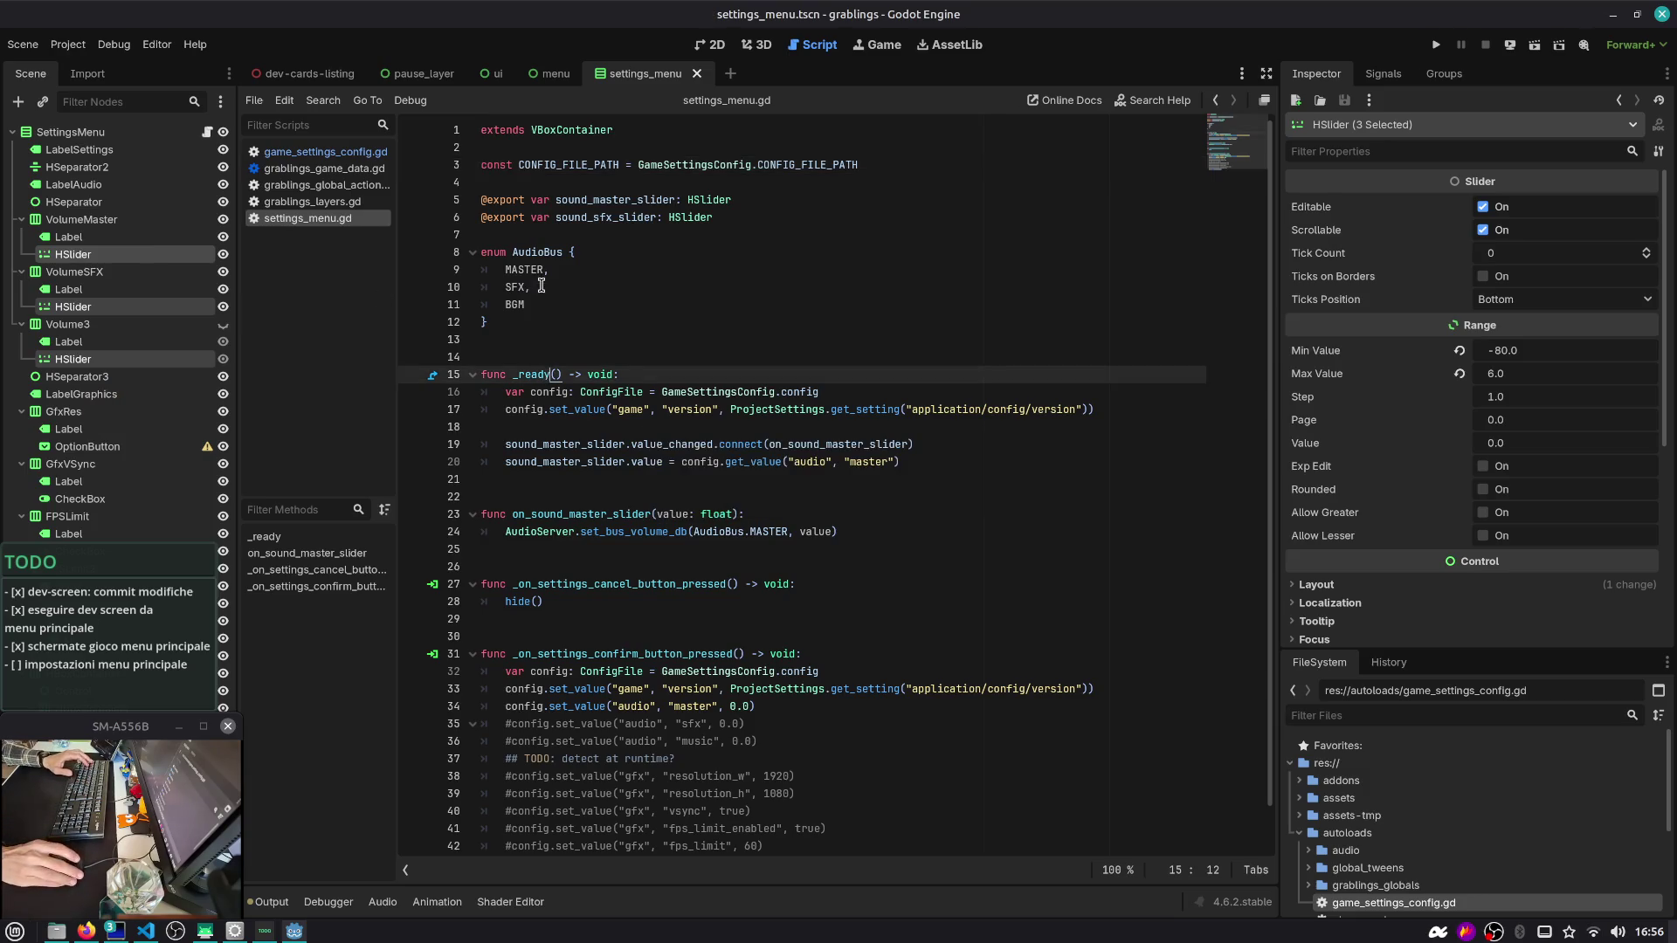
{"action": "scroll", "coordinate": [542, 293], "scroll_direction": "down", "scroll_amount": 1}
{"action": "double_click", "coordinate": [618, 826]}
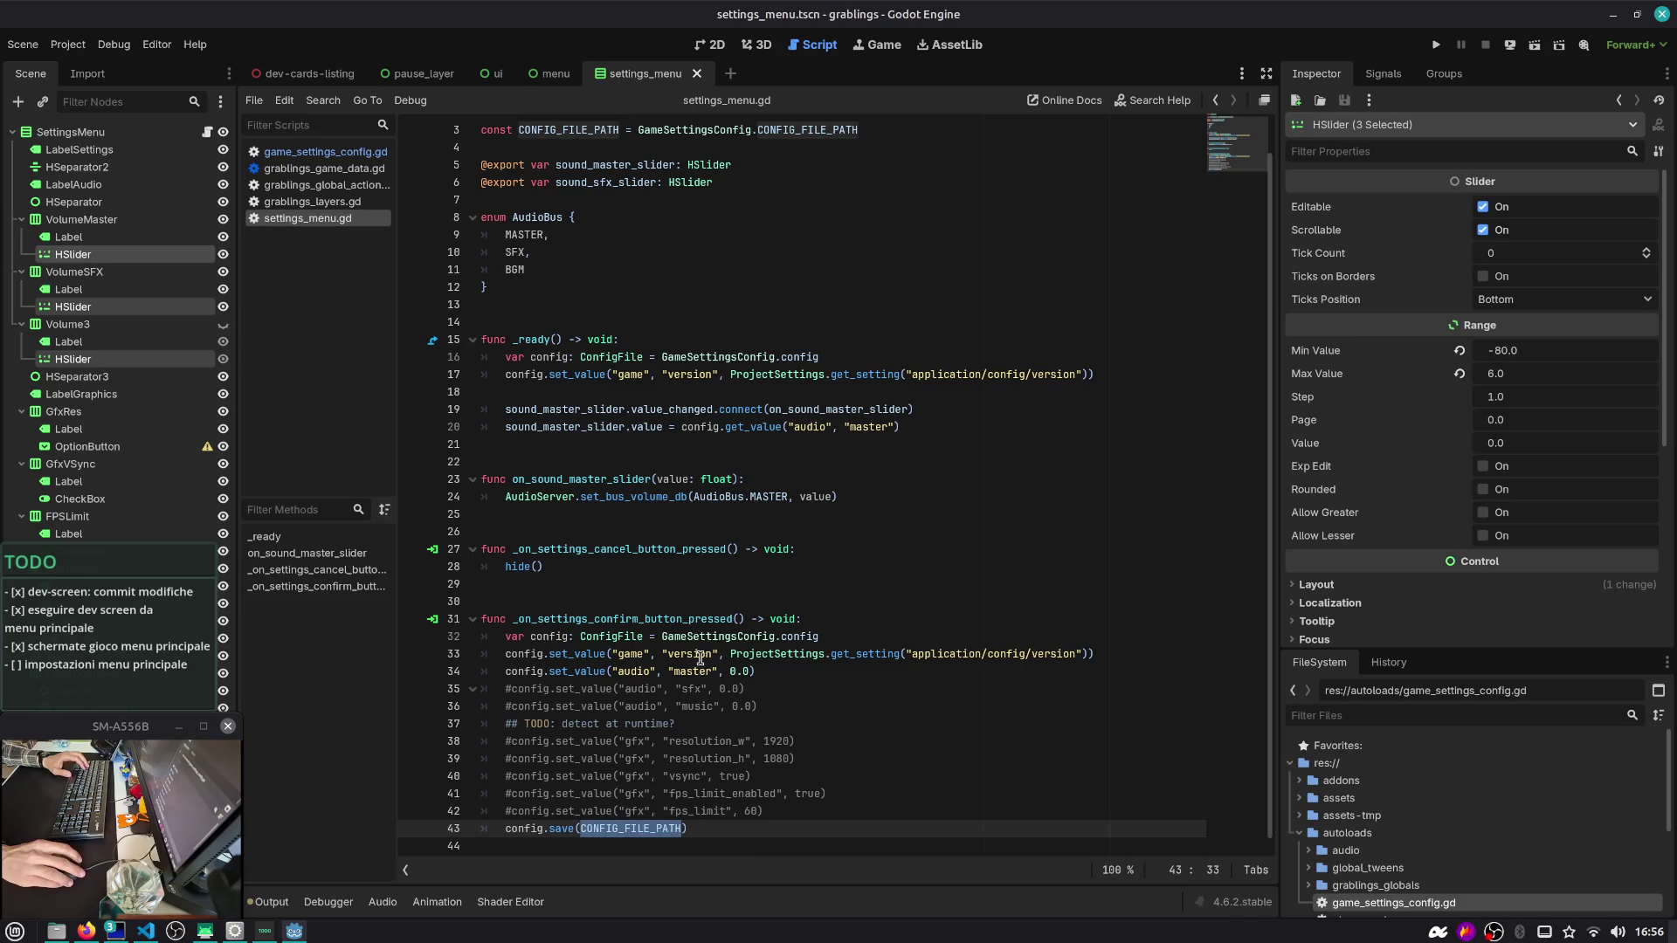
Step: Replace 0.0 on line 34 with sound_master_slider.value, save, and run the settings scene
{"action": "left_click", "coordinate": [734, 671]}
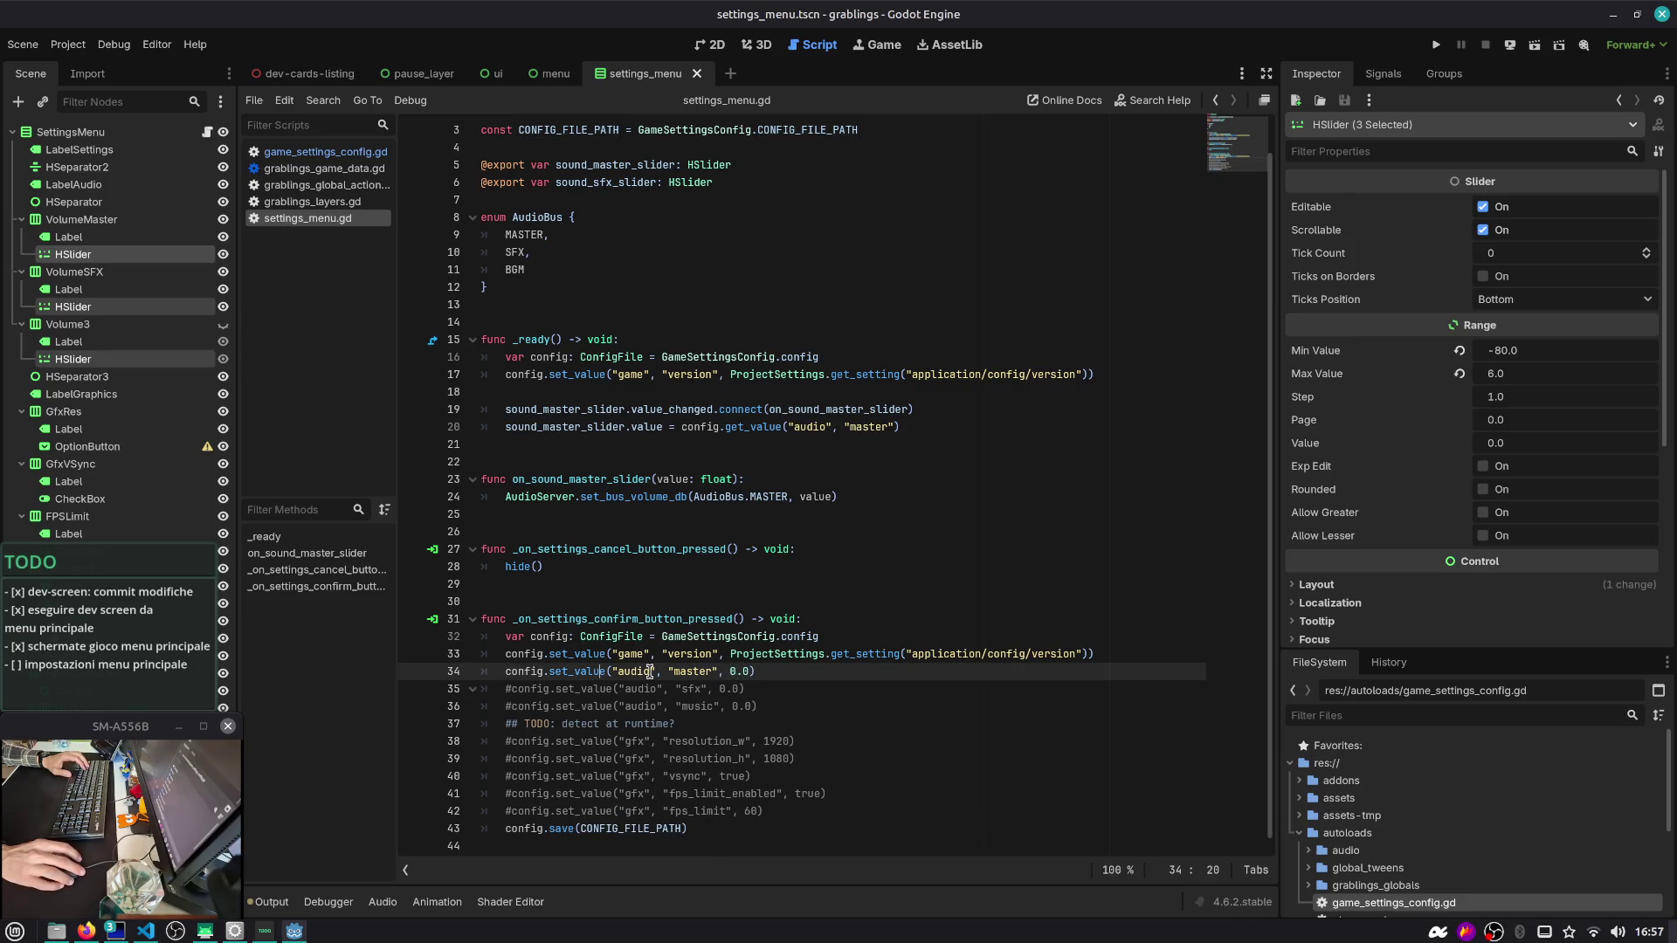
{"action": "double_click", "coordinate": [690, 671]}
{"action": "key", "text": "Right"}
{"action": "key", "text": "Right"}
{"action": "key", "text": "Right"}
{"action": "scroll", "coordinate": [689, 461], "scroll_direction": "up", "scroll_amount": 1}
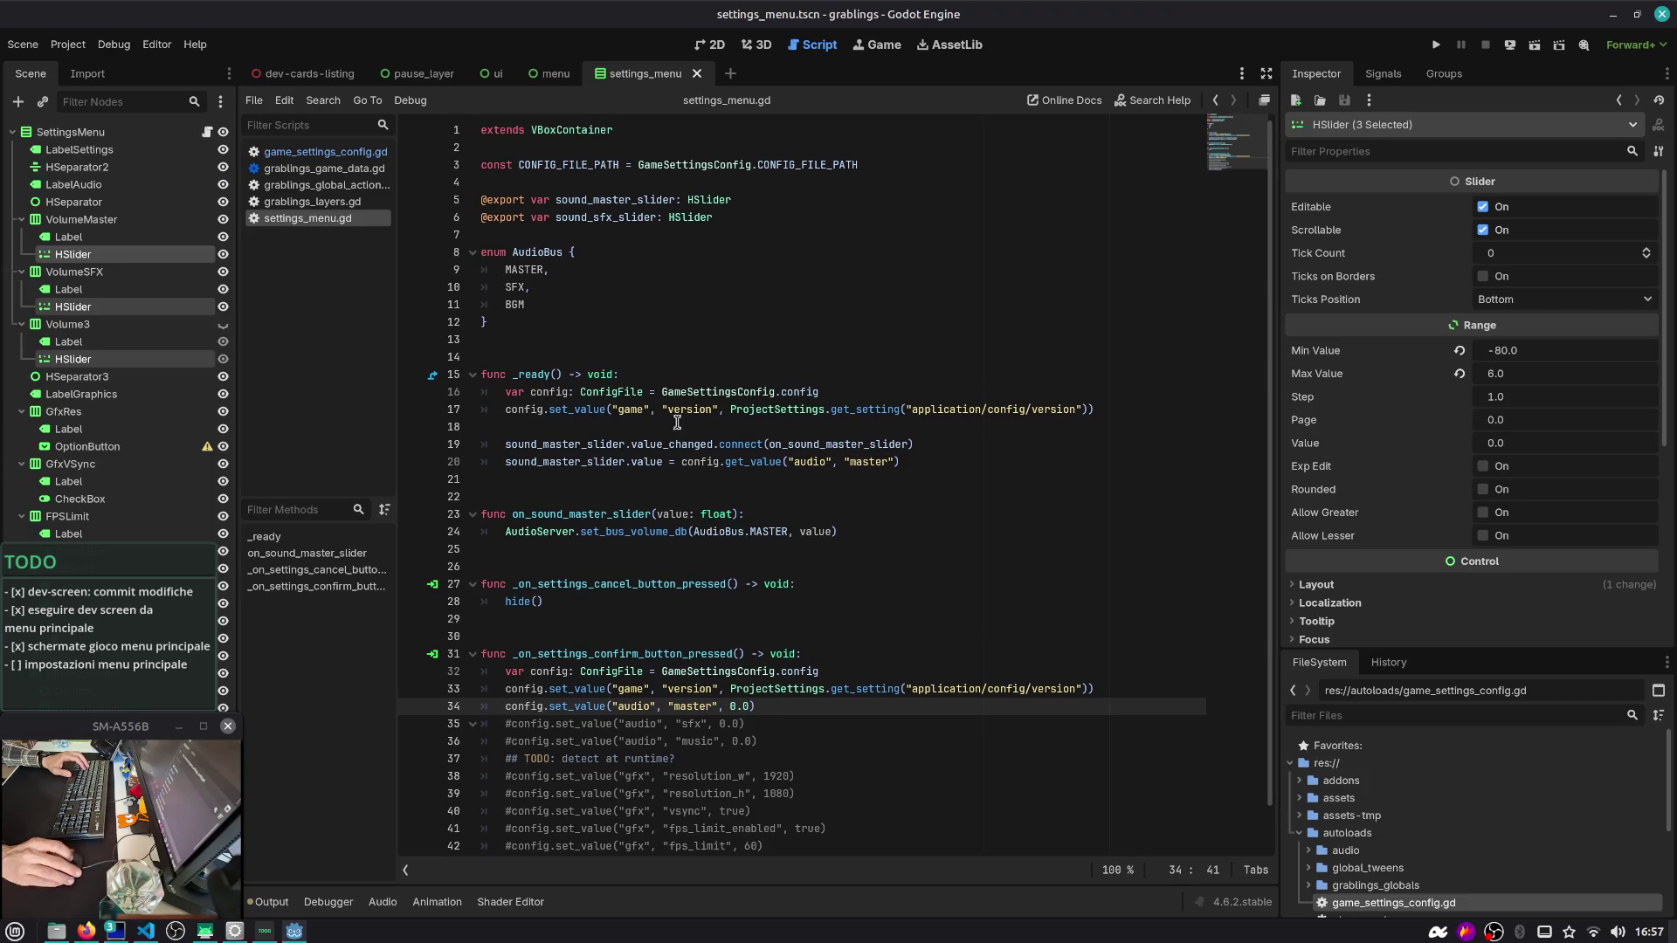
{"action": "double_click", "coordinate": [620, 206]}
{"action": "scroll", "coordinate": [703, 610], "scroll_direction": "down", "scroll_amount": 1}
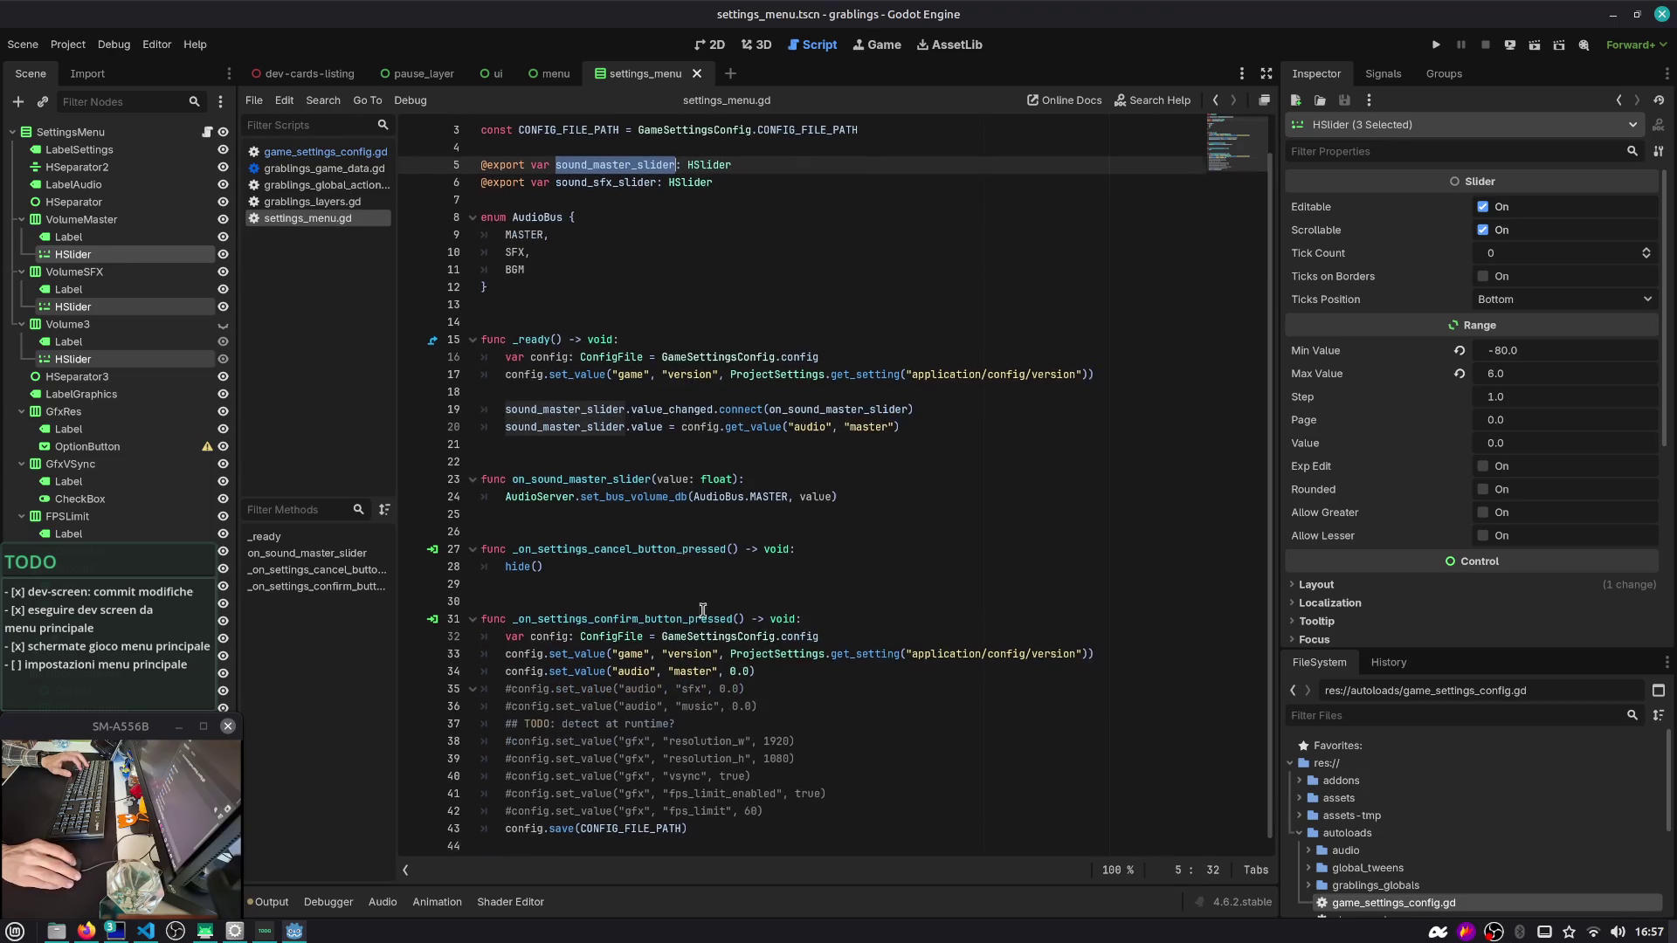
{"action": "double_click", "coordinate": [734, 670]}
{"action": "type", "text": "sound_master_slider."}
{"action": "type", "text": ".set_"}
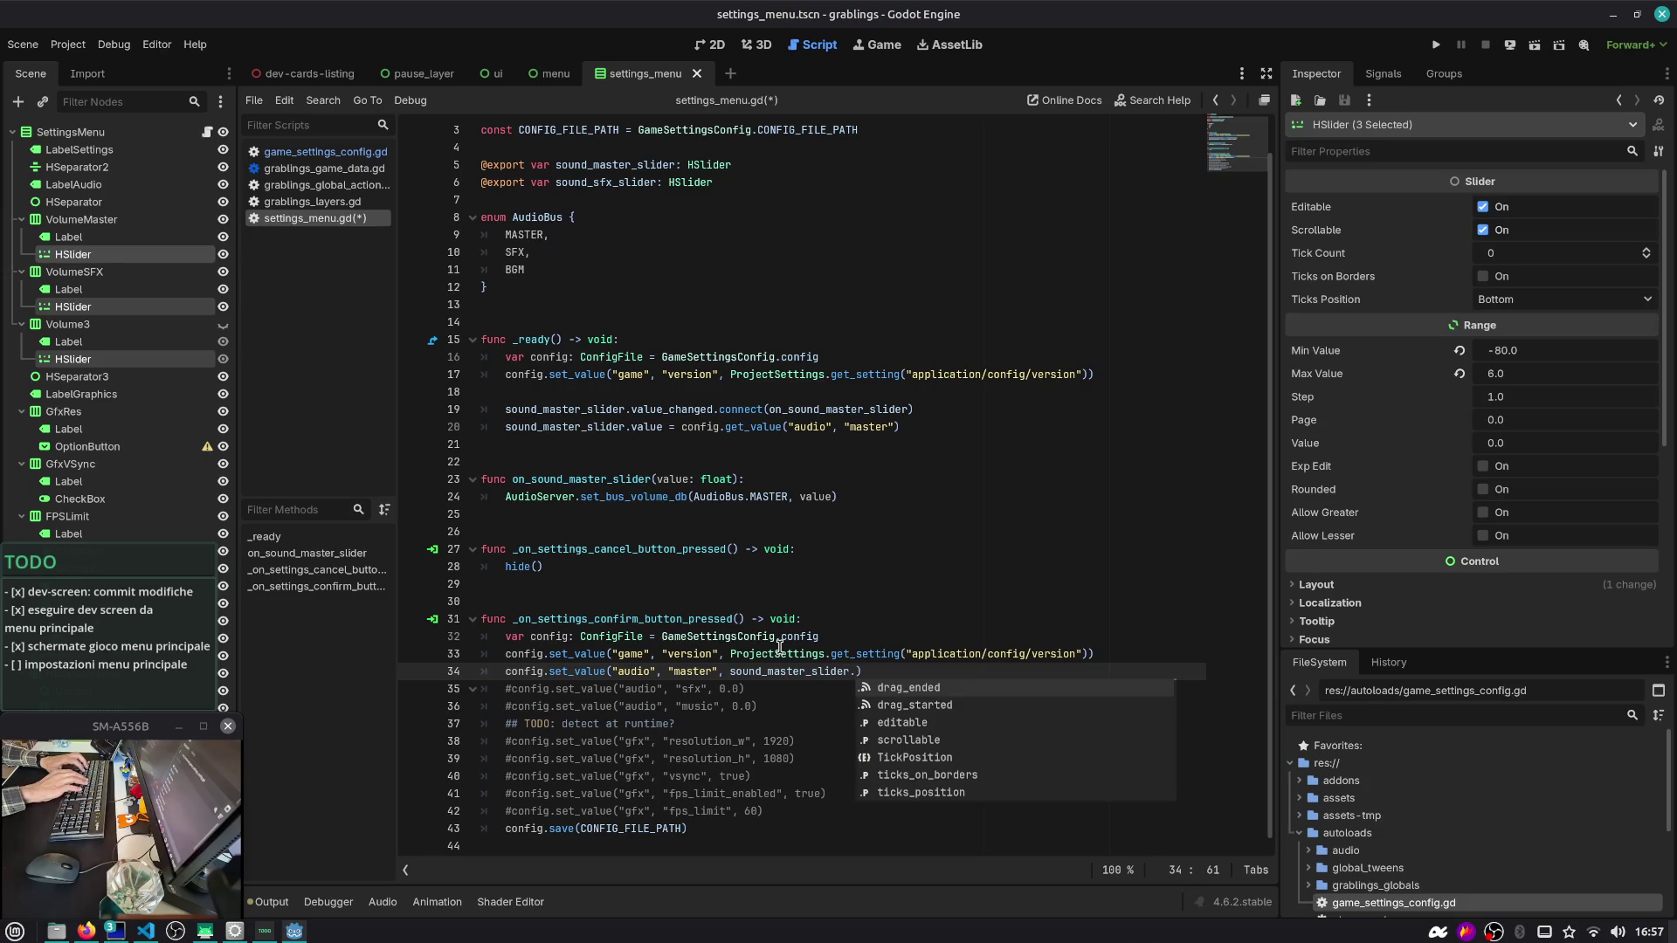
{"action": "type", "text": "vo"}
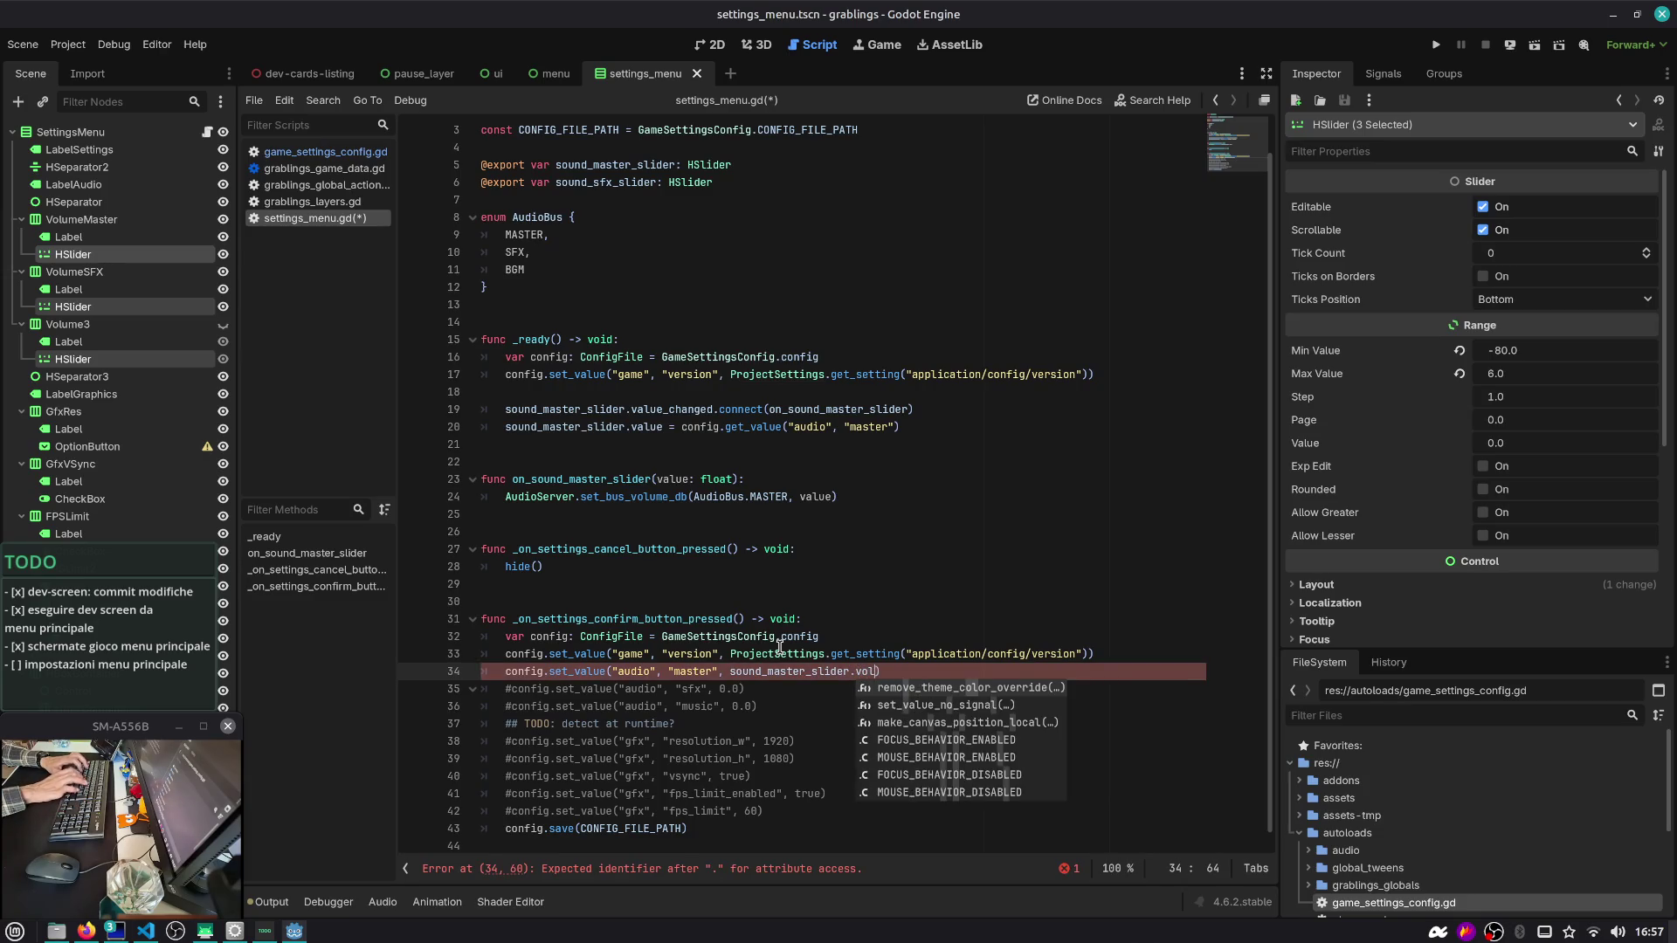
{"action": "key", "text": "BackSpace"}
{"action": "type", "text": "value"}
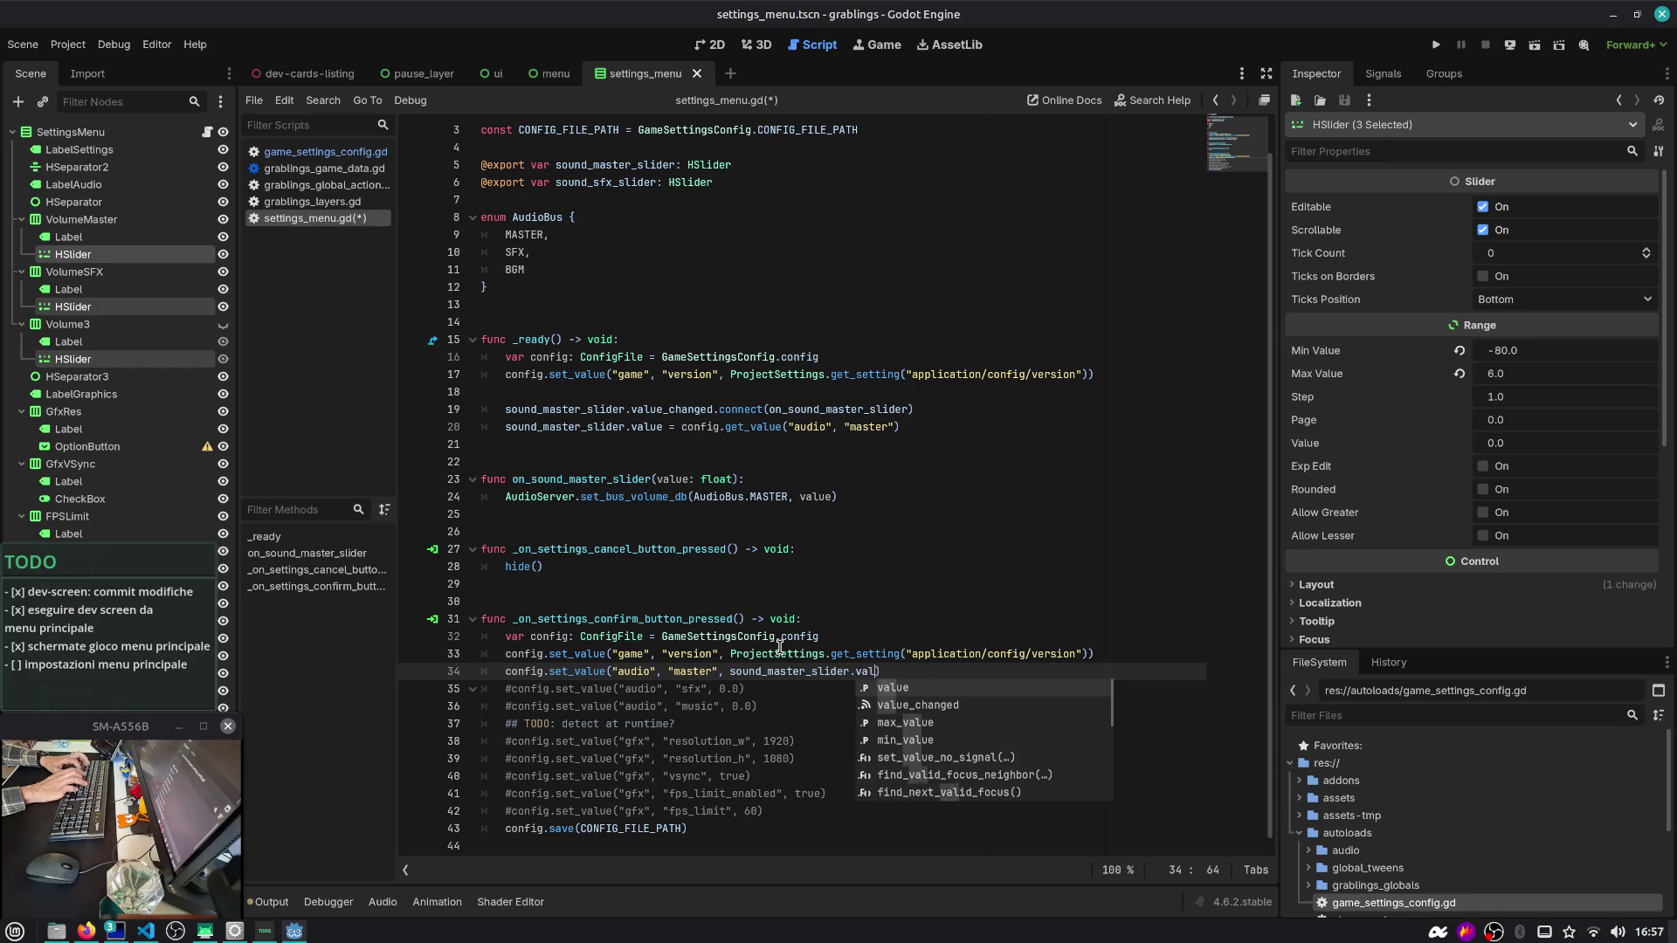
{"action": "key", "text": "ctrl+s"}
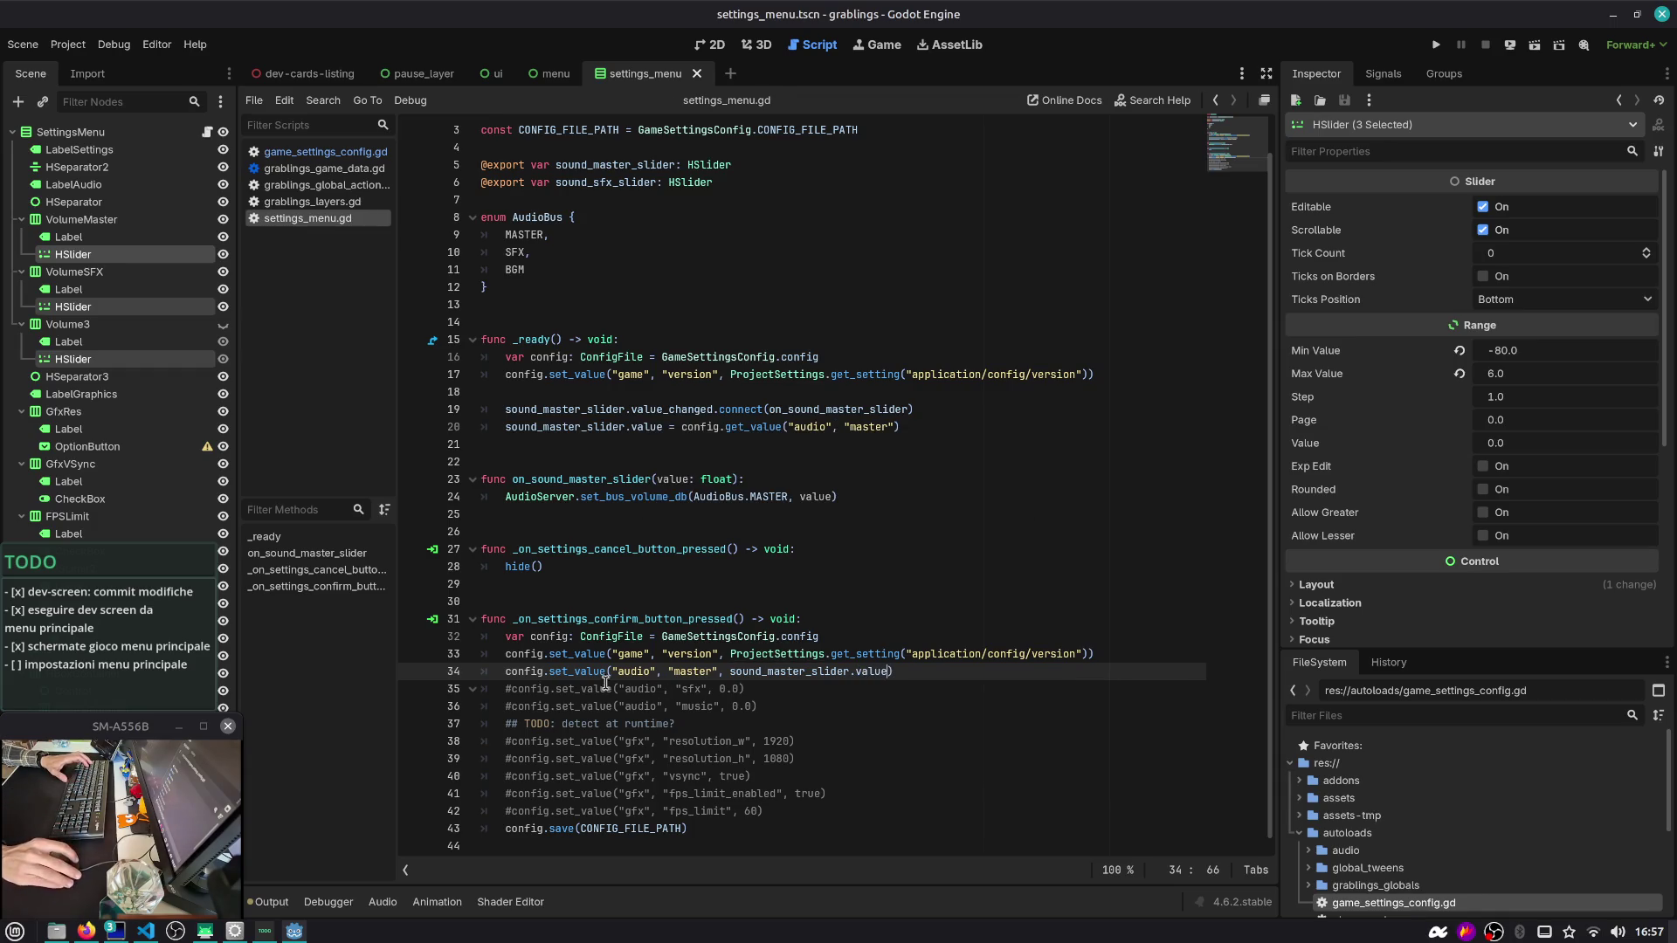
{"action": "key", "text": "F6"}
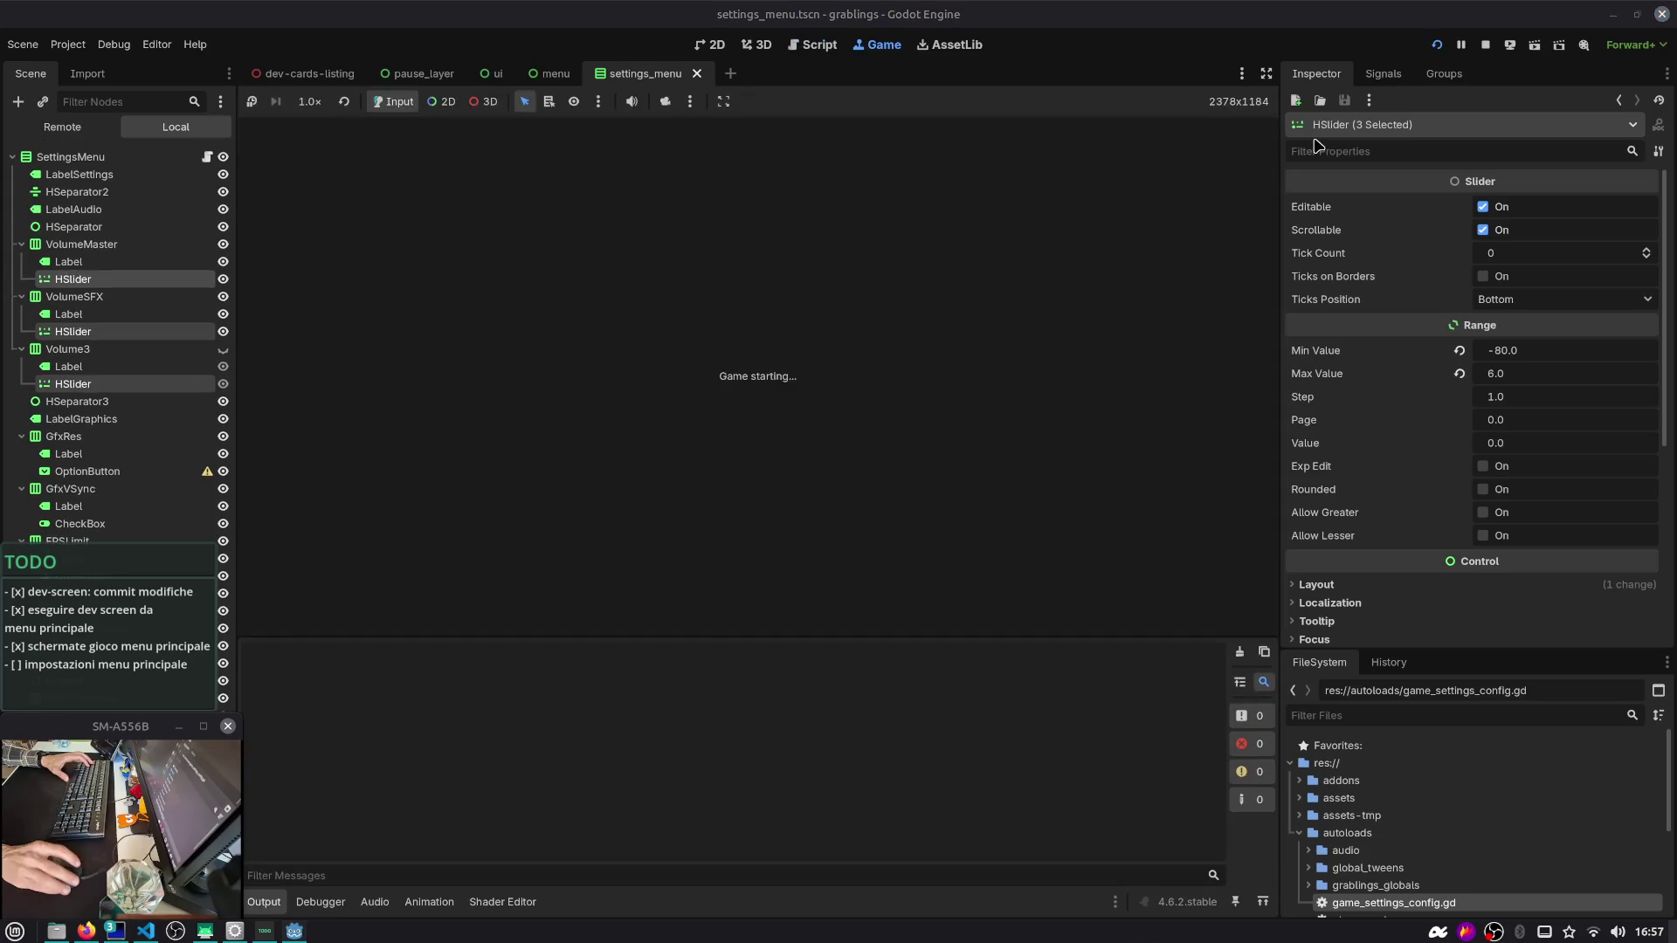
Step: Lower the master slider, cancel, restart, raise the slider, then stop the game and return to line 43
{"action": "left_click_drag", "start_coordinate": [1004, 286], "coordinate": [921, 287]}
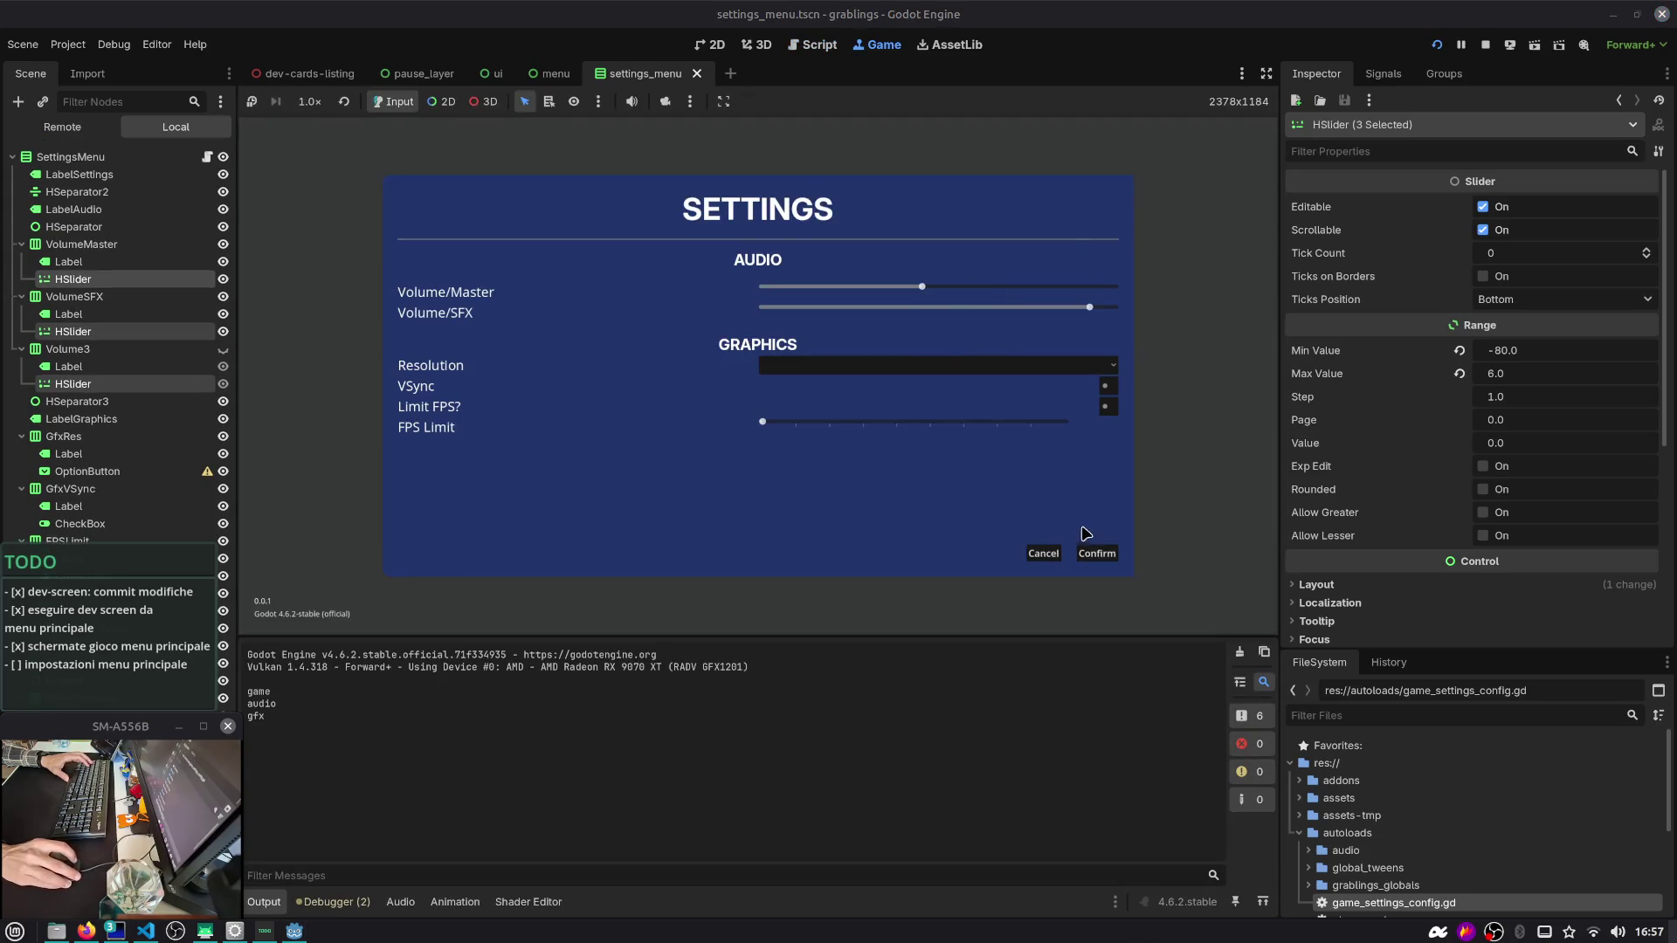
{"action": "left_click", "coordinate": [1051, 555]}
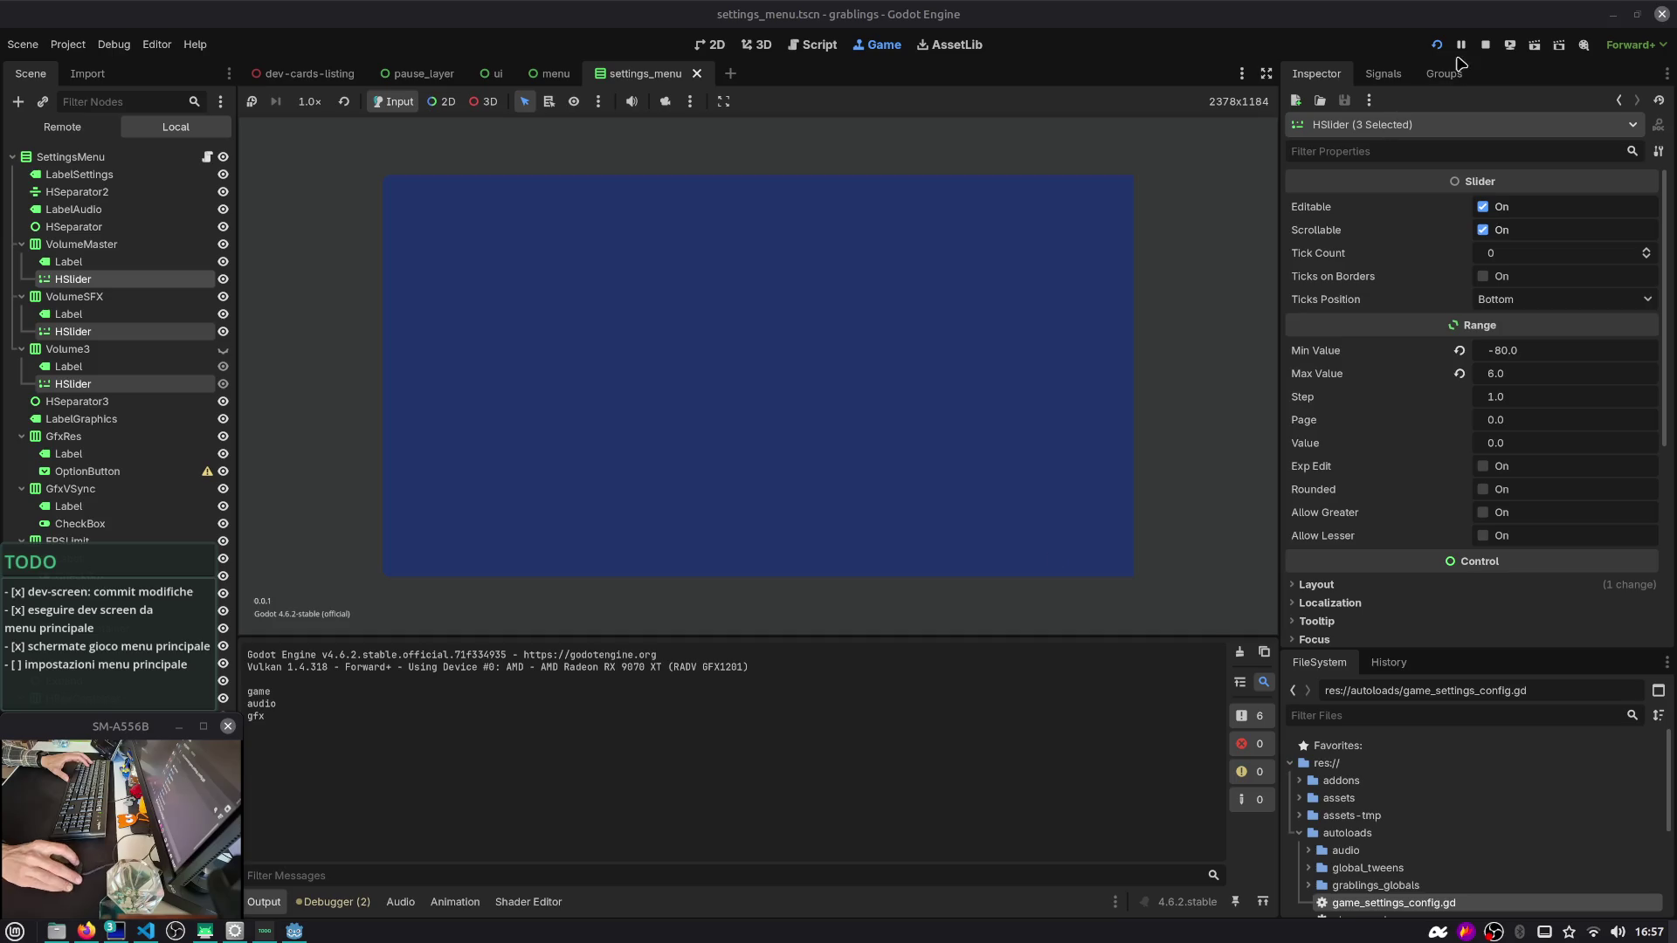
{"action": "left_click", "coordinate": [1437, 45]}
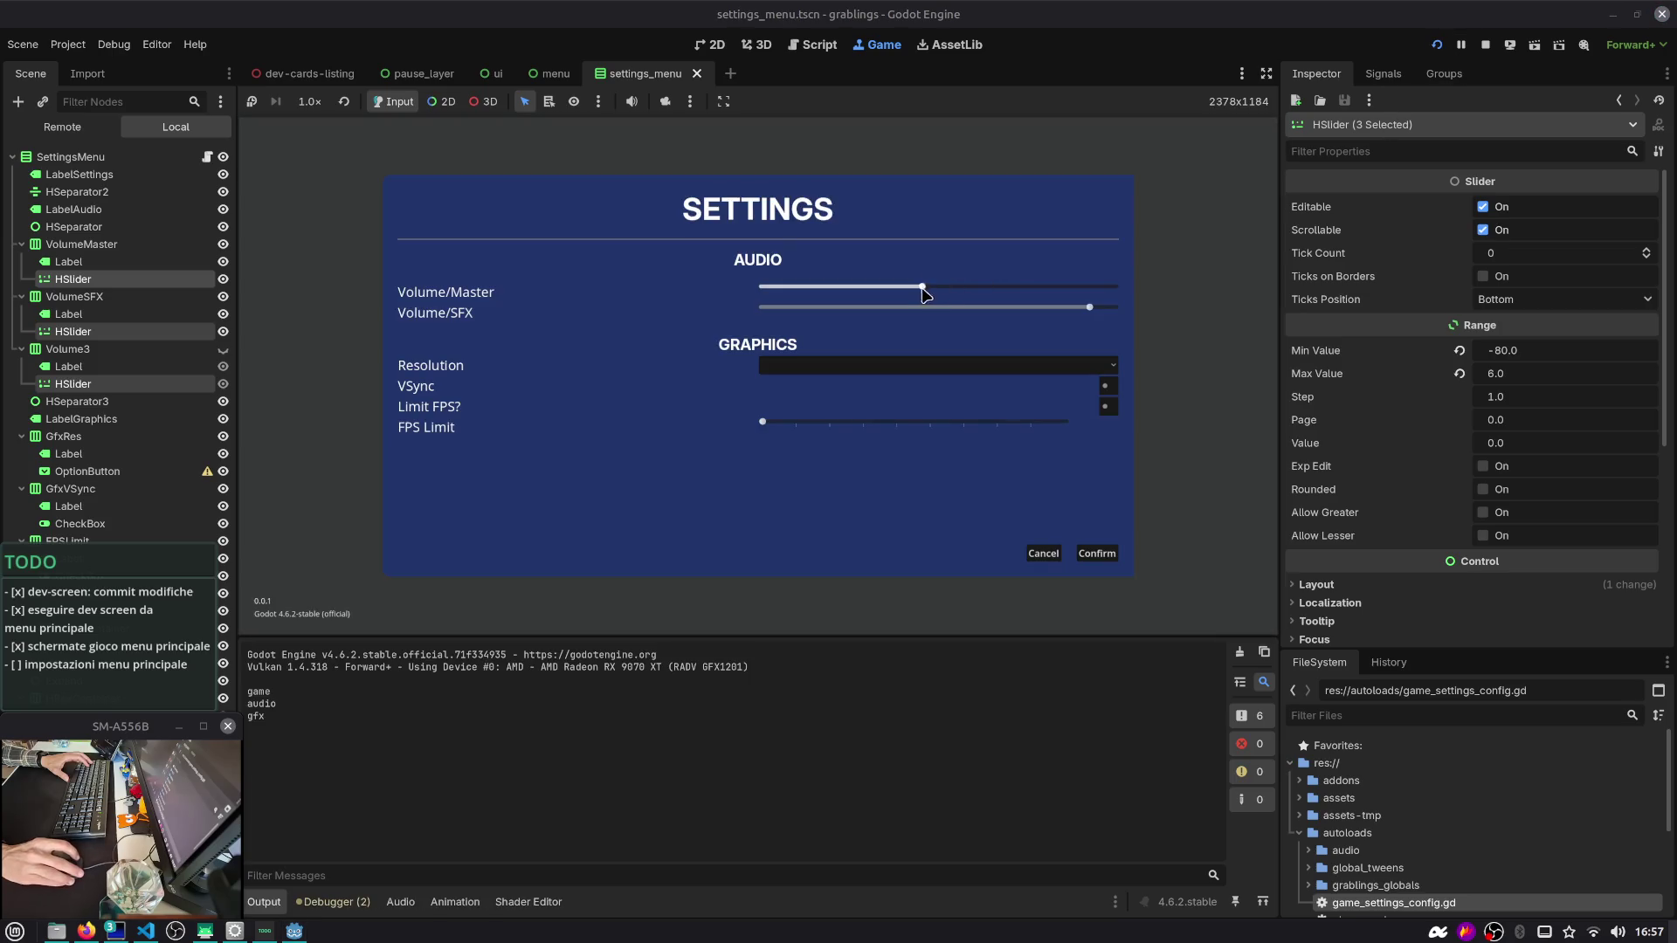
{"action": "left_click_drag", "start_coordinate": [921, 297], "coordinate": [1031, 299]}
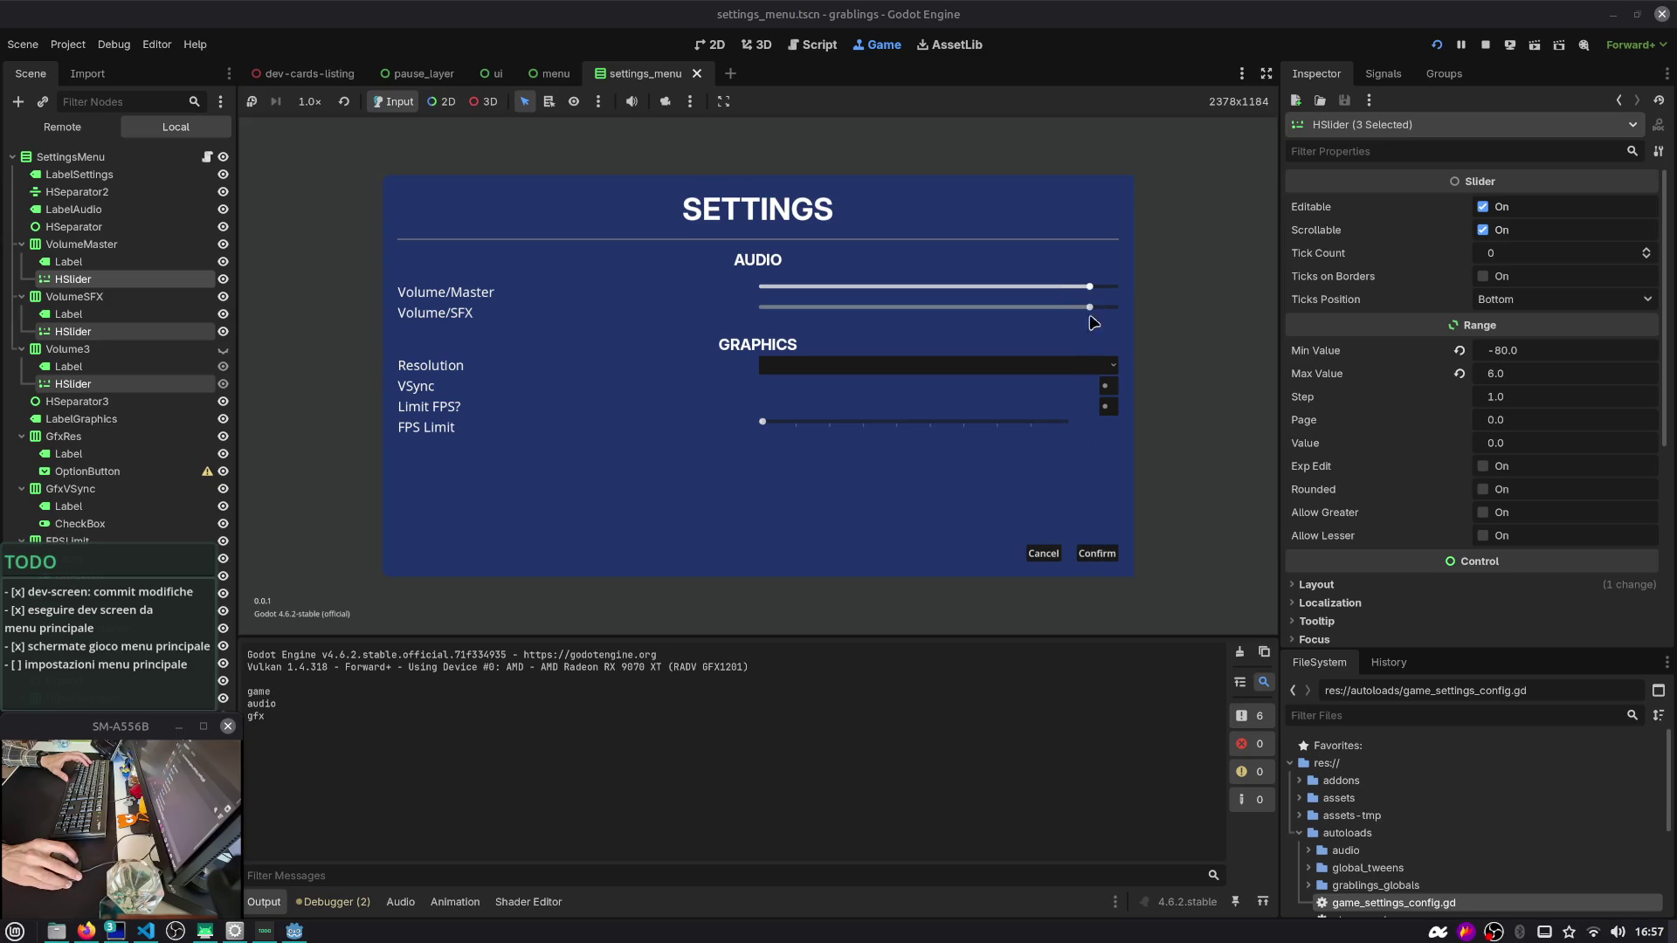
{"action": "left_click", "coordinate": [1486, 45]}
{"action": "scroll", "coordinate": [922, 351], "scroll_direction": "down", "scroll_amount": 5}
{"action": "left_click", "coordinate": [717, 574]}
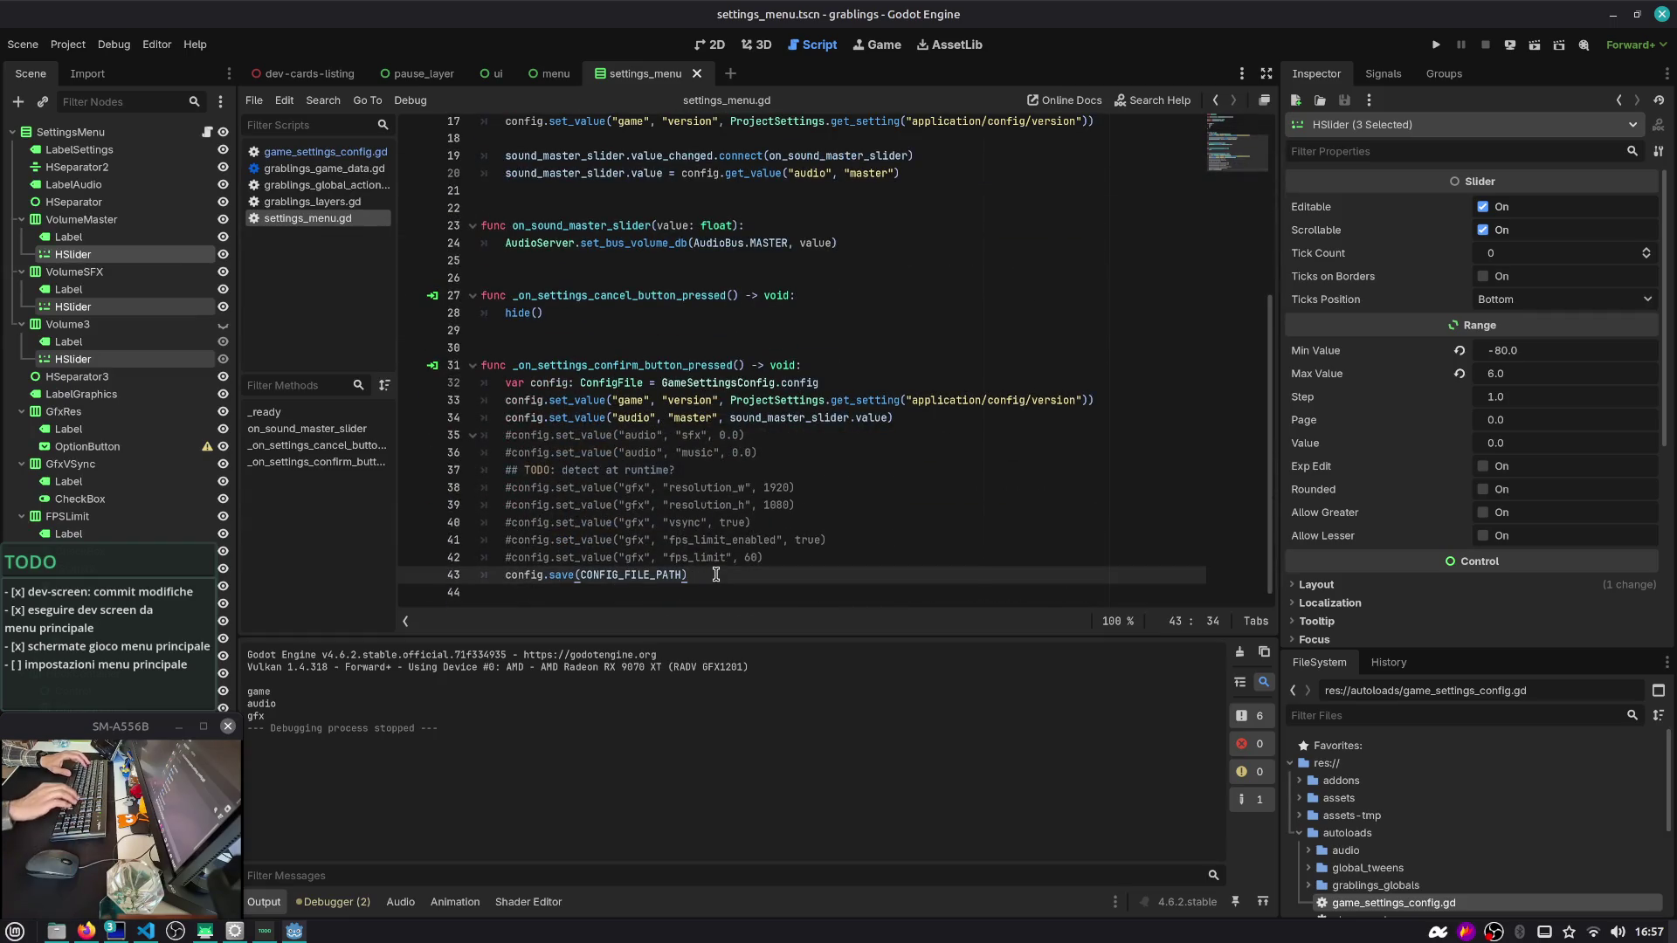
{"action": "key", "text": "Return"}
{"action": "key", "text": "Down"}
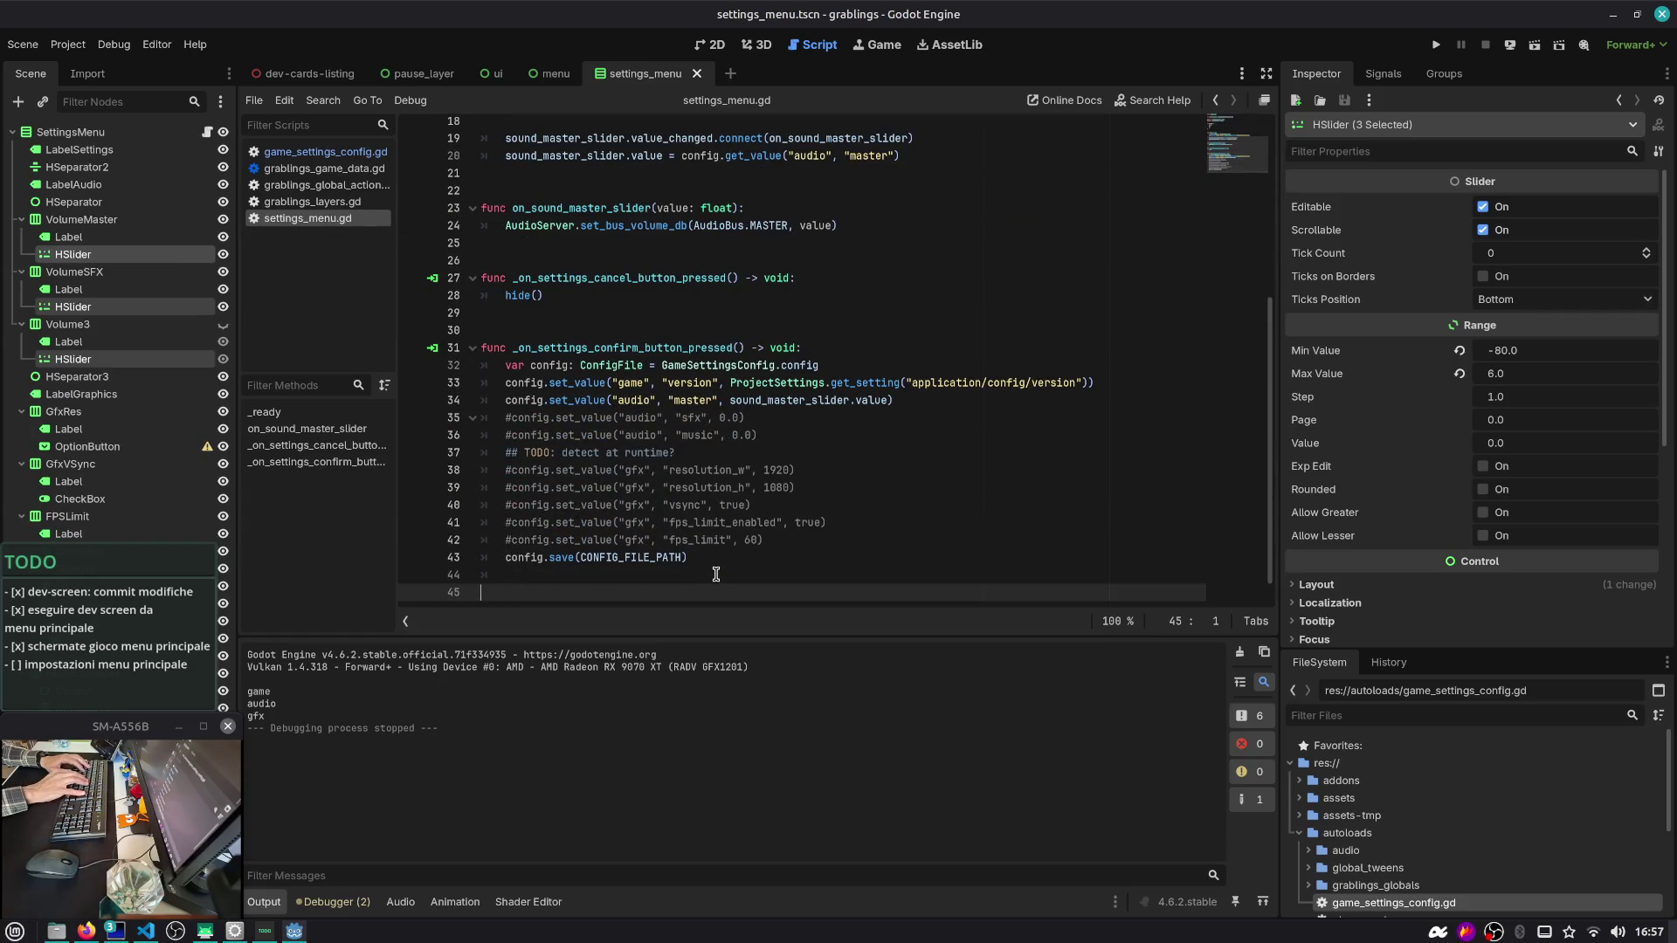
{"action": "key", "text": "Return"}
{"action": "key", "text": "Up"}
{"action": "double_click", "coordinate": [561, 332]}
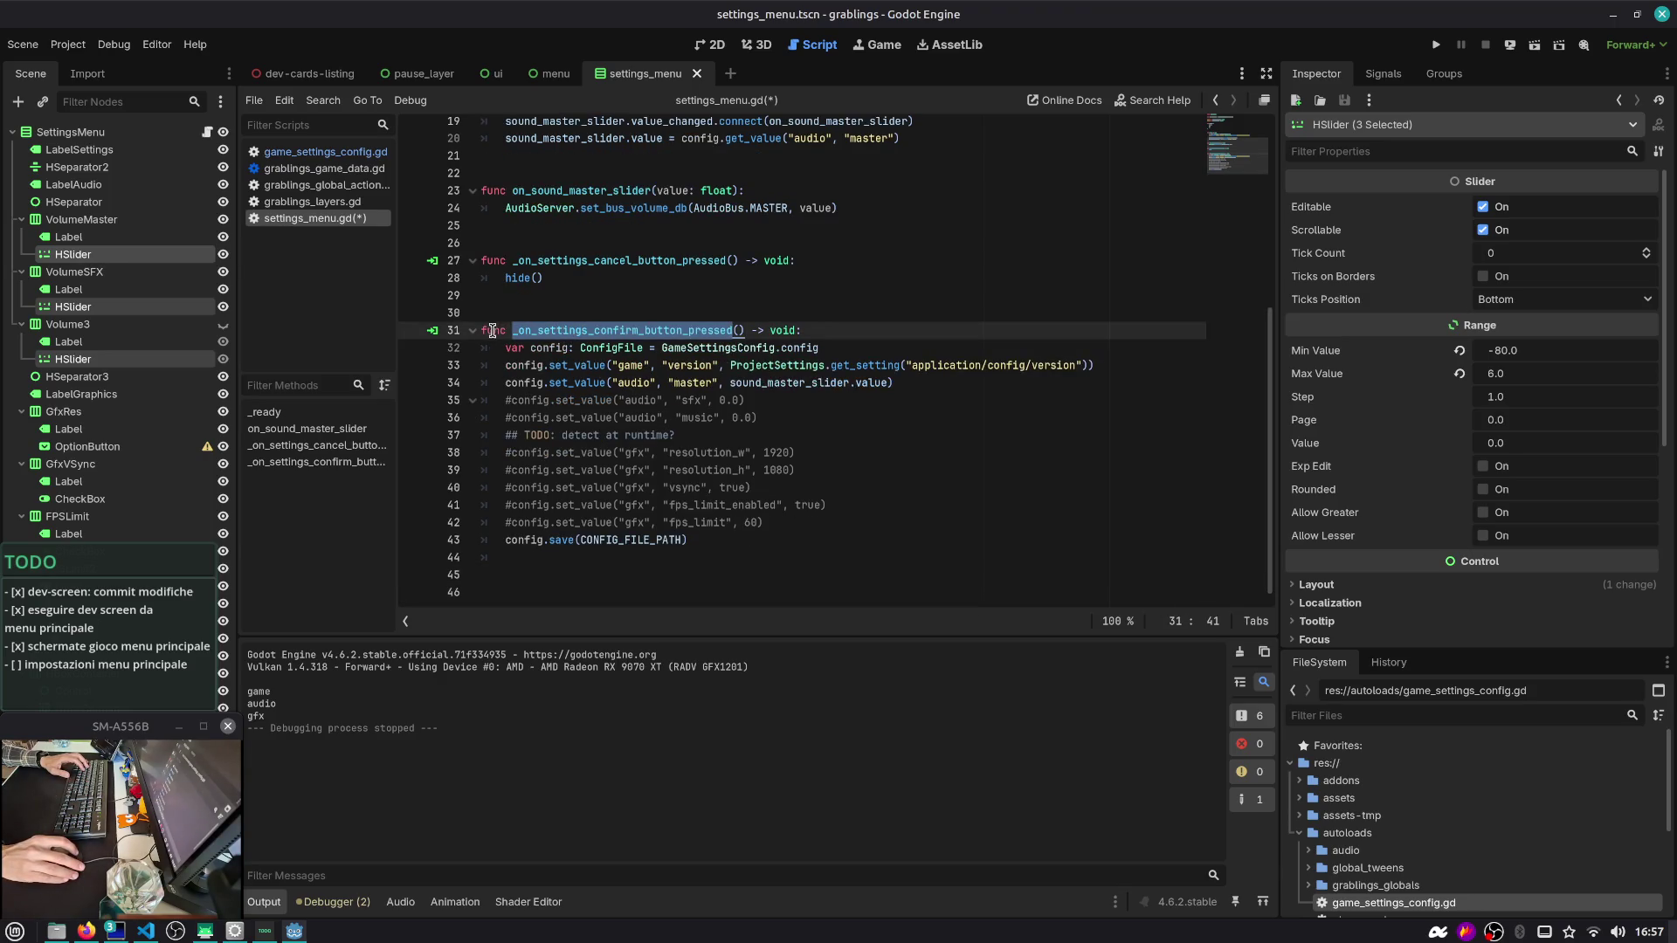
{"action": "left_click", "coordinate": [563, 559]}
{"action": "key", "text": "ctrl+s"}
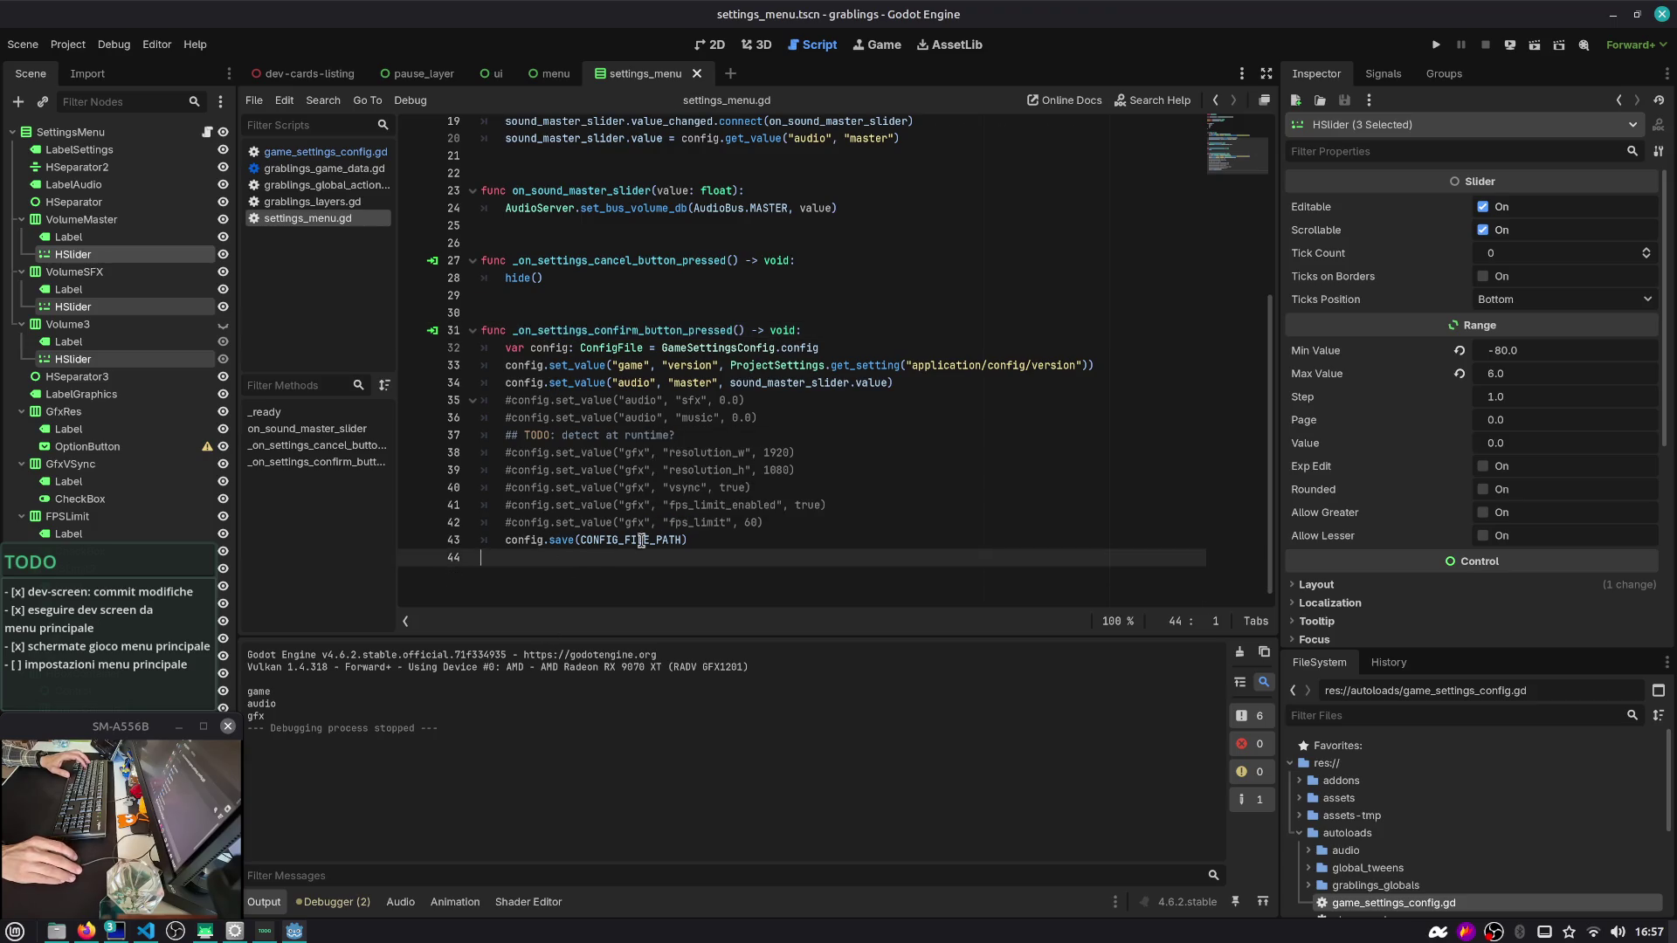
{"action": "scroll", "coordinate": [793, 380], "scroll_direction": "up", "scroll_amount": 6}
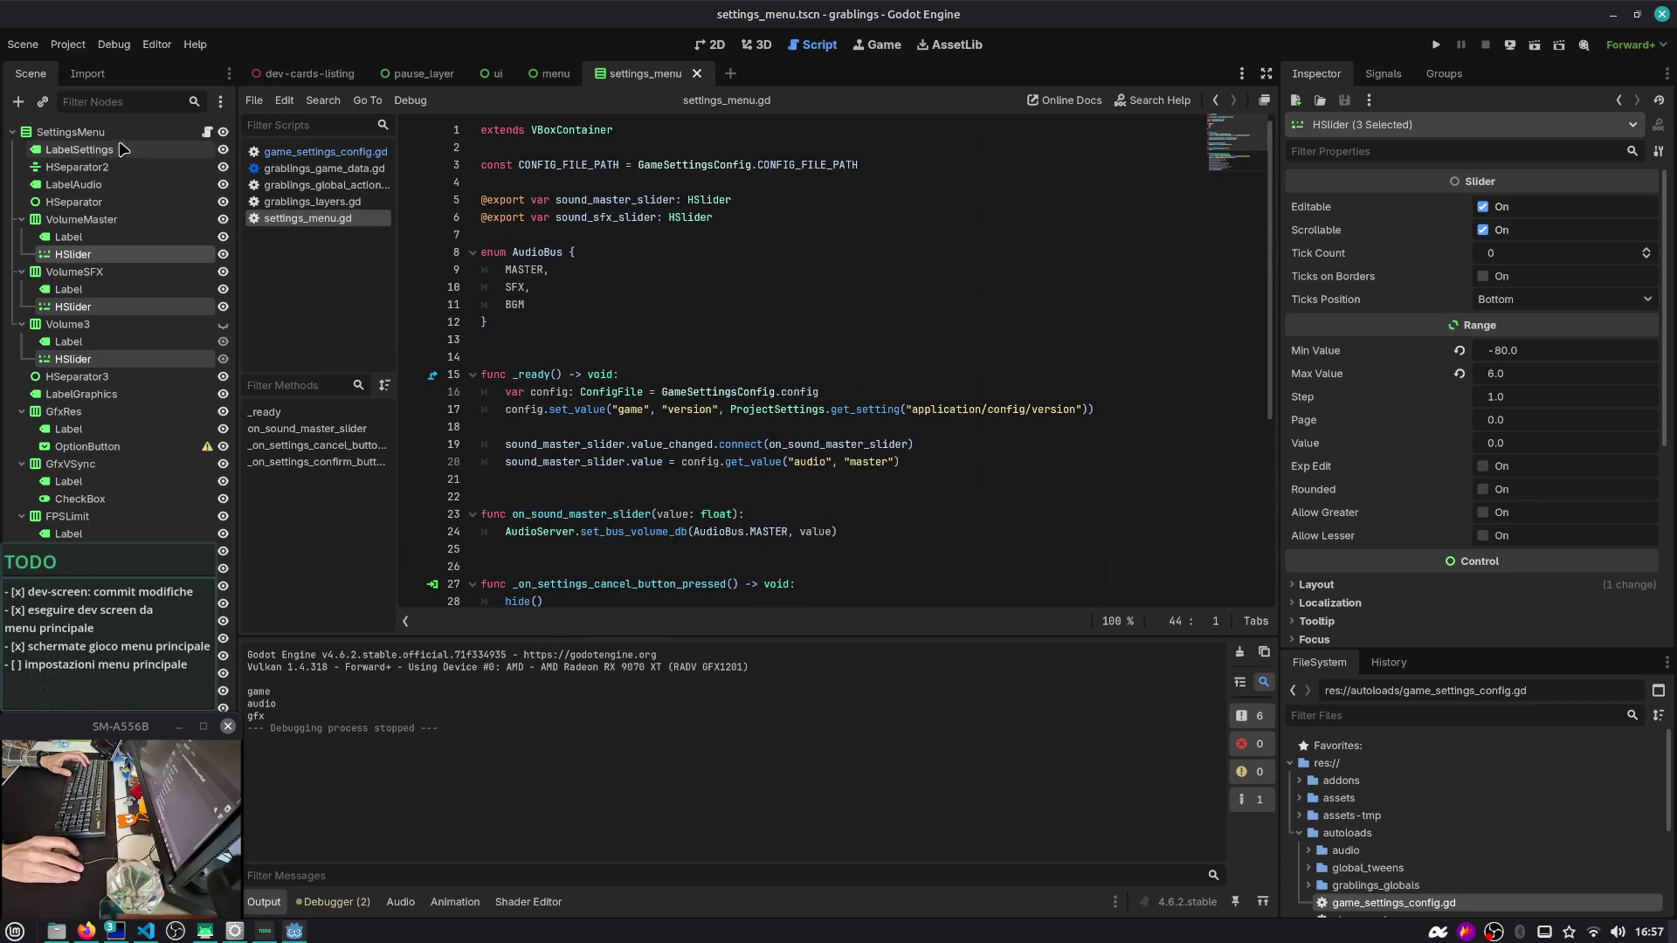
{"action": "left_click", "coordinate": [80, 149]}
{"action": "left_click", "coordinate": [711, 45]}
{"action": "scroll", "coordinate": [740, 344], "scroll_direction": "down", "scroll_amount": 2}
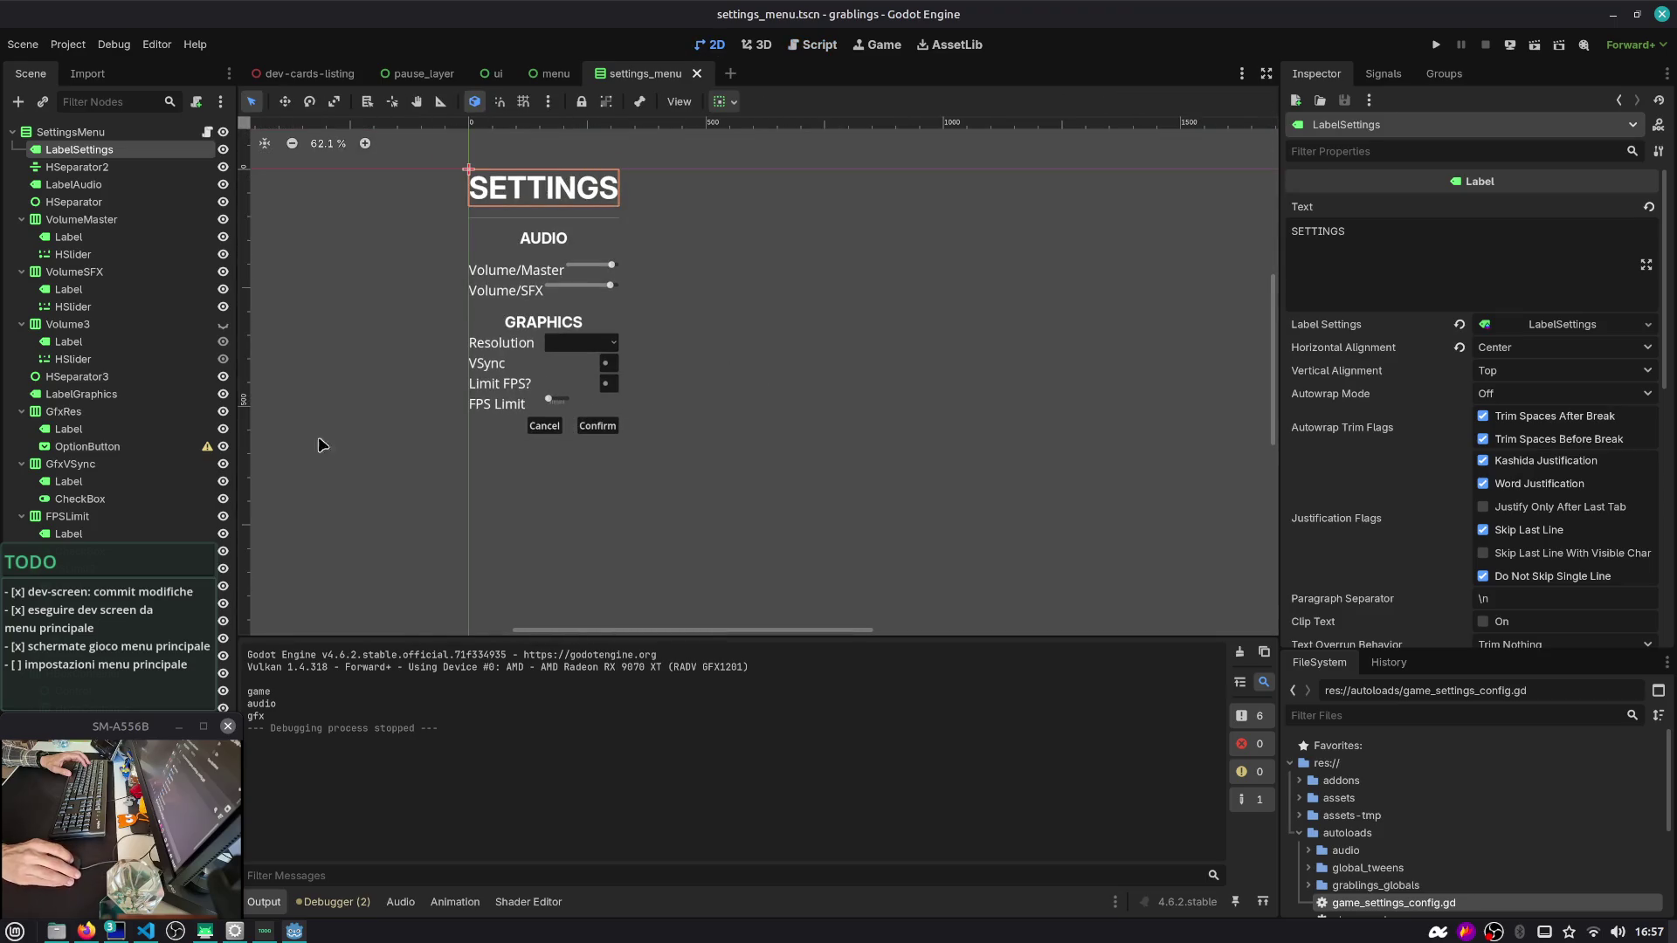
Step: Widen the scene tree panel and duplicate the SettingsConfirmButton node
{"action": "left_click_drag", "start_coordinate": [237, 489], "coordinate": [461, 473]}
{"action": "left_click", "coordinate": [330, 743]}
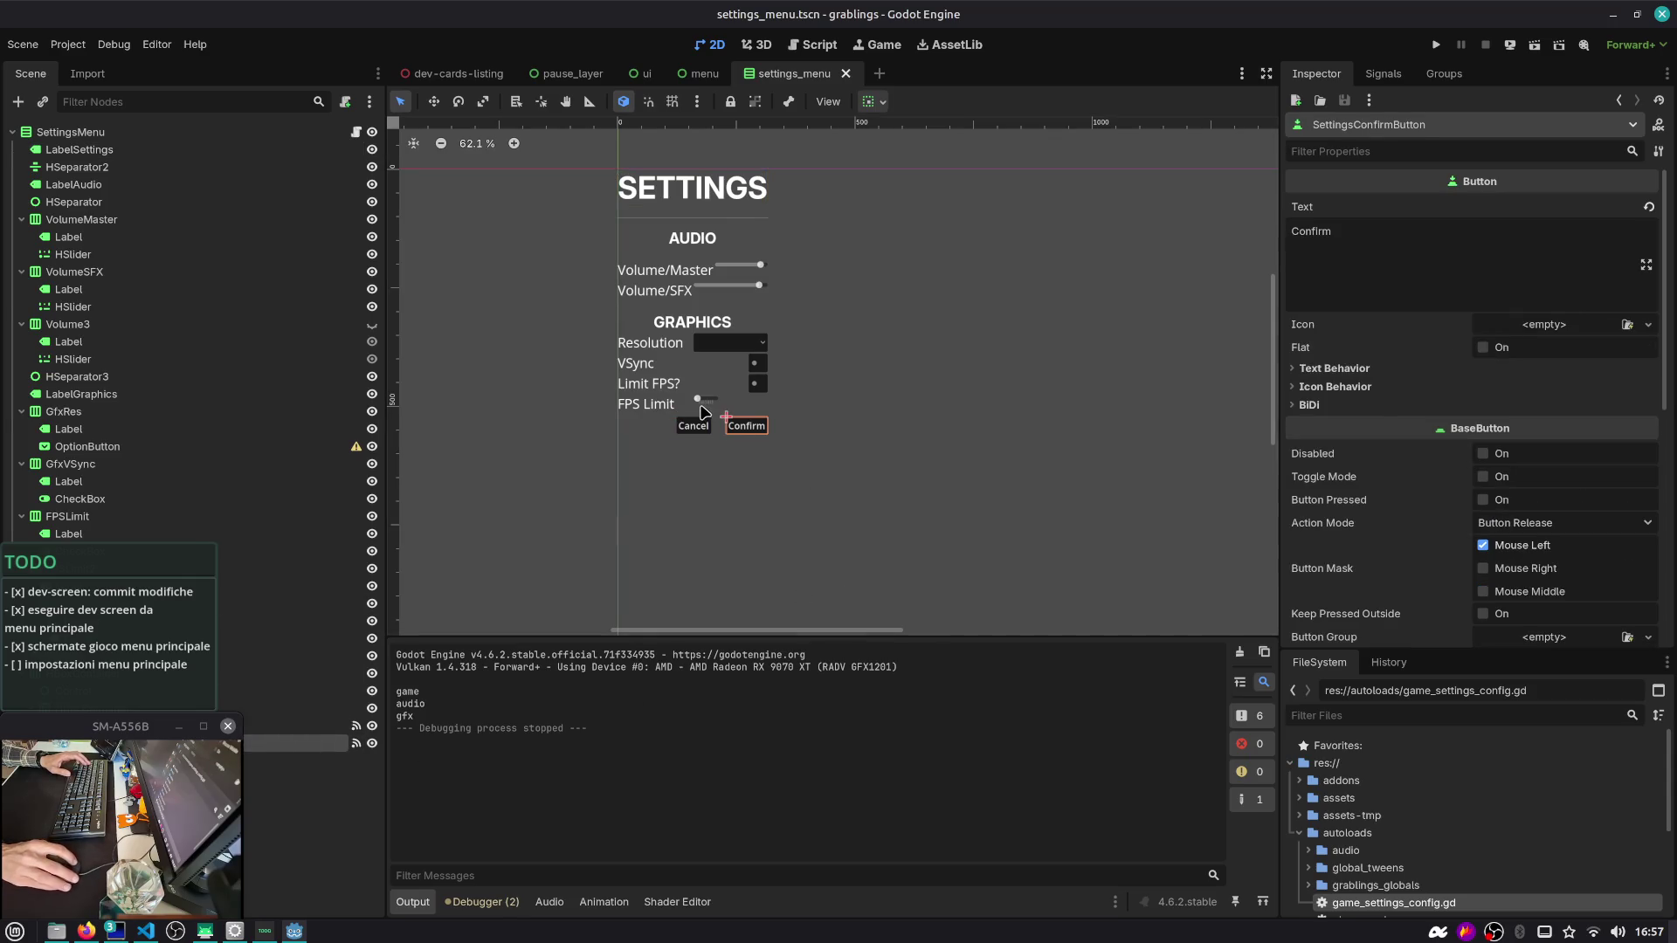
{"action": "left_click", "coordinate": [271, 132]}
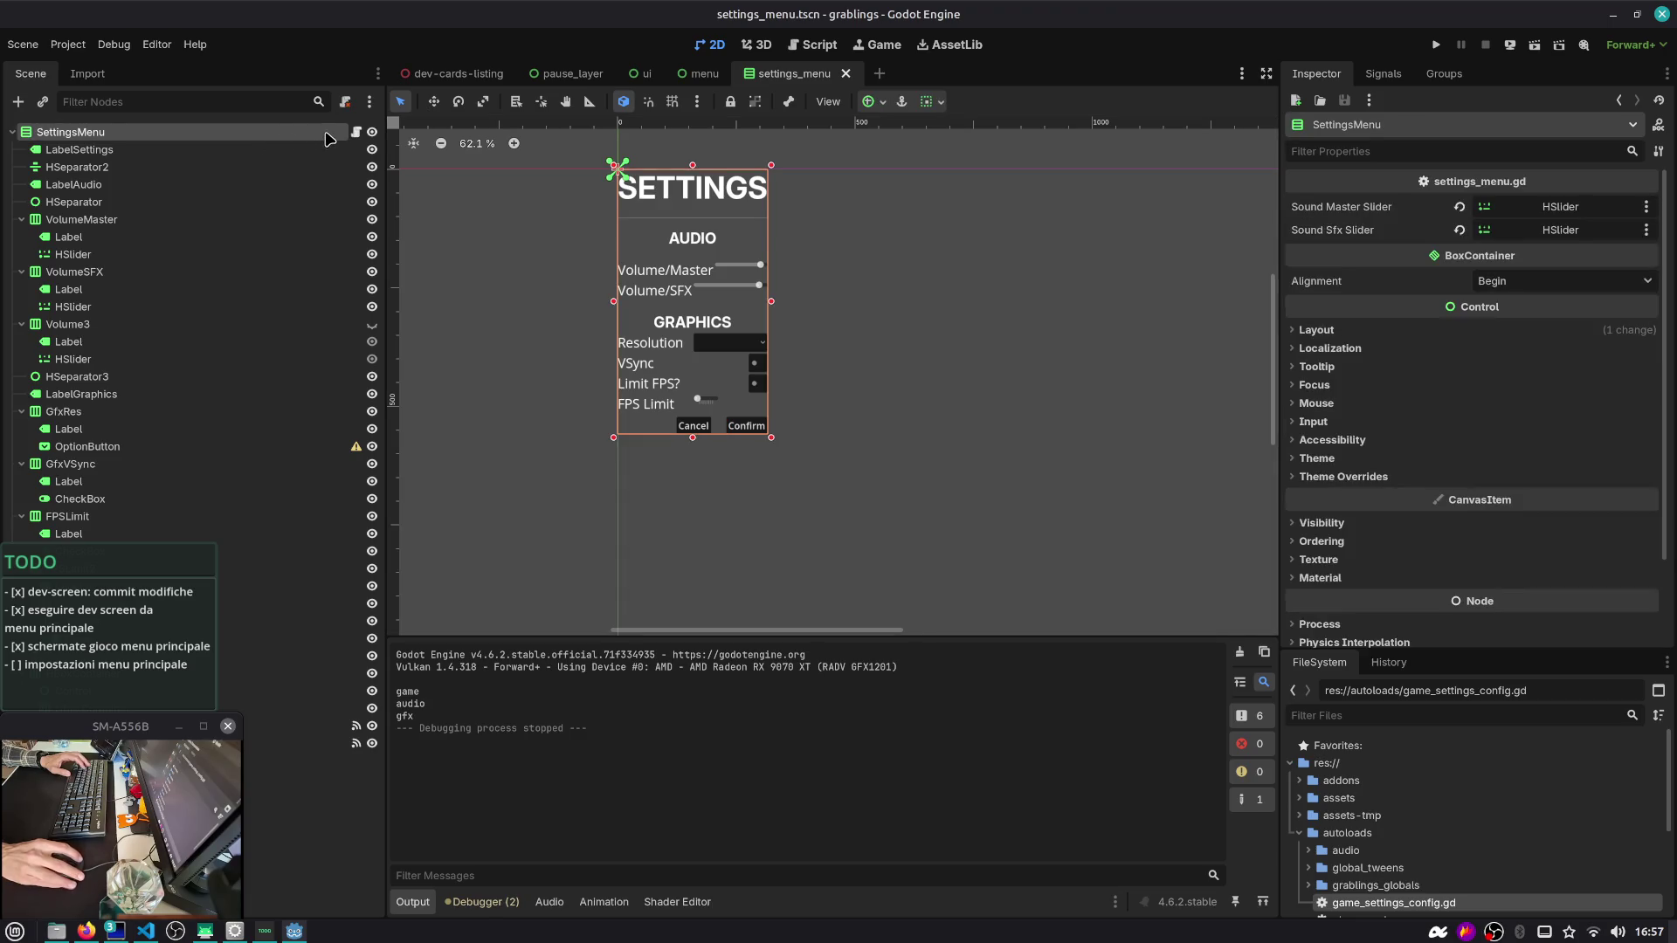
{"action": "left_click", "coordinate": [317, 745]}
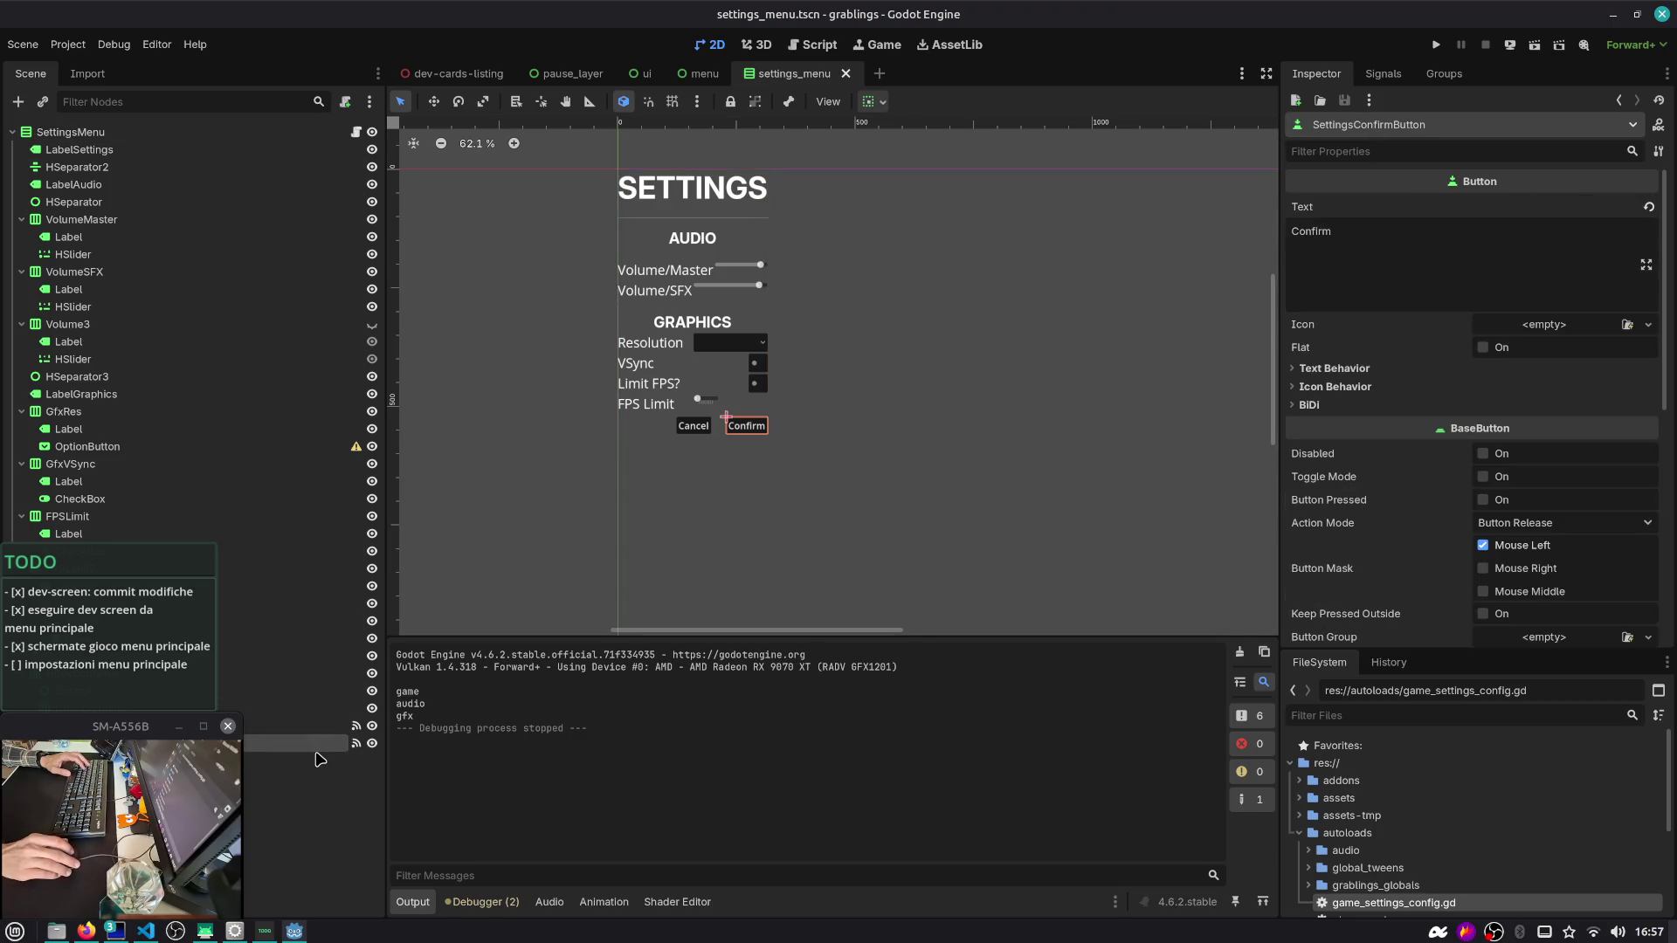
{"action": "left_click", "coordinate": [330, 133]}
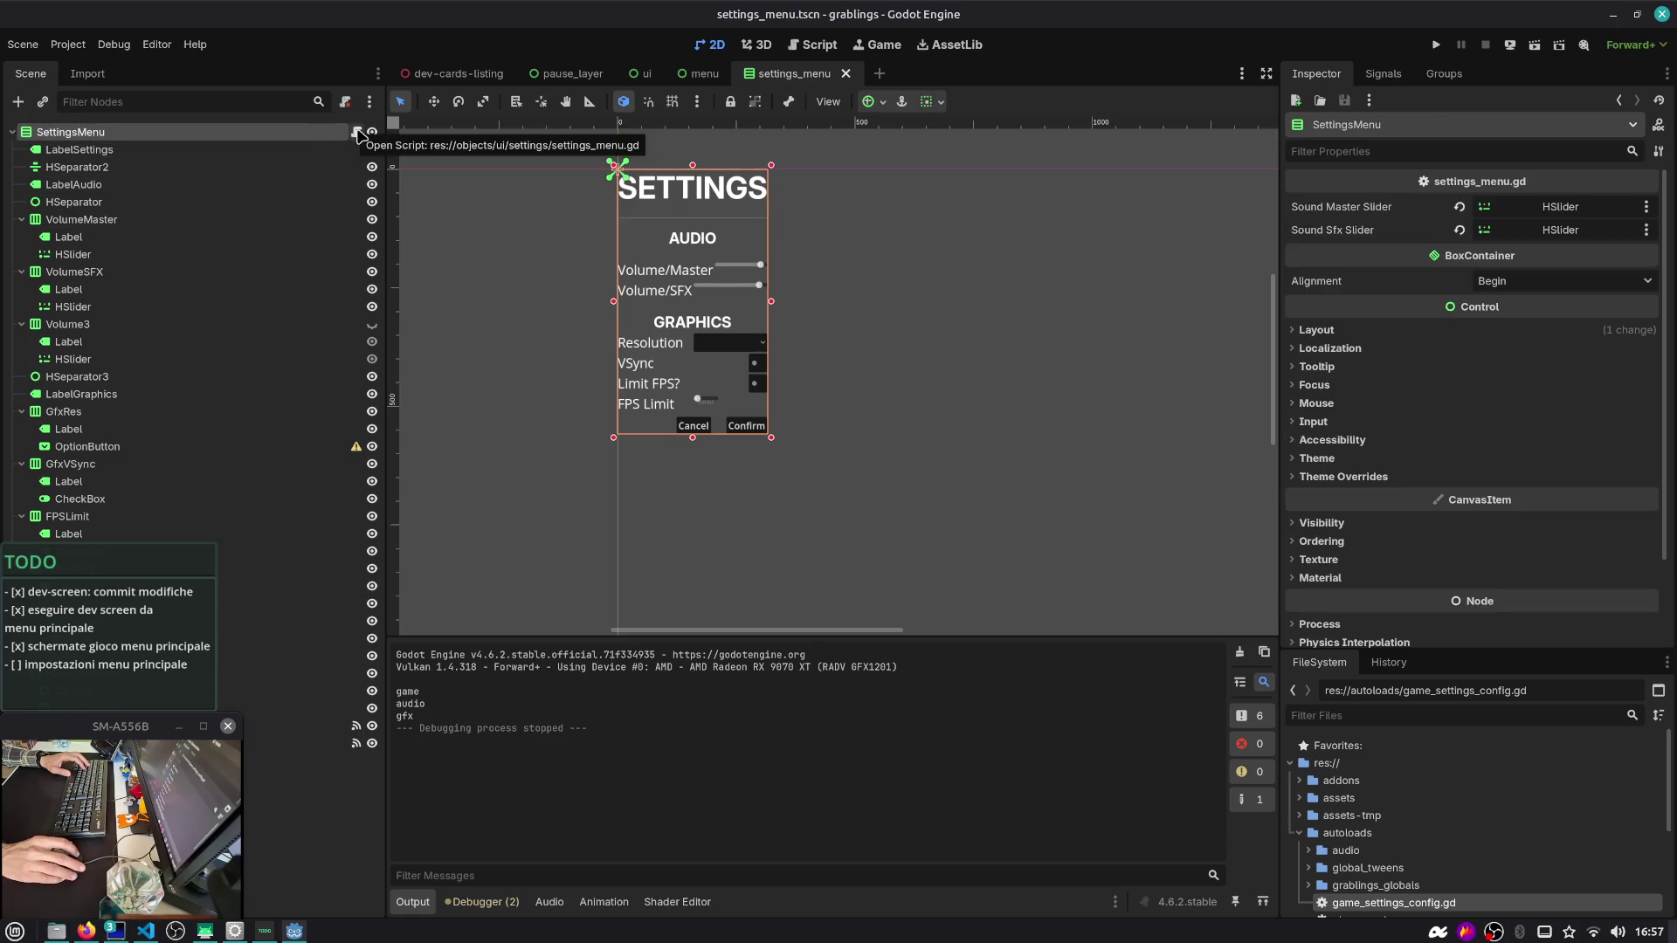
{"action": "left_click", "coordinate": [297, 744]}
{"action": "key", "text": "ctrl+d"}
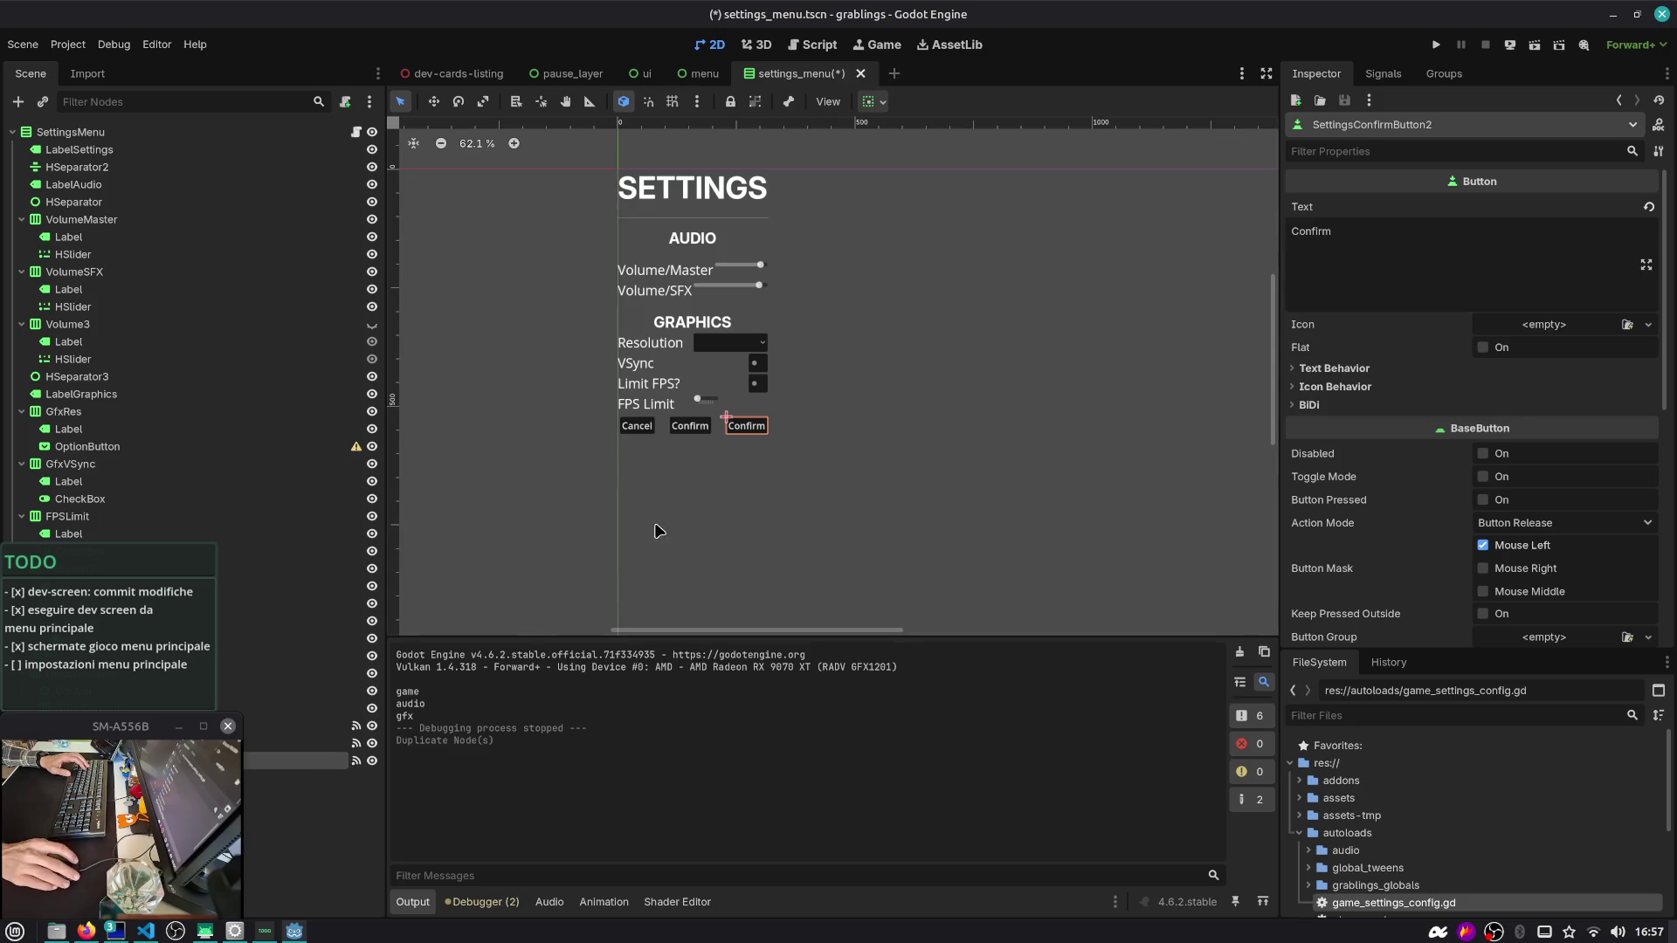
Step: Rename the duplicated SettingsConfirmButton2 to SettingsResetButton
{"action": "left_click", "coordinate": [310, 748]}
{"action": "left_click_drag", "start_coordinate": [314, 748], "coordinate": [574, 748]}
{"action": "left_click", "coordinate": [456, 760]}
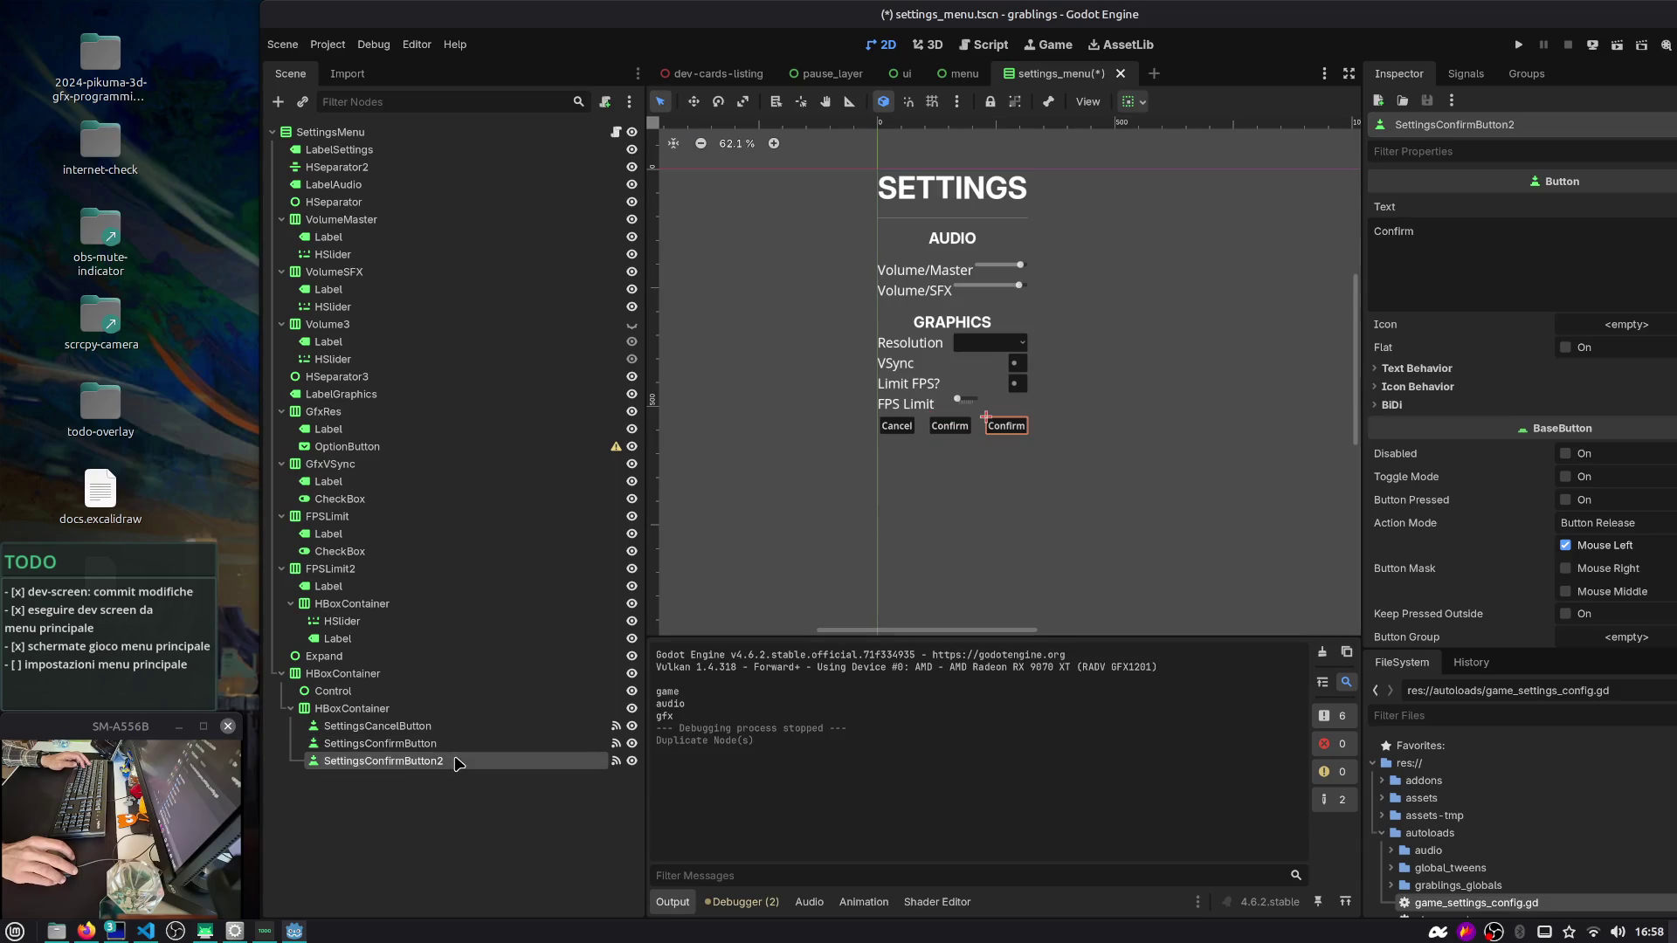
{"action": "double_click", "coordinate": [456, 763]}
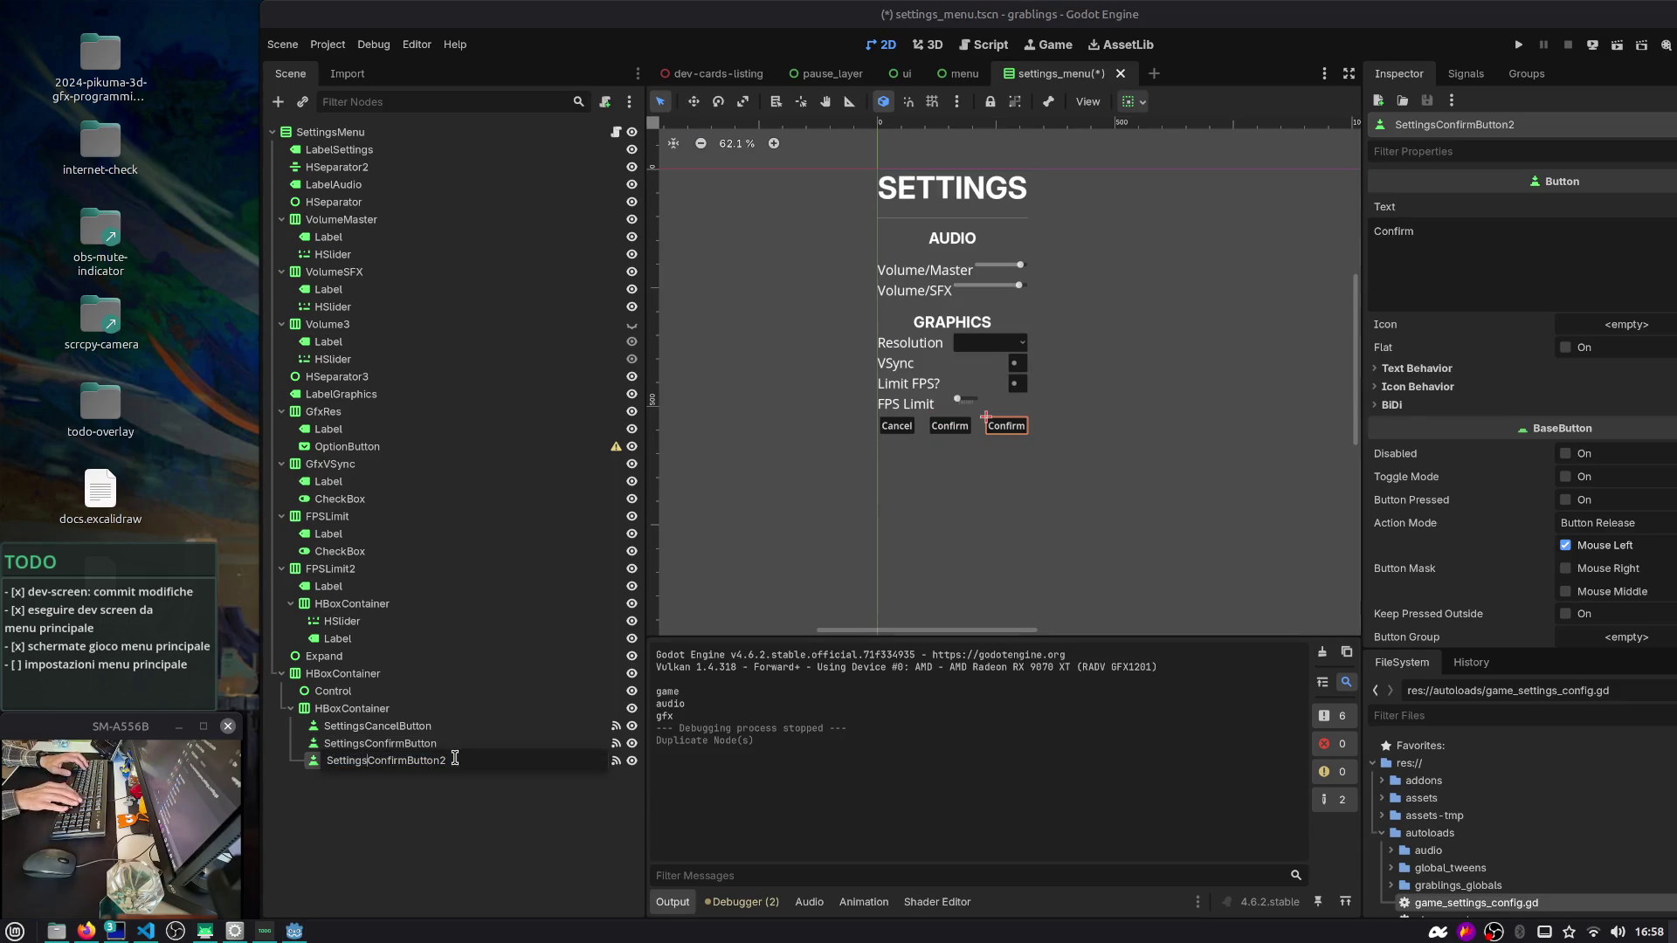
{"action": "key", "text": "BackSpace"}
{"action": "key", "text": "Delete"}
{"action": "key", "text": "Delete"}
{"action": "key", "text": "Delete"}
{"action": "type", "text": "Reset"}
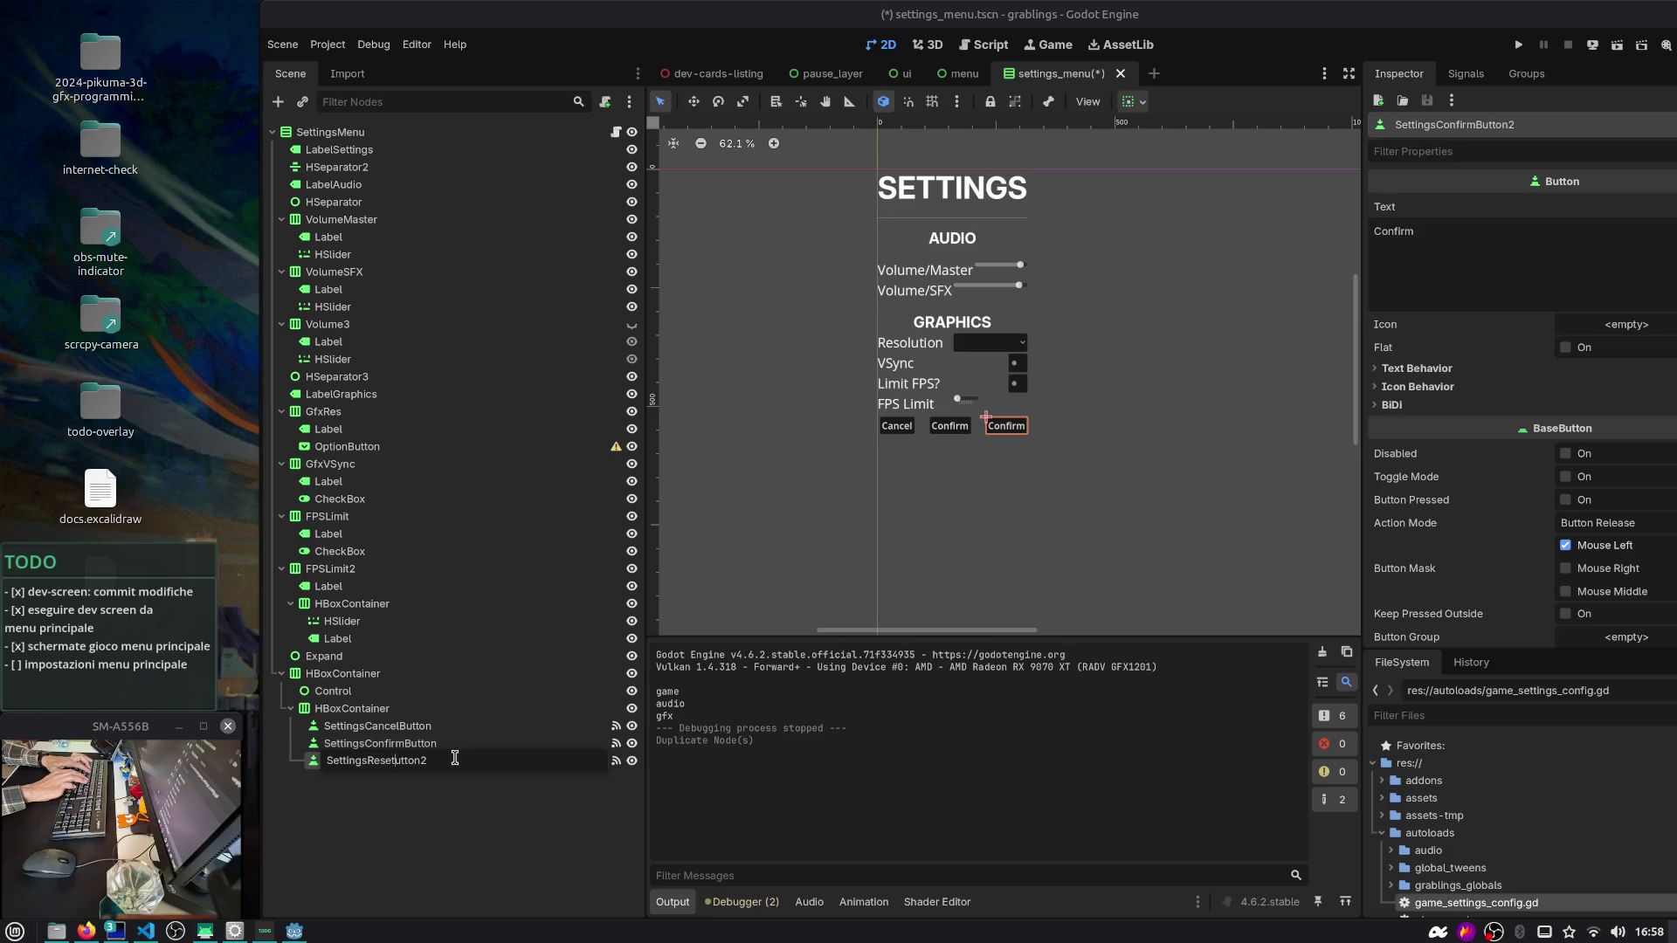
{"action": "key", "text": "Return"}
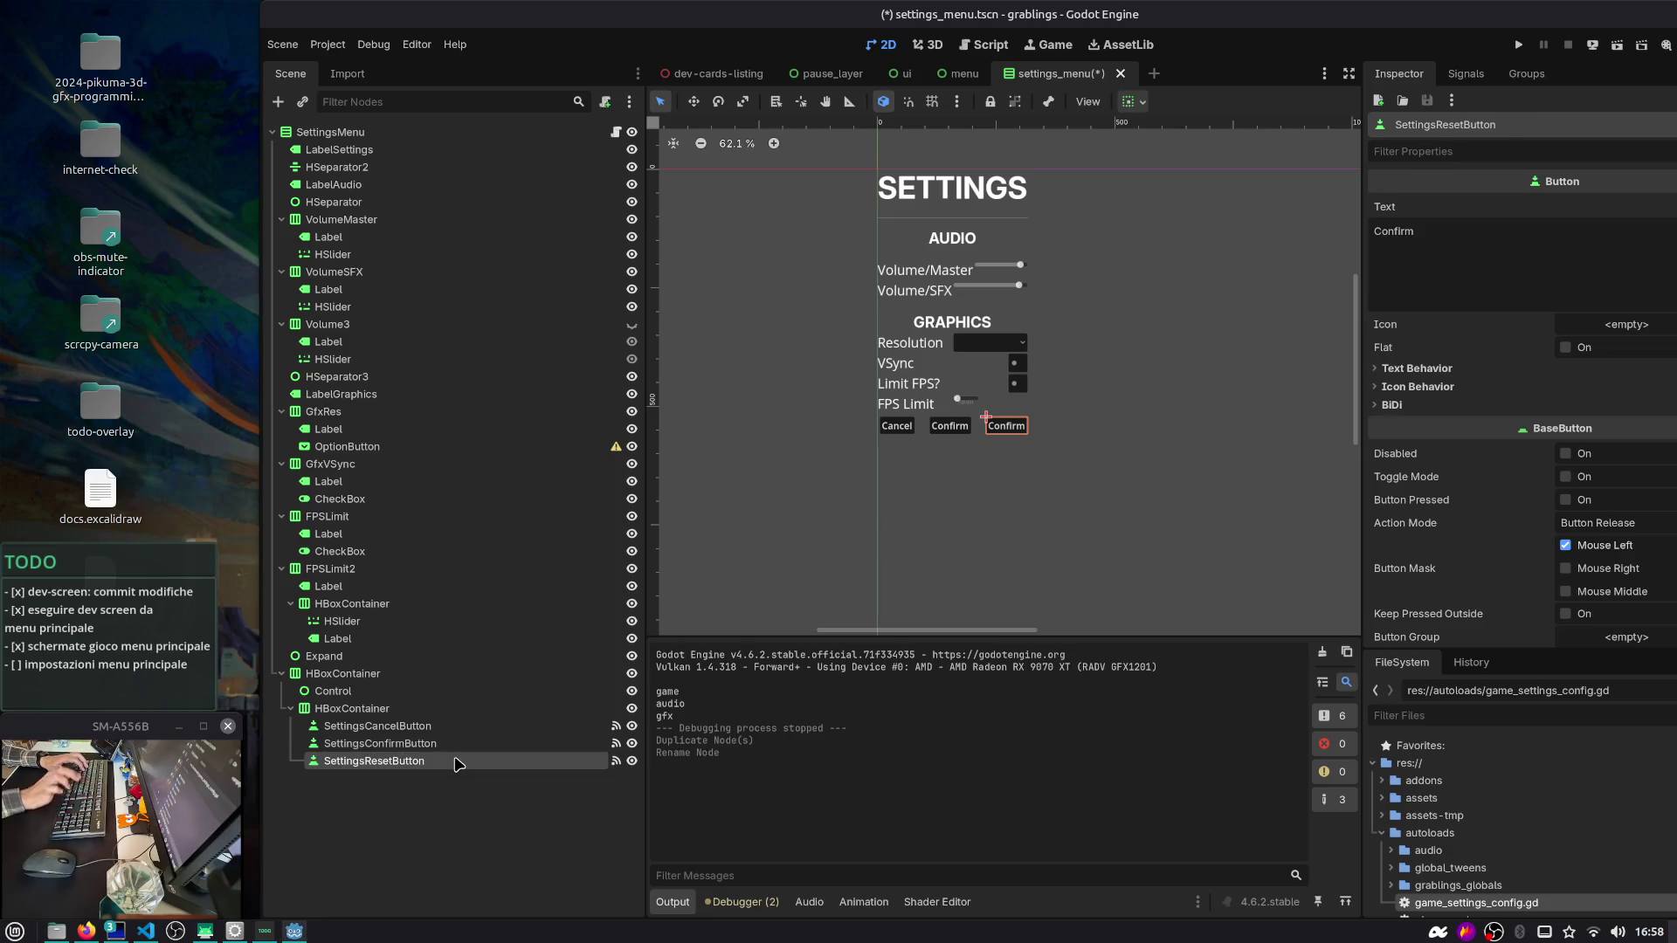
Step: Remove the copied pressed connection and connect pressed to _on_settings_reset_button_pressed
{"action": "double_click", "coordinate": [1209, 35]}
{"action": "left_click", "coordinate": [1383, 74]}
{"action": "left_click", "coordinate": [1441, 202]}
{"action": "left_click", "coordinate": [1627, 630]}
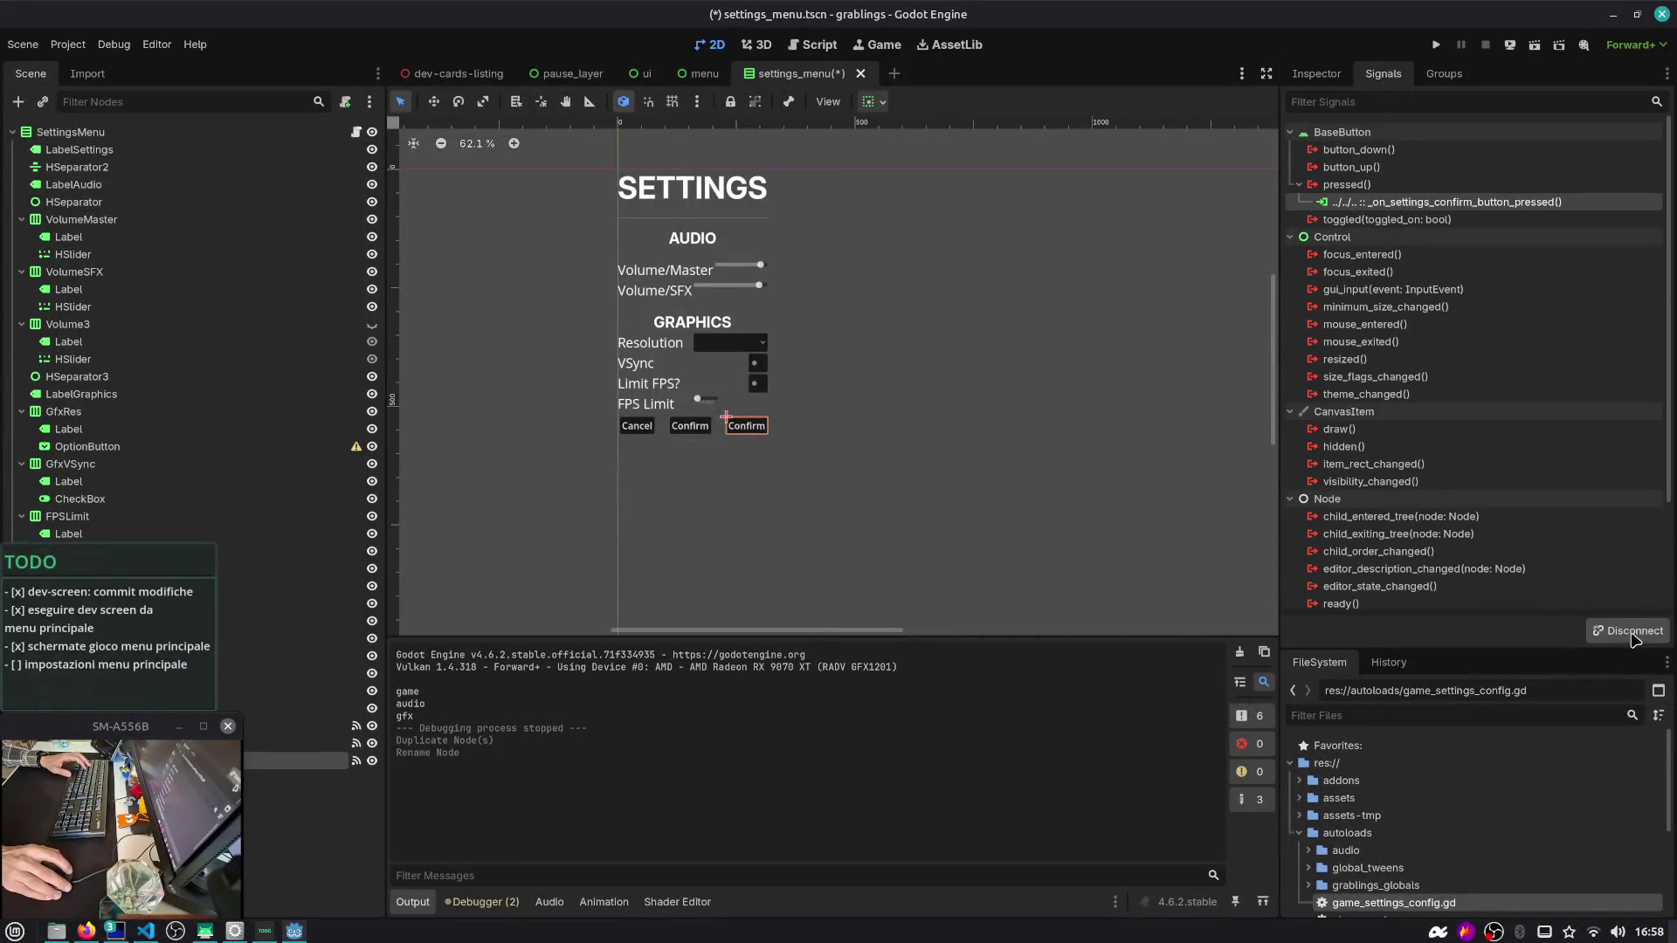
{"action": "double_click", "coordinate": [1346, 185]}
{"action": "key", "text": "Return"}
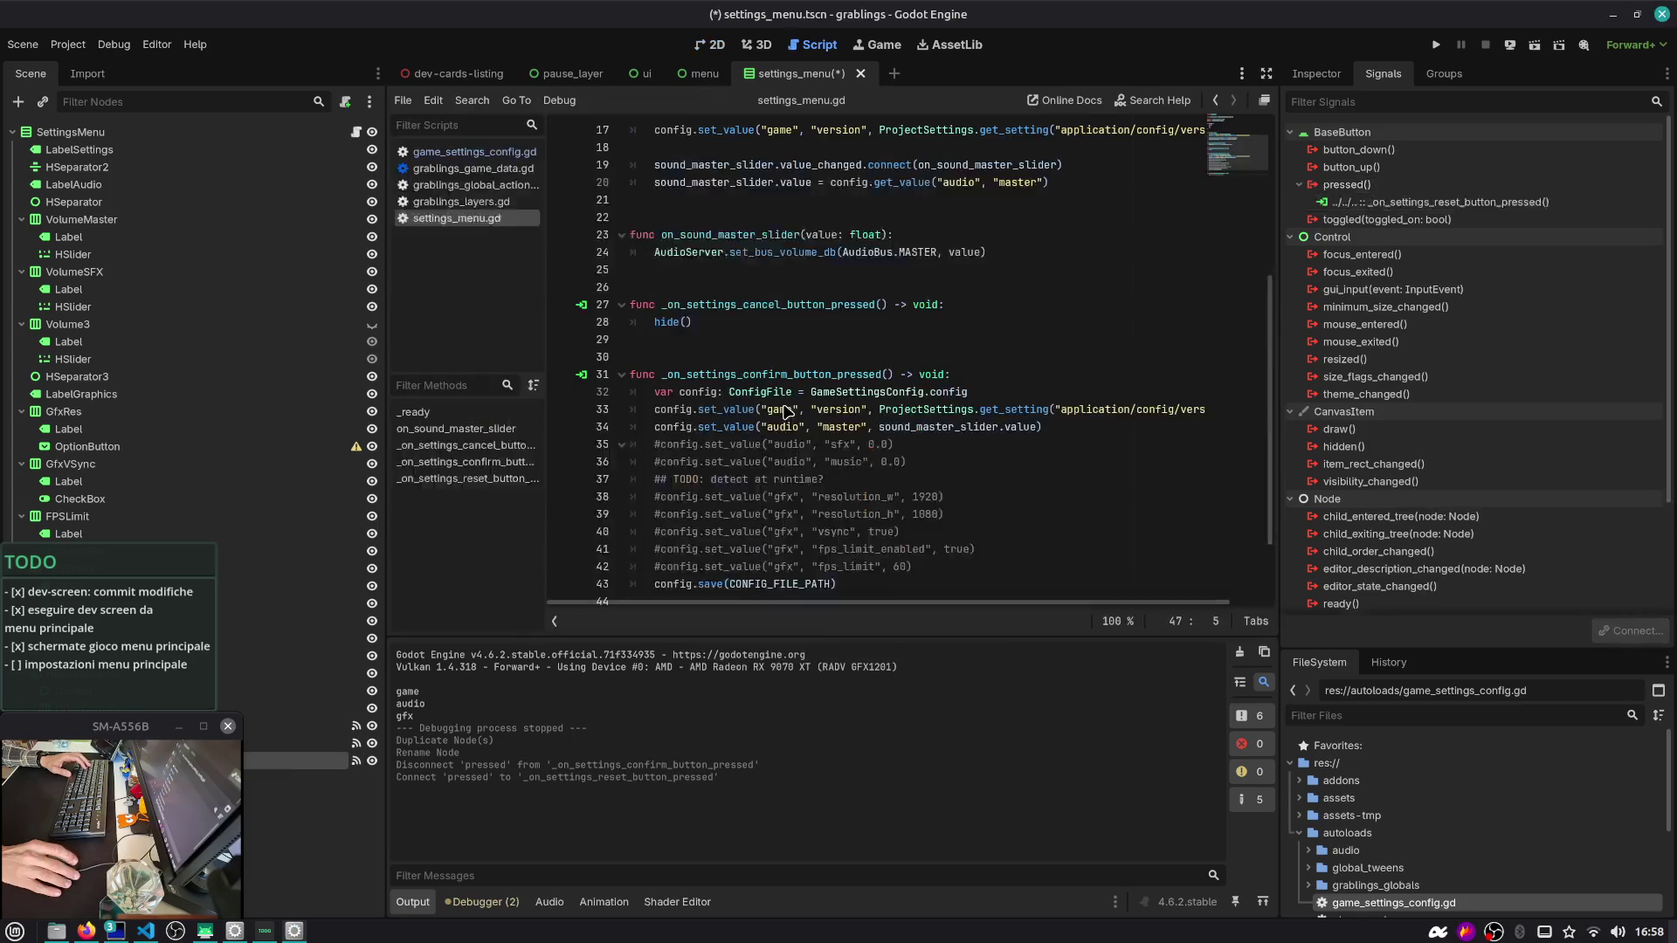
Step: Replace the reset handler's pass with a copy of the confirm handler's config line
{"action": "key", "text": "shift+End"}
{"action": "key", "text": "BackSpace"}
{"action": "key", "text": "Up"}
{"action": "key", "text": "Up"}
{"action": "key", "text": "Up"}
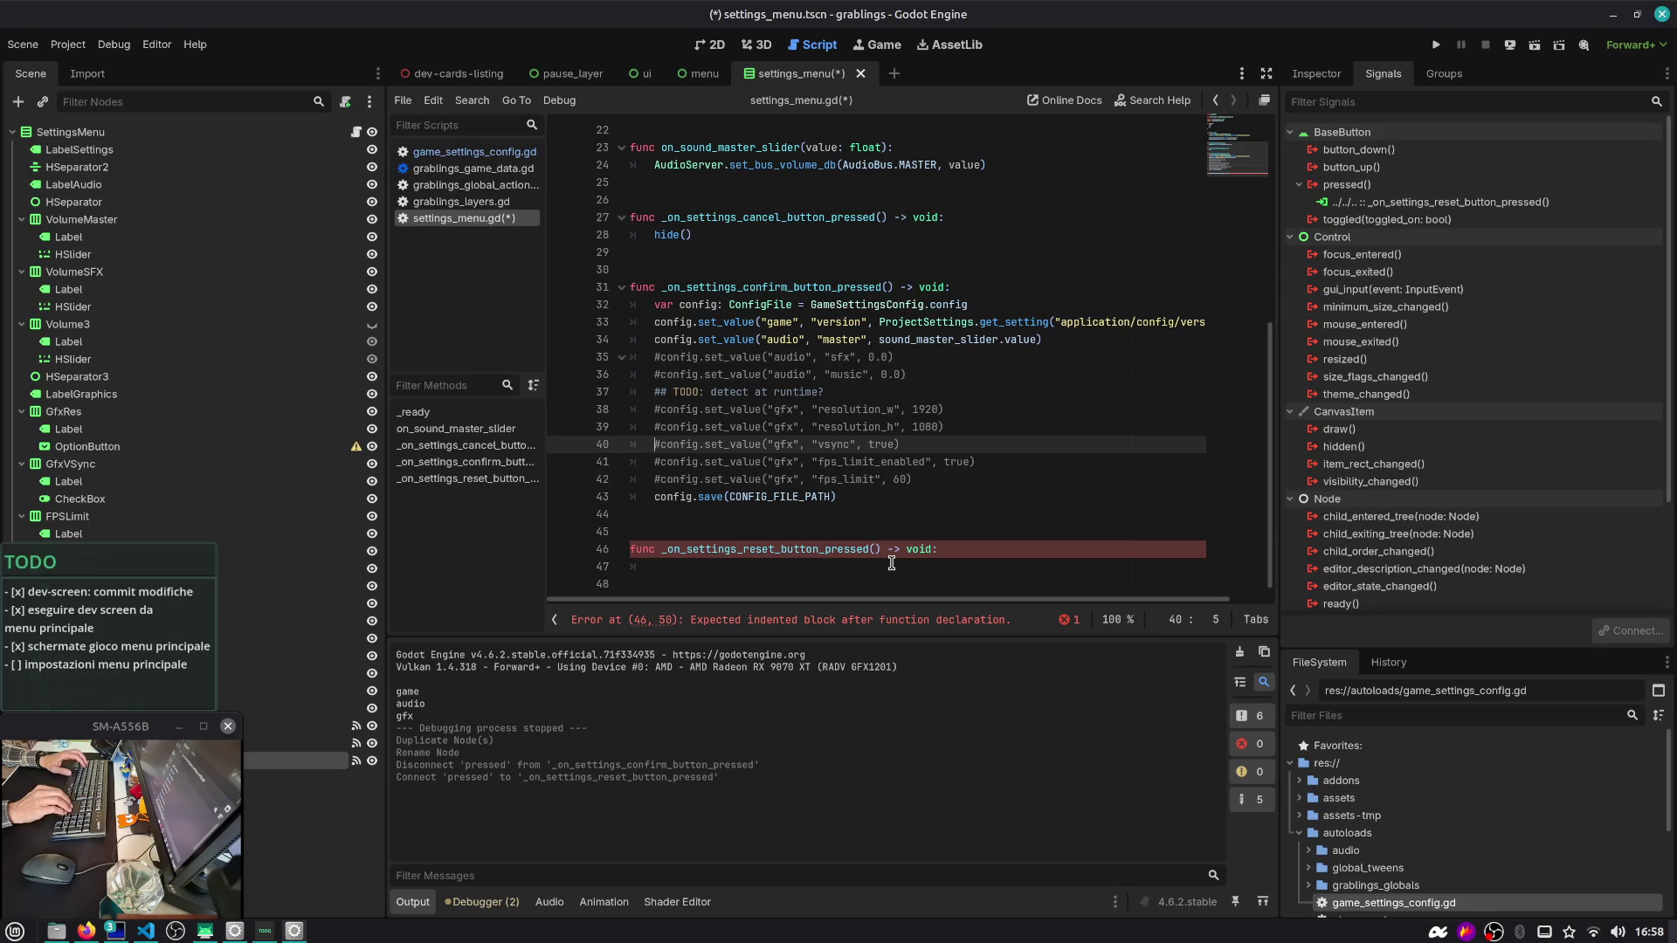
{"action": "key", "text": "shift+Up"}
{"action": "key", "text": "ctrl+c"}
{"action": "key", "text": "shift+Down"}
{"action": "key", "text": "Down"}
{"action": "key", "text": "Down"}
{"action": "key", "text": "Down"}
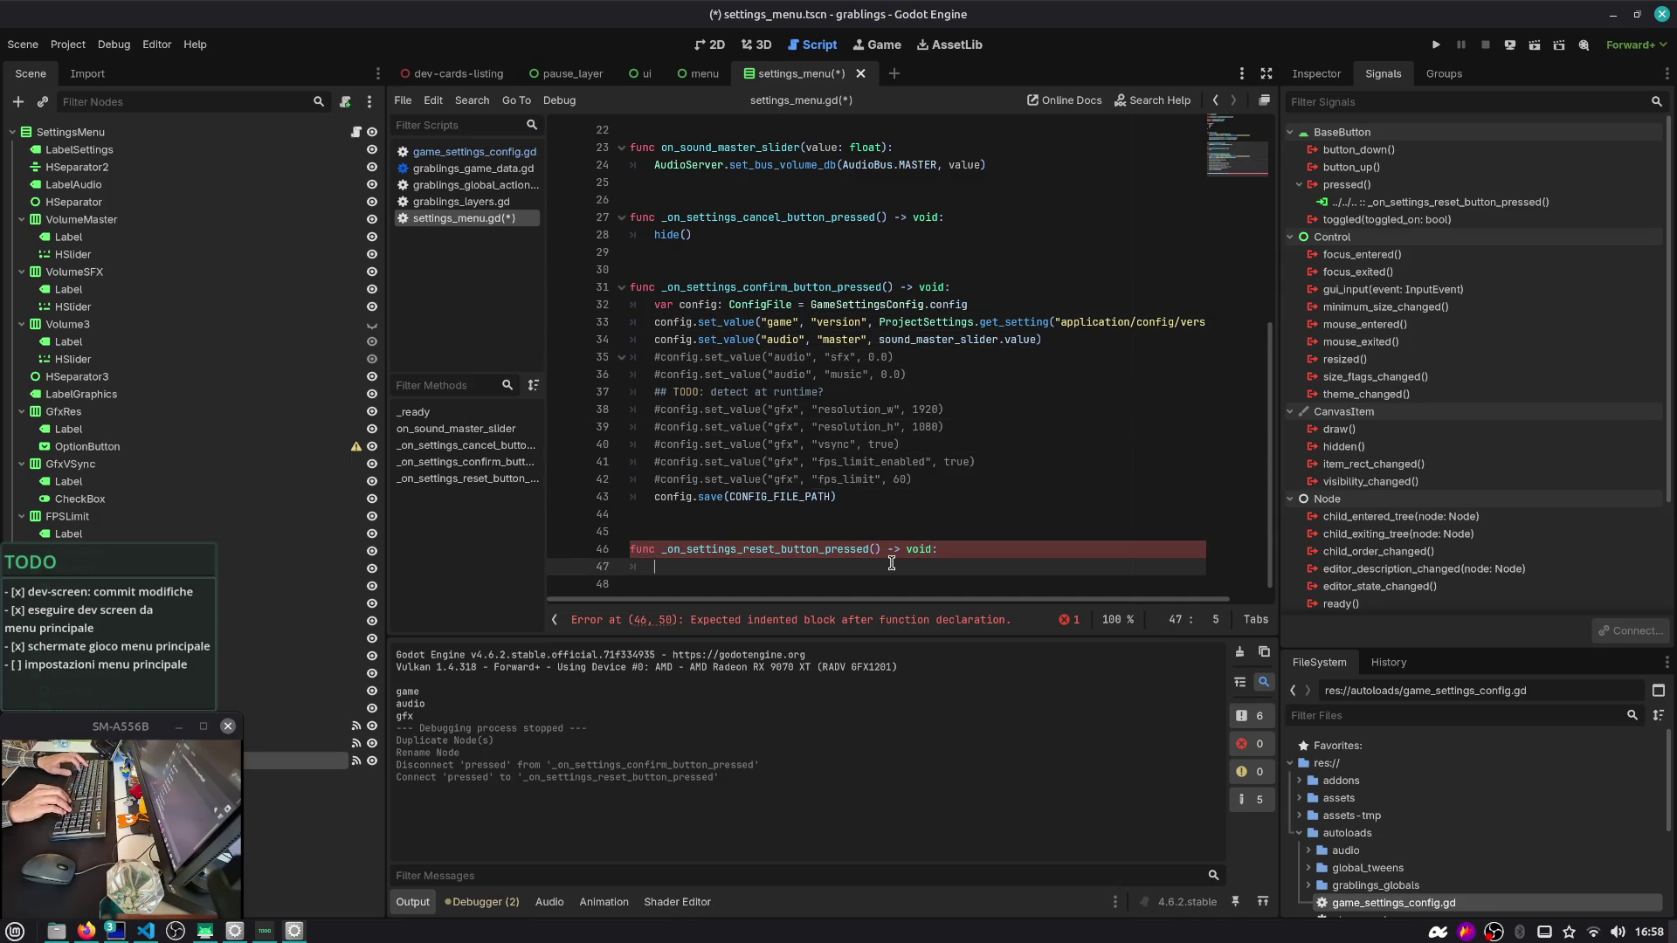
{"action": "key", "text": "ctrl+v"}
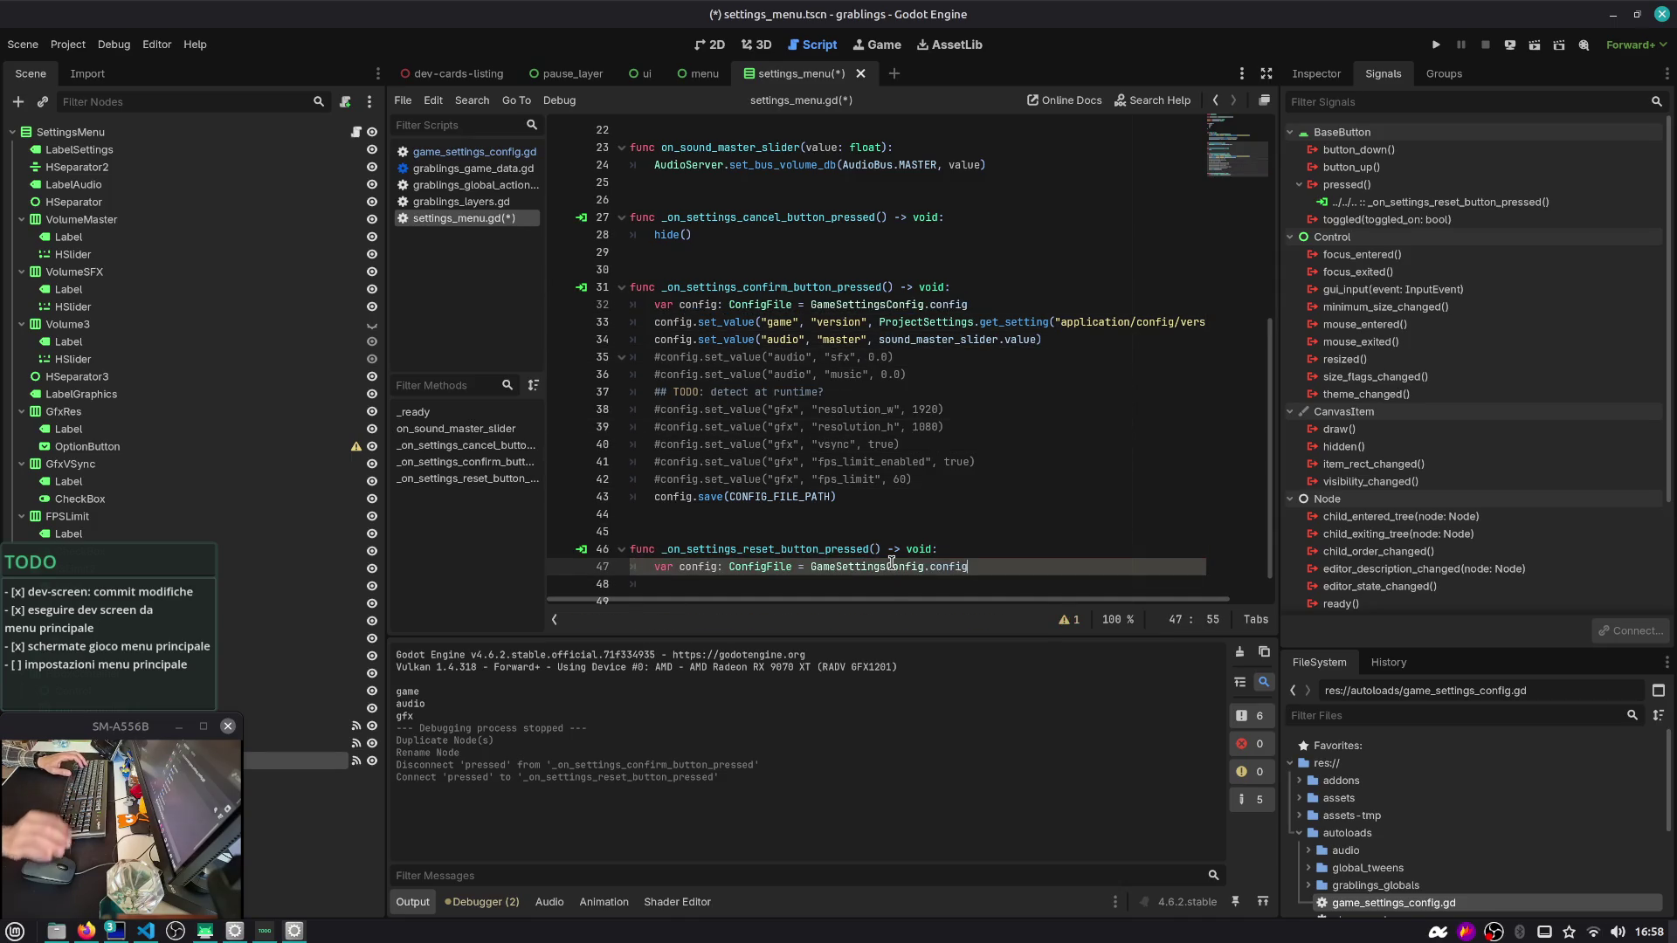
Step: Add a GameSettingsConfig.reset() call to the reset handler
{"action": "key", "text": "Return"}
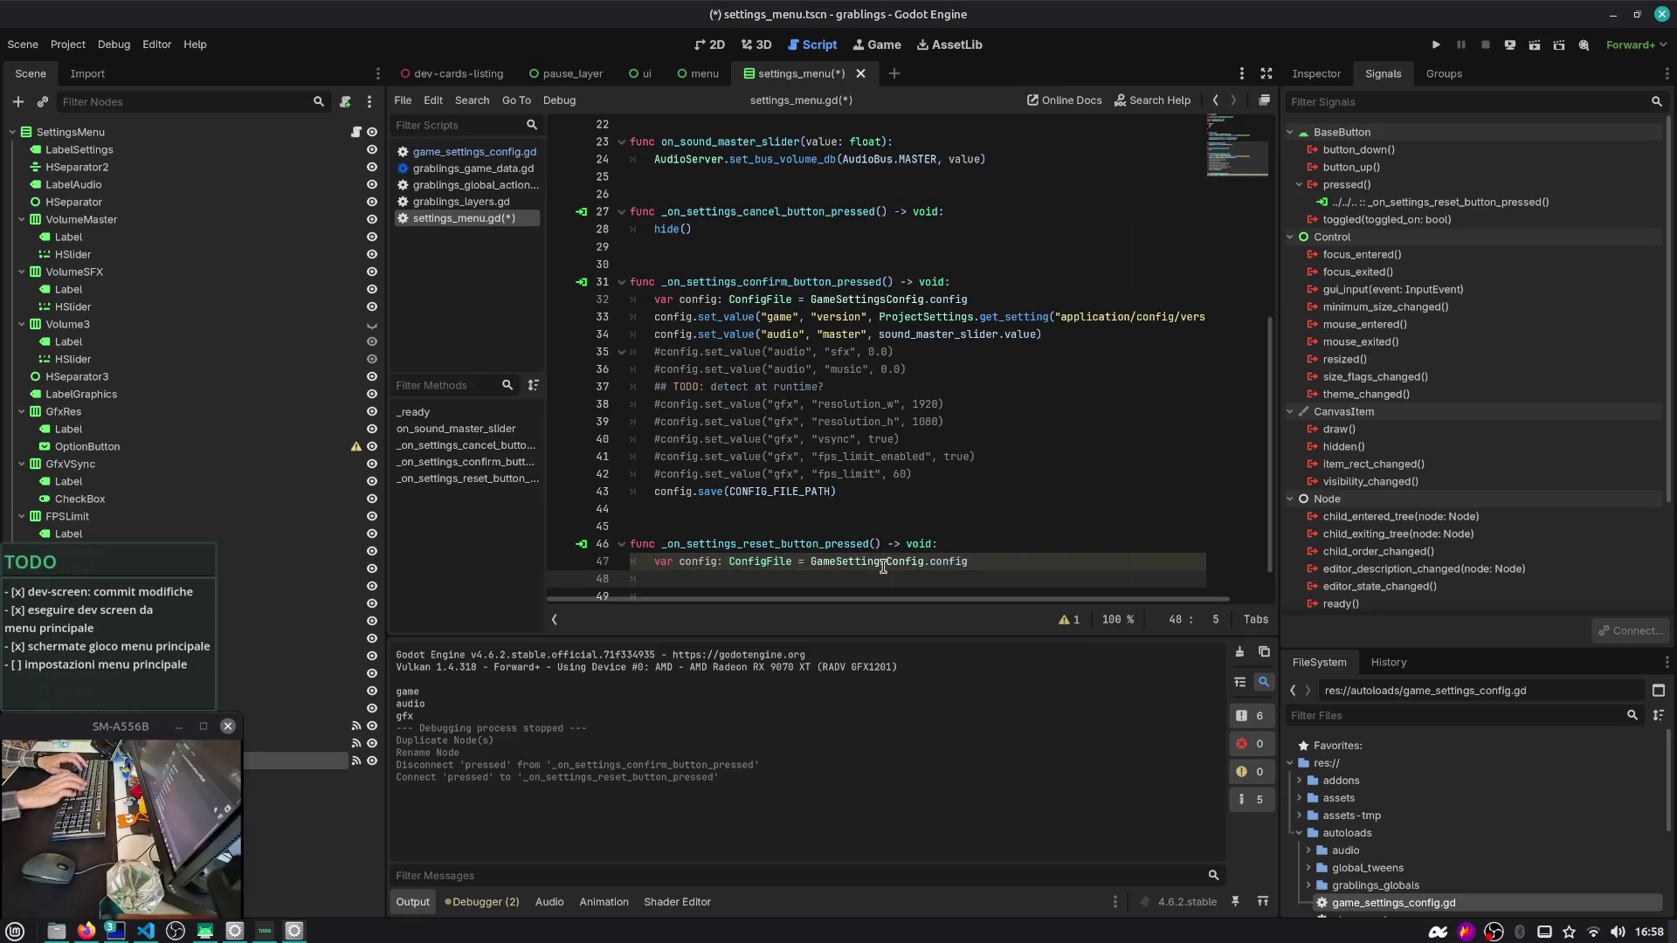
{"action": "type", "text": "ameSettingsConfig"}
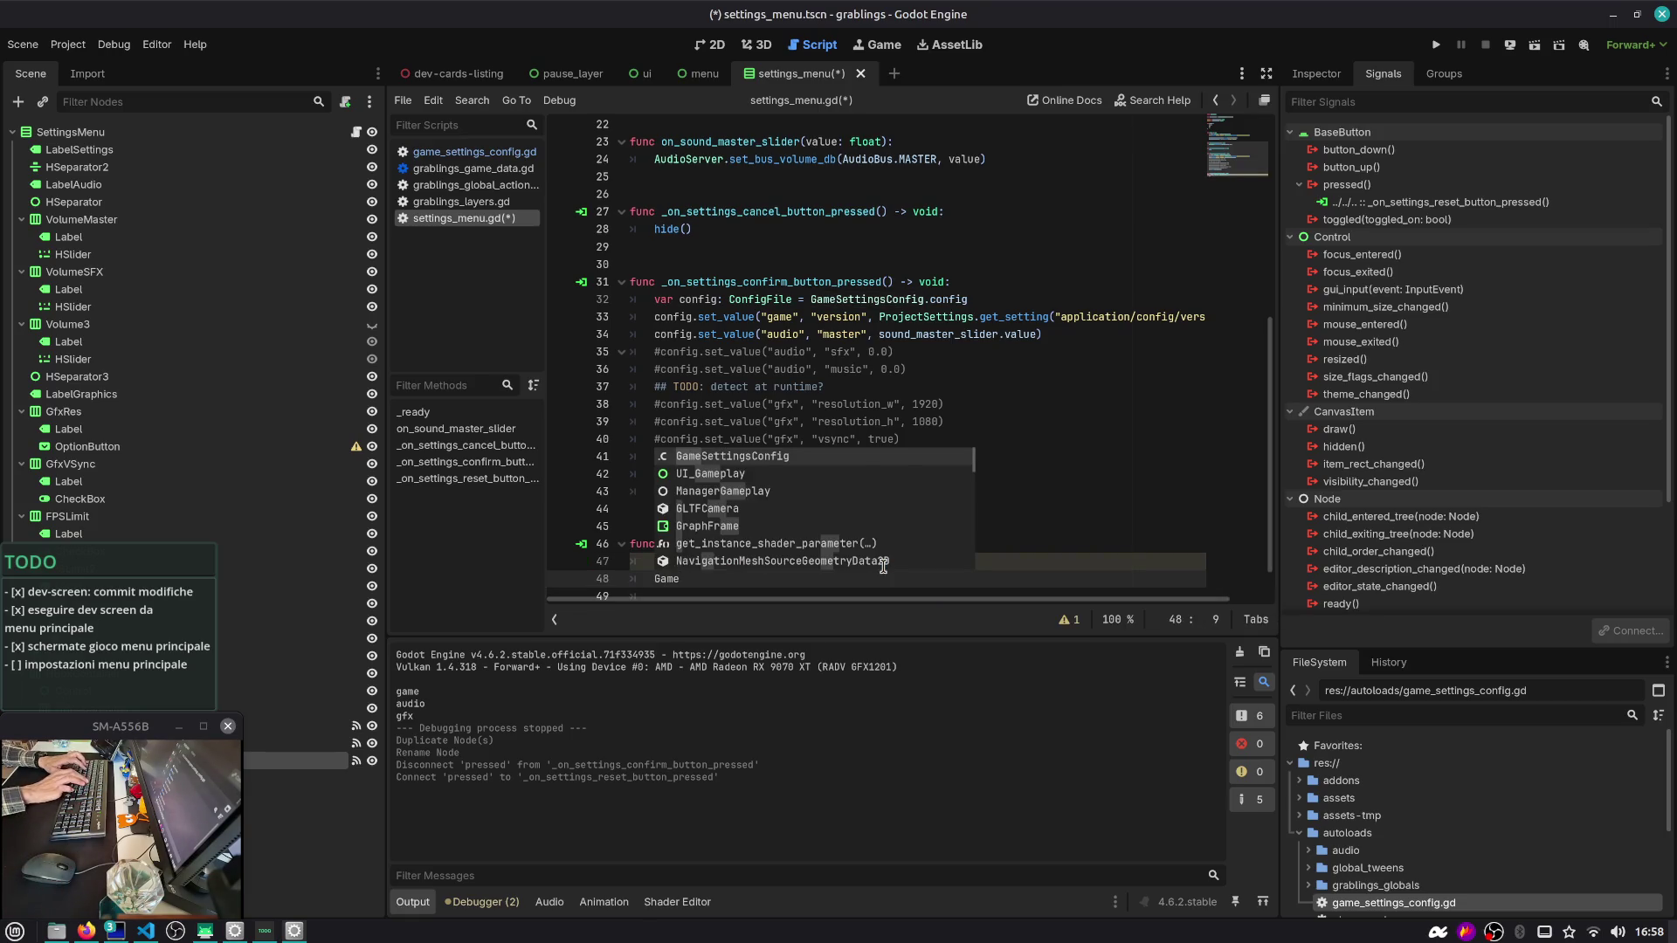
{"action": "key", "text": "Return"}
{"action": "type", "text": ".reset("}
{"action": "key", "text": "Return"}
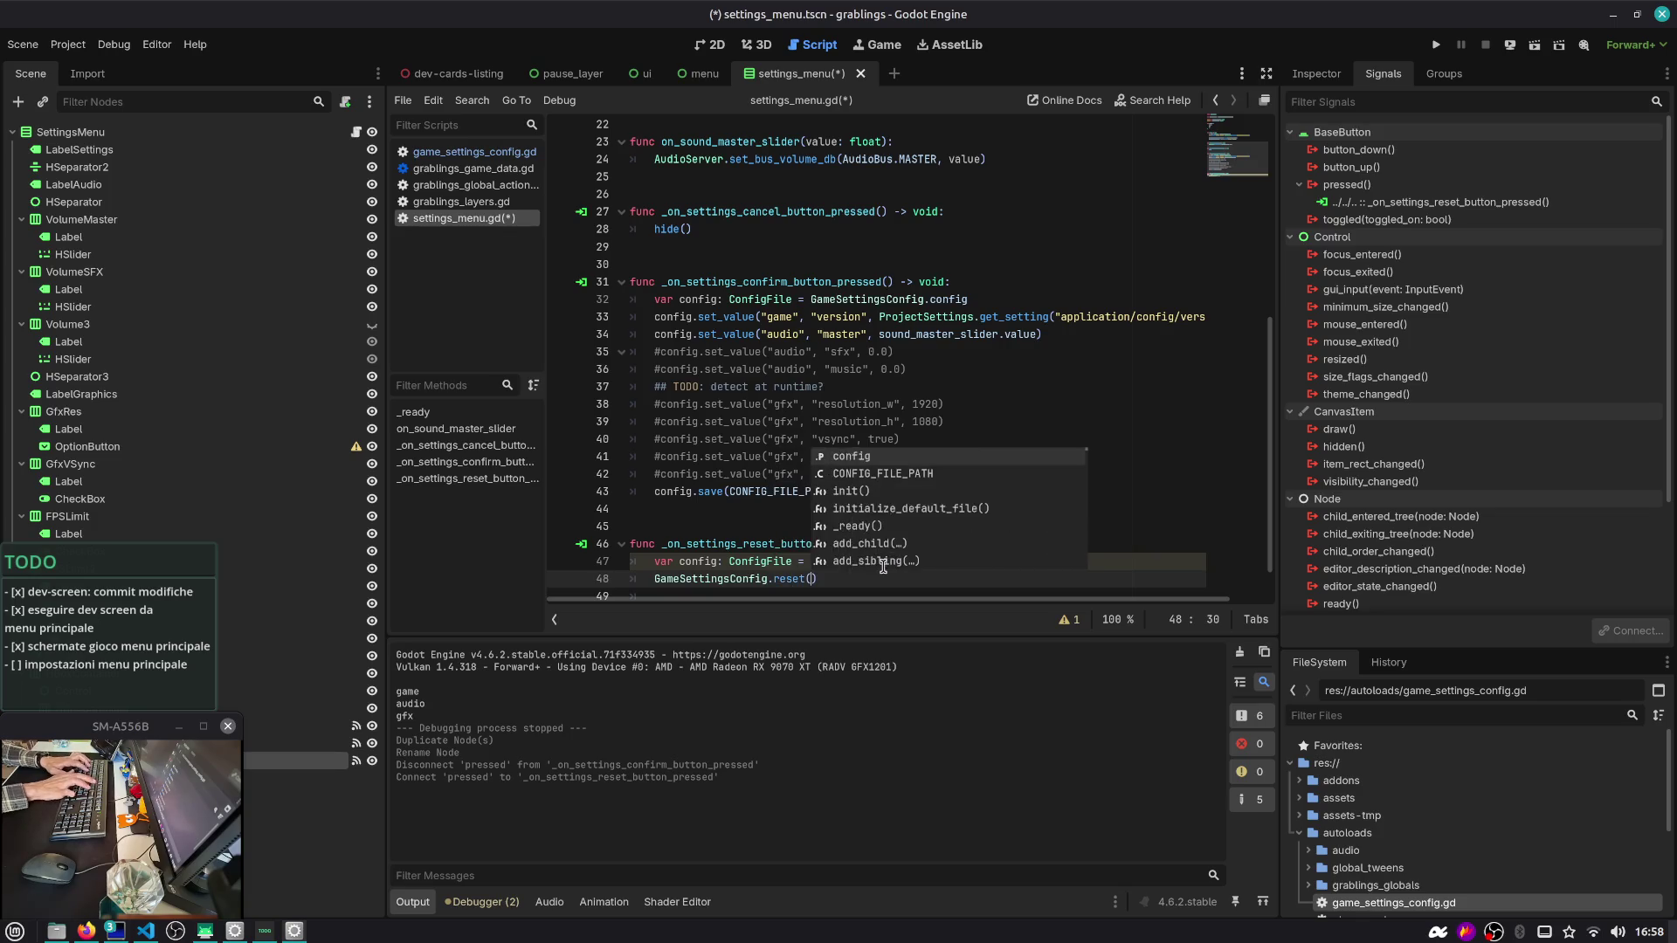
{"action": "key", "text": "Escape"}
Step: Move the config line below the GameSettingsConfig.reset() call
{"action": "key", "text": "Up"}
{"action": "key", "text": "End"}
{"action": "key", "text": "shift+Home"}
{"action": "key", "text": "BackSpace"}
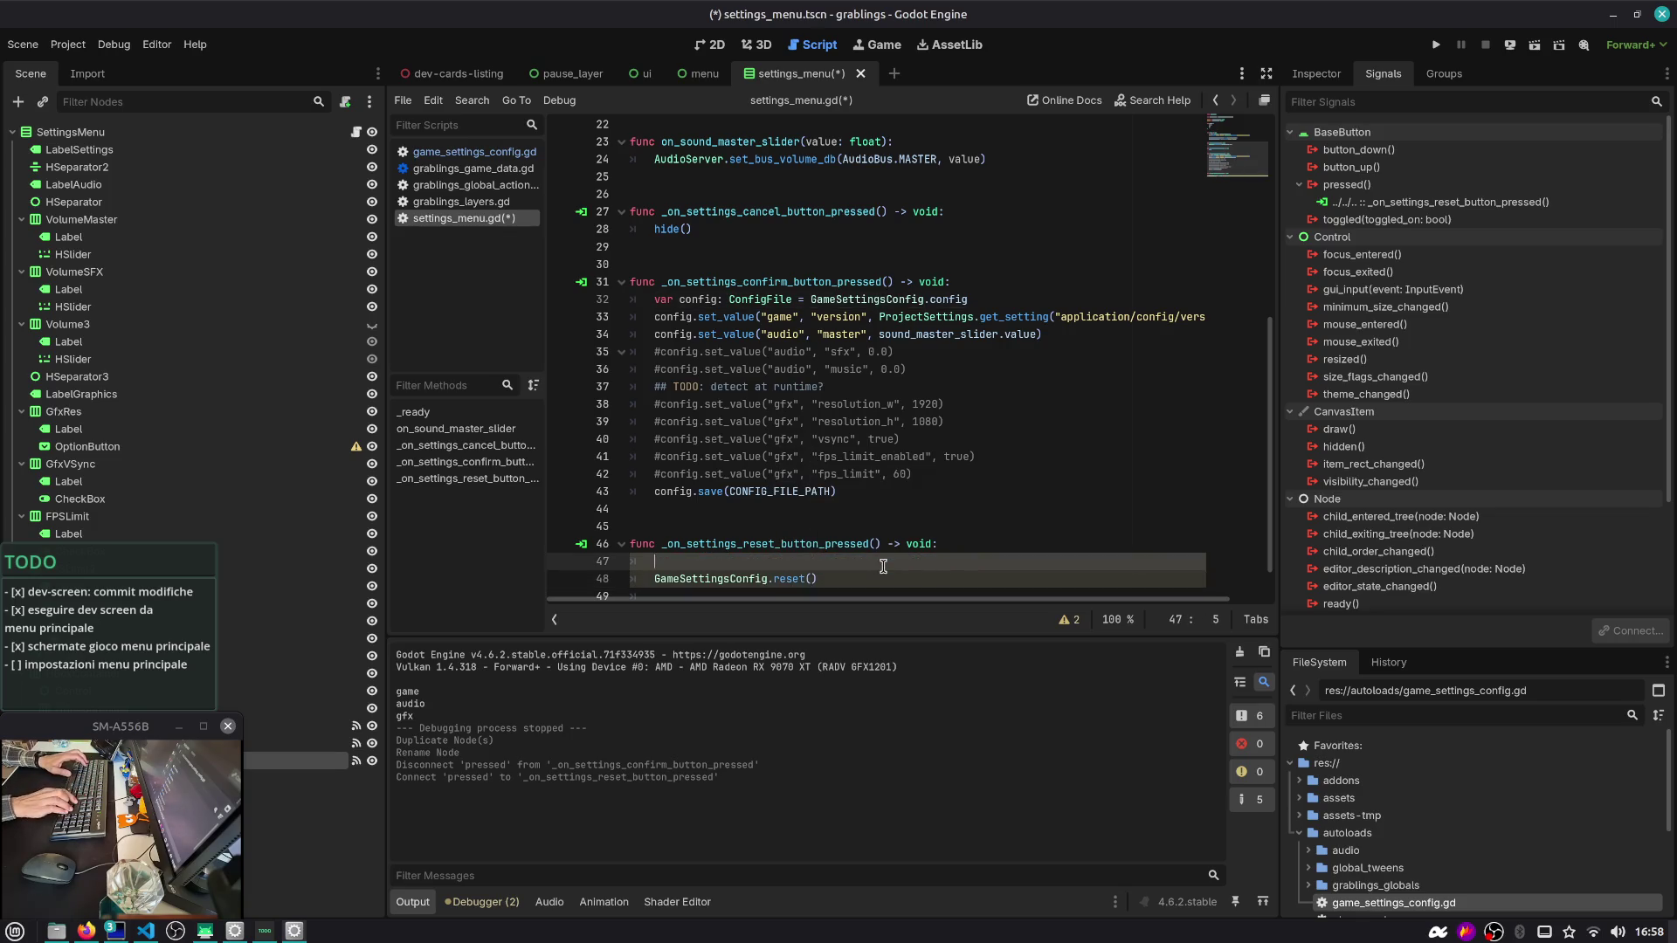
{"action": "key", "text": "Down"}
{"action": "key", "text": "ctrl+z"}
{"action": "key", "text": "alt+Down"}
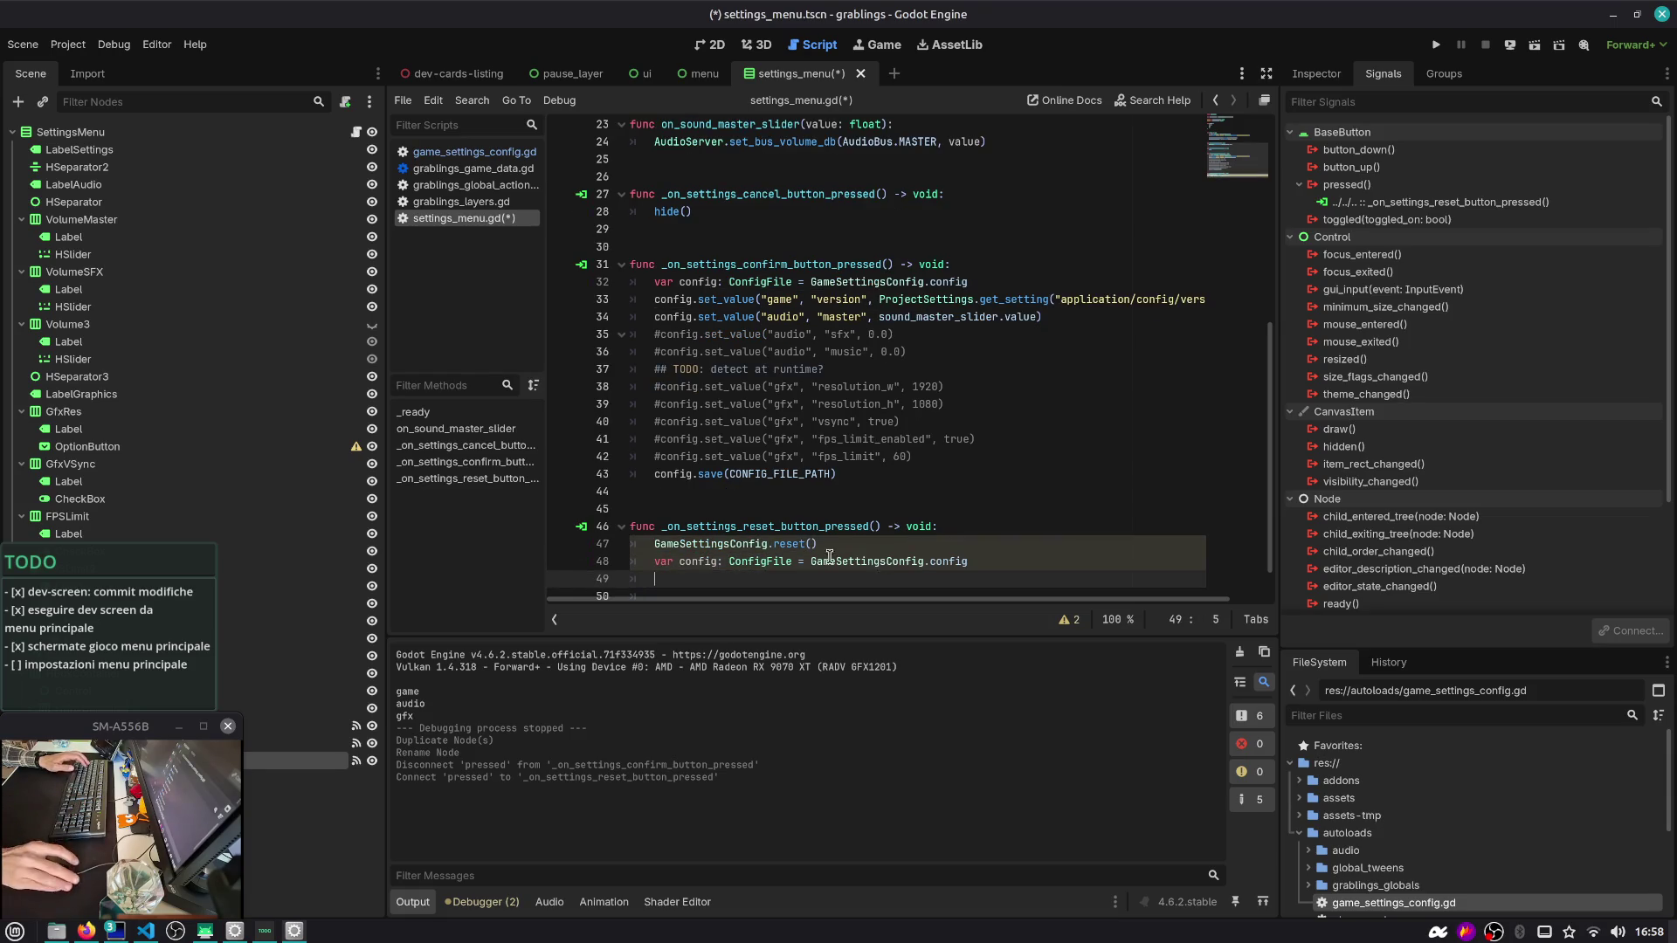
{"action": "left_click", "coordinate": [798, 542]}
Step: In game_settings_config.gd, write func reset() that calls initialize_default_file()
{"action": "left_click", "coordinate": [472, 152]}
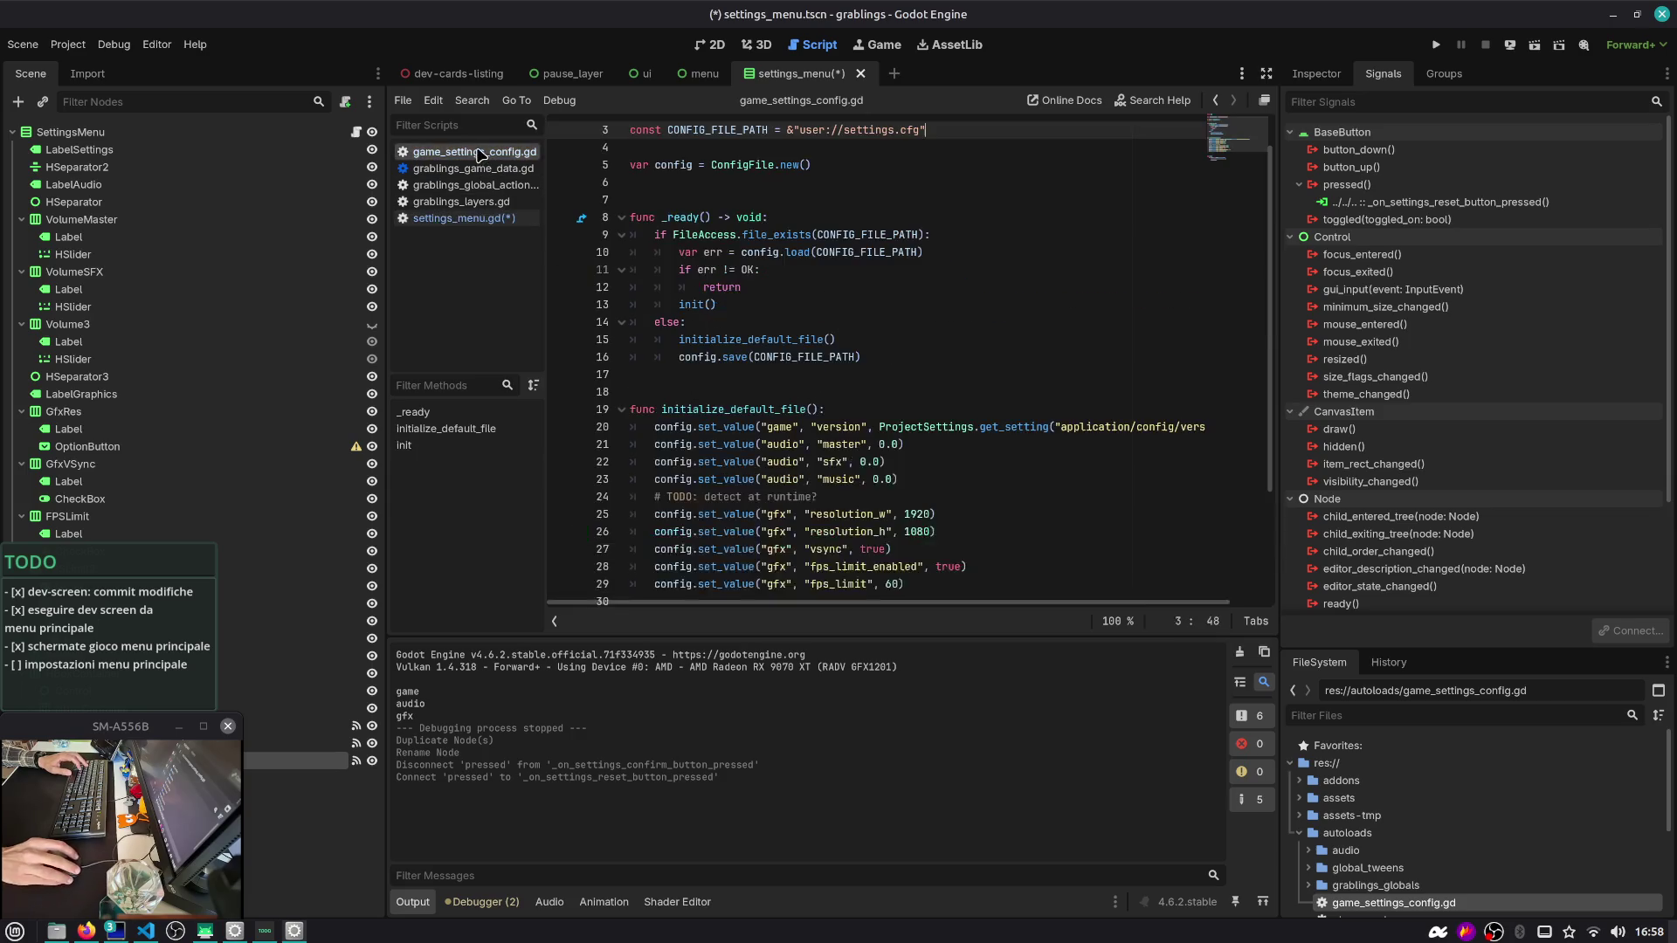
{"action": "left_click", "coordinate": [702, 370]}
{"action": "key", "text": "Return"}
{"action": "key", "text": "Return"}
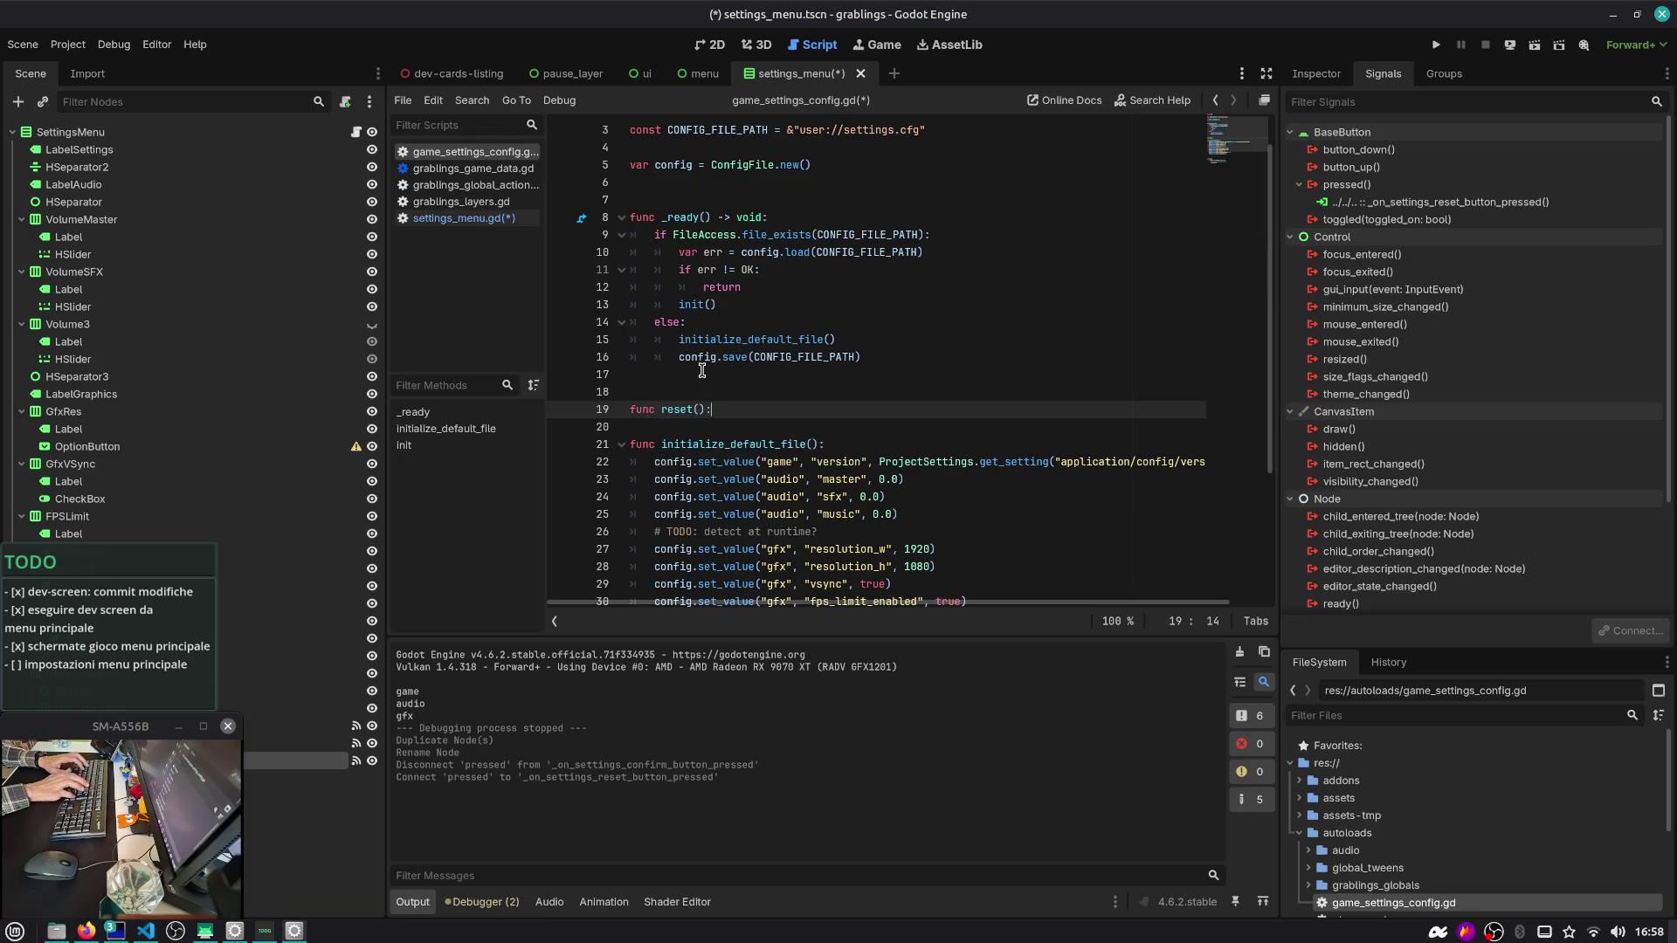
{"action": "key", "text": "Return"}
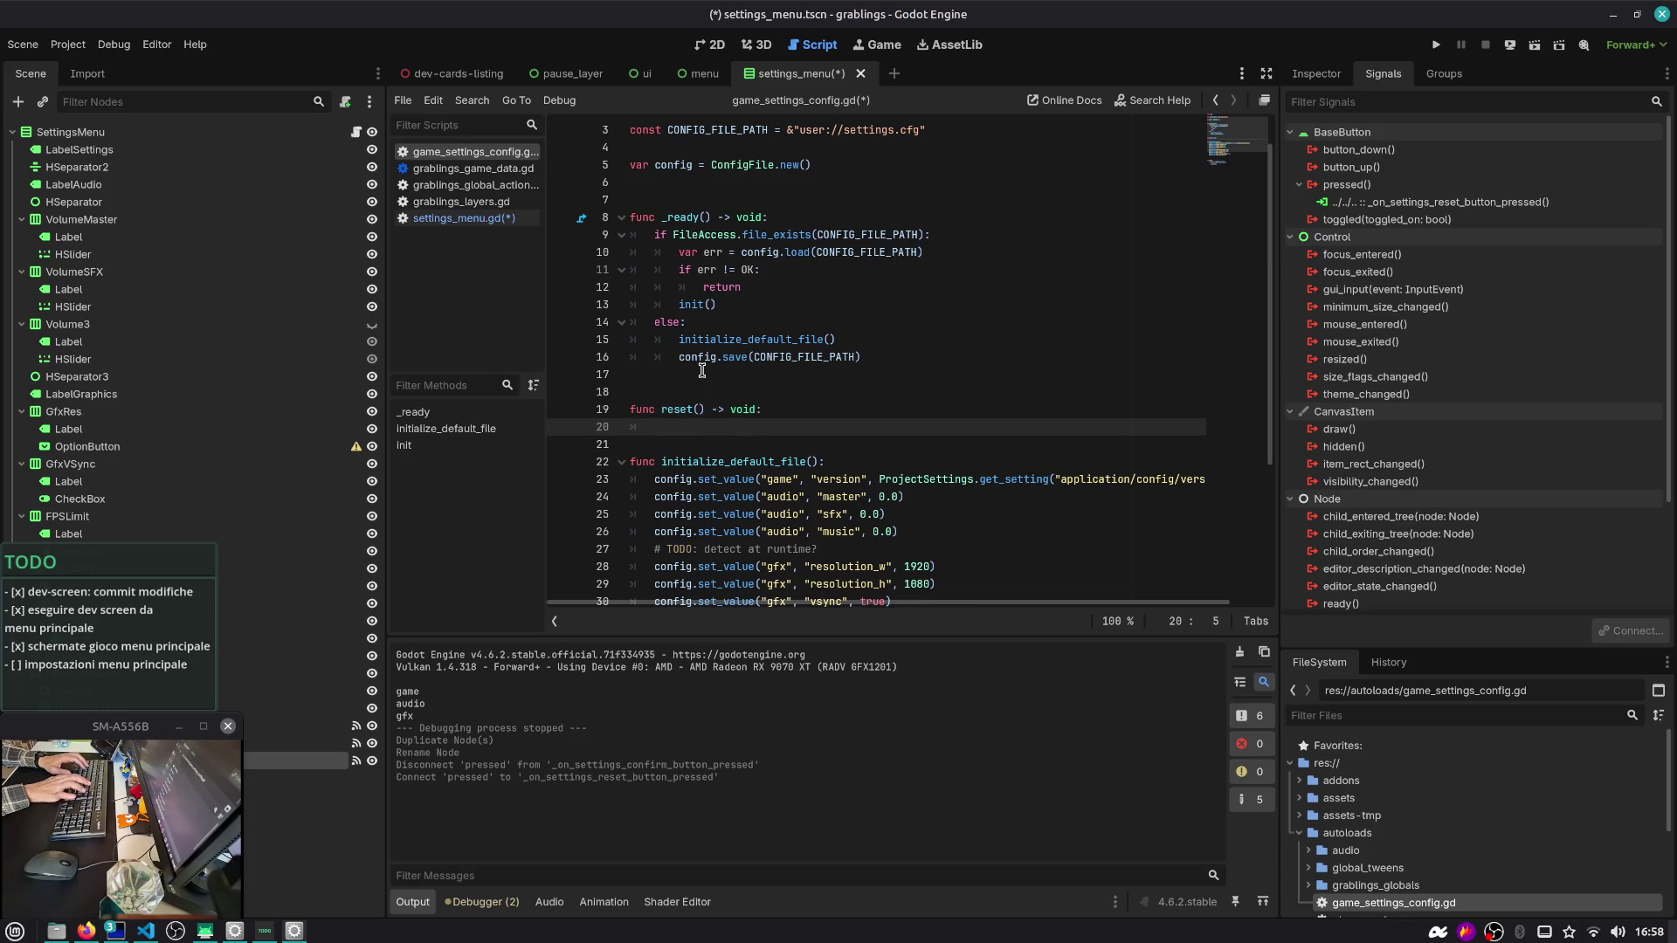
{"action": "key", "text": "Return"}
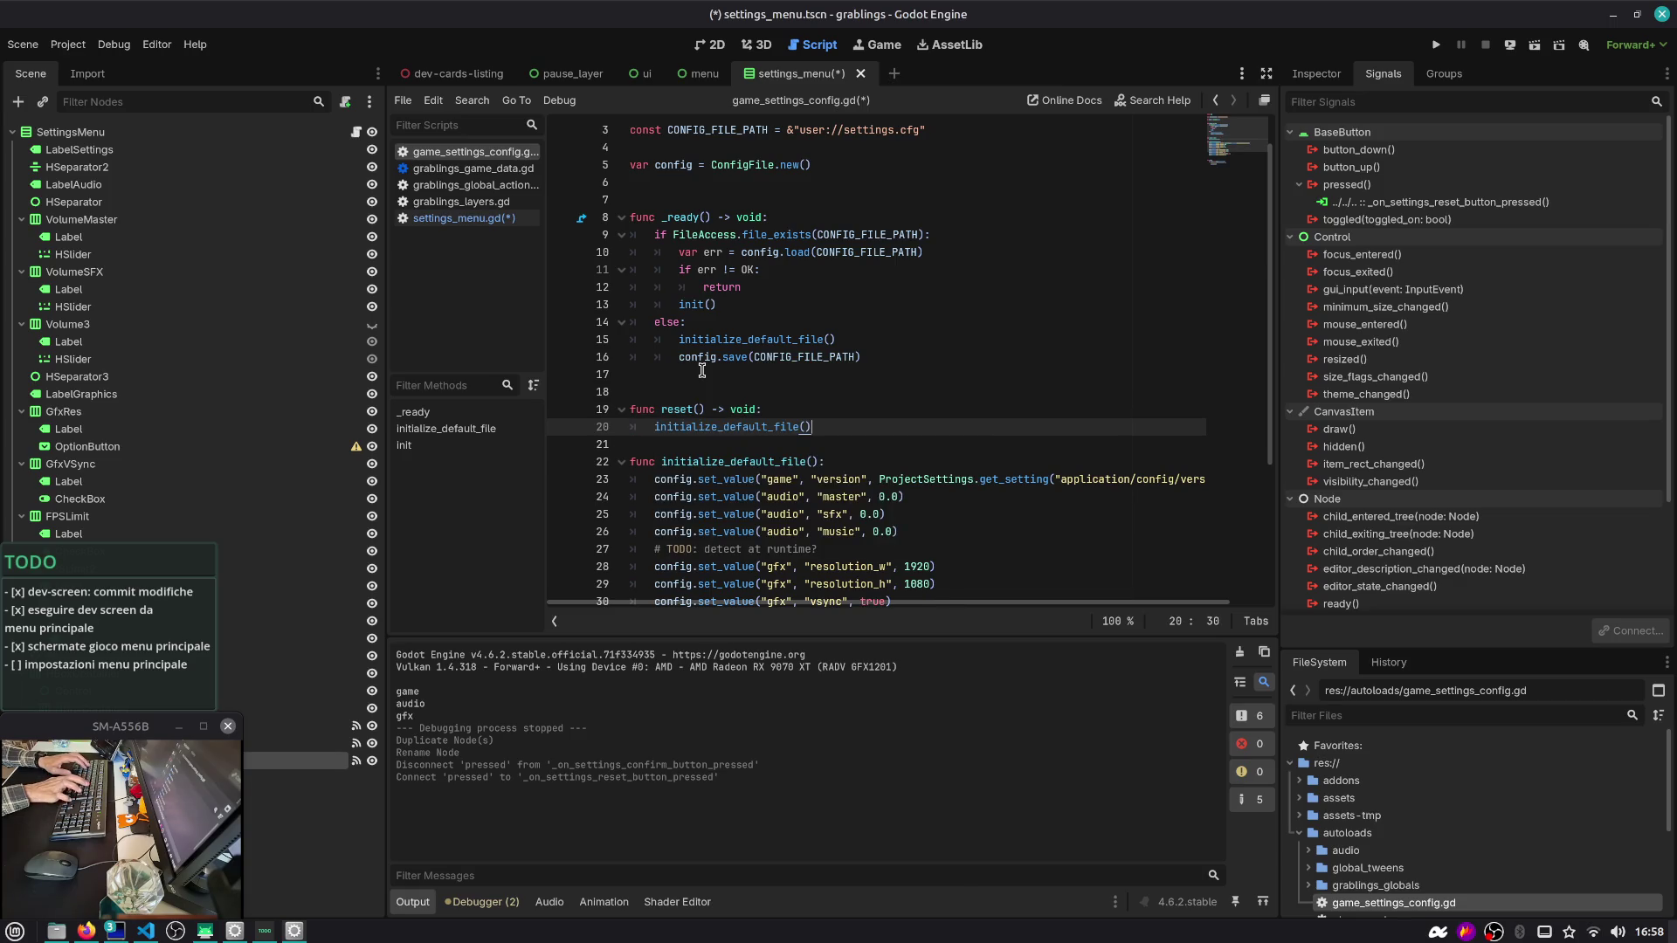
{"action": "key", "text": "Return"}
Step: Add config.save(CONFIG_FILE_PATH) to reset(), replace the else branch with reset(), and save
{"action": "key", "text": "Up"}
{"action": "key", "text": "Up"}
{"action": "key", "text": "Up"}
{"action": "key", "text": "End"}
{"action": "key", "text": "shift+Home"}
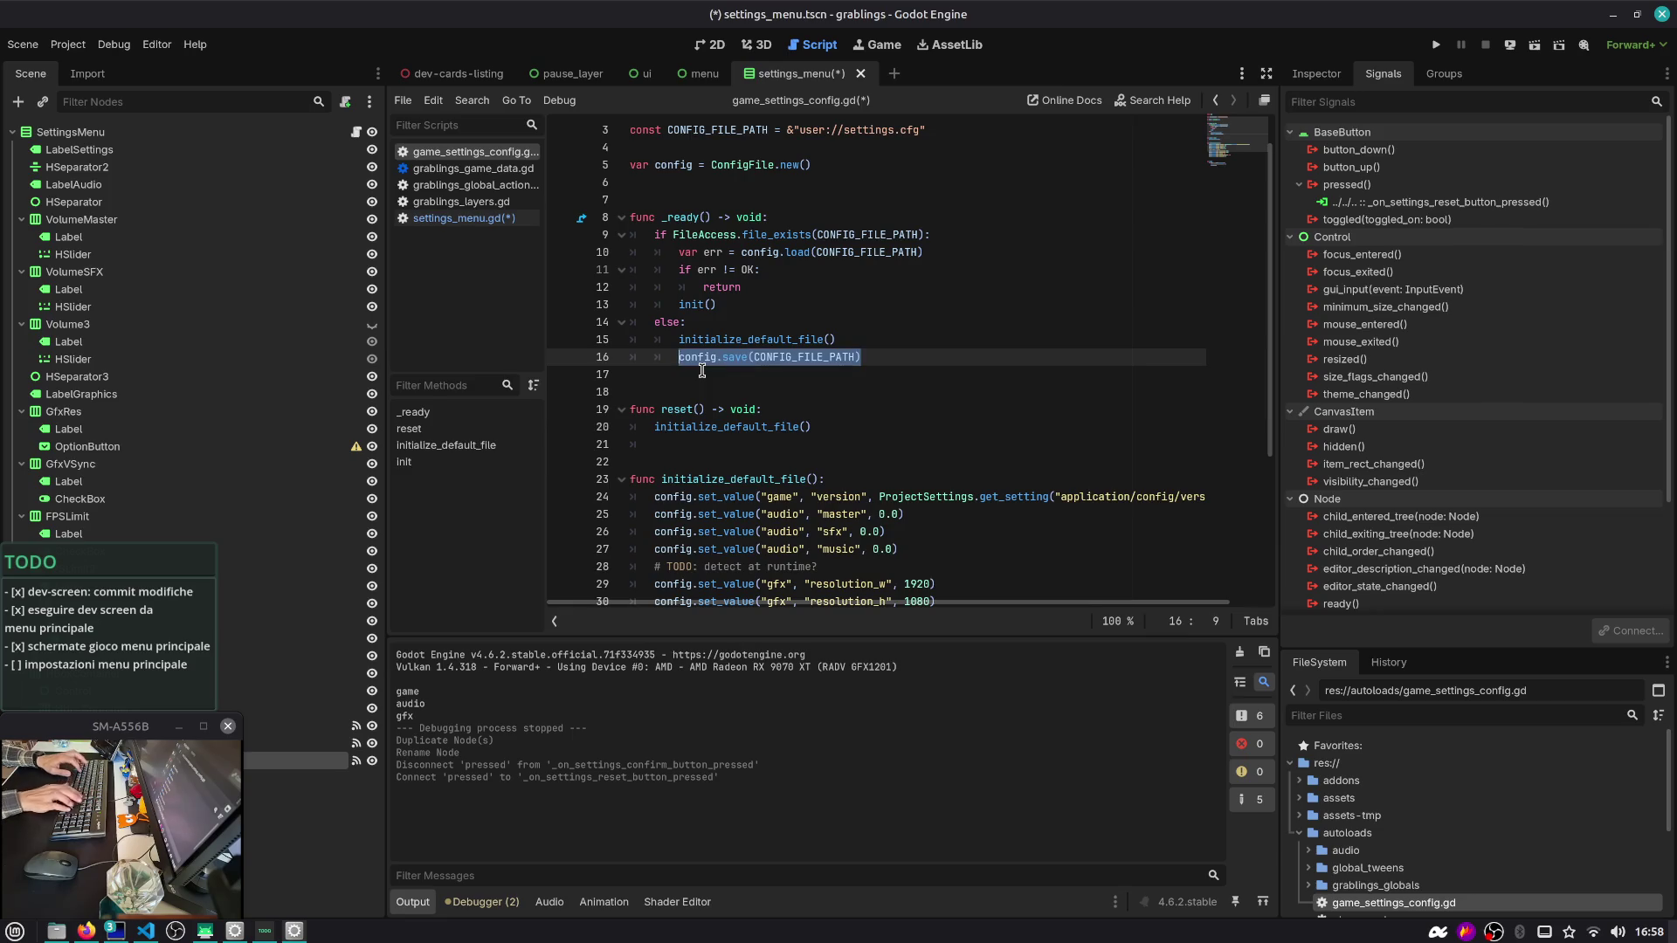
{"action": "key", "text": "ctrl+c"}
{"action": "key", "text": "Down"}
{"action": "key", "text": "Down"}
{"action": "key", "text": "Down"}
{"action": "key", "text": "ctrl+v"}
{"action": "key", "text": "Up"}
{"action": "key", "text": "Up"}
{"action": "key", "text": "Up"}
{"action": "key", "text": "shift+Up"}
{"action": "key", "text": "shift+Home"}
{"action": "type", "text": "reset()"}
{"action": "key", "text": "Down"}
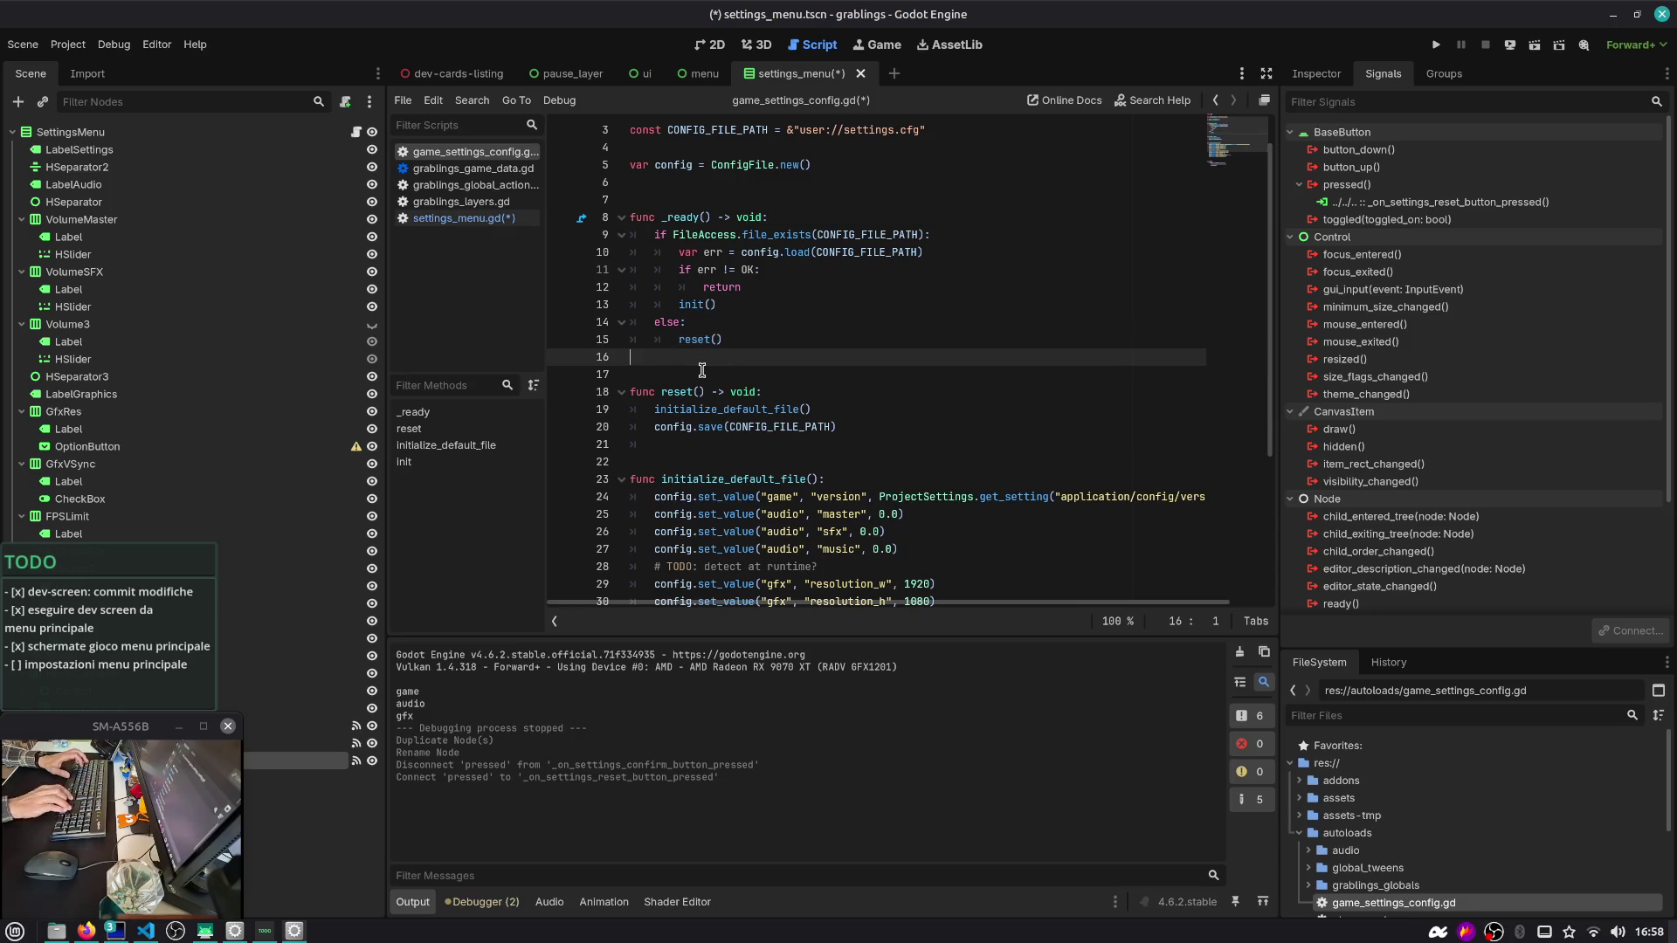
{"action": "key", "text": "ctrl+s"}
Step: Review the new reset function, then view grablings_game_data.gd
{"action": "double_click", "coordinate": [725, 409]}
{"action": "scroll", "coordinate": [734, 425], "scroll_direction": "down", "scroll_amount": 4}
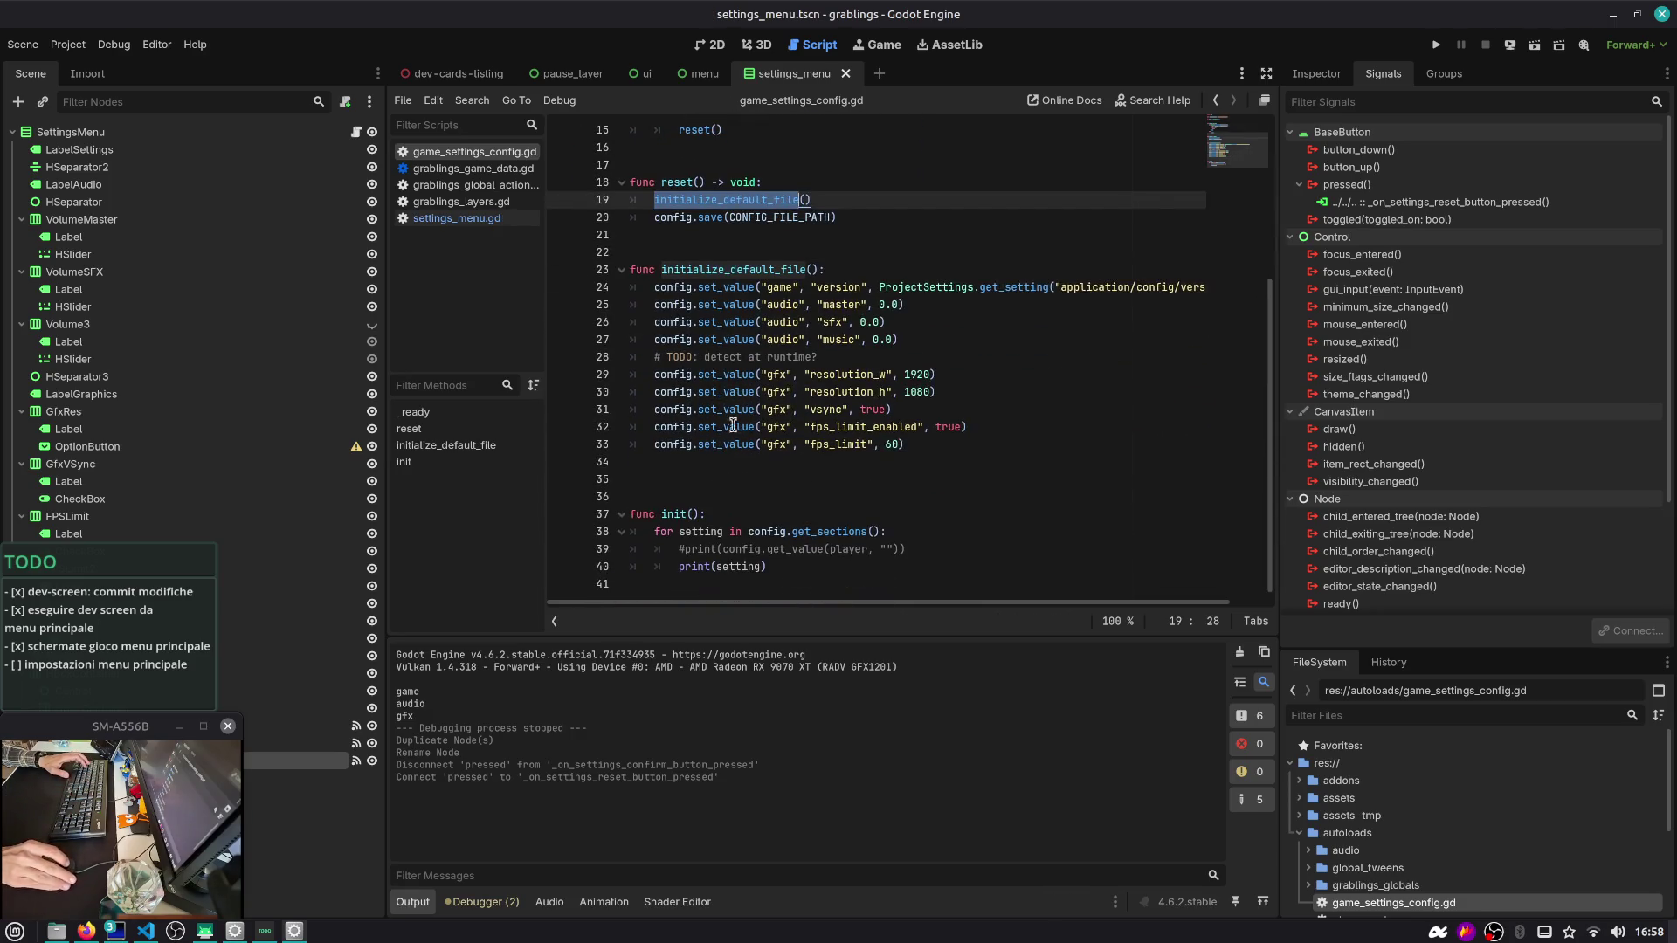
{"action": "scroll", "coordinate": [699, 393], "scroll_direction": "up", "scroll_amount": 2}
{"action": "left_click", "coordinate": [667, 337]}
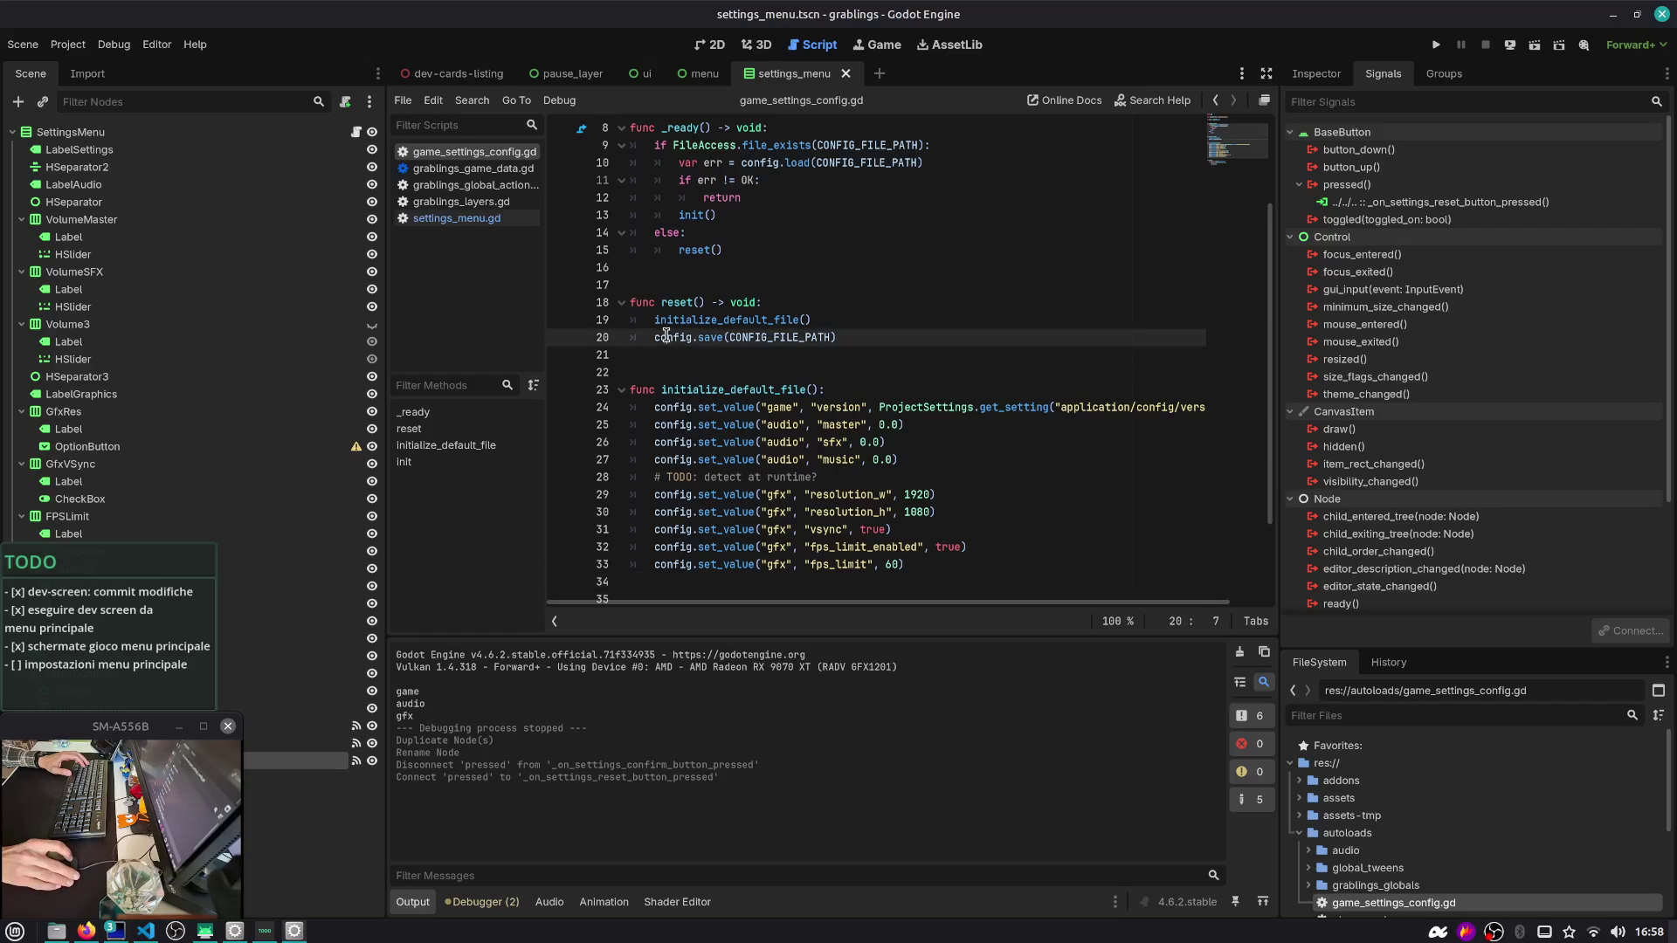
{"action": "left_click_drag", "start_coordinate": [837, 337], "coordinate": [537, 298]}
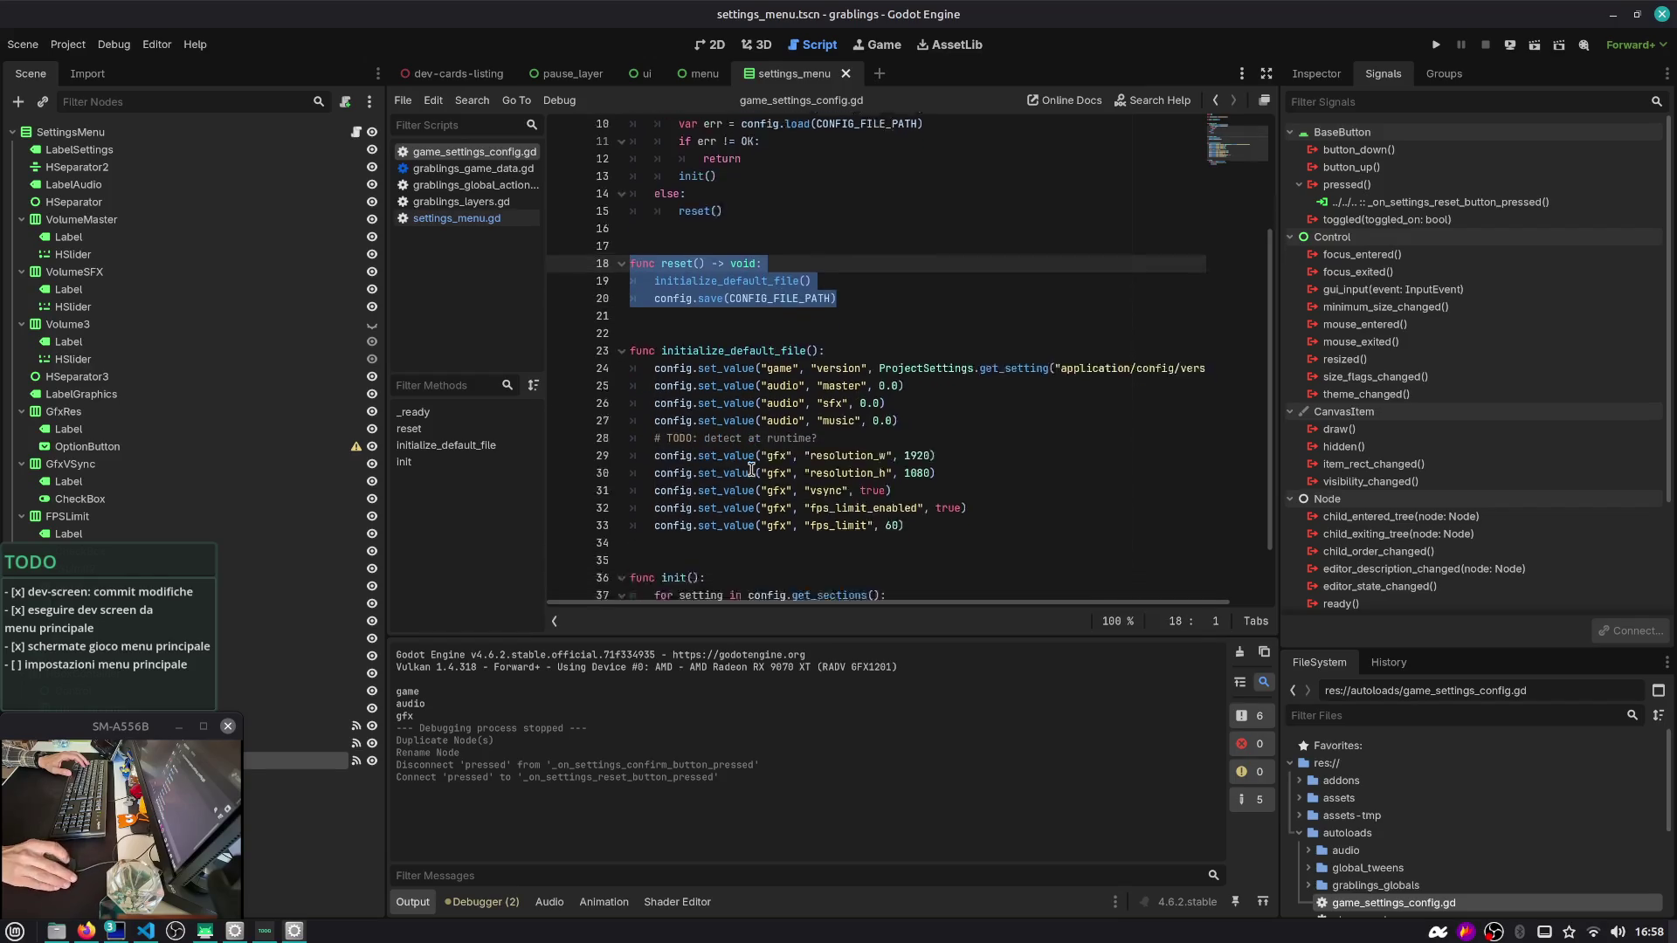
{"action": "scroll", "coordinate": [559, 297], "scroll_direction": "down", "scroll_amount": 2}
{"action": "left_click", "coordinate": [452, 170]}
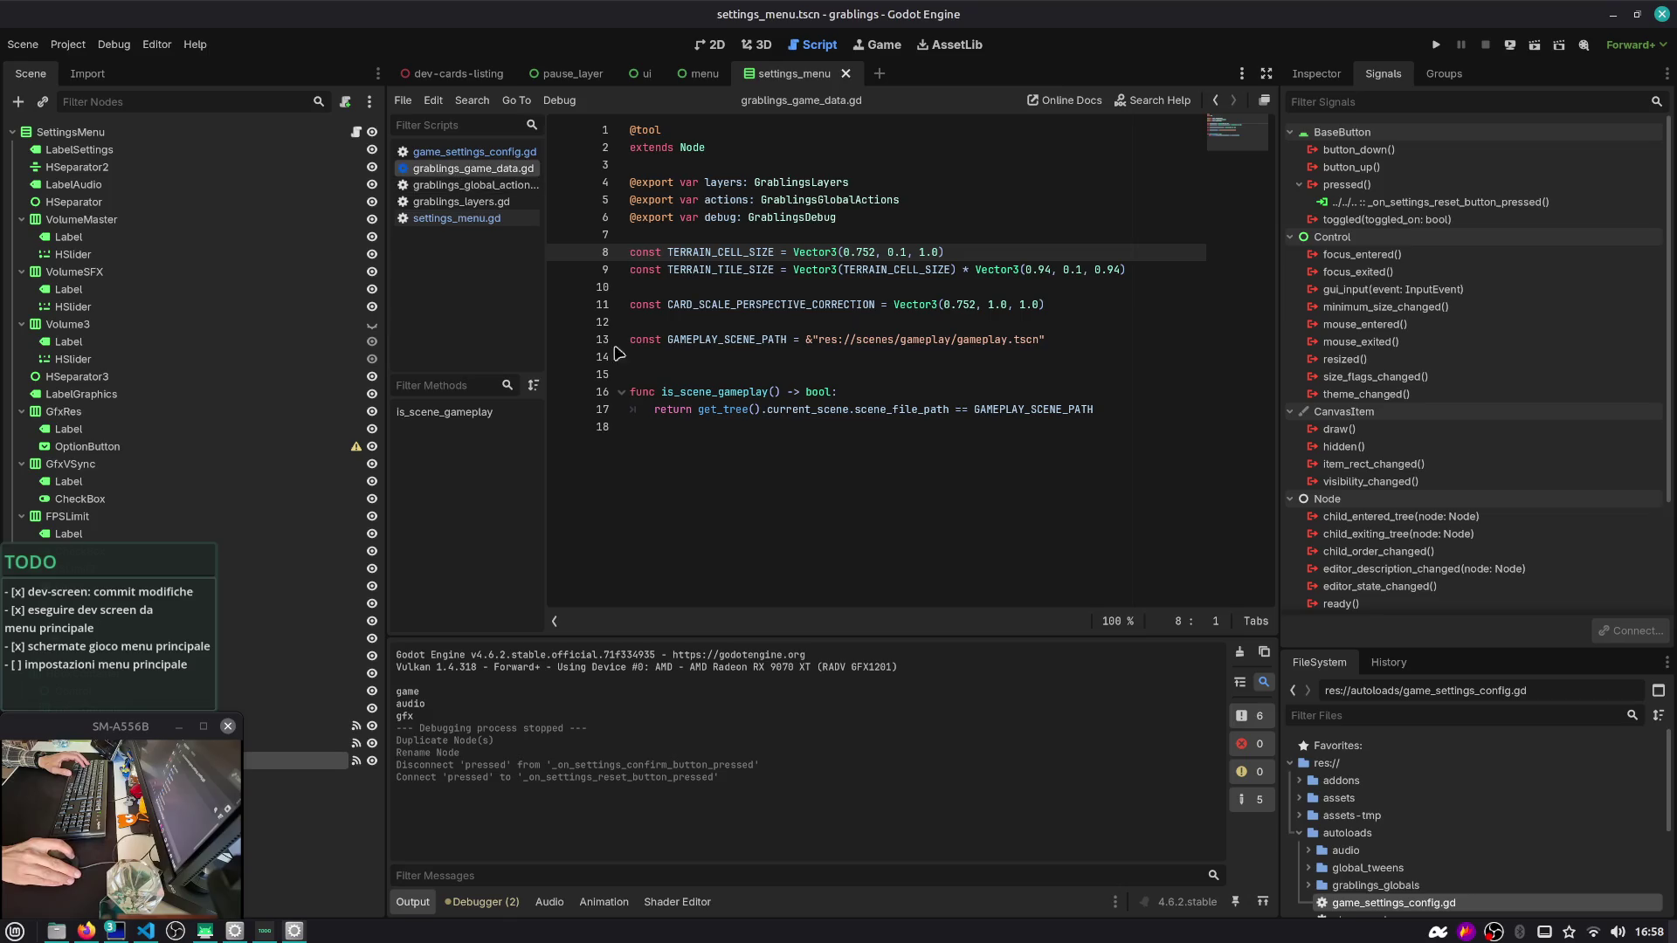
Step: Back in settings_menu.gd, widen the code area and add a blank line after _ready
{"action": "left_click", "coordinate": [461, 201]}
{"action": "left_click", "coordinate": [456, 217]}
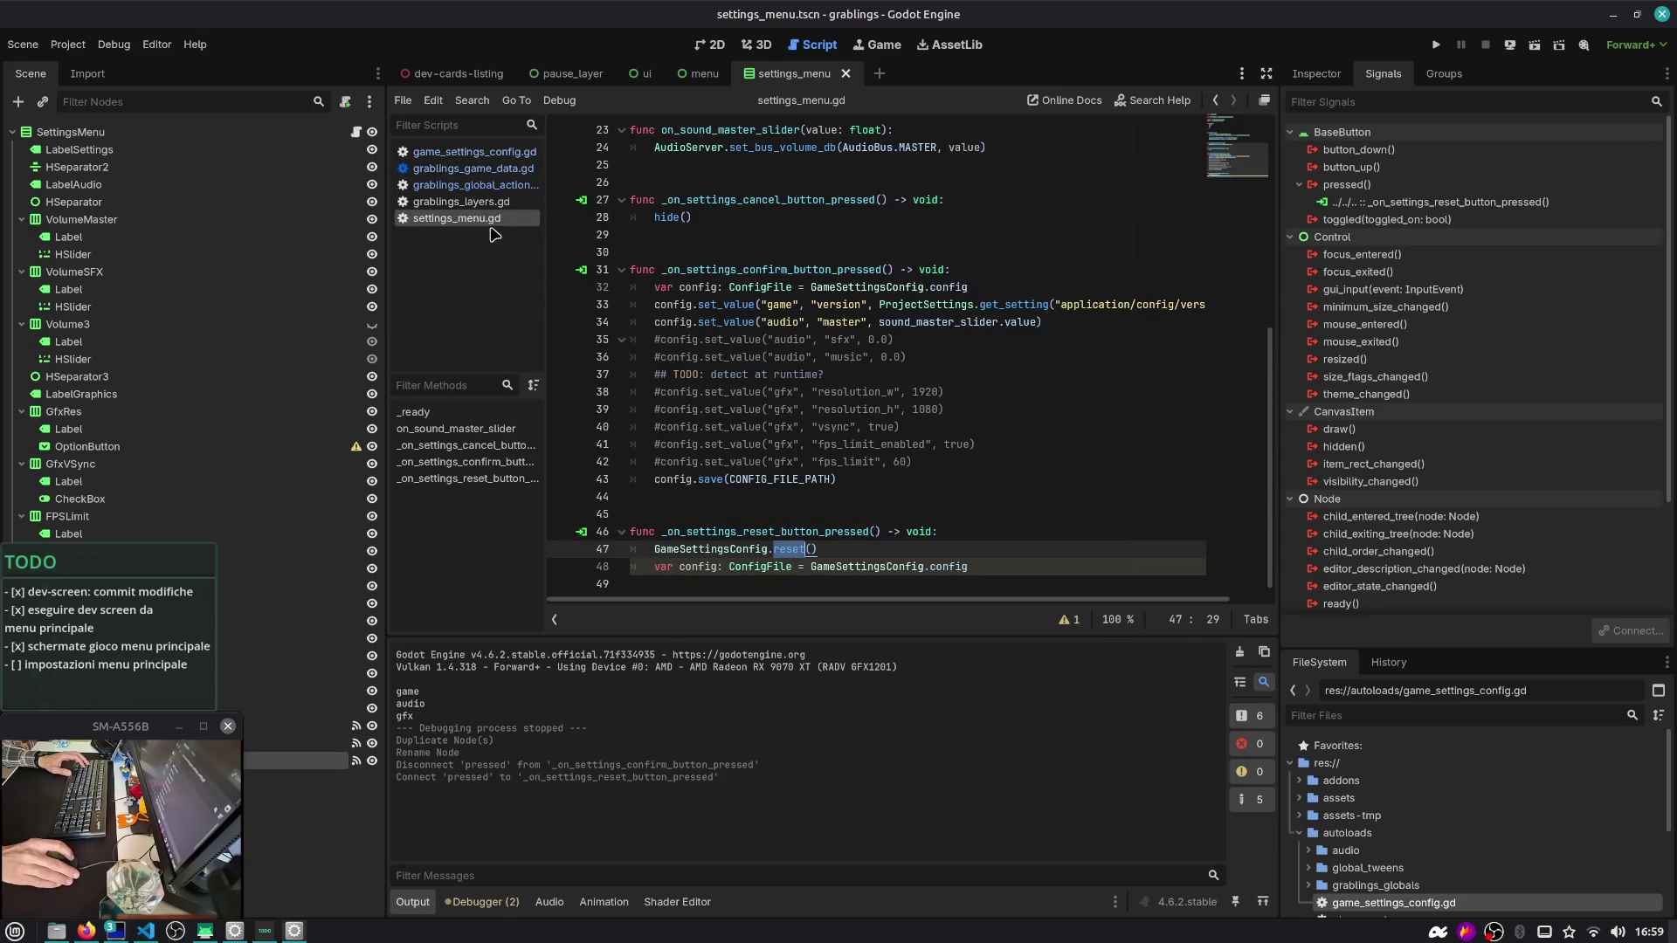
{"action": "left_click_drag", "start_coordinate": [384, 238], "coordinate": [248, 237]}
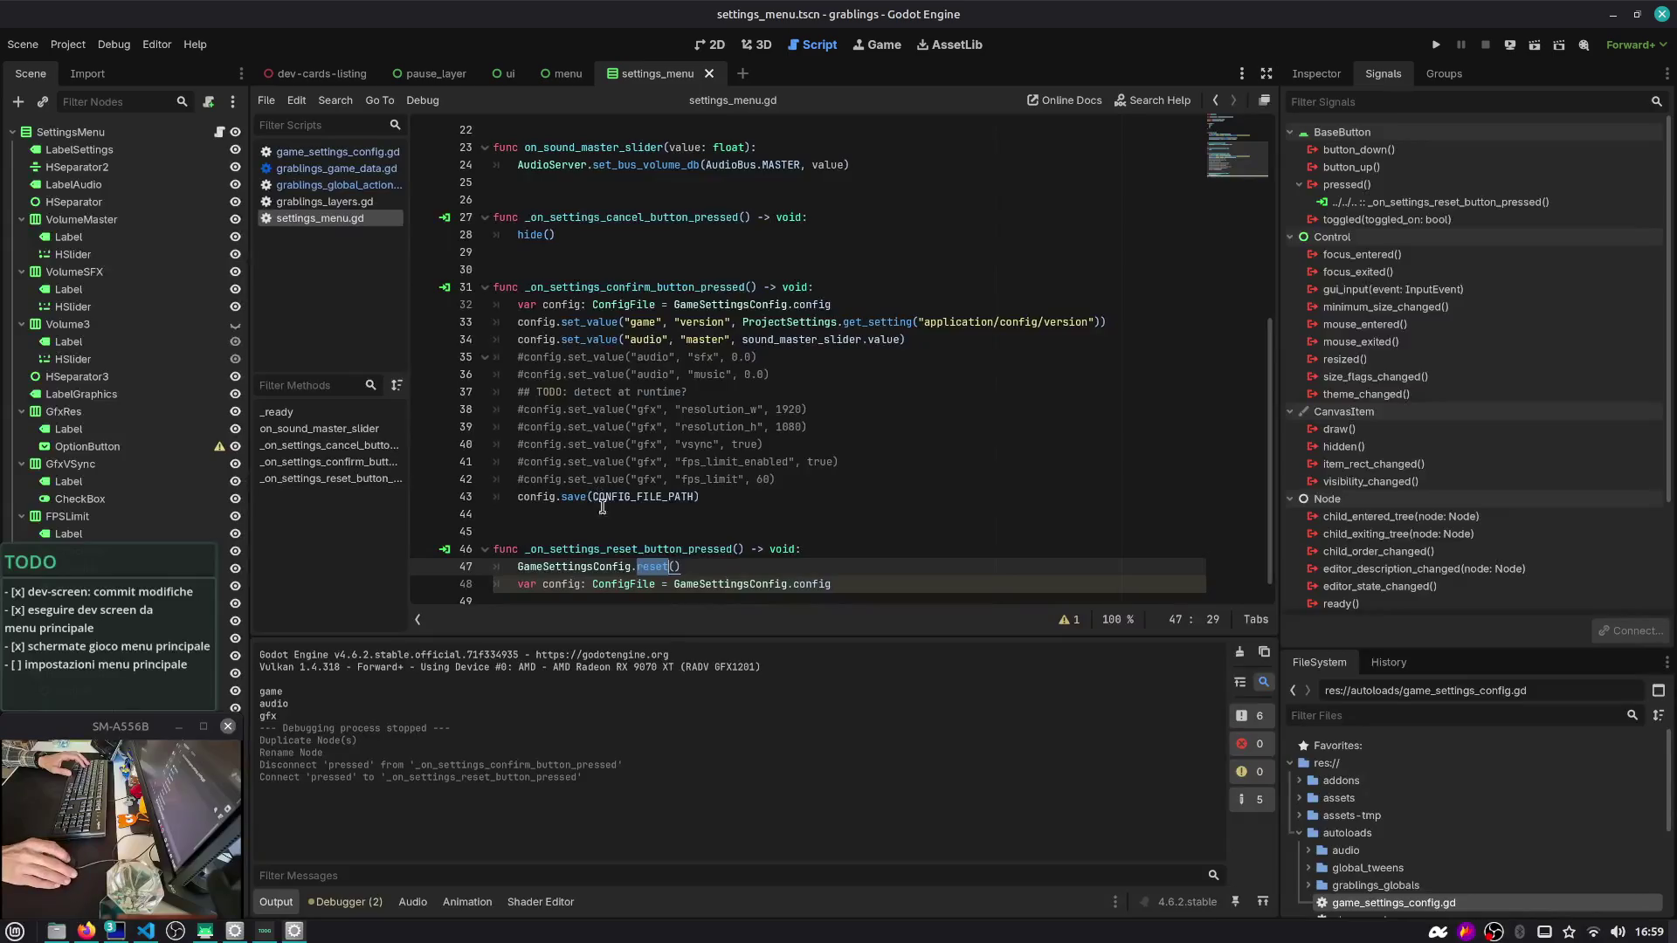
{"action": "scroll", "coordinate": [736, 576], "scroll_direction": "up", "scroll_amount": 7}
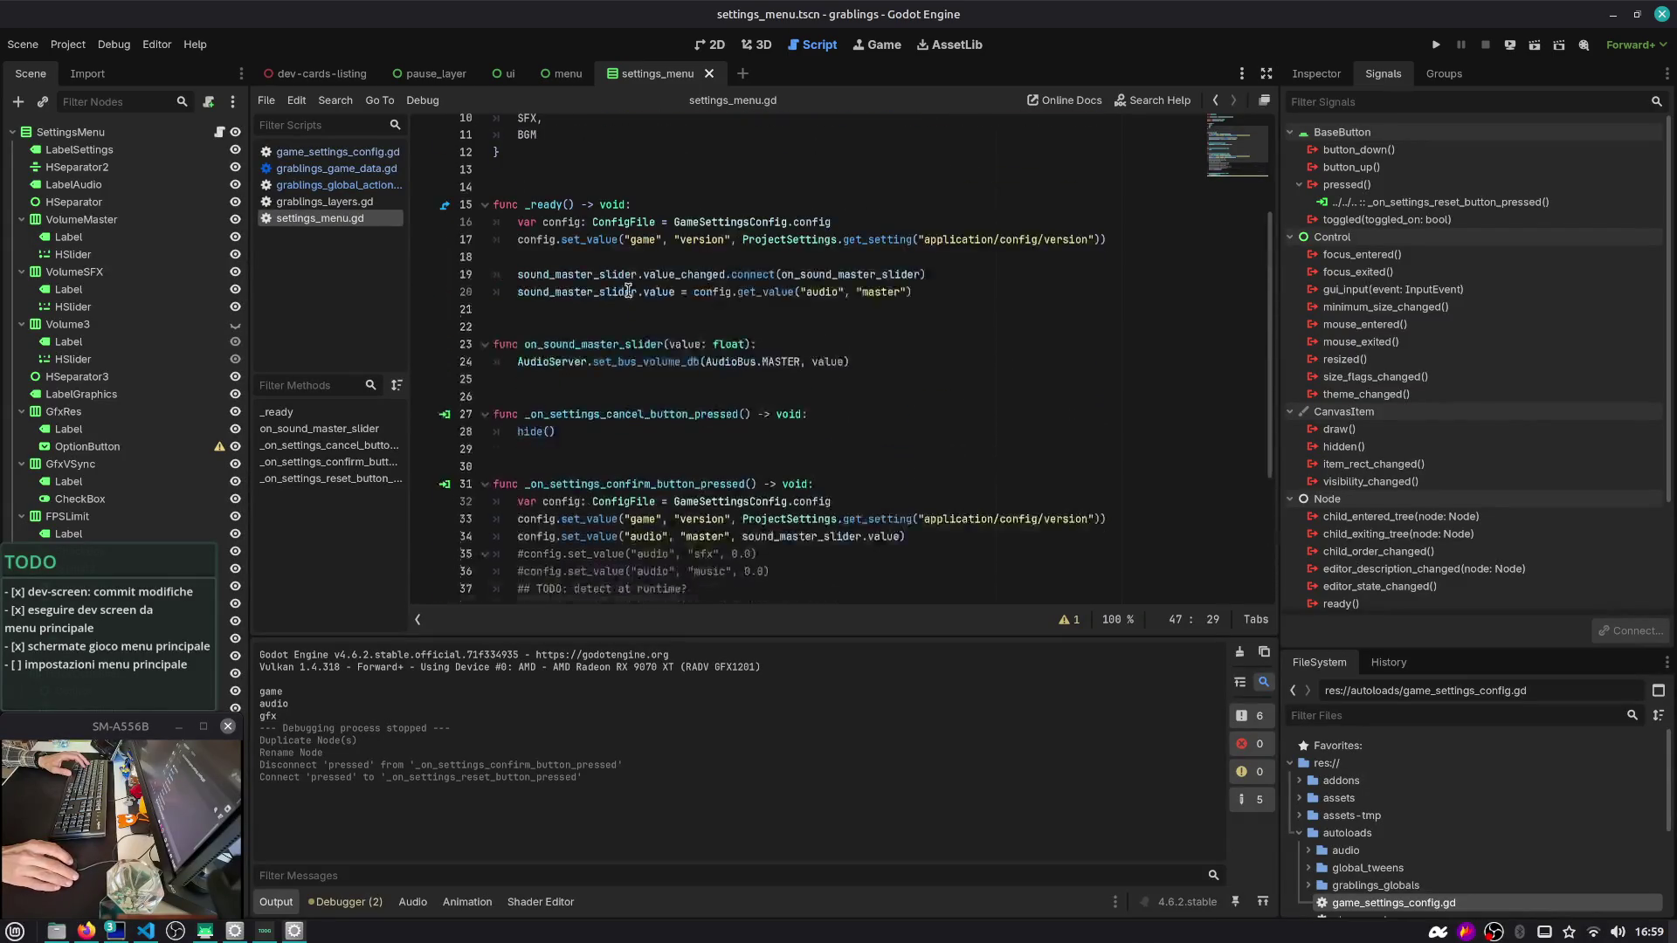
{"action": "left_click", "coordinate": [515, 361]}
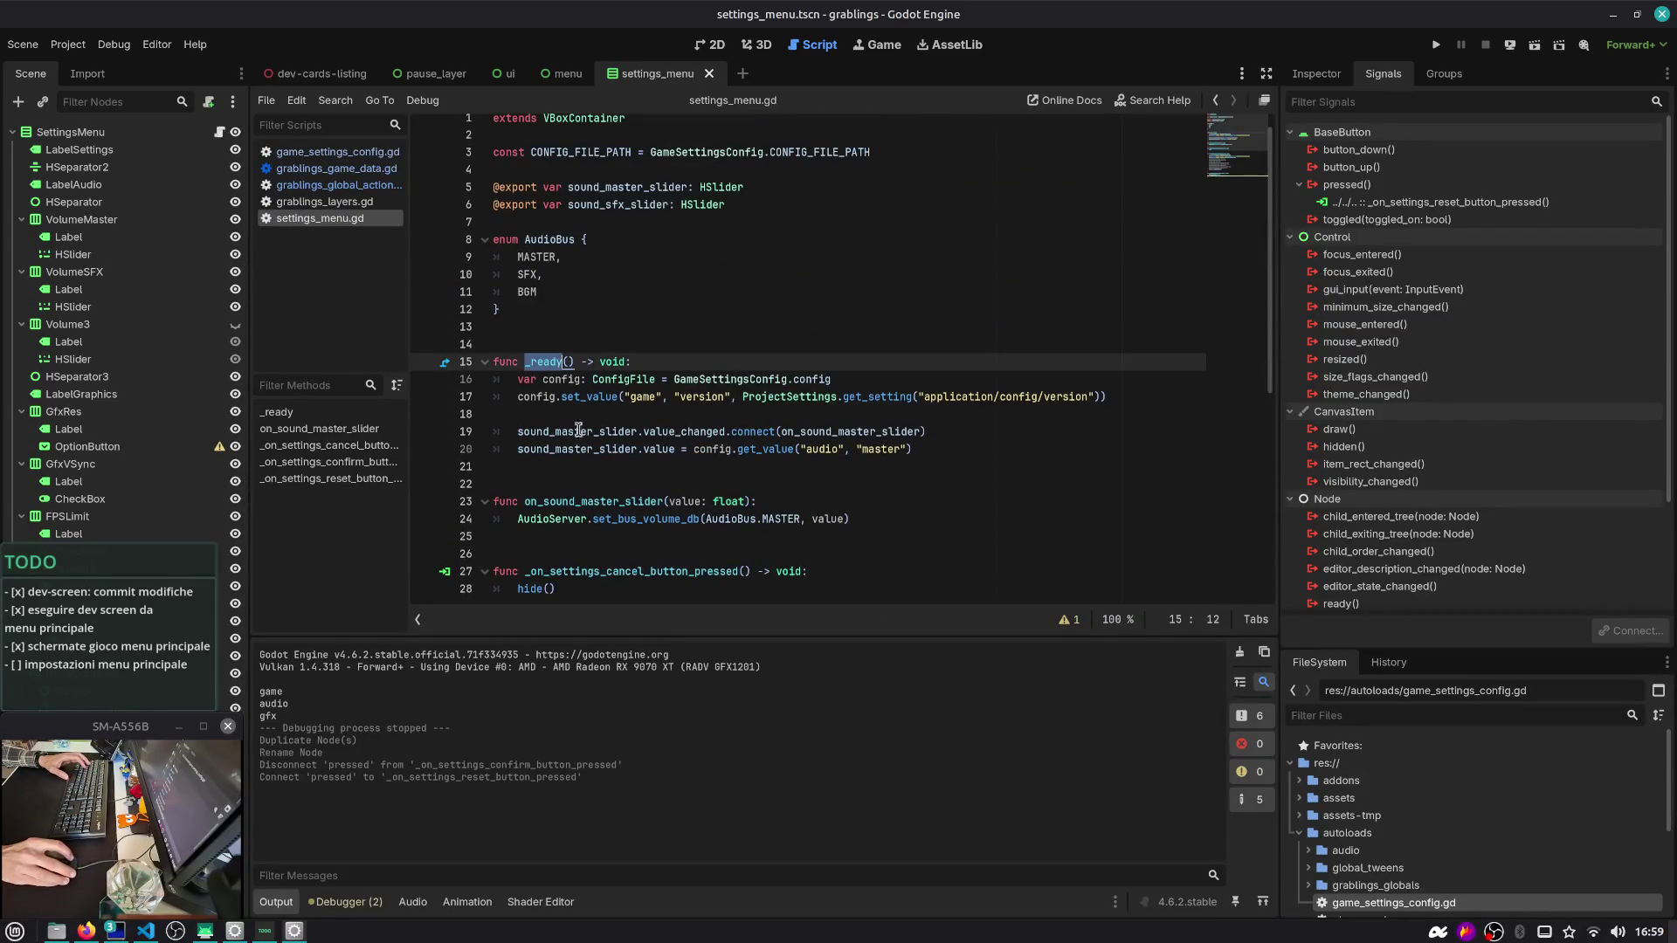
{"action": "left_click", "coordinate": [619, 467]}
{"action": "key", "text": "Return"}
{"action": "key", "text": "Return"}
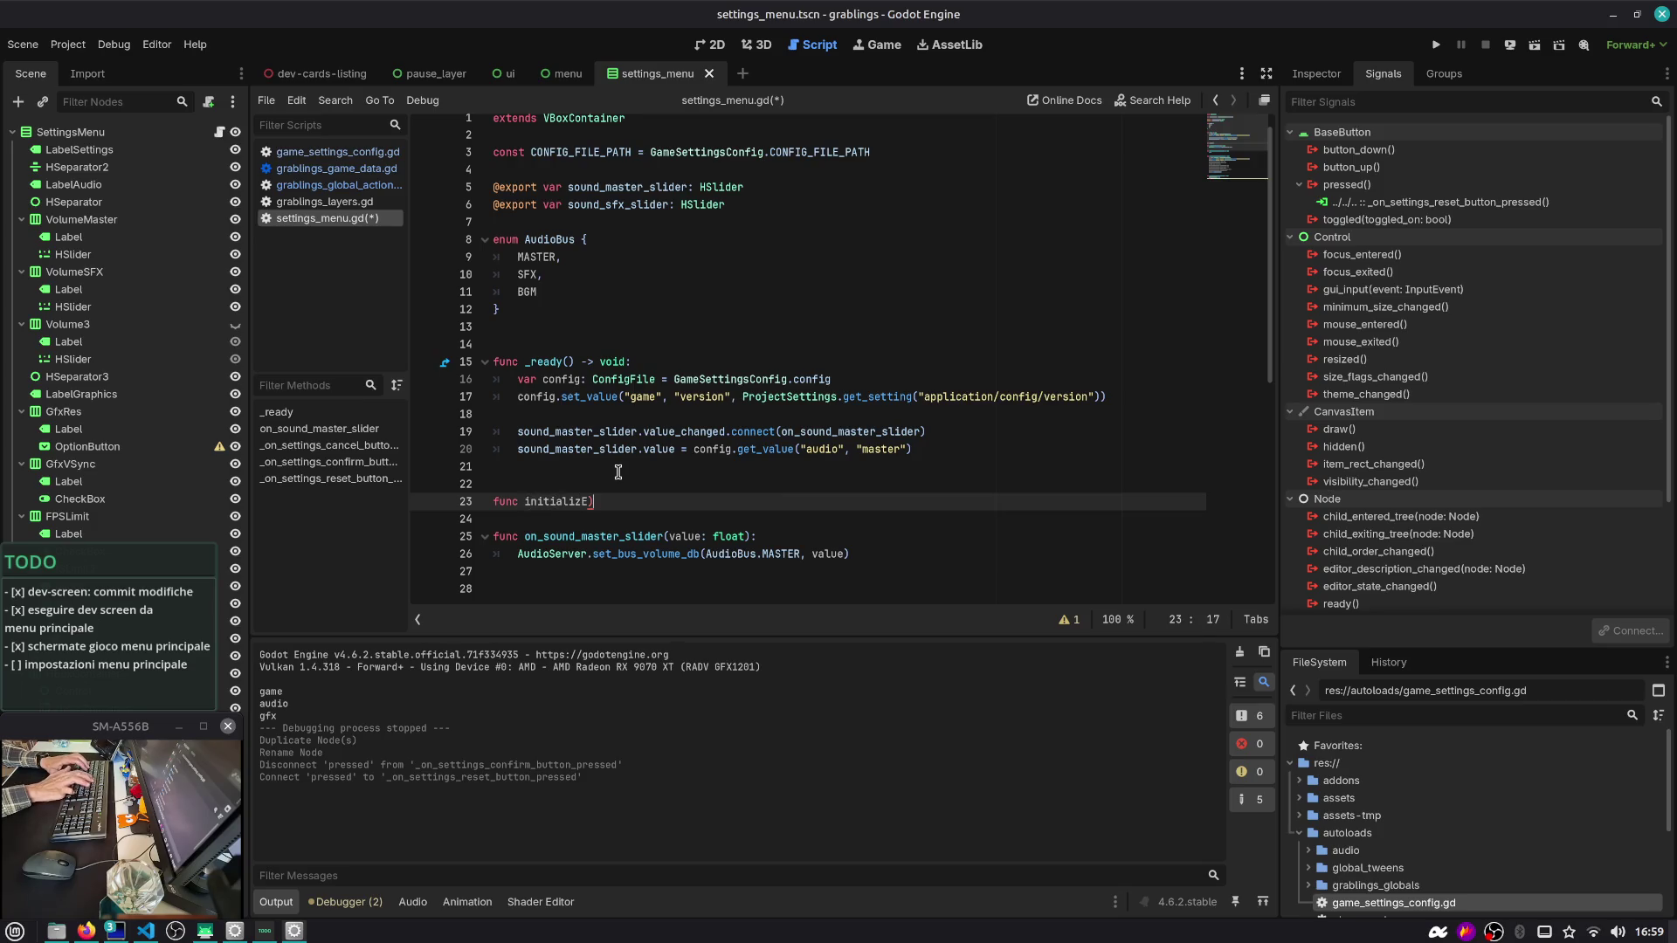
Step: Delete the config.set_value version line from _ready
{"action": "key", "text": "Up"}
{"action": "key", "text": "Up"}
{"action": "key", "text": "Up"}
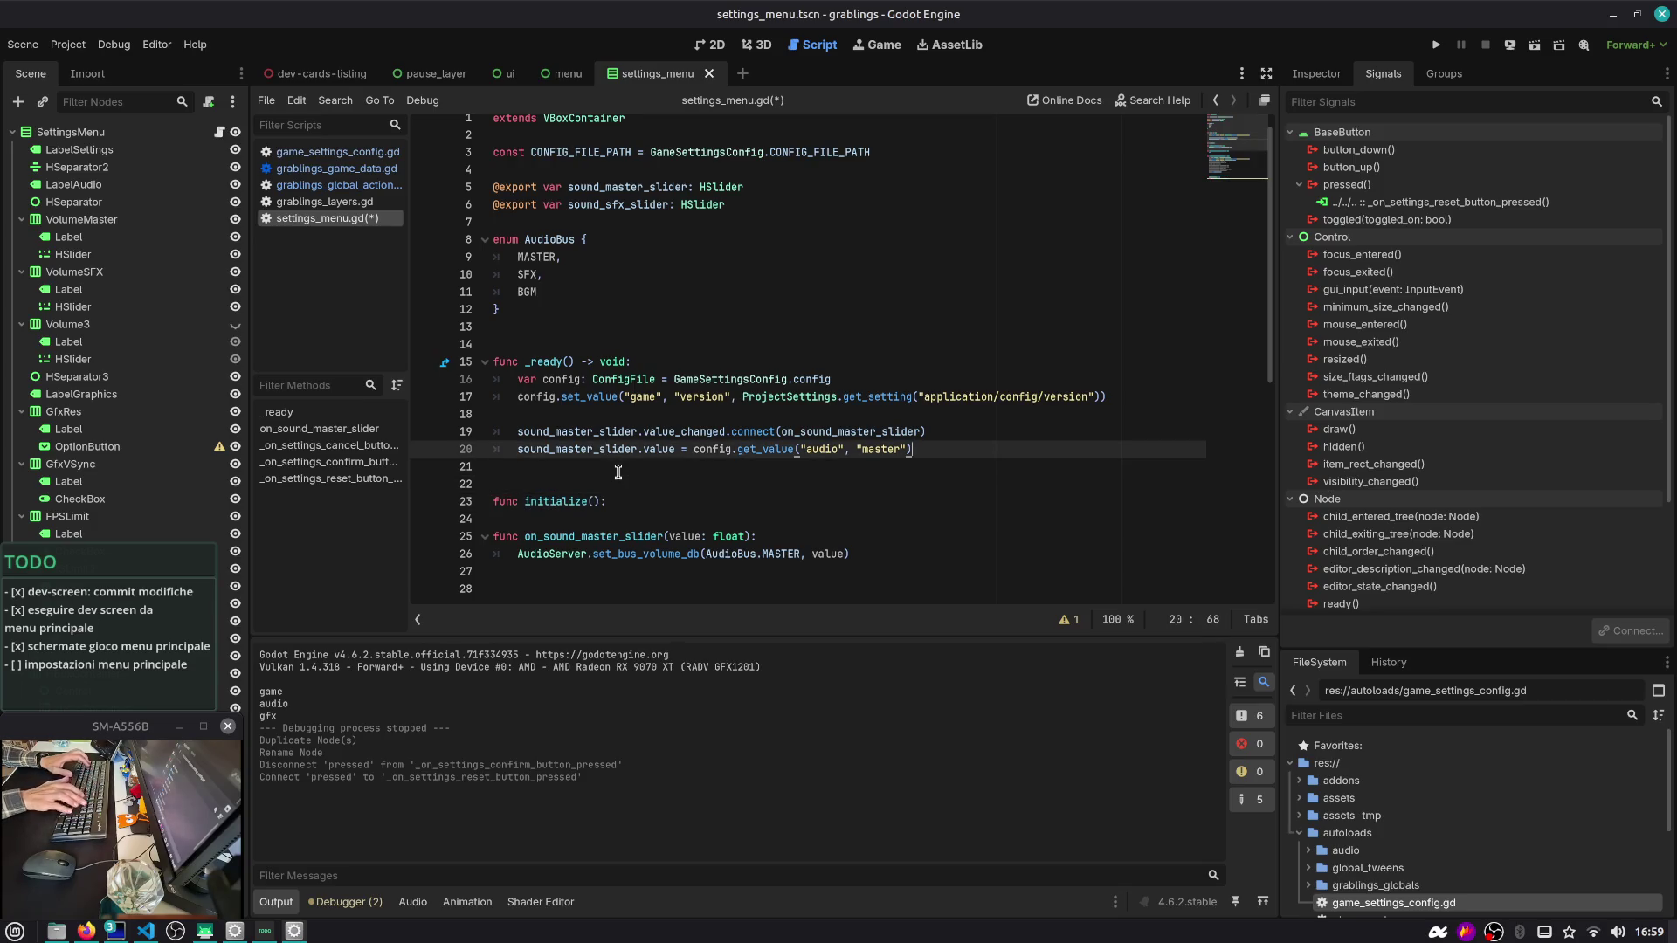
{"action": "key", "text": "shift+Up"}
{"action": "key", "text": "shift+Home"}
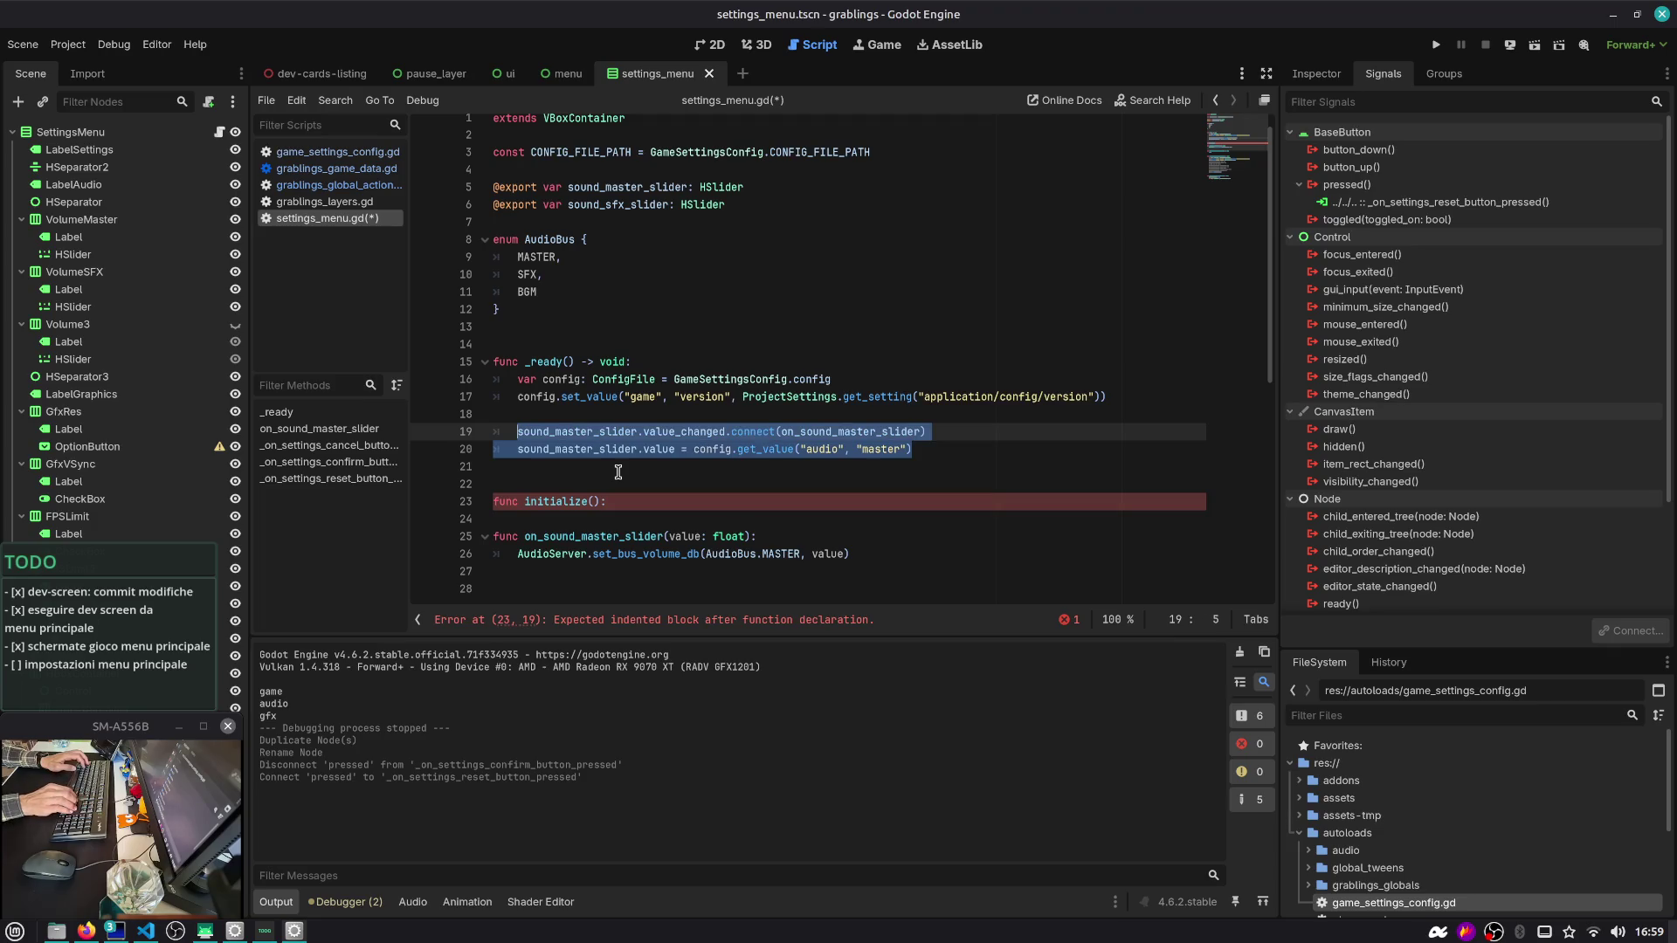
{"action": "key", "text": "shift+Up"}
{"action": "key", "text": "shift+Up"}
{"action": "key", "text": "Left"}
{"action": "key", "text": "ctrl+x"}
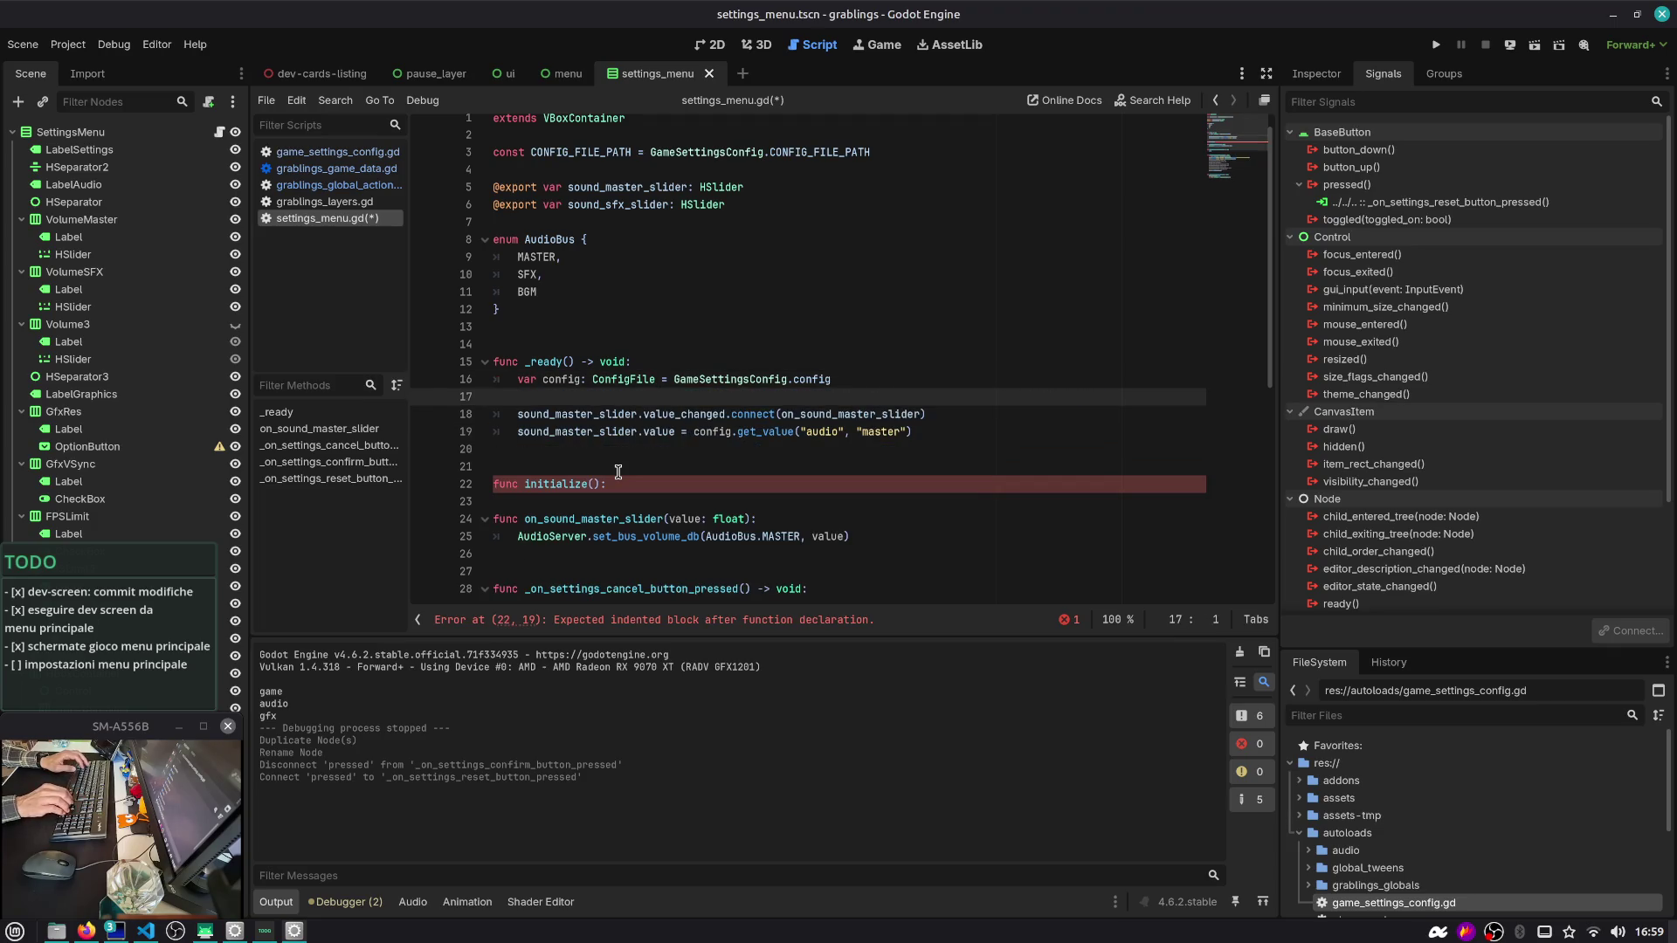
{"action": "key", "text": "ctrl+z"}
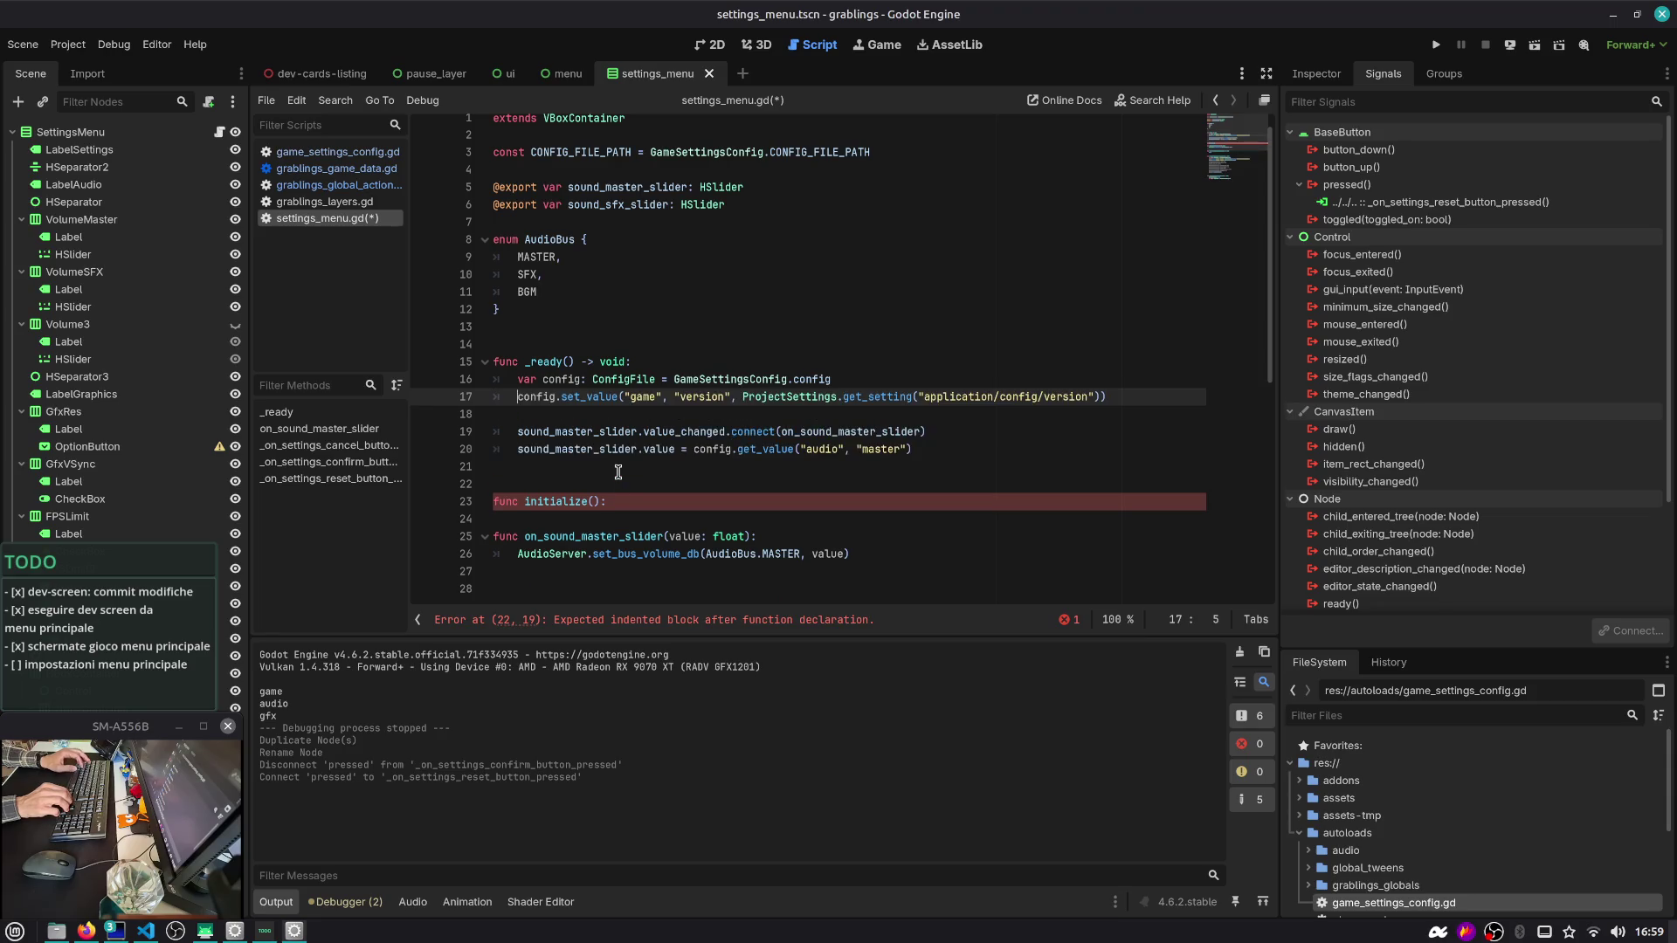
{"action": "key", "text": "shift+End"}
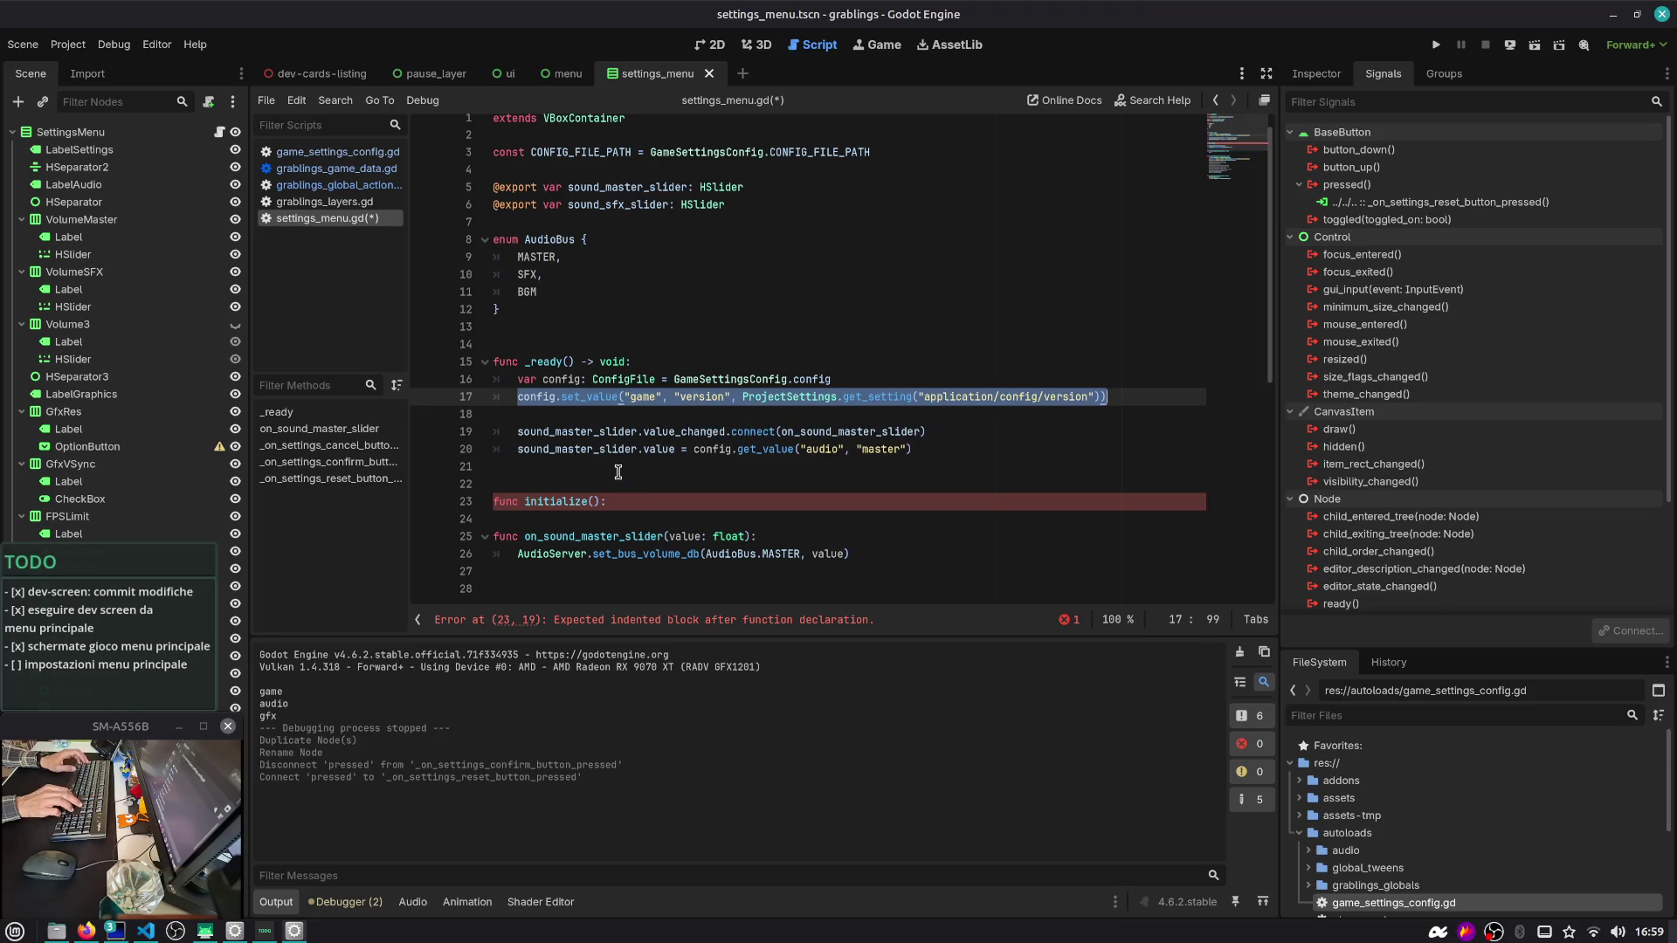
{"action": "key", "text": "ctrl+x"}
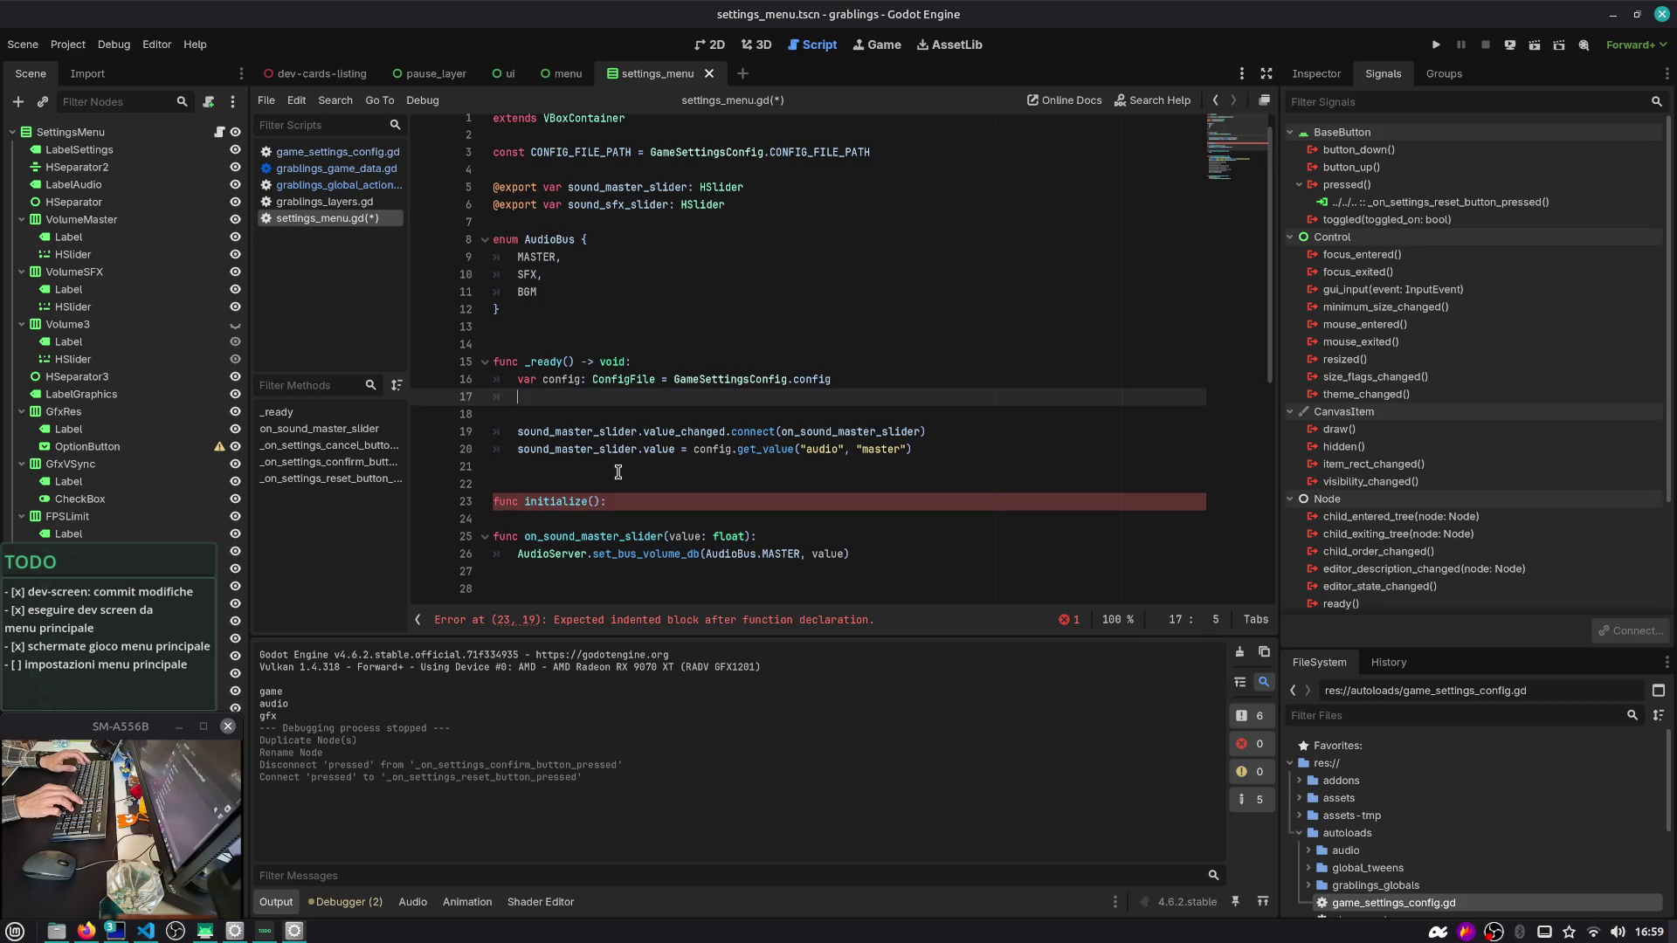
{"action": "key", "text": "Delete"}
{"action": "key", "text": "Up"}
{"action": "key", "text": "ctrl+shift+Right"}
{"action": "key", "text": "ctrl+shift+Right"}
{"action": "key", "text": "ctrl+shift+Right"}
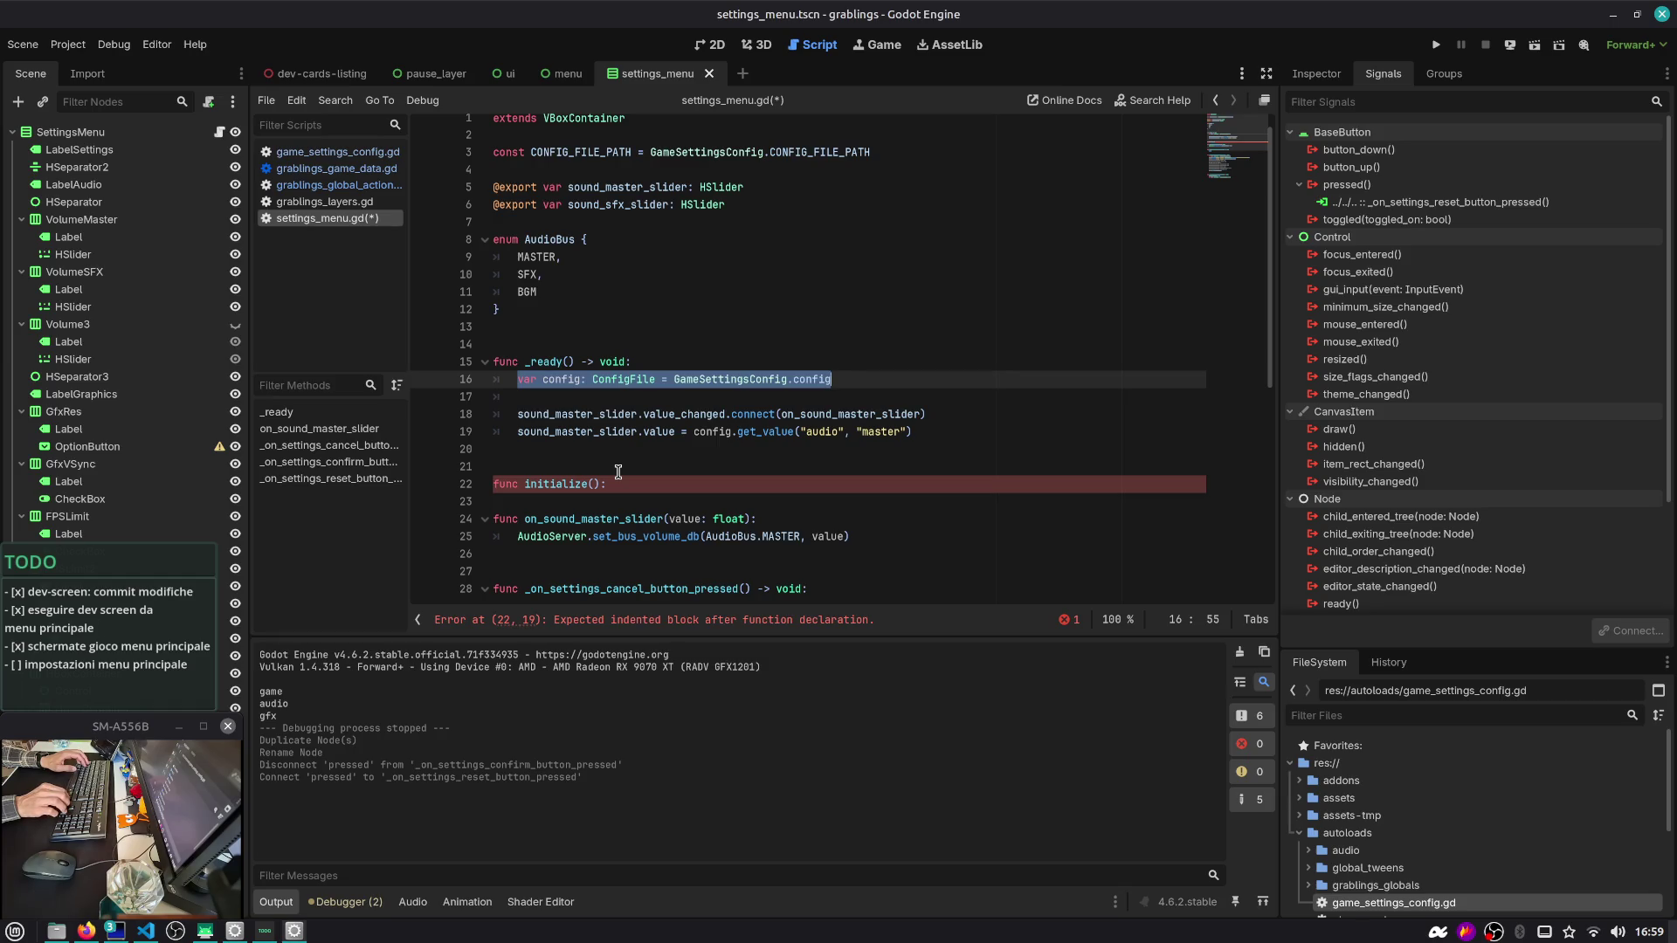
Step: Add an initialize() call at the end of _ready
{"action": "key", "text": "Down"}
{"action": "key", "text": "Down"}
{"action": "key", "text": "Down"}
{"action": "key", "text": "Return"}
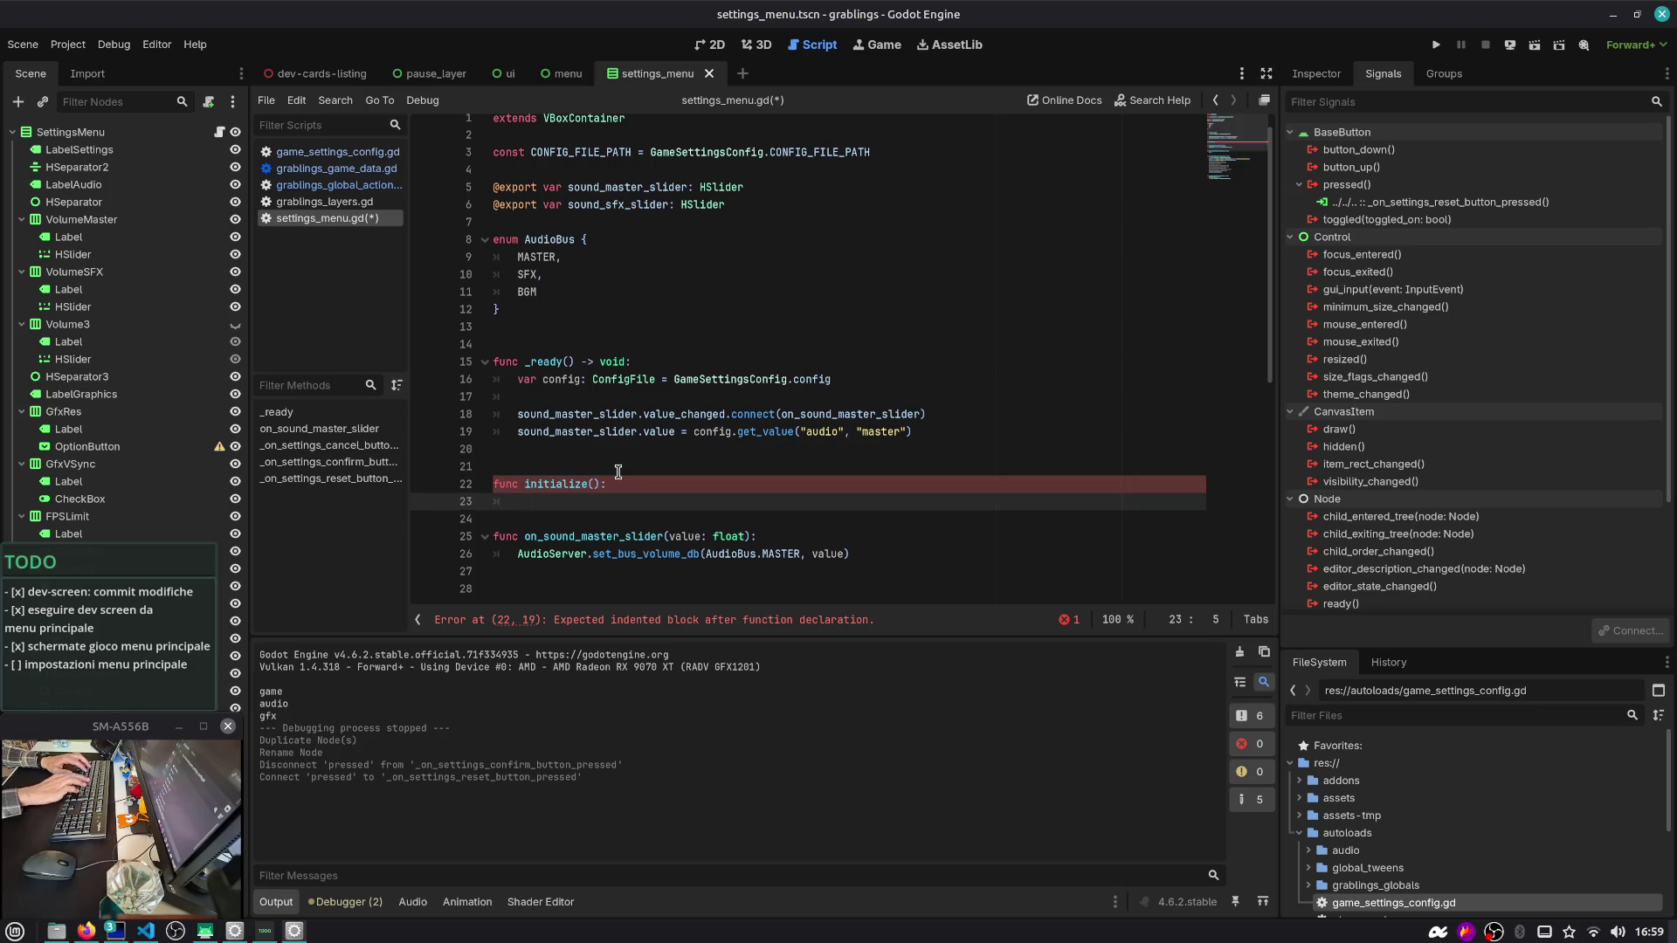
{"action": "type", "text": "pa"}
{"action": "key", "text": "BackSpace"}
{"action": "key", "text": "BackSpace"}
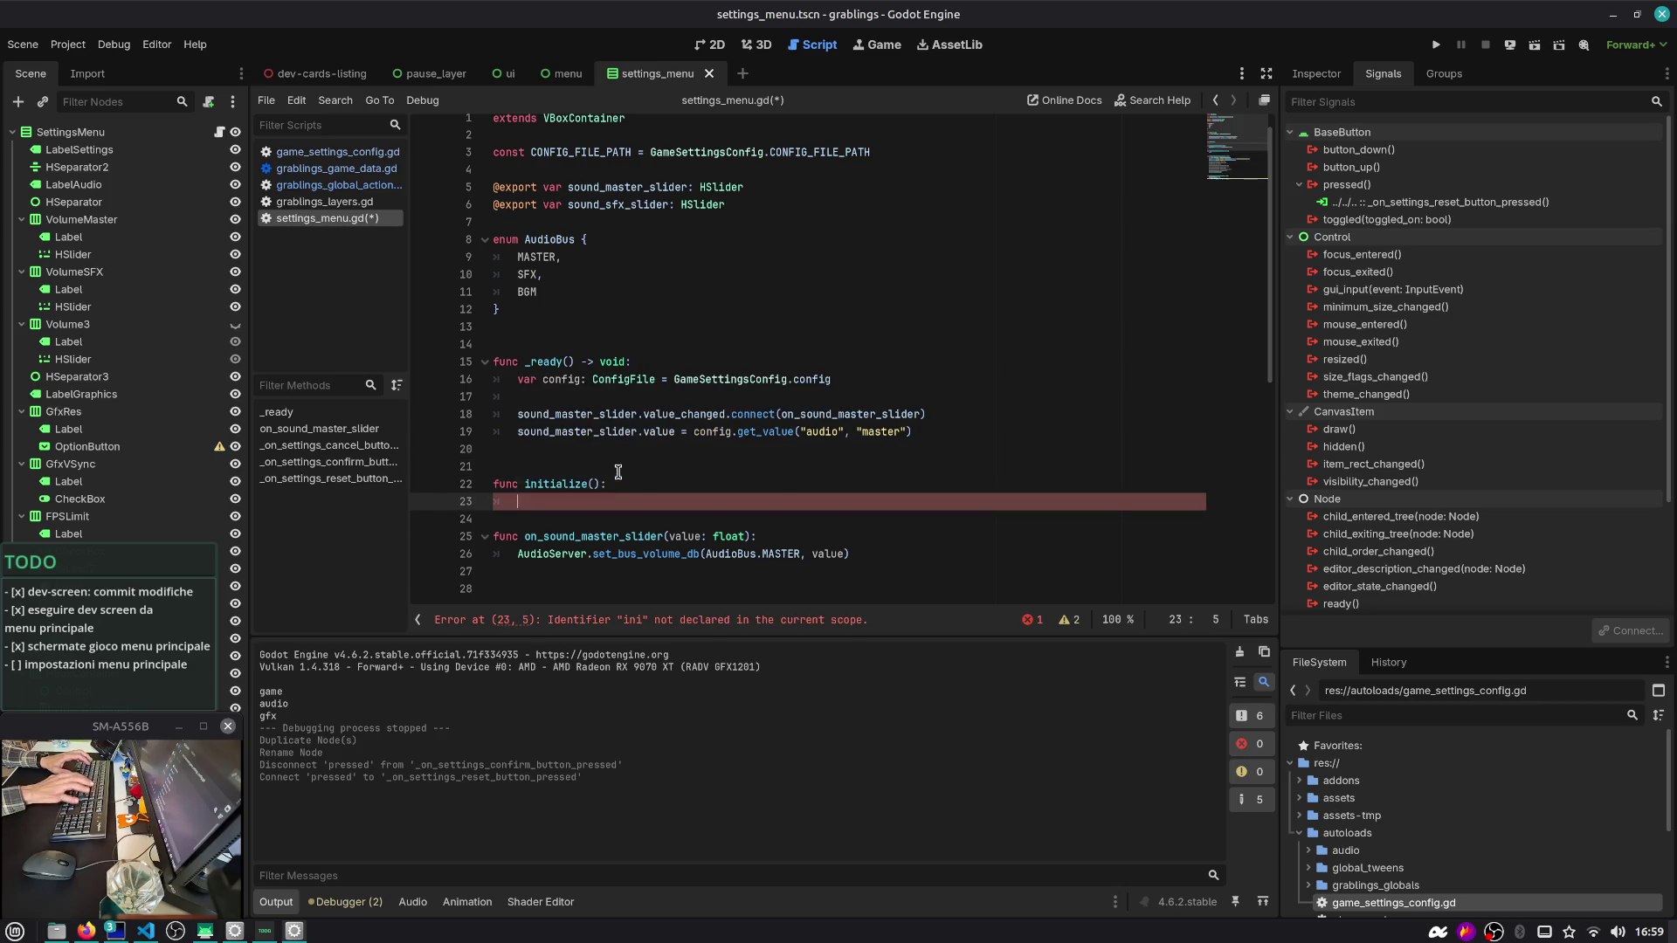
{"action": "key", "text": "Up"}
{"action": "key", "text": "Up"}
{"action": "key", "text": "Up"}
{"action": "key", "text": "Left"}
{"action": "key", "text": "Return"}
Step: Move the var config and master slider value lines into initialize(), remove stray blank lines, and save
{"action": "key", "text": "Up"}
{"action": "key", "text": "shift+Up"}
{"action": "key", "text": "Up"}
{"action": "key", "text": "Up"}
{"action": "key", "text": "alt+Down"}
{"action": "key", "text": "alt+Down"}
{"action": "key", "text": "Down"}
{"action": "key", "text": "shift+Up"}
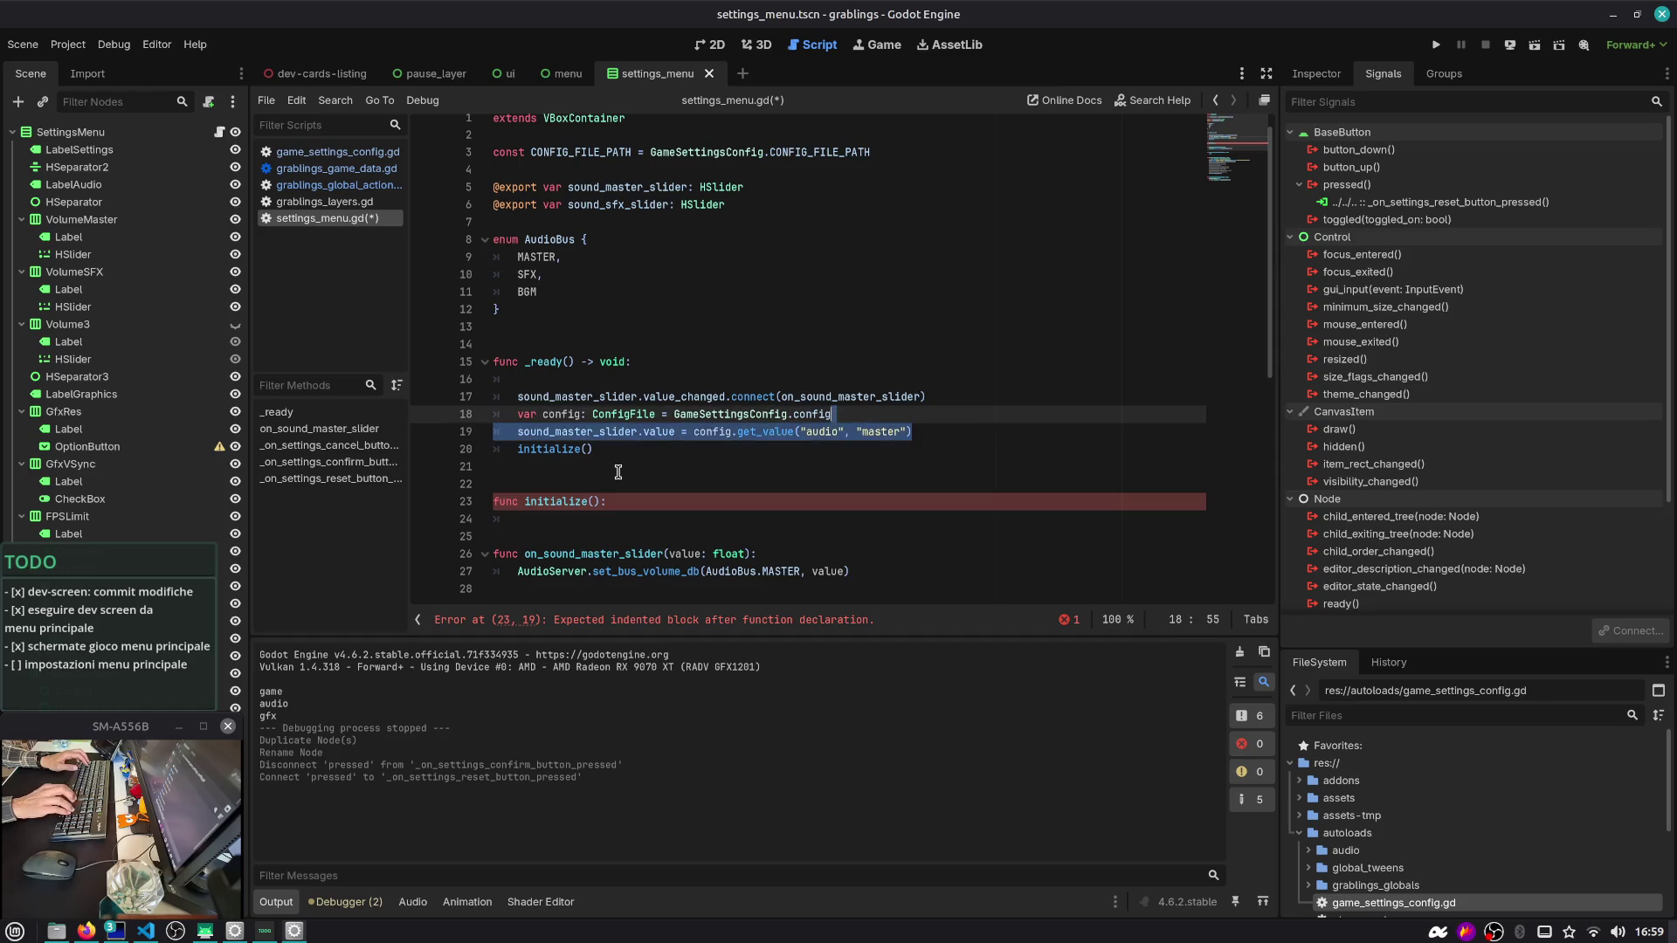
{"action": "key", "text": "alt+Down"}
{"action": "key", "text": "alt+Down"}
{"action": "key", "text": "alt+Down"}
{"action": "key", "text": "End"}
{"action": "key", "text": "Up"}
{"action": "key", "text": "Up"}
{"action": "key", "text": "Up"}
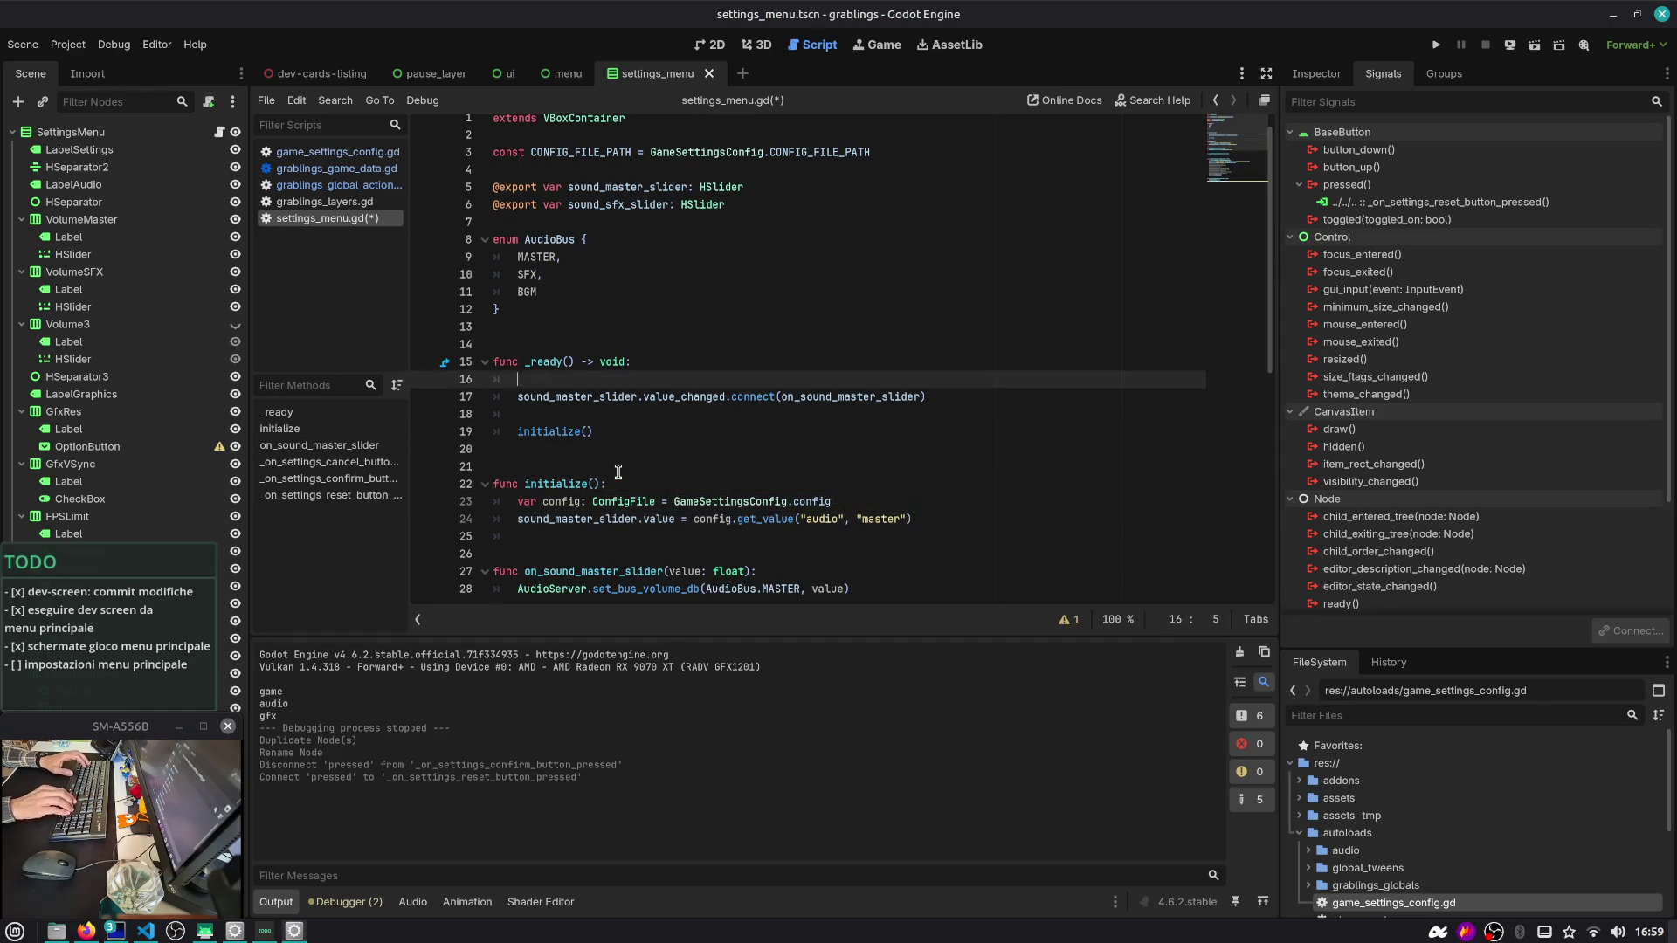
{"action": "key", "text": "ctrl+shift+k"}
{"action": "key", "text": "Down"}
{"action": "key", "text": "ctrl+shift+k"}
{"action": "key", "text": "ctrl+s"}
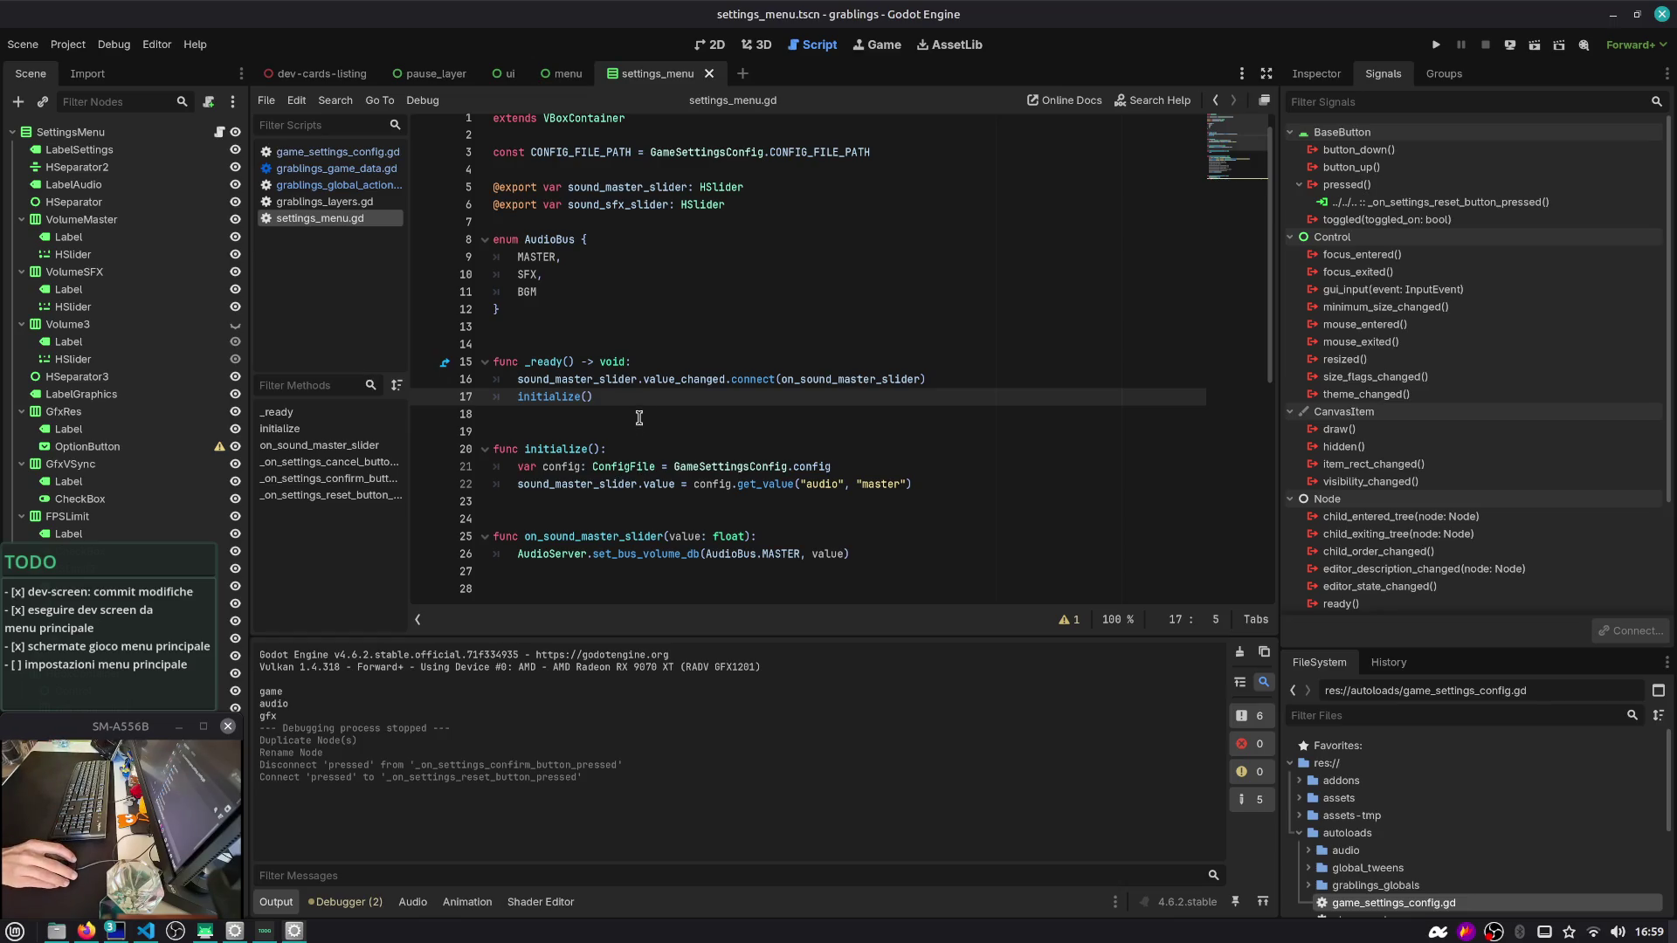
Step: Review the value_changed signal docs, the initialize function and the reset handler
{"action": "double_click", "coordinate": [553, 361]}
{"action": "double_click", "coordinate": [638, 379]}
{"action": "double_click", "coordinate": [686, 379]}
{"action": "double_click", "coordinate": [564, 396]}
{"action": "scroll", "coordinate": [644, 415], "scroll_direction": "down", "scroll_amount": 3}
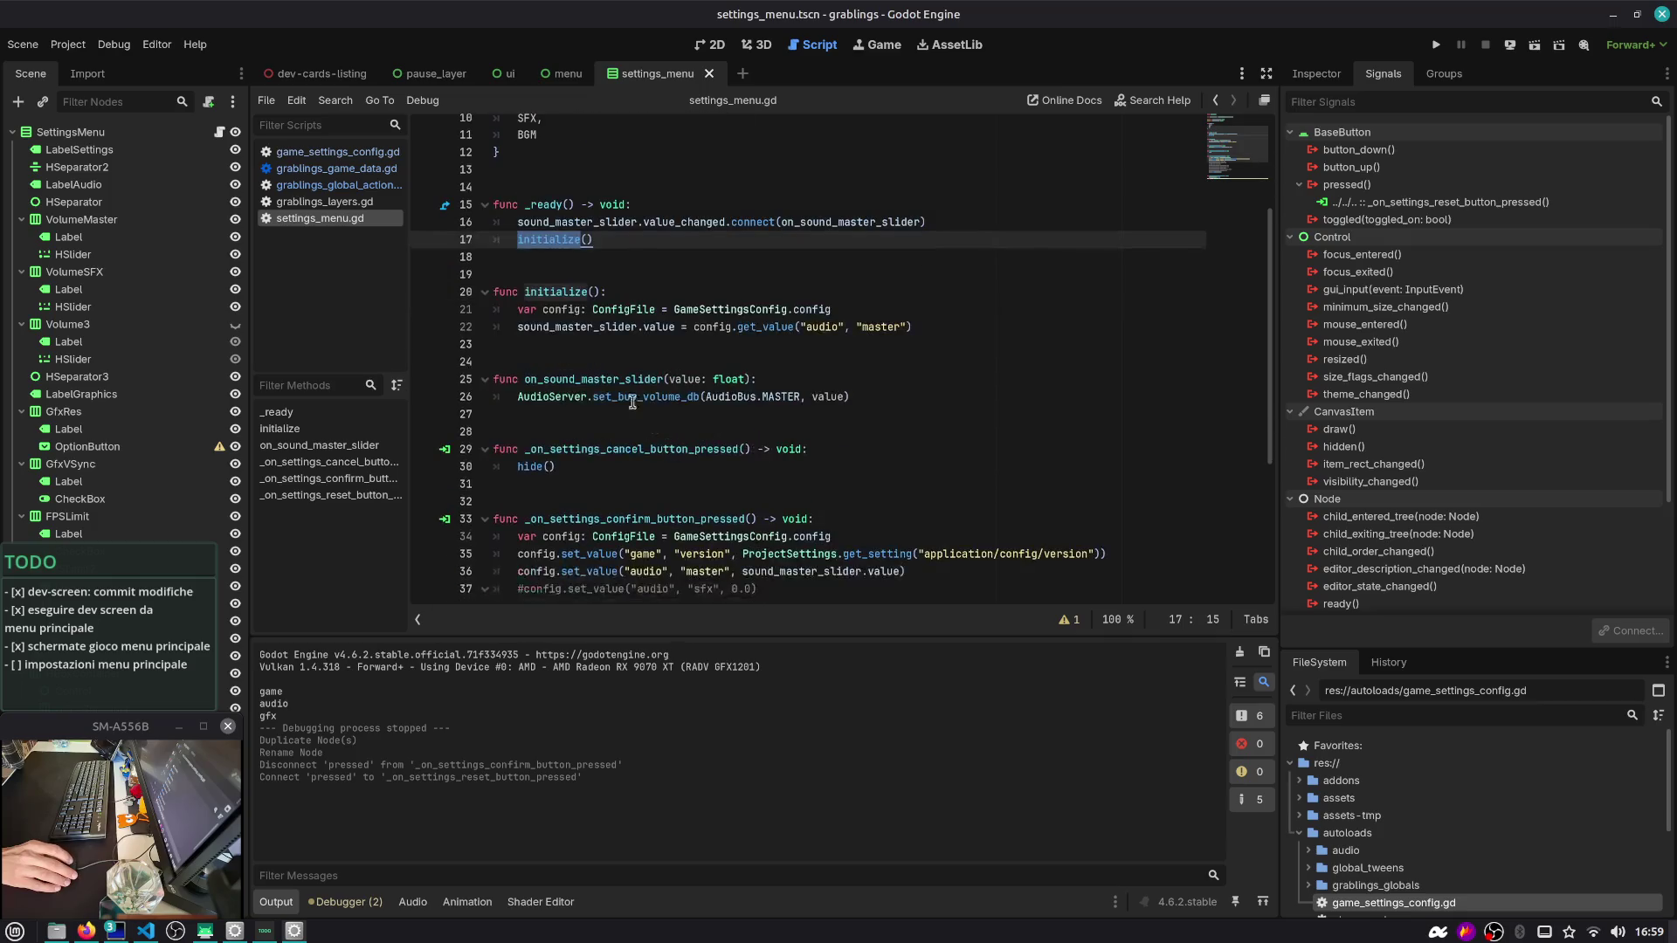
{"action": "double_click", "coordinate": [566, 294]}
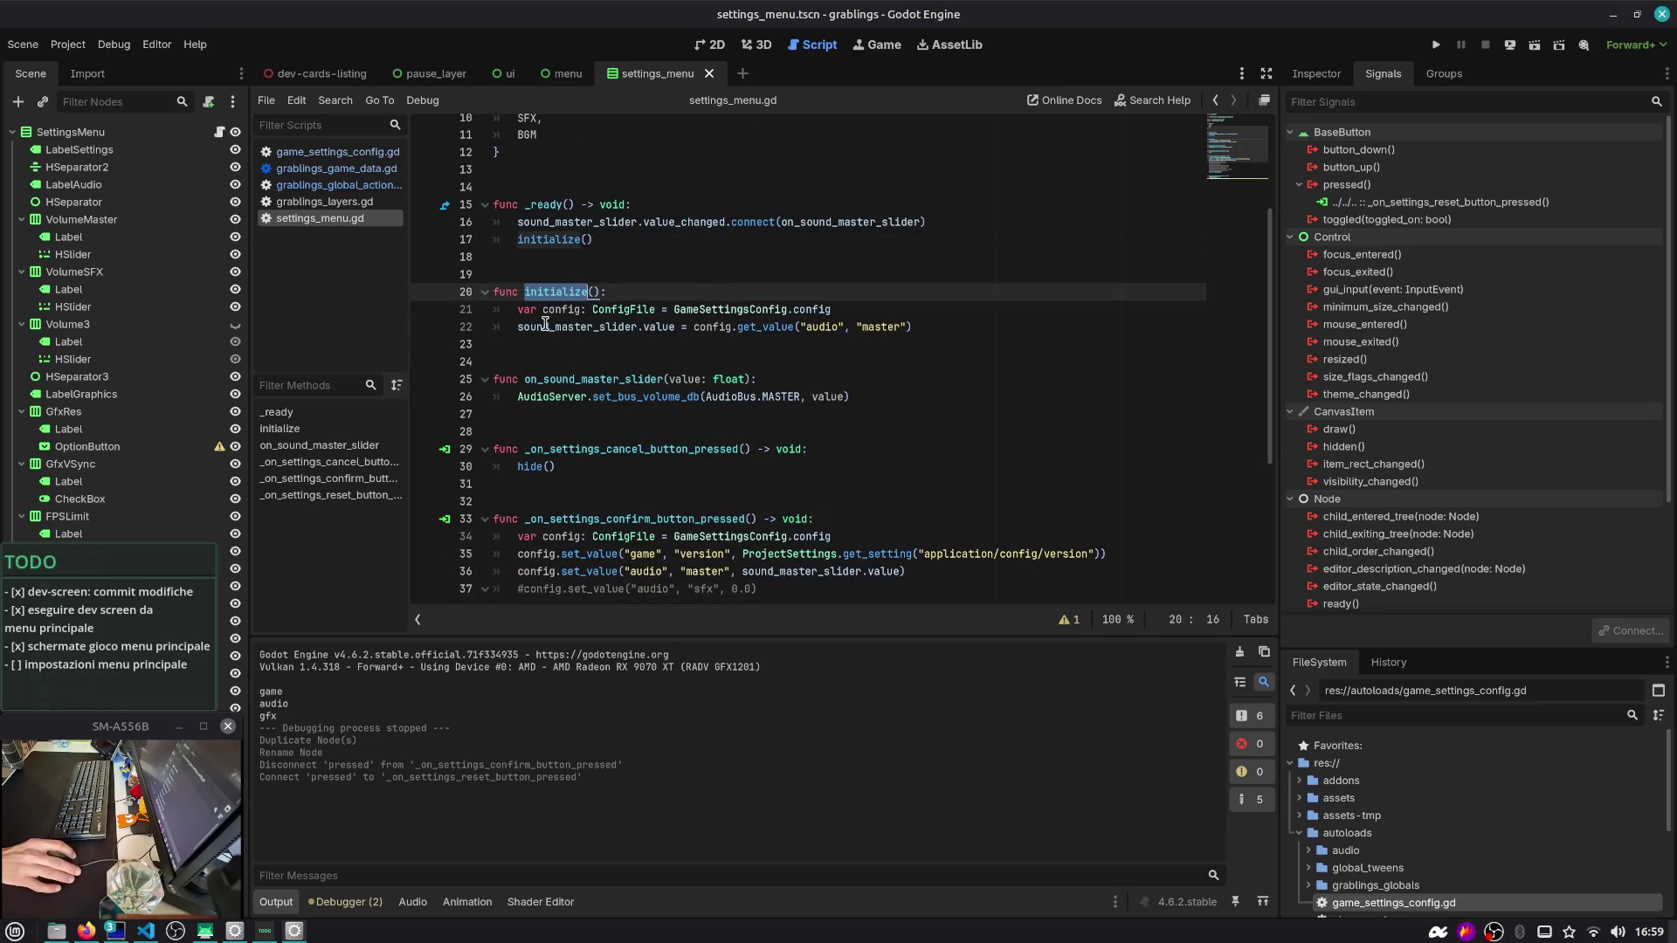
{"action": "double_click", "coordinate": [545, 324]}
{"action": "double_click", "coordinate": [548, 291]}
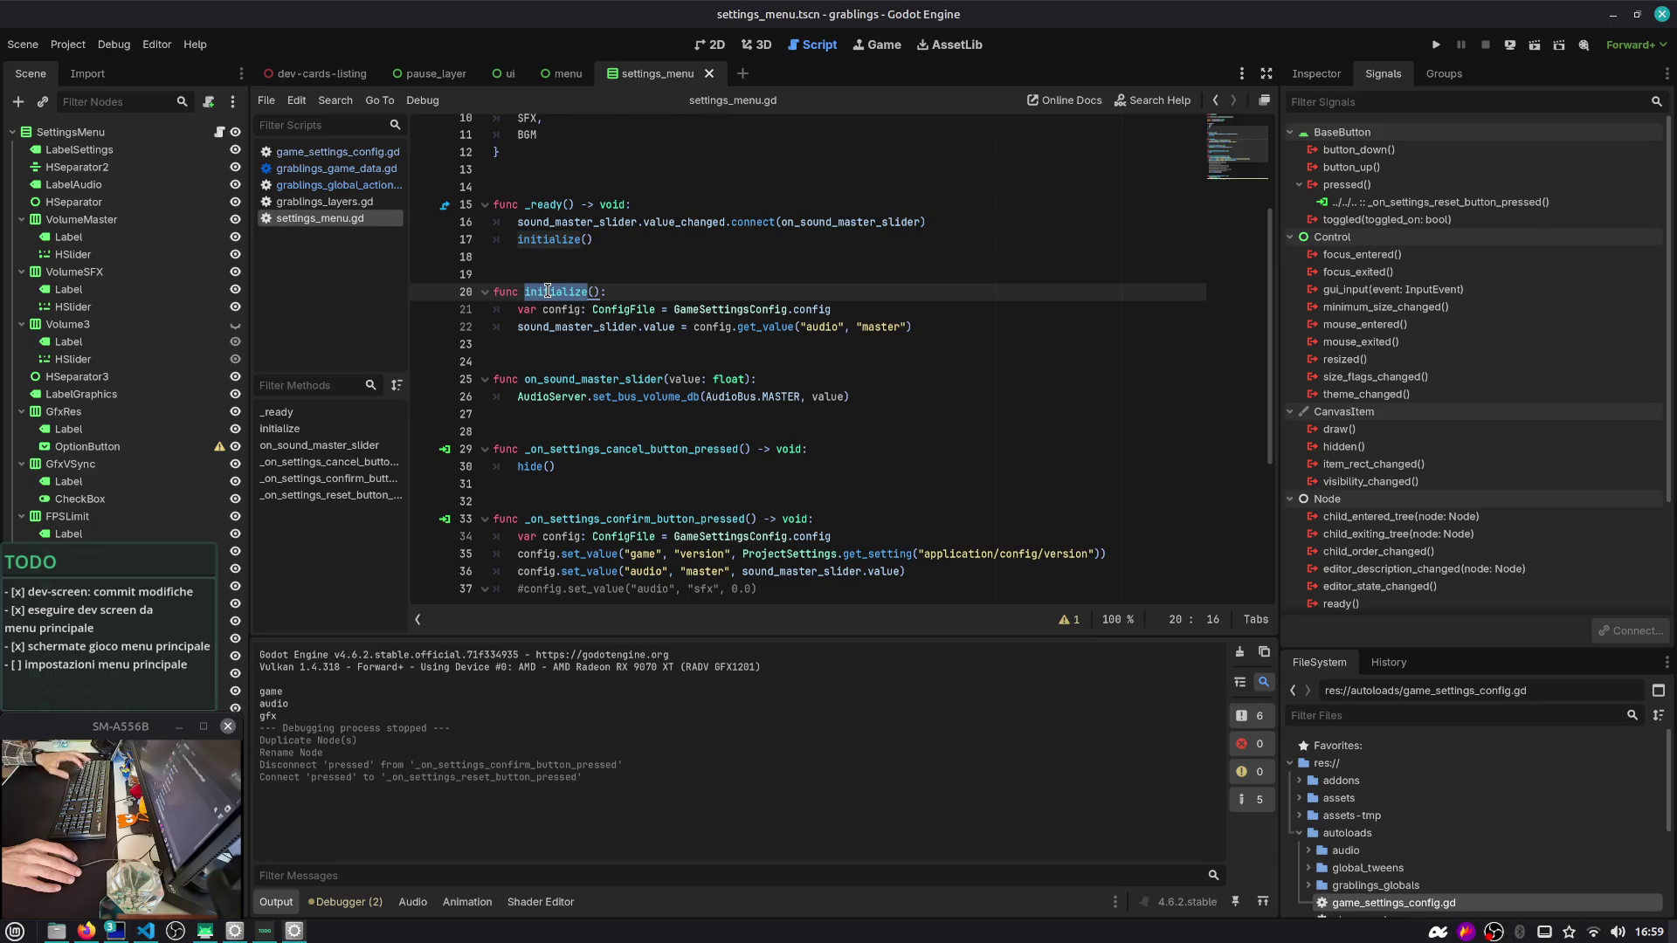
{"action": "scroll", "coordinate": [568, 385], "scroll_direction": "down", "scroll_amount": 5}
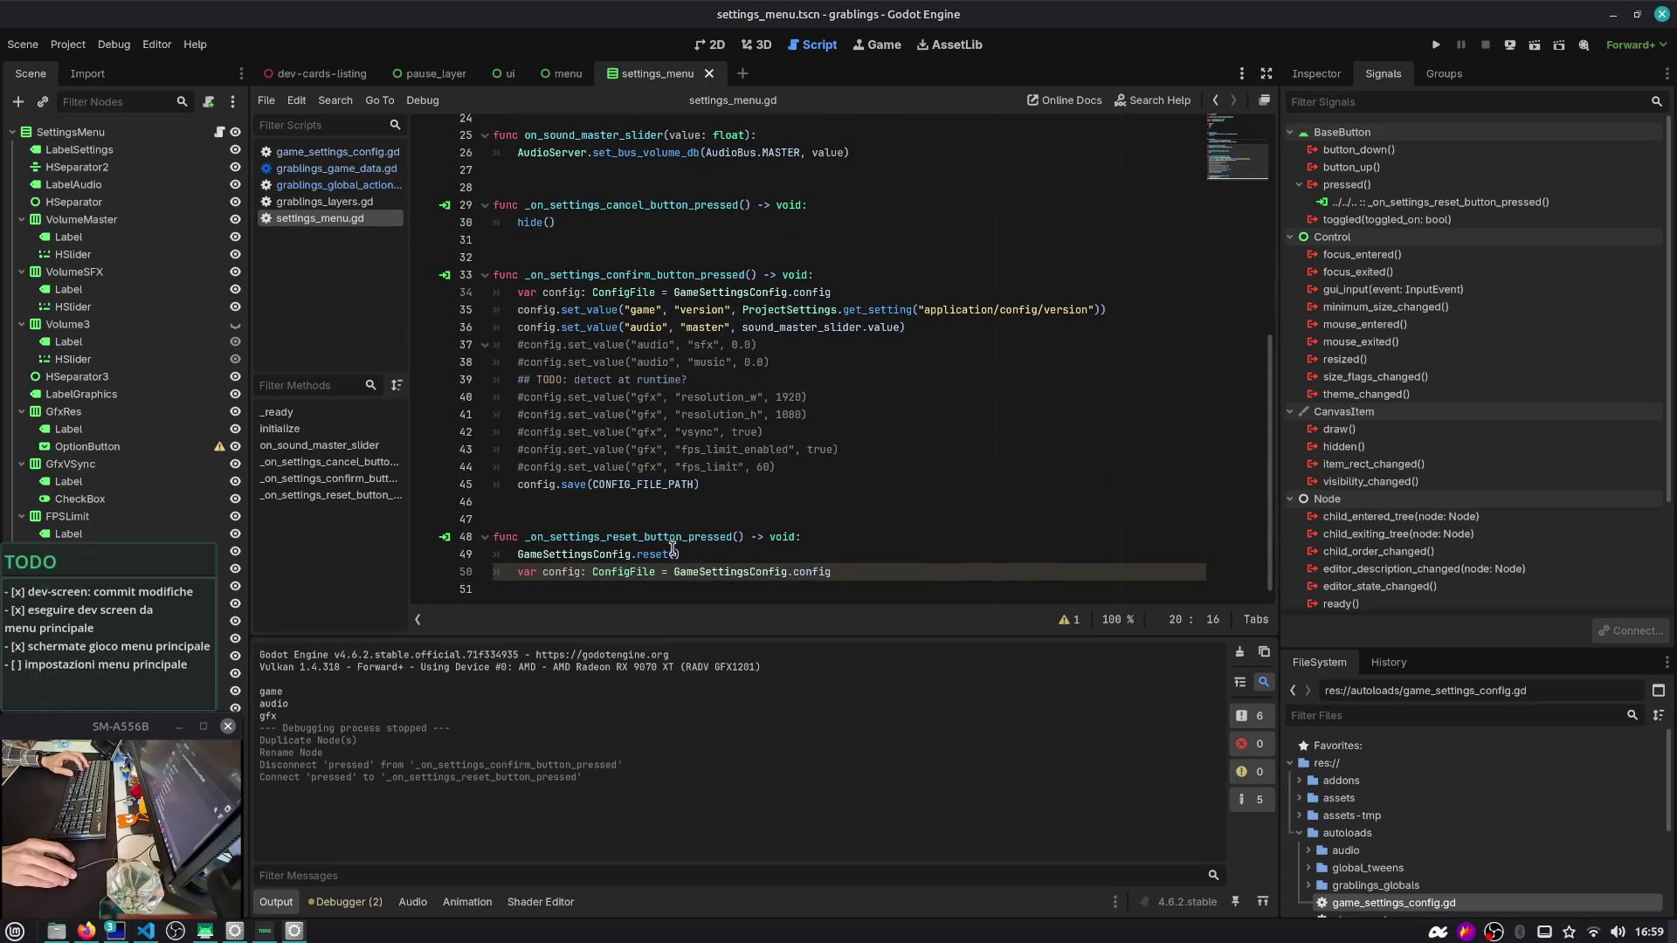
{"action": "double_click", "coordinate": [524, 539]}
{"action": "left_click", "coordinate": [616, 572]}
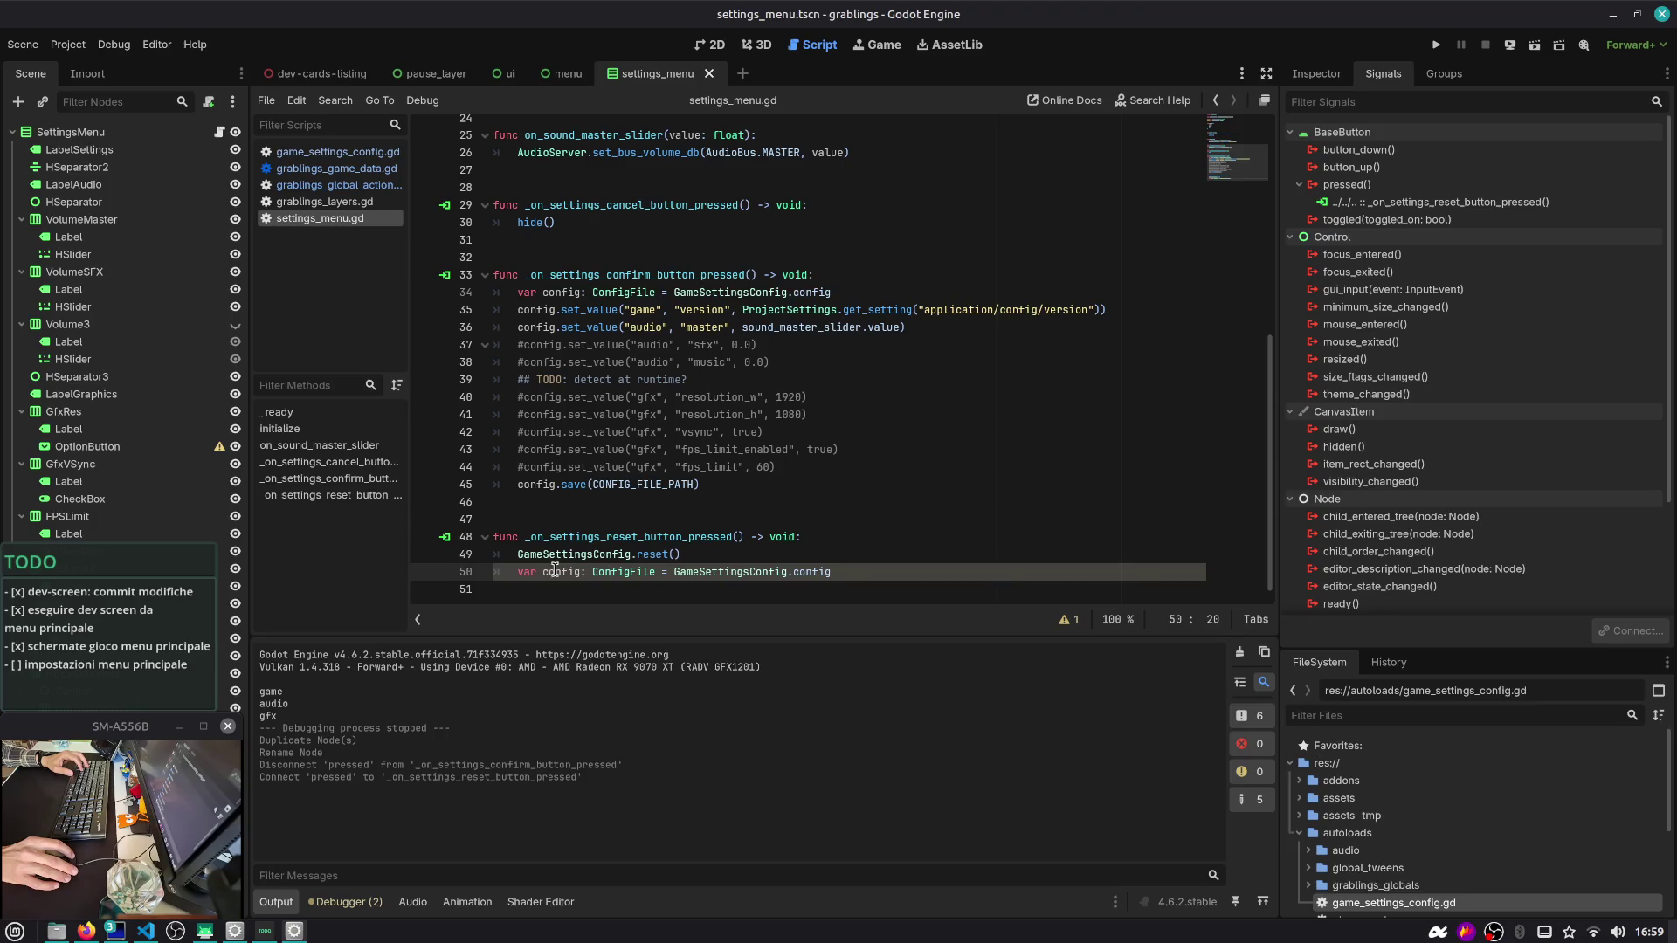
{"action": "scroll", "coordinate": [578, 352], "scroll_direction": "up", "scroll_amount": 5}
{"action": "scroll", "coordinate": [752, 358], "scroll_direction": "down", "scroll_amount": 5}
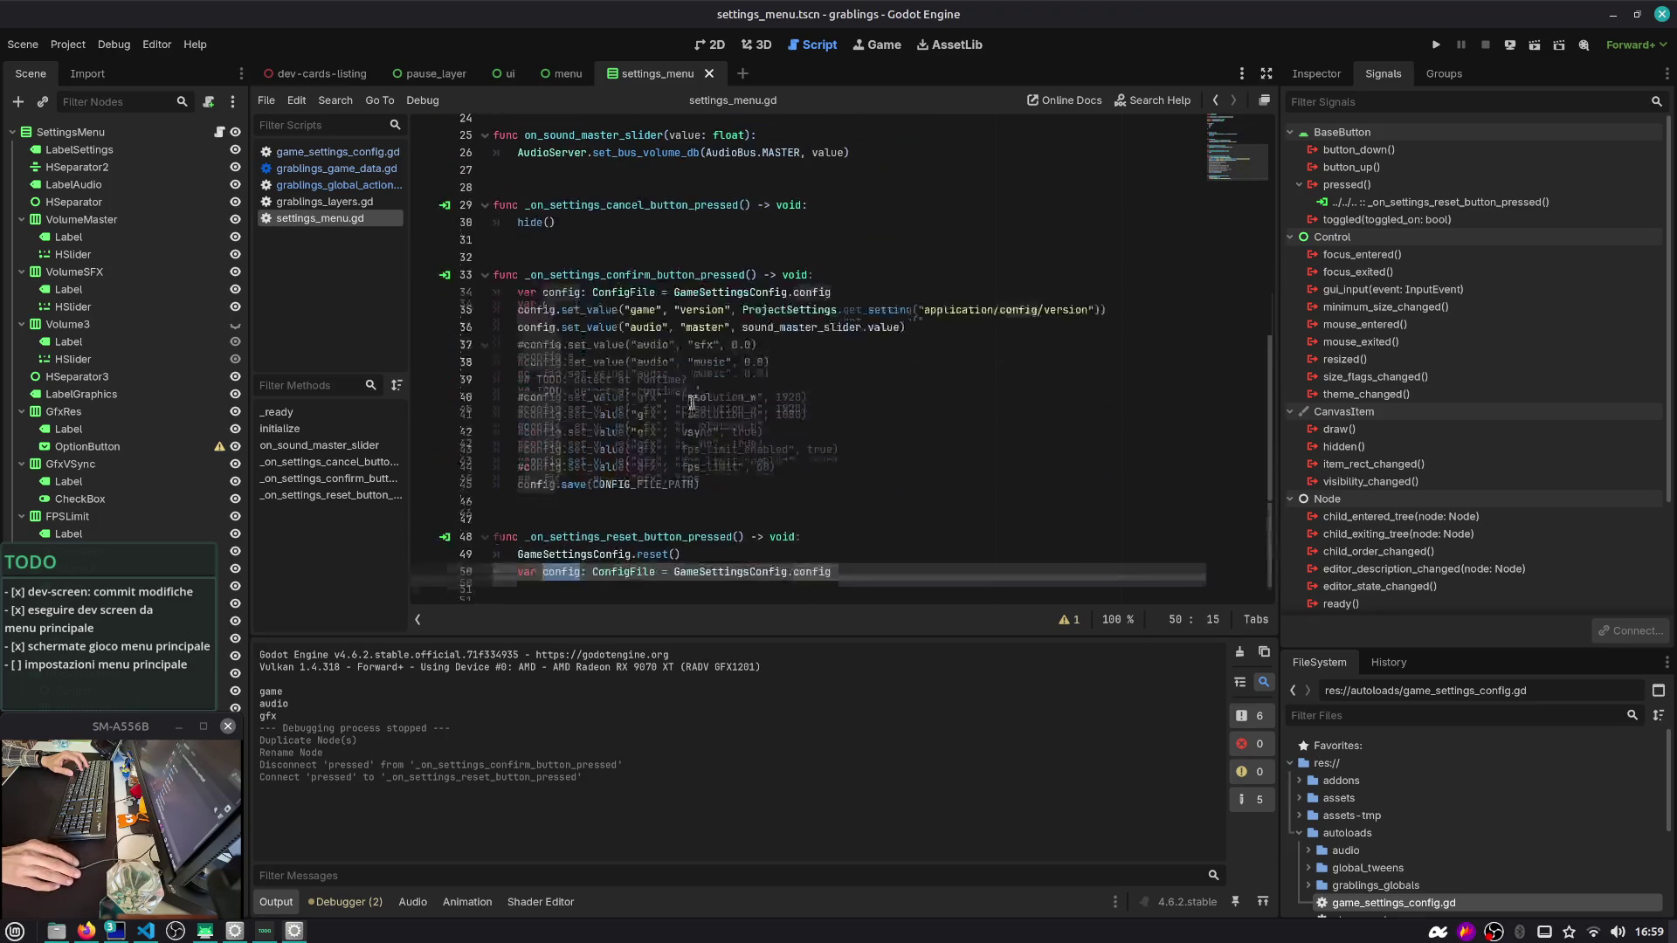
Step: Add an initialize() call to the reset button handler and save the script
{"action": "left_click", "coordinate": [869, 573]}
{"action": "key", "text": "Return"}
{"action": "type", "text": "initialize"}
{"action": "key", "text": "ctrl+s"}
Step: Run the game, lower the Volume/Master slider and confirm it
{"action": "left_click", "coordinate": [1436, 45]}
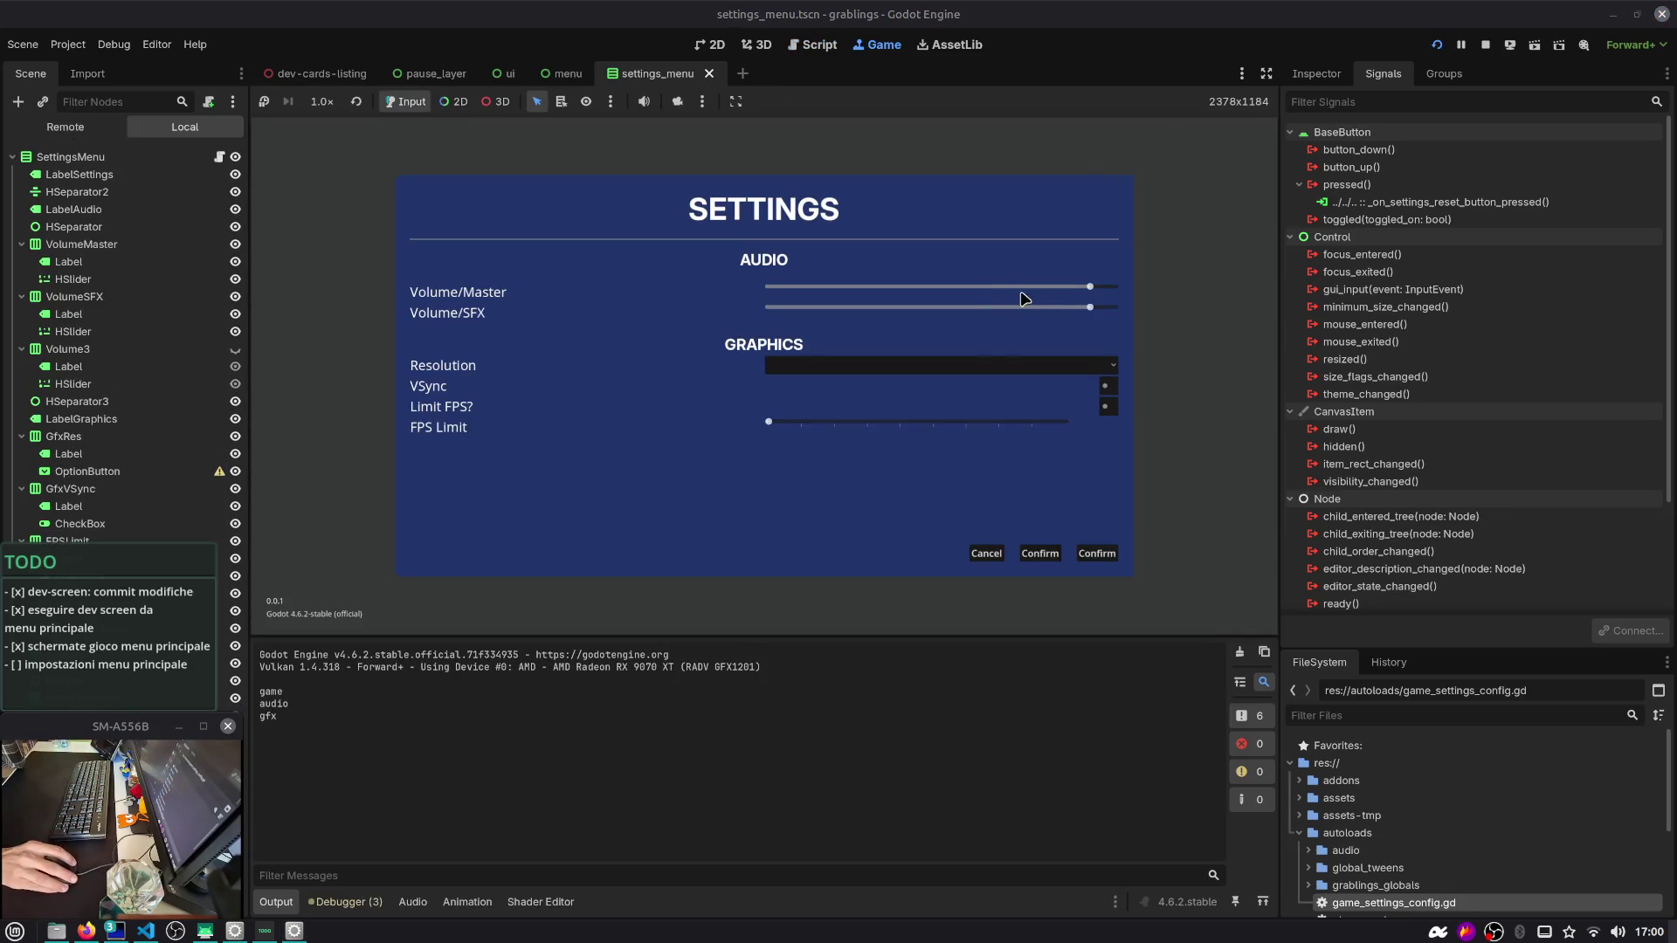
{"action": "left_click_drag", "start_coordinate": [1020, 293], "coordinate": [894, 294]}
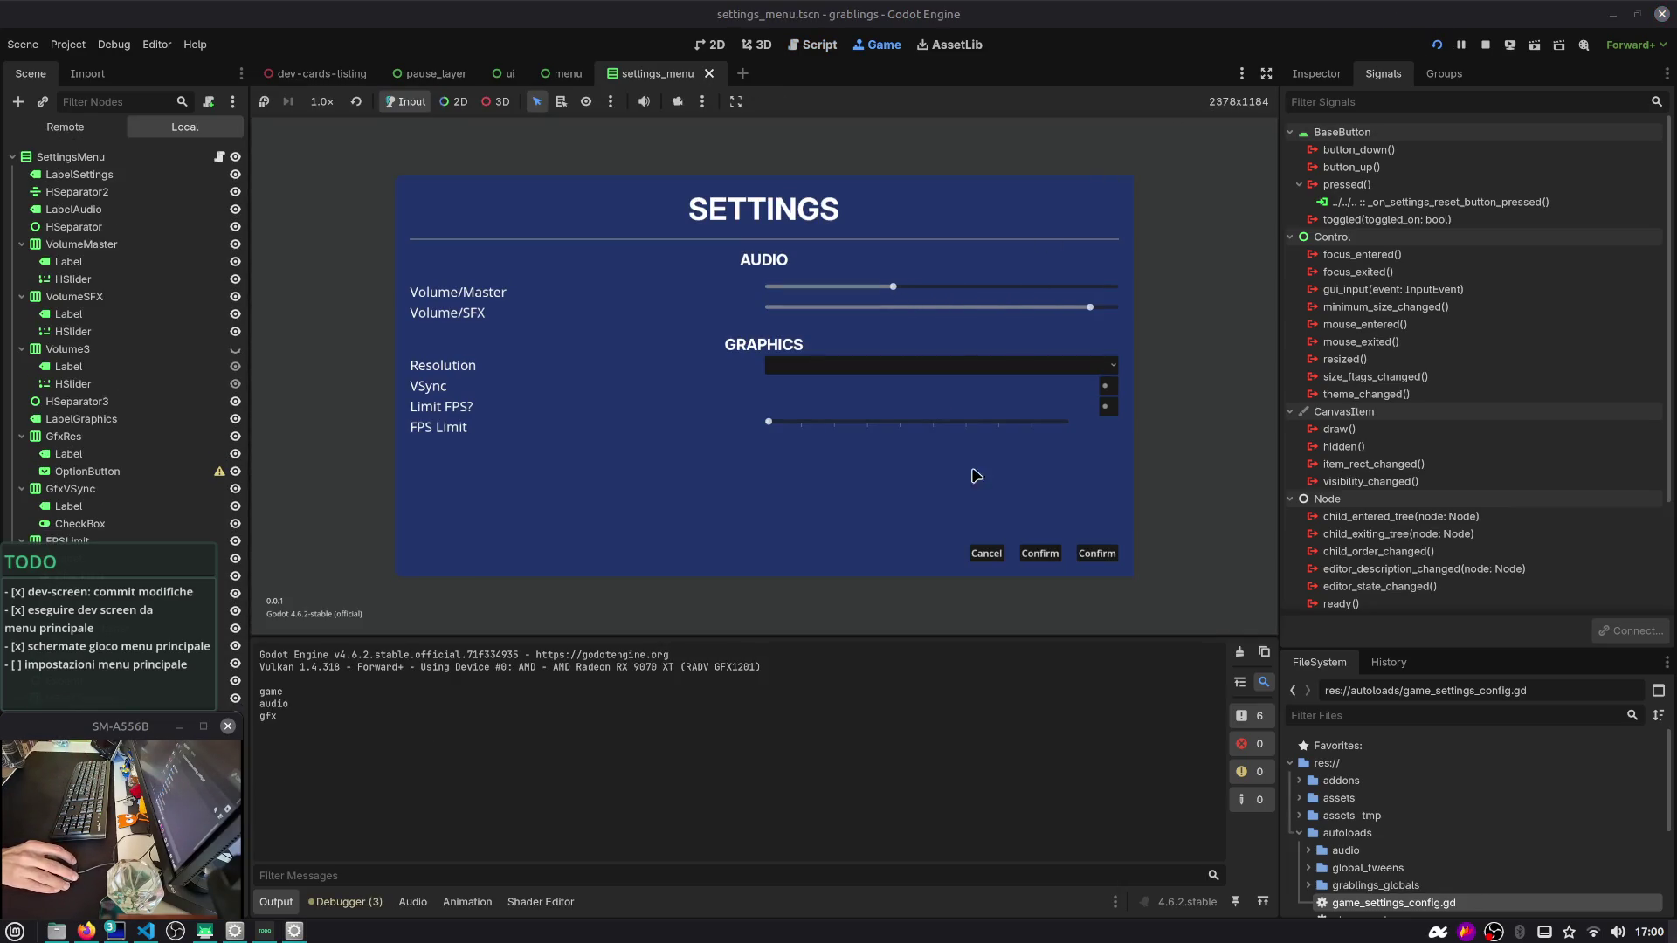
{"action": "left_click", "coordinate": [1101, 553]}
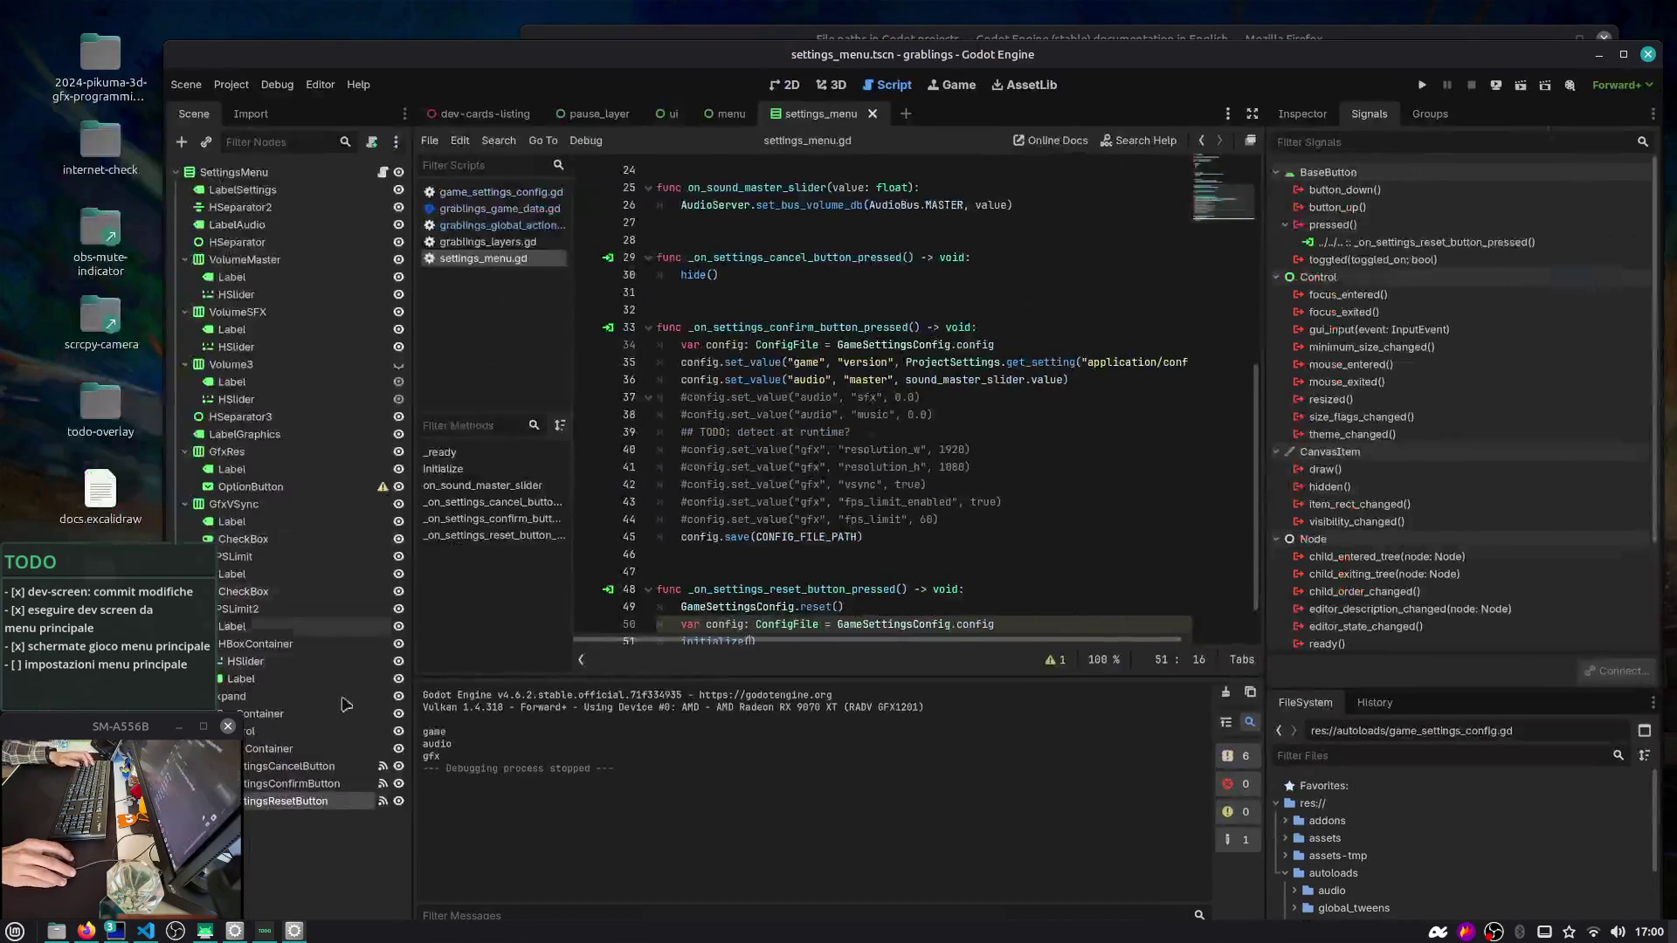
Step: Set SettingsResetButton's text to 'Reset' in the Inspector and save
{"action": "left_click", "coordinate": [299, 784]}
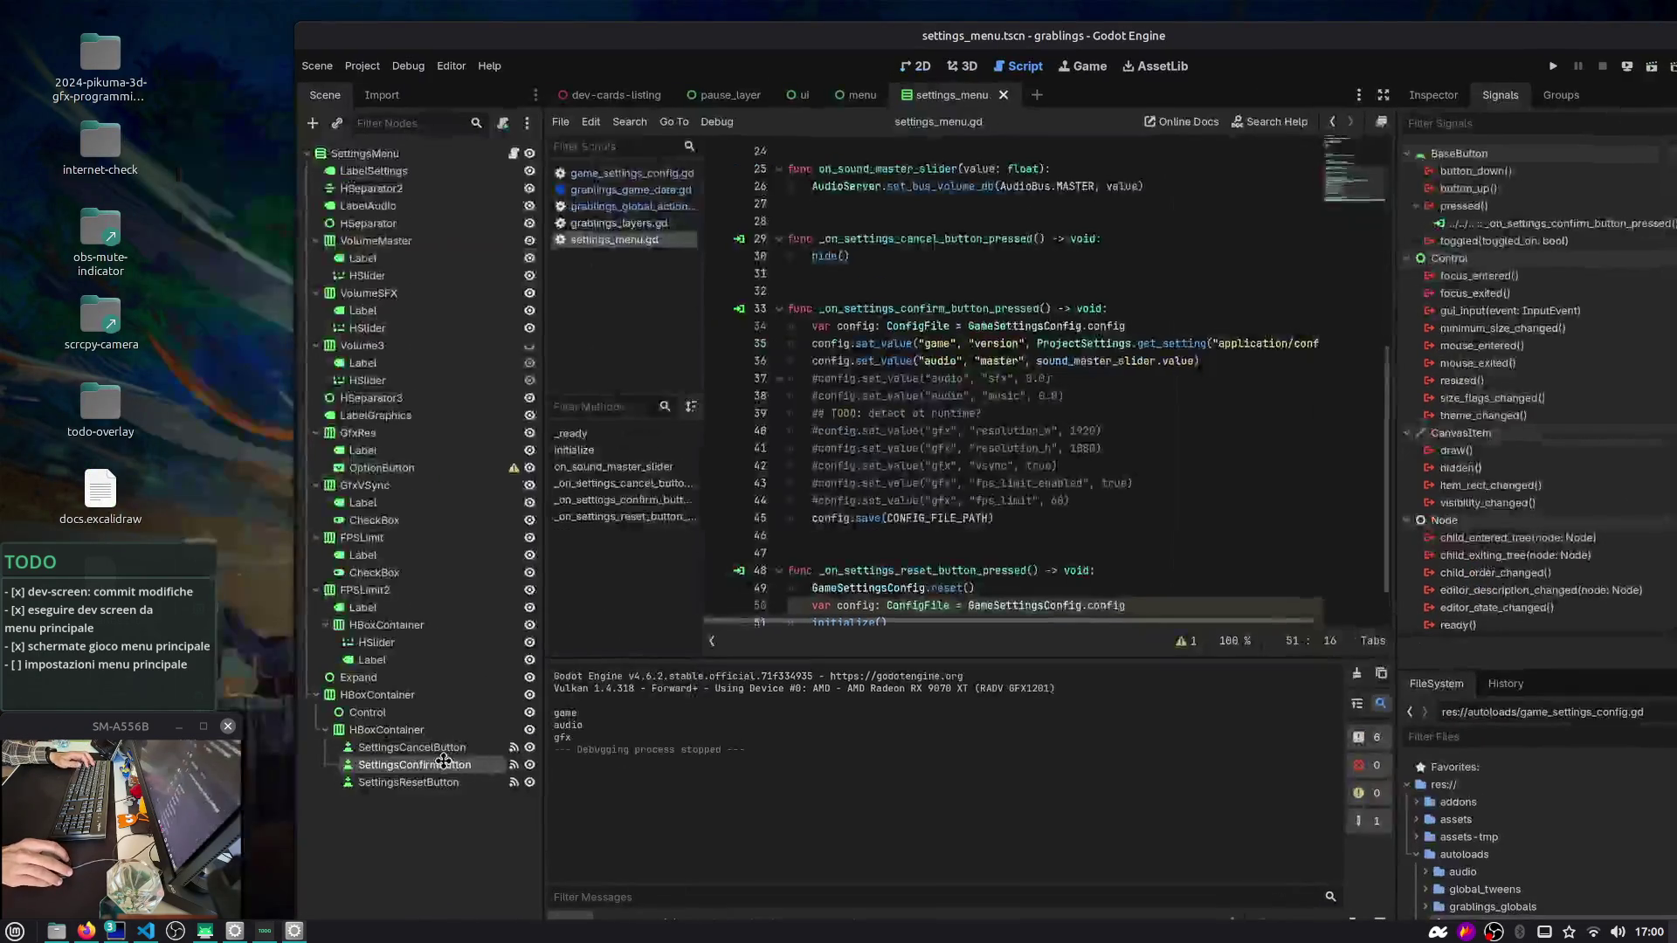
{"action": "left_click", "coordinate": [403, 782]}
{"action": "left_click", "coordinate": [1434, 94]}
{"action": "double_click", "coordinate": [1450, 259]}
{"action": "type", "text": "Reset"}
{"action": "key", "text": "ctrl+s"}
Step: Move SettingsConfirmButton below SettingsResetButton in the Scene dock and run the game
{"action": "left_click", "coordinate": [923, 67]}
{"action": "scroll", "coordinate": [905, 468], "scroll_direction": "up", "scroll_amount": 2}
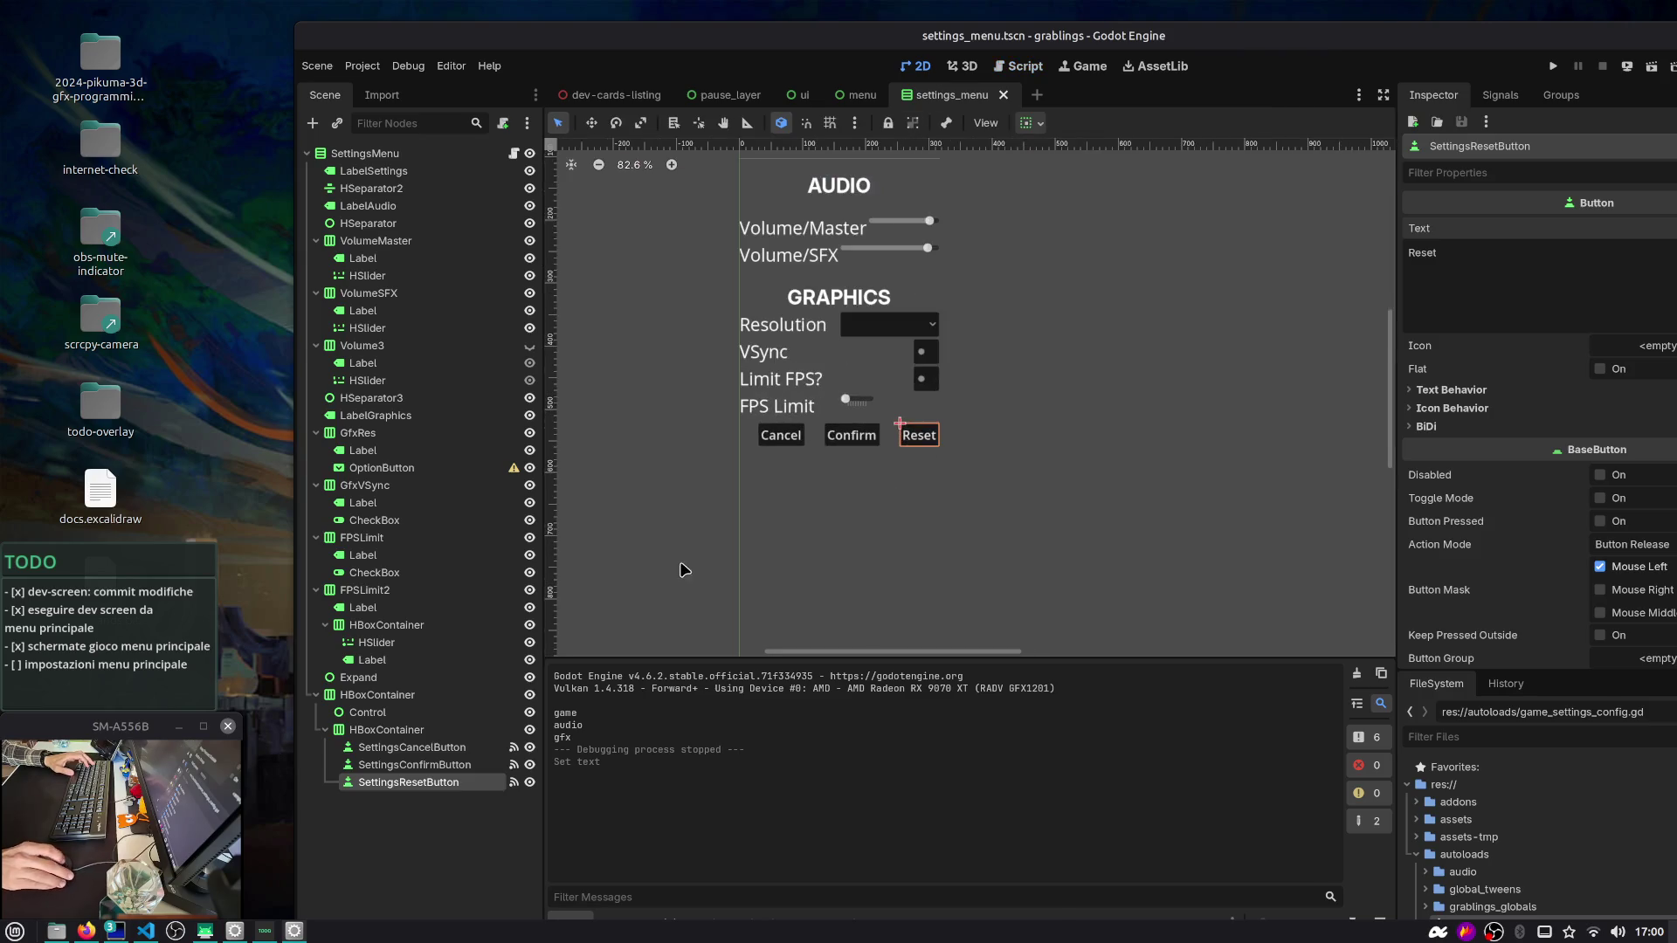
{"action": "left_click_drag", "start_coordinate": [410, 765], "coordinate": [426, 791]}
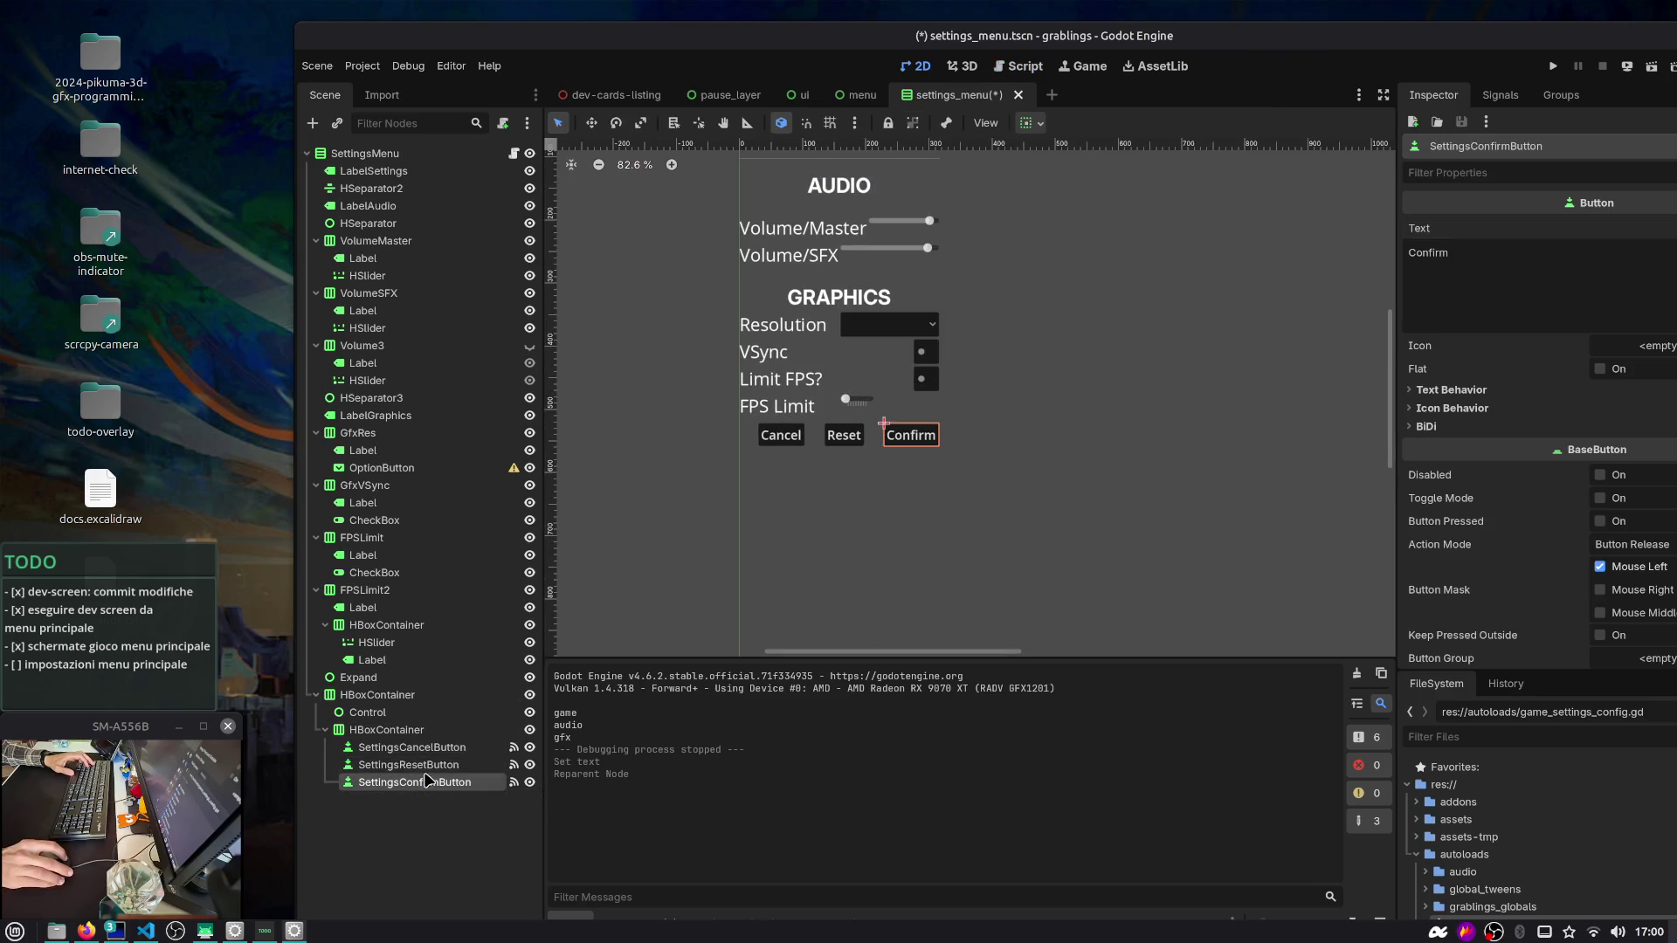
{"action": "double_click", "coordinate": [1454, 40]}
{"action": "left_click", "coordinate": [1436, 45]}
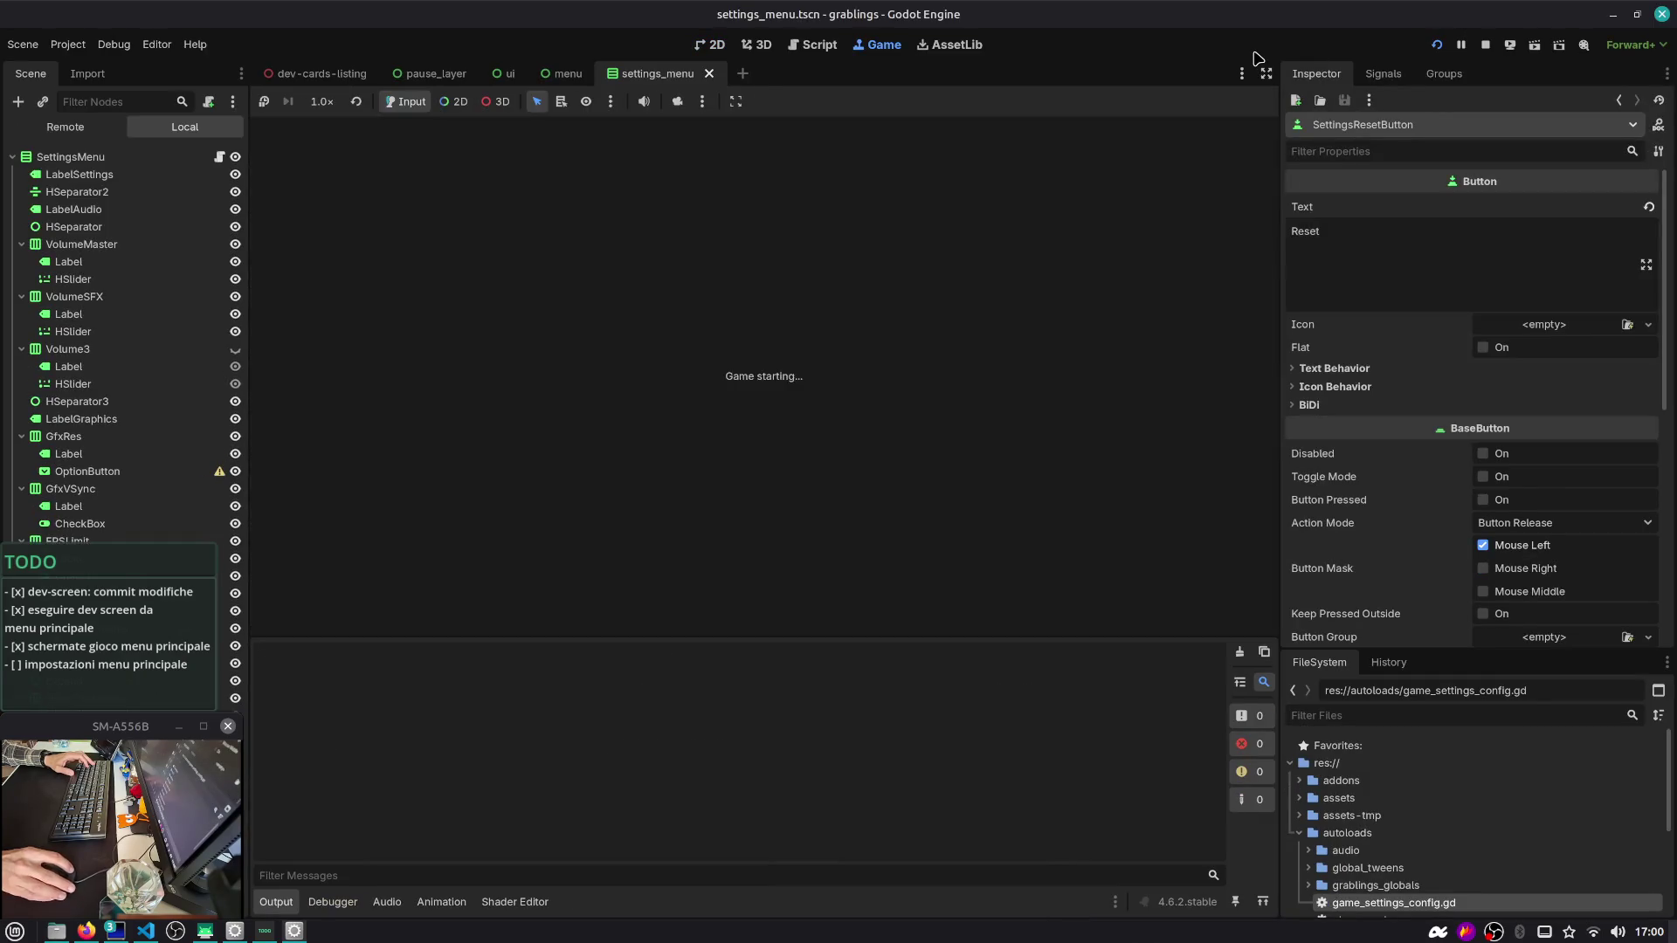
Step: In the running game, lower master and SFX volumes, then test Reset, Confirm and Cancel
{"action": "left_click", "coordinate": [813, 288]}
{"action": "left_click", "coordinate": [1044, 554]}
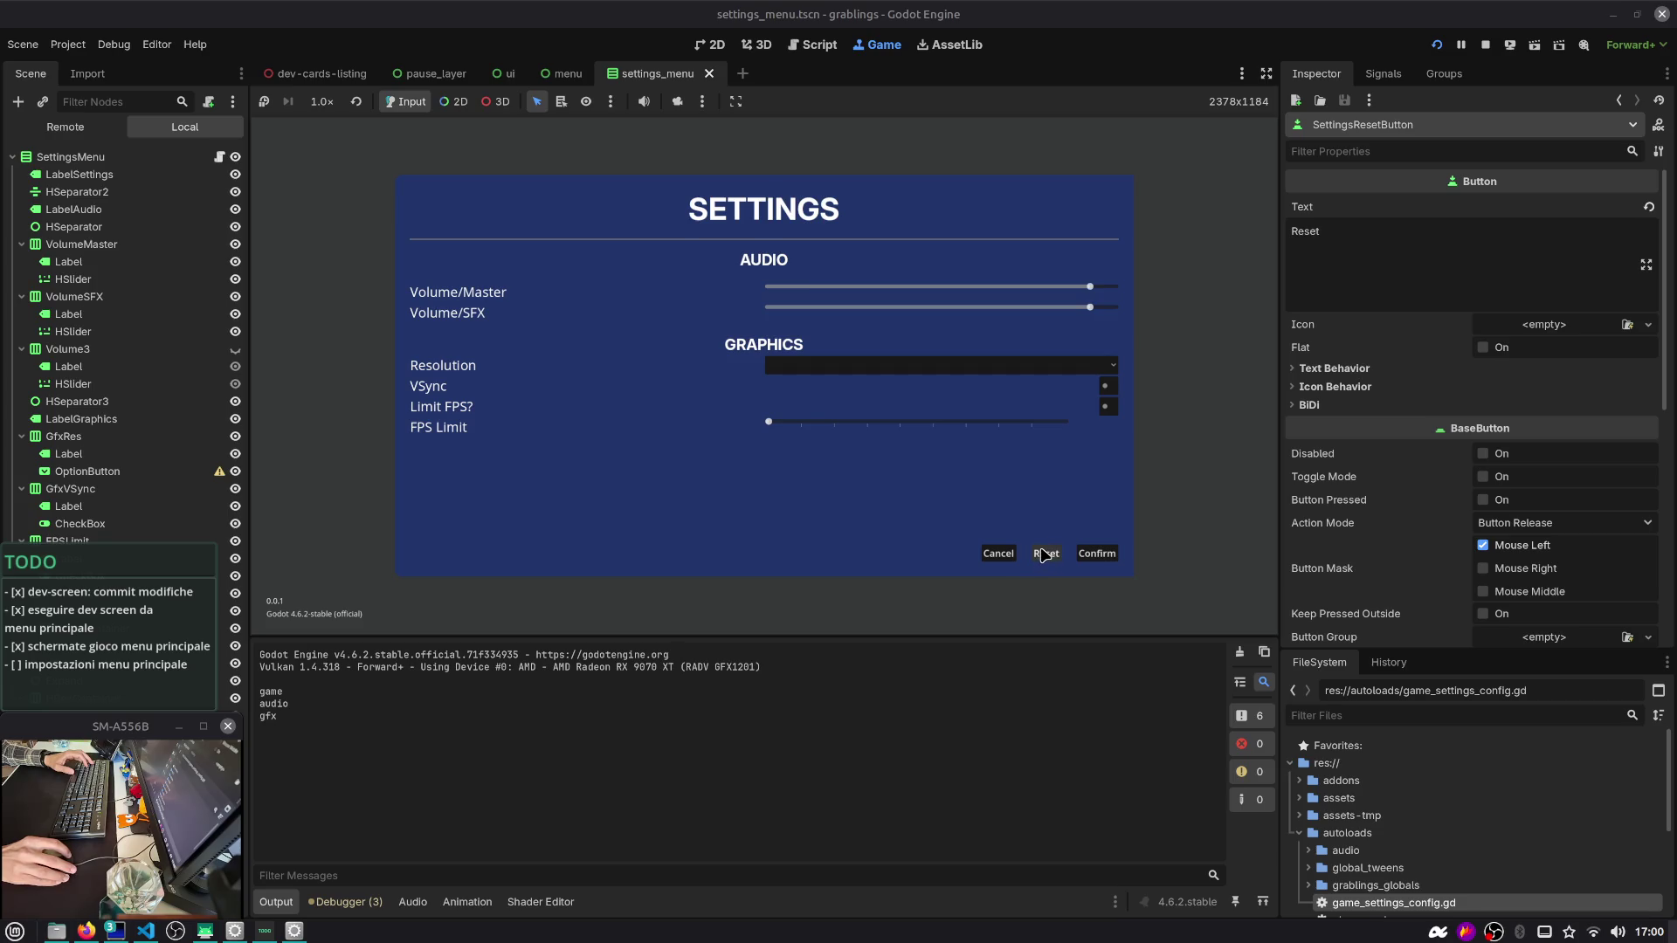
{"action": "left_click", "coordinate": [982, 307]}
{"action": "left_click", "coordinate": [925, 286]}
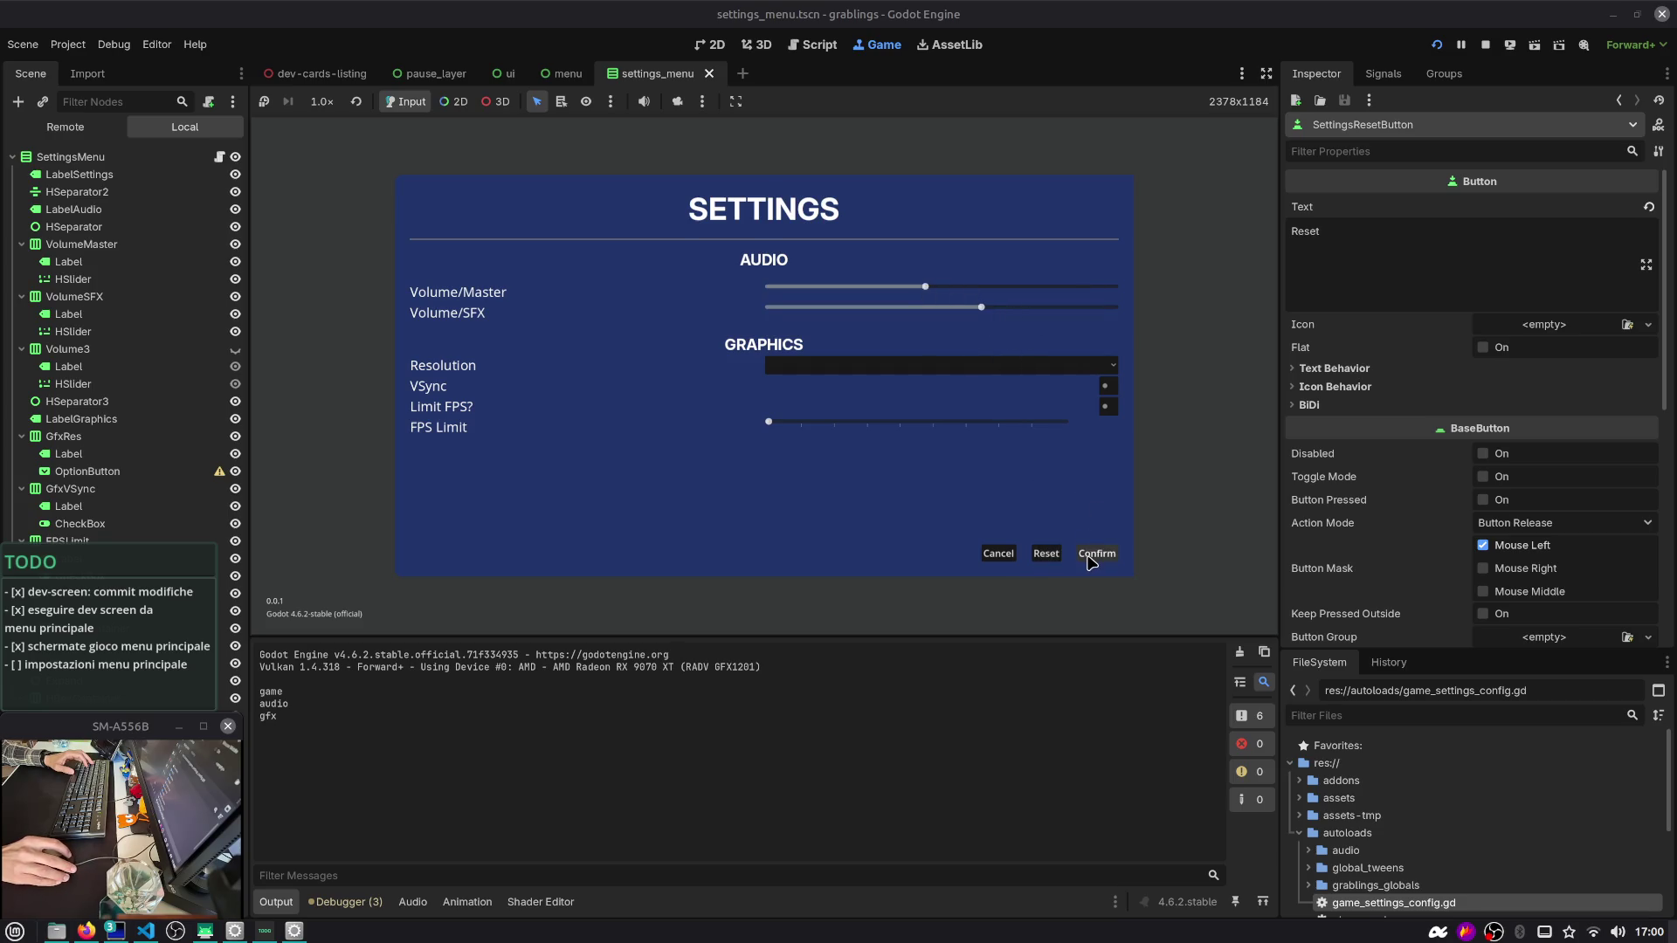
{"action": "left_click", "coordinate": [995, 554]}
Step: Restart the game, reset the volumes, restart again, then stop the test run
{"action": "left_click", "coordinate": [1434, 49]}
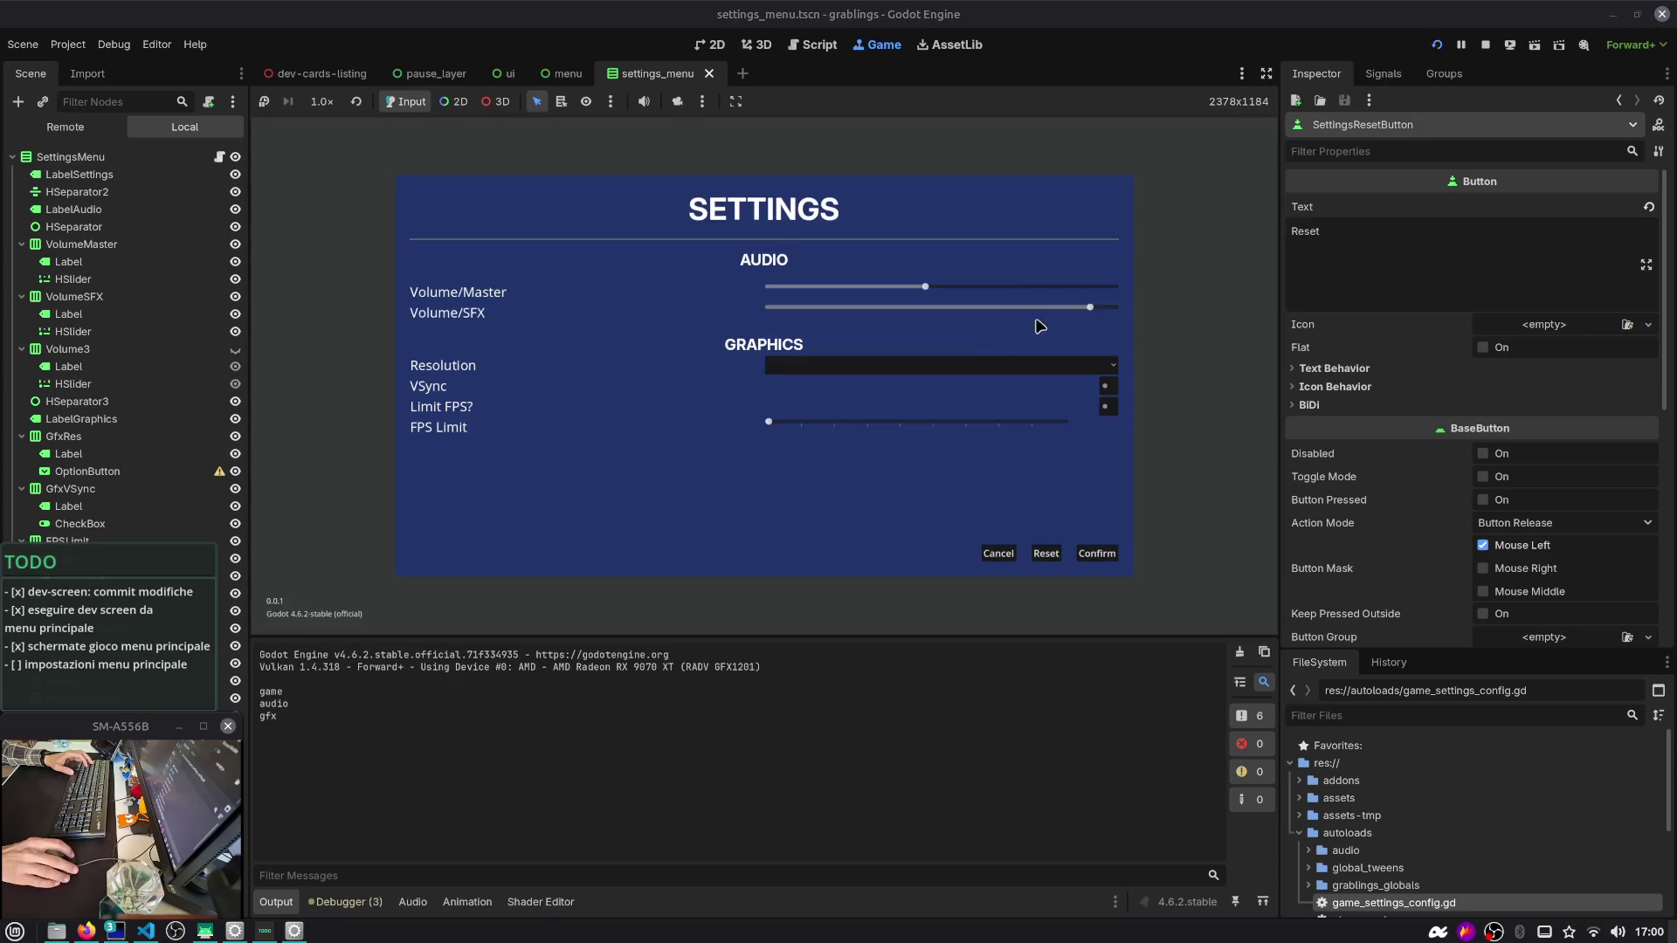
{"action": "left_click", "coordinate": [1046, 554]}
{"action": "left_click", "coordinate": [1436, 48]}
{"action": "left_click", "coordinate": [1485, 45]}
{"action": "left_click", "coordinate": [853, 265]}
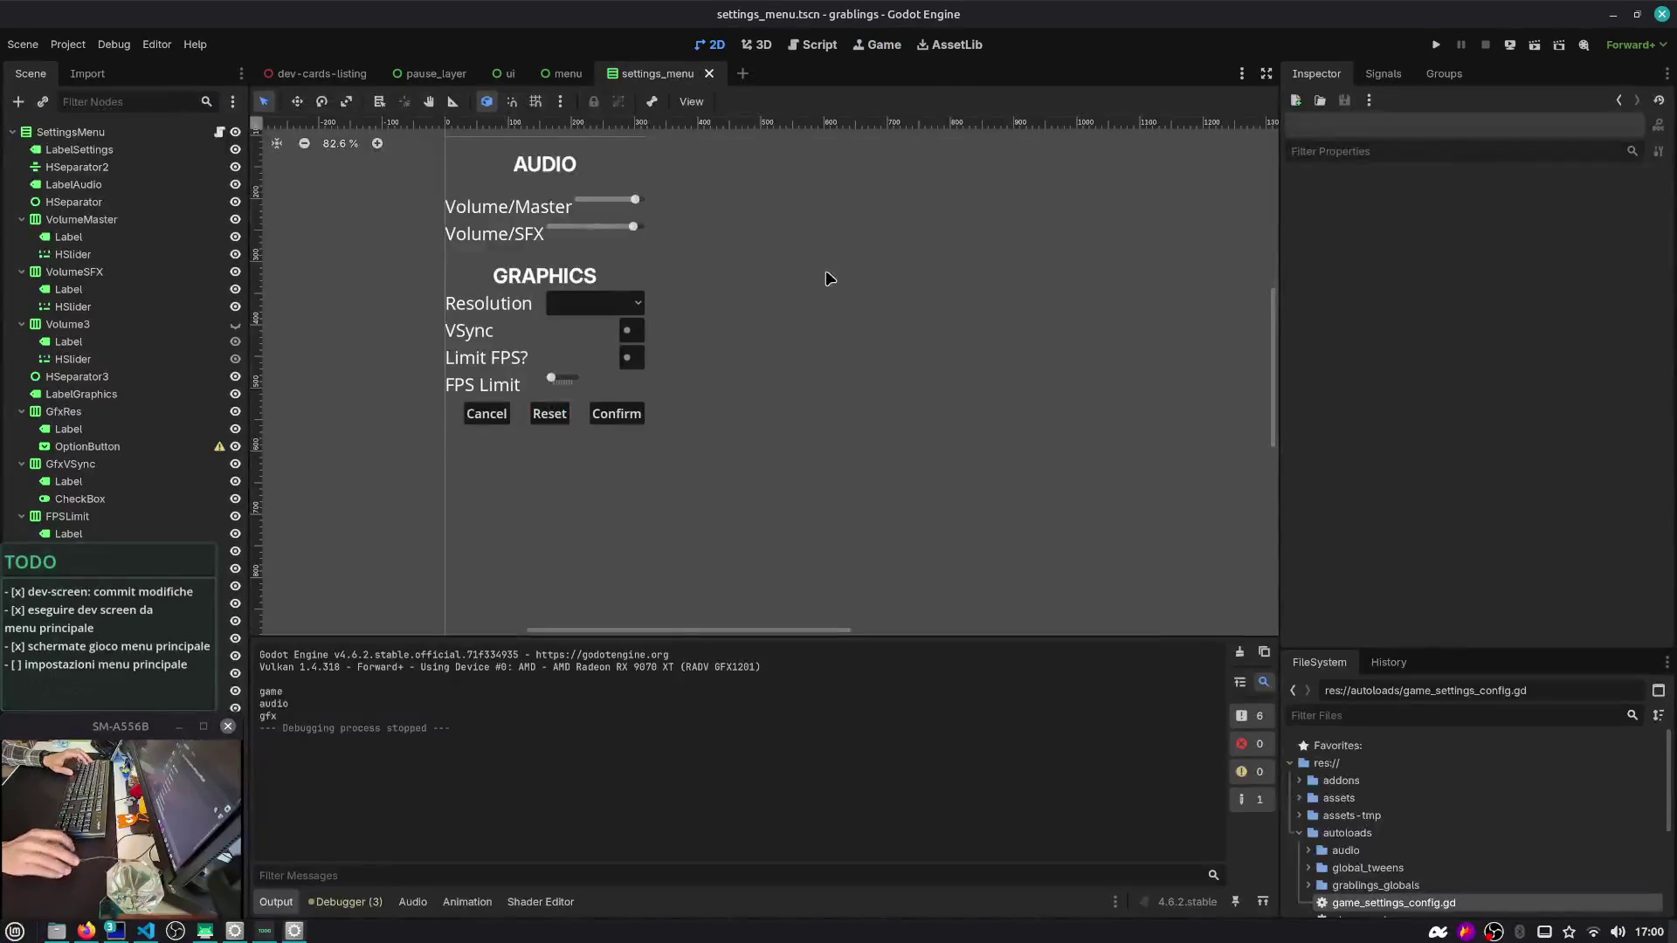
Step: Collapse the VolumeMaster, VolumeSFX and Volume3 nodes, dismiss the OptionButton warning, and save the scene
{"action": "left_click_drag", "start_coordinate": [252, 168], "coordinate": [312, 168]}
{"action": "scroll", "coordinate": [681, 265], "scroll_direction": "down", "scroll_amount": 3}
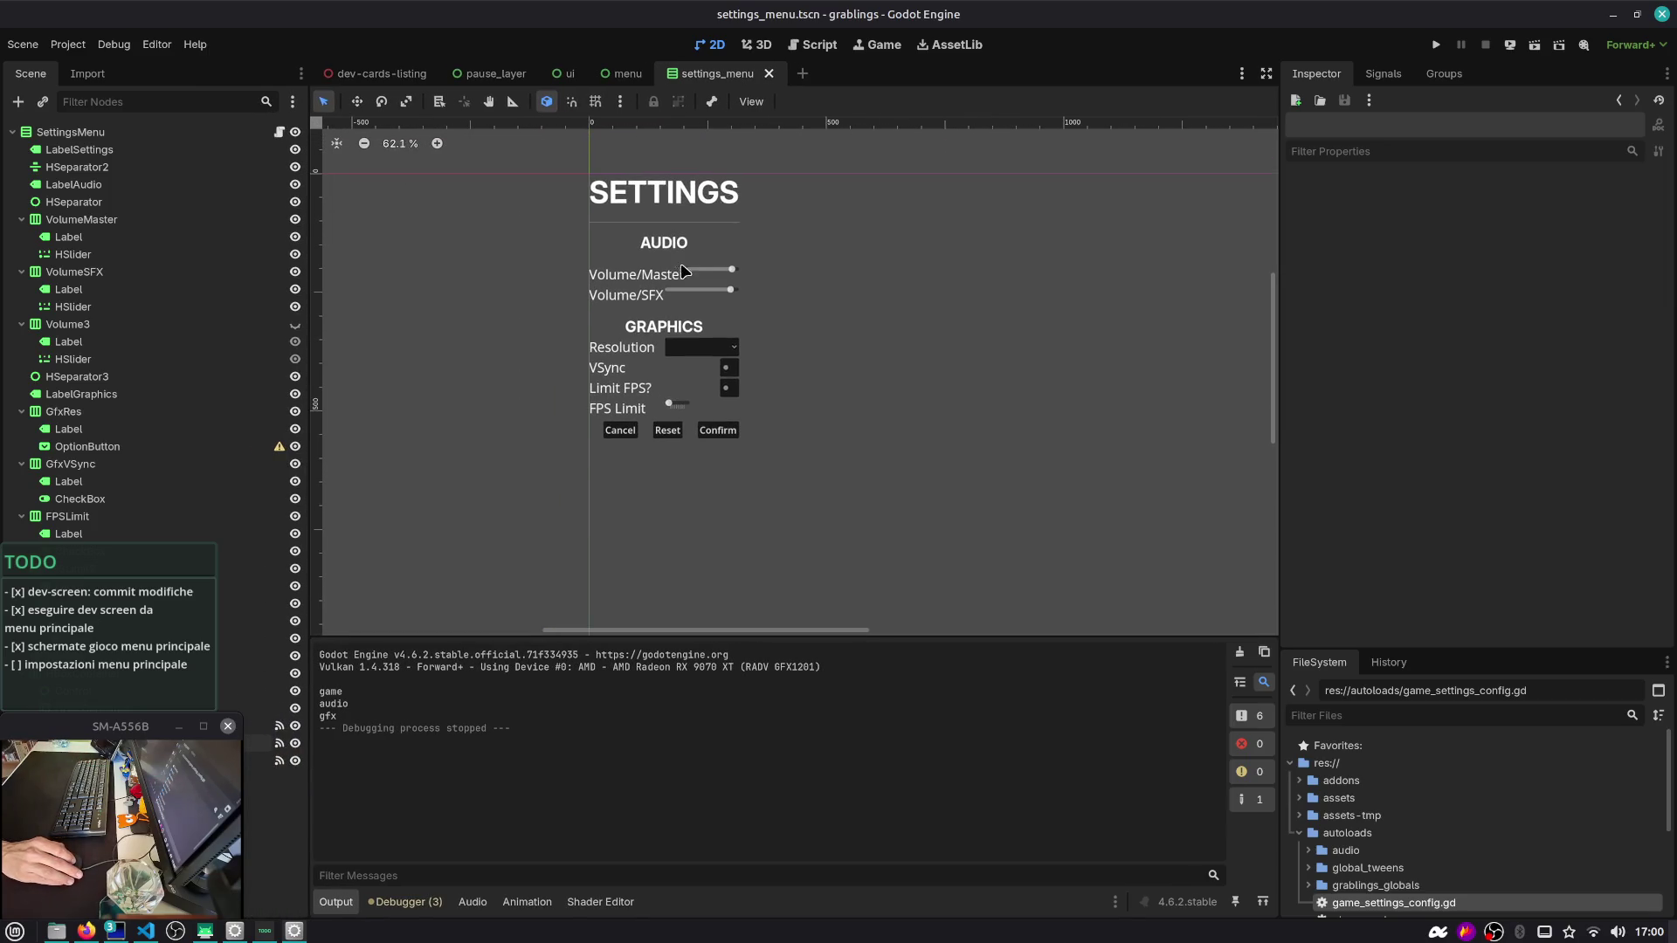
{"action": "left_click", "coordinate": [122, 132]}
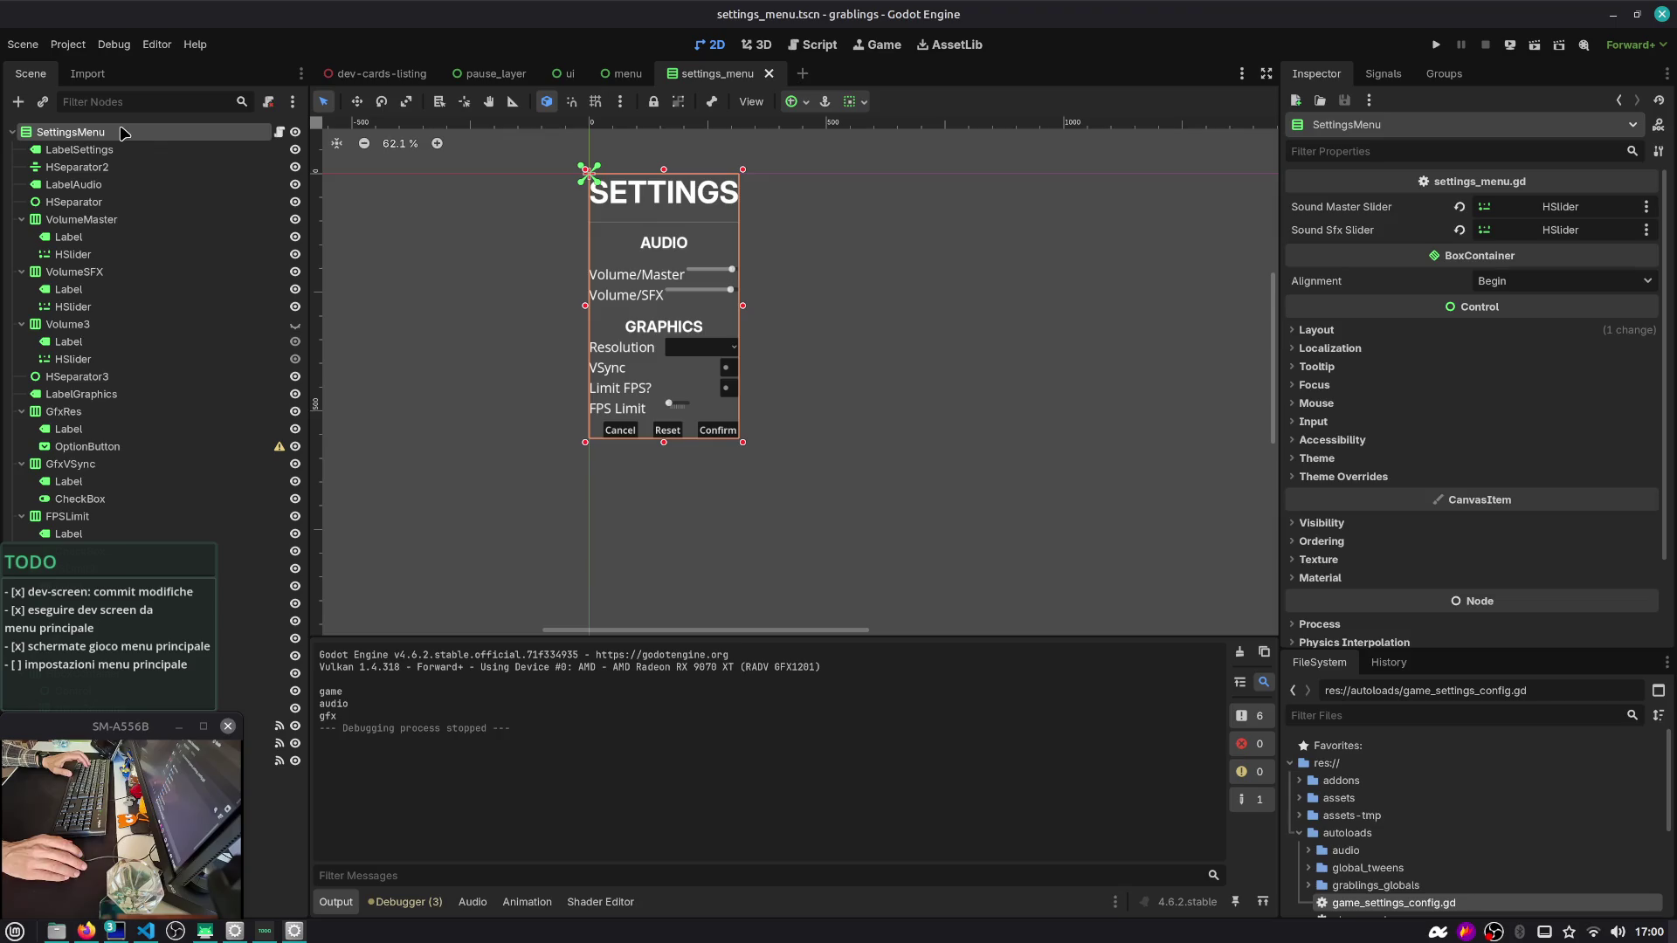
{"action": "scroll", "coordinate": [343, 194], "scroll_direction": "up", "scroll_amount": 2}
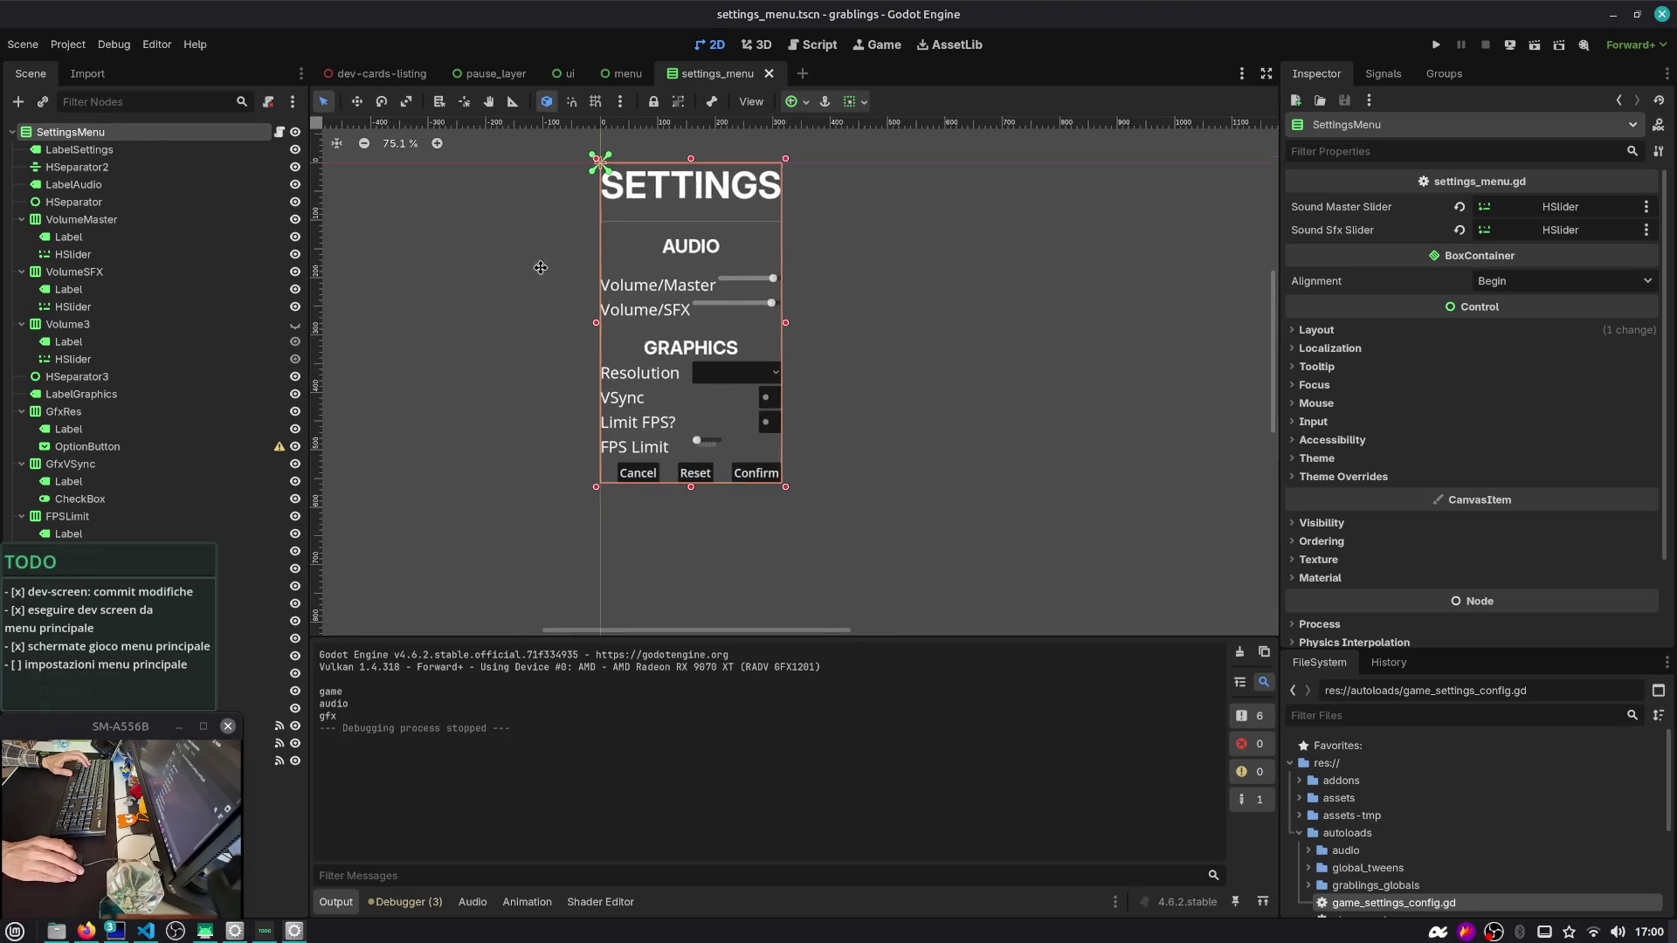
{"action": "left_click_drag", "start_coordinate": [309, 145], "coordinate": [390, 145]}
{"action": "left_click", "coordinate": [22, 219]}
{"action": "left_click", "coordinate": [22, 237]}
{"action": "left_click", "coordinate": [22, 254]}
{"action": "left_click", "coordinate": [175, 341]}
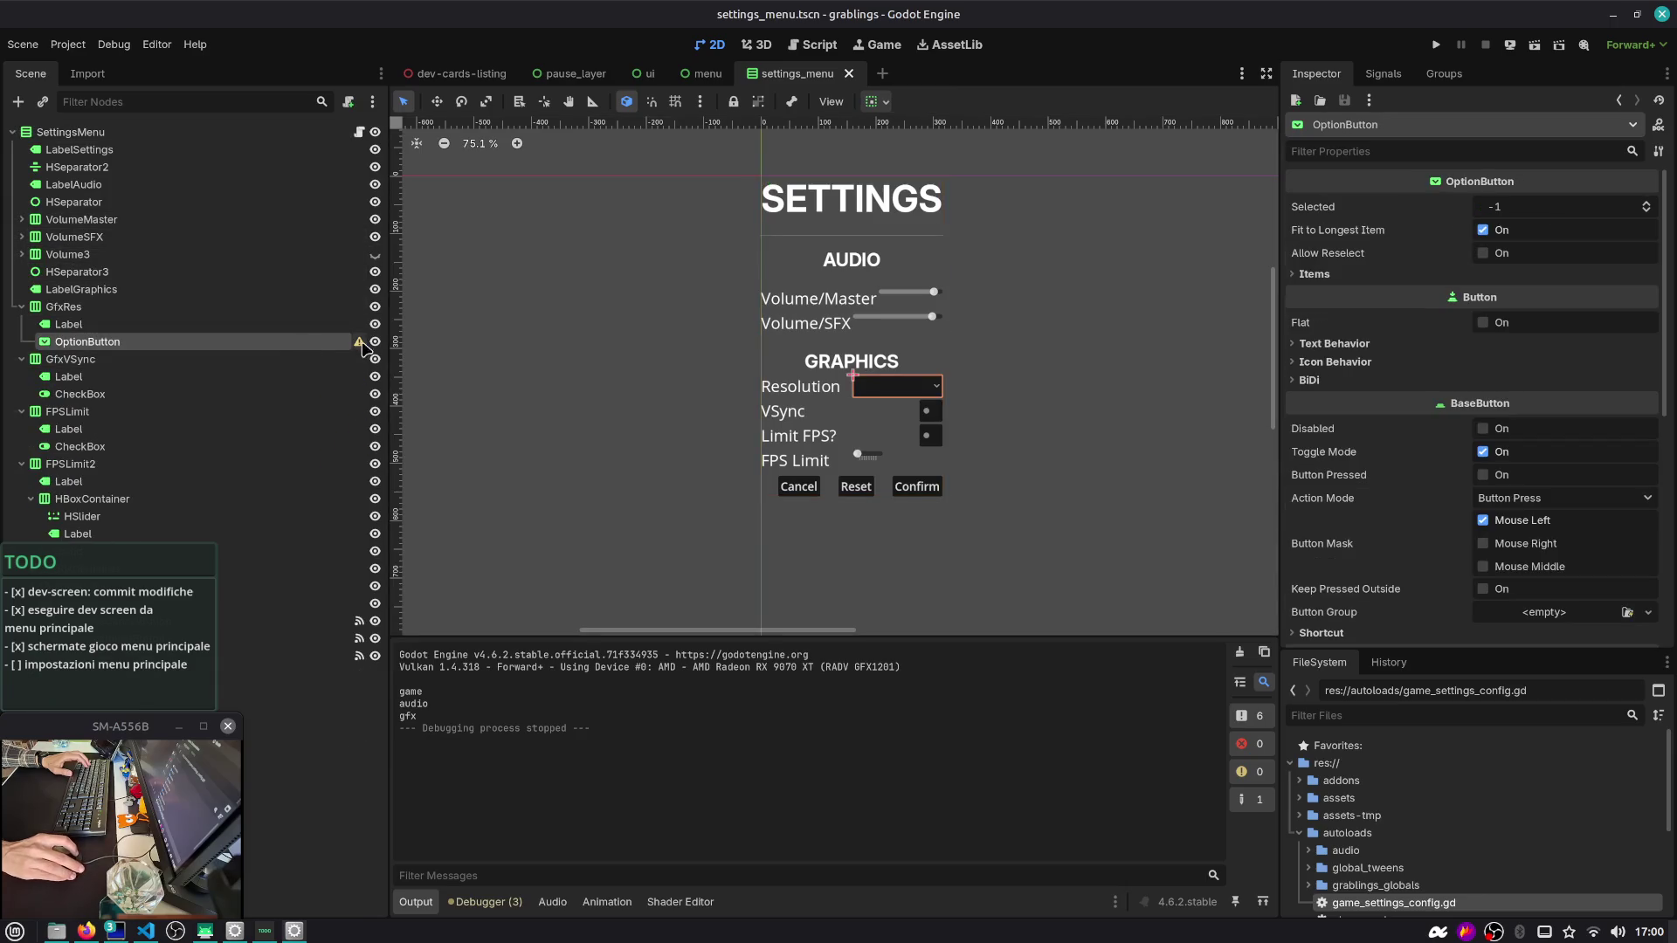
{"action": "left_click", "coordinate": [359, 342]}
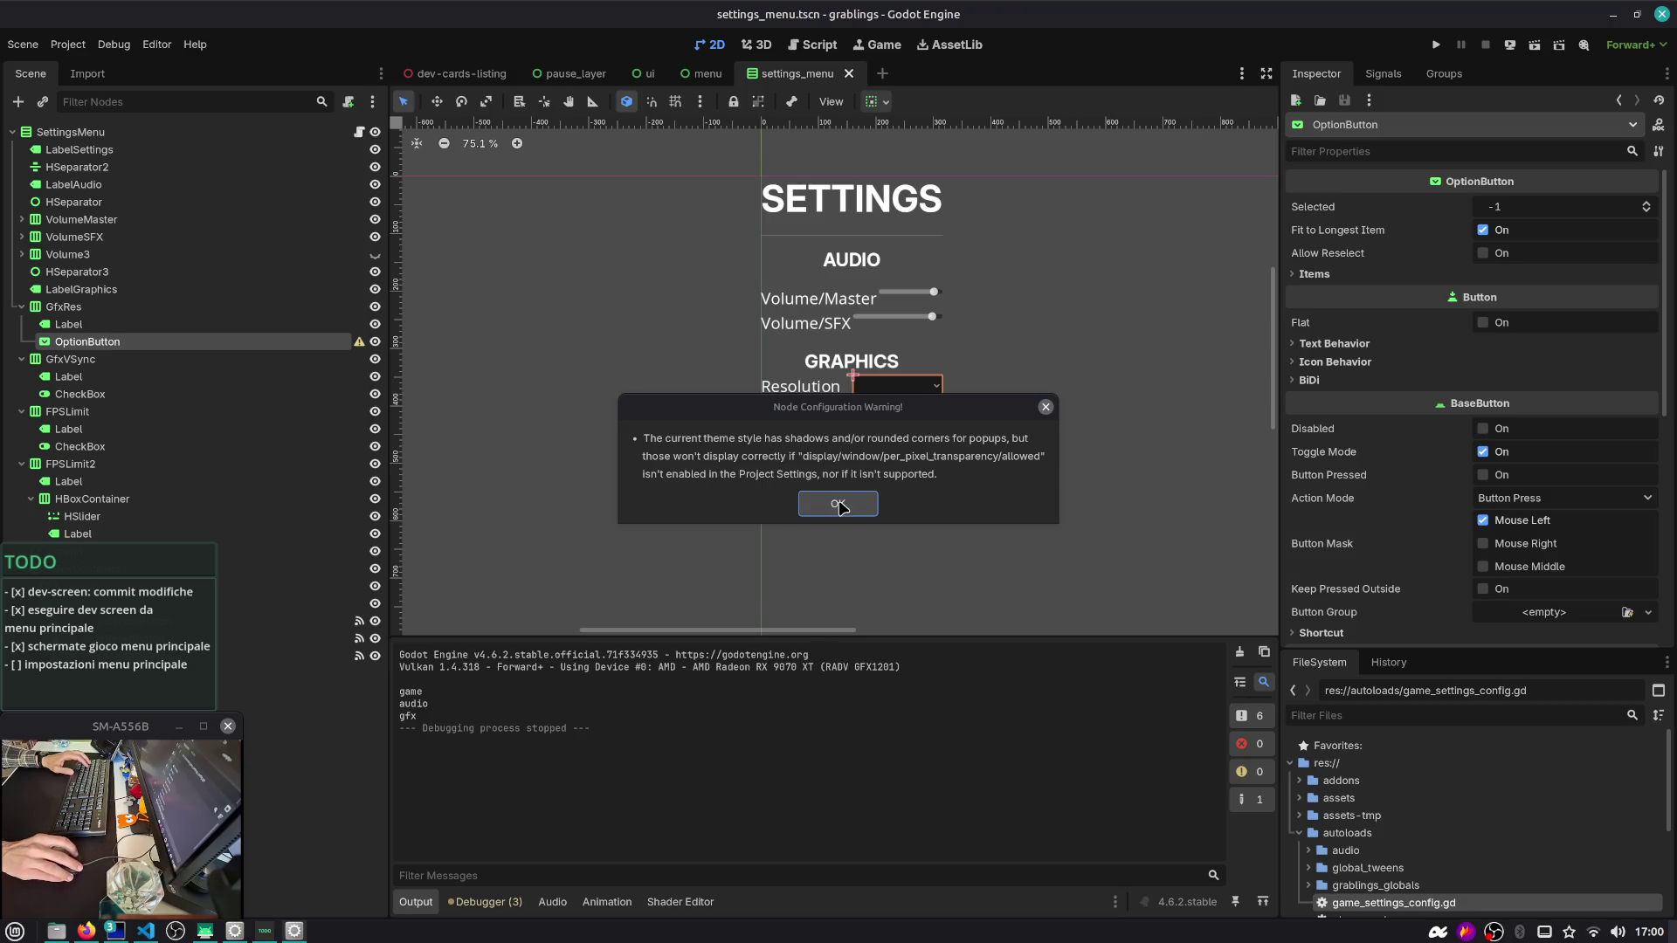
{"action": "left_click", "coordinate": [838, 504]}
{"action": "key", "text": "ctrl+s"}
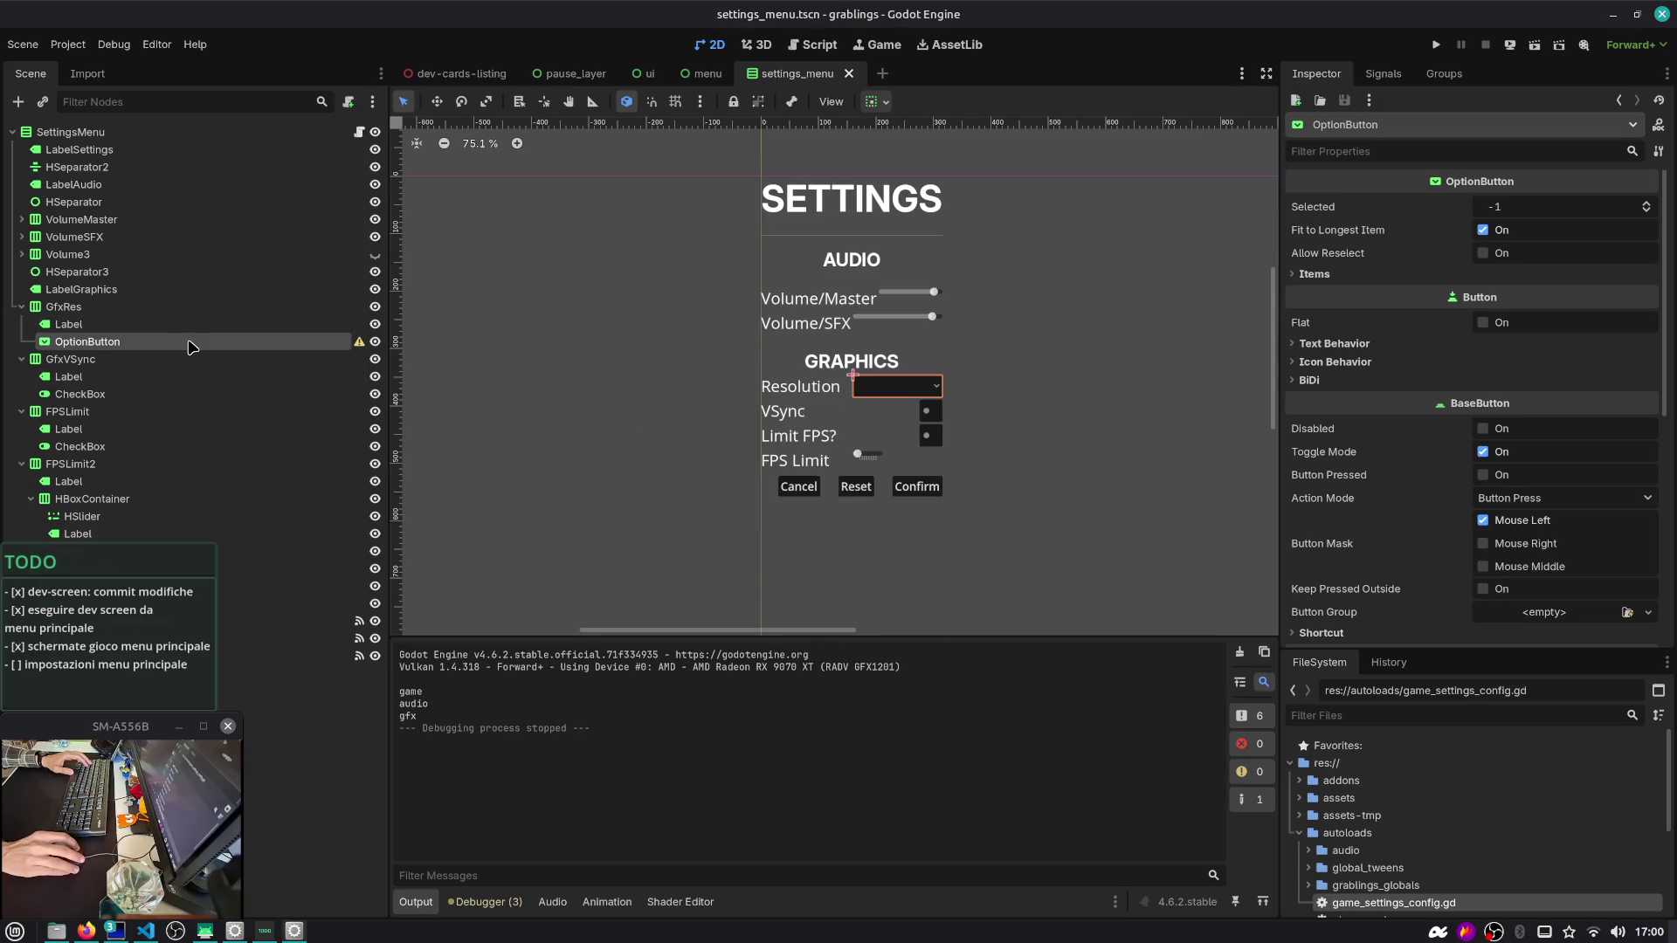
Step: Collapse GfxRes and GfxVSync, then open the SettingsMenu node's script at the confirm handler
{"action": "left_click", "coordinate": [707, 74]}
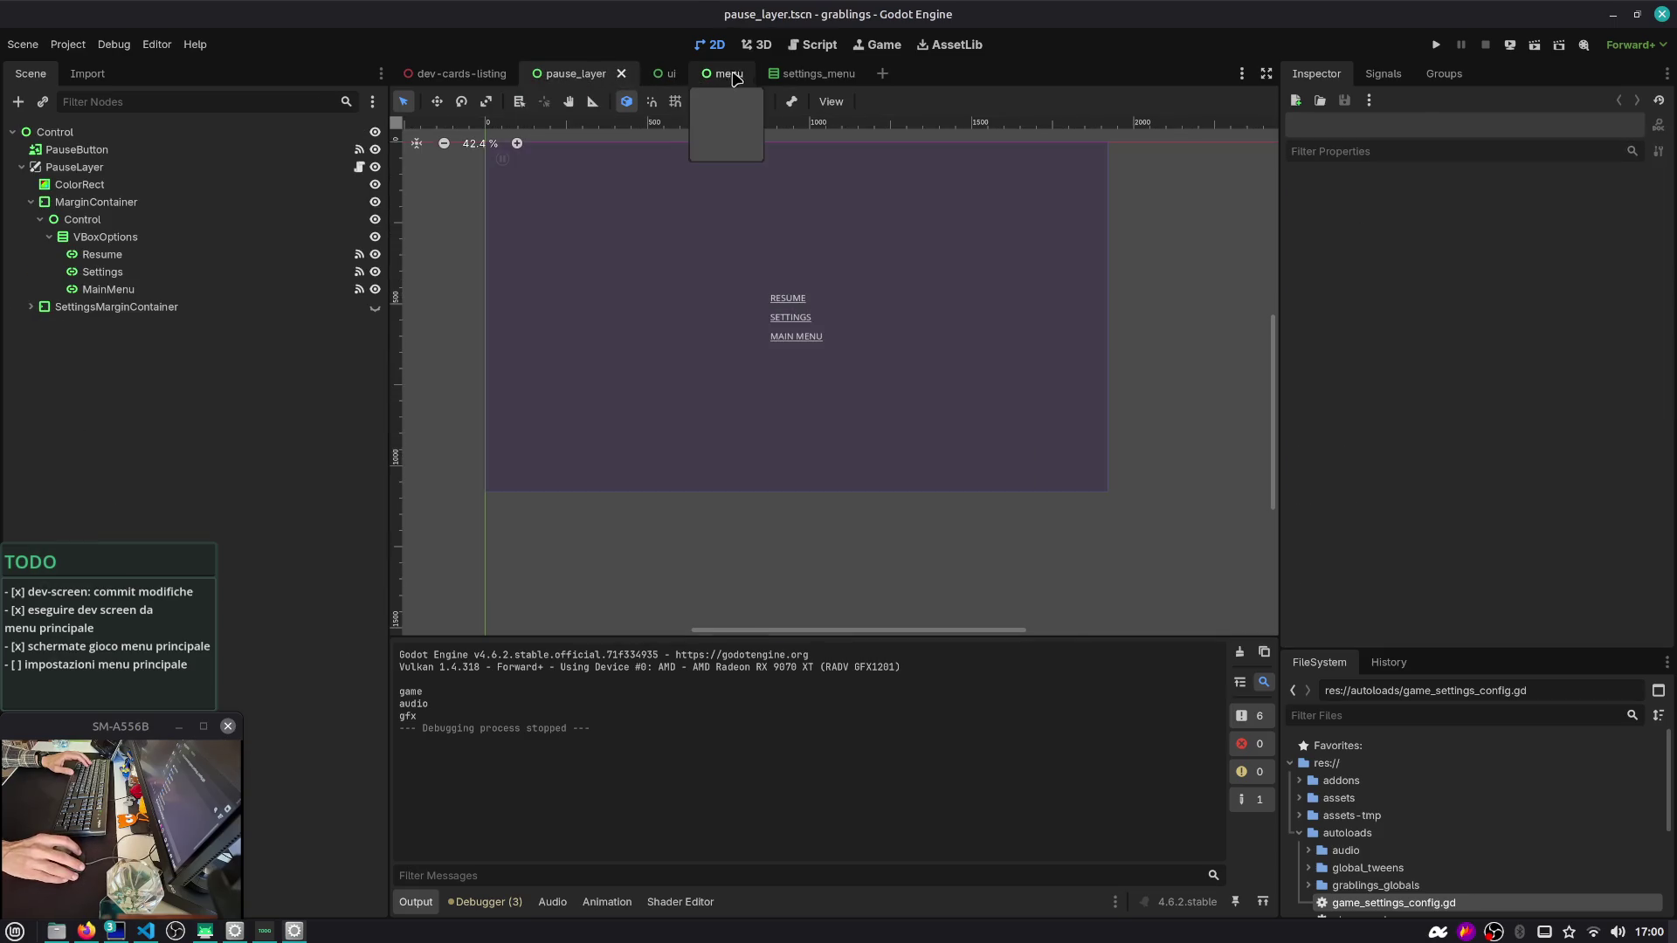
{"action": "left_click", "coordinate": [808, 75]}
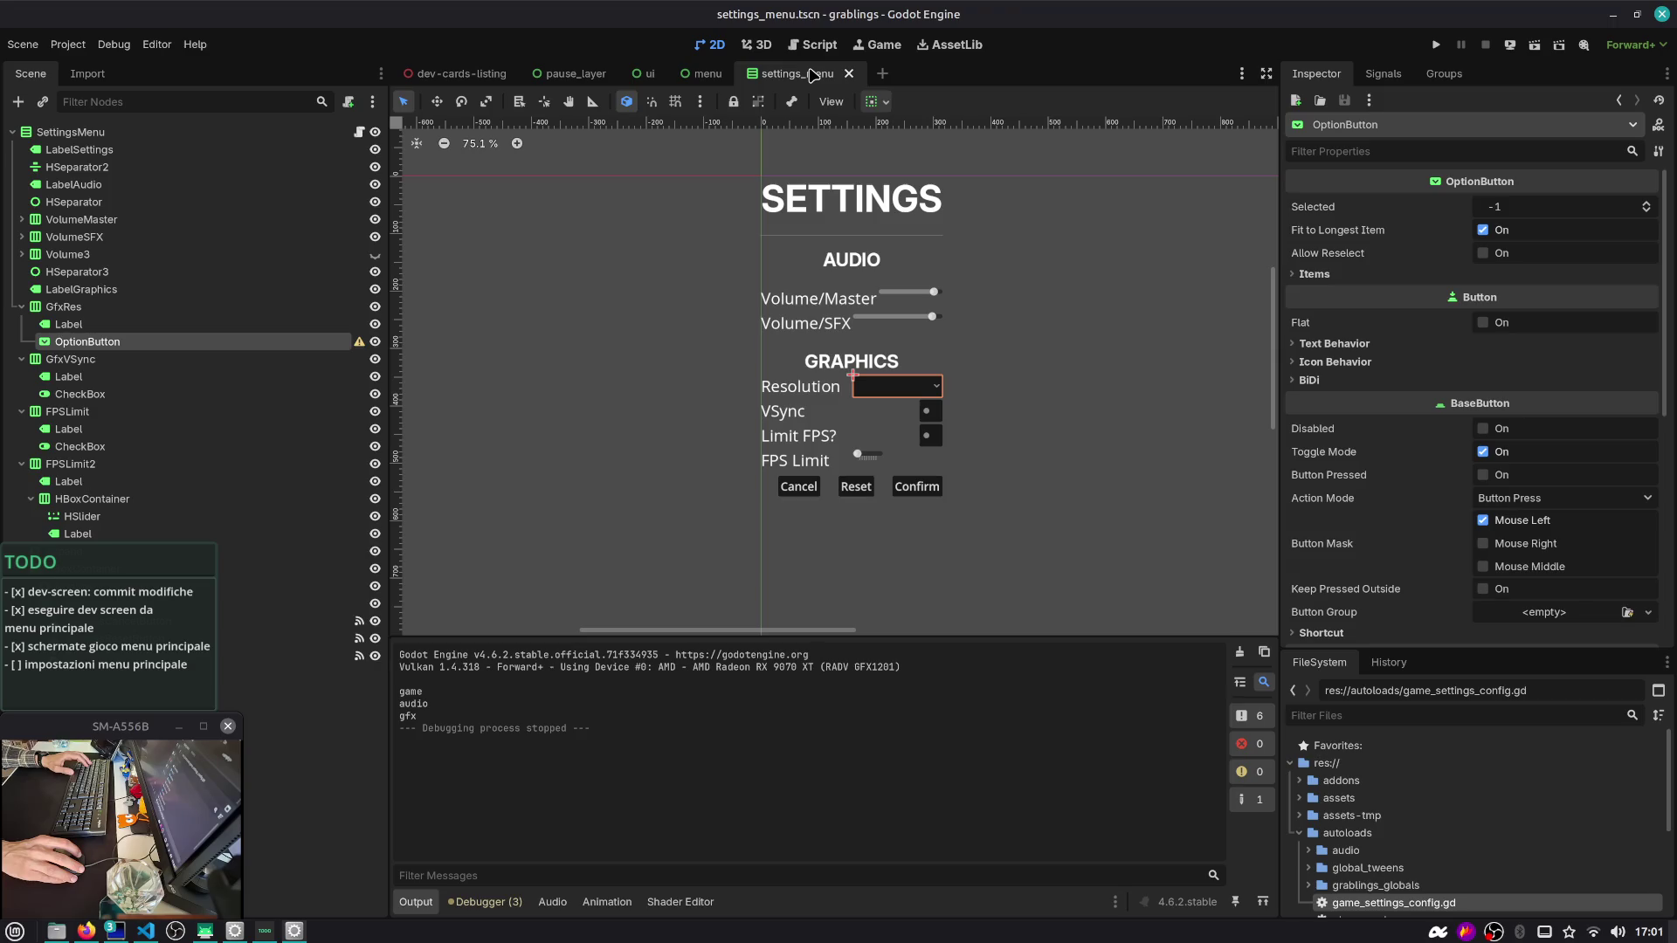
{"action": "left_click", "coordinate": [21, 305]}
{"action": "left_click", "coordinate": [20, 324]}
{"action": "left_click", "coordinate": [22, 254]}
{"action": "left_click", "coordinate": [22, 255]}
{"action": "left_click", "coordinate": [70, 132]}
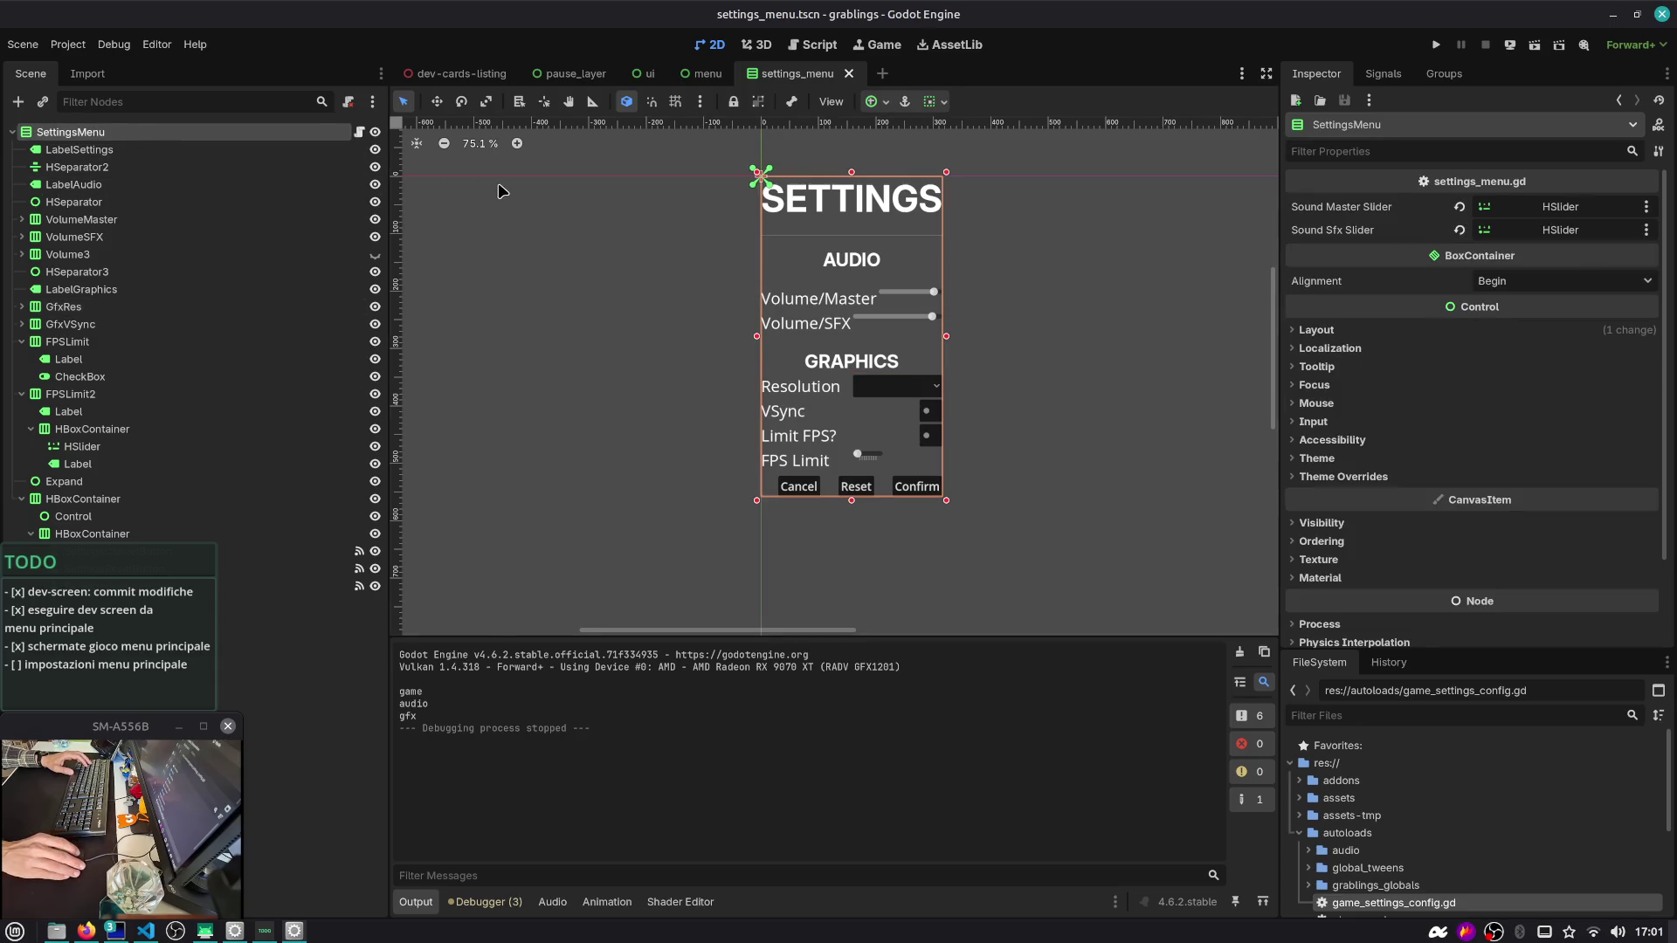
{"action": "left_click", "coordinate": [359, 134]}
{"action": "left_click", "coordinate": [759, 339]}
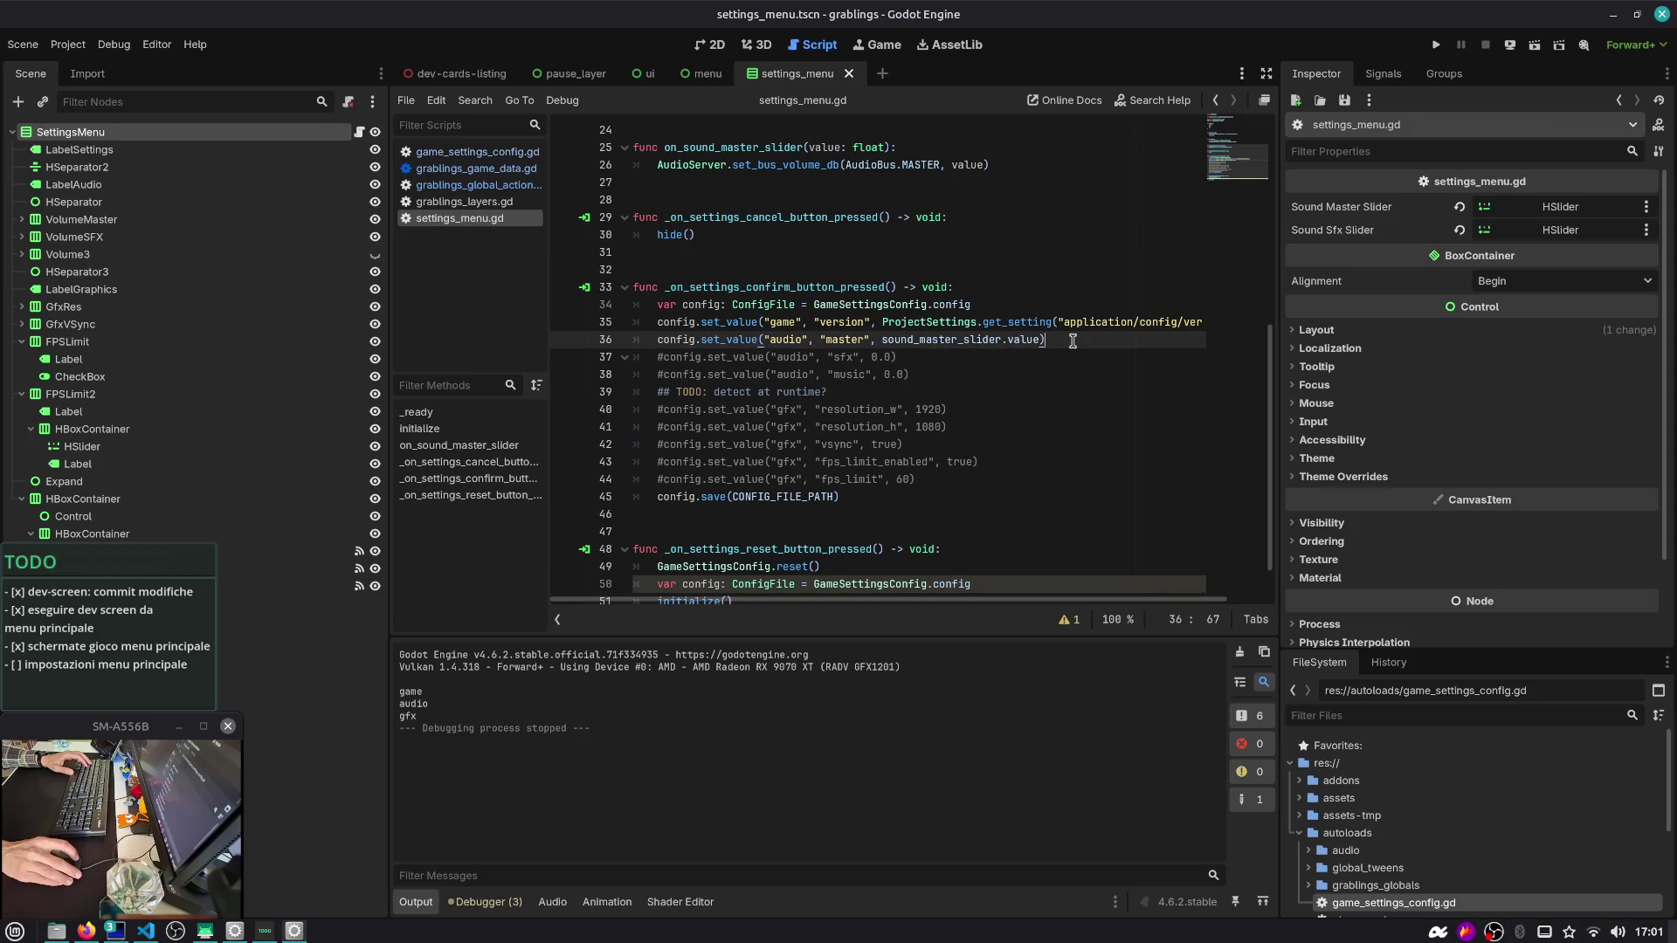
Step: In _ready, connect sound_sfx_slider.value_changed to on_sound_sfx_slider
{"action": "key", "text": "ctrl+backslash"}
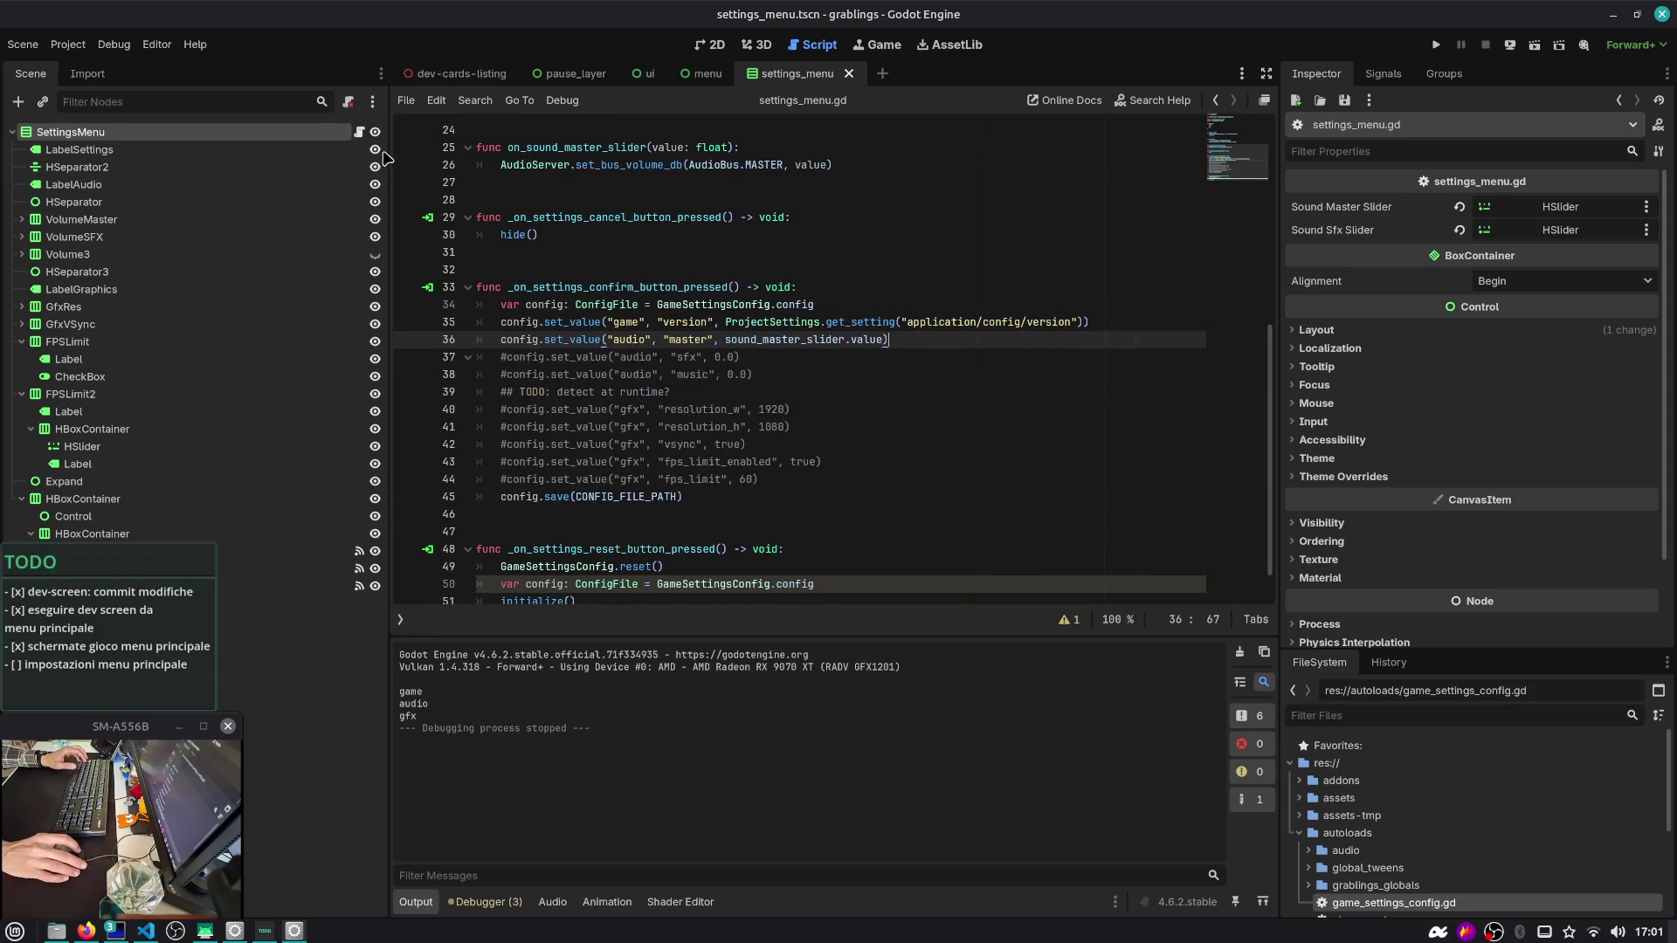
{"action": "left_click_drag", "start_coordinate": [385, 138], "coordinate": [215, 138]}
{"action": "scroll", "coordinate": [407, 307], "scroll_direction": "up", "scroll_amount": 8}
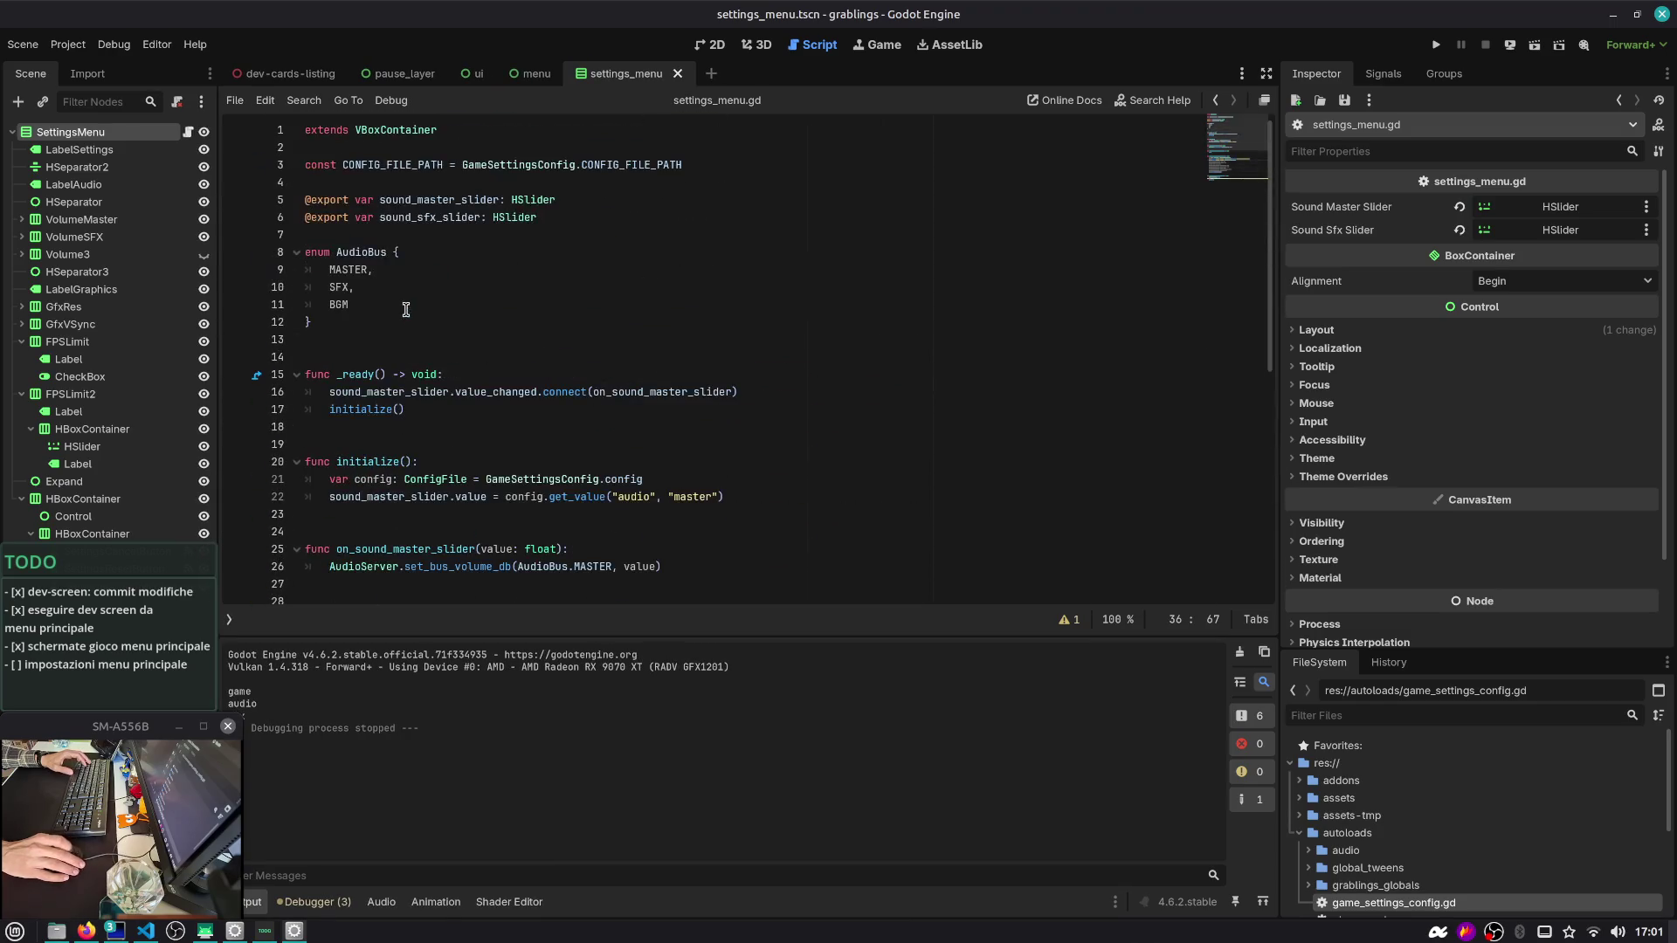
{"action": "left_click", "coordinate": [370, 406]}
{"action": "scroll", "coordinate": [524, 401], "scroll_direction": "down", "scroll_amount": 2}
{"action": "left_click", "coordinate": [766, 391]}
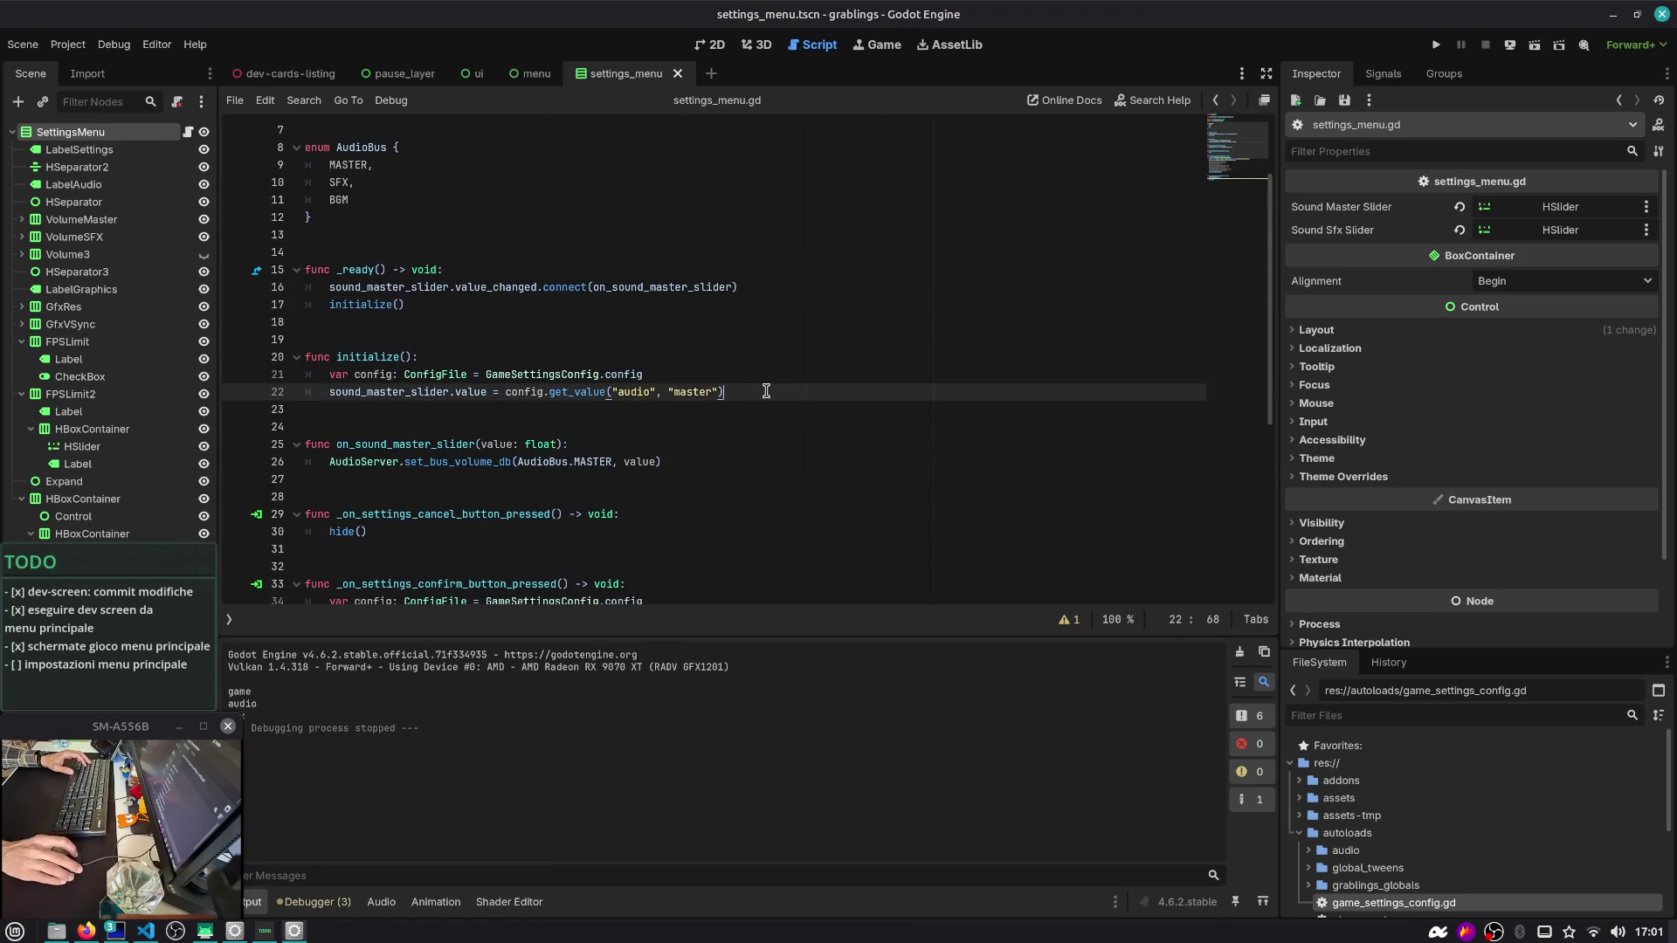
{"action": "scroll", "coordinate": [454, 223], "scroll_direction": "up", "scroll_amount": 2}
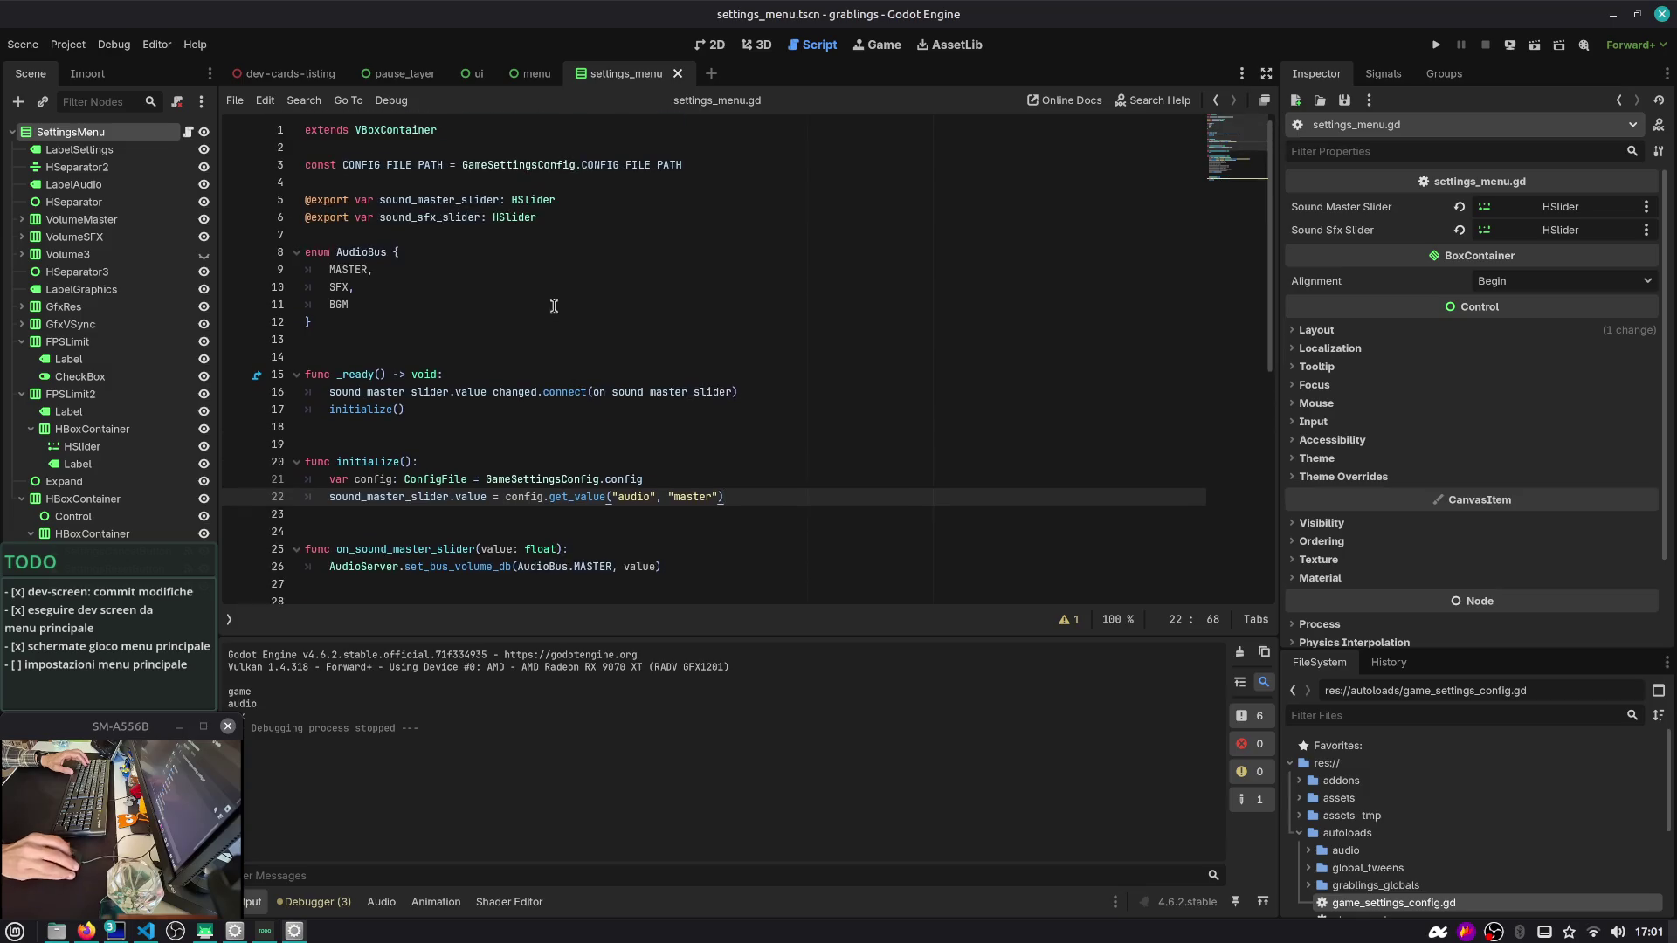
{"action": "double_click", "coordinate": [455, 218]}
{"action": "key", "text": "ctrl+c"}
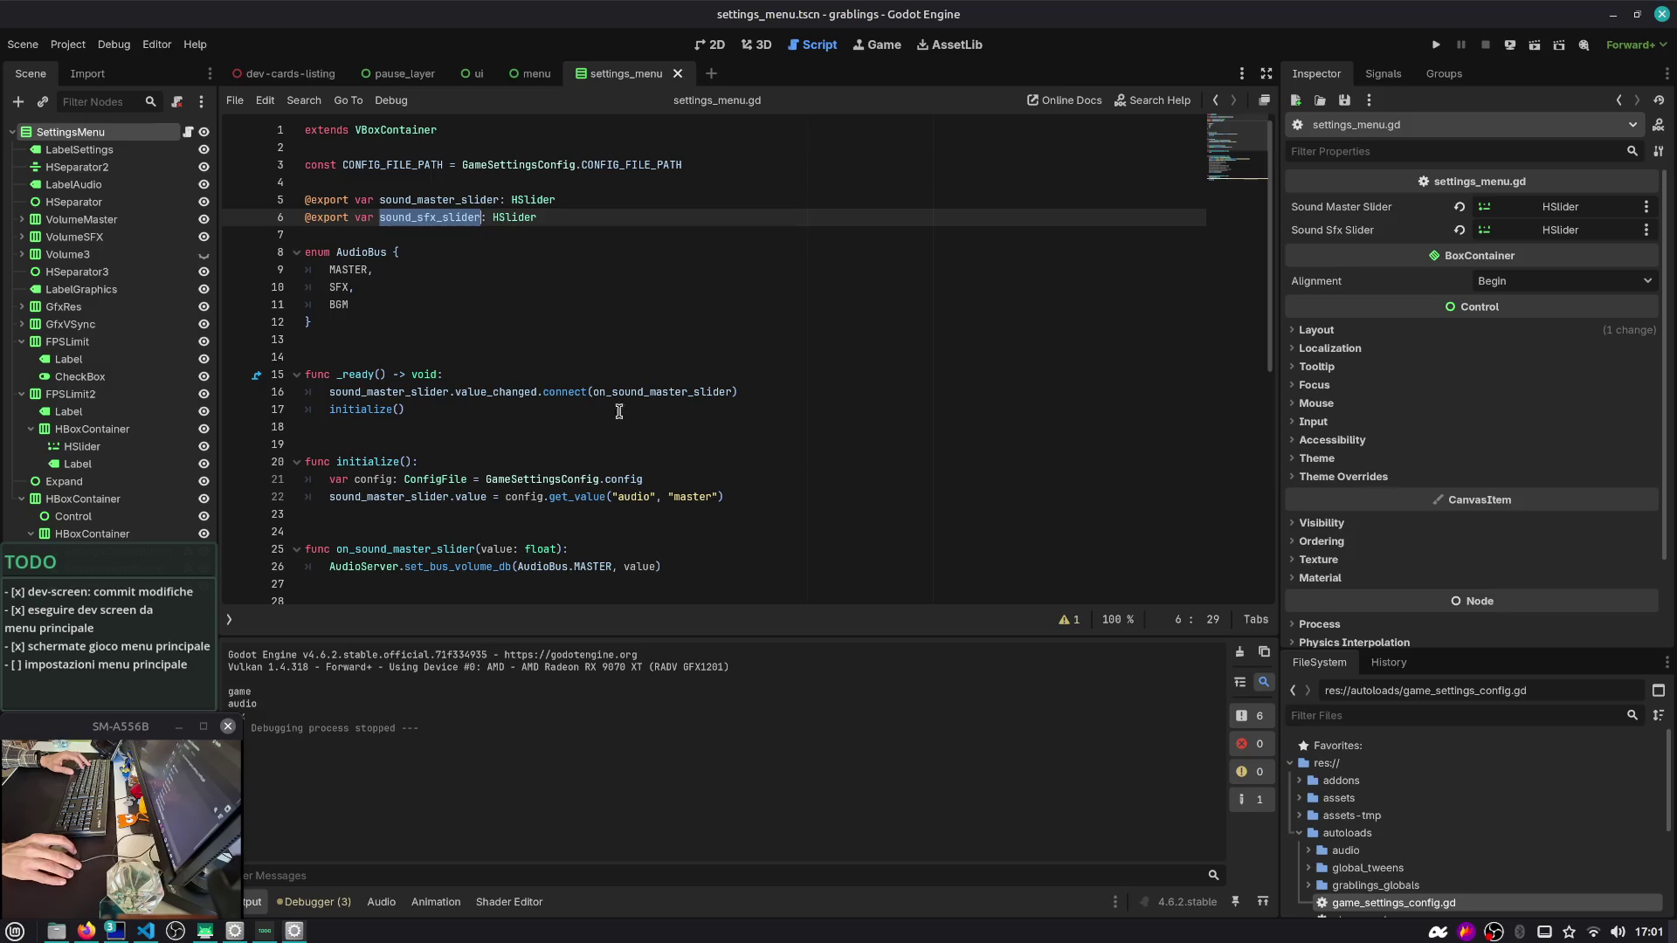
{"action": "left_click", "coordinate": [768, 390]}
{"action": "key", "text": "Return"}
{"action": "key", "text": "ctrl+v"}
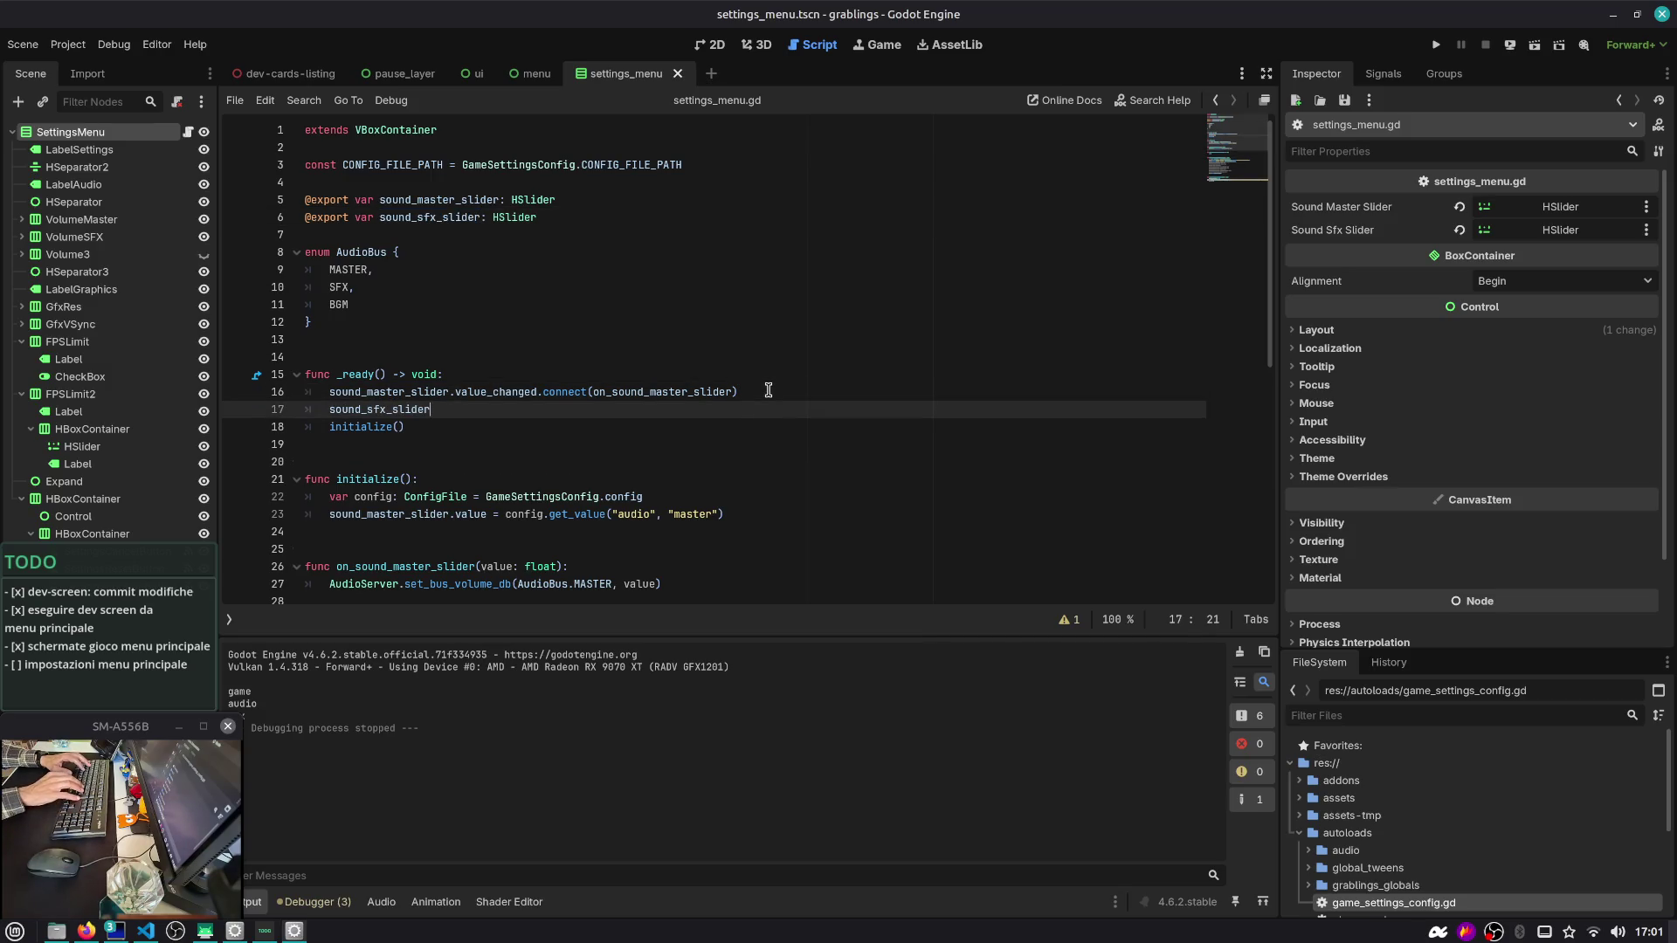
{"action": "type", "text": ".value_changed.c"}
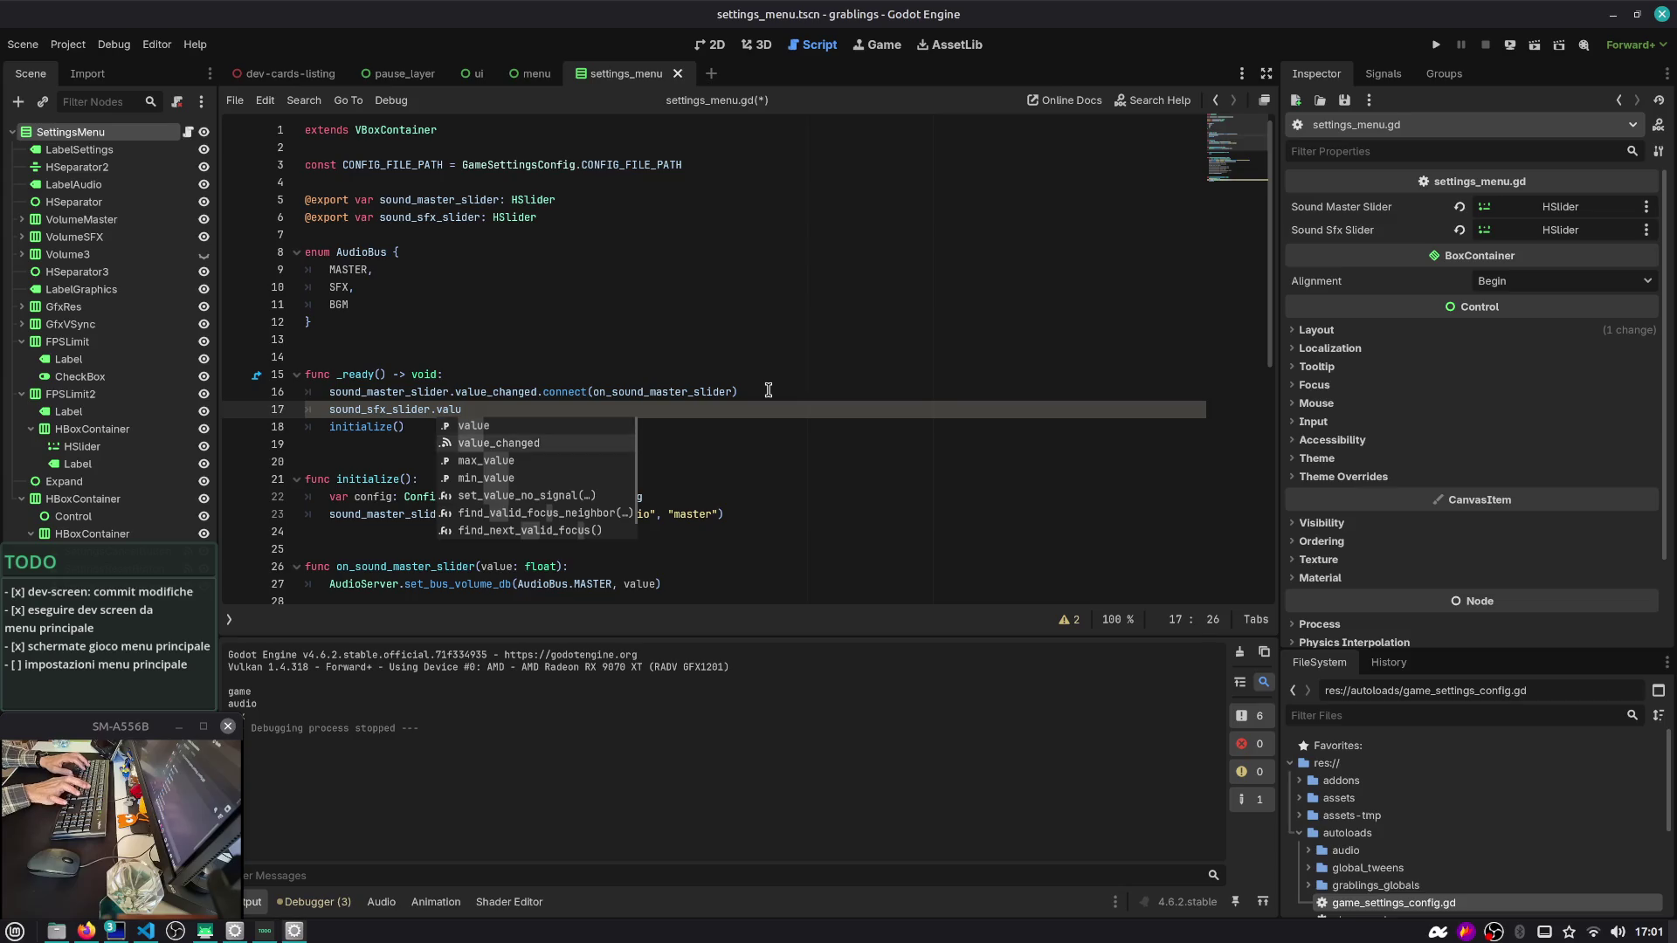
{"action": "type", "text": "onn"}
{"action": "key", "text": "Return"}
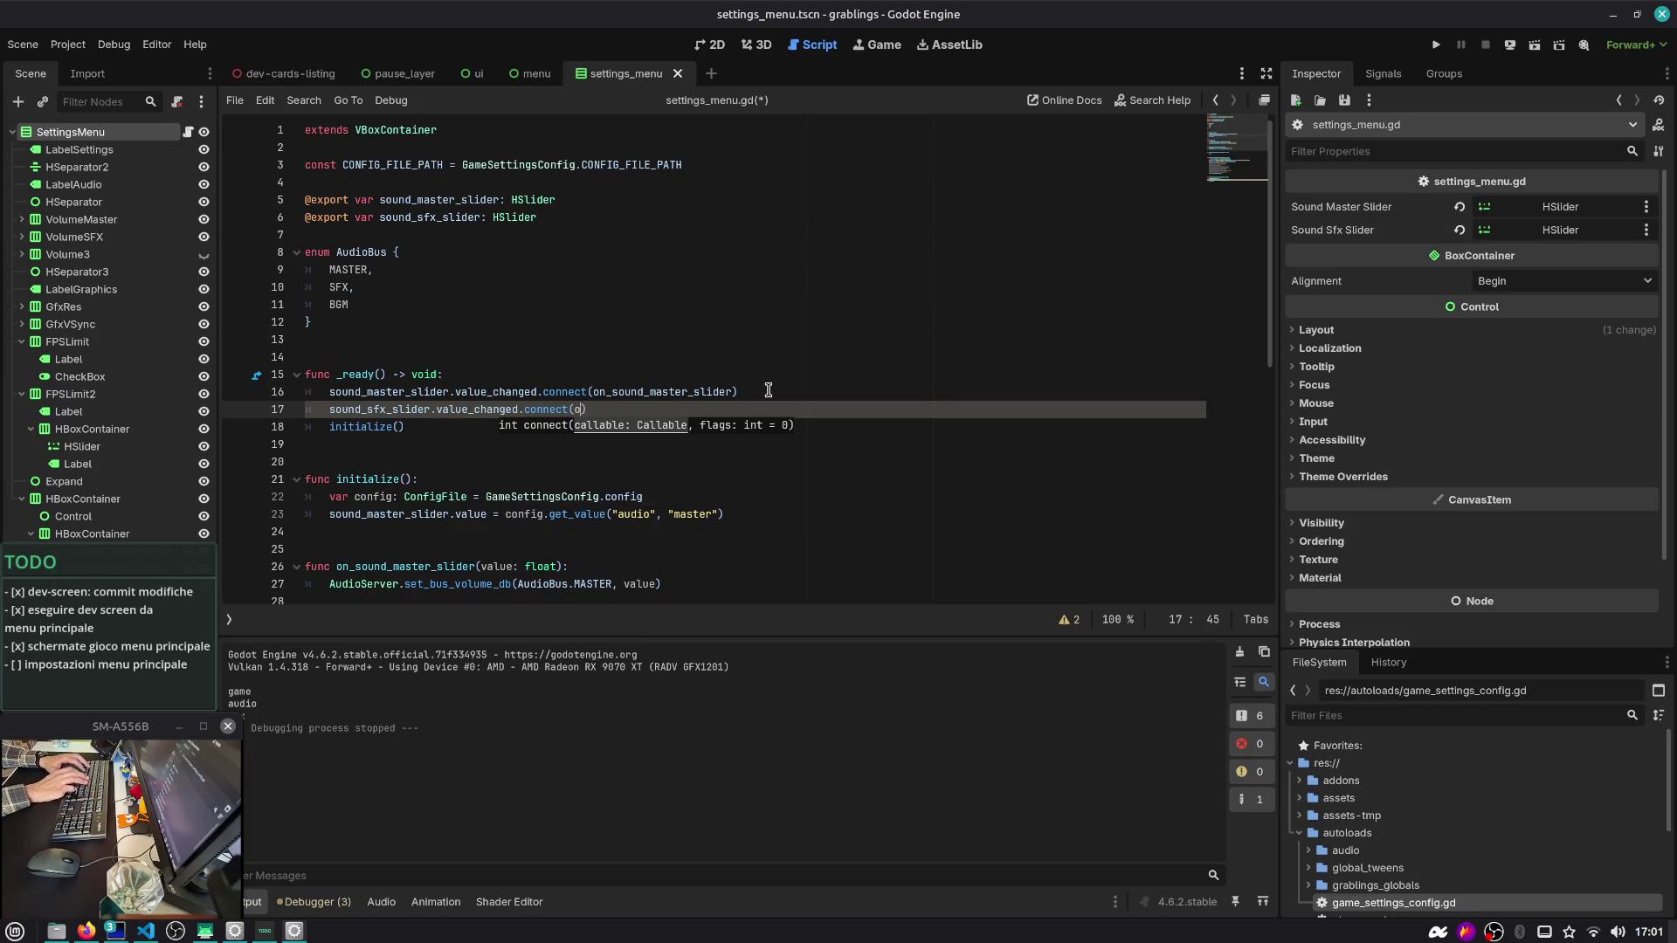
{"action": "type", "text": "n_sound_sfx_slider"}
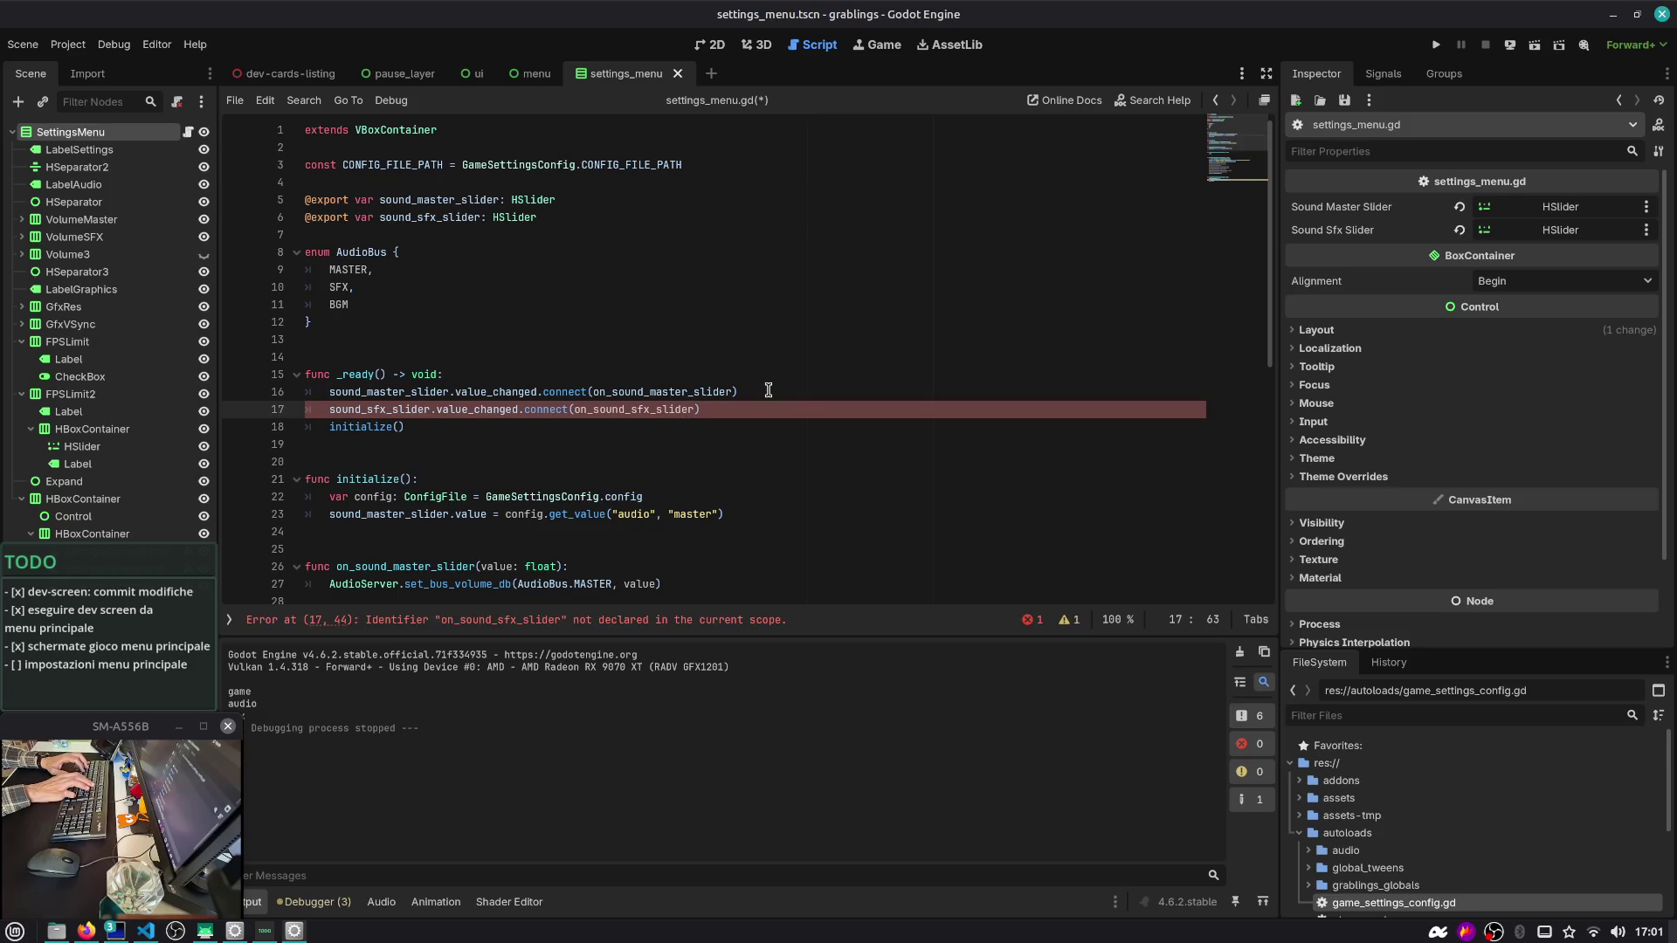
Step: Write func on_sound_sfx_slider(value) setting the AudioBus.SFX bus volume from value
{"action": "scroll", "coordinate": [768, 390], "scroll_direction": "down", "scroll_amount": 4}
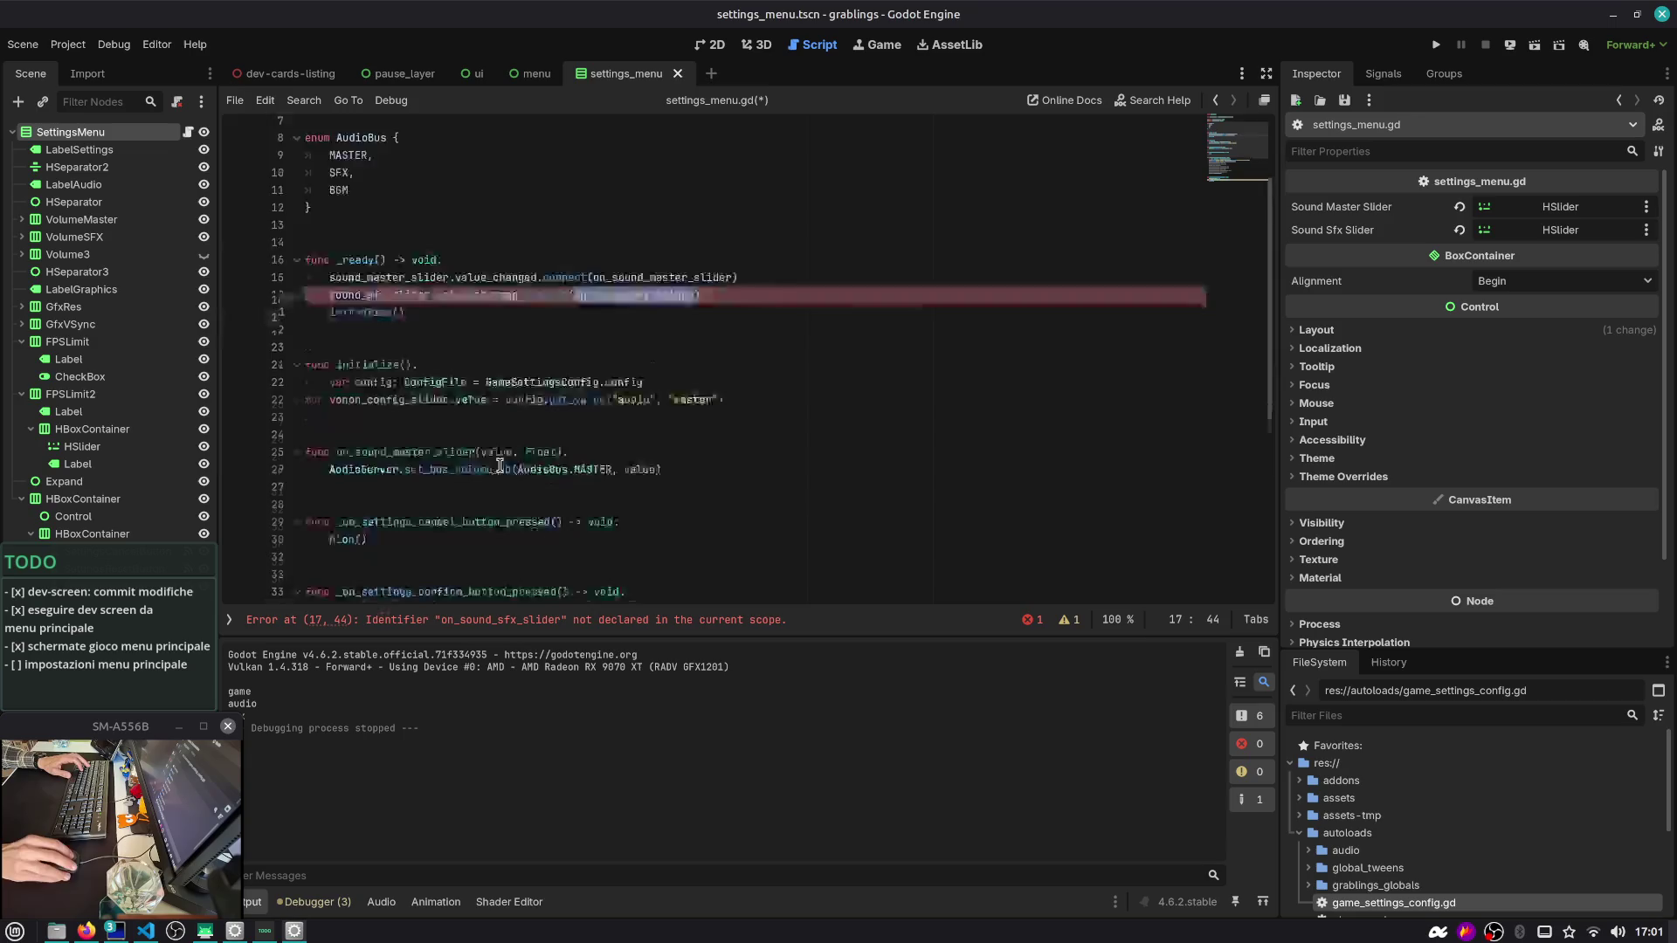
{"action": "left_click", "coordinate": [401, 392]}
{"action": "type", "text": "nc on_sound_sfx_slider(value: fl"}
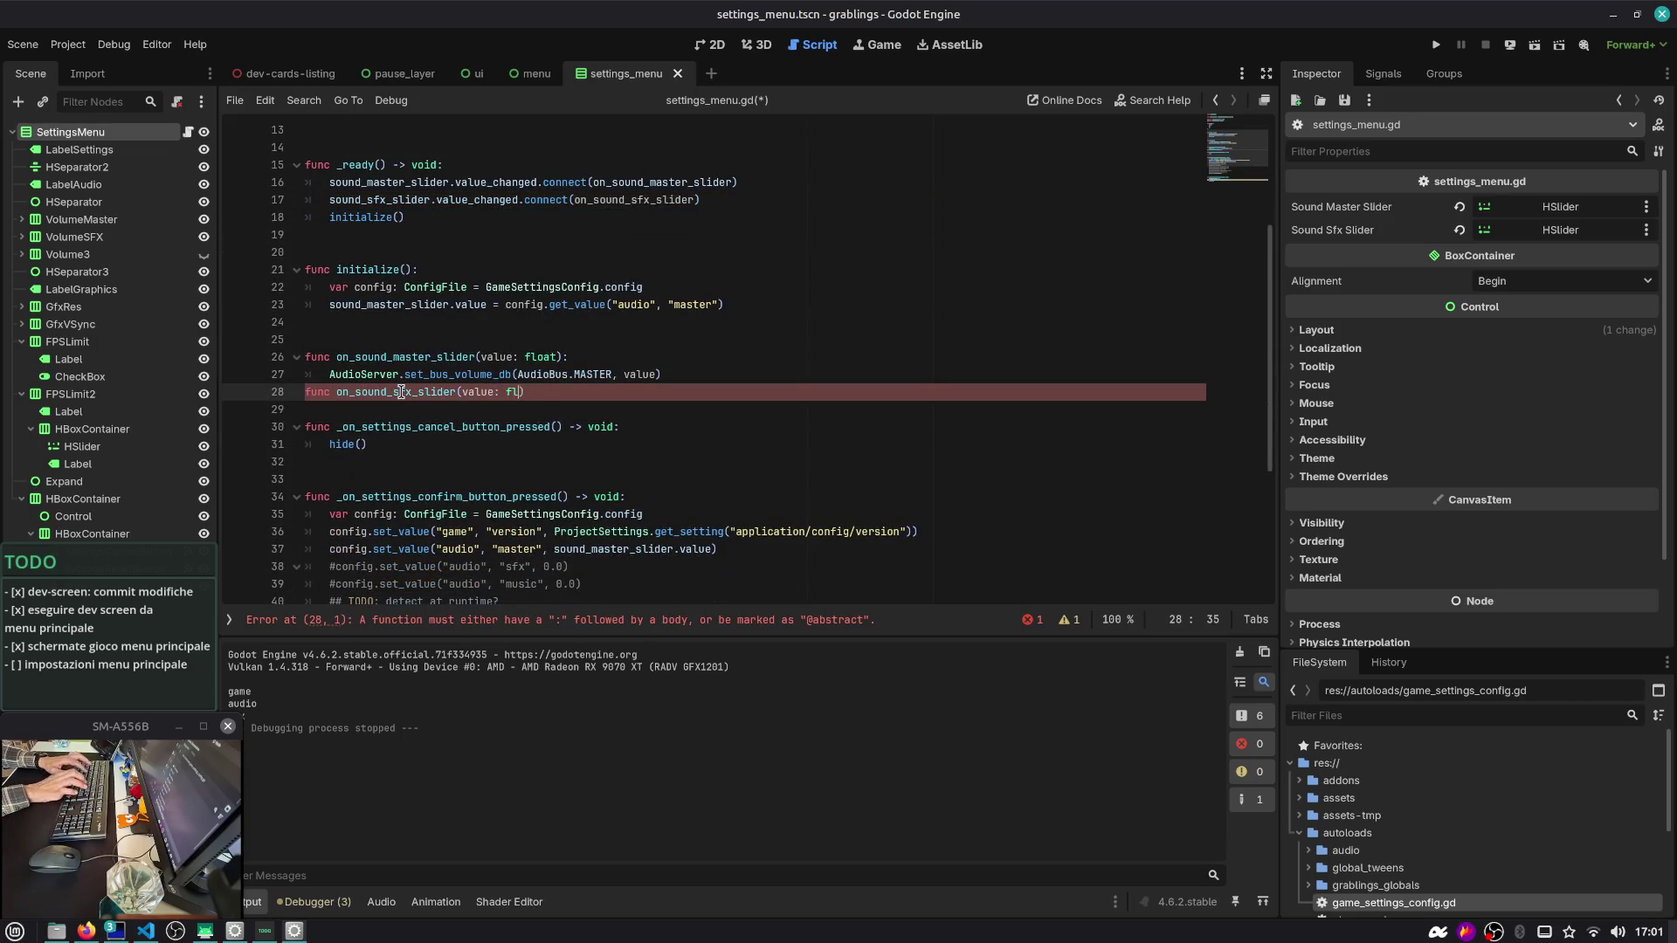
{"action": "type", "text": ":"}
{"action": "key", "text": "Return"}
{"action": "key", "text": "Up"}
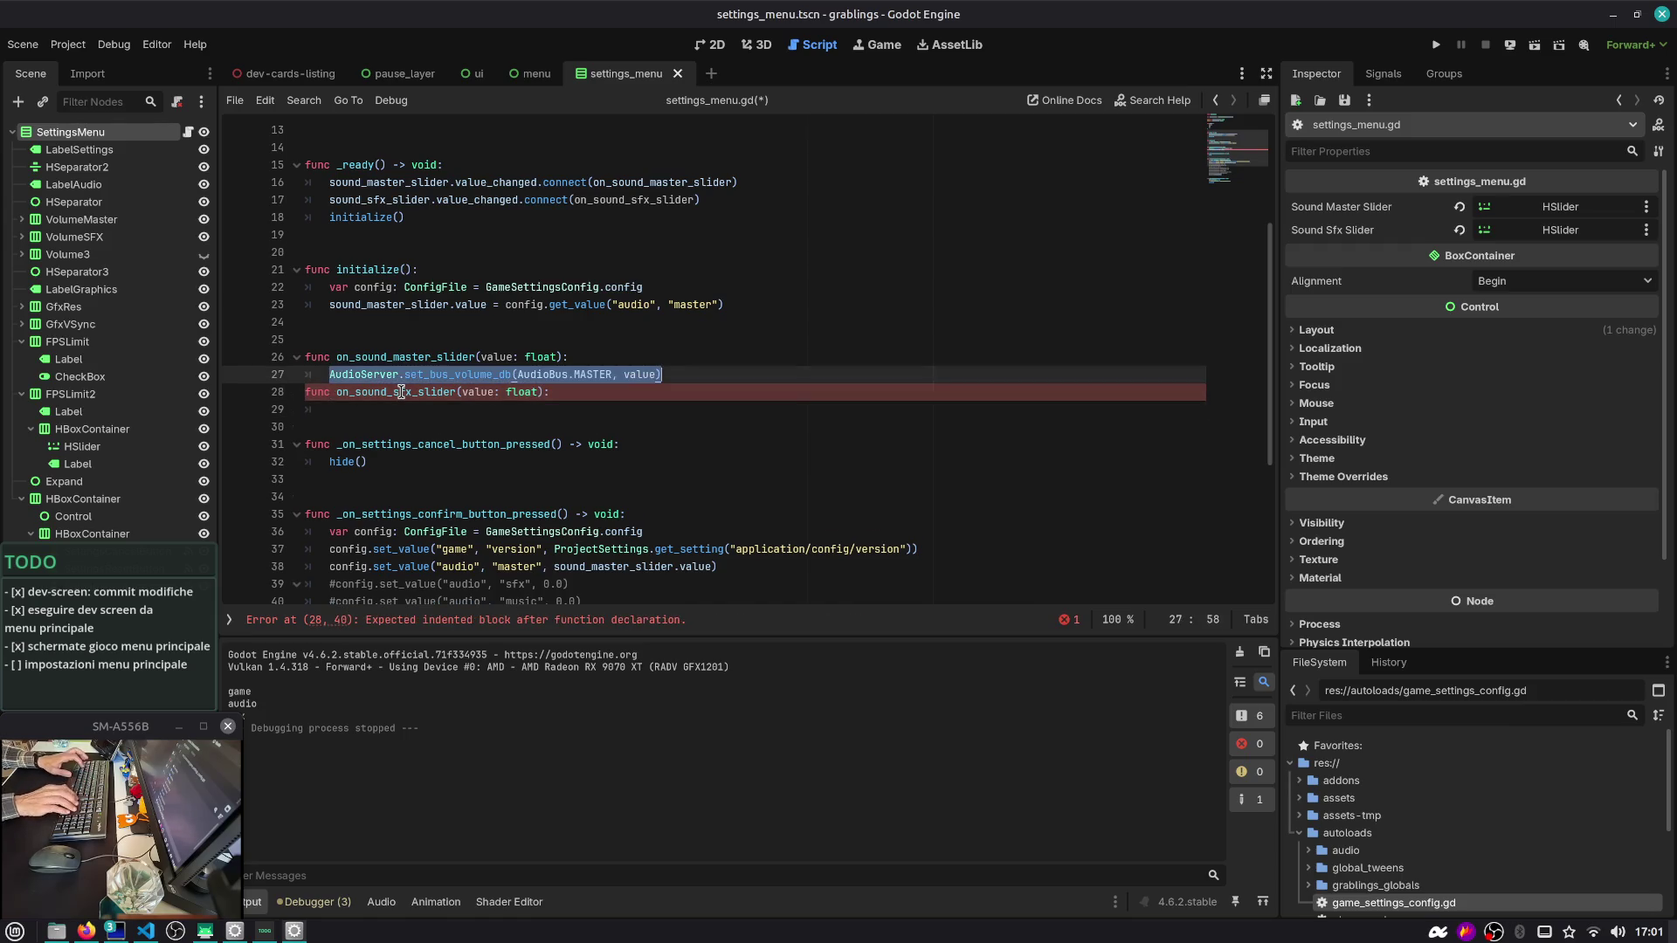
{"action": "key", "text": "Down"}
{"action": "type", "text": "AudioServer.set_bus_volume_db(AudioBus.MASTER, value)"}
{"action": "key", "text": "ctrl+Left"}
{"action": "key", "text": "ctrl+Left"}
{"action": "key", "text": "ctrl+Left"}
{"action": "key", "text": "ctrl+shift+Left"}
{"action": "type", "text": "SFX"}
{"action": "key", "text": "Up"}
{"action": "key", "text": "Up"}
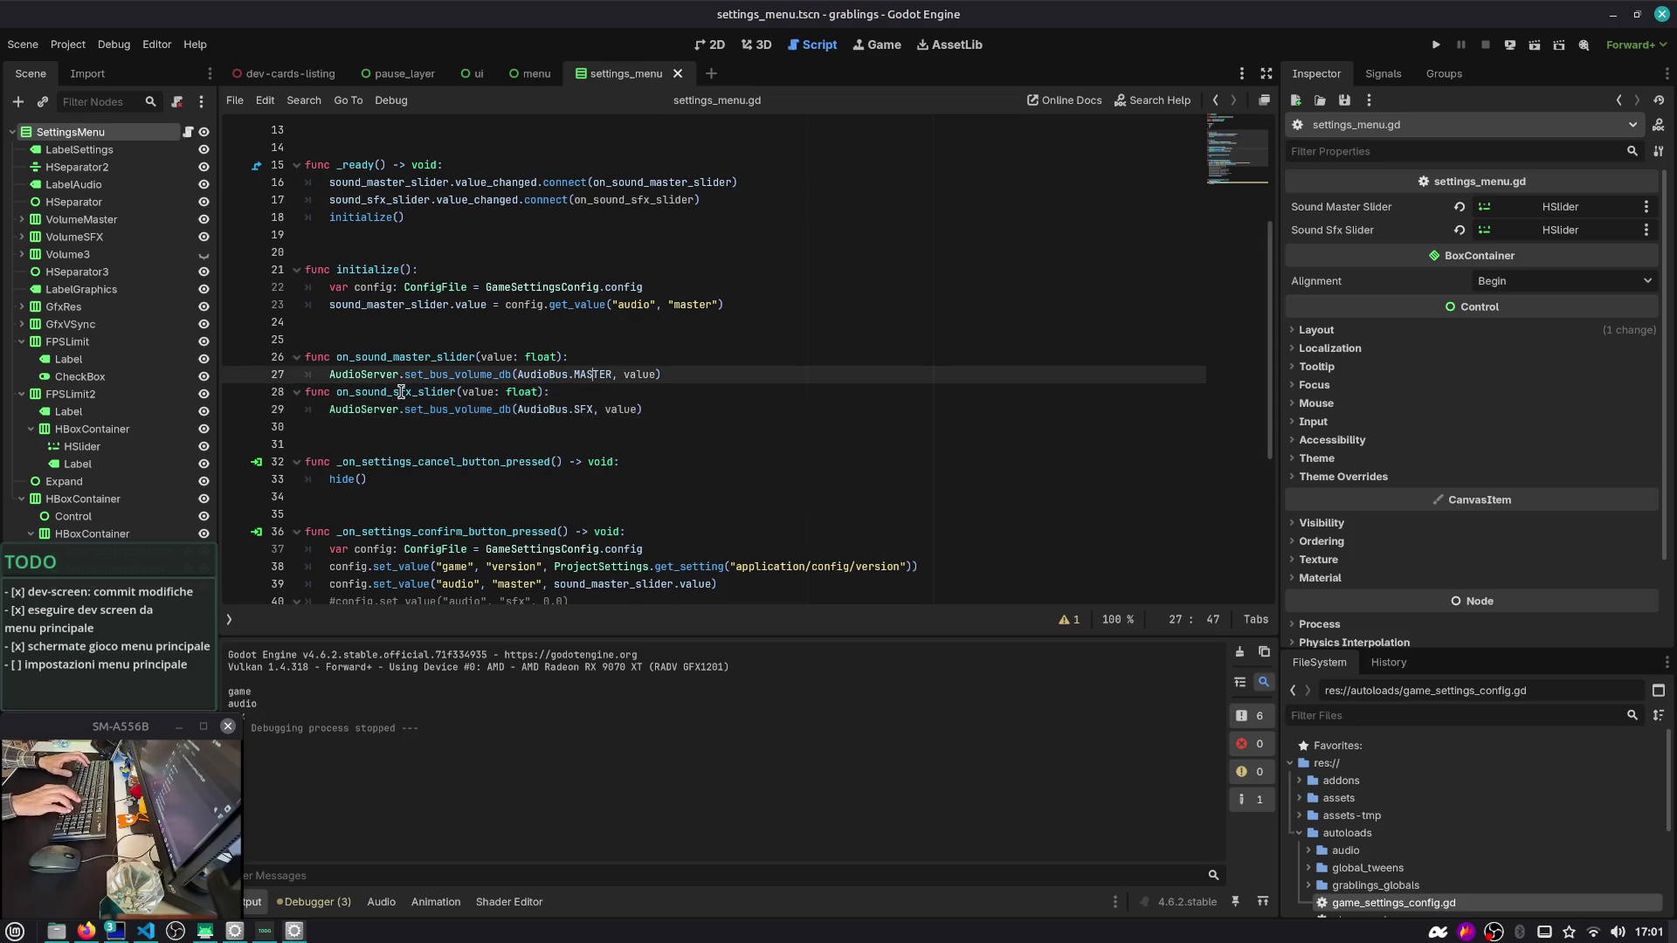
{"action": "key", "text": "End"}
{"action": "key", "text": "Return"}
{"action": "key", "text": "Return"}
{"action": "key", "text": "Down"}
{"action": "key", "text": "Down"}
{"action": "key", "text": "End"}
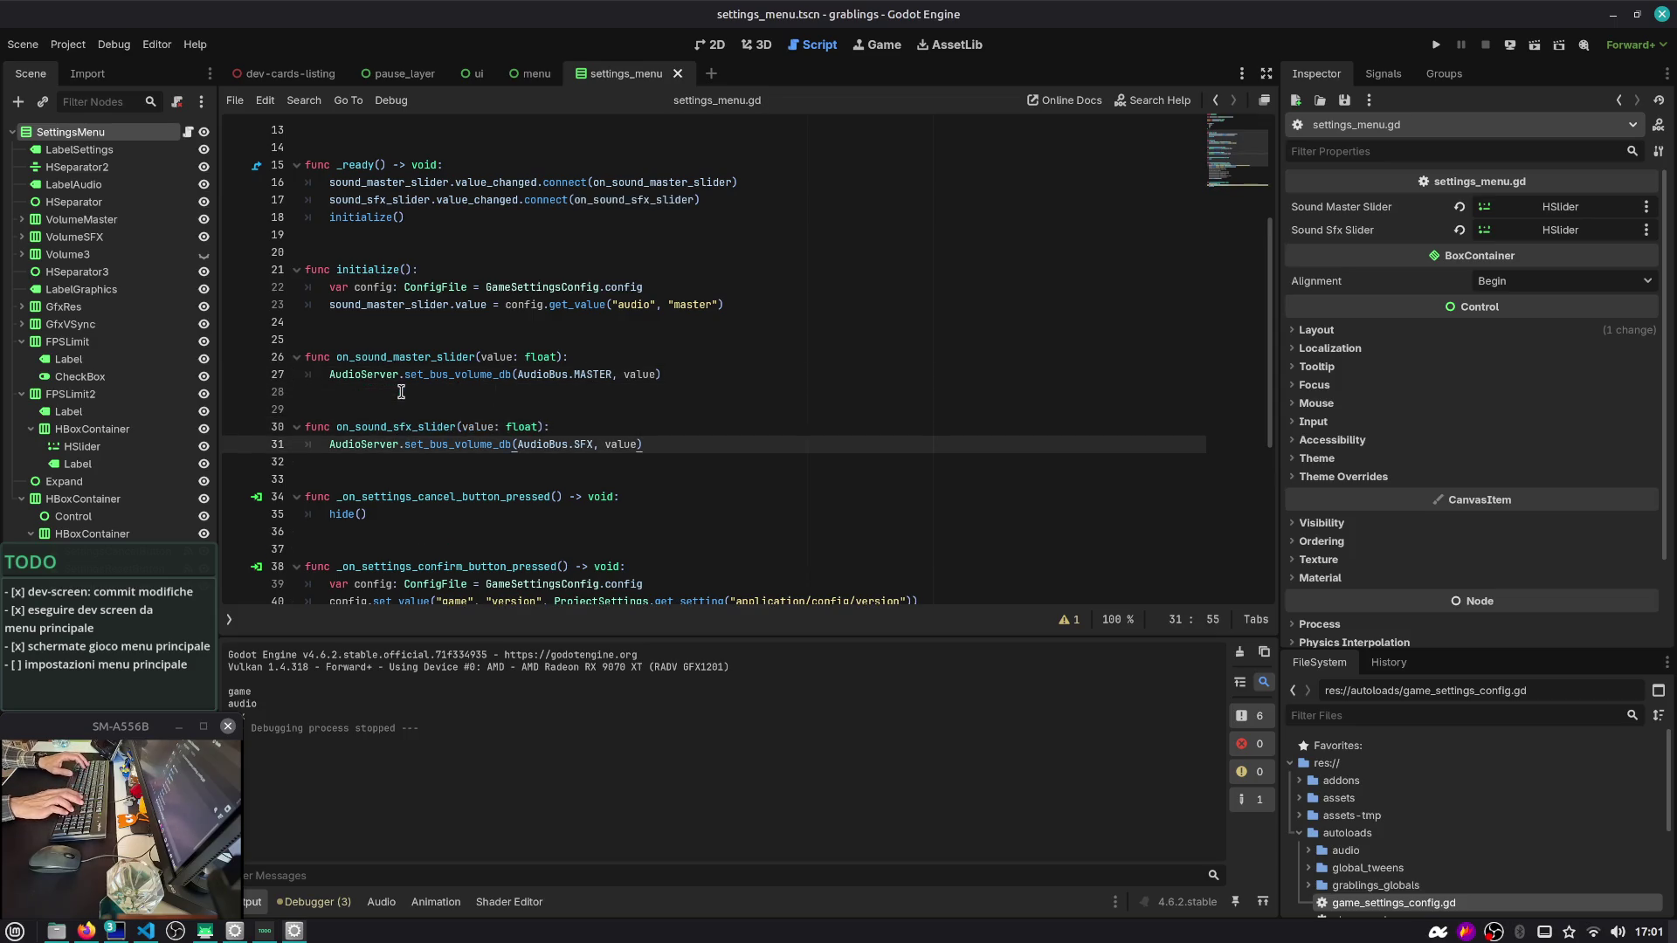
Step: Make the Volume3 row visible and expand it to show its Label and HSlider
{"action": "left_click", "coordinate": [22, 254]}
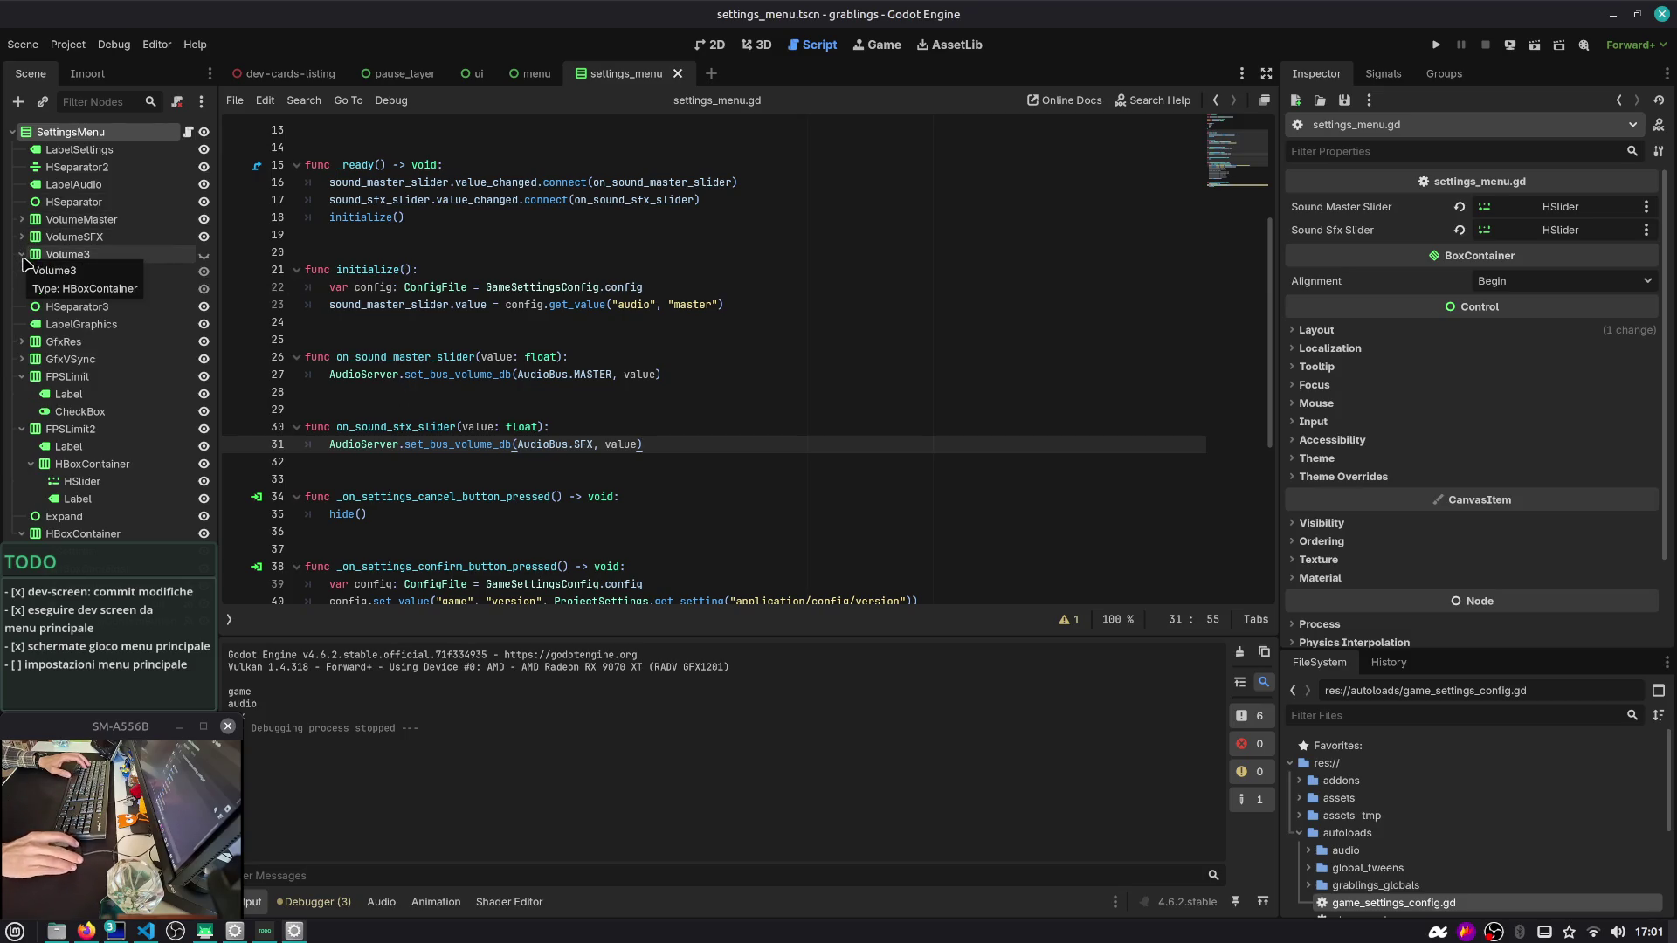
{"action": "left_click", "coordinate": [20, 255]}
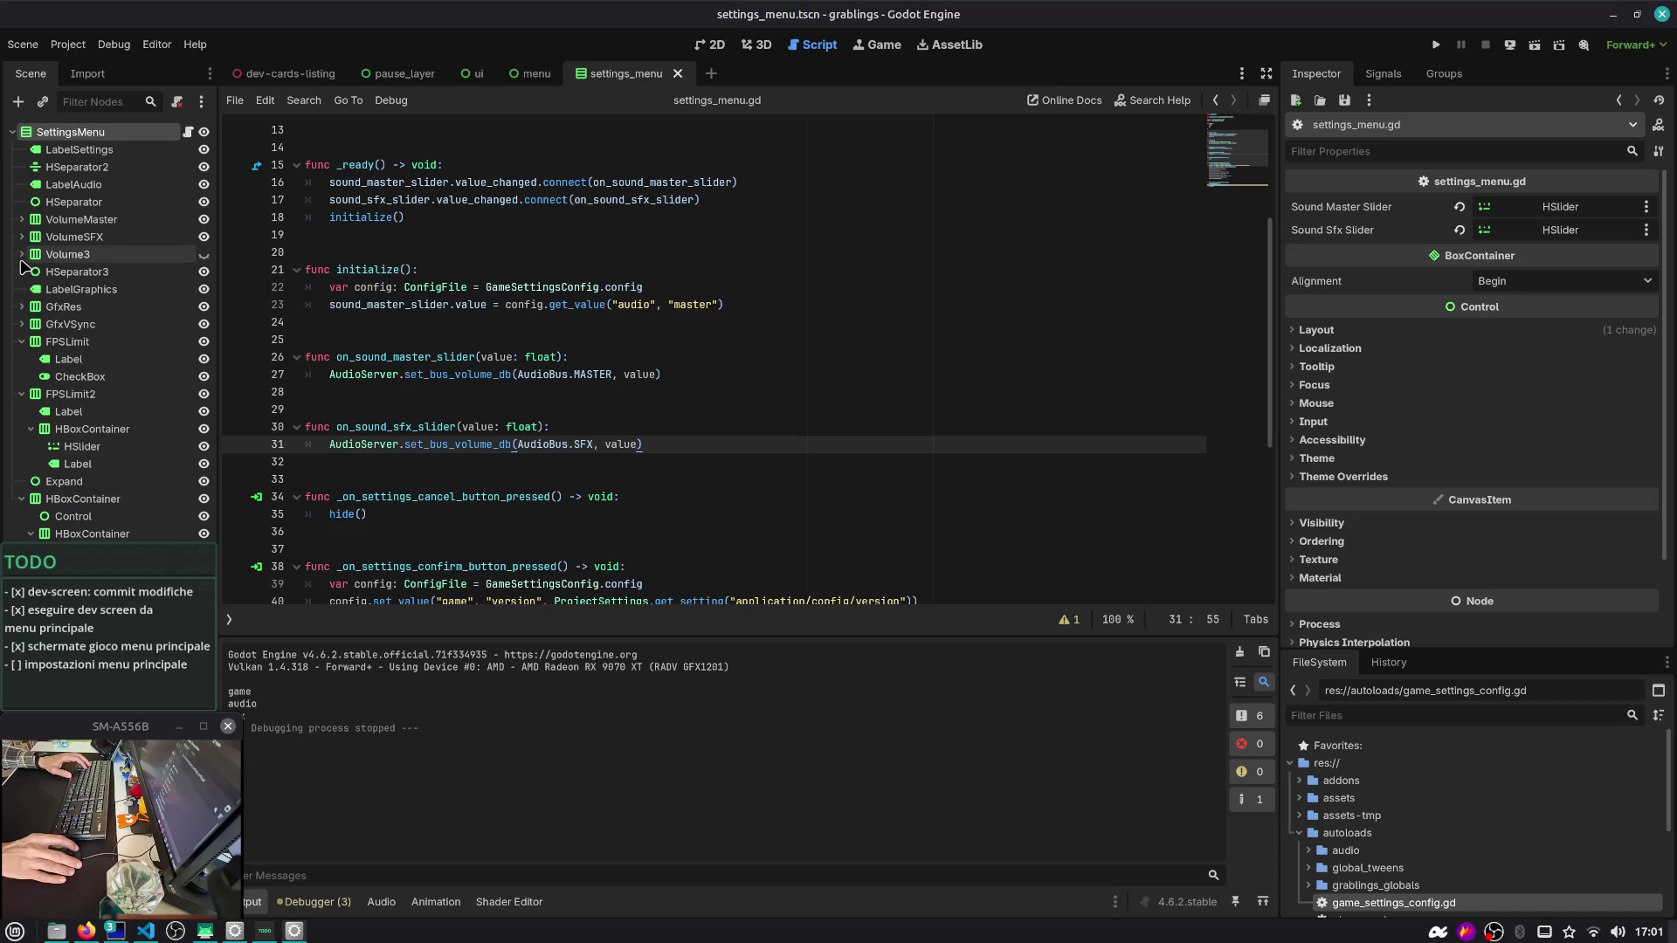
{"action": "left_click", "coordinate": [22, 255]}
{"action": "left_click", "coordinate": [204, 254]}
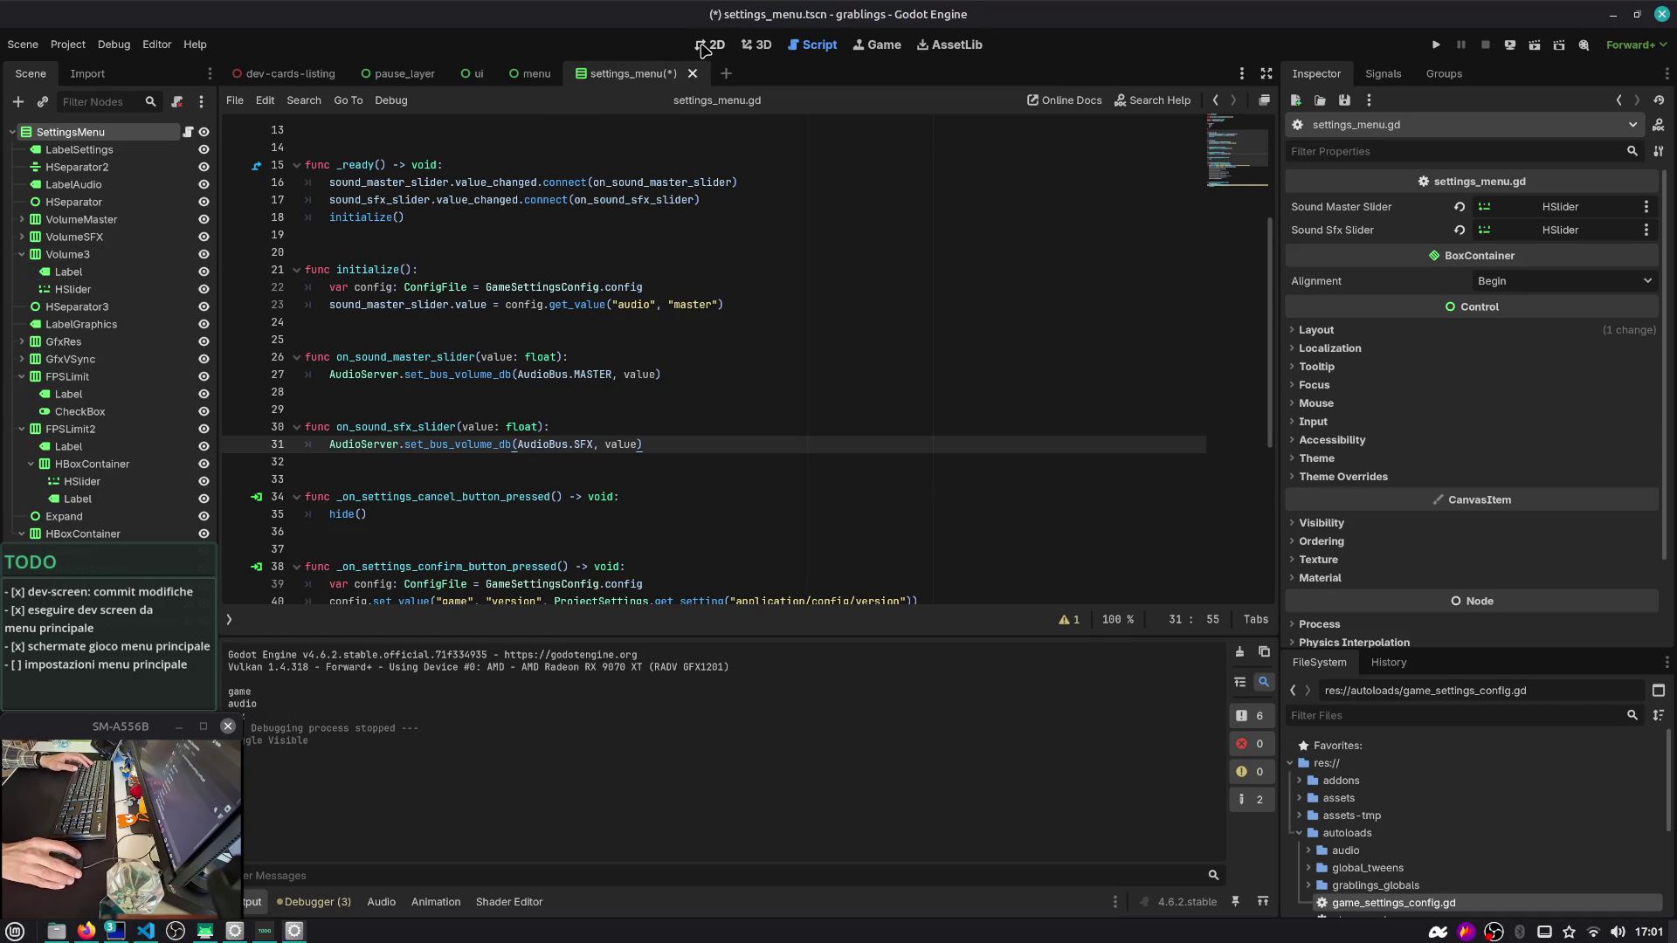
Step: Check the Volume/Music row in the 2D view, then begin renaming Volume3's HSlider to a sound_music slider name
{"action": "left_click", "coordinate": [704, 46]}
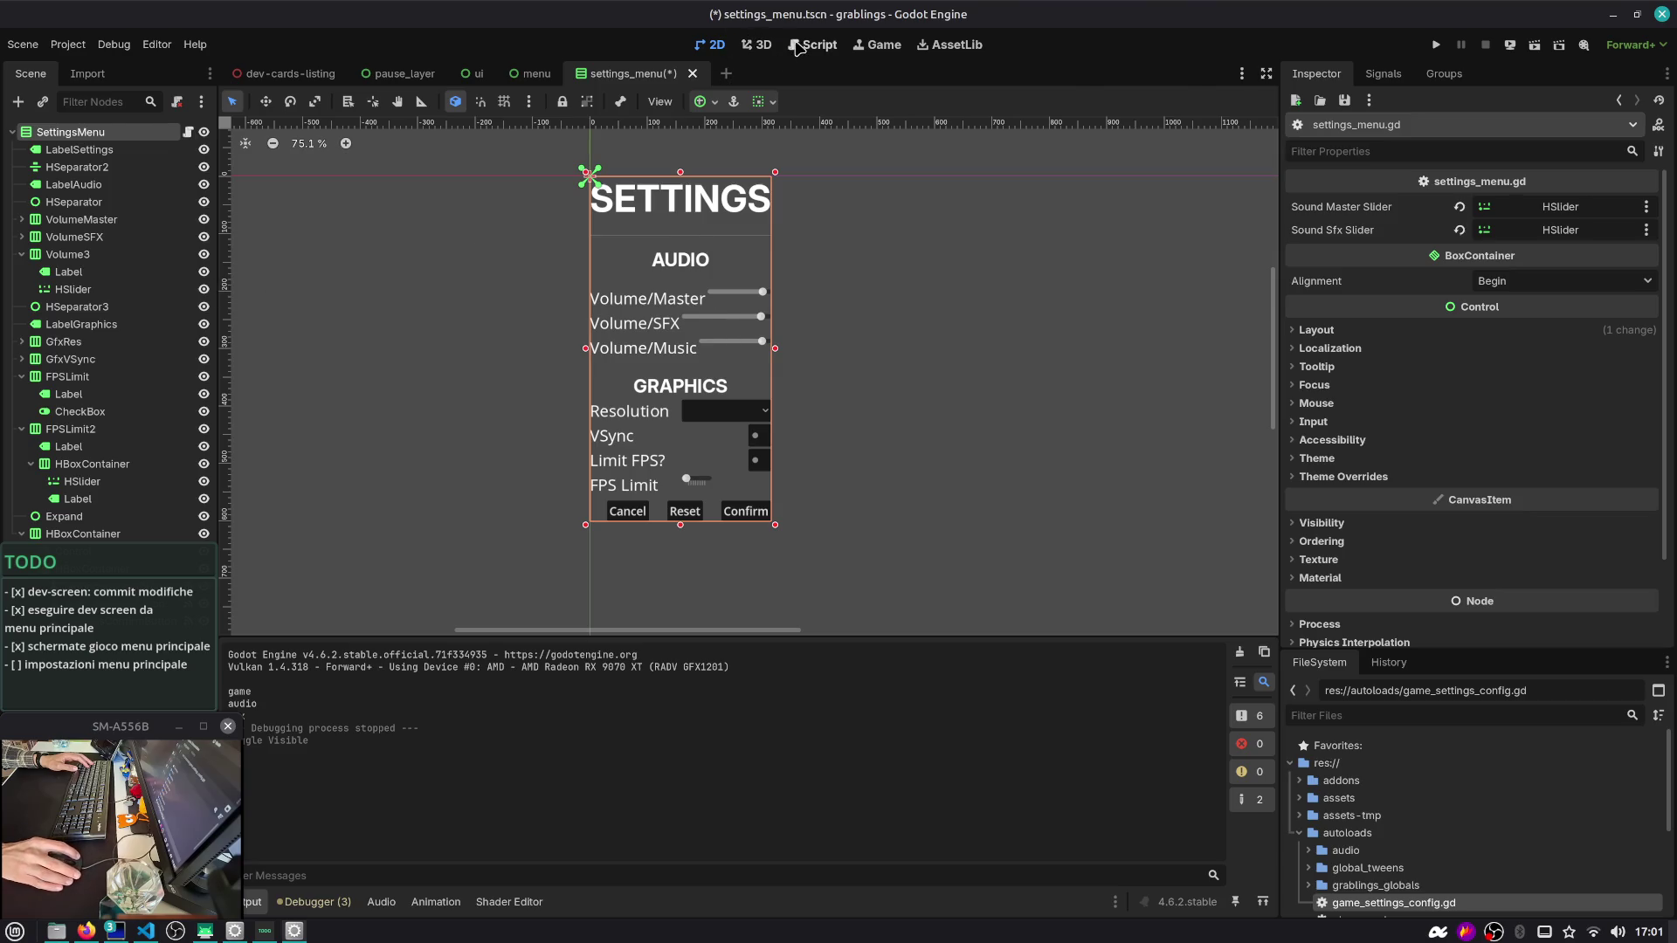
{"action": "left_click", "coordinate": [812, 45]}
{"action": "scroll", "coordinate": [397, 297], "scroll_direction": "up", "scroll_amount": 2}
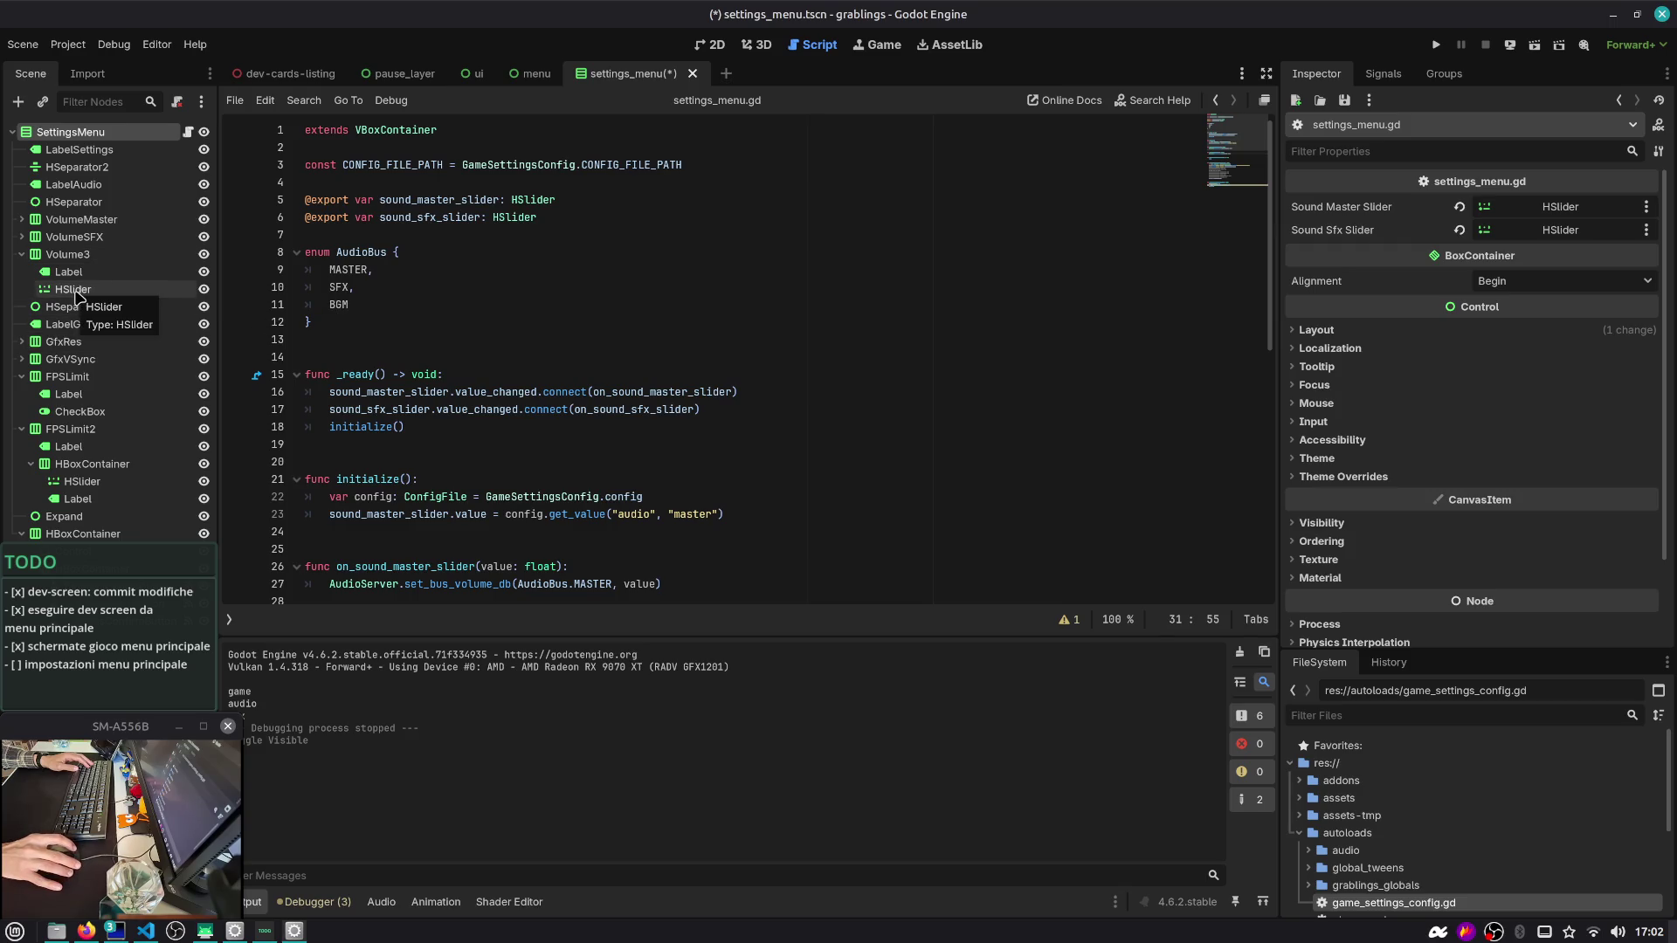
{"action": "double_click", "coordinate": [83, 290]}
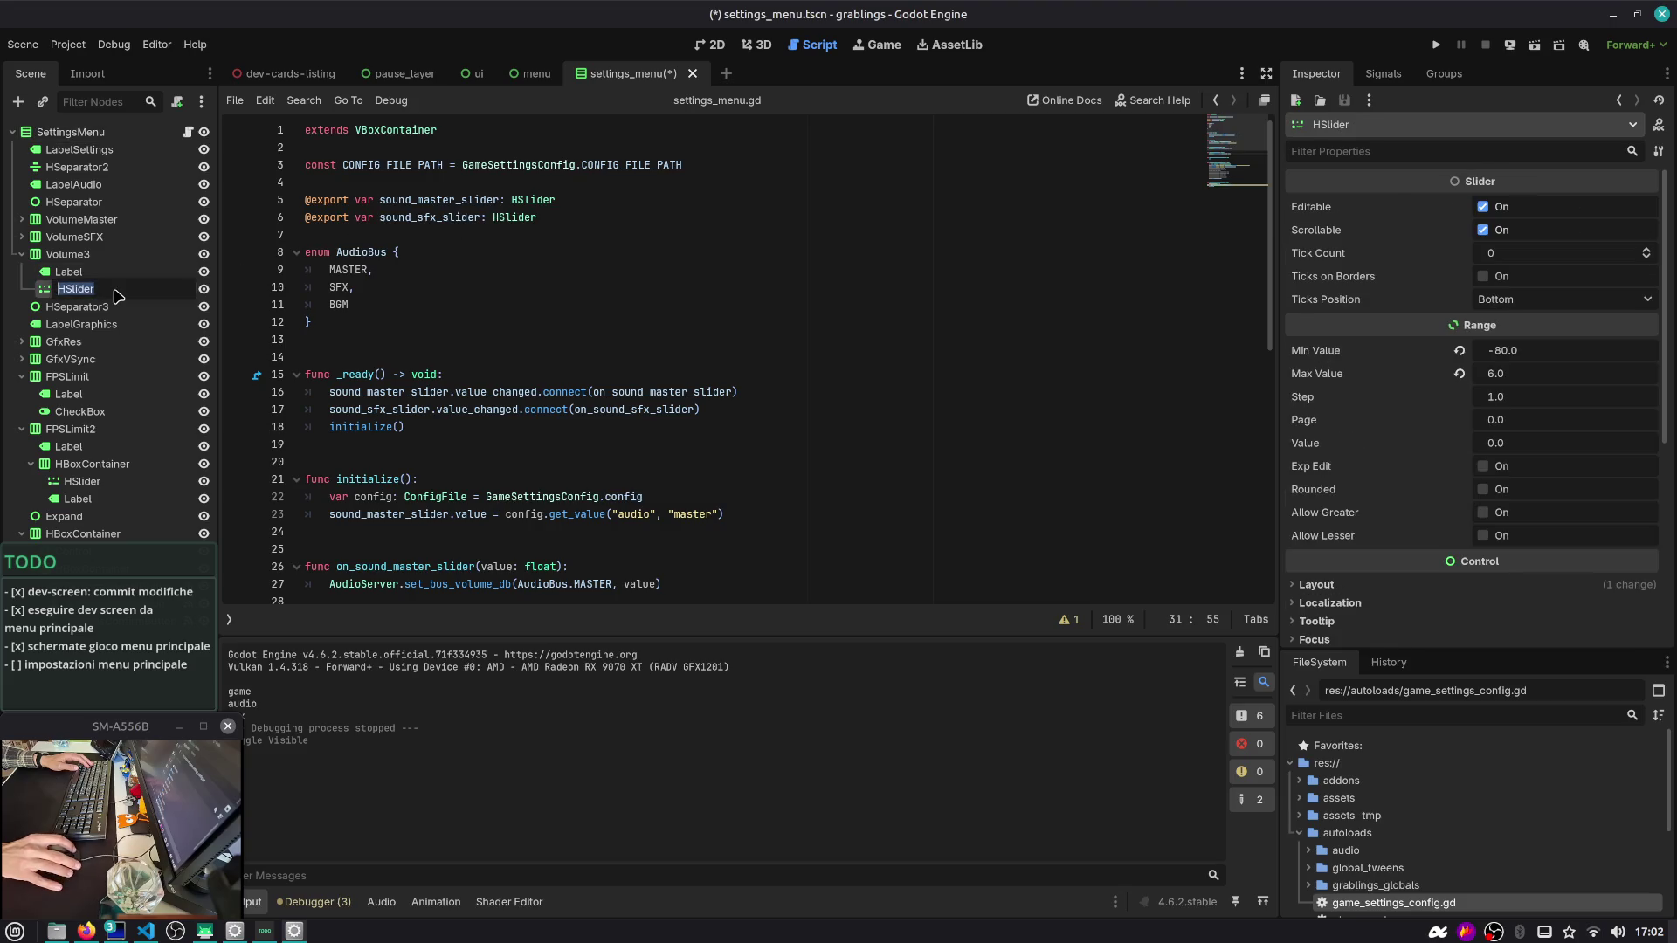
{"action": "type", "text": "sound_music_s"}
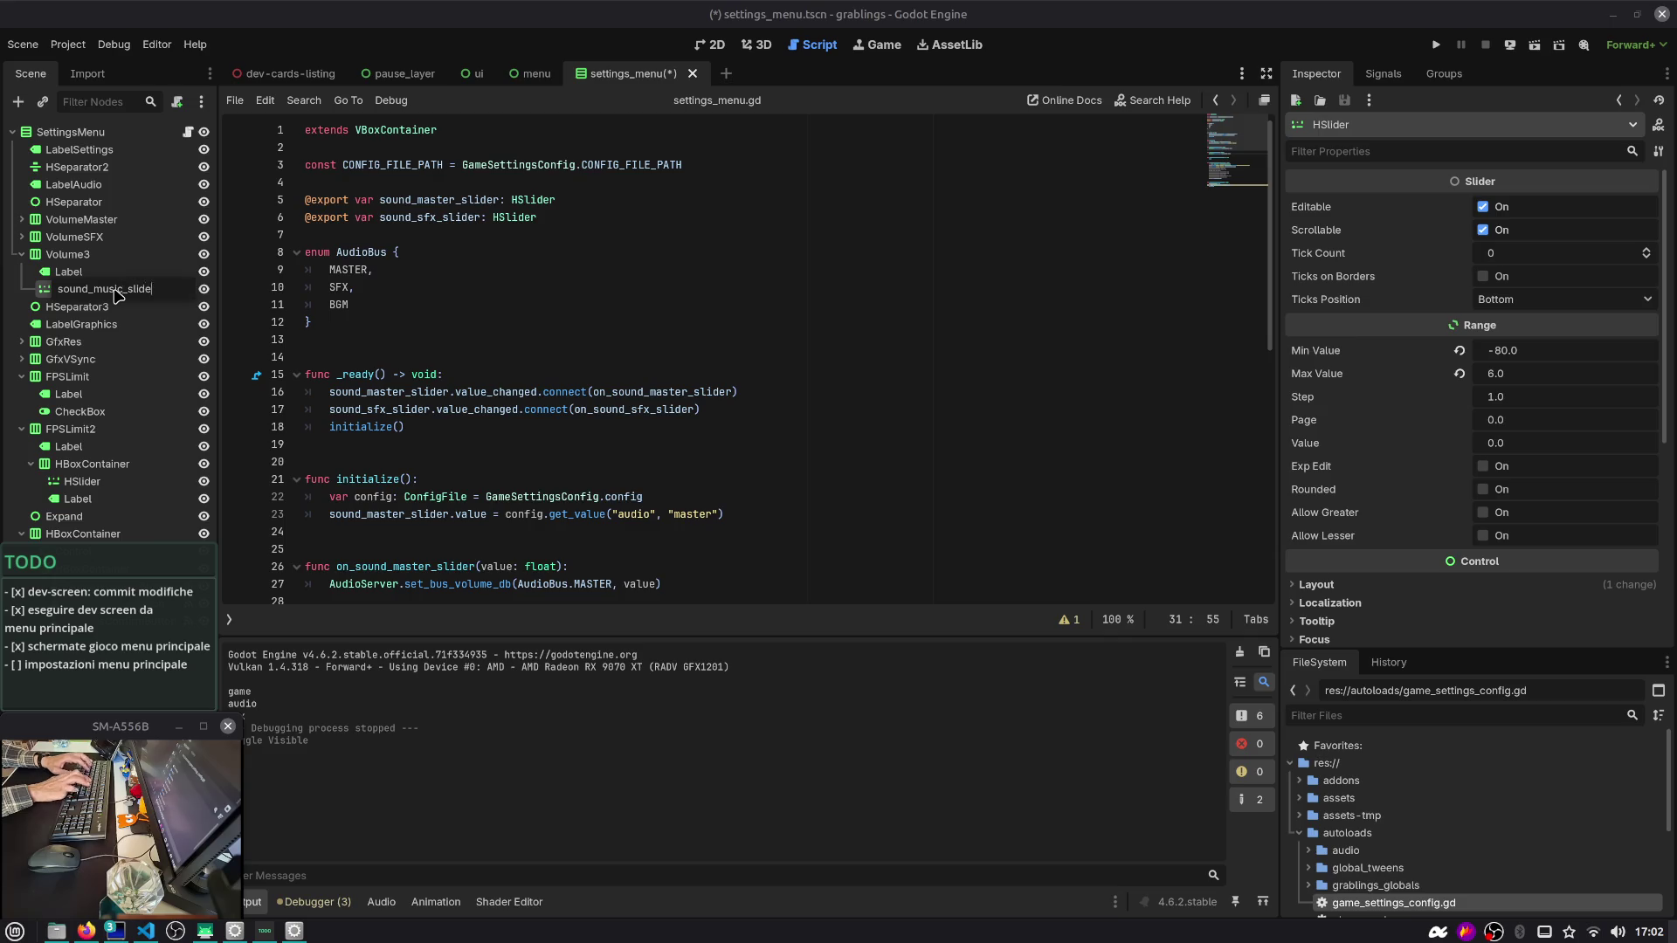
{"action": "type", "text": "r"}
Step: Rename the music slider node to SoundMusicSlider and re-export it as sound_music_slider in the script
{"action": "key", "text": "Return"}
{"action": "mouse_move", "coordinate": [118, 297]}
{"action": "left_mouse_down"}
{"action": "mouse_move", "coordinate": [398, 277]}
{"action": "mouse_move", "coordinate": [437, 238]}
{"action": "left_mouse_up"}
{"action": "key", "text": "ctrl+s"}
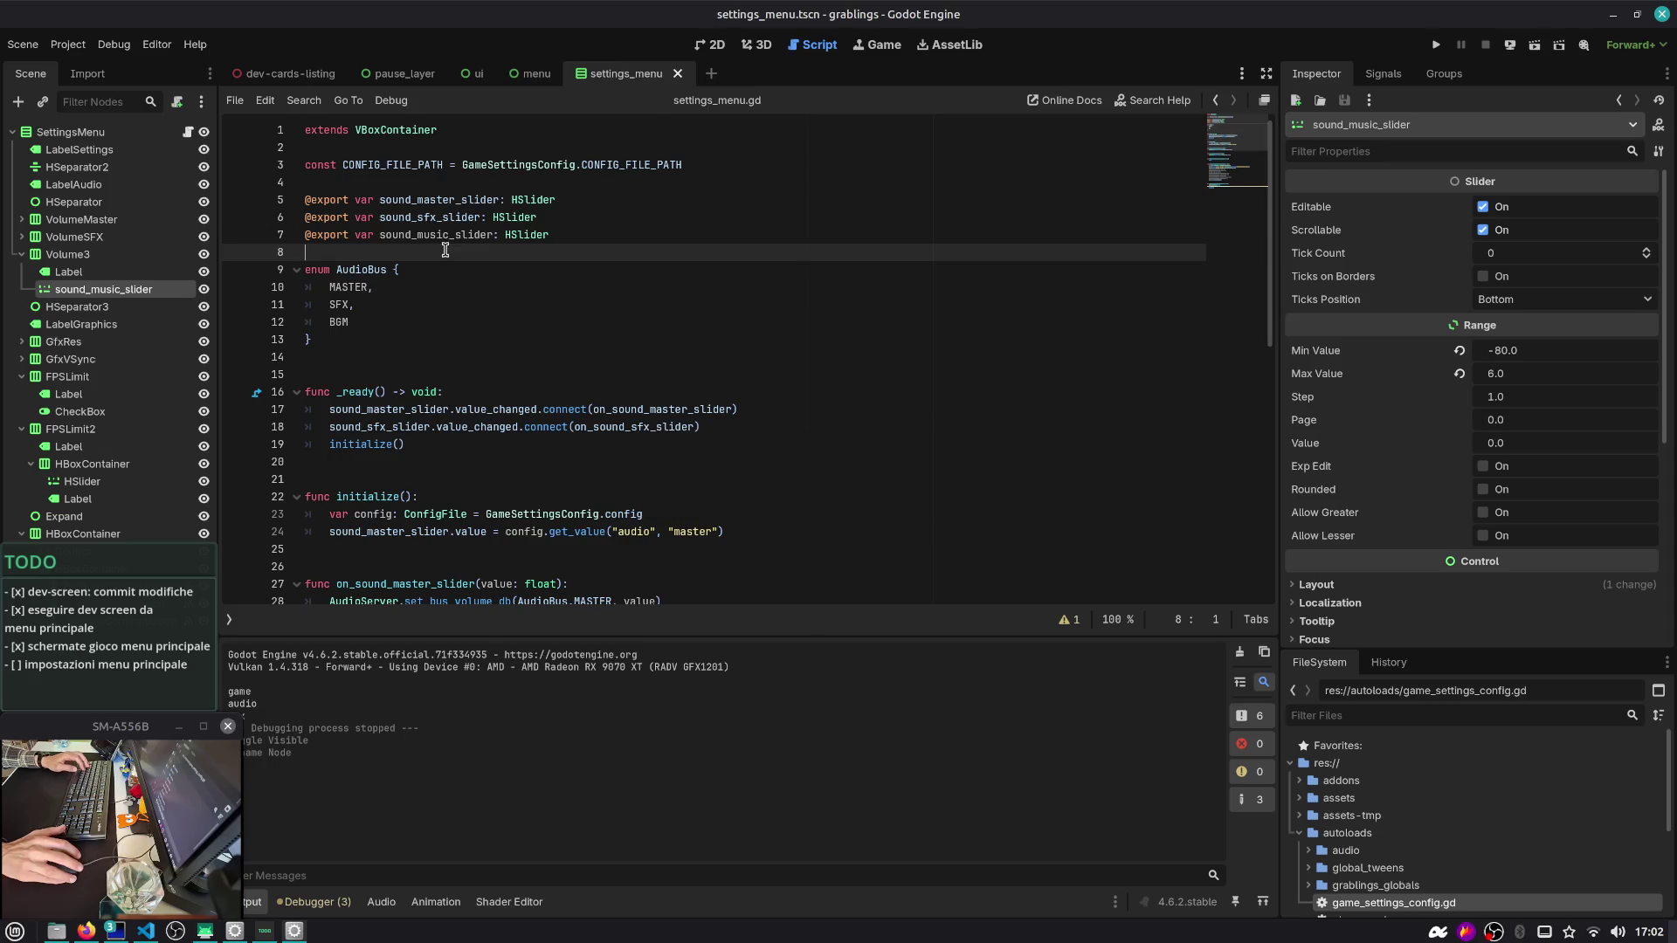
{"action": "double_click", "coordinate": [102, 293]}
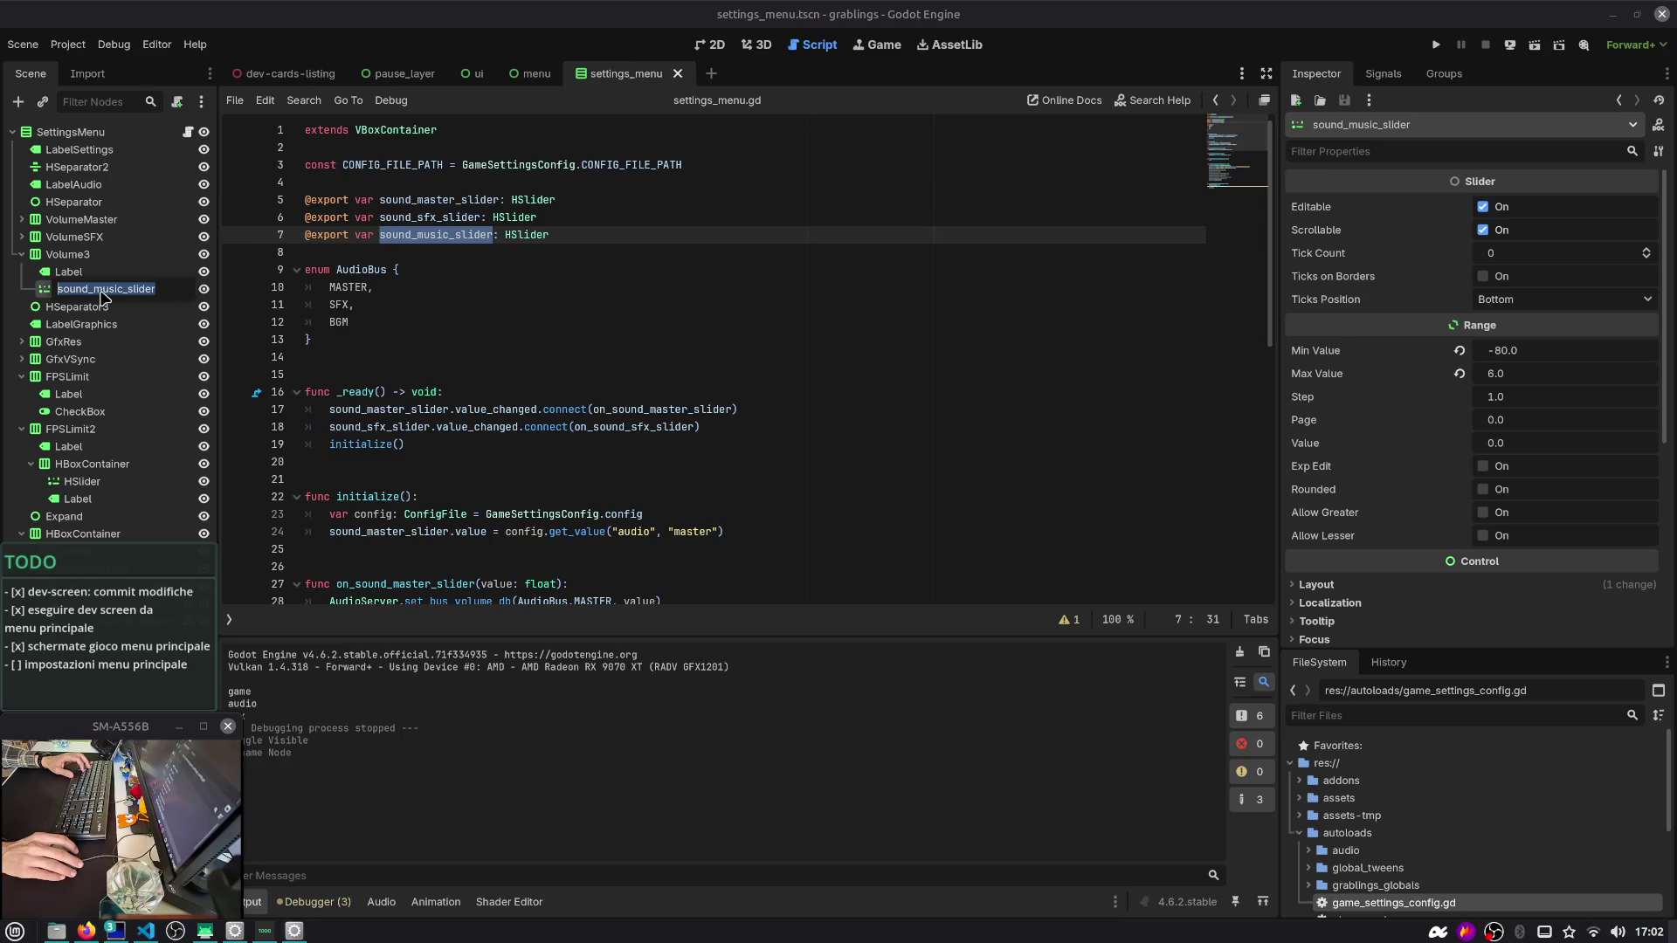
{"action": "type", "text": "SoundMus"}
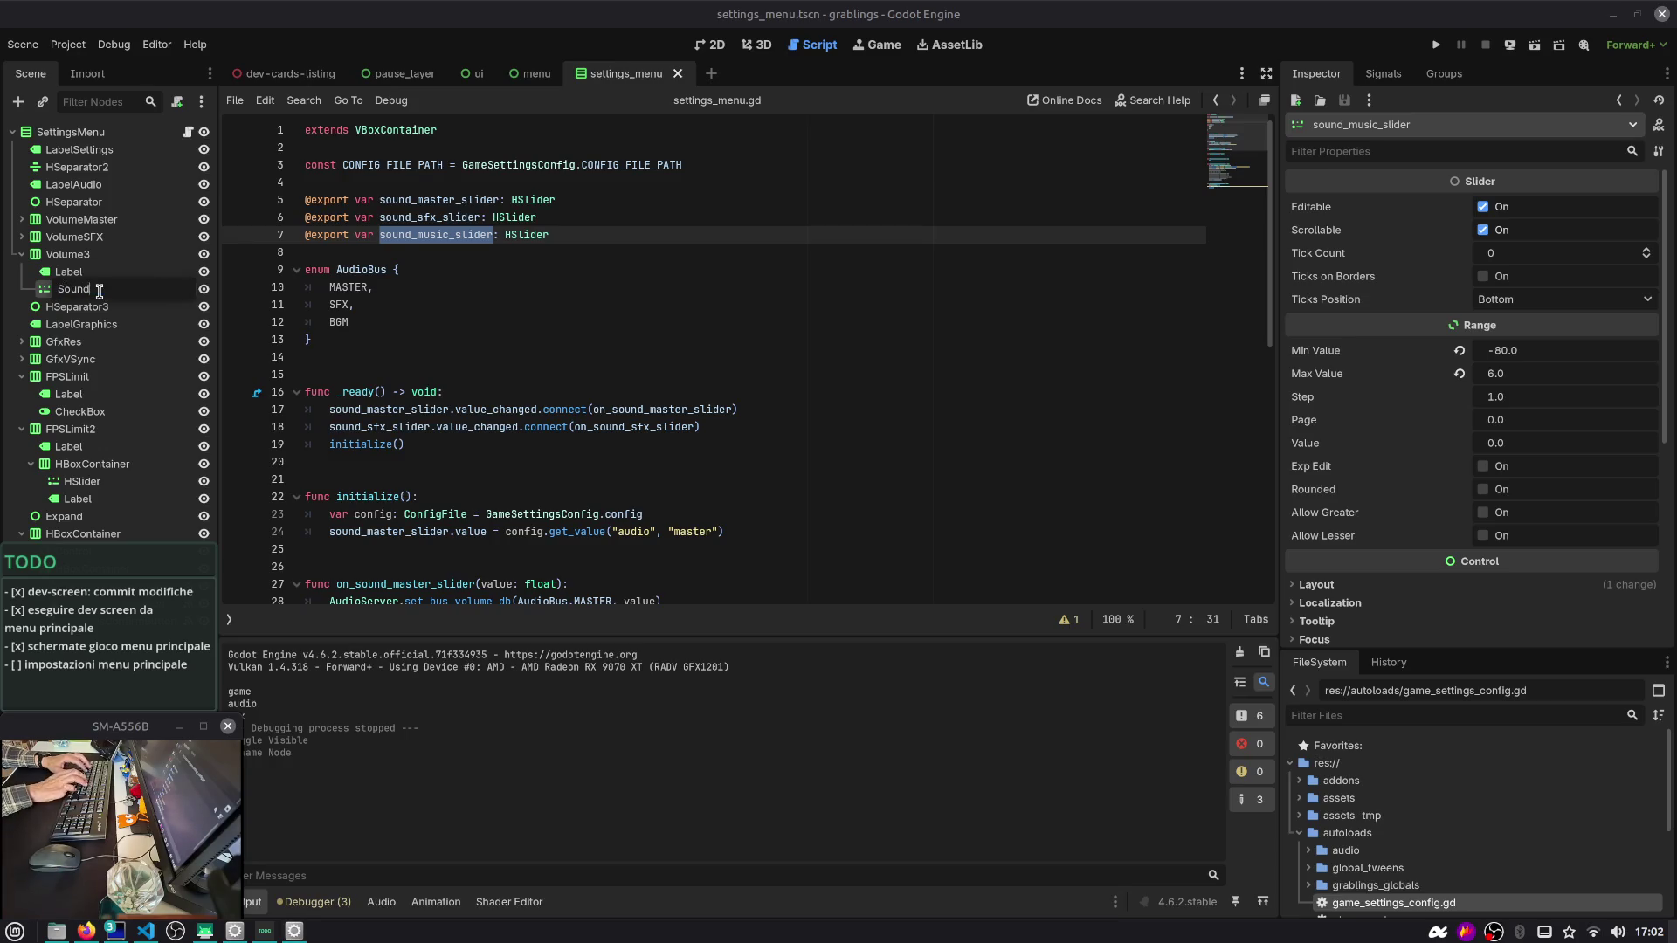
{"action": "type", "text": "icSlider"}
{"action": "key", "text": "Return"}
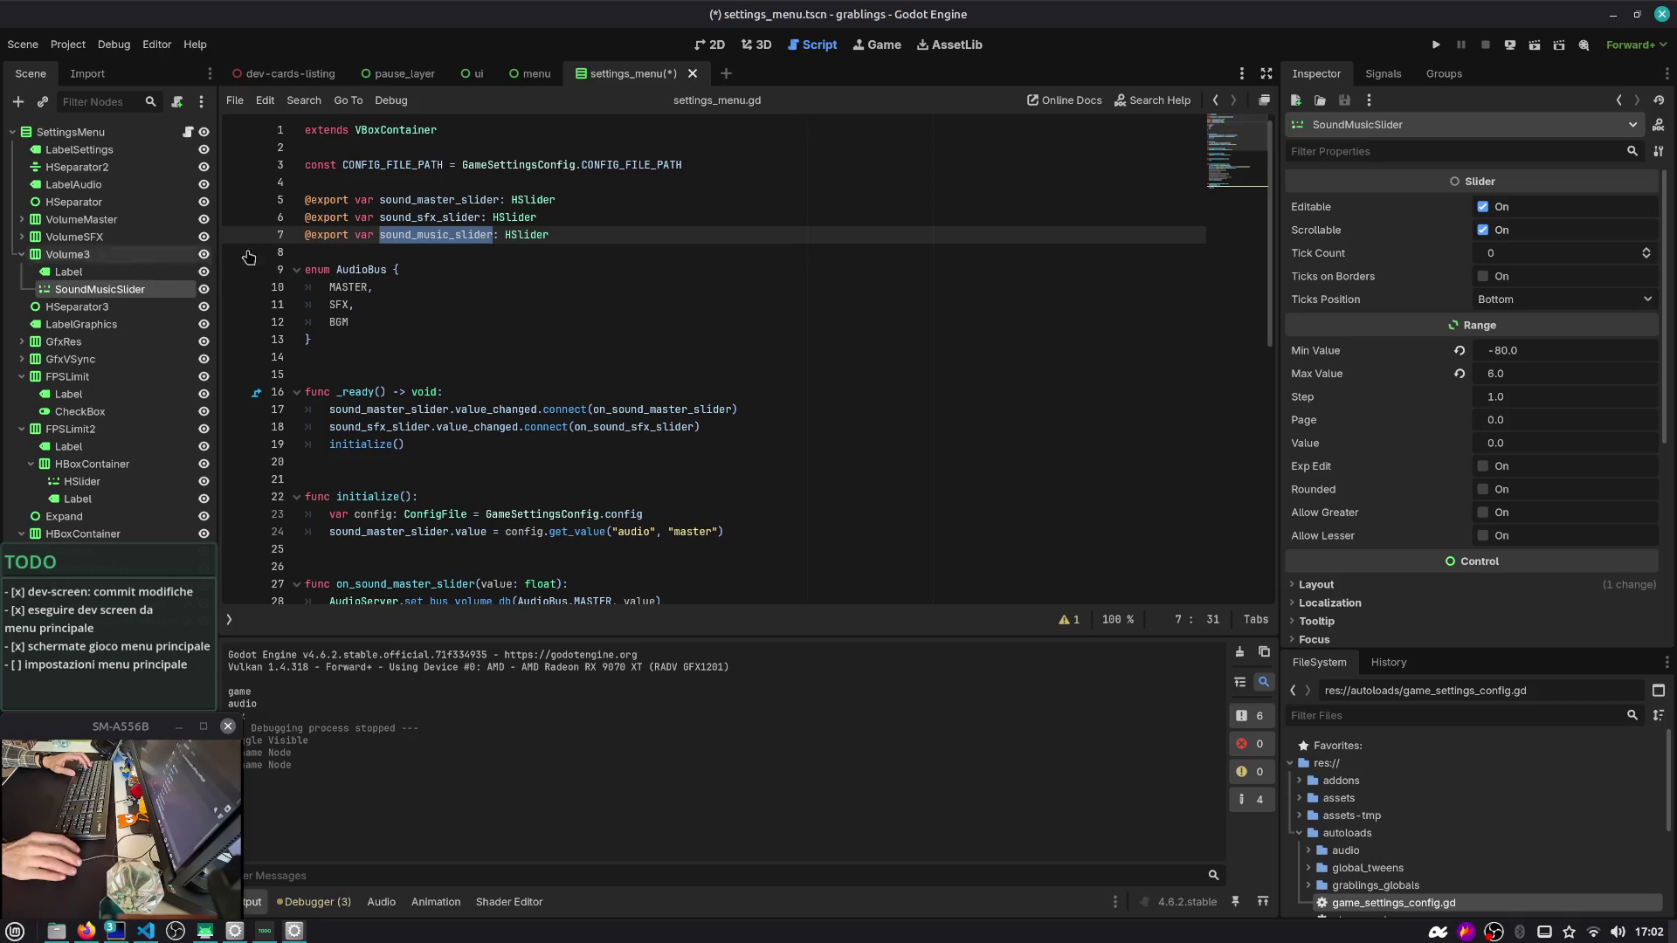
{"action": "key", "text": "ctrl+shift+k"}
{"action": "mouse_move", "coordinate": [137, 294]}
{"action": "left_mouse_down"}
{"action": "mouse_move", "coordinate": [550, 248]}
{"action": "mouse_move", "coordinate": [437, 247]}
{"action": "left_mouse_up"}
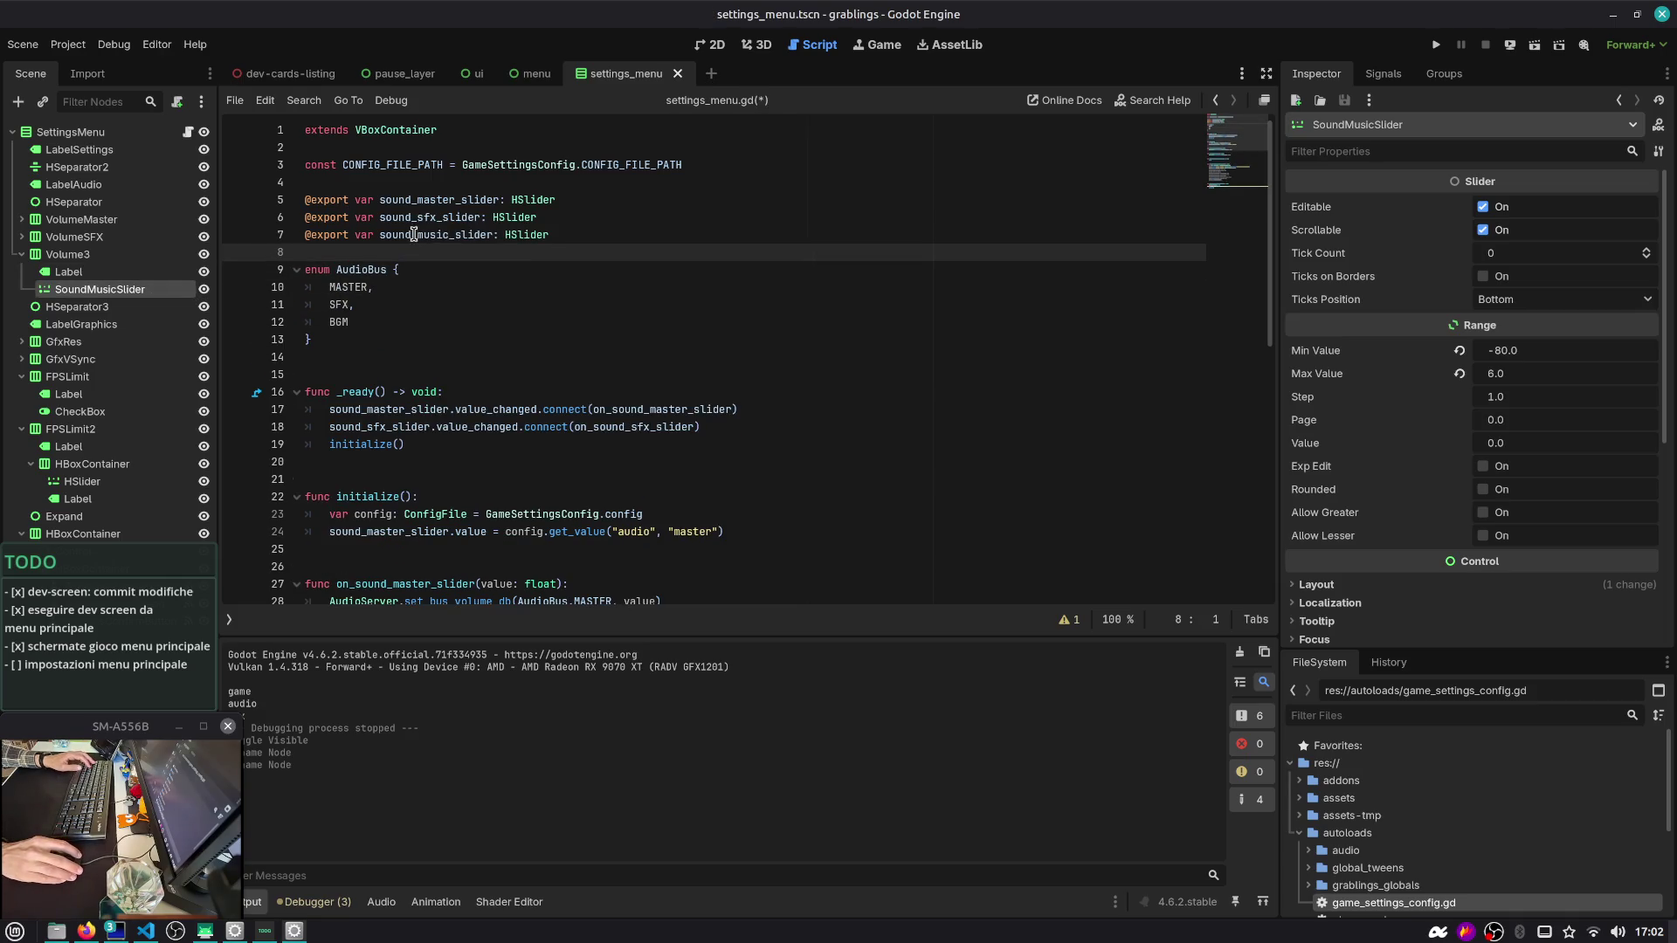
{"action": "double_click", "coordinate": [437, 235]}
{"action": "key", "text": "ctrl+c"}
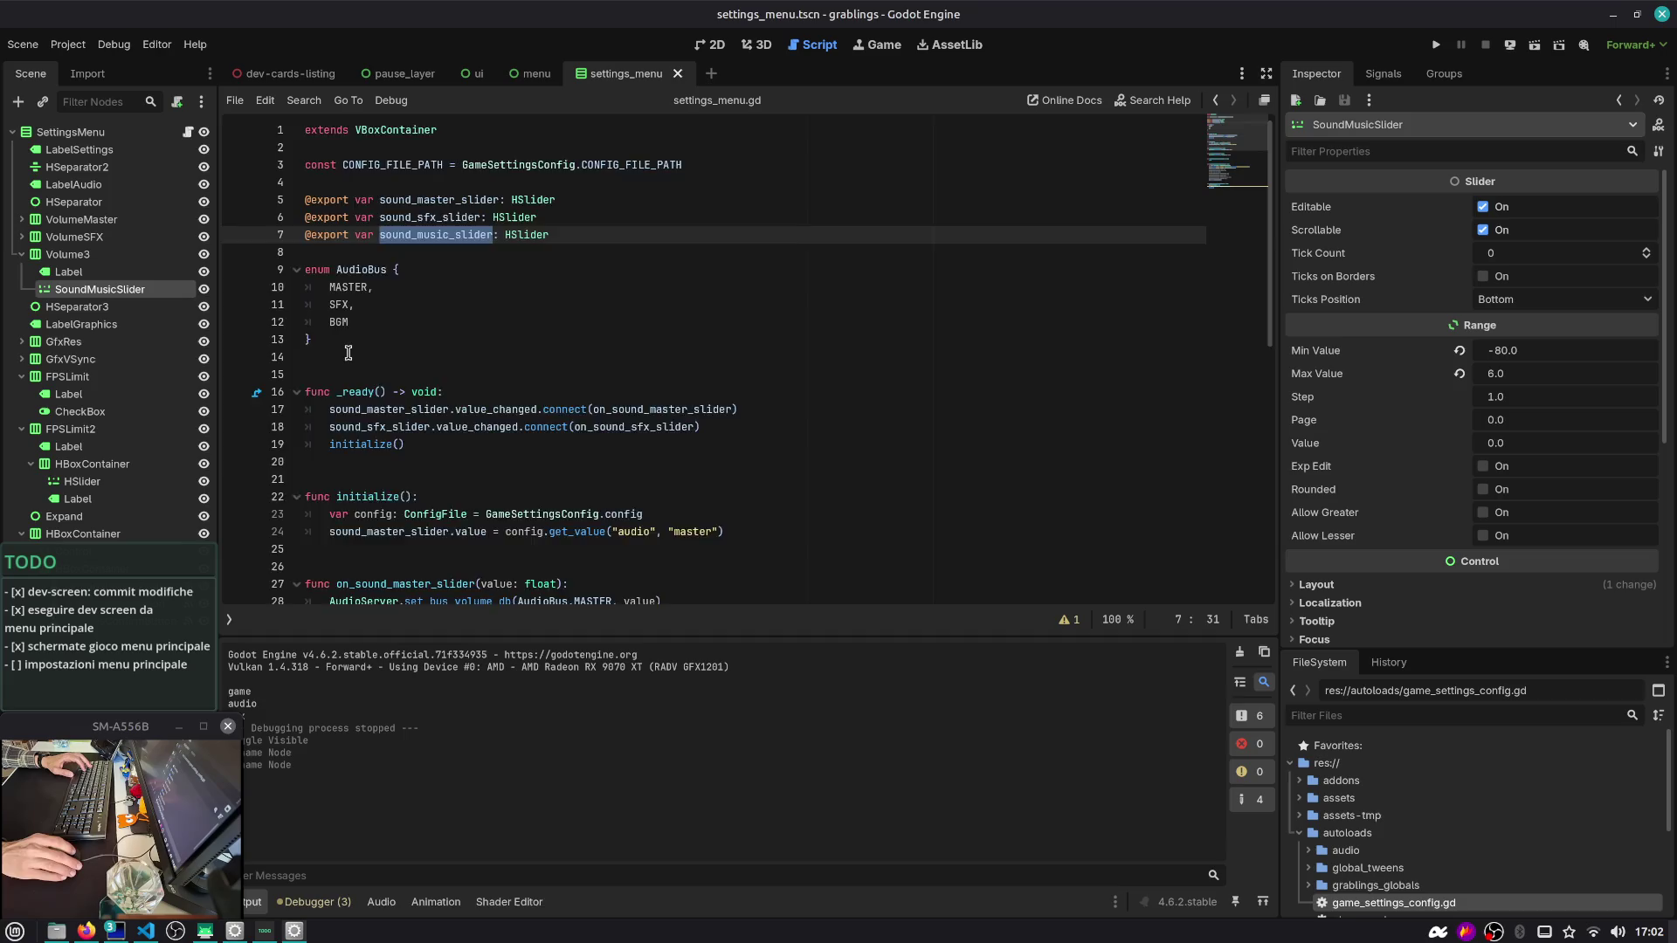
Step: In _ready, connect sound_music_slider's value_changed signal to on_sound_music_slider by adapting the sfx line
{"action": "scroll", "coordinate": [349, 353], "scroll_direction": "down", "scroll_amount": 4}
{"action": "left_click", "coordinate": [623, 218]}
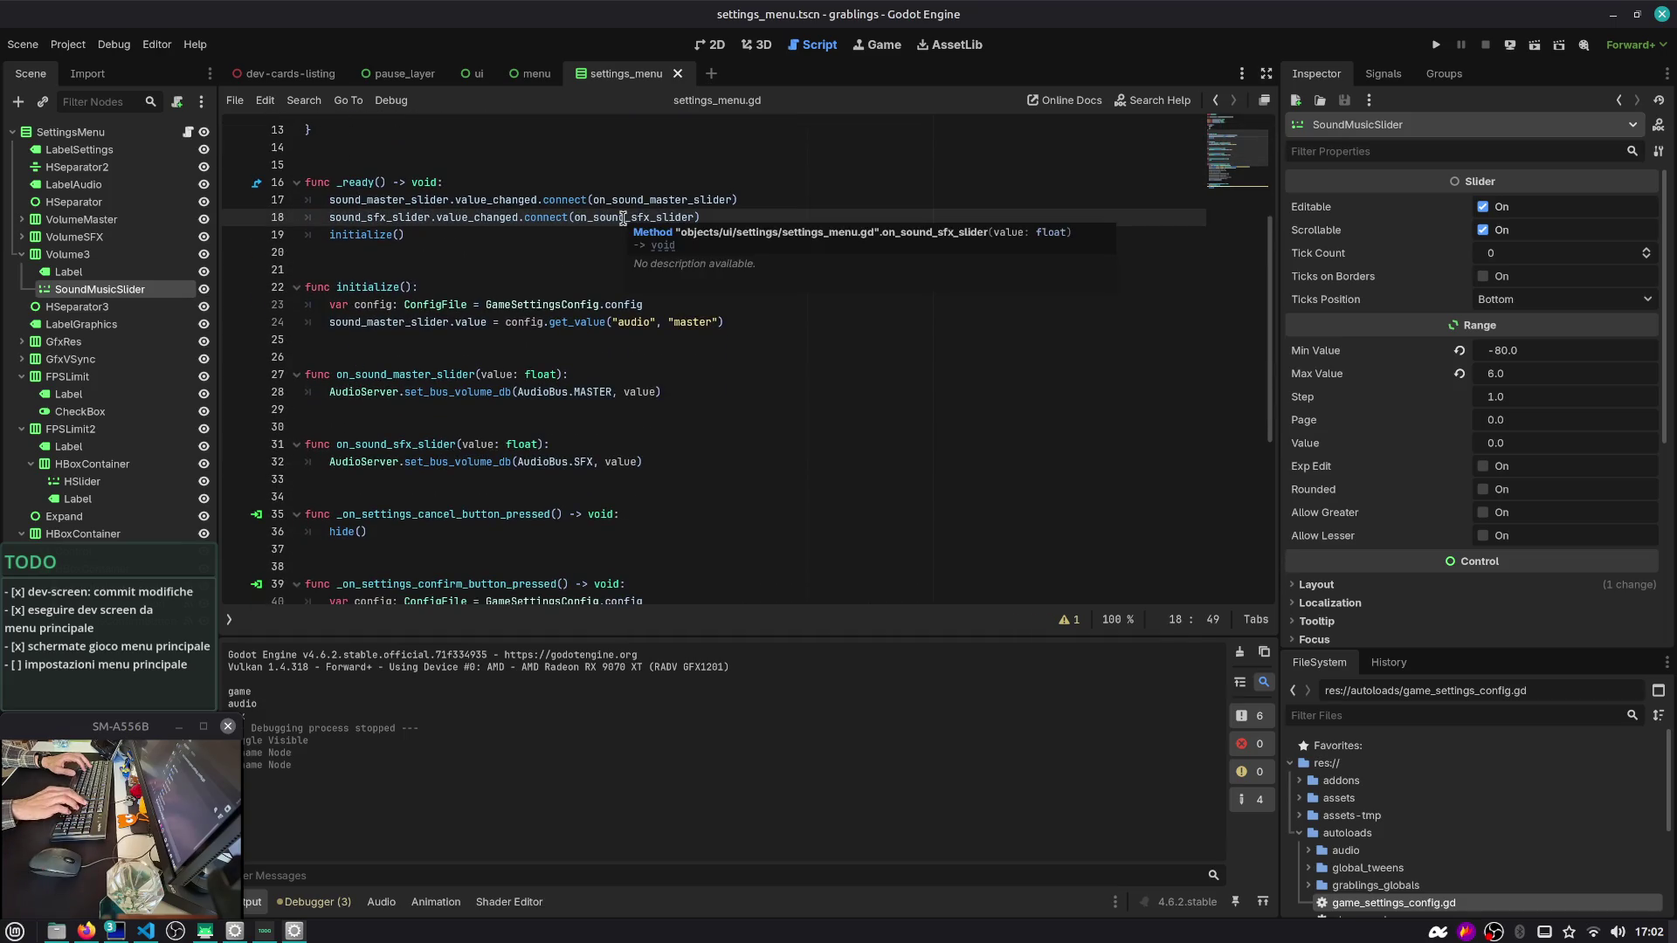
{"action": "key", "text": "End"}
{"action": "key", "text": "Return"}
{"action": "key", "text": "ctrl+v"}
{"action": "key", "text": "Up"}
{"action": "key", "text": "shift+End"}
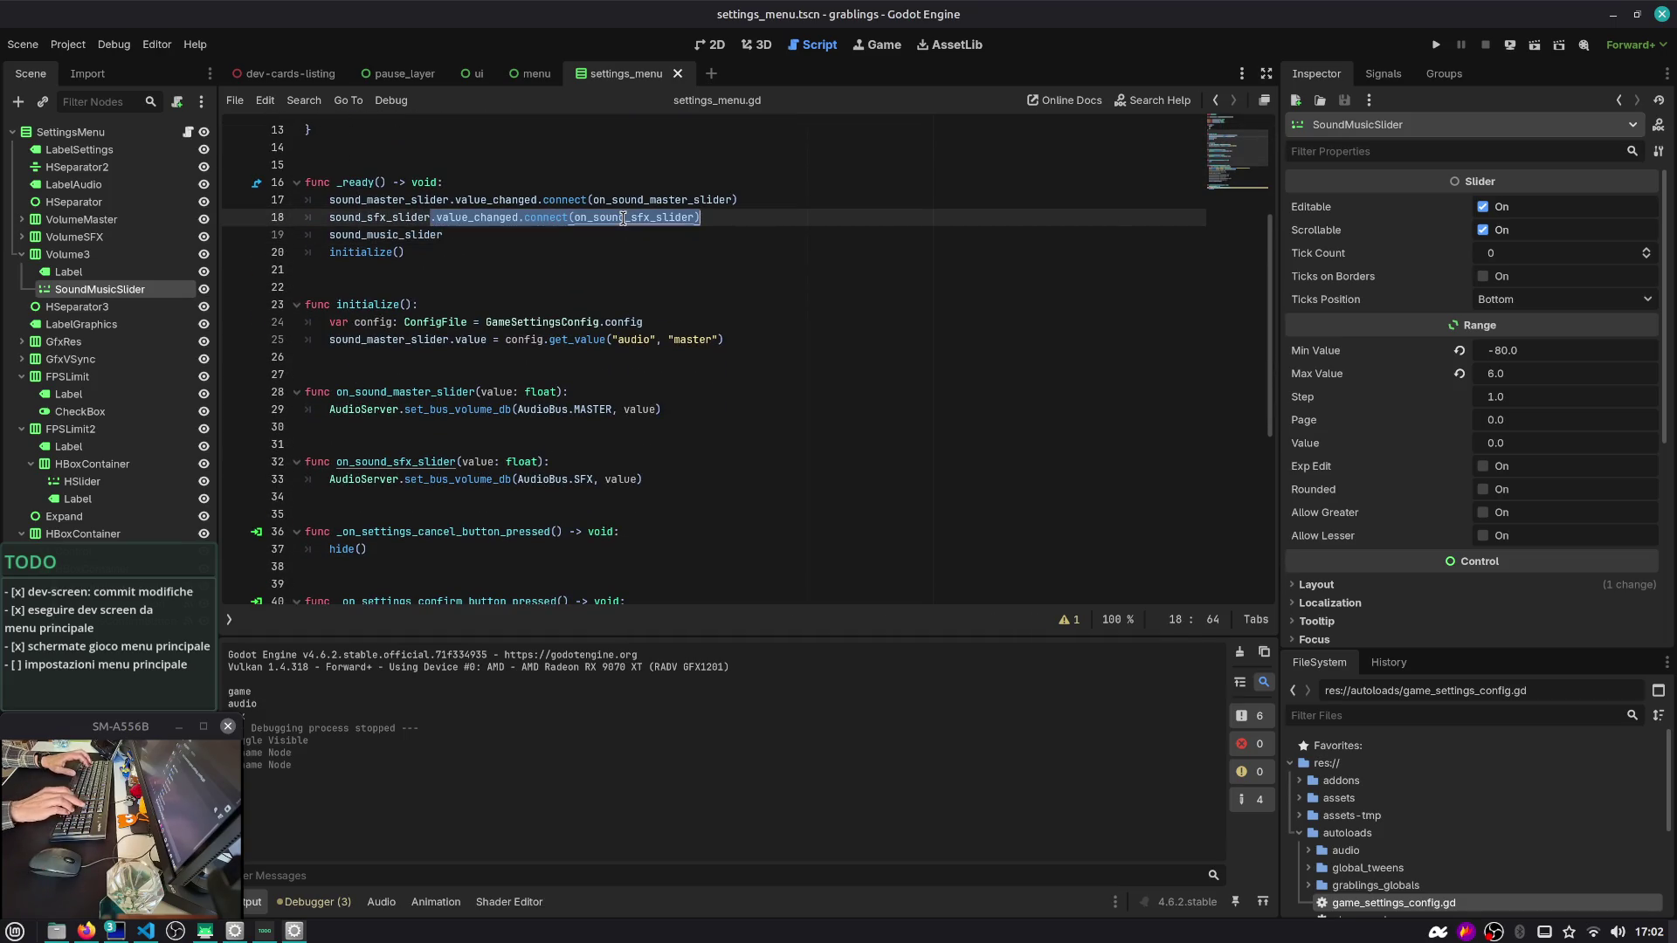
{"action": "key", "text": "ctrl+c"}
{"action": "key", "text": "Down"}
{"action": "key", "text": "ctrl+v"}
{"action": "key", "text": "Left"}
{"action": "key", "text": "Left"}
{"action": "key", "text": "Left"}
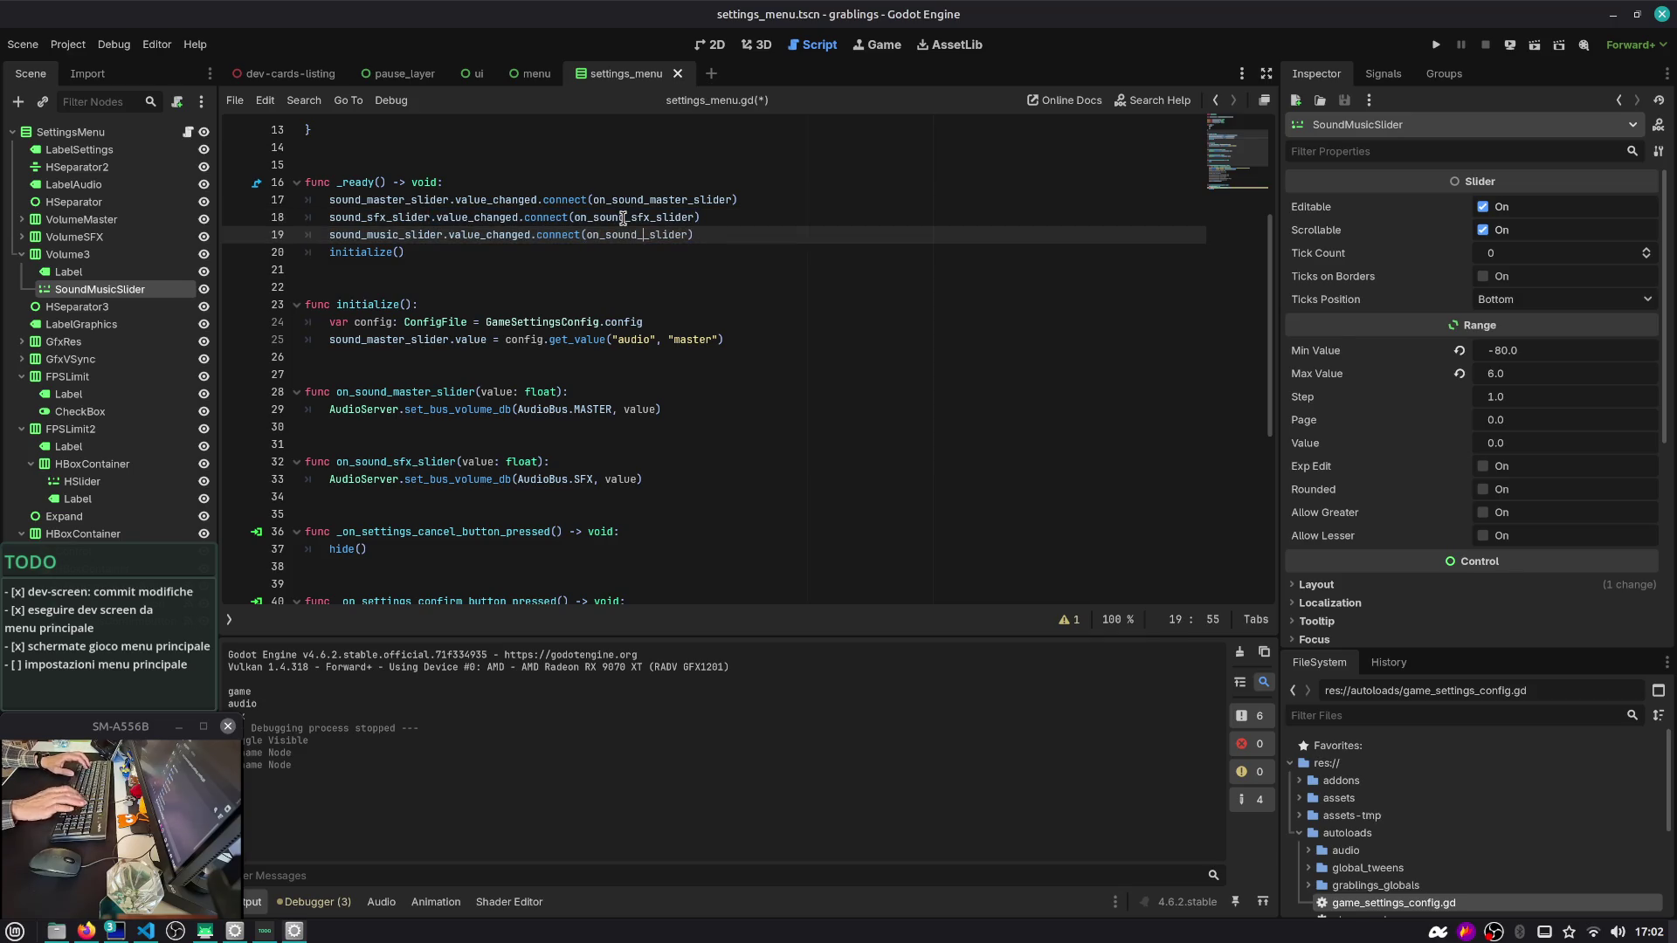
{"action": "type", "text": "sic"}
{"action": "key", "text": "ctrl+s"}
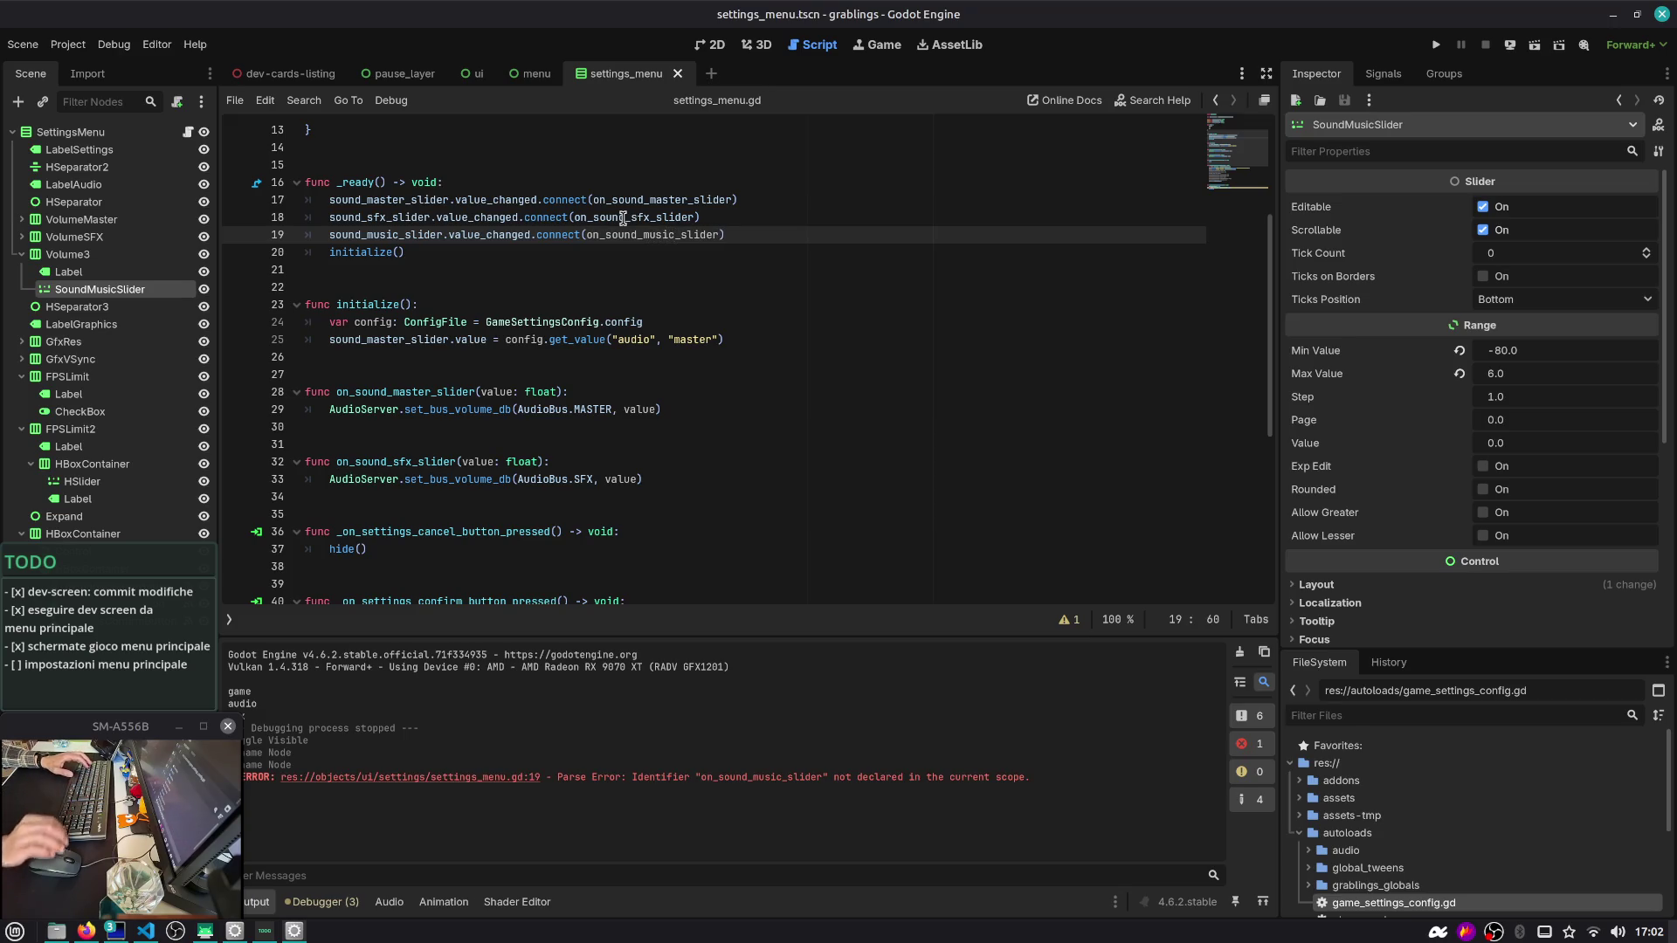
Step: Open a blank line below on_sound_sfx_slider for the new music handler
{"action": "double_click", "coordinate": [401, 235]}
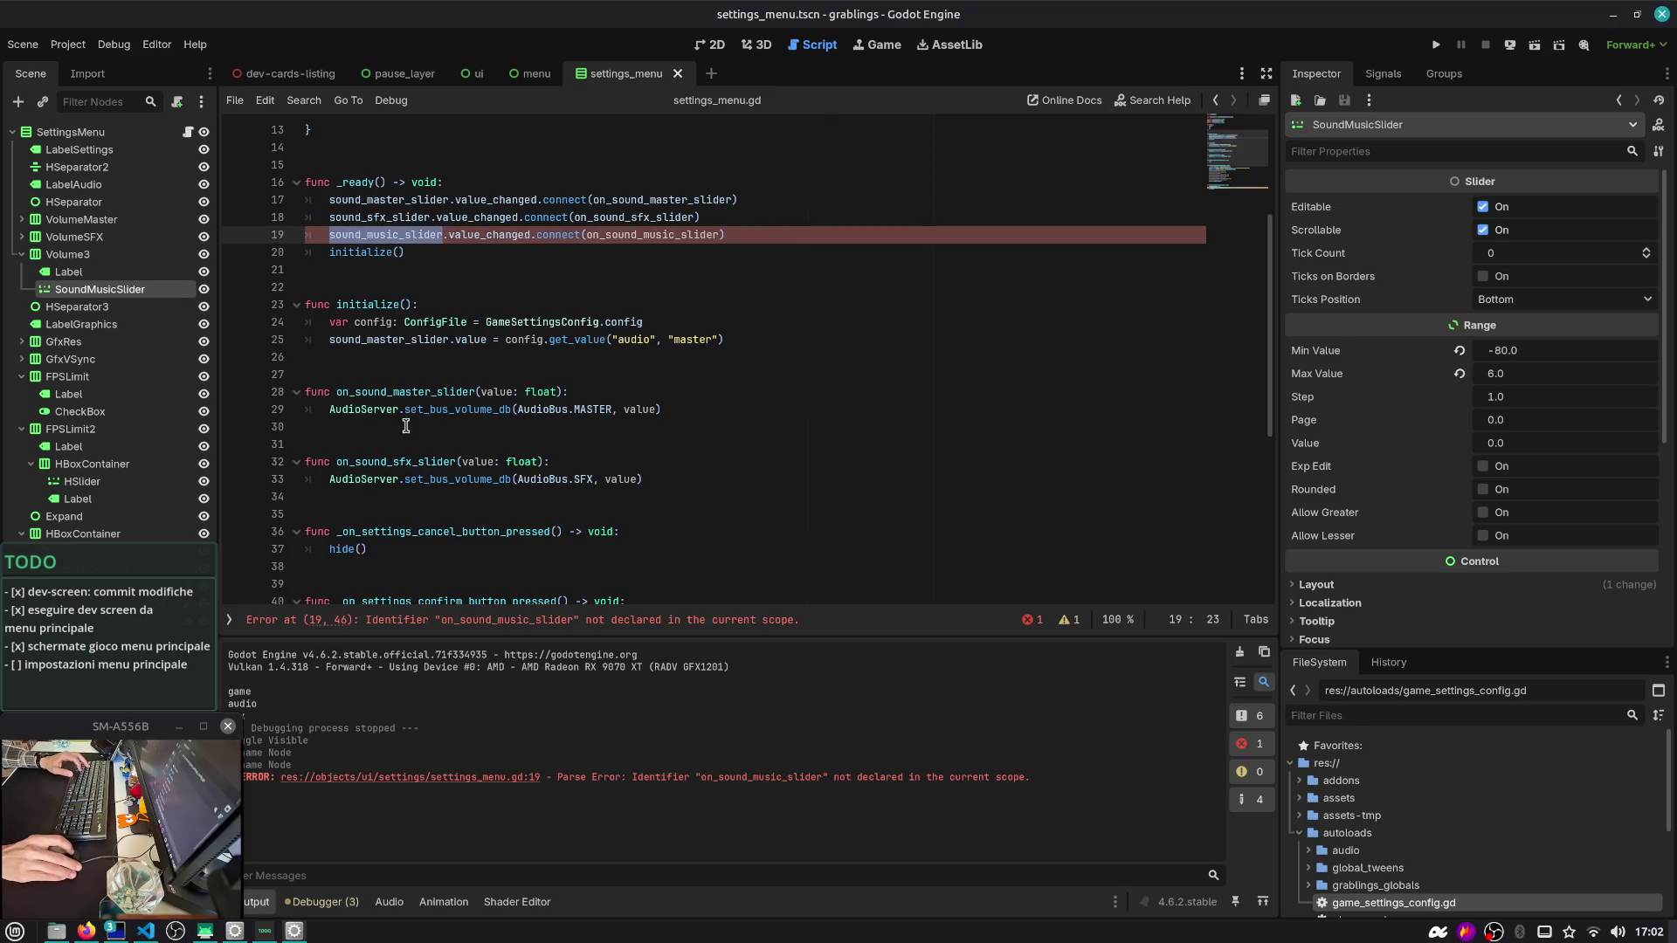
{"action": "left_click", "coordinate": [398, 393]}
{"action": "left_click", "coordinate": [400, 462]}
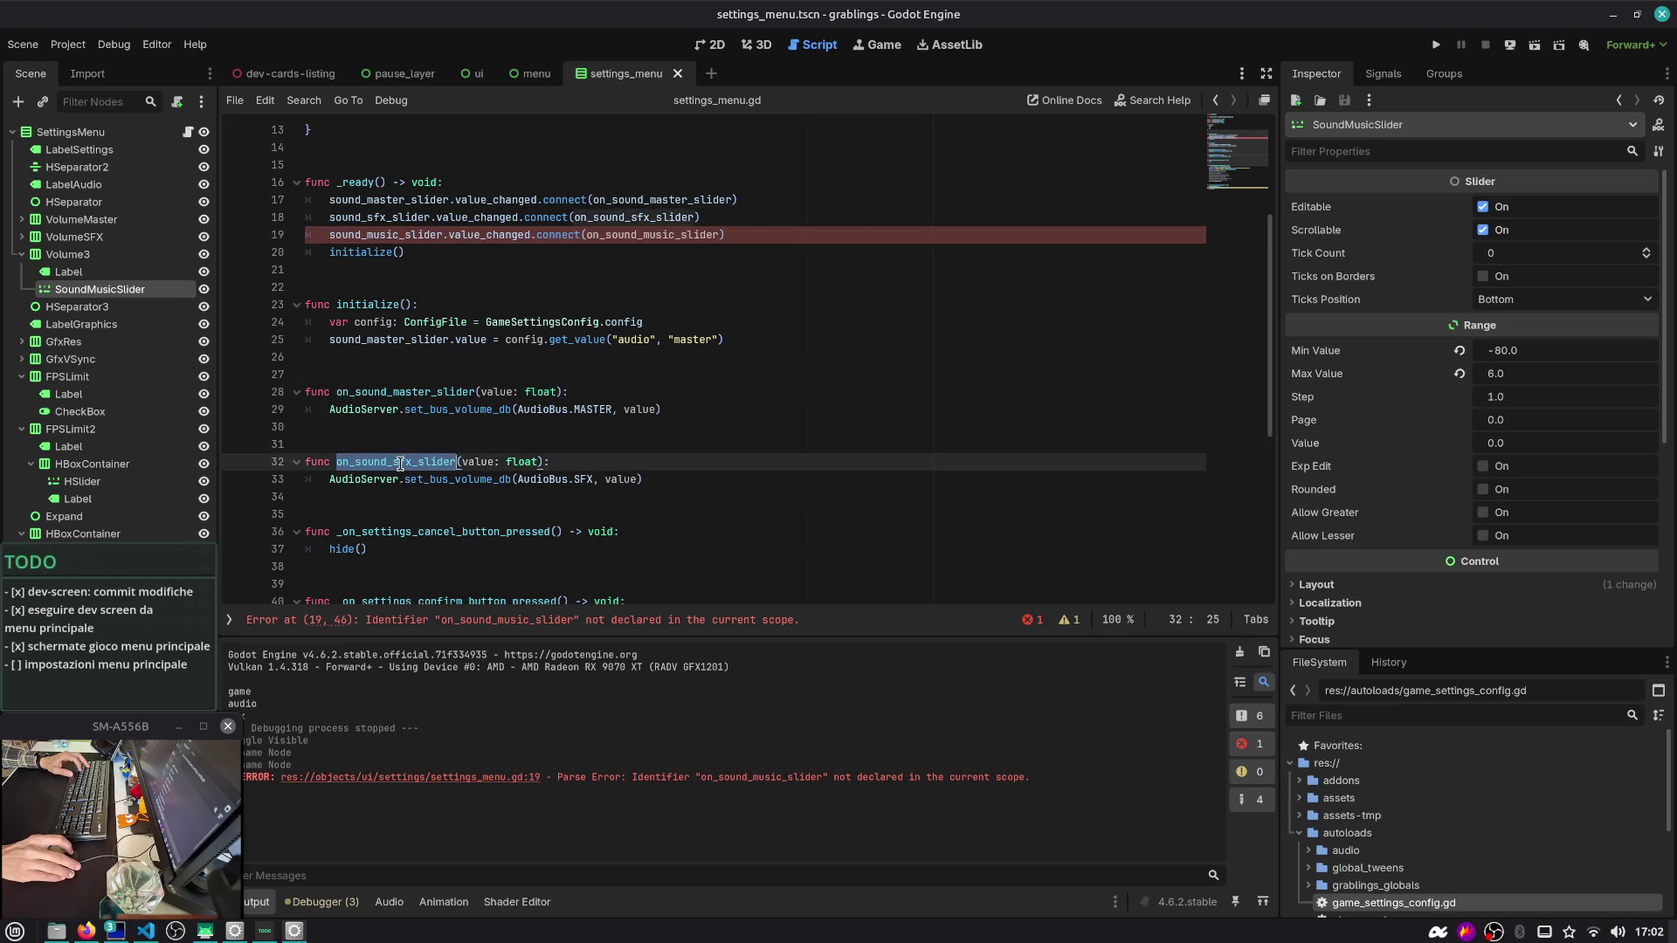
{"action": "scroll", "coordinate": [400, 462], "scroll_direction": "down", "scroll_amount": 2}
{"action": "left_click", "coordinate": [373, 407]}
{"action": "key", "text": "Return"}
{"action": "key", "text": "Up"}
Step: Write func on_sound_music_slider(value: float) calling AudioServer.set_bus_volume_db on AudioBus.BGM, then save
{"action": "type", "text": "func"}
{"action": "key", "text": "ctrl+v"}
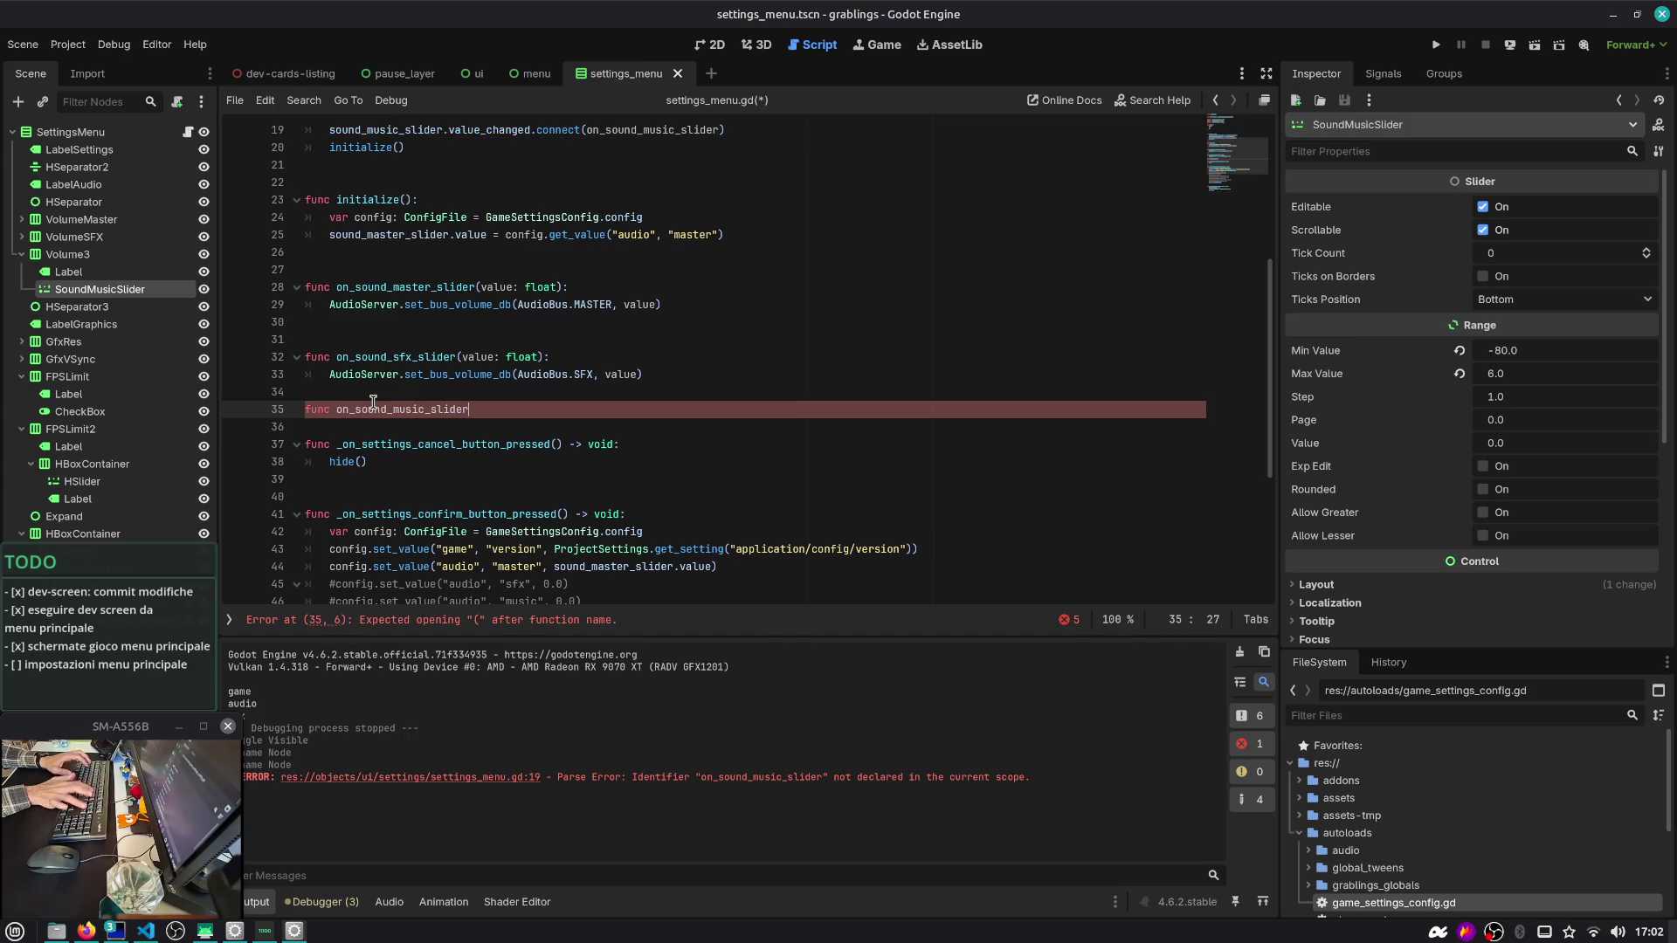
{"action": "type", "text": ": float)"}
{"action": "key", "text": "Return"}
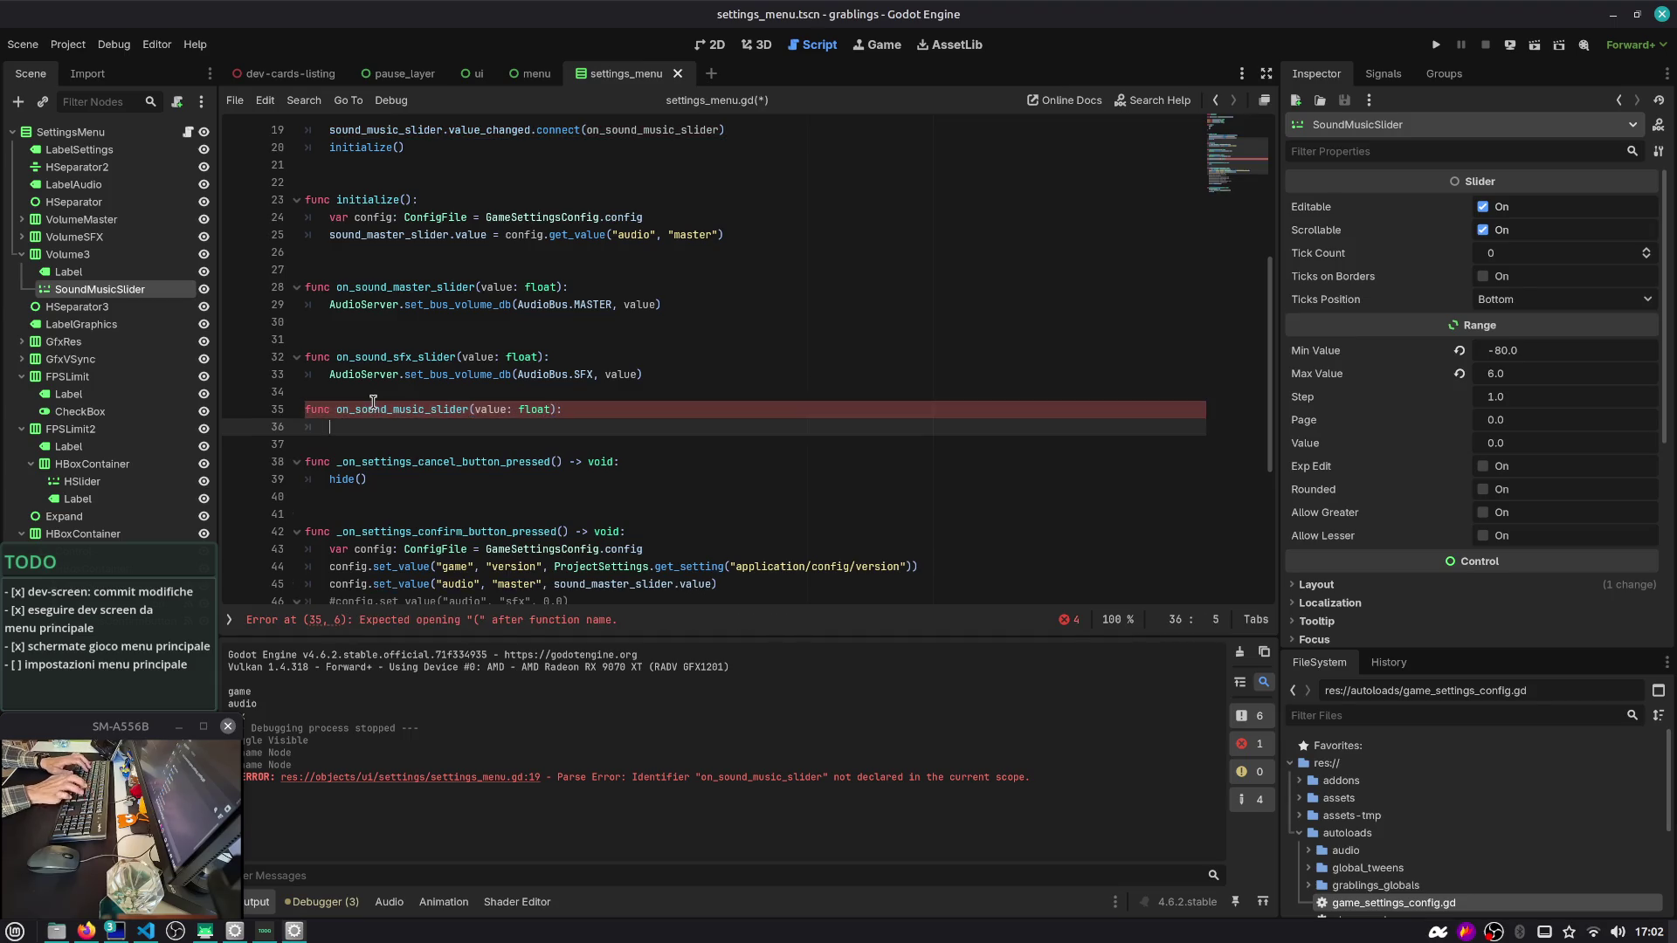
{"action": "type", "text": "ioServer."}
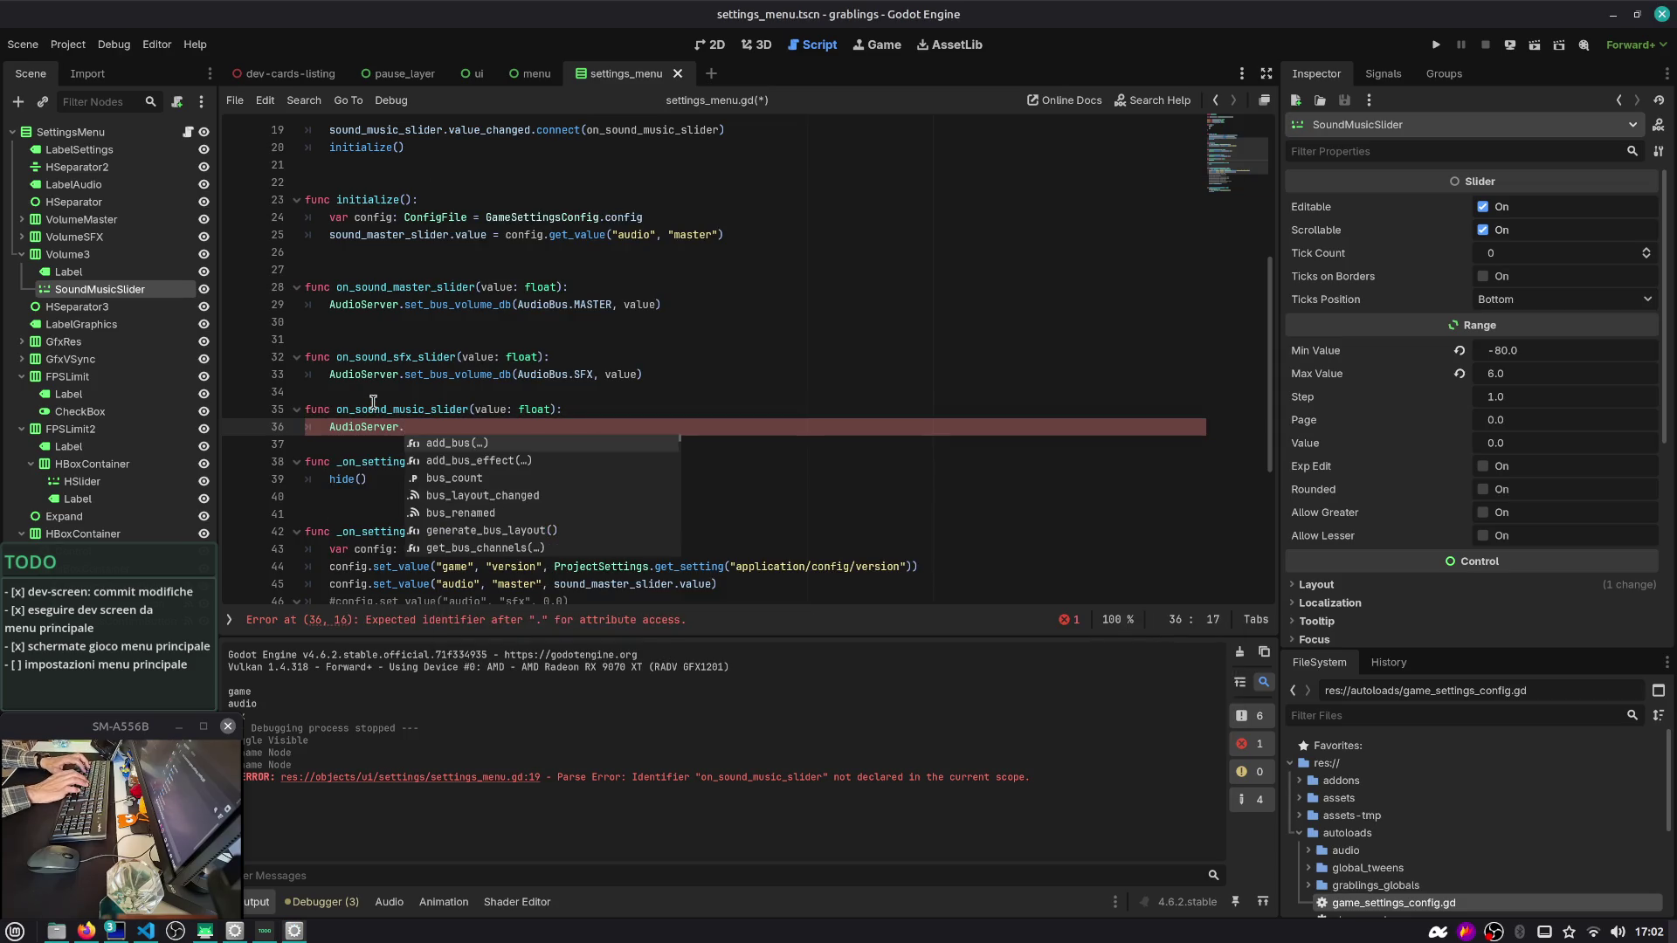
{"action": "type", "text": "set_bu"}
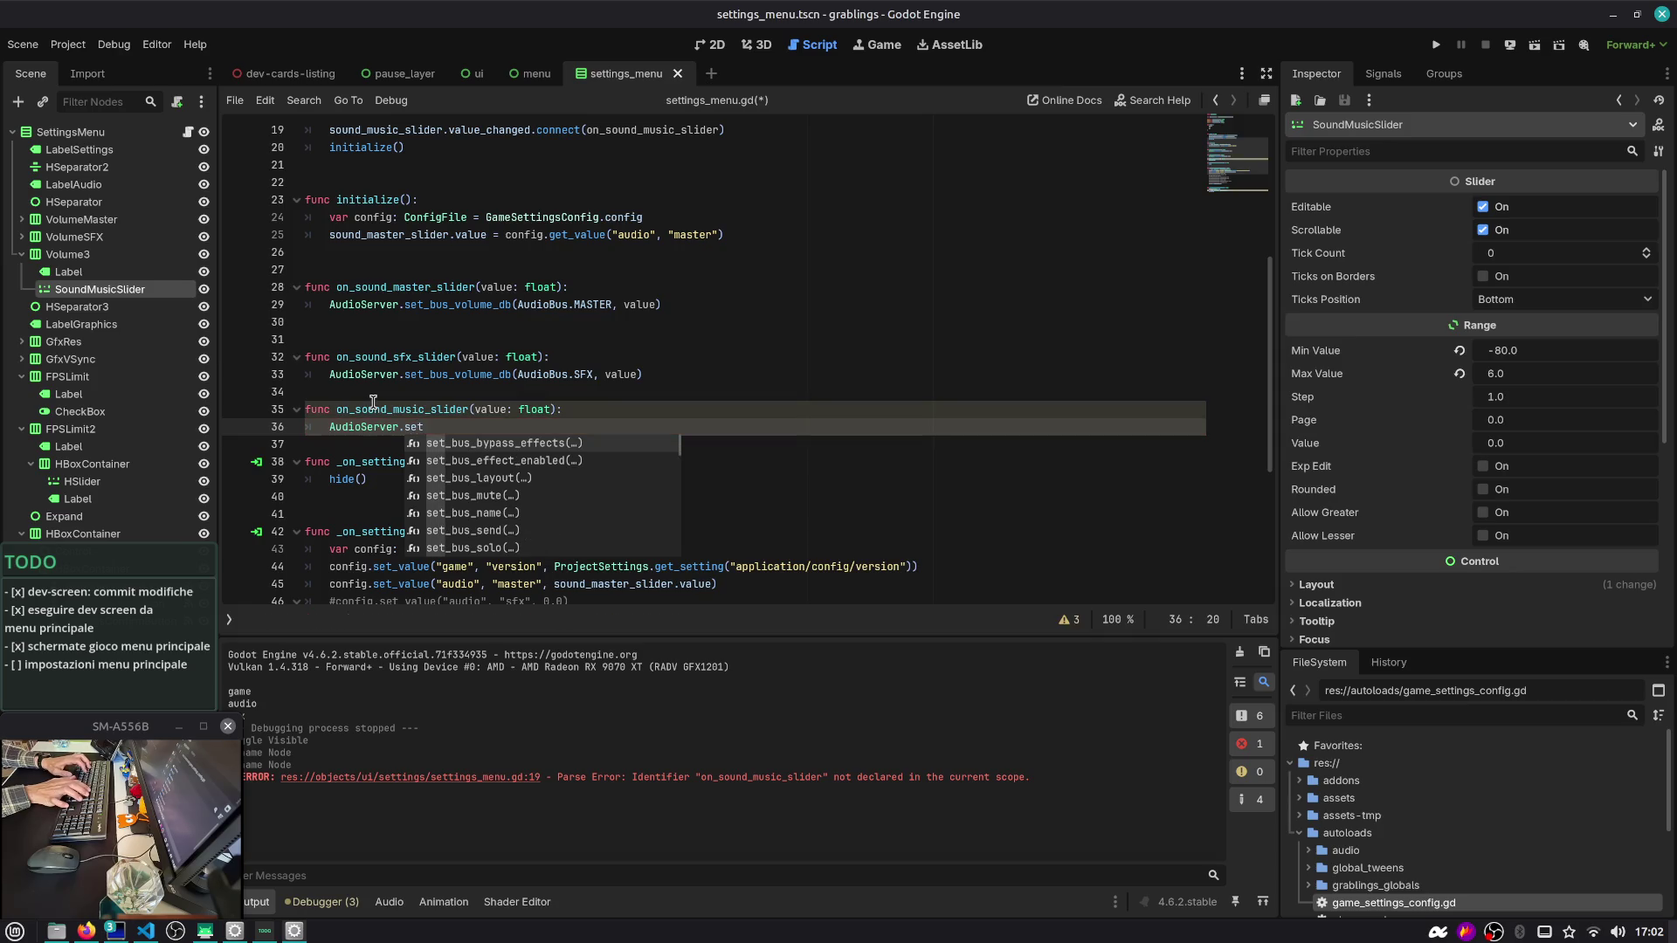
{"action": "type", "text": "s_vo"}
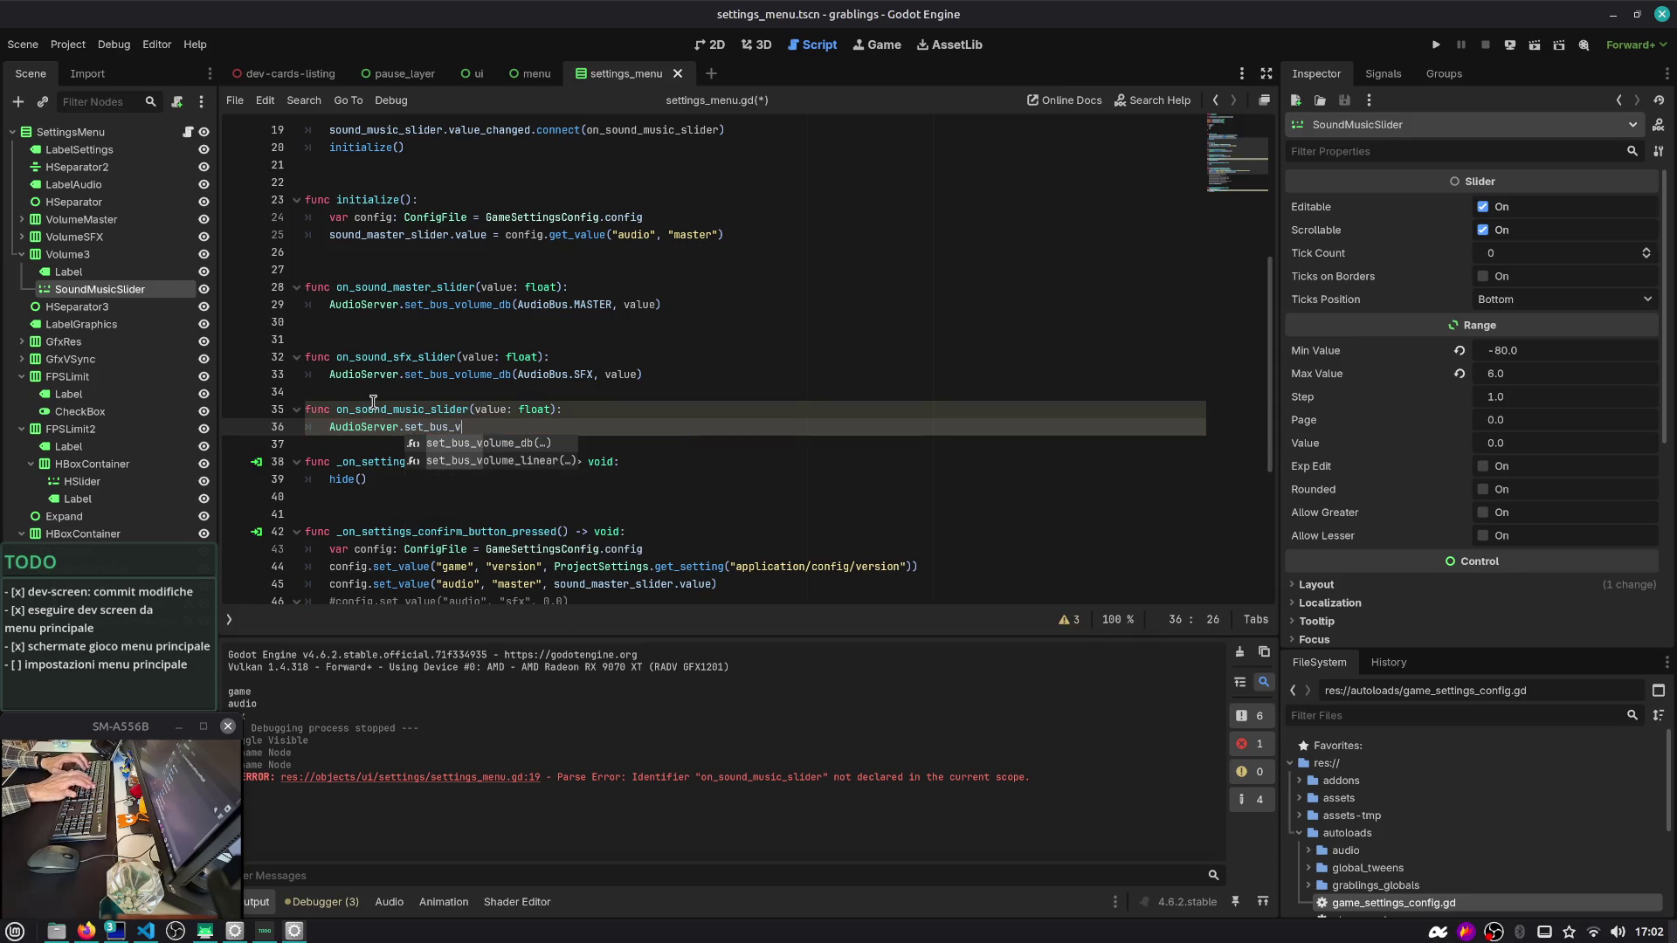
{"action": "key", "text": "Return"}
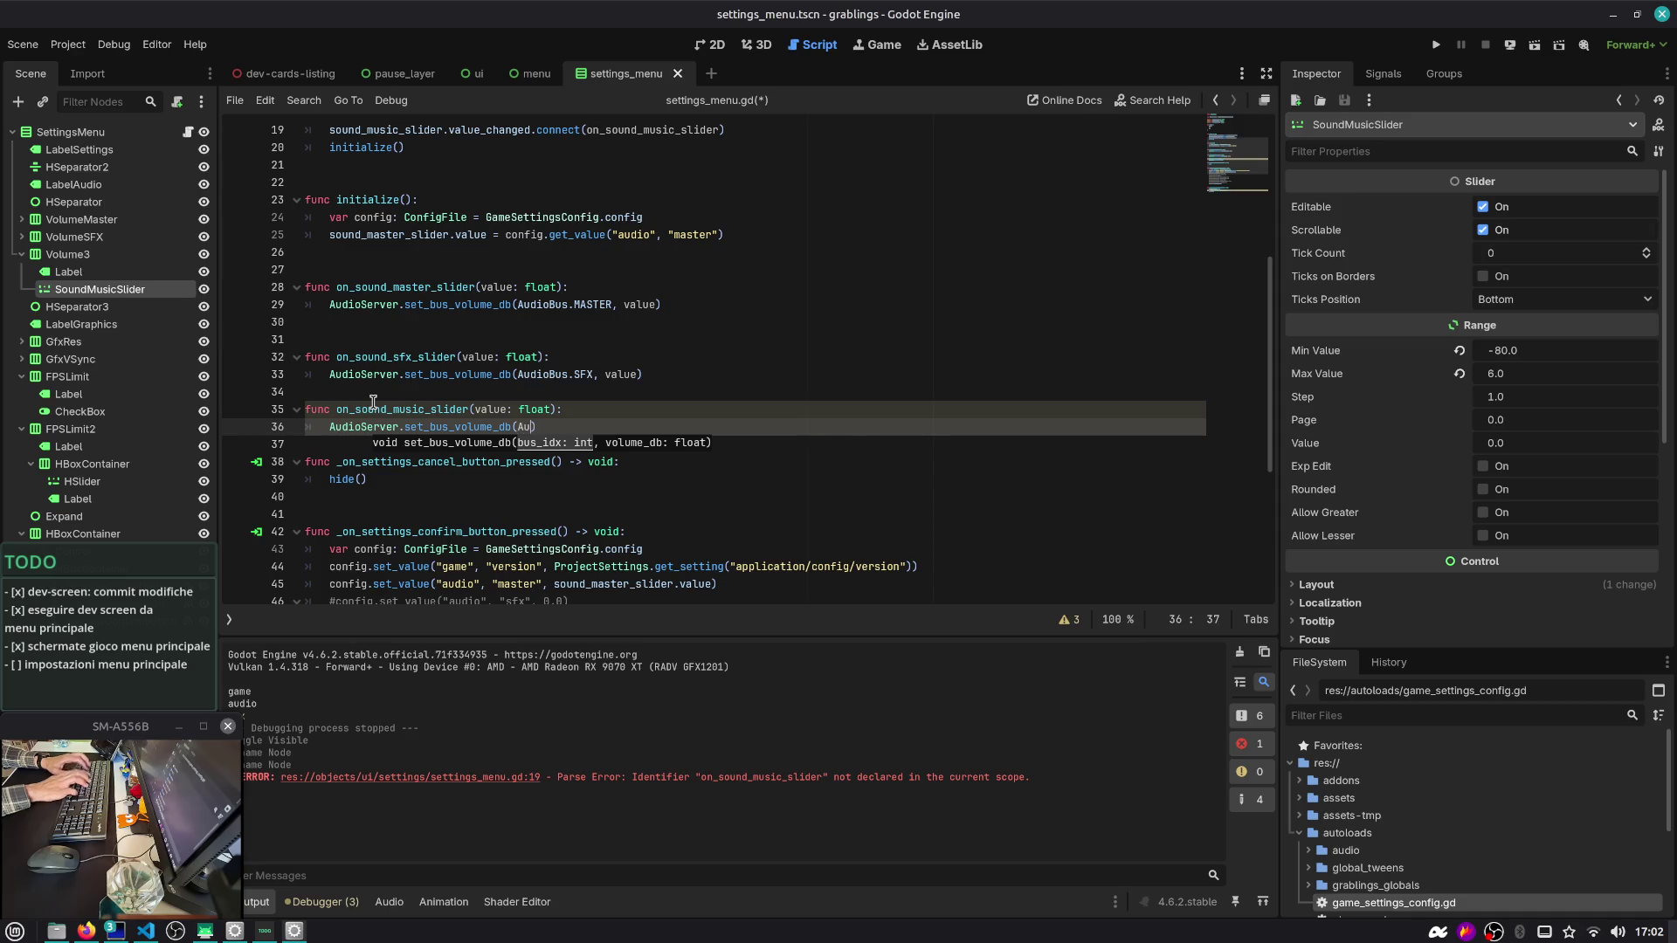
{"action": "type", "text": "dioBus.M"}
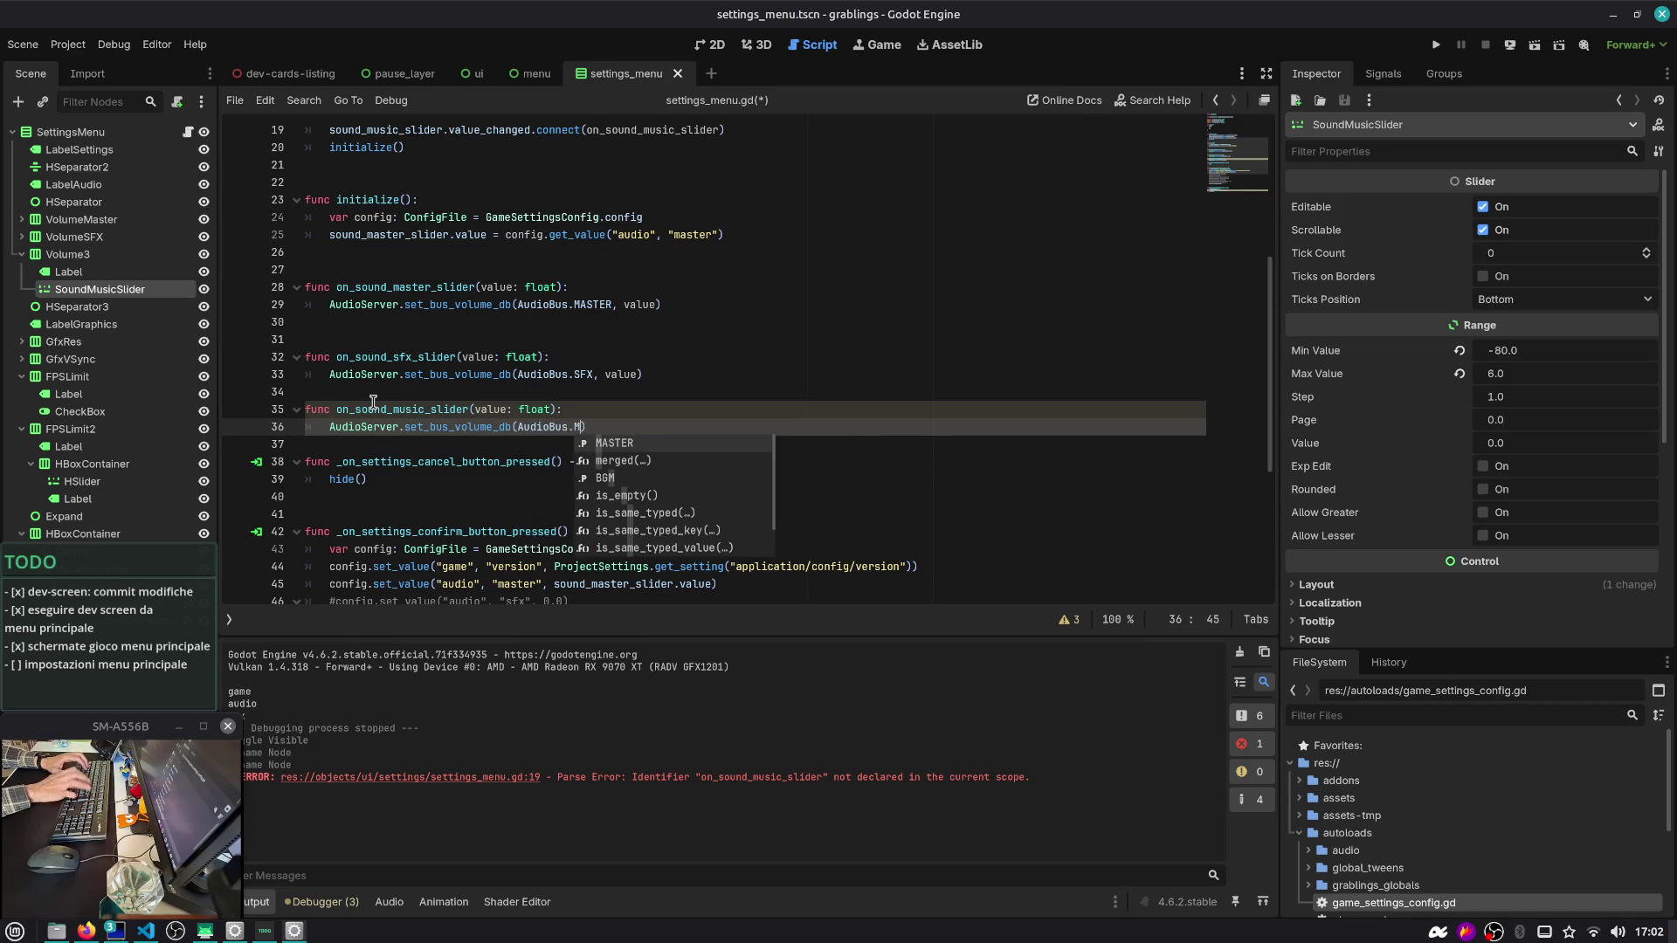
{"action": "type", "text": "us"}
{"action": "key", "text": "Down"}
{"action": "key", "text": "Down"}
{"action": "key", "text": "Return"}
{"action": "key", "text": "End"}
{"action": "key", "text": "Return"}
{"action": "key", "text": "ctrl+s"}
Step: Pass value as the bus volume argument and separate the handler with a blank line
{"action": "key", "text": "Up"}
{"action": "key", "text": "Up"}
{"action": "key", "text": "Return"}
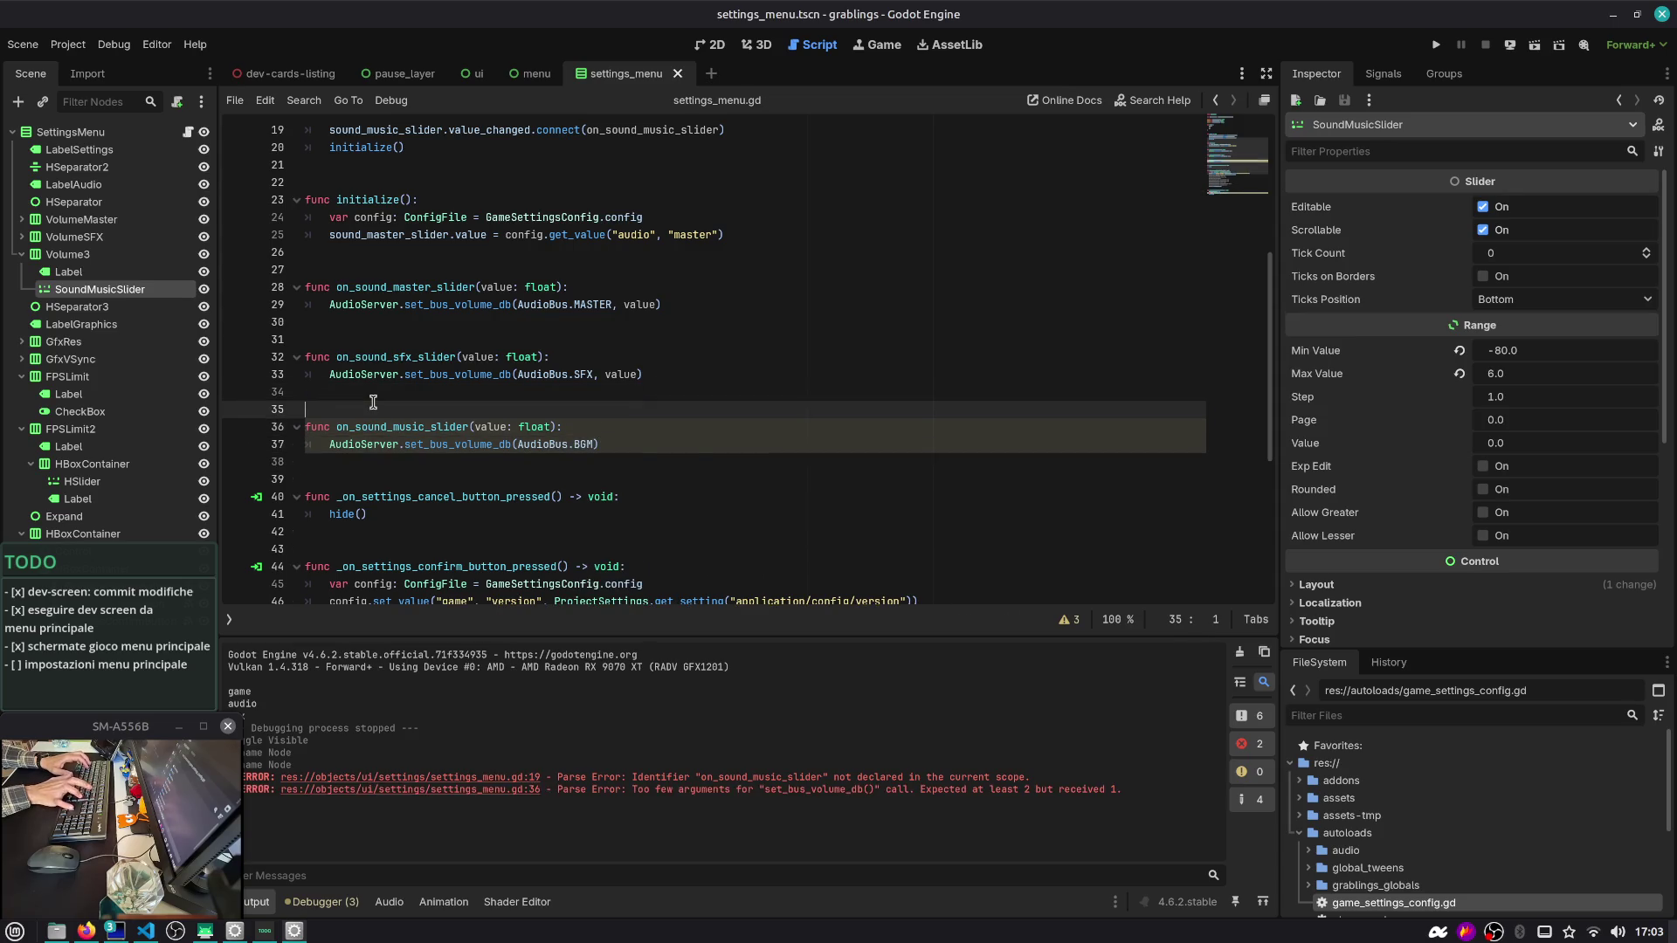
{"action": "key", "text": "ctrl+s"}
{"action": "left_click", "coordinate": [631, 458]}
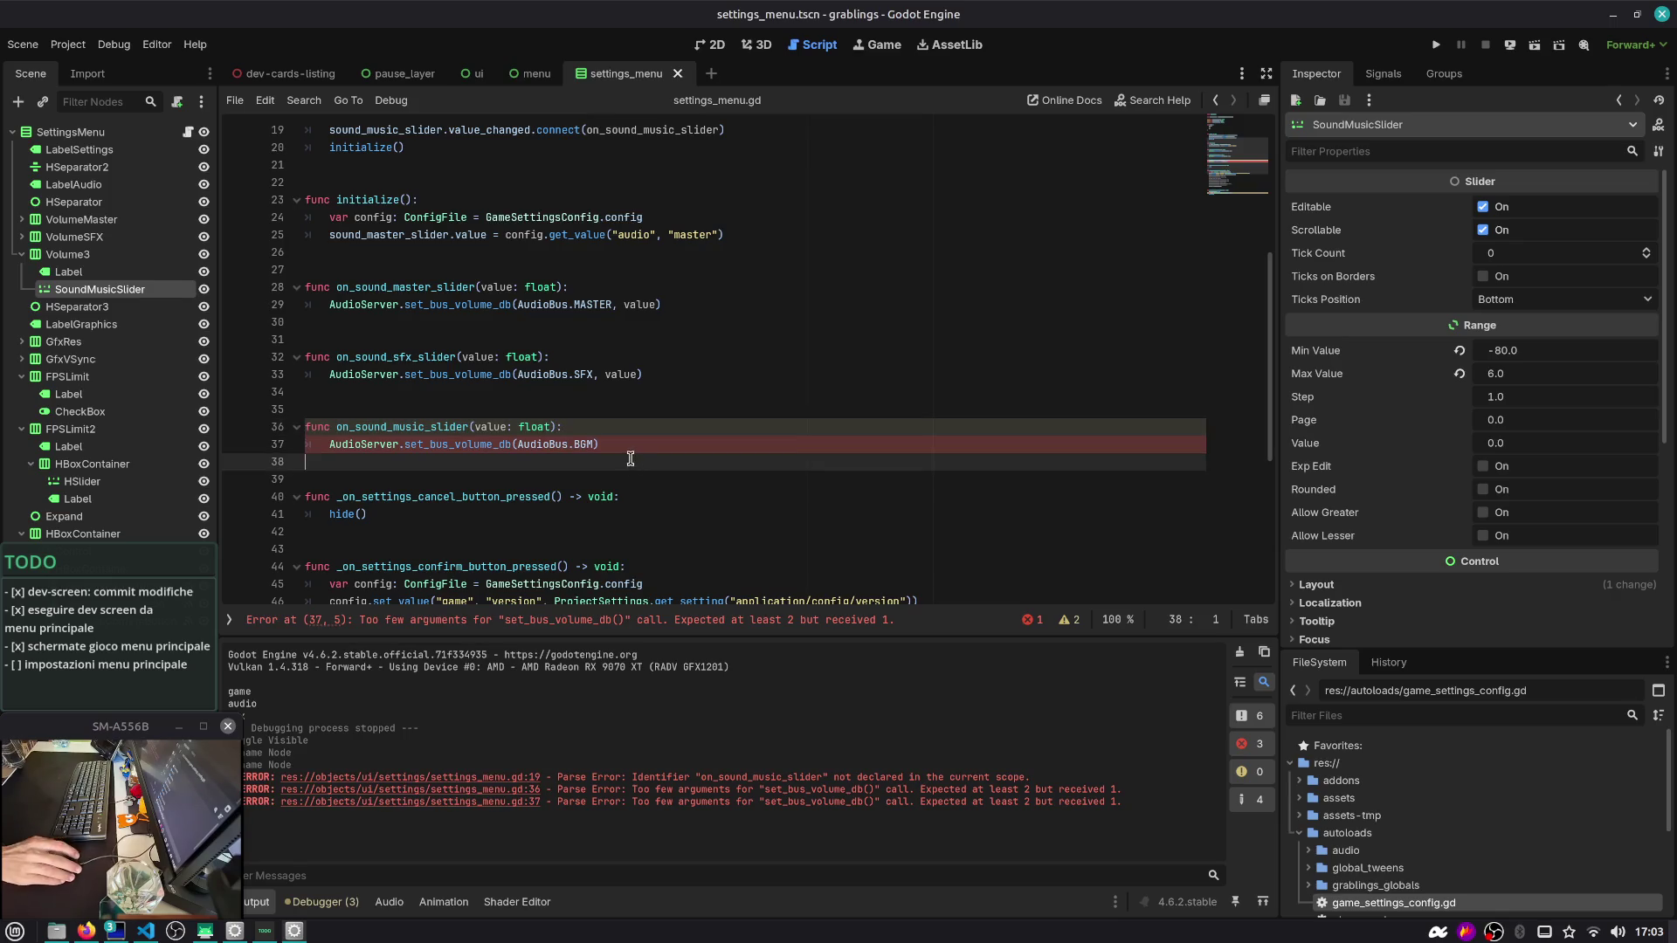
{"action": "left_click", "coordinate": [558, 374]}
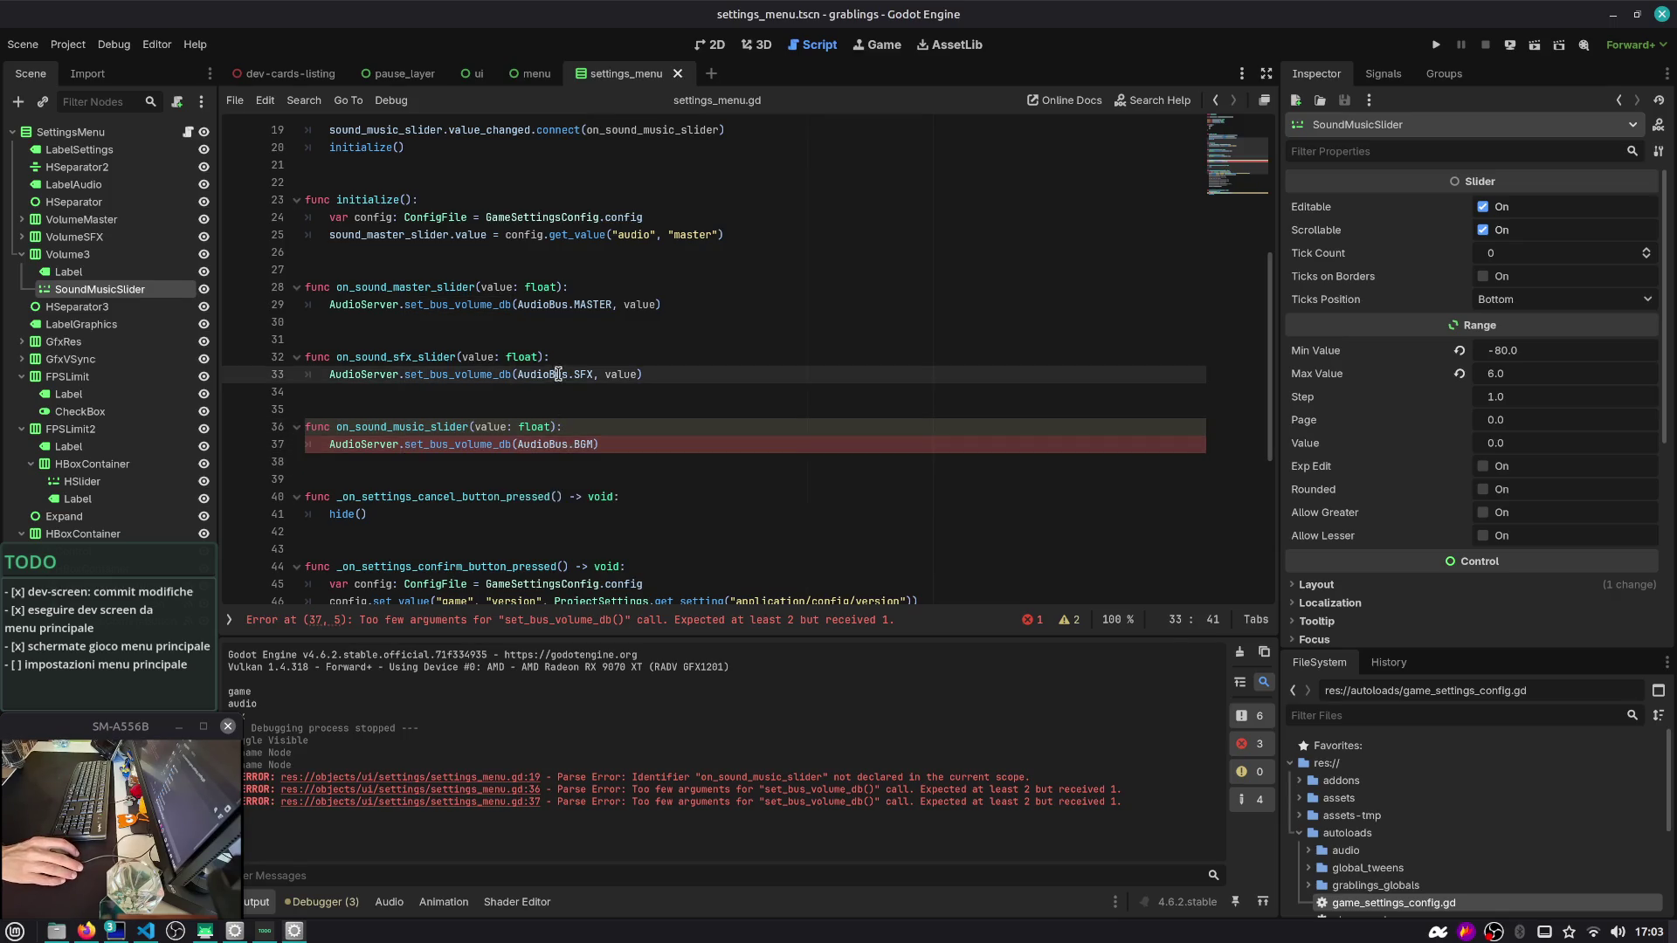
{"action": "left_click", "coordinate": [597, 444]}
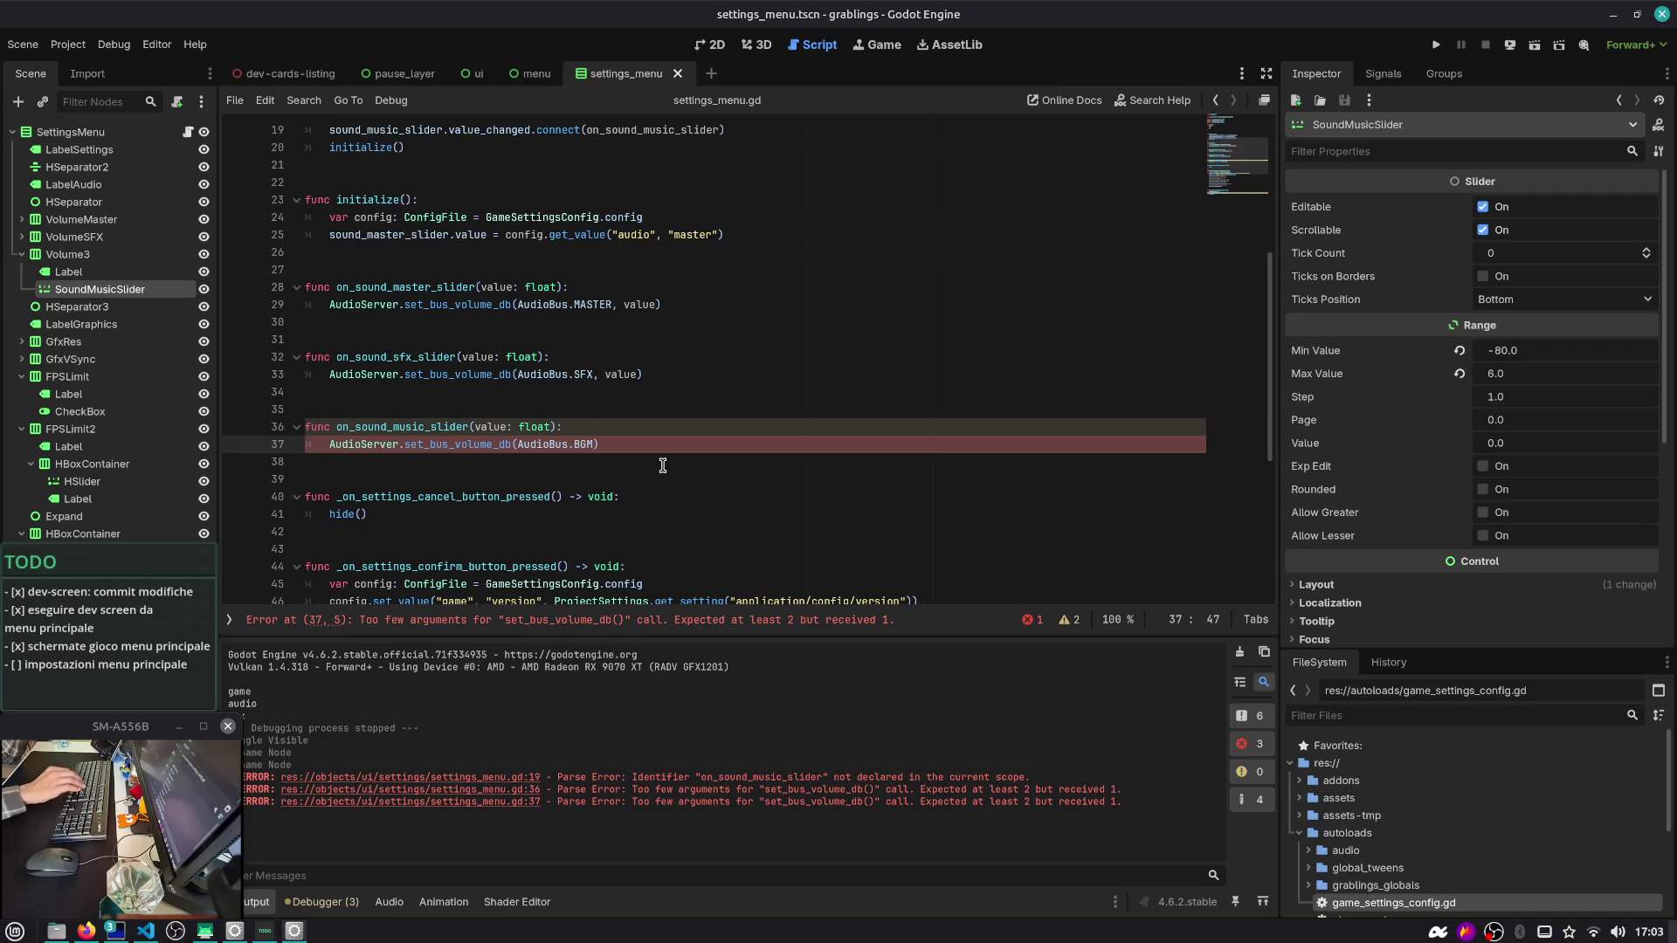
{"action": "type", "text": "e"}
{"action": "key", "text": "Escape"}
{"action": "scroll", "coordinate": [636, 439], "scroll_direction": "down", "scroll_amount": 3}
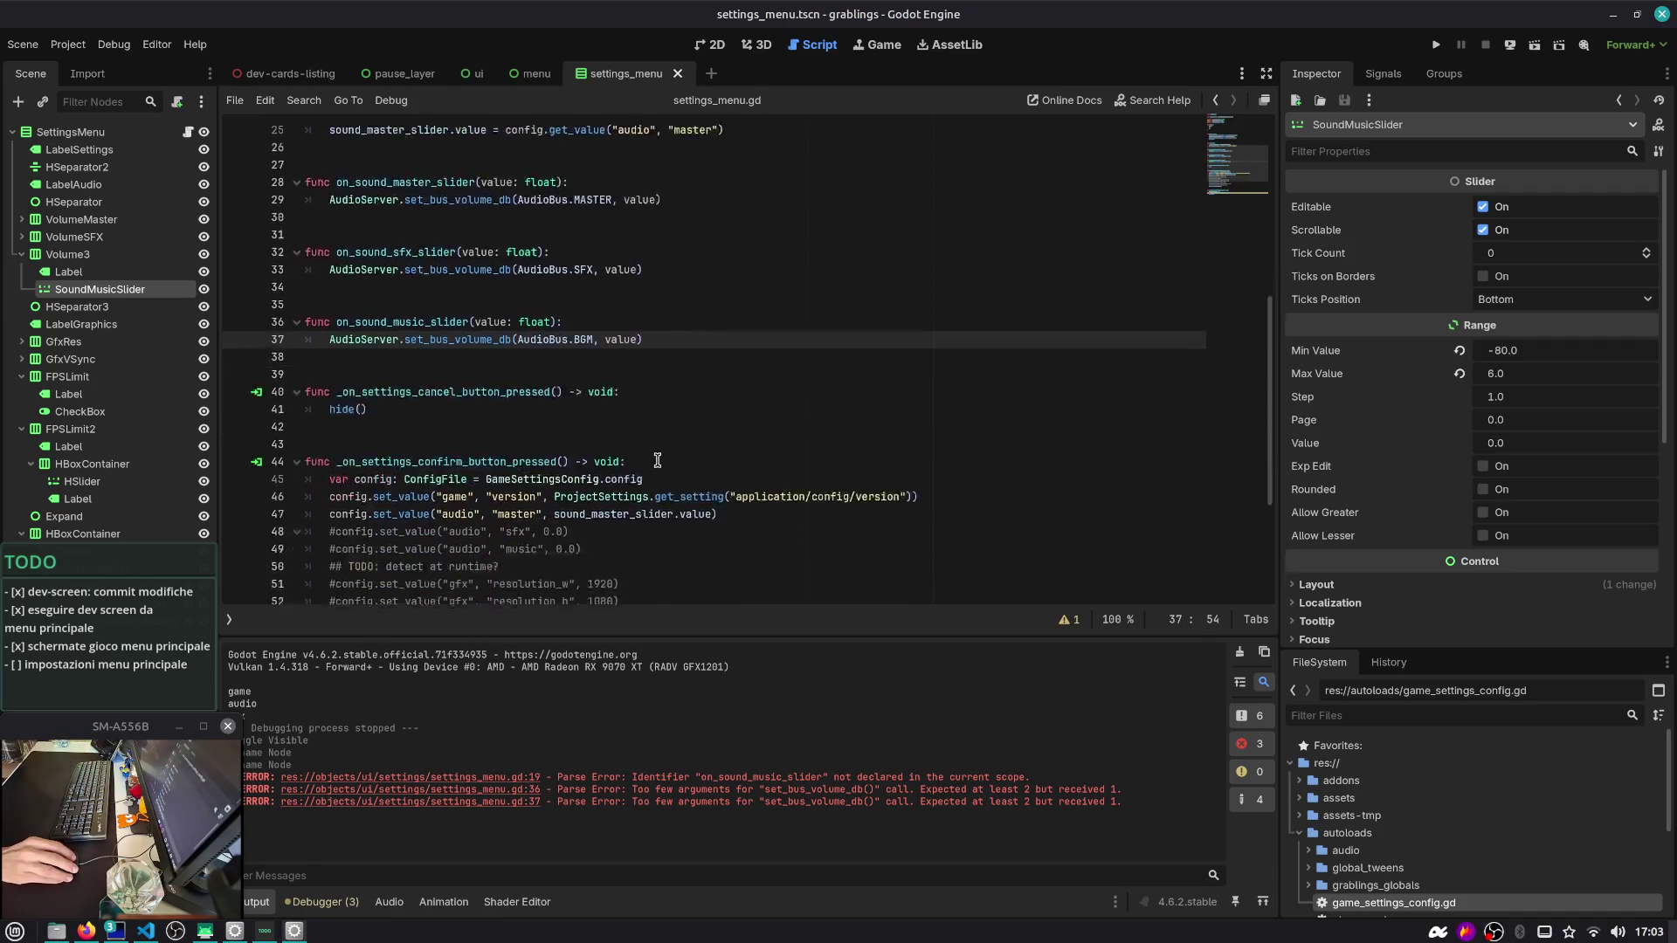
{"action": "scroll", "coordinate": [1202, 155], "scroll_direction": "up", "scroll_amount": 5}
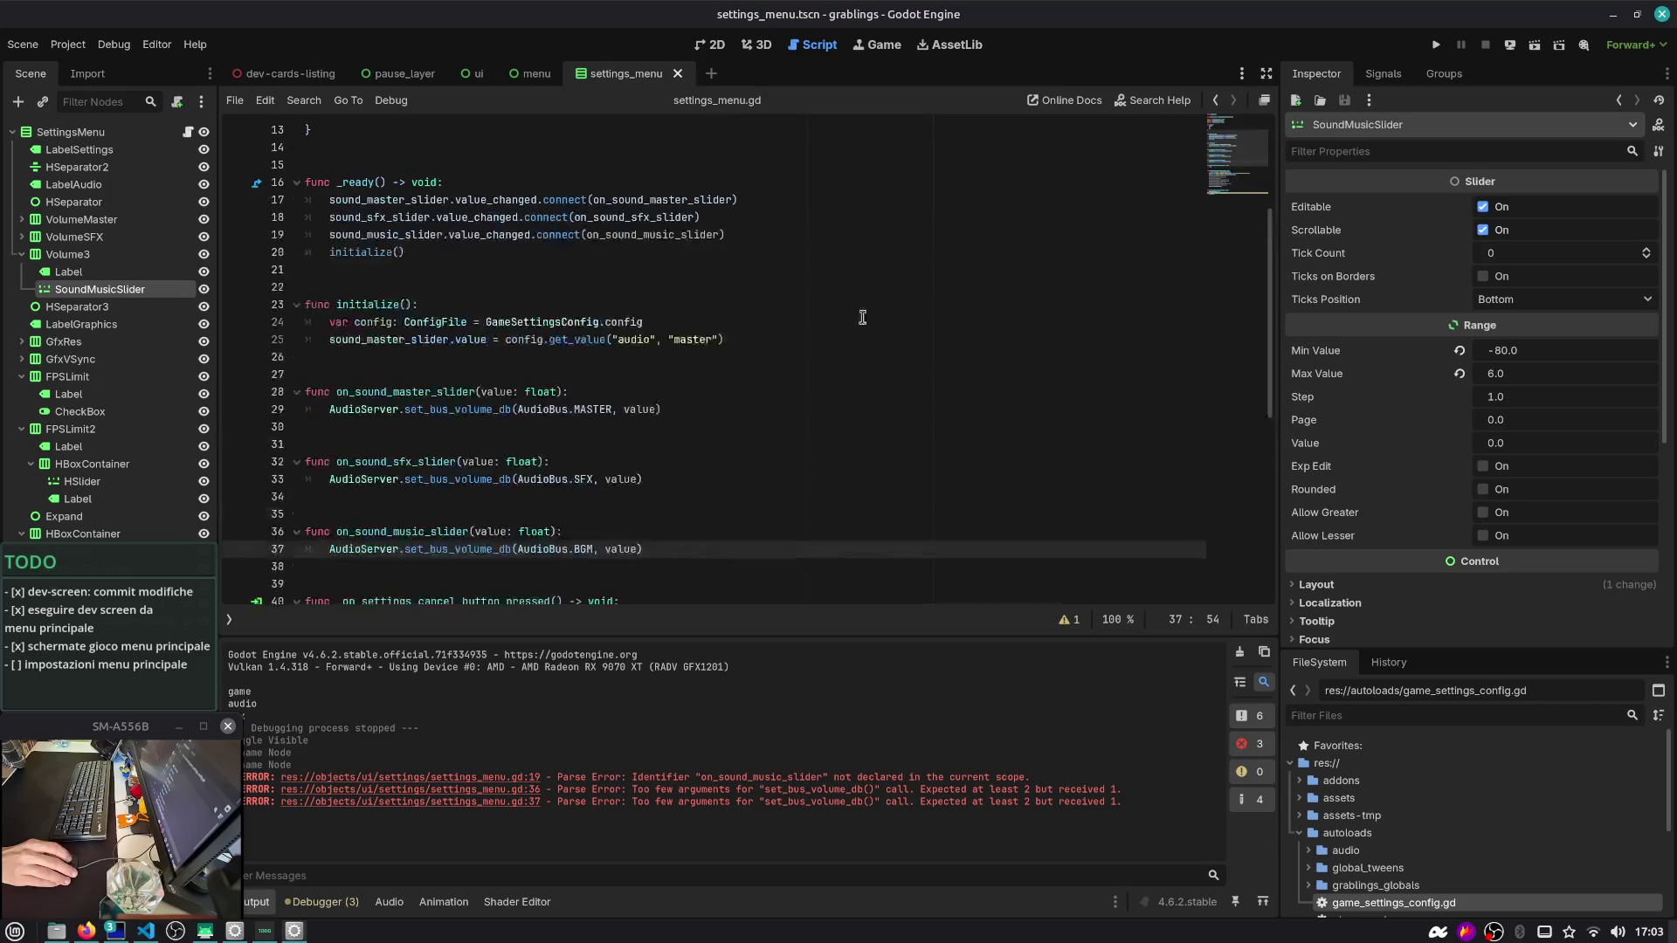
{"action": "scroll", "coordinate": [1202, 155], "scroll_direction": "up", "scroll_amount": 4}
{"action": "left_click", "coordinate": [710, 262]}
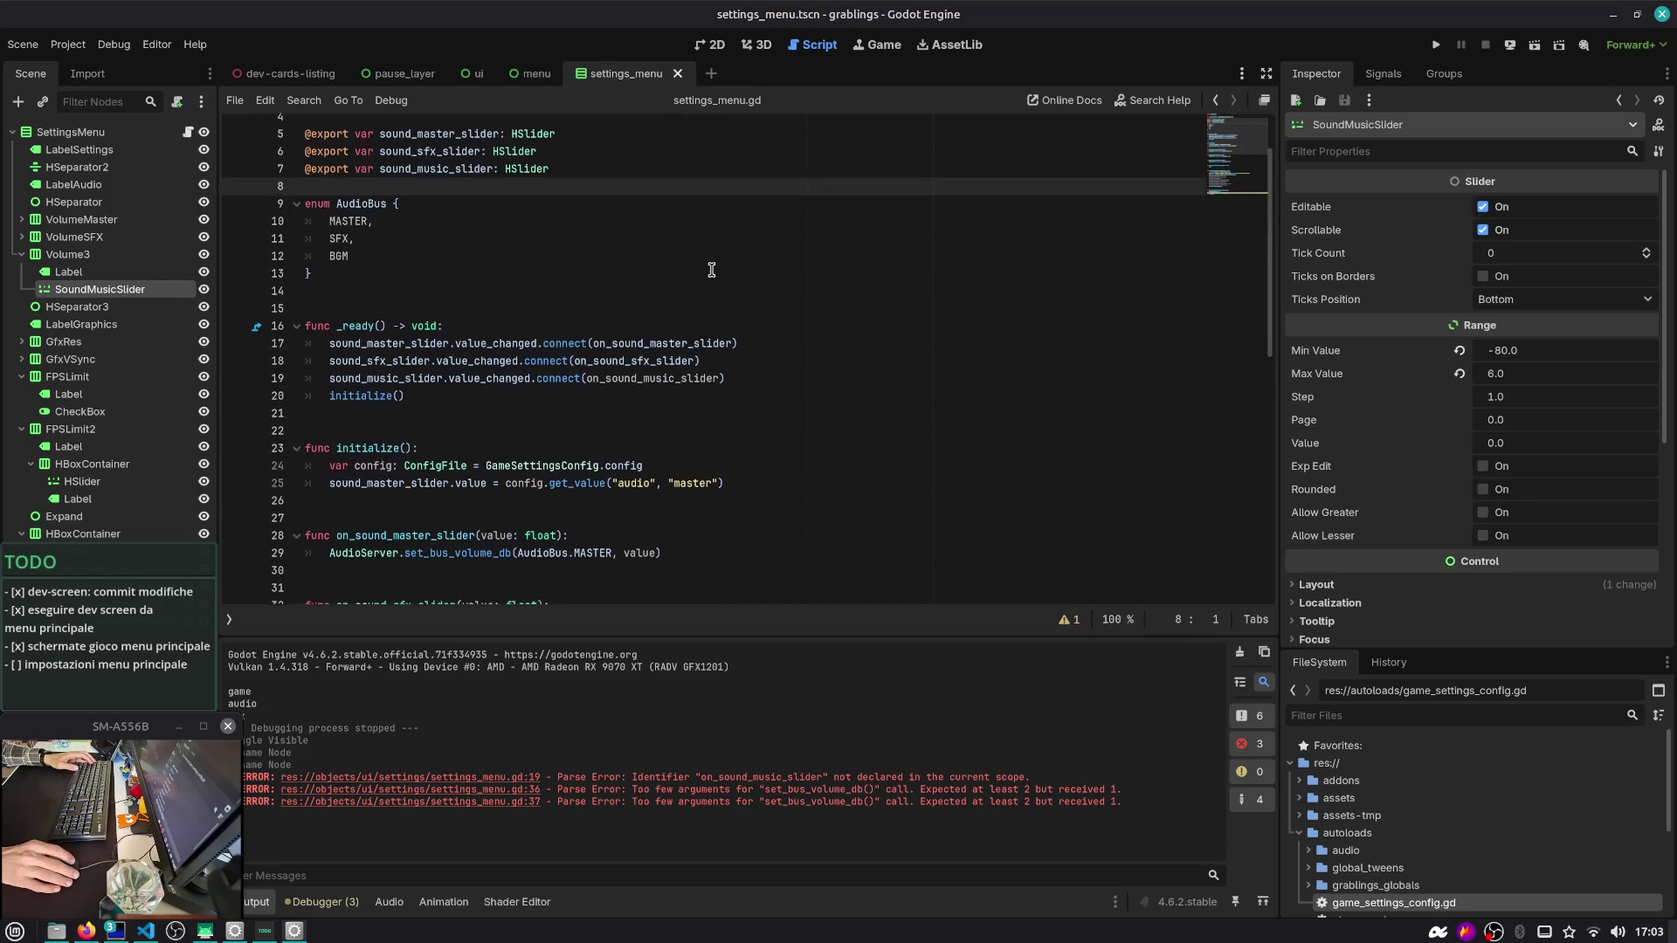
{"action": "scroll", "coordinate": [712, 270], "scroll_direction": "down", "scroll_amount": 6}
{"action": "scroll", "coordinate": [712, 270], "scroll_direction": "down", "scroll_amount": 6}
{"action": "key", "text": "alt+Tab"}
{"action": "key", "text": "alt+Tab"}
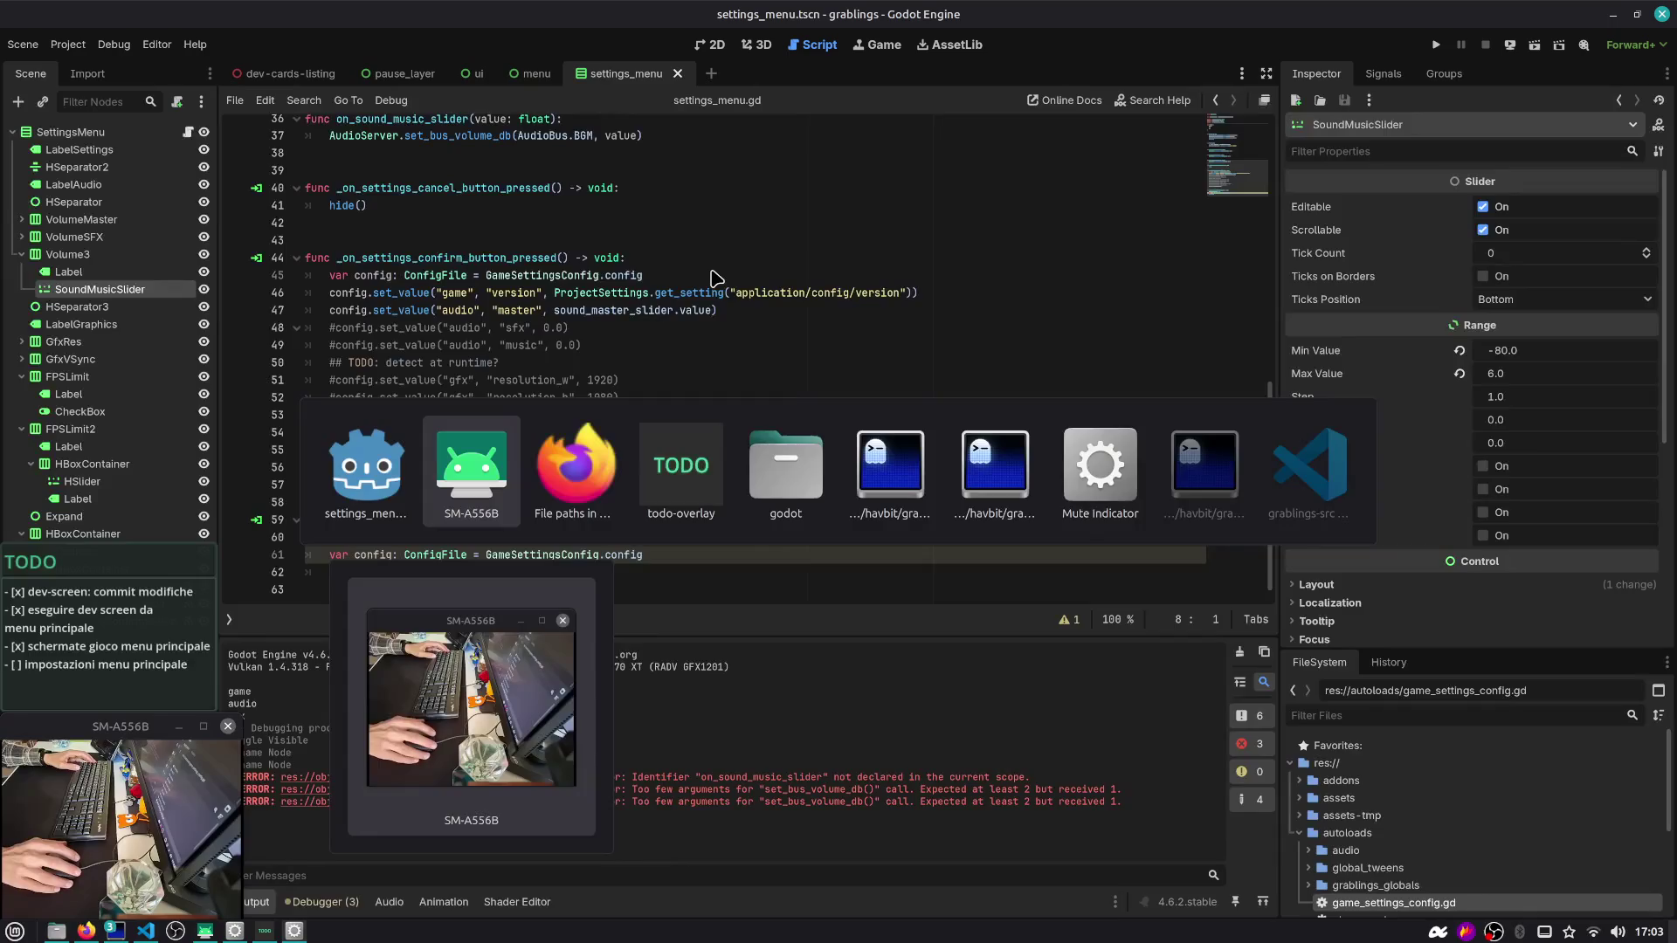
Step: Run gemini in a new terminal tab, which reports command not found, then open a new Firefox tab
{"action": "key", "text": "alt+Tab"}
{"action": "key", "text": "alt+Tab"}
{"action": "key", "text": "alt+Tab"}
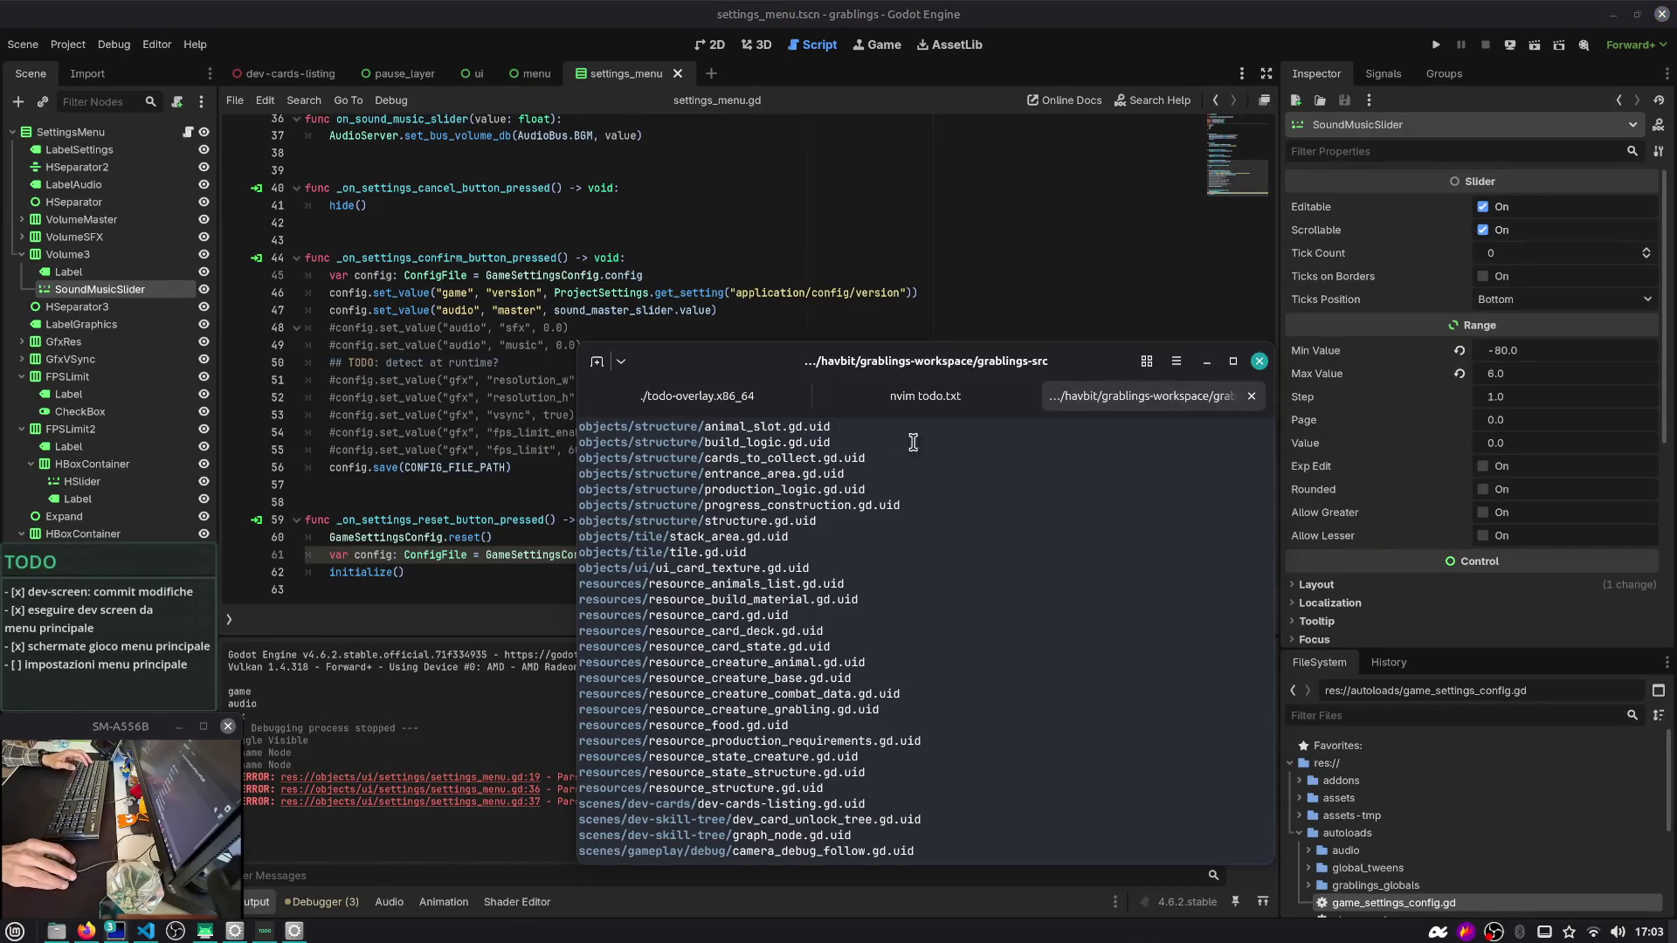
{"action": "key", "text": "ctrl+shift+t"}
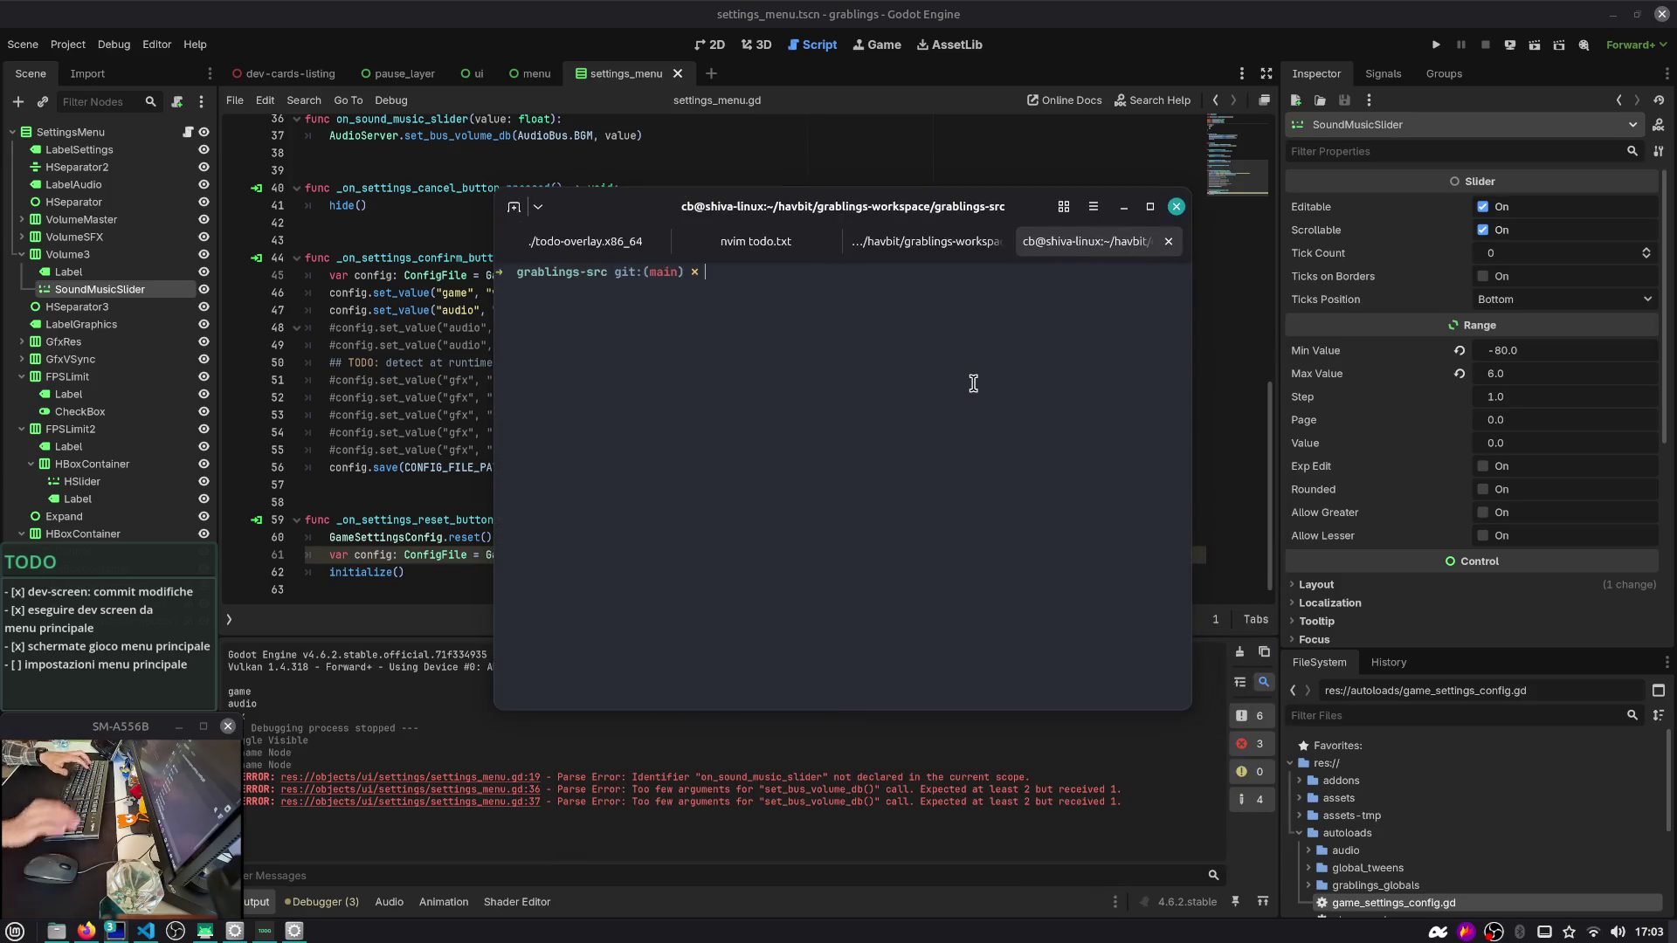
{"action": "type", "text": "mini"}
{"action": "key", "text": "Return"}
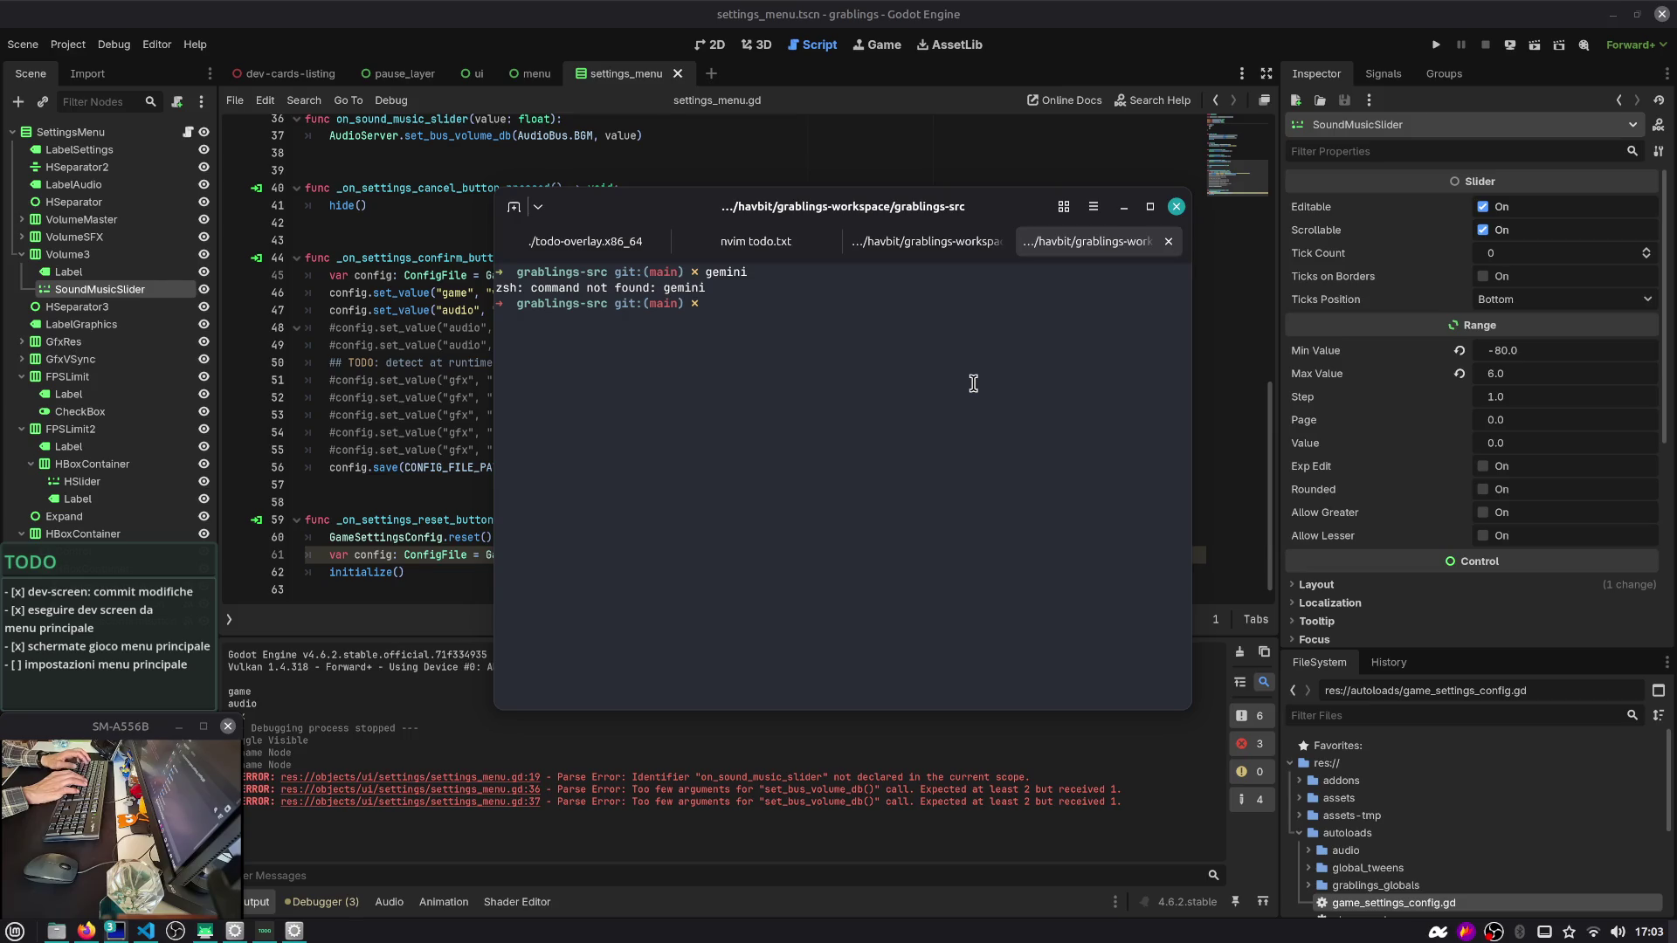
{"action": "key", "text": "alt+Tab"}
{"action": "key", "text": "ctrl+t"}
Step: Search 'gemini cli', copy the npm install command from use-gemini.com, and run it in the terminal
{"action": "type", "text": "gemini cli"}
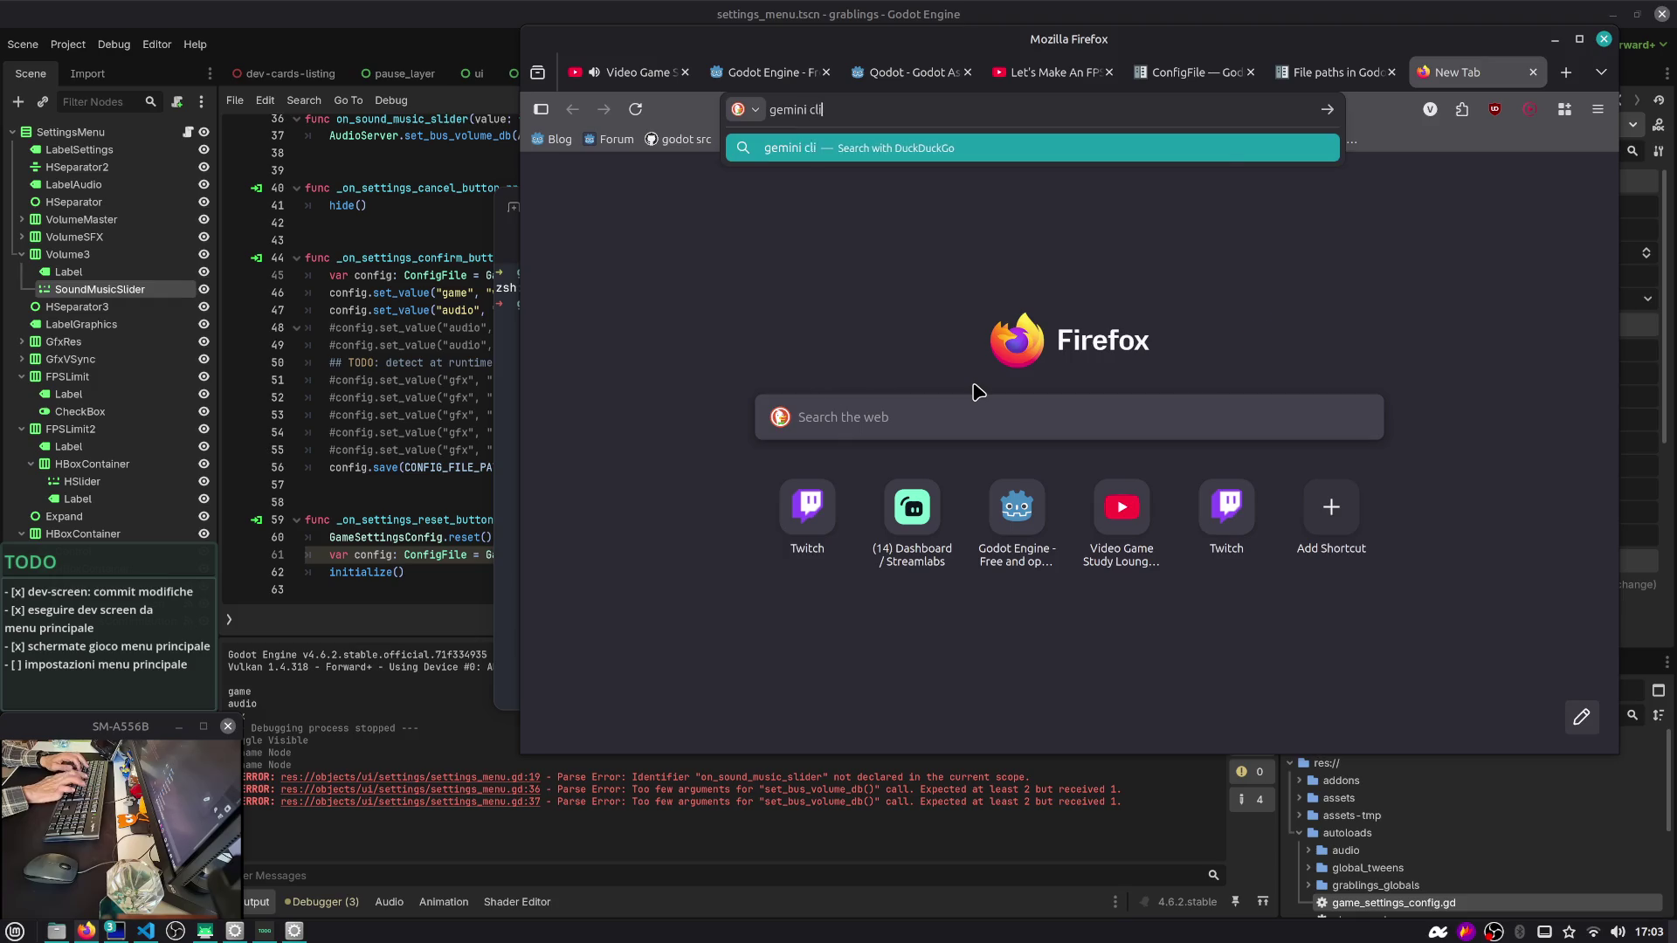
{"action": "key", "text": "Return"}
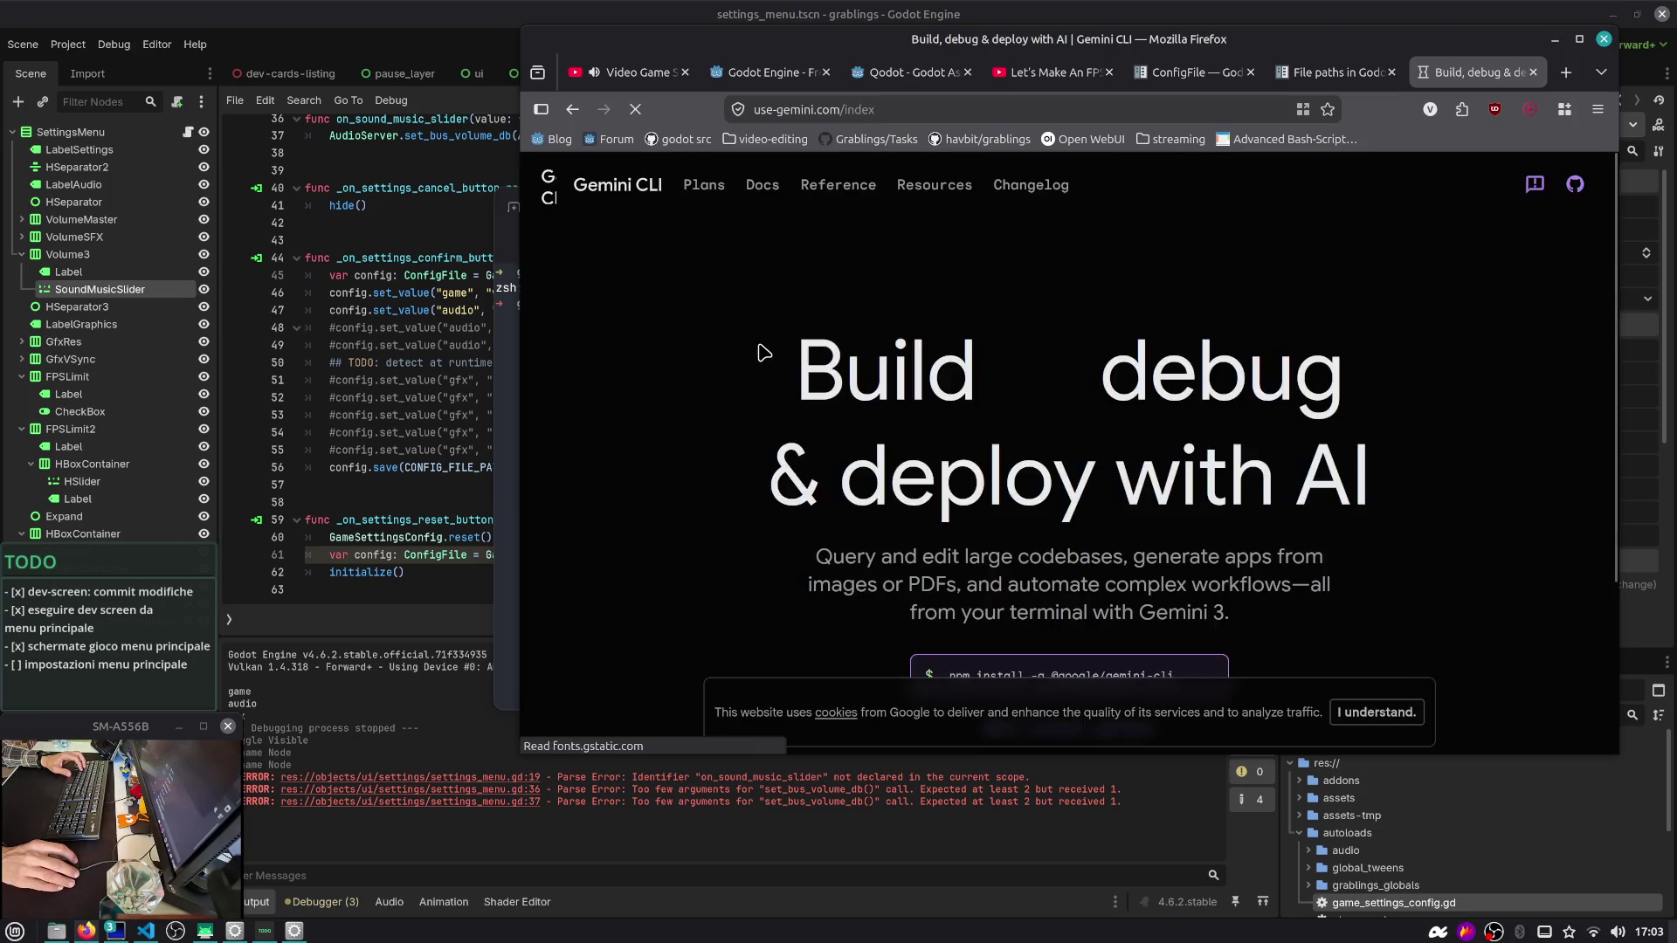
{"action": "scroll", "coordinate": [988, 441], "scroll_direction": "down", "scroll_amount": 3}
{"action": "left_click", "coordinate": [1206, 461]}
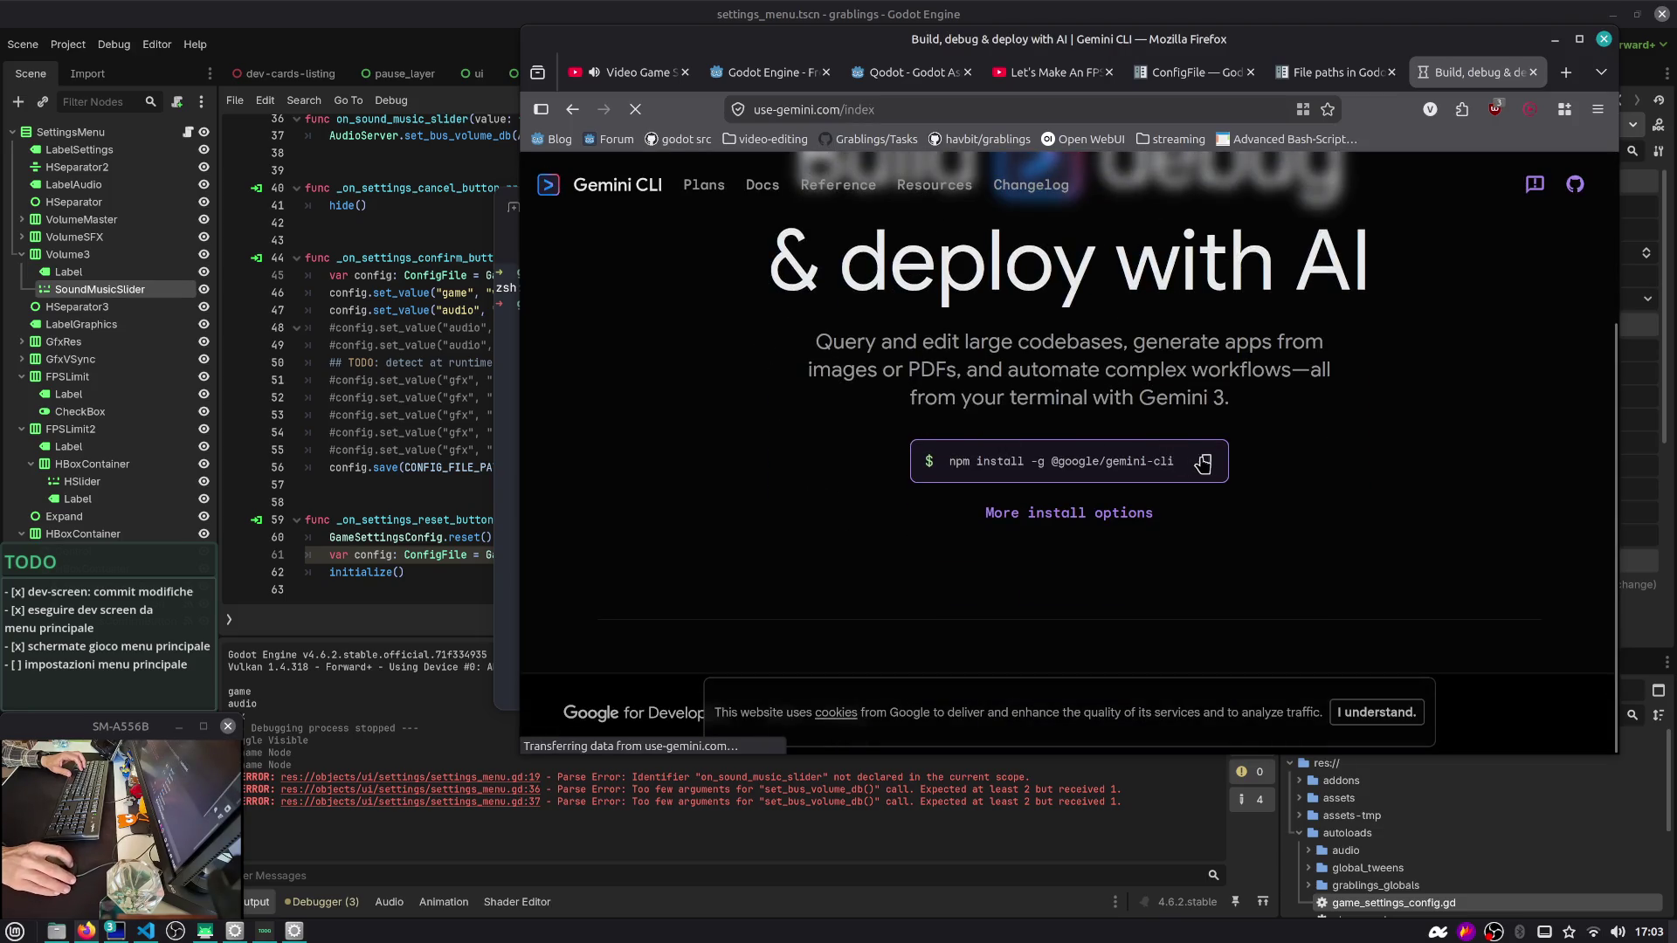
{"action": "key", "text": "F12"}
{"action": "key", "text": "ctrl+shift+v"}
{"action": "key", "text": "Return"}
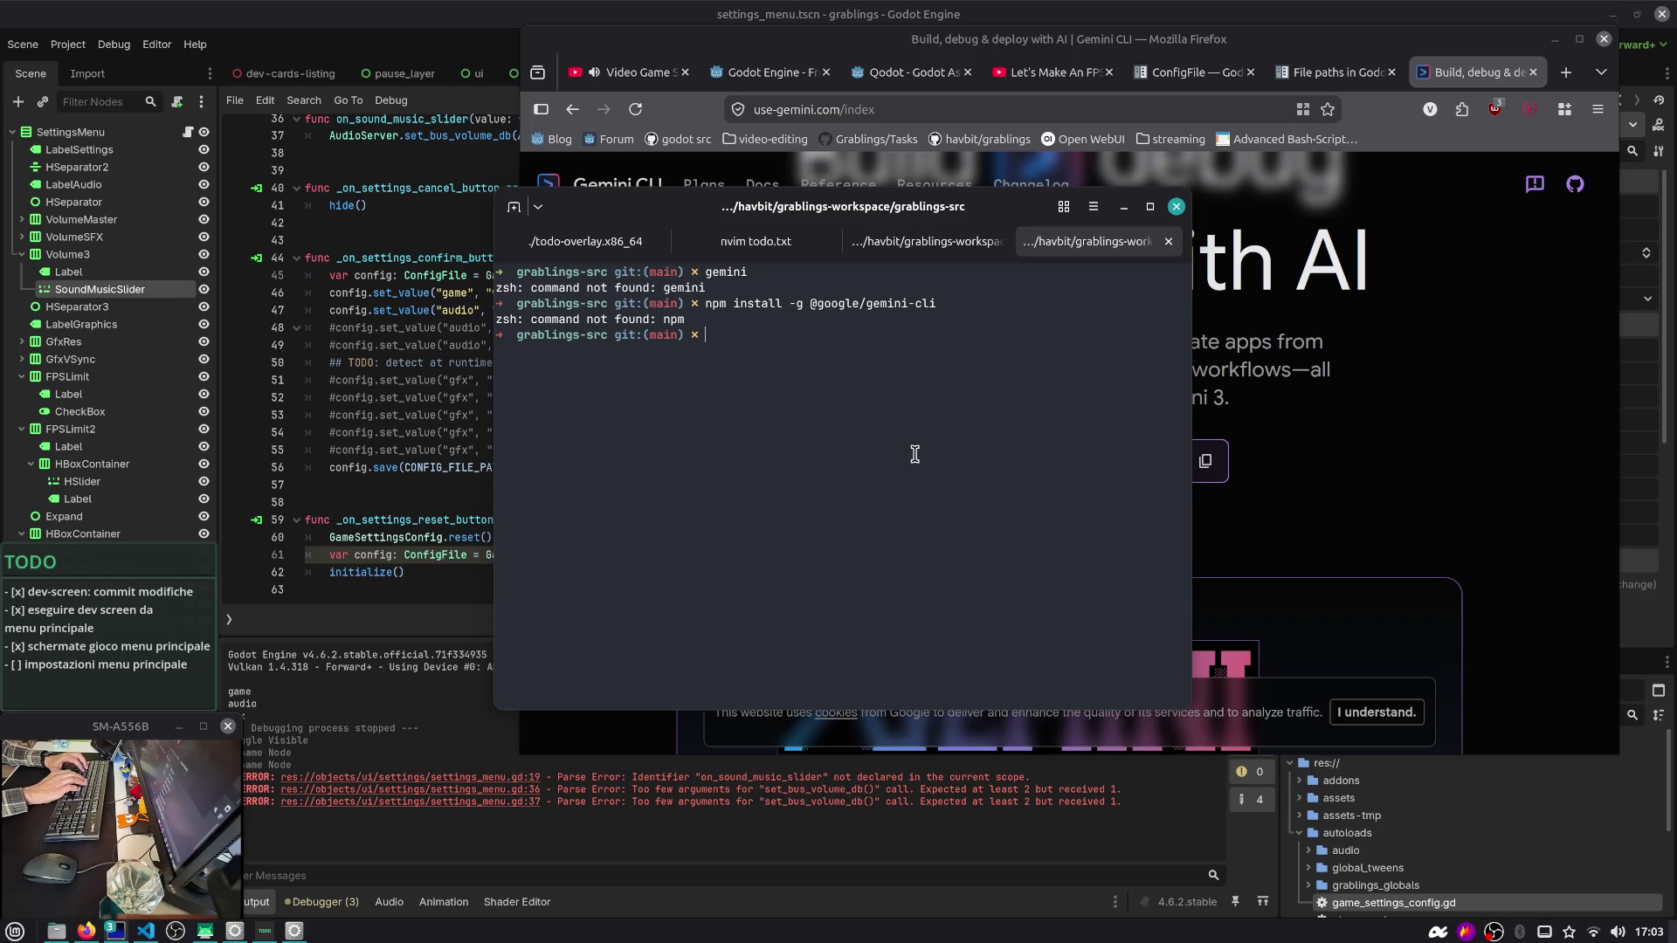
Step: Check whether fnm and node exist, then try installing node with sudo and the administrator password
{"action": "key", "text": "Return"}
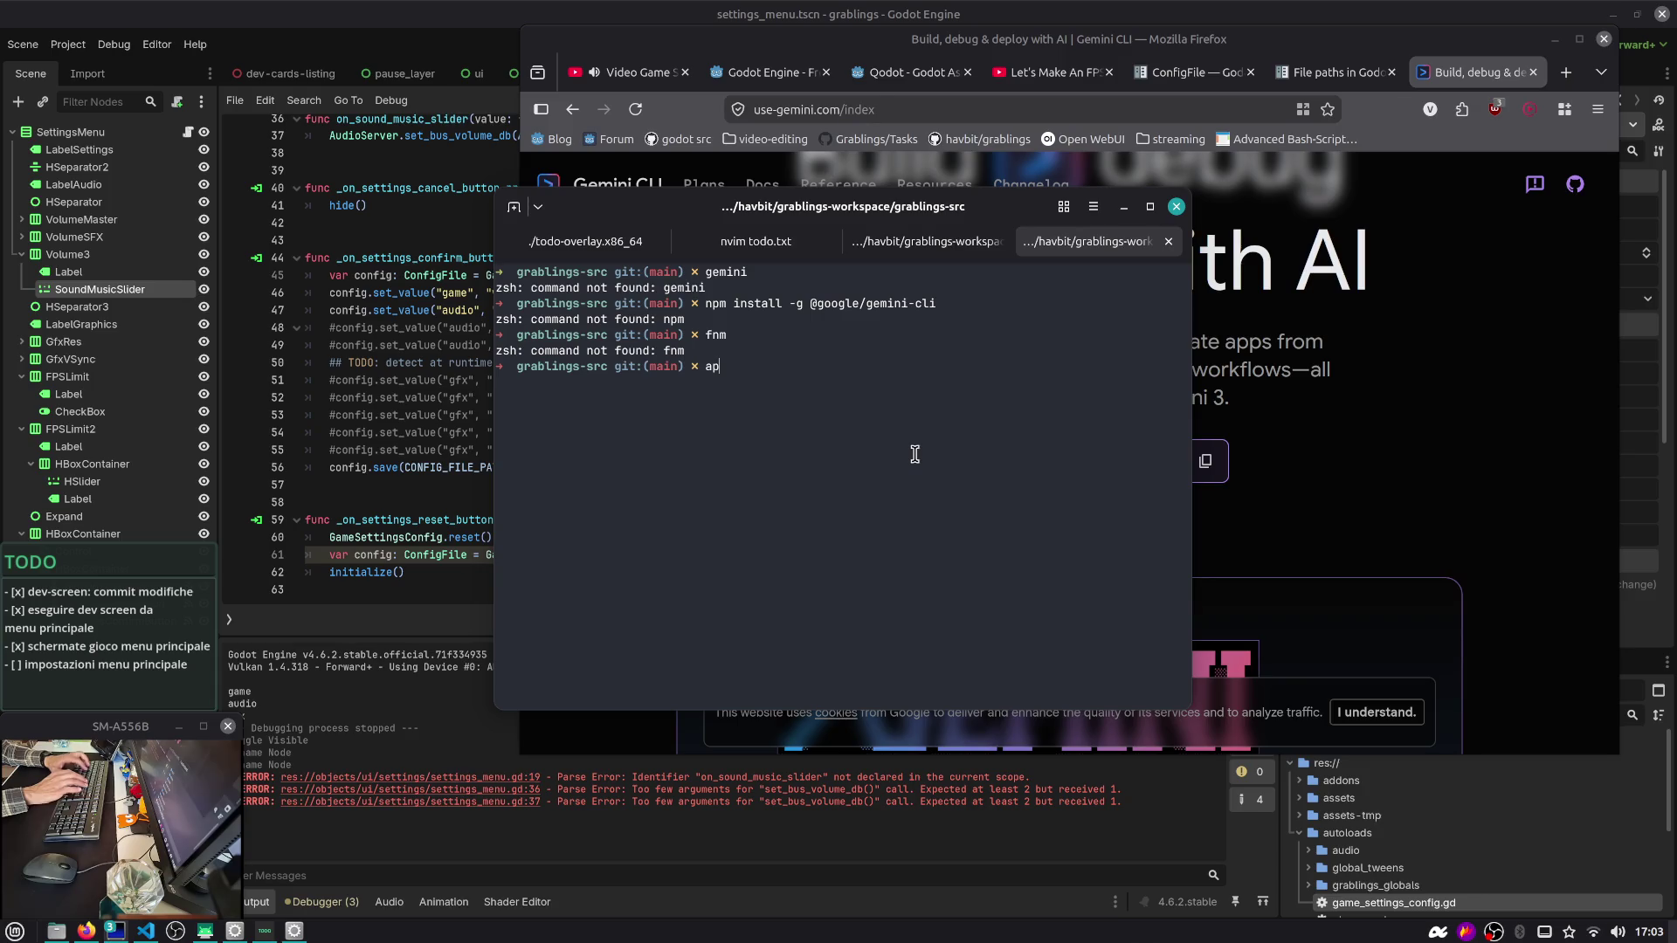
{"action": "key", "text": "Tab"}
{"action": "key", "text": "Return"}
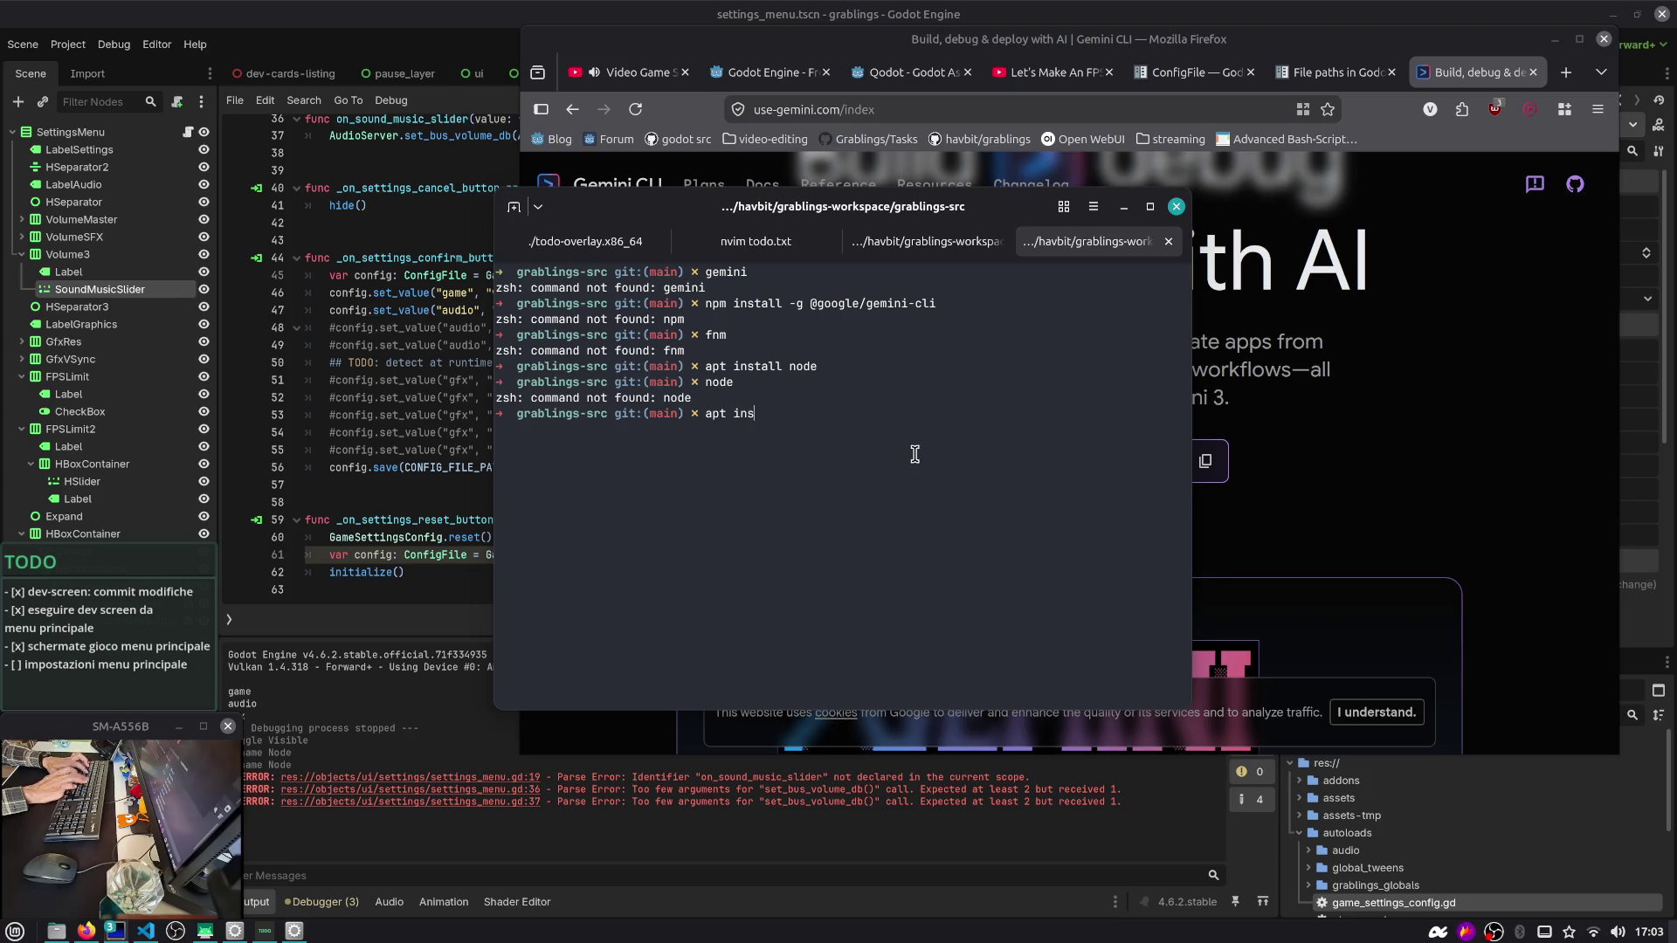
{"action": "key", "text": "Tab"}
{"action": "key", "text": "Return"}
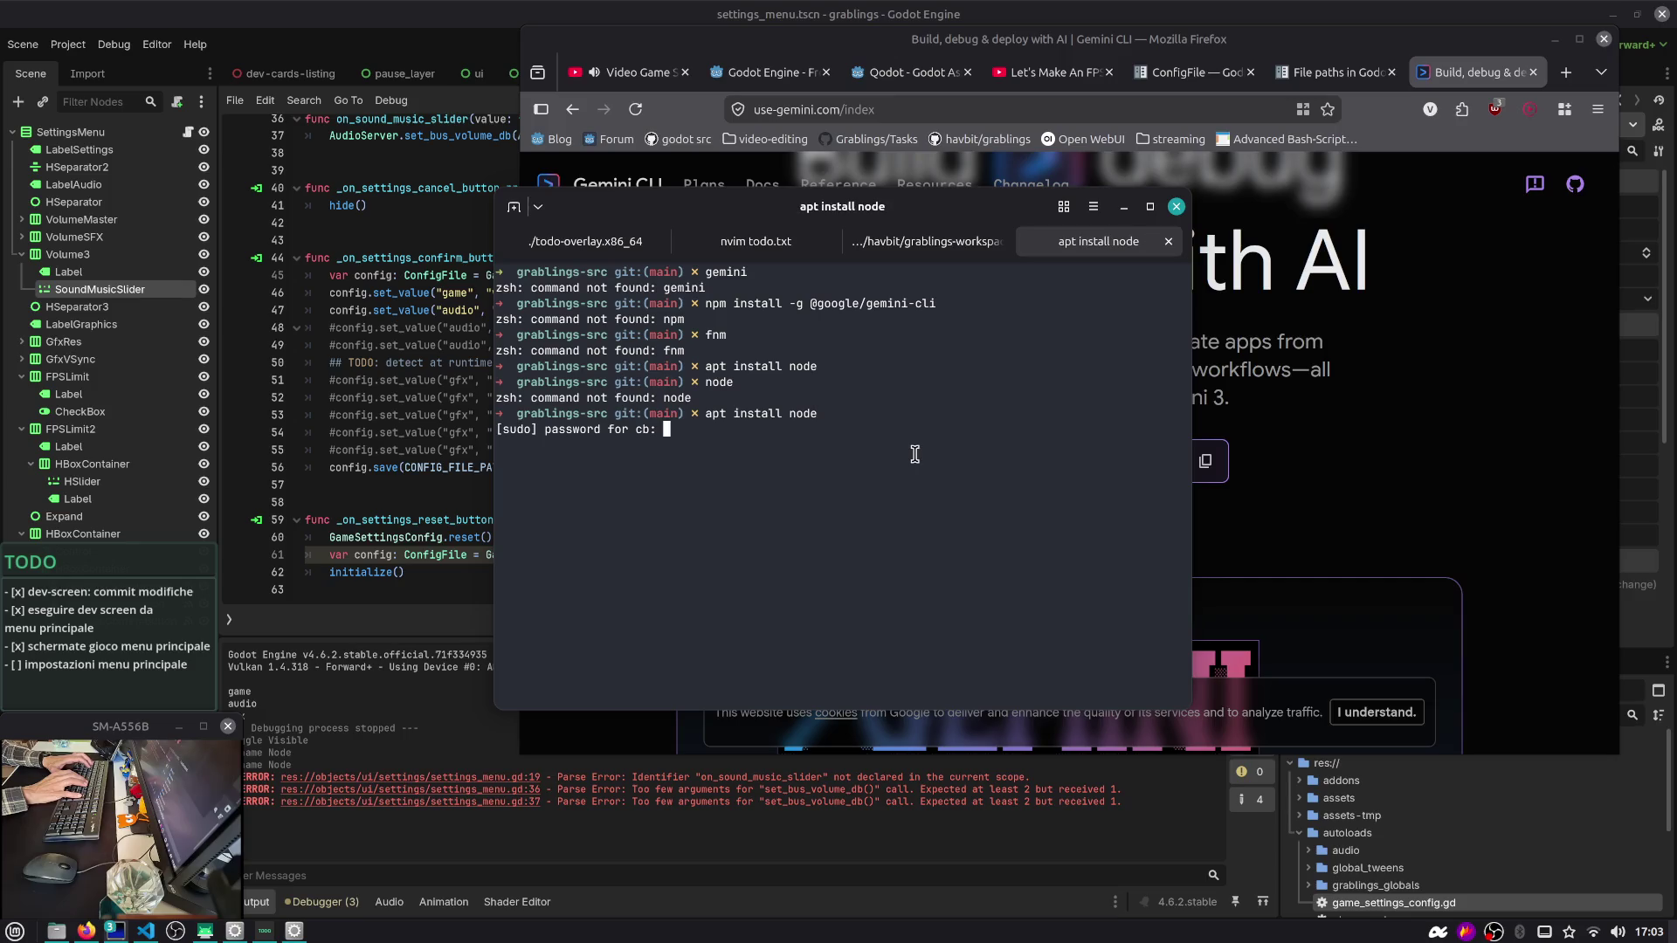
{"action": "key", "text": "Return"}
Step: Start sudo apt install node-npm, agree to continue, and close the Gemini CLI tab in Firefox
{"action": "key", "text": "Up"}
{"action": "key", "text": "Tab"}
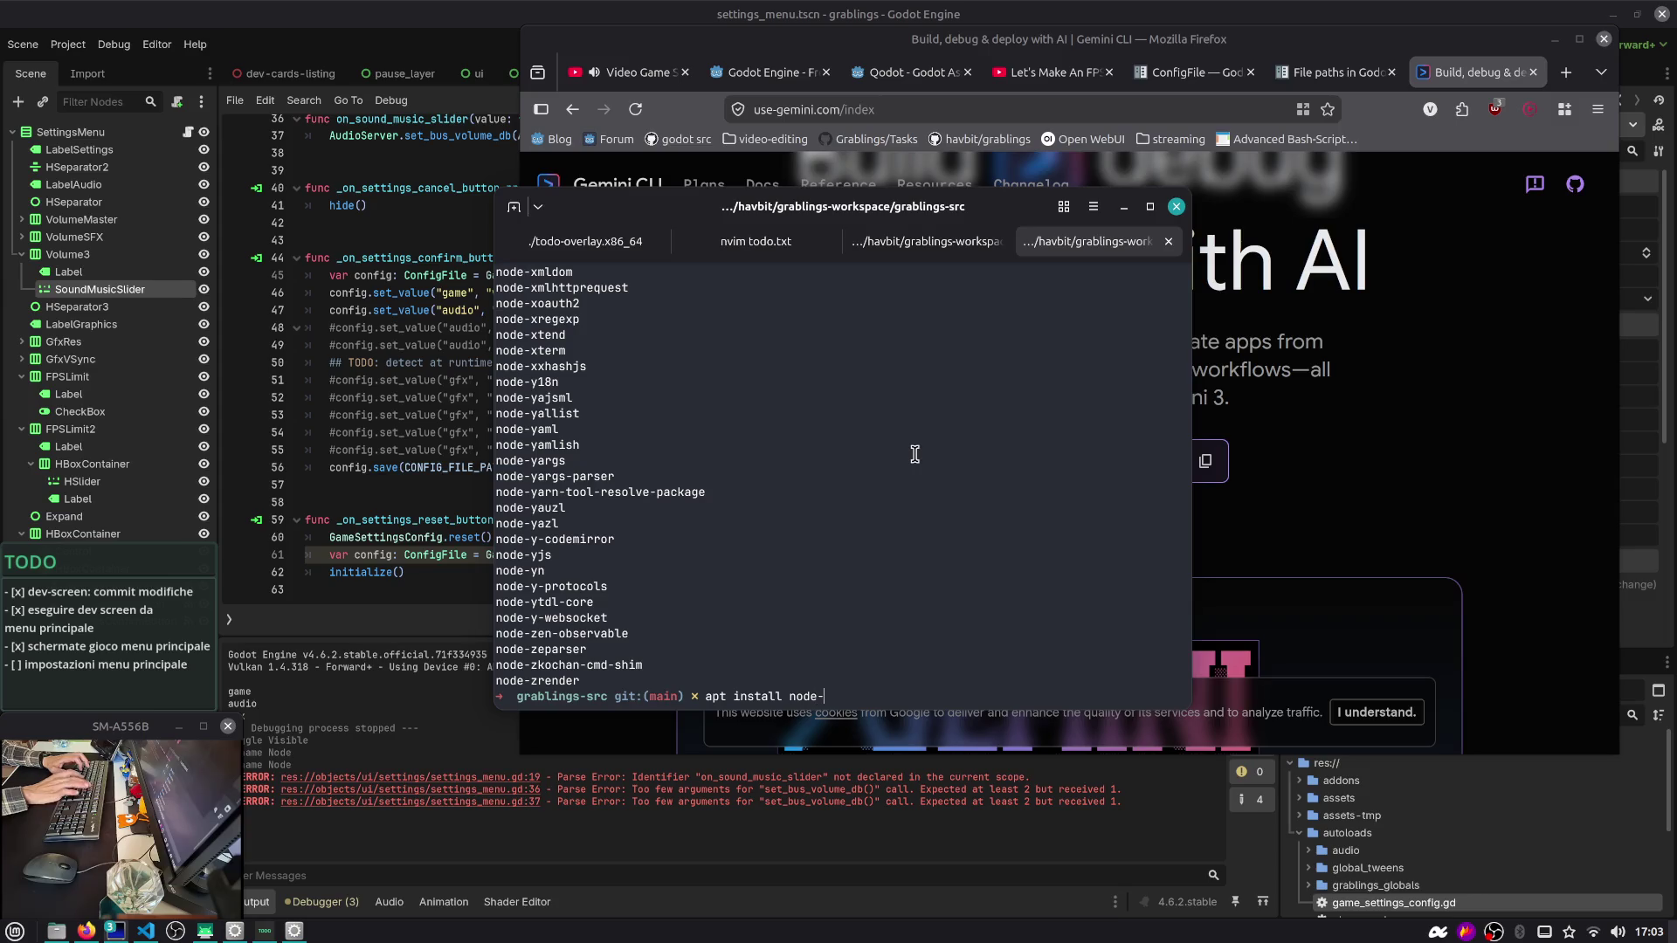
{"action": "key", "text": "Return"}
{"action": "key", "text": "Return"}
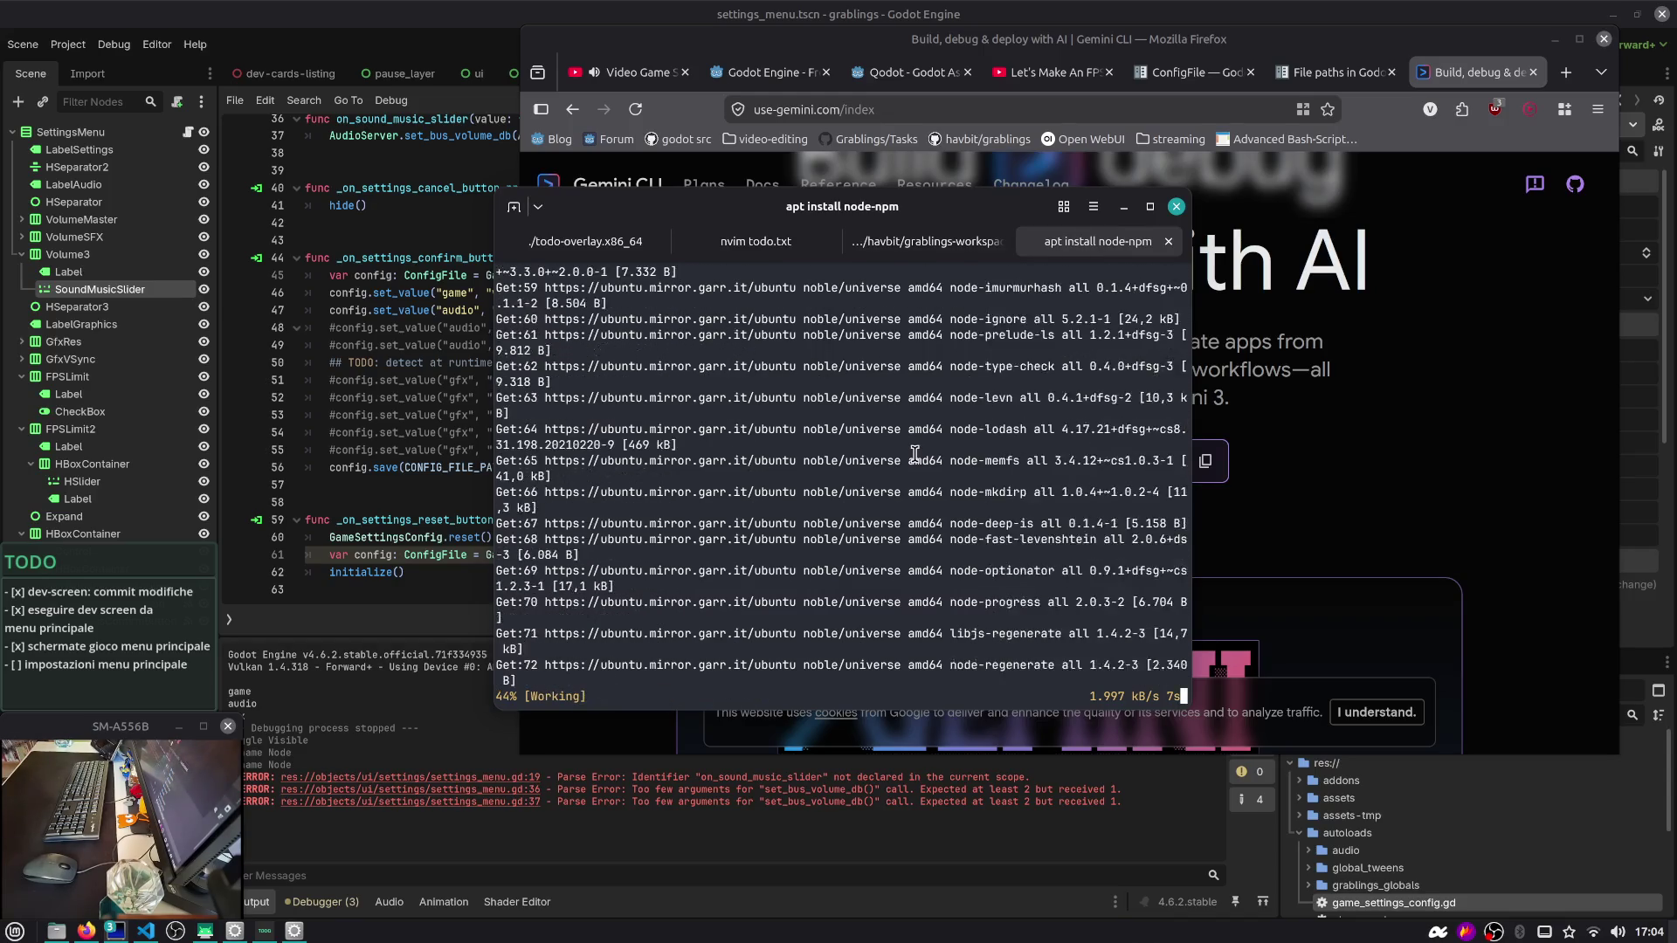
{"action": "mouse_move", "coordinate": [974, 376]}
{"action": "left_mouse_down"}
{"action": "mouse_move", "coordinate": [578, 419]}
{"action": "mouse_move", "coordinate": [526, 409]}
{"action": "left_mouse_up"}
{"action": "left_click", "coordinate": [594, 401]}
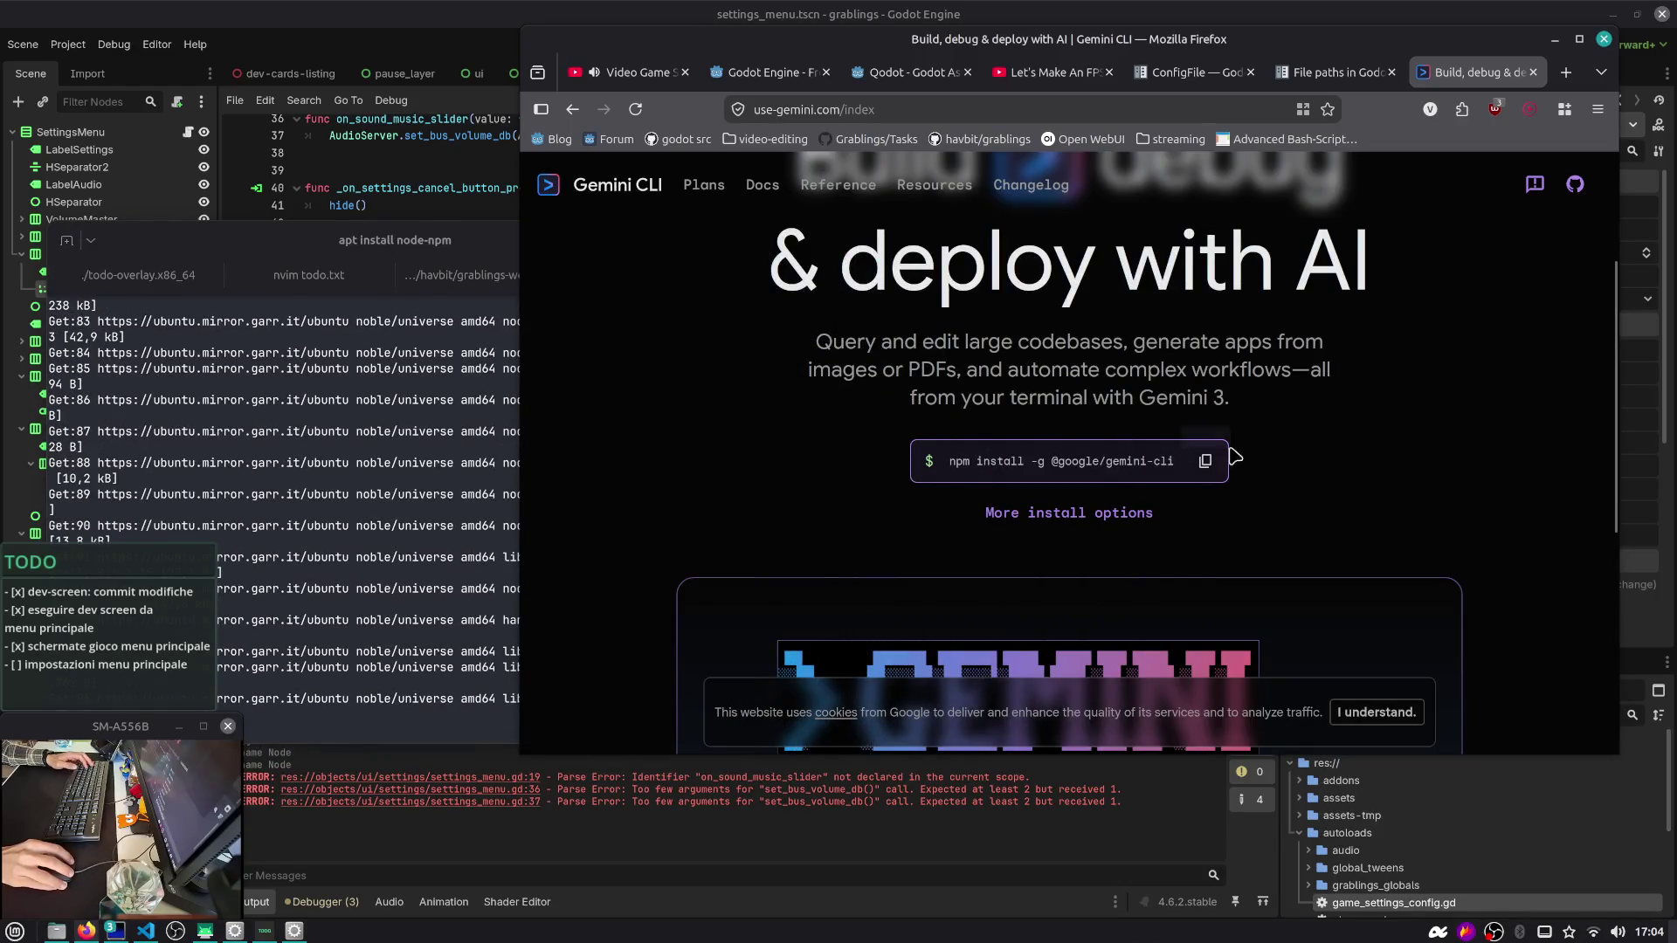
{"action": "left_click", "coordinate": [1223, 462]}
{"action": "key", "text": "ctrl+w"}
{"action": "mouse_move", "coordinate": [395, 382]}
{"action": "left_mouse_down"}
{"action": "mouse_move", "coordinate": [738, 353]}
{"action": "mouse_move", "coordinate": [731, 406]}
{"action": "left_mouse_up"}
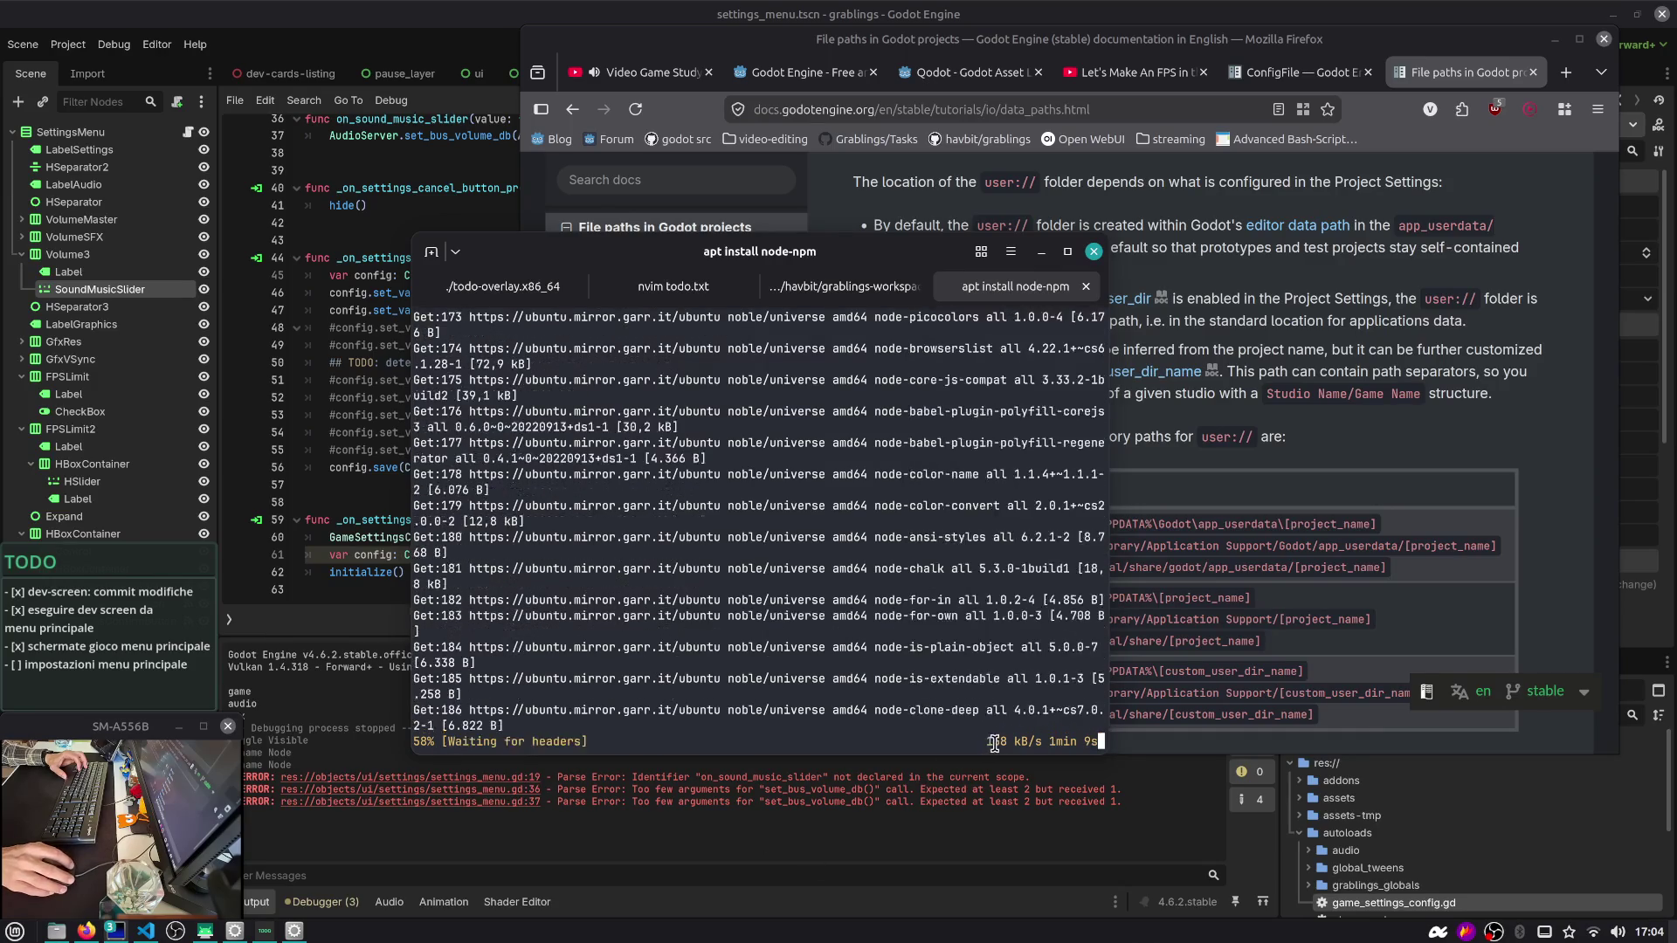
Step: Check the network status while node-npm downloads, then switch back to Godot
{"action": "left_click_drag", "start_coordinate": [994, 742], "coordinate": [1074, 751]}
{"action": "left_click", "coordinate": [1593, 932]}
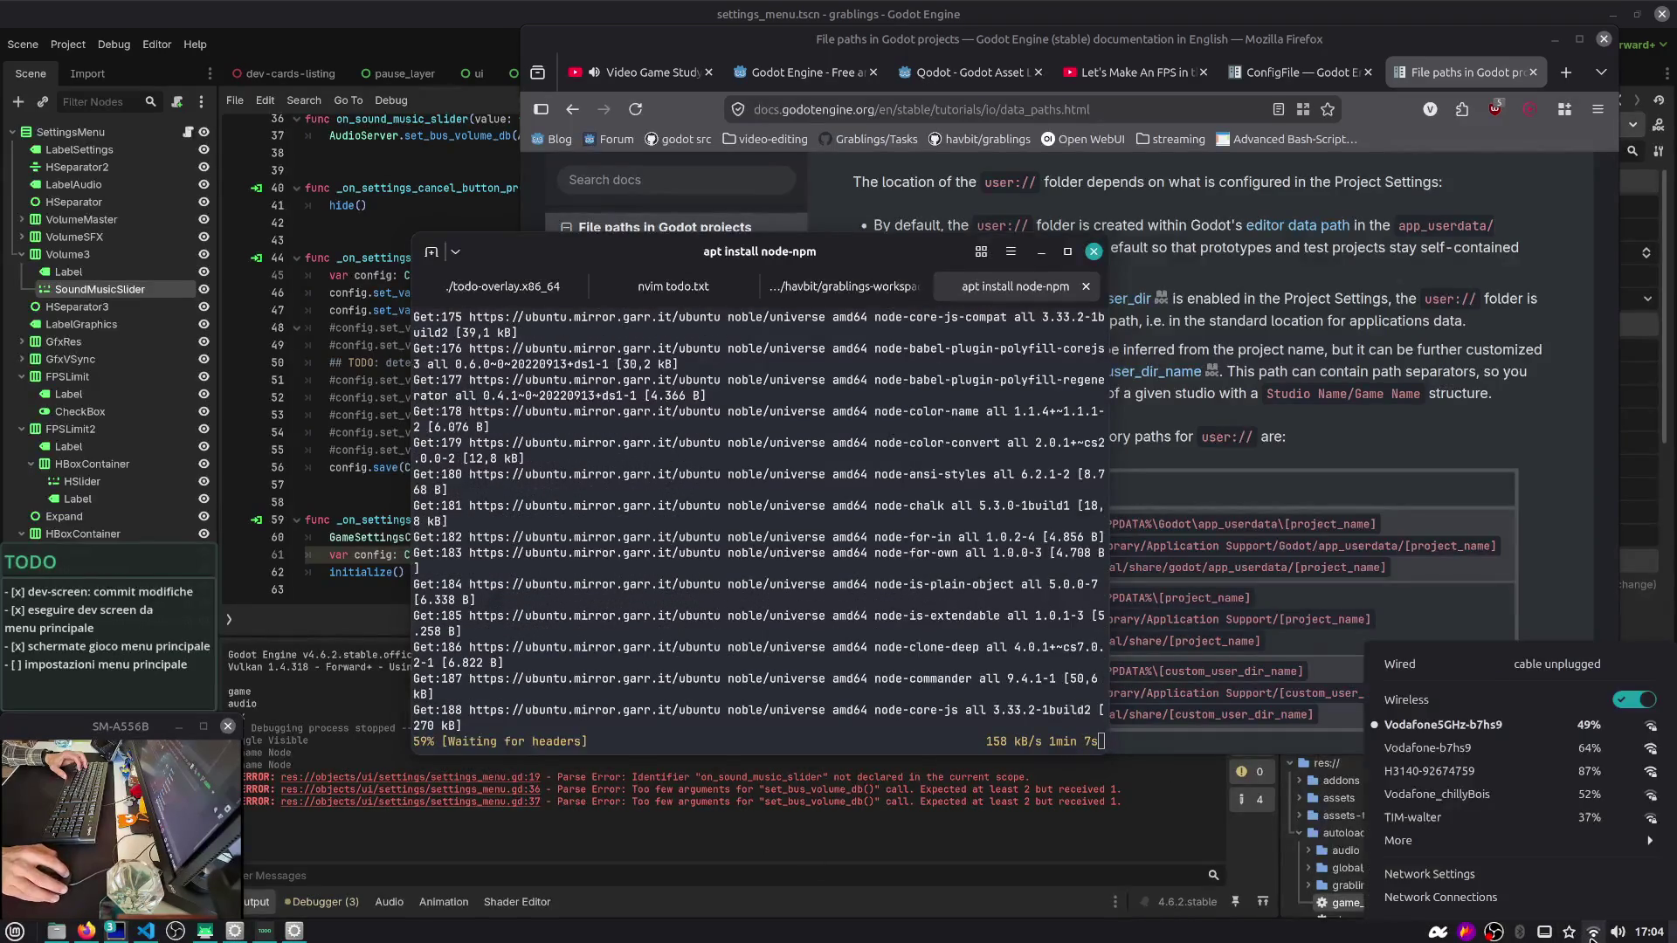
{"action": "key", "text": "Escape"}
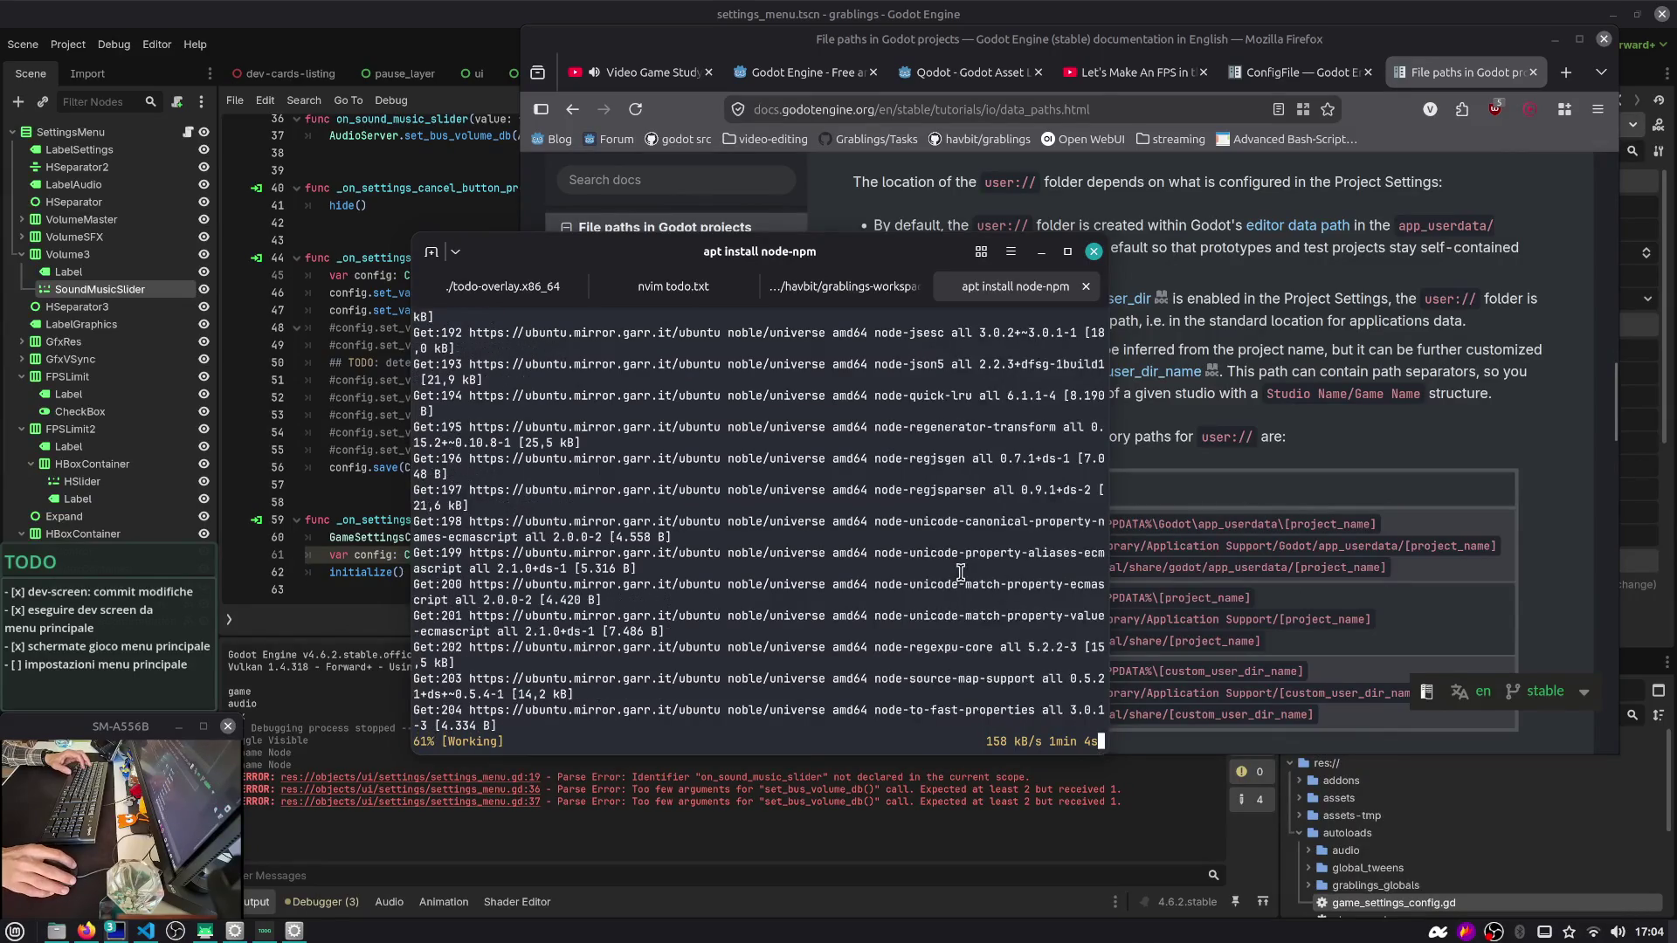
{"action": "left_click_drag", "start_coordinate": [930, 583], "coordinate": [823, 605]}
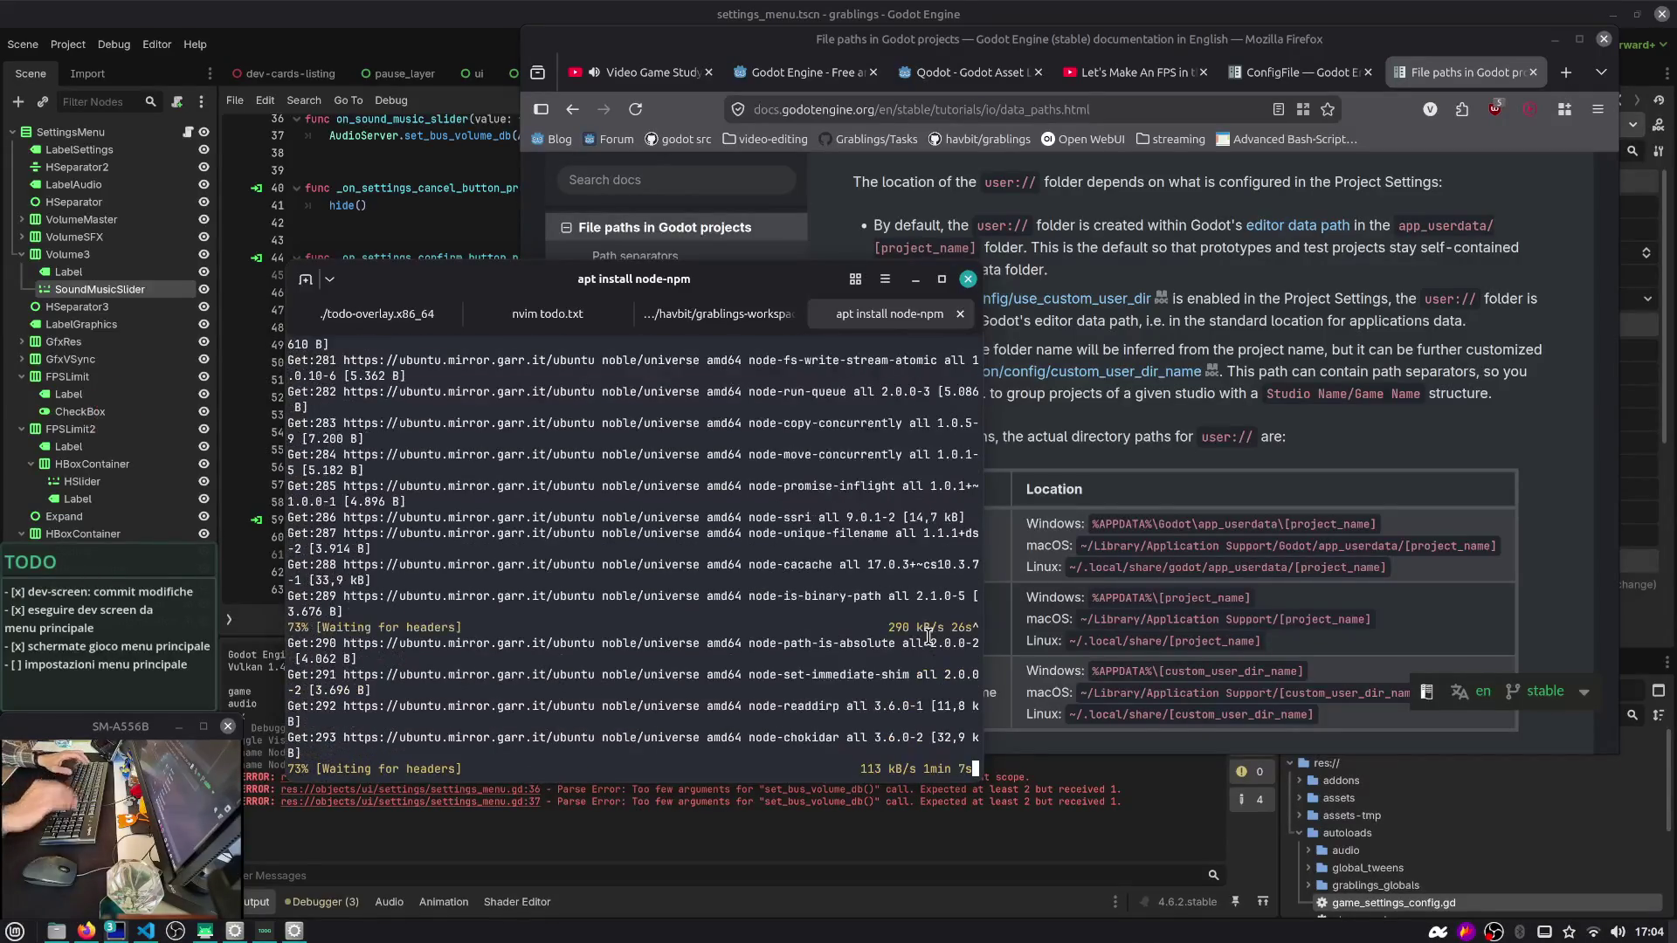
{"action": "left_click", "coordinate": [1147, 418]}
{"action": "key", "text": "alt+Tab"}
{"action": "key", "text": "alt+Tab"}
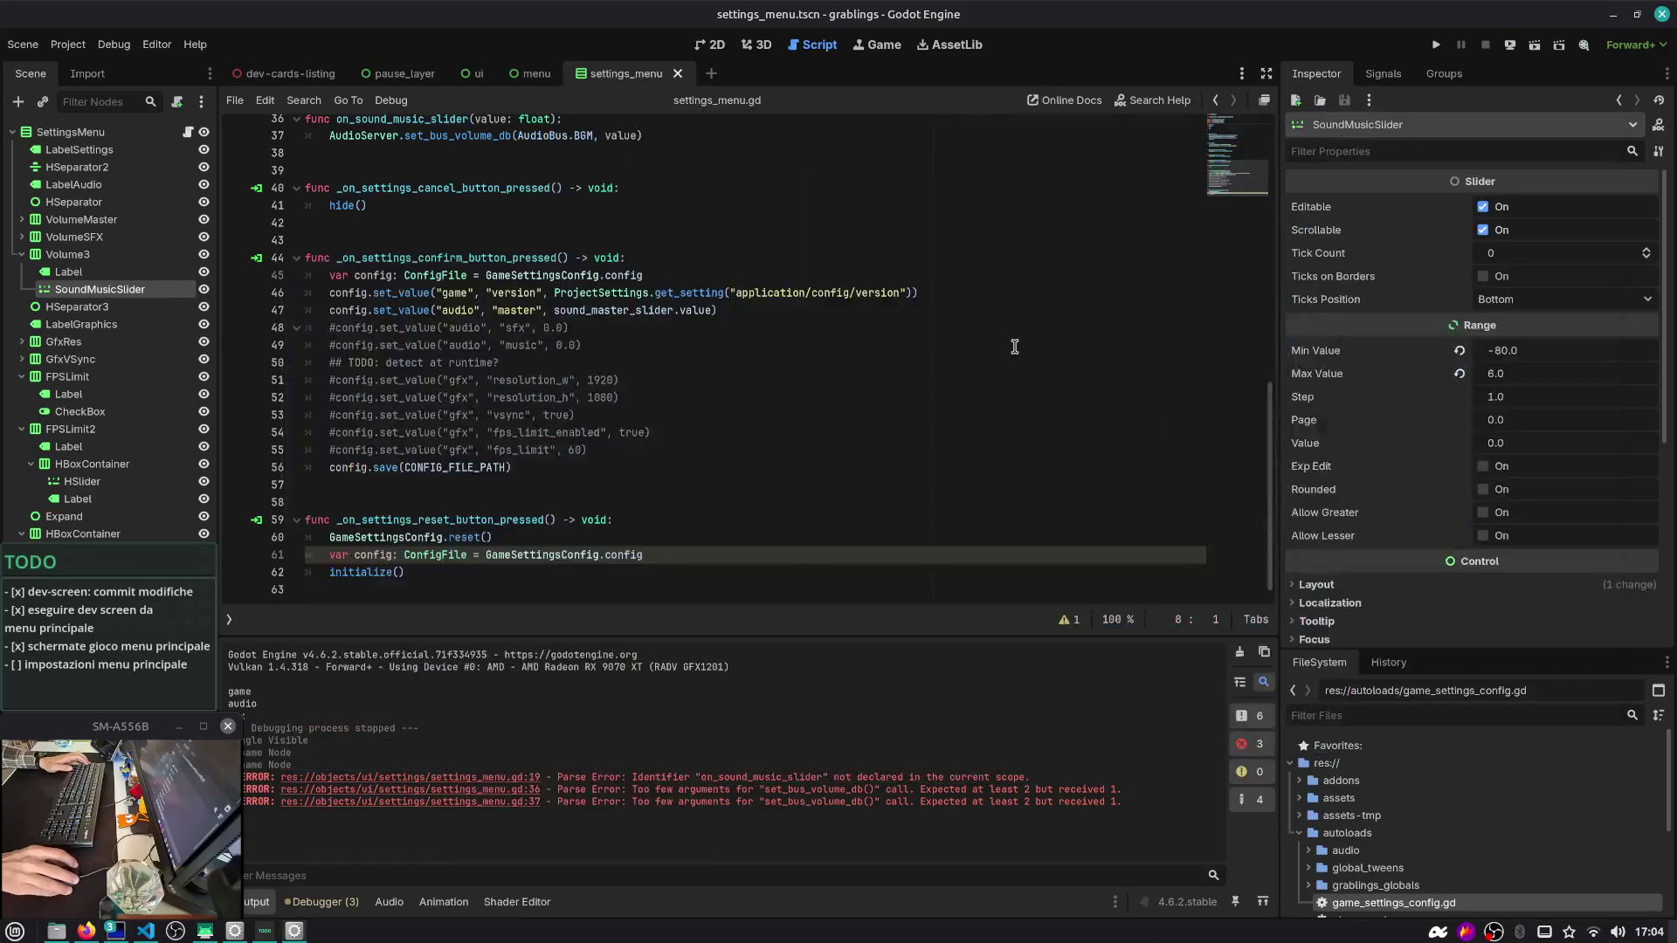
Step: Undo the stray paste on line 47 and uncomment the sfx save line to use sound_sfx_slider.value
{"action": "left_click", "coordinate": [734, 328]}
{"action": "left_click", "coordinate": [734, 310]}
{"action": "key", "text": "ctrl+v"}
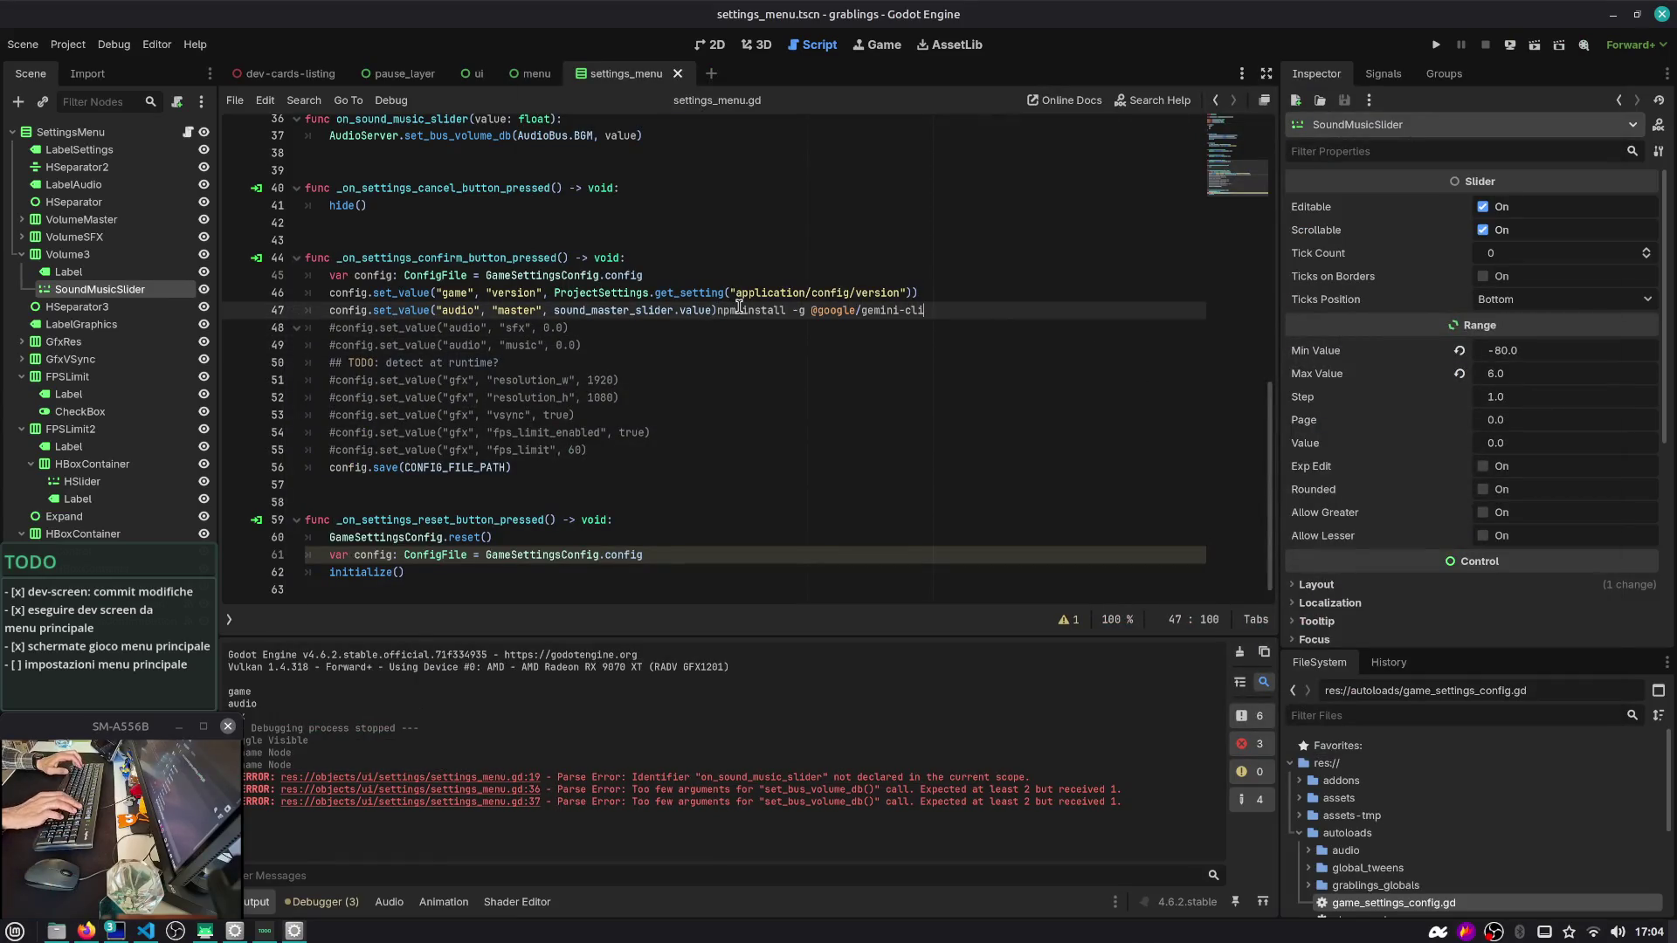
{"action": "key", "text": "ctrl+z"}
{"action": "key", "text": "shift+Home"}
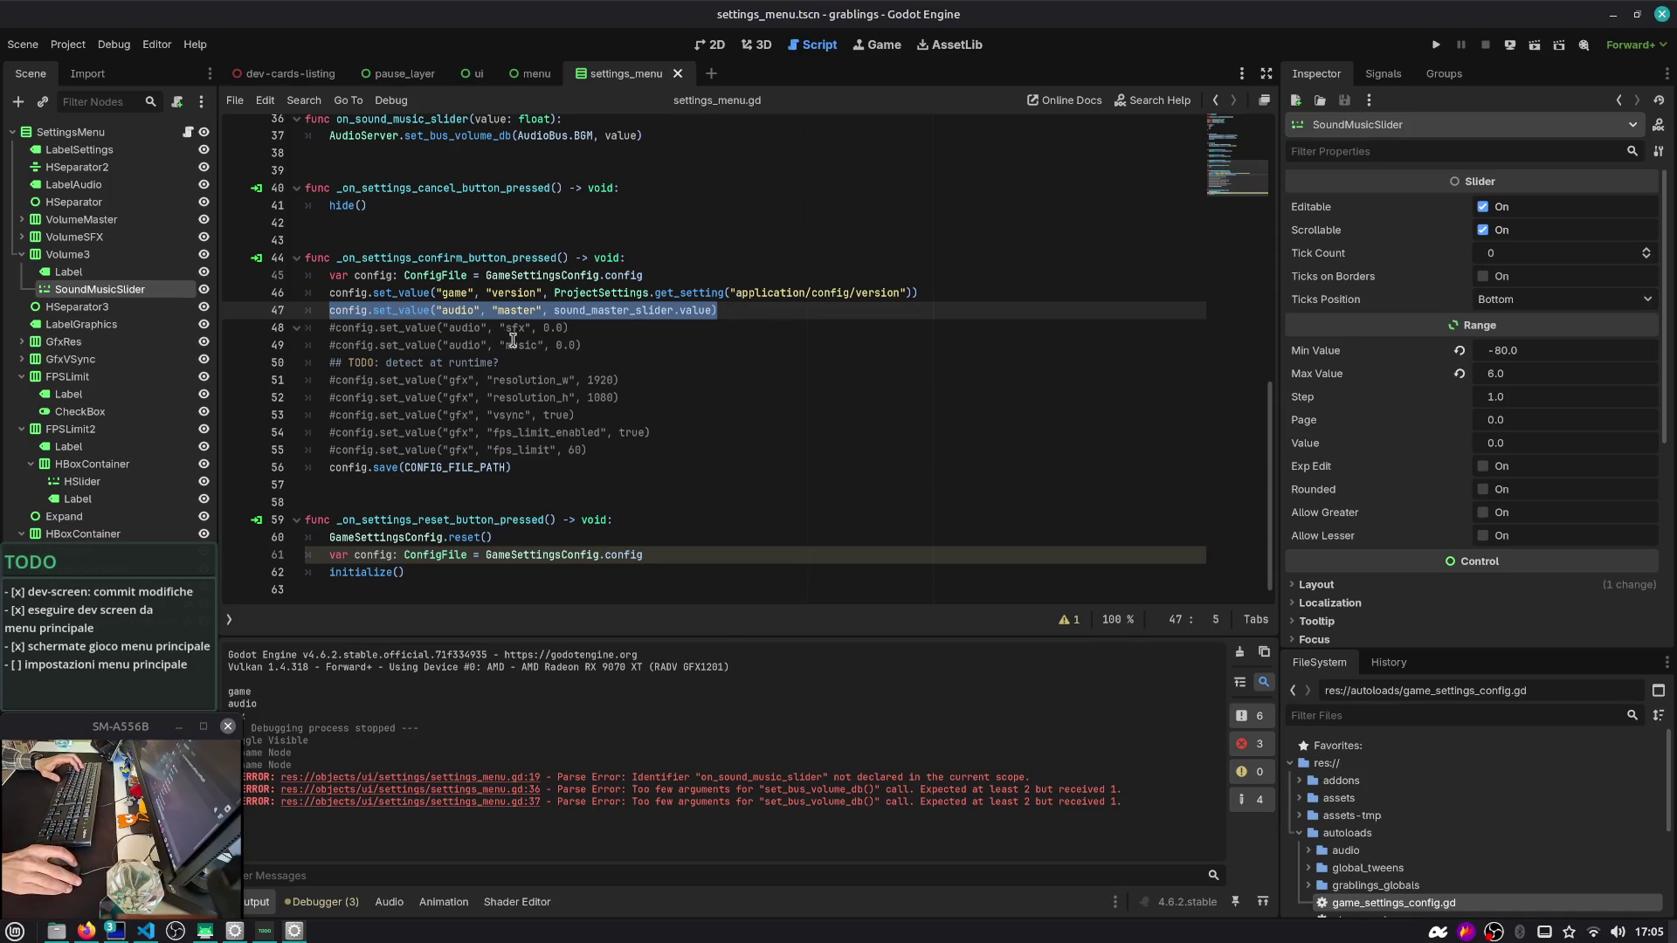
{"action": "left_click", "coordinate": [592, 328]}
{"action": "key", "text": "ctrl+k"}
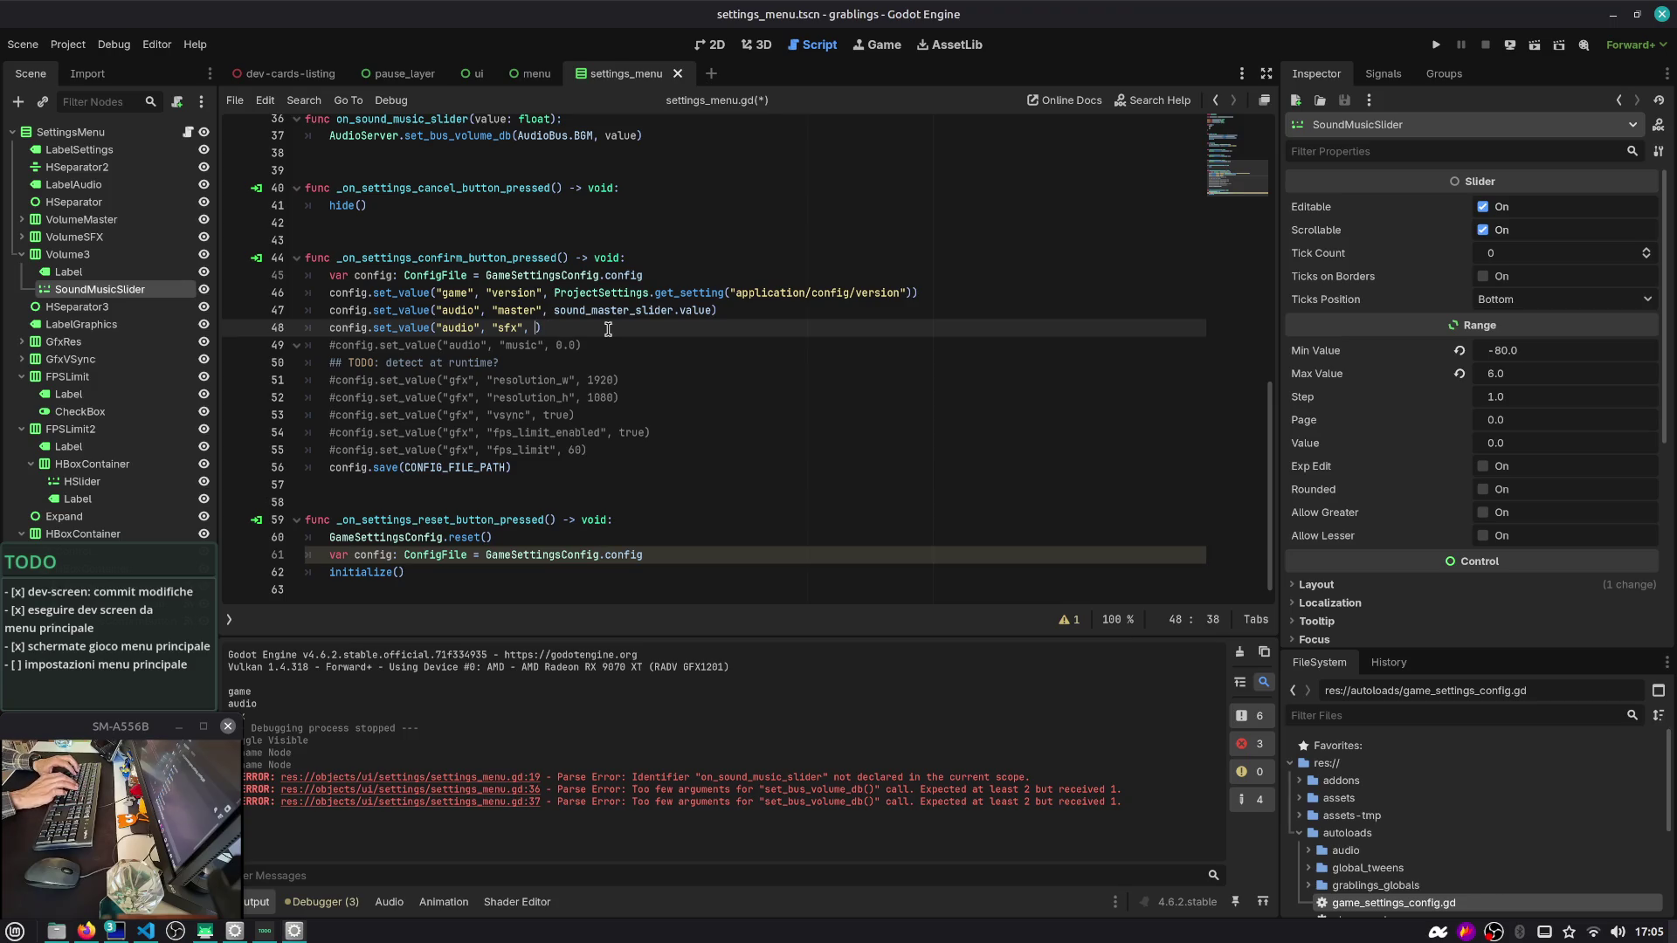
{"action": "type", "text": "sfx_s"}
{"action": "key", "text": "Return"}
{"action": "type", "text": "er.value"}
{"action": "key", "text": "Escape"}
Step: Uncomment the music save line, set it to sound_music_slider.value, and save the script
{"action": "key", "text": "Down"}
{"action": "key", "text": "ctrl+k"}
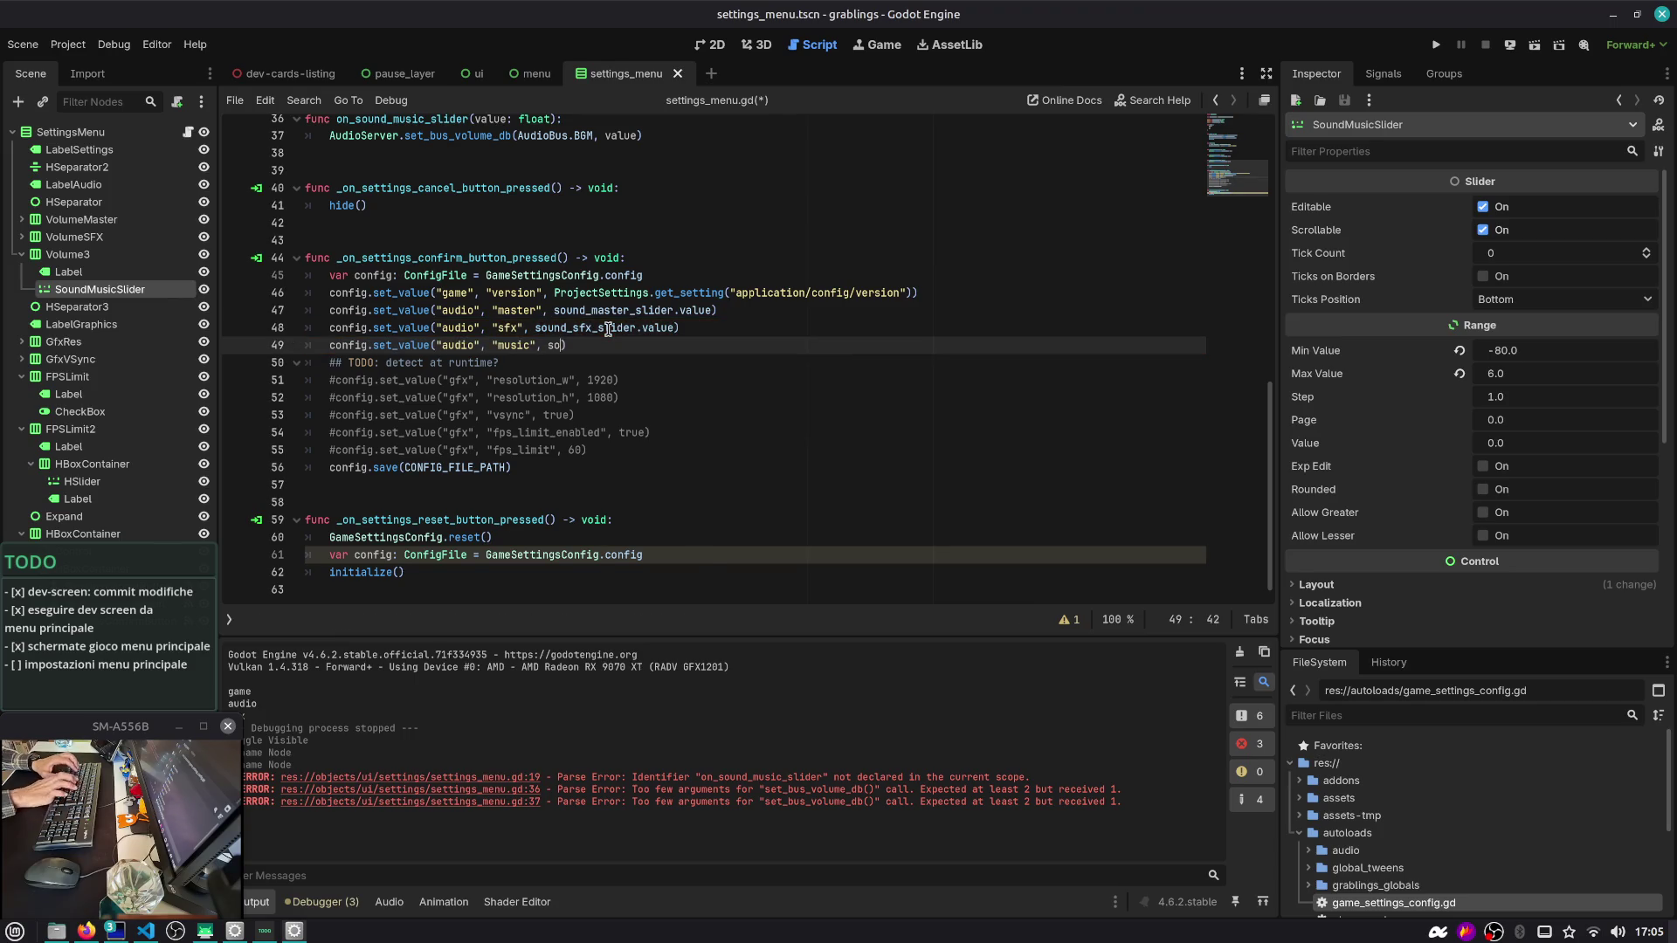
{"action": "type", "text": "mas"}
{"action": "key", "text": "Return"}
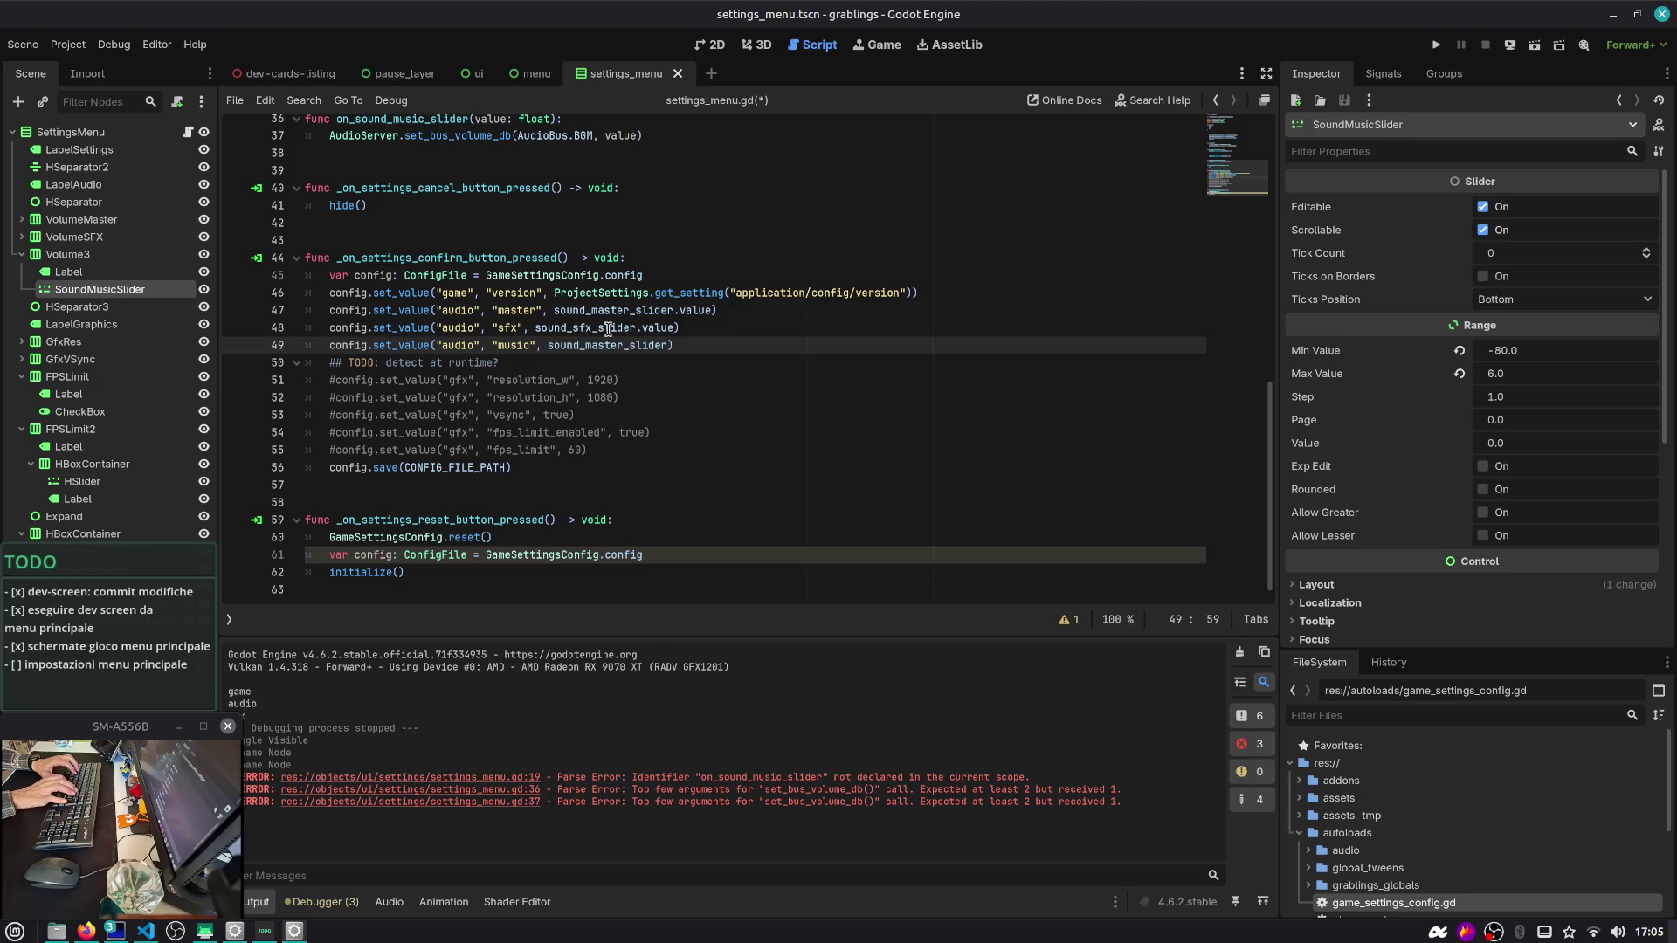
{"action": "key", "text": "ctrl+BackSpace"}
{"action": "type", "text": "mus"}
{"action": "key", "text": "Return"}
{"action": "type", "text": ".value"}
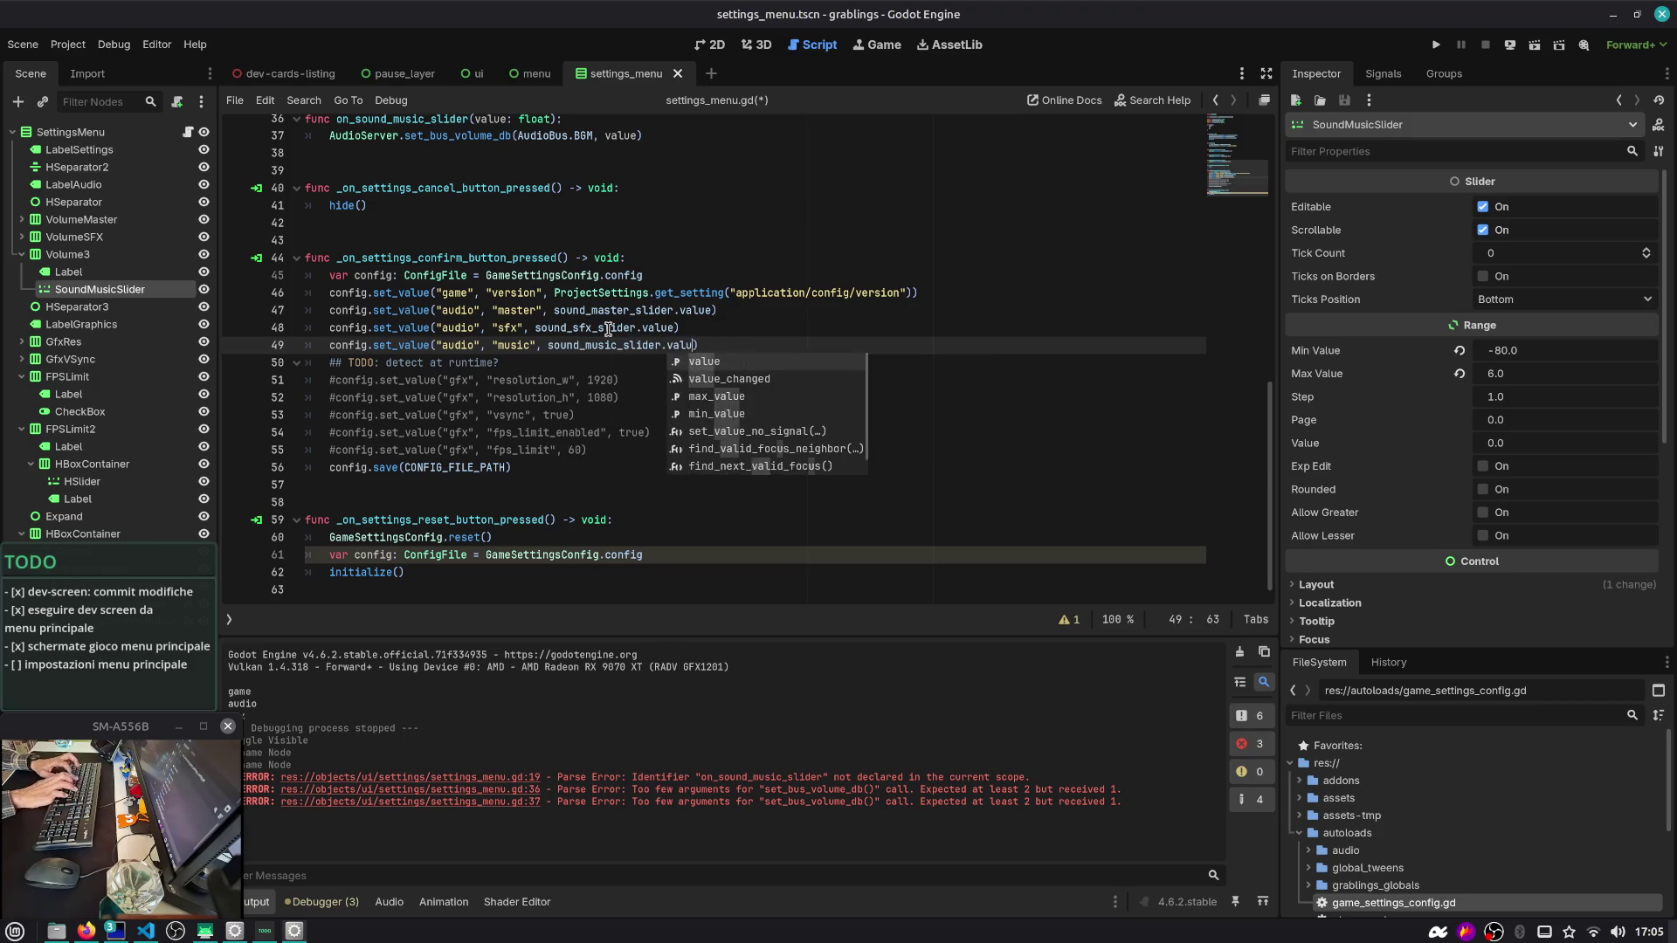
{"action": "key", "text": "Escape"}
{"action": "key", "text": "ctrl+s"}
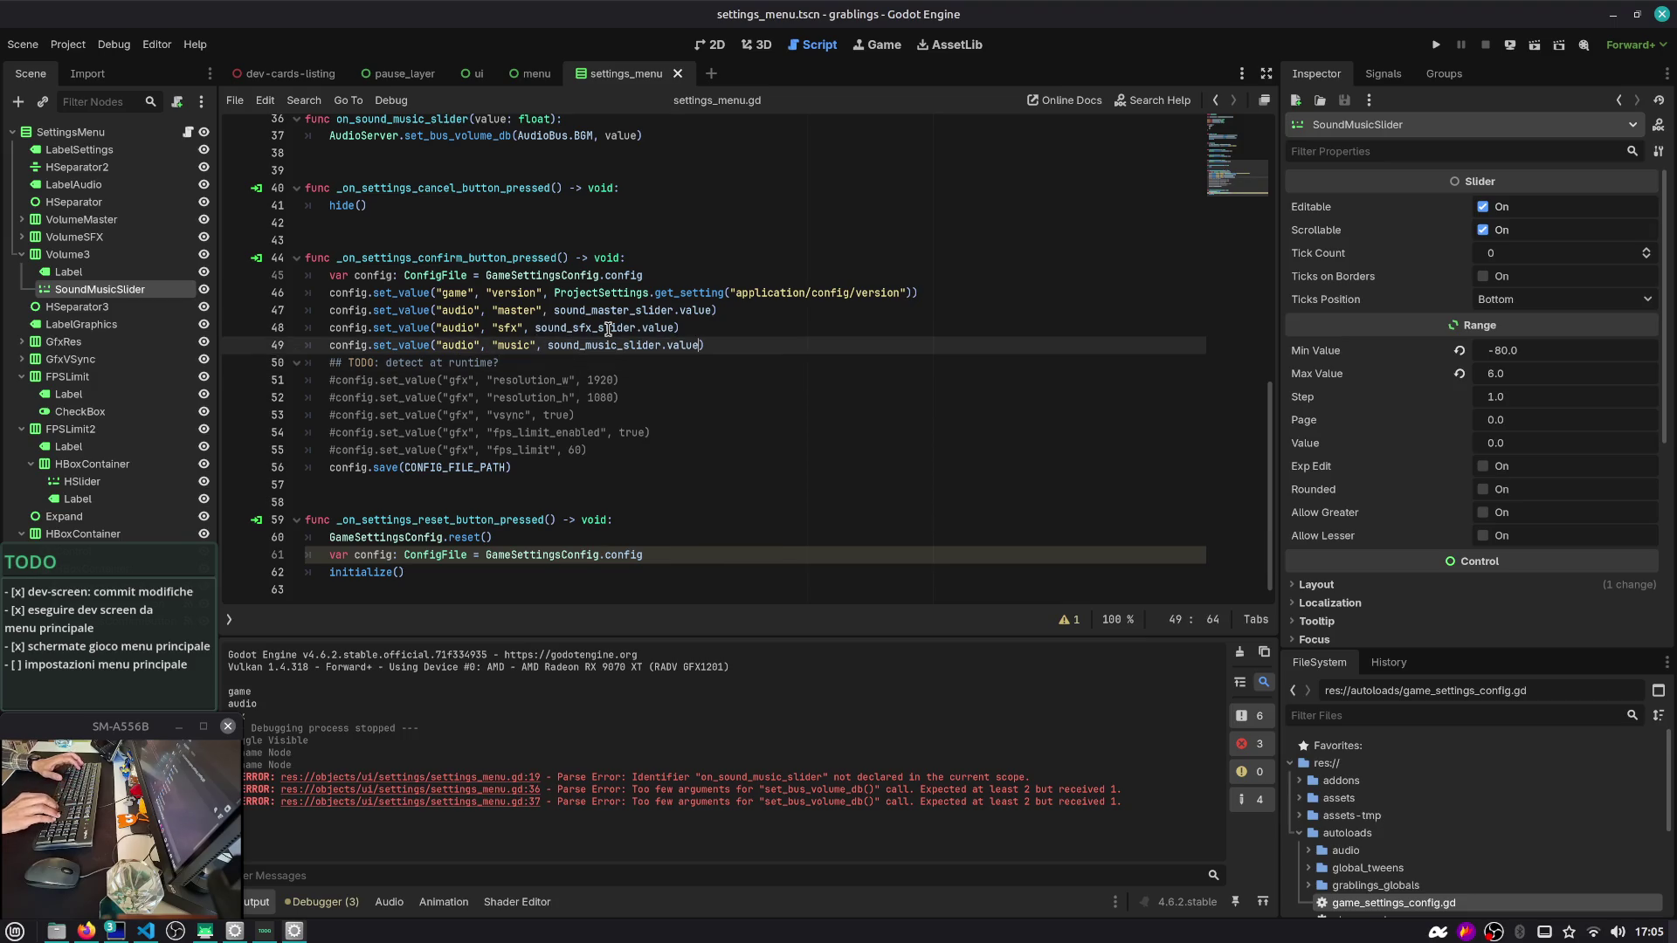
{"action": "key", "text": "Return"}
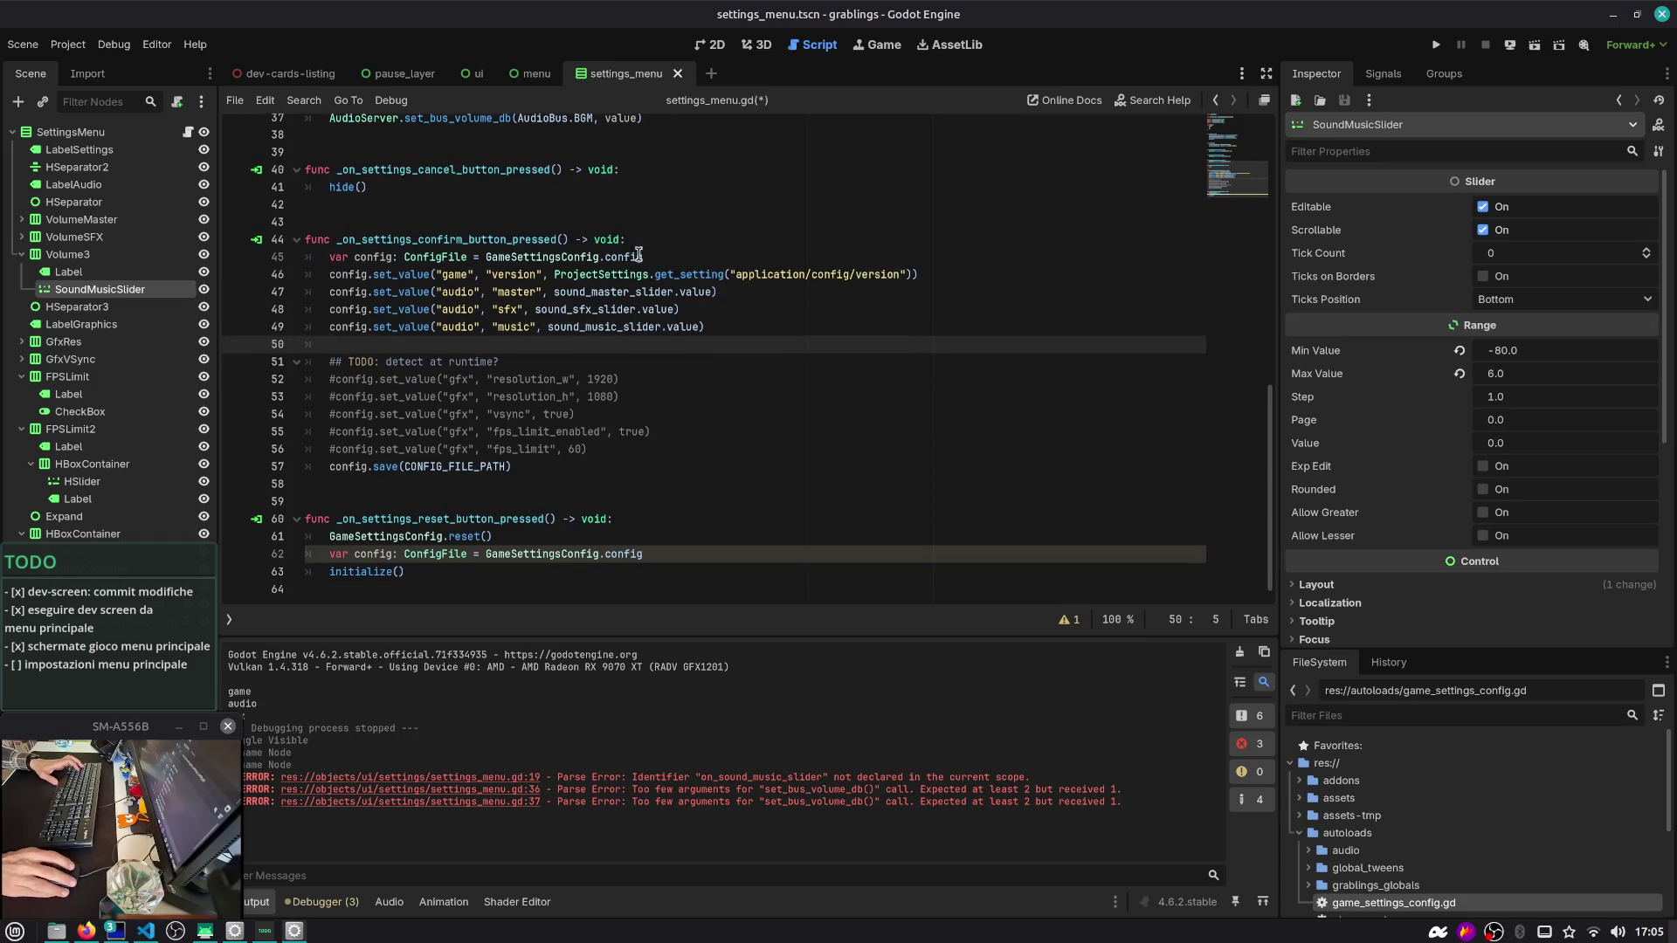
{"action": "scroll", "coordinate": [567, 290], "scroll_direction": "up", "scroll_amount": 3}
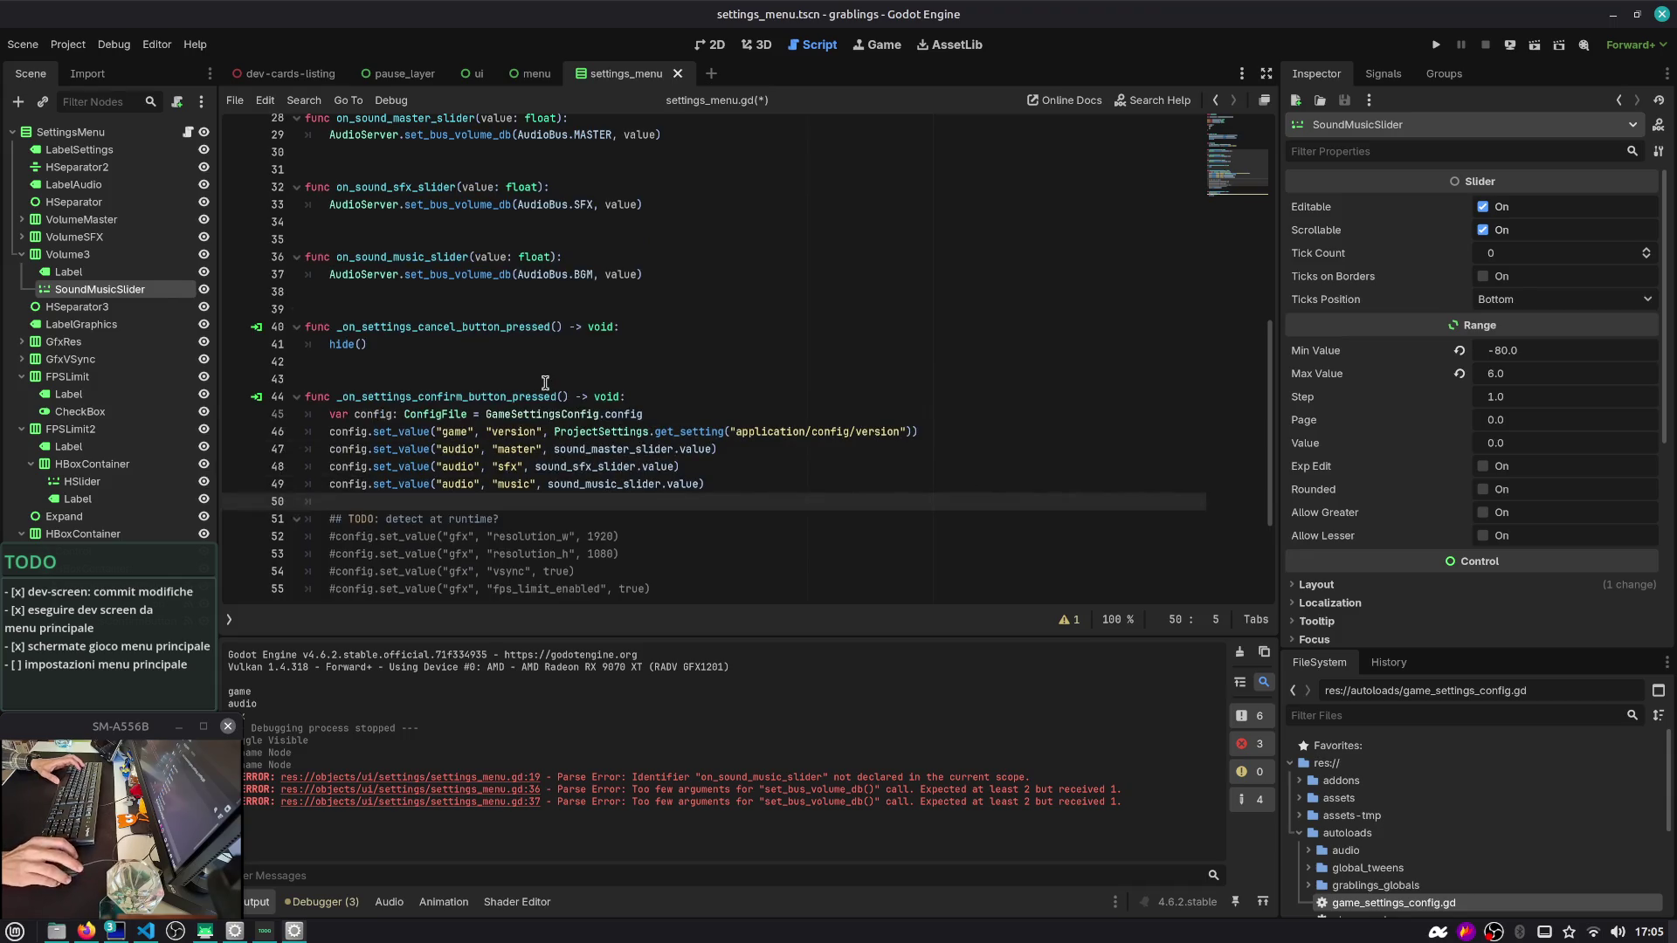
Step: Find the initialize call in _ready and scroll to the initialize() function
{"action": "double_click", "coordinate": [509, 399]}
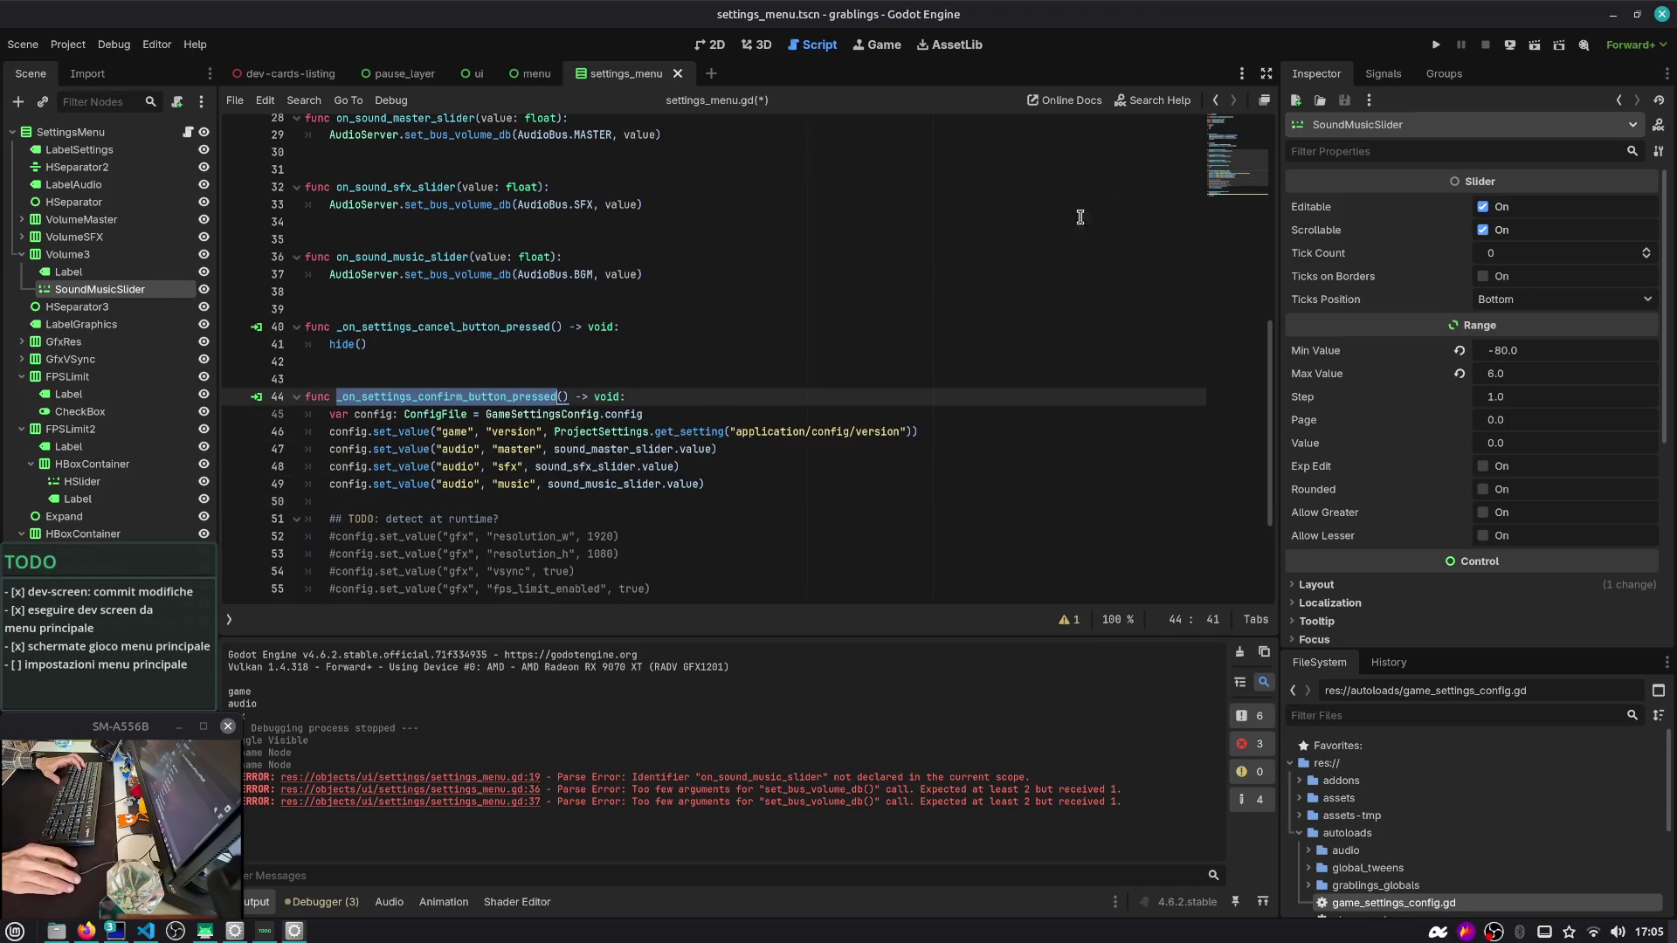
{"action": "scroll", "coordinate": [508, 312], "scroll_direction": "up", "scroll_amount": 8}
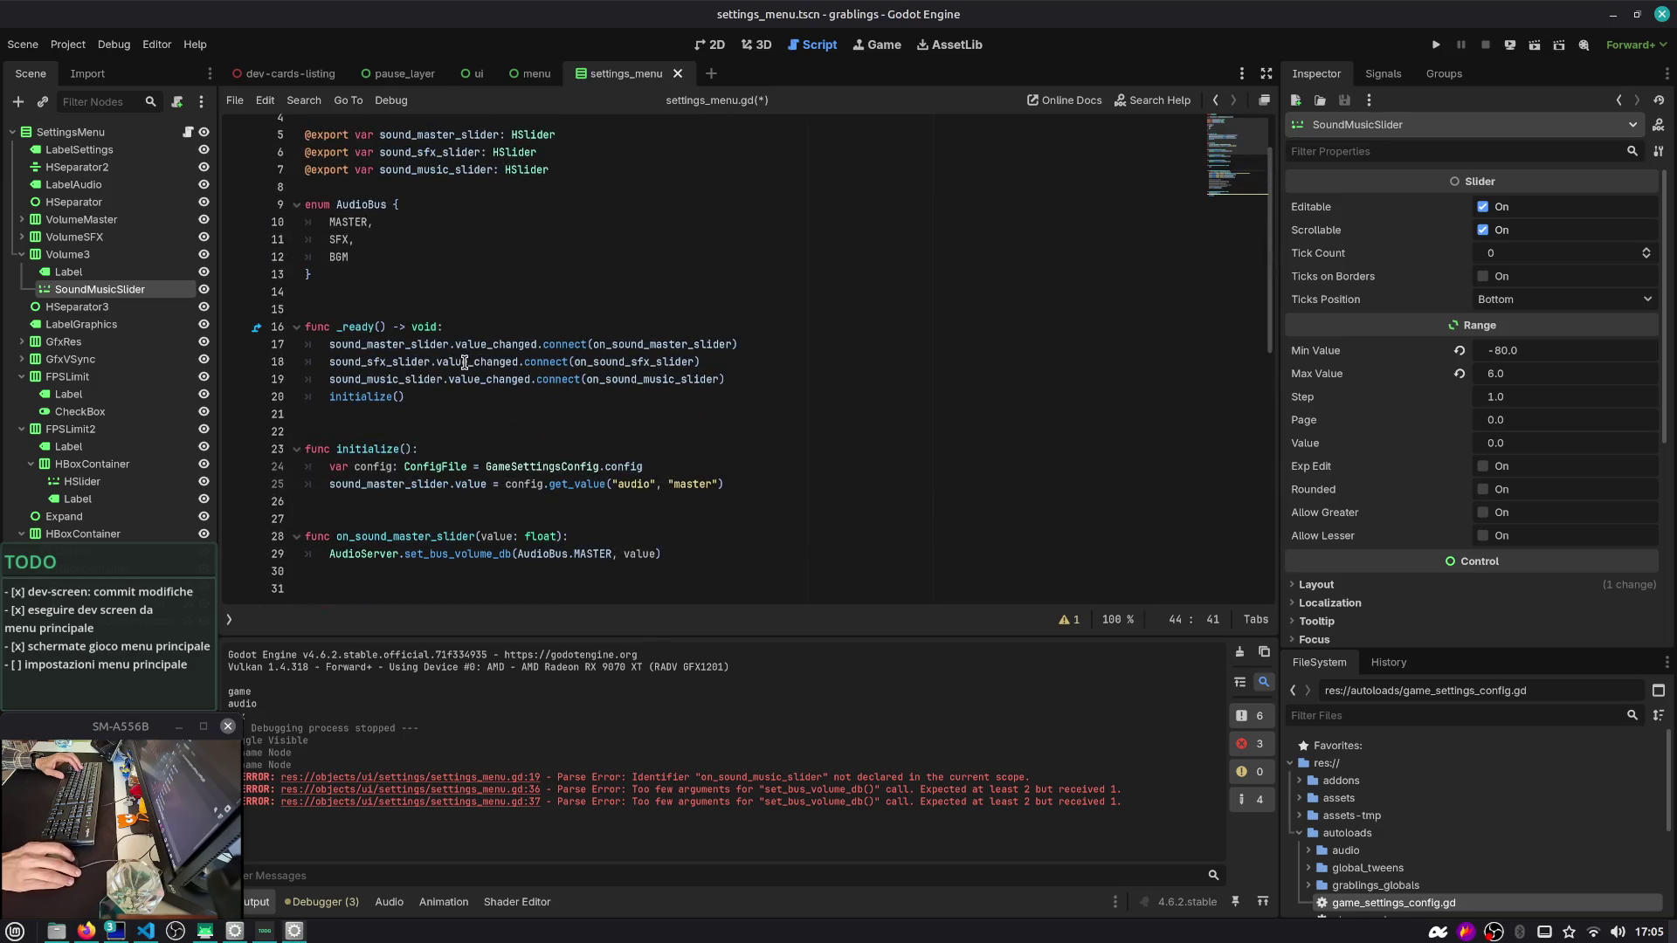
{"action": "scroll", "coordinate": [737, 378], "scroll_direction": "down", "scroll_amount": 7}
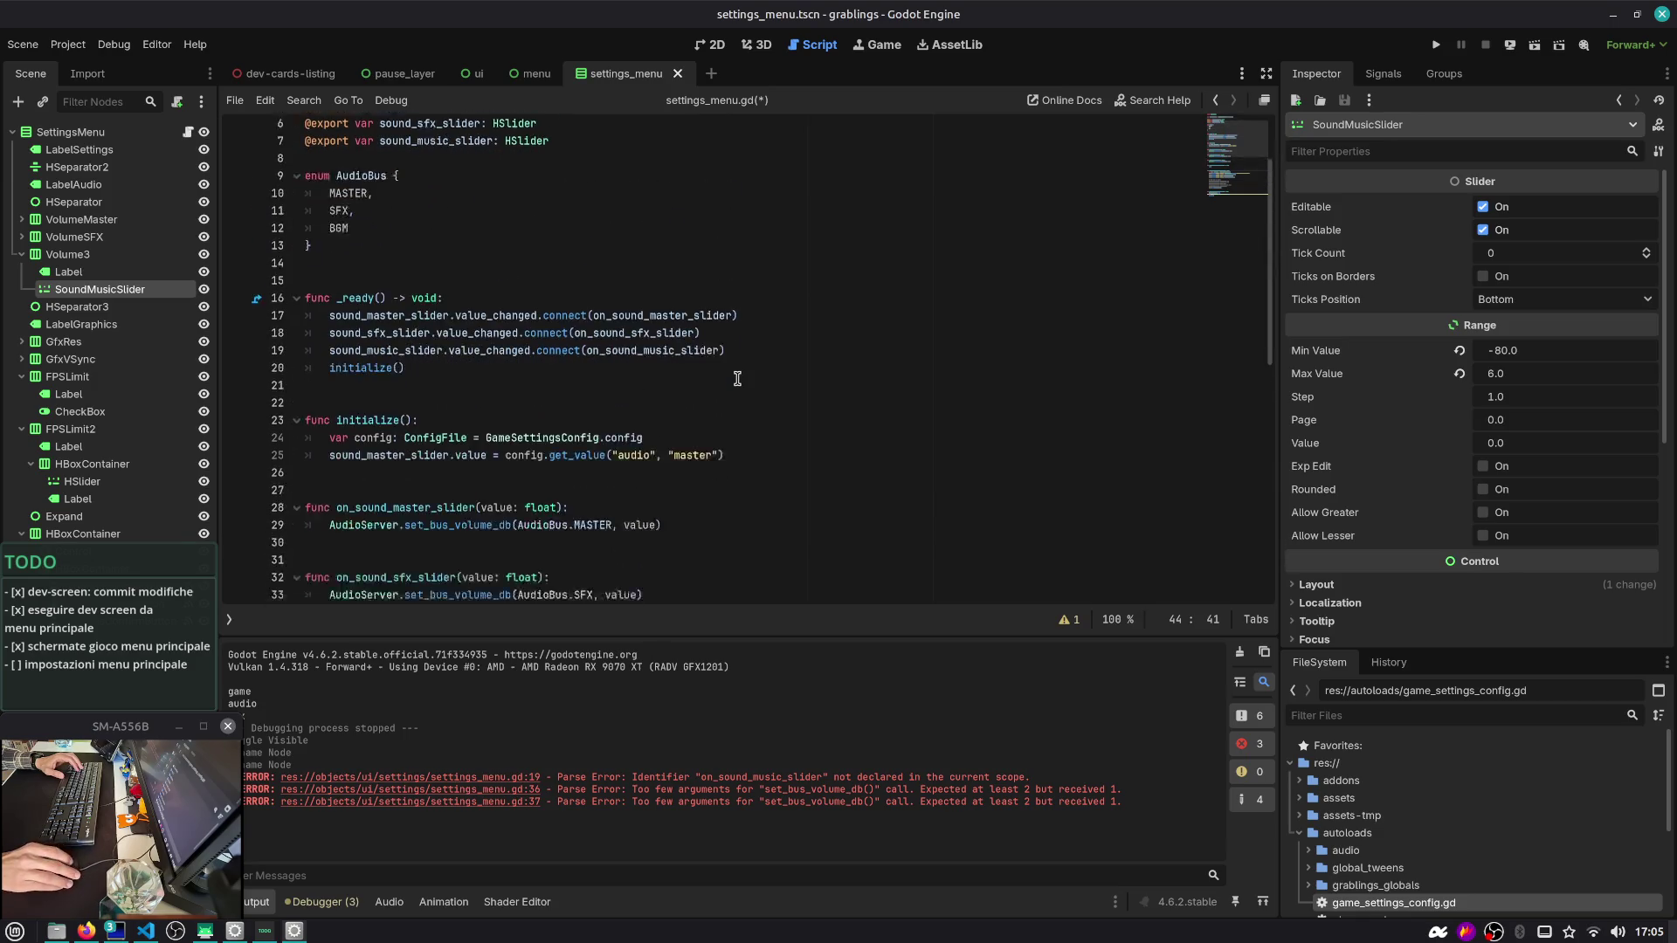
{"action": "scroll", "coordinate": [646, 395], "scroll_direction": "down", "scroll_amount": 4}
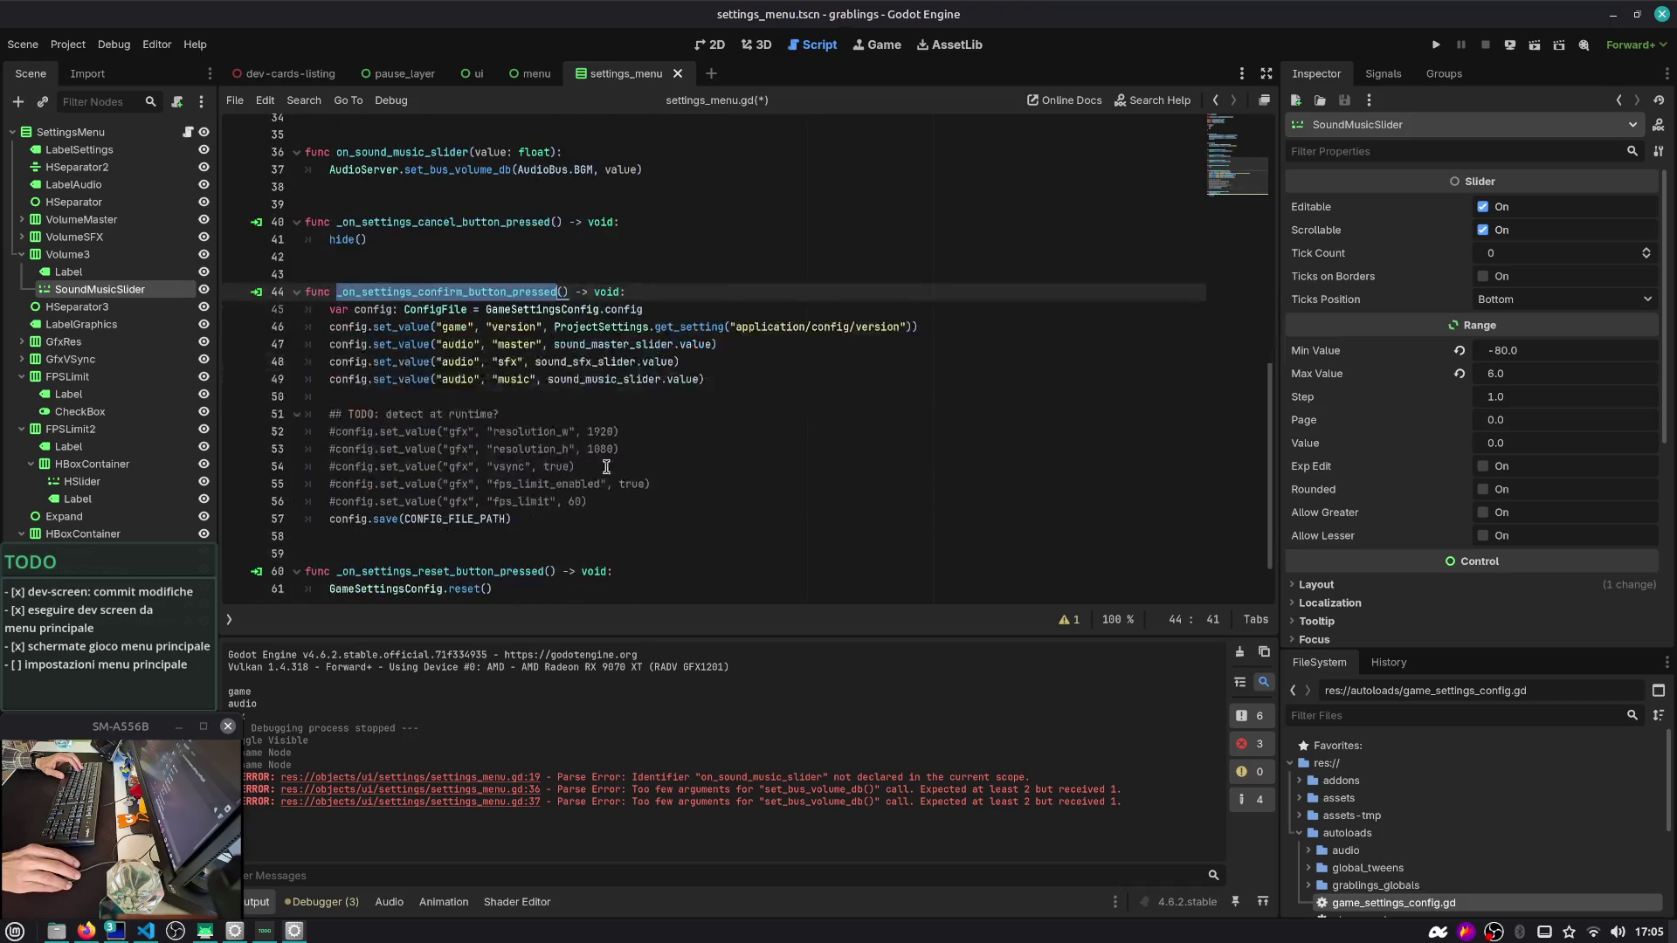
{"action": "scroll", "coordinate": [612, 428], "scroll_direction": "up", "scroll_amount": 12}
{"action": "double_click", "coordinate": [367, 449]}
{"action": "scroll", "coordinate": [378, 471], "scroll_direction": "down", "scroll_amount": 1}
Step: Duplicate the sound_master_slider.value loading line twice, filling lines 26 and 27
{"action": "left_click", "coordinate": [769, 481]}
{"action": "key", "text": "shift+Home"}
{"action": "key", "text": "ctrl+c"}
{"action": "key", "text": "End"}
{"action": "key", "text": "Return"}
{"action": "key", "text": "ctrl+v"}
{"action": "key", "text": "Return"}
{"action": "key", "text": "ctrl+v"}
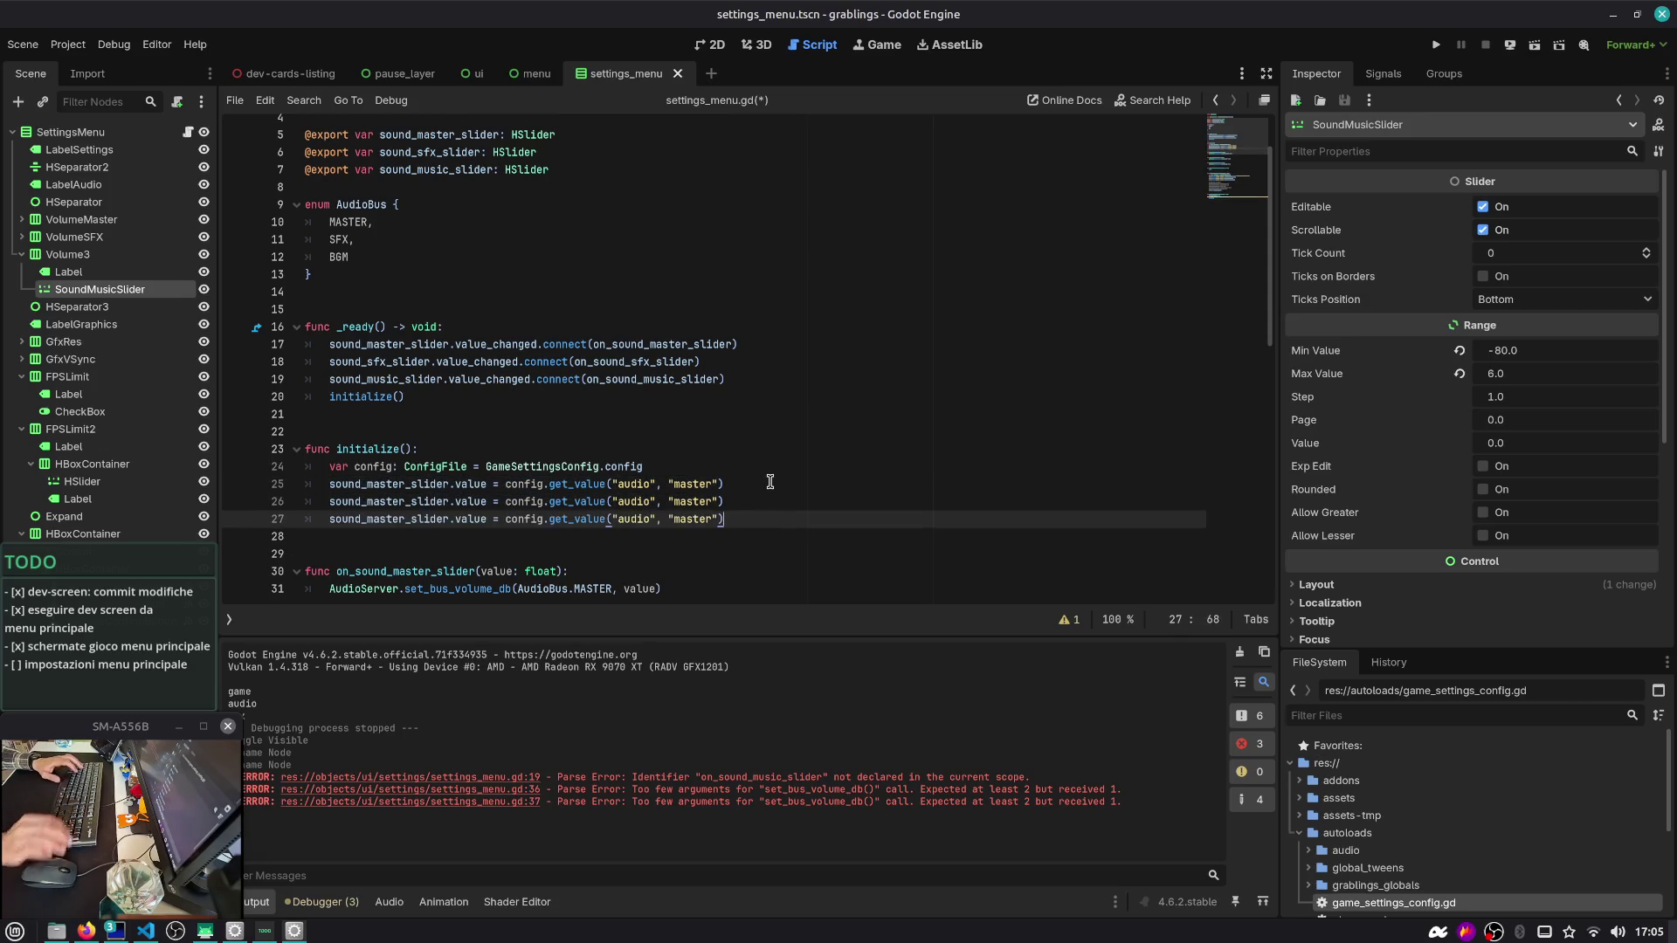
{"action": "scroll", "coordinate": [539, 405], "scroll_direction": "down", "scroll_amount": 3}
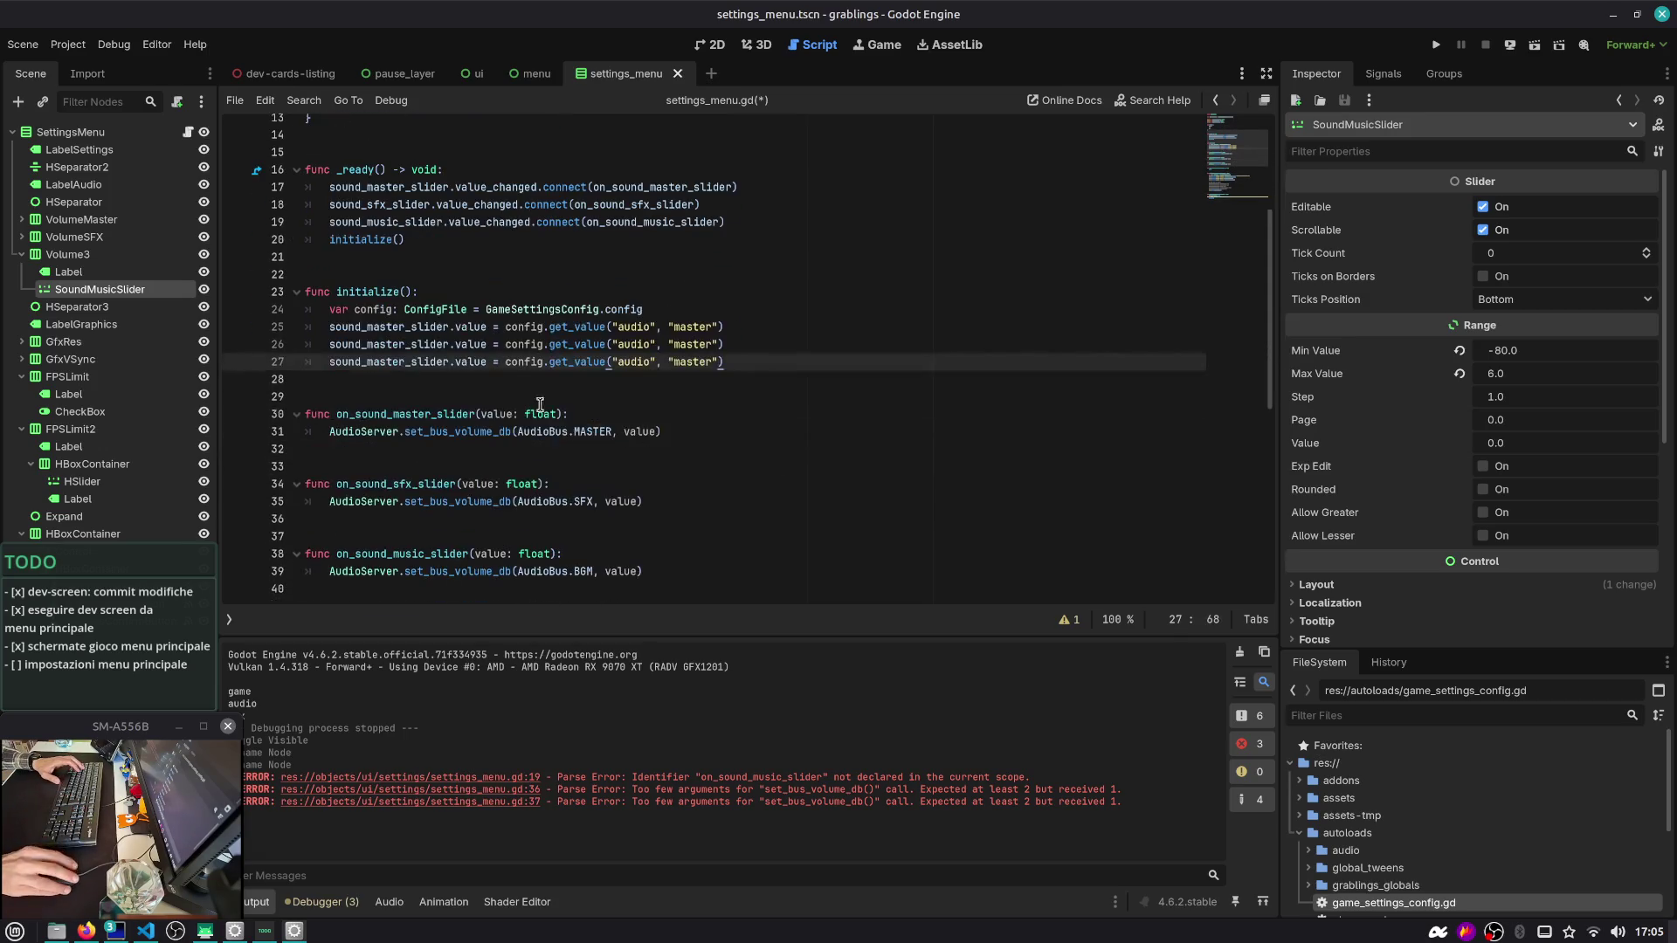
{"action": "left_click", "coordinate": [425, 294]}
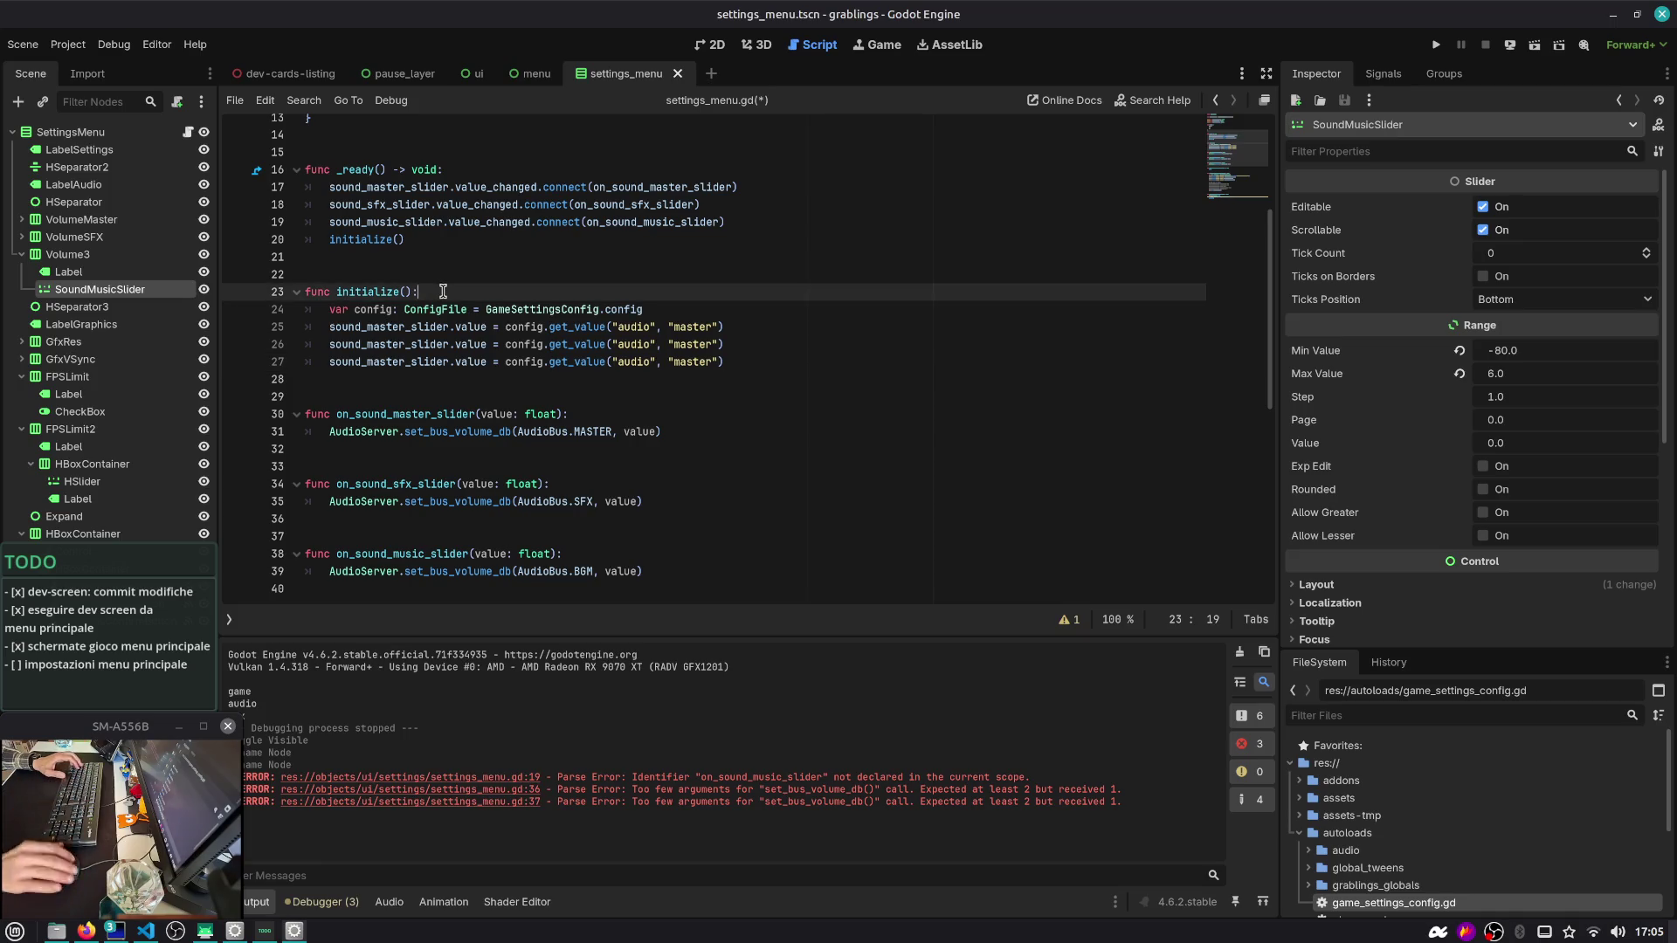
Step: Look through the script editor's editing commands, then close the menus without adding a bookmark
{"action": "left_click", "coordinate": [265, 103]}
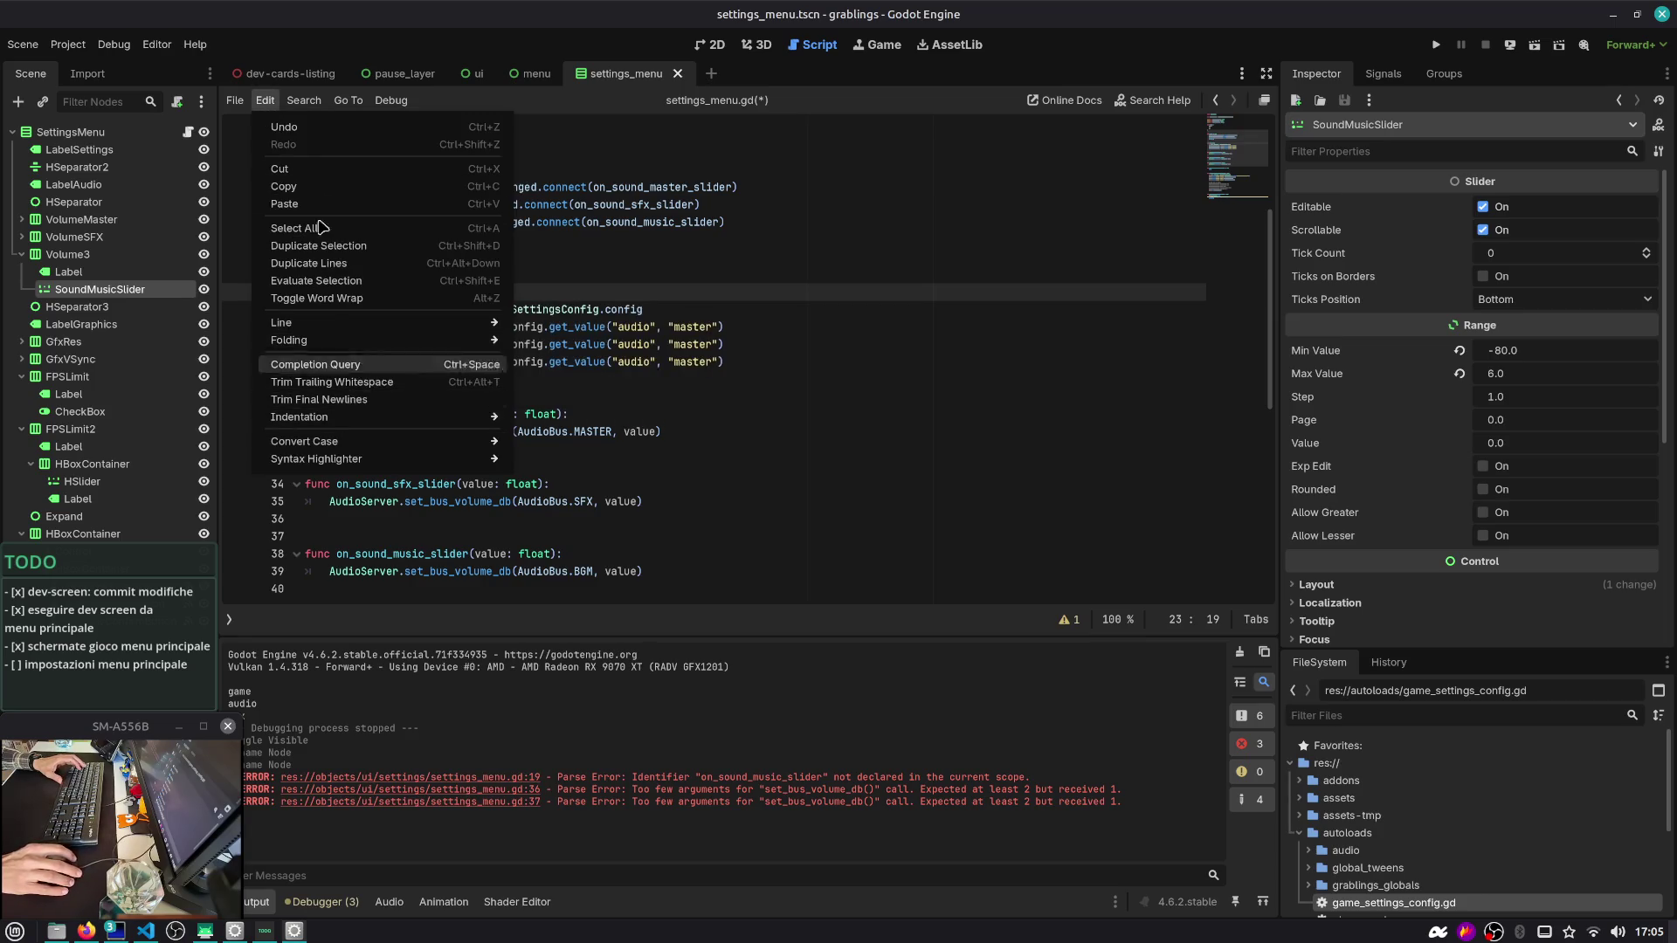
{"action": "mouse_move", "coordinate": [364, 103]}
{"action": "mouse_move", "coordinate": [391, 190]}
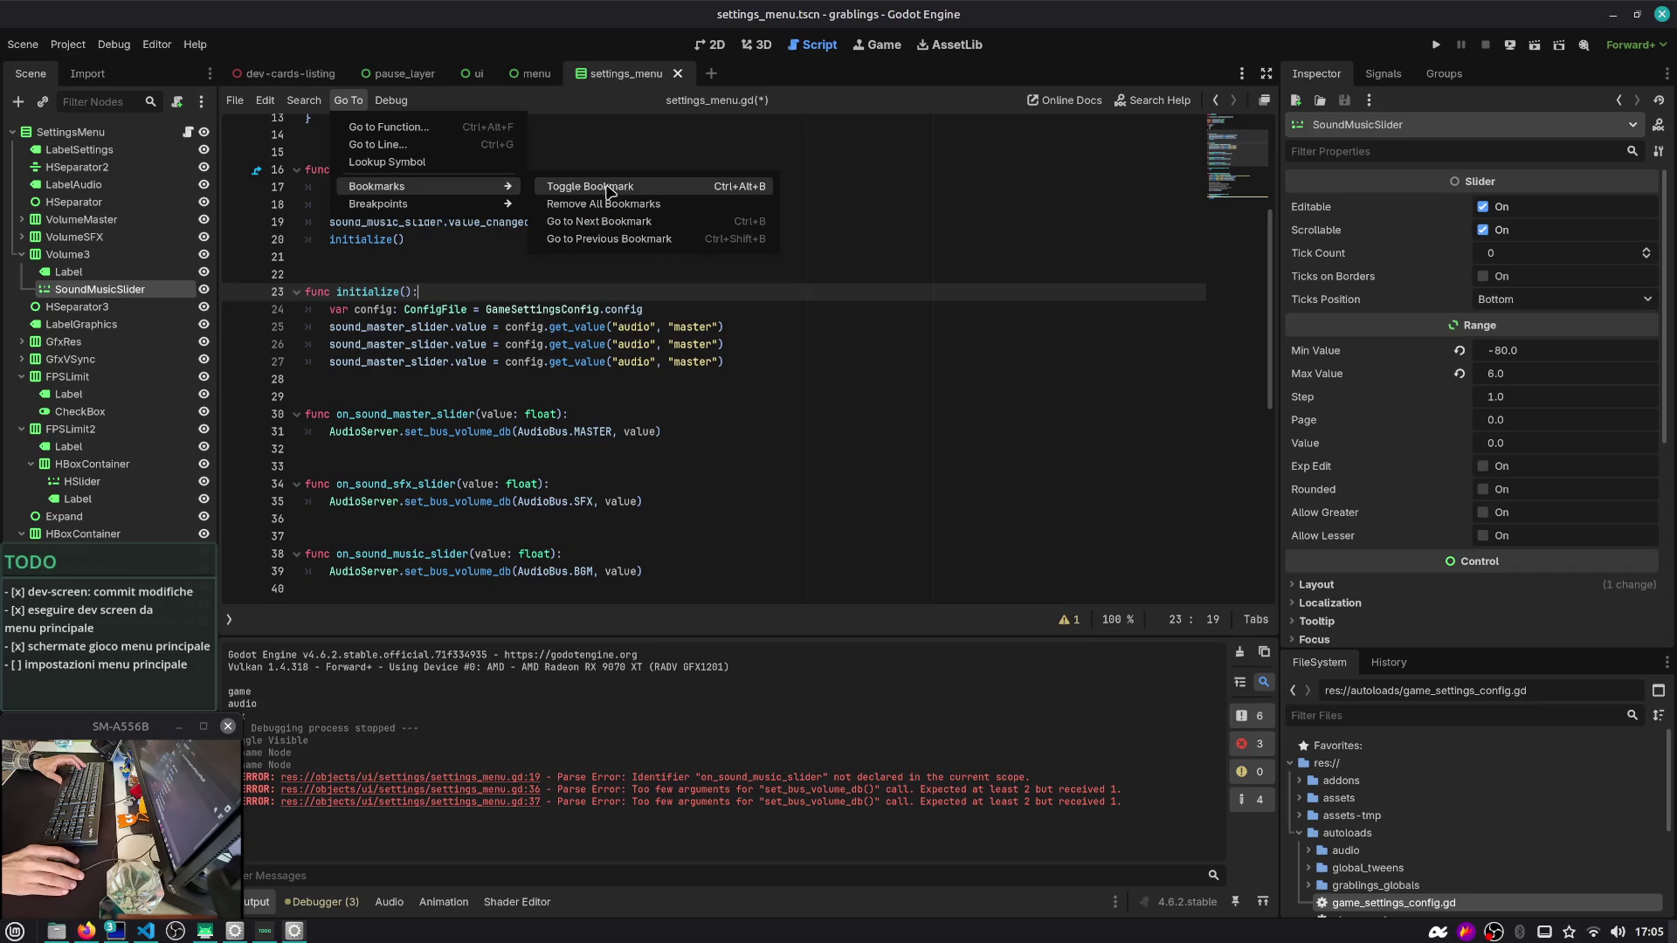
{"action": "left_click", "coordinate": [569, 312]}
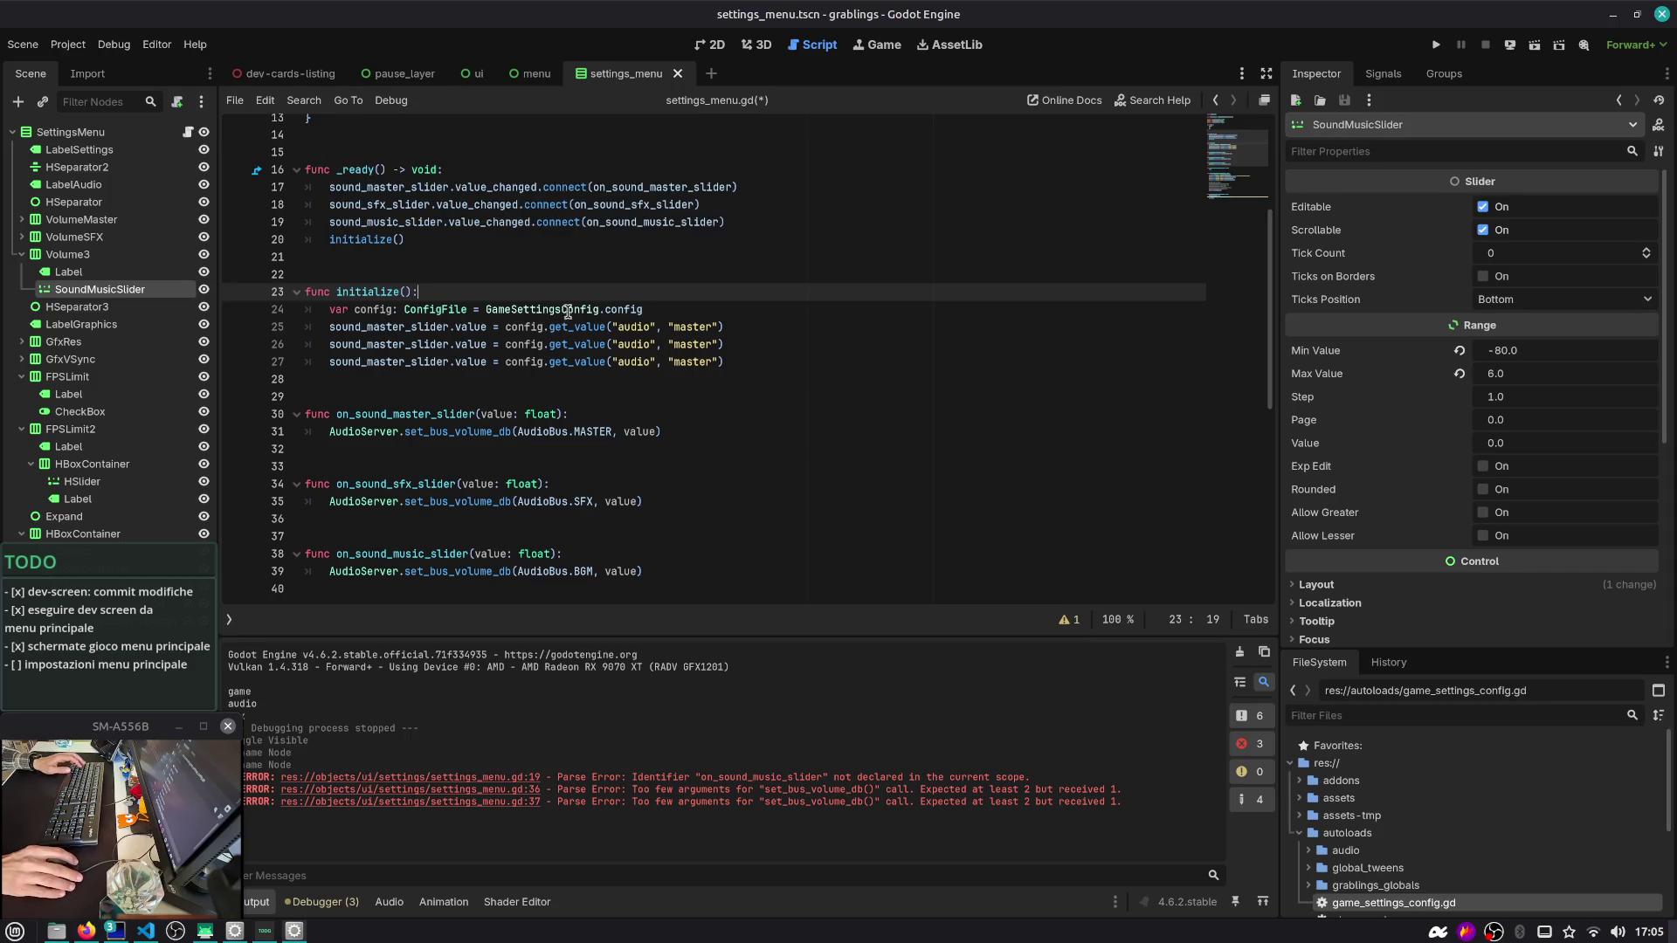
Step: Bookmark the confirm-button handler on line 46 and cycle to the next bookmark
{"action": "scroll", "coordinate": [560, 310], "scroll_direction": "down", "scroll_amount": 8}
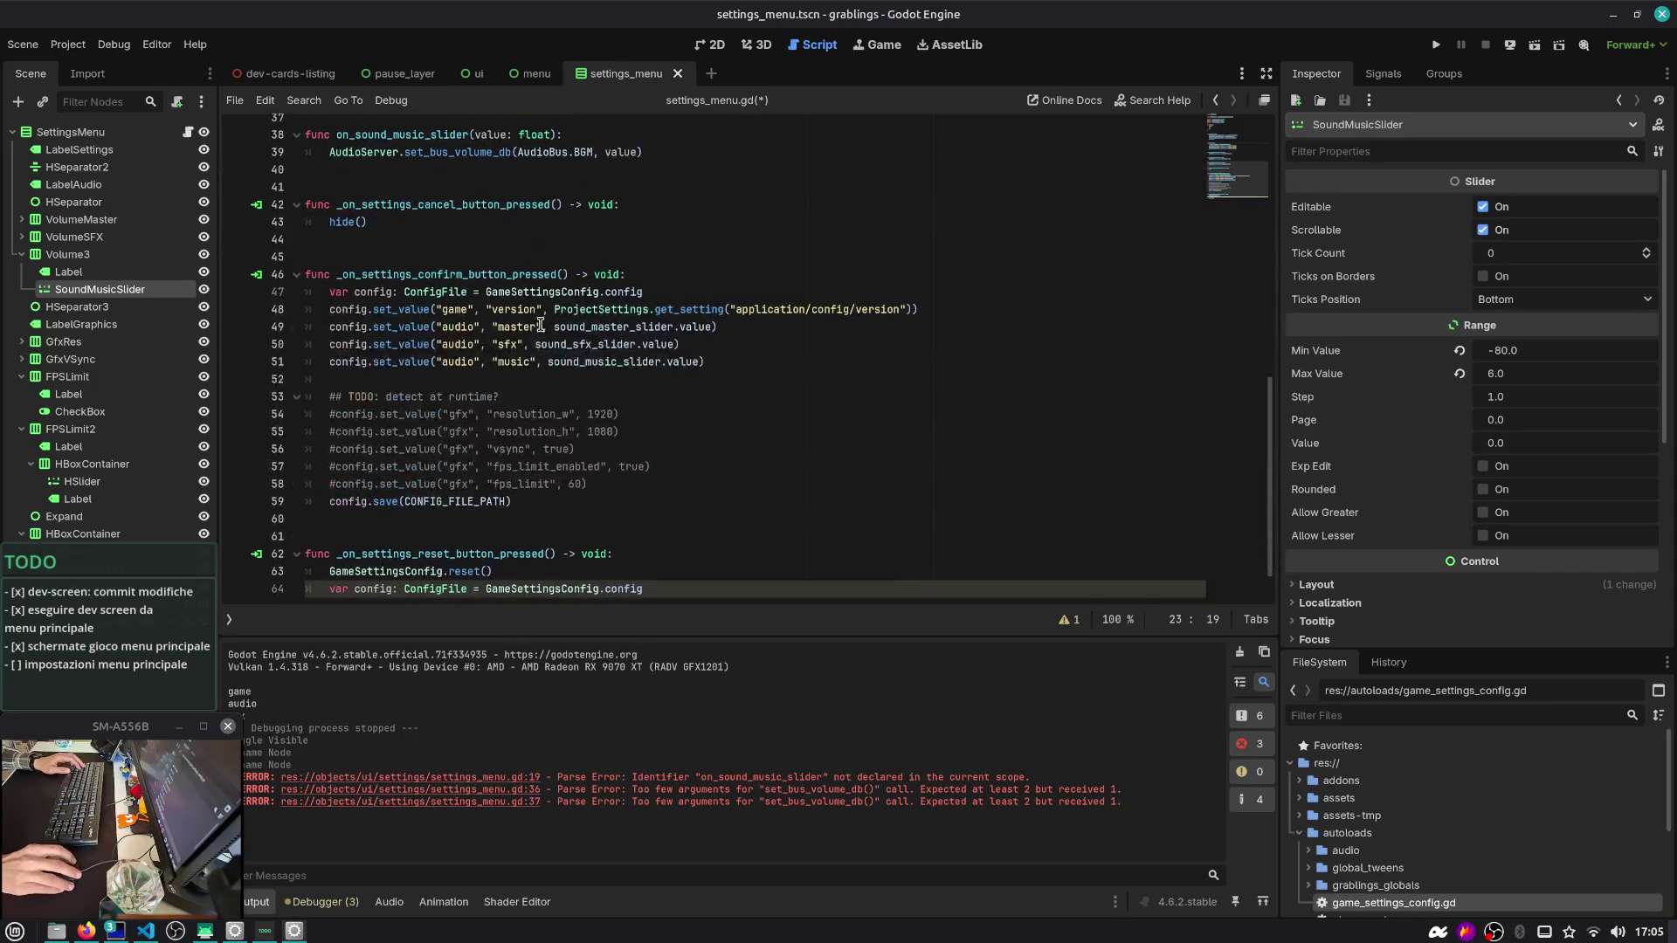
{"action": "left_click", "coordinate": [531, 277]}
{"action": "key", "text": "ctrl+alt+b"}
{"action": "scroll", "coordinate": [531, 277], "scroll_direction": "down", "scroll_amount": 1}
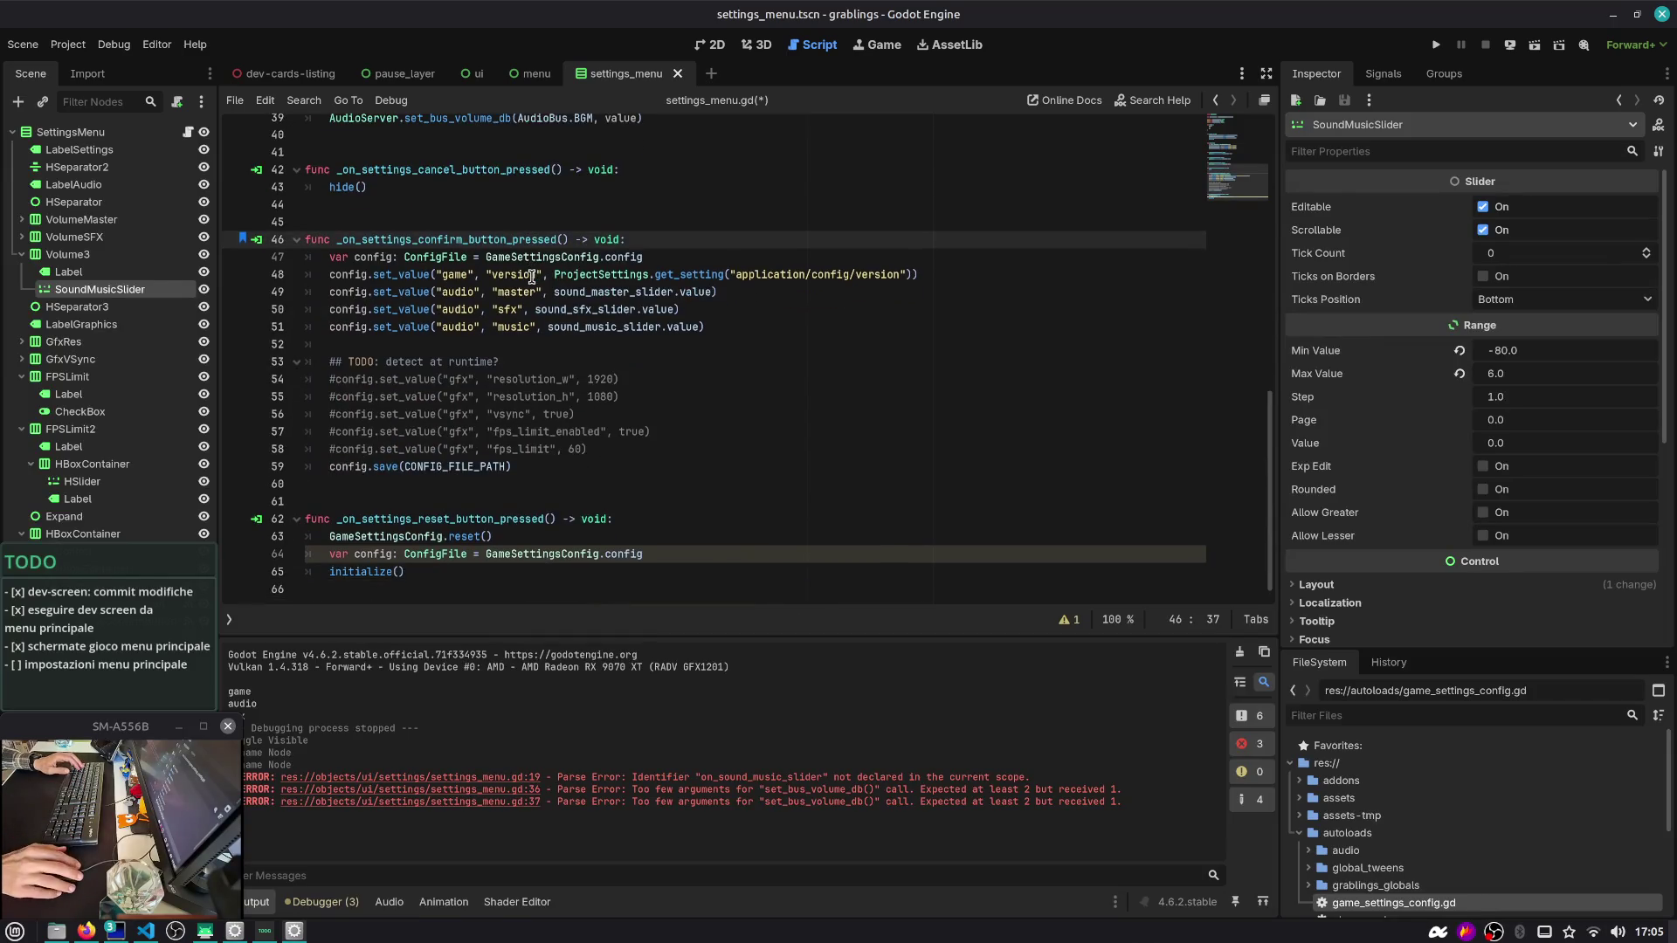
{"action": "key", "text": "ctrl+b"}
{"action": "key", "text": "ctrl+b"}
{"action": "key", "text": "ctrl+b"}
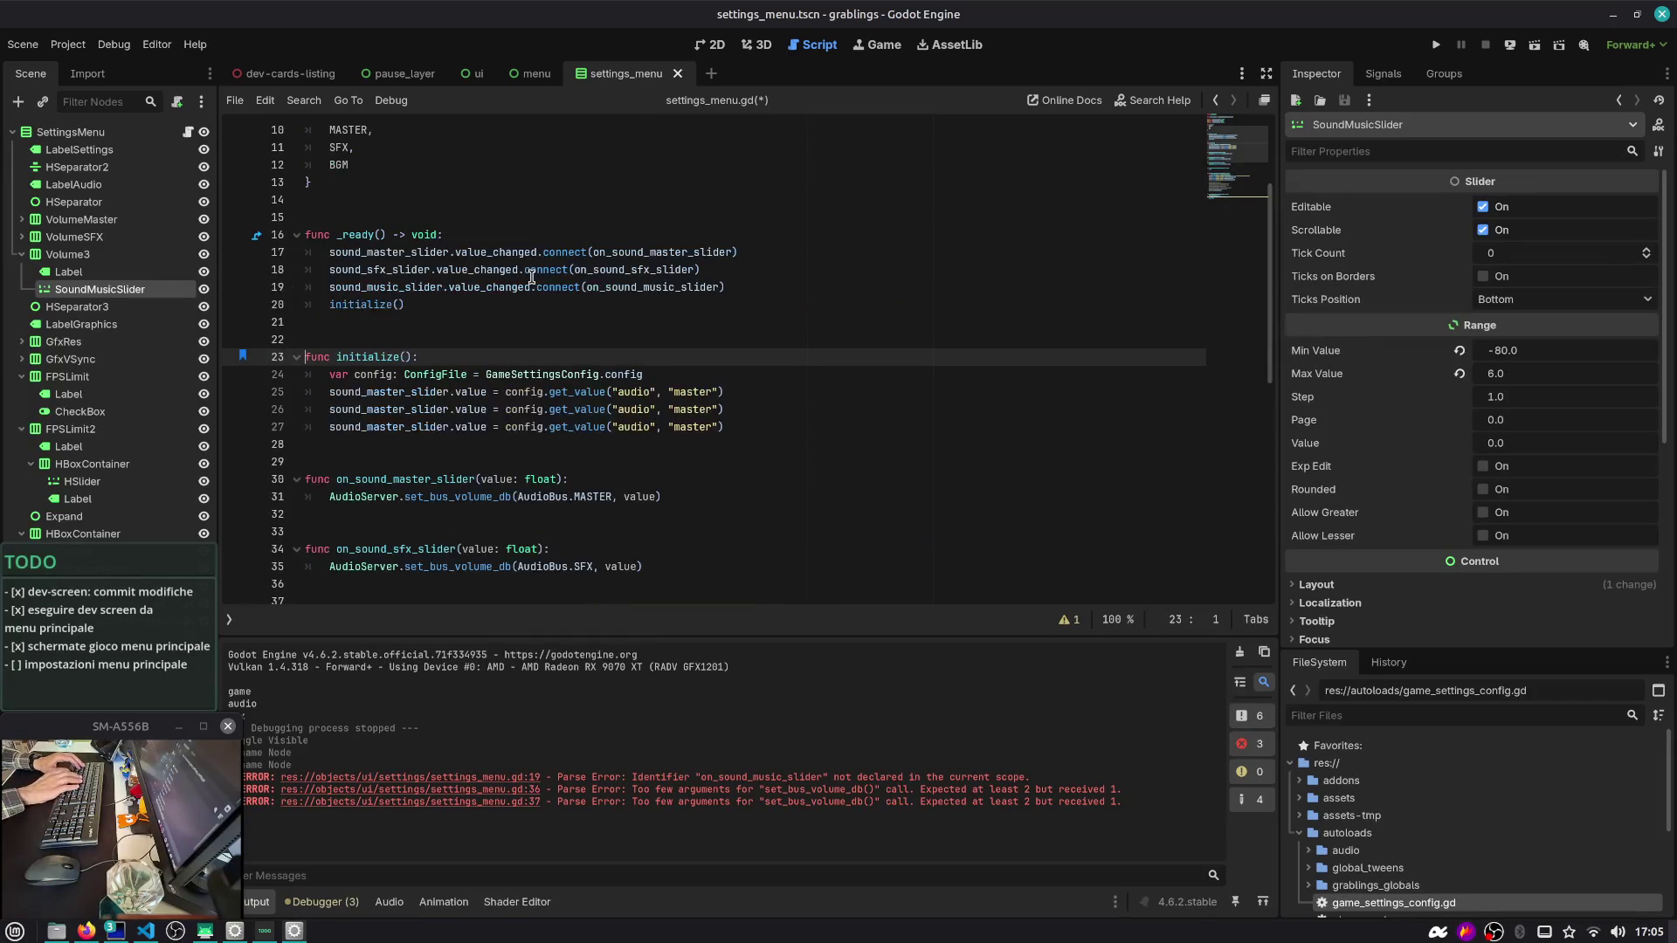
Step: Bookmark the _ready function on line 16, then switch to Workspace 2
{"action": "left_click", "coordinate": [491, 235]}
{"action": "key", "text": "ctrl+alt+b"}
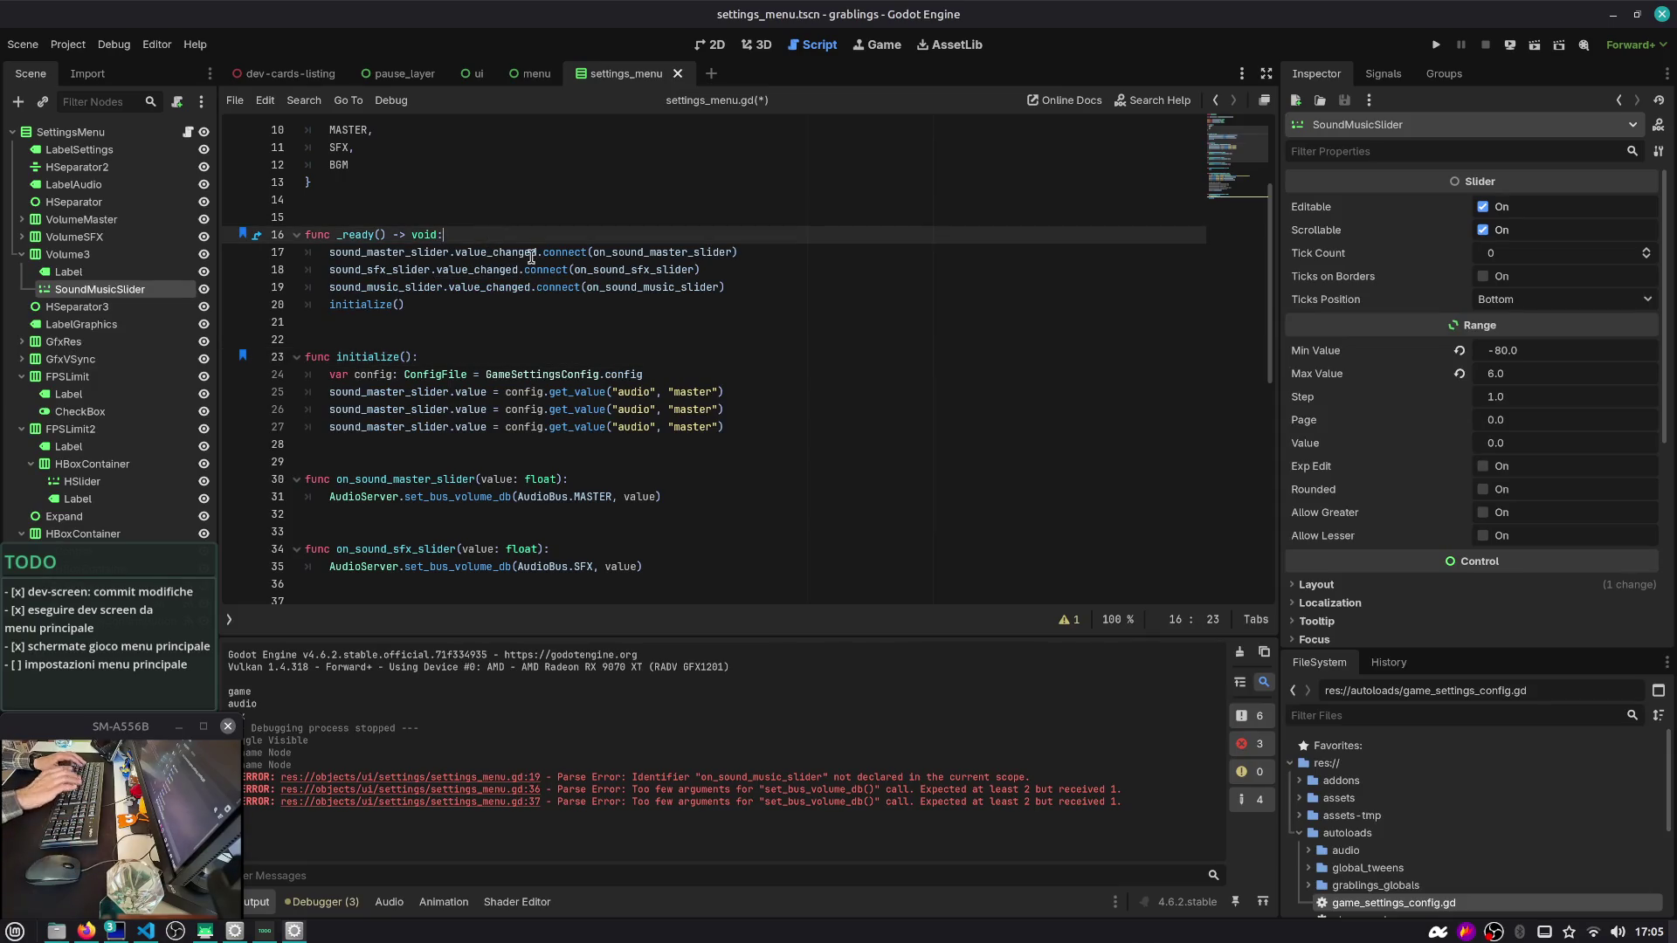
{"action": "scroll", "coordinate": [627, 367], "scroll_direction": "down", "scroll_amount": 1}
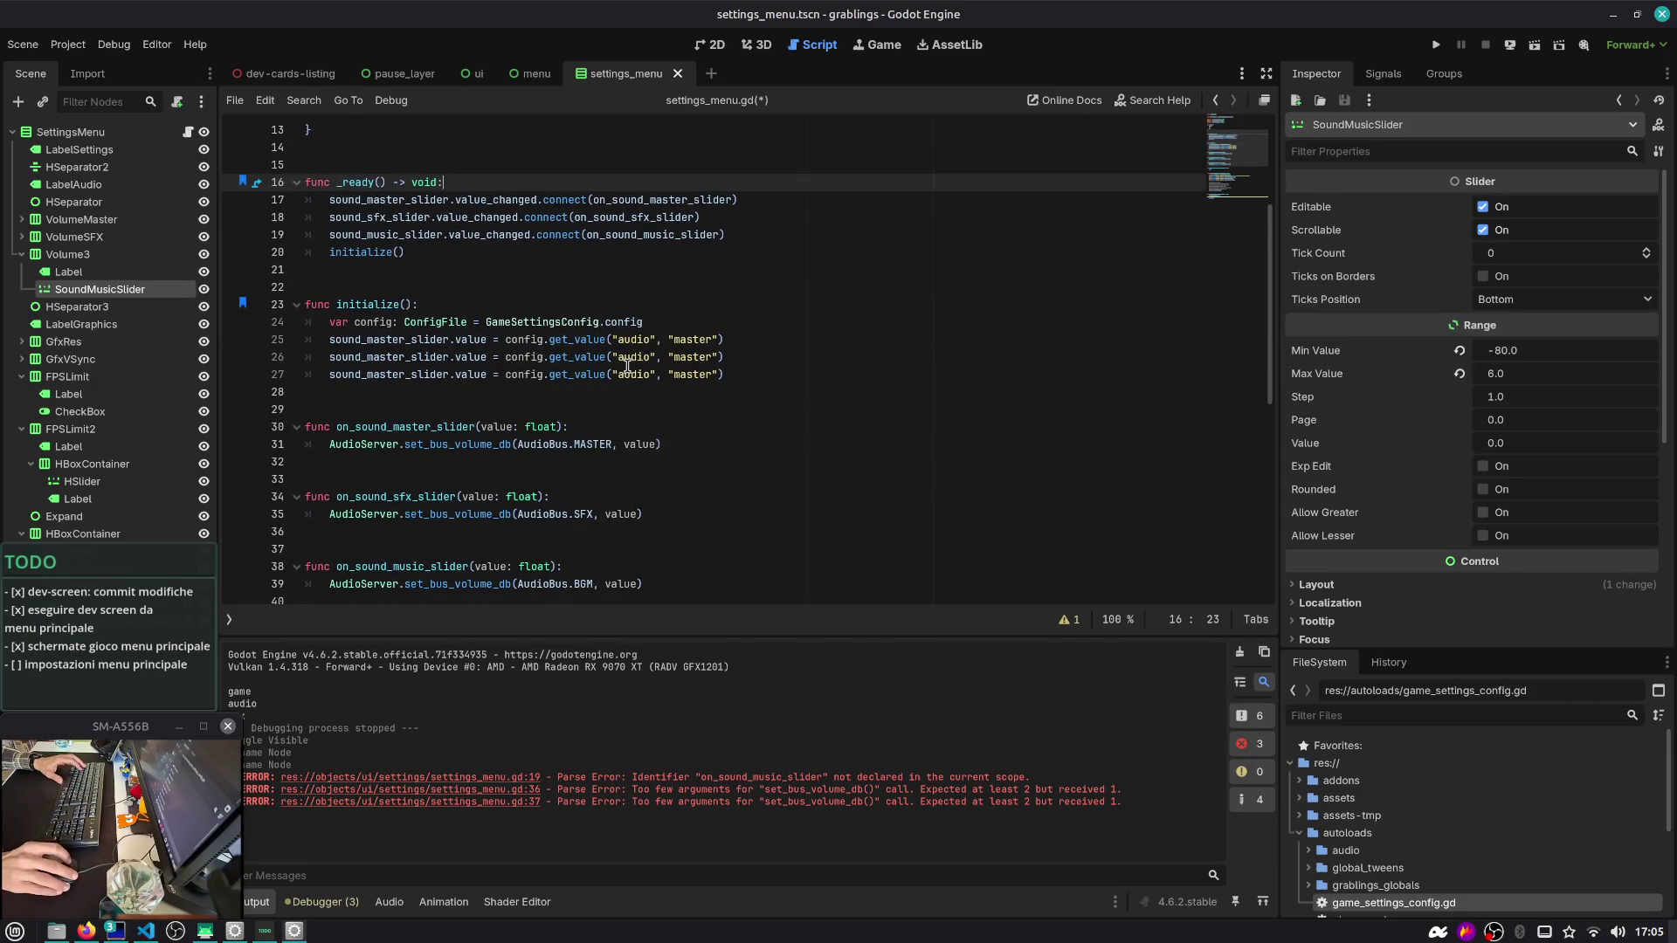
{"action": "key", "text": "super+2"}
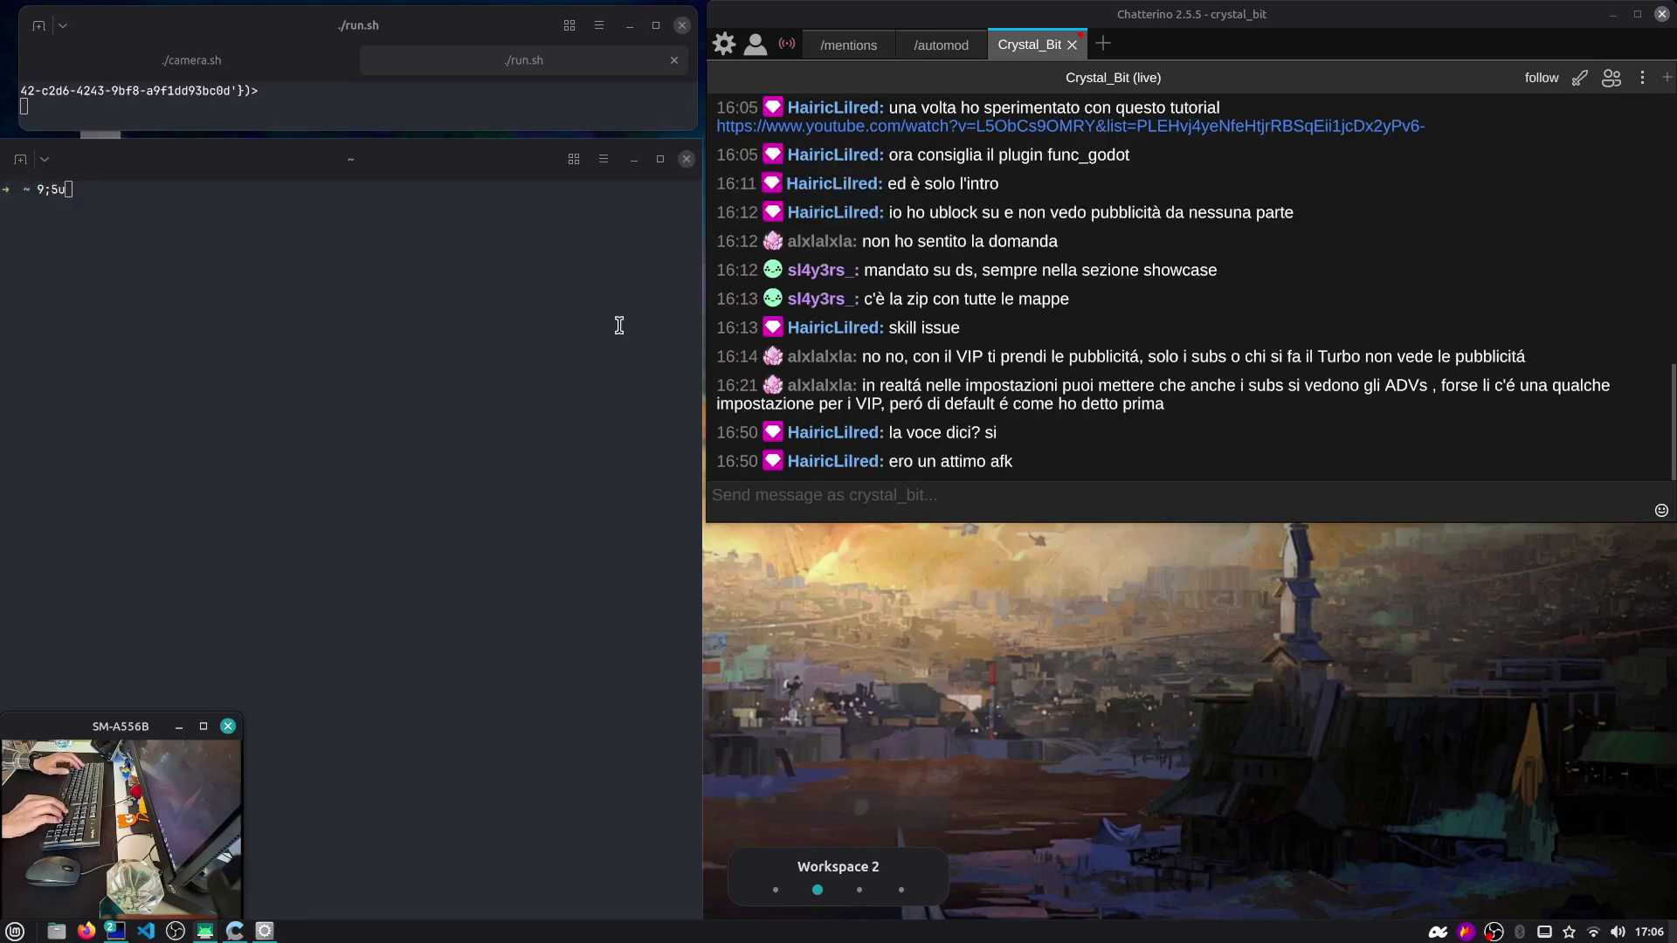
{"action": "left_click", "coordinate": [981, 356]}
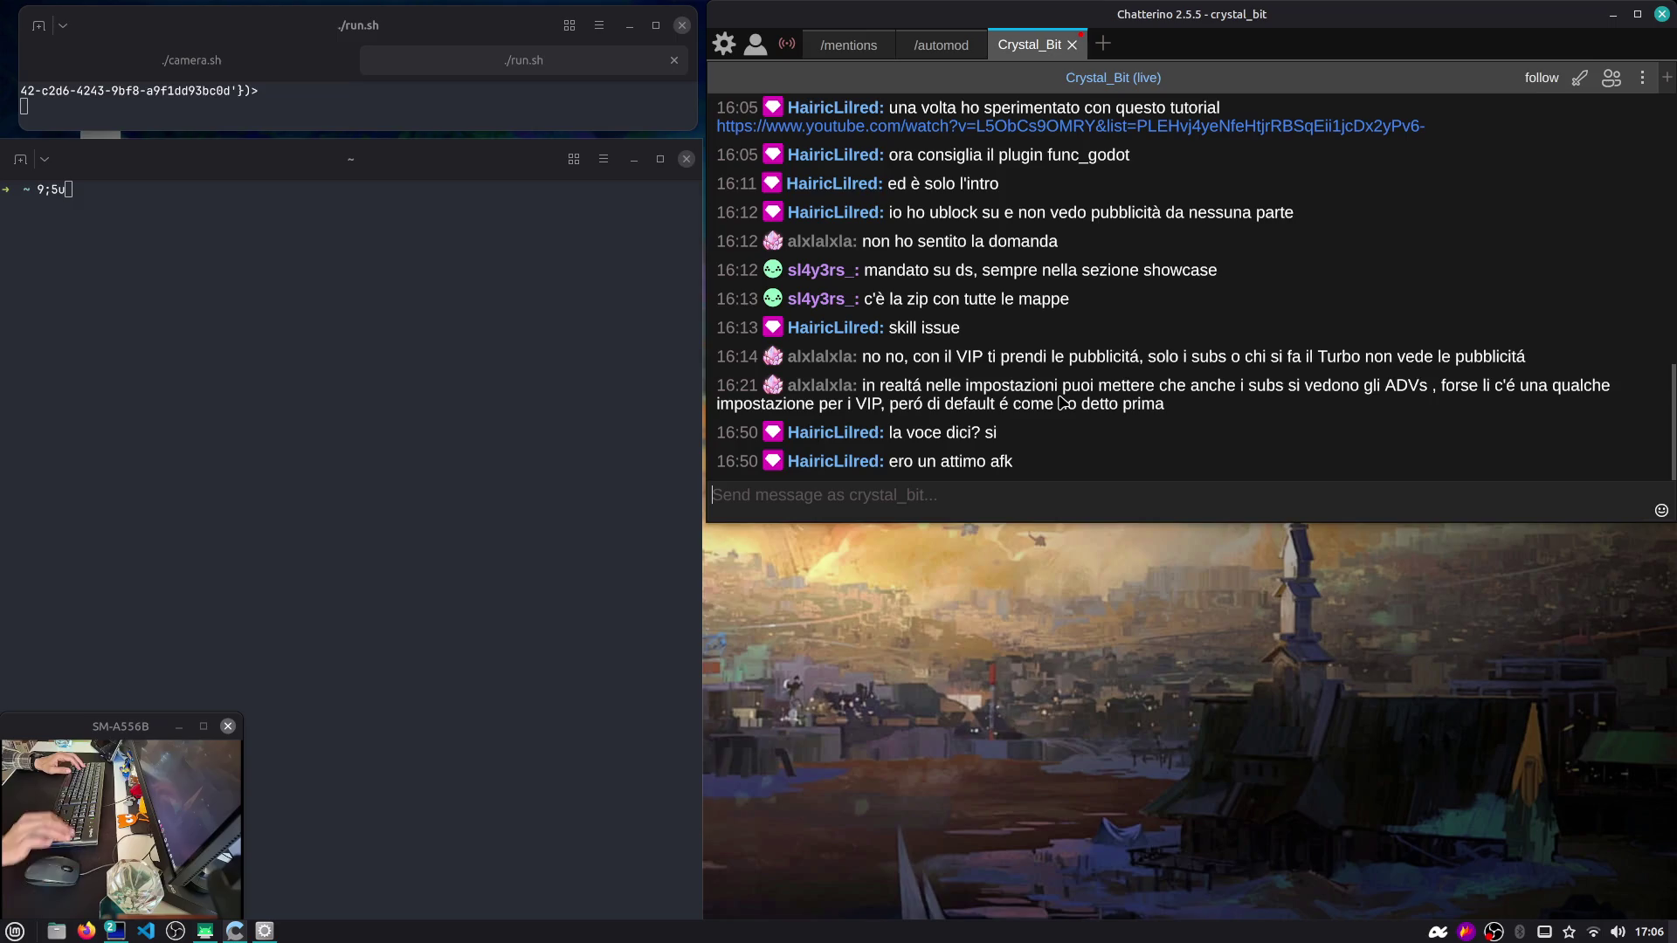
{"action": "key", "text": "super+1"}
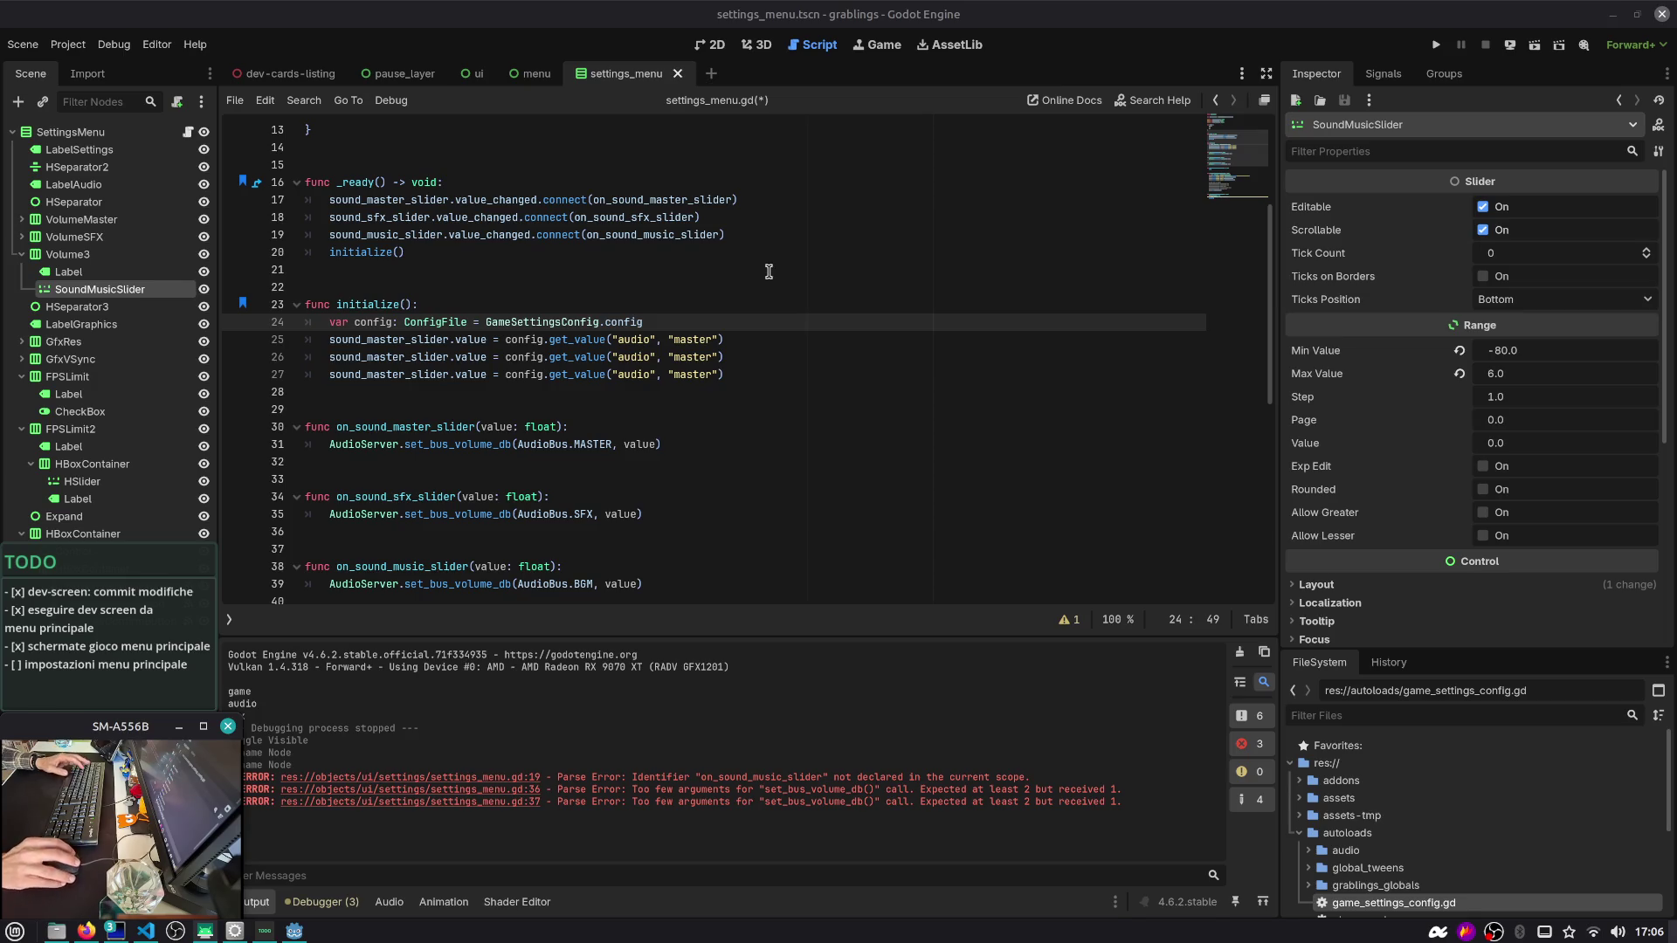
Step: Review the initialize function and its config variable on lines 23–24
{"action": "double_click", "coordinate": [374, 304]}
{"action": "scroll", "coordinate": [524, 337], "scroll_direction": "down", "scroll_amount": 1}
{"action": "left_click", "coordinate": [660, 270]}
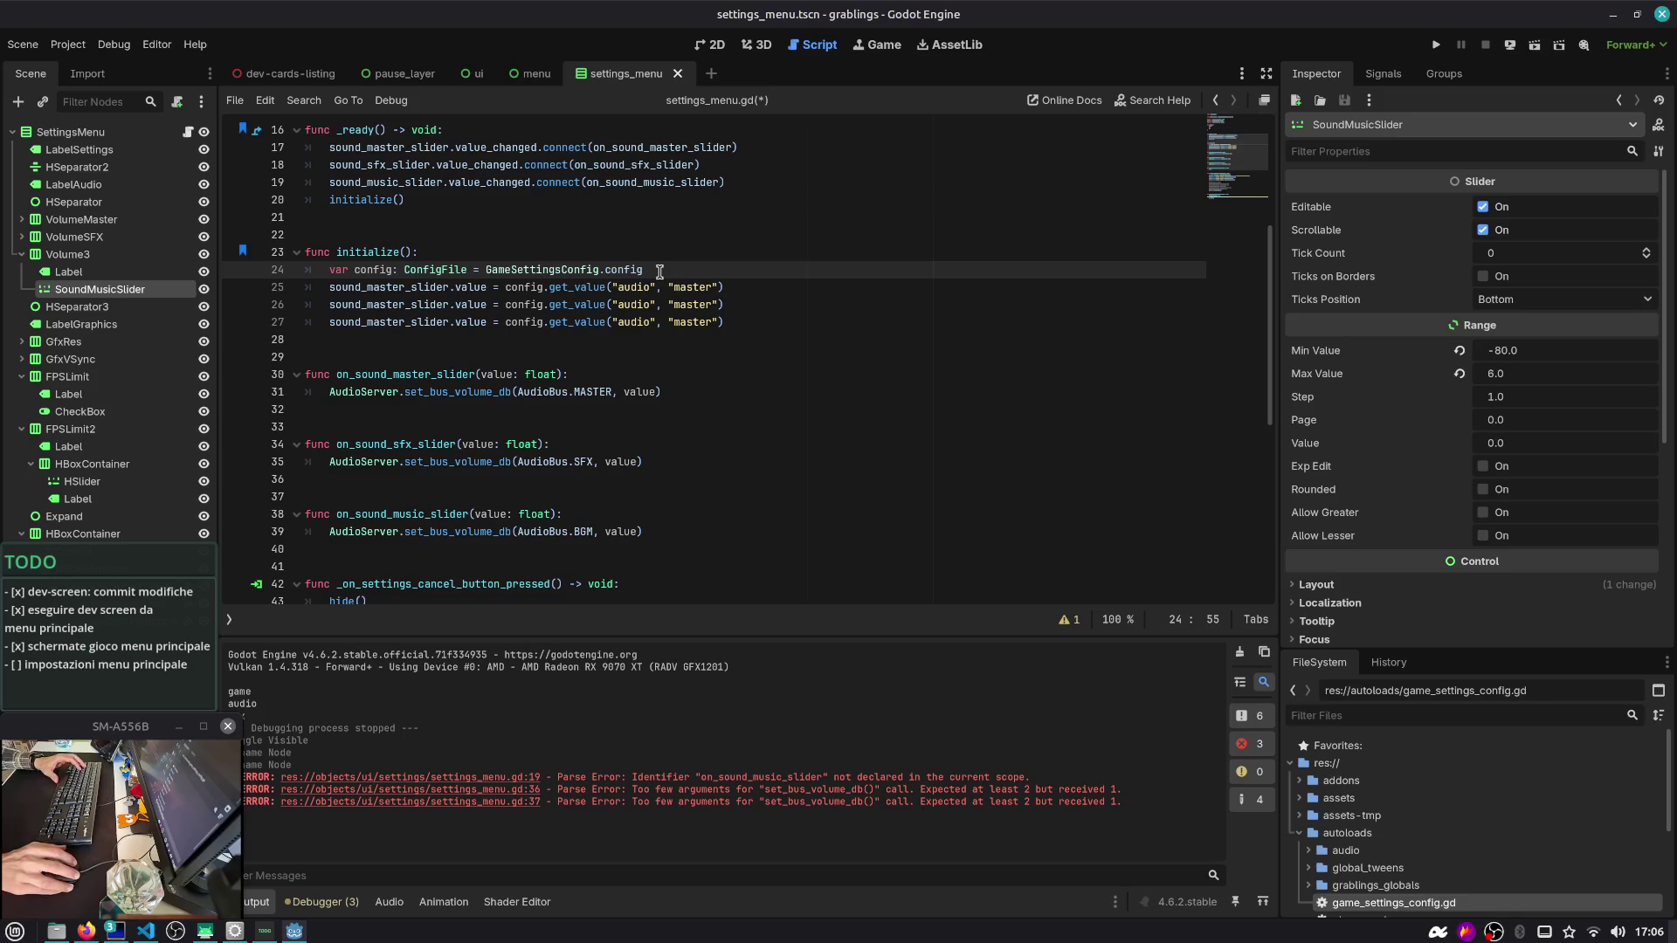
{"action": "scroll", "coordinate": [660, 271], "scroll_direction": "down", "scroll_amount": 1}
{"action": "double_click", "coordinate": [373, 218]}
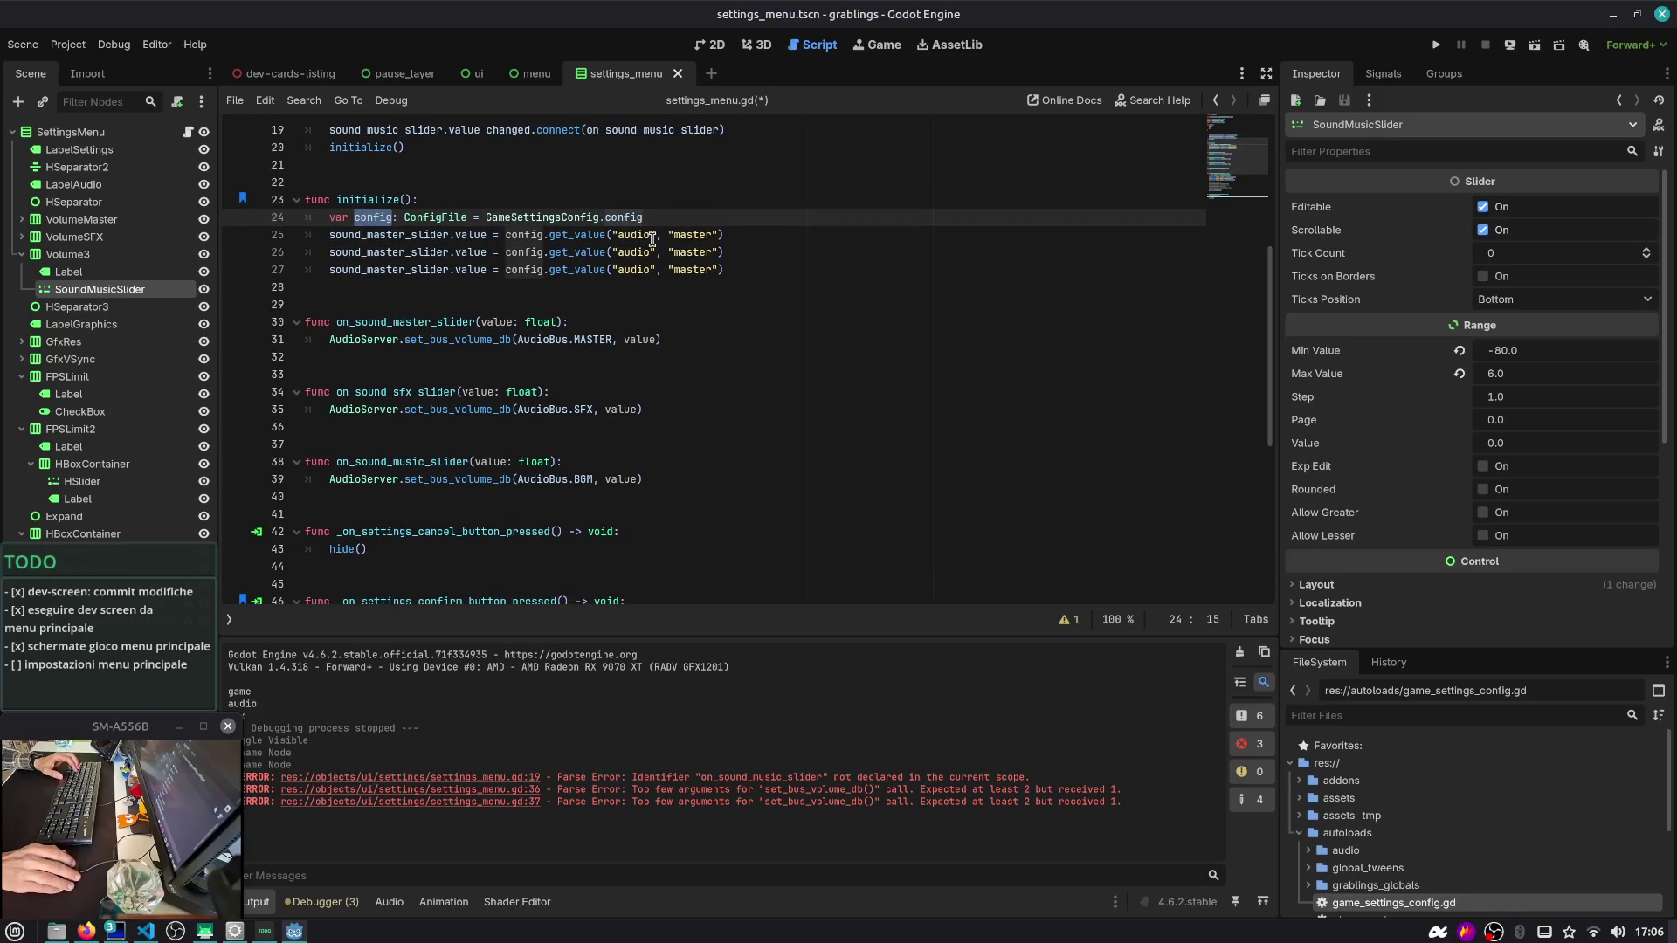
{"action": "scroll", "coordinate": [650, 241], "scroll_direction": "up", "scroll_amount": 3}
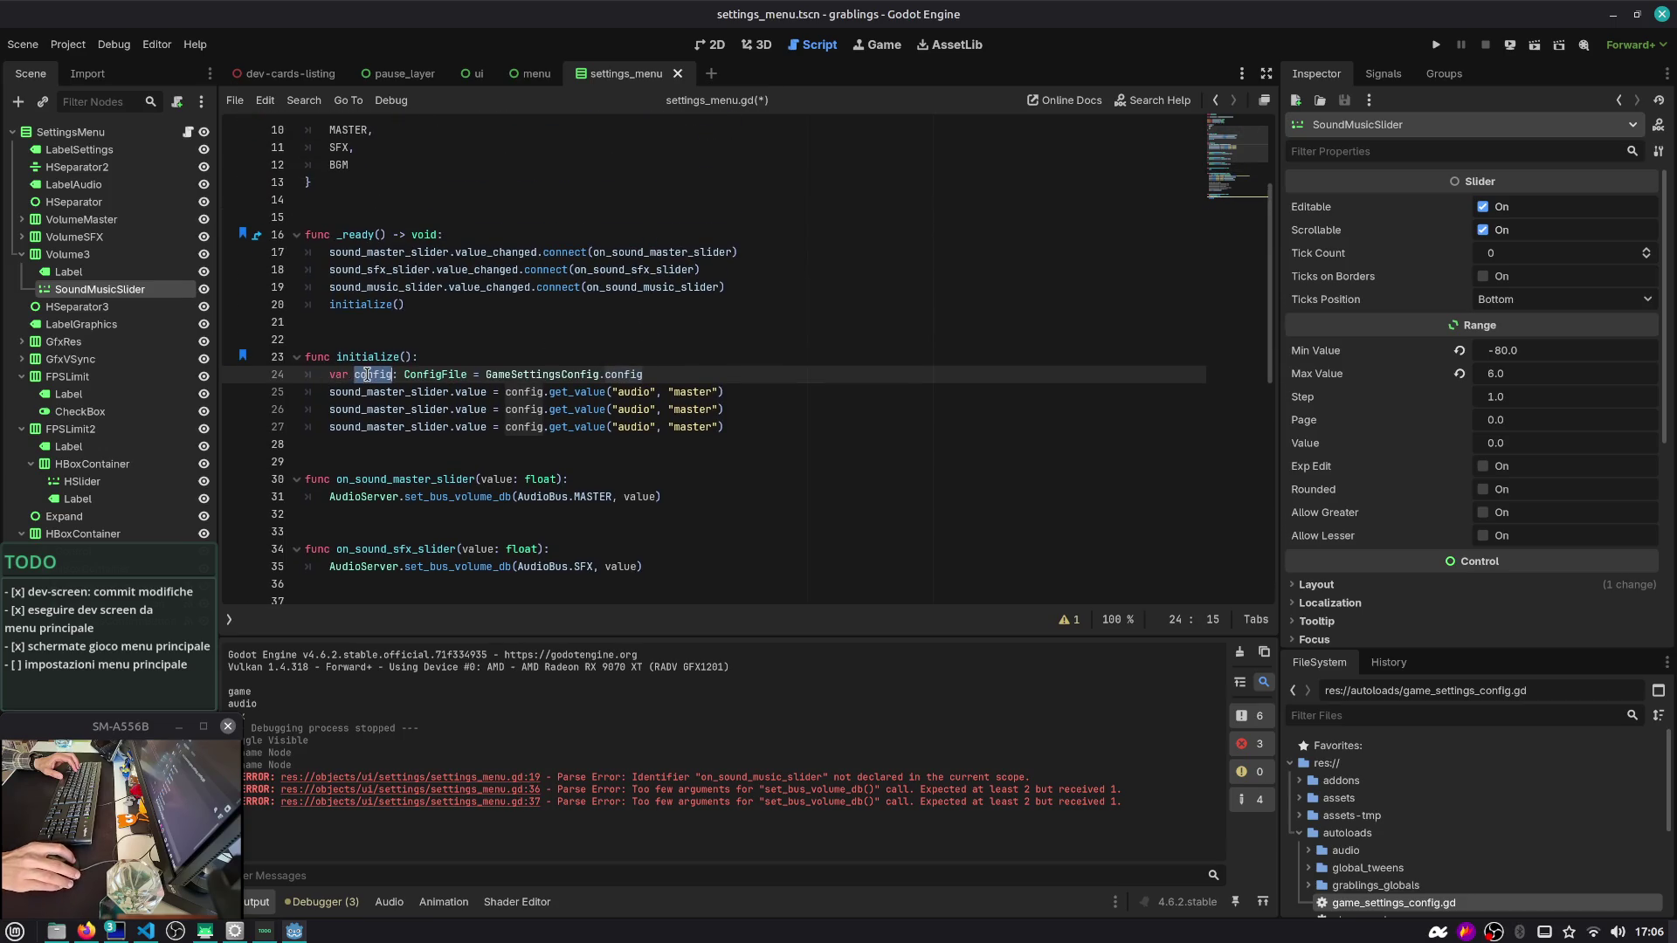
{"action": "scroll", "coordinate": [622, 372], "scroll_direction": "up", "scroll_amount": 3}
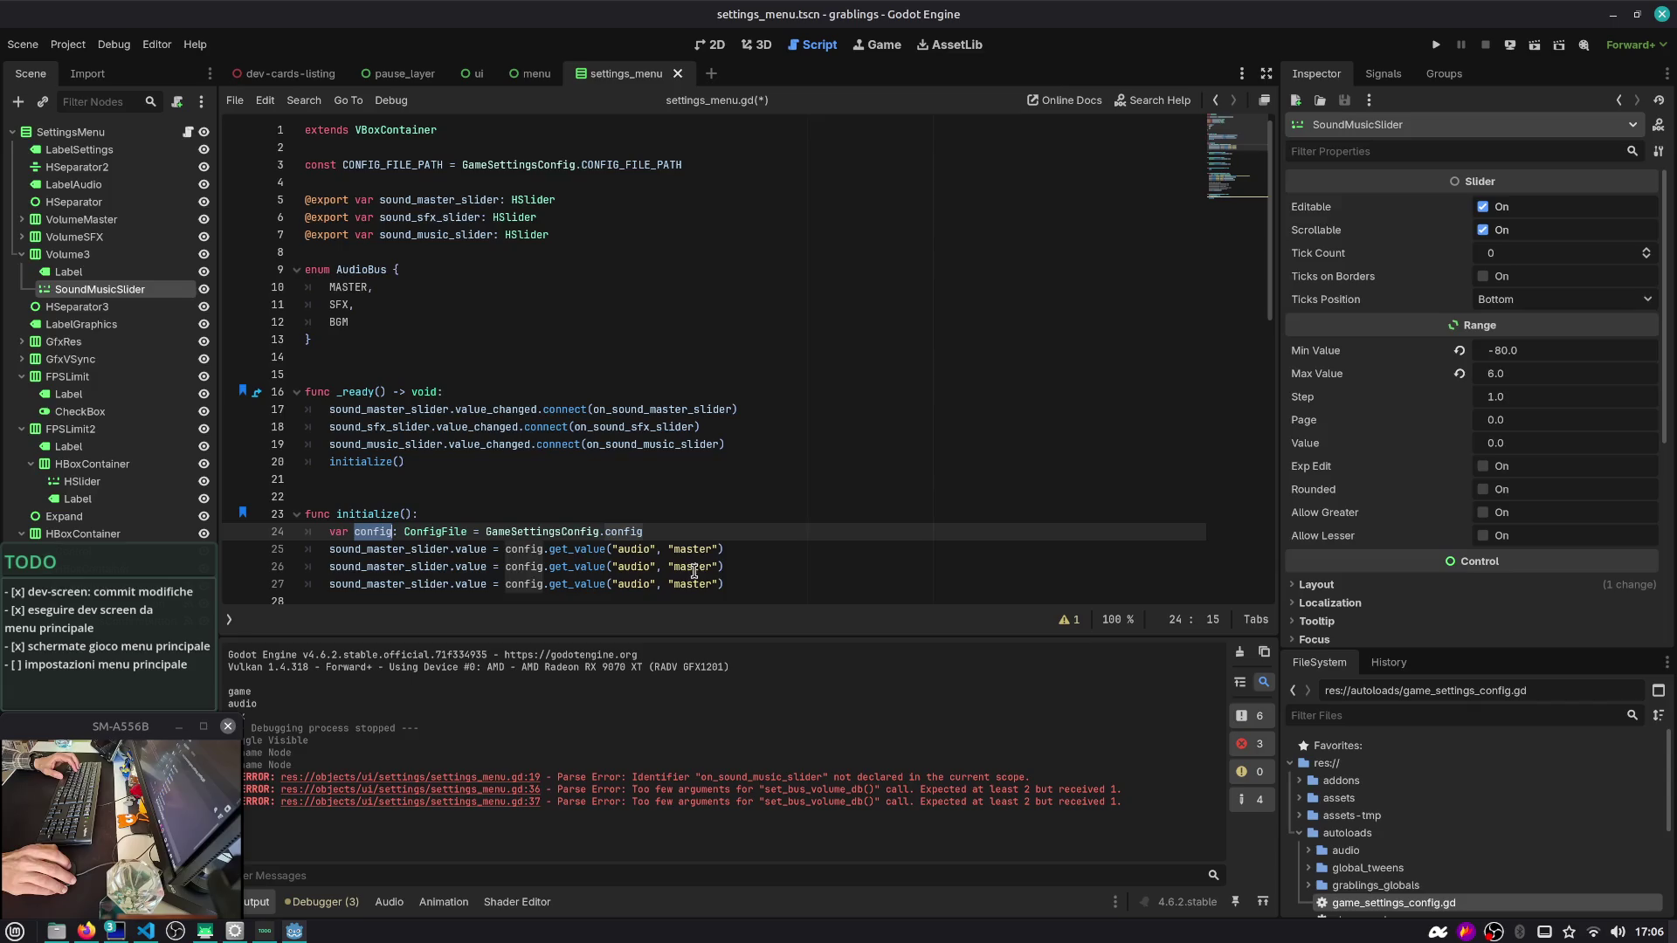
Step: Change line 26 to load the 'sfx' value into sound_sfx_slider
{"action": "double_click", "coordinate": [633, 566]}
{"action": "key", "text": "Right"}
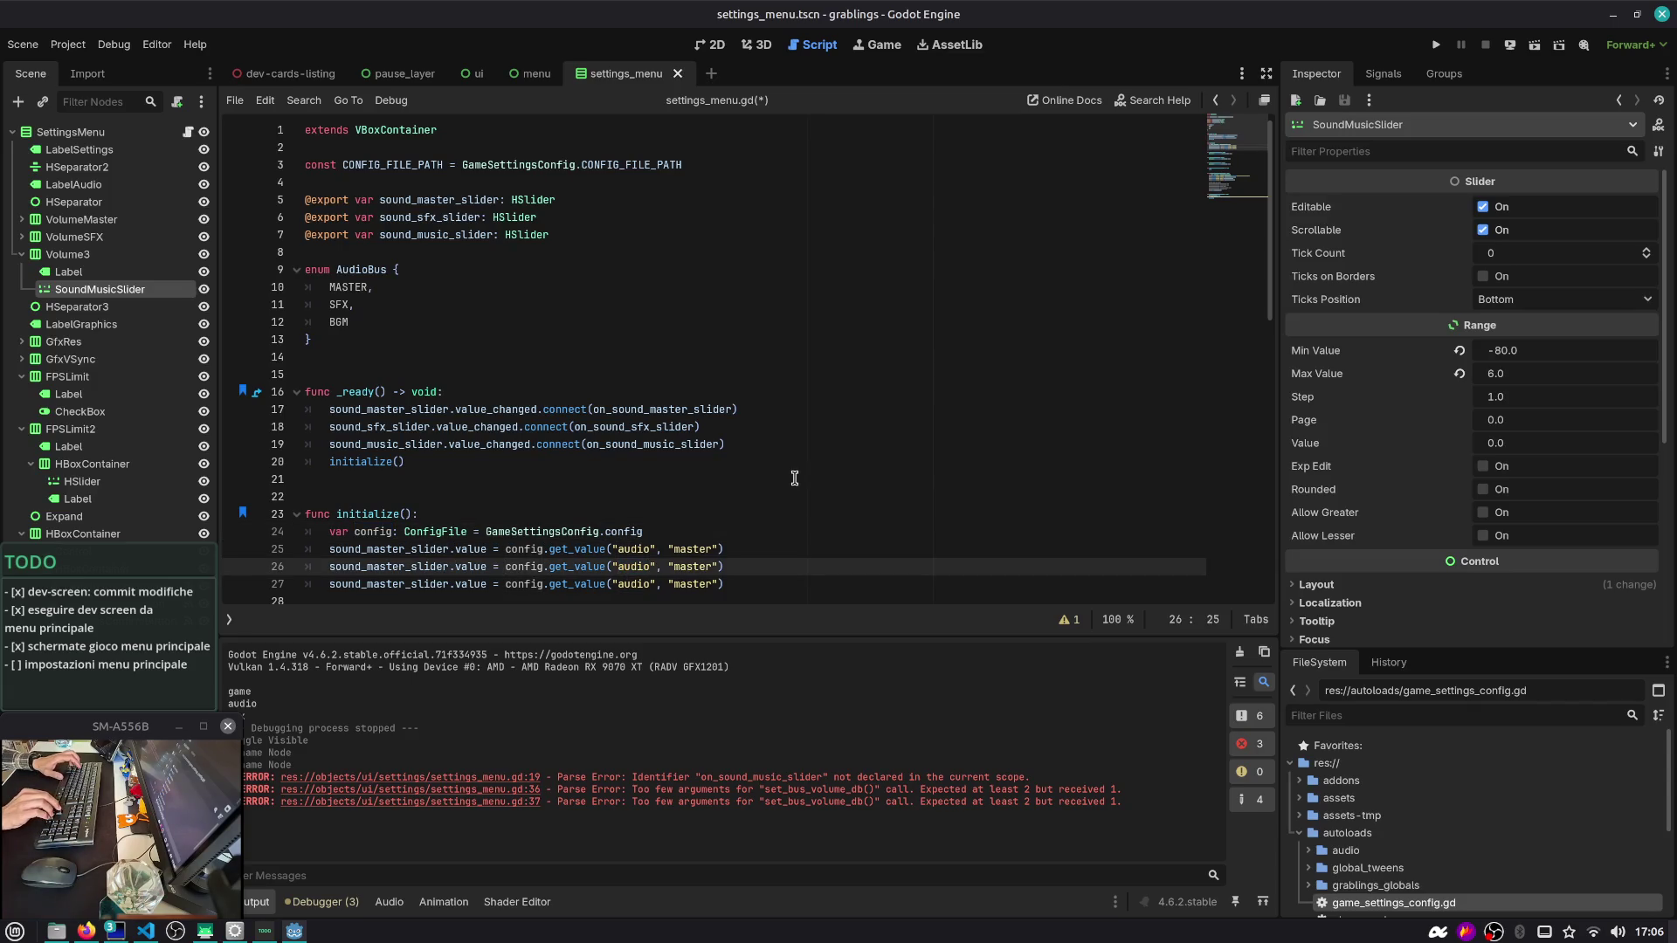
{"action": "key", "text": "Left"}
{"action": "key", "text": "ctrl+shift+Left"}
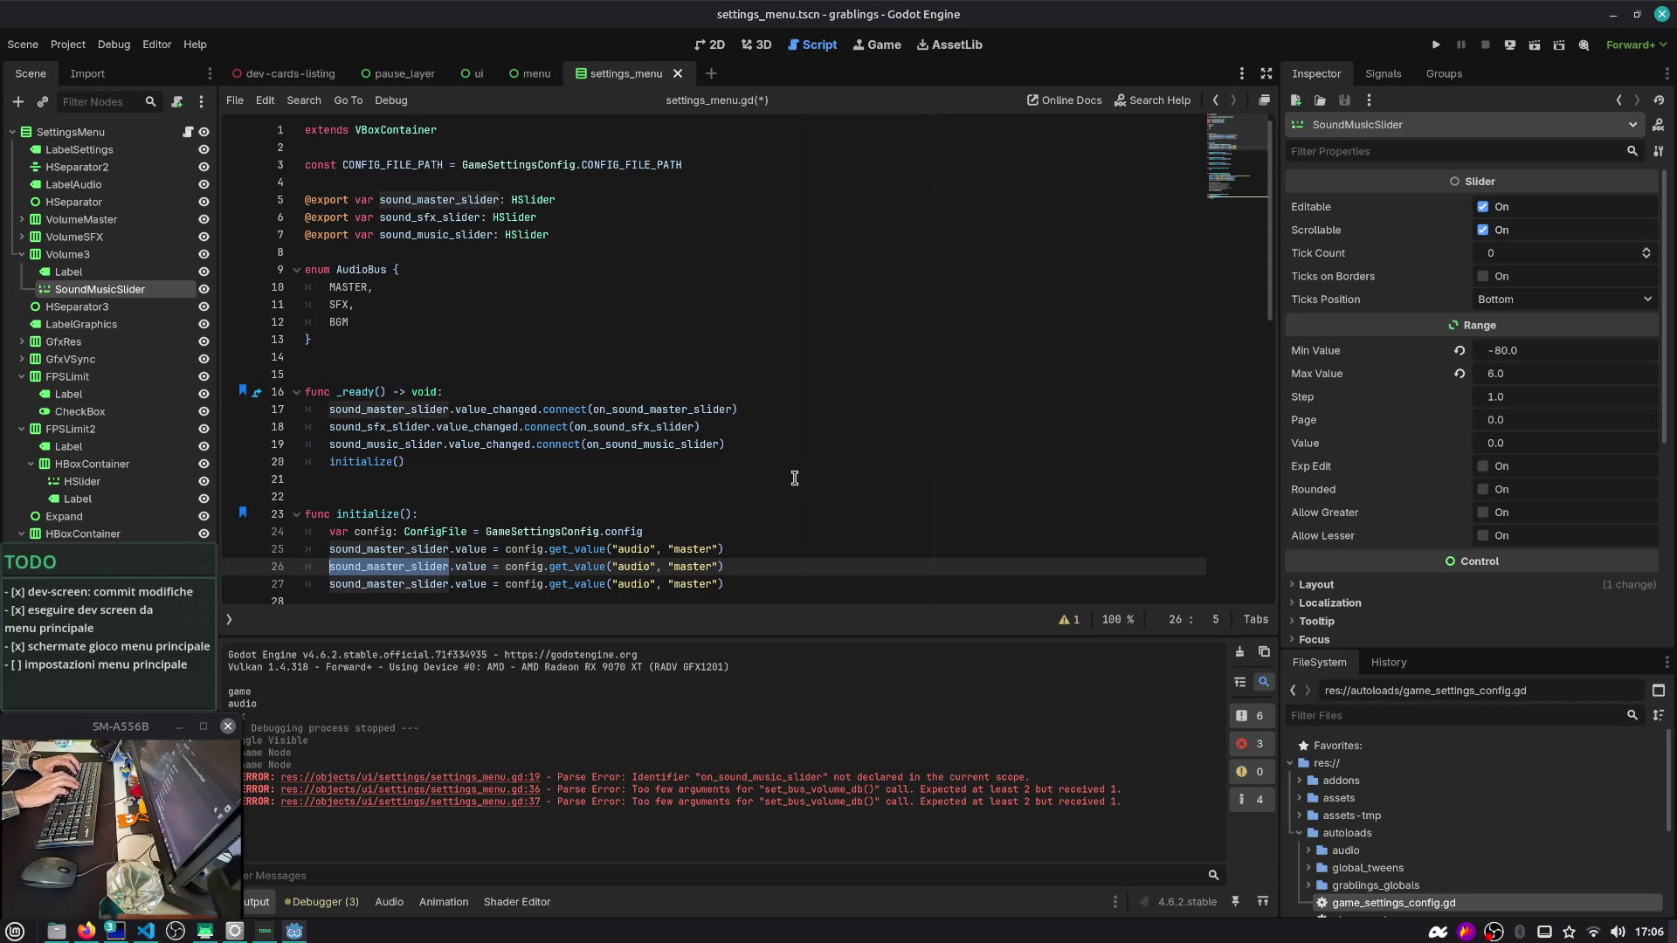
{"action": "type", "text": "sound_sfx_slider"}
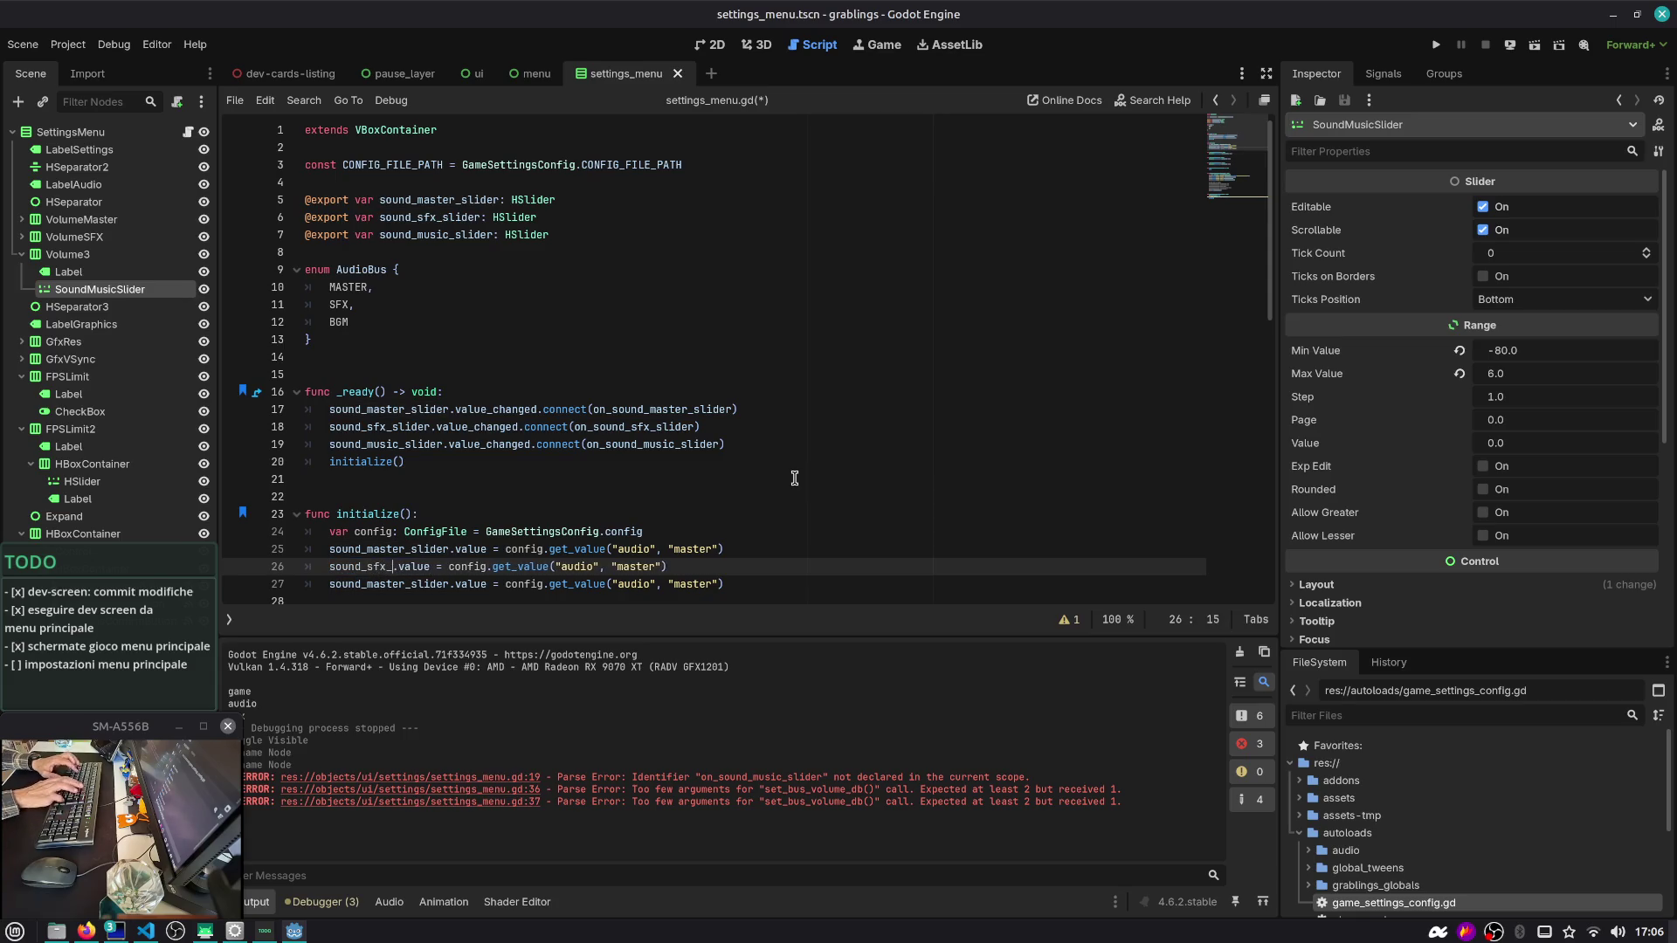
{"action": "key", "text": "End"}
{"action": "key", "text": "Left"}
{"action": "key", "text": "Left"}
{"action": "key", "text": "ctrl+shift+Left"}
{"action": "type", "text": "sfx"}
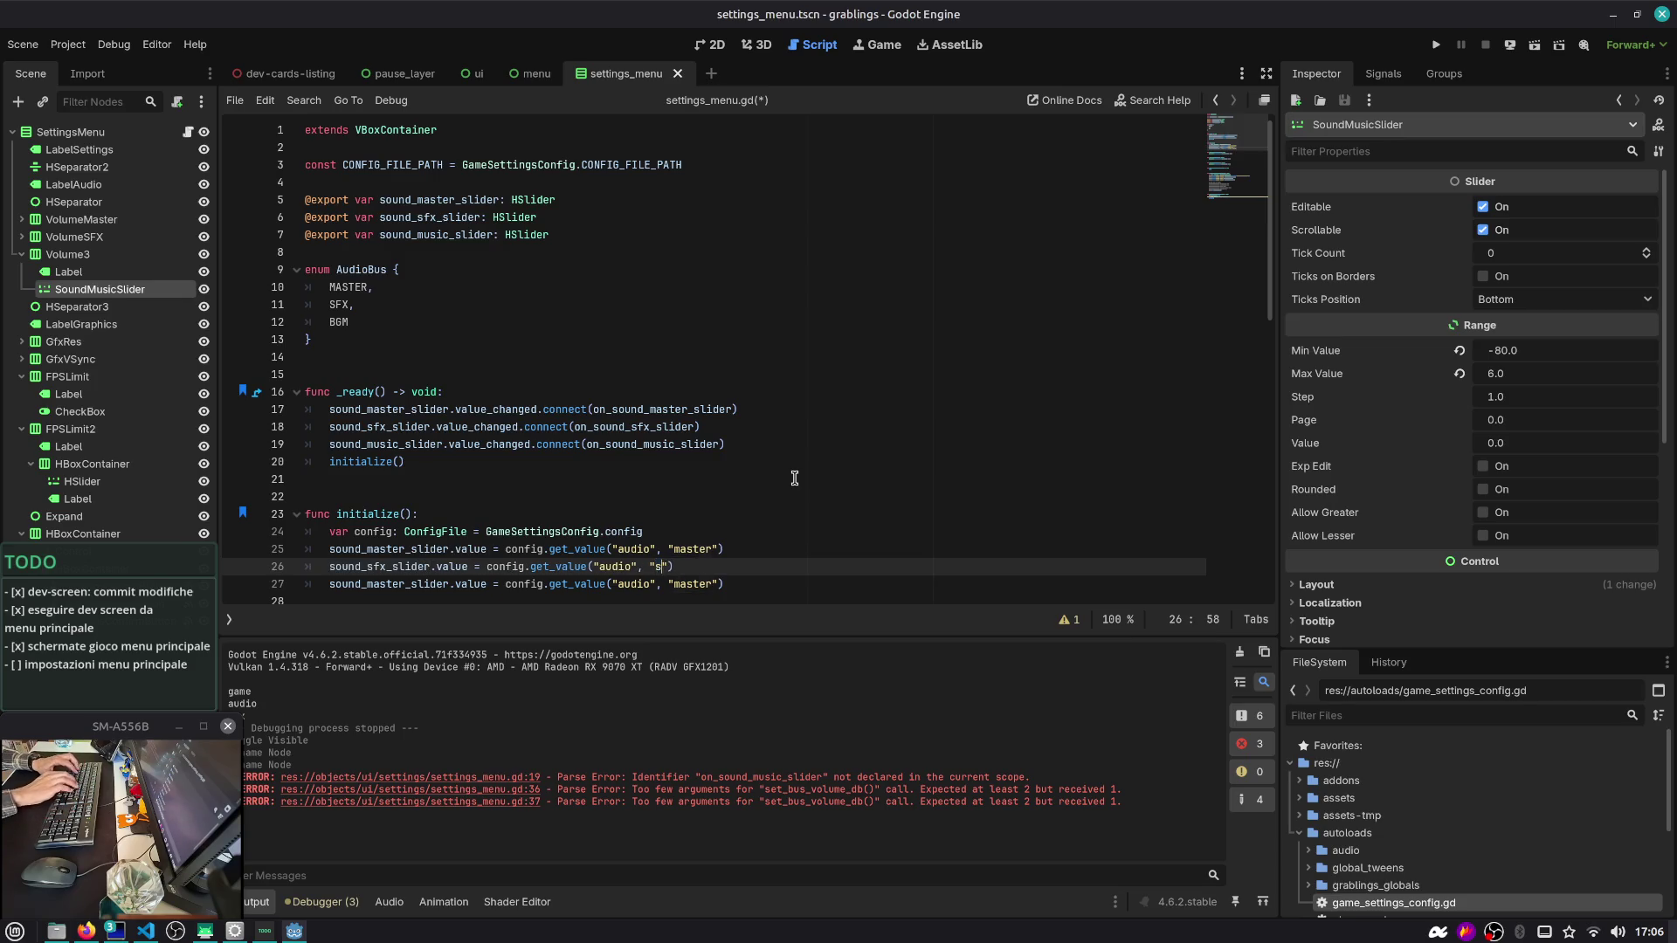
Step: Change line 27 to load the 'music' value into sound_music_slider and save the script
{"action": "key", "text": "Down"}
{"action": "key", "text": "Home"}
{"action": "key", "text": "ctrl+shift+Right"}
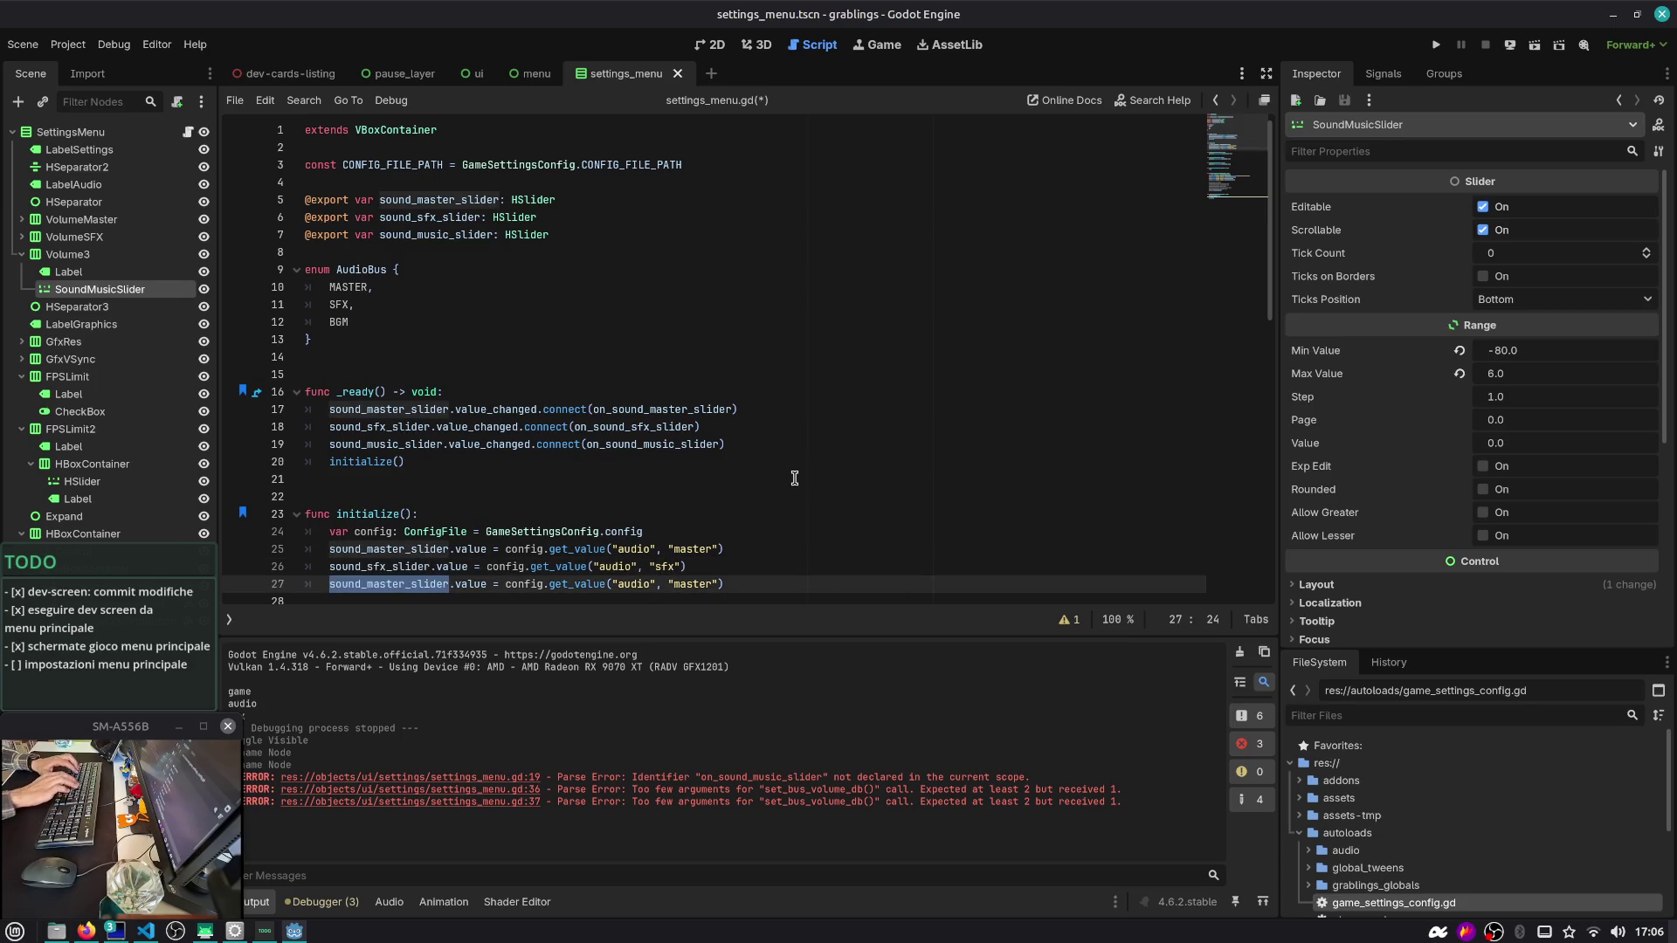
{"action": "type", "text": "sound_music_slider"}
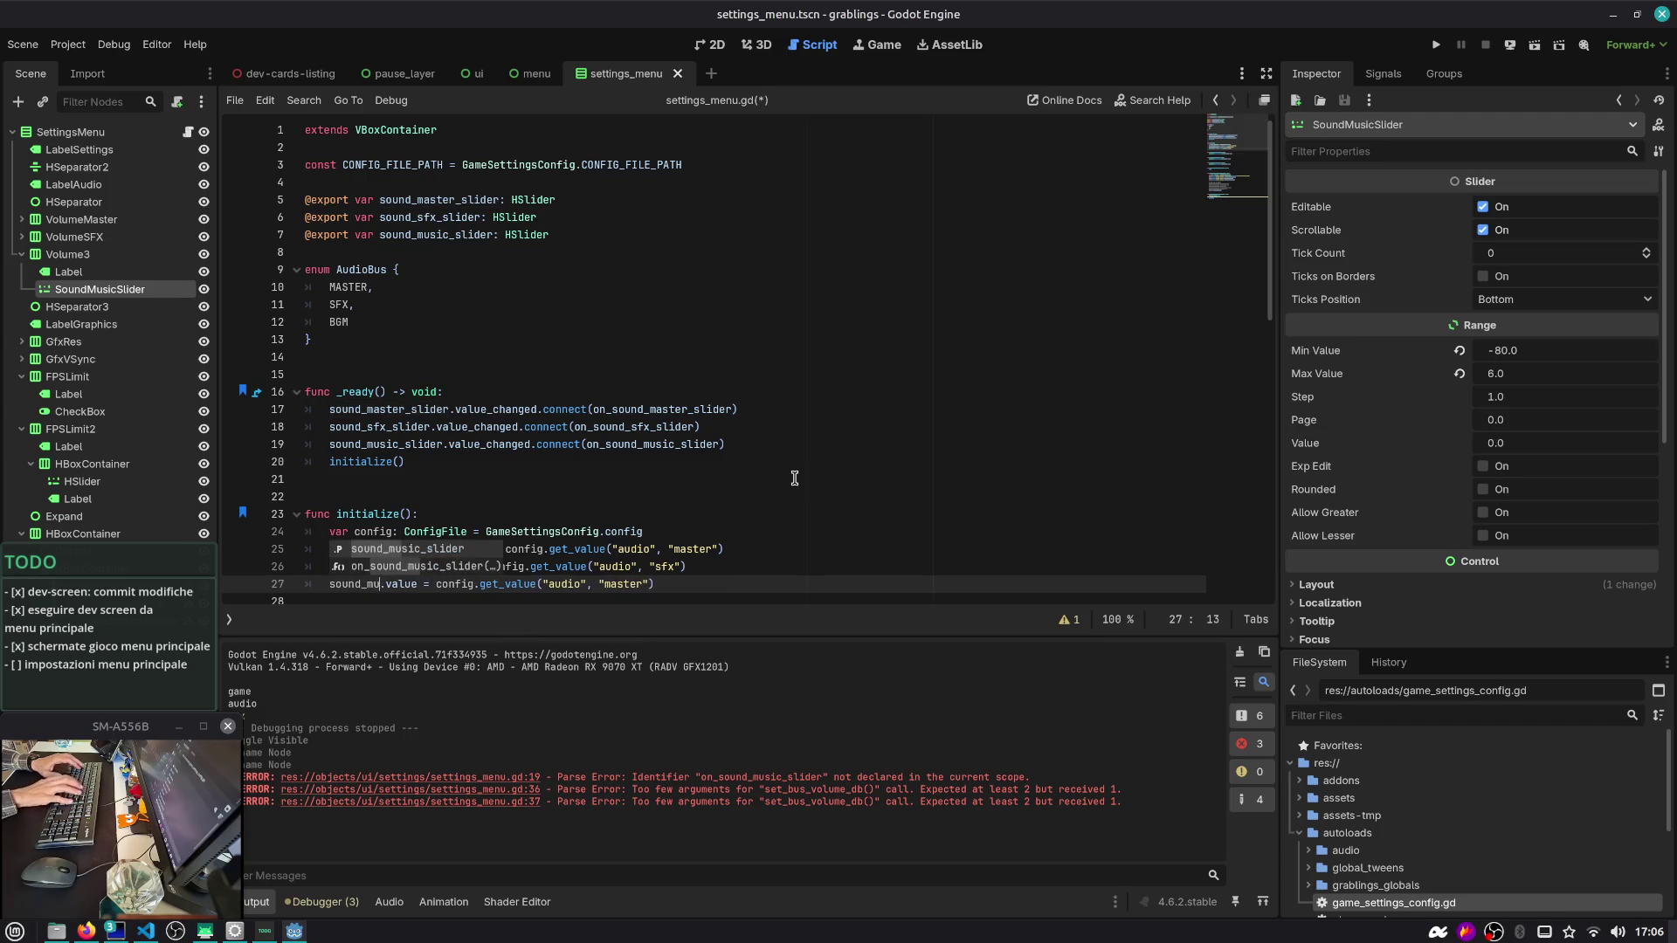
{"action": "key", "text": "End"}
{"action": "key", "text": "Left"}
{"action": "key", "text": "Left"}
{"action": "key", "text": "ctrl+shift+Left"}
{"action": "type", "text": "music"}
{"action": "key", "text": "ctrl+s"}
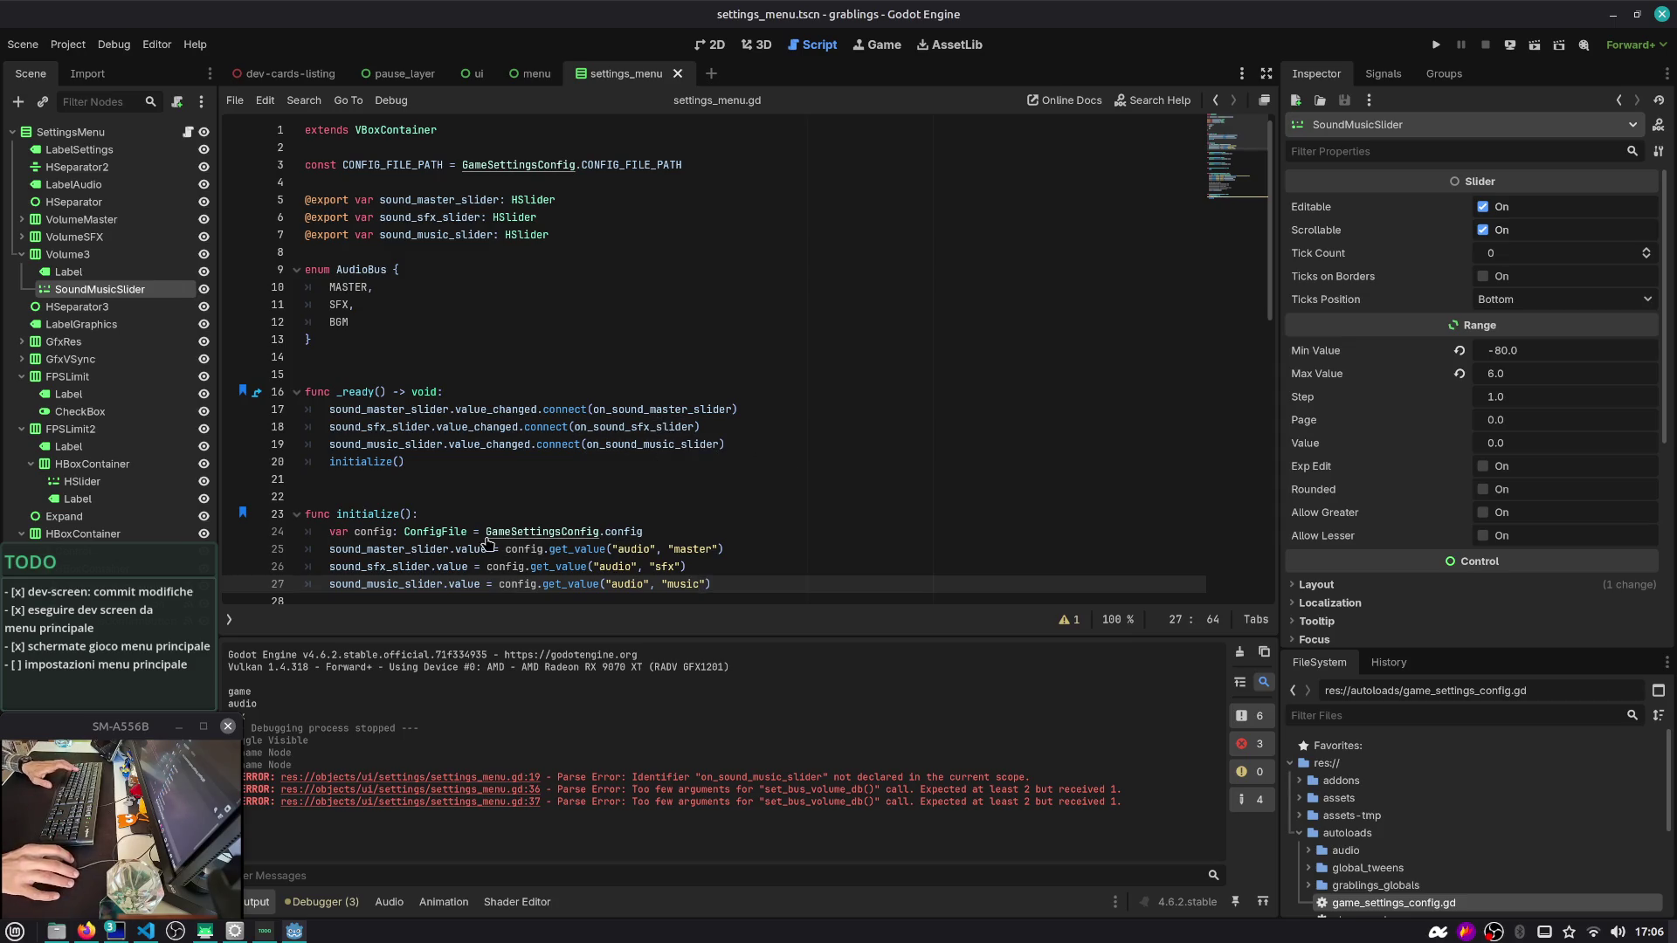
Step: Review the confirm handler's set_value lines 49–51, then show the settings menu layout in 2D
{"action": "key", "text": "alt+Left"}
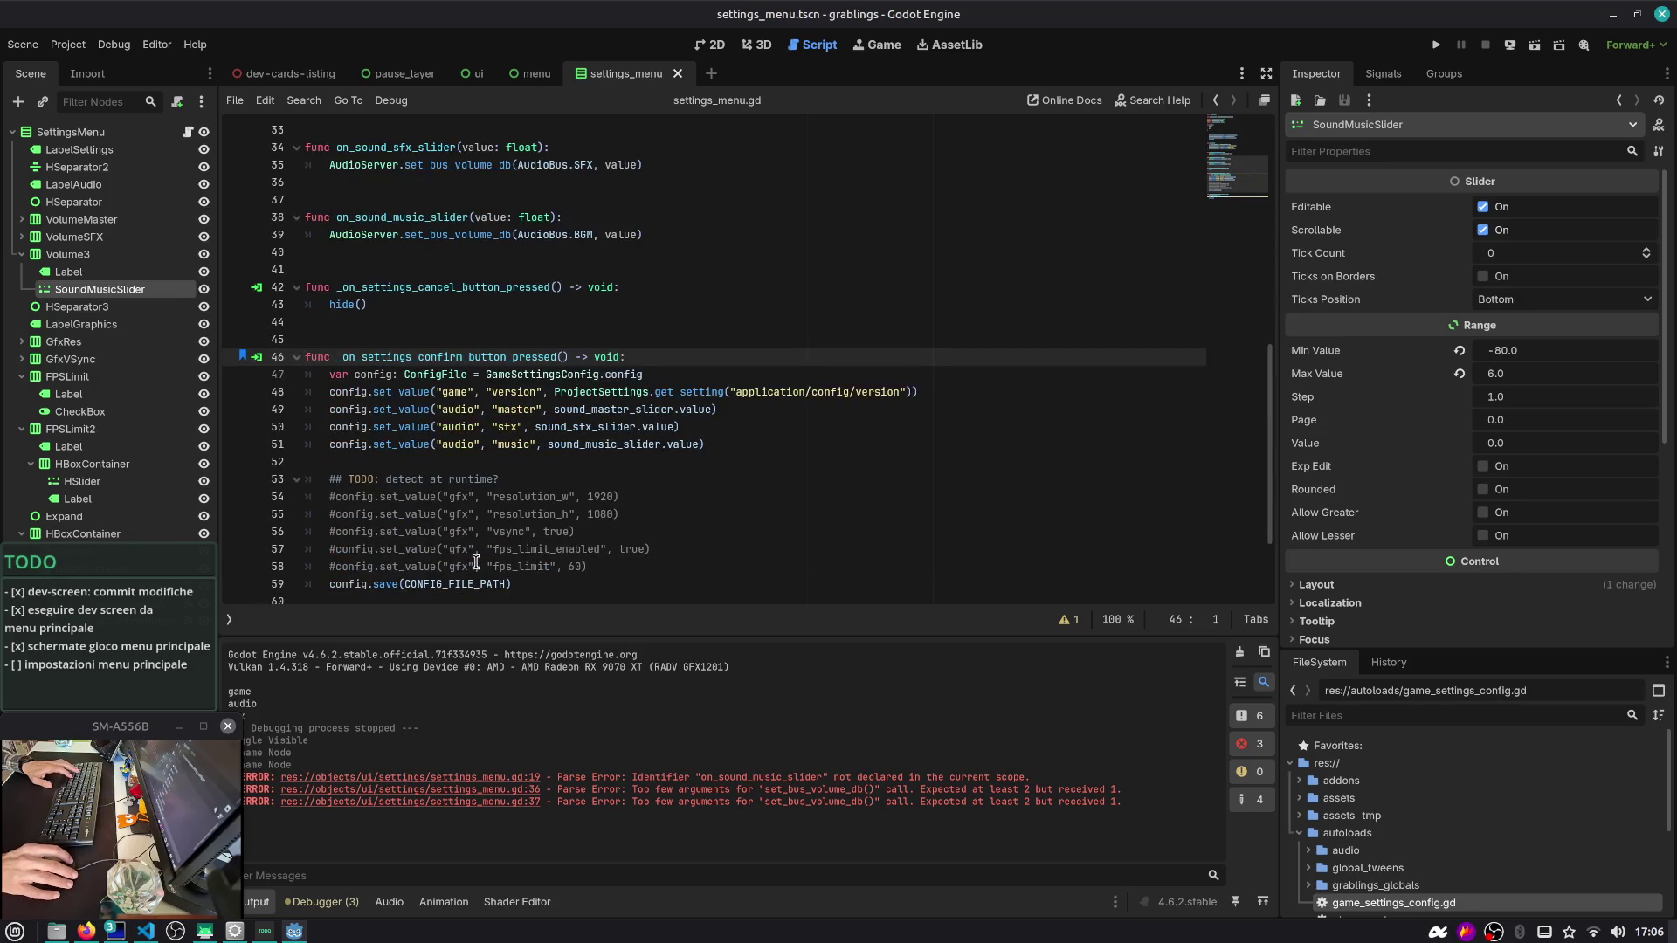
{"action": "double_click", "coordinate": [449, 358]}
{"action": "mouse_move", "coordinate": [746, 445]}
{"action": "left_mouse_down"}
{"action": "mouse_move", "coordinate": [524, 411]}
{"action": "mouse_move", "coordinate": [318, 417]}
{"action": "left_mouse_up"}
{"action": "double_click", "coordinate": [585, 427]}
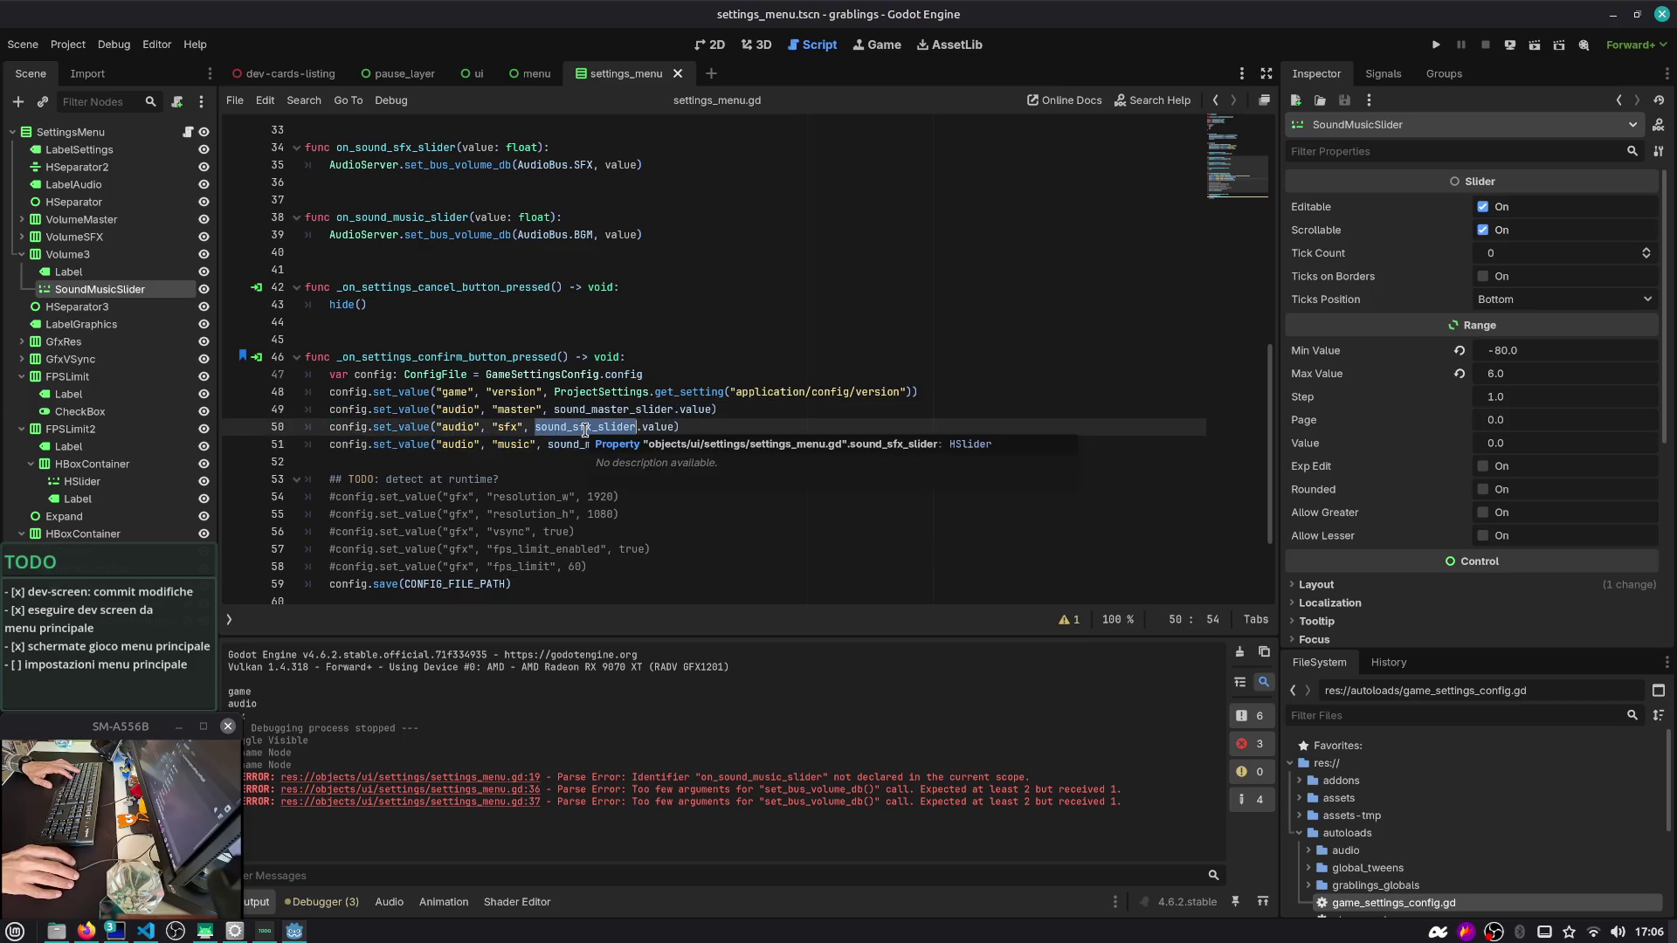
{"action": "scroll", "coordinate": [584, 430], "scroll_direction": "up", "scroll_amount": 5}
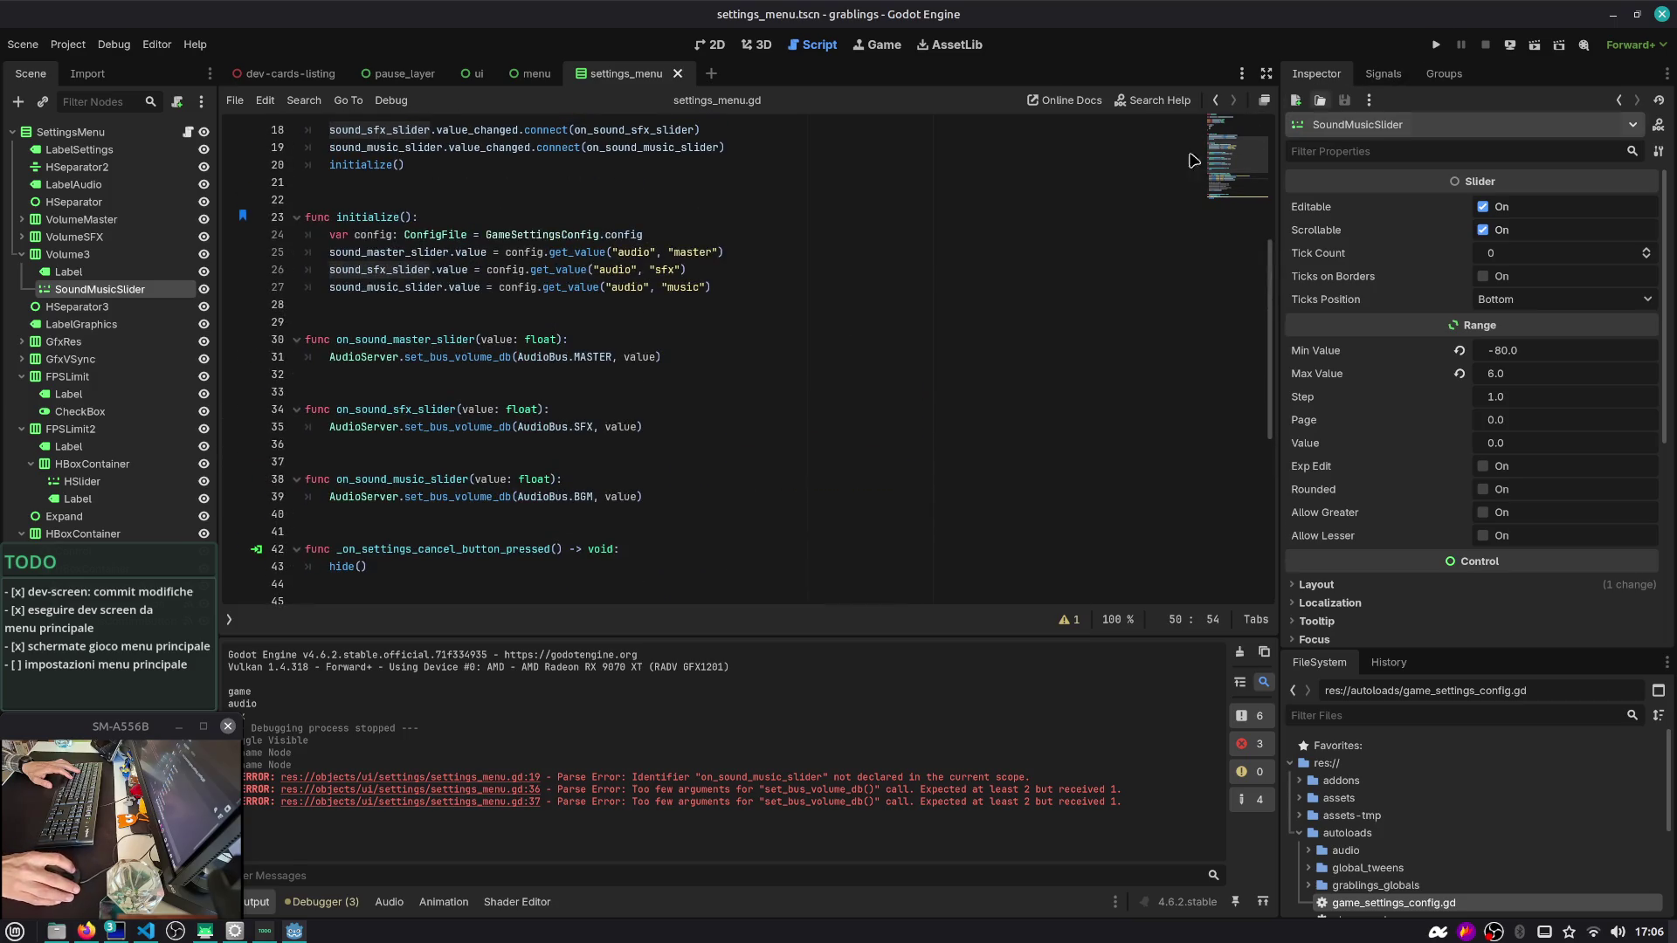
{"action": "scroll", "coordinate": [881, 250], "scroll_direction": "up", "scroll_amount": 6}
{"action": "left_click", "coordinate": [710, 46]}
{"action": "scroll", "coordinate": [428, 330], "scroll_direction": "up", "scroll_amount": 3}
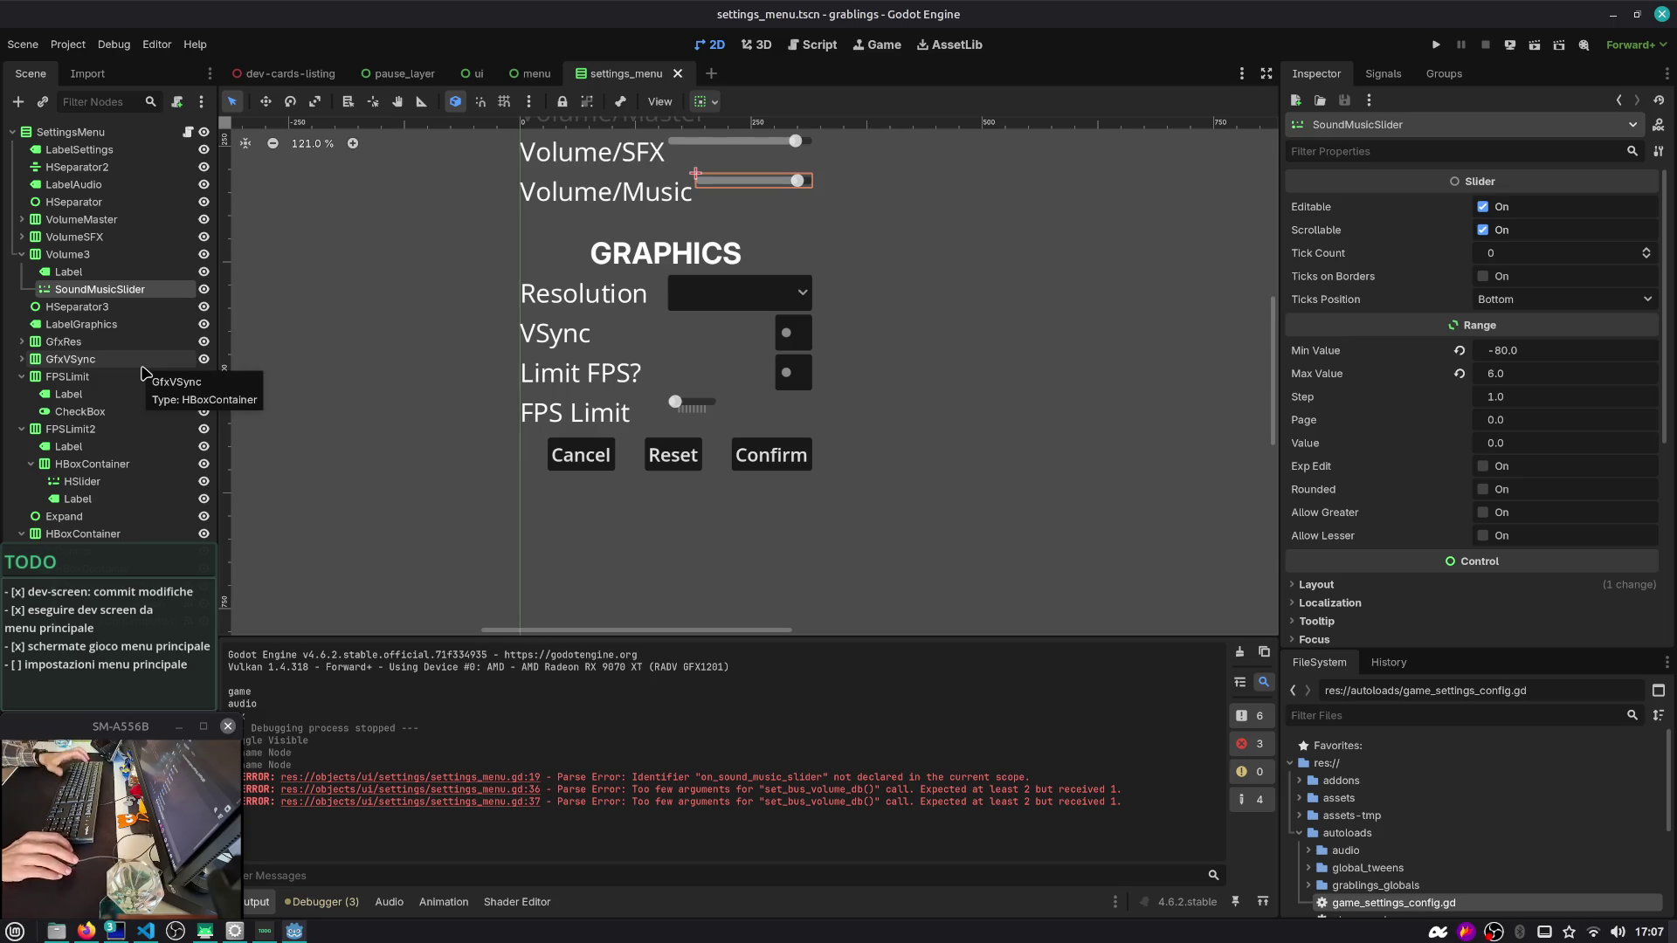
Step: In a new Firefox tab, search DuckDuckGo for 'godot engine resolution addon'
{"action": "key", "text": "alt+Tab"}
{"action": "key", "text": "ctrl+t"}
{"action": "type", "text": "godot en"}
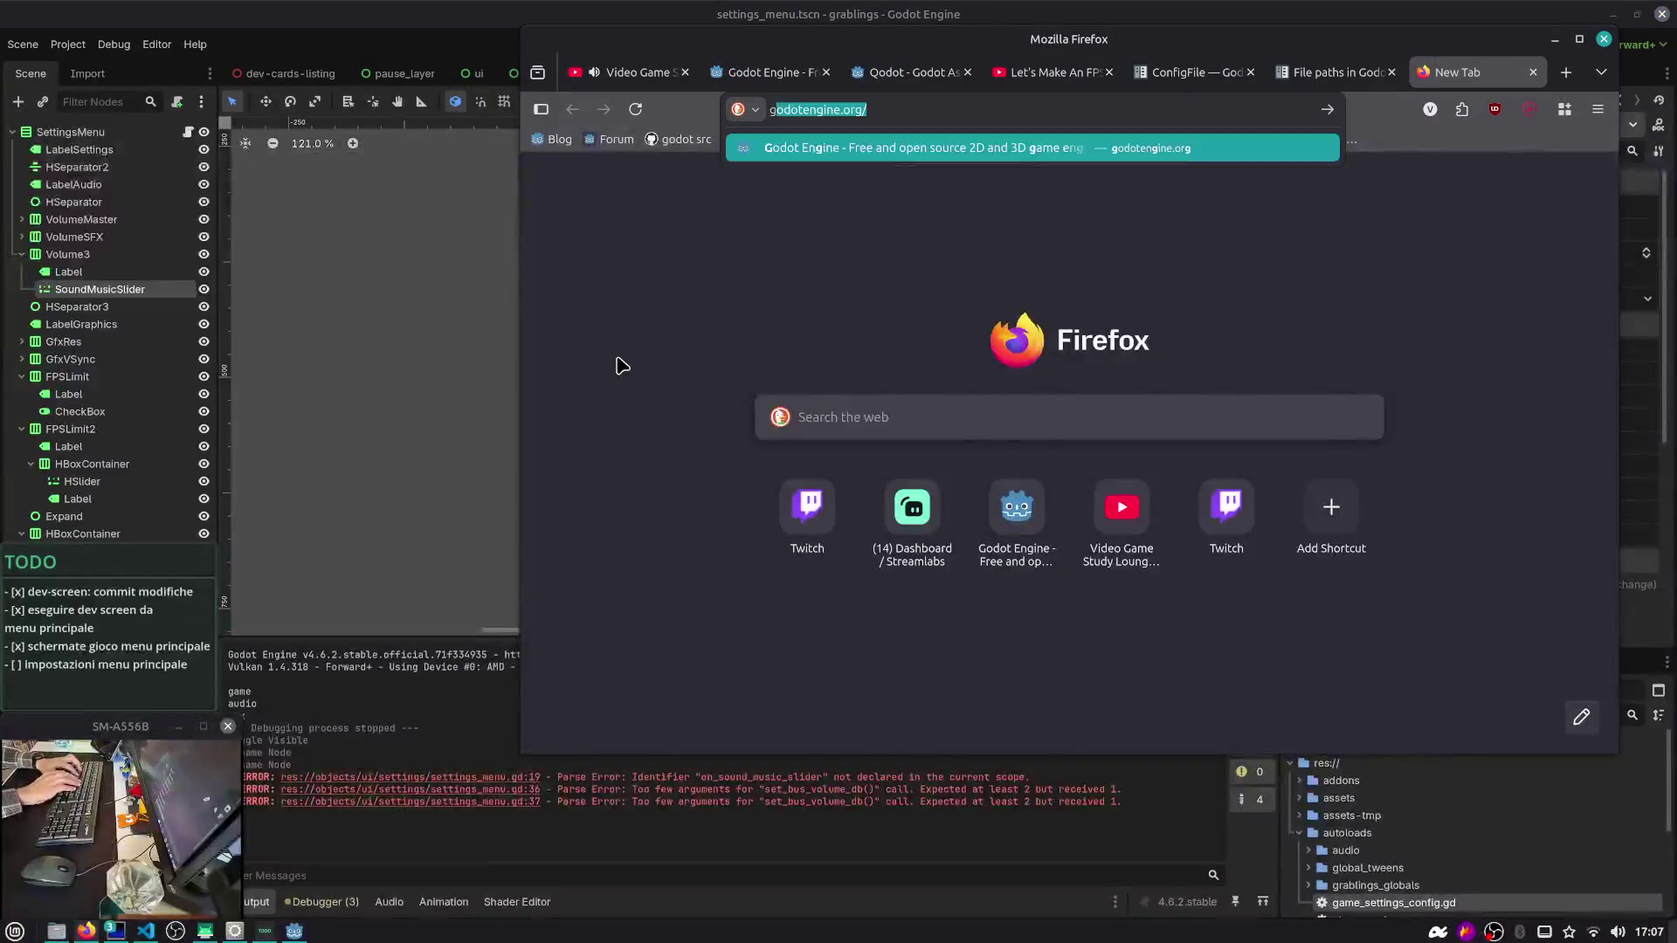
{"action": "type", "text": "gine resolution picker"}
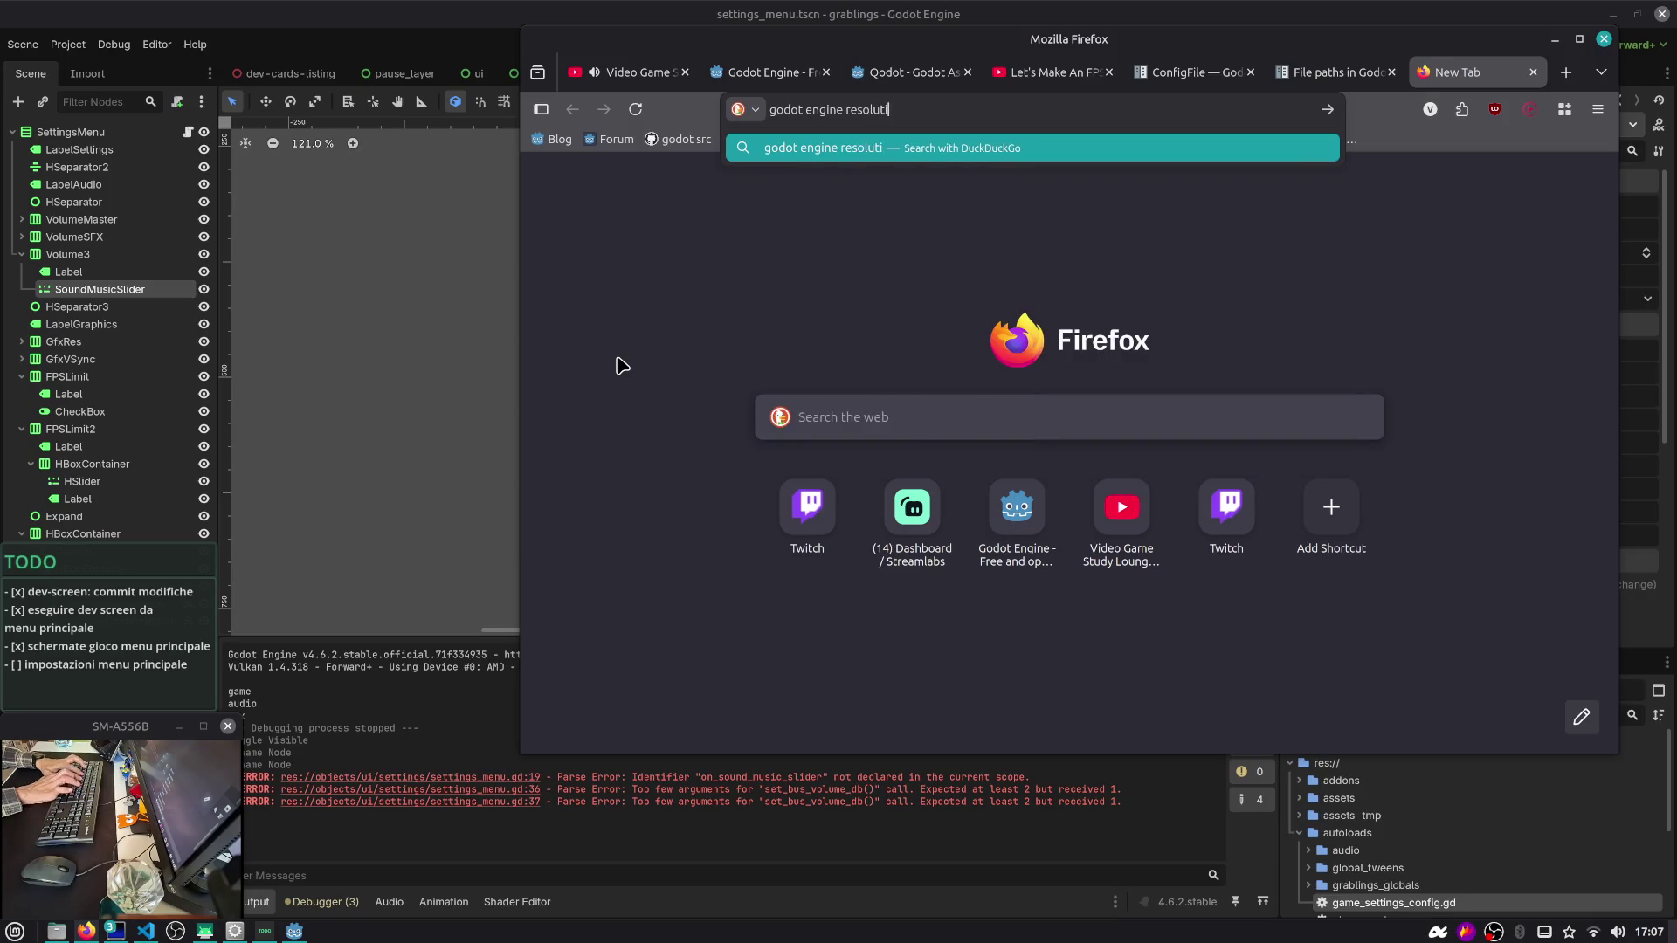
{"action": "type", "text": " settings"}
{"action": "key", "text": "Return"}
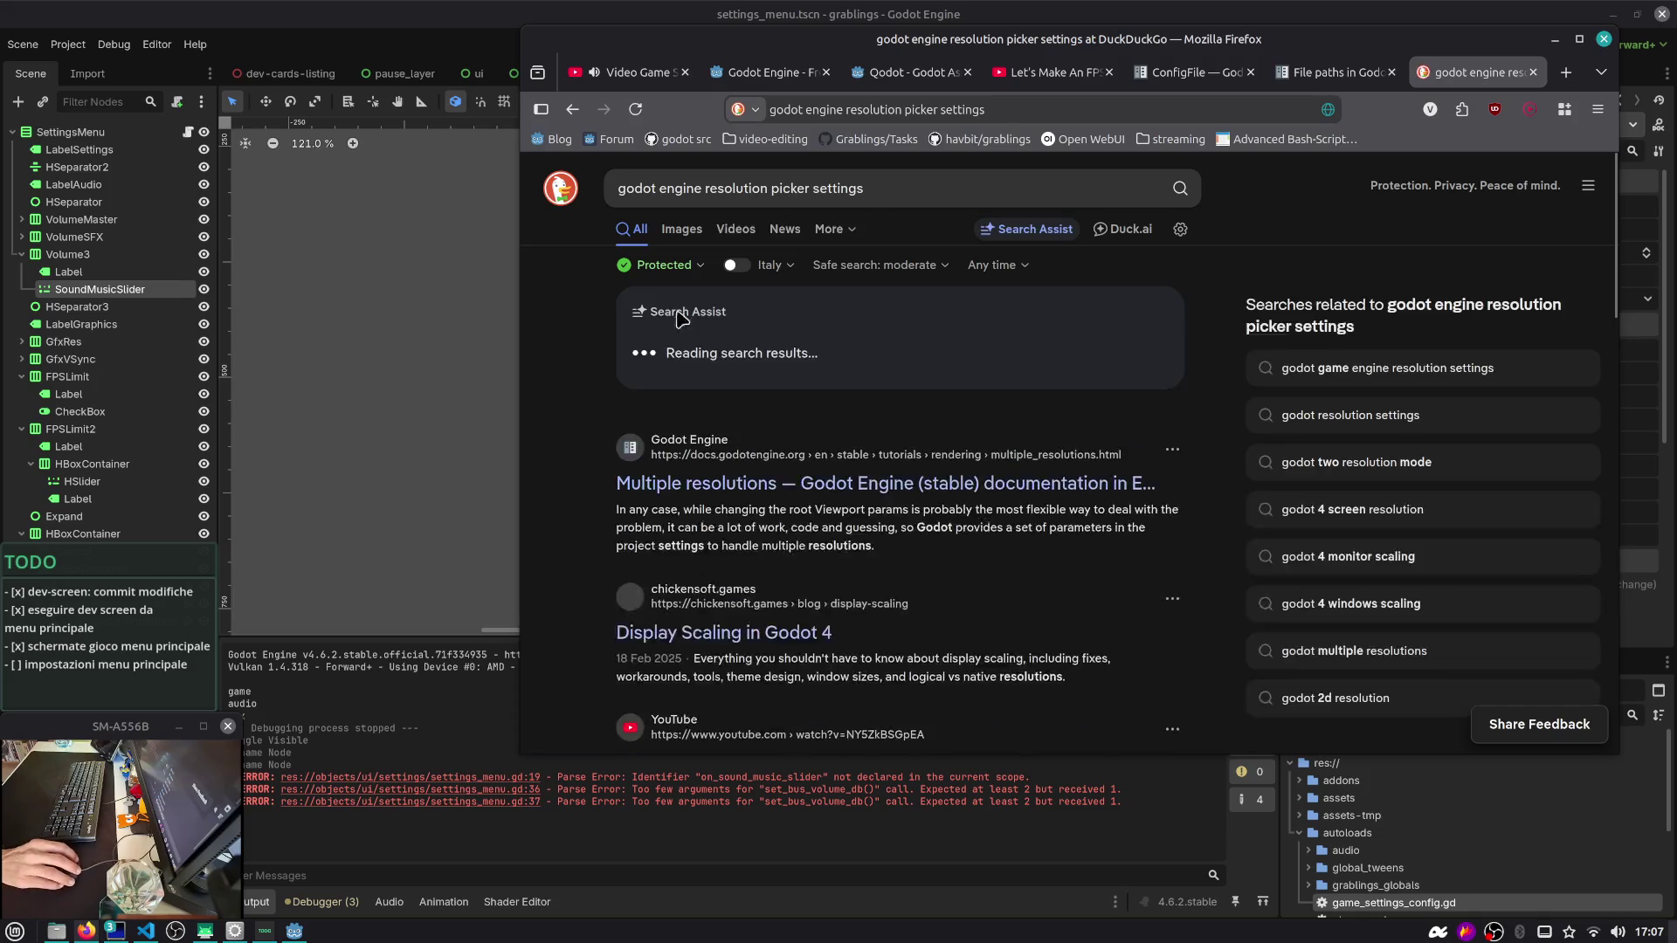
{"action": "left_click", "coordinate": [878, 183]}
{"action": "key", "text": "ctrl+shift+Left"}
{"action": "key", "text": "ctrl+shift+Left"}
{"action": "type", "text": "addong"}
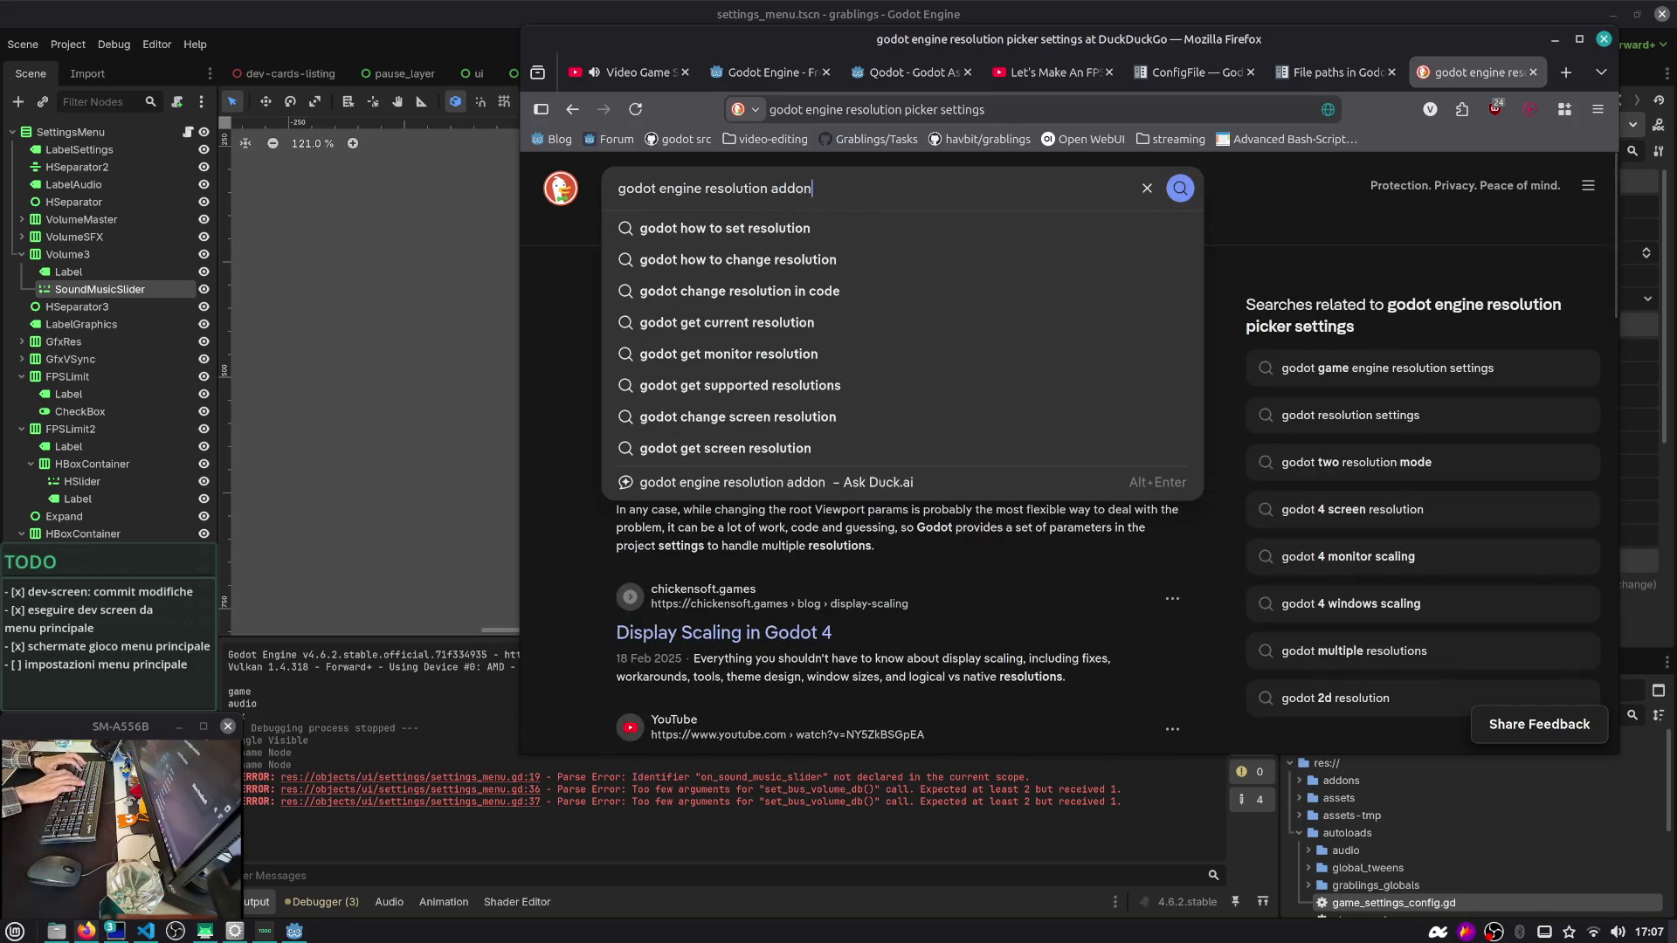
{"action": "key", "text": "Return"}
{"action": "key", "text": "BackSpace"}
{"action": "key", "text": "Return"}
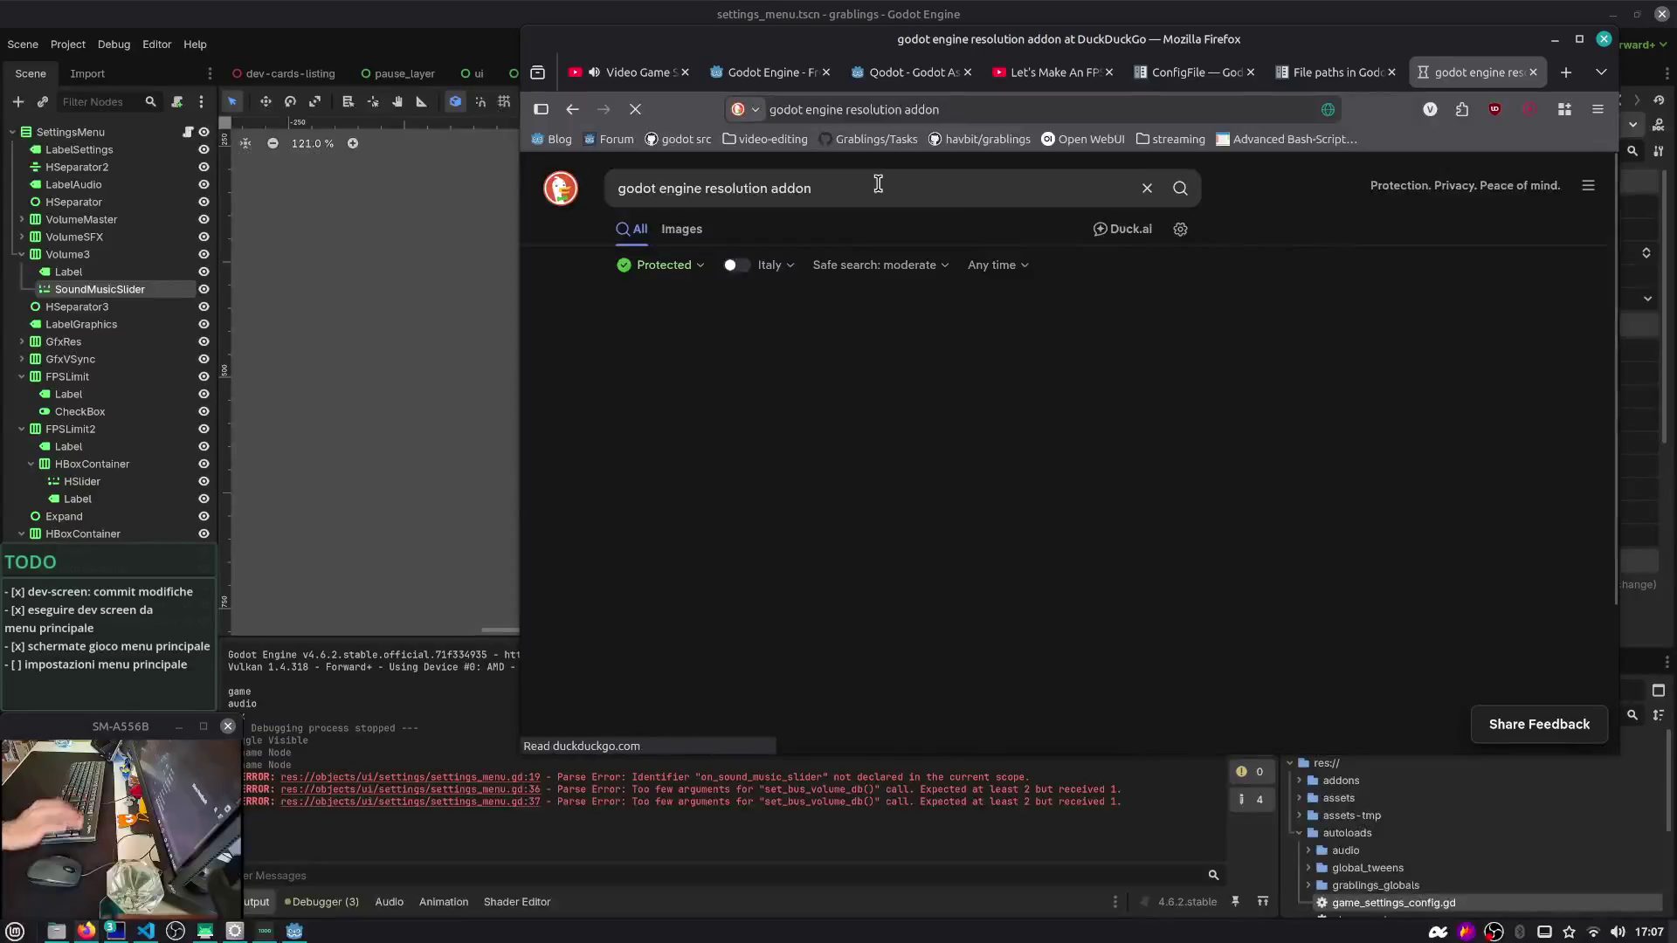
Step: Open the Godot-Quick-Resolution GitHub result, read through its README, and return to the results
{"action": "scroll", "coordinate": [798, 315], "scroll_direction": "down", "scroll_amount": 5}
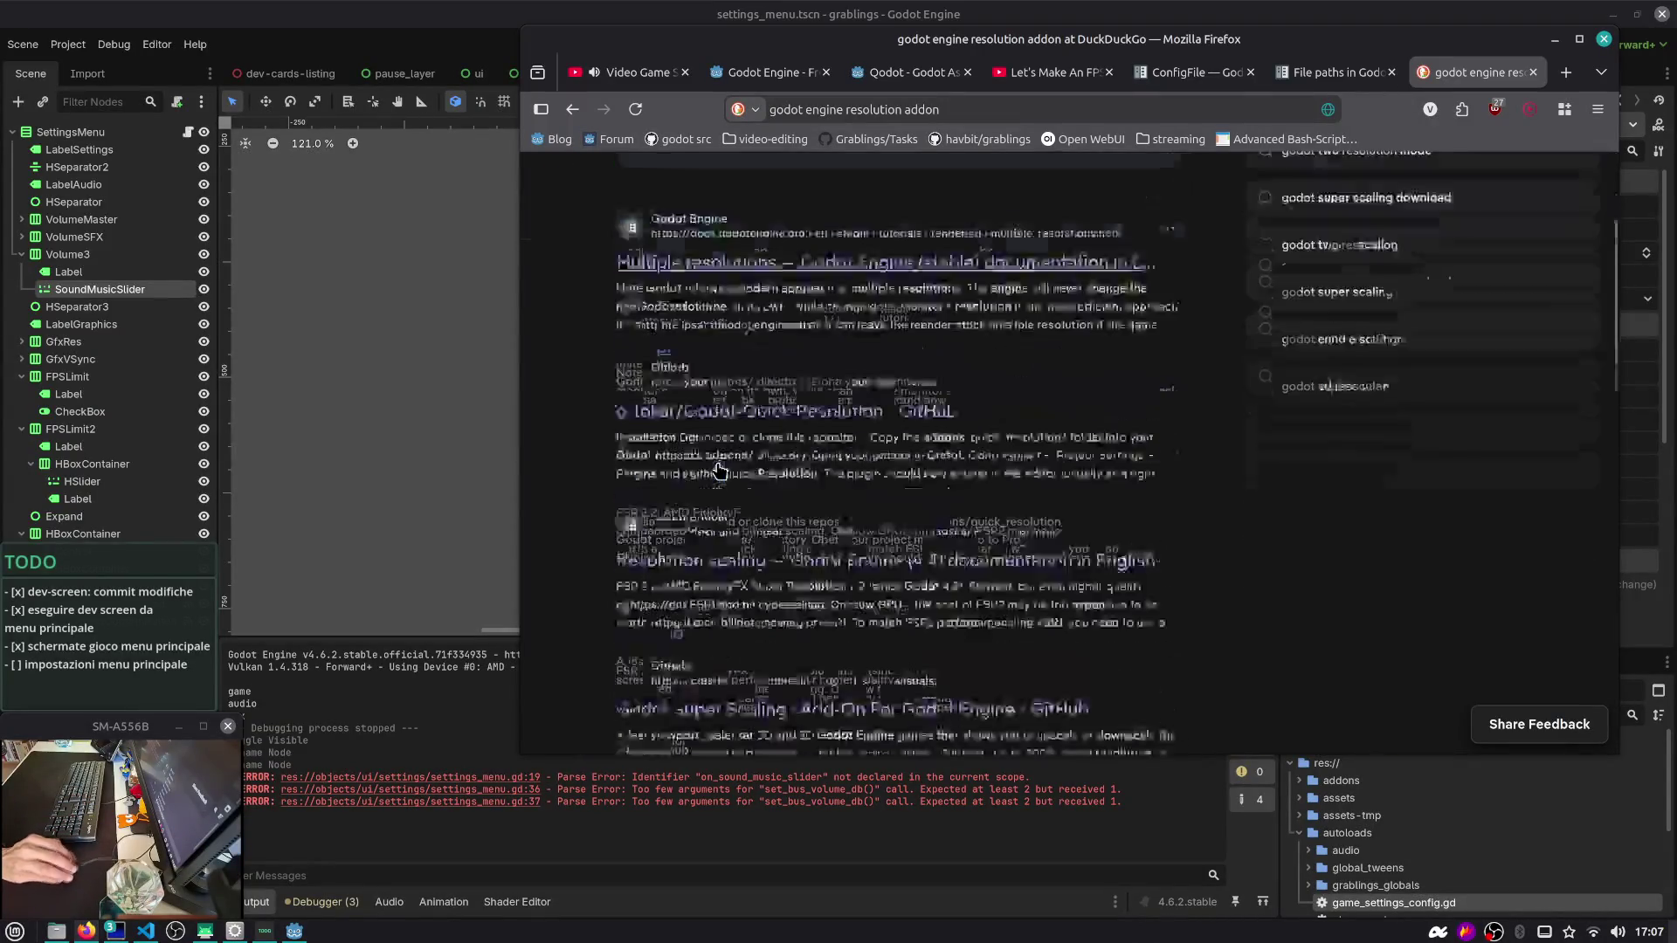
{"action": "left_click", "coordinate": [798, 272]}
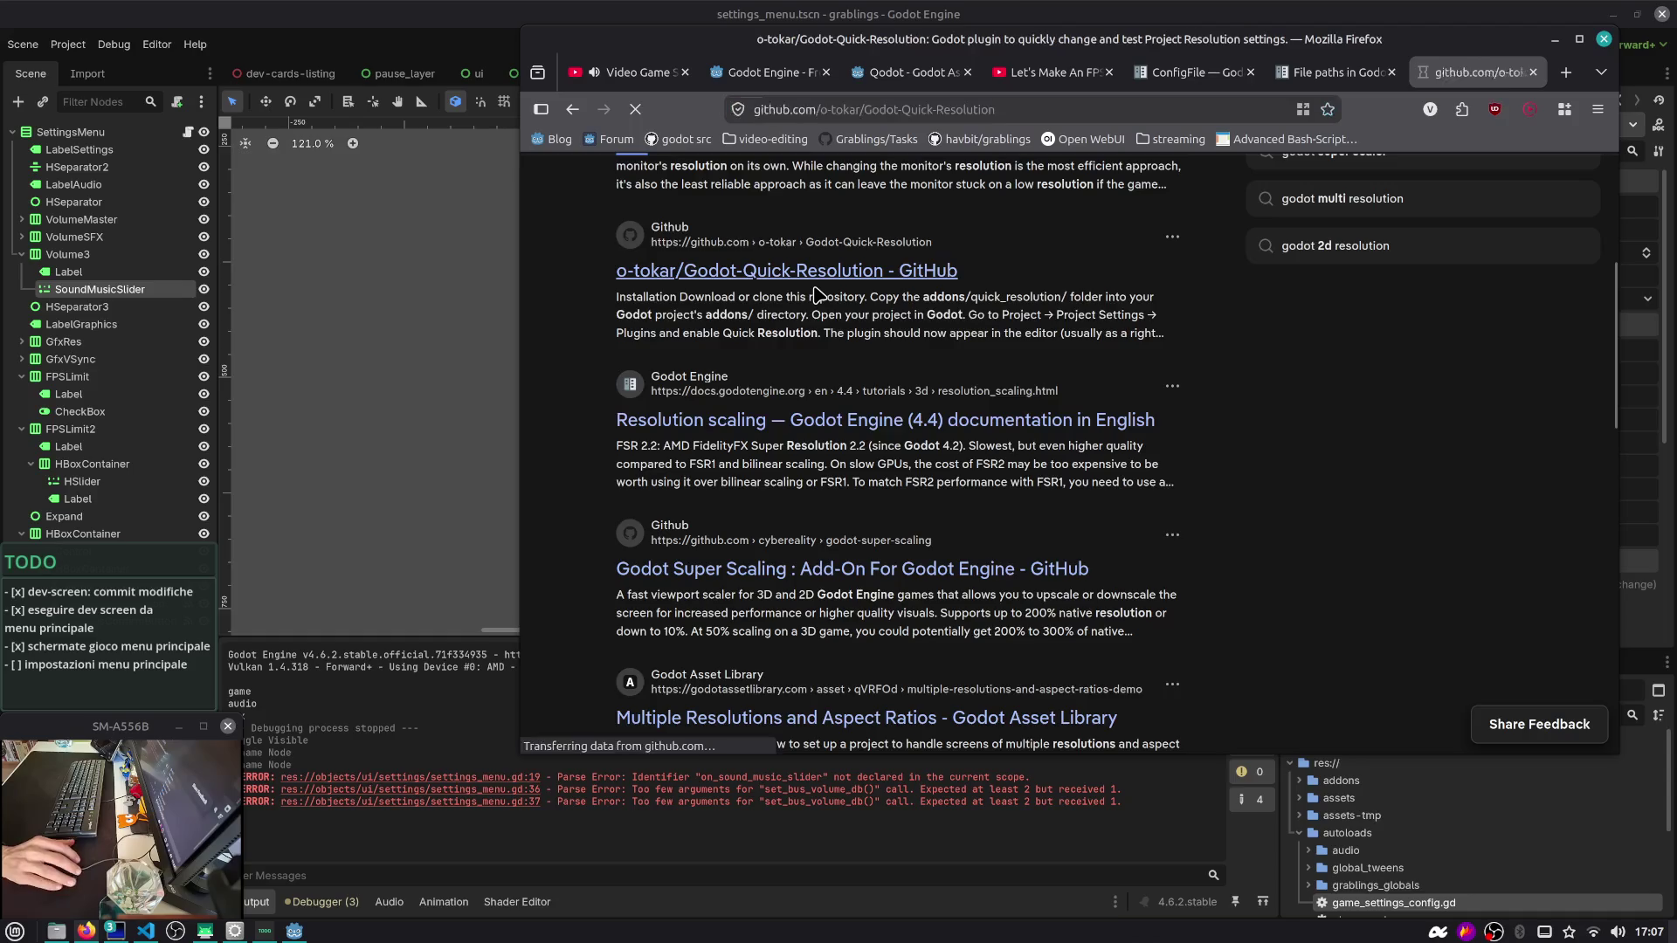
{"action": "scroll", "coordinate": [818, 367], "scroll_direction": "down", "scroll_amount": 5}
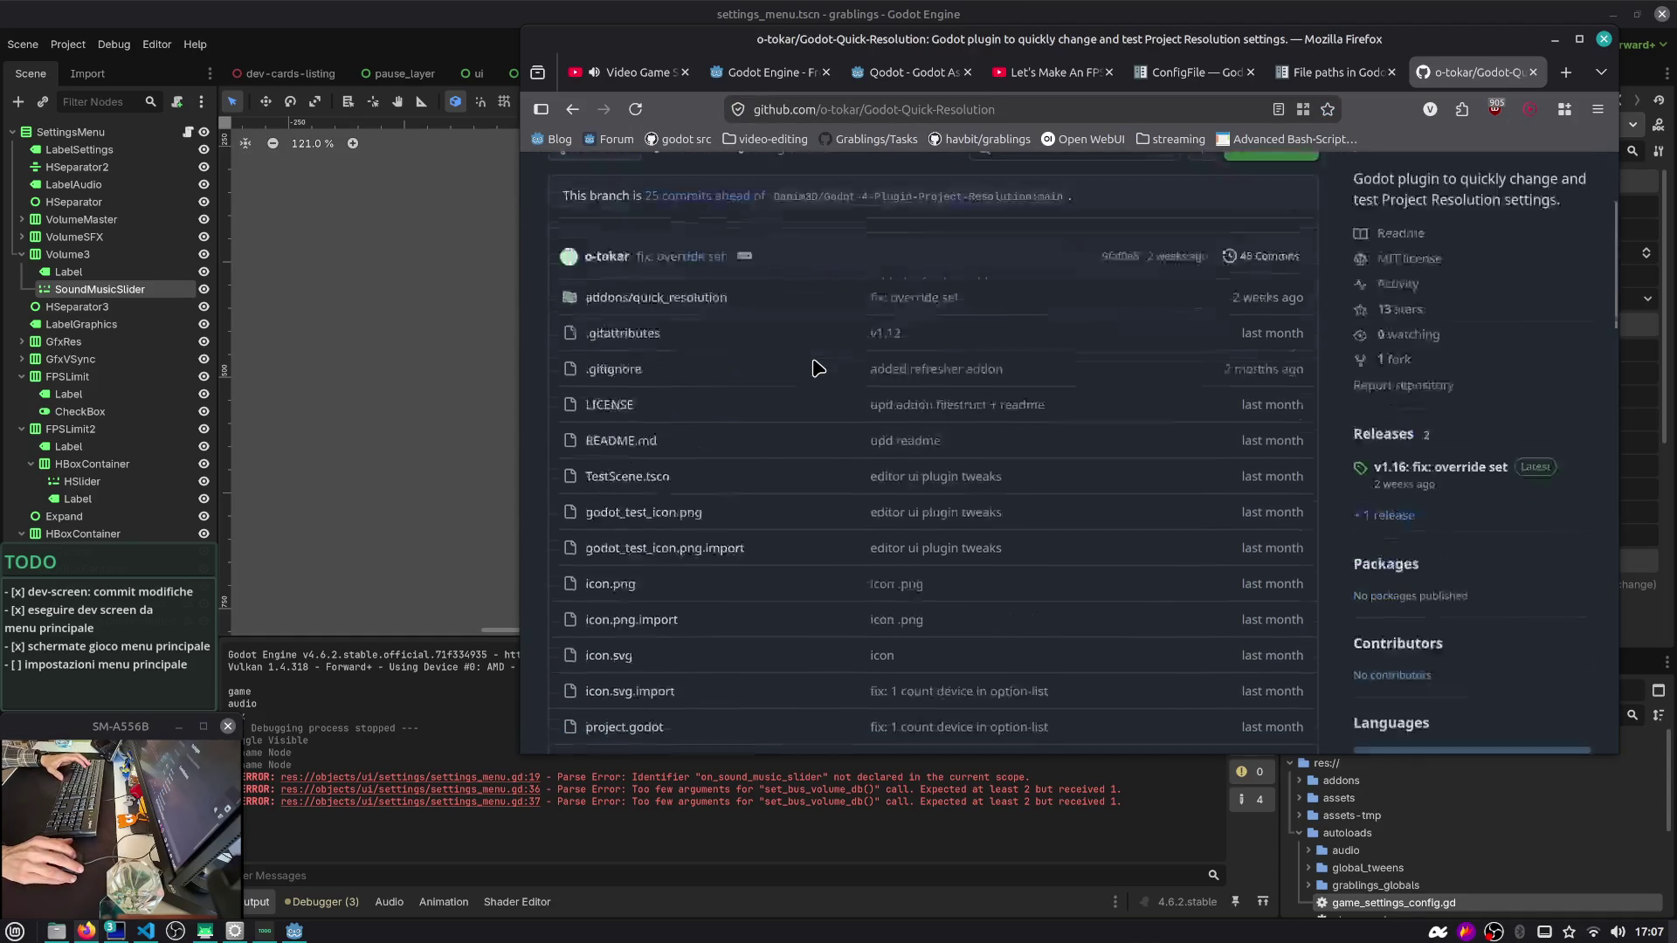
{"action": "double_click", "coordinate": [1055, 53]}
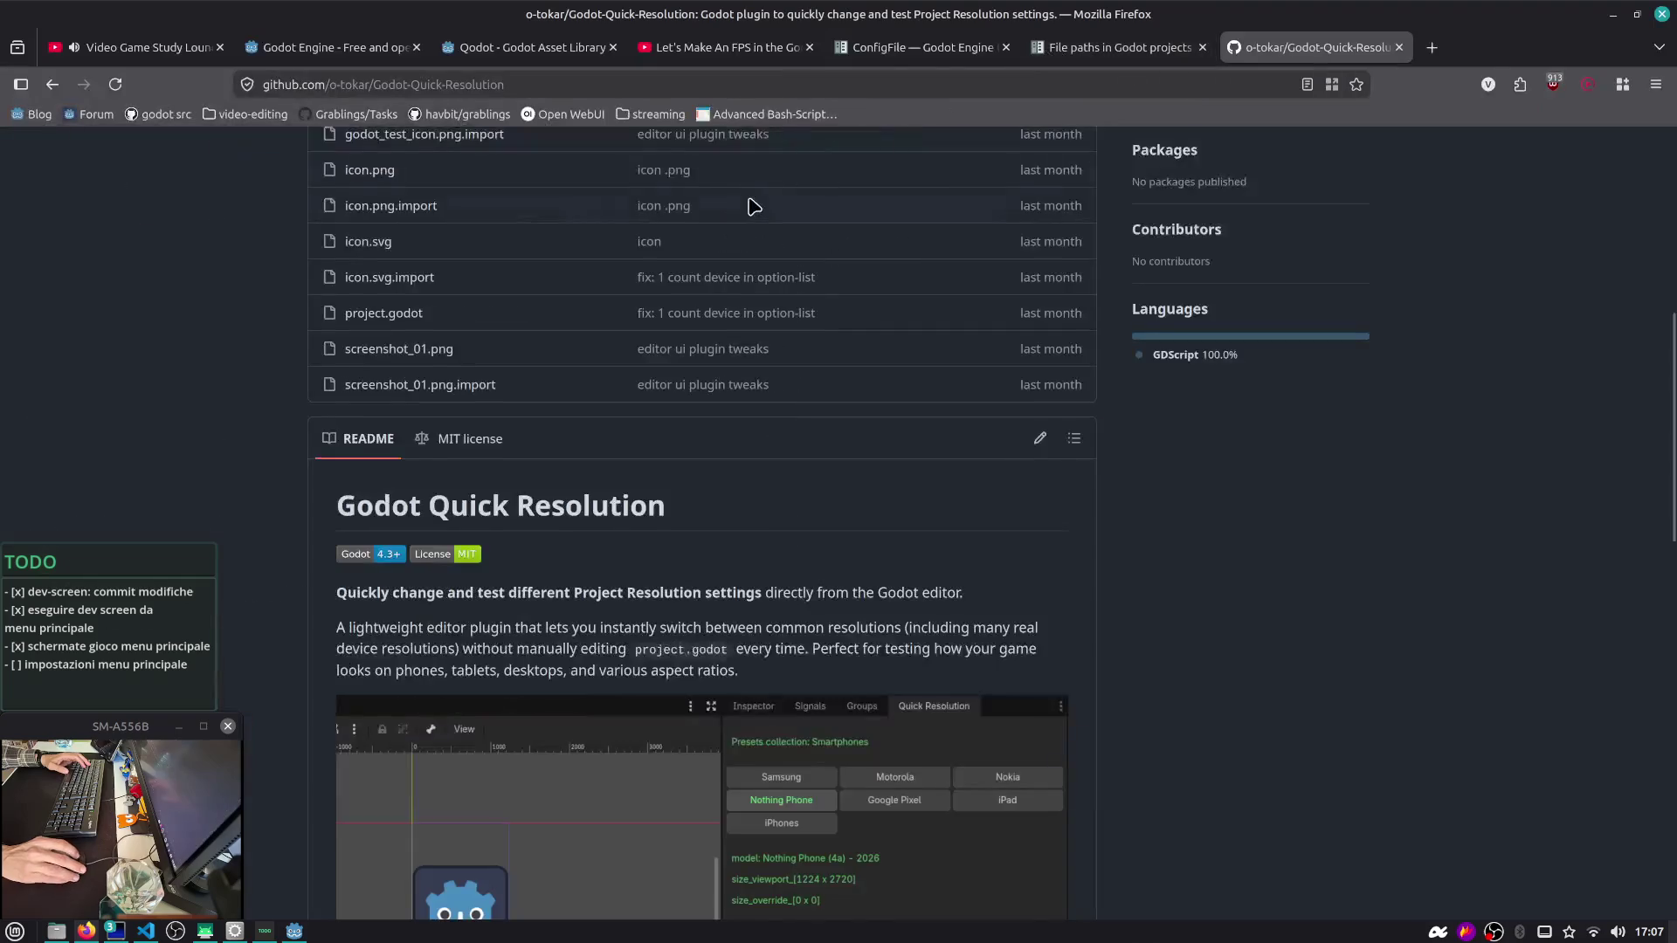
{"action": "scroll", "coordinate": [725, 246], "scroll_direction": "down", "scroll_amount": 4}
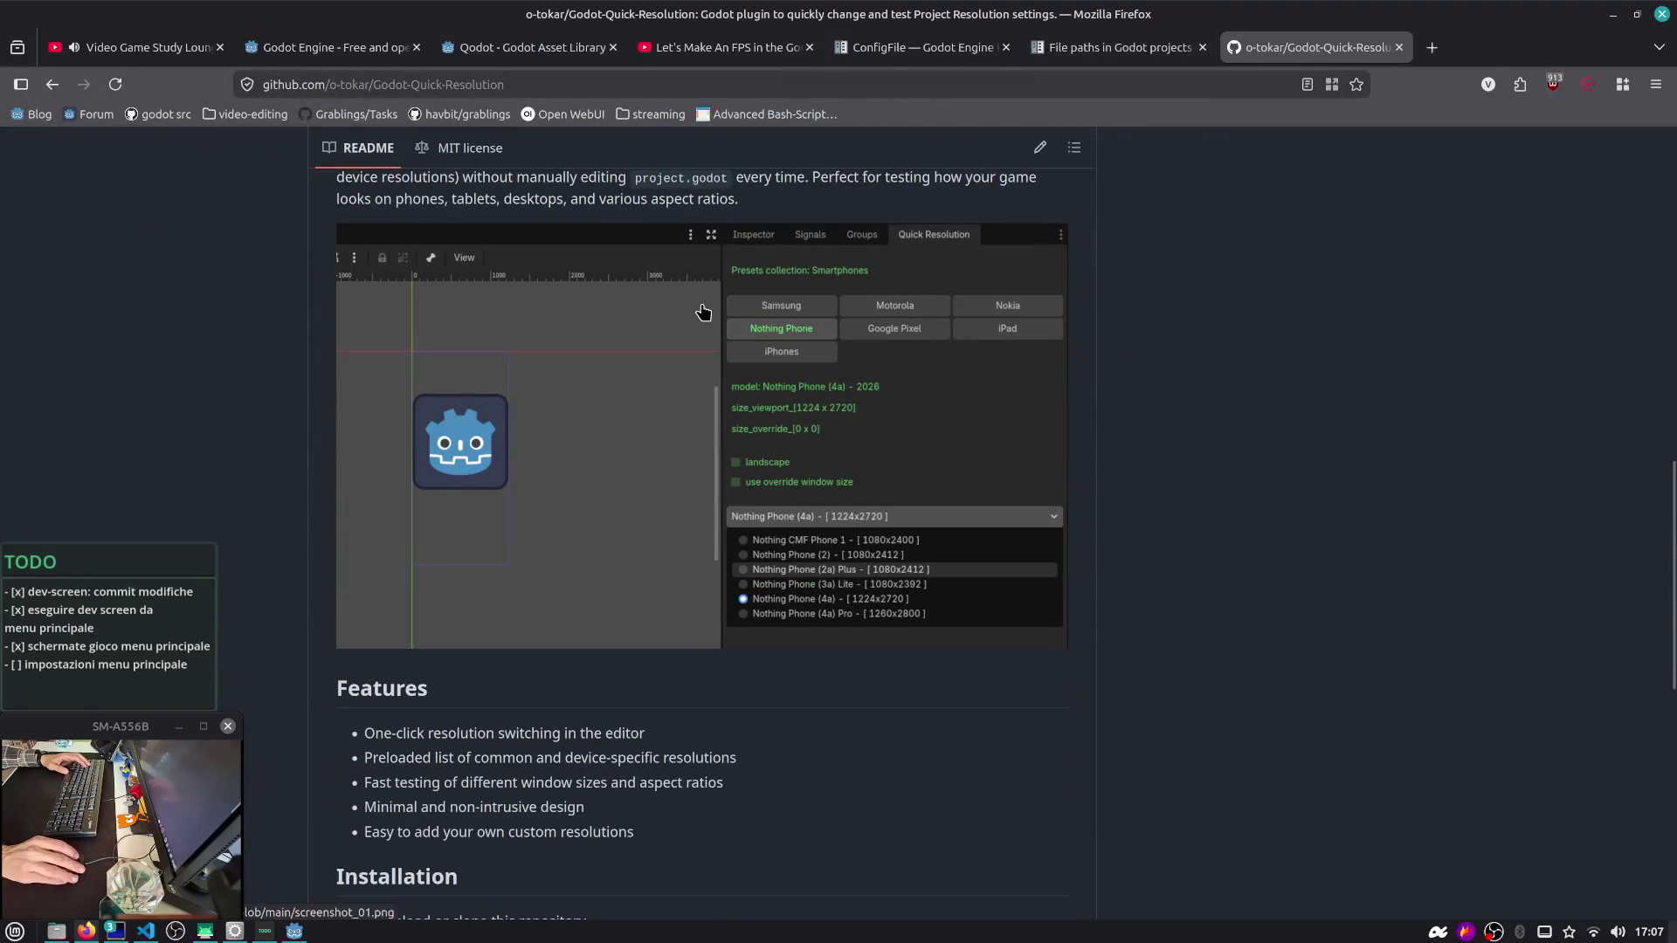
{"action": "key", "text": "alt+Left"}
{"action": "scroll", "coordinate": [354, 172], "scroll_direction": "down", "scroll_amount": 2}
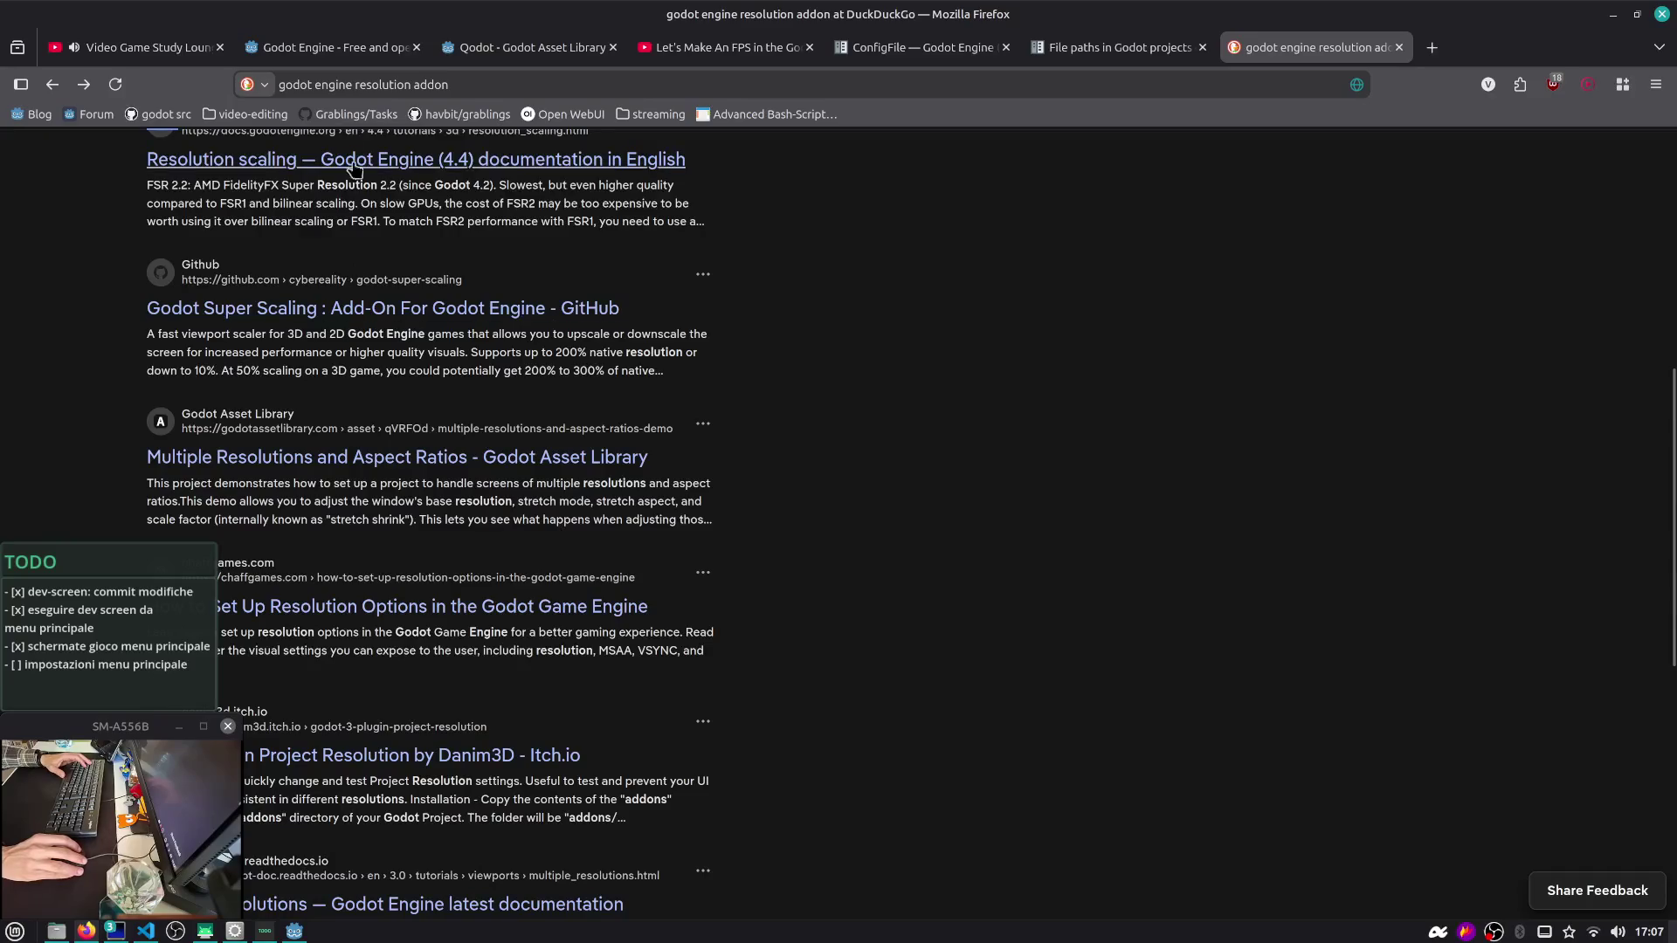
Step: Search 'addon godot engine resolution settings' and open the Multiple resolutions Godot docs page
{"action": "key", "text": "ctrl+l"}
{"action": "type", "text": "addon"}
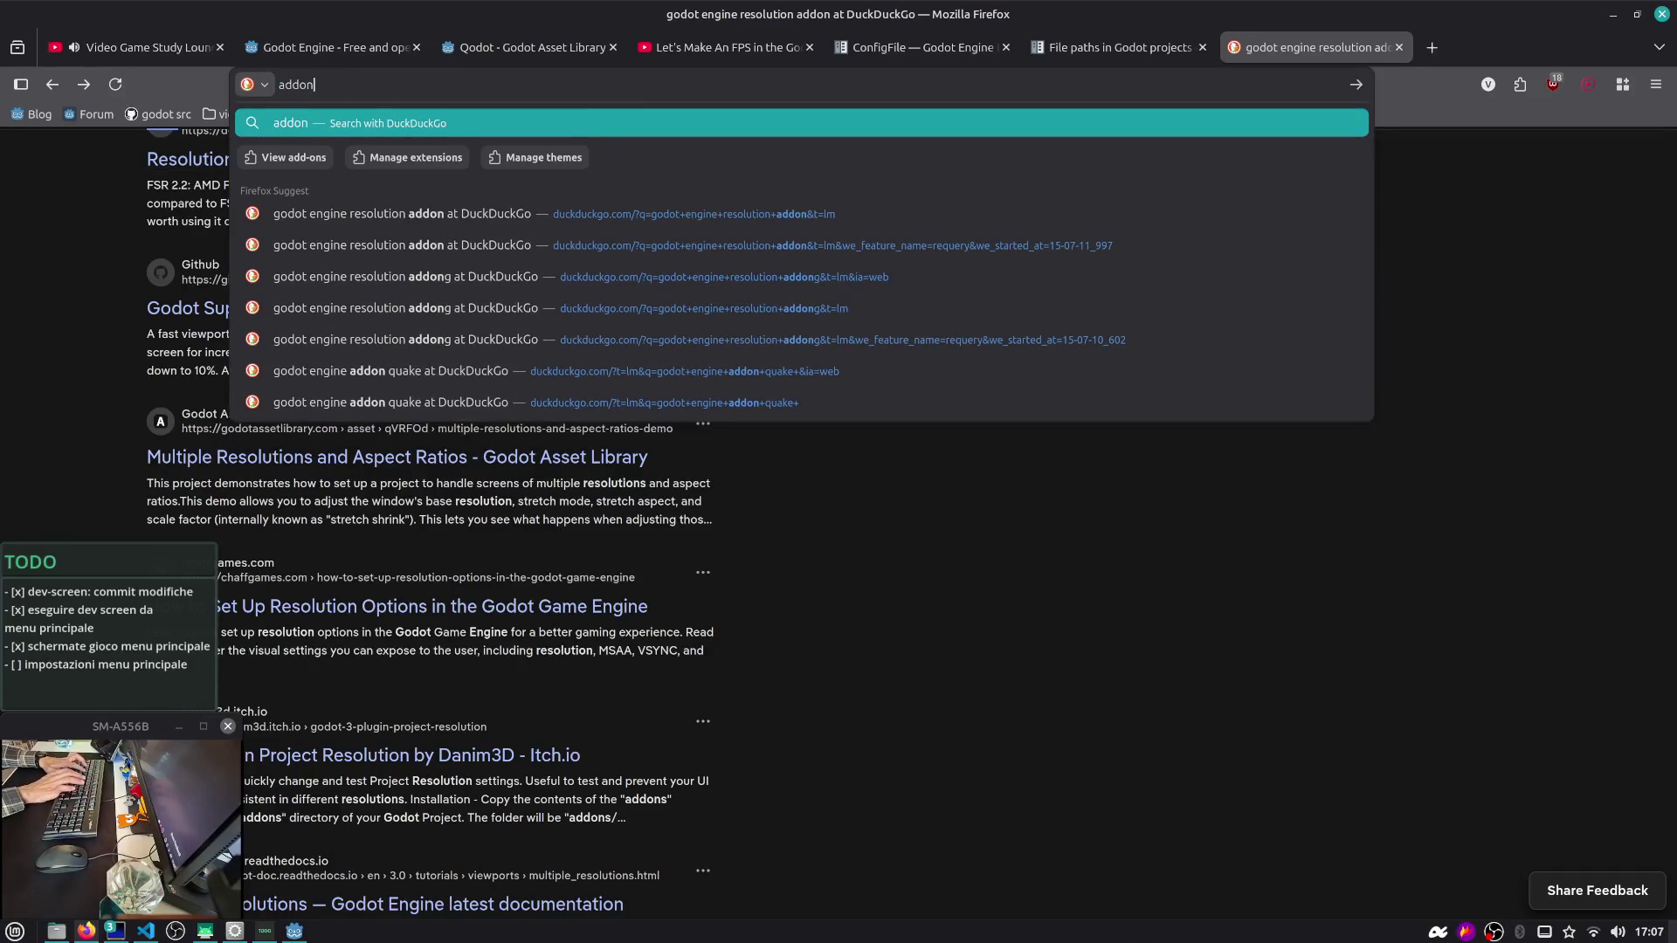
{"action": "type", "text": " godot engine r"}
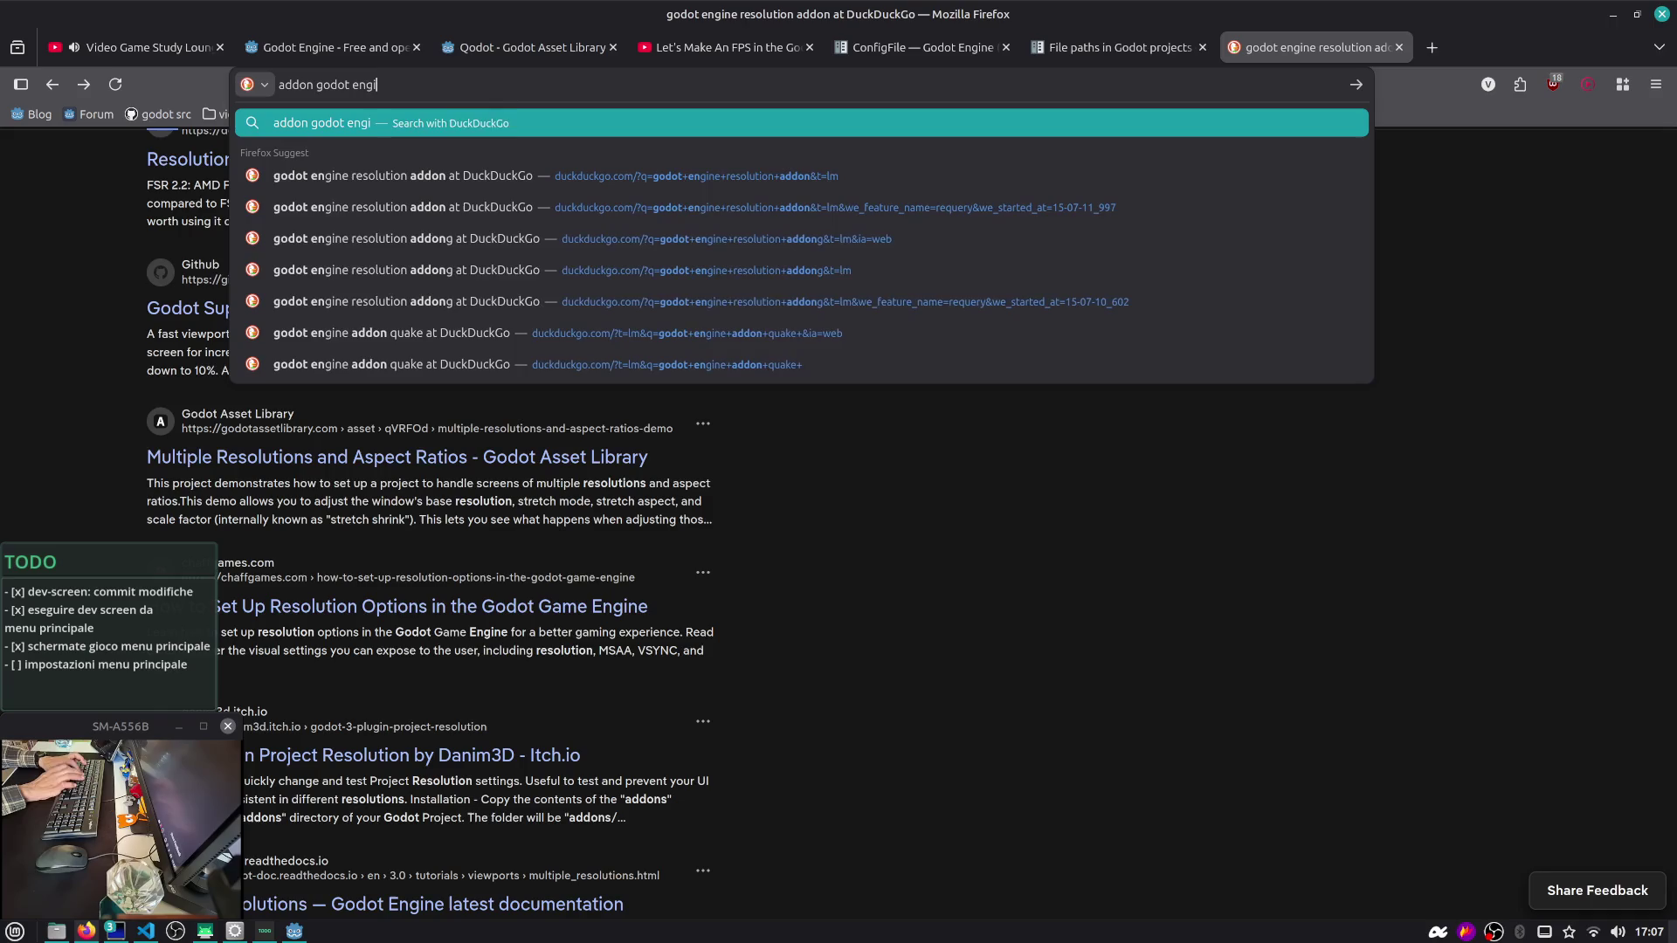
{"action": "type", "text": "esolution settings"}
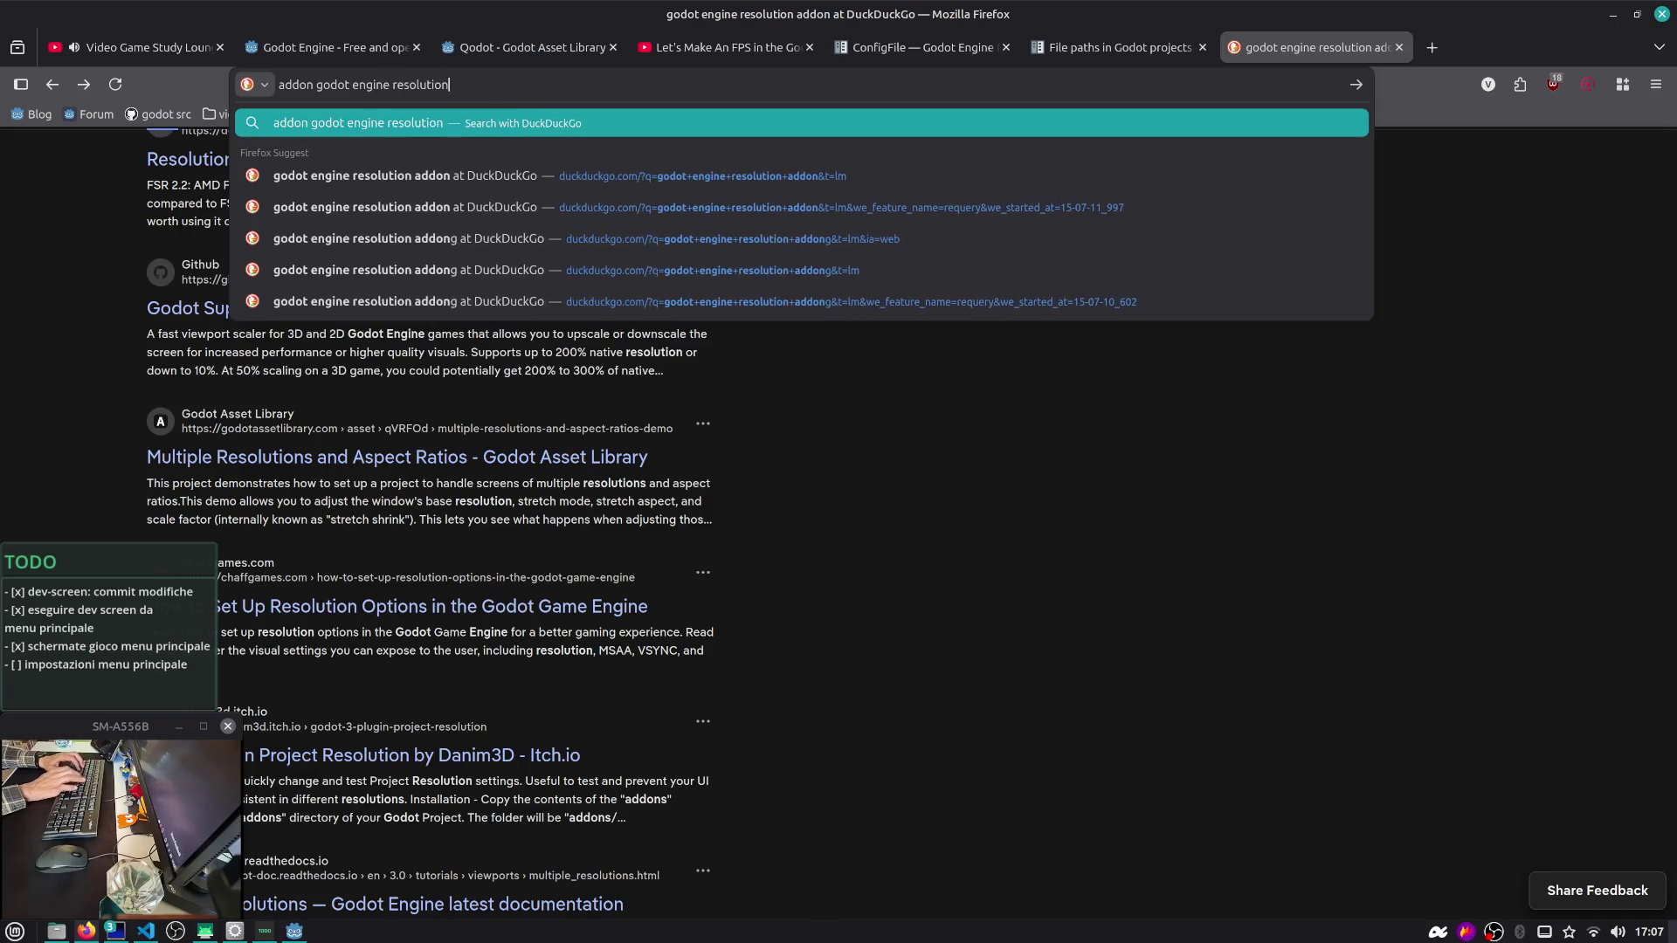
{"action": "key", "text": "Return"}
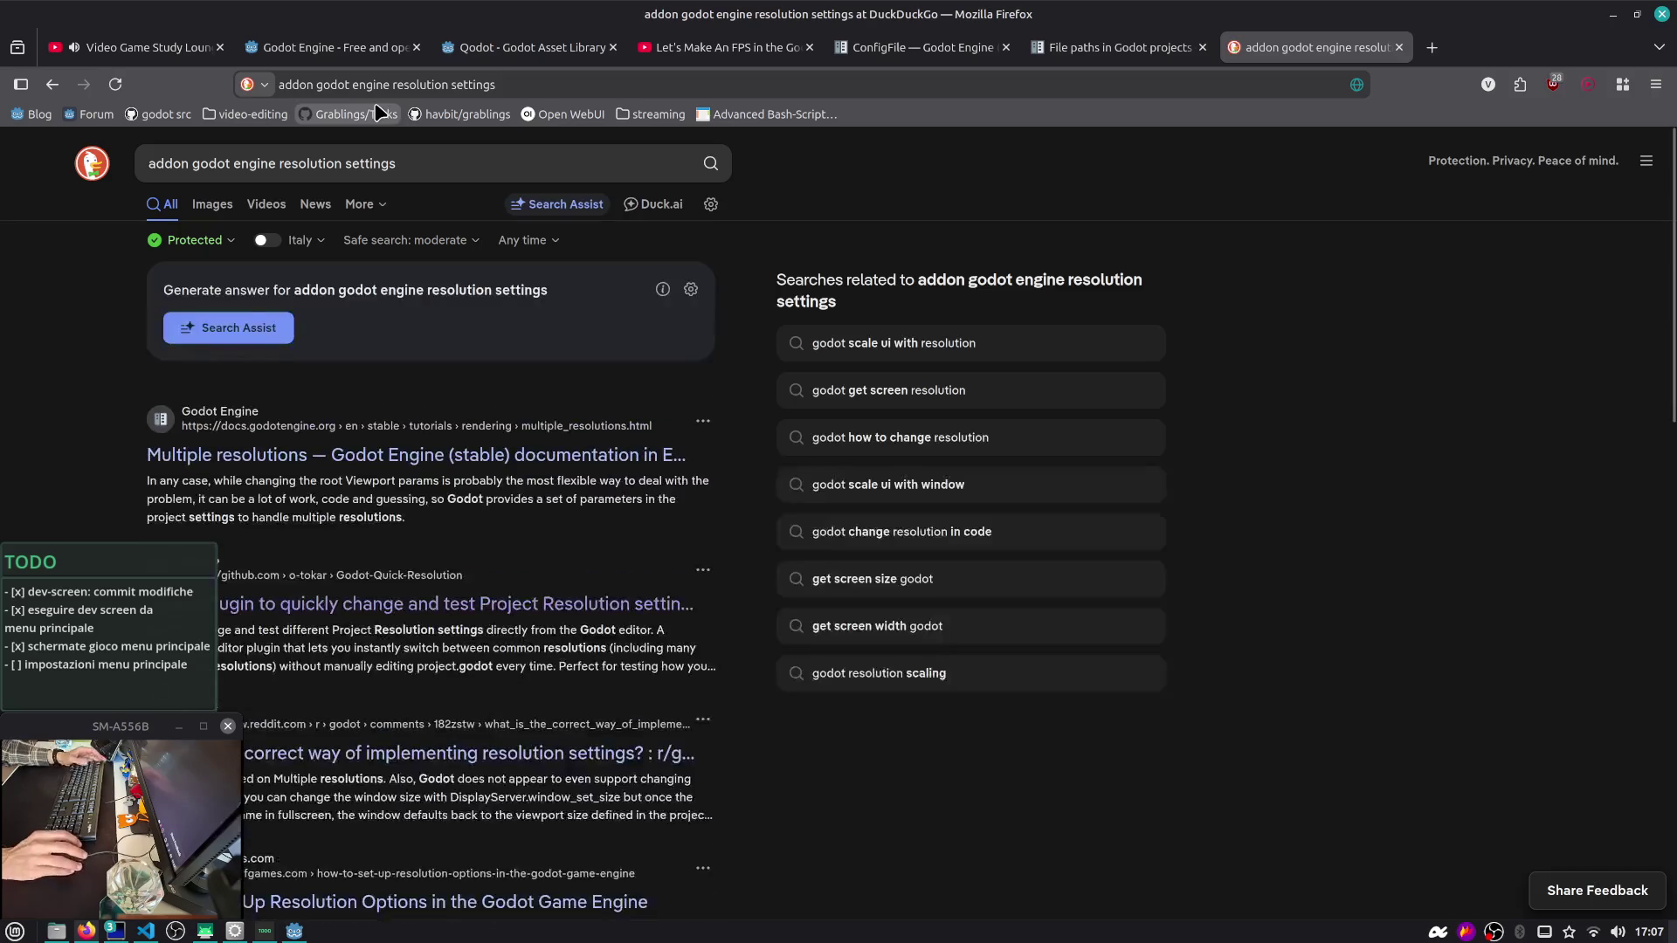
{"action": "left_click", "coordinate": [417, 456]}
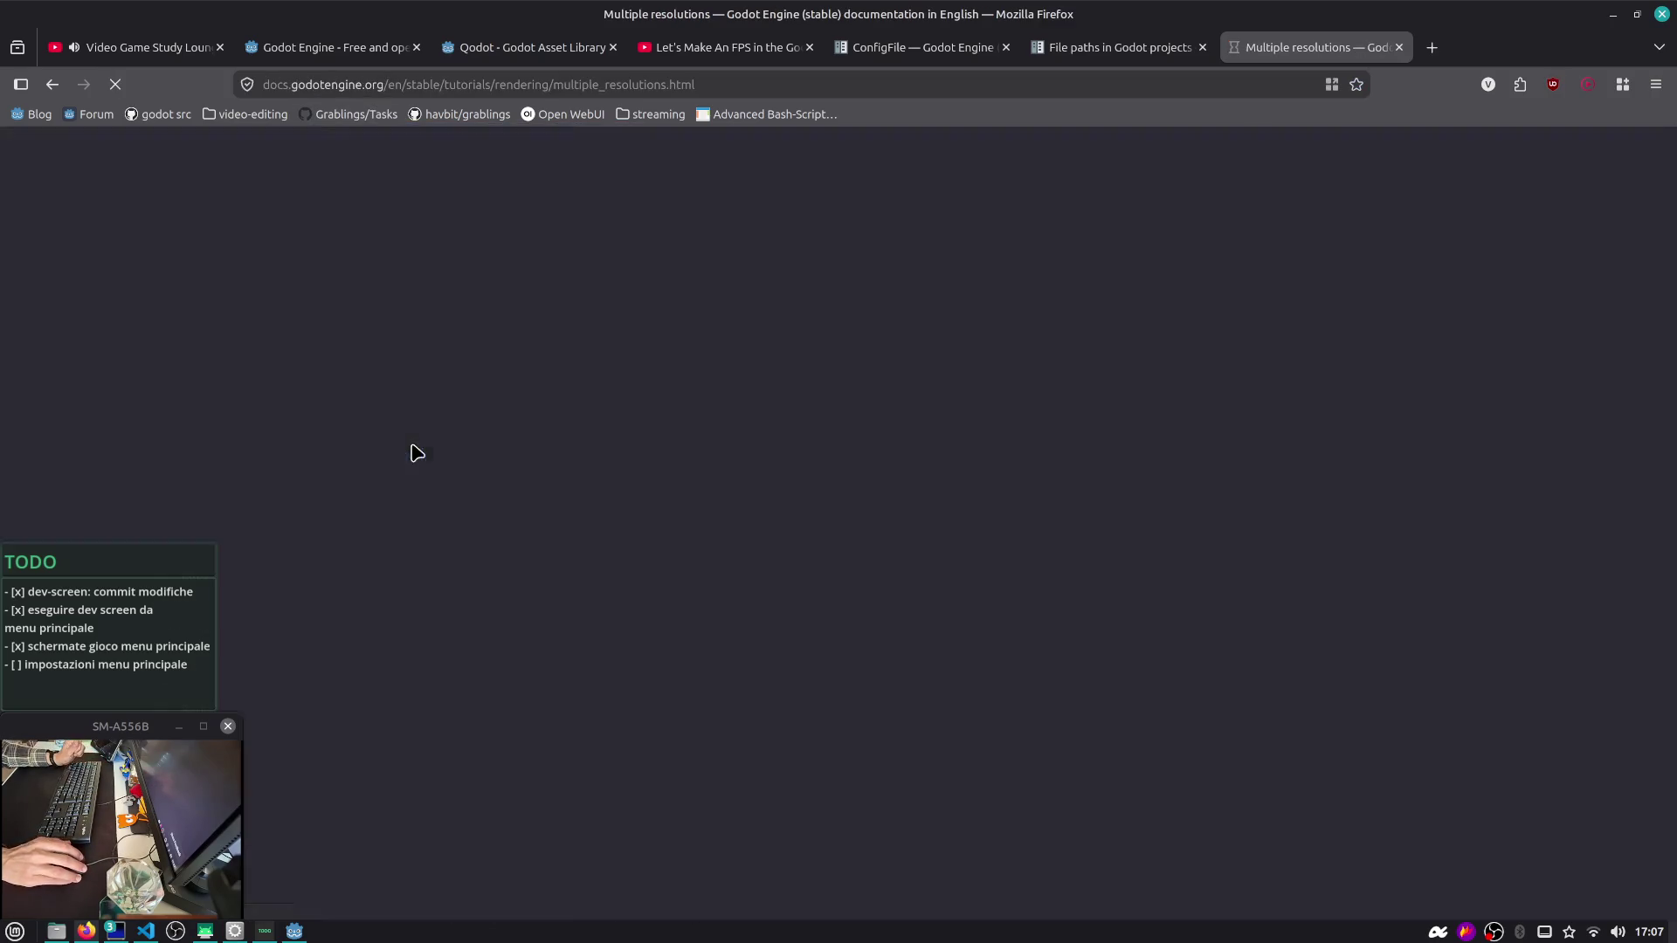
Step: Cycle through the open windows back to the Godot editor and open its help search
{"action": "key", "text": "alt+Tab"}
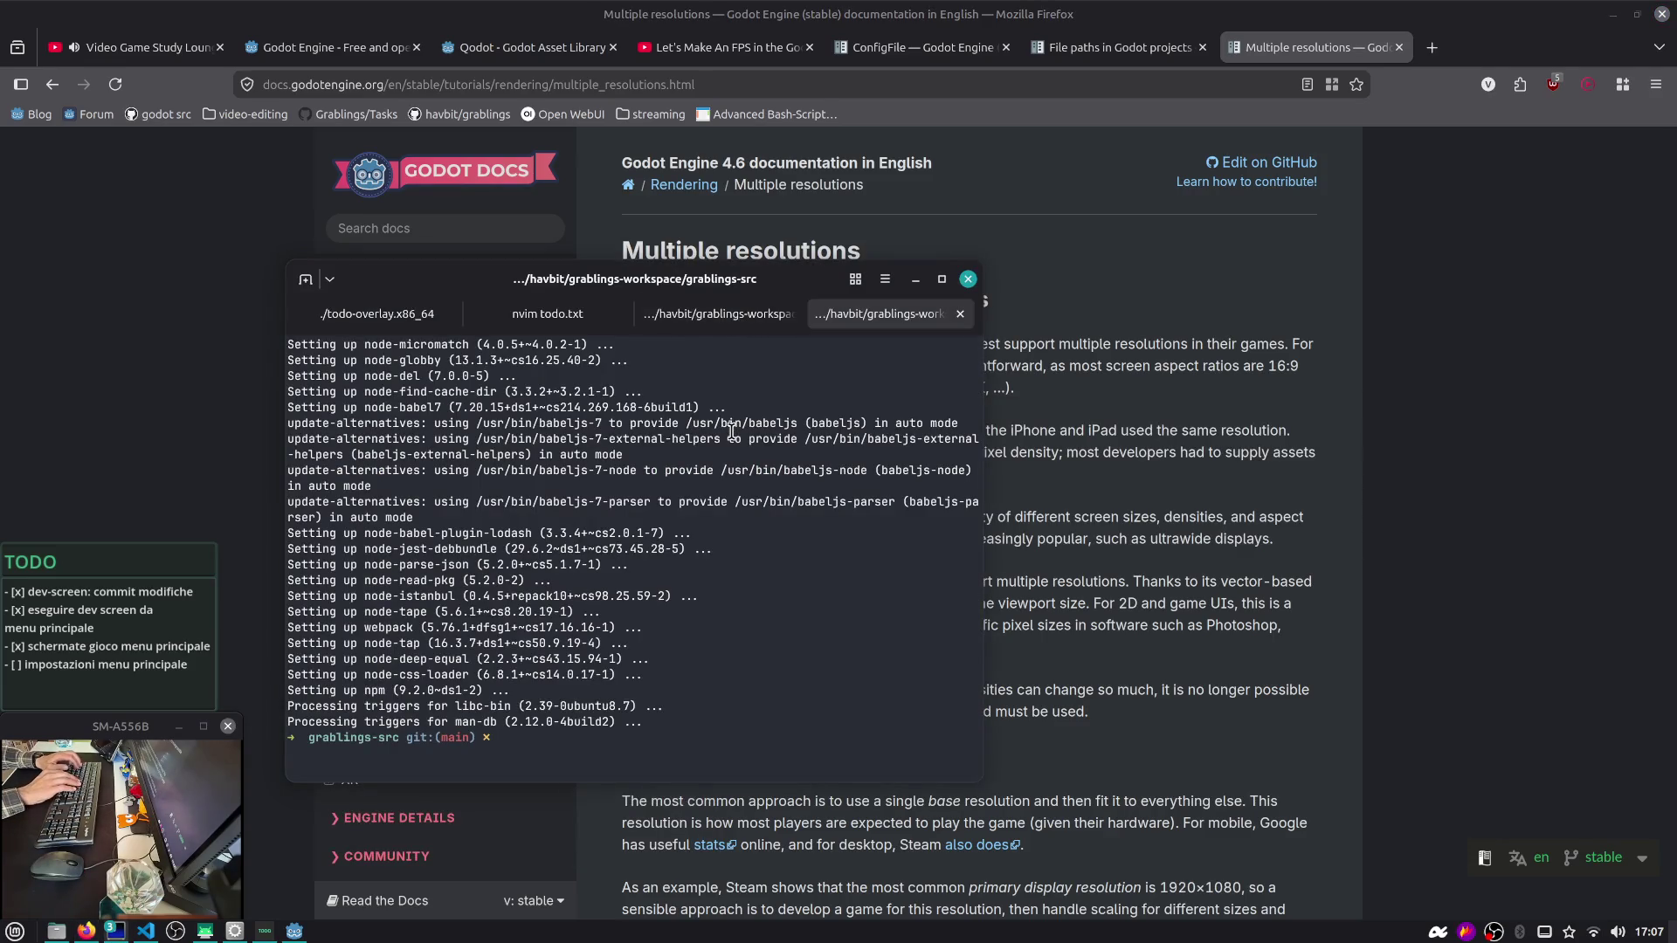
{"action": "key", "text": "alt+Tab"}
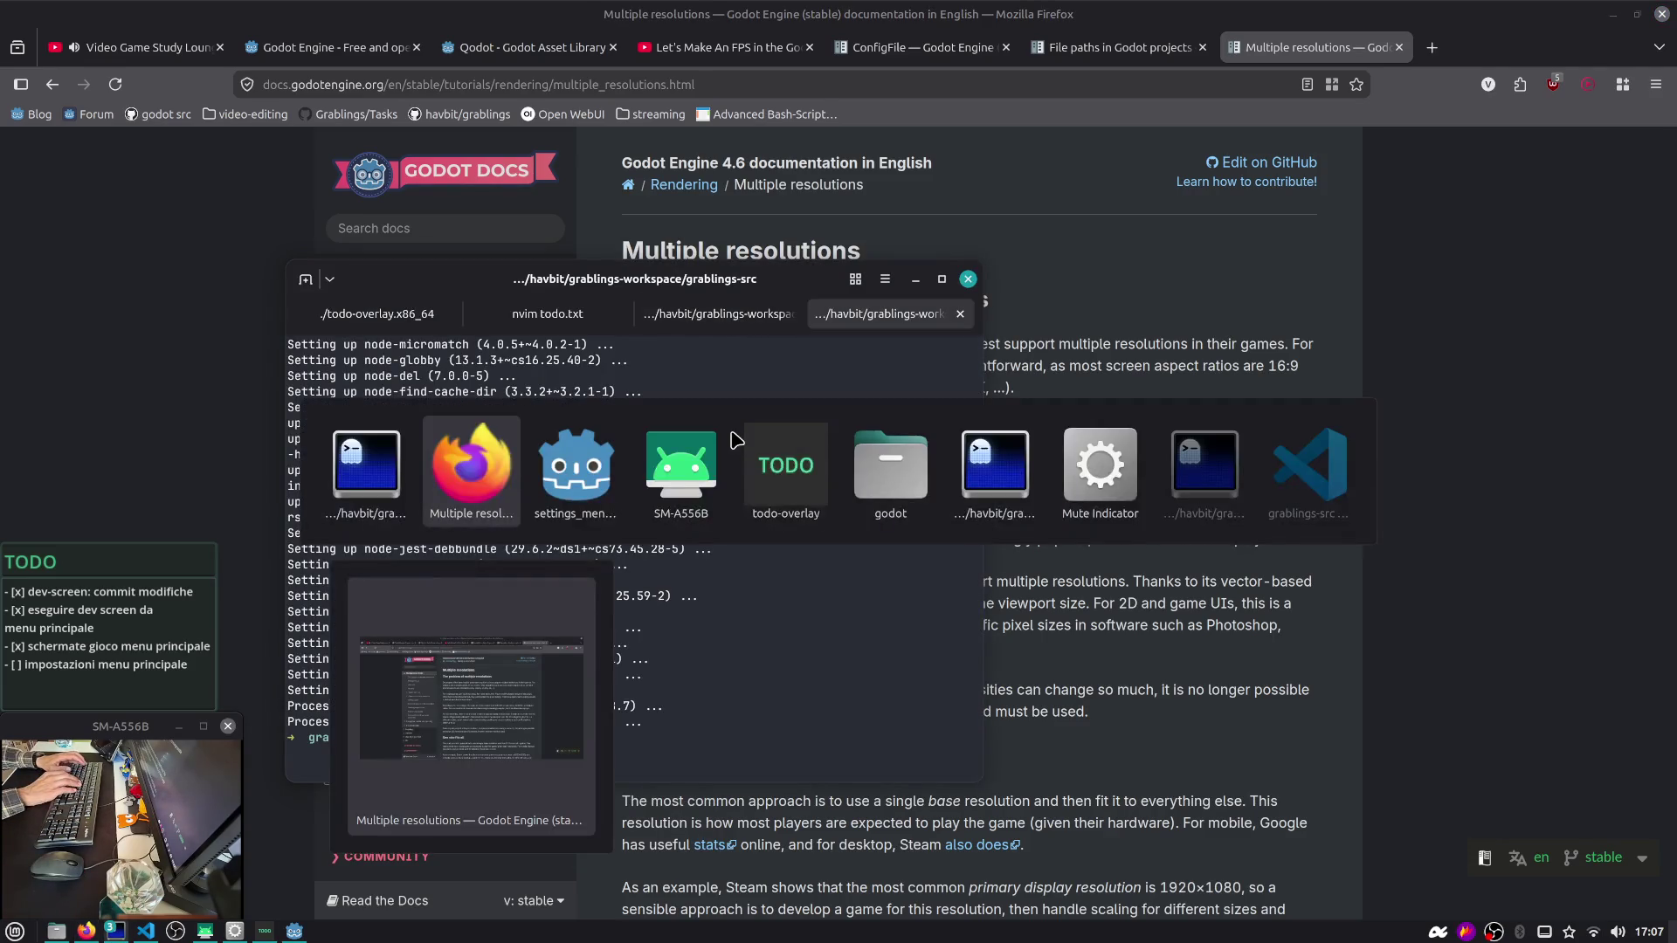
{"action": "key", "text": "alt+Tab"}
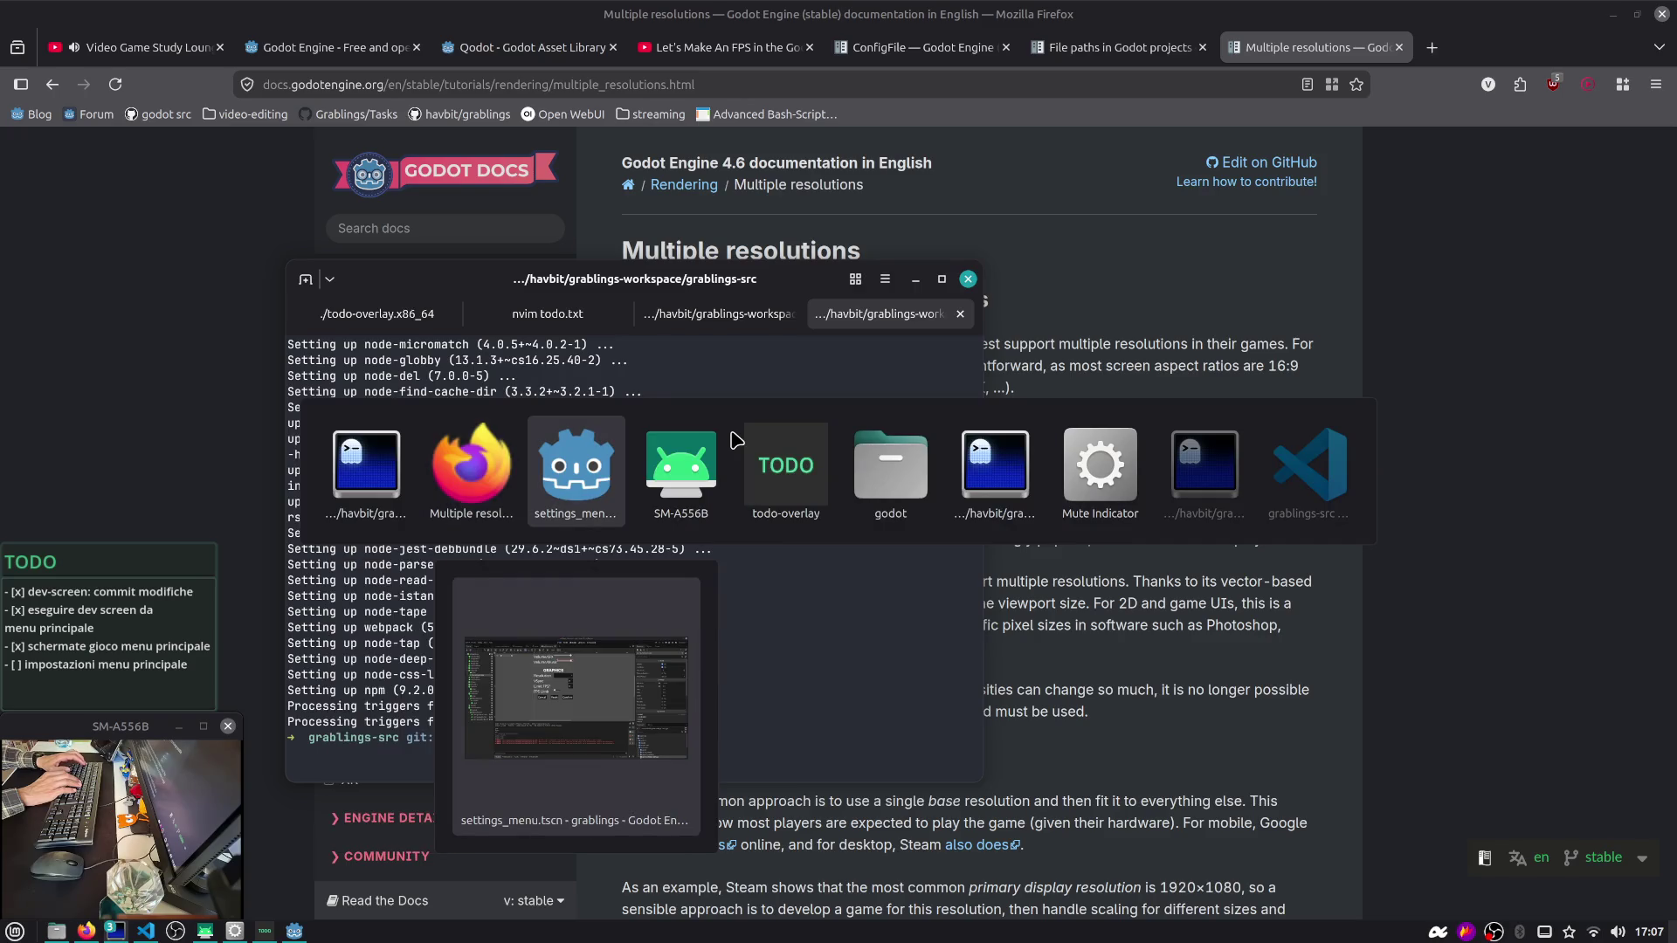
{"action": "key", "text": "F1"}
Step: Search the Godot help for 'Display' and scroll the results back up to DisplayServer
{"action": "type", "text": "display"}
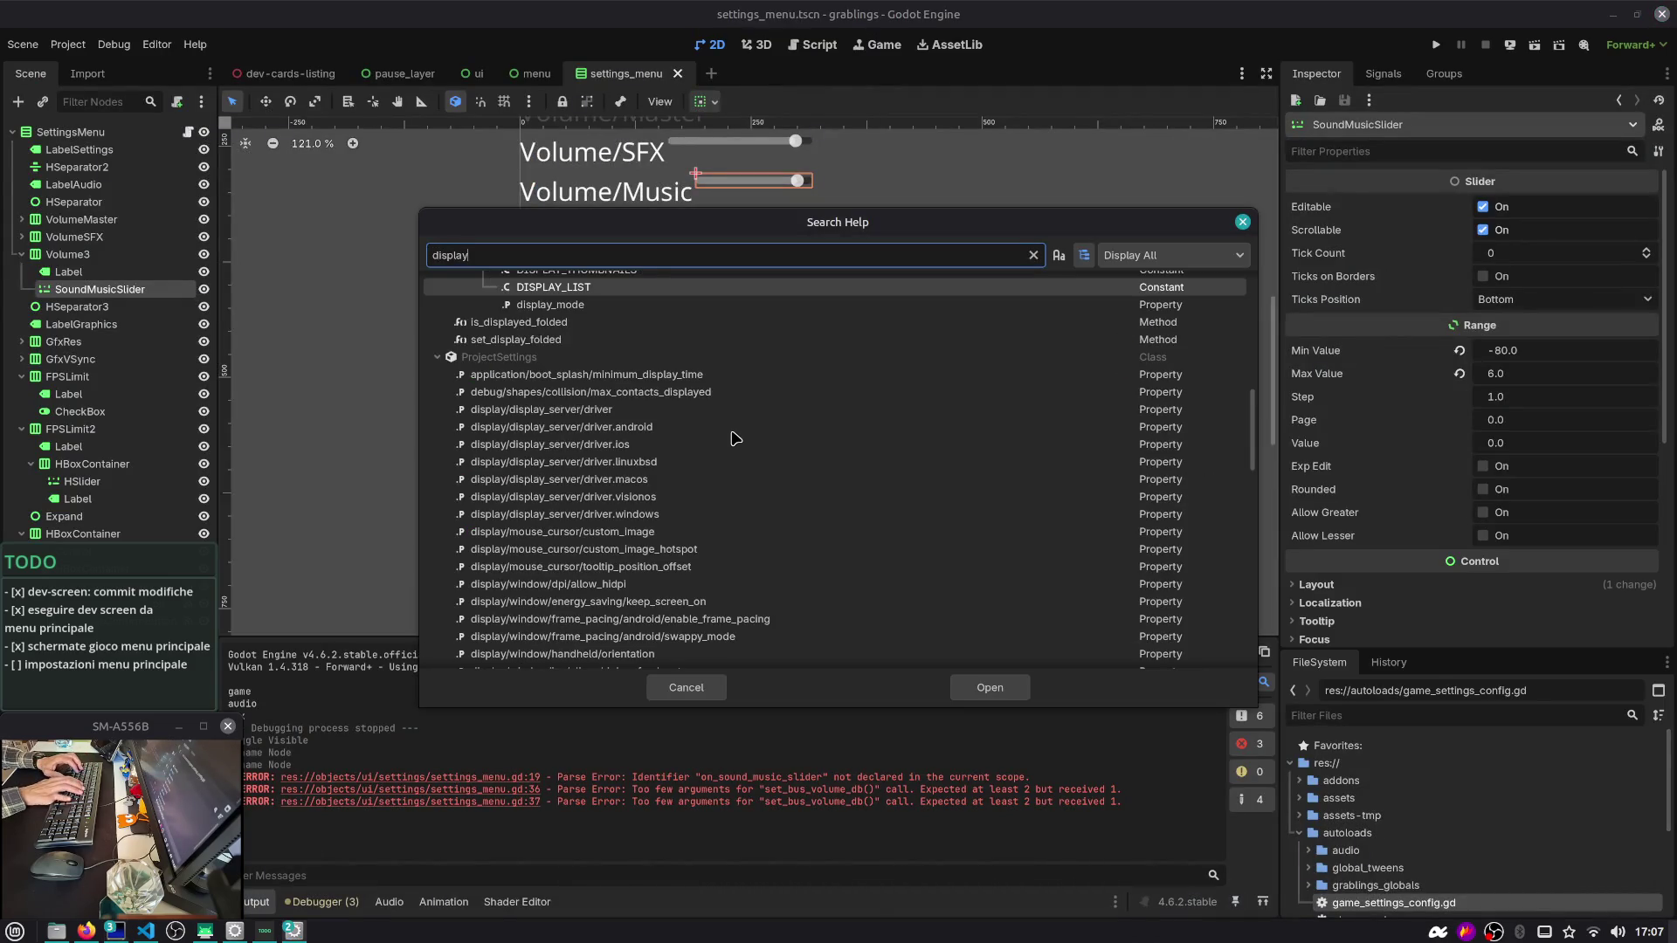
{"action": "type", "text": "mana"}
{"action": "type", "text": "manage"}
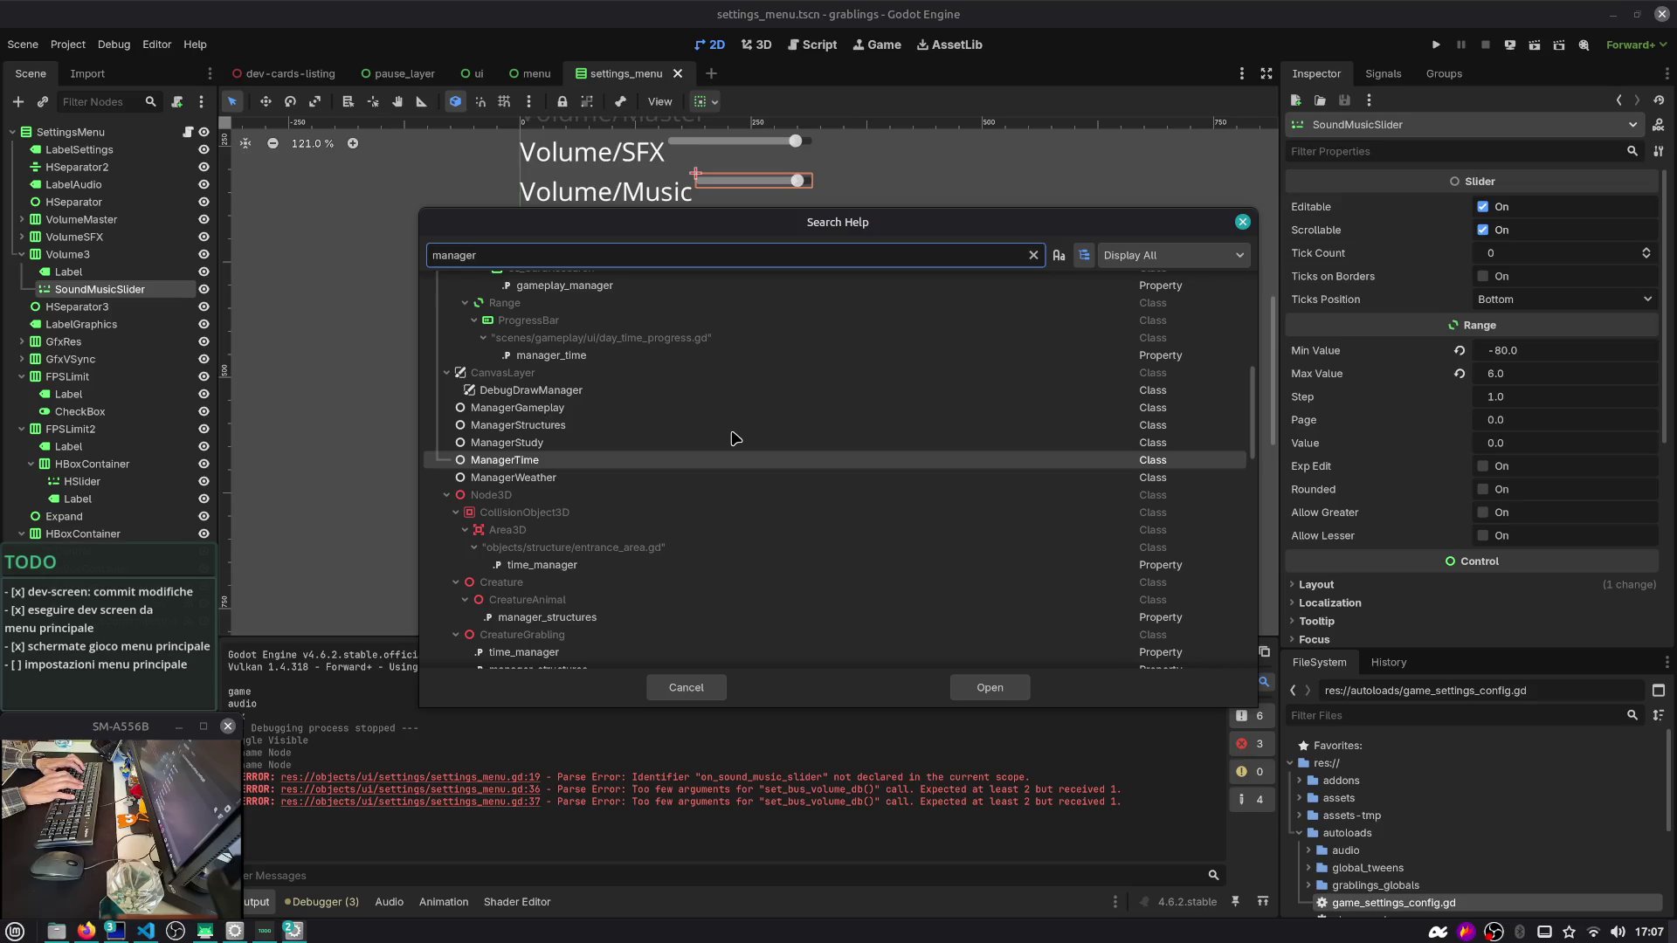
{"action": "key", "text": "ctrl+a"}
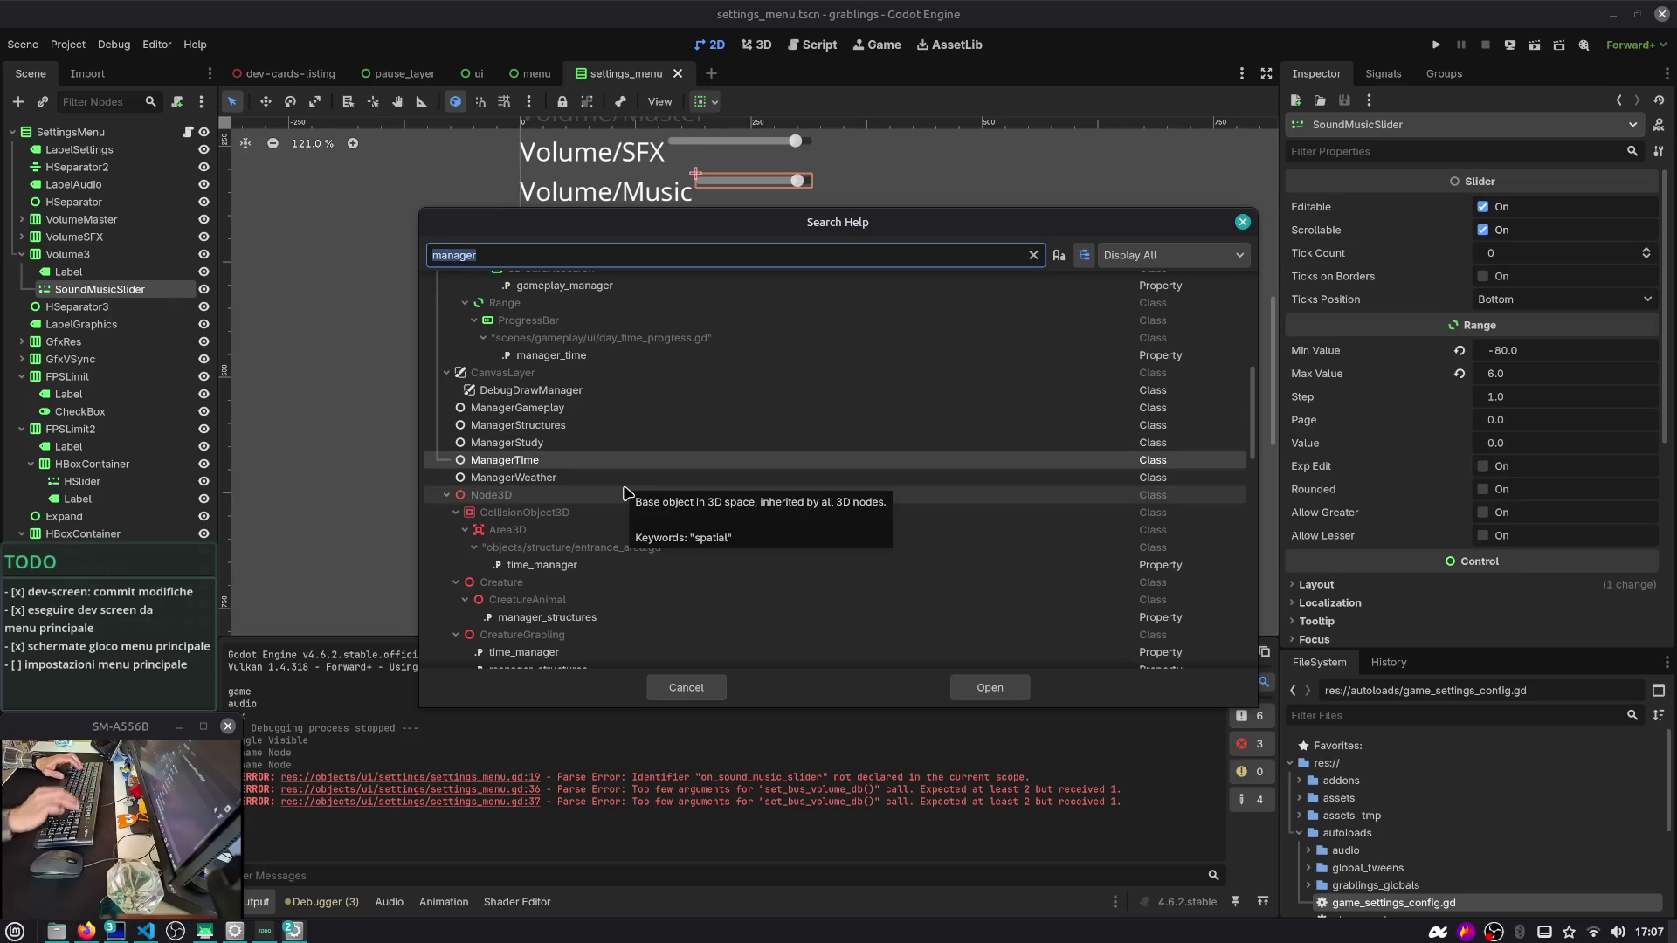
{"action": "type", "text": "Display"}
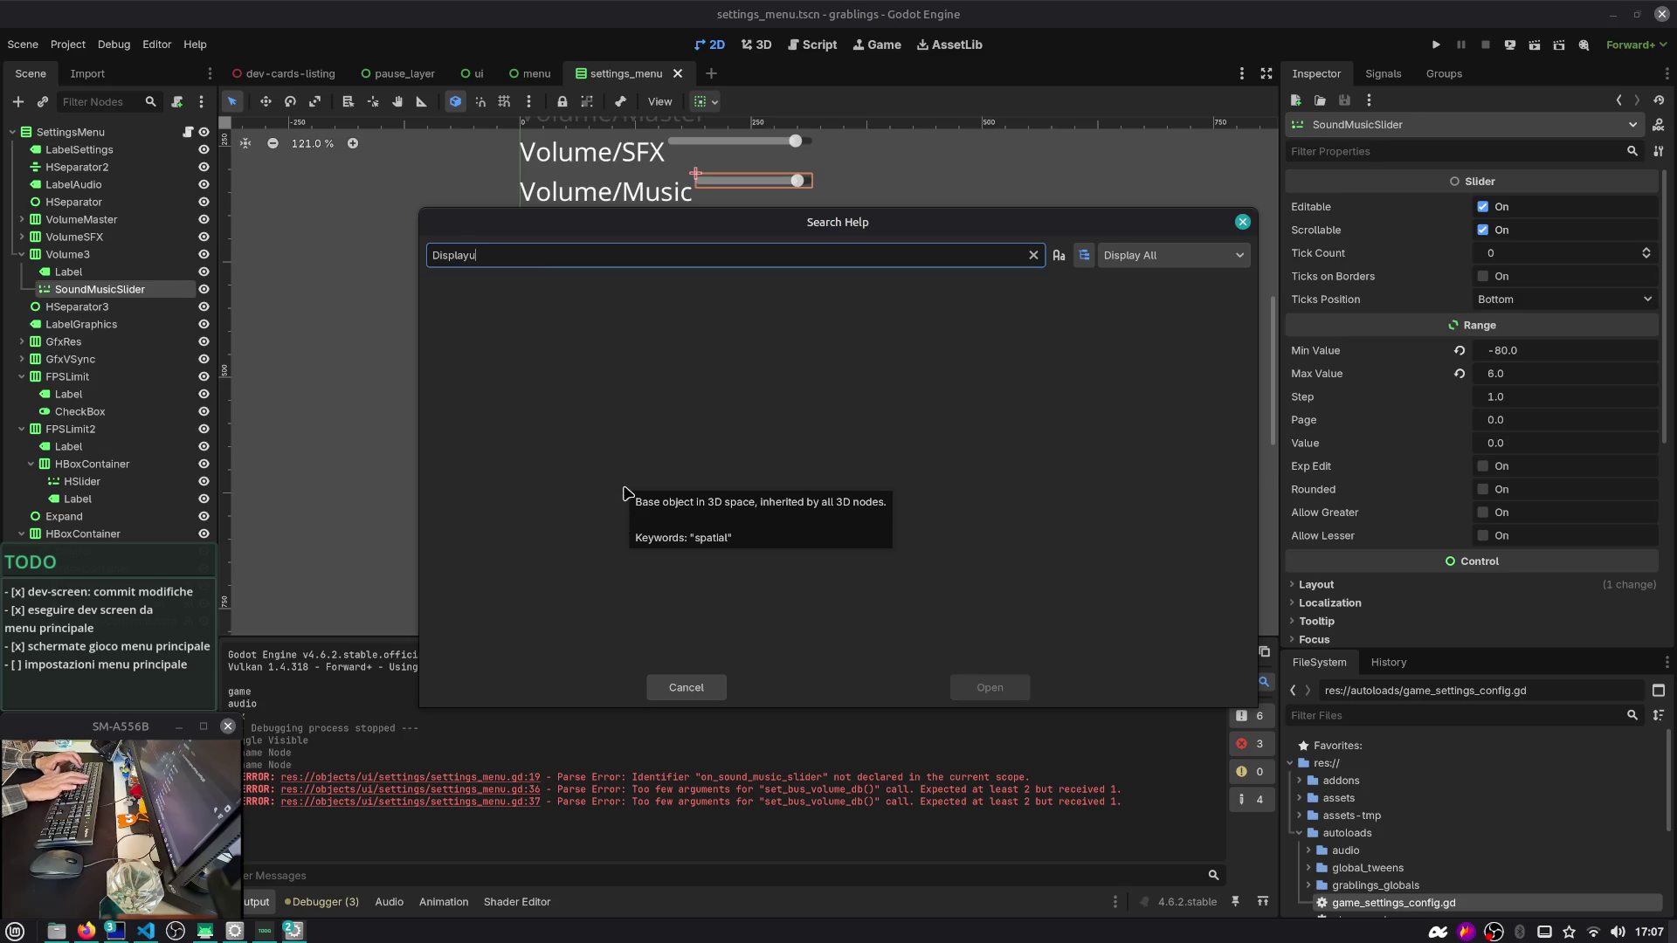
{"action": "scroll", "coordinate": [626, 492], "scroll_direction": "down", "scroll_amount": 3}
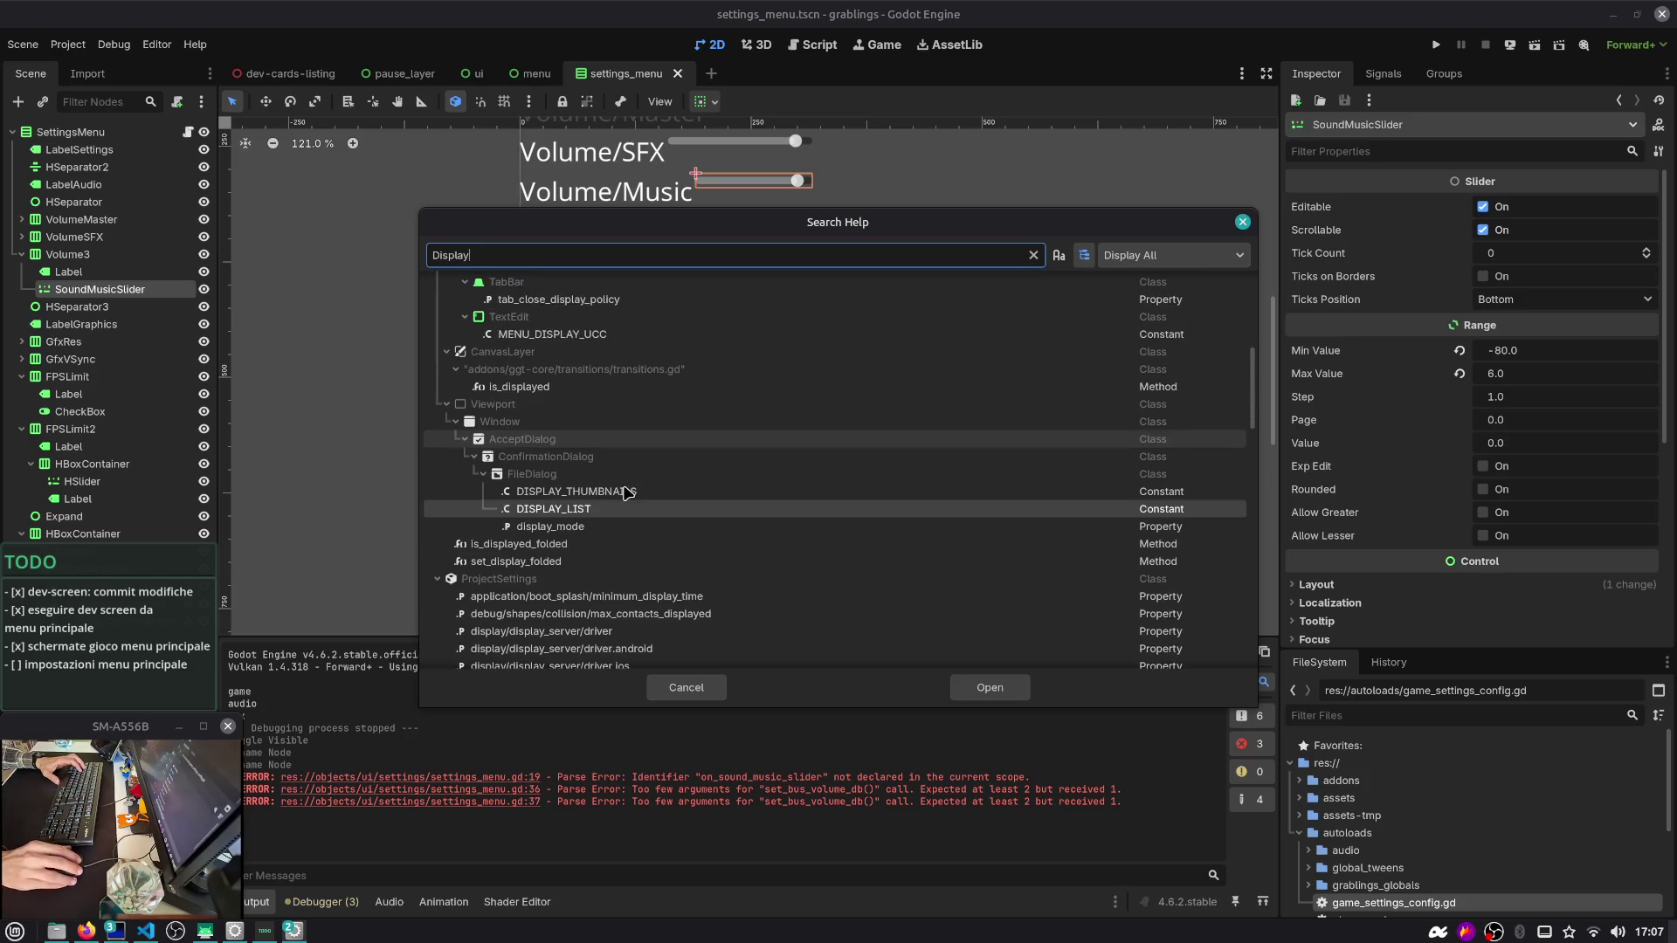
{"action": "scroll", "coordinate": [646, 485], "scroll_direction": "down", "scroll_amount": 12}
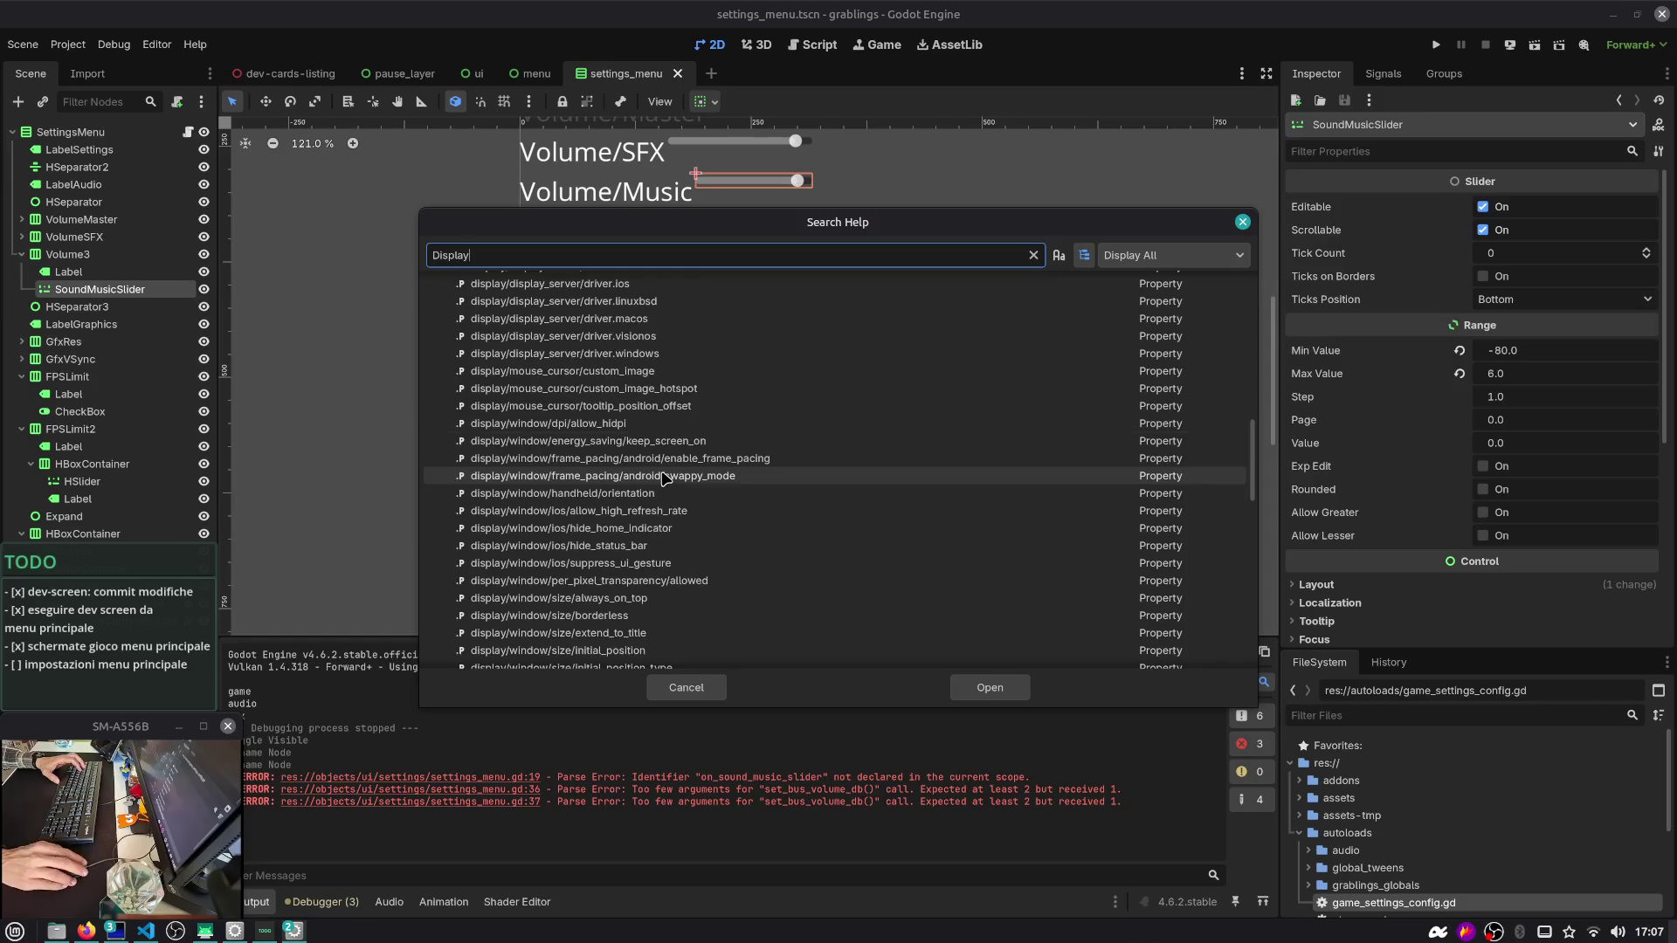
{"action": "scroll", "coordinate": [666, 479], "scroll_direction": "down", "scroll_amount": 8}
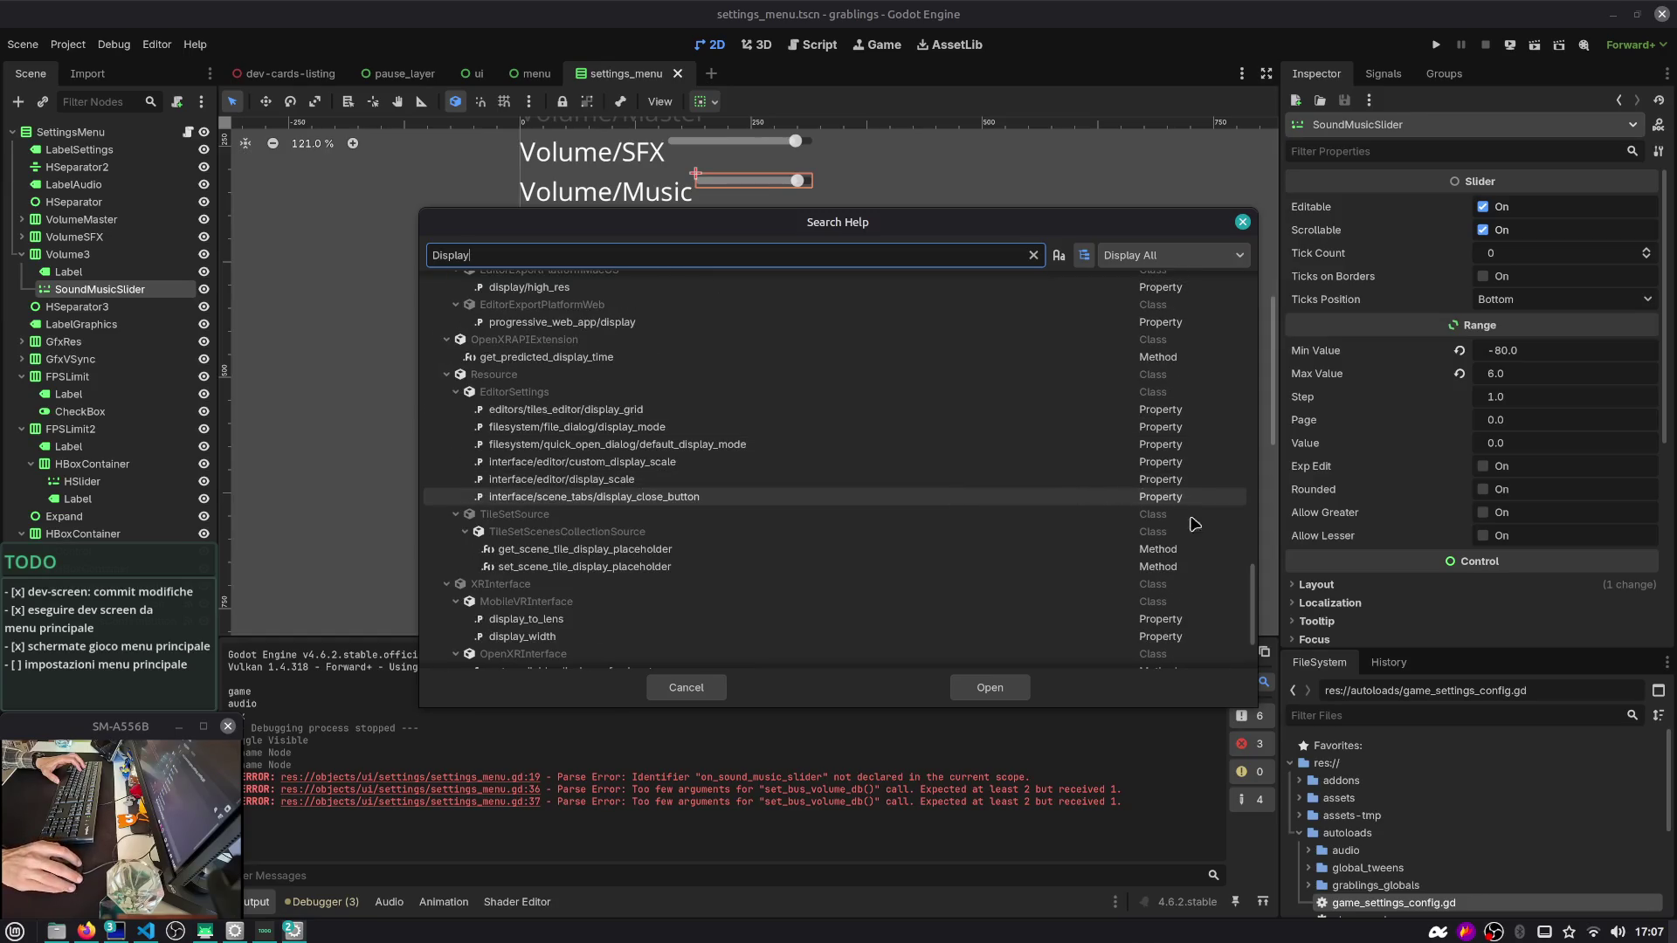
{"action": "mouse_move", "coordinate": [1256, 592]}
{"action": "left_mouse_down"}
{"action": "mouse_move", "coordinate": [1135, 489]}
{"action": "mouse_move", "coordinate": [824, 304]}
{"action": "left_mouse_up"}
Step: Open the DisplayServer class reference and search the page for 'get_display'
{"action": "double_click", "coordinate": [822, 339]}
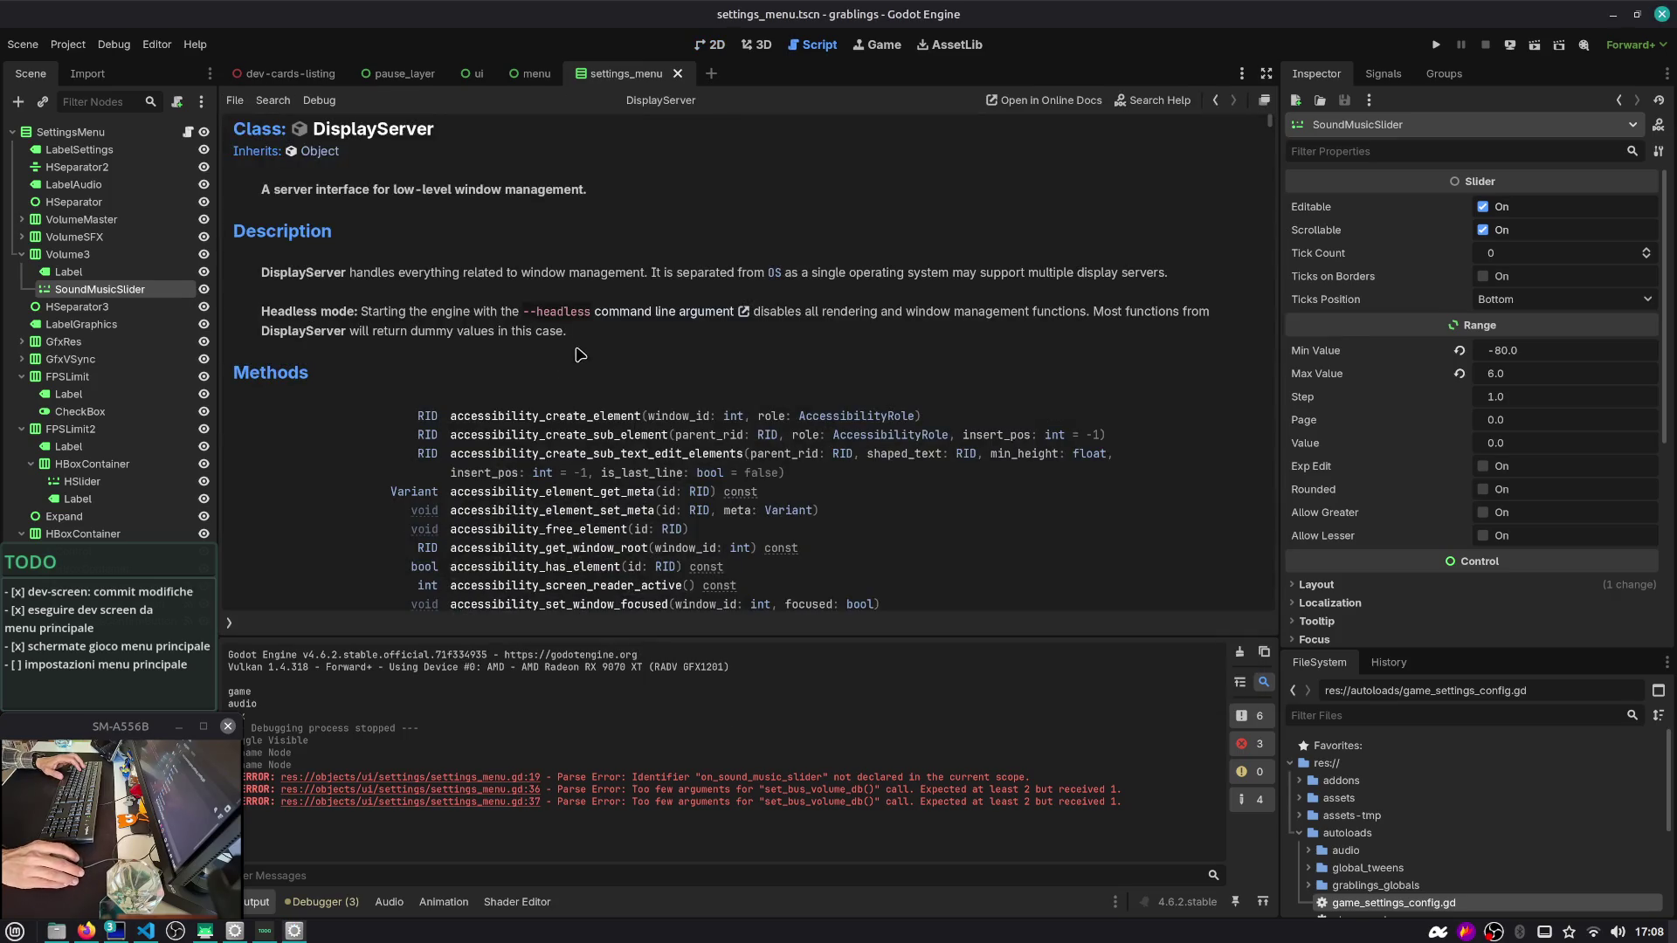
{"action": "scroll", "coordinate": [576, 373], "scroll_direction": "down", "scroll_amount": 3}
{"action": "scroll", "coordinate": [576, 374], "scroll_direction": "down", "scroll_amount": 5}
{"action": "key", "text": "ctrl+f"}
{"action": "type", "text": "get_display"}
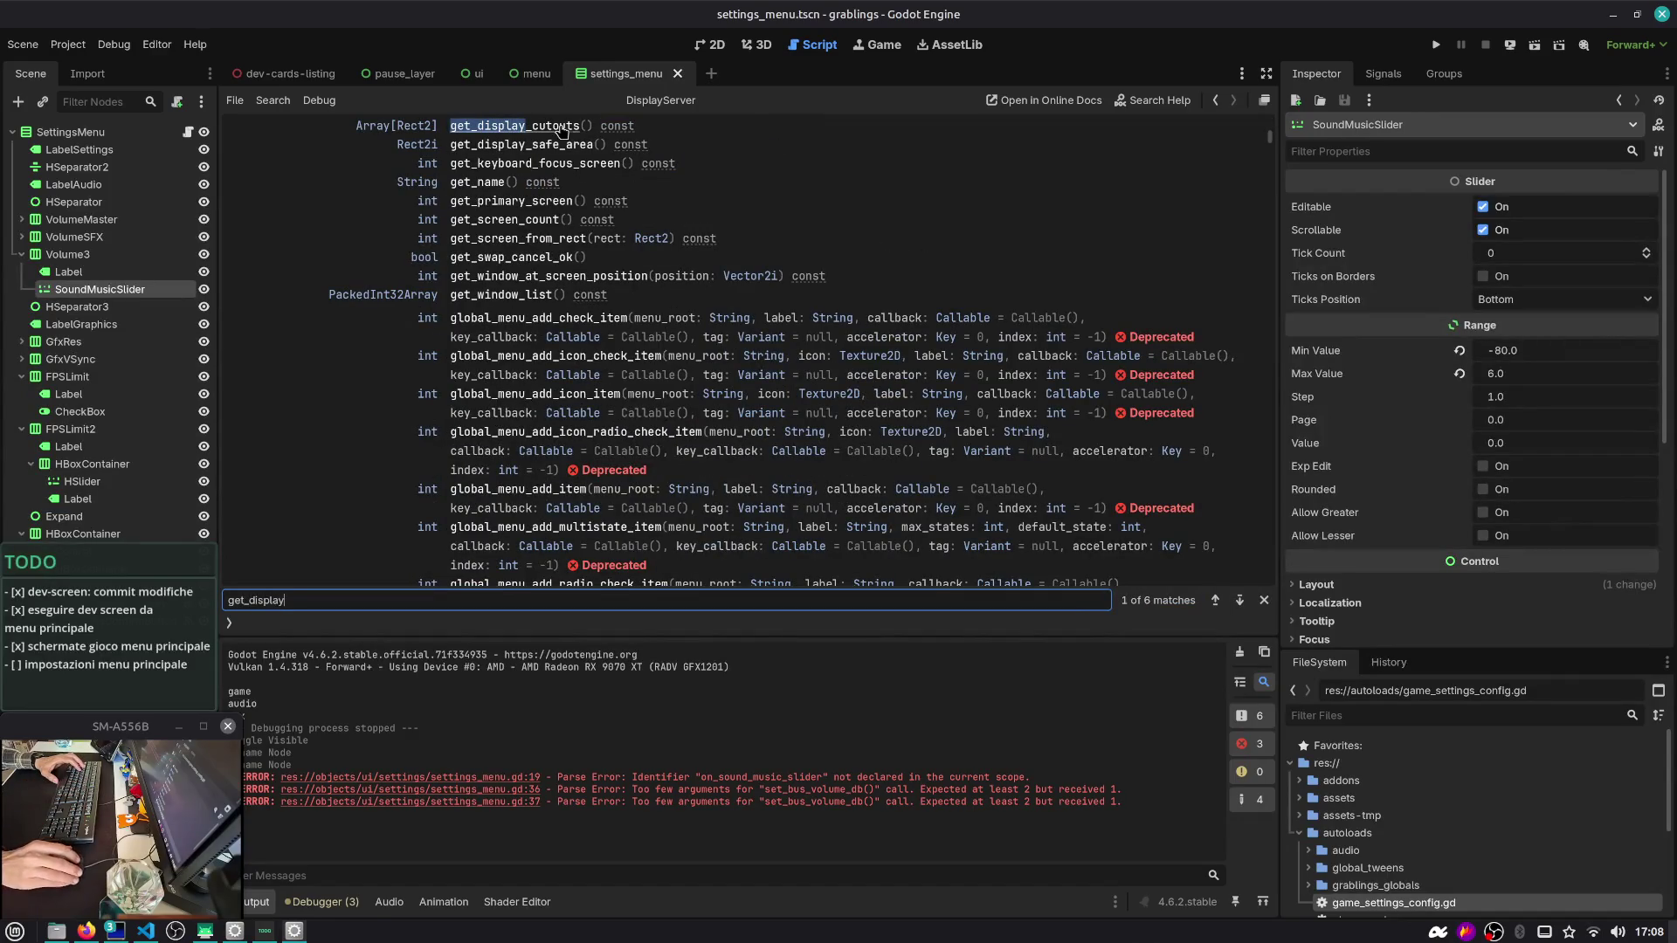
Step: Search the DisplayServer reference for 'resolution' and step through the resolution matches
{"action": "scroll", "coordinate": [515, 193], "scroll_direction": "up", "scroll_amount": 3}
{"action": "key", "text": "ctrl+a"}
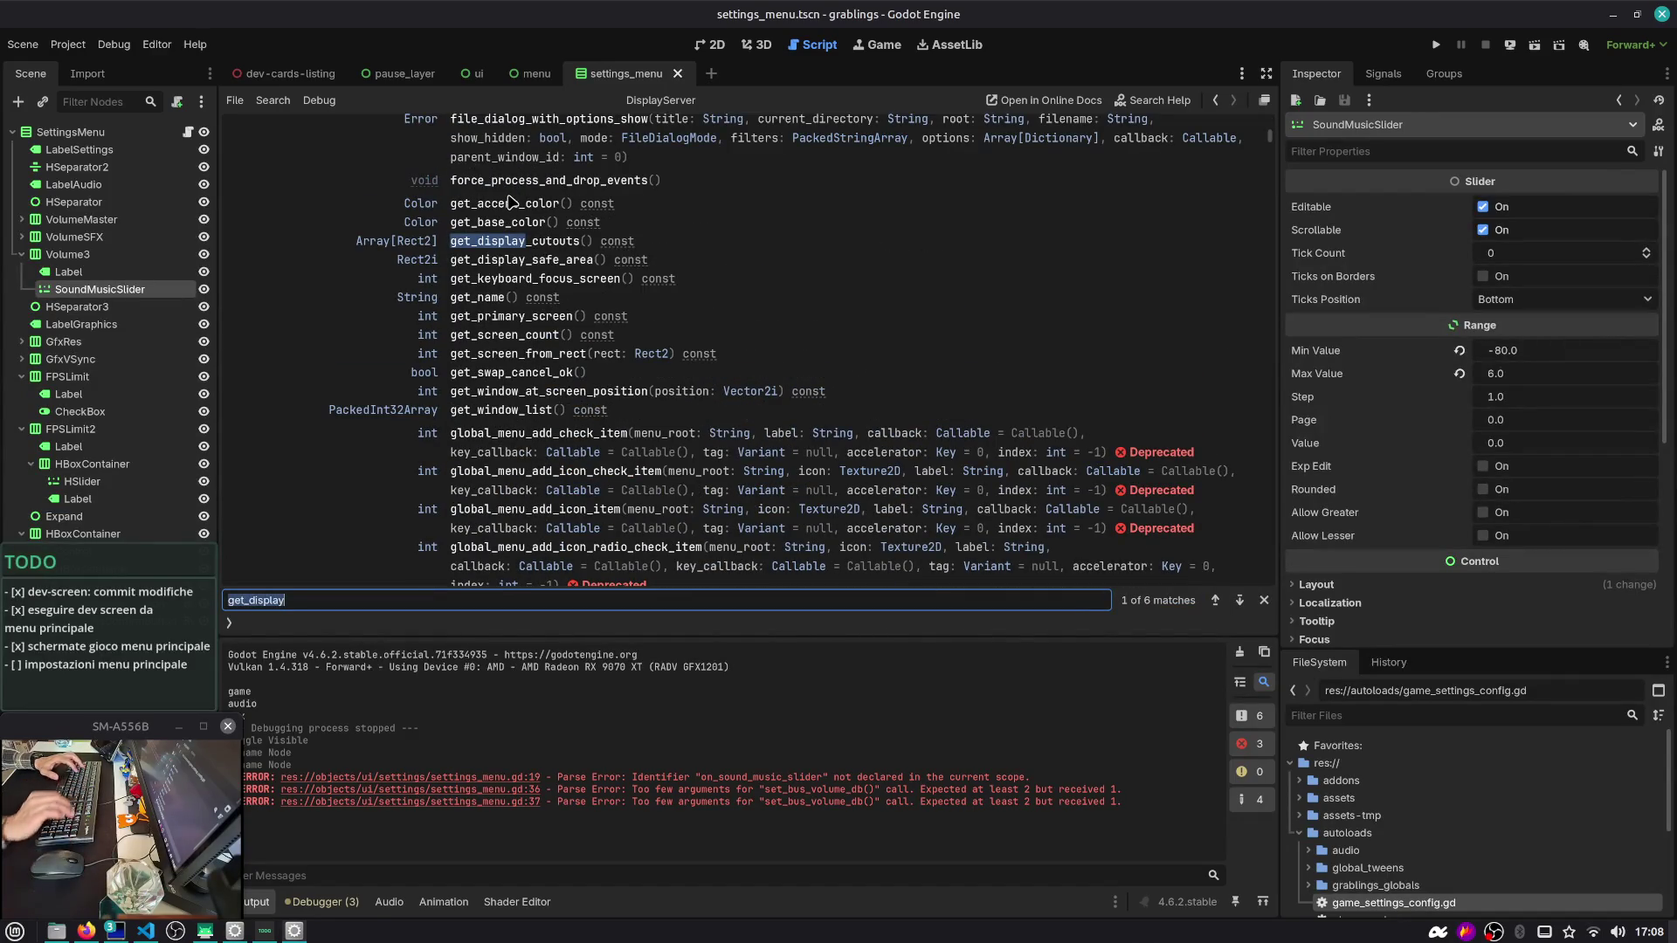
{"action": "type", "text": "resolution"}
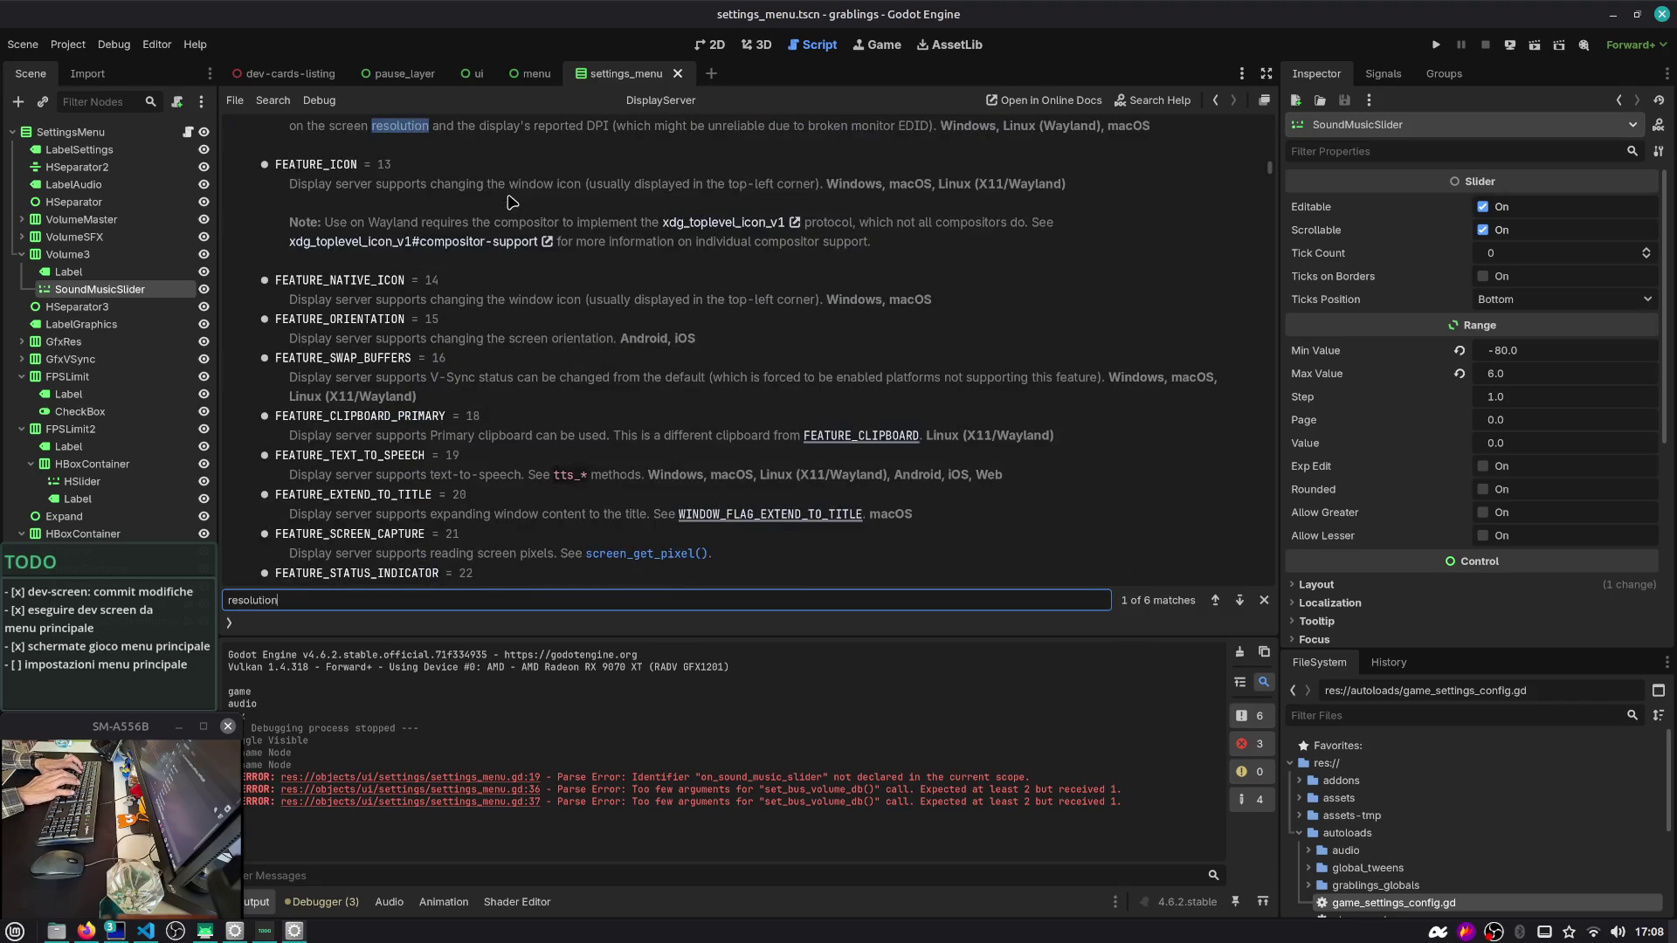
{"action": "key", "text": "Return"}
{"action": "scroll", "coordinate": [511, 202], "scroll_direction": "up", "scroll_amount": 2}
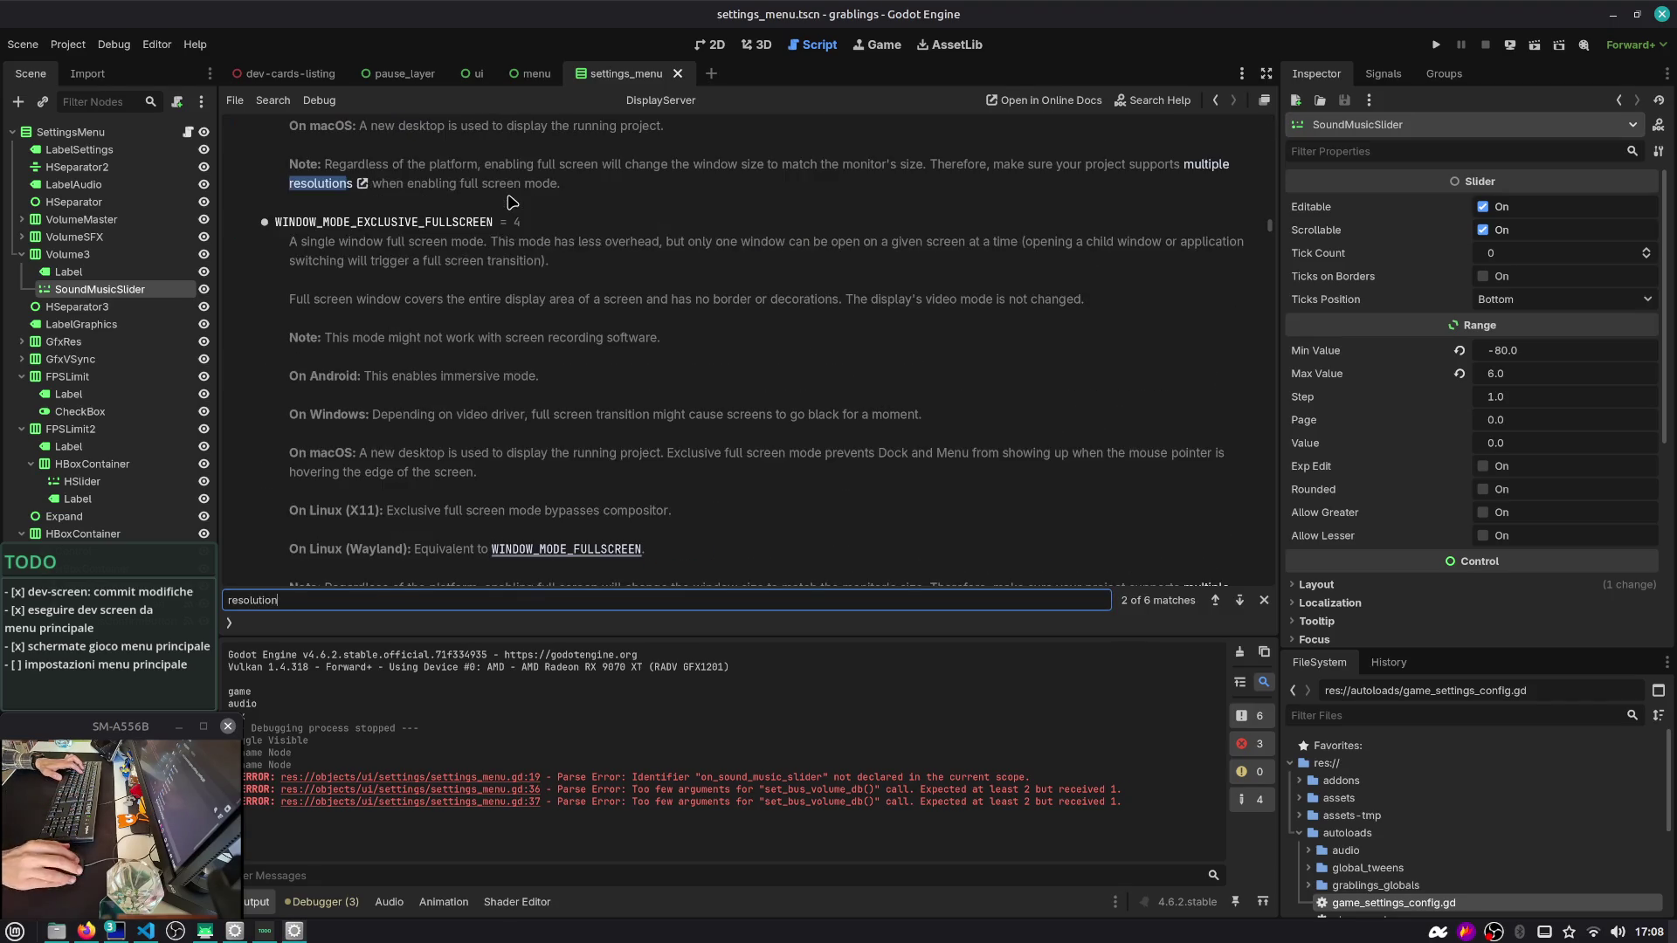
{"action": "key", "text": "Return"}
{"action": "key", "text": "Return"}
{"action": "key", "text": "Return"}
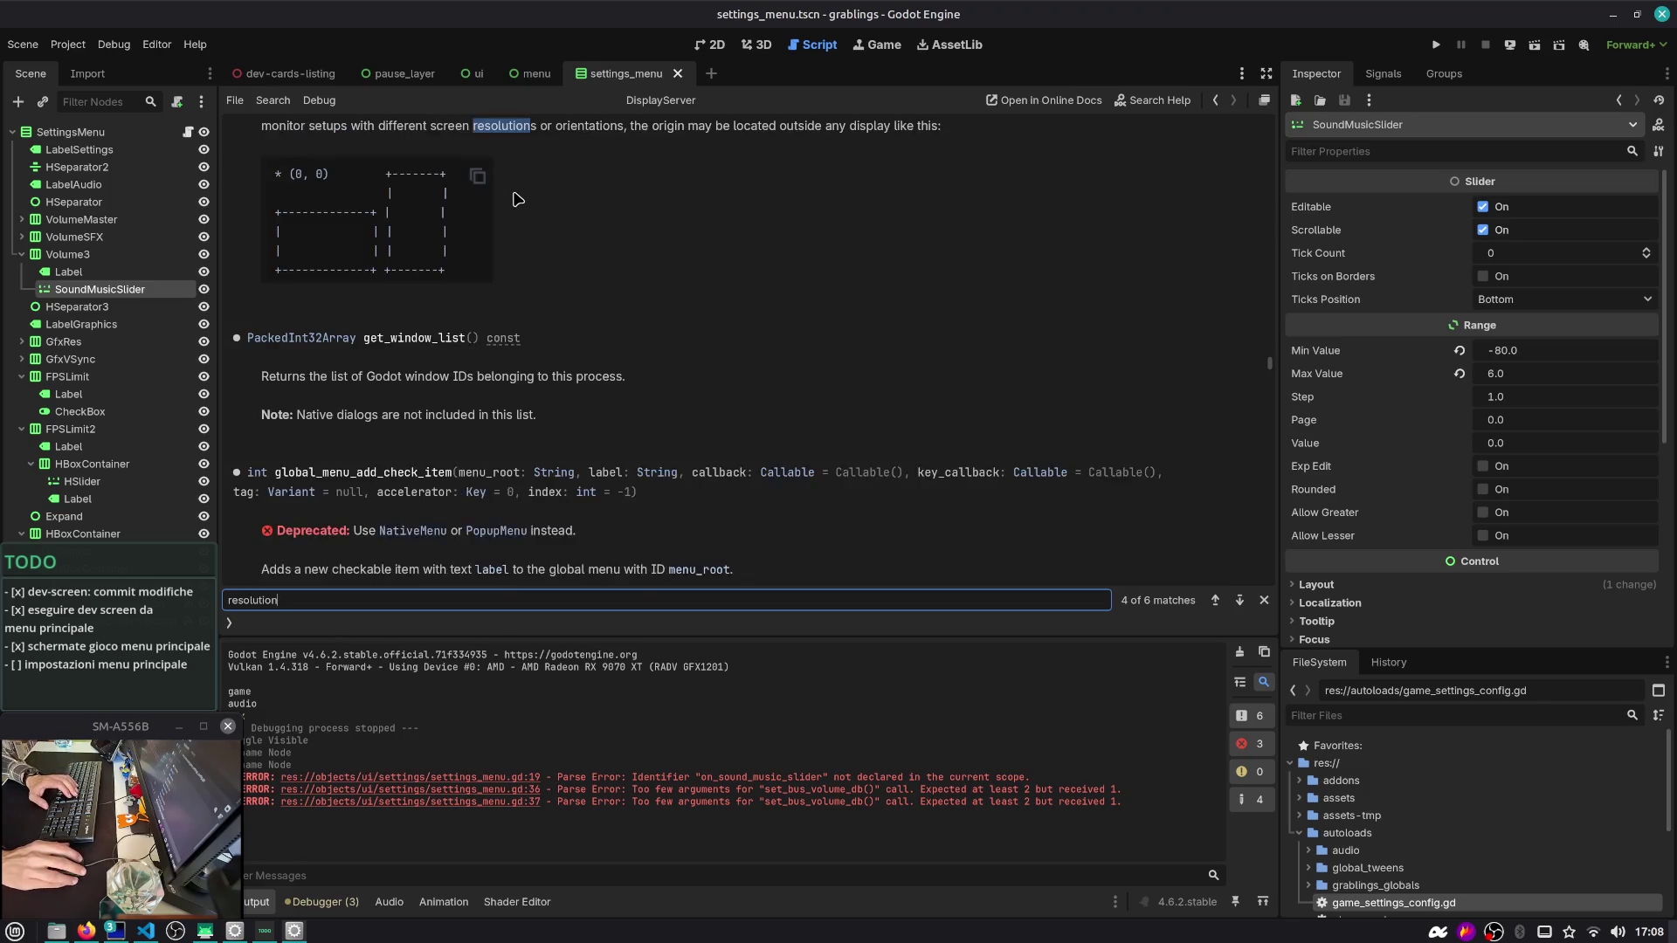
{"action": "key", "text": "Return"}
{"action": "key", "text": "Return"}
{"action": "key", "text": "Return"}
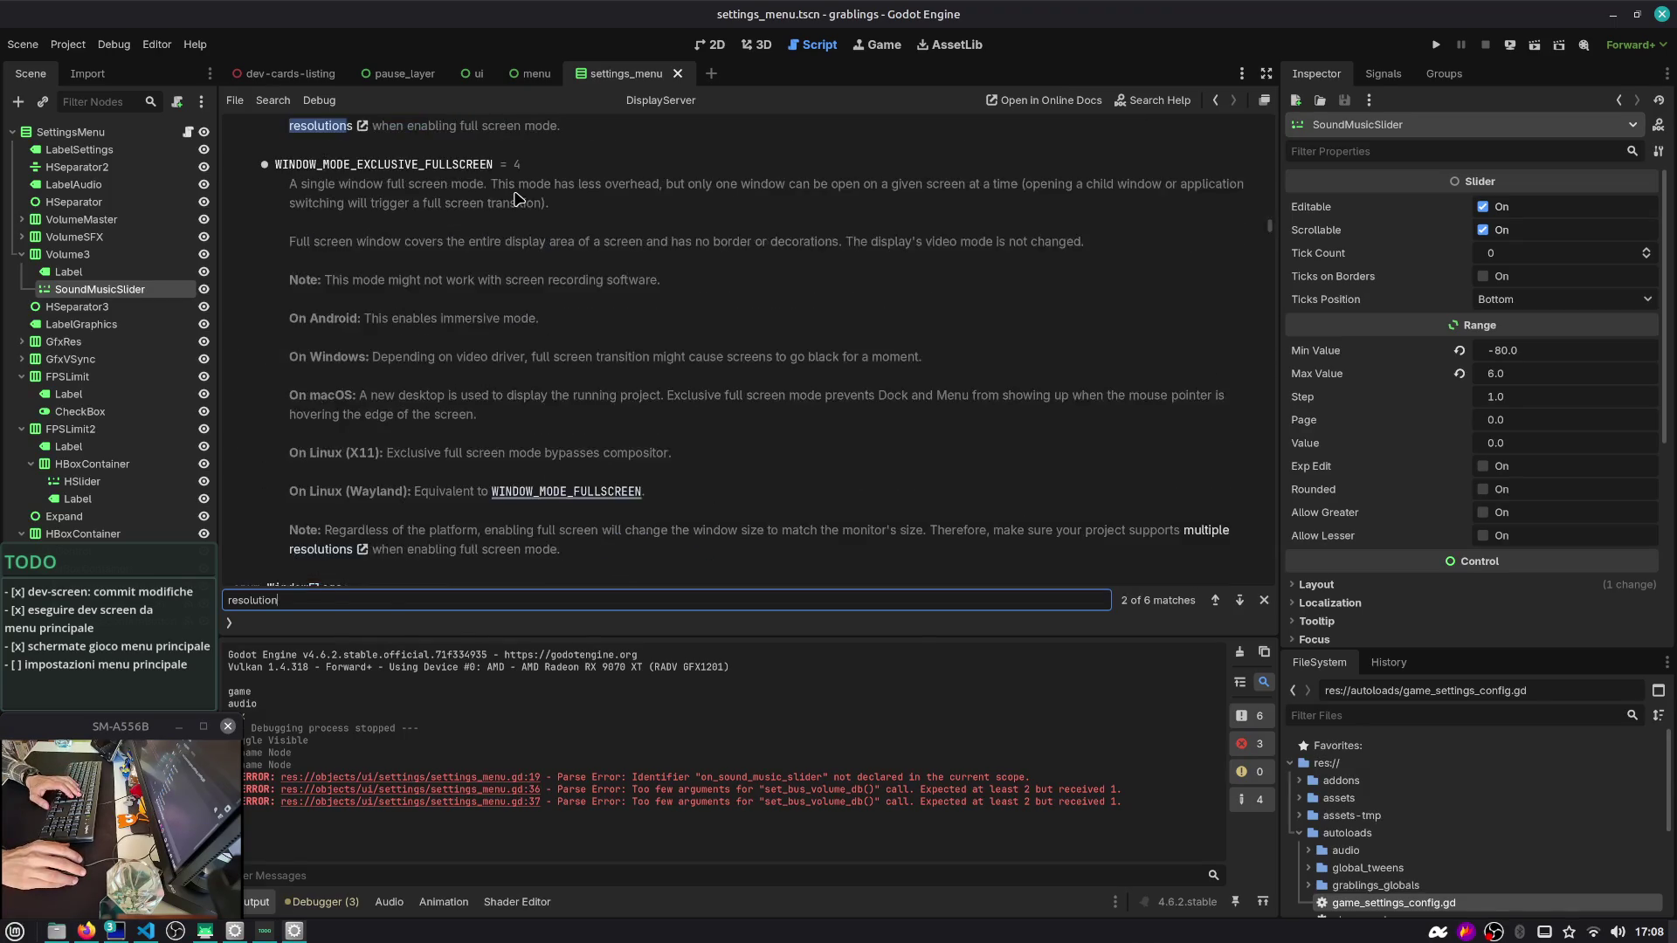
{"action": "key", "text": "Return"}
{"action": "key", "text": "Return"}
{"action": "key", "text": "Return"}
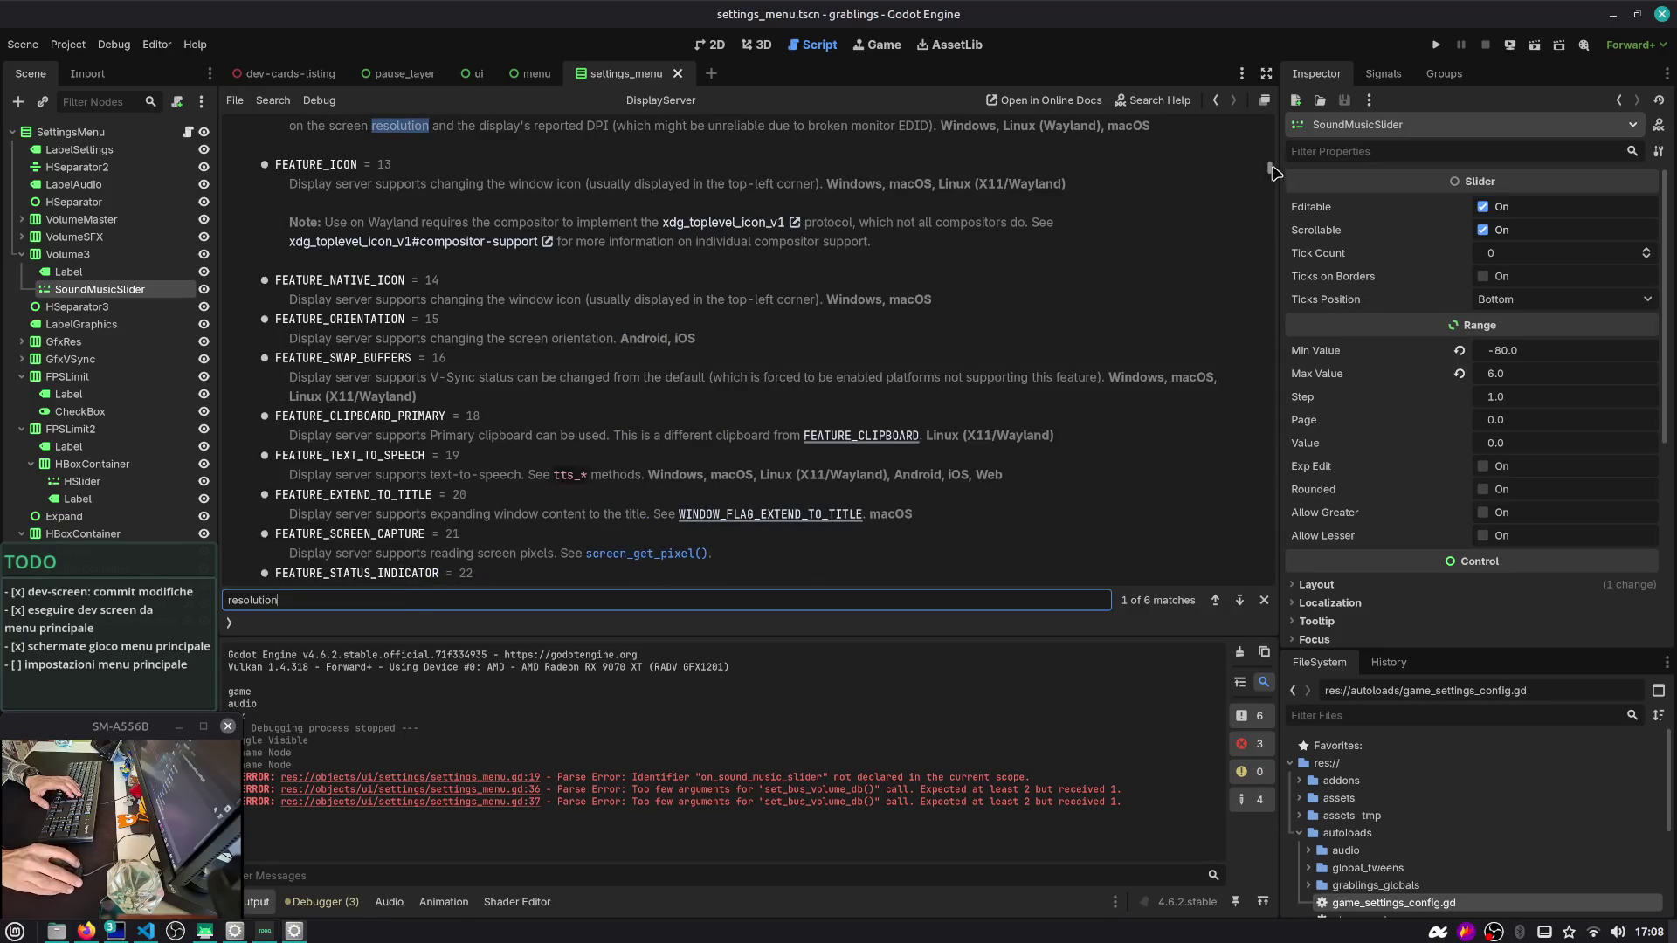
Step: Scroll down the DisplayServer Methods list to the screen_* methods
{"action": "left_click_drag", "start_coordinate": [1271, 171], "coordinate": [1271, 126]}
{"action": "scroll", "coordinate": [527, 345], "scroll_direction": "down", "scroll_amount": 5}
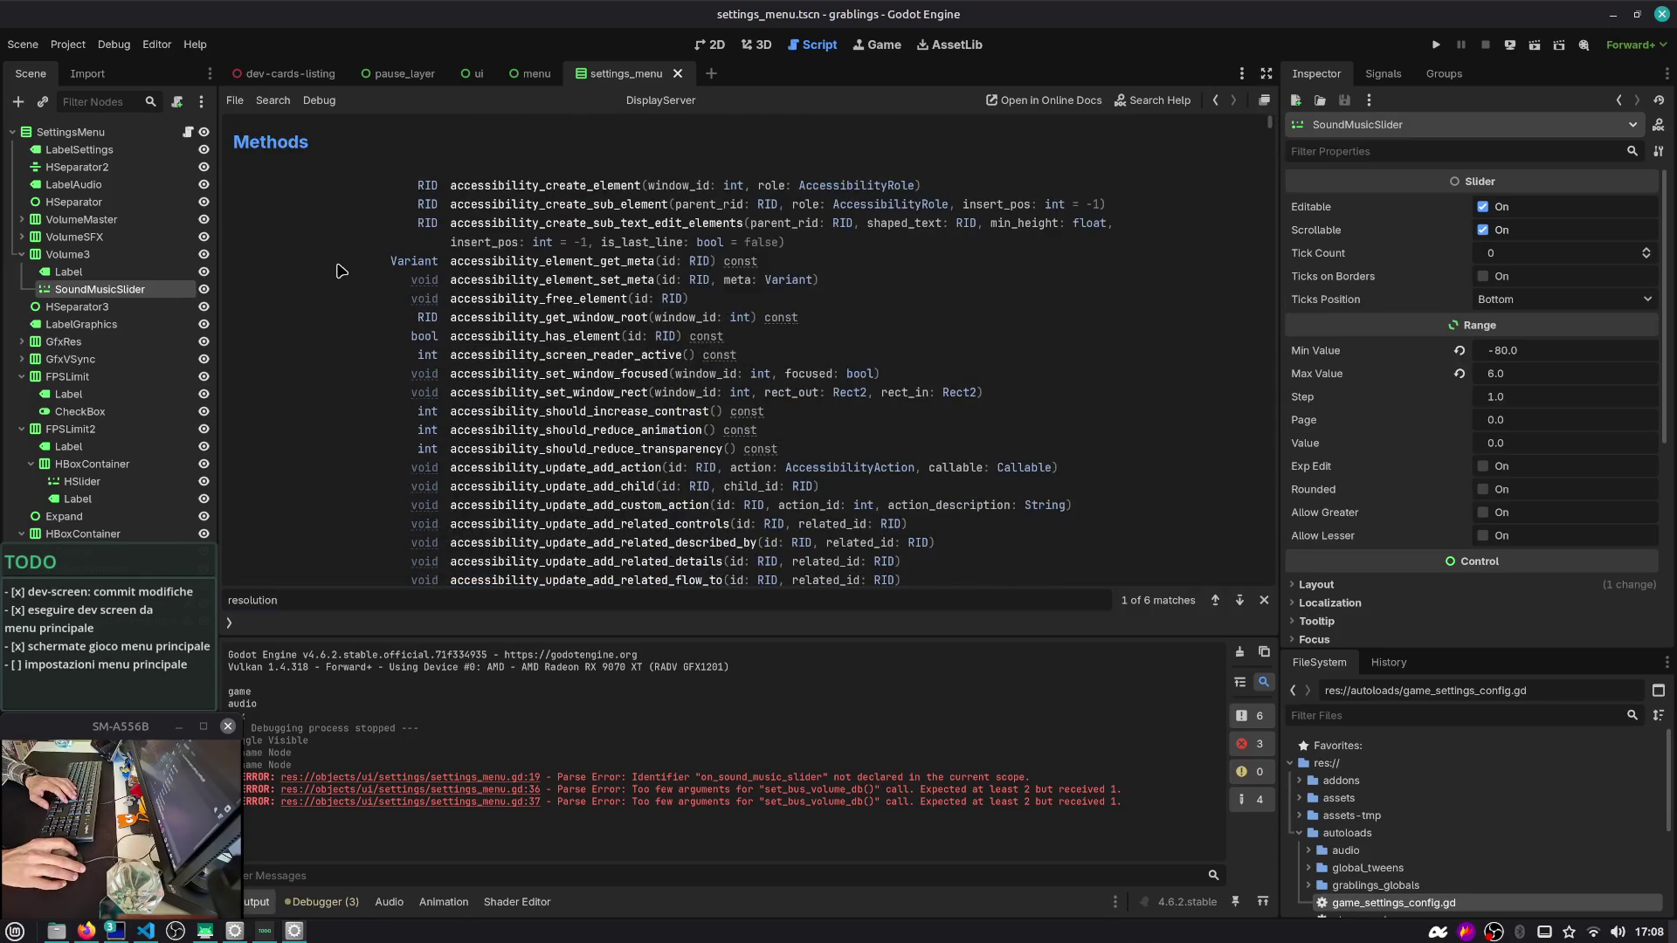
{"action": "scroll", "coordinate": [1116, 262], "scroll_direction": "down", "scroll_amount": 10}
{"action": "scroll", "coordinate": [1275, 131], "scroll_direction": "down", "scroll_amount": 15}
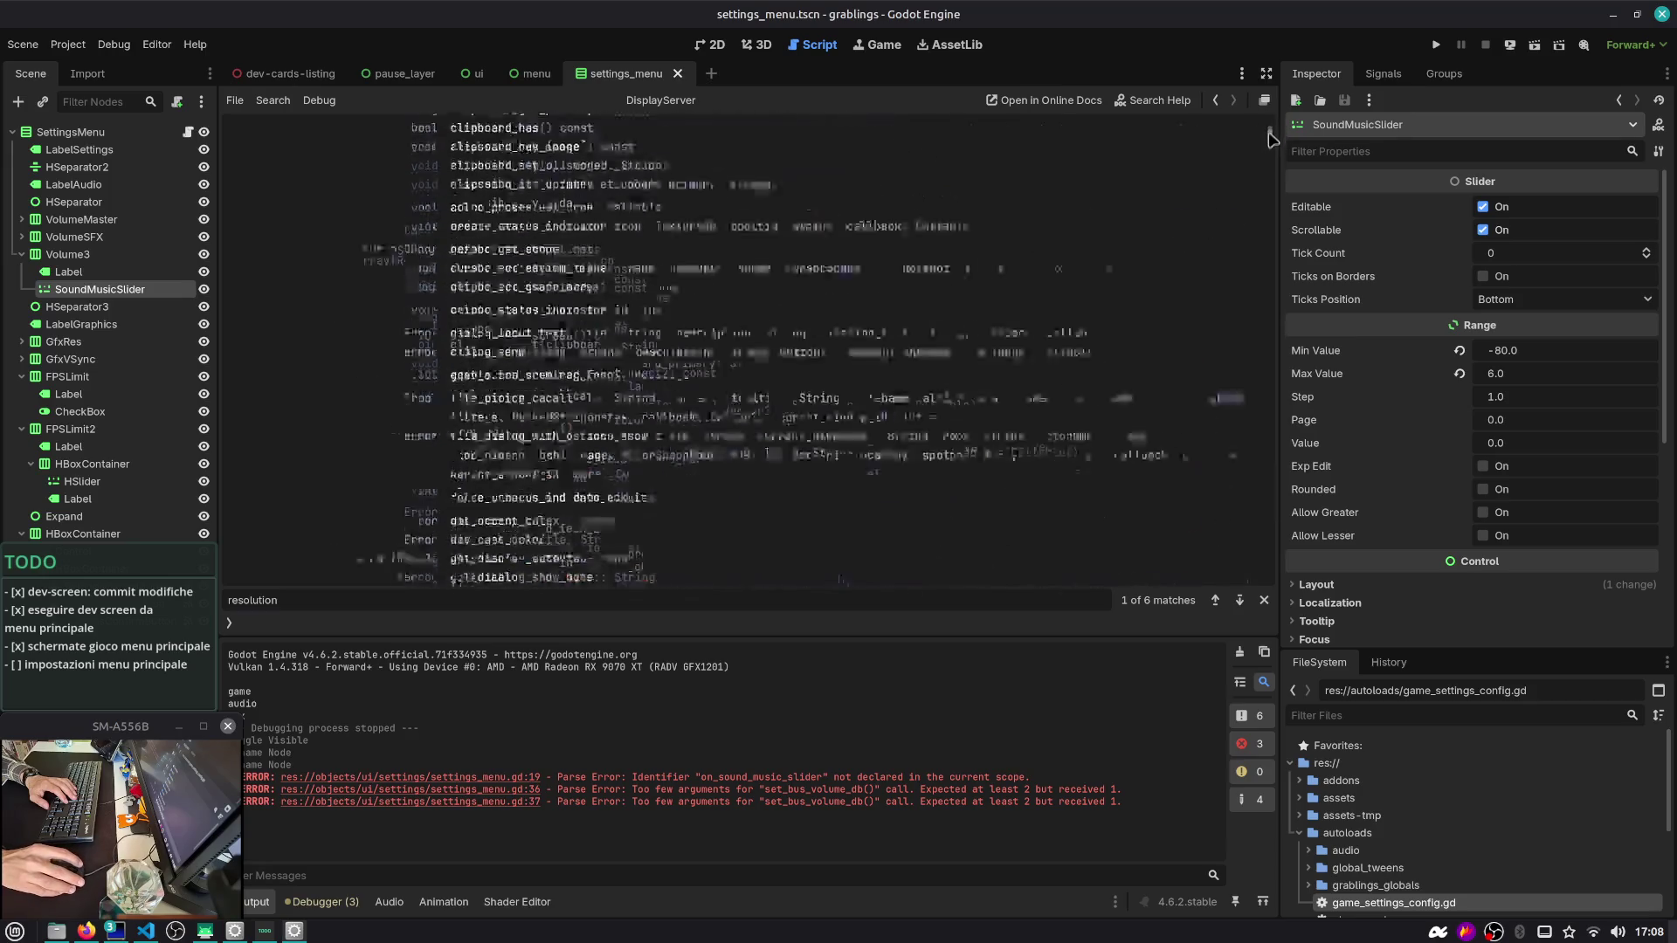
{"action": "scroll", "coordinate": [1271, 140], "scroll_direction": "down", "scroll_amount": 15}
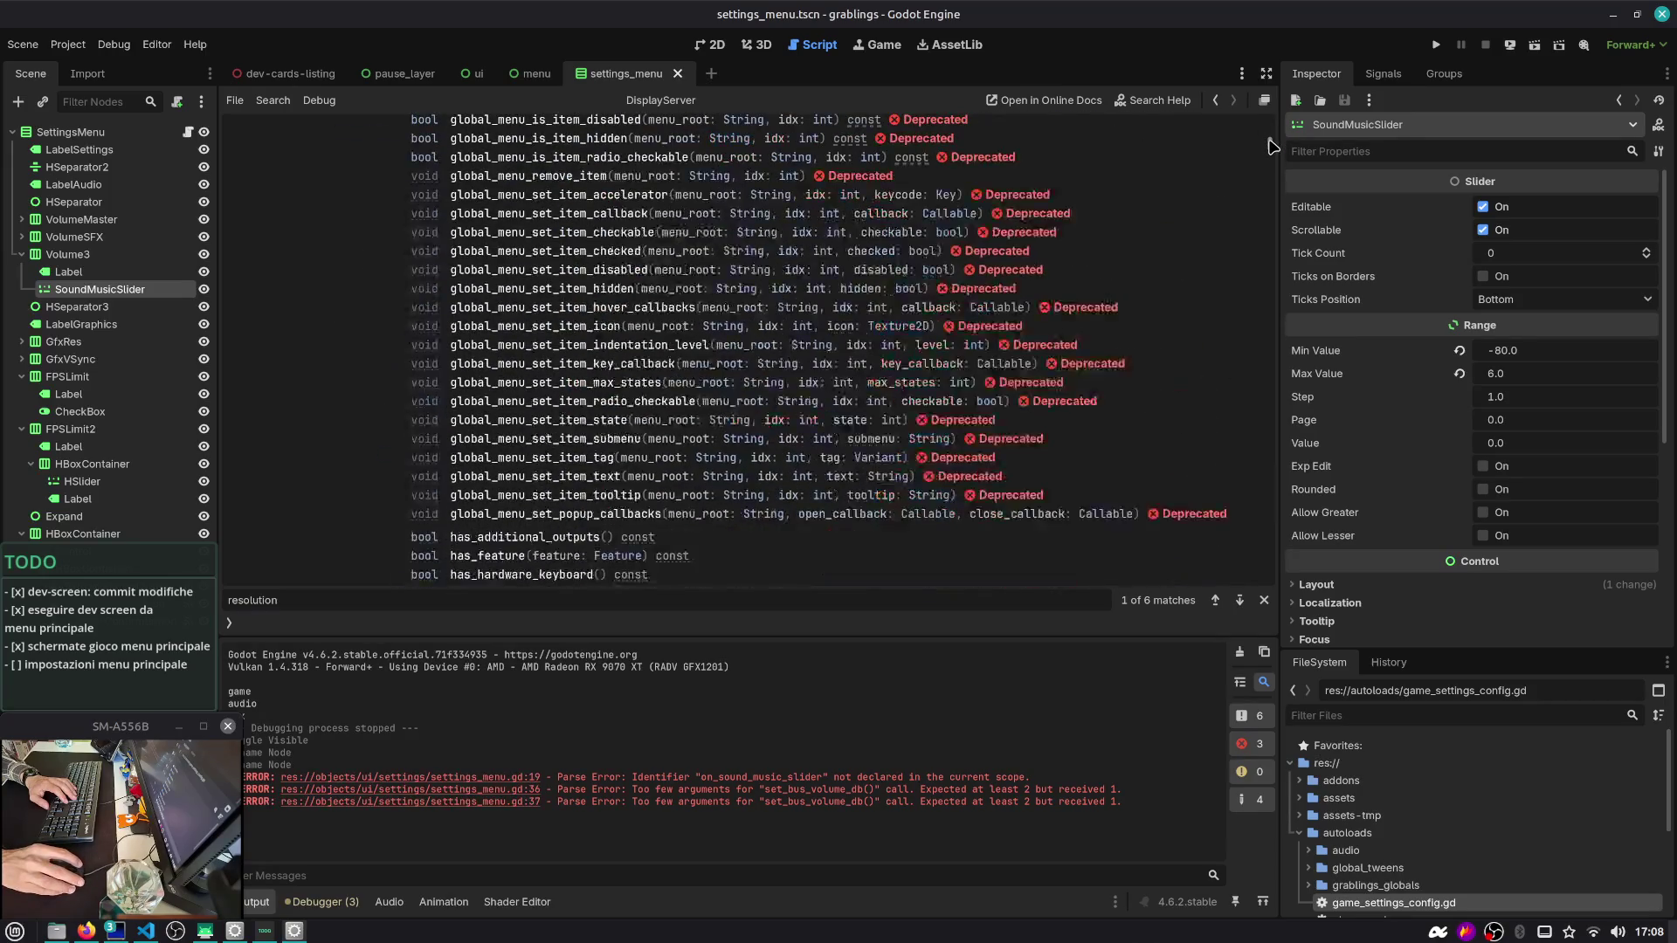
{"action": "scroll", "coordinate": [1271, 149], "scroll_direction": "down", "scroll_amount": 8}
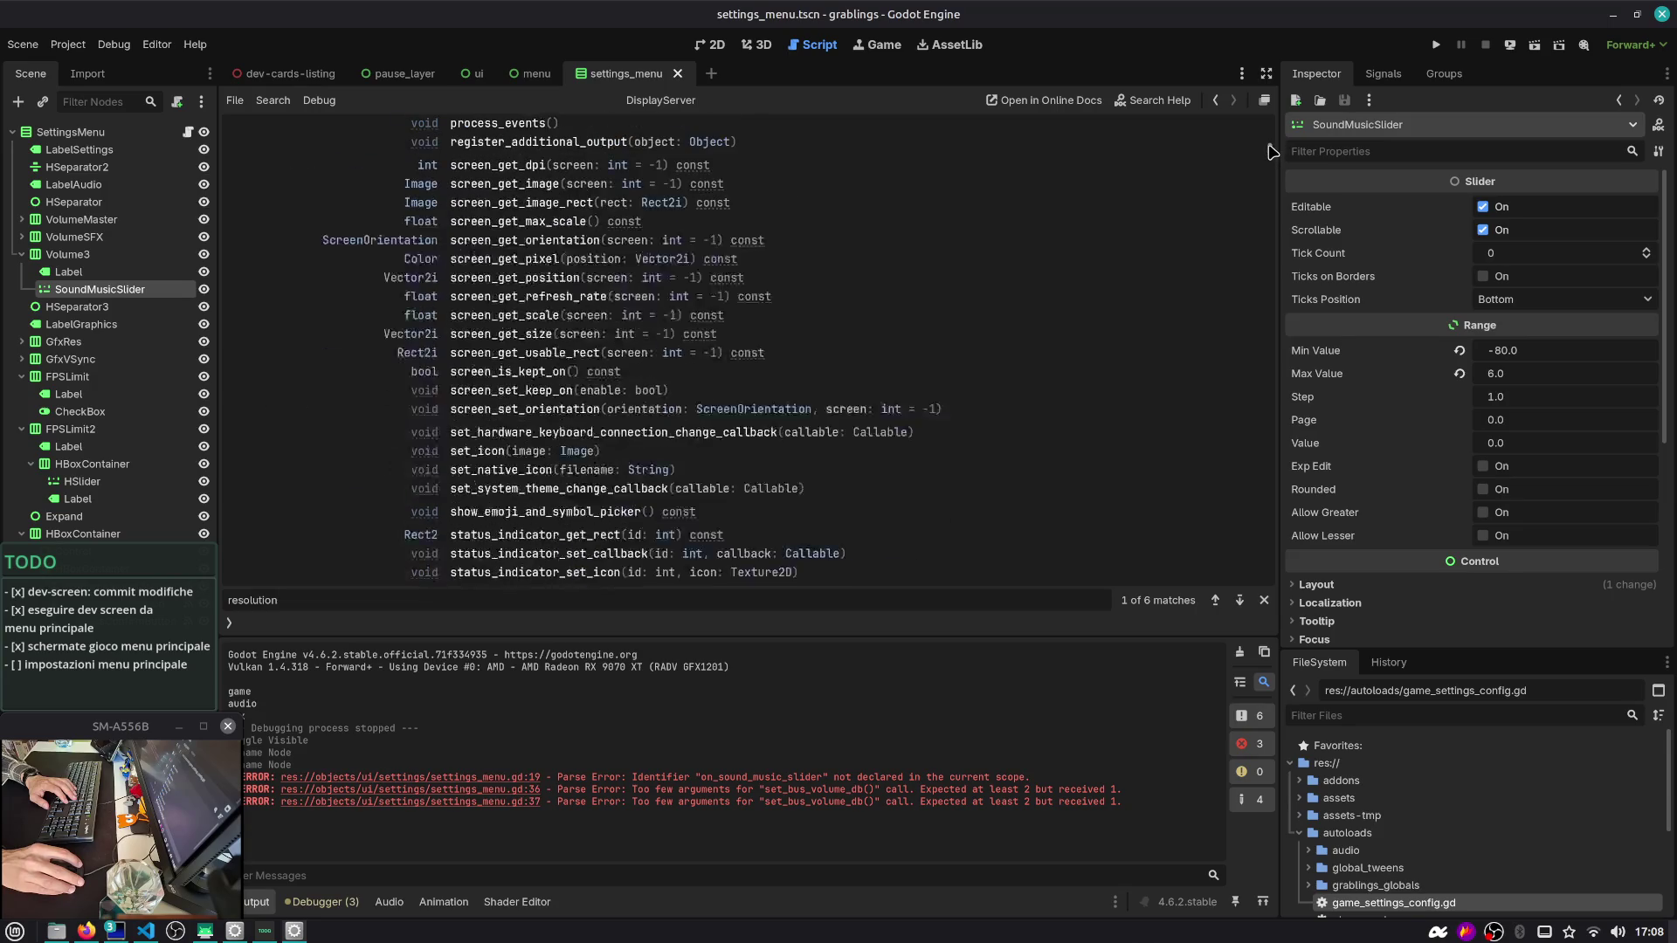
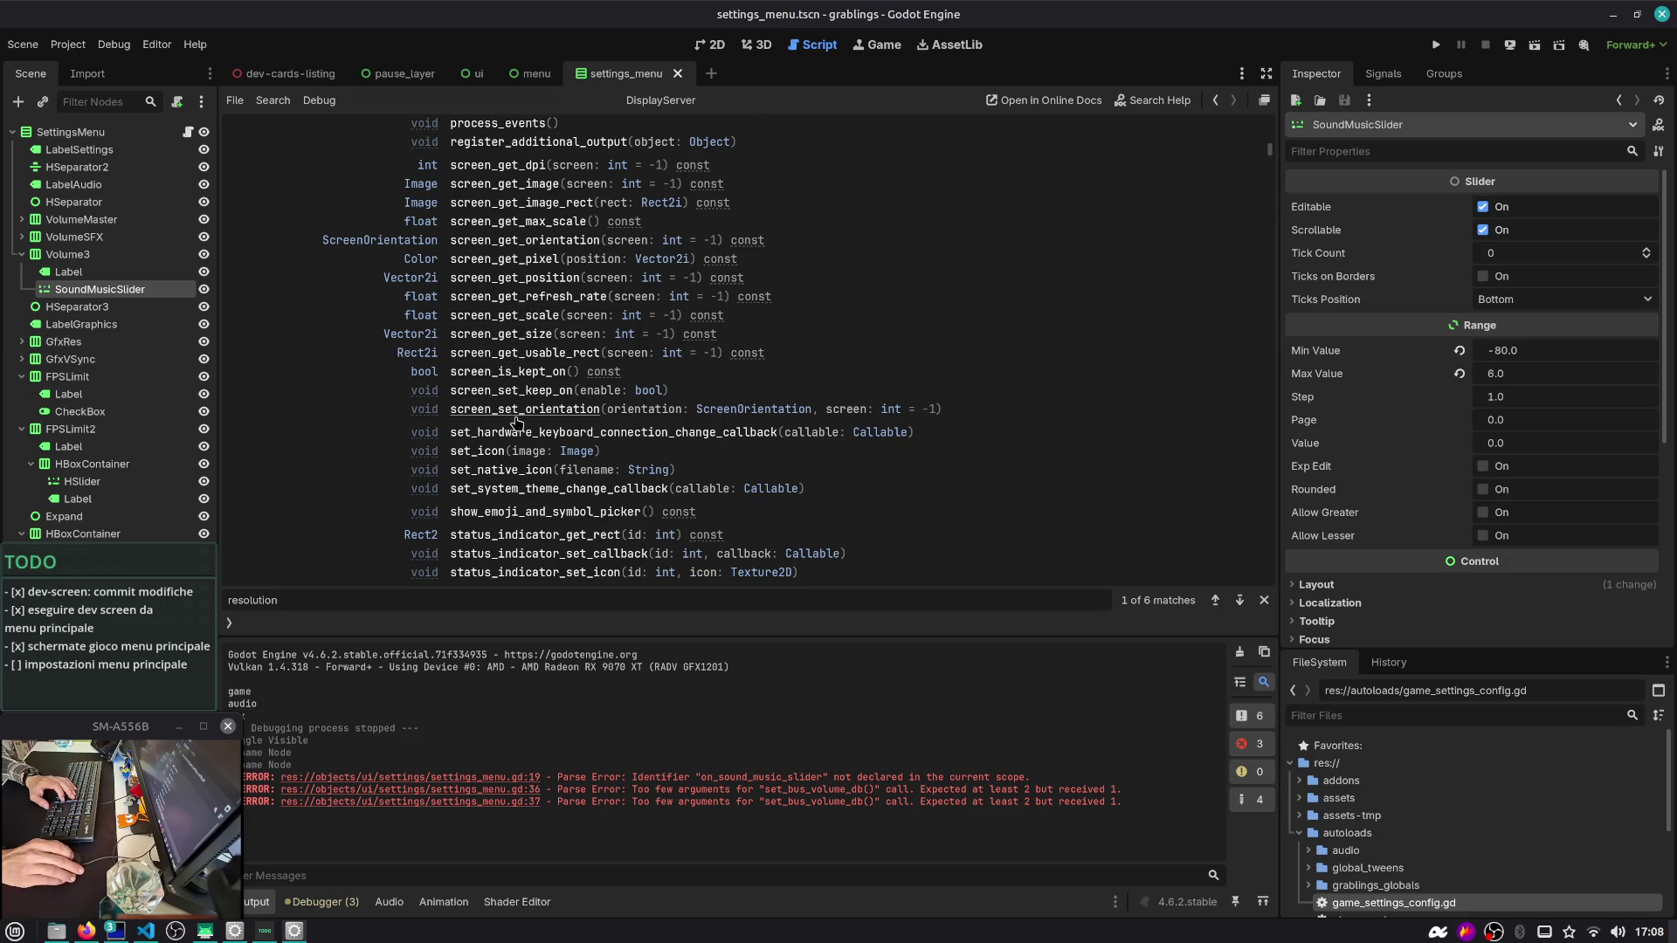
Step: Scroll through the DisplayServer documentation in the Godot editor
{"action": "scroll", "coordinate": [518, 423], "scroll_direction": "down", "scroll_amount": 3}
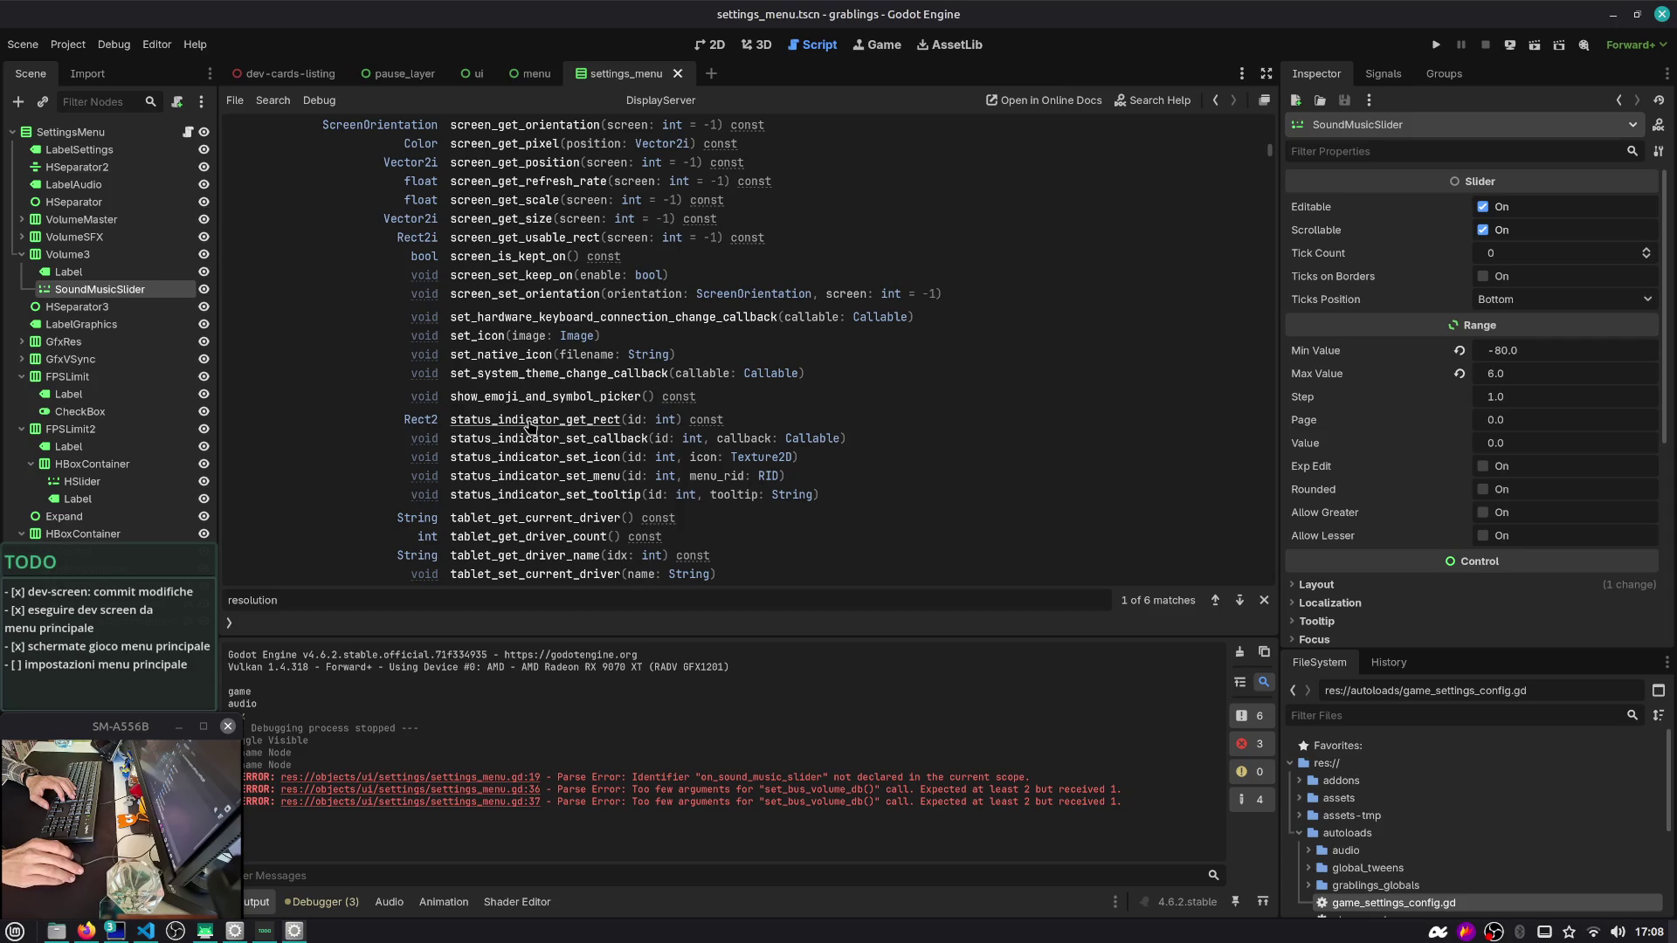
{"action": "scroll", "coordinate": [530, 425], "scroll_direction": "down", "scroll_amount": 7}
{"action": "scroll", "coordinate": [482, 453], "scroll_direction": "down", "scroll_amount": 4}
{"action": "scroll", "coordinate": [481, 453], "scroll_direction": "down", "scroll_amount": 4}
{"action": "scroll", "coordinate": [494, 402], "scroll_direction": "down", "scroll_amount": 4}
{"action": "scroll", "coordinate": [506, 346], "scroll_direction": "down", "scroll_amount": 4}
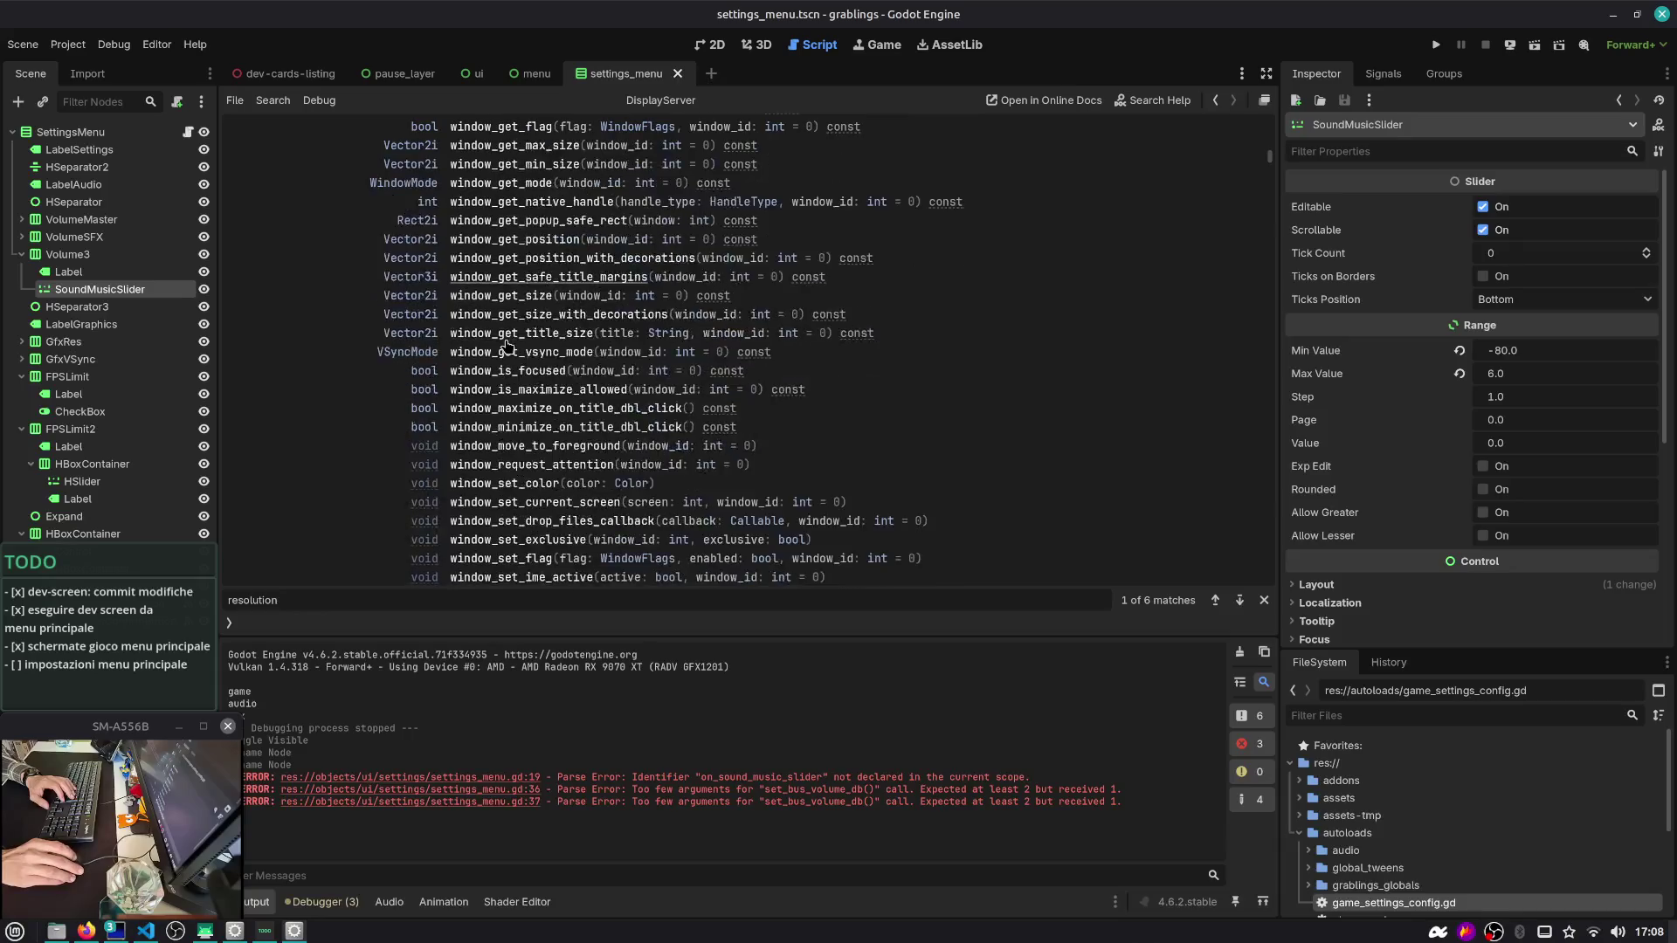
{"action": "scroll", "coordinate": [507, 346], "scroll_direction": "down", "scroll_amount": 3}
{"action": "key", "text": "ctrl+alt+Right"}
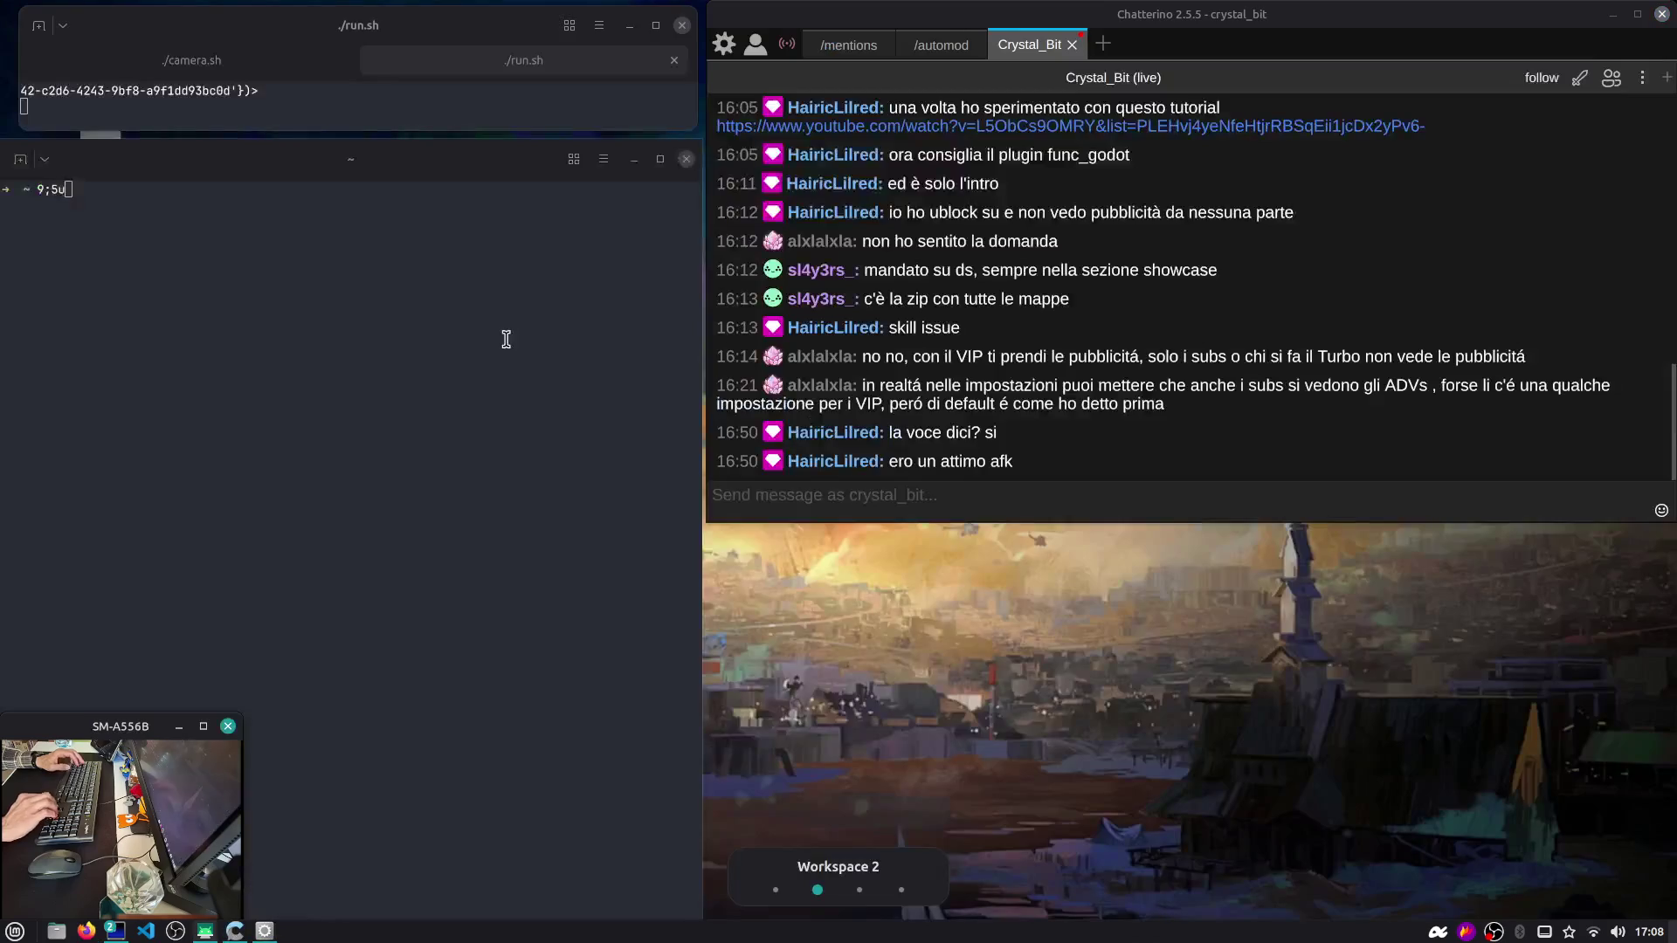
{"action": "key", "text": "ctrl+alt+Left"}
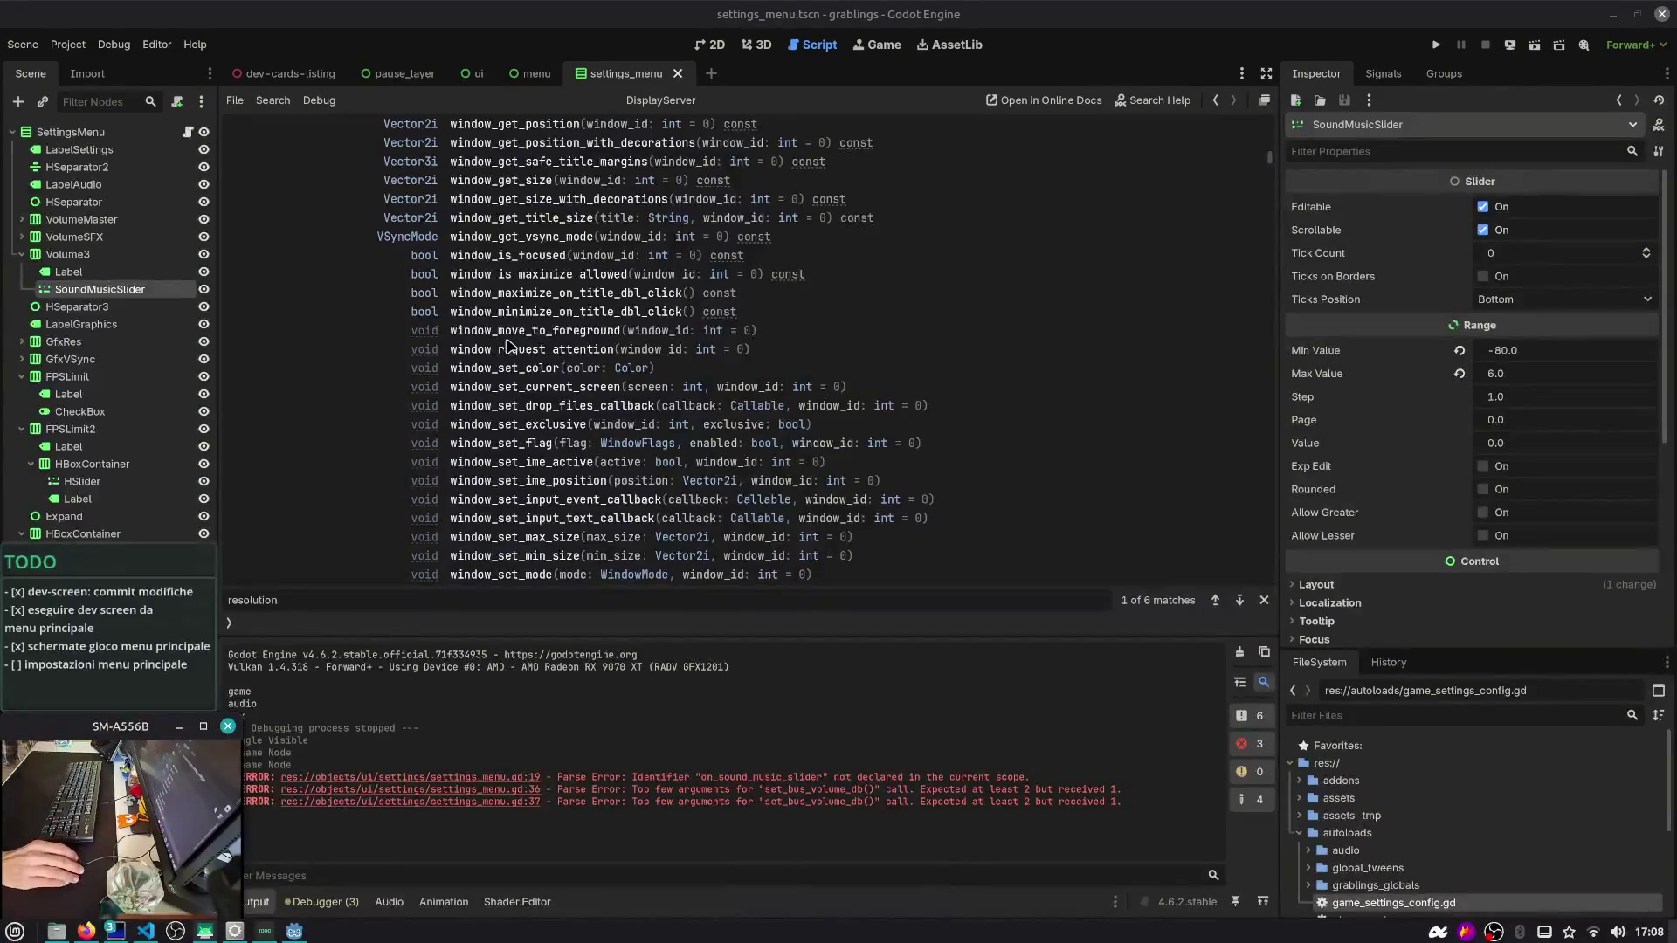
{"action": "scroll", "coordinate": [517, 353], "scroll_direction": "down", "scroll_amount": 3}
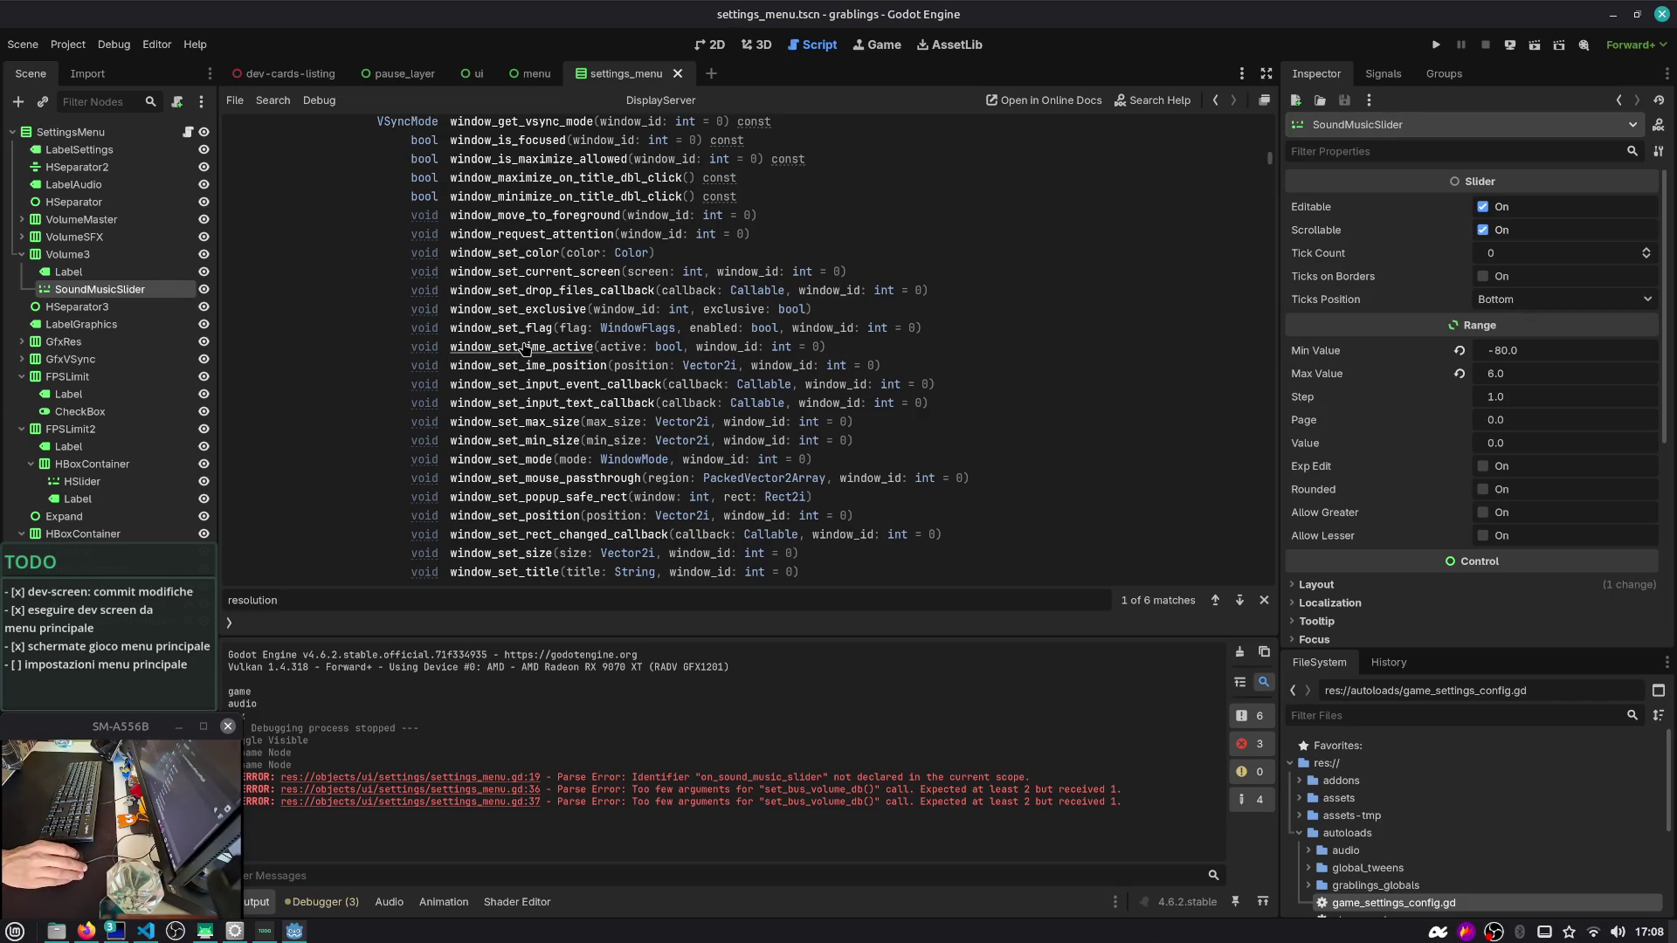
{"action": "scroll", "coordinate": [527, 339], "scroll_direction": "down", "scroll_amount": 3}
{"action": "scroll", "coordinate": [528, 327], "scroll_direction": "down", "scroll_amount": 3}
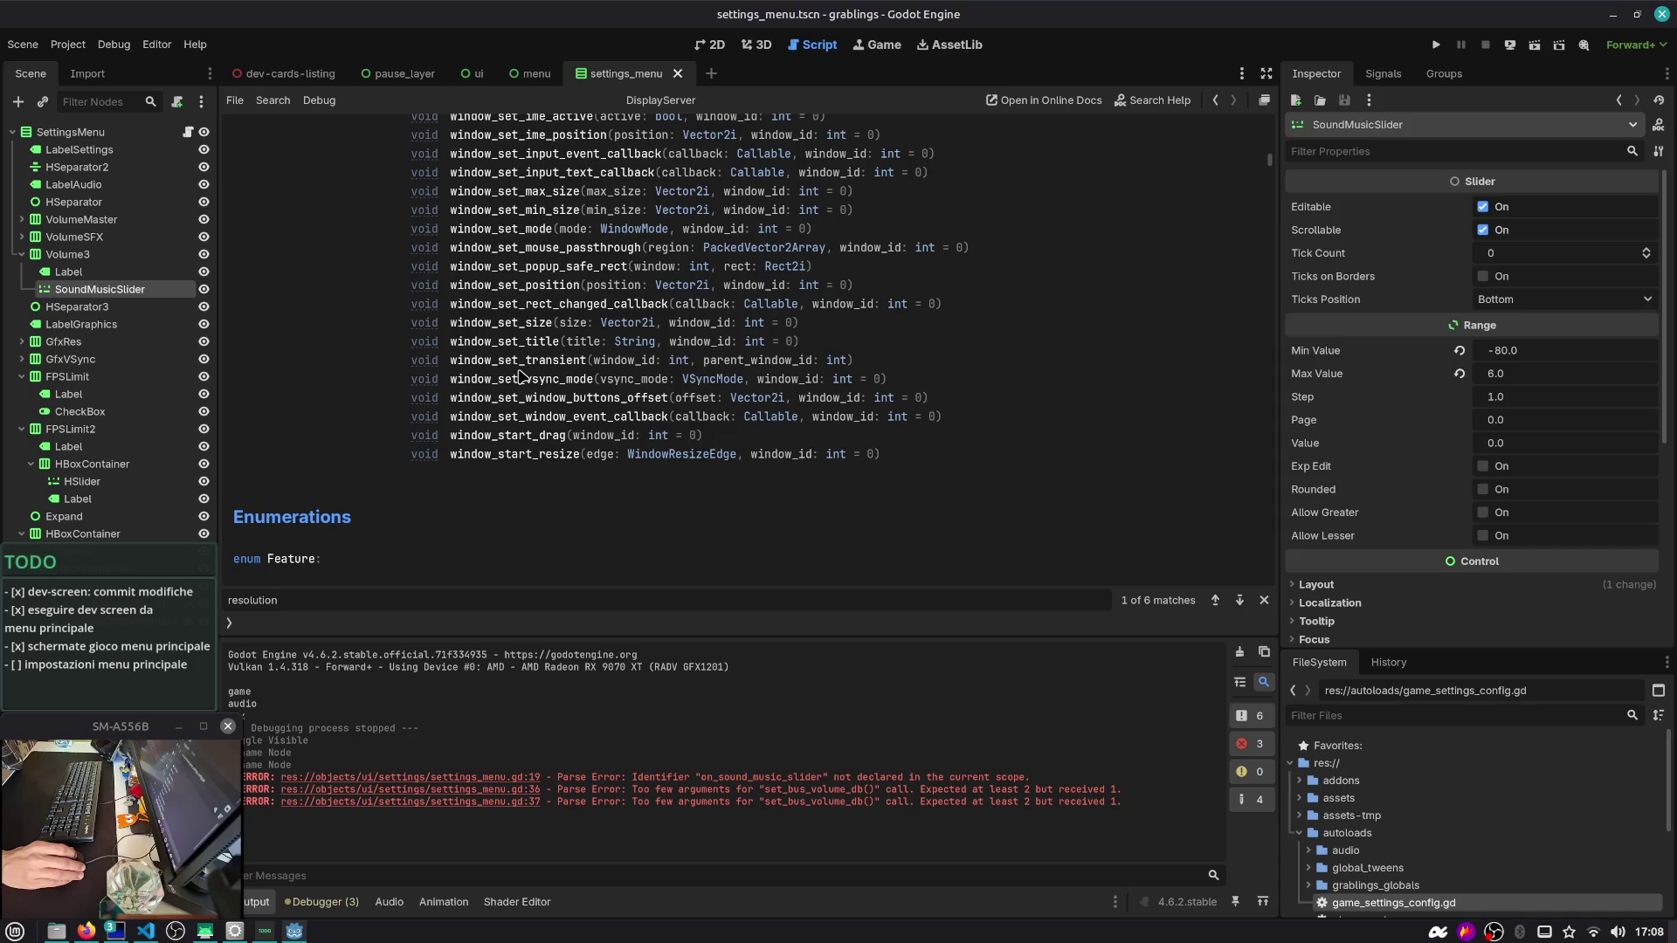
{"action": "scroll", "coordinate": [522, 372], "scroll_direction": "down", "scroll_amount": 2}
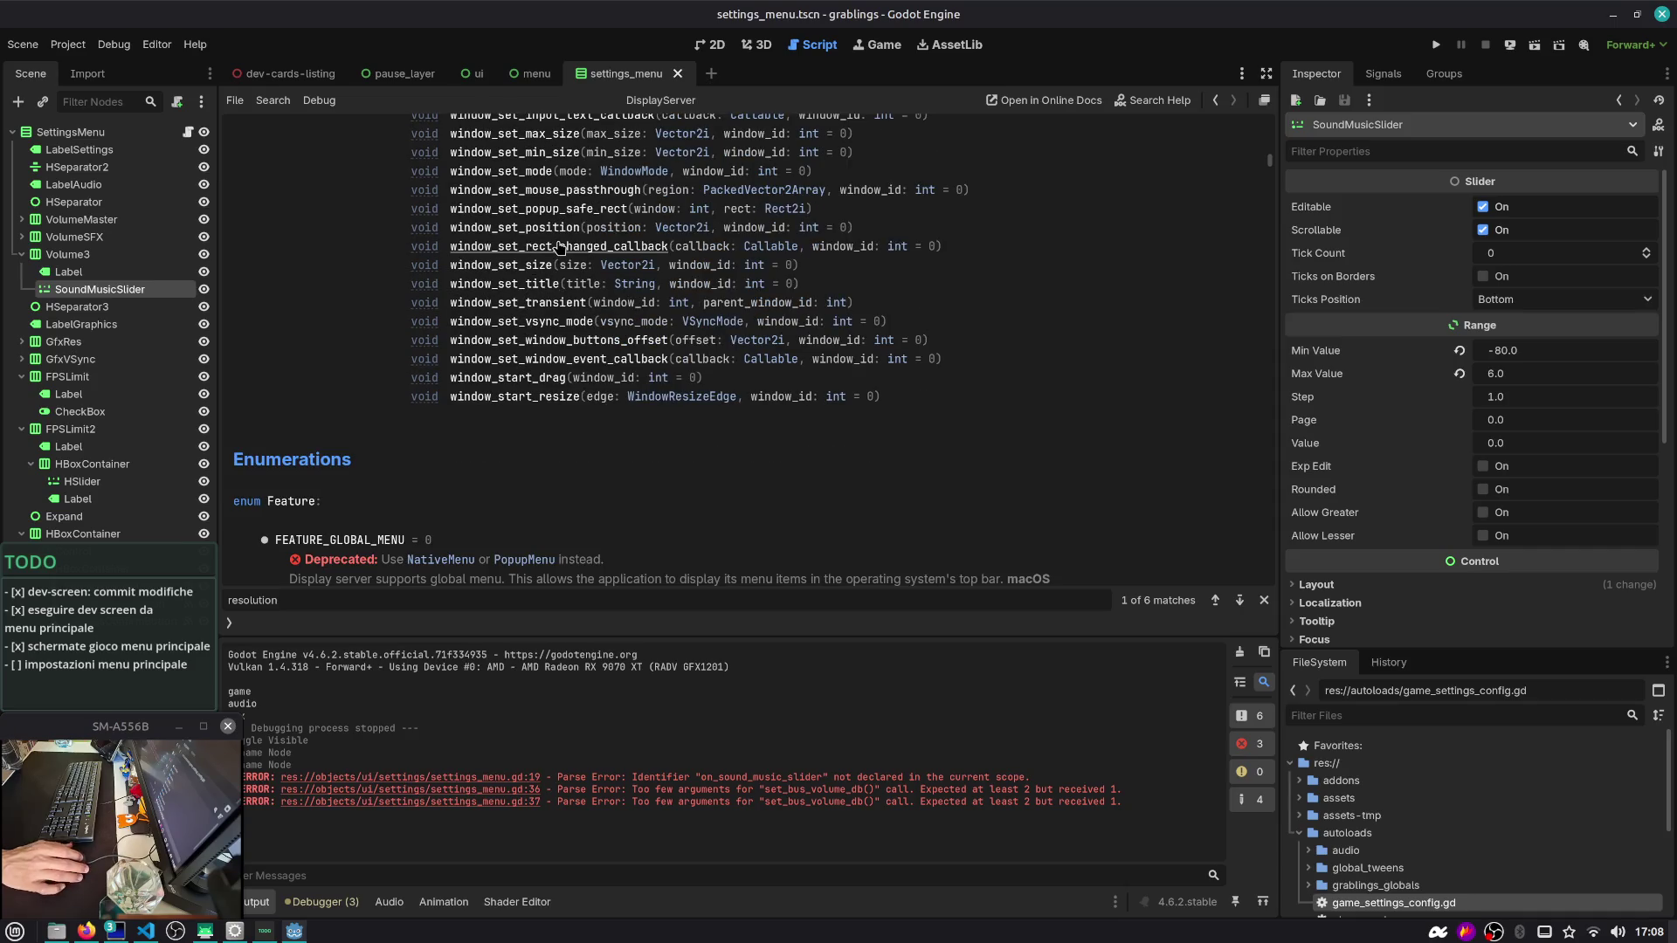
{"action": "scroll", "coordinate": [540, 326], "scroll_direction": "up", "scroll_amount": 2}
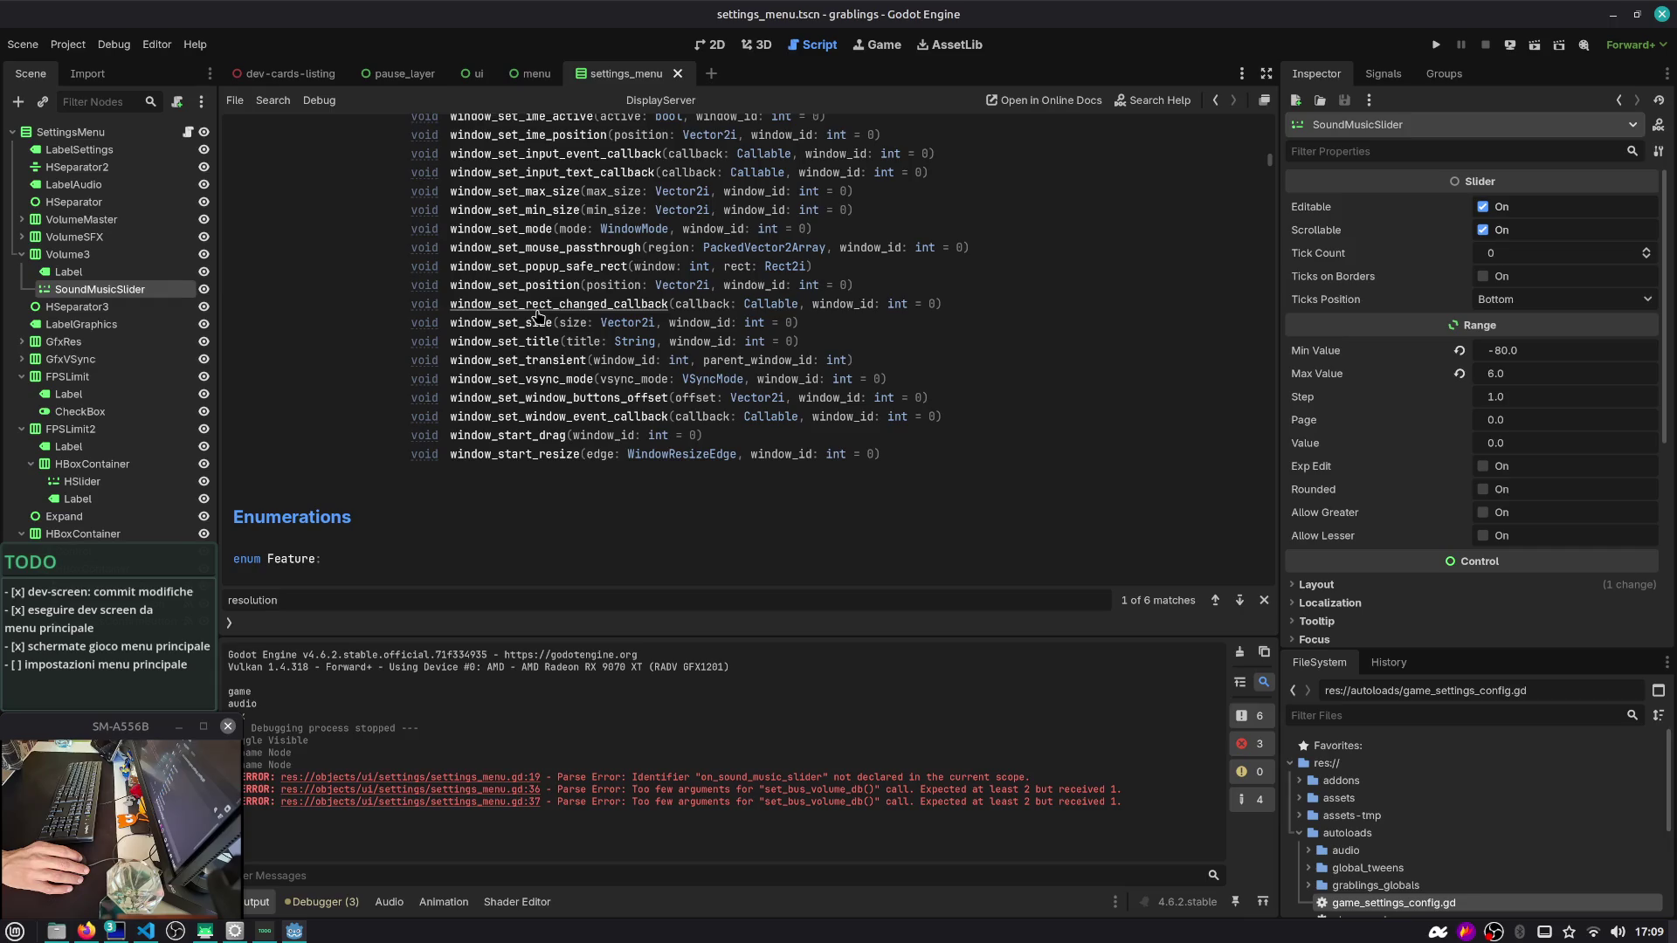
{"action": "scroll", "coordinate": [524, 419], "scroll_direction": "up", "scroll_amount": 2}
{"action": "scroll", "coordinate": [524, 419], "scroll_direction": "up", "scroll_amount": 7}
{"action": "scroll", "coordinate": [524, 418], "scroll_direction": "up", "scroll_amount": 15}
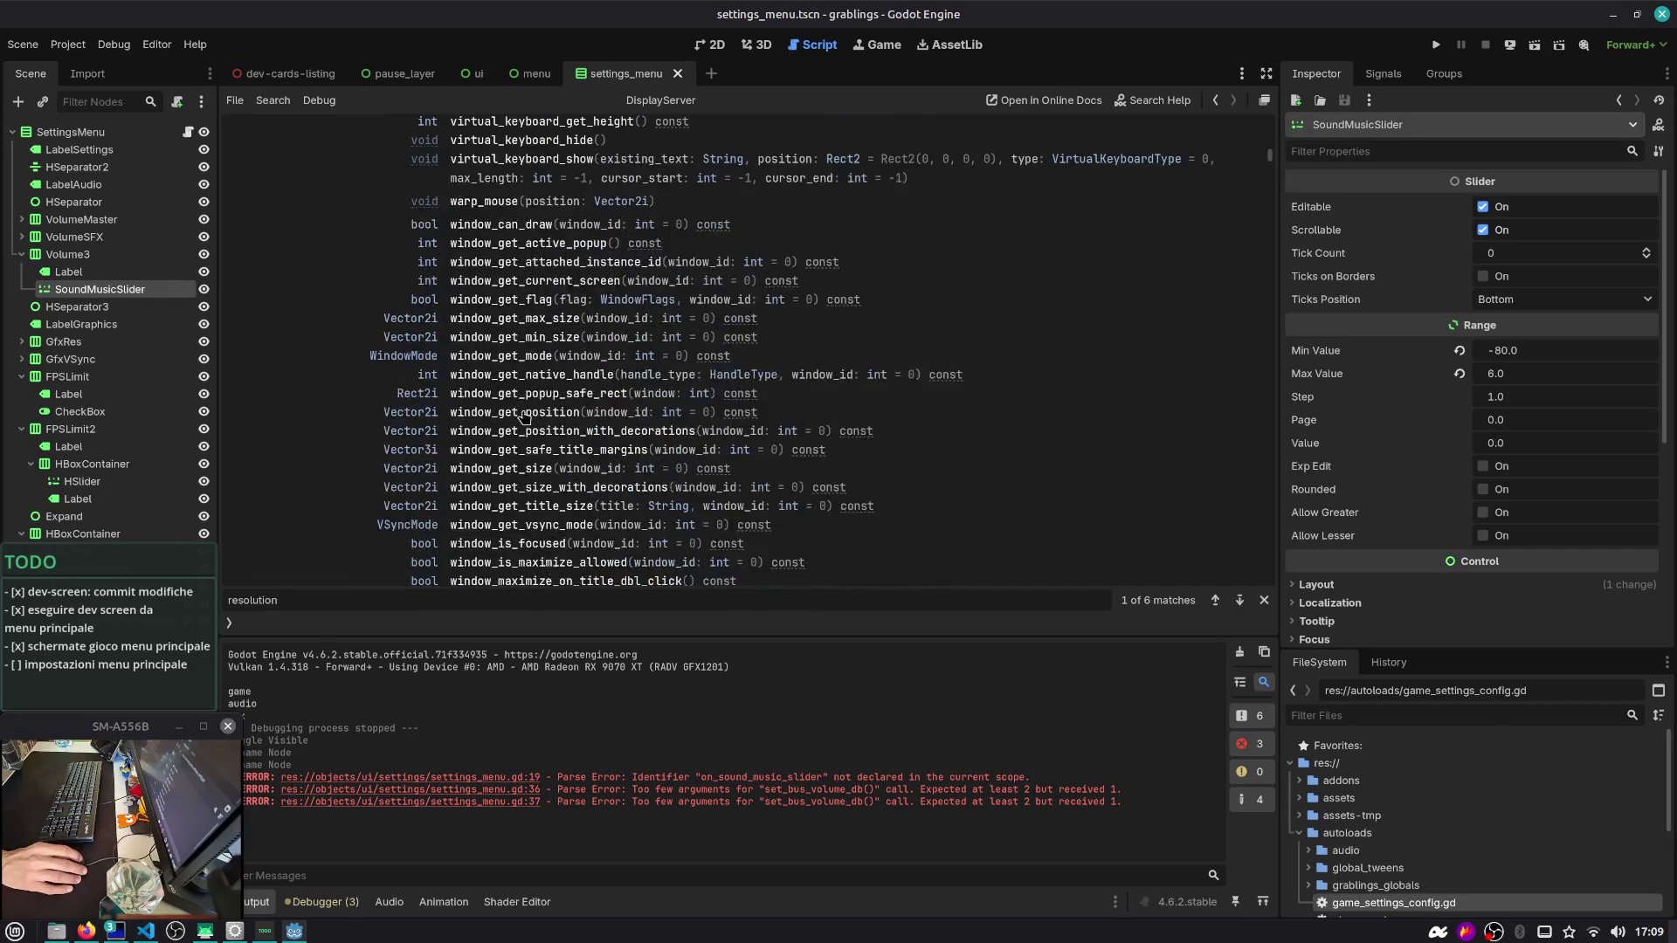
{"action": "scroll", "coordinate": [524, 417], "scroll_direction": "up", "scroll_amount": 3}
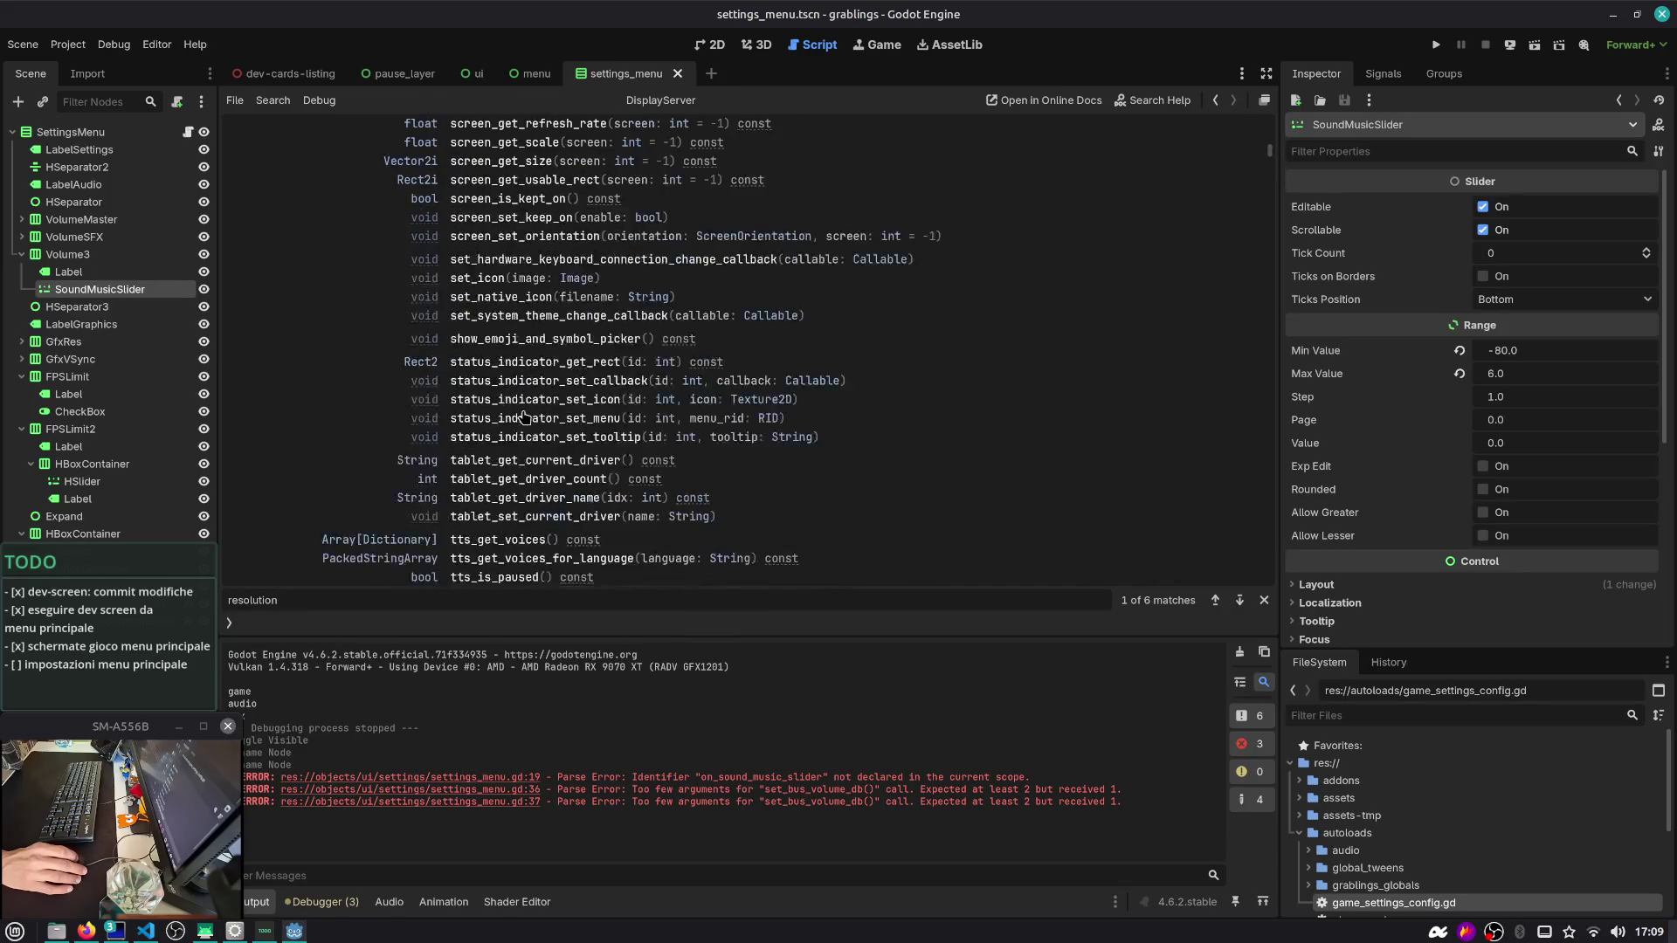
{"action": "scroll", "coordinate": [524, 417], "scroll_direction": "up", "scroll_amount": 2}
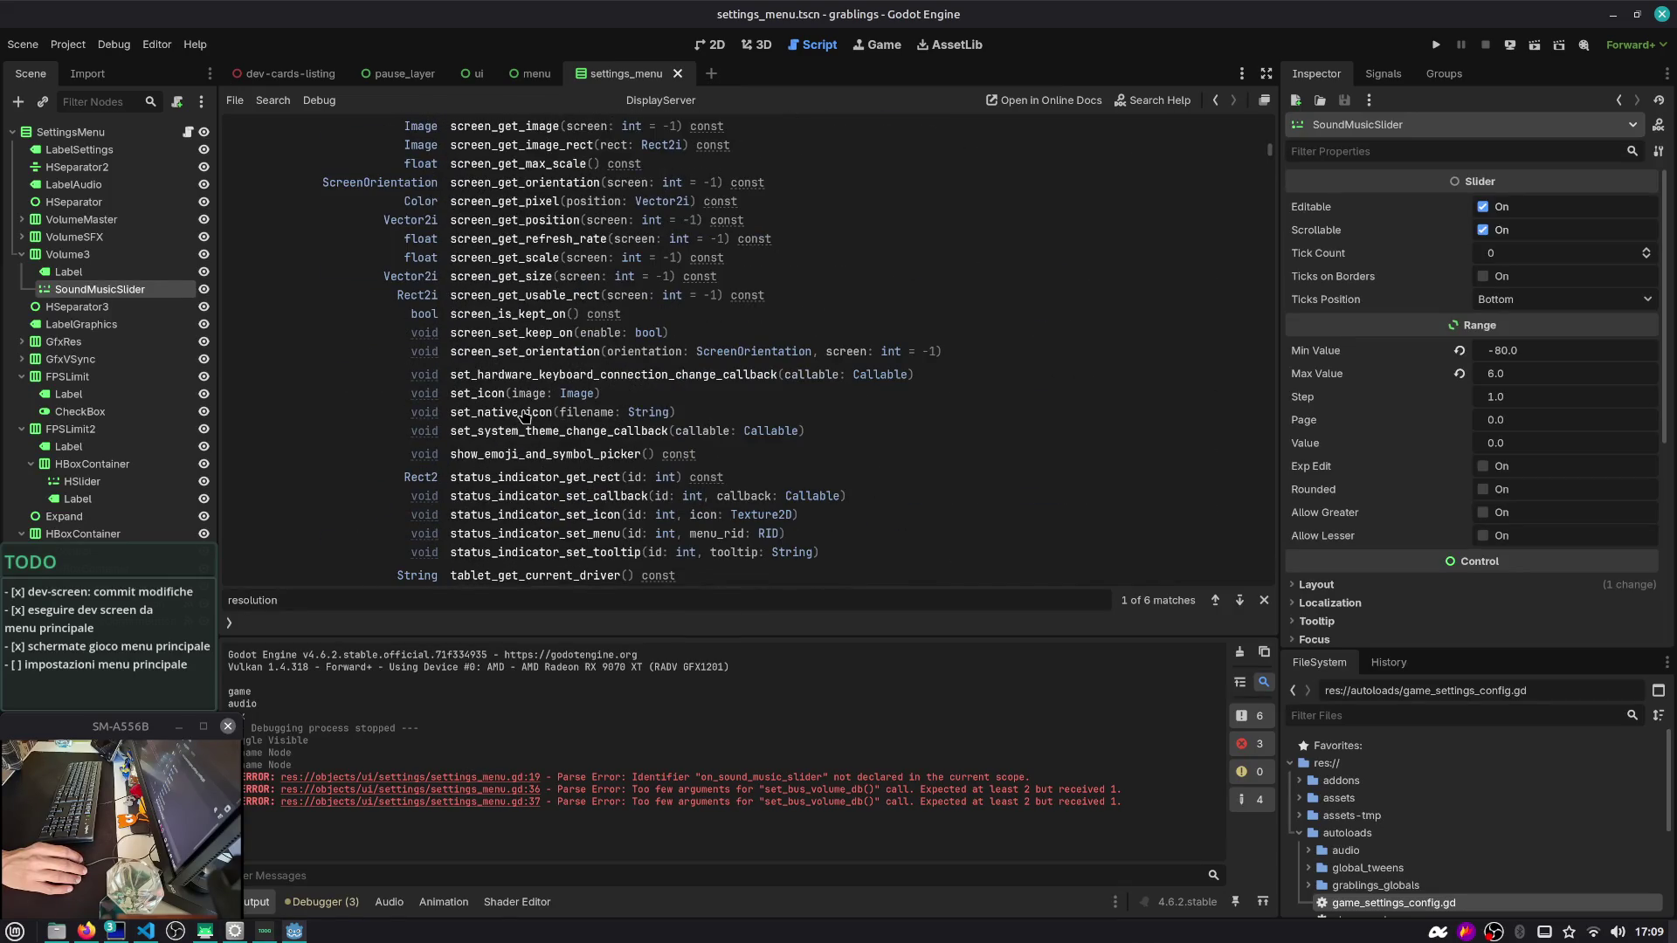
{"action": "scroll", "coordinate": [524, 417], "scroll_direction": "up", "scroll_amount": 2}
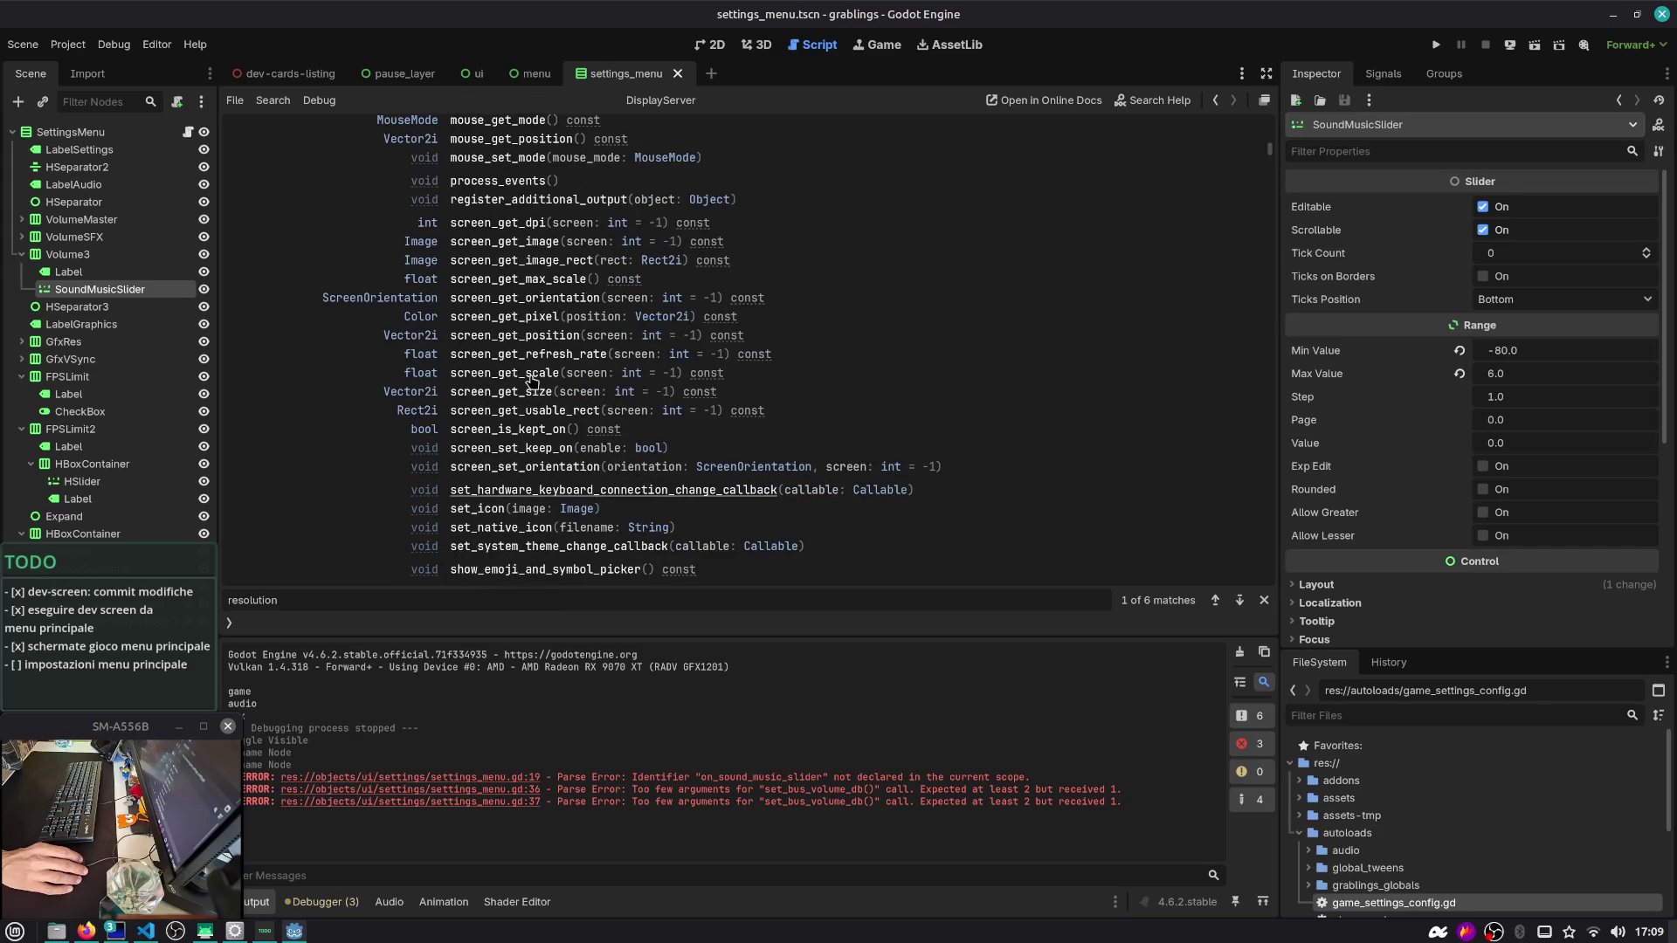
{"action": "scroll", "coordinate": [531, 380], "scroll_direction": "up", "scroll_amount": 9}
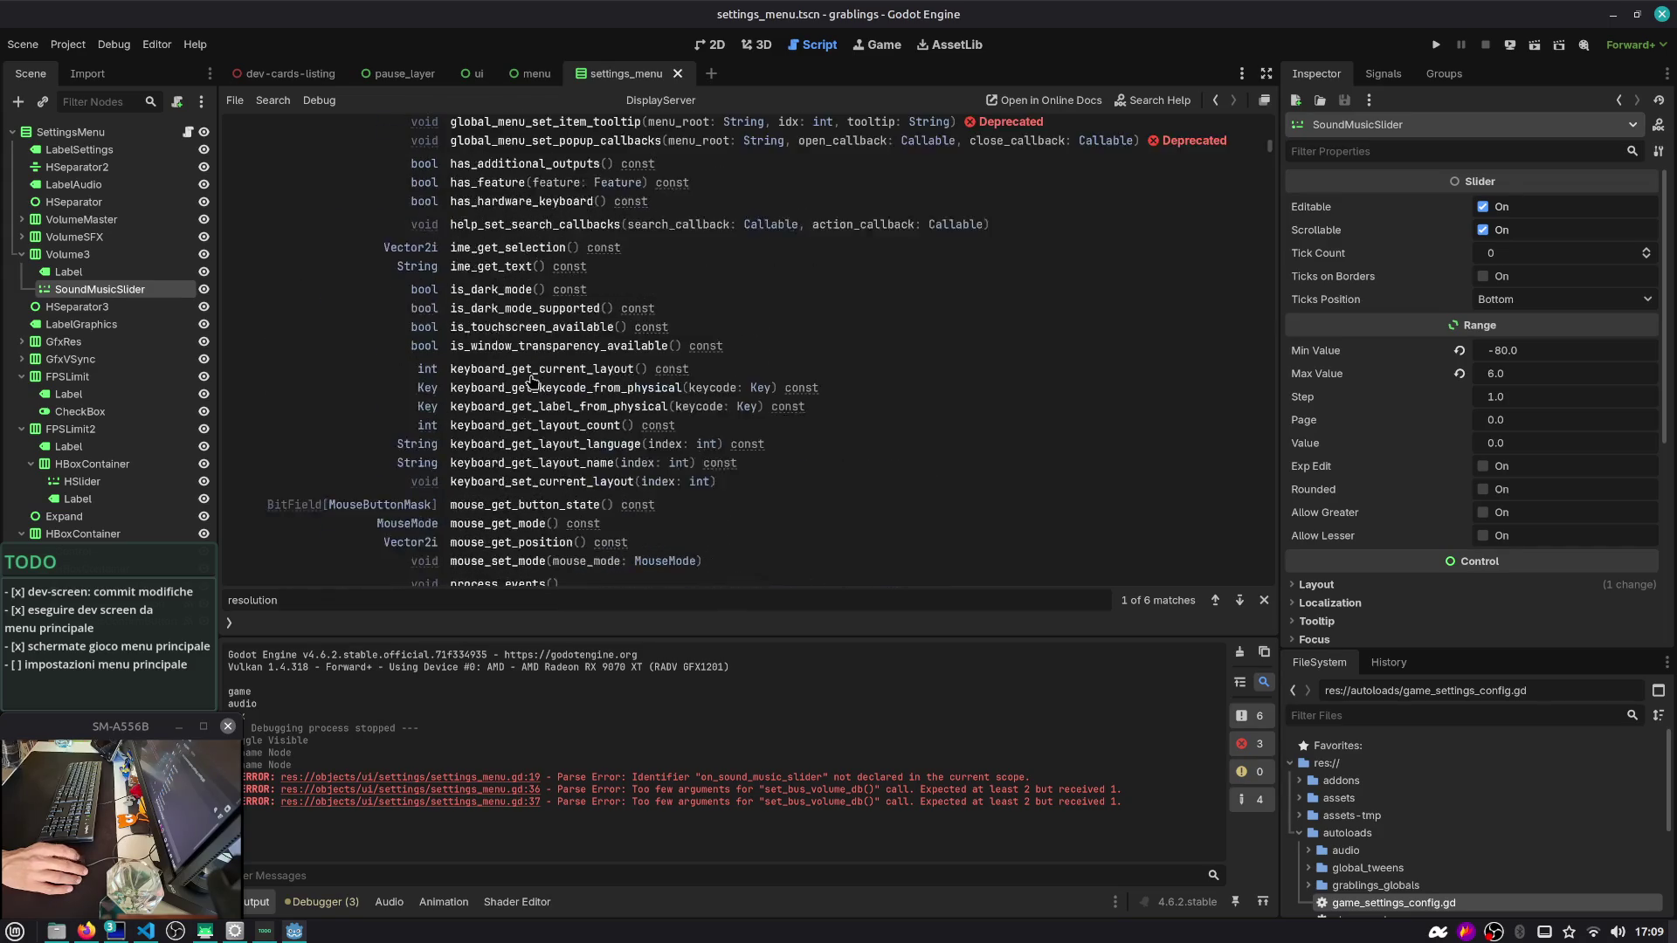
Step: In the terminal, cd into ~/../shared/coding/thirdparty/godot-demo-projects-master using Tab completion
{"action": "key", "text": "alt+Tab"}
{"action": "key", "text": "alt+Tab"}
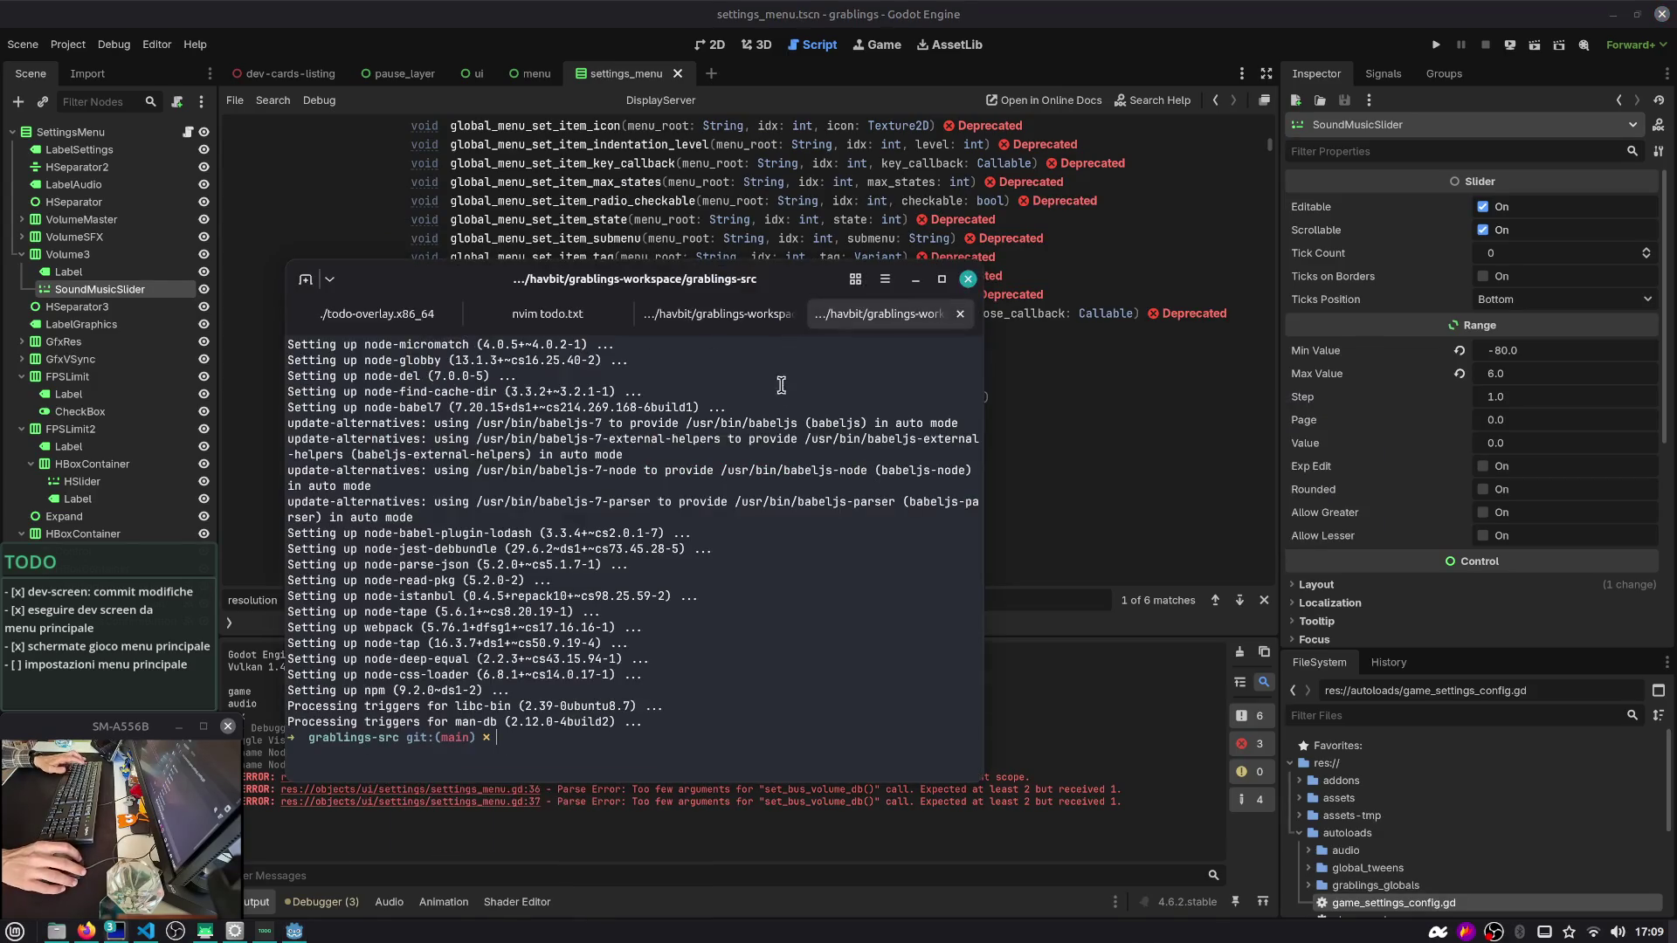
{"action": "type", "text": "cd ../"}
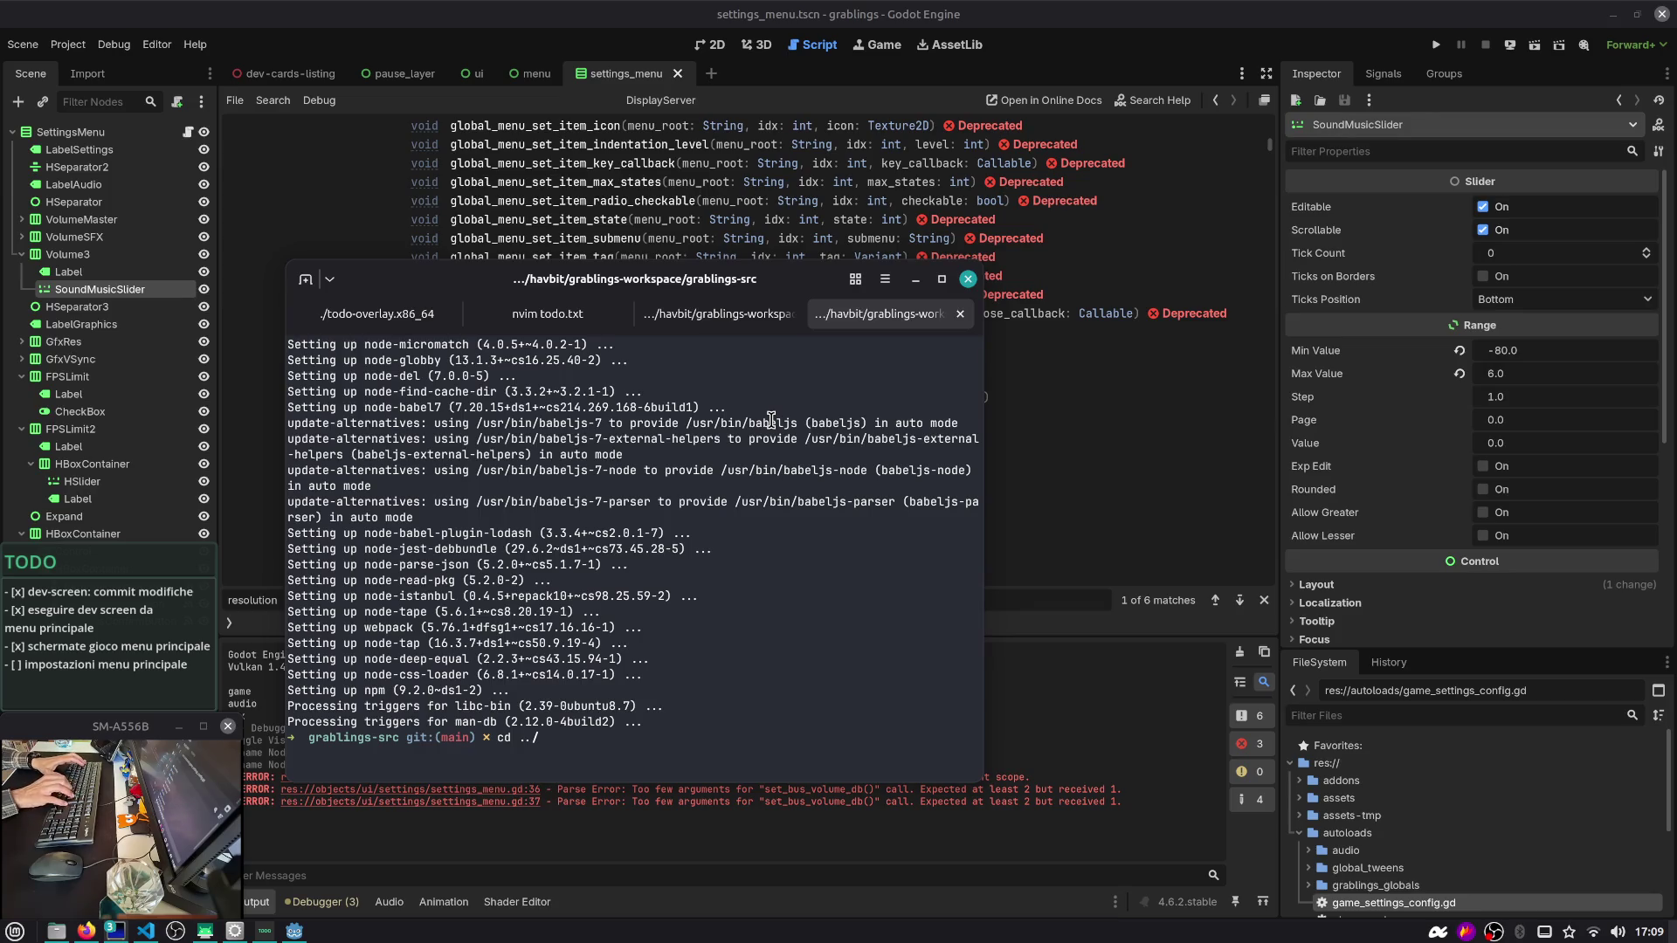
{"action": "key", "text": "Tab"}
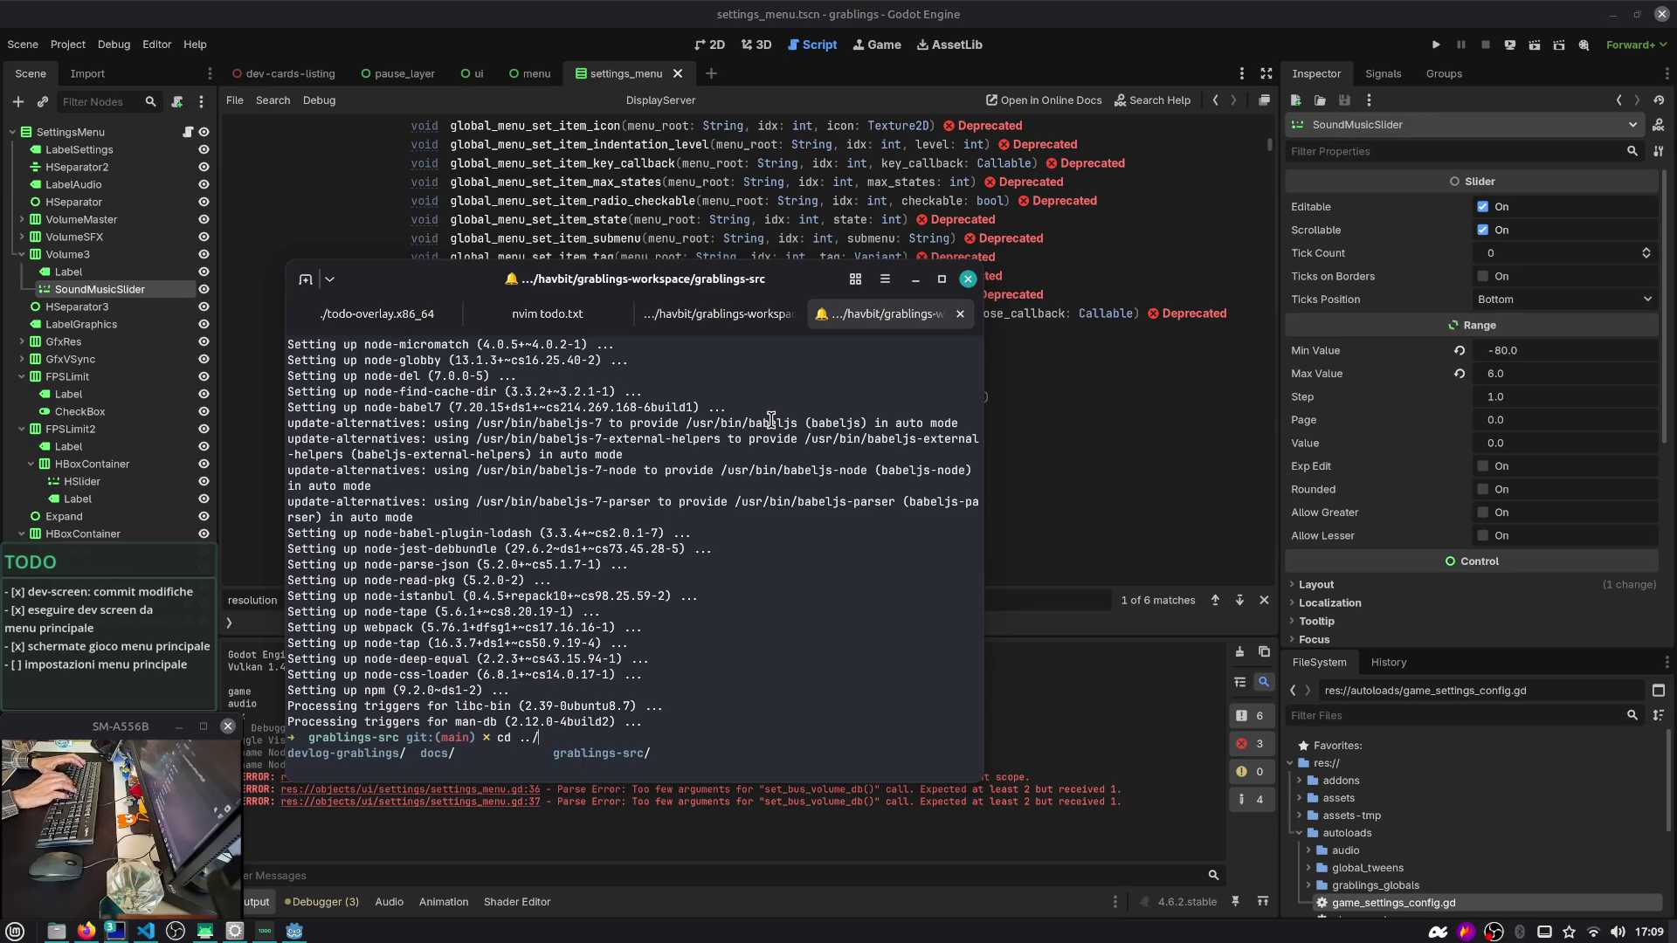
{"action": "key", "text": "BackSpace"}
{"action": "key", "text": "BackSpace"}
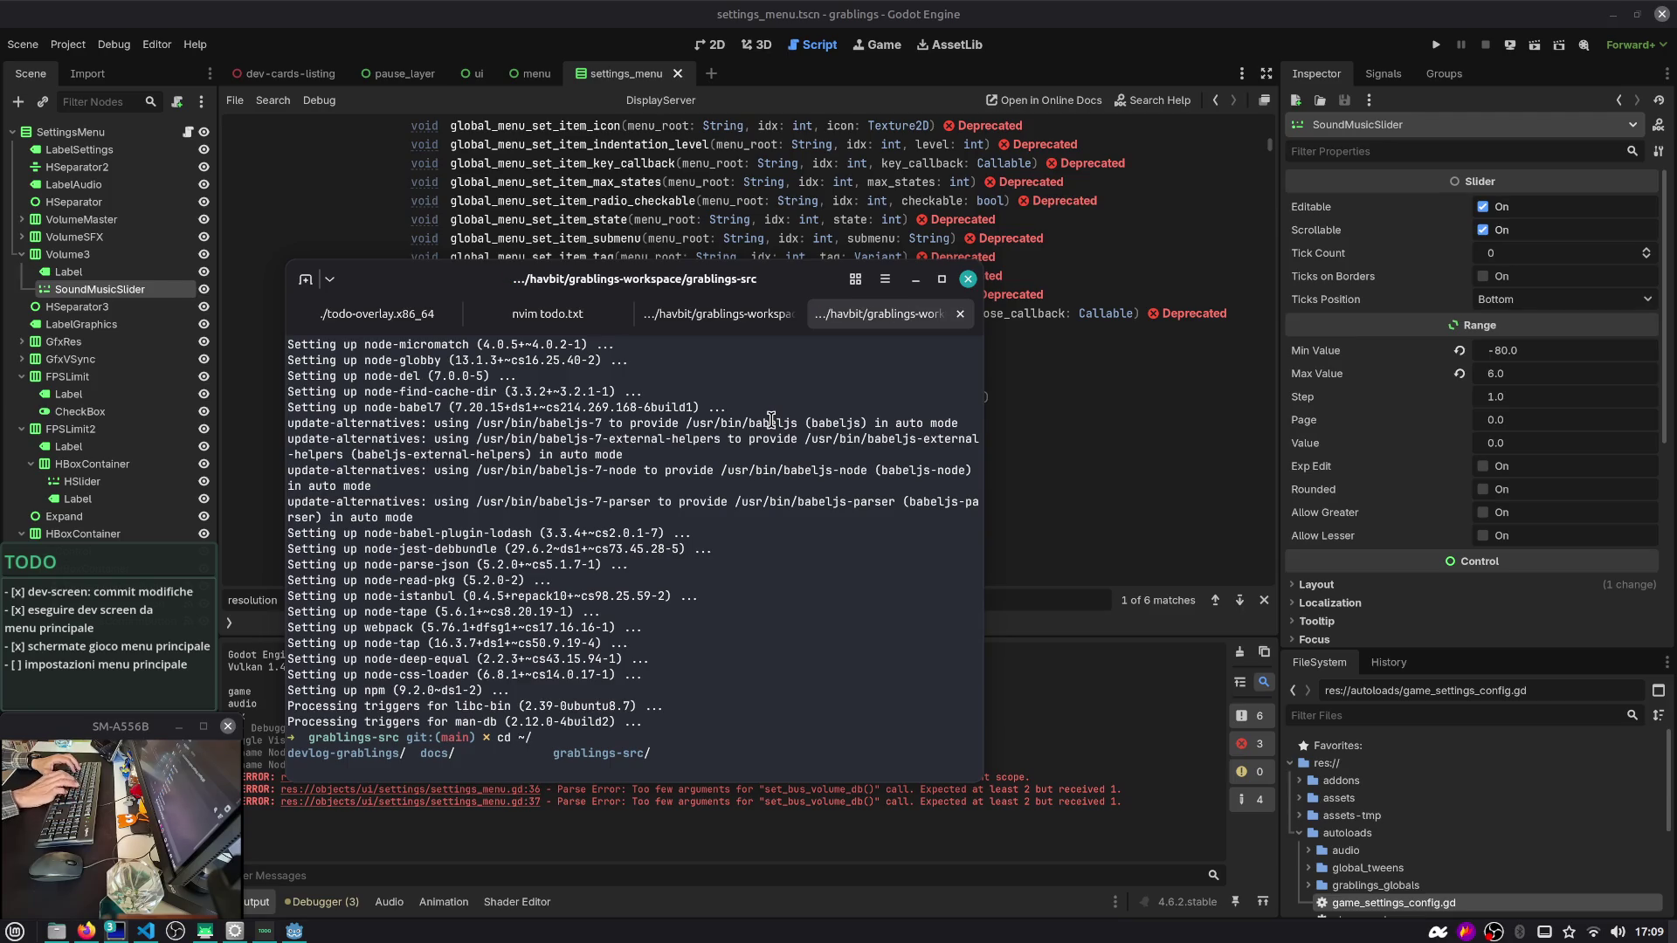
{"action": "type", "text": "g"}
{"action": "key", "text": "Tab"}
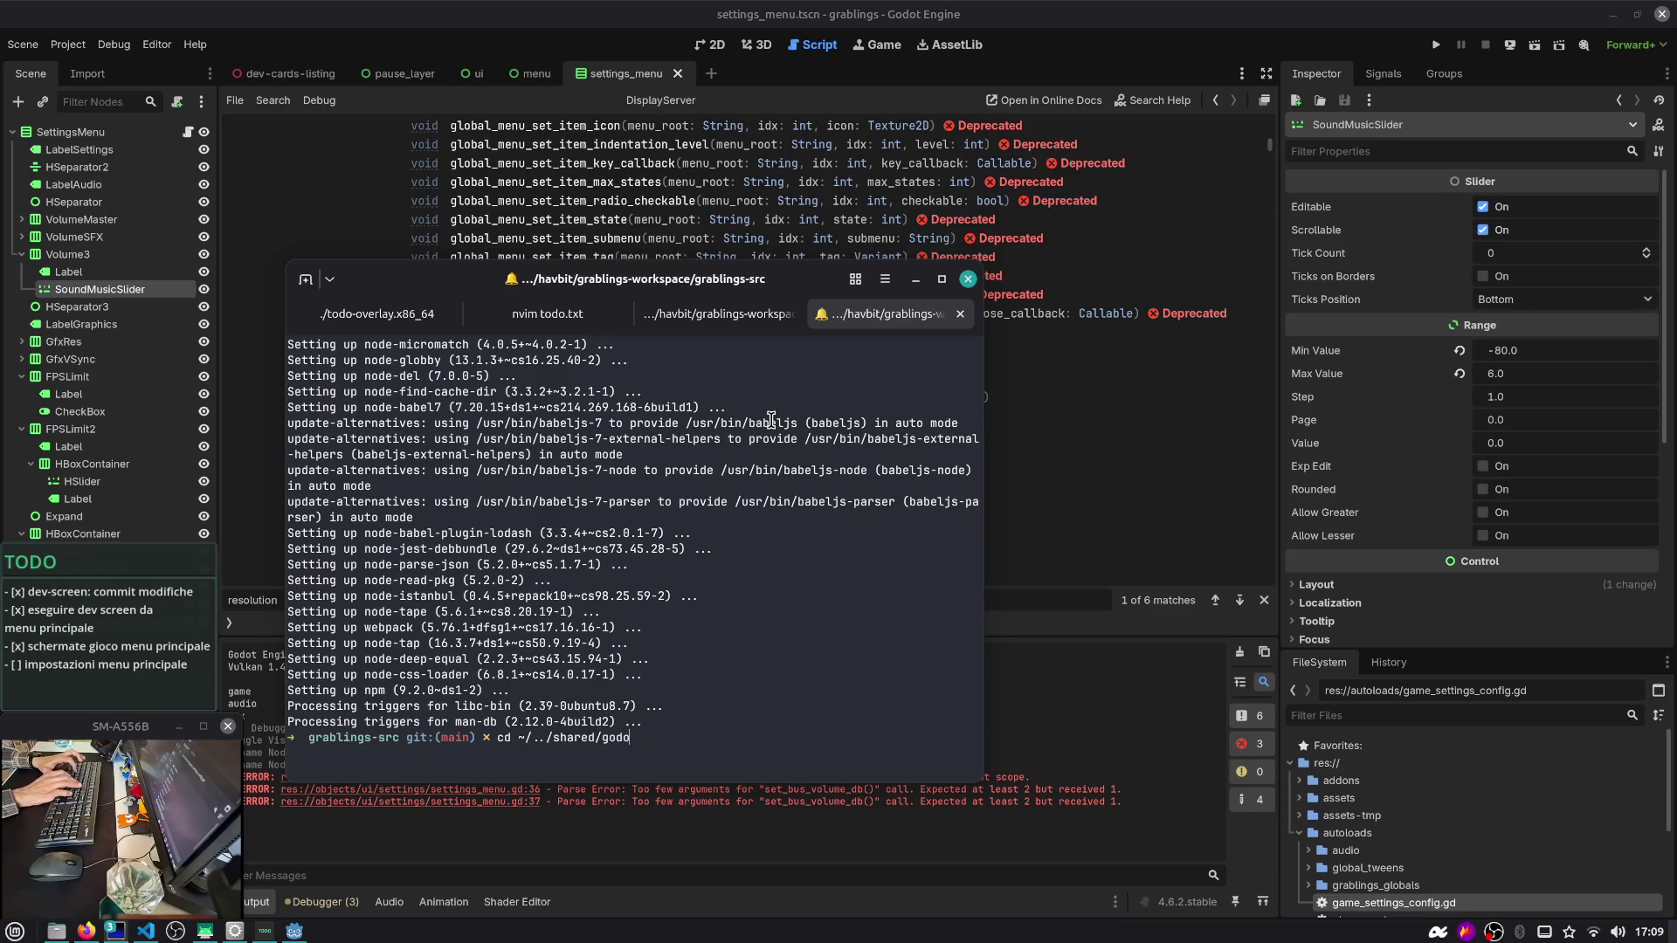
{"action": "key", "text": "BackSpace"}
{"action": "key", "text": "BackSpace"}
{"action": "key", "text": "BackSpace"}
{"action": "type", "text": "co"}
{"action": "key", "text": "Tab"}
{"action": "key", "text": "Tab"}
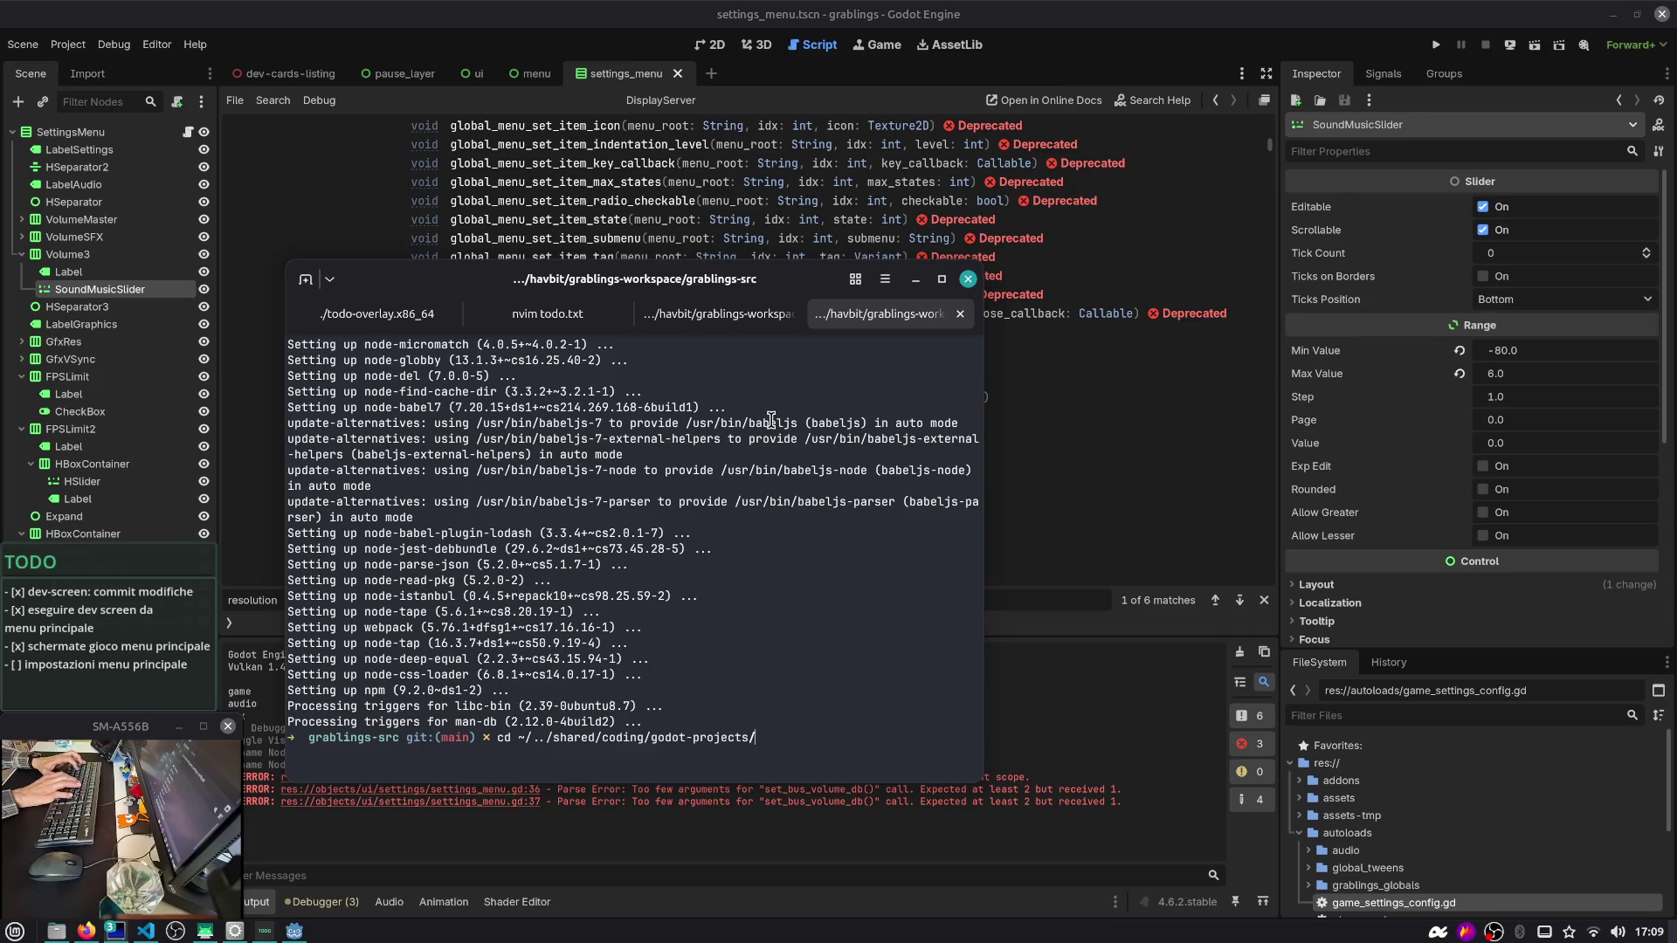
{"action": "key", "text": "Tab"}
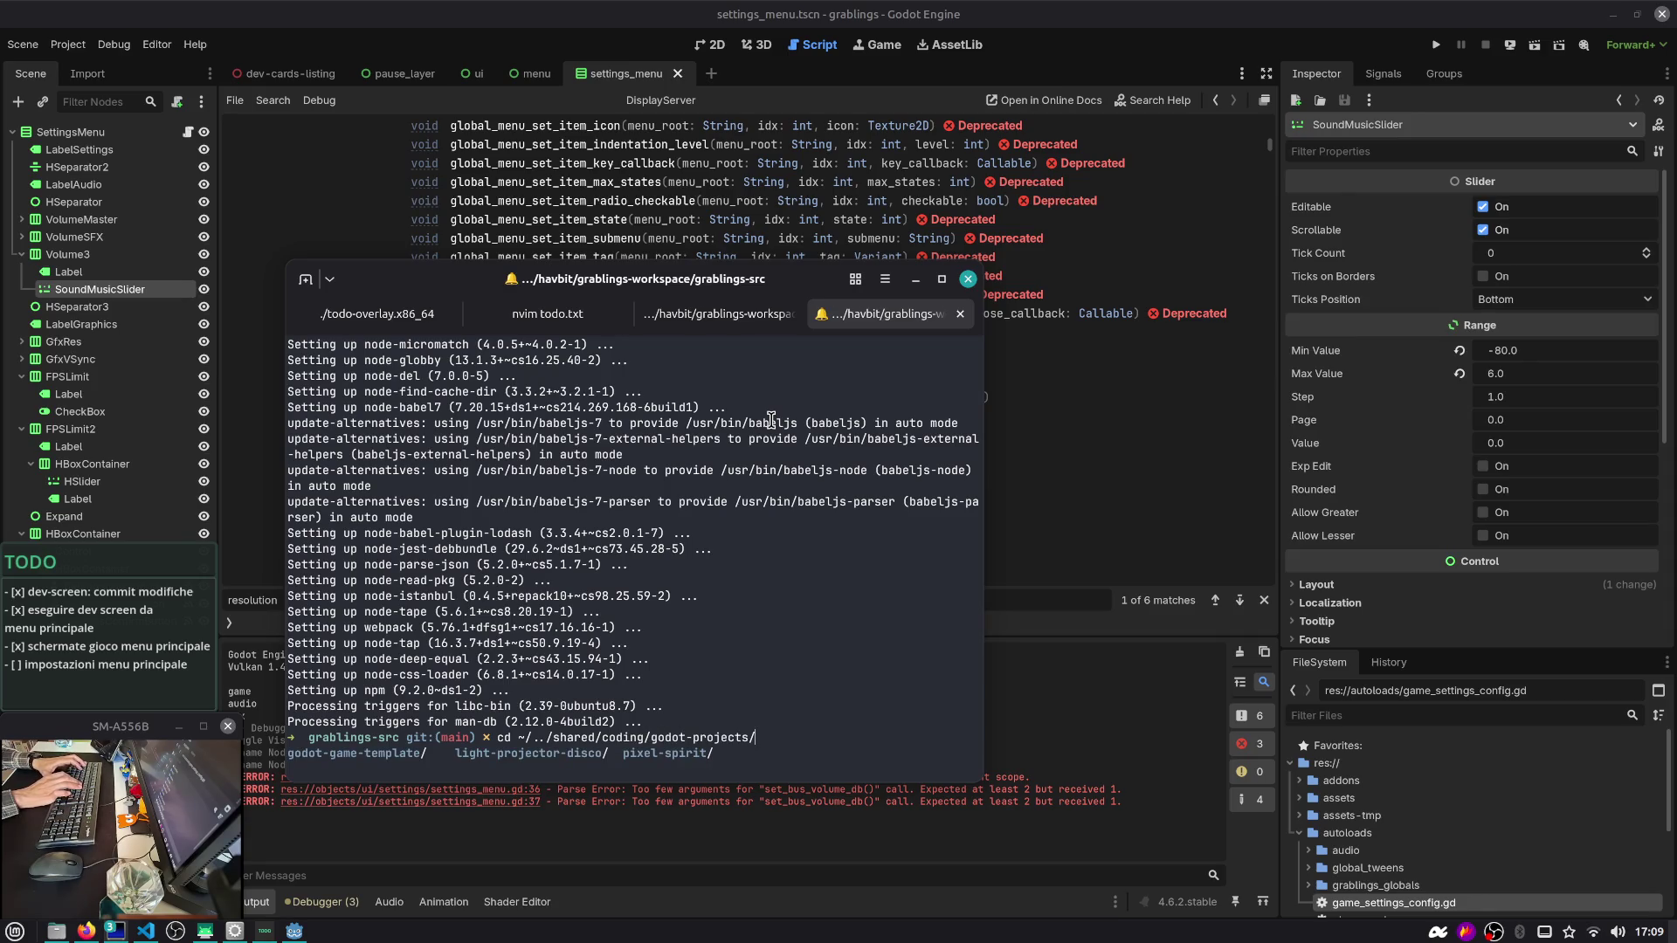
{"action": "key", "text": "BackSpace"}
{"action": "key", "text": "BackSpace"}
{"action": "key", "text": "BackSpace"}
{"action": "type", "text": "thir"}
{"action": "key", "text": "Tab"}
{"action": "key", "text": "BackSpace"}
{"action": "key", "text": "BackSpace"}
{"action": "key", "text": "BackSpace"}
{"action": "type", "text": "co"}
{"action": "key", "text": "Tab"}
{"action": "key", "text": "Tab"}
{"action": "key", "text": "Tab"}
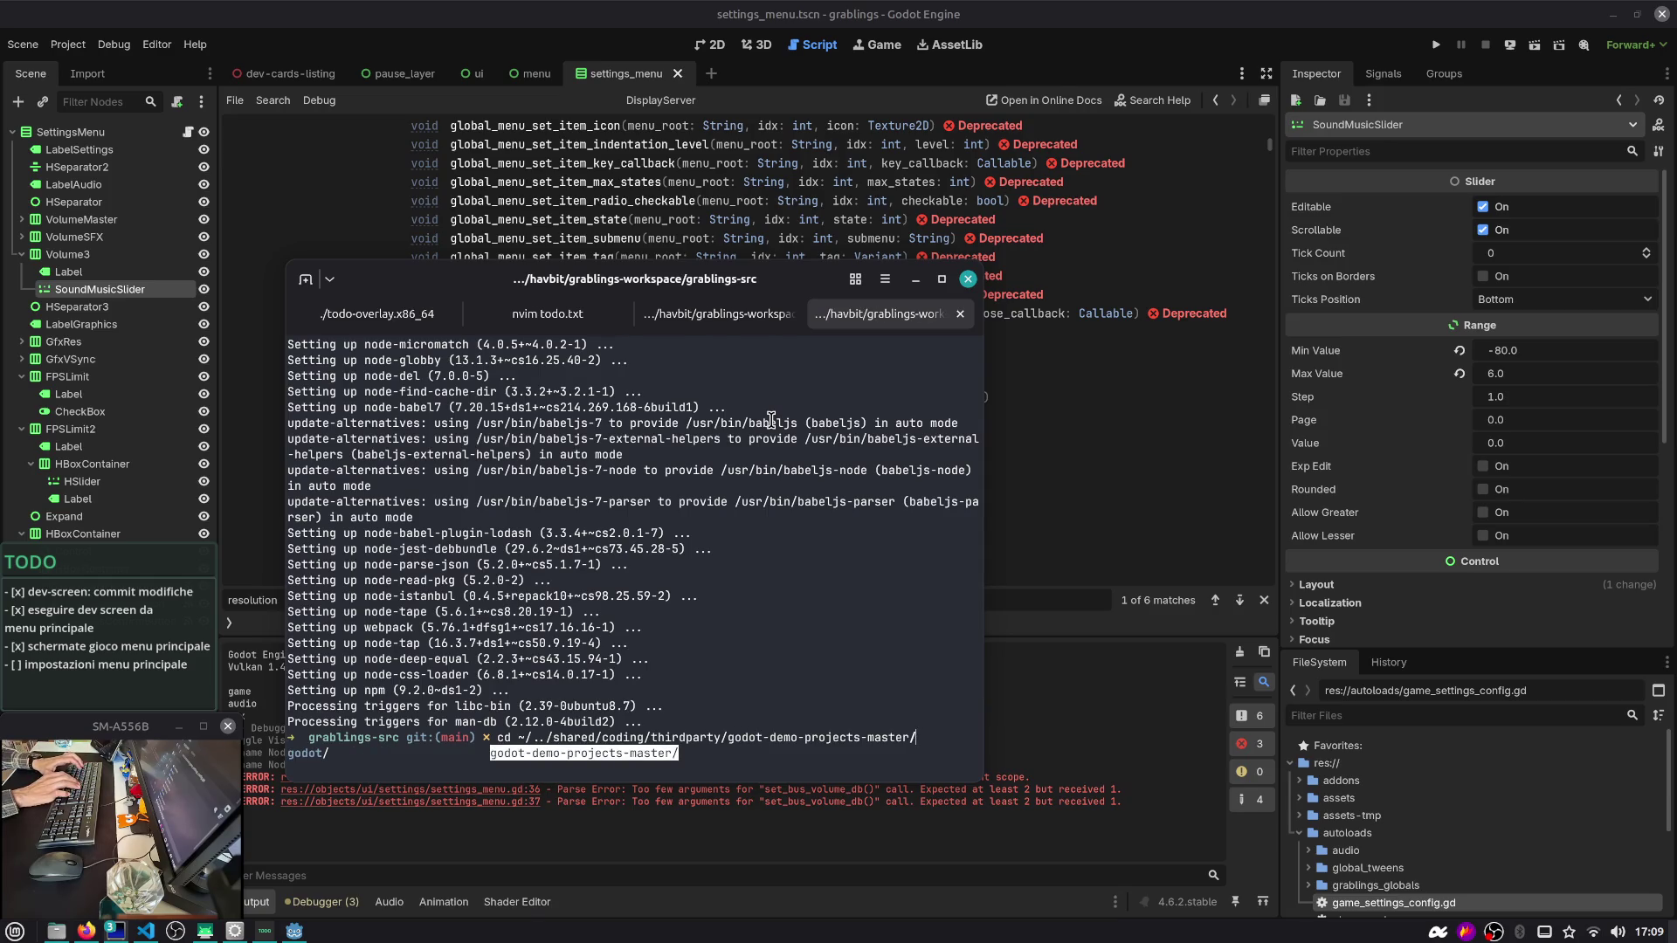
{"action": "key", "text": "Return"}
Step: Clear the terminal, list the folder, and search the demos for 'resolution'
{"action": "key", "text": "Return"}
{"action": "key", "text": "ctrl+l"}
{"action": "type", "text": "ls"}
{"action": "key", "text": "Return"}
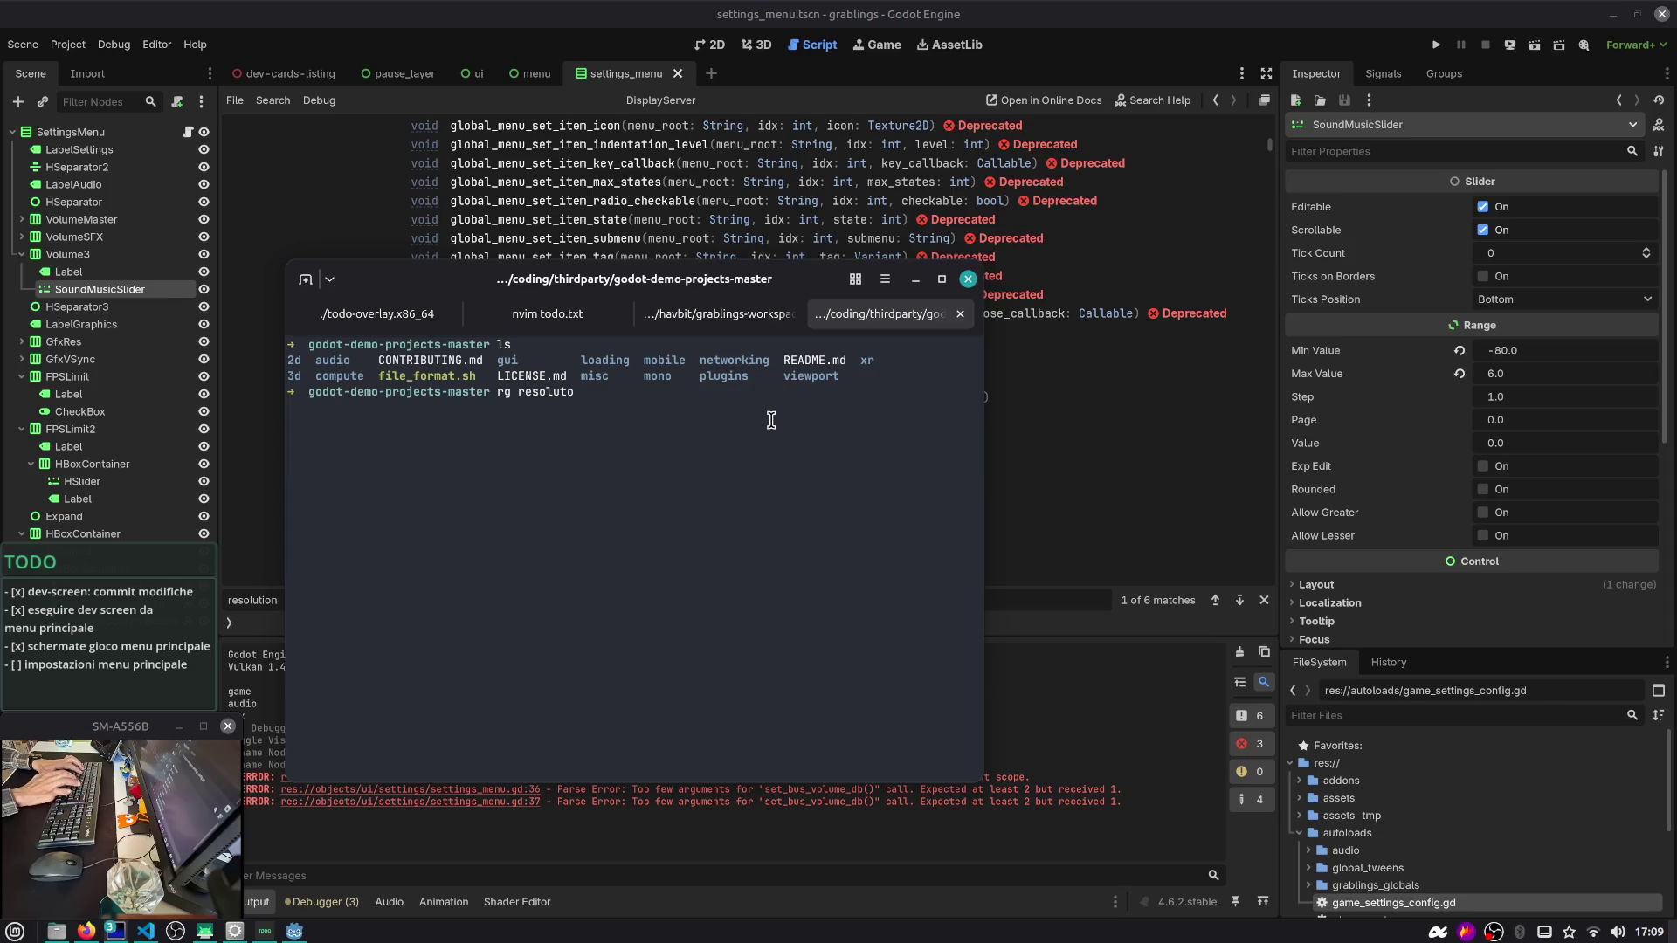
{"action": "key", "text": "Return"}
Step: Enter the gui/multiple_resolutions demo folder, then clear the terminal and list its files
{"action": "key", "text": "Up"}
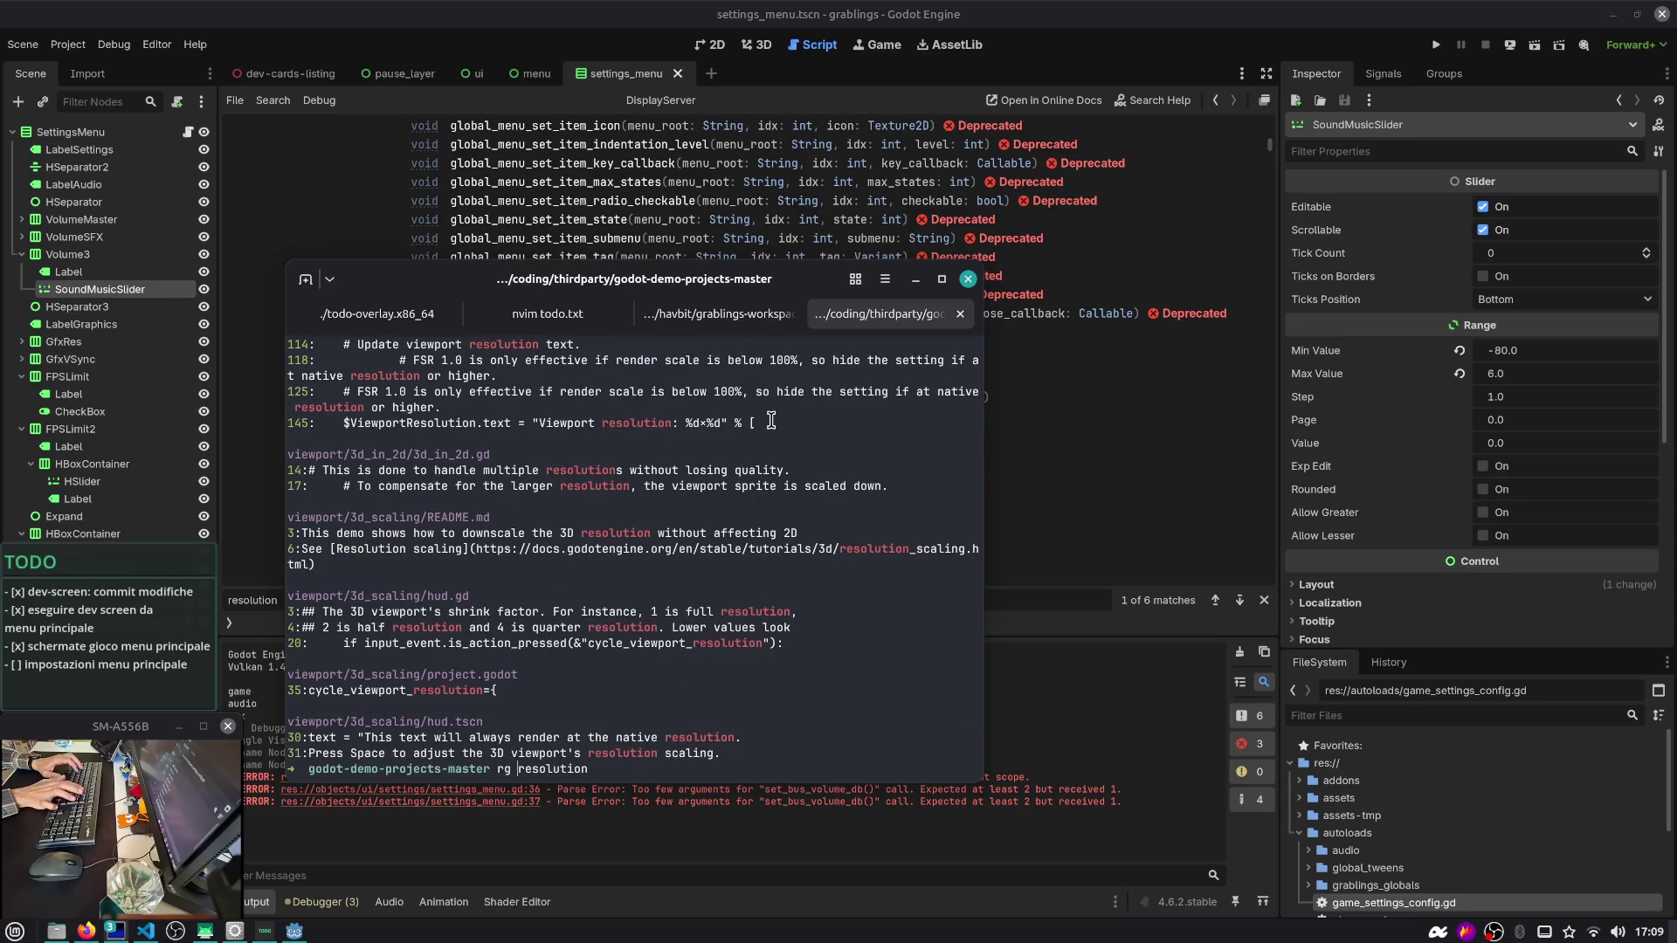
{"action": "key", "text": "ctrl+Left"}
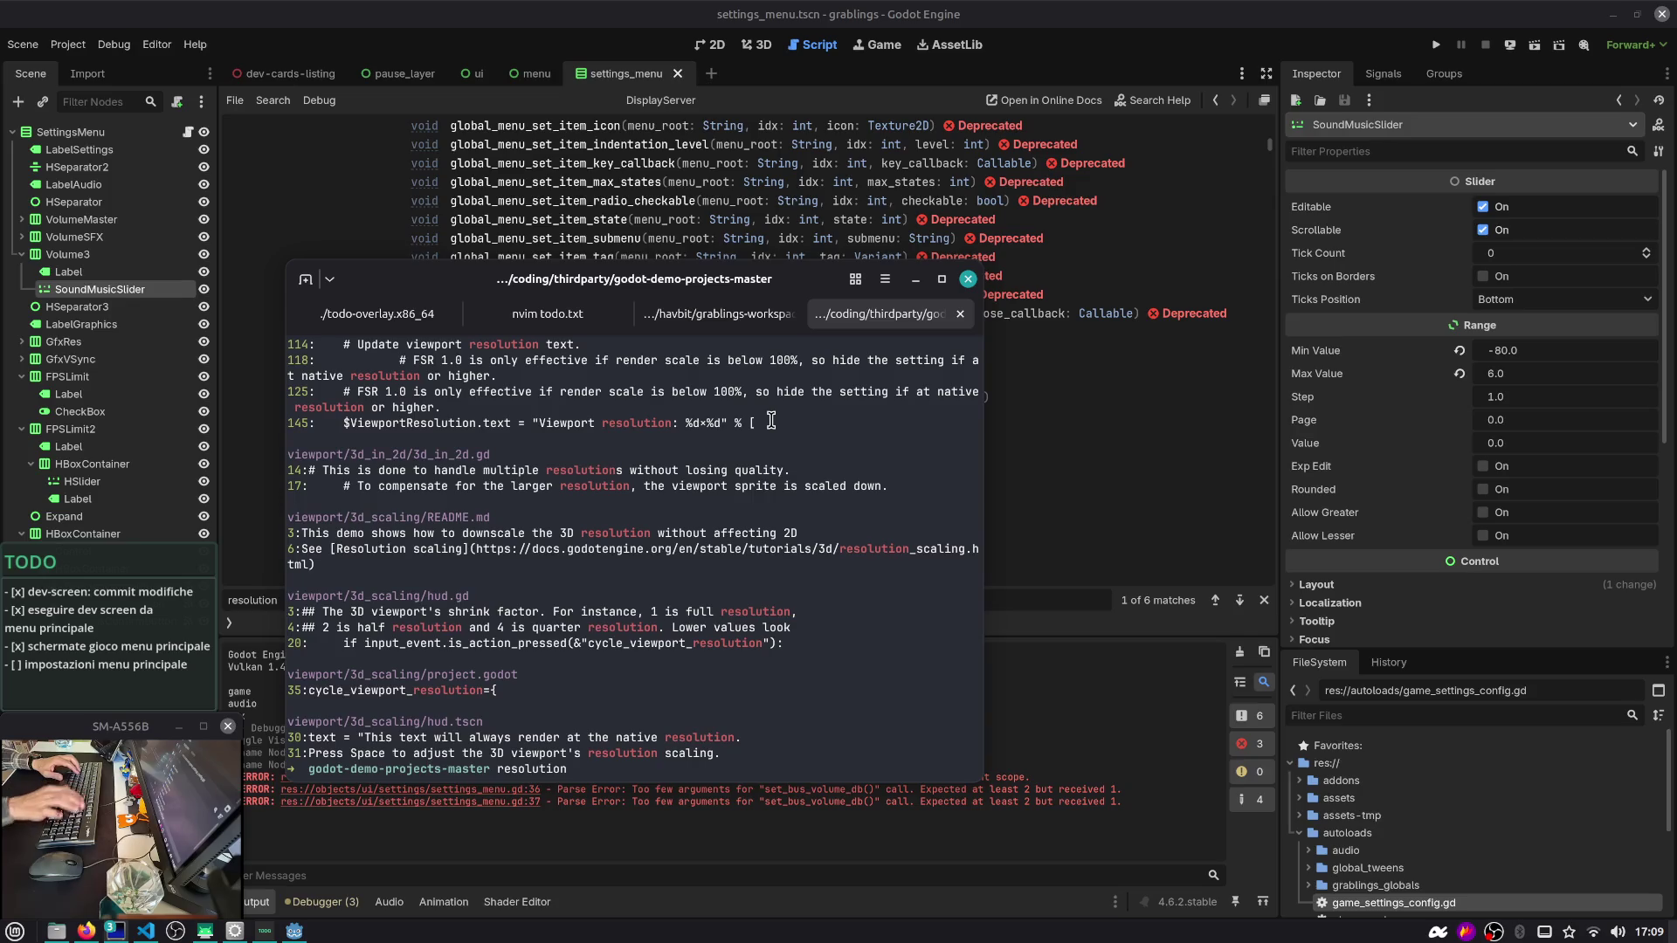
{"action": "scroll", "coordinate": [497, 521], "scroll_direction": "up", "scroll_amount": 6}
{"action": "scroll", "coordinate": [497, 521], "scroll_direction": "up", "scroll_amount": 2}
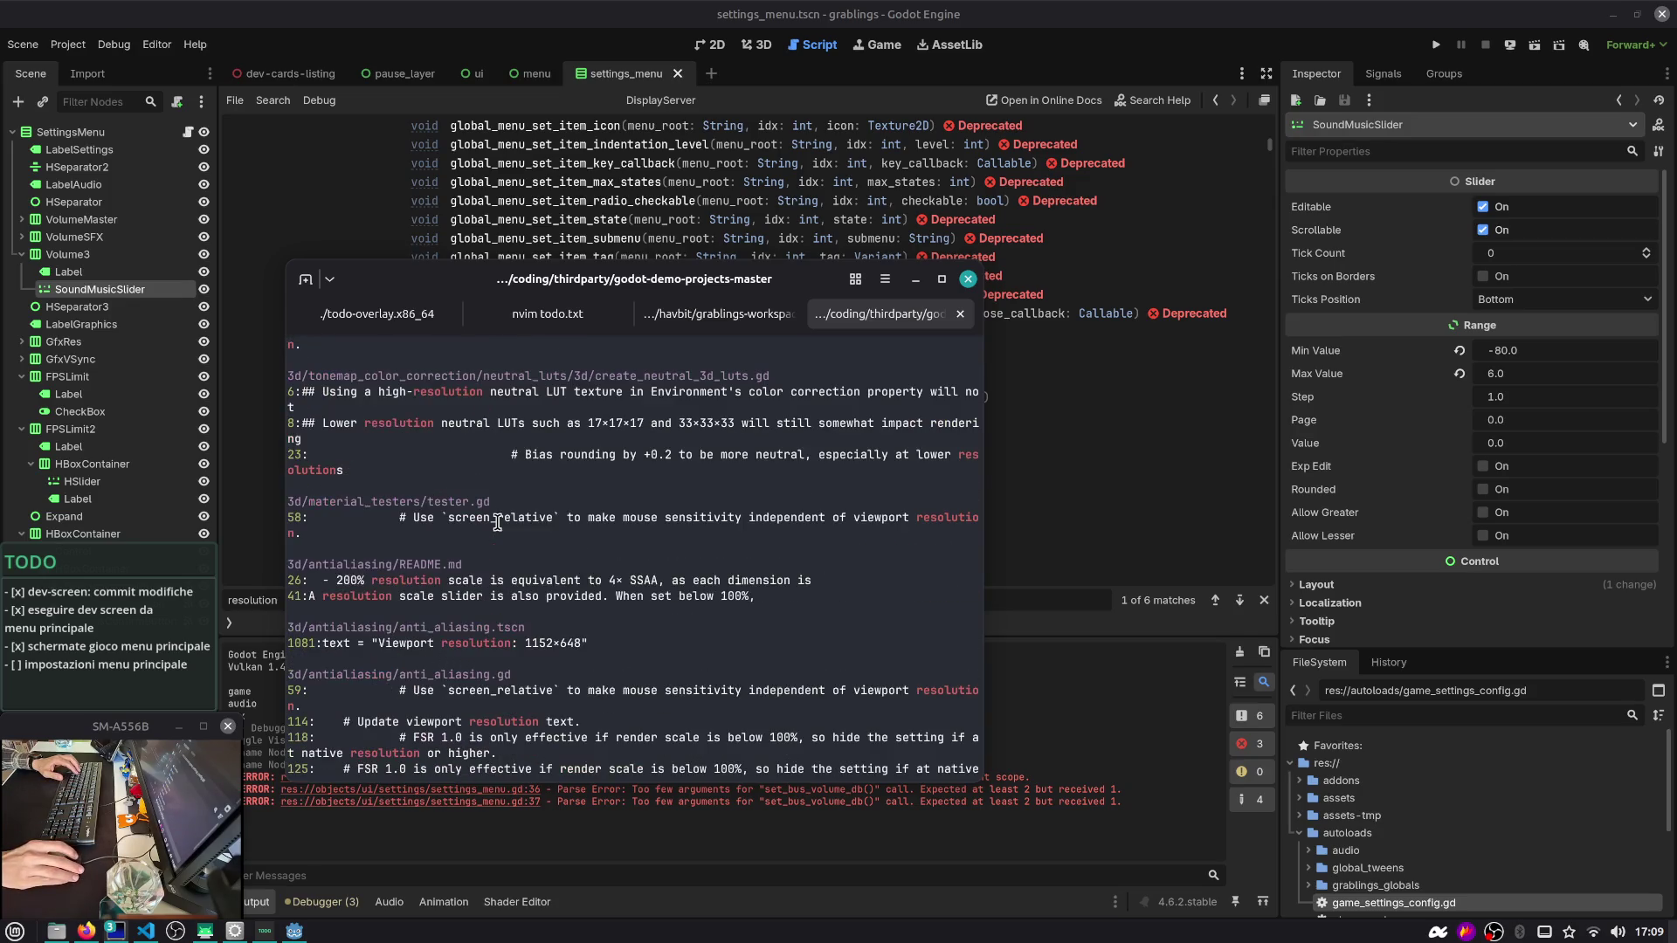
{"action": "scroll", "coordinate": [499, 522], "scroll_direction": "up", "scroll_amount": 8}
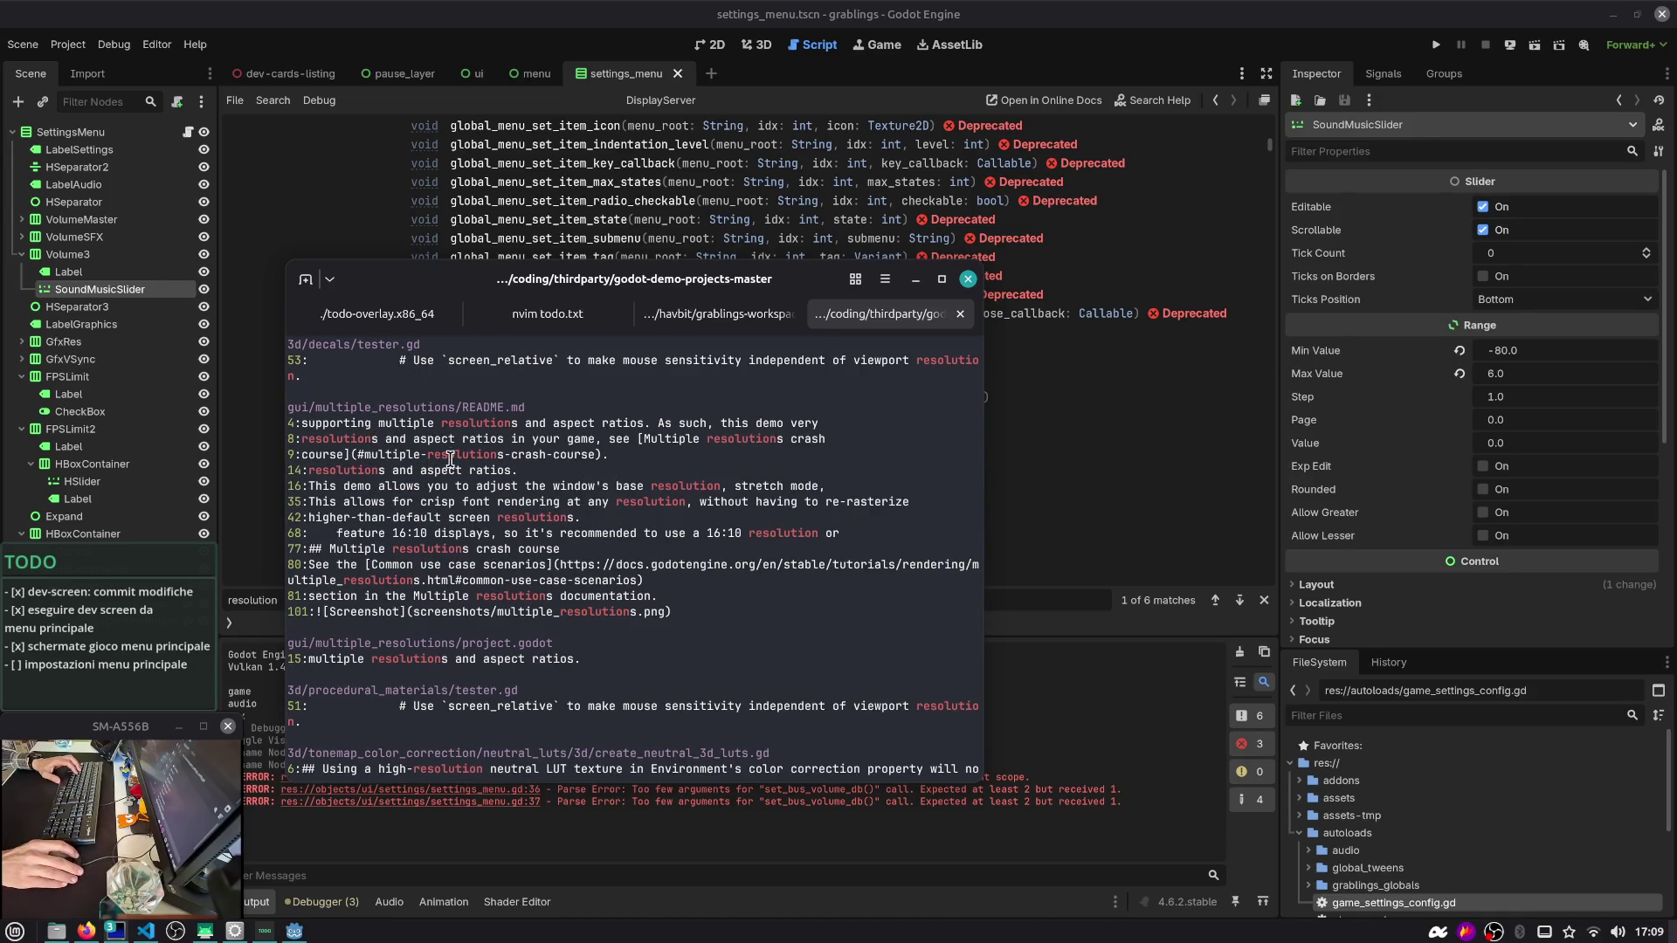
{"action": "type", "text": "cd "}
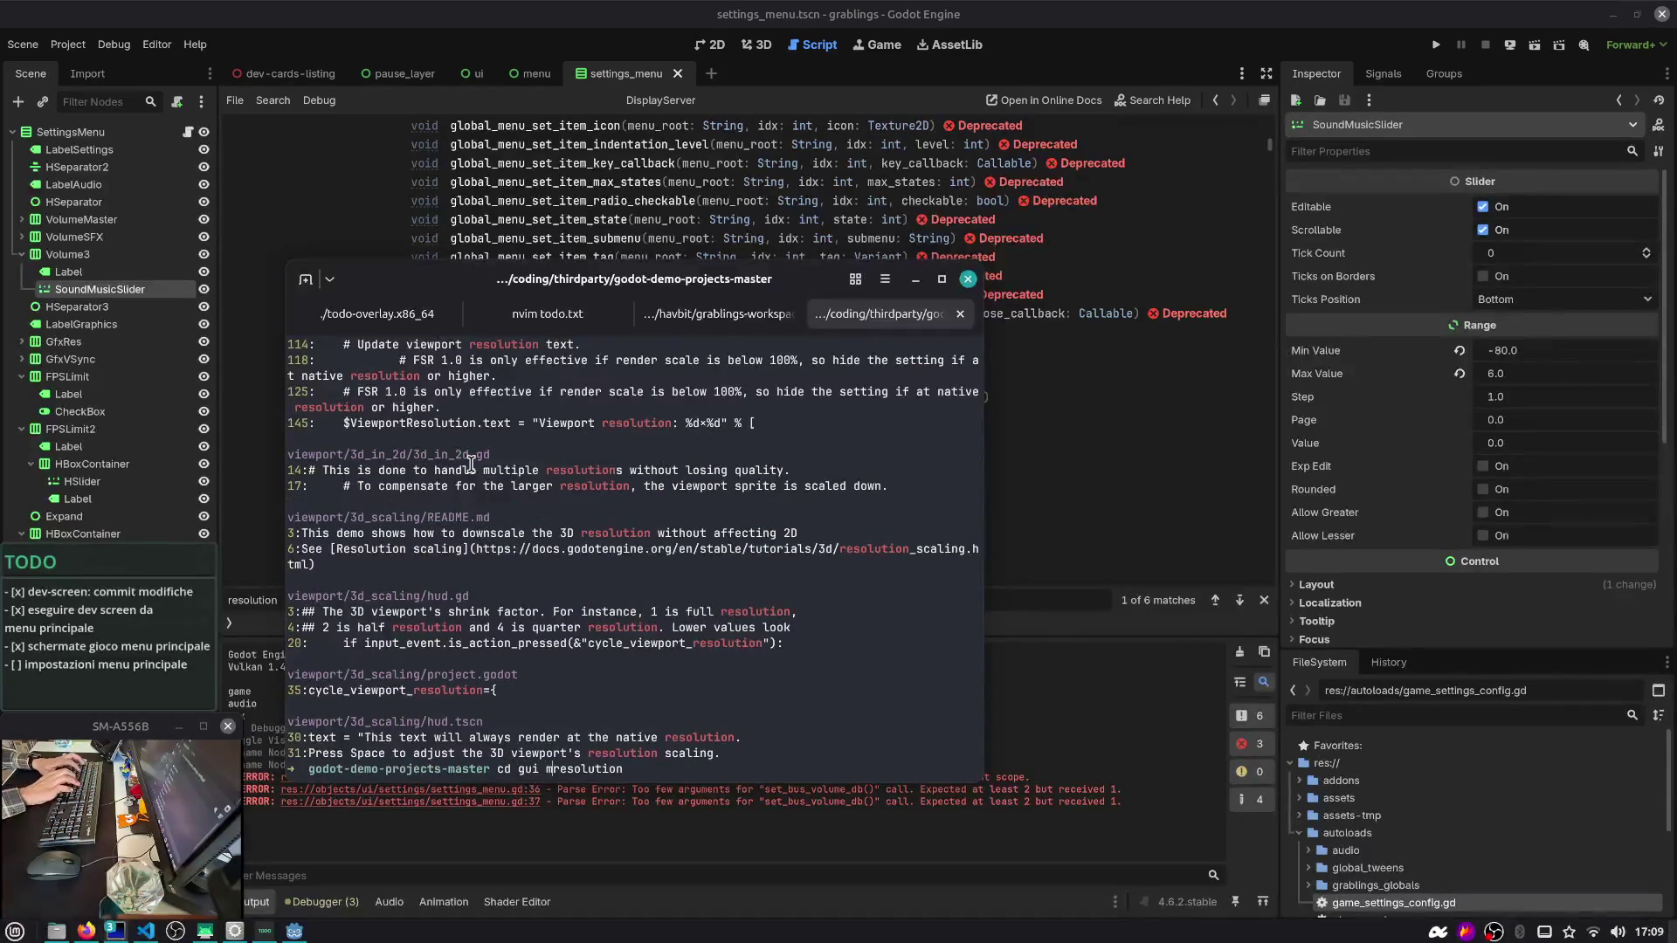
{"action": "type", "text": "gui m"}
{"action": "key", "text": "ctrl+c"}
{"action": "type", "text": "cts-m"}
{"action": "key", "text": "Tab"}
{"action": "key", "text": "Return"}
{"action": "key", "text": "ctrl+l"}
{"action": "type", "text": "ls"}
{"action": "key", "text": "Return"}
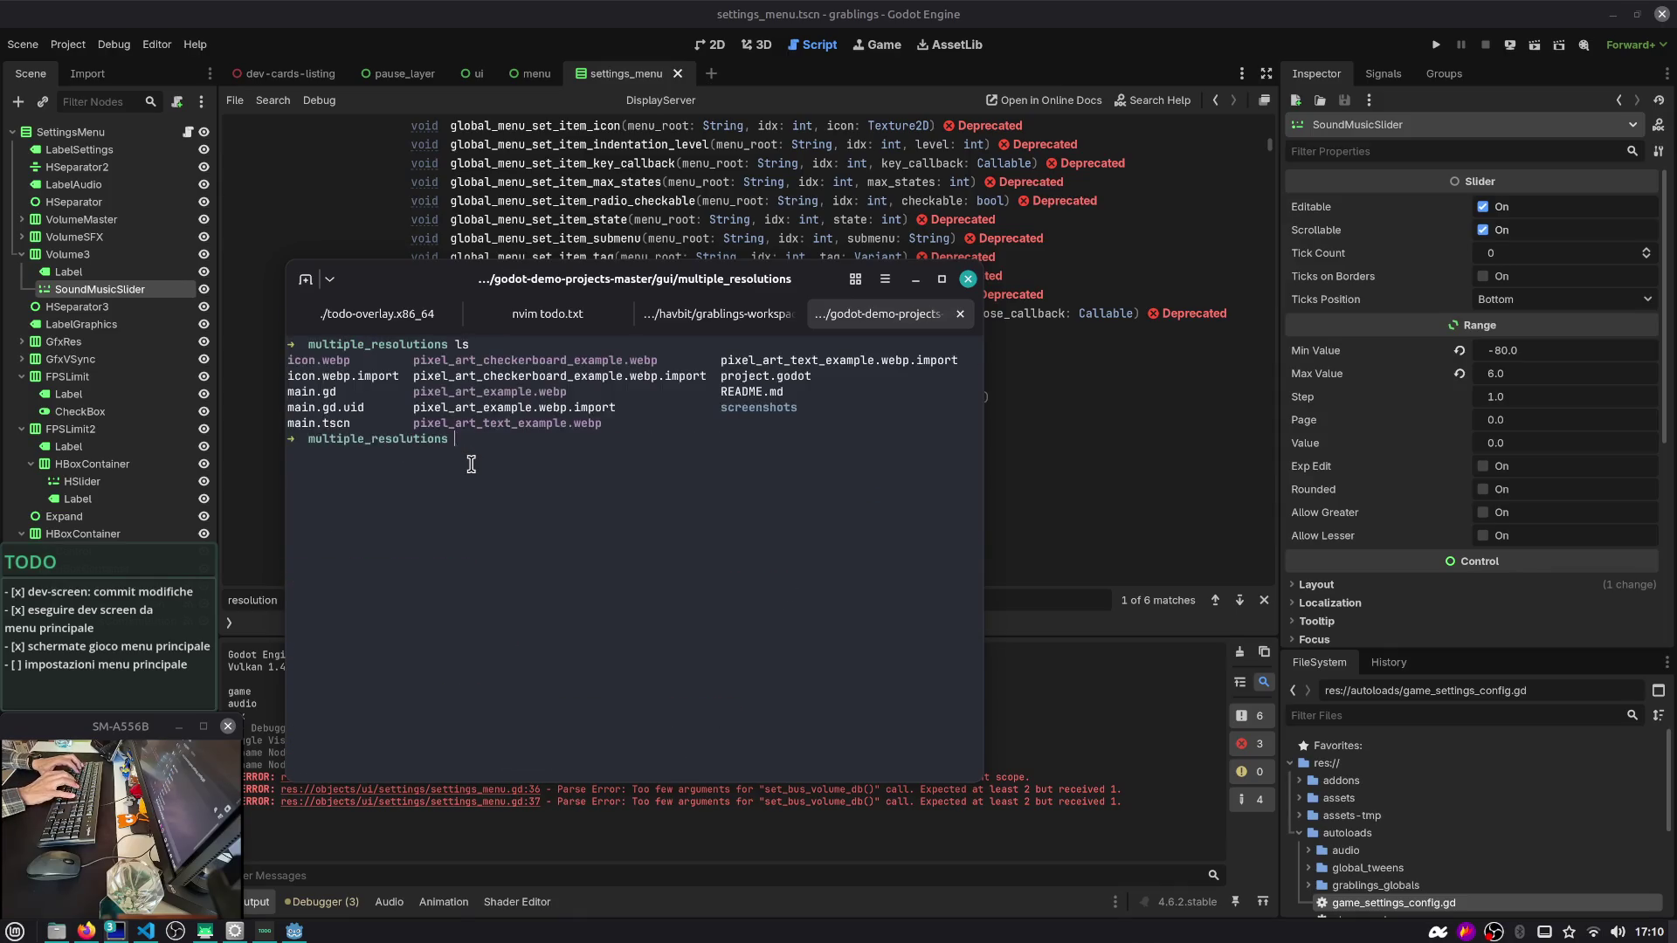
Step: Run the demo with godot-4.6.1, check the Window Base Size options, then close the game
{"action": "type", "text": "."}
{"action": "key", "text": "Return"}
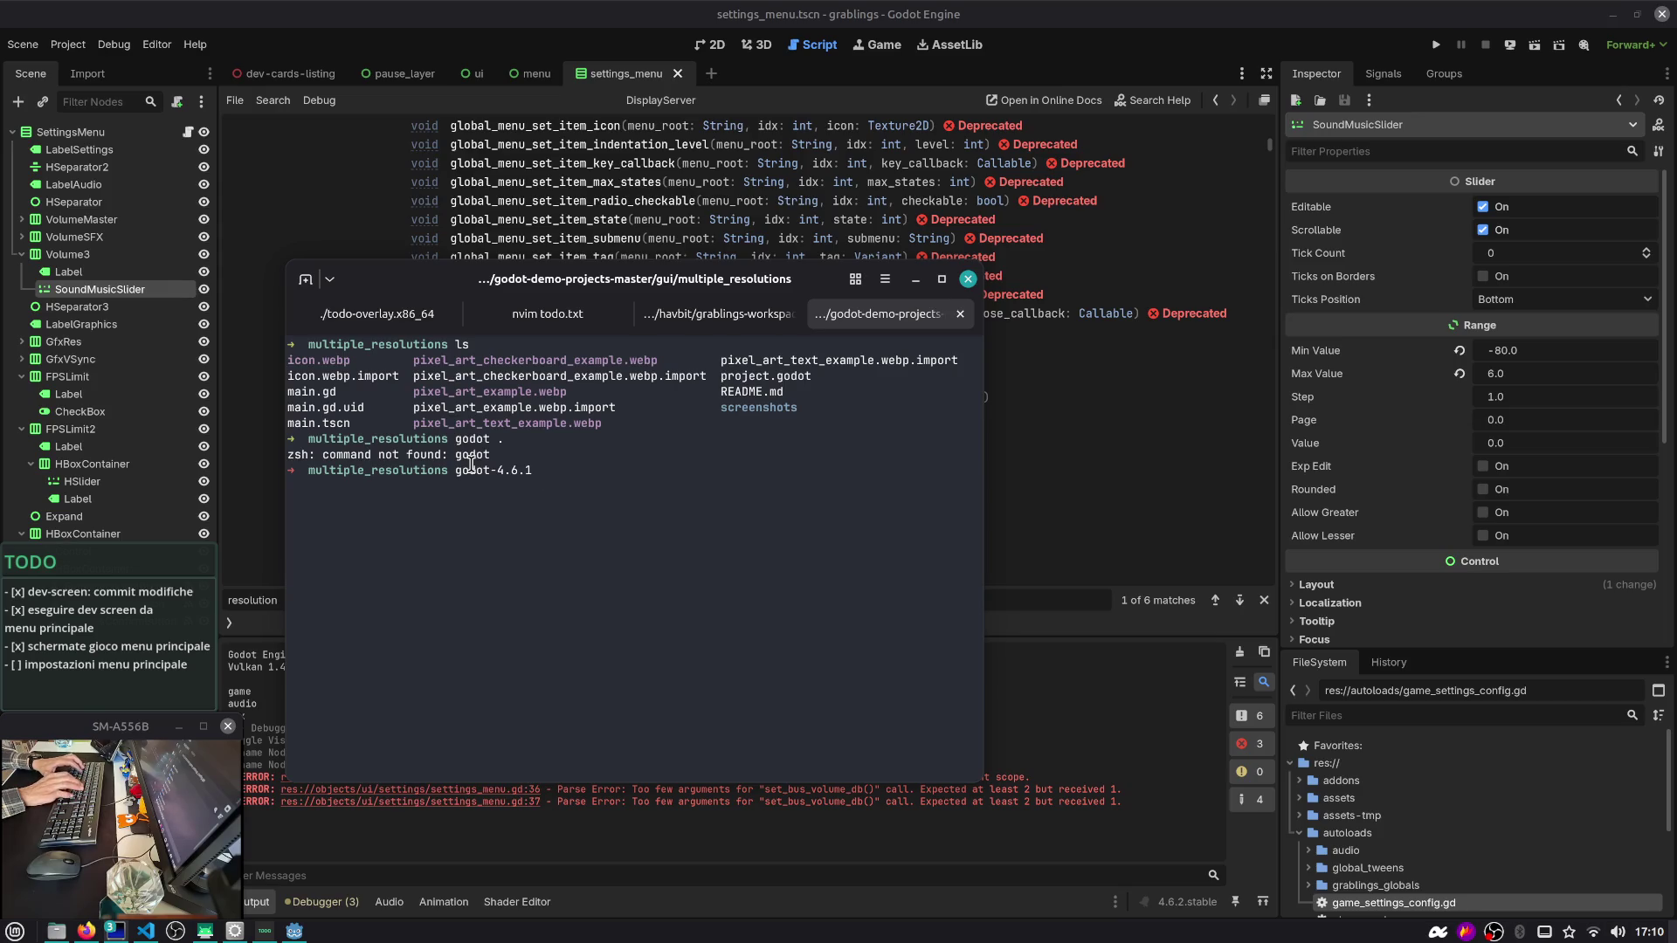
{"action": "key", "text": "Return"}
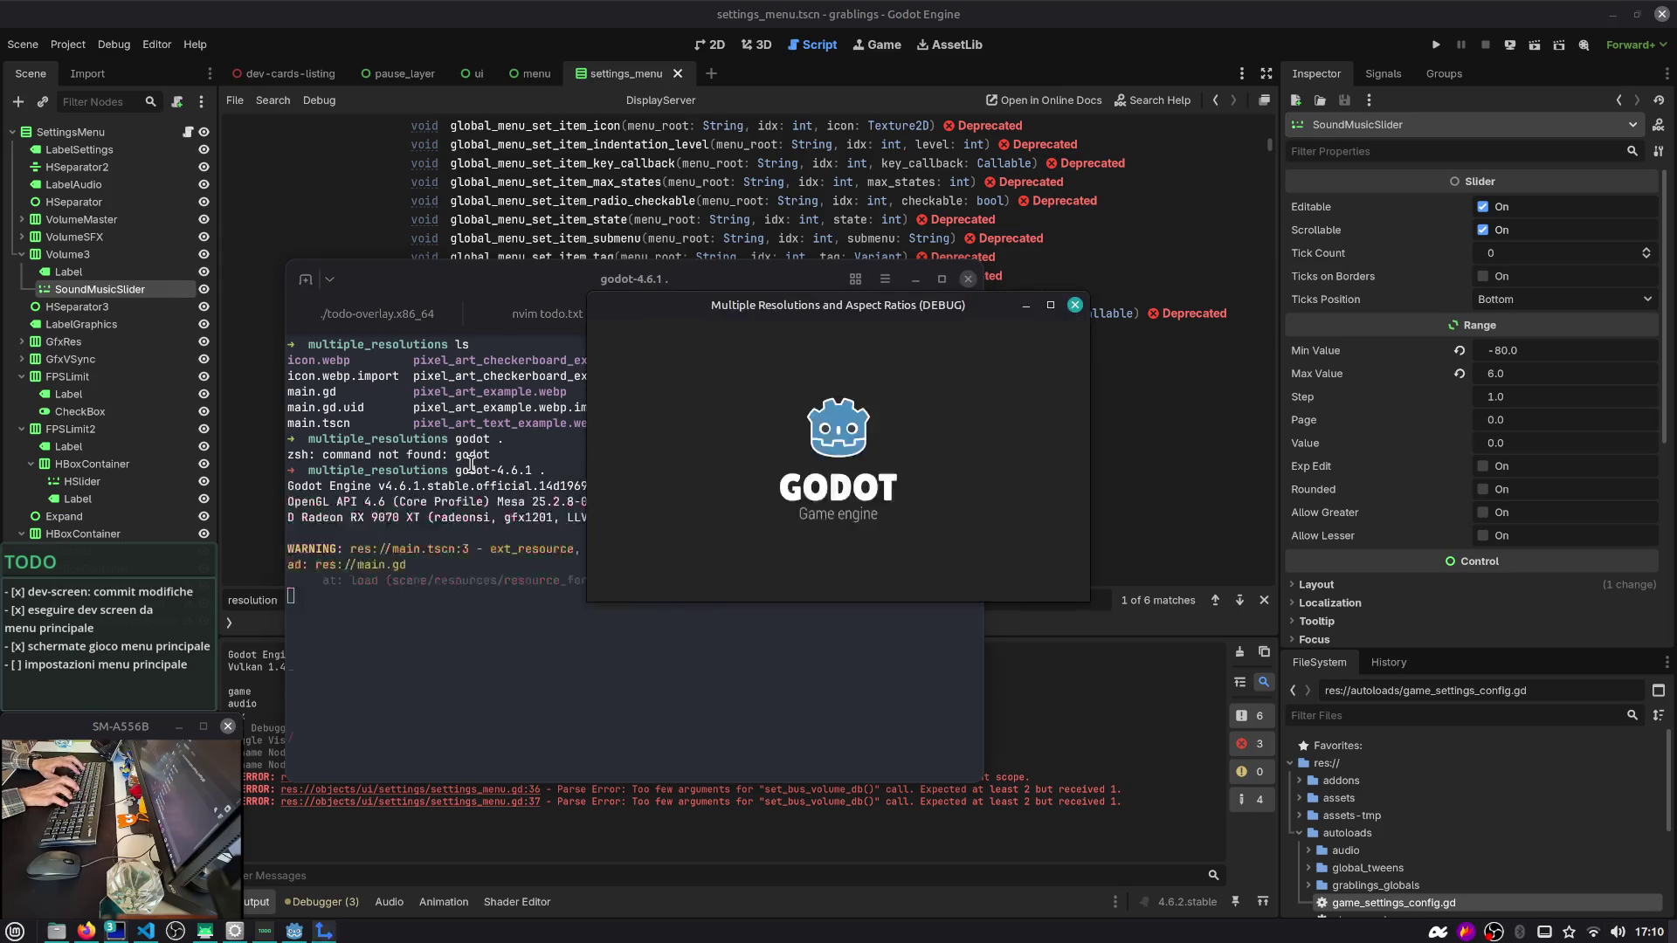
{"action": "left_click", "coordinate": [913, 418]}
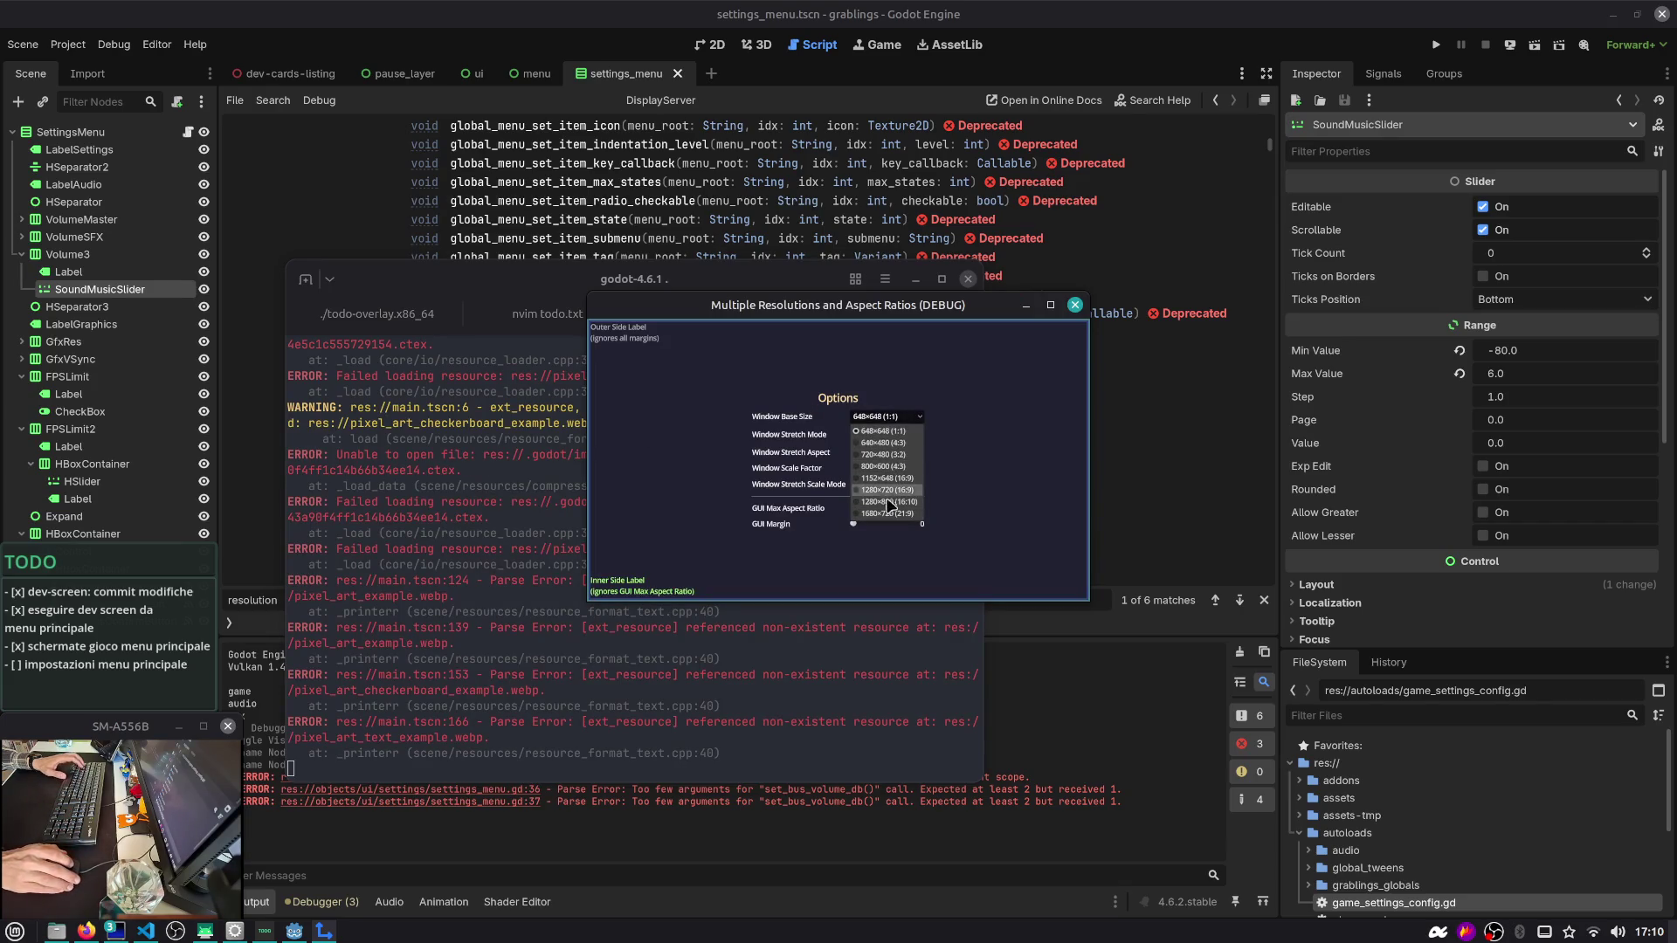
{"action": "left_click", "coordinate": [891, 524]}
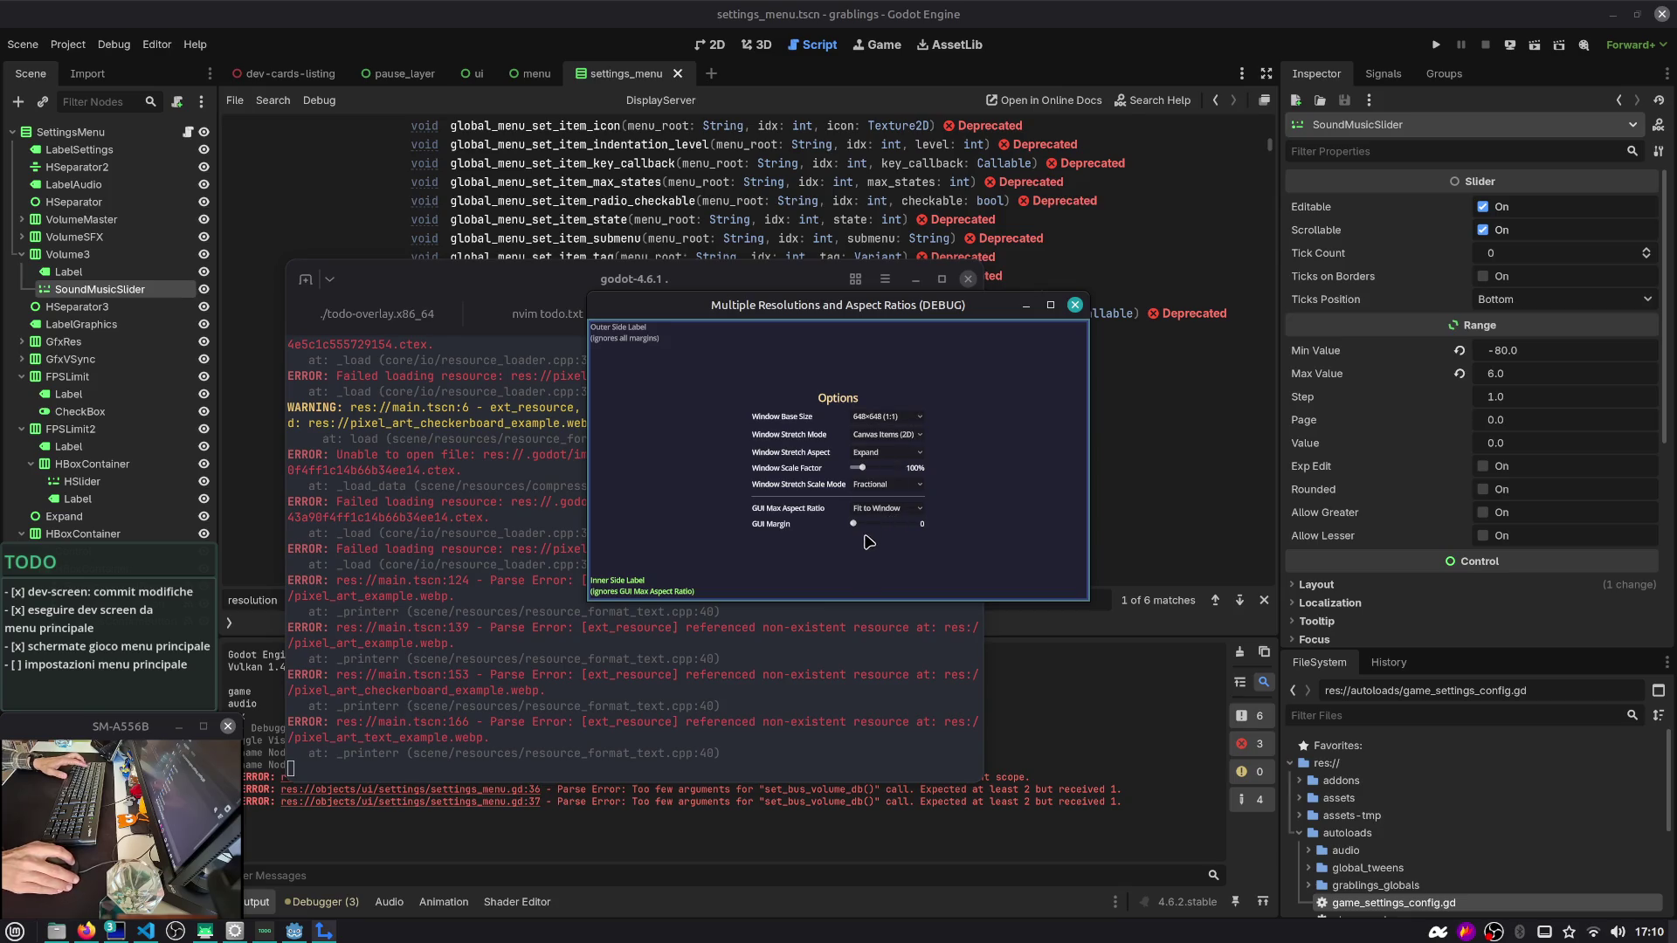
{"action": "left_click", "coordinate": [1075, 305]}
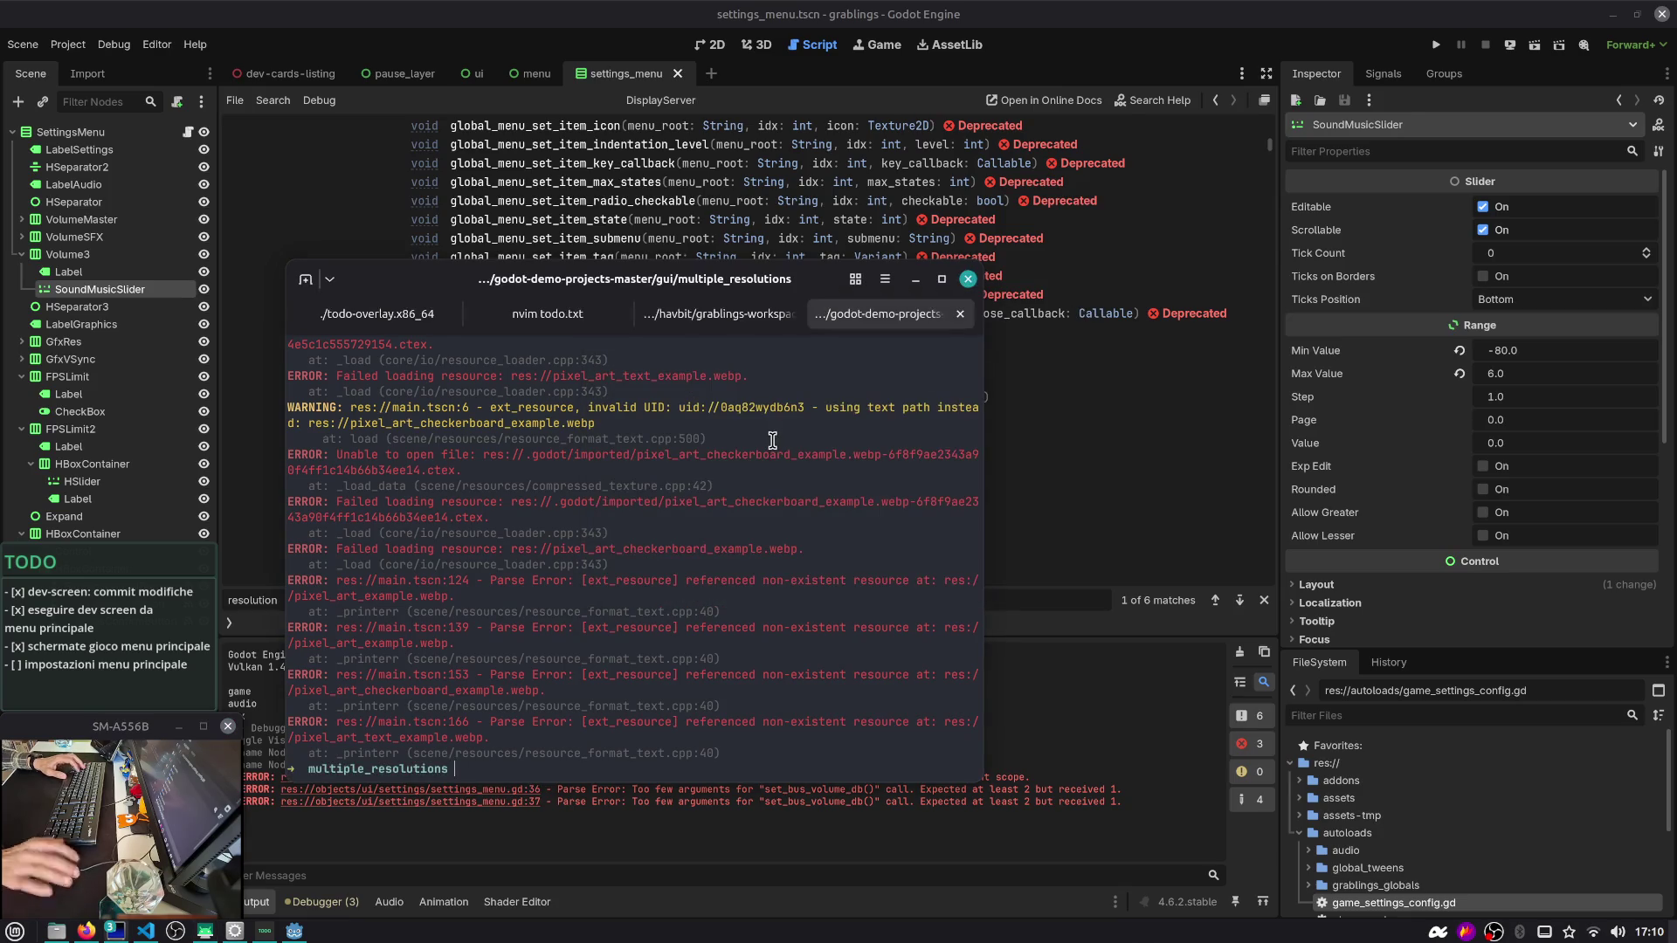
{"action": "key", "text": "ctrl+l"}
{"action": "type", "text": "code ."}
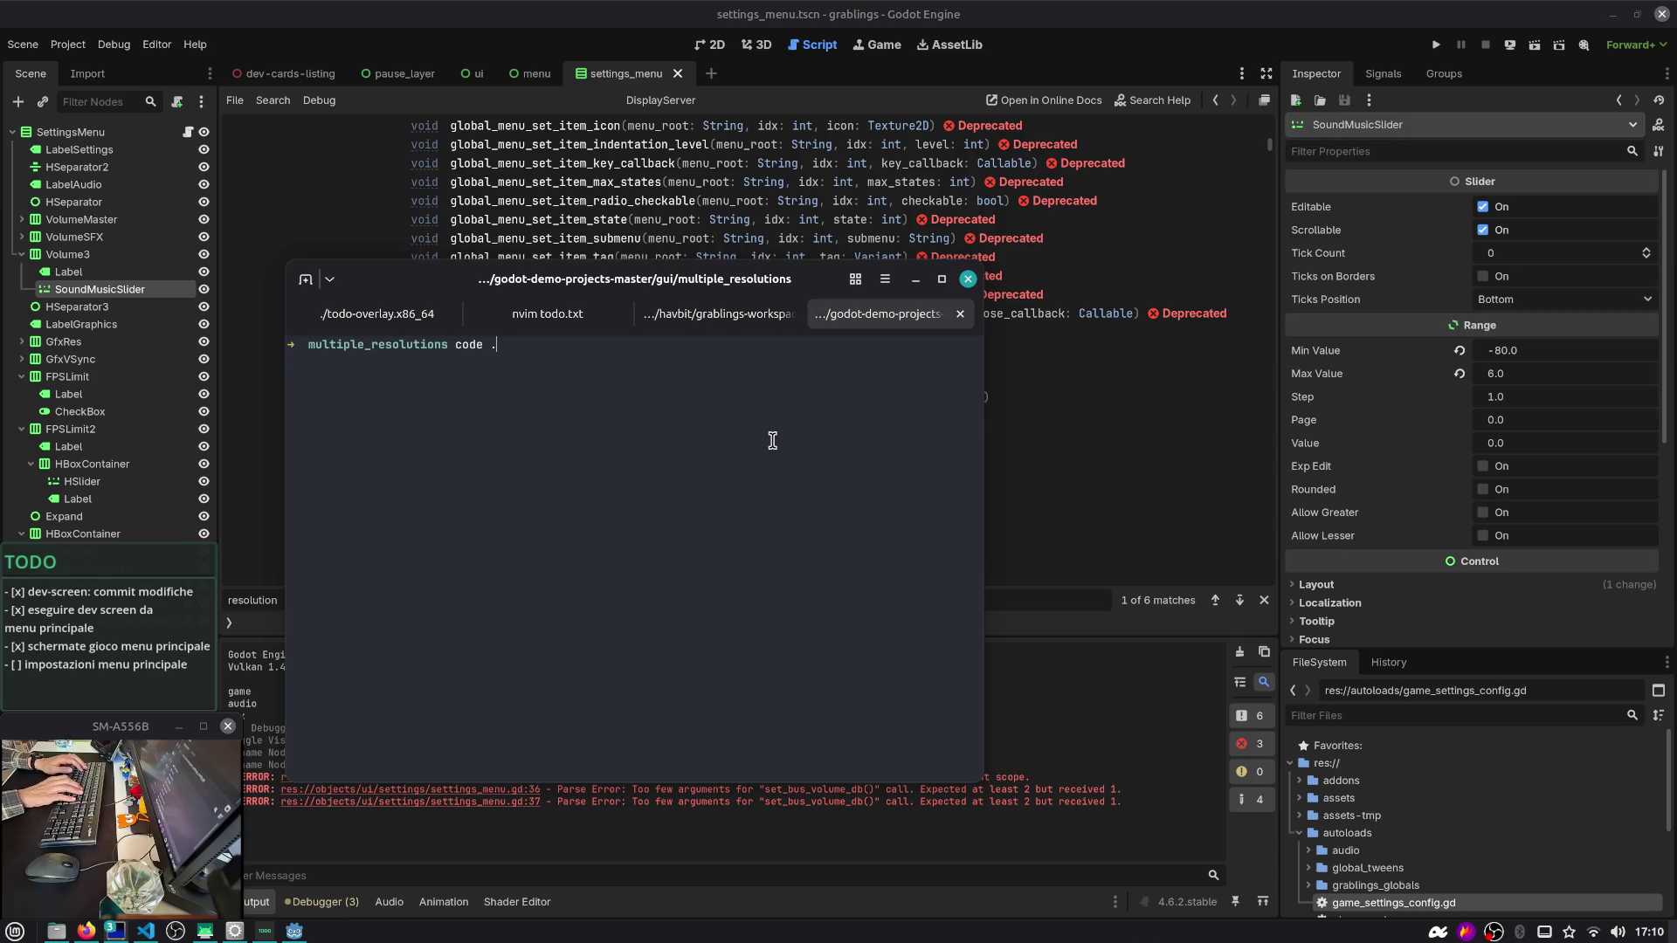
Step: Open the demo folder in VS Code as trusted, maximized, and open main.gd
{"action": "key", "text": "Return"}
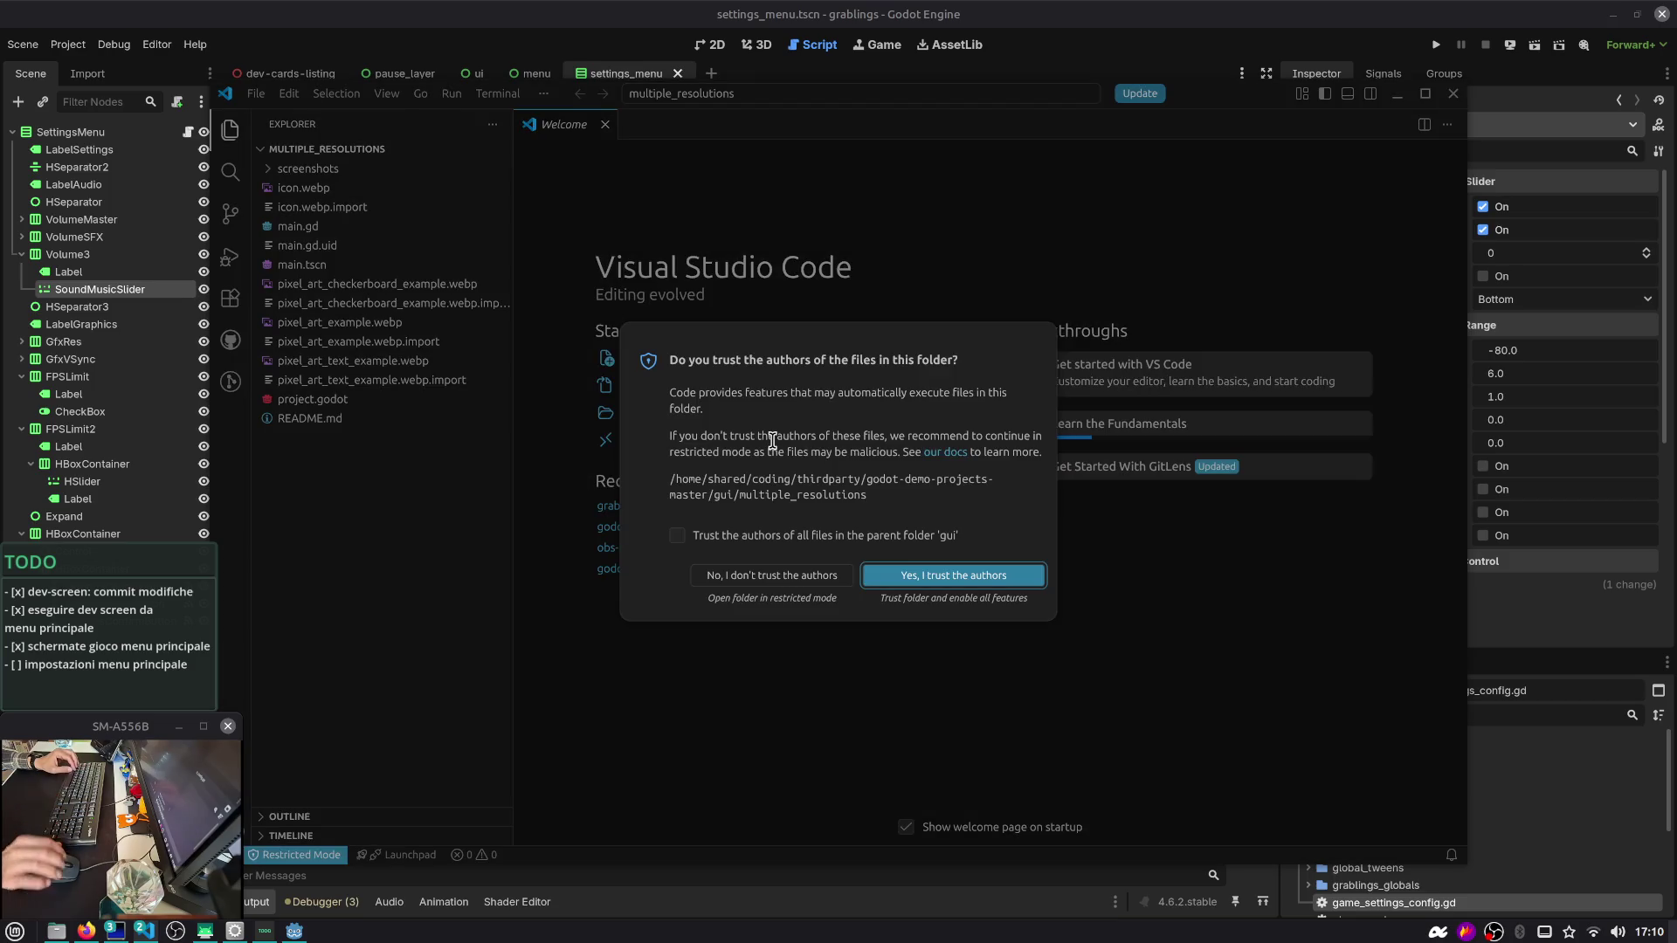
{"action": "left_click", "coordinate": [886, 579]}
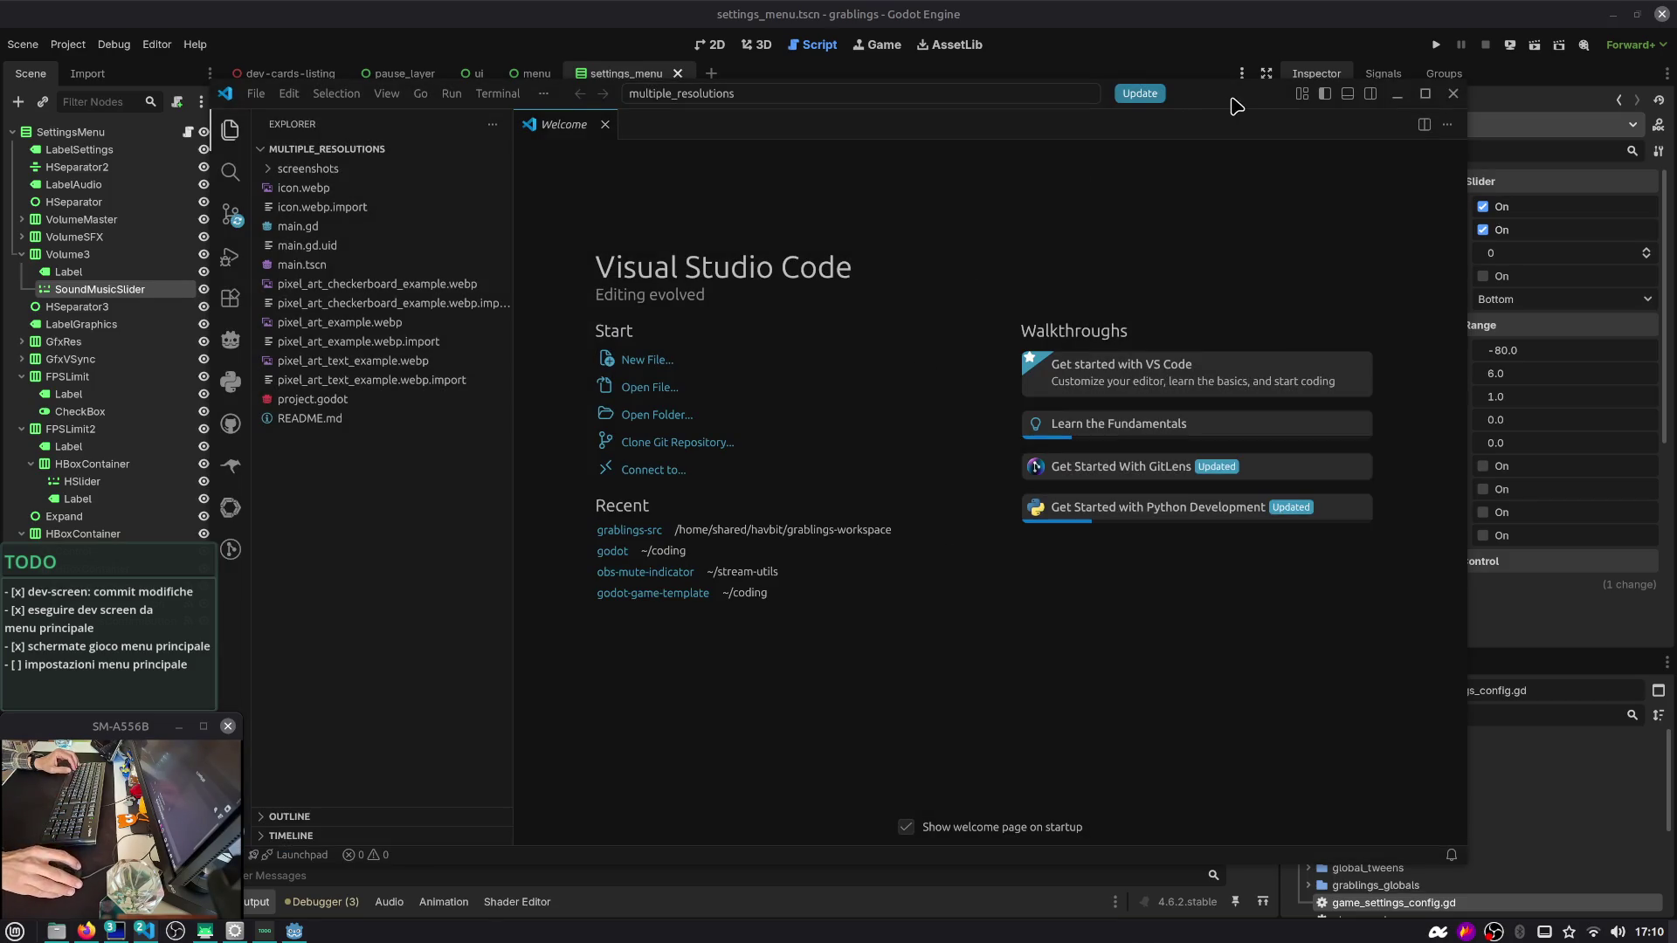
{"action": "double_click", "coordinate": [1229, 105]}
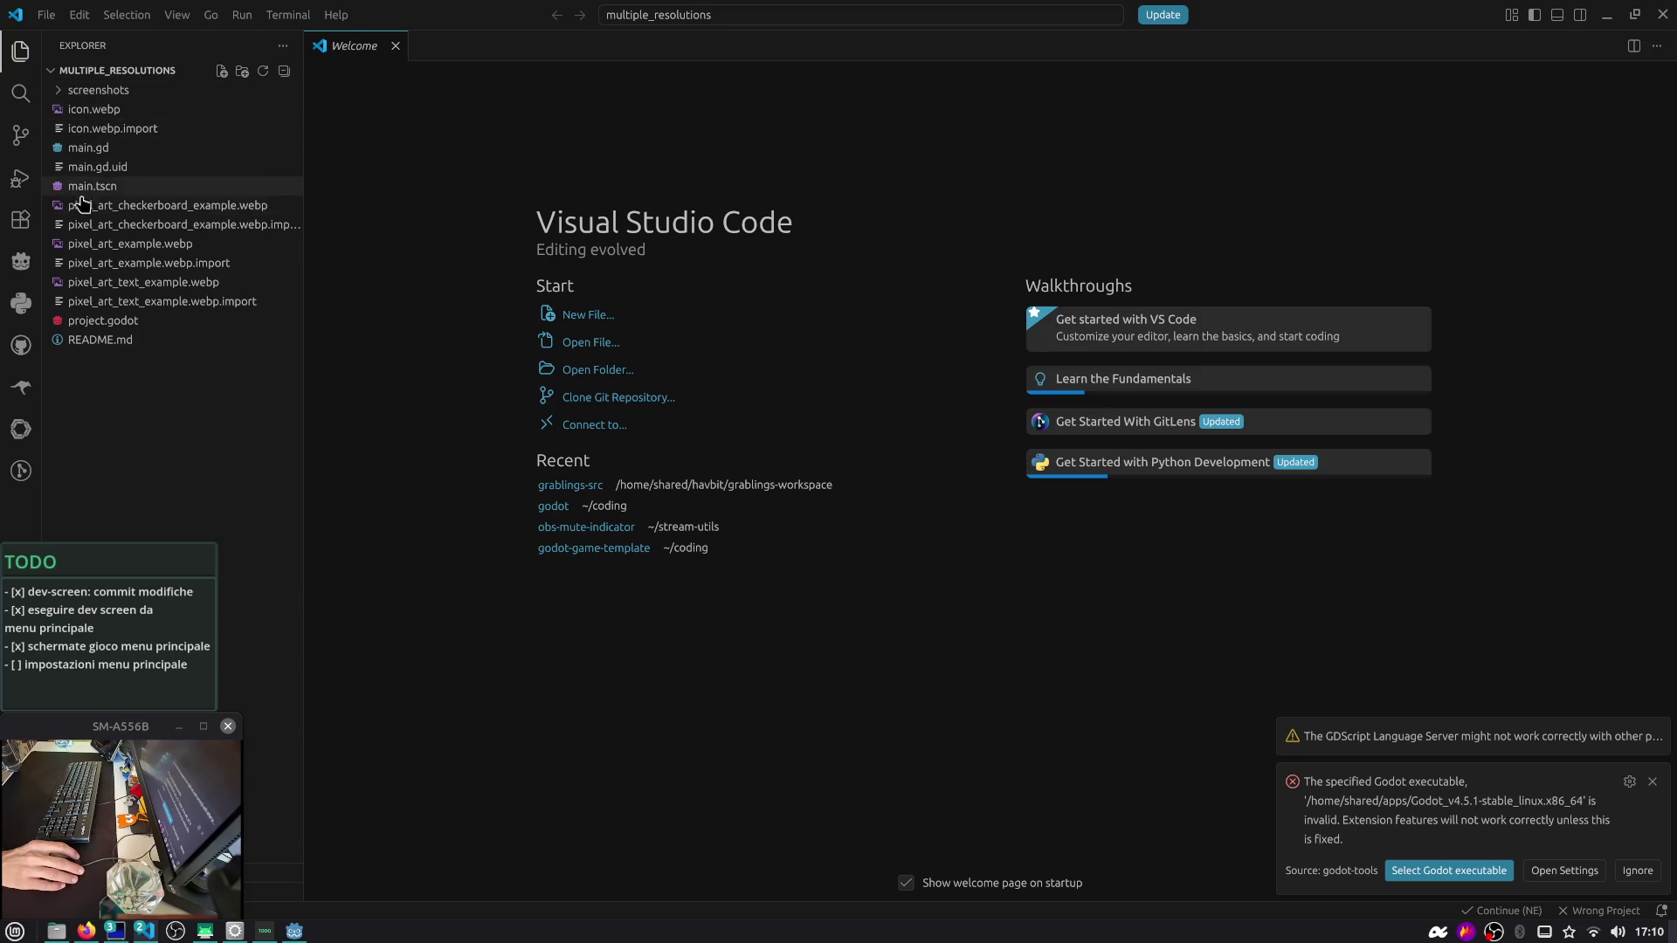
{"action": "left_click", "coordinate": [123, 186]}
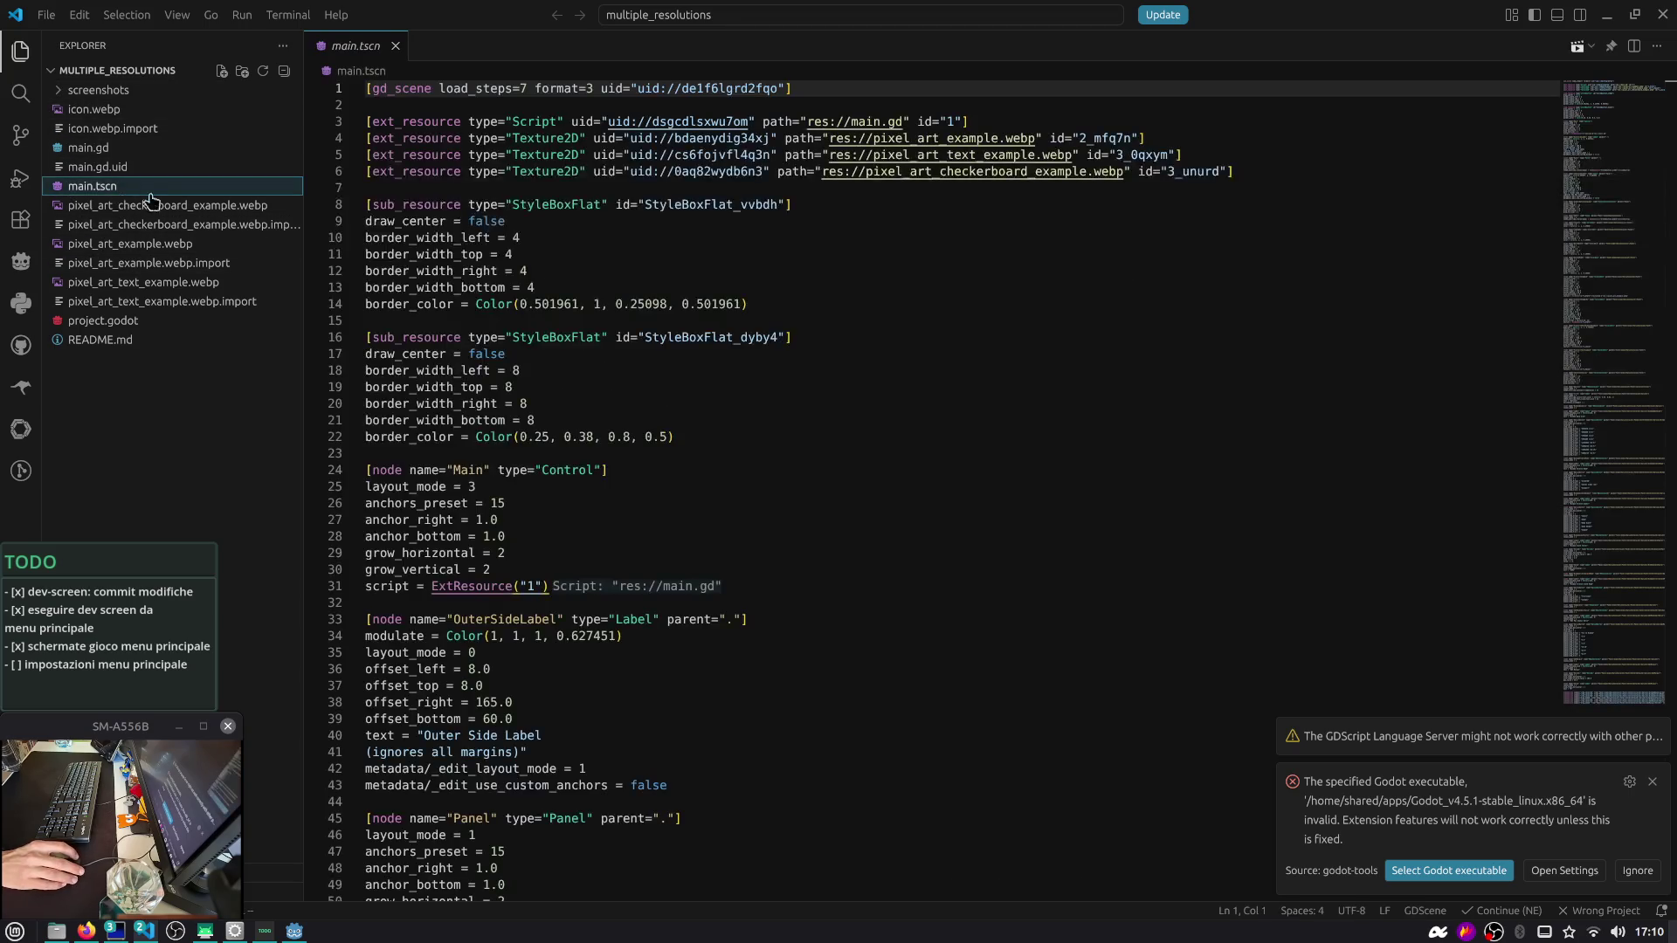
{"action": "left_click", "coordinate": [109, 150]}
Step: Read main.gd from base_window_size through _on_window_base_size_item_selected, then close VS Code
{"action": "left_click", "coordinate": [436, 216]}
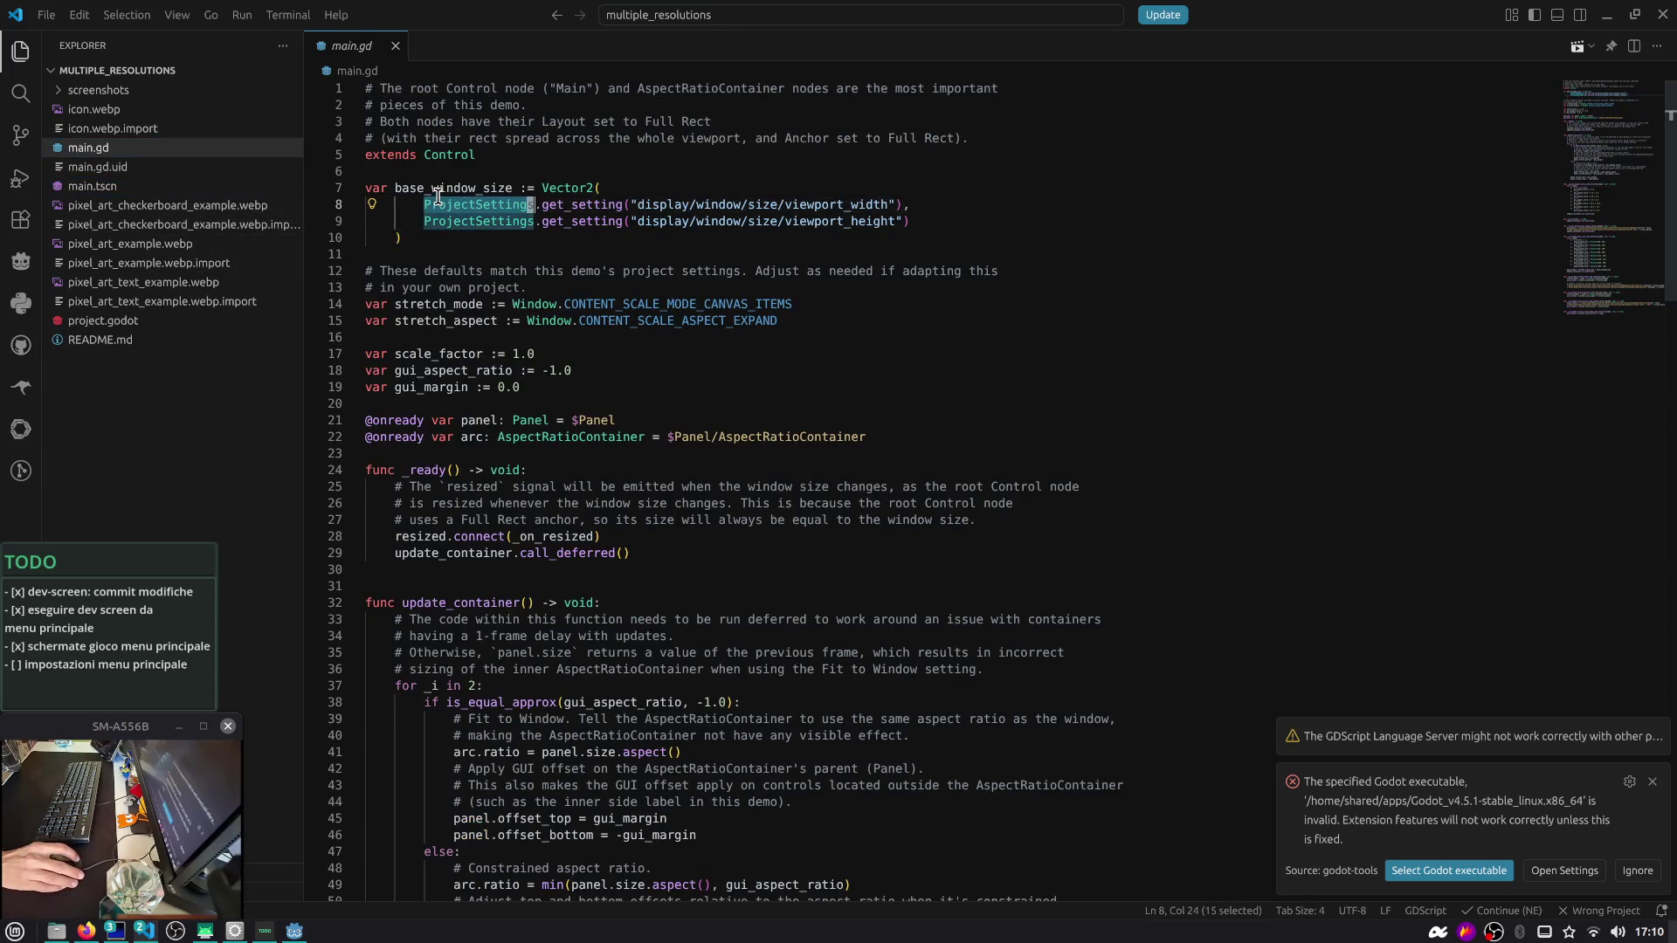
{"action": "double_click", "coordinate": [439, 186]}
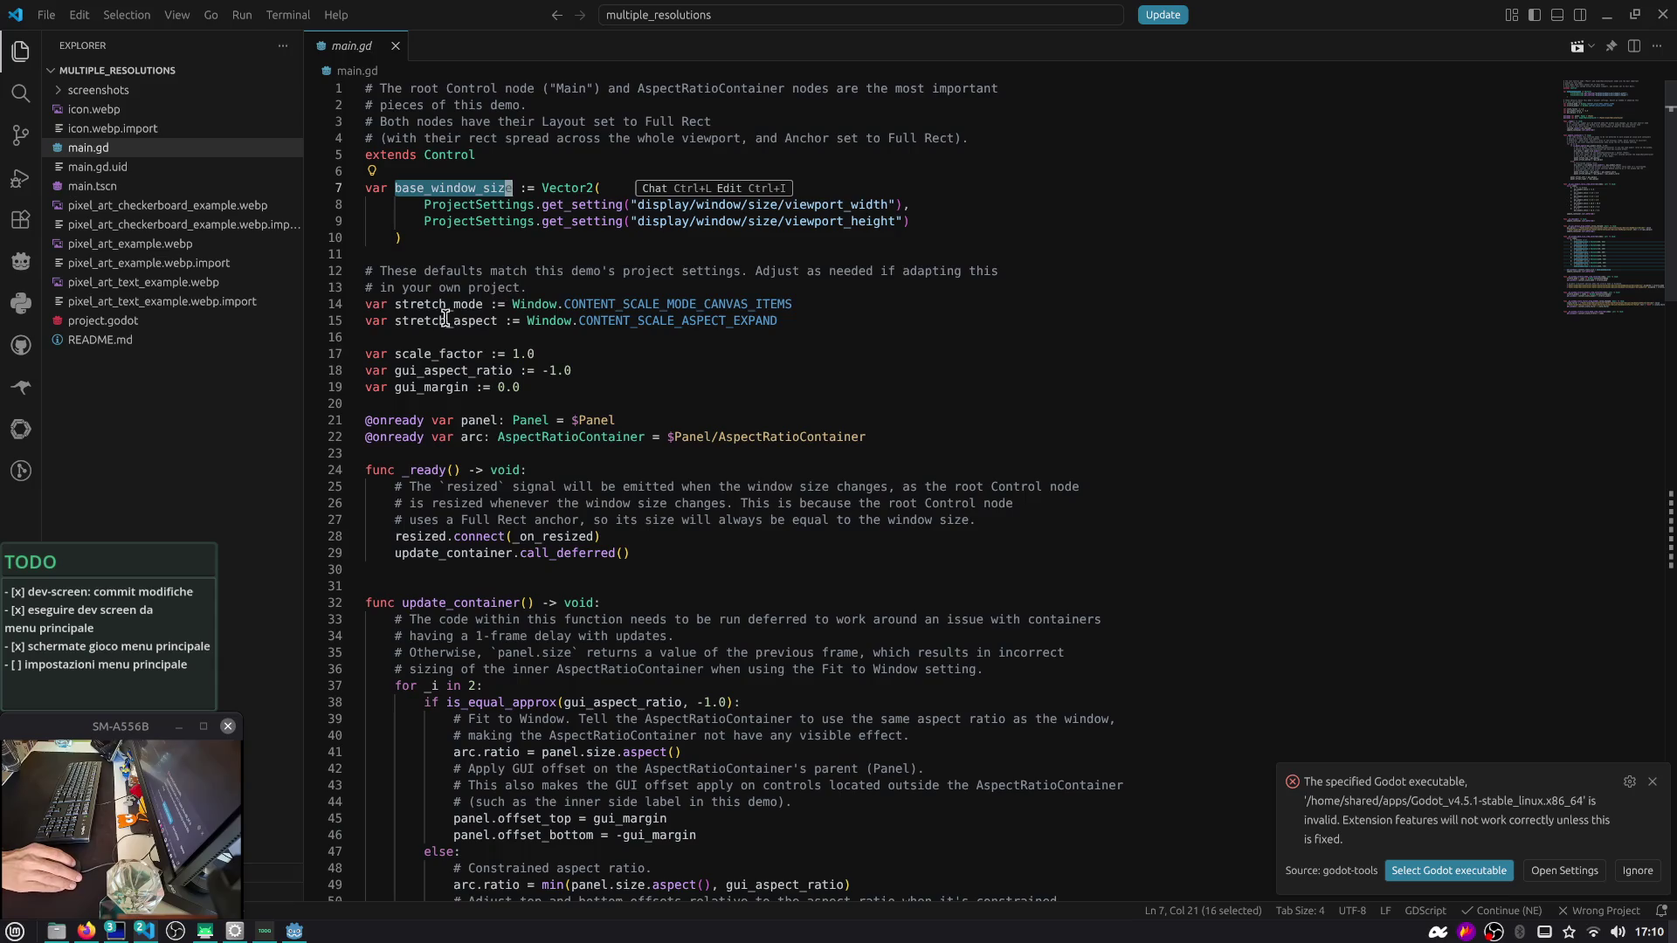
{"action": "scroll", "coordinate": [490, 449], "scroll_direction": "down", "scroll_amount": 10}
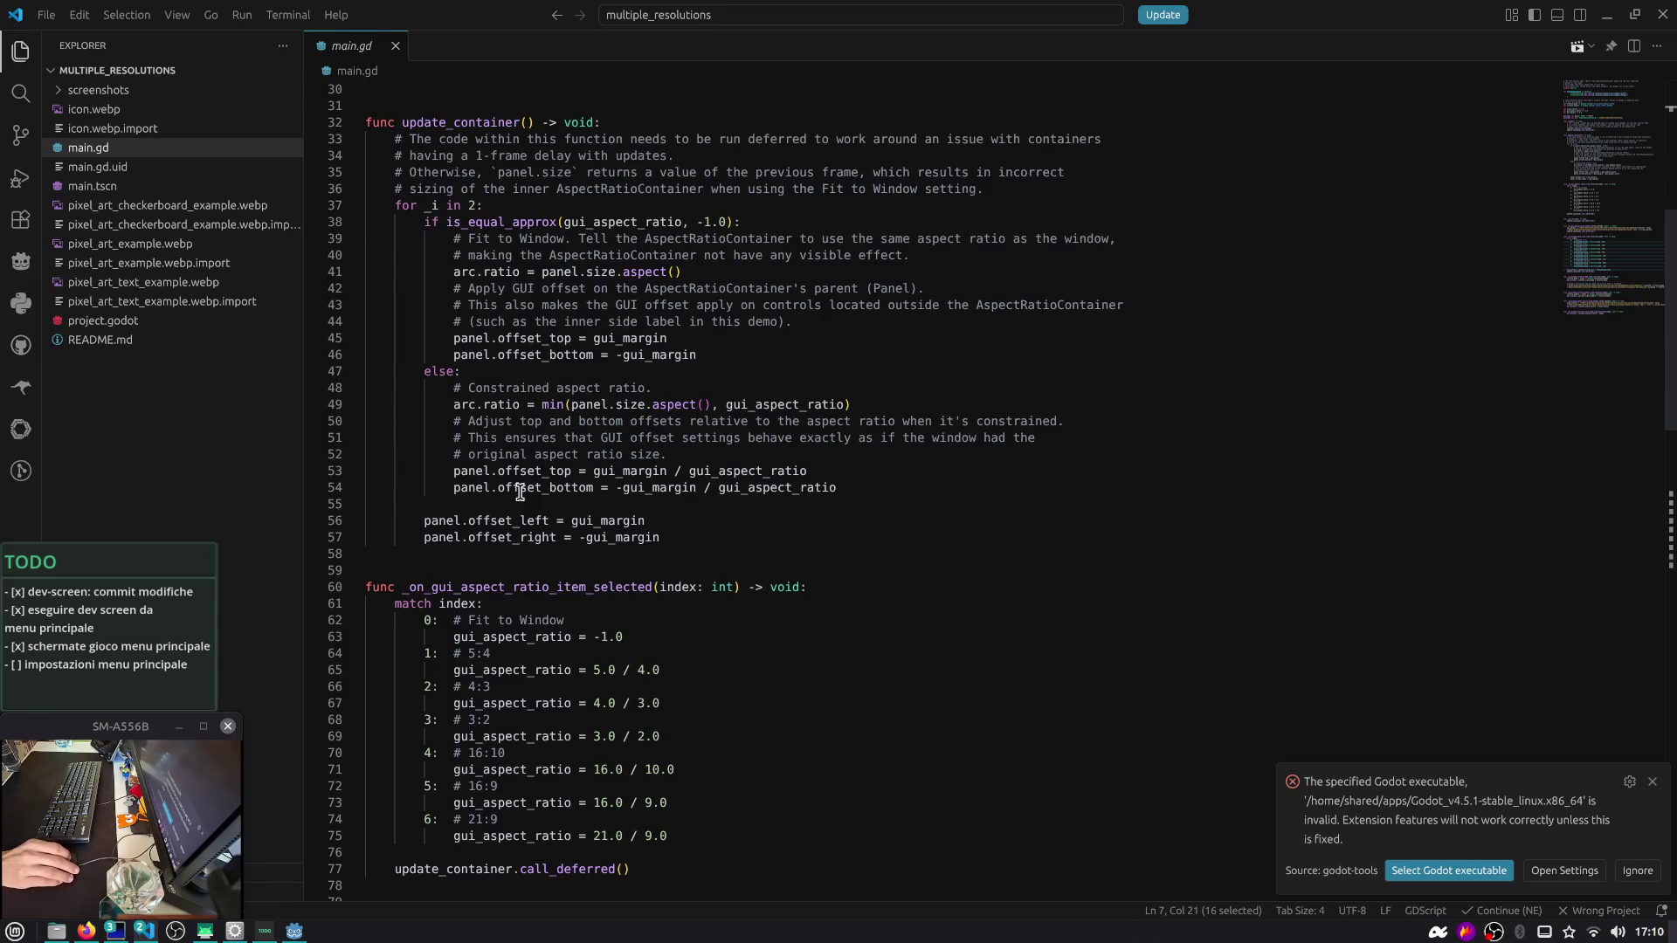
{"action": "scroll", "coordinate": [530, 508], "scroll_direction": "down", "scroll_amount": 8}
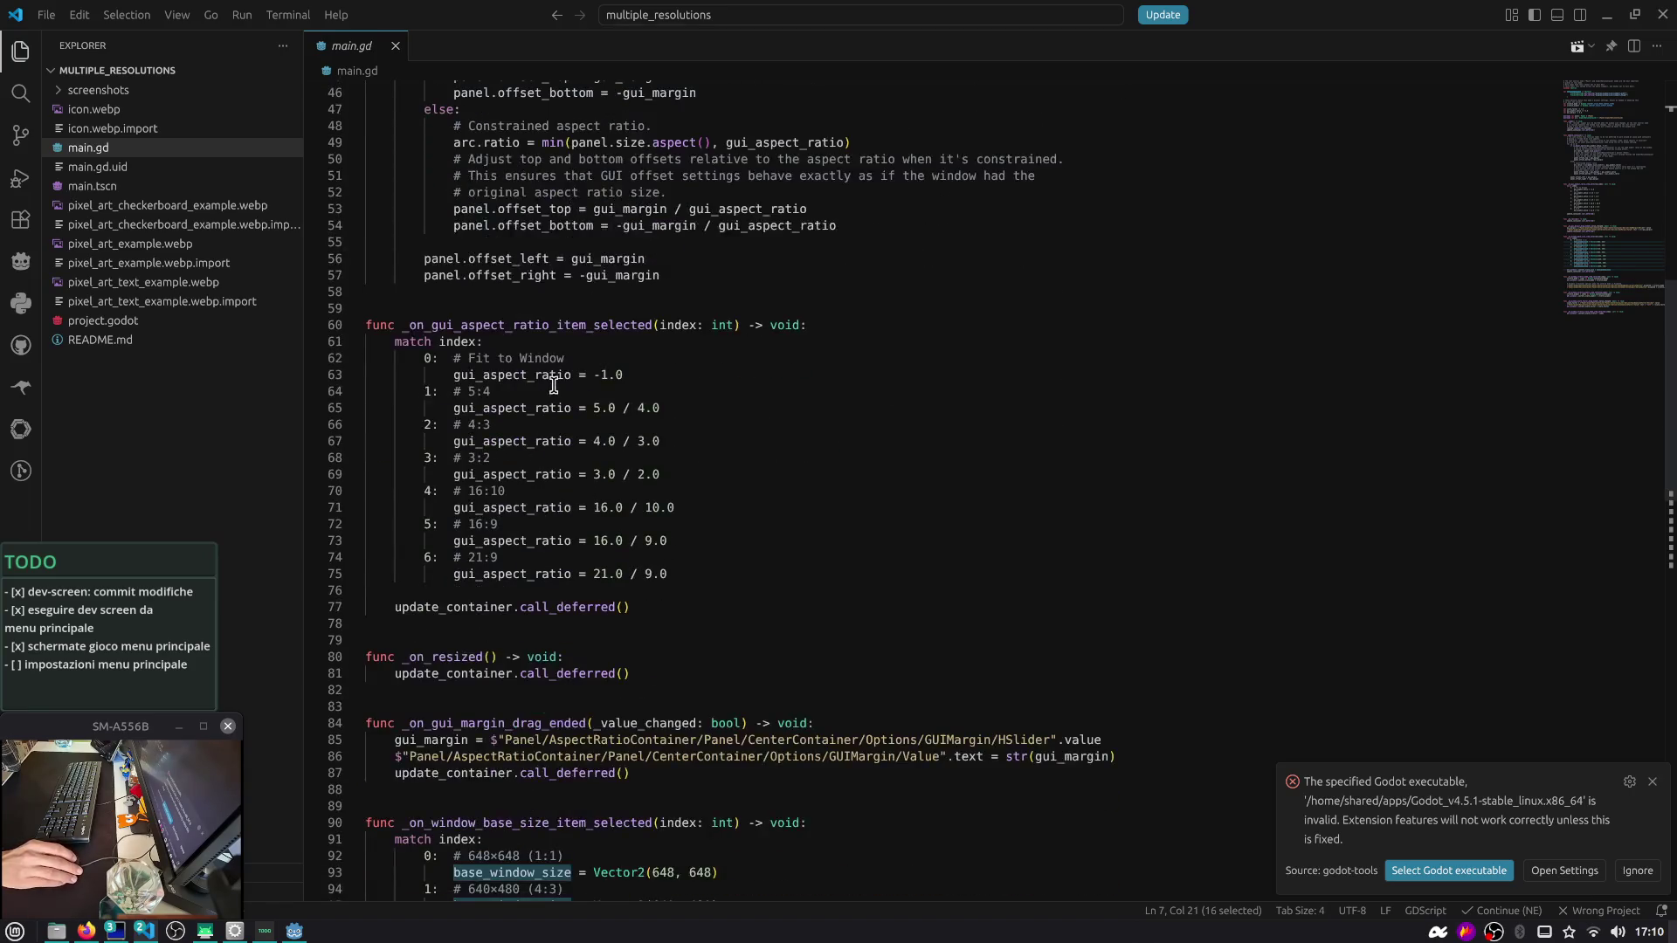
{"action": "scroll", "coordinate": [557, 403], "scroll_direction": "down", "scroll_amount": 3}
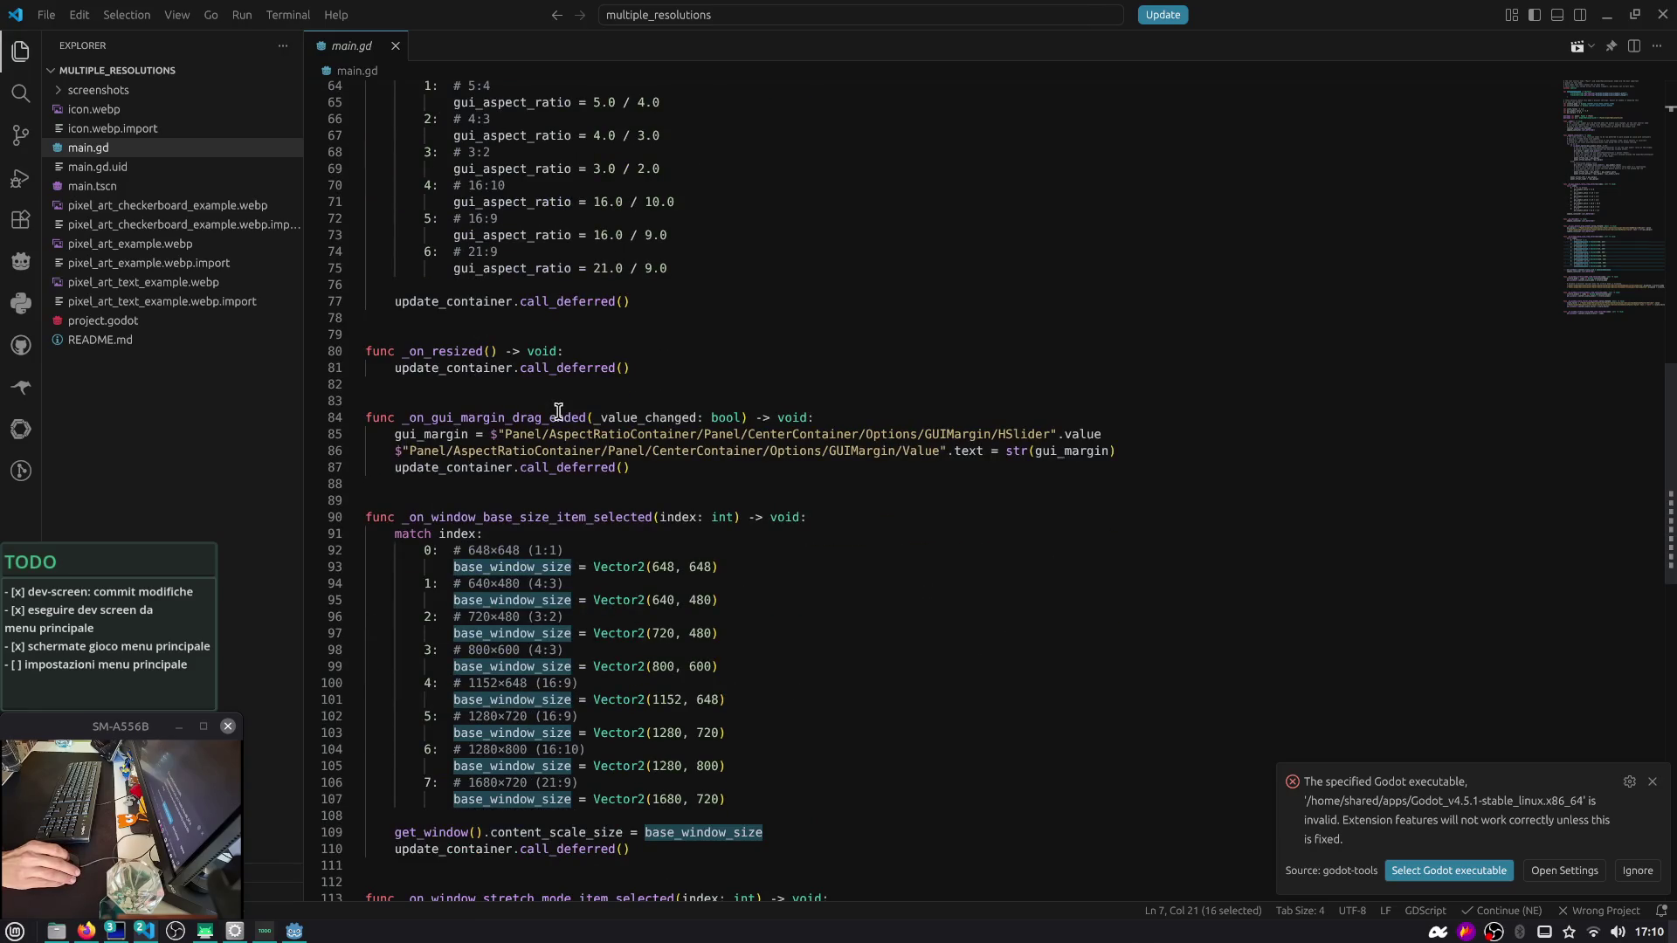
{"action": "scroll", "coordinate": [558, 412], "scroll_direction": "down", "scroll_amount": 4}
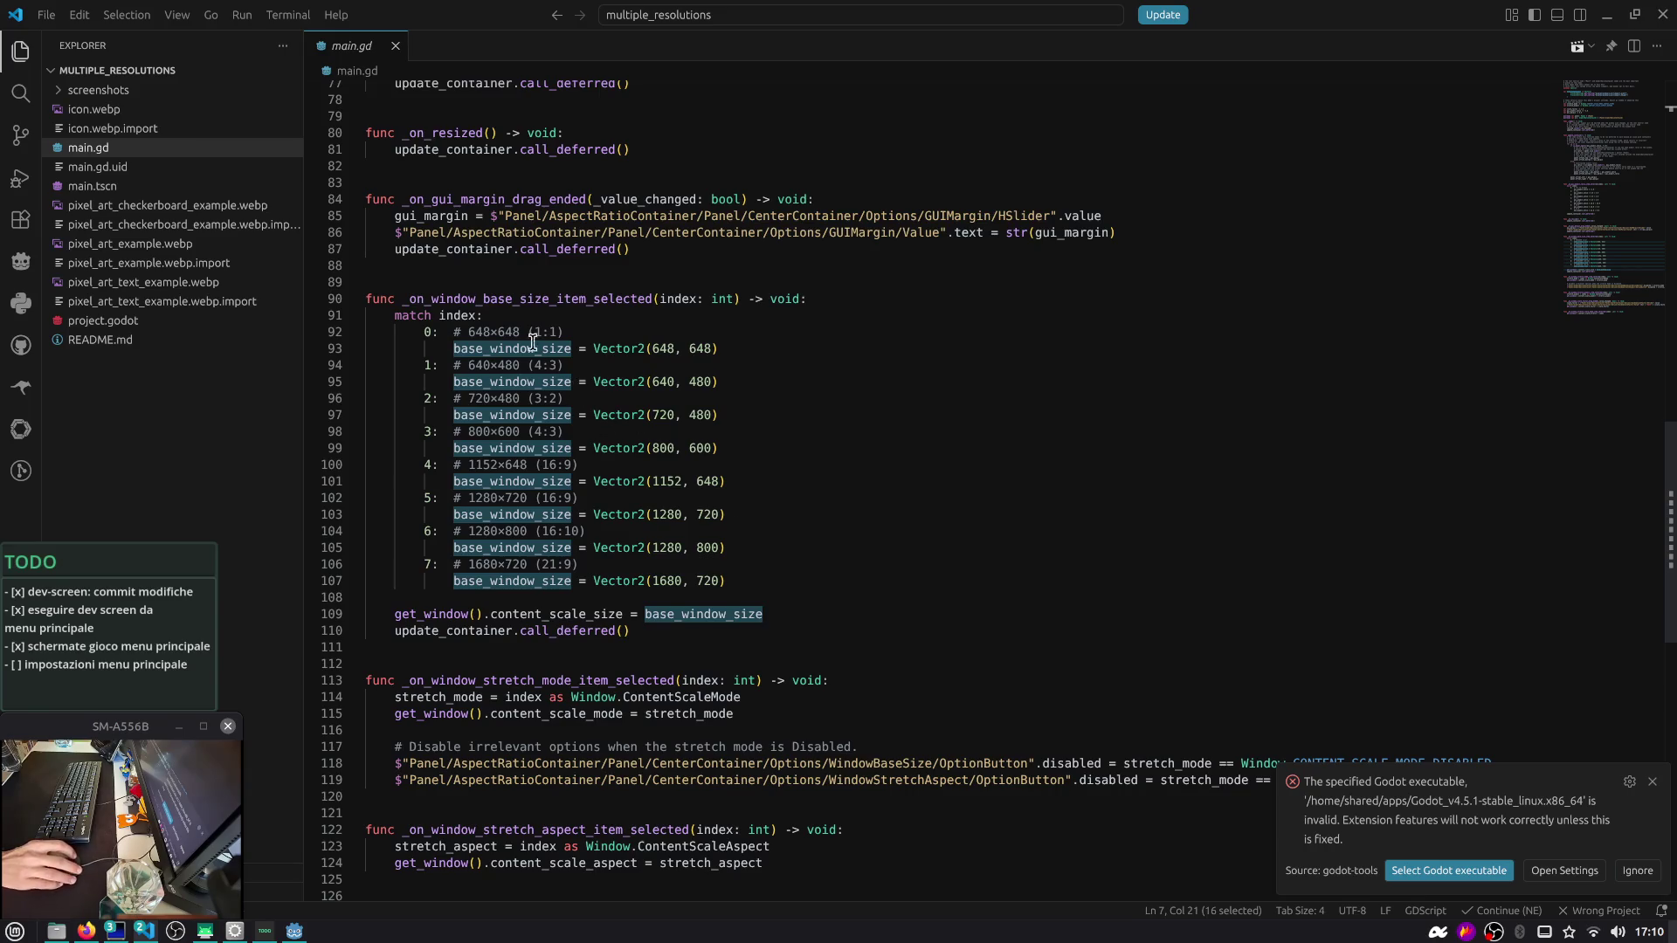
{"action": "double_click", "coordinate": [508, 306]}
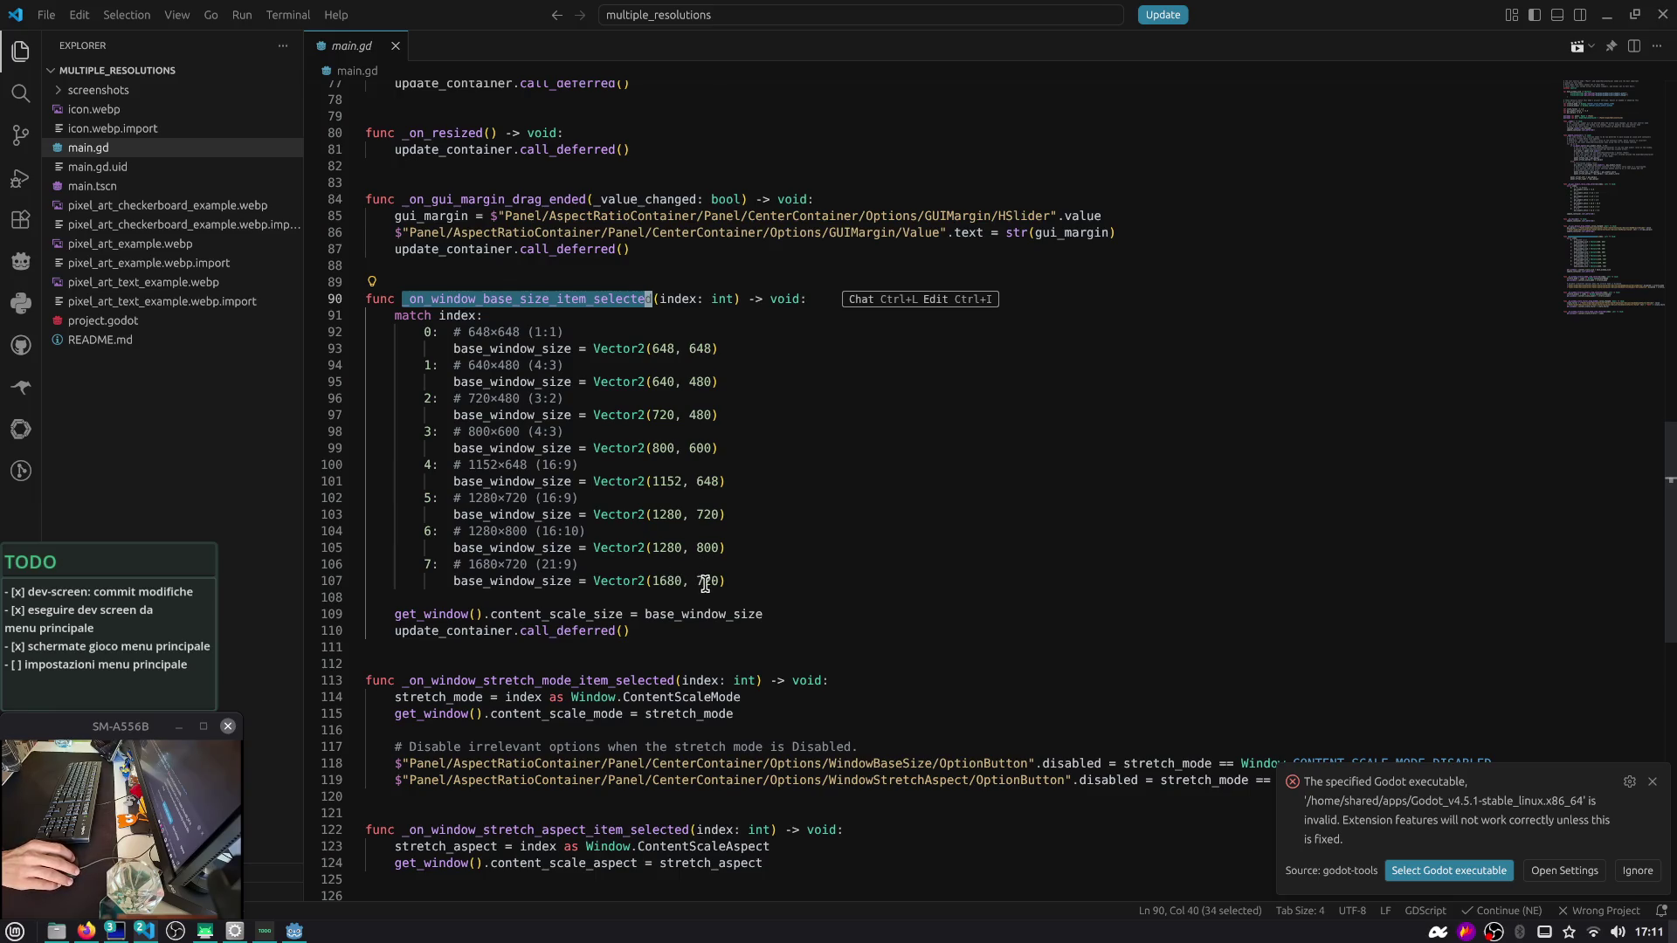
{"action": "scroll", "coordinate": [715, 586], "scroll_direction": "down", "scroll_amount": 3}
{"action": "scroll", "coordinate": [715, 578], "scroll_direction": "down", "scroll_amount": 2}
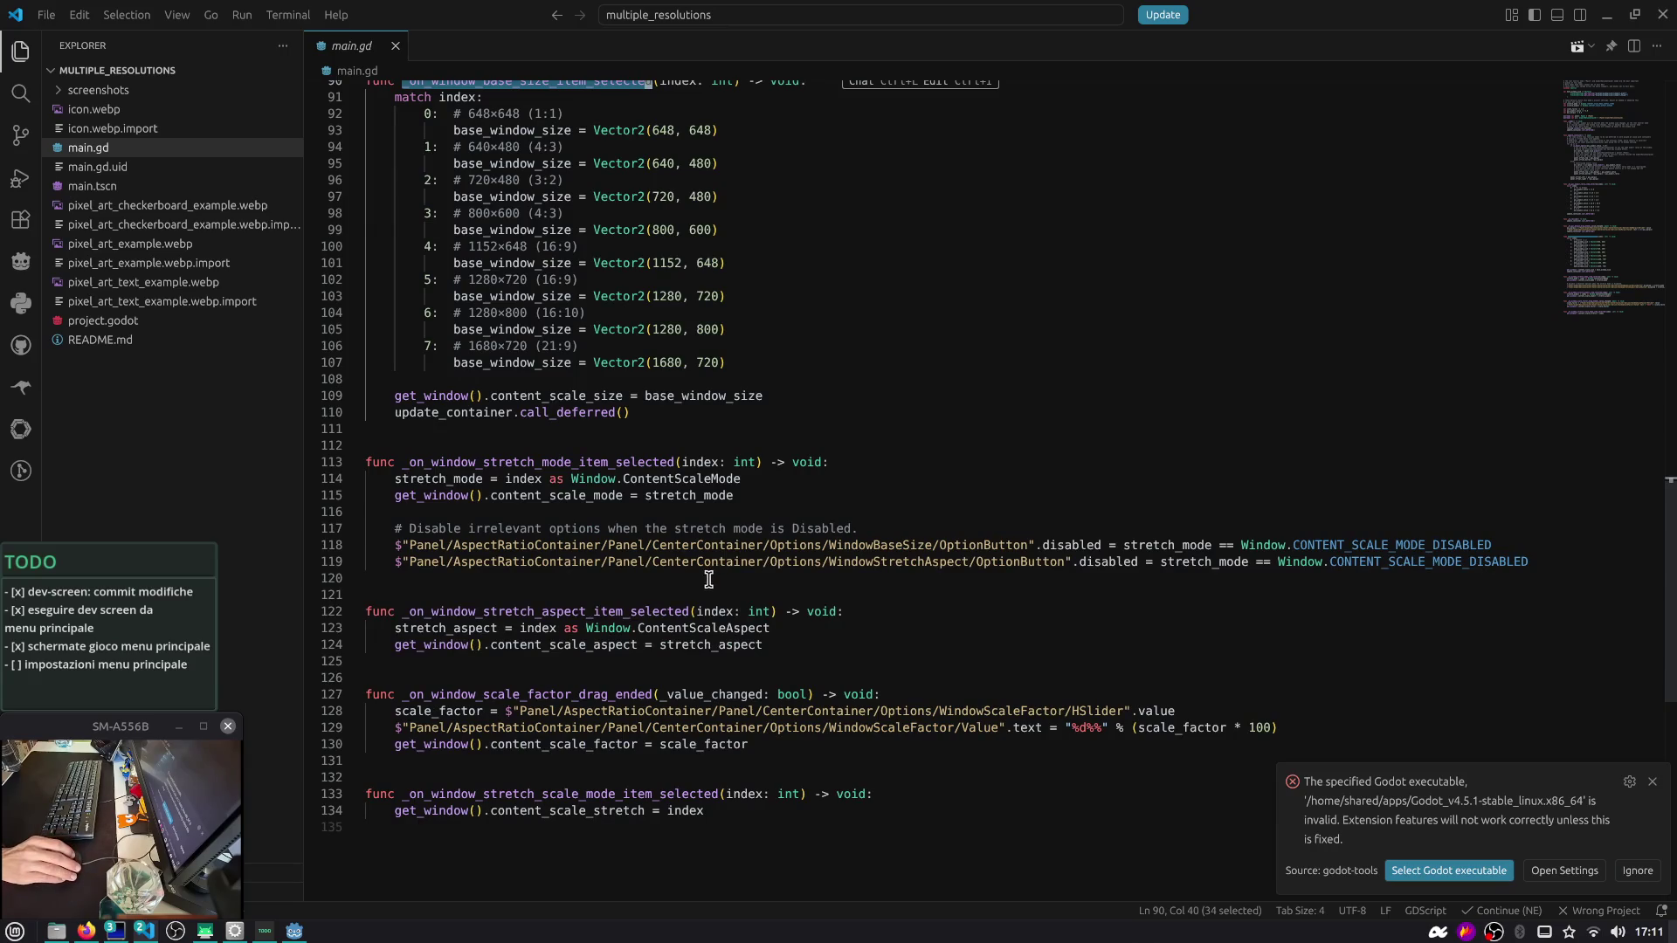
{"action": "scroll", "coordinate": [708, 580], "scroll_direction": "down", "scroll_amount": 3}
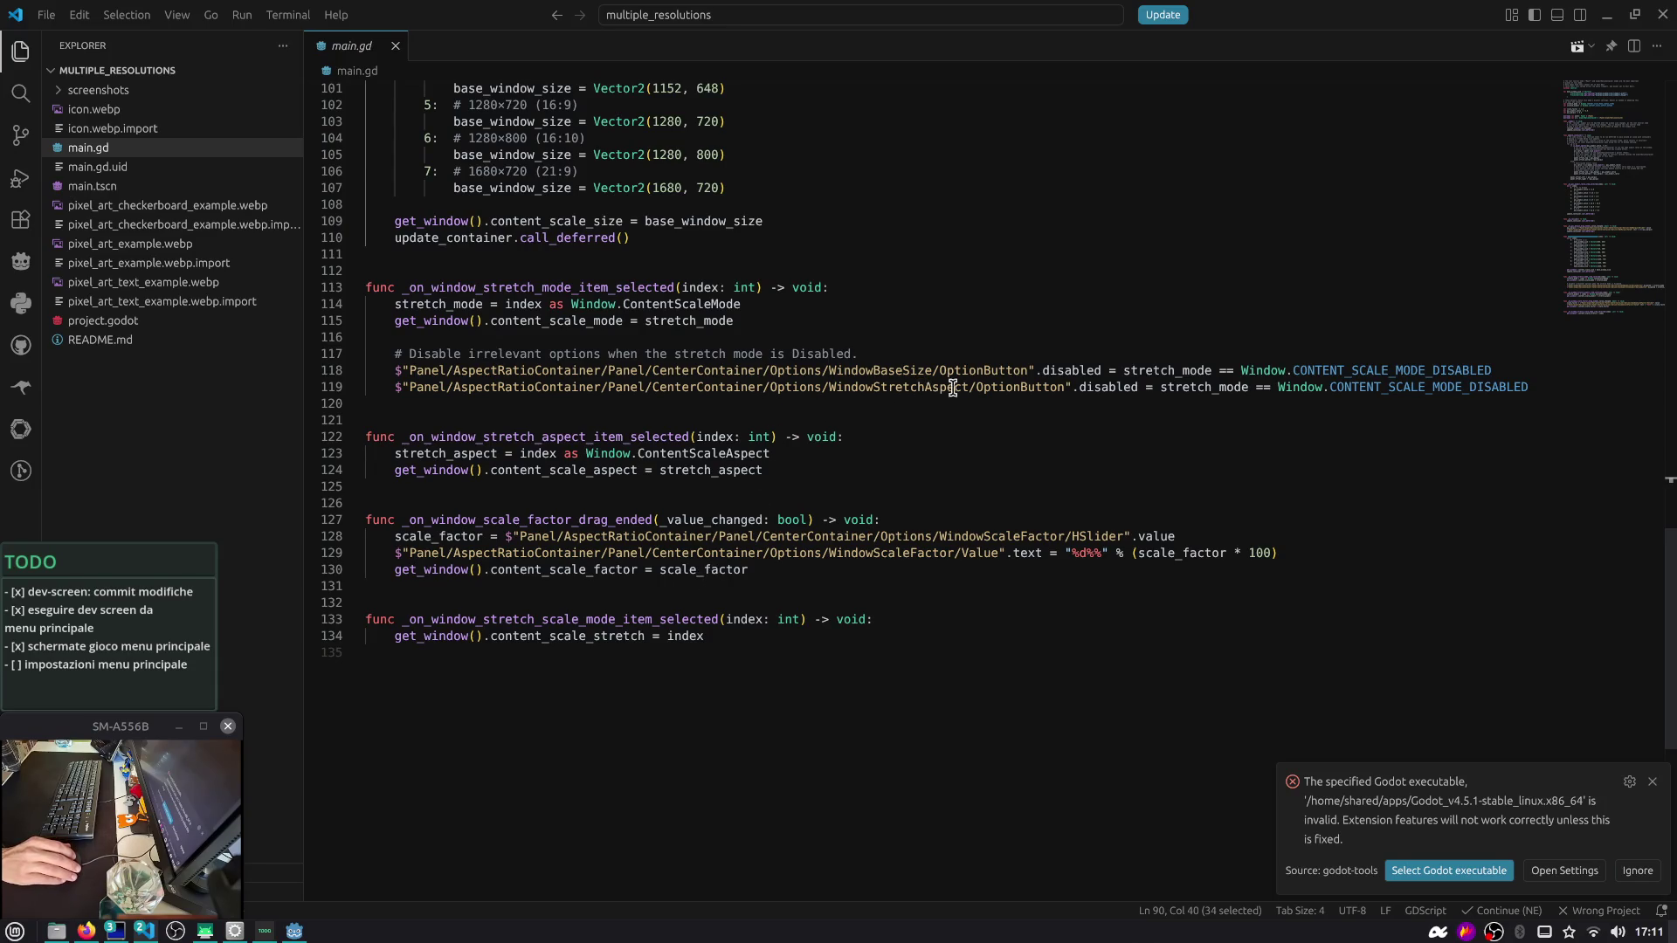
{"action": "scroll", "coordinate": [655, 436], "scroll_direction": "down", "scroll_amount": 4}
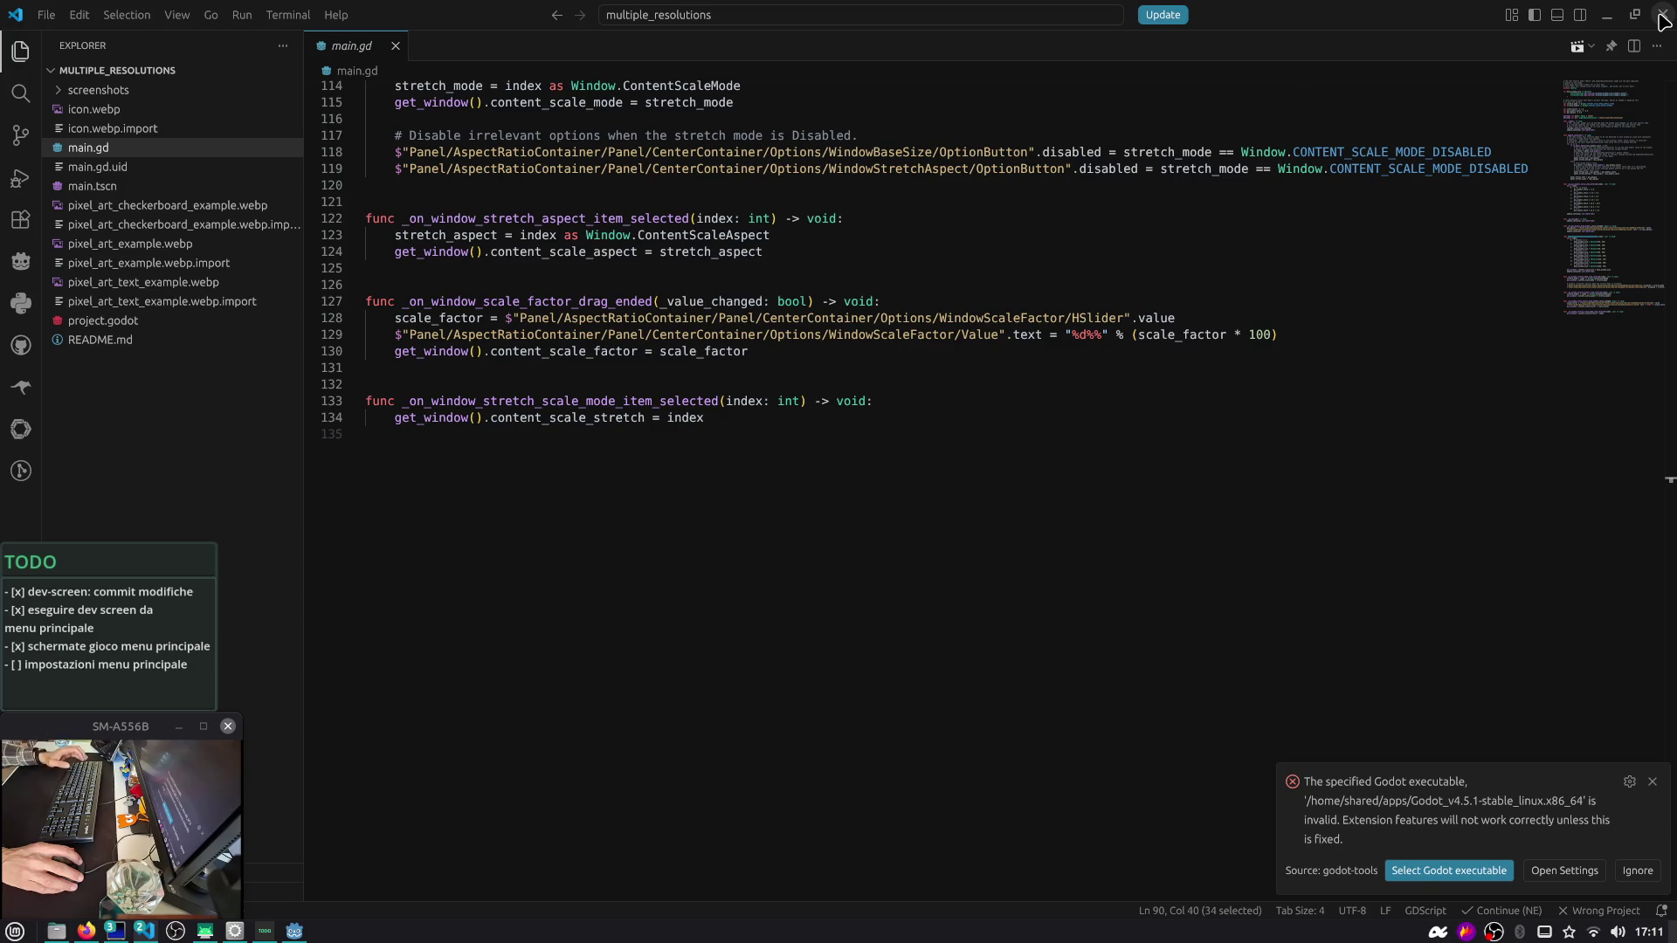
{"action": "left_click", "coordinate": [1662, 15]}
{"action": "key", "text": "alt+Tab"}
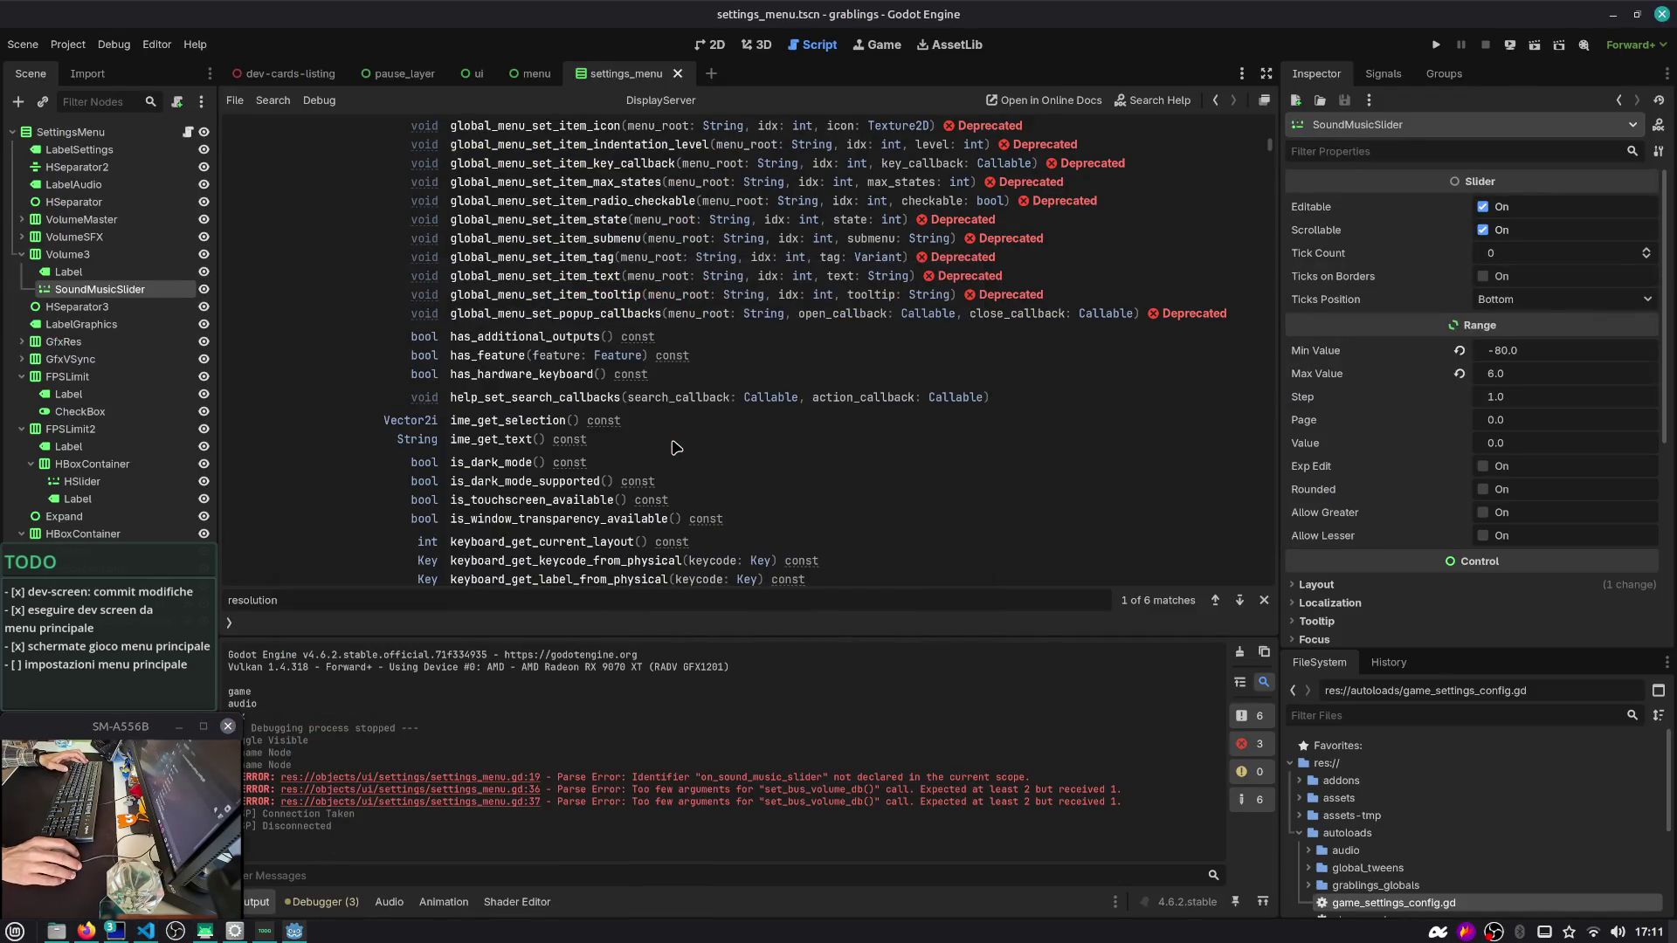
Step: Scroll through the Multiple resolutions documentation in Firefox
{"action": "key", "text": "alt+Tab"}
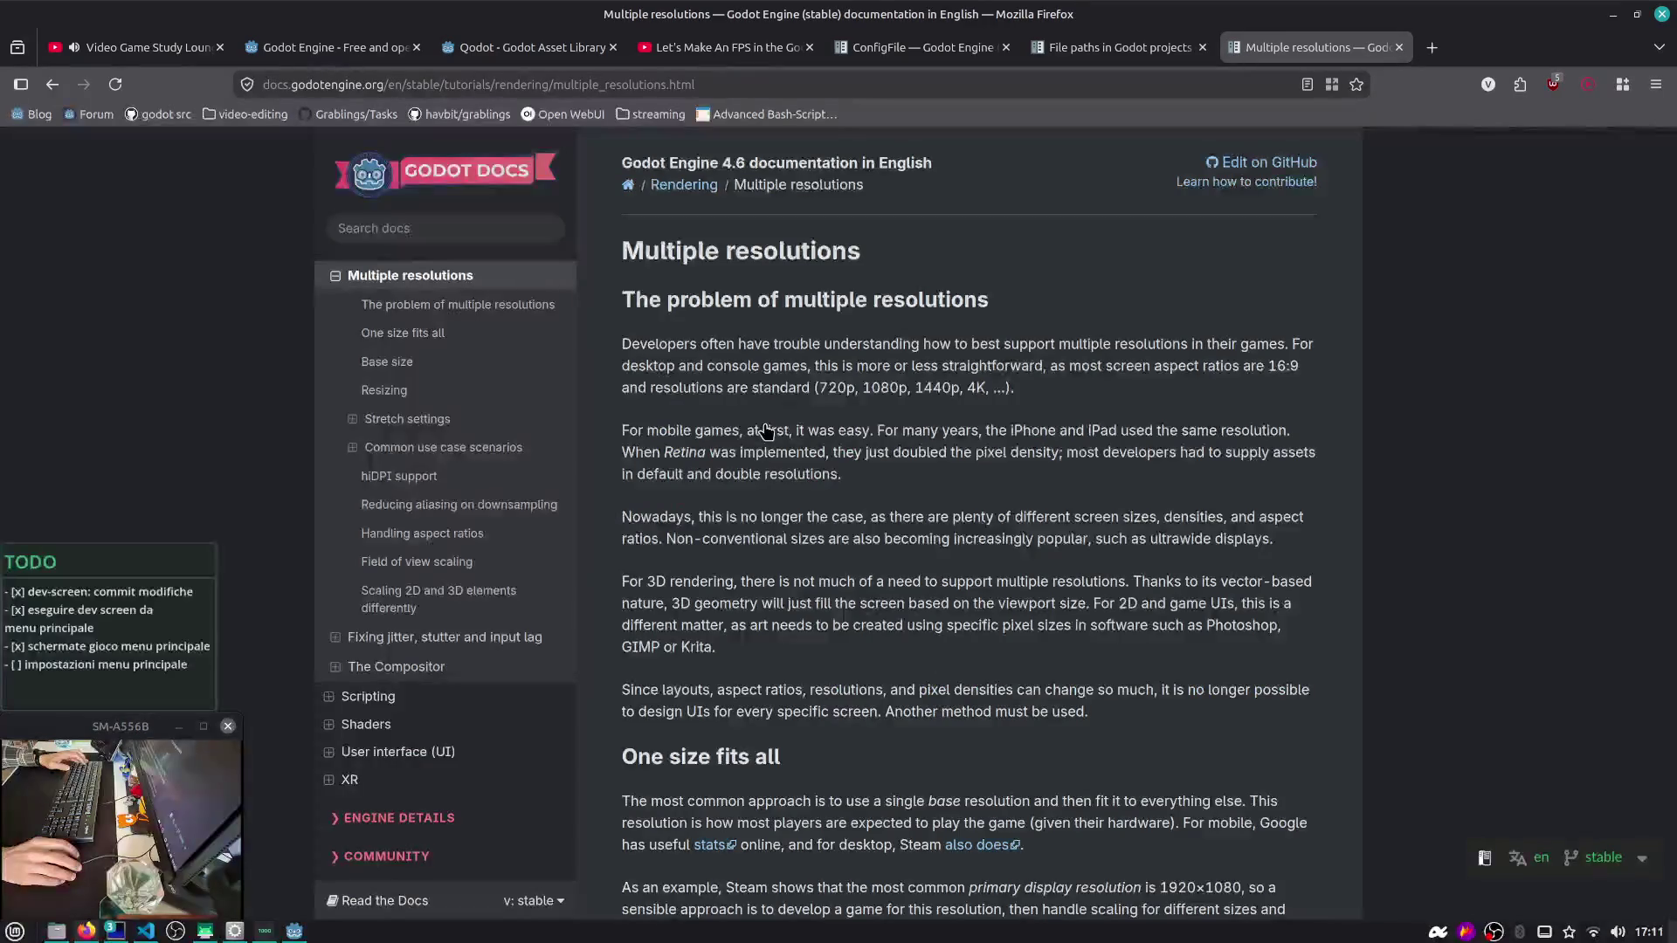
{"action": "scroll", "coordinate": [765, 423], "scroll_direction": "down", "scroll_amount": 8}
{"action": "scroll", "coordinate": [765, 423], "scroll_direction": "down", "scroll_amount": 15}
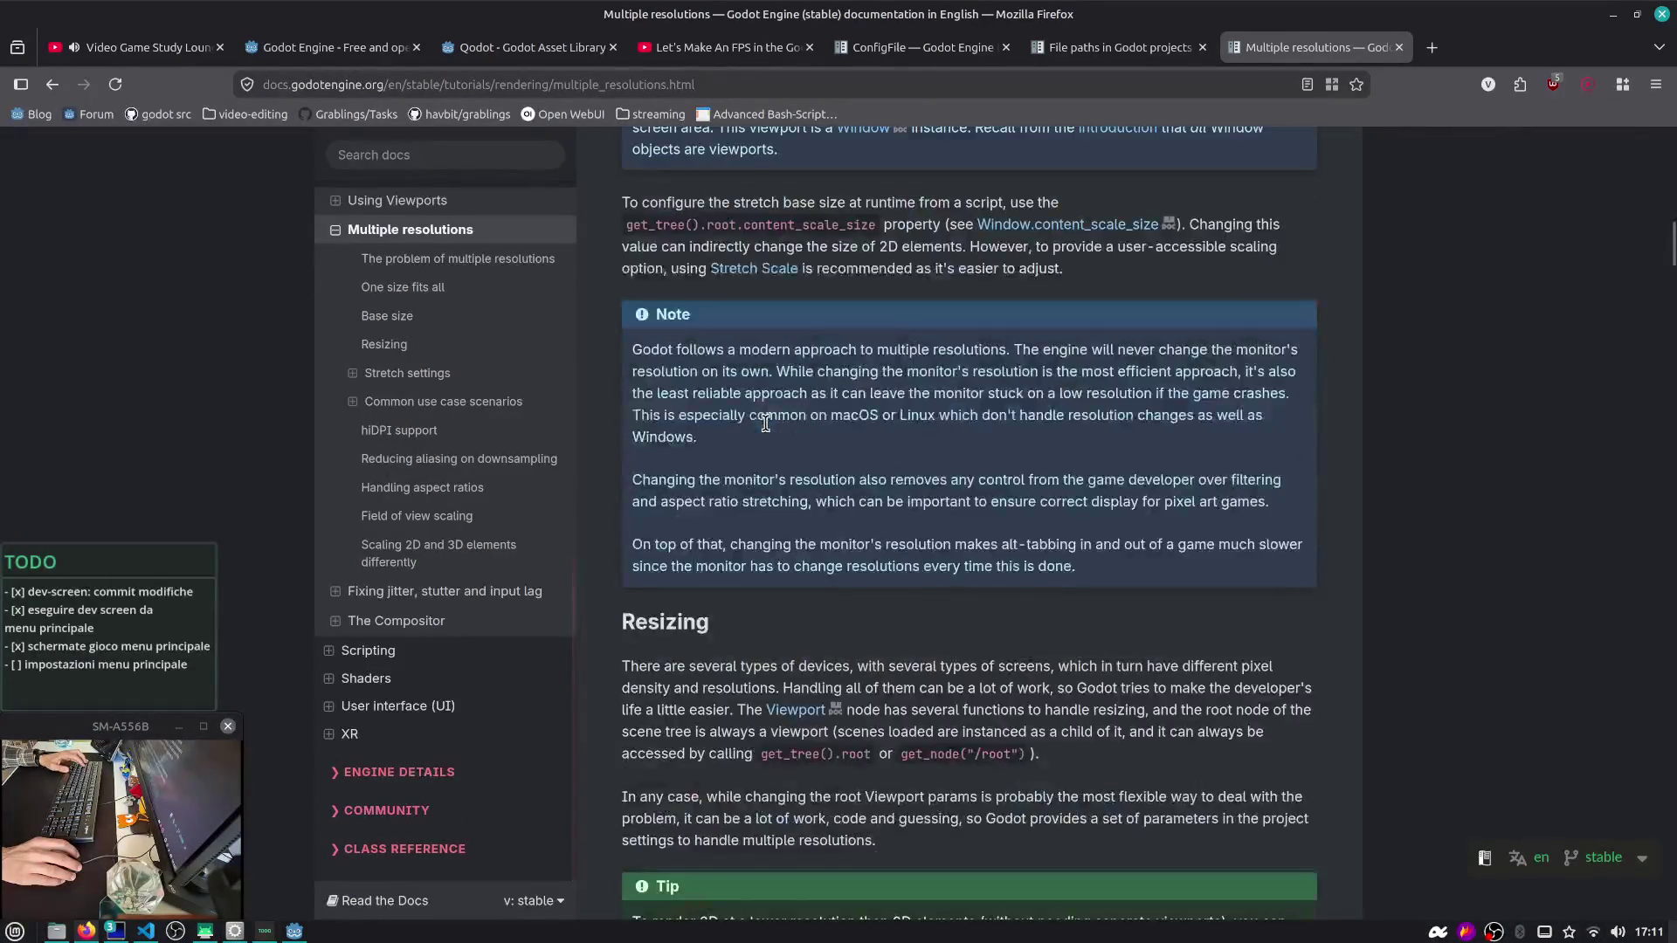
{"action": "scroll", "coordinate": [769, 430], "scroll_direction": "down", "scroll_amount": 20}
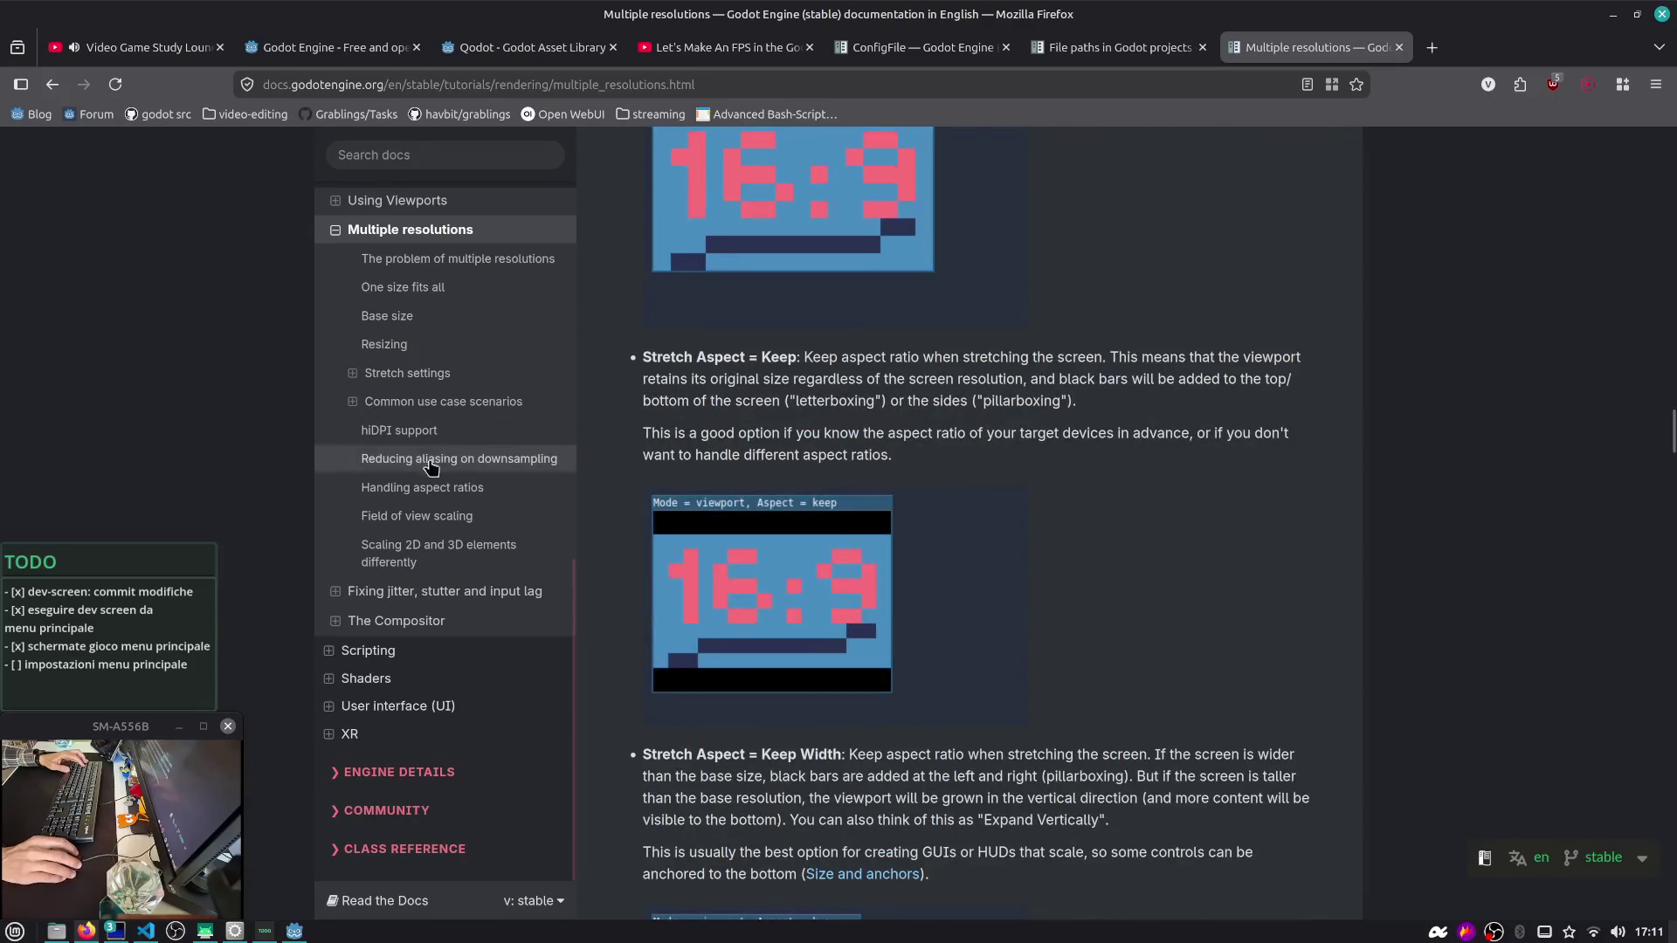
Step: Search 'godot engine list all the supported resoultions' and open the Reddit result
{"action": "key", "text": "ctrl+l"}
{"action": "type", "text": "godot engine list all the suppo"}
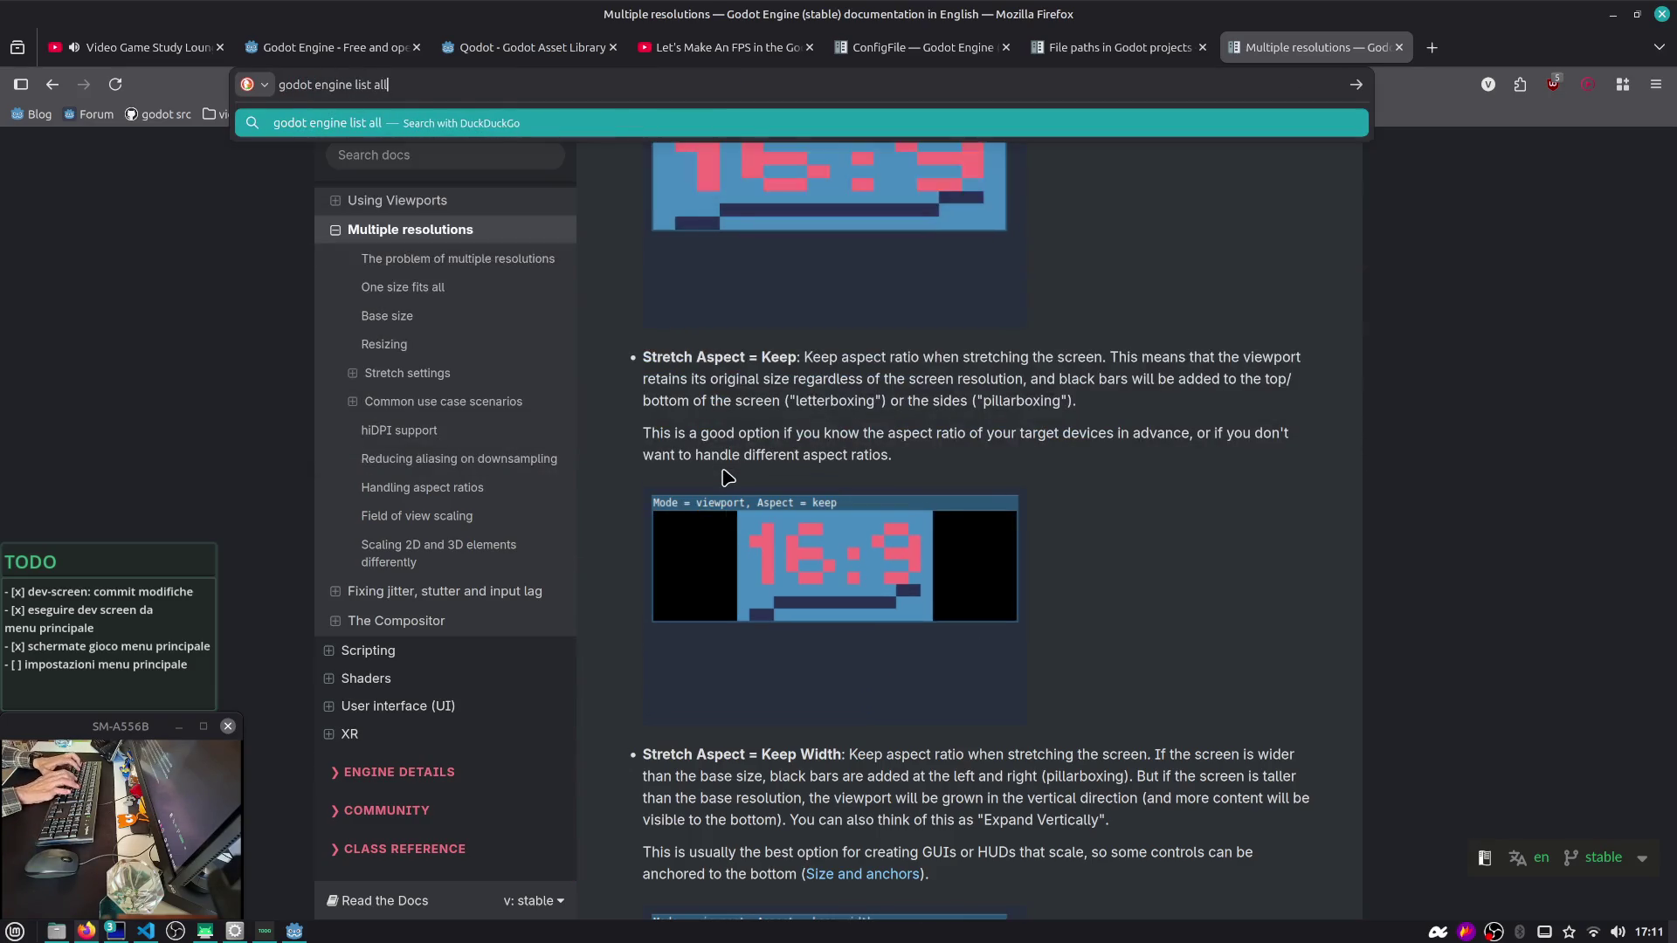
{"action": "type", "text": "rted resoultion"}
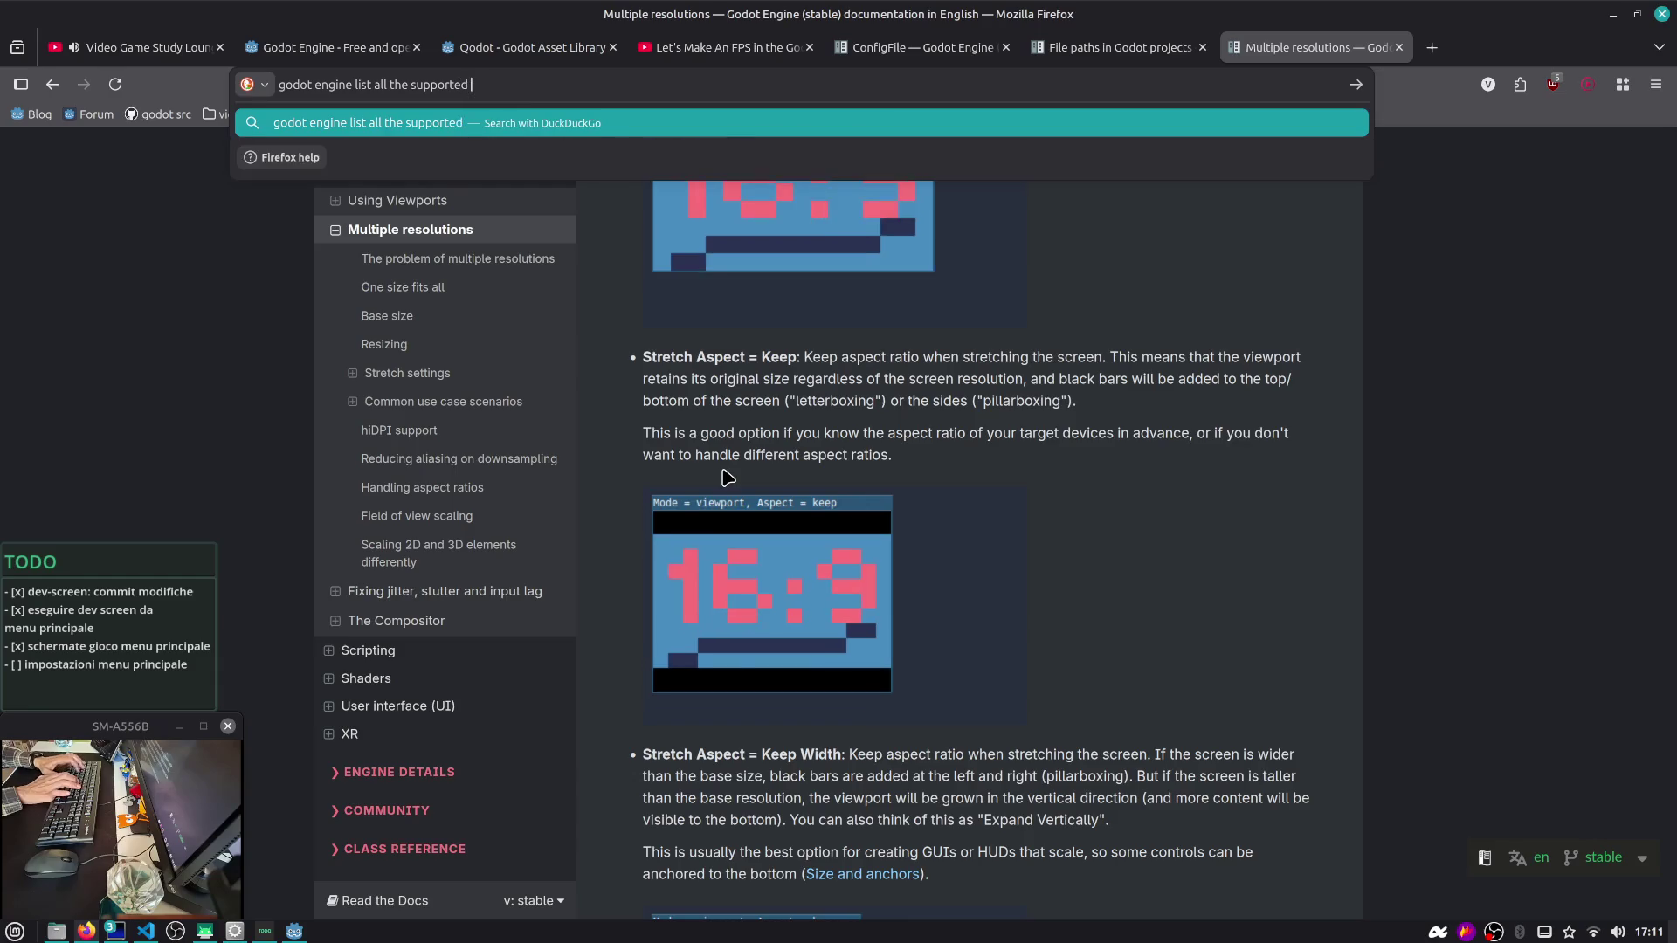
{"action": "type", "text": "soulutions"}
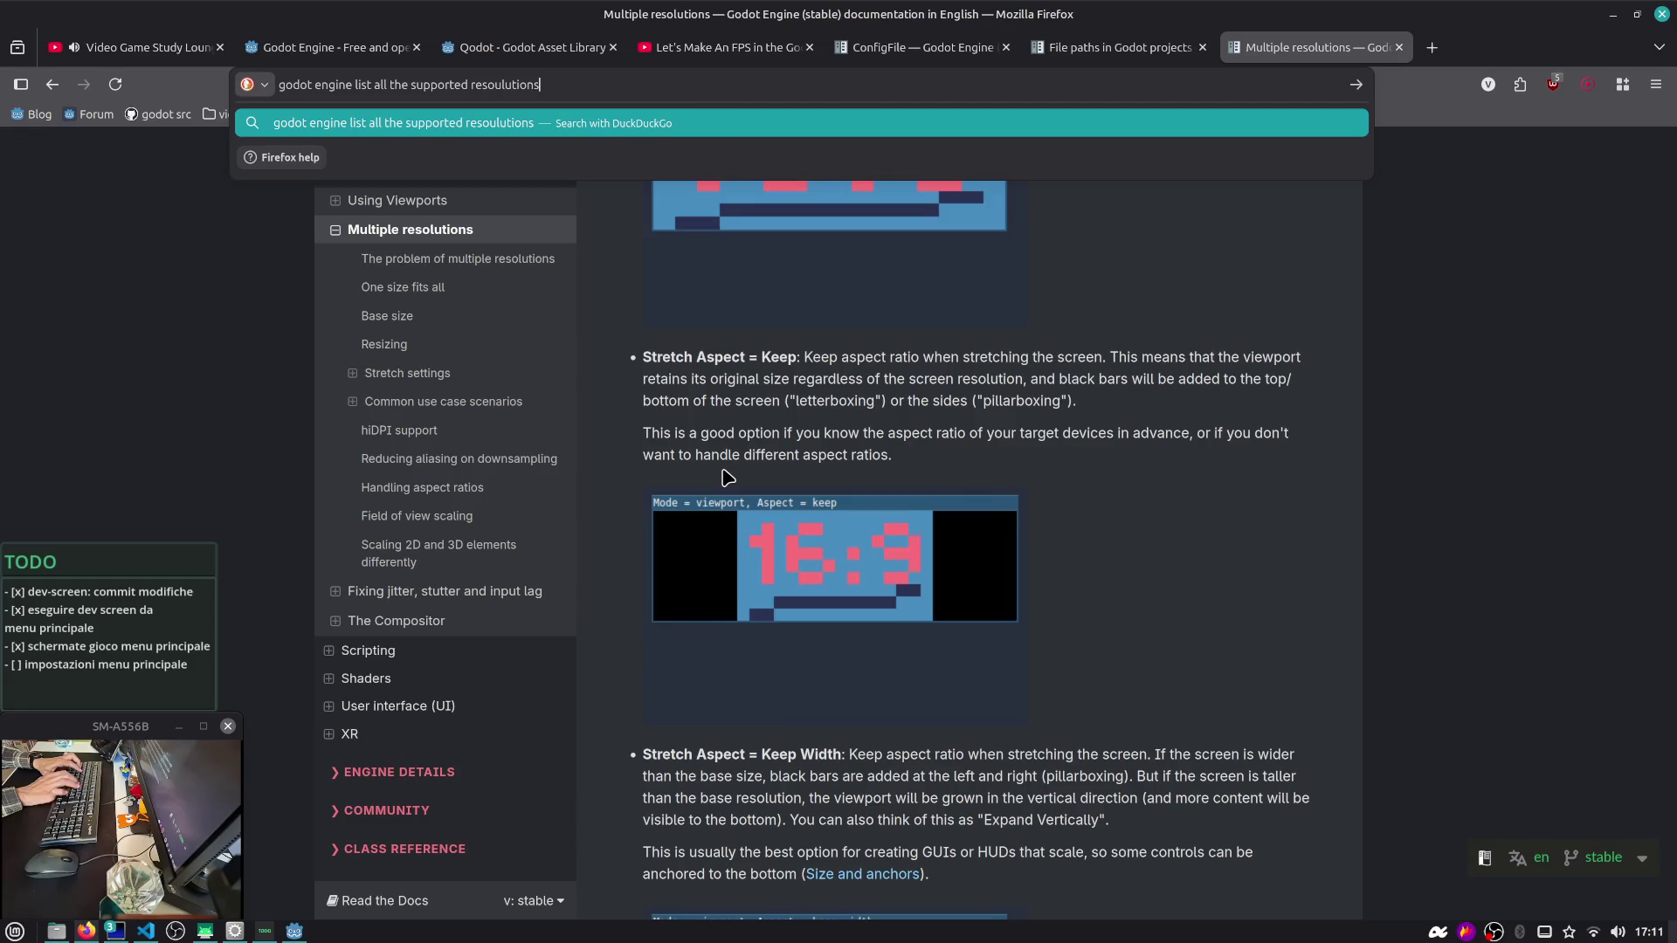
{"action": "key", "text": "Return"}
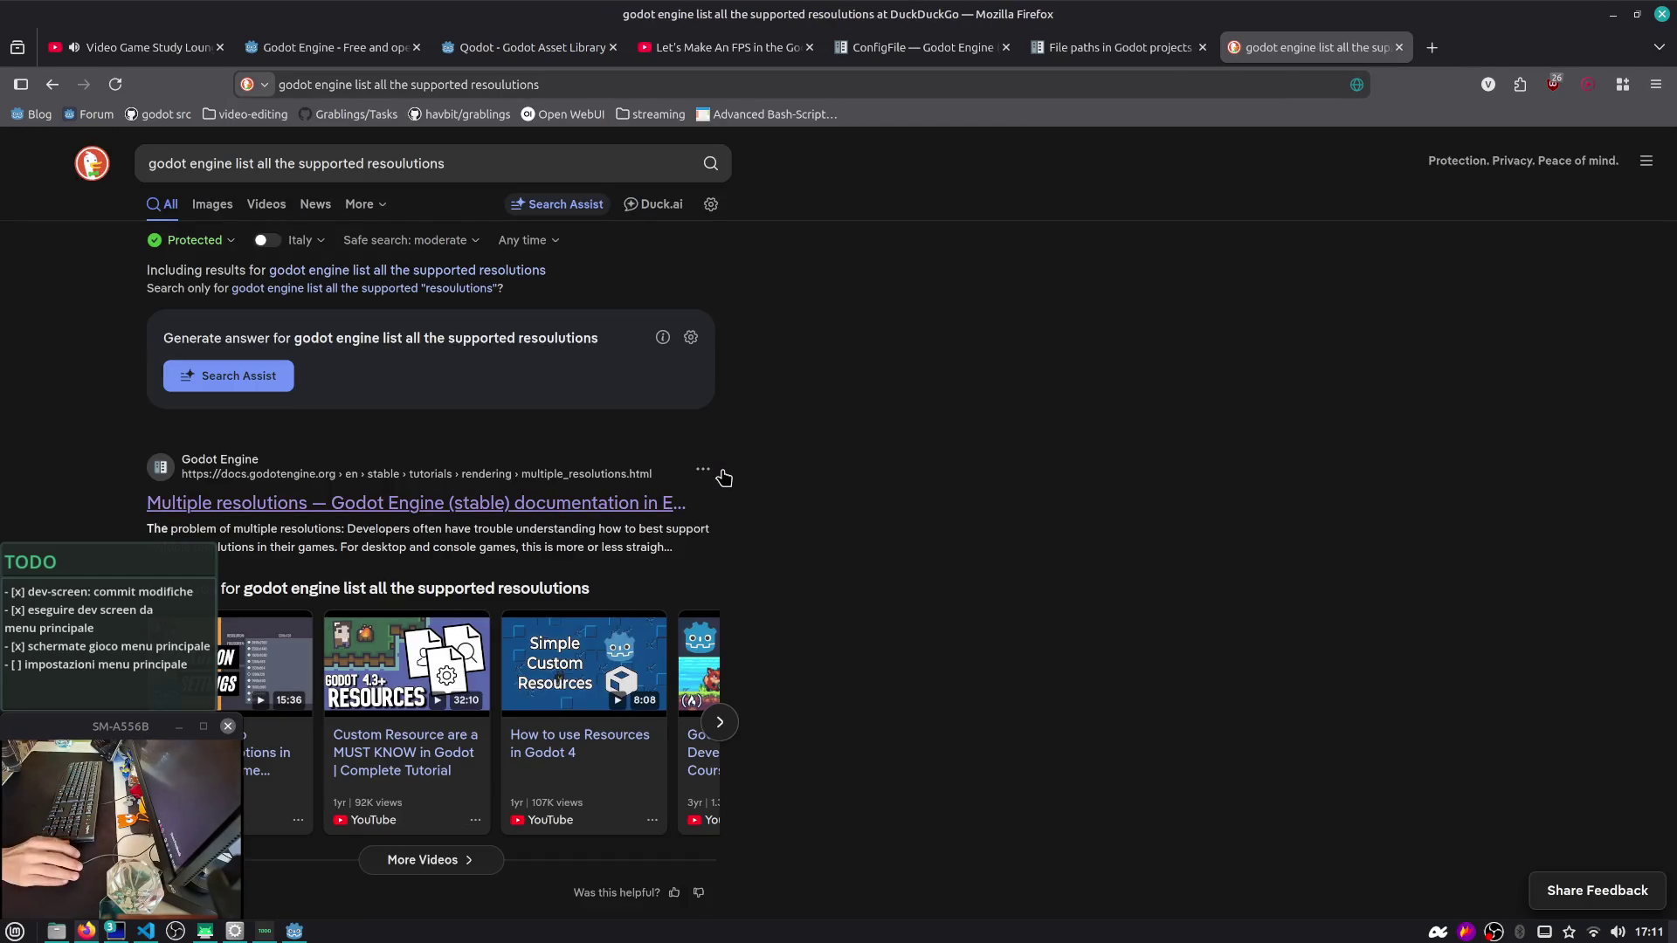
{"action": "scroll", "coordinate": [725, 476], "scroll_direction": "down", "scroll_amount": 7}
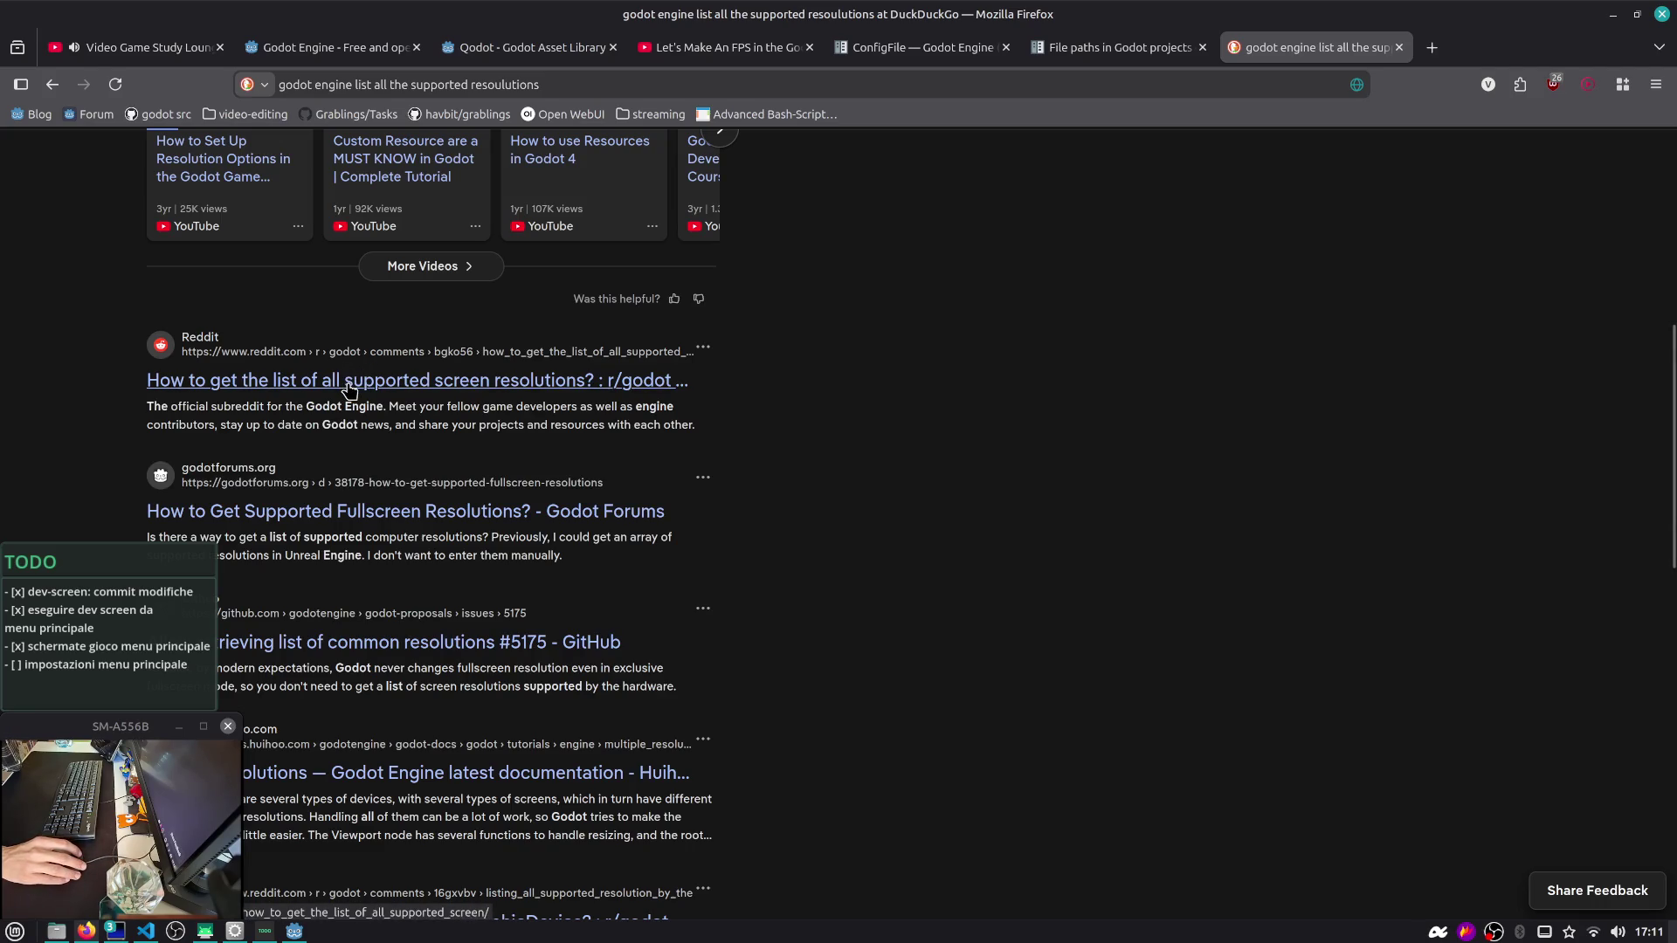
{"action": "left_click", "coordinate": [349, 385]}
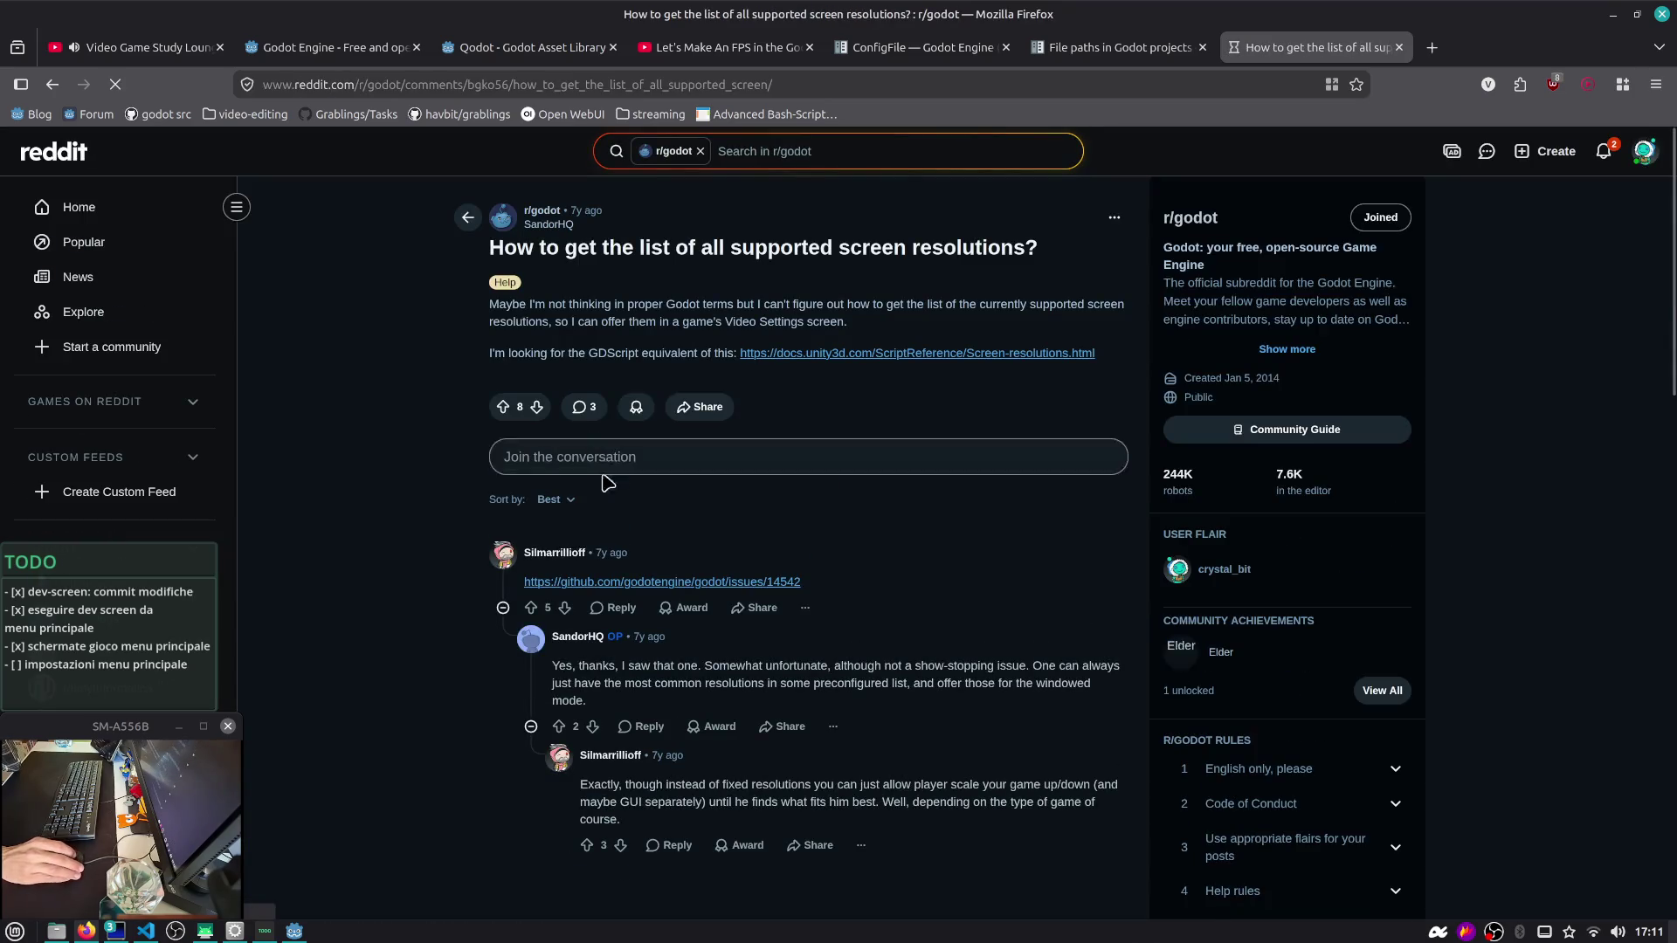
Step: Open the linked GitHub issue, close the Reddit thread, and read to the issue's end
{"action": "middle_click", "coordinate": [688, 582]}
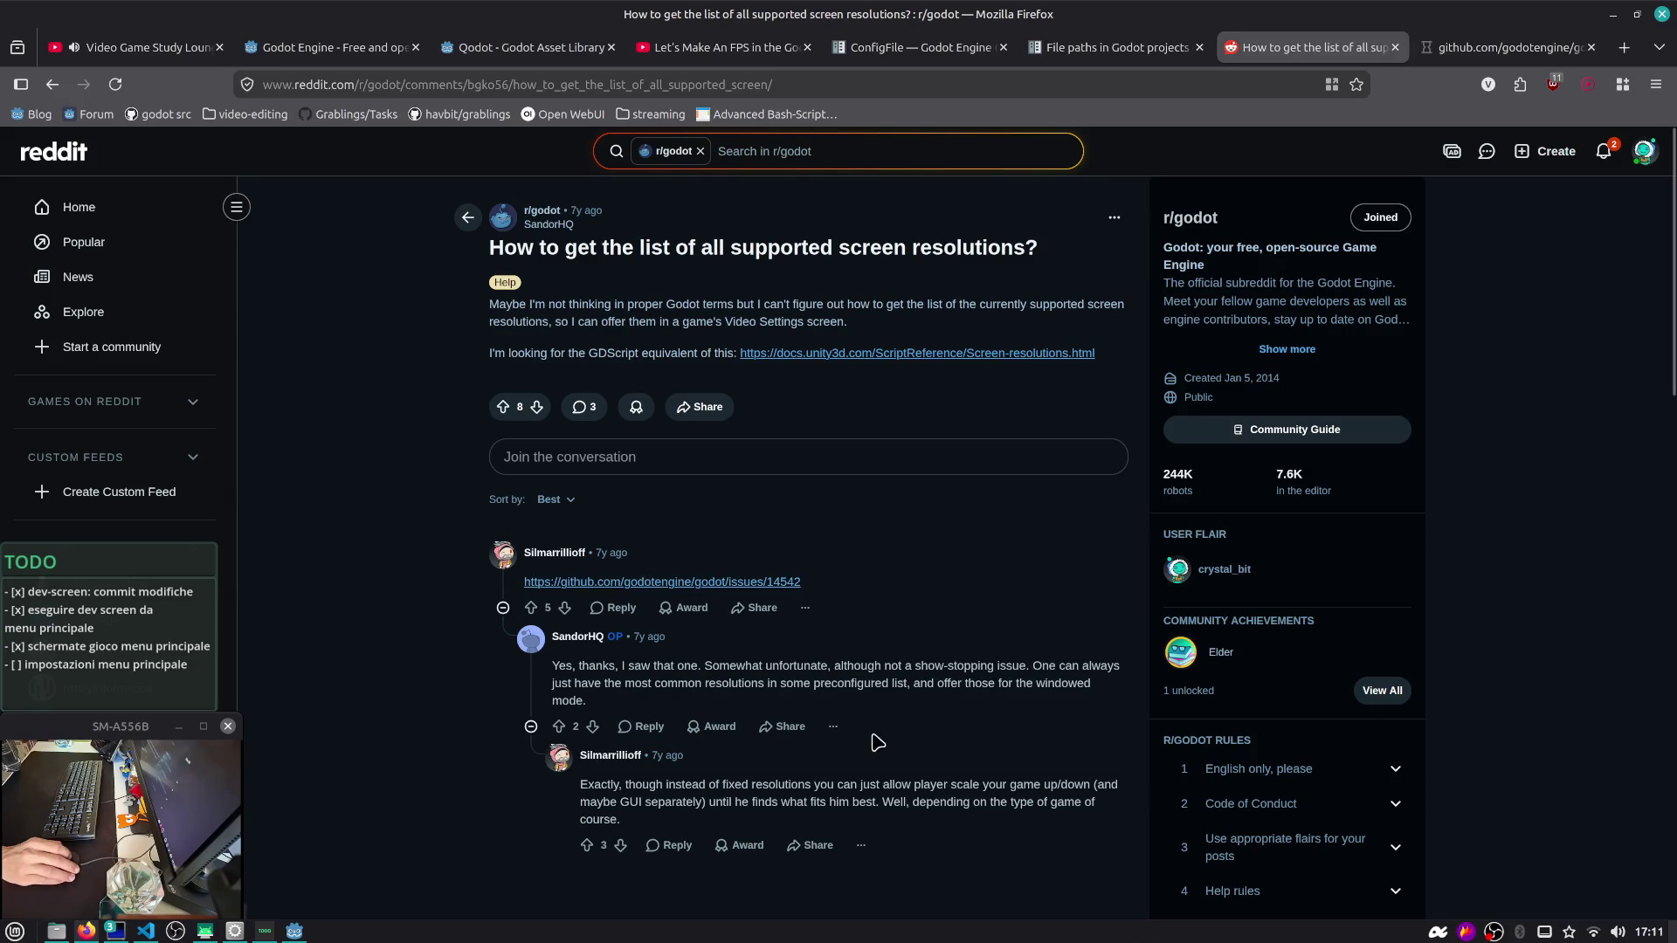
{"action": "mouse_move", "coordinate": [980, 665]}
{"action": "left_mouse_down"}
{"action": "mouse_move", "coordinate": [1074, 686]}
{"action": "mouse_move", "coordinate": [1101, 710]}
{"action": "left_mouse_up"}
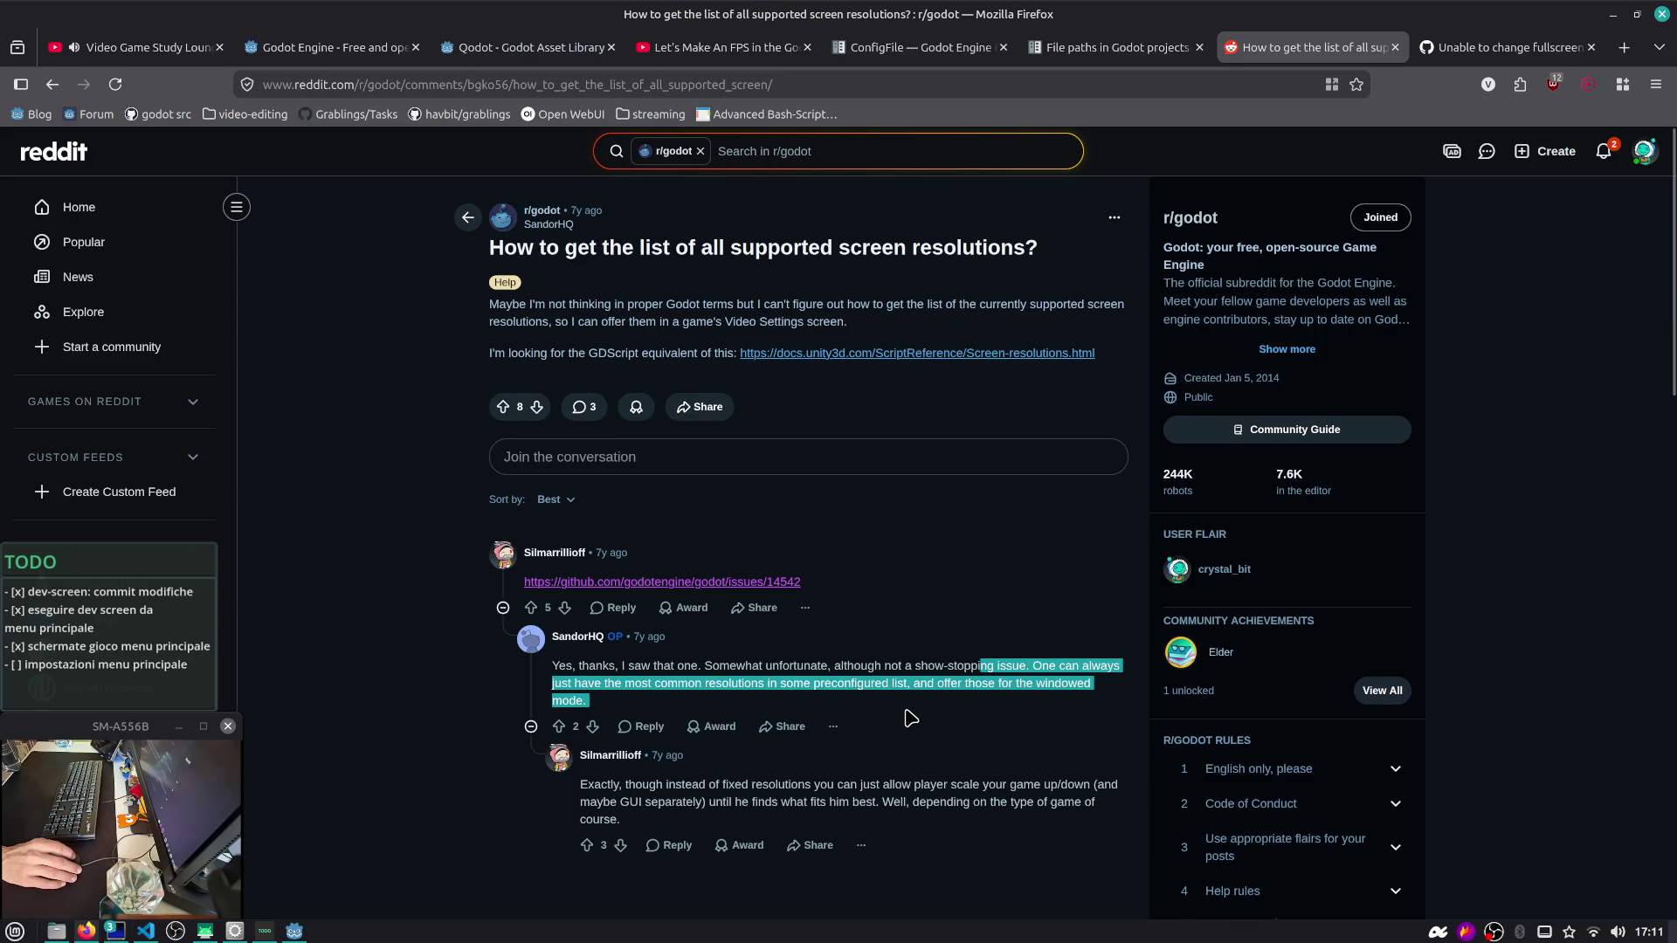
{"action": "scroll", "coordinate": [911, 718], "scroll_direction": "down", "scroll_amount": 5}
{"action": "middle_click", "coordinate": [1319, 47]}
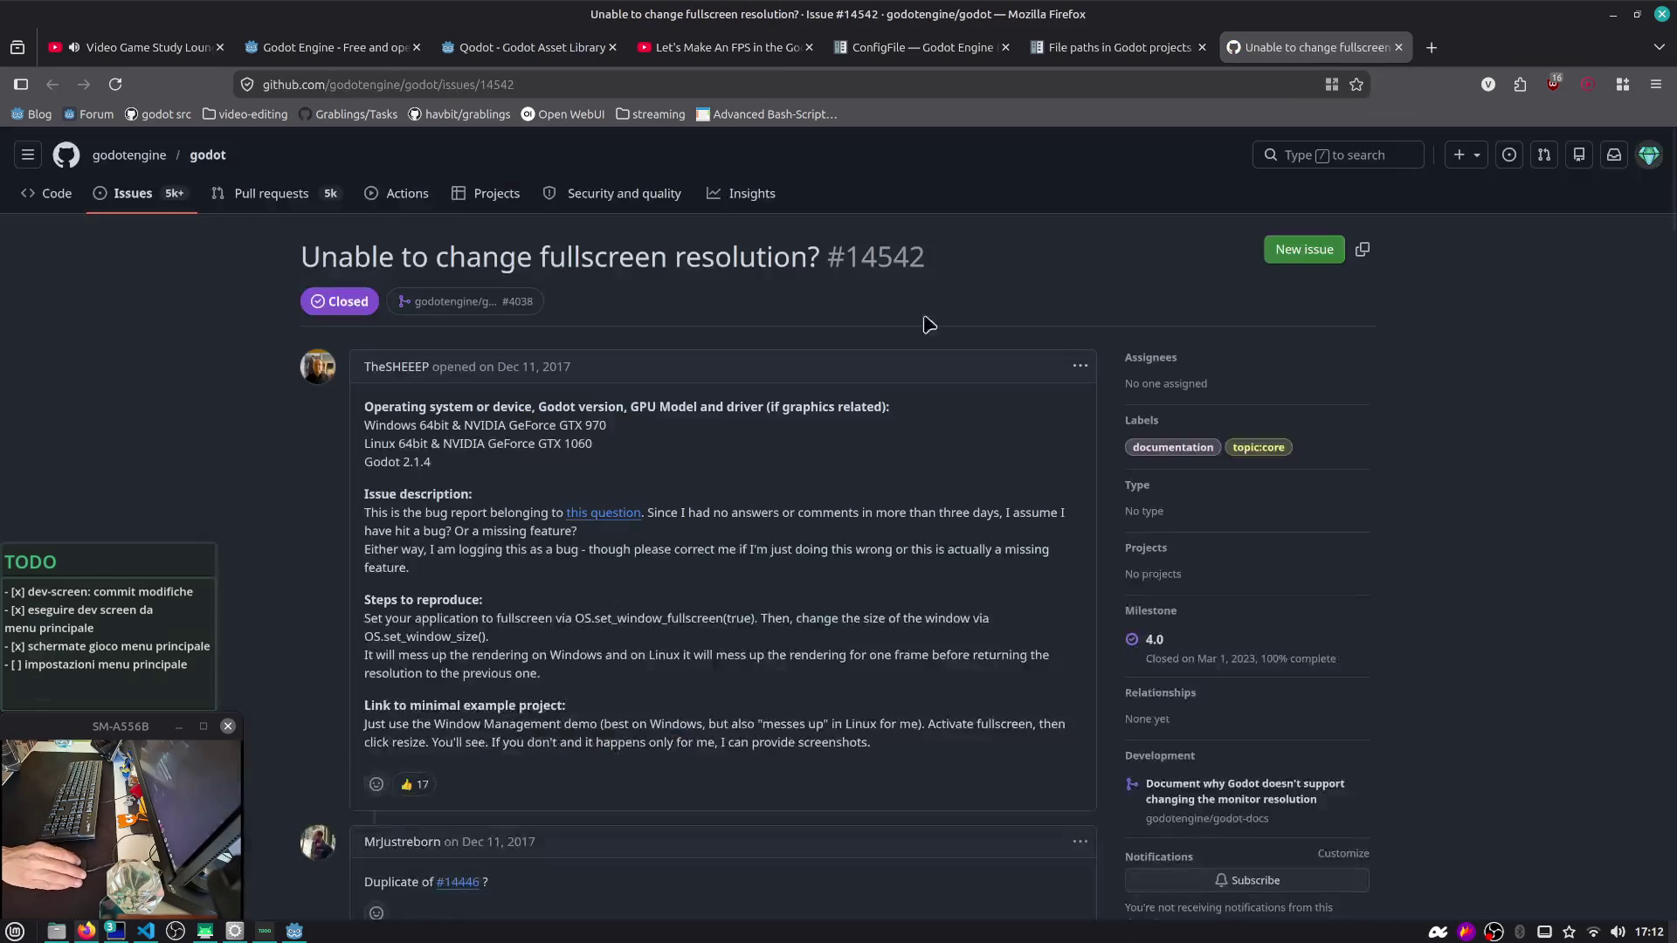
{"action": "key", "text": "End"}
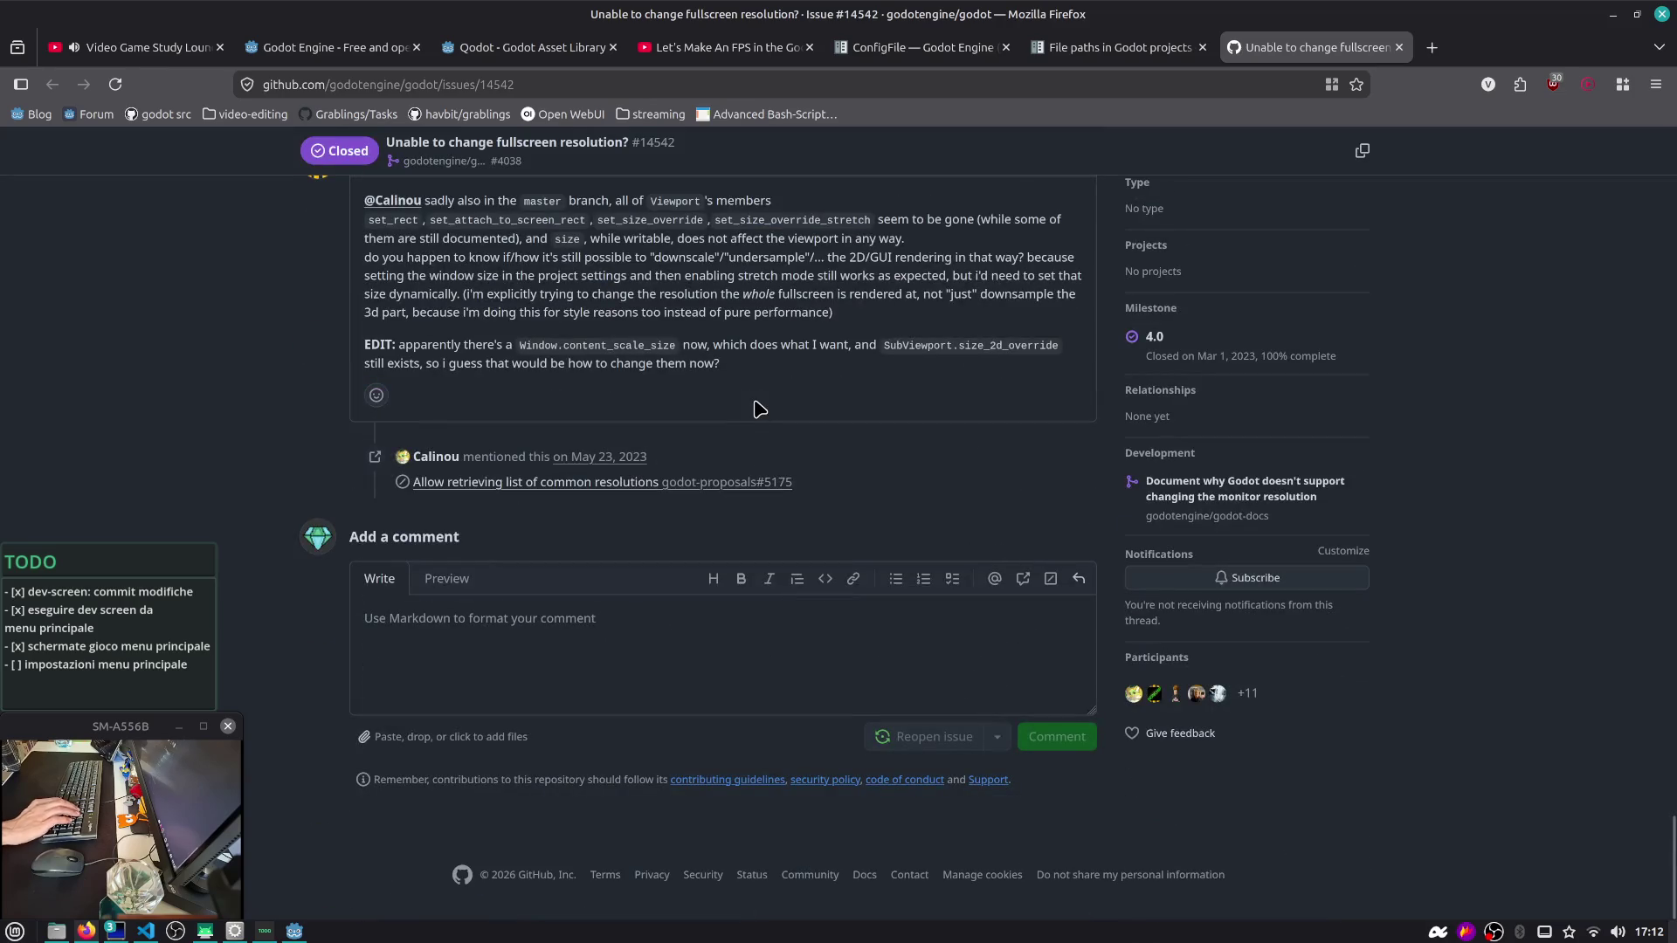
Step: Read proposal #5175's closing comment on exclusive fullscreen and not needing resolution lists
{"action": "left_click", "coordinate": [658, 485]}
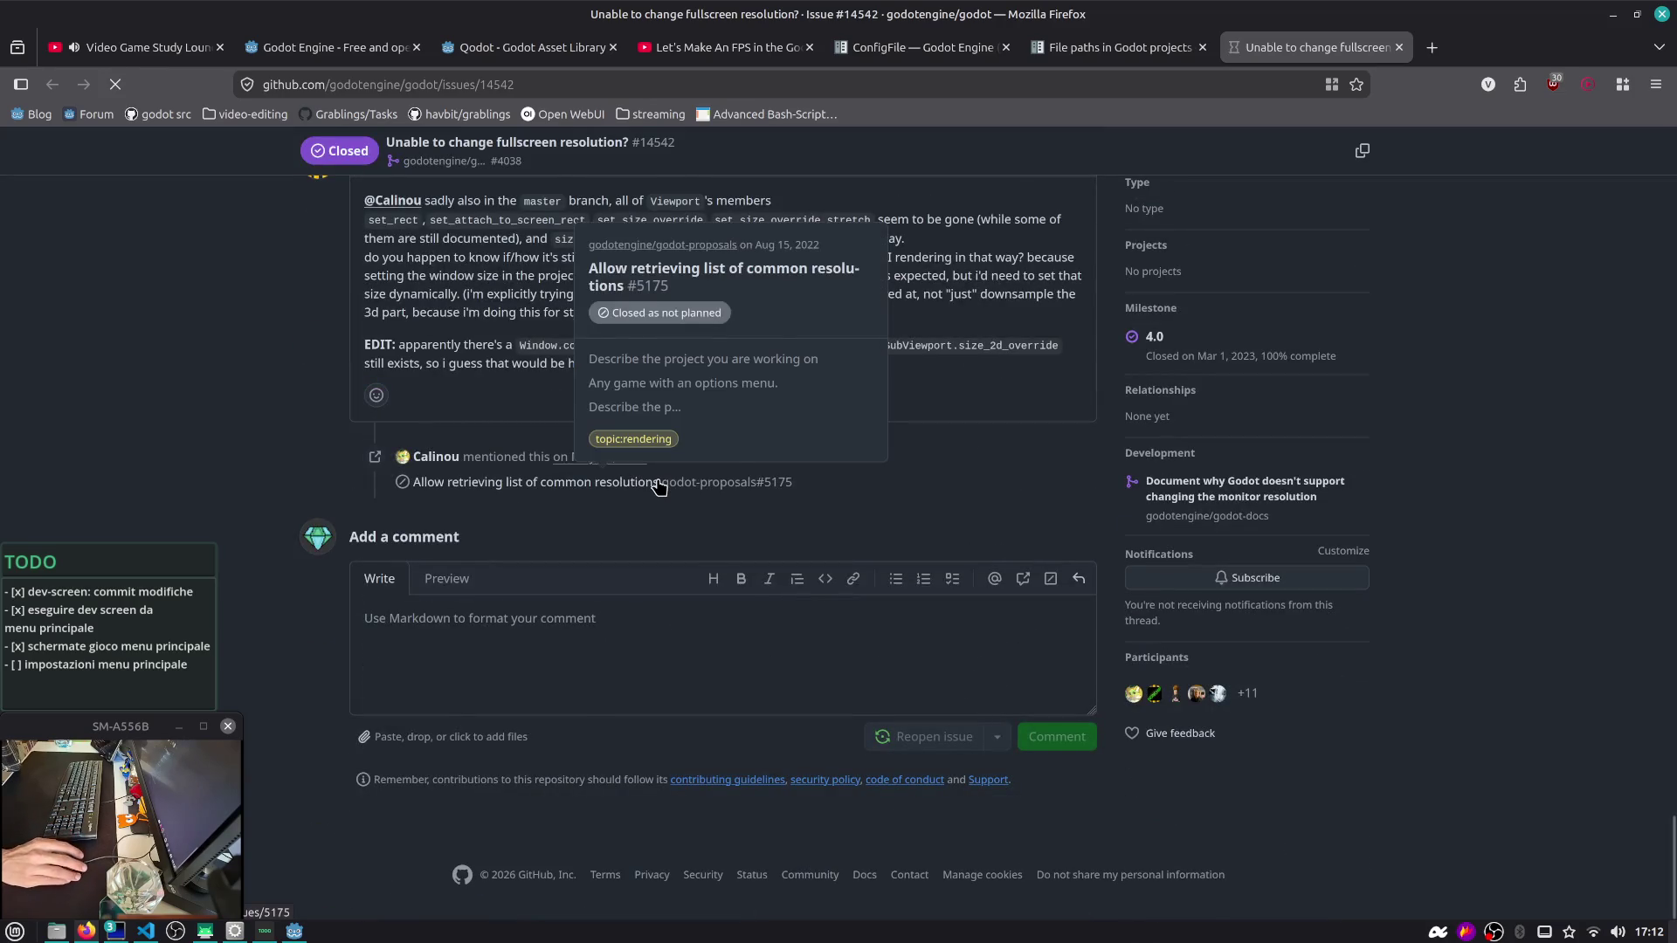
{"action": "scroll", "coordinate": [463, 506], "scroll_direction": "down", "scroll_amount": 3}
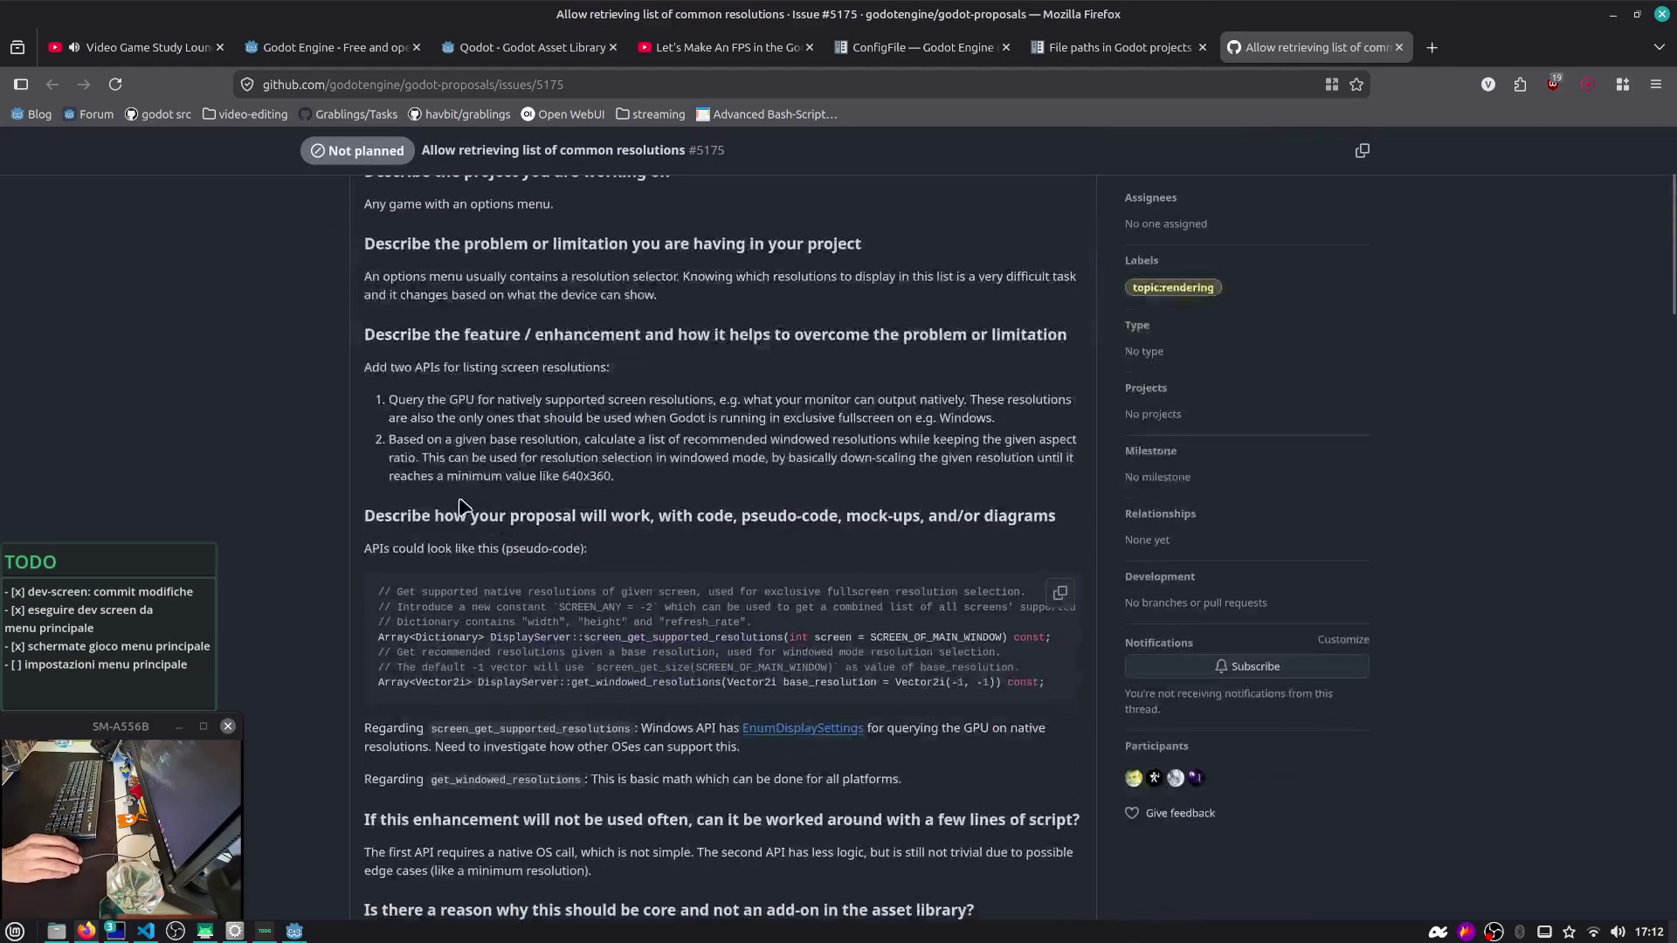
{"action": "scroll", "coordinate": [408, 507], "scroll_direction": "down", "scroll_amount": 3}
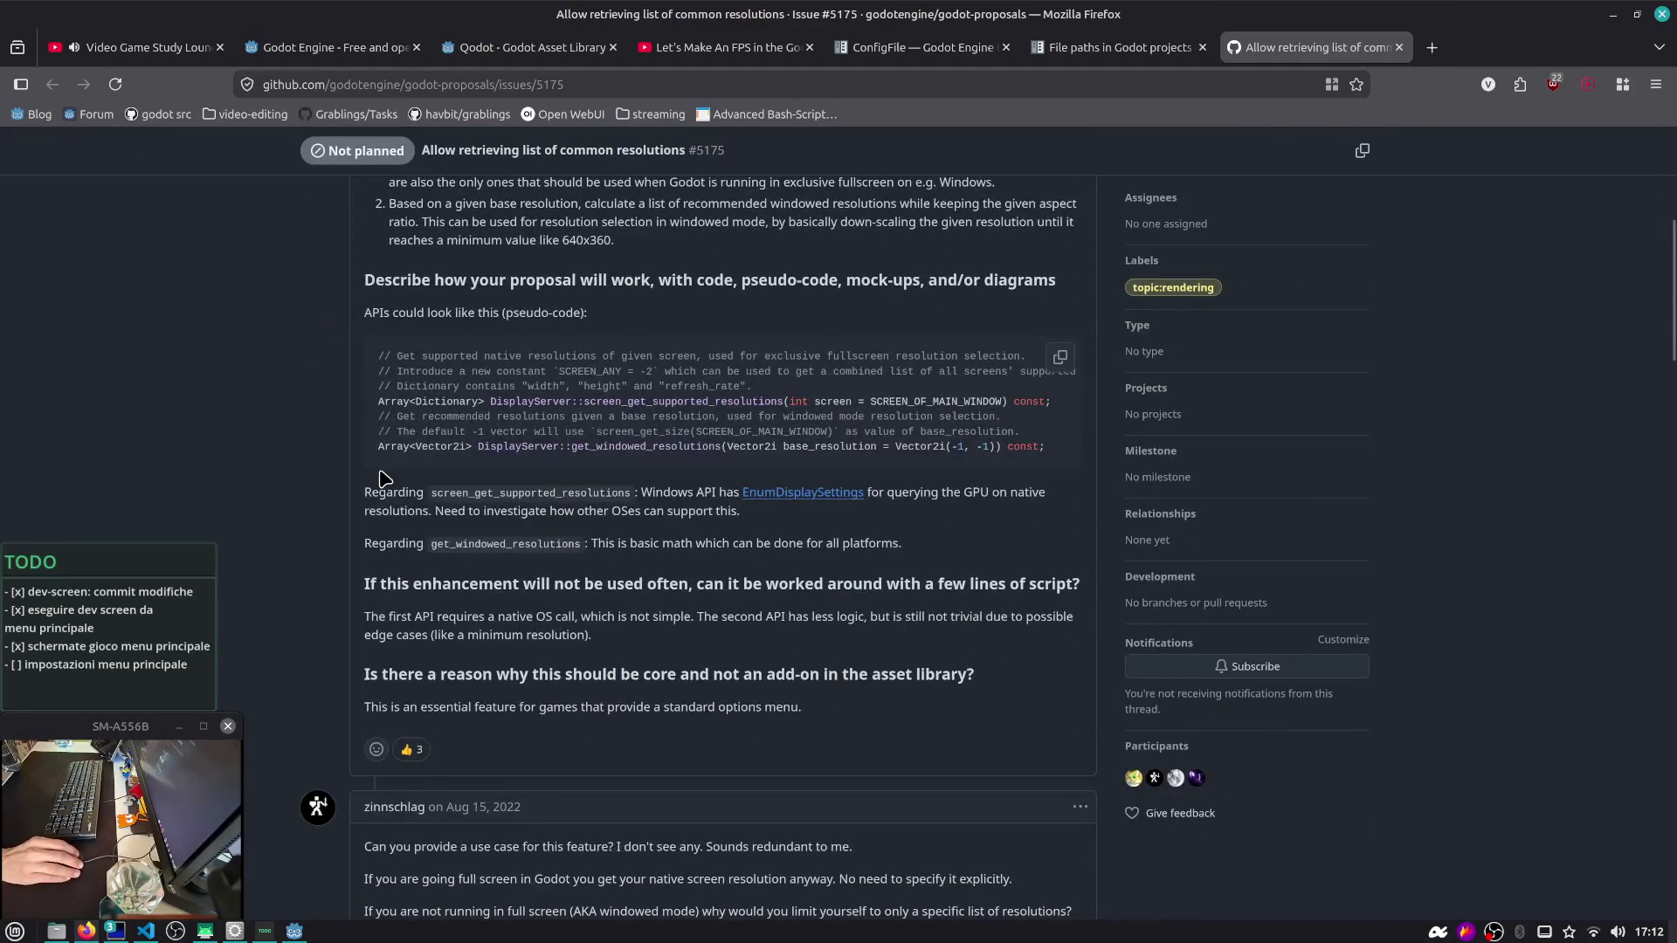
{"action": "key", "text": "End"}
{"action": "left_click", "coordinate": [1039, 335]}
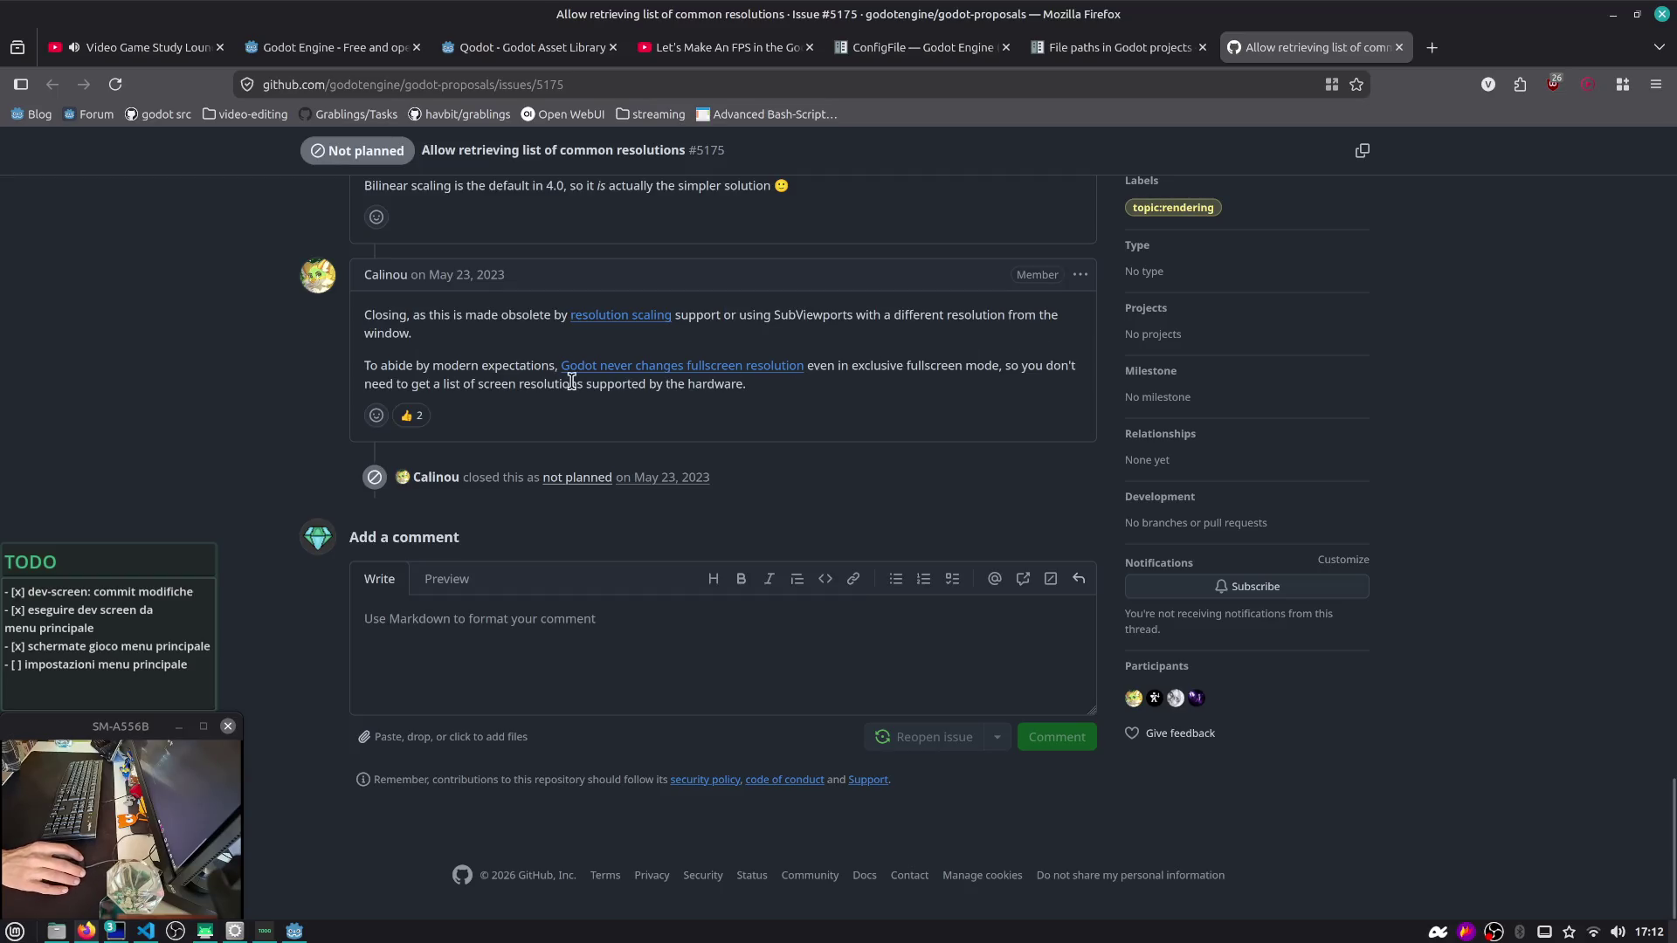
{"action": "mouse_move", "coordinate": [718, 377]}
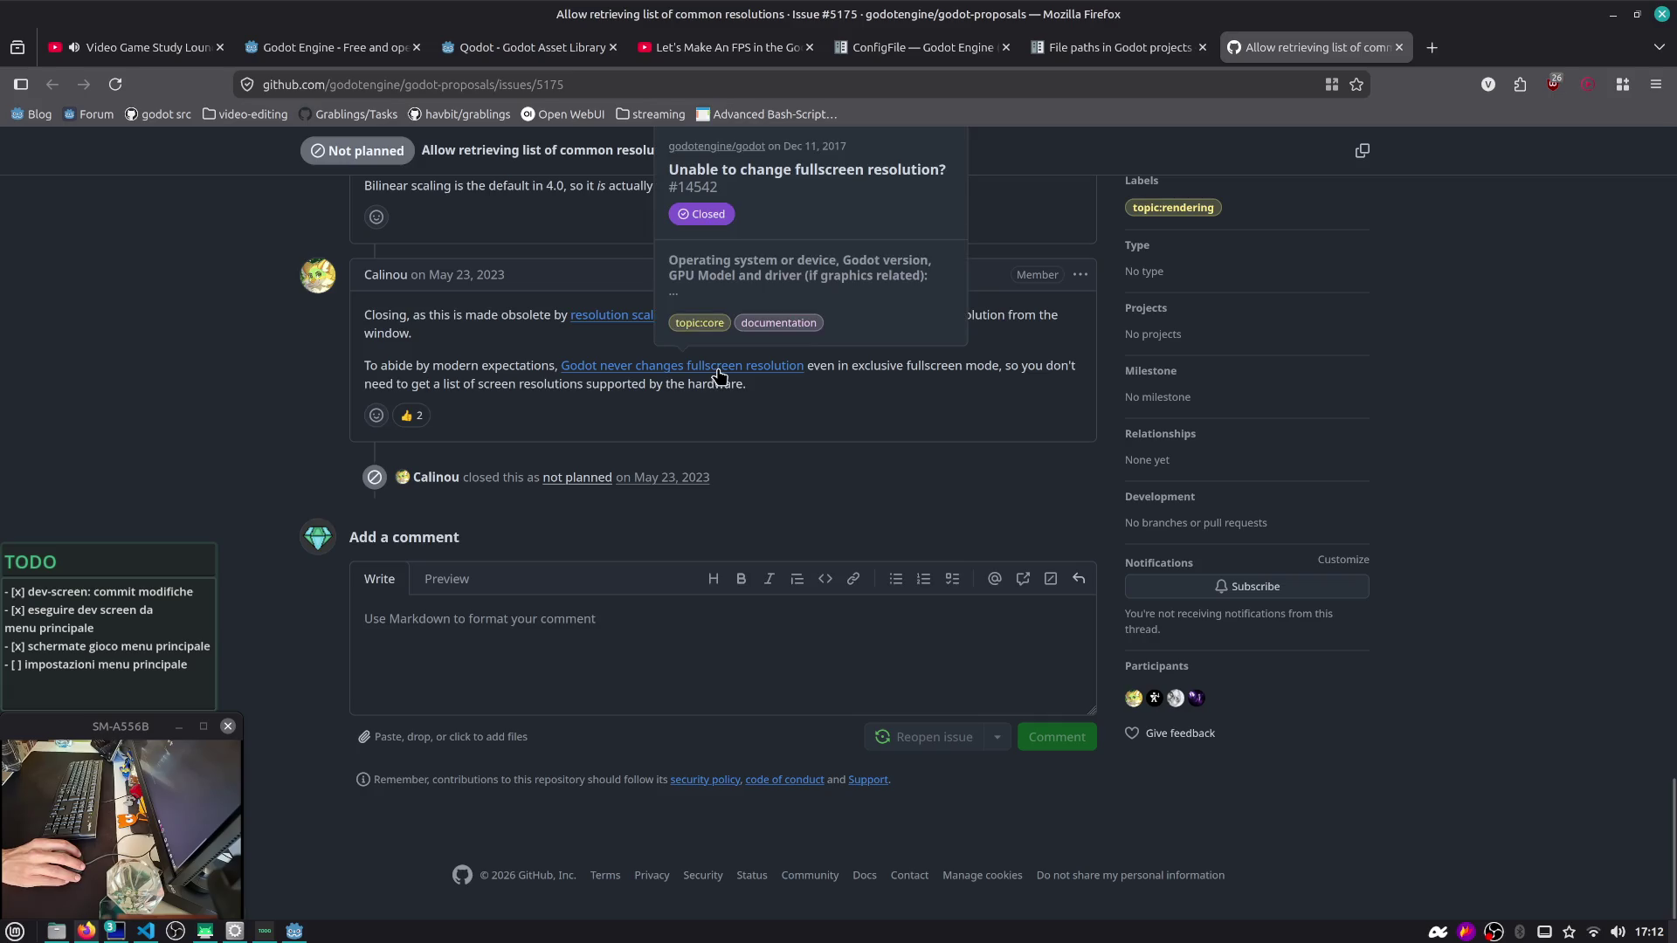
{"action": "left_click_drag", "start_coordinate": [849, 365], "coordinate": [946, 374]}
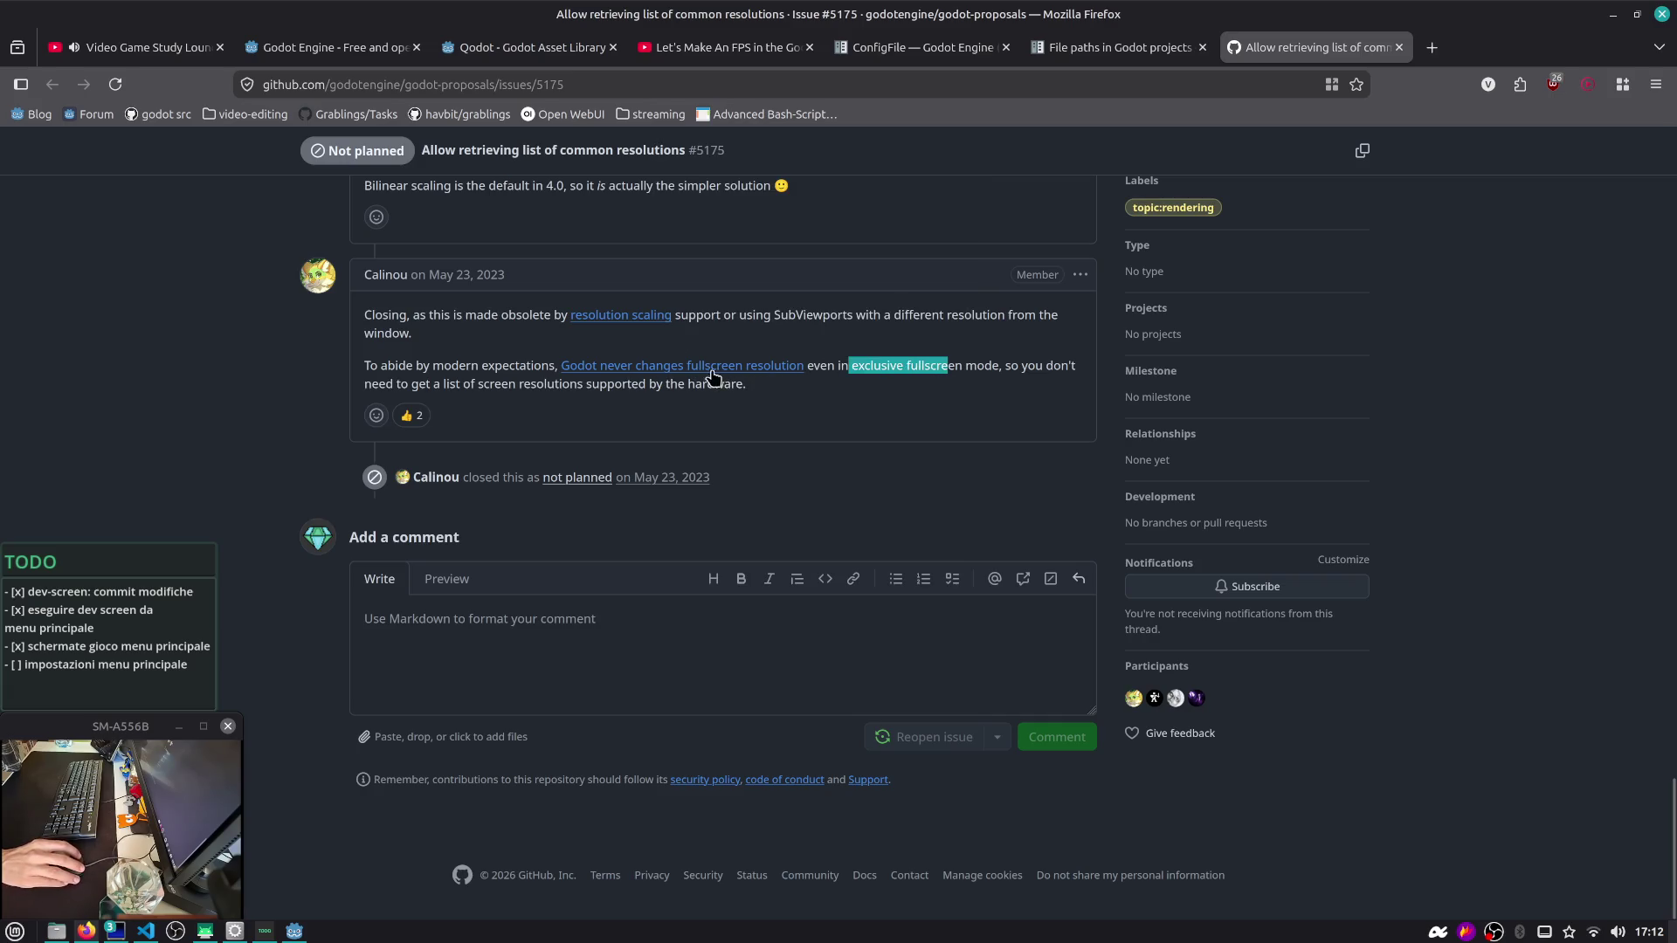
{"action": "left_click", "coordinate": [939, 371]}
{"action": "double_click", "coordinate": [934, 366]}
{"action": "double_click", "coordinate": [983, 367]}
{"action": "double_click", "coordinate": [880, 367]}
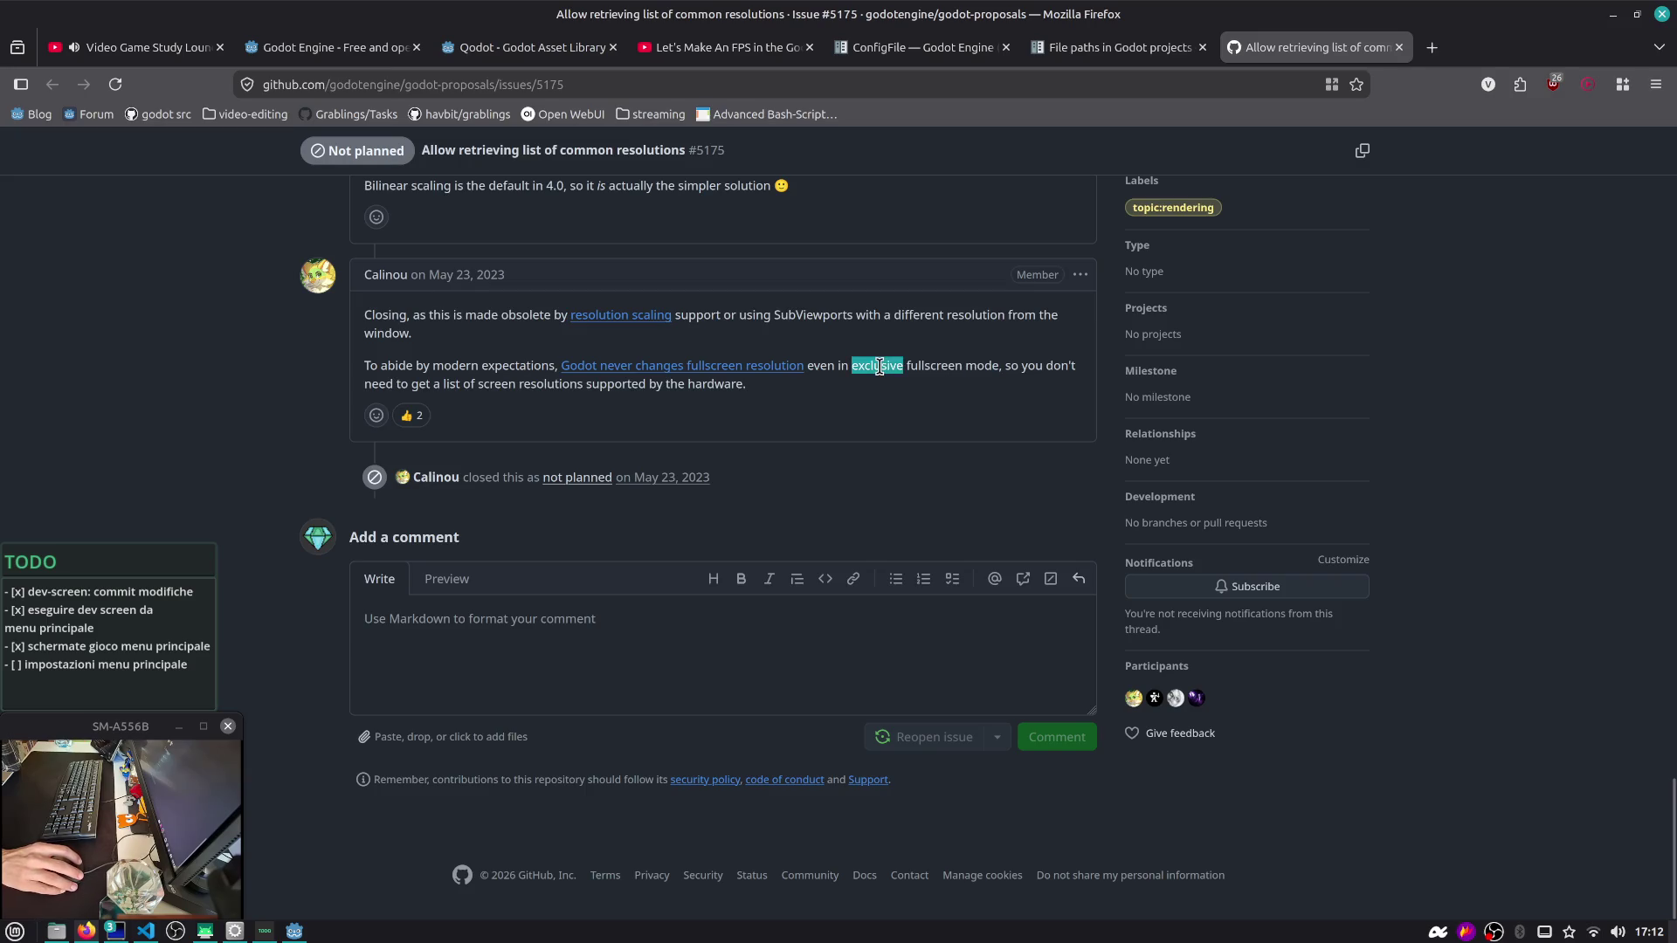
{"action": "left_click_drag", "start_coordinate": [1054, 367], "coordinate": [834, 400]}
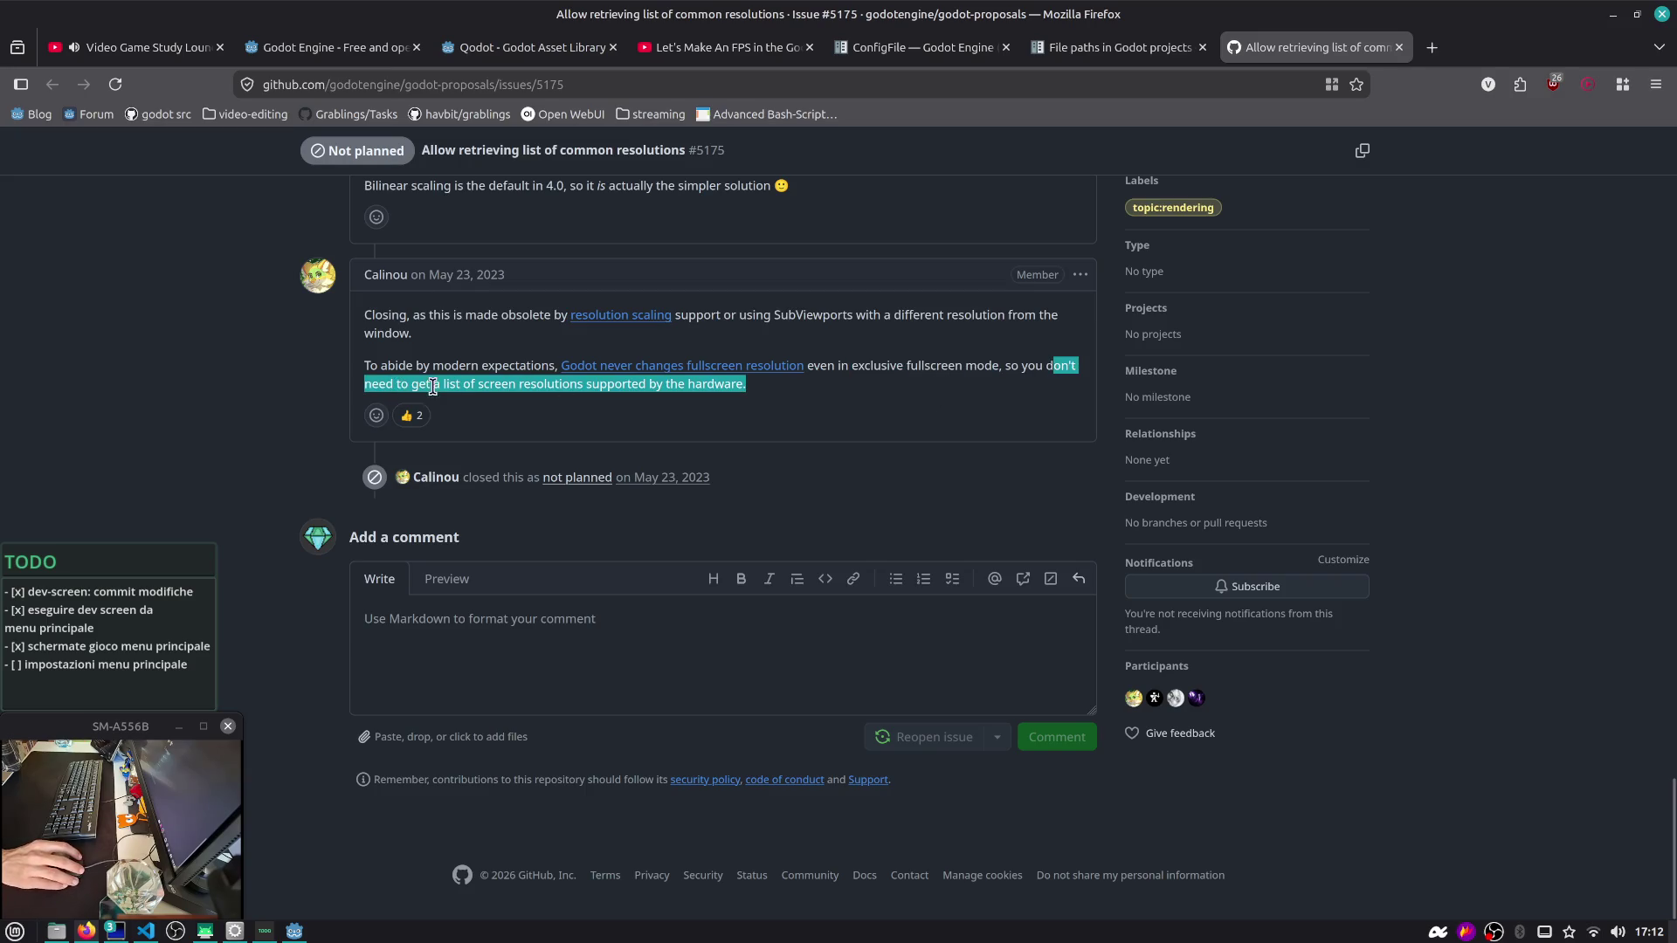
{"action": "left_click", "coordinate": [574, 402]}
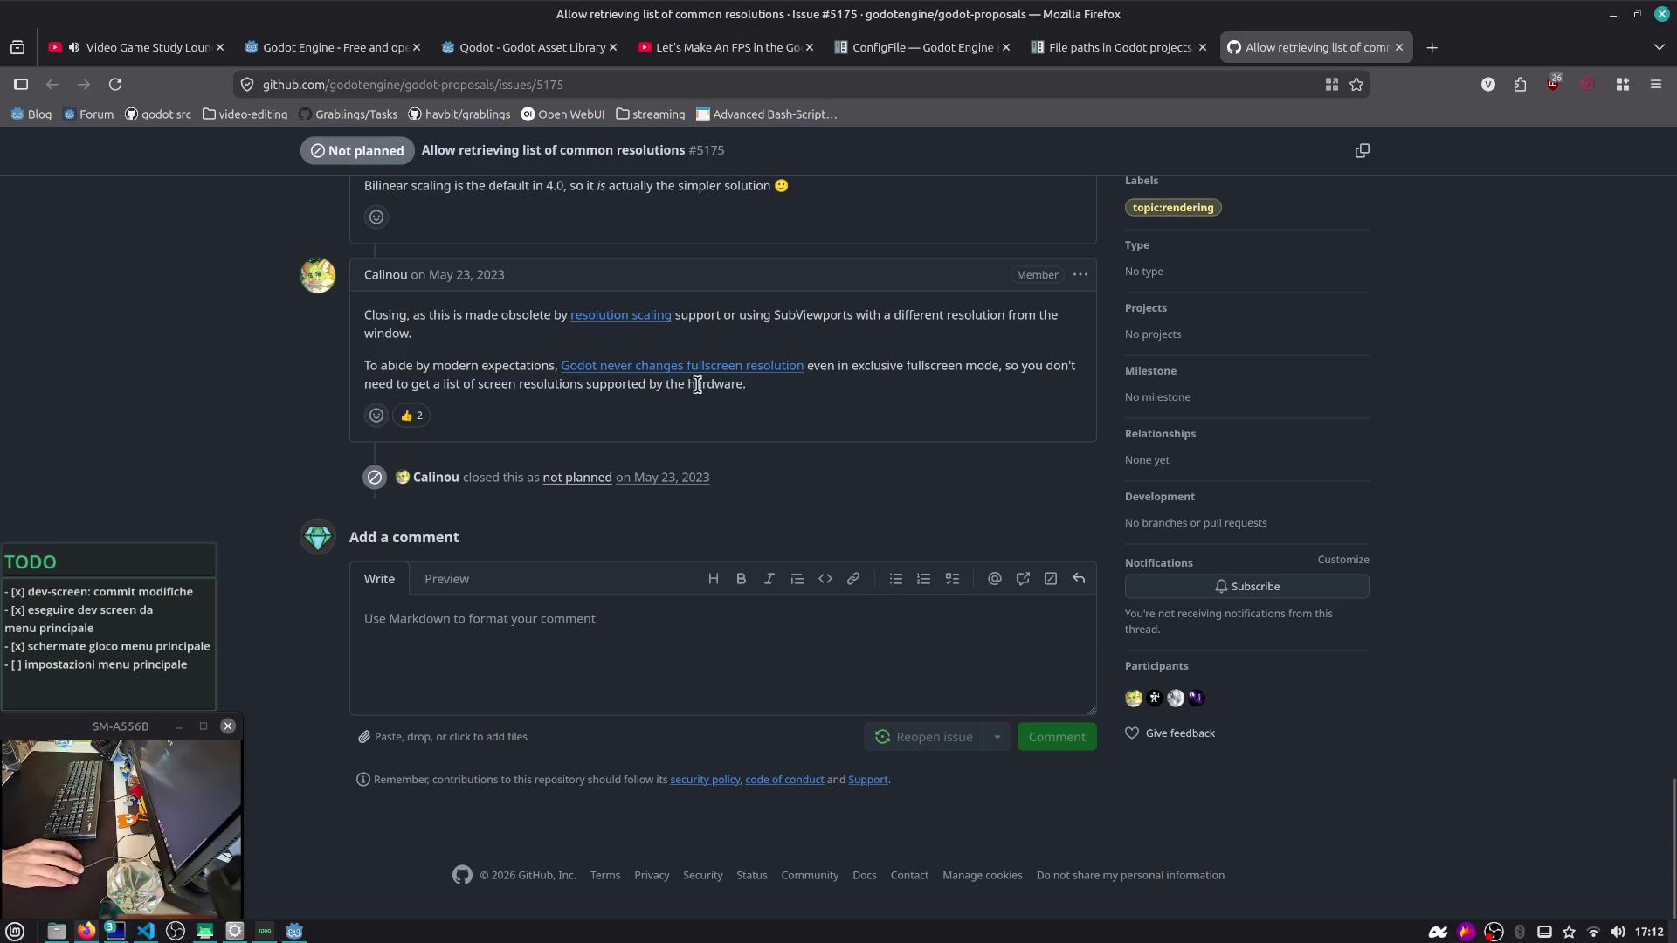
Step: Open the Resolution scaling documentation page, then return to the Godot editor
{"action": "key", "text": "alt+Tab"}
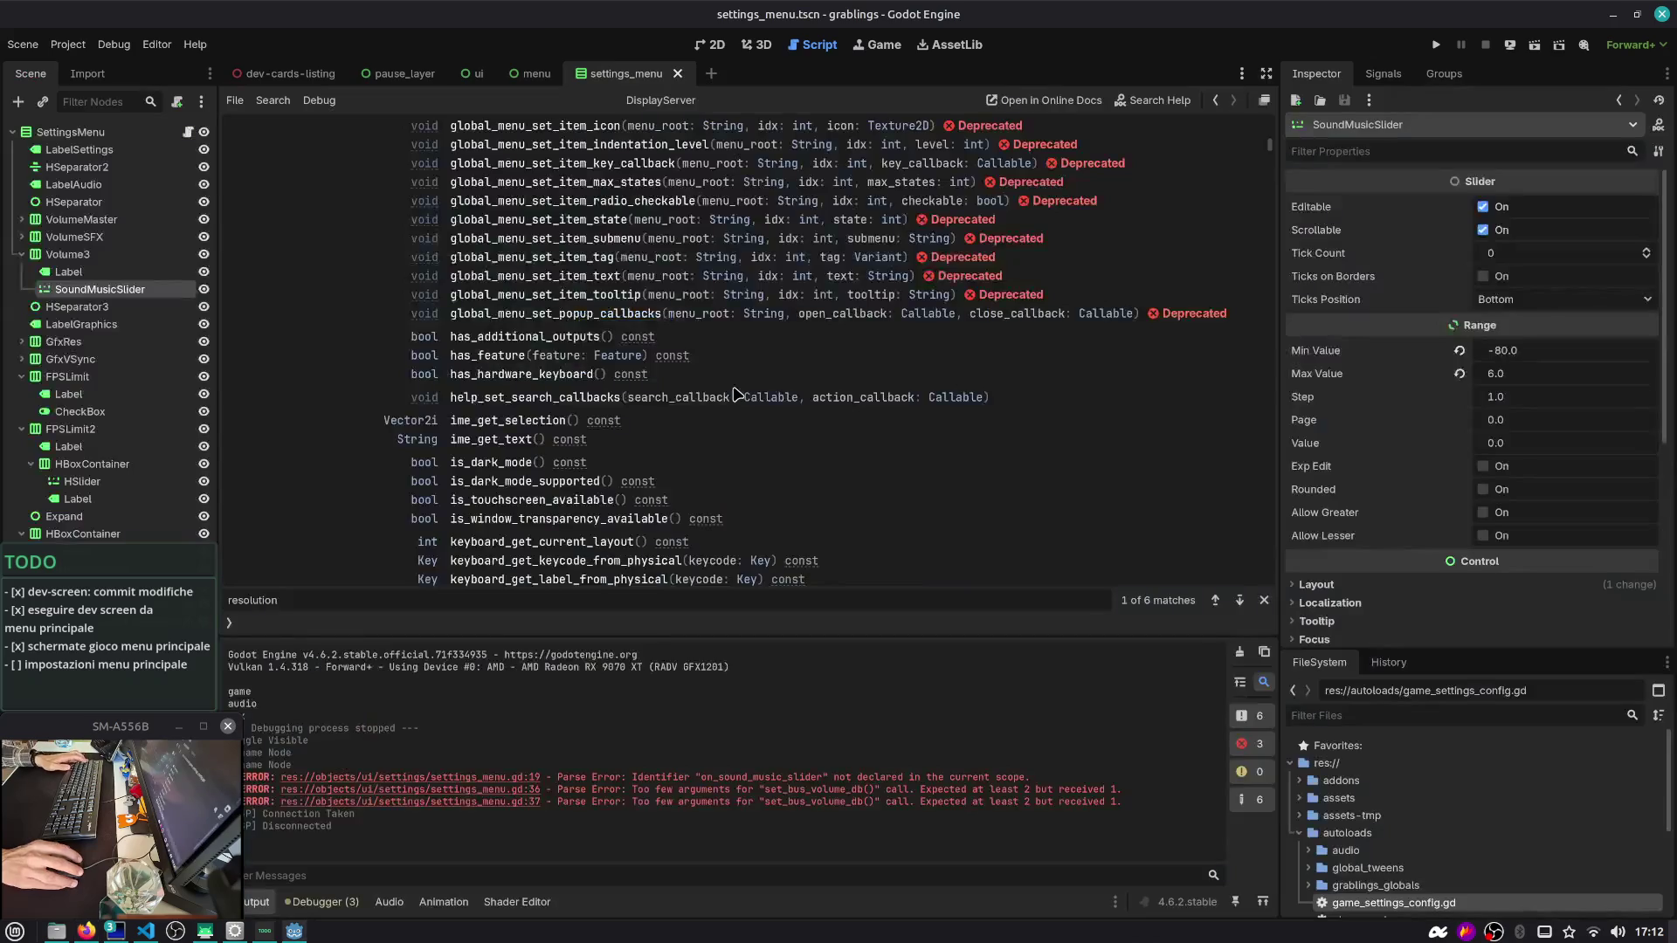
{"action": "key", "text": "alt+Tab"}
{"action": "left_click", "coordinate": [622, 316]}
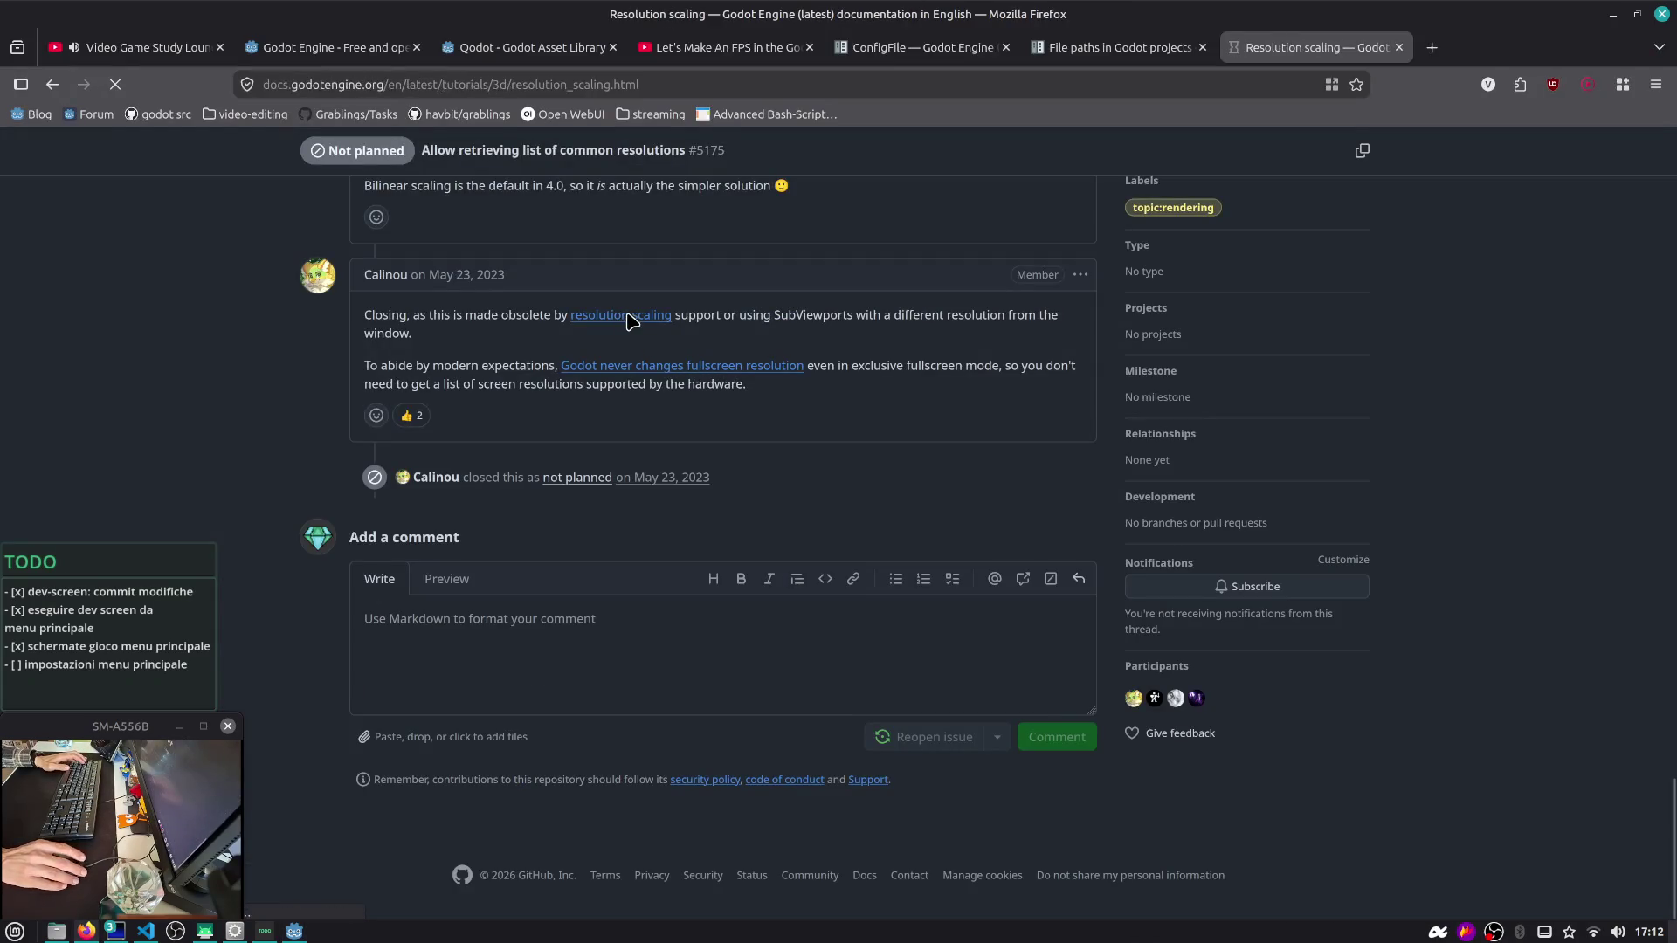
{"action": "scroll", "coordinate": [725, 418], "scroll_direction": "down", "scroll_amount": 3}
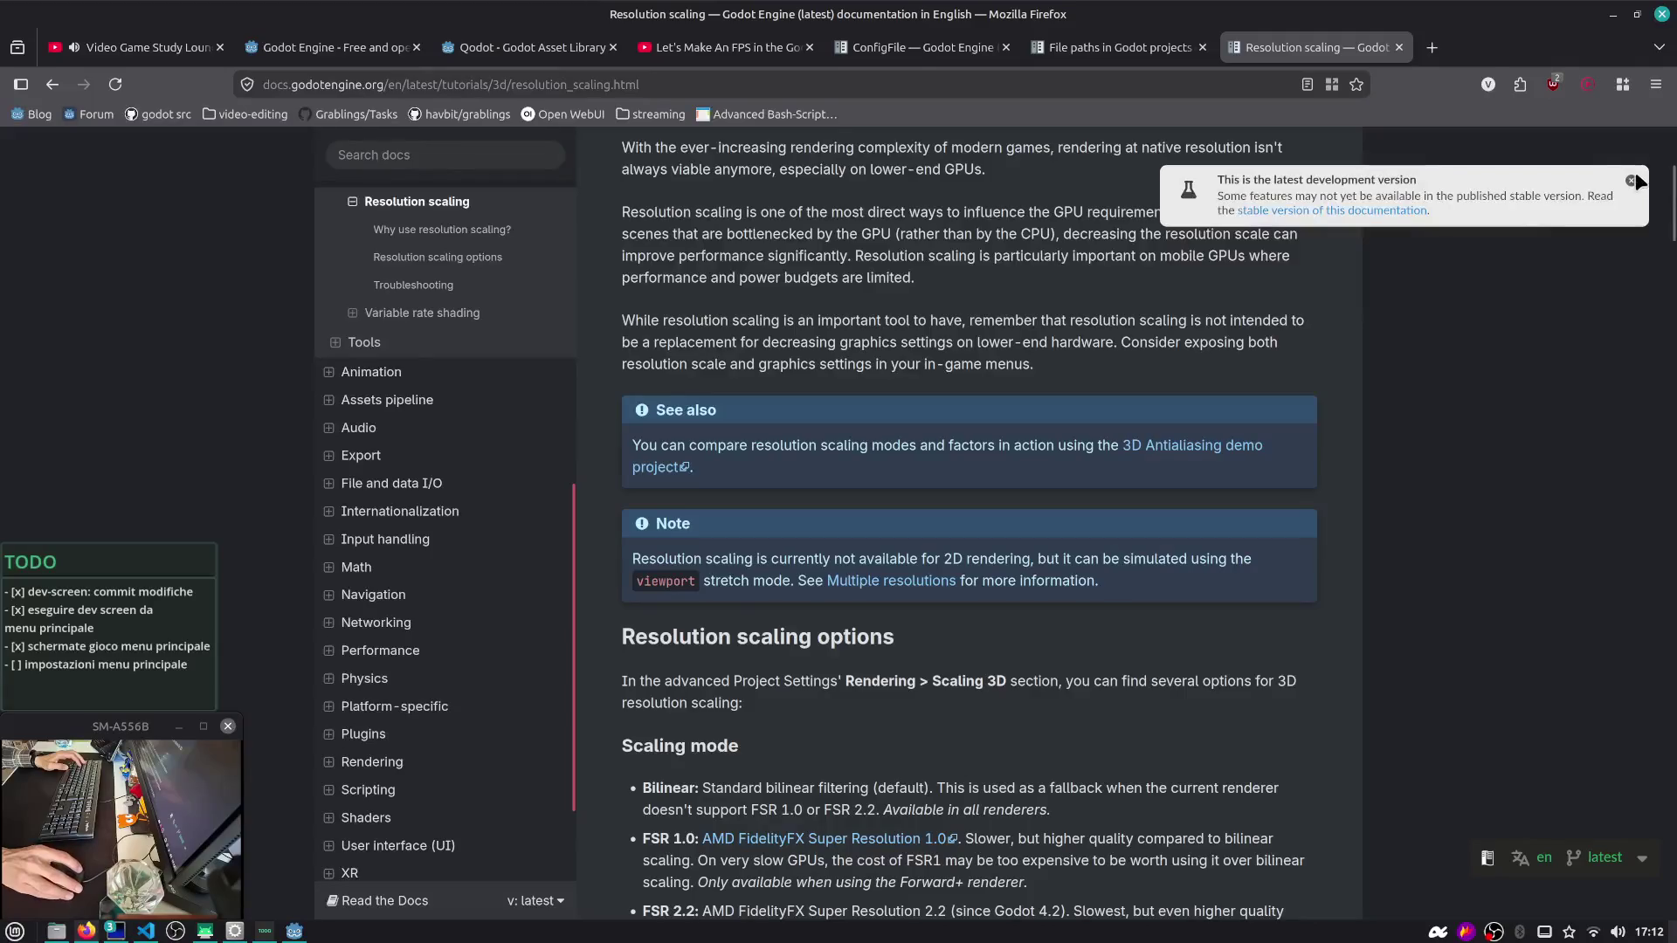
{"action": "key", "text": "alt+Tab"}
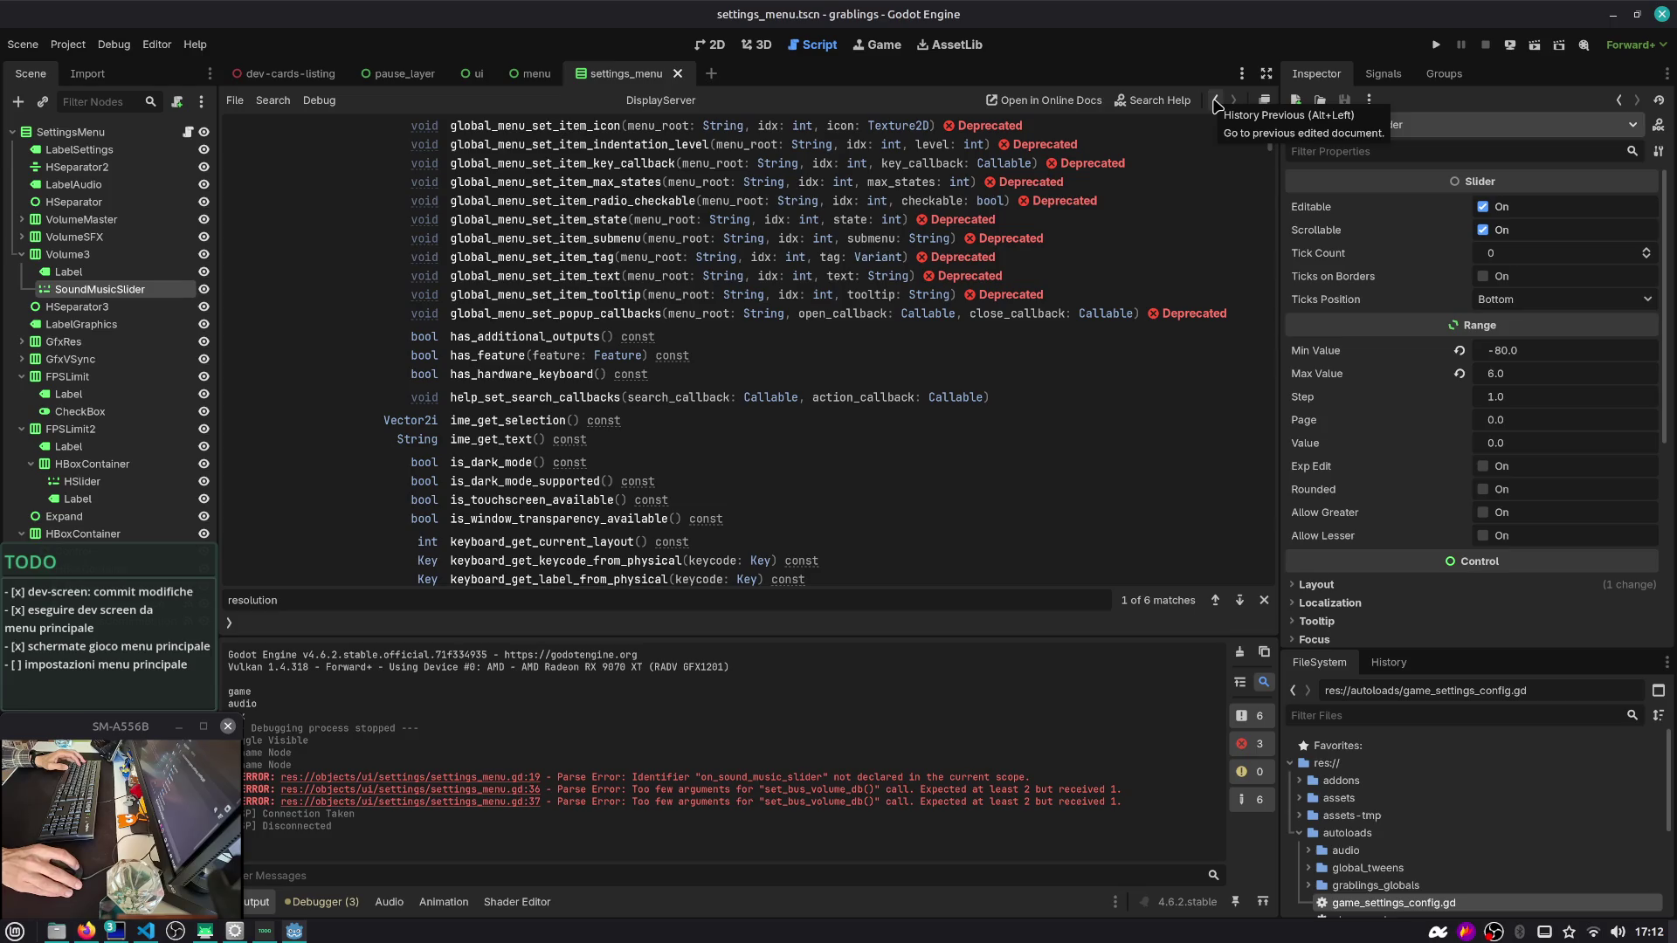
Step: In the 2D view, delete the OptionButton under GfxRes in the settings_menu scene
{"action": "left_click", "coordinate": [1216, 104]}
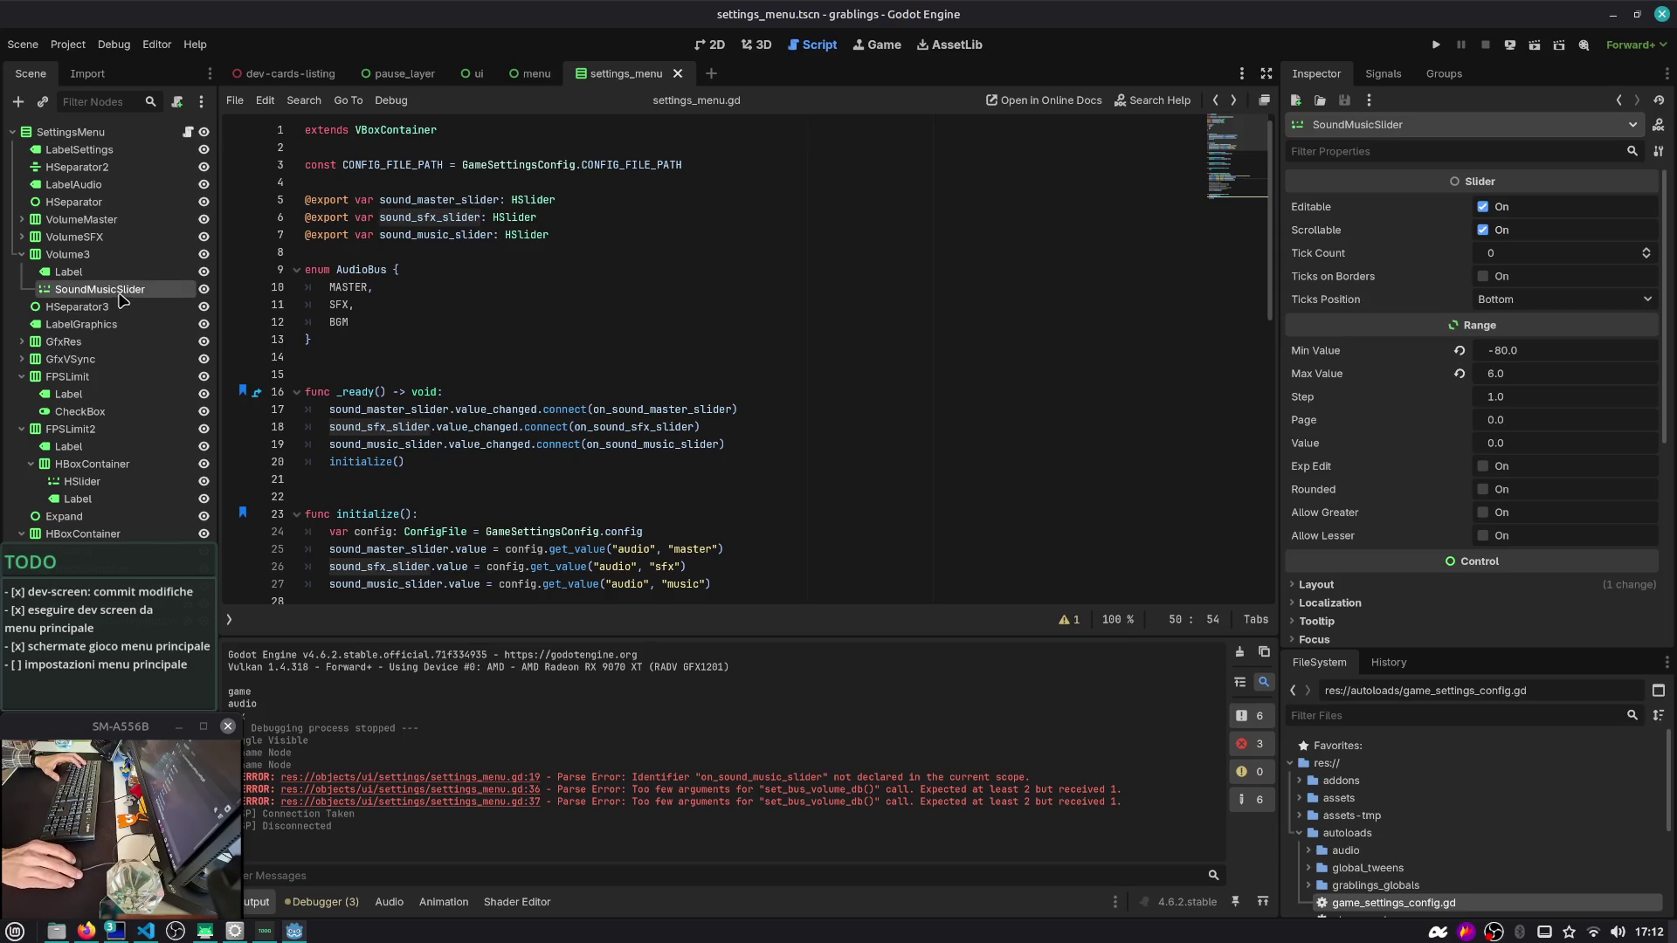
{"action": "left_click", "coordinate": [749, 48]}
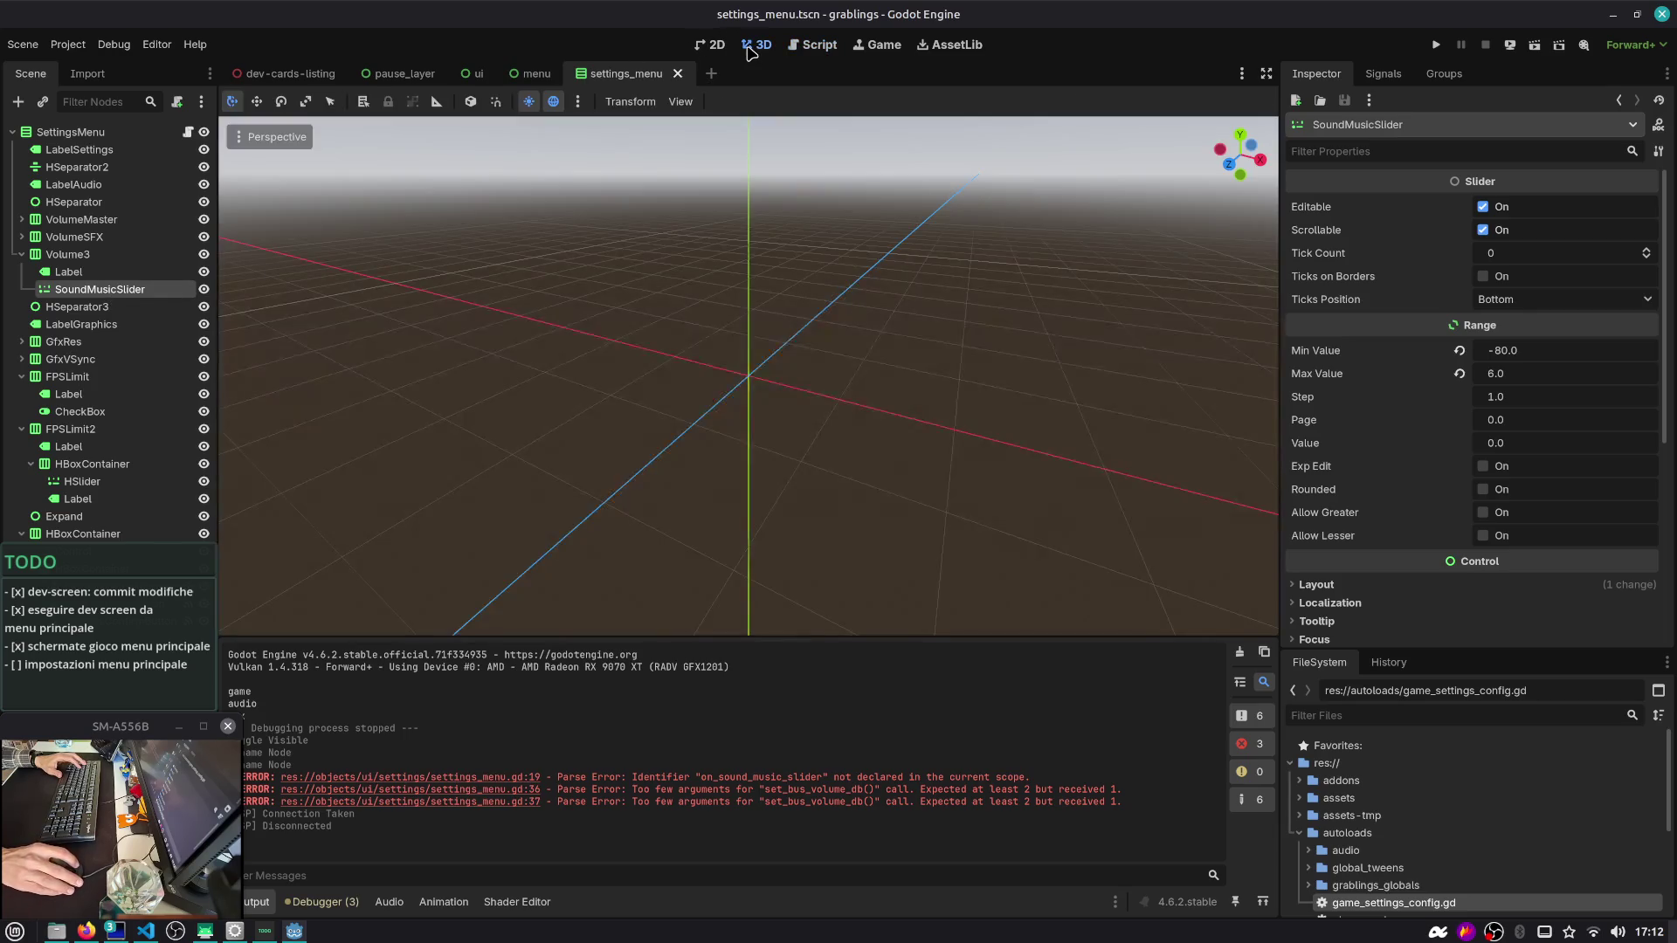
{"action": "left_click", "coordinate": [717, 49]}
{"action": "scroll", "coordinate": [667, 192], "scroll_direction": "up", "scroll_amount": 2}
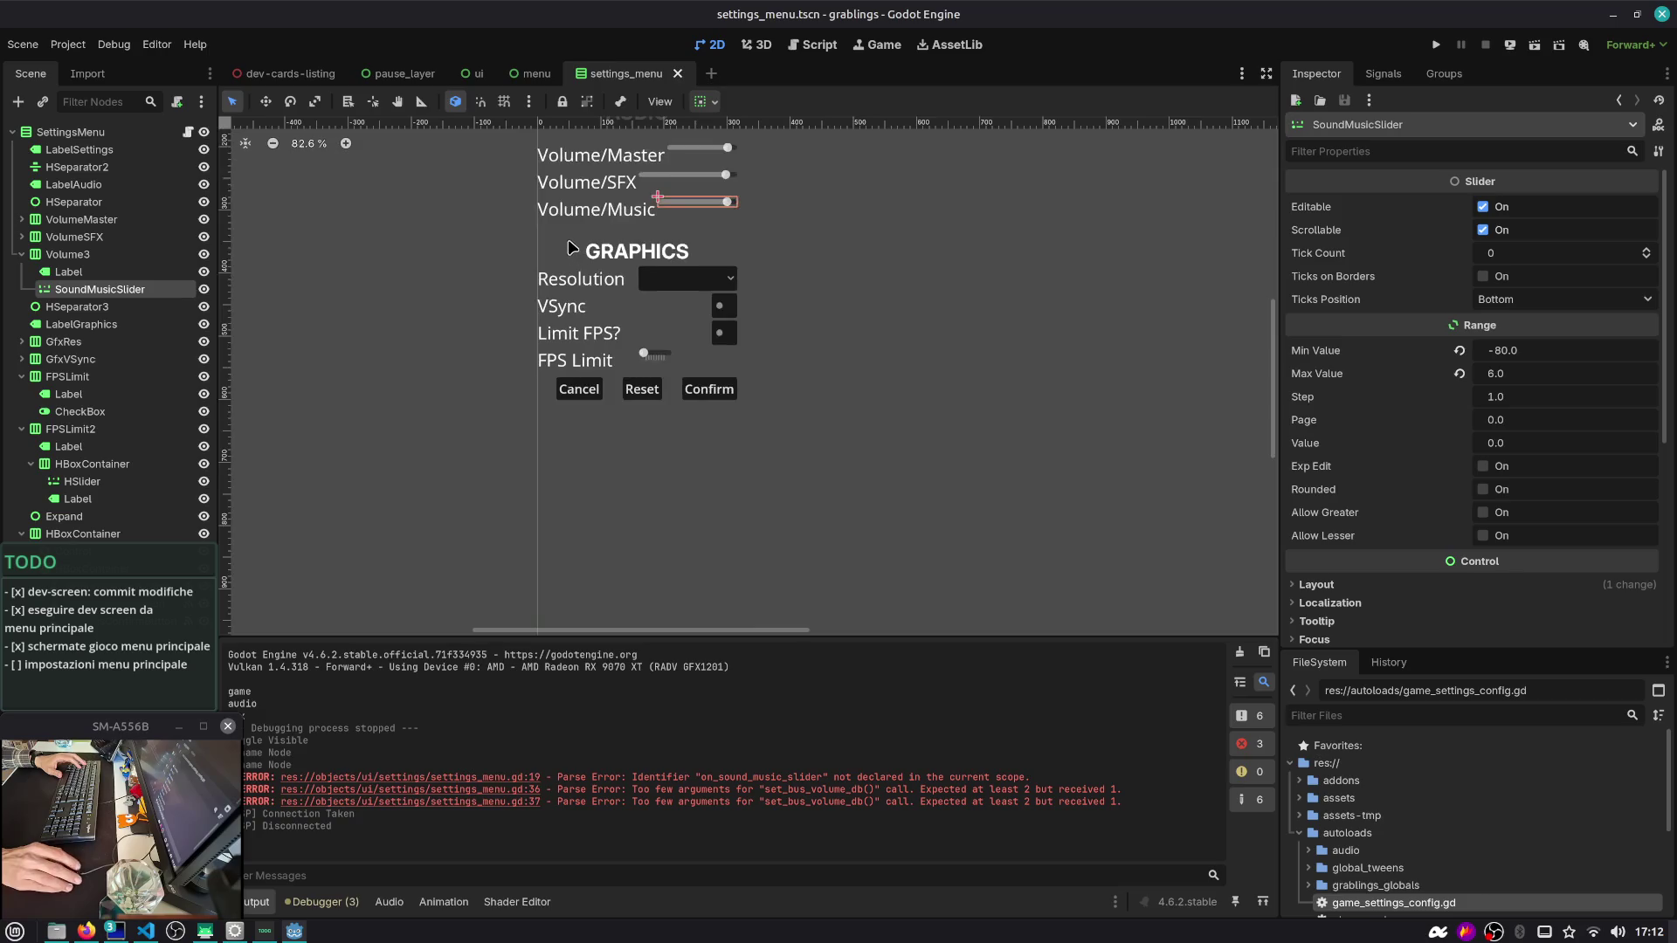
{"action": "scroll", "coordinate": [668, 192], "scroll_direction": "down", "scroll_amount": 4}
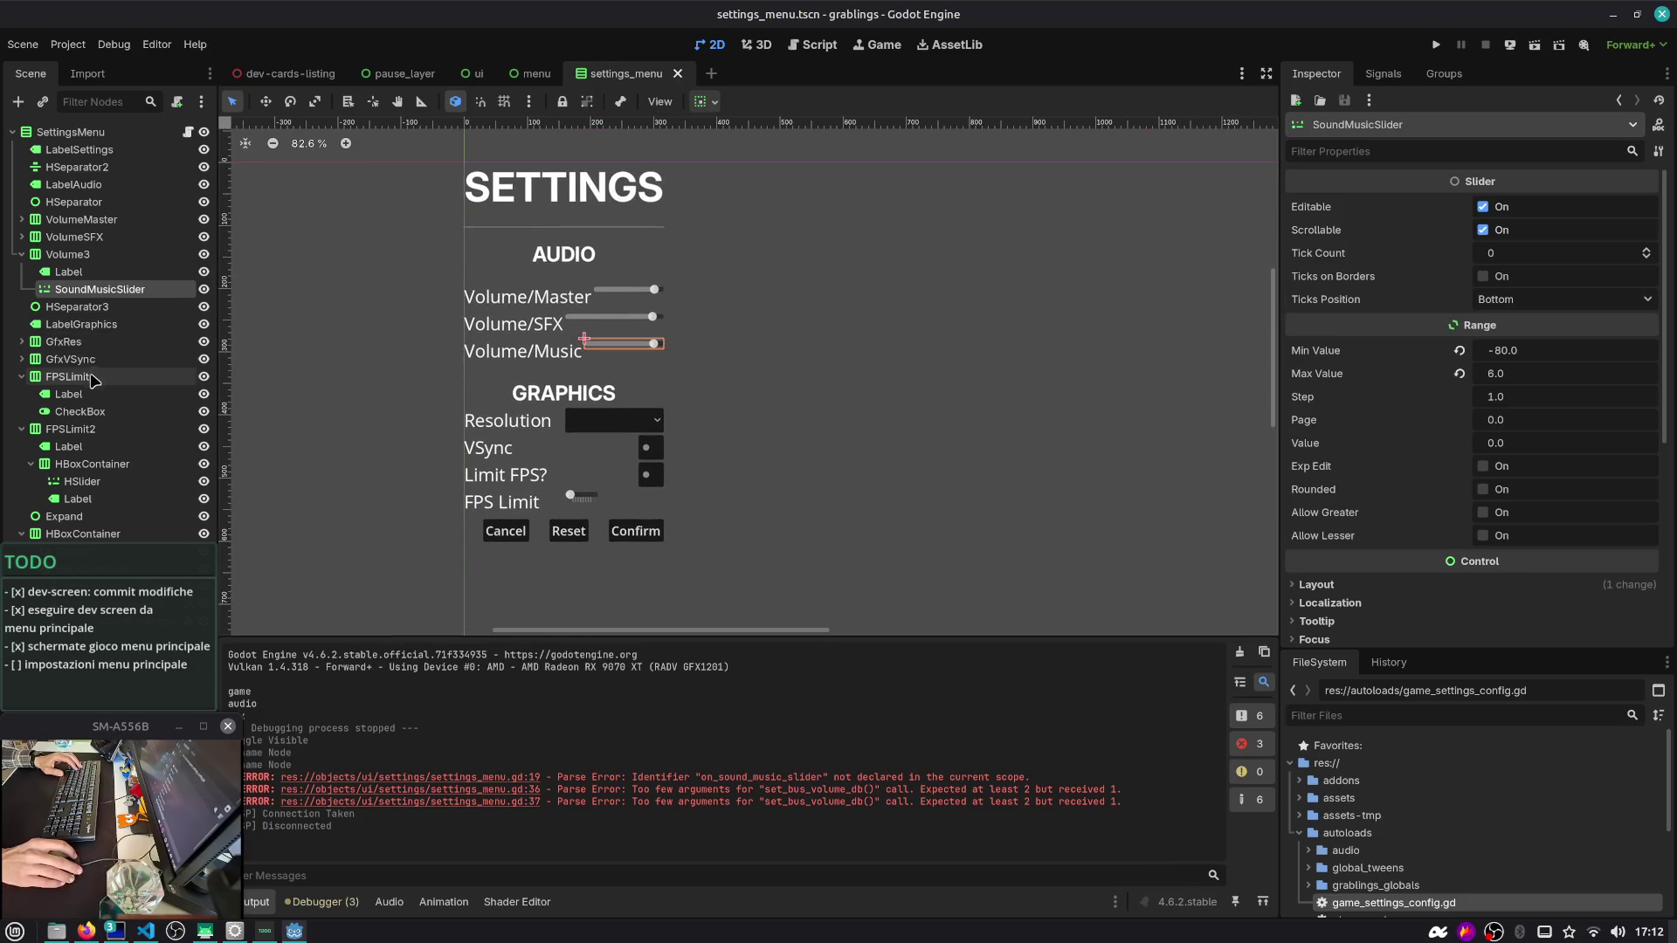
{"action": "left_click", "coordinate": [94, 429]}
{"action": "left_click", "coordinate": [99, 373]}
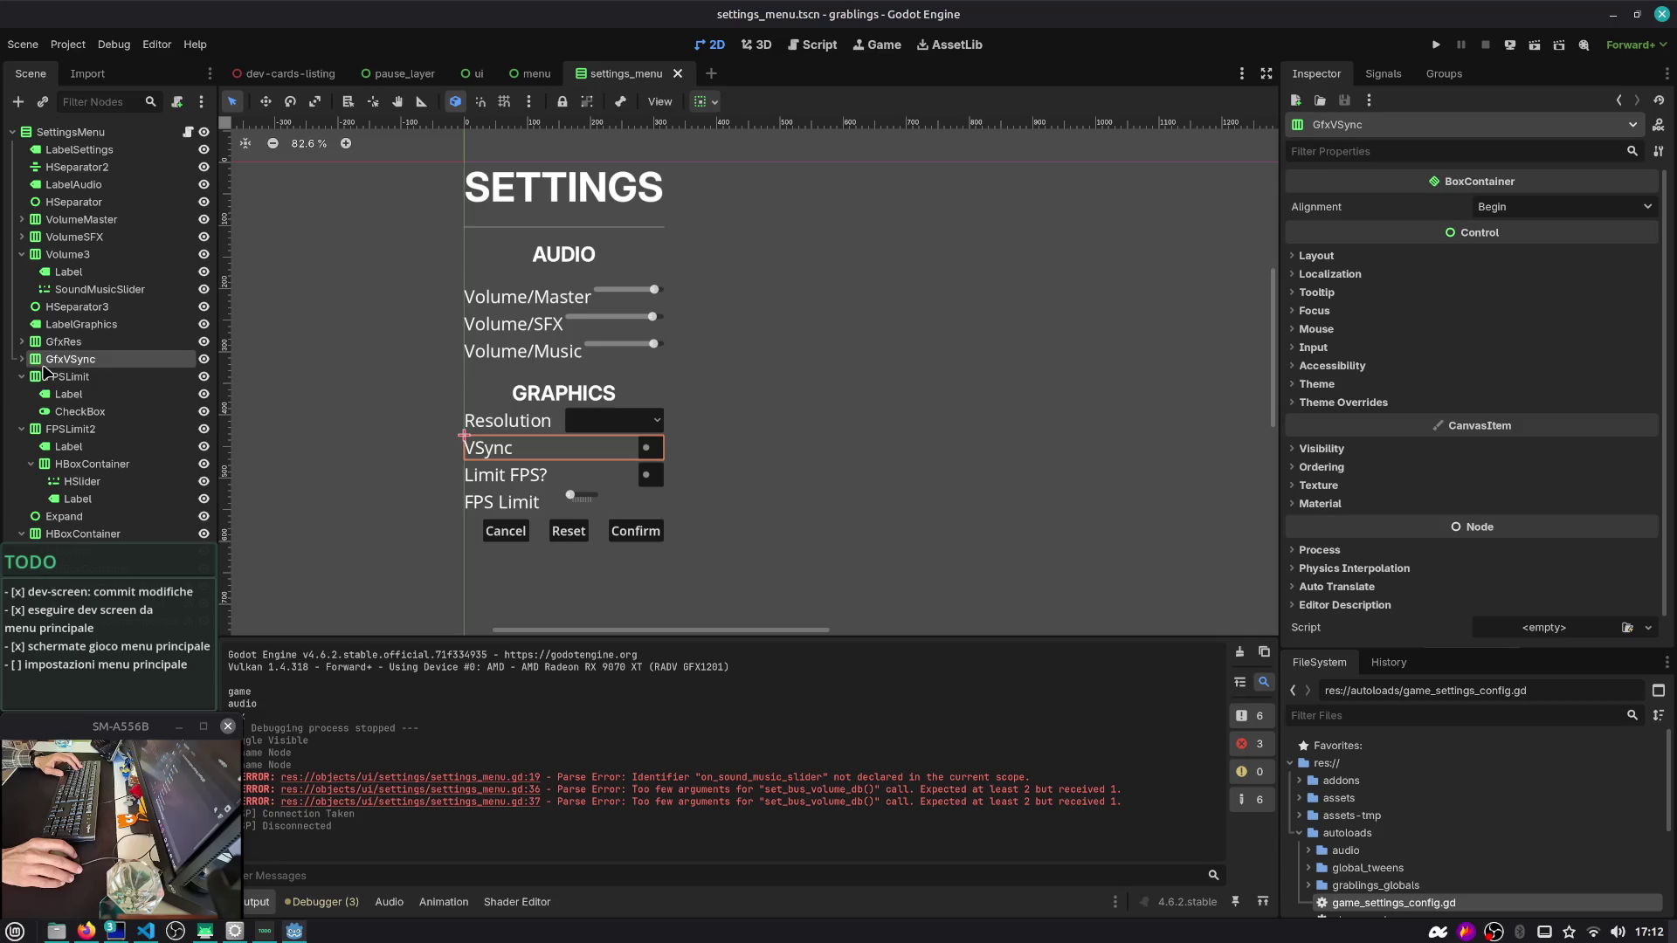
{"action": "left_click", "coordinate": [22, 342]}
{"action": "left_click", "coordinate": [70, 359]}
{"action": "left_click", "coordinate": [88, 377]}
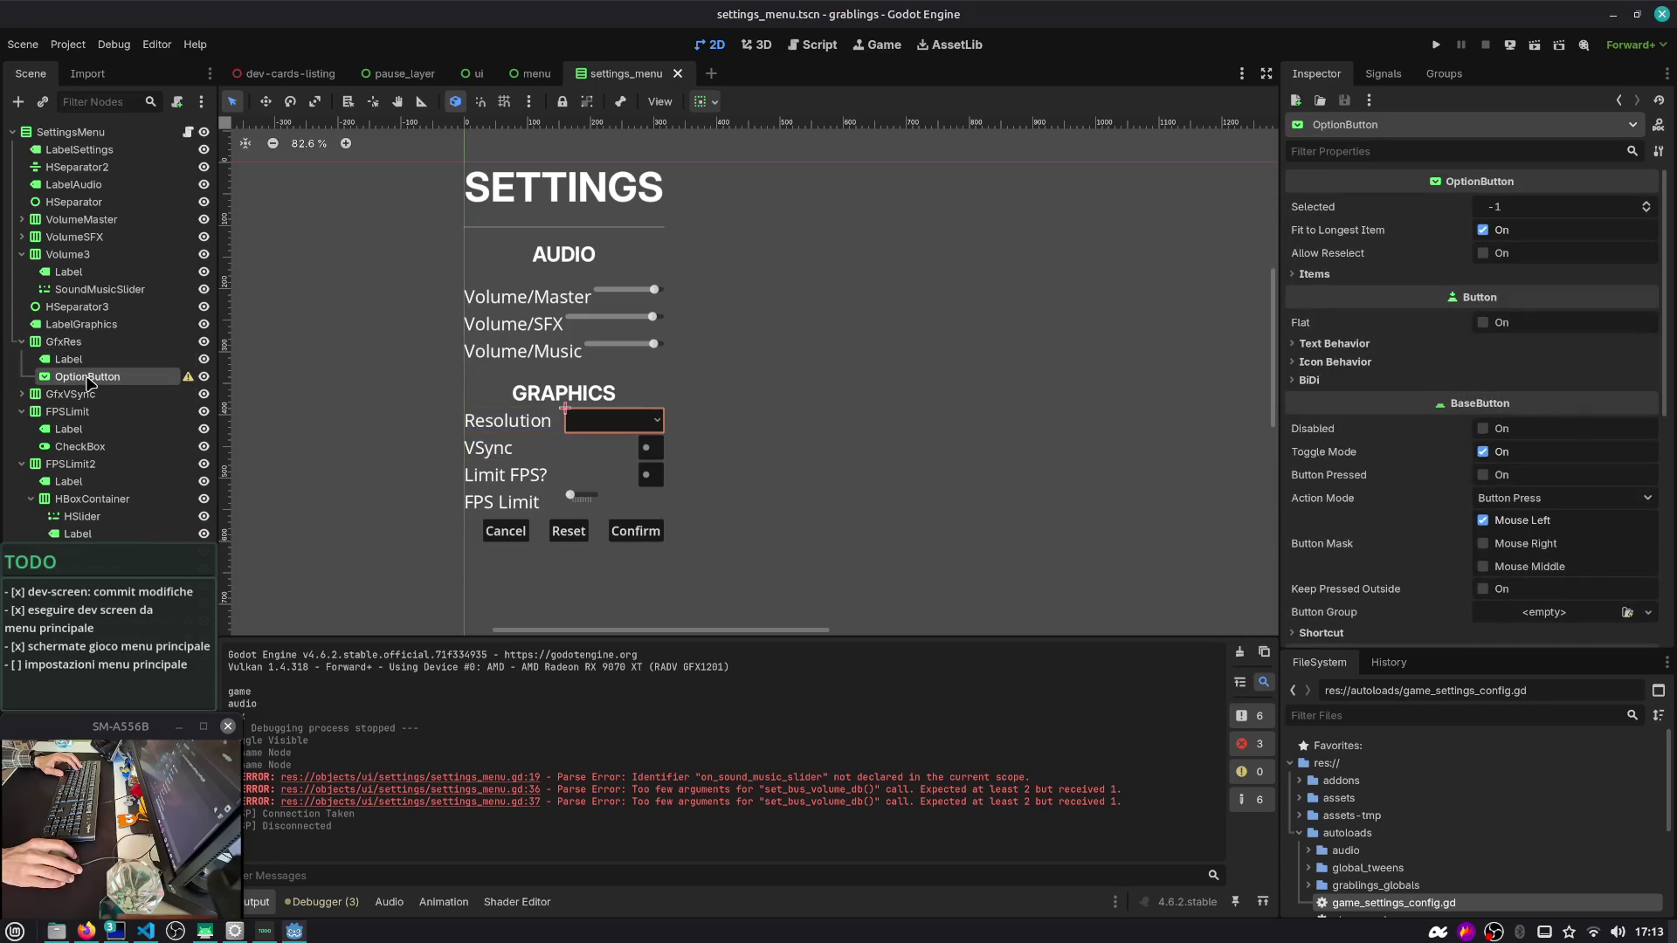
{"action": "key", "text": "Delete"}
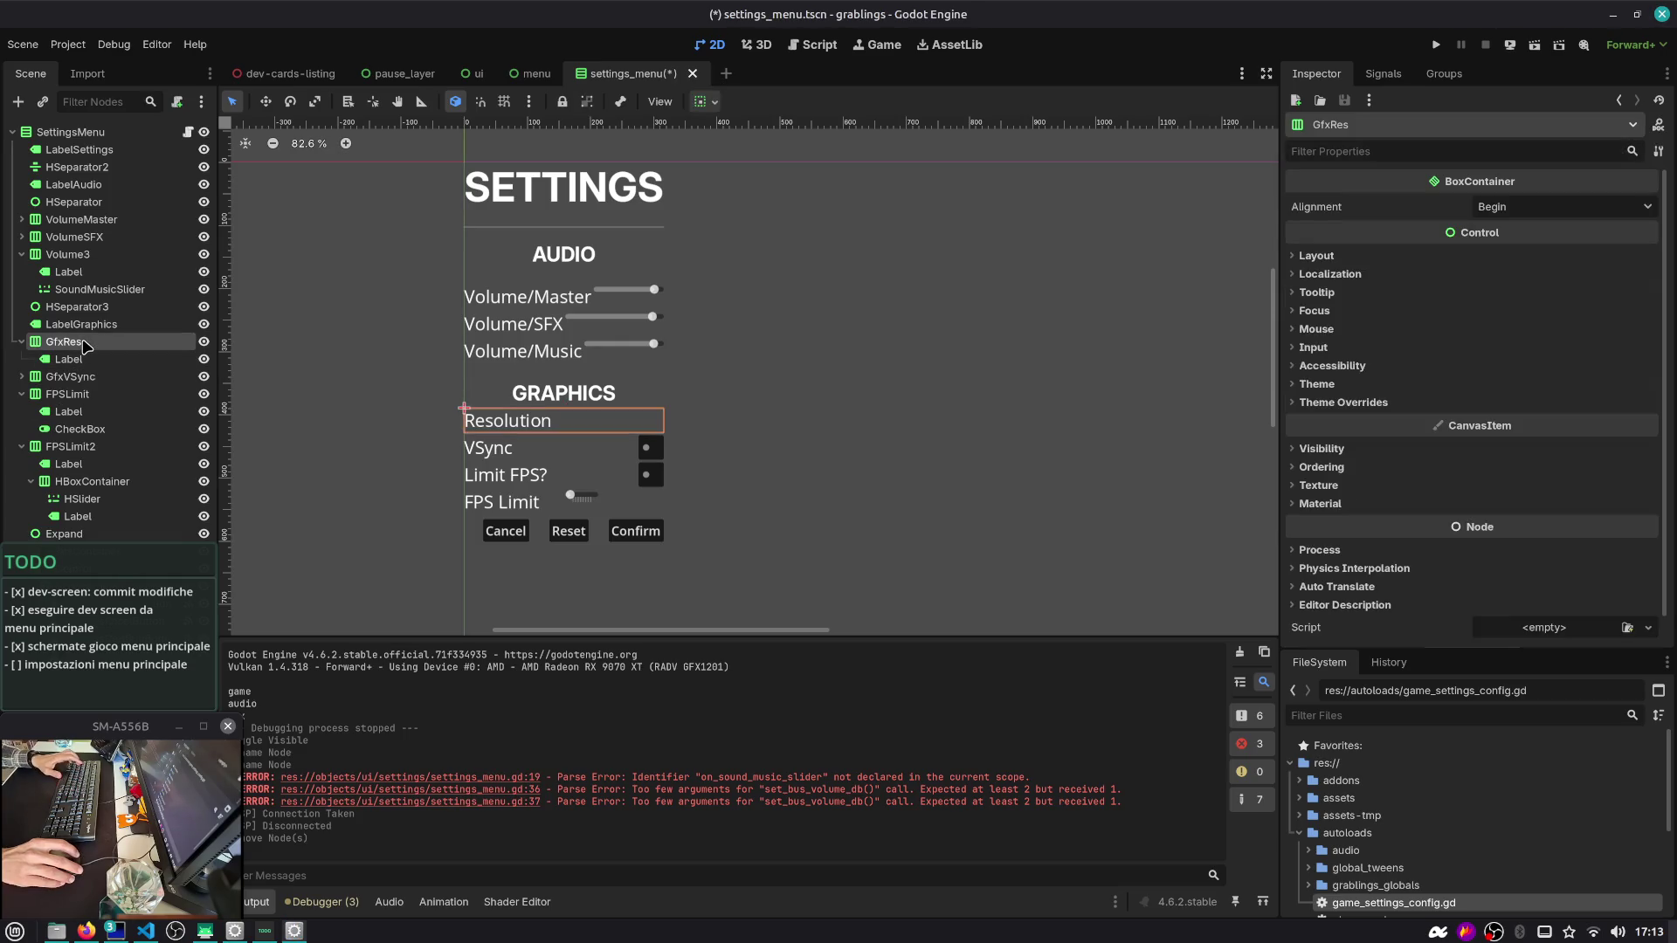
Step: Add an HSlider as a child of the GfxRes container
{"action": "key", "text": "ctrl+a"}
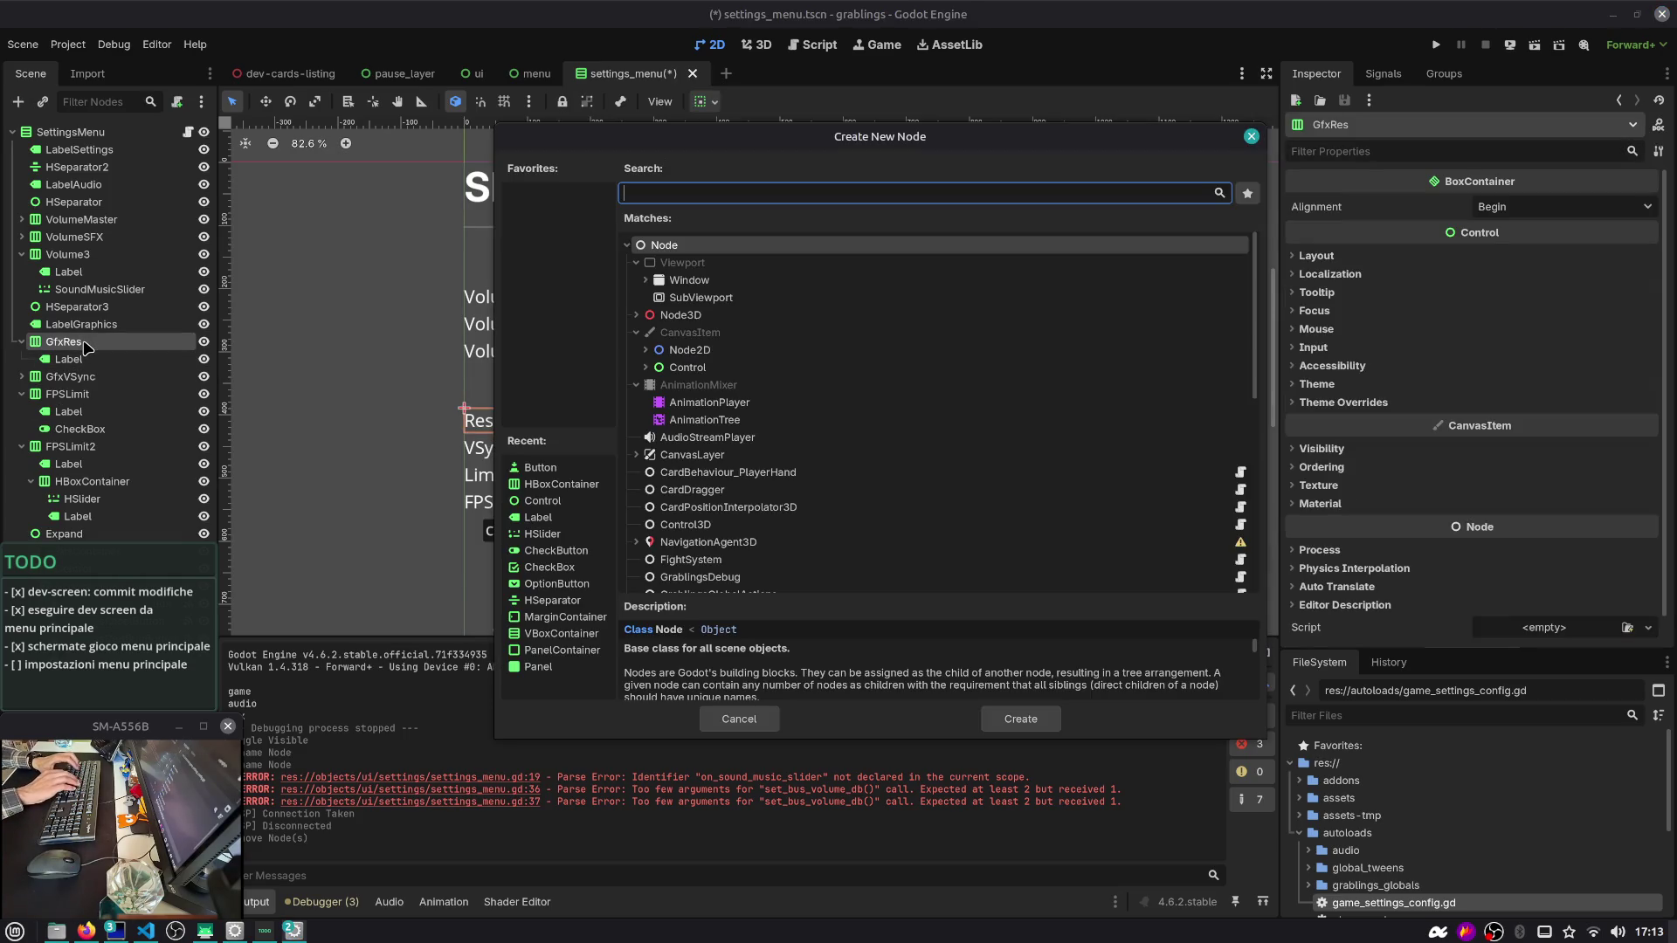
{"action": "type", "text": "range"}
{"action": "key", "text": "ctrl+a"}
{"action": "type", "text": "slider"}
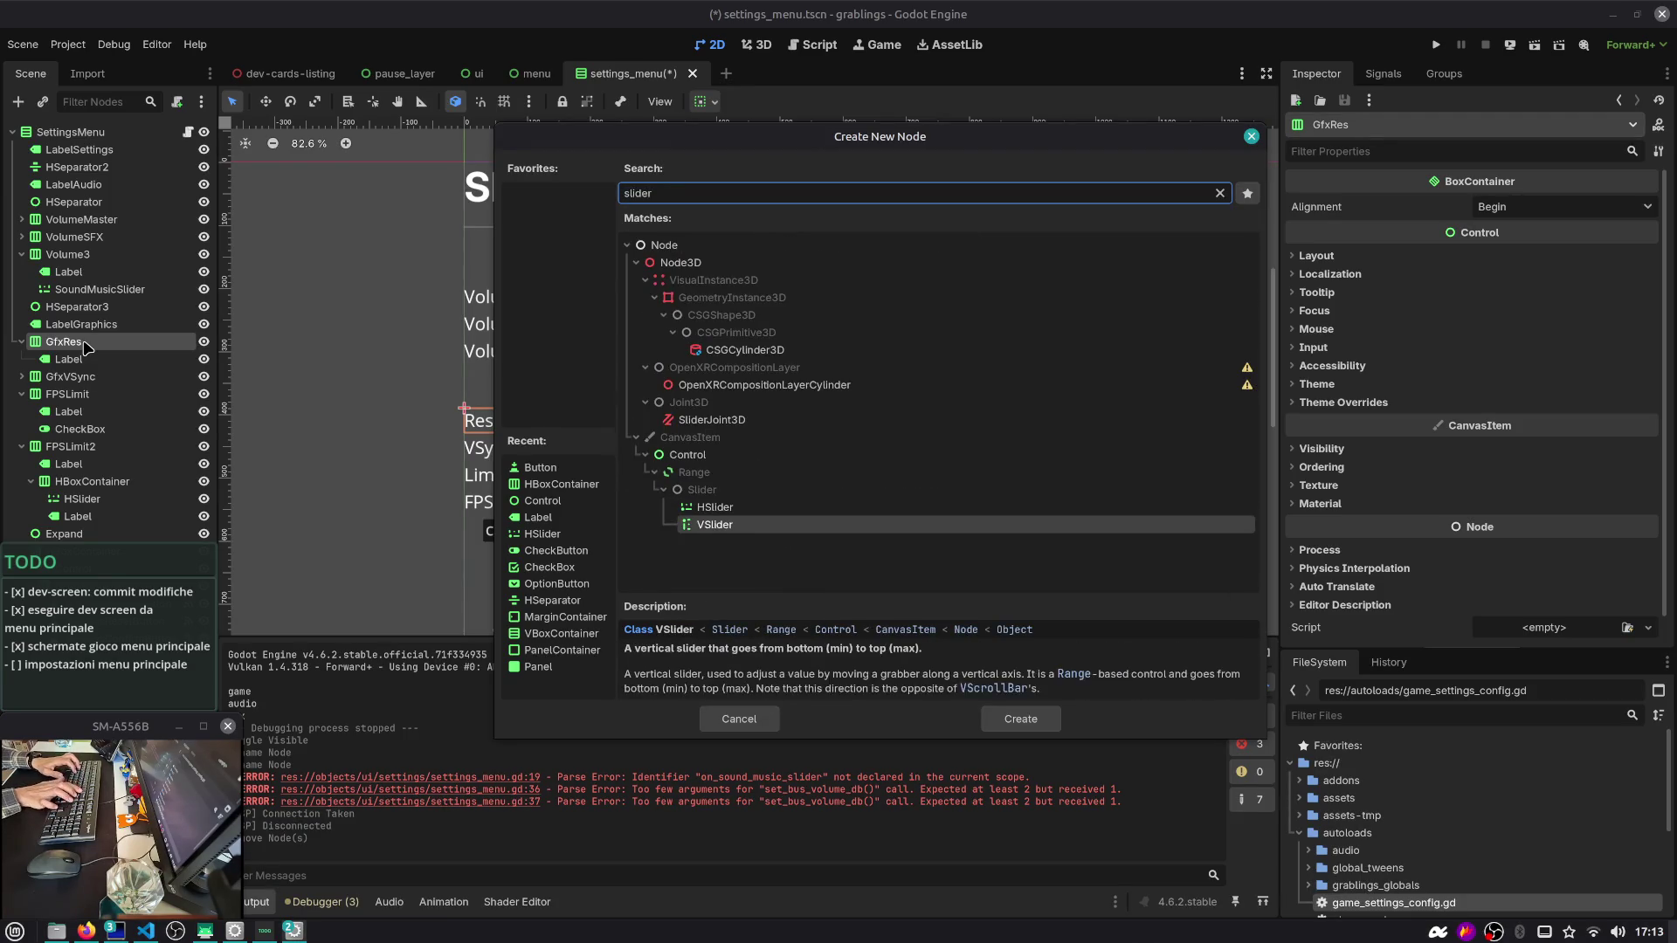
{"action": "key", "text": "Return"}
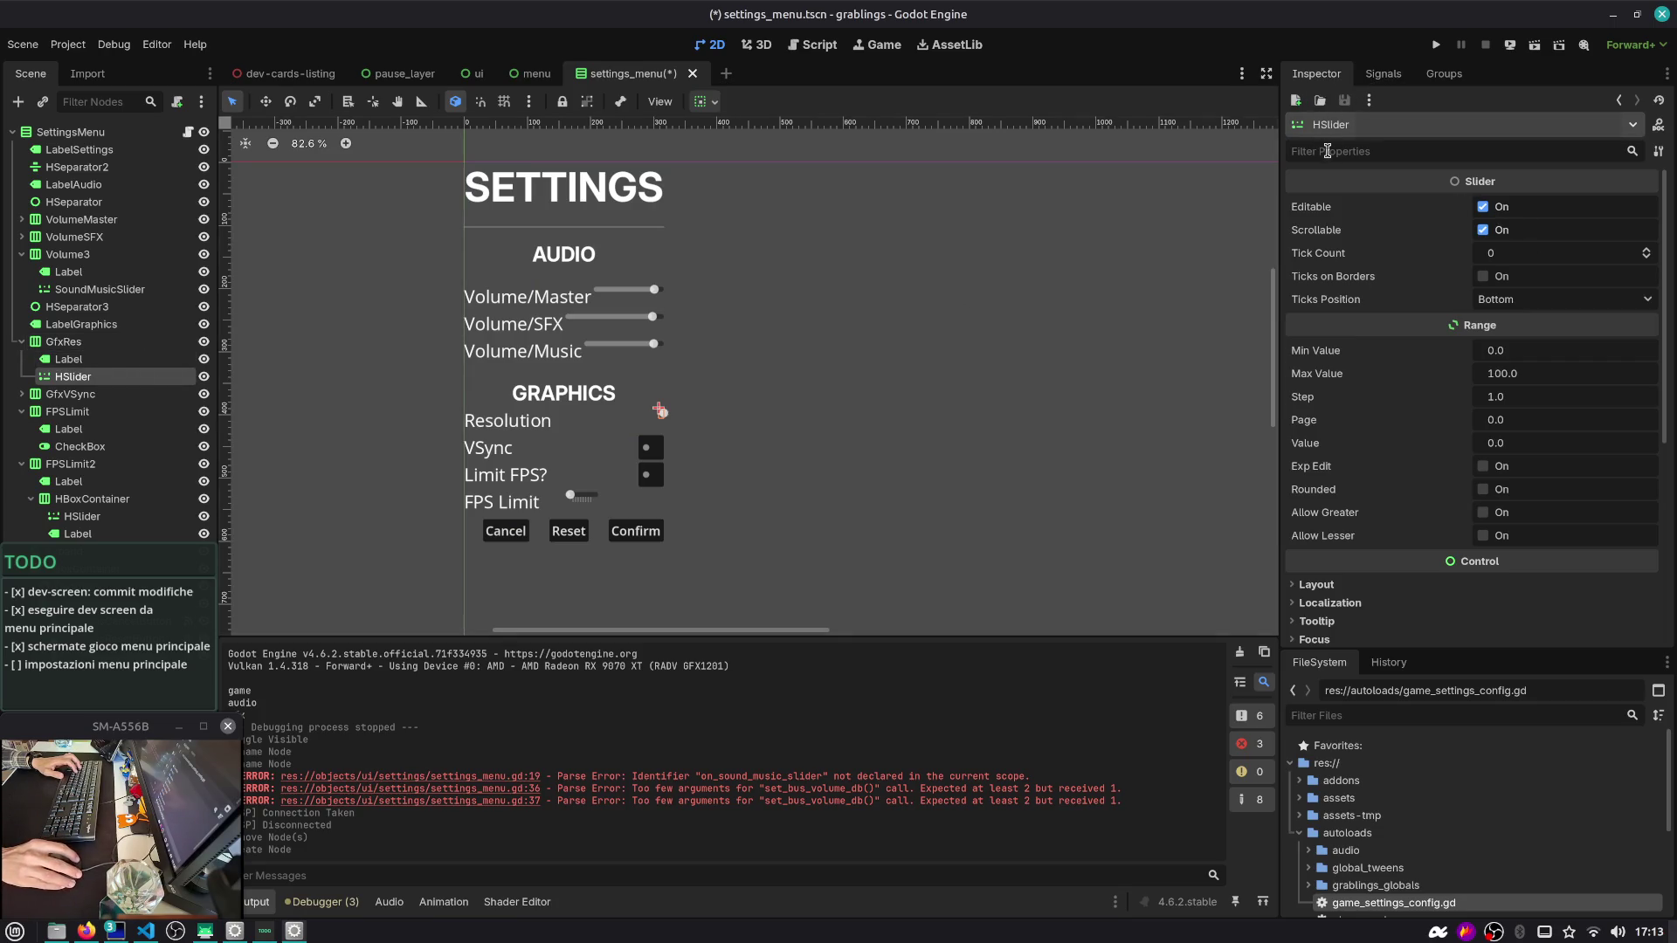
Step: Turn on Horizontal Expand under Layout > Container Sizing so the slider fills its row
{"action": "scroll", "coordinate": [1363, 436], "scroll_direction": "down", "scroll_amount": 3}
{"action": "left_click", "coordinate": [1354, 409]}
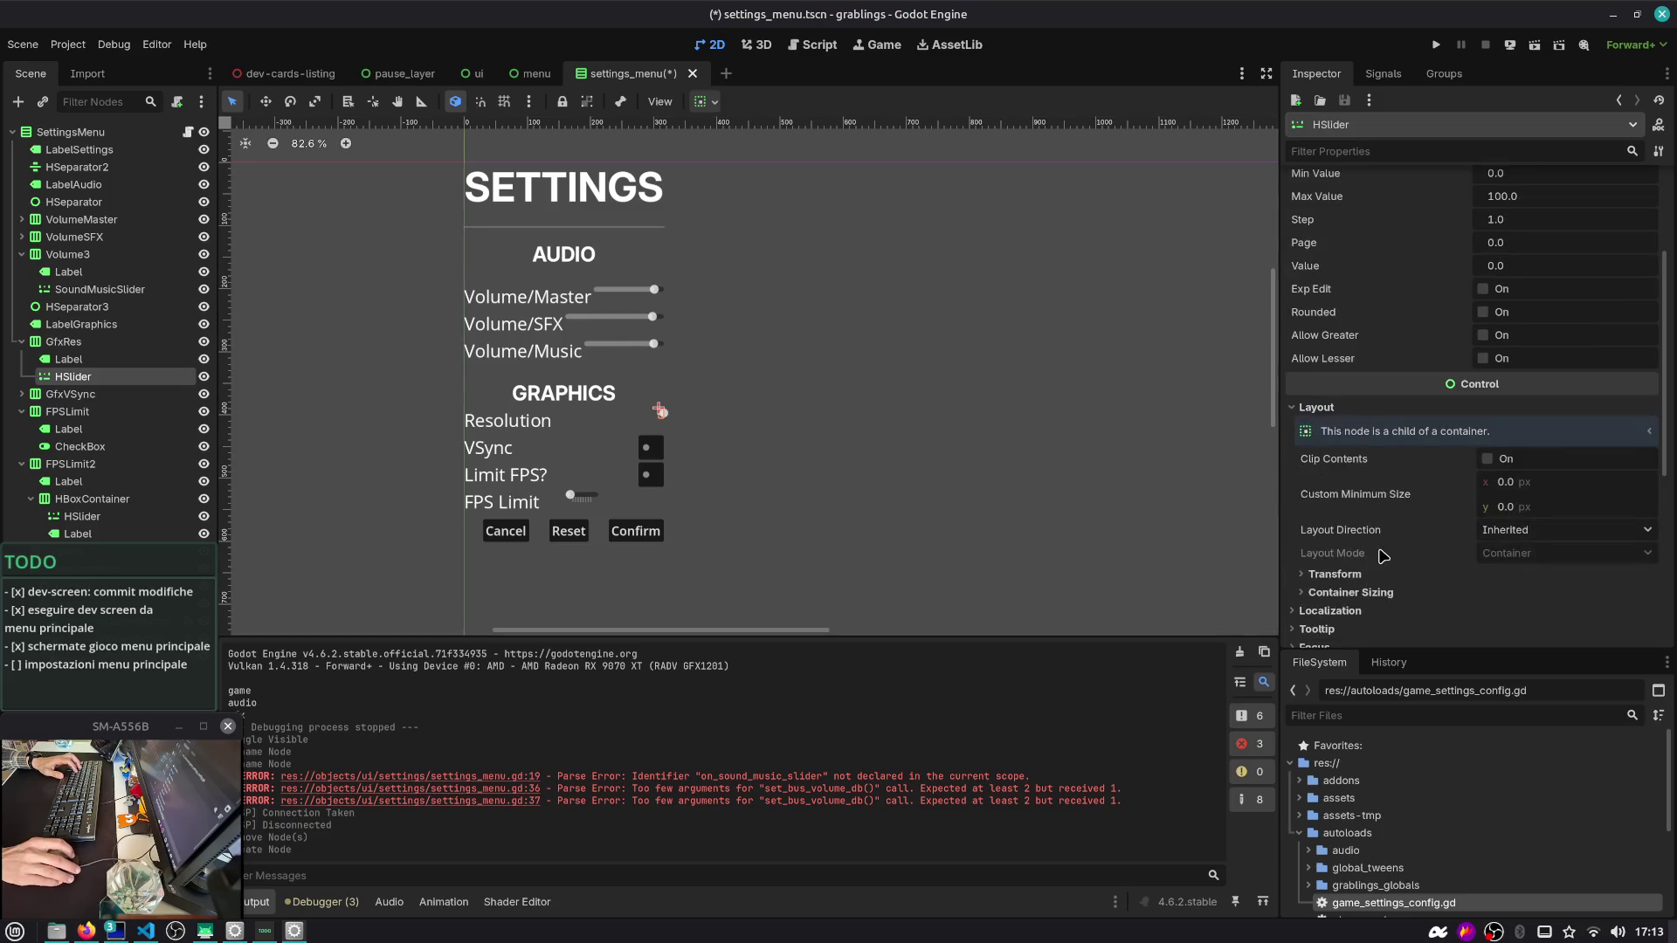
{"action": "scroll", "coordinate": [1386, 557], "scroll_direction": "down", "scroll_amount": 2}
{"action": "left_click", "coordinate": [1387, 517]}
{"action": "left_click", "coordinate": [1390, 517]}
{"action": "left_click", "coordinate": [1387, 533]}
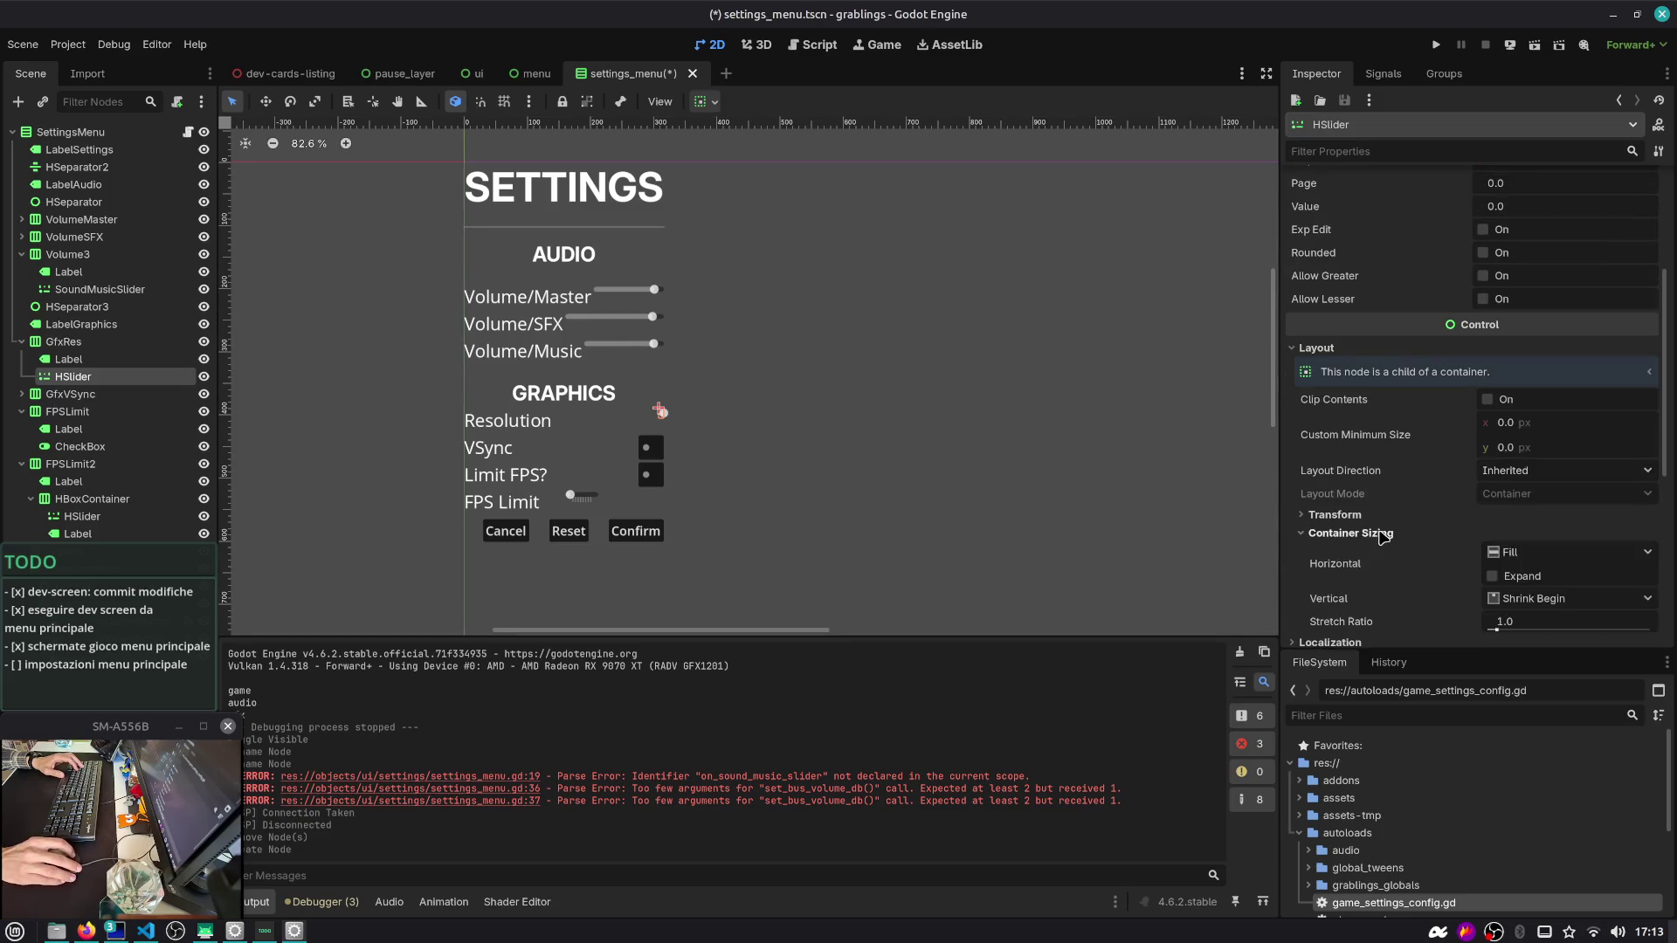
{"action": "scroll", "coordinate": [1385, 537], "scroll_direction": "down", "scroll_amount": 2}
{"action": "left_click", "coordinate": [1493, 459]}
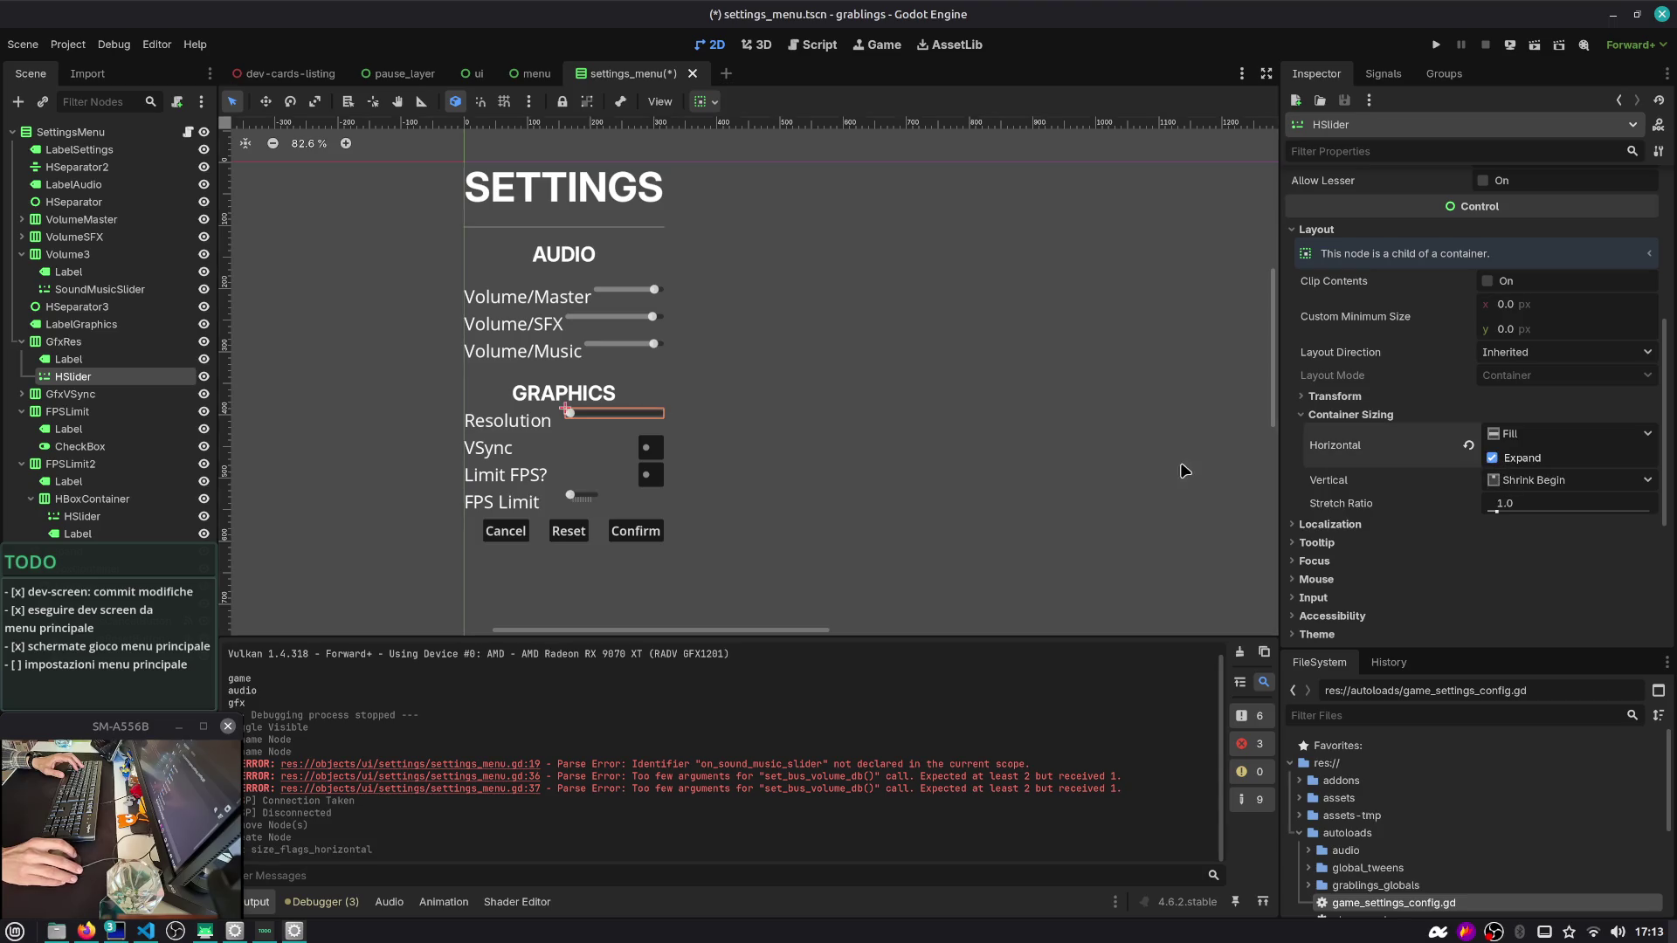
Step: Change the Resolution label's text to 'Resolution scale'
{"action": "left_click", "coordinate": [464, 424]}
{"action": "left_click", "coordinate": [1456, 226]}
{"action": "type", "text": "scale"}
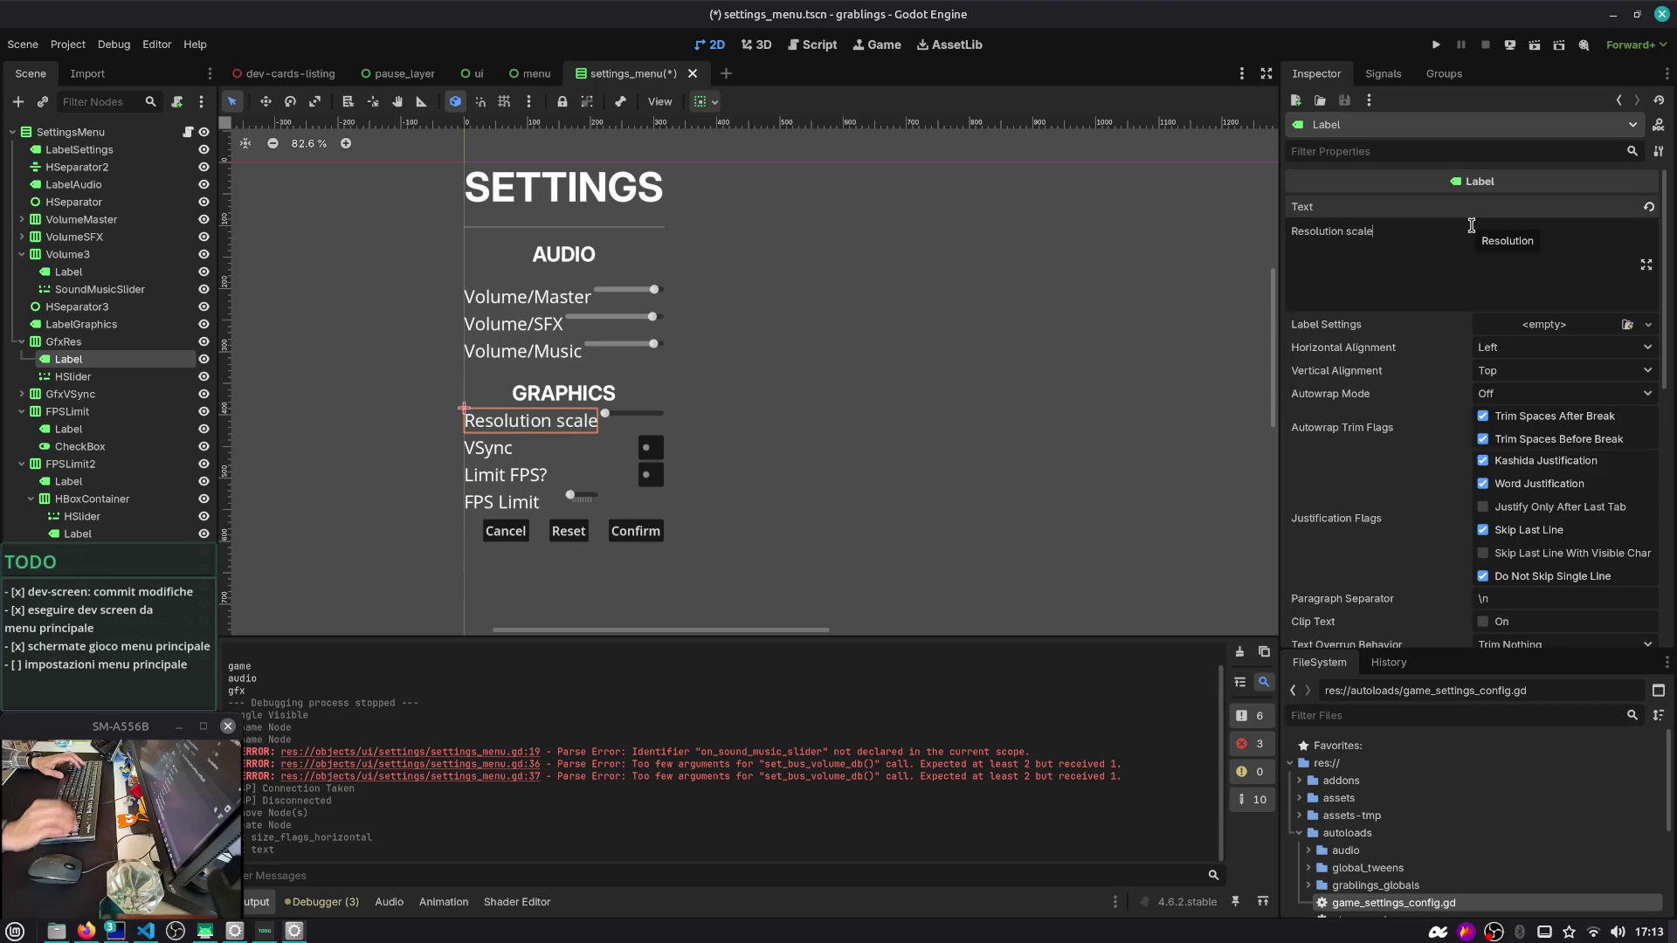
Step: Save the settings menu scene and open settings_menu.gd
{"action": "key", "text": "ctrl+s"}
{"action": "left_click", "coordinate": [70, 342]}
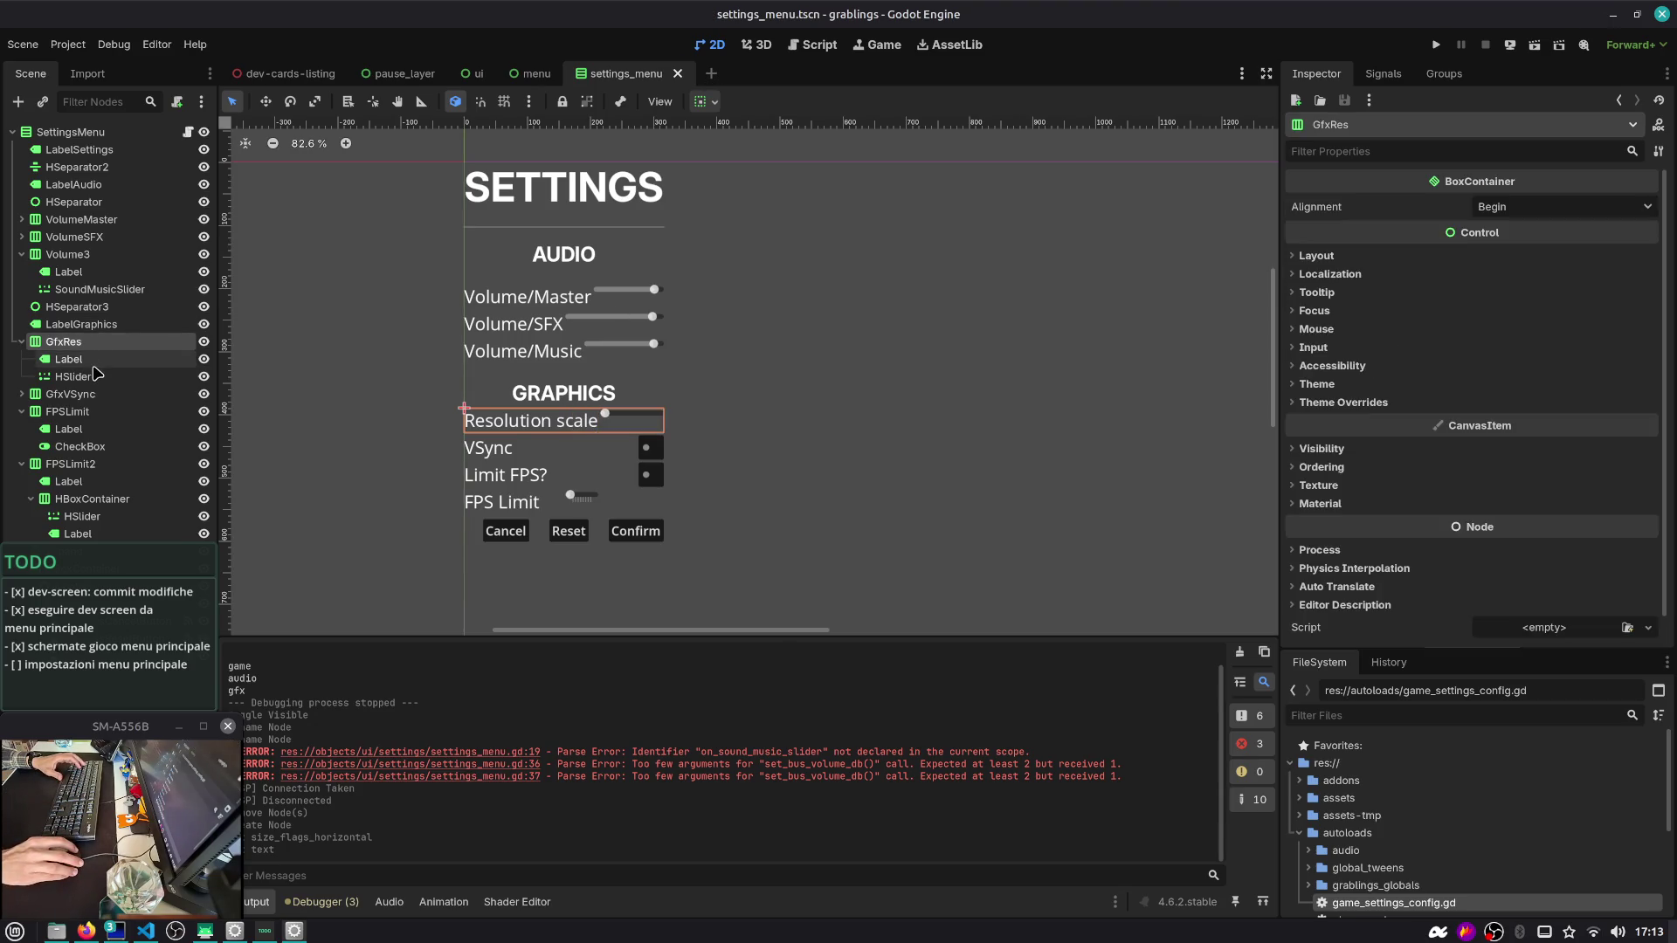
{"action": "left_click", "coordinate": [96, 374]}
{"action": "left_click", "coordinate": [188, 132]}
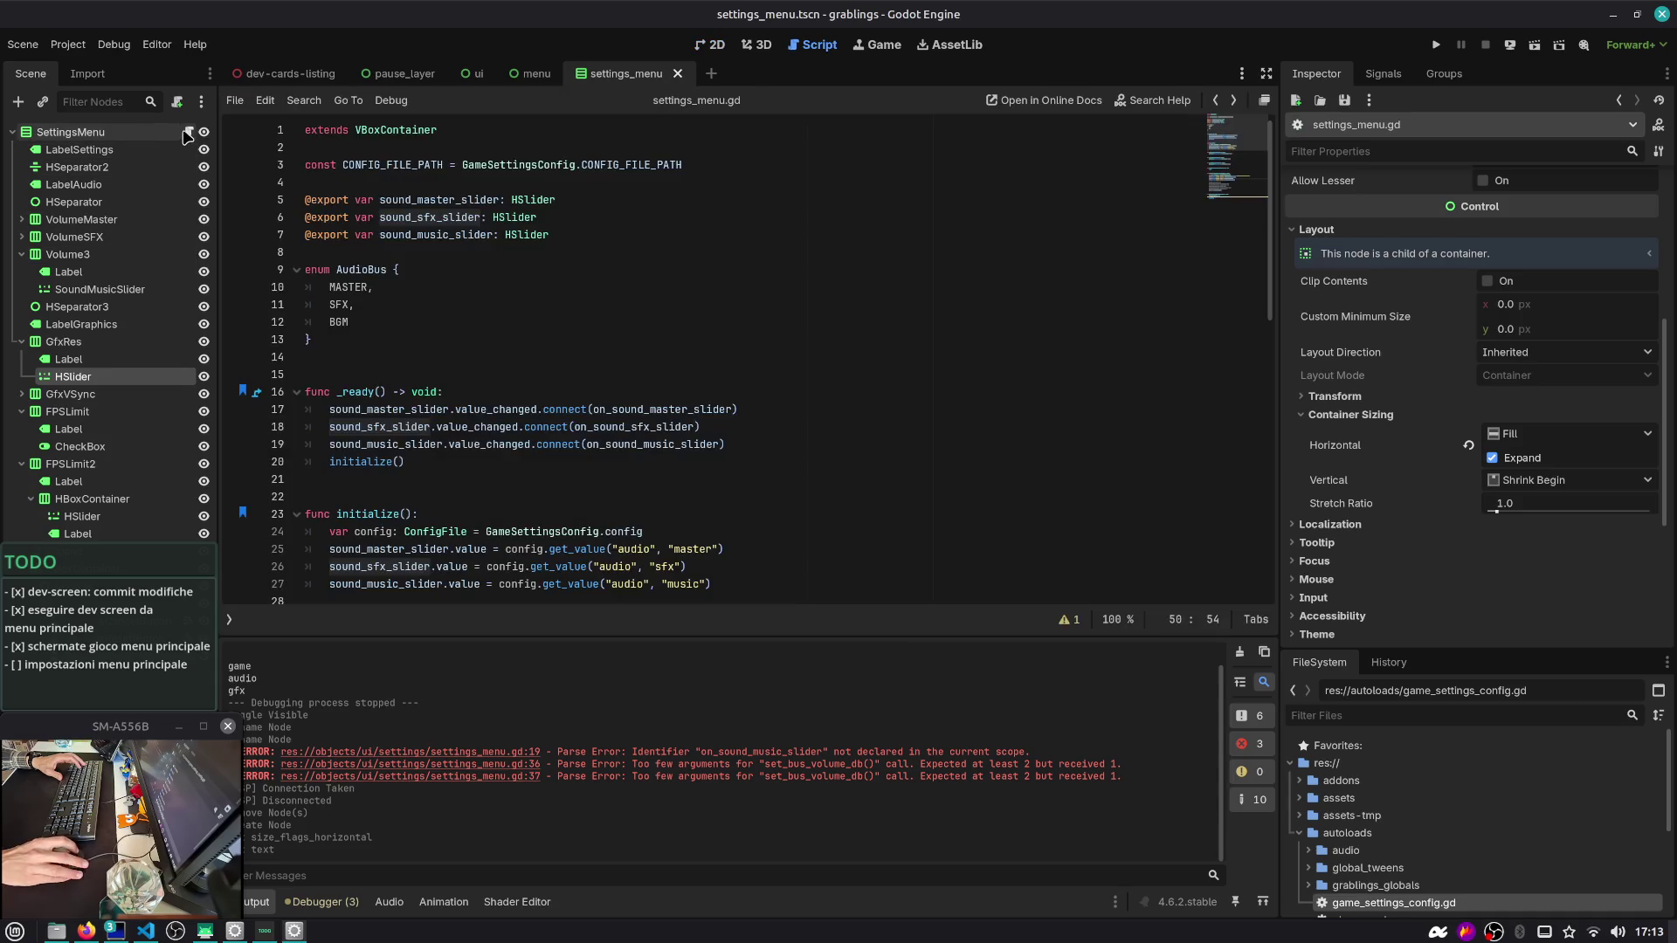
Step: Rename the slider node ResolutionScaleSlider and export it into the script as resolution_scale_slider
{"action": "left_click_drag", "start_coordinate": [79, 376], "coordinate": [458, 248]}
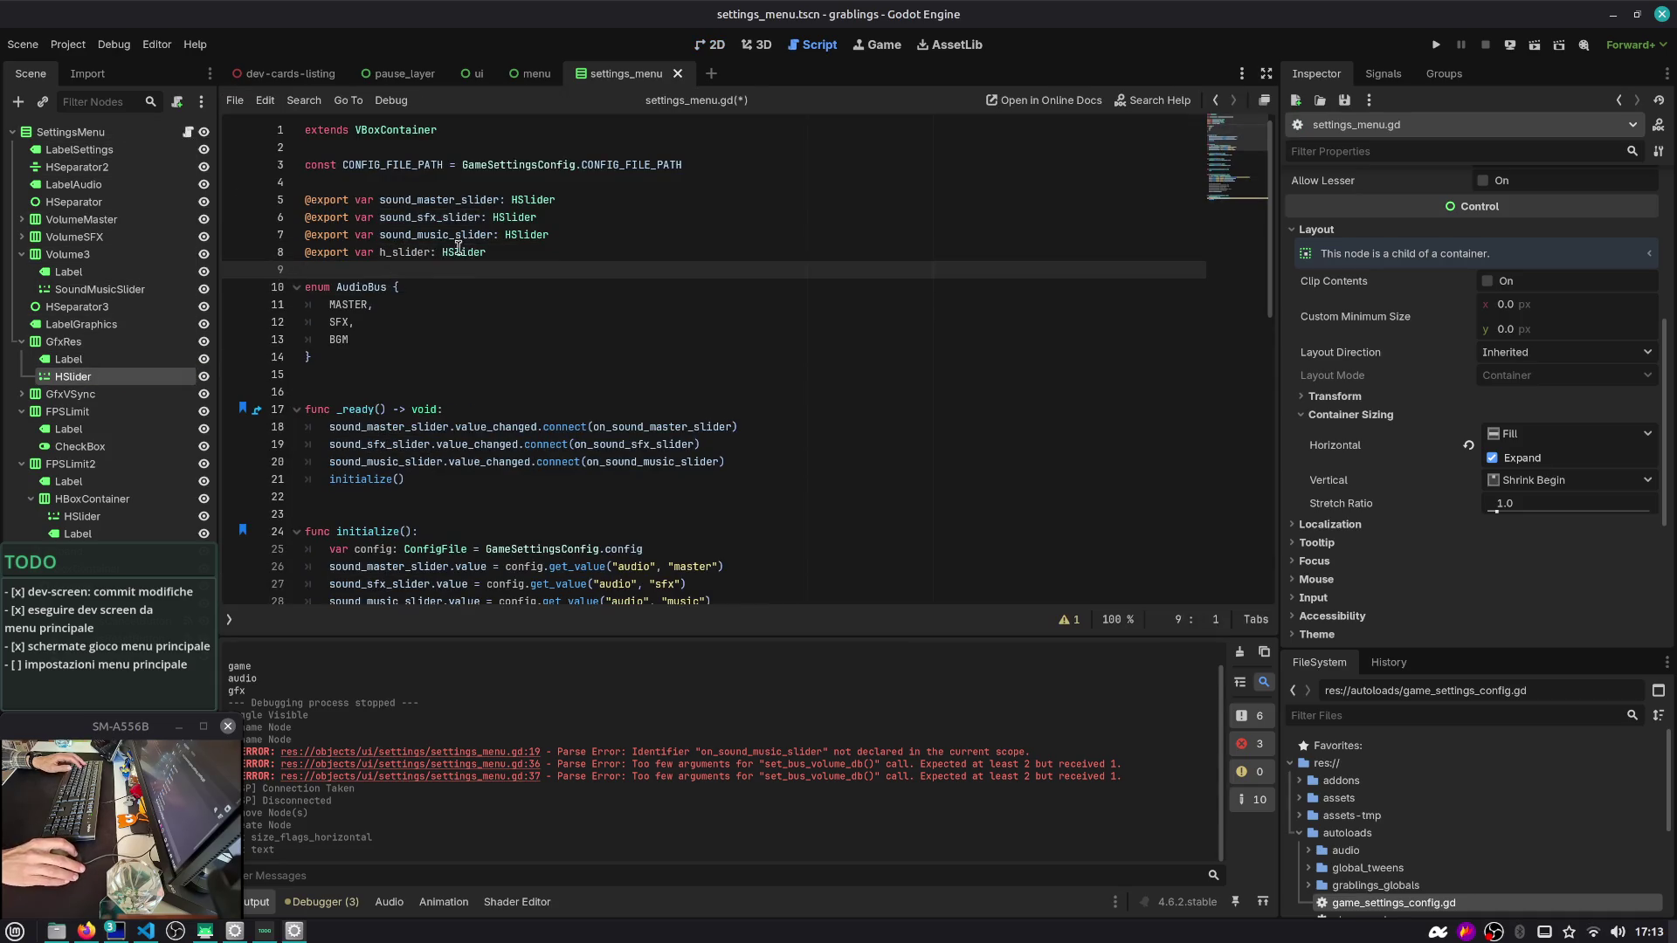
{"action": "left_click", "coordinate": [576, 236]}
{"action": "key", "text": "Return"}
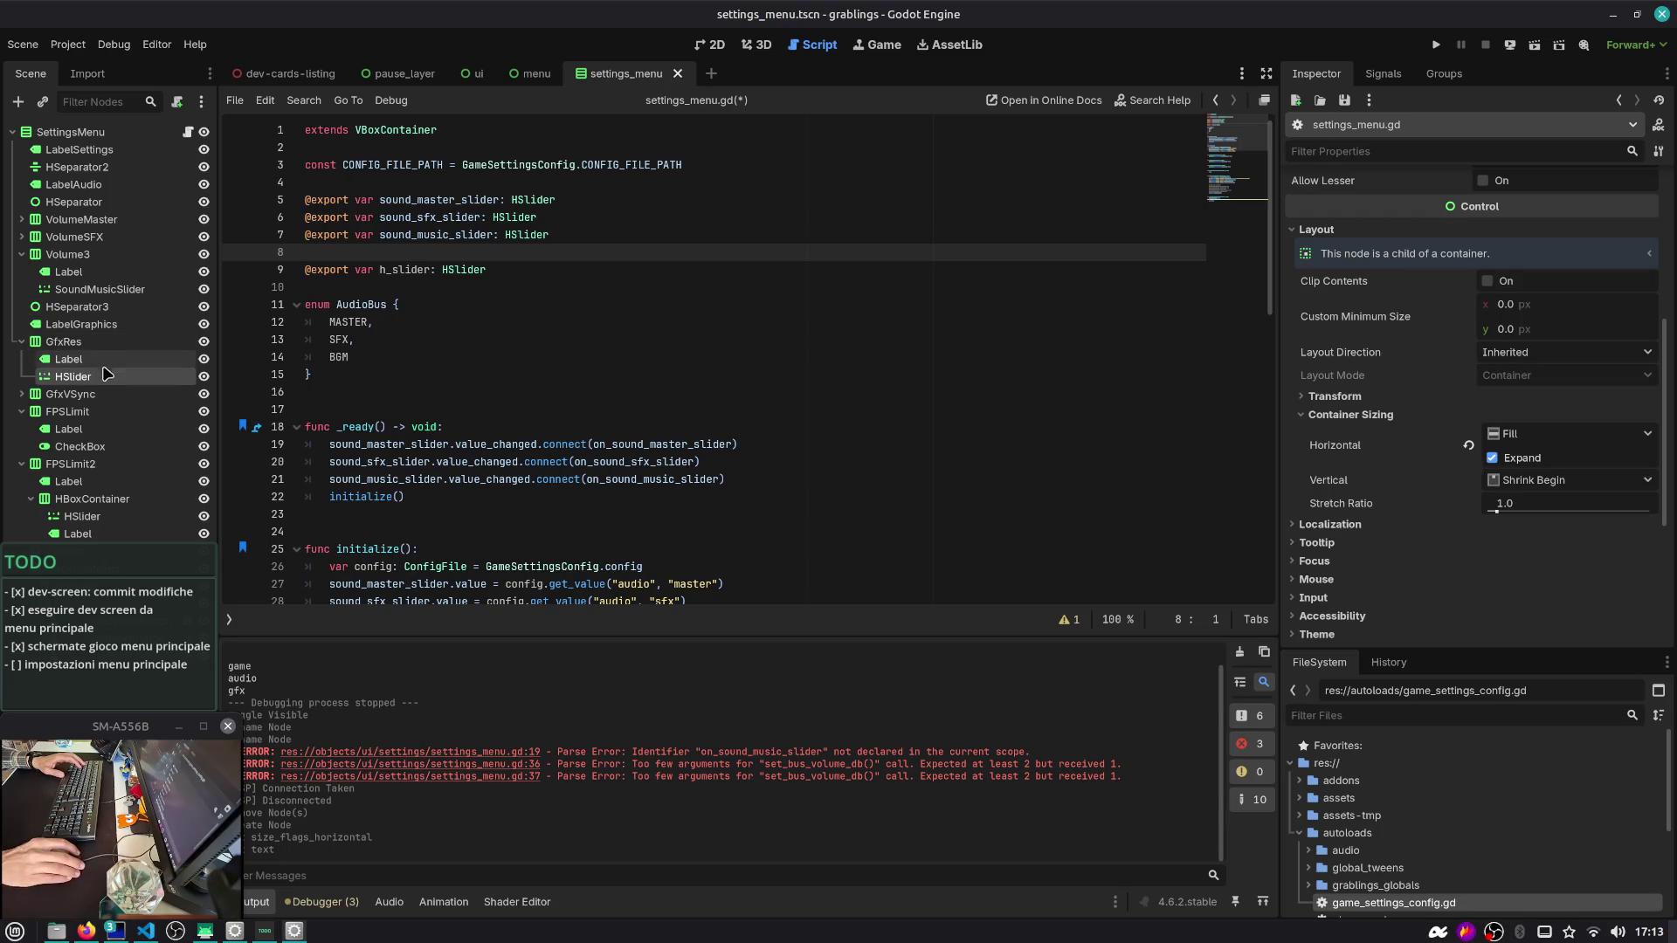
{"action": "double_click", "coordinate": [103, 374]}
{"action": "type", "text": "reso"}
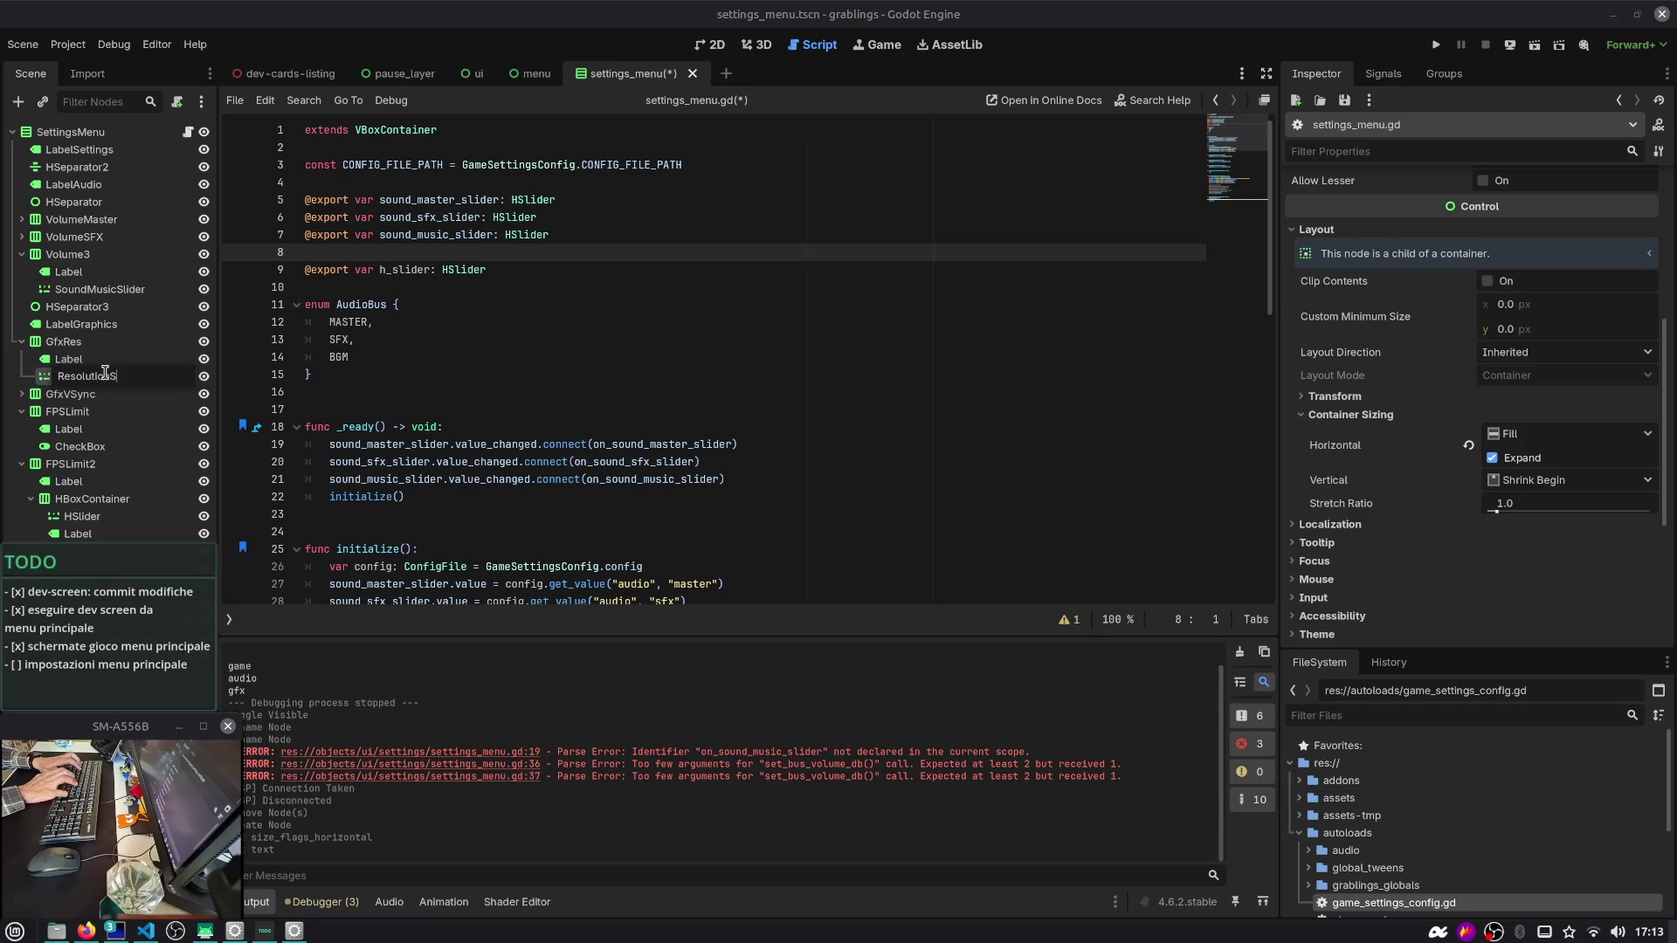
{"action": "type", "text": "Slider"}
{"action": "key", "text": "Return"}
{"action": "mouse_move", "coordinate": [105, 376]}
{"action": "left_mouse_down"}
{"action": "mouse_move", "coordinate": [157, 381]}
{"action": "mouse_move", "coordinate": [413, 288]}
{"action": "left_mouse_up"}
{"action": "key", "text": "ctrl+s"}
Step: Move the resolution_scale_slider export up beside the other slider exports
{"action": "double_click", "coordinate": [445, 269]}
{"action": "scroll", "coordinate": [445, 262], "scroll_direction": "down", "scroll_amount": 2}
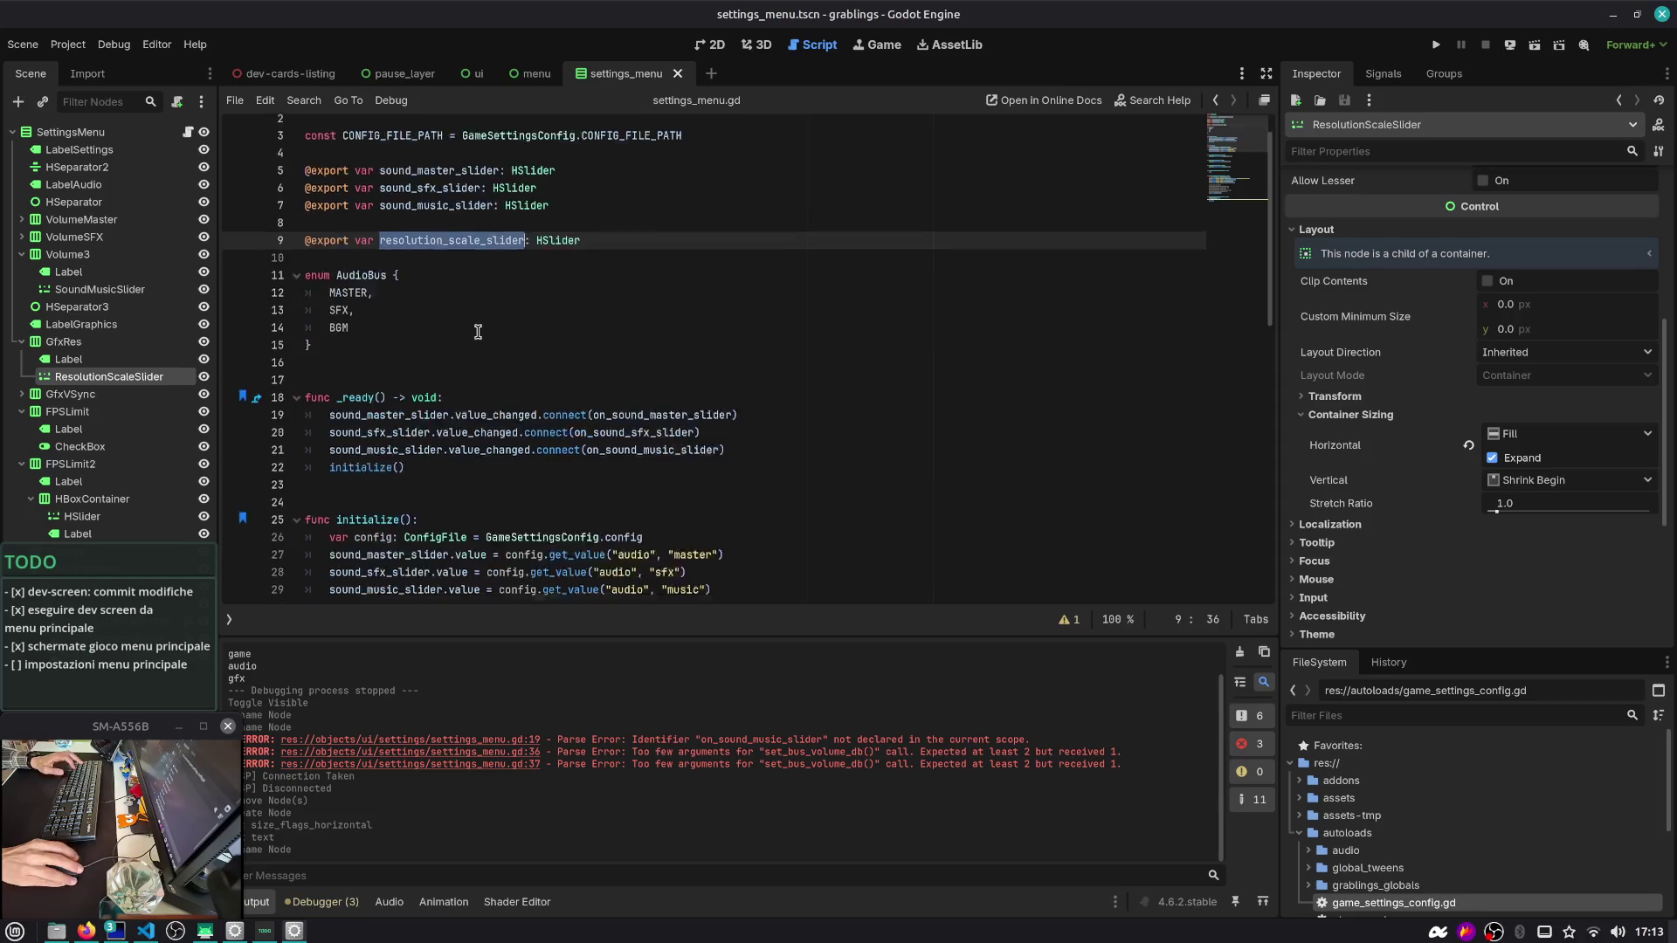
{"action": "key", "text": "alt+Up"}
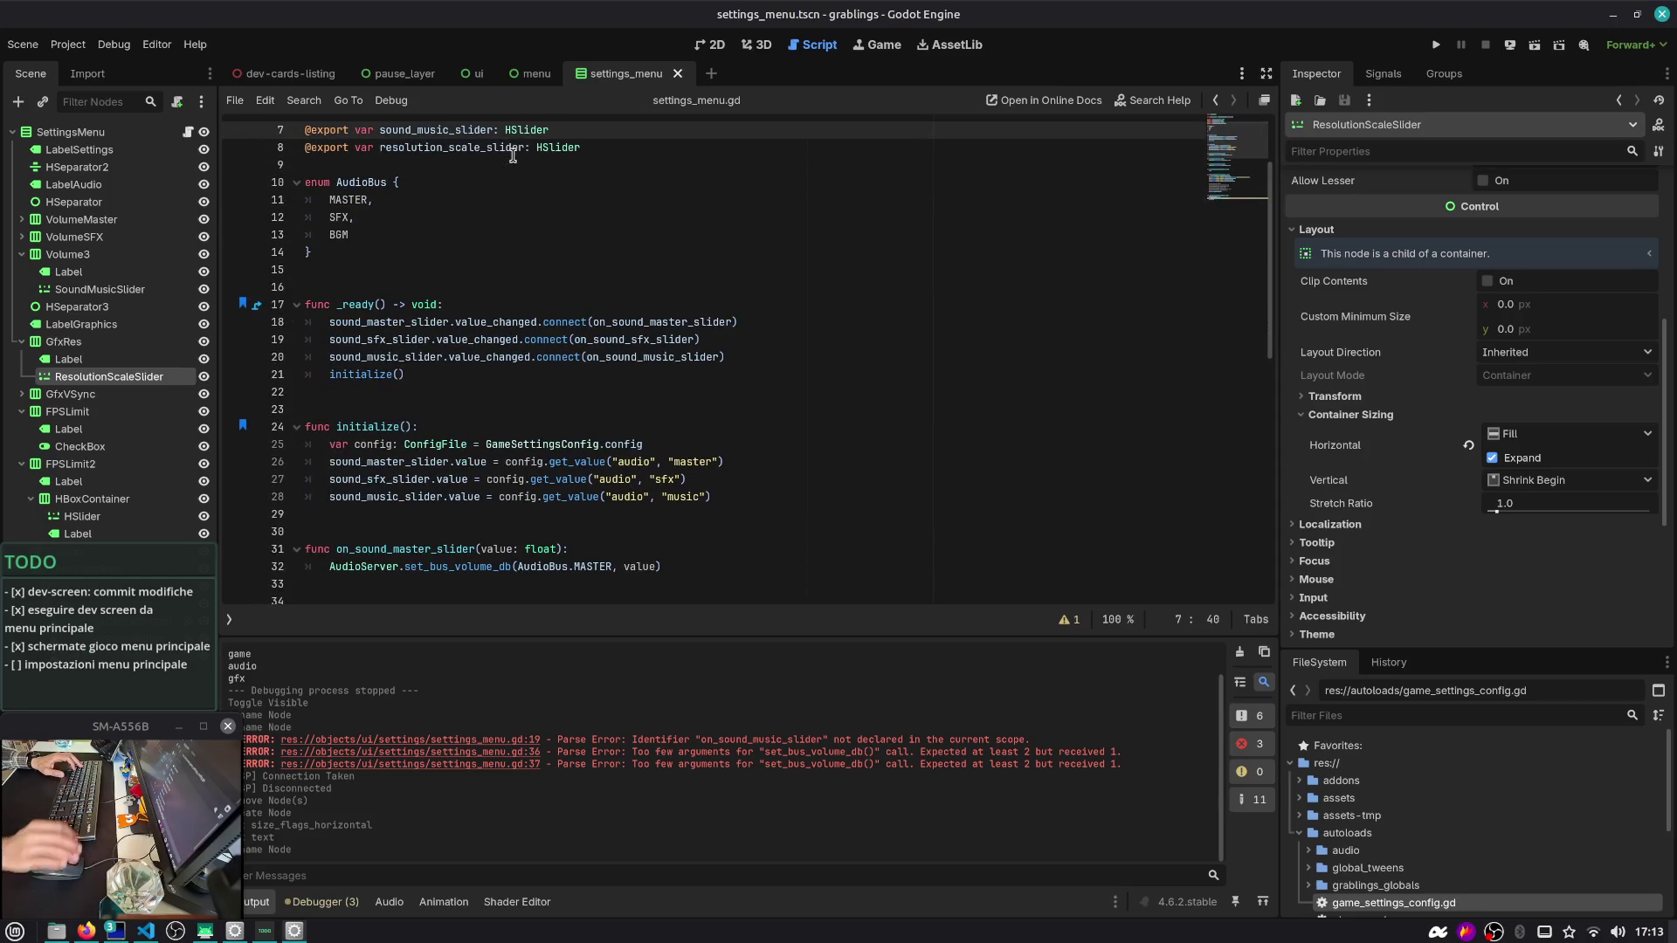
{"action": "scroll", "coordinate": [502, 154], "scroll_direction": "down", "scroll_amount": 2}
Step: In _ready, connect resolution_scale_slider.value_changed to on_resolution_scale_slider
{"action": "left_click", "coordinate": [769, 253]}
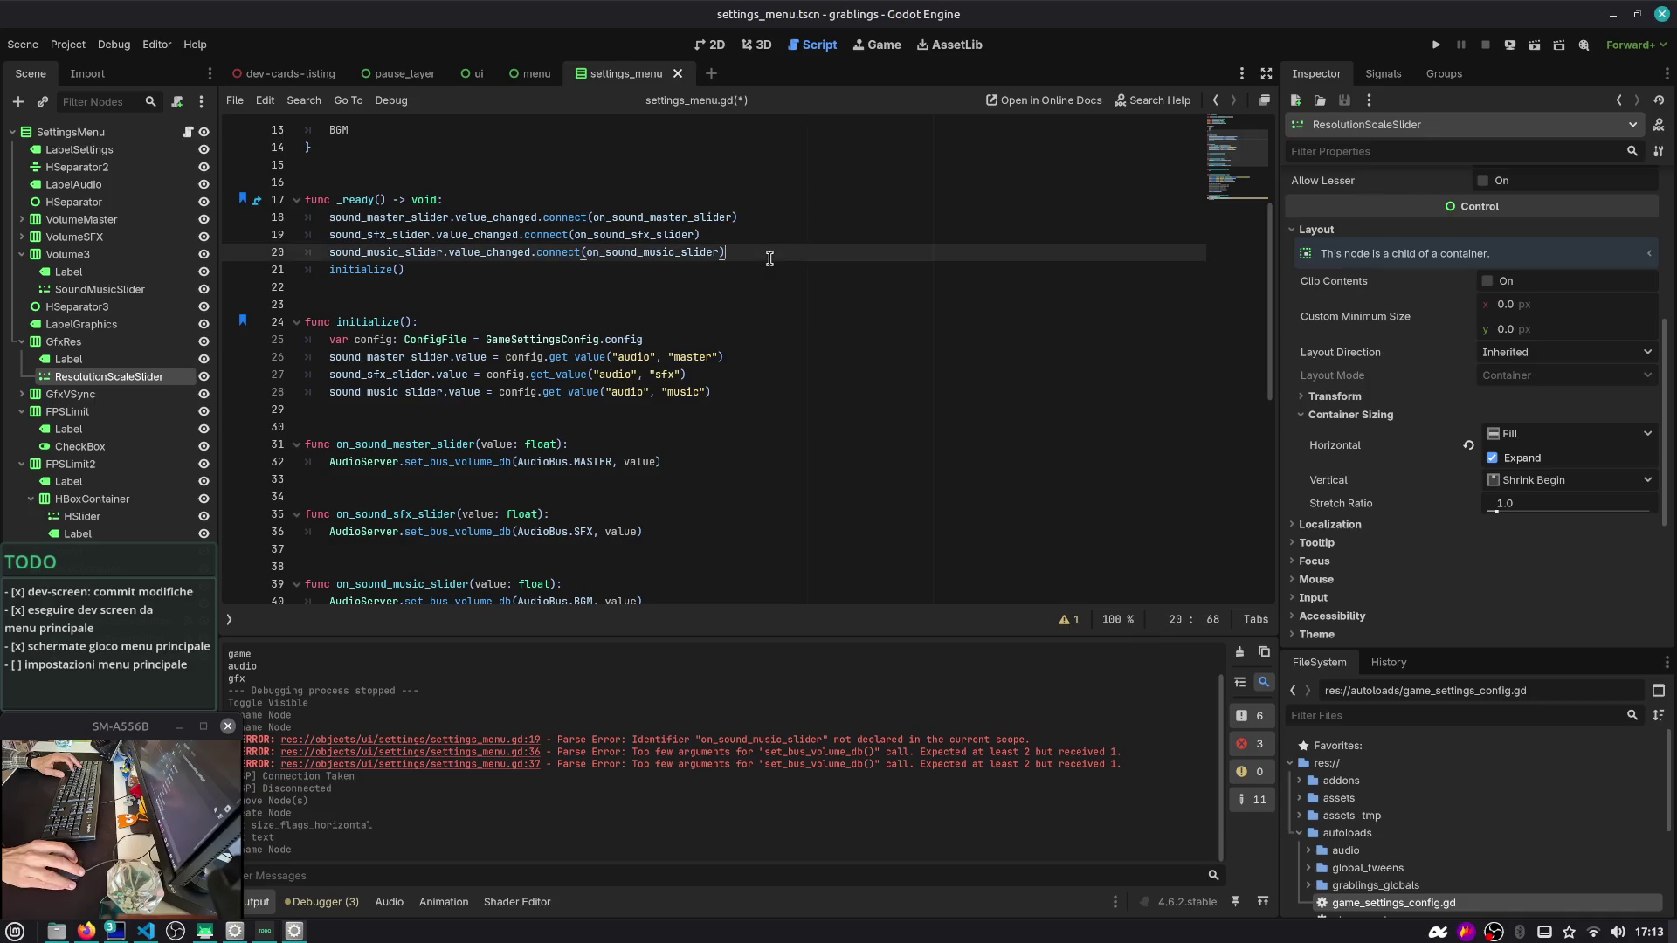
{"action": "key", "text": "Return"}
{"action": "type", "text": "resolution_scale_slider.valu"}
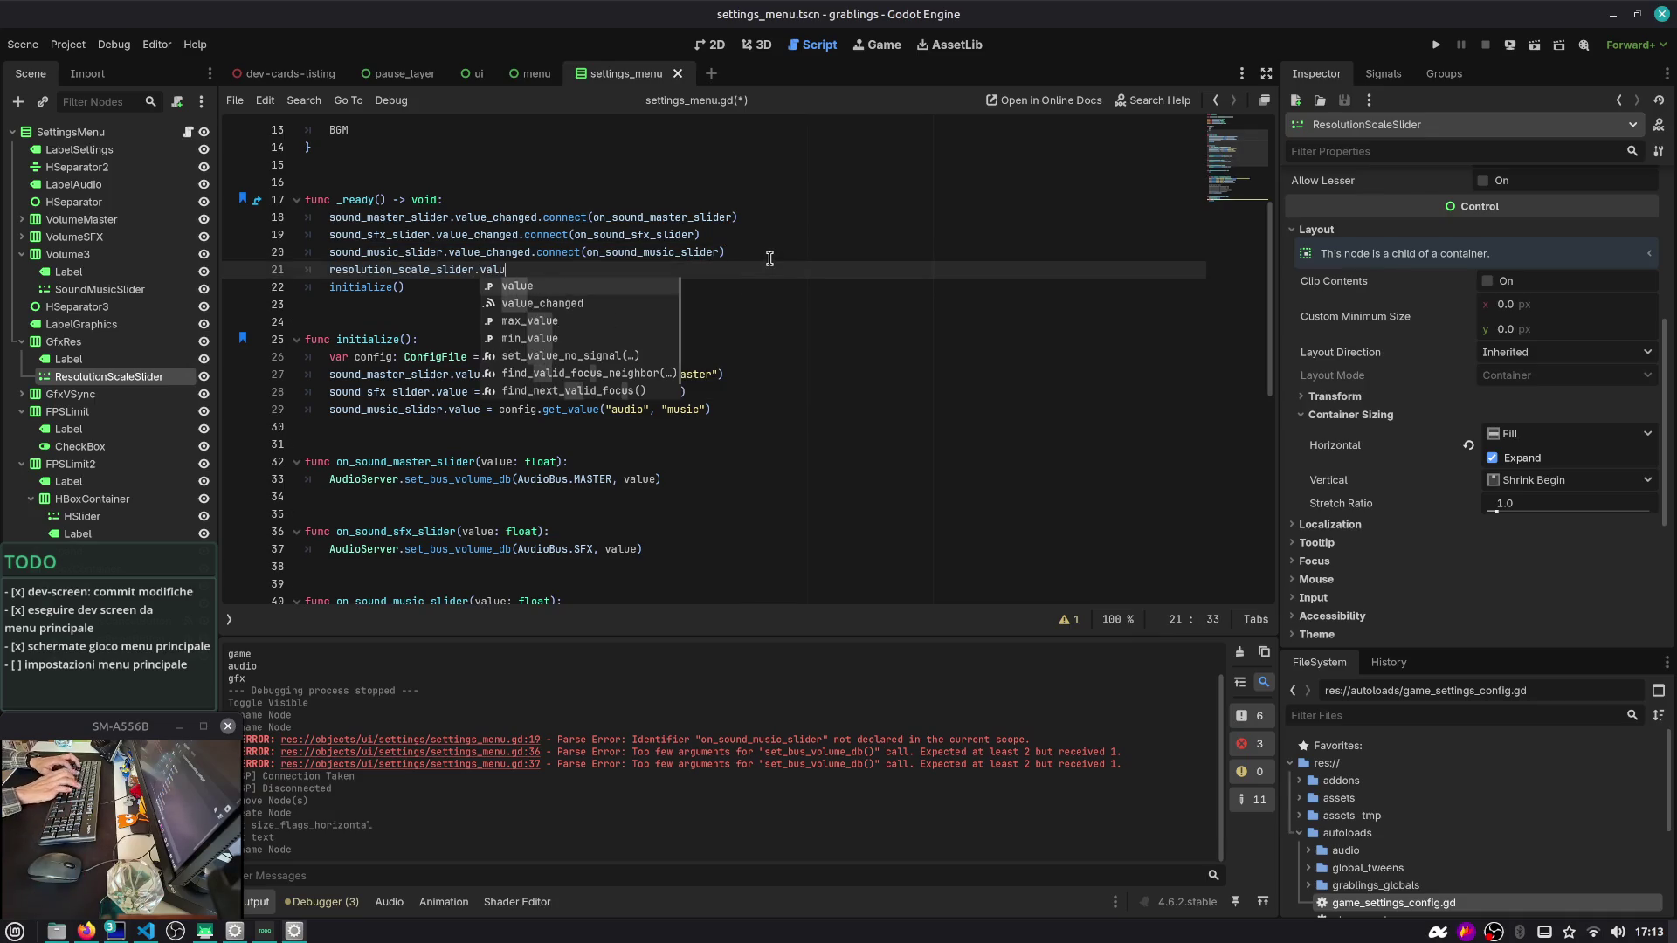
{"action": "key", "text": "Down"}
{"action": "key", "text": "Return"}
{"action": "key", "text": "Return"}
{"action": "type", "text": "on_resolution_scale_slider"}
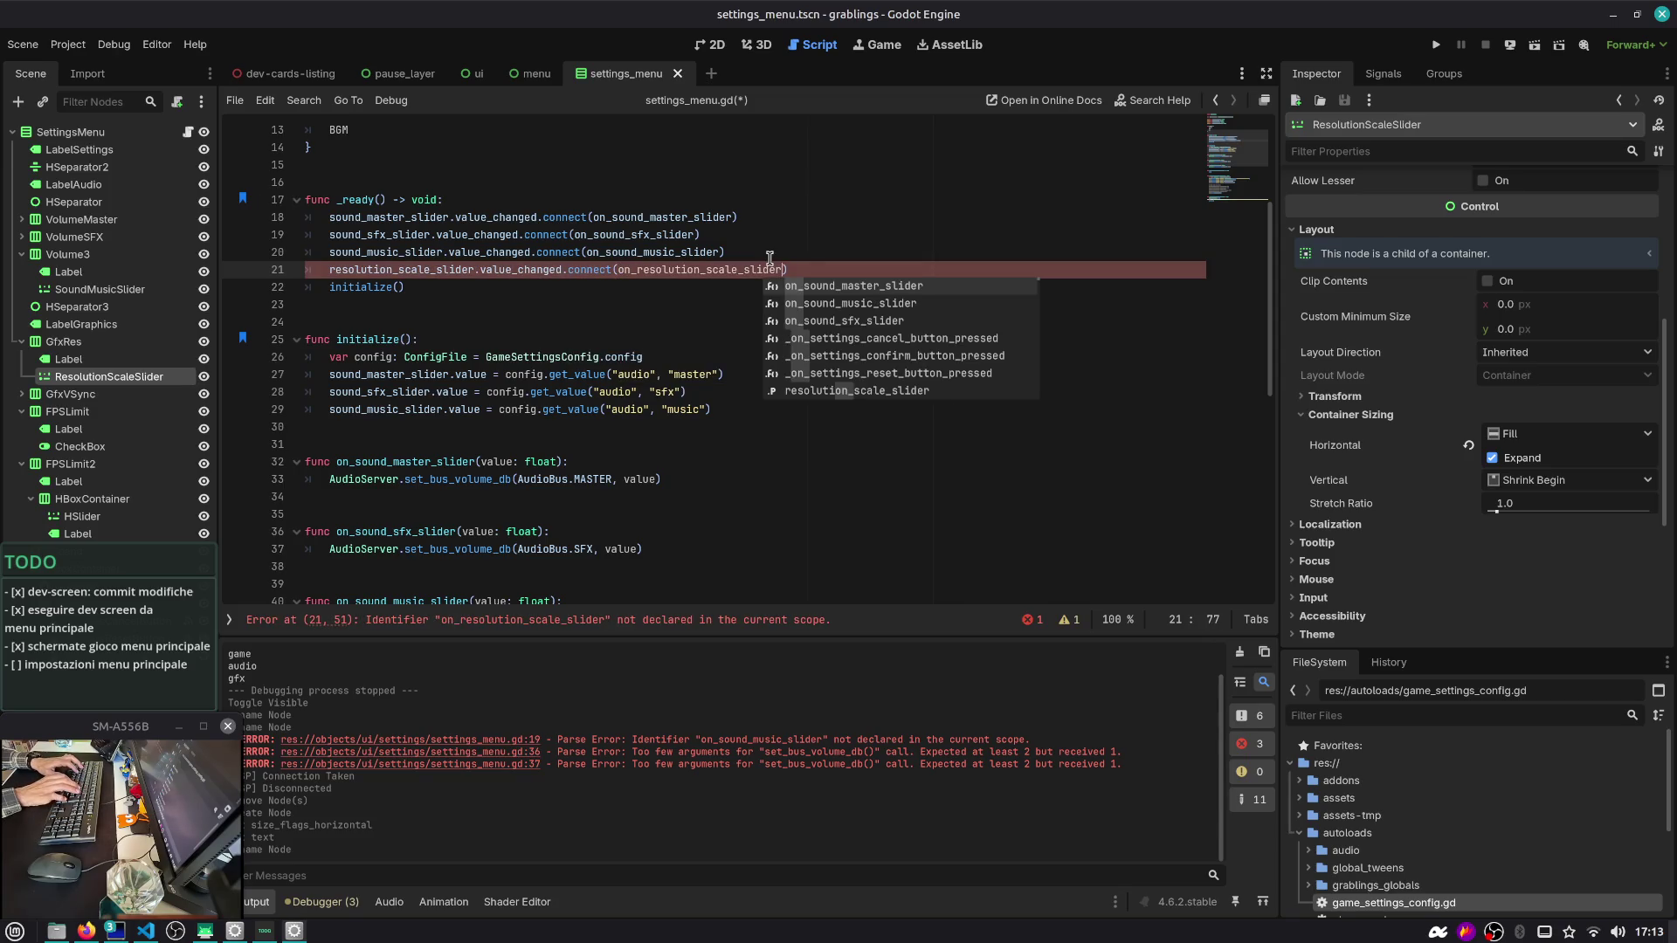
Step: Begin the func on_resolution_scale_slider(value: declaration at the end of the script
{"action": "key", "text": "Down"}
{"action": "key", "text": "Down"}
{"action": "key", "text": "Escape"}
{"action": "key", "text": "Down"}
{"action": "key", "text": "Down"}
{"action": "key", "text": "Down"}
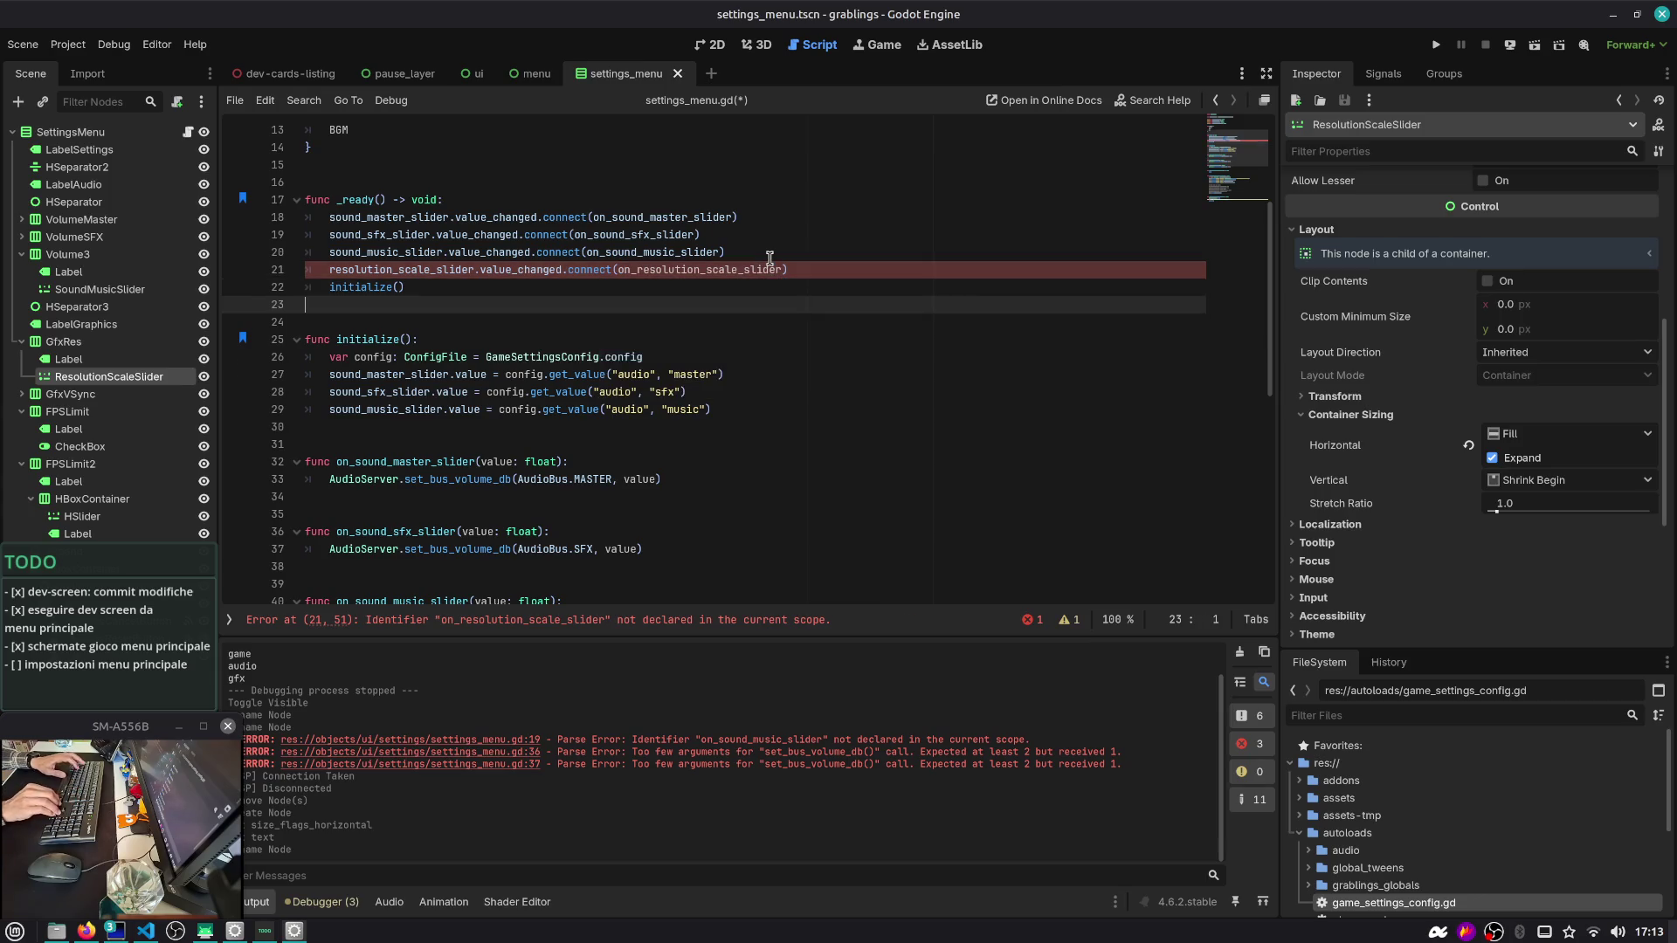
{"action": "key", "text": "Down"}
{"action": "key", "text": "Down"}
{"action": "key", "text": "Down"}
{"action": "key", "text": "Down"}
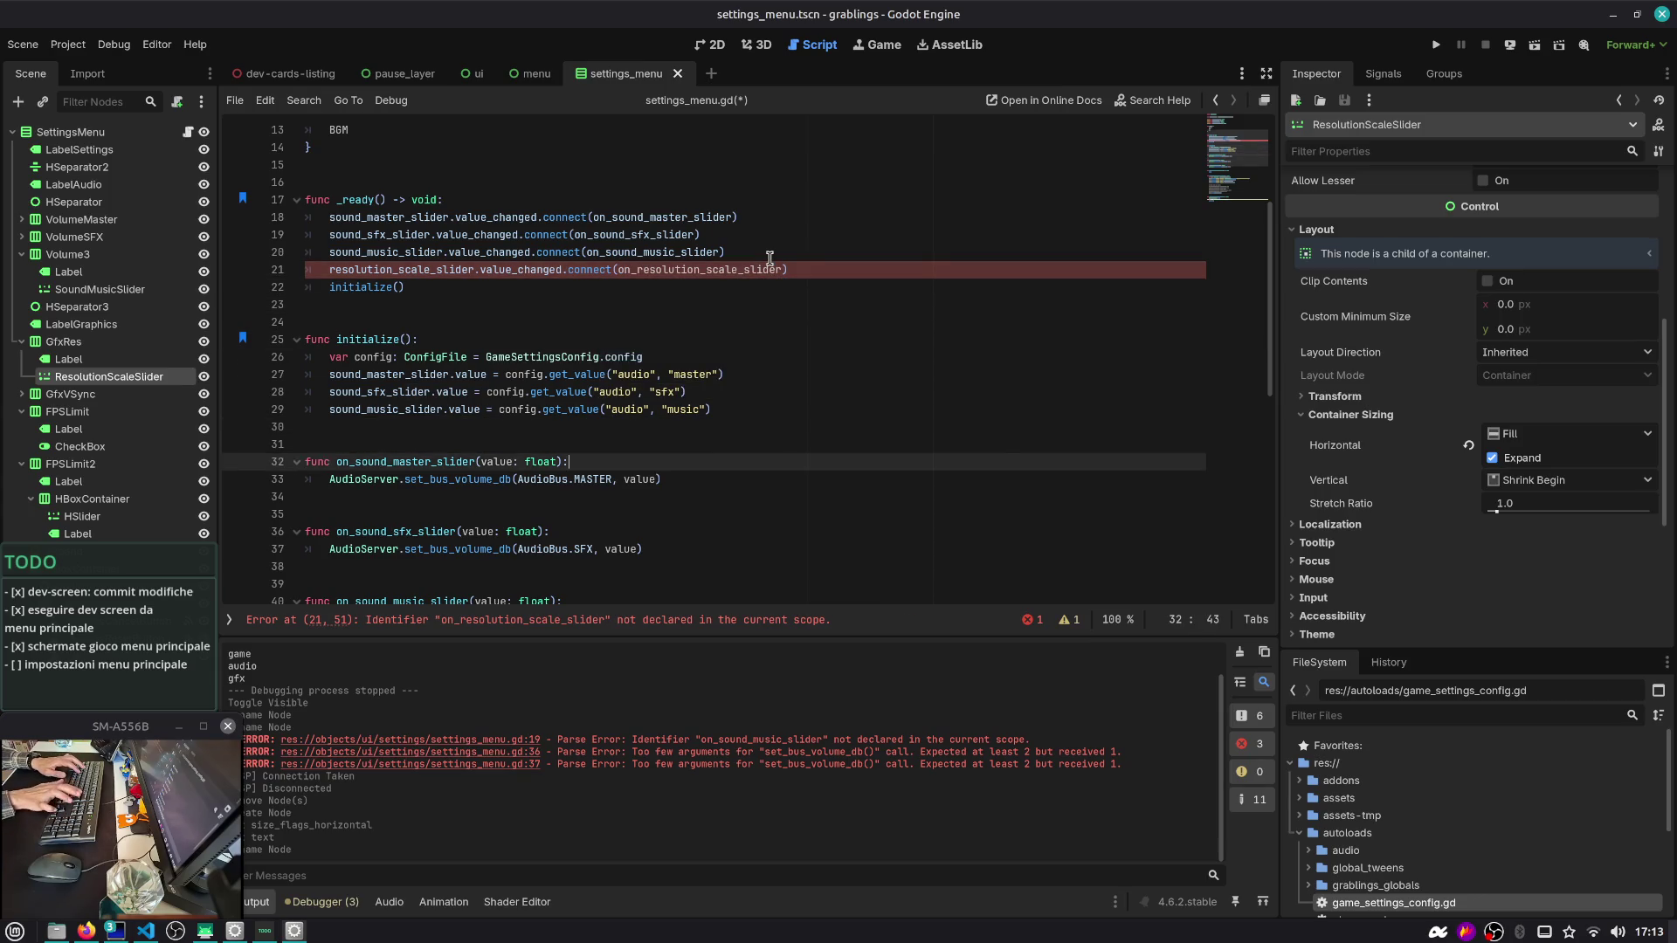
{"action": "type", "text": "func on_resolution_scale_slider(value"}
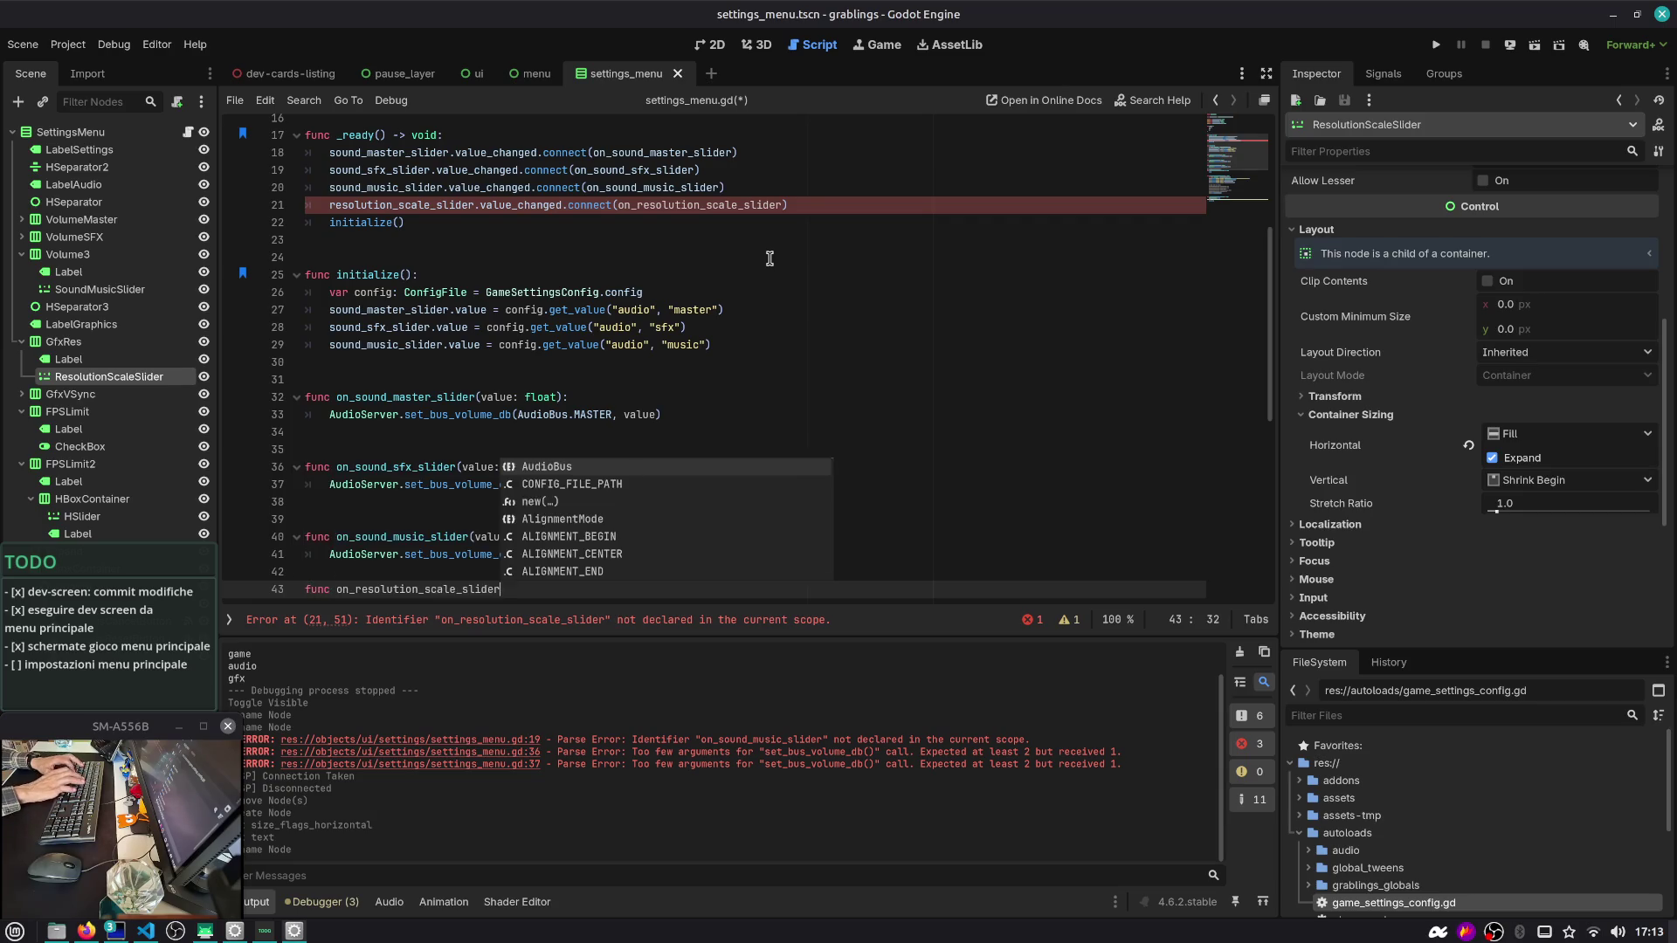
{"action": "type", "text": ":"}
Step: Complete the on_resolution_scale_slider(value: float) stub with a pass body and save the script
{"action": "key", "text": "Escape"}
{"action": "key", "text": "Return"}
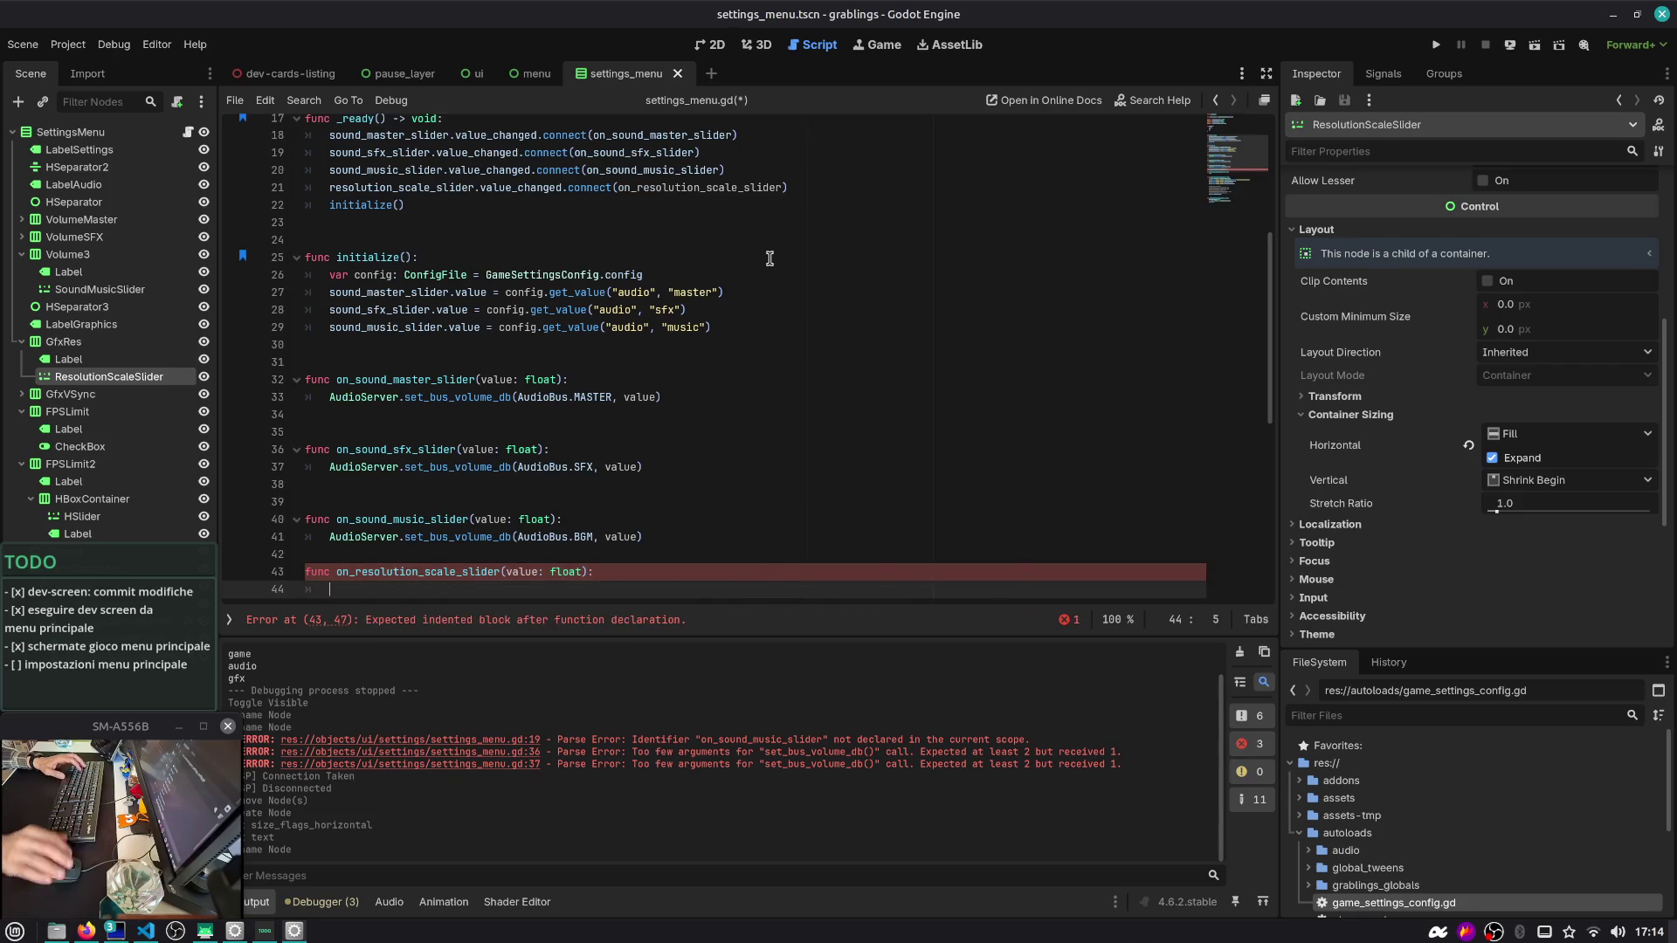
{"action": "scroll", "coordinate": [770, 258], "scroll_direction": "down", "scroll_amount": 5}
{"action": "key", "text": "Up"}
{"action": "key", "text": "Home"}
{"action": "key", "text": "Return"}
{"action": "key", "text": "Down"}
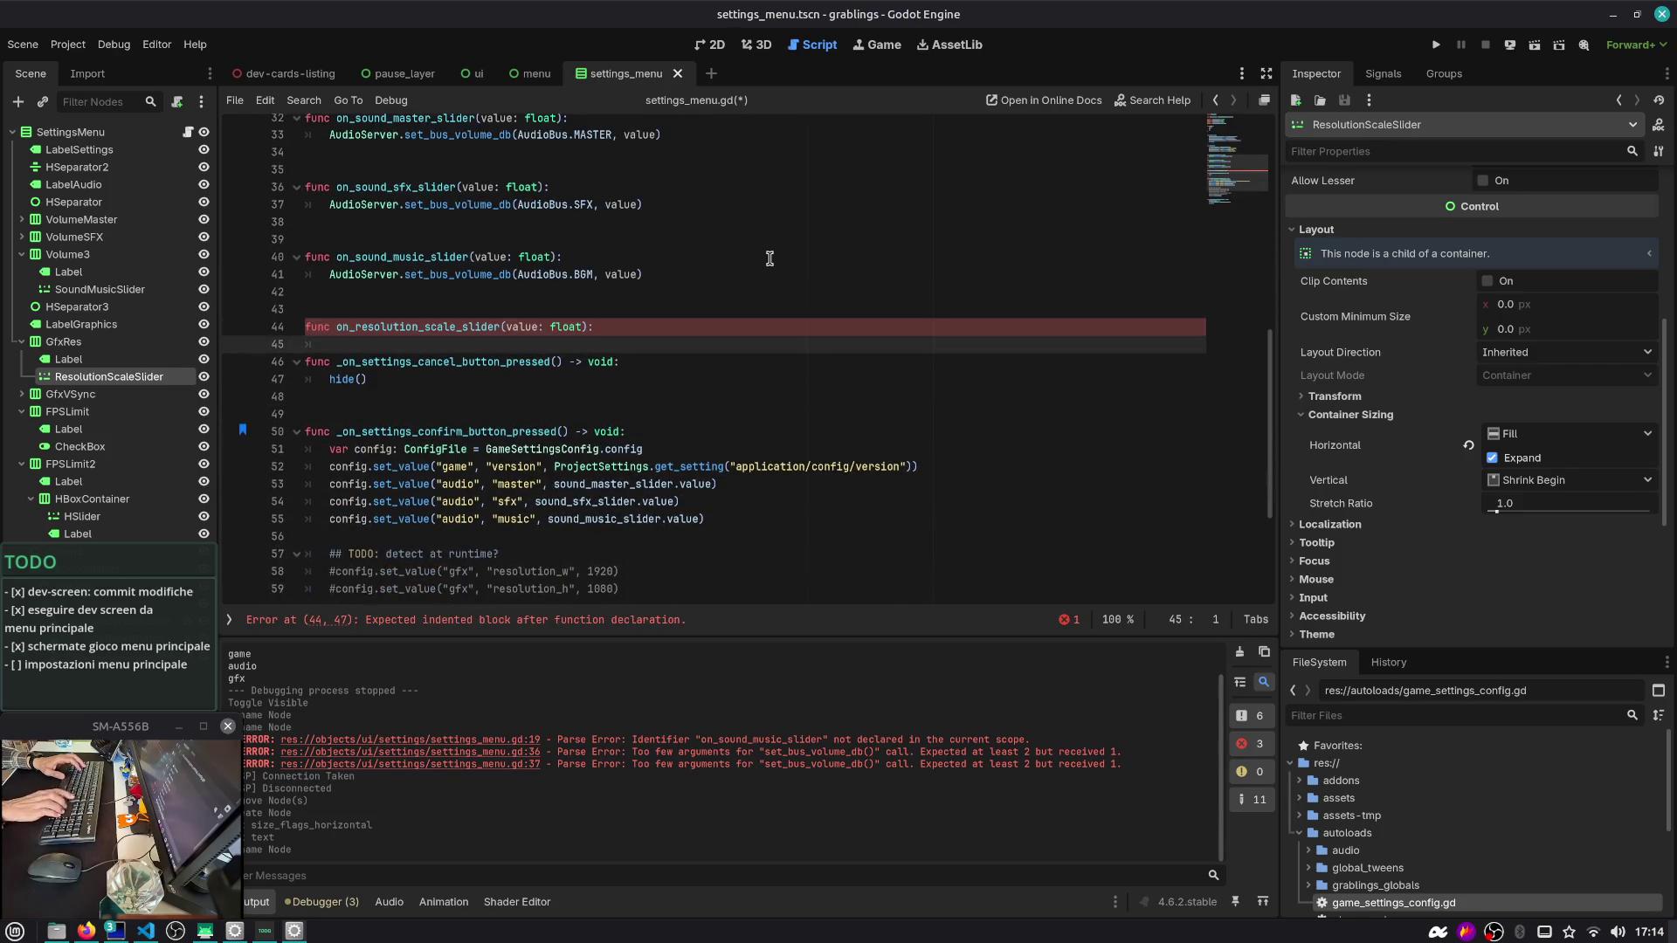
{"action": "key", "text": "End"}
{"action": "key", "text": "Return"}
{"action": "key", "text": "Up"}
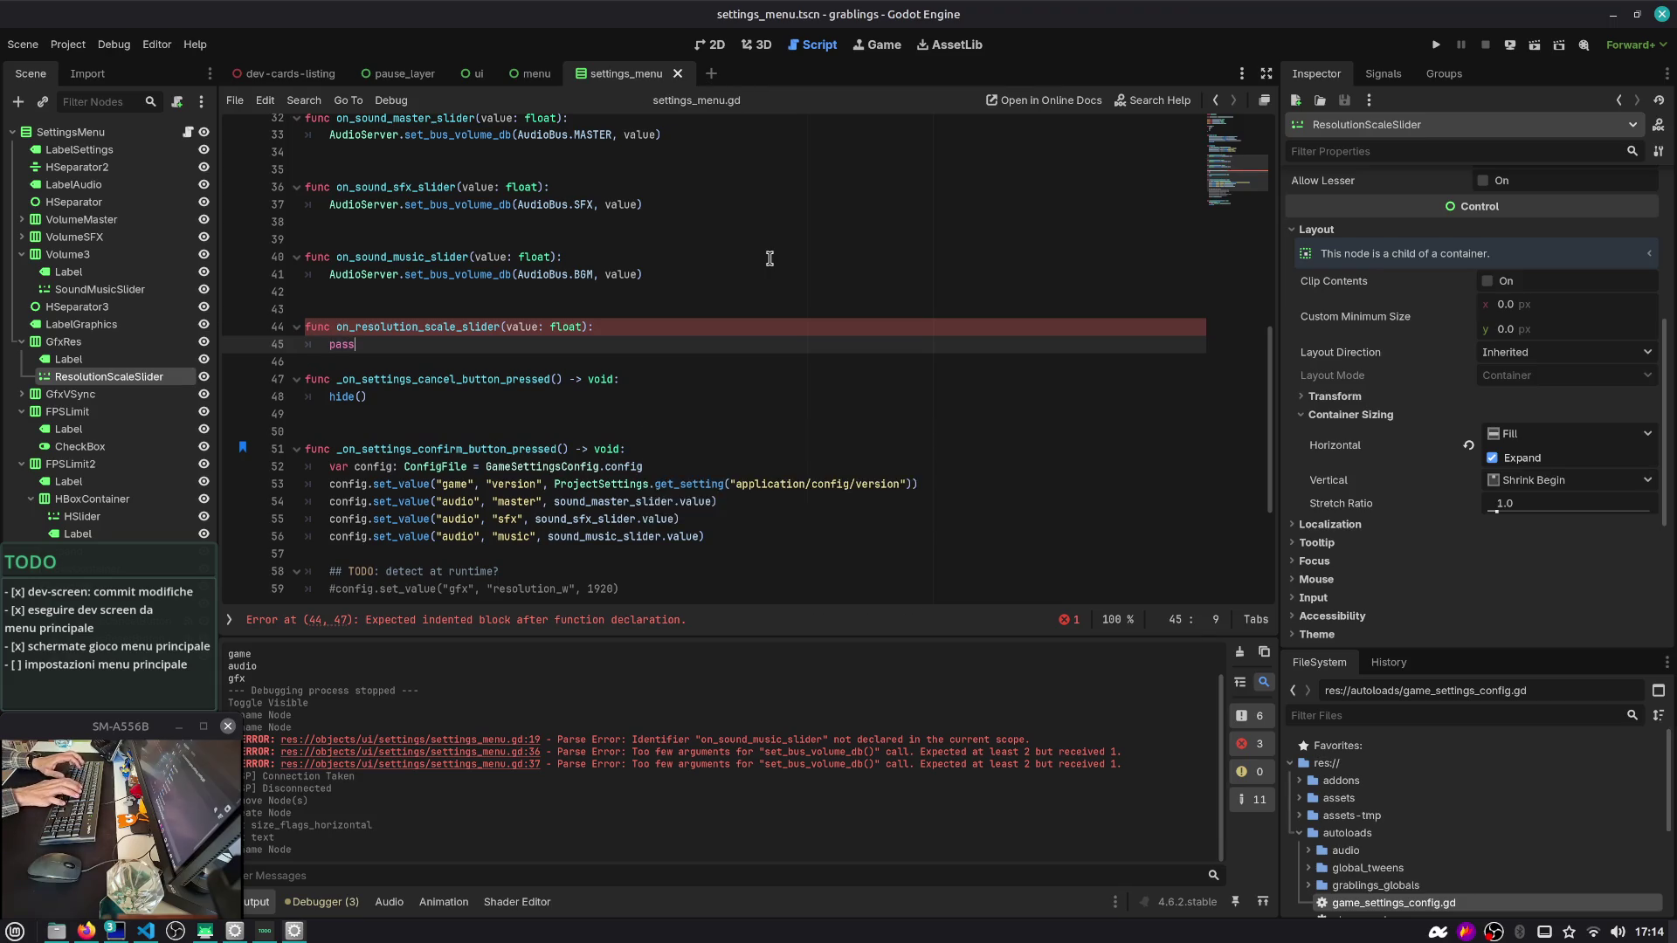
{"action": "key", "text": "Return"}
{"action": "key", "text": "Up"}
{"action": "key", "text": "Up"}
{"action": "key", "text": "ctrl+s"}
Step: Try a DisplayServer scale call in the handler, browse suggestions, then switch to workspace 2
{"action": "key", "text": "End"}
{"action": "key", "text": "Return"}
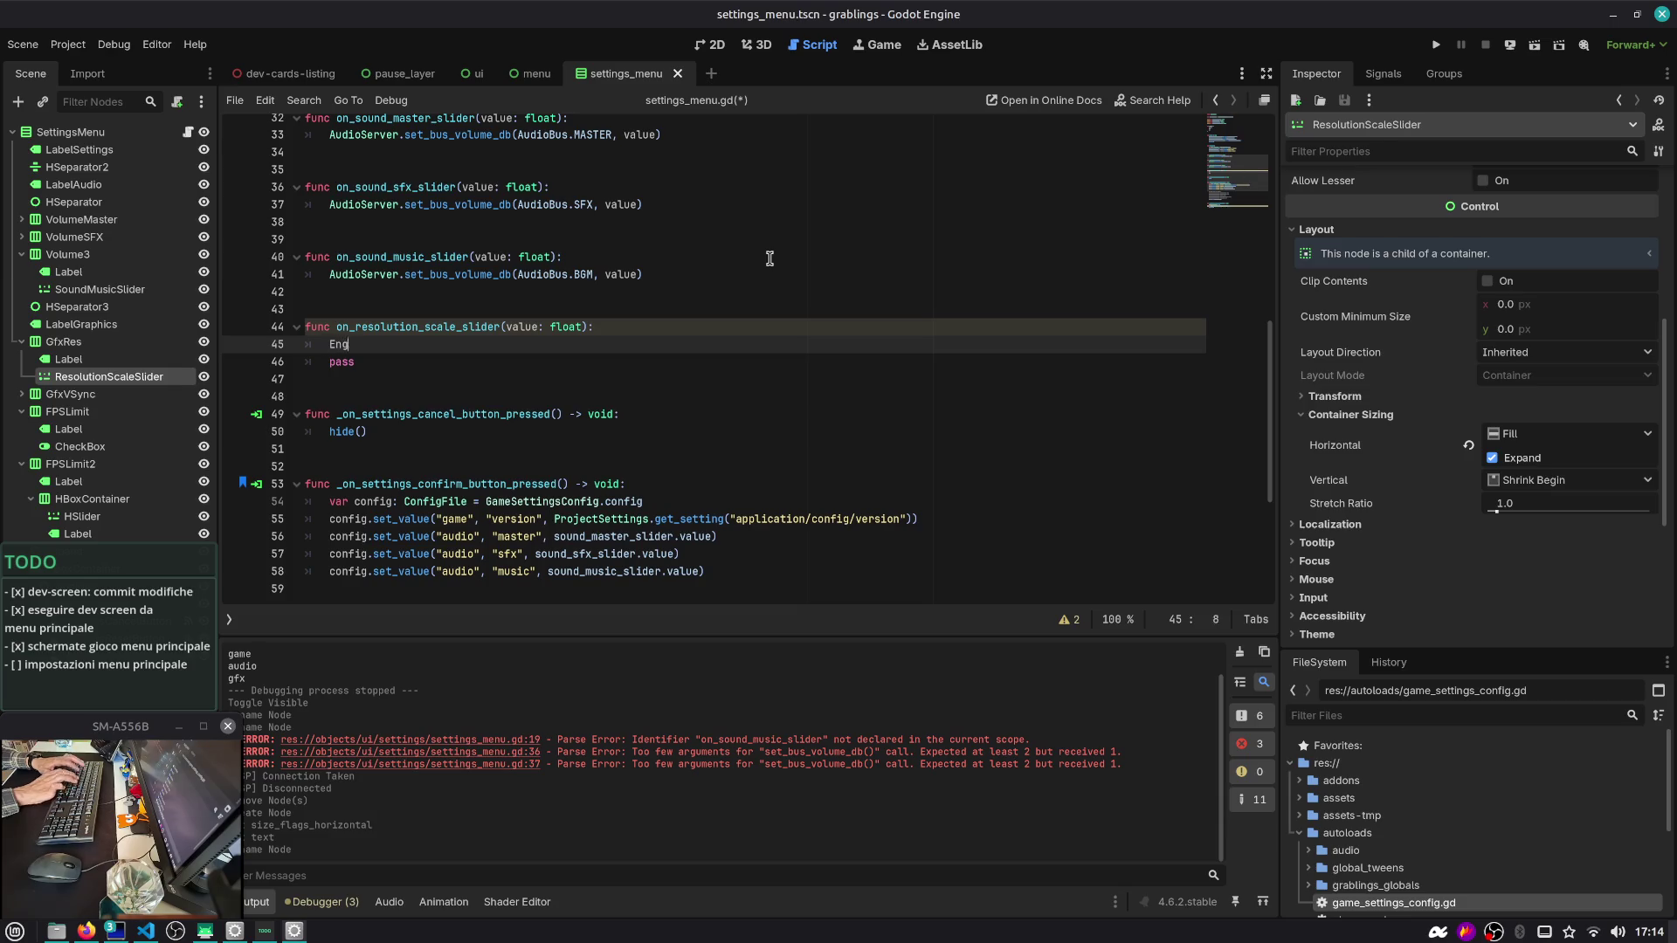
{"action": "type", "text": "resolu"}
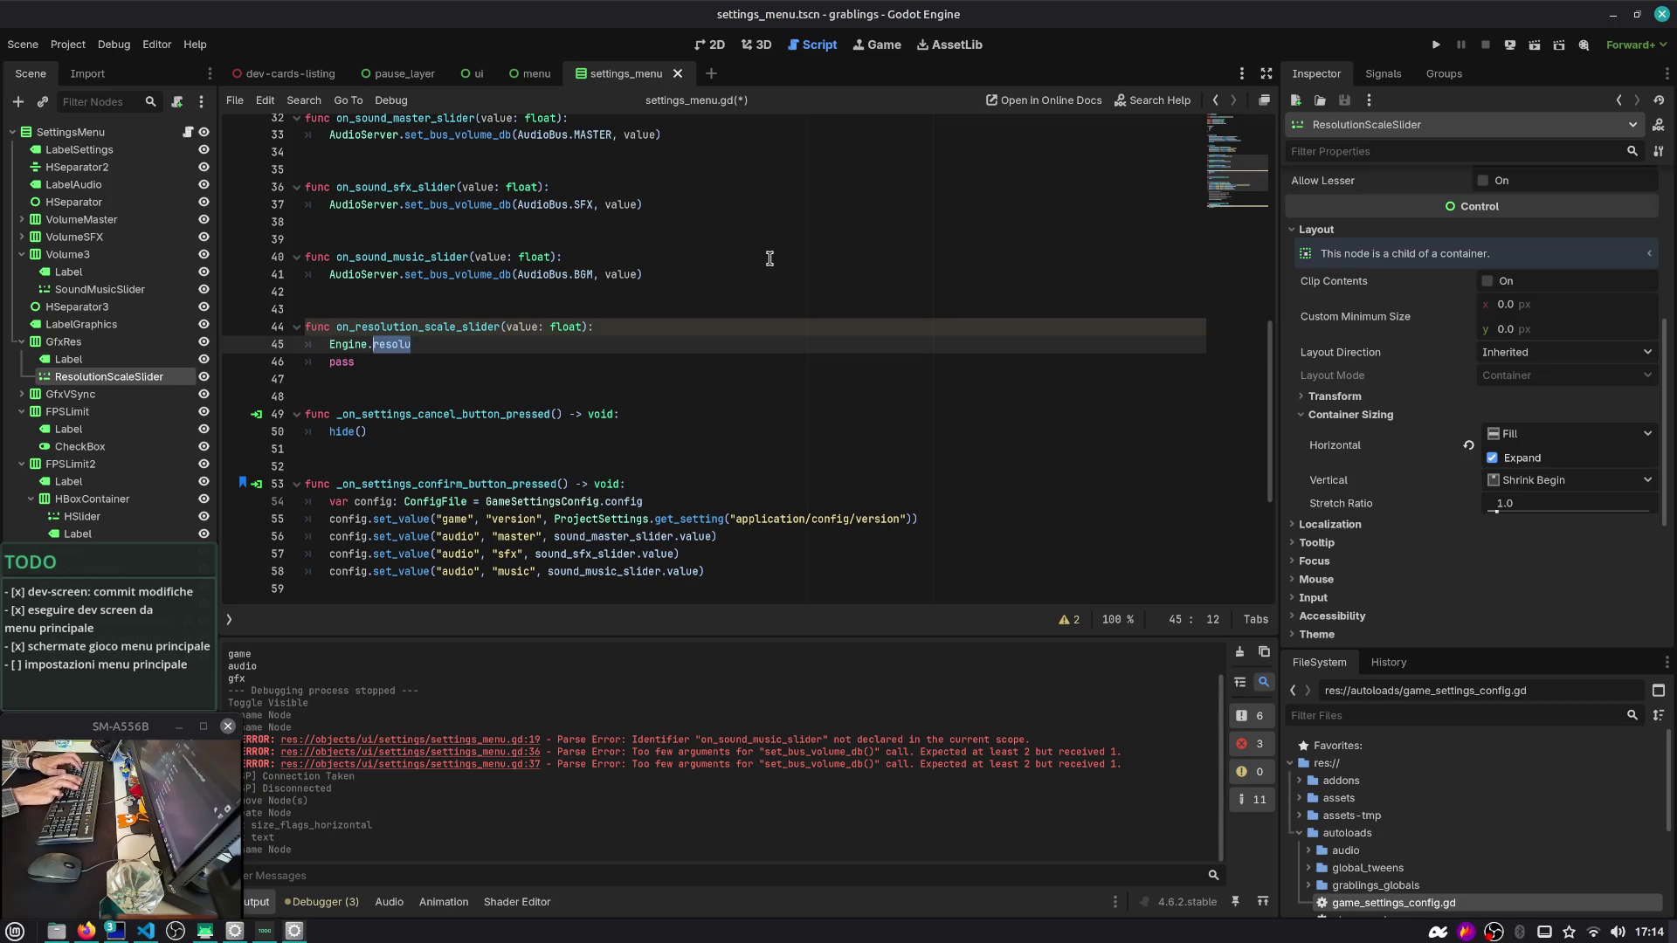
{"action": "key", "text": "ctrl+BackSpace"}
{"action": "key", "text": "ctrl+shift+Left"}
{"action": "type", "text": "DisplayServer.re"}
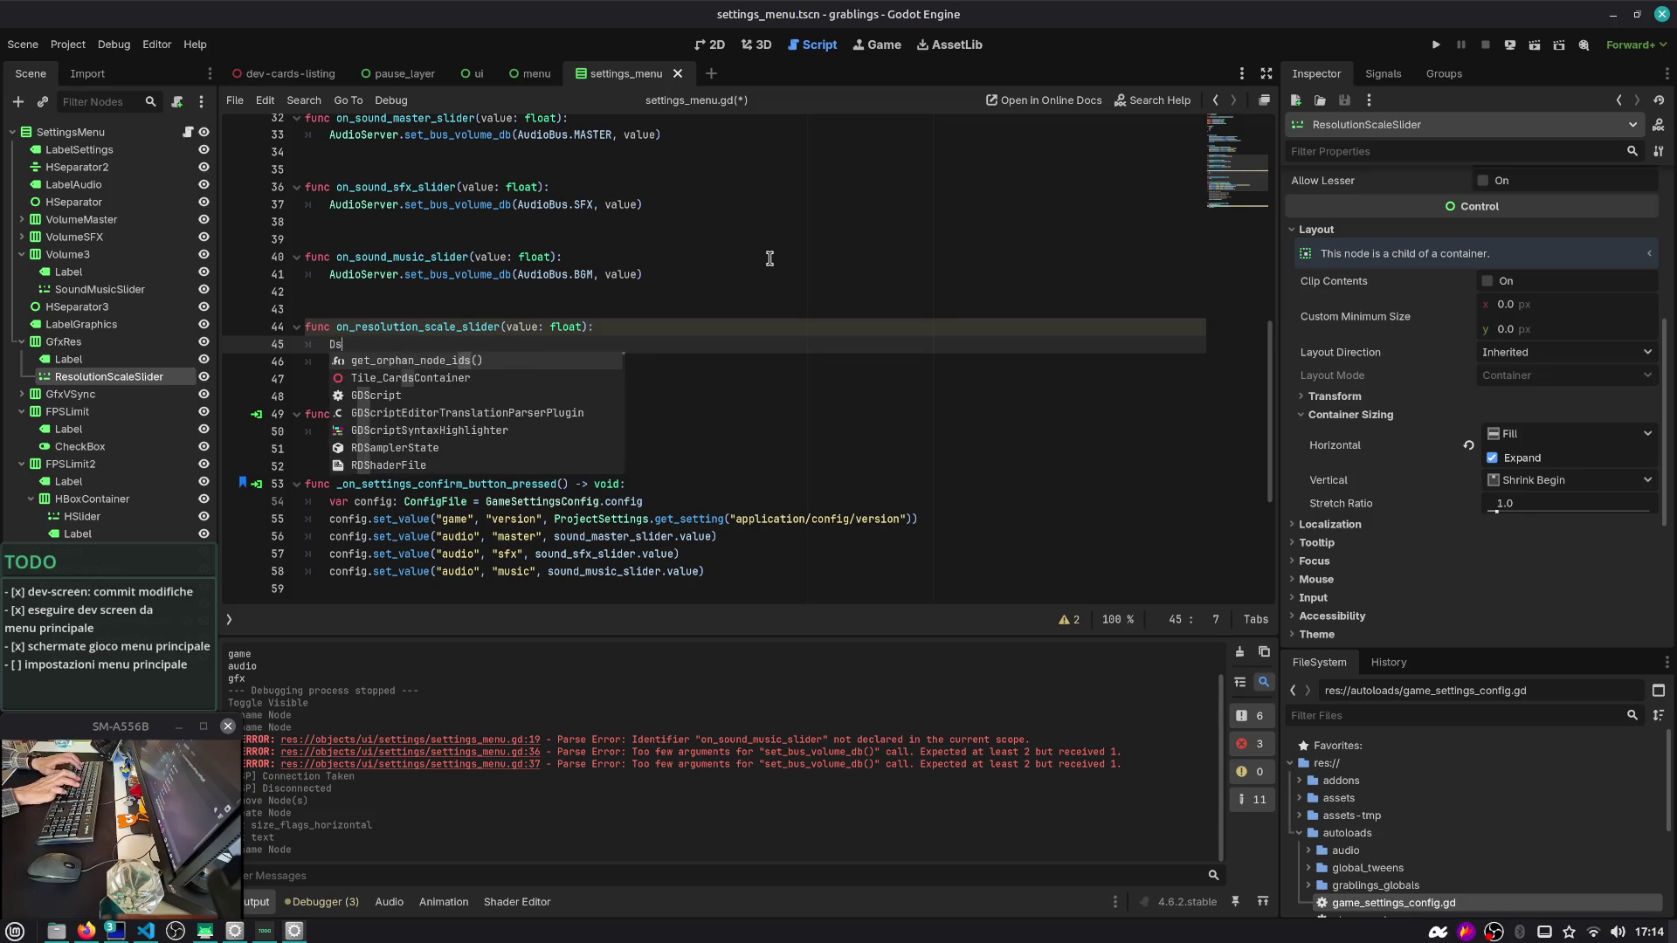
{"action": "type", "text": "soltu"}
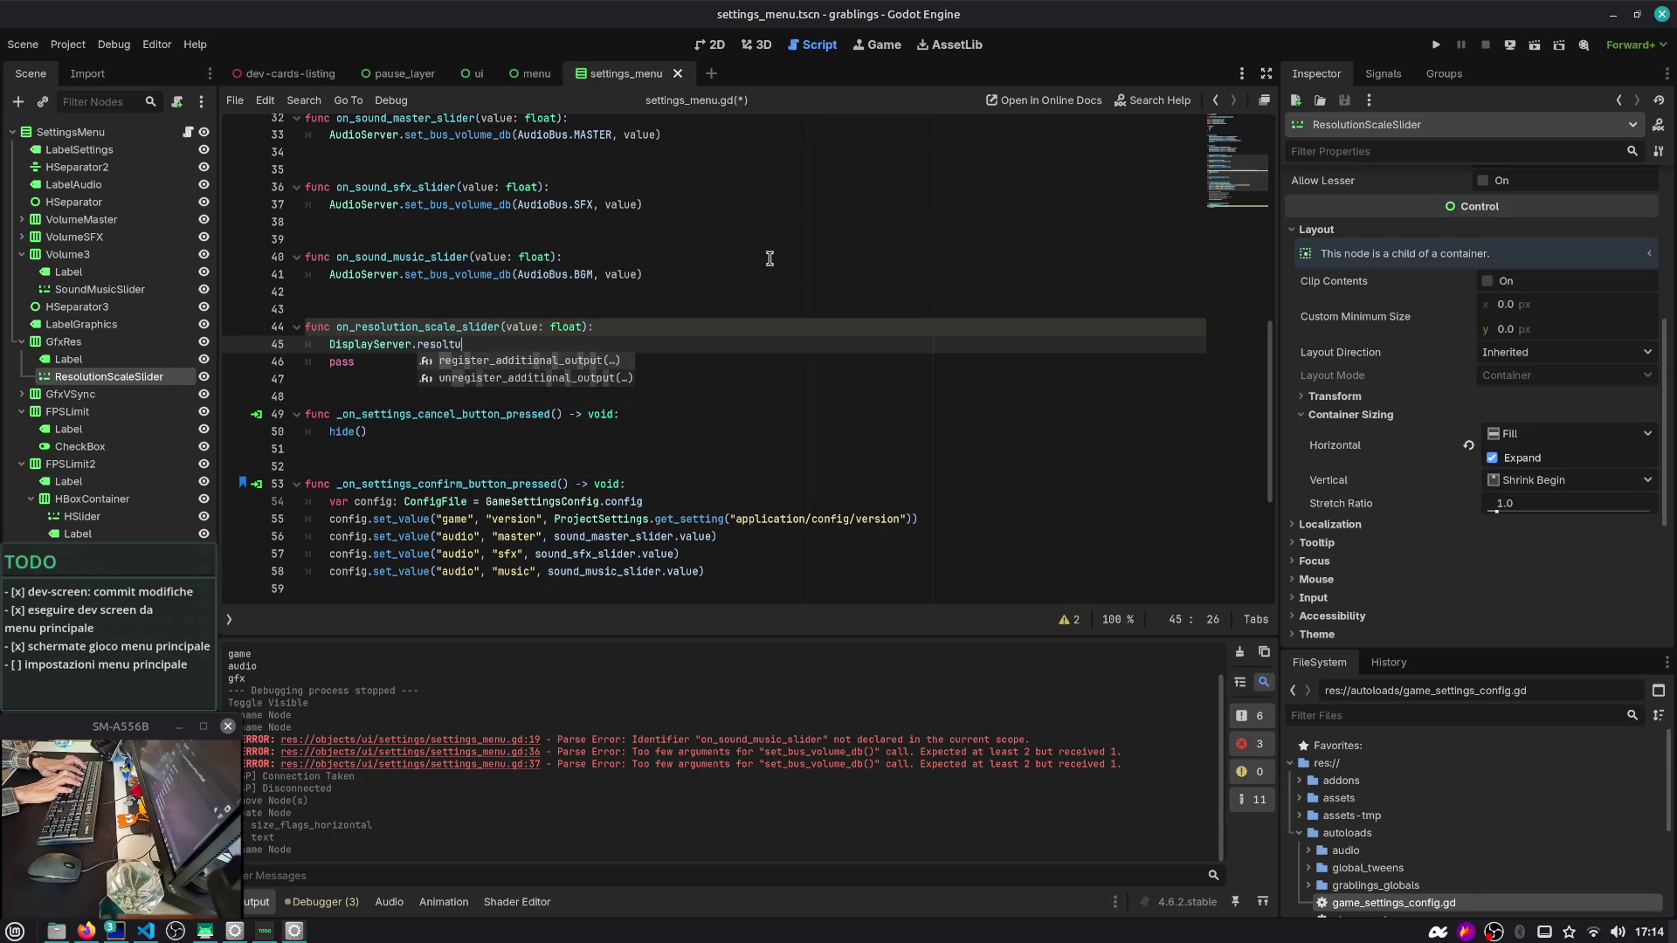
{"action": "key", "text": "ctrl+BackSpace"}
{"action": "type", "text": "scale"}
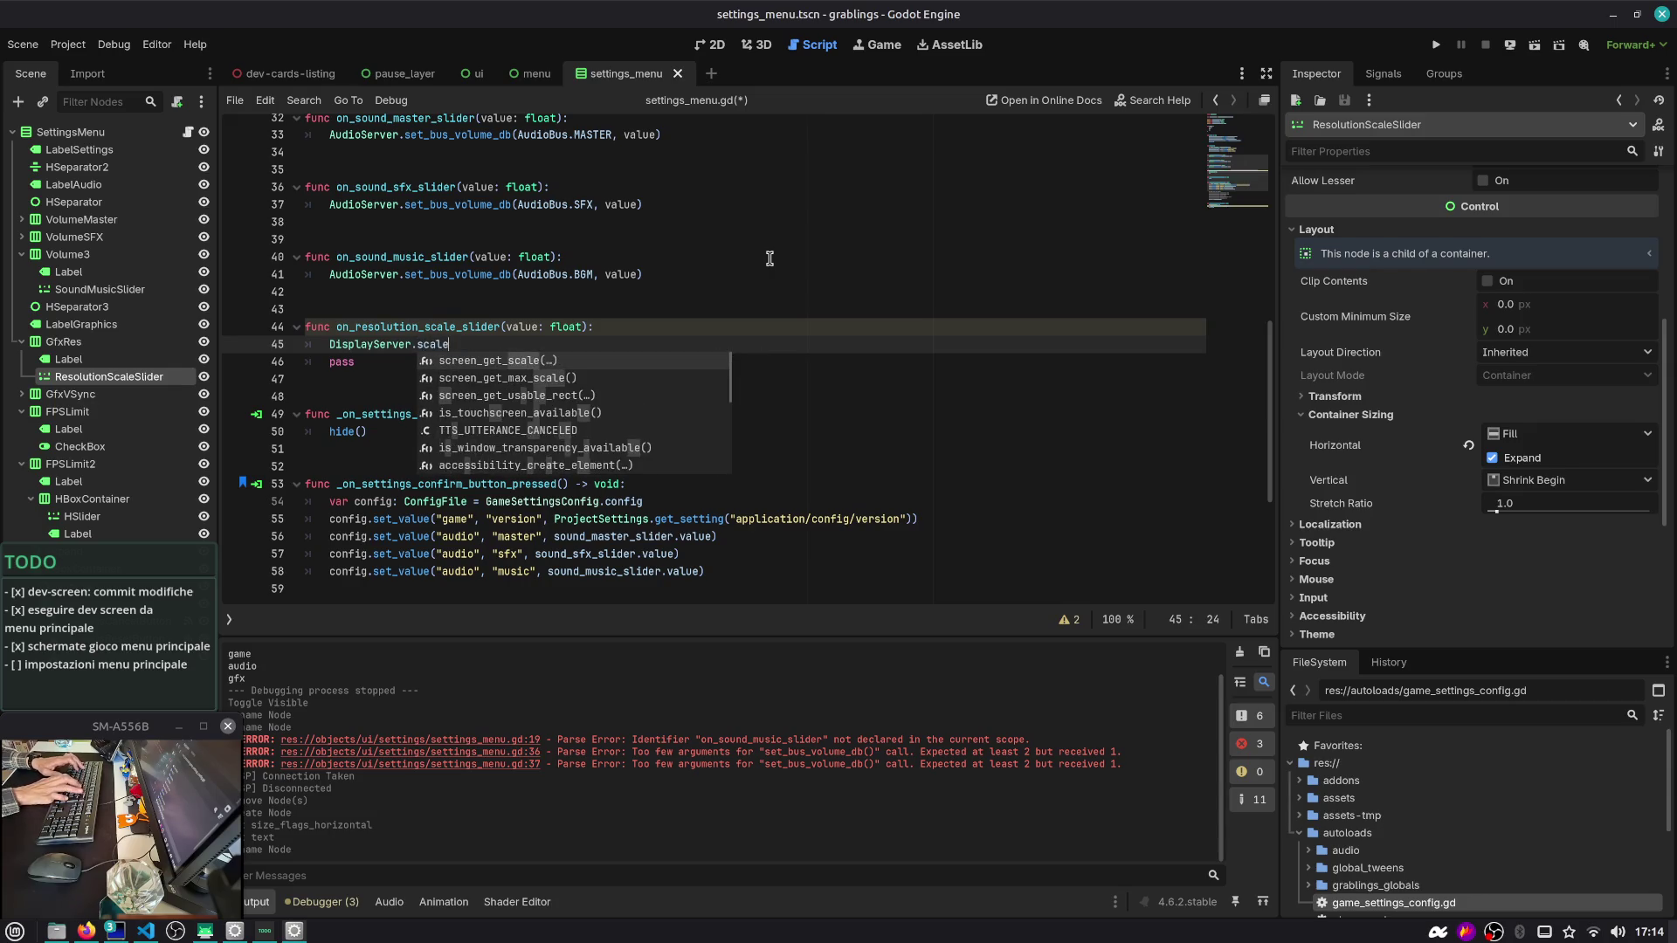
{"action": "key", "text": "Down"}
{"action": "key", "text": "Down"}
{"action": "key", "text": "Up"}
{"action": "key", "text": "Up"}
{"action": "key", "text": "Down"}
{"action": "key", "text": "Down"}
{"action": "key", "text": "Down"}
{"action": "key", "text": "Down"}
{"action": "key", "text": "Down"}
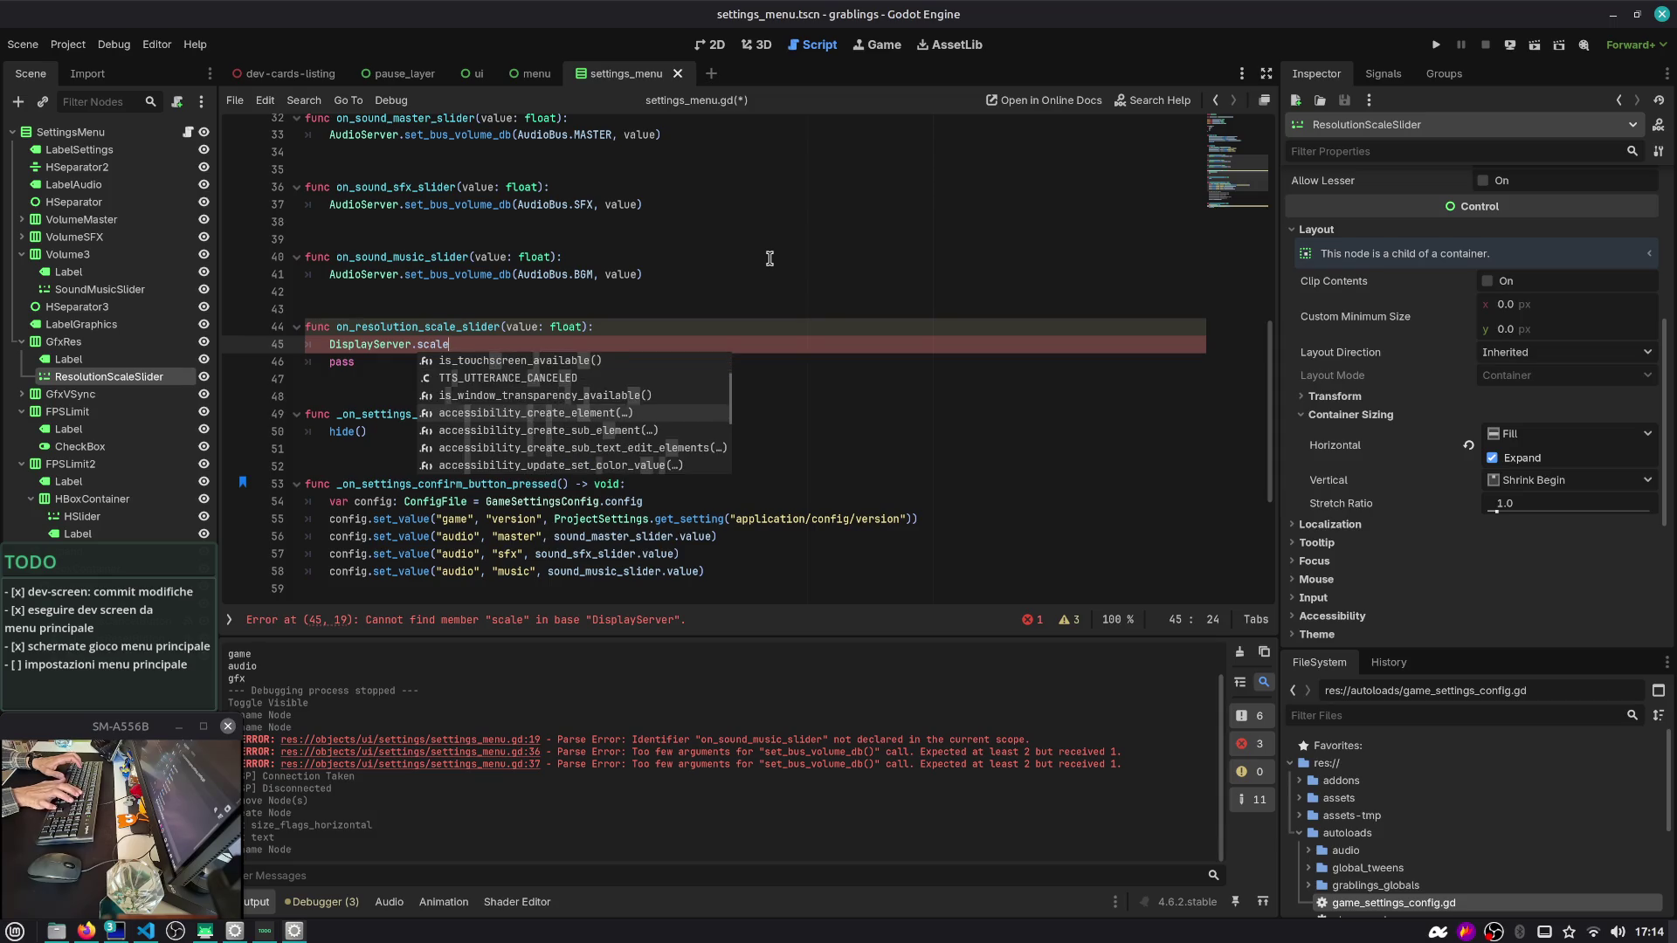
{"action": "key", "text": "Up"}
{"action": "key", "text": "Up"}
{"action": "key", "text": "Up"}
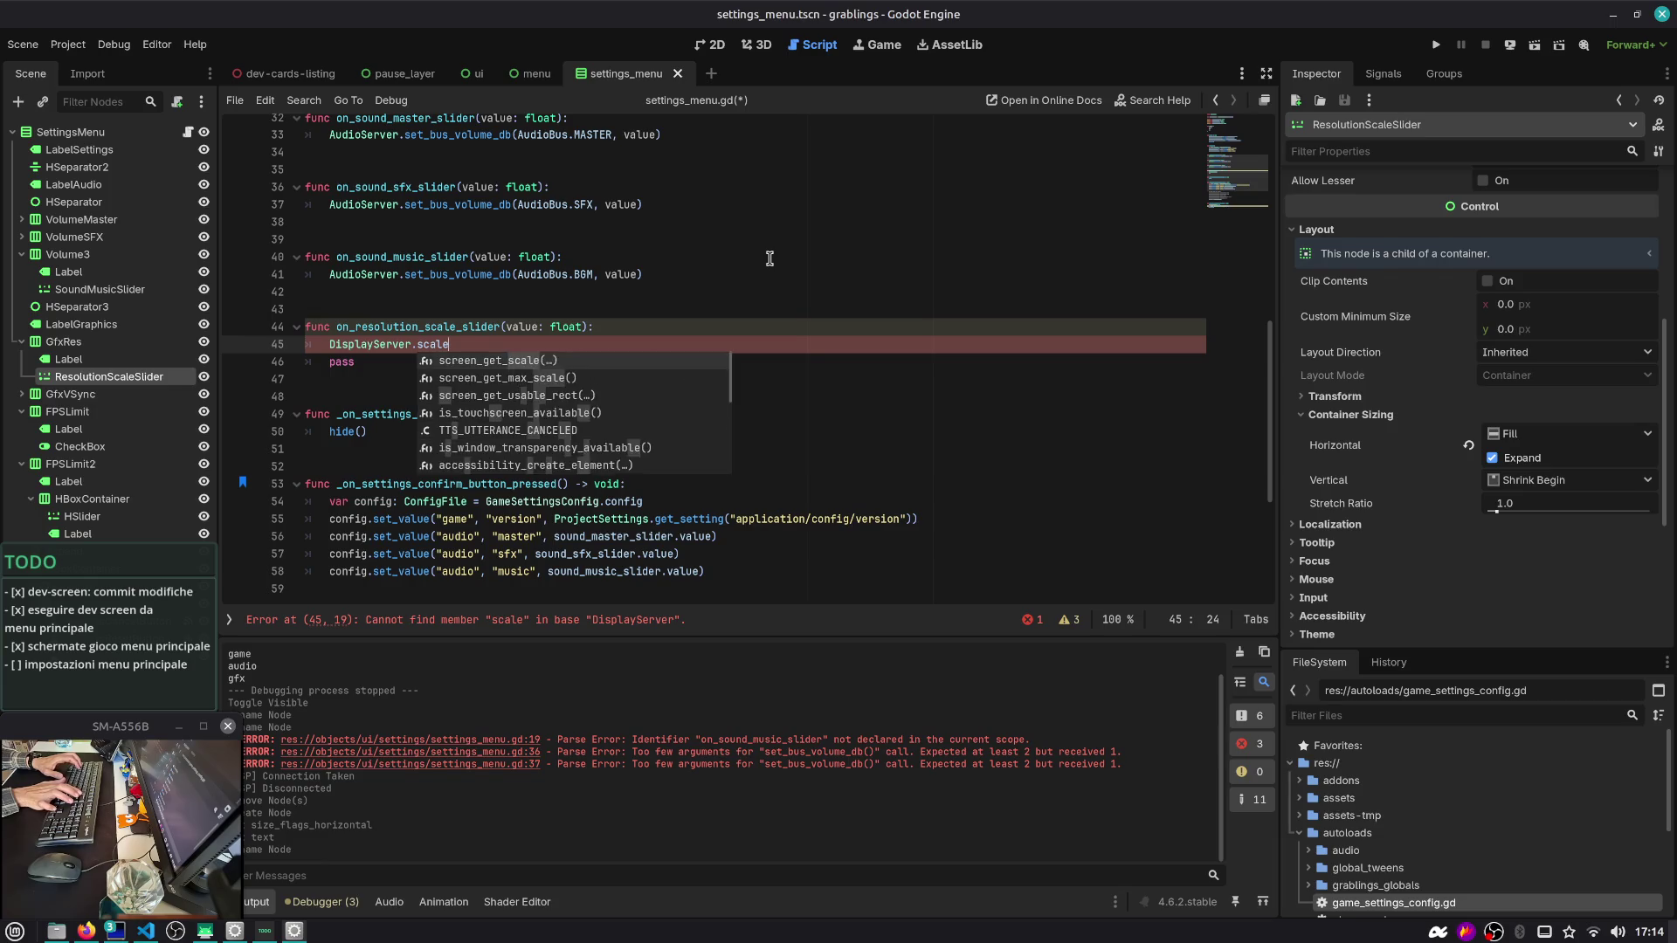
{"action": "key", "text": "Escape"}
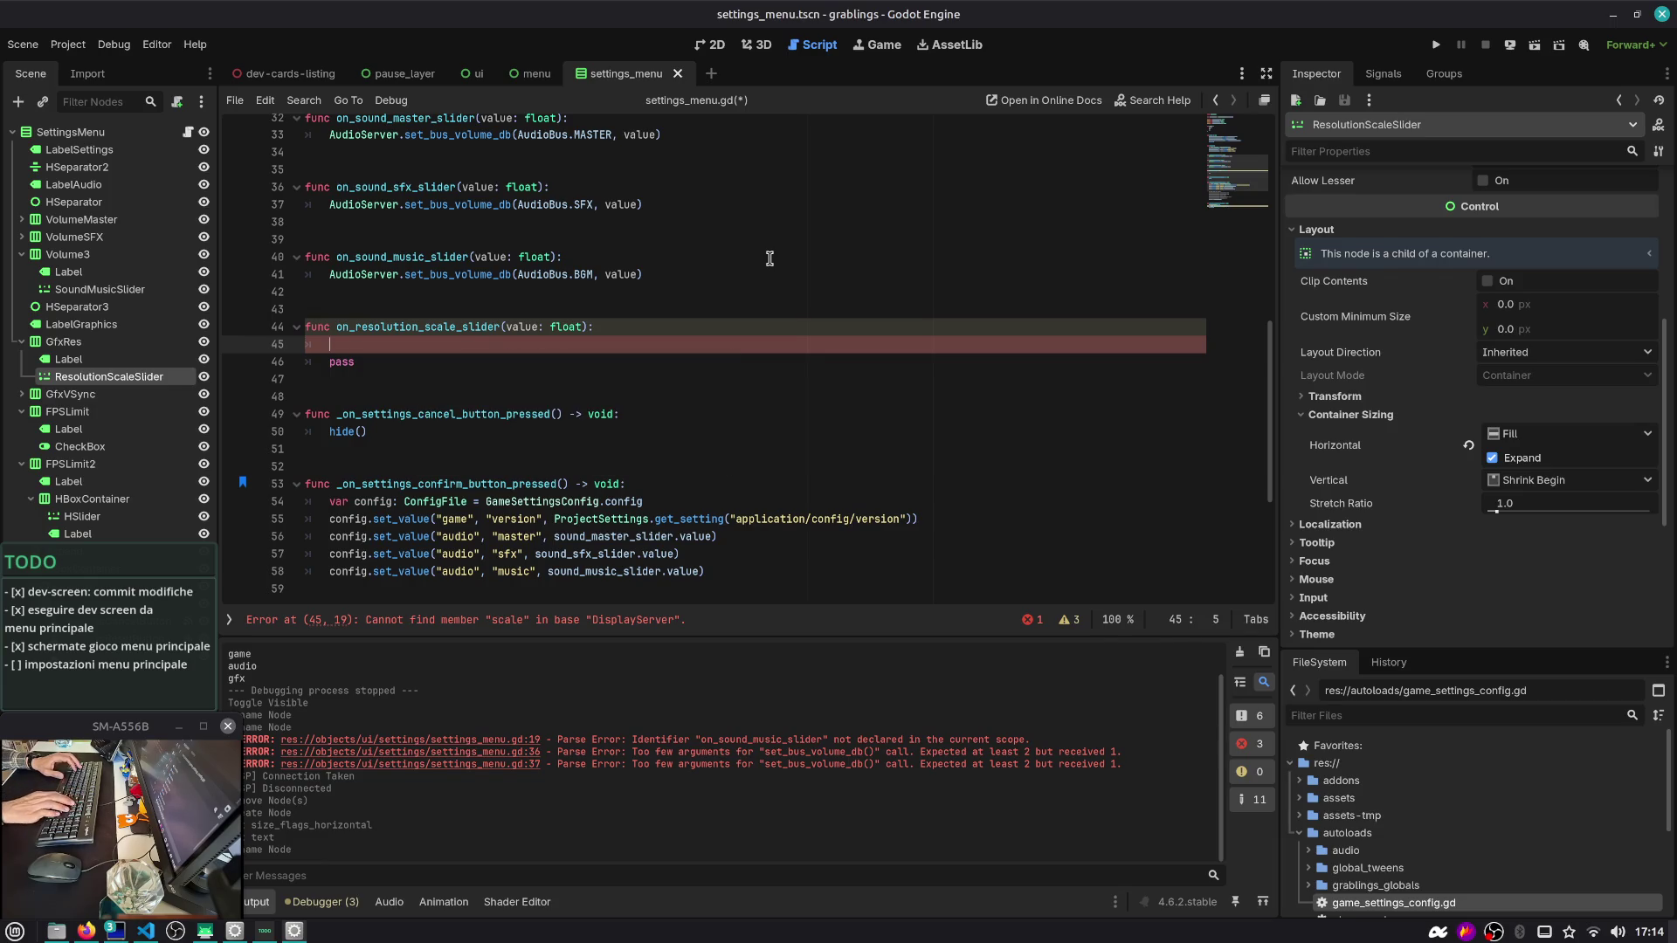
{"action": "key", "text": "ctrl+alt+Right"}
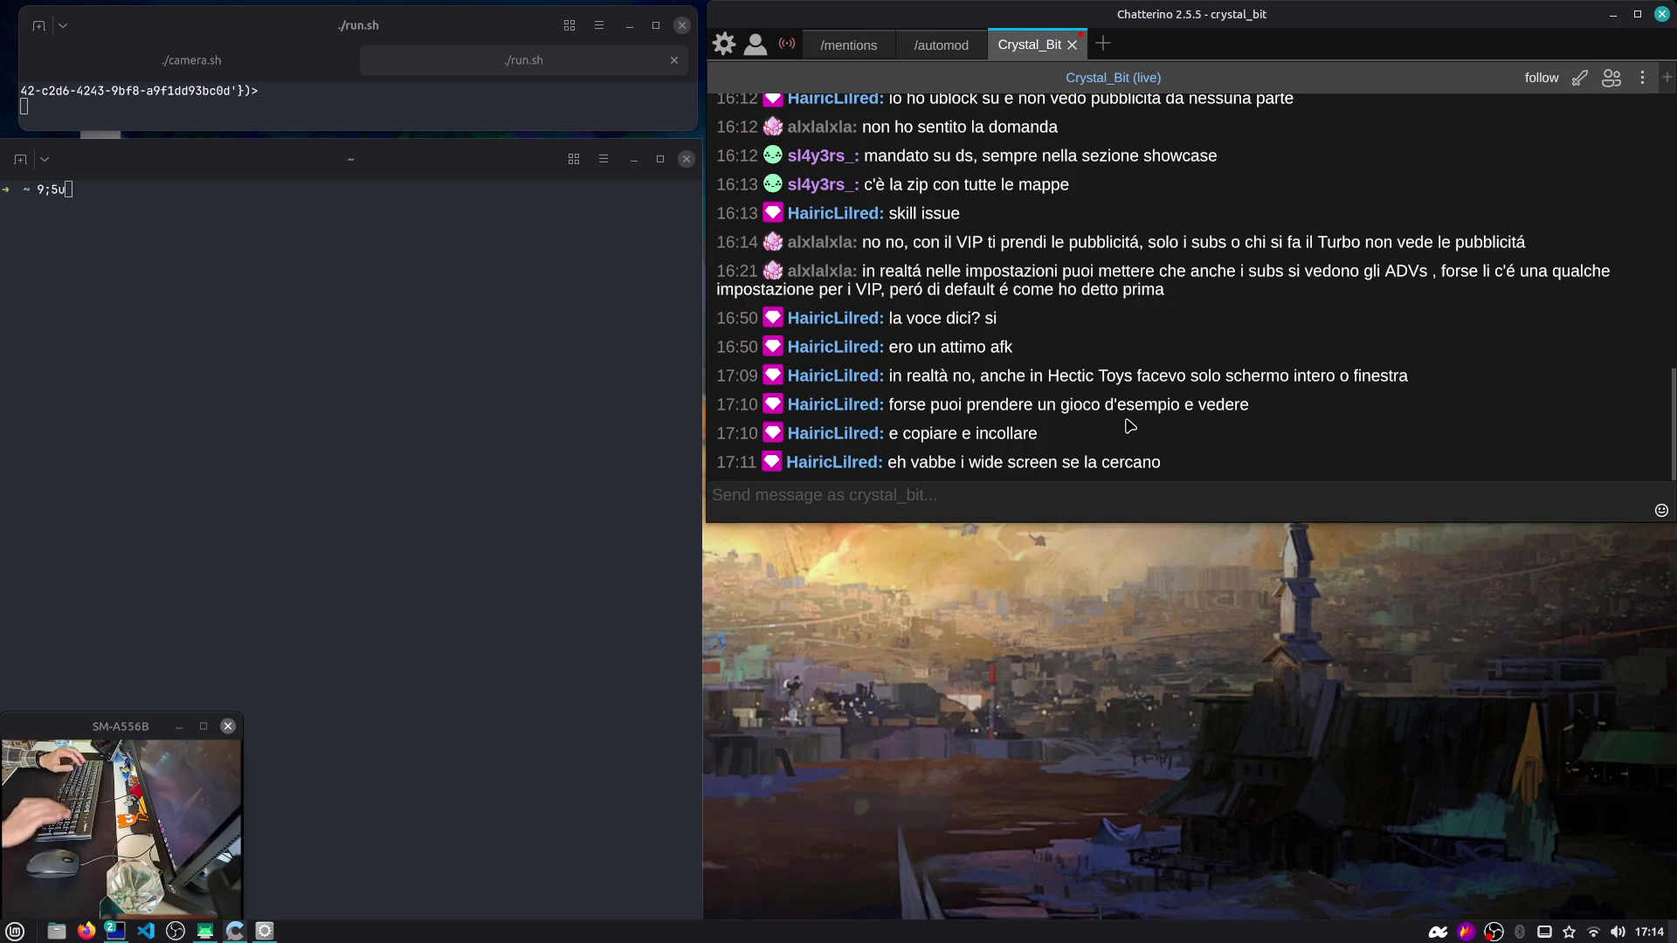
Step: Leave the Chatterino chat and return to the Godot workspace
{"action": "key", "text": "ctrl+alt+Right"}
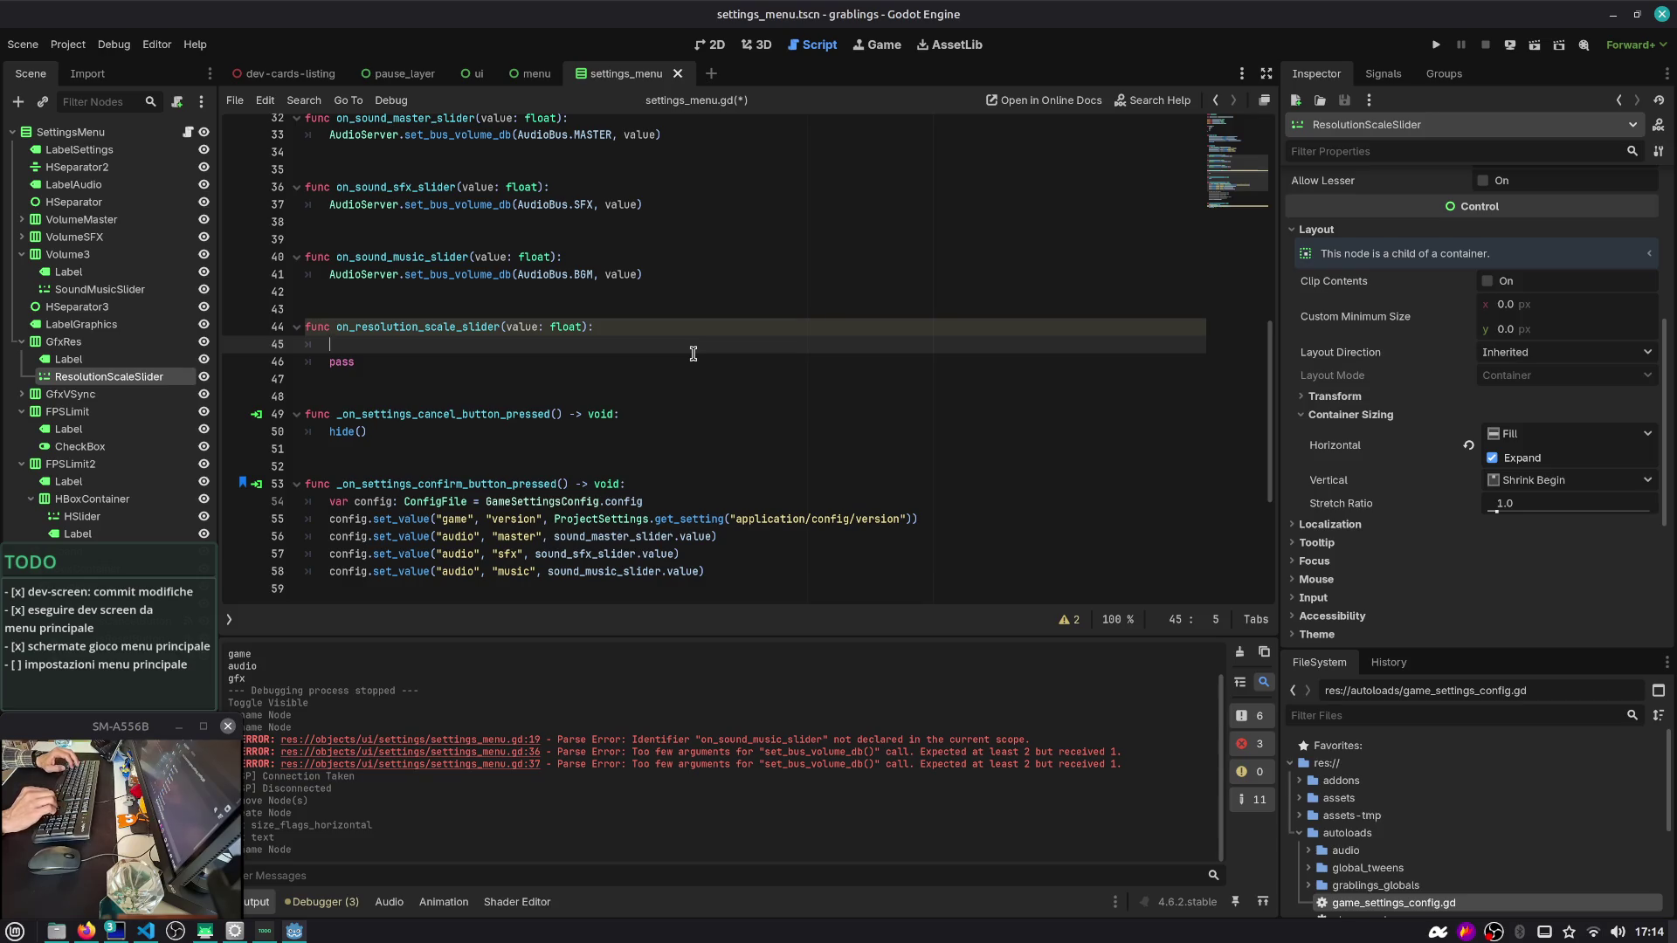
Step: Remove the blank line after pass, save the script, and open Project Settings
{"action": "key", "text": "ctrl+shift+k"}
{"action": "key", "text": "ctrl+s"}
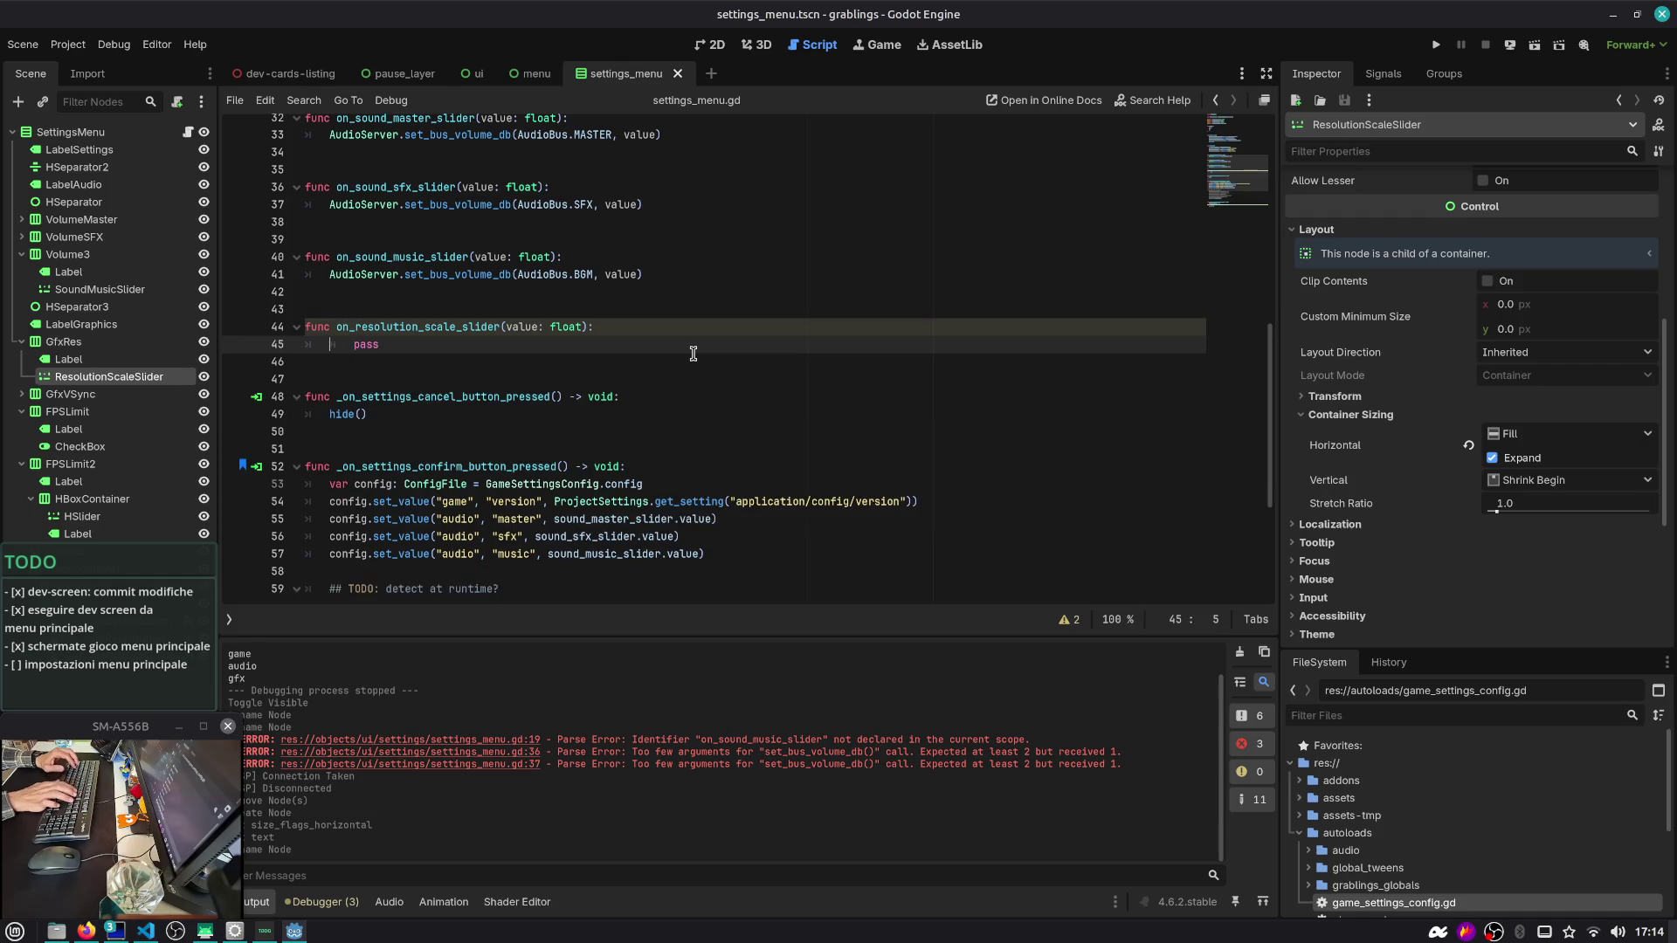
{"action": "double_click", "coordinate": [428, 326]}
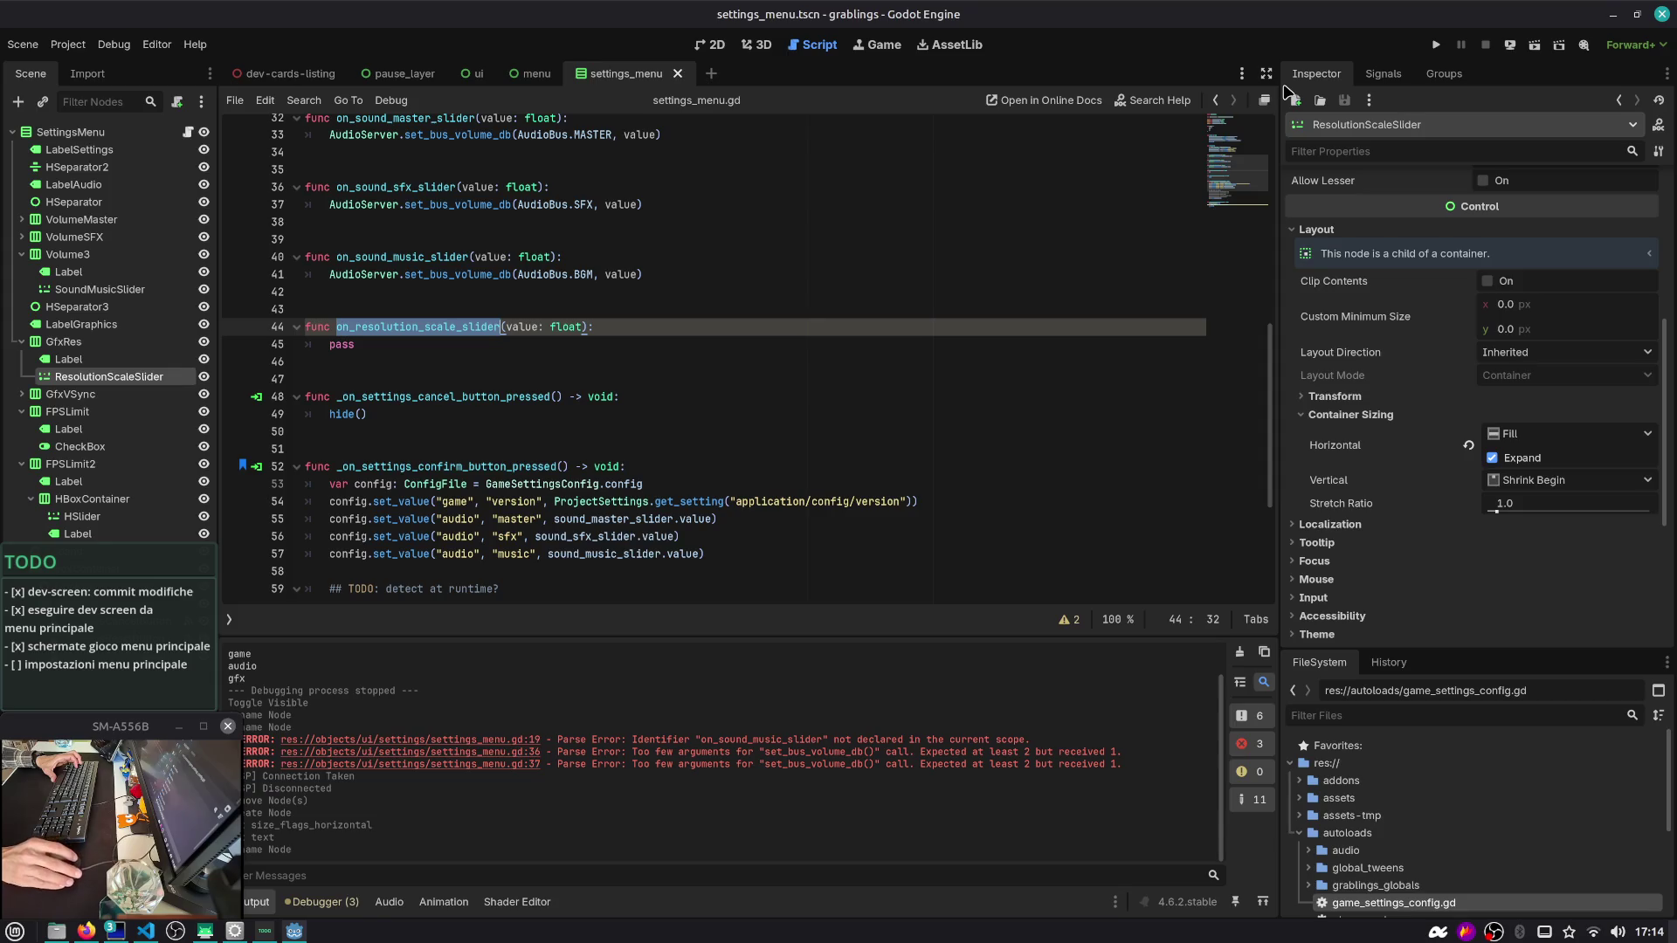
{"action": "double_click", "coordinate": [420, 329]}
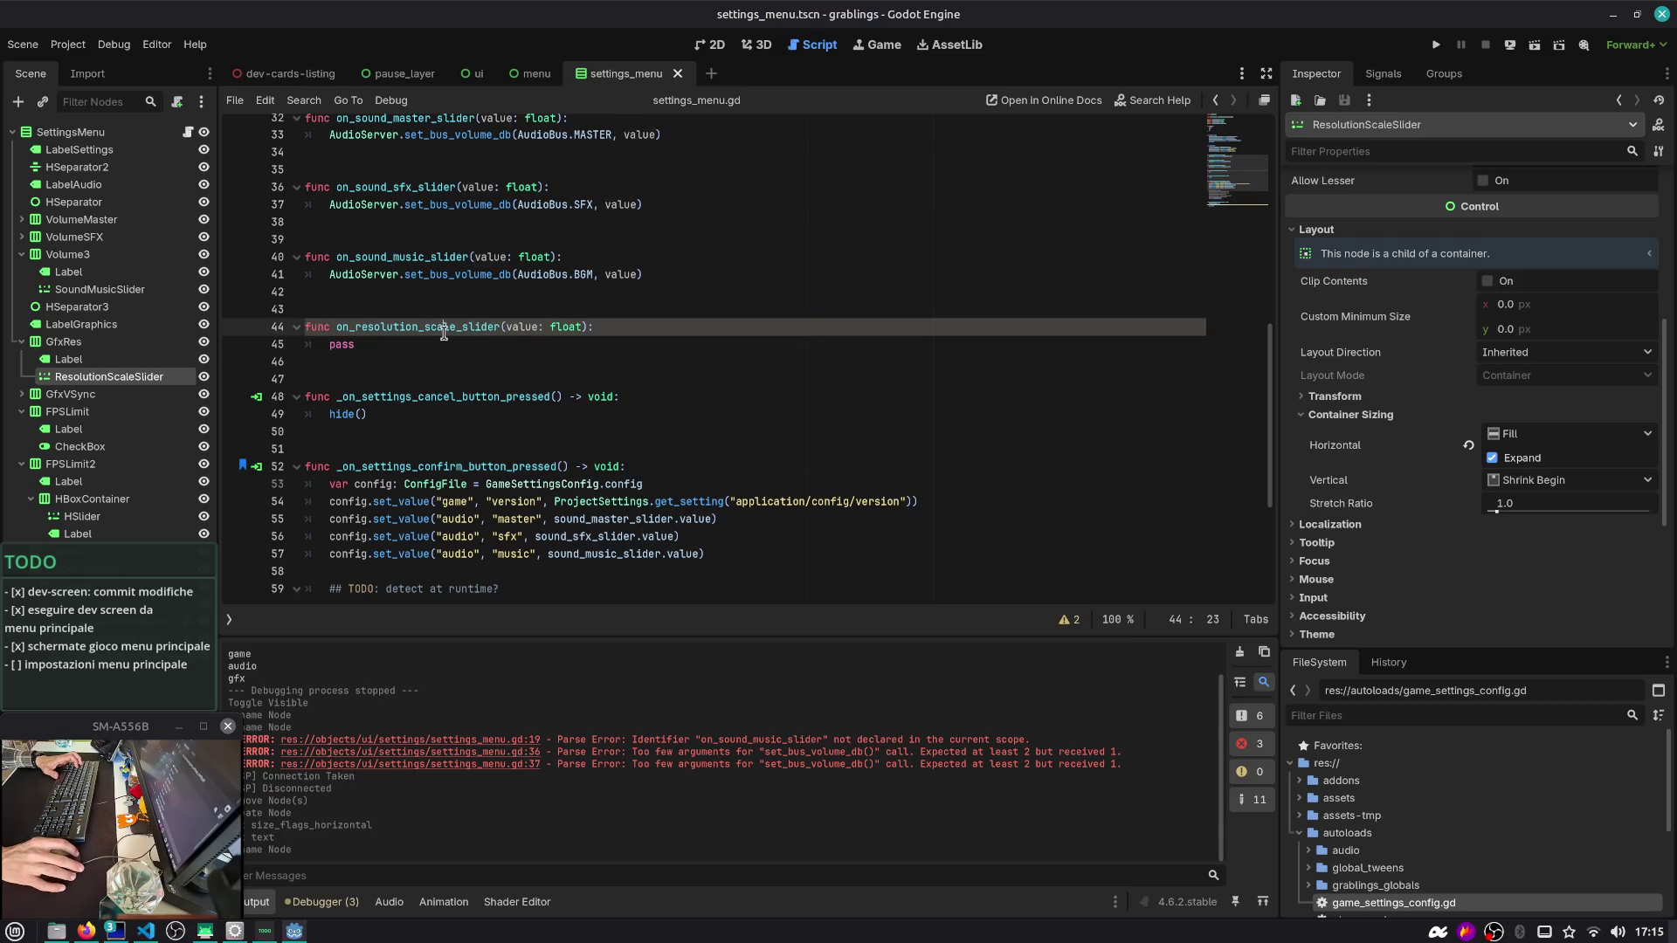
{"action": "double_click", "coordinate": [444, 330]}
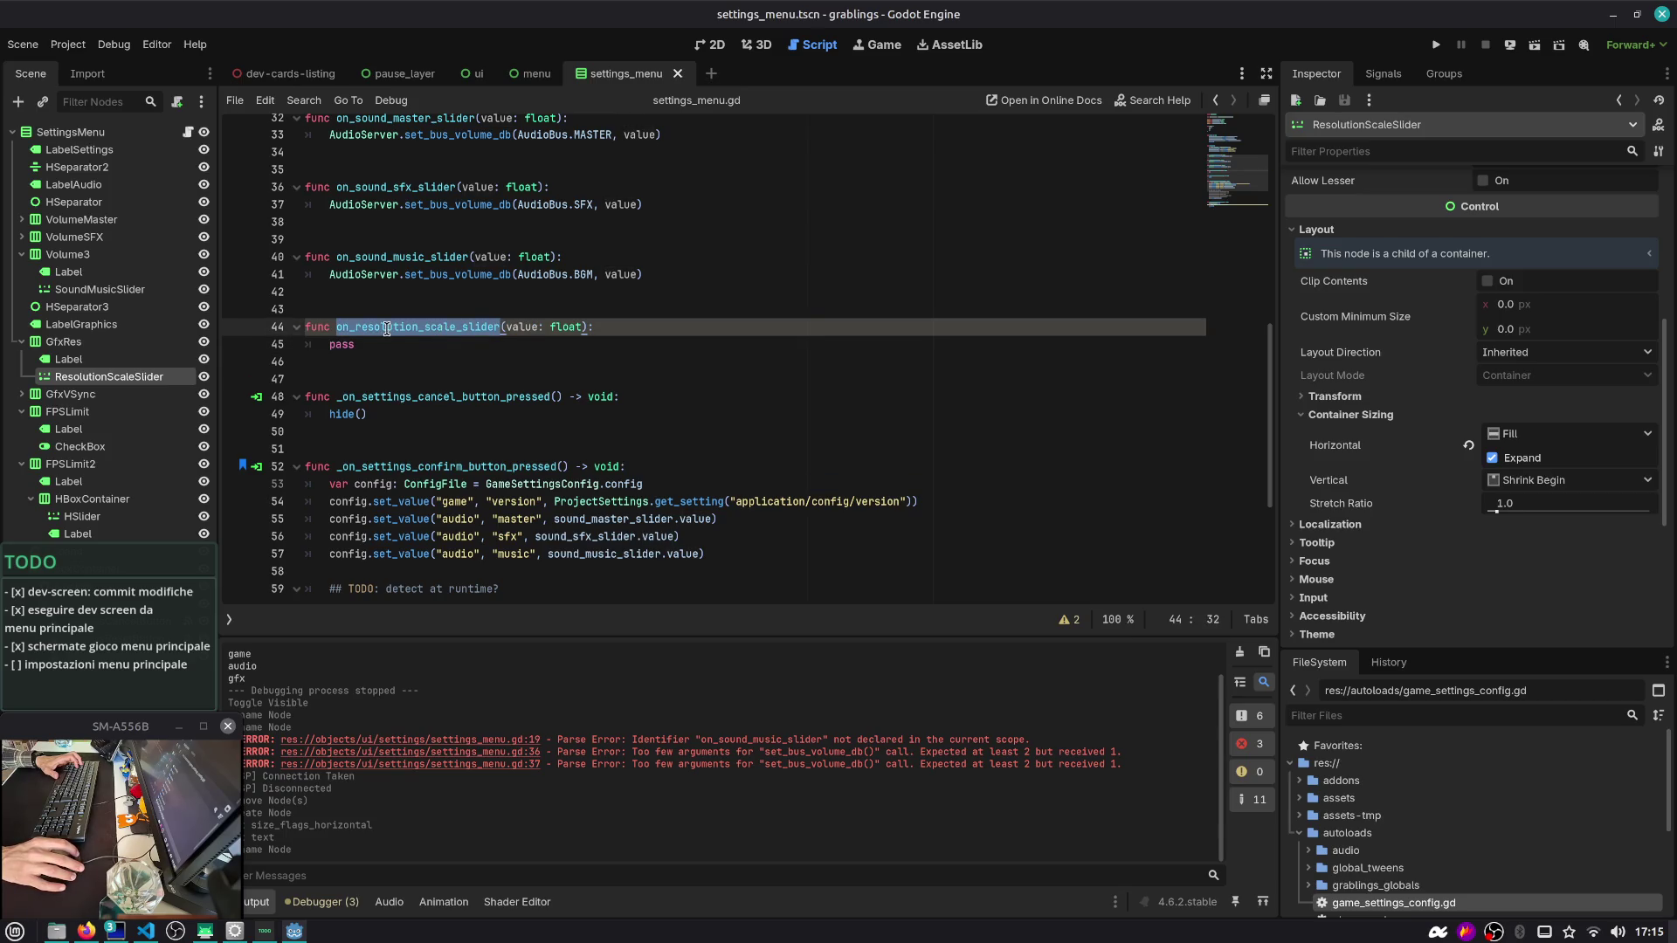
{"action": "left_click", "coordinate": [421, 346]}
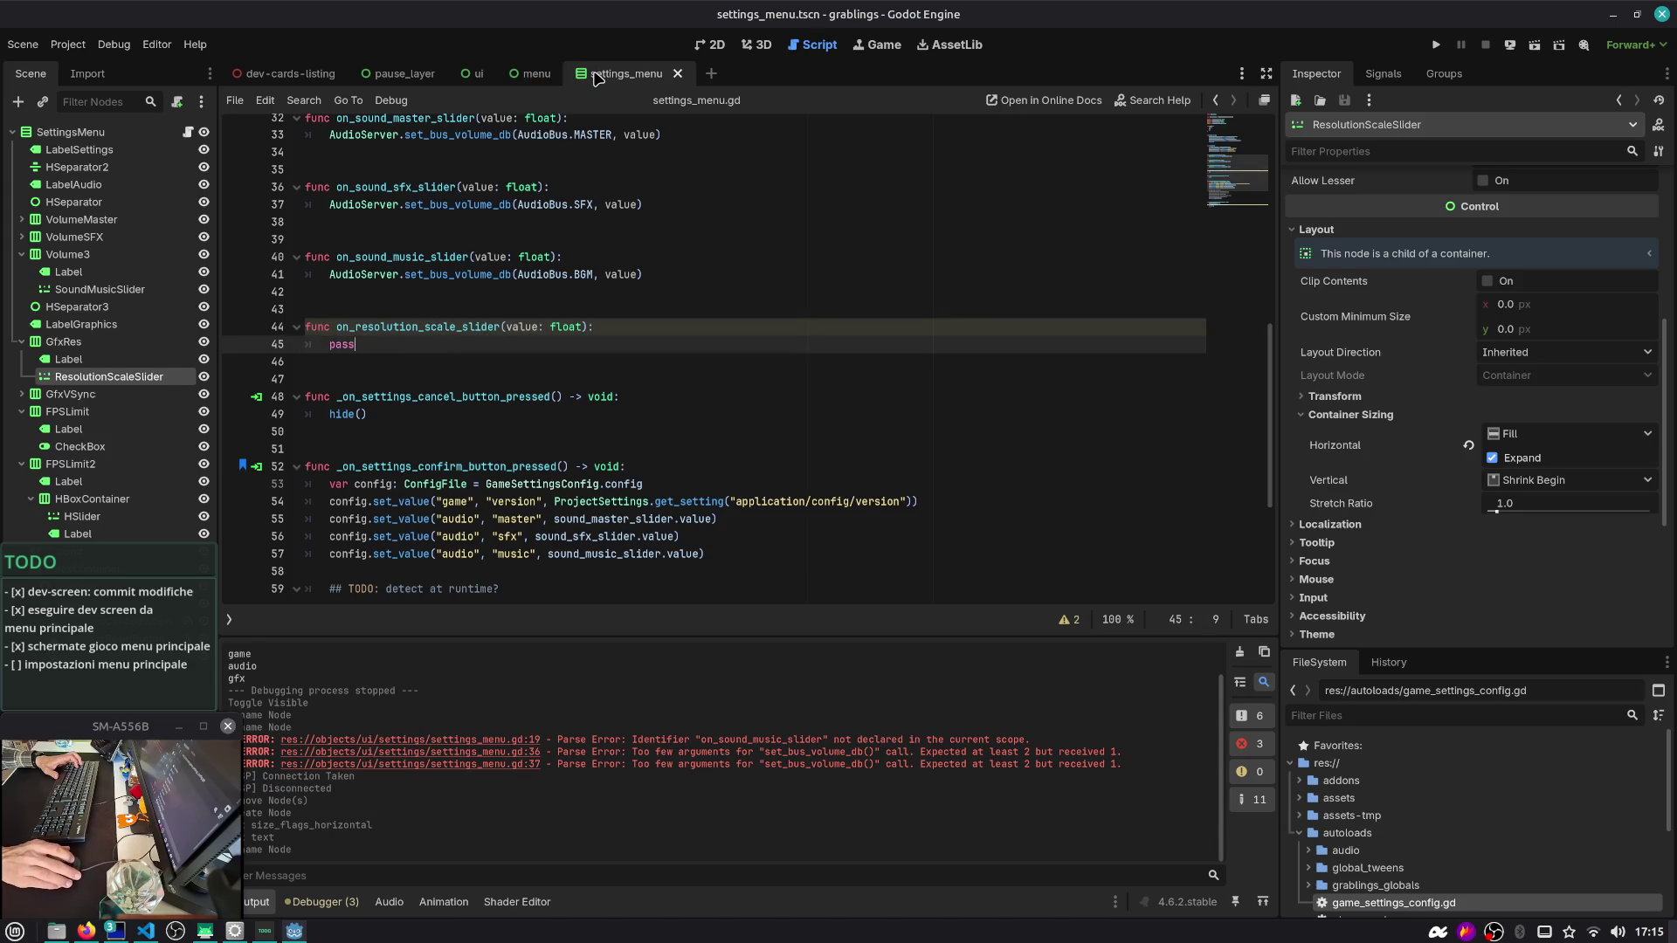
{"action": "left_click", "coordinate": [68, 43]}
{"action": "left_click", "coordinate": [92, 73]}
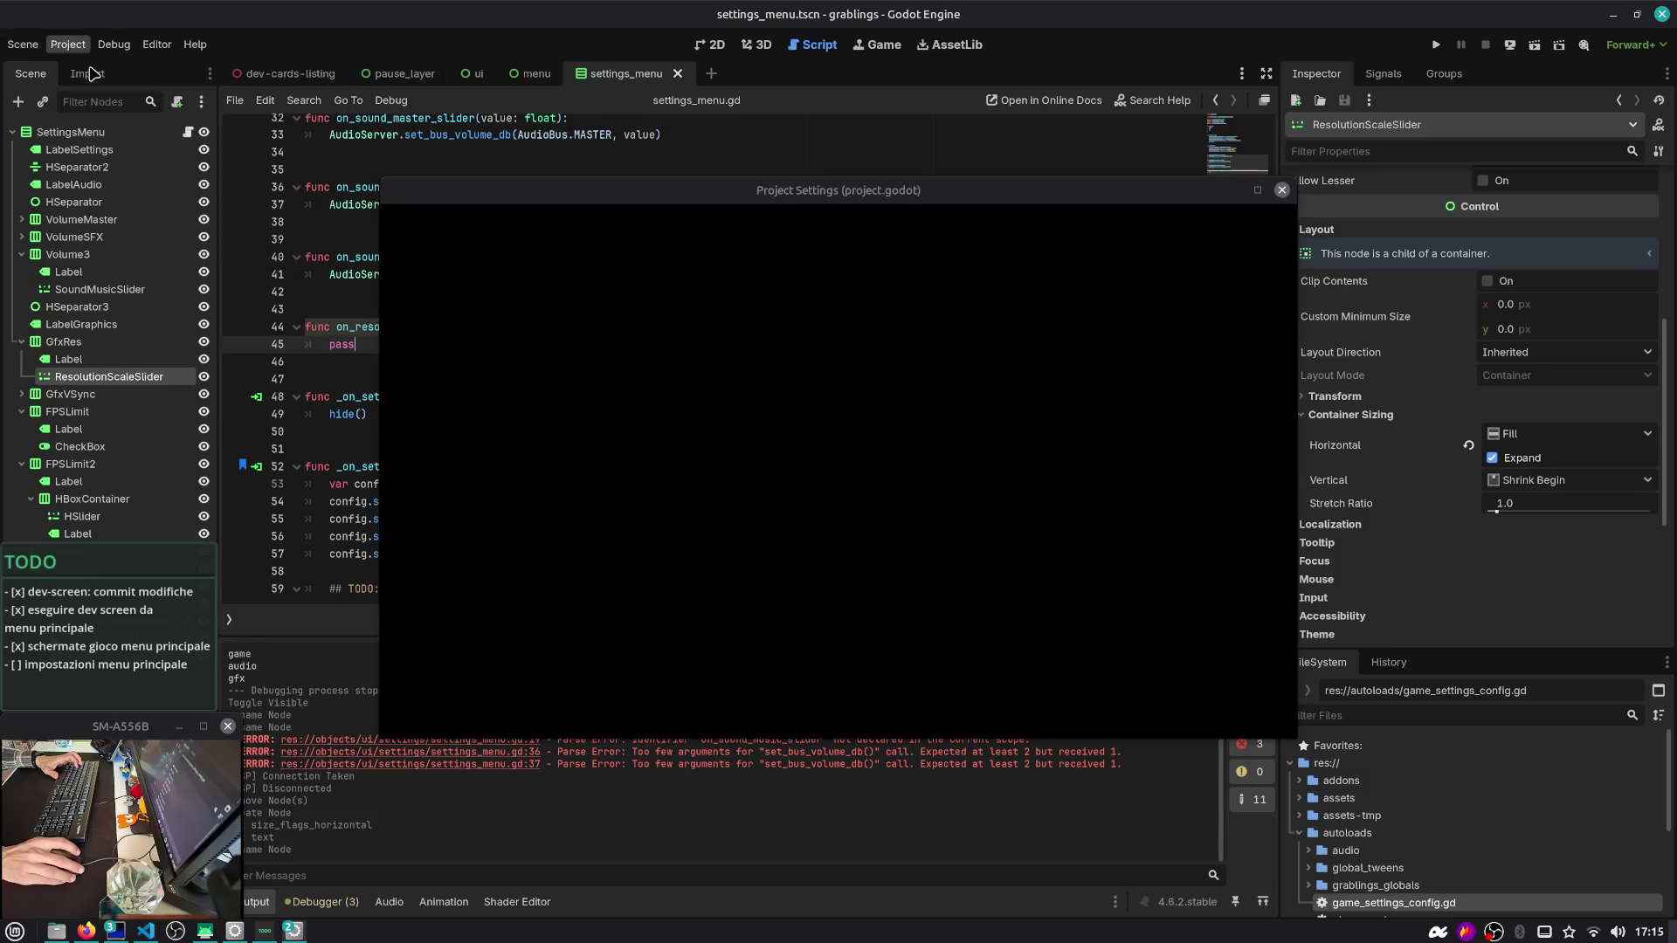
Step: Inspect the Display > Window viewport width and stretch scale settings, then close Project Settings
{"action": "left_click", "coordinate": [422, 273]}
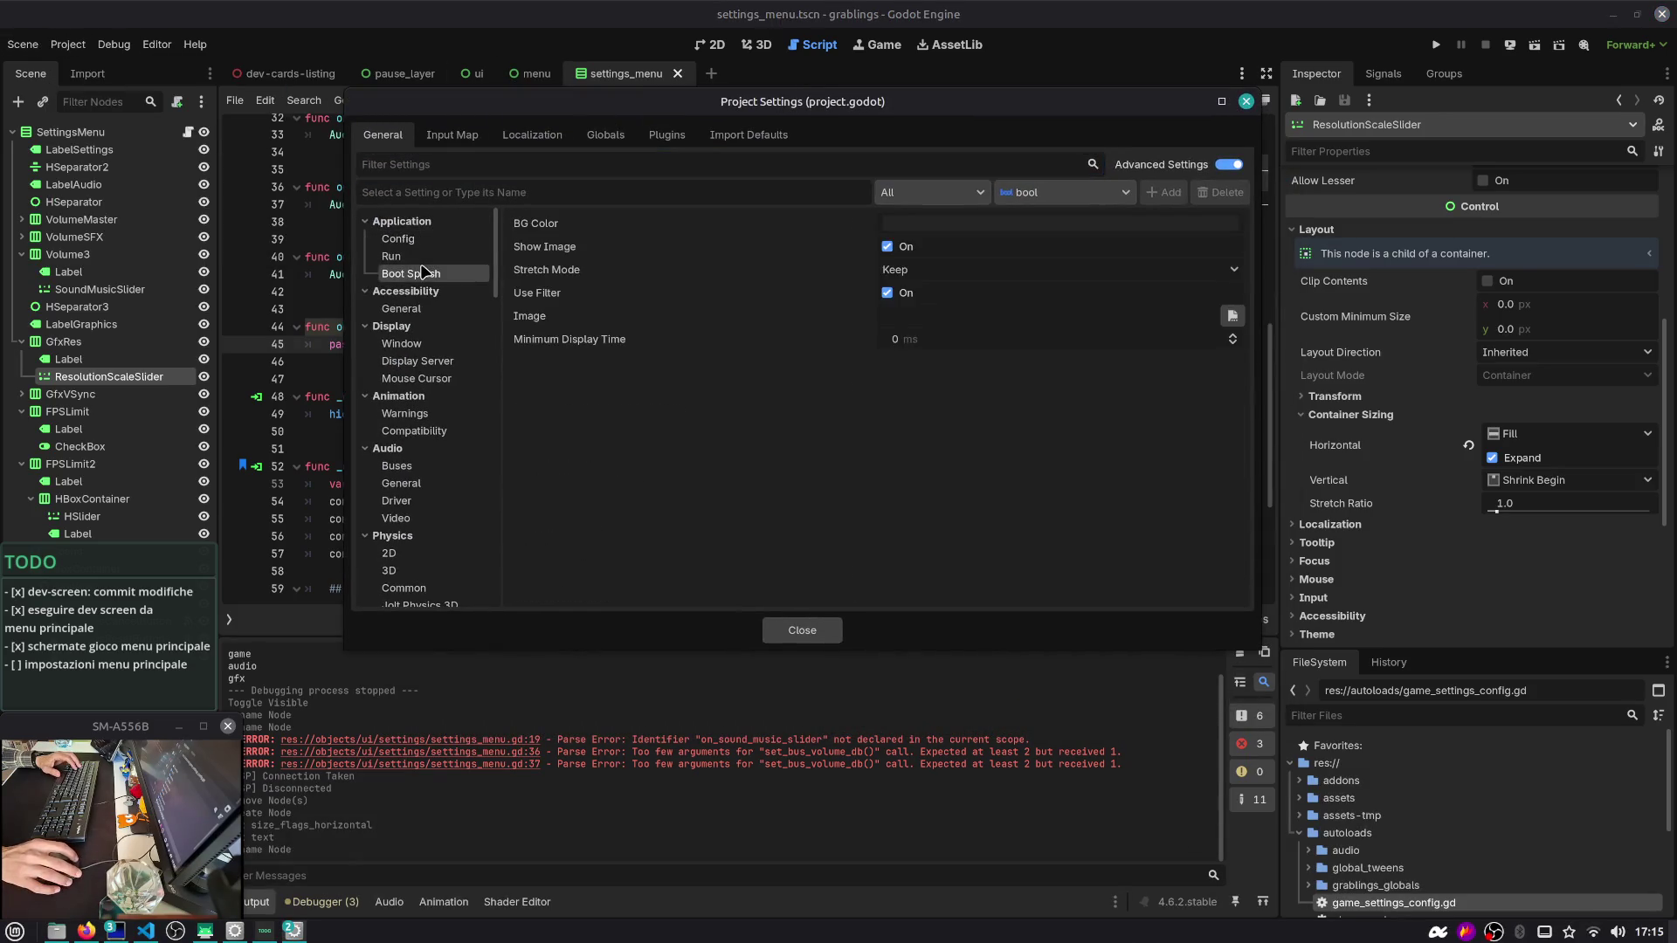
{"action": "left_click", "coordinate": [406, 346]}
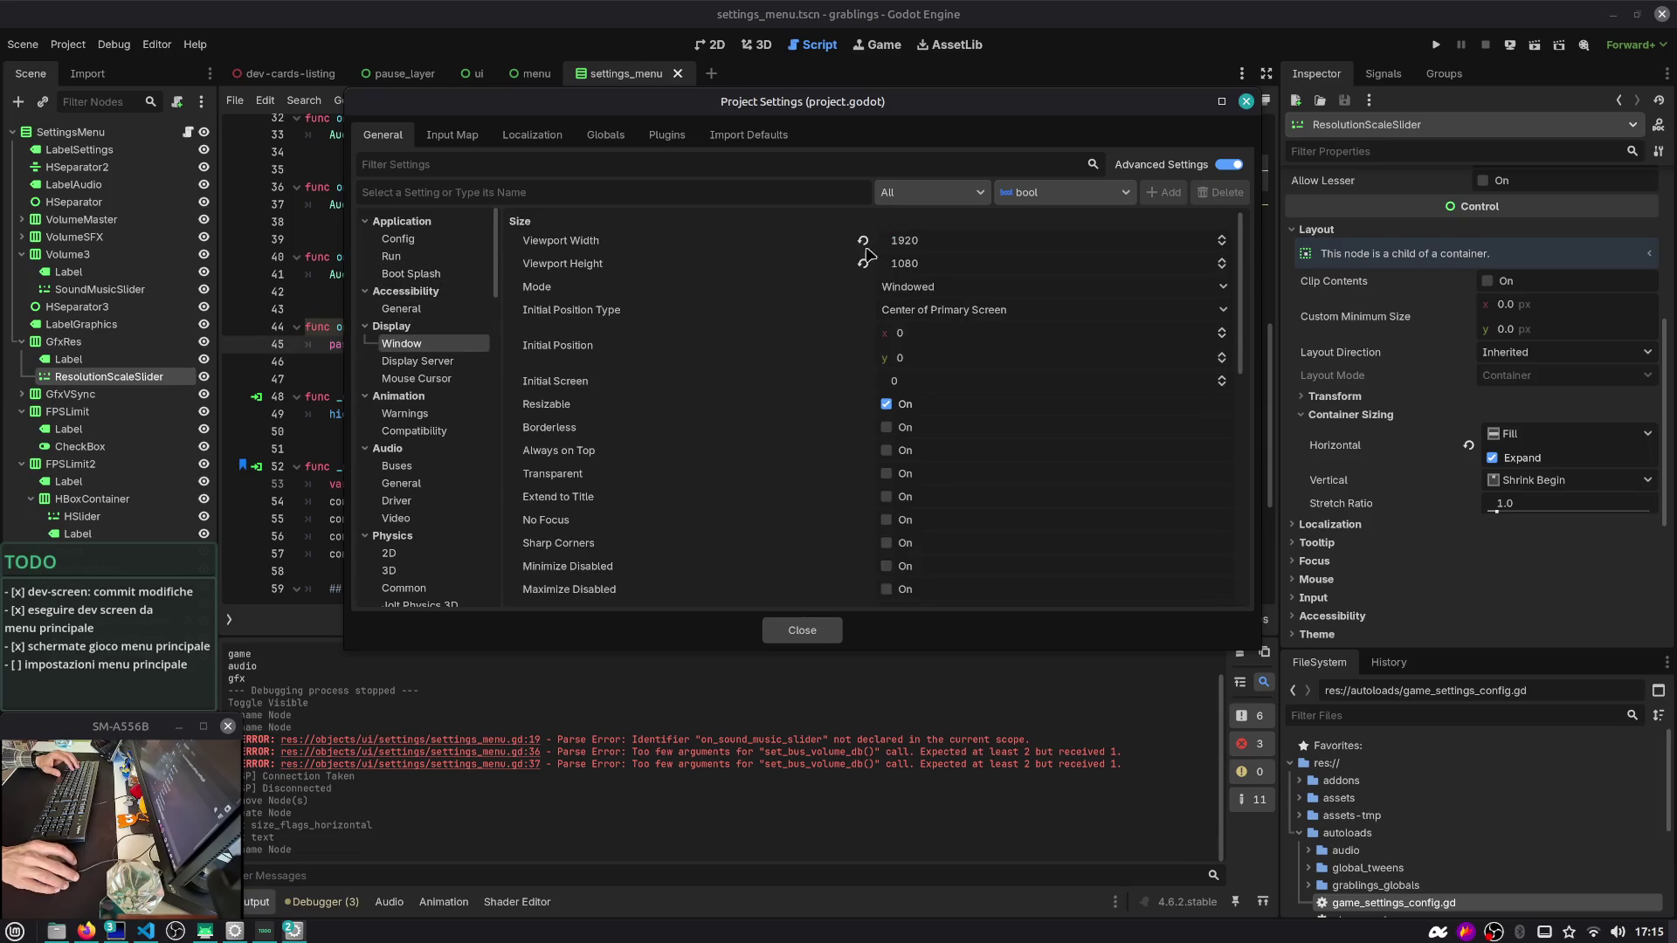
{"action": "left_click", "coordinate": [943, 247]}
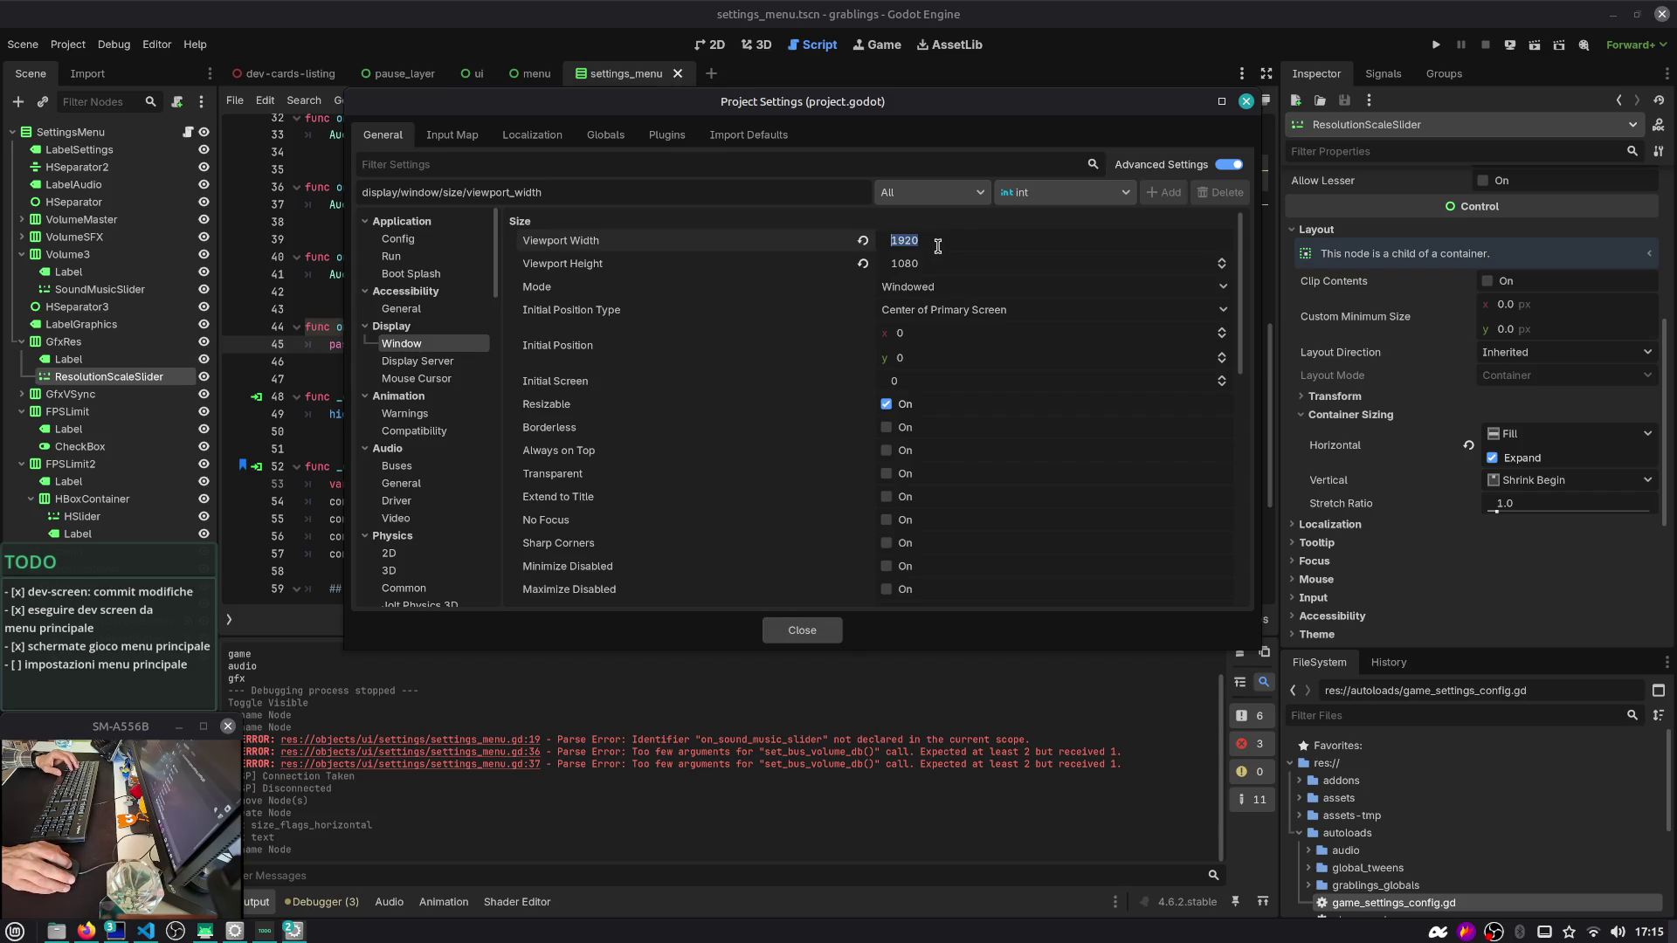
{"action": "scroll", "coordinate": [778, 284], "scroll_direction": "down", "scroll_amount": 5}
{"action": "scroll", "coordinate": [902, 284], "scroll_direction": "down", "scroll_amount": 1}
{"action": "scroll", "coordinate": [878, 303], "scroll_direction": "down", "scroll_amount": 2}
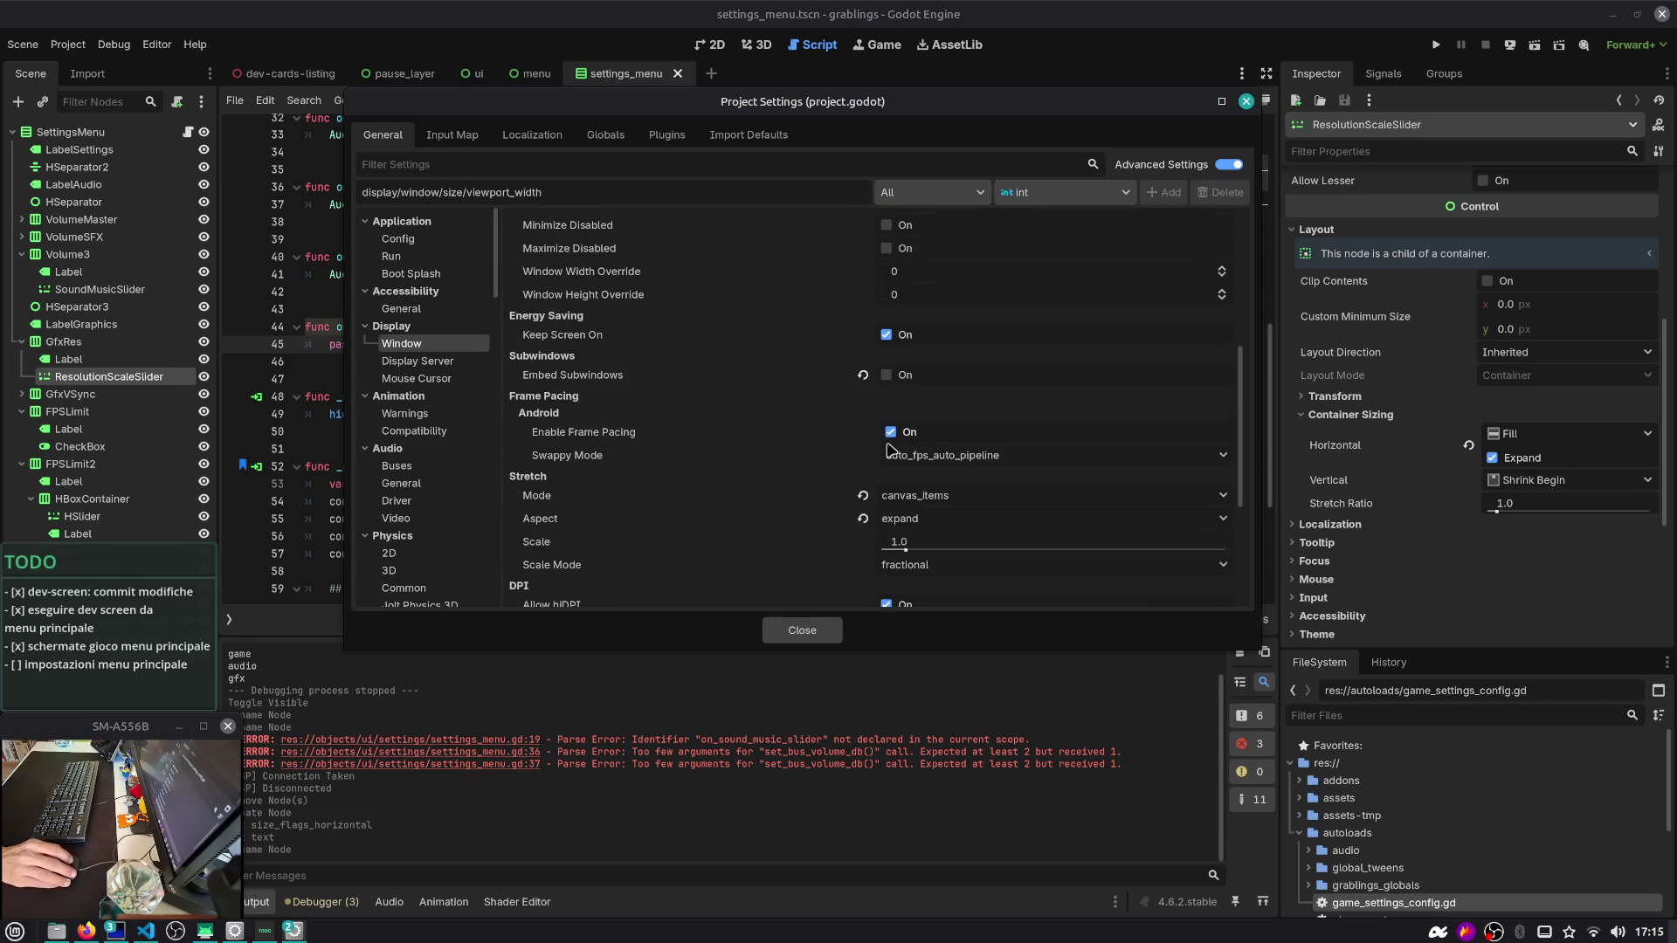
{"action": "scroll", "coordinate": [941, 524], "scroll_direction": "down", "scroll_amount": 1}
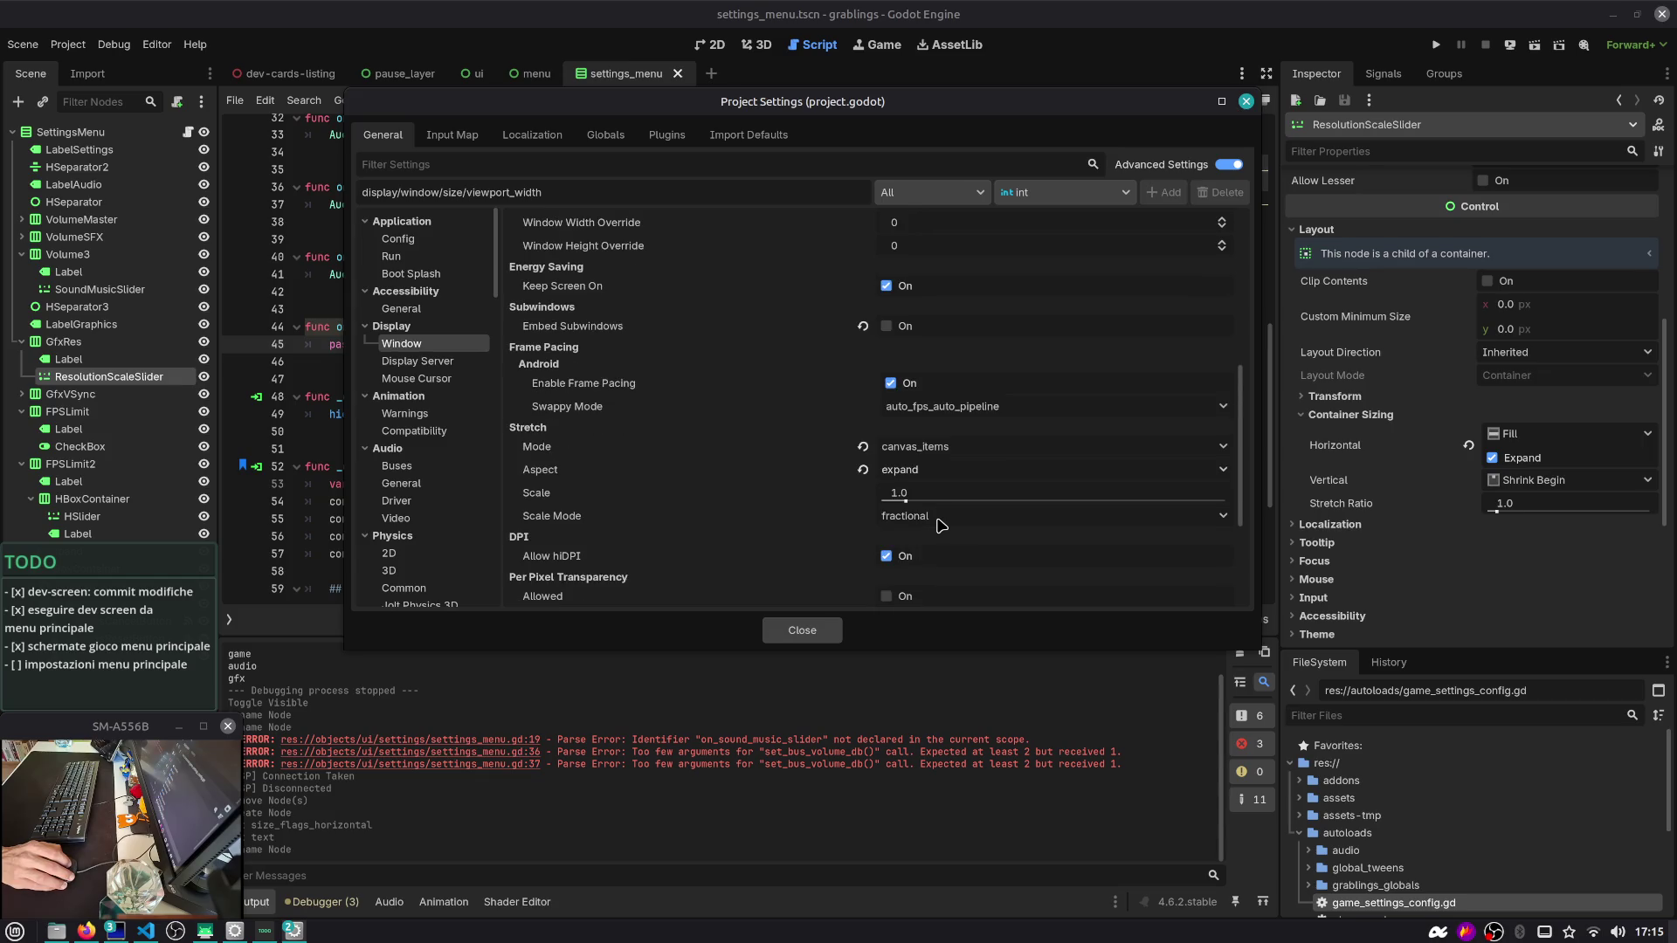
{"action": "mouse_move", "coordinate": [729, 499]}
{"action": "scroll", "coordinate": [727, 500], "scroll_direction": "down", "scroll_amount": 4}
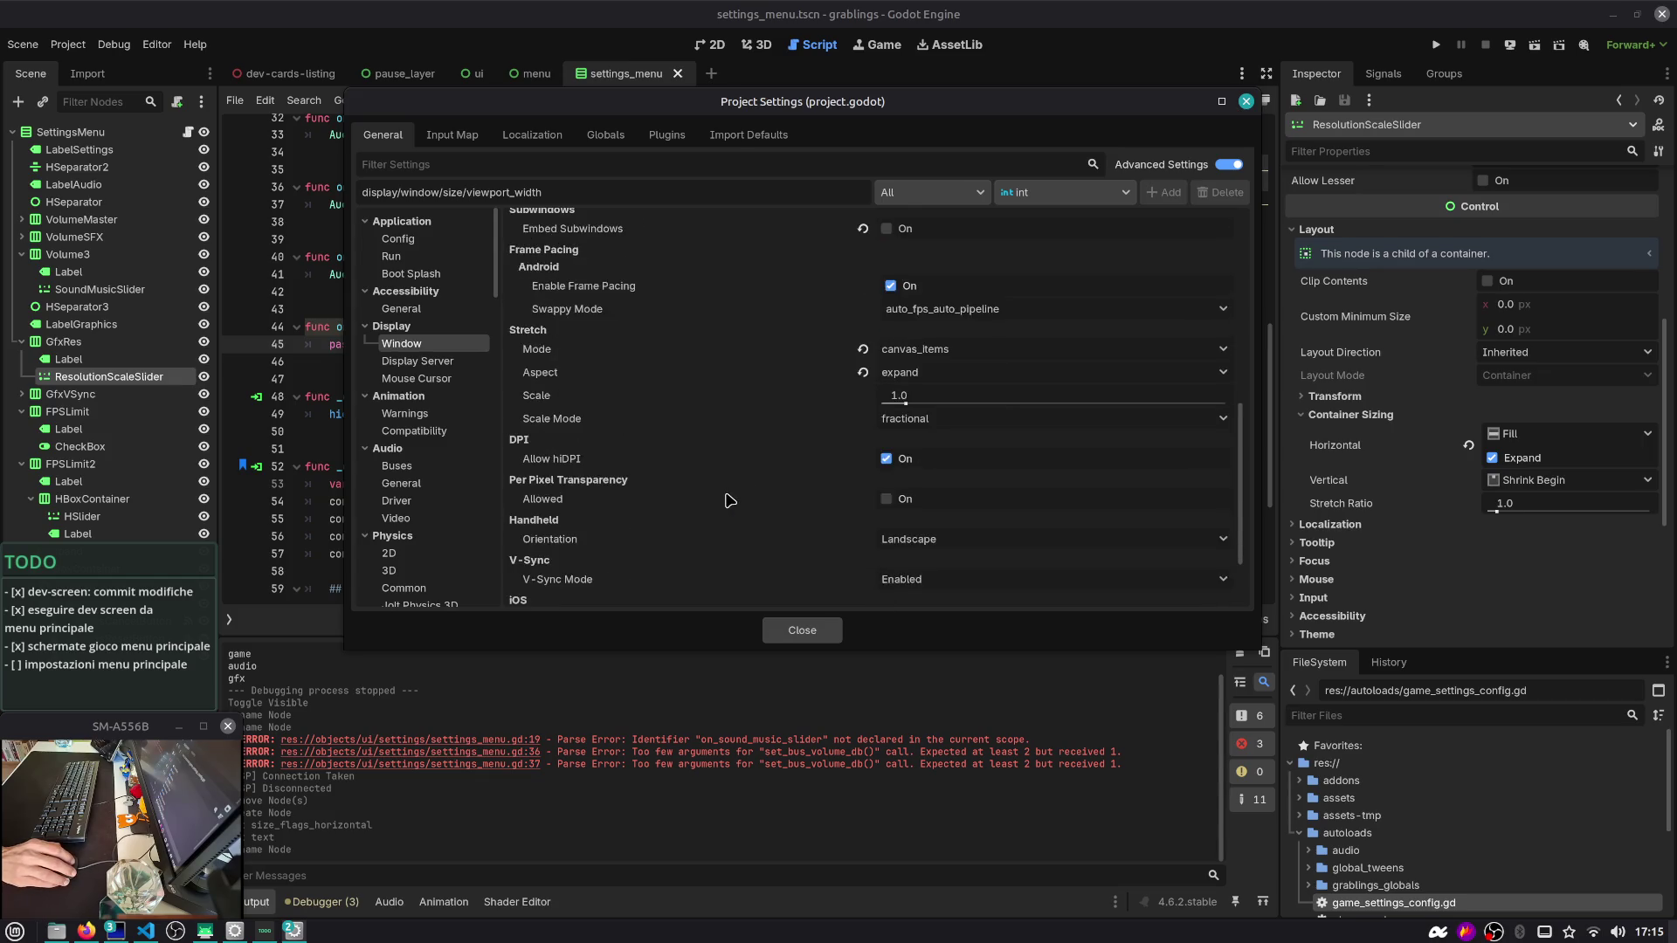
{"action": "scroll", "coordinate": [729, 500], "scroll_direction": "up", "scroll_amount": 10}
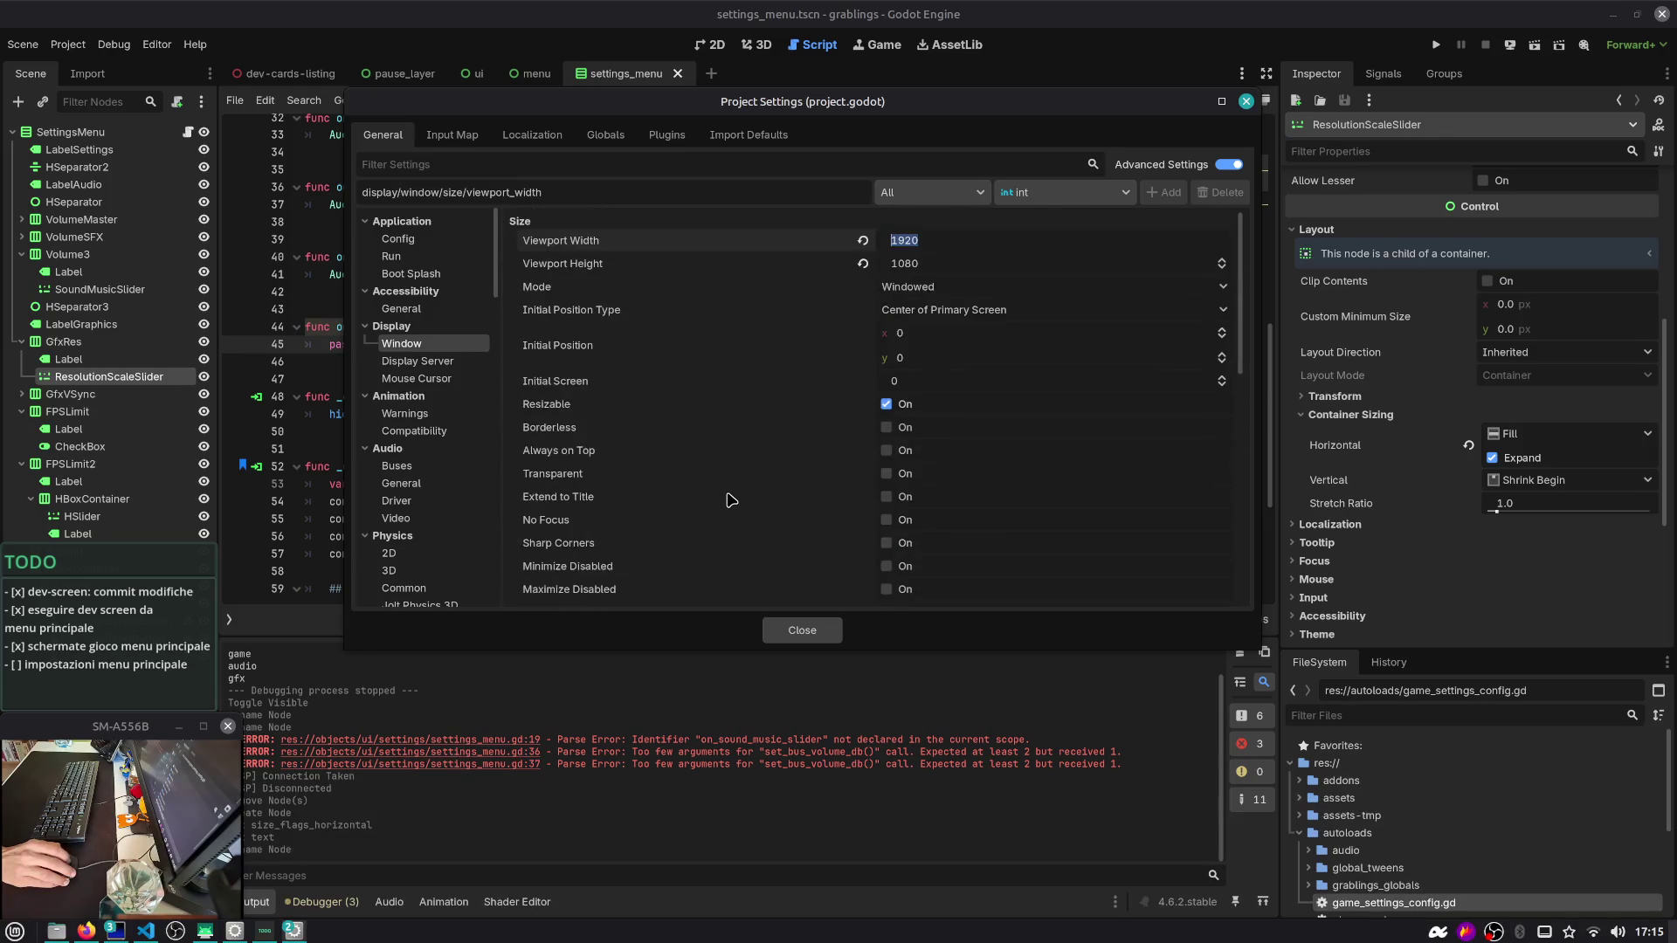
{"action": "key", "text": "Escape"}
{"action": "key", "text": "alt+Tab"}
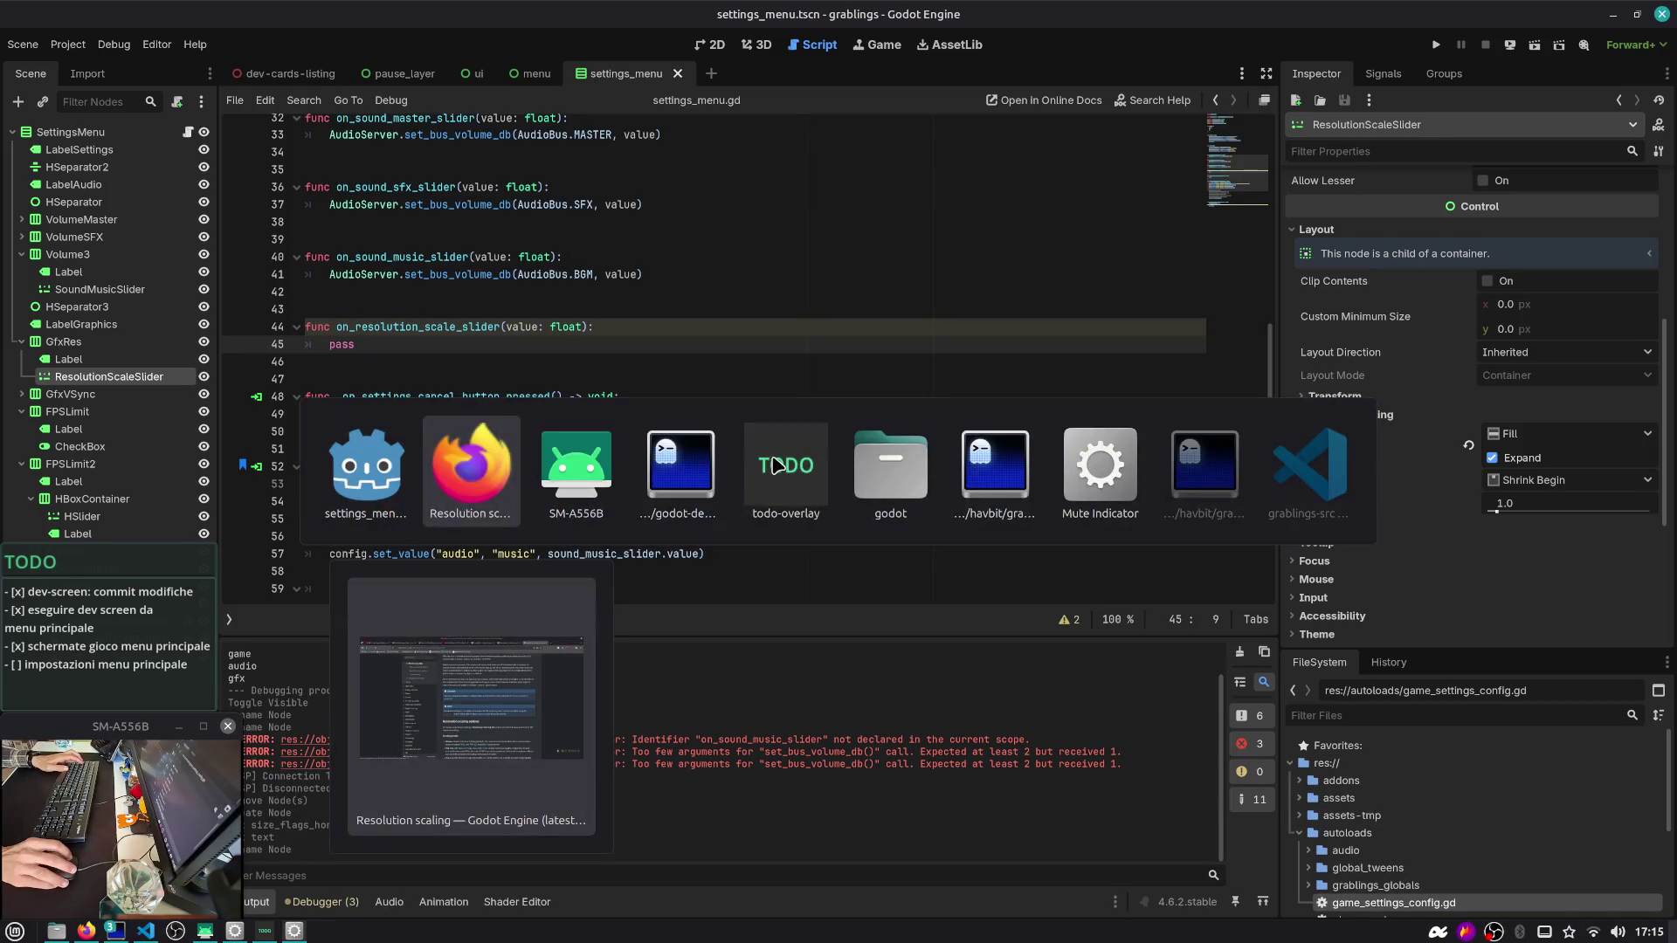
Step: Launch the Multiple Resolutions demo from the terminal with 'godot-4.6.1 .'
{"action": "key", "text": "Tab"}
{"action": "key", "text": "Tab"}
{"action": "type", "text": "fd "}
{"action": "type", "text": ".."}
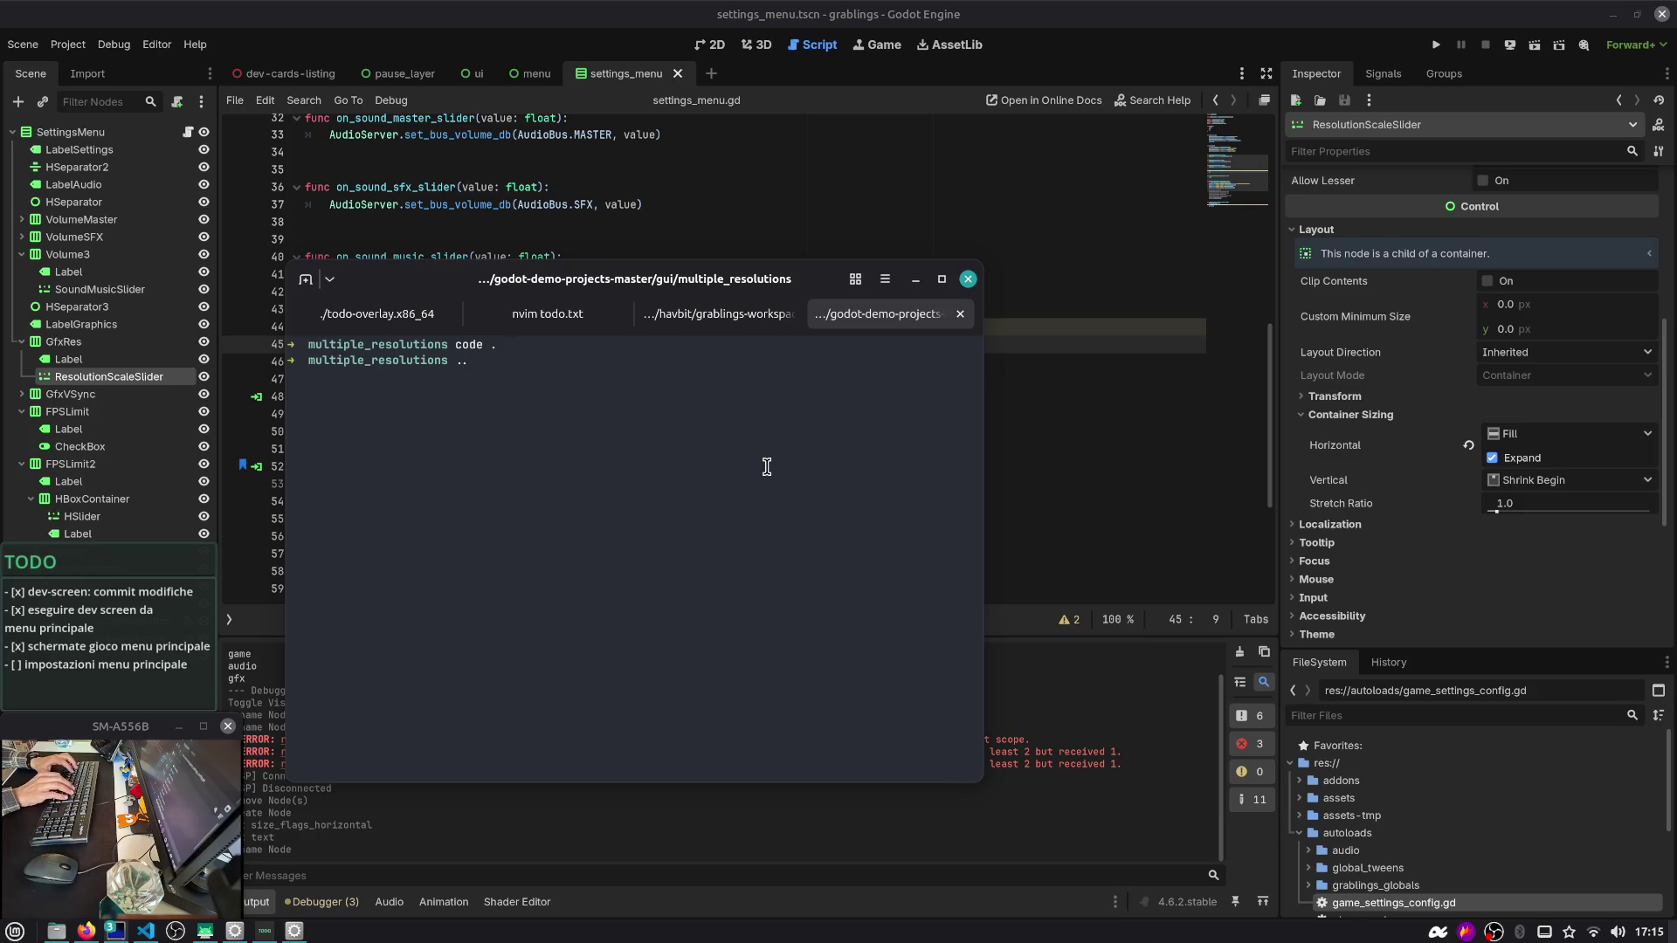
{"action": "key", "text": "BackSpace"}
{"action": "key", "text": "BackSpace"}
{"action": "type", "text": "godot-4"}
{"action": "key", "text": "Tab"}
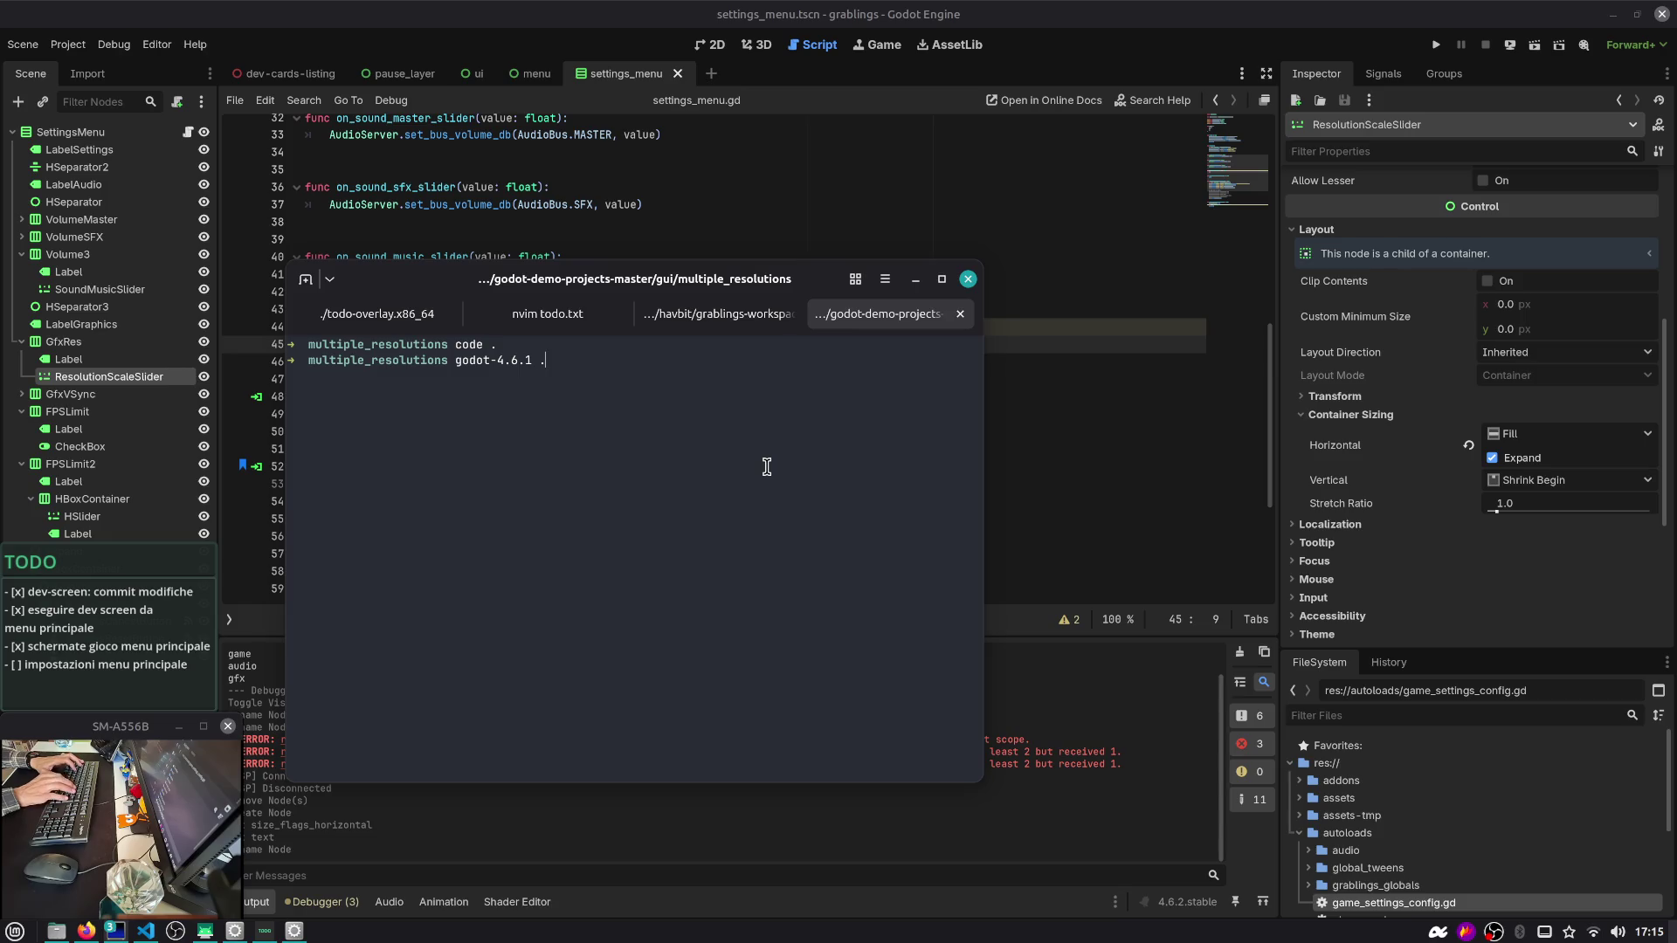
{"action": "key", "text": "Return"}
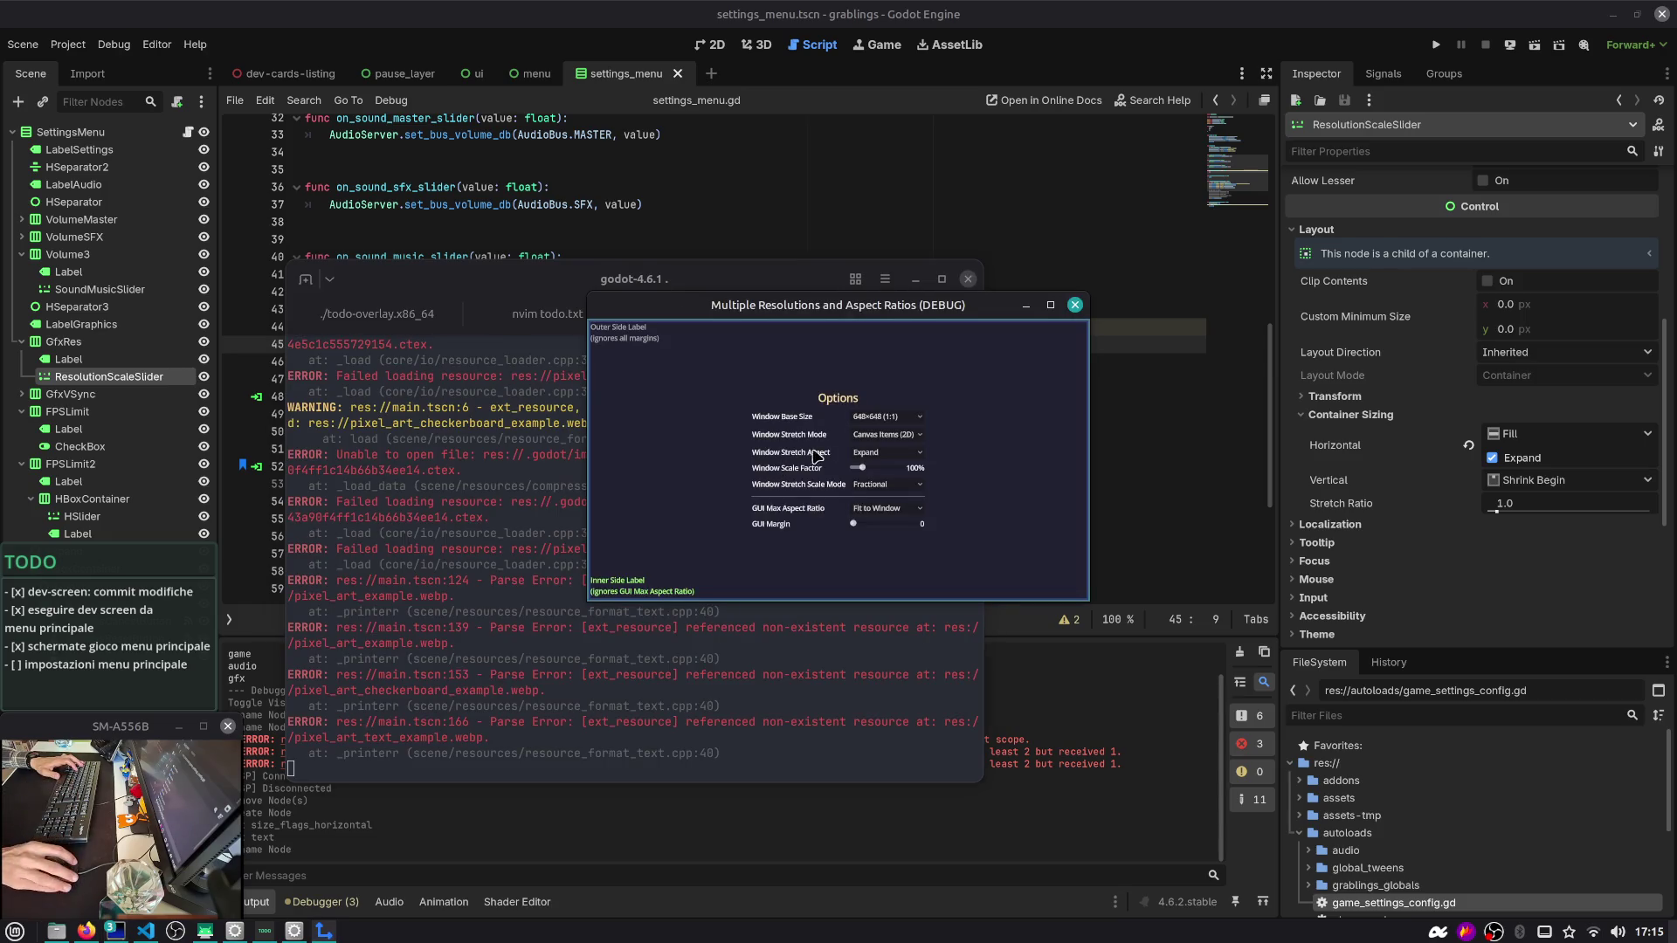
Step: Set the window scale factor to 93%, check stretch aspect and mode, then close the demo
{"action": "mouse_move", "coordinate": [933, 441]}
{"action": "left_mouse_down"}
{"action": "mouse_move", "coordinate": [992, 441]}
{"action": "mouse_move", "coordinate": [960, 456]}
{"action": "left_mouse_up"}
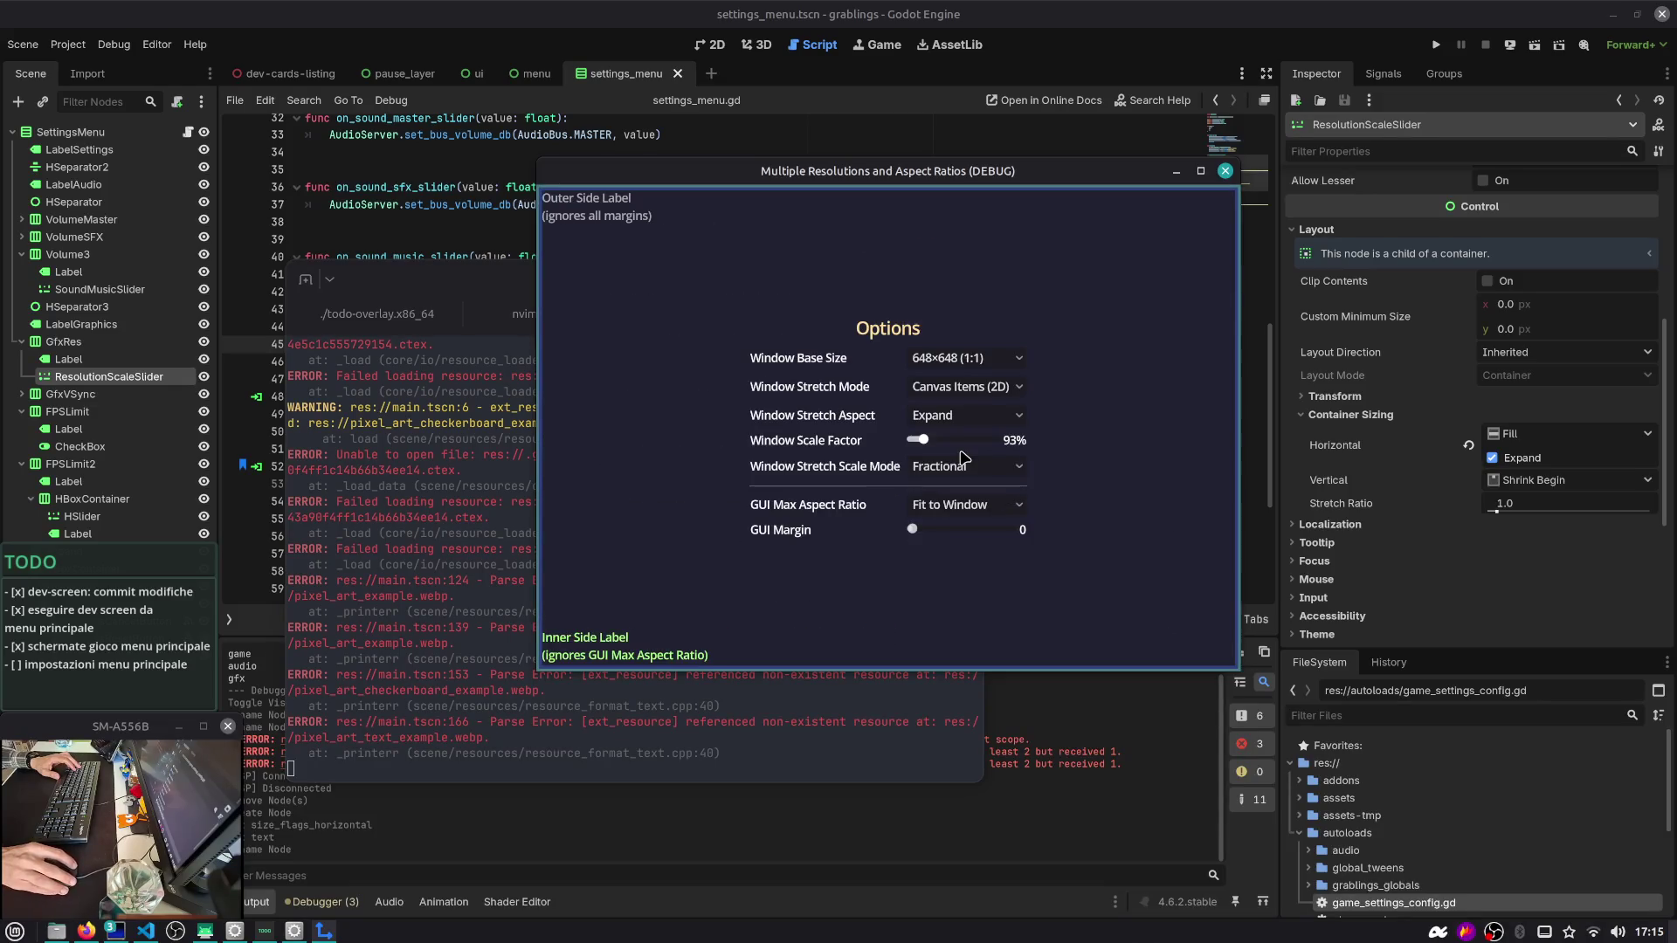
{"action": "left_click", "coordinate": [961, 416]}
{"action": "left_click", "coordinate": [959, 389]}
{"action": "left_click", "coordinate": [958, 389]}
{"action": "left_click", "coordinate": [958, 392]}
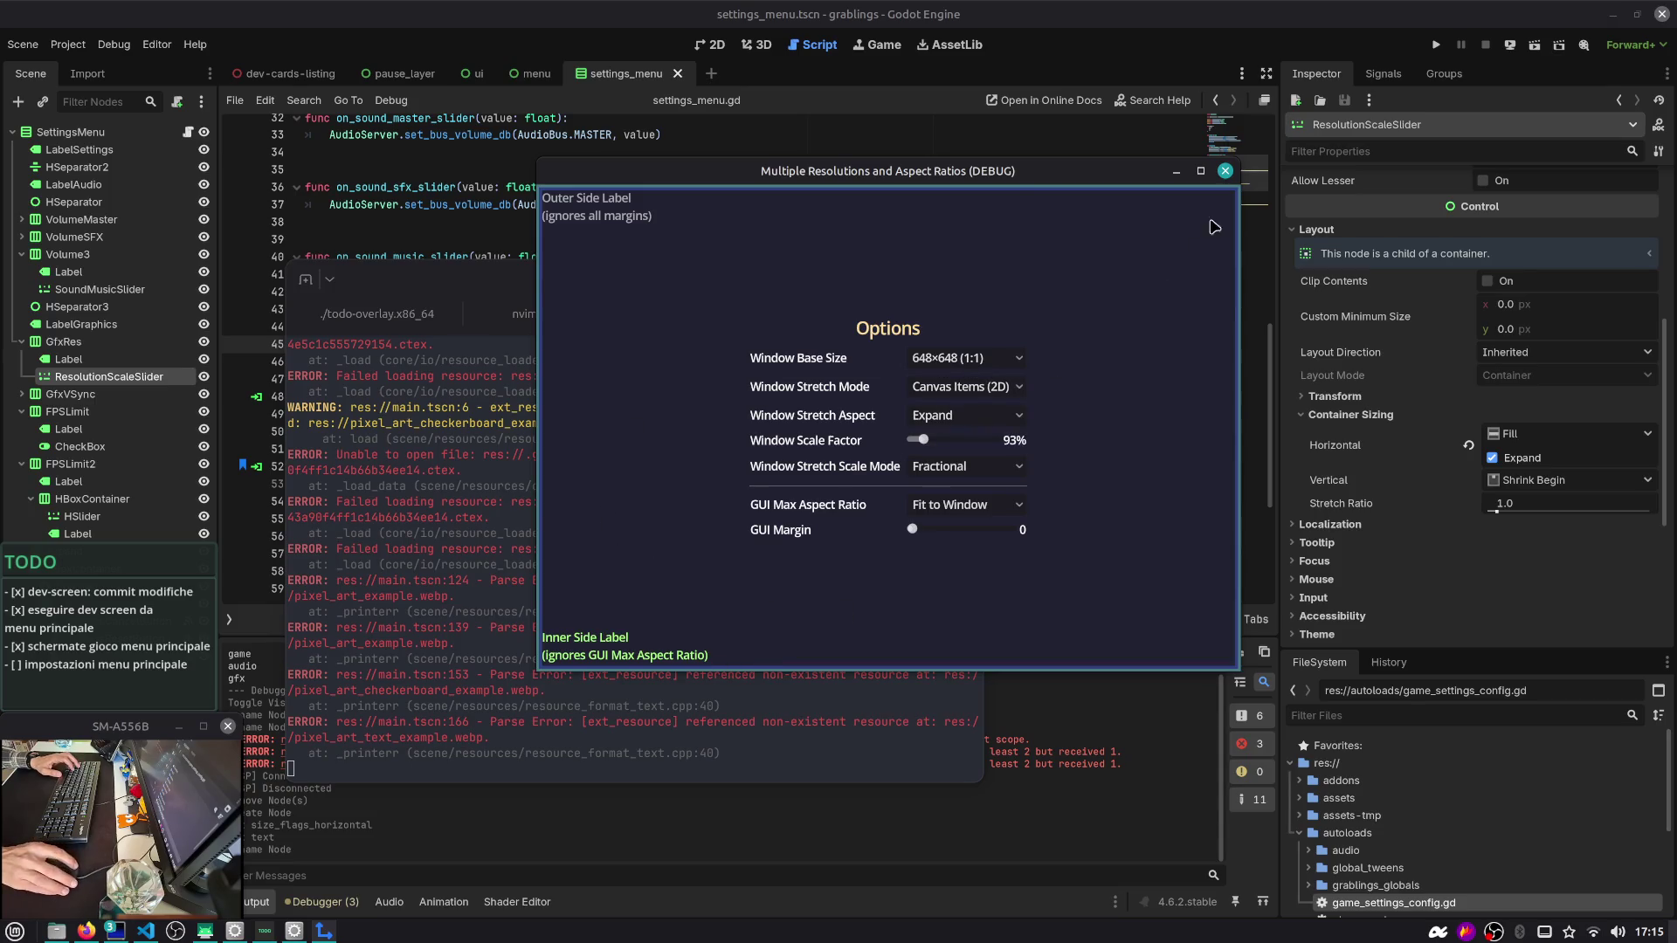
{"action": "left_click", "coordinate": [1226, 170]}
Step: Move up two folders to the demo projects root
{"action": "type", "text": "fd"}
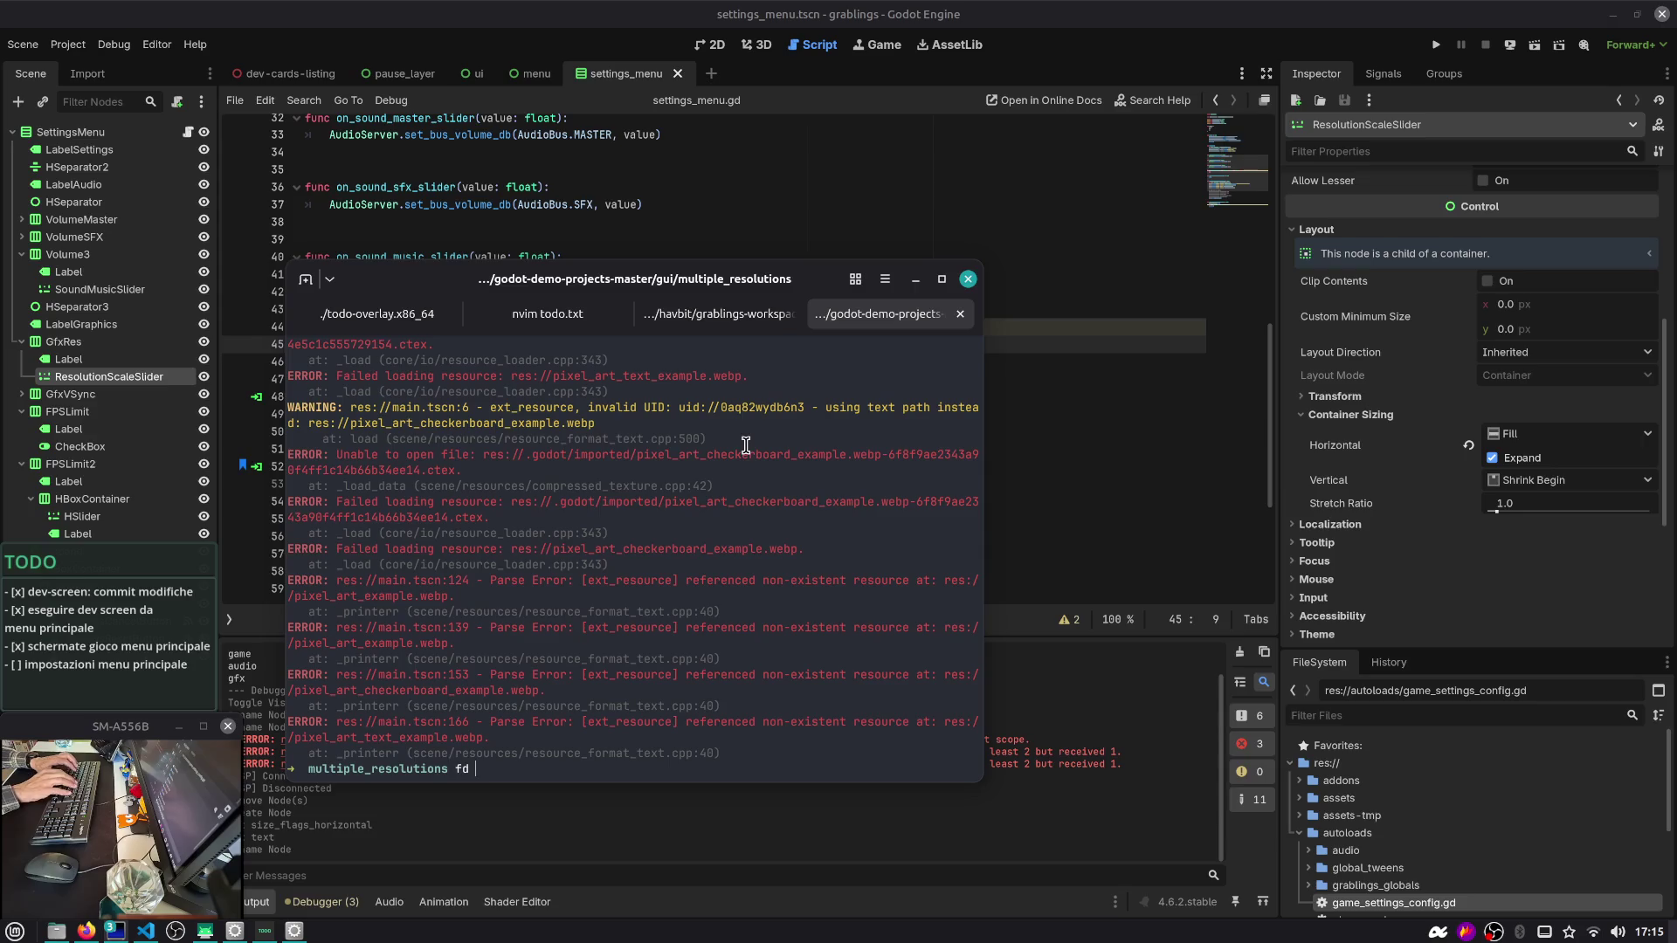
{"action": "key", "text": "BackSpace"}
{"action": "key", "text": "BackSpace"}
{"action": "key", "text": "BackSpace"}
{"action": "type", "text": ".."}
{"action": "key", "text": "Return"}
{"action": "type", "text": ".."}
{"action": "key", "text": "Return"}
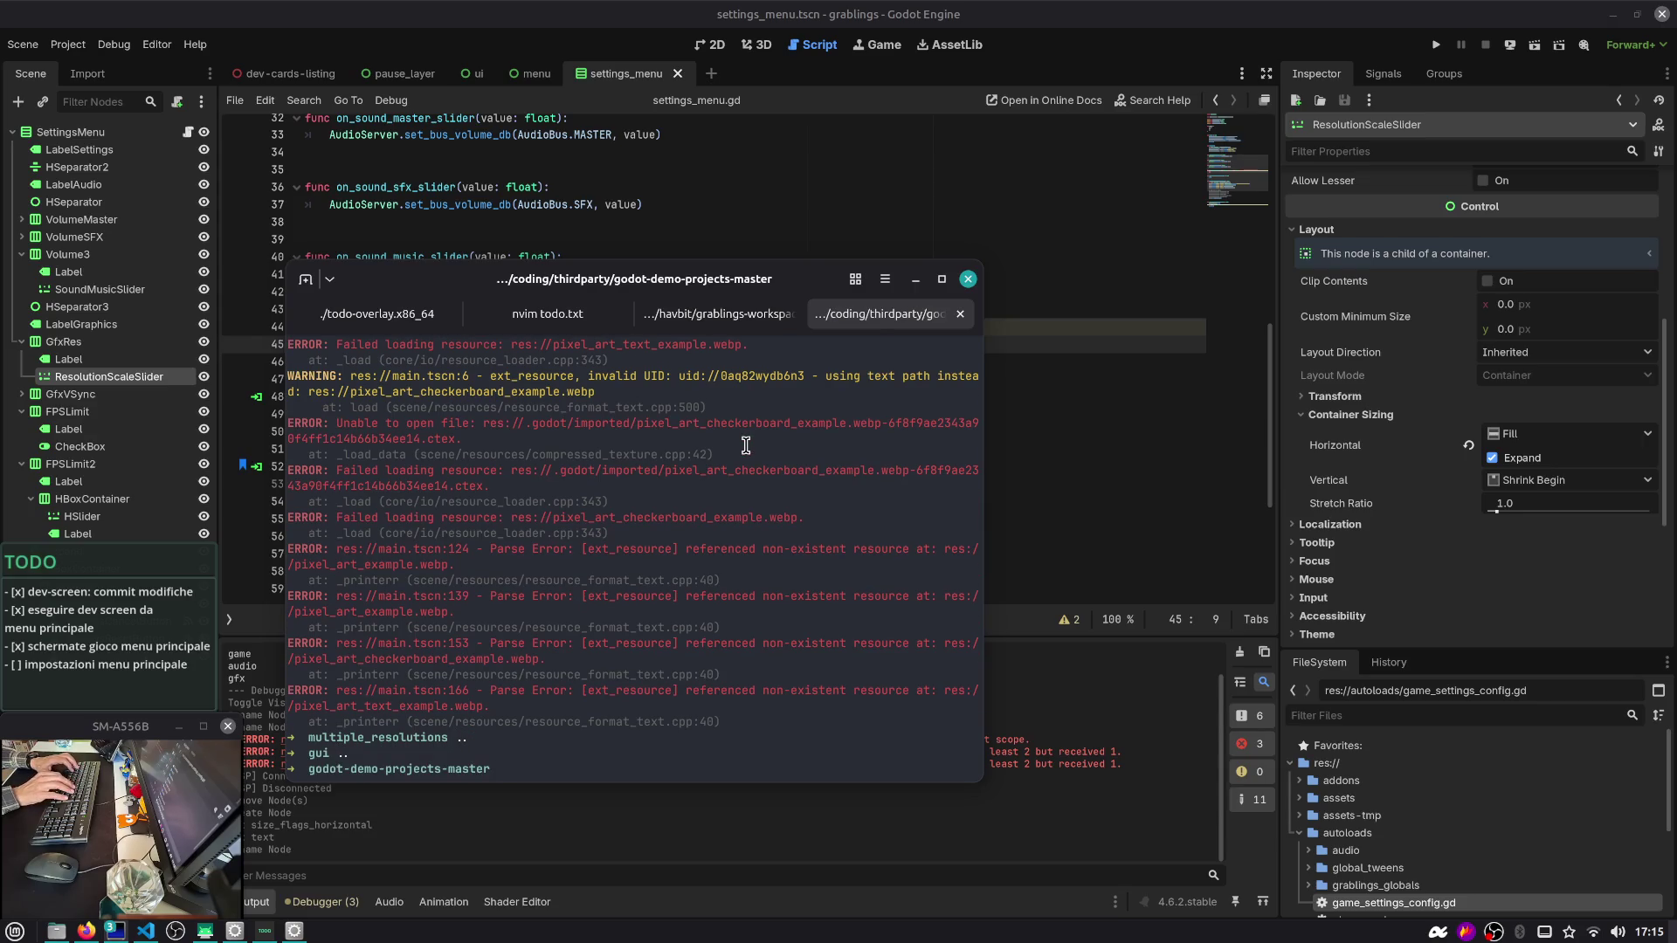
Step: Run fd searches for scale, resolution and rende, then list the folder with ll
{"action": "type", "text": "cale"}
{"action": "key", "text": "Return"}
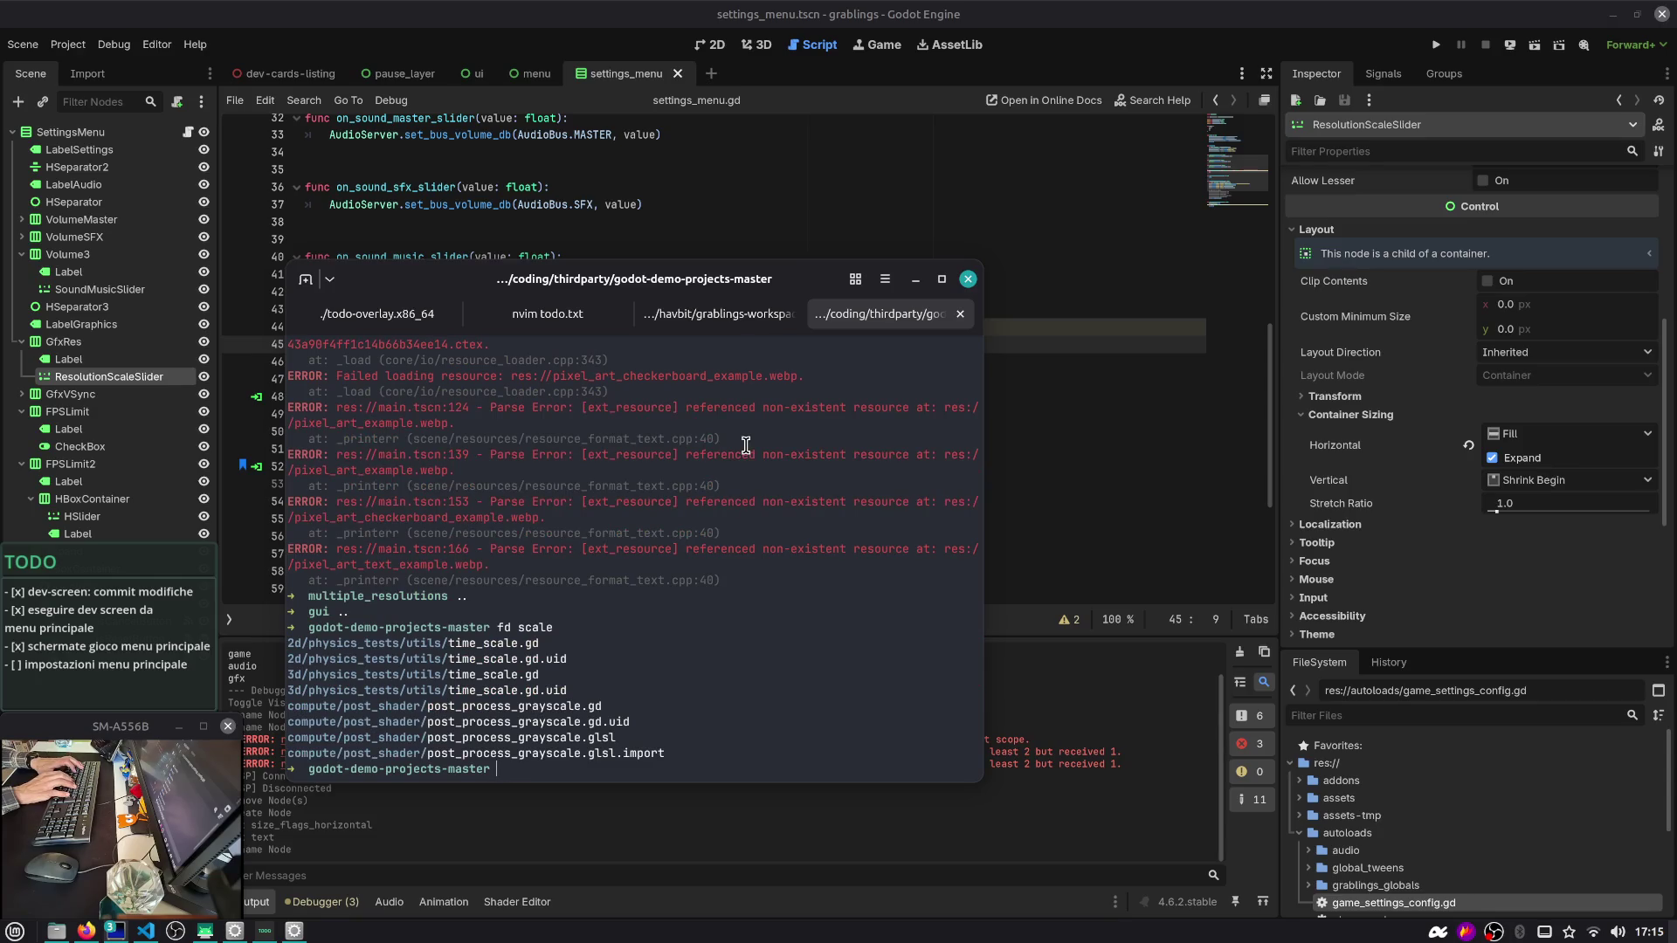
{"action": "type", "text": "fd resolution"}
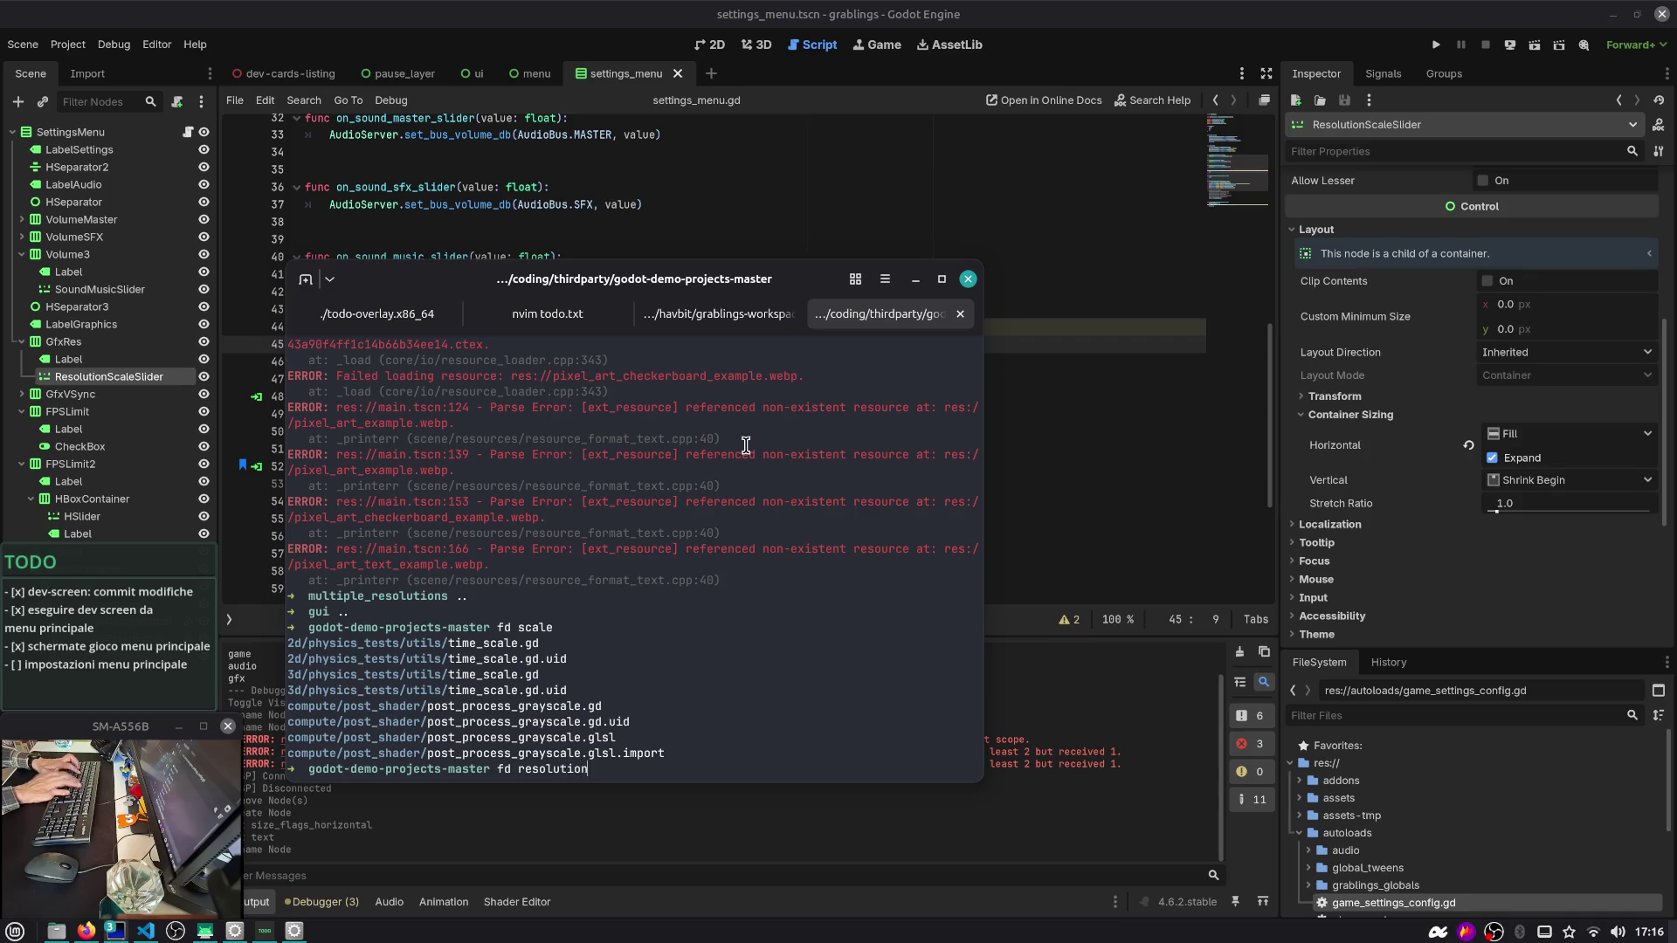
{"action": "key", "text": "Return"}
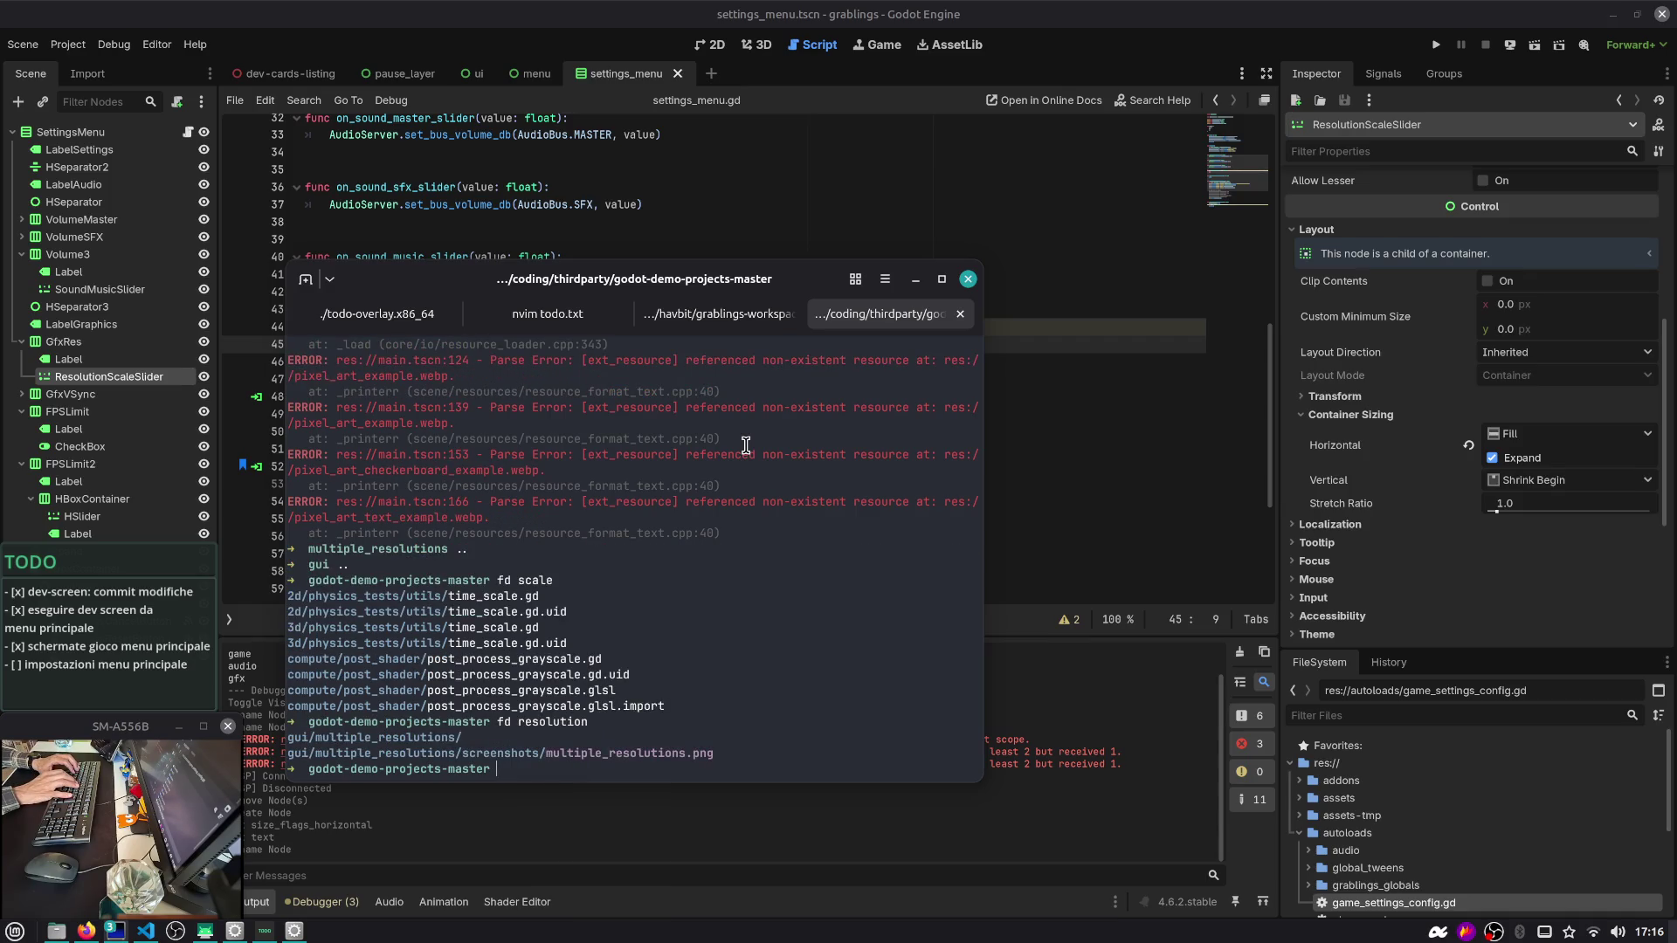
{"action": "type", "text": "fd rende"}
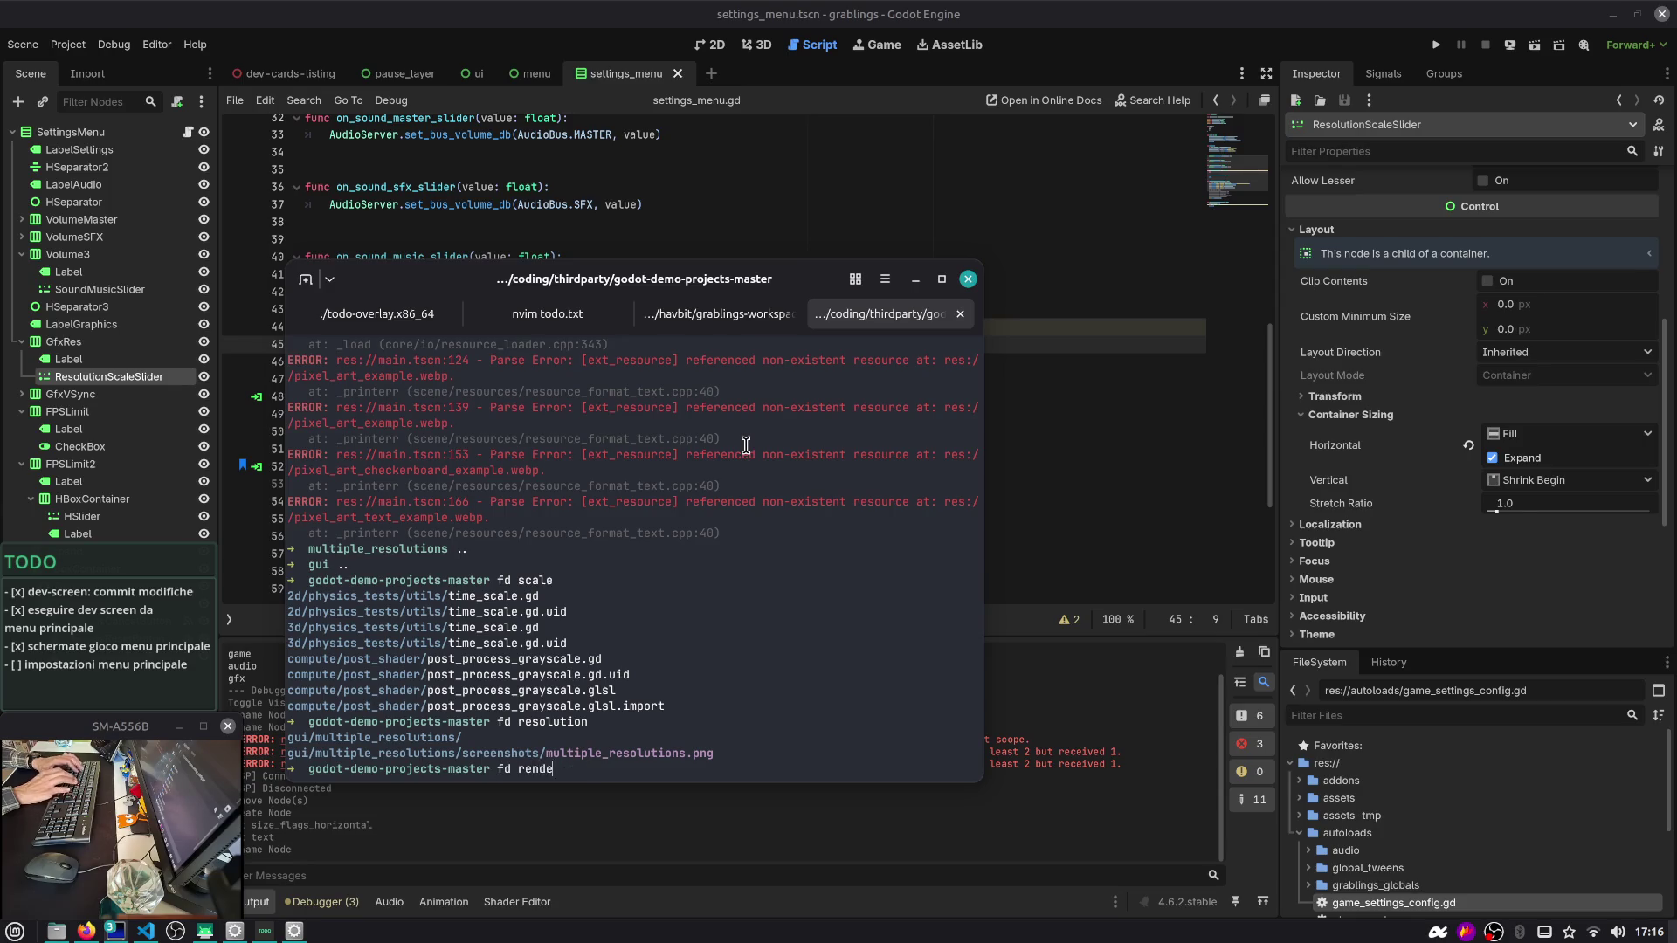
{"action": "key", "text": "Return"}
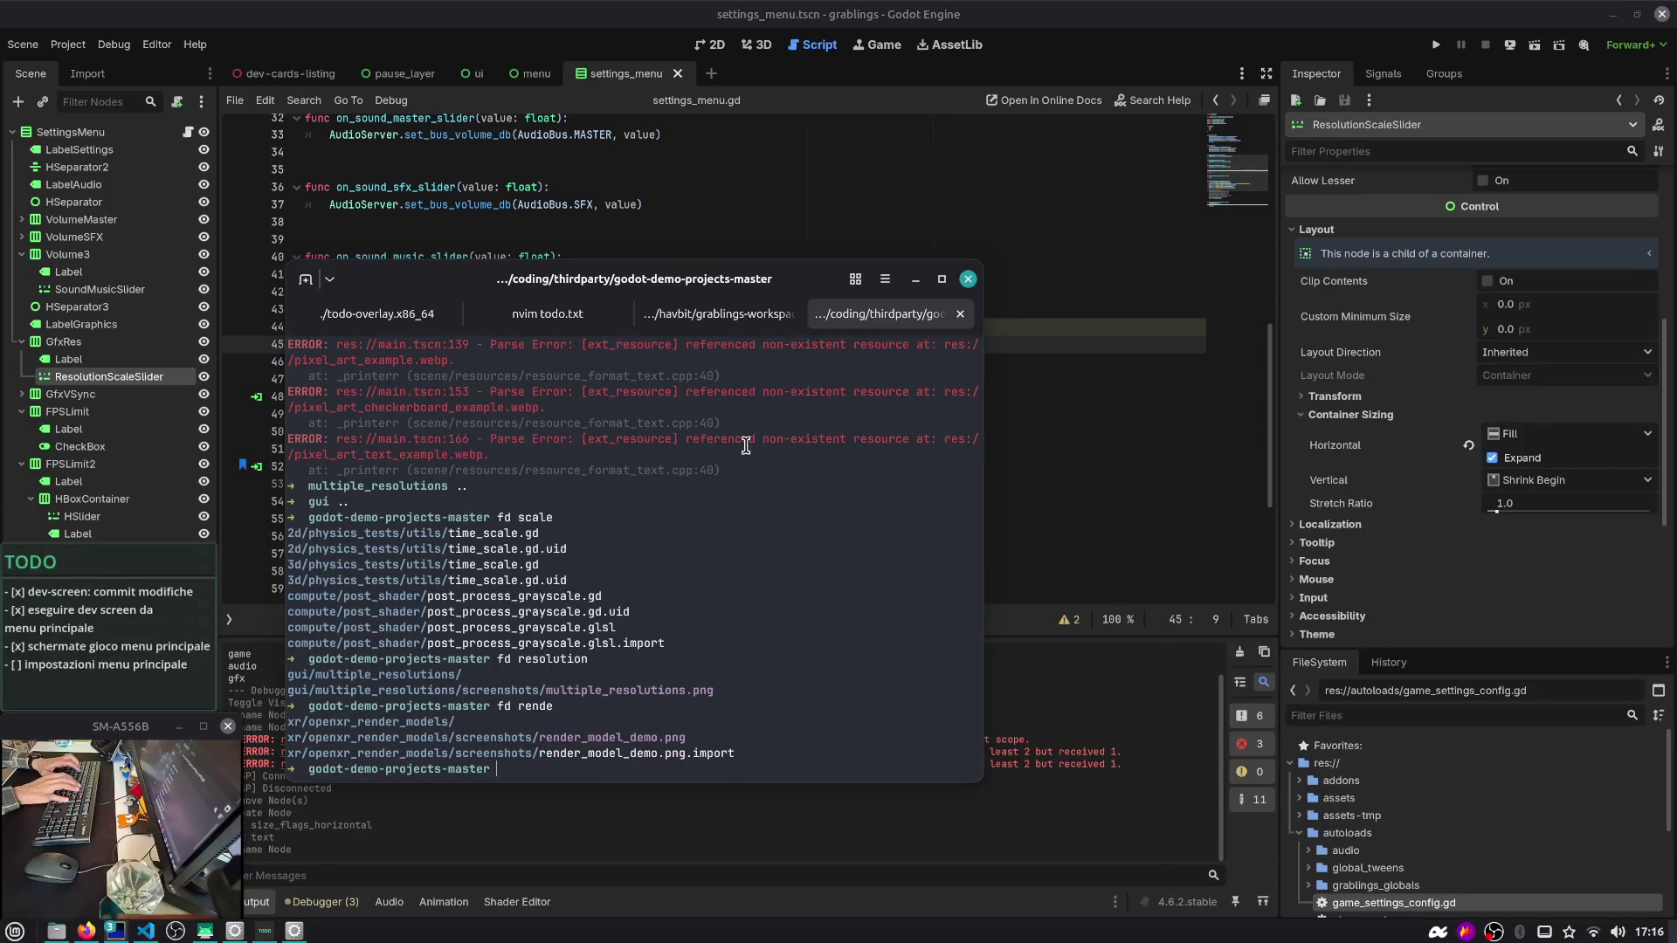
{"action": "type", "text": "ll"}
{"action": "key", "text": "Return"}
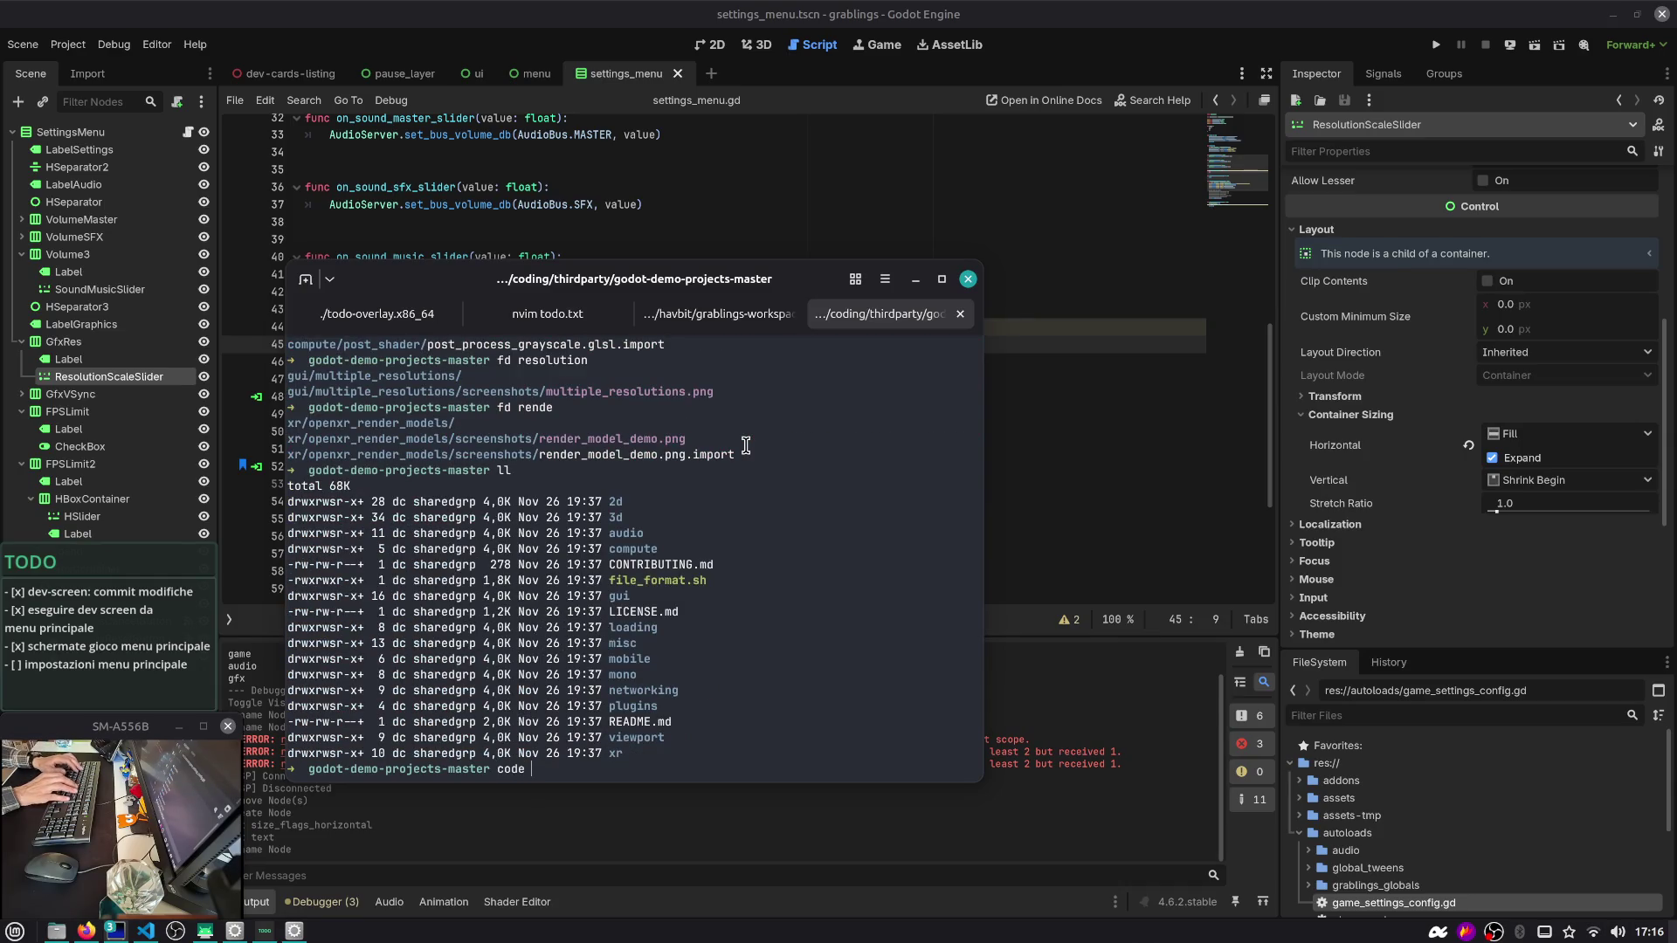
Step: Open the demo projects folder in VS Code with 'code .'
{"action": "key", "text": "alt+Tab"}
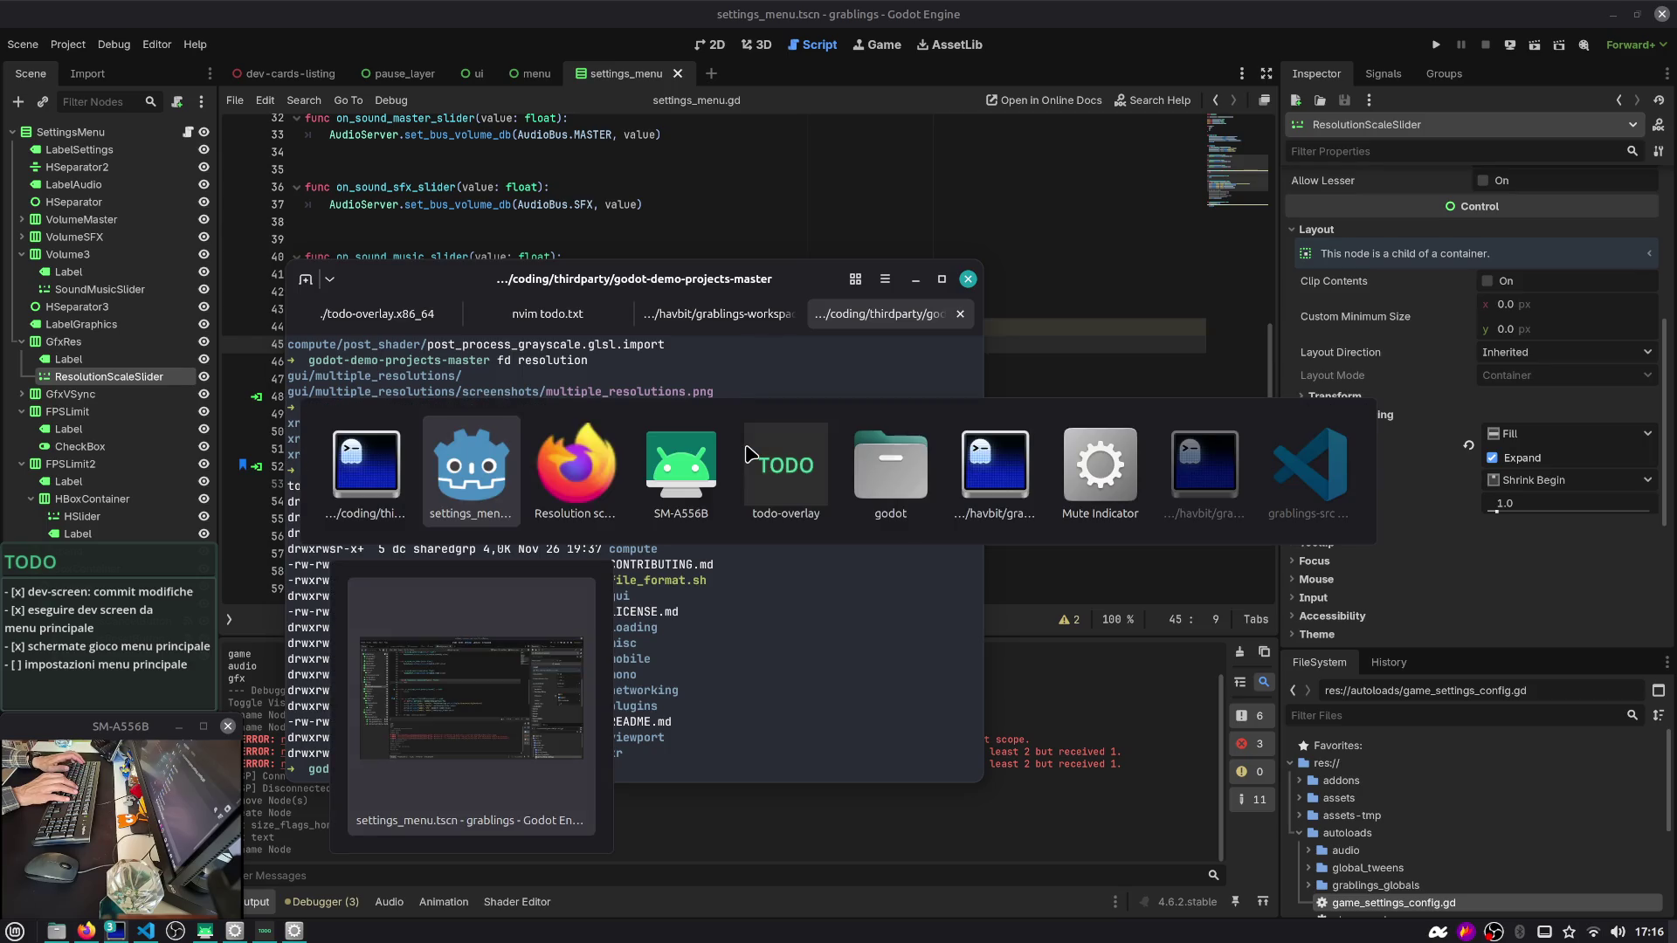
{"action": "type", "text": "code ."}
{"action": "key", "text": "Return"}
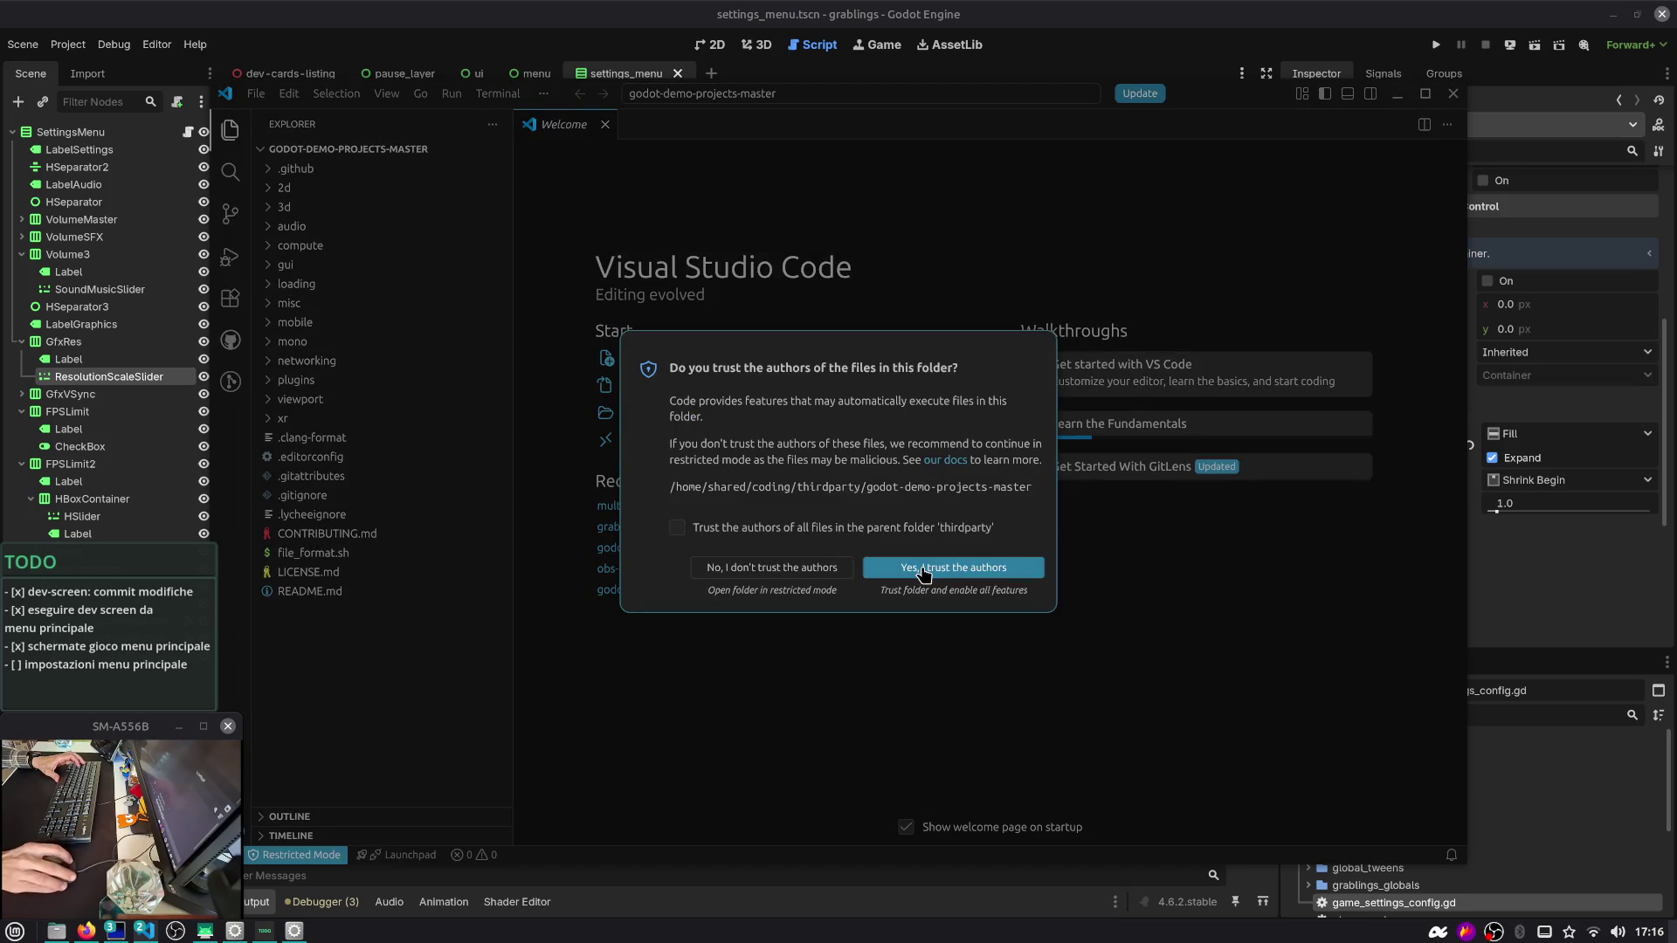
Step: Trust the folder and preview 3d/graphics_settings/screenshots/interface.png
{"action": "key", "text": "Return"}
{"action": "left_click", "coordinate": [341, 212]}
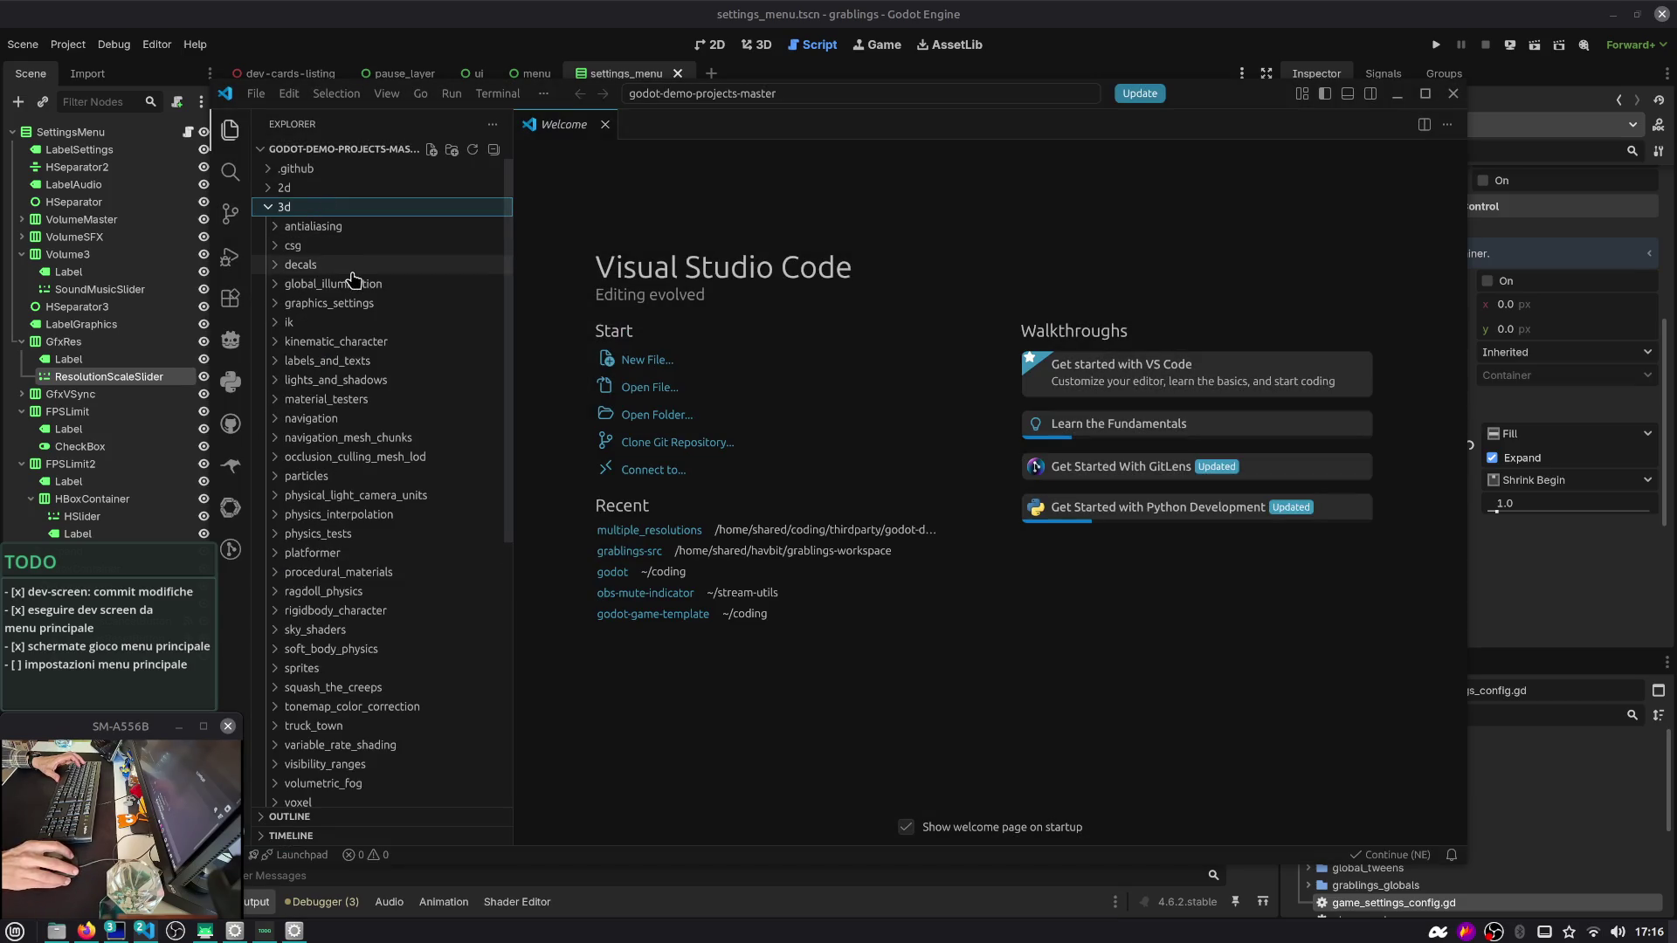
{"action": "left_click", "coordinate": [378, 304]}
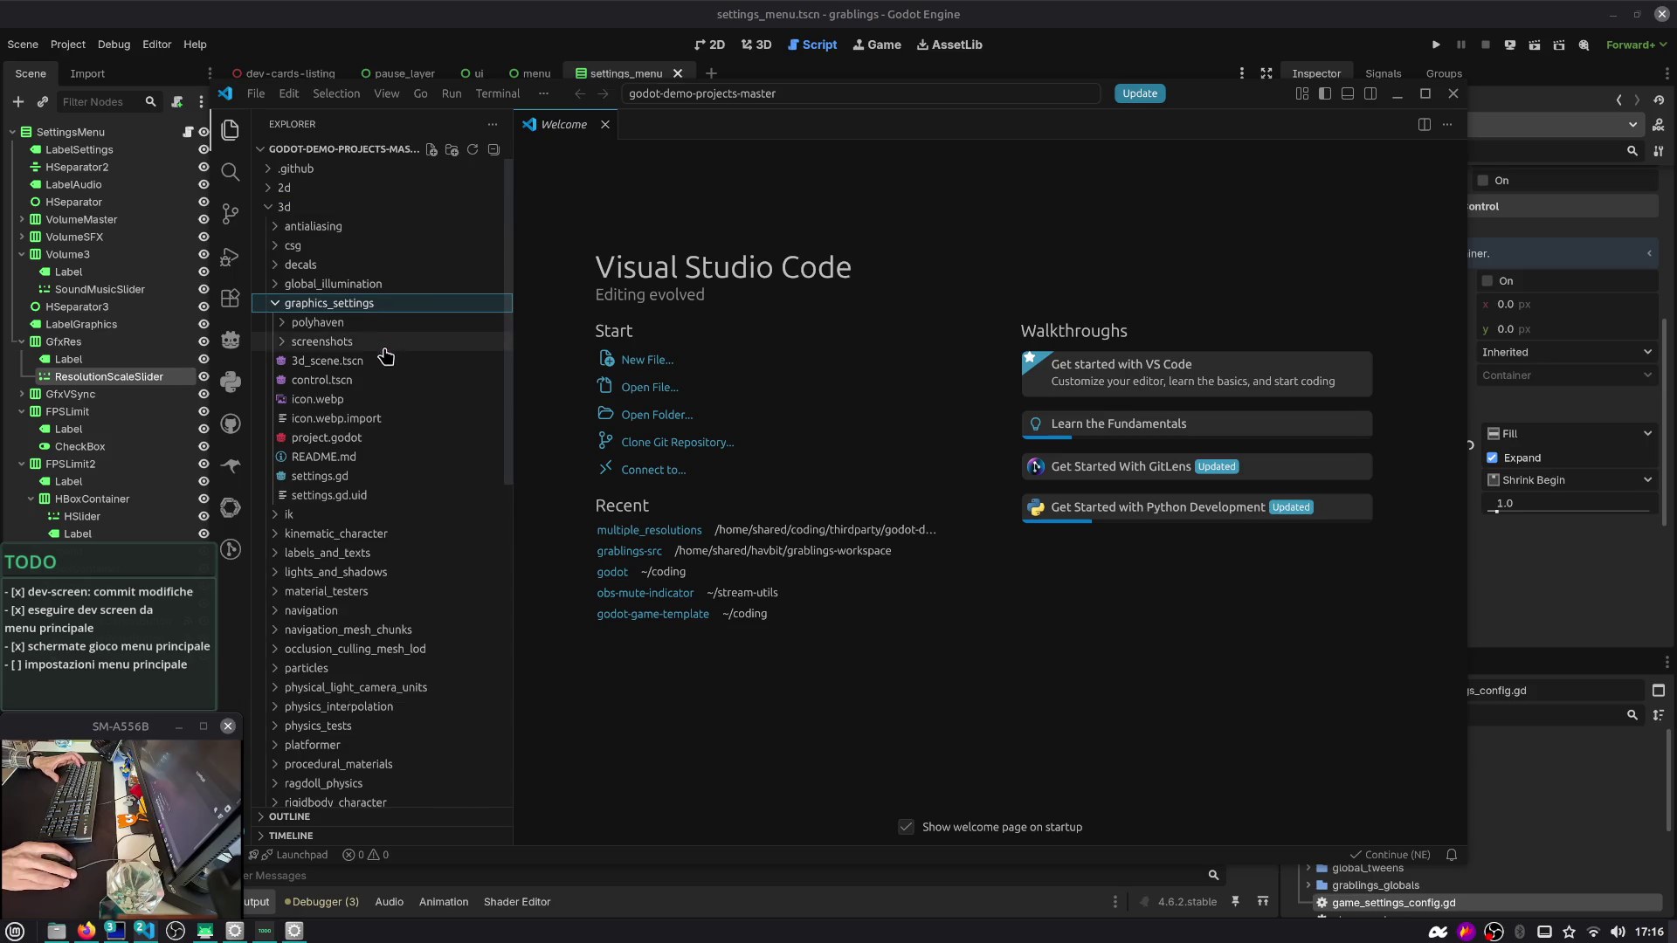
{"action": "left_click", "coordinate": [385, 343]}
{"action": "left_click", "coordinate": [381, 382]}
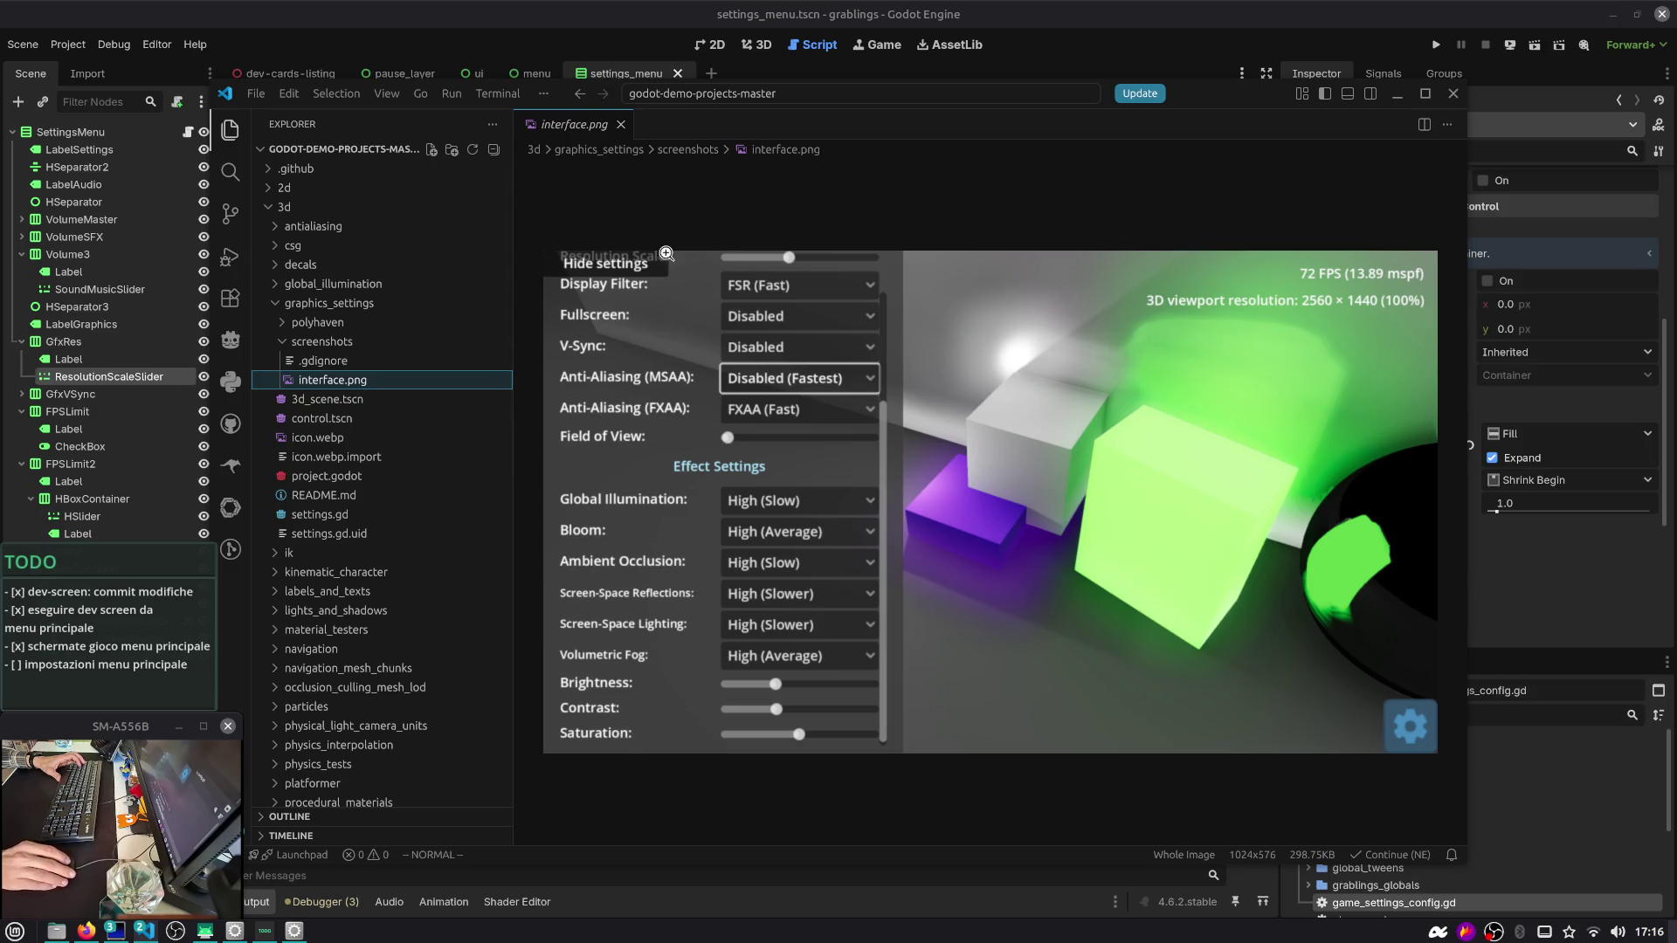
{"action": "key", "text": "alt+Tab"}
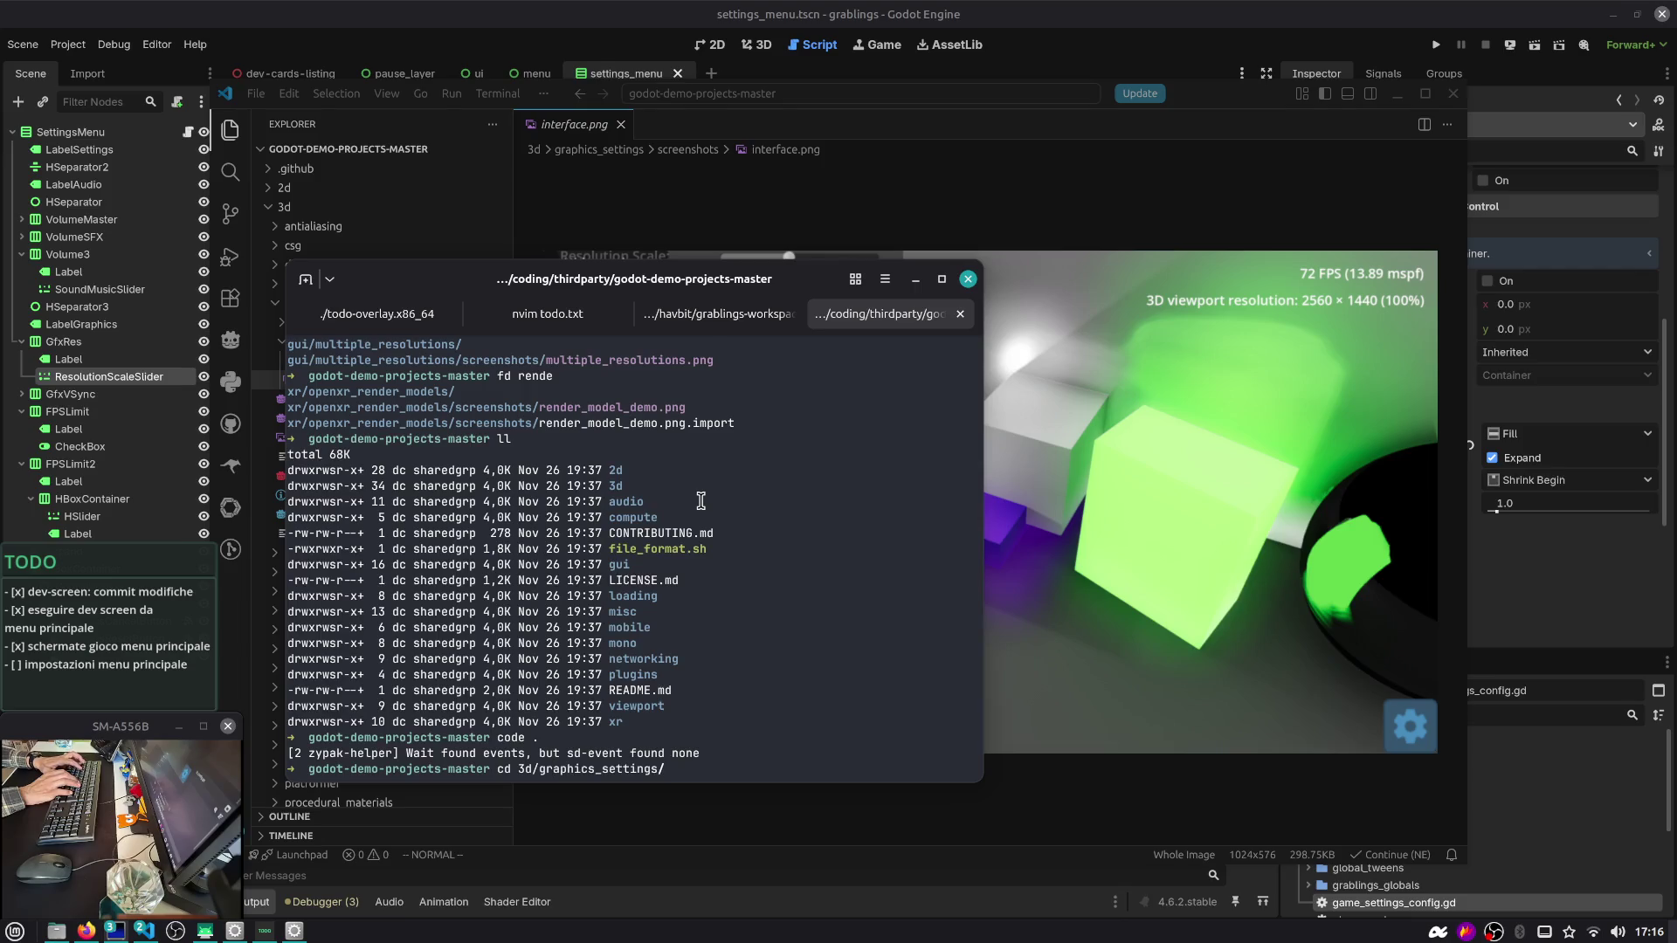
Step: Enter 3d/graphics_settings and launch it with 'godot-4.6.1 .'
{"action": "key", "text": "Return"}
{"action": "type", "text": "godot-4.6.1 ."}
{"action": "key", "text": "Return"}
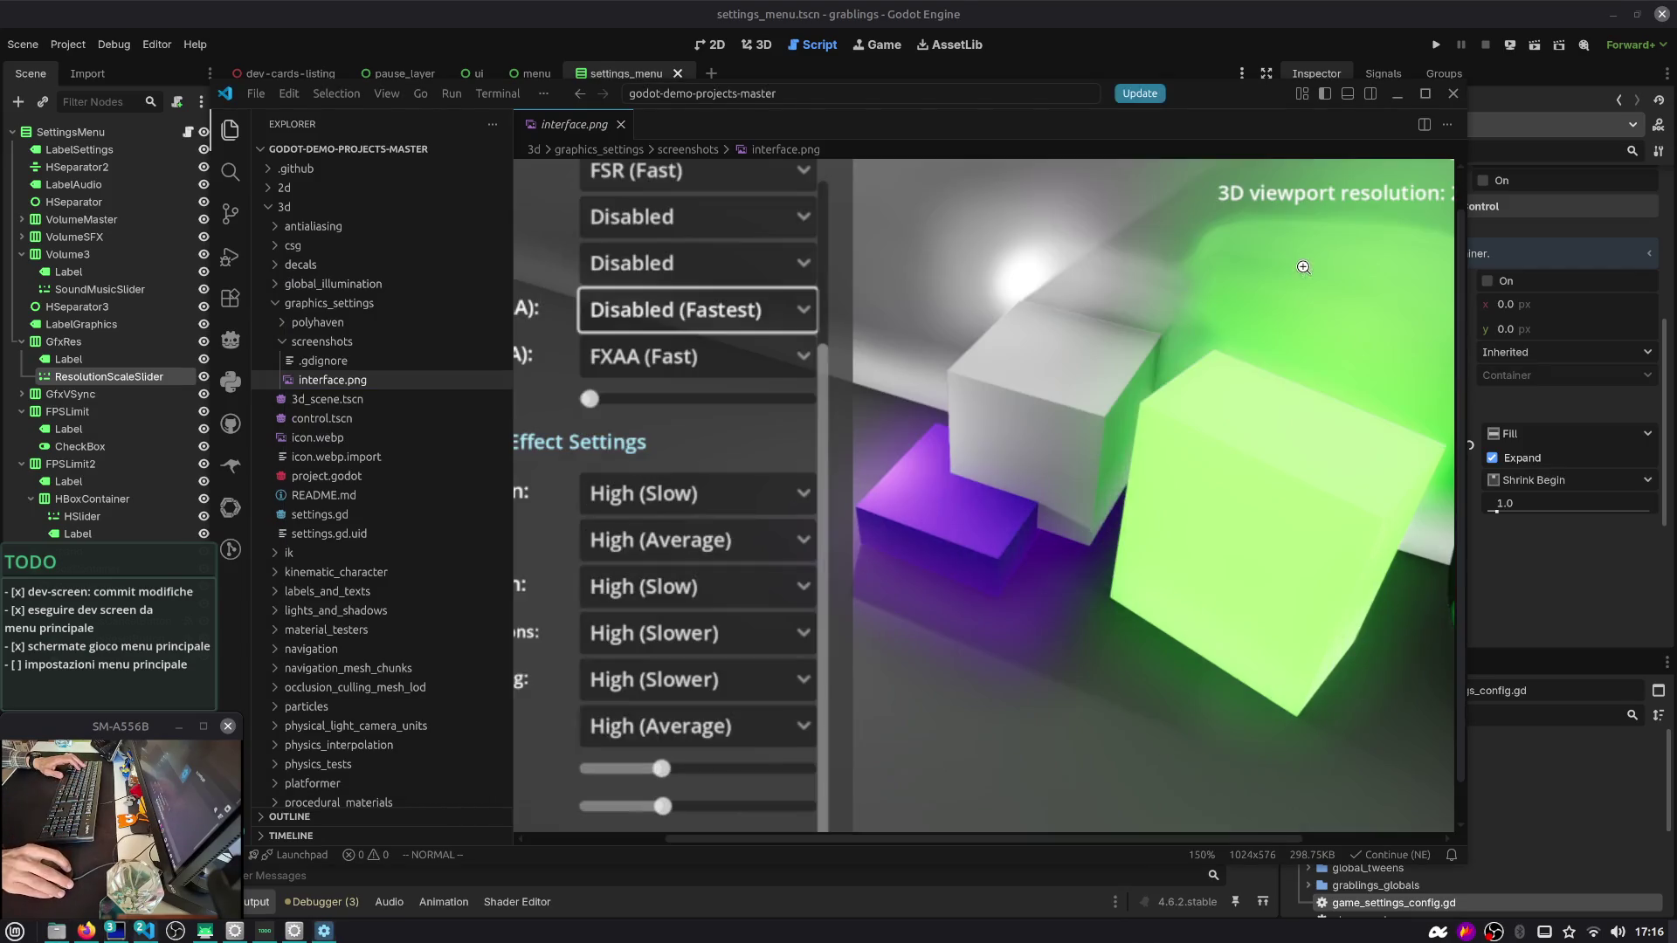
{"action": "left_click", "coordinate": [1303, 262]}
{"action": "key", "text": "ctrl+w"}
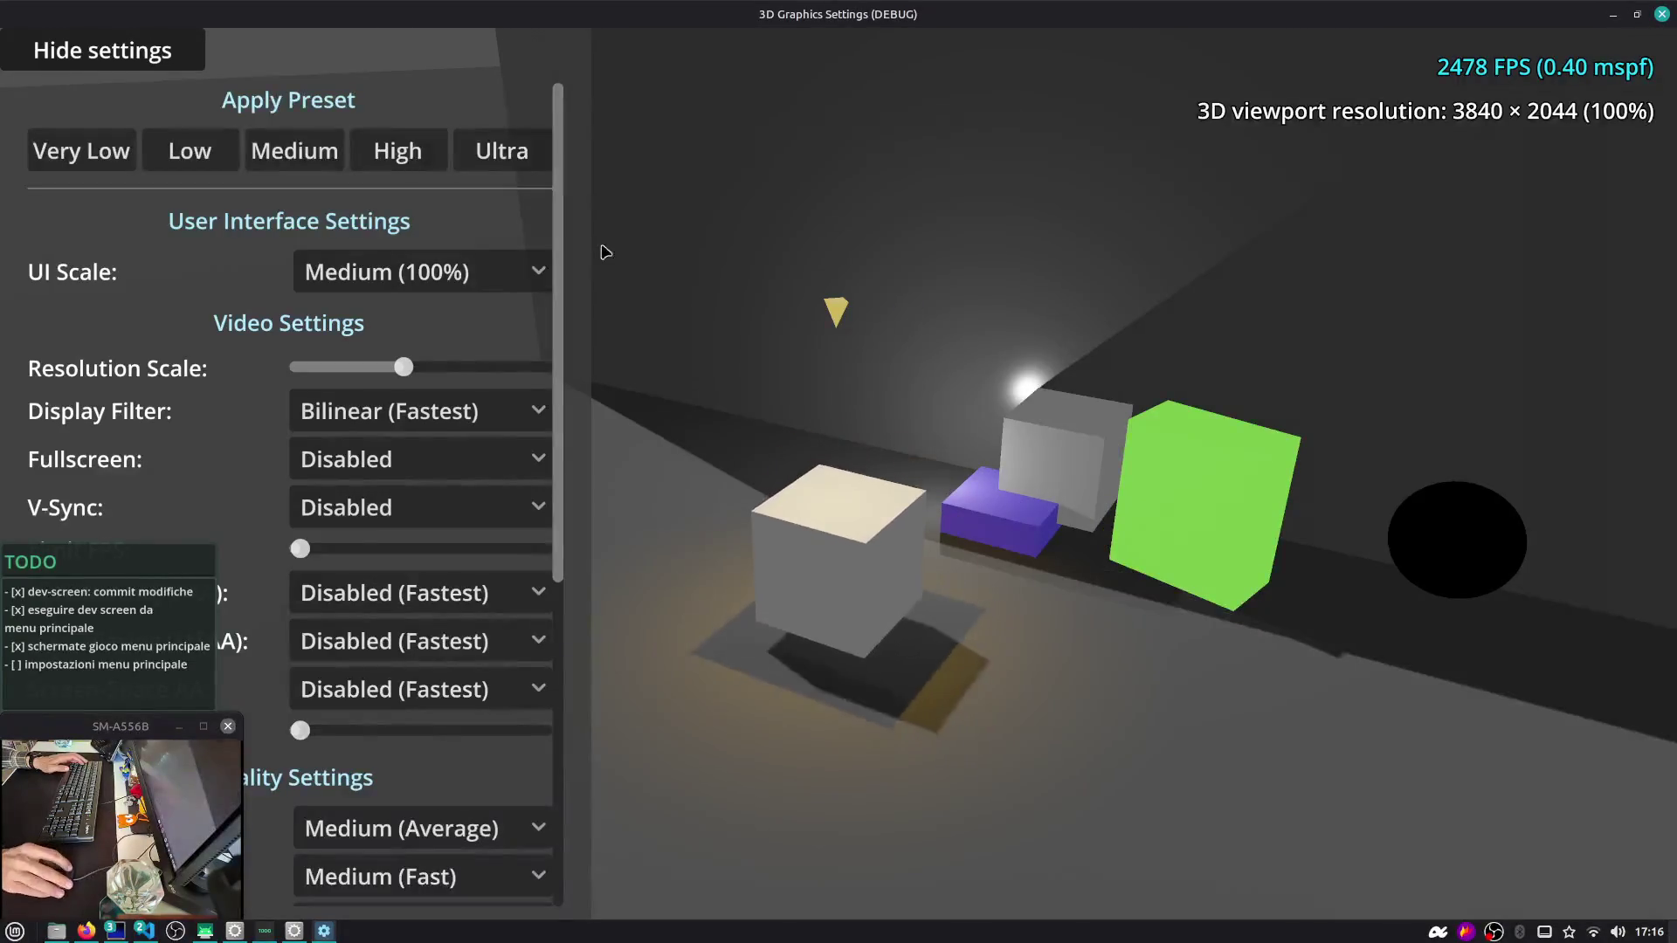
Step: Lower Resolution Scale to 25%, look through the UI Scale and other settings, then close the demo
{"action": "left_click_drag", "start_coordinate": [403, 367], "coordinate": [244, 370]}
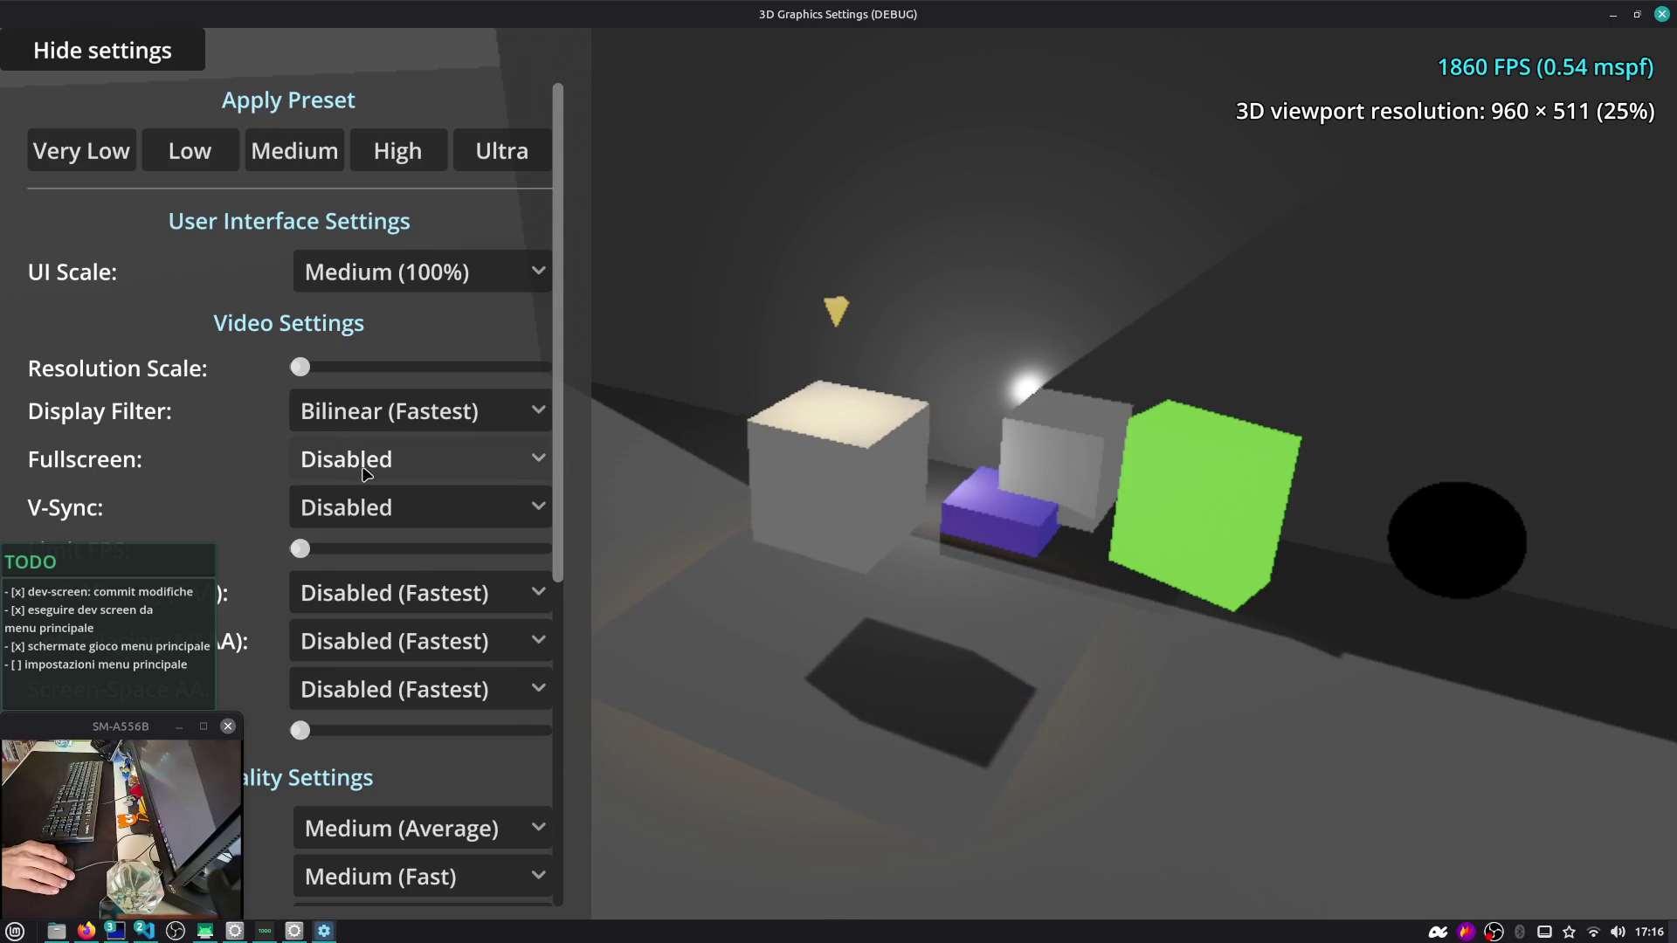
{"action": "scroll", "coordinate": [431, 412], "scroll_direction": "down", "scroll_amount": 1}
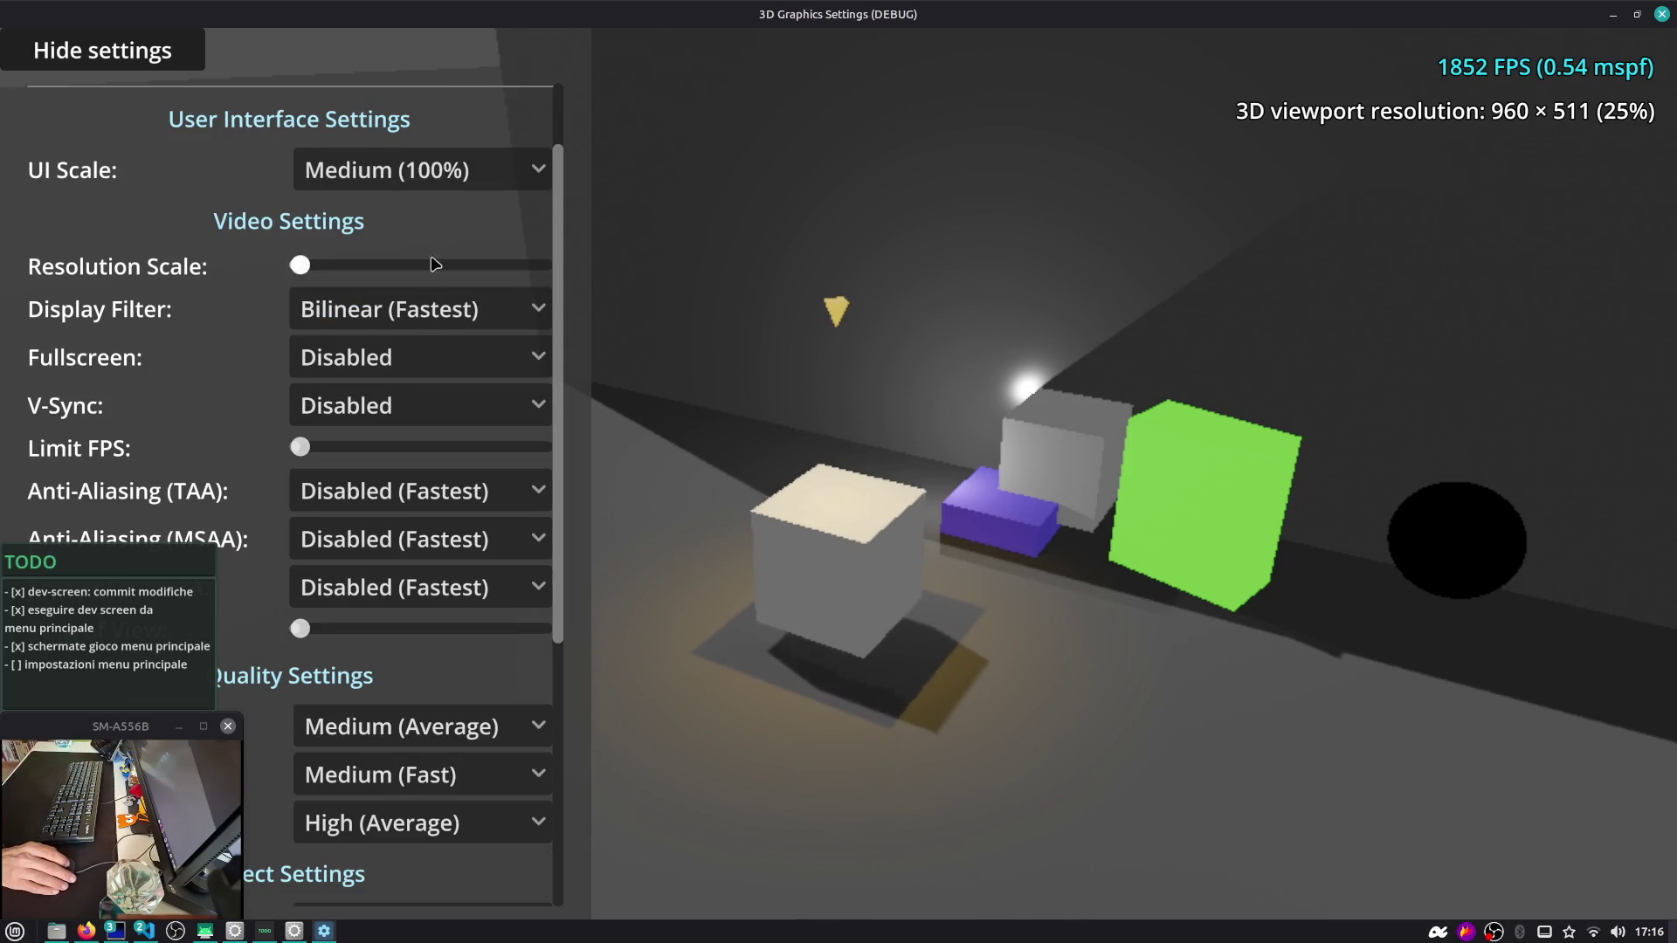
{"action": "left_click", "coordinate": [433, 171]}
{"action": "left_click", "coordinate": [406, 279]}
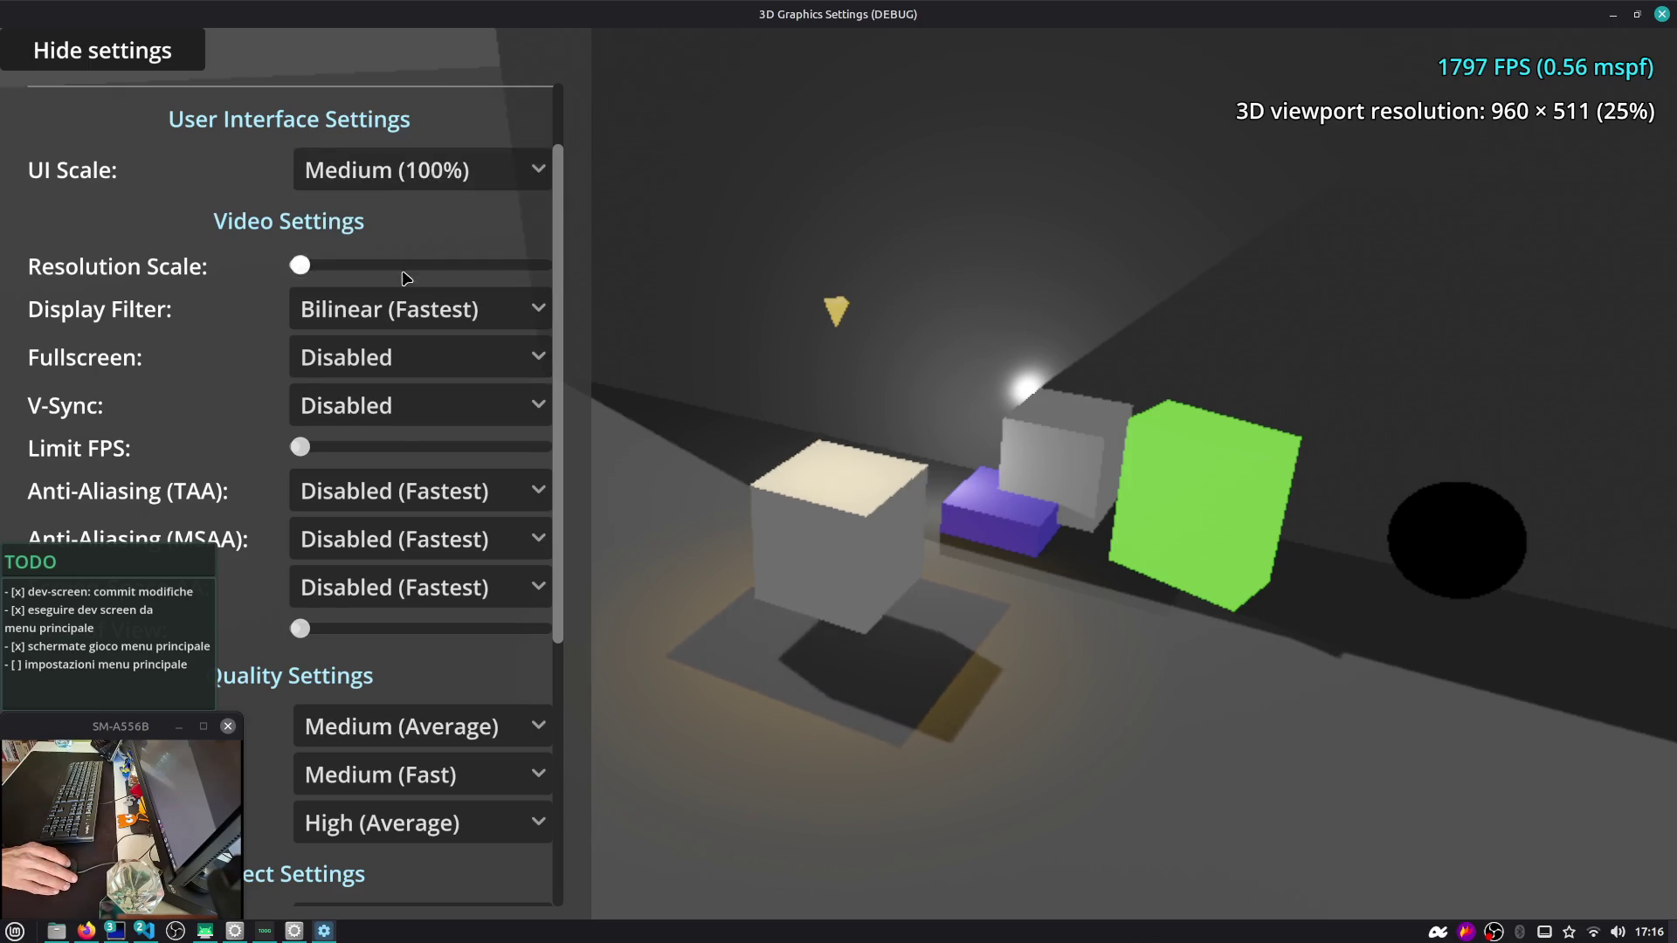
{"action": "scroll", "coordinate": [405, 279], "scroll_direction": "down", "scroll_amount": 4}
{"action": "scroll", "coordinate": [407, 279], "scroll_direction": "down", "scroll_amount": 1}
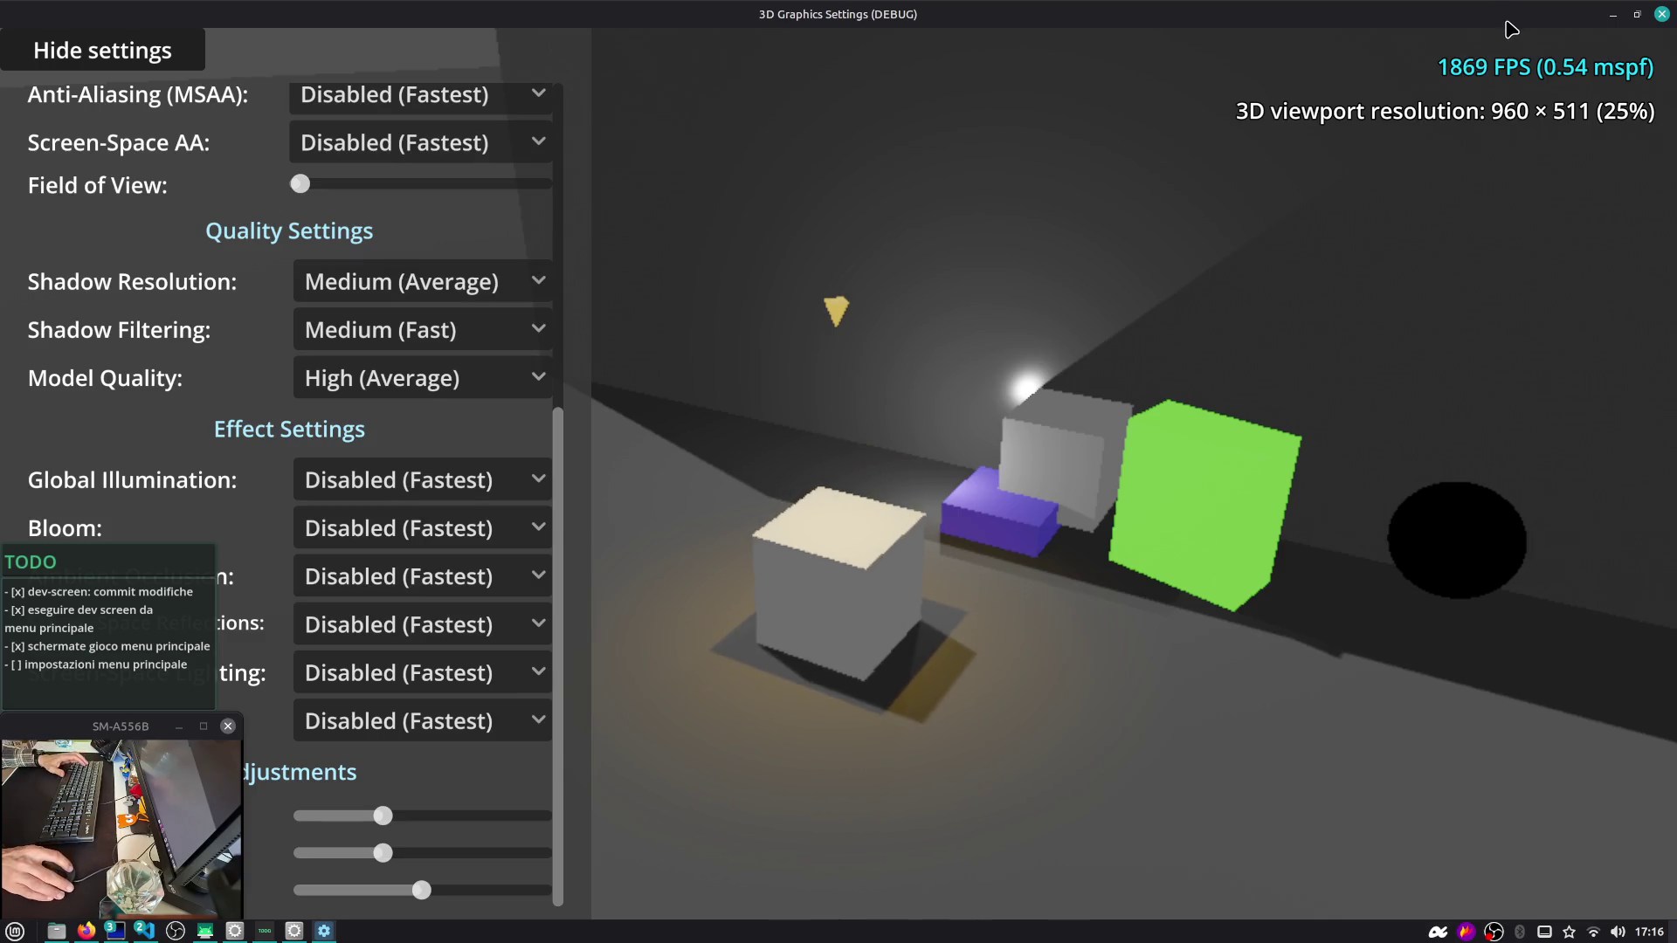
{"action": "key", "text": "alt+F4"}
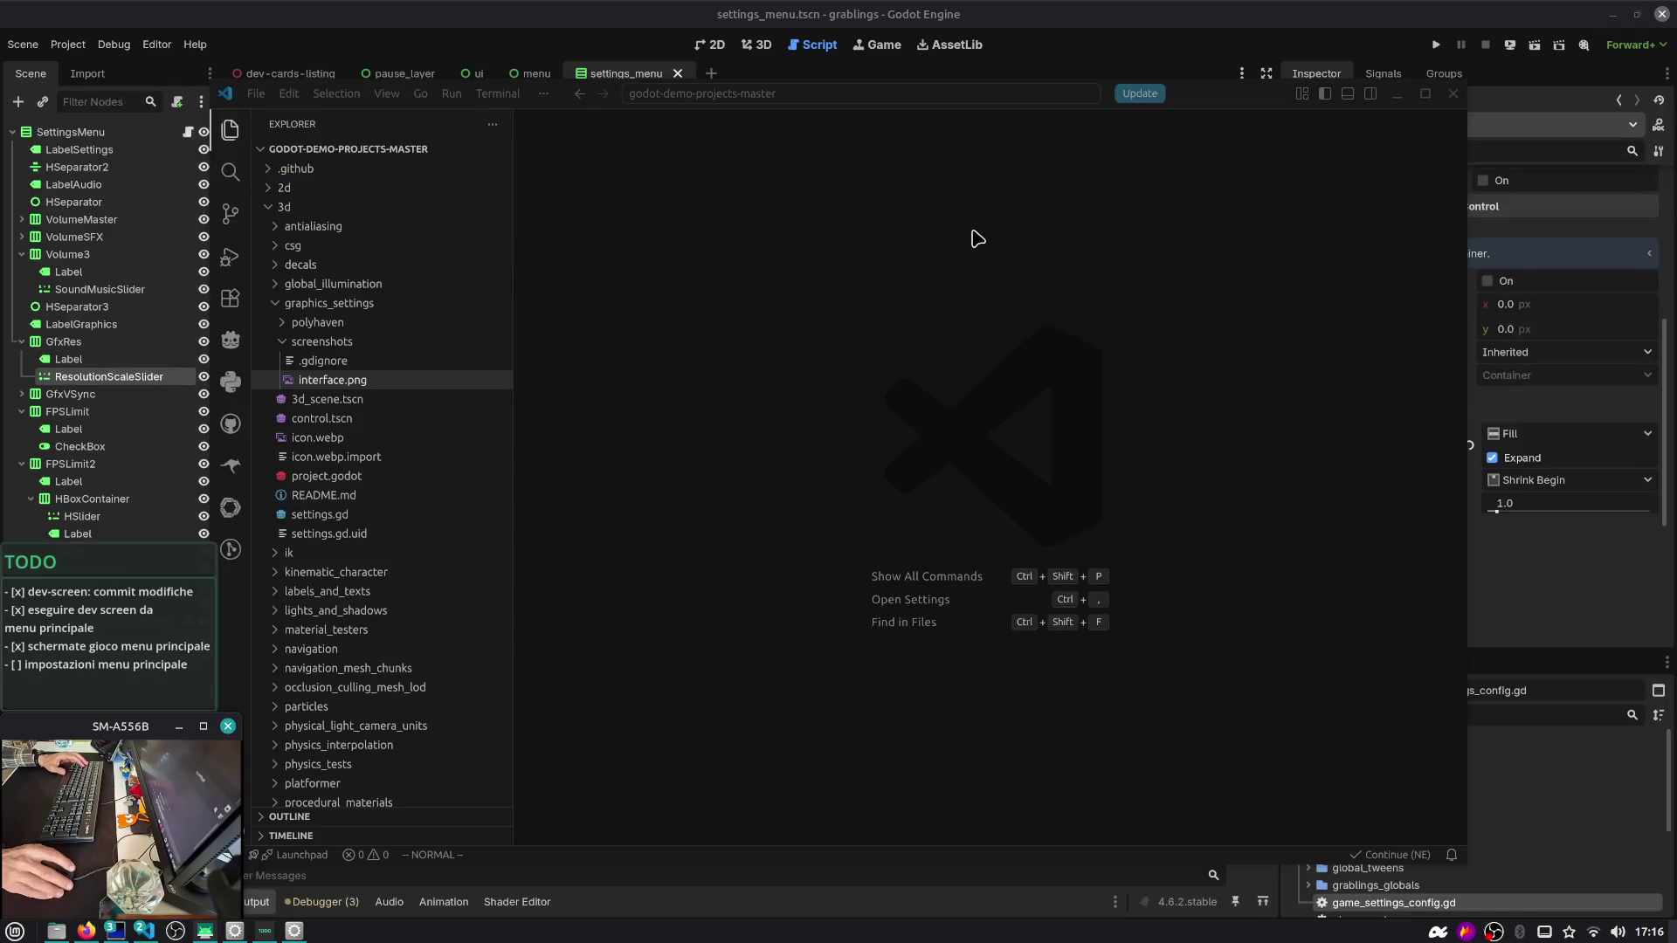
Step: Open the demo's settings.gd full-screen in VS Code, dismissing the Godot and language-server notices
{"action": "left_click", "coordinate": [331, 341]}
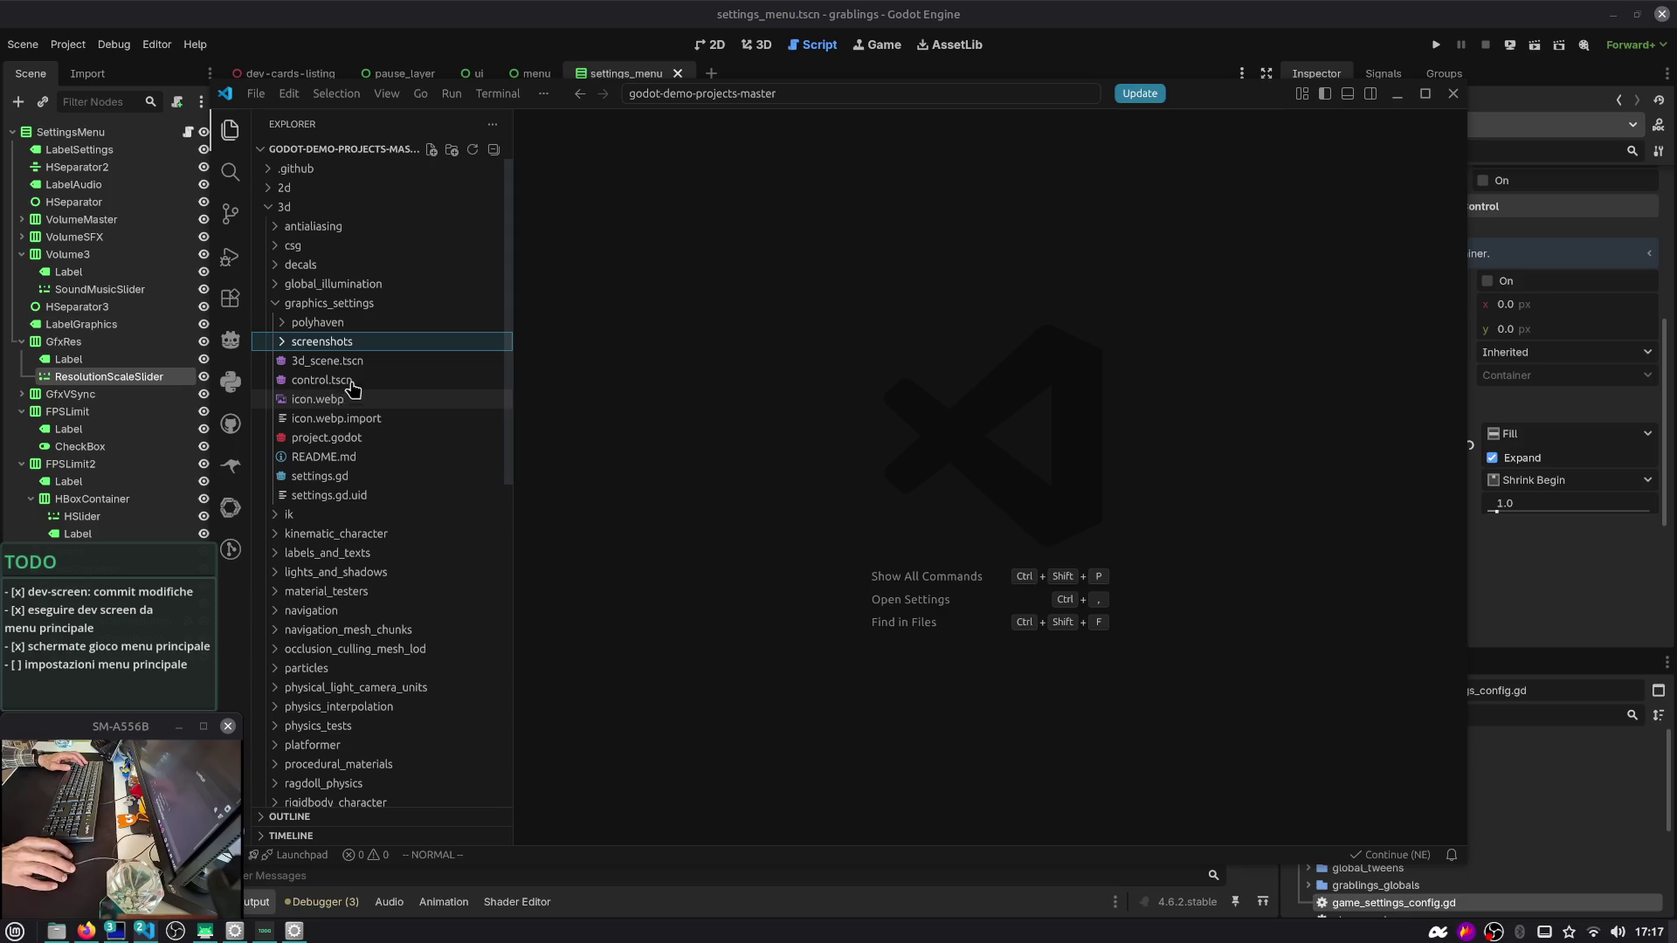
{"action": "left_click", "coordinate": [332, 476]}
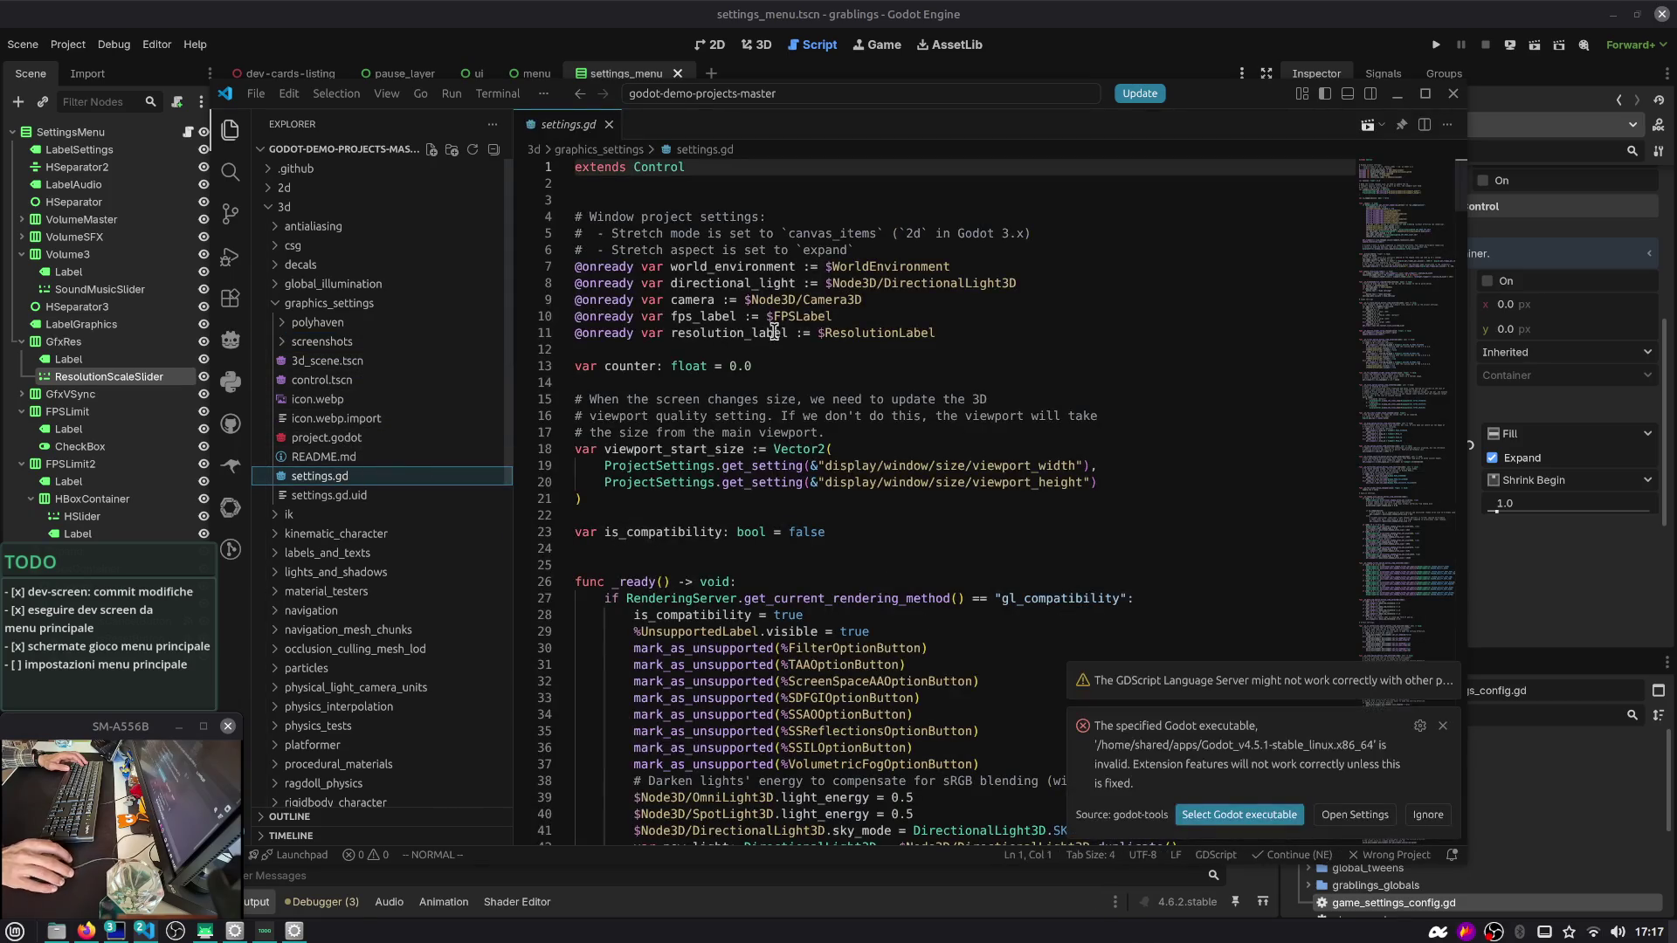
{"action": "left_click", "coordinate": [1428, 814]}
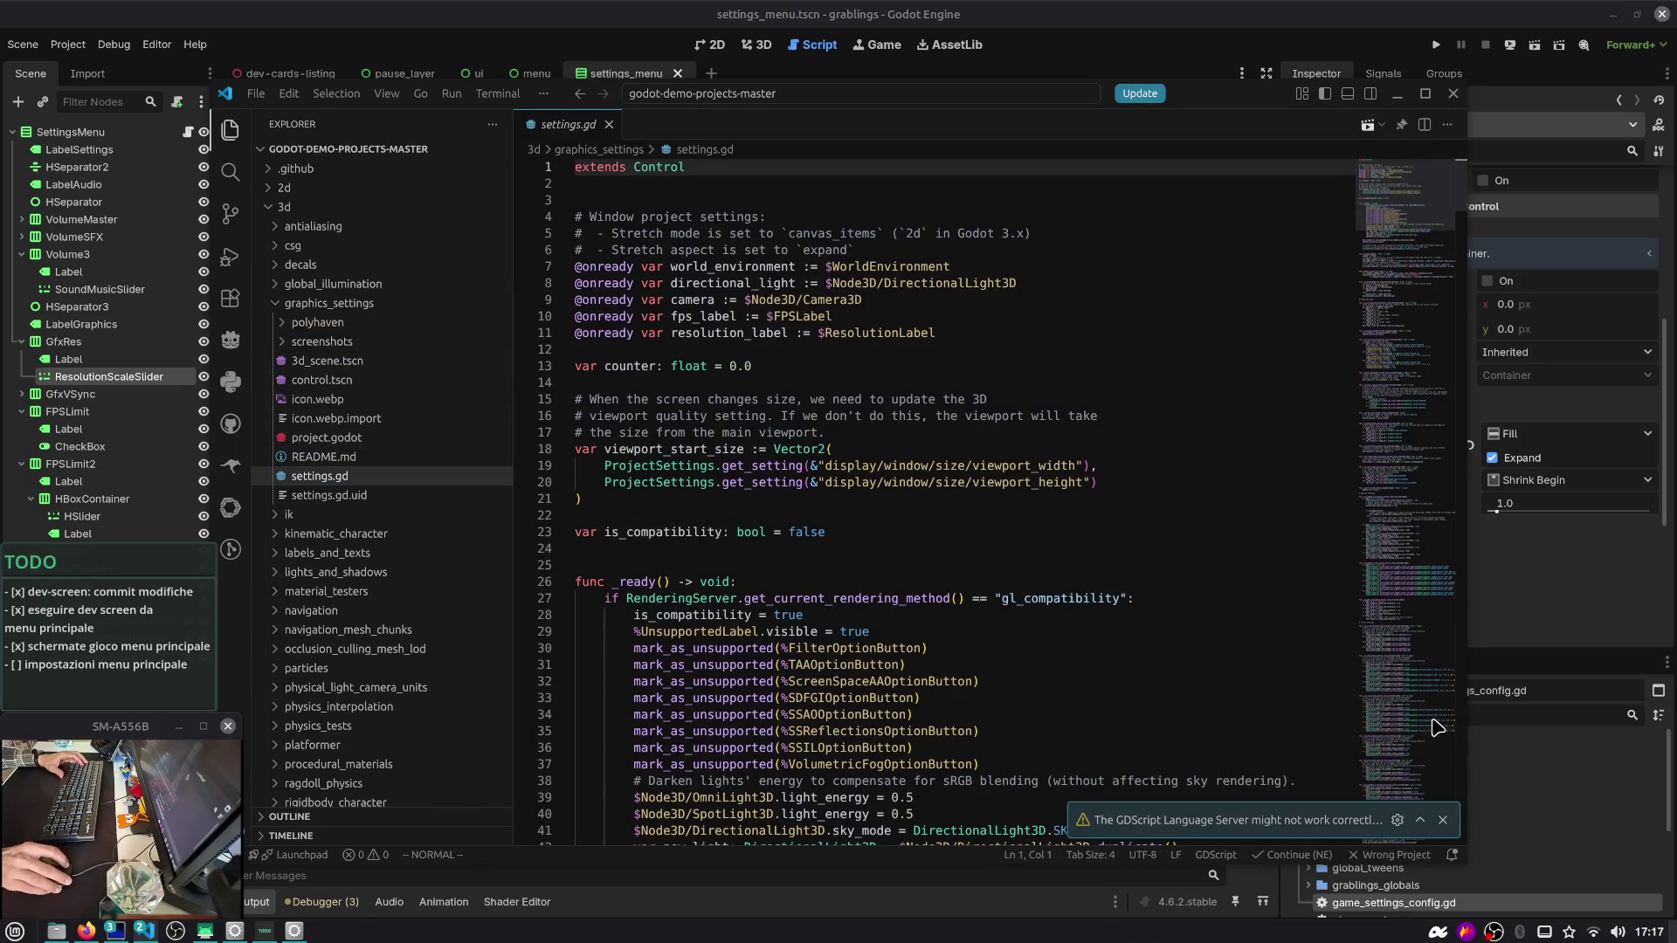
{"action": "left_click", "coordinate": [1443, 822]}
{"action": "left_click", "coordinate": [1425, 94]}
Step: Read down settings.gd, highlighting mark_as_unsupported, window_set_vsync_mode and the option-button handlers
{"action": "scroll", "coordinate": [1258, 131], "scroll_direction": "down", "scroll_amount": 5}
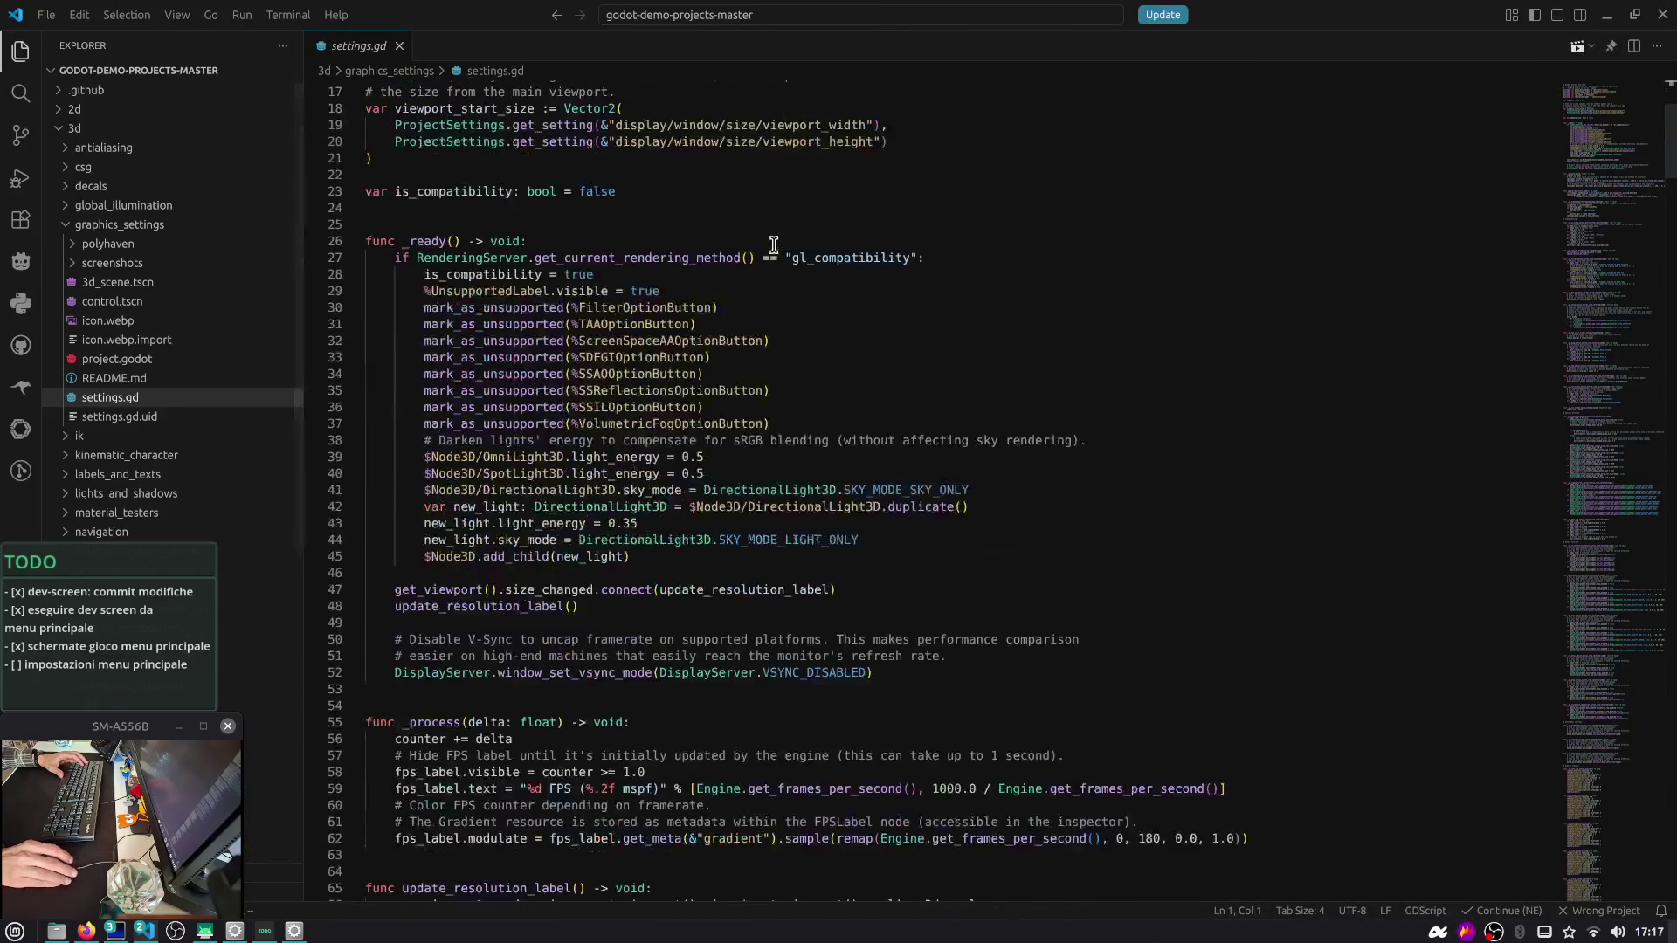
{"action": "double_click", "coordinate": [493, 308]}
{"action": "scroll", "coordinate": [554, 326], "scroll_direction": "down", "scroll_amount": 3}
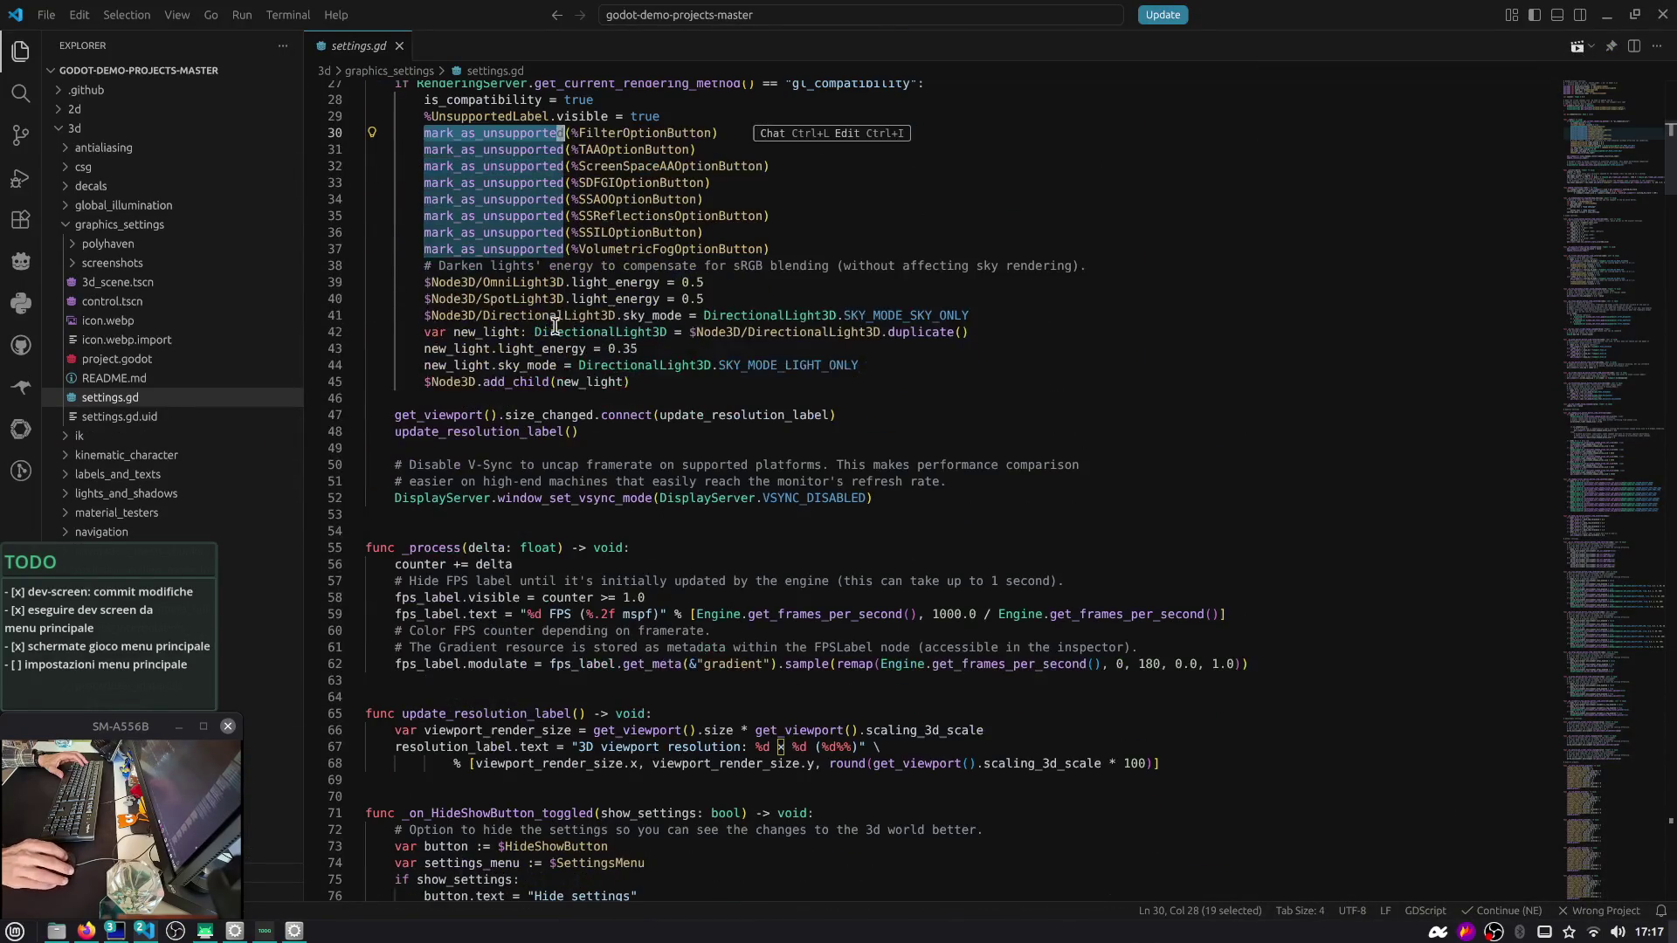
{"action": "scroll", "coordinate": [557, 323], "scroll_direction": "up", "scroll_amount": 4}
{"action": "left_click", "coordinate": [509, 350]}
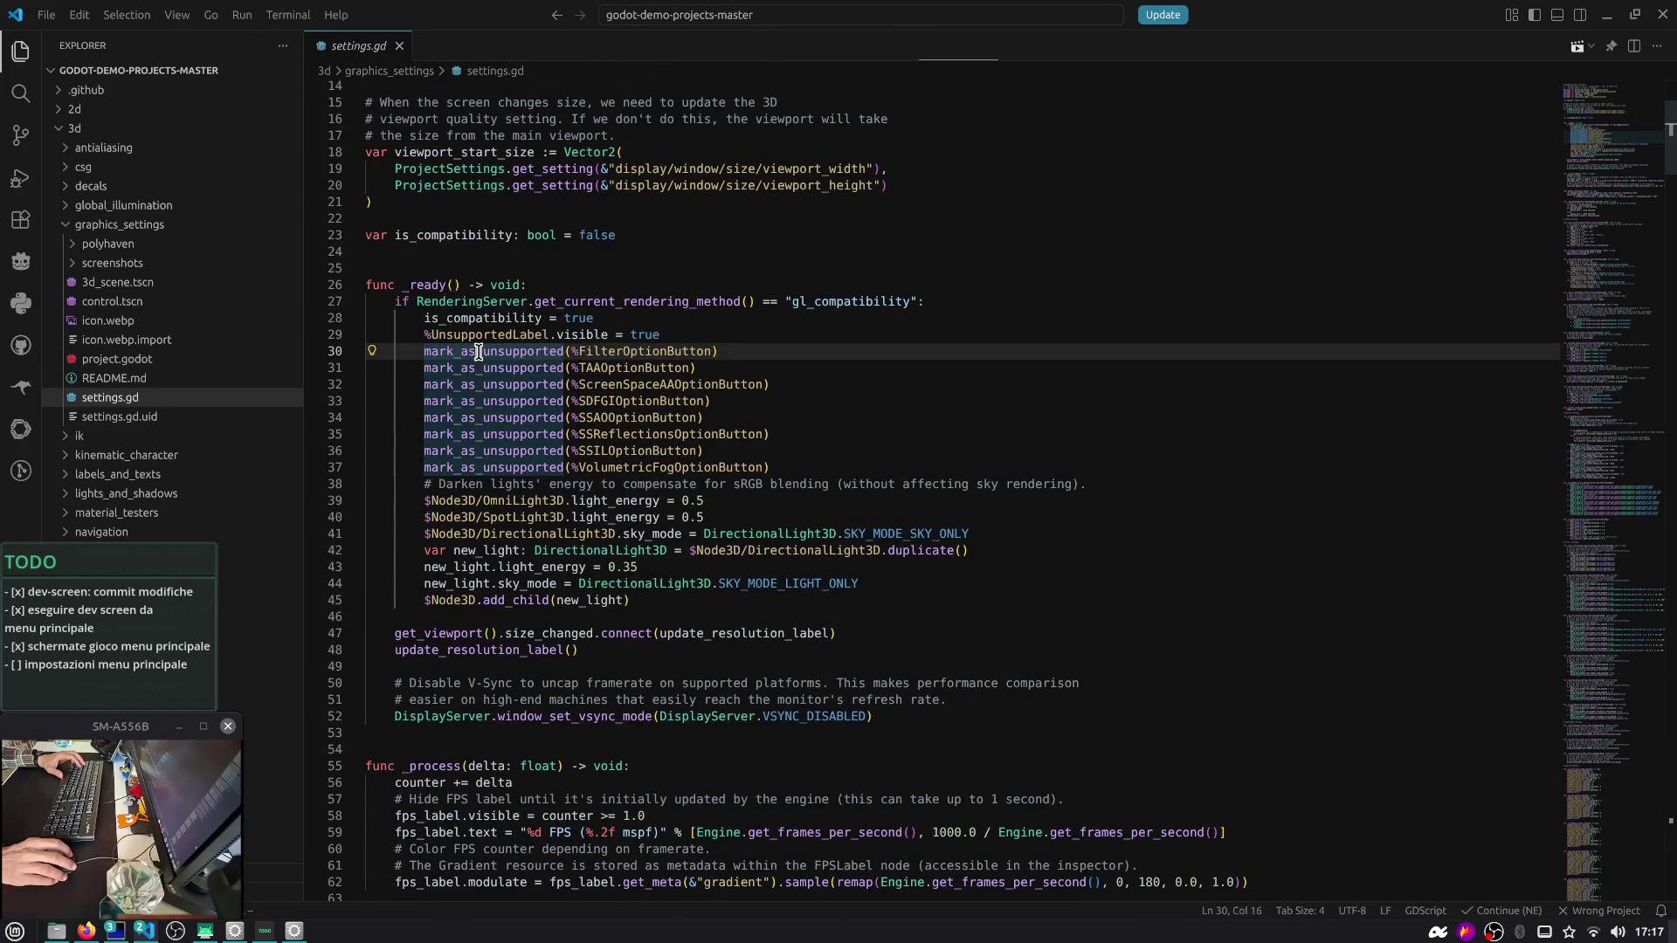
{"action": "scroll", "coordinate": [479, 352], "scroll_direction": "down", "scroll_amount": 6}
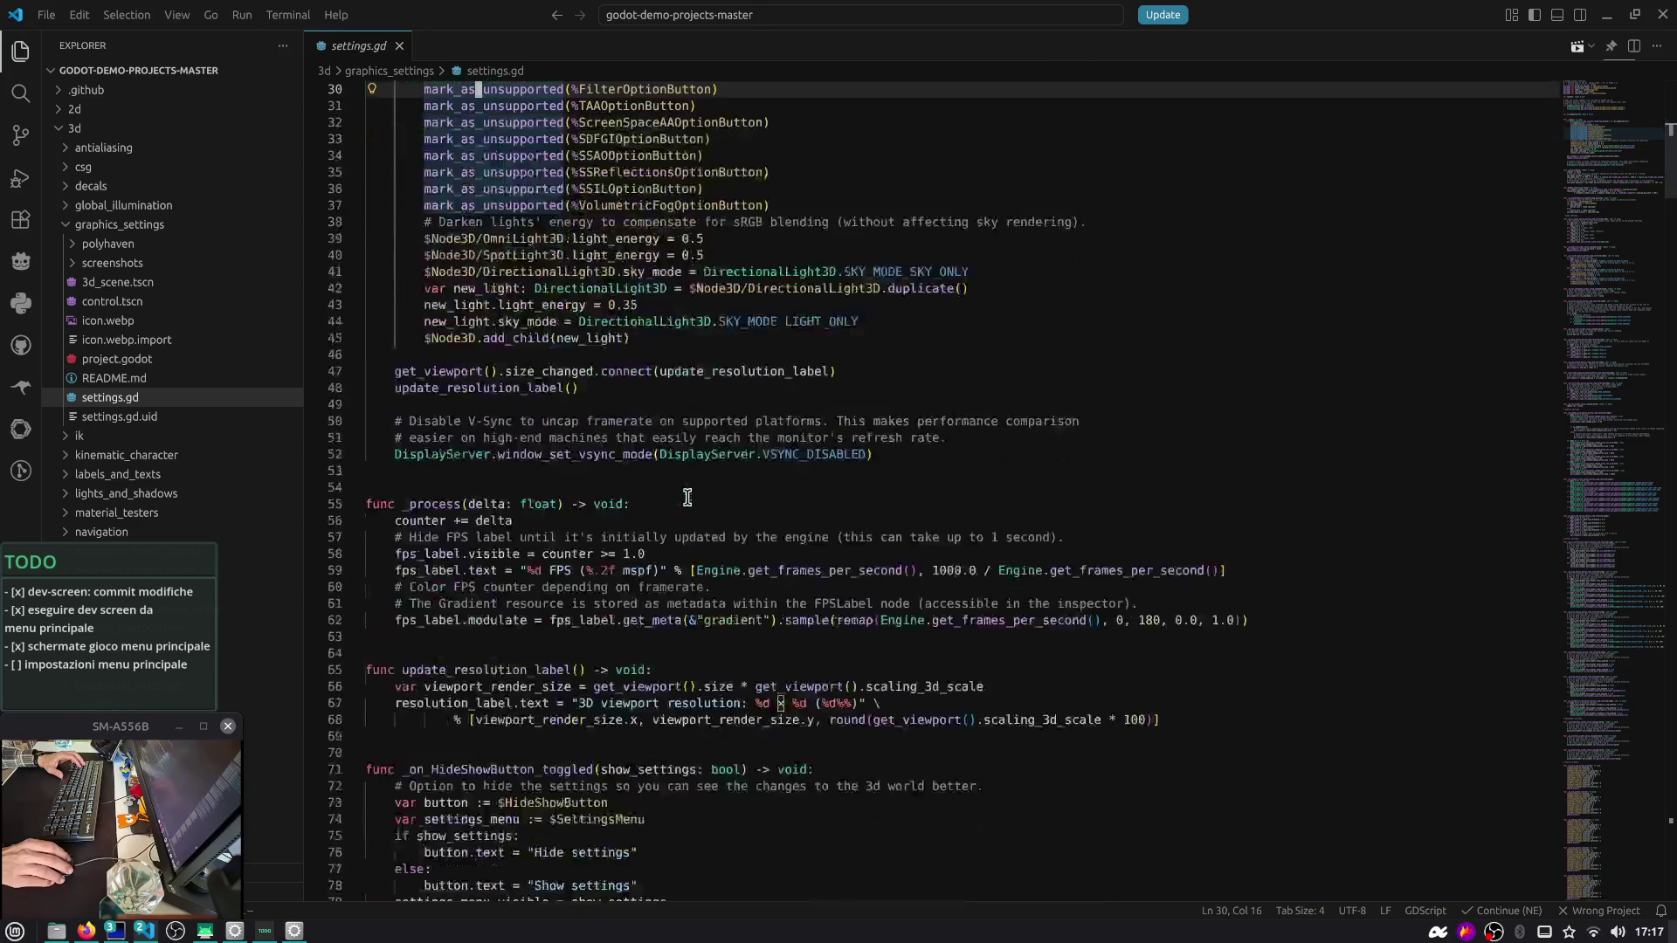
{"action": "scroll", "coordinate": [483, 421], "scroll_direction": "down", "scroll_amount": 3}
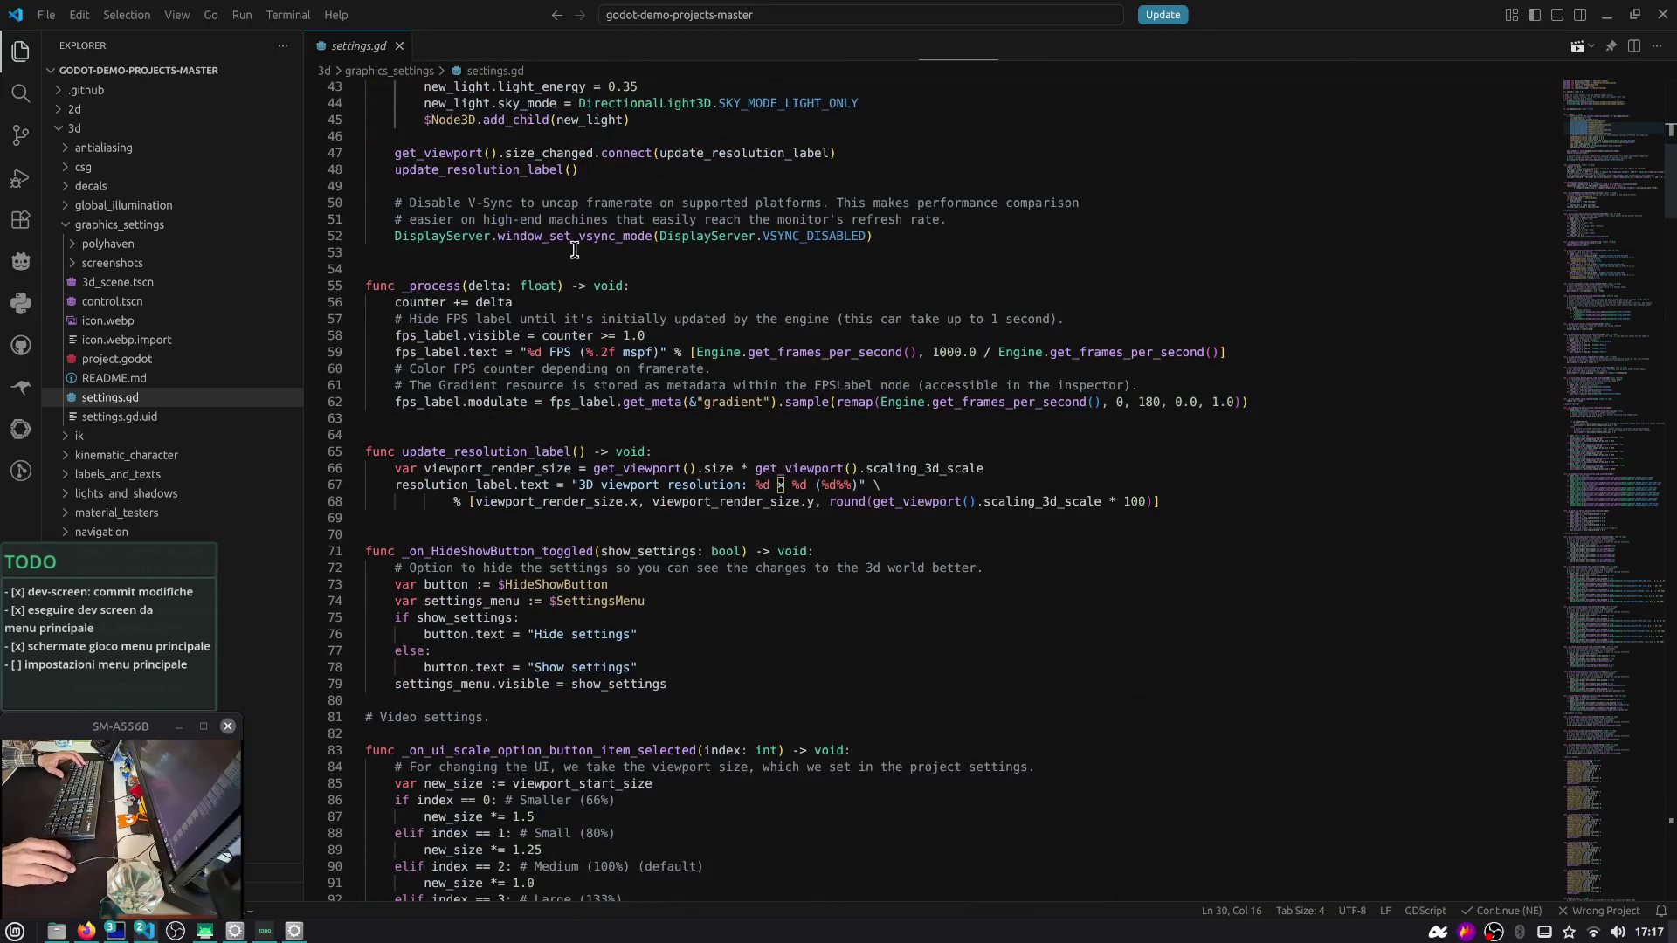
{"action": "double_click", "coordinate": [580, 238]}
{"action": "scroll", "coordinate": [686, 249], "scroll_direction": "down", "scroll_amount": 3}
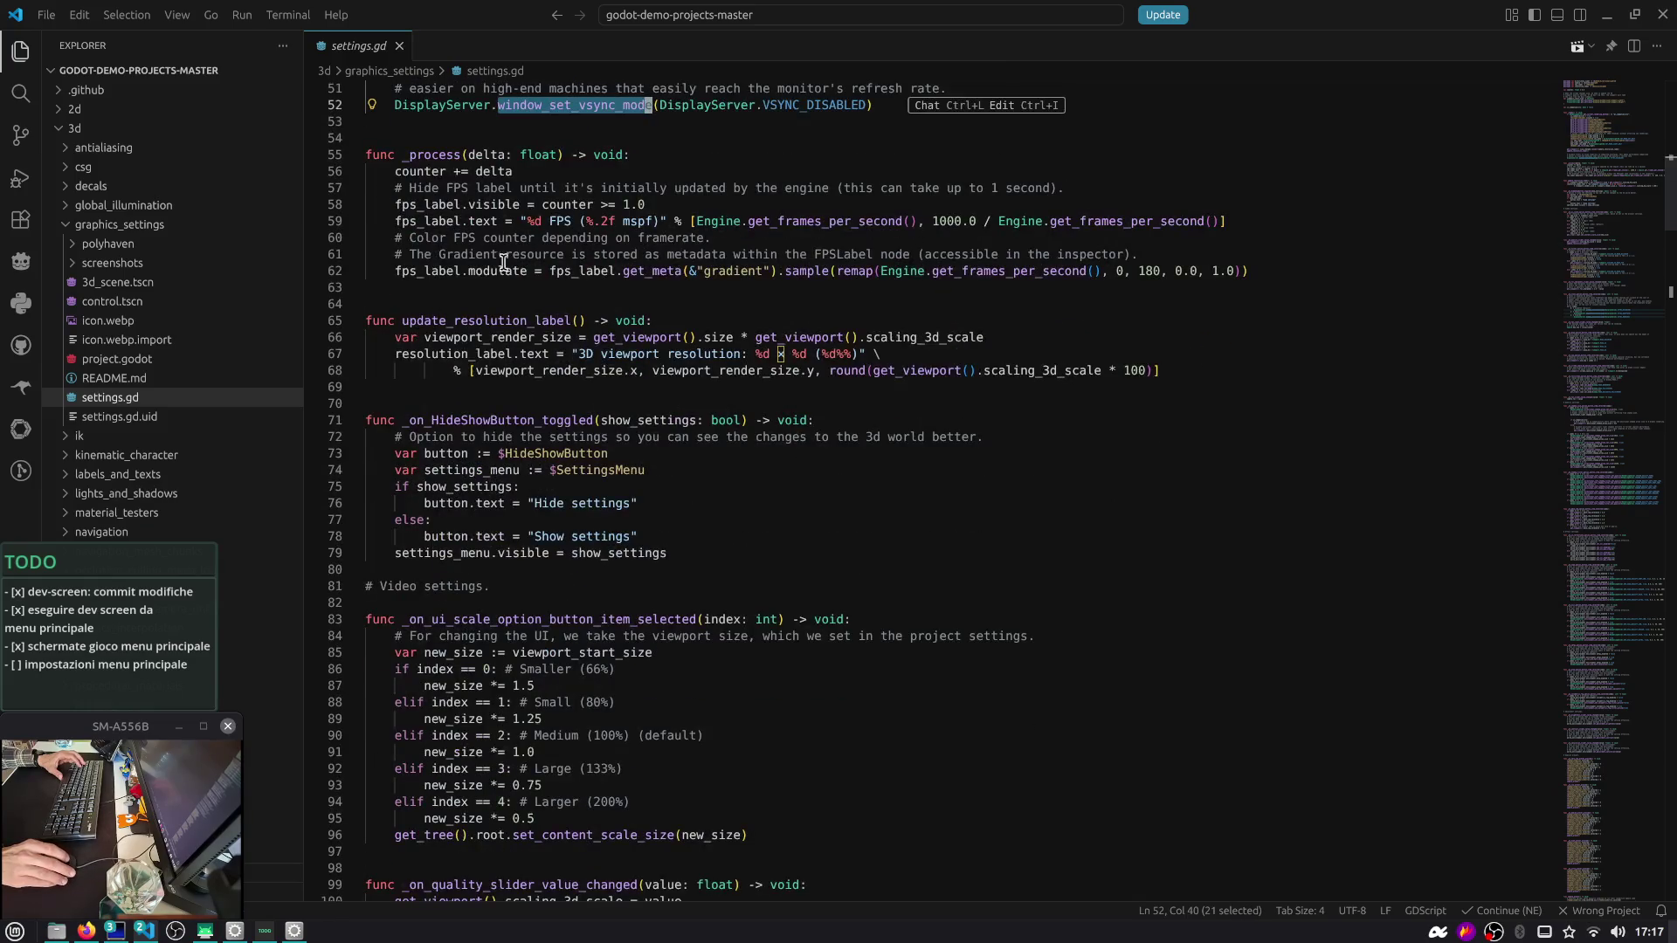
{"action": "scroll", "coordinate": [471, 257], "scroll_direction": "down", "scroll_amount": 2}
{"action": "scroll", "coordinate": [472, 253], "scroll_direction": "down", "scroll_amount": 2}
{"action": "double_click", "coordinate": [490, 240]}
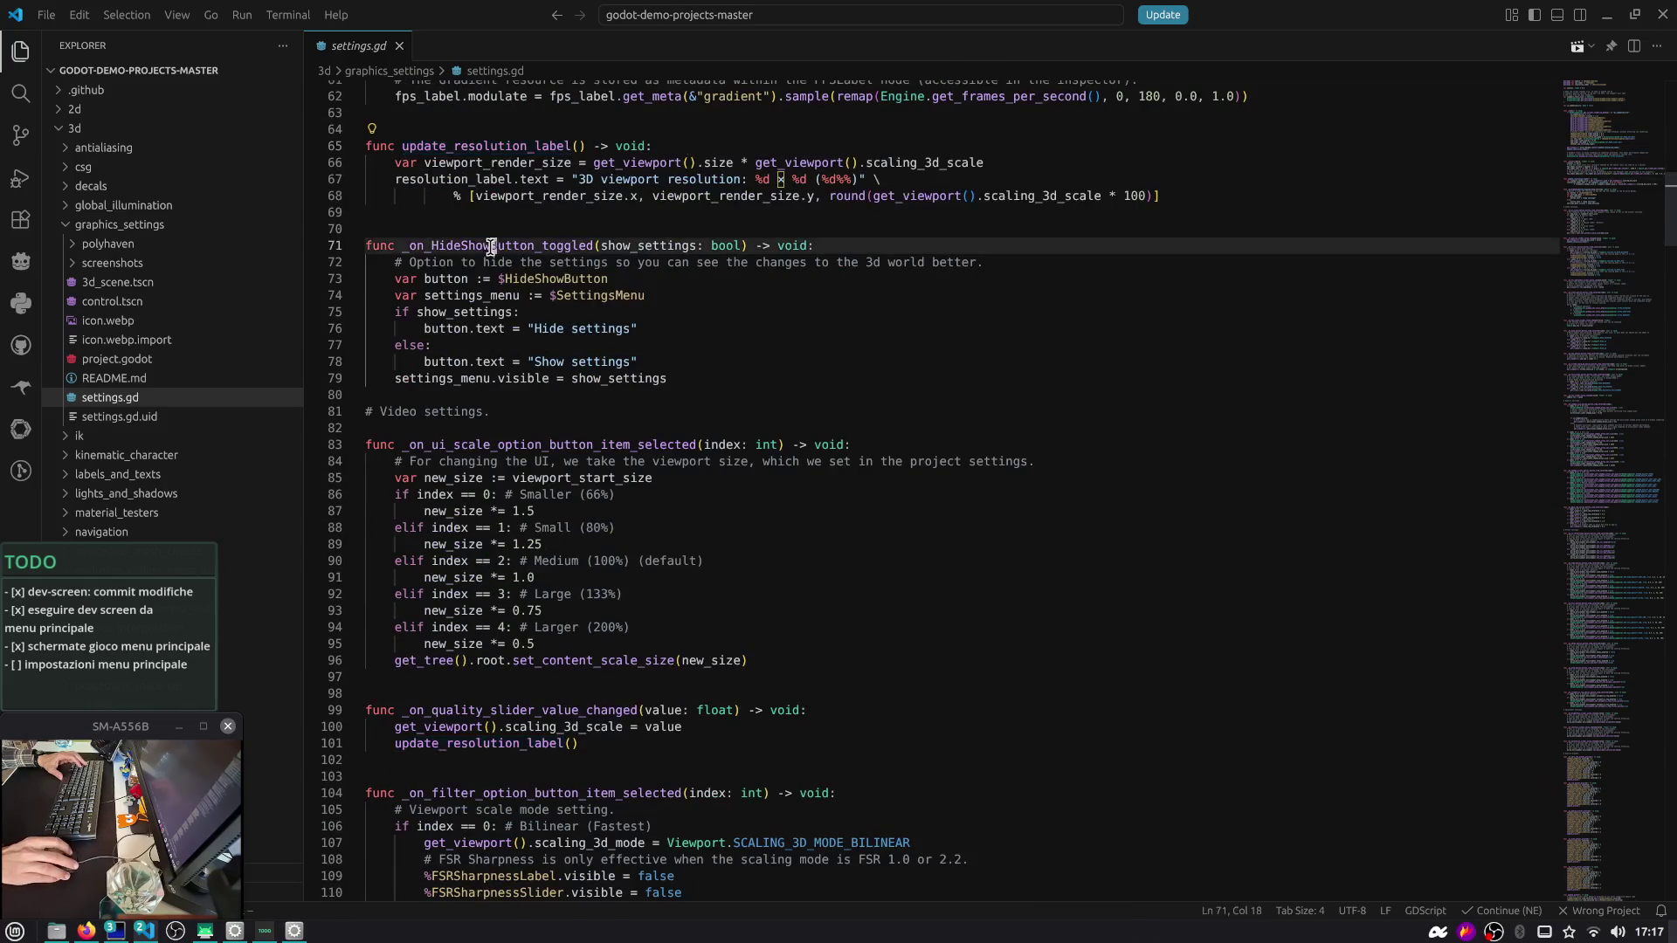
{"action": "scroll", "coordinate": [492, 249], "scroll_direction": "down", "scroll_amount": 3}
{"action": "double_click", "coordinate": [493, 270]}
{"action": "scroll", "coordinate": [493, 267], "scroll_direction": "down", "scroll_amount": 6}
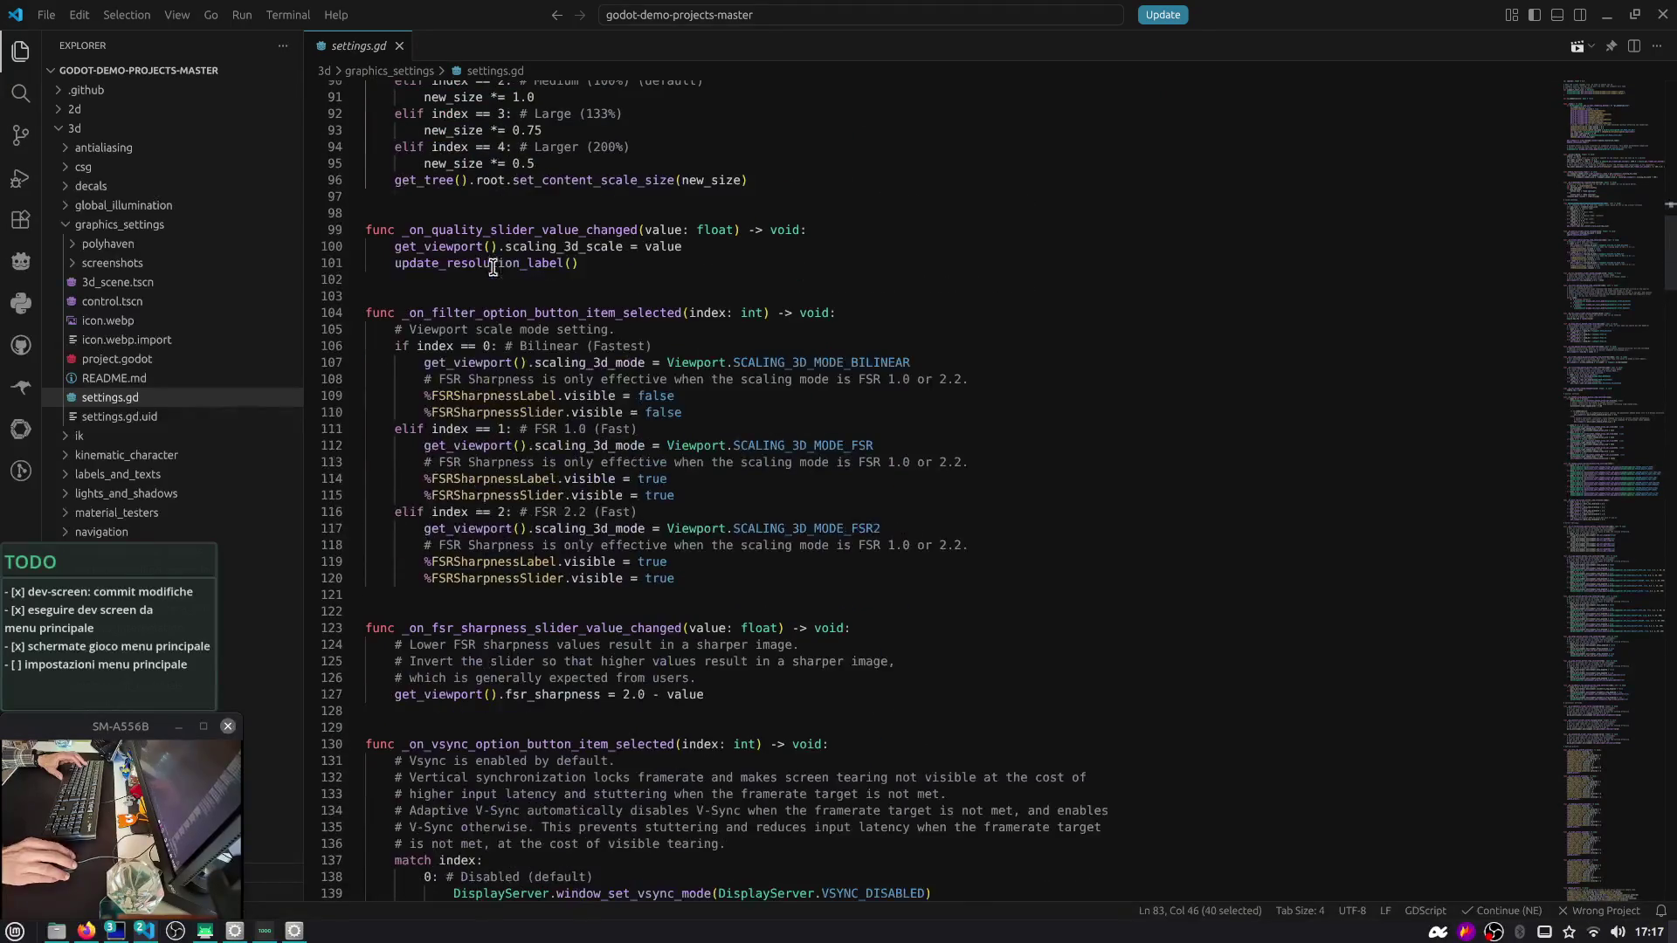
{"action": "double_click", "coordinate": [492, 315]}
{"action": "scroll", "coordinate": [492, 319], "scroll_direction": "down", "scroll_amount": 3}
{"action": "left_click_drag", "start_coordinate": [699, 279], "coordinate": [403, 248]}
{"action": "scroll", "coordinate": [402, 244], "scroll_direction": "down", "scroll_amount": 7}
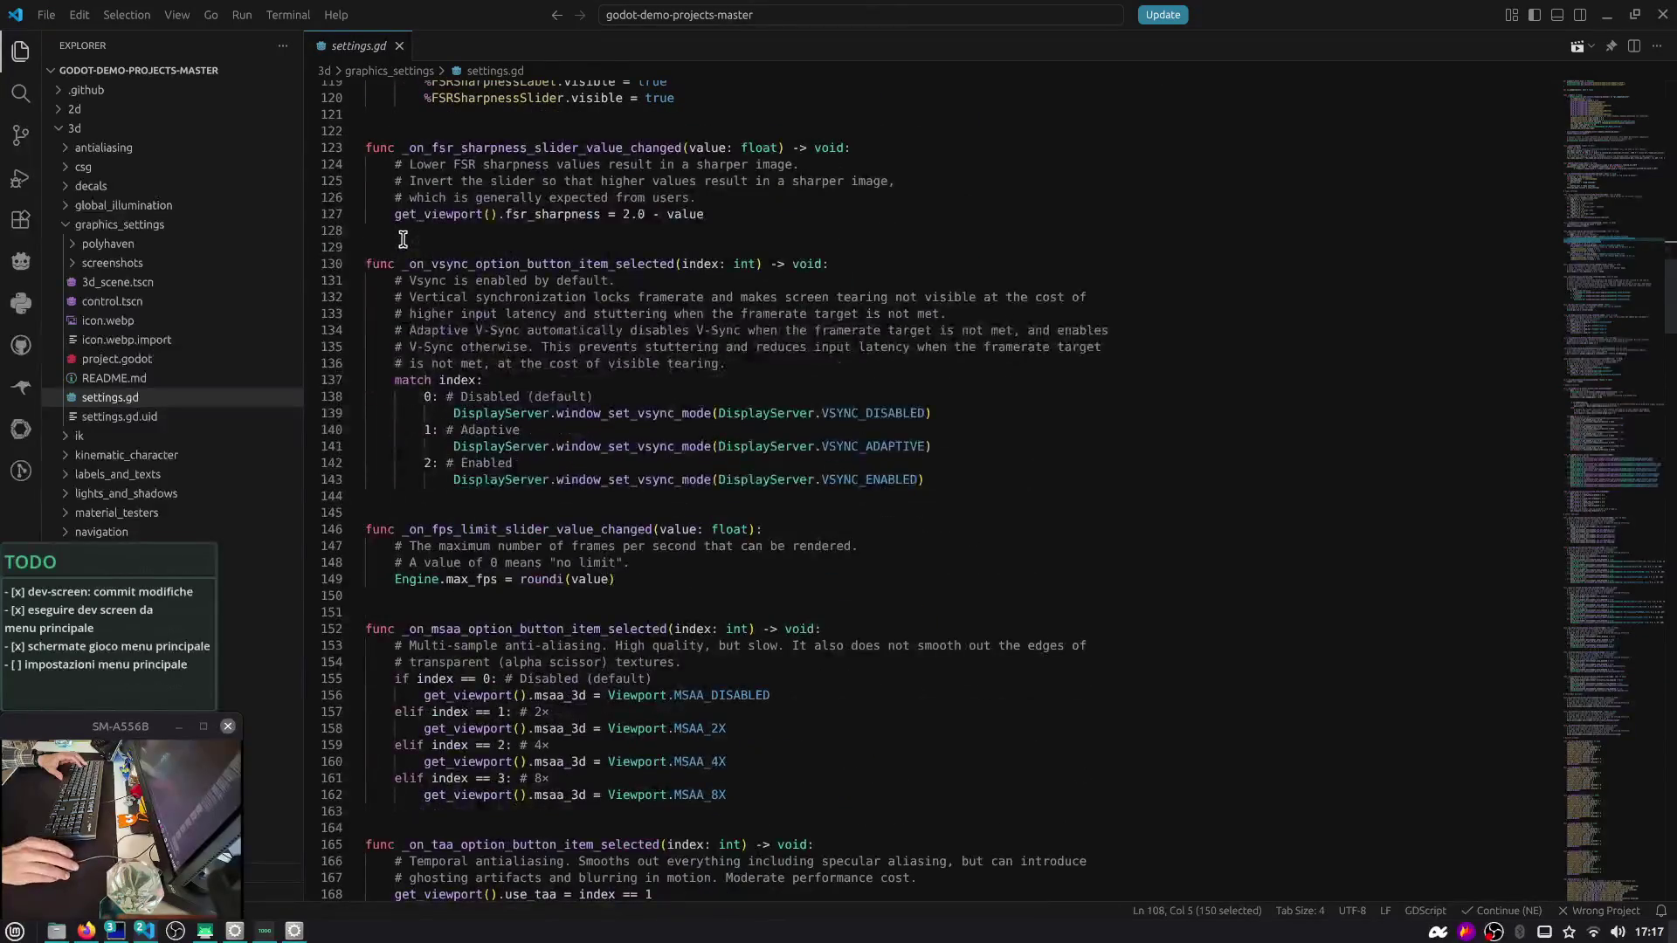
{"action": "scroll", "coordinate": [403, 238], "scroll_direction": "down", "scroll_amount": 3}
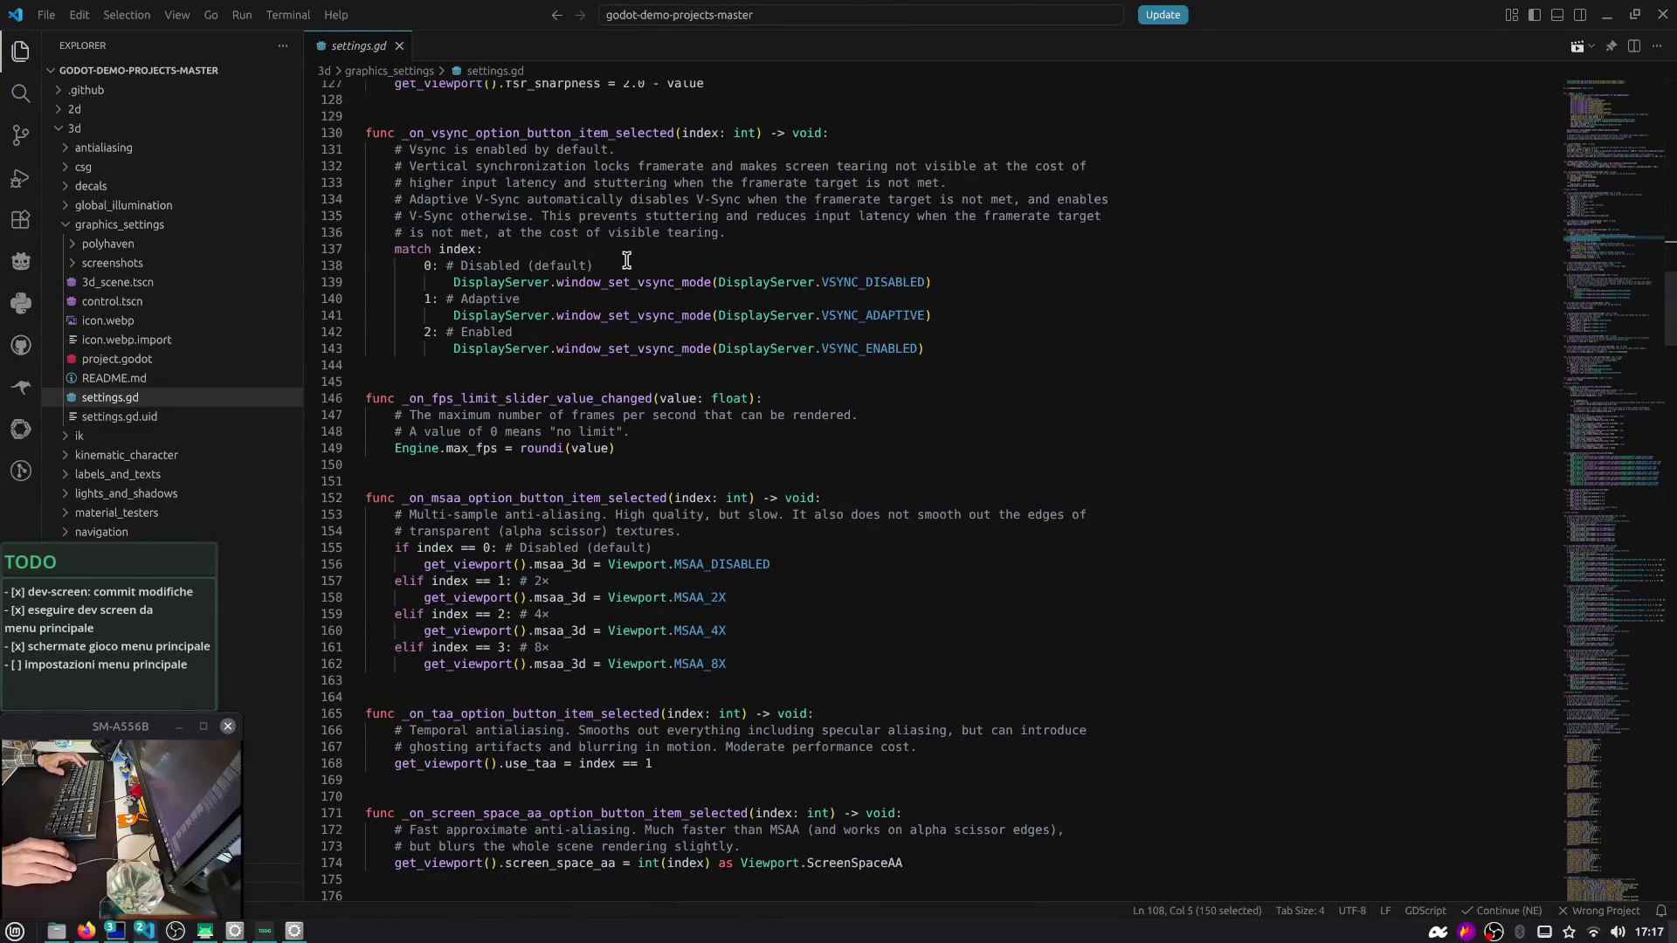
{"action": "scroll", "coordinate": [1628, 323], "scroll_direction": "down", "scroll_amount": 4}
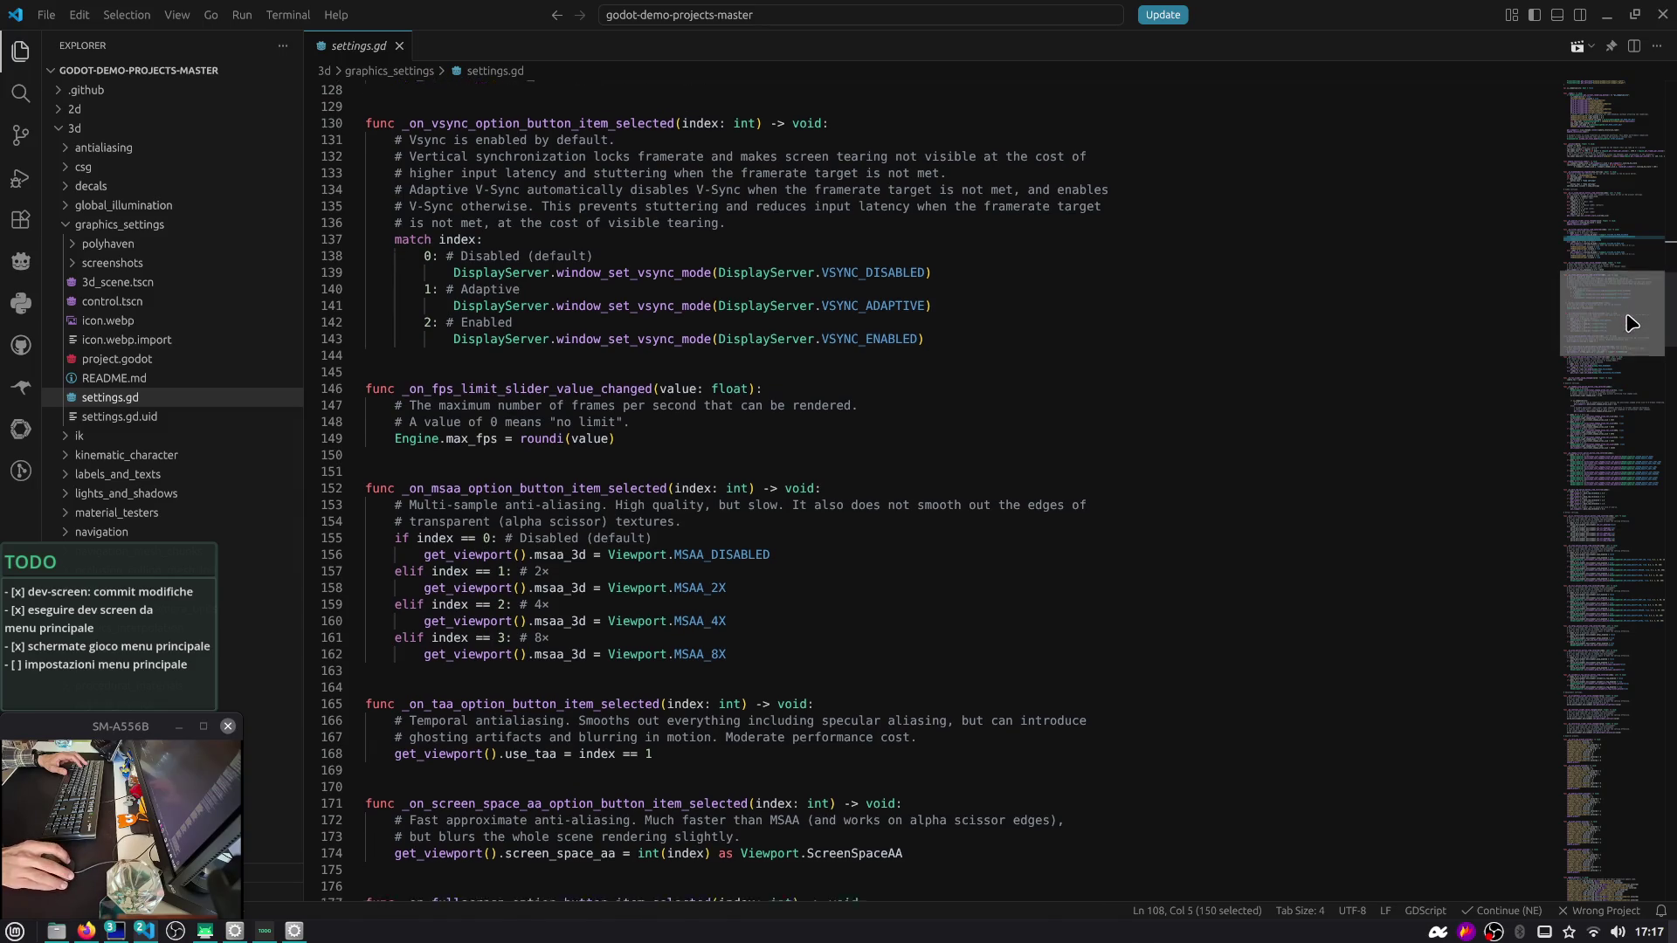
{"action": "scroll", "coordinate": [464, 254], "scroll_direction": "down", "scroll_amount": 4}
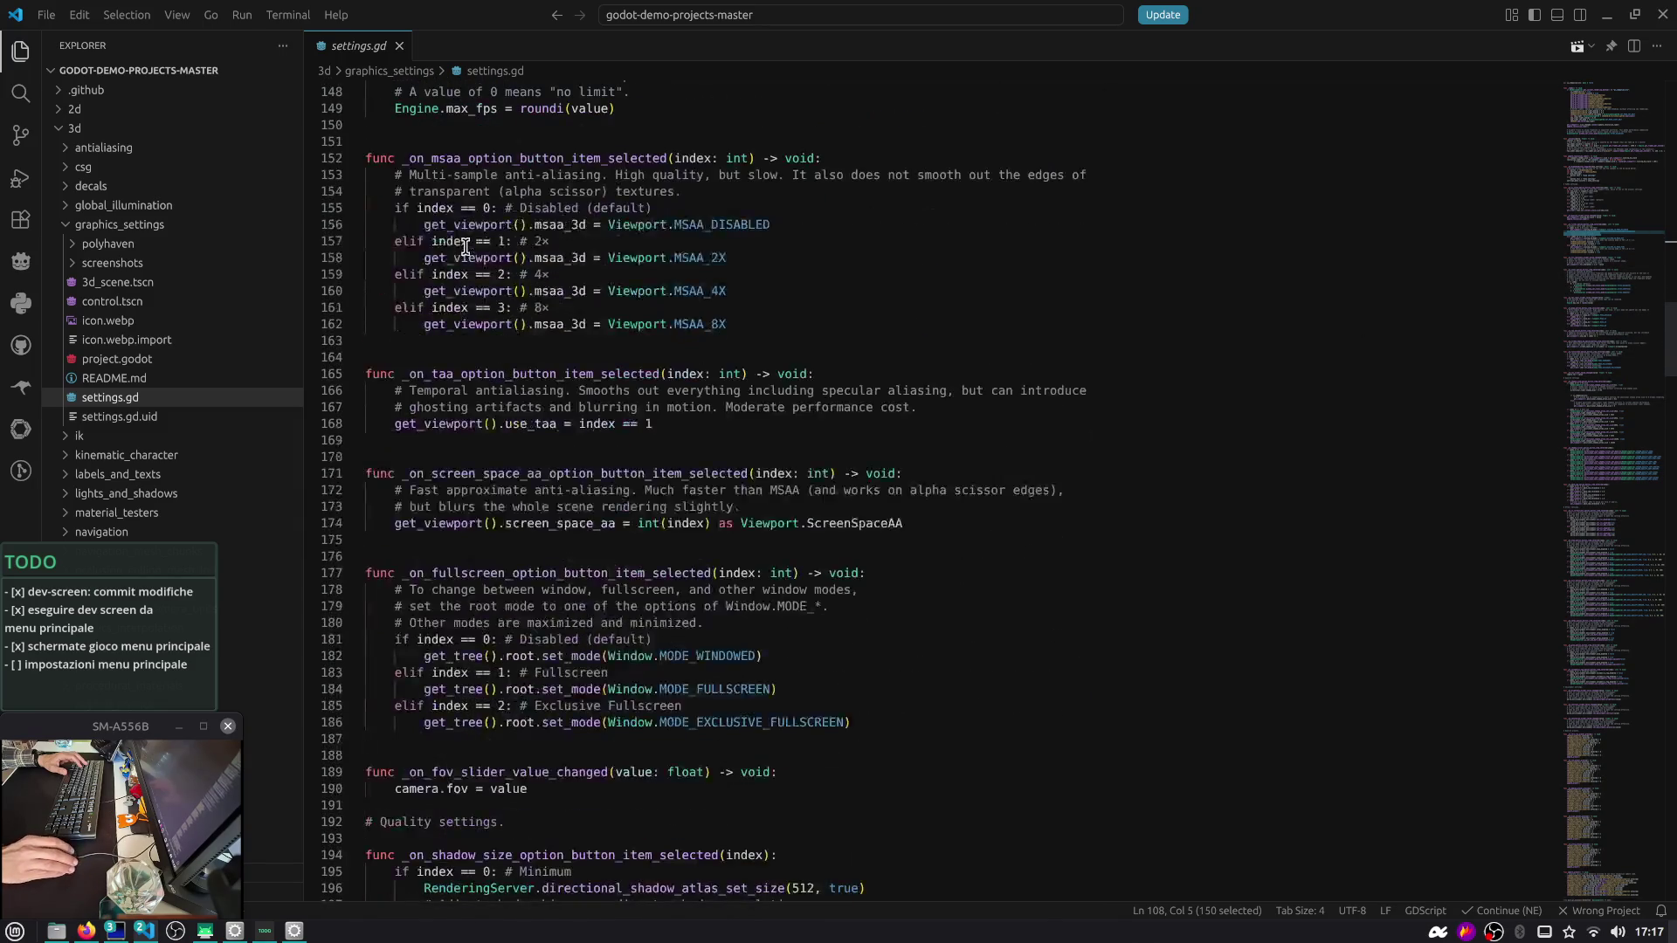
{"action": "scroll", "coordinate": [472, 251], "scroll_direction": "down", "scroll_amount": 9}
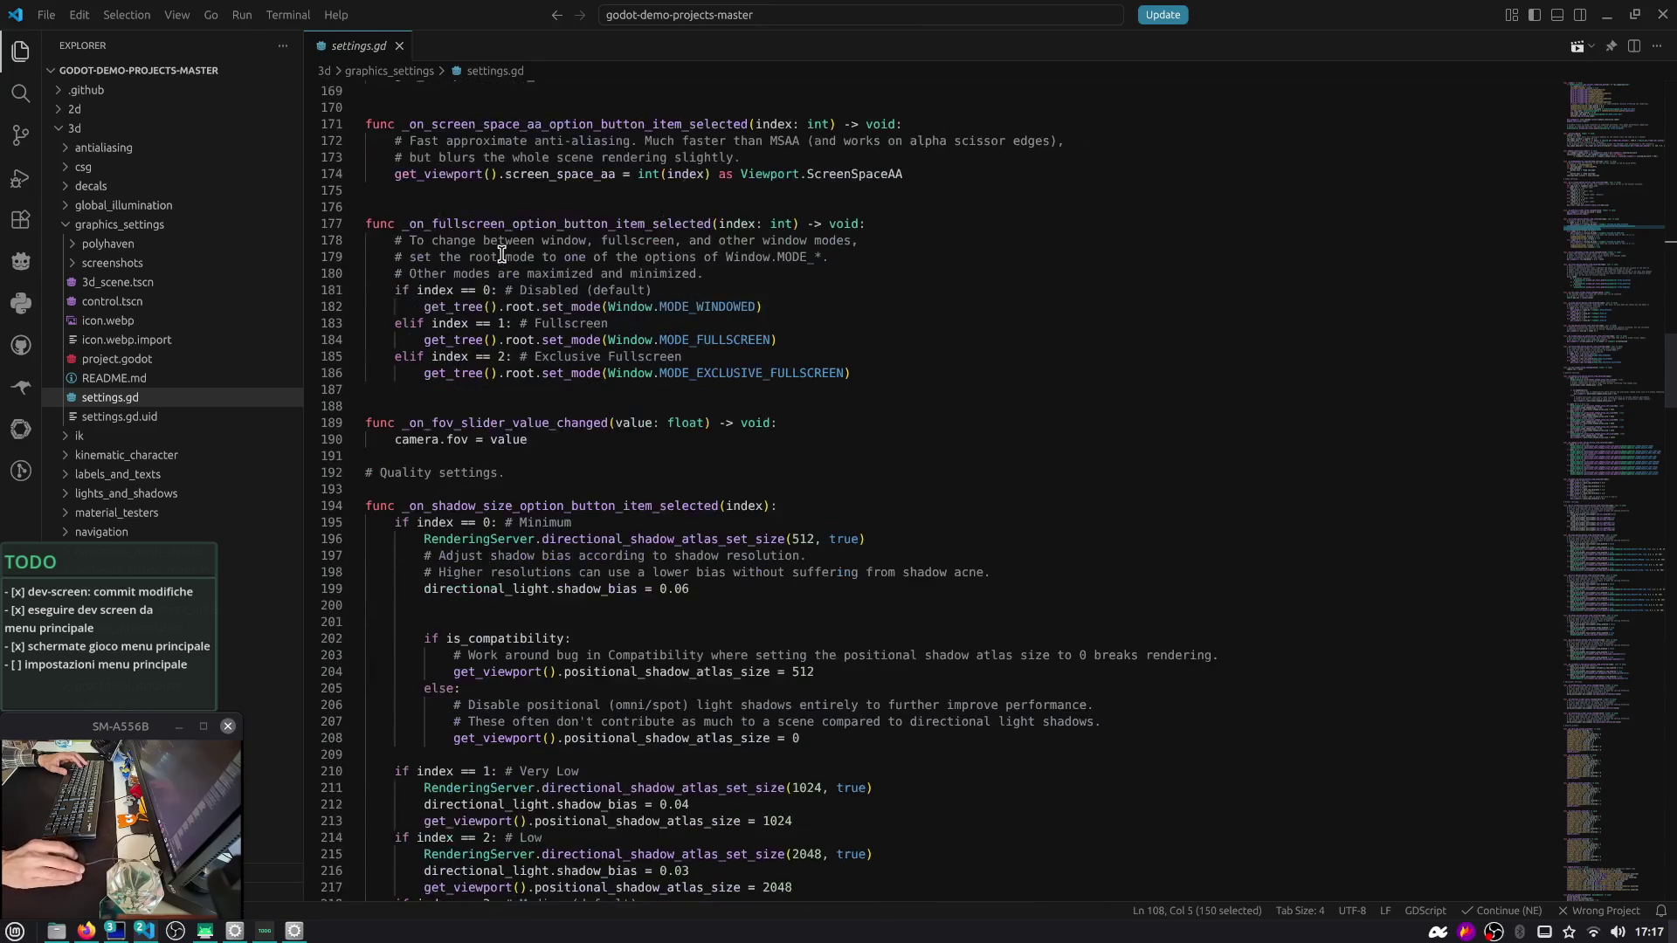
{"action": "scroll", "coordinate": [502, 255], "scroll_direction": "down", "scroll_amount": 1}
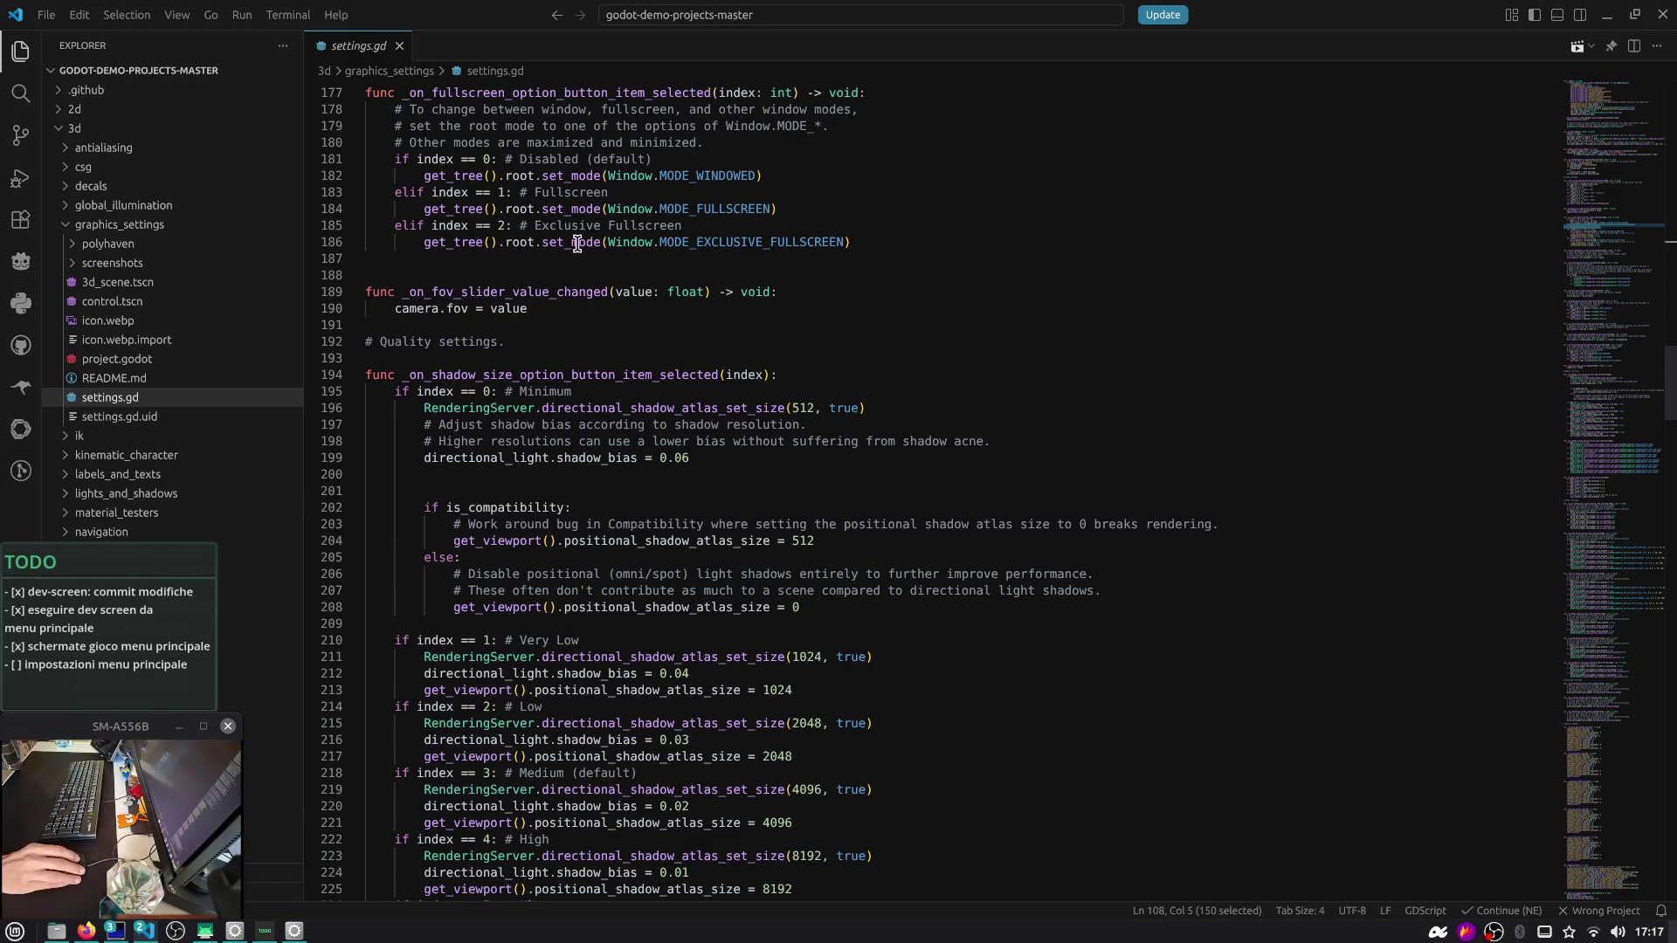
{"action": "scroll", "coordinate": [577, 244], "scroll_direction": "down", "scroll_amount": 4}
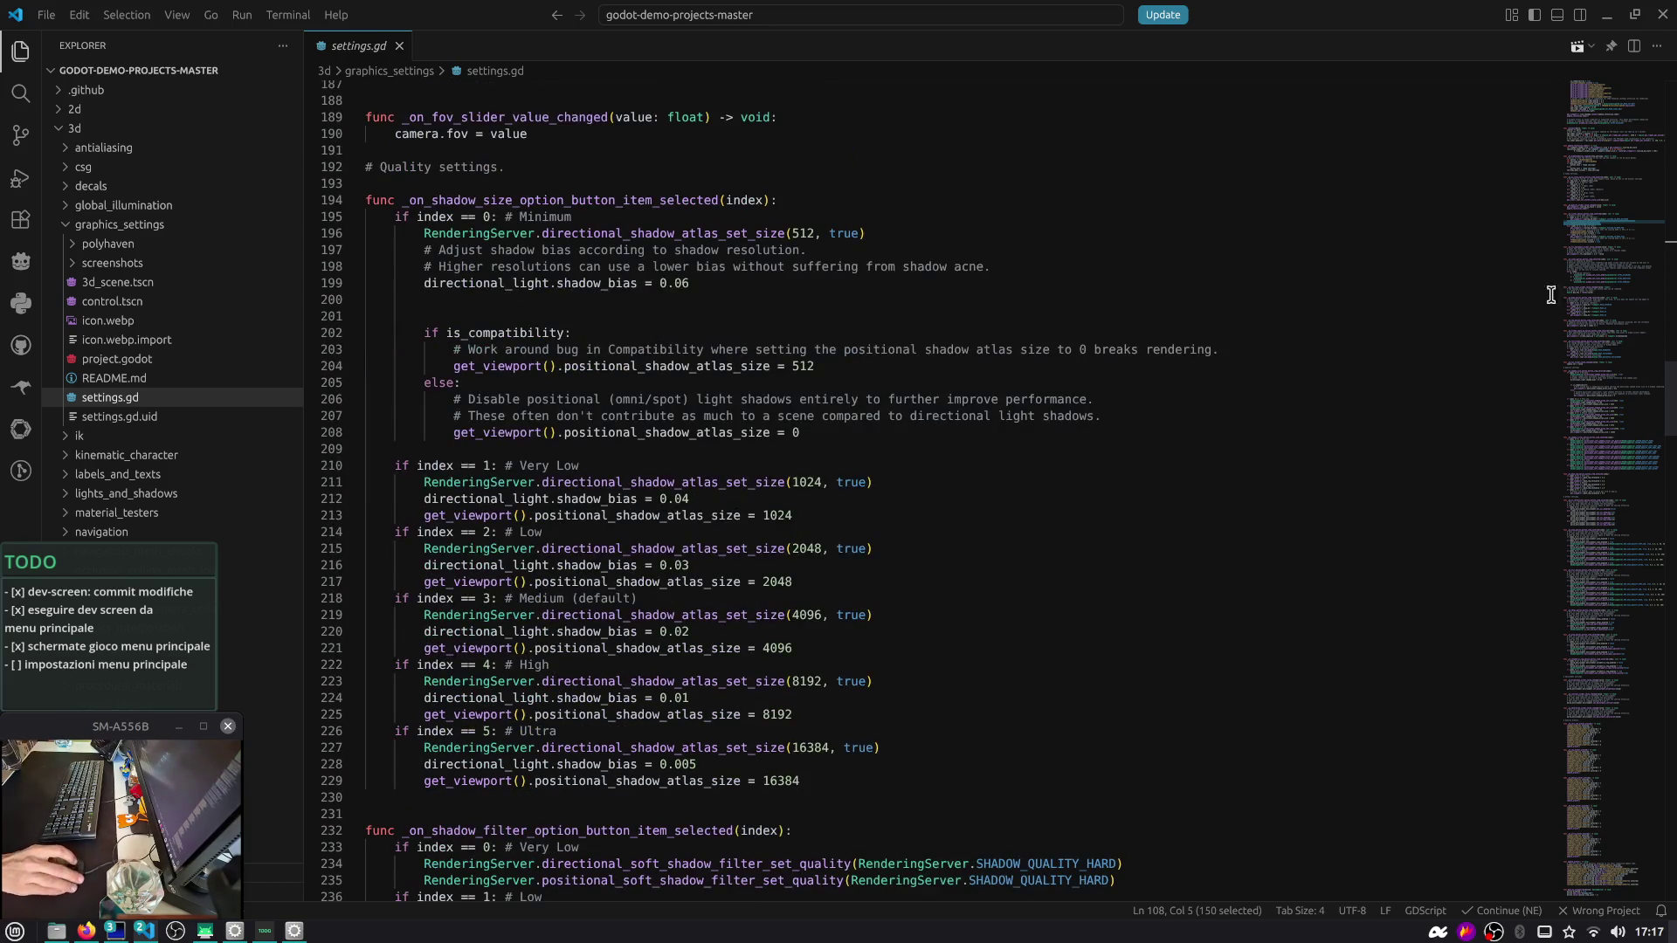
{"action": "mouse_move", "coordinate": [1617, 419]}
{"action": "left_mouse_down"}
{"action": "mouse_move", "coordinate": [1635, 552]}
{"action": "mouse_move", "coordinate": [1594, 732]}
{"action": "mouse_move", "coordinate": [1605, 830]}
{"action": "left_mouse_up"}
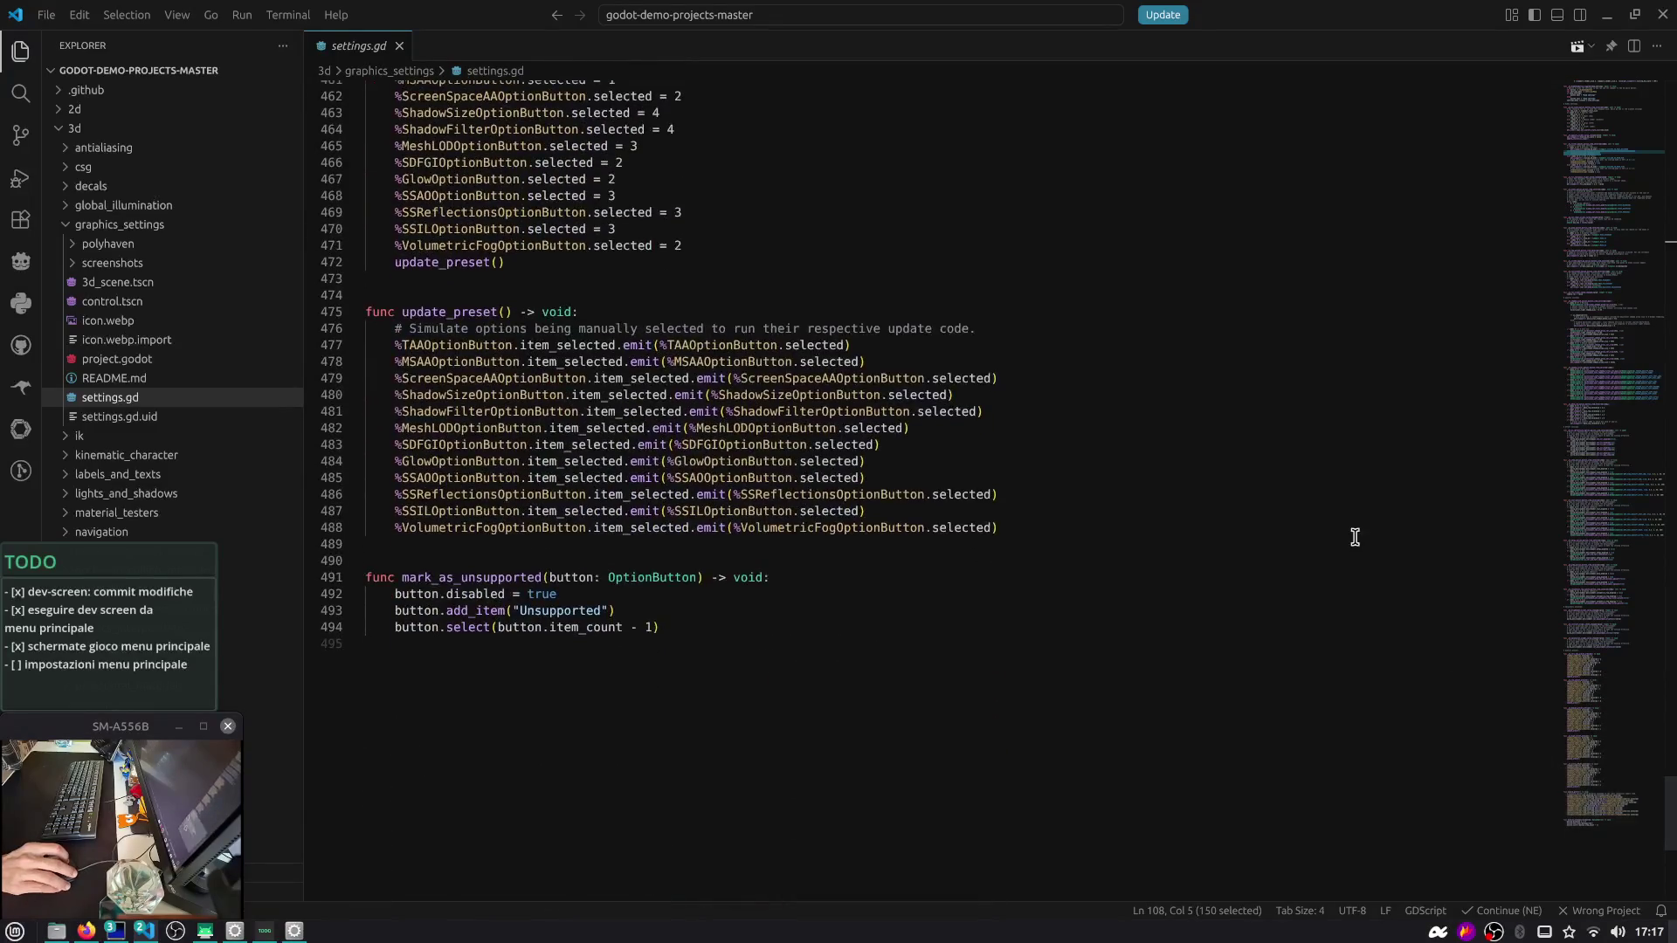
Step: Search for 'scale' and inspect viewport_render_size and the resolution label code in update_resolution_label
{"action": "left_click", "coordinate": [1355, 540]}
{"action": "key", "text": "ctrl+f"}
{"action": "type", "text": "resoul"}
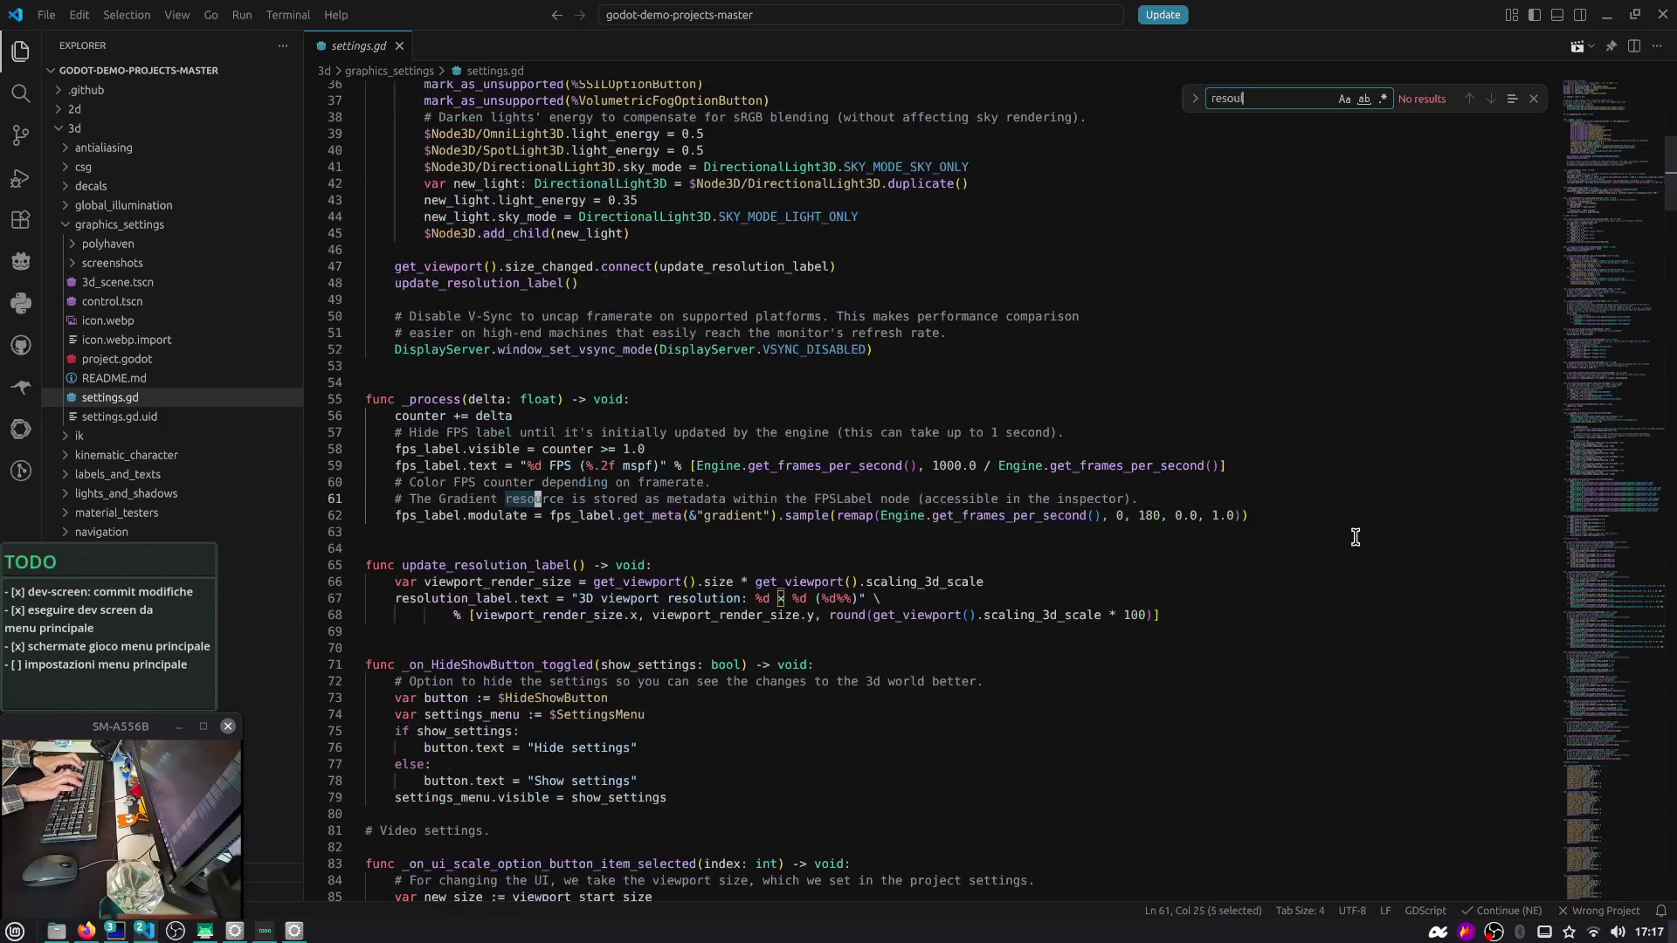
{"action": "key", "text": "ctrl+a"}
{"action": "type", "text": "scale"}
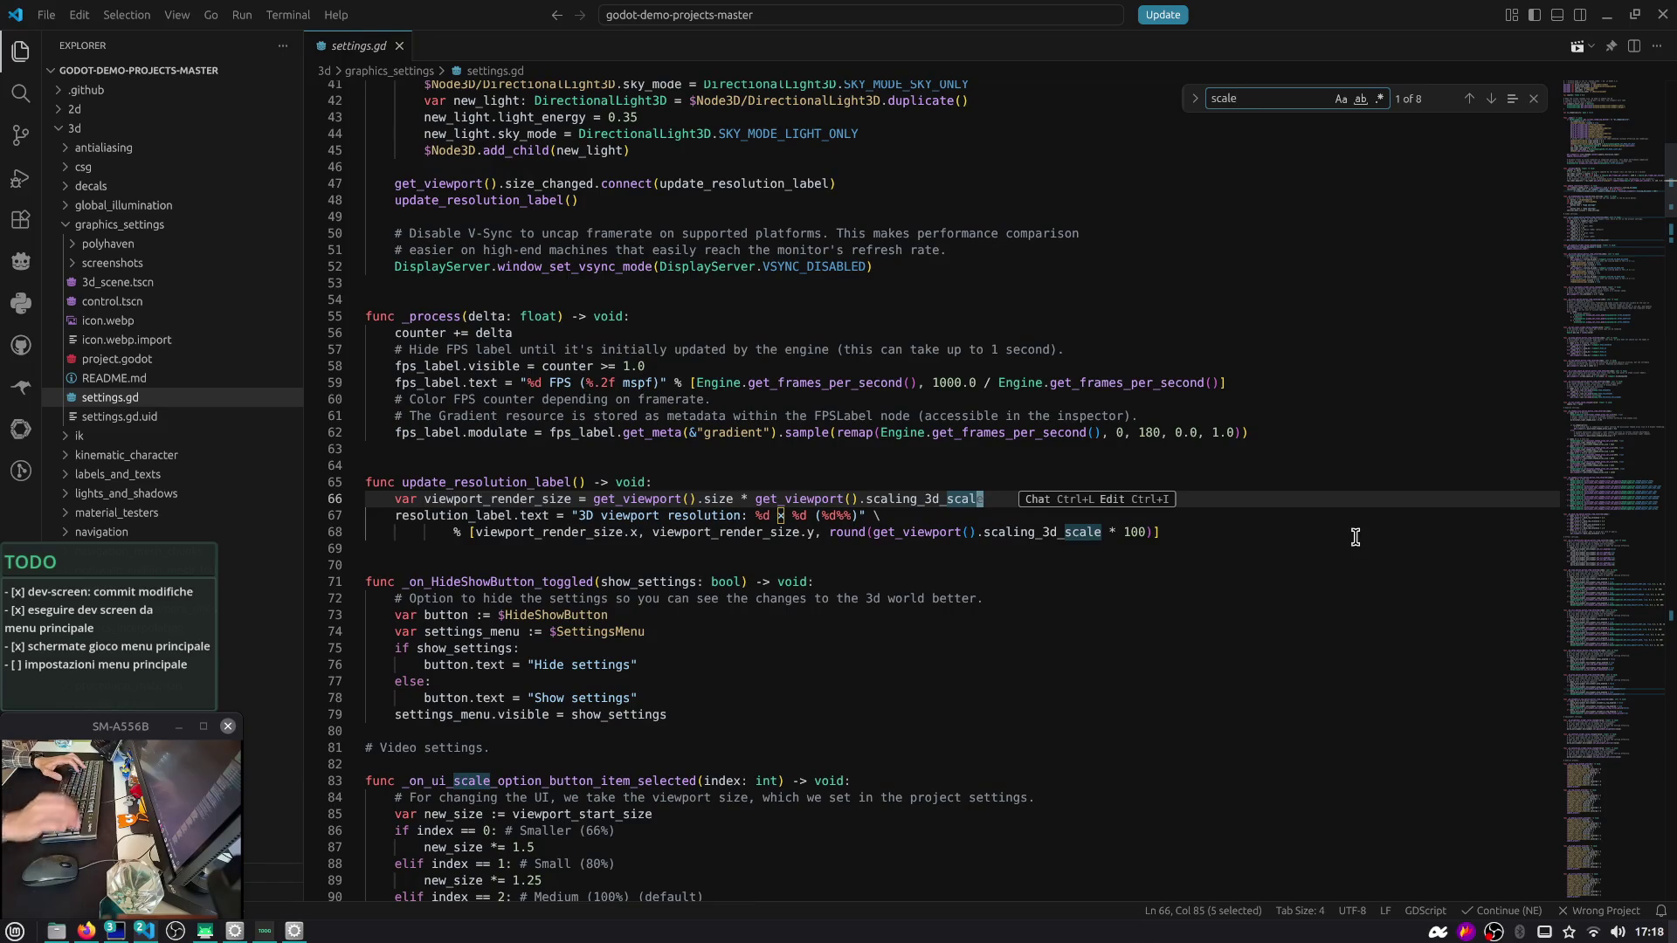
{"action": "double_click", "coordinate": [553, 503]}
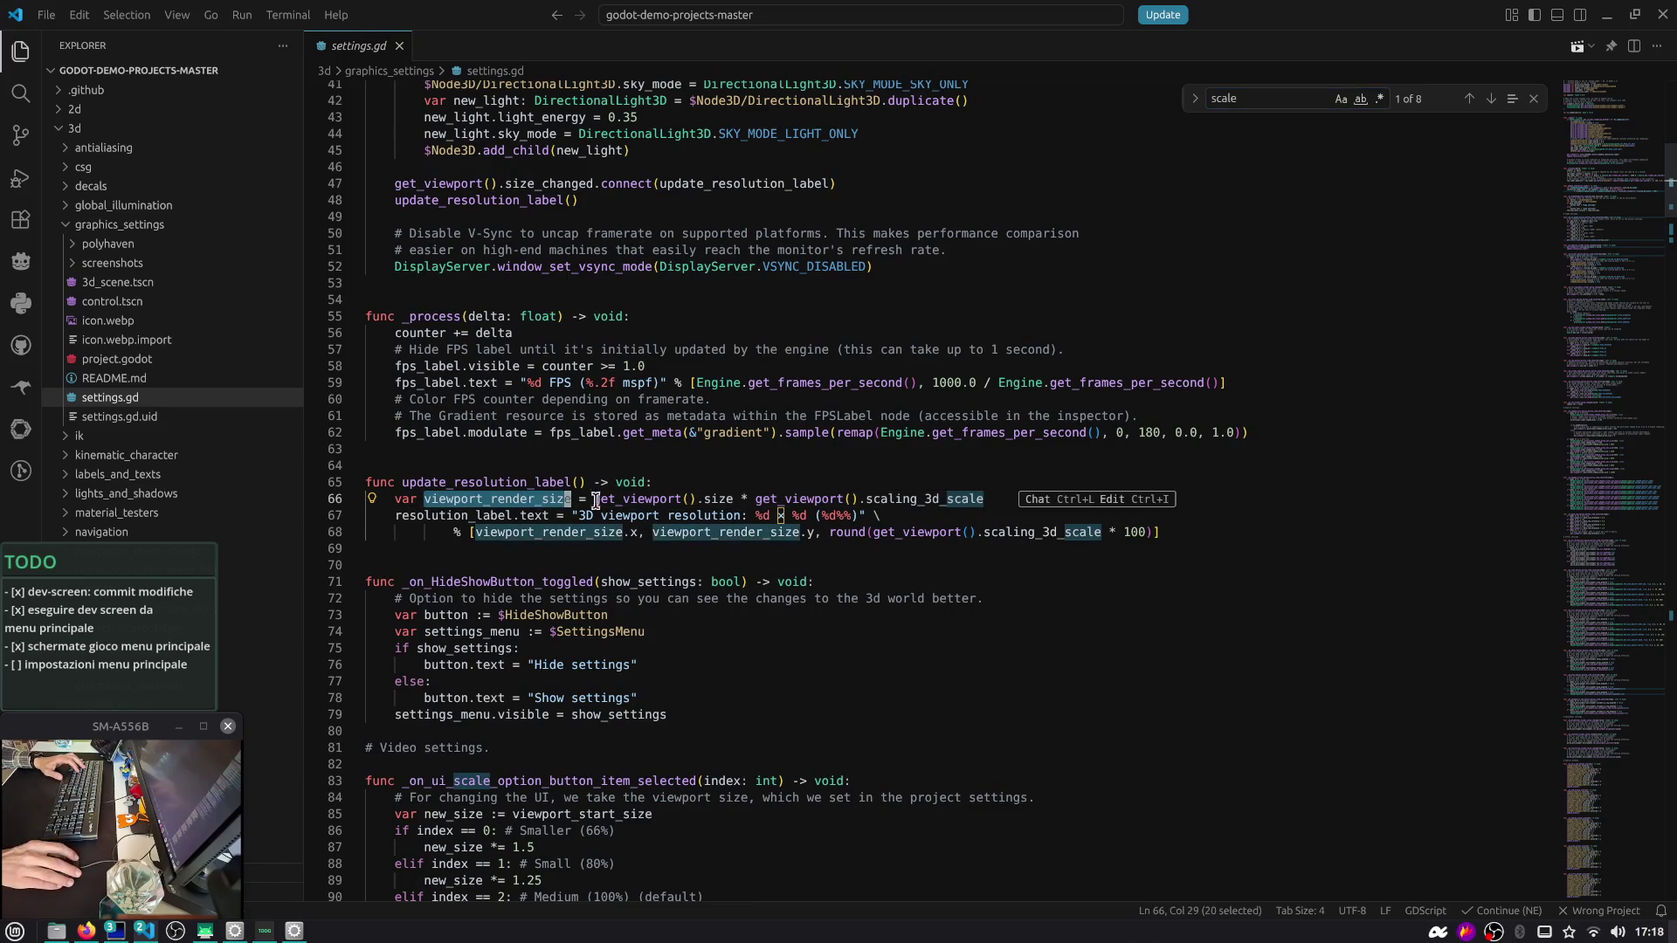
{"action": "left_click", "coordinate": [874, 503]}
{"action": "left_click", "coordinate": [1009, 499]}
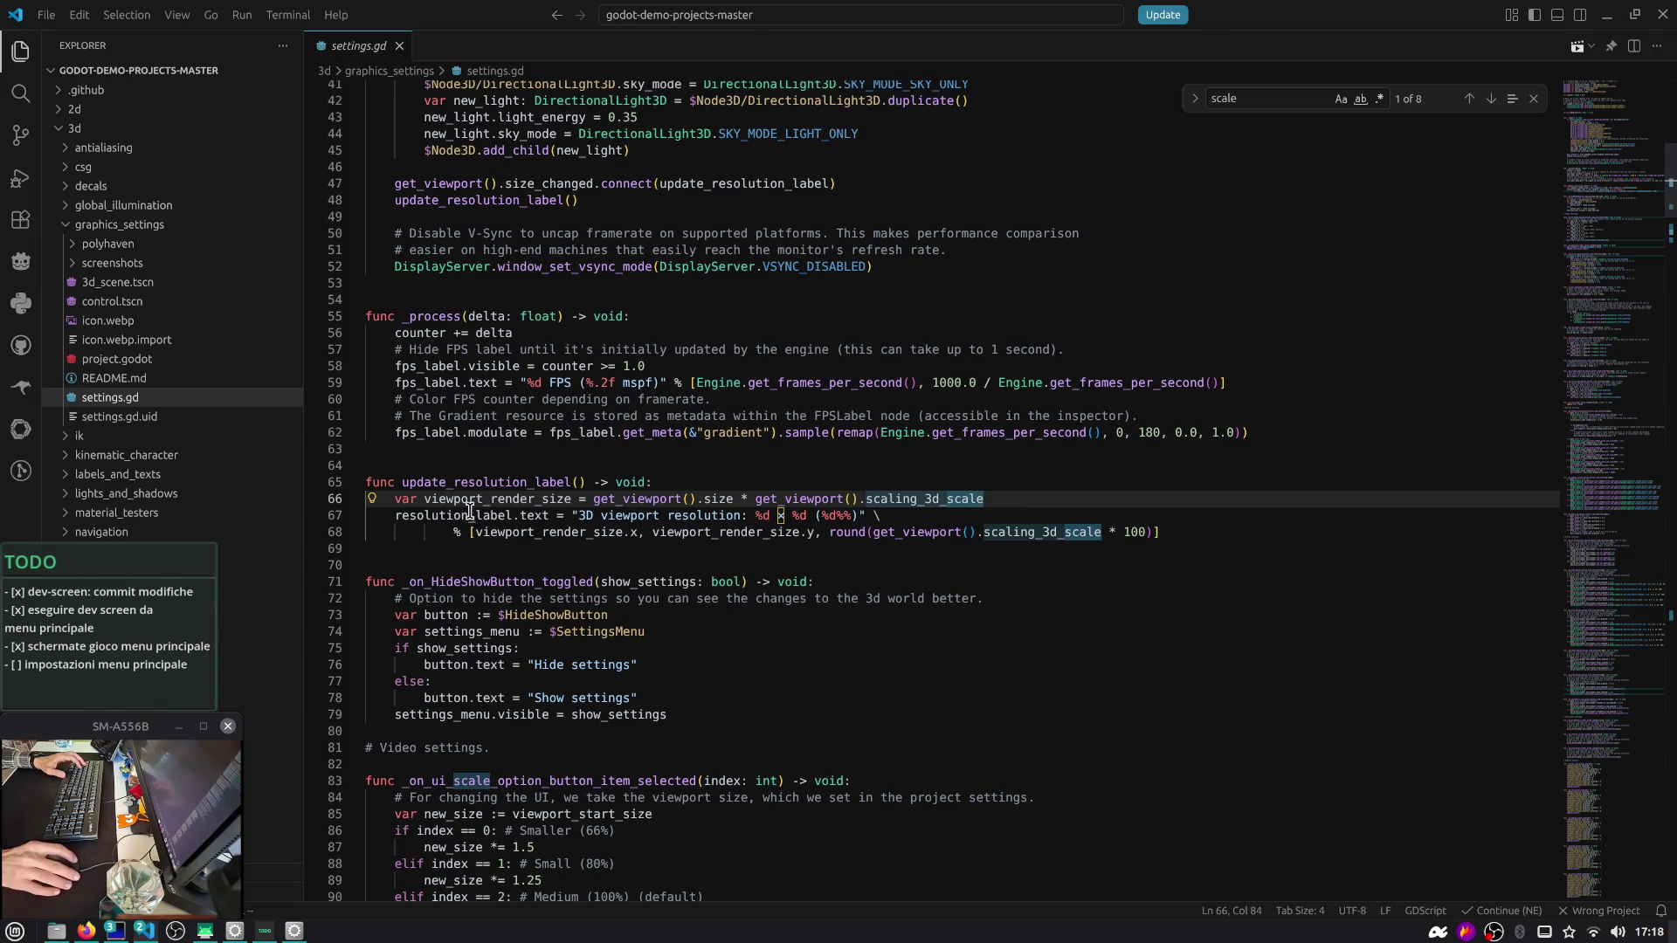
{"action": "left_click_drag", "start_coordinate": [460, 517], "coordinate": [1140, 534]}
{"action": "left_click", "coordinate": [1152, 533]}
{"action": "double_click", "coordinate": [524, 482]}
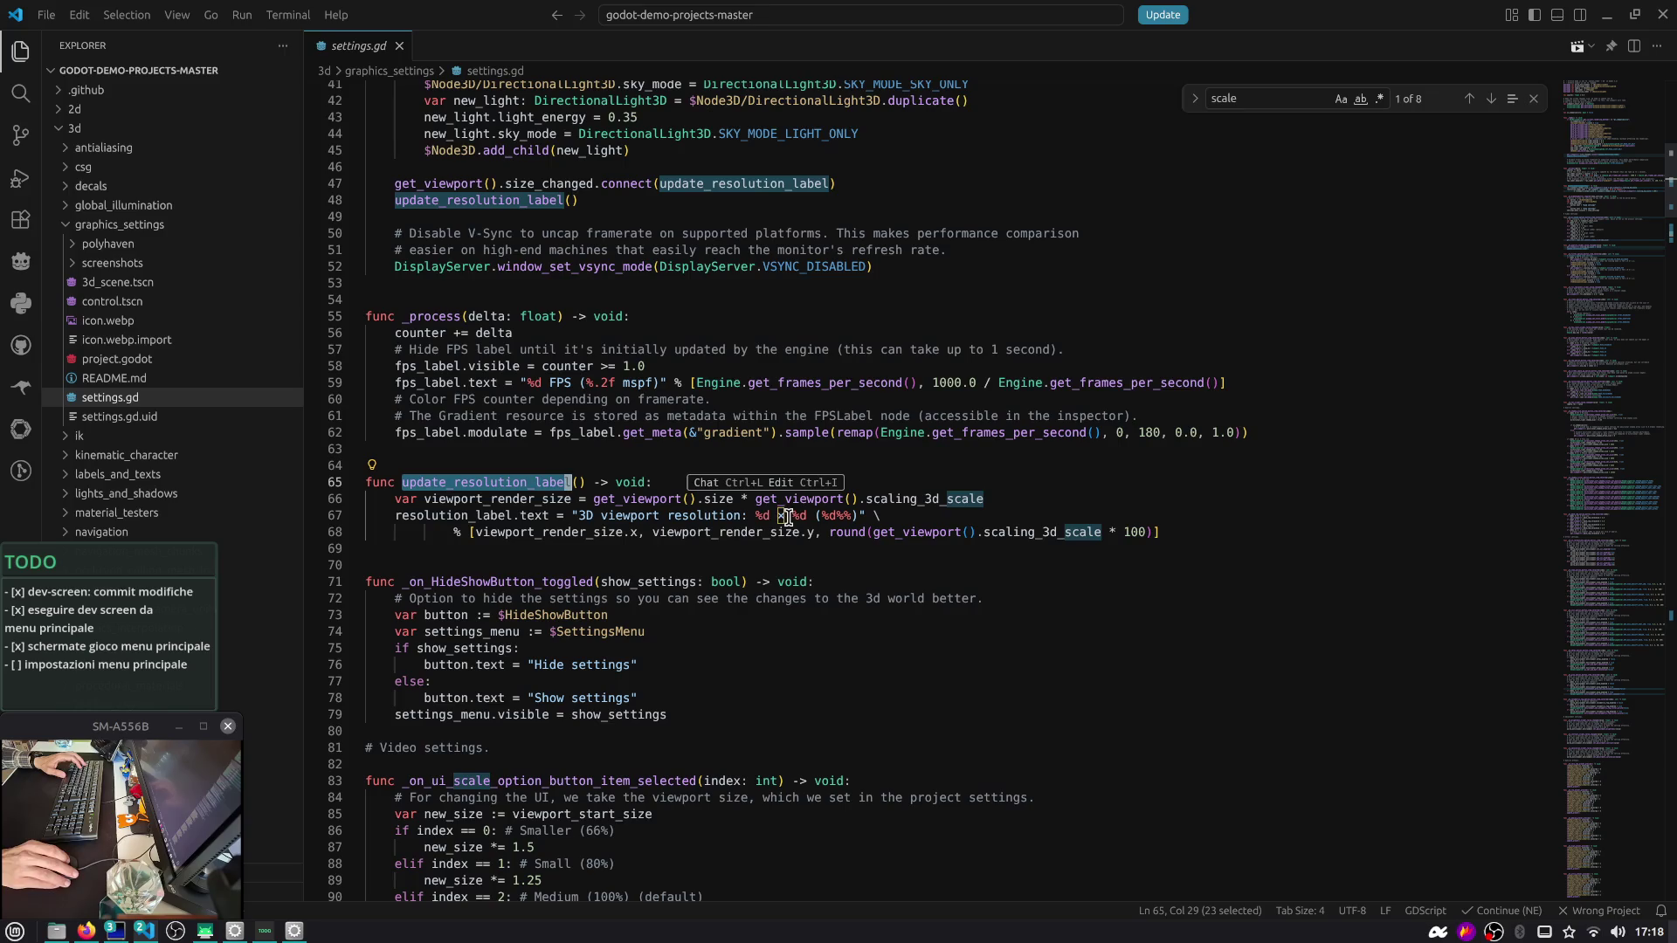
{"action": "double_click", "coordinate": [460, 517]}
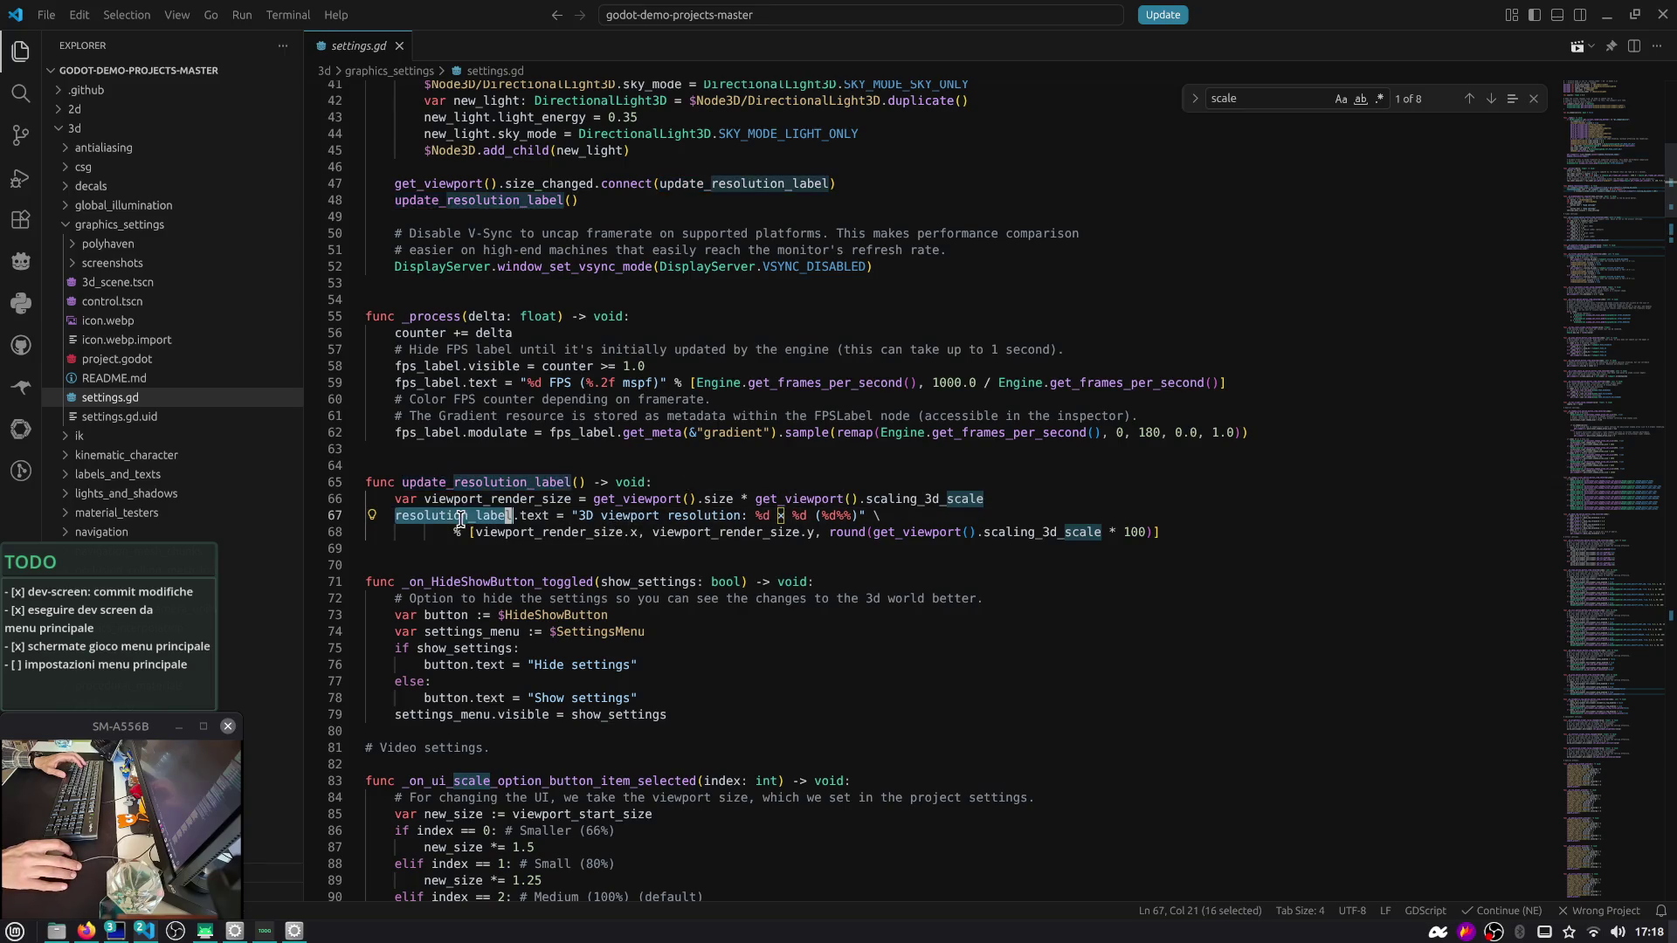
{"action": "double_click", "coordinate": [524, 483]}
{"action": "left_click", "coordinate": [564, 482]}
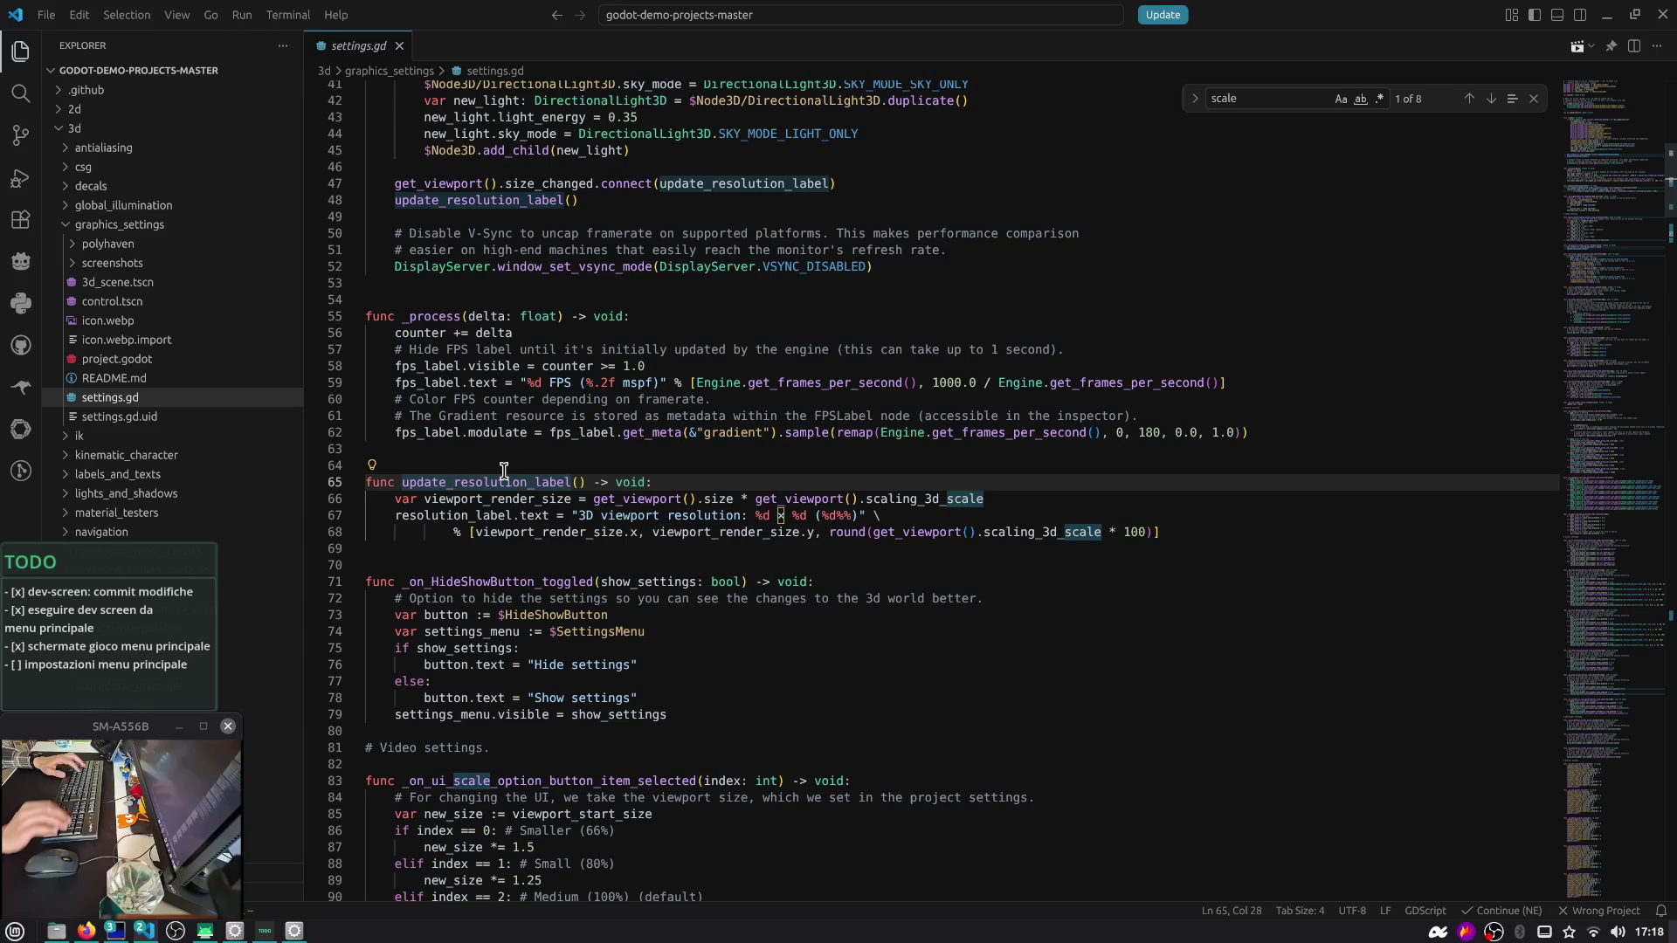
Step: Step through 'resolution' and 'viewport' matches, examine get_viewport on line 66, then quit VS Code
{"action": "key", "text": "ctrl+f"}
{"action": "type", "text": "resolution"}
{"action": "key", "text": "Return"}
{"action": "key", "text": "Return"}
{"action": "key", "text": "Return"}
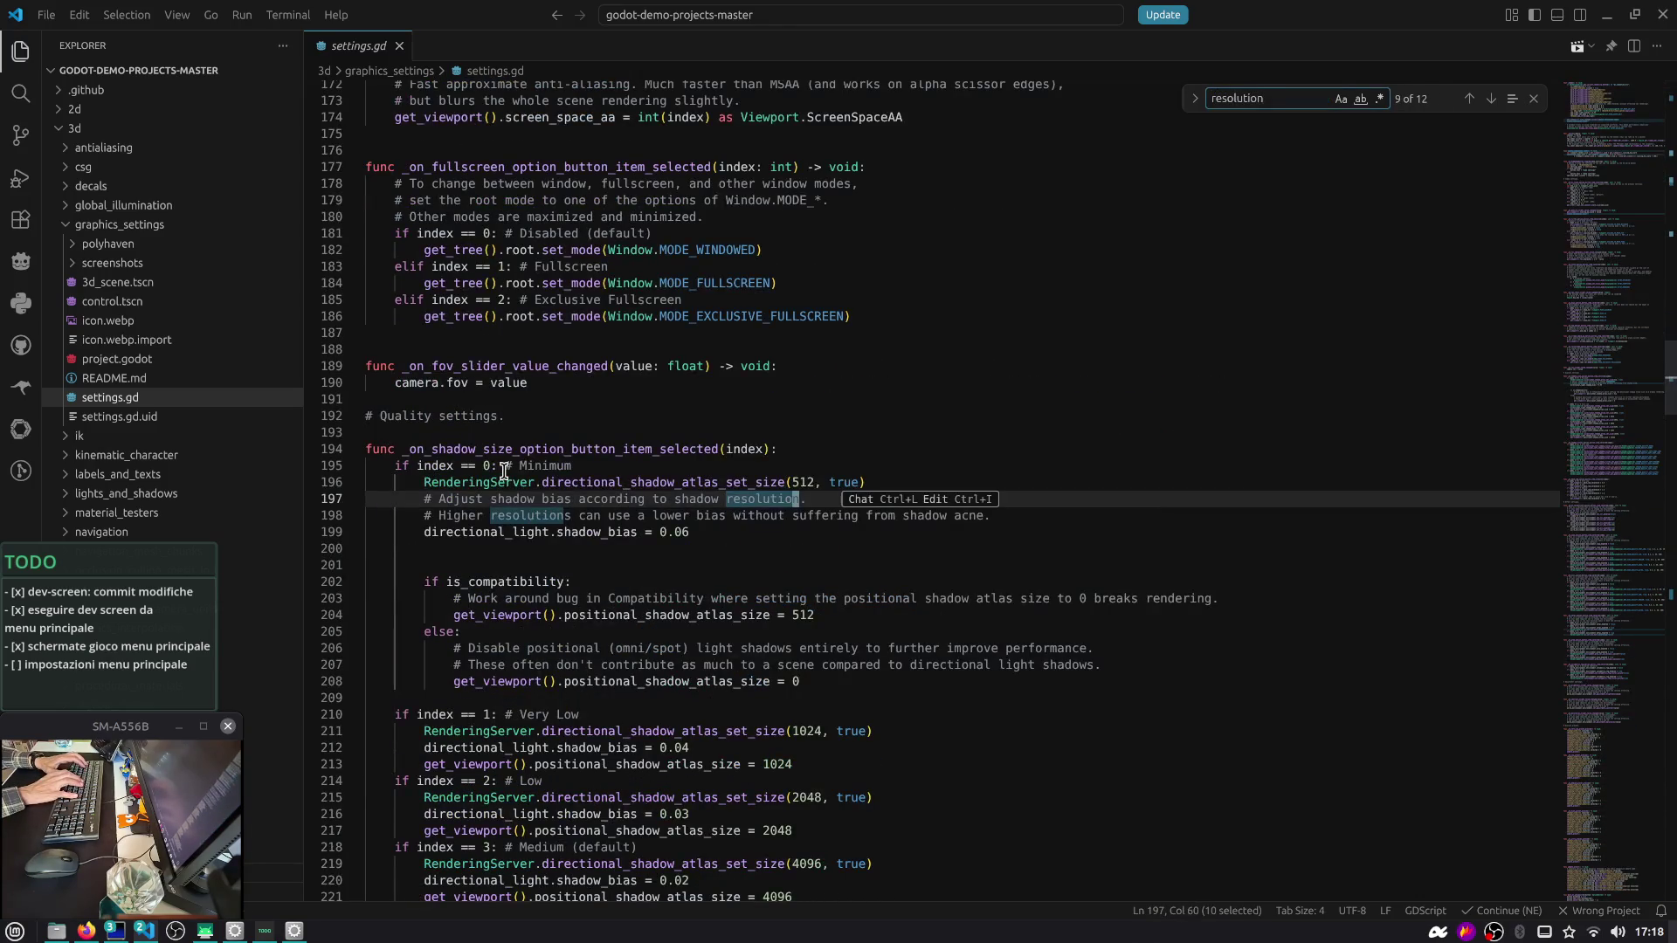
{"action": "key", "text": "Return"}
{"action": "key", "text": "Return"}
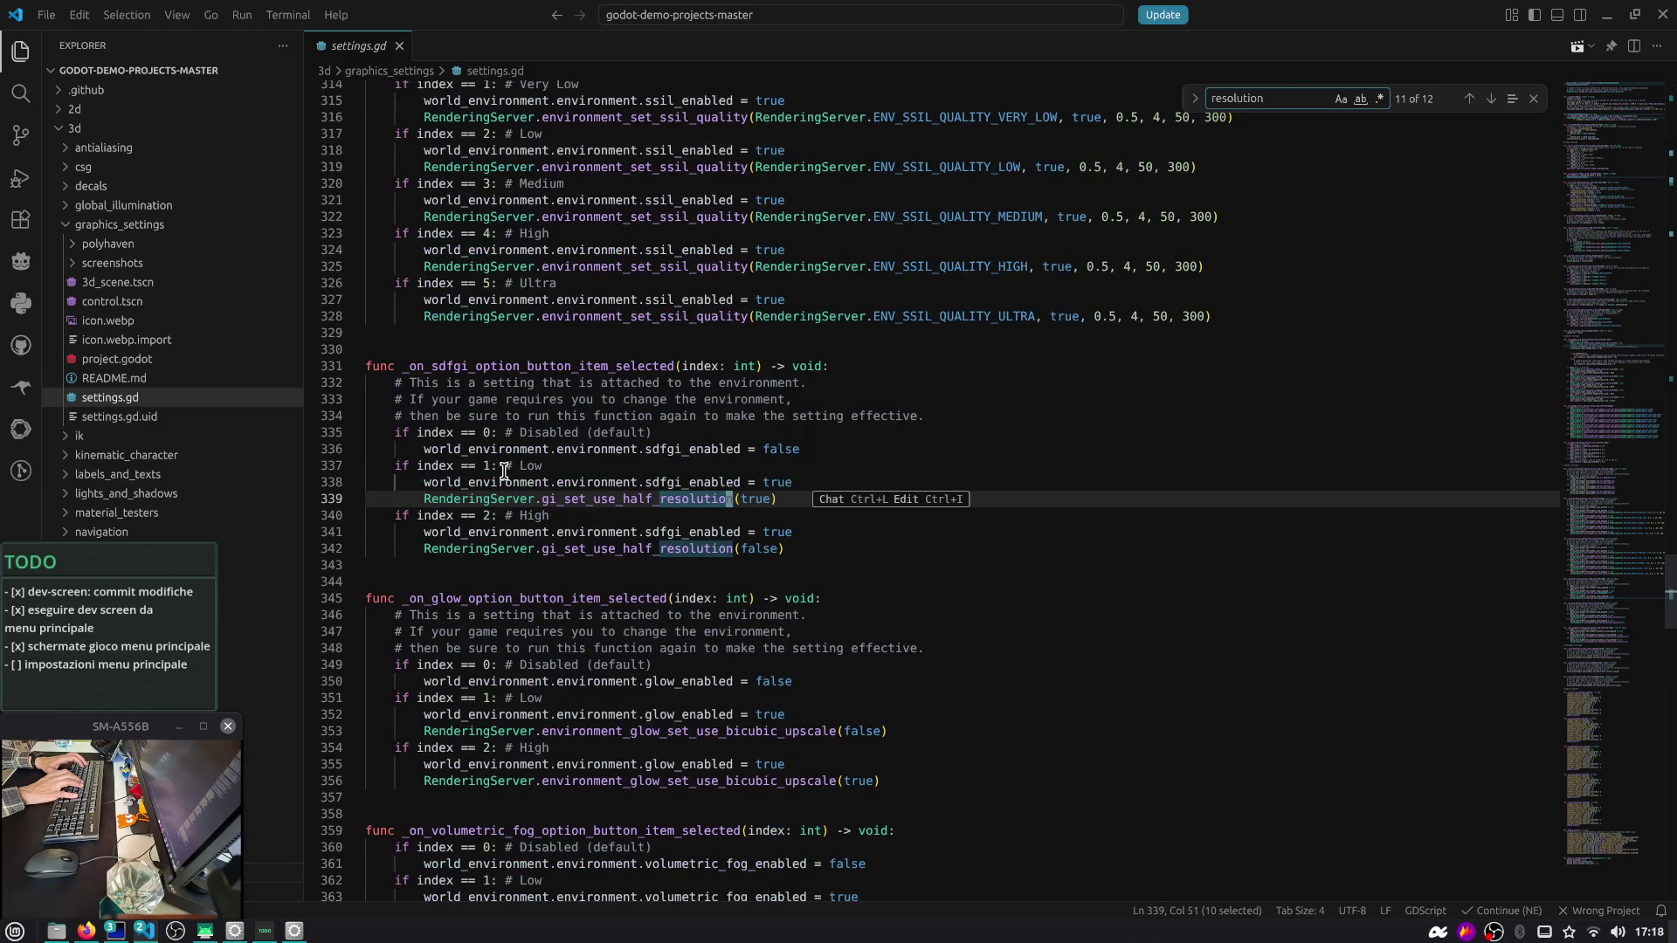
{"action": "key", "text": "Return"}
{"action": "key", "text": "Return"}
{"action": "key", "text": "Return"}
{"action": "key", "text": "Return"}
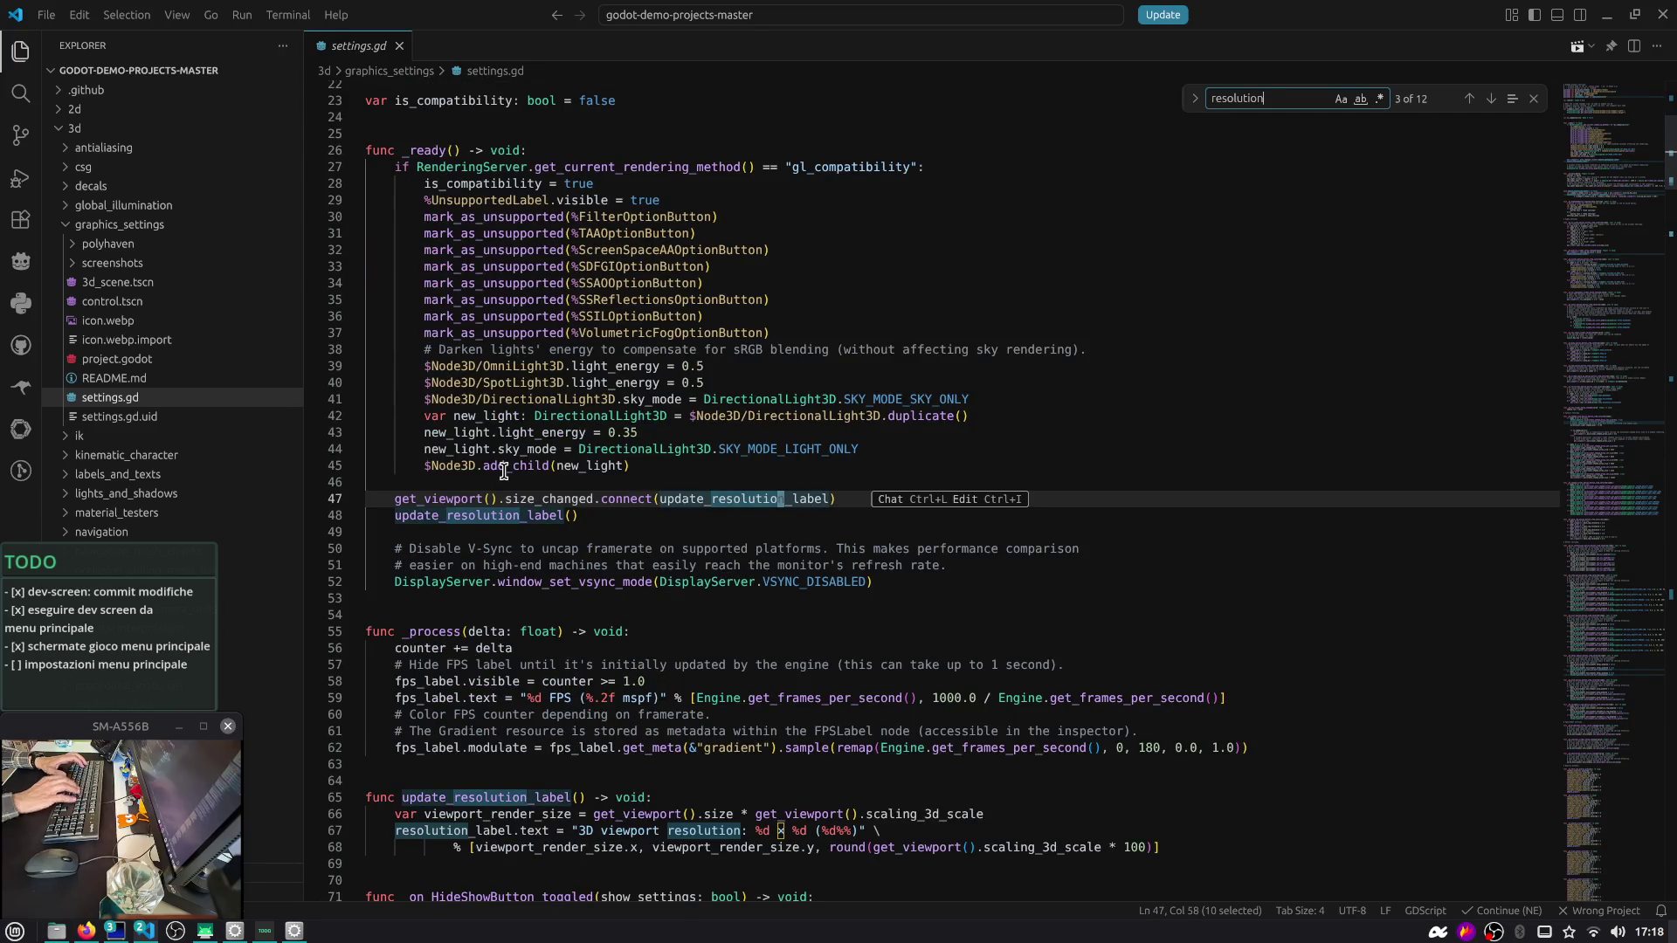
{"action": "key", "text": "Return"}
{"action": "key", "text": "Return"}
{"action": "key", "text": "Return"}
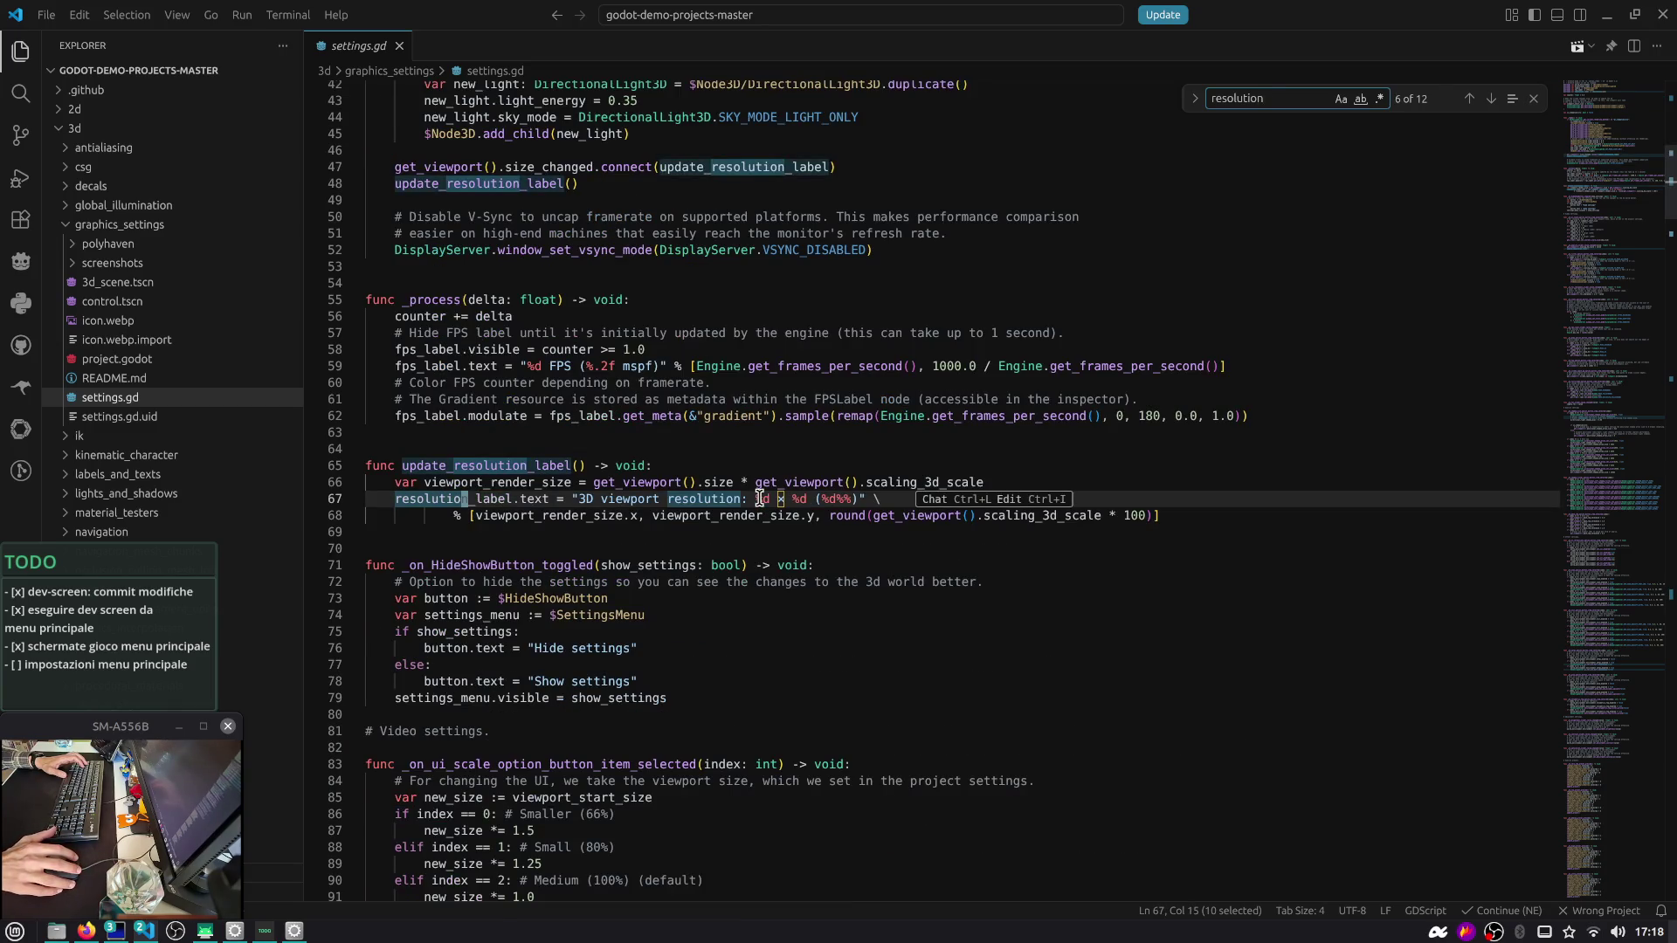
{"action": "key", "text": "ctrl+a"}
{"action": "type", "text": "viewpor"}
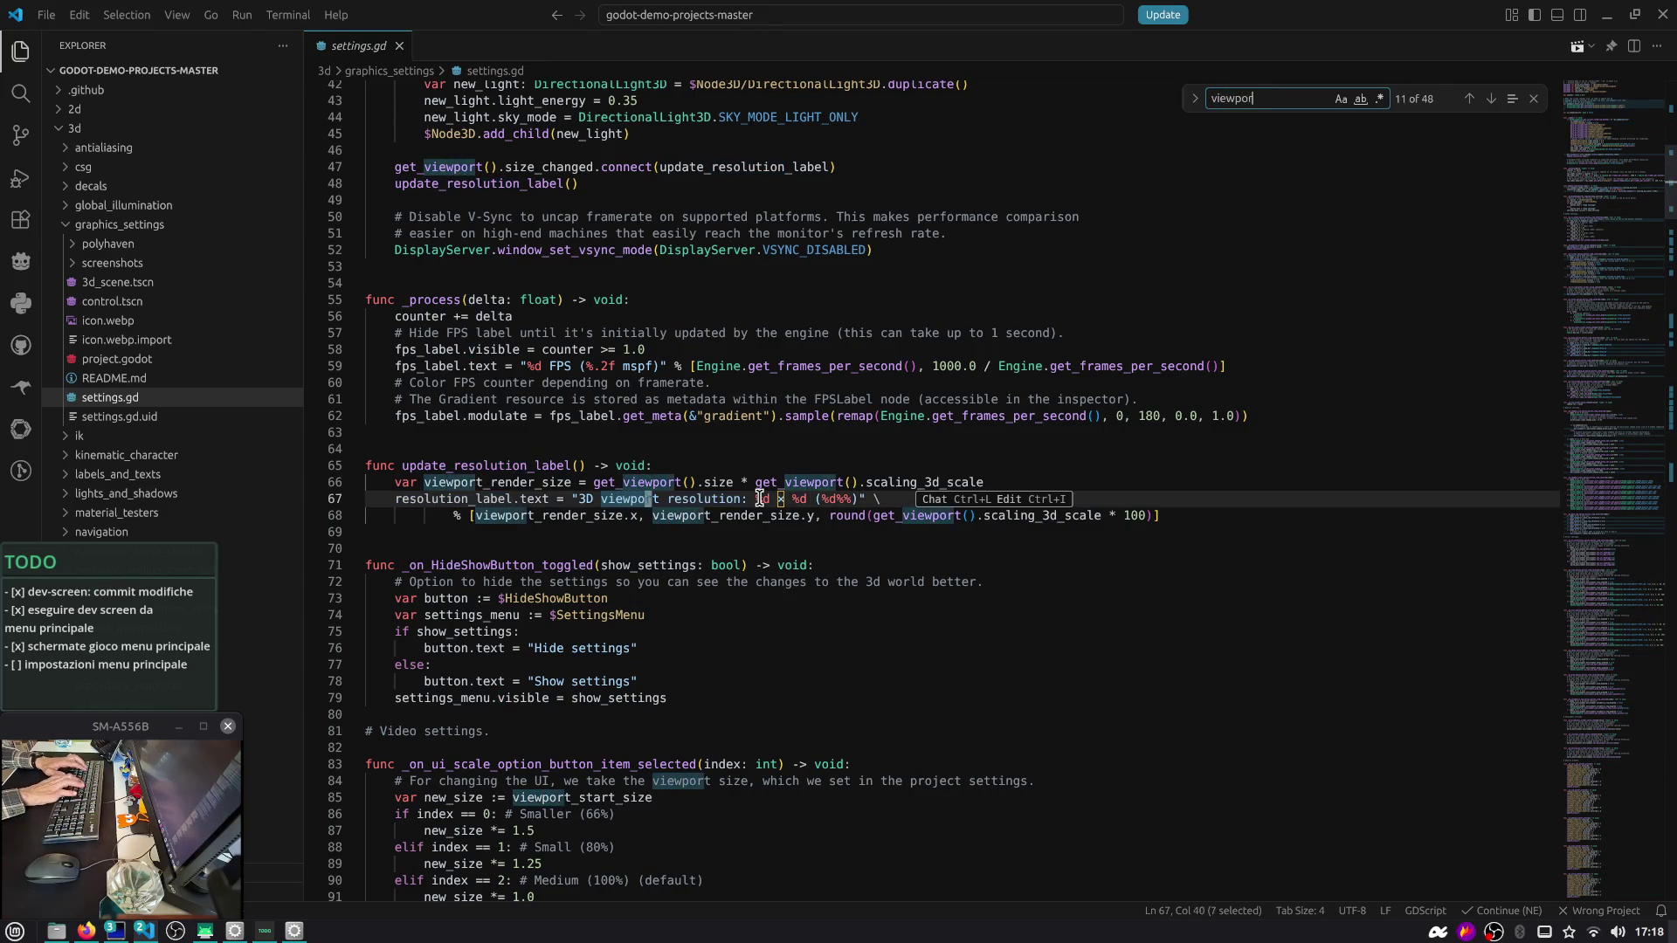
{"action": "type", "text": "t"}
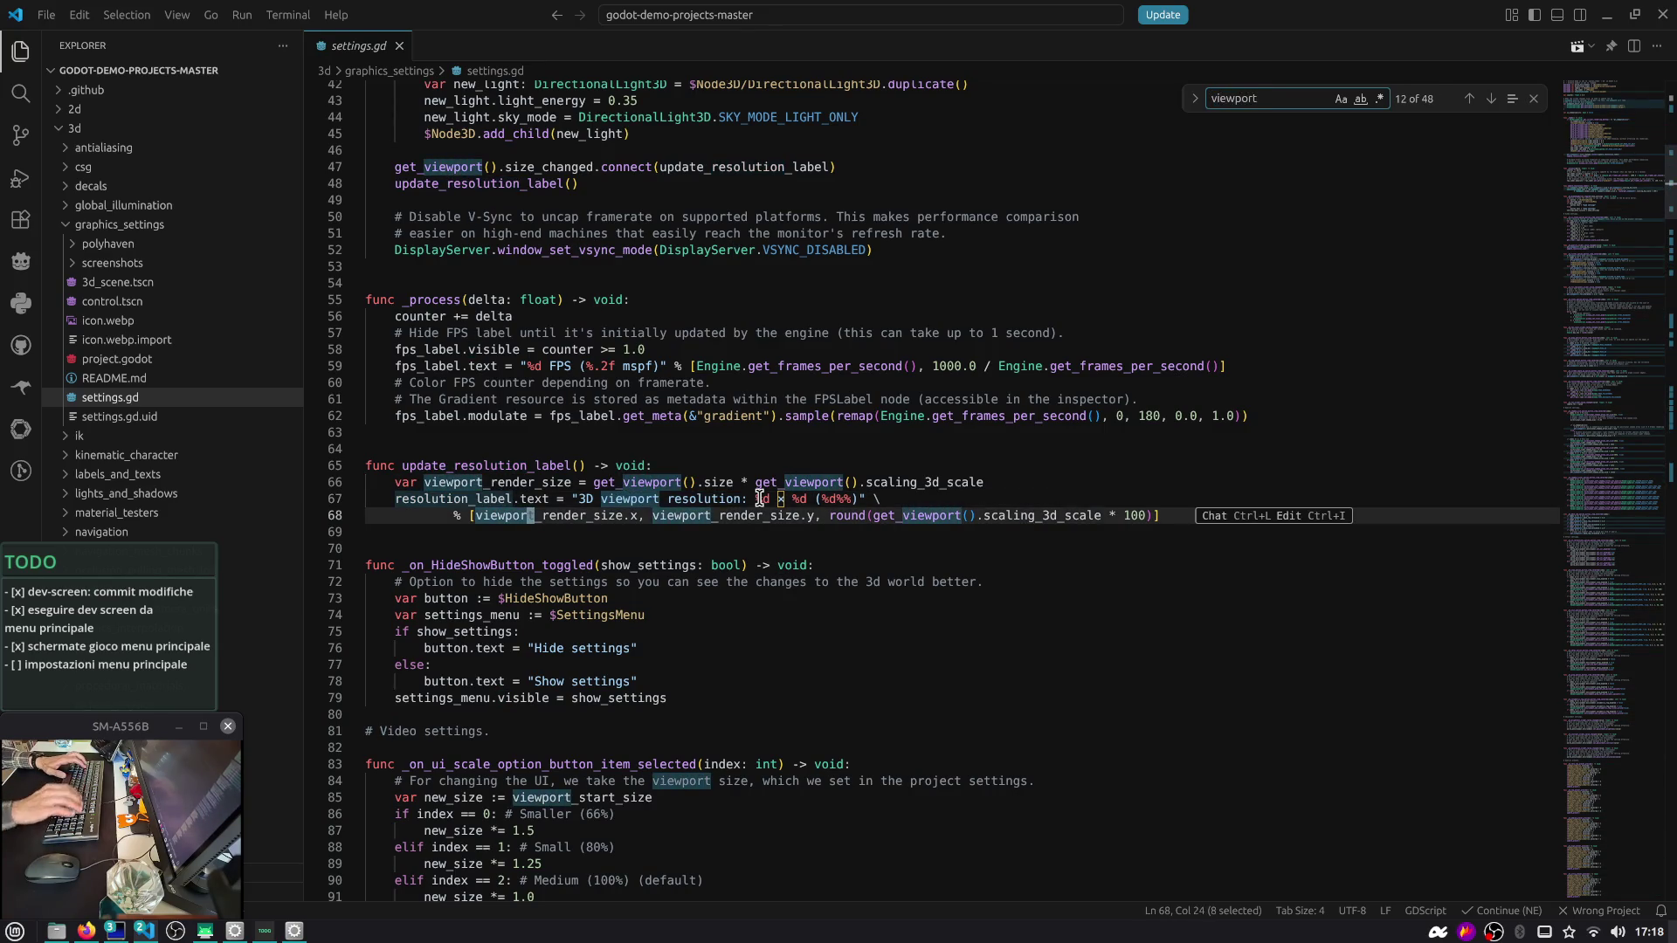
{"action": "scroll", "coordinate": [679, 473], "scroll_direction": "down", "scroll_amount": 1}
{"action": "key", "text": "Escape"}
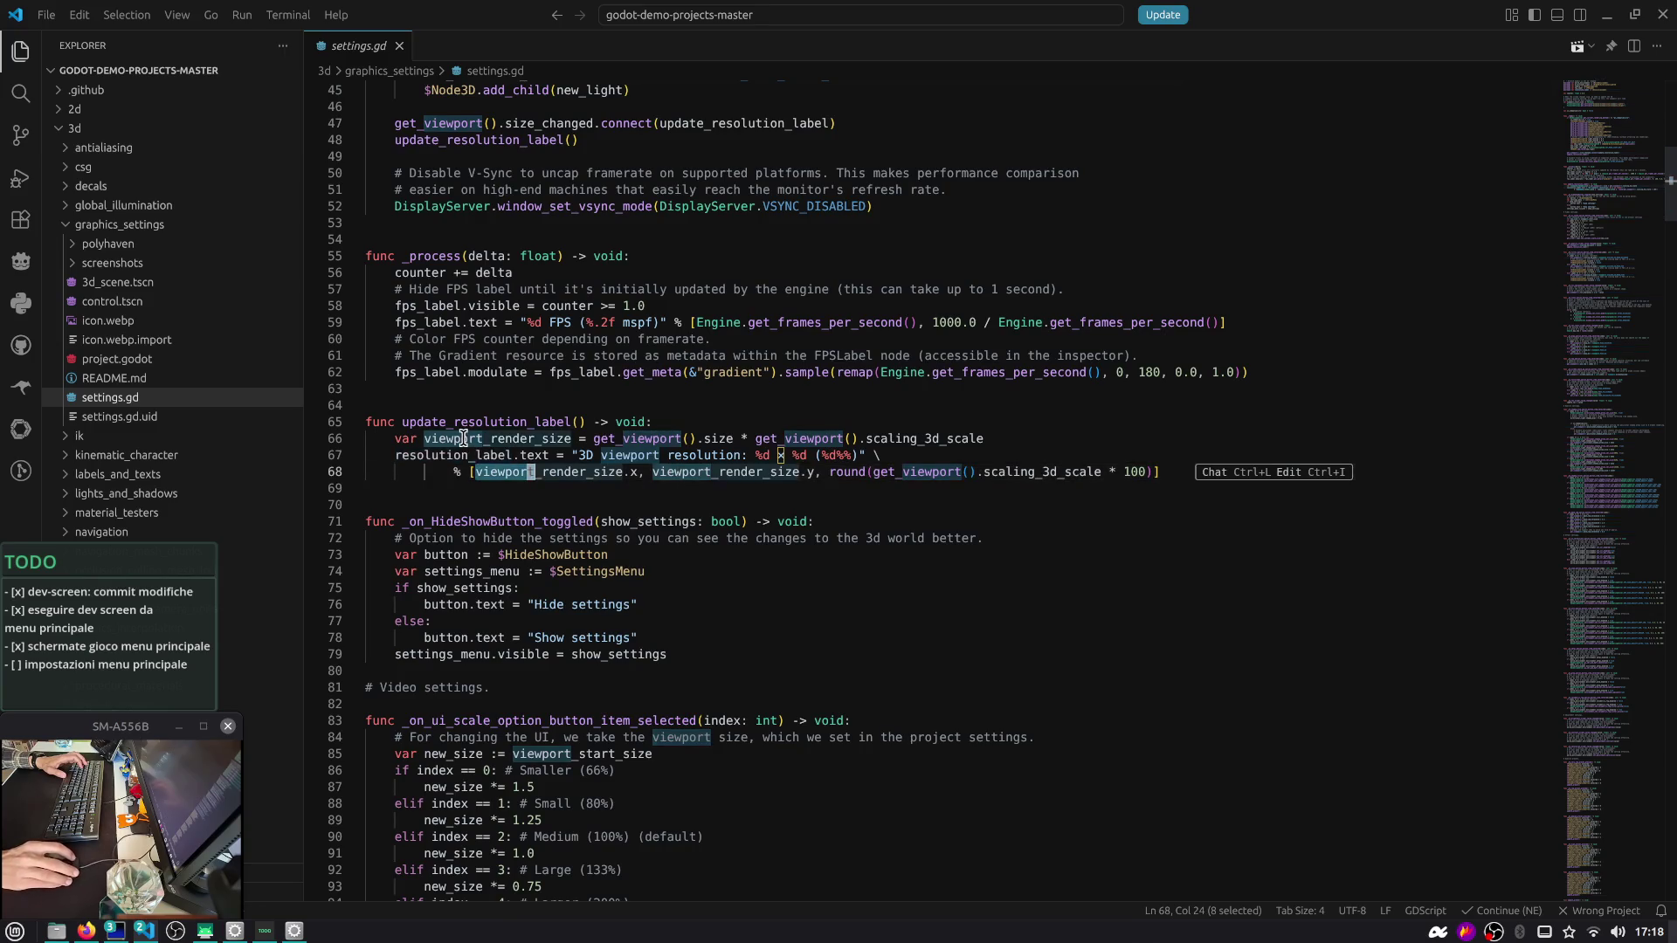
{"action": "double_click", "coordinate": [550, 439]}
{"action": "left_click", "coordinate": [462, 455]}
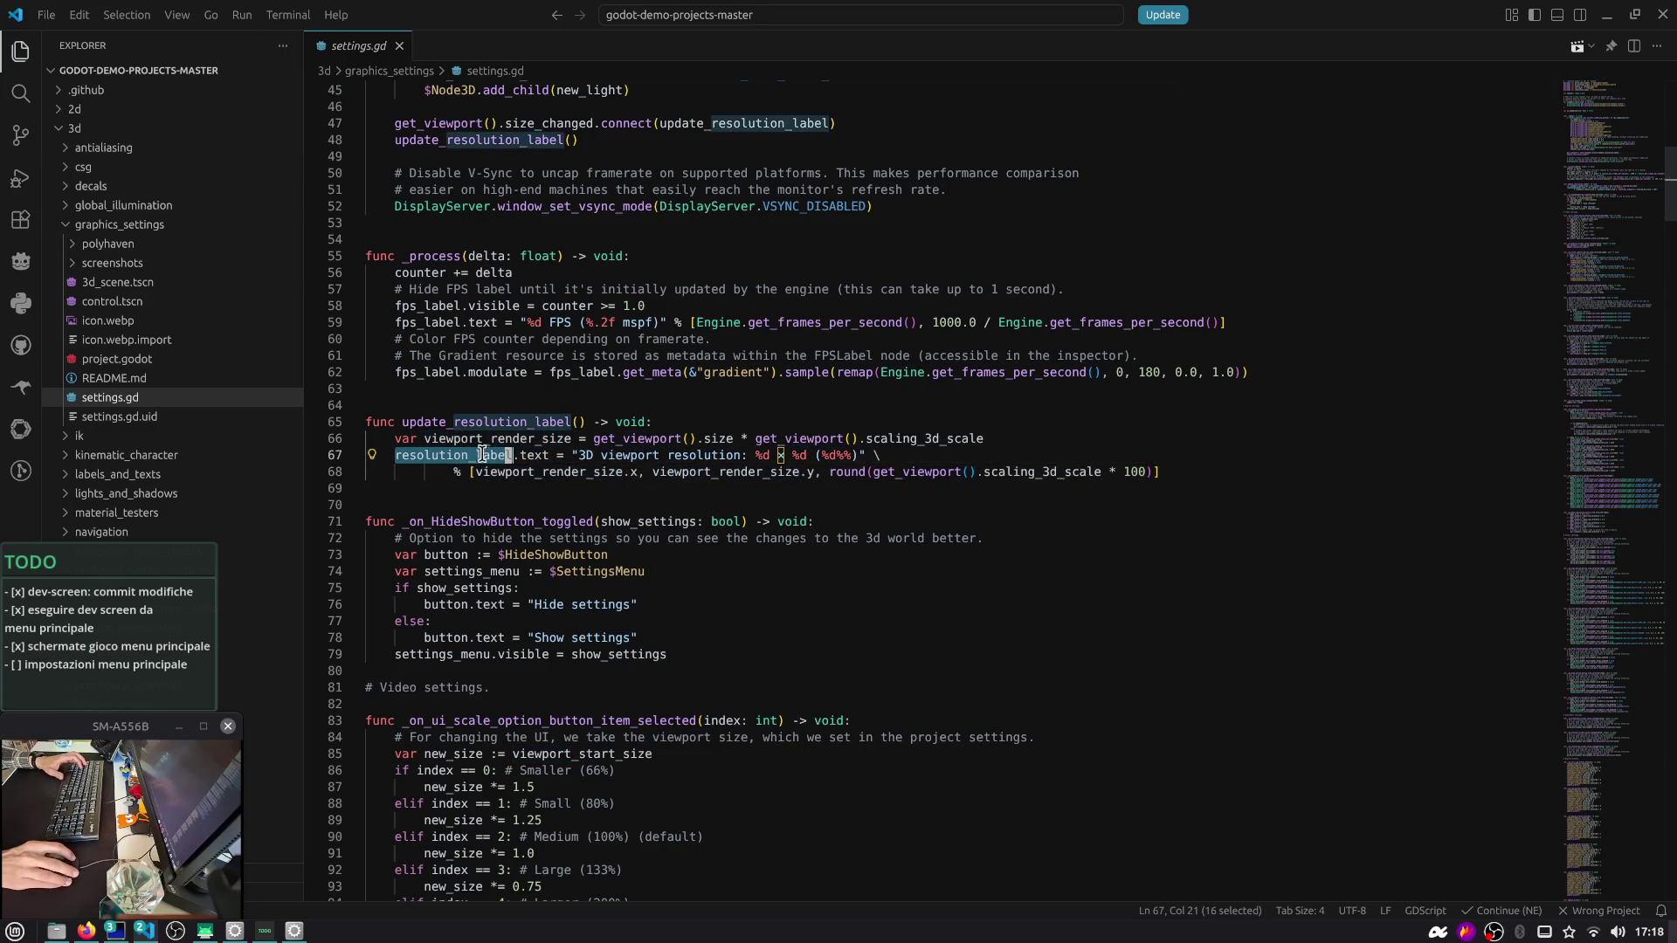
{"action": "double_click", "coordinate": [646, 438]}
{"action": "scroll", "coordinate": [649, 435], "scroll_direction": "down", "scroll_amount": 3}
{"action": "scroll", "coordinate": [649, 434], "scroll_direction": "up", "scroll_amount": 10}
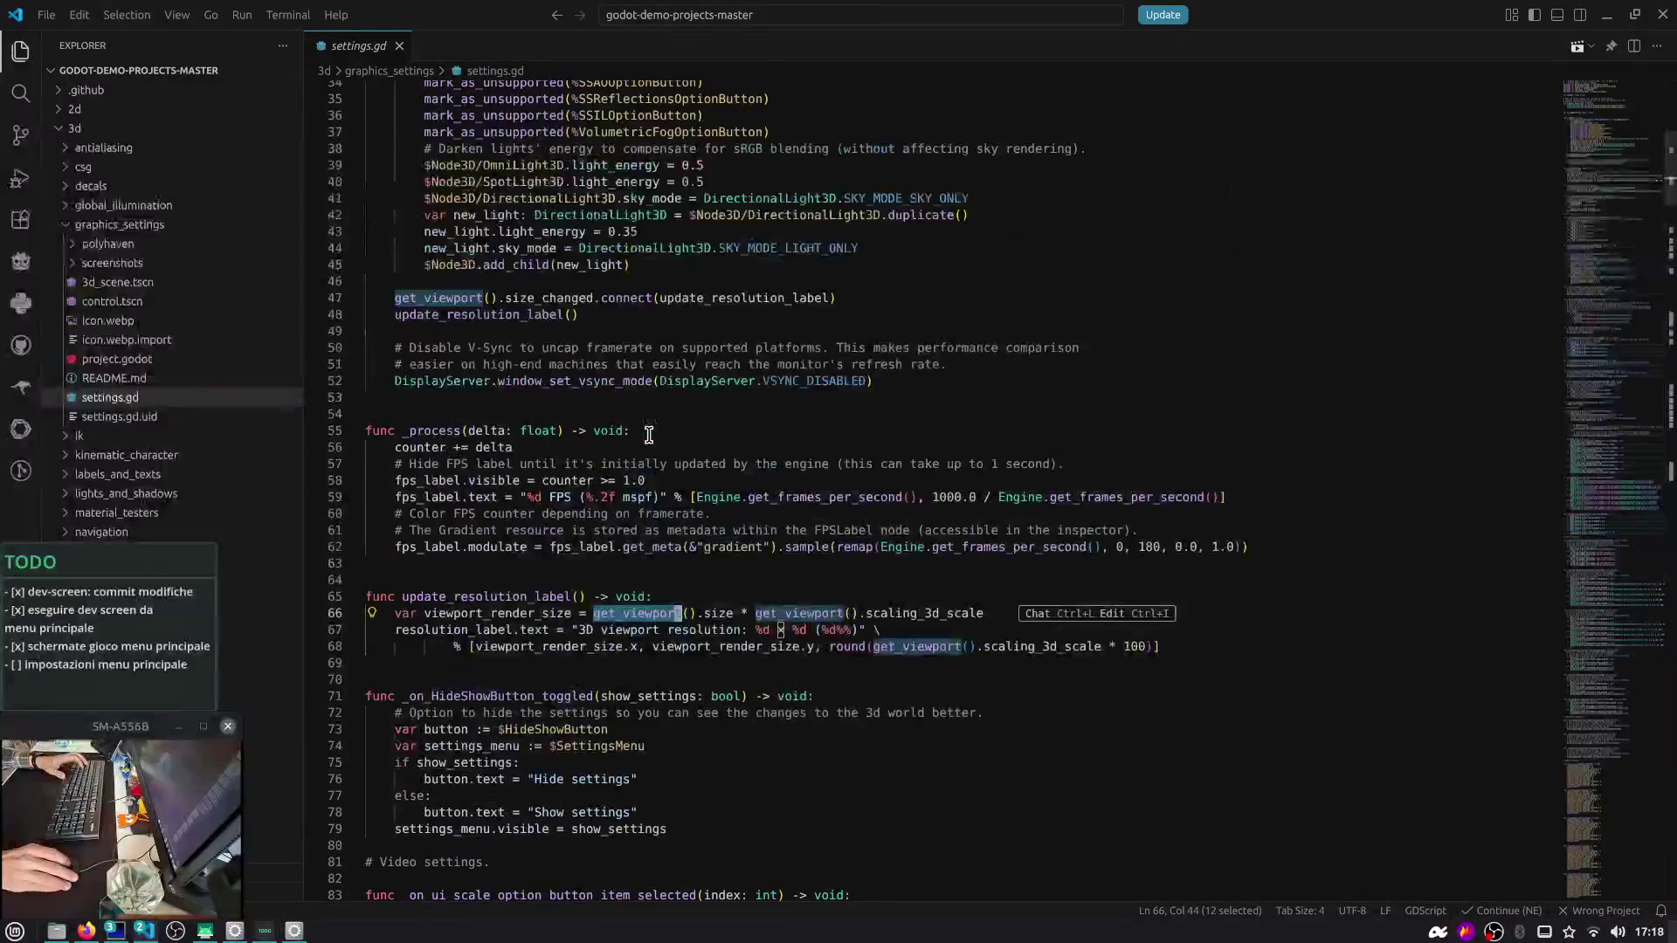
{"action": "left_click", "coordinate": [651, 433]}
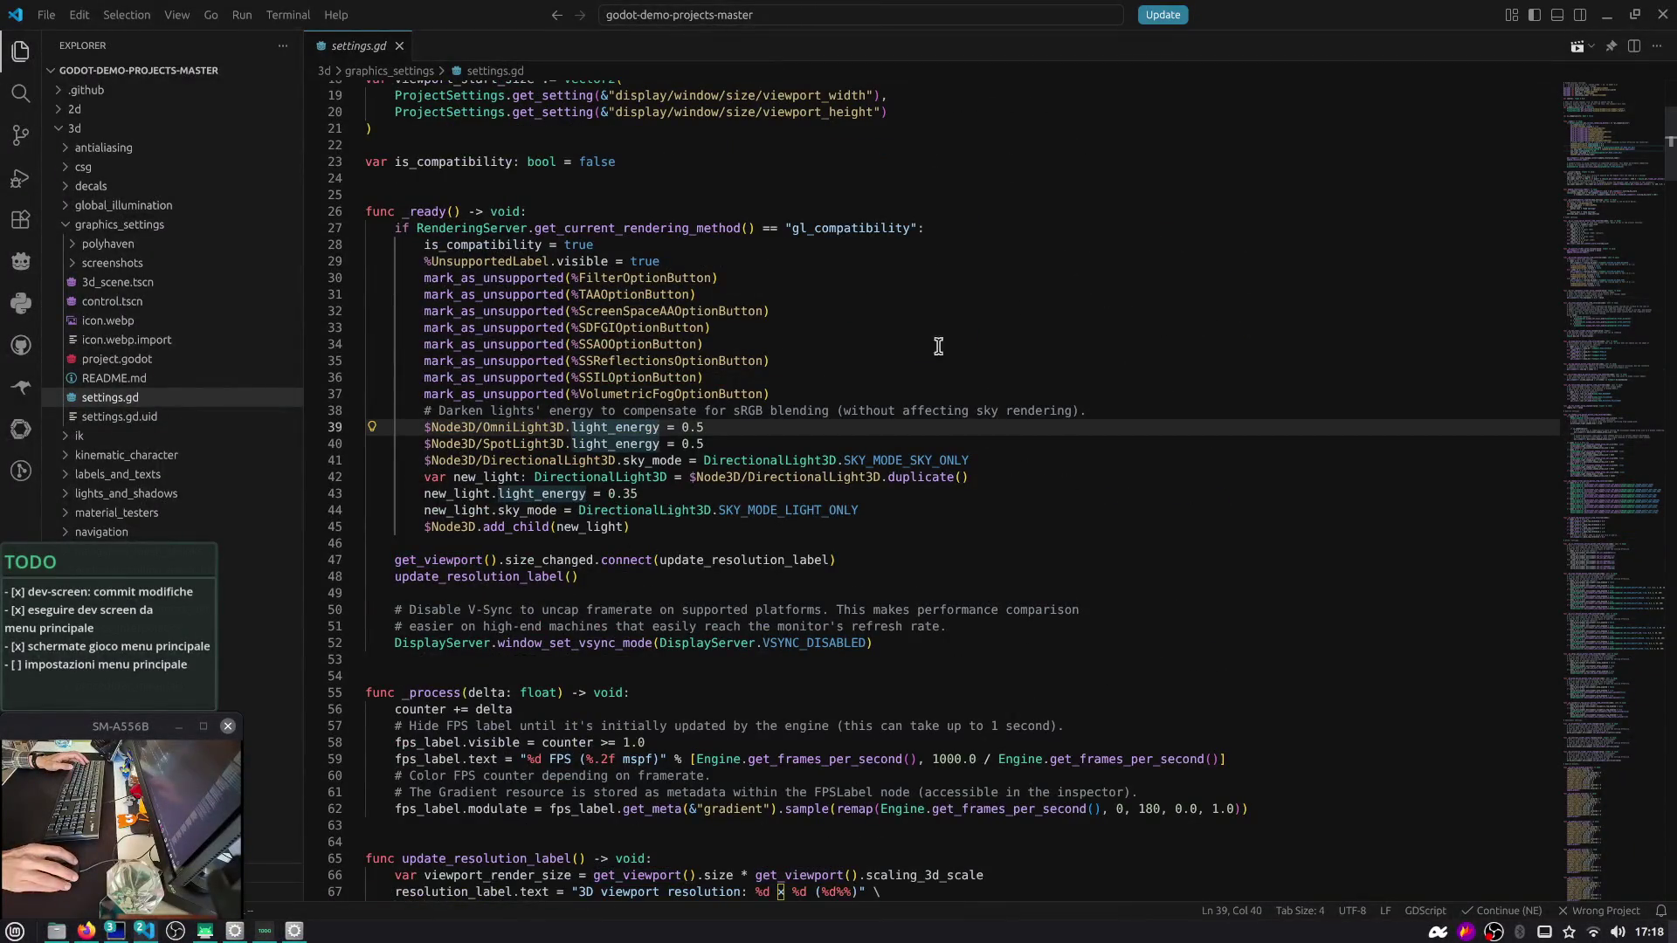
{"action": "left_click", "coordinate": [1660, 18]}
Step: Launch Godot 4.6.1 on the demo project with 'godot-4.6.1 .' in the terminal
{"action": "left_click", "coordinate": [680, 466]}
{"action": "type", "text": "godot-4.6.1 ."}
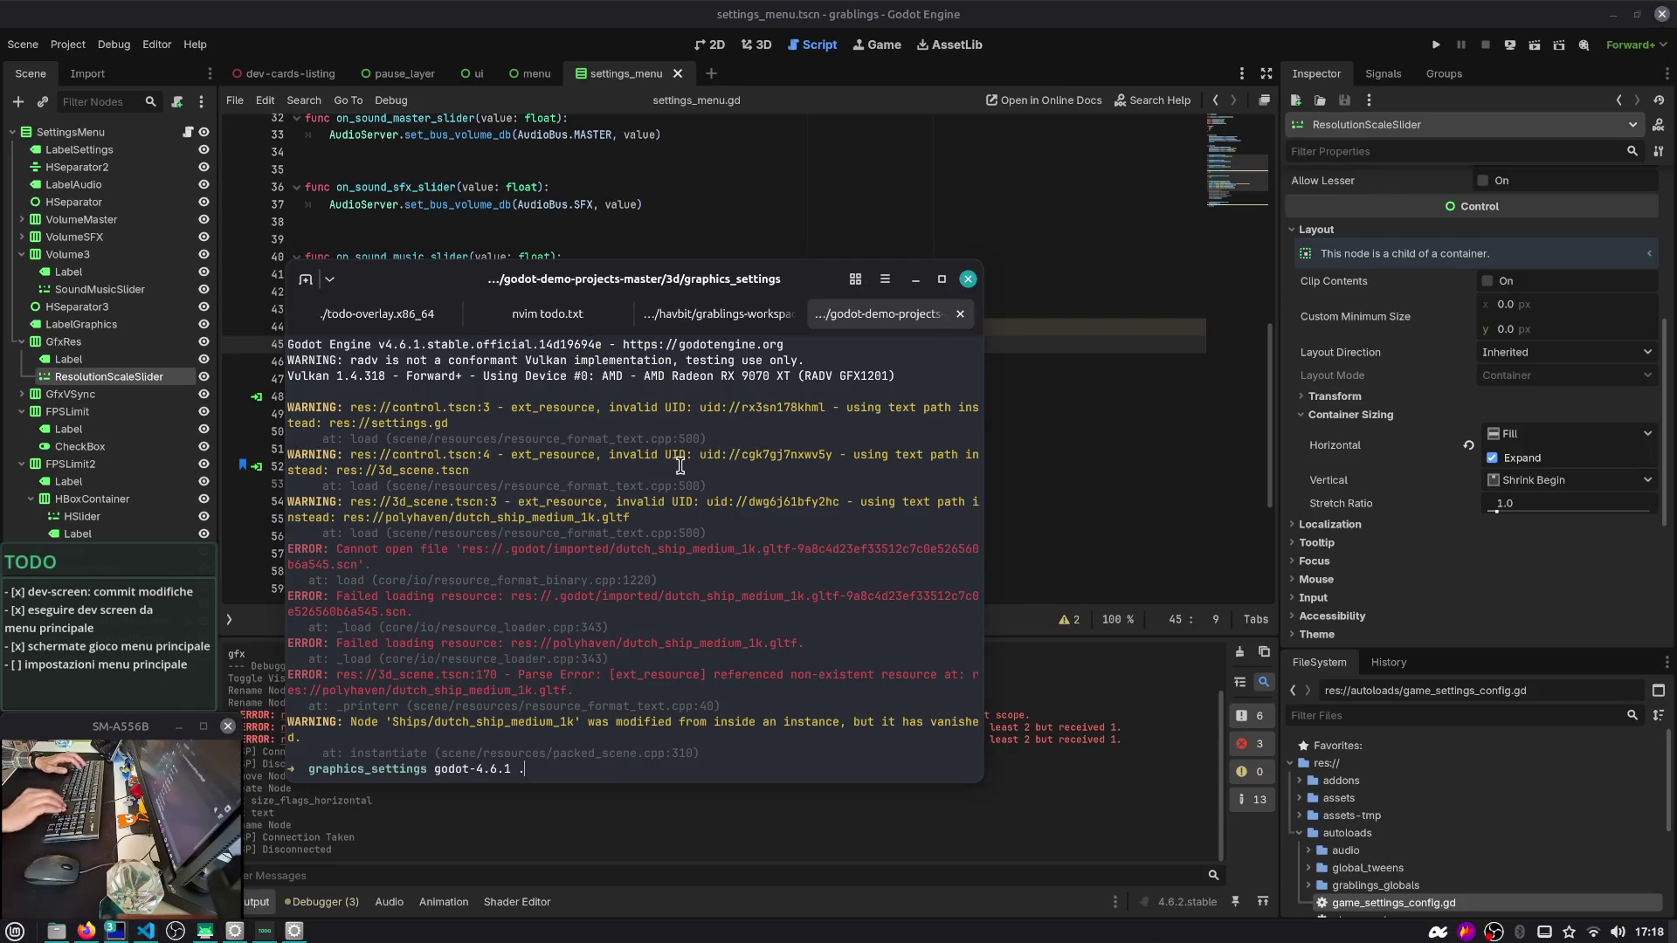
{"action": "key", "text": "Return"}
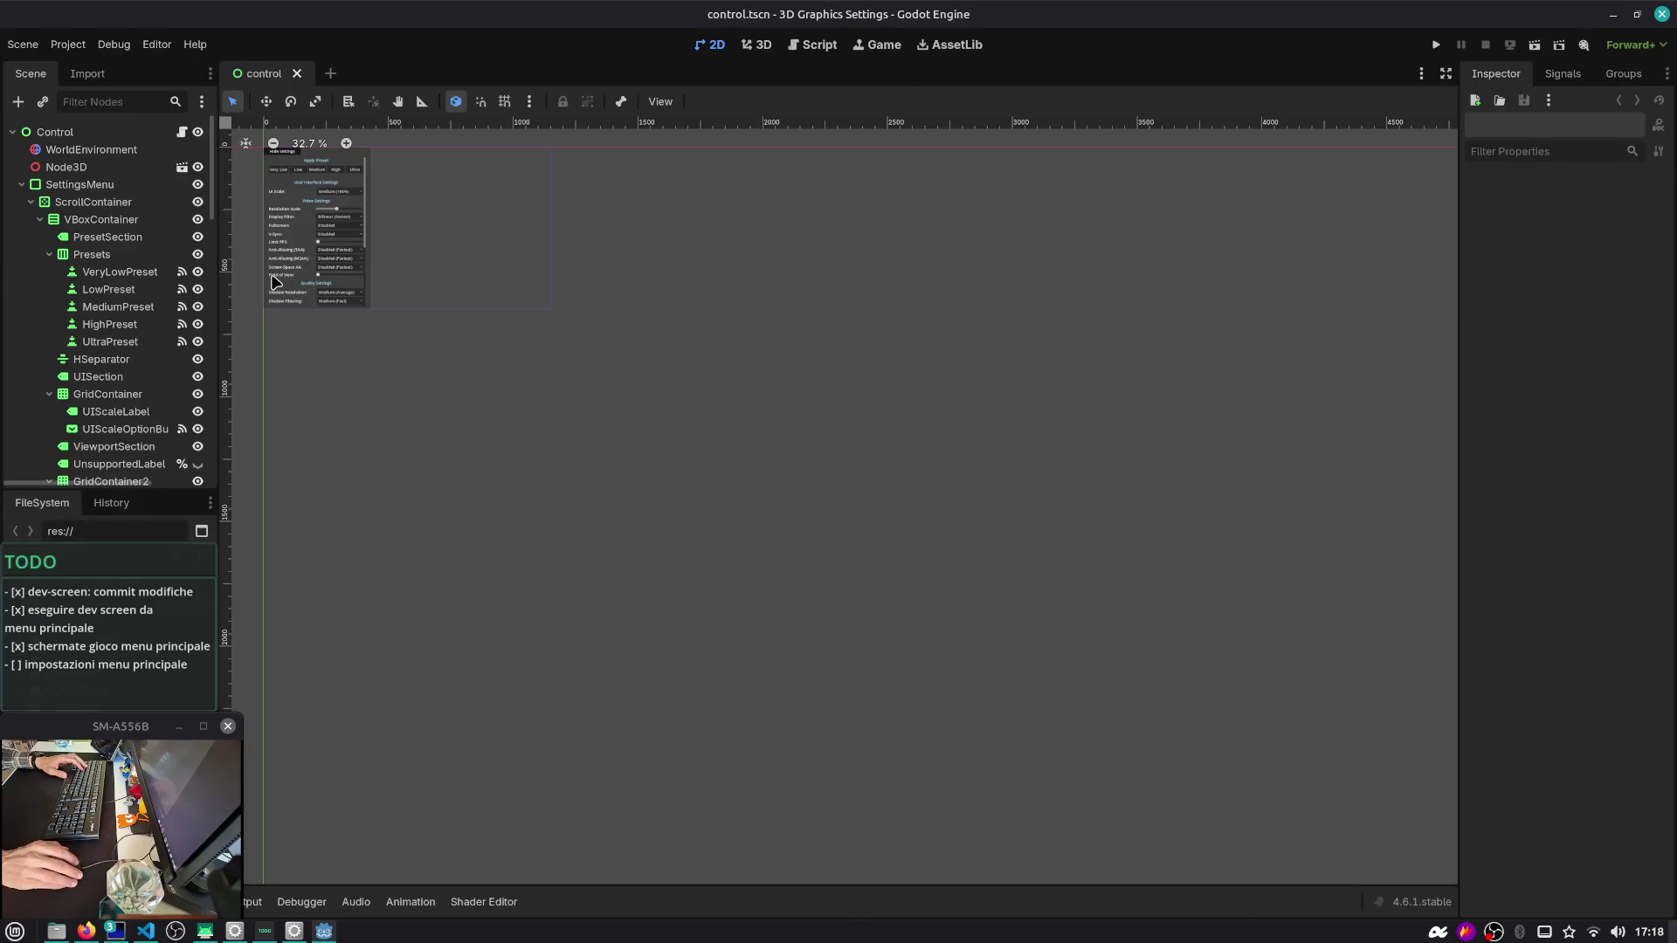
Step: Filter the scene tree by 'res' and inspect ResolutionLabel, QualityLabel and the QualitySlider node
{"action": "left_click", "coordinate": [524, 280]}
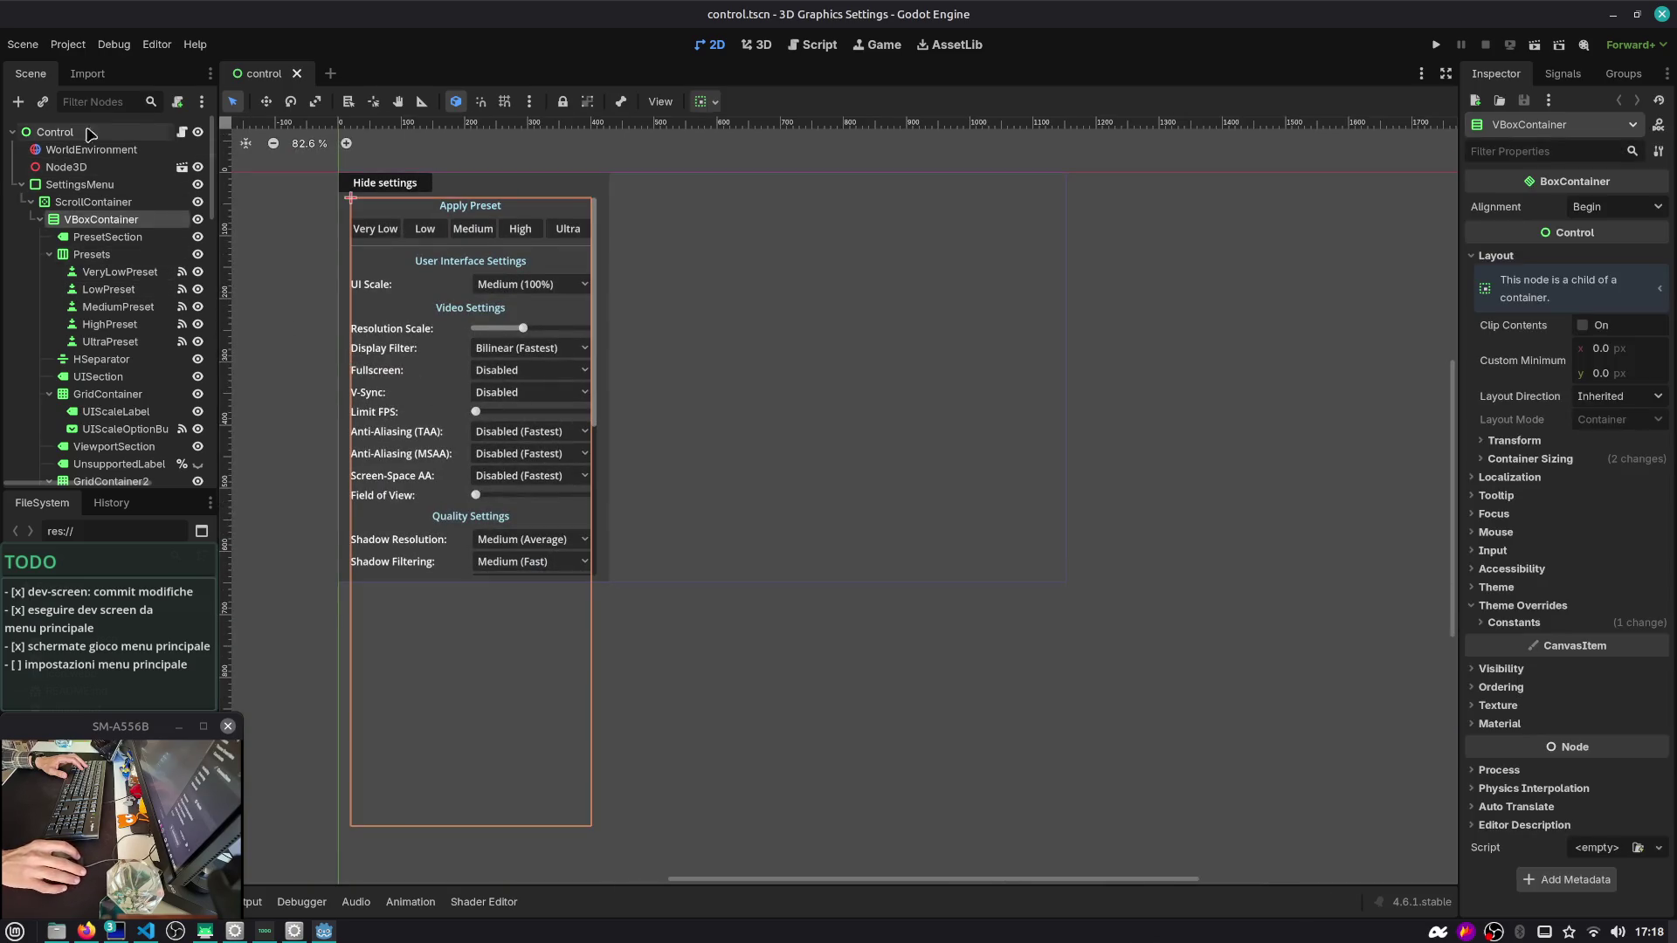
{"action": "left_click", "coordinate": [87, 102]}
{"action": "type", "text": "res"}
{"action": "left_click", "coordinate": [88, 253]}
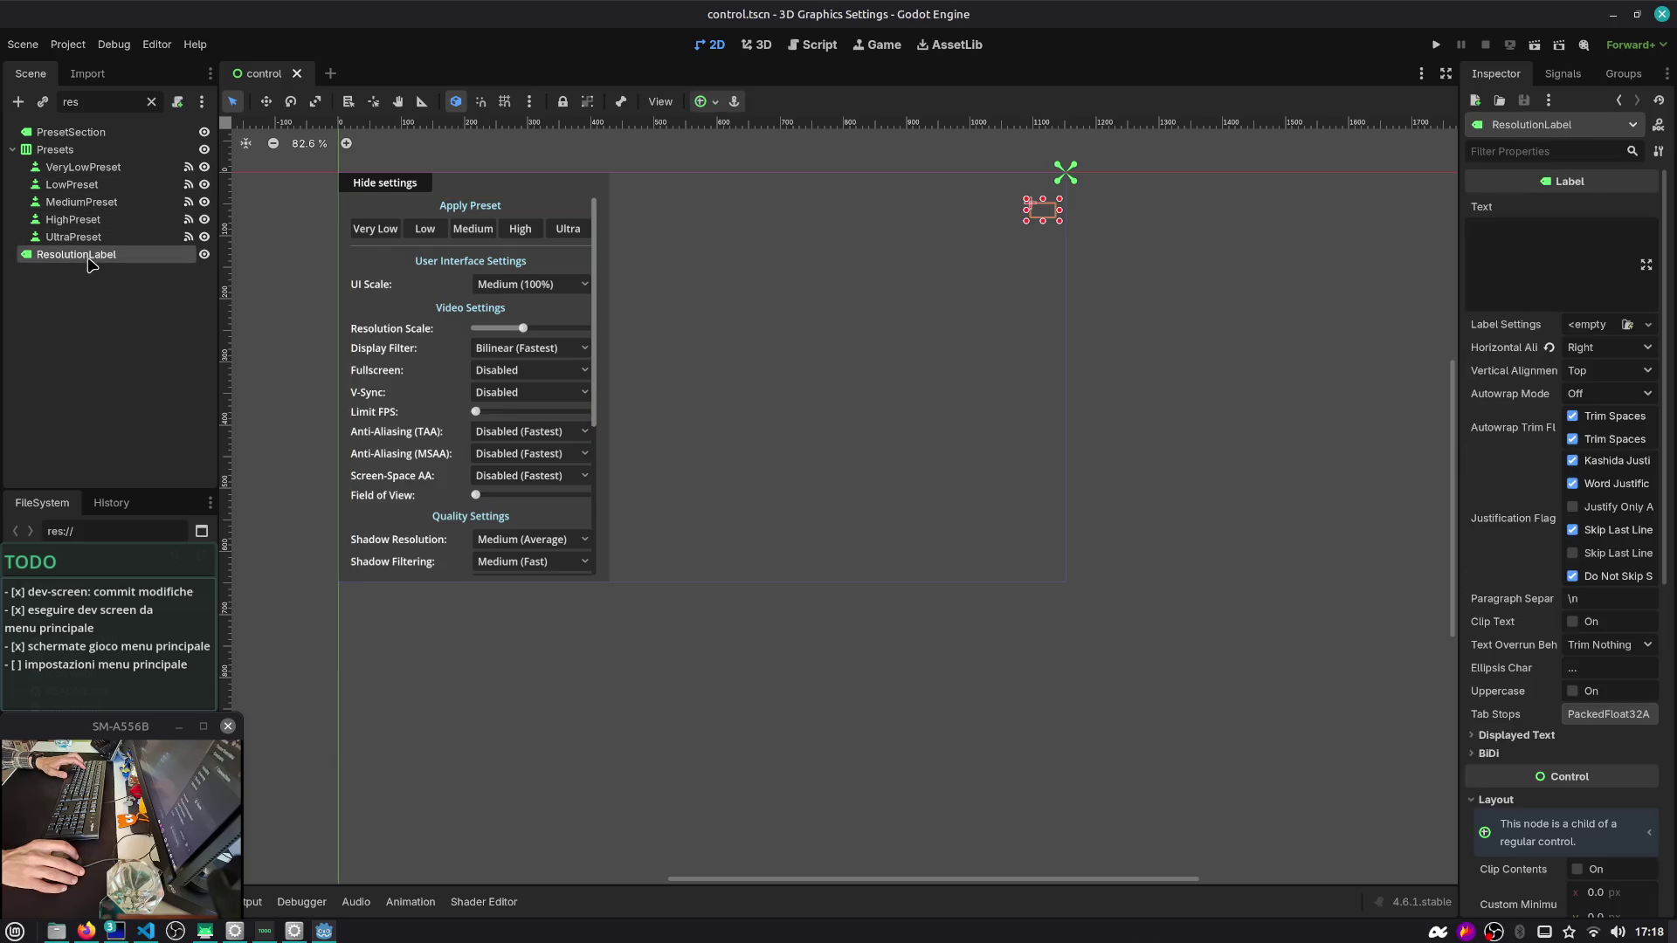
{"action": "left_click", "coordinate": [71, 171]}
{"action": "left_click", "coordinate": [139, 129]}
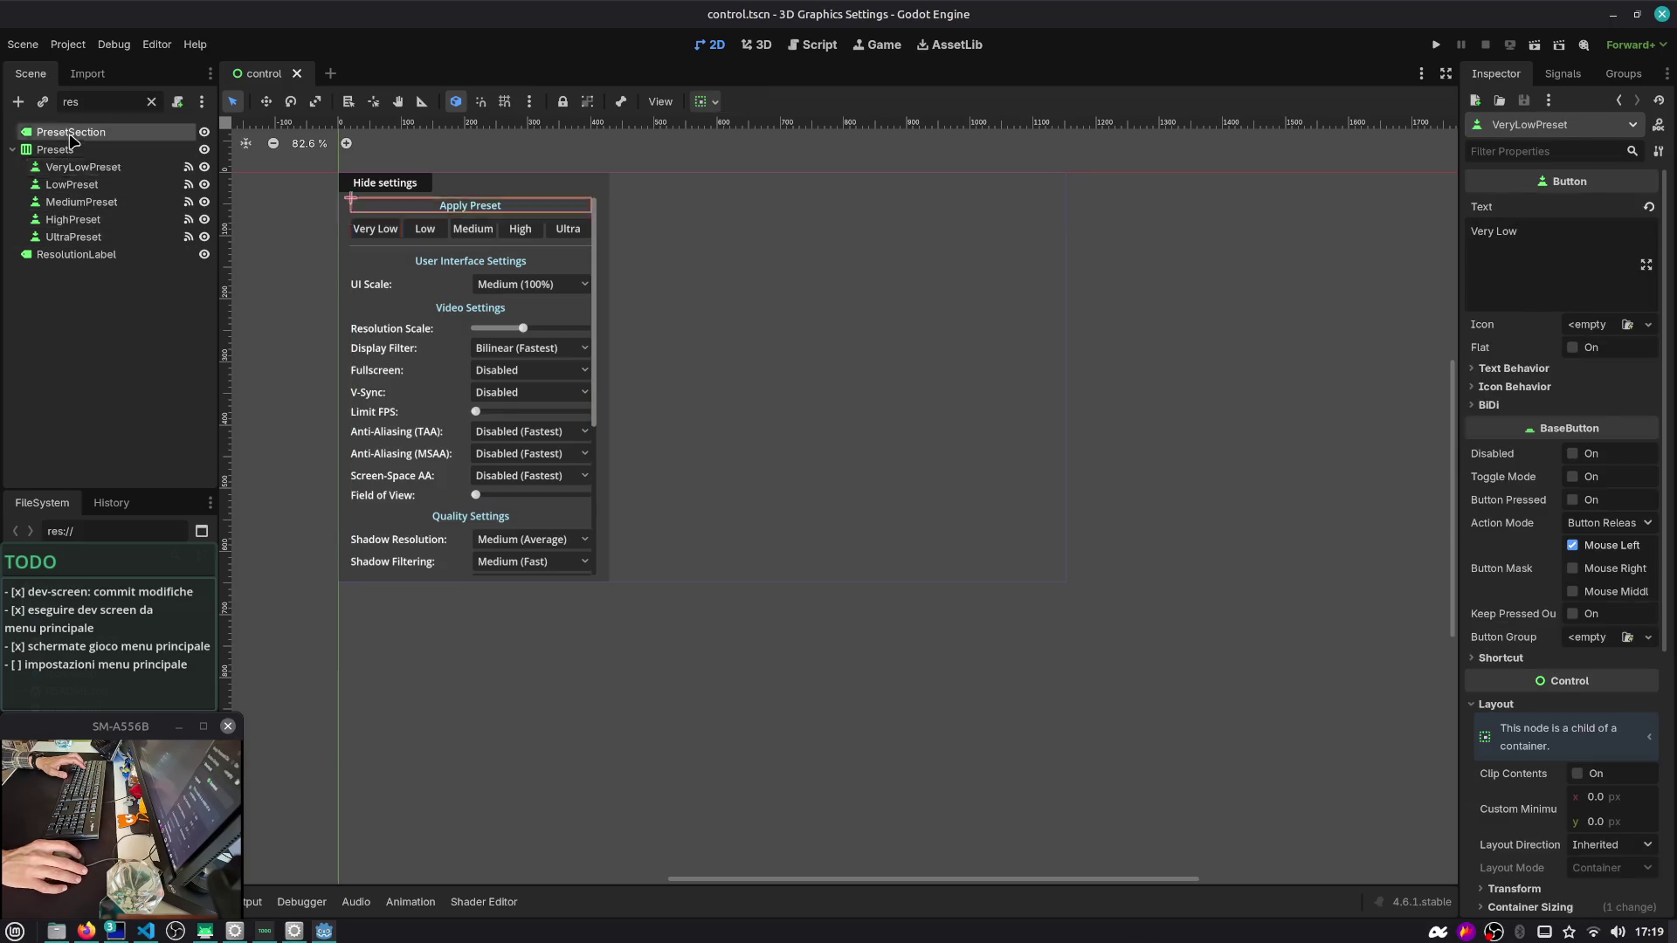
{"action": "left_click", "coordinate": [153, 103]}
{"action": "left_click", "coordinate": [110, 472]}
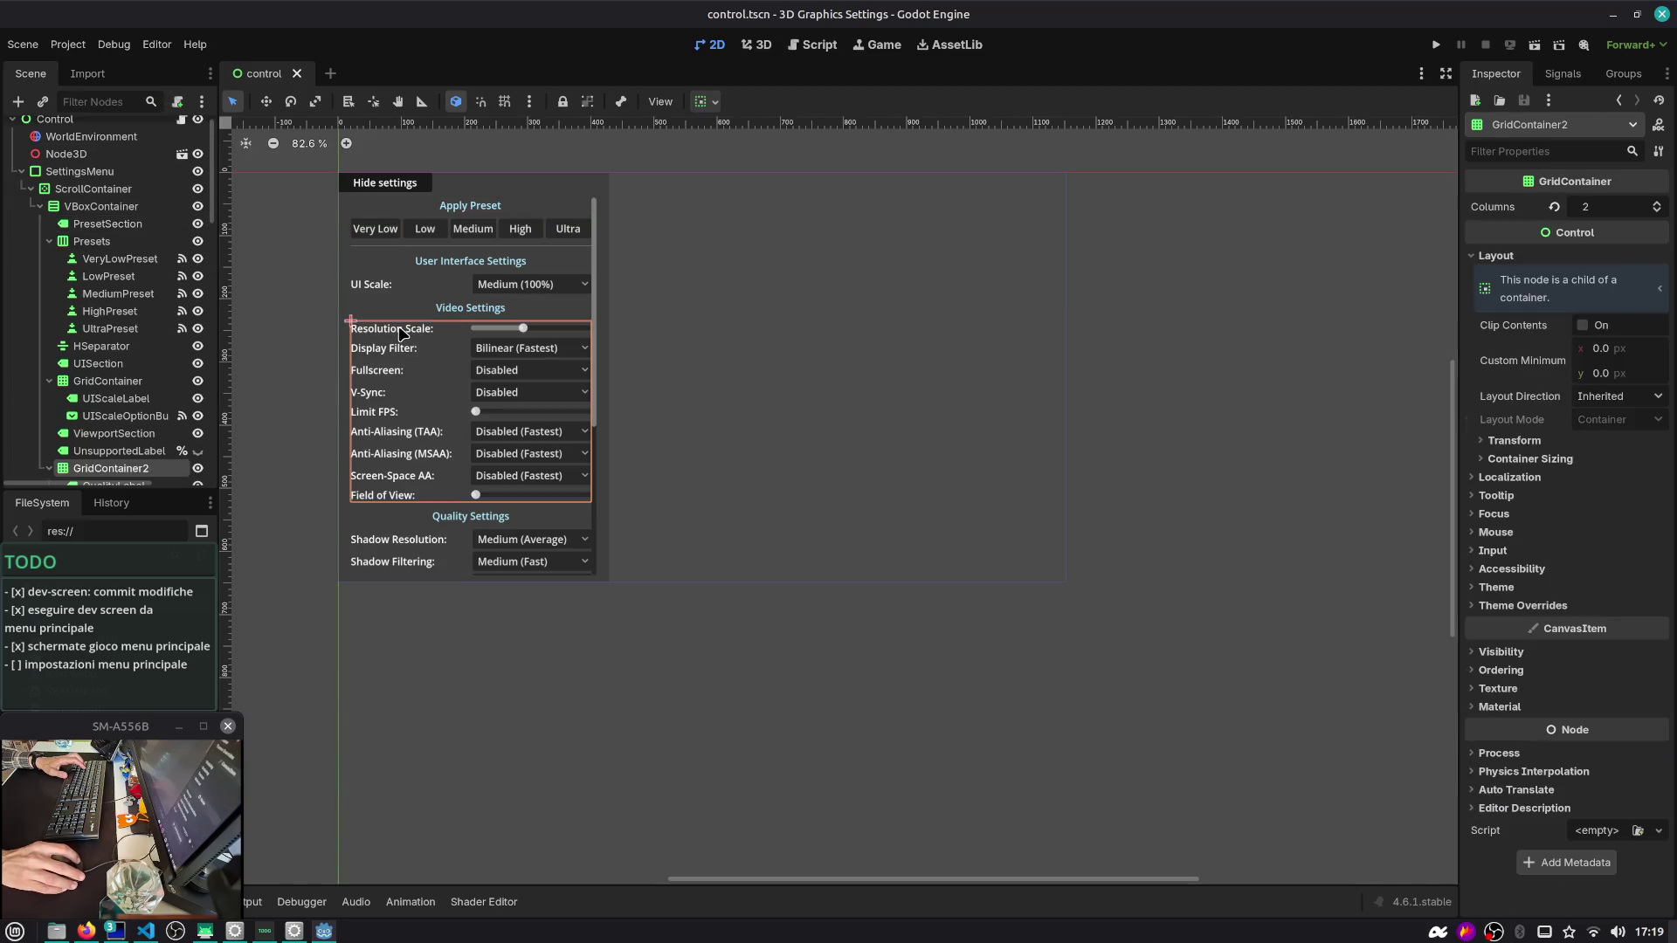
{"action": "scroll", "coordinate": [66, 419], "scroll_direction": "down", "scroll_amount": 3}
{"action": "left_click", "coordinate": [98, 357]}
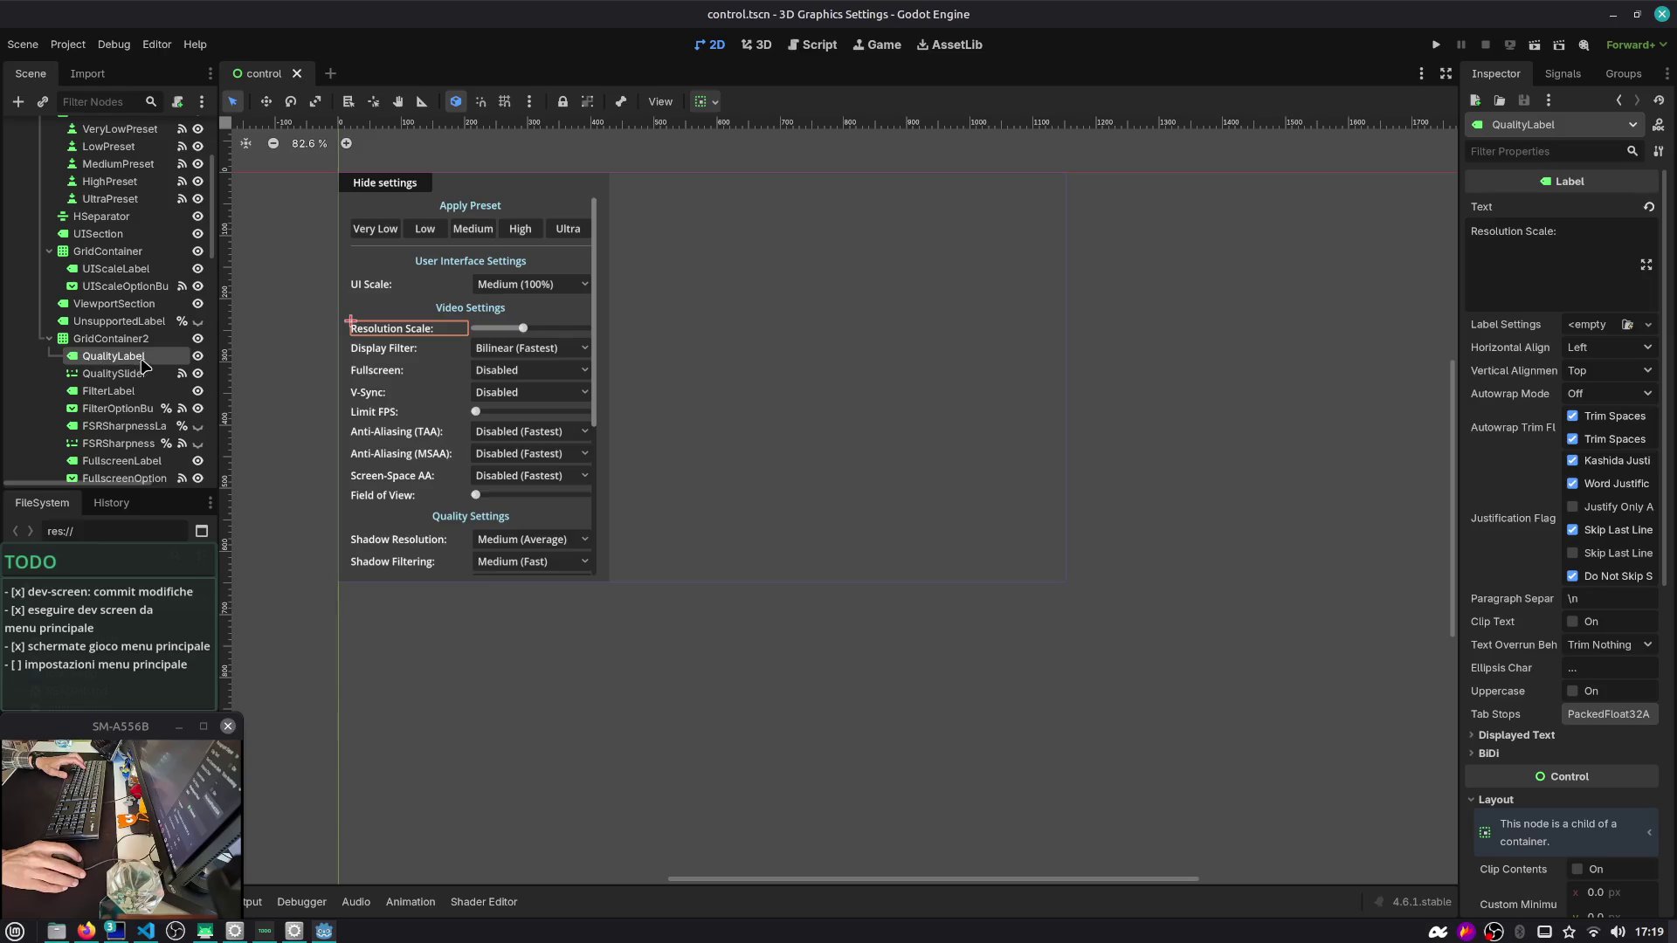
{"action": "left_click", "coordinate": [109, 374]}
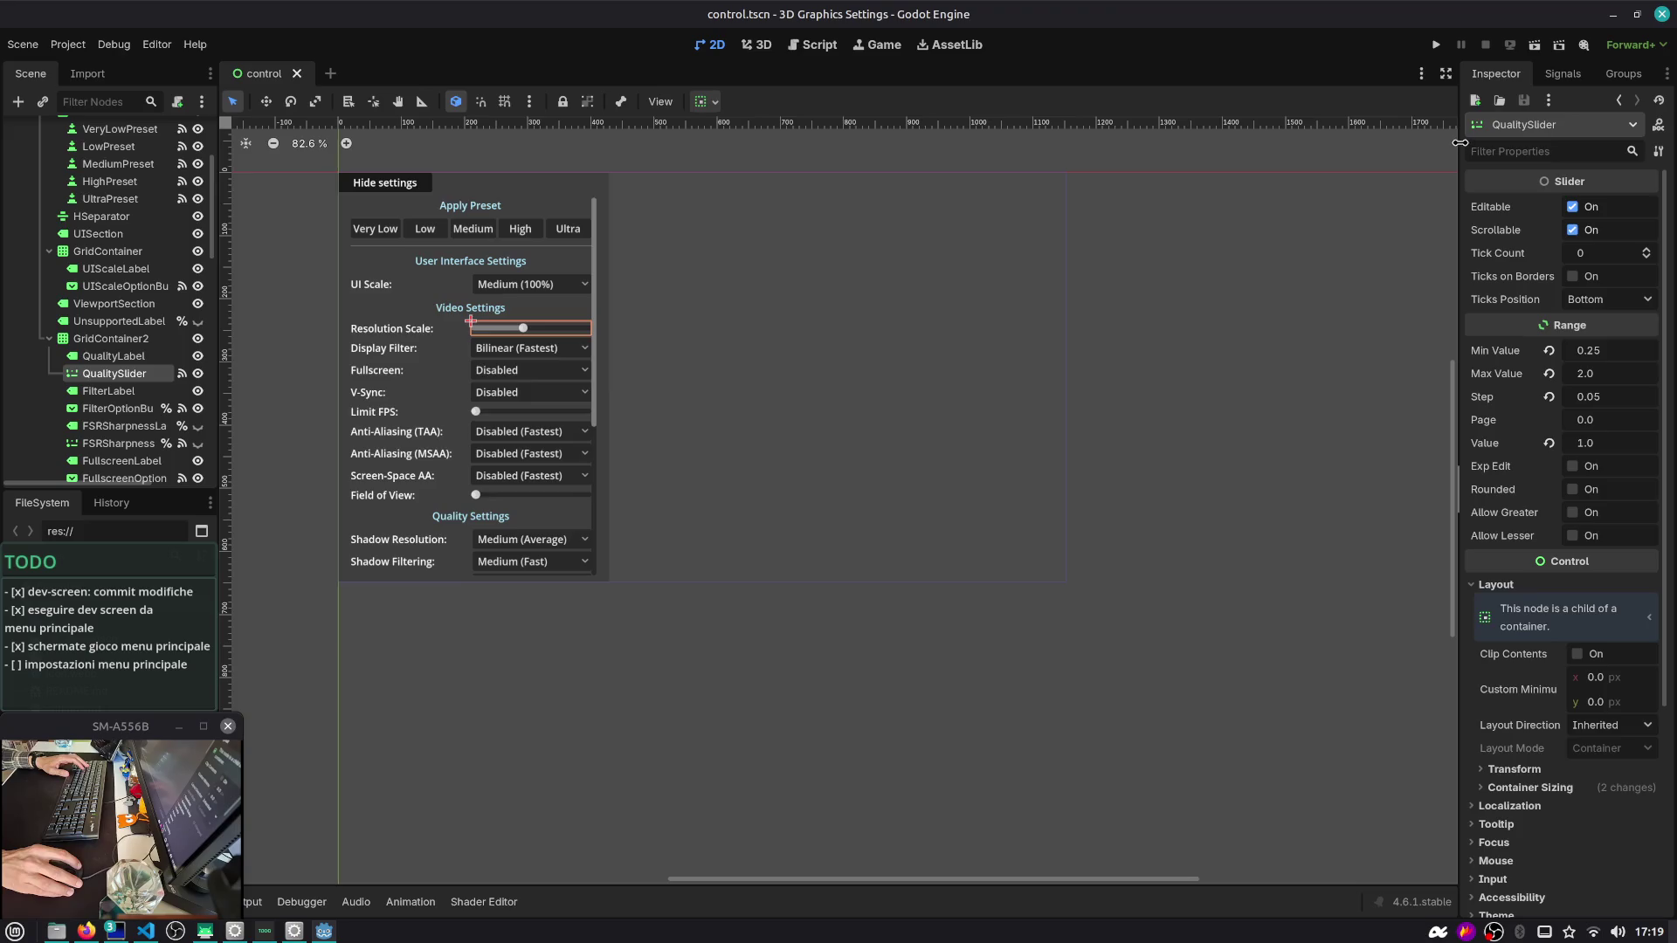
Step: Open QualitySlider's value_changed handler and select its get_viewport().scaling_3d_scale = value line
{"action": "left_click_drag", "start_coordinate": [1460, 143], "coordinate": [1223, 142]}
{"action": "left_click", "coordinate": [1323, 73]}
{"action": "double_click", "coordinate": [1313, 237]}
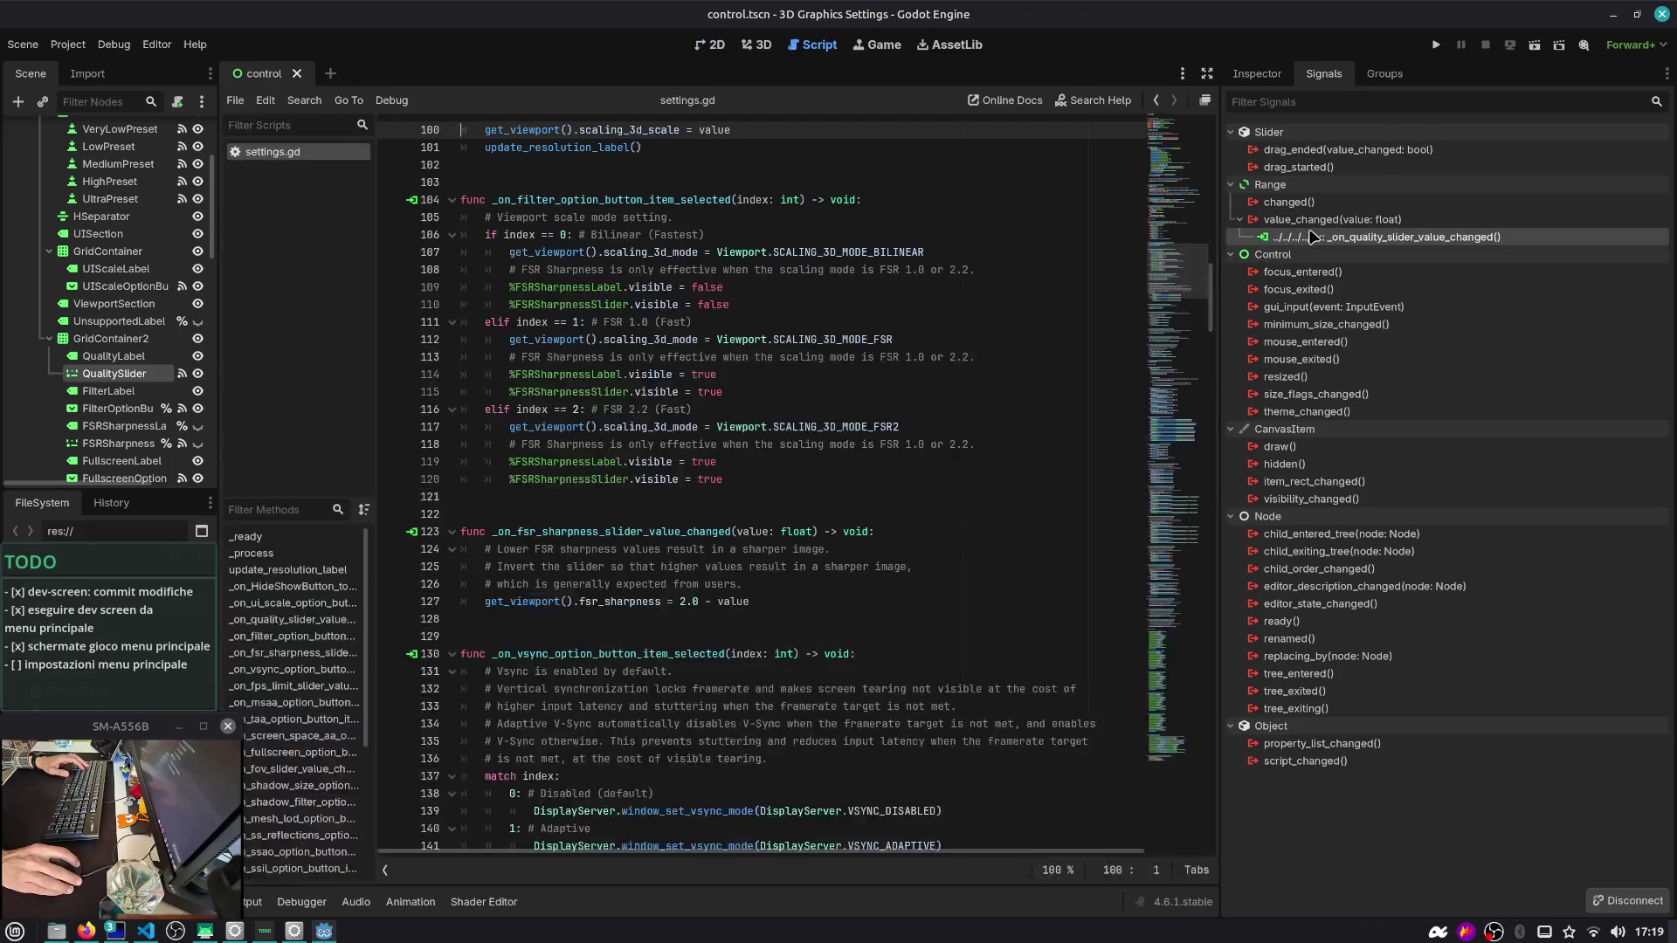
{"action": "scroll", "coordinate": [617, 517], "scroll_direction": "up", "scroll_amount": 4}
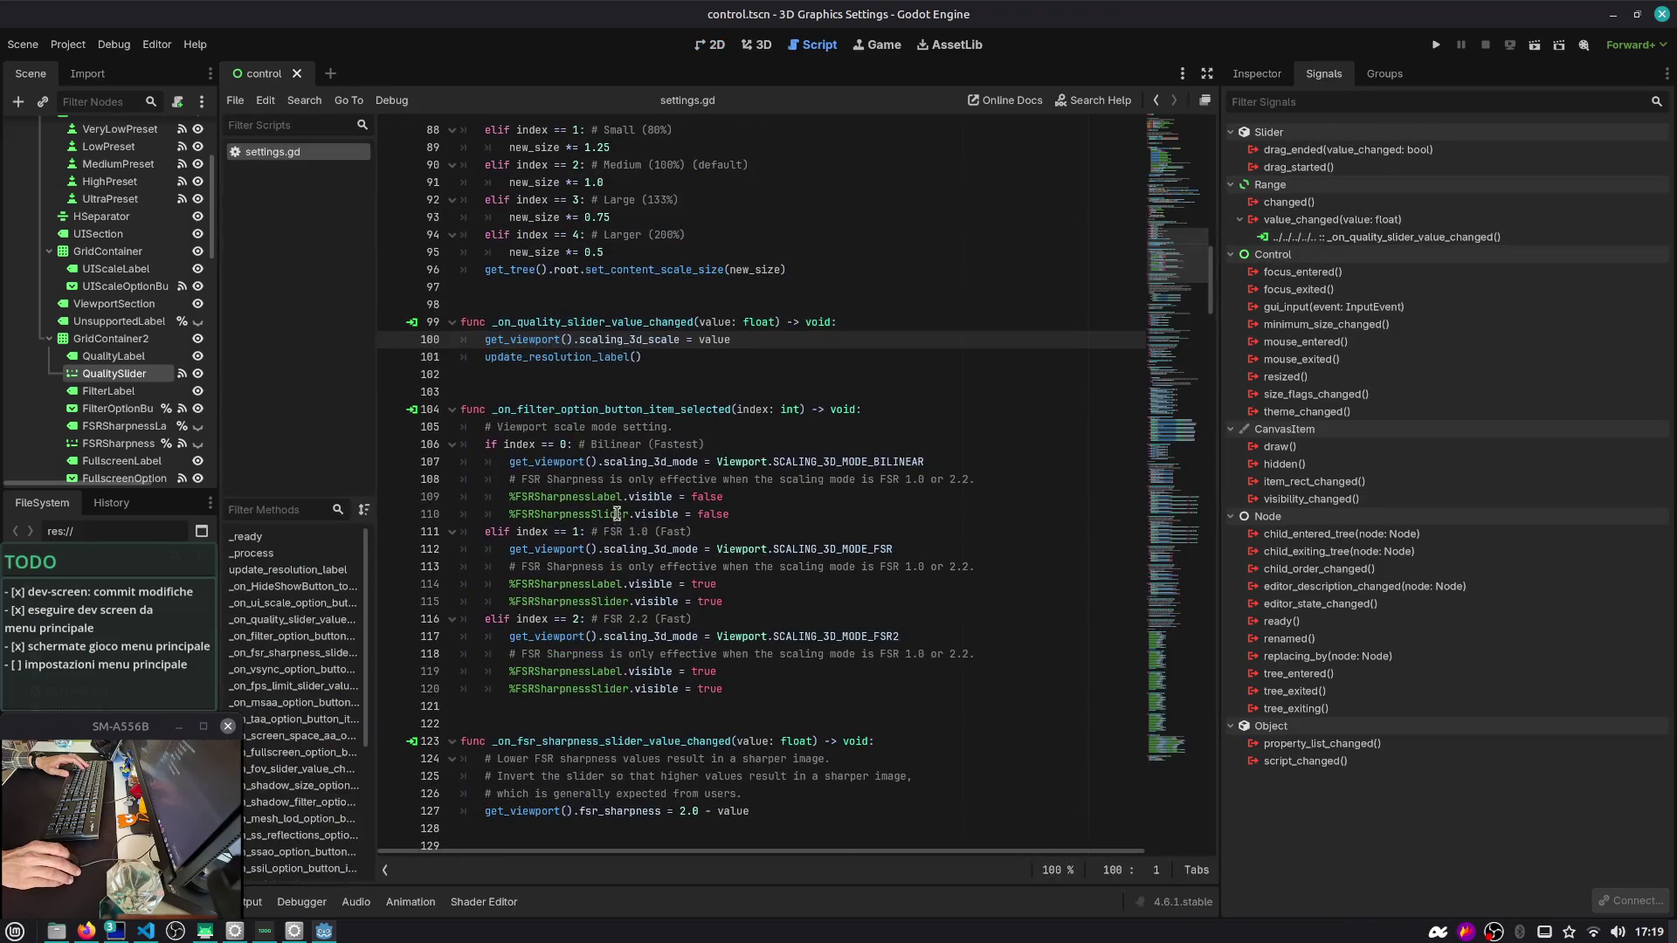
{"action": "double_click", "coordinate": [594, 324]}
{"action": "left_click", "coordinate": [580, 341]}
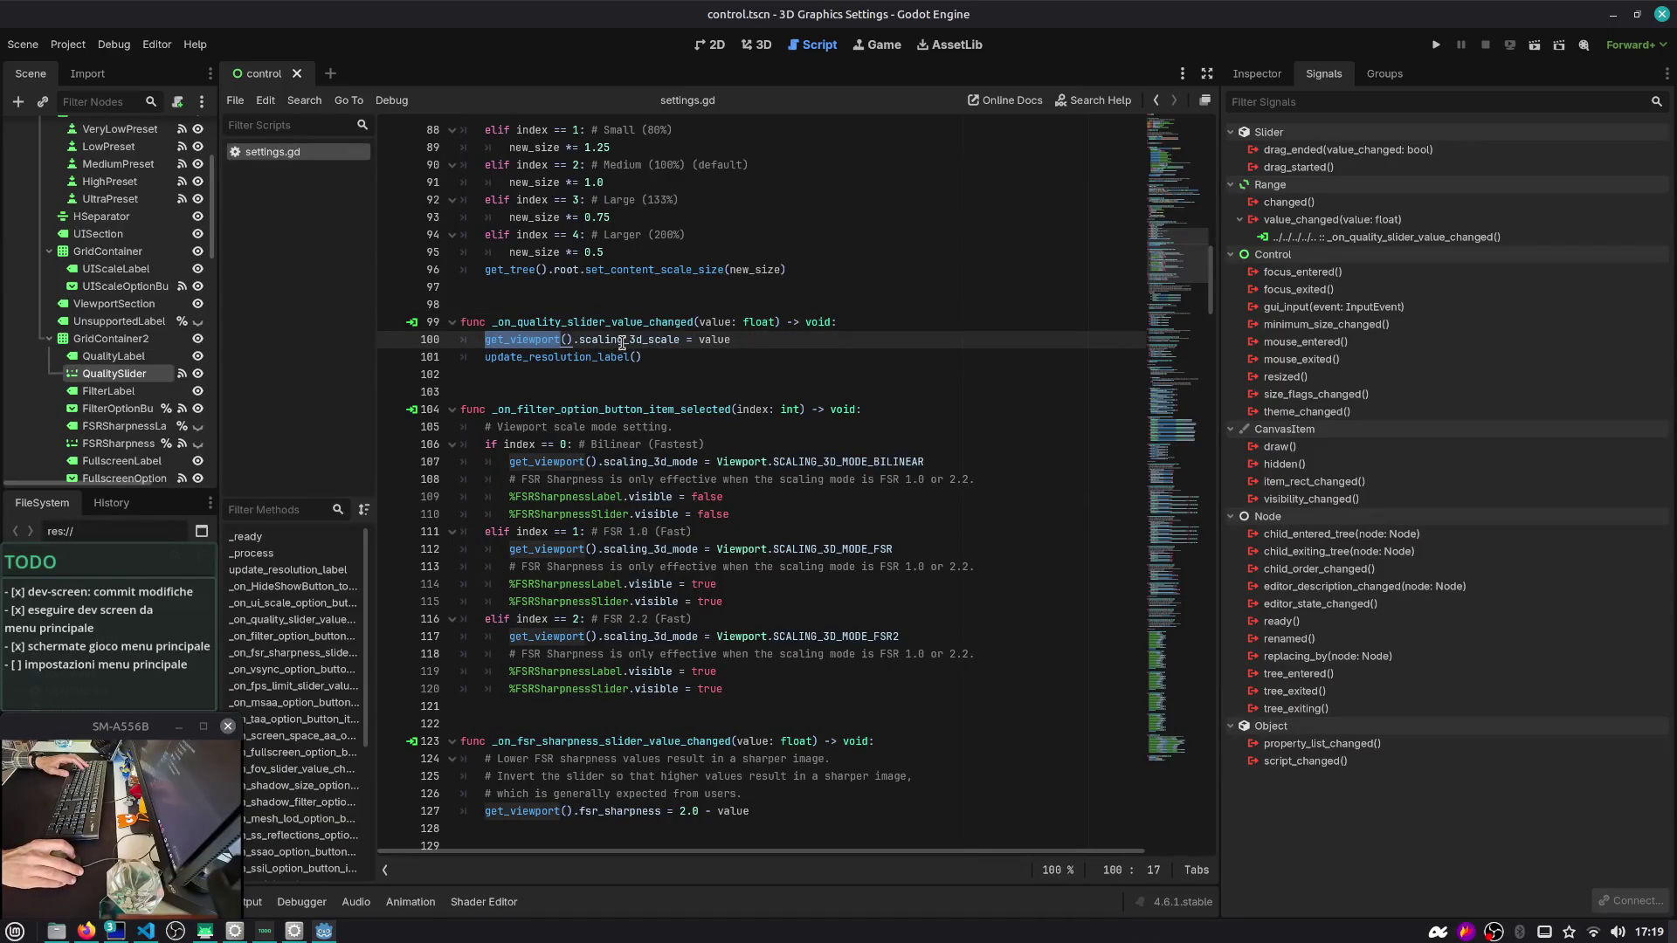
{"action": "double_click", "coordinate": [716, 341]}
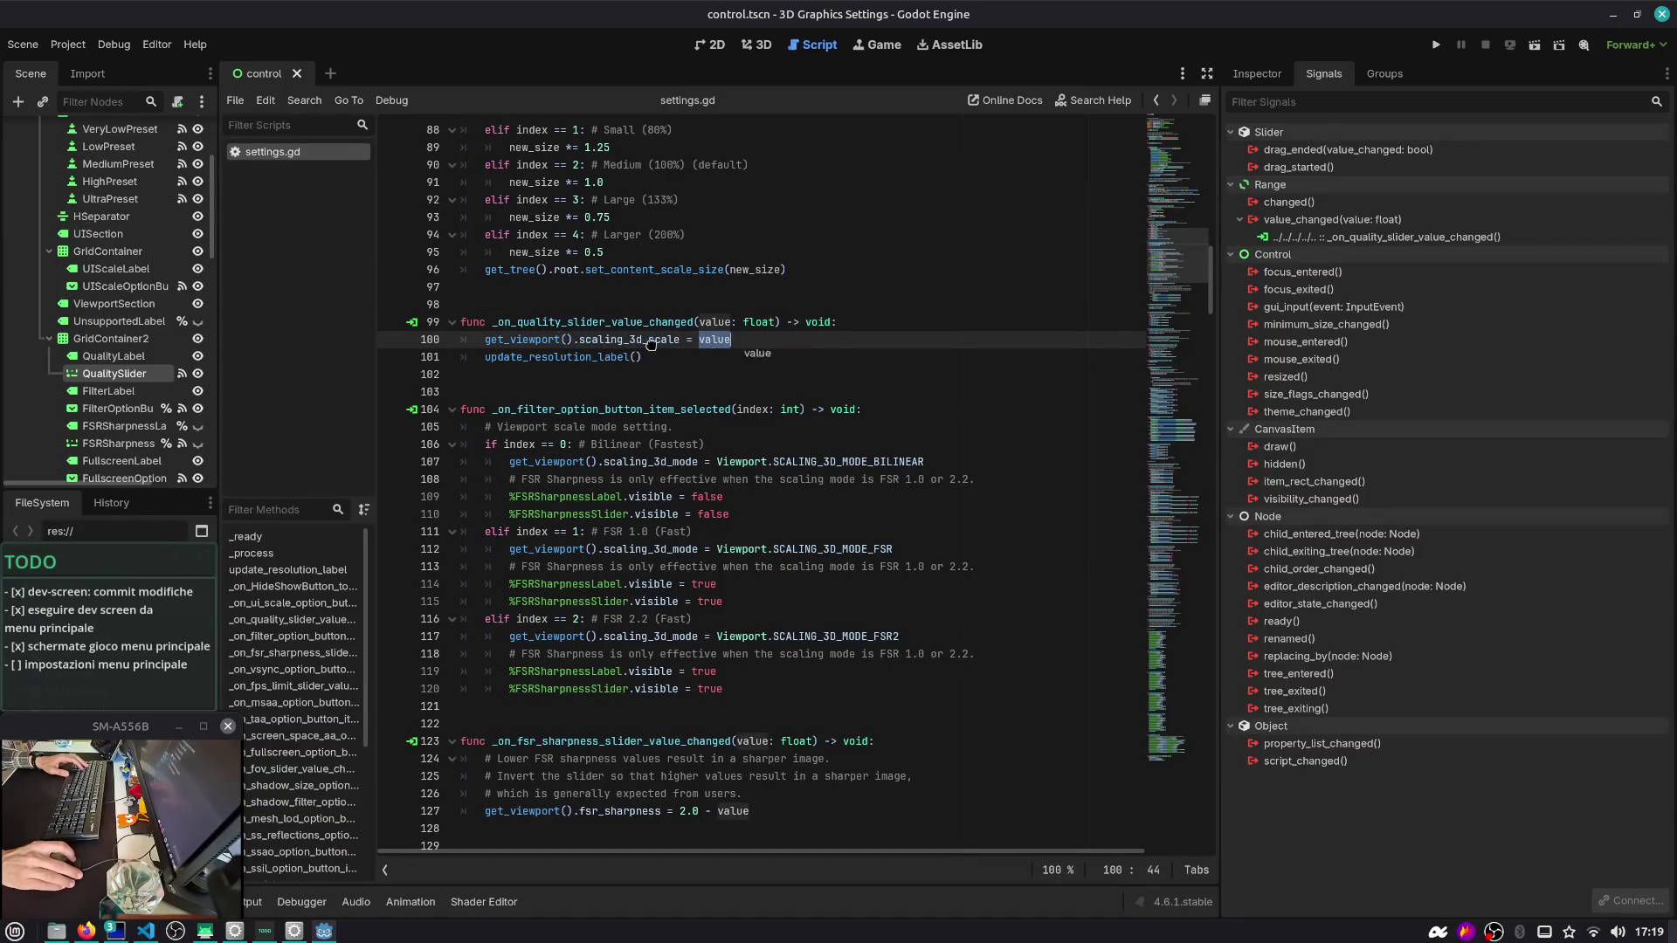
{"action": "left_click", "coordinate": [749, 340]}
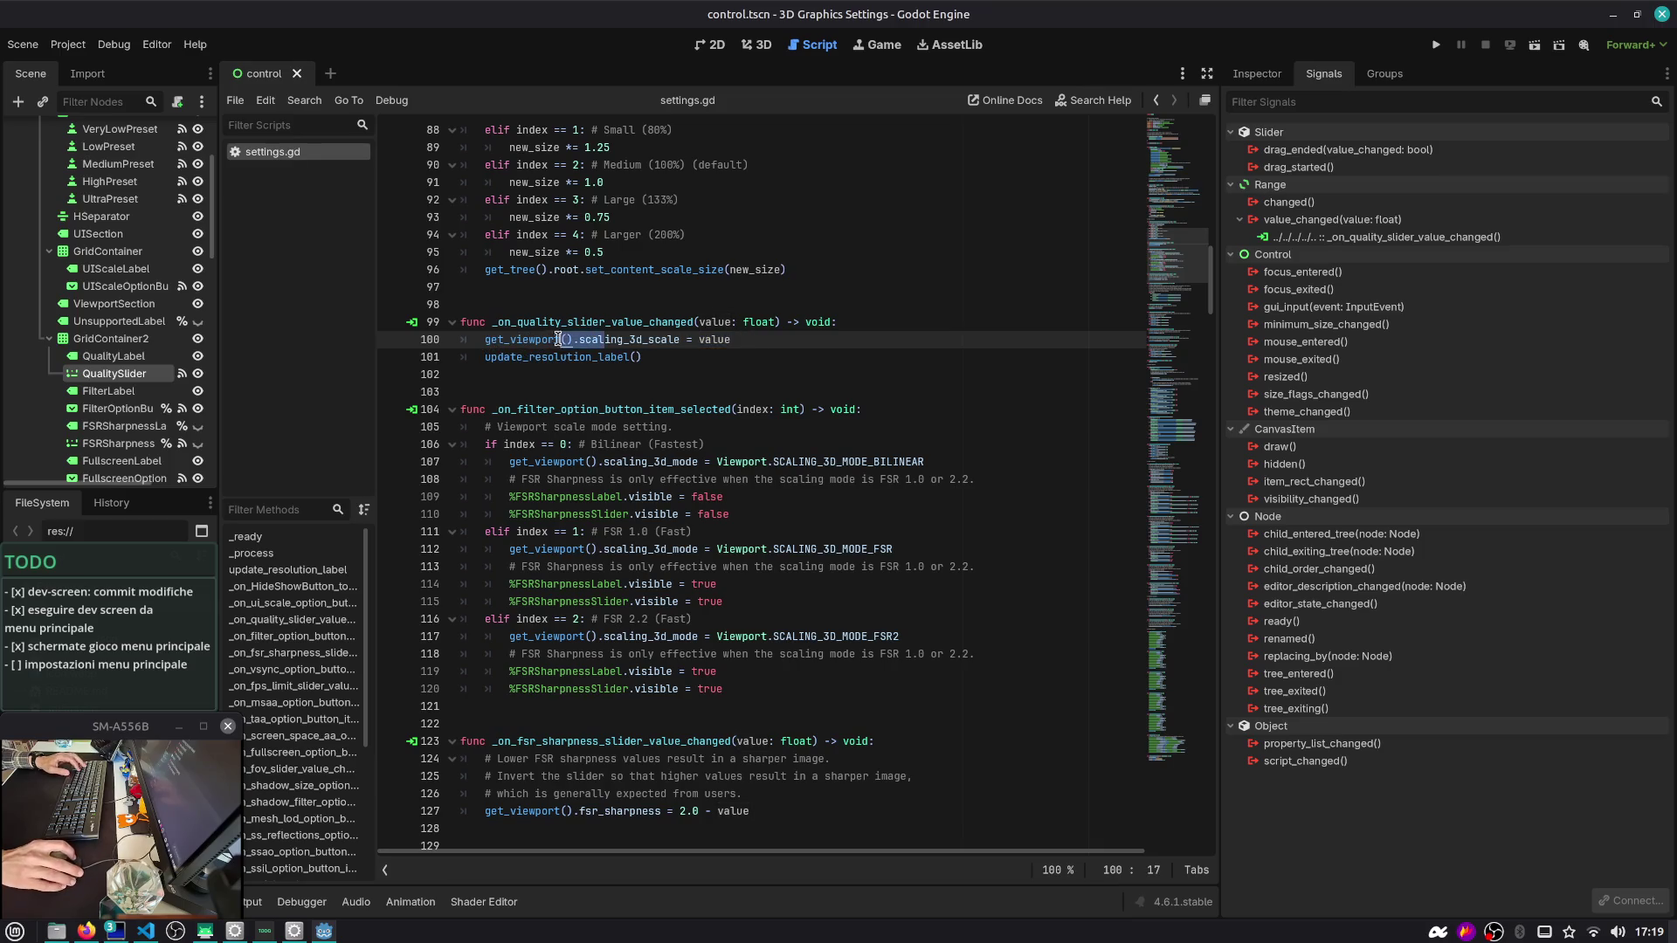
{"action": "left_click_drag", "start_coordinate": [745, 341], "coordinate": [486, 344]}
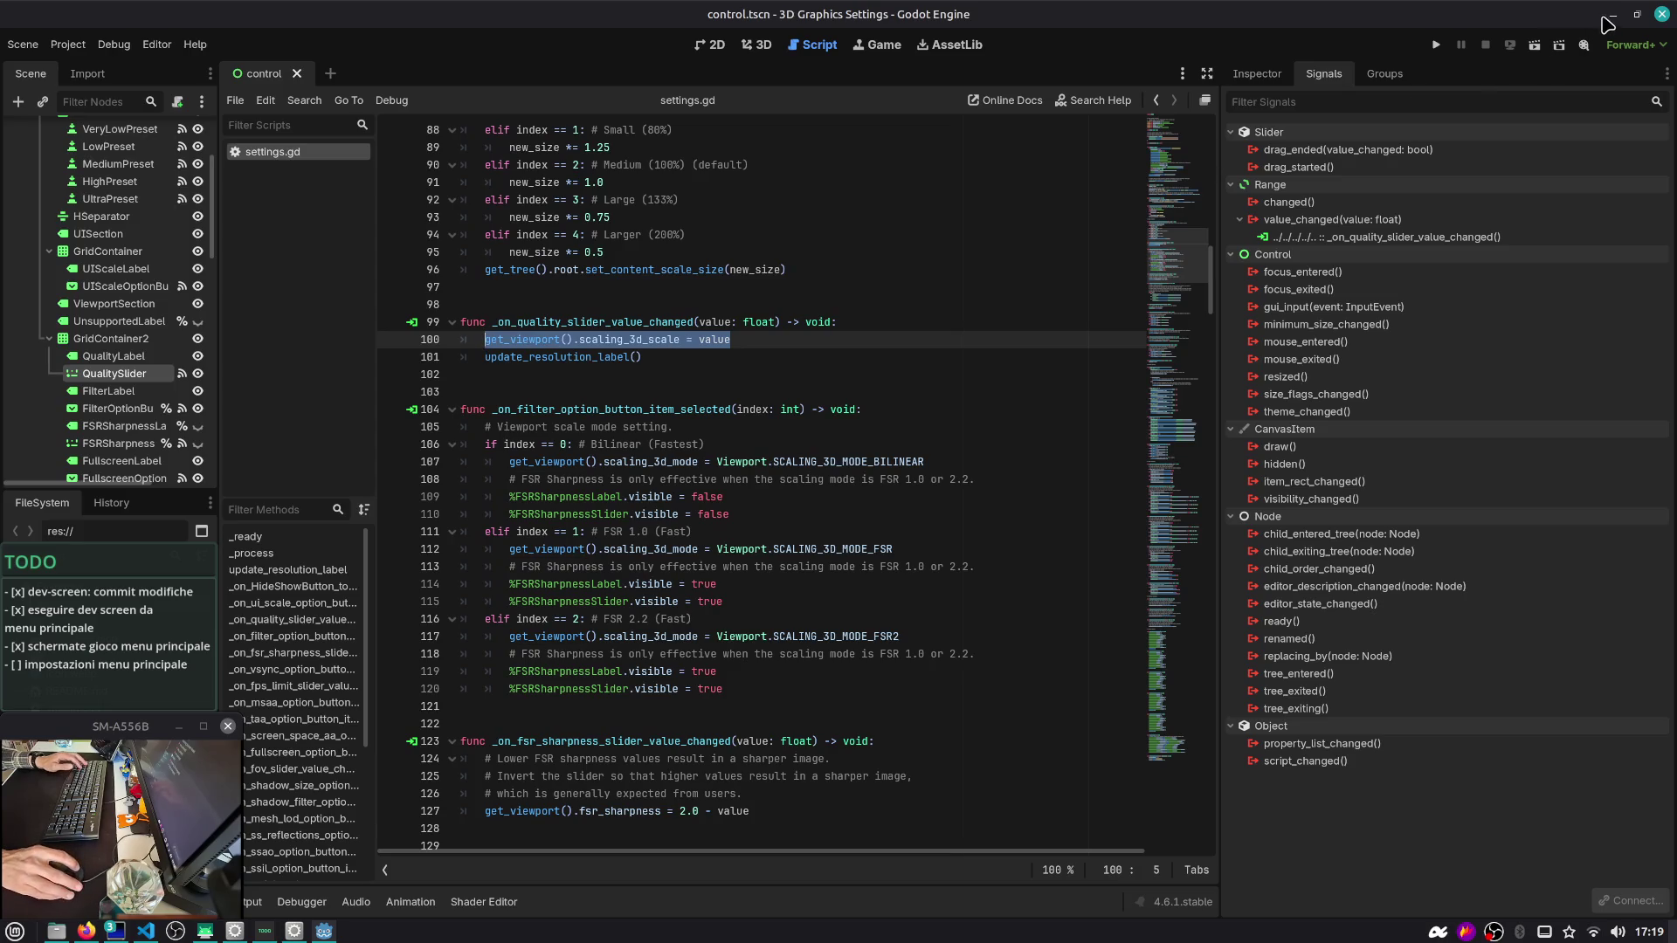
{"action": "left_click", "coordinate": [1658, 15]}
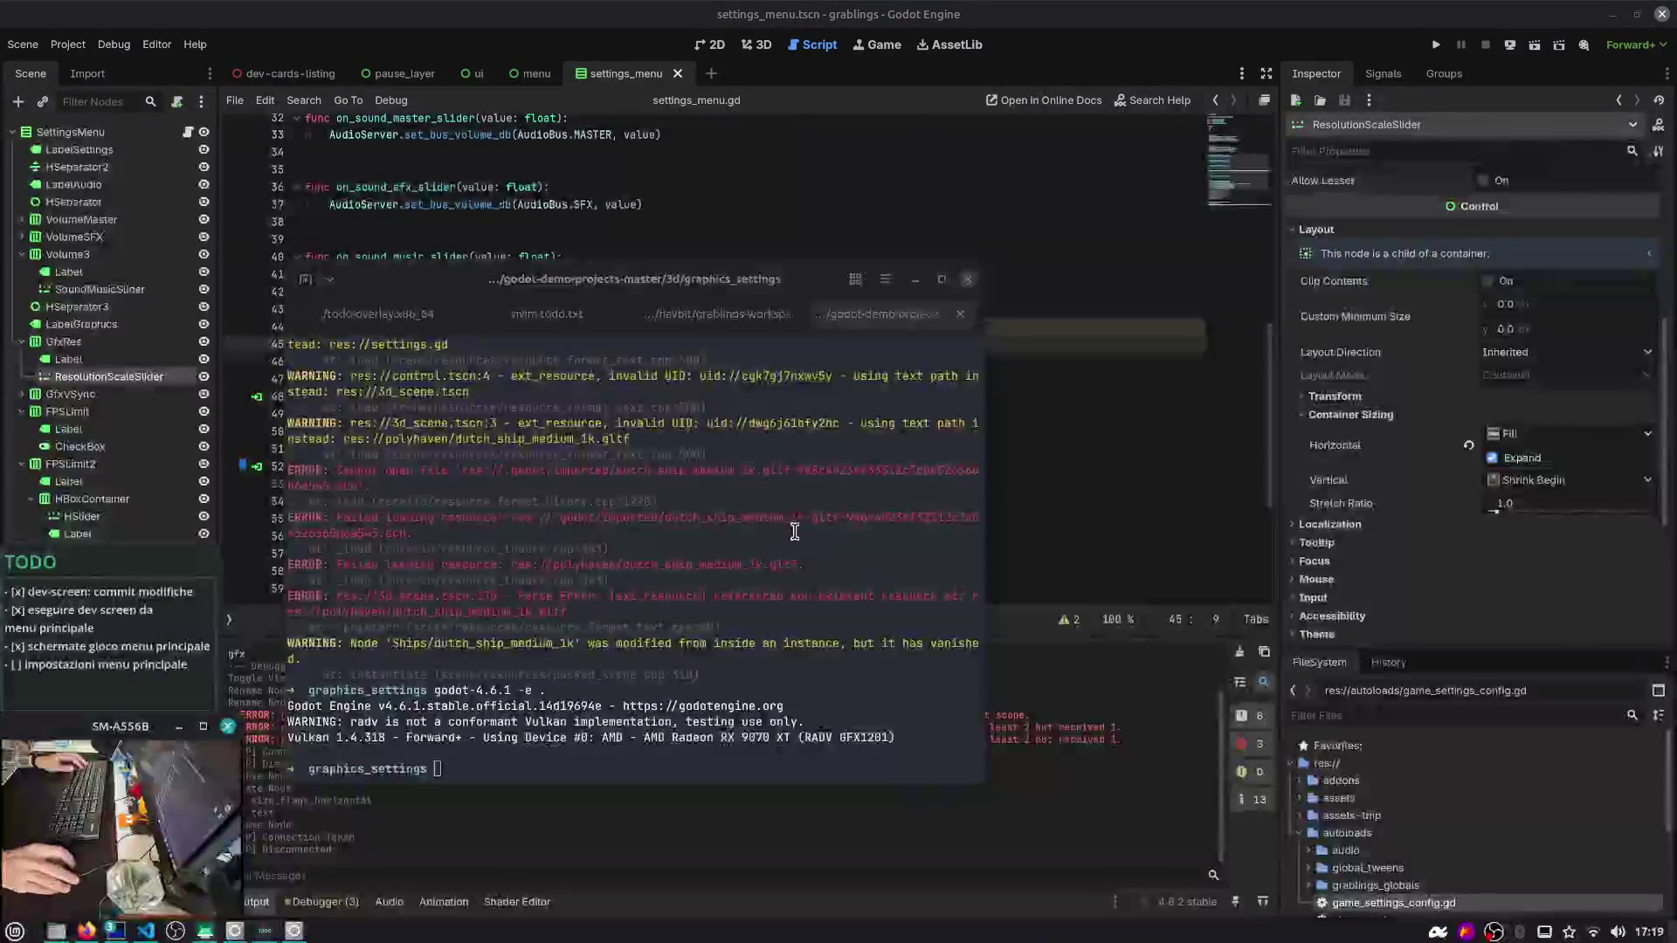
Step: Replace pass in the resolution slider handler with the copied scaling_3d_scale line and save
{"action": "left_click", "coordinate": [397, 351]}
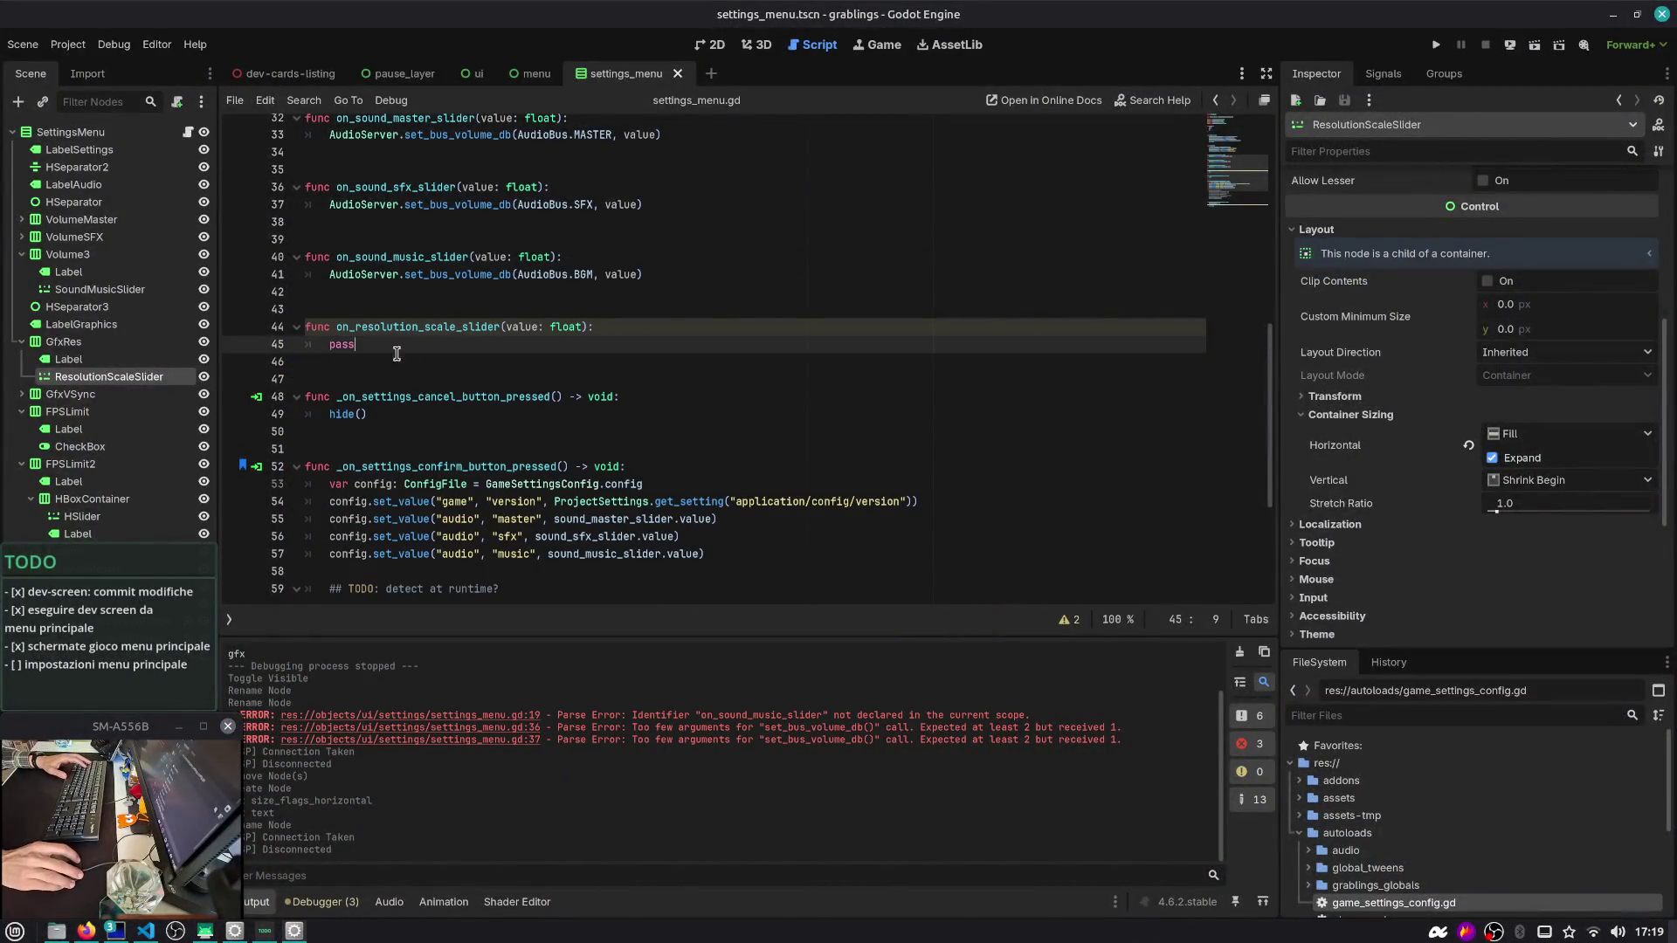
{"action": "type", "text": "get_viewport().scaling_3d_scale = value"}
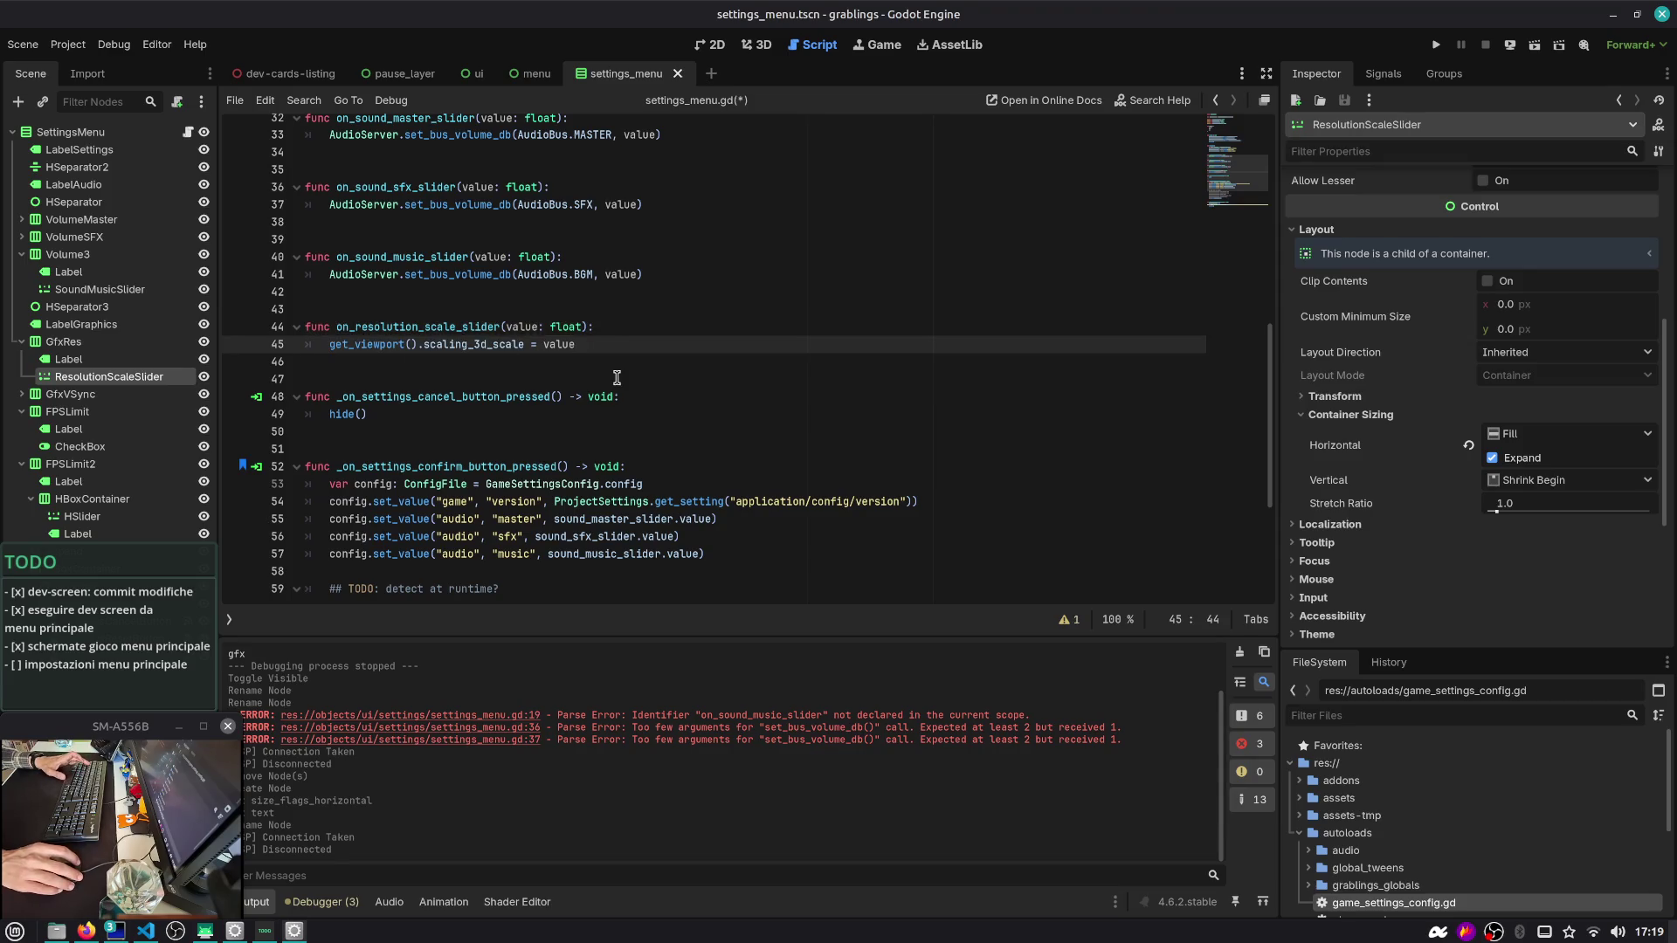
{"action": "key", "text": "ctrl+s"}
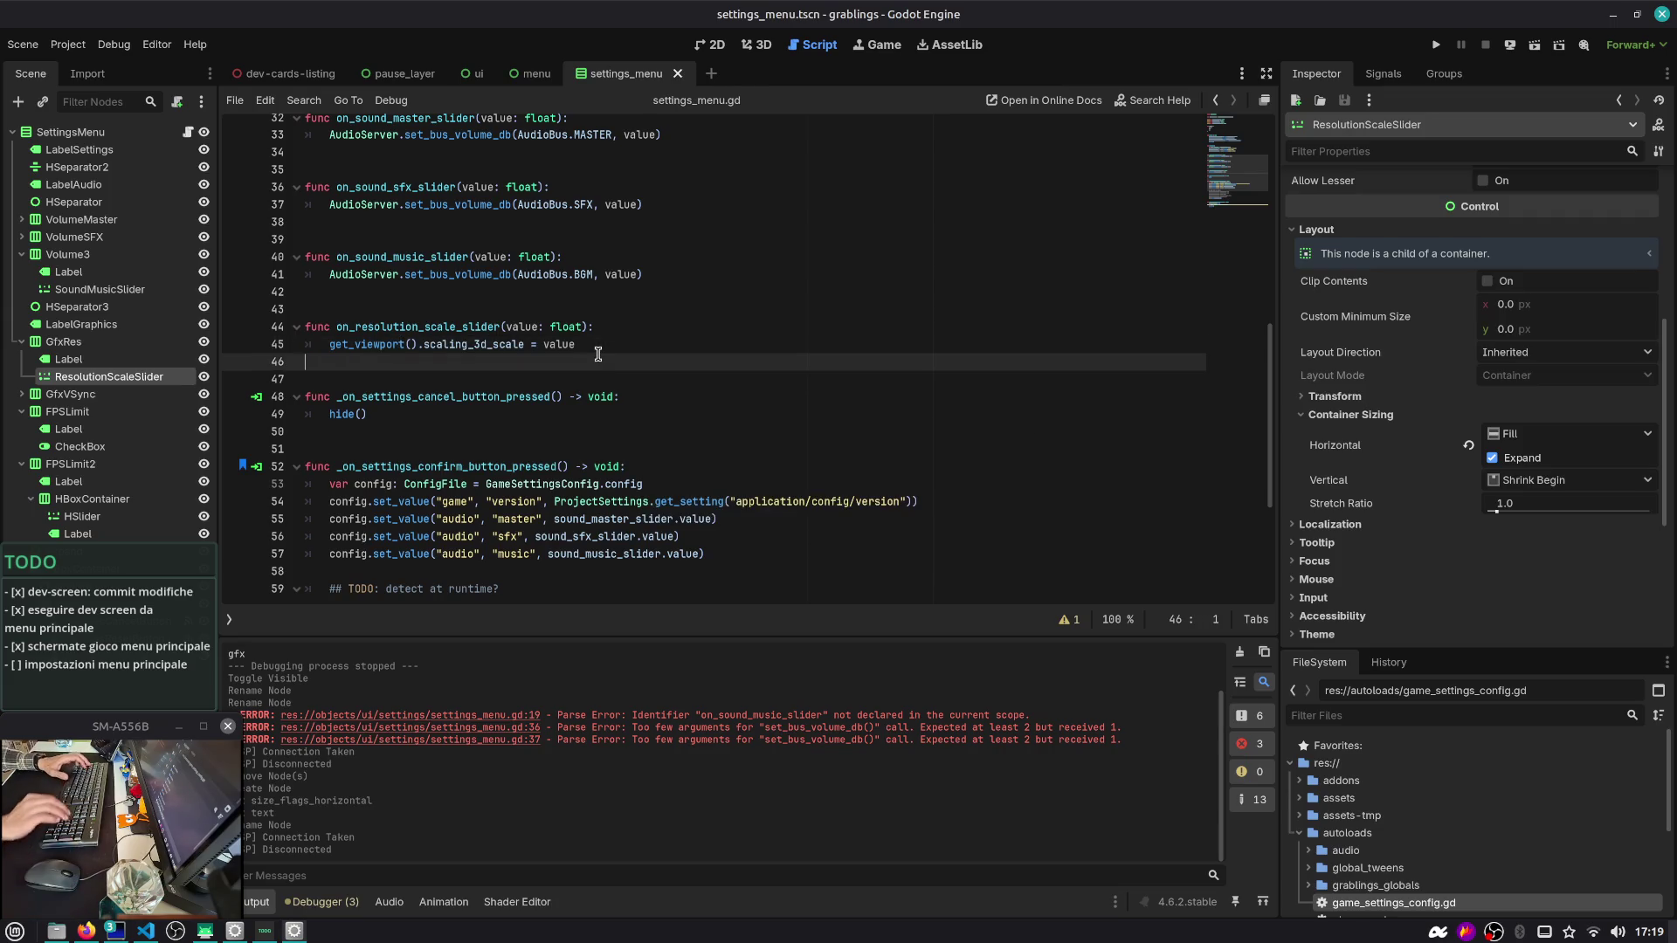
{"action": "key", "text": "Home"}
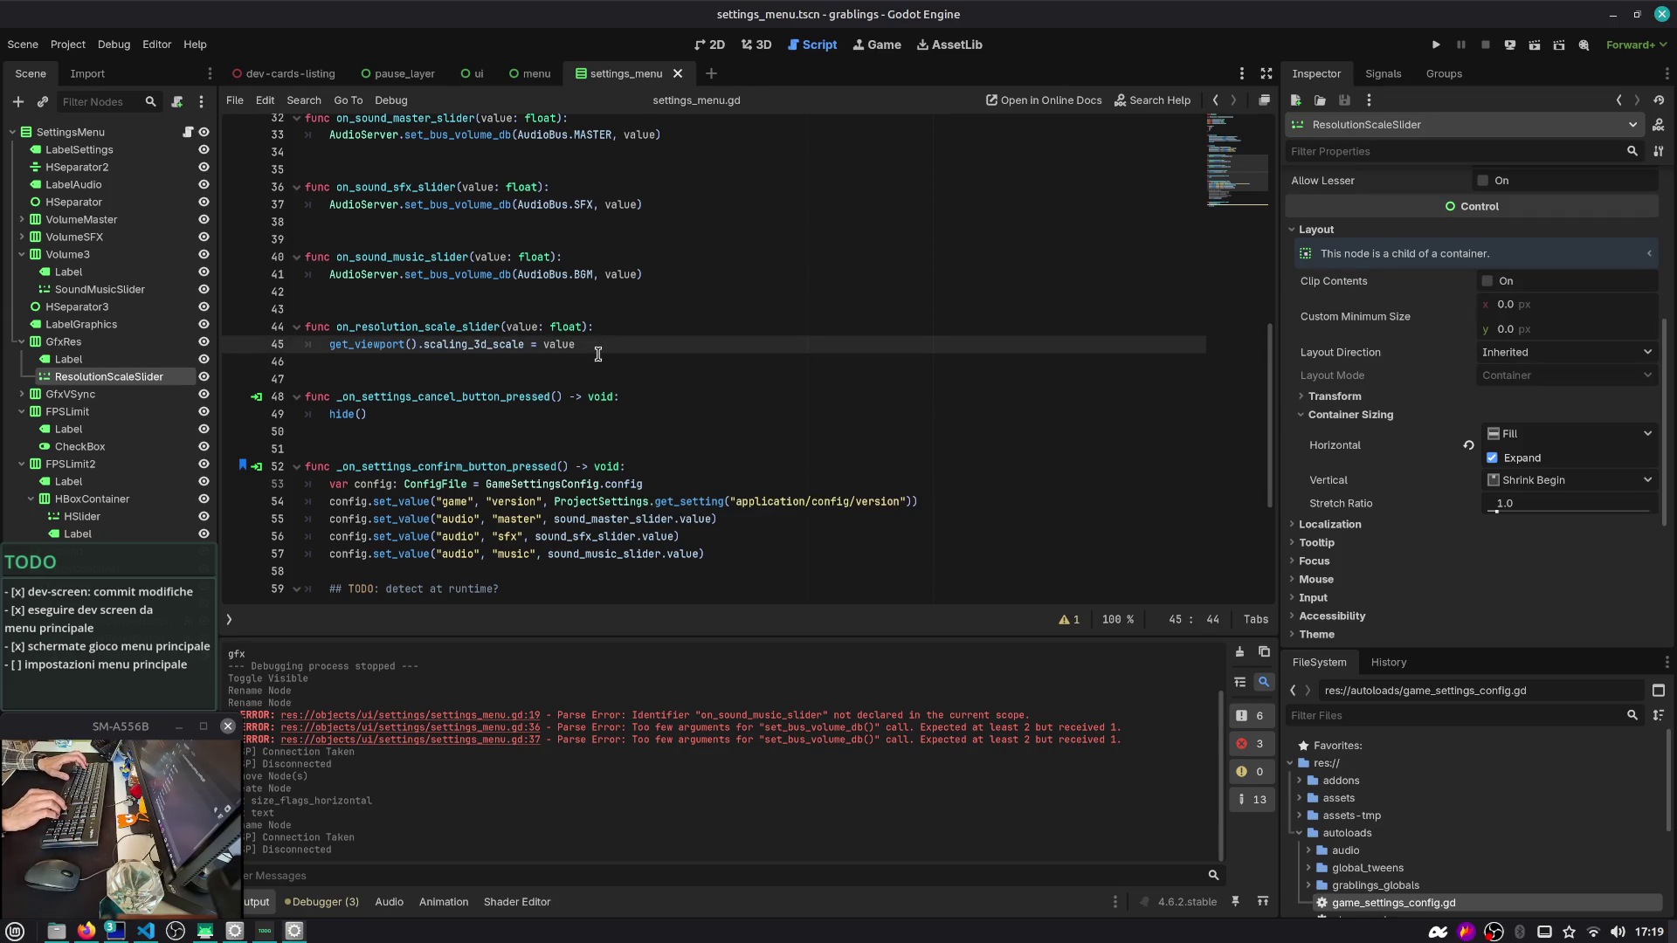
{"action": "double_click", "coordinate": [410, 326]}
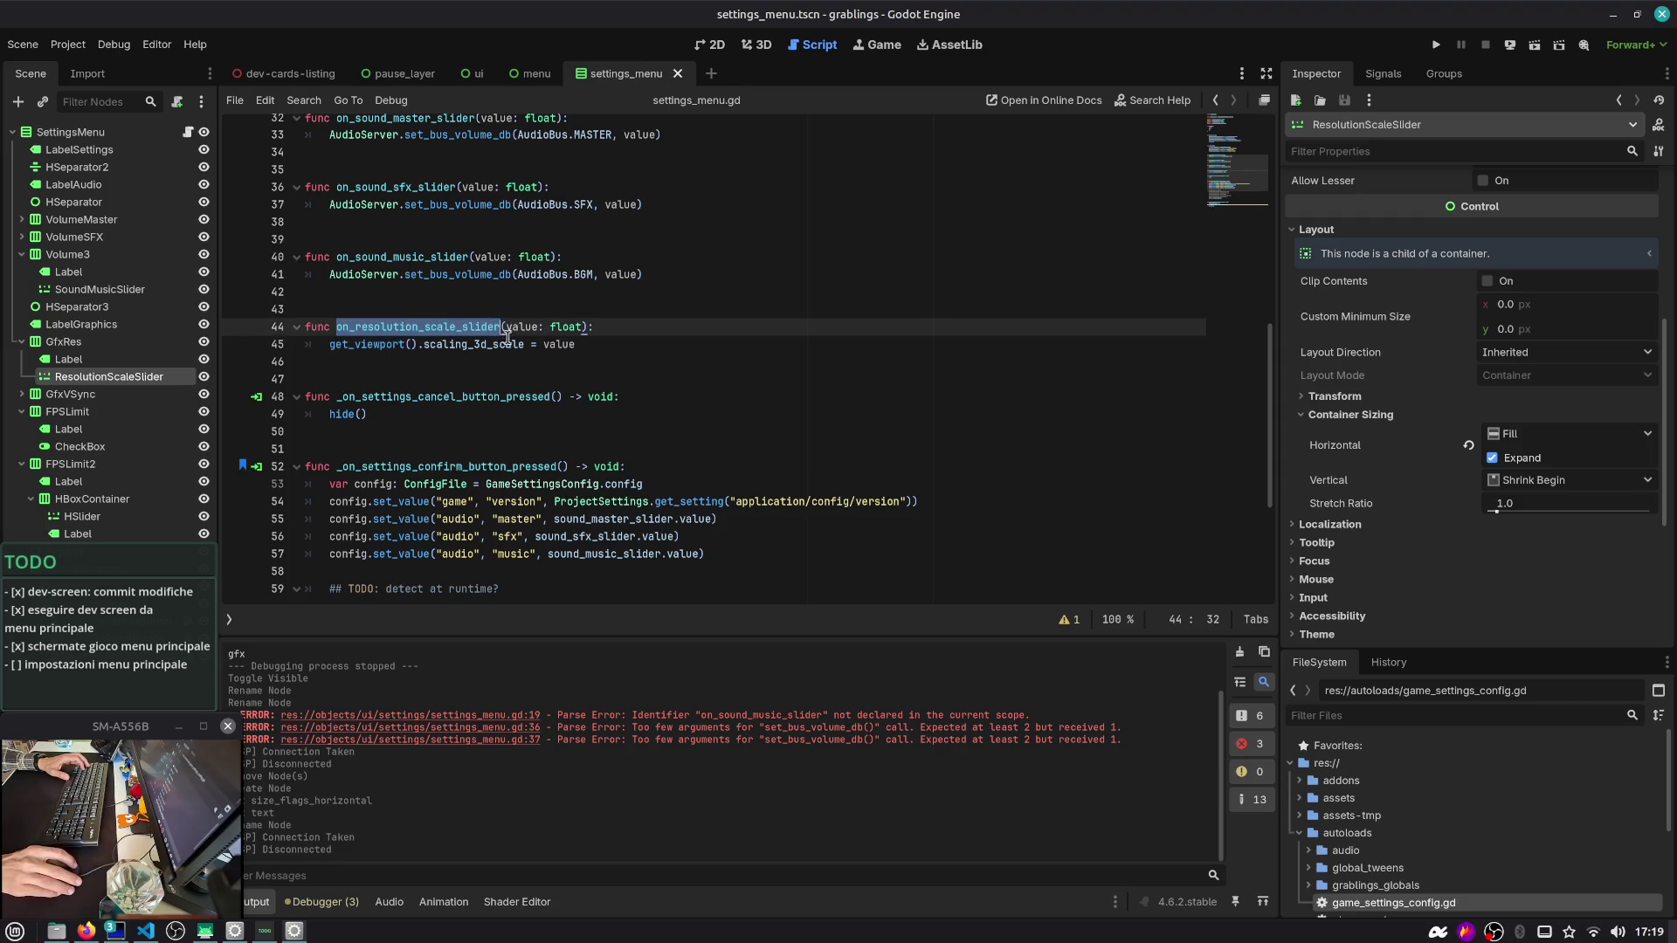
{"action": "left_click", "coordinate": [584, 345]}
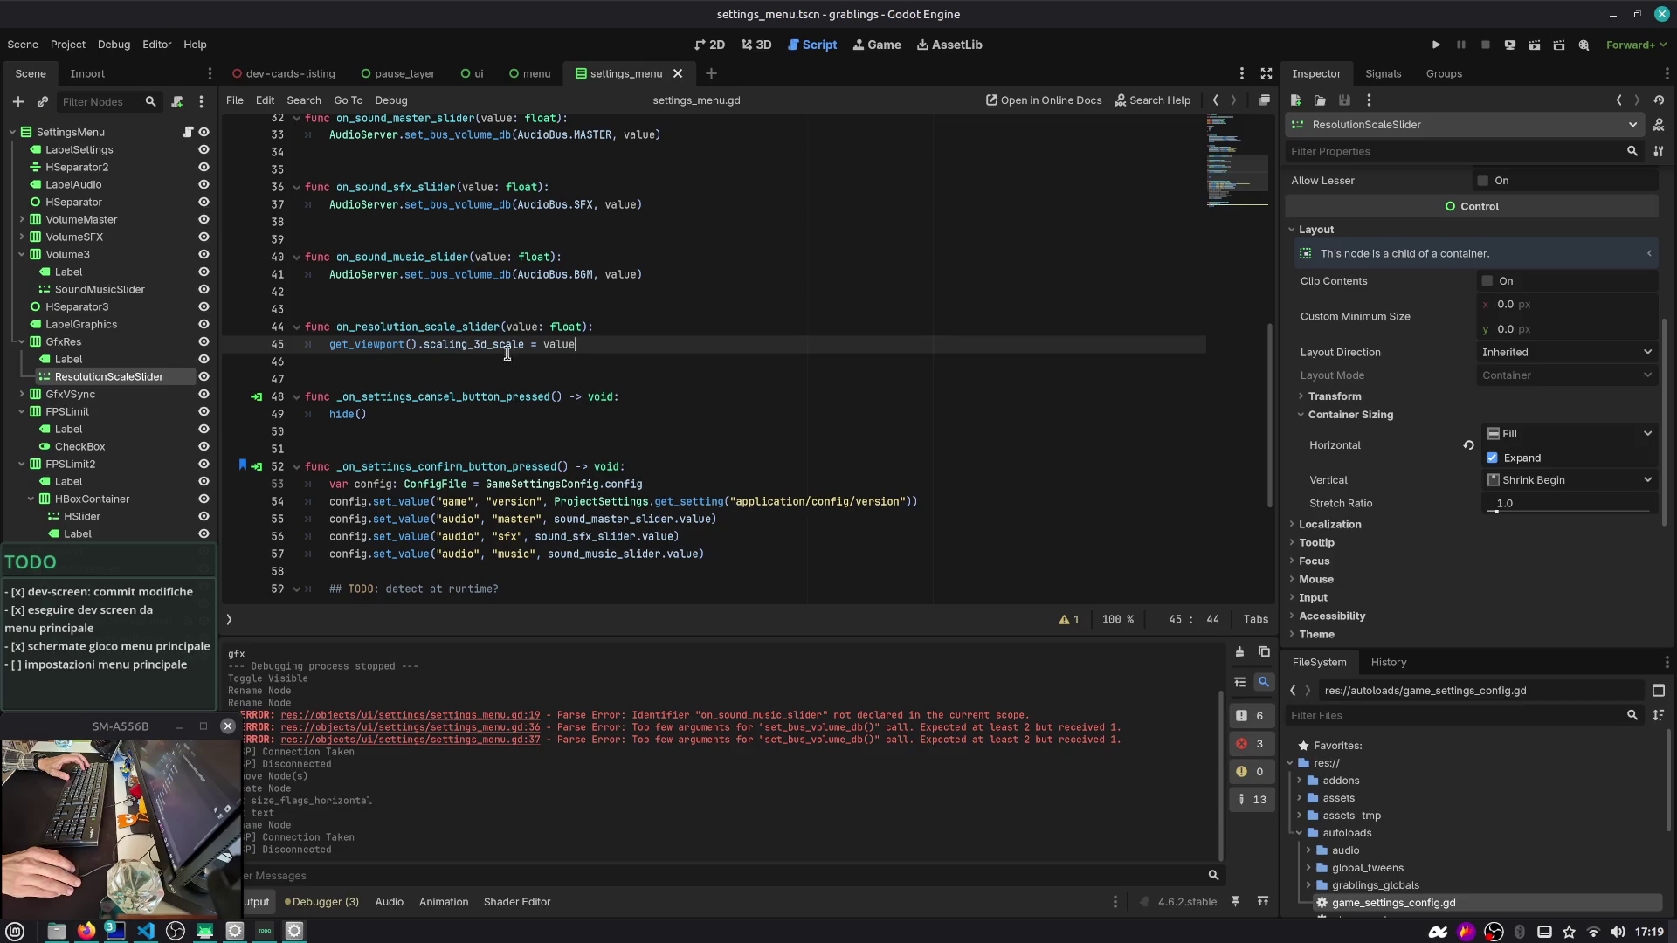
{"action": "double_click", "coordinate": [443, 326]}
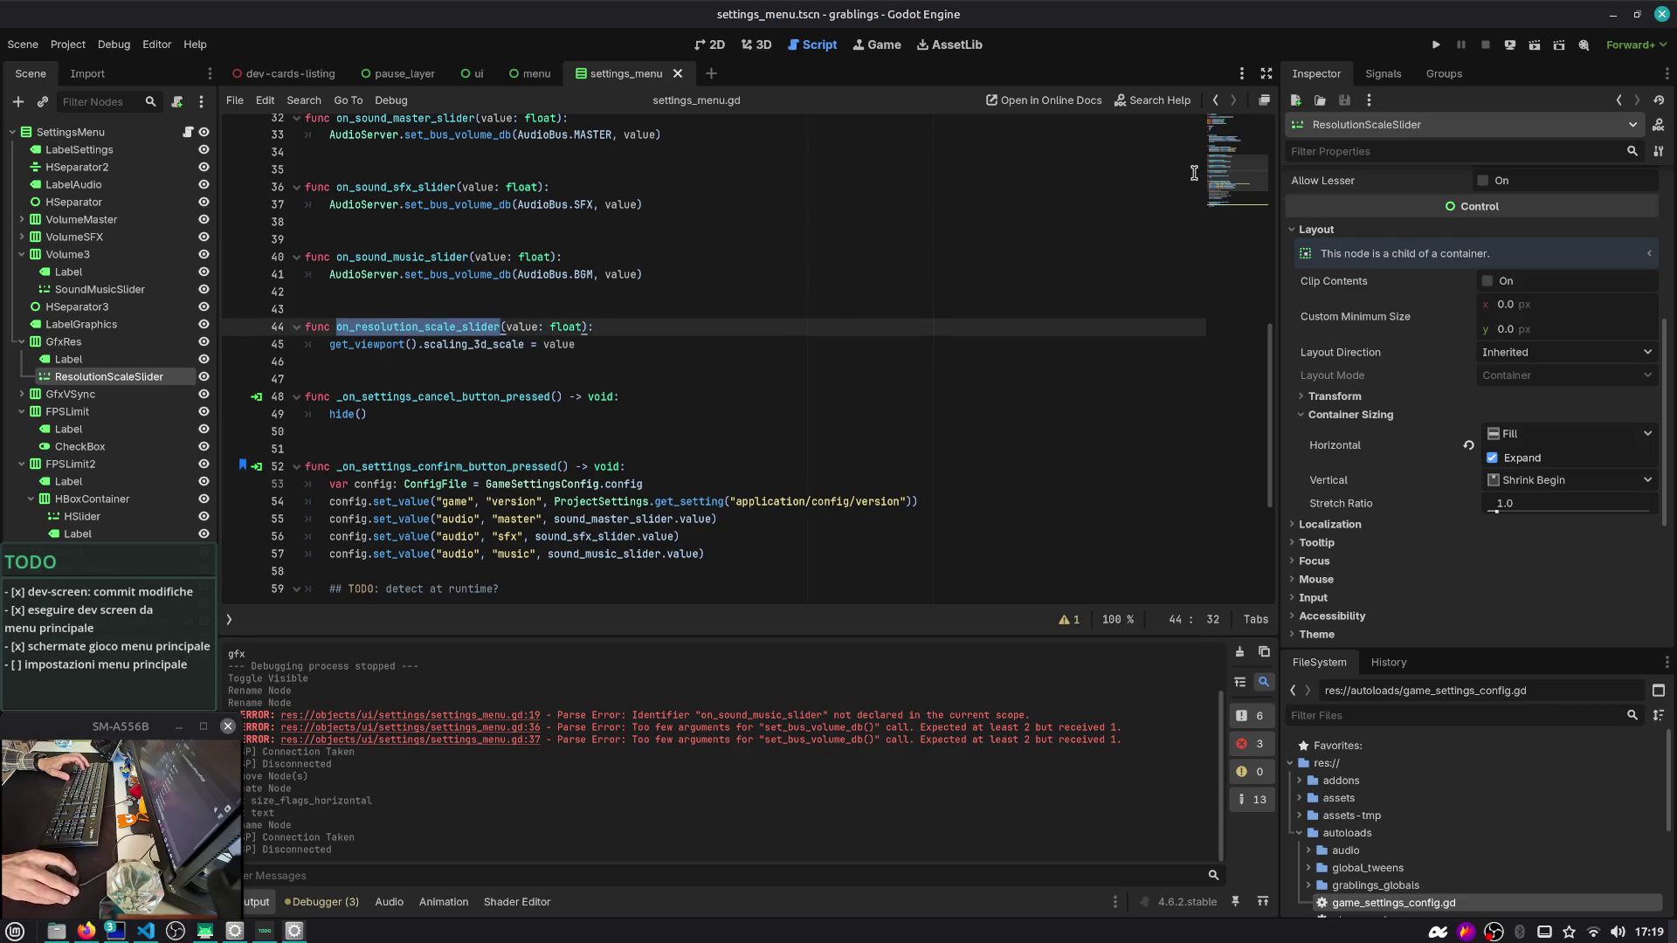
{"action": "scroll", "coordinate": [467, 393], "scroll_direction": "up", "scroll_amount": 10}
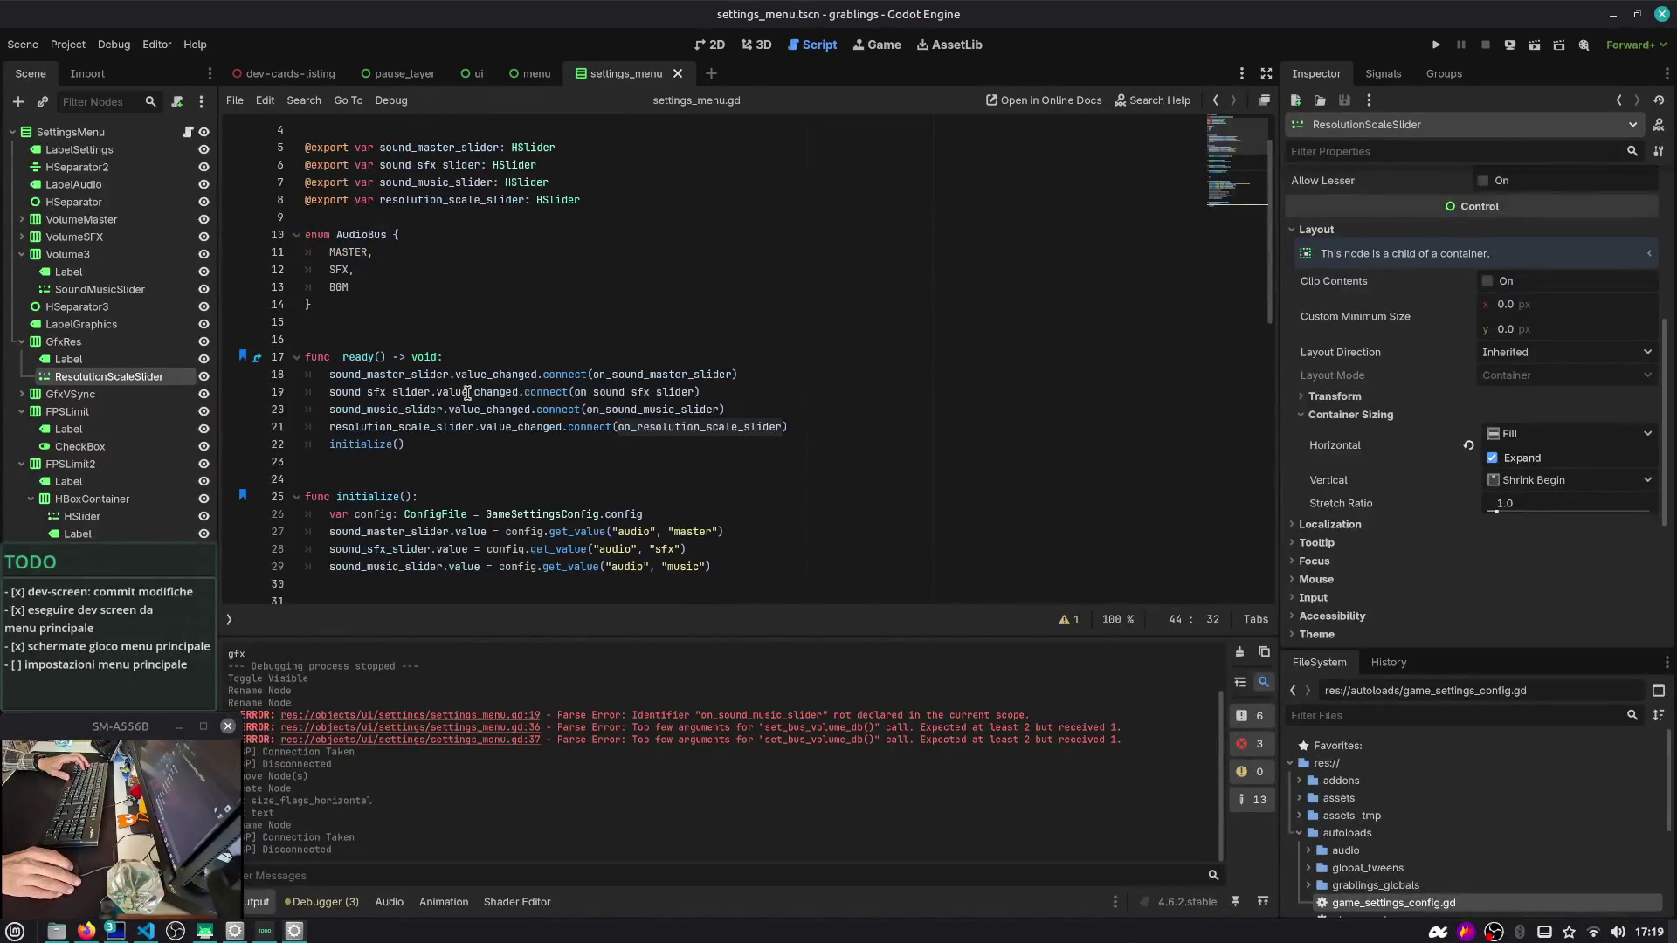
Step: In initialize(), add resolution_scale_slider.value = config.get_value("gfx", …) below the music slider line
{"action": "double_click", "coordinate": [367, 444]}
{"action": "scroll", "coordinate": [410, 441], "scroll_direction": "down", "scroll_amount": 2}
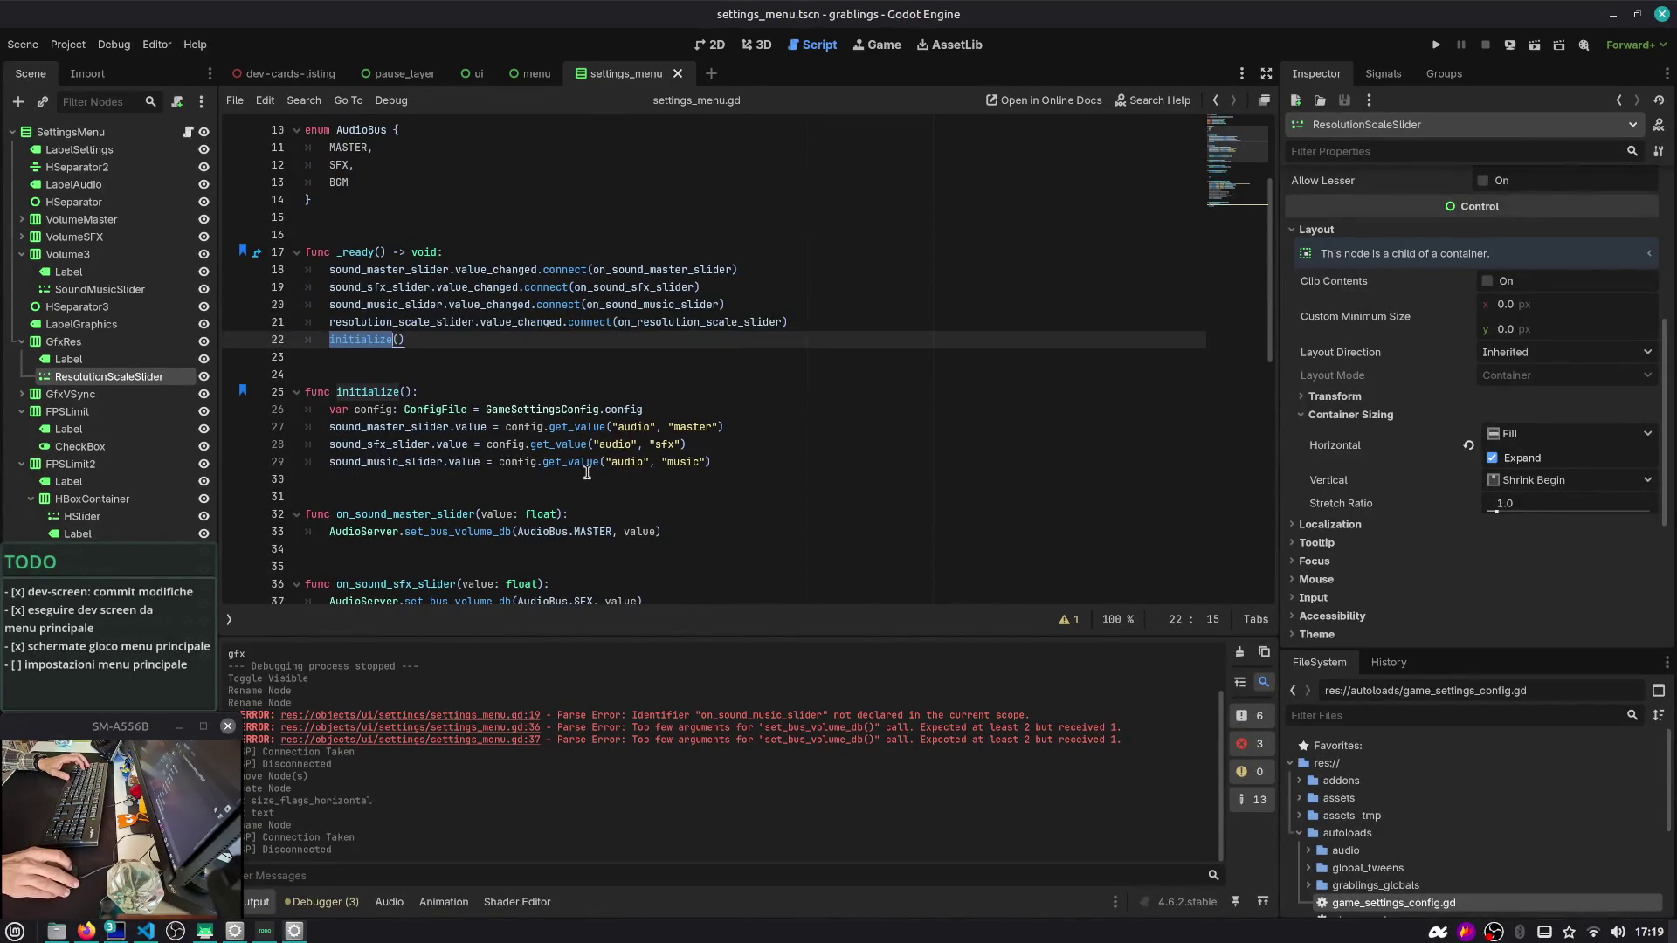
{"action": "left_click", "coordinate": [734, 466]}
{"action": "key", "text": "Return"}
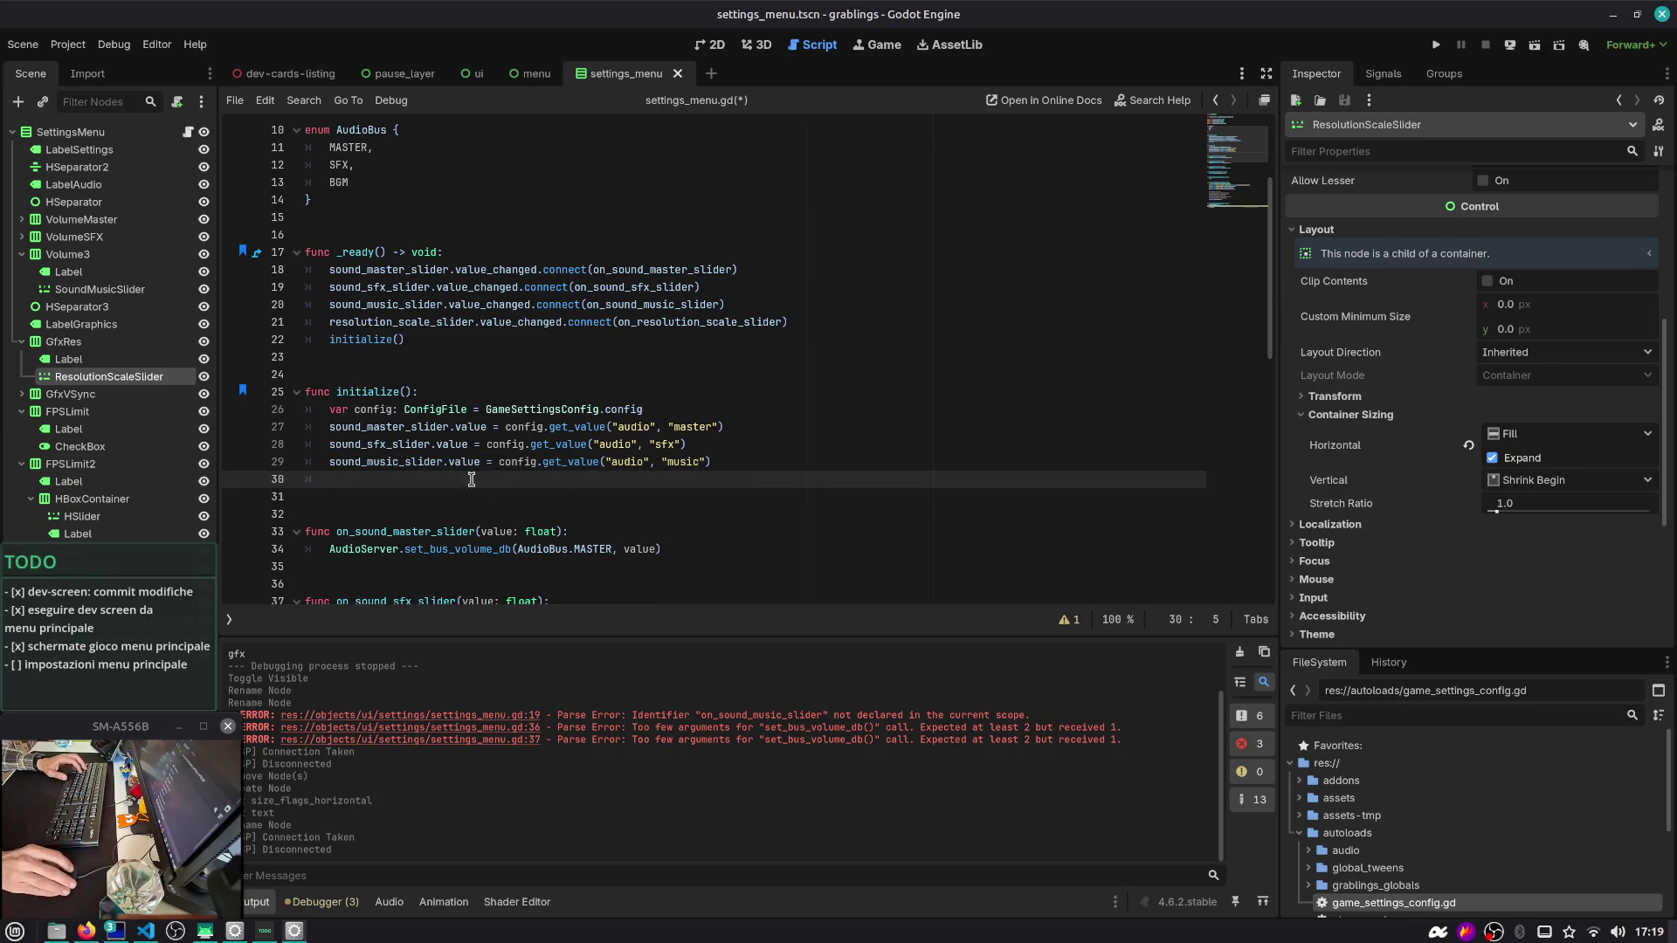
{"action": "double_click", "coordinate": [410, 463]}
{"action": "left_click", "coordinate": [398, 478]}
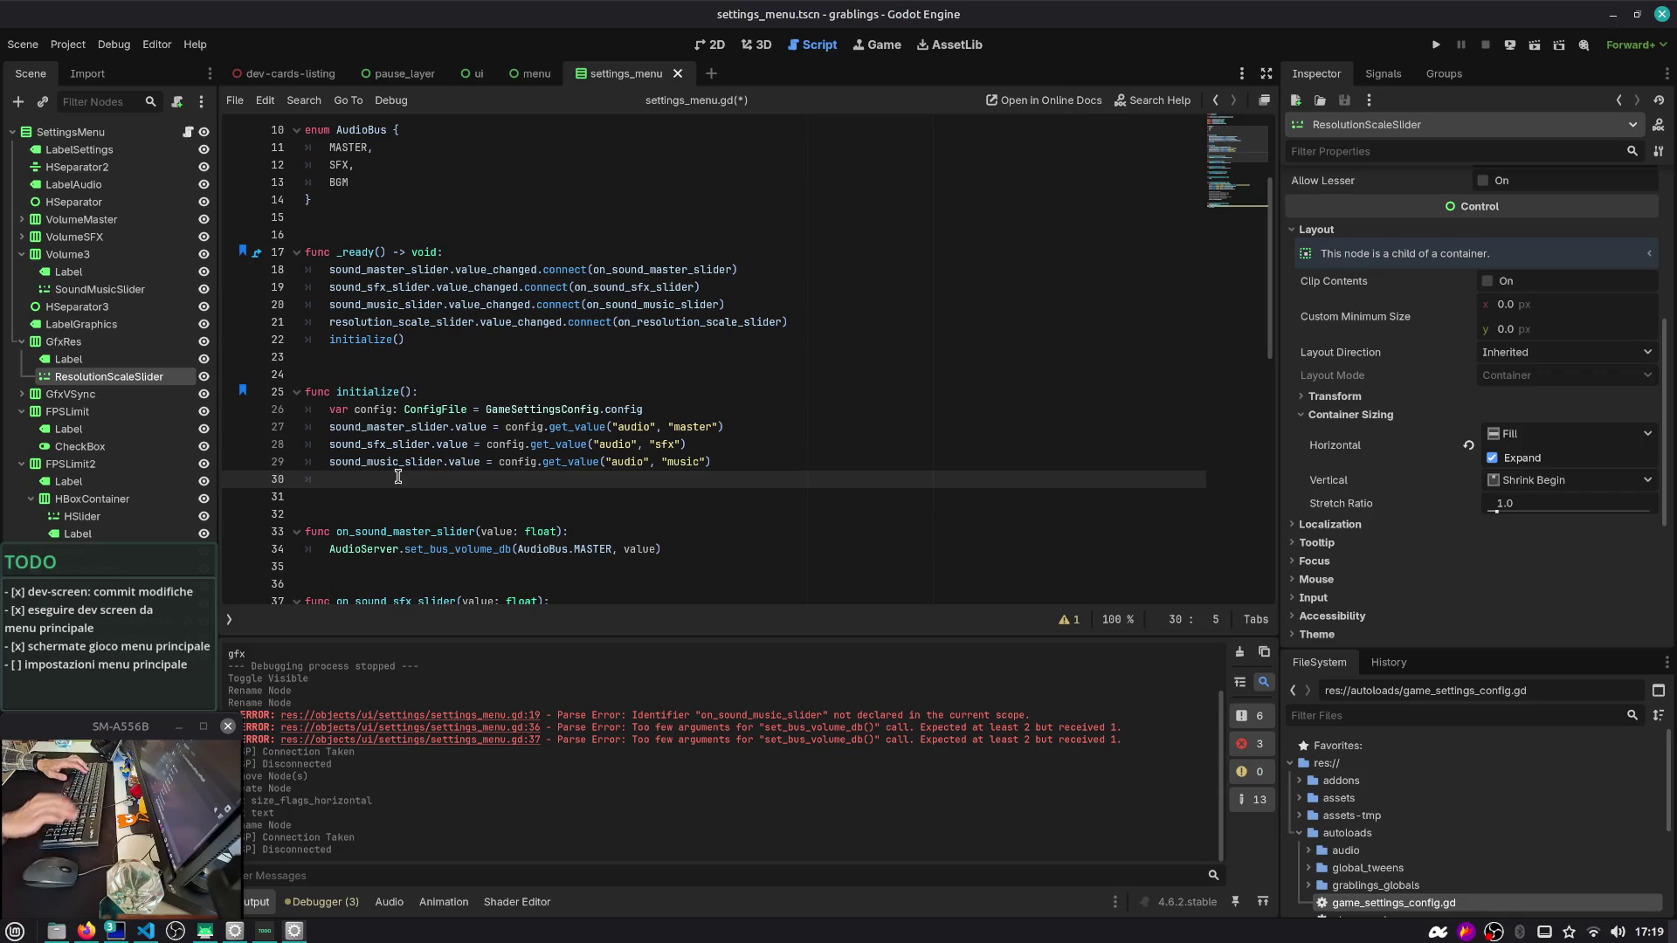
{"action": "key", "text": "Return"}
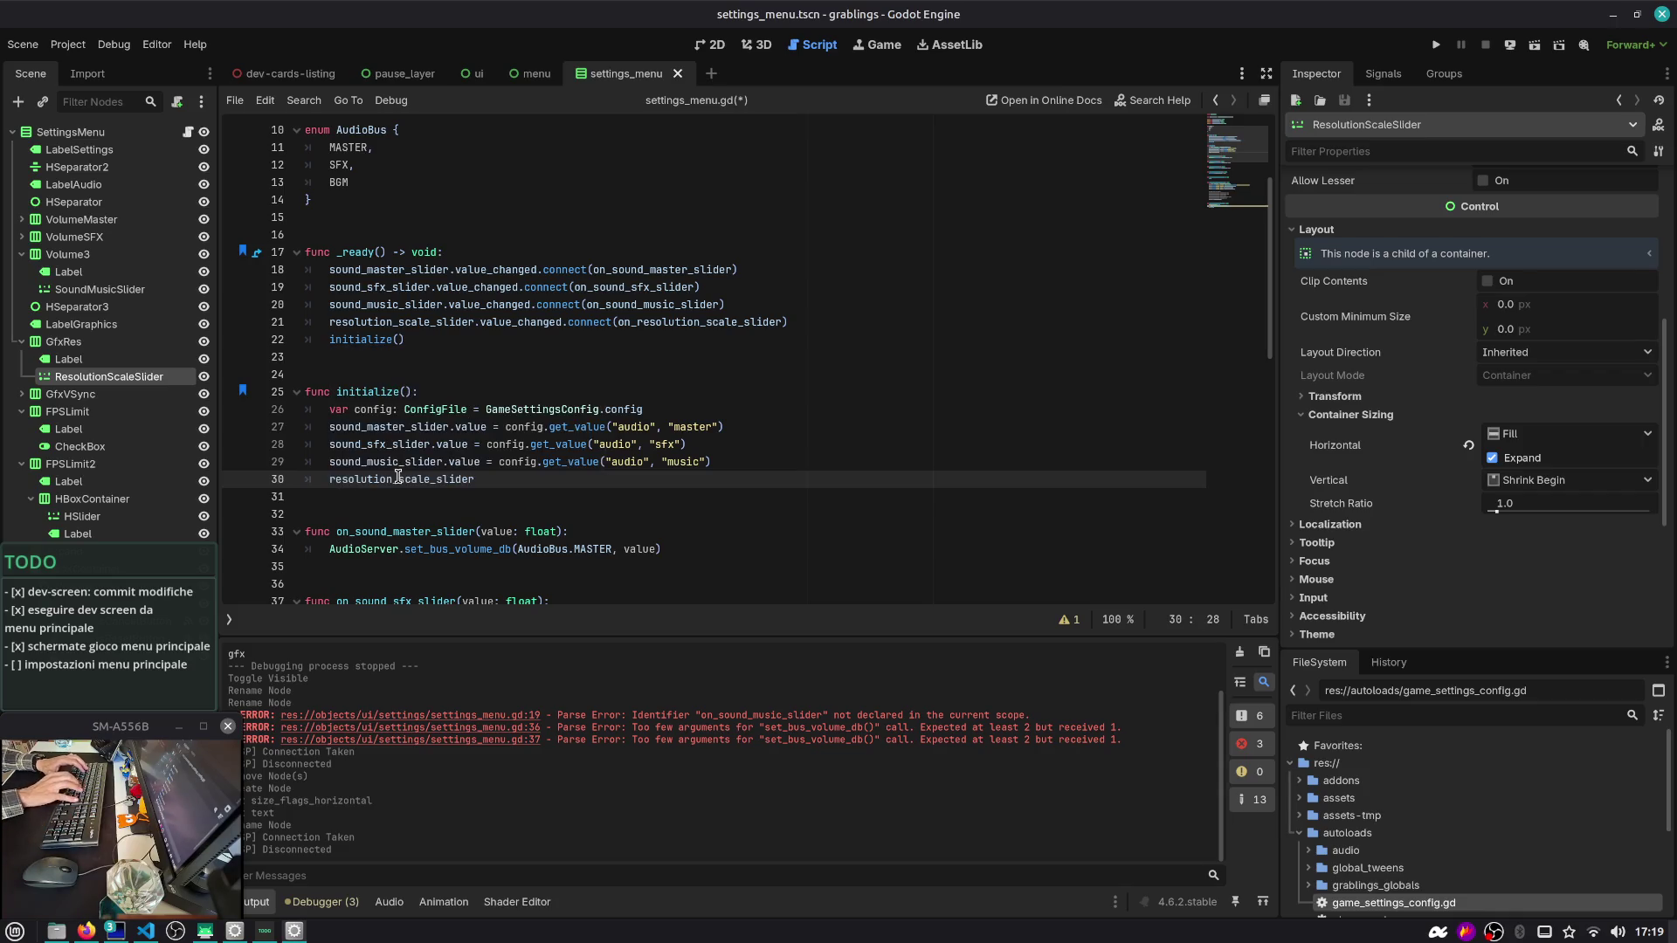
{"action": "type", "text": "ue ="}
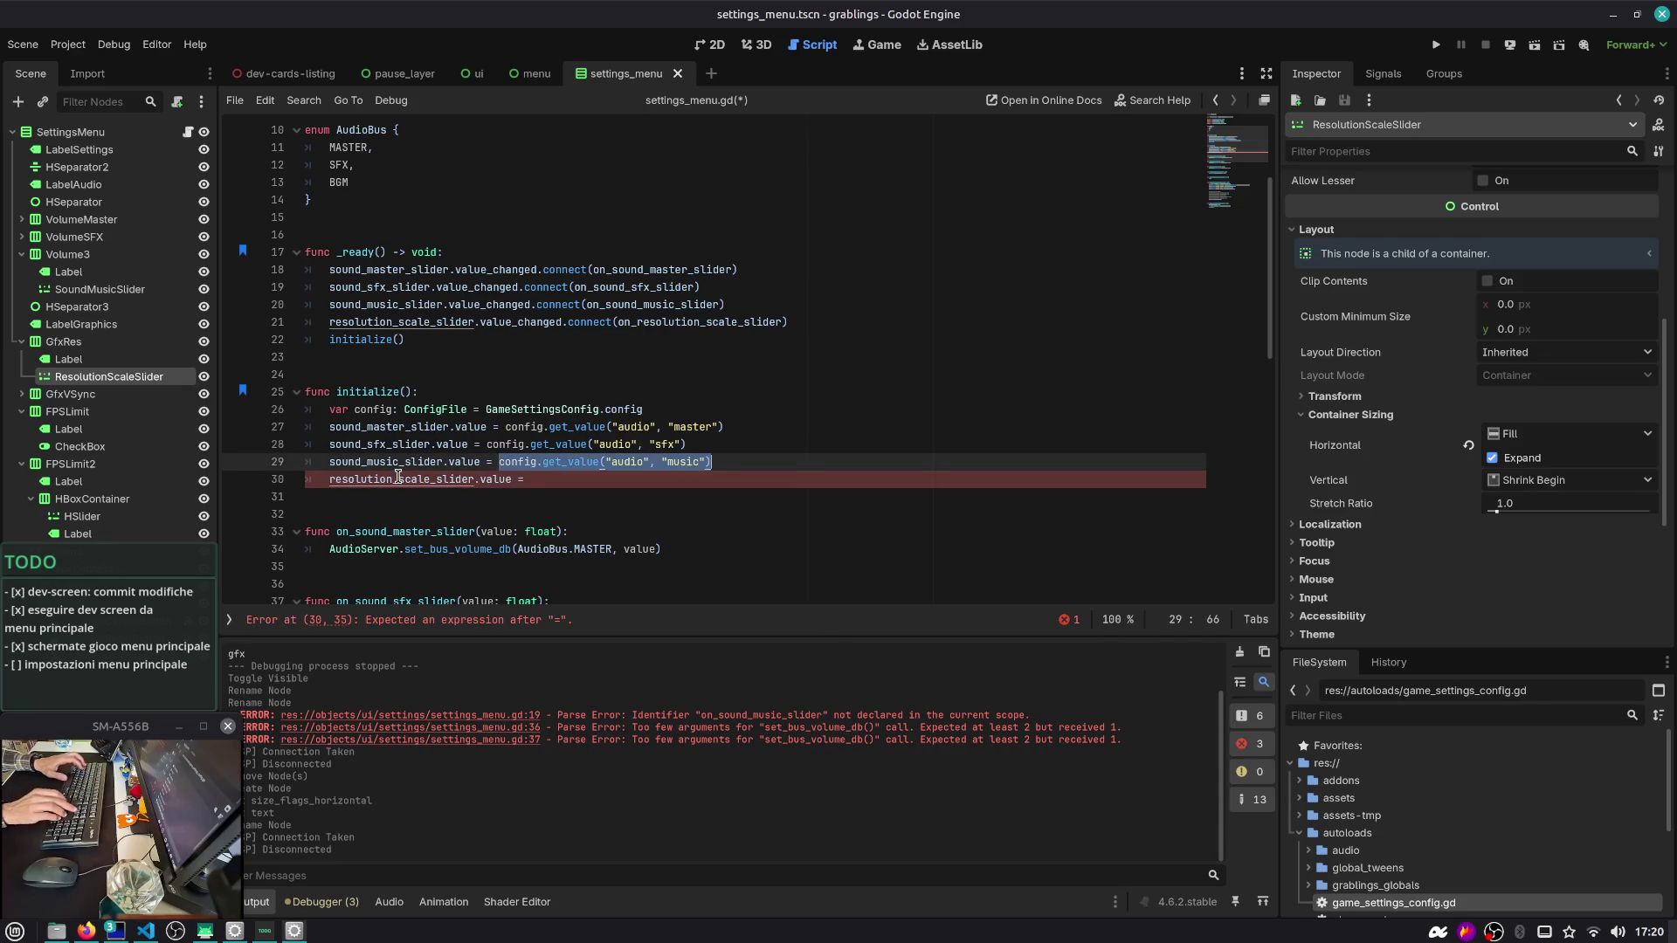
{"action": "type", "text": "config.get_value(\"audio\", \"music\")"}
{"action": "key", "text": "Left"}
{"action": "key", "text": "Left"}
{"action": "key", "text": "Left"}
{"action": "key", "text": "ctrl+shift+Left"}
{"action": "type", "text": "gfx"}
{"action": "key", "text": "ctrl+Right"}
{"action": "key", "text": "ctrl+Right"}
{"action": "key", "text": "ctrl+shift+Right"}
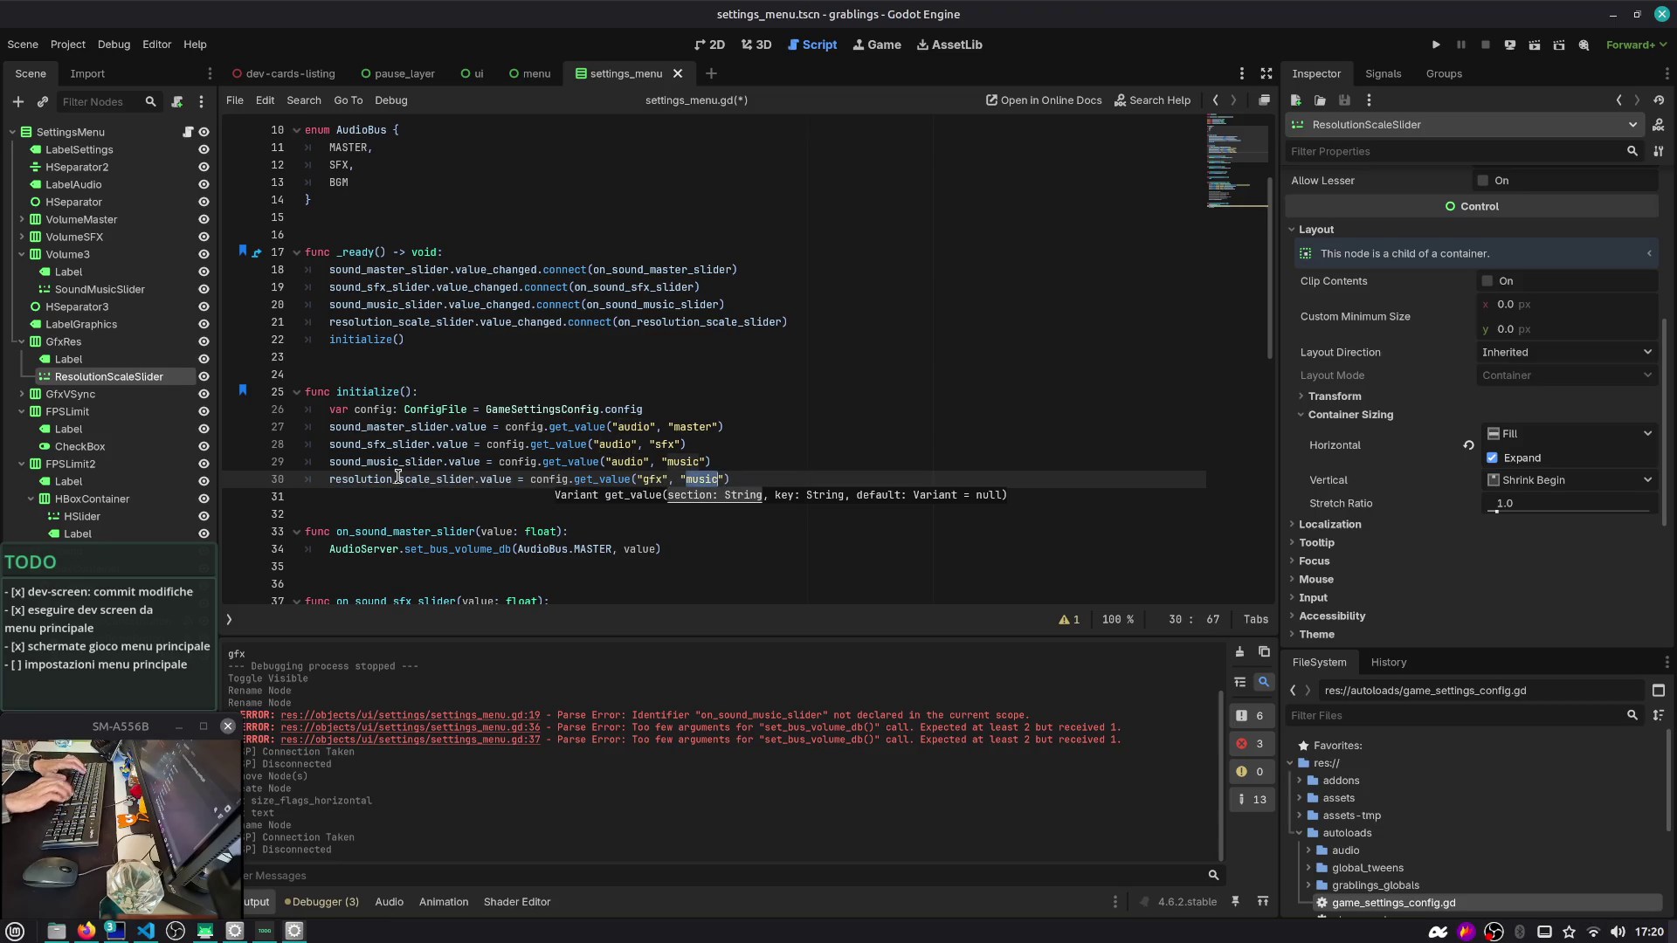
Step: In game_settings_config.gd, rename resolution_w to resolution_scale set to 1.0, delete resolution_h, and save
{"action": "left_click", "coordinate": [398, 340]}
{"action": "key", "text": "ctrl+backslash"}
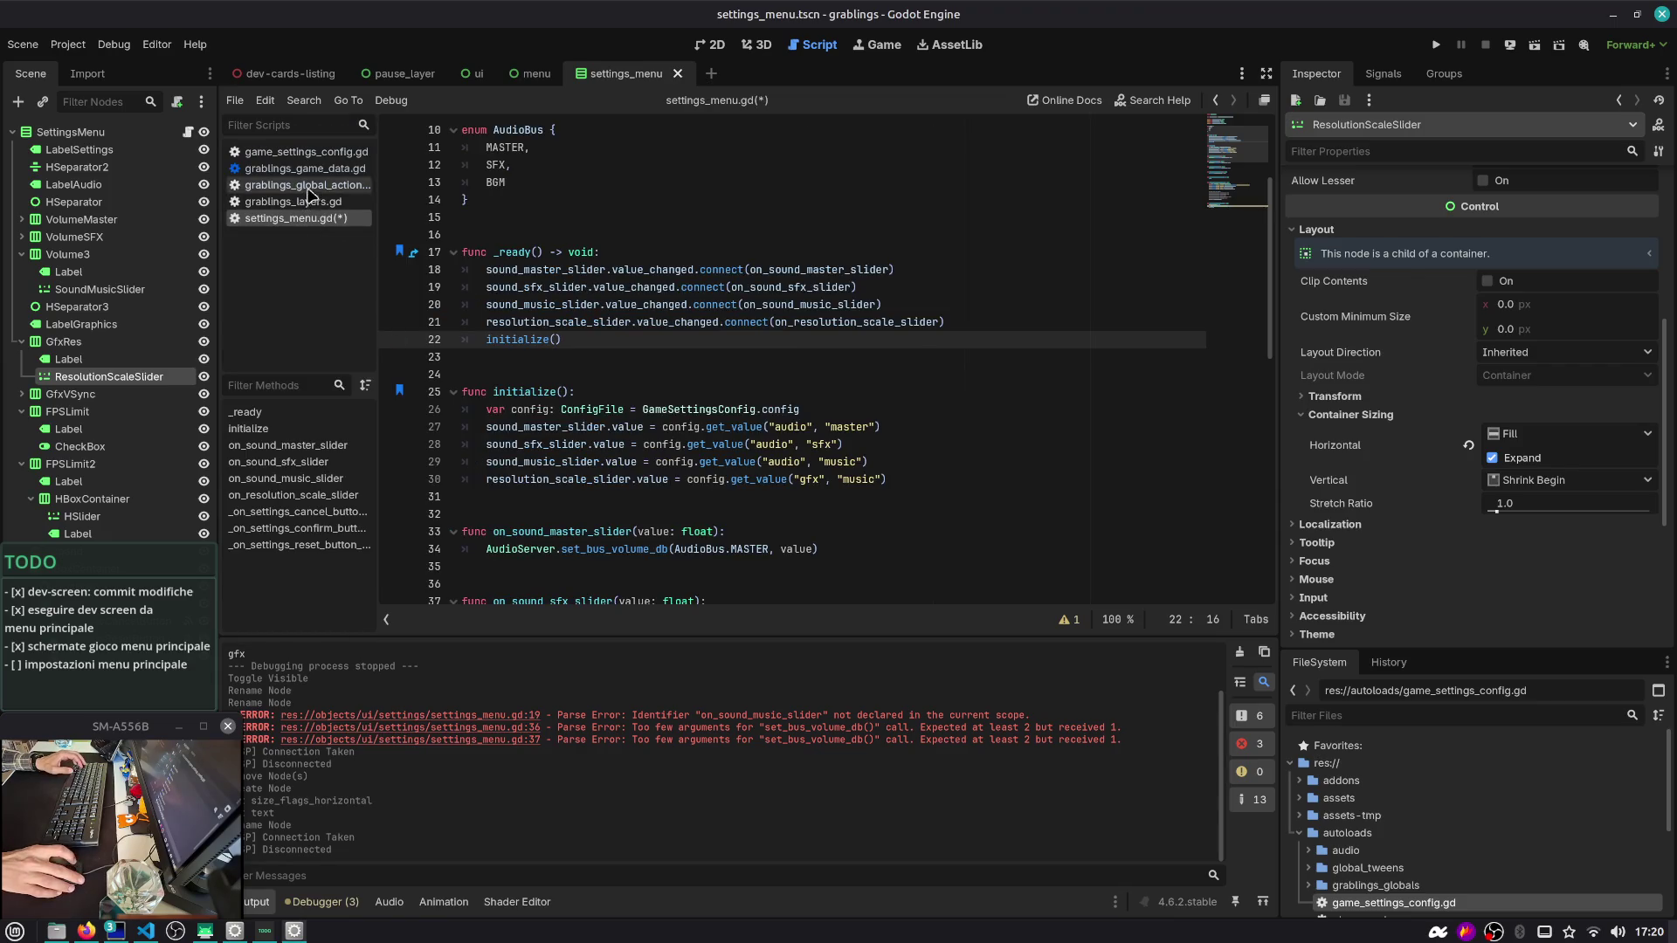
{"action": "left_click", "coordinate": [301, 152]}
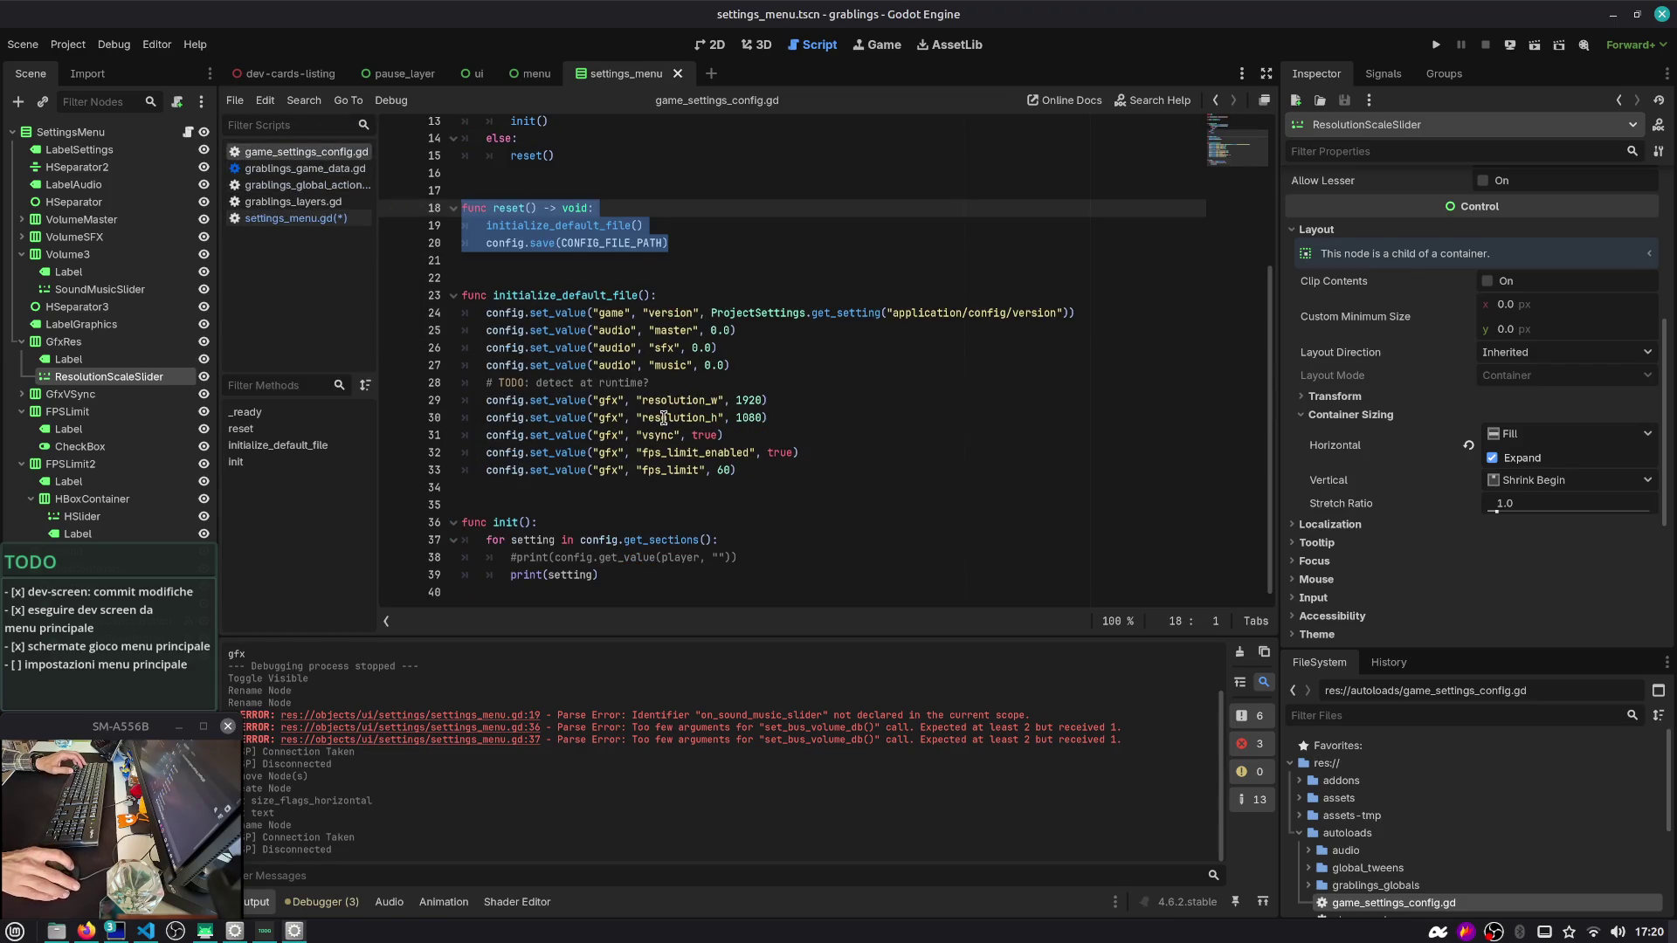
{"action": "left_click", "coordinate": [685, 401]}
{"action": "key", "text": "ctrl+Right"}
{"action": "key", "text": "BackSpace"}
{"action": "key", "text": "BackSpace"}
{"action": "type", "text": "_"}
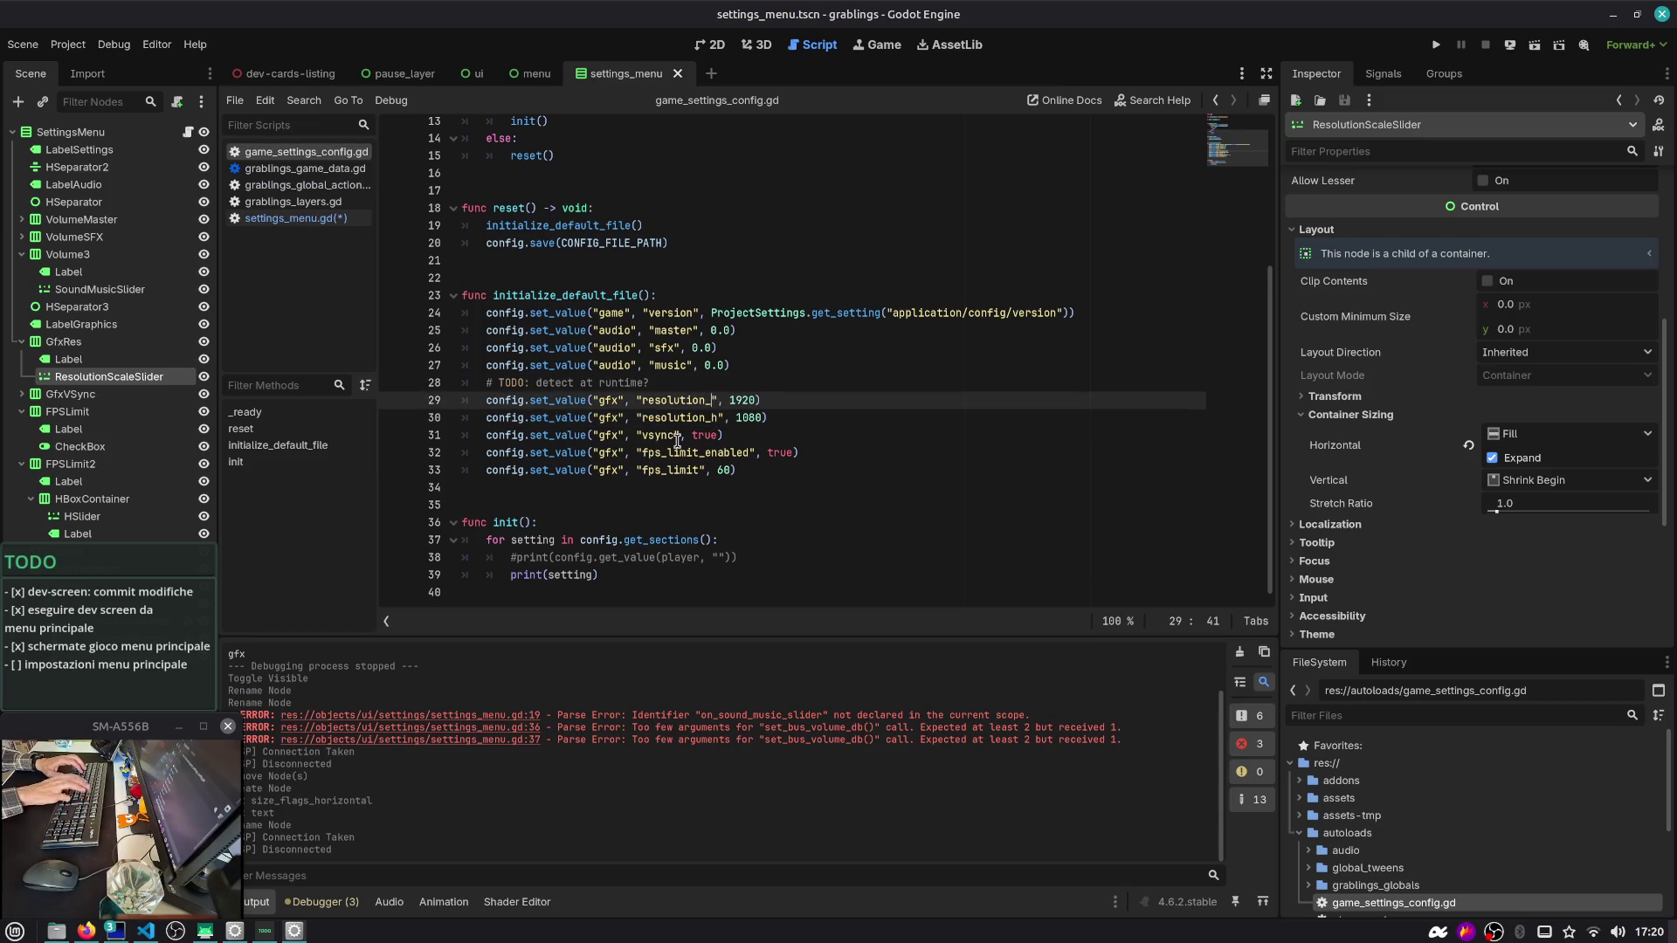
{"action": "key", "text": "Down"}
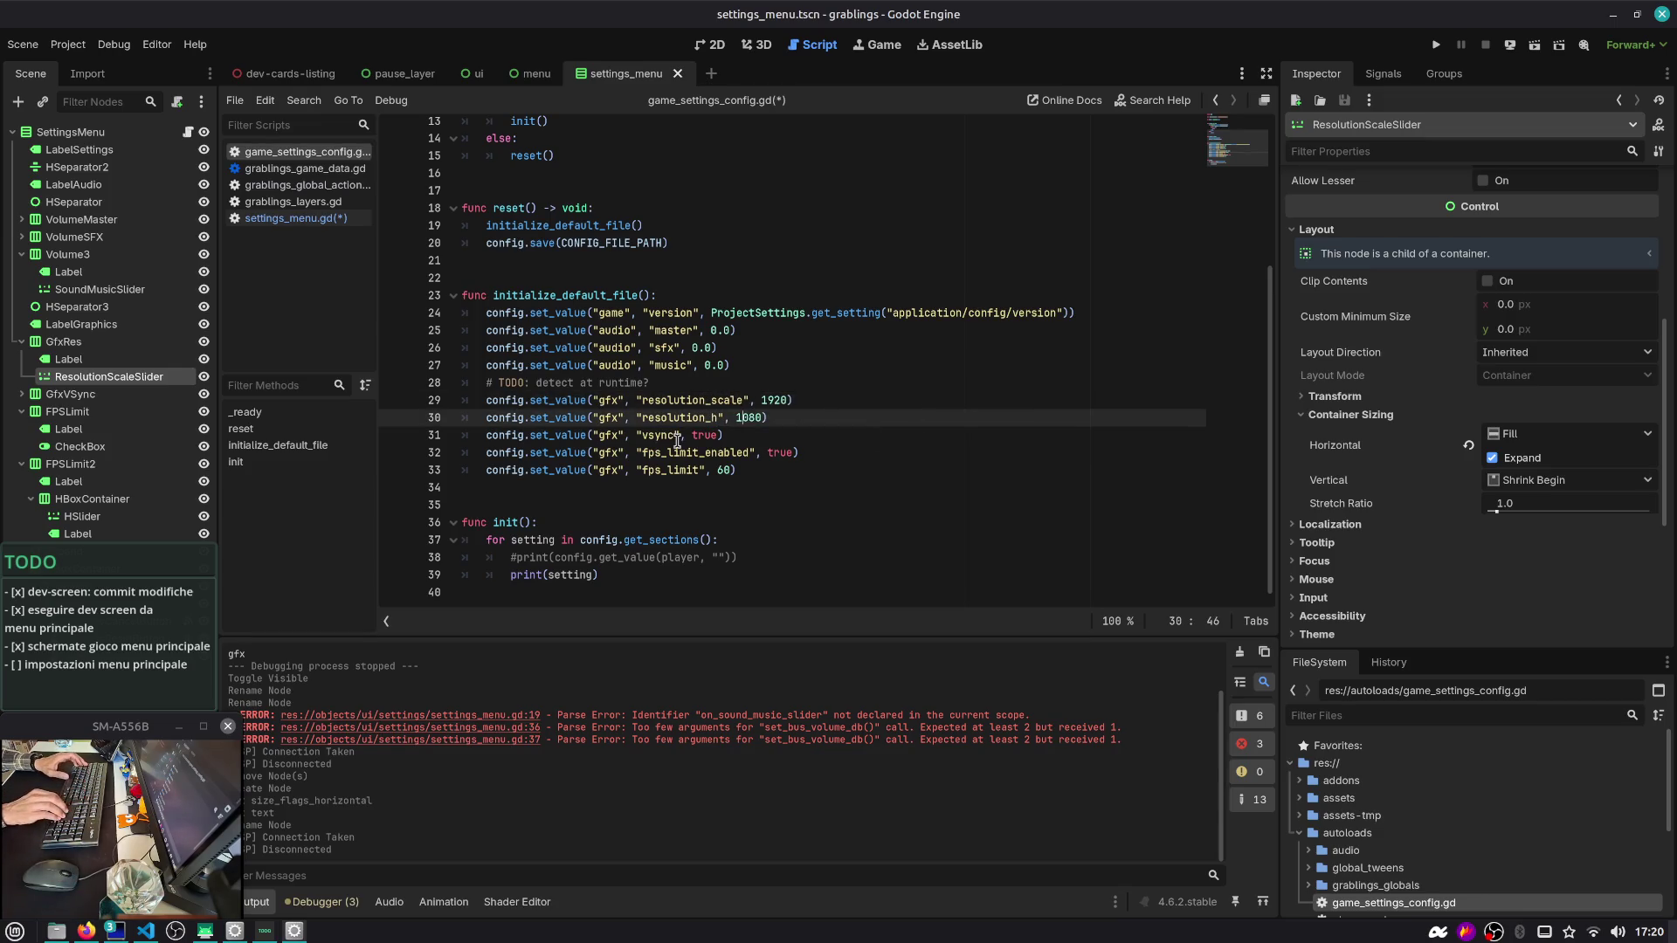
{"action": "key", "text": "ctrl+shift+k"}
{"action": "key", "text": "Up"}
{"action": "key", "text": "ctrl+Right"}
{"action": "key", "text": "ctrl+shift+Right"}
{"action": "type", "text": "1.0"}
{"action": "key", "text": "ctrl+s"}
Step: Select the resolution_scale key and close grablings_game_data.gd, the global actions script and grablings_layers.gd
{"action": "double_click", "coordinate": [680, 397]}
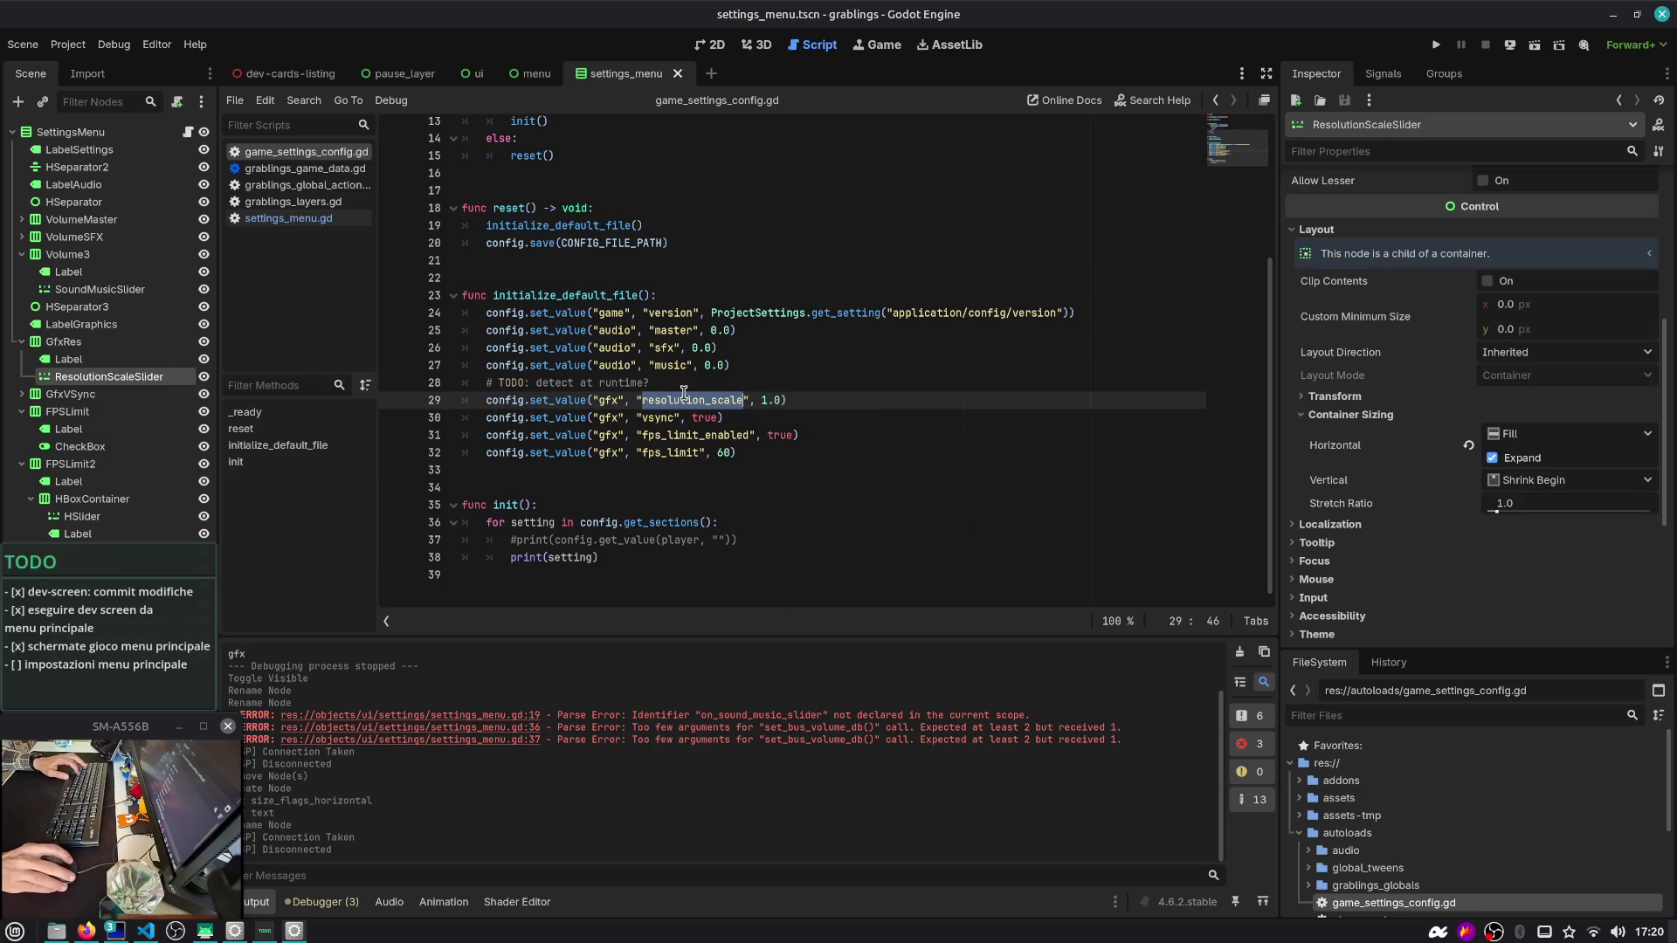
{"action": "scroll", "coordinate": [681, 394], "scroll_direction": "up", "scroll_amount": 1}
{"action": "scroll", "coordinate": [680, 394], "scroll_direction": "up", "scroll_amount": 3}
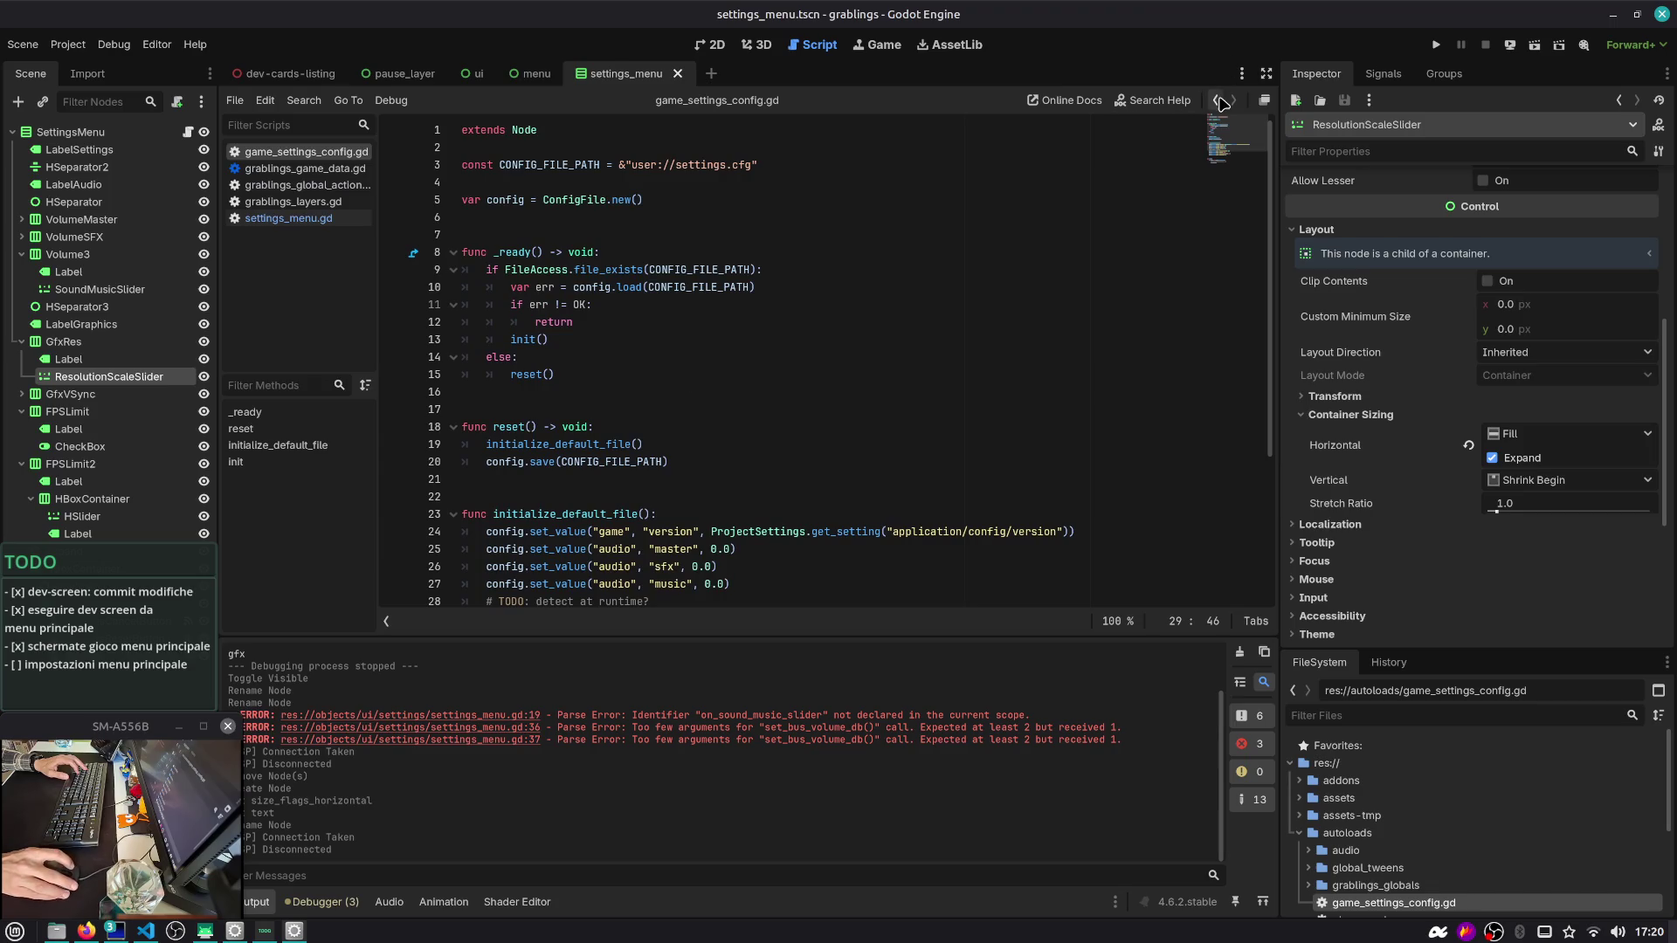
{"action": "scroll", "coordinate": [694, 349], "scroll_direction": "down", "scroll_amount": 4}
{"action": "left_click", "coordinate": [694, 418]}
{"action": "double_click", "coordinate": [694, 417]}
{"action": "key", "text": "ctrl+c"}
{"action": "middle_click", "coordinate": [301, 168]}
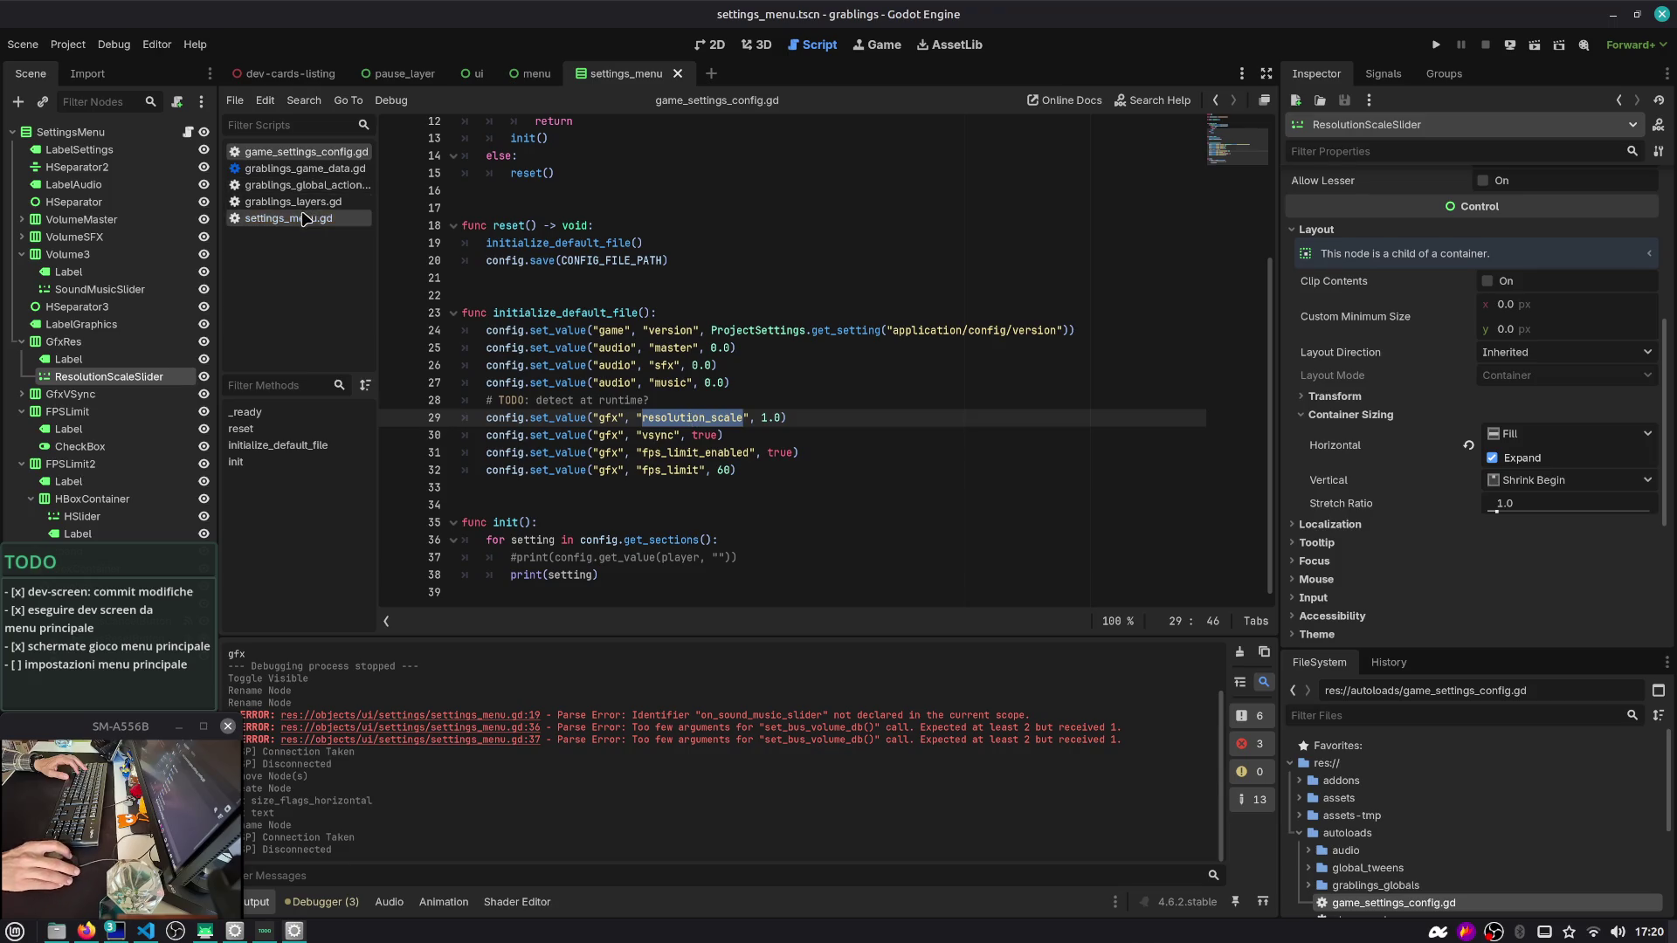
{"action": "middle_click", "coordinate": [301, 167]}
{"action": "middle_click", "coordinate": [300, 171]}
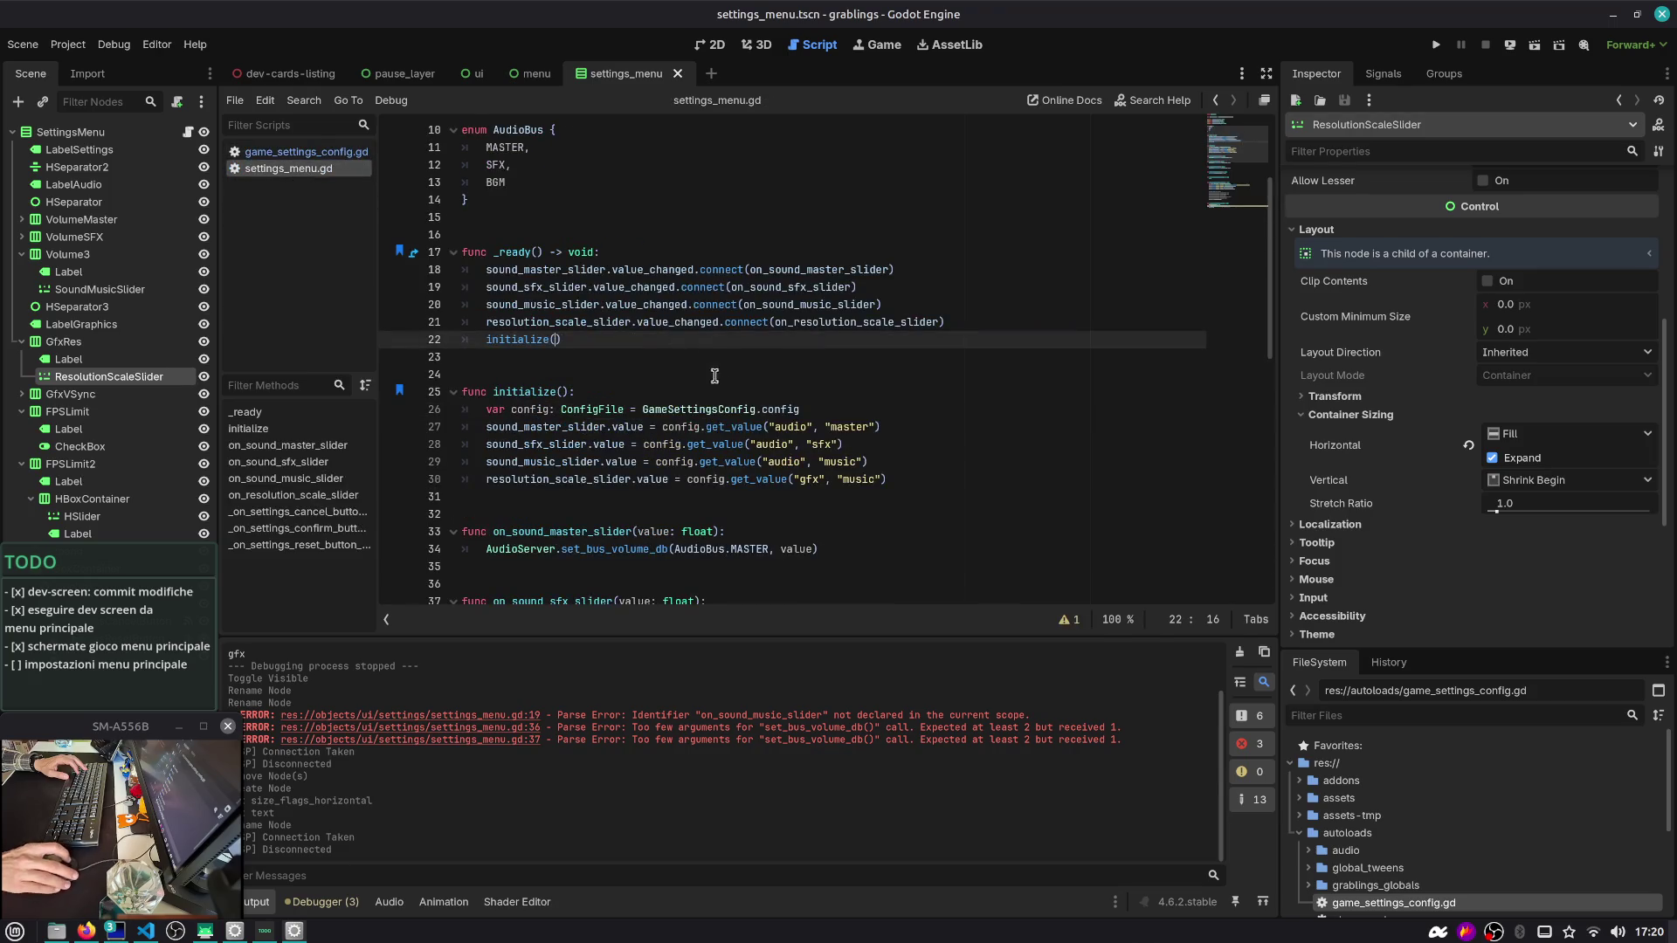
Step: Change the line 30 config lookup to section 'gfx' and key 'resolution_scale'
{"action": "double_click", "coordinate": [802, 479]}
{"action": "key", "text": "ctrl+v"}
{"action": "key", "text": "ctrl+shift+Left"}
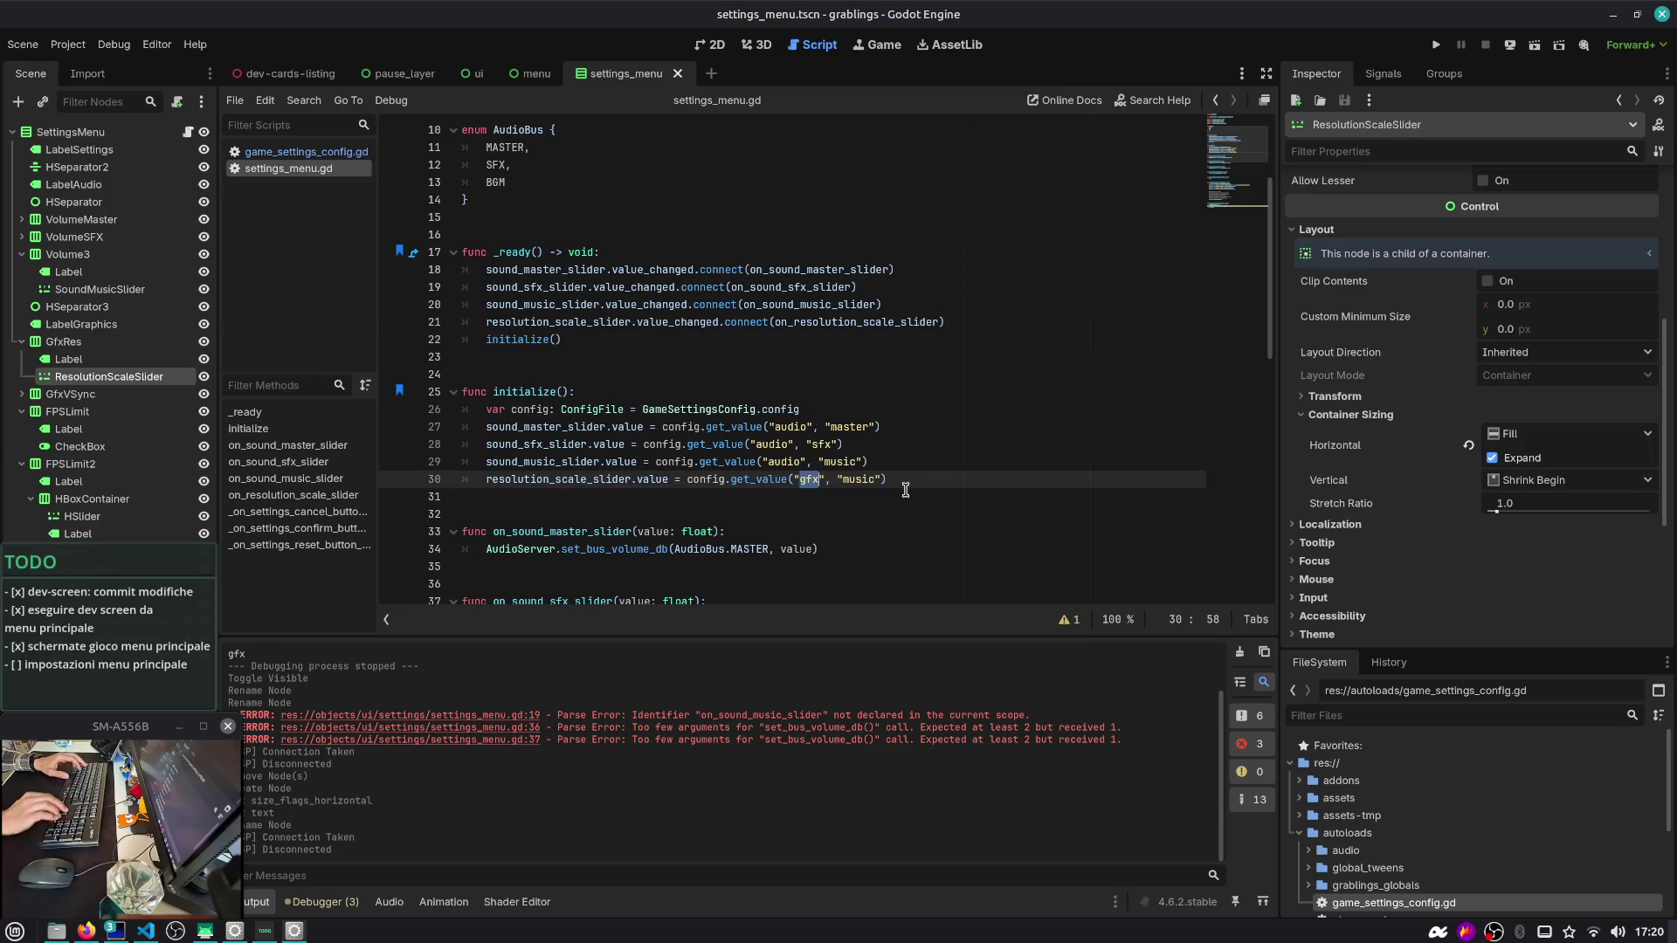
{"action": "type", "text": "gfx"}
{"action": "key", "text": "Right"}
{"action": "key", "text": "Right"}
{"action": "key", "text": "Right"}
{"action": "key", "text": "ctrl+shift+Right"}
{"action": "key", "text": "ctrl+v"}
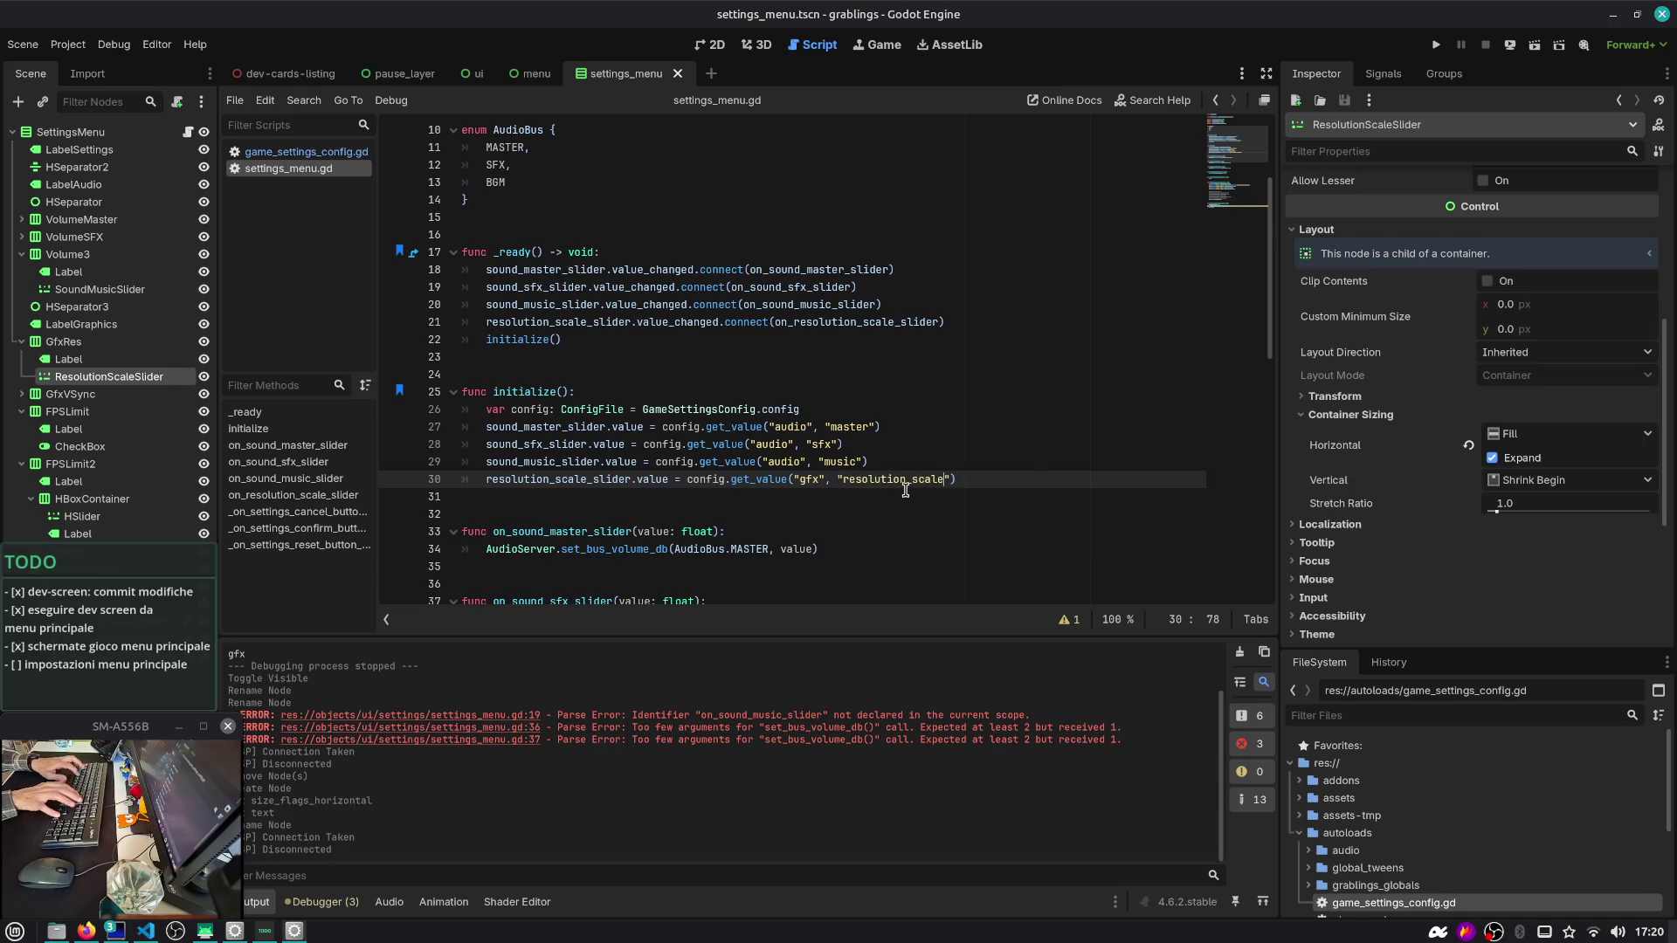
Step: Review the new loading line in _ready and move to the confirm handler's music save line
{"action": "mouse_move", "coordinate": [486, 269]}
{"action": "left_mouse_down"}
{"action": "mouse_move", "coordinate": [890, 273]}
{"action": "mouse_move", "coordinate": [921, 325]}
{"action": "left_mouse_up"}
{"action": "mouse_move", "coordinate": [491, 401]}
{"action": "left_mouse_down"}
{"action": "mouse_move", "coordinate": [873, 480]}
{"action": "mouse_move", "coordinate": [958, 480]}
{"action": "left_mouse_up"}
{"action": "left_click", "coordinate": [958, 479]}
{"action": "key", "text": "shift+Home"}
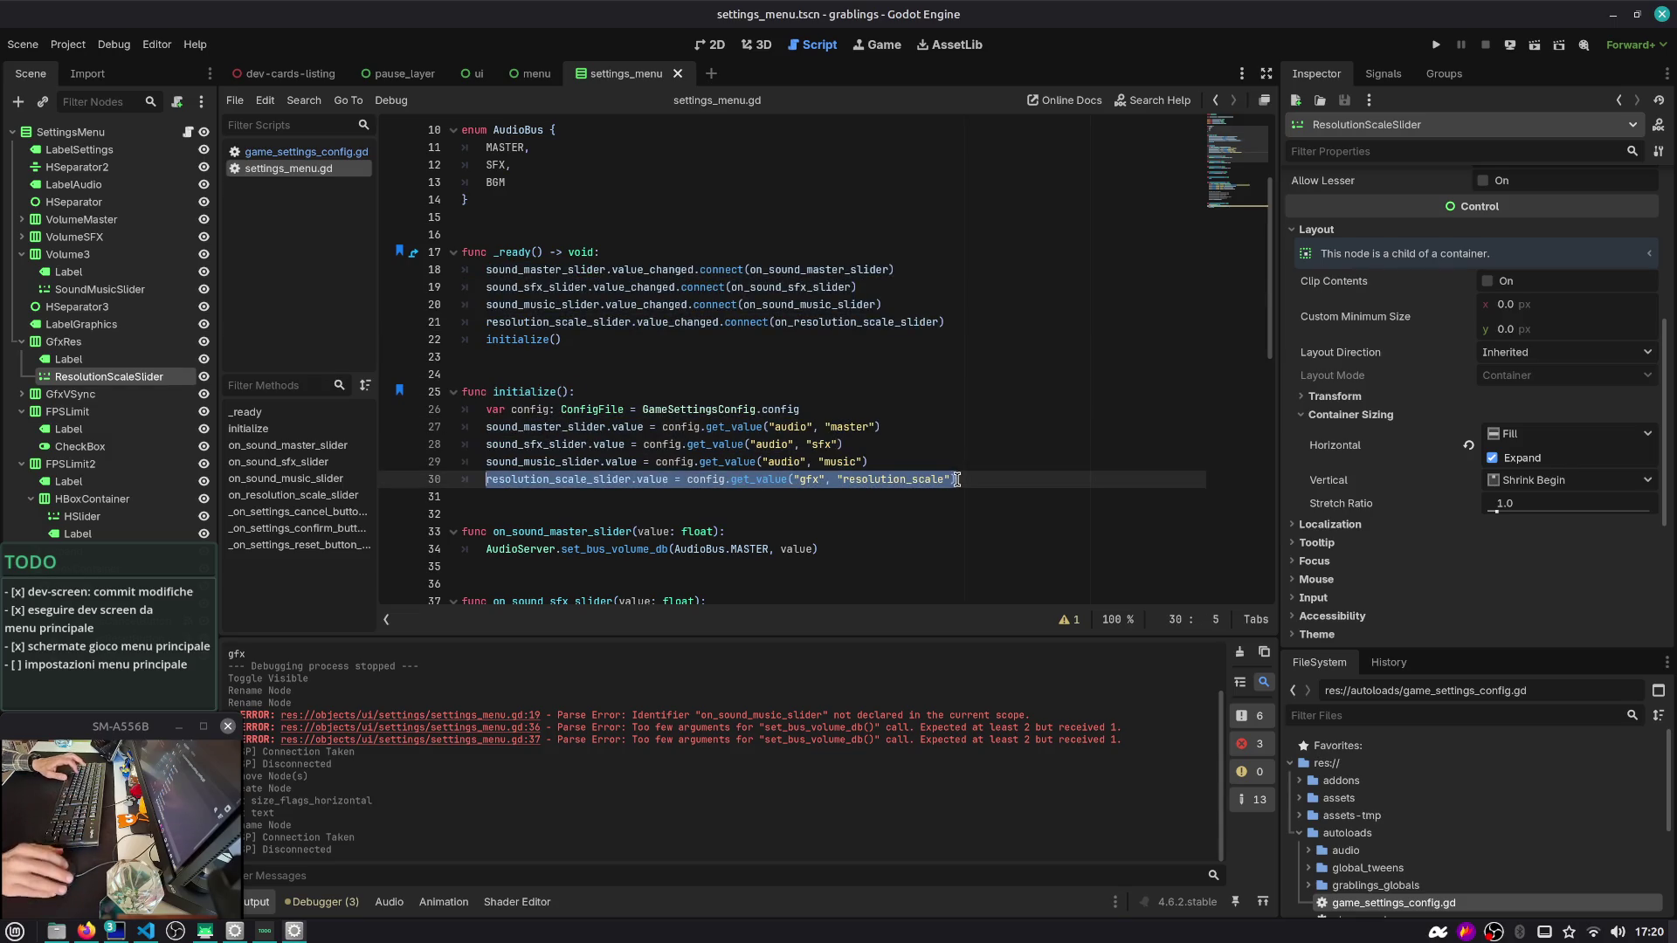
{"action": "scroll", "coordinate": [890, 221], "scroll_direction": "down", "scroll_amount": 2}
{"action": "left_click", "coordinate": [890, 221]}
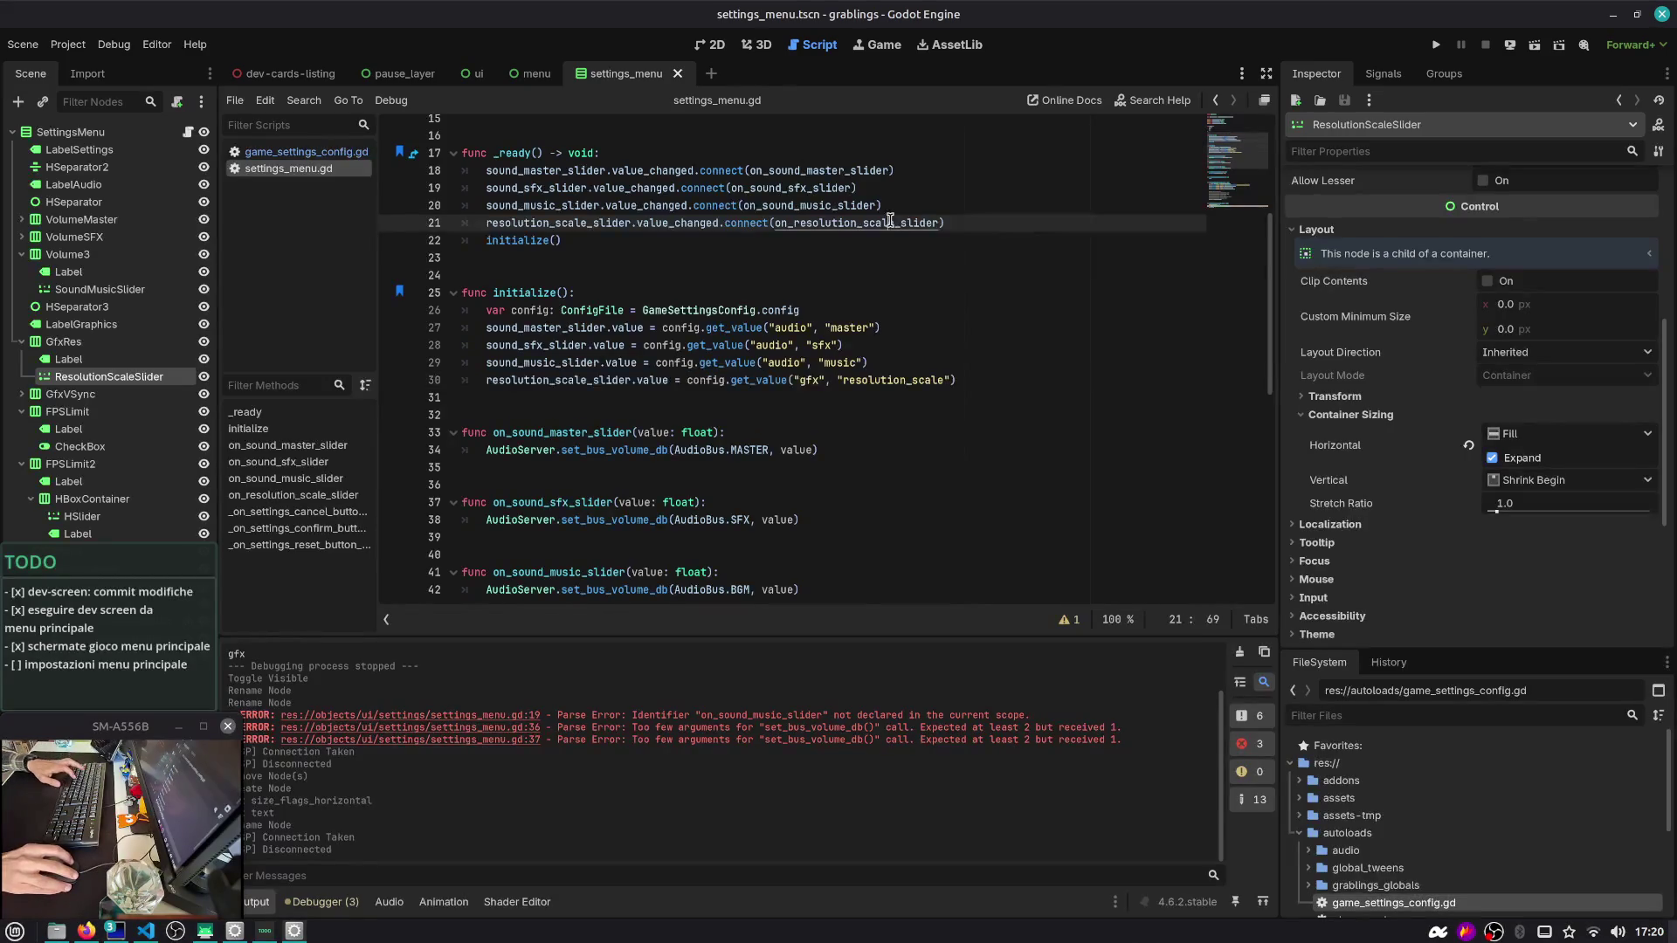
{"action": "key", "text": "ctrl+b"}
{"action": "key", "text": "ctrl+b"}
{"action": "scroll", "coordinate": [622, 408], "scroll_direction": "down", "scroll_amount": 1}
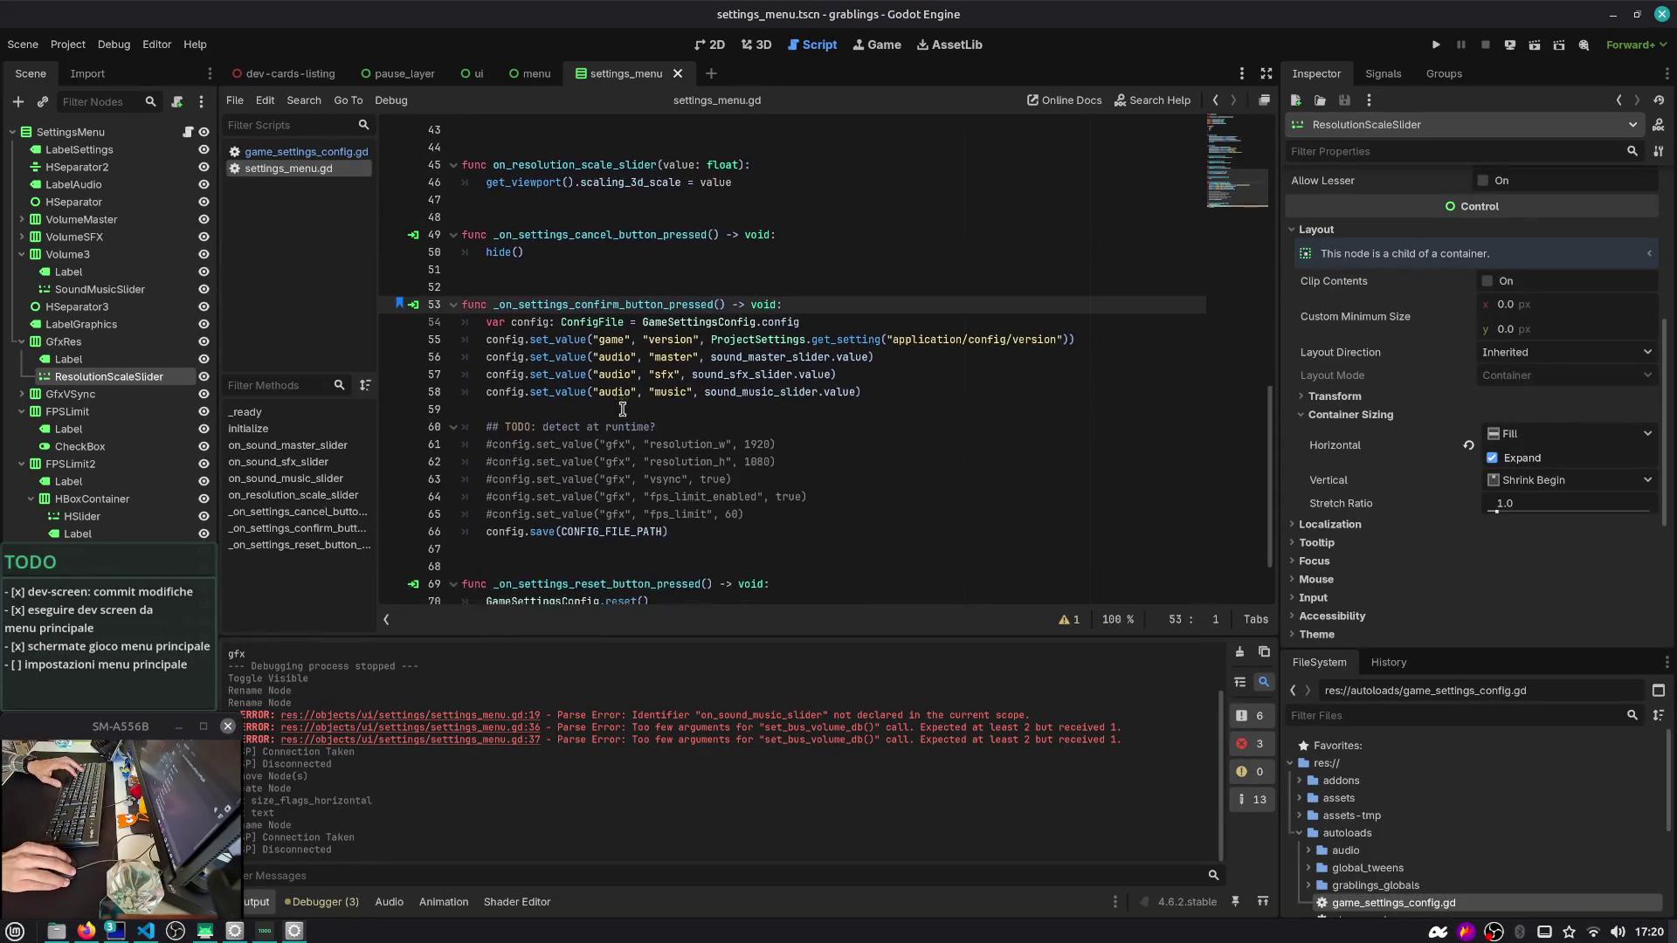
{"action": "left_click", "coordinate": [920, 392]}
Step: Duplicate the music config.set_value line onto a new line below it
{"action": "key", "text": "Return"}
{"action": "key", "text": "Up"}
{"action": "key", "text": "shift+End"}
{"action": "key", "text": "ctrl+c"}
{"action": "key", "text": "Down"}
{"action": "key", "text": "ctrl+v"}
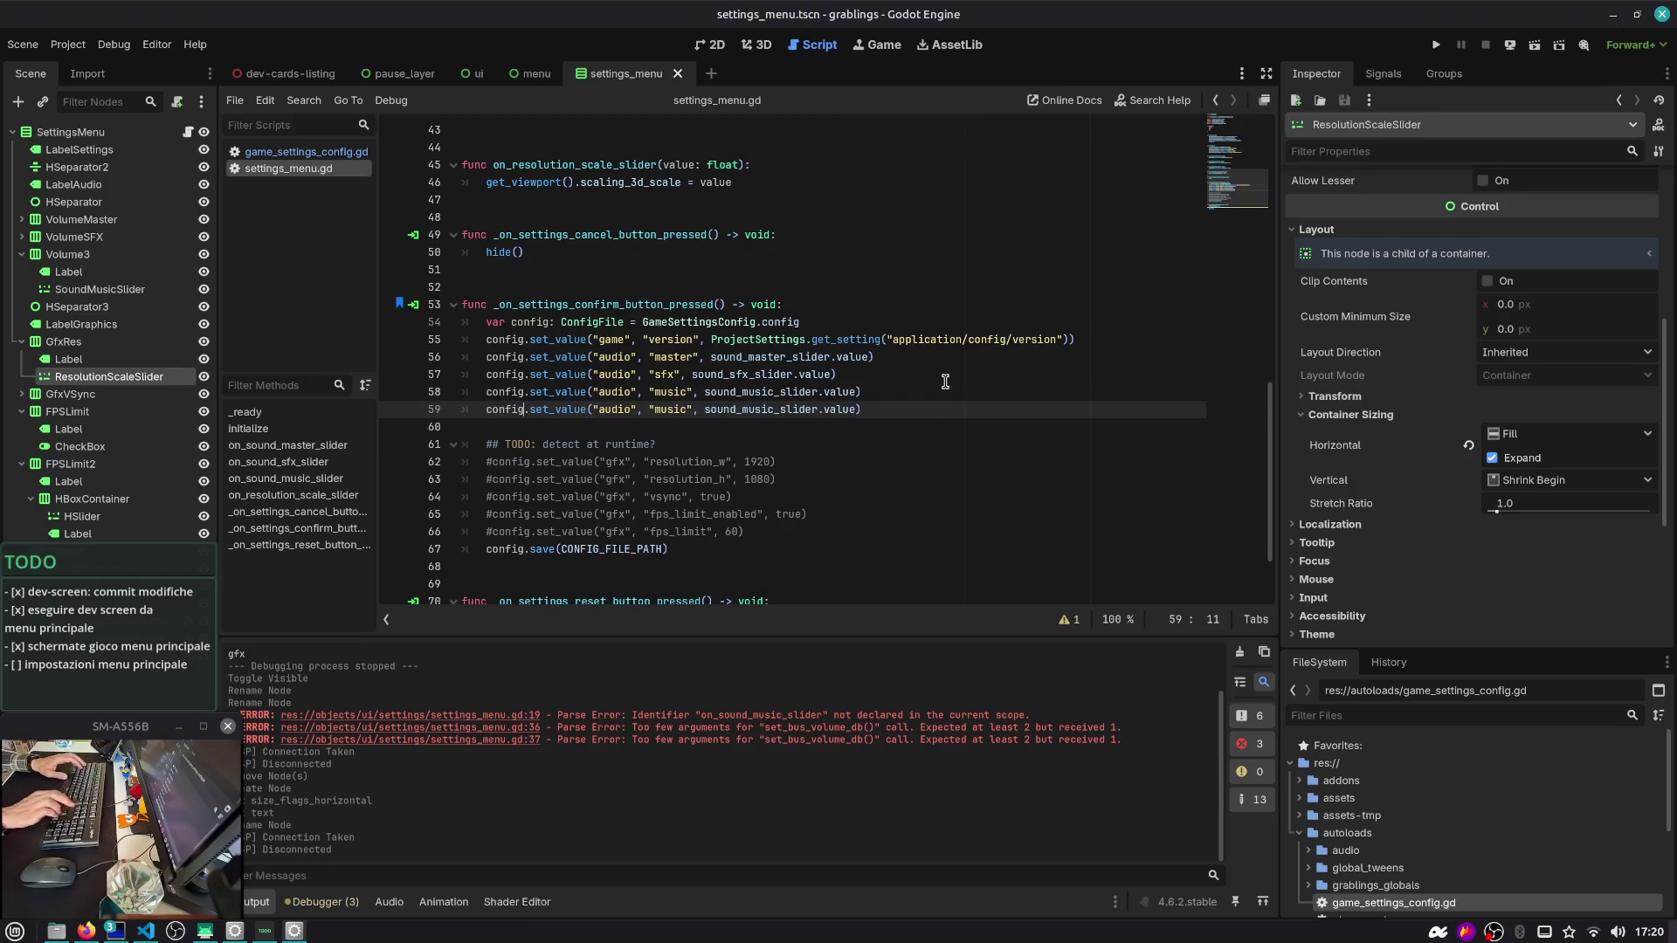
Step: Edit the copy to config.set_value("gfx", "resolution_scale", resolution_scale_slider.value)
{"action": "key", "text": "ctrl+shift+Left"}
{"action": "type", "text": "gfx"}
{"action": "key", "text": "Right"}
{"action": "key", "text": "Right"}
{"action": "key", "text": "Right"}
{"action": "key", "text": "ctrl+shift+Right"}
{"action": "type", "text": "resolution_scale"}
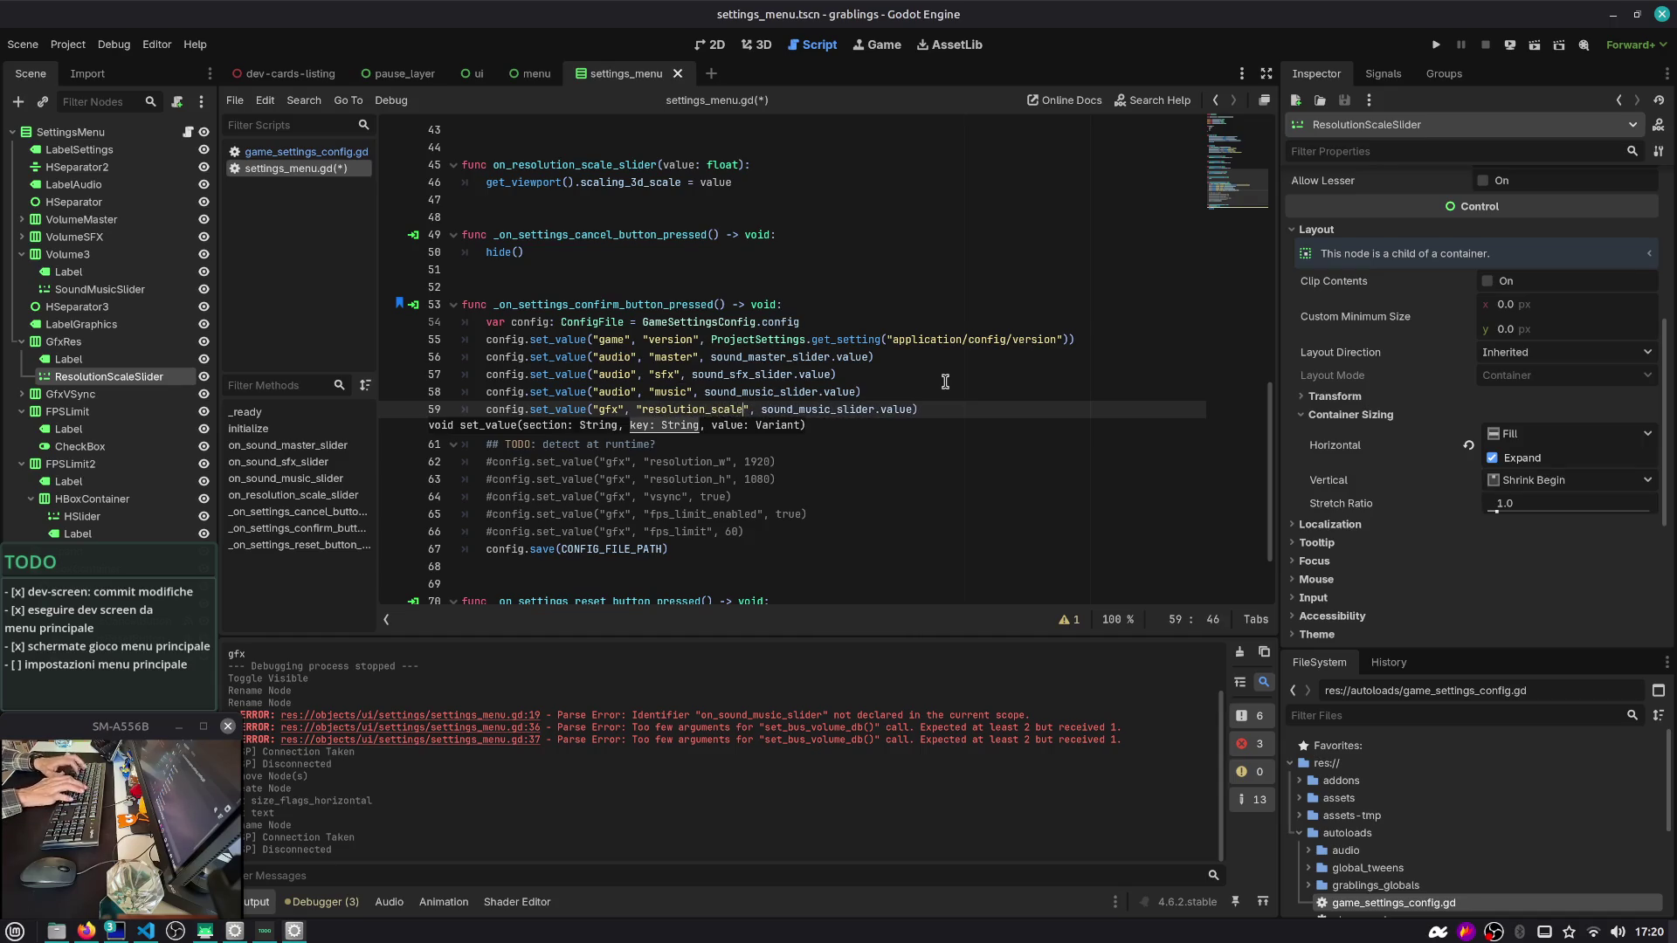
{"action": "key", "text": "Right"}
{"action": "key", "text": "ctrl+shift+Right"}
{"action": "type", "text": "res"}
{"action": "key", "text": "Return"}
Step: Save the script and run the game, which halts on a Nil assignment at line 30
{"action": "key", "text": "ctrl+s"}
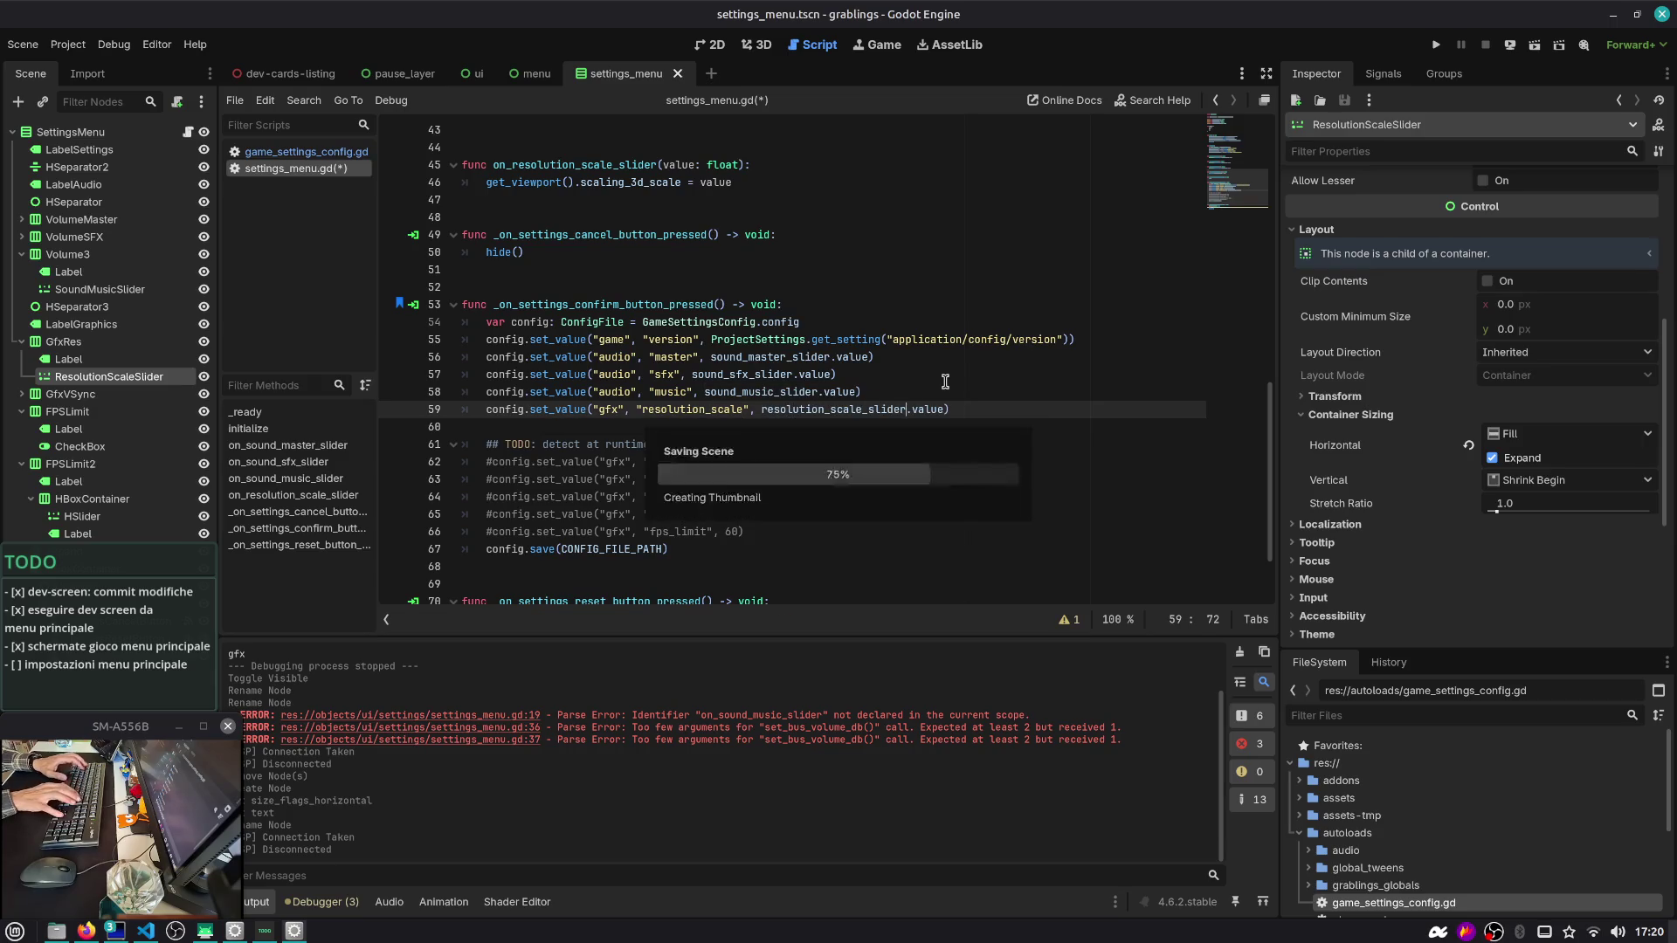
{"action": "left_click", "coordinate": [1434, 48]}
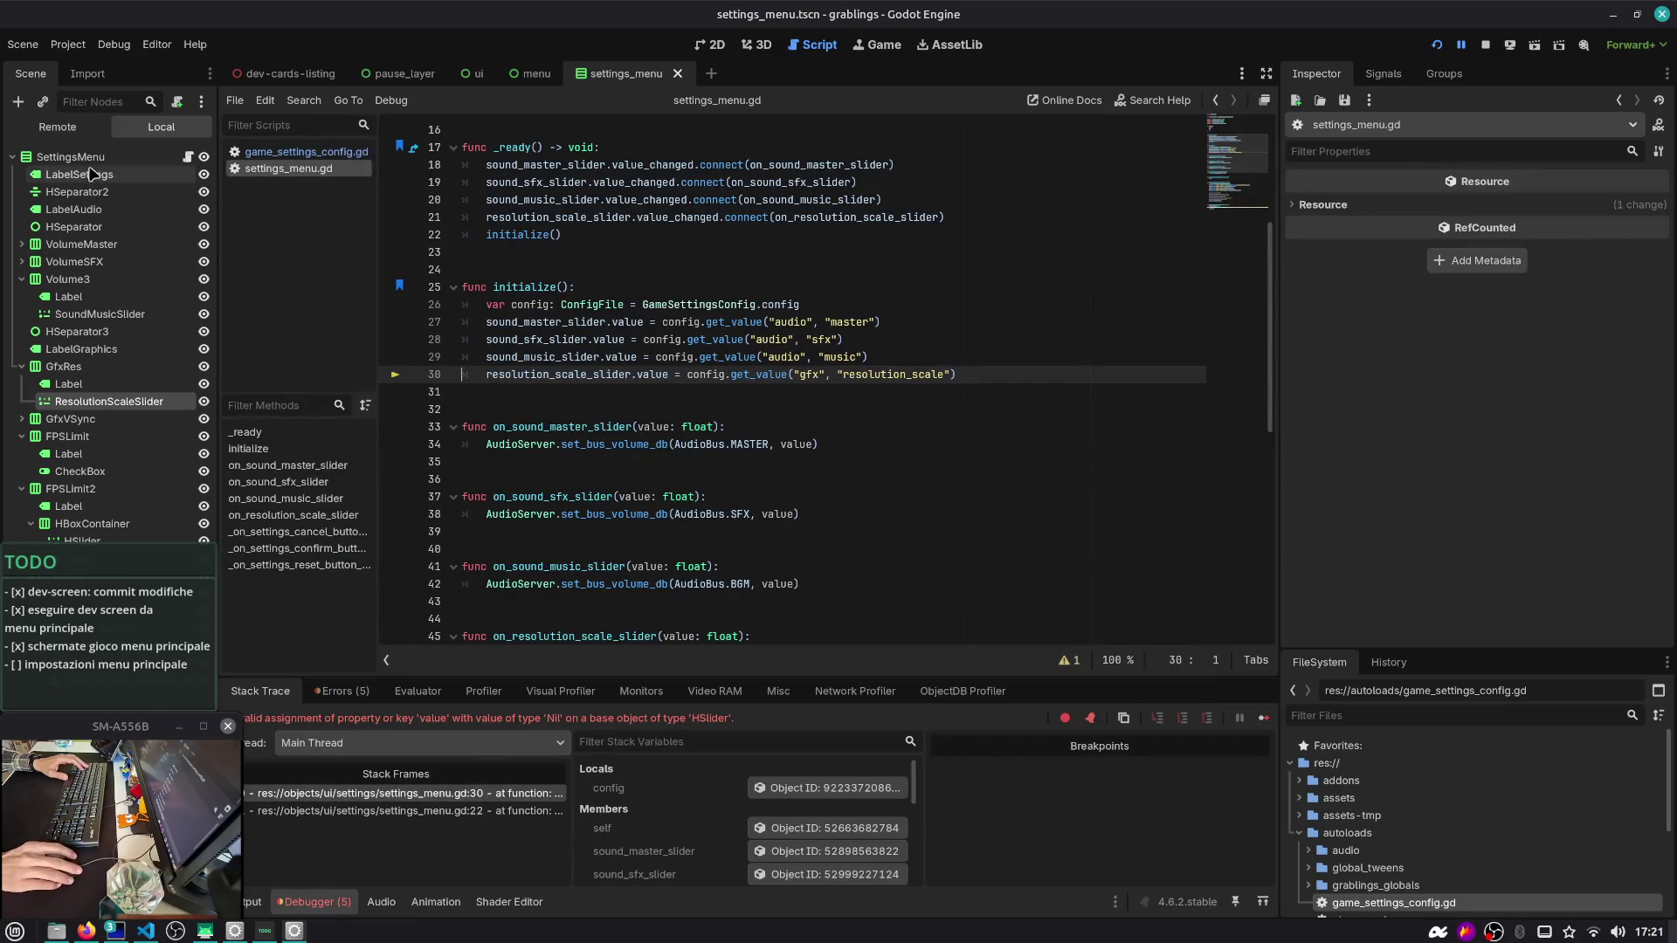
{"action": "left_click", "coordinate": [69, 157]}
{"action": "double_click", "coordinate": [872, 374]}
{"action": "left_click", "coordinate": [849, 444]}
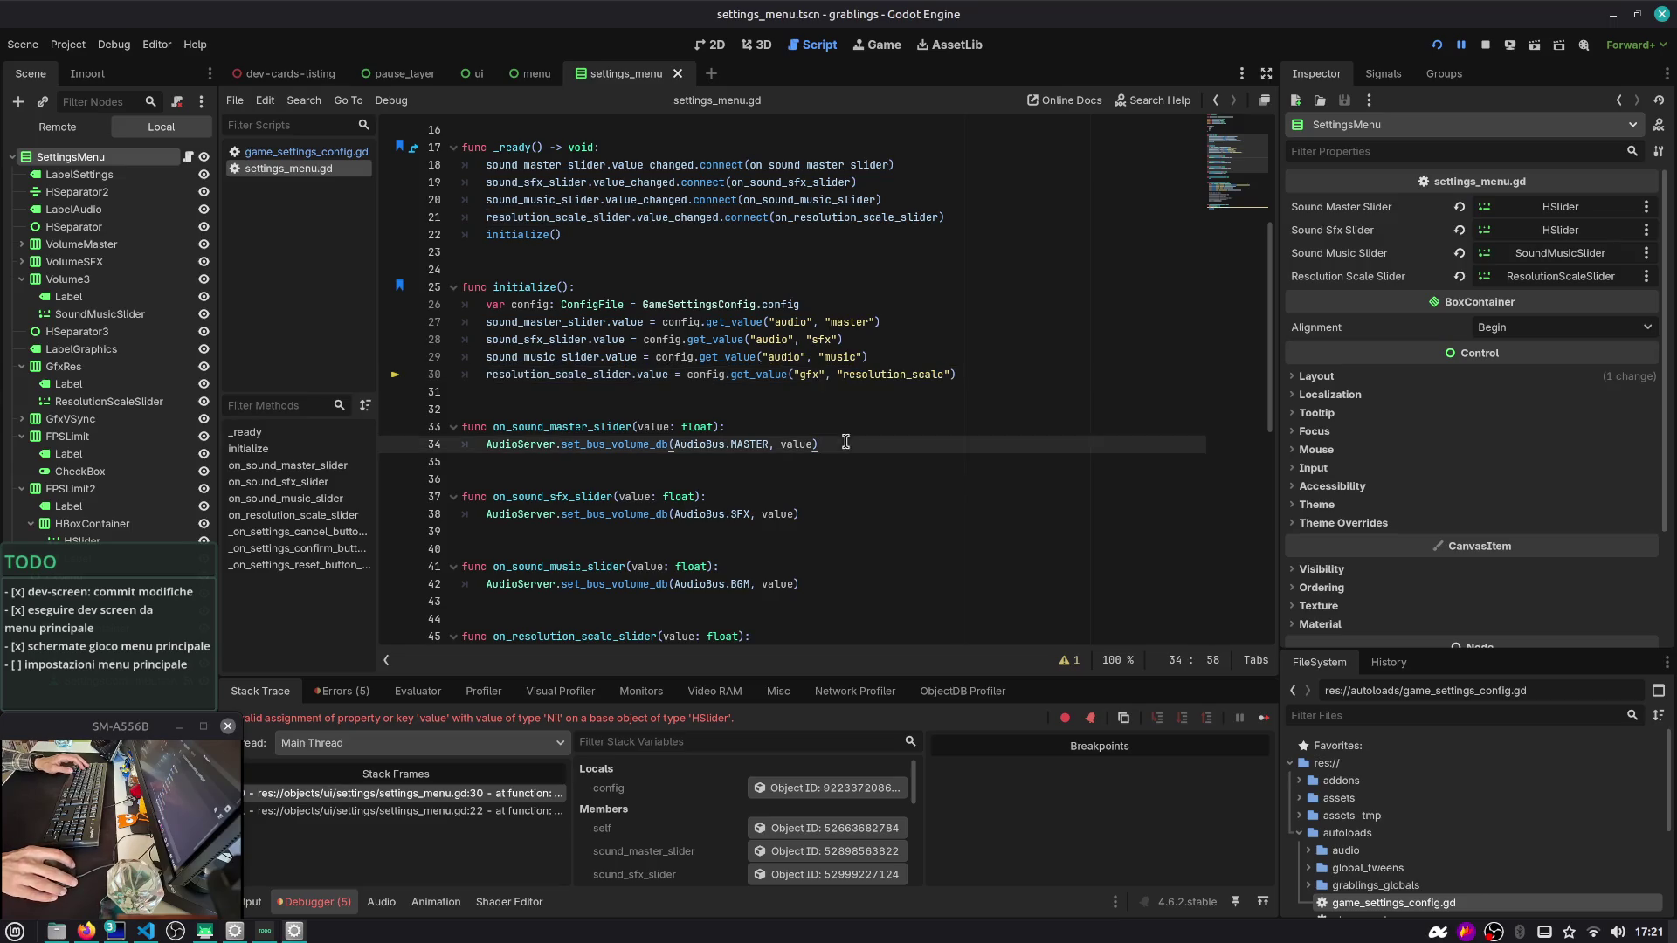
{"action": "left_click", "coordinate": [78, 933]}
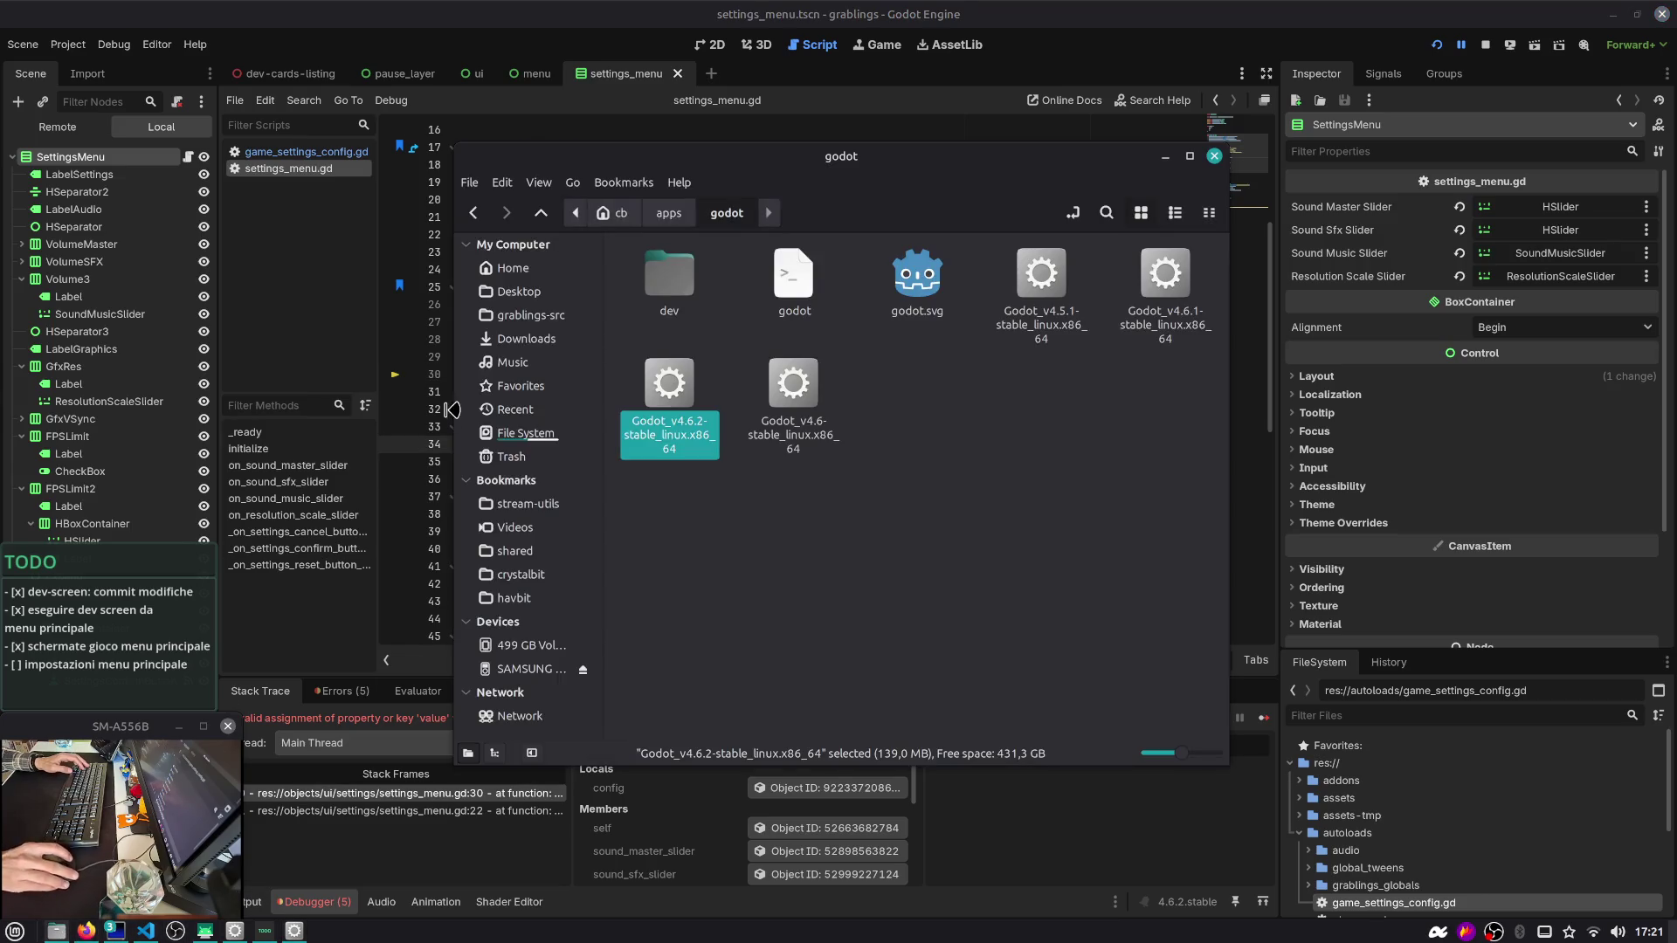
Step: Switch to the terminal and get a clean, empty prompt
{"action": "left_click", "coordinate": [967, 465]}
{"action": "key", "text": "alt+Tab"}
{"action": "left_click", "coordinate": [961, 469]}
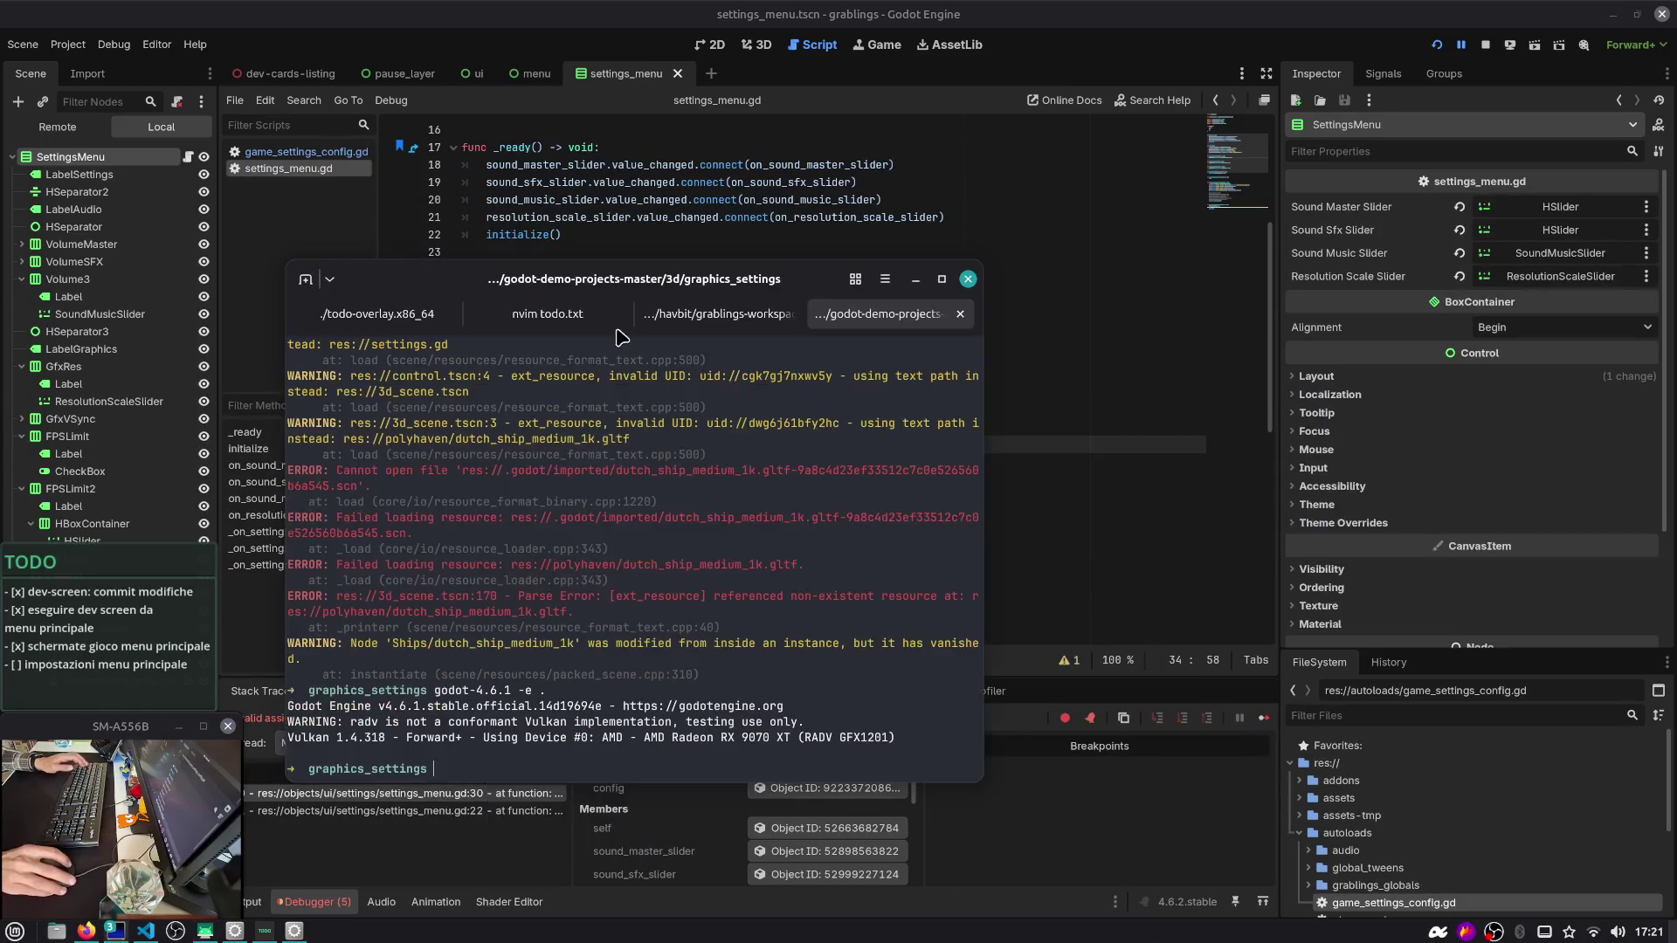
{"action": "key", "text": "ctrl+c"}
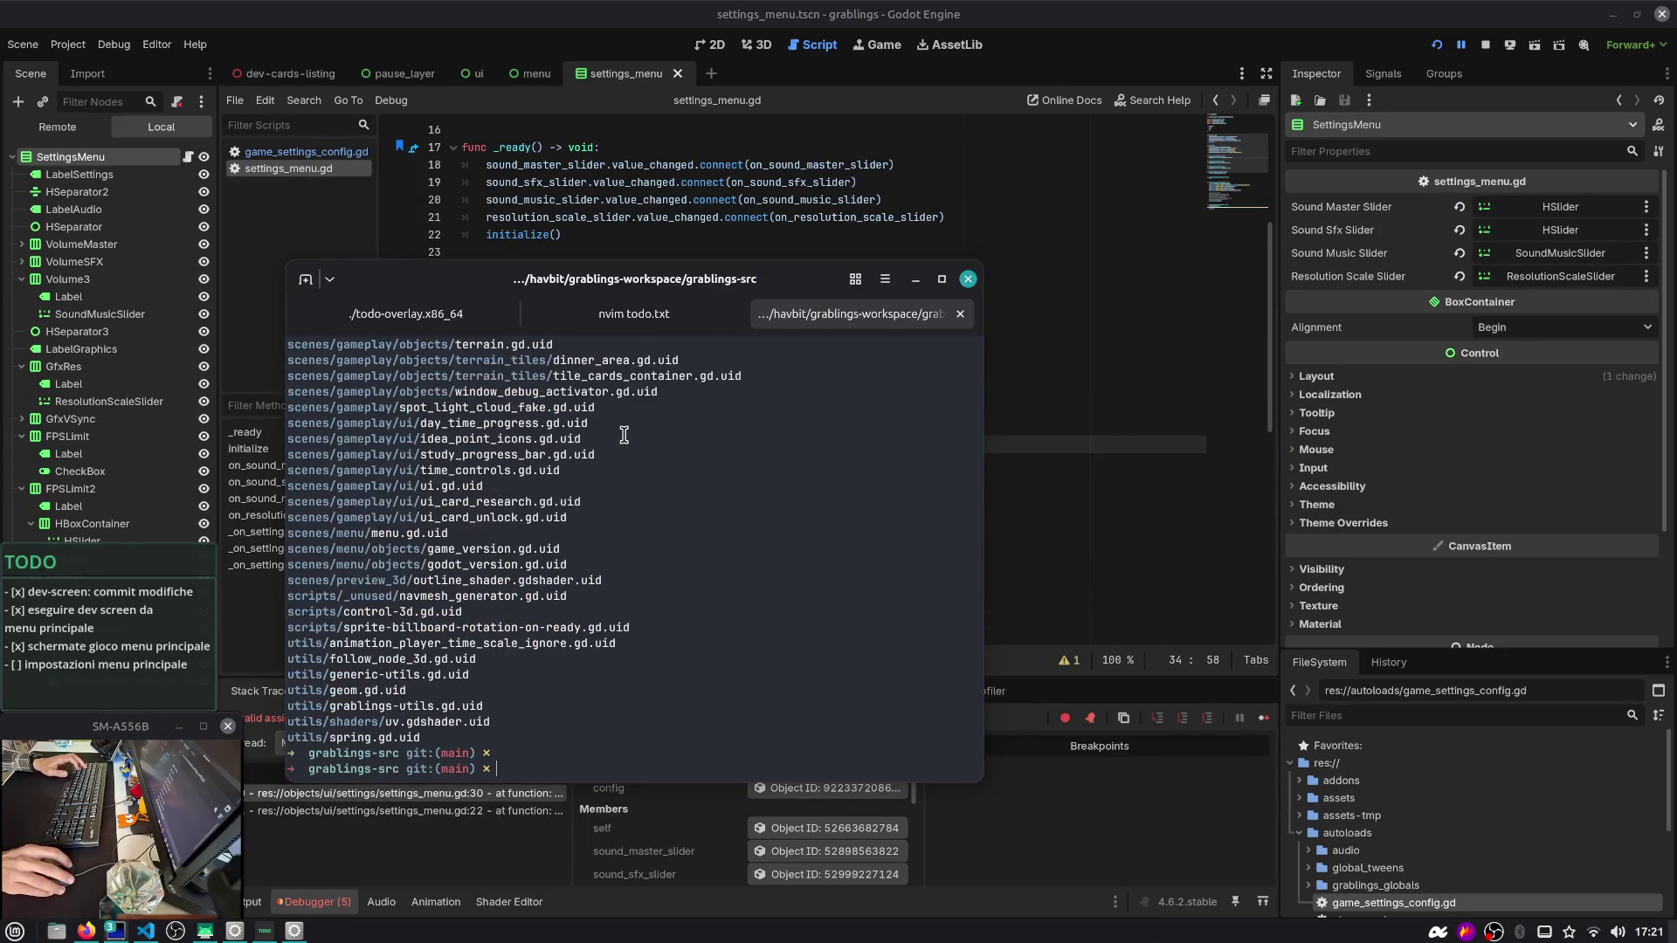
{"action": "key", "text": "Return"}
{"action": "key", "text": "ctrl+l"}
{"action": "type", "text": "rm camera.sh"}
{"action": "key", "text": "Tab"}
{"action": "key", "text": "ctrl+u"}
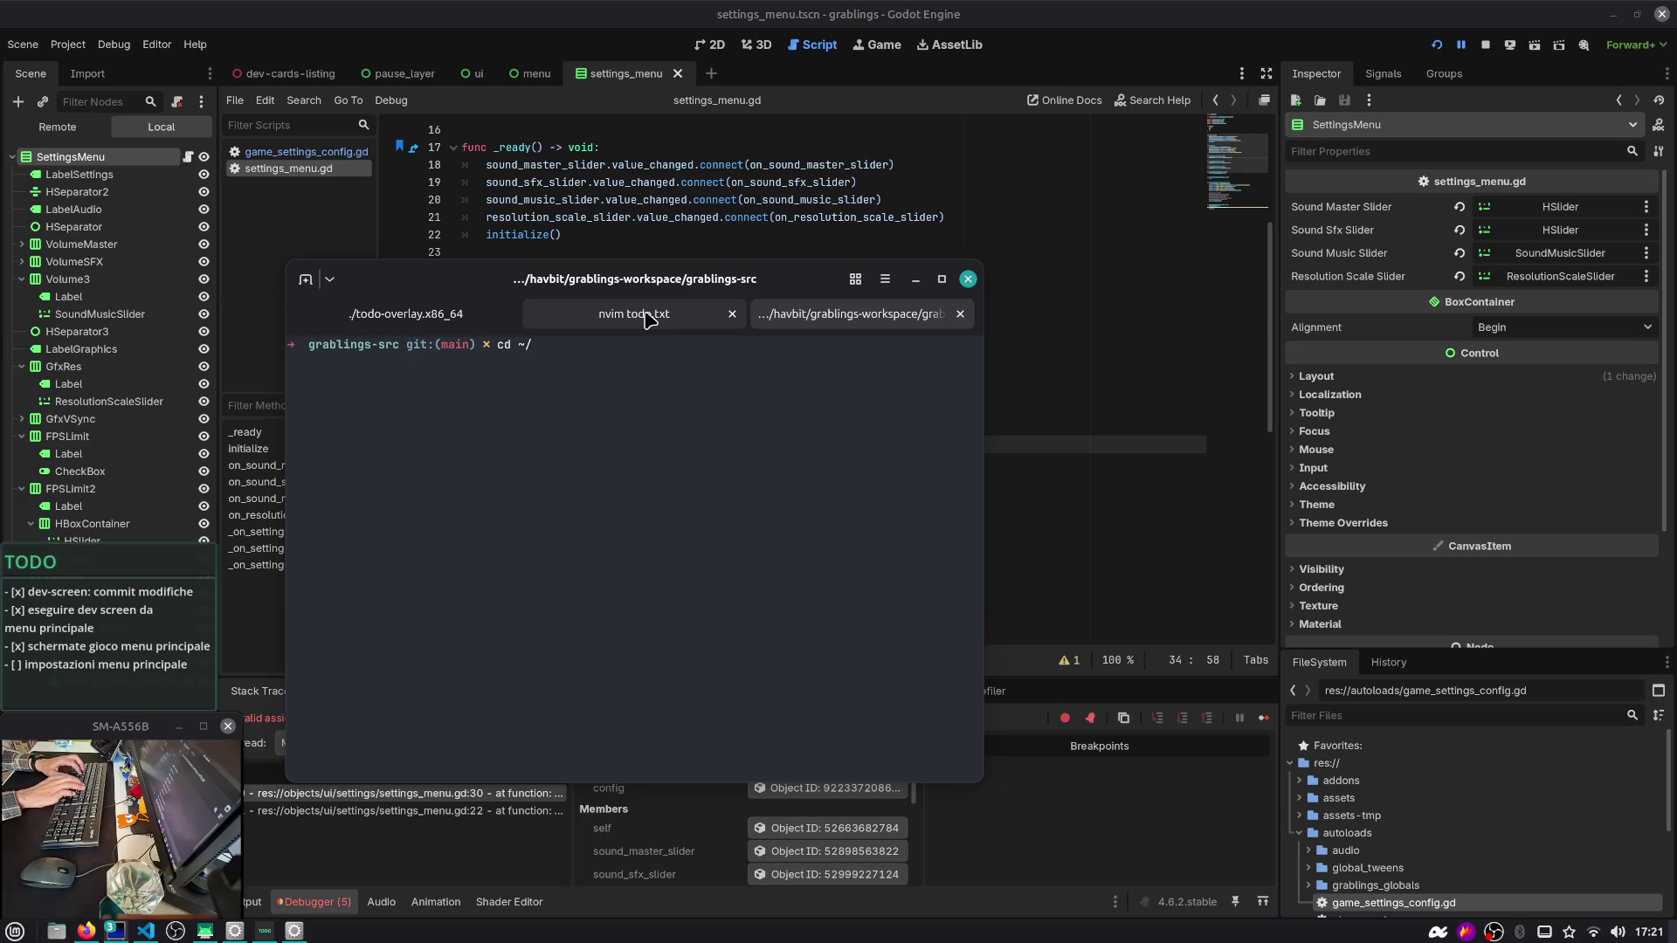
Step: Navigate into ~/.local/share/godot and list its contents
{"action": "type", "text": ".s"}
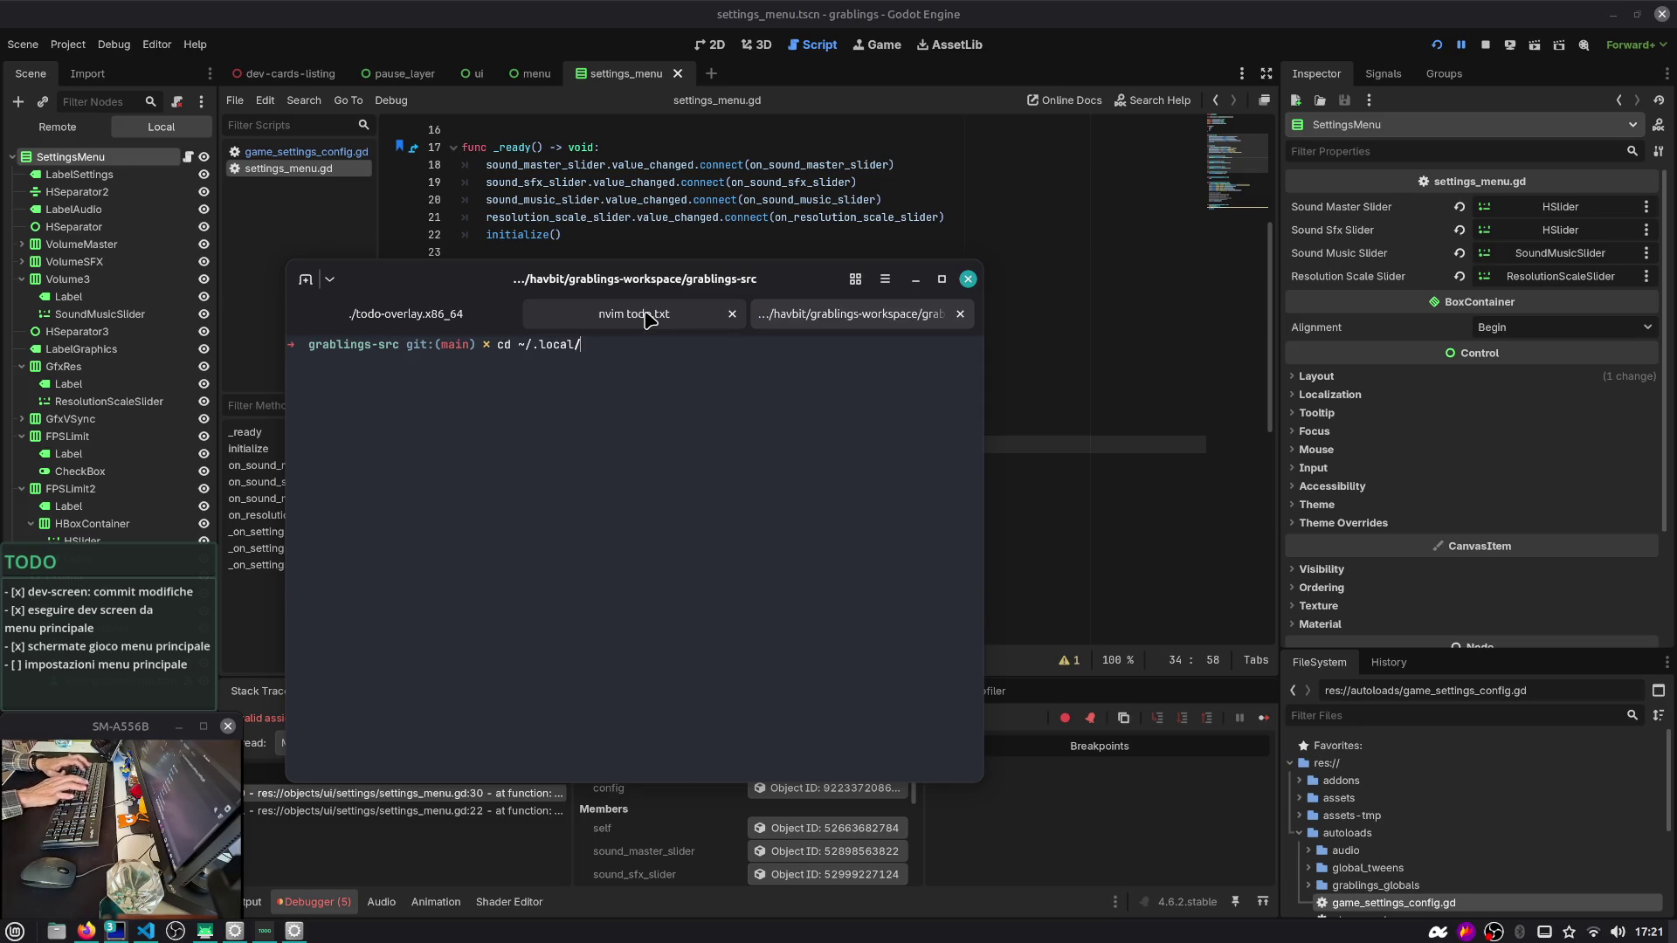
{"action": "key", "text": "Return"}
{"action": "key", "text": "Tab"}
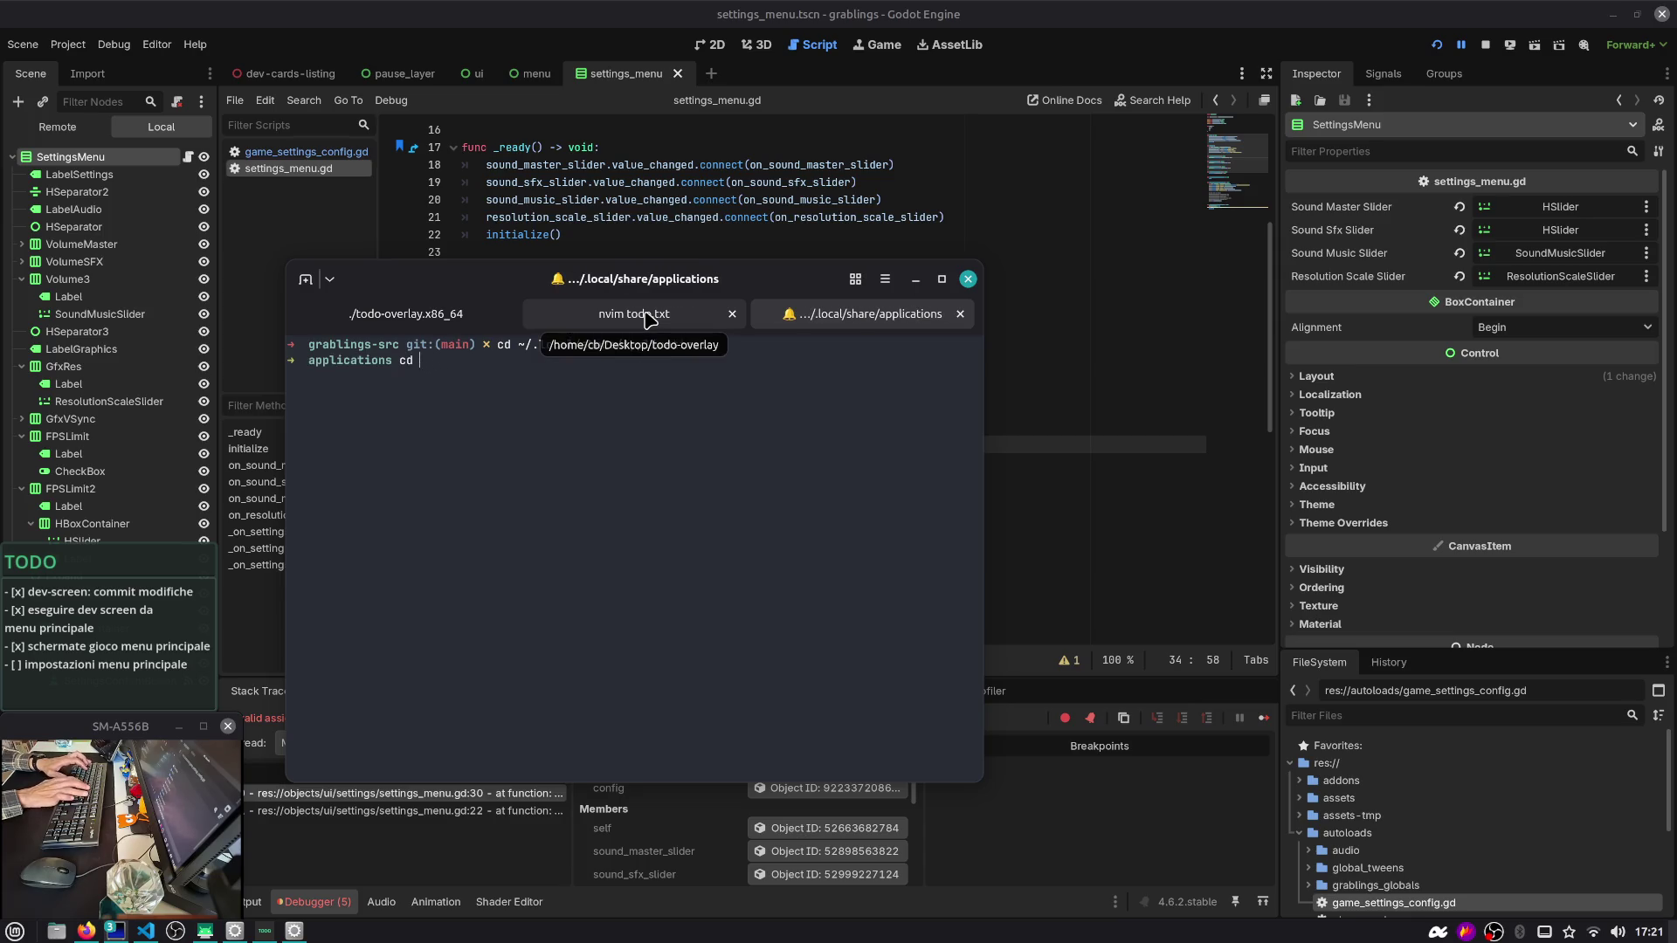
{"action": "key", "text": "ctrl+c"}
{"action": "type", "text": ".."}
{"action": "key", "text": "Return"}
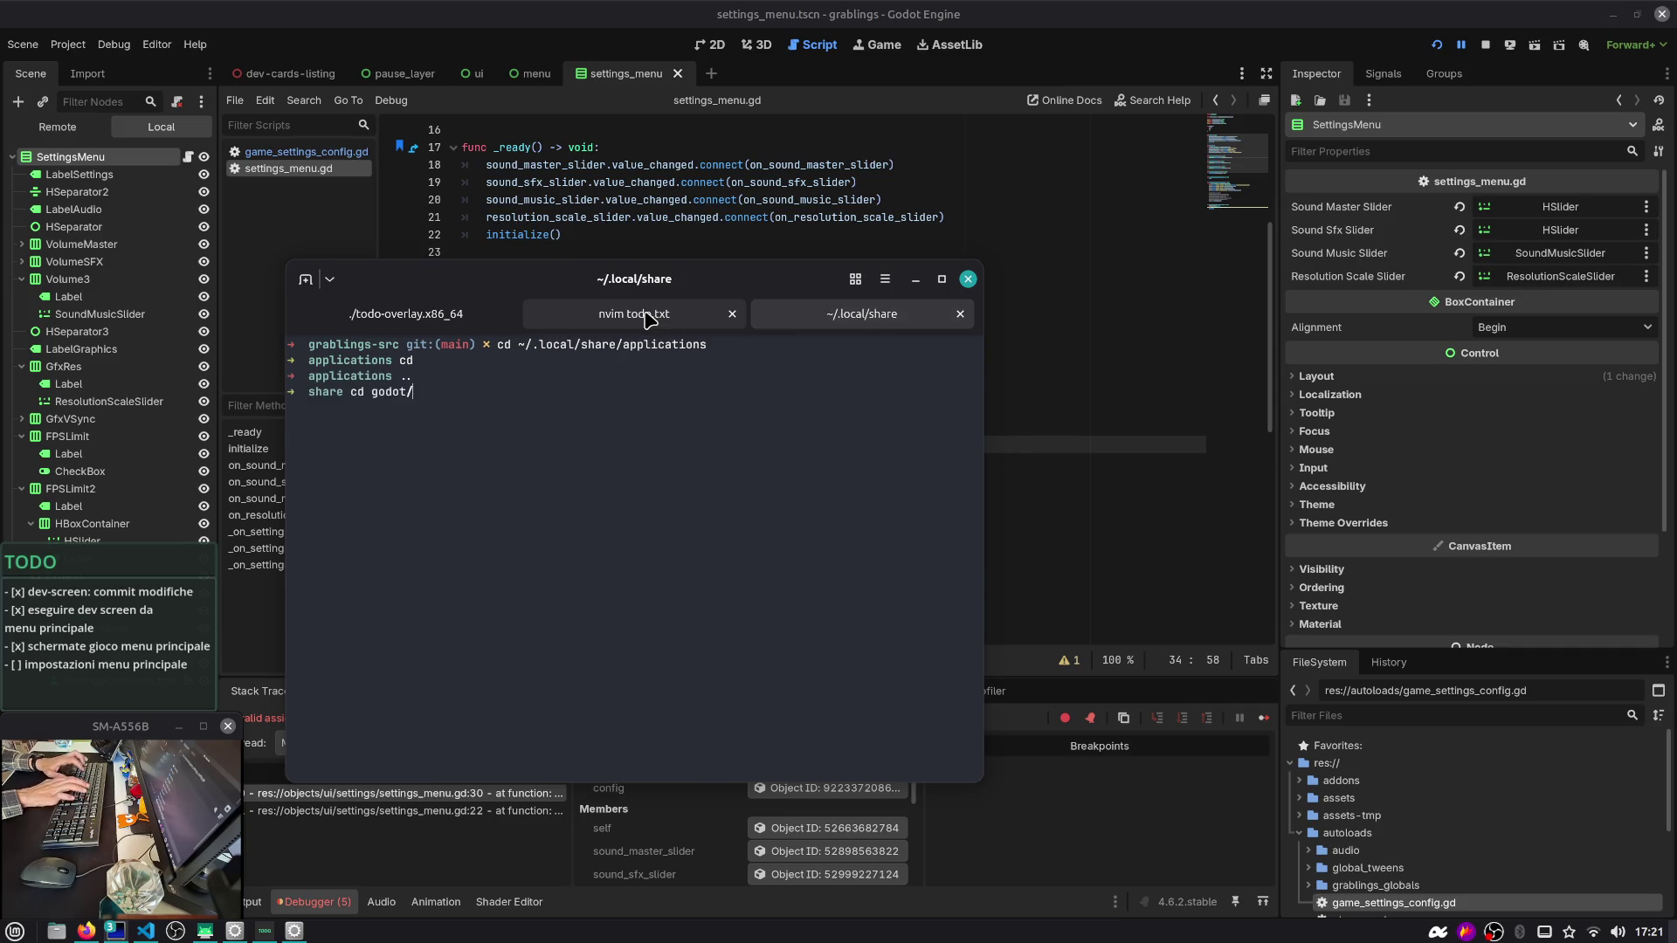
{"action": "key", "text": "BackSpace"}
{"action": "key", "text": "Return"}
{"action": "type", "text": "ls"}
{"action": "key", "text": "Return"}
Step: Go into app_userdata/grablings and list the saved files
{"action": "type", "text": "cd app_userdata"}
{"action": "key", "text": "Return"}
{"action": "key", "text": "ctrl+l"}
{"action": "type", "text": "ls"}
{"action": "key", "text": "Return"}
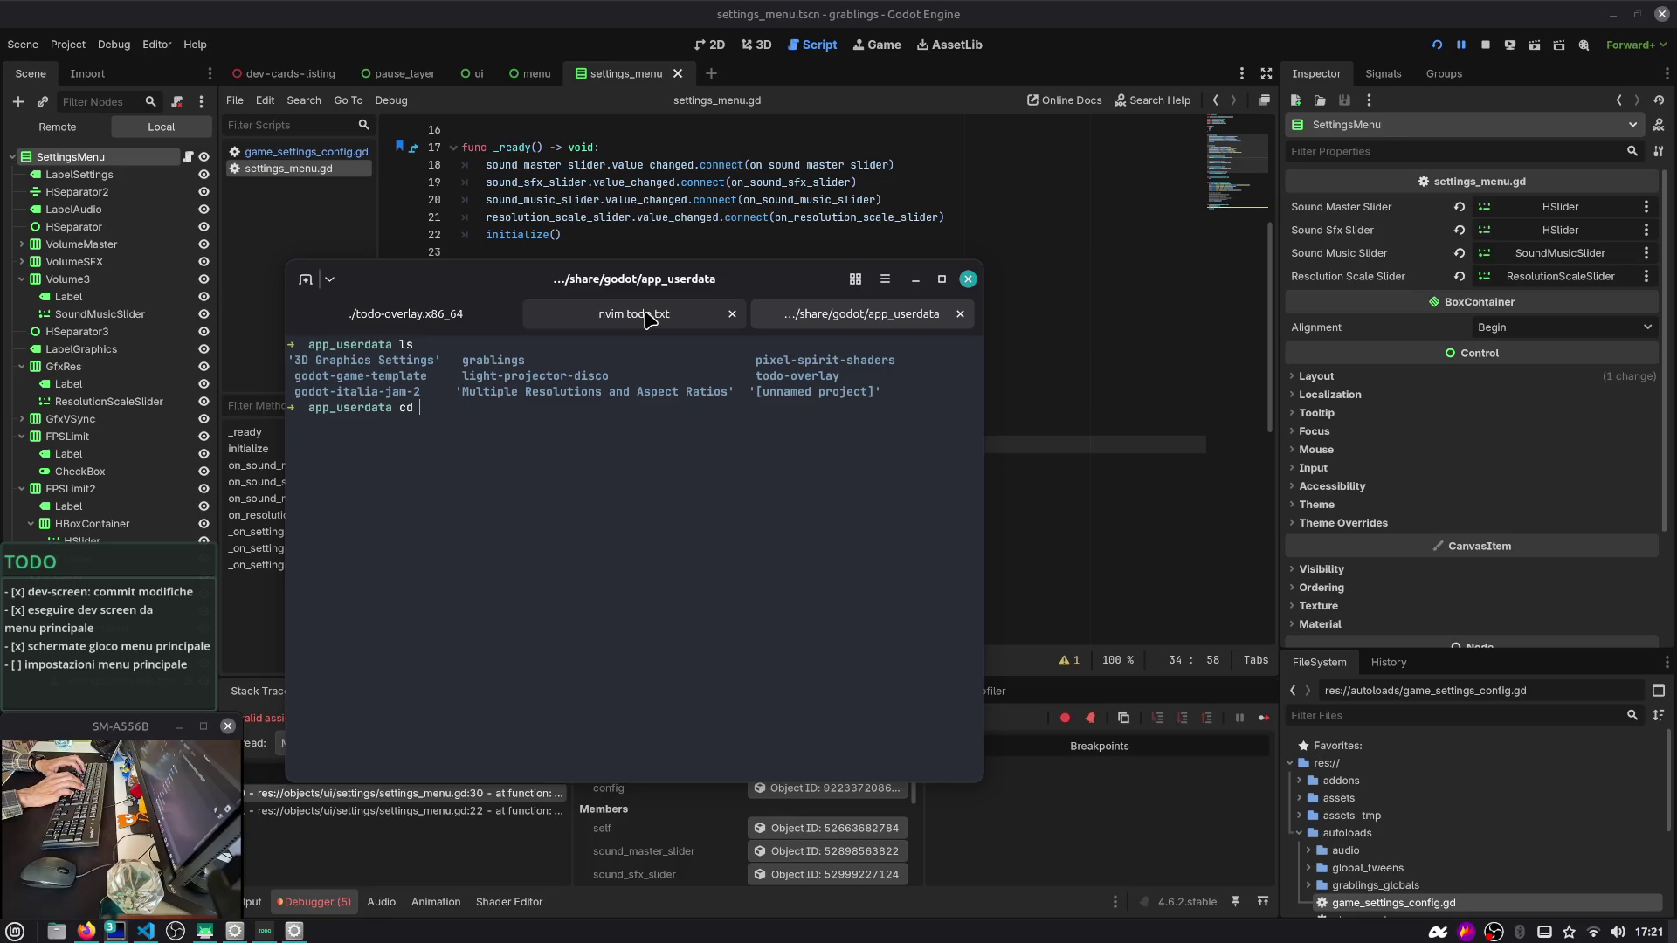
{"action": "type", "text": "rablings"}
{"action": "key", "text": "Return"}
{"action": "key", "text": "ctrl+l"}
{"action": "type", "text": "ls"}
{"action": "key", "text": "Return"}
Step: Delete settings.cfg with rm and return to the running game
{"action": "type", "text": "rm set"}
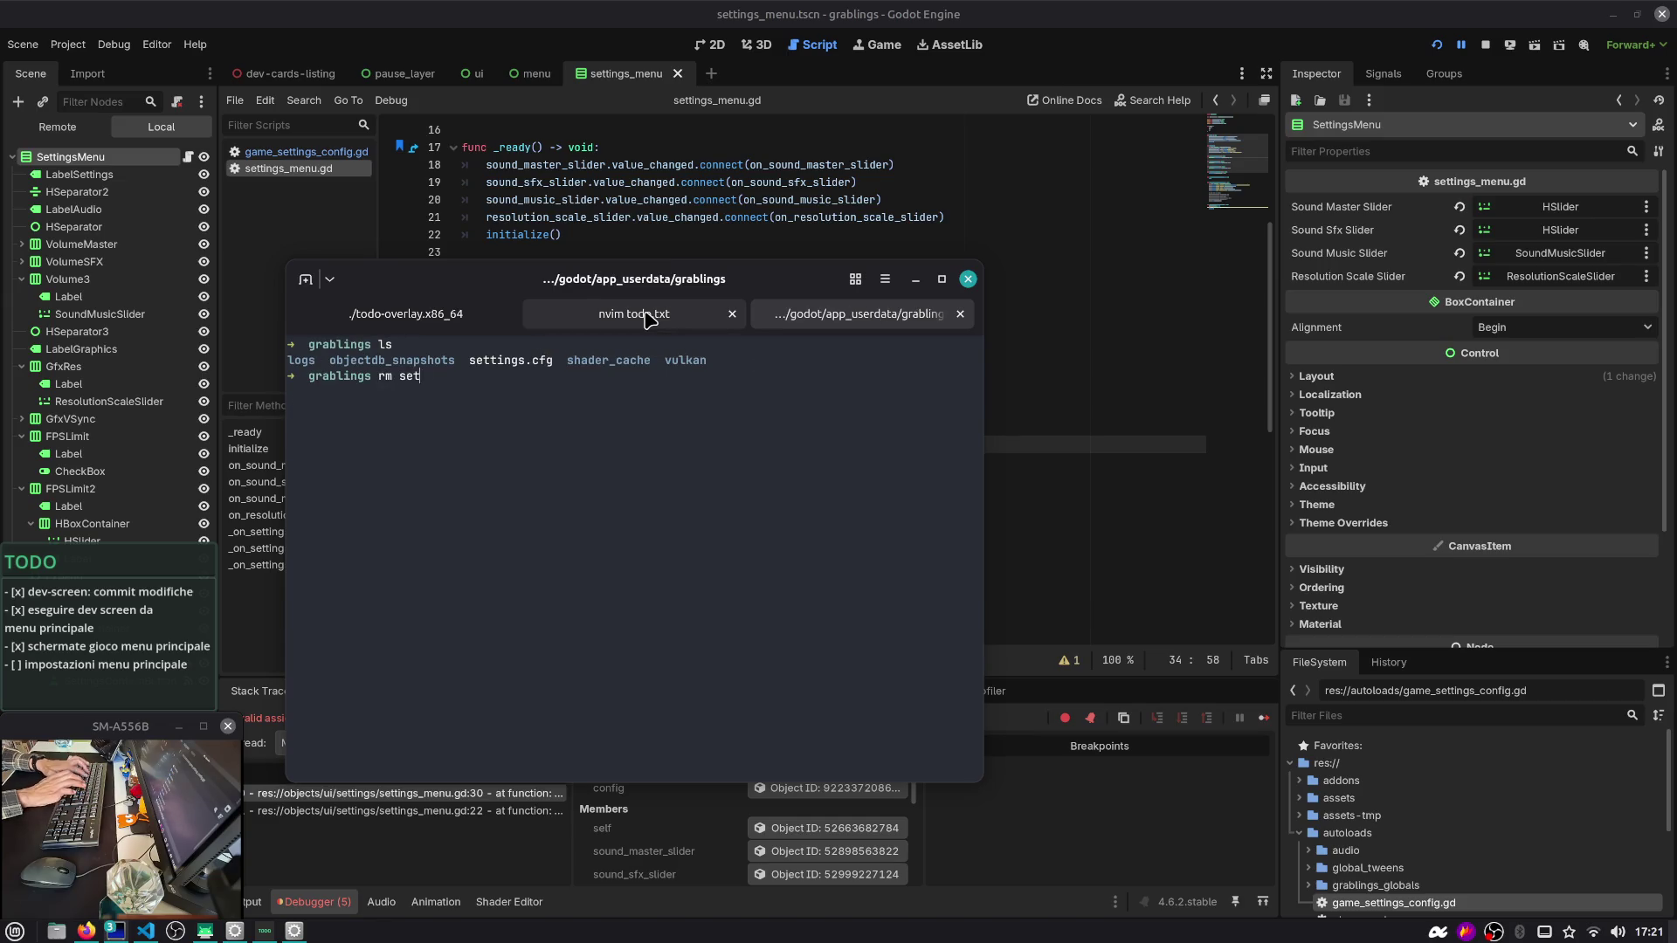
{"action": "key", "text": "Tab"}
{"action": "key", "text": "Return"}
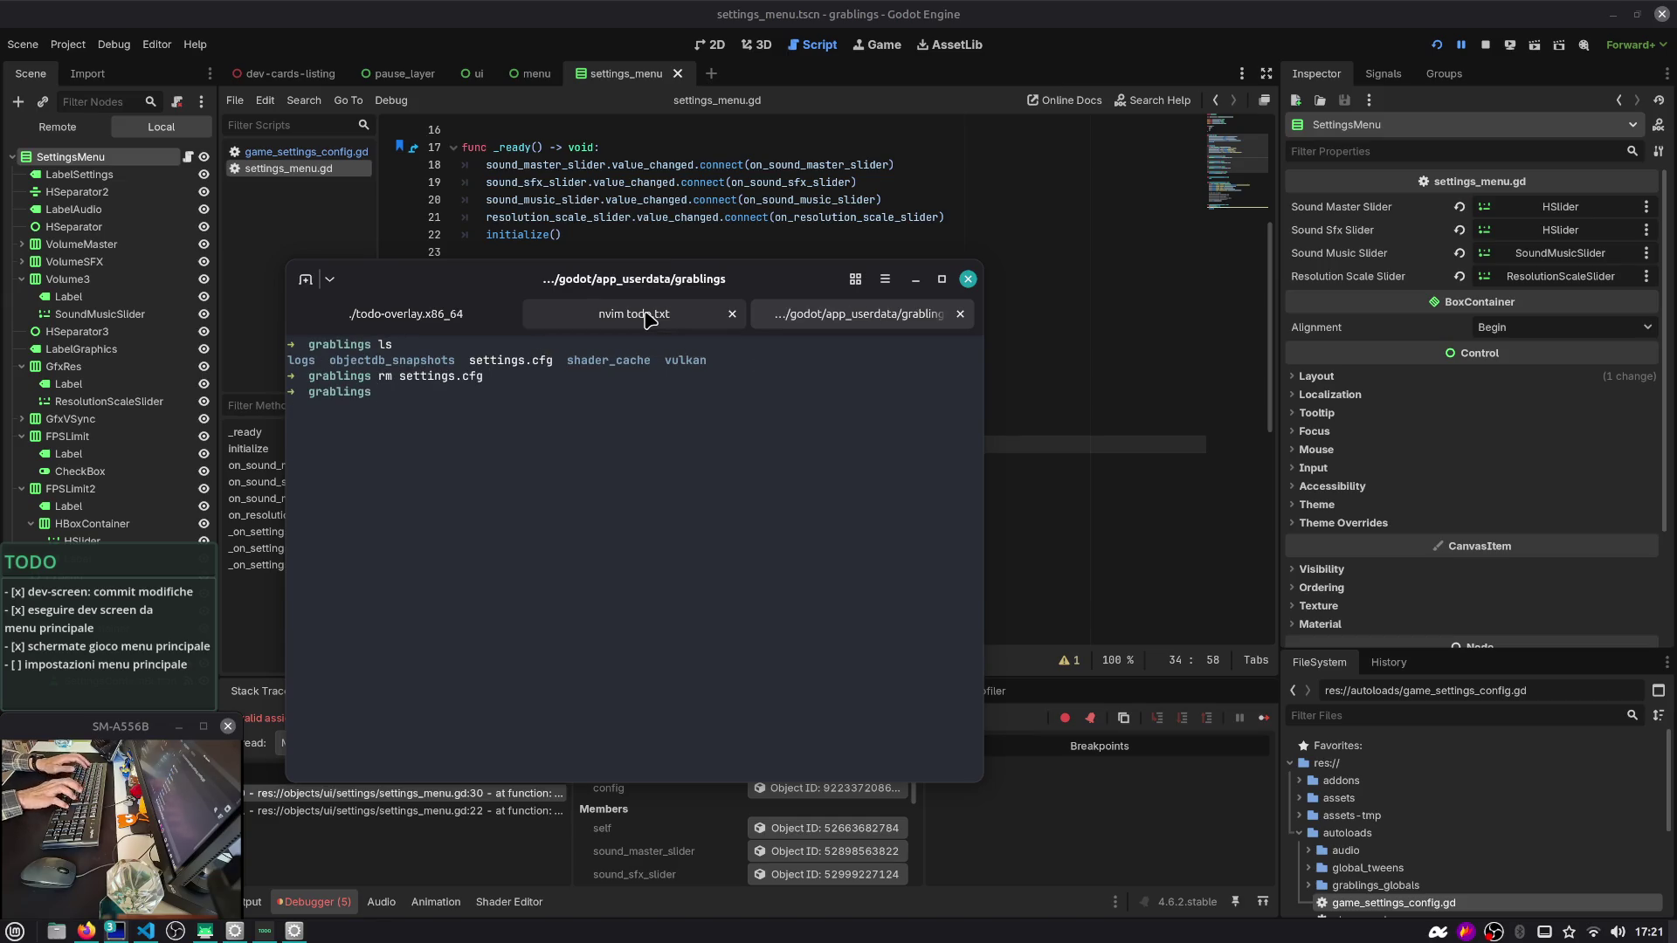
{"action": "left_click", "coordinate": [1436, 46]}
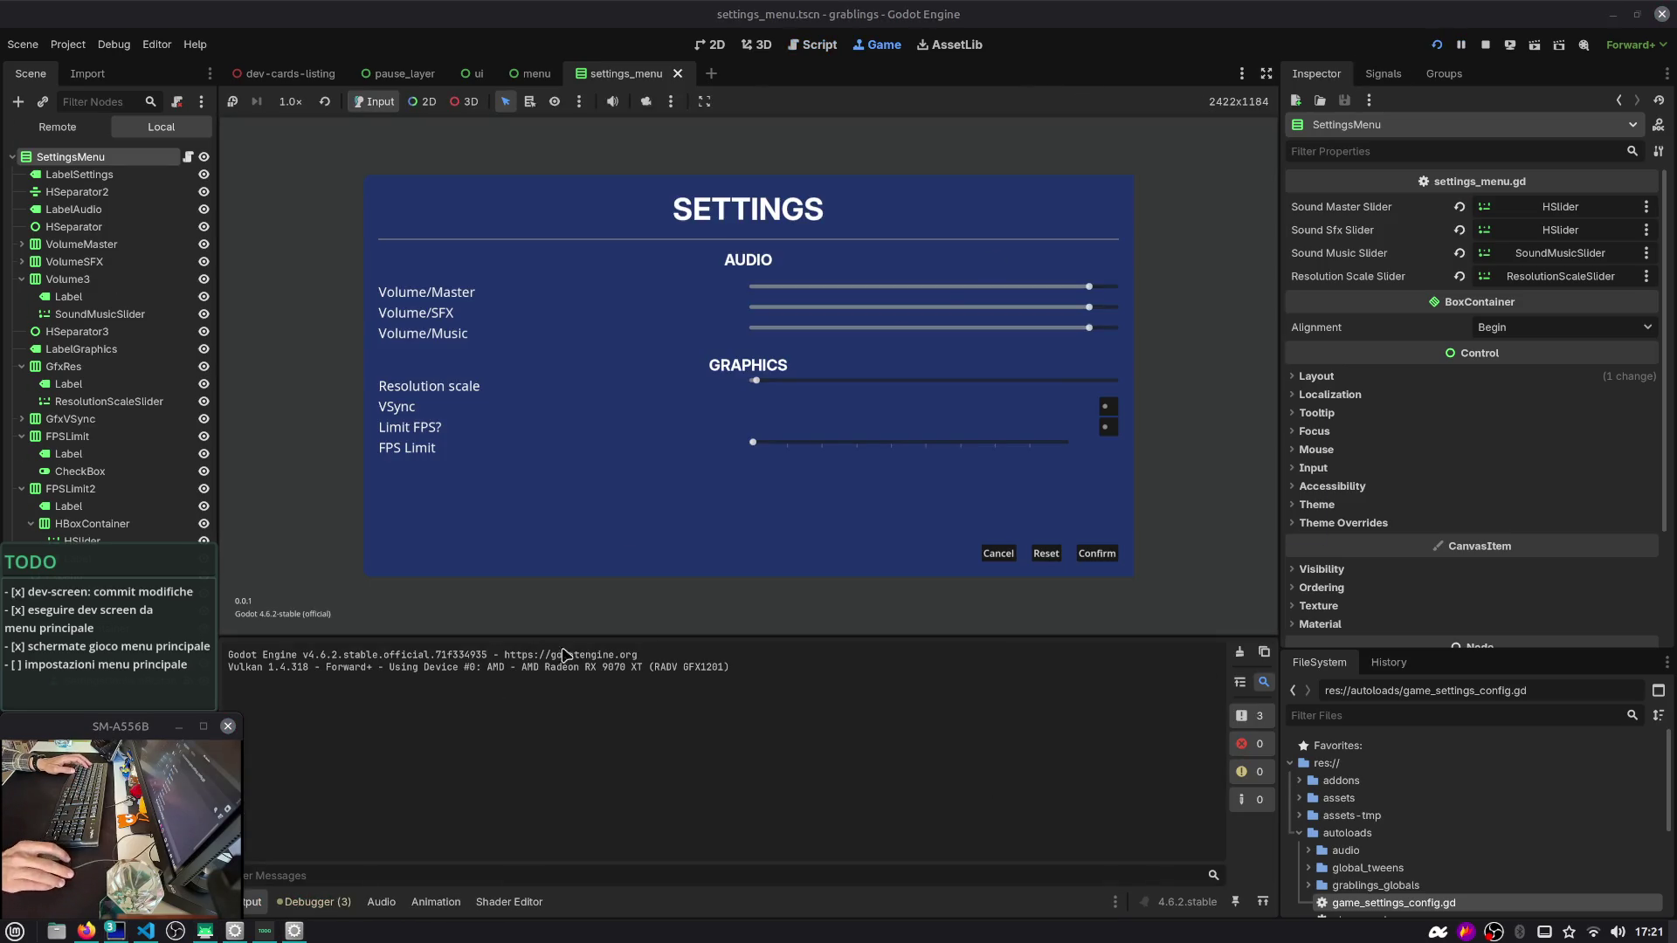
Step: Stop the game and set ResolutionScaleSlider's Min Value to 0.1 in the Inspector
{"action": "left_click", "coordinate": [1485, 45]}
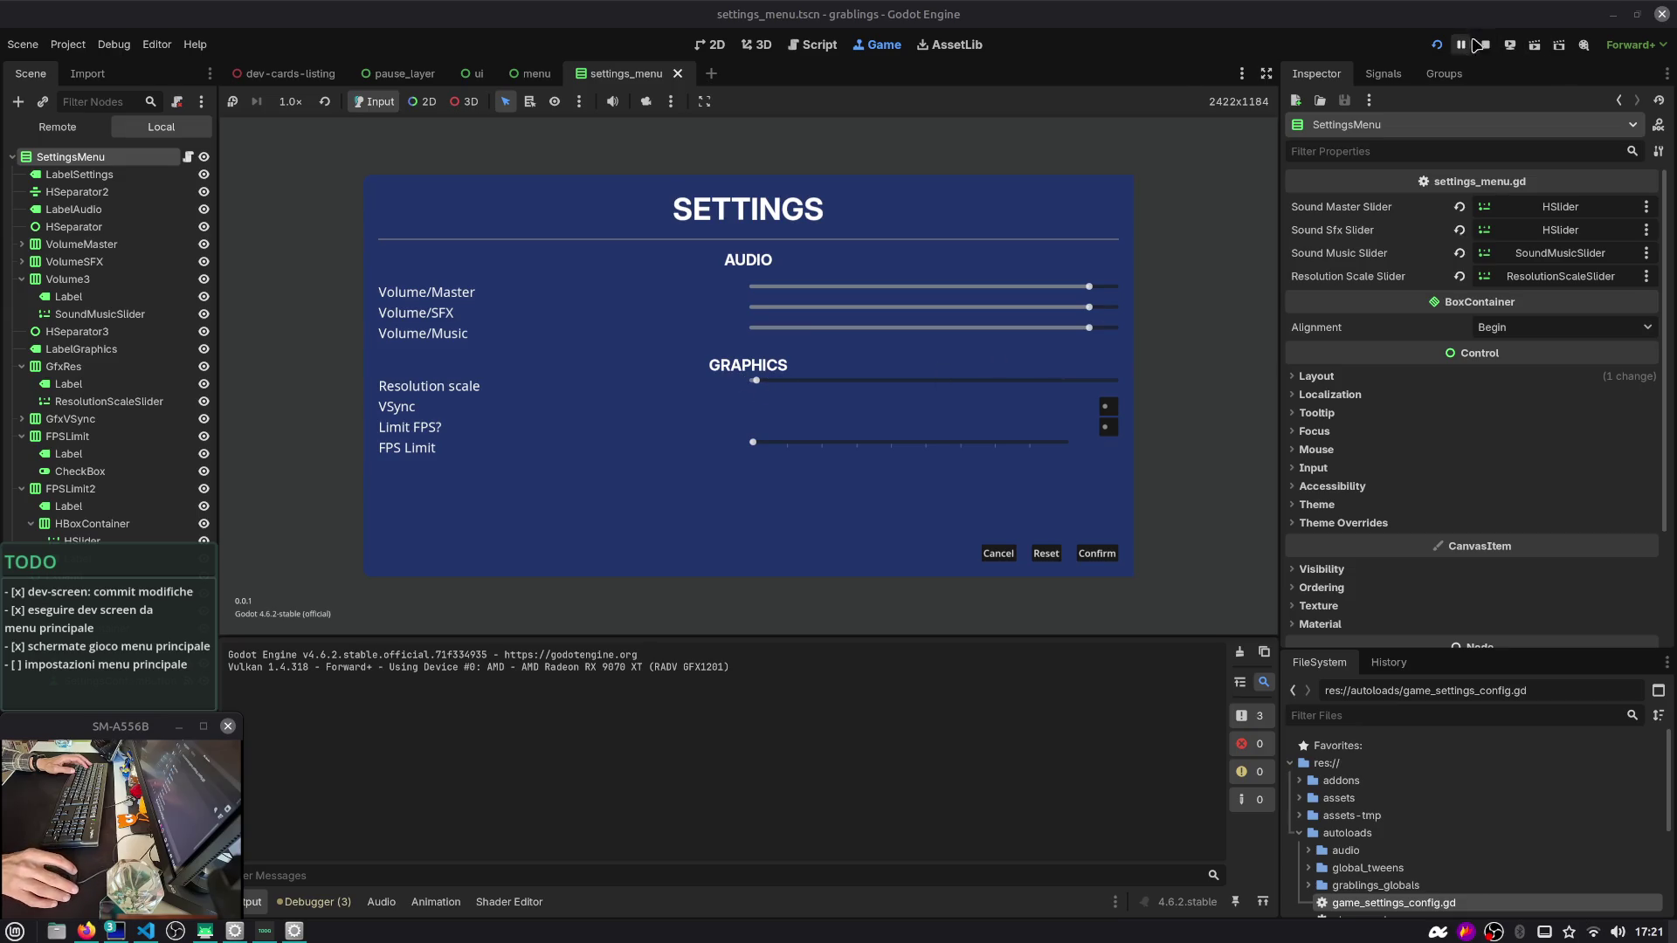
{"action": "left_click", "coordinate": [106, 374]}
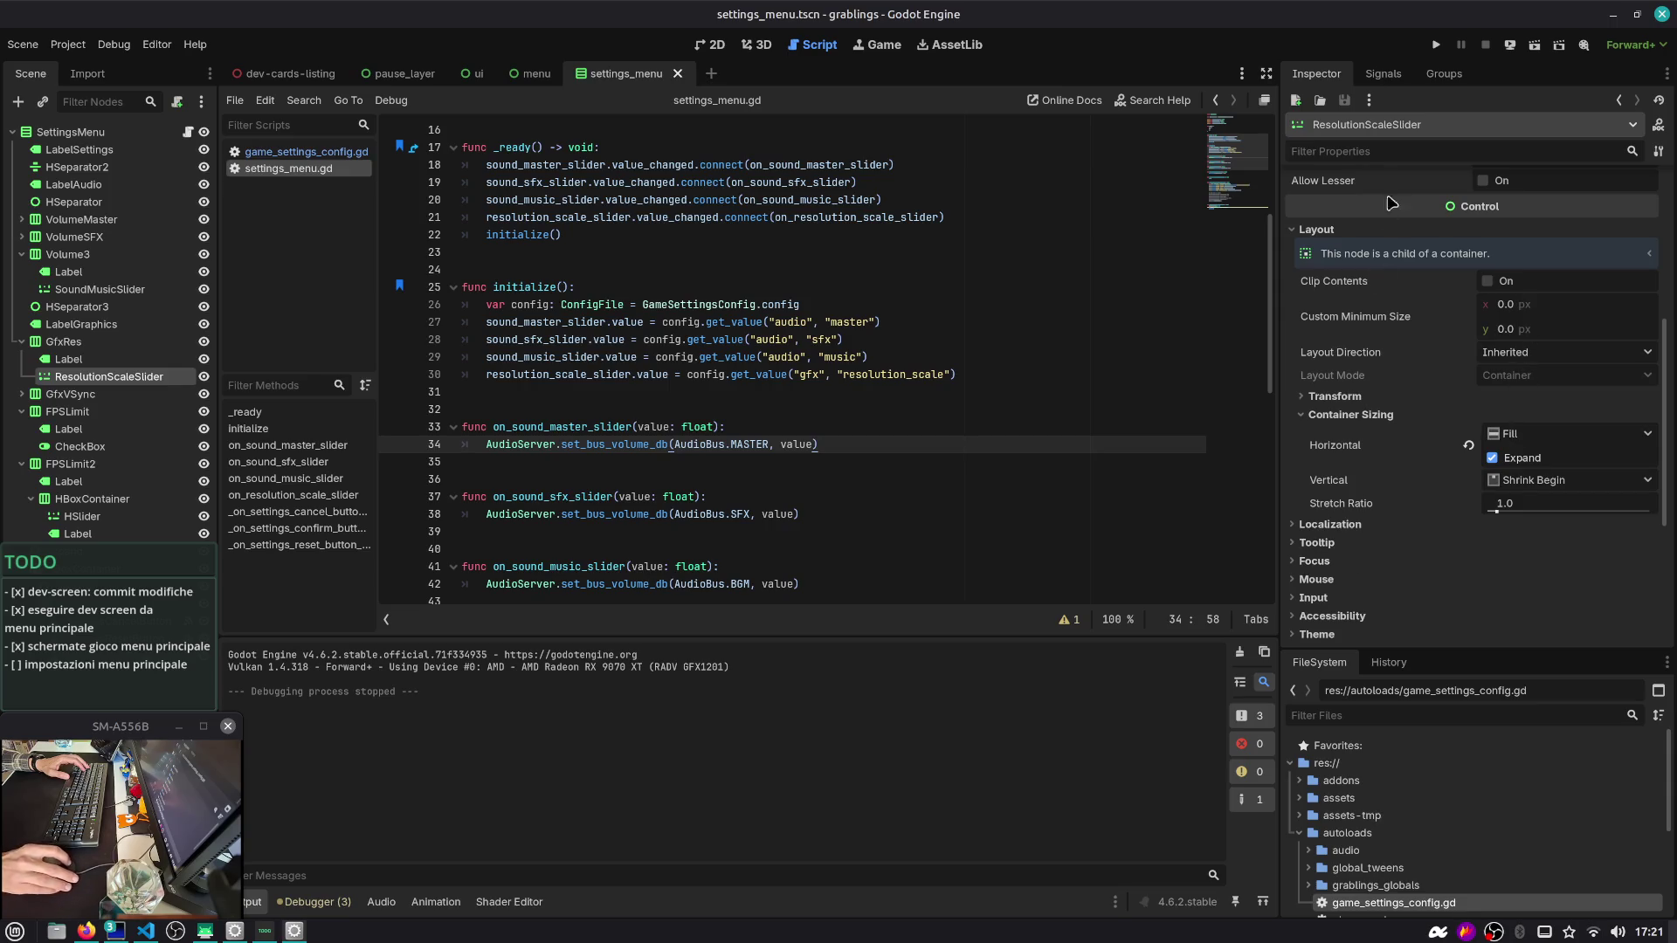
{"action": "left_click", "coordinate": [1399, 147]}
{"action": "type", "text": "min"}
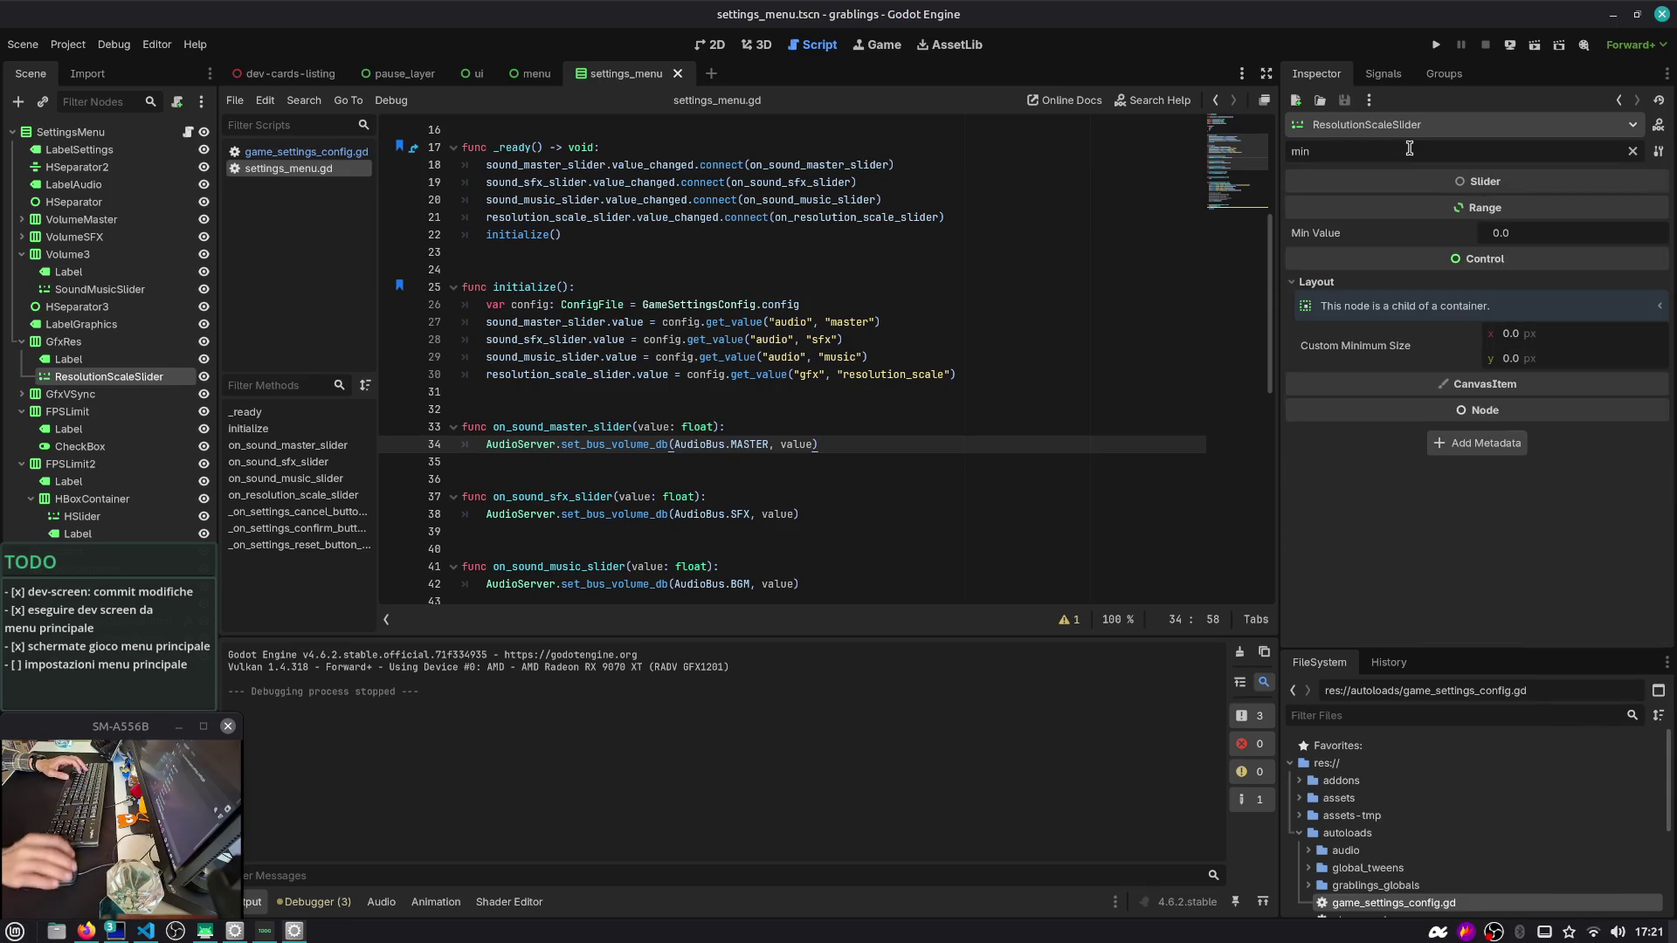
{"action": "left_click", "coordinate": [1521, 233]}
{"action": "type", "text": "0.1"}
{"action": "key", "text": "Return"}
{"action": "type", "text": "0.2"}
{"action": "key", "text": "Return"}
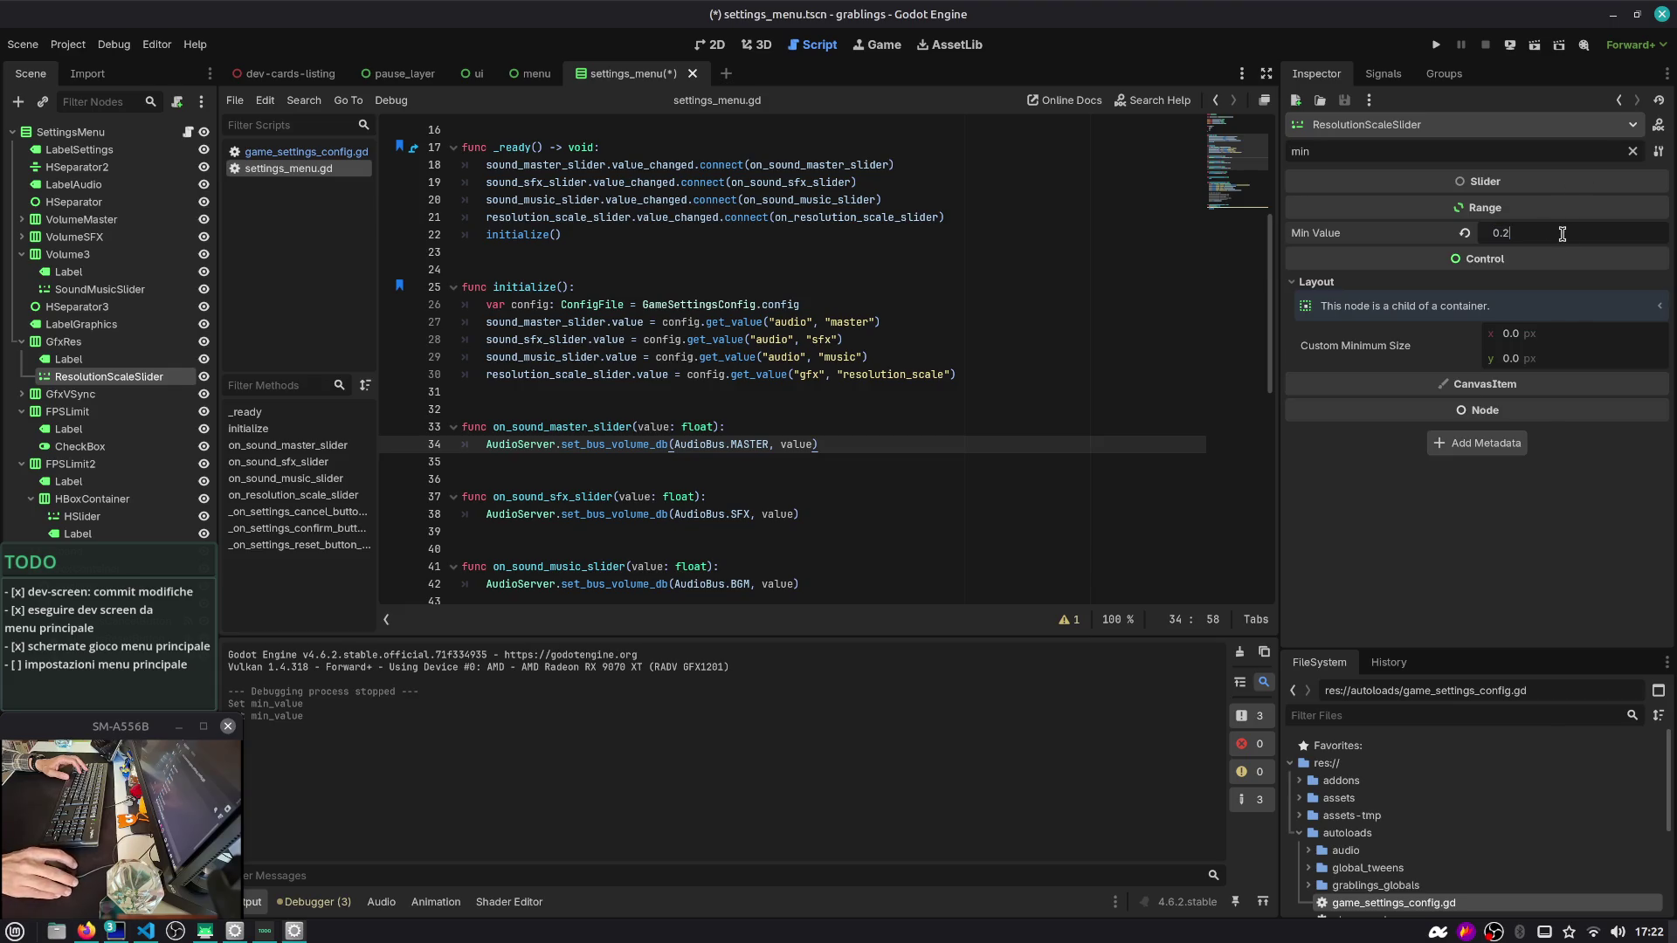
{"action": "key", "text": "BackSpace"}
{"action": "type", "text": "1"}
{"action": "key", "text": "Return"}
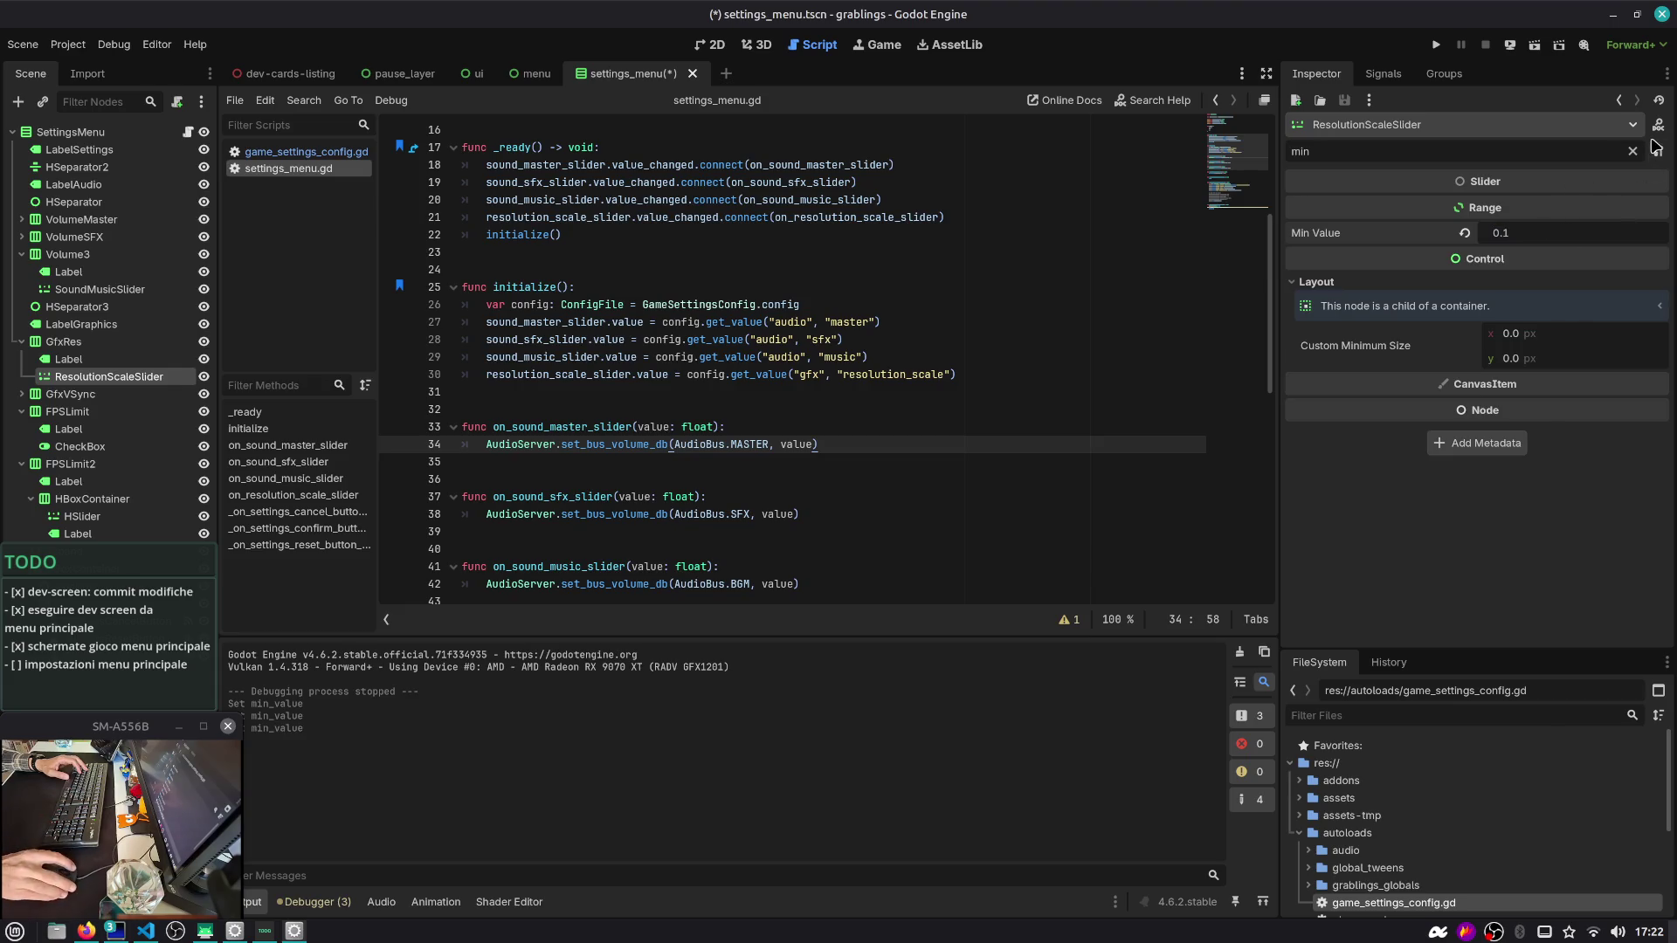
Step: Set Max Value to 2.0, run the scene with F6 and drag the slider to test
{"action": "left_click", "coordinate": [1633, 151]}
{"action": "left_click", "coordinate": [1510, 384]}
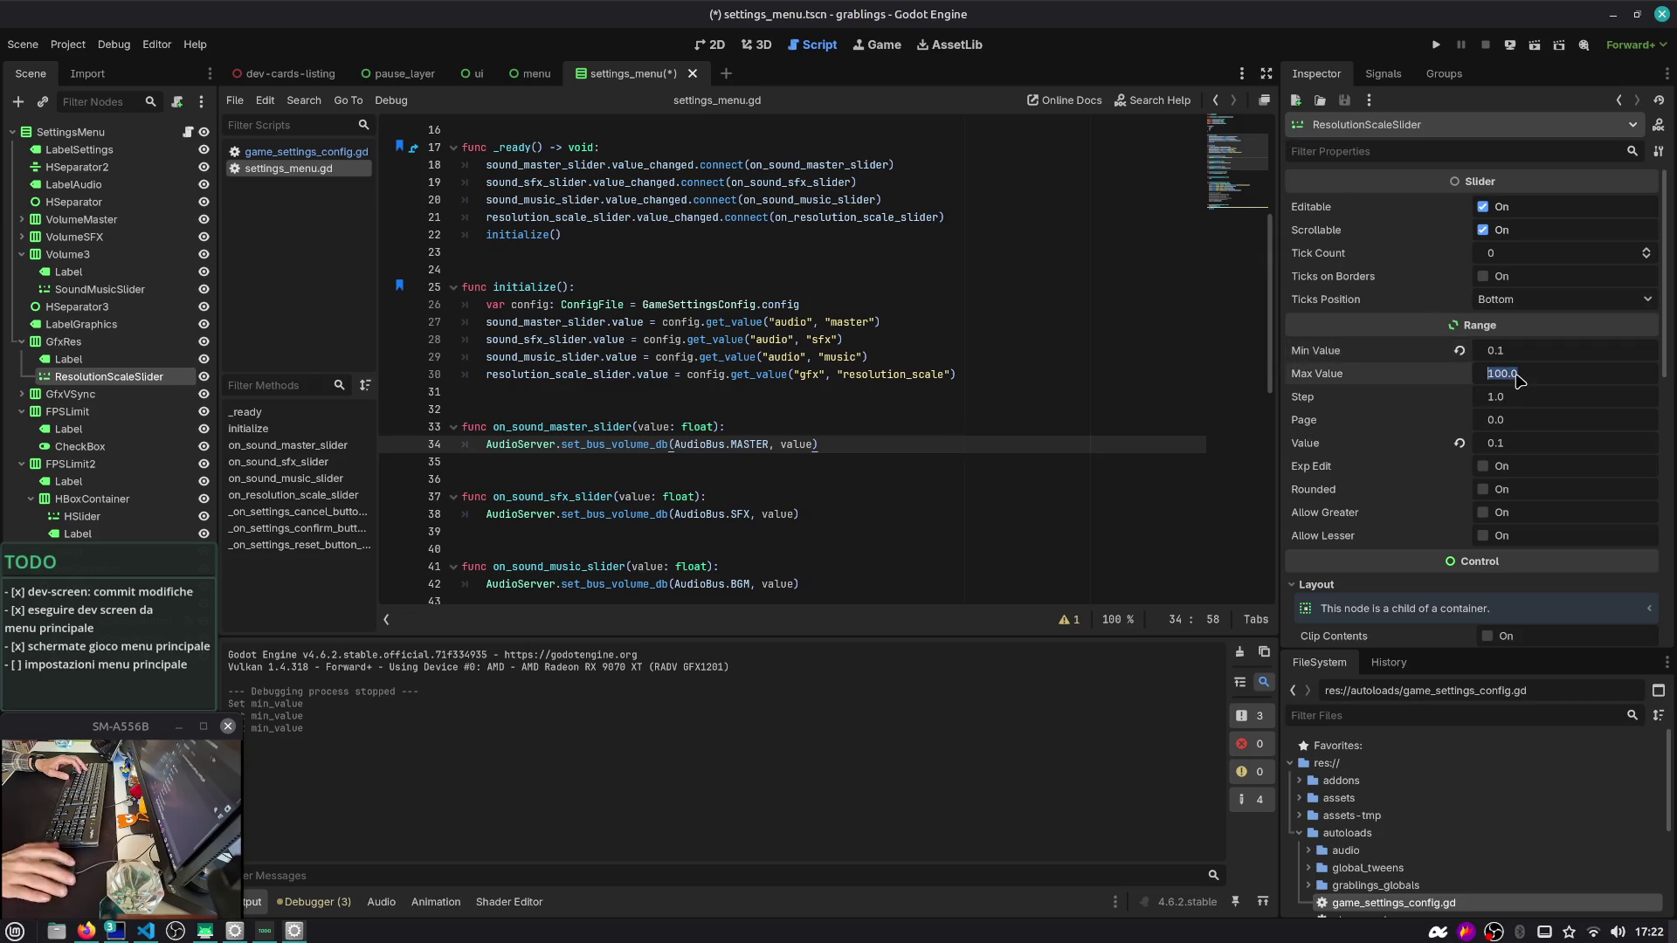
{"action": "type", "text": "2"}
{"action": "key", "text": "Return"}
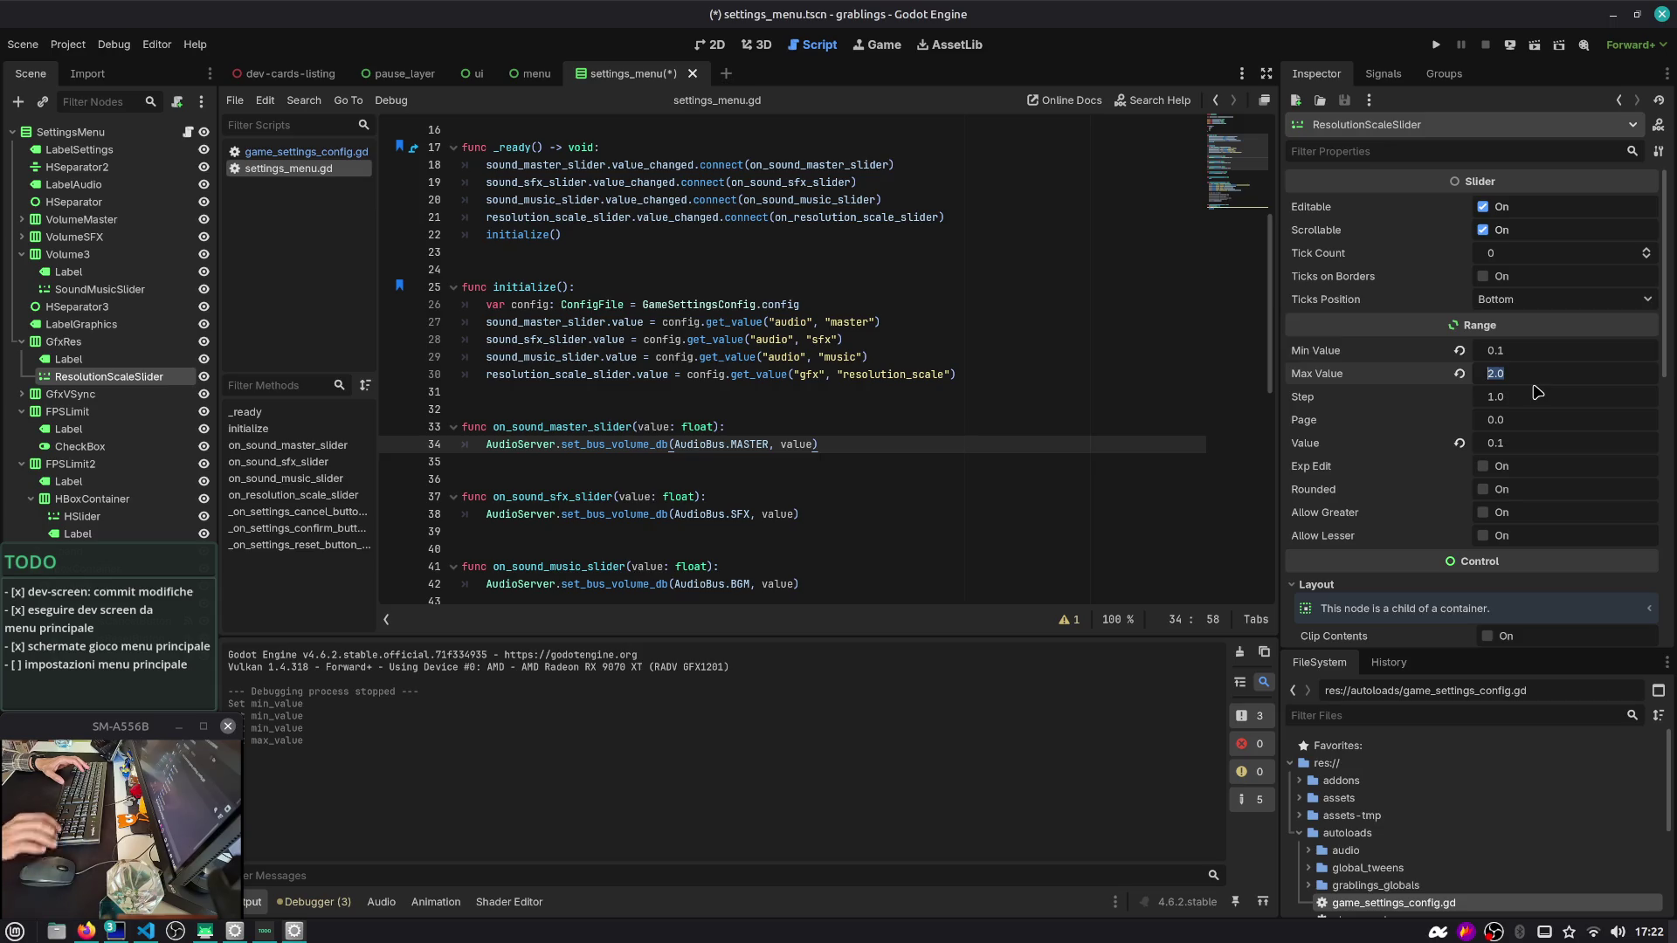
{"action": "key", "text": "F6"}
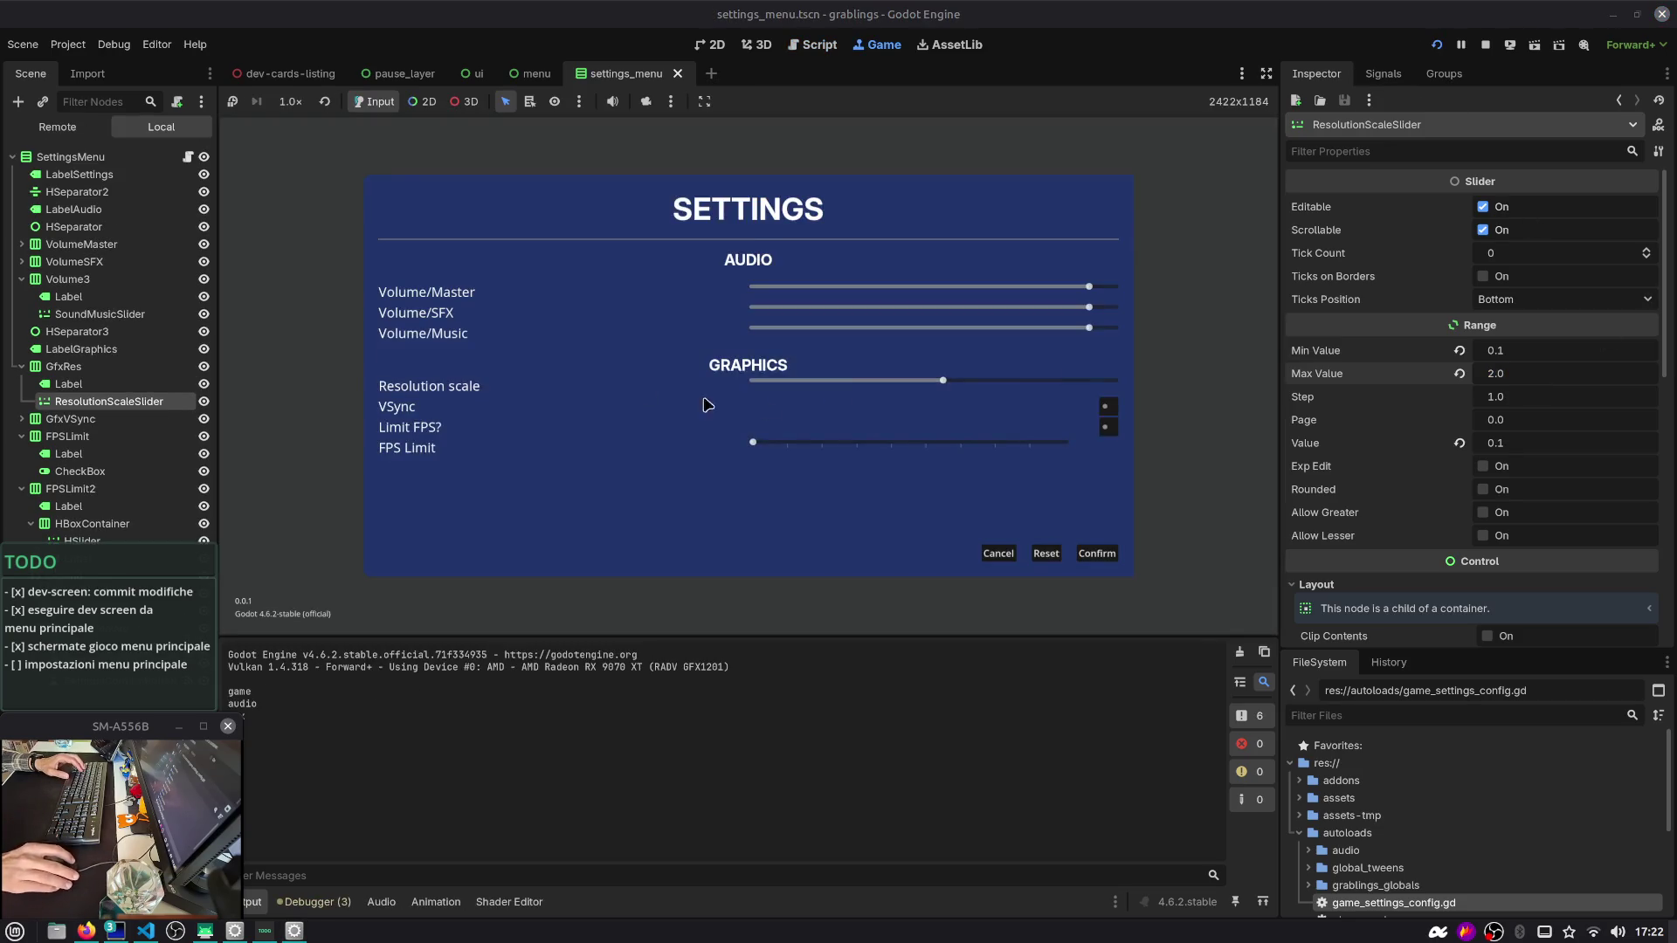
{"action": "left_click_drag", "start_coordinate": [943, 380], "coordinate": [840, 390]}
{"action": "left_click", "coordinate": [909, 382]}
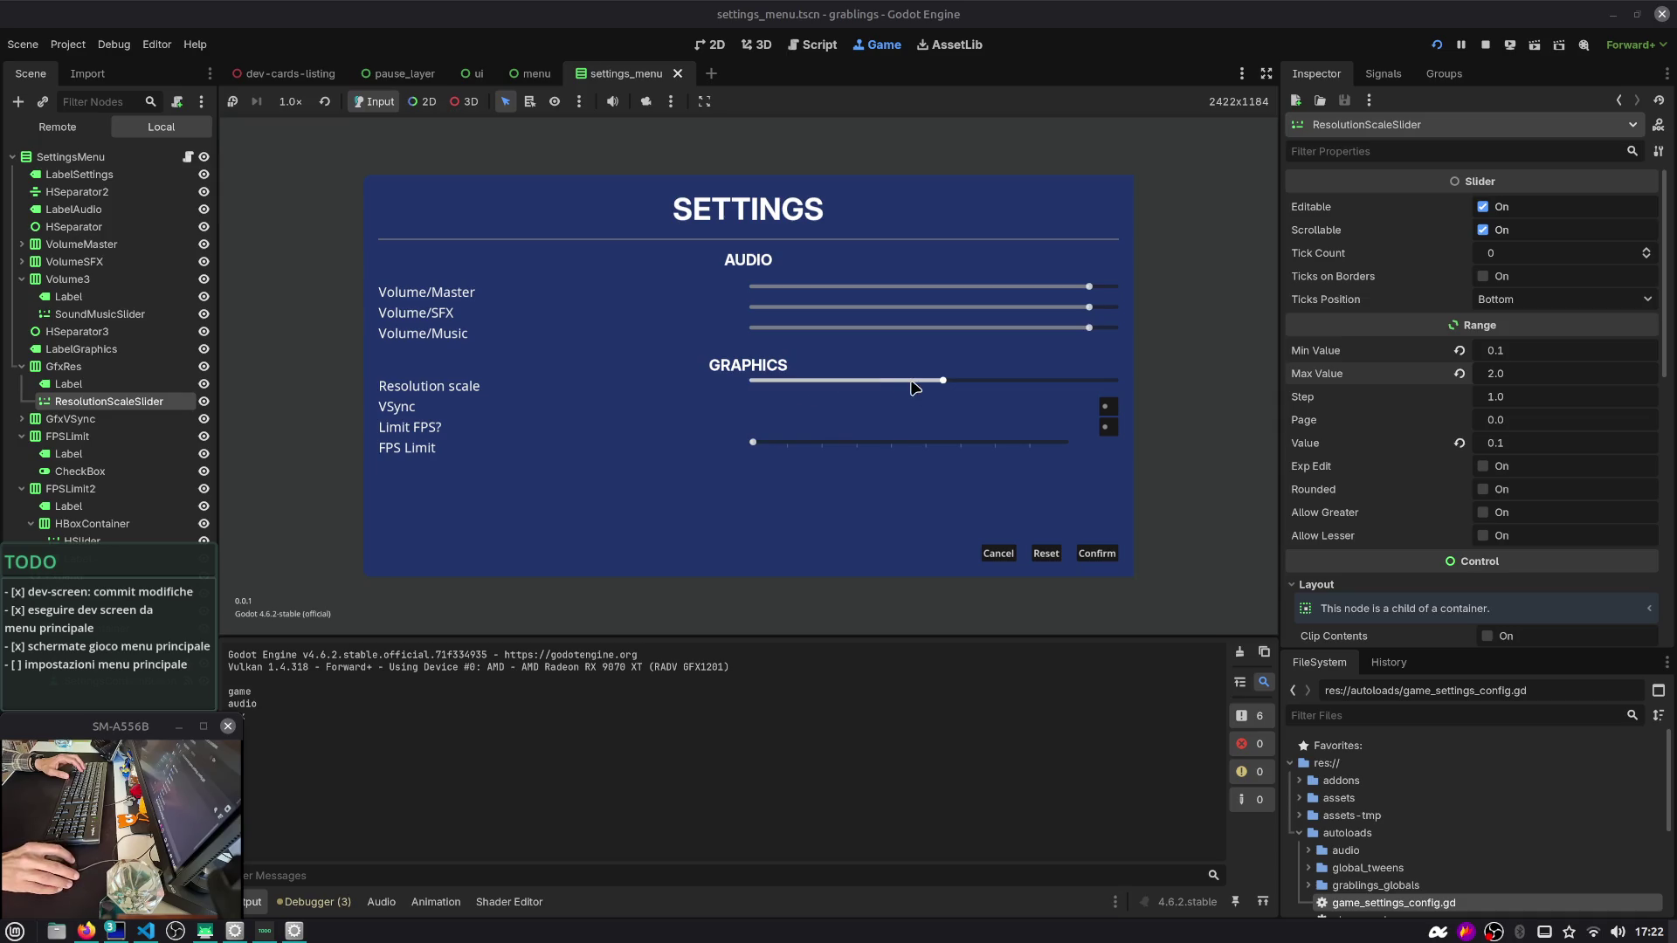
Step: Set the slider's Step to 0.05 and try lowering the resolution scale
{"action": "left_click", "coordinate": [1498, 397]}
{"action": "type", "text": "0.1"}
{"action": "key", "text": "Return"}
{"action": "key", "text": "BackSpace"}
{"action": "type", "text": "05"}
{"action": "key", "text": "Return"}
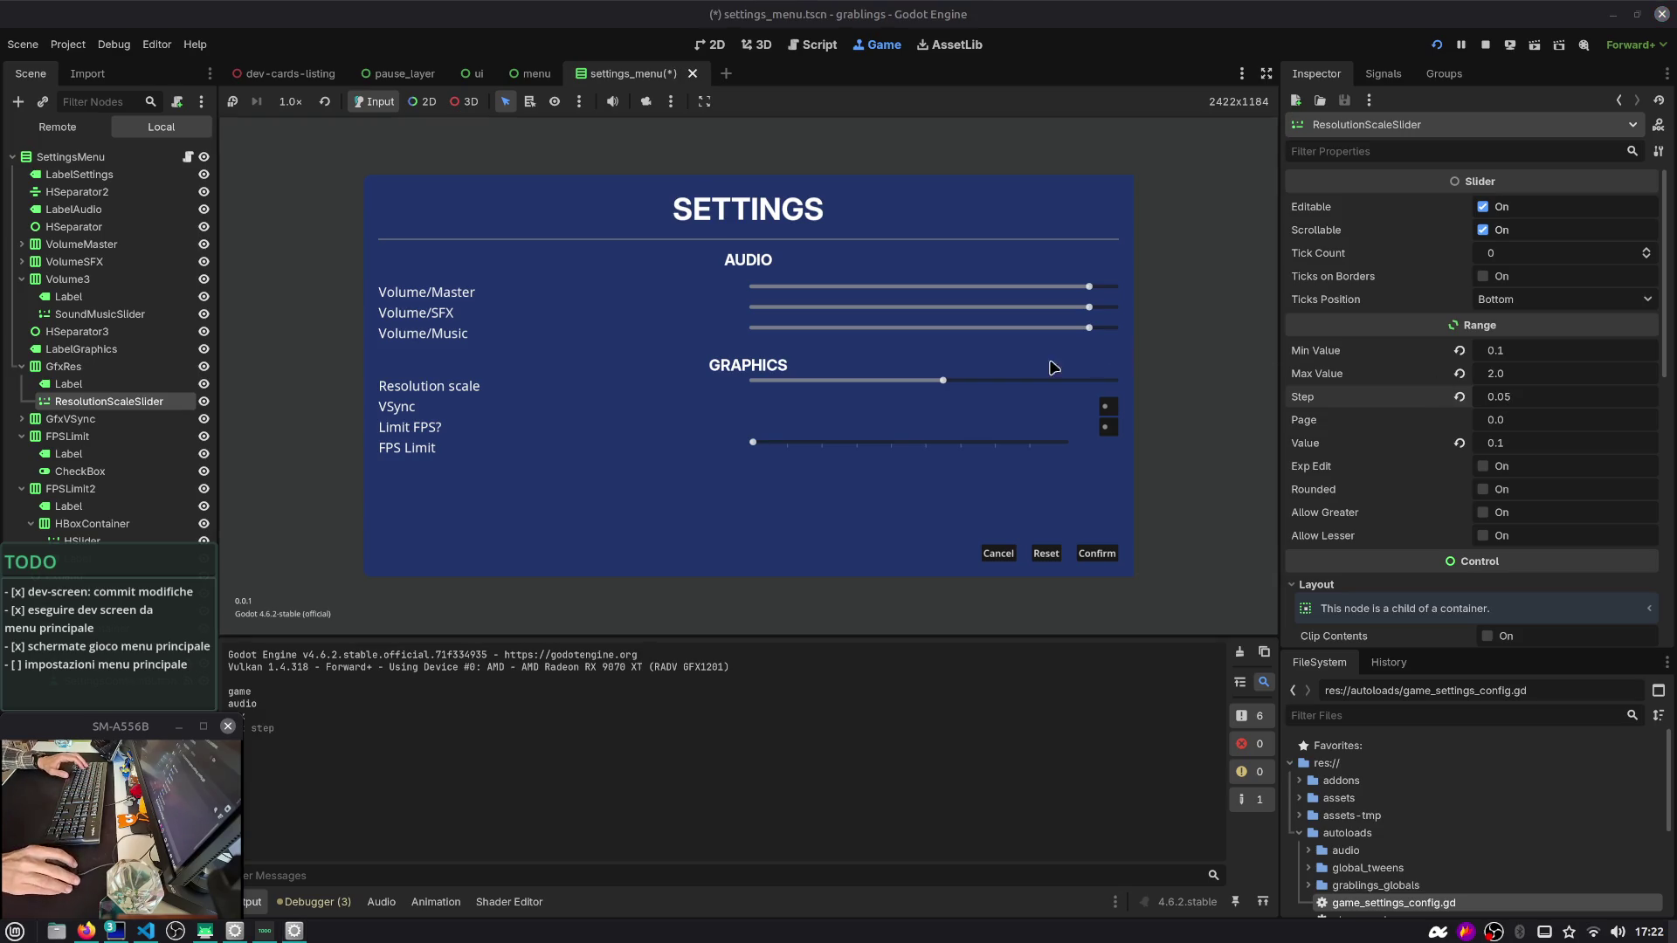
{"action": "left_click_drag", "start_coordinate": [931, 391], "coordinate": [831, 392]}
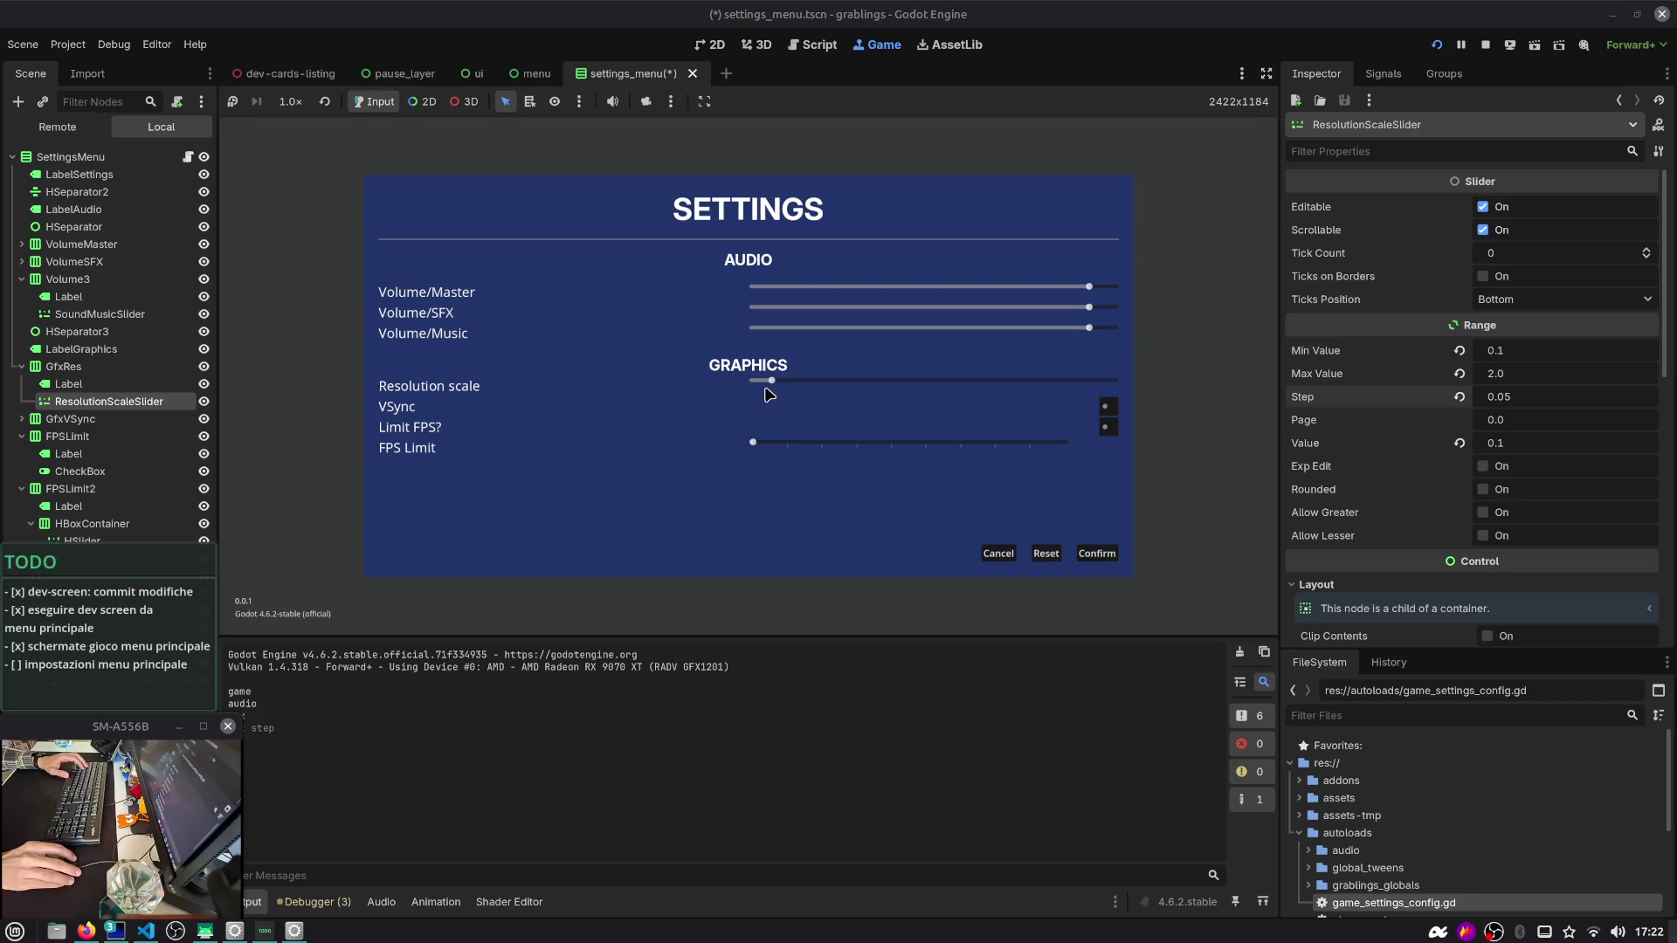
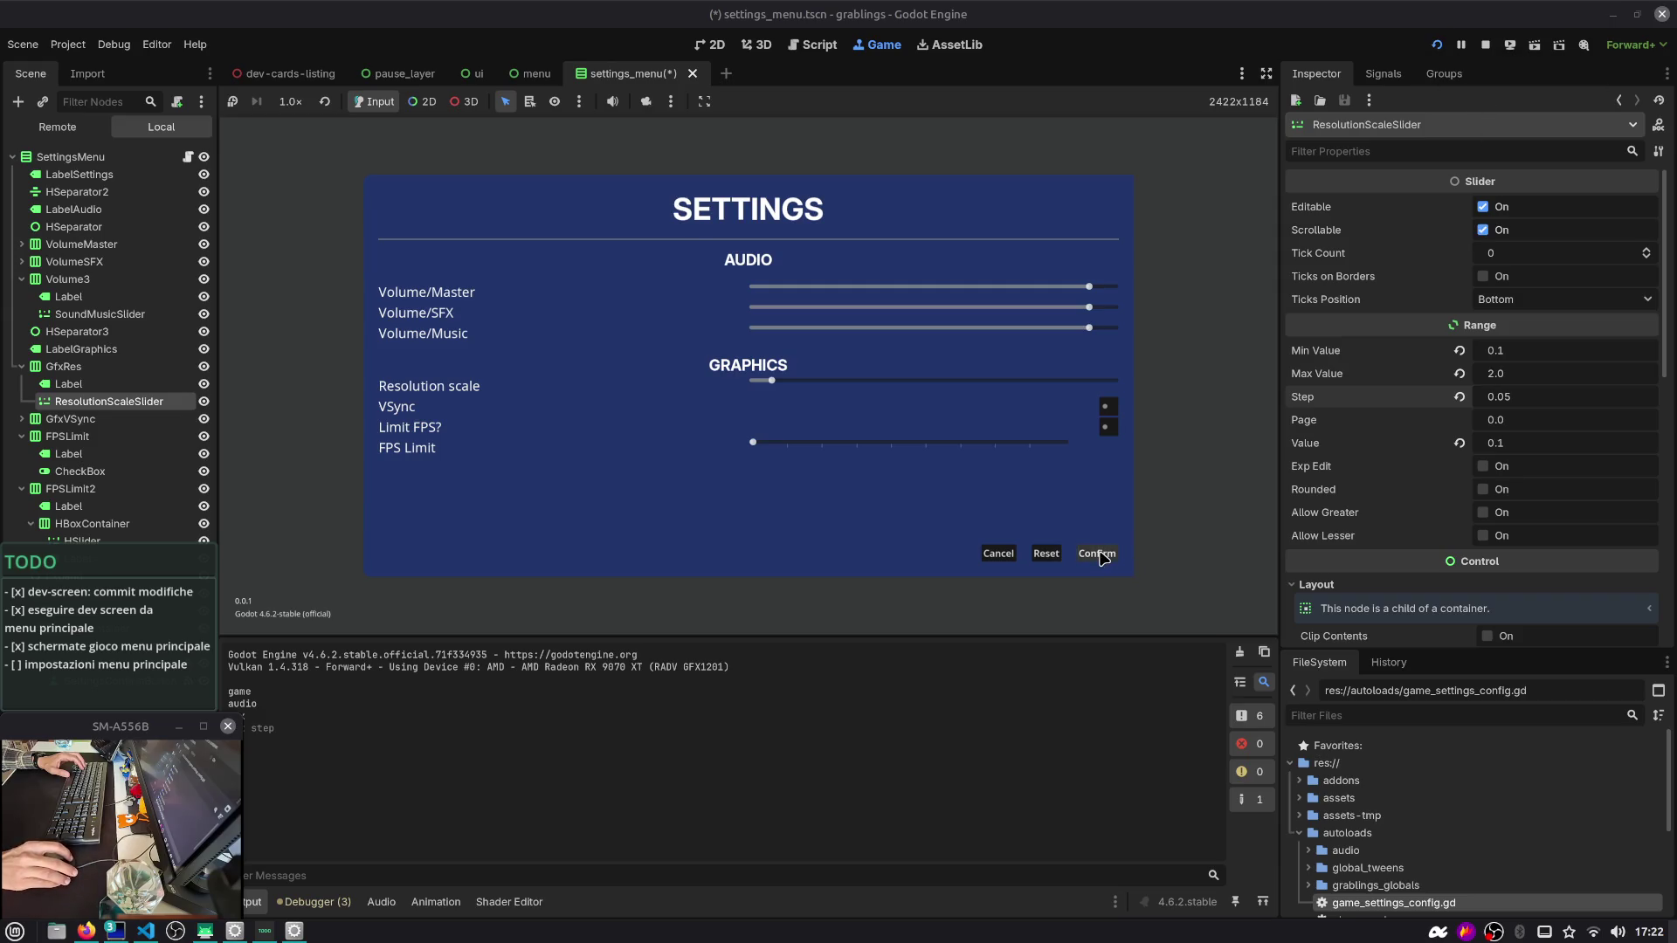
Step: Cancel the in-game settings menu, save and rerun the scene with F6, then stop the game
{"action": "left_click", "coordinate": [1000, 554]}
{"action": "key", "text": "F6"}
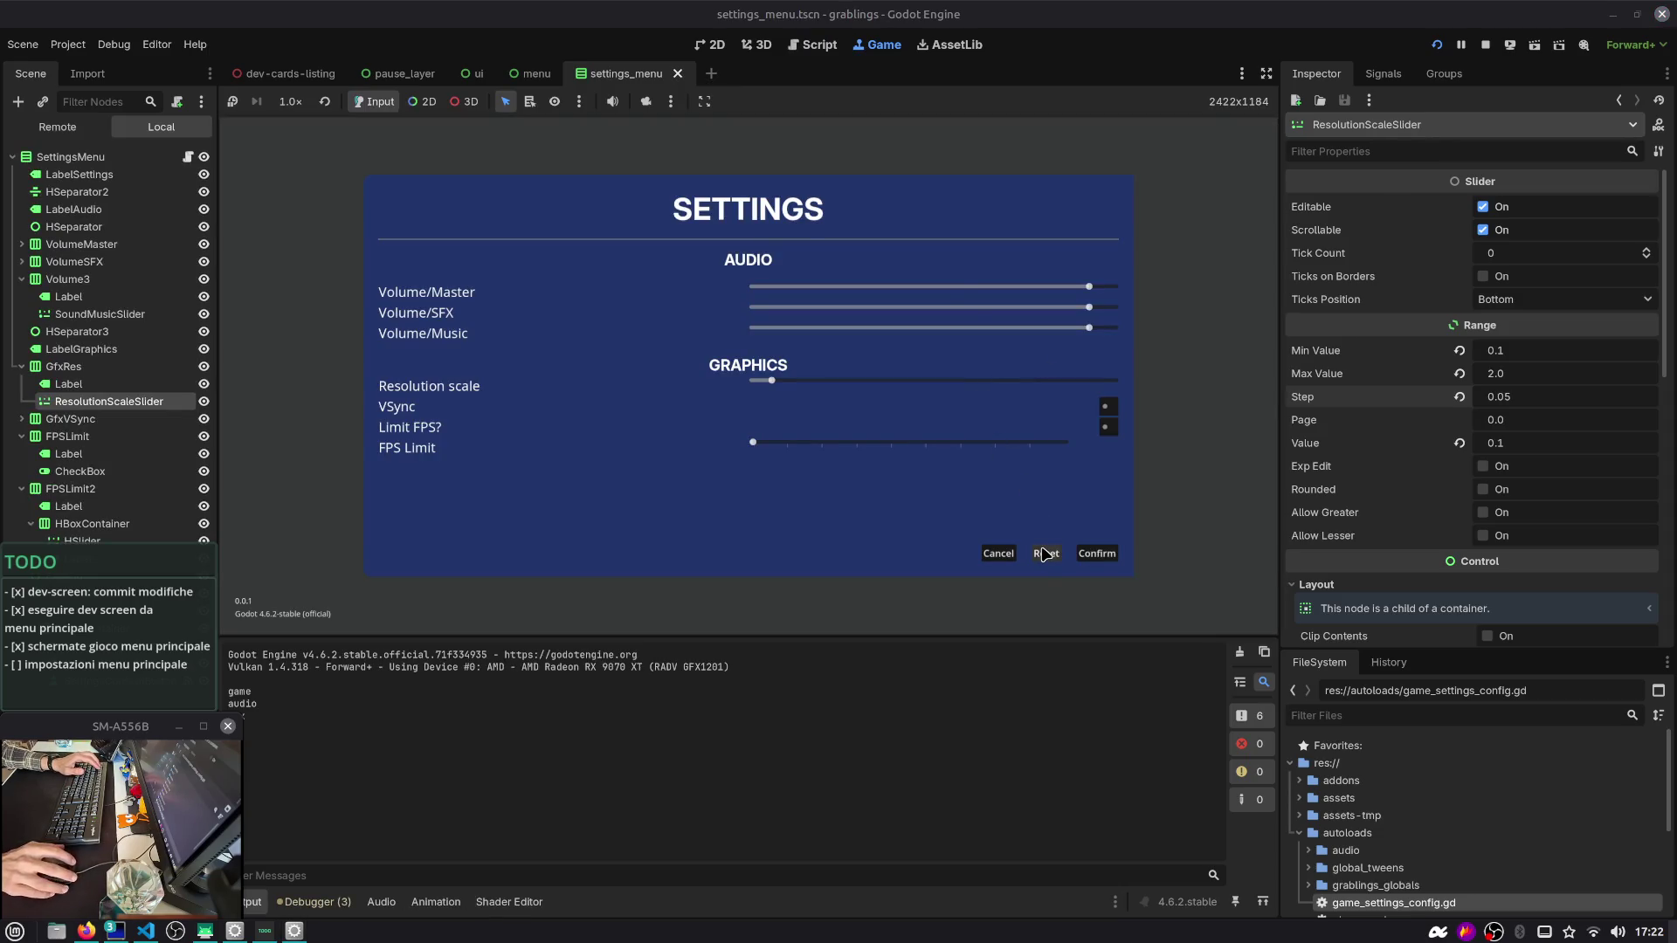
{"action": "left_click", "coordinate": [1486, 45]}
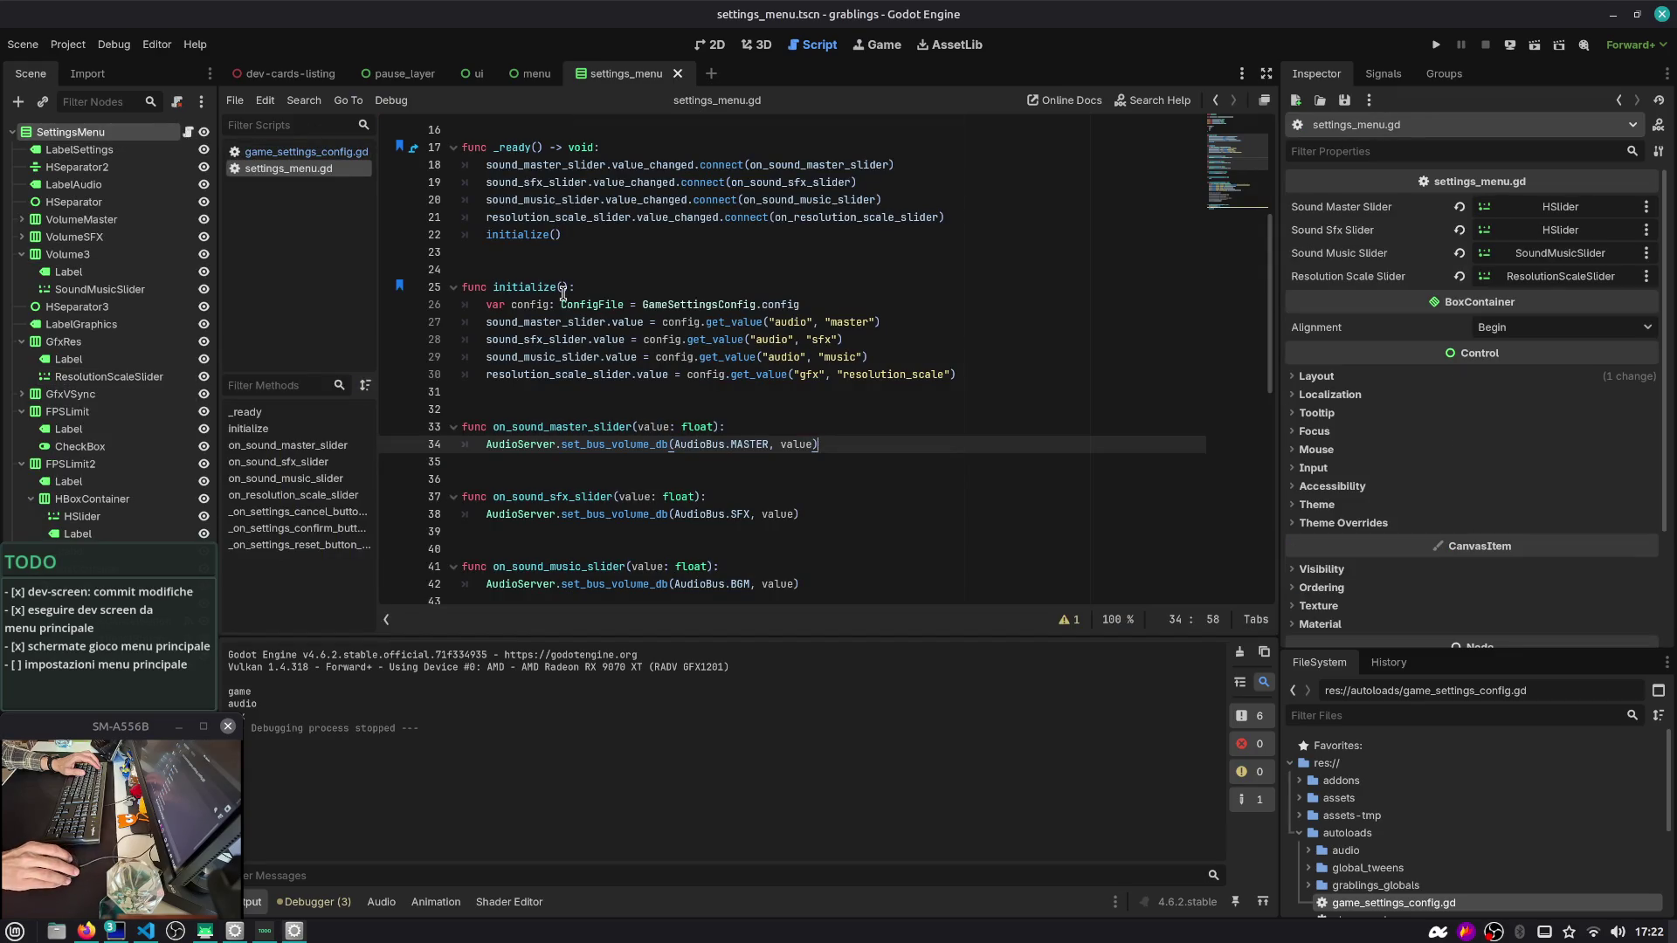
Step: Review the reset handler and the initialize function in settings_menu.gd
{"action": "scroll", "coordinate": [1187, 155], "scroll_direction": "down", "scroll_amount": 10}
{"action": "left_click", "coordinate": [541, 524]}
{"action": "double_click", "coordinate": [542, 524]}
{"action": "scroll", "coordinate": [571, 374], "scroll_direction": "up", "scroll_amount": 14}
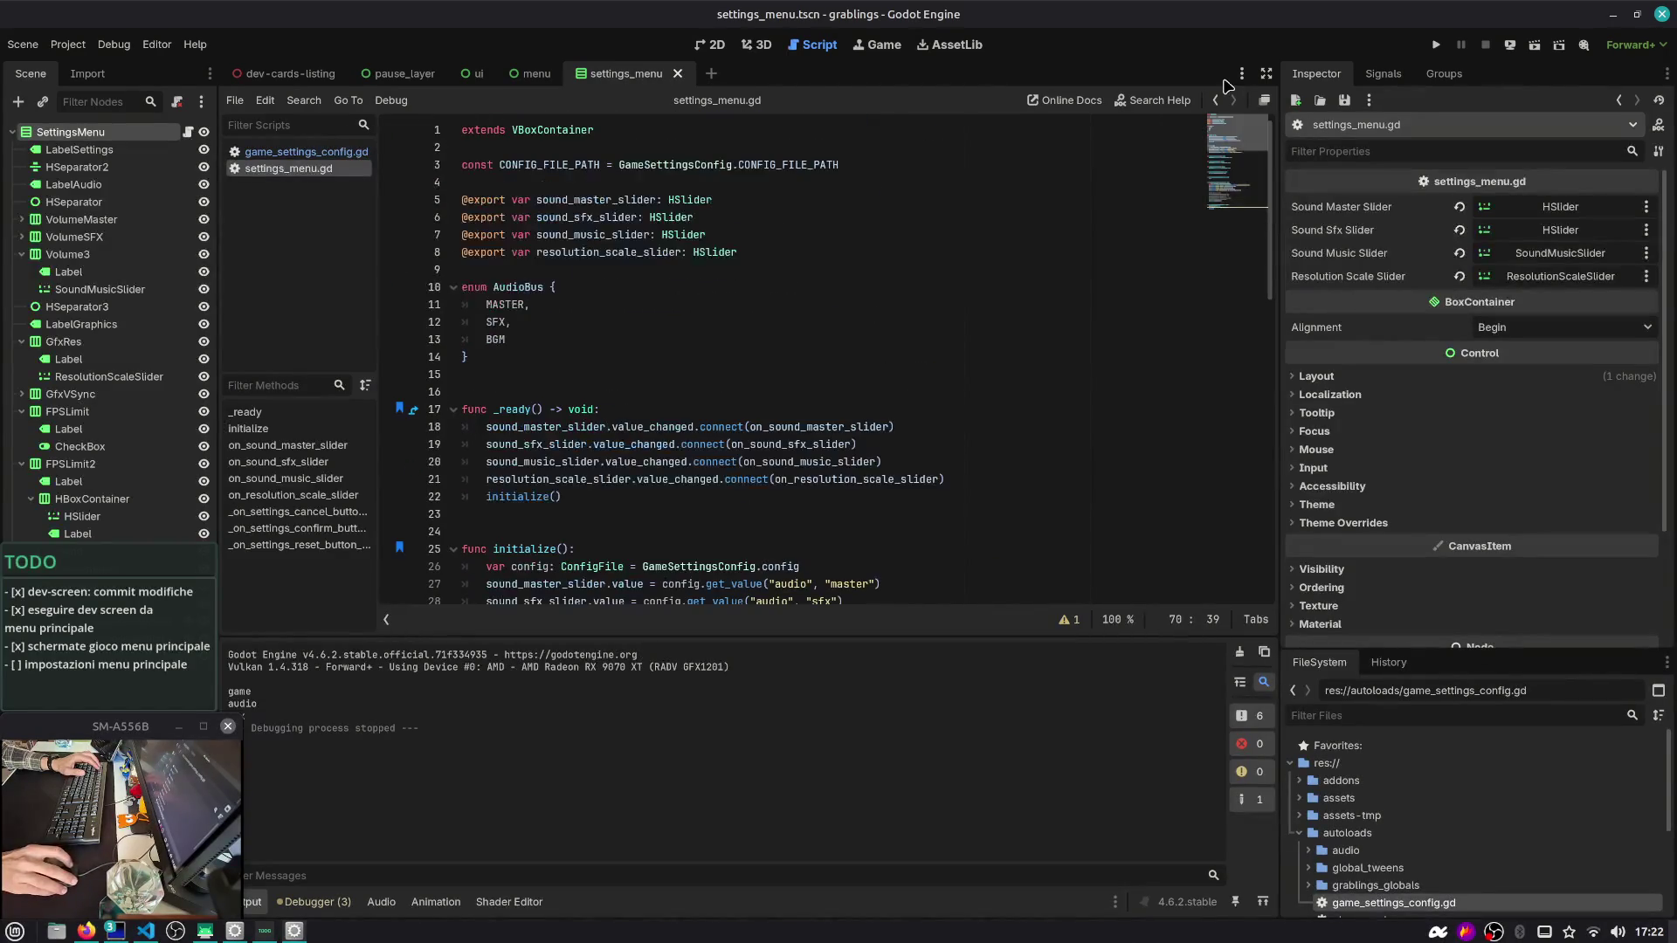
{"action": "scroll", "coordinate": [571, 374], "scroll_direction": "down", "scroll_amount": 1}
{"action": "double_click", "coordinate": [517, 445]}
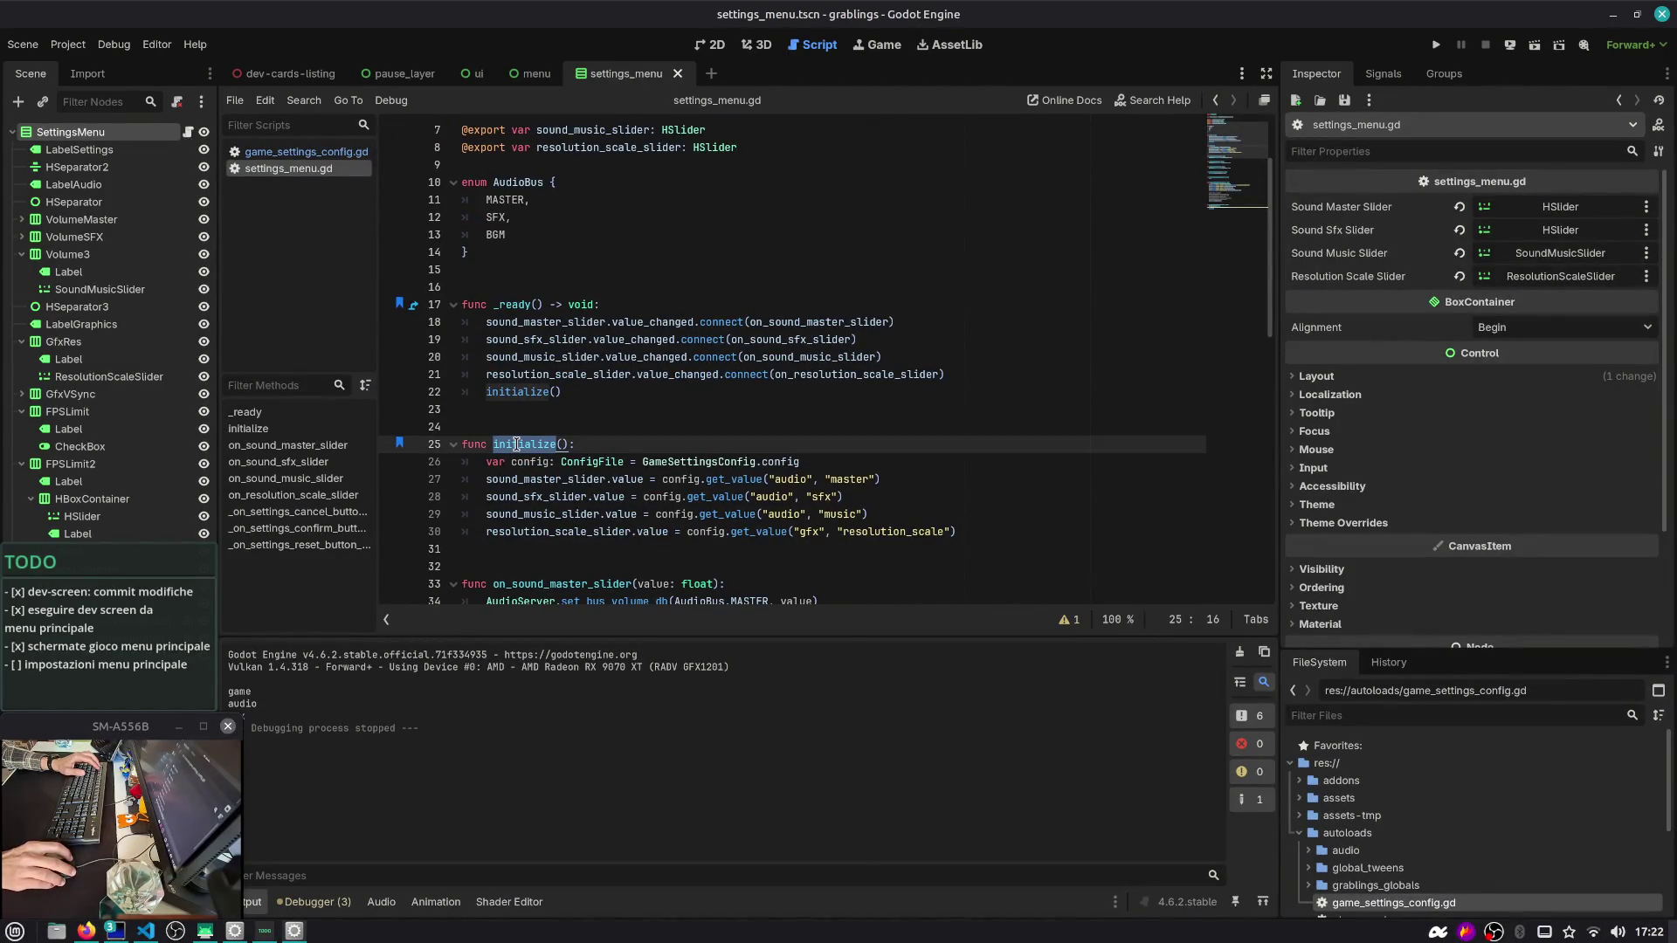
{"action": "scroll", "coordinate": [849, 430], "scroll_direction": "down", "scroll_amount": 3}
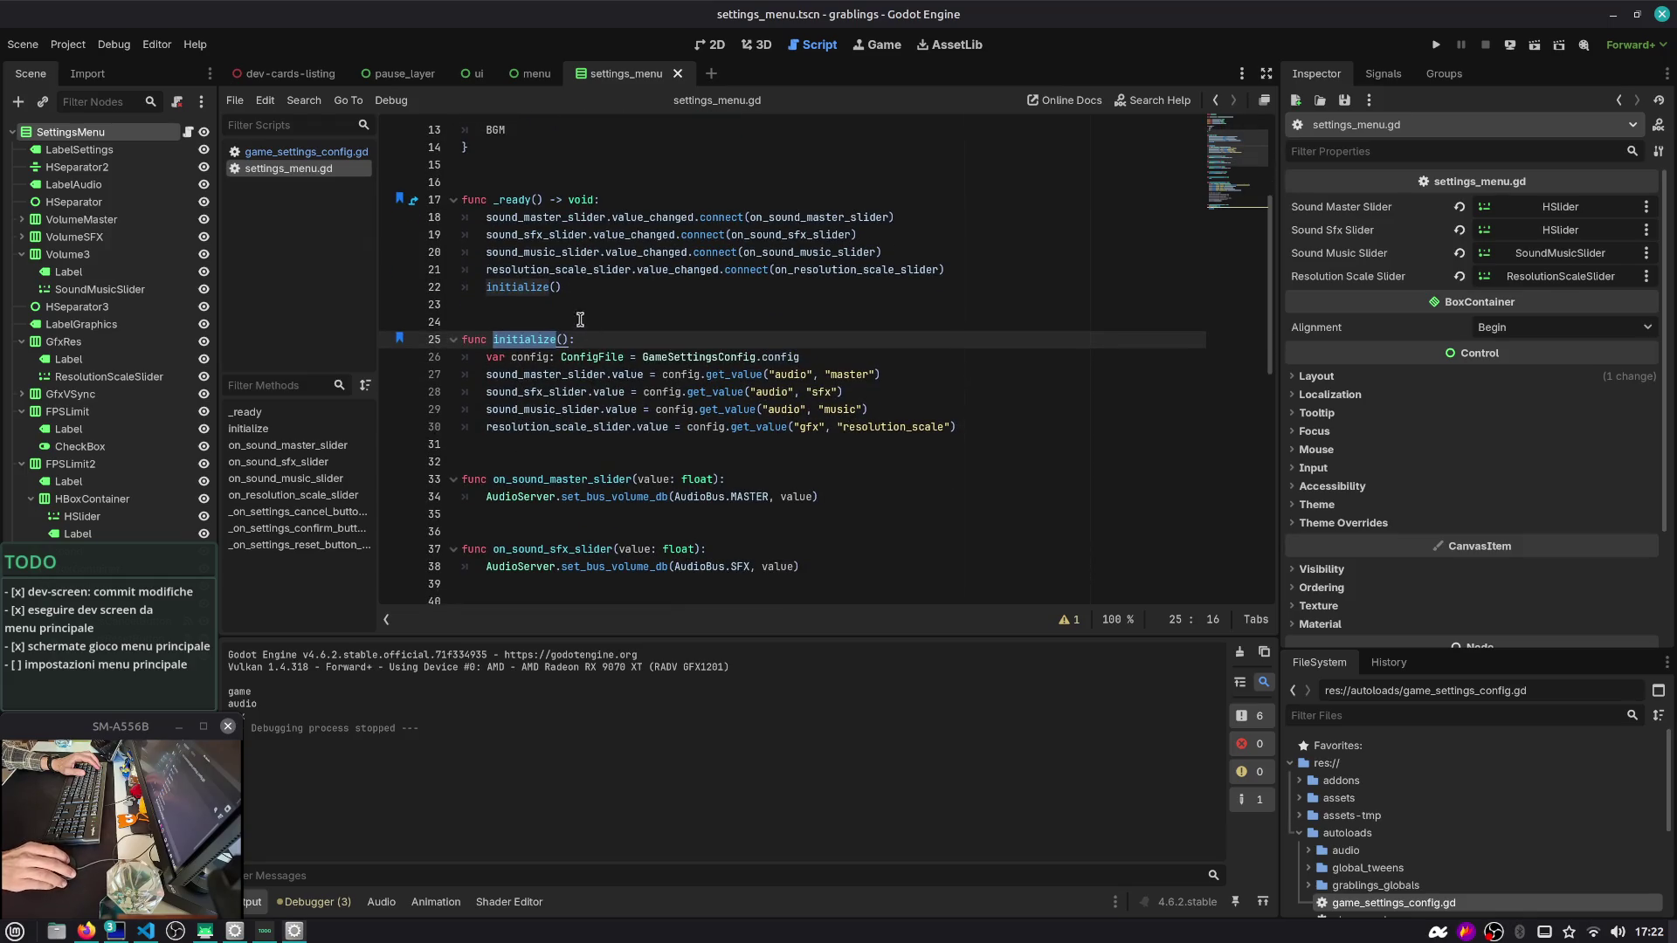
{"action": "left_click", "coordinate": [513, 288]}
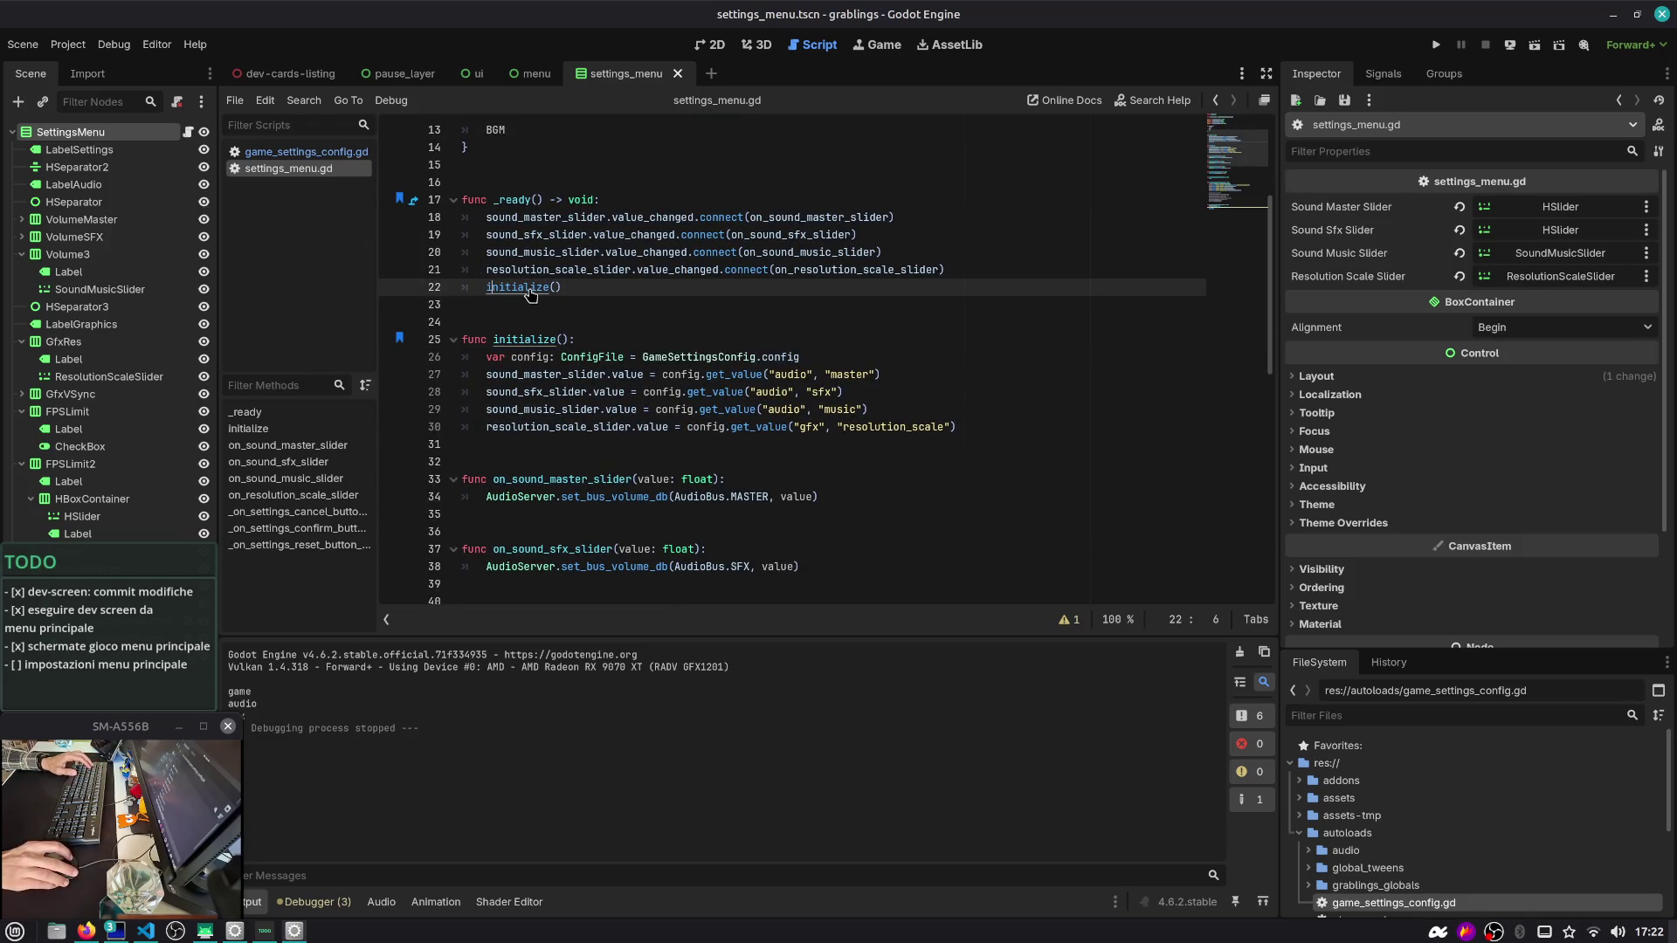
{"action": "scroll", "coordinate": [539, 347], "scroll_direction": "down", "scroll_amount": 3}
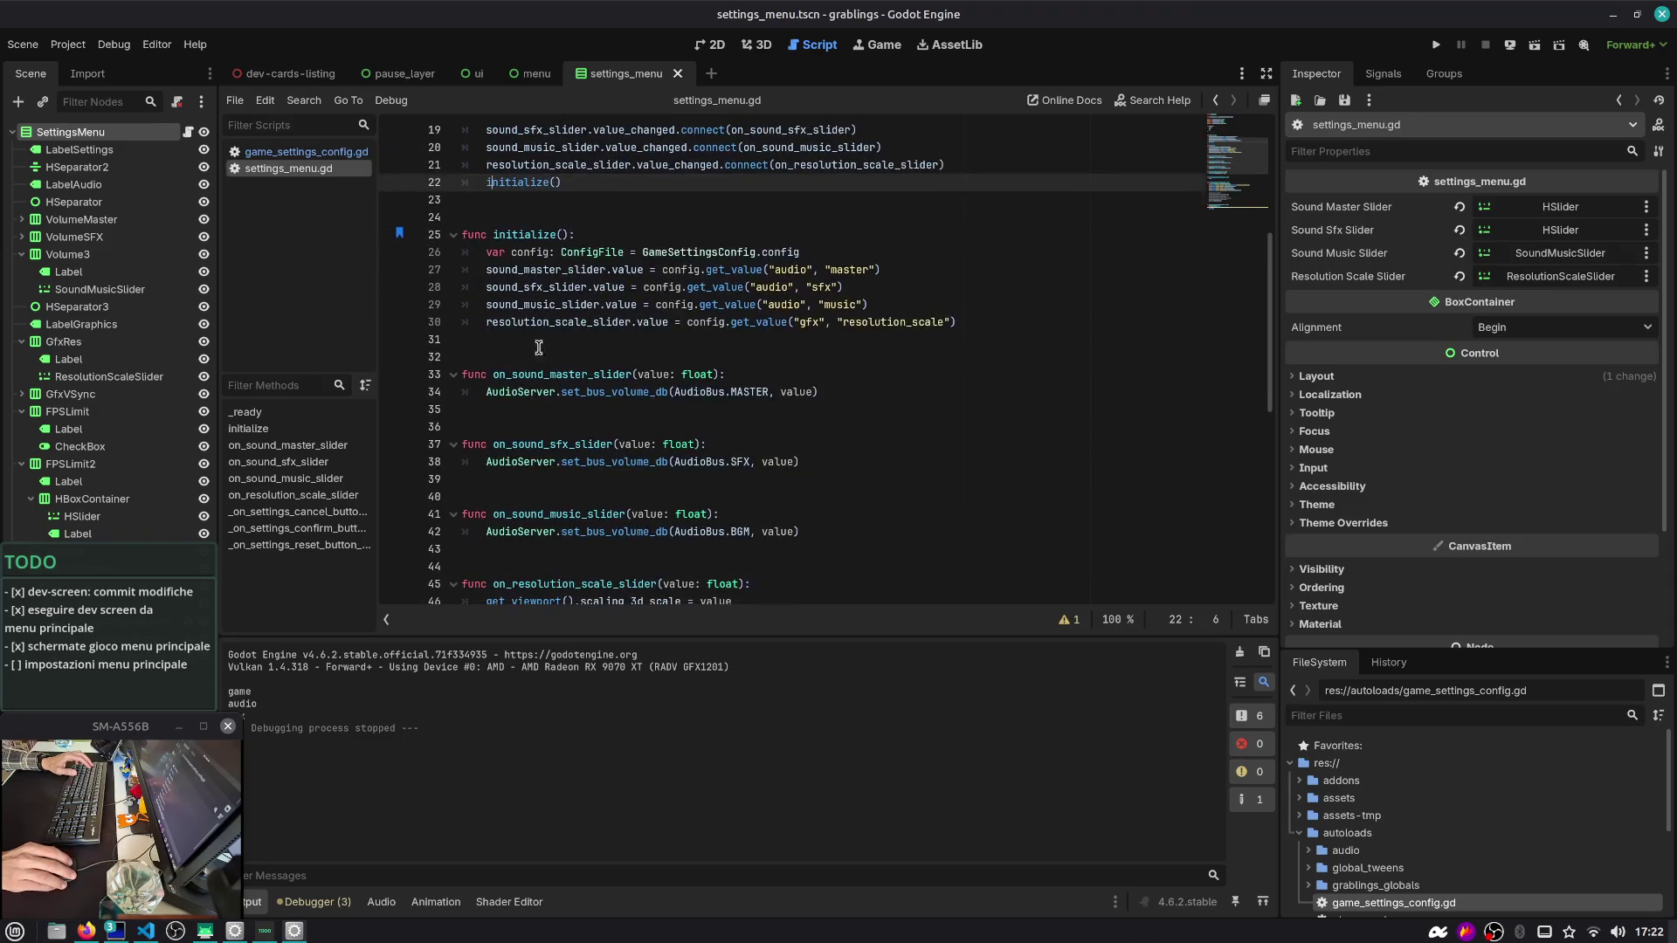
{"action": "left_click", "coordinate": [1233, 194]}
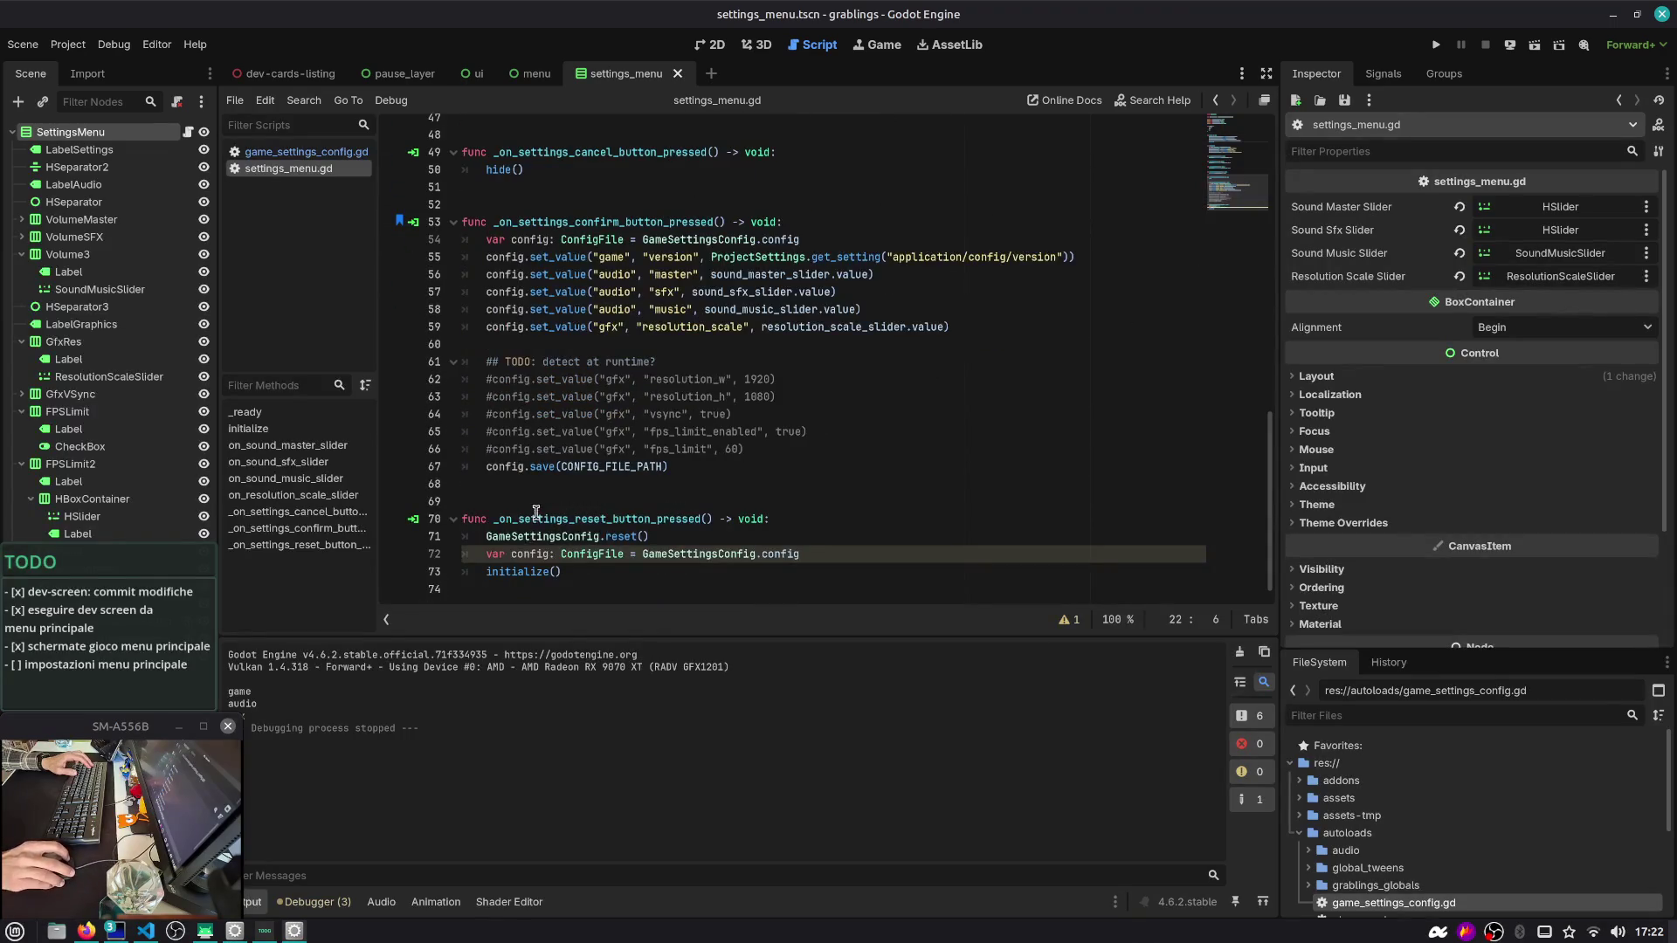
{"action": "double_click", "coordinate": [602, 520]}
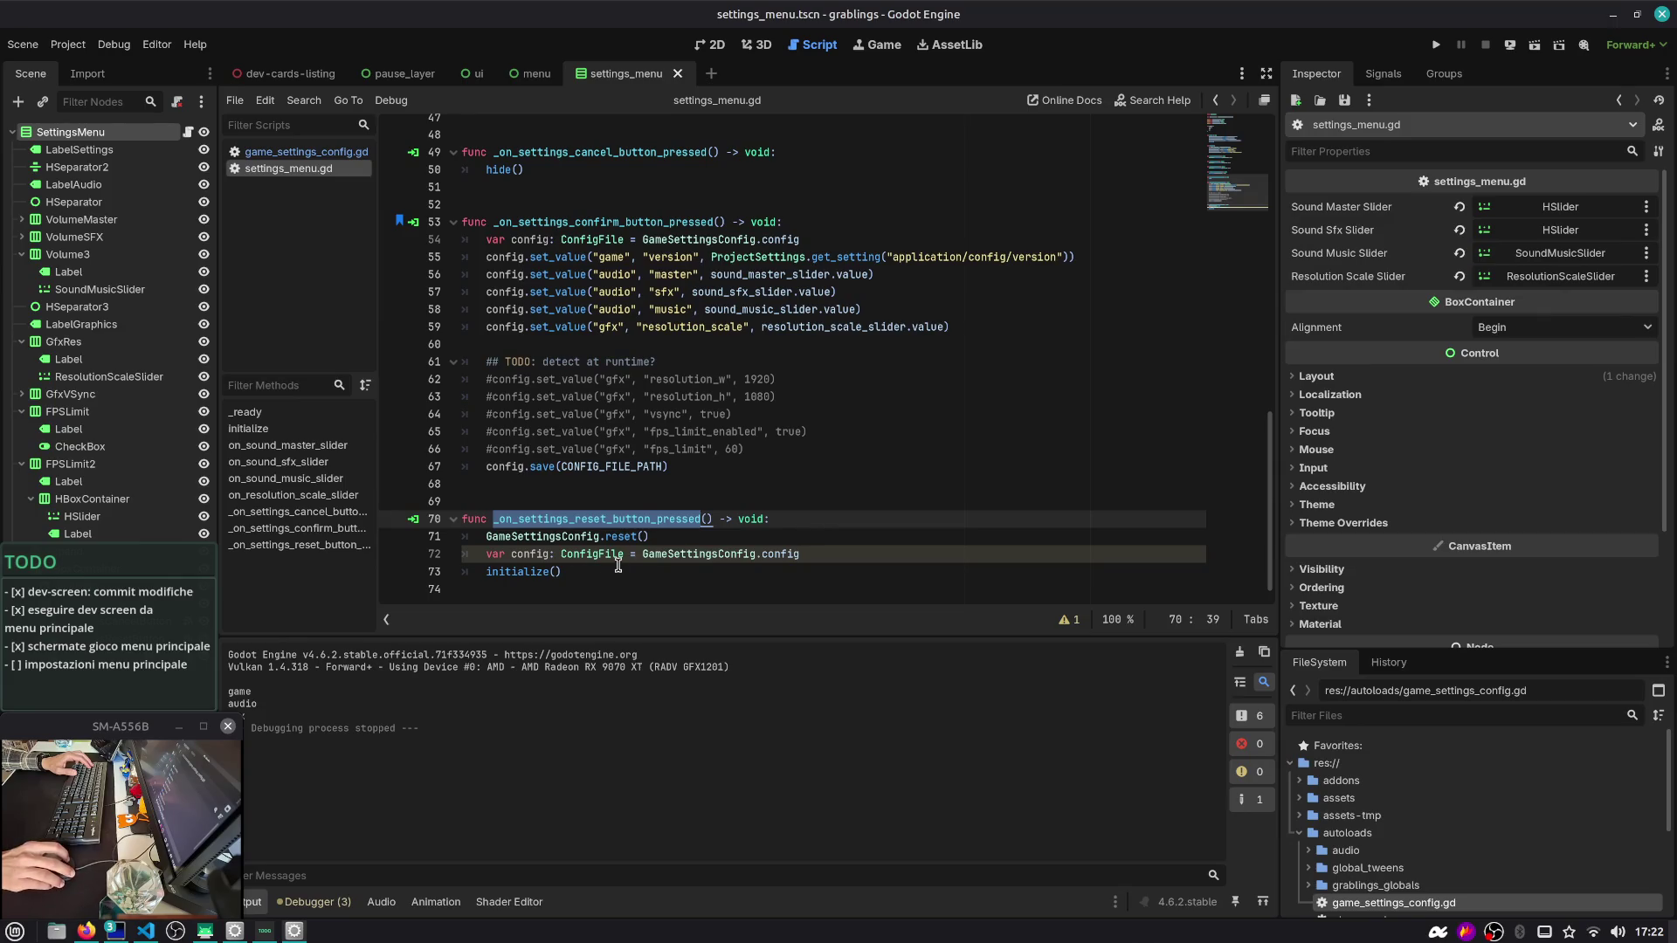
Step: Comment out and delete the unused 'var config' line in the reset handler
{"action": "left_click", "coordinate": [754, 564]}
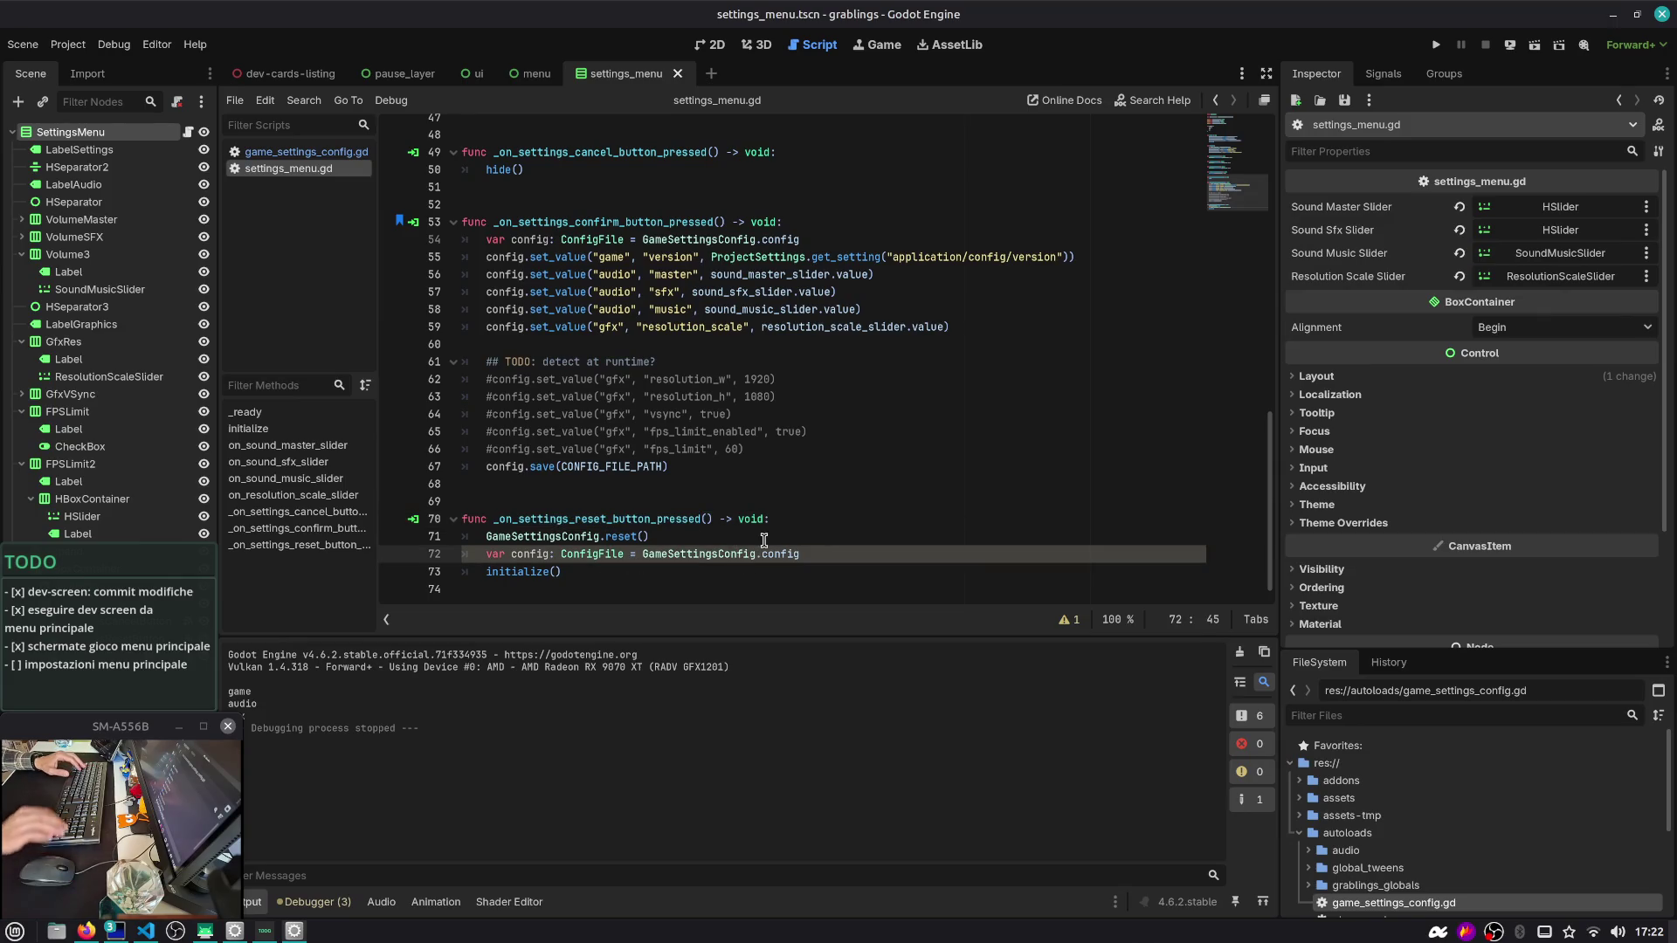
{"action": "key", "text": "ctrl+k"}
{"action": "key", "text": "ctrl+shift+k"}
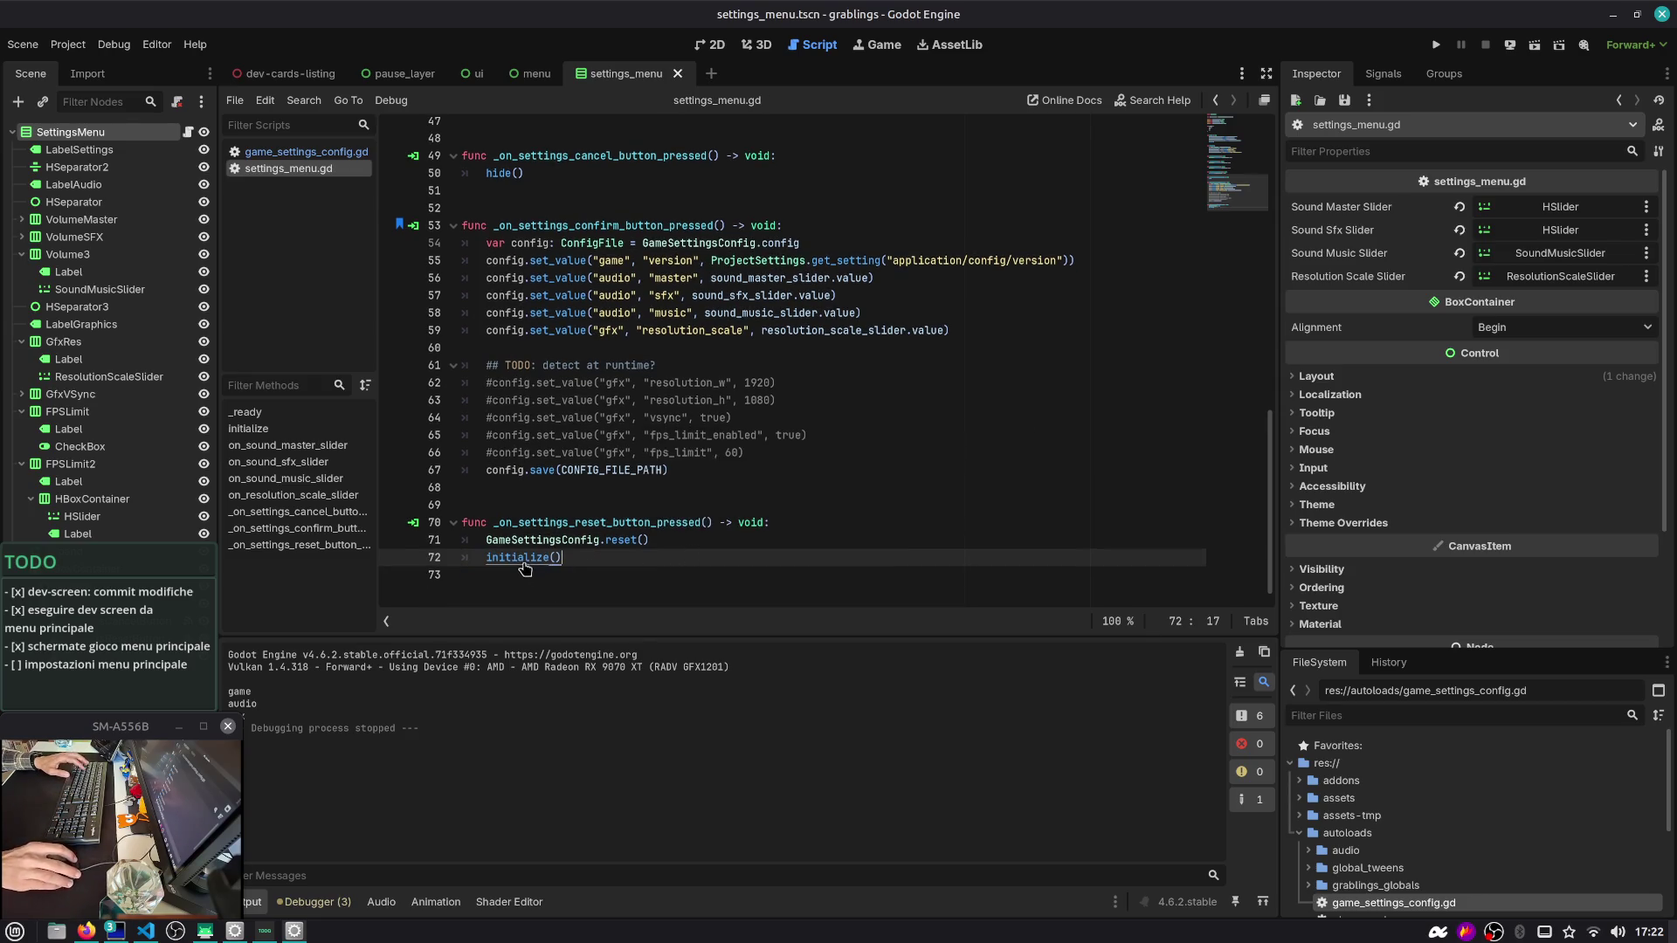
Step: Trace config usage in initialize and the master slider handler, then open game_settings_config.gd
{"action": "left_click", "coordinate": [524, 563], "text": "ctrl"}
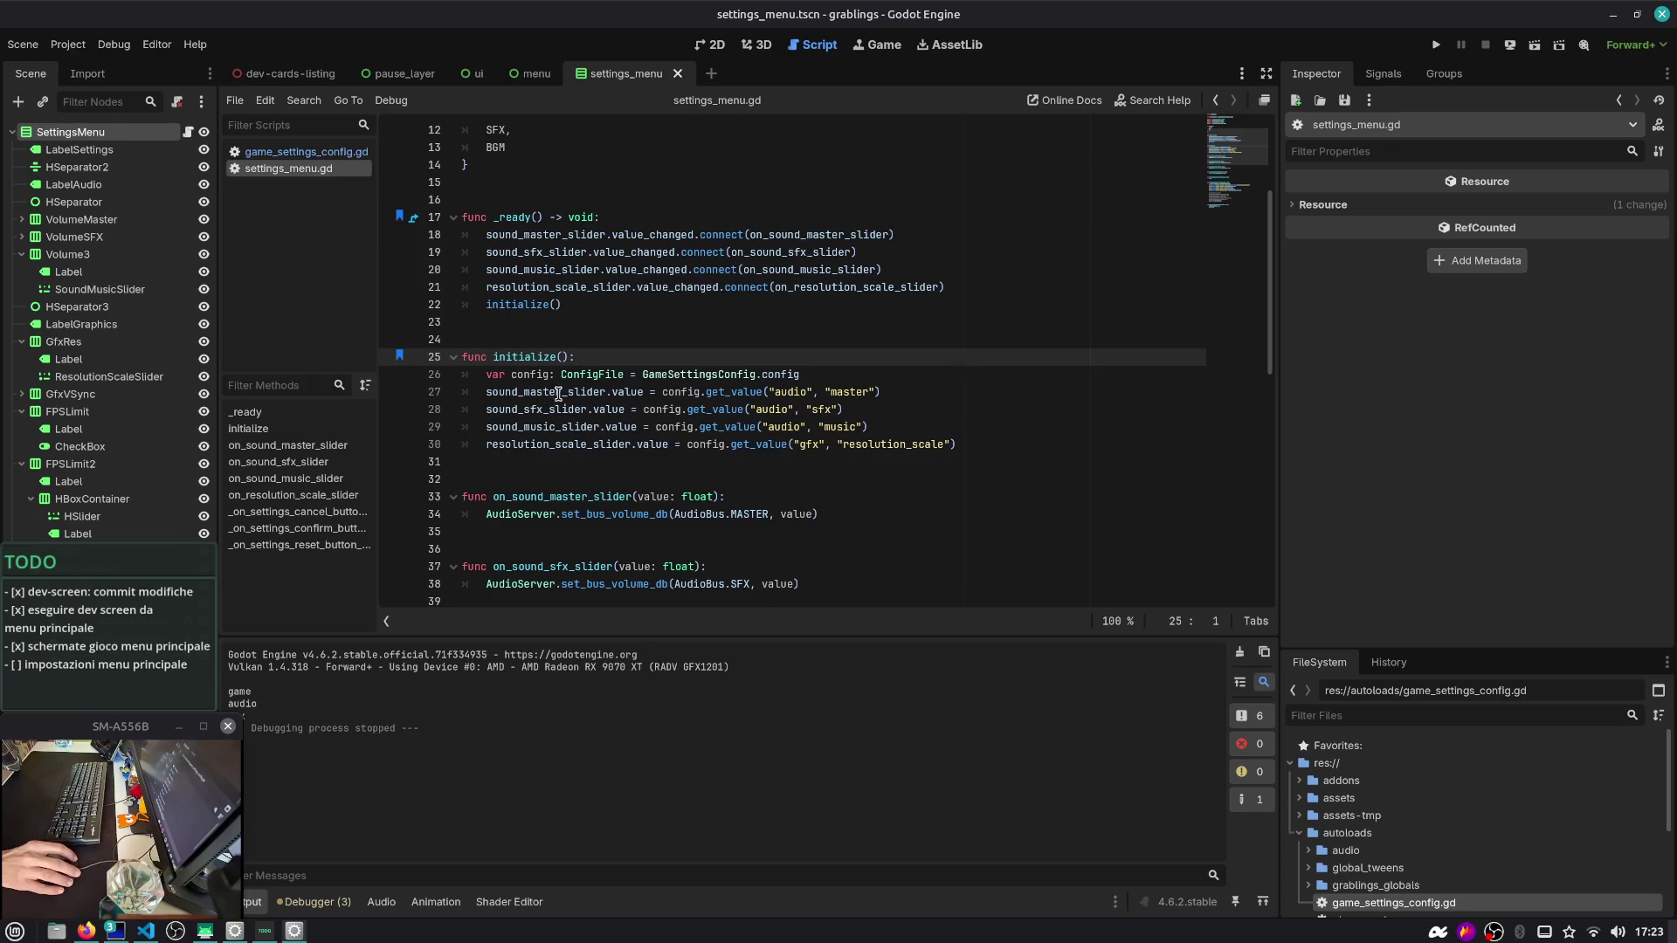
{"action": "double_click", "coordinate": [525, 375]}
{"action": "double_click", "coordinate": [551, 427]}
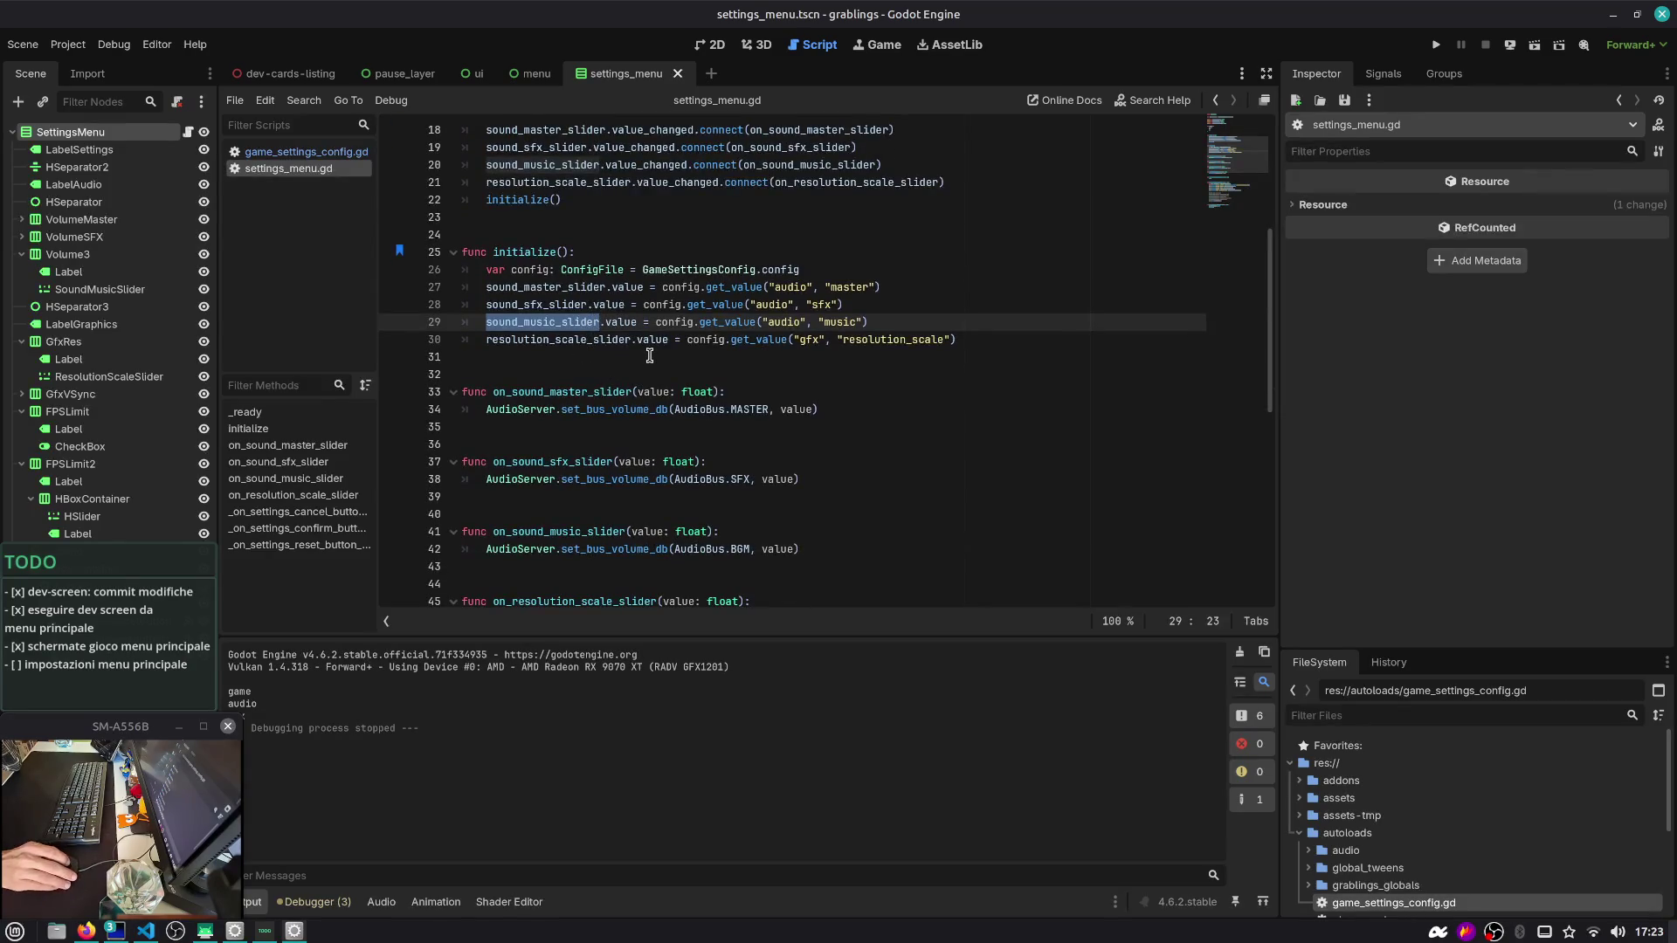
{"action": "scroll", "coordinate": [1230, 188], "scroll_direction": "down", "scroll_amount": 7}
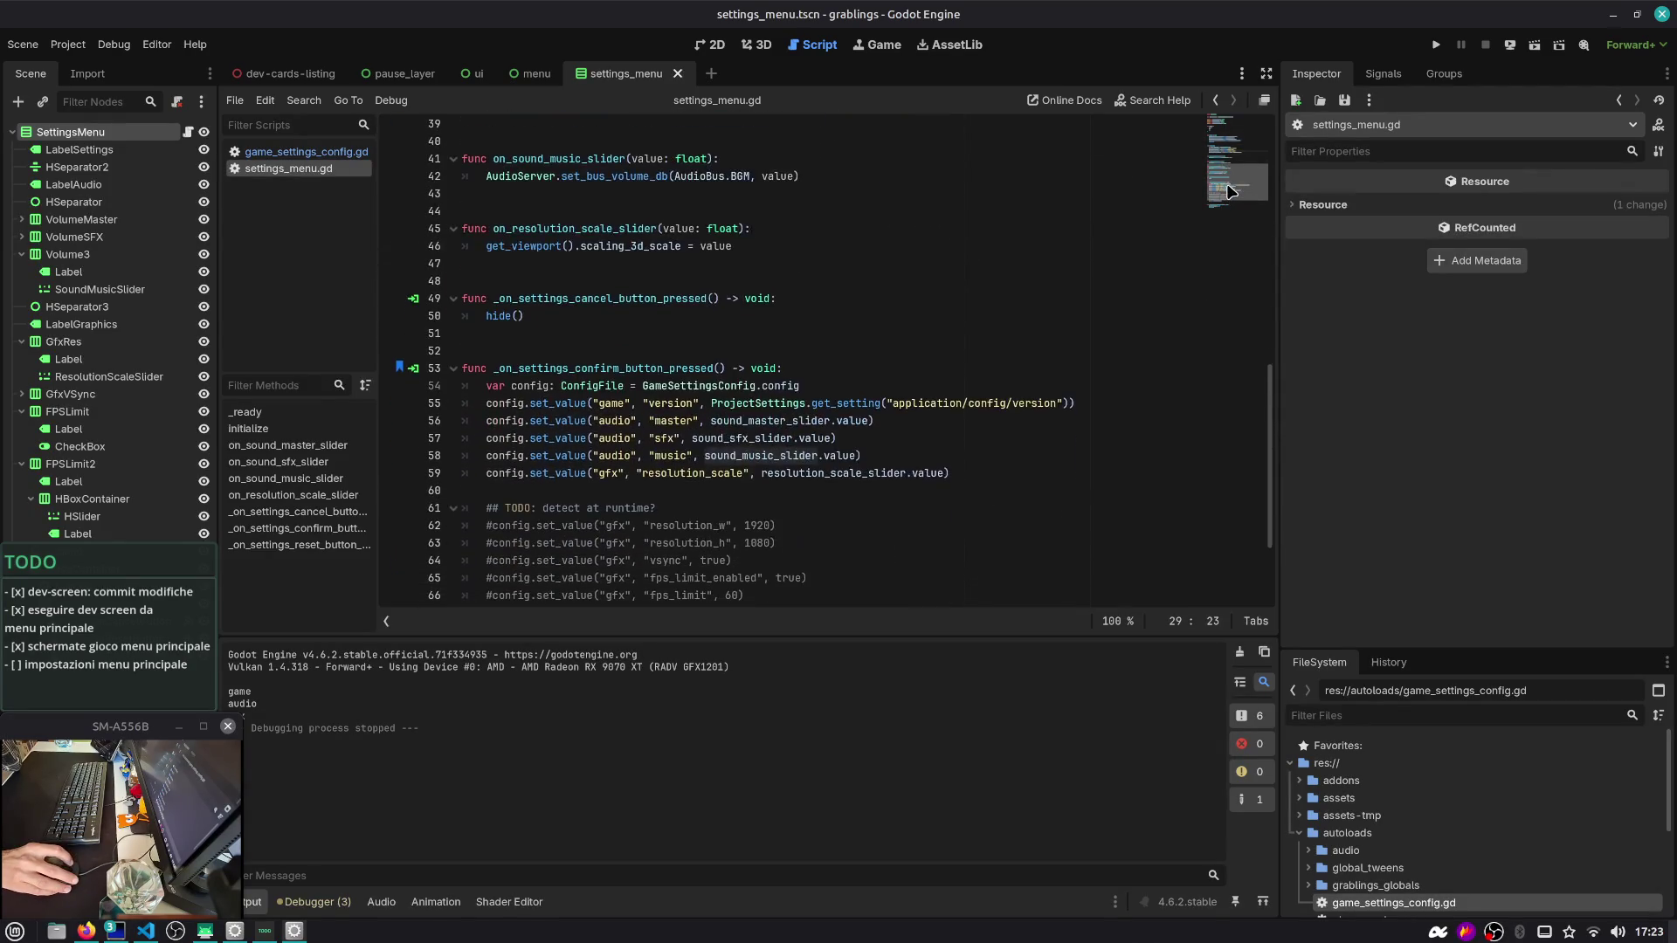
{"action": "scroll", "coordinate": [664, 278], "scroll_direction": "up", "scroll_amount": 5}
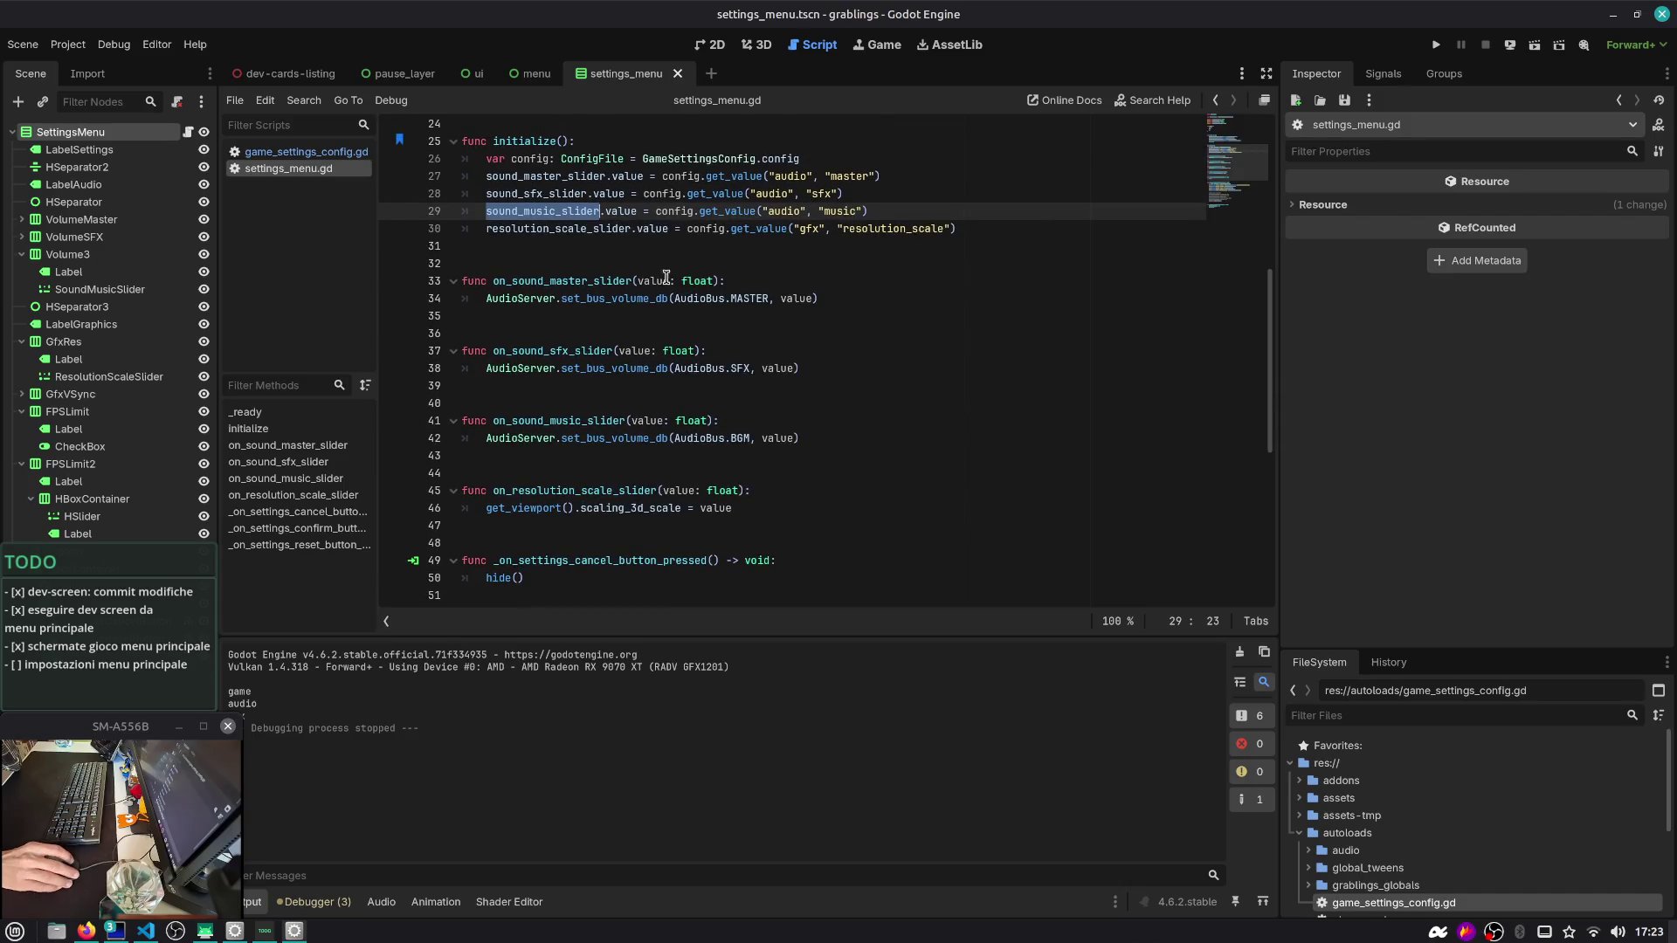
{"action": "left_click", "coordinate": [574, 282]}
{"action": "double_click", "coordinate": [574, 282]}
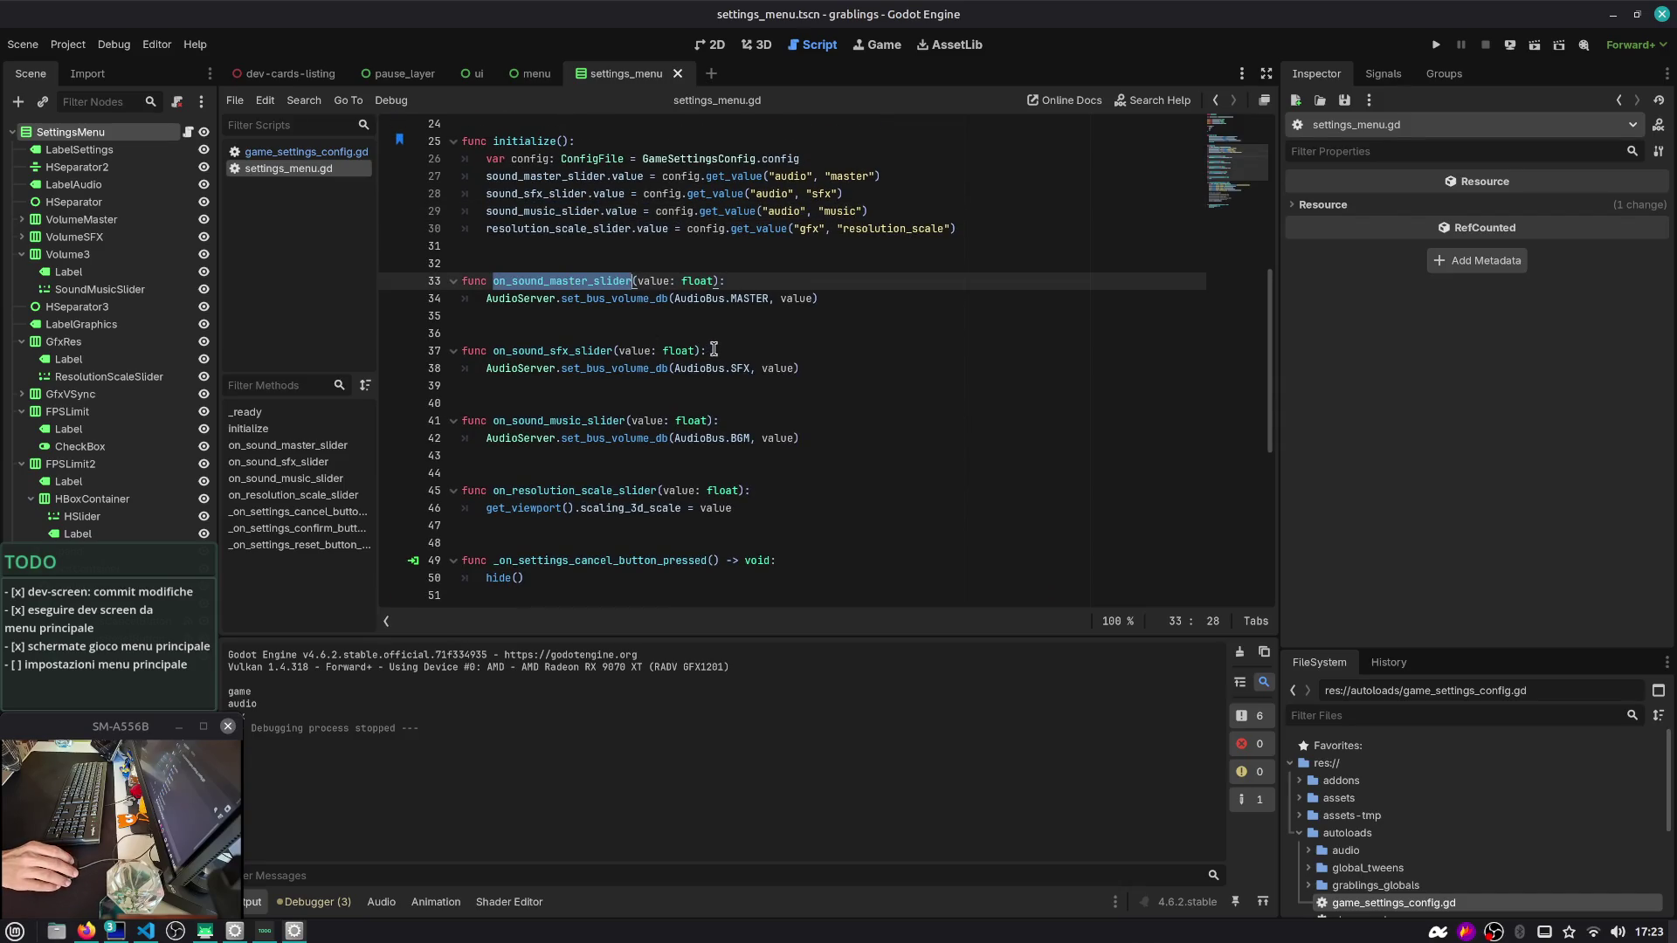
{"action": "scroll", "coordinate": [718, 346], "scroll_direction": "up", "scroll_amount": 3}
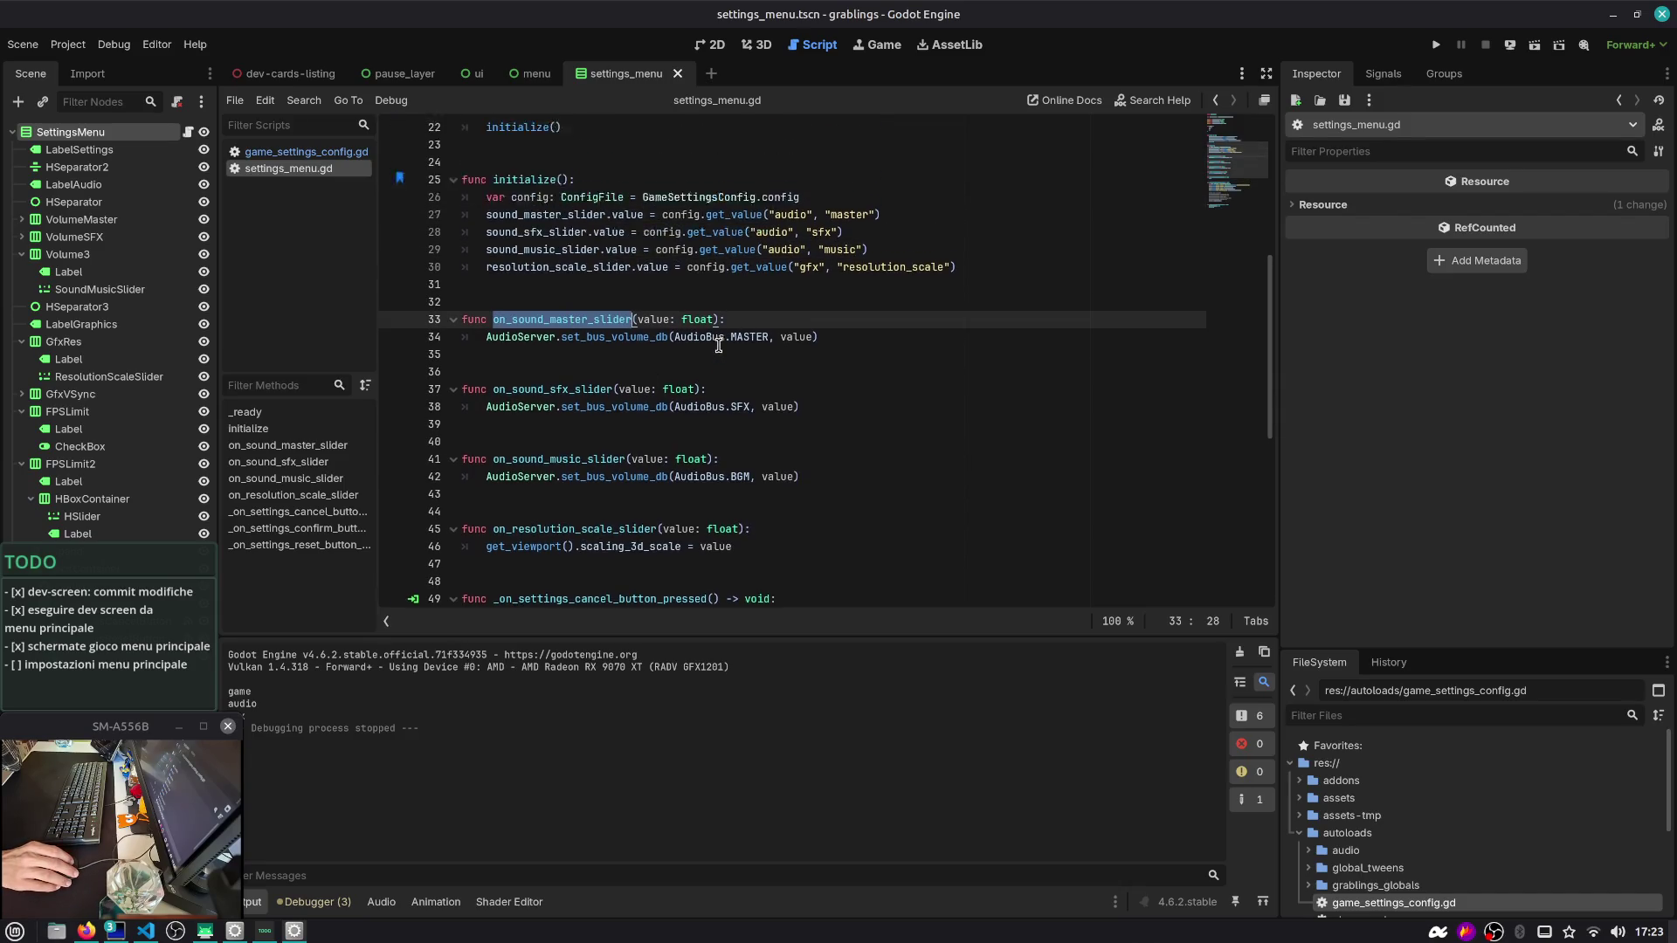
{"action": "left_click", "coordinate": [325, 155]}
{"action": "scroll", "coordinate": [1055, 214], "scroll_direction": "up", "scroll_amount": 4}
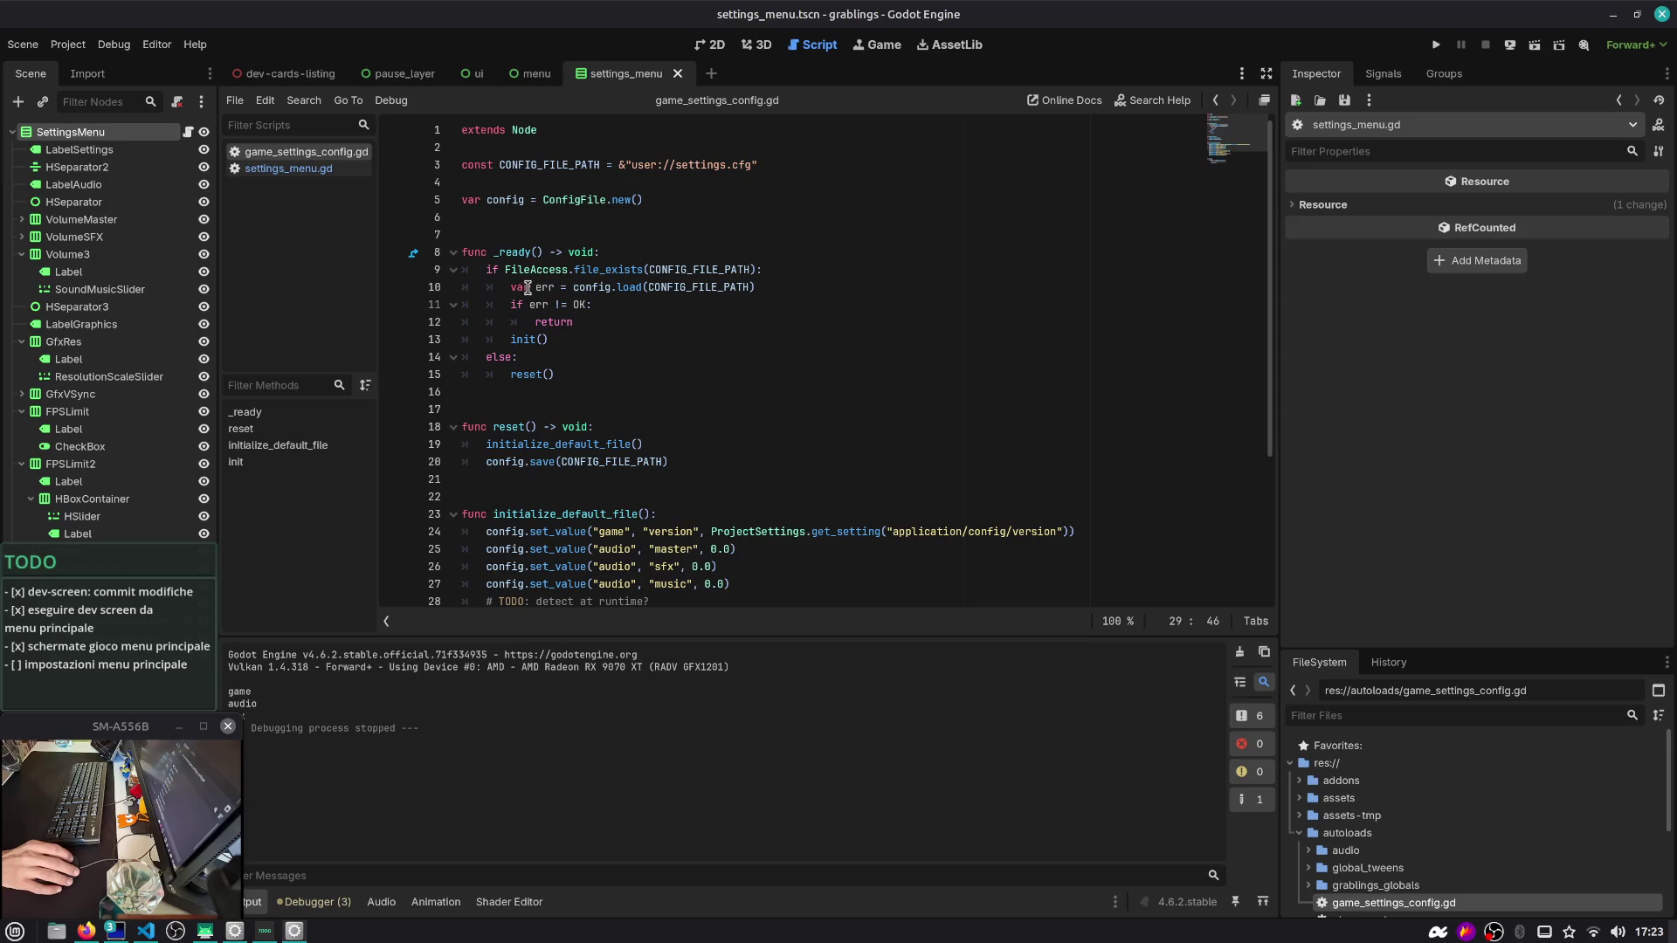
Step: Switch back to settings_menu.gd and look over the music slider and confirm handler code
{"action": "scroll", "coordinate": [537, 284], "scroll_direction": "down", "scroll_amount": 4}
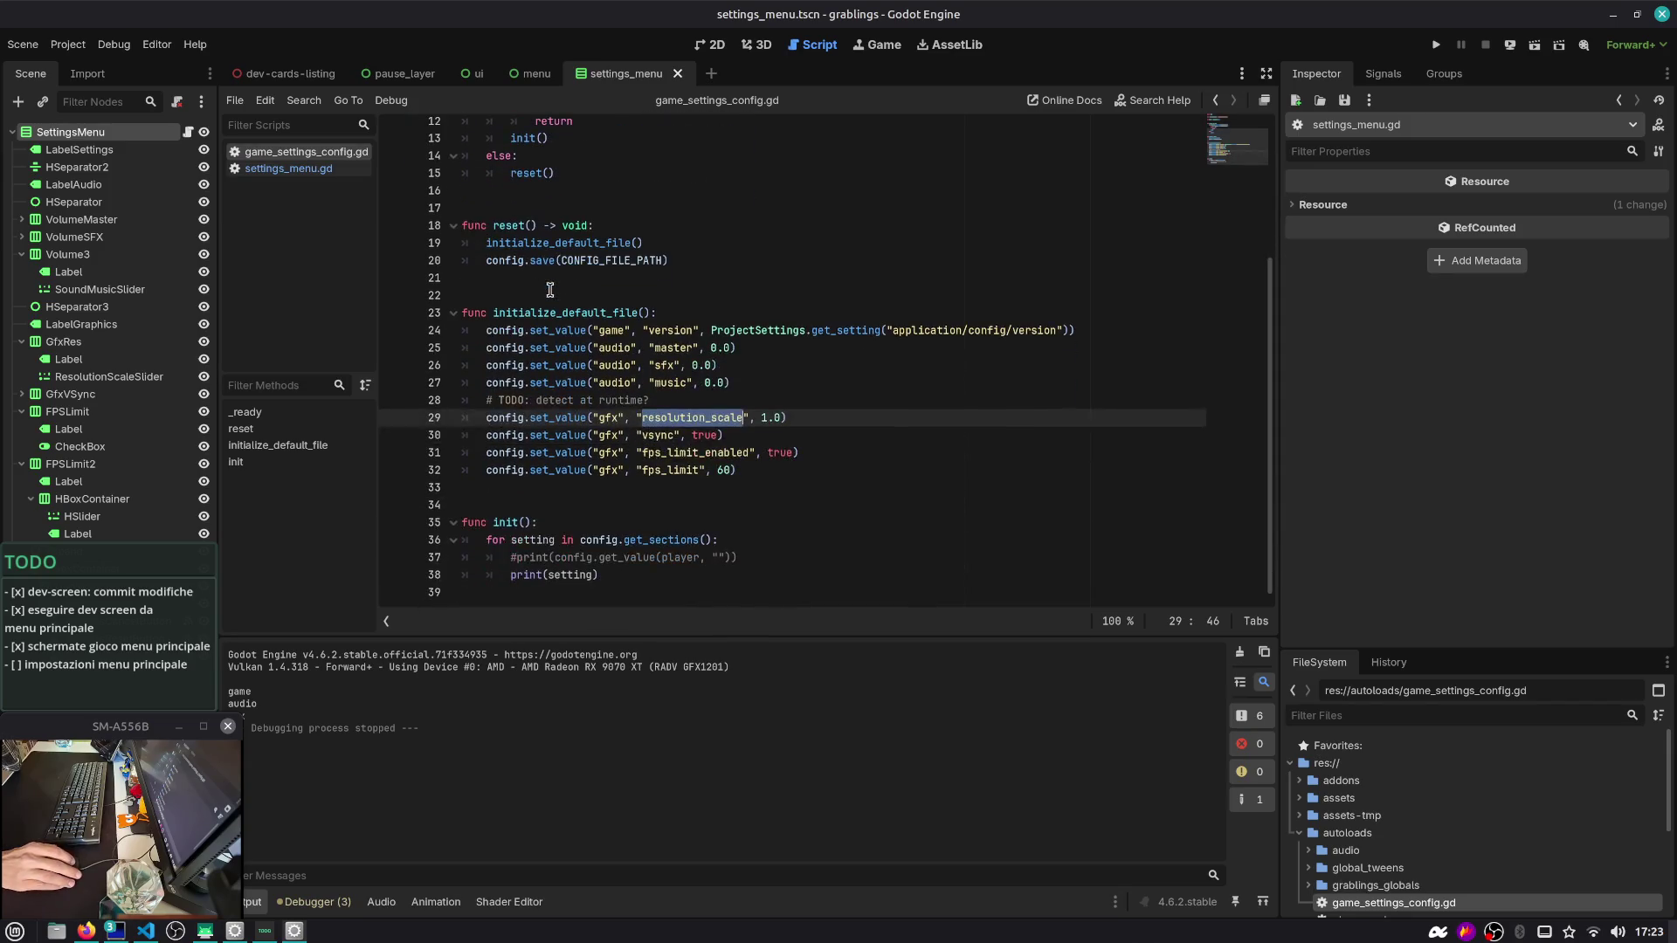
{"action": "key", "text": "alt+Left"}
{"action": "scroll", "coordinate": [631, 378], "scroll_direction": "down", "scroll_amount": 4}
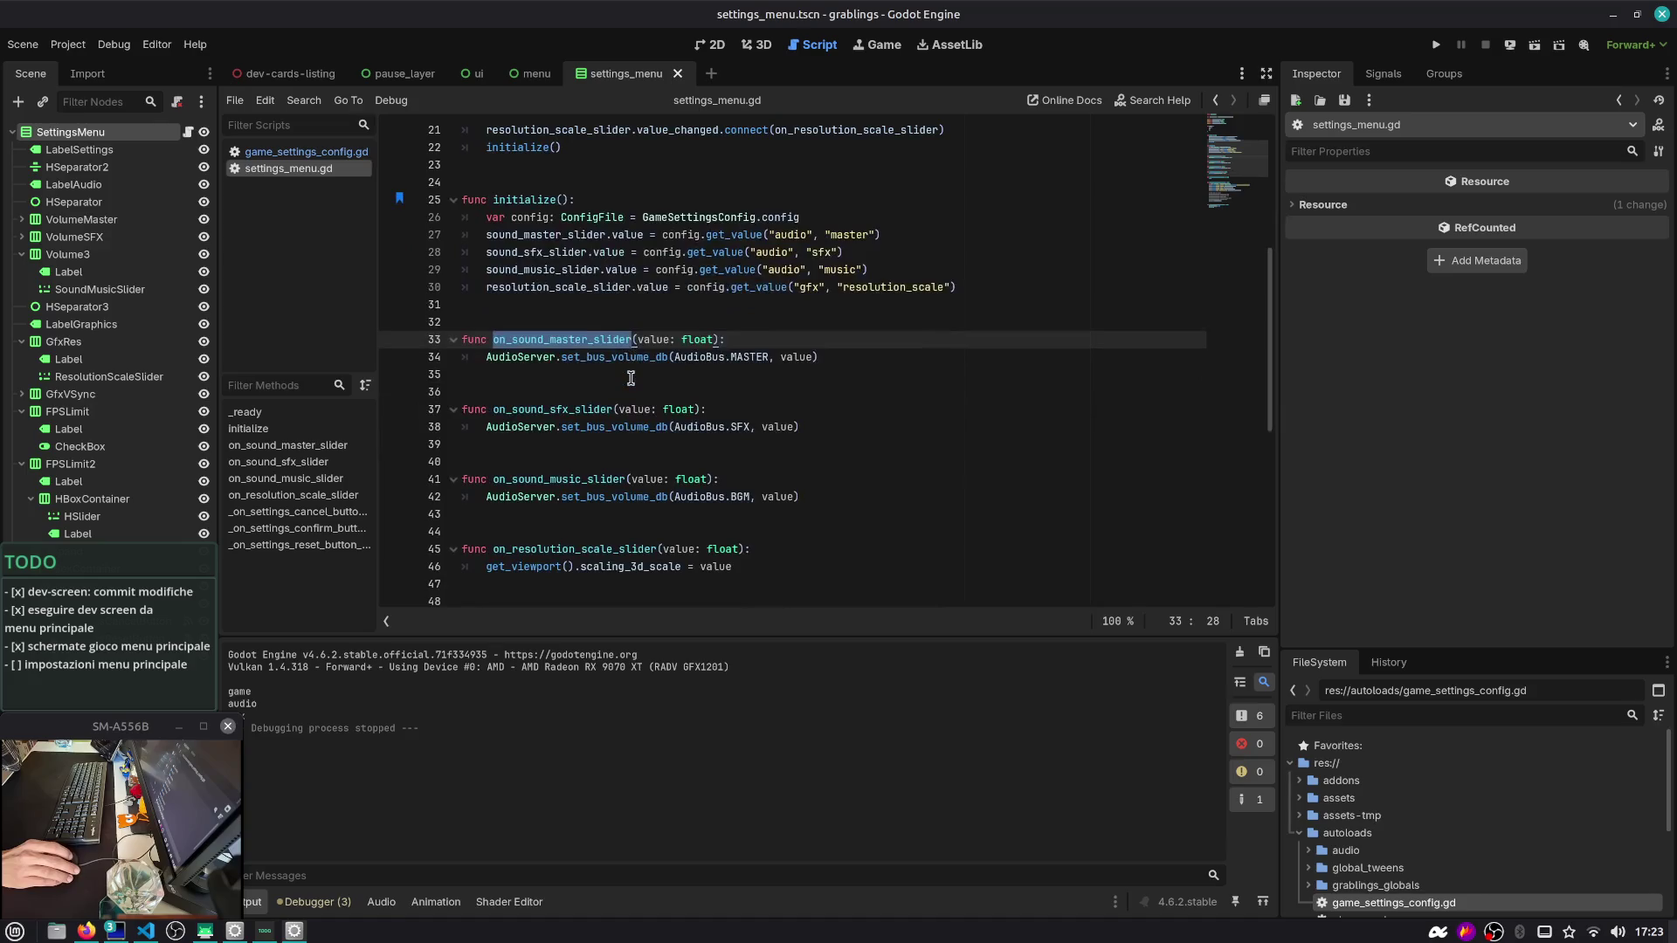
{"action": "double_click", "coordinate": [574, 267]}
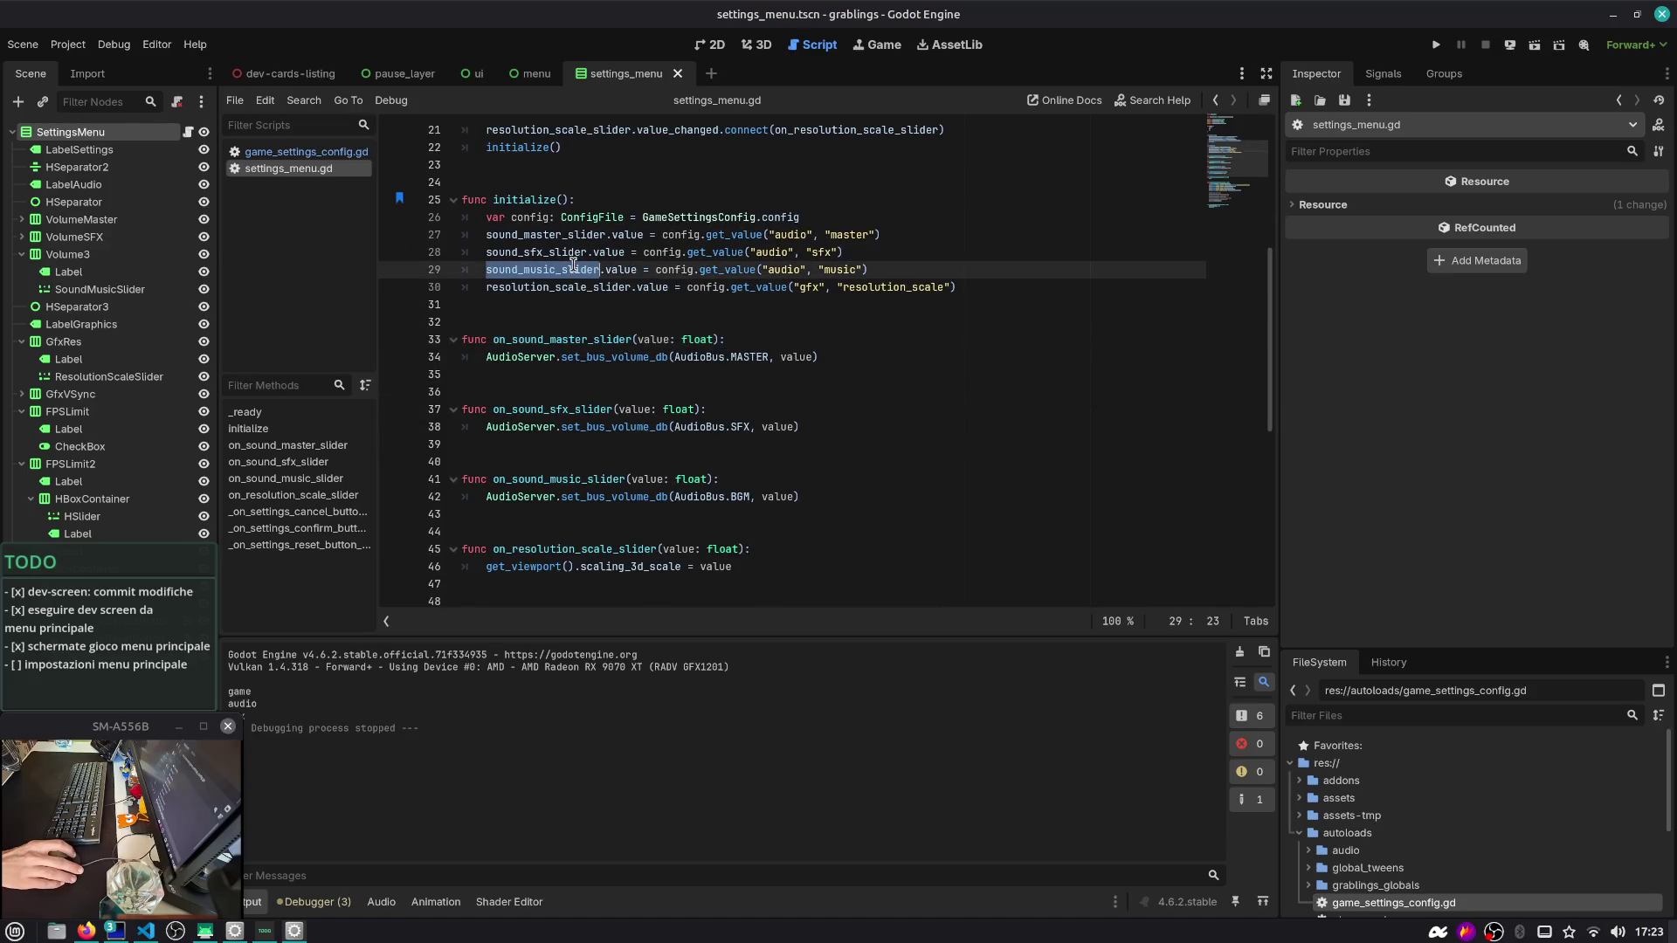
{"action": "left_click_drag", "start_coordinate": [1228, 155], "coordinate": [1210, 201]}
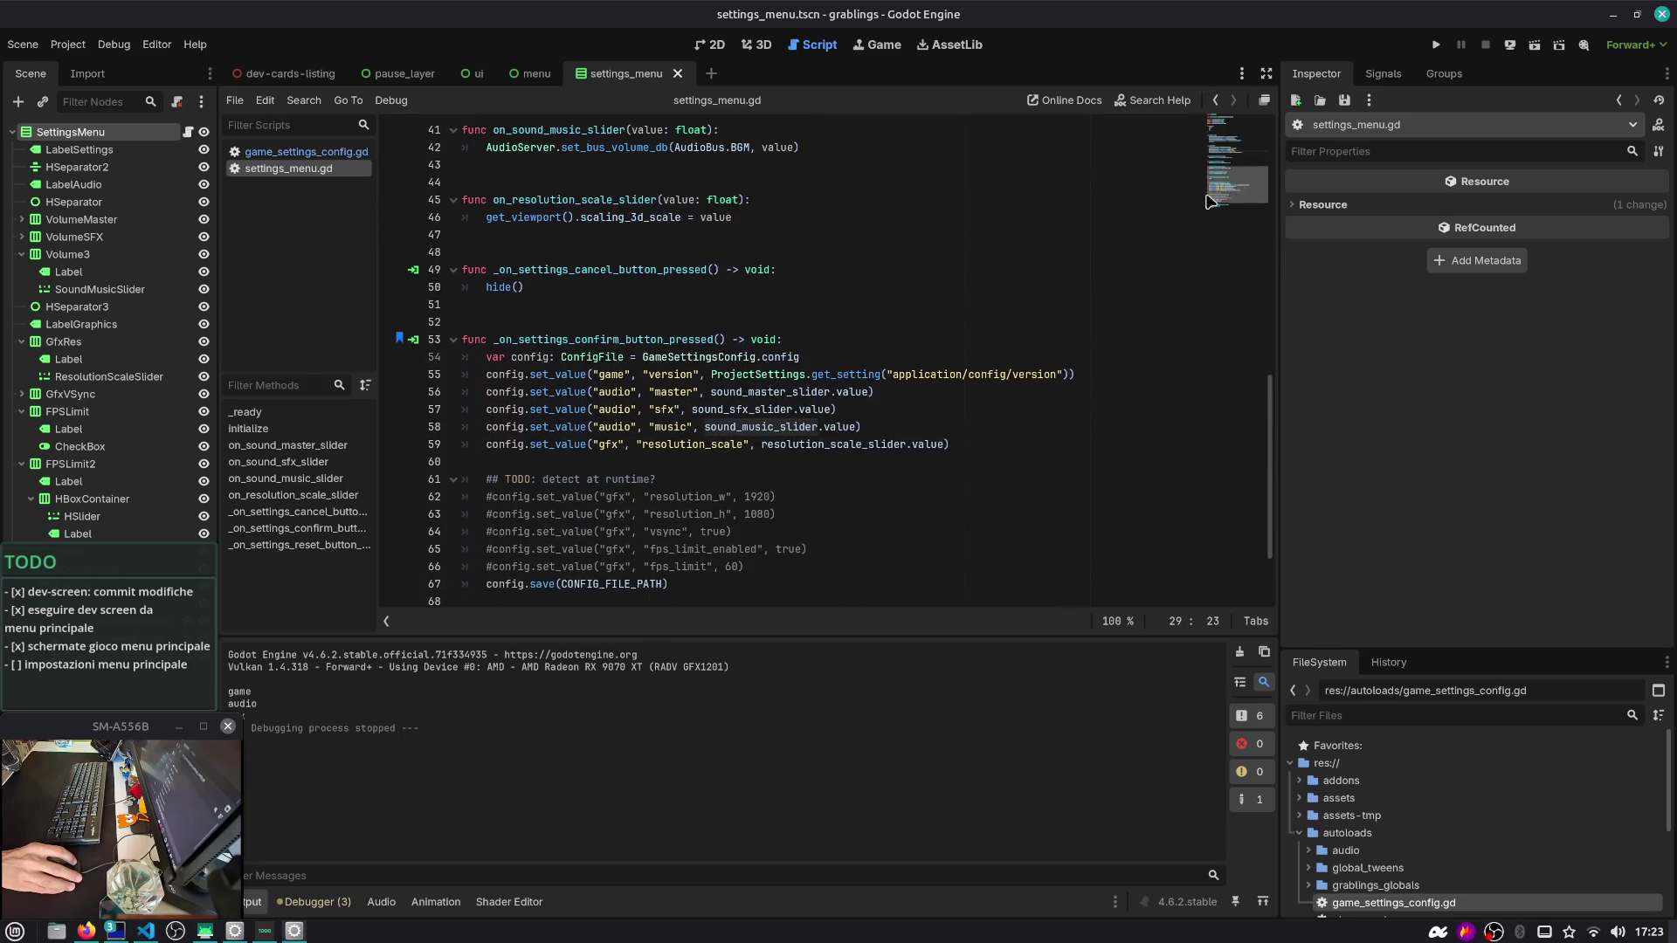
{"action": "double_click", "coordinate": [588, 339]}
Step: Highlight the _ready function's lines 17–22 and run the project to show the settings screen
{"action": "scroll", "coordinate": [629, 323], "scroll_direction": "down", "scroll_amount": 1}
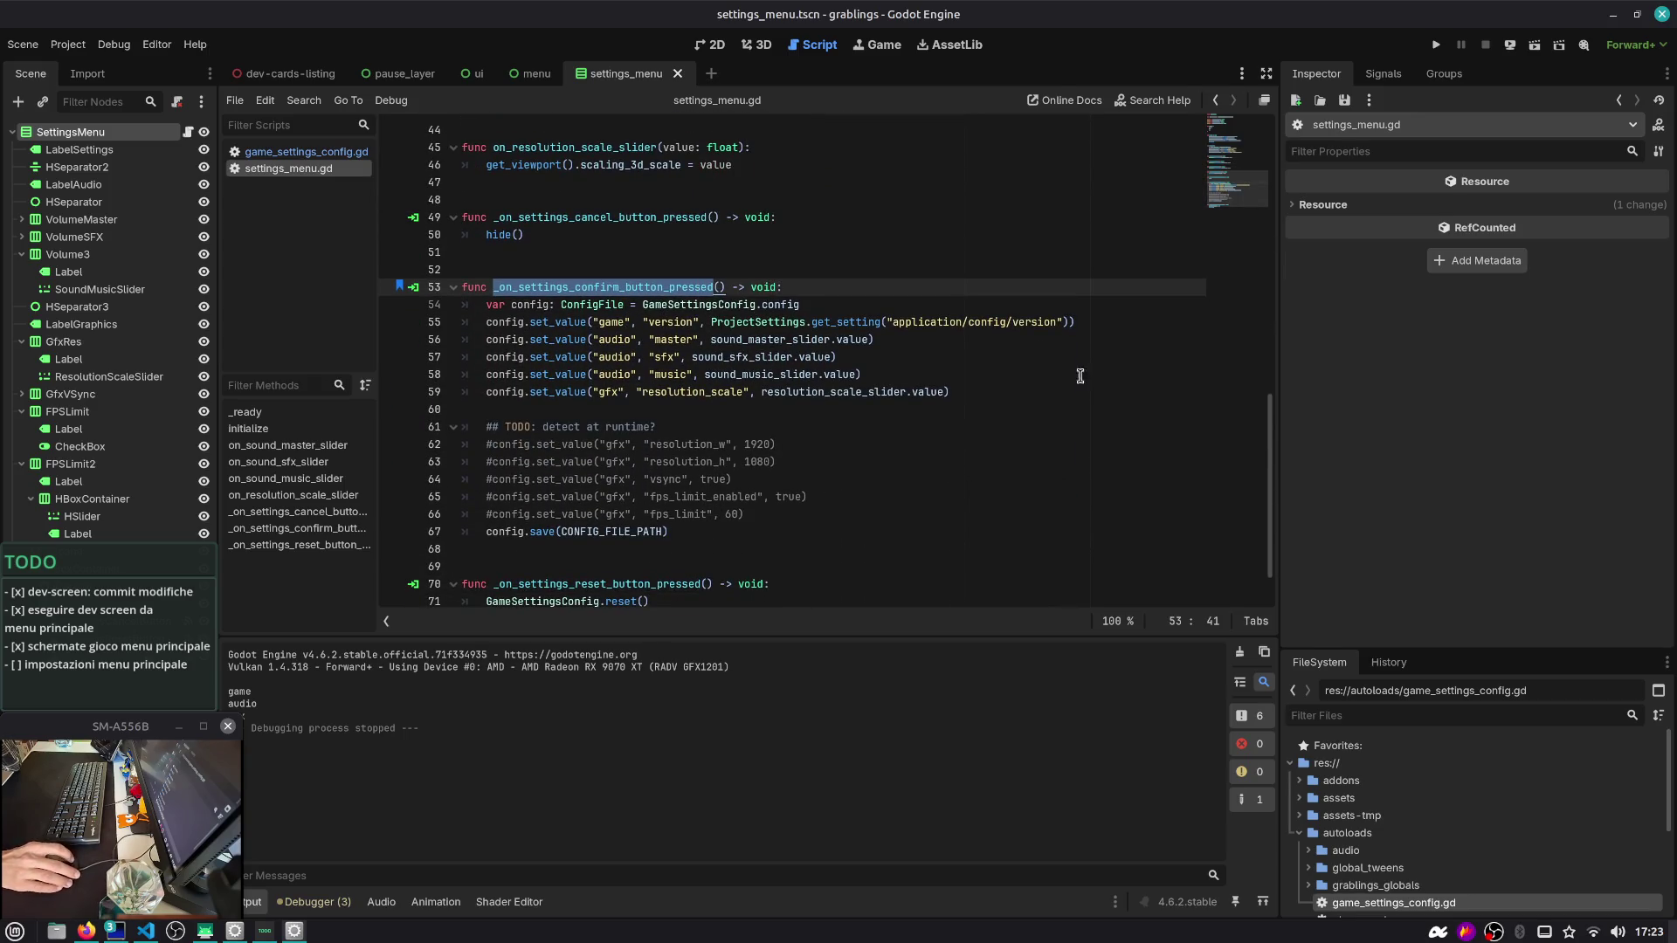
{"action": "scroll", "coordinate": [1081, 376], "scroll_direction": "up", "scroll_amount": 15}
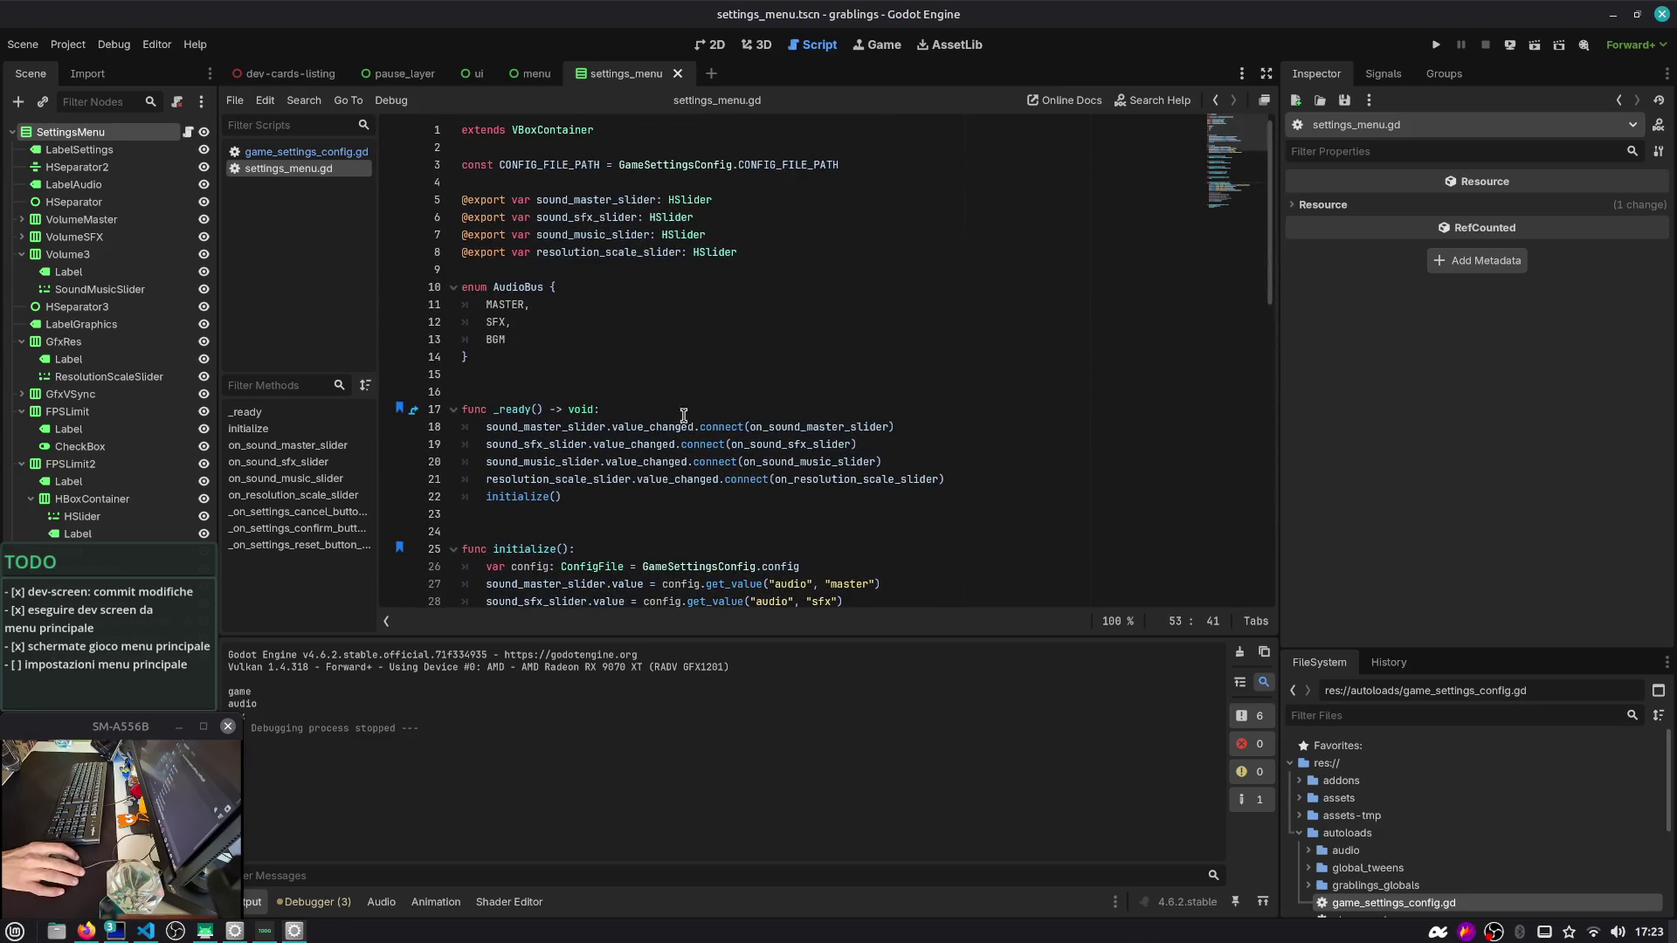
{"action": "scroll", "coordinate": [512, 407], "scroll_direction": "down", "scroll_amount": 1}
{"action": "mouse_move", "coordinate": [590, 443]}
{"action": "left_mouse_down"}
{"action": "mouse_move", "coordinate": [471, 409]}
{"action": "mouse_move", "coordinate": [461, 358]}
{"action": "left_mouse_up"}
{"action": "left_click", "coordinate": [1438, 46]}
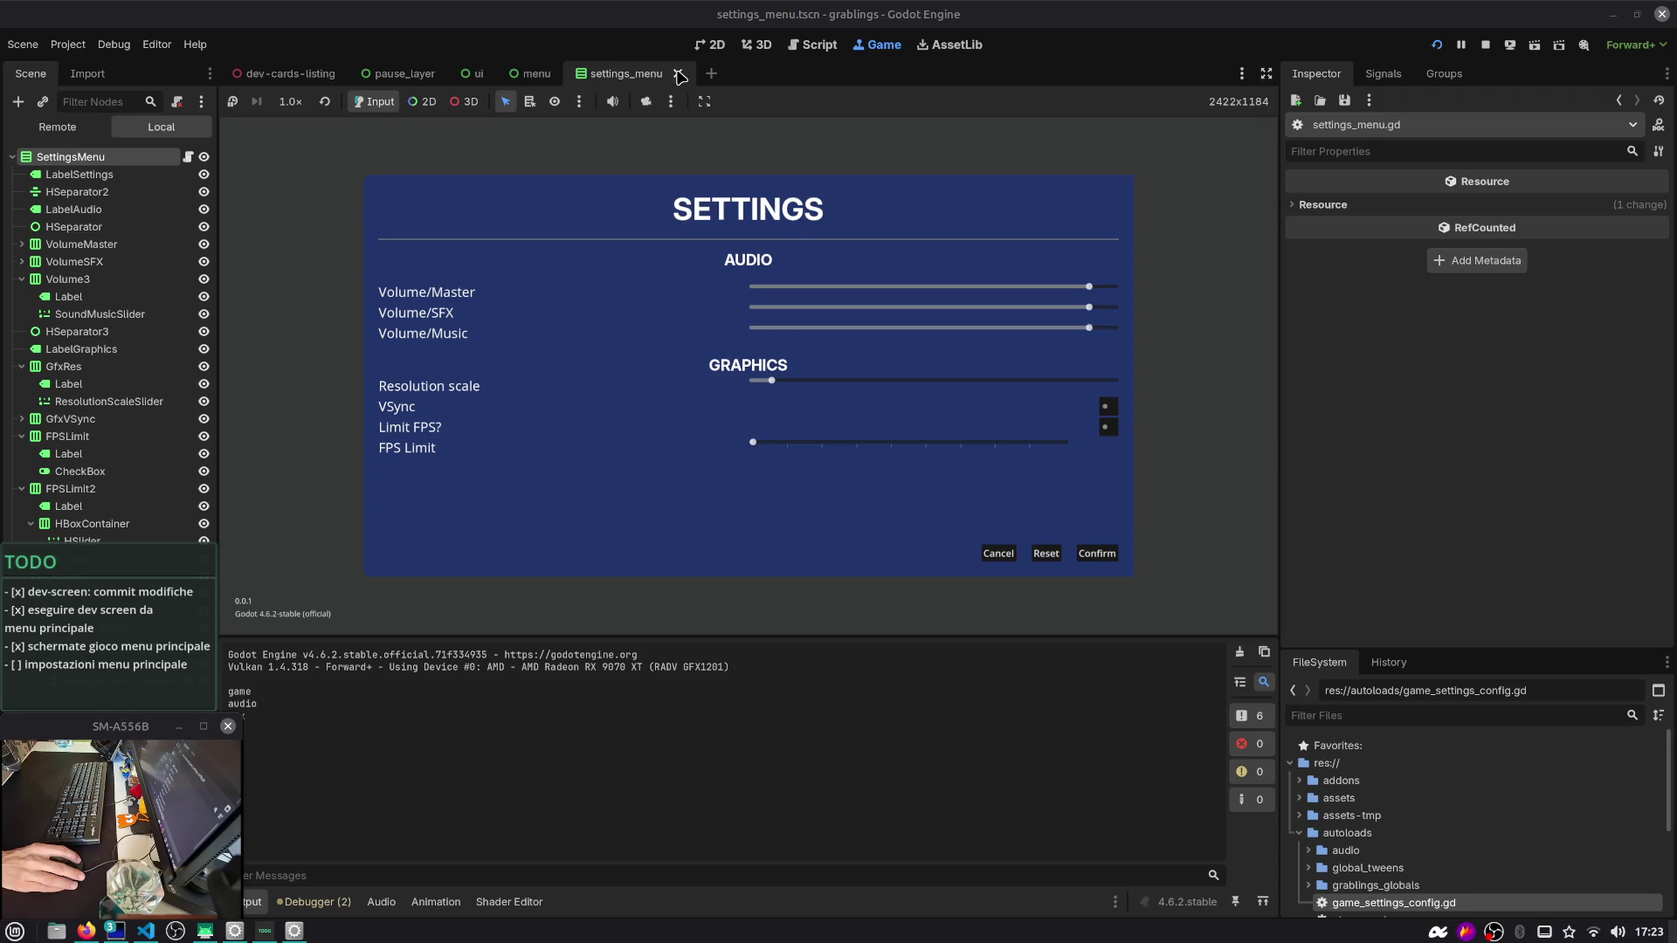
Step: Stop the game, hide SettingsMarginContainer in menu.tscn, and run to show the GRABLINGS main menu
{"action": "left_click", "coordinate": [1485, 46]}
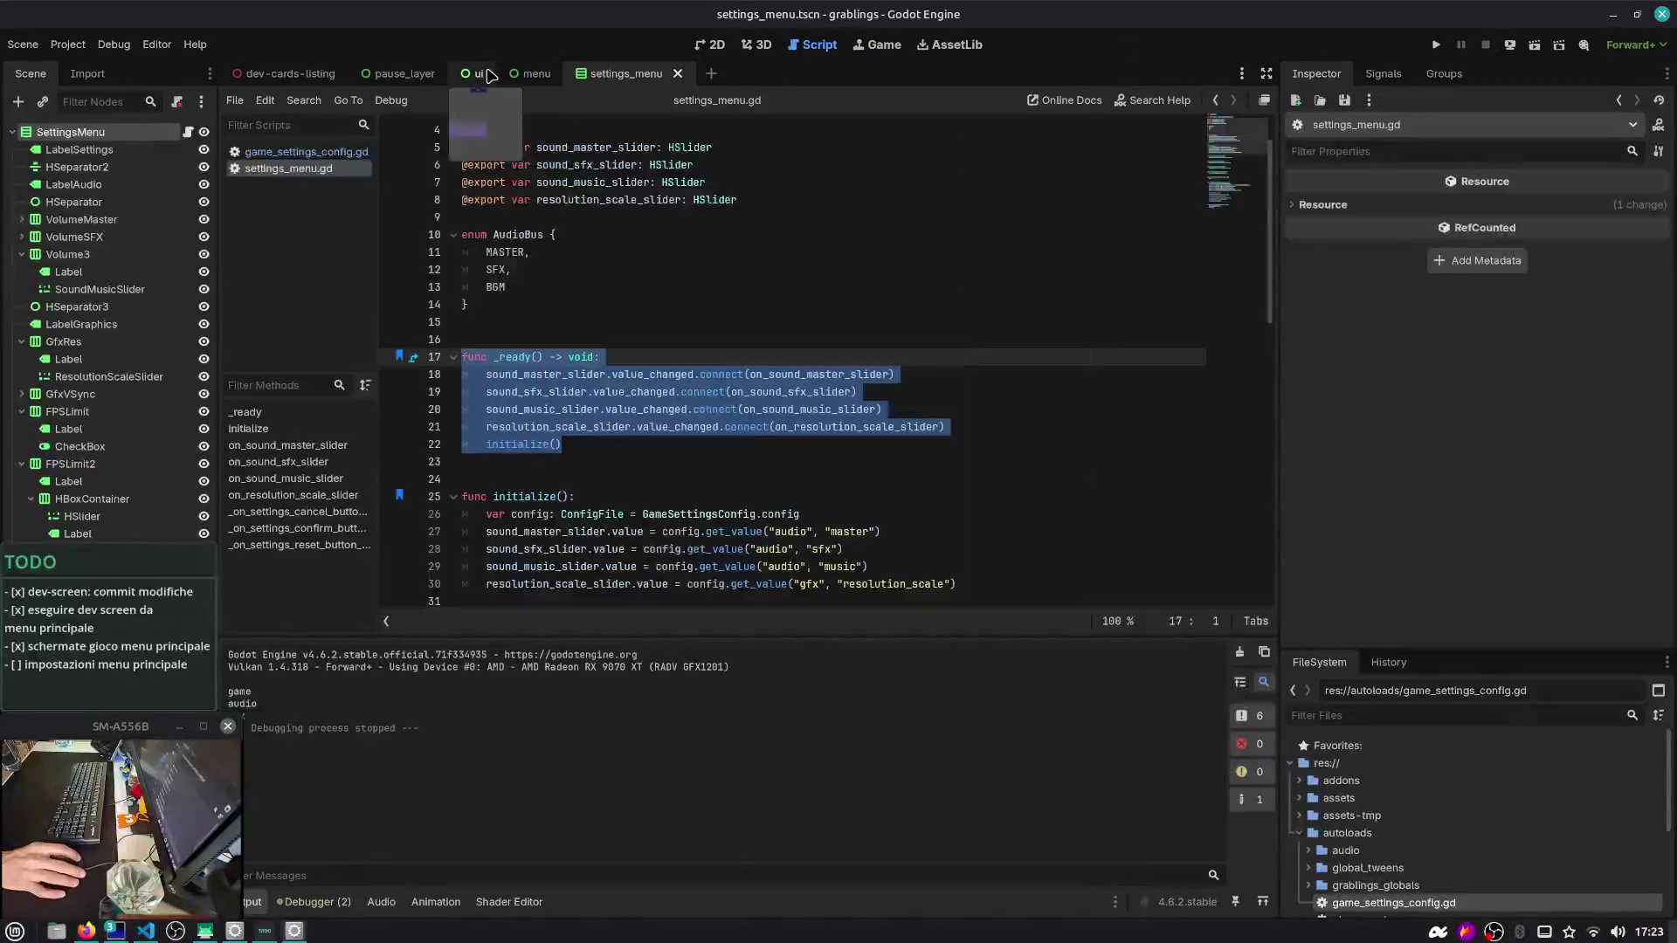
{"action": "left_click", "coordinate": [533, 73]}
{"action": "left_click", "coordinate": [21, 217]}
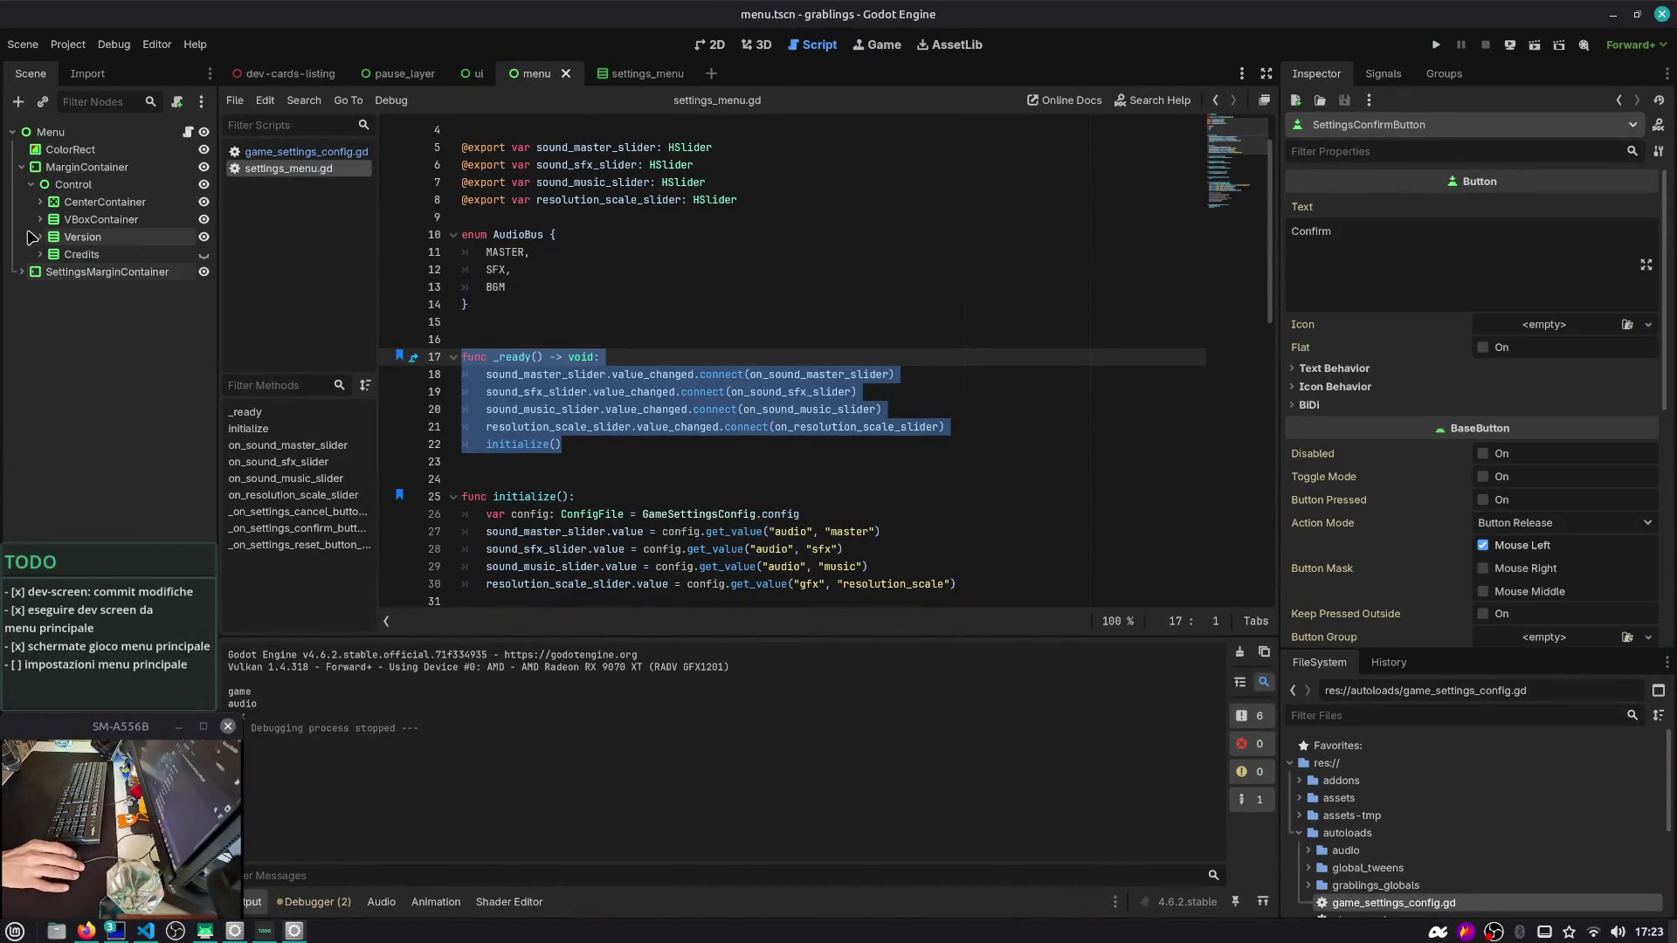
{"action": "left_click", "coordinate": [91, 136]}
{"action": "left_click", "coordinate": [709, 44]}
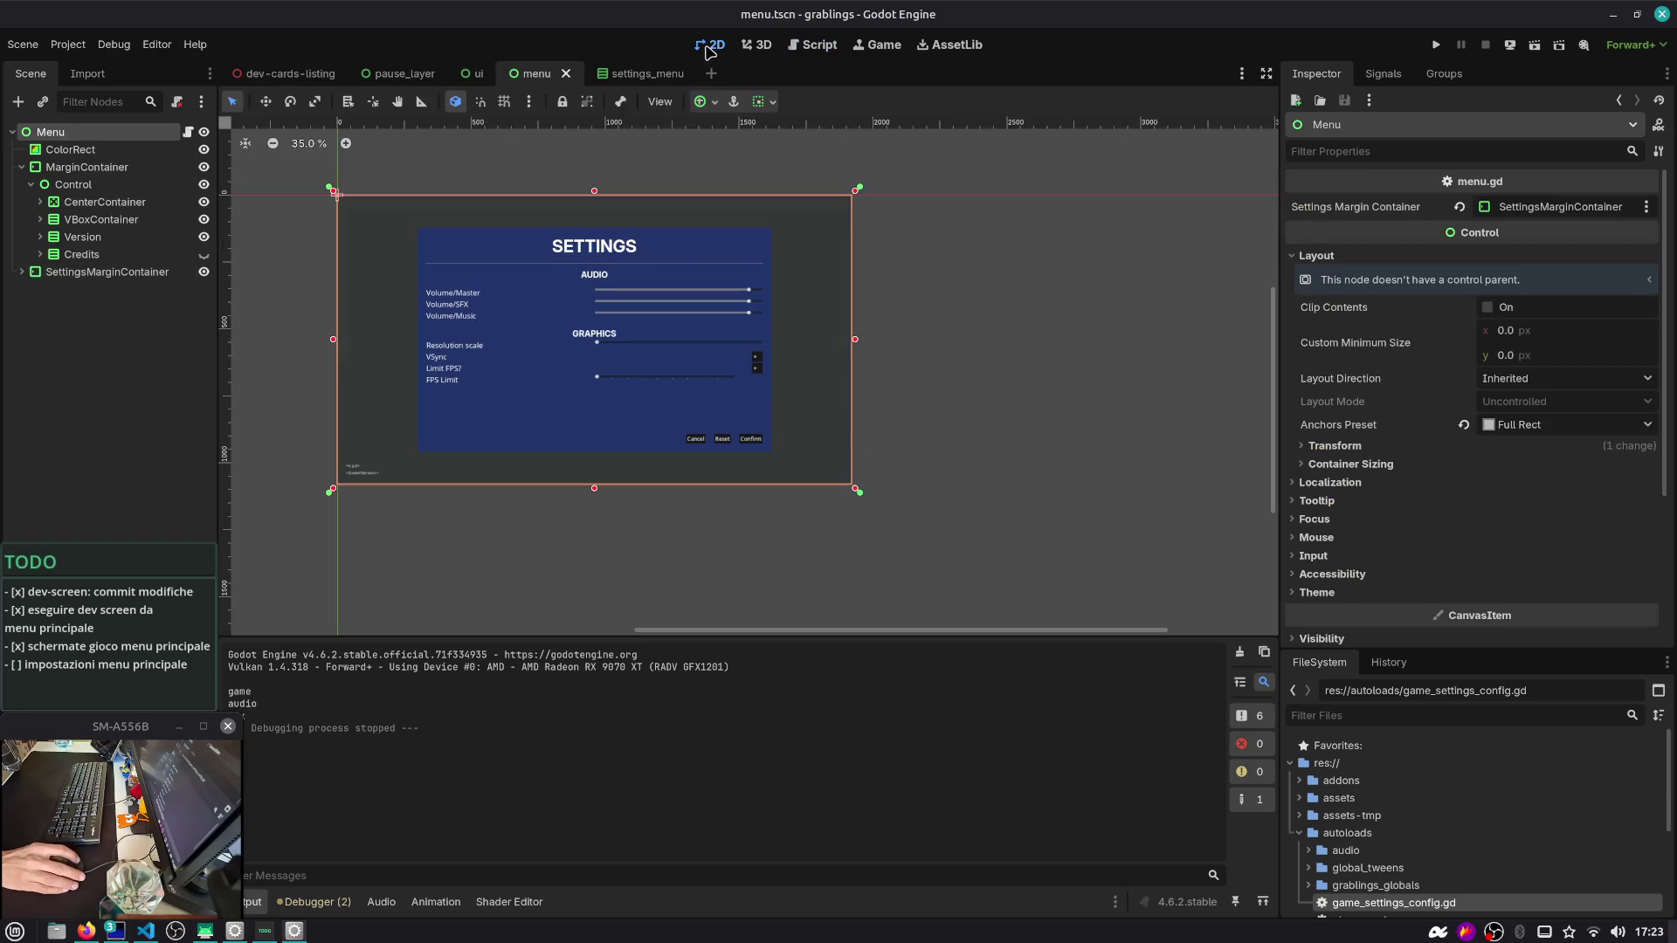
{"action": "left_click", "coordinate": [203, 272]}
{"action": "left_click", "coordinate": [1436, 45]}
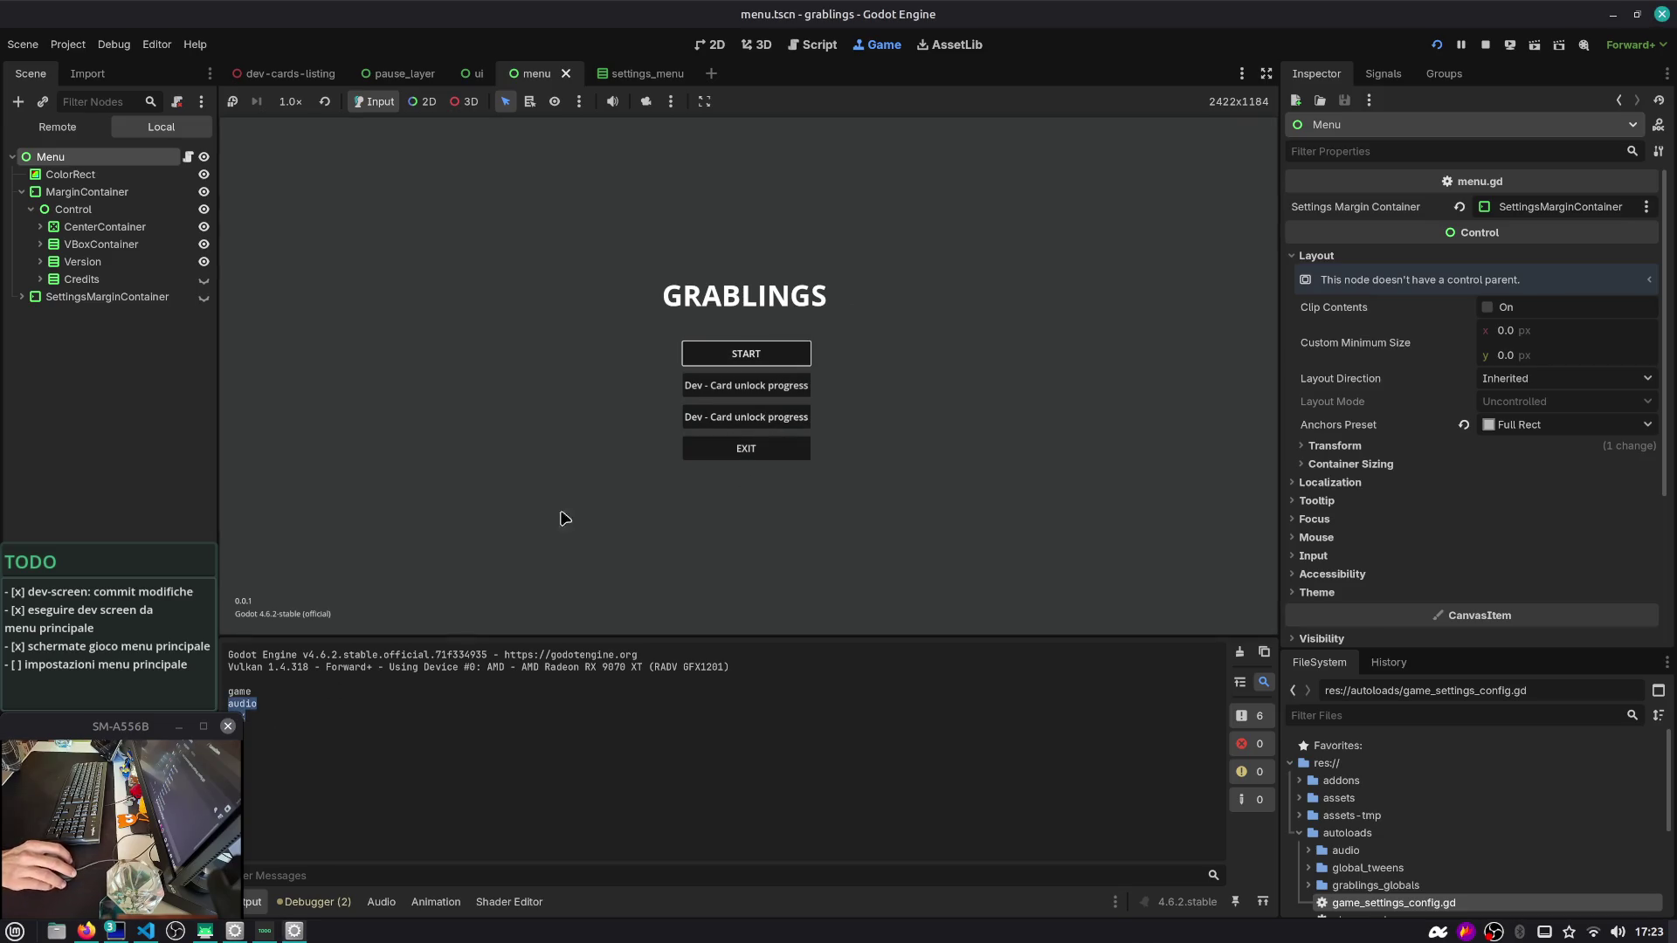
{"action": "left_click", "coordinate": [732, 355]}
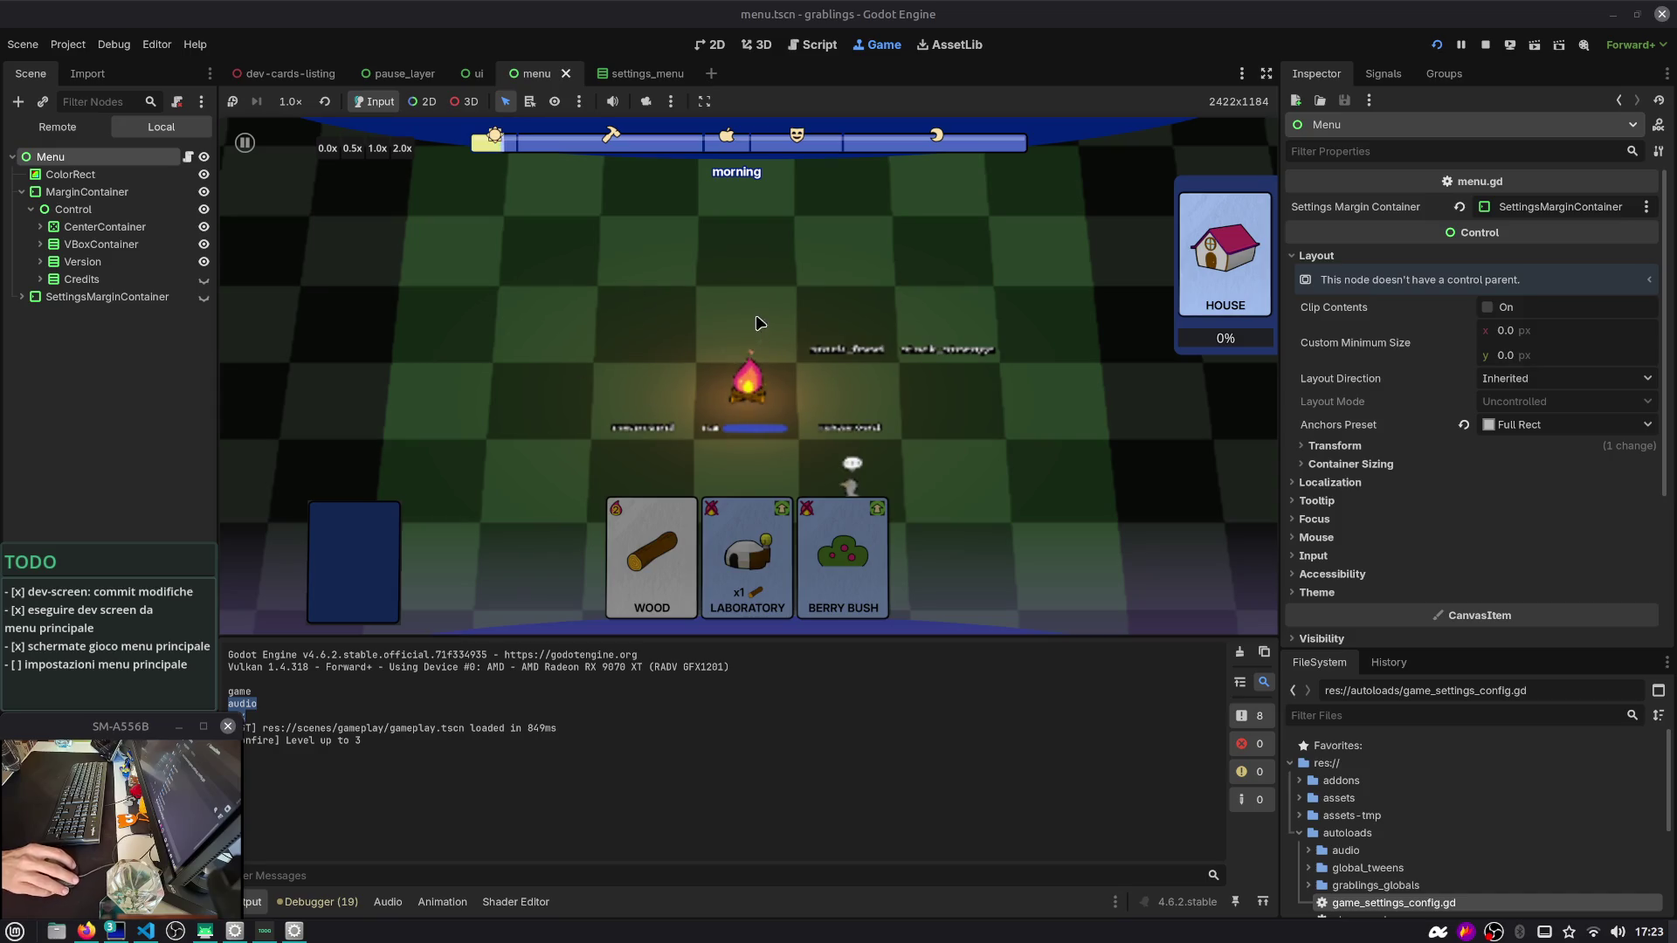
{"action": "key", "text": "Escape"}
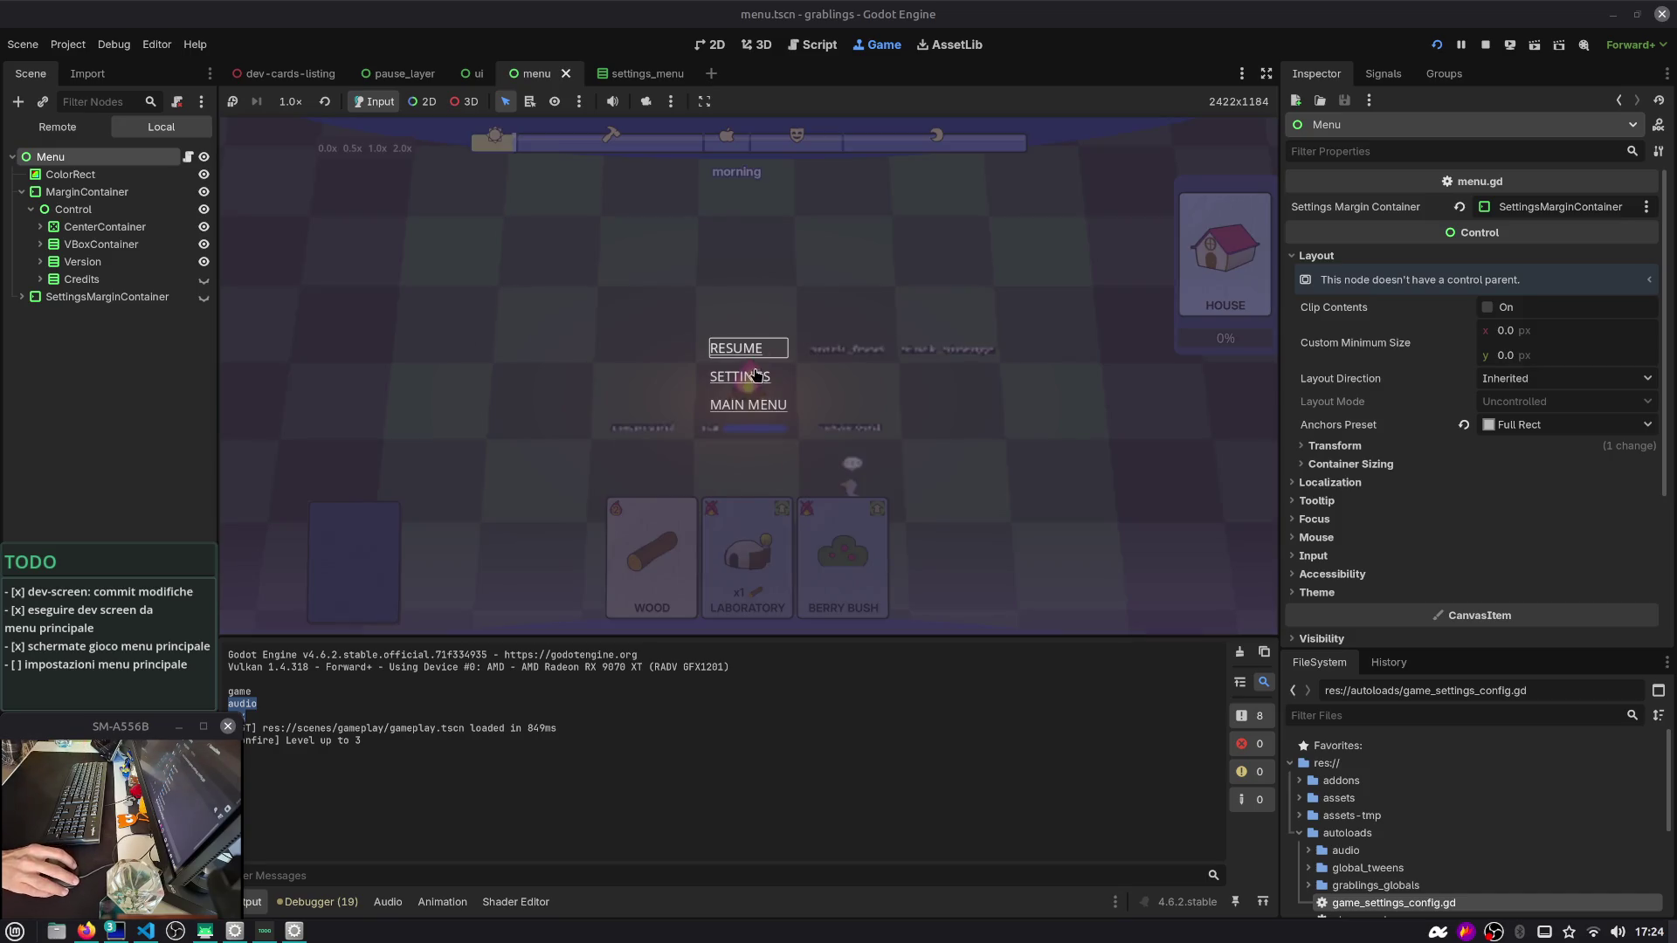
{"action": "left_click", "coordinate": [753, 378]}
{"action": "left_click", "coordinate": [889, 382]}
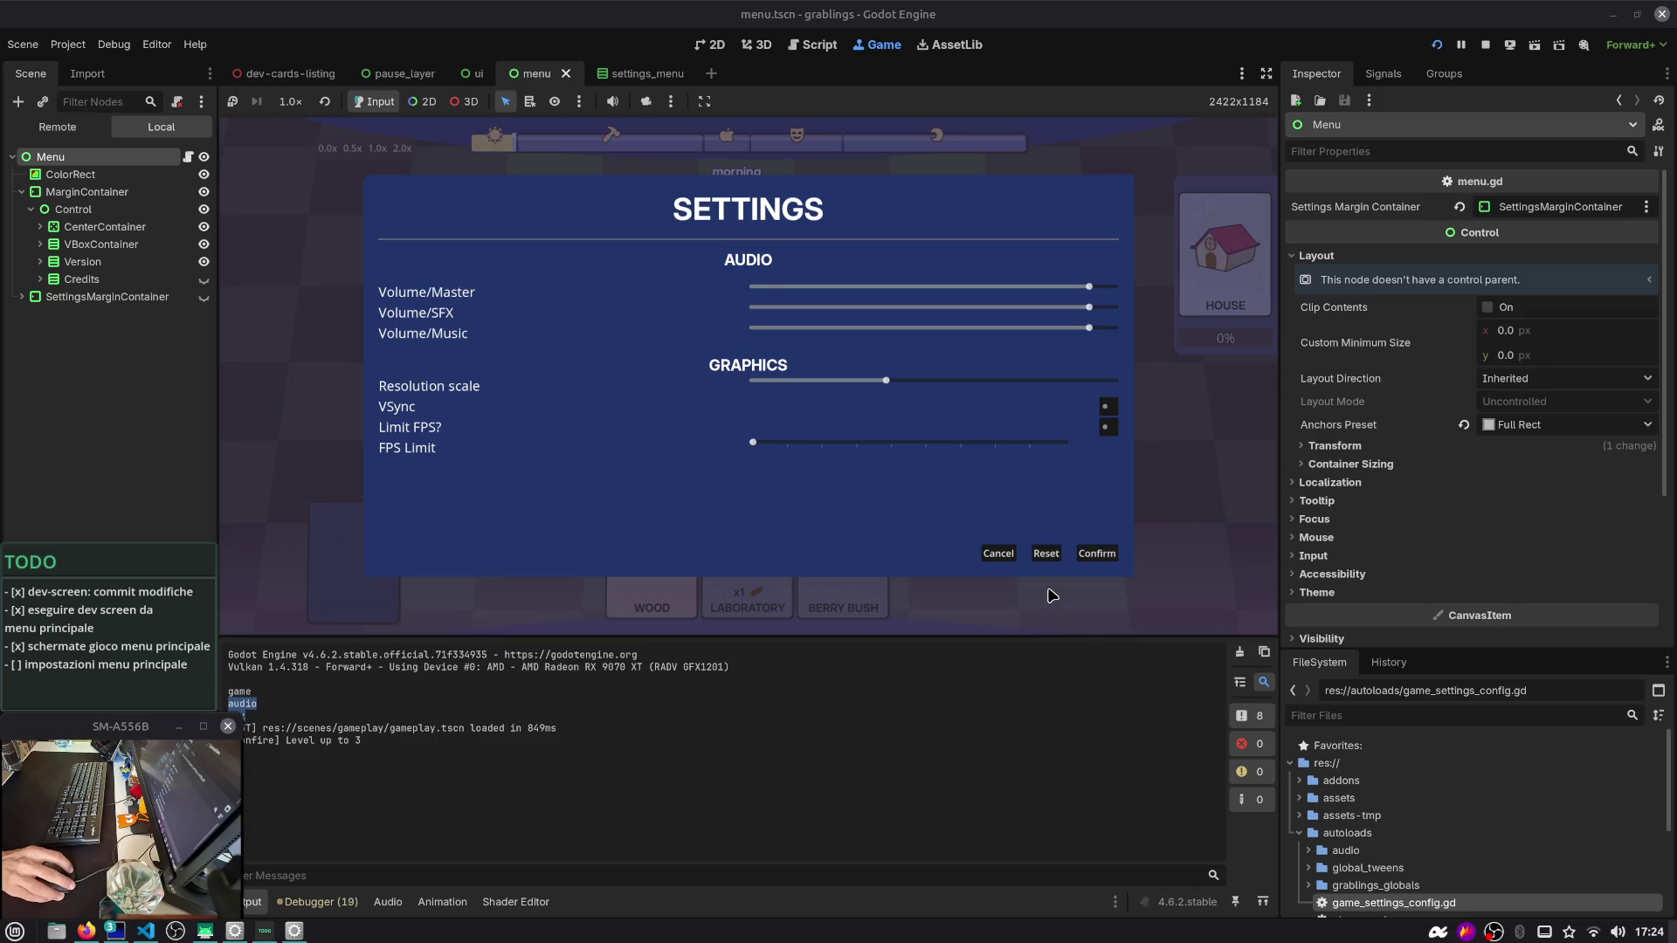
{"action": "left_click", "coordinate": [1002, 556]}
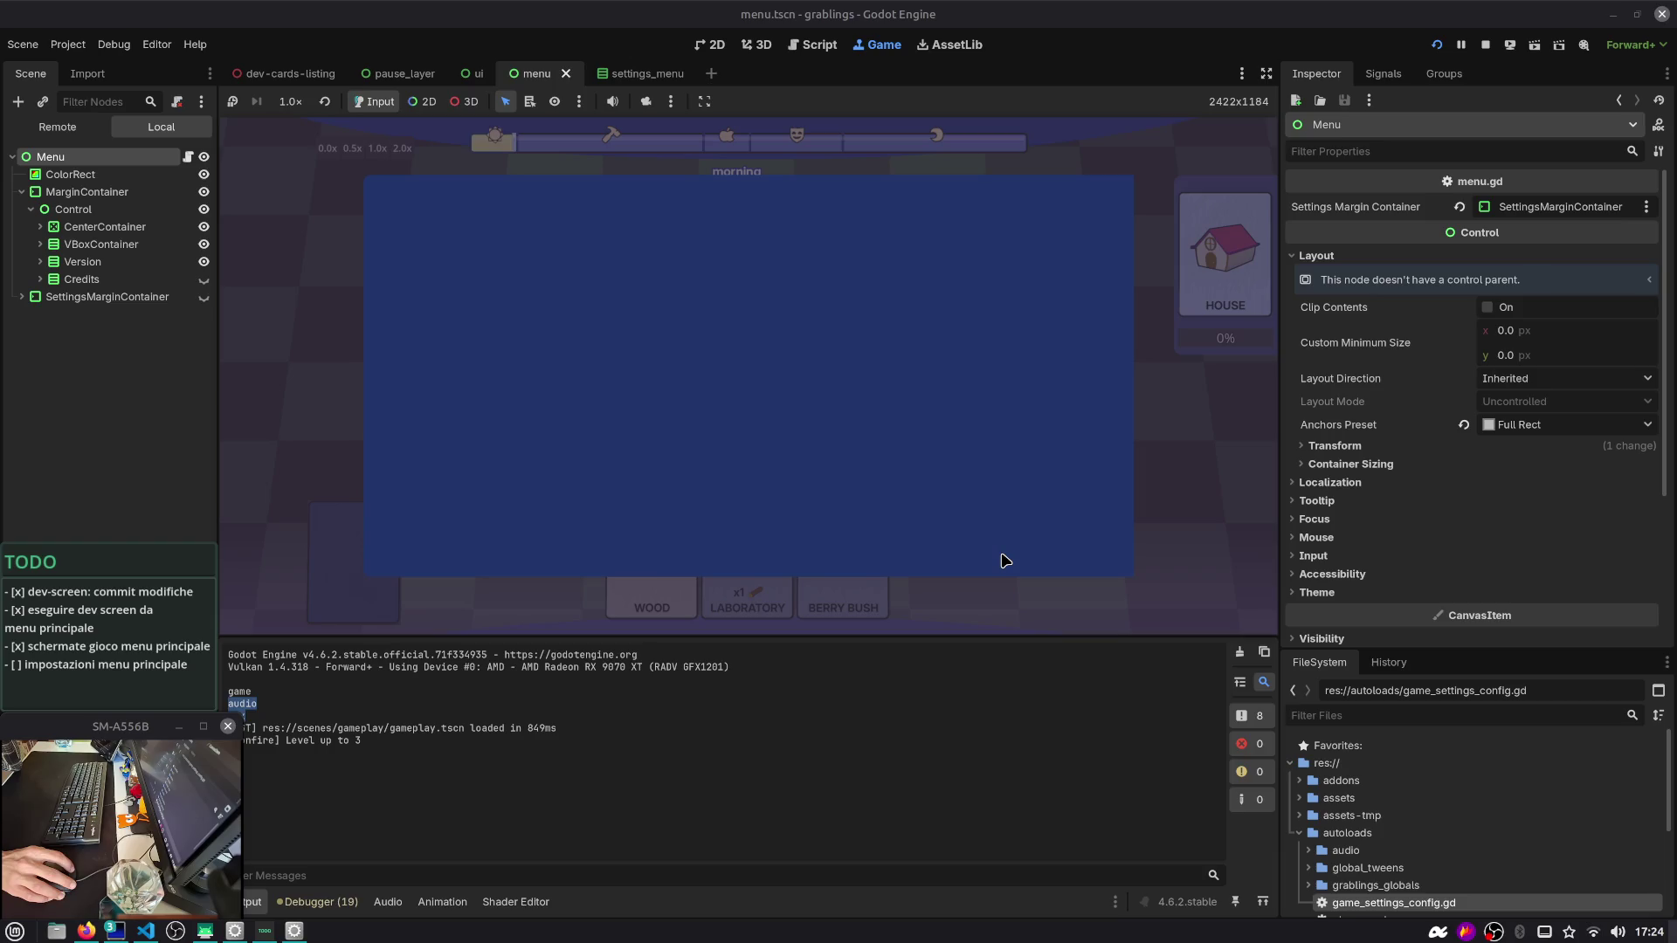
{"action": "left_click", "coordinate": [1485, 47]}
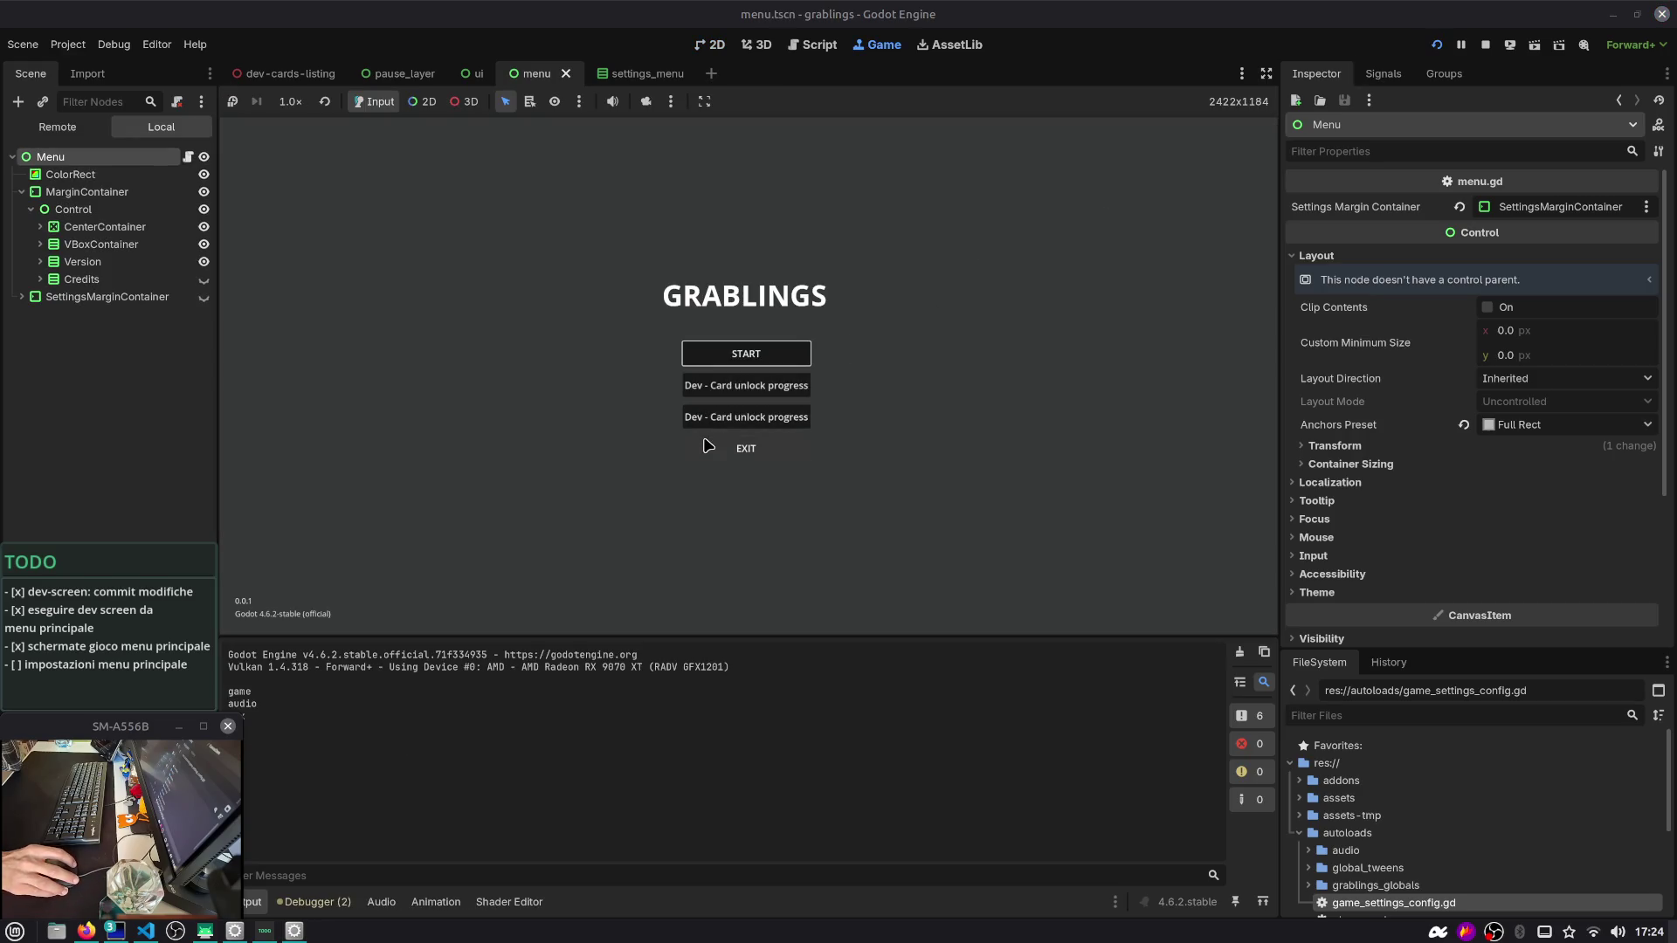
Step: Change SettingsBtn's Text from 'Dev - Card unlock progress' to 'Settings'
{"action": "left_click", "coordinate": [1485, 44]}
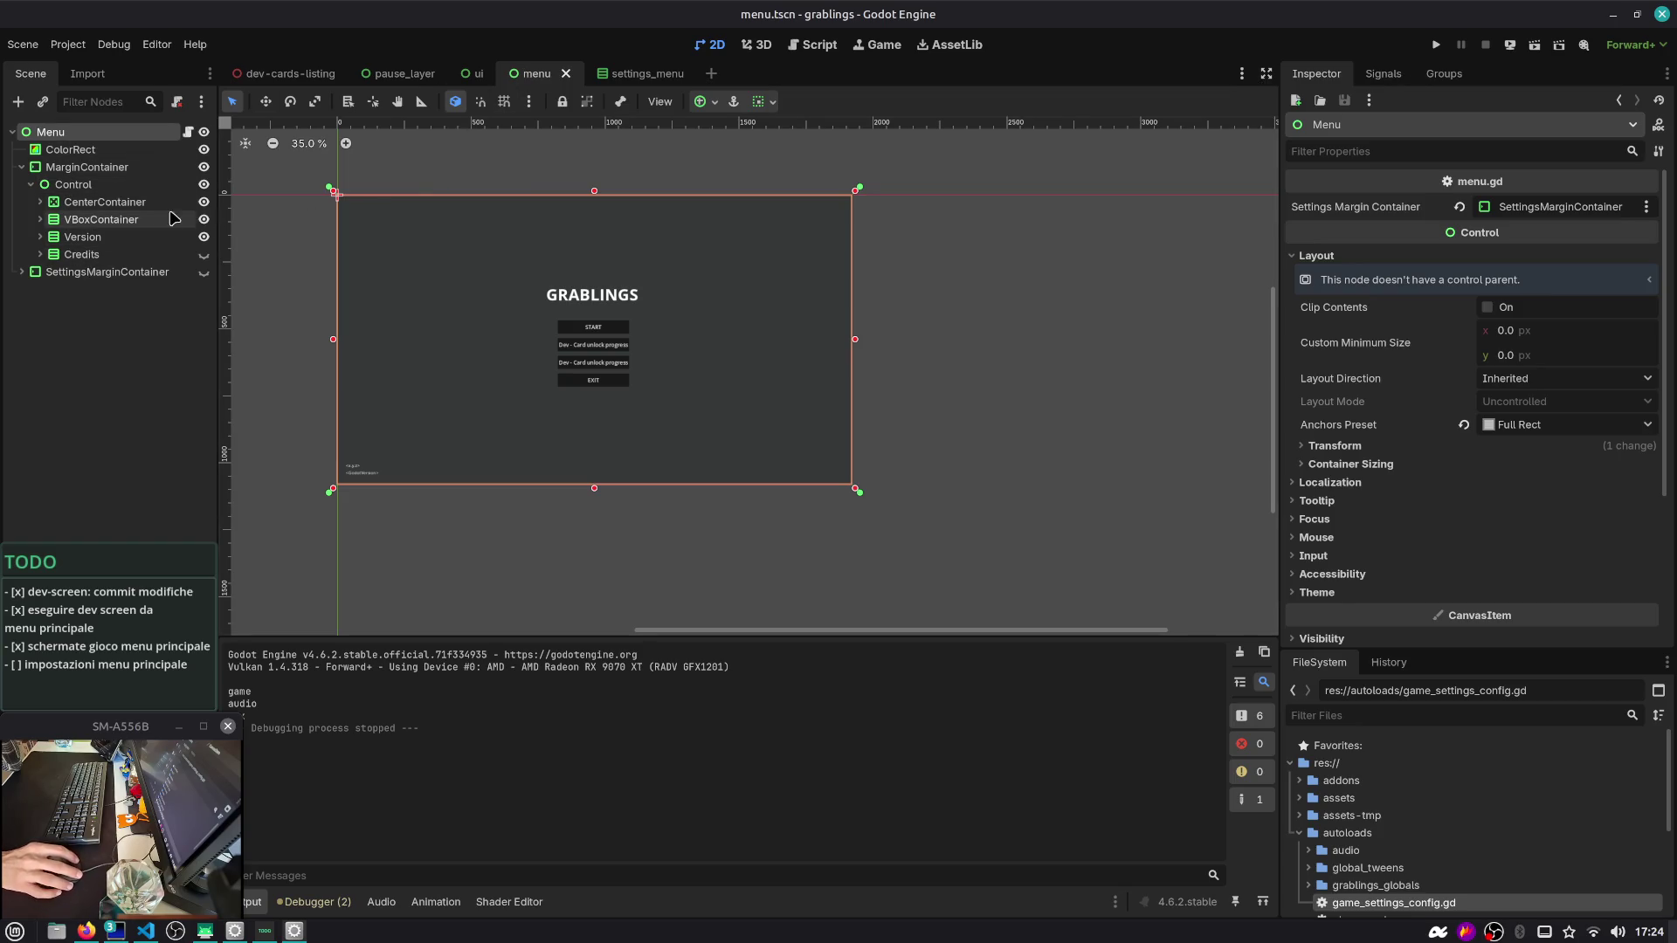
{"action": "left_click", "coordinate": [92, 202]}
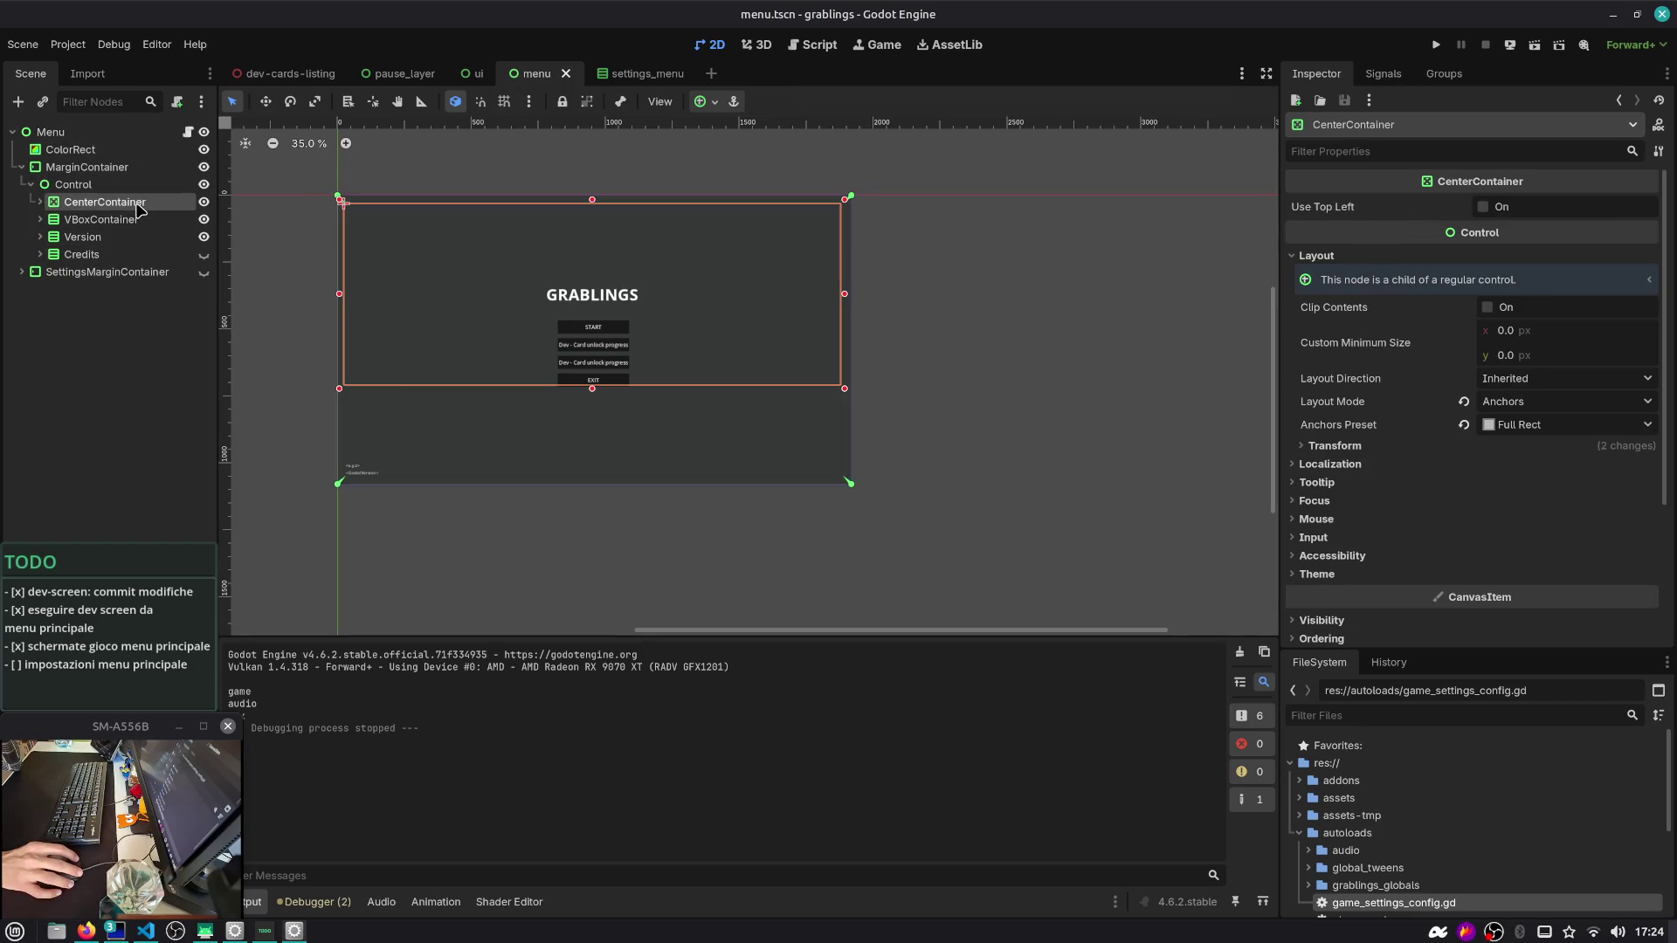
{"action": "left_click", "coordinate": [40, 219]}
{"action": "left_click", "coordinate": [94, 255]}
{"action": "left_click", "coordinate": [96, 289]}
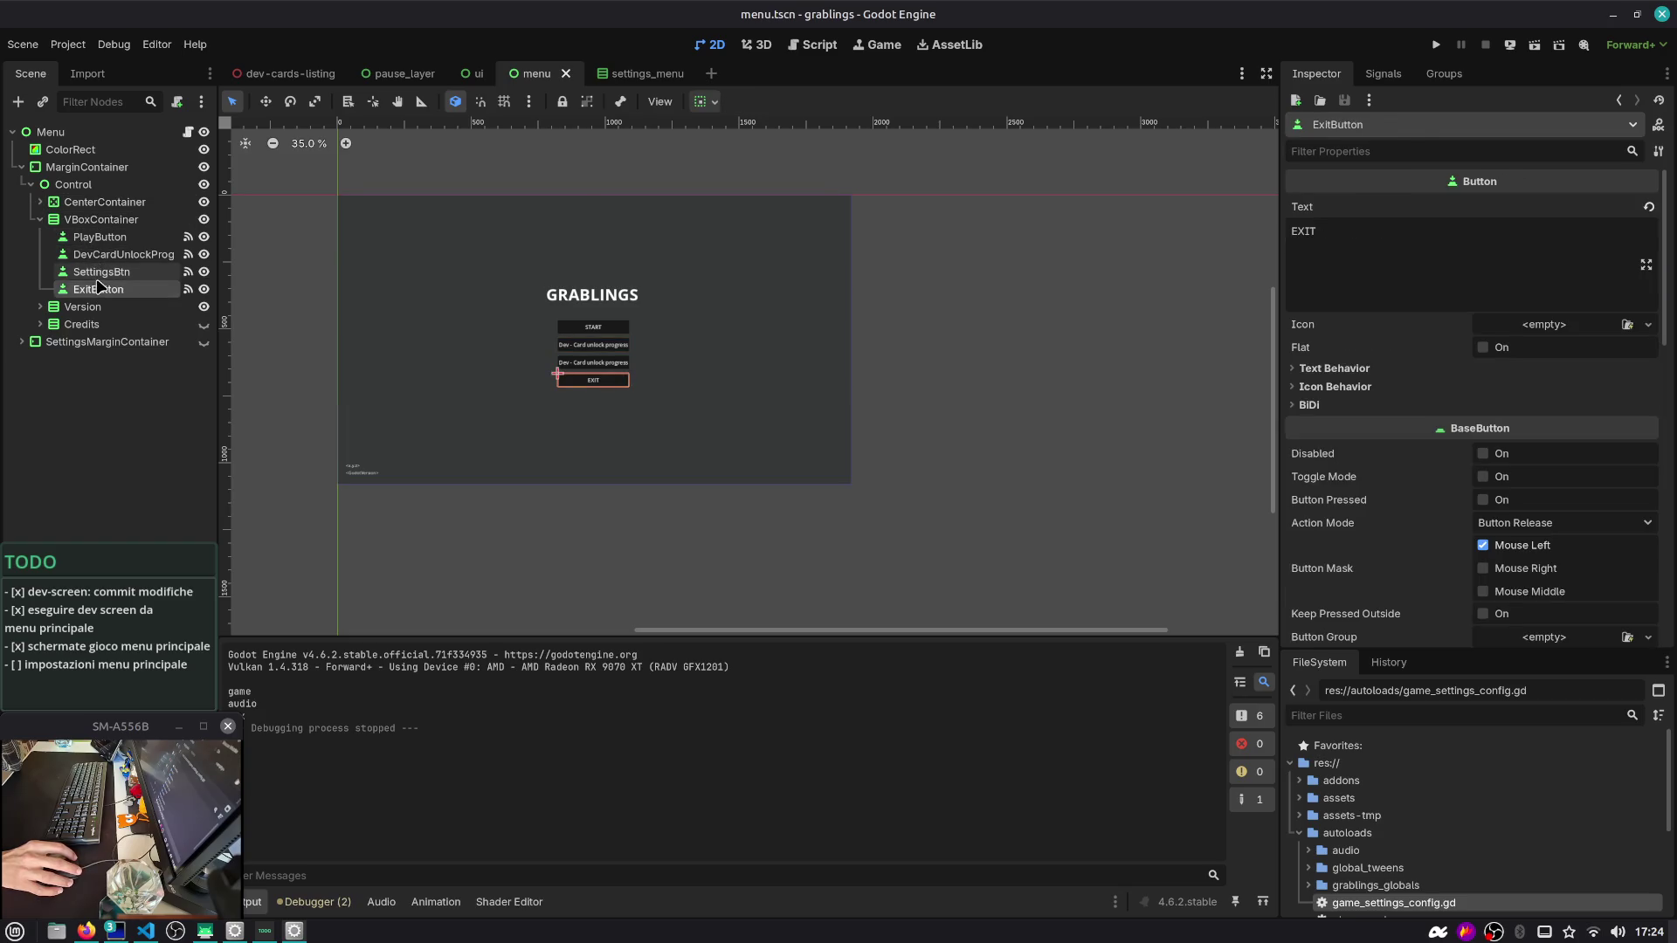
{"action": "left_click", "coordinate": [96, 277]}
{"action": "left_click", "coordinate": [1467, 255]}
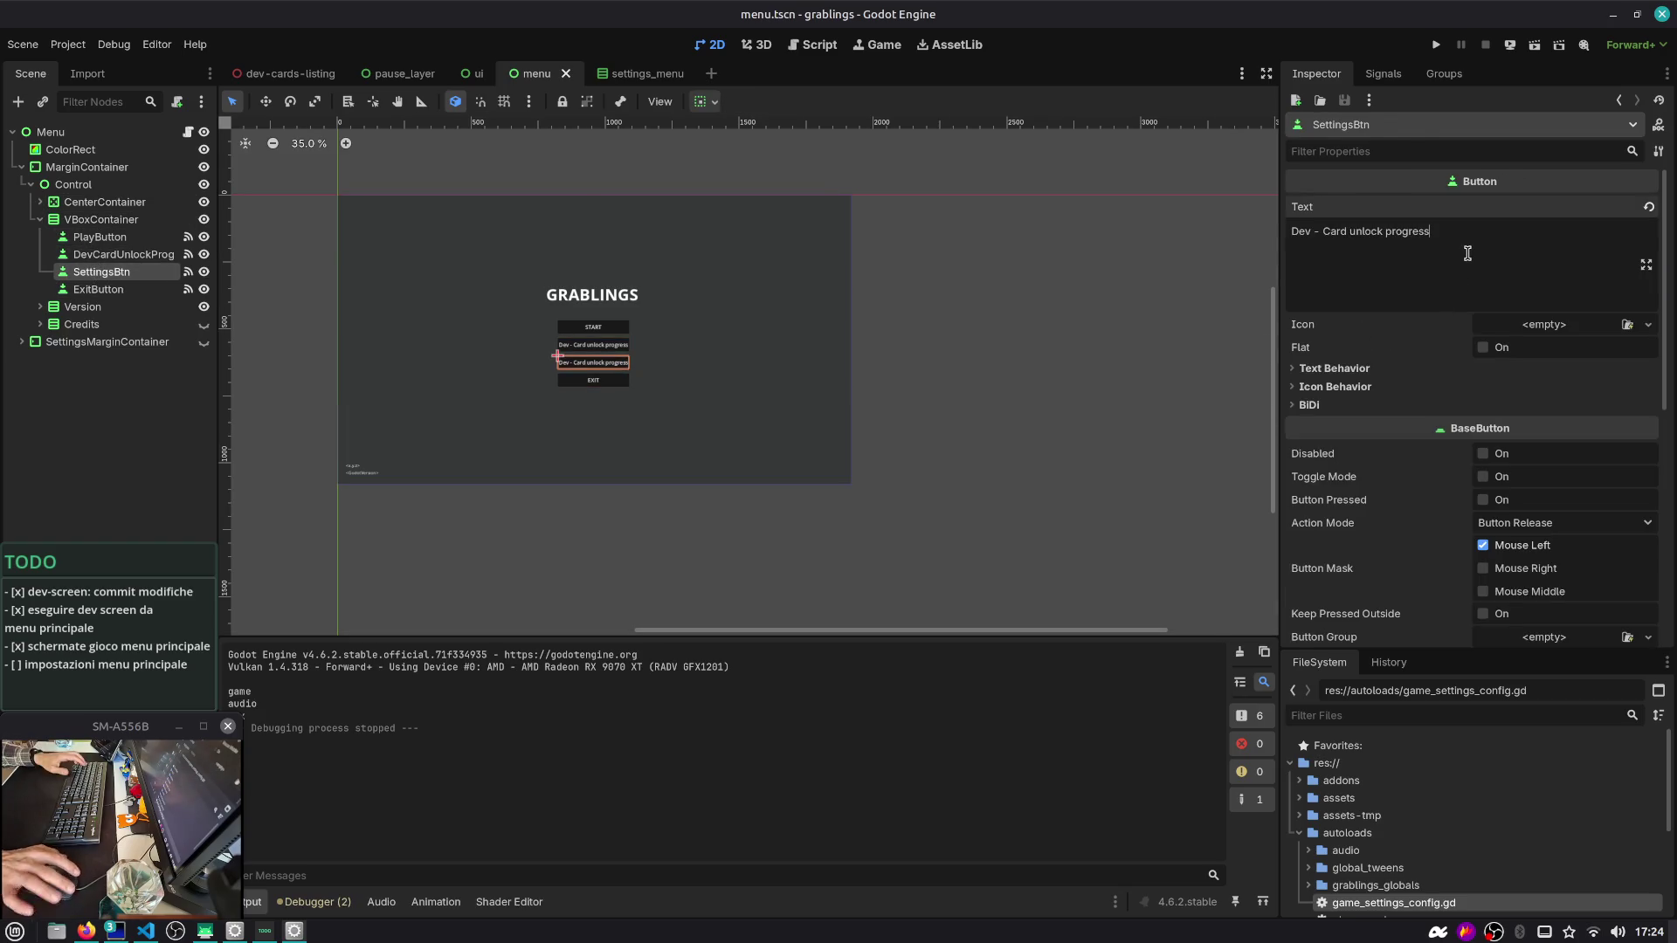
{"action": "left_click", "coordinate": [1396, 72]}
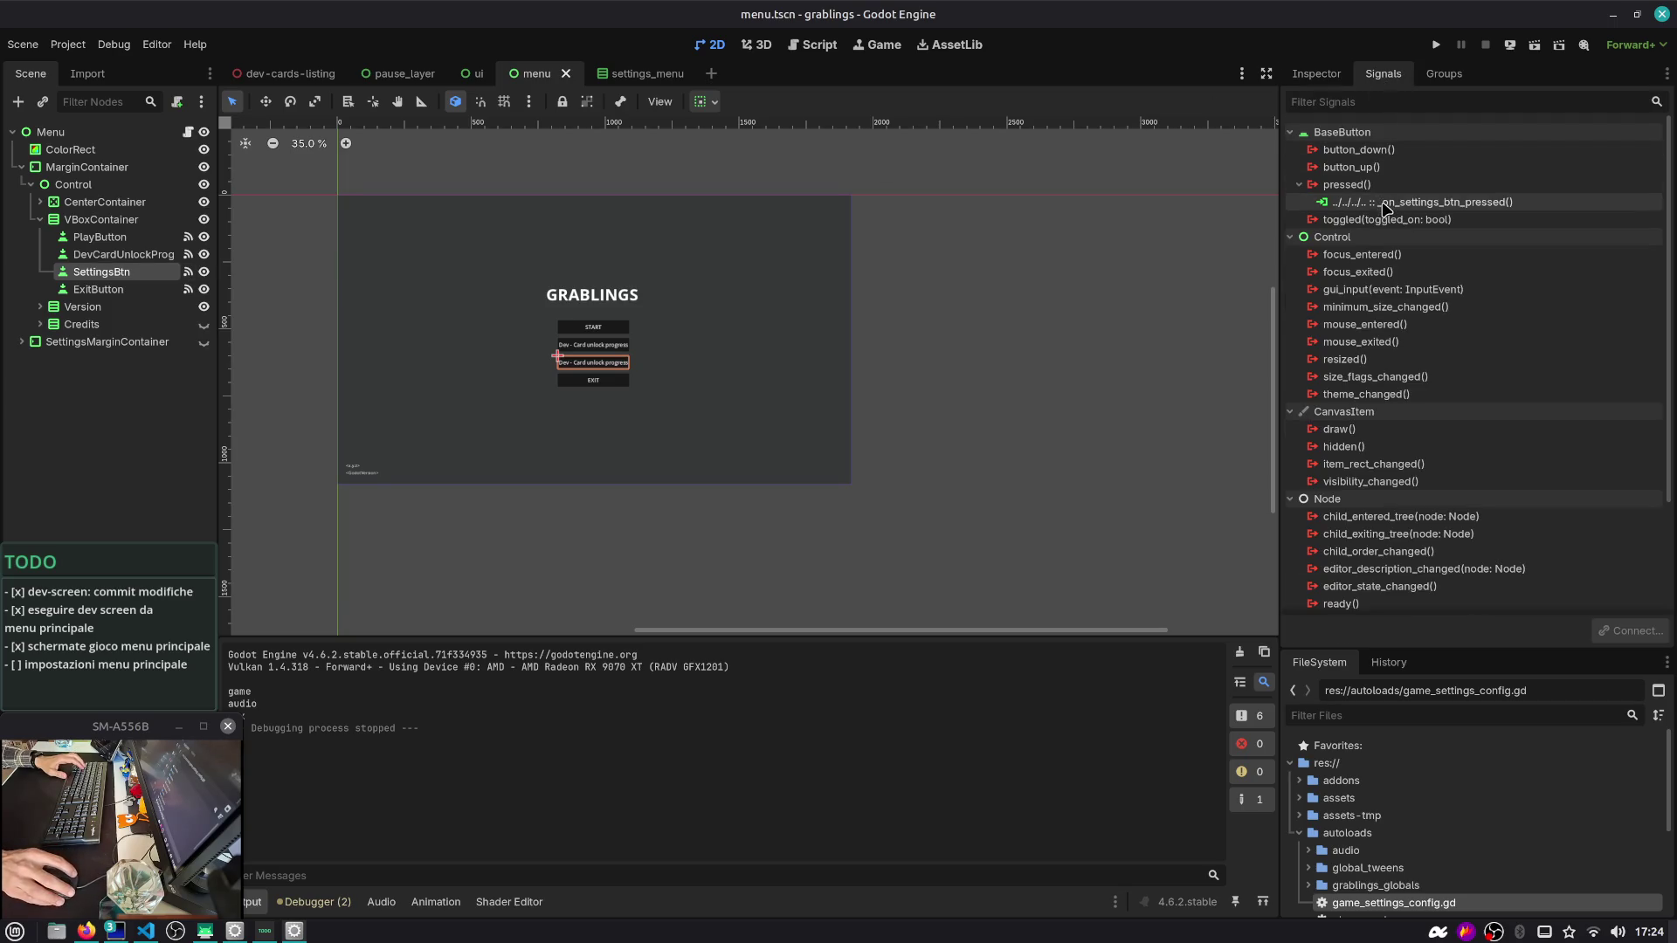
{"action": "left_click", "coordinate": [1316, 74]}
{"action": "triple_click", "coordinate": [1445, 238]}
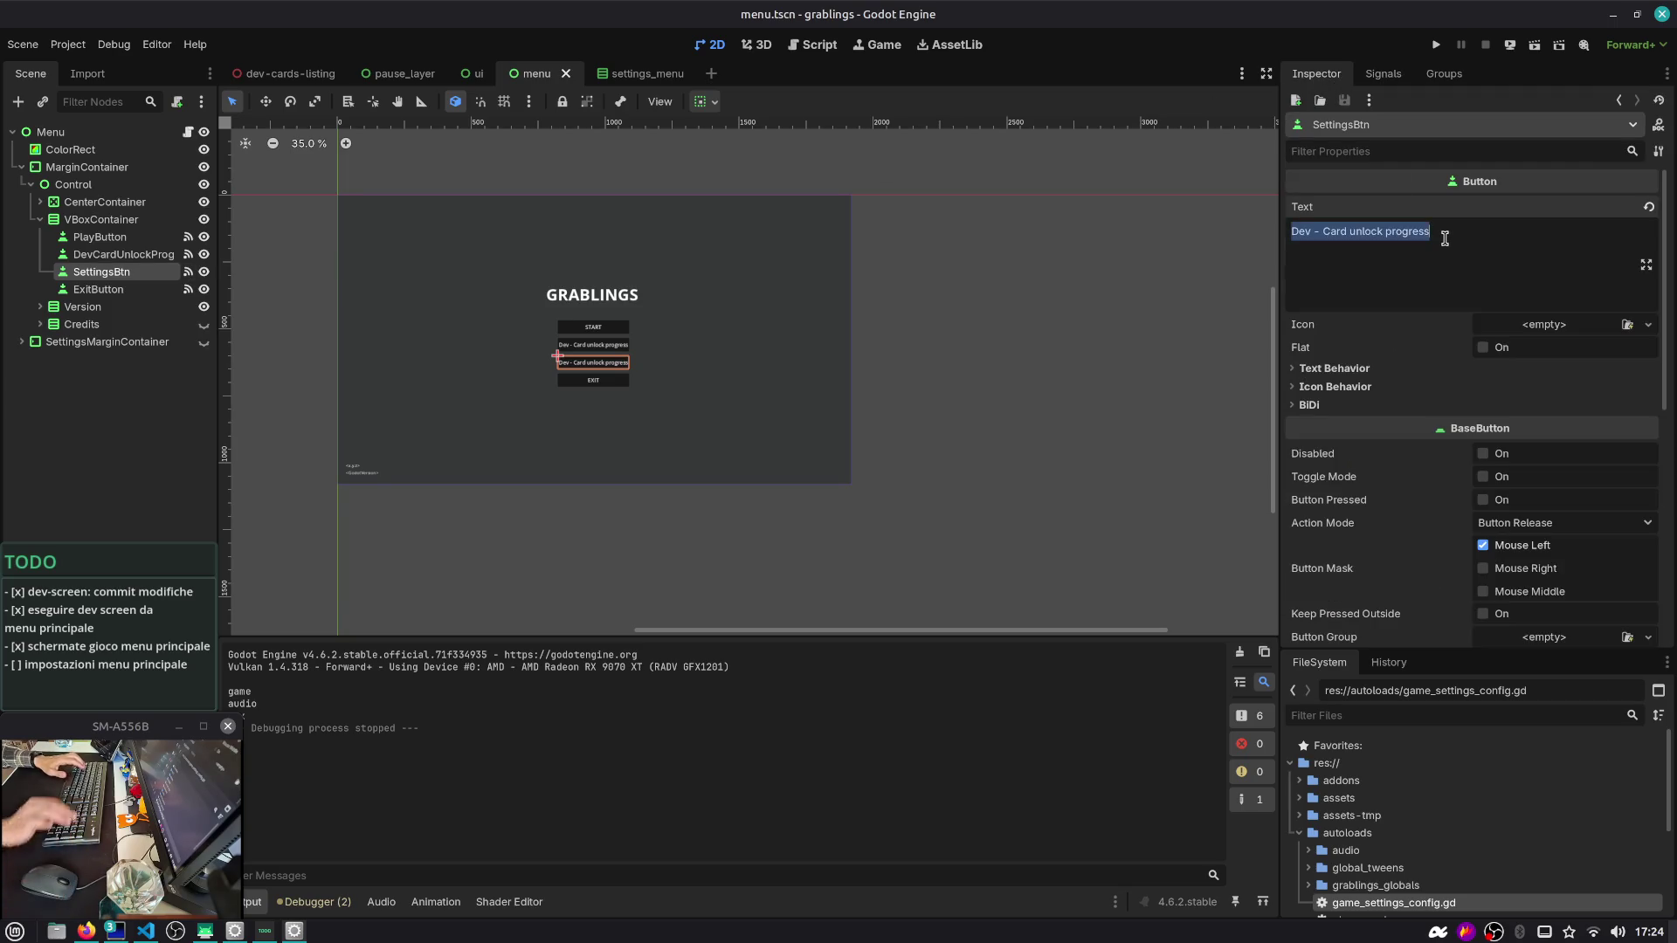
{"action": "type", "text": "Settings"}
Step: Save the menu scene, run it to confirm Settings opens the panel, then open menu.gd
{"action": "key", "text": "ctrl+s"}
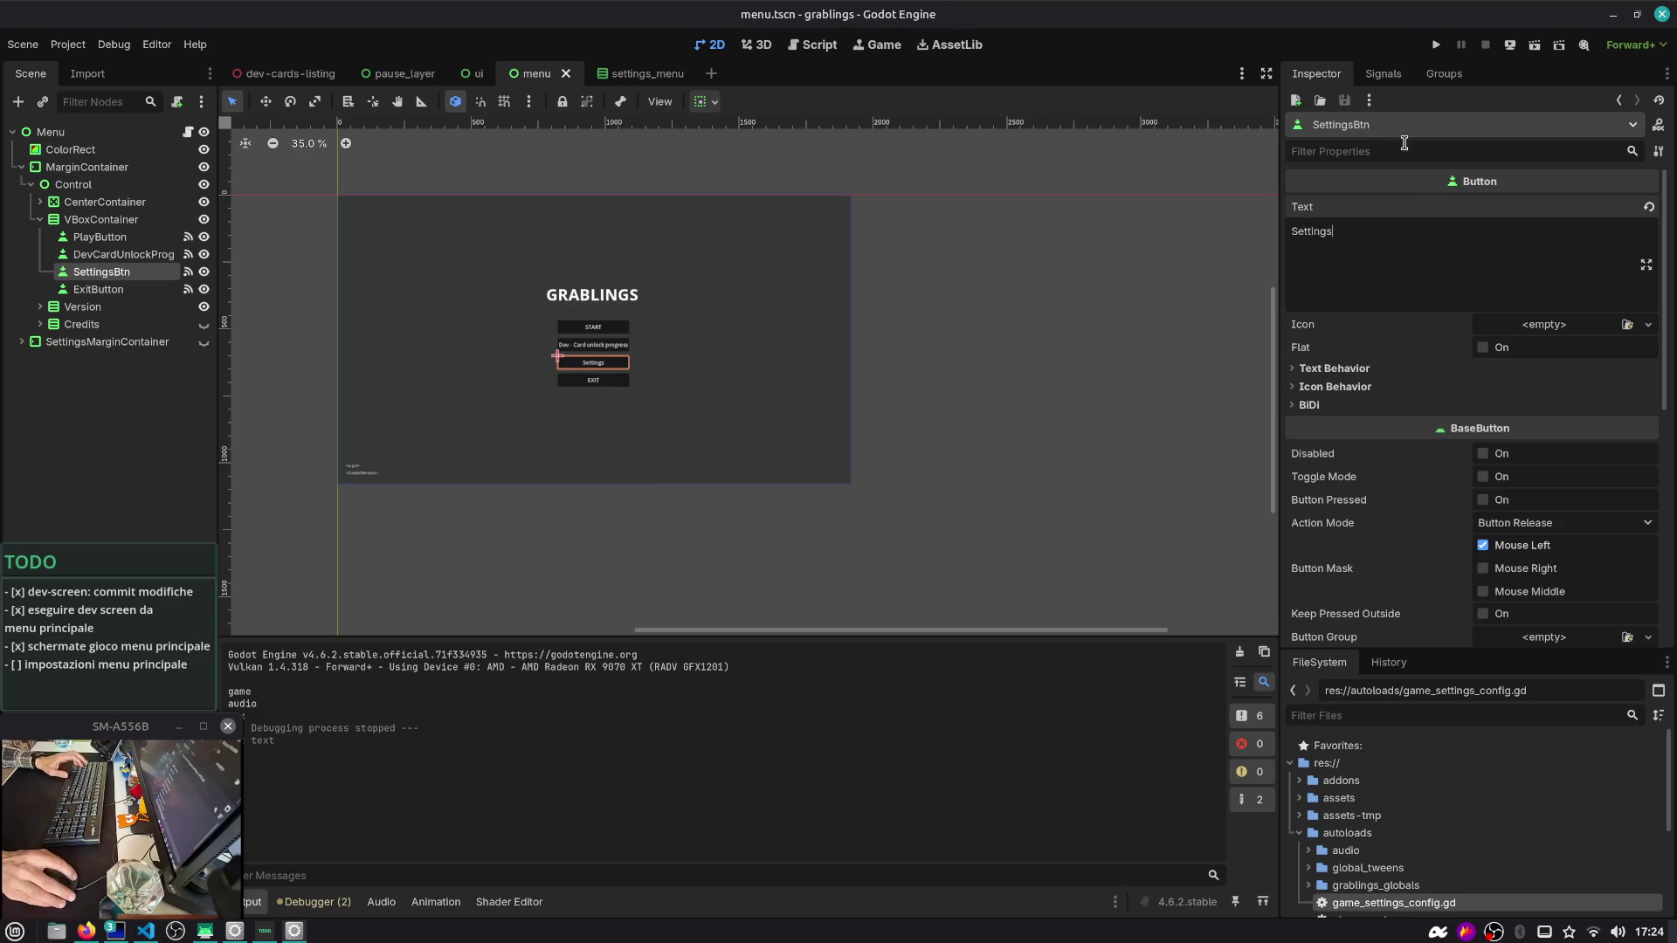
{"action": "left_click", "coordinate": [1436, 46]}
{"action": "left_click", "coordinate": [750, 417]}
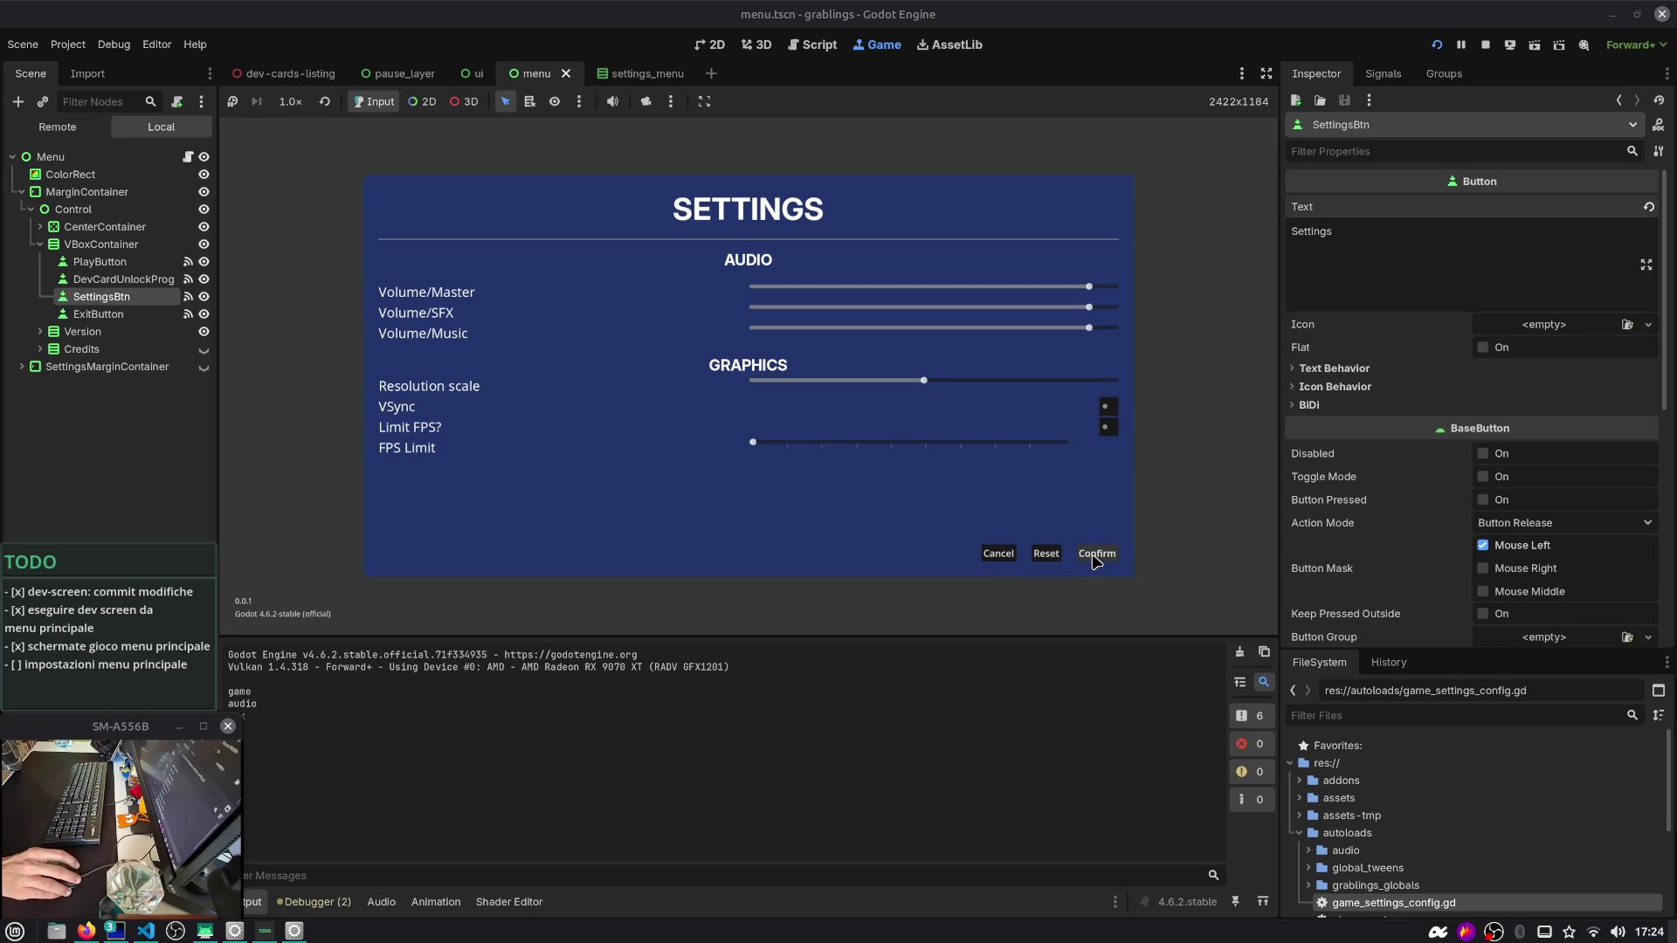
{"action": "left_click", "coordinate": [1486, 45]}
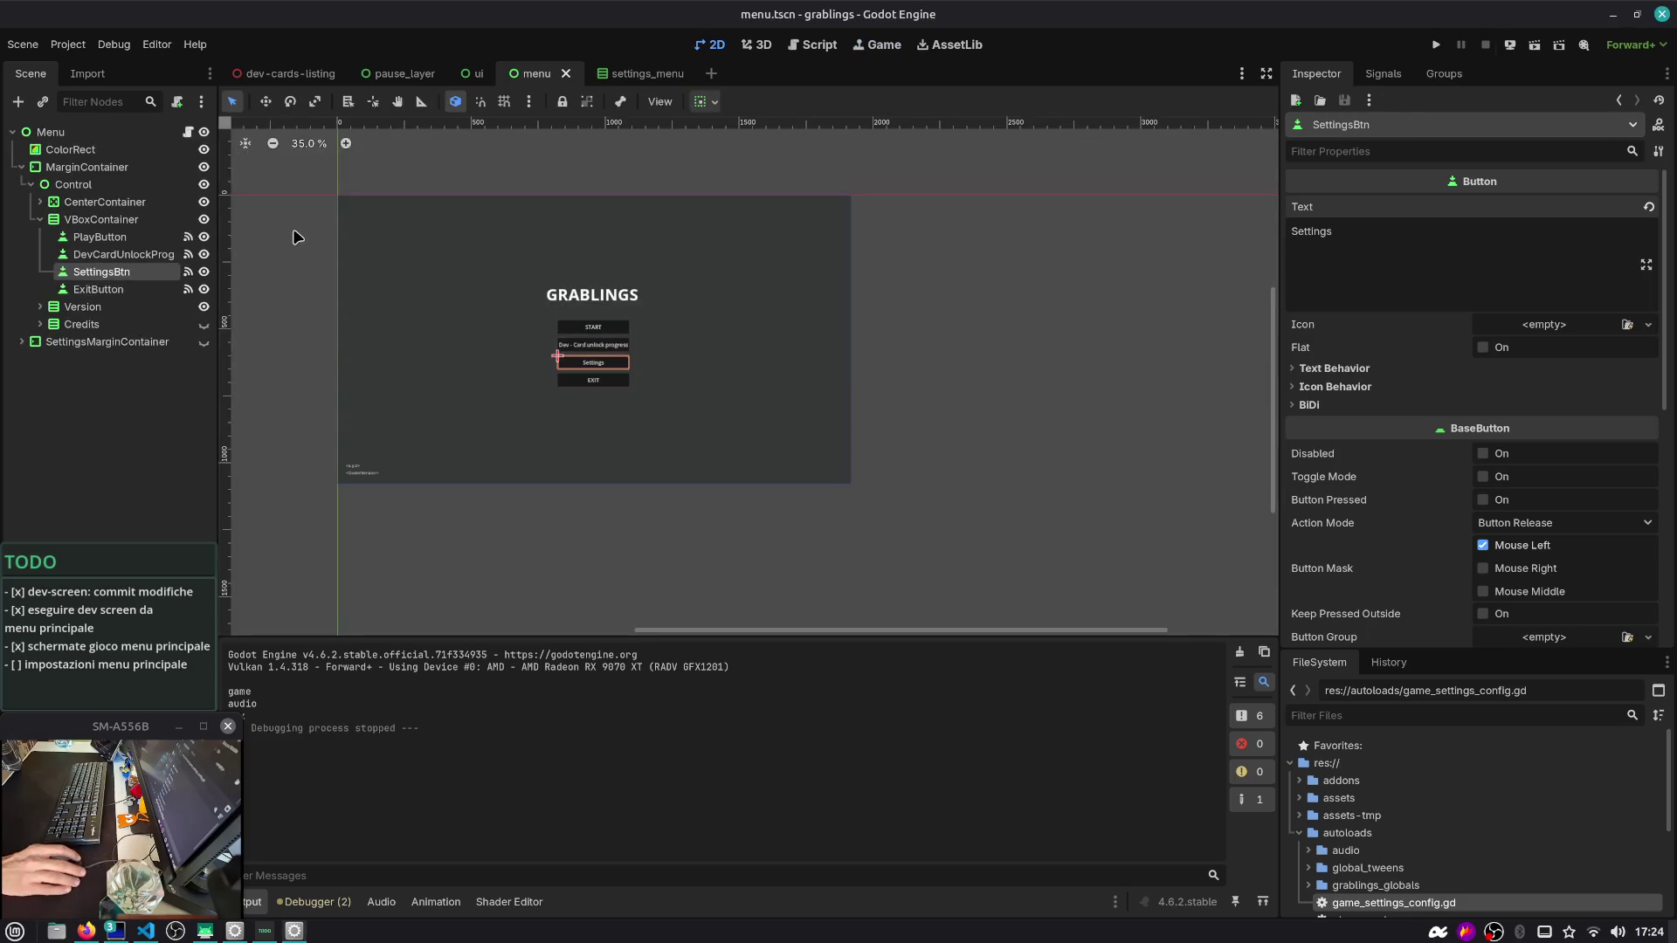
{"action": "left_click", "coordinate": [188, 132]}
{"action": "scroll", "coordinate": [549, 436], "scroll_direction": "down", "scroll_amount": 3}
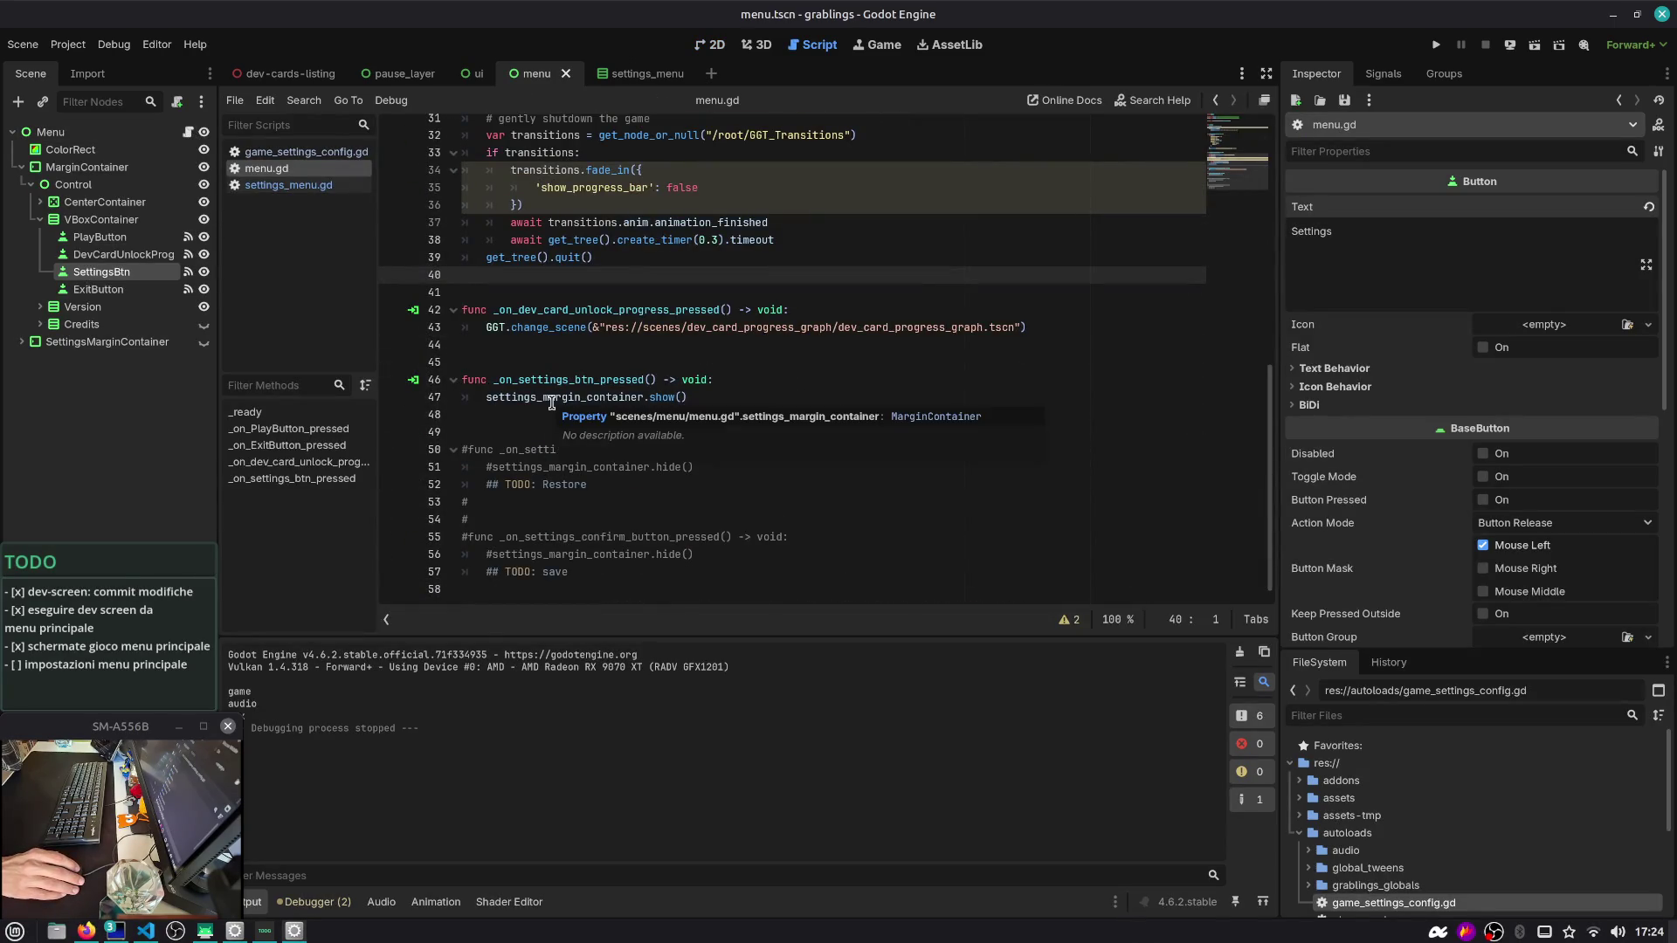
Step: Jump to SettingsBtn's pressed() handler in menu.gd, then switch to the settings_menu scene
{"action": "scroll", "coordinate": [552, 404], "scroll_direction": "up", "scroll_amount": 1}
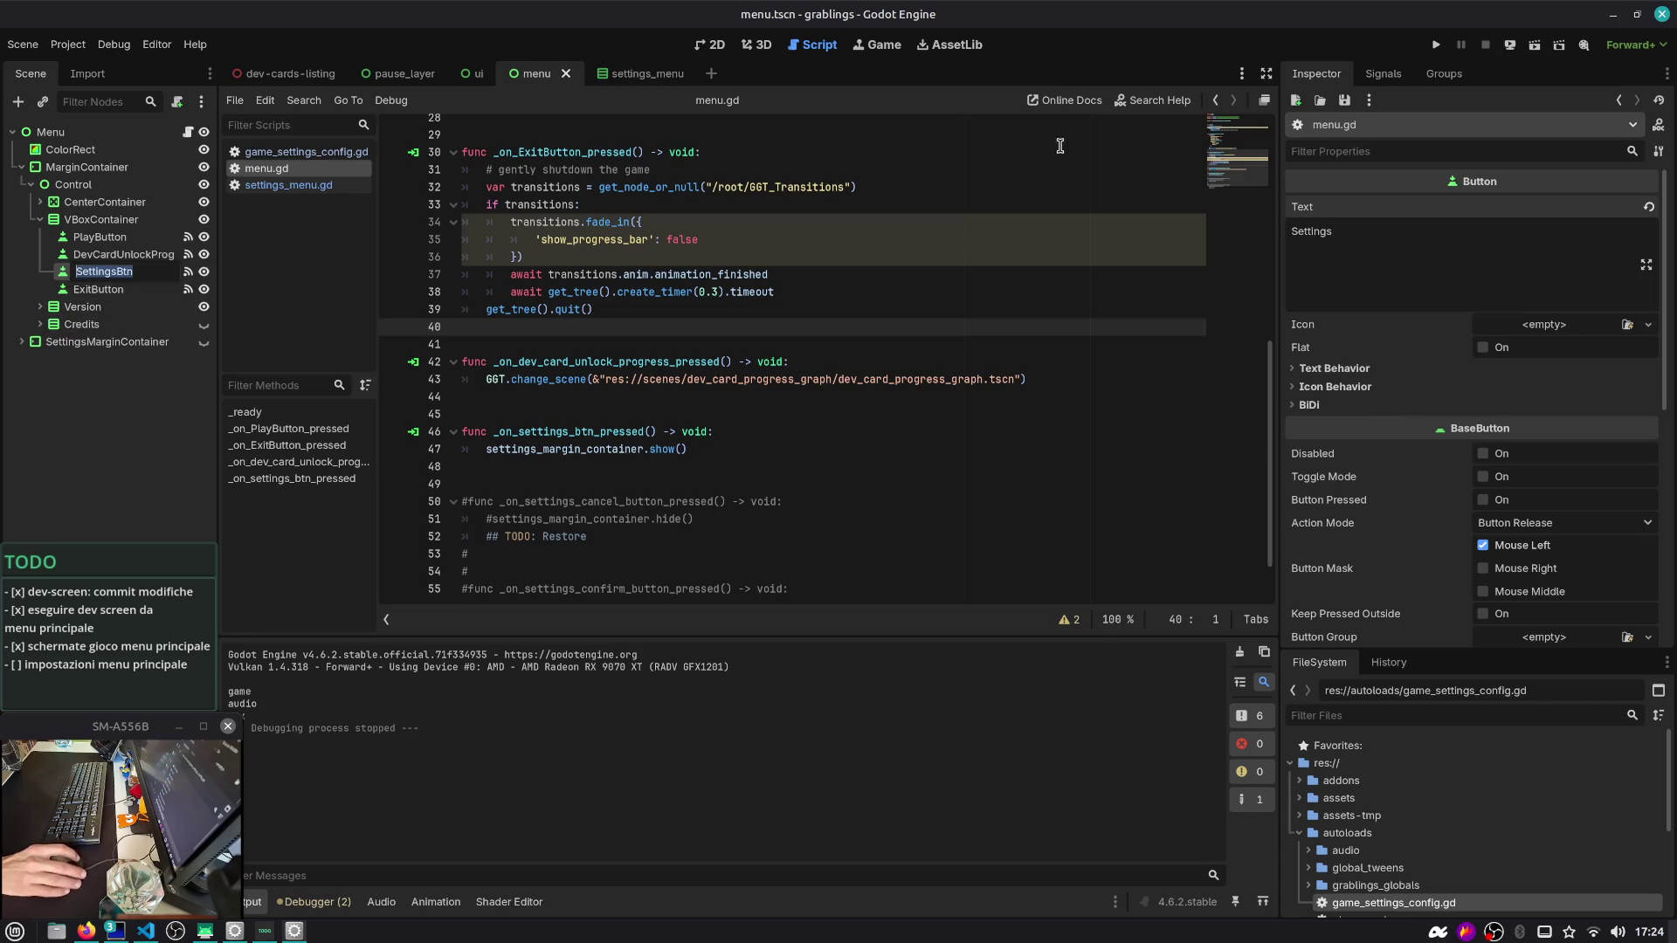
{"action": "left_click", "coordinate": [1397, 74]}
{"action": "double_click", "coordinate": [1424, 202]}
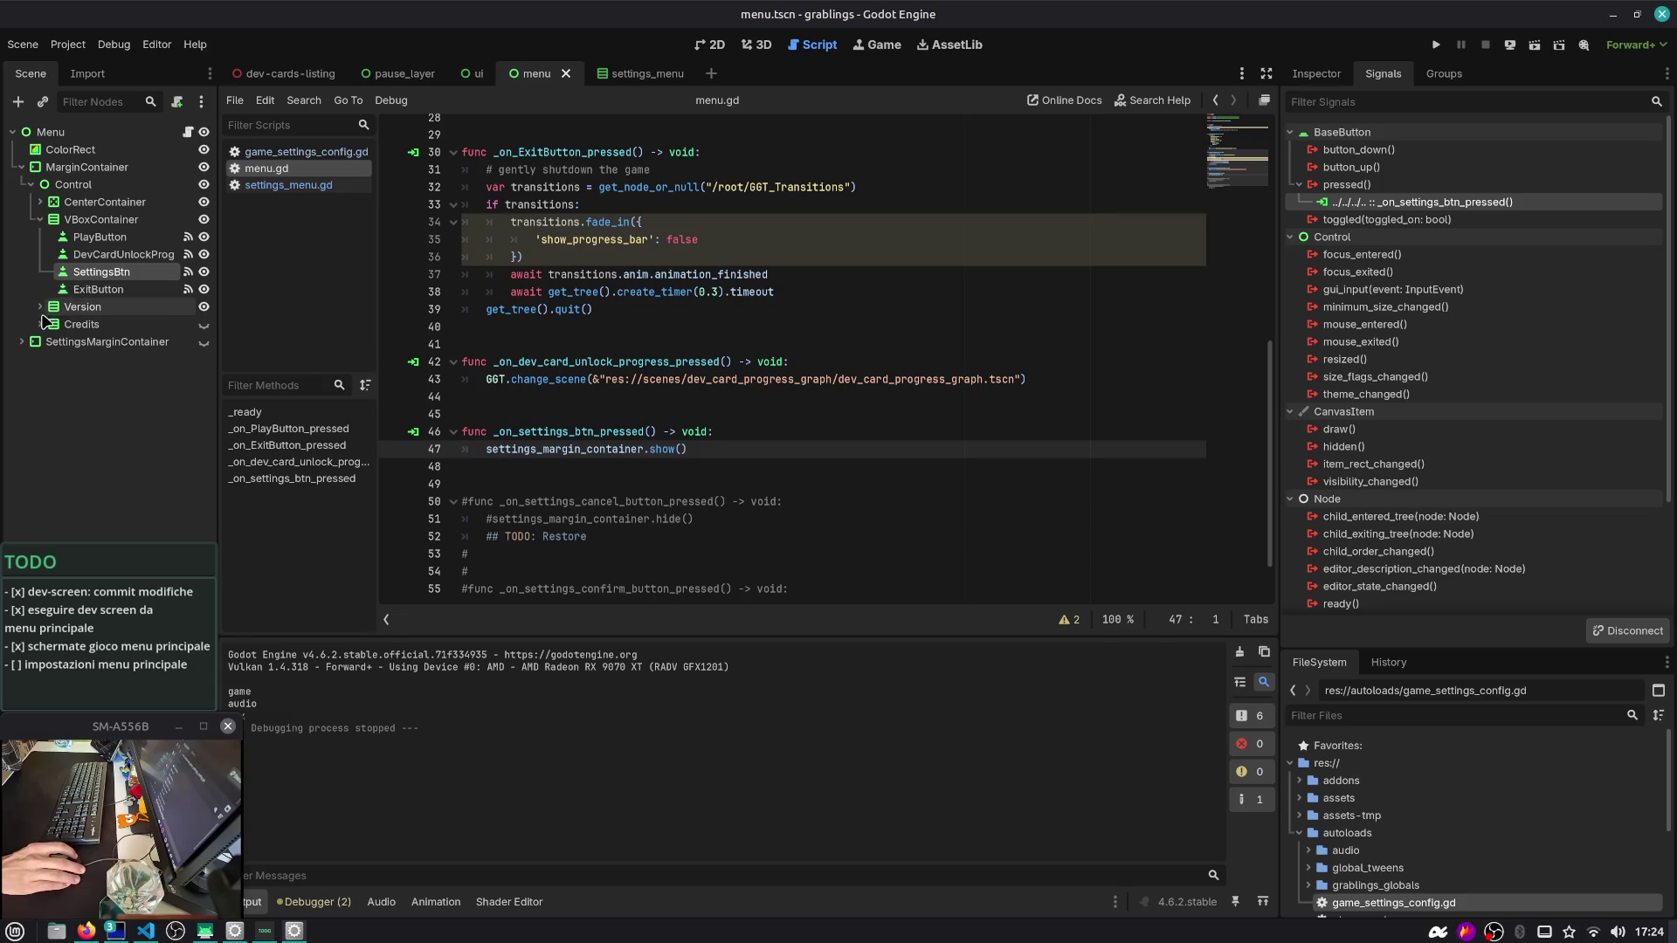
{"action": "left_click", "coordinate": [631, 73]}
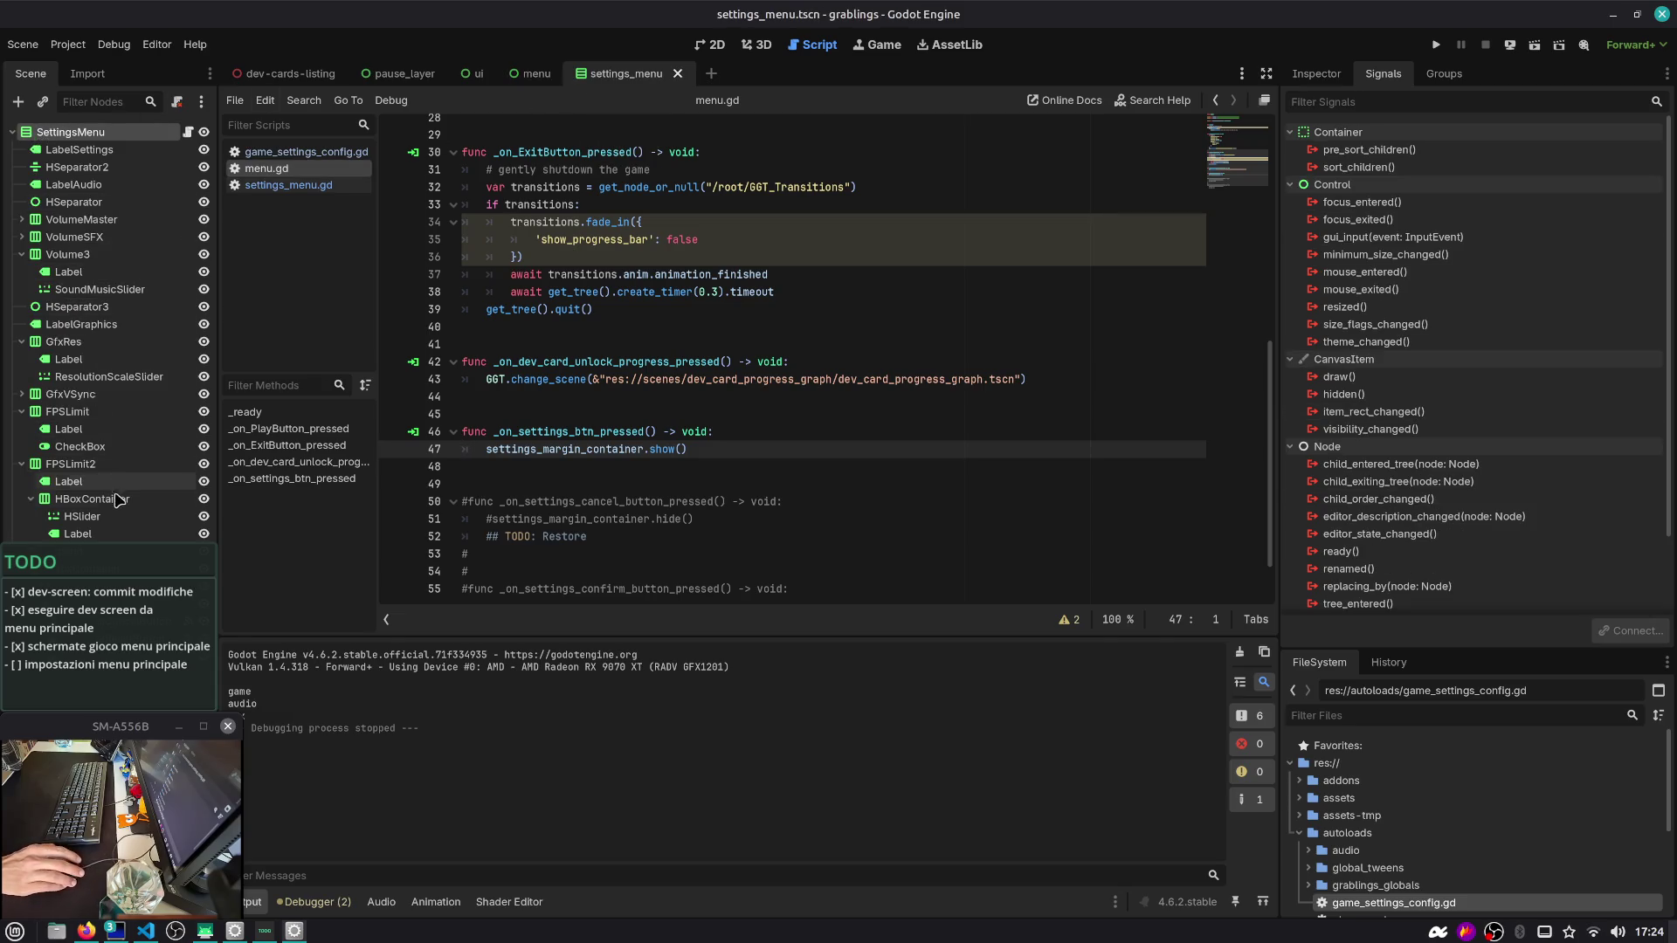
Step: Inspect the cancel and reset buttons' pressed handlers via their signal connections
{"action": "key", "text": "super+Left"}
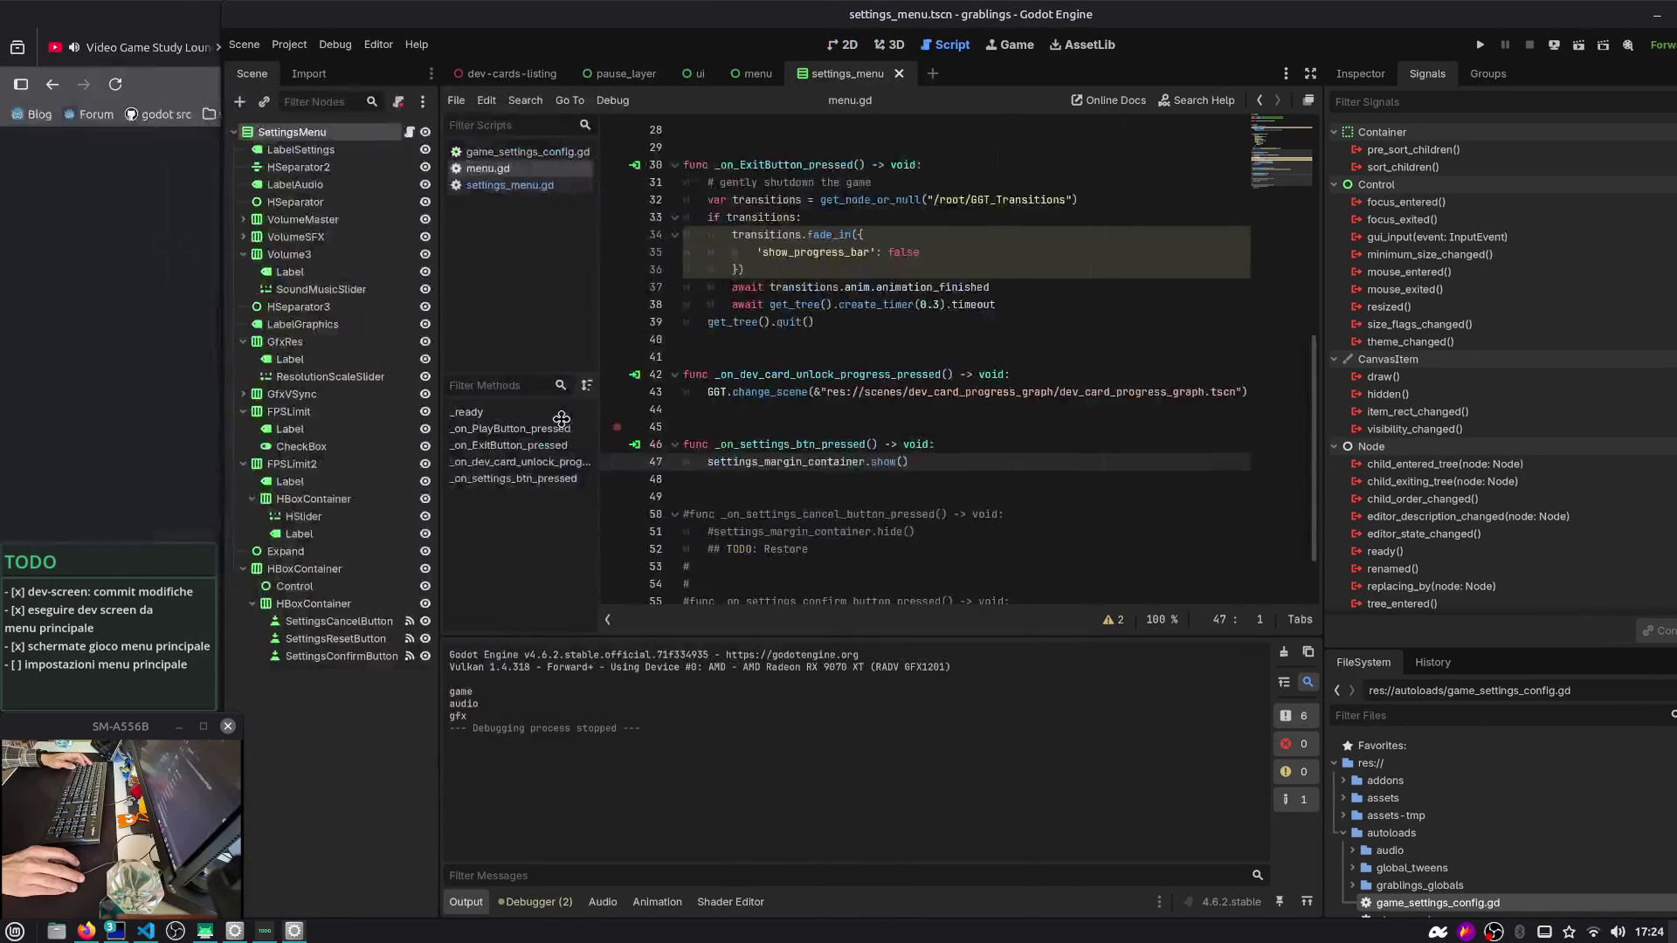
{"action": "left_click", "coordinate": [362, 622]}
{"action": "double_click", "coordinate": [1485, 202]}
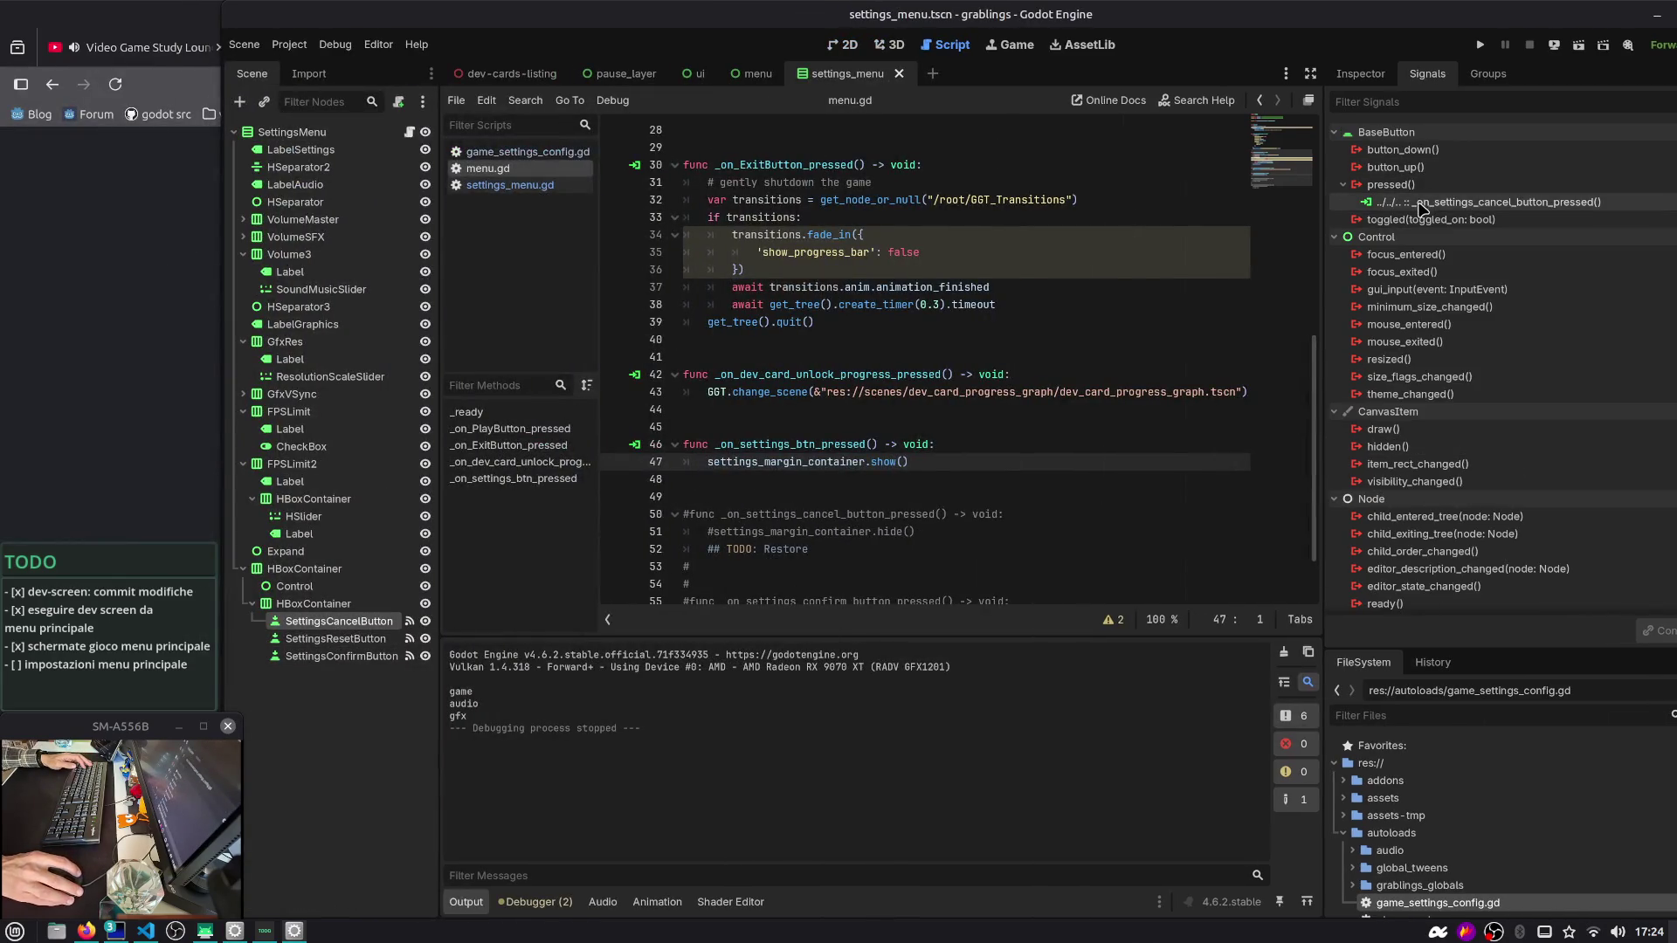
{"action": "double_click", "coordinate": [722, 394]}
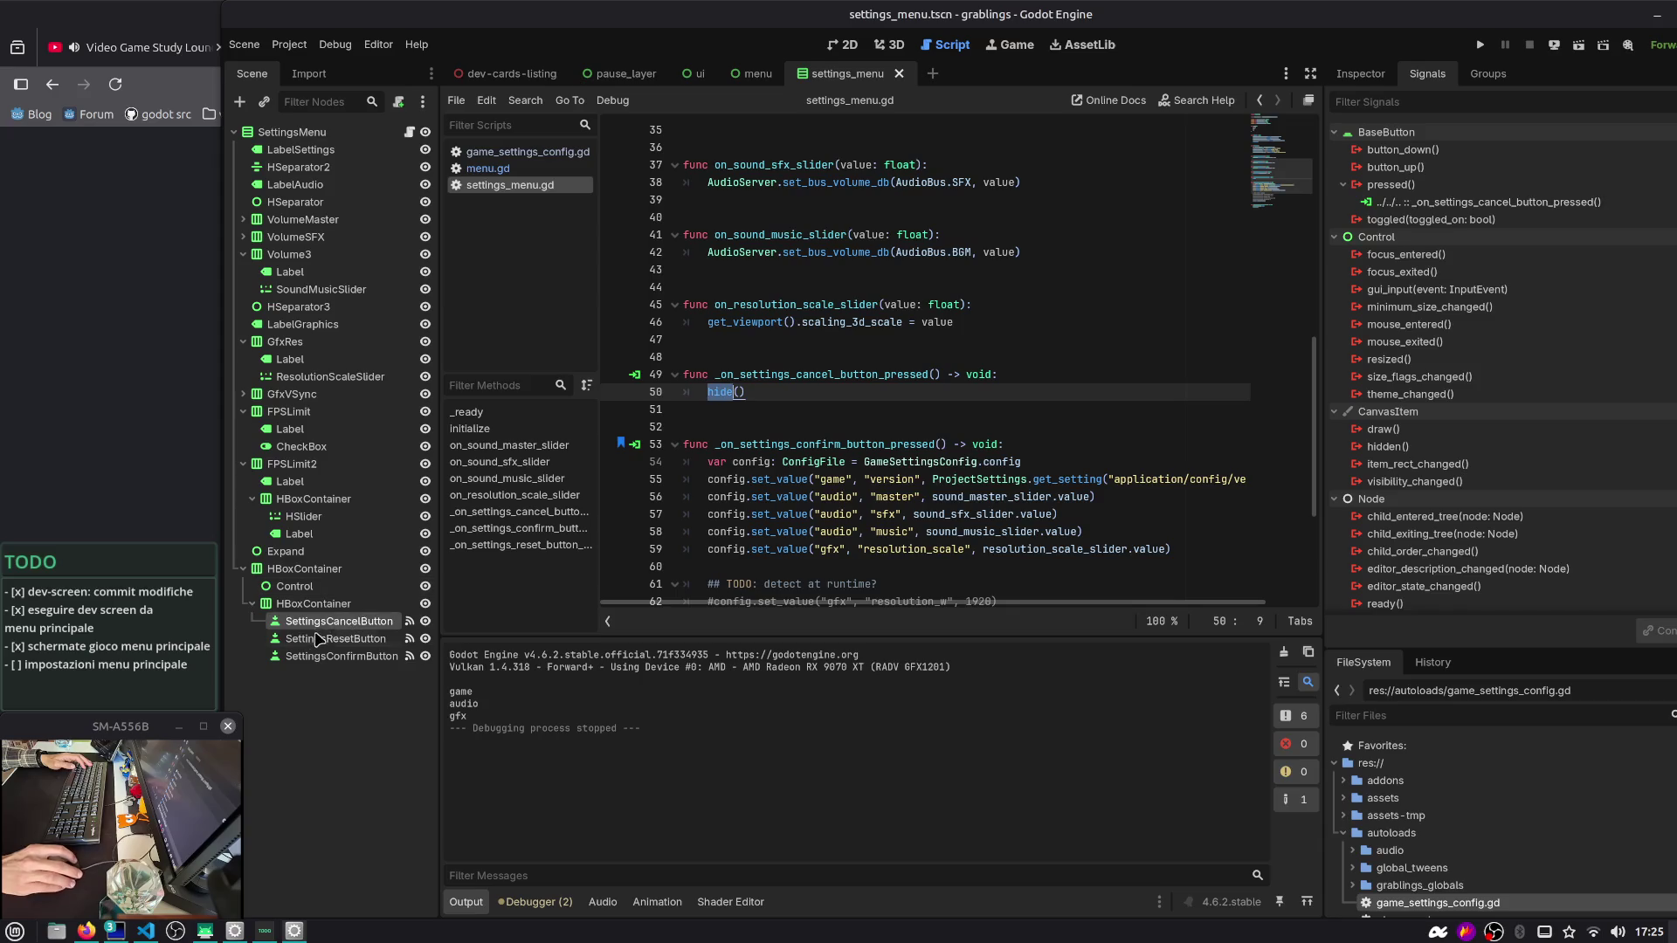
{"action": "left_click", "coordinate": [336, 638]}
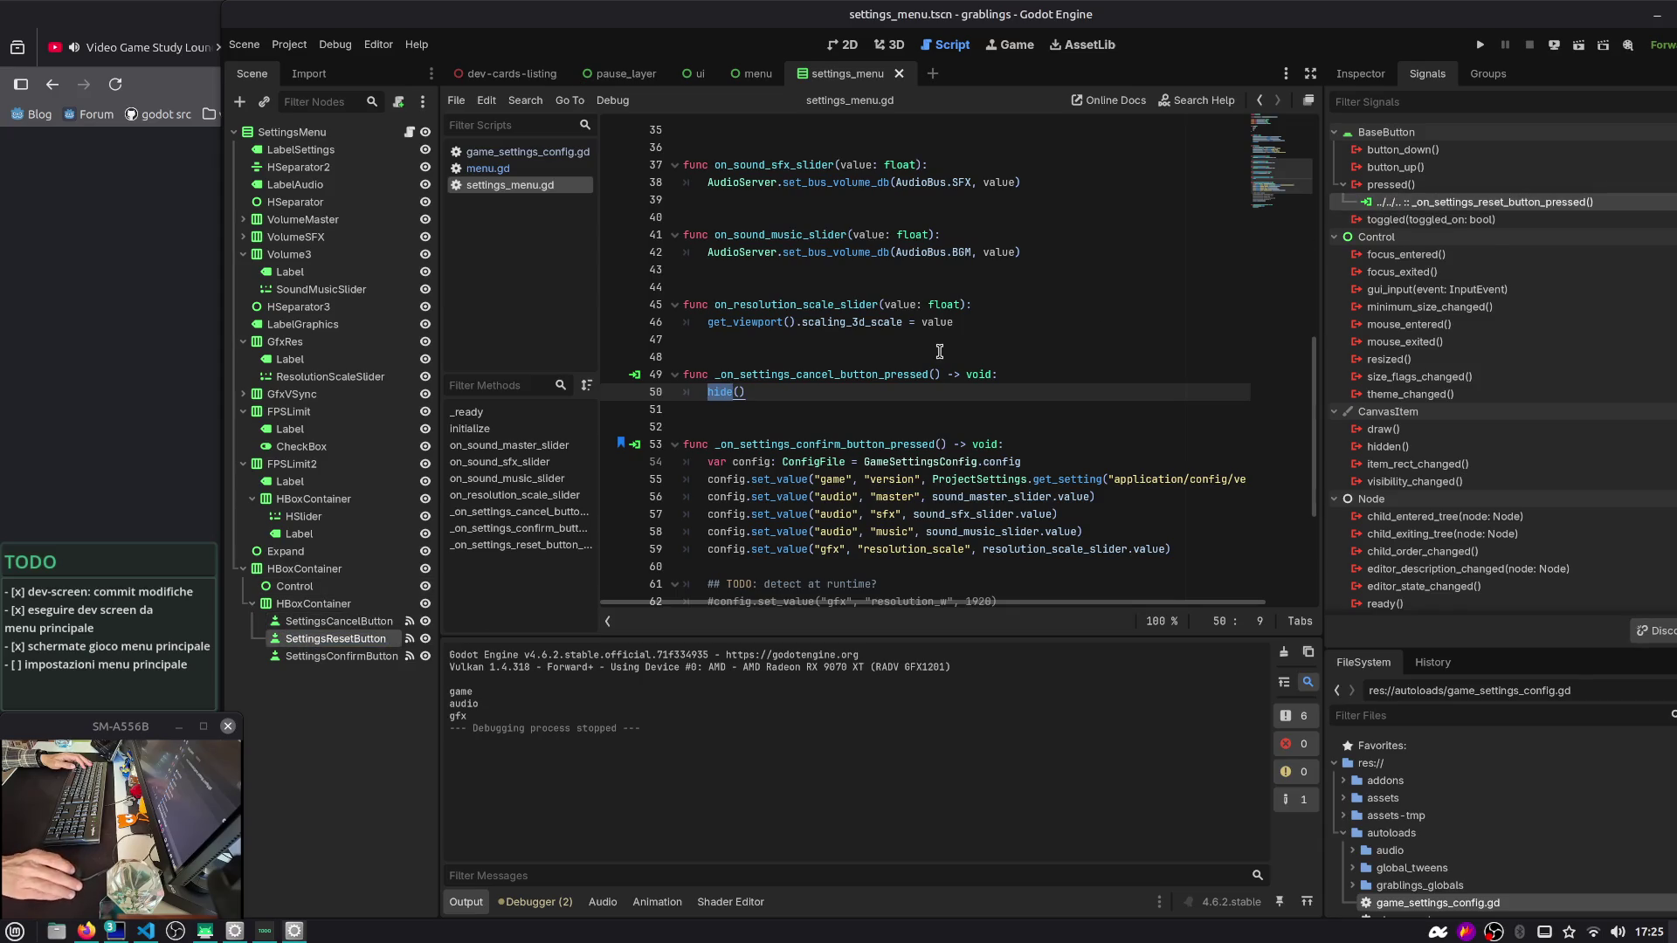
{"action": "double_click", "coordinate": [1485, 201]}
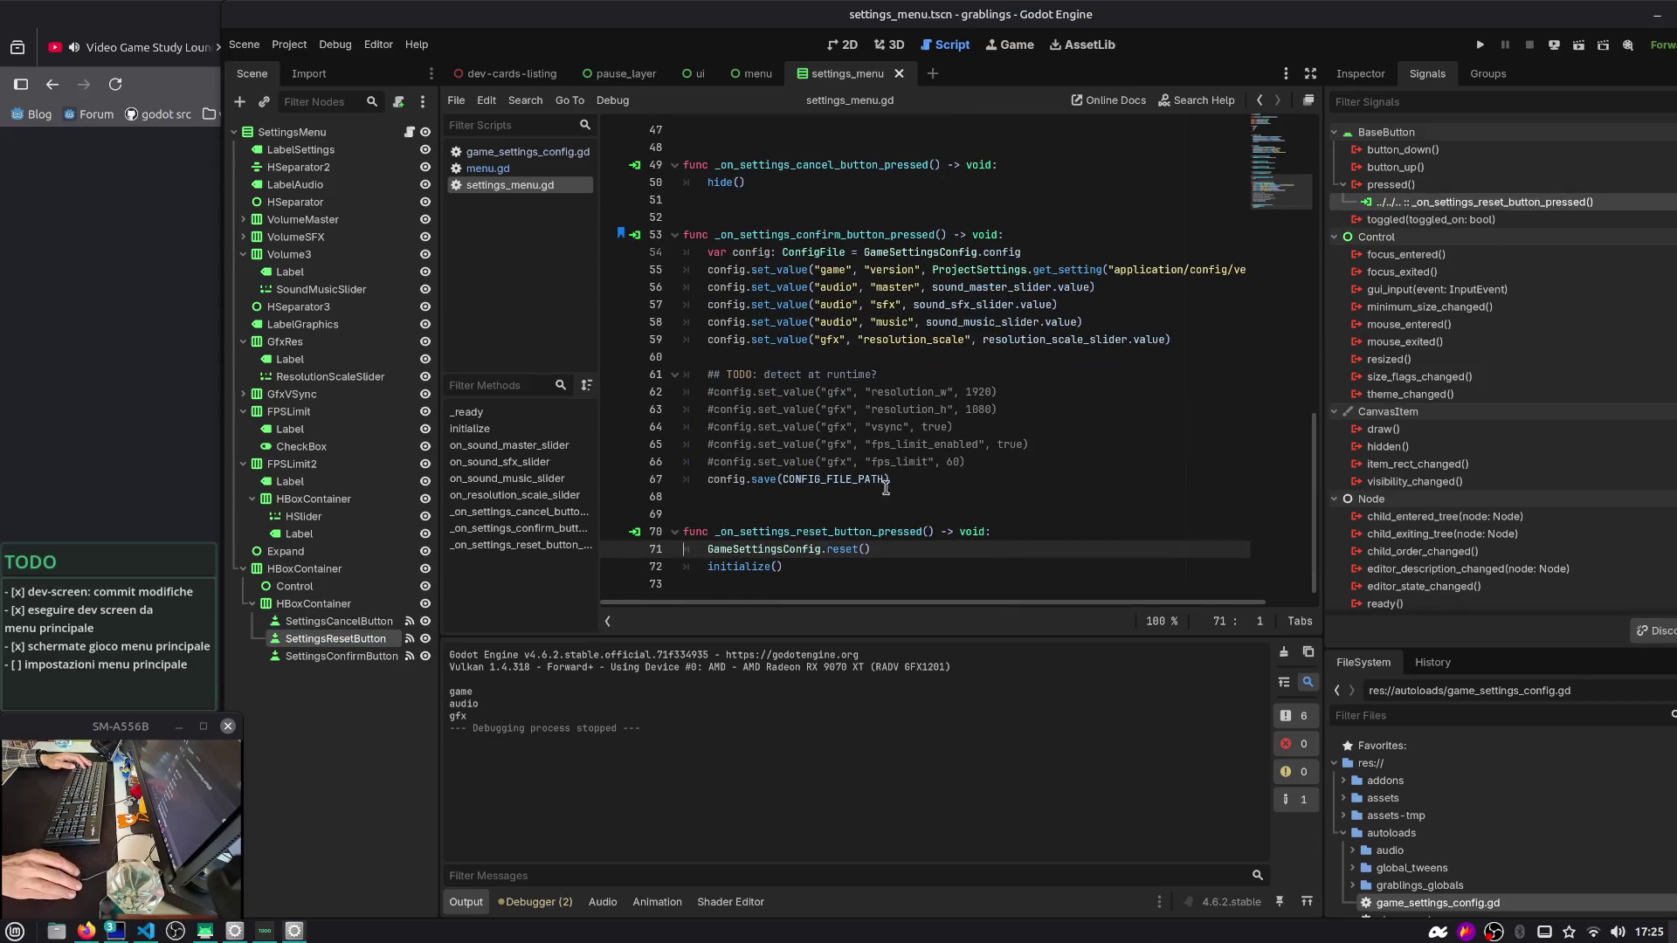
{"action": "left_click", "coordinate": [818, 566]}
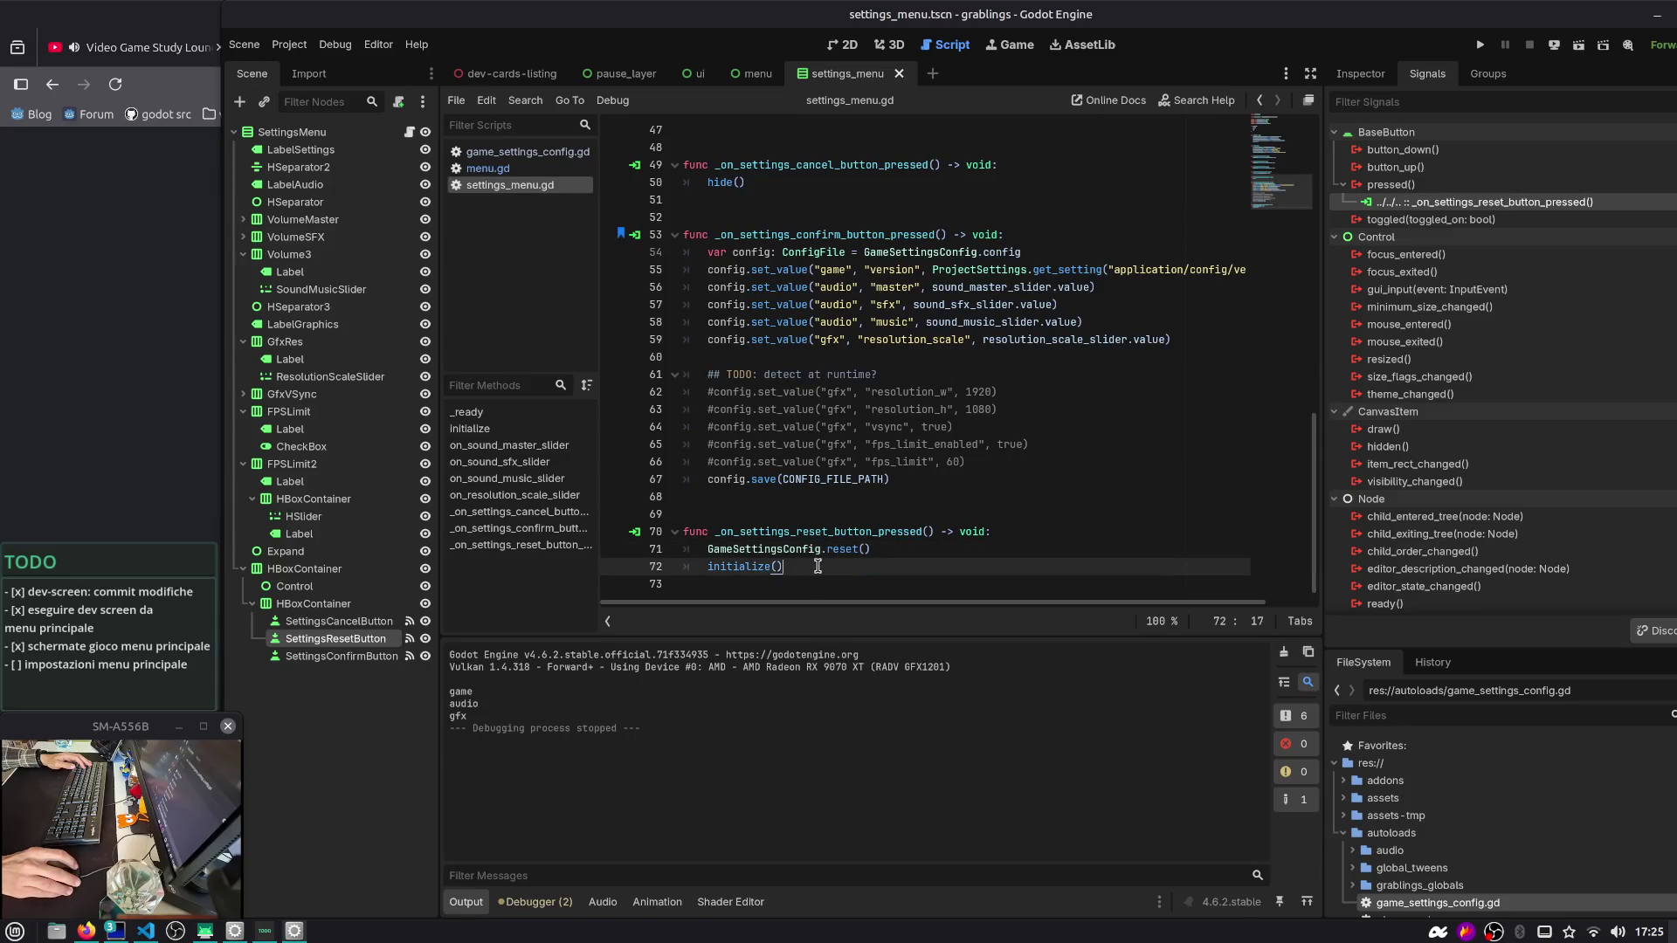
Step: Add a hide() call after the config save line in the confirm button's pressed handler
{"action": "left_click", "coordinate": [341, 656]}
{"action": "left_click", "coordinate": [1460, 204]}
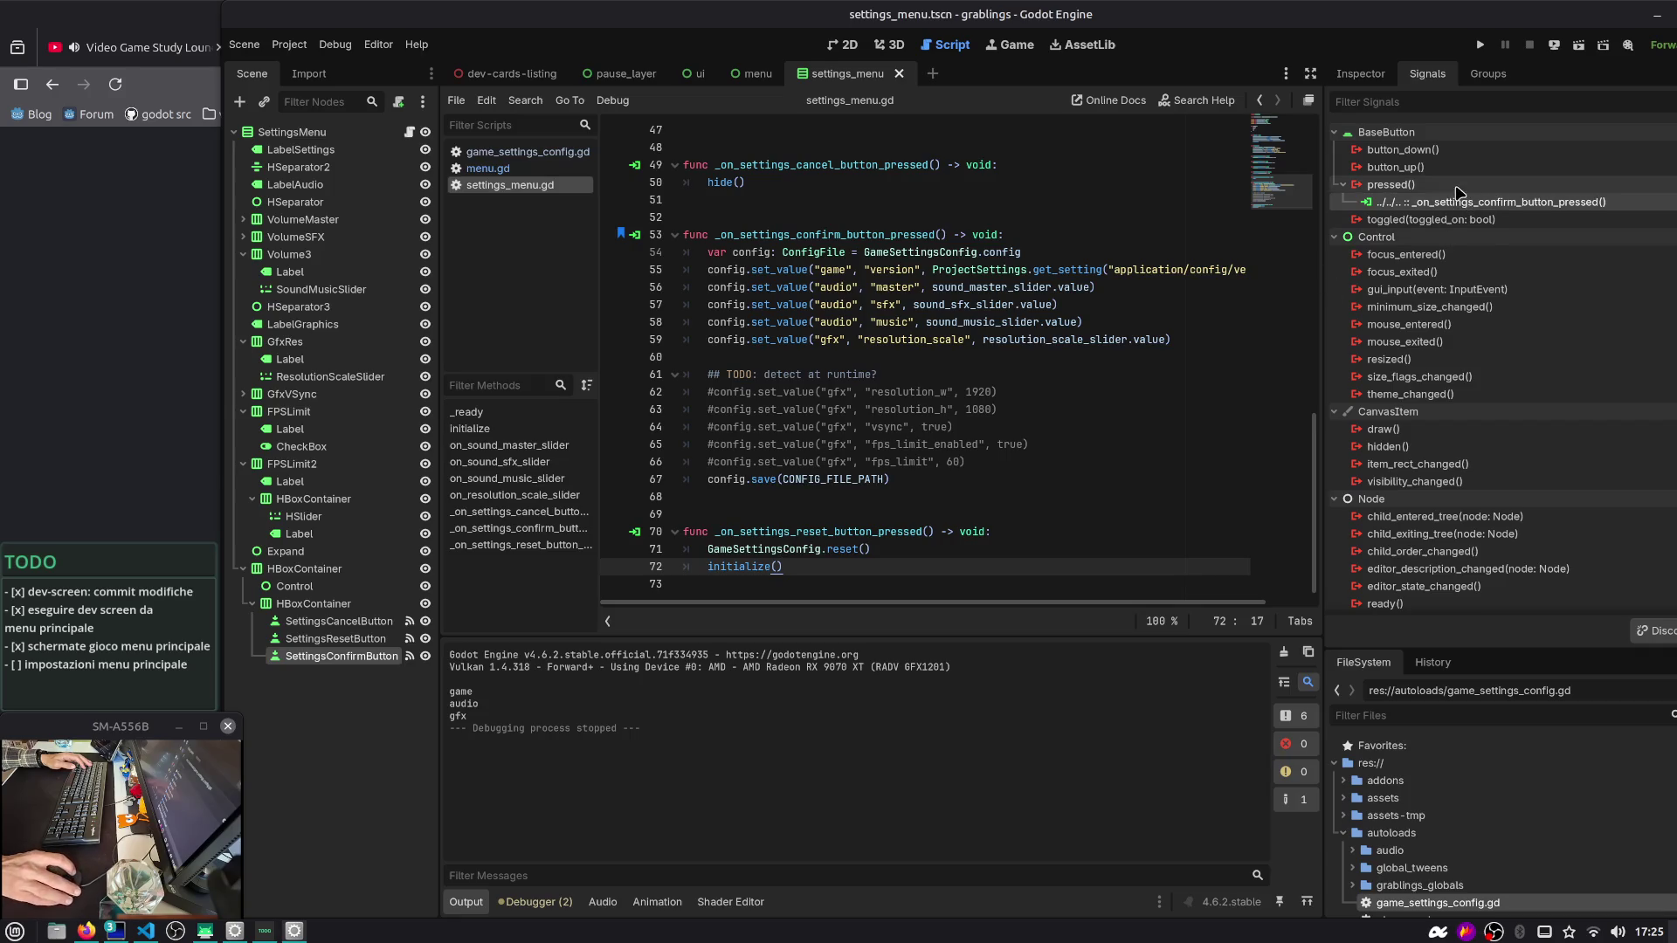
{"action": "double_click", "coordinate": [1457, 203]}
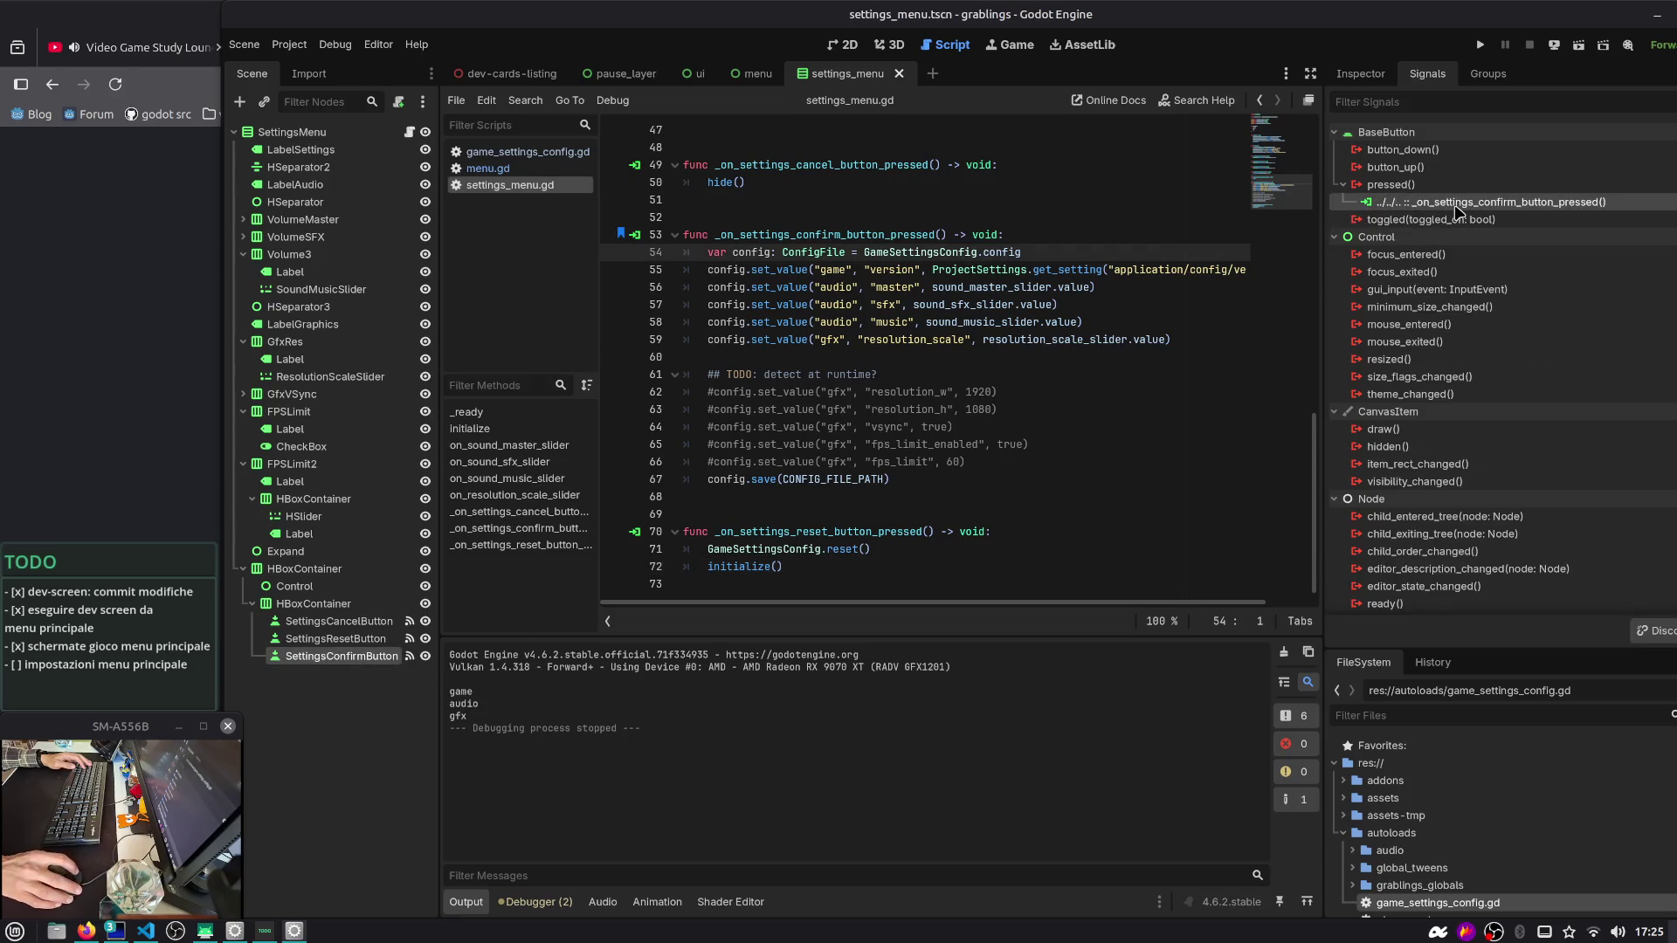
{"action": "left_click", "coordinate": [969, 478]}
{"action": "key", "text": "Return"}
{"action": "type", "text": "hide("}
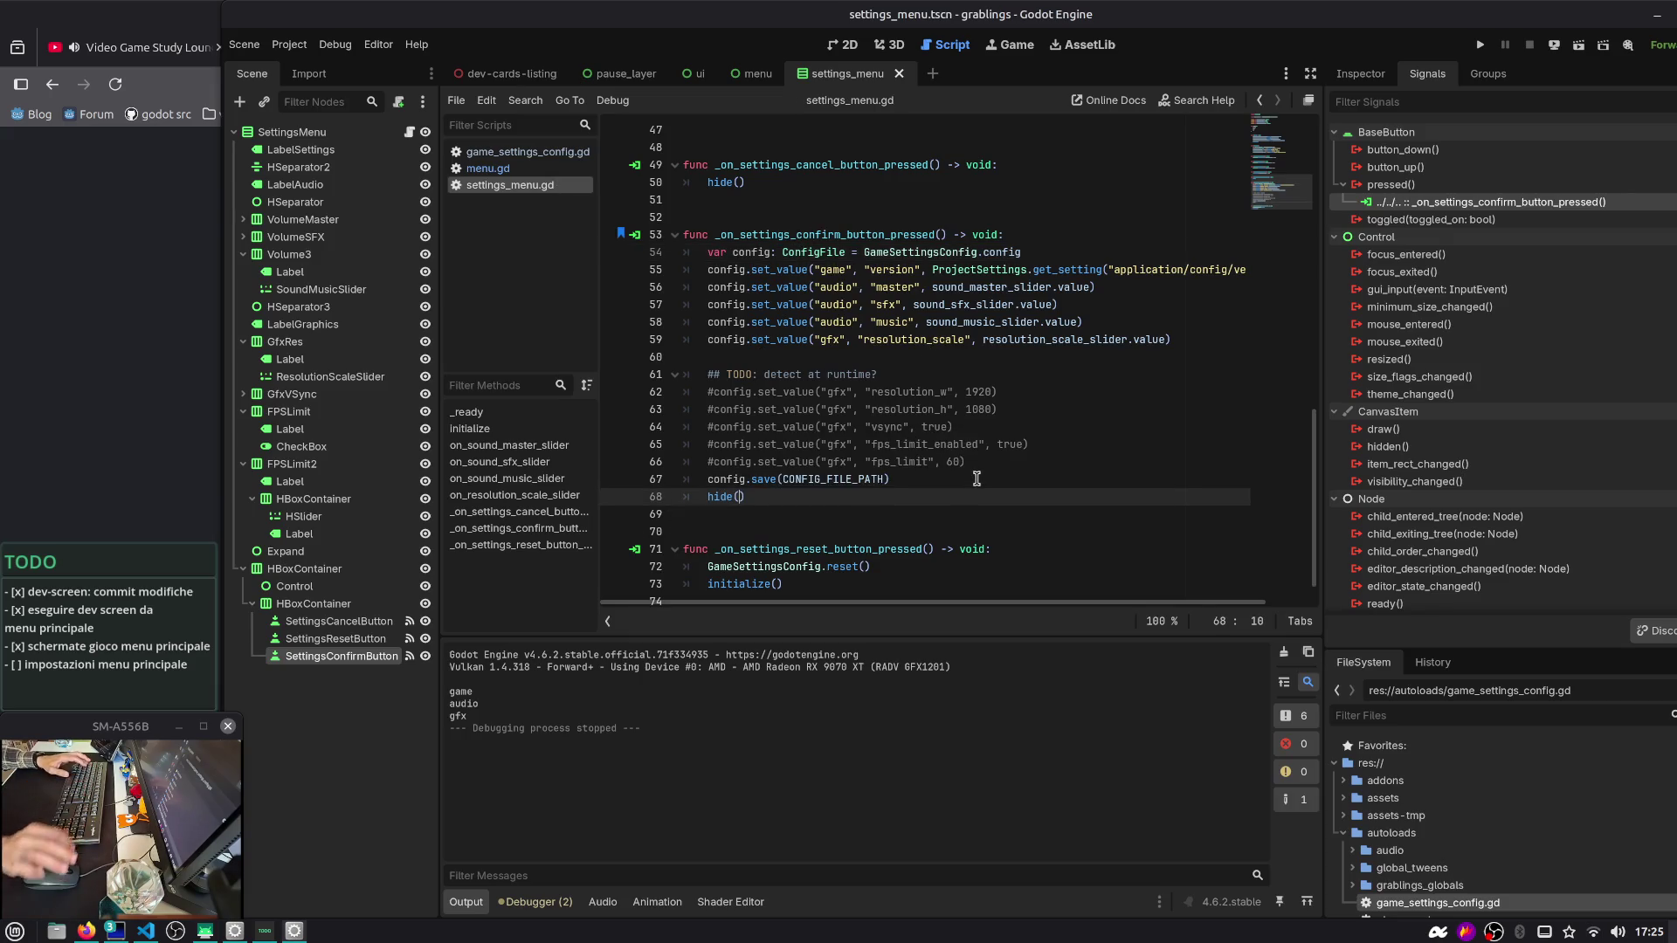
Step: Run the game, open and cancel the settings screen, then stop the test run
{"action": "scroll", "coordinate": [873, 394], "scroll_direction": "up", "scroll_amount": 3}
{"action": "double_click", "coordinate": [789, 325]}
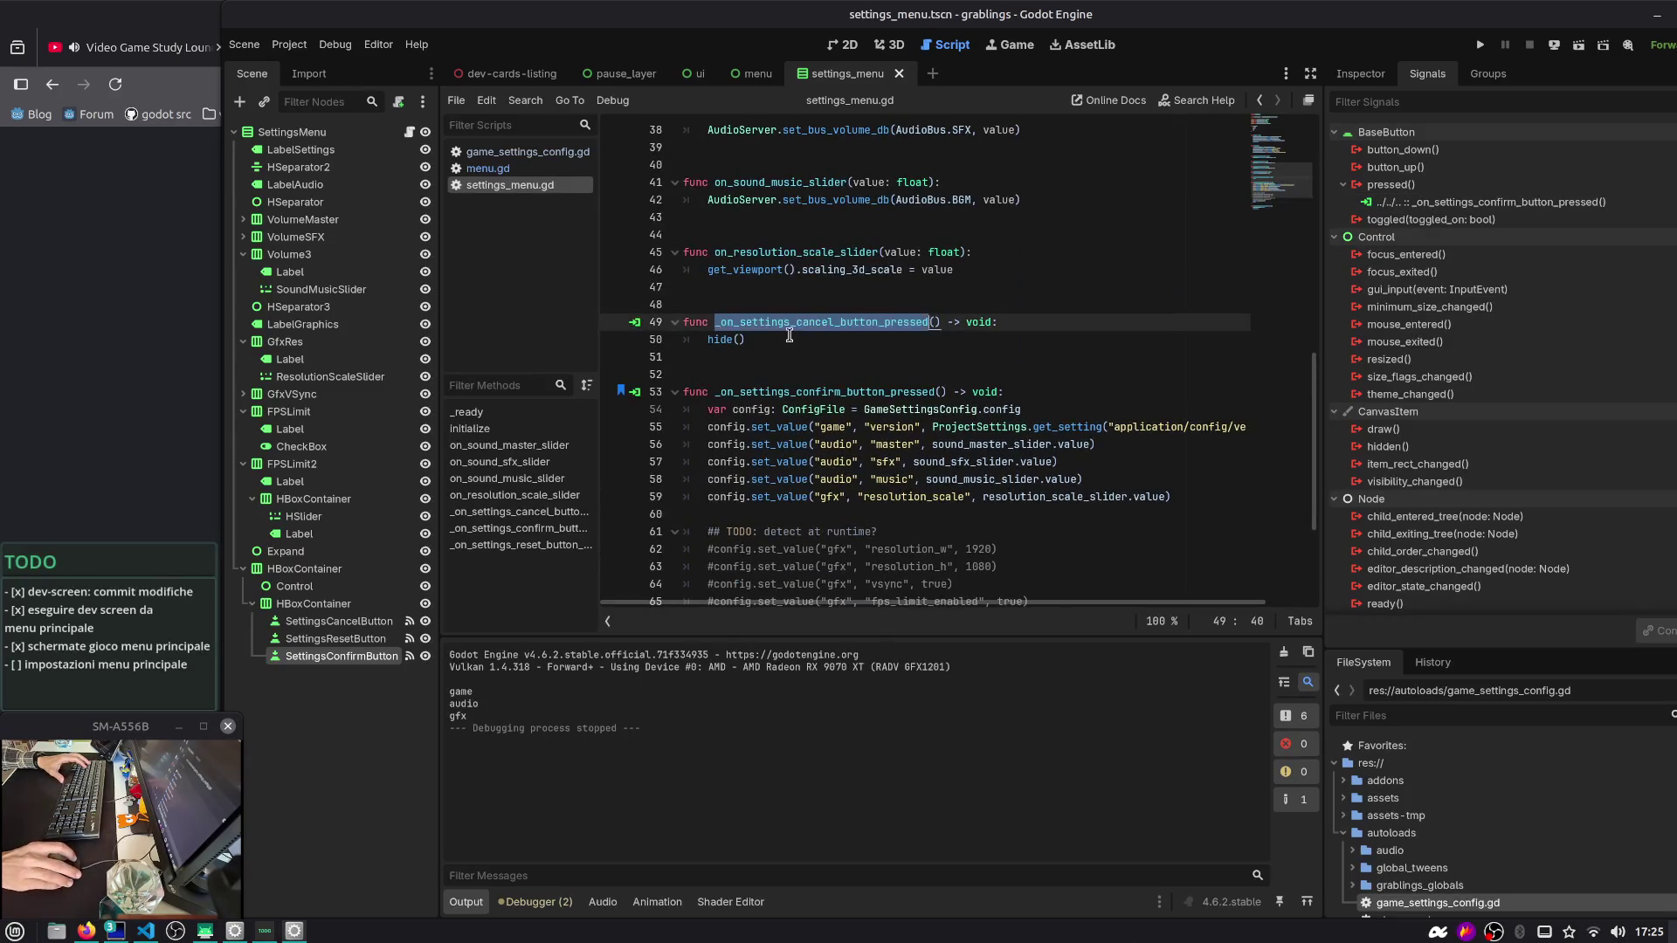
{"action": "left_click", "coordinate": [1480, 44]}
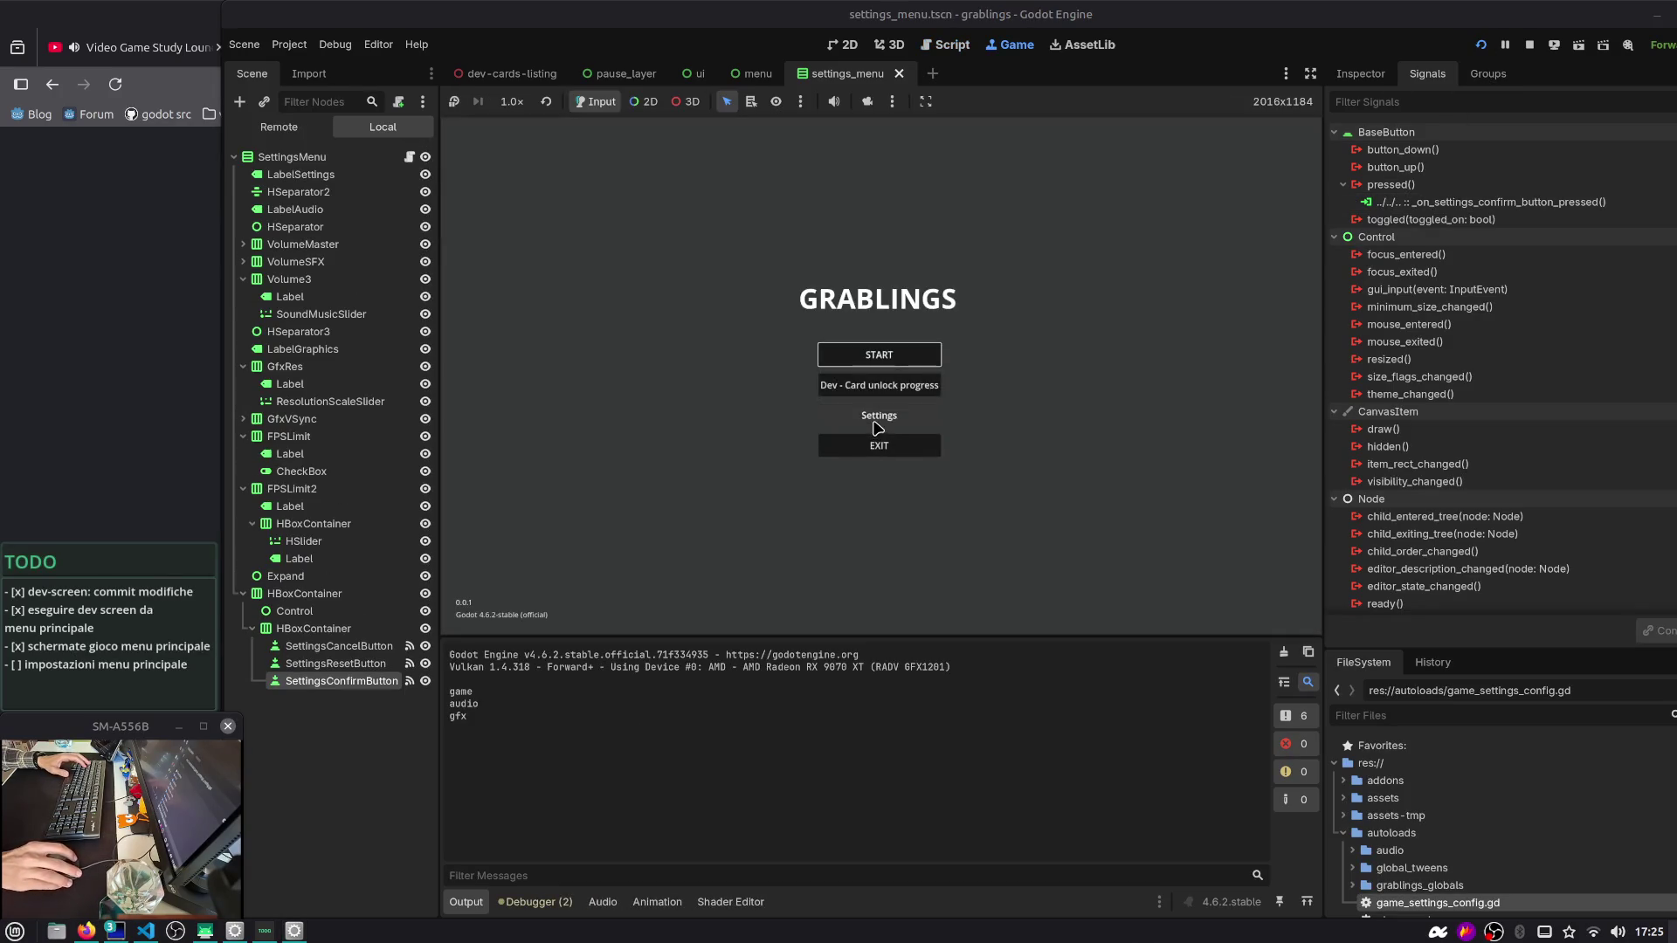
{"action": "left_click", "coordinate": [878, 426]}
{"action": "left_click", "coordinate": [1050, 566]}
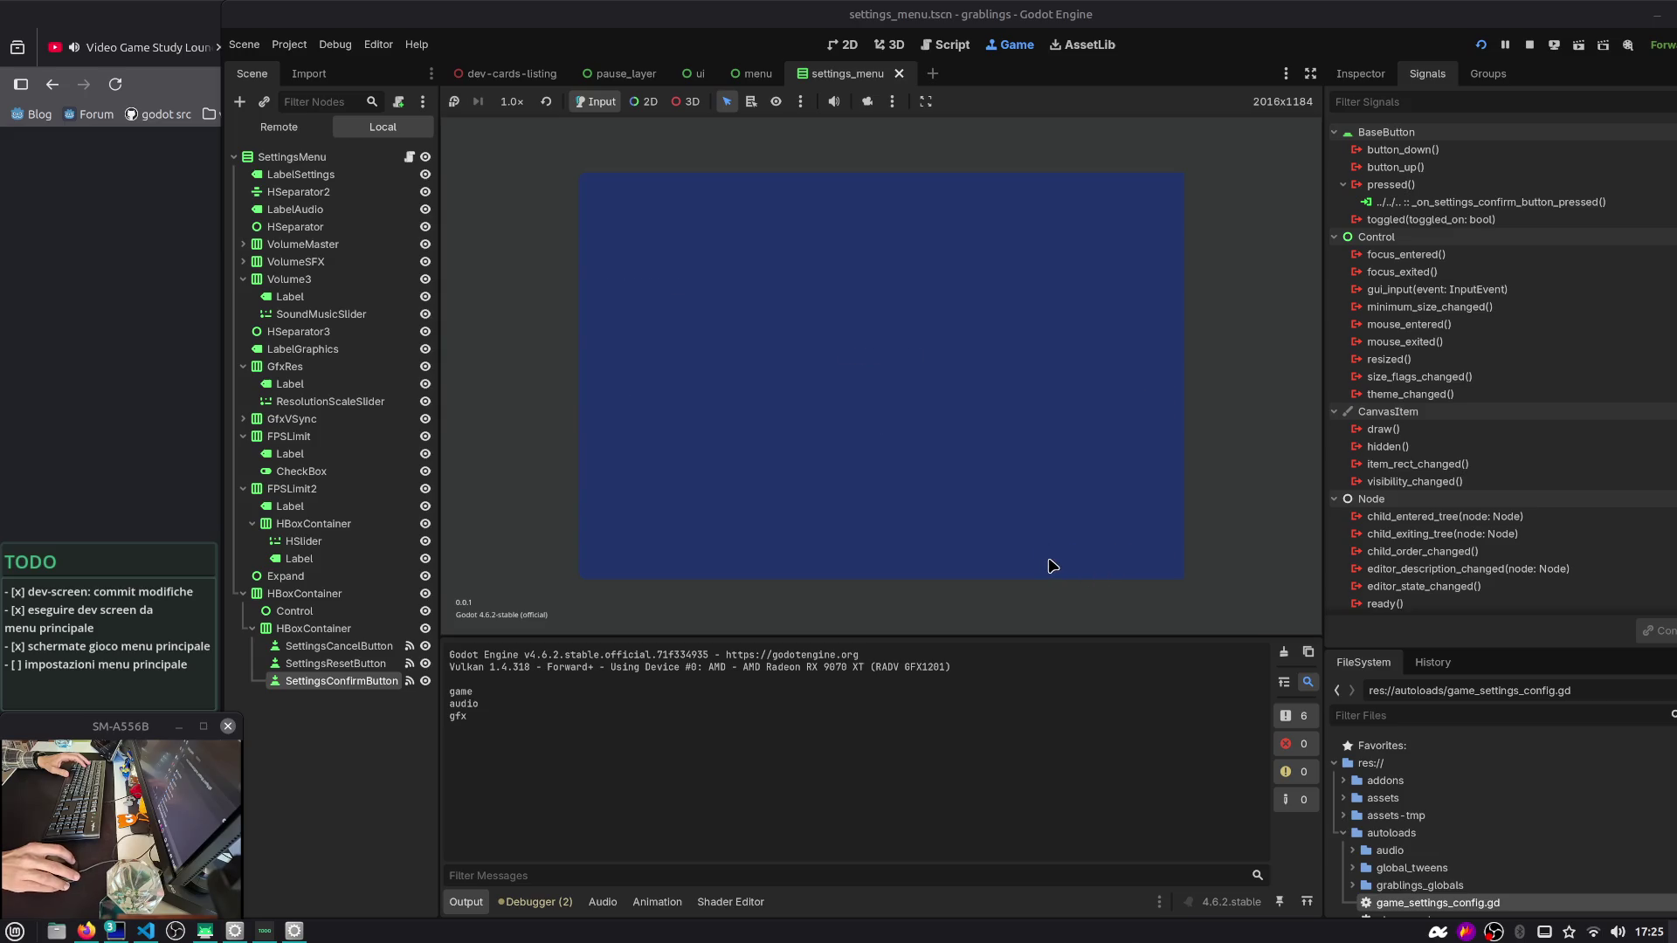
{"action": "left_click", "coordinate": [1530, 46]}
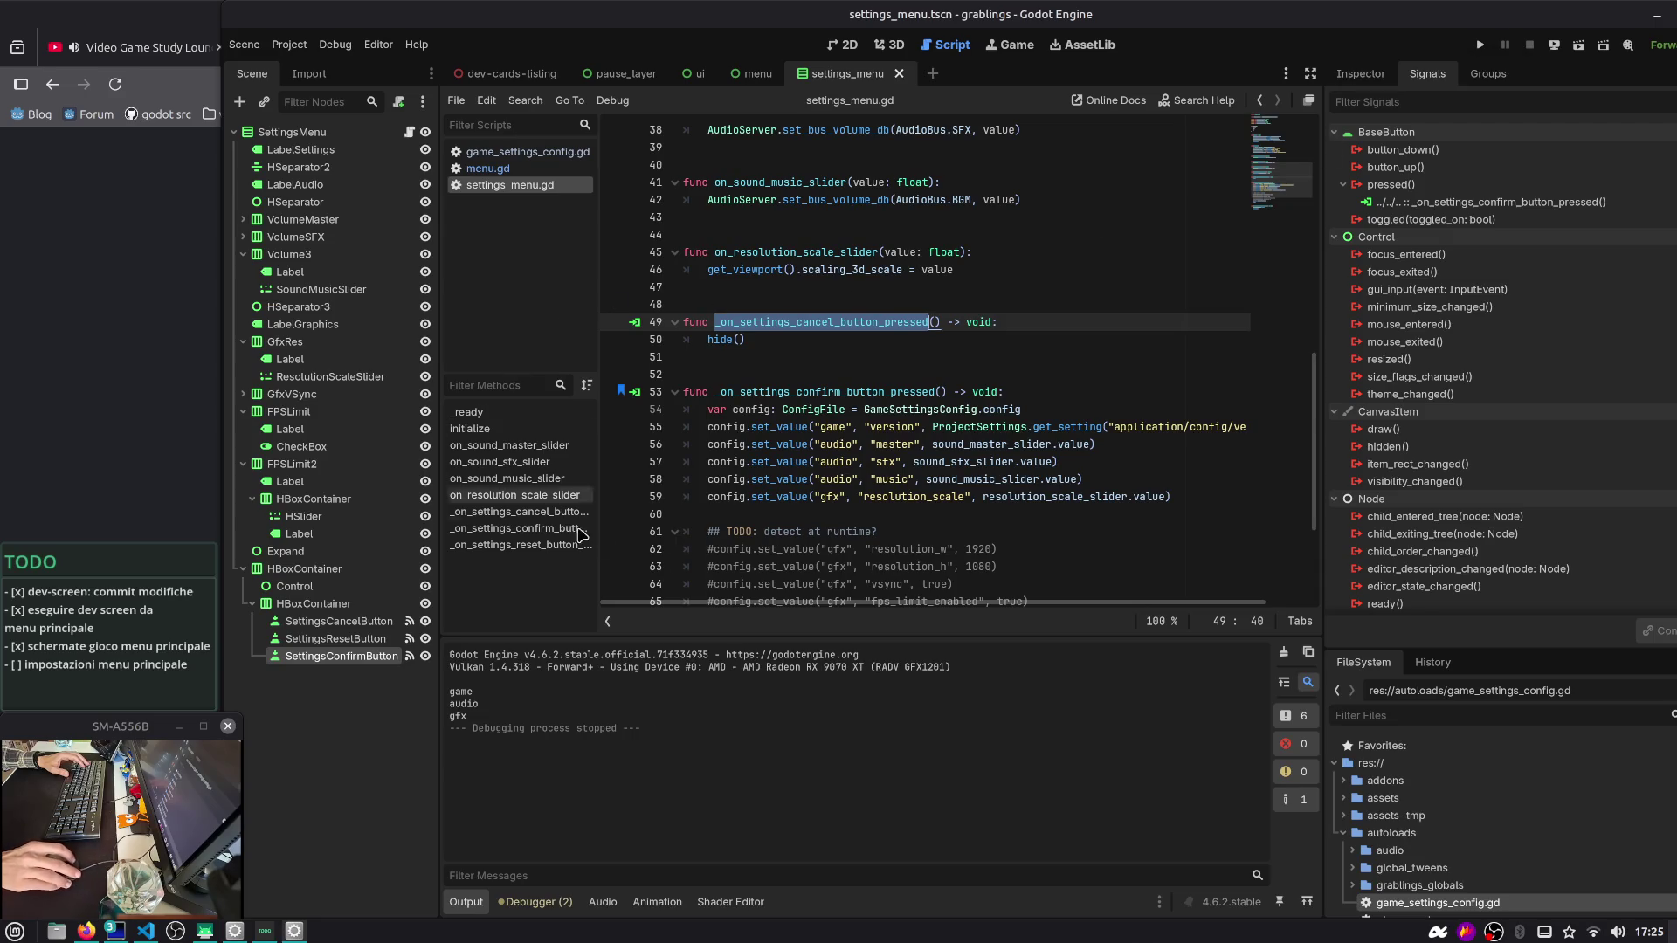
{"action": "left_click", "coordinate": [784, 336]}
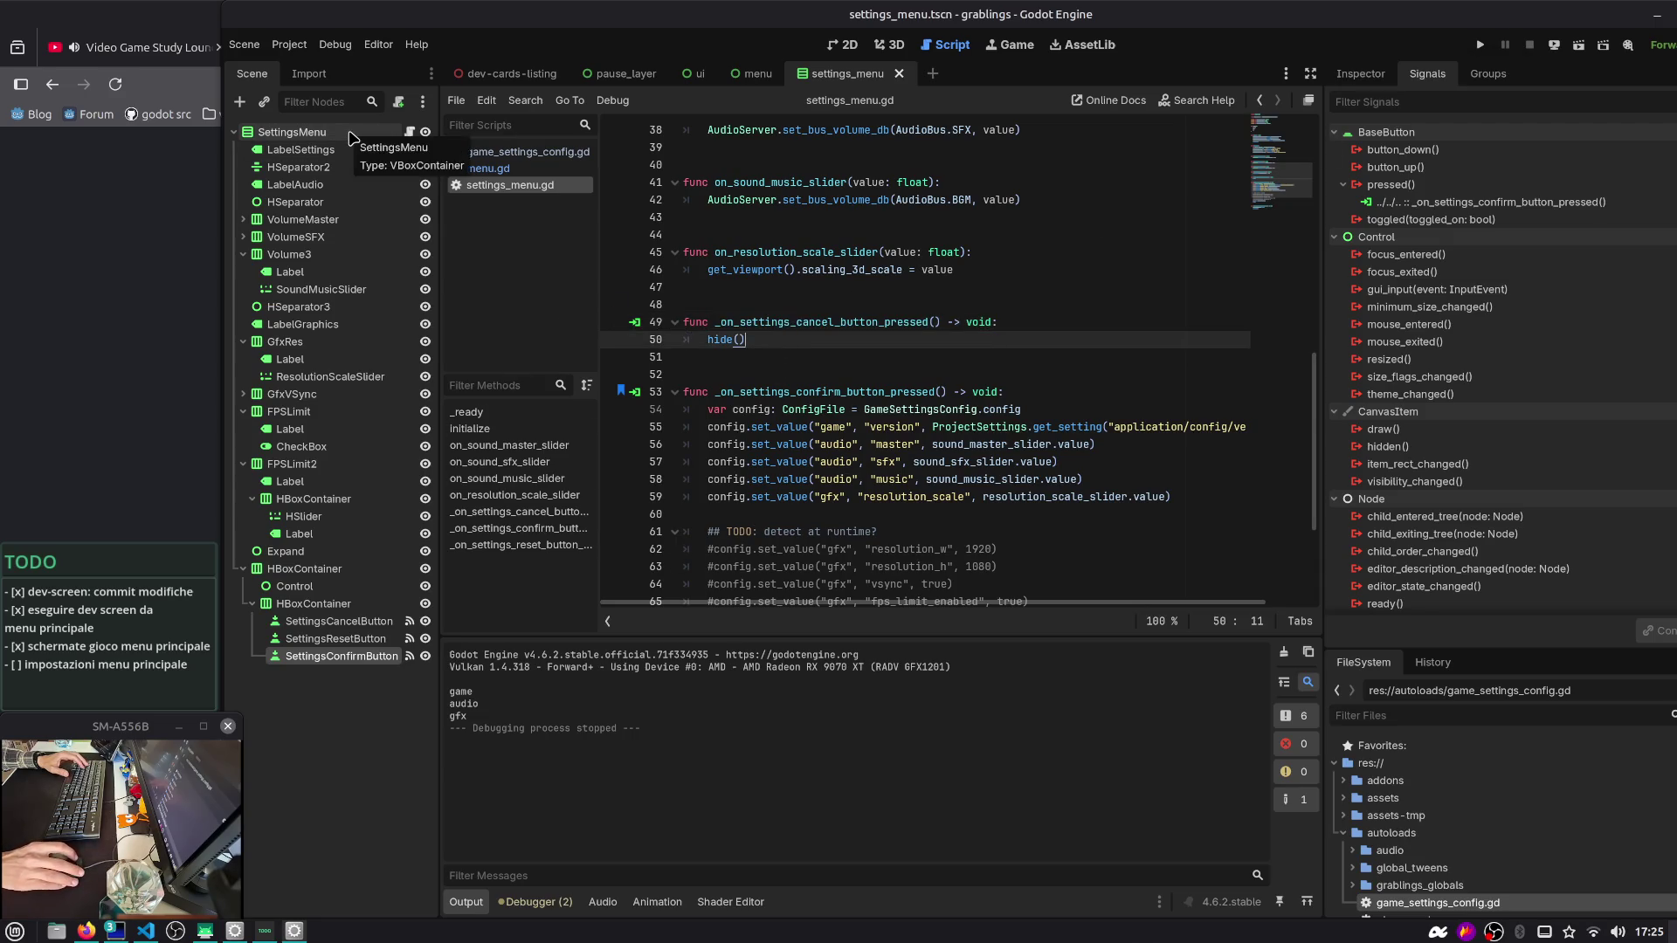
Step: Declare new signals below the constant, starting with hide_requested and a second signal line
{"action": "scroll", "coordinate": [821, 185], "scroll_direction": "up", "scroll_amount": 12}
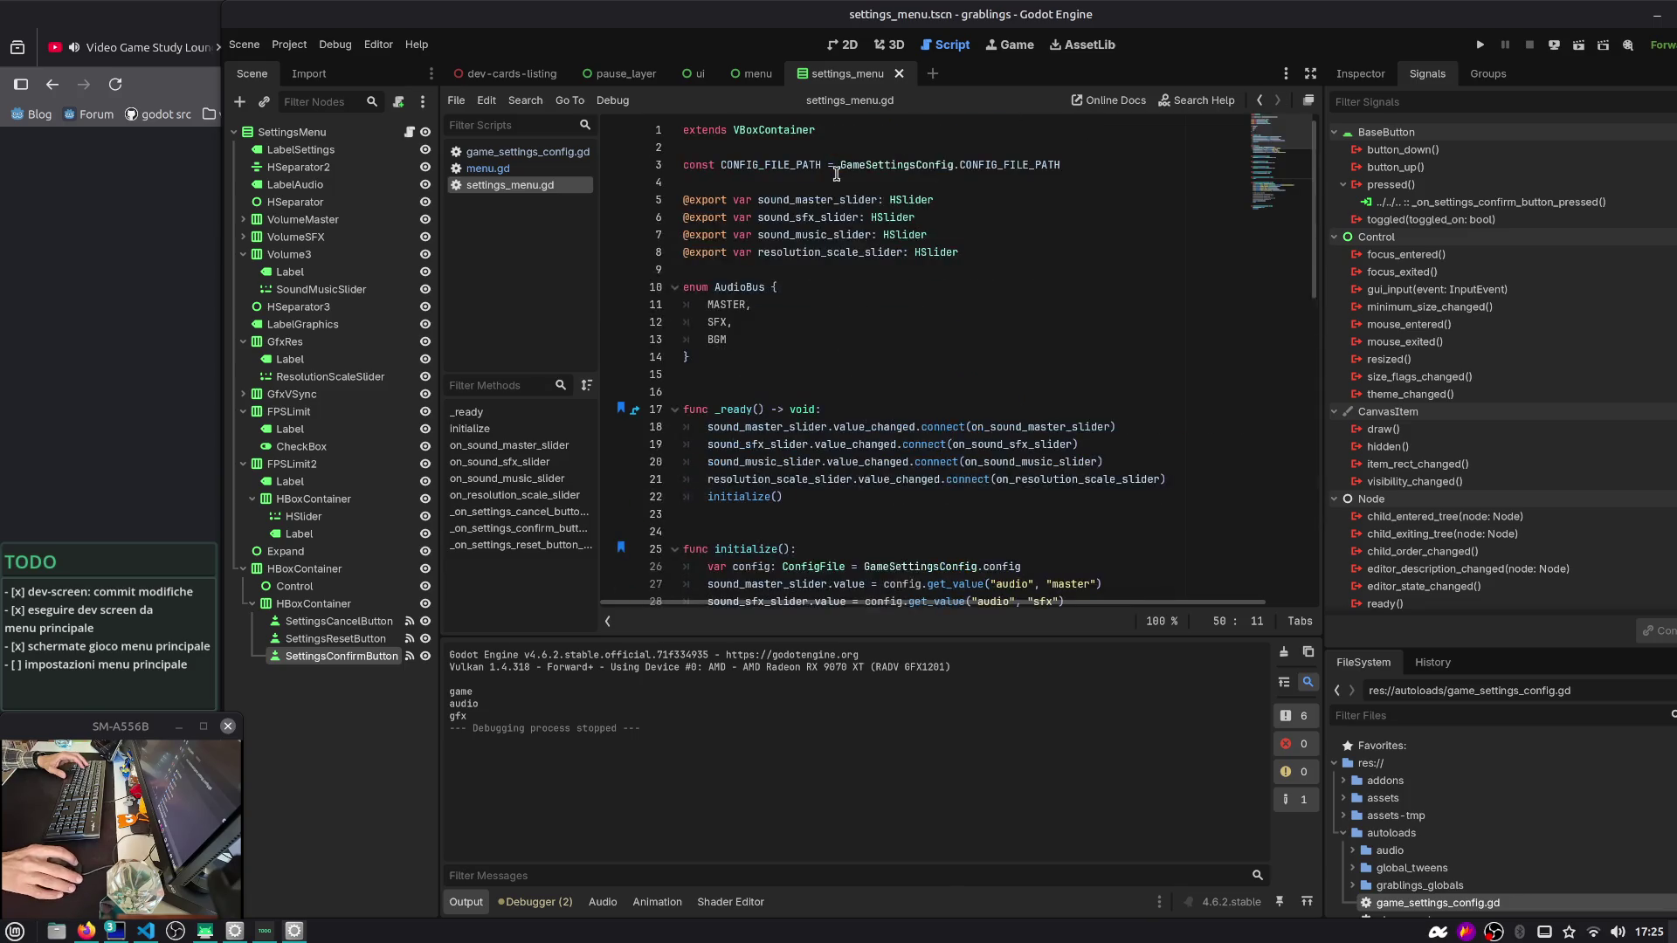
{"action": "left_click", "coordinate": [822, 182]}
{"action": "key", "text": "Return"}
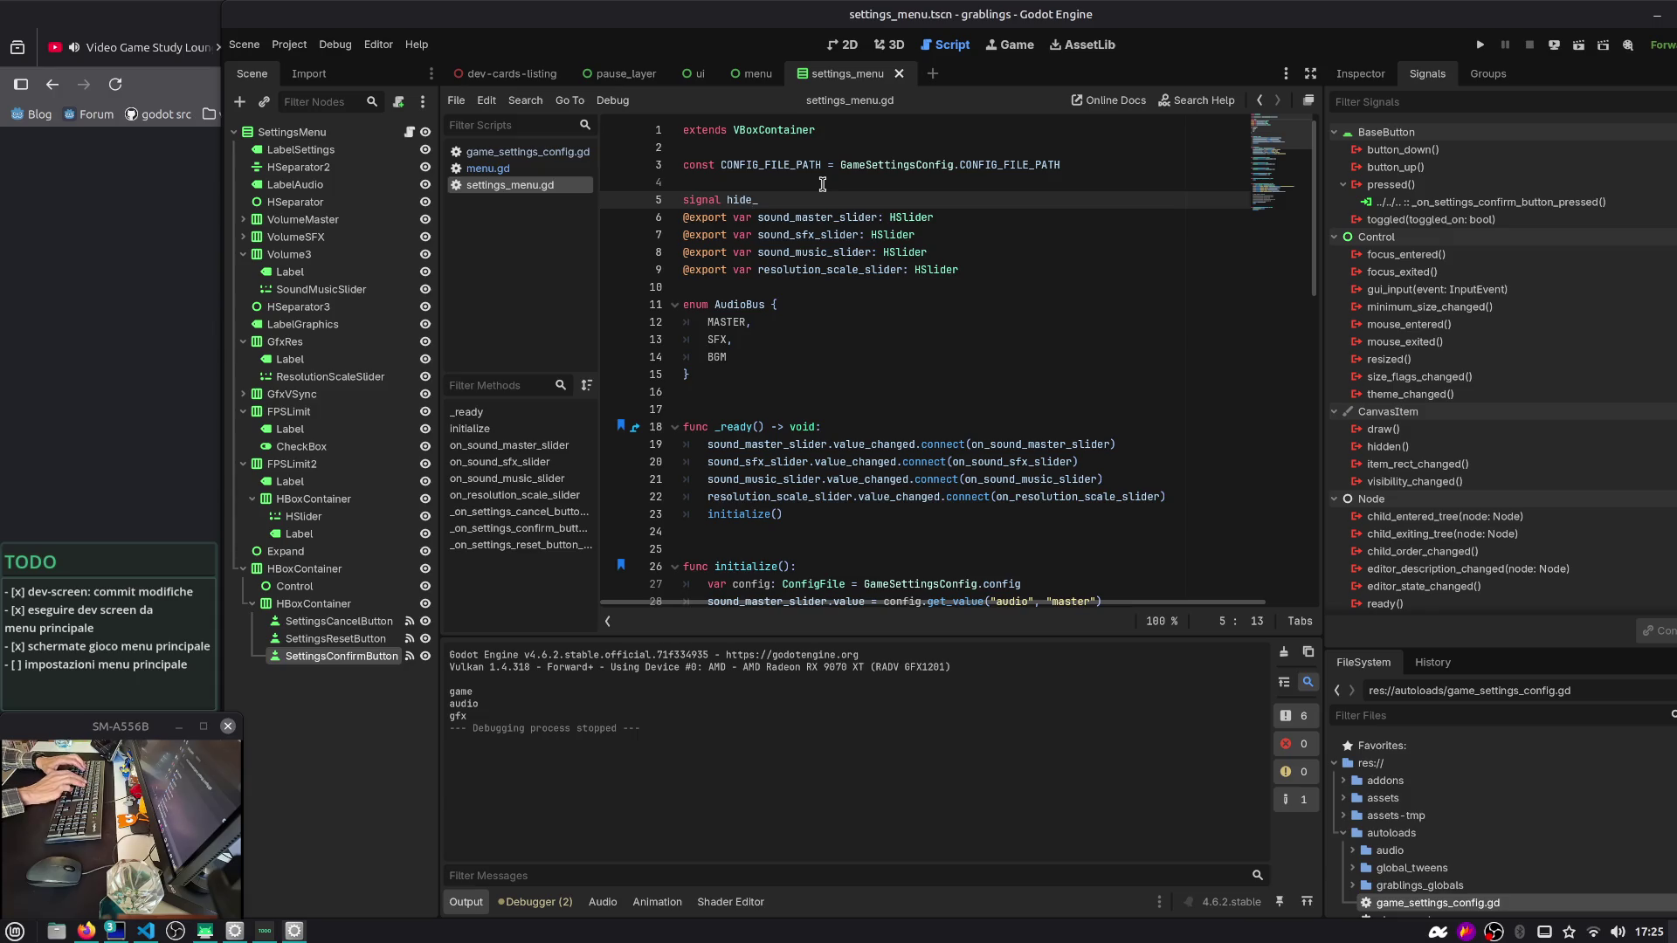
{"action": "type", "text": "queste"}
{"action": "type", "text": "d"}
{"action": "key", "text": "Return"}
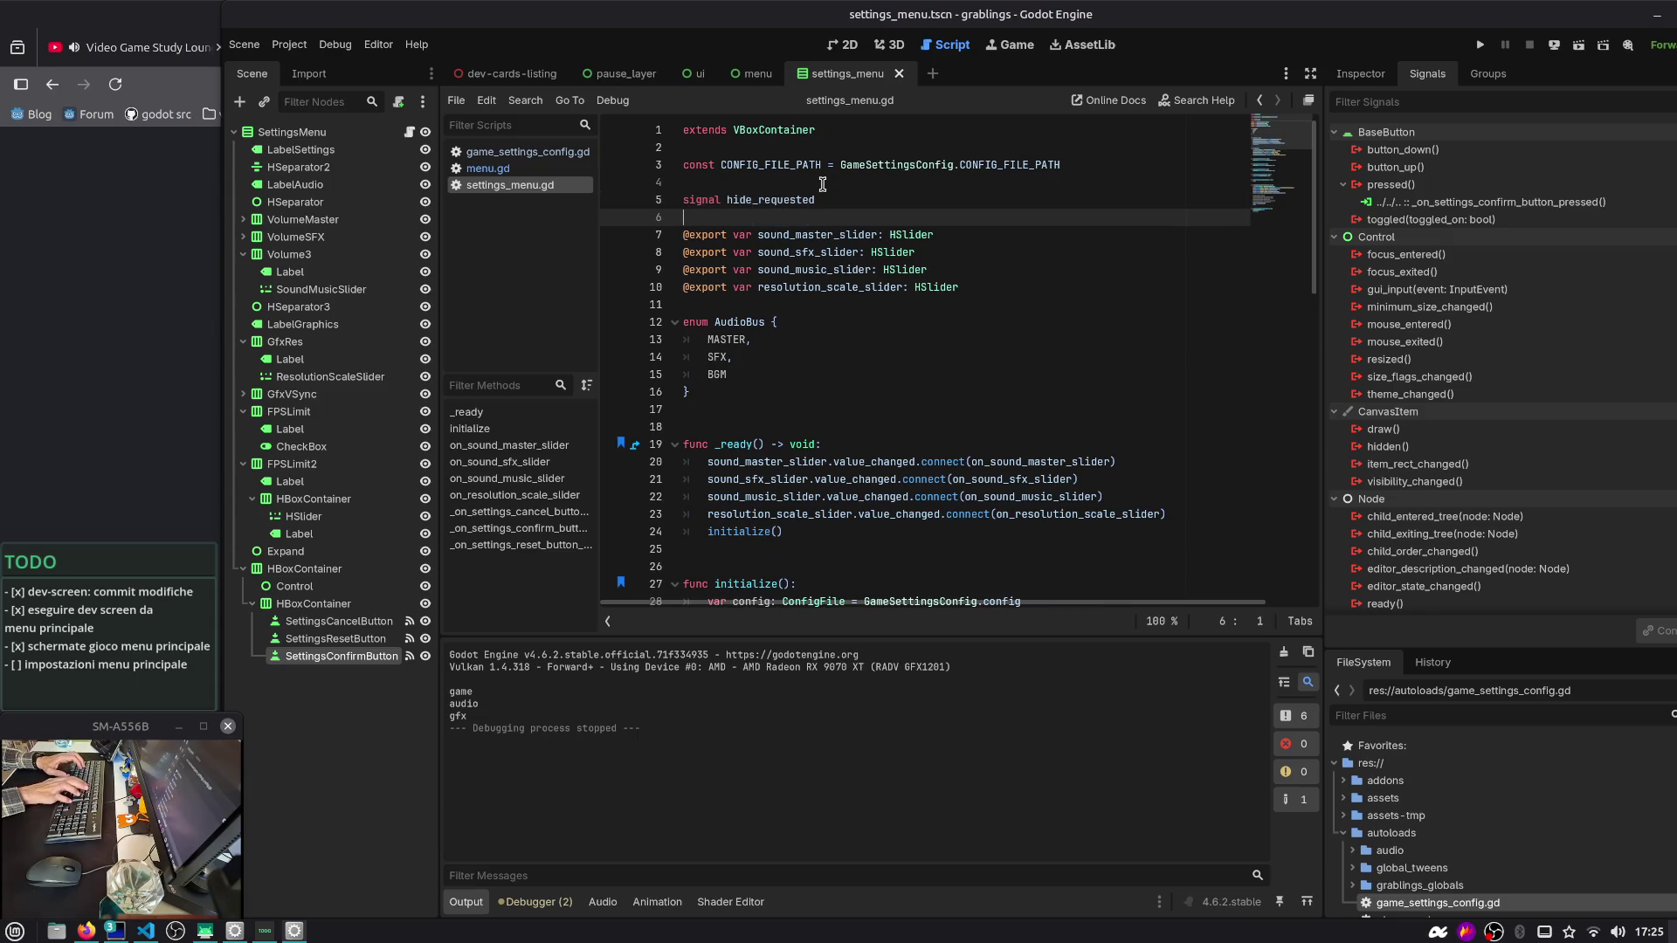
{"action": "key", "text": "BackSpace"}
{"action": "key", "text": "BackSpace"}
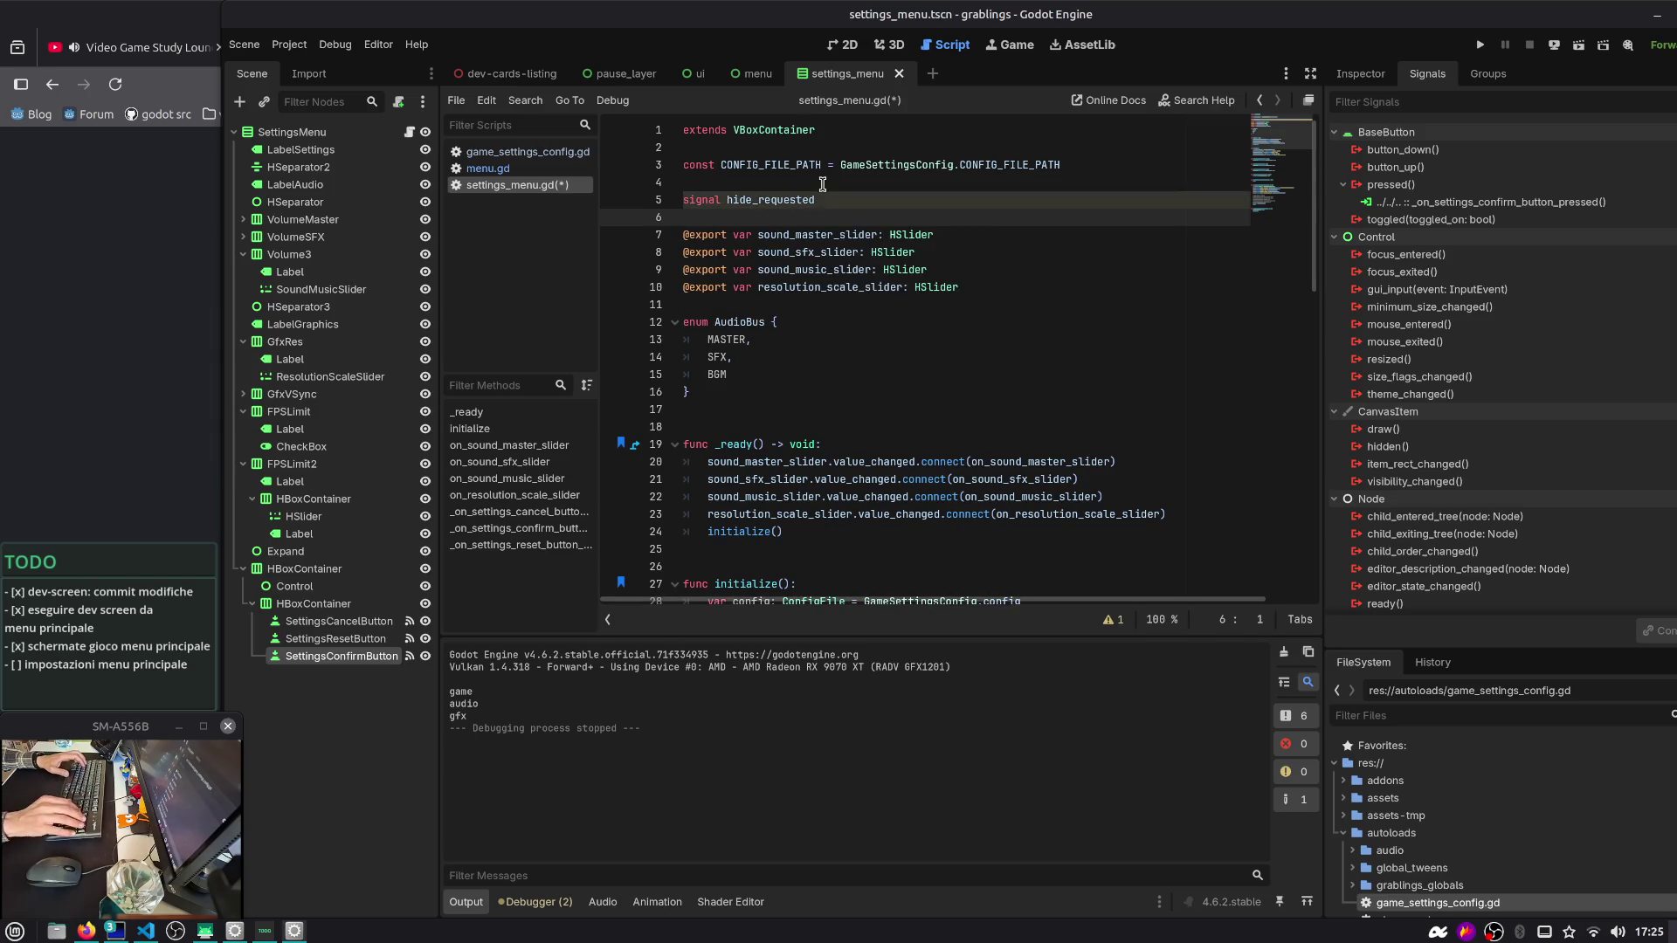
{"action": "left_click_drag", "start_coordinate": [1272, 144], "coordinate": [1272, 150]}
{"action": "scroll", "coordinate": [767, 169], "scroll_direction": "down", "scroll_amount": 10}
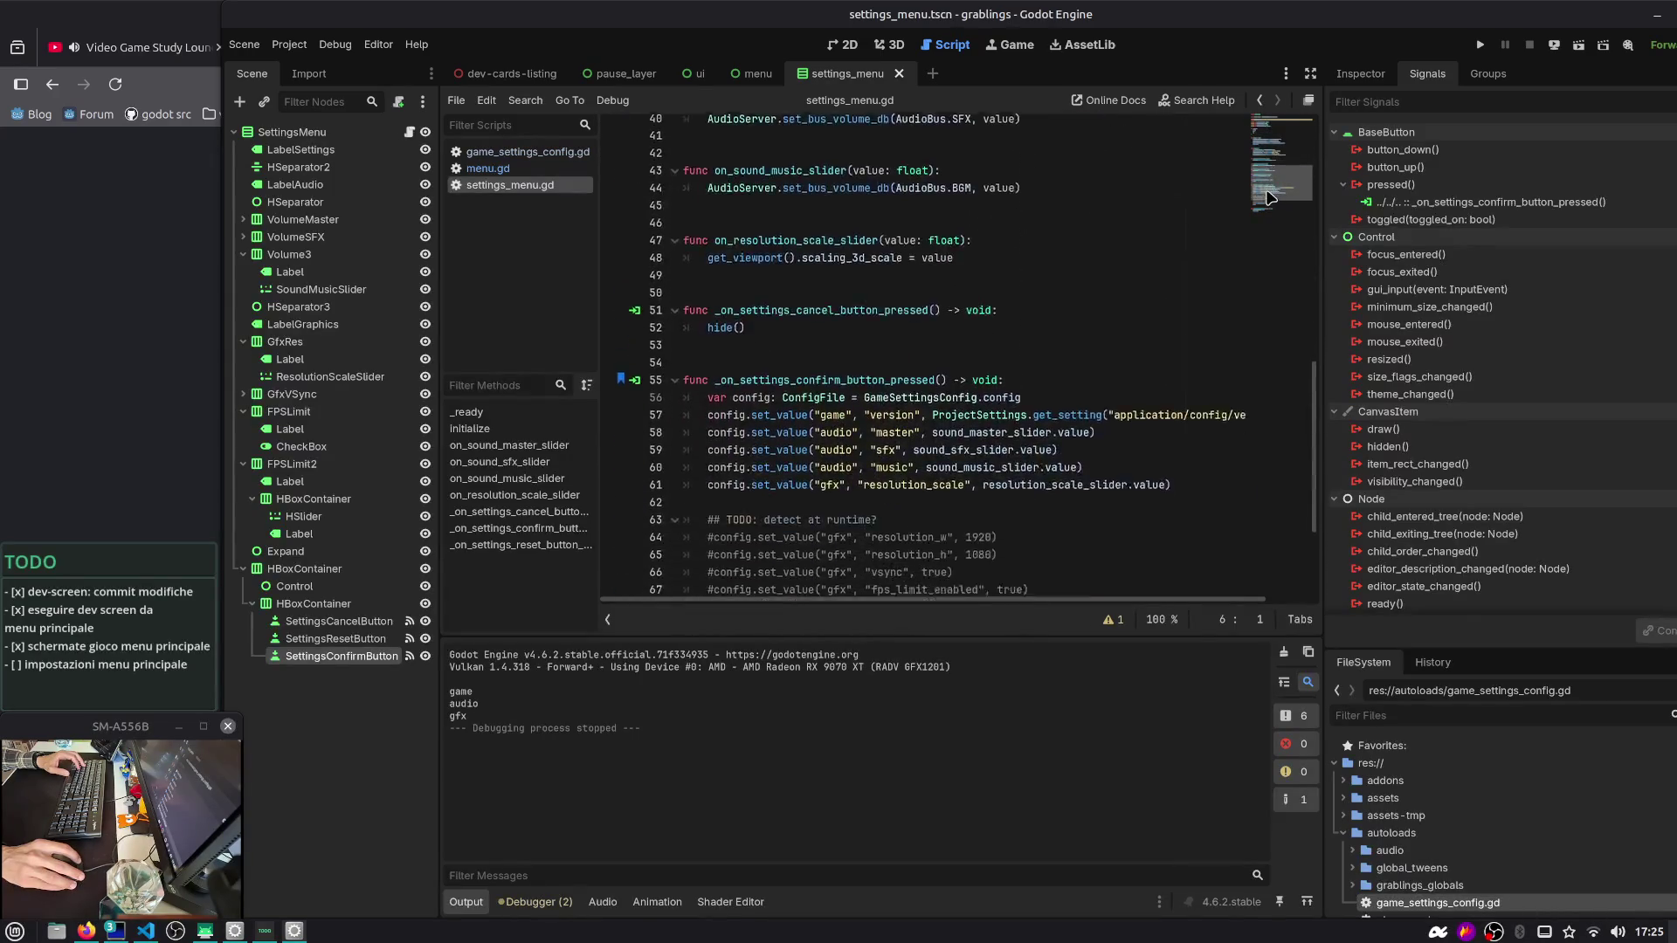
{"action": "scroll", "coordinate": [767, 168], "scroll_direction": "up", "scroll_amount": 12}
{"action": "double_click", "coordinate": [788, 199]}
{"action": "left_click", "coordinate": [829, 200]}
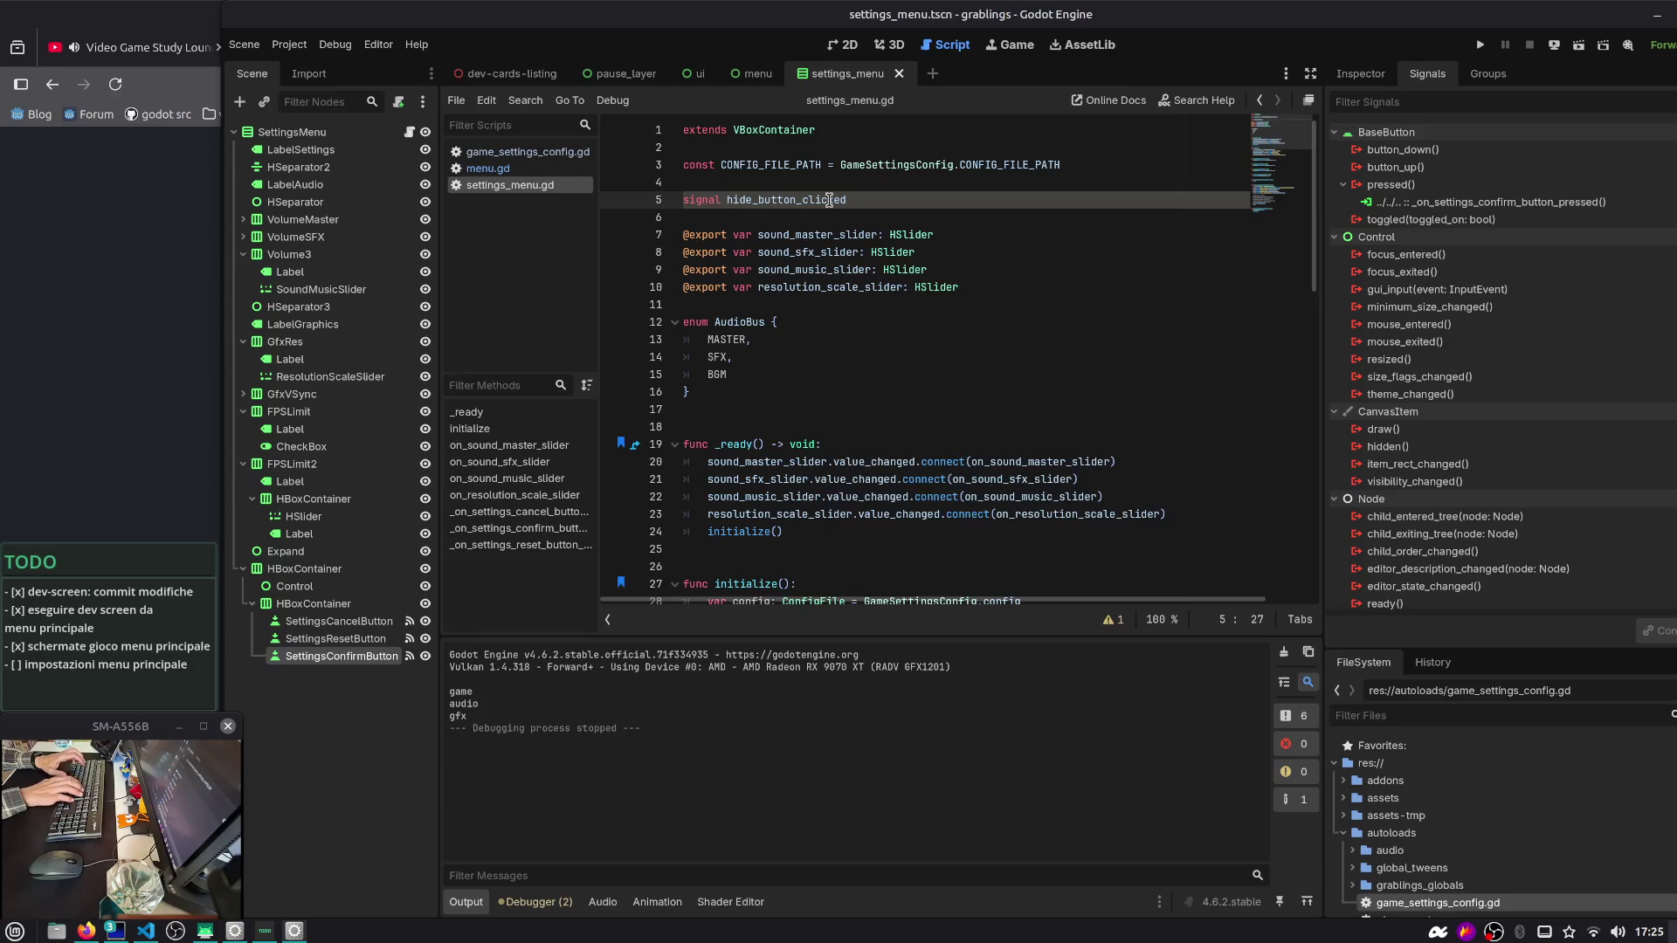
{"action": "key", "text": "Return"}
{"action": "type", "text": "signal confirm_button_clicked"}
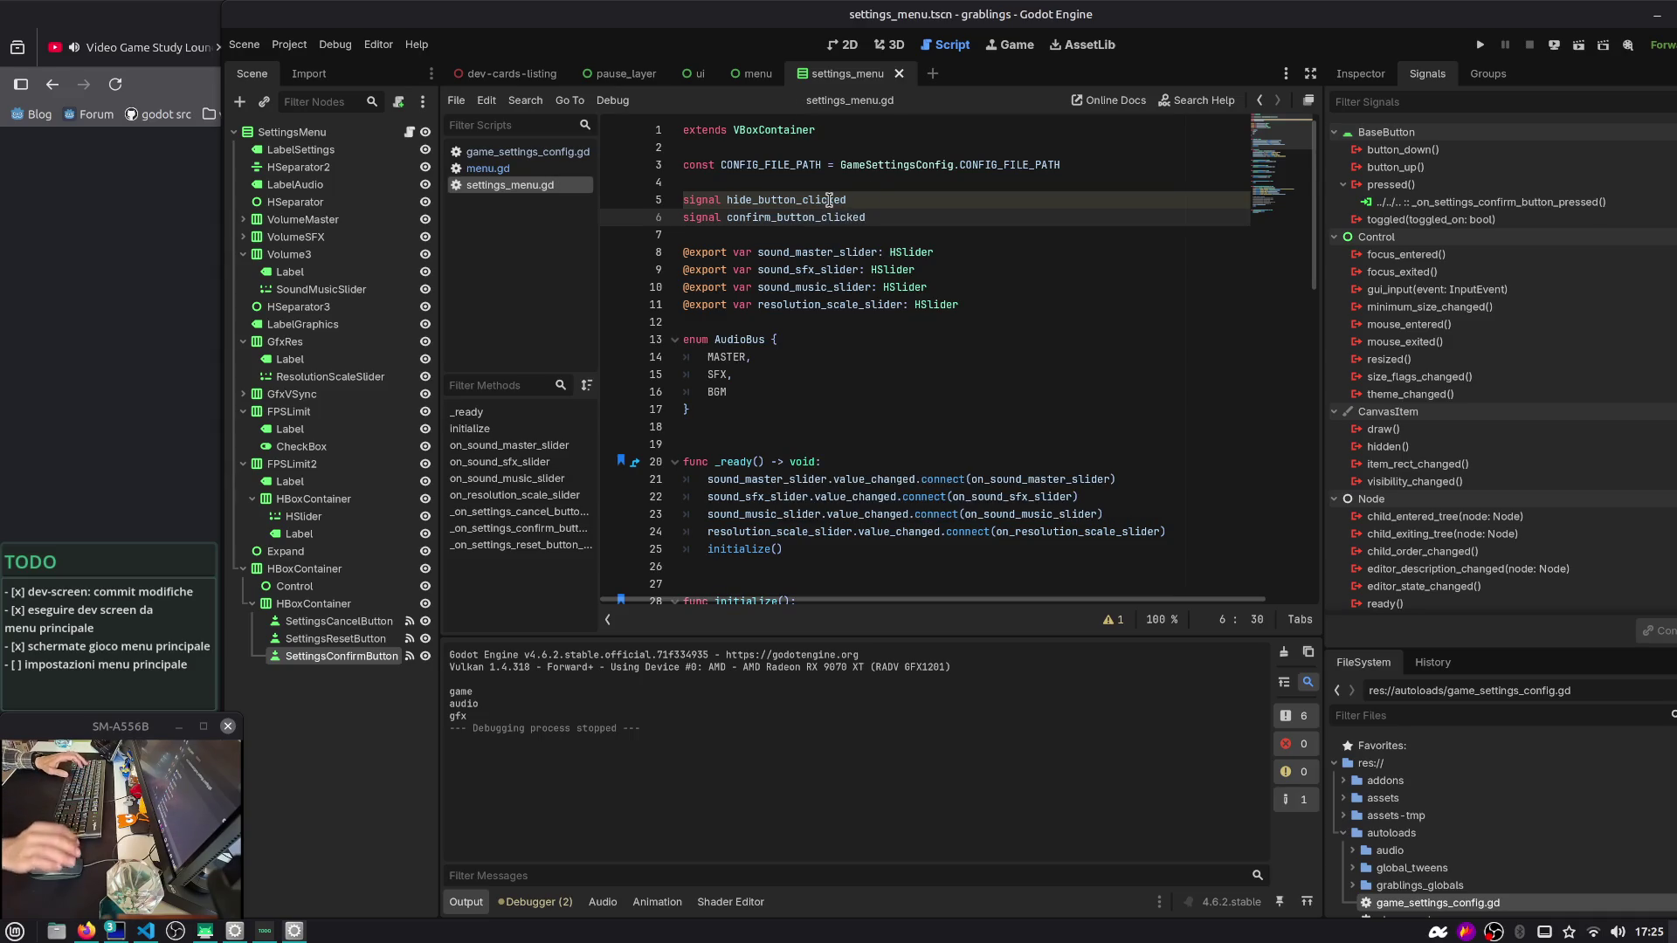
Step: Replace hide() in the confirm handler with confirm_button_clicked.emit()
{"action": "scroll", "coordinate": [1007, 476], "scroll_direction": "down", "scroll_amount": 10}
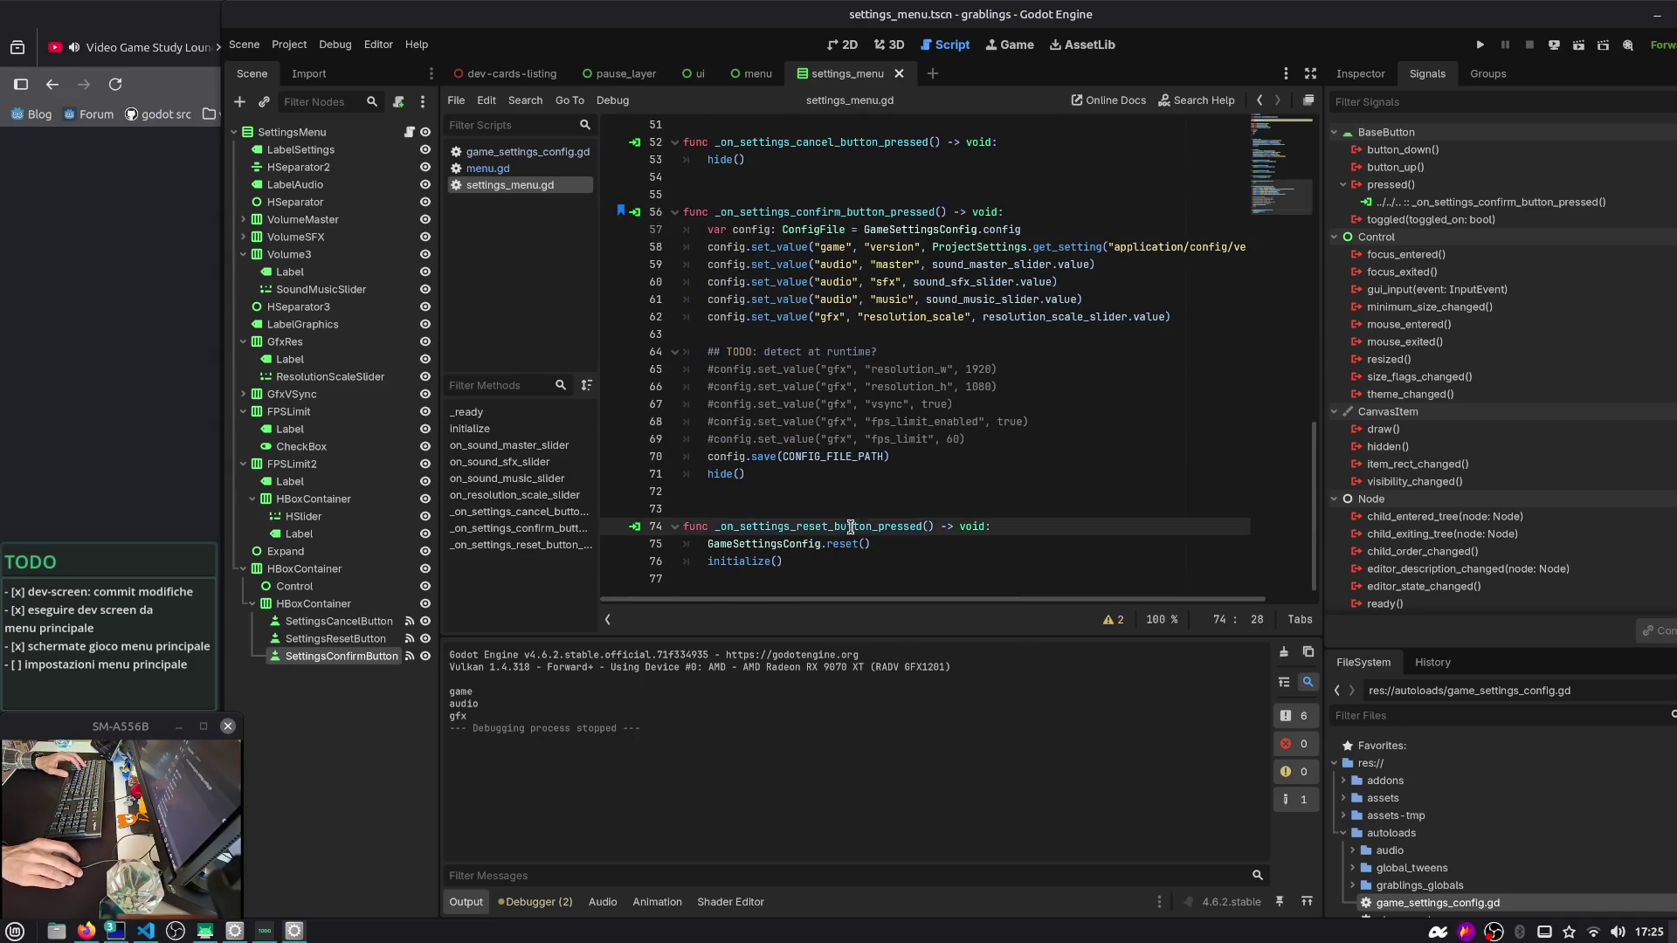
{"action": "left_click", "coordinate": [841, 559]}
{"action": "scroll", "coordinate": [841, 557], "scroll_direction": "up", "scroll_amount": 2}
{"action": "double_click", "coordinate": [807, 318]}
{"action": "scroll", "coordinate": [816, 393], "scroll_direction": "down", "scroll_amount": 2}
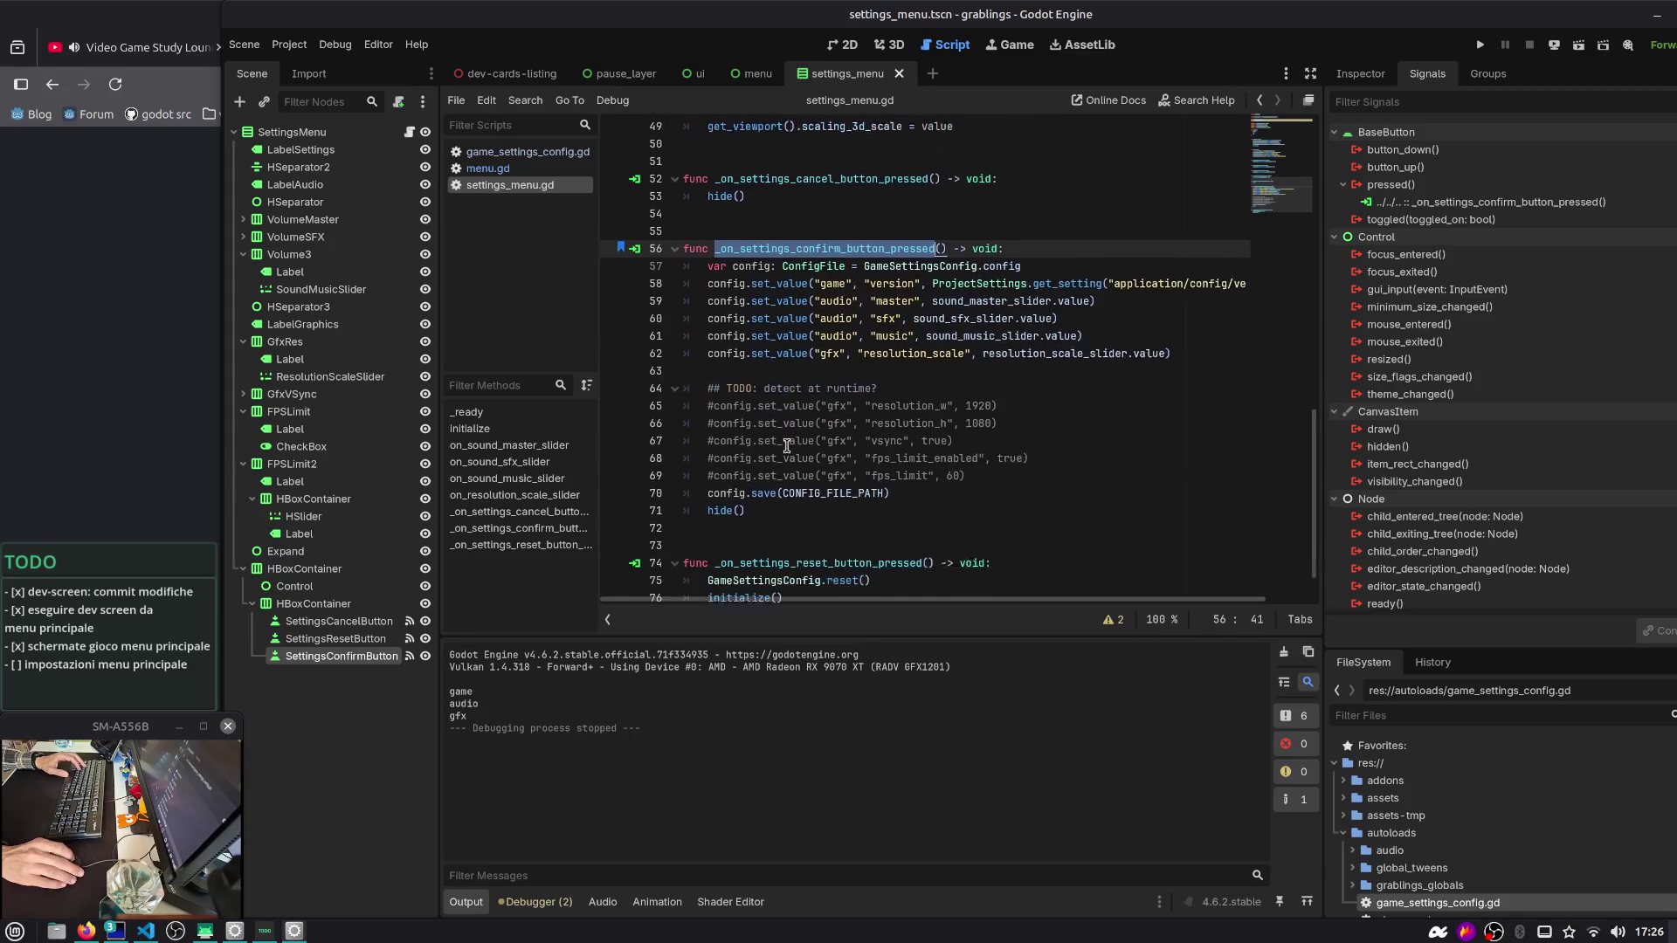
{"action": "left_click", "coordinate": [897, 478]}
{"action": "key", "text": "shift+Home"}
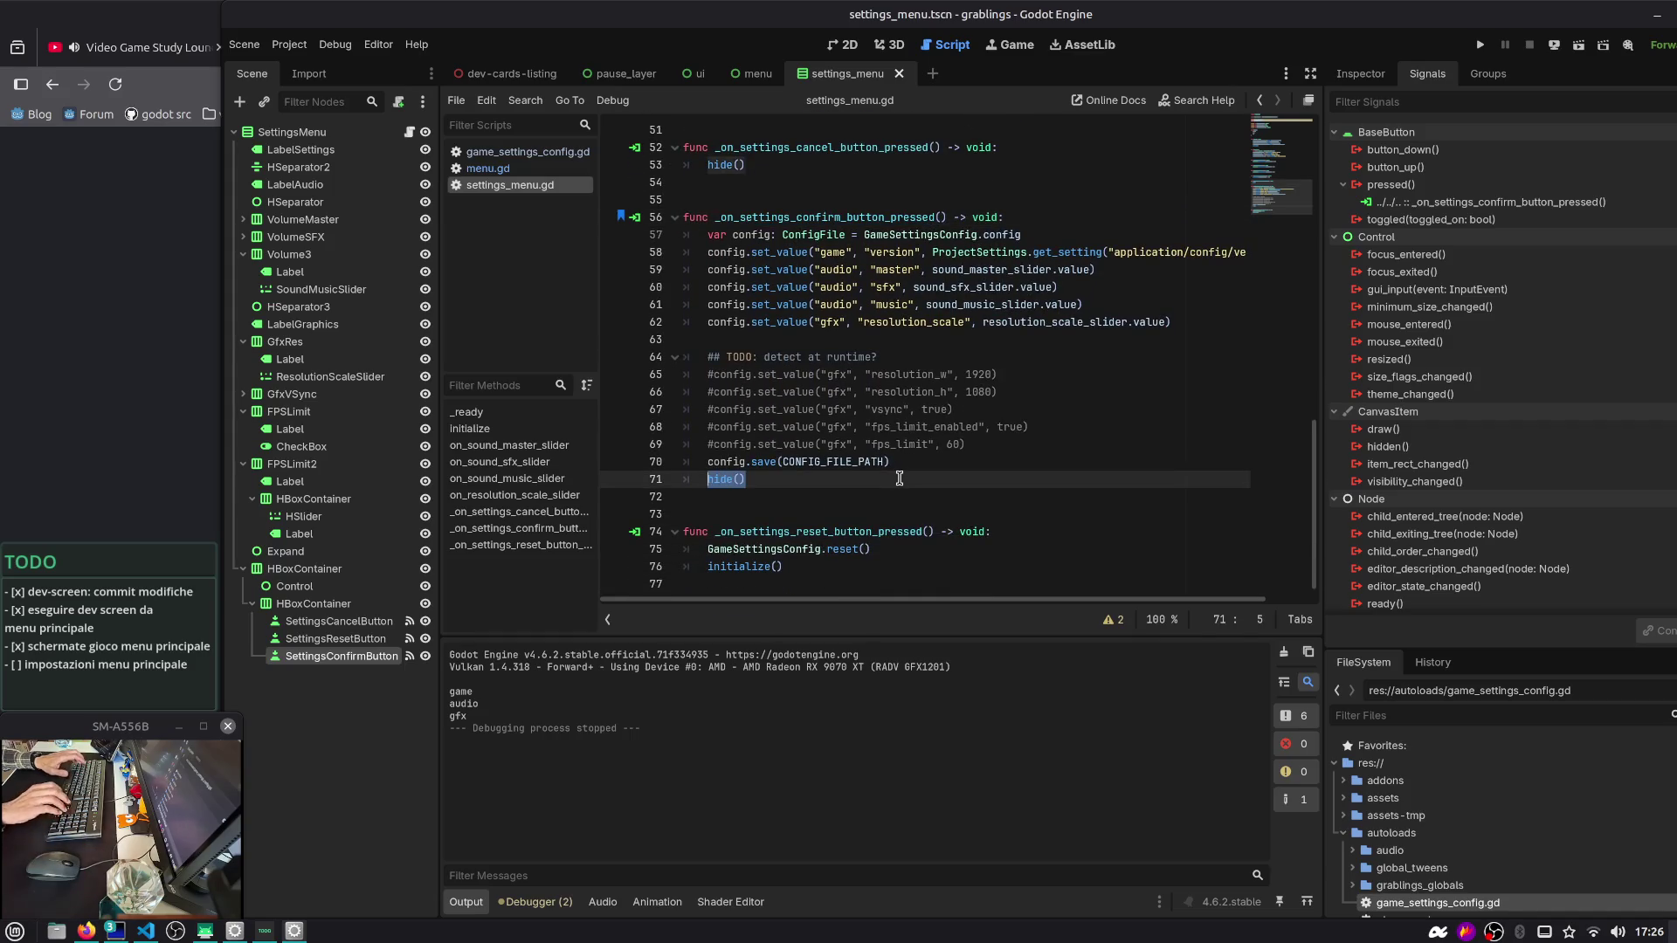
{"action": "type", "text": "confi"}
{"action": "key", "text": "Down"}
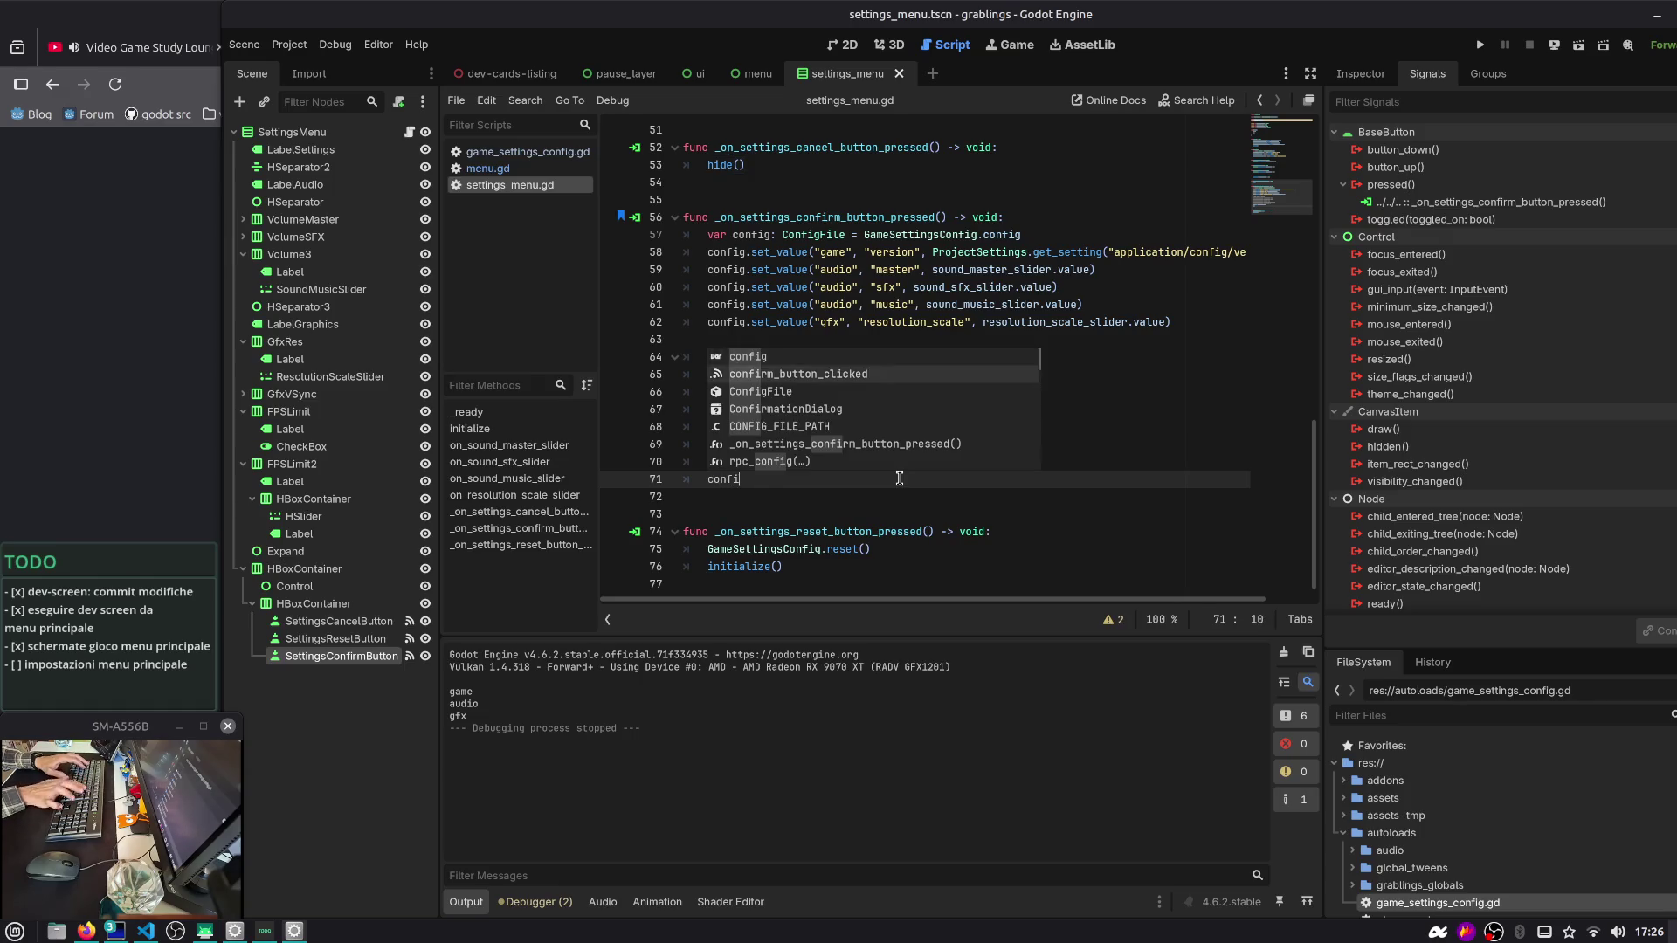
{"action": "key", "text": "Return"}
{"action": "type", "text": ".emit("}
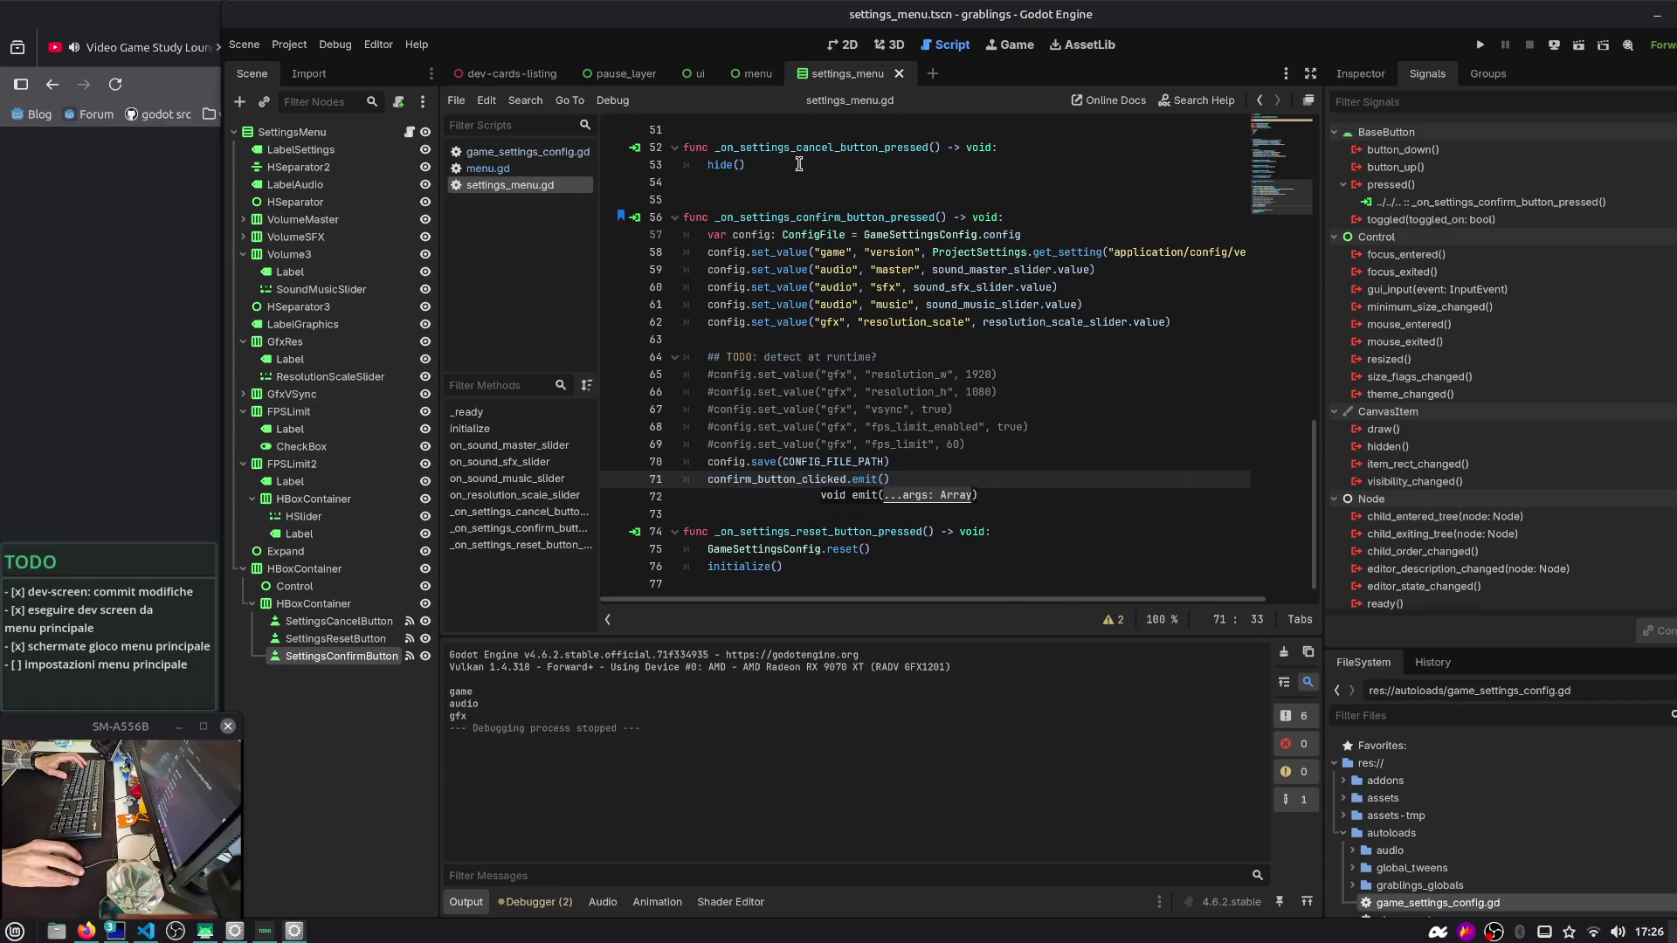
Step: Select the cancel handler's hide() and begin typing its cancel_bu replacement
{"action": "left_click", "coordinate": [798, 165]}
{"action": "key", "text": "shift+Page_Up"}
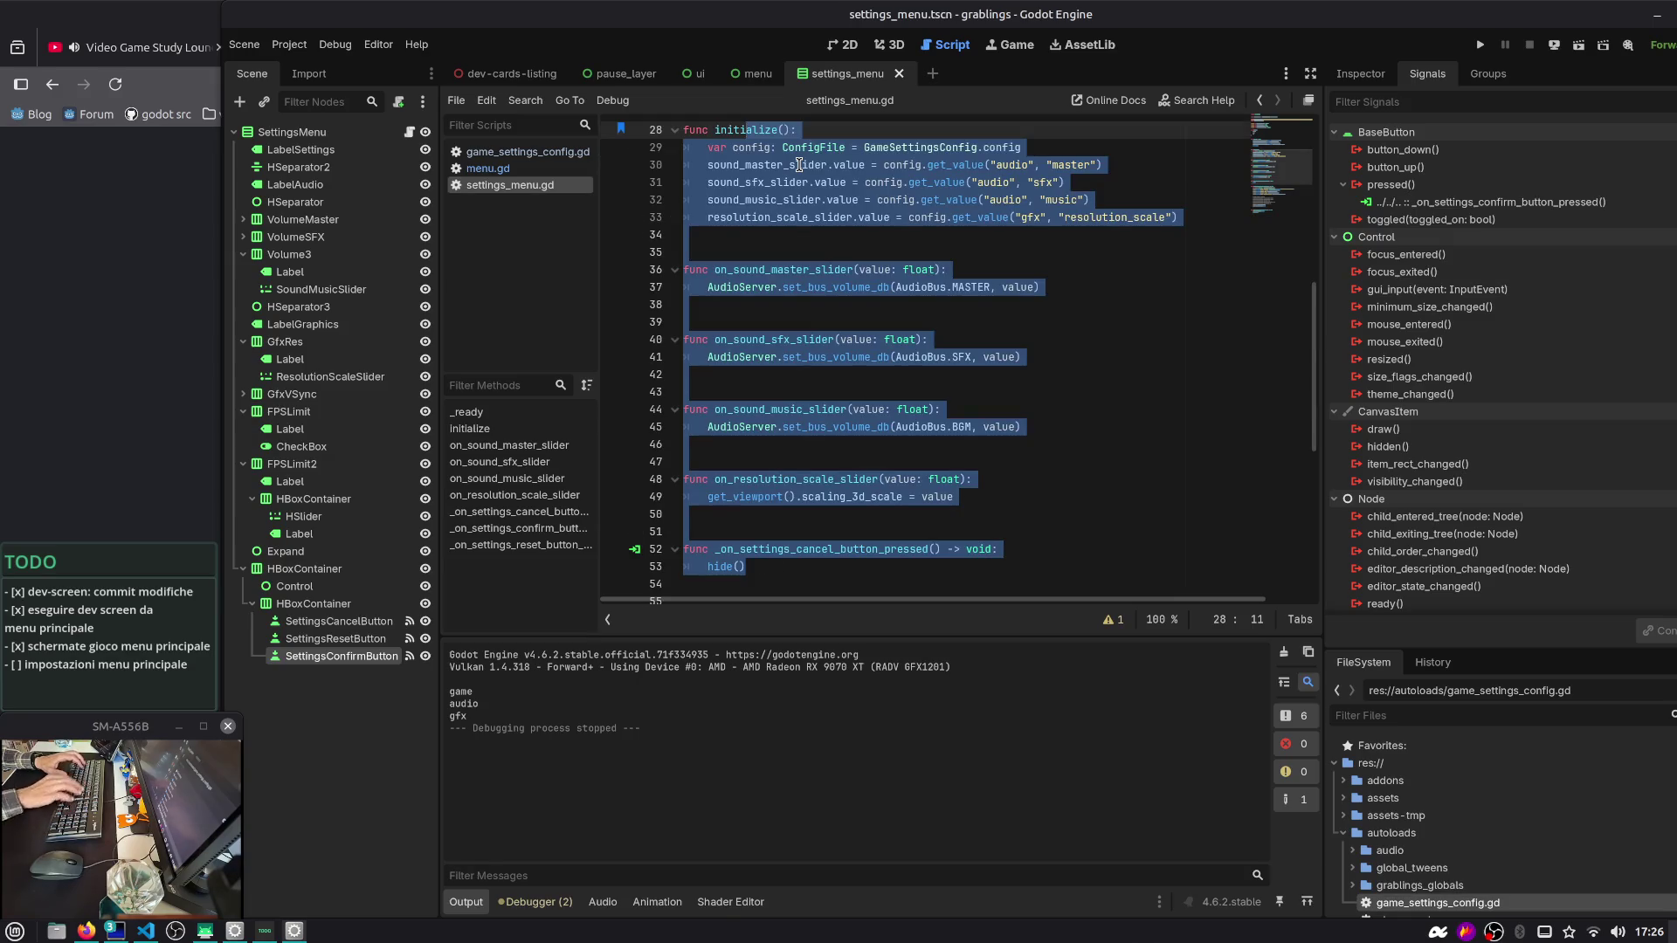
{"action": "key", "text": "Escape"}
{"action": "scroll", "coordinate": [1074, 278], "scroll_direction": "down", "scroll_amount": 8}
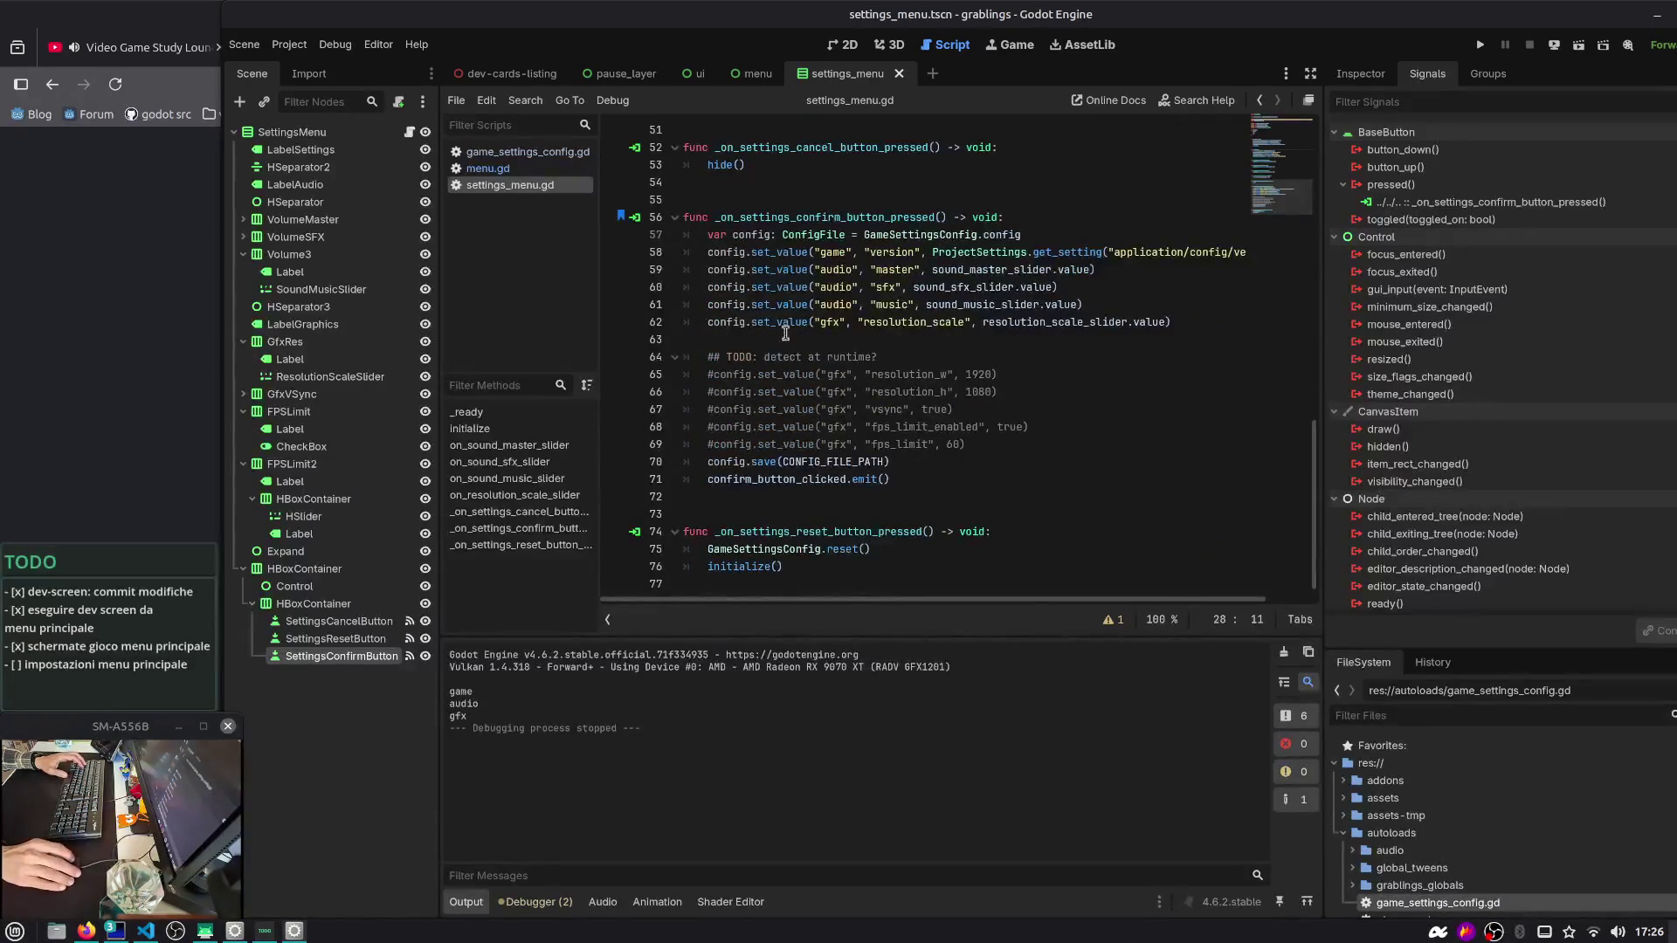
{"action": "left_click", "coordinate": [755, 167]}
{"action": "key", "text": "shift+Home"}
{"action": "type", "text": "cancel"}
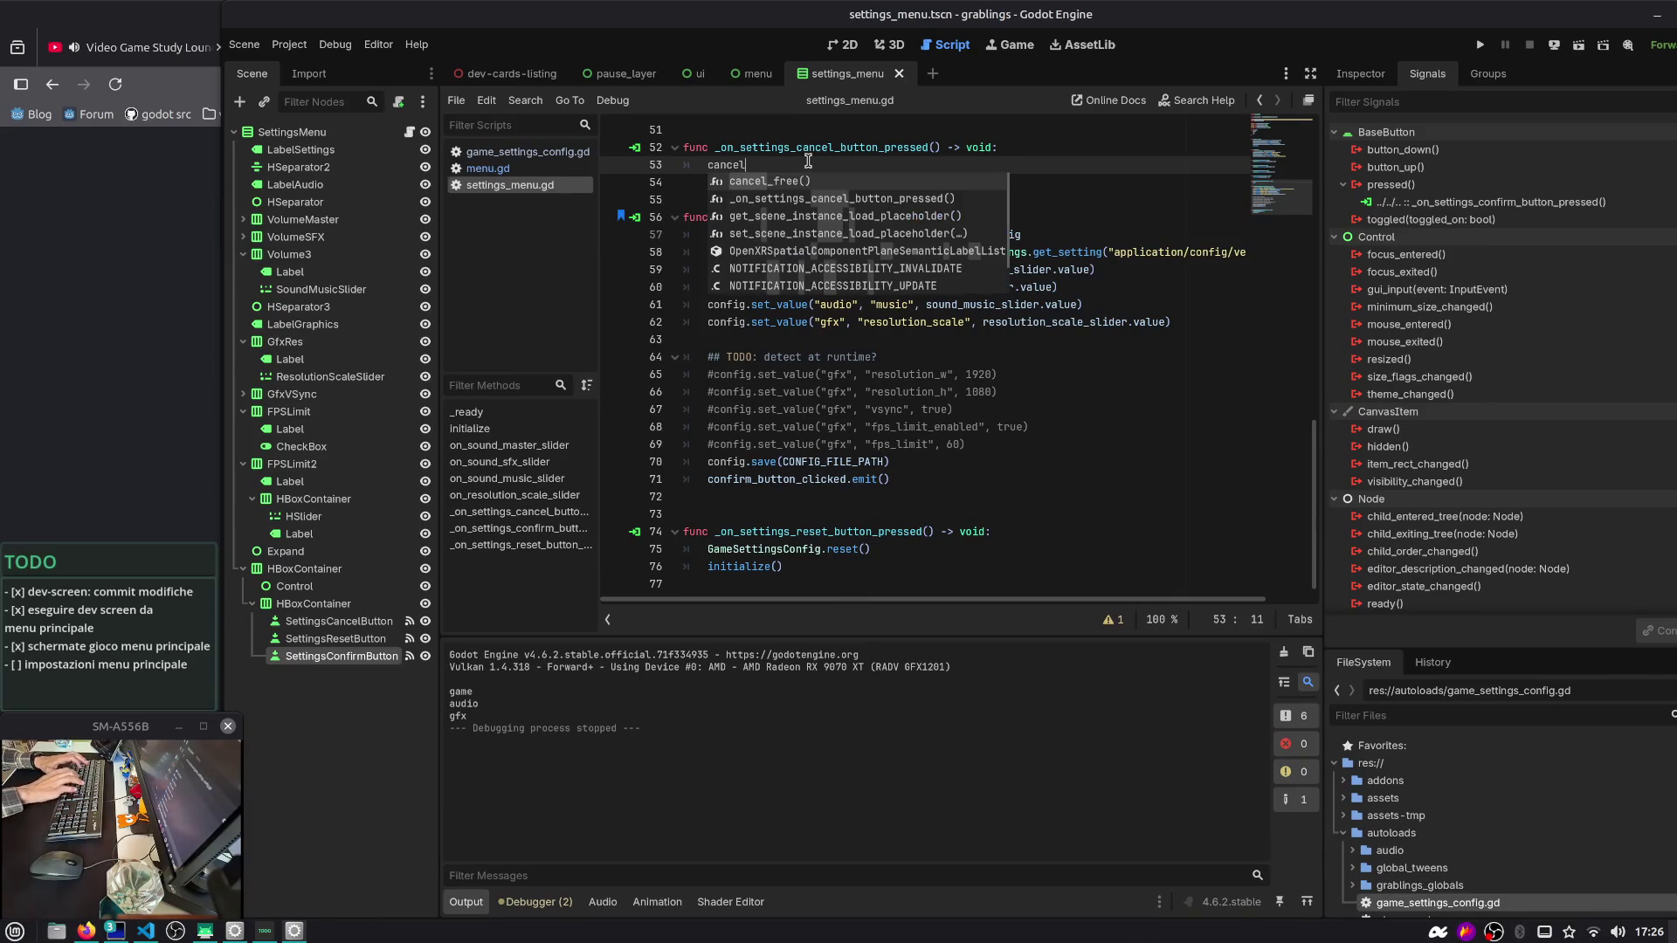
{"action": "type", "text": "_bu"}
{"action": "key", "text": "shift+Home"}
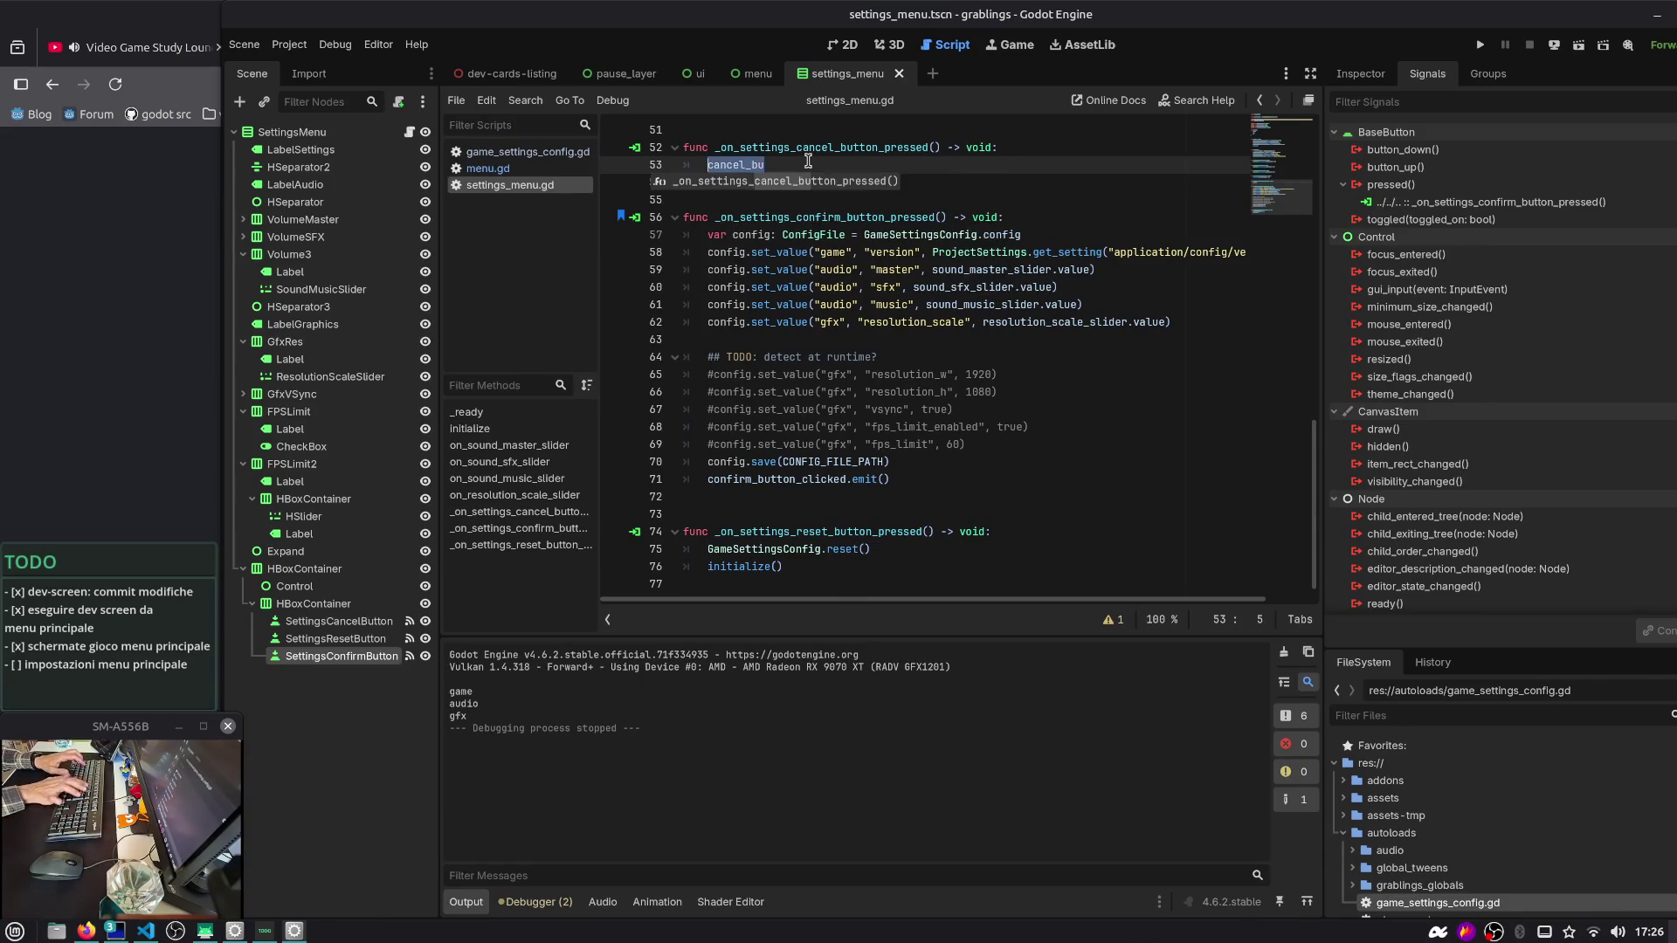
{"action": "key", "text": "Escape"}
Step: Rename hide_button_clicked to cancel_button_clicked, make the cancel handler emit it, and save
{"action": "scroll", "coordinate": [795, 193], "scroll_direction": "up", "scroll_amount": 13}
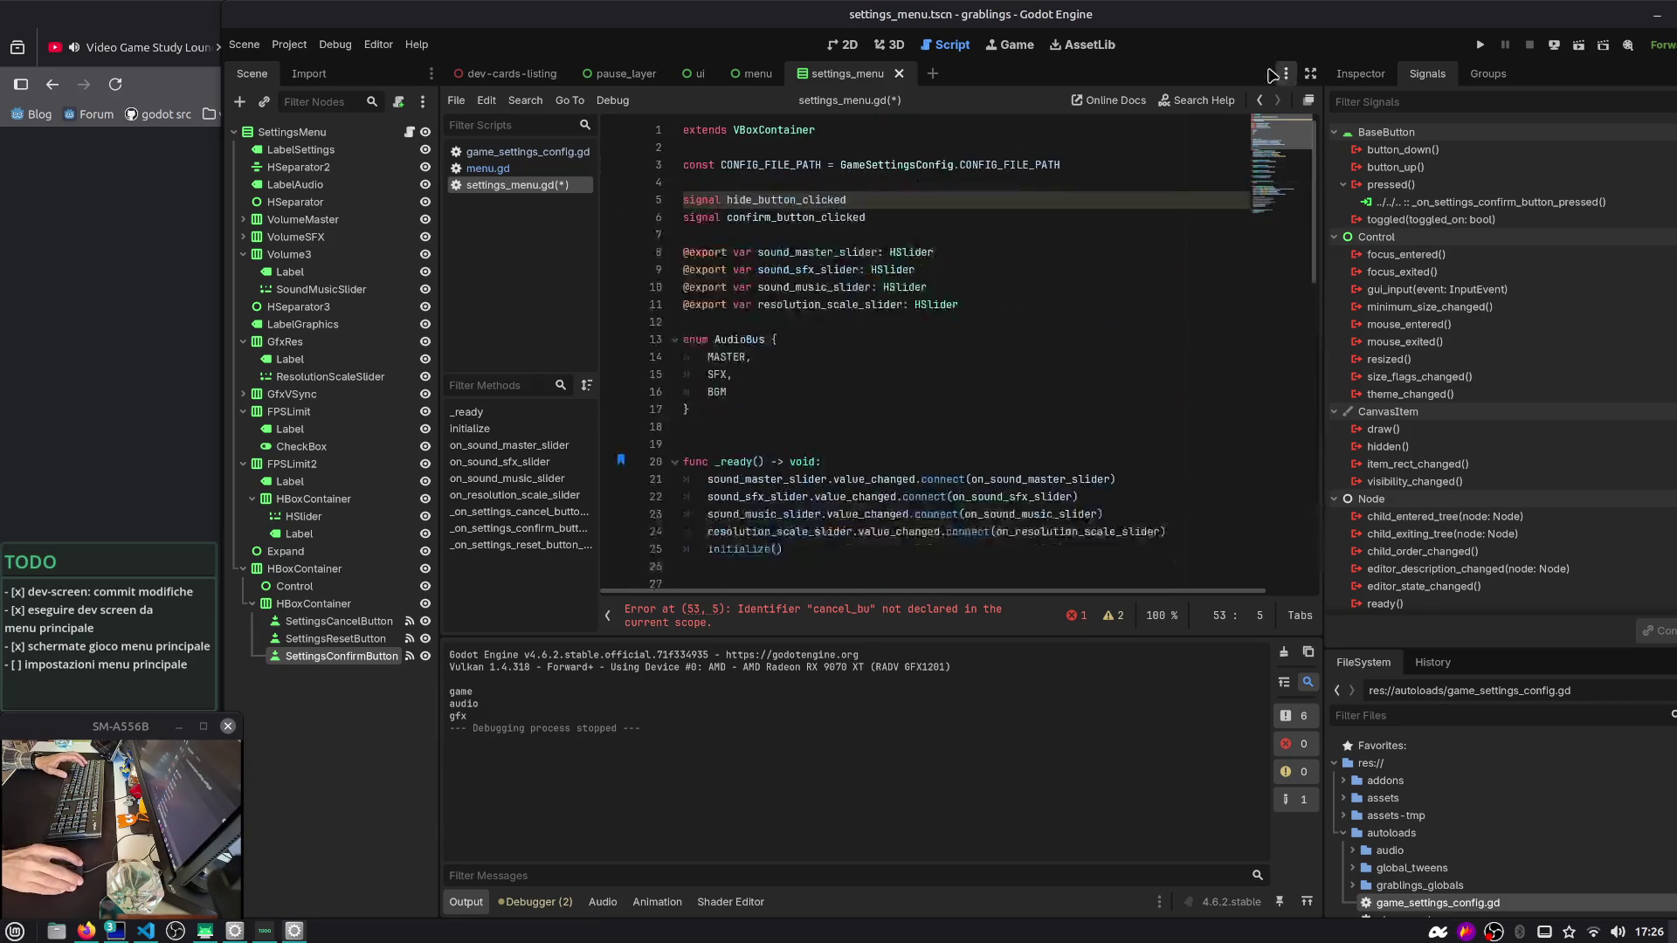
{"action": "double_click", "coordinate": [796, 199]}
{"action": "key", "text": "Left"}
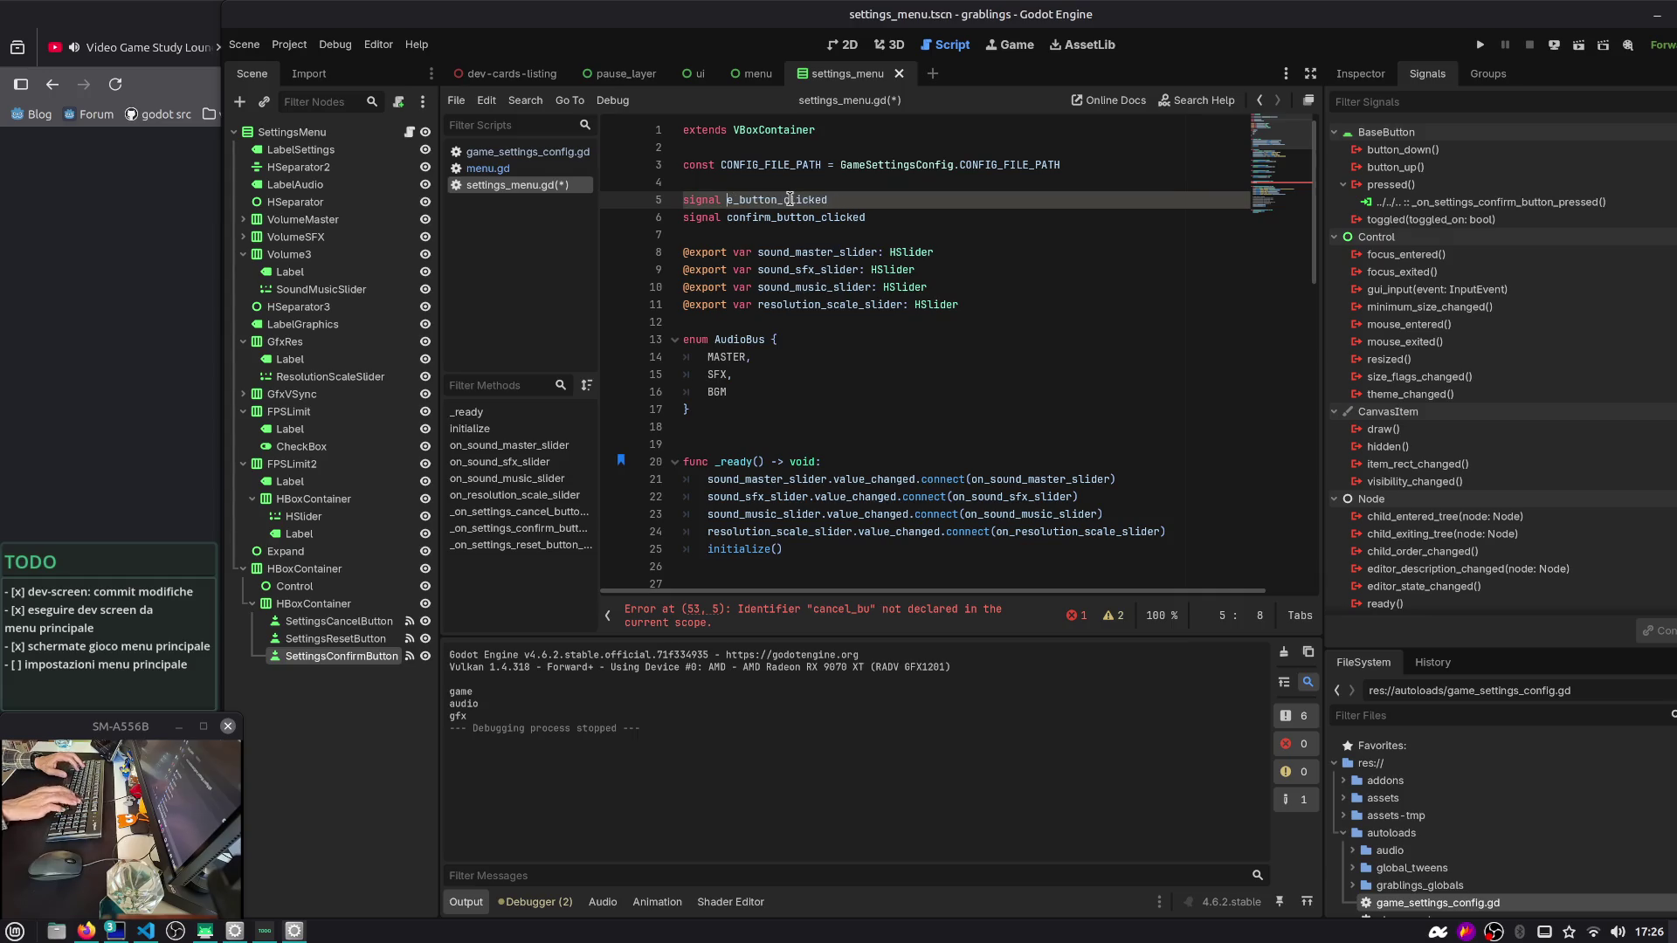
{"action": "type", "text": "cancel"}
{"action": "double_click", "coordinate": [790, 199]}
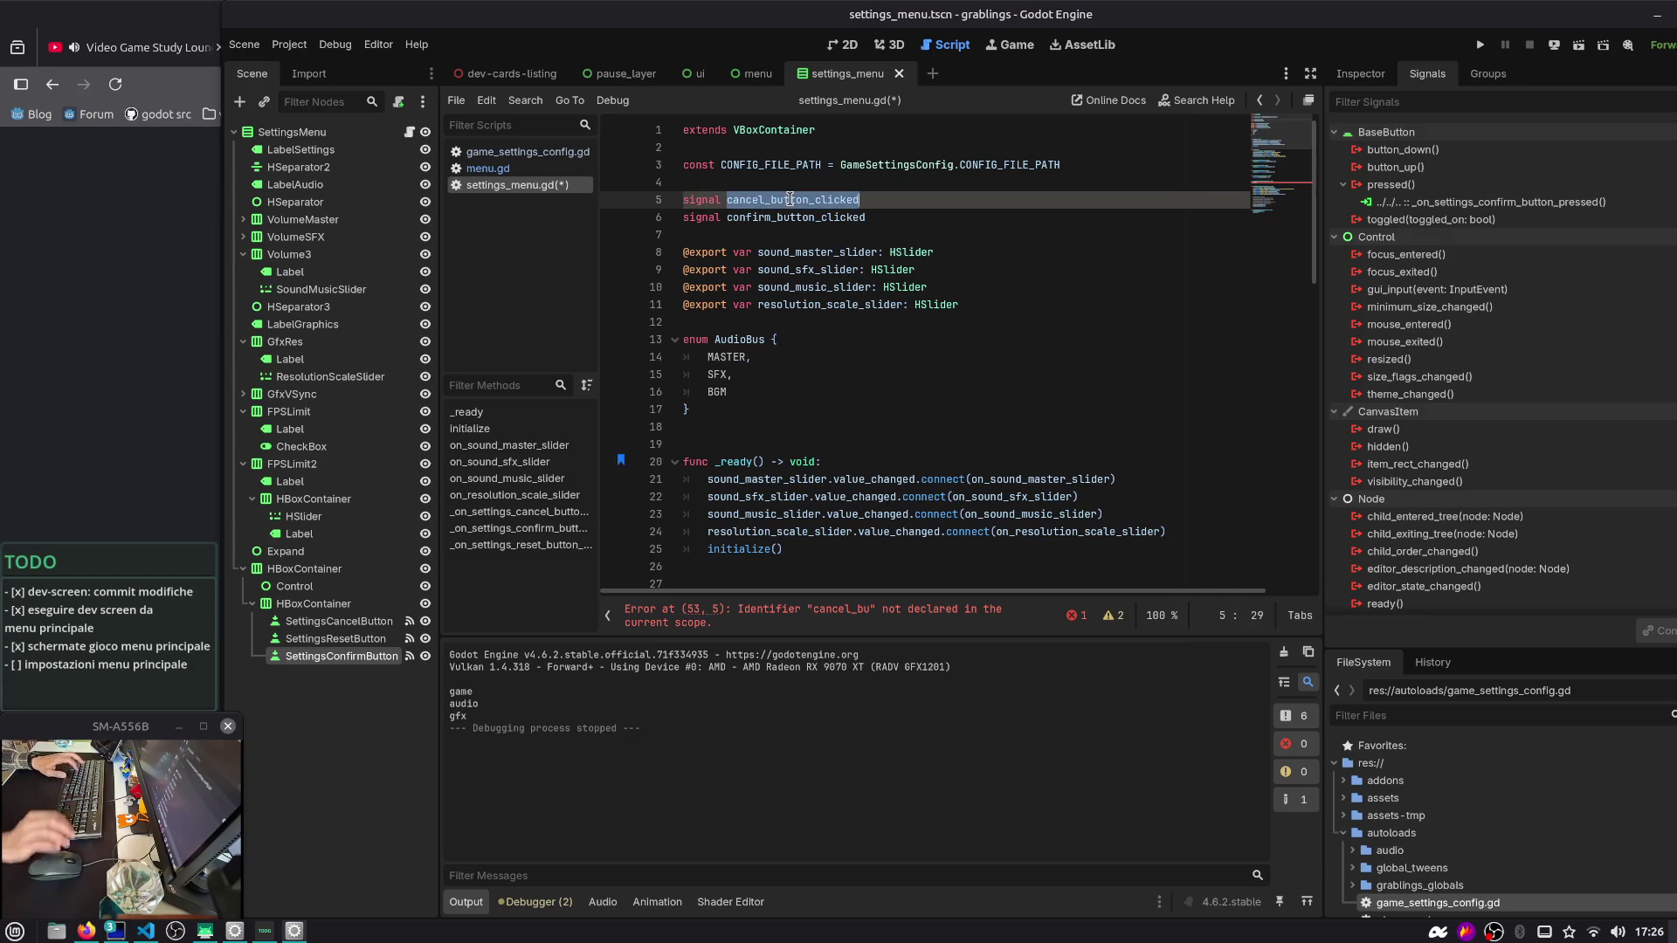
{"action": "left_click", "coordinate": [1268, 190]}
{"action": "type", "text": "tton_clicked.emi"}
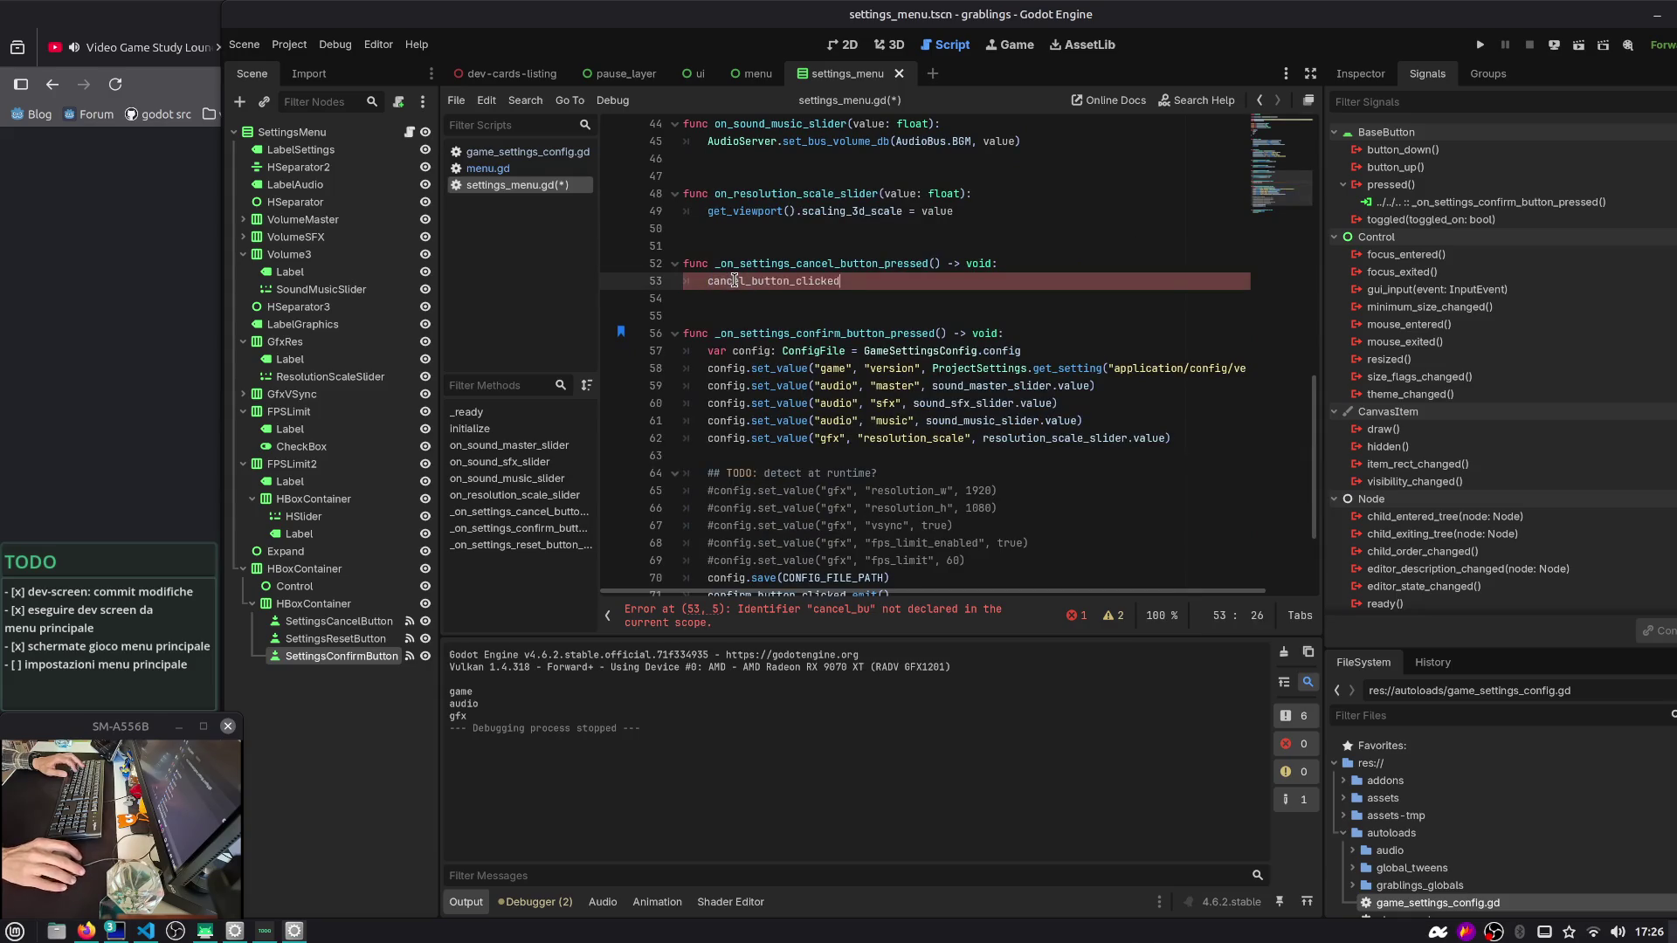
{"action": "type", "text": "t("}
{"action": "key", "text": "ctrl+s"}
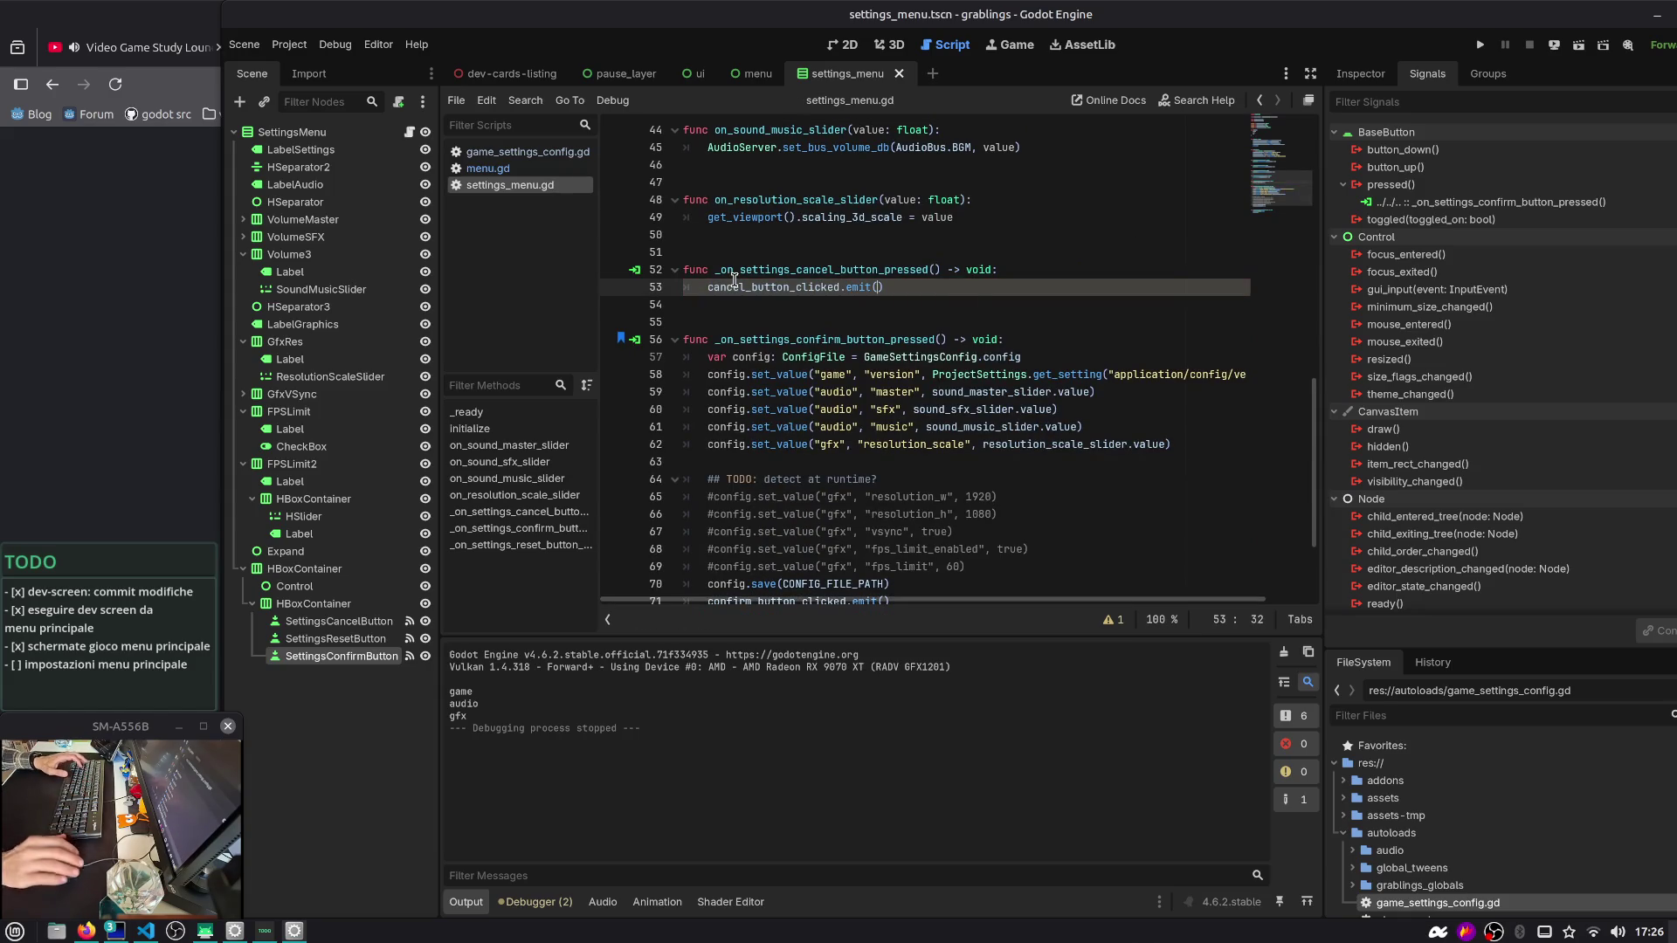
{"action": "left_click", "coordinate": [740, 287], "text": "ctrl"}
{"action": "left_click", "coordinate": [334, 133]}
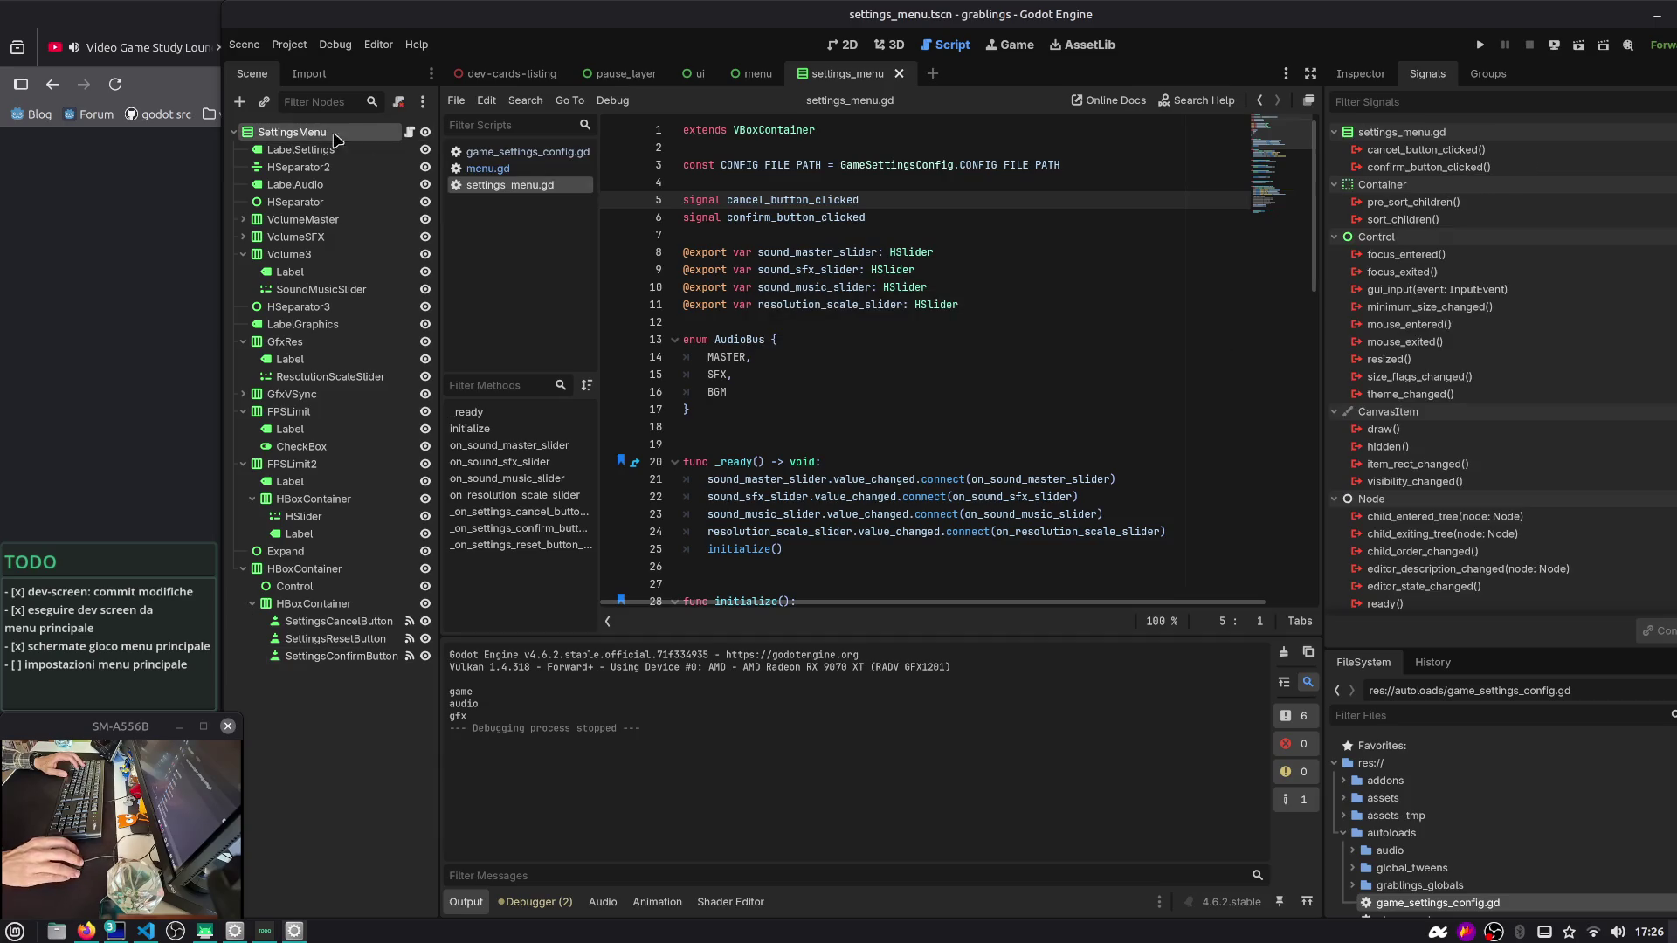
Step: Switch to the menu scene and inspect the Menu and Credits nodes in the 2D view
{"action": "left_click", "coordinate": [1092, 252]}
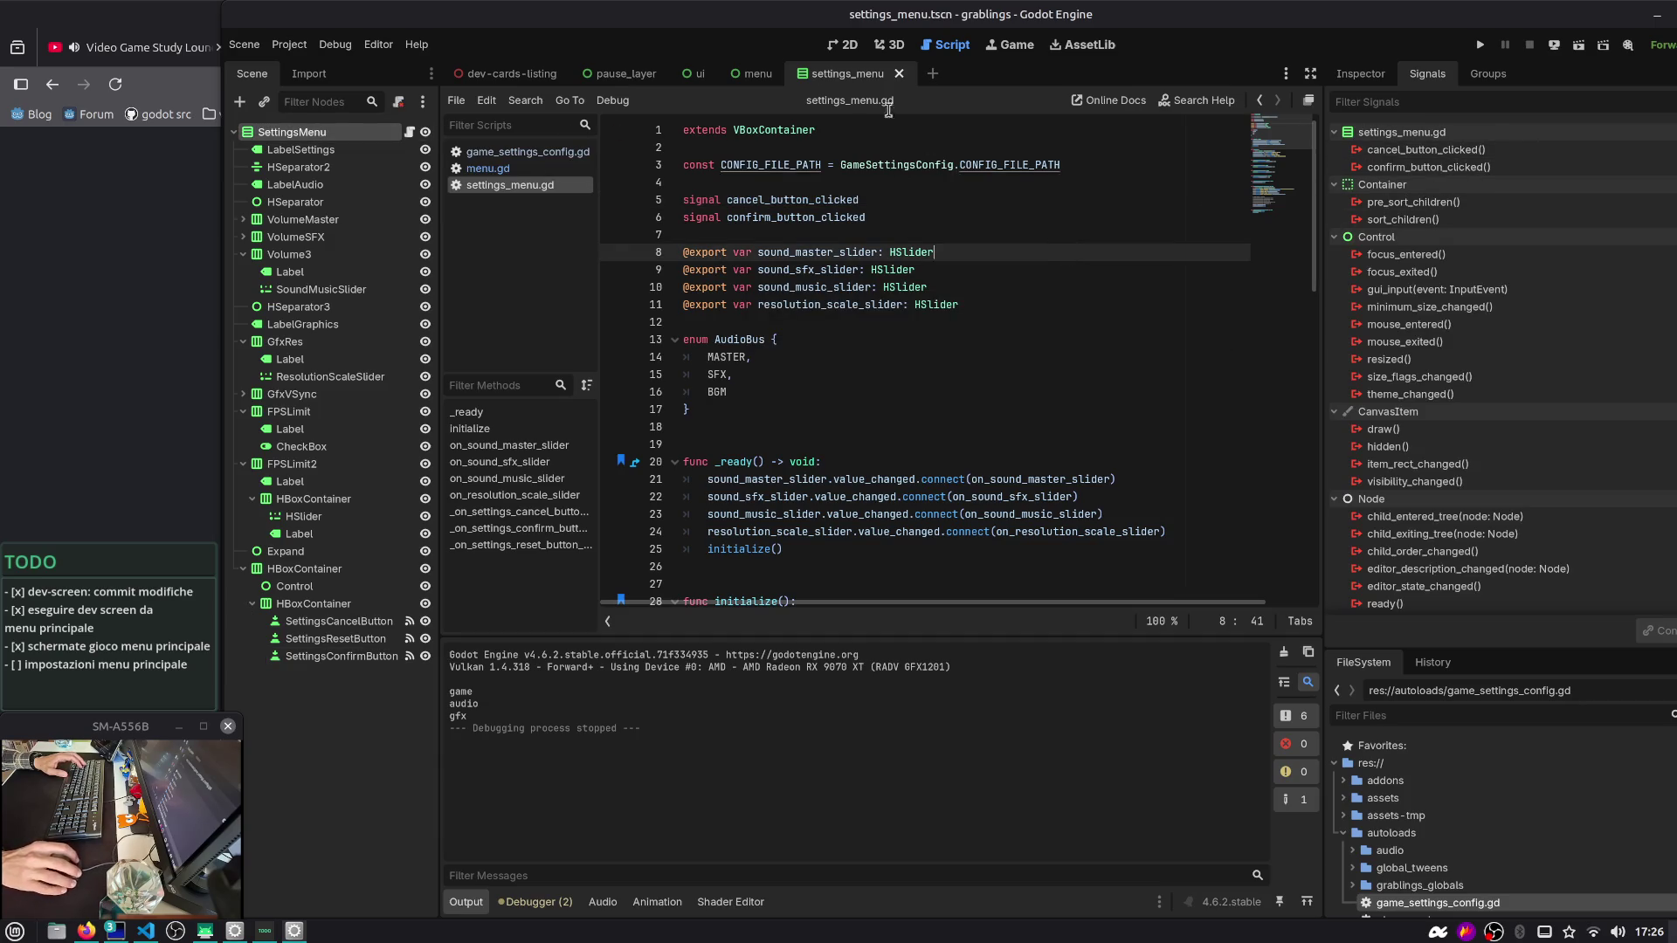
{"action": "left_click", "coordinate": [753, 74]}
{"action": "left_click", "coordinate": [272, 132]}
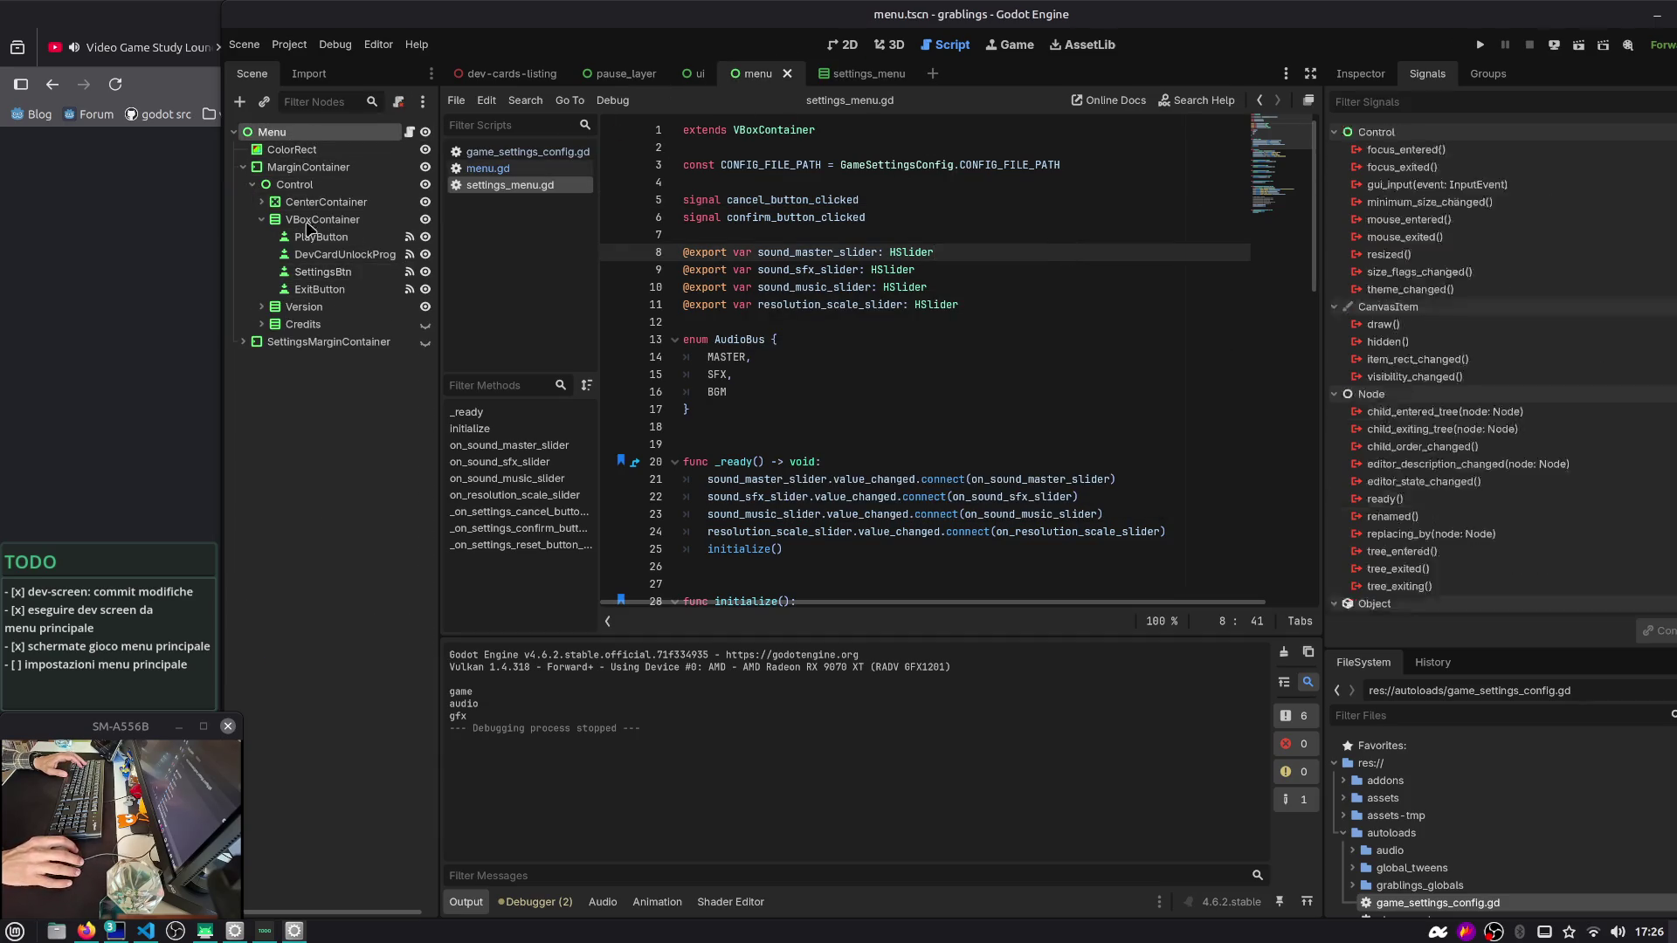
{"action": "left_click", "coordinate": [261, 325]}
{"action": "left_click", "coordinate": [292, 325]}
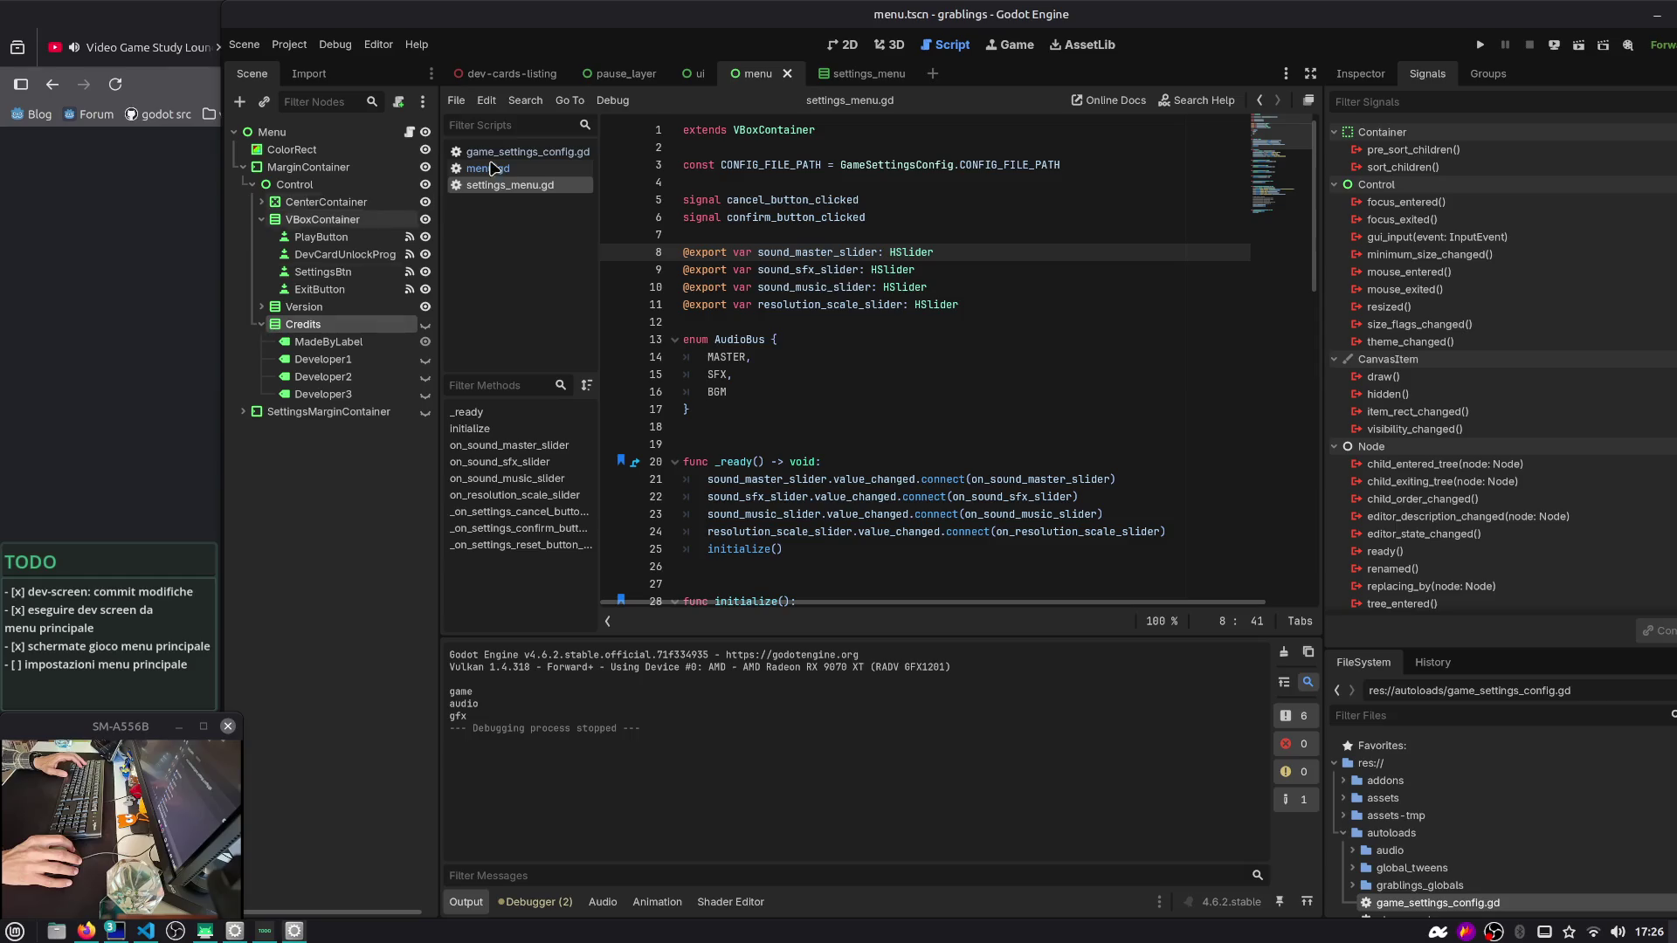
{"action": "left_click", "coordinate": [852, 45]}
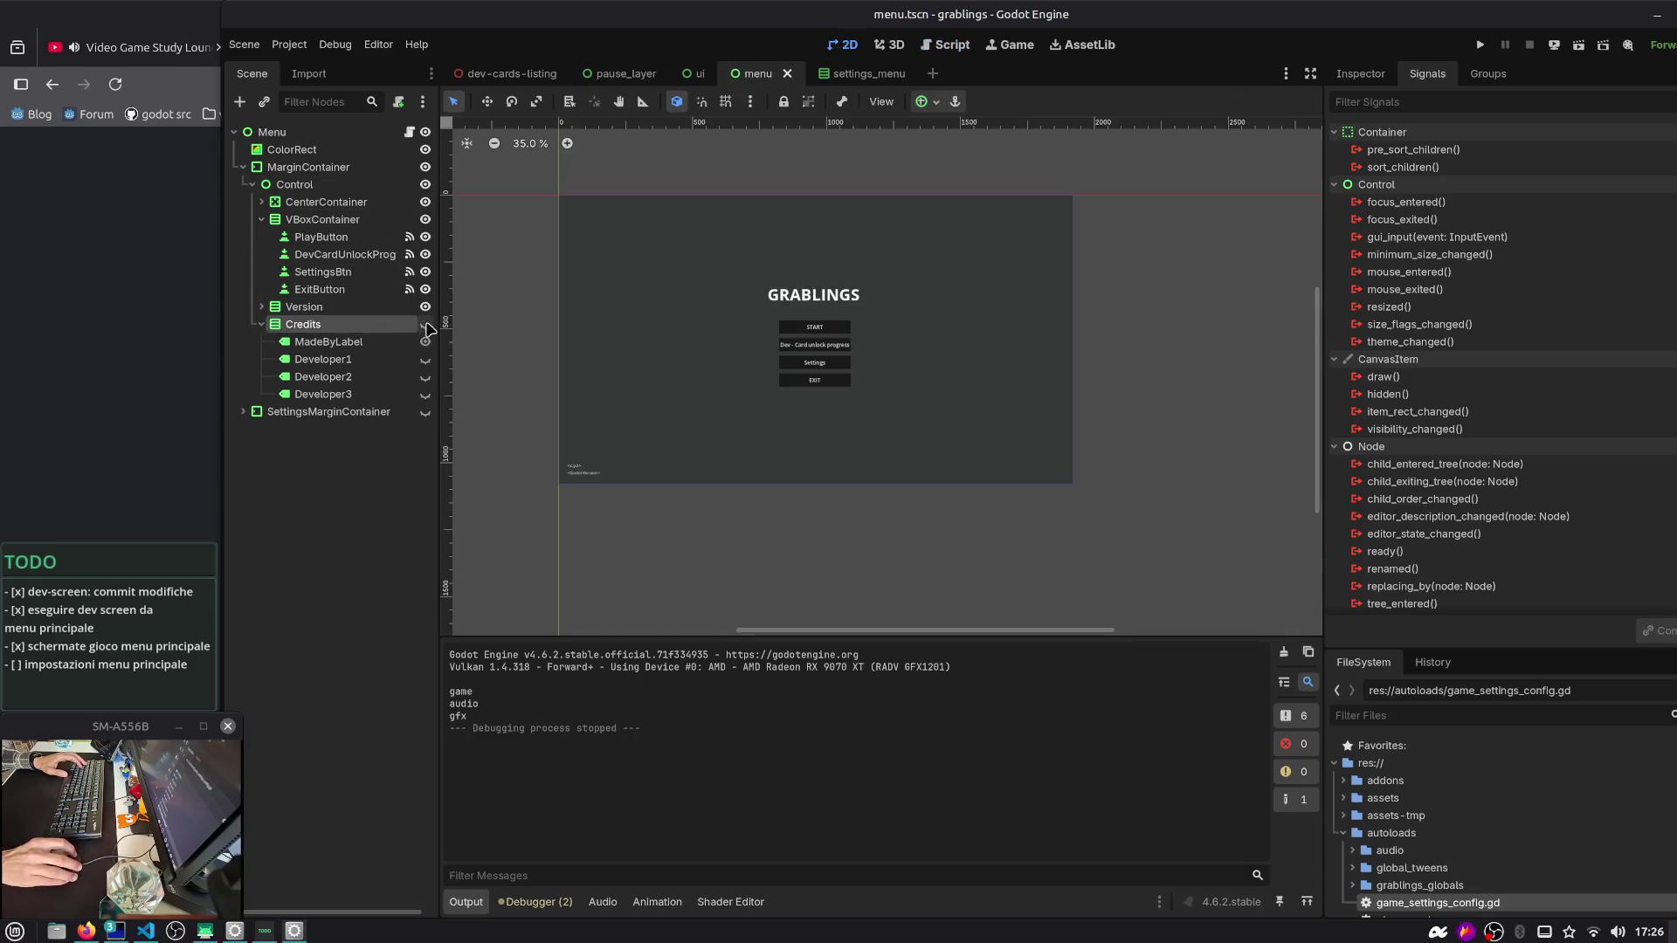
Step: Browse the Version, VBoxContainer and SettingsBtn nodes in the menu scene tree
{"action": "left_click", "coordinate": [261, 325]}
{"action": "left_click", "coordinate": [261, 307]}
{"action": "double_click", "coordinate": [424, 306]}
{"action": "left_click", "coordinate": [261, 308]}
{"action": "left_click", "coordinate": [375, 220]}
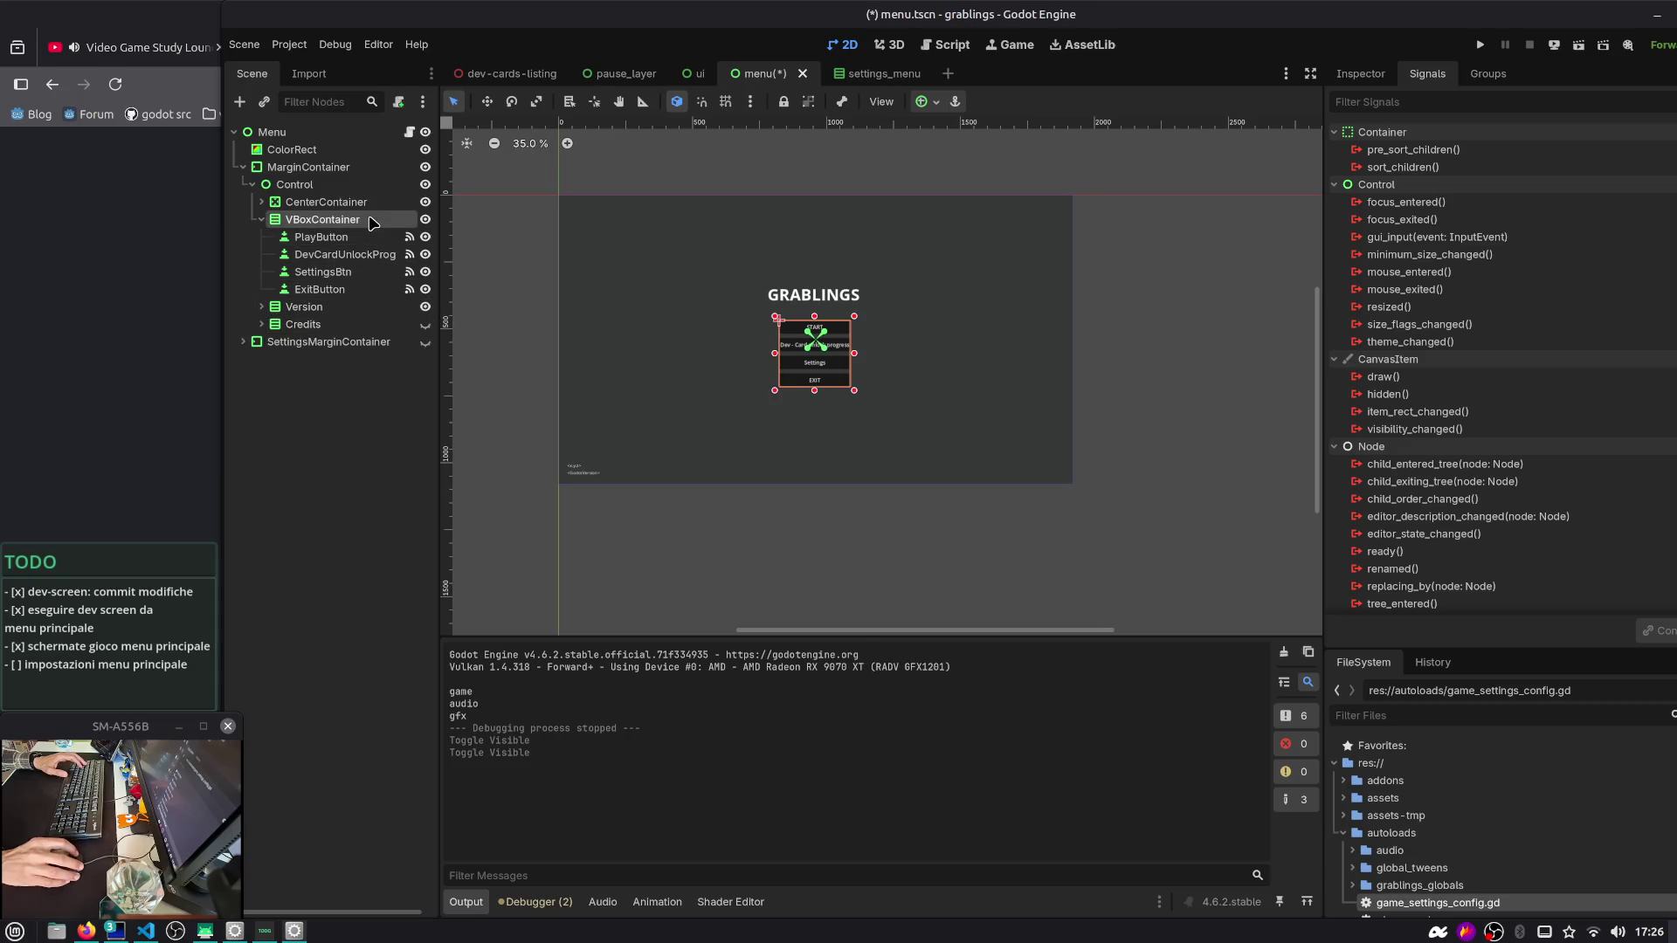
{"action": "left_click", "coordinate": [374, 274]}
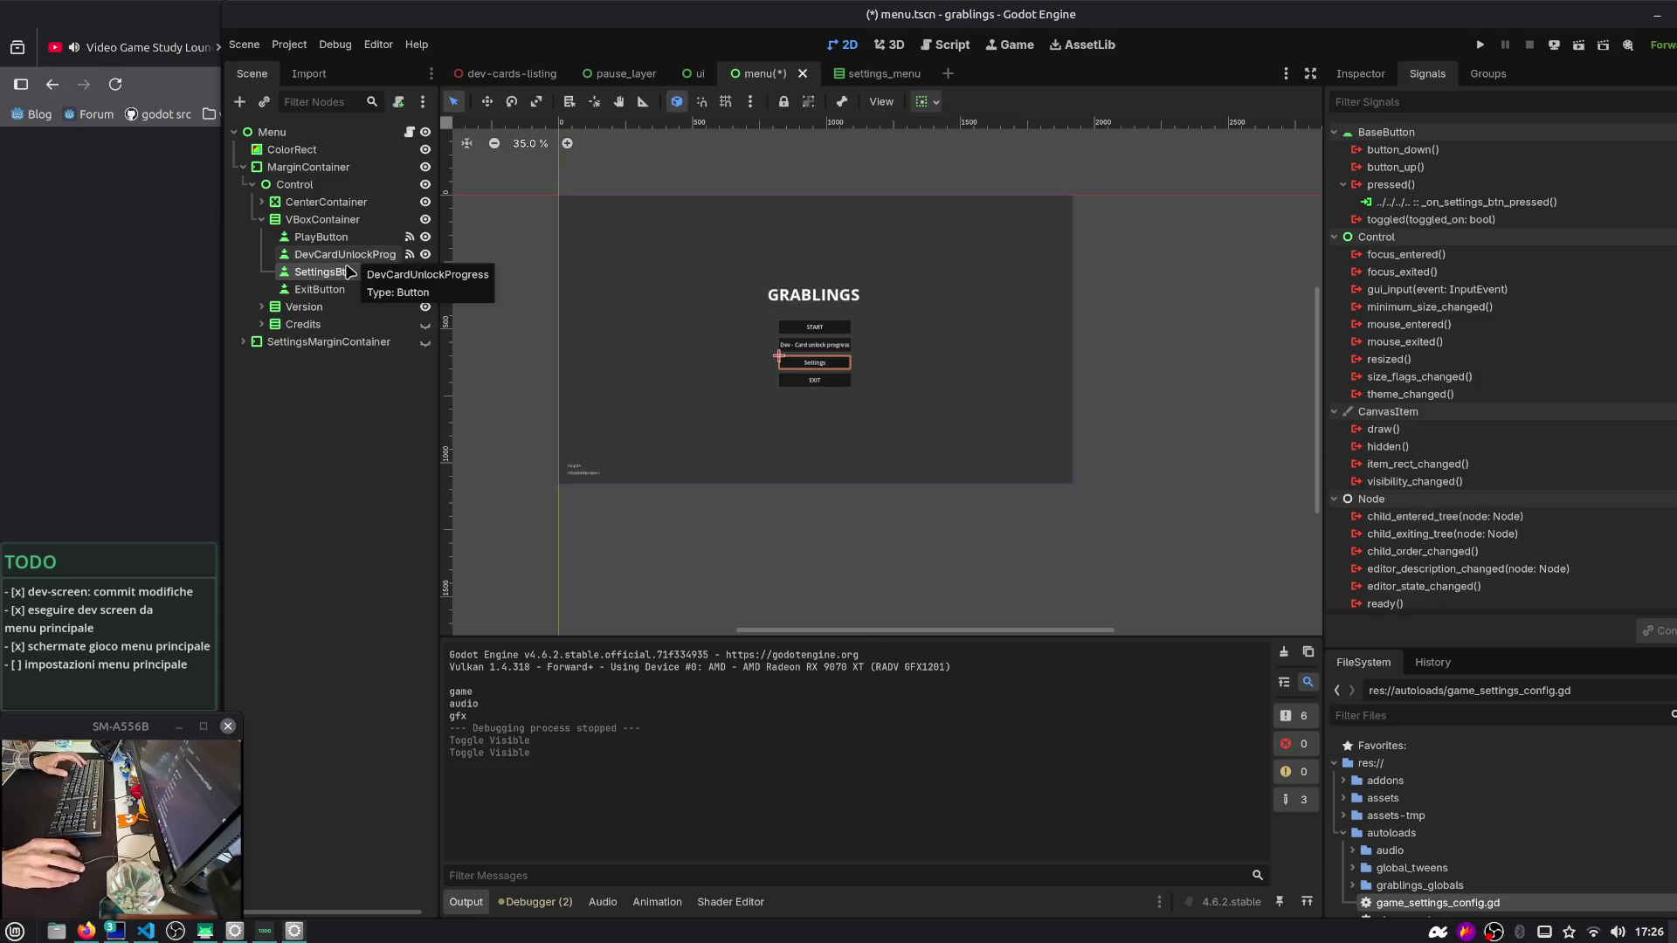
Step: Start connecting SettingsMenu's cancel_button_clicked signal with Menu as the receiver
{"action": "left_click", "coordinate": [353, 342]}
{"action": "left_click", "coordinate": [328, 394]}
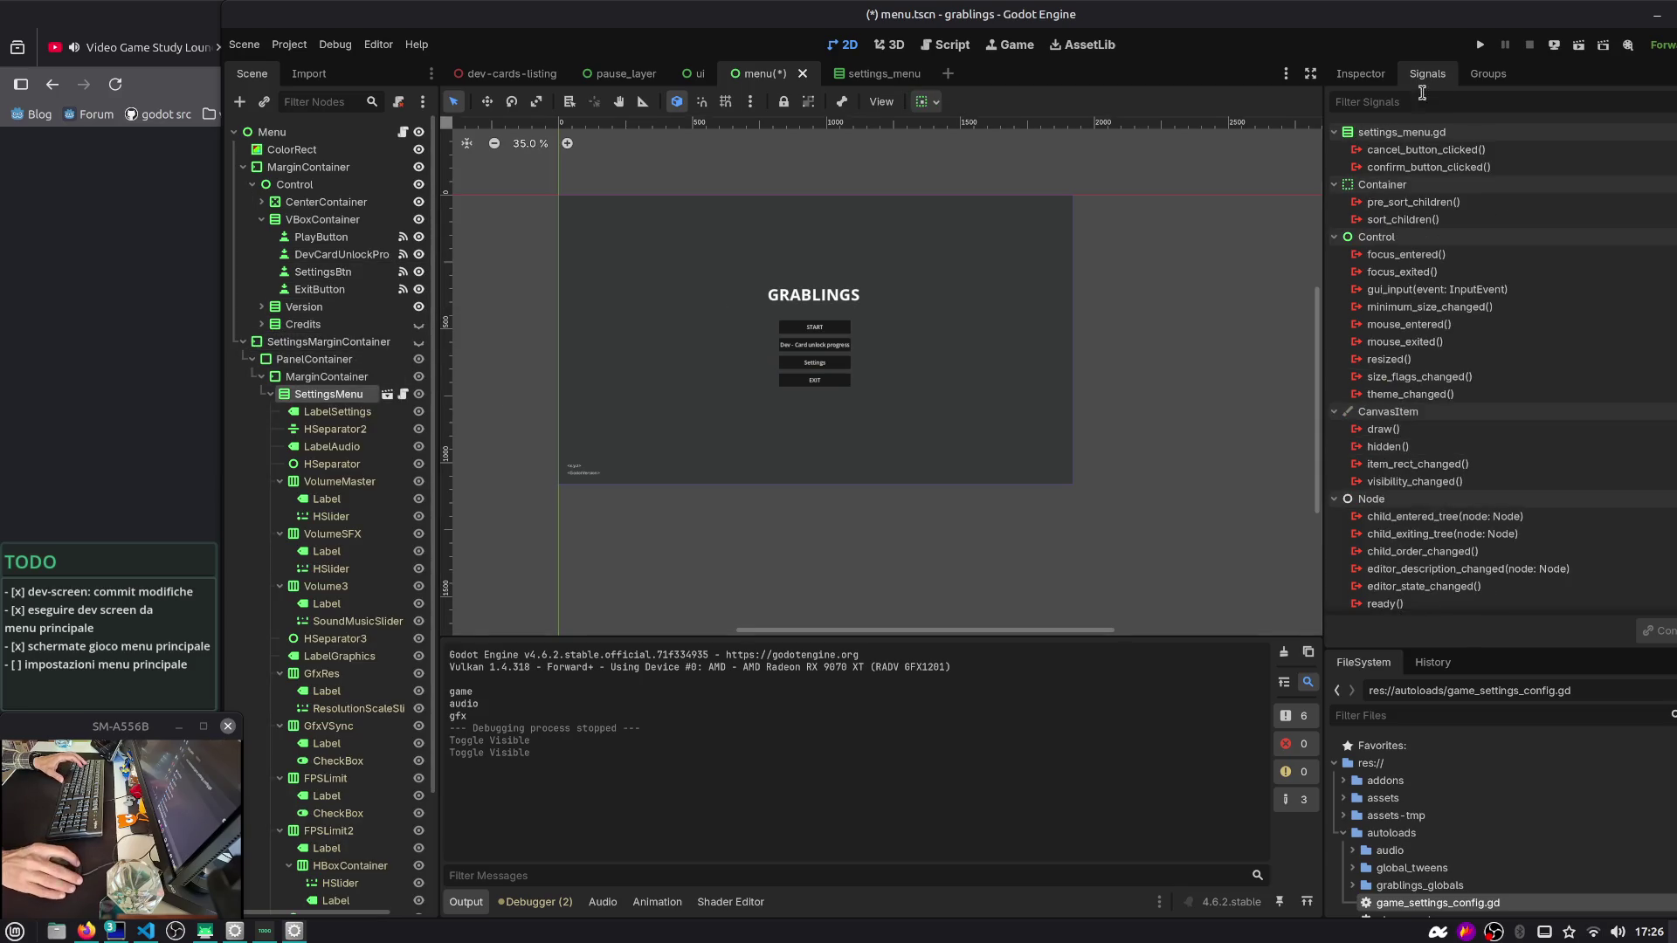
{"action": "left_click", "coordinate": [1372, 77]}
{"action": "left_click", "coordinate": [1430, 75]}
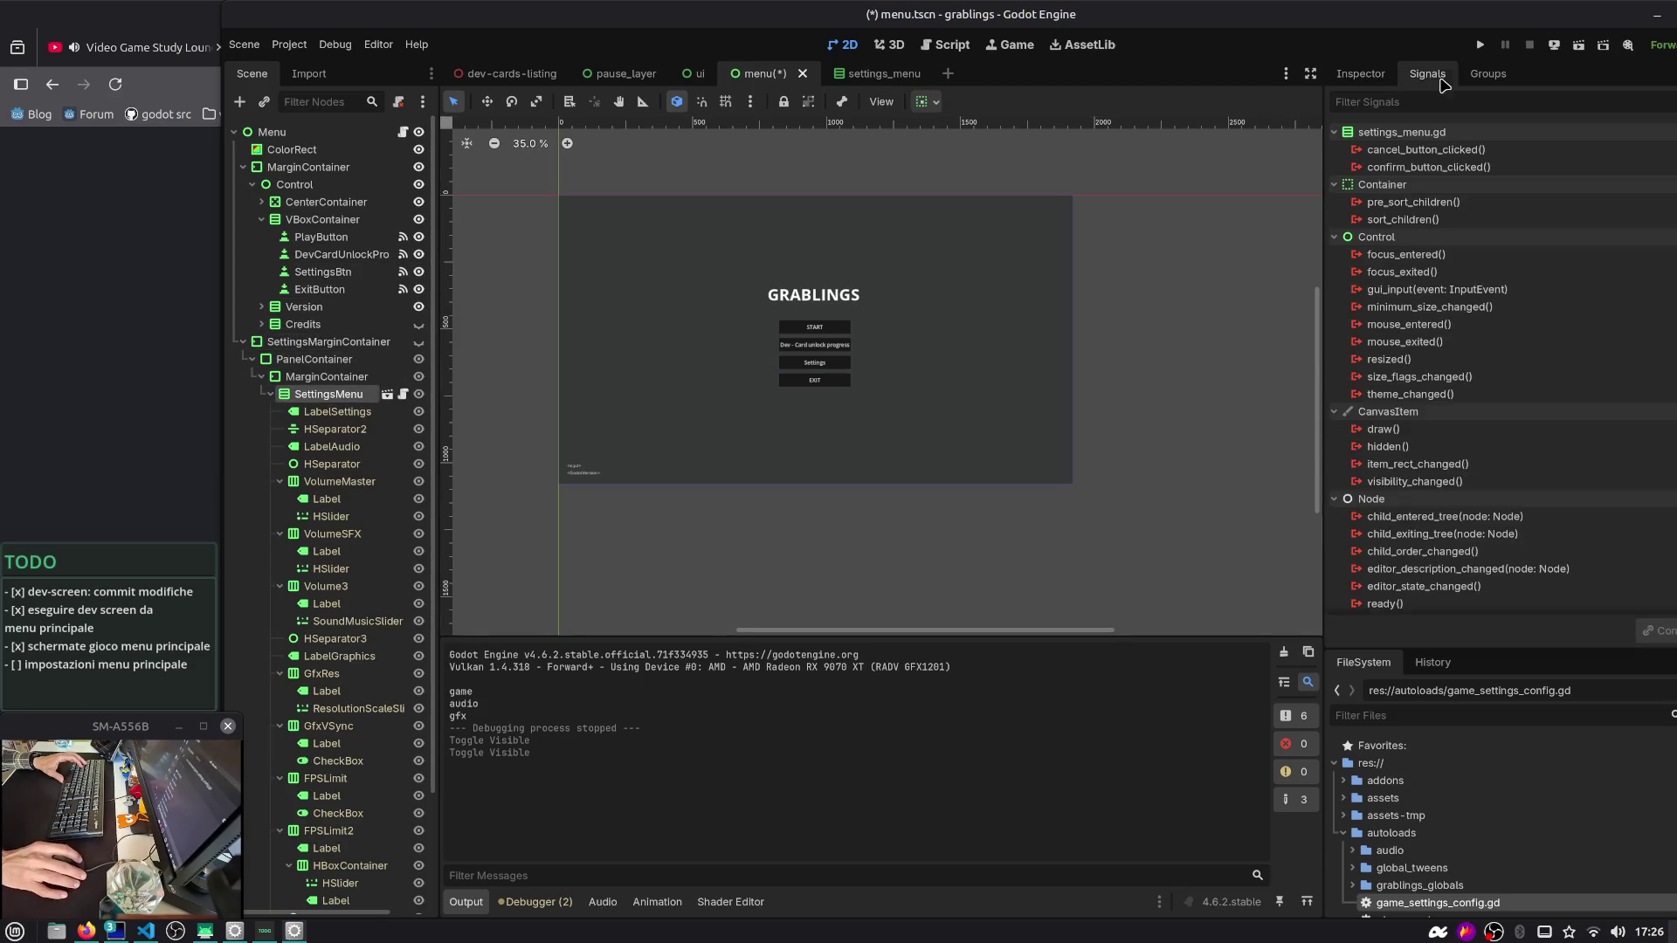
{"action": "double_click", "coordinate": [1448, 150]}
{"action": "left_click", "coordinate": [819, 414]}
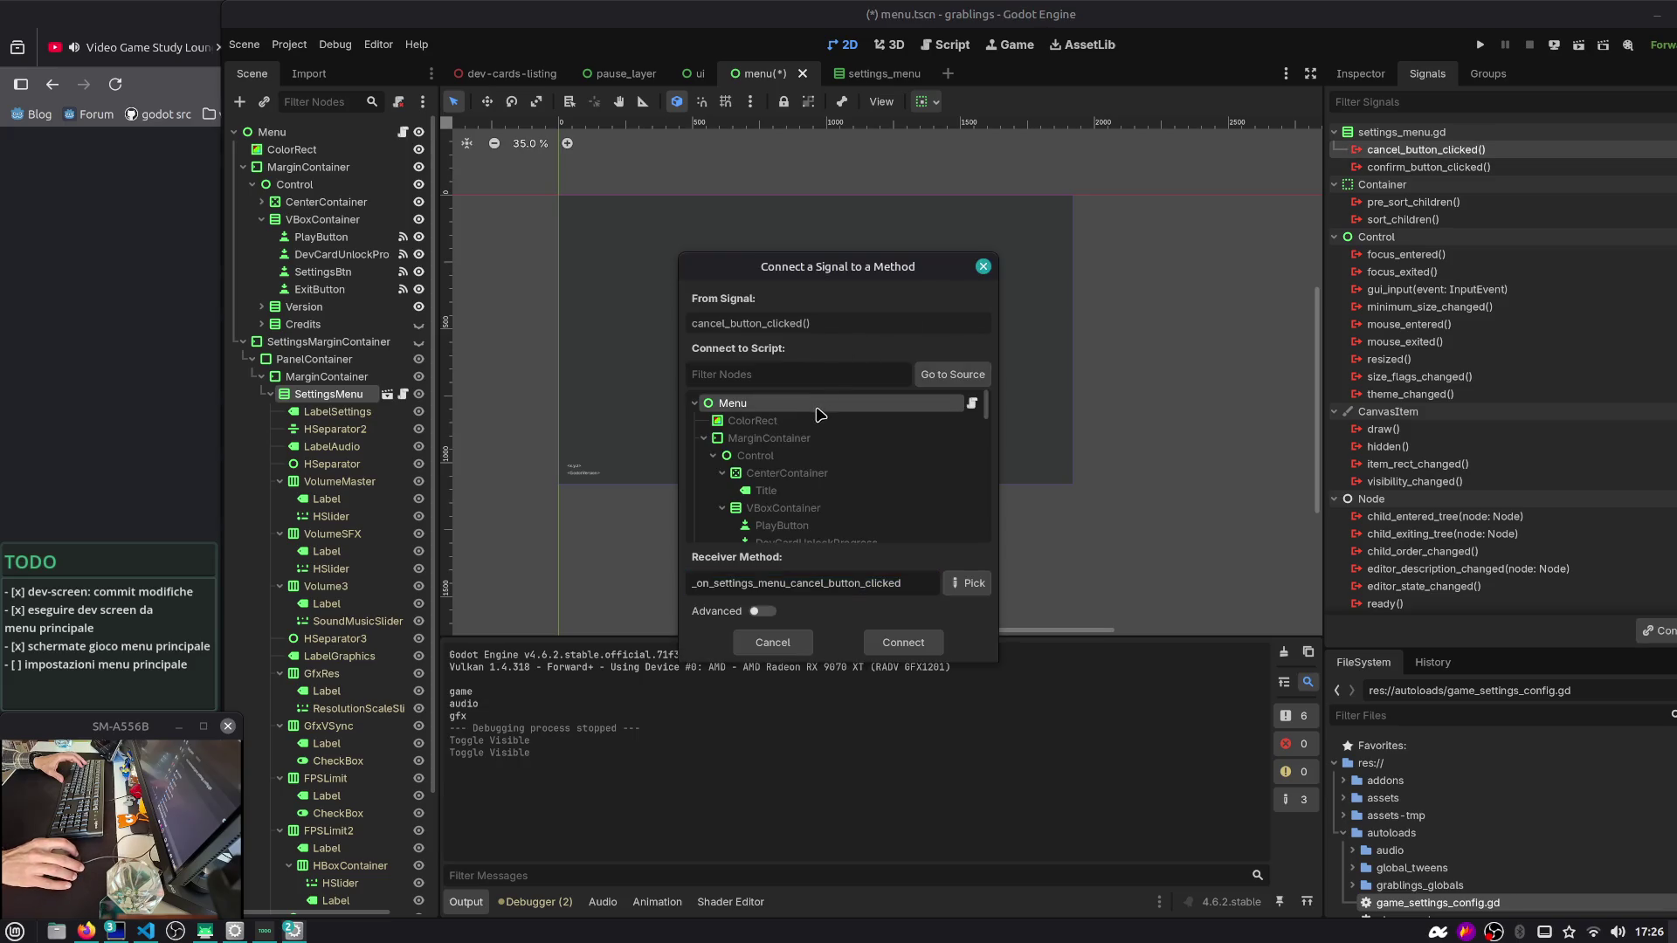
Step: Connect both cancel_button_clicked and confirm_button_clicked to the Menu node
{"action": "key", "text": "Return"}
{"action": "double_click", "coordinate": [1429, 185]}
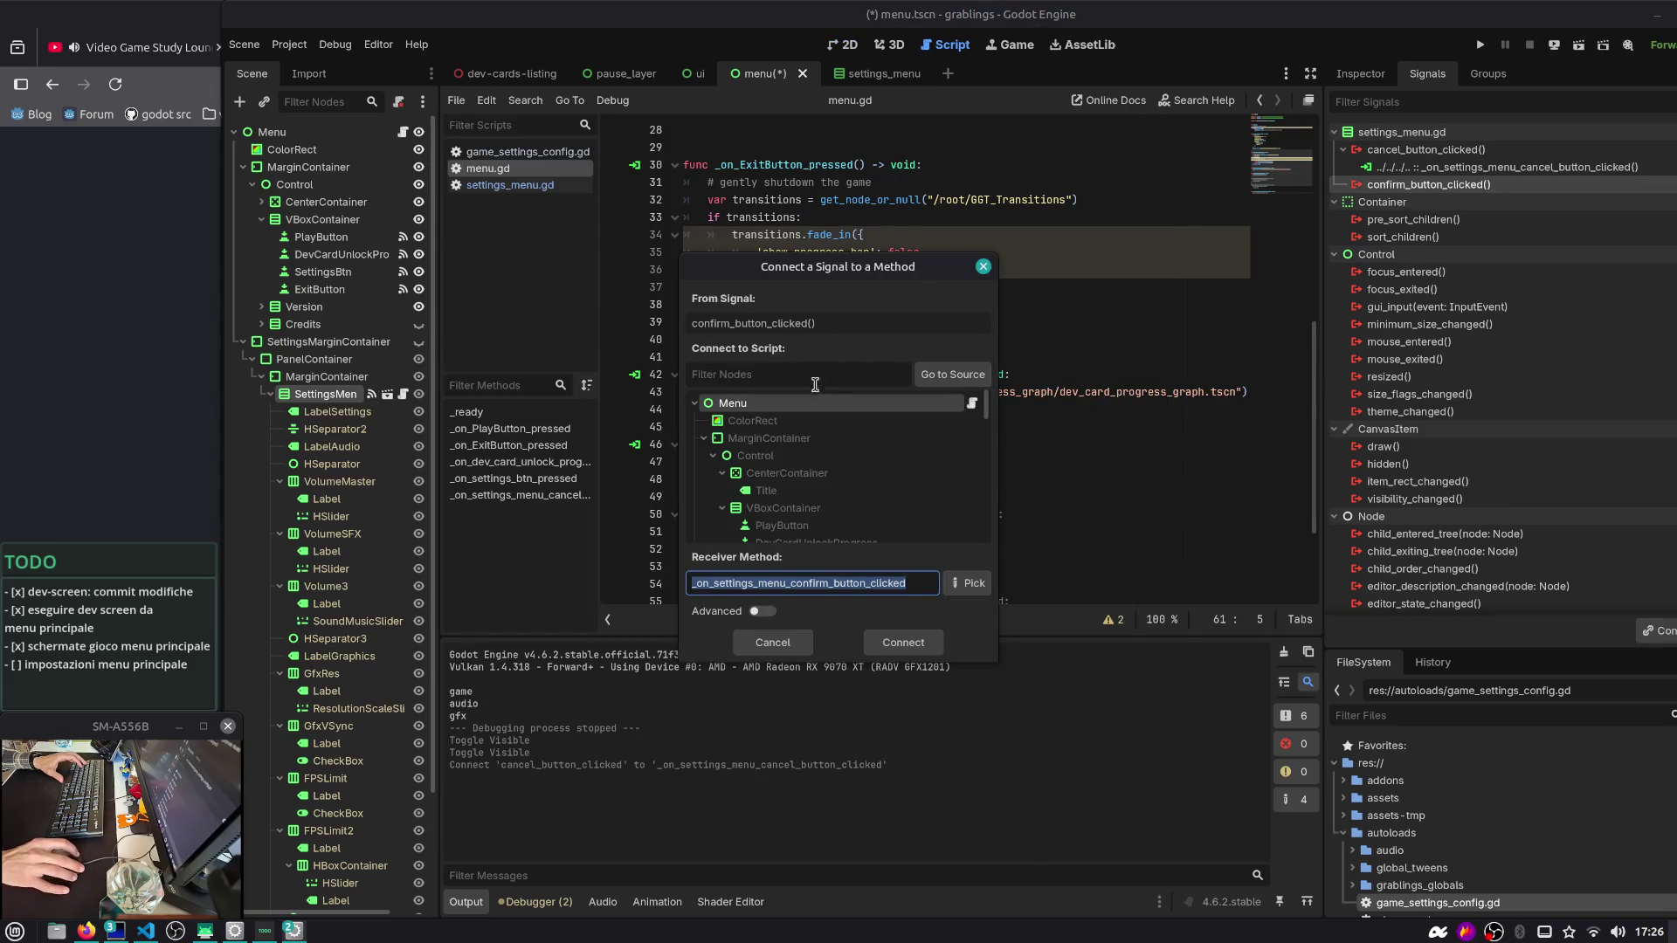
{"action": "key", "text": "Return"}
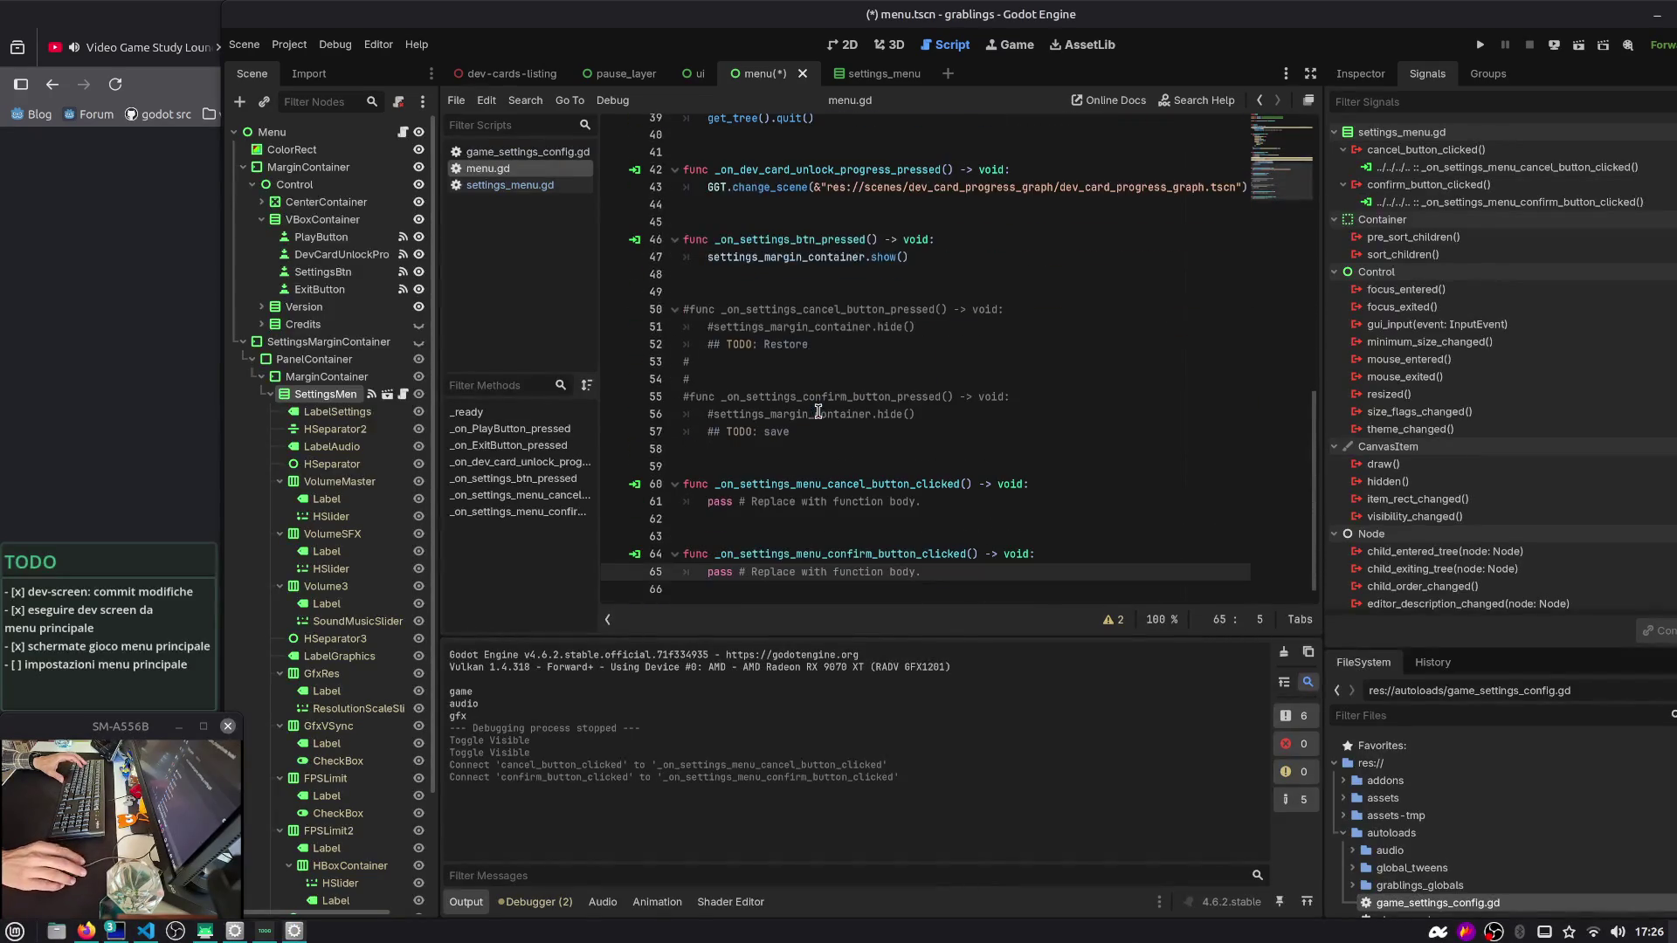
{"action": "left_click_drag", "start_coordinate": [1280, 180], "coordinate": [1279, 126]}
Step: Replace the cancel handler's pass with settings_margin_container.hide()
{"action": "double_click", "coordinate": [791, 217]}
{"action": "key", "text": "ctrl+c"}
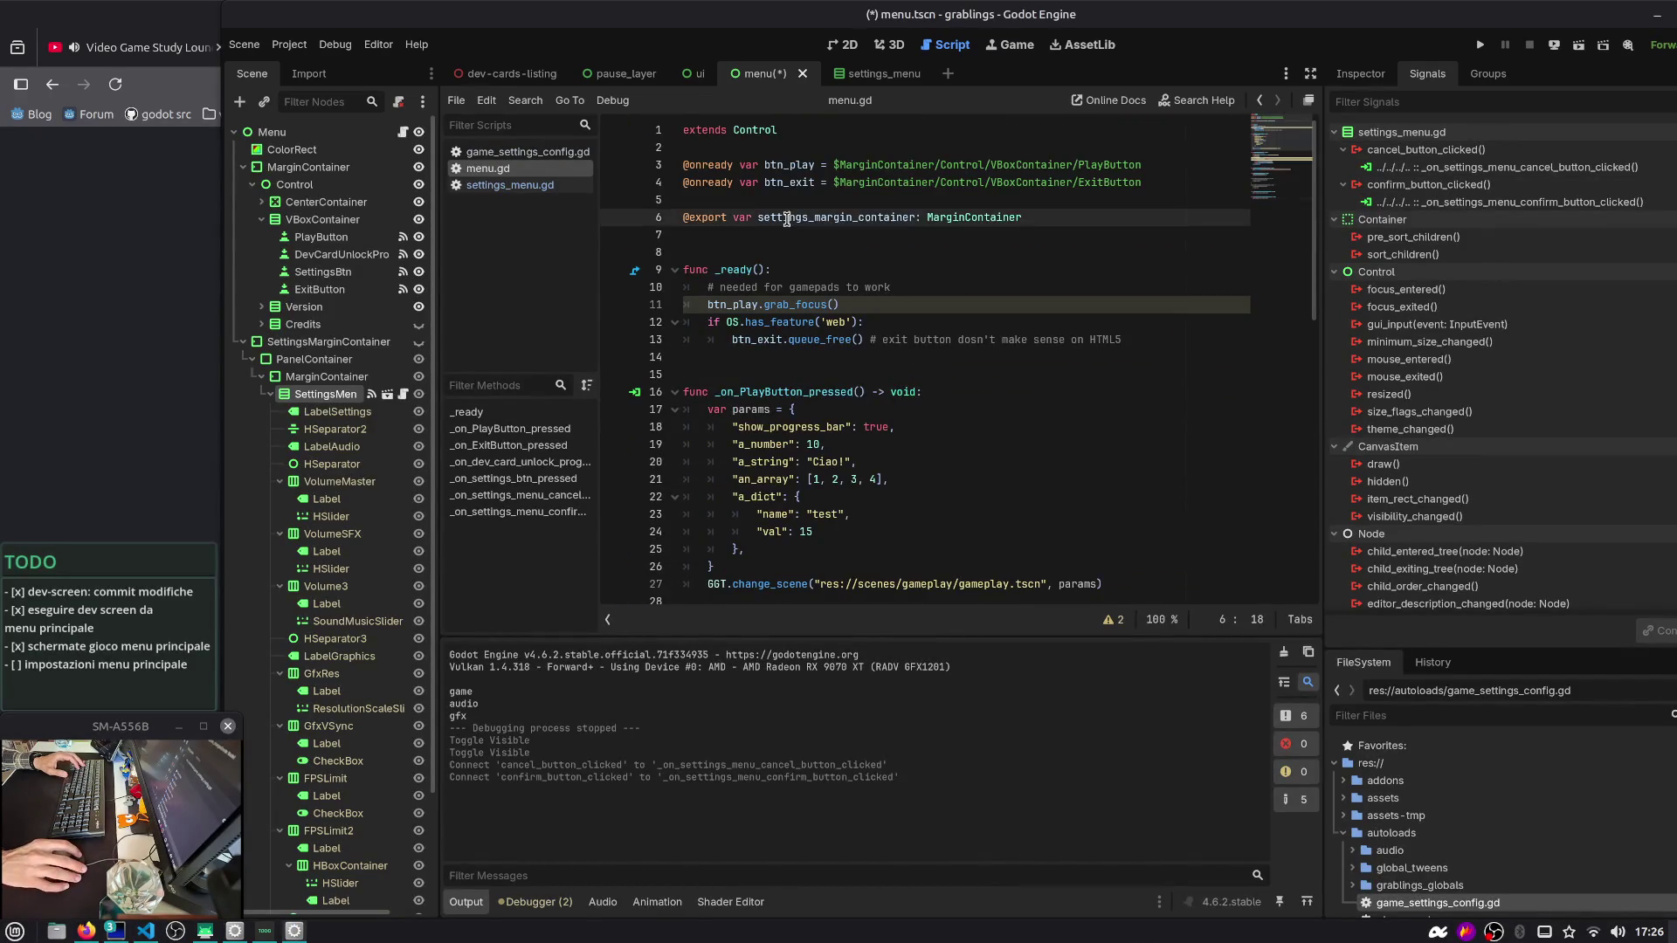
{"action": "scroll", "coordinate": [957, 409], "scroll_direction": "down", "scroll_amount": 12}
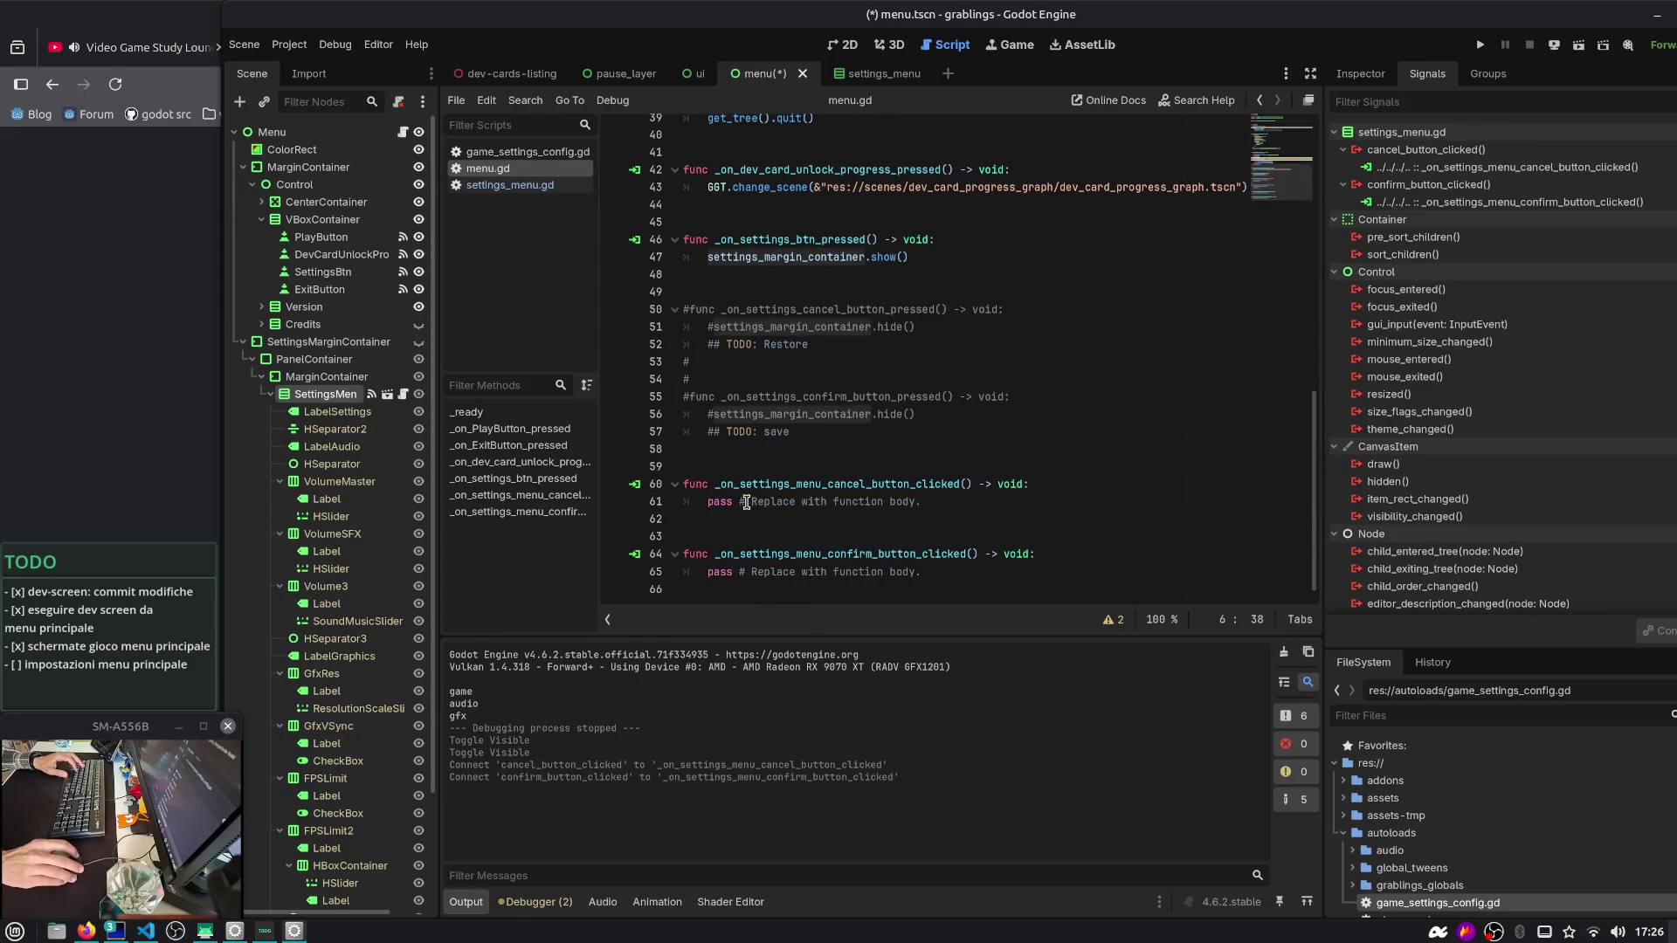
{"action": "left_click", "coordinate": [746, 501]}
{"action": "key", "text": "Home"}
{"action": "key", "text": "shift+End"}
{"action": "key", "text": "ctrl+v"}
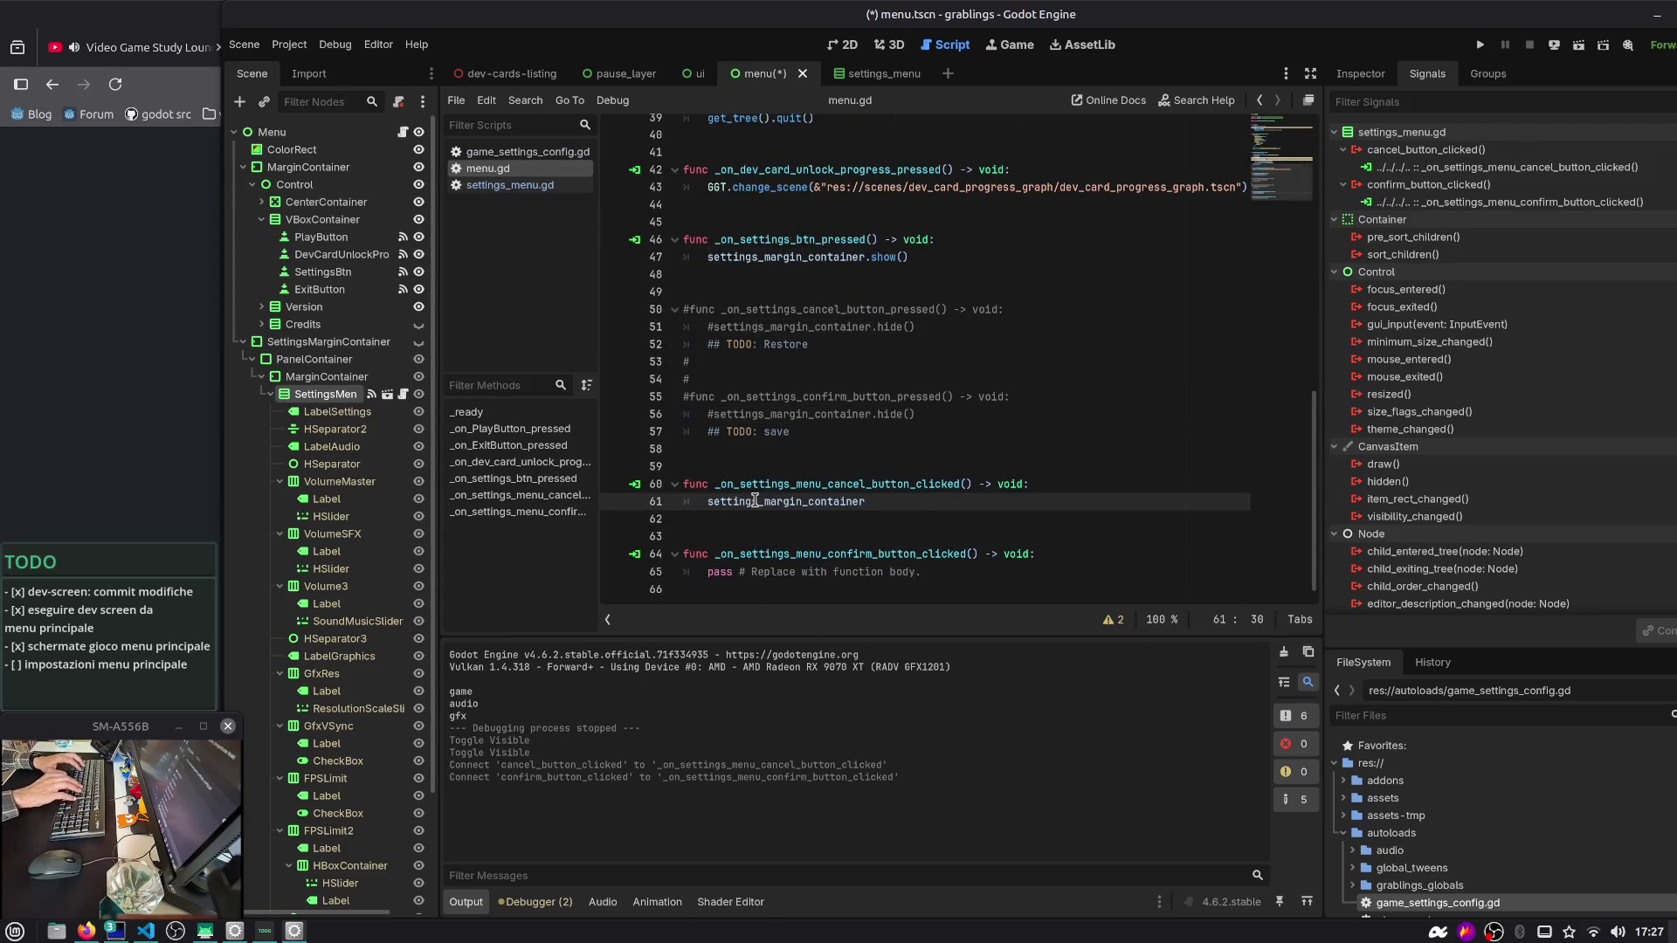
{"action": "type", "text": "hi"}
{"action": "key", "text": "Return"}
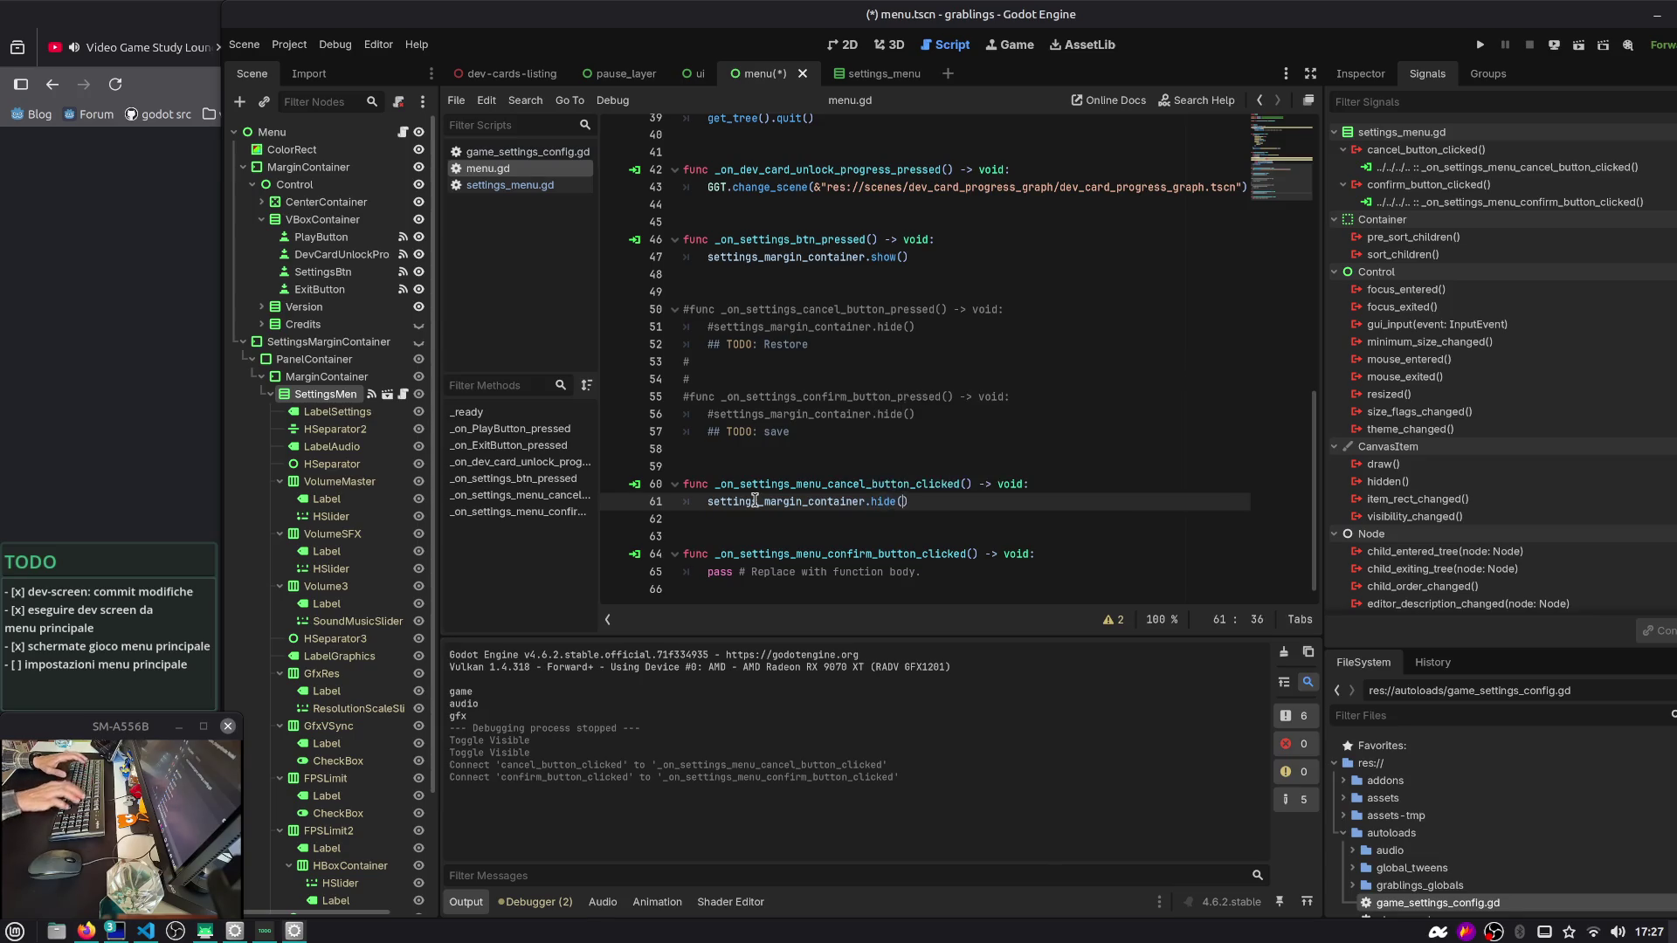
Step: Make the confirm handler call settings_margin_container.hide() too, and save menu.gd
{"action": "key", "text": "Down"}
{"action": "key", "text": "Down"}
{"action": "key", "text": "Down"}
{"action": "key", "text": "Down"}
{"action": "key", "text": "Home"}
{"action": "key", "text": "shift+End"}
{"action": "type", "text": "settin"}
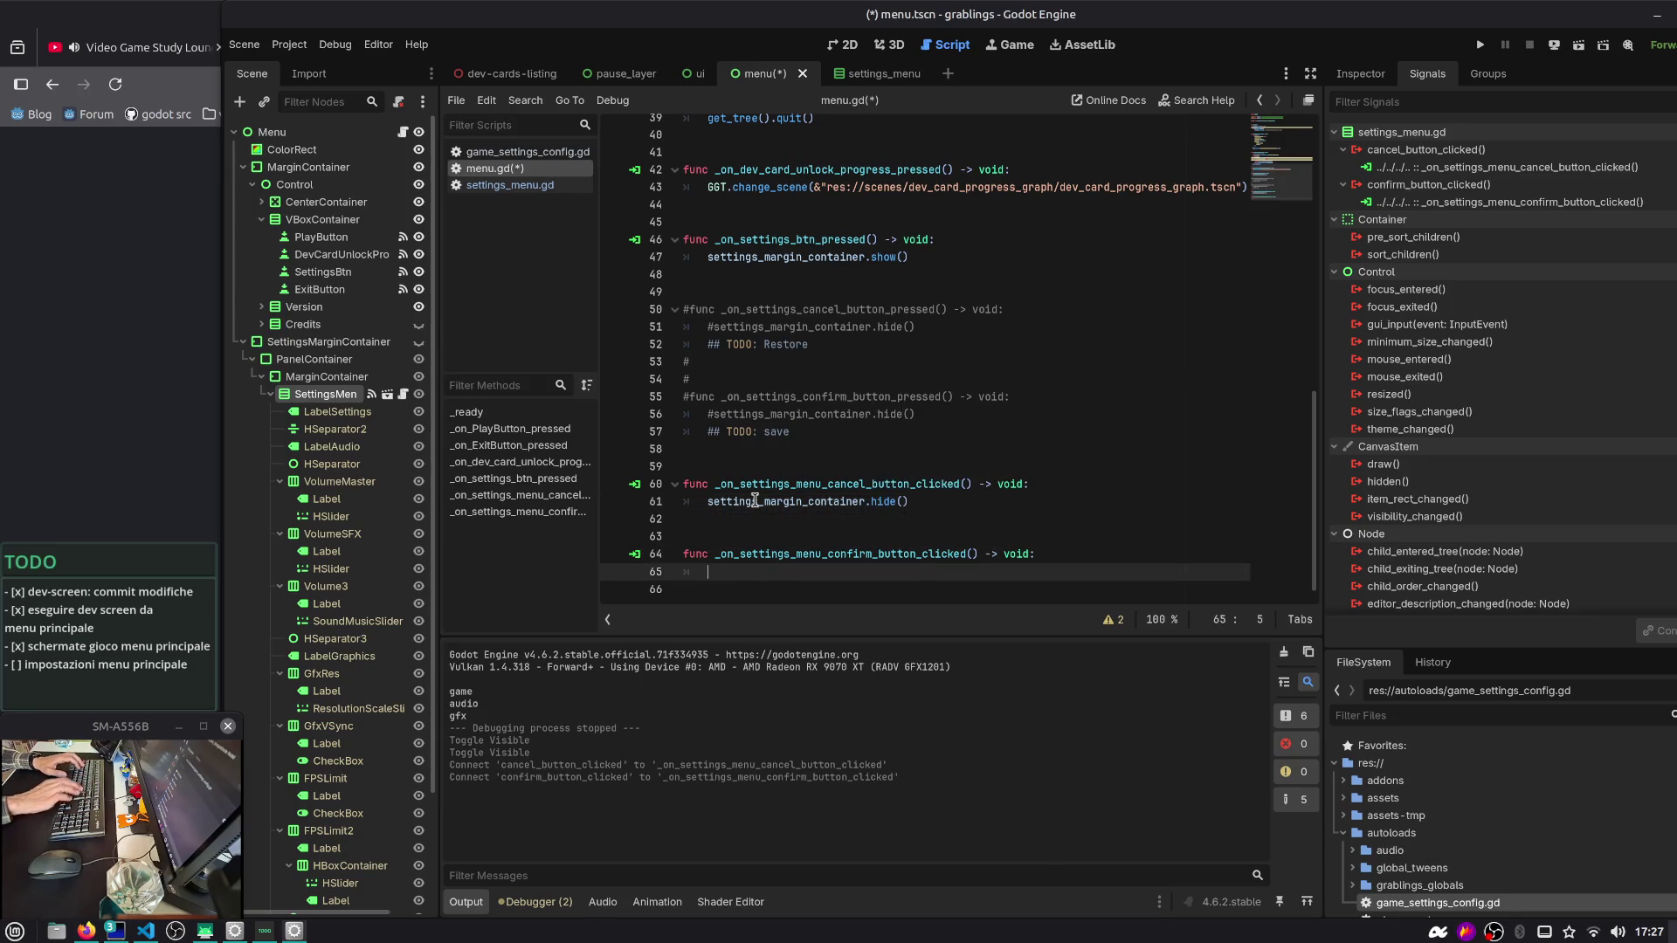
{"action": "key", "text": "Return"}
{"action": "type", "text": ".hide"}
{"action": "key", "text": "Return"}
{"action": "key", "text": "ctrl+s"}
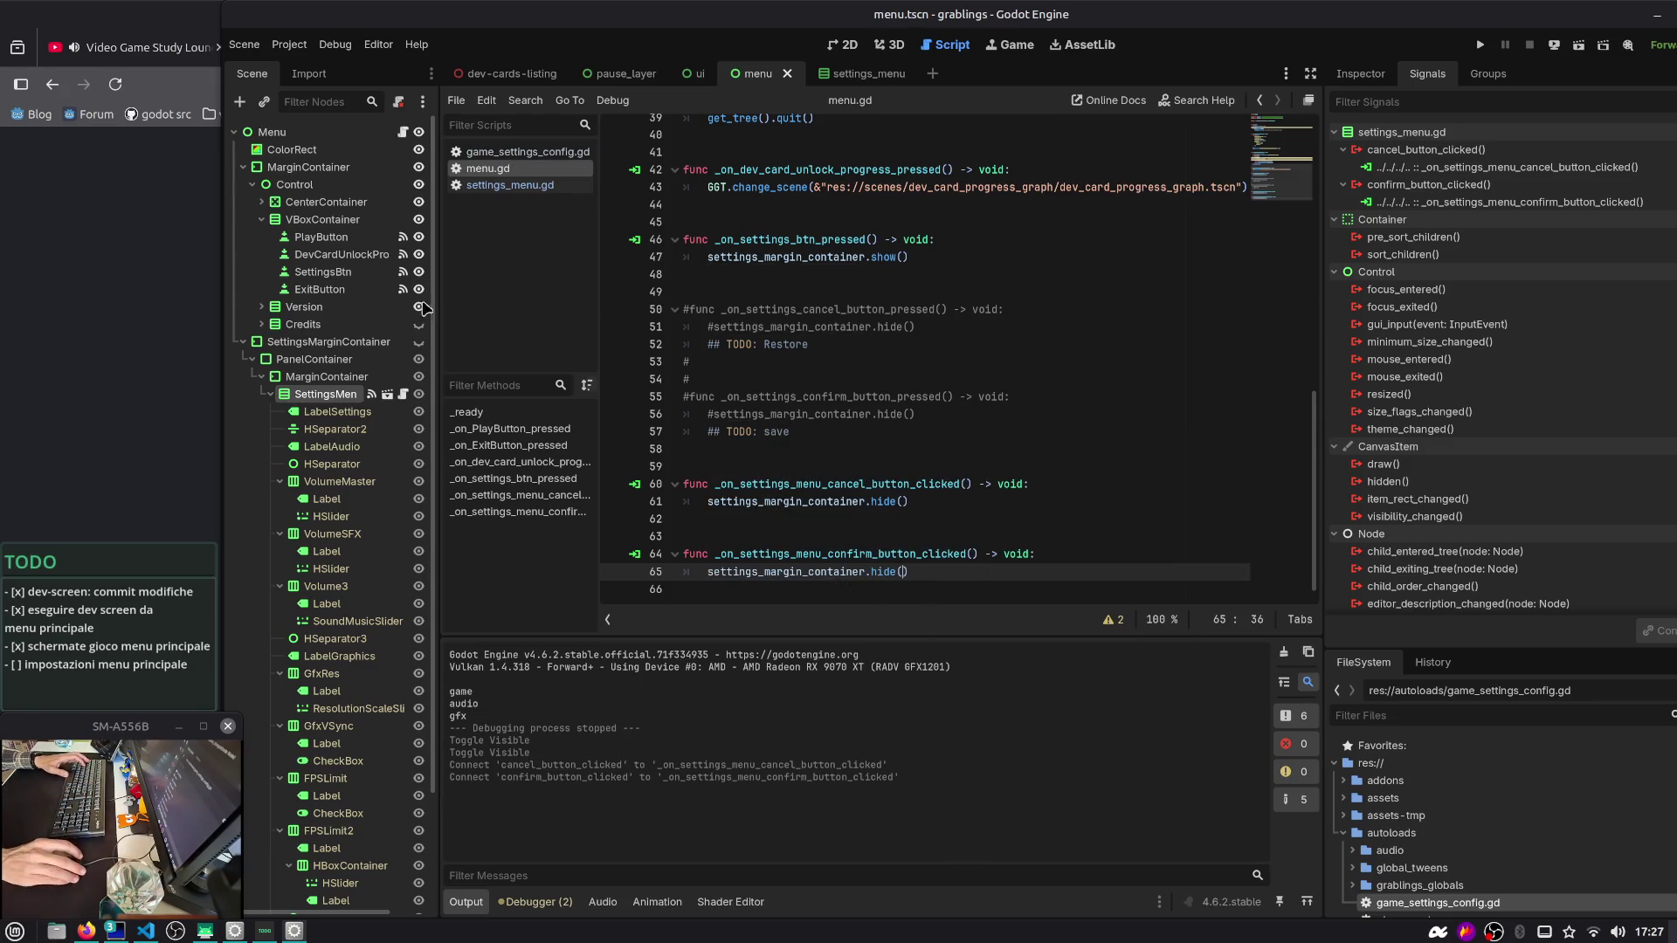
{"action": "left_click", "coordinate": [795, 225]}
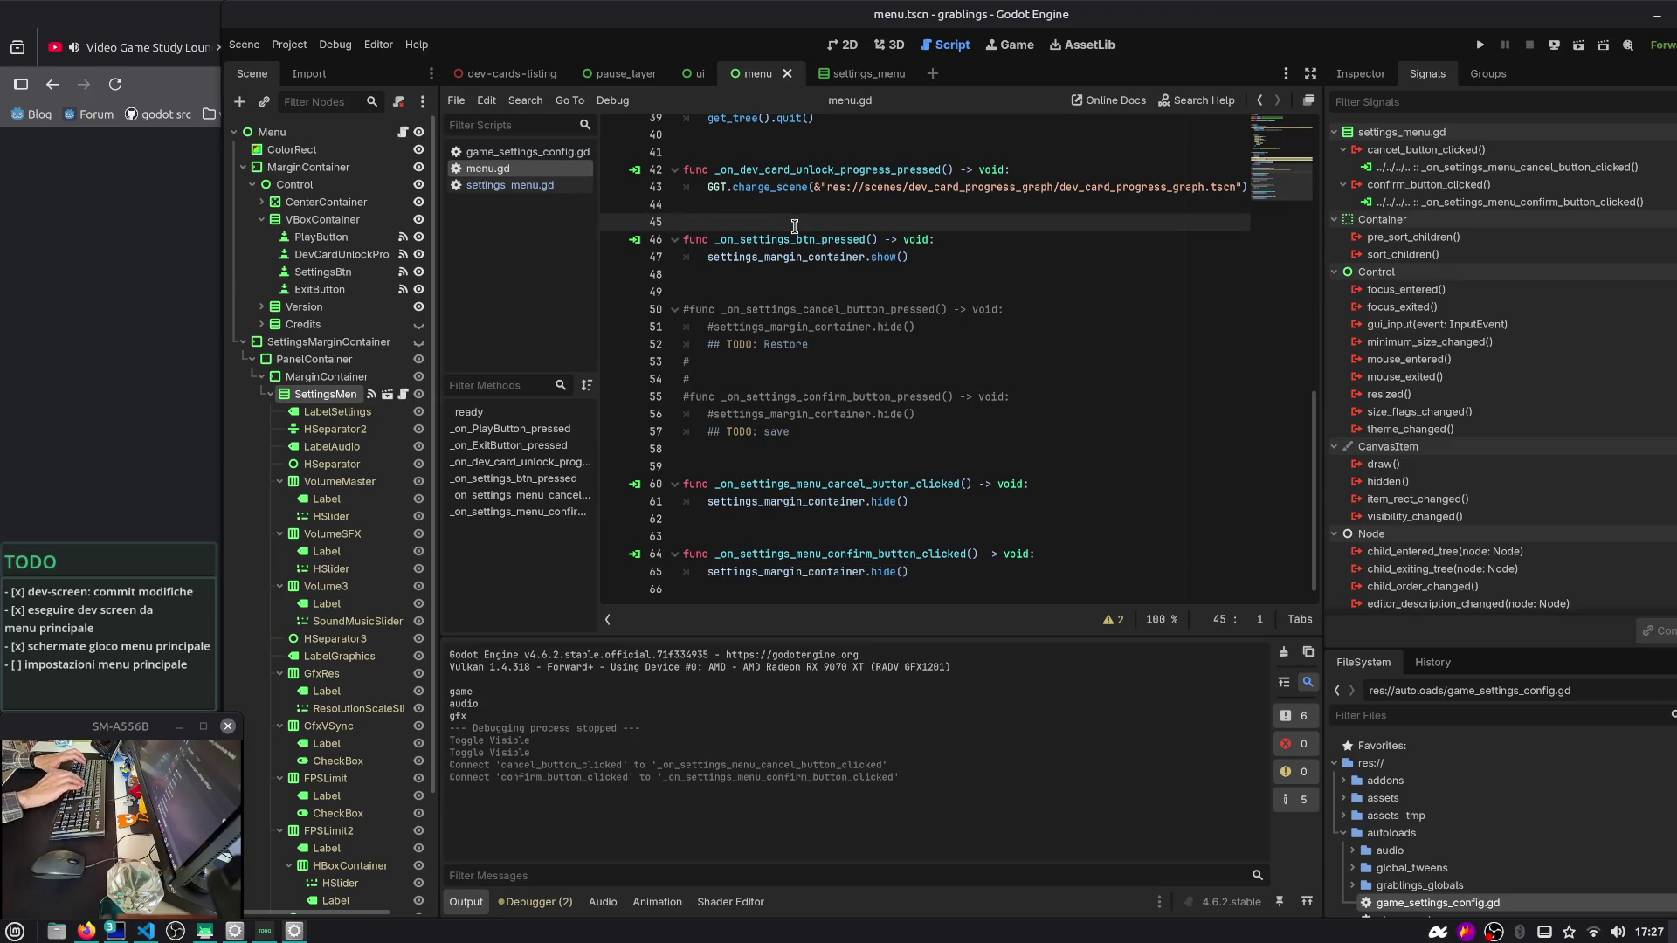
Step: In the pause_layer scene, rename the settings VBoxContainer to SettingsMenu
{"action": "left_click", "coordinate": [618, 72]}
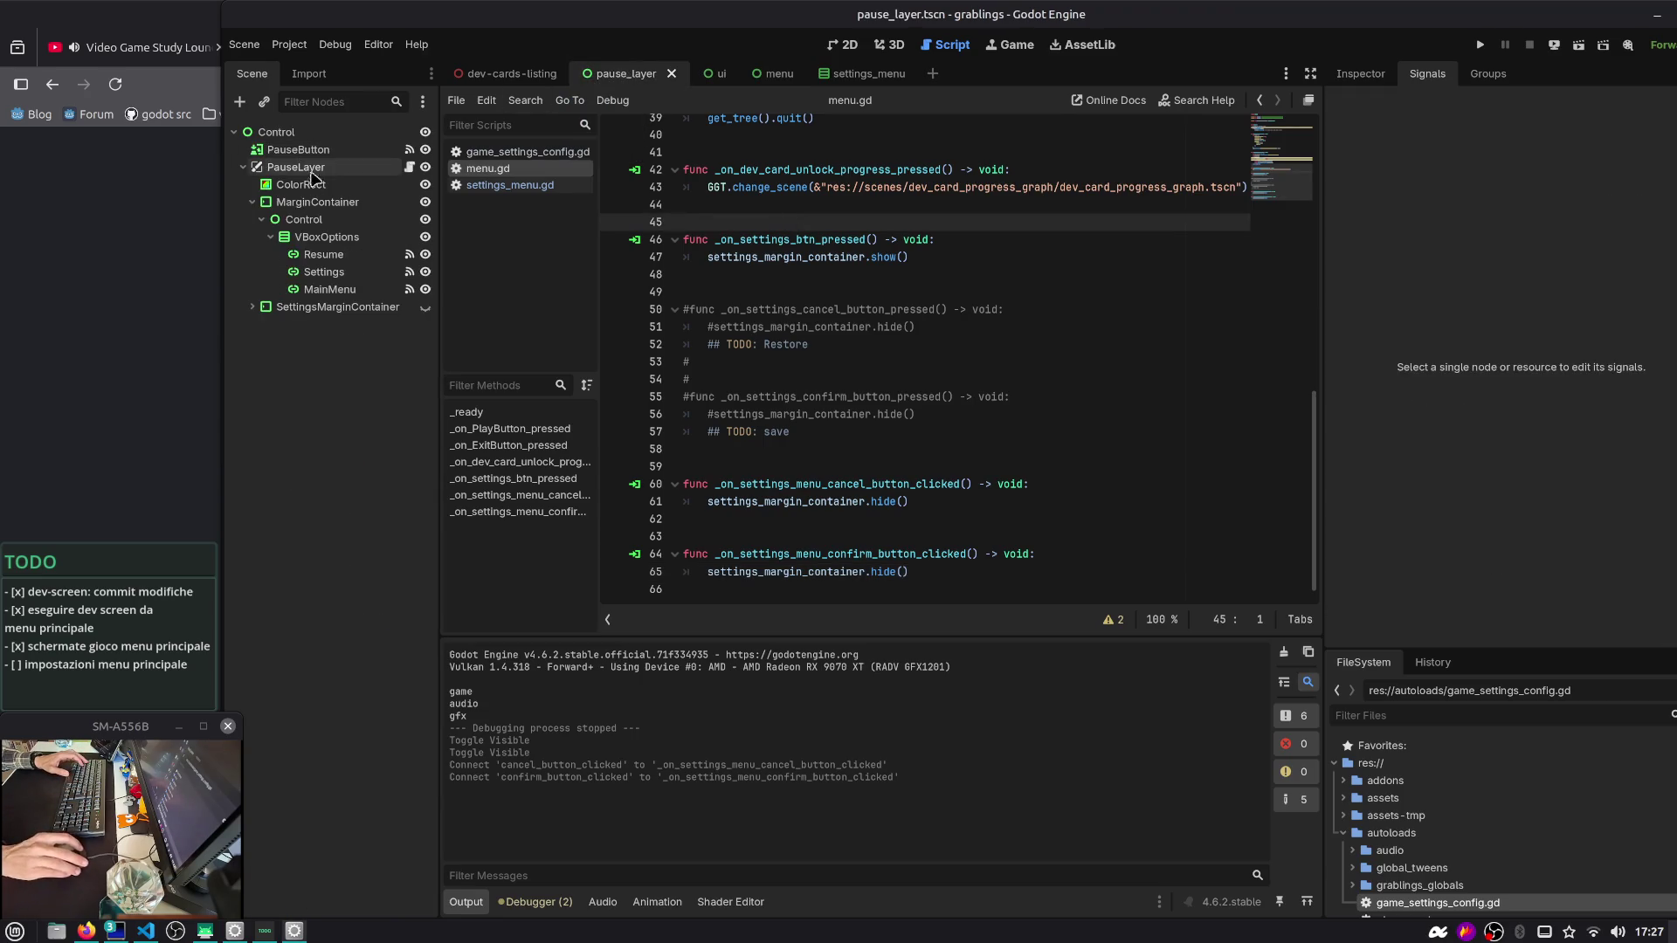
{"action": "left_click", "coordinate": [332, 306]}
{"action": "left_click", "coordinate": [252, 307]}
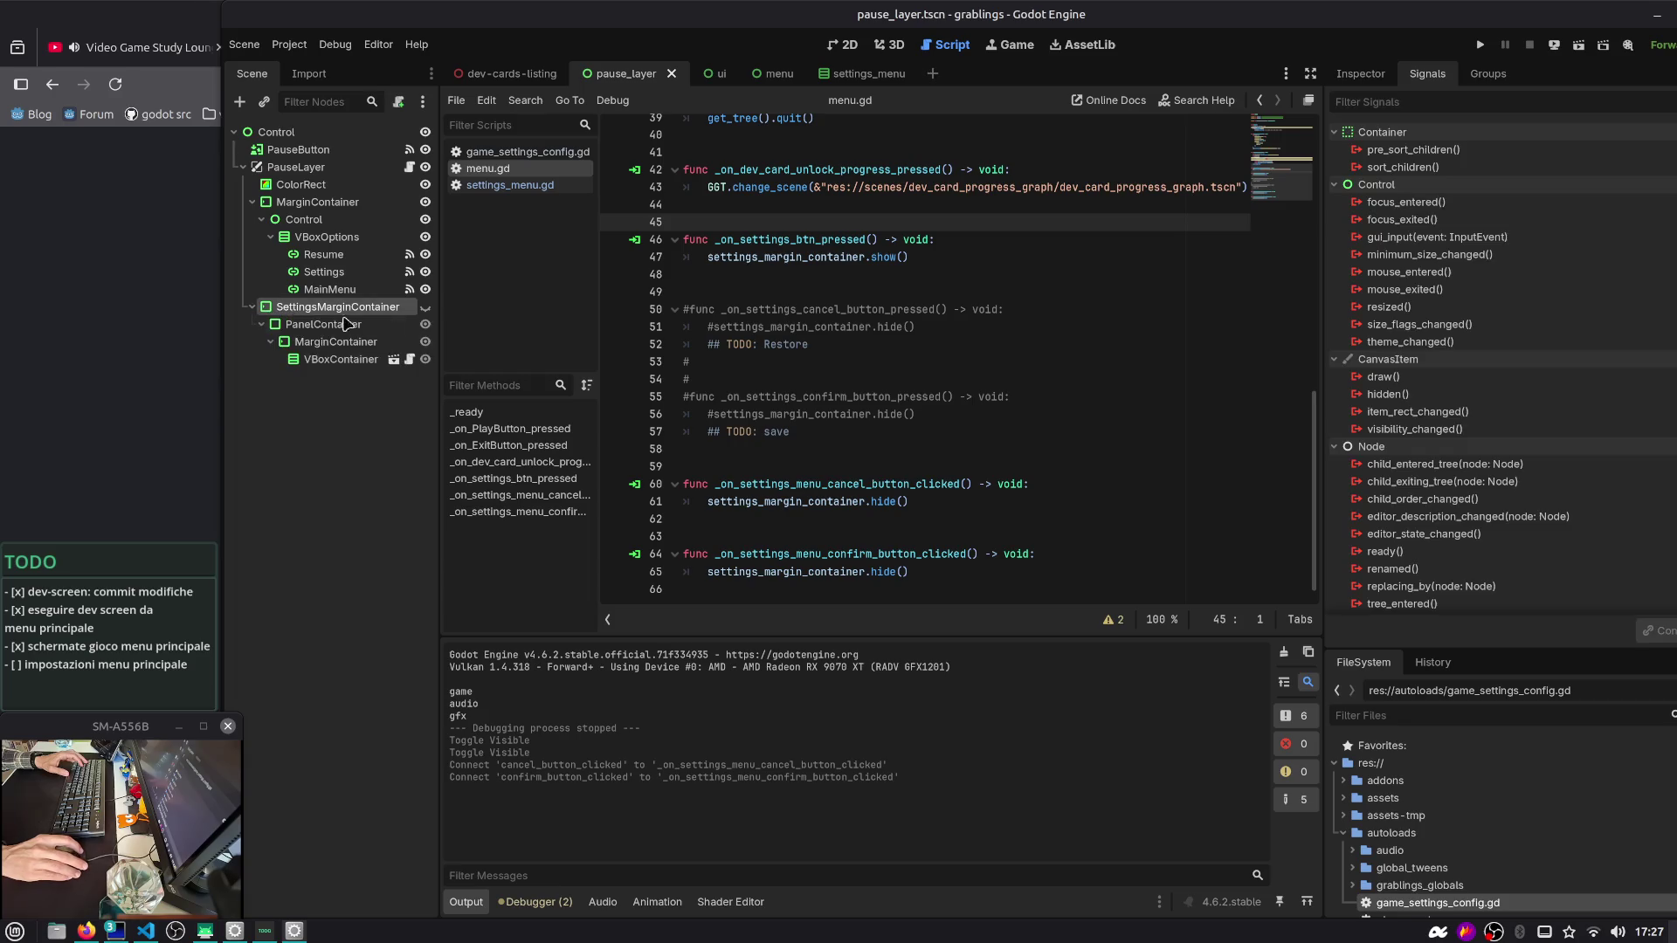
{"action": "left_click", "coordinate": [340, 359]}
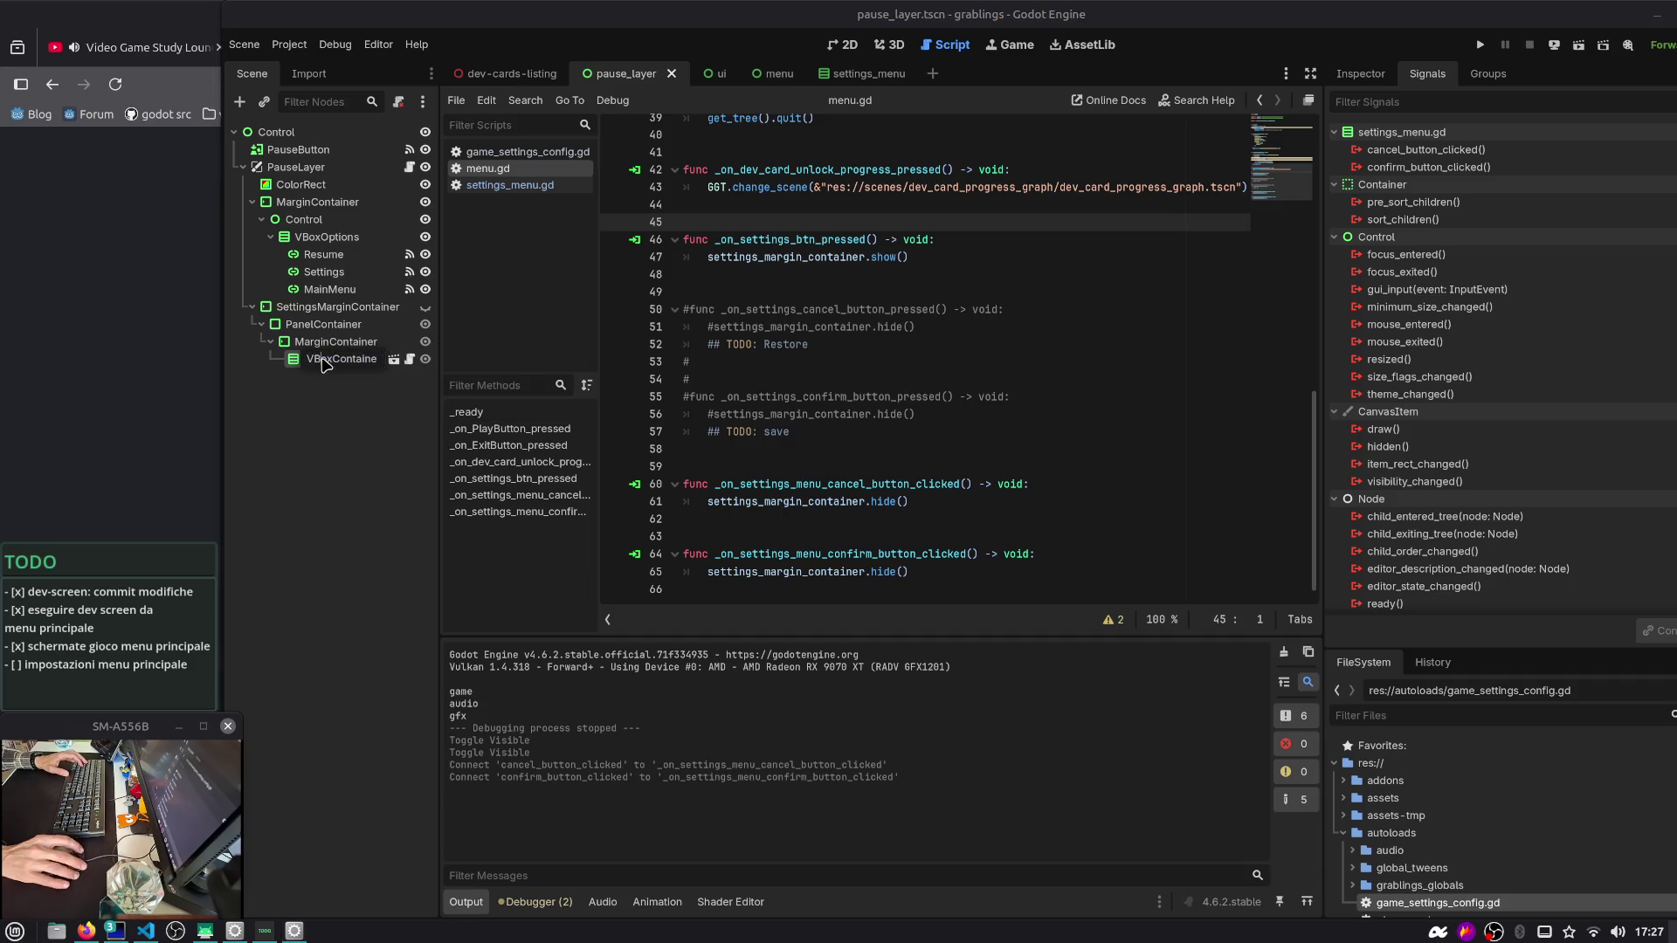
{"action": "key", "text": "F2"}
{"action": "type", "text": "SettingsMenu"}
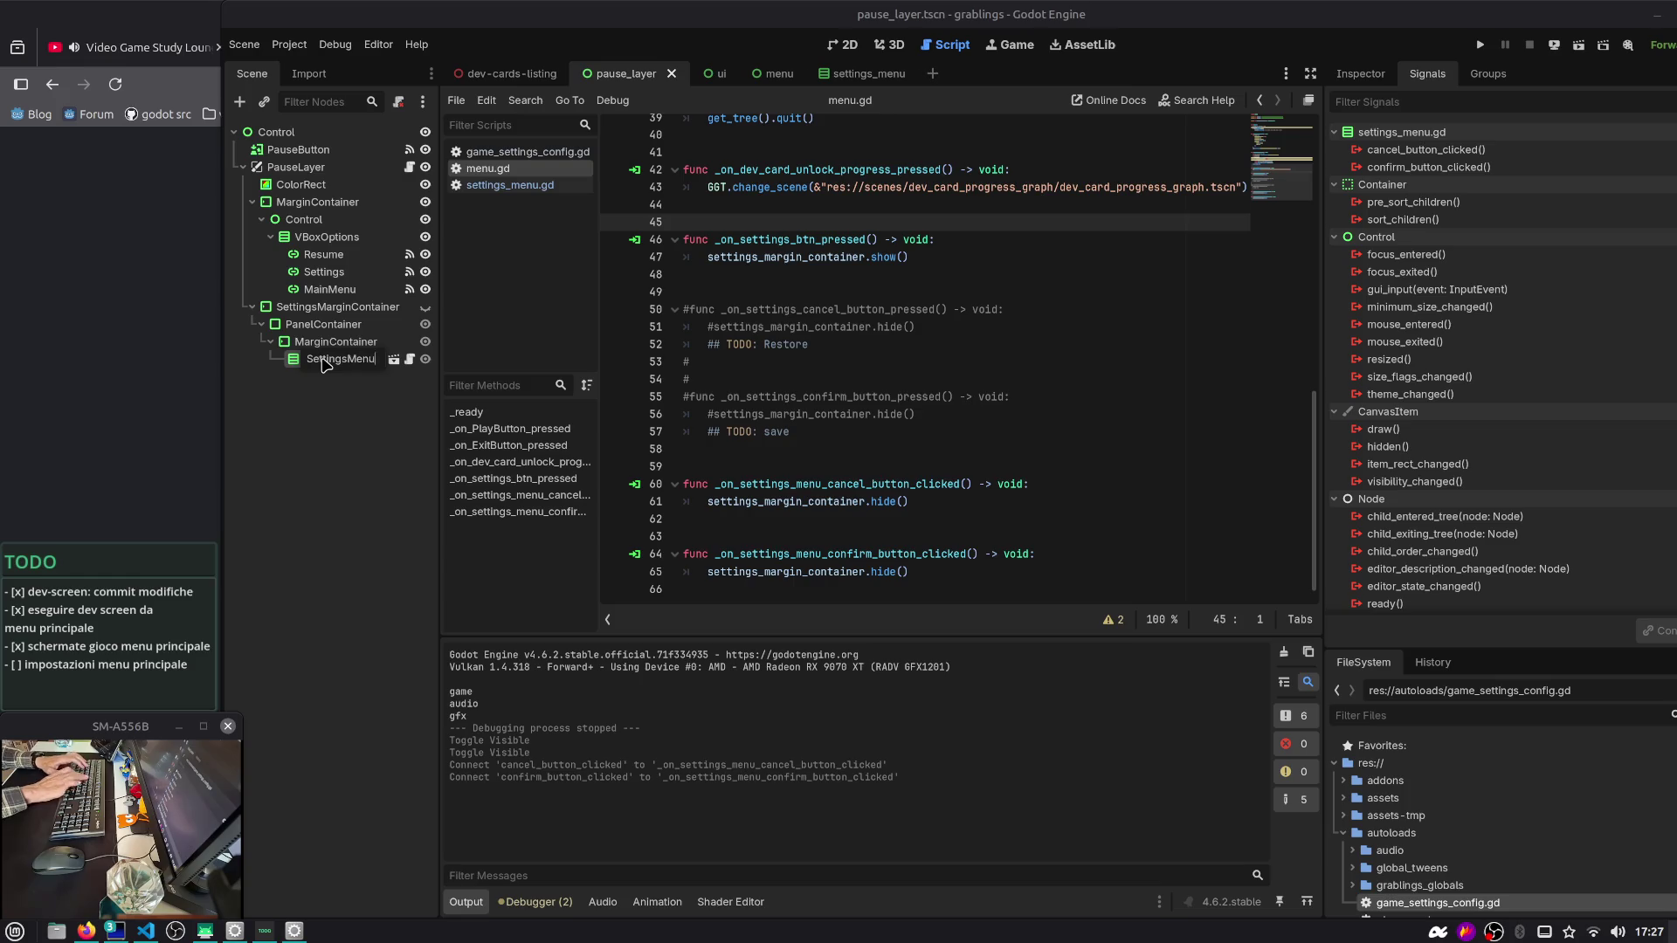
{"action": "key", "text": "Return"}
Step: Connect SettingsMenu's cancel_button_clicked and confirm_button_clicked signals to PauseLayer
{"action": "double_click", "coordinate": [1395, 153]}
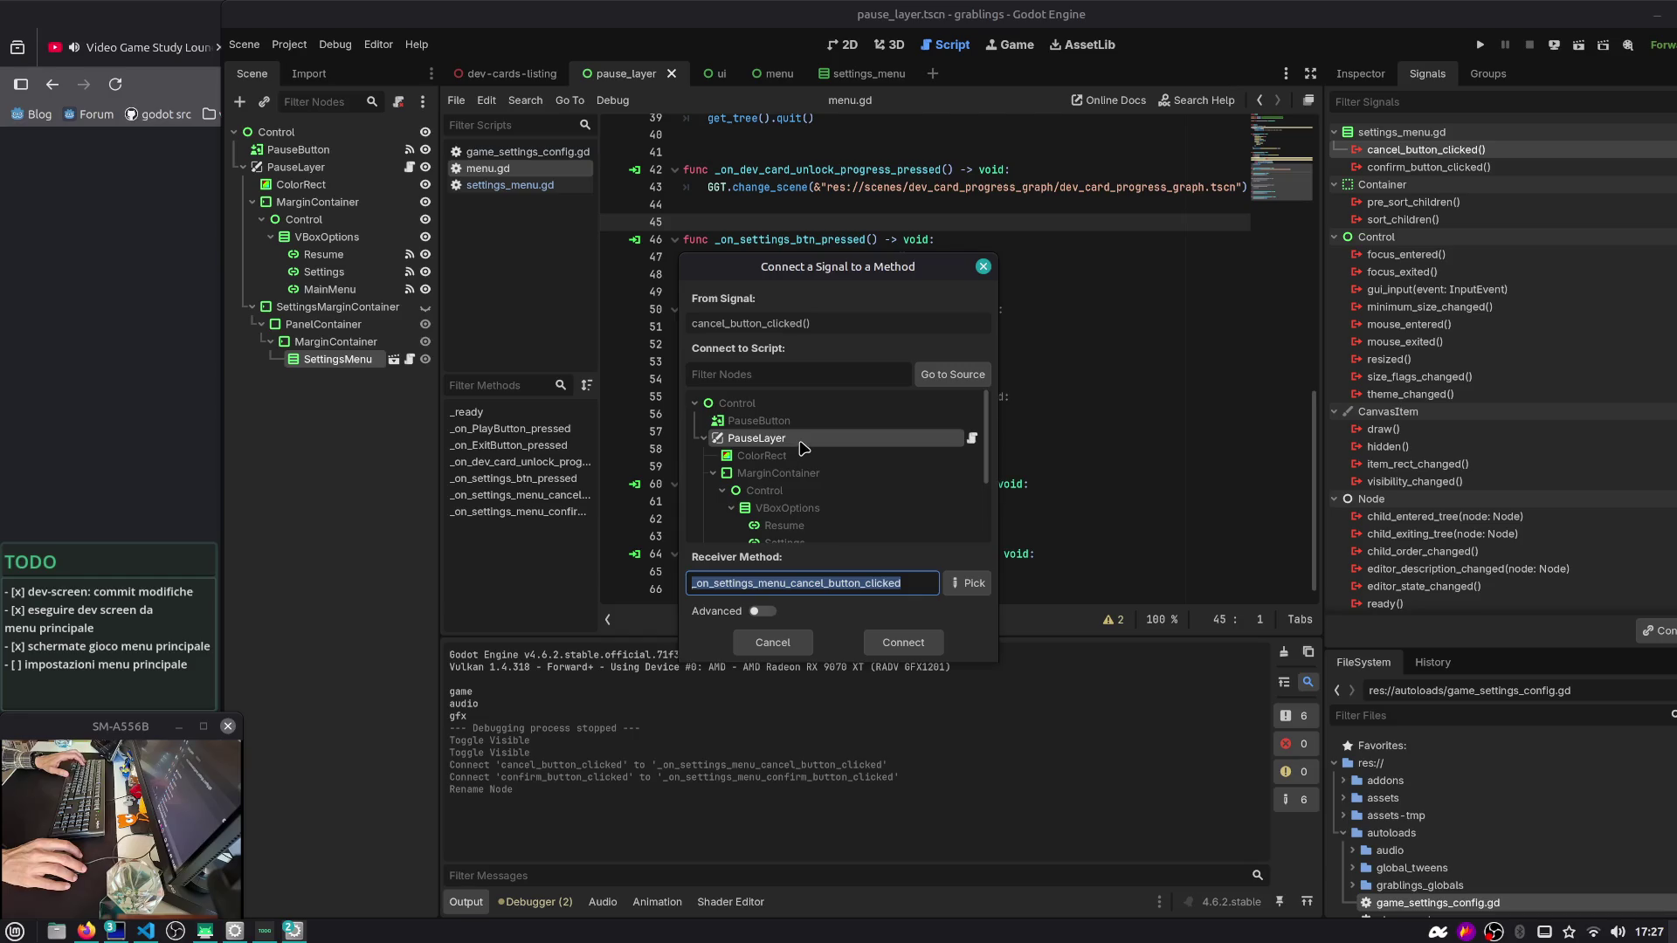
{"action": "double_click", "coordinate": [805, 439]}
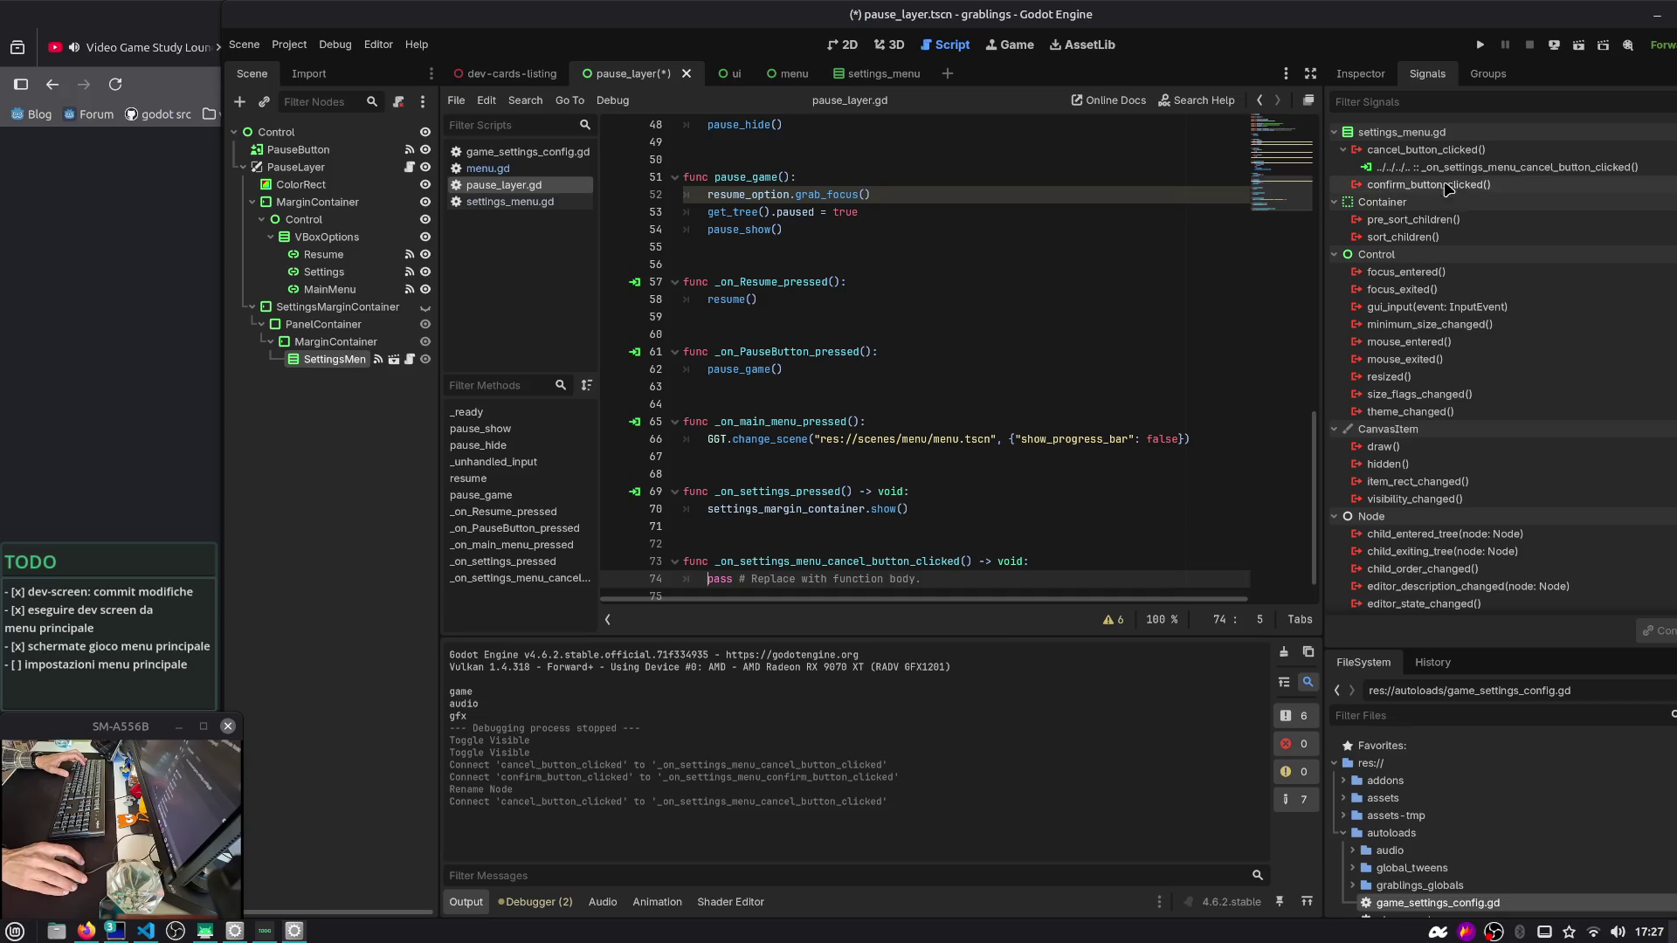
{"action": "double_click", "coordinate": [1429, 184]}
{"action": "double_click", "coordinate": [828, 442]}
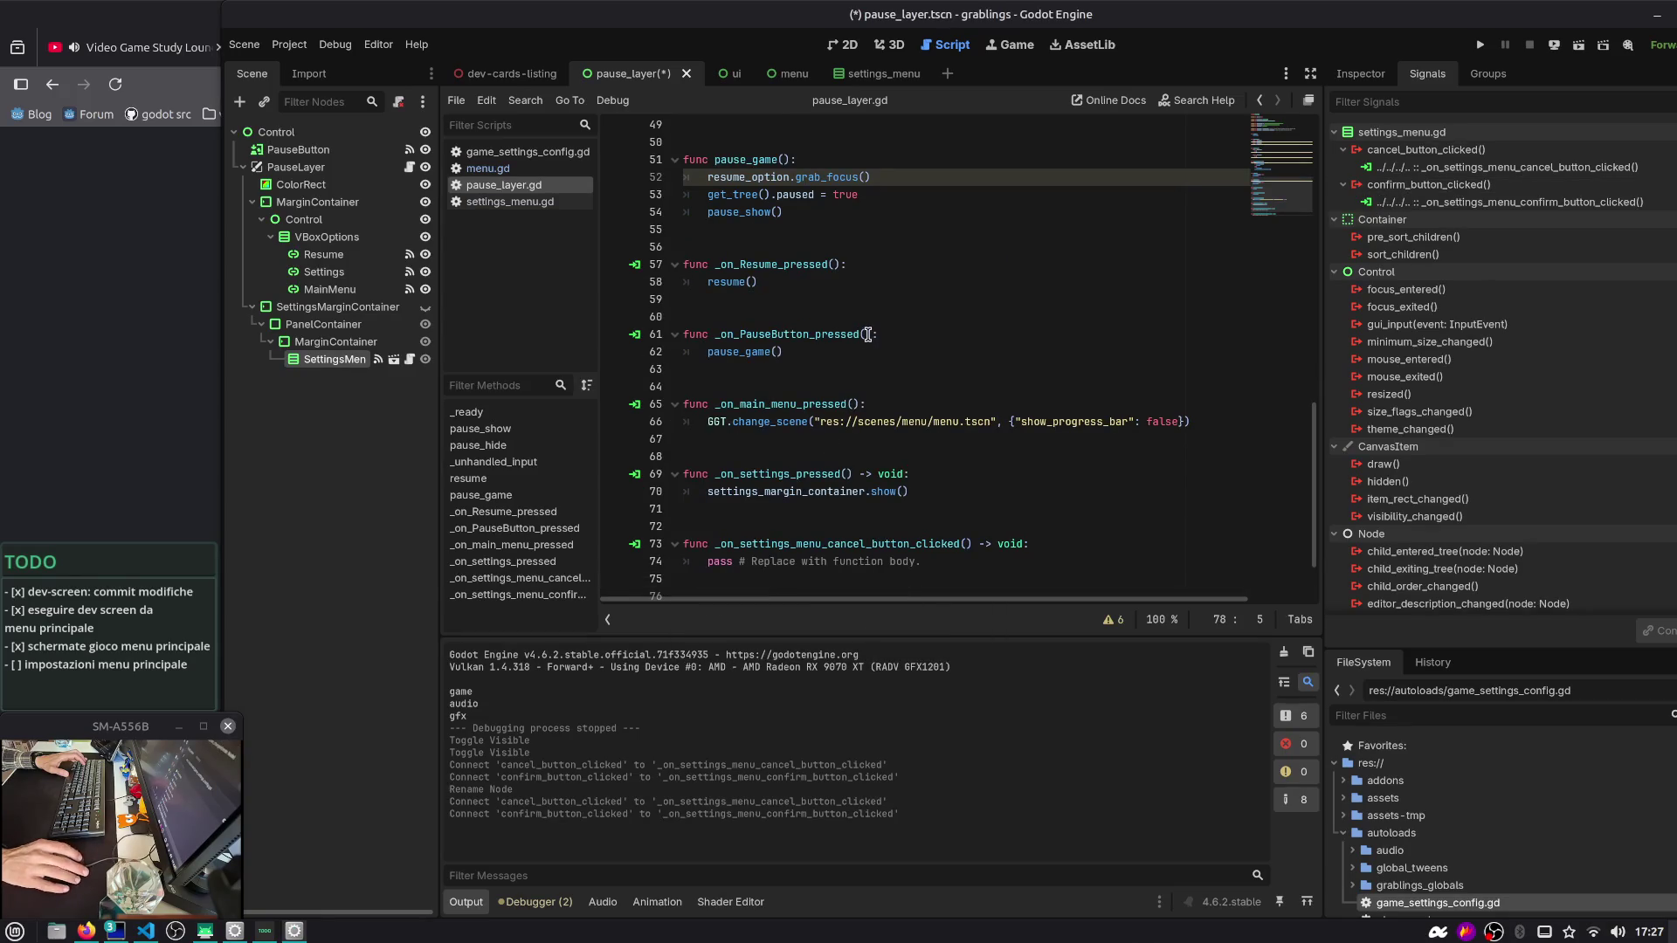
Step: Make the cancel handler in pause_layer.gd call settings_margin_container.hide()
{"action": "scroll", "coordinate": [822, 340], "scroll_direction": "up", "scroll_amount": 15}
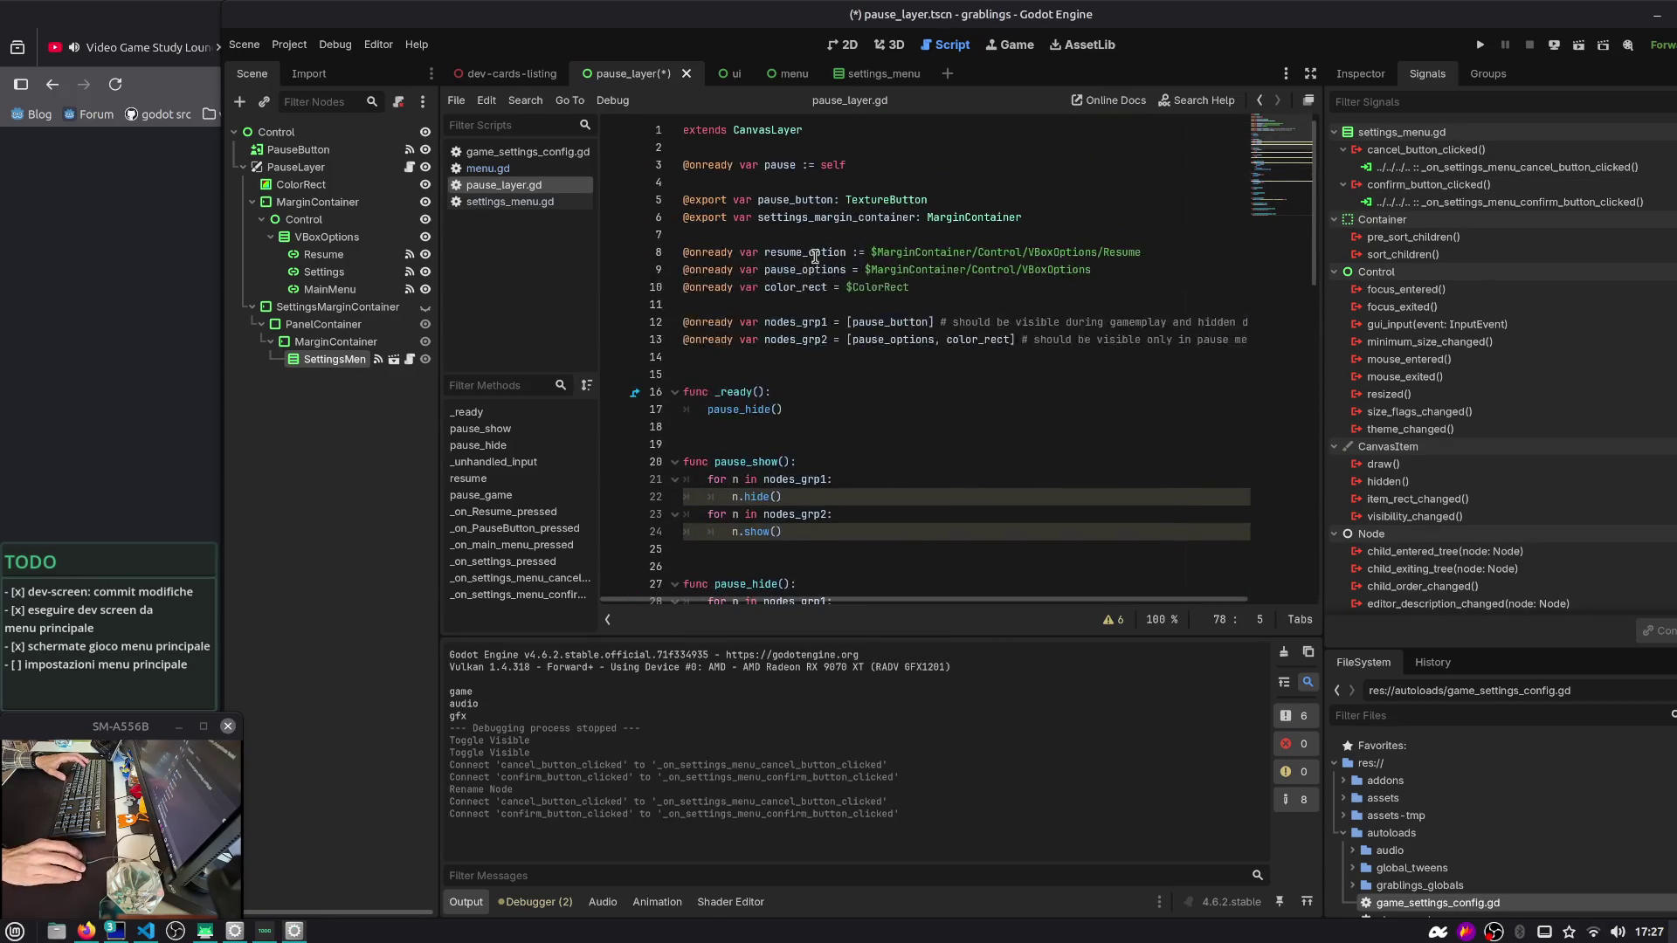
{"action": "double_click", "coordinate": [786, 217]}
{"action": "key", "text": "ctrl+c"}
{"action": "scroll", "coordinate": [769, 491], "scroll_direction": "down", "scroll_amount": 15}
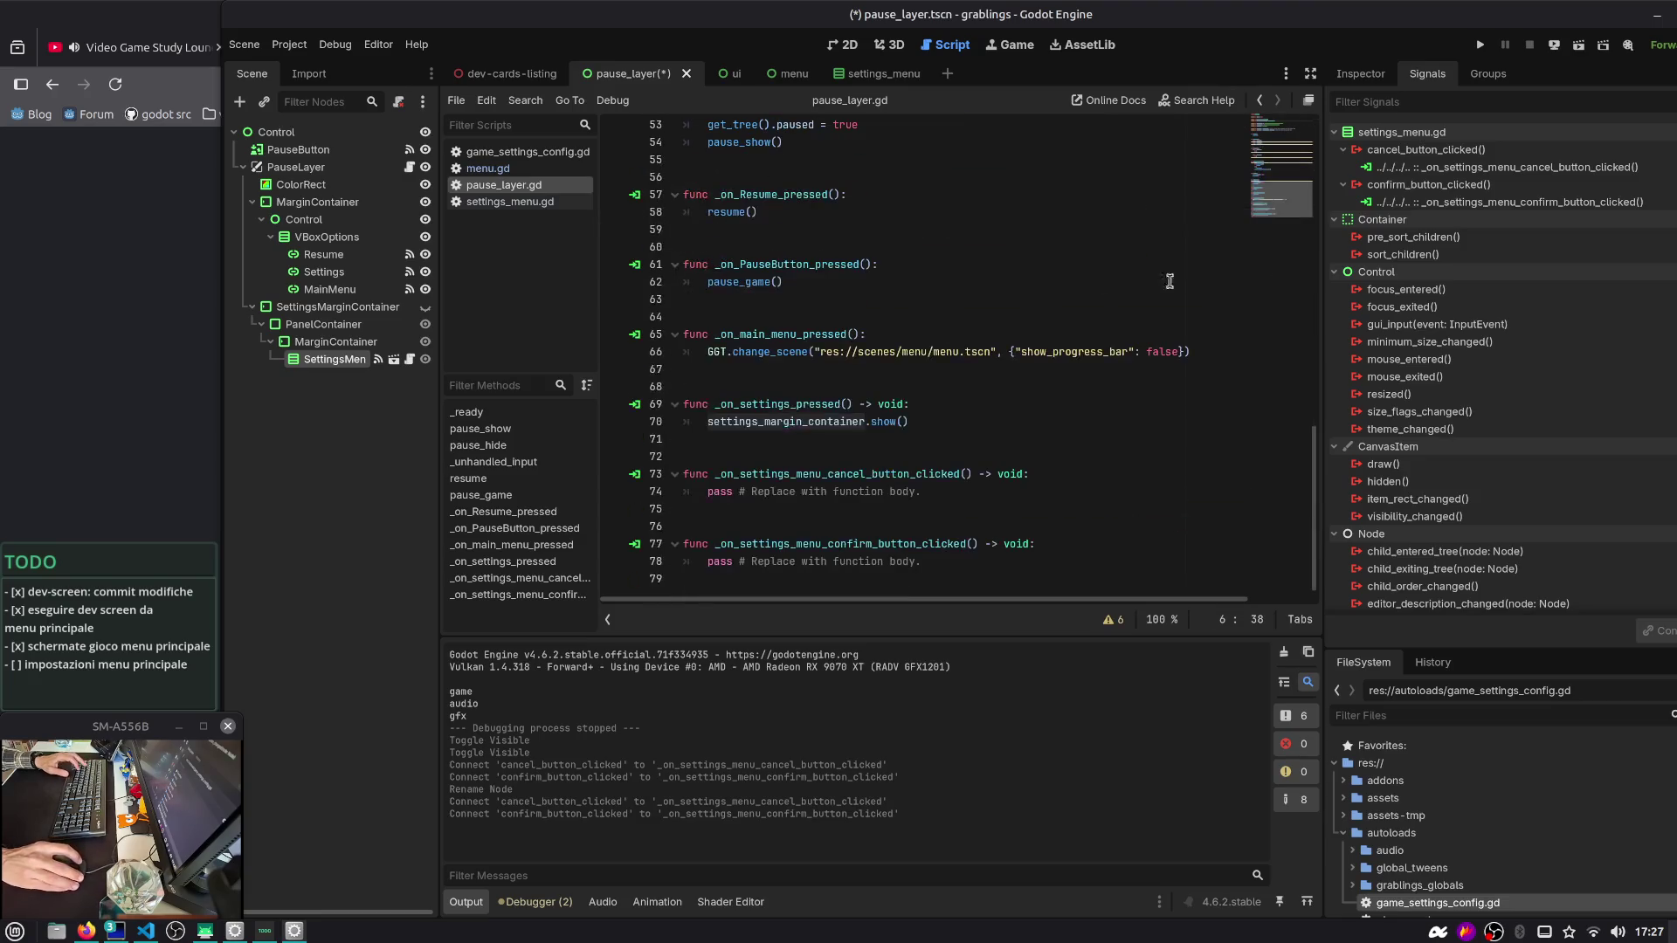
{"action": "left_click", "coordinate": [769, 492]}
{"action": "triple_click", "coordinate": [769, 492]}
{"action": "key", "text": "ctrl+v"}
{"action": "type", "text": ".hide()"}
{"action": "key", "text": "Down"}
{"action": "key", "text": "Down"}
{"action": "key", "text": "Down"}
Step: Make the confirm handler call settings_margin_container.hide(), save, and run the game with F5
{"action": "key", "text": "Home"}
{"action": "key", "text": "shift+End"}
{"action": "key", "text": "ctrl+v"}
{"action": "type", "text": ".hide()"}
{"action": "key", "text": "ctrl+s"}
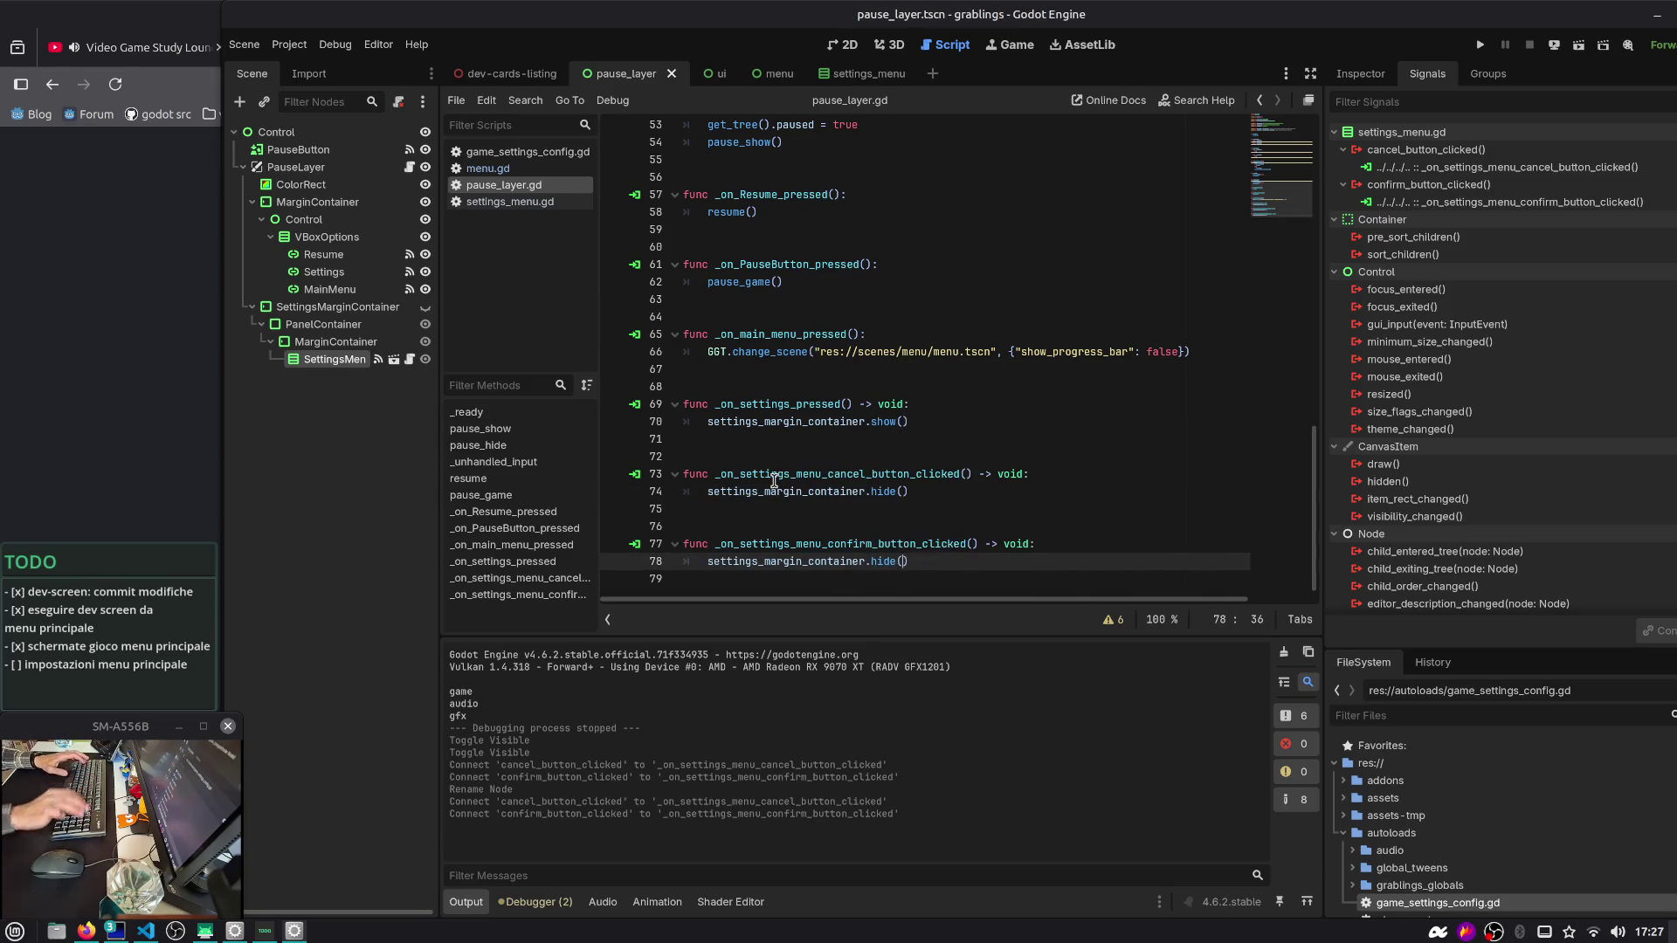
{"action": "key", "text": "F5"}
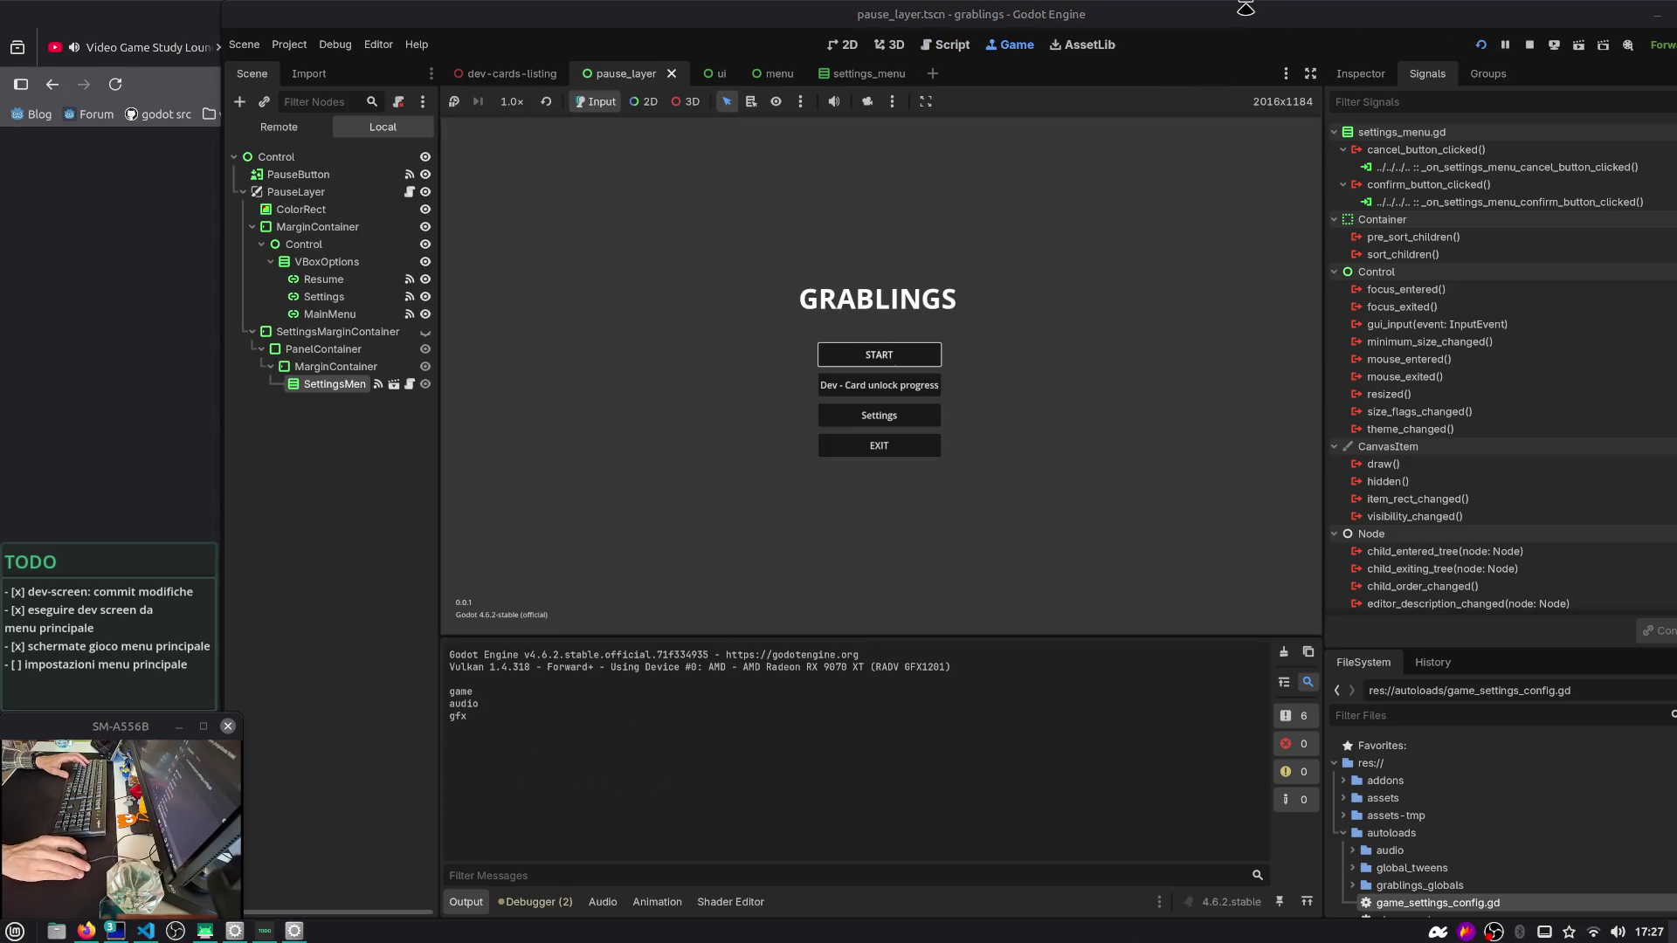
Step: Maximize the game window, open and close main-menu Settings twice, then start the game
{"action": "double_click", "coordinate": [1206, 35]}
{"action": "left_click", "coordinate": [748, 417]}
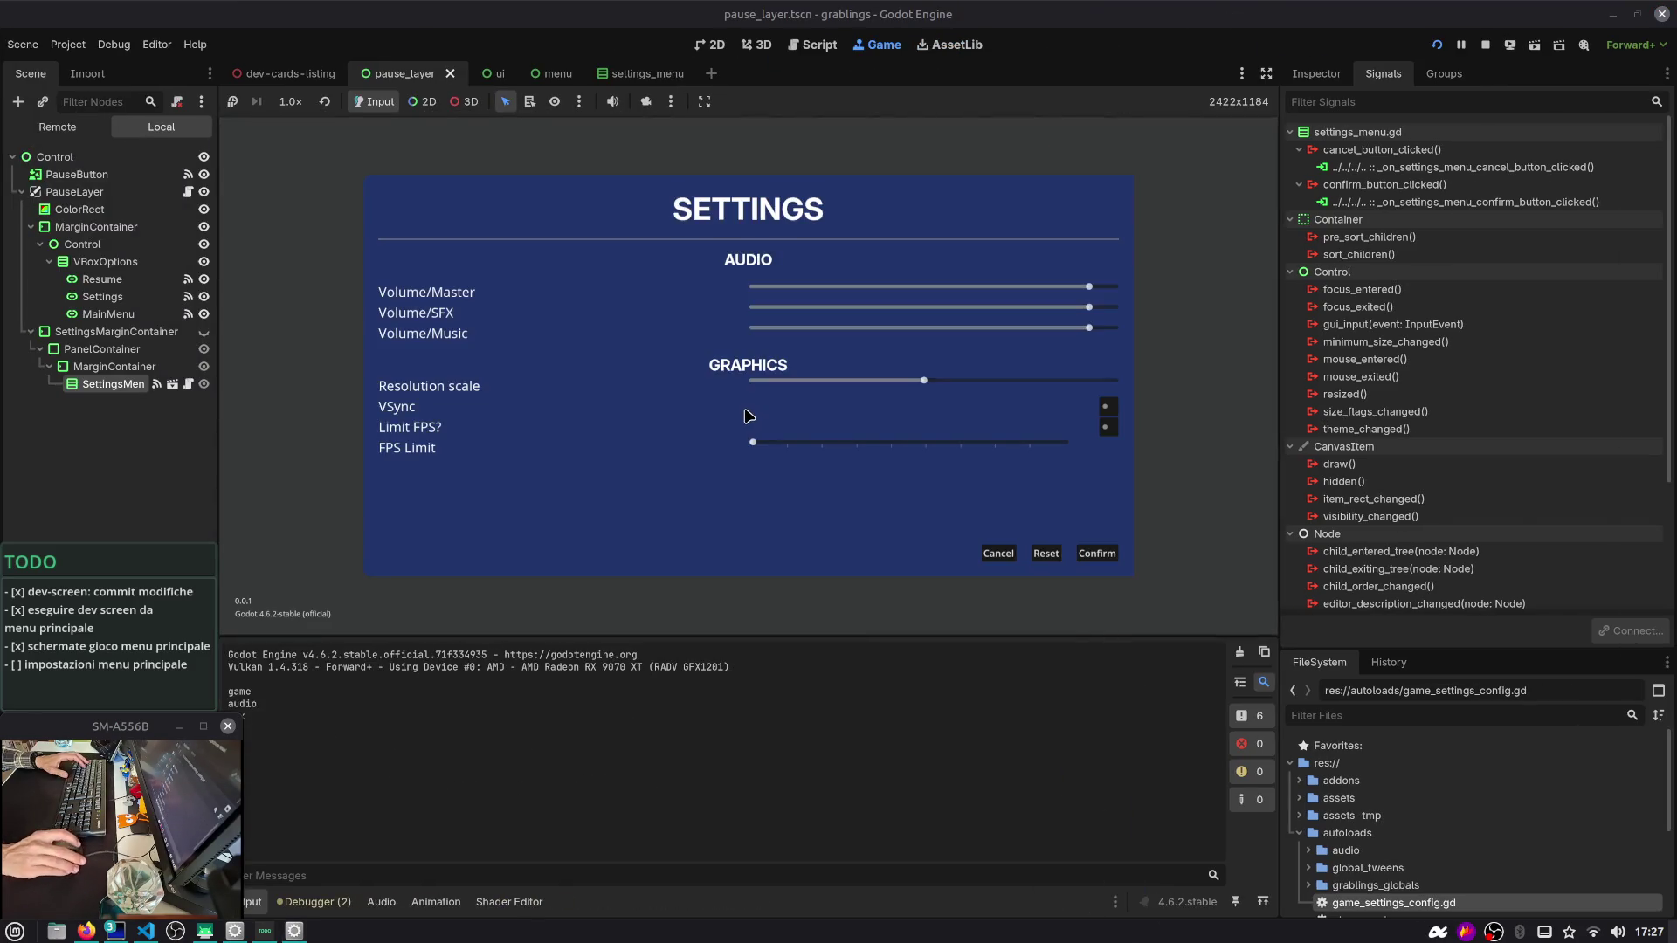
{"action": "left_click", "coordinate": [998, 553]}
{"action": "left_click", "coordinate": [746, 417]}
{"action": "left_click", "coordinate": [1084, 555]}
{"action": "left_click", "coordinate": [741, 360]}
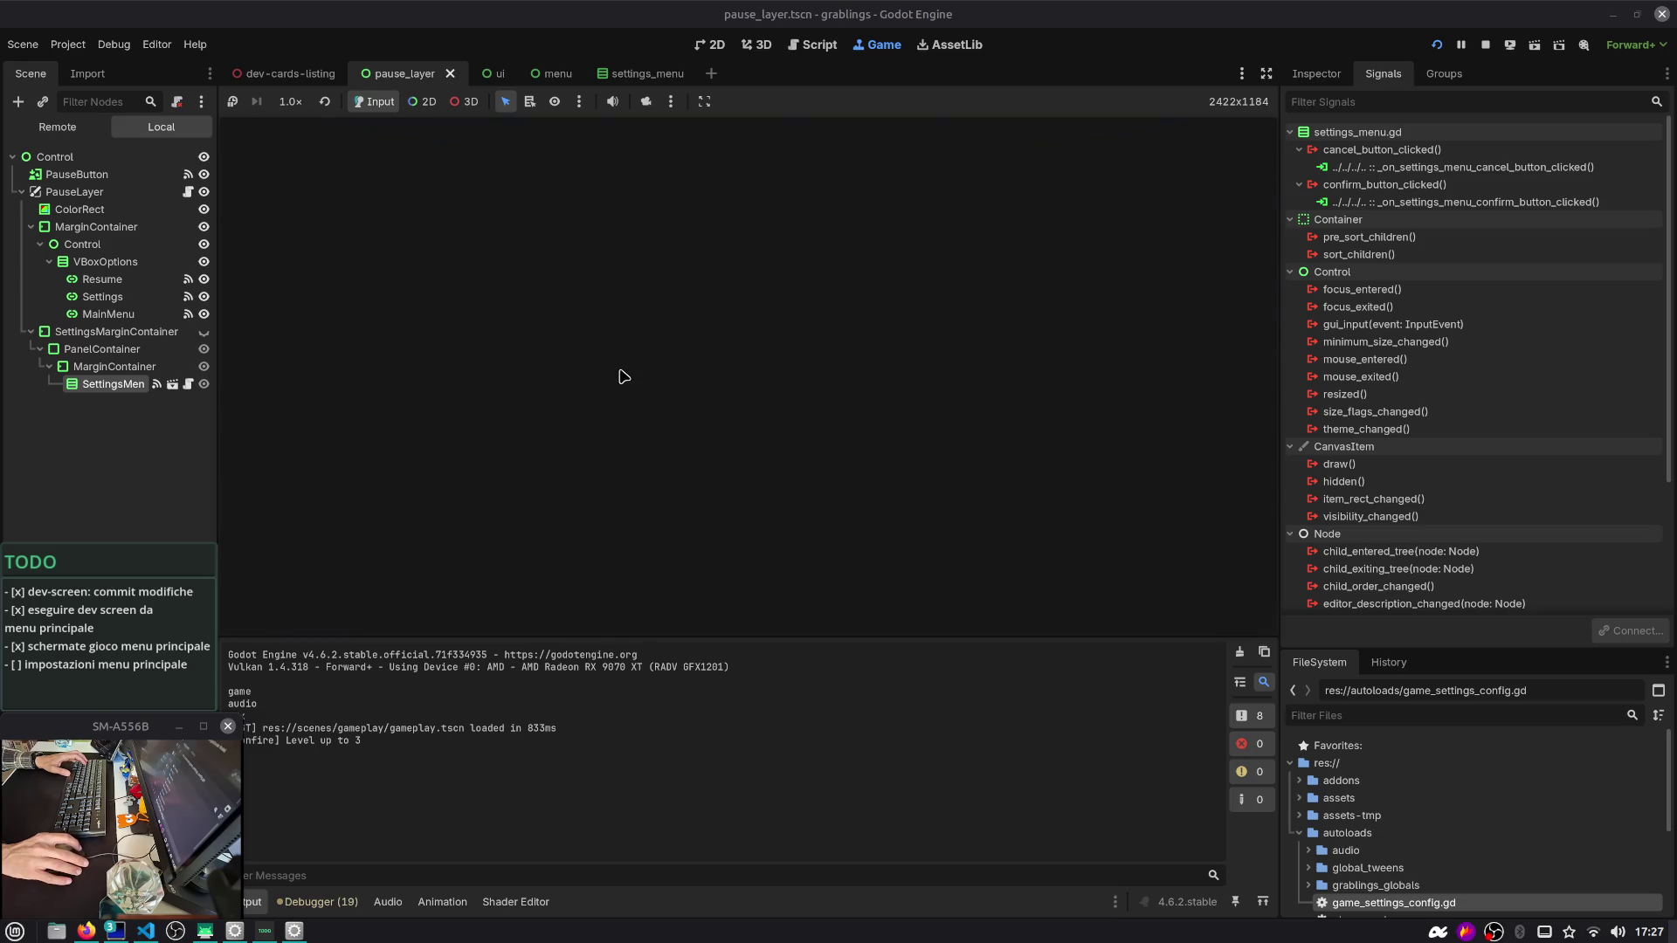
Step: Pause the game, open and close Settings twice, then resume
{"action": "key", "text": "Escape"}
{"action": "left_click", "coordinate": [773, 385]}
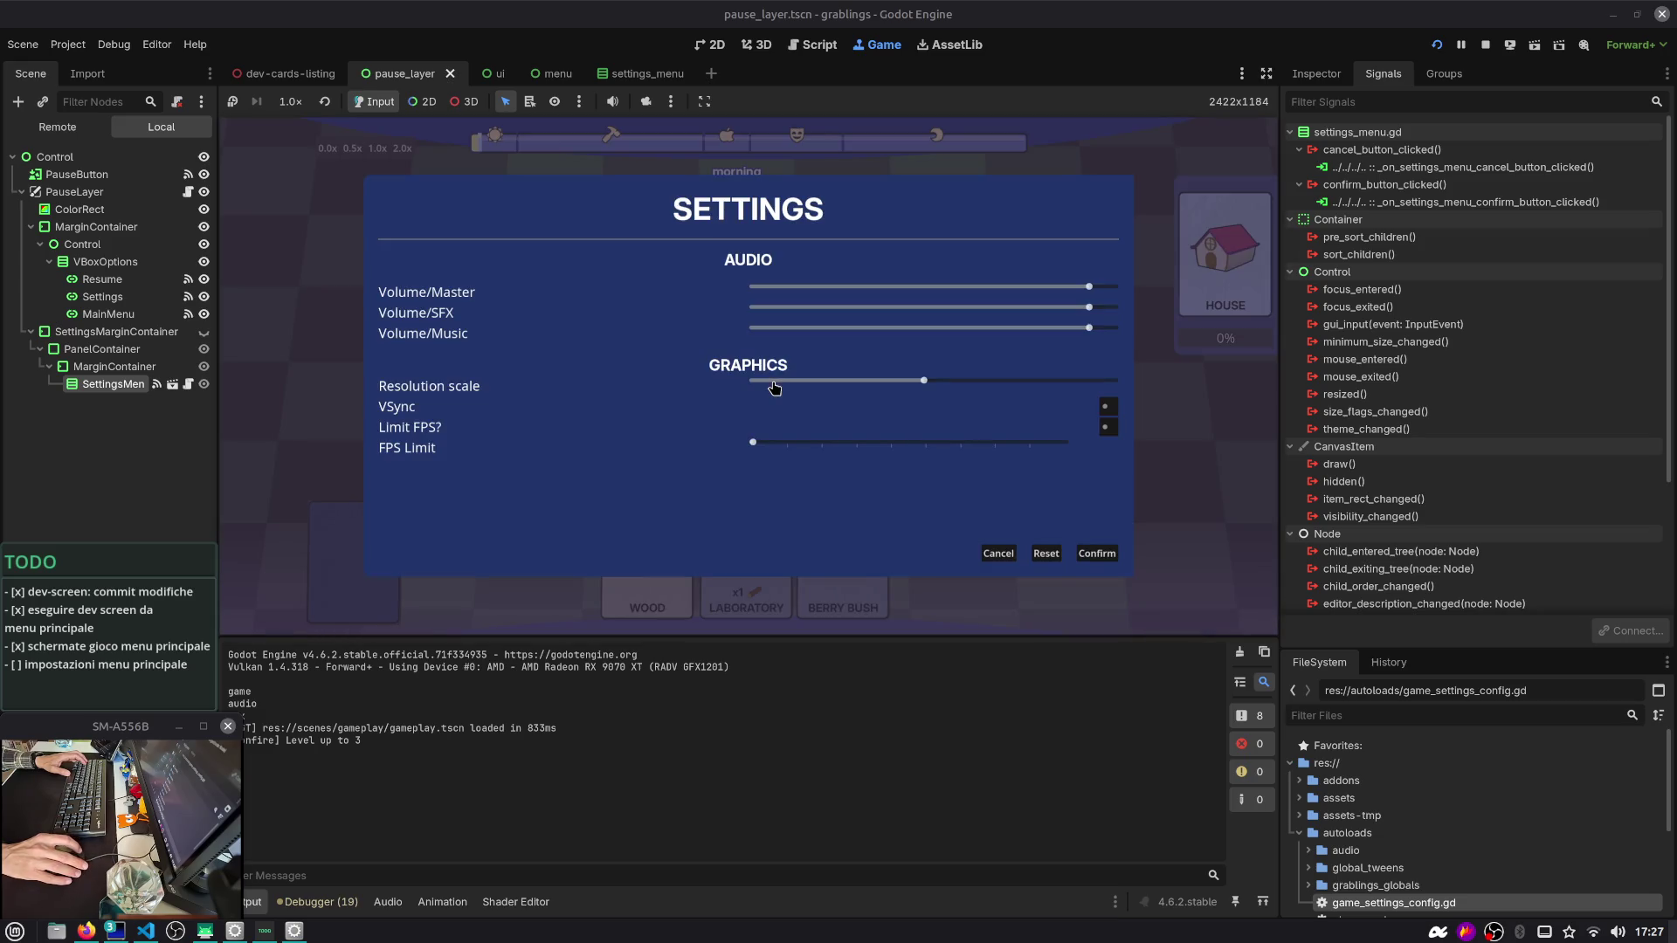
{"action": "left_click", "coordinate": [993, 553]}
{"action": "left_click", "coordinate": [732, 381]}
{"action": "left_click", "coordinate": [1097, 554]}
{"action": "left_click", "coordinate": [732, 358]}
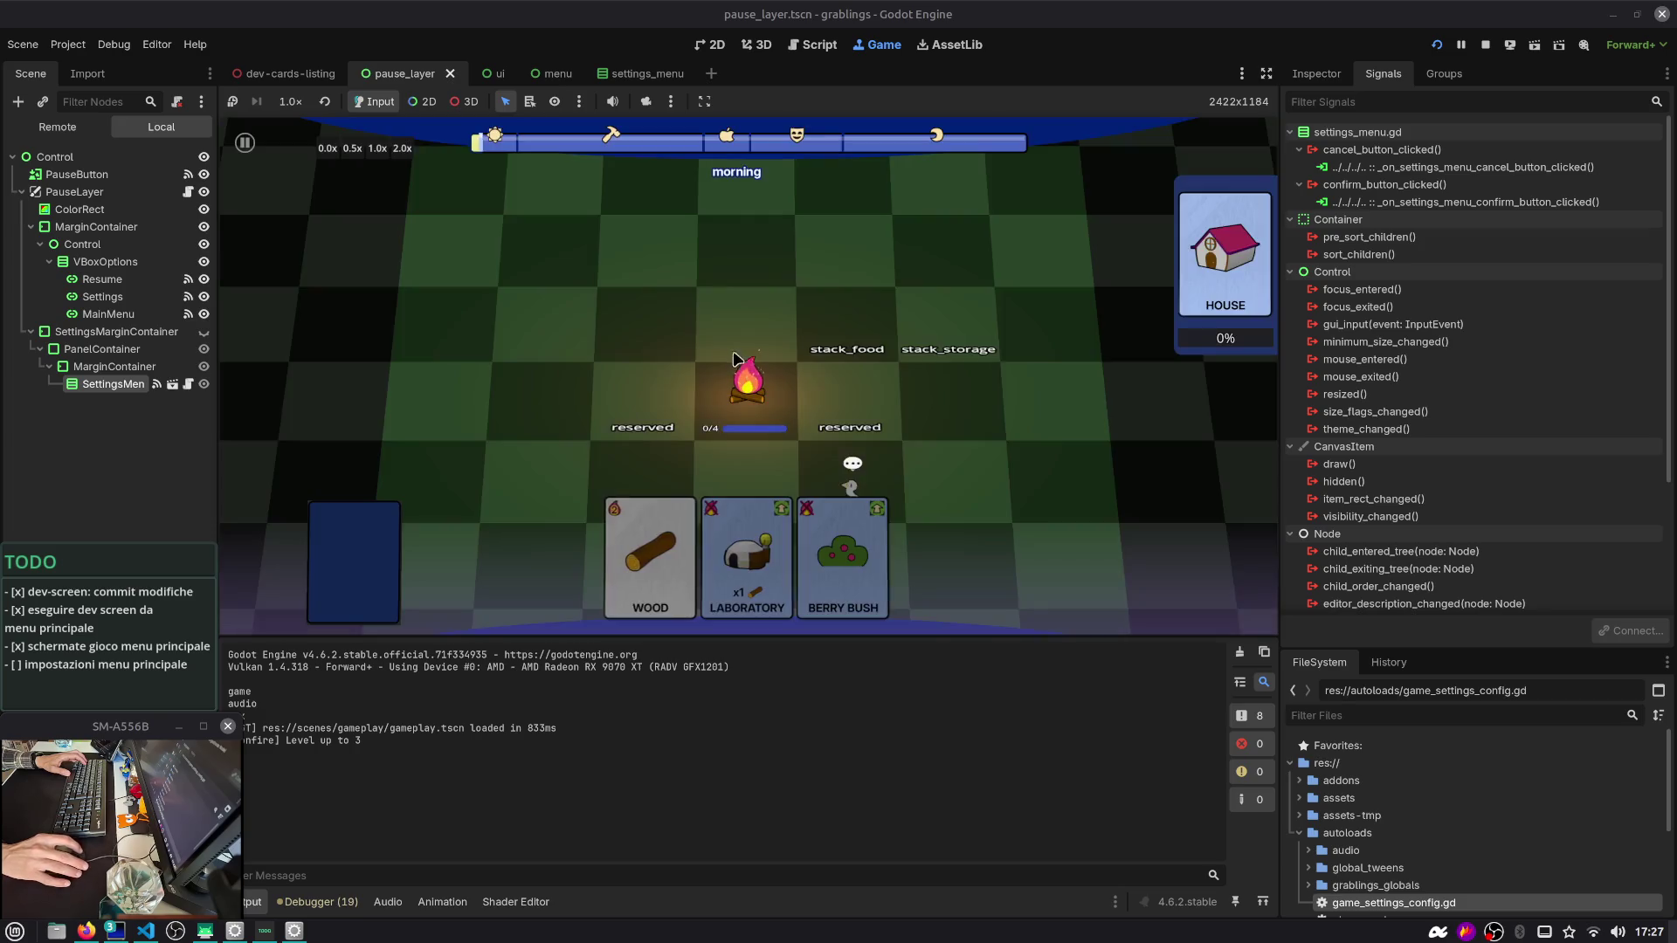
Step: From the pause menu, lower the Resolution scale slider, close Settings and resume
{"action": "key", "text": "Escape"}
{"action": "left_click", "coordinate": [732, 379]}
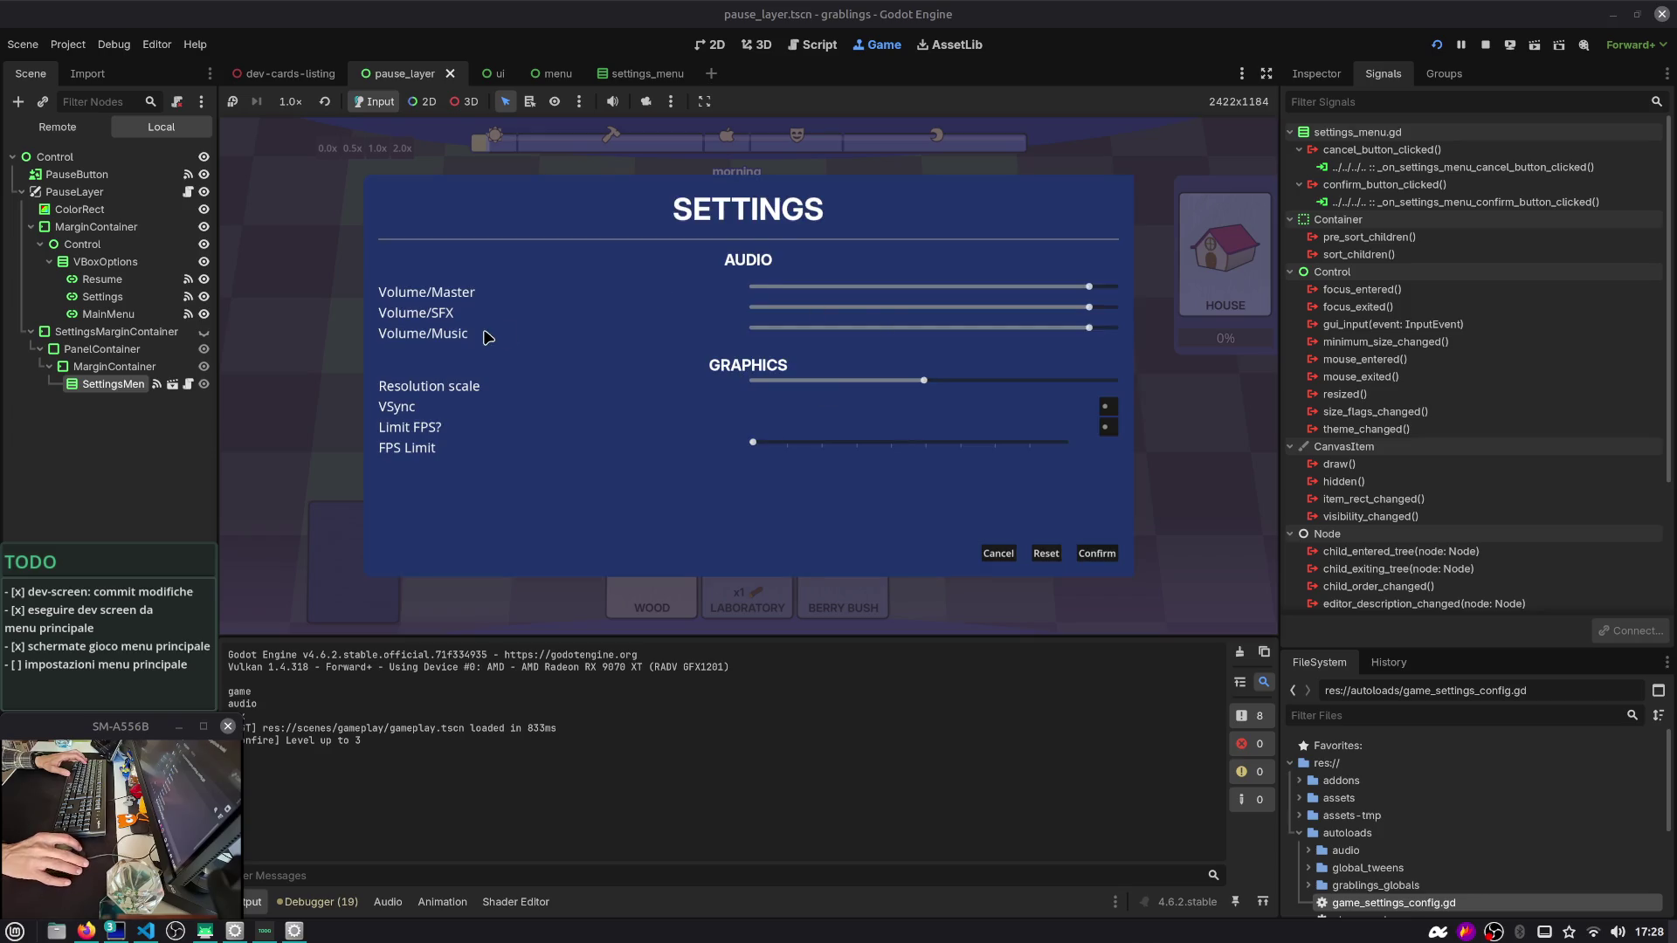
{"action": "left_click_drag", "start_coordinate": [907, 382], "coordinate": [835, 385]}
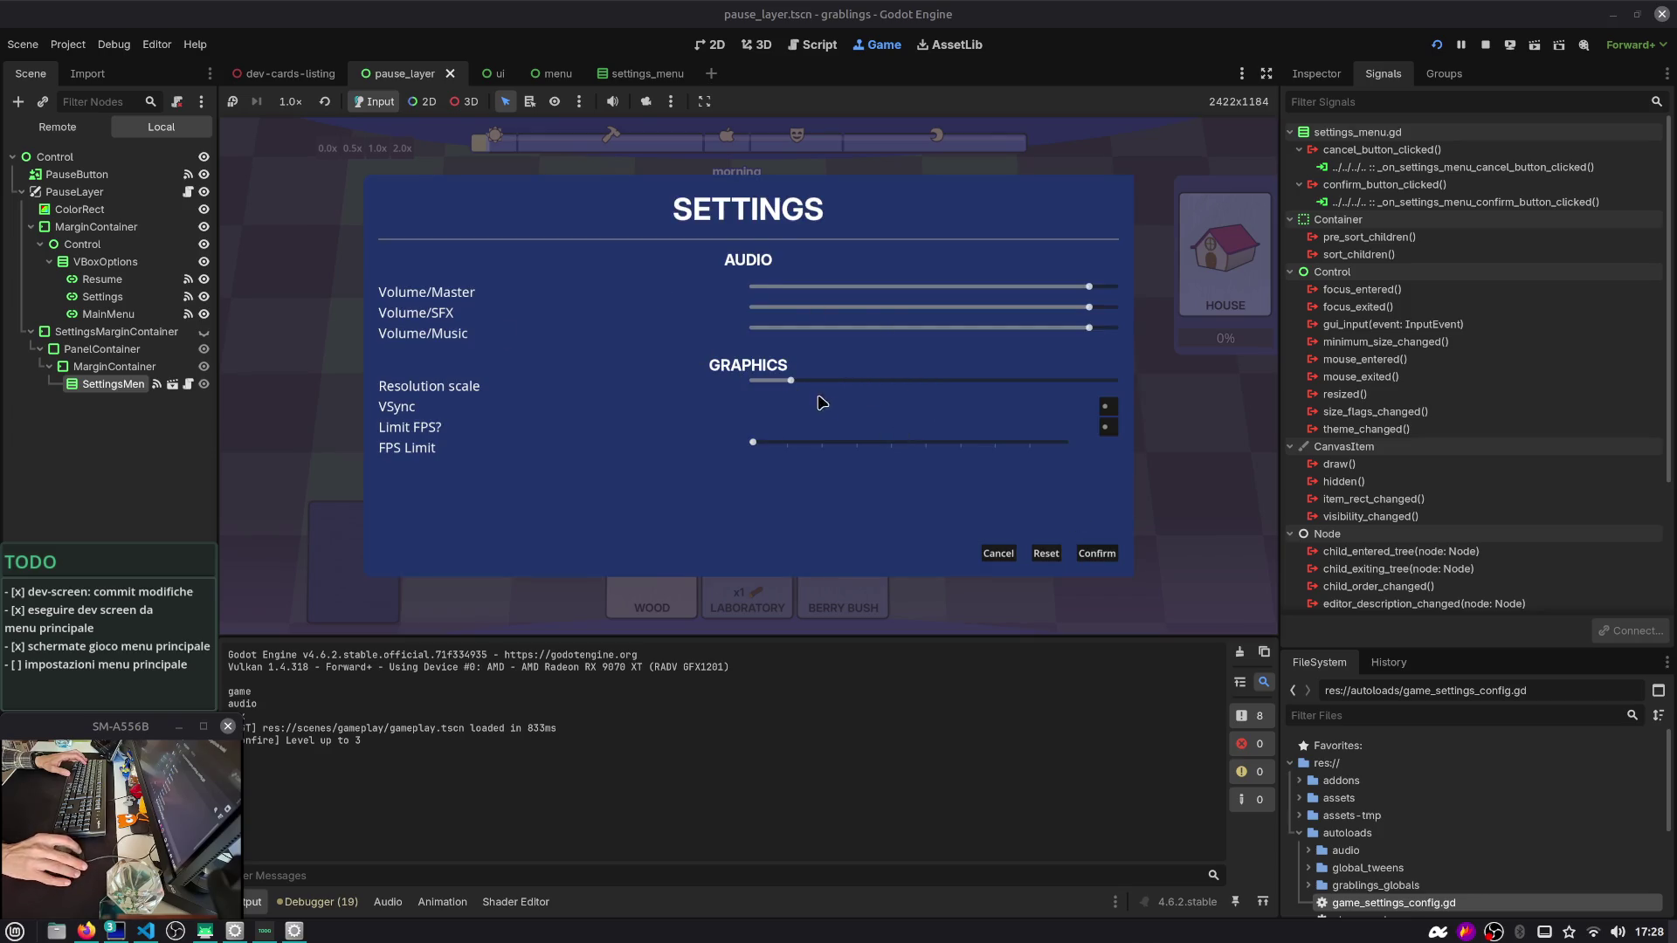
{"action": "left_click", "coordinate": [1099, 552]}
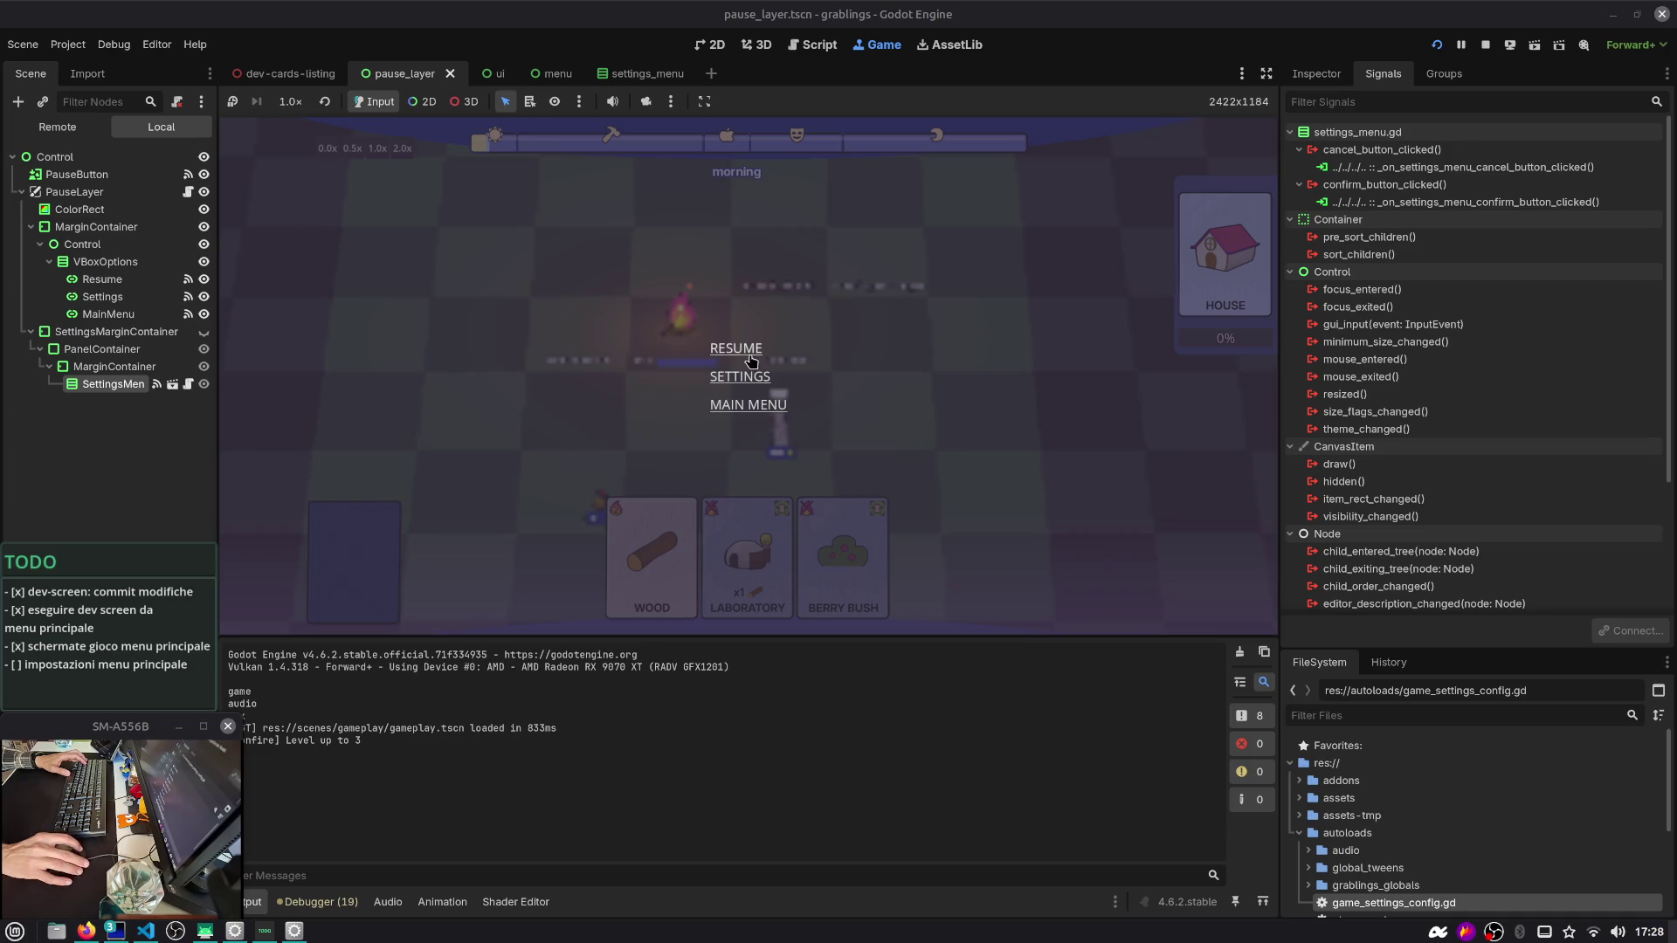
{"action": "left_click", "coordinate": [749, 360]}
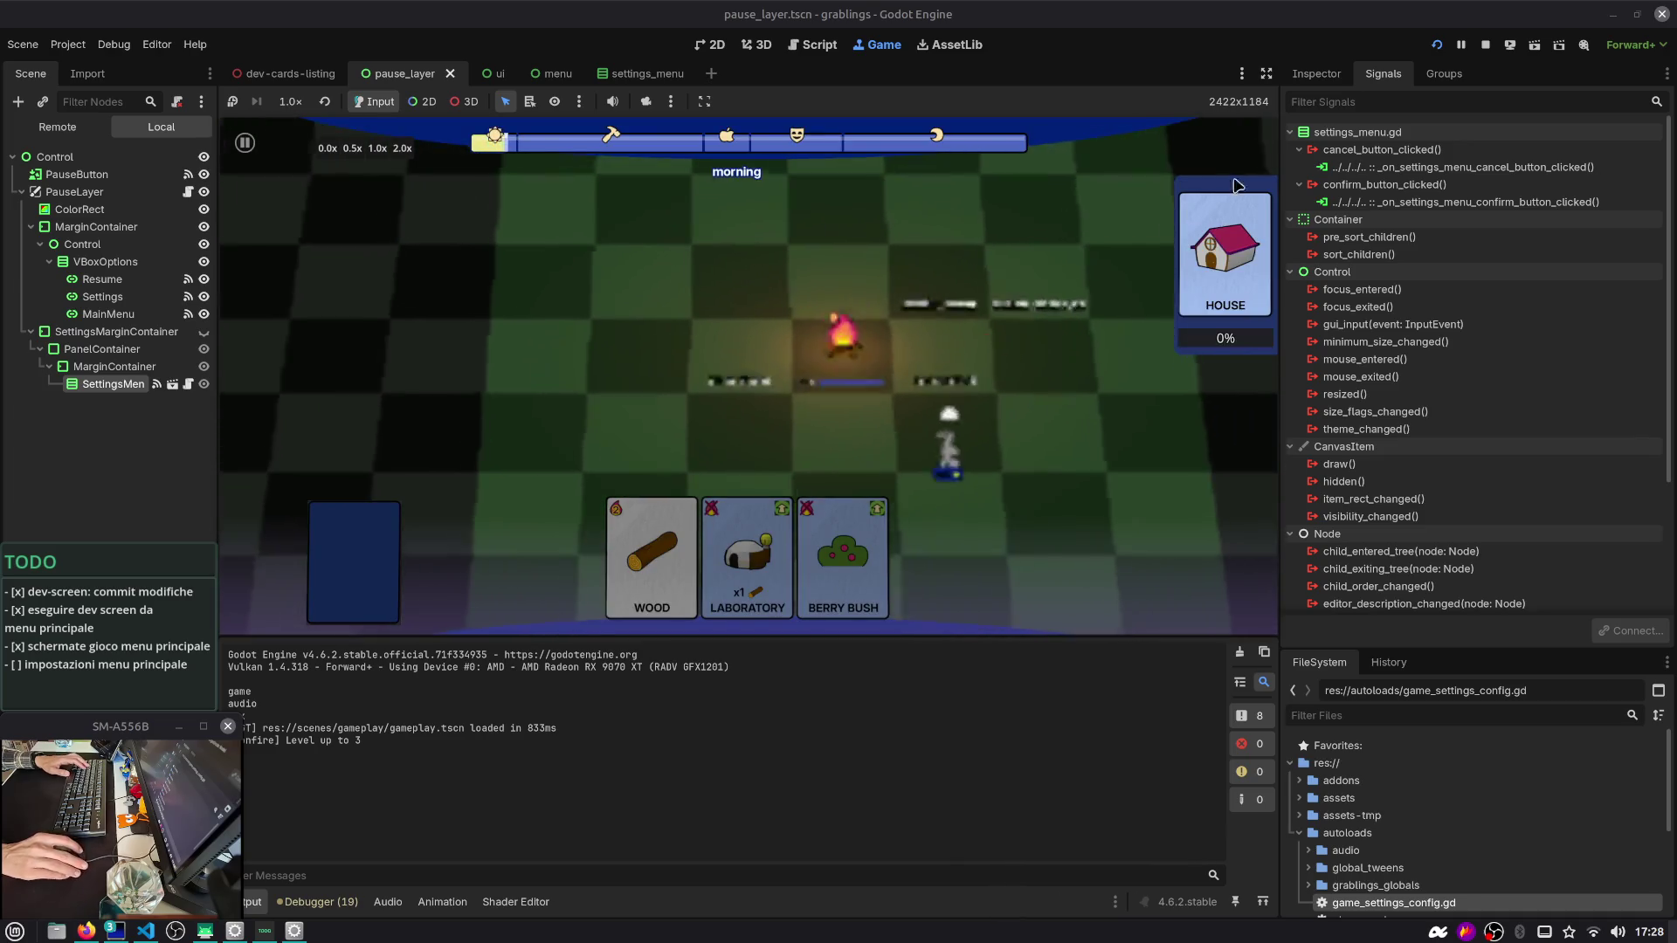
Step: Raise the Resolution scale slider to about midway, then stop the game and return to pause_layer.gd
{"action": "key", "text": "Escape"}
{"action": "left_click", "coordinate": [745, 385]}
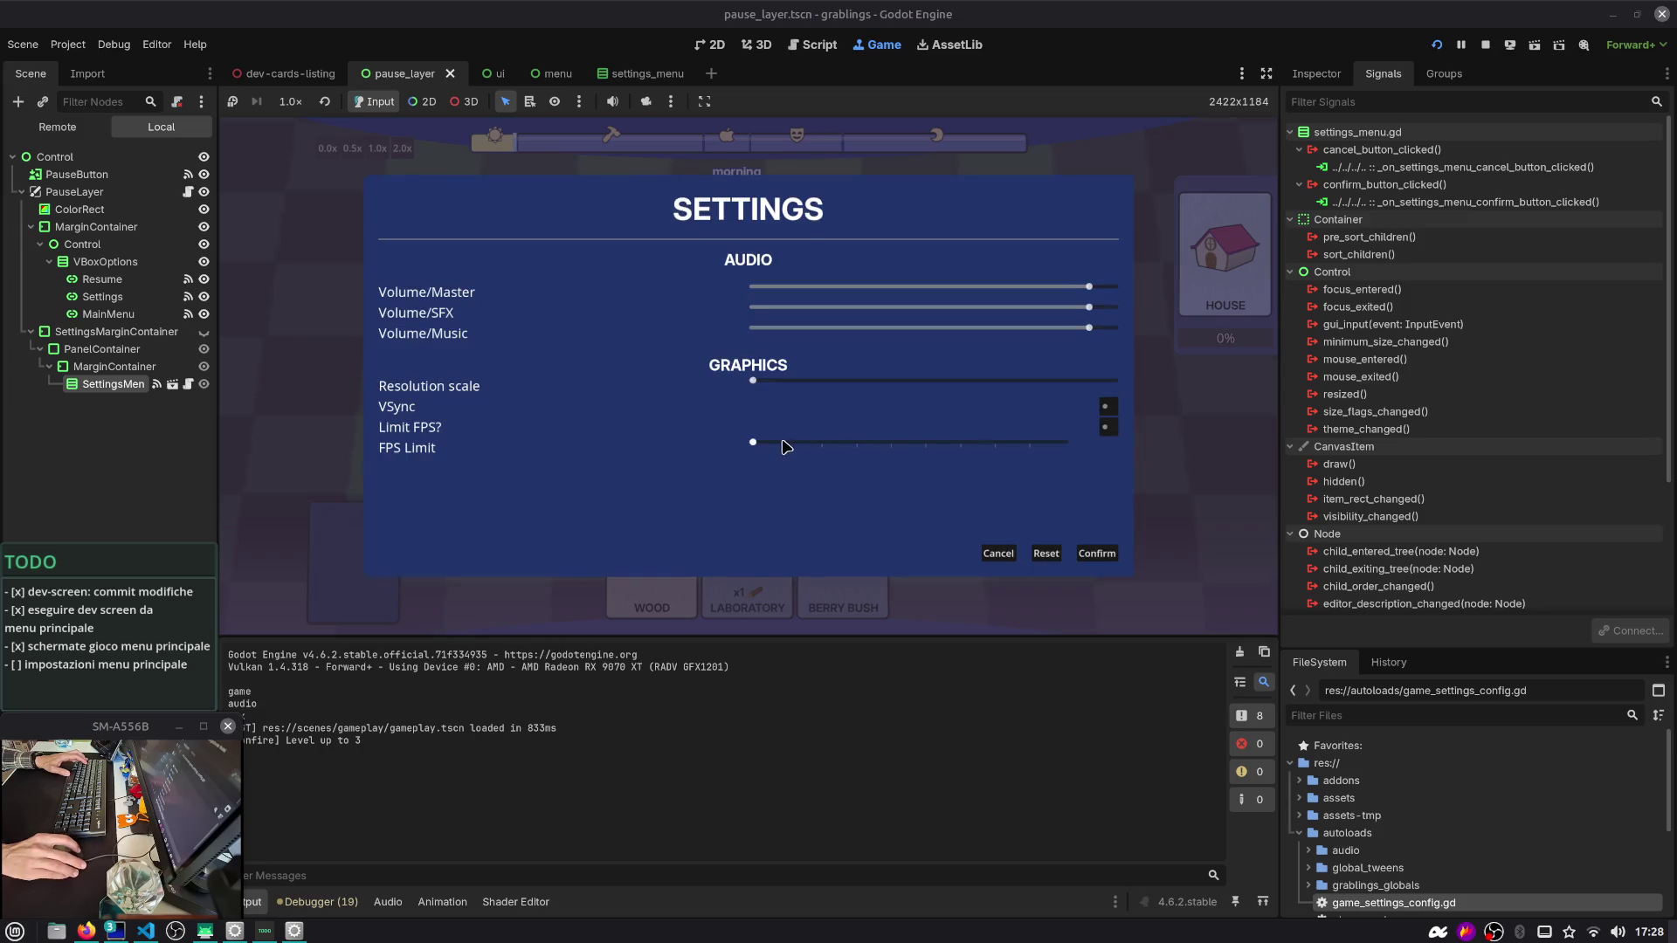
{"action": "mouse_move", "coordinate": [760, 385]}
{"action": "left_mouse_down"}
{"action": "mouse_move", "coordinate": [966, 385]}
{"action": "mouse_move", "coordinate": [927, 400]}
{"action": "left_mouse_up"}
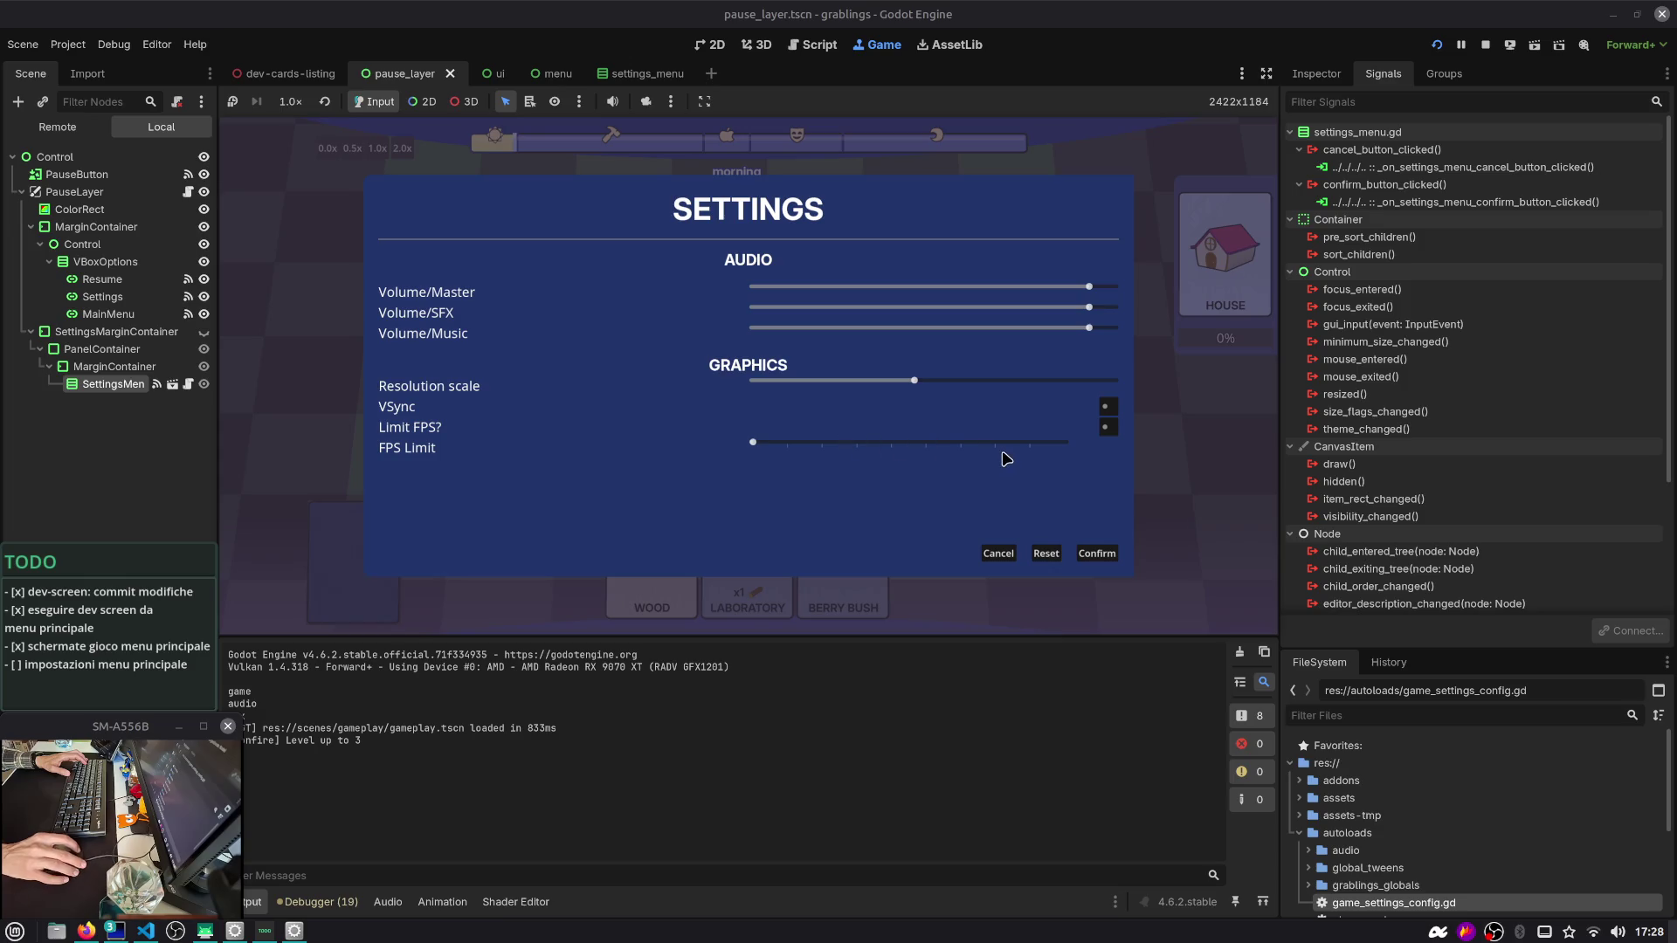
{"action": "left_click", "coordinate": [1486, 44]}
{"action": "left_click", "coordinate": [885, 310]}
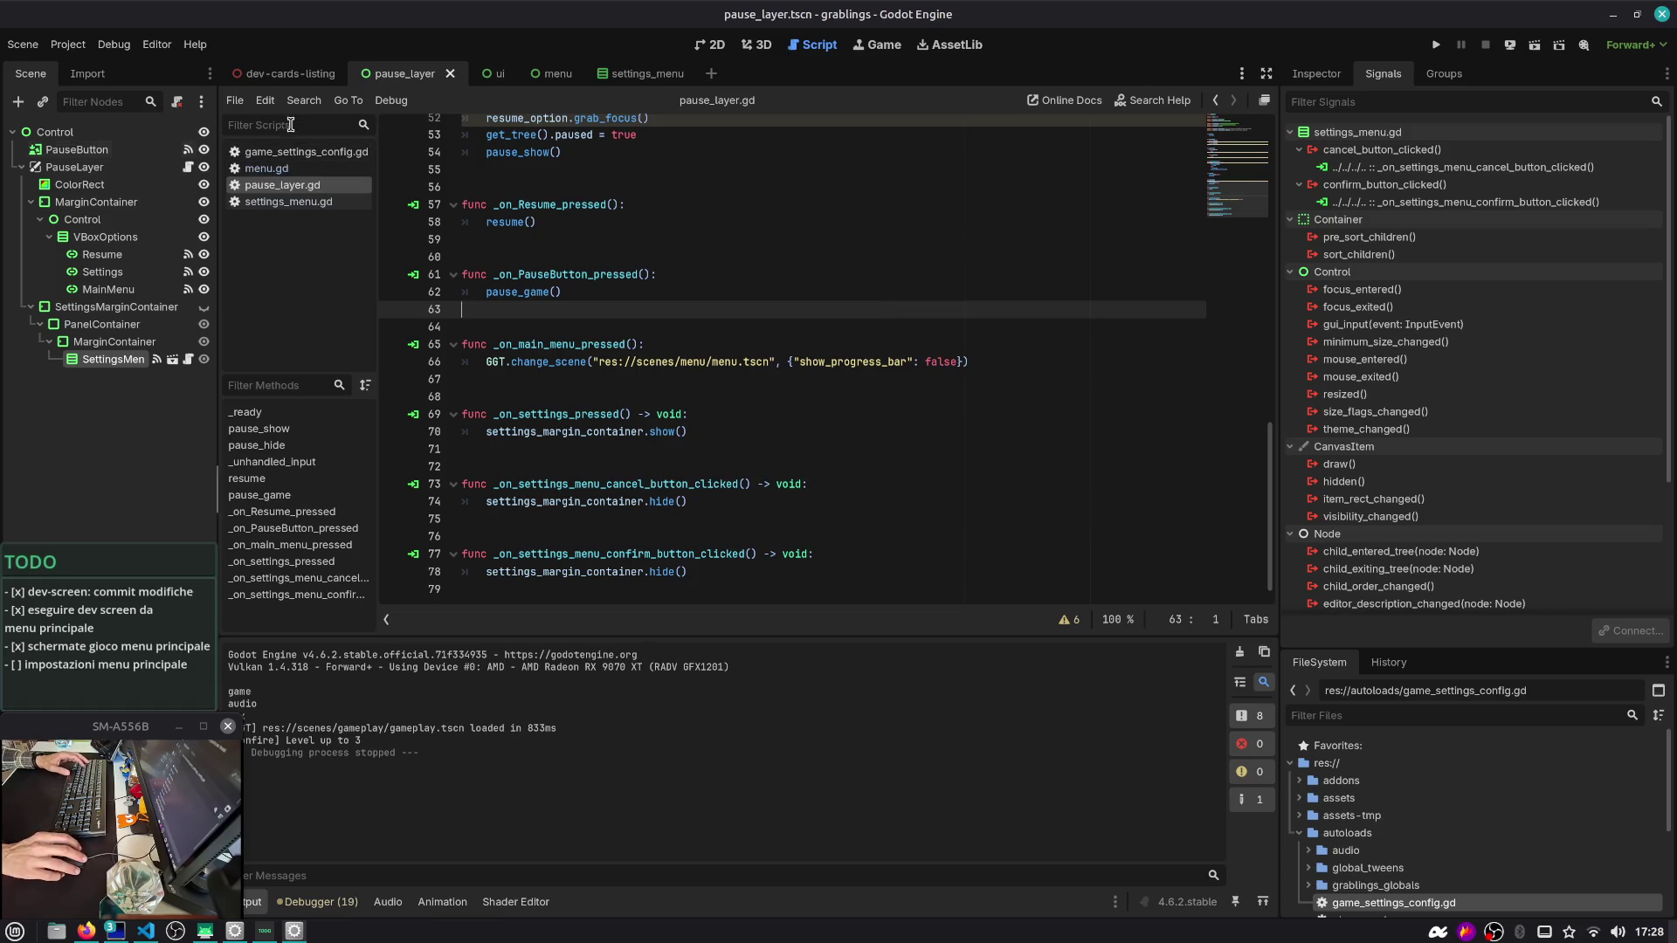
Step: Open the settings_menu scene and select the GfxRes Resolution scale label
{"action": "left_click", "coordinate": [710, 44]}
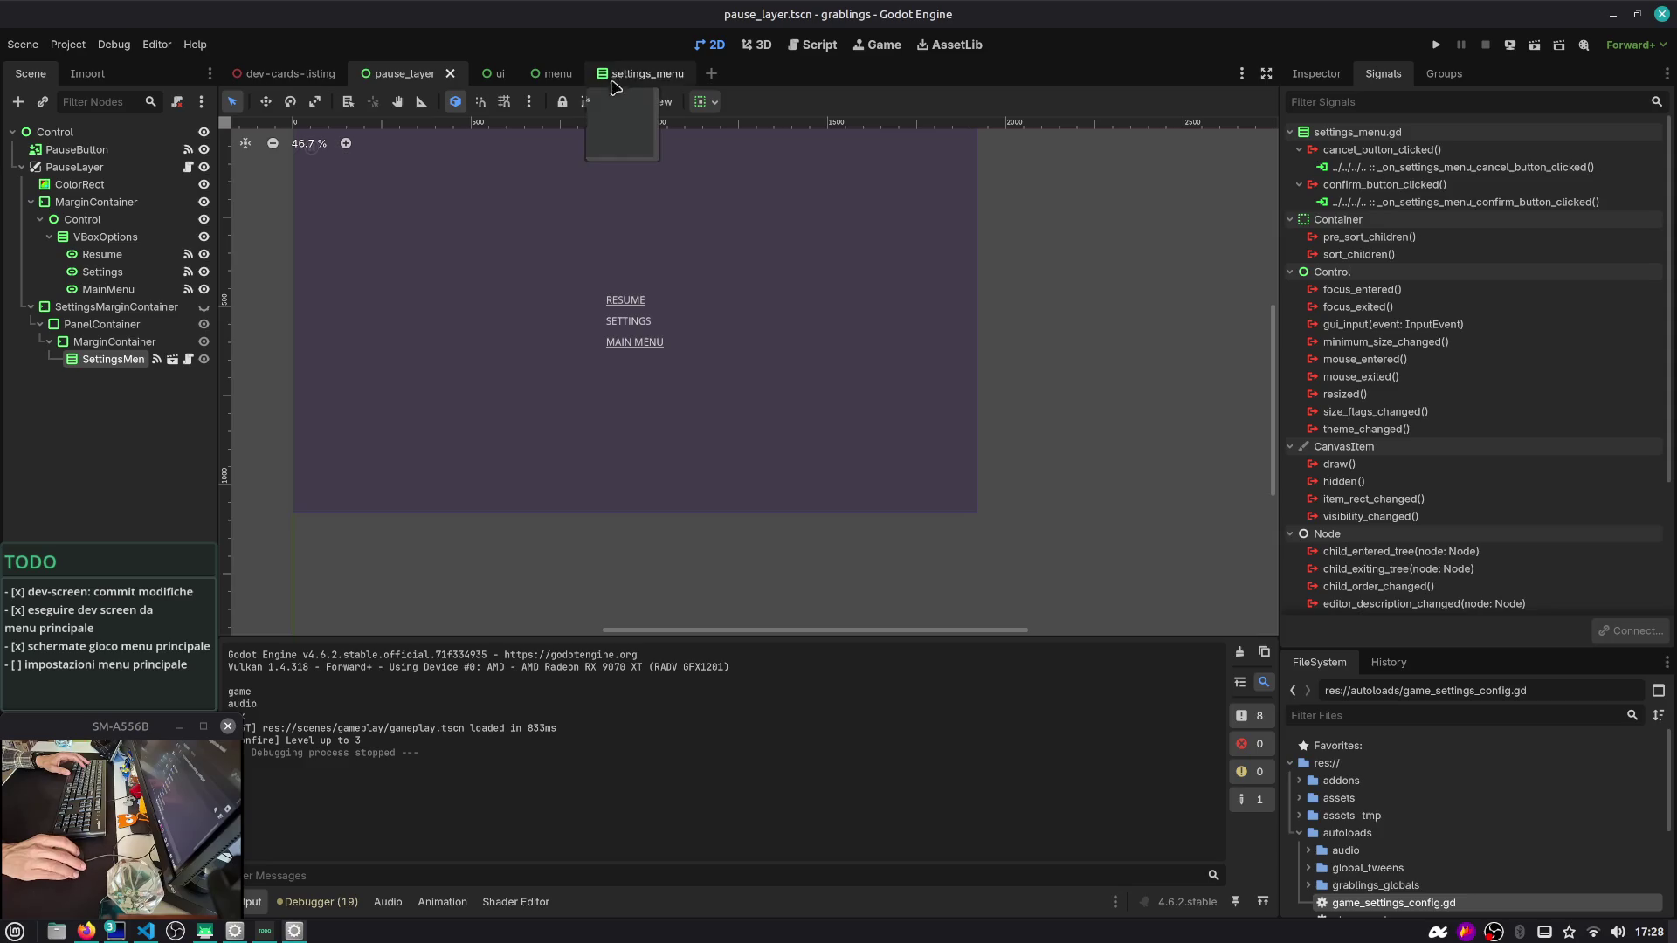
{"action": "left_click", "coordinate": [647, 74]}
{"action": "scroll", "coordinate": [428, 319], "scroll_direction": "up", "scroll_amount": 5}
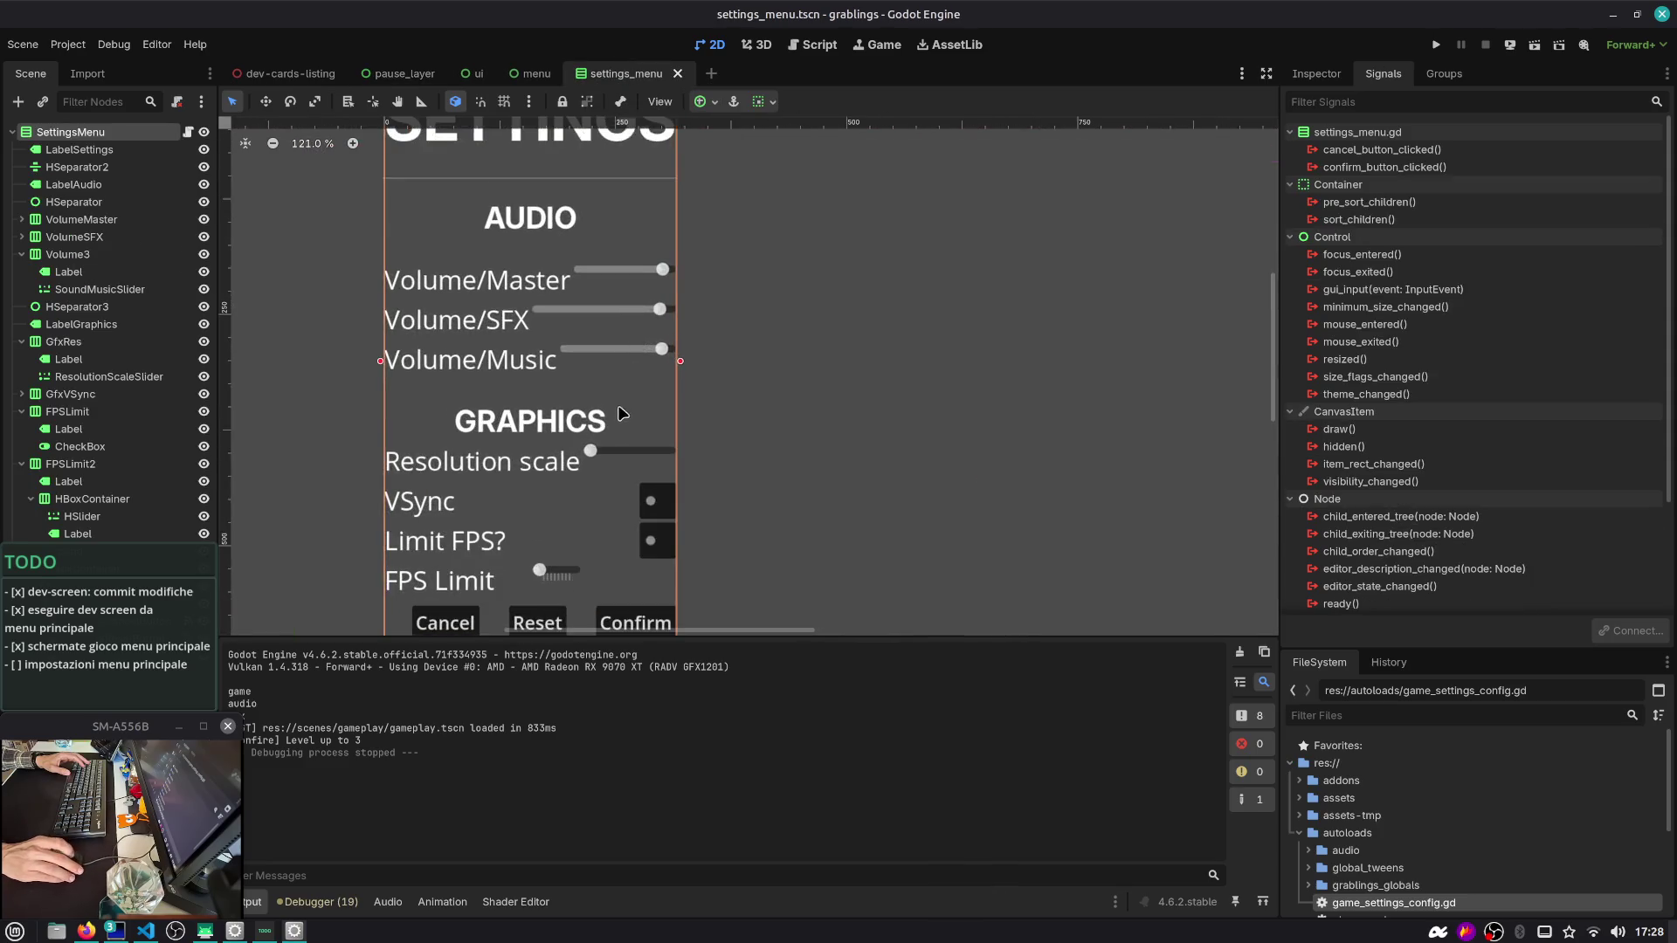
{"action": "left_click", "coordinate": [77, 358]}
{"action": "left_click", "coordinate": [91, 376]}
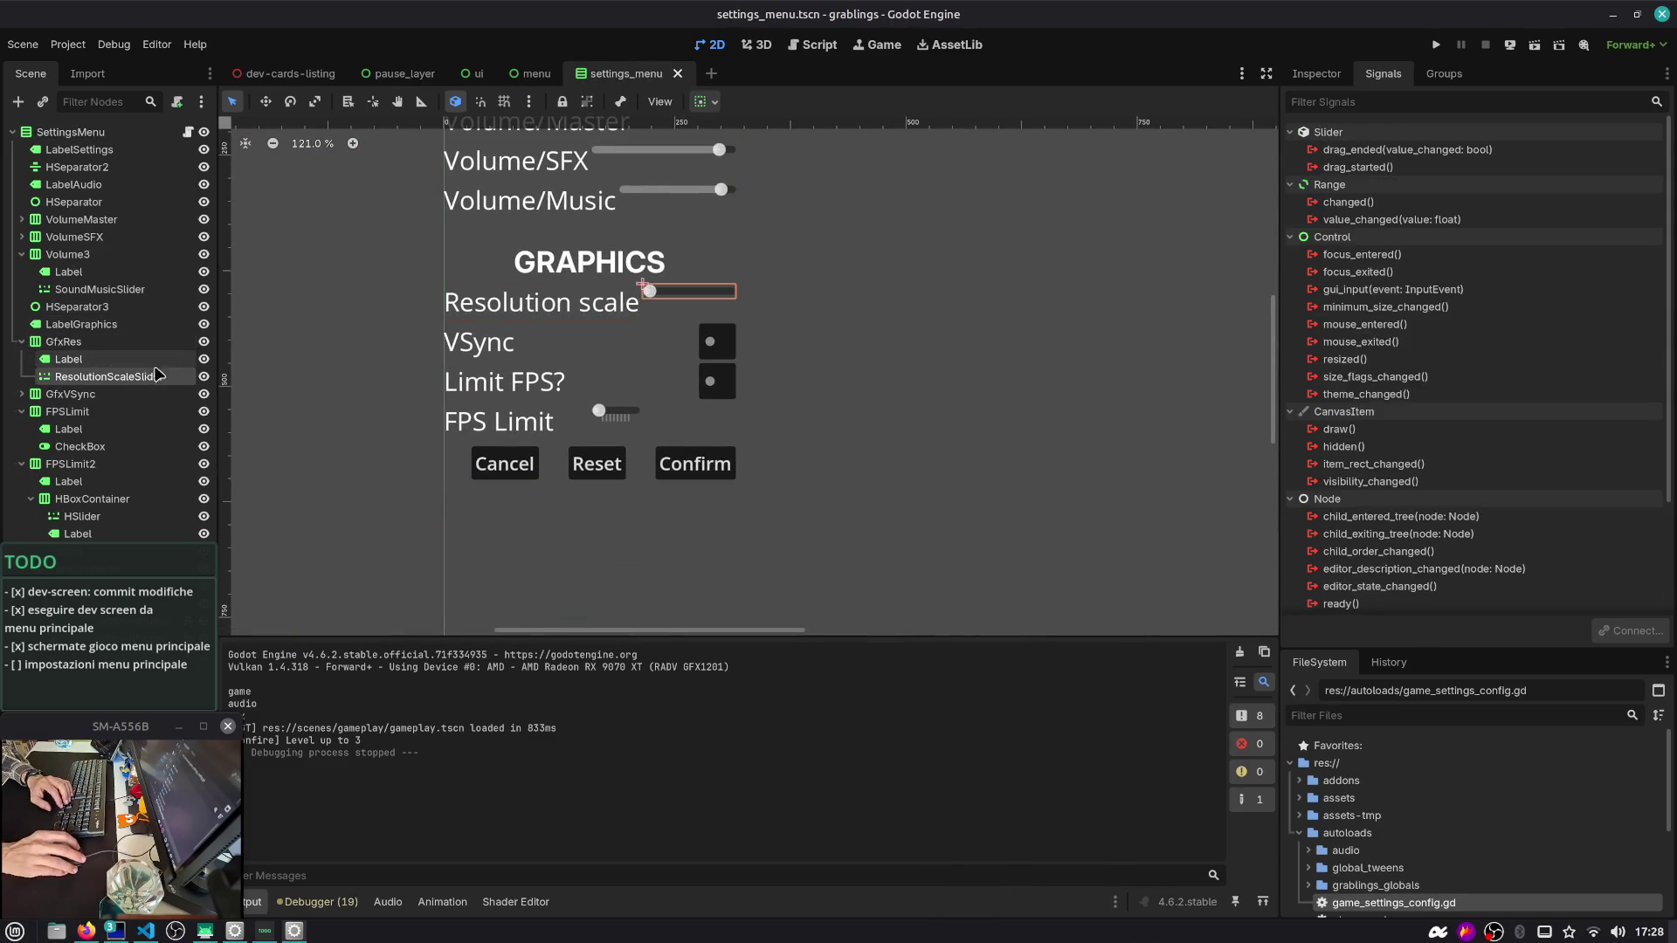
{"action": "left_click", "coordinate": [91, 365]}
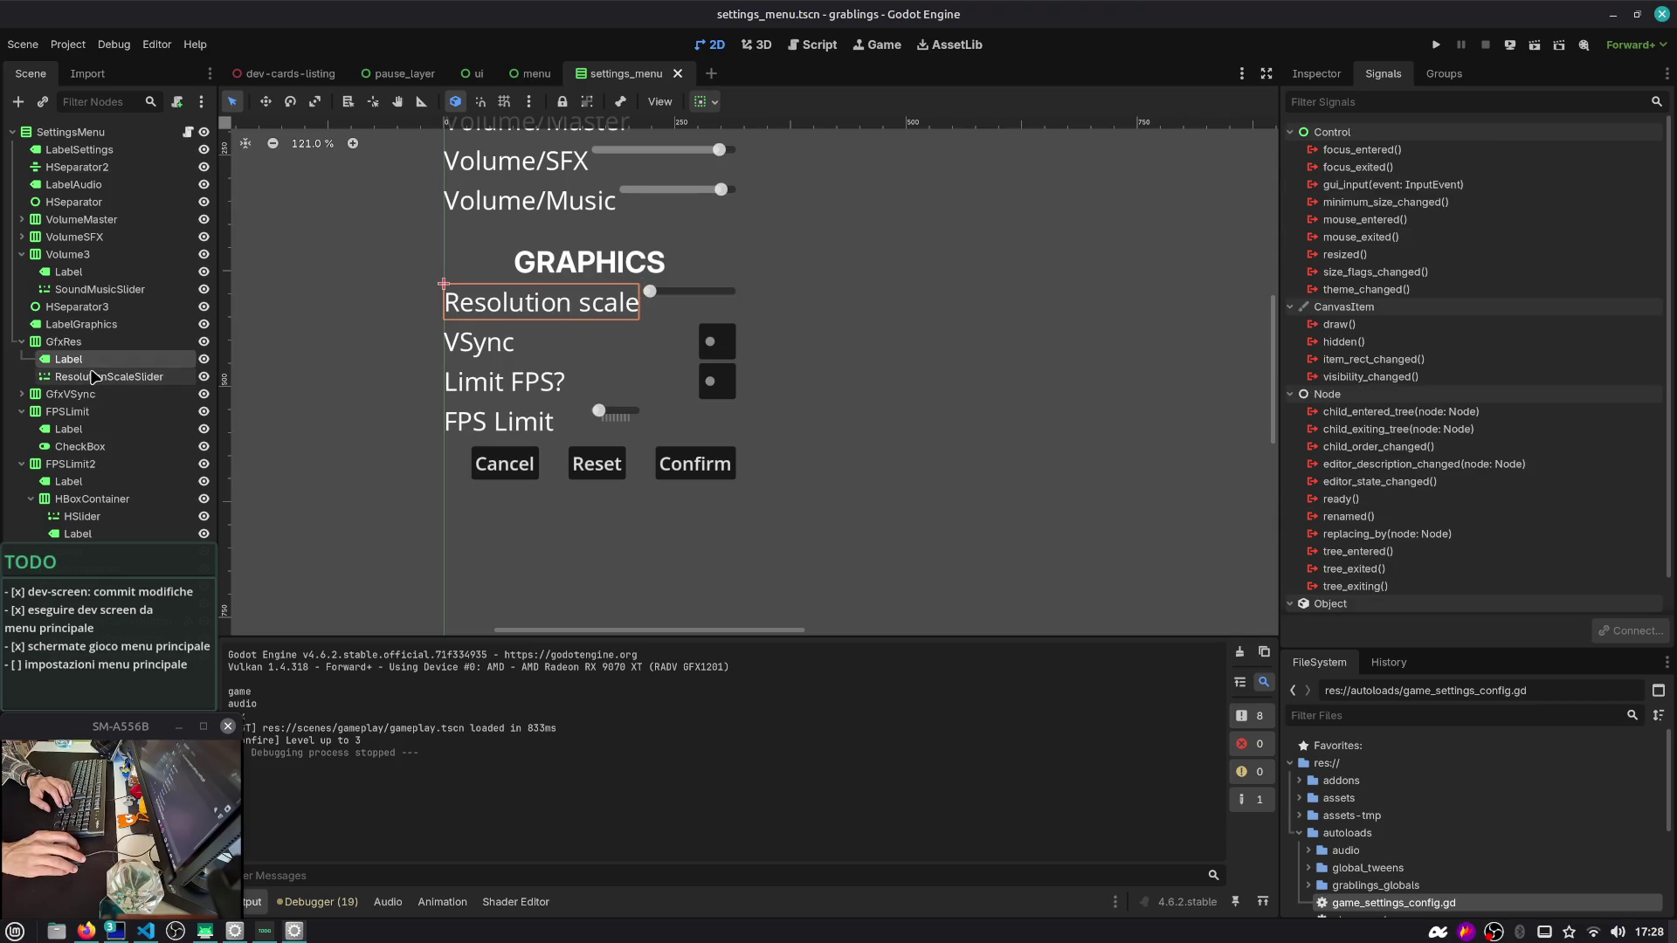
Step: Duplicate the label, rename the copy Value, and move it below ResolutionScaleSlider
{"action": "key", "text": "ctrl+d"}
{"action": "double_click", "coordinate": [73, 376]}
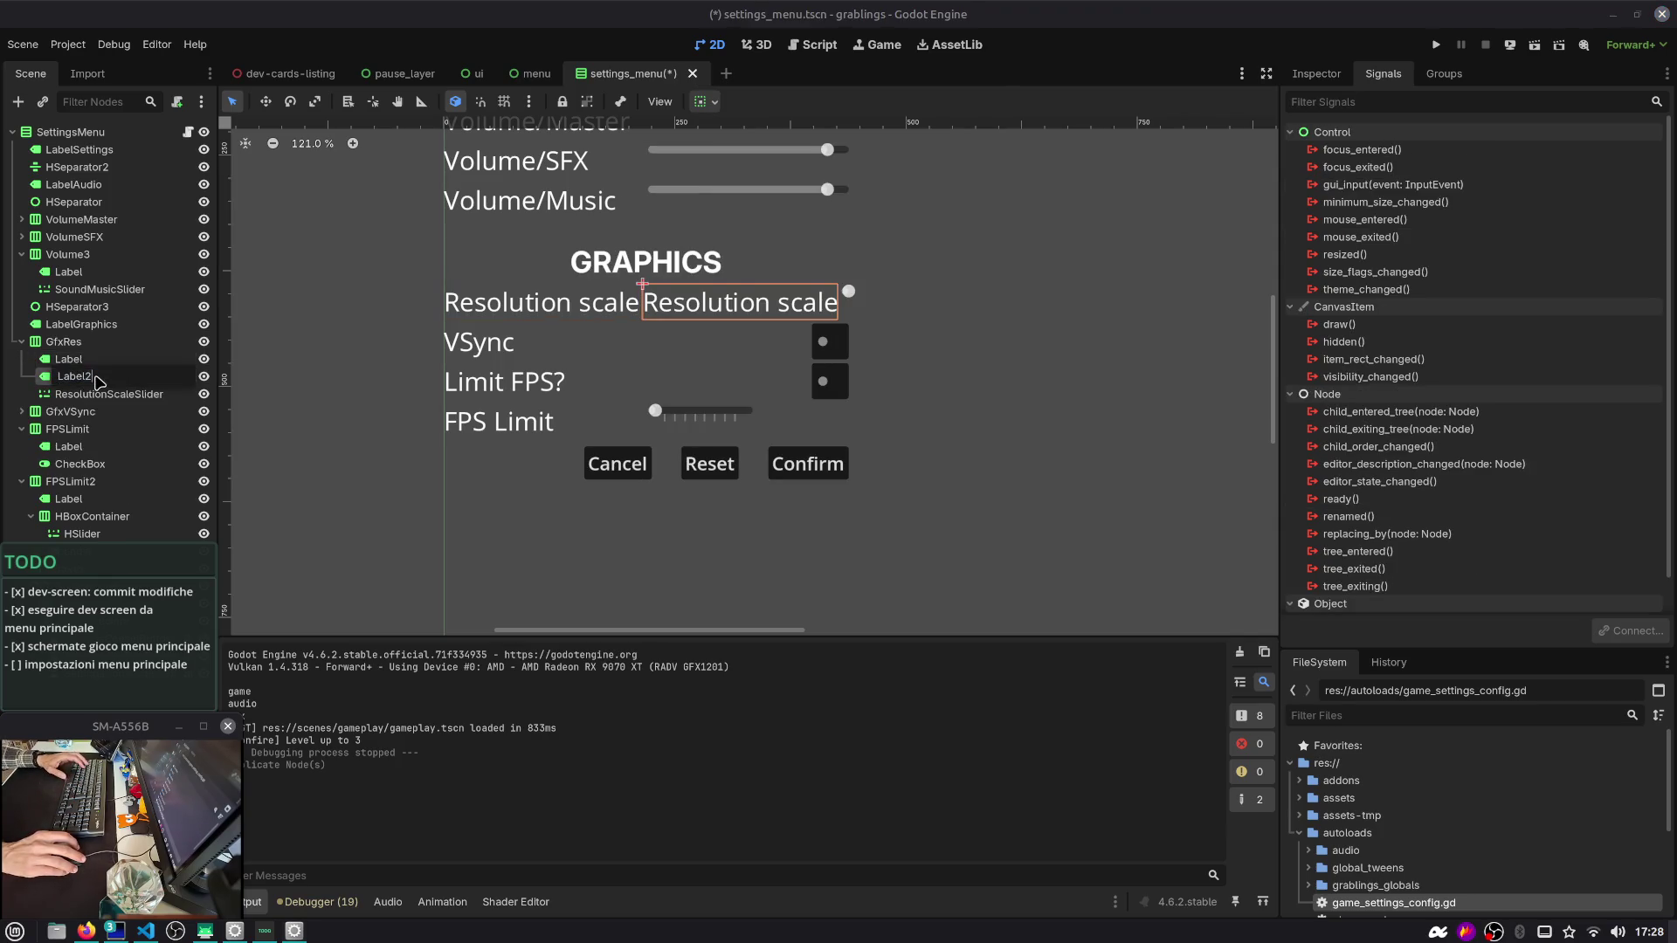
{"action": "type", "text": "Value"}
{"action": "key", "text": "Return"}
{"action": "left_click_drag", "start_coordinate": [96, 382], "coordinate": [109, 401]}
Step: Set ResolutionScaleSlider's Tick Count to 4 in the Inspector
{"action": "left_click", "coordinate": [109, 381]}
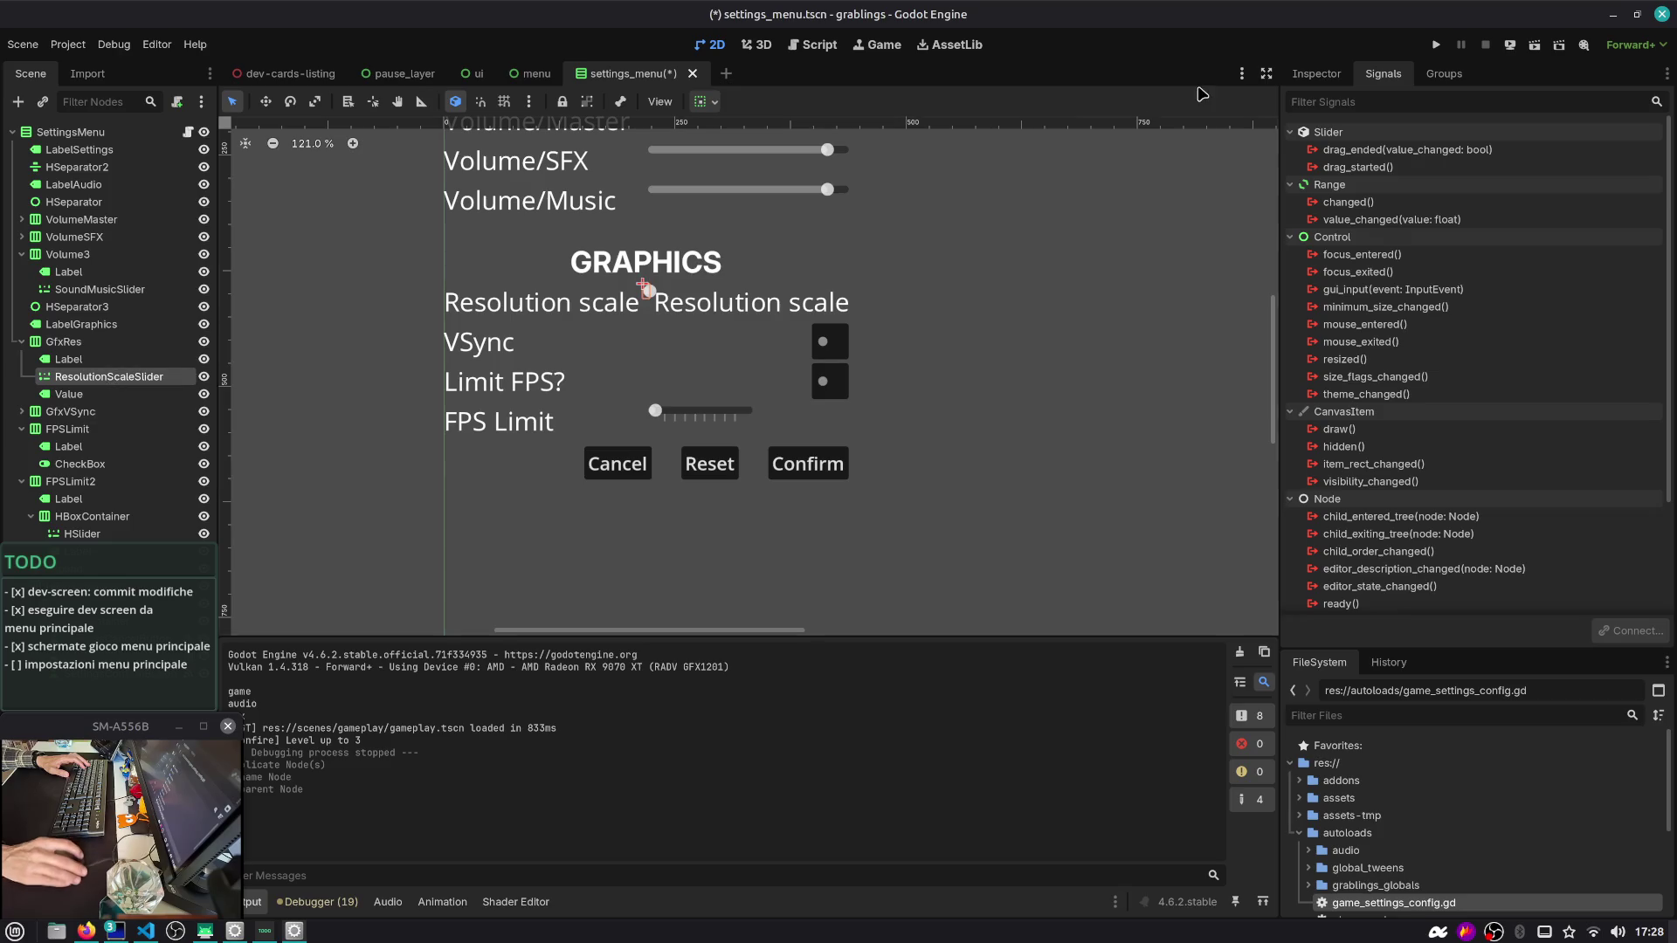
{"action": "left_click", "coordinate": [1317, 74]}
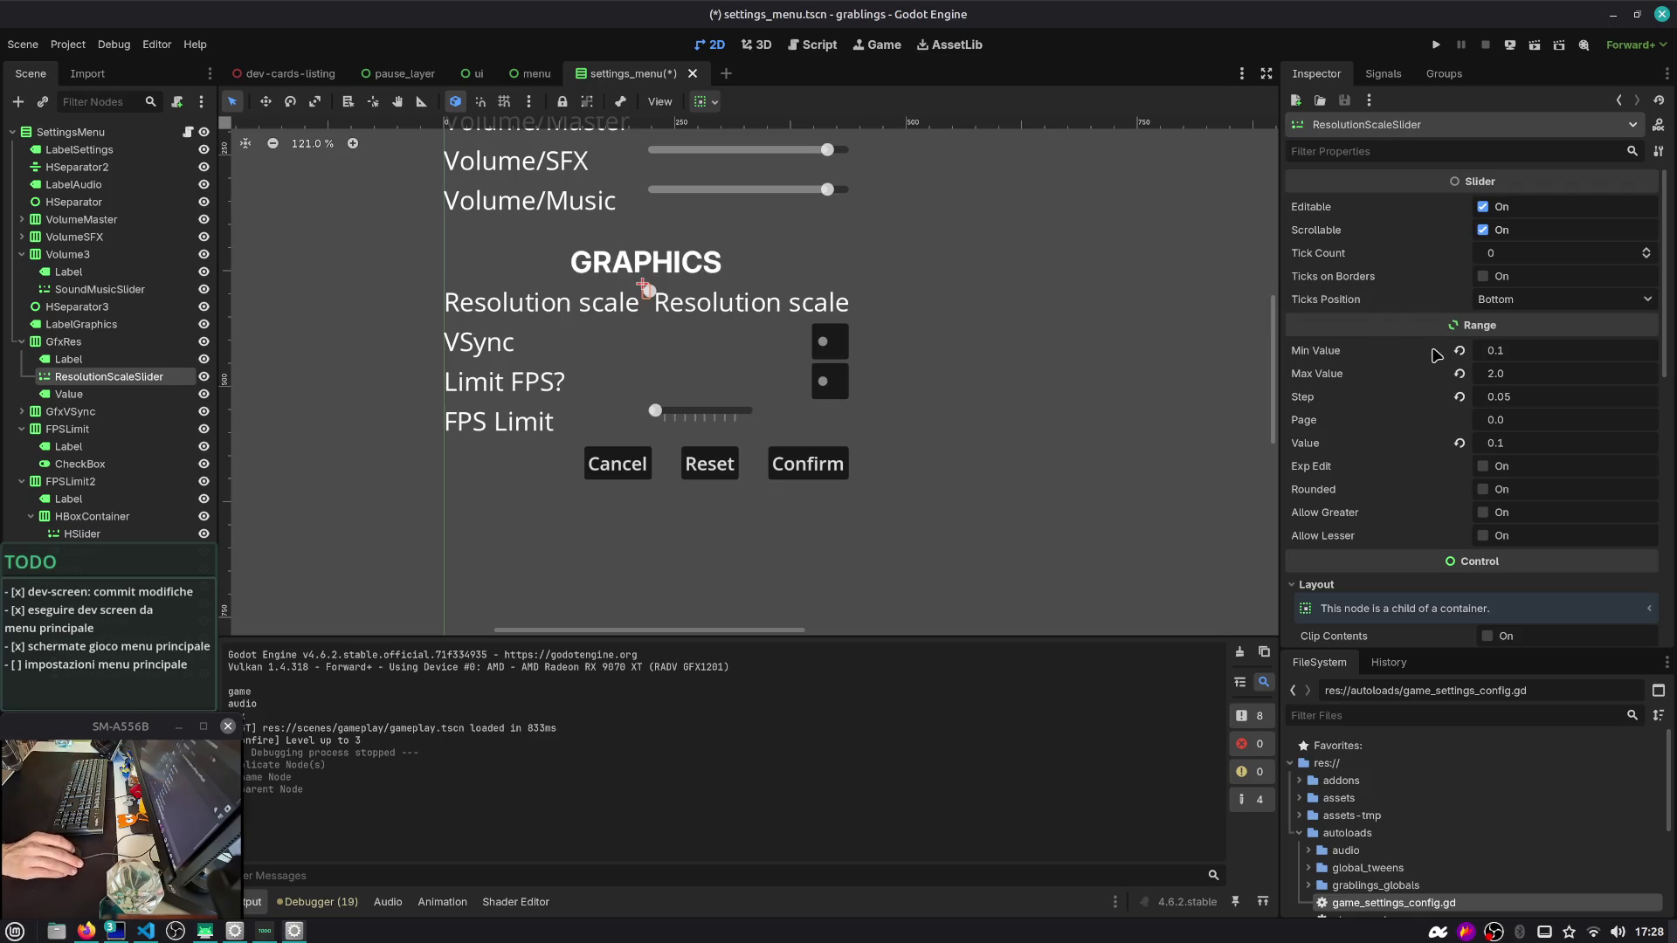
{"action": "scroll", "coordinate": [1350, 568], "scroll_direction": "down", "scroll_amount": 3}
{"action": "scroll", "coordinate": [1408, 419], "scroll_direction": "up", "scroll_amount": 3}
{"action": "left_click", "coordinate": [1648, 251]}
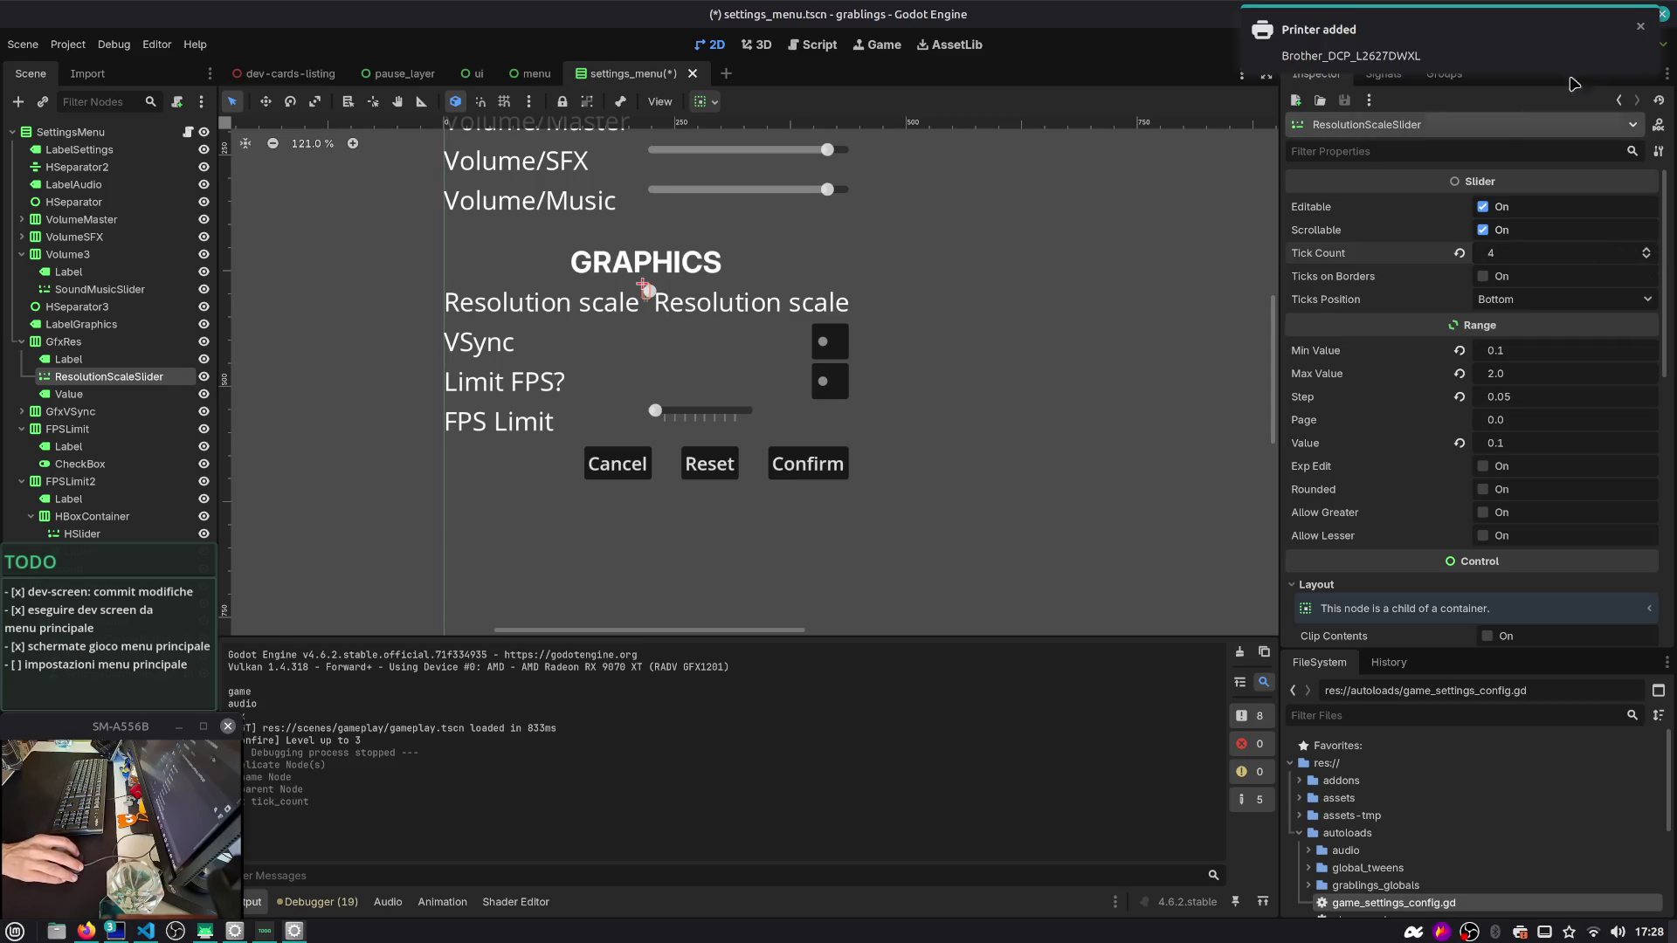
{"action": "left_click", "coordinate": [1639, 28]}
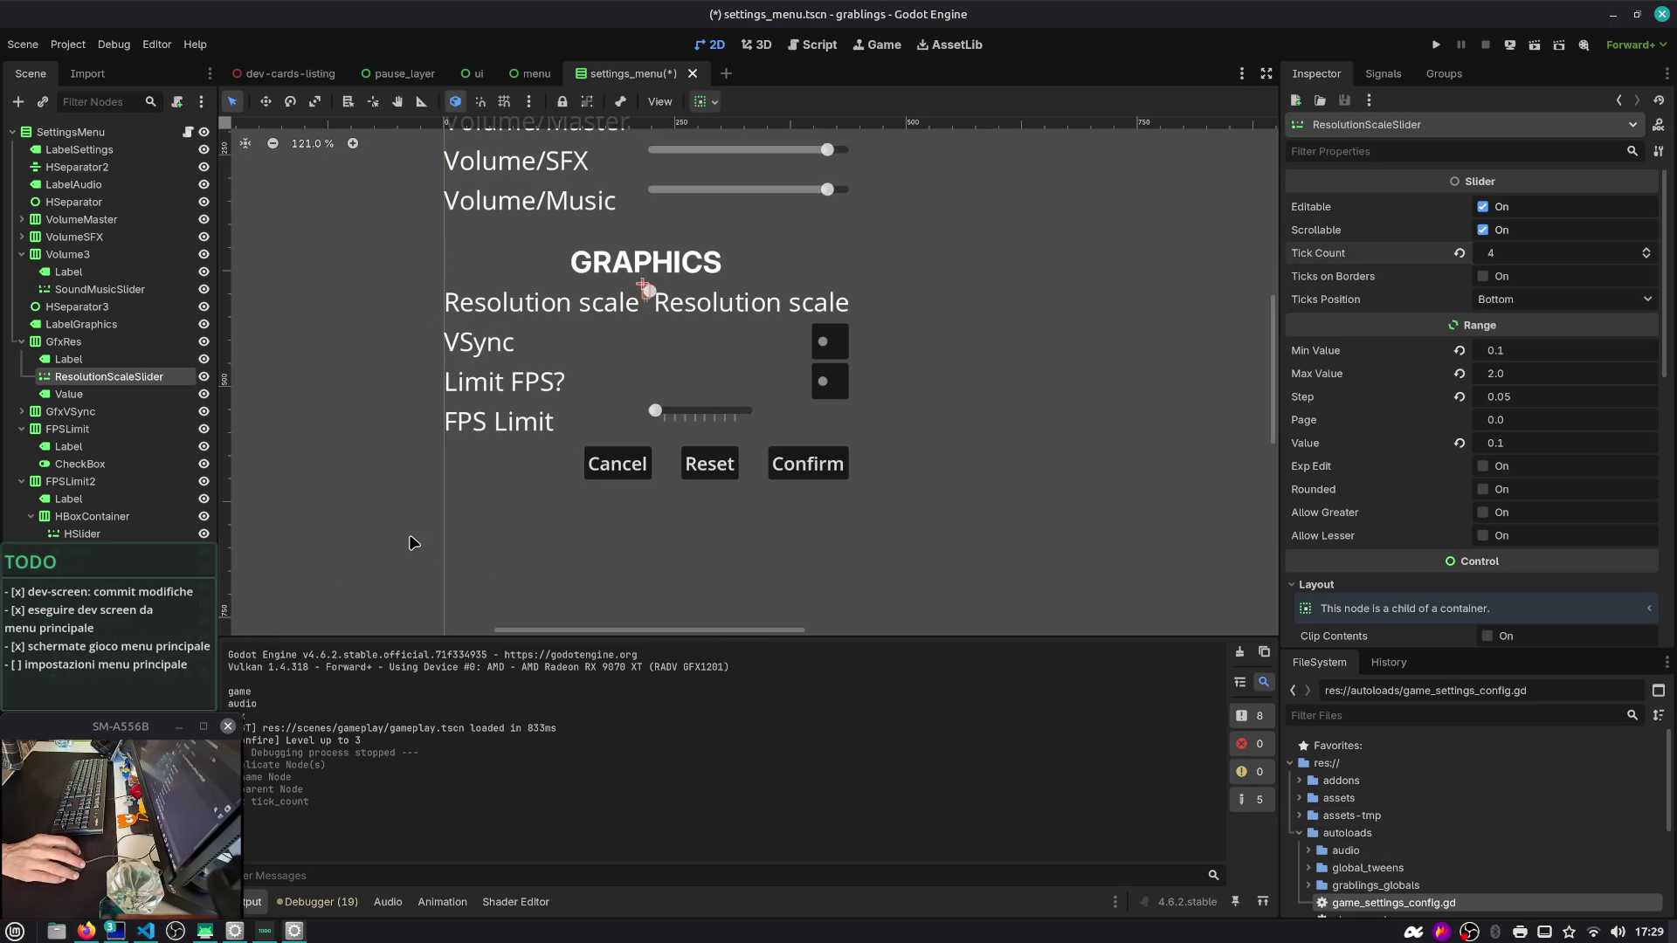
{"action": "key", "text": "ctrl+alt+Right"}
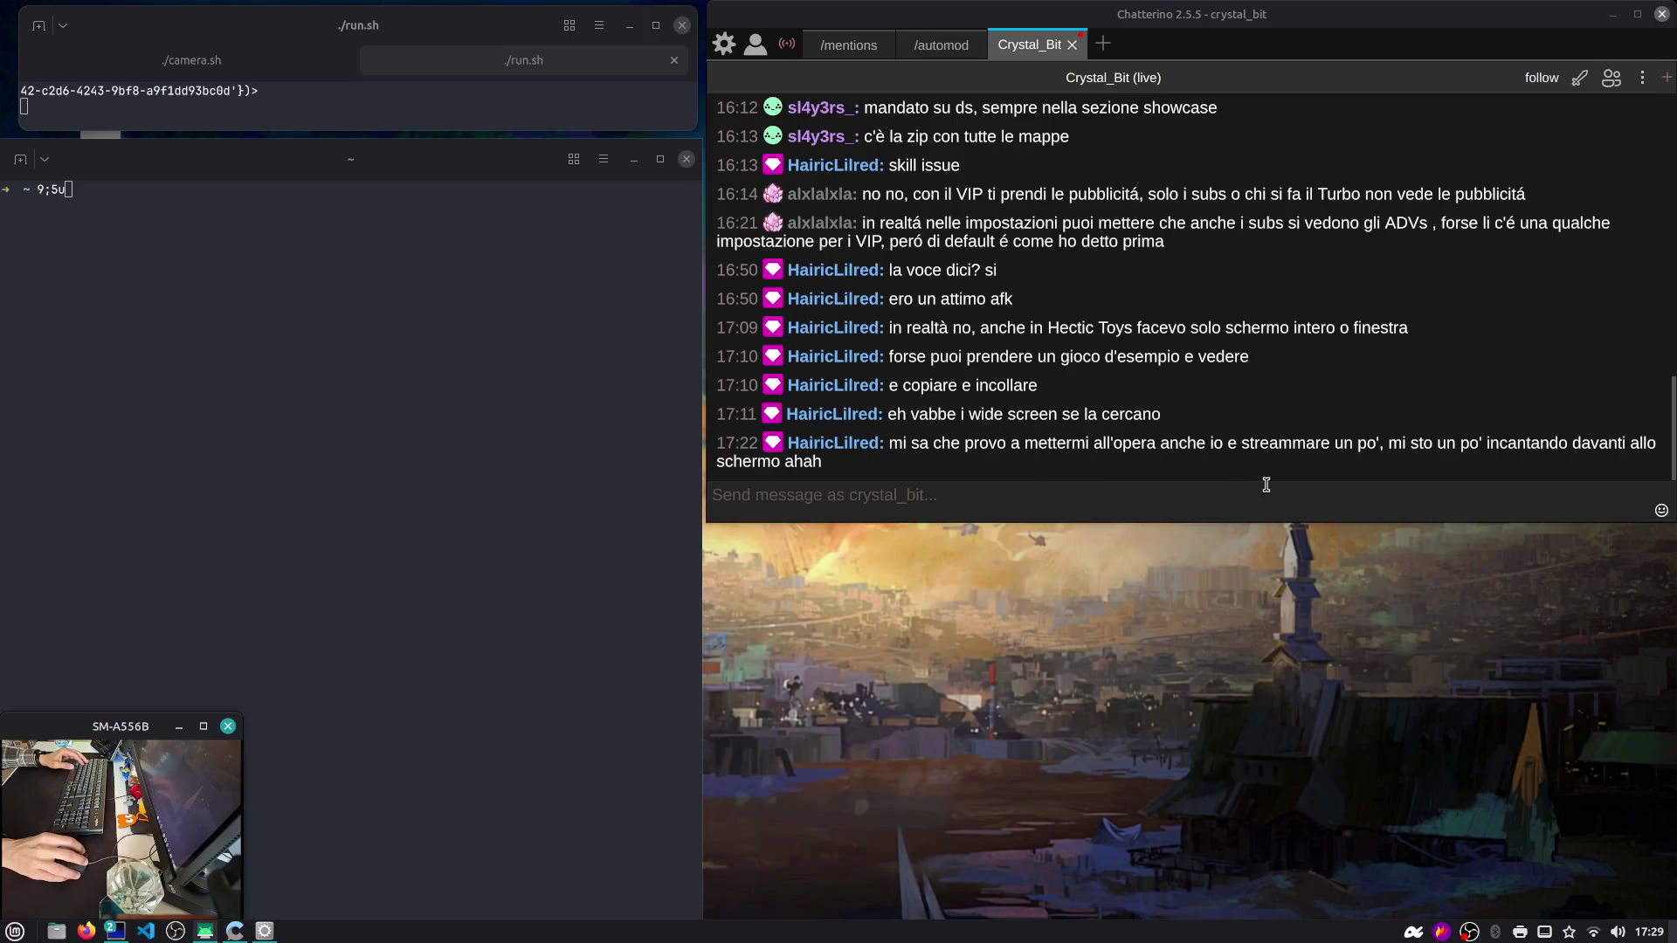
{"action": "key", "text": "ctrl+alt"}
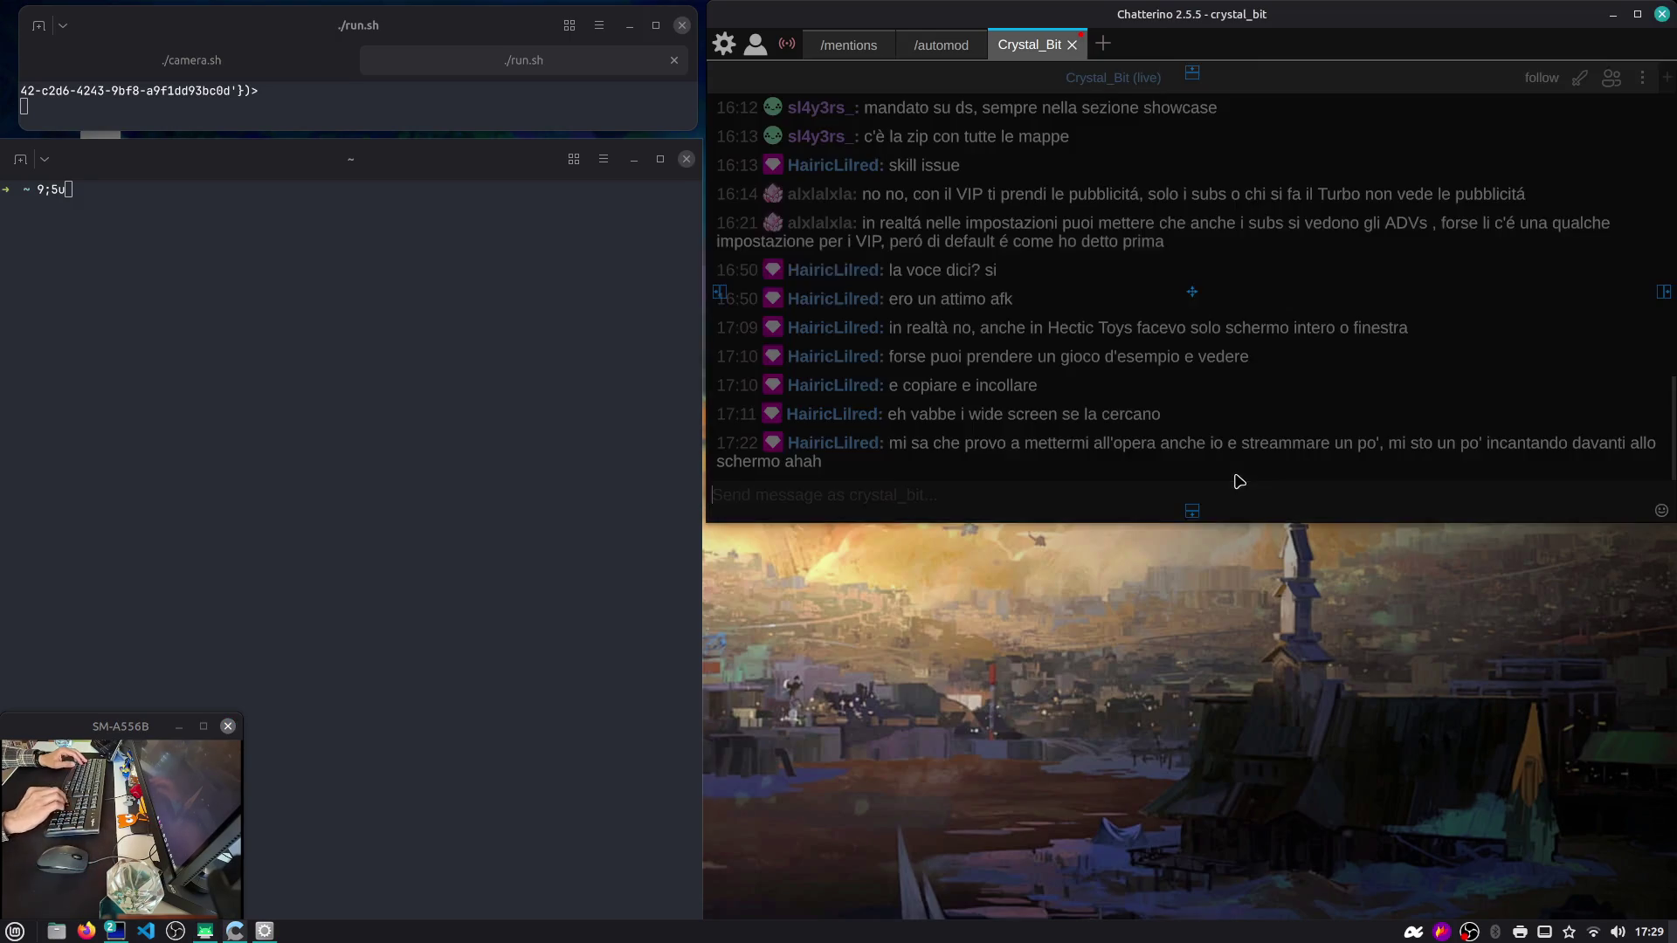
{"action": "key", "text": "ctrl+alt+Left"}
{"action": "scroll", "coordinate": [877, 407], "scroll_direction": "up", "scroll_amount": 2}
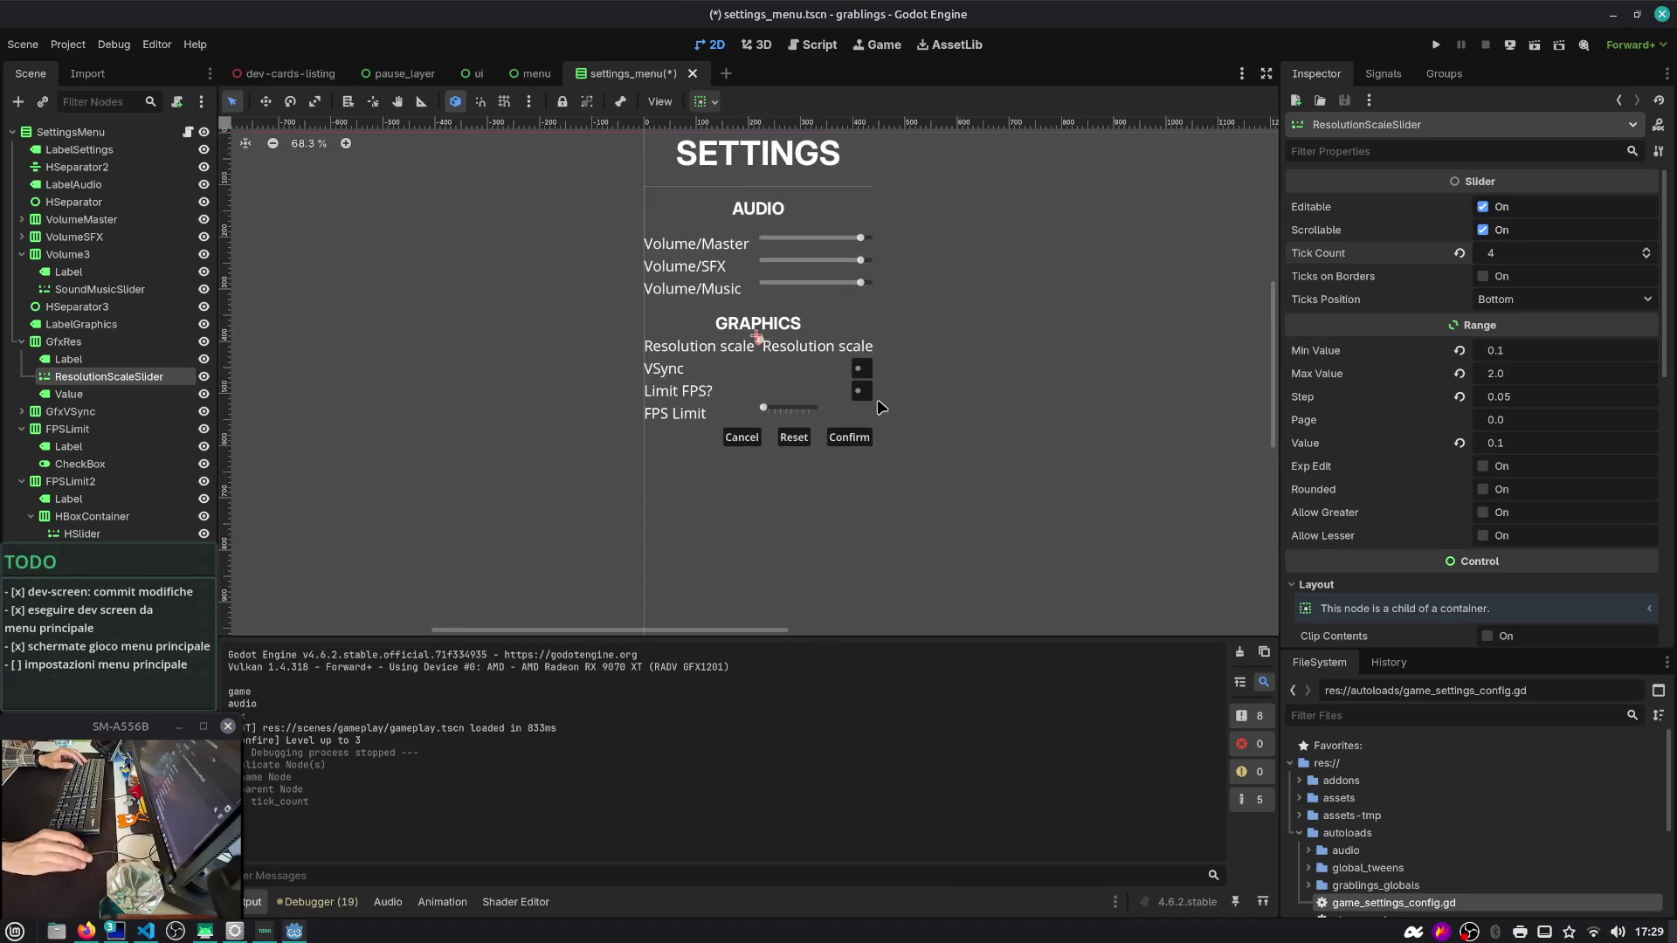
Step: Collapse the Volume3, FPSLimit2 and HBoxContainer groups, keep GfxRes expanded, and select Value
{"action": "scroll", "coordinate": [879, 407], "scroll_direction": "down", "scroll_amount": 2}
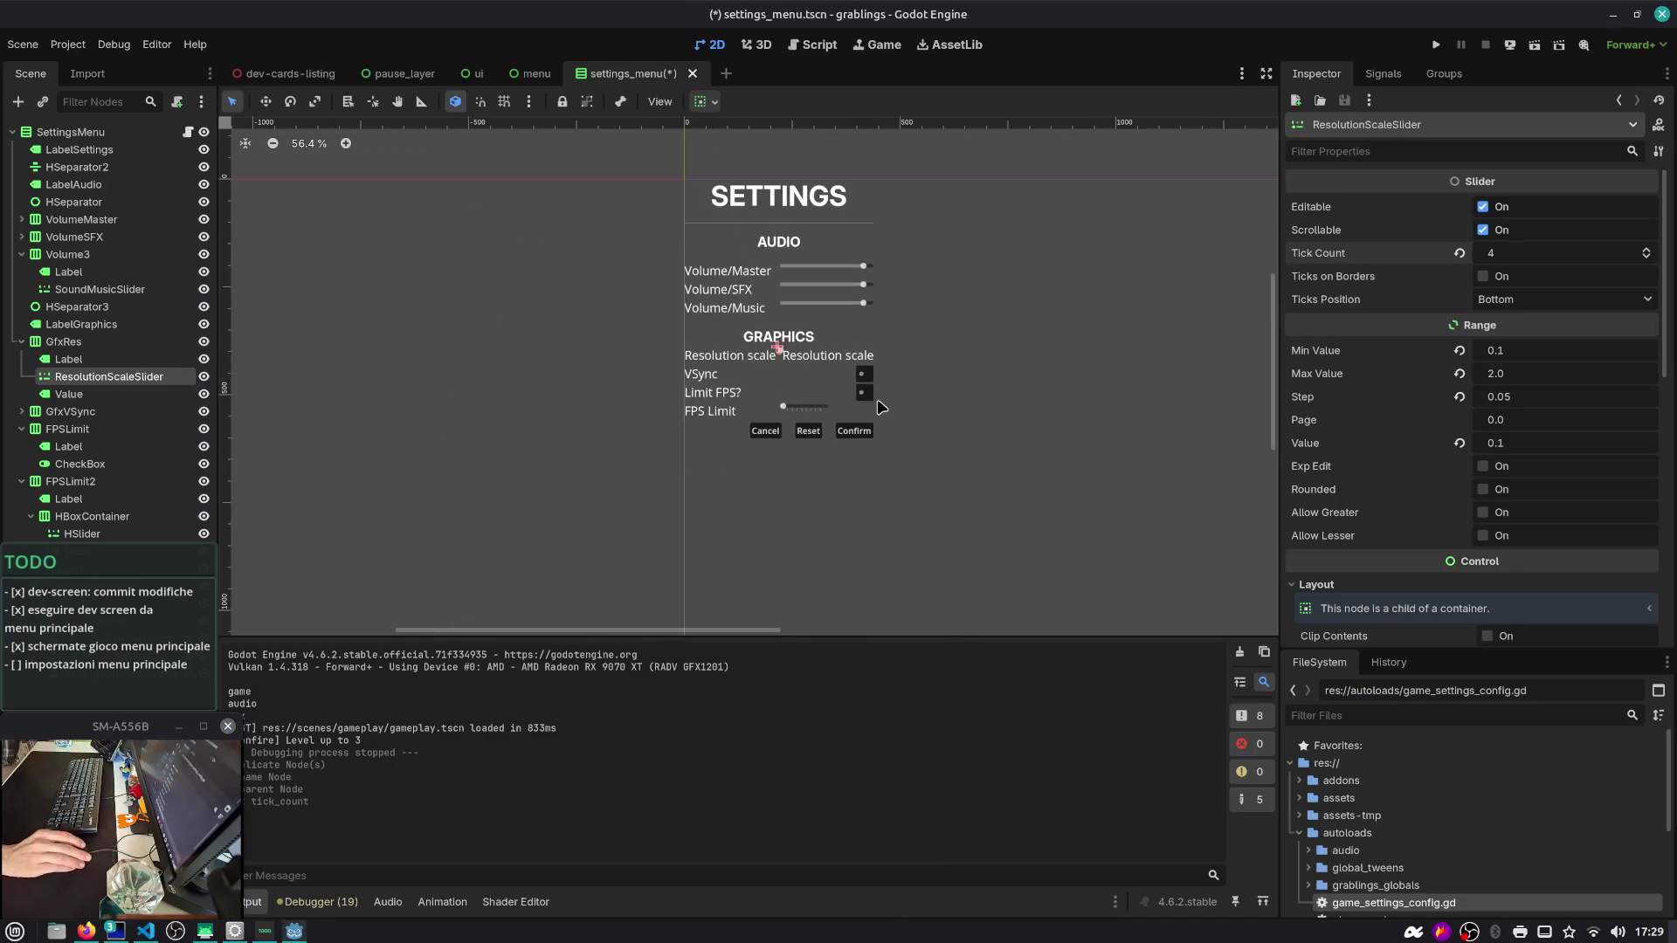
{"action": "left_click", "coordinate": [30, 343]}
{"action": "left_click", "coordinate": [21, 342]}
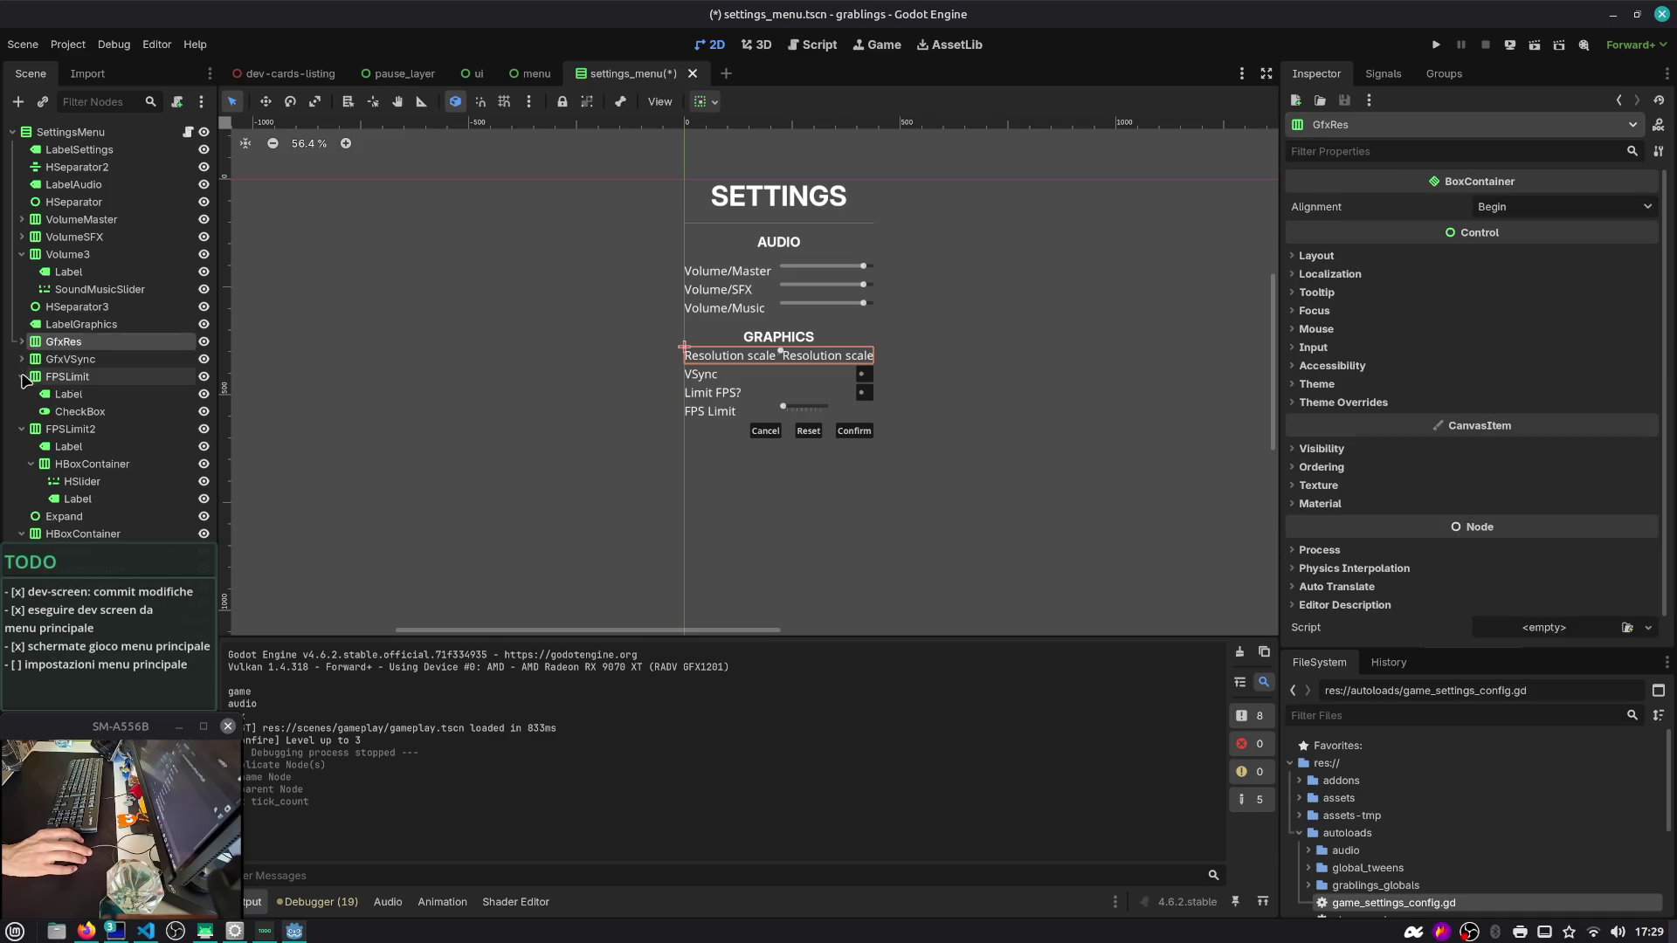
{"action": "left_click", "coordinate": [22, 255]}
{"action": "left_click", "coordinate": [22, 359]}
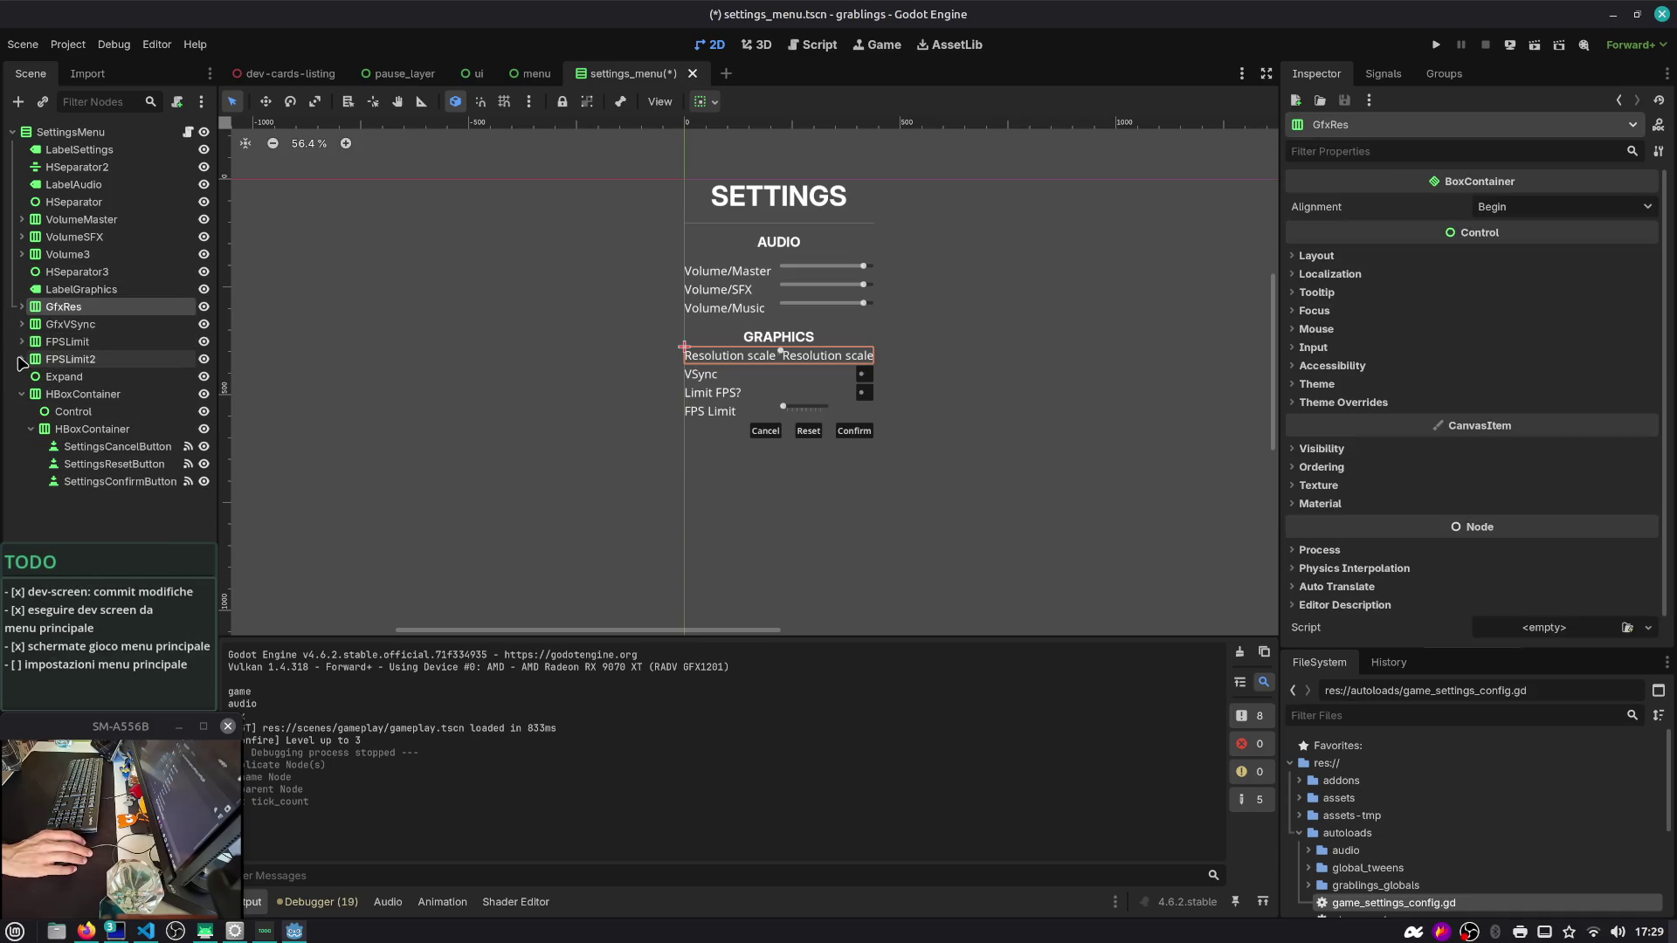
{"action": "left_click", "coordinate": [22, 394]}
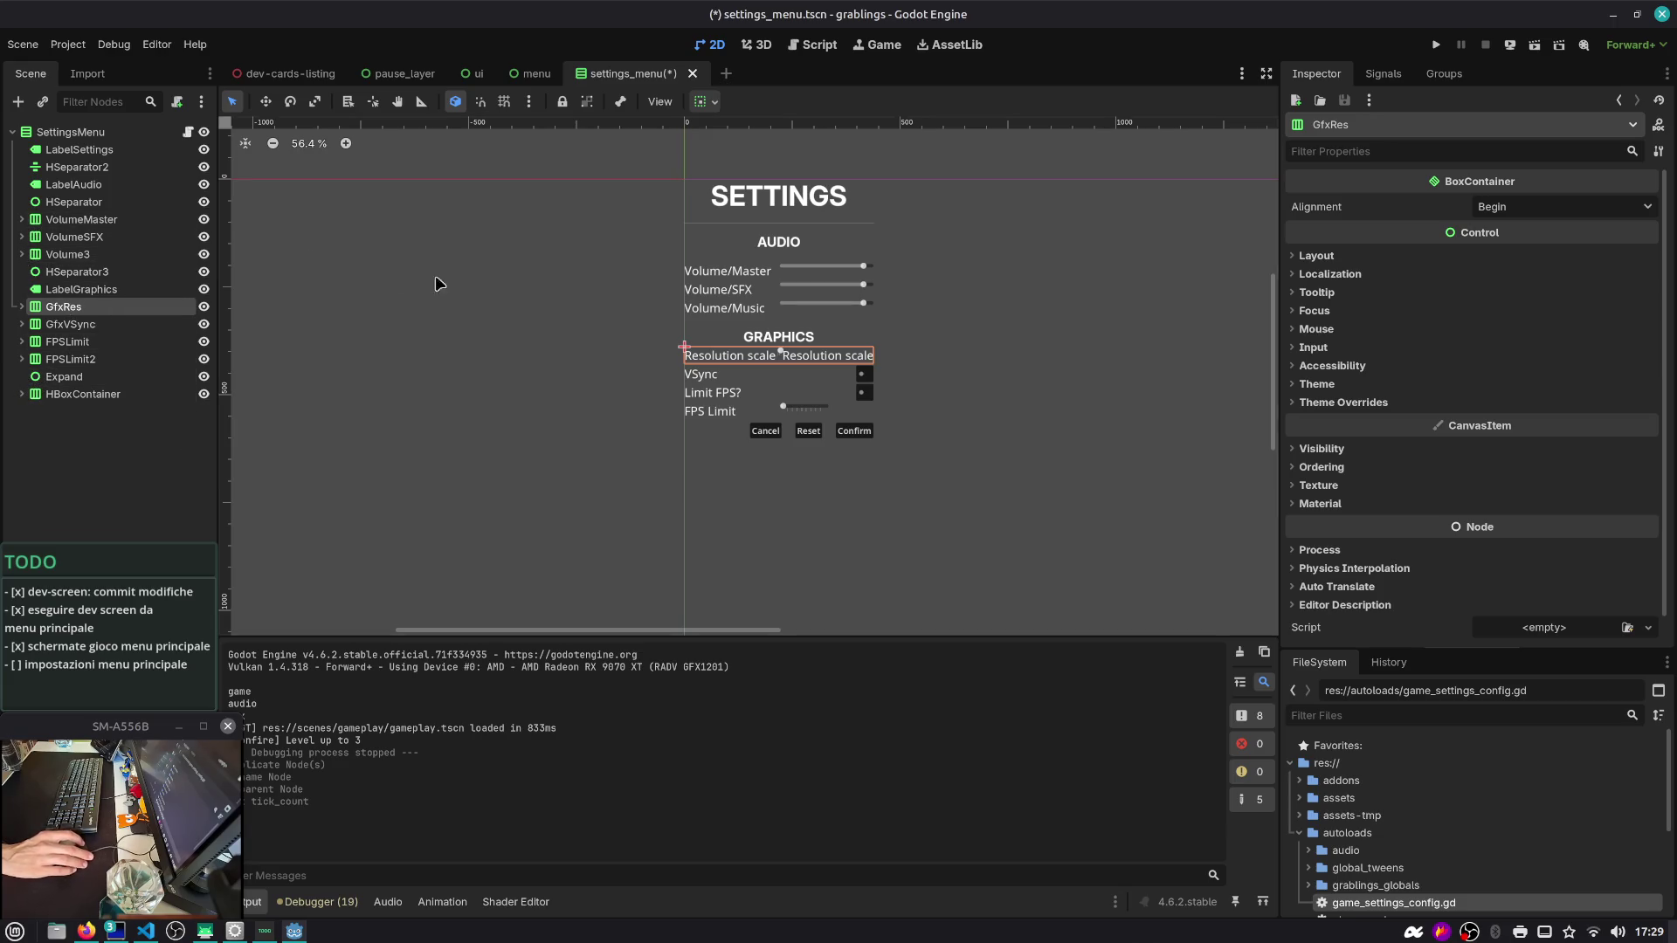
{"action": "left_click", "coordinate": [22, 306]}
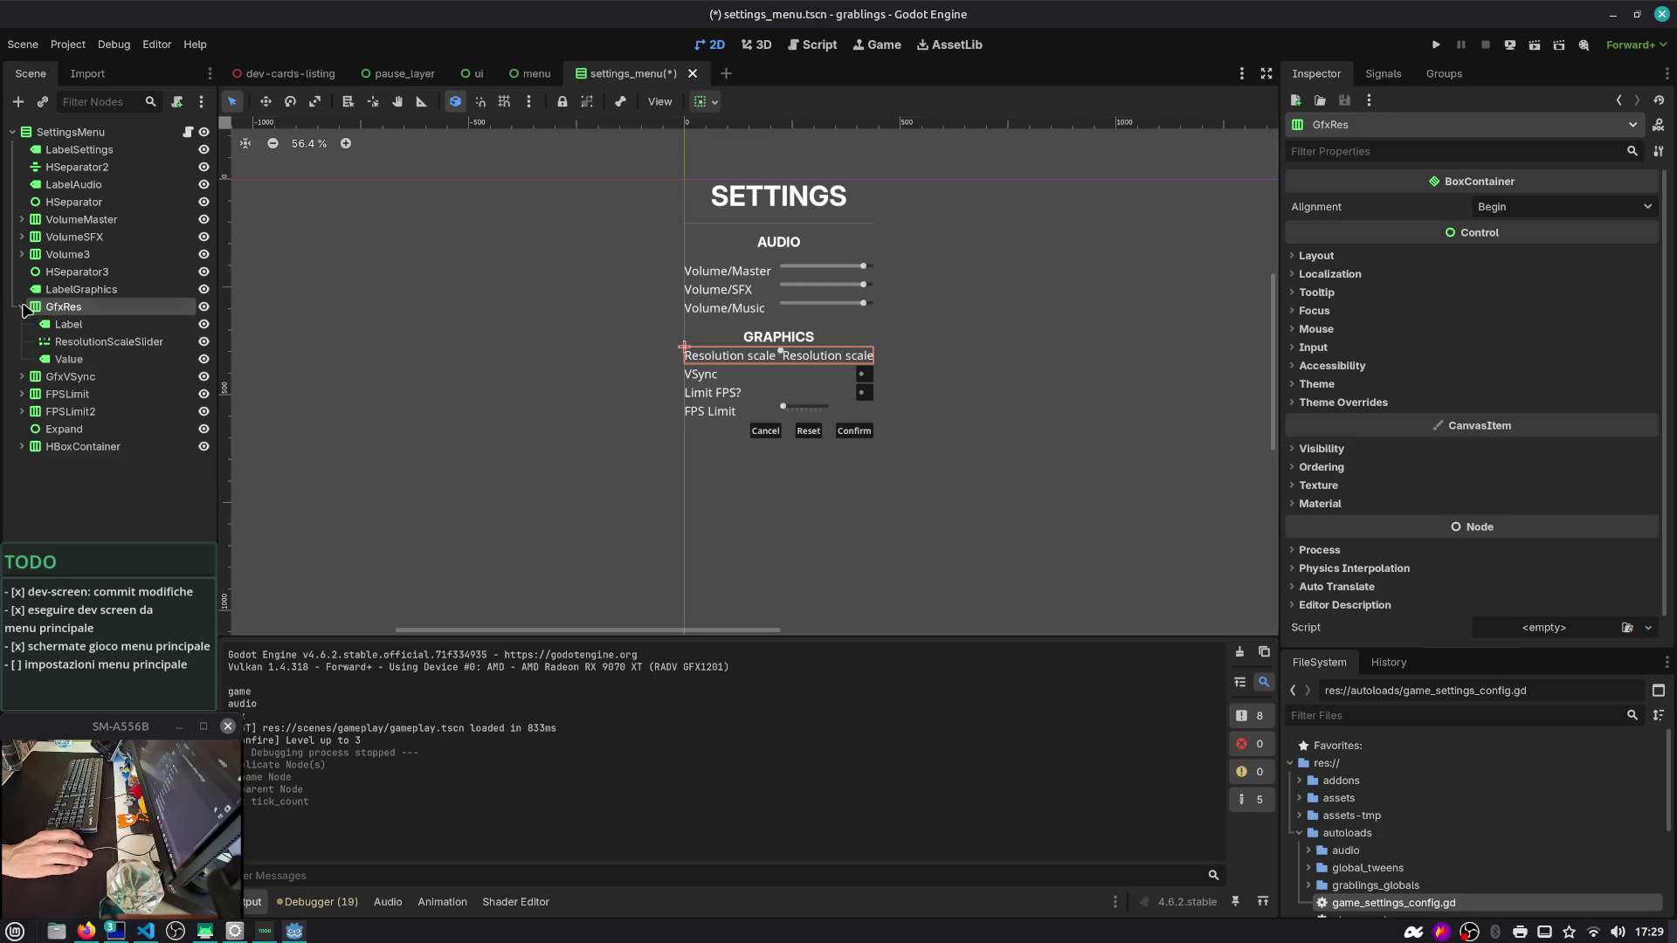
{"action": "left_click", "coordinate": [50, 341]}
{"action": "left_click", "coordinate": [66, 358]}
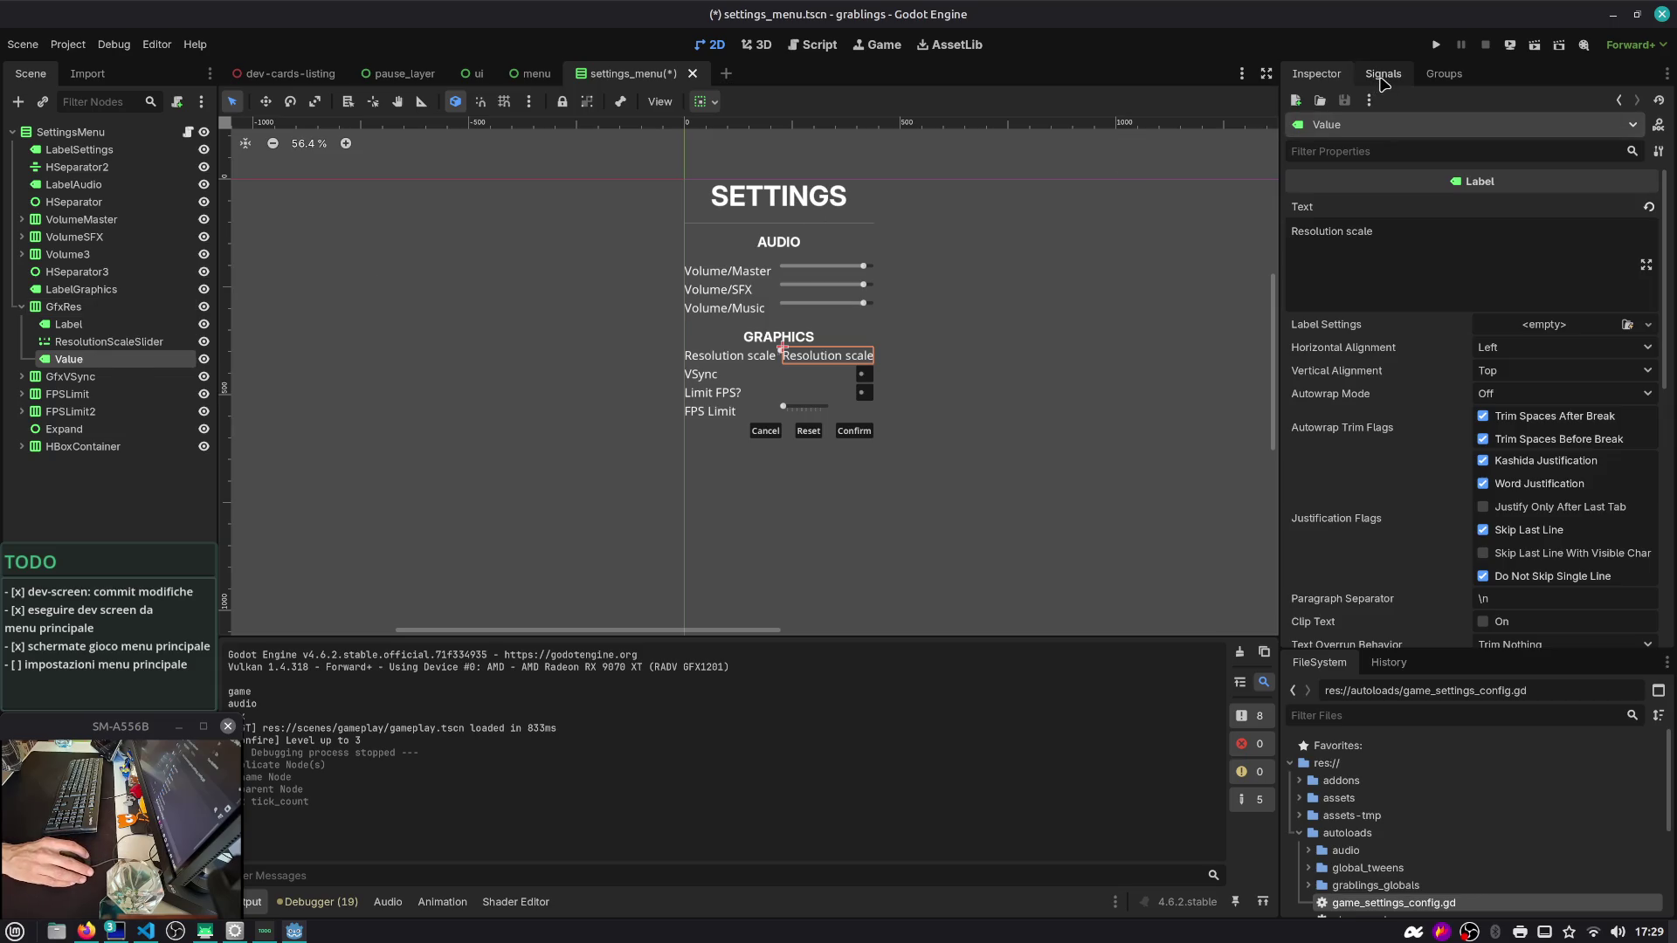
Step: Clear the Value label's Text and open settings_menu.gd
{"action": "left_click_drag", "start_coordinate": [1380, 231], "coordinate": [1287, 231]}
{"action": "key", "text": "BackSpace"}
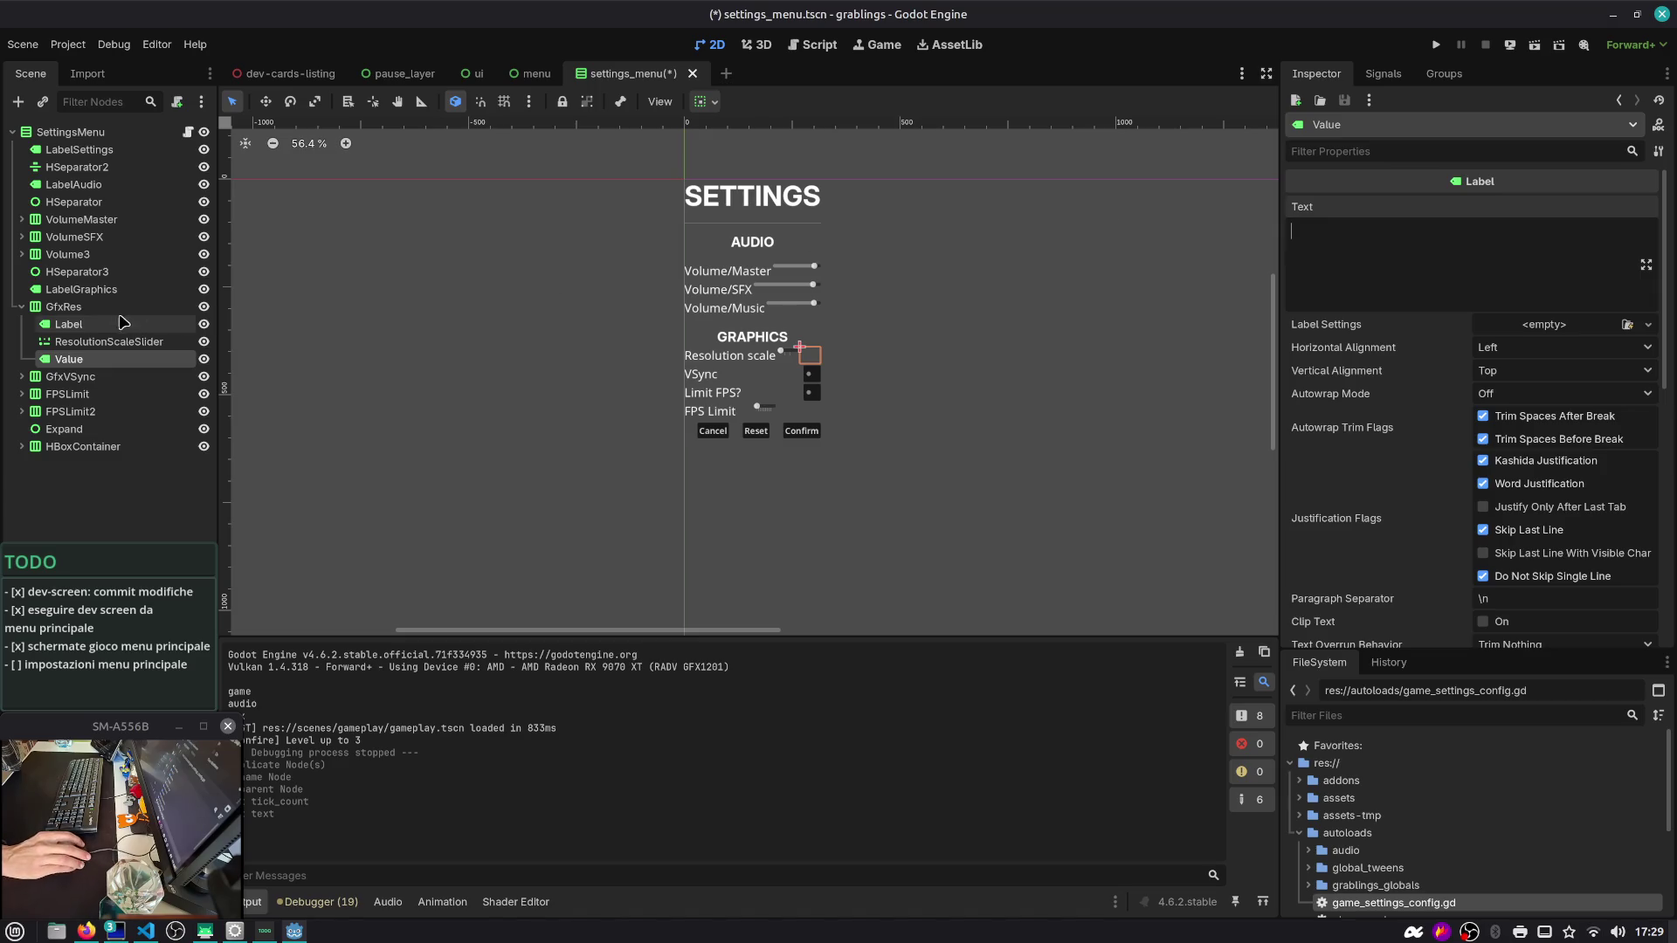
{"action": "left_click", "coordinate": [185, 131]}
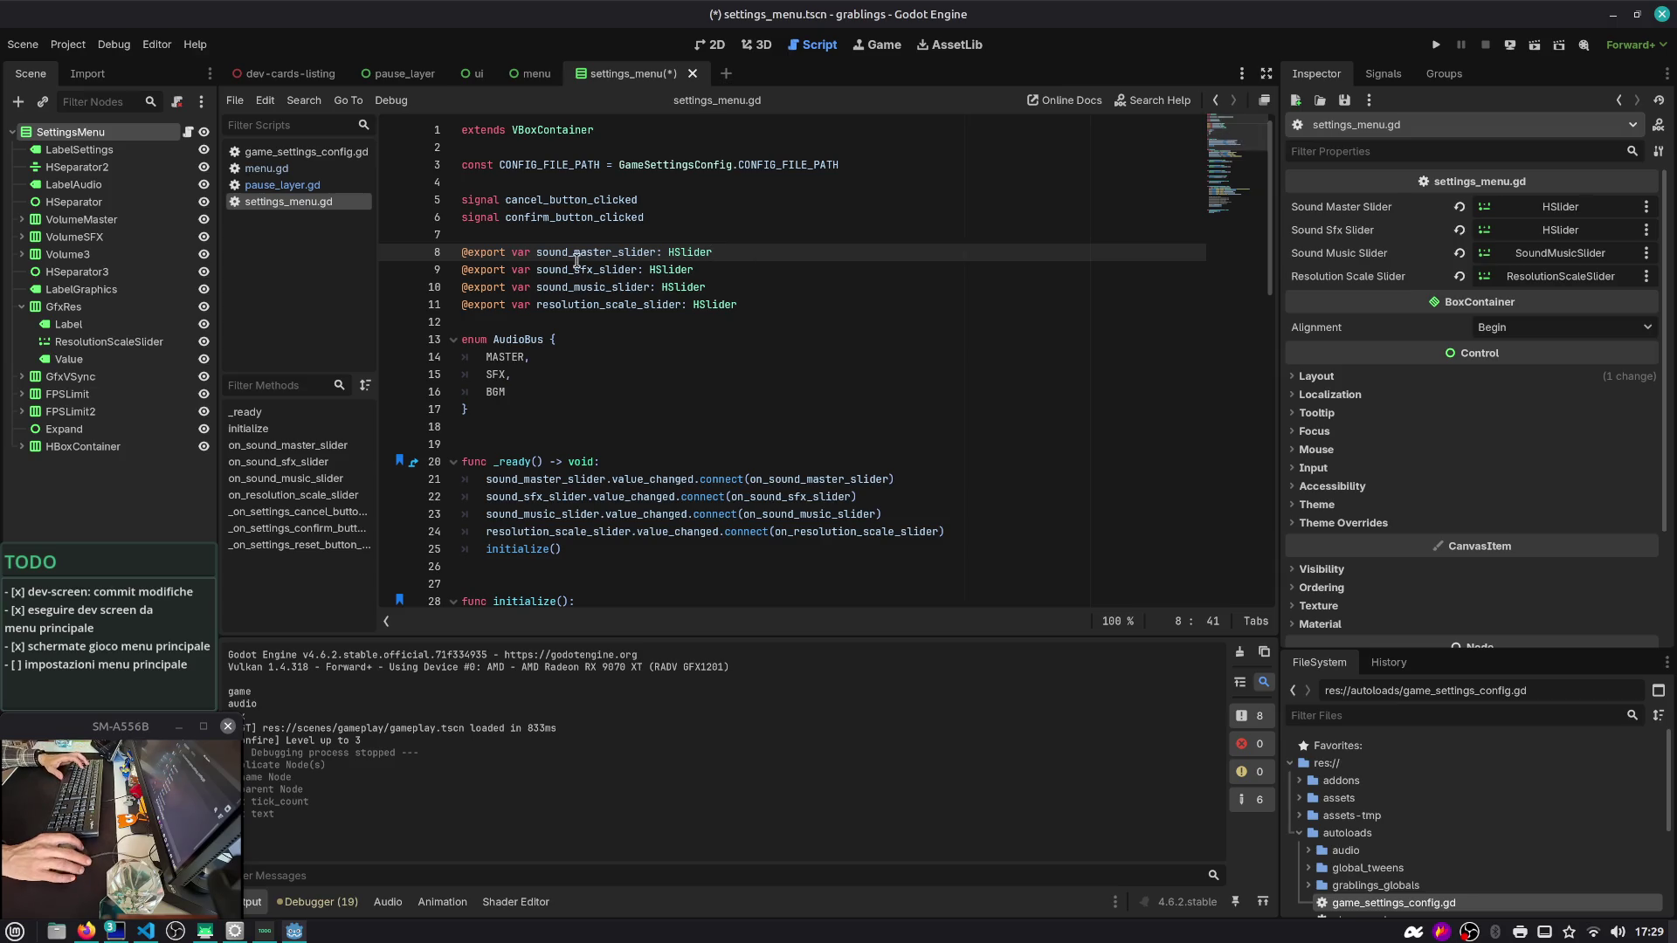
Step: Rename the Value label to ResolutionScaleValue and save the scene
{"action": "left_click", "coordinate": [92, 342]}
{"action": "key", "text": "F2"}
{"action": "left_click", "coordinate": [92, 361]}
{"action": "key", "text": "F2"}
{"action": "type", "text": "ResolutionScaleSlider"}
{"action": "key", "text": "BackSpace"}
{"action": "key", "text": "BackSpace"}
{"action": "key", "text": "BackSpace"}
{"action": "key", "text": "BackSpace"}
{"action": "type", "text": "Val"}
{"action": "key", "text": "Return"}
{"action": "key", "text": "ctrl+s"}
Step: Add an exported resolution_scale_value reference to the label in settings_menu.gd
{"action": "mouse_move", "coordinate": [91, 360]}
{"action": "left_mouse_down"}
{"action": "mouse_move", "coordinate": [524, 358]}
{"action": "mouse_move", "coordinate": [573, 322]}
{"action": "left_mouse_up"}
{"action": "double_click", "coordinate": [573, 322]}
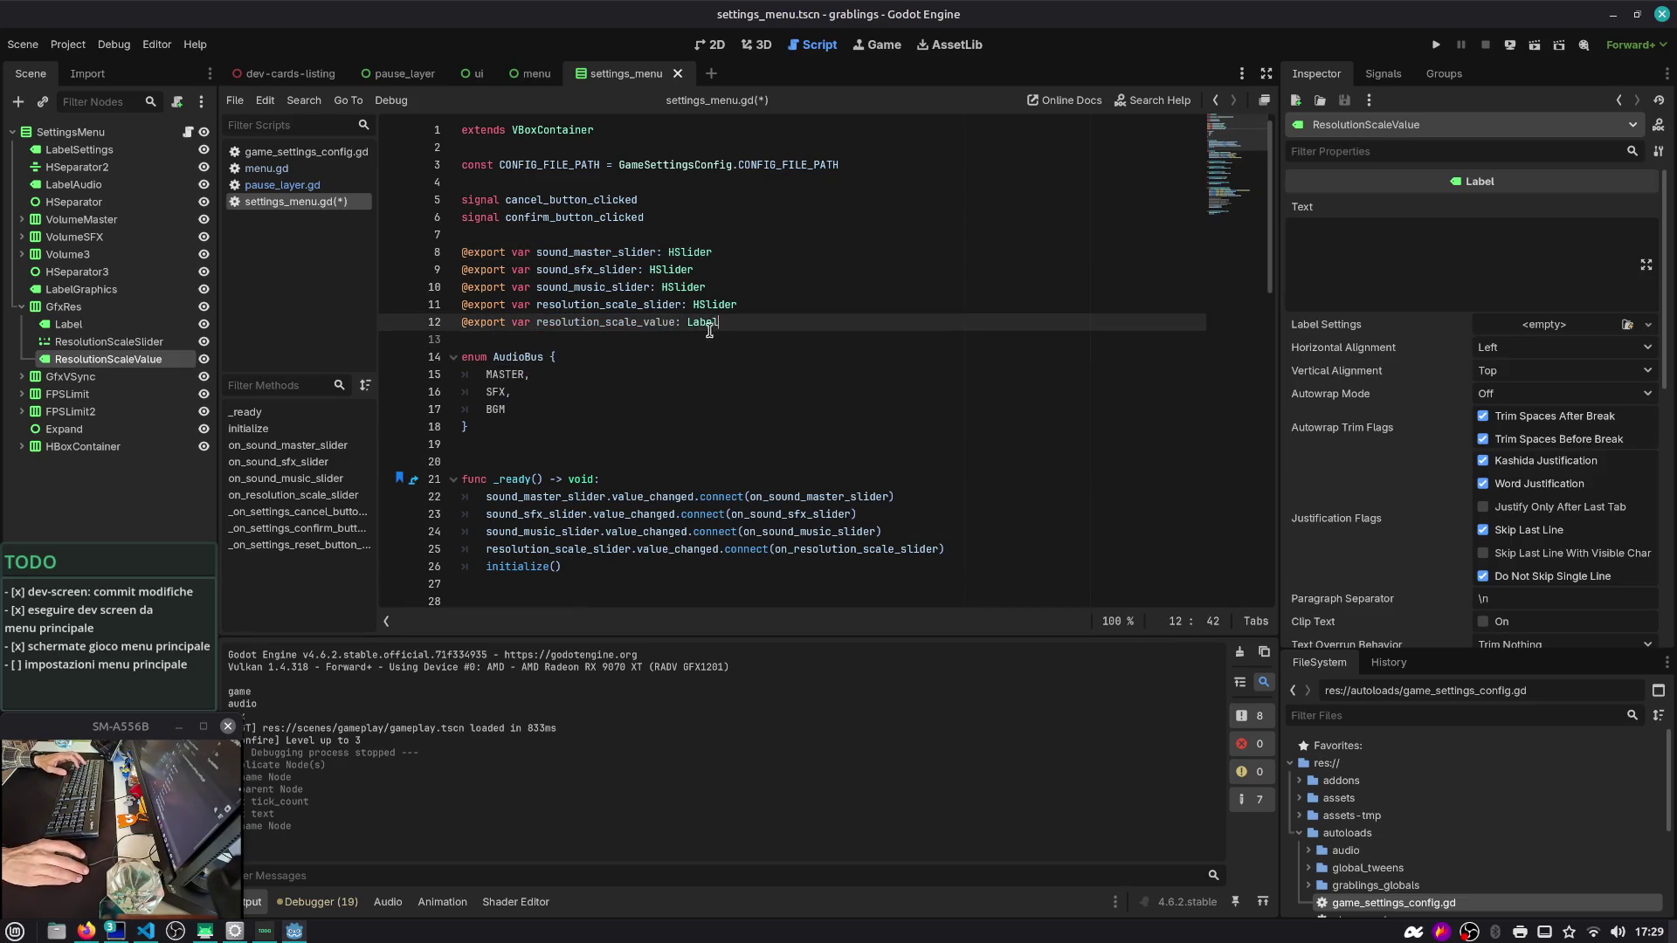
{"action": "scroll", "coordinate": [604, 360], "scroll_direction": "down", "scroll_amount": 10}
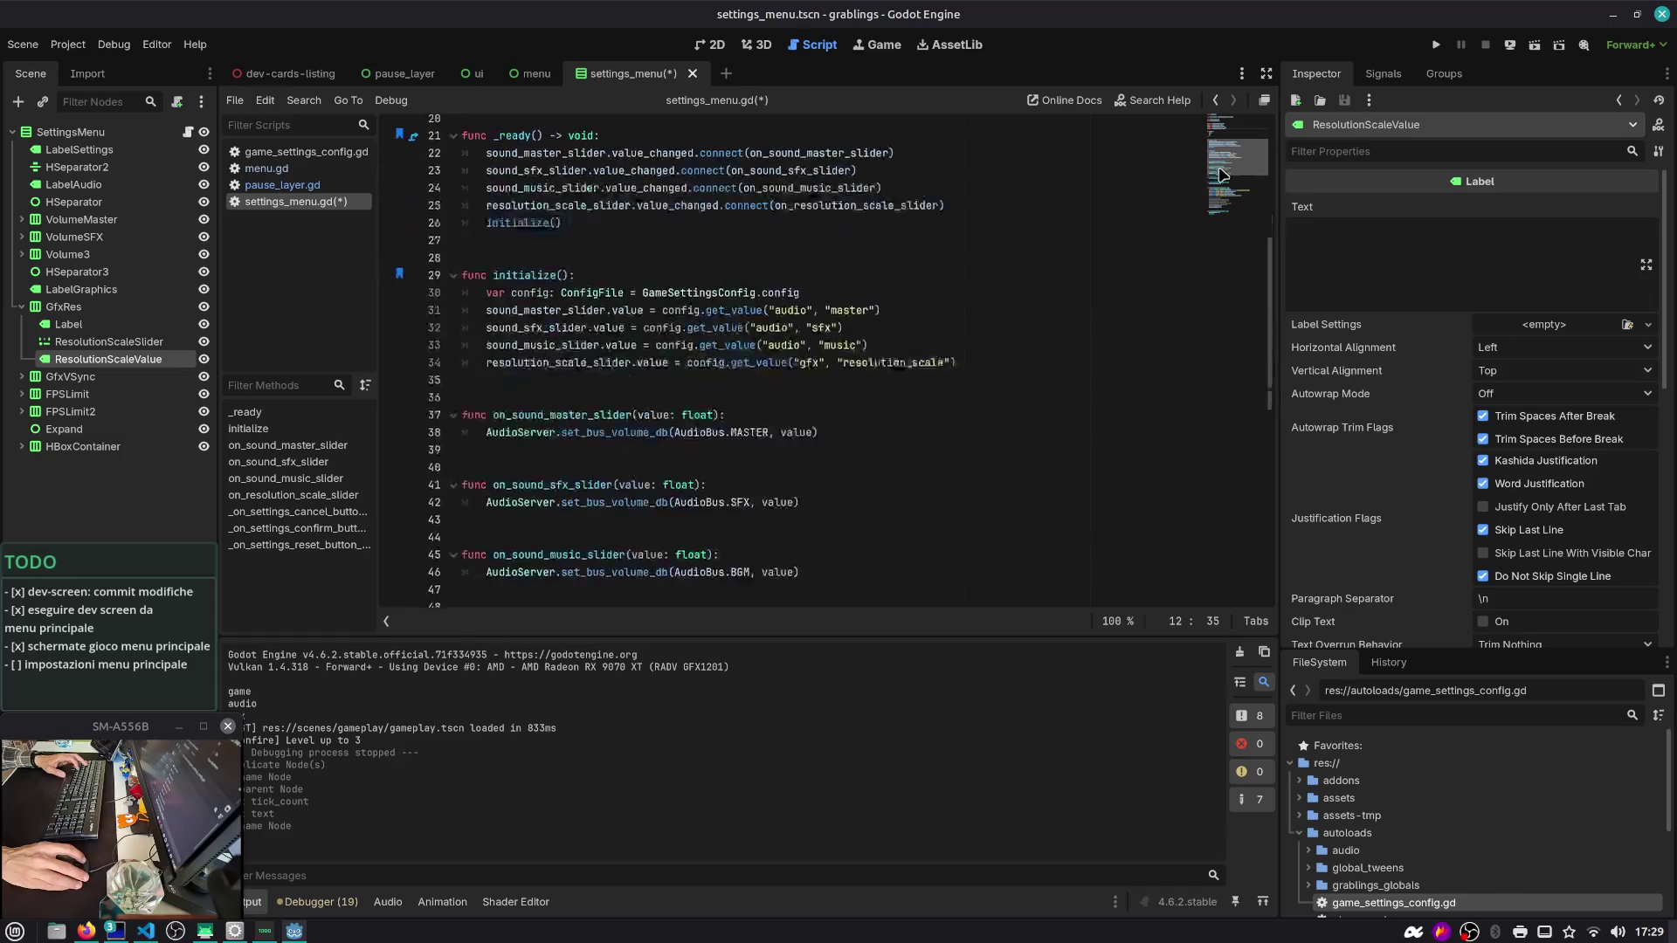
Step: Add resolution_scale_value.text = str(value) to the slider handler and save
{"action": "left_click", "coordinate": [773, 381]}
{"action": "key", "text": "Return"}
{"action": "type", "text": "resolution_scale_value."}
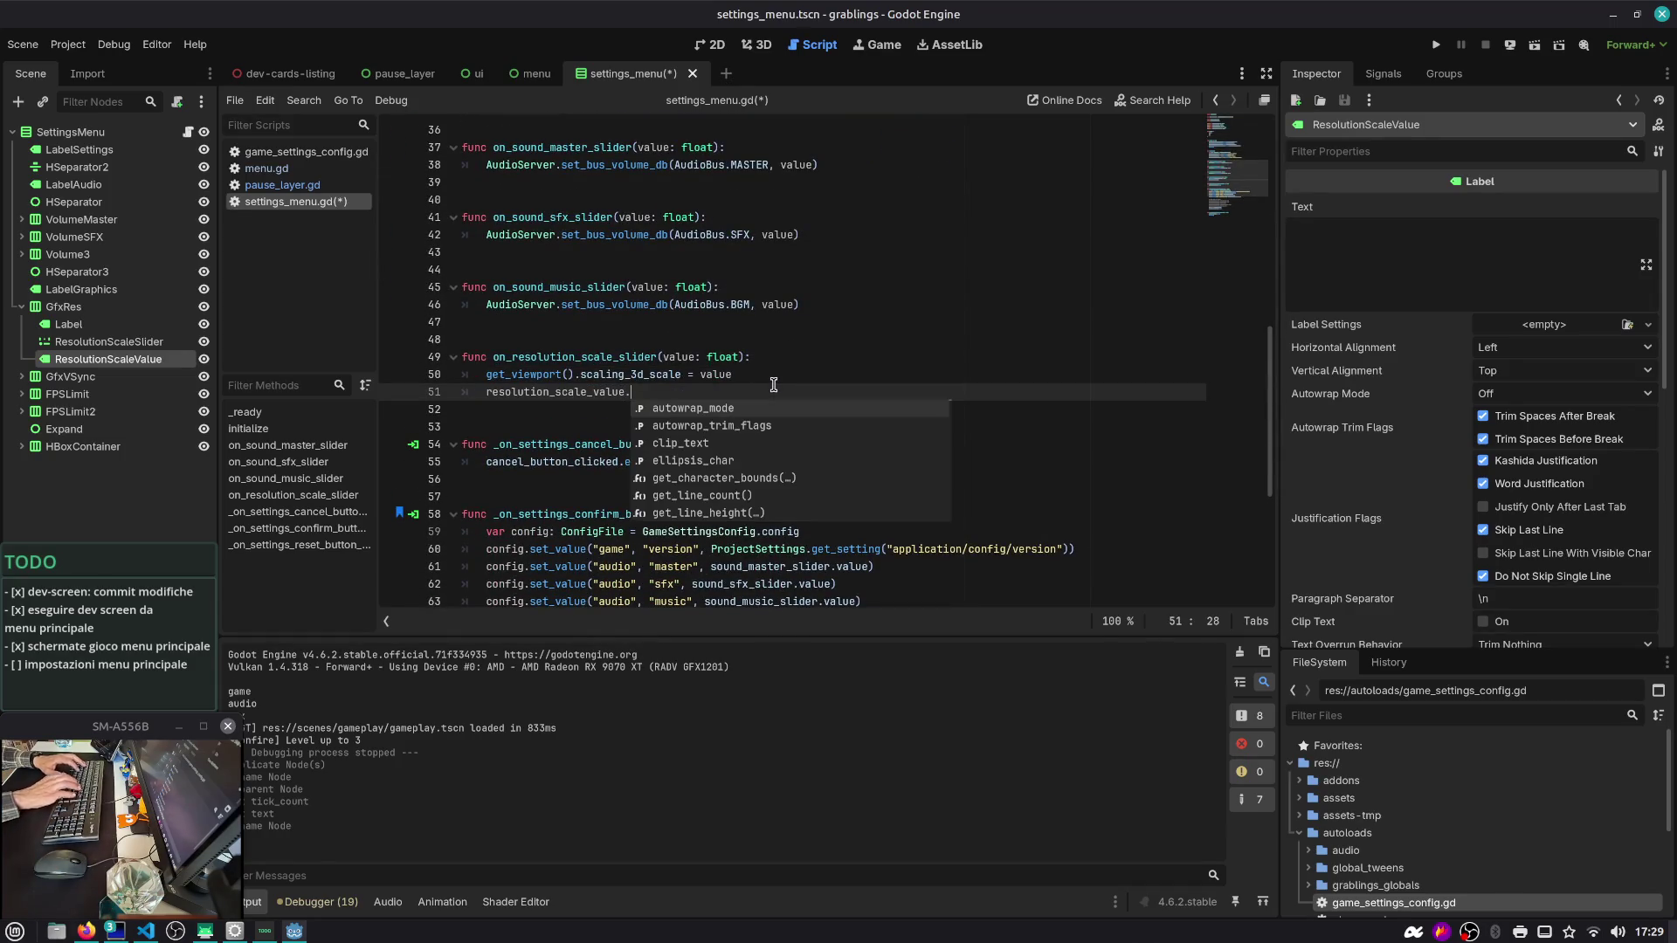
{"action": "type", "text": "val"}
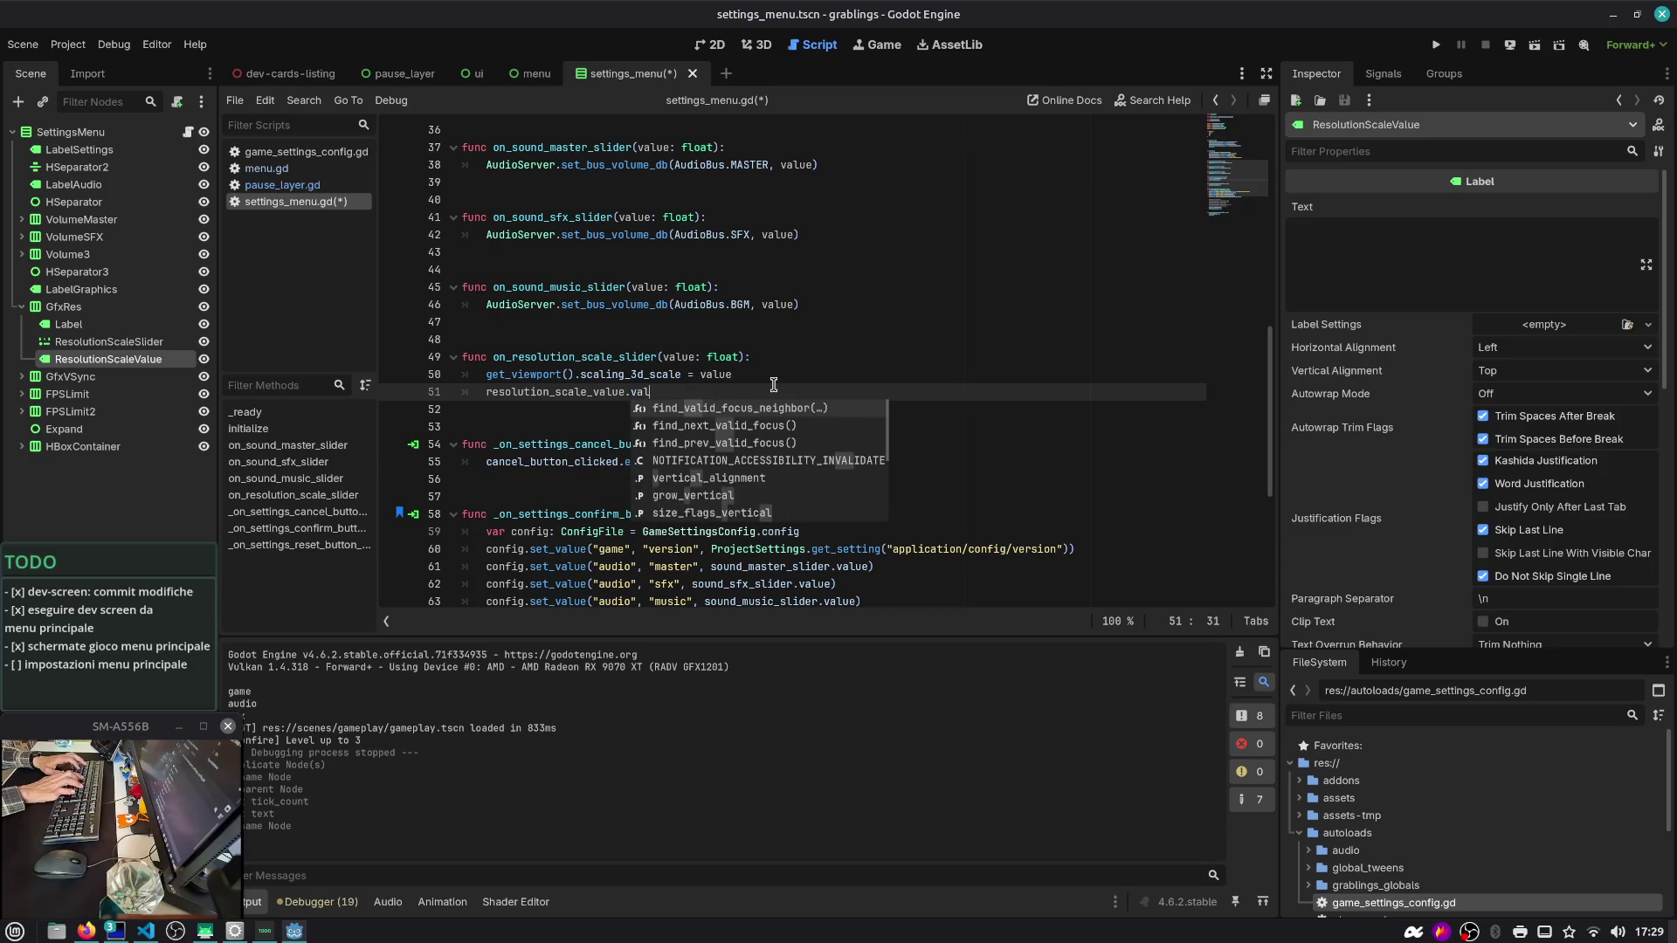
{"action": "type", "text": "ext = value"}
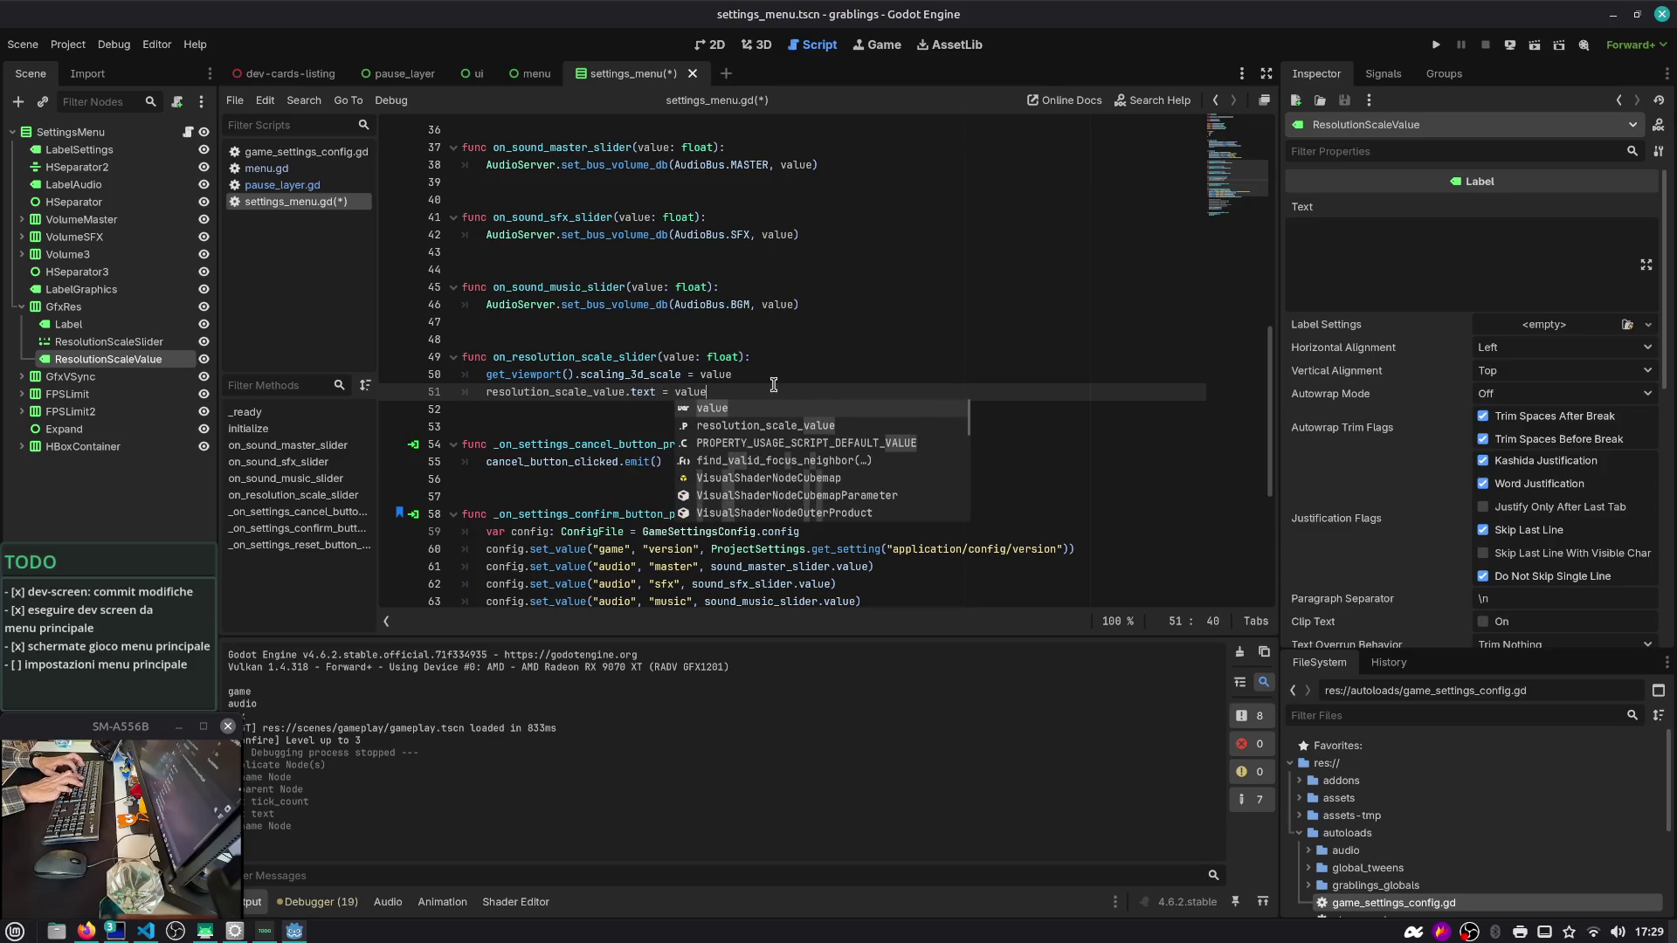
{"action": "type", "text": "("}
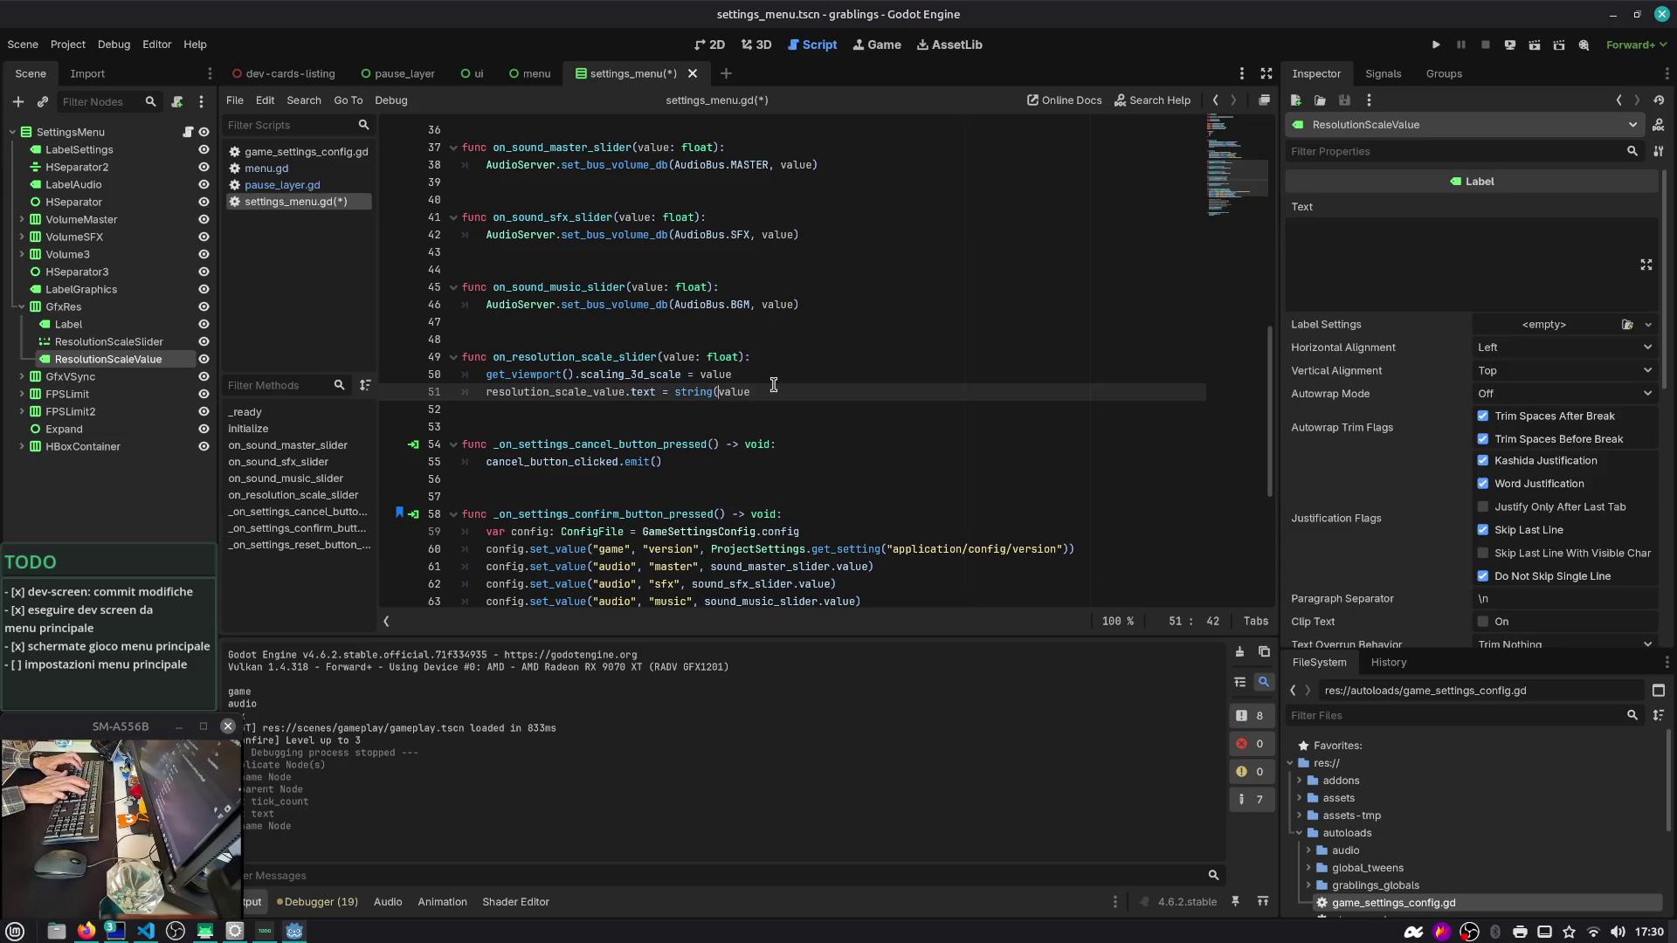
{"action": "key", "text": "BackSpace"}
{"action": "key", "text": "BackSpace"}
{"action": "key", "text": "BackSpace"}
{"action": "type", "text": "("}
{"action": "key", "text": "End"}
{"action": "type", "text": ")"}
{"action": "key", "text": "ctrl+s"}
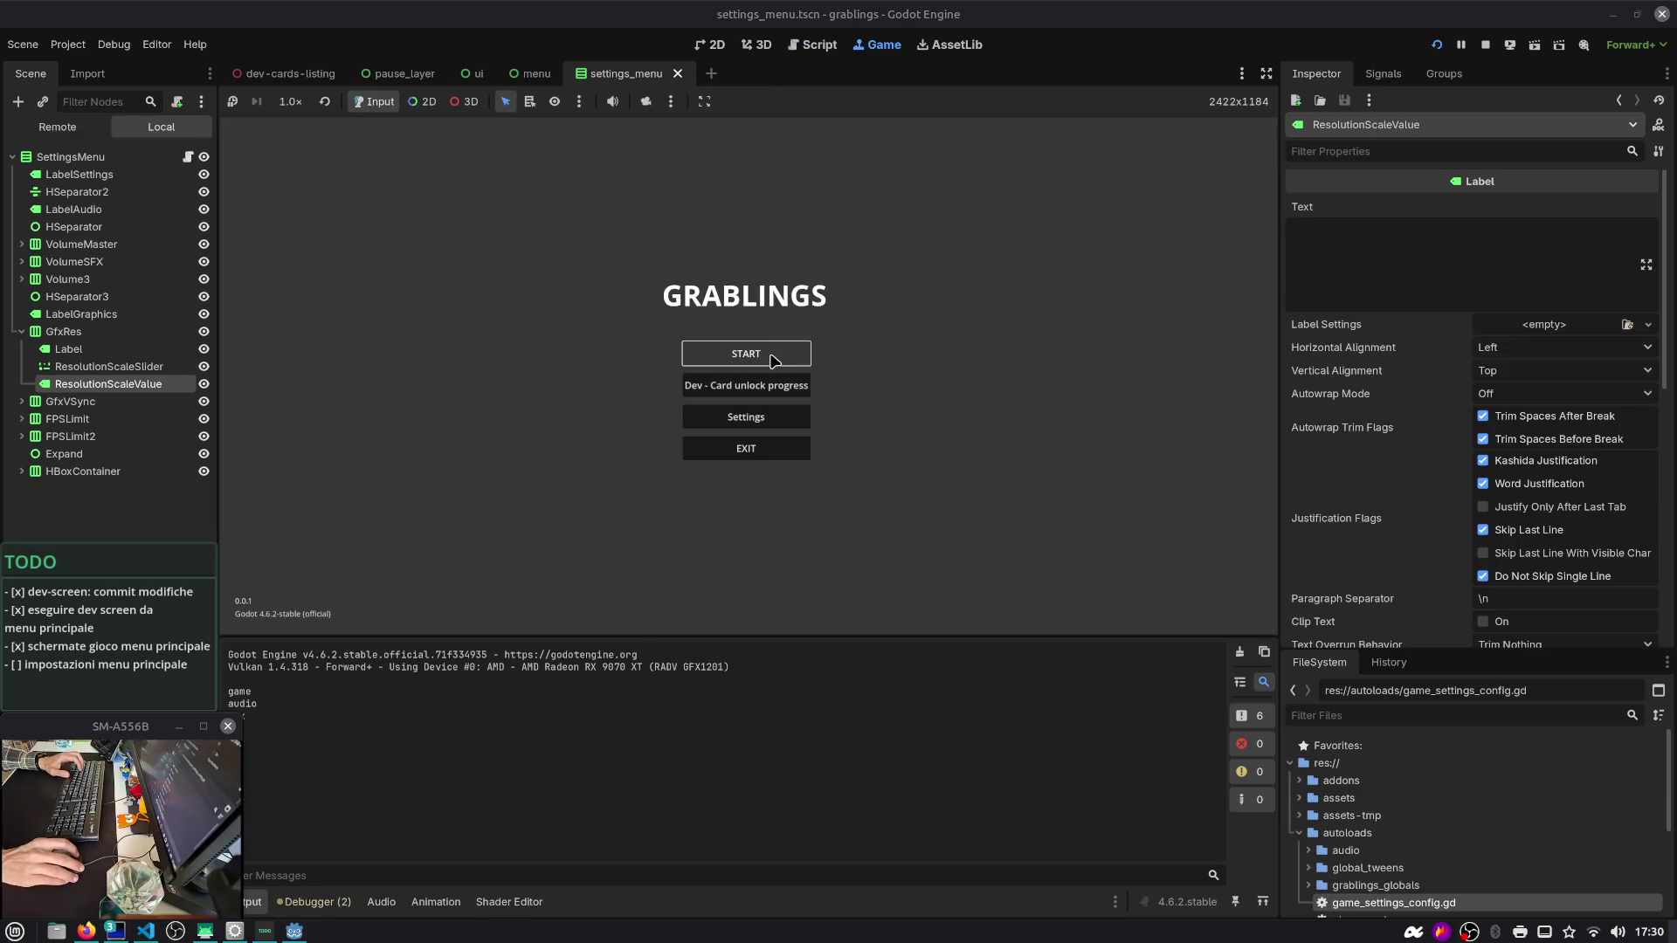
Step: Stop the game, enable Horizontal Expand on the ResolutionScaleValue label, and save
{"action": "left_click", "coordinate": [760, 418]}
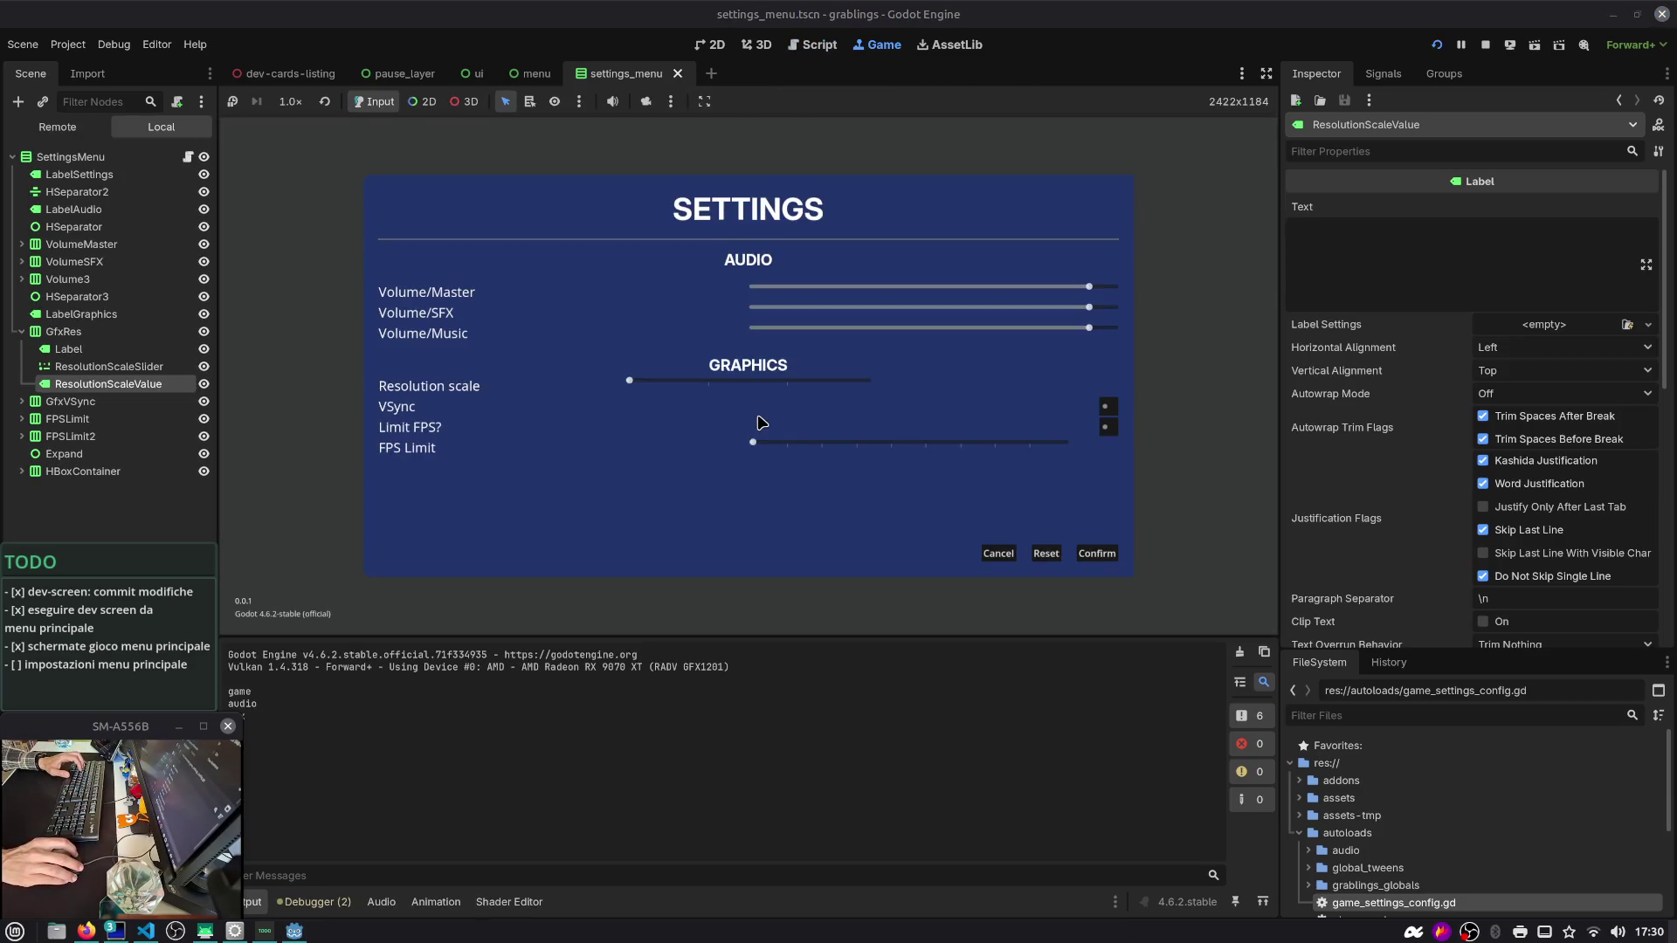
{"action": "left_click", "coordinate": [1487, 50]}
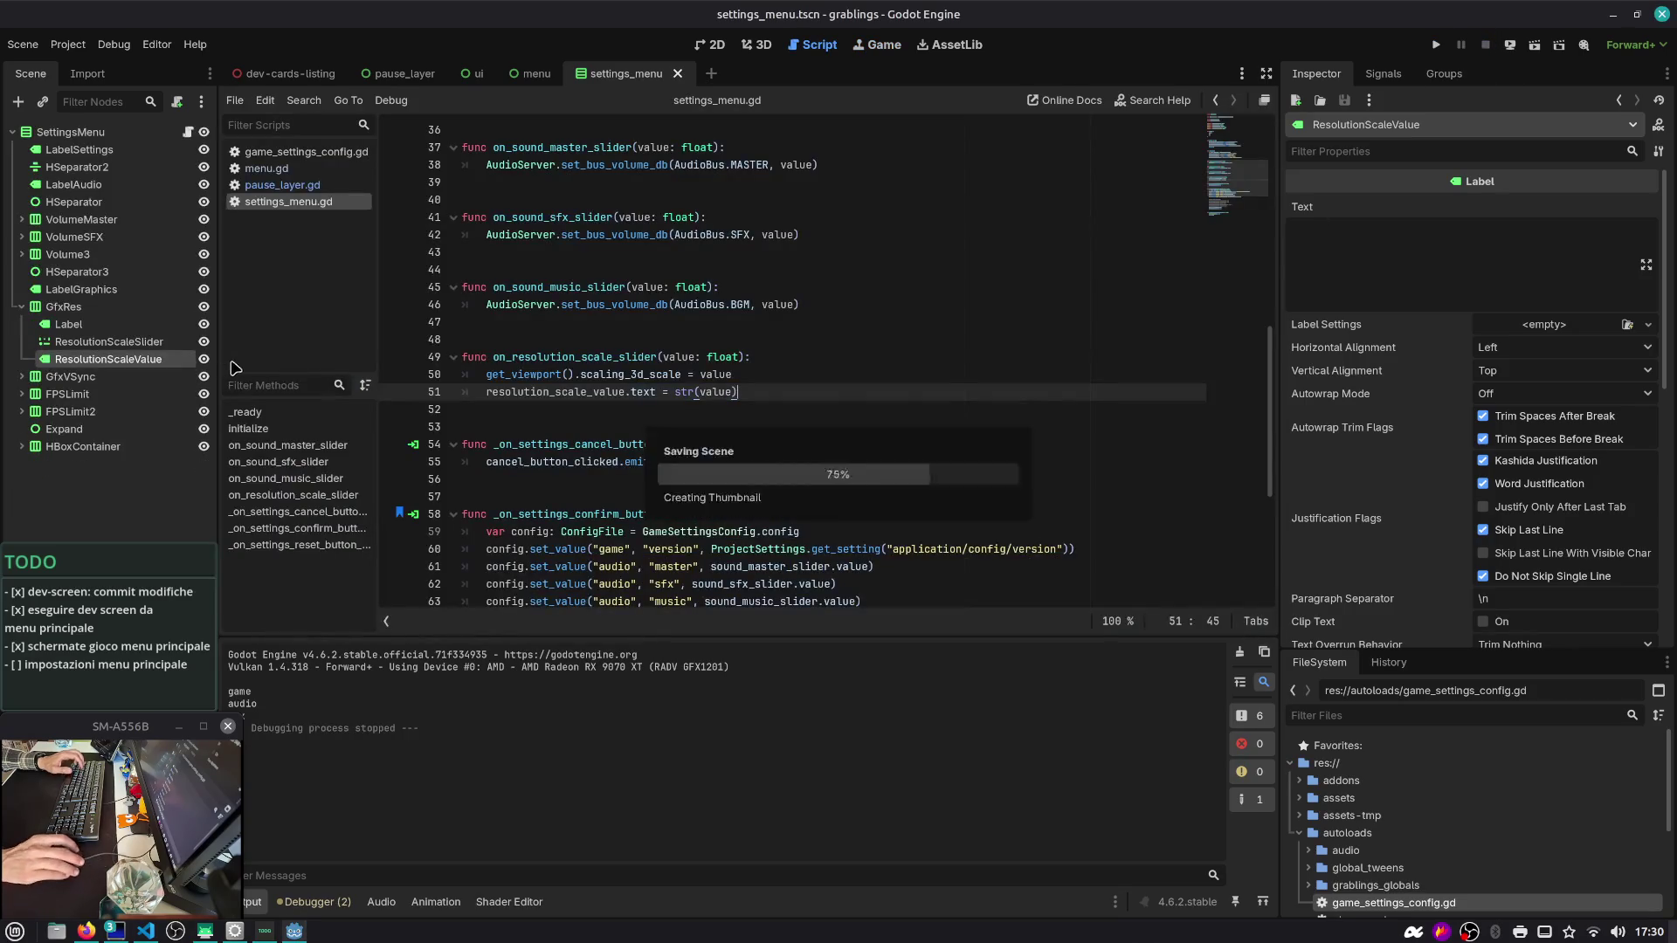
{"action": "scroll", "coordinate": [1380, 531], "scroll_direction": "down", "scroll_amount": 5}
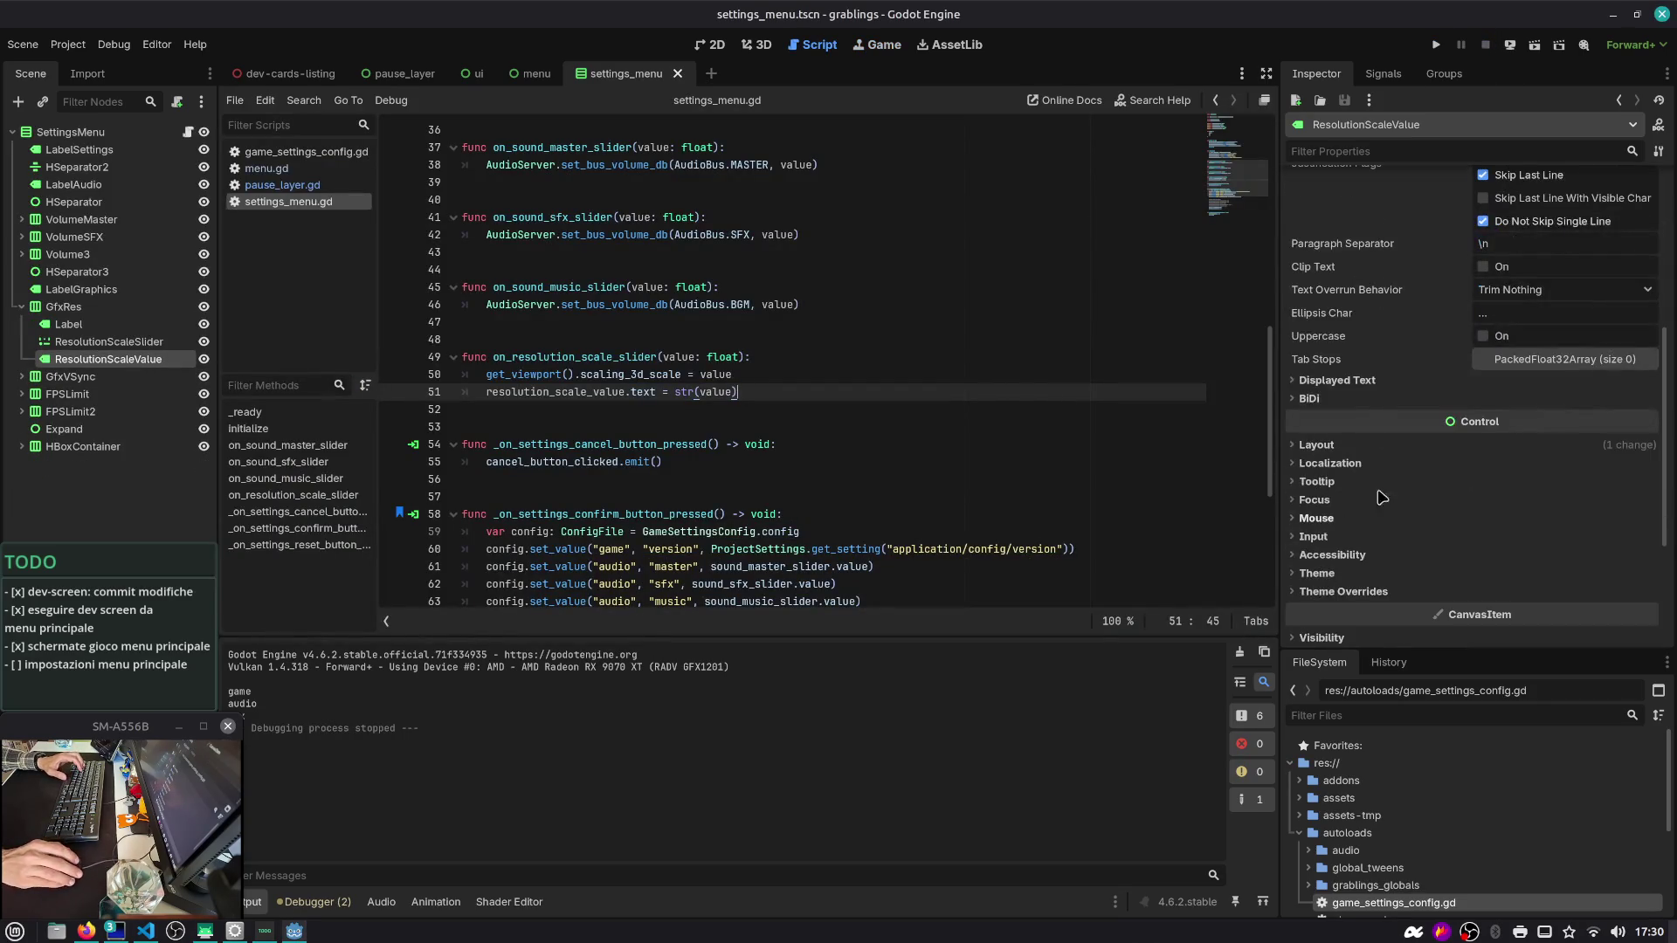
{"action": "left_click", "coordinate": [1316, 444]}
{"action": "scroll", "coordinate": [1340, 453], "scroll_direction": "down", "scroll_amount": 2}
{"action": "left_click", "coordinate": [1350, 512]}
{"action": "left_click", "coordinate": [1494, 554]}
{"action": "key", "text": "ctrl+s"}
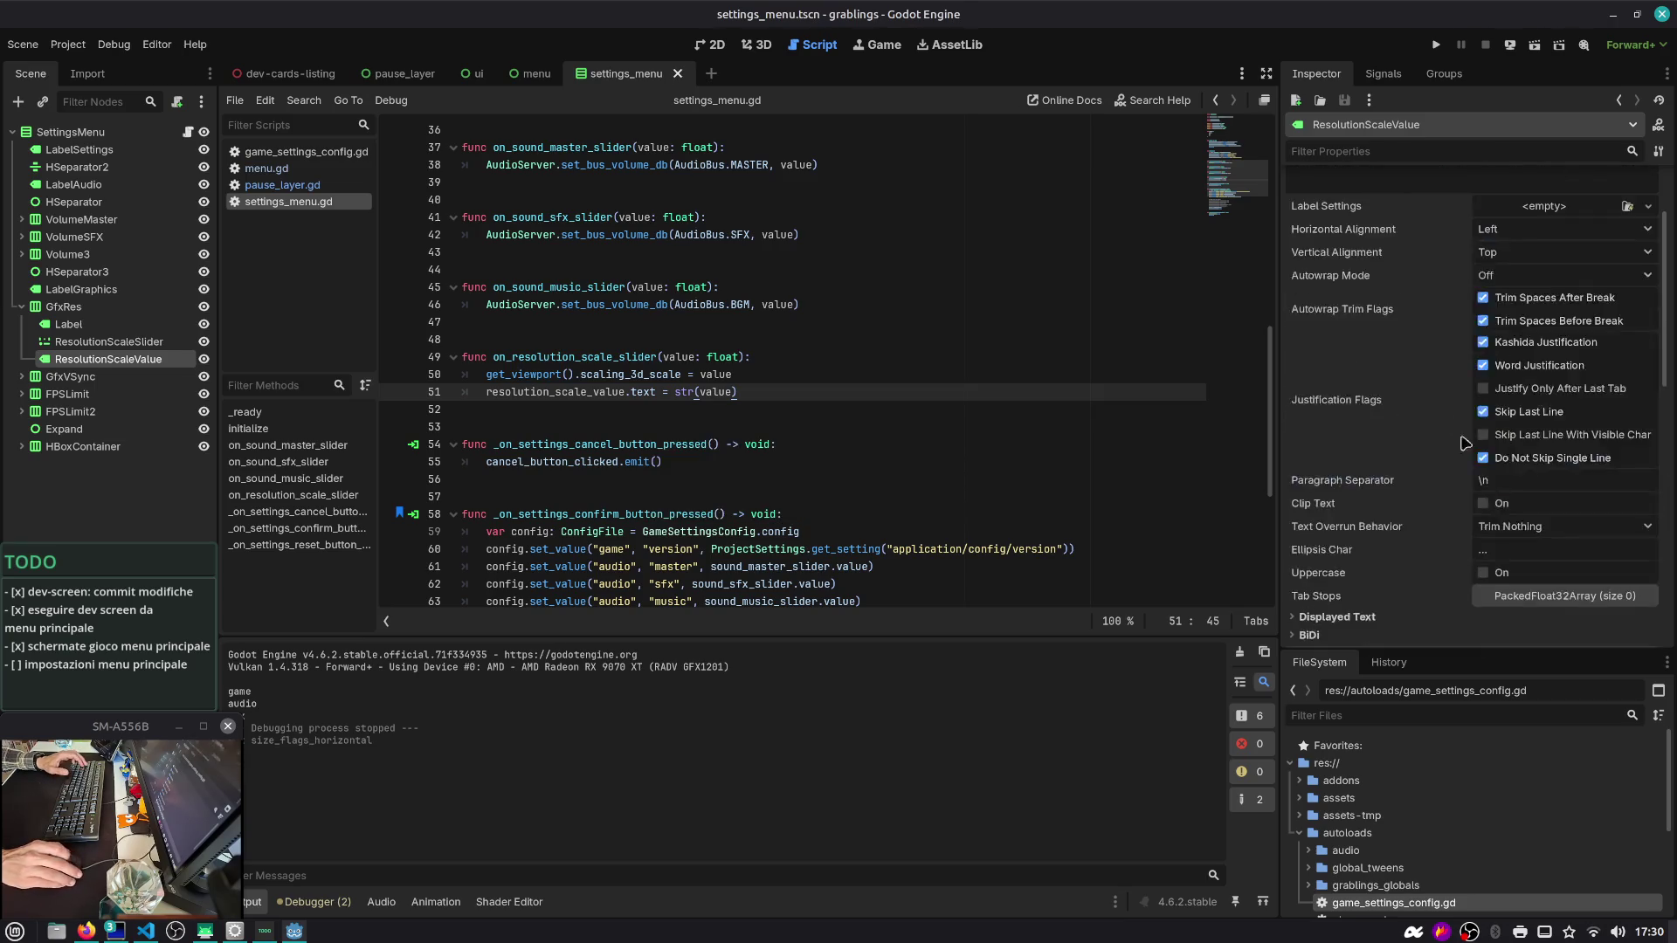
Step: Set the label's Custom Minimum Size x to 100, save, and rerun to check 1.05
{"action": "left_click", "coordinate": [1507, 520]}
{"action": "type", "text": "100"}
{"action": "key", "text": "Return"}
{"action": "key", "text": "ctrl+s"}
{"action": "left_click", "coordinate": [1436, 44]}
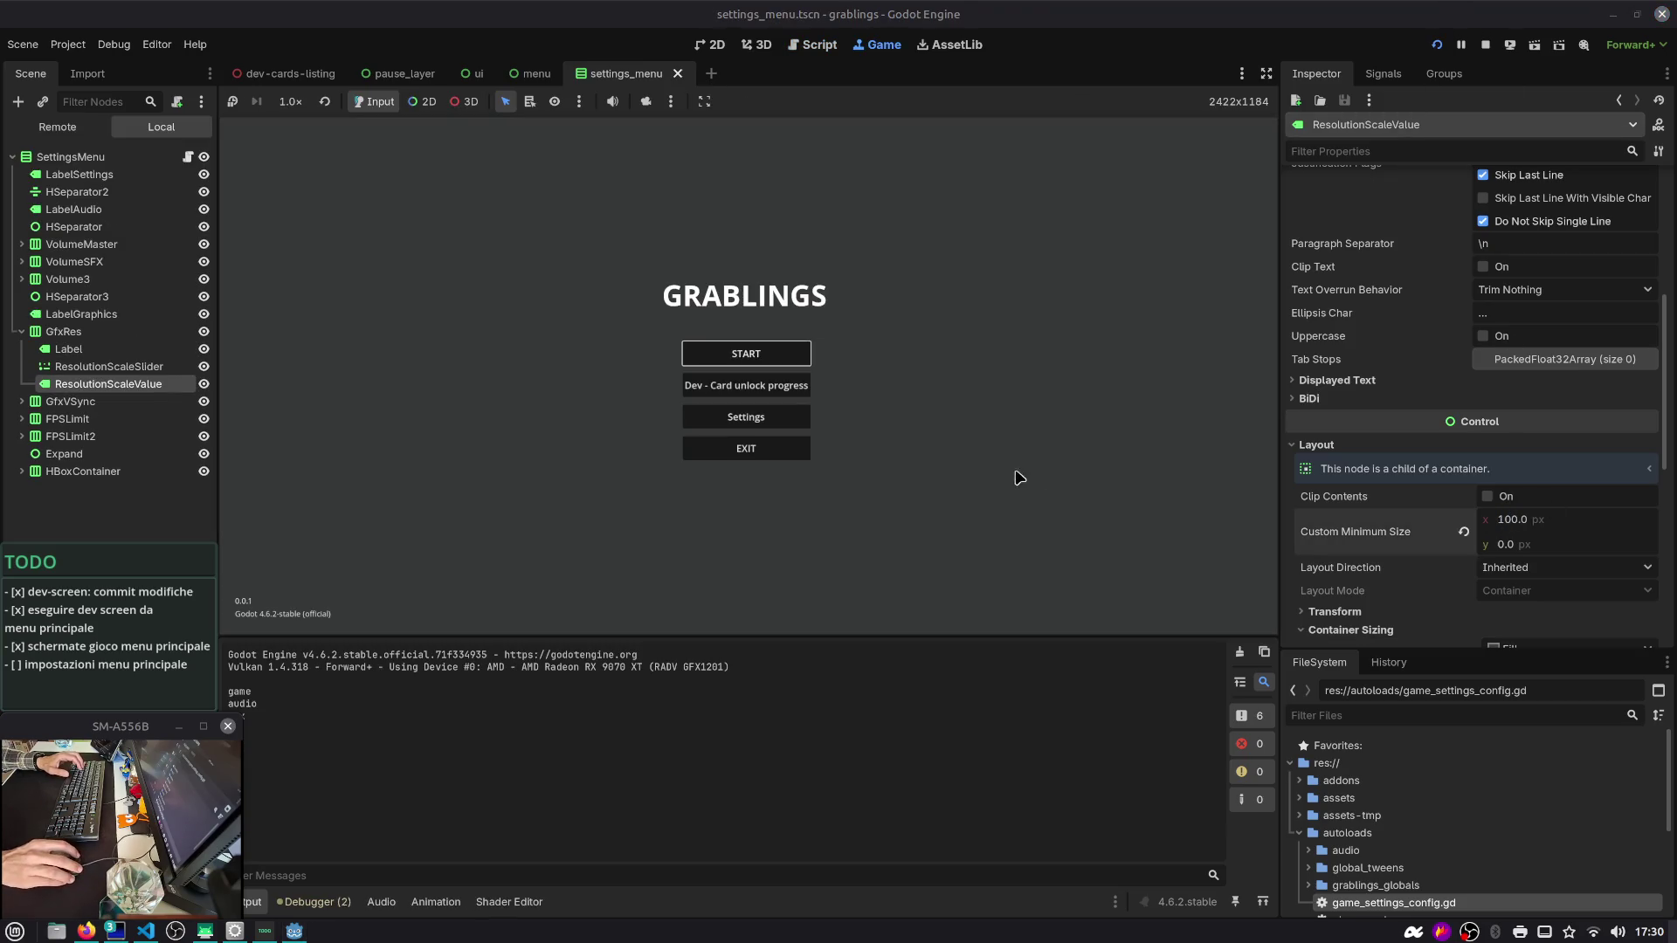
{"action": "mouse_move", "coordinate": [891, 381]}
{"action": "left_mouse_down"}
{"action": "mouse_move", "coordinate": [1050, 382]}
{"action": "mouse_move", "coordinate": [725, 382]}
{"action": "mouse_move", "coordinate": [1059, 401]}
{"action": "mouse_move", "coordinate": [725, 401]}
{"action": "mouse_move", "coordinate": [909, 397]}
{"action": "left_mouse_up"}
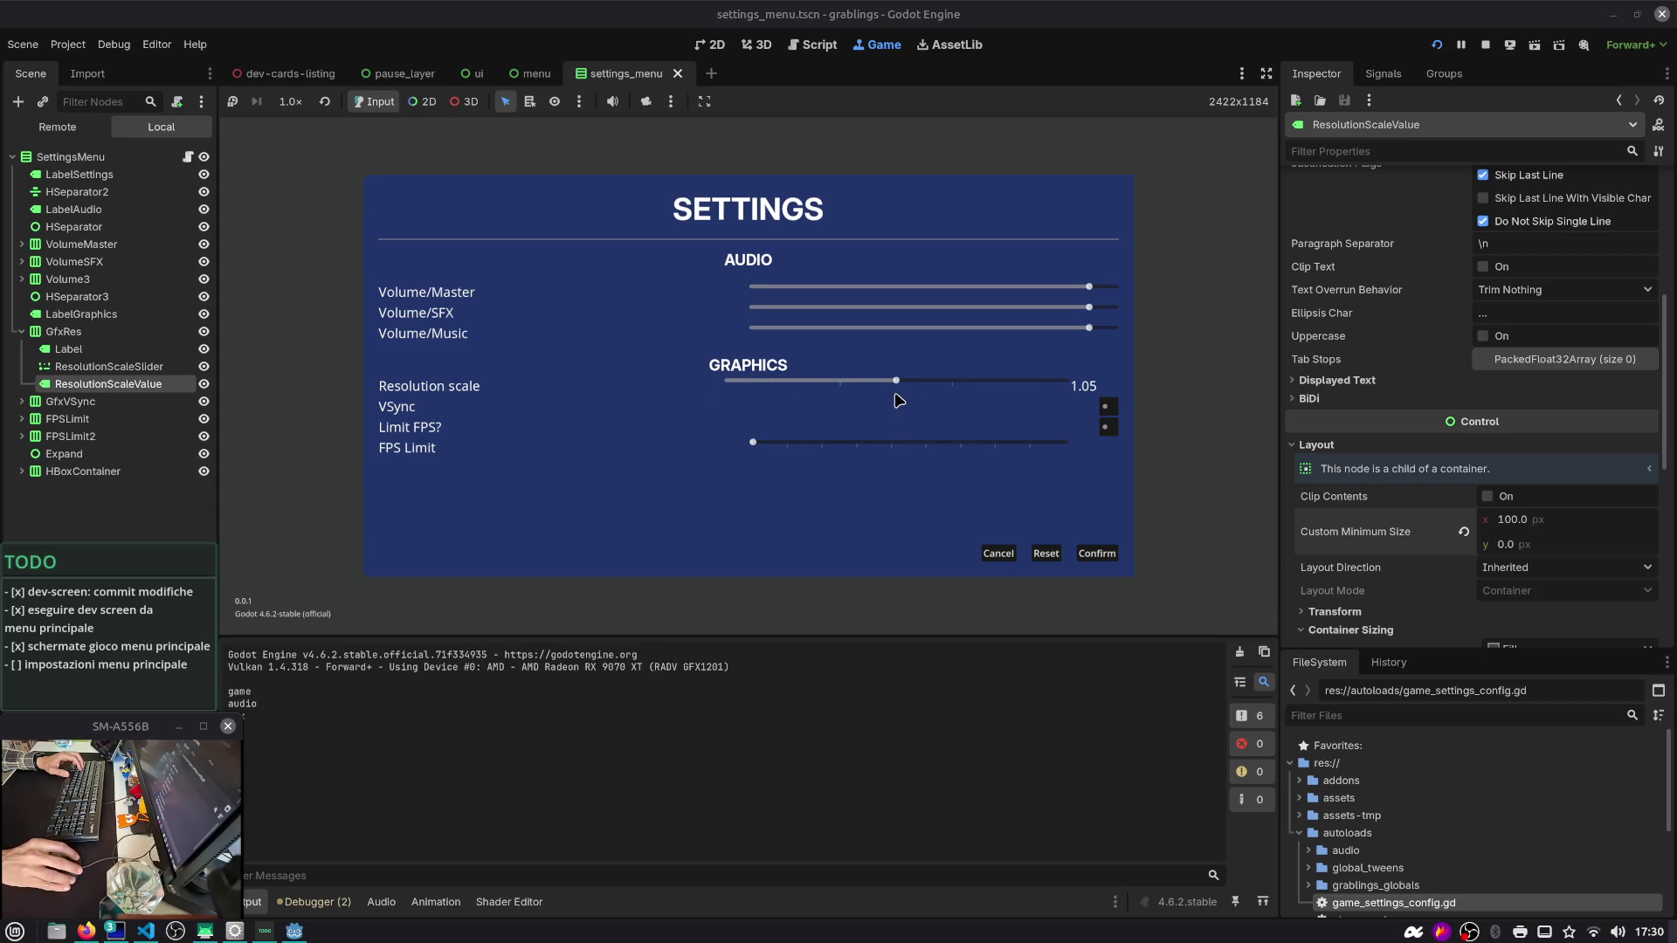
{"action": "left_click", "coordinate": [109, 366]}
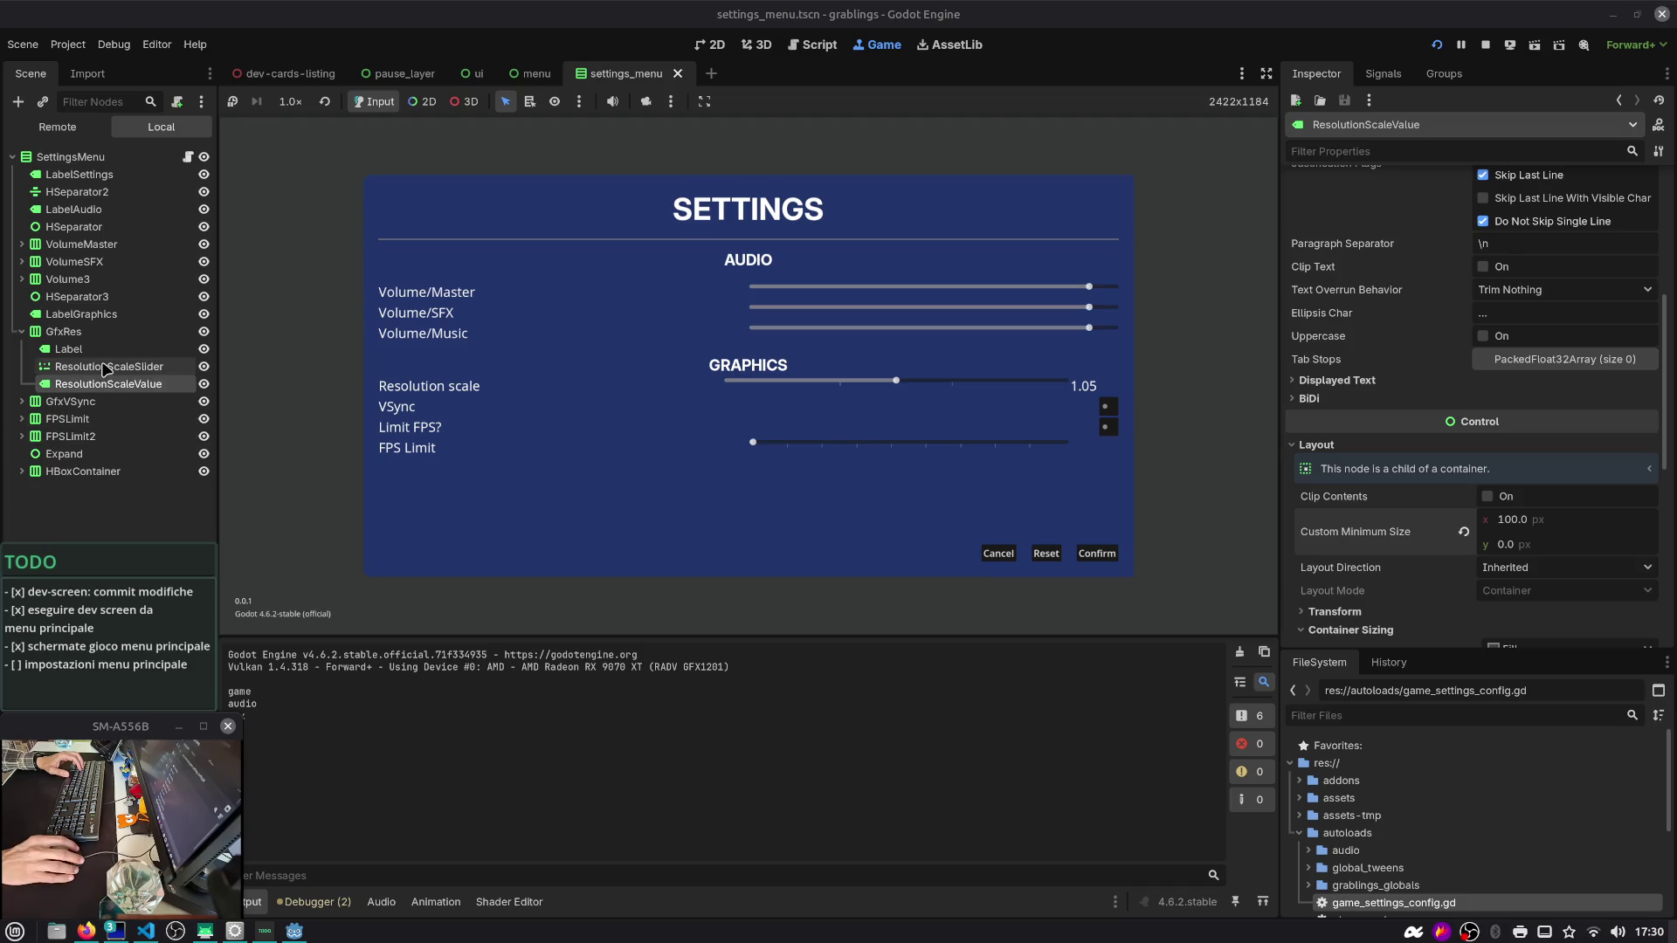
Step: Try slider tick counts 8, 10 and 9 in the running game, settling on 5
{"action": "left_click", "coordinate": [1527, 253]}
{"action": "type", "text": "8"}
{"action": "key", "text": "Return"}
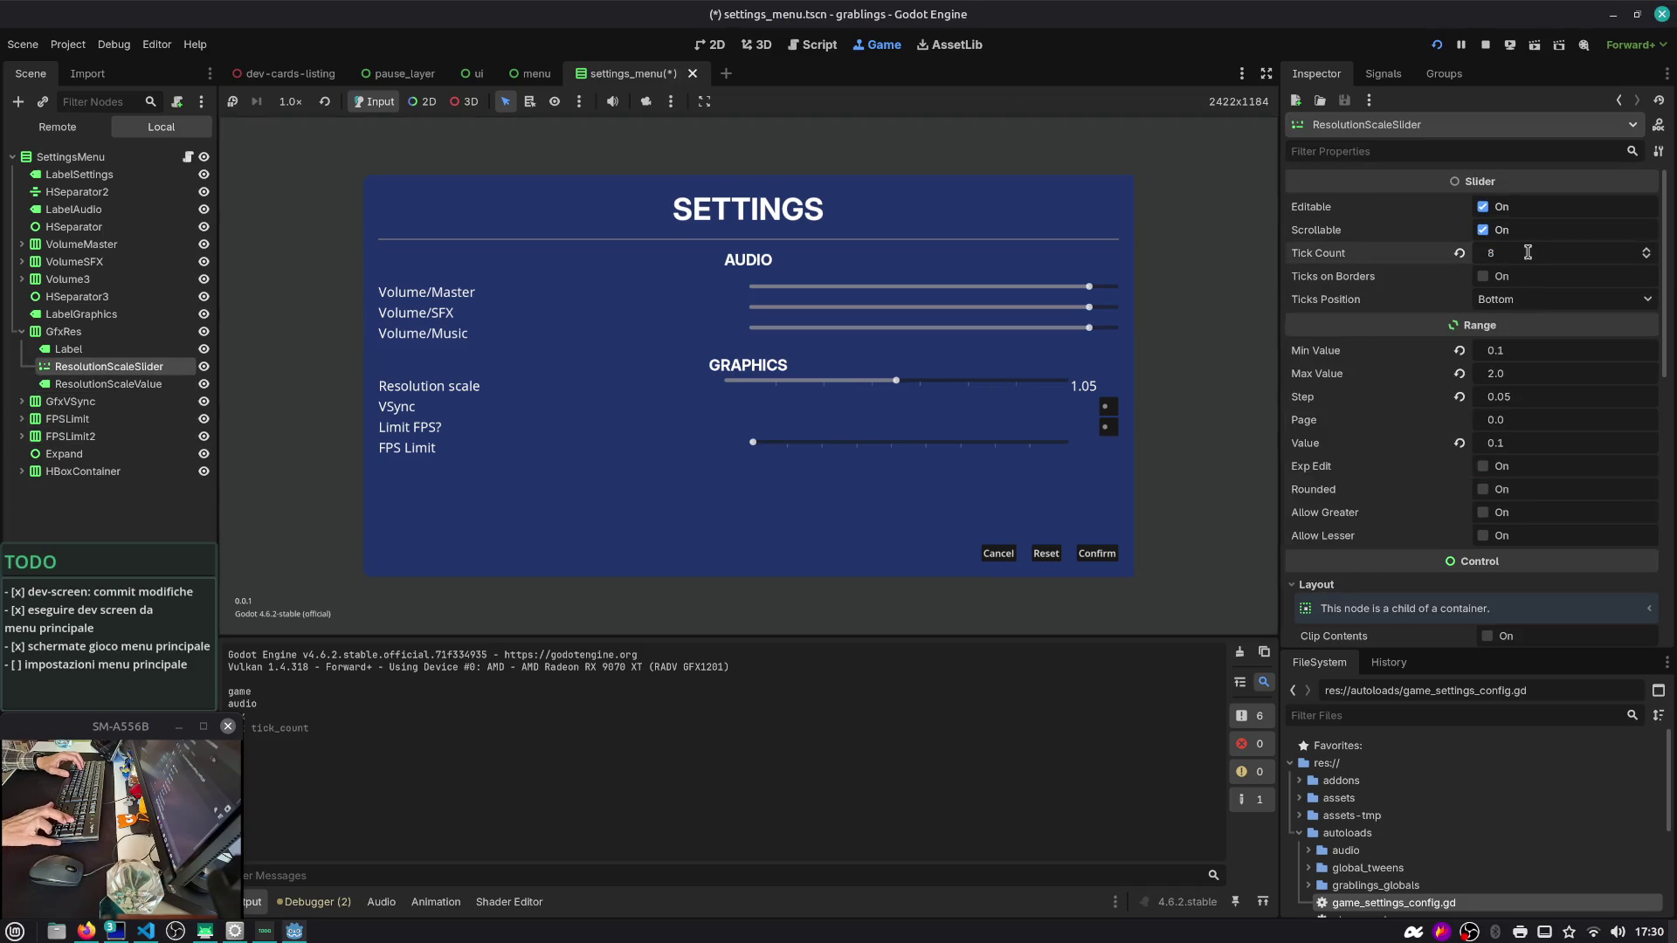
{"action": "left_click", "coordinate": [1527, 252]}
{"action": "type", "text": "10"}
{"action": "key", "text": "Return"}
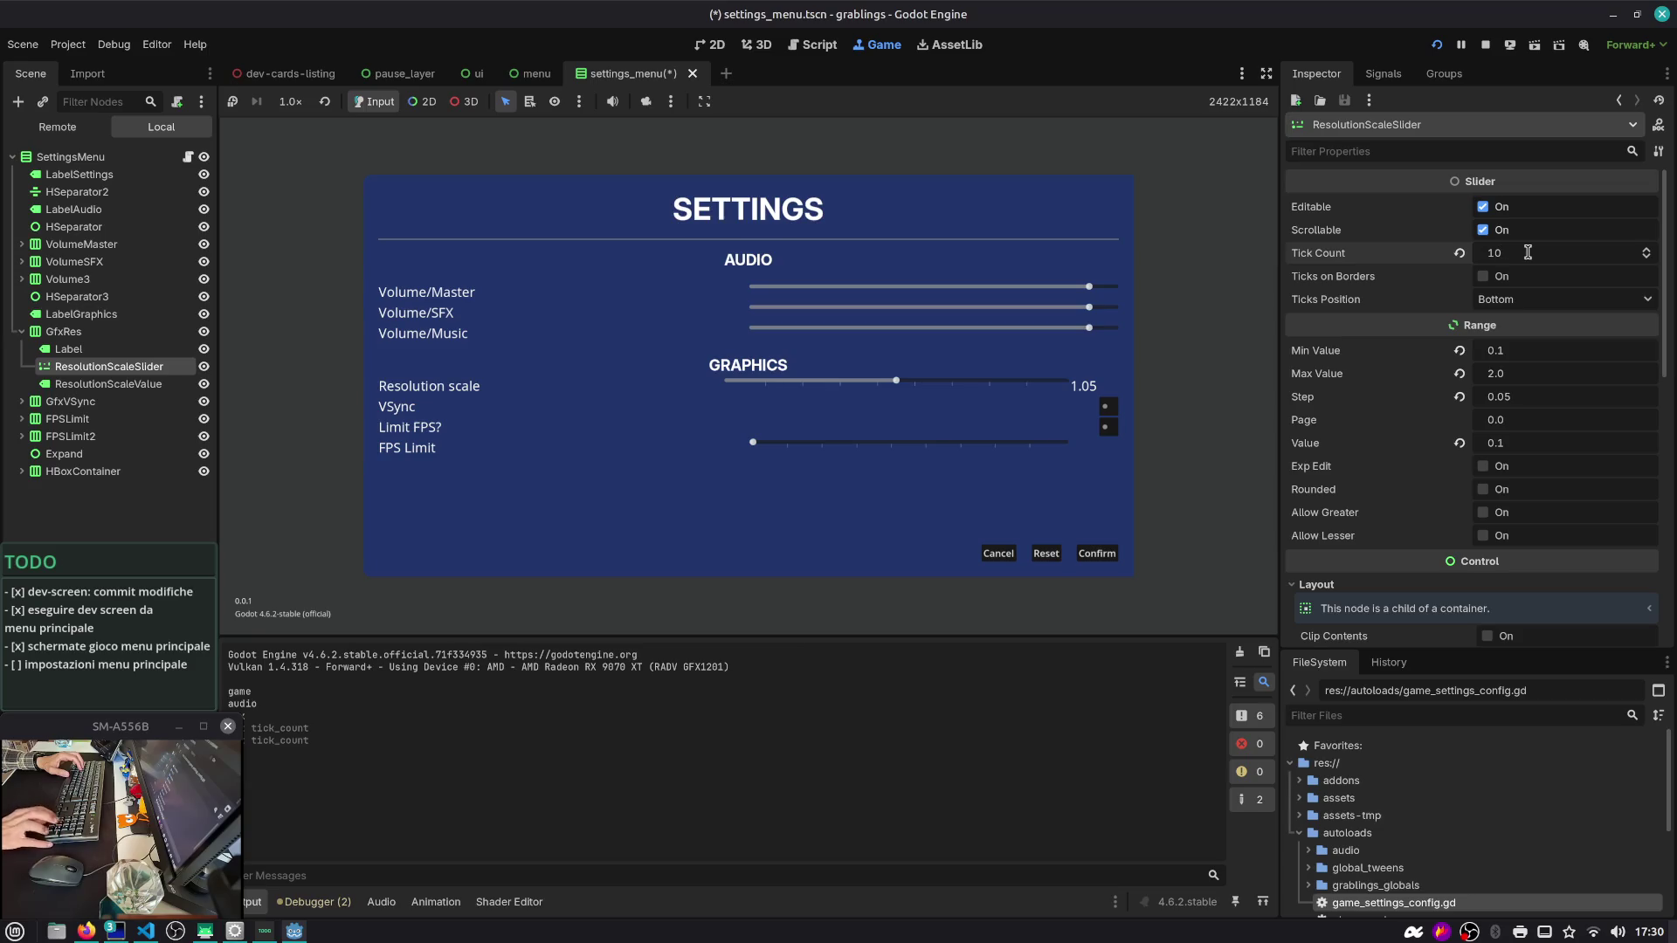
{"action": "left_click_drag", "start_coordinate": [896, 381], "coordinate": [853, 386]}
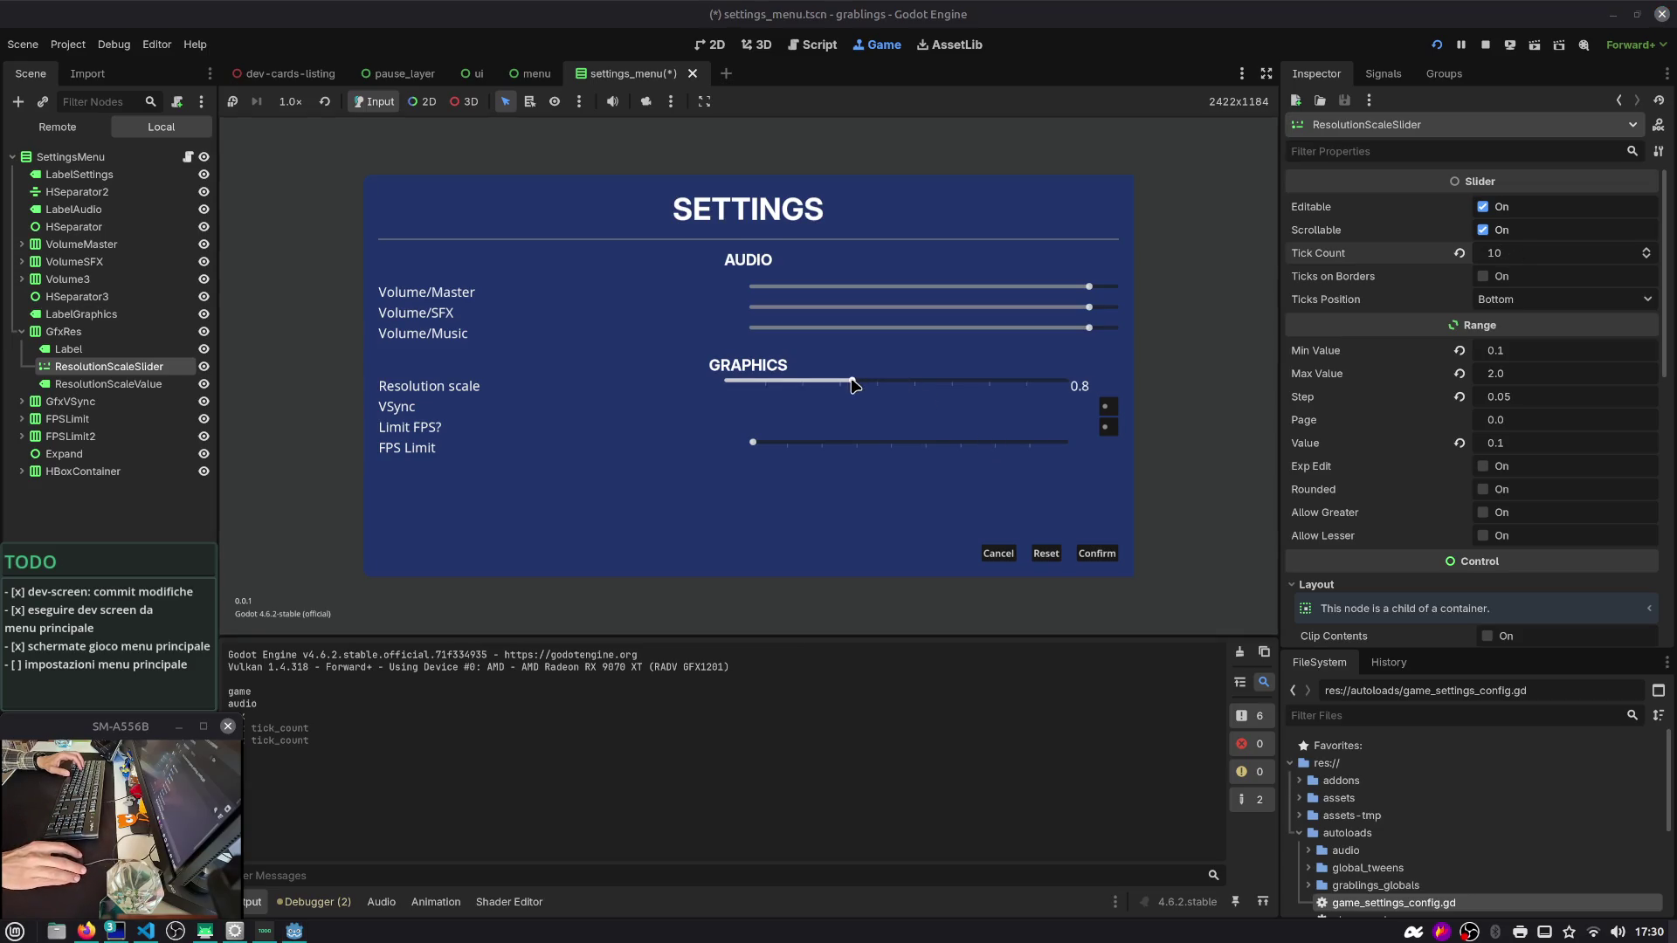
{"action": "left_click", "coordinate": [1527, 252]}
{"action": "type", "text": "9"}
{"action": "key", "text": "Return"}
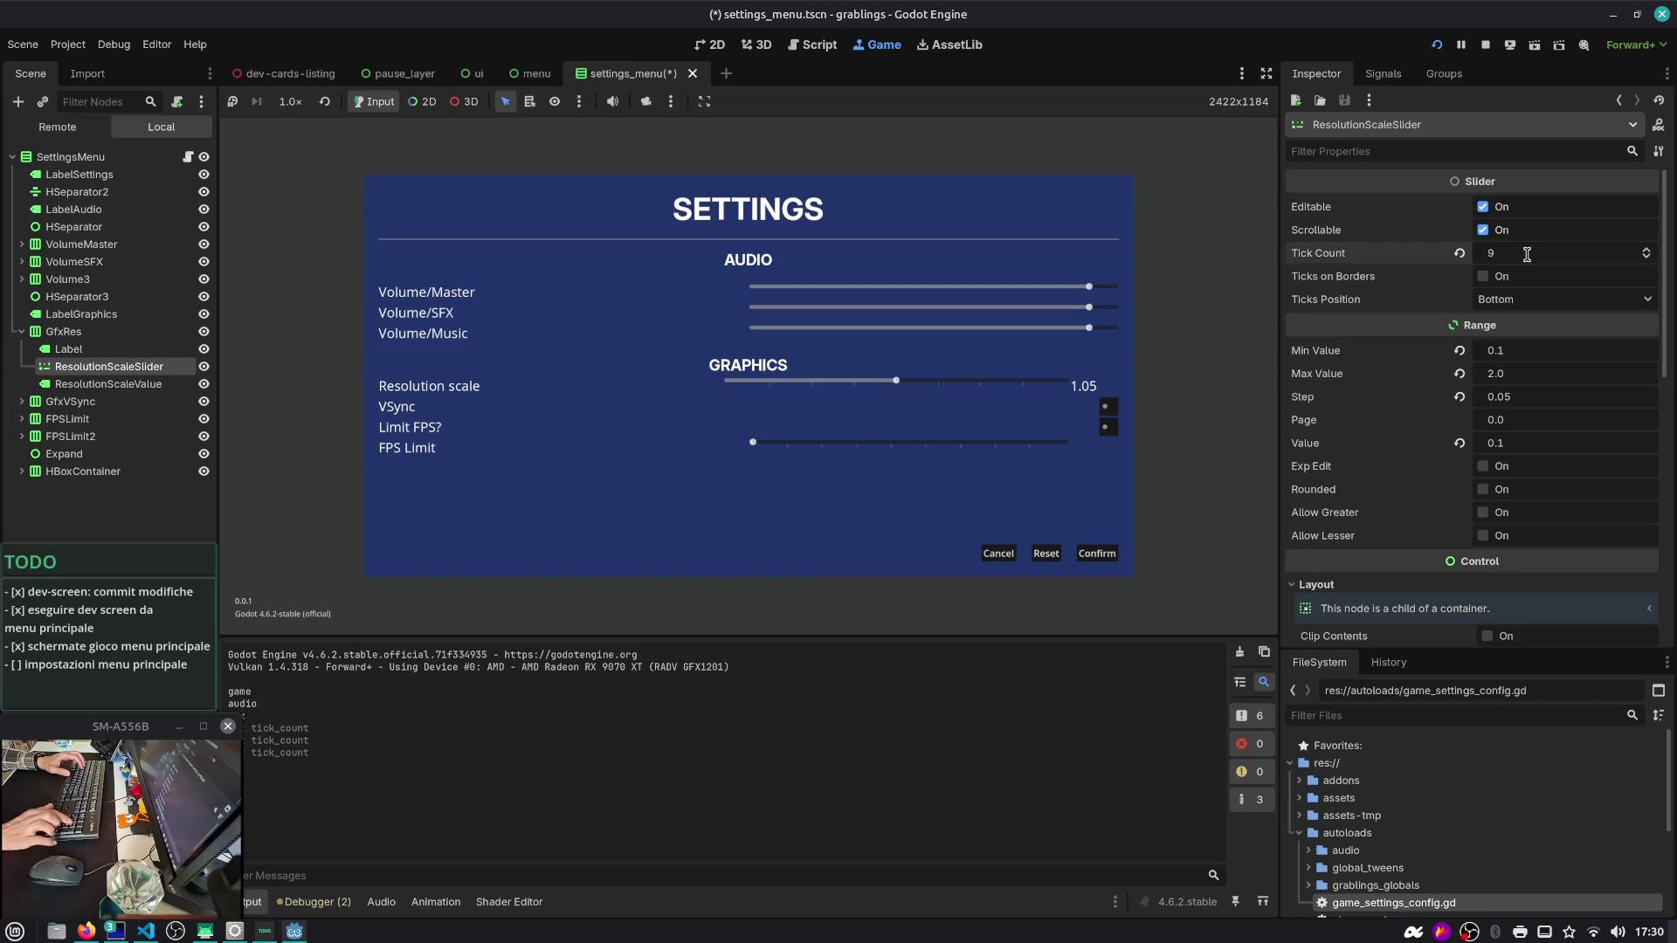
{"action": "mouse_move", "coordinate": [896, 382]}
{"action": "left_mouse_down"}
{"action": "mouse_move", "coordinate": [767, 399]}
{"action": "mouse_move", "coordinate": [1003, 400]}
{"action": "mouse_move", "coordinate": [904, 400]}
{"action": "left_mouse_up"}
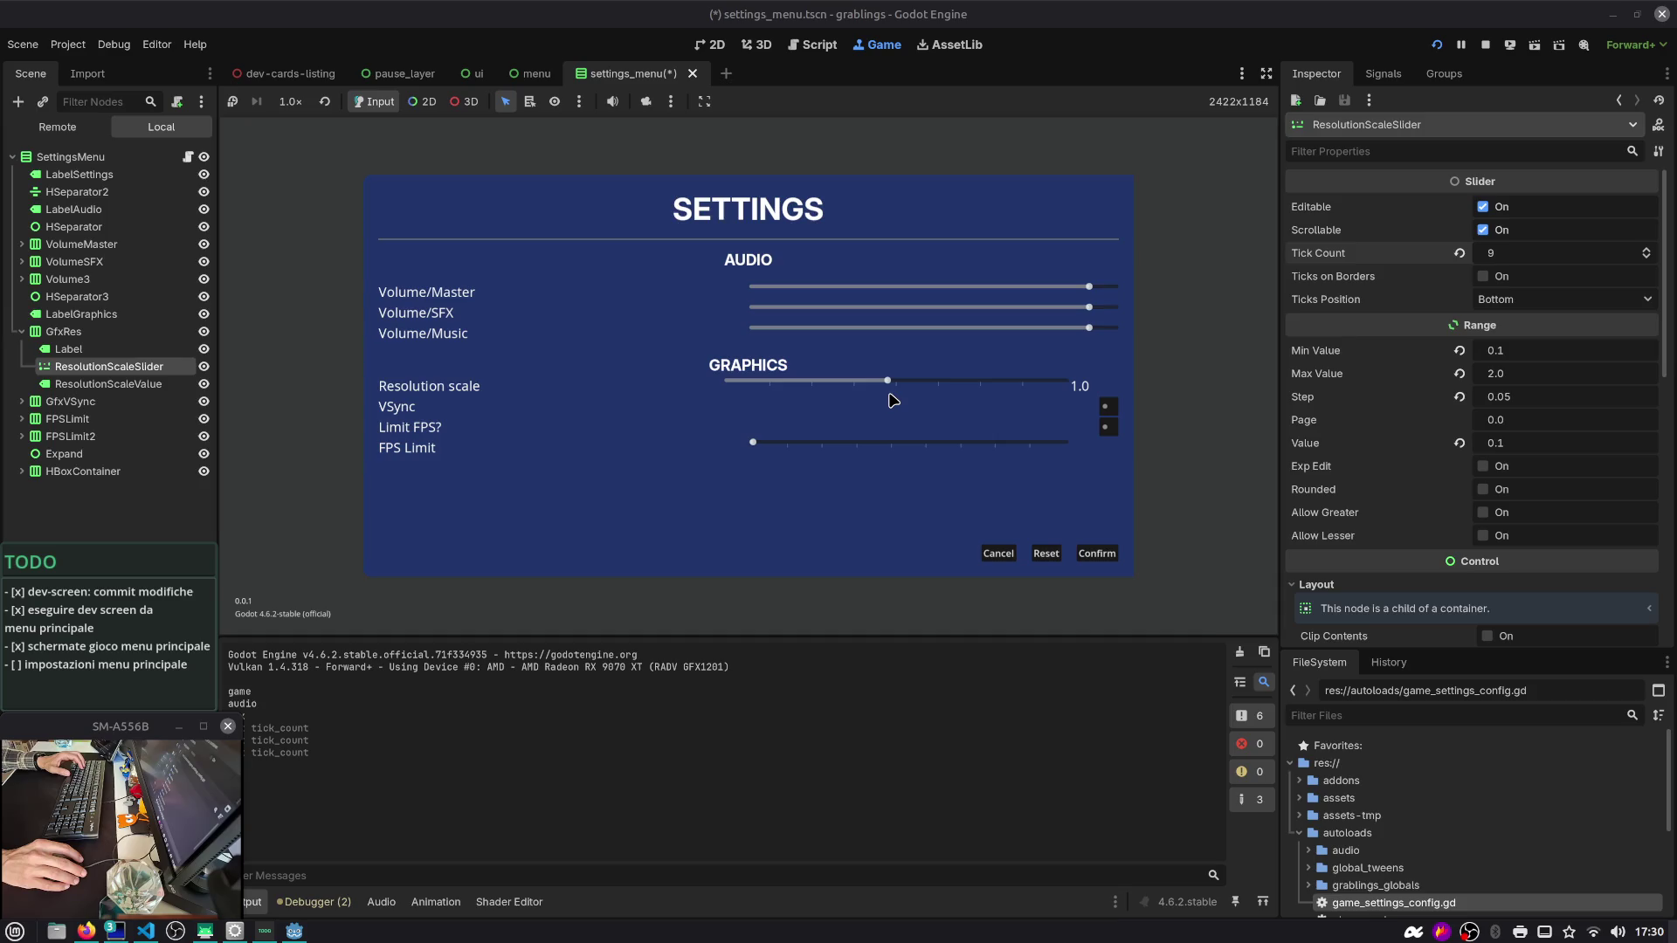
{"action": "left_click", "coordinate": [1517, 250]}
{"action": "type", "text": "5"}
{"action": "key", "text": "Return"}
{"action": "mouse_move", "coordinate": [896, 382]}
{"action": "left_mouse_down"}
{"action": "mouse_move", "coordinate": [808, 386]}
{"action": "mouse_move", "coordinate": [952, 391]}
{"action": "mouse_move", "coordinate": [915, 407]}
{"action": "mouse_move", "coordinate": [734, 408]}
{"action": "left_mouse_up"}
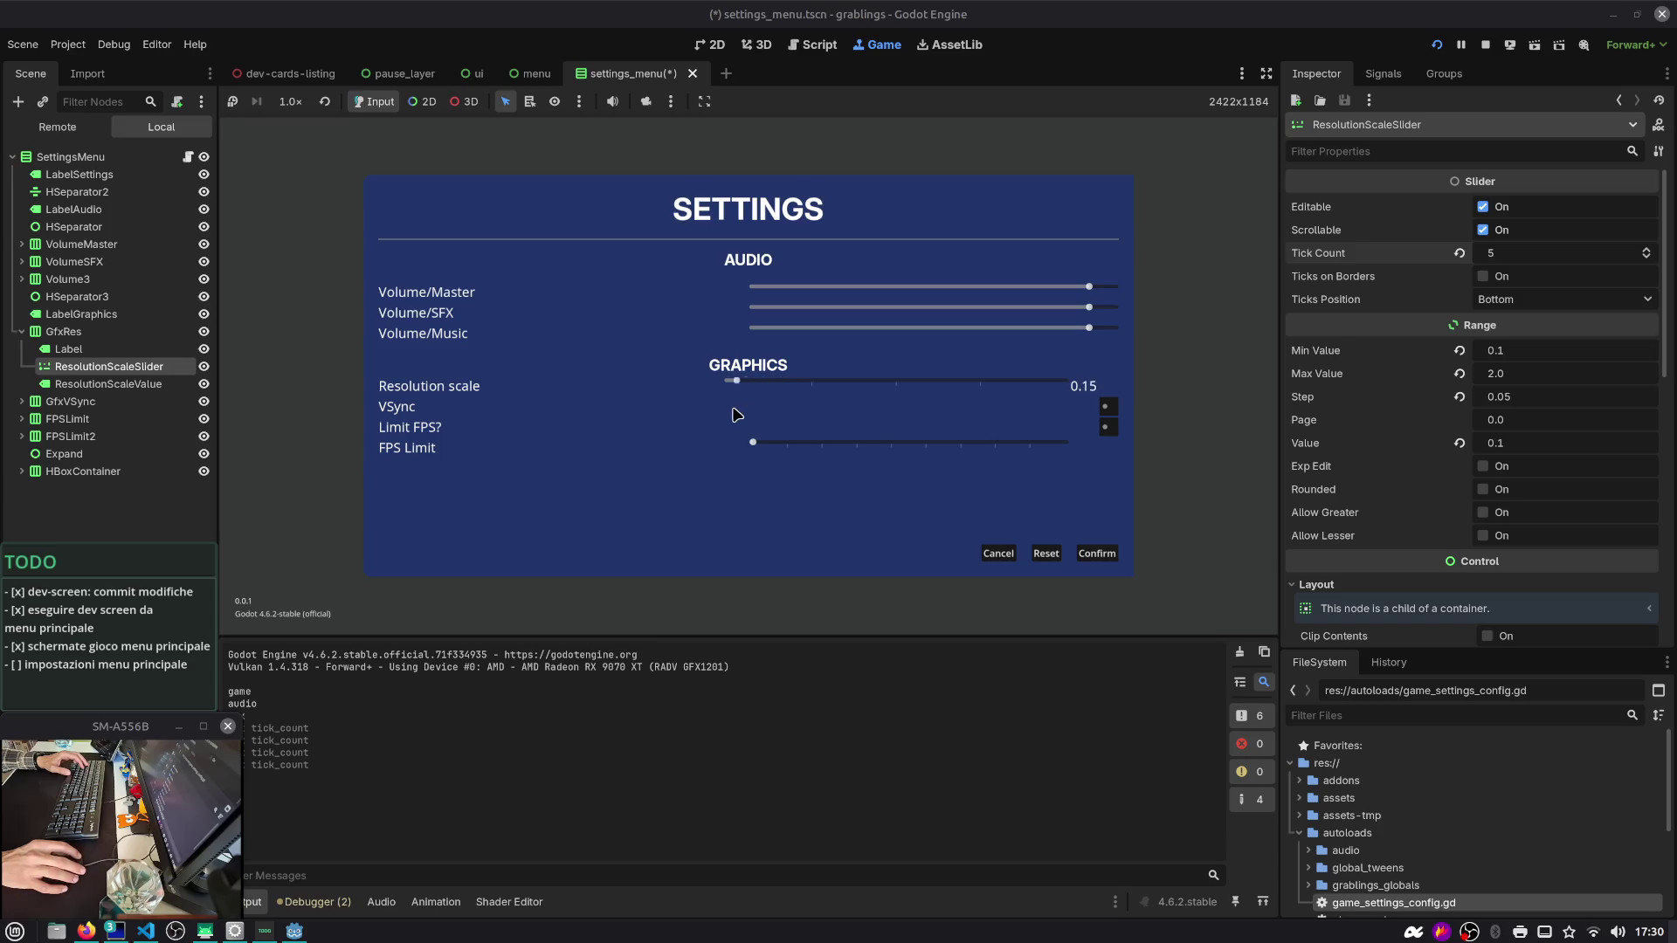
Step: Set the slider's Min Value to 0.0, test it, then confirm and start gameplay
{"action": "left_click", "coordinate": [1525, 350]}
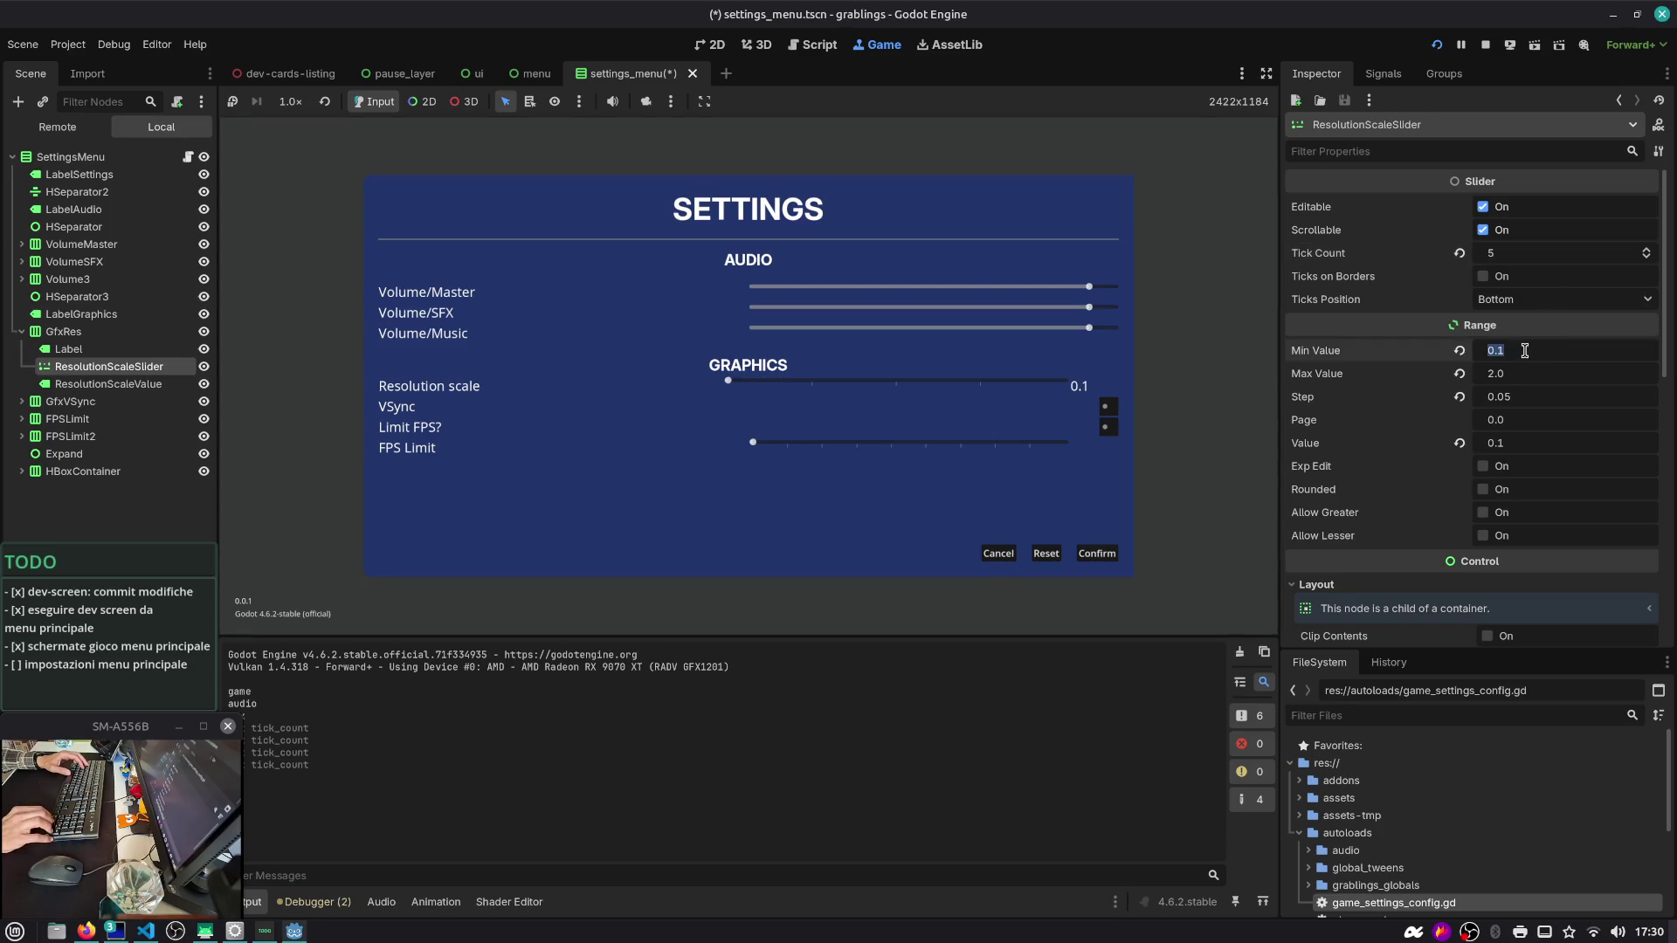
{"action": "type", "text": "0"}
{"action": "key", "text": "Return"}
{"action": "left_click", "coordinate": [845, 391]}
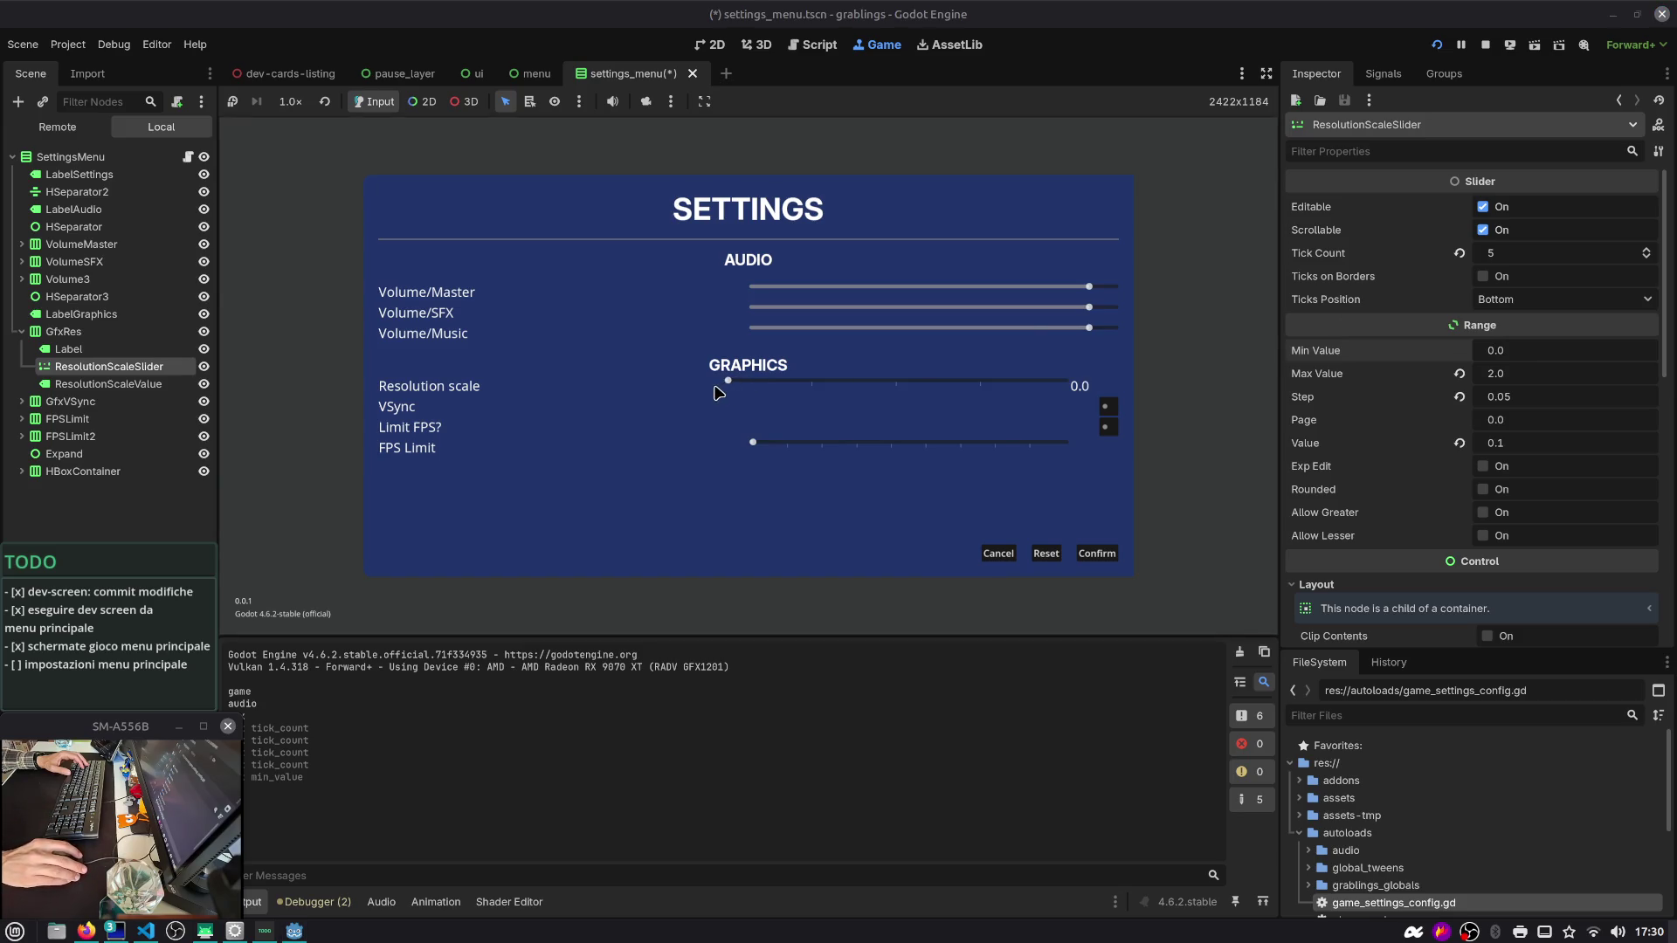
{"action": "mouse_move", "coordinate": [736, 393]}
{"action": "left_mouse_down"}
{"action": "mouse_move", "coordinate": [1066, 393]}
{"action": "mouse_move", "coordinate": [627, 391]}
{"action": "left_mouse_up"}
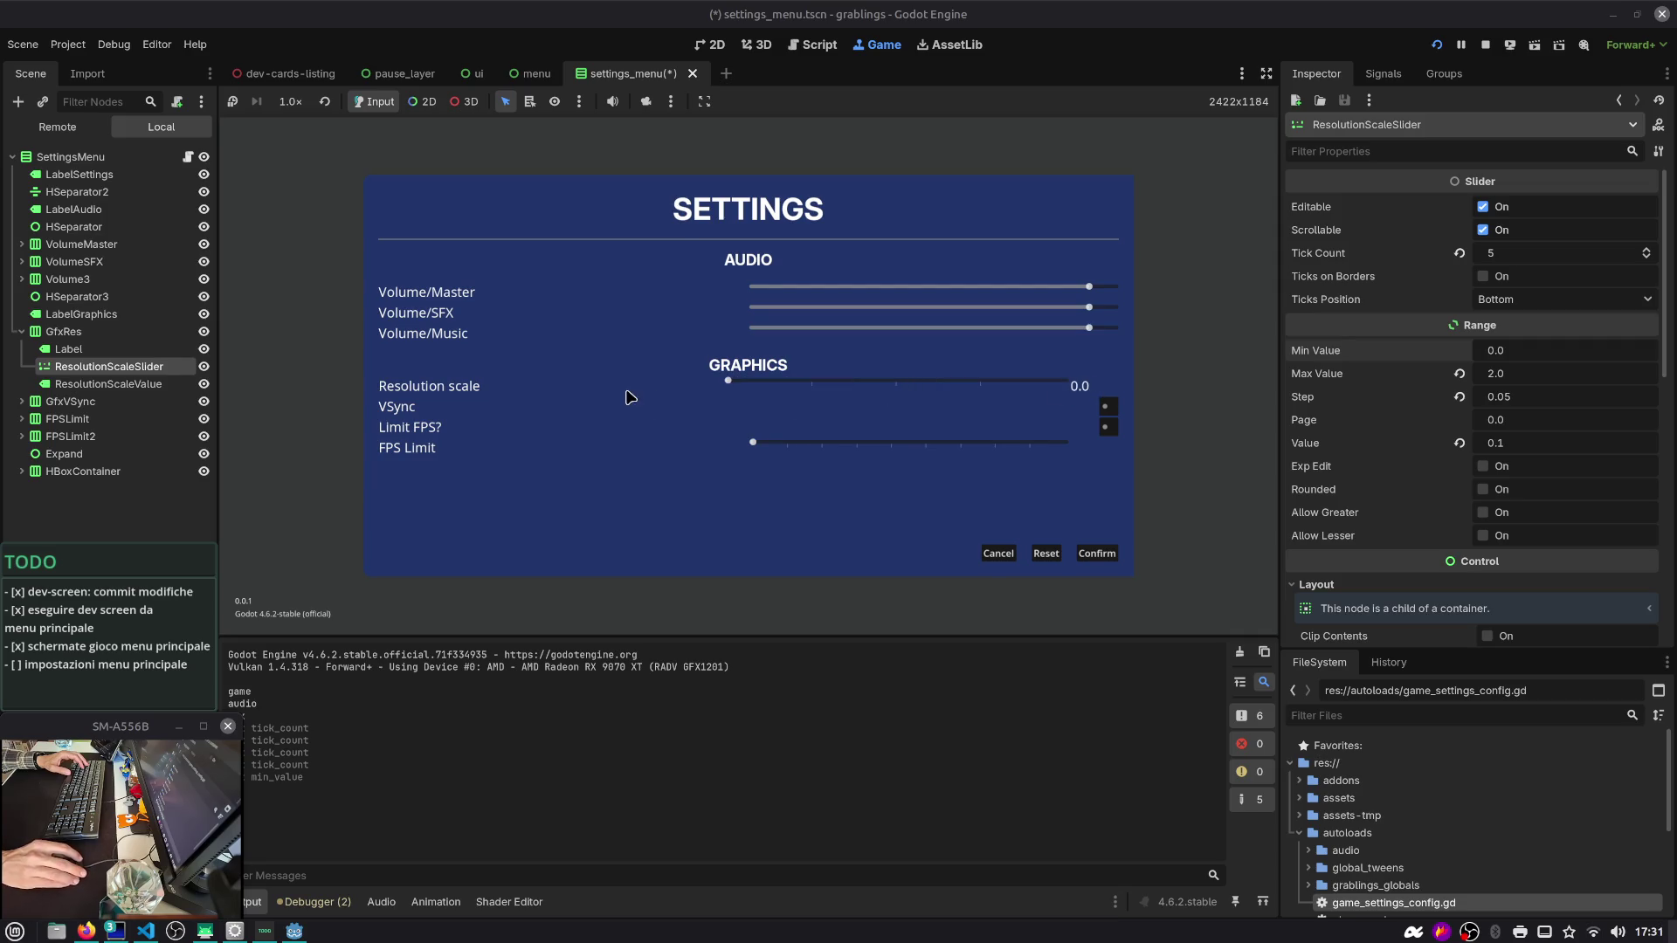
{"action": "left_click", "coordinate": [1083, 559]}
{"action": "left_click", "coordinate": [797, 355]}
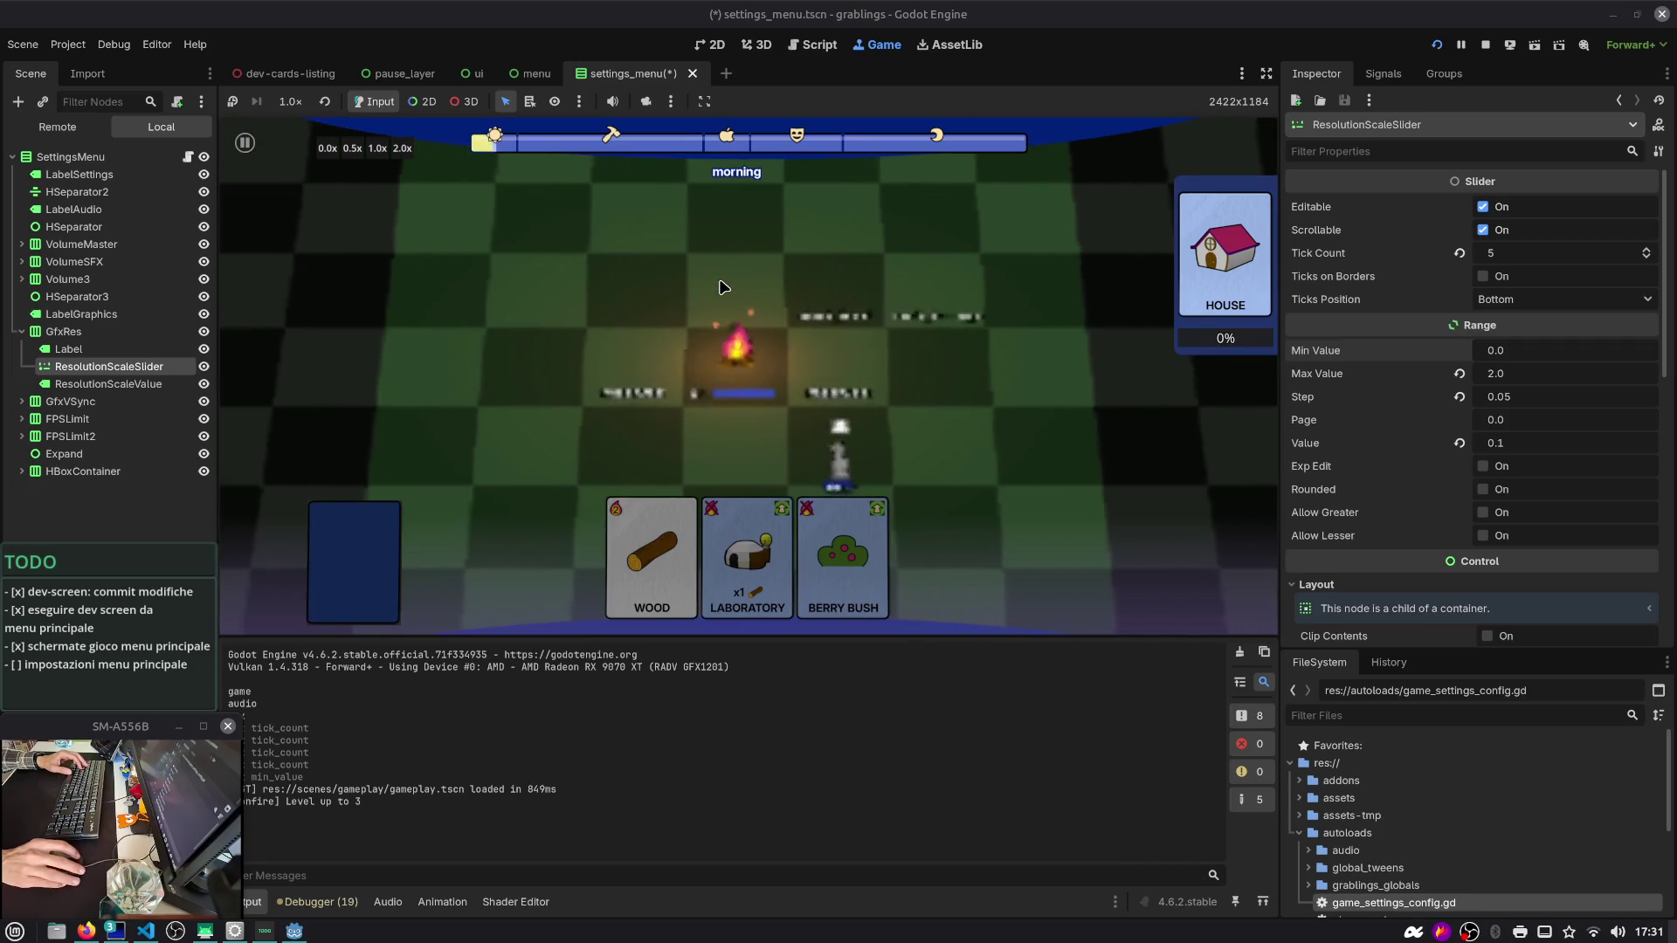
Step: Raise the resolution scale to 1.15 from the pause menu, then quit and relaunch
{"action": "key", "text": "Escape"}
{"action": "left_click", "coordinate": [774, 375]}
{"action": "left_click_drag", "start_coordinate": [756, 387], "coordinate": [913, 393]}
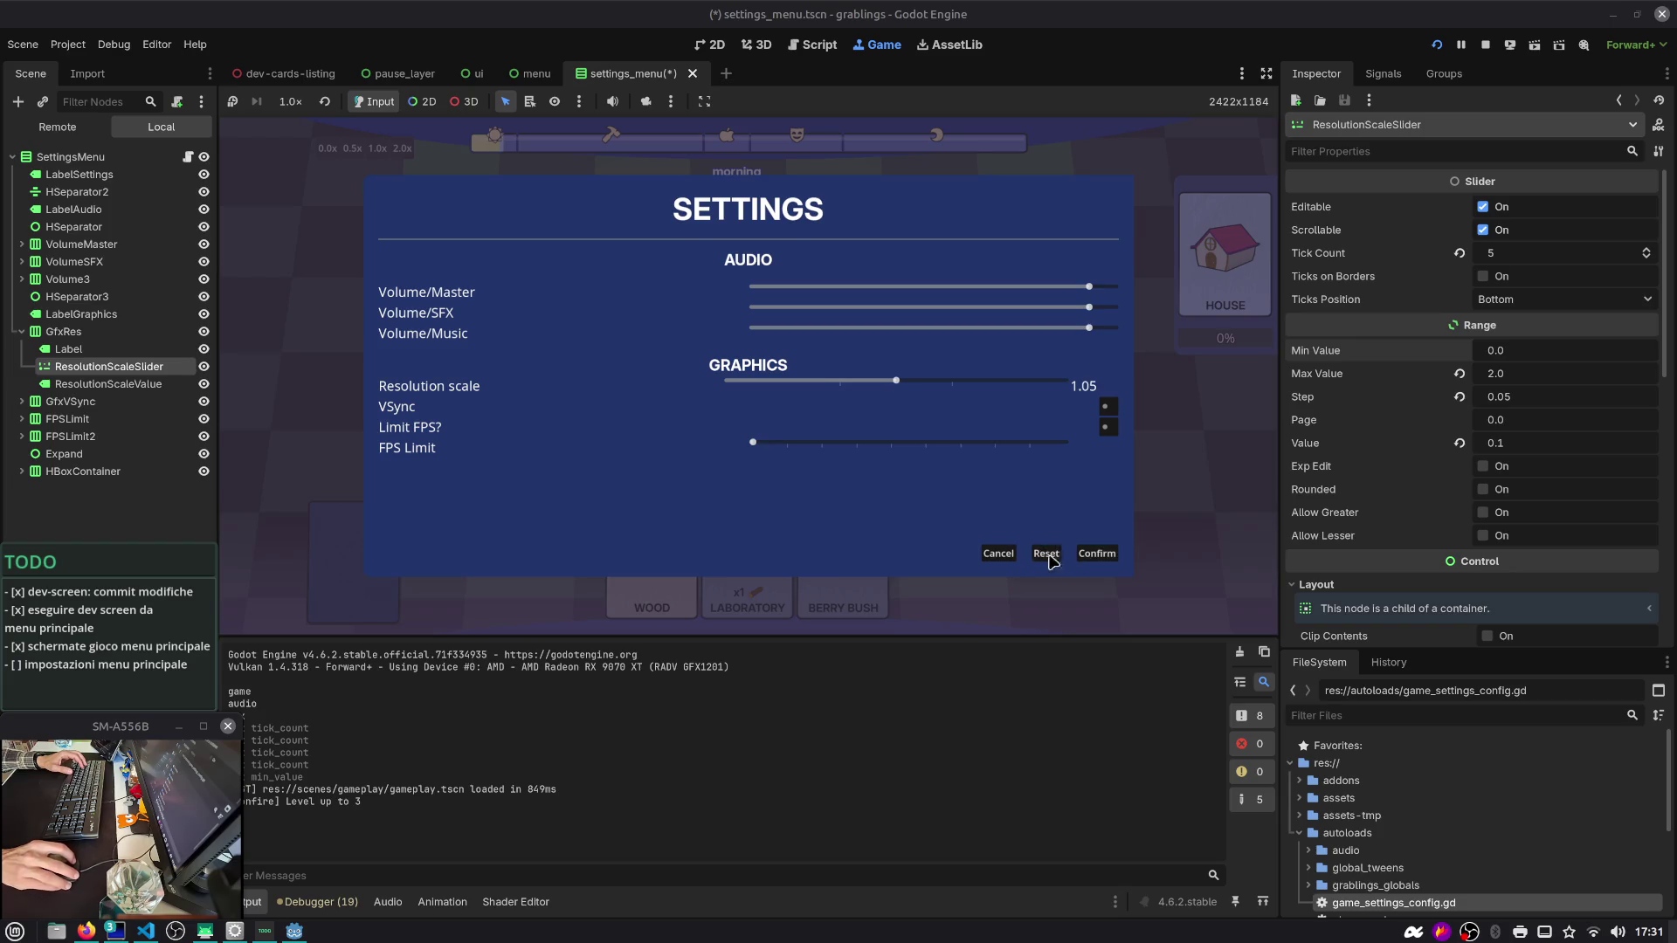
{"action": "left_click", "coordinate": [1004, 558]}
{"action": "left_click", "coordinate": [780, 410]}
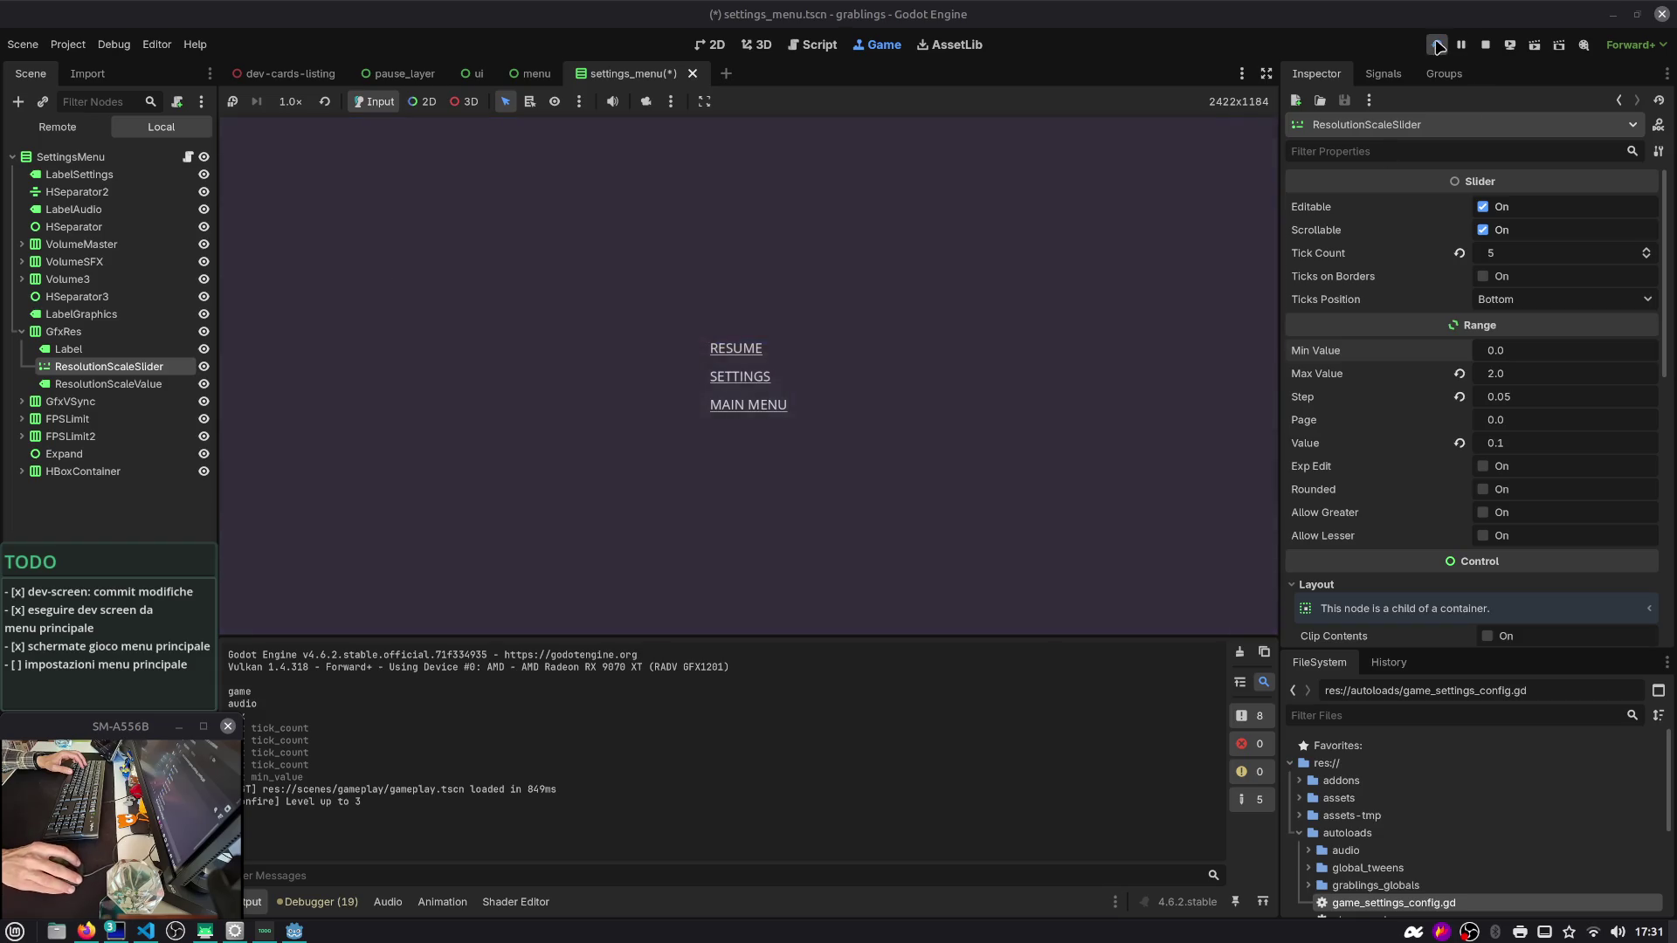
{"action": "left_click", "coordinate": [783, 453]}
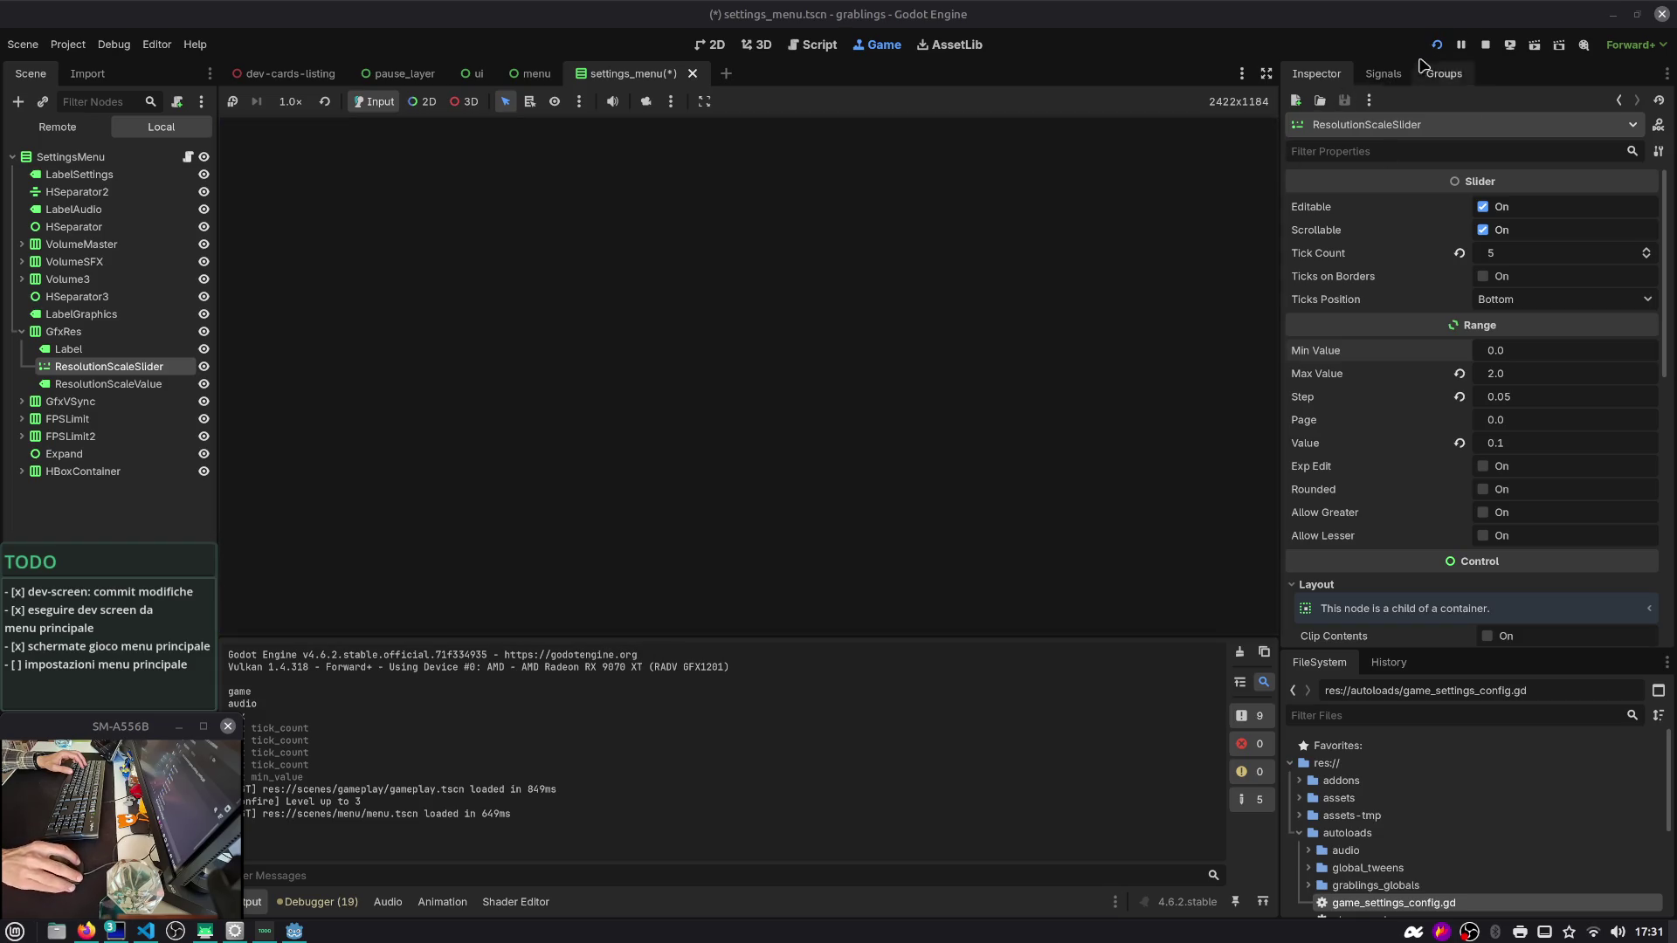
{"action": "key", "text": "F5"}
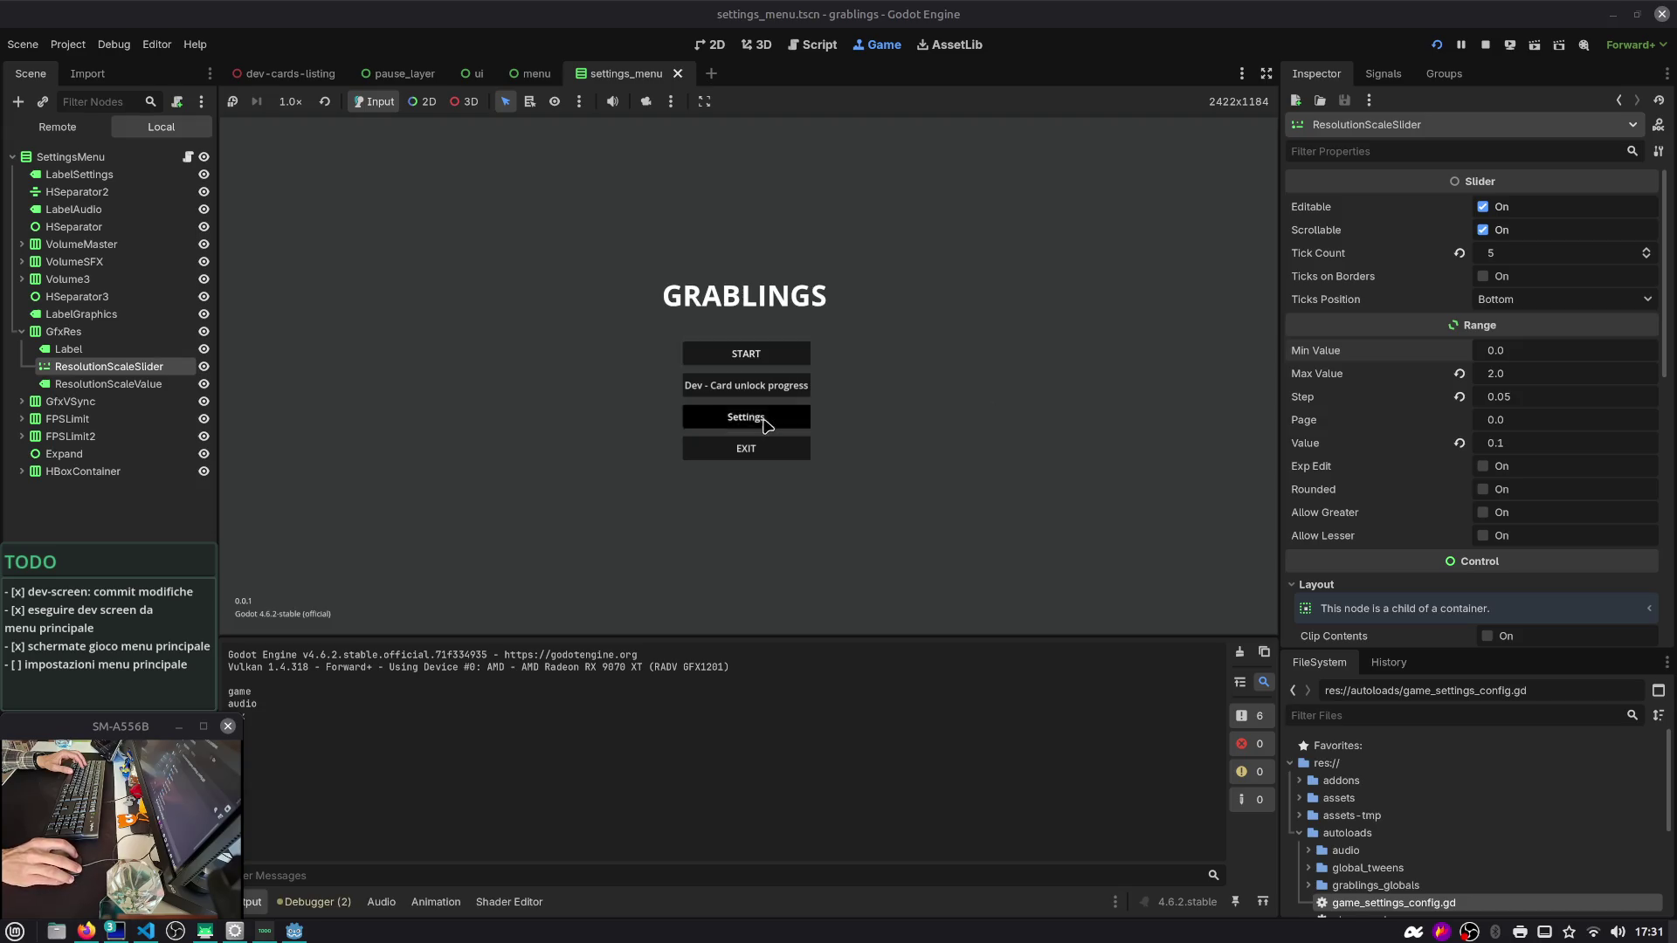
Step: Set the resolution scale to 1.0, confirm, and start gameplay
{"action": "left_click", "coordinate": [757, 419]}
{"action": "left_click_drag", "start_coordinate": [843, 384], "coordinate": [895, 388]}
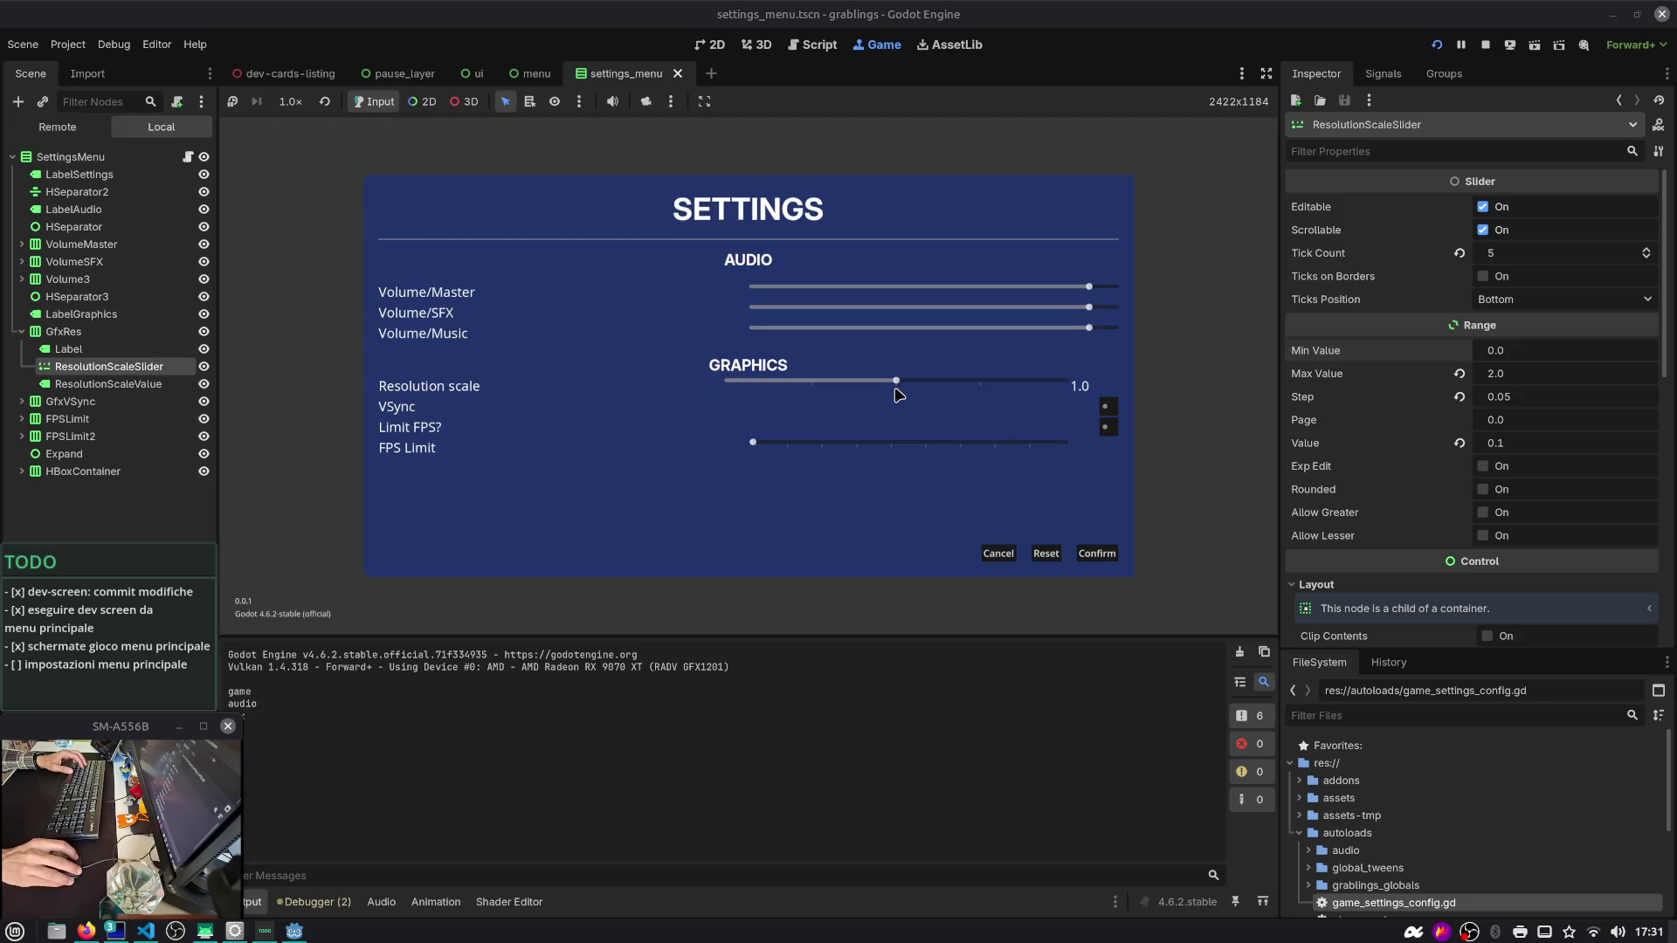
{"action": "left_click", "coordinate": [1087, 555]}
{"action": "key", "text": "Return"}
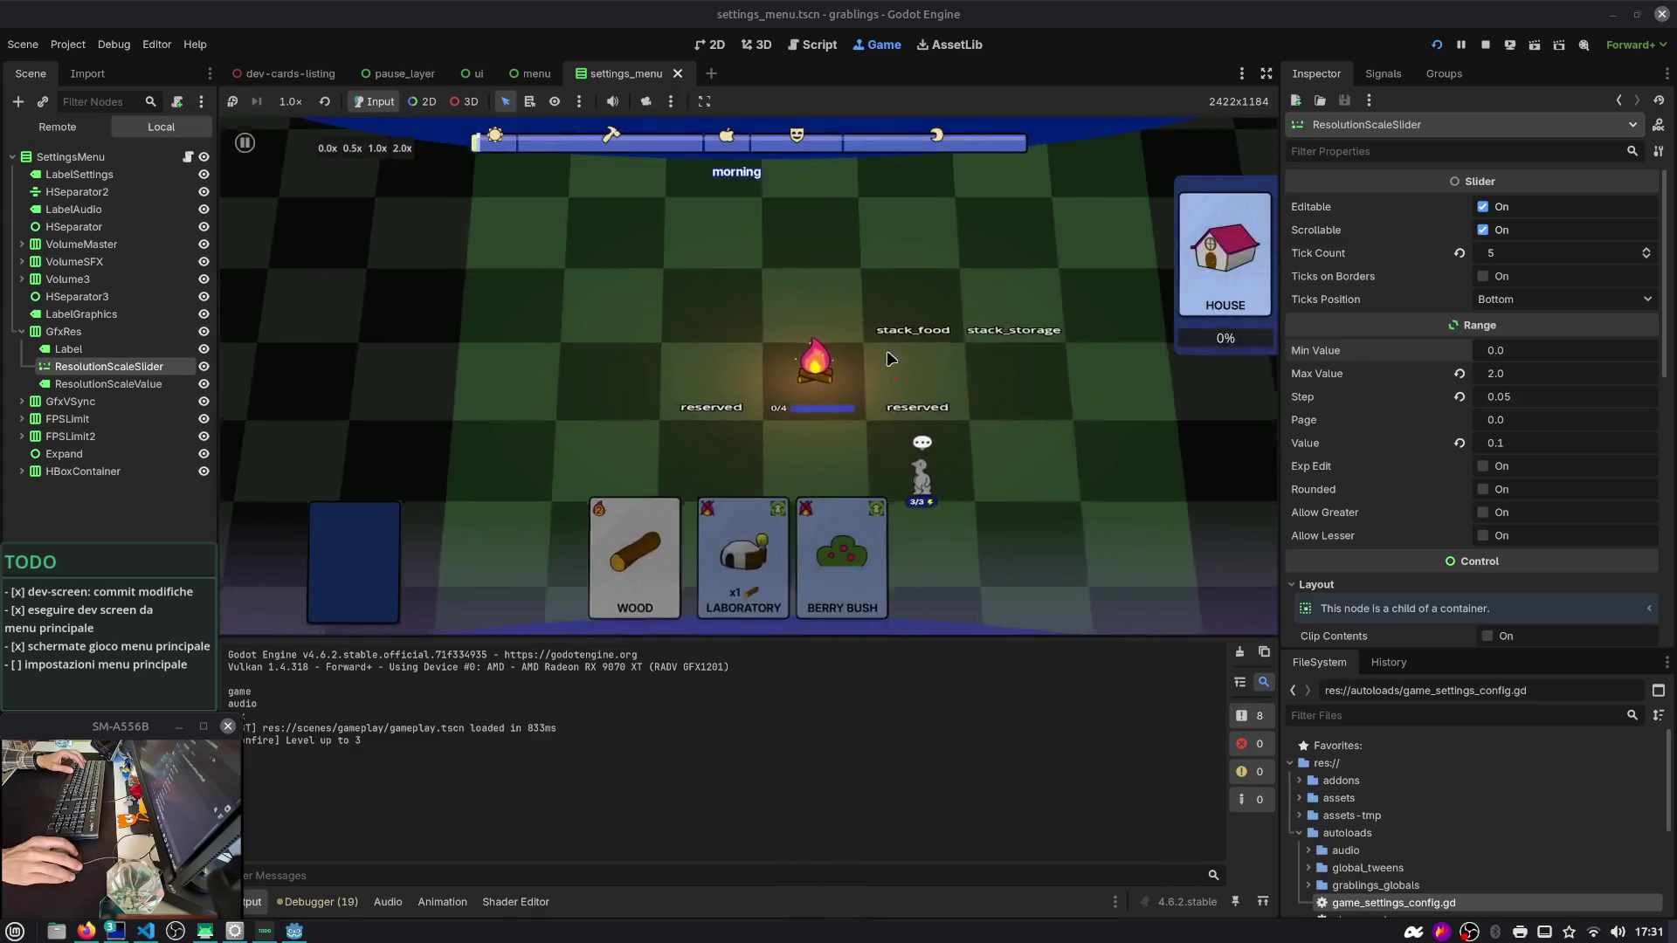
Step: Set the resolution scale to 0.0 from the pause menu, recheck Settings, resume, and stop
{"action": "key", "text": "Escape"}
{"action": "left_click", "coordinate": [829, 359]}
{"action": "left_click_drag", "start_coordinate": [896, 381], "coordinate": [695, 393]}
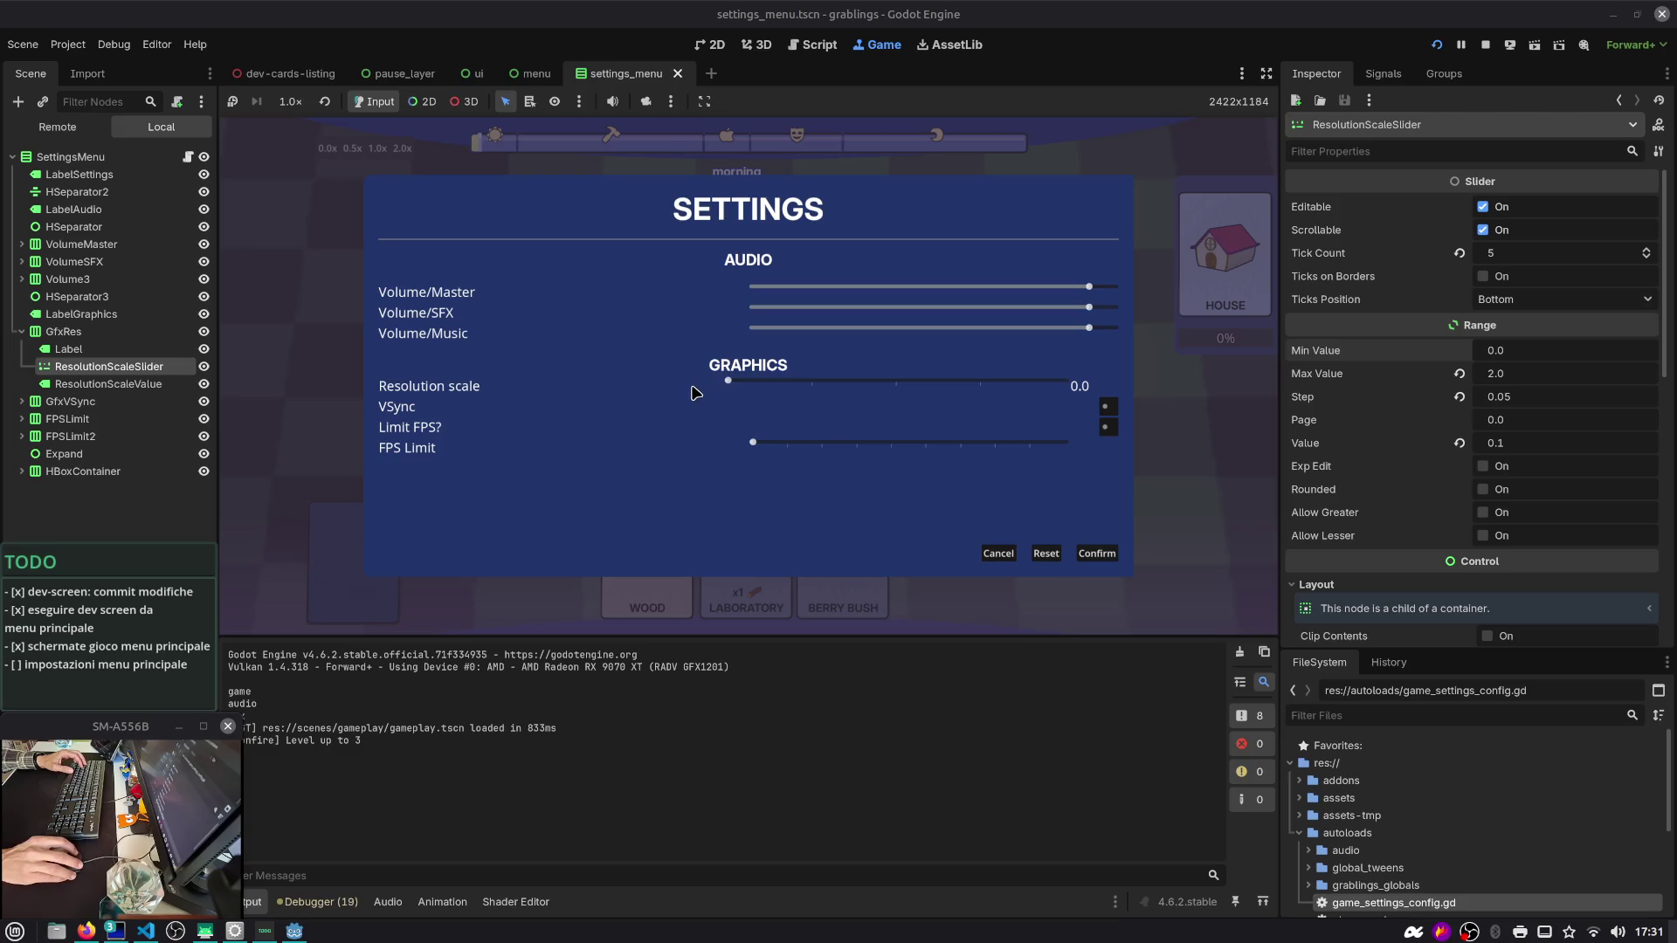
{"action": "left_click", "coordinate": [1097, 553]}
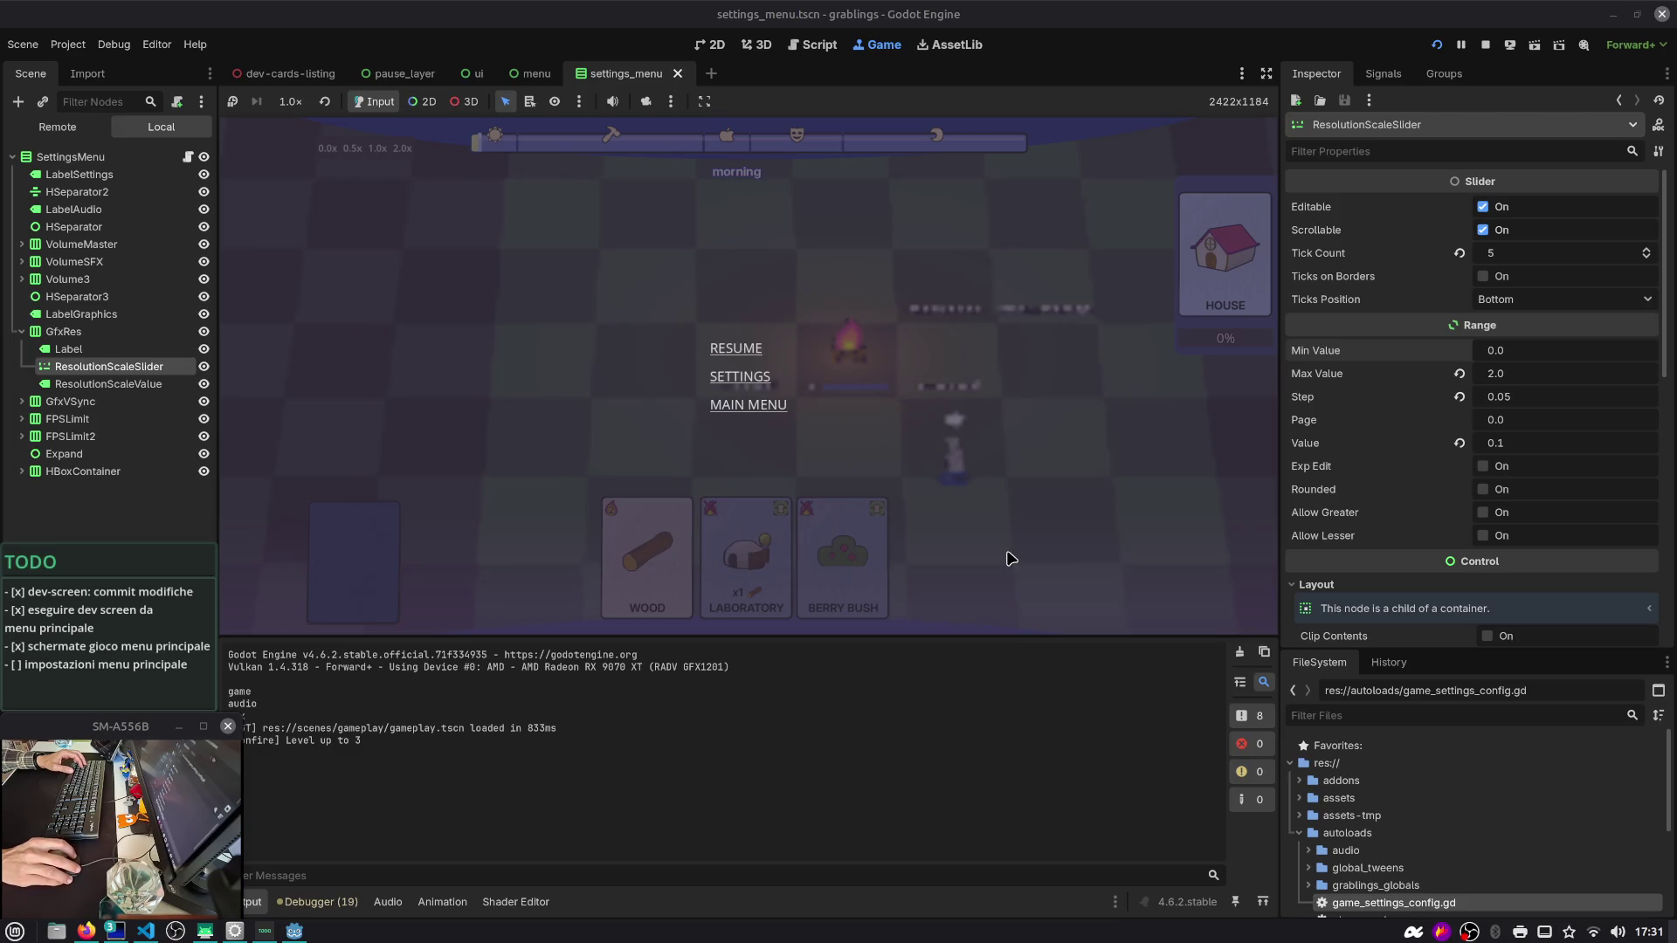
{"action": "left_click", "coordinate": [762, 381]}
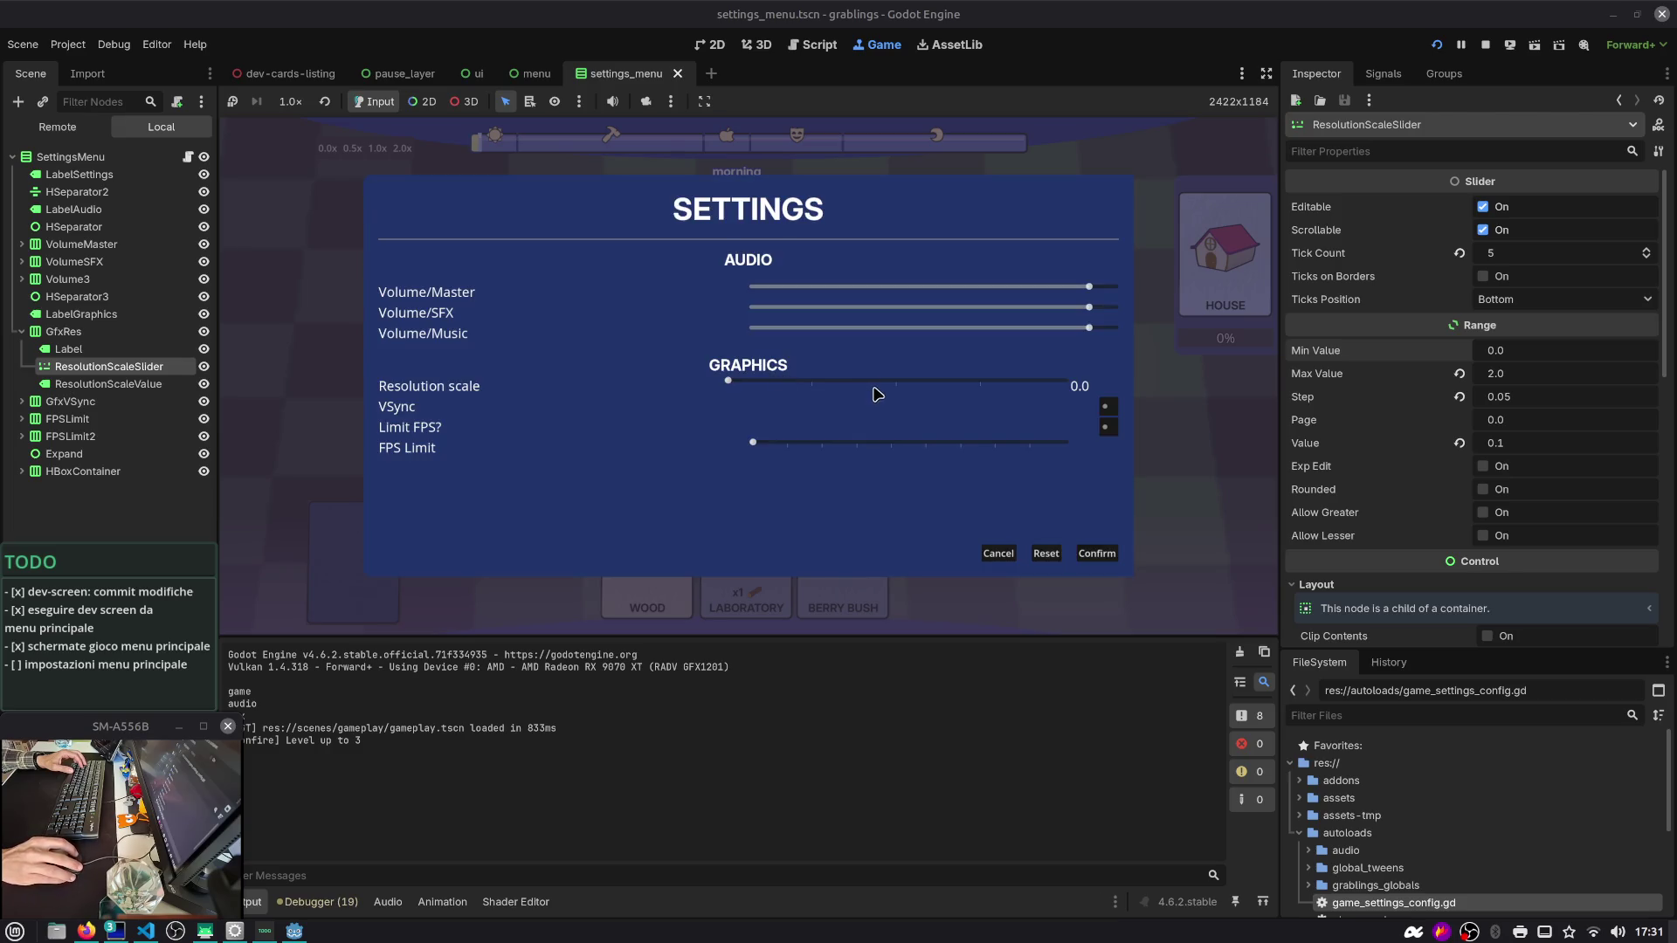
{"action": "left_click", "coordinate": [1014, 553]}
{"action": "left_click", "coordinate": [740, 348]}
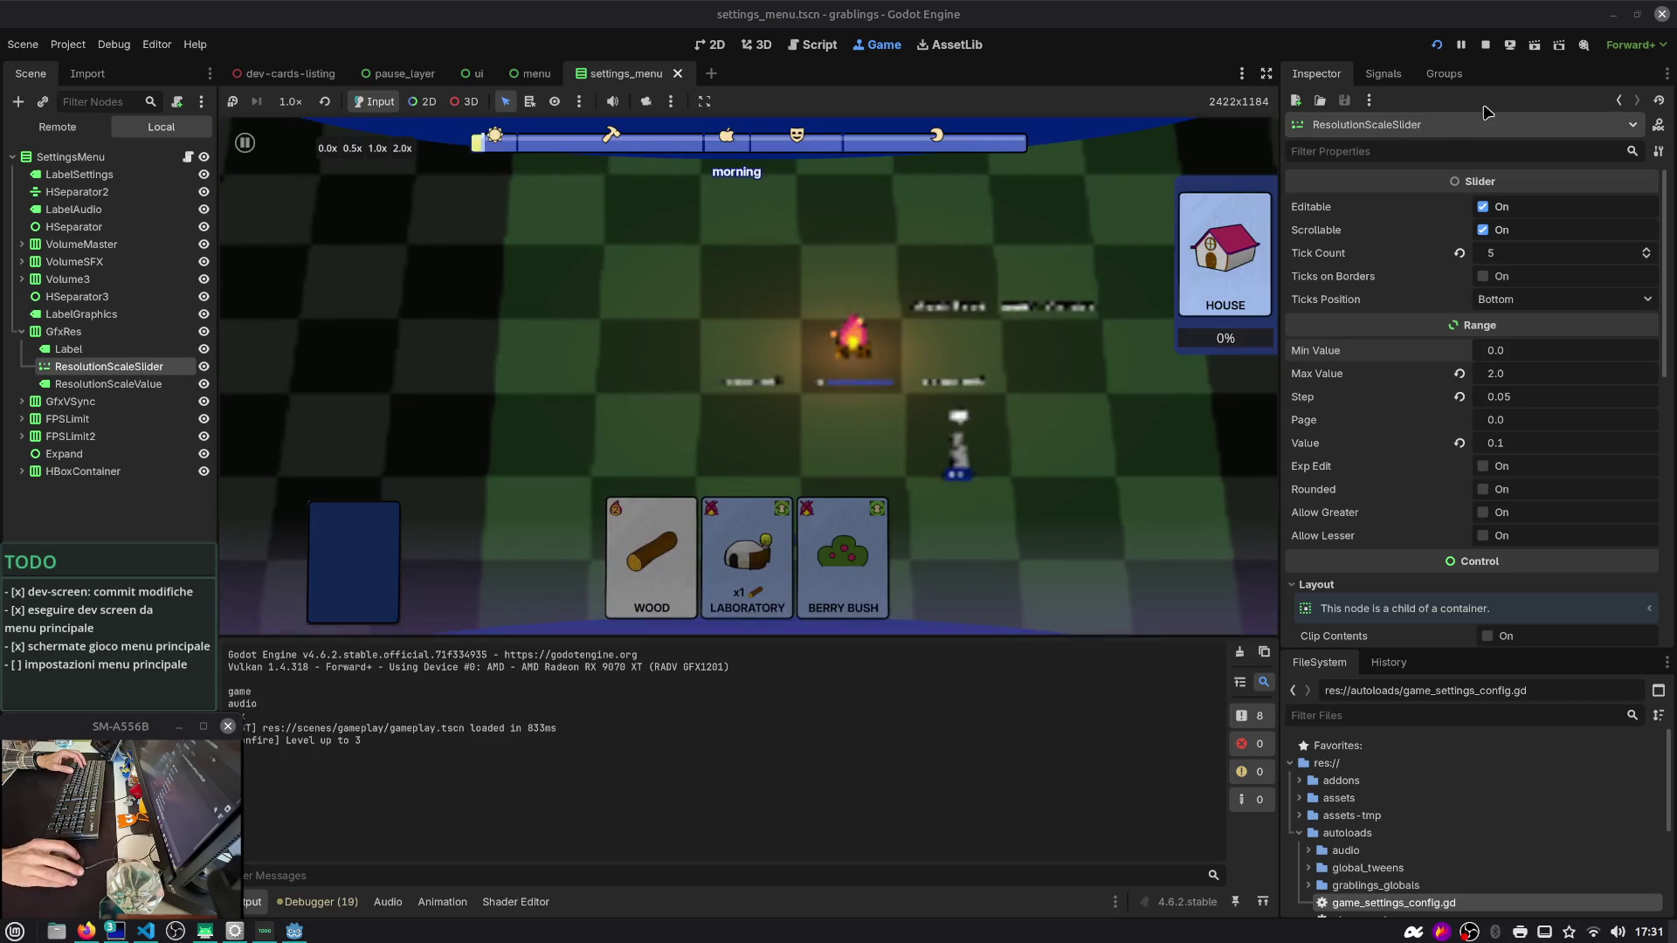
{"action": "left_click", "coordinate": [1484, 45]}
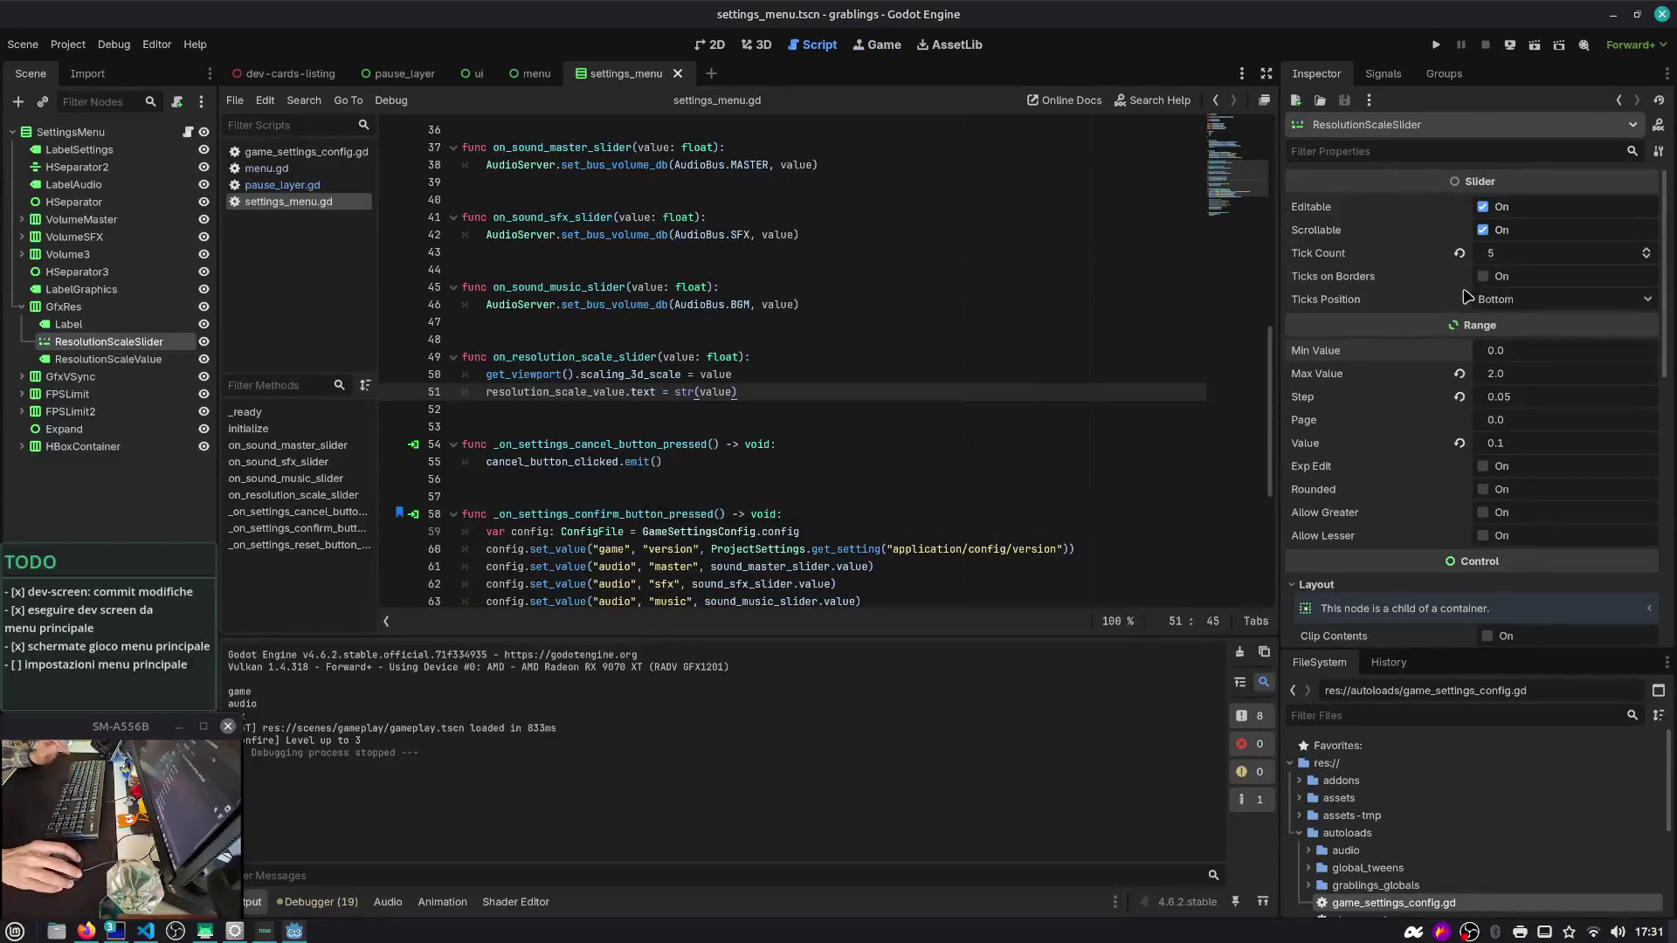
Step: Review the on_resolution_scale_slider handler and the initialize function's slider value line
{"action": "left_click", "coordinate": [131, 359]}
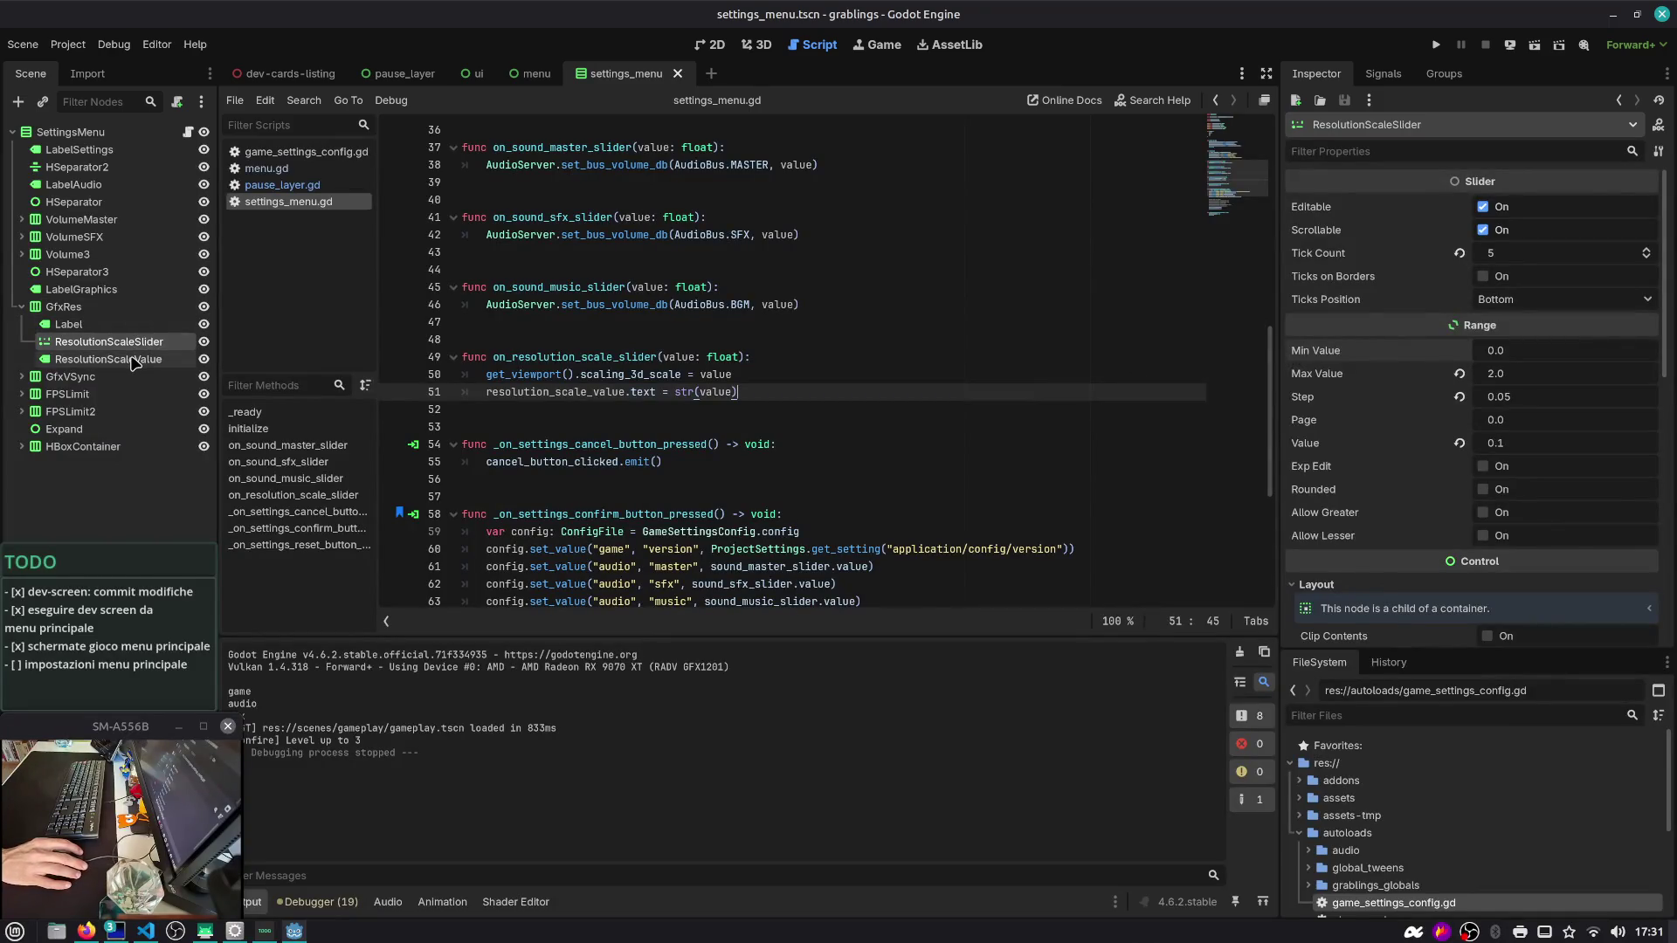
{"action": "double_click", "coordinate": [607, 356]}
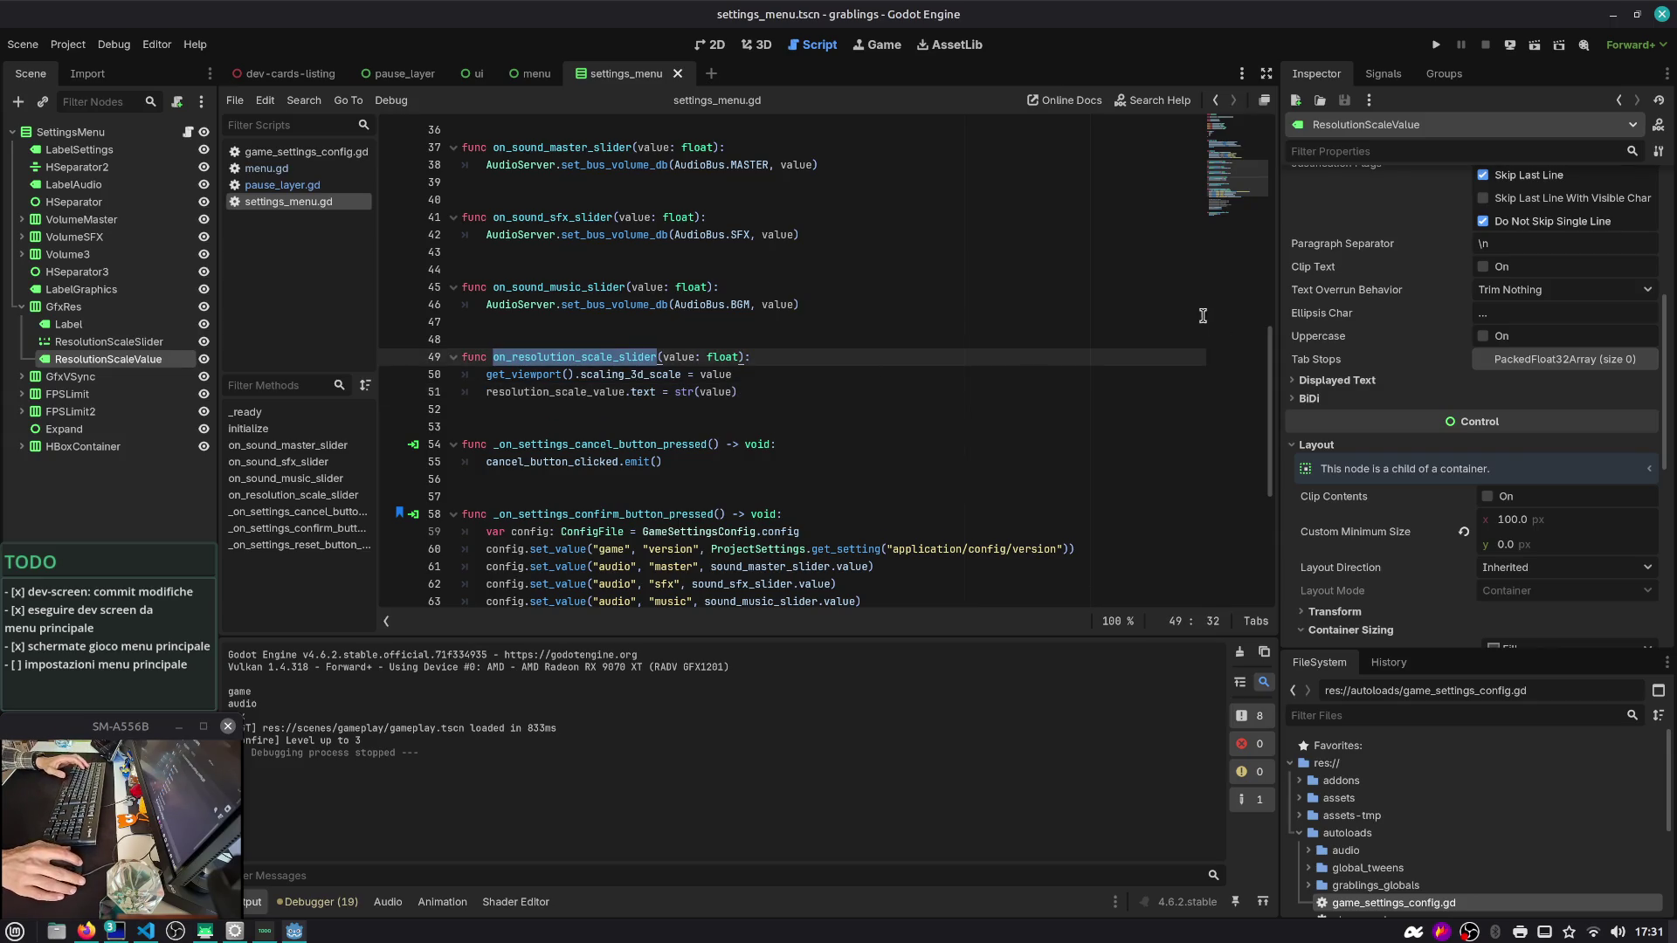
{"action": "left_click_drag", "start_coordinate": [1223, 188], "coordinate": [1223, 105]}
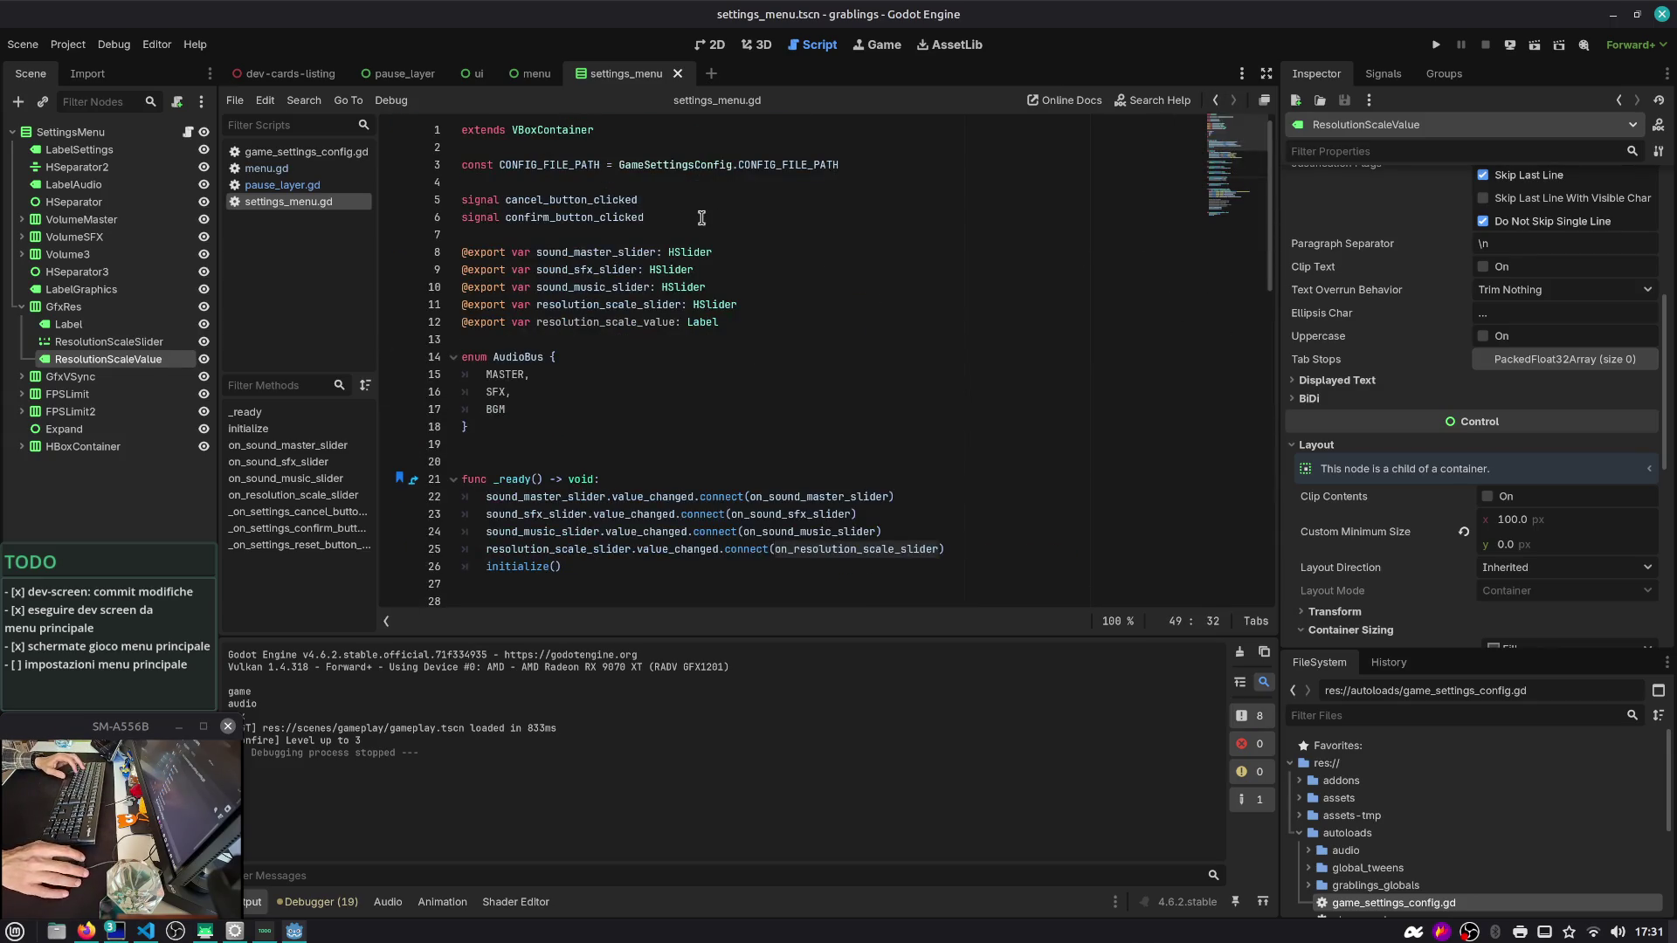
{"action": "scroll", "coordinate": [599, 385], "scroll_direction": "down", "scroll_amount": 2}
{"action": "double_click", "coordinate": [631, 445]}
{"action": "left_click", "coordinate": [524, 461]}
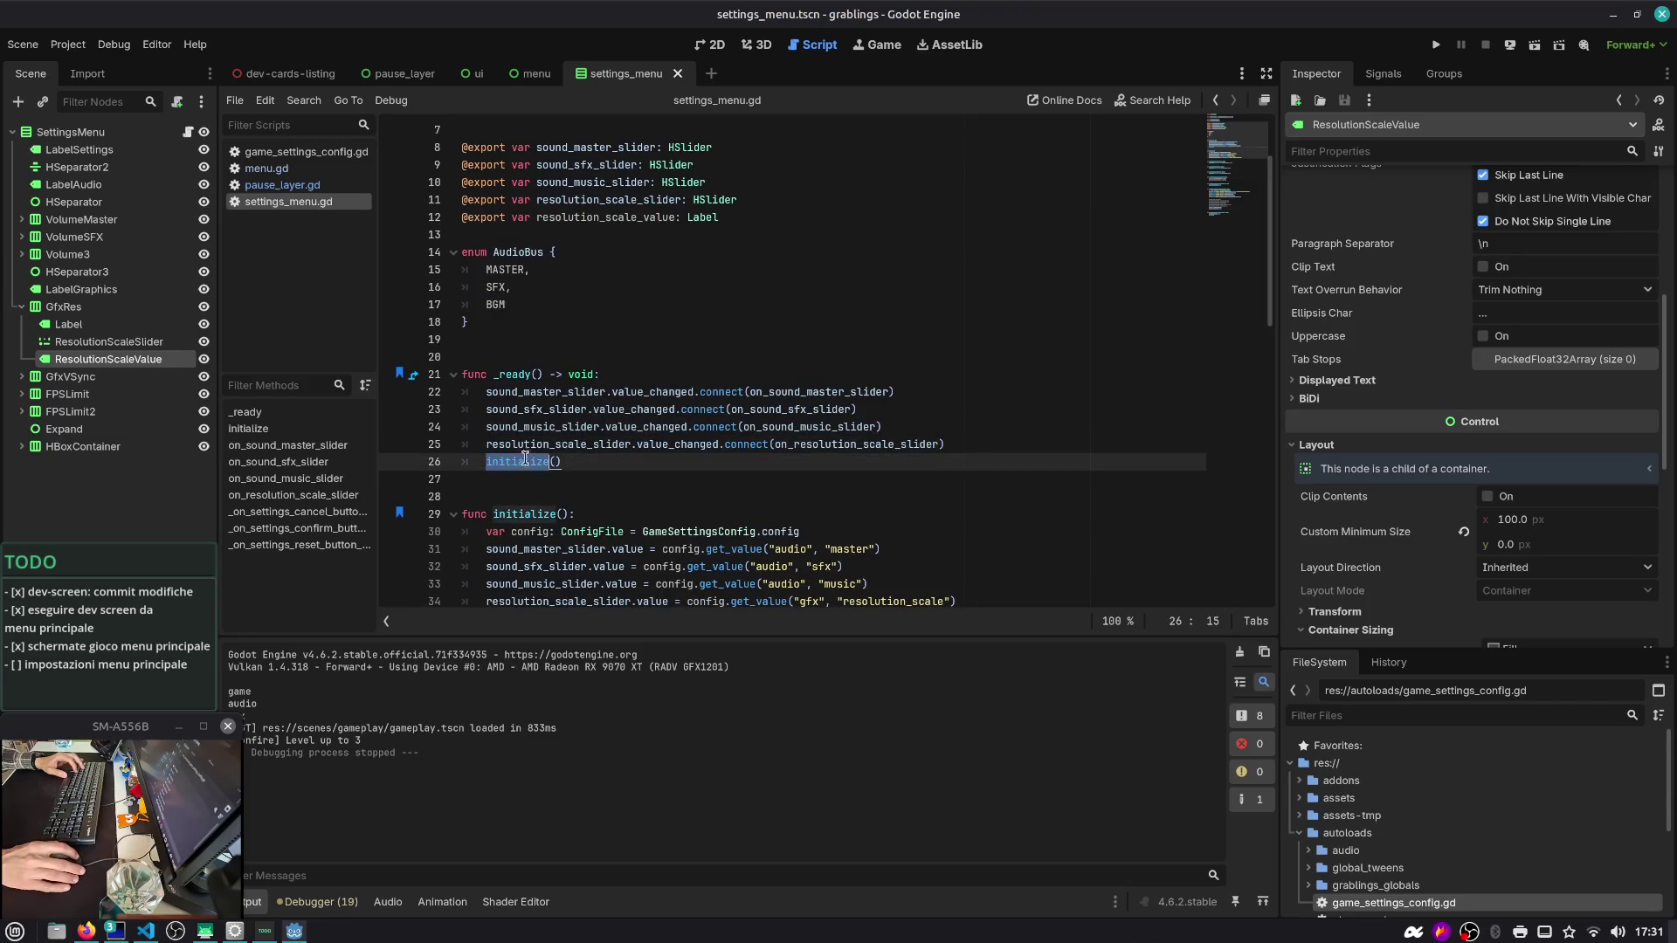
{"action": "left_click", "coordinate": [517, 463], "text": "ctrl"}
{"action": "double_click", "coordinate": [563, 448]}
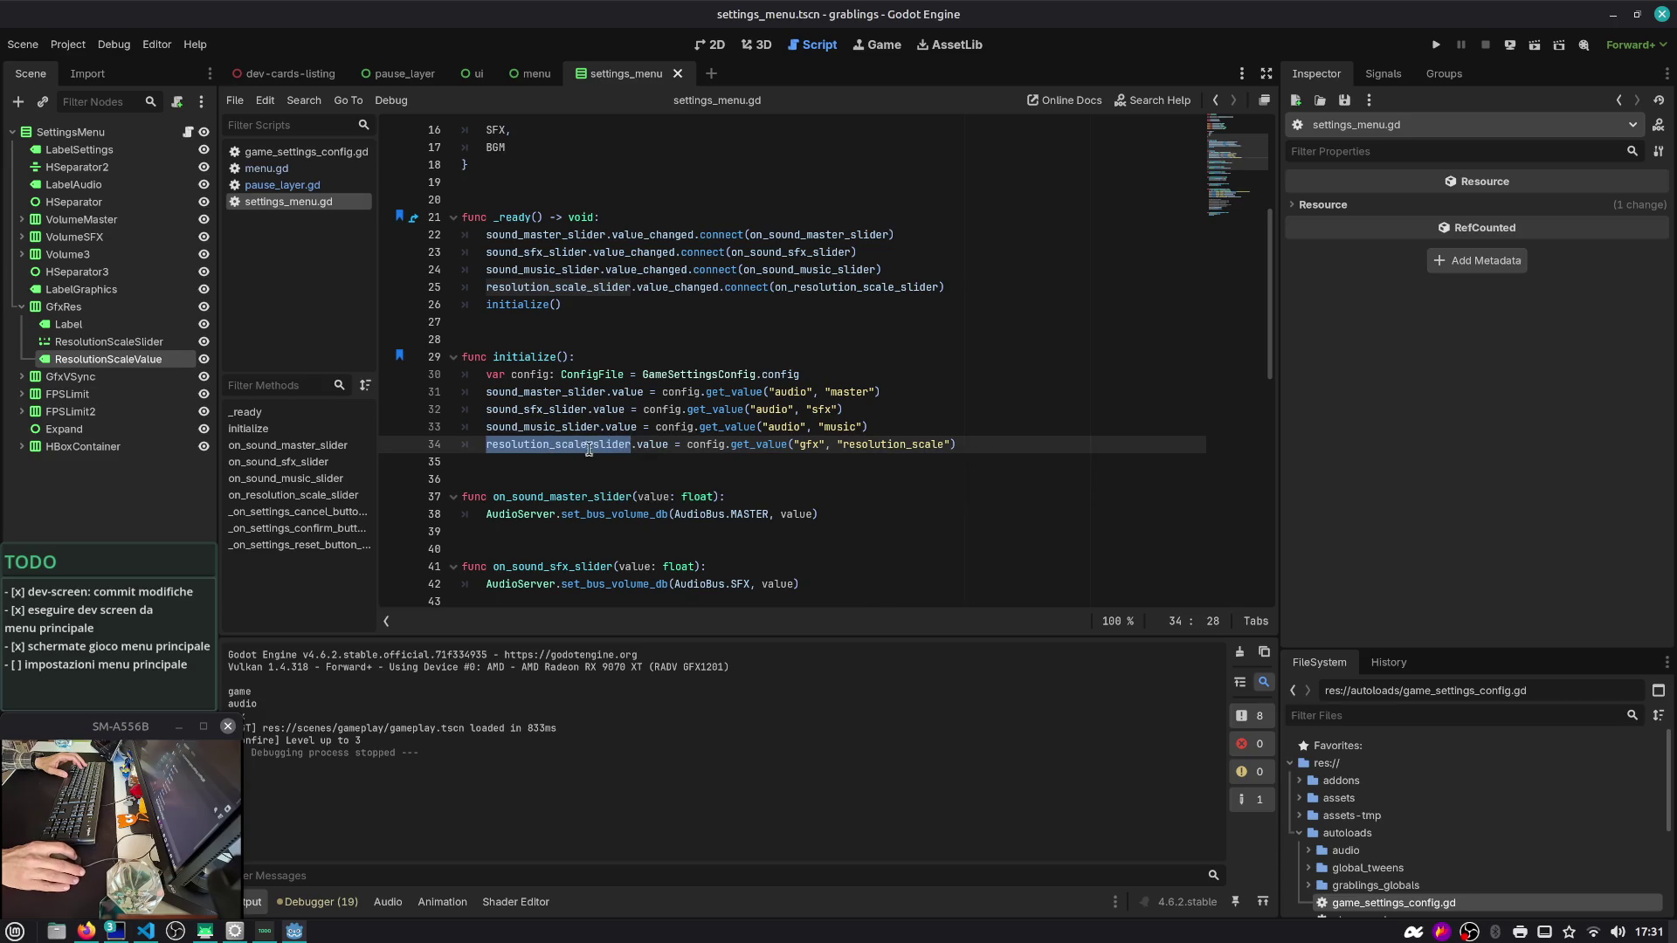
{"action": "double_click", "coordinate": [651, 445]}
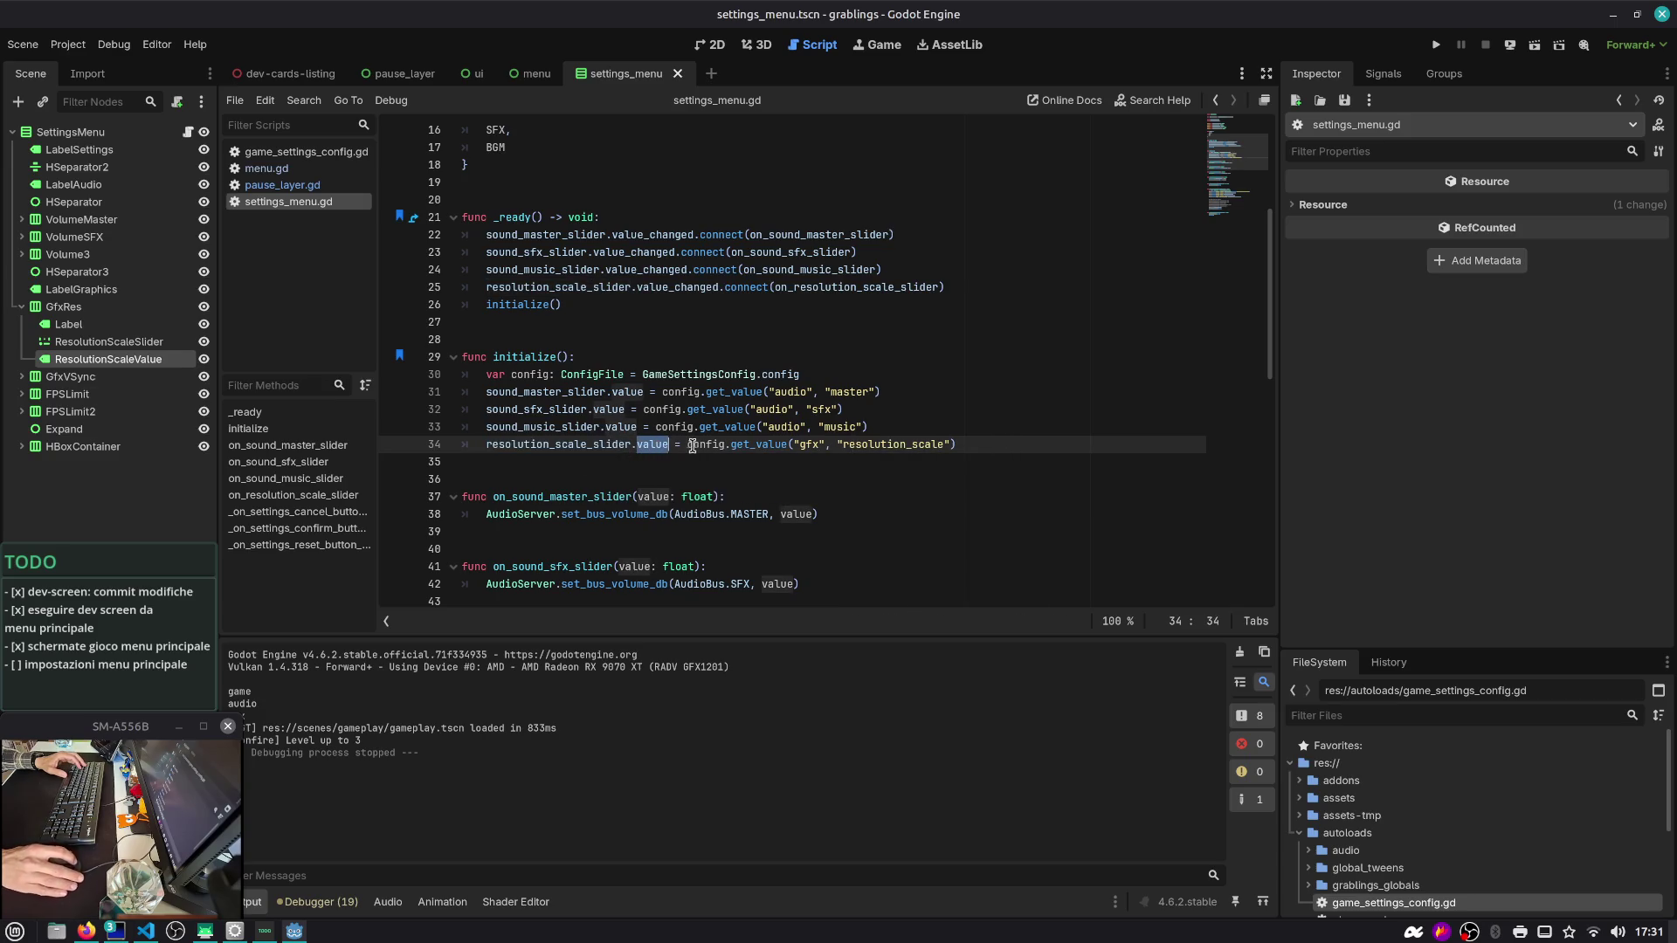
{"action": "scroll", "coordinate": [690, 447], "scroll_direction": "down", "scroll_amount": 2}
{"action": "scroll", "coordinate": [590, 341], "scroll_direction": "down", "scroll_amount": 3}
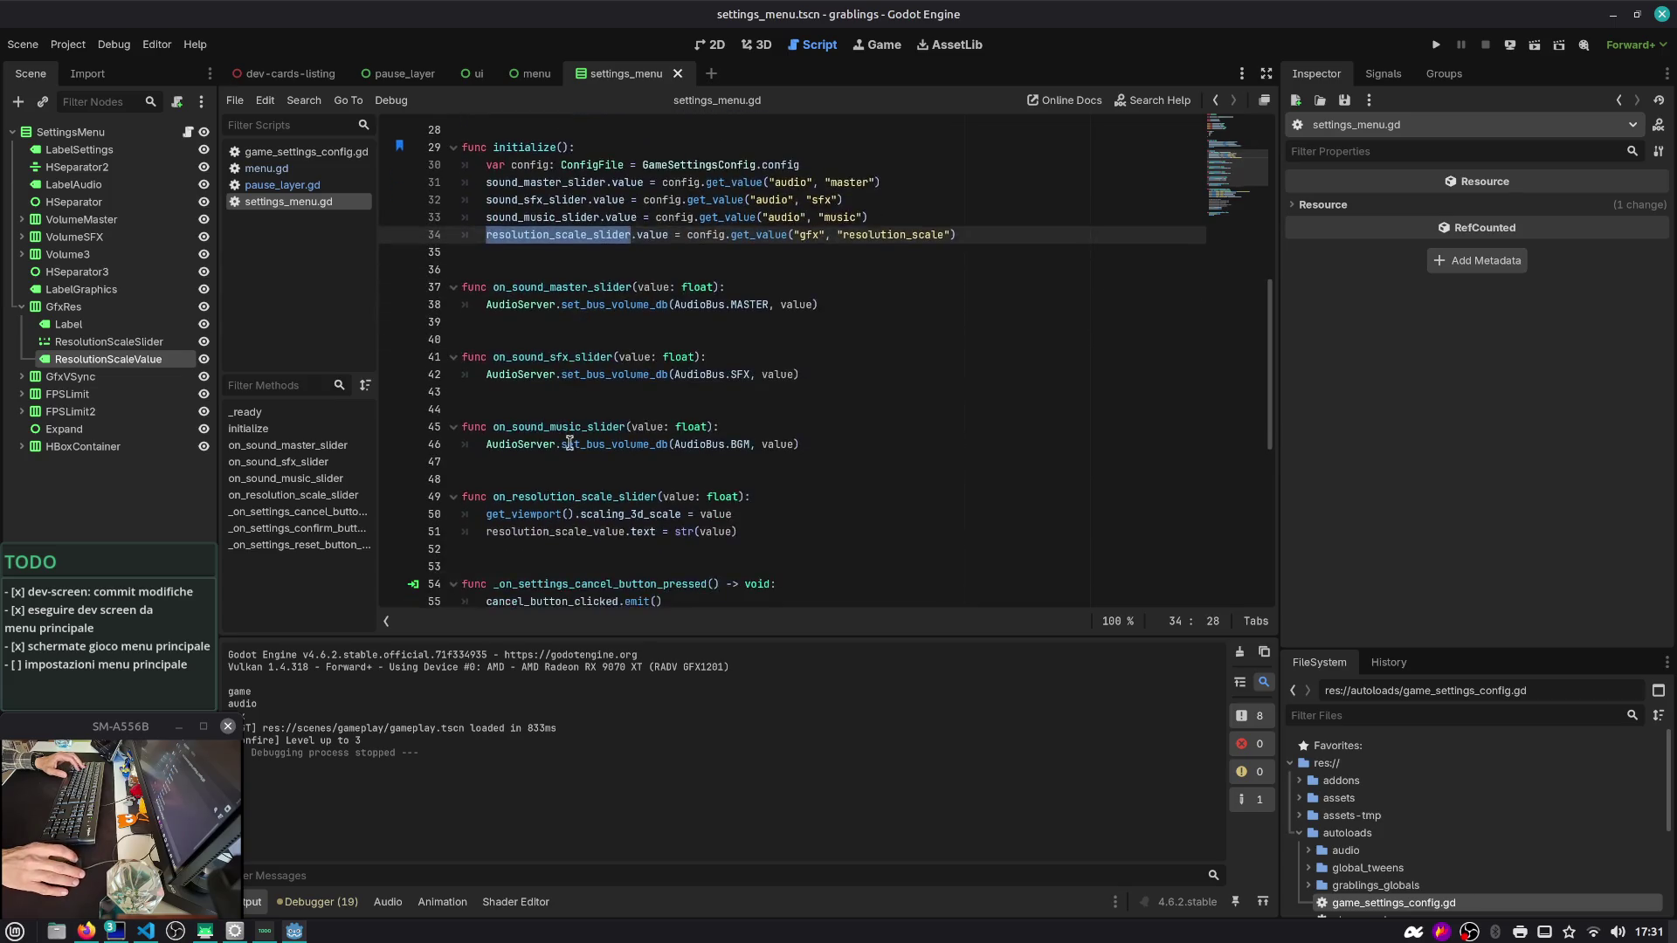
{"action": "double_click", "coordinate": [557, 445]}
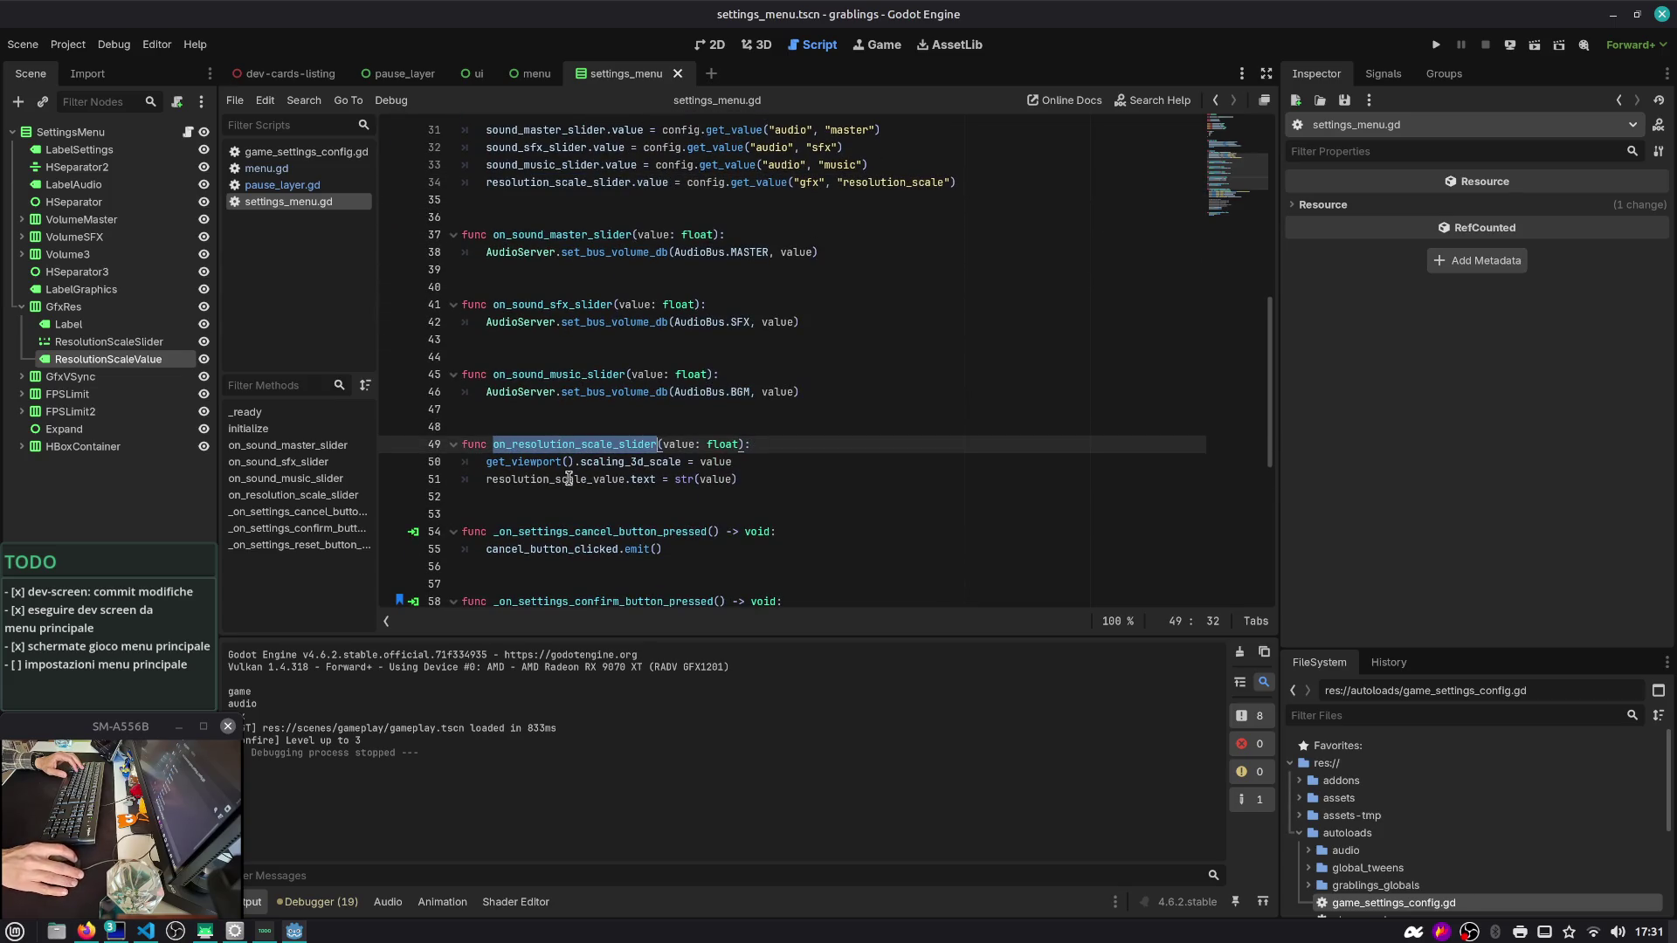
Step: Add print("Text set") below line 51 and run the project with F5
{"action": "left_click", "coordinate": [569, 478]}
{"action": "left_click", "coordinate": [768, 482]}
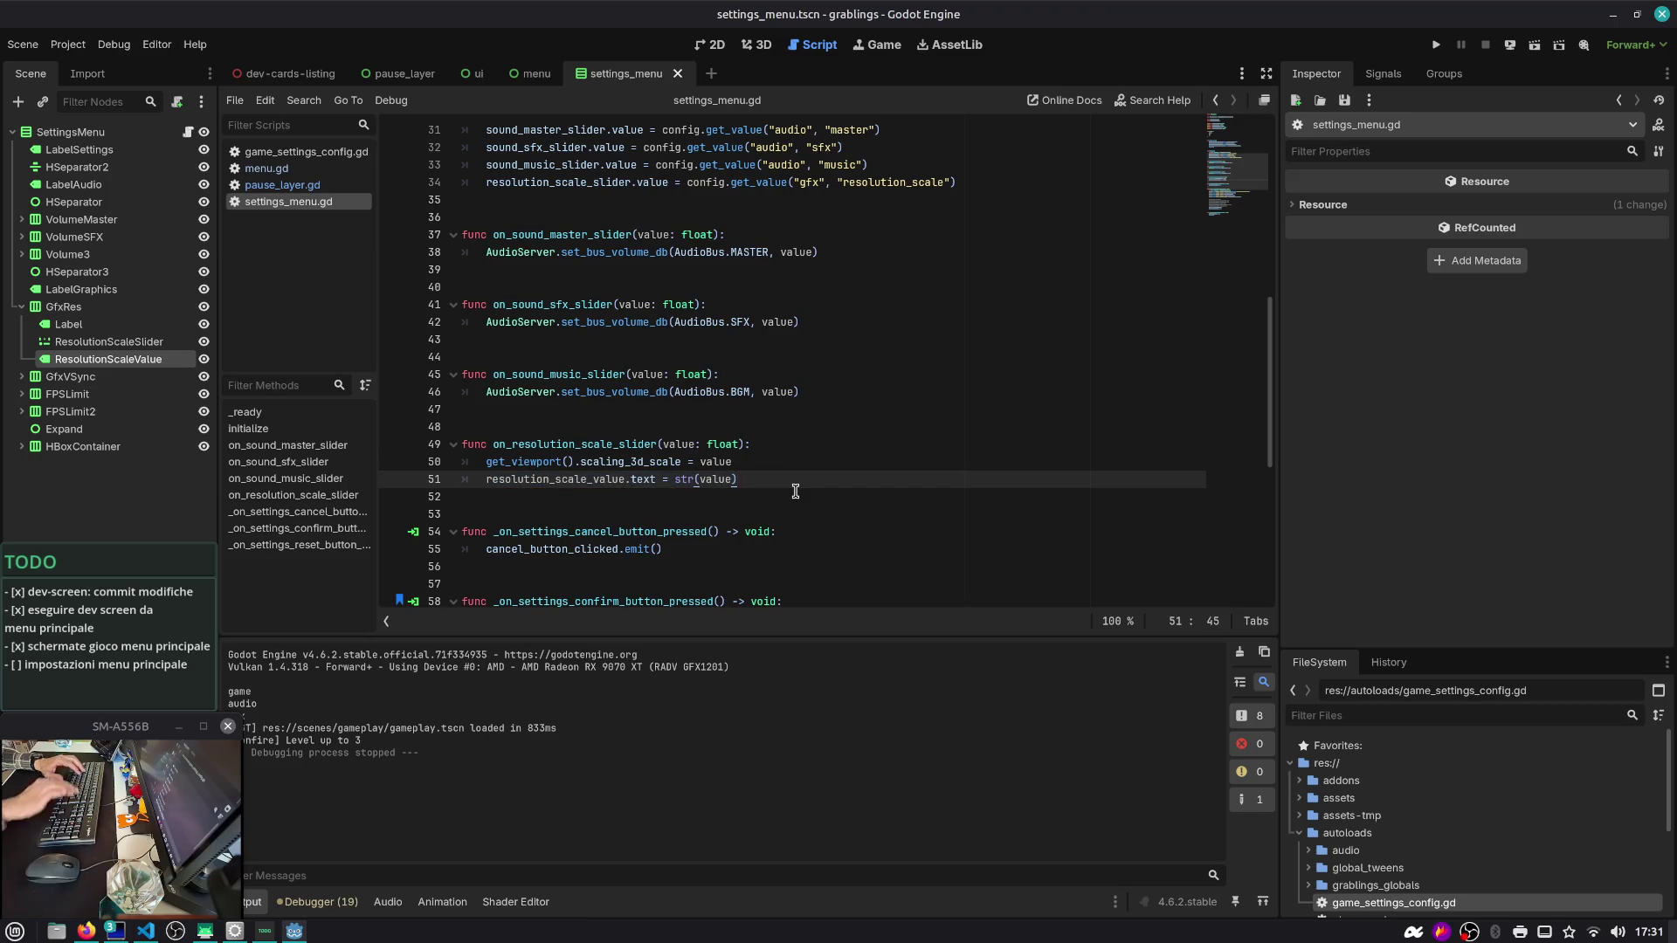
{"action": "key", "text": "Return"}
{"action": "type", "text": "print(\"Text set"}
{"action": "key", "text": "F5"}
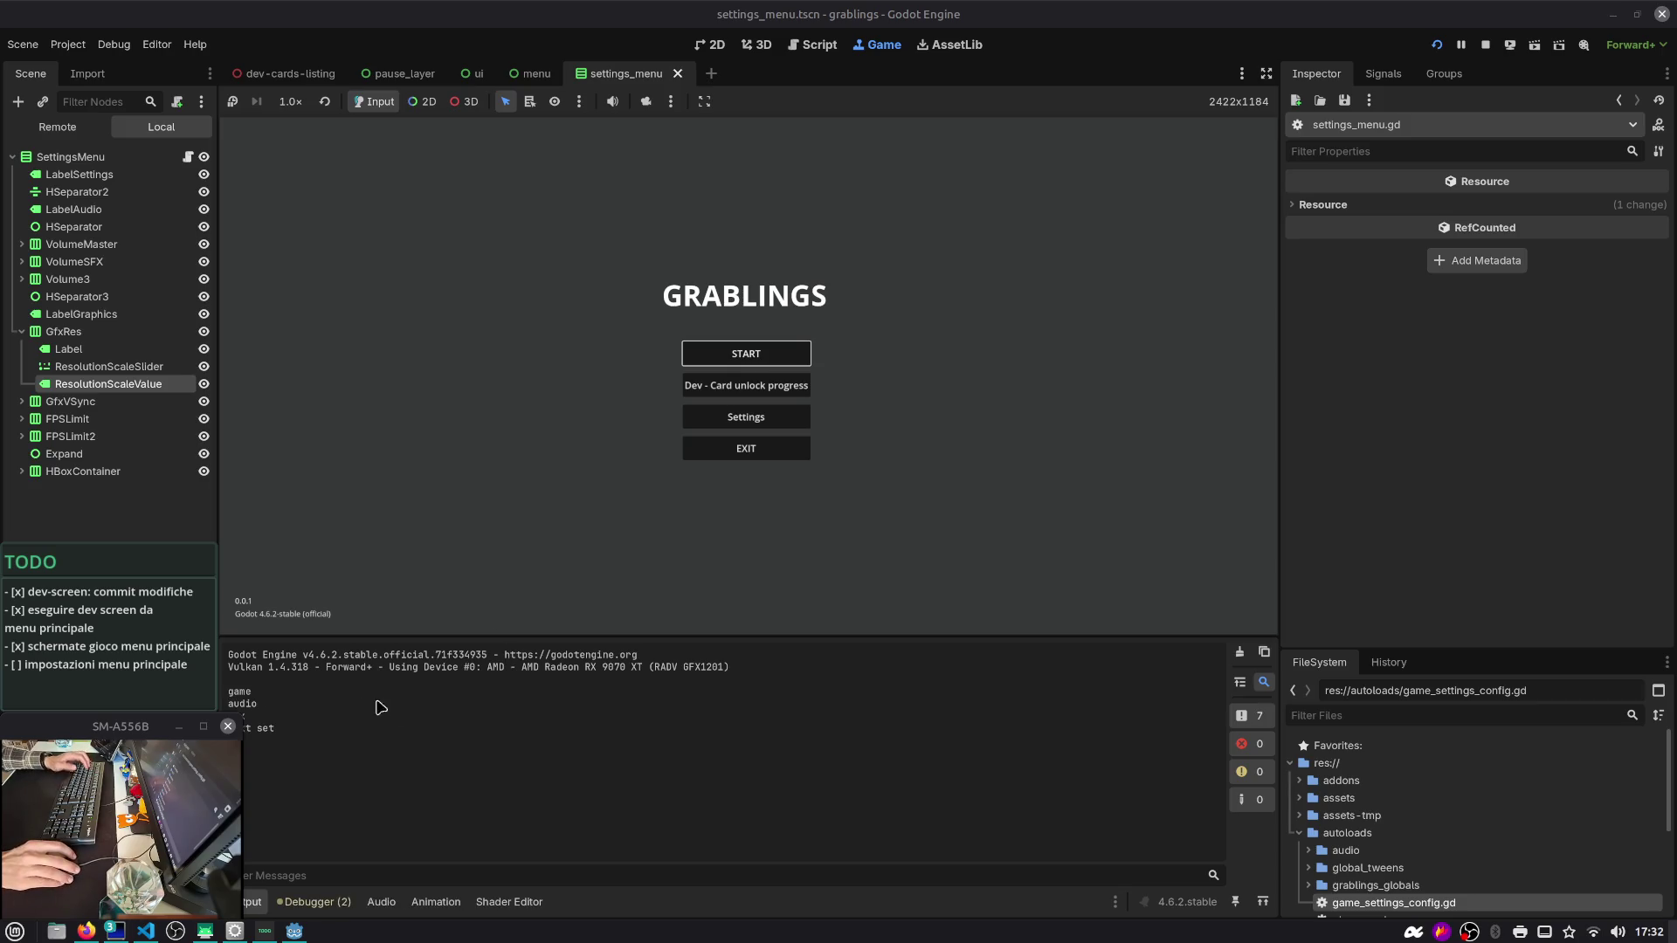
Step: Open the game's Settings screen to trigger the "Text set" log, then stop the game
{"action": "left_click_drag", "start_coordinate": [219, 728], "coordinate": [280, 728]}
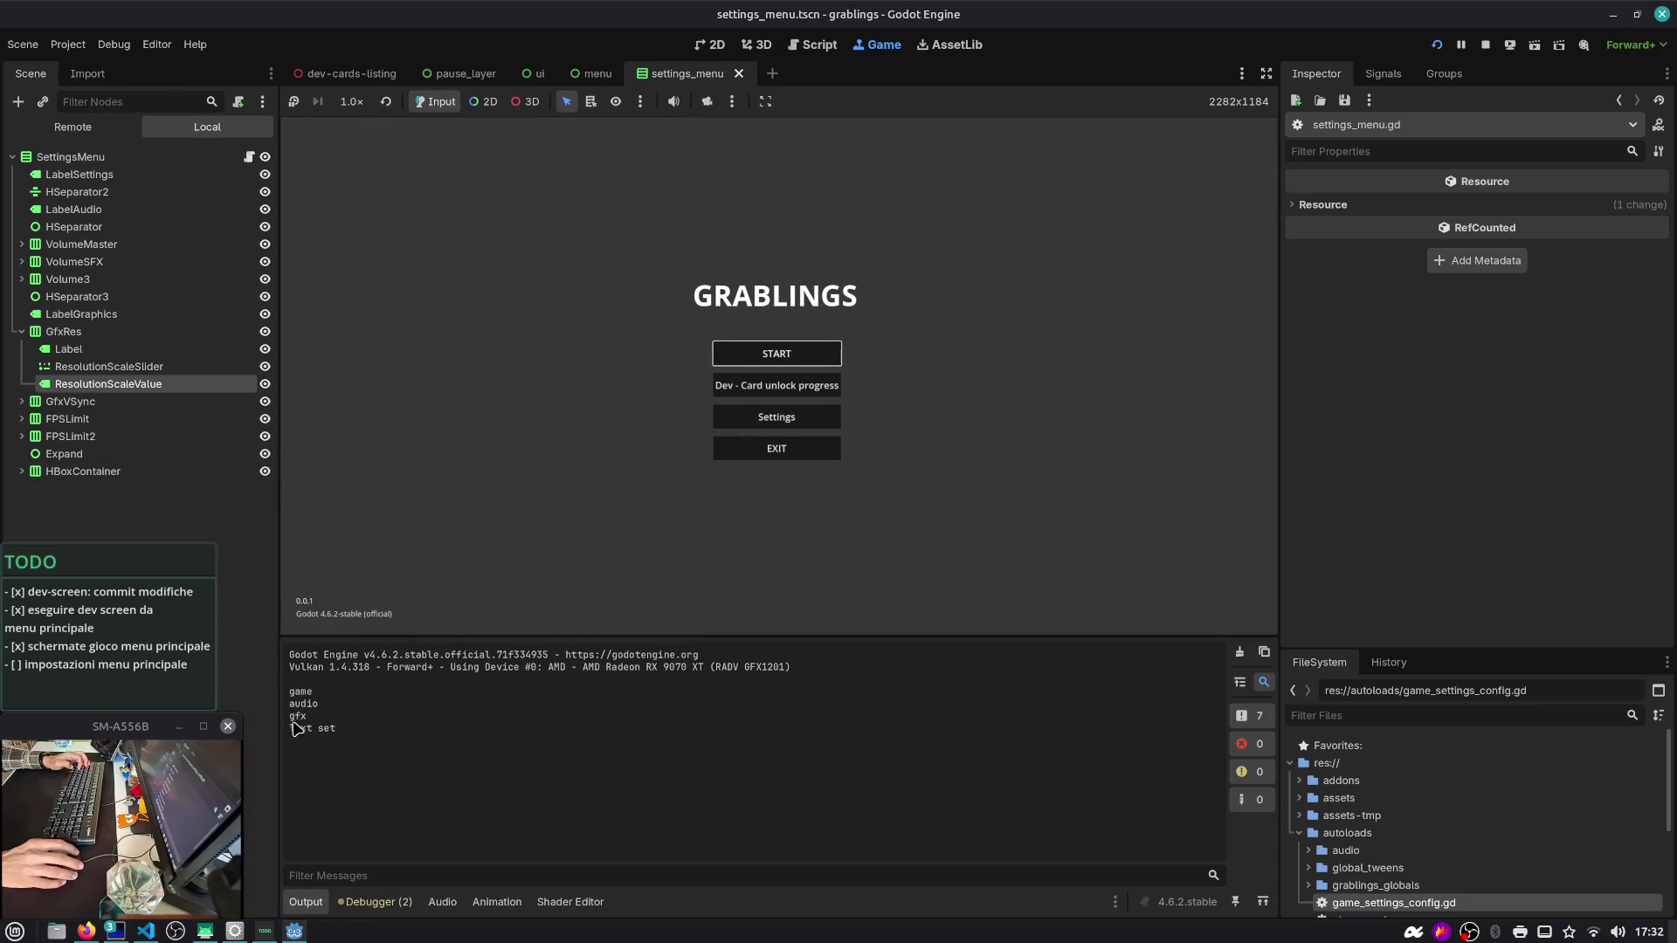
{"action": "left_click", "coordinate": [749, 417]}
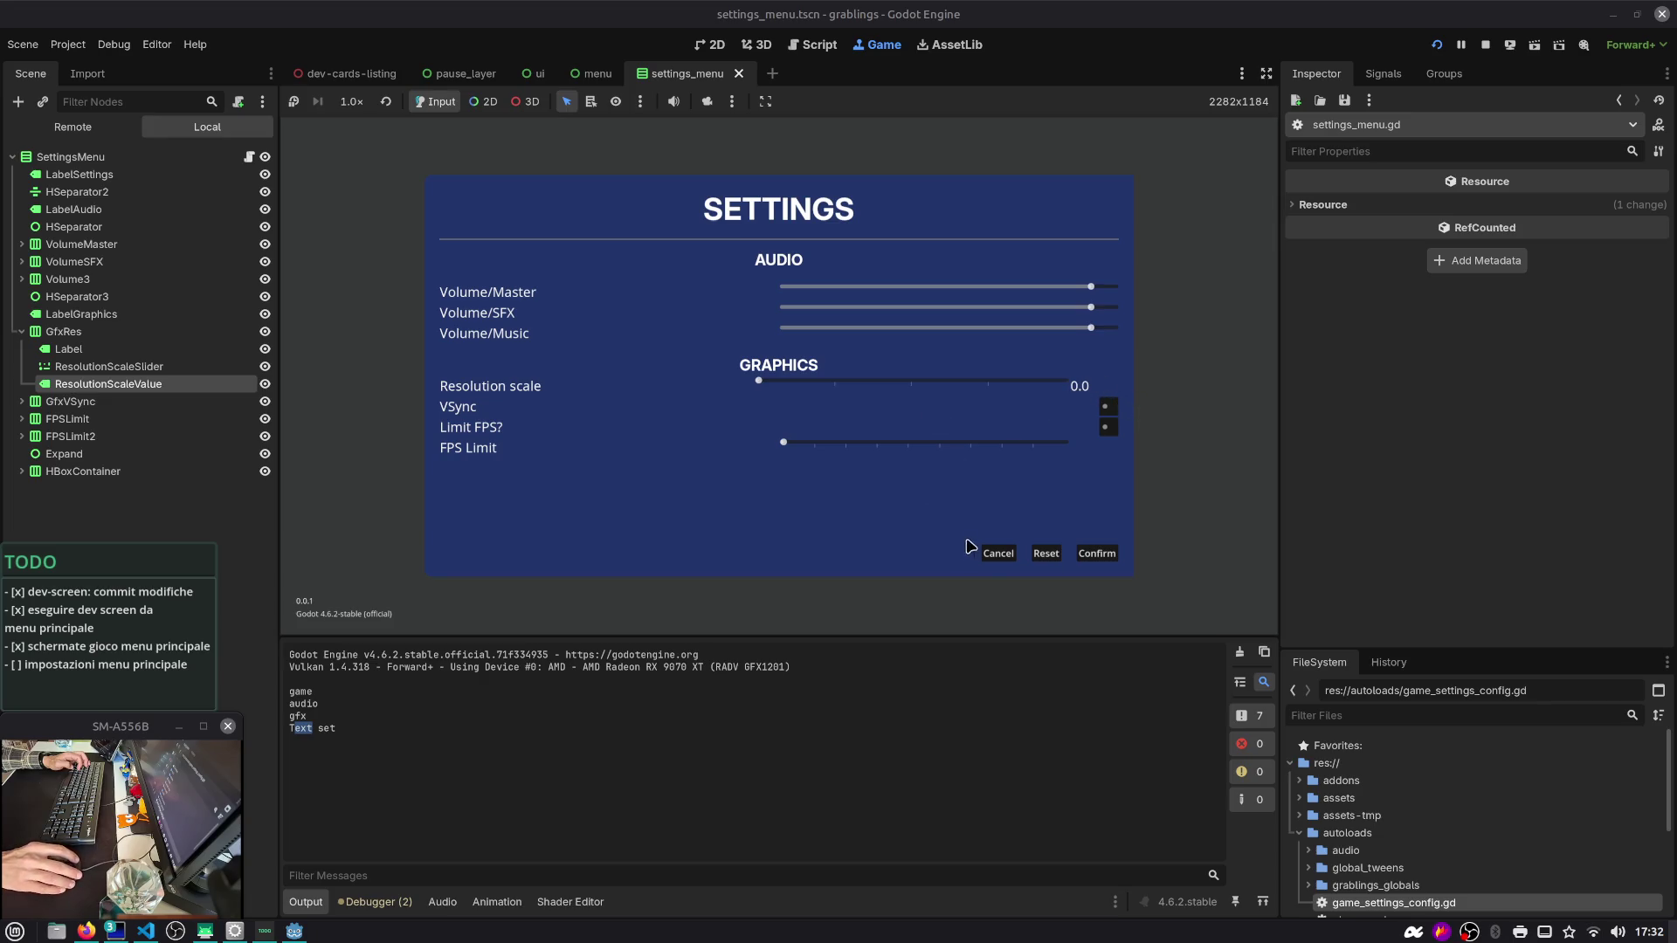
{"action": "left_click", "coordinate": [1485, 44]}
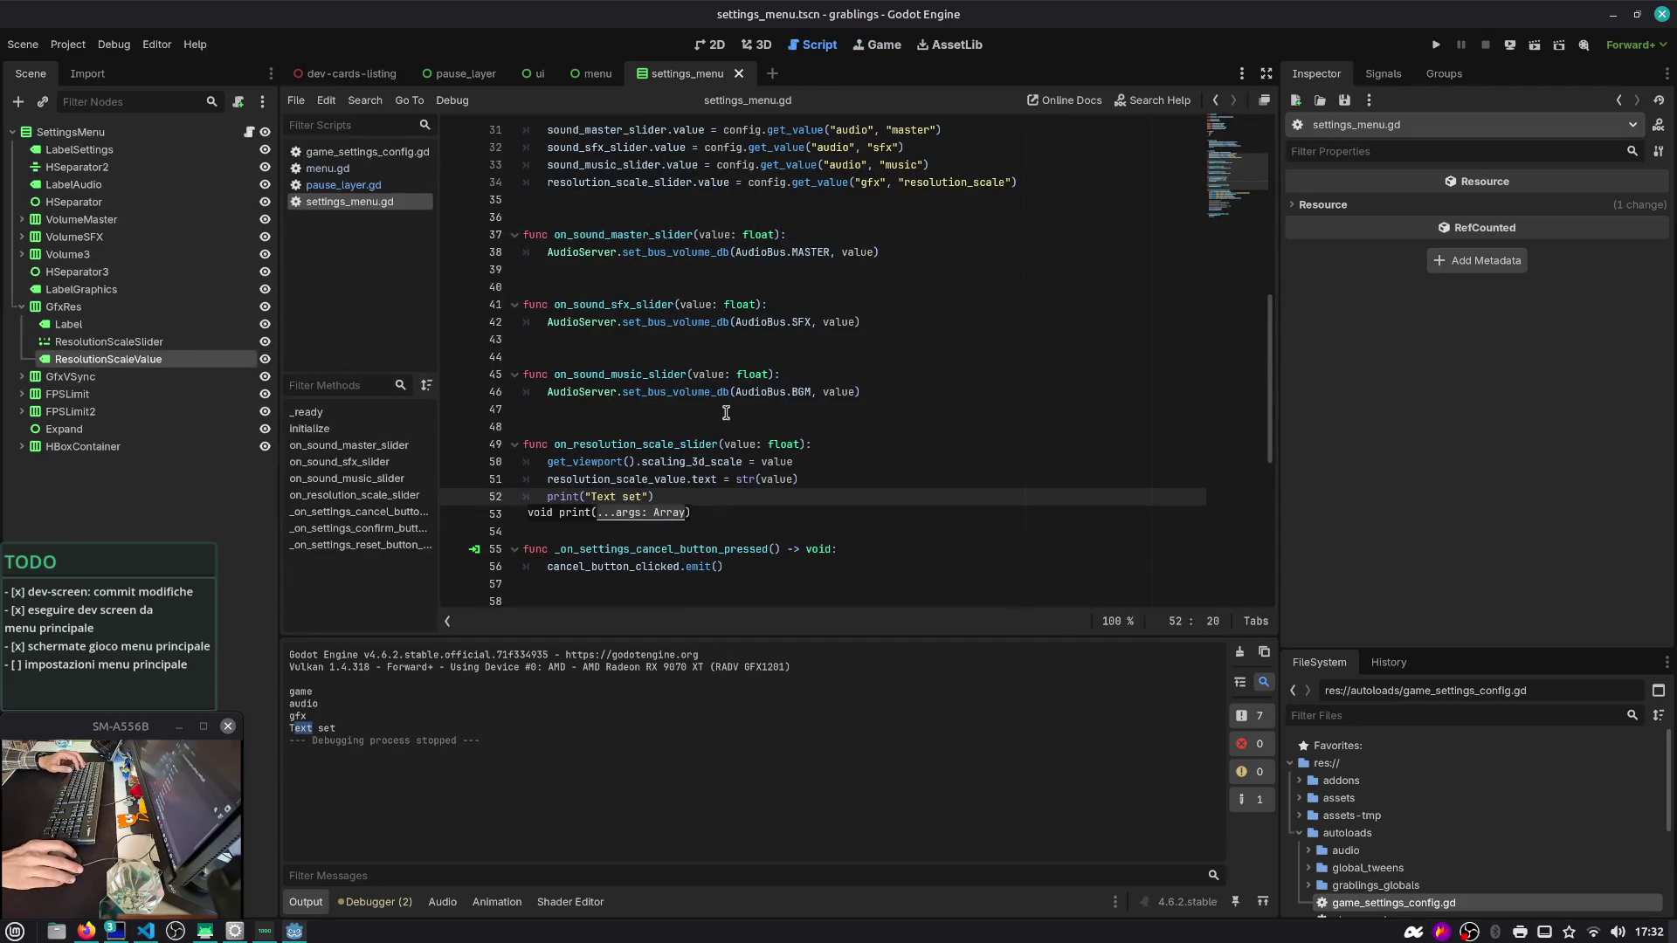
Step: Delete the debug print line and switch to the settings menu's 2D layout
{"action": "key", "text": "shift+Home"}
{"action": "key", "text": "ctrl+shift+k"}
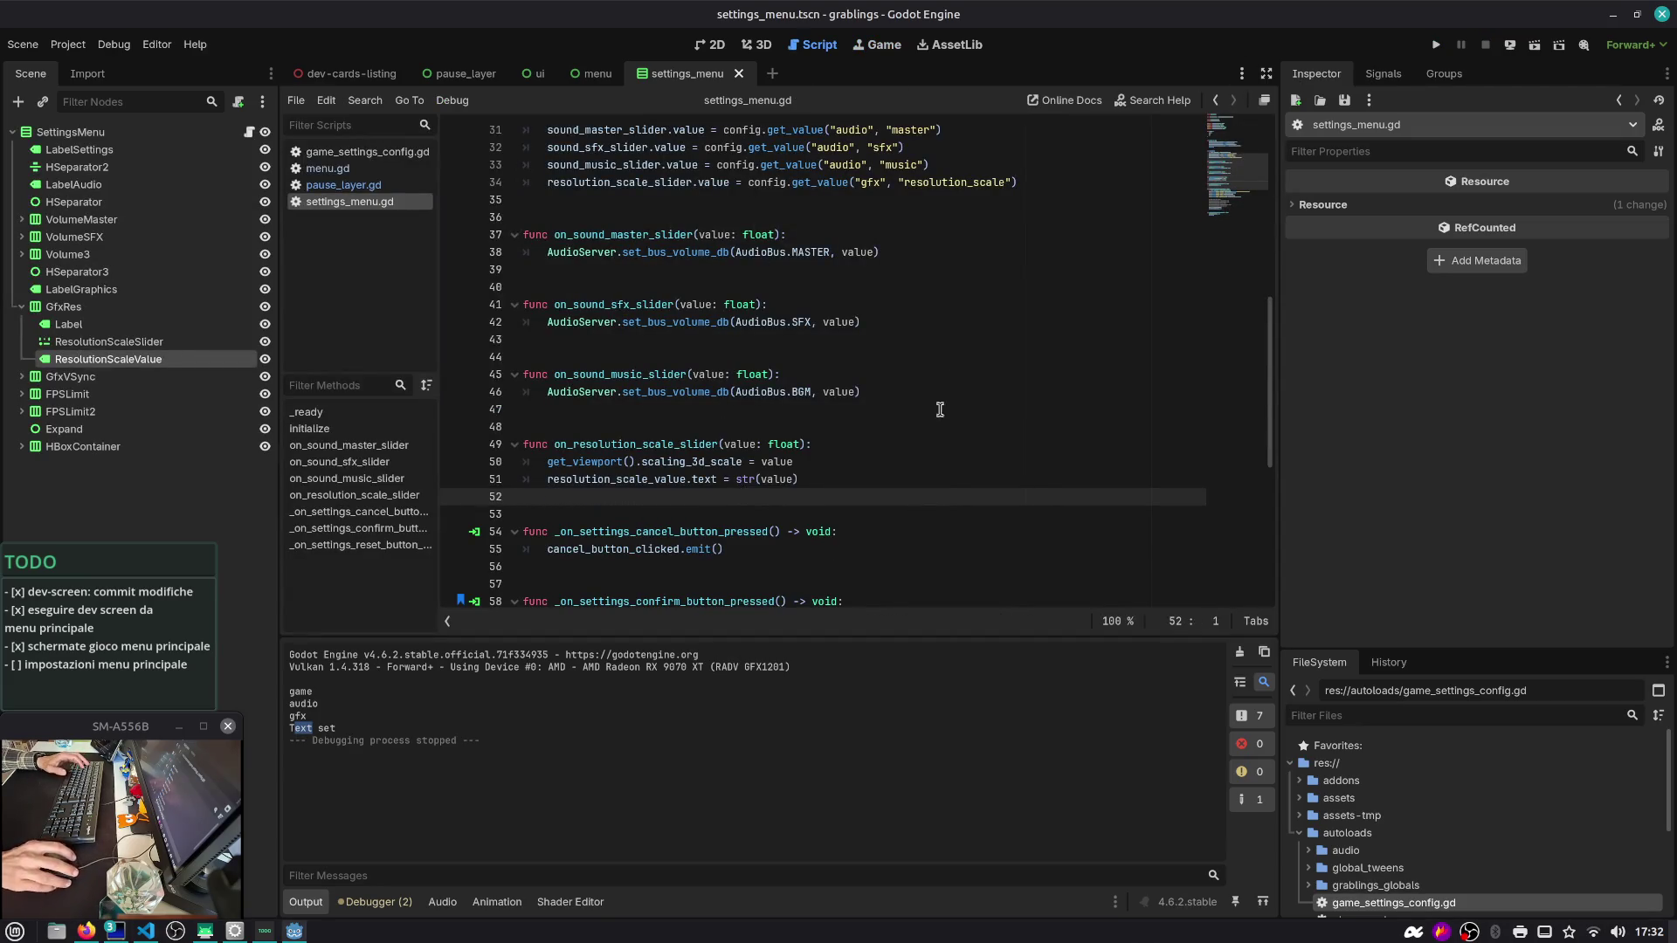
{"action": "key", "text": "Up"}
{"action": "left_click", "coordinate": [711, 45]}
{"action": "scroll", "coordinate": [762, 359], "scroll_direction": "up", "scroll_amount": 5}
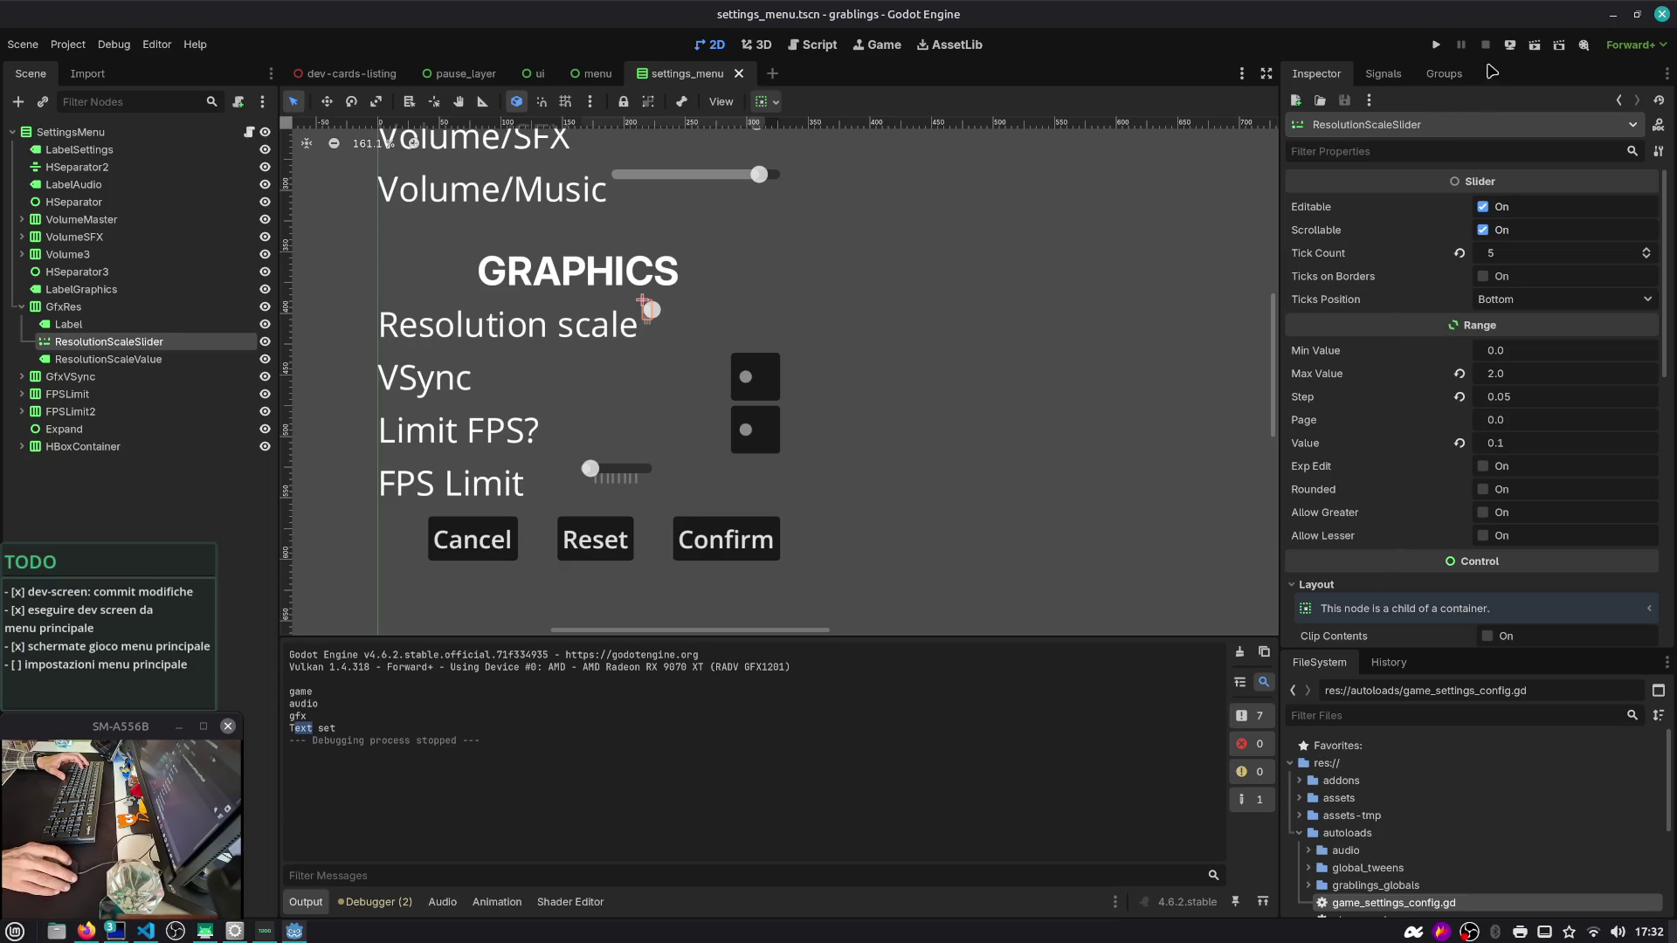
Step: Rerun the game, then inspect FPSLimit2's HSlider range of 60–240 with value 60
{"action": "left_click", "coordinate": [1437, 46]}
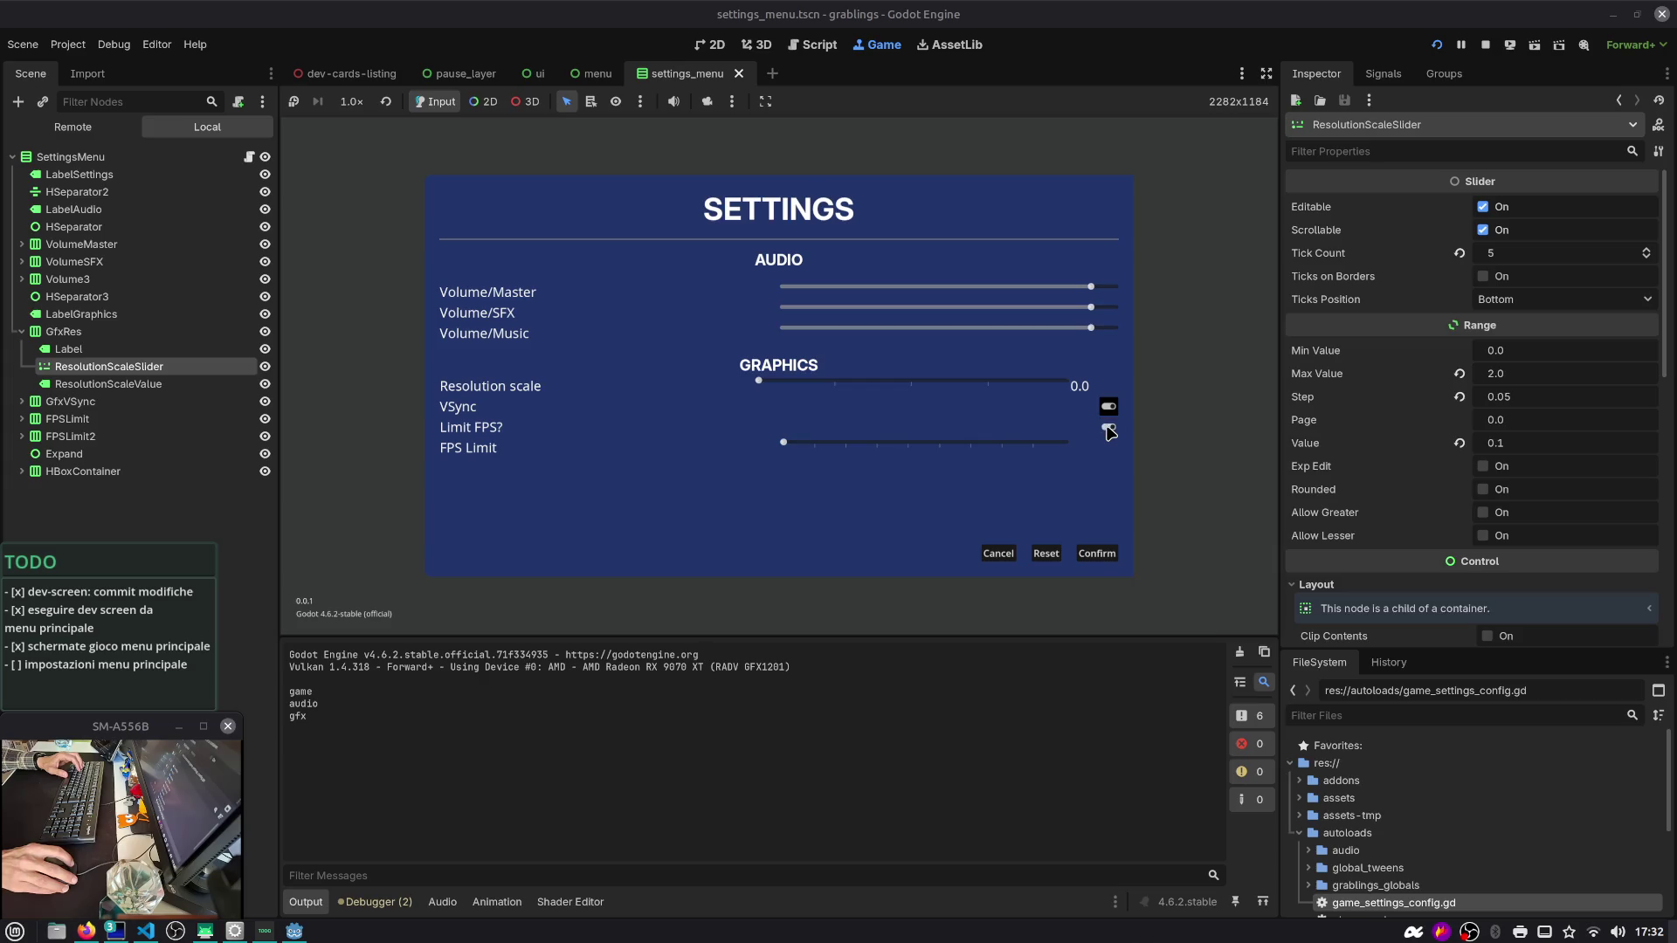
{"action": "left_click", "coordinate": [1485, 44]}
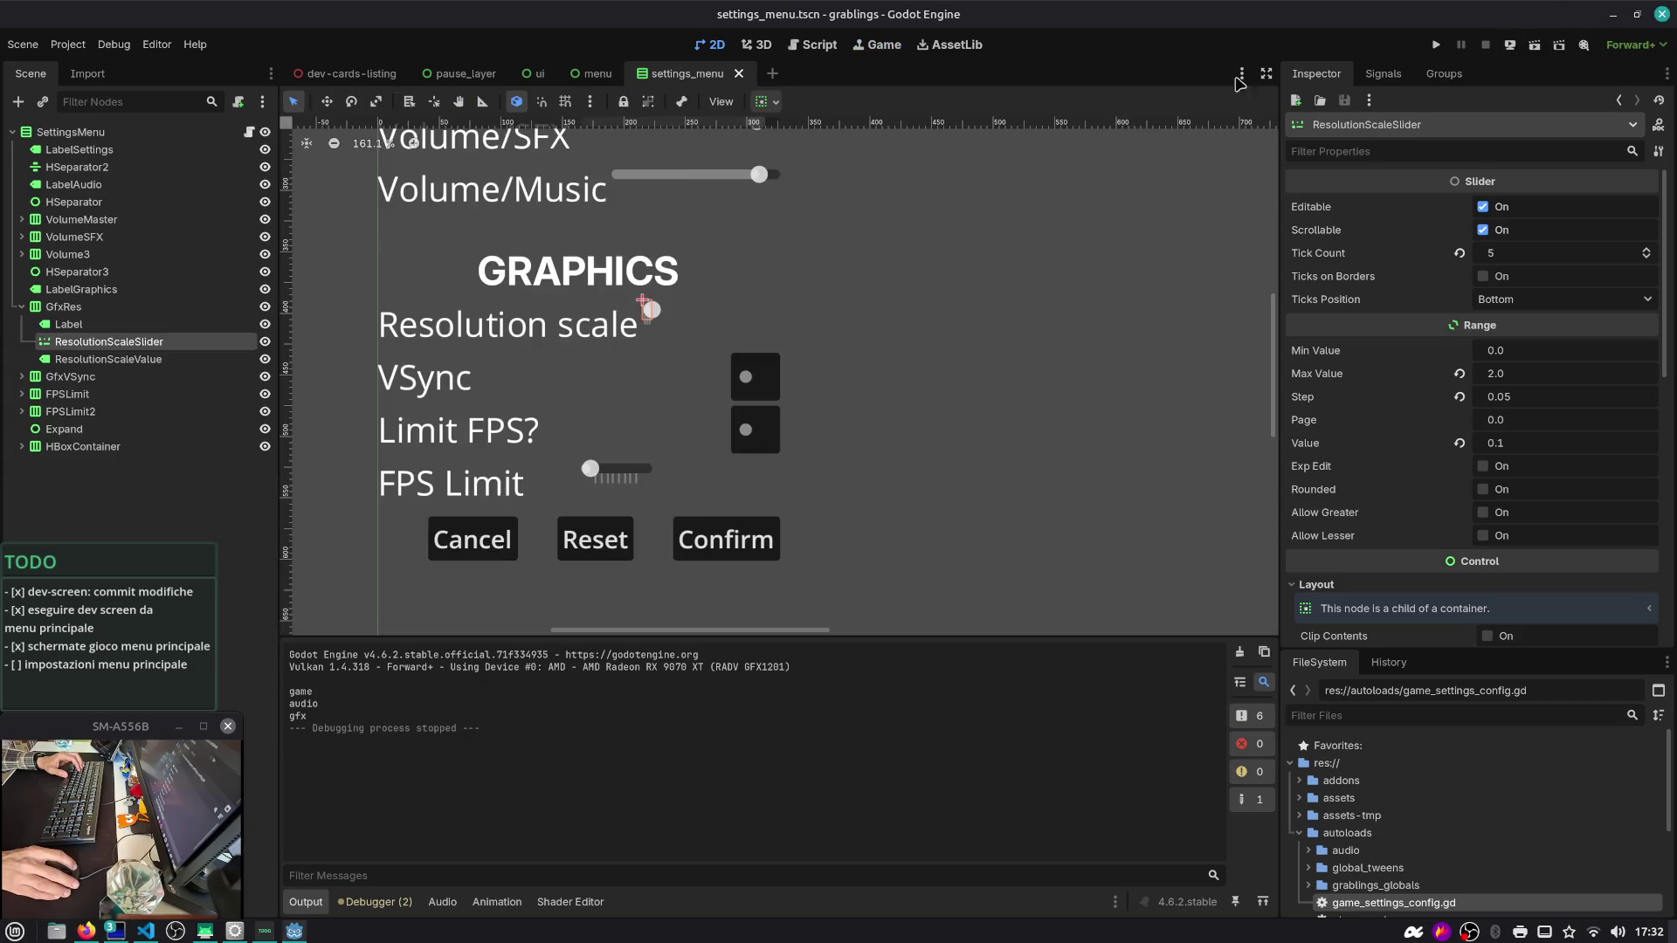
{"action": "left_click", "coordinate": [21, 411]}
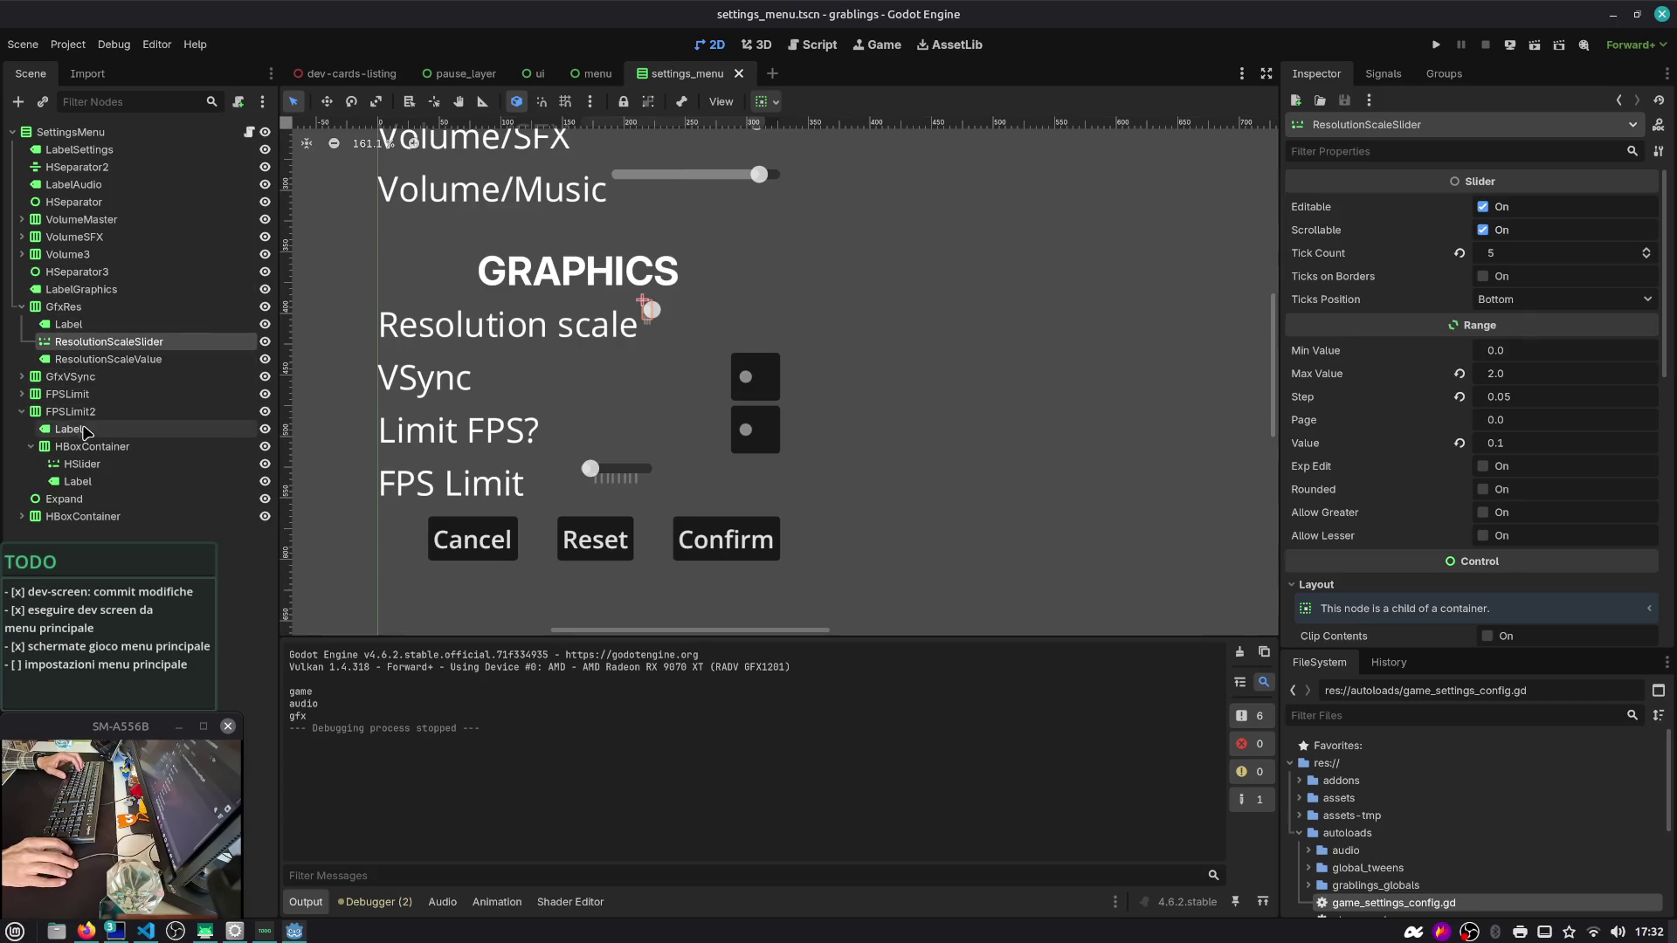
{"action": "left_click", "coordinate": [84, 431]}
{"action": "left_click", "coordinate": [103, 468]}
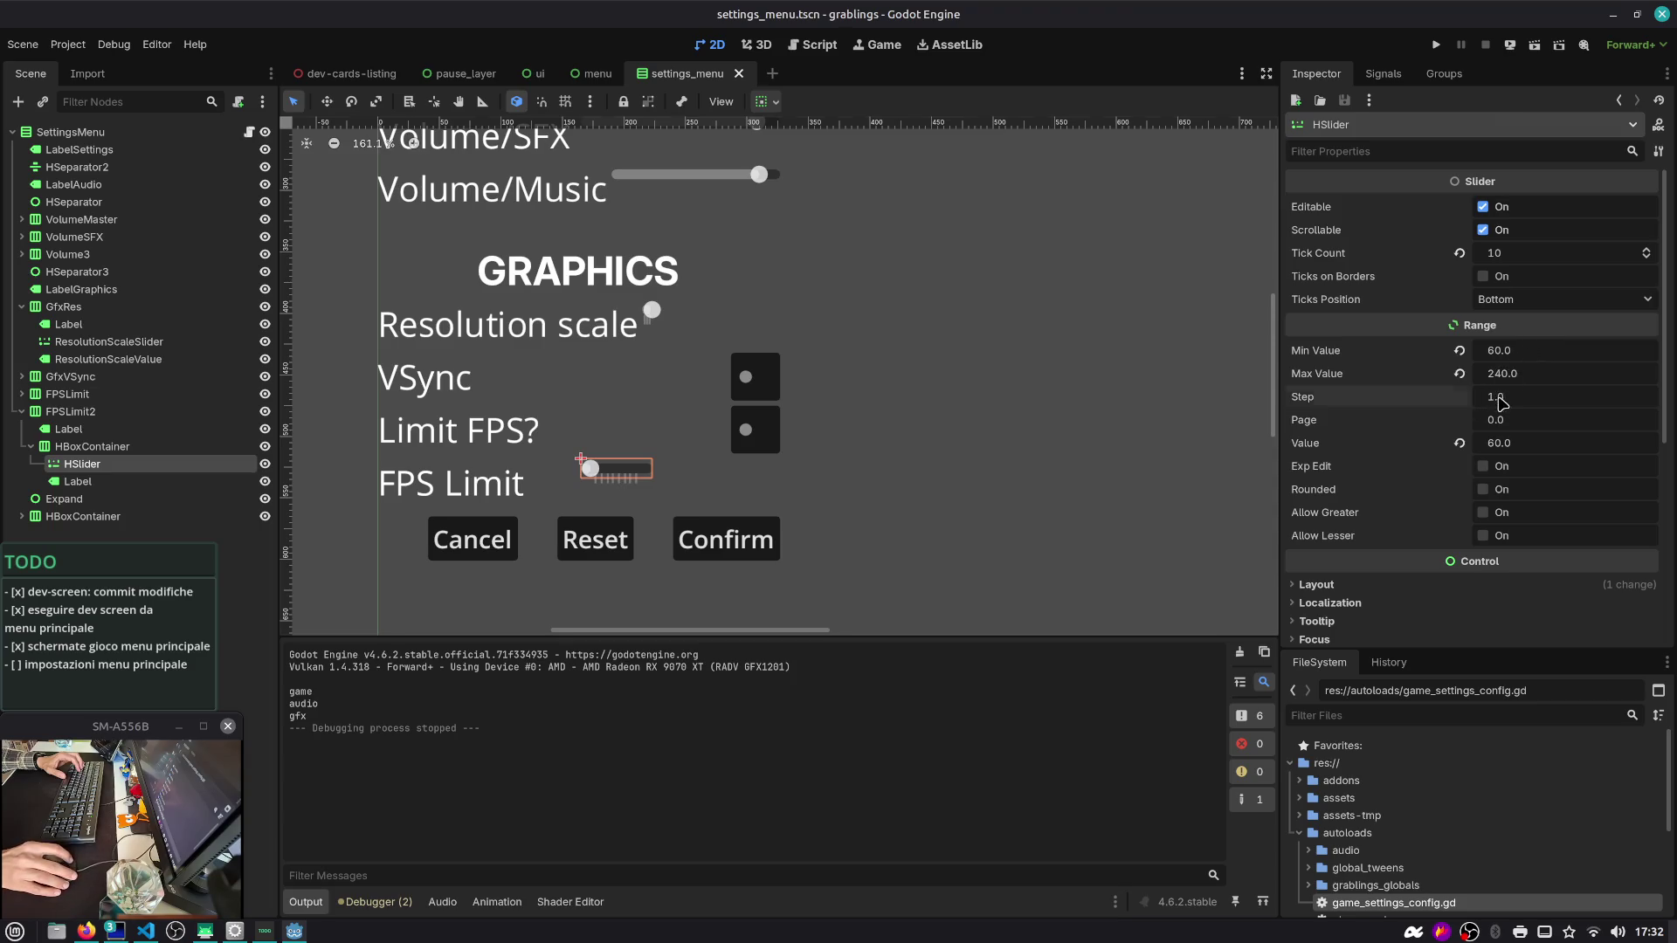
{"action": "left_click", "coordinate": [1517, 442]}
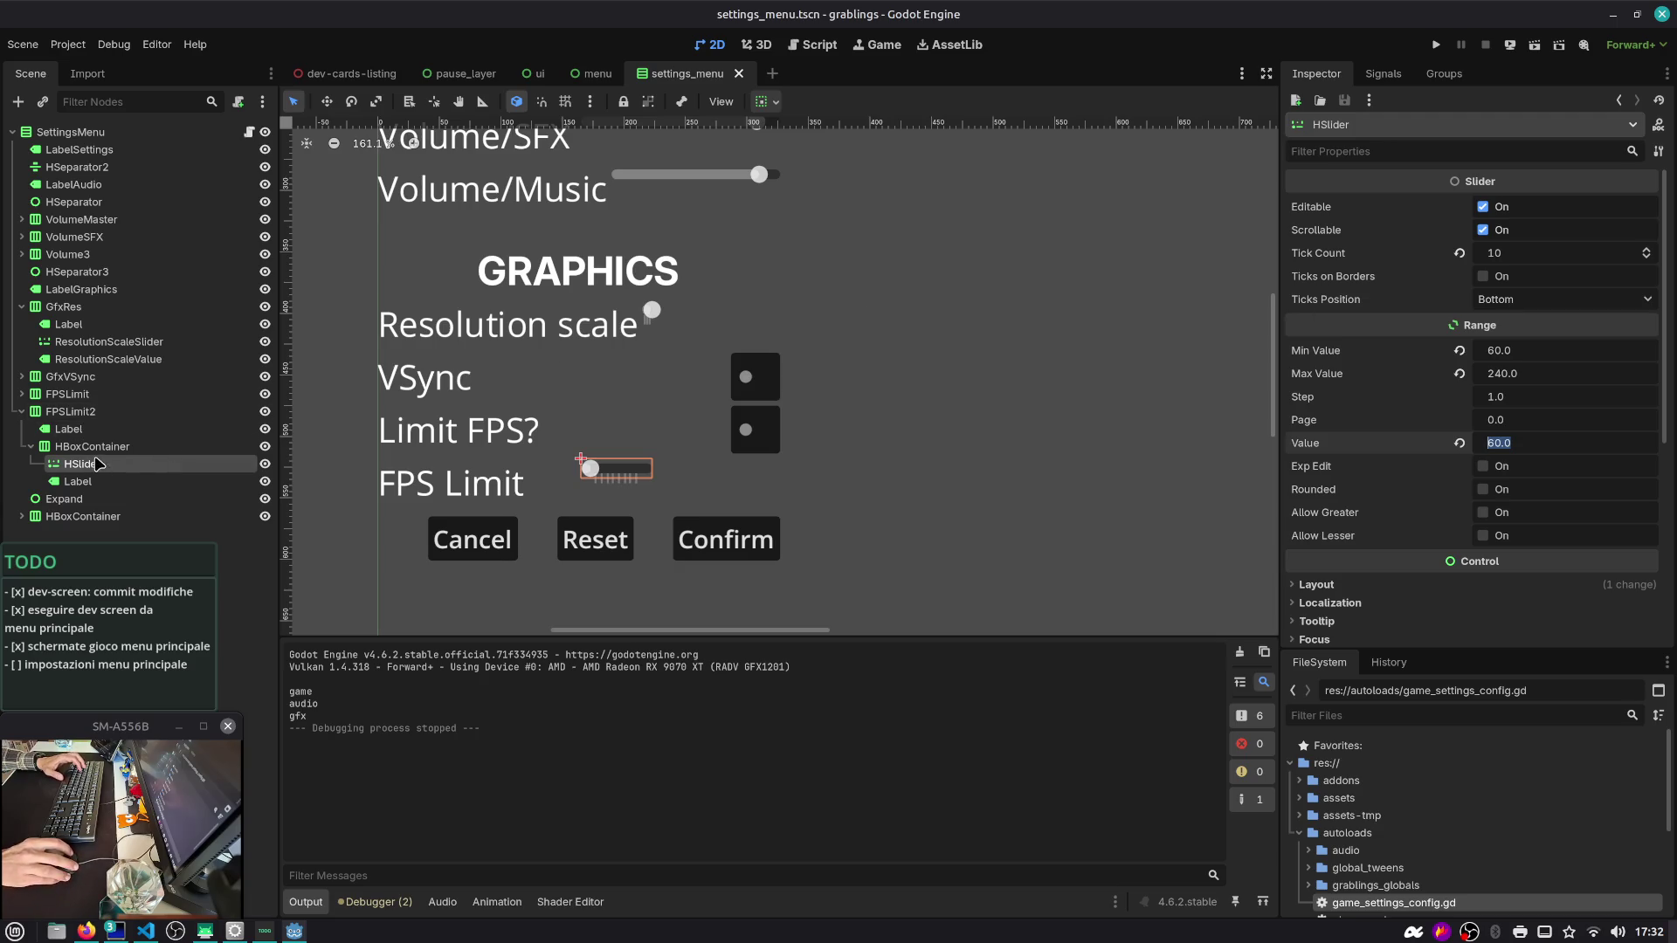
Step: Select FPSLimit2 and return to the settings_menu.gd script
{"action": "left_click", "coordinate": [78, 411]}
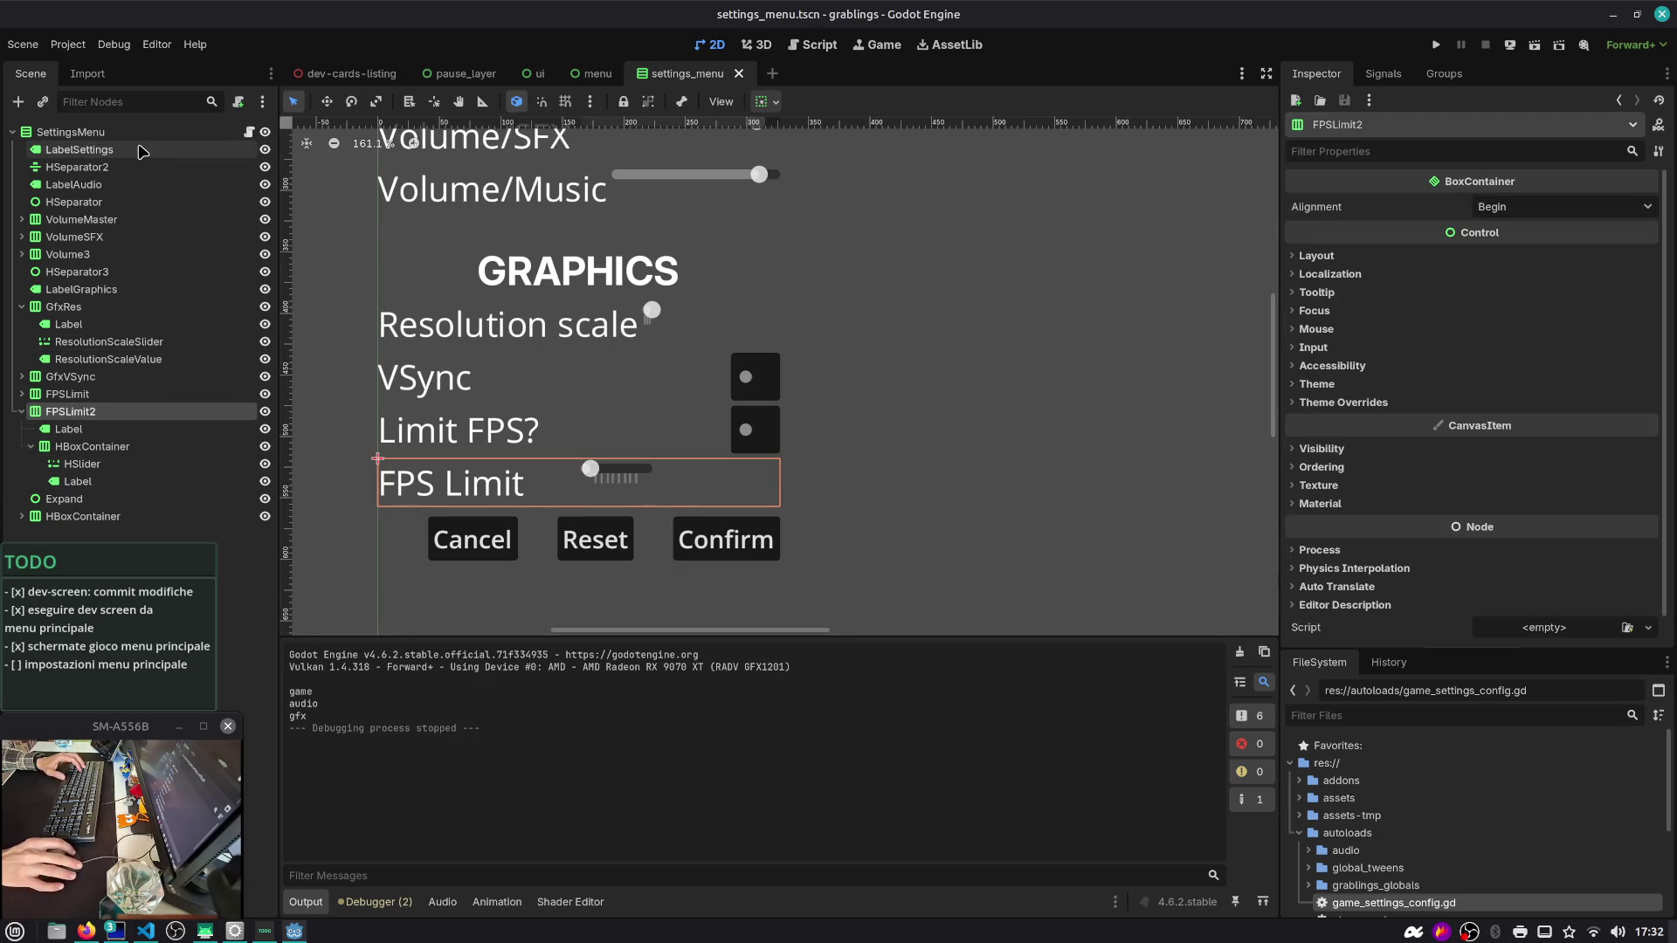
{"action": "left_click", "coordinate": [813, 45]}
{"action": "scroll", "coordinate": [786, 349], "scroll_direction": "up", "scroll_amount": 10}
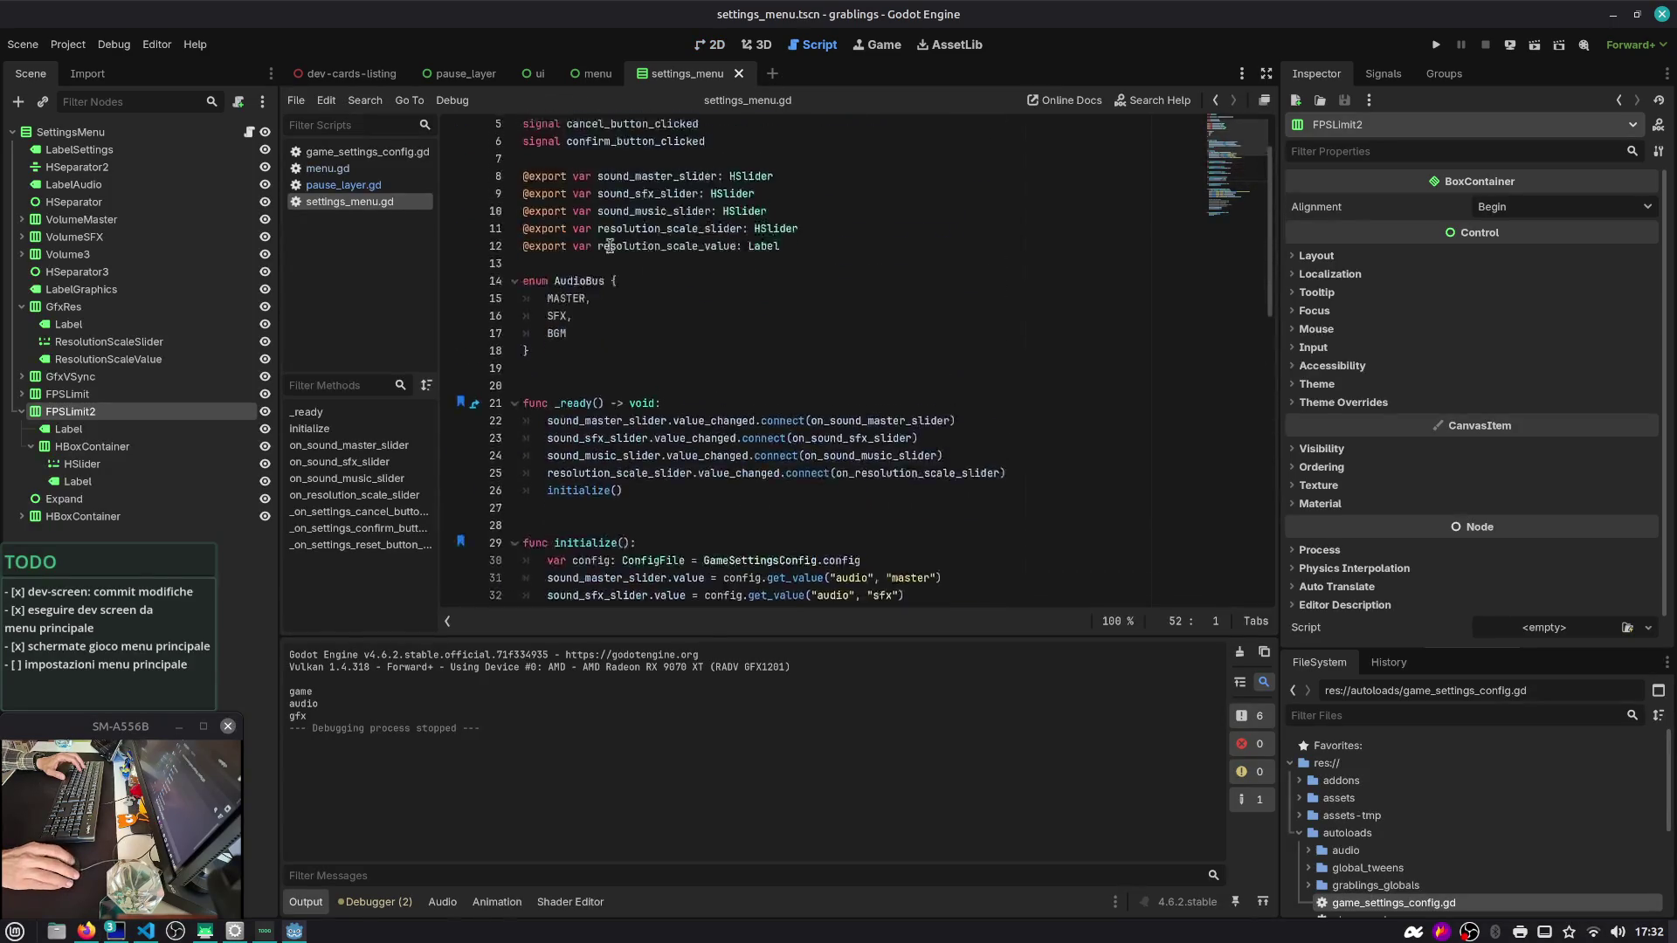
Step: Rename the GfxVSync CheckBox node to VSyncCheckbox
{"action": "left_click", "coordinate": [21, 306]}
{"action": "left_click", "coordinate": [711, 45]}
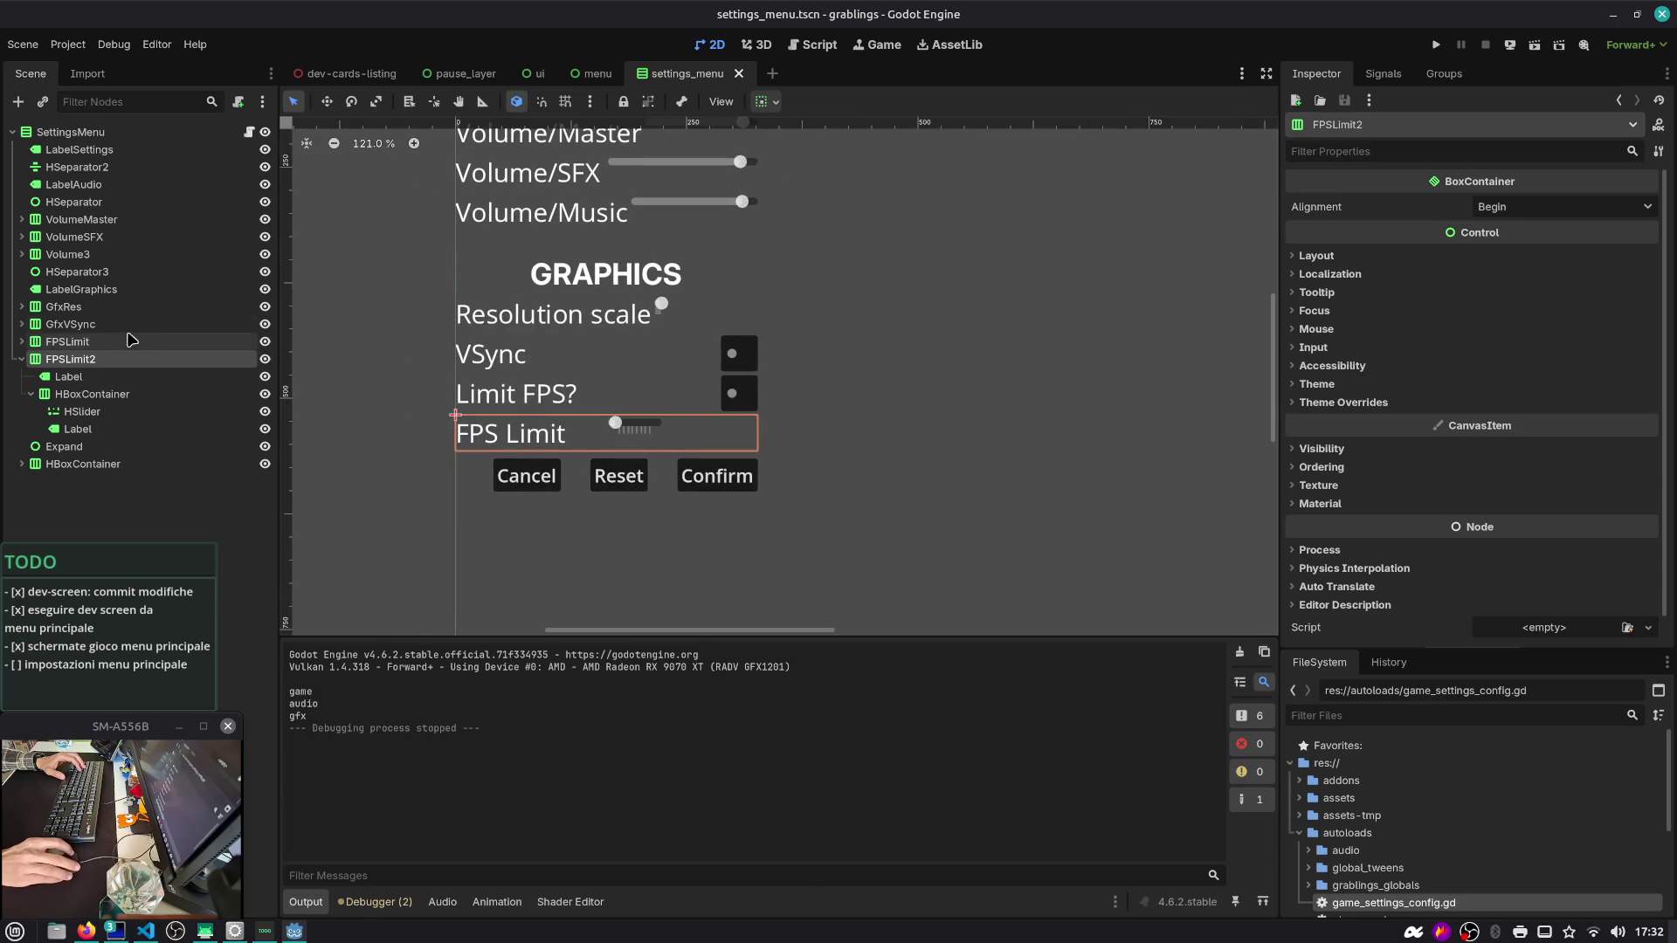
{"action": "left_click", "coordinate": [250, 132]}
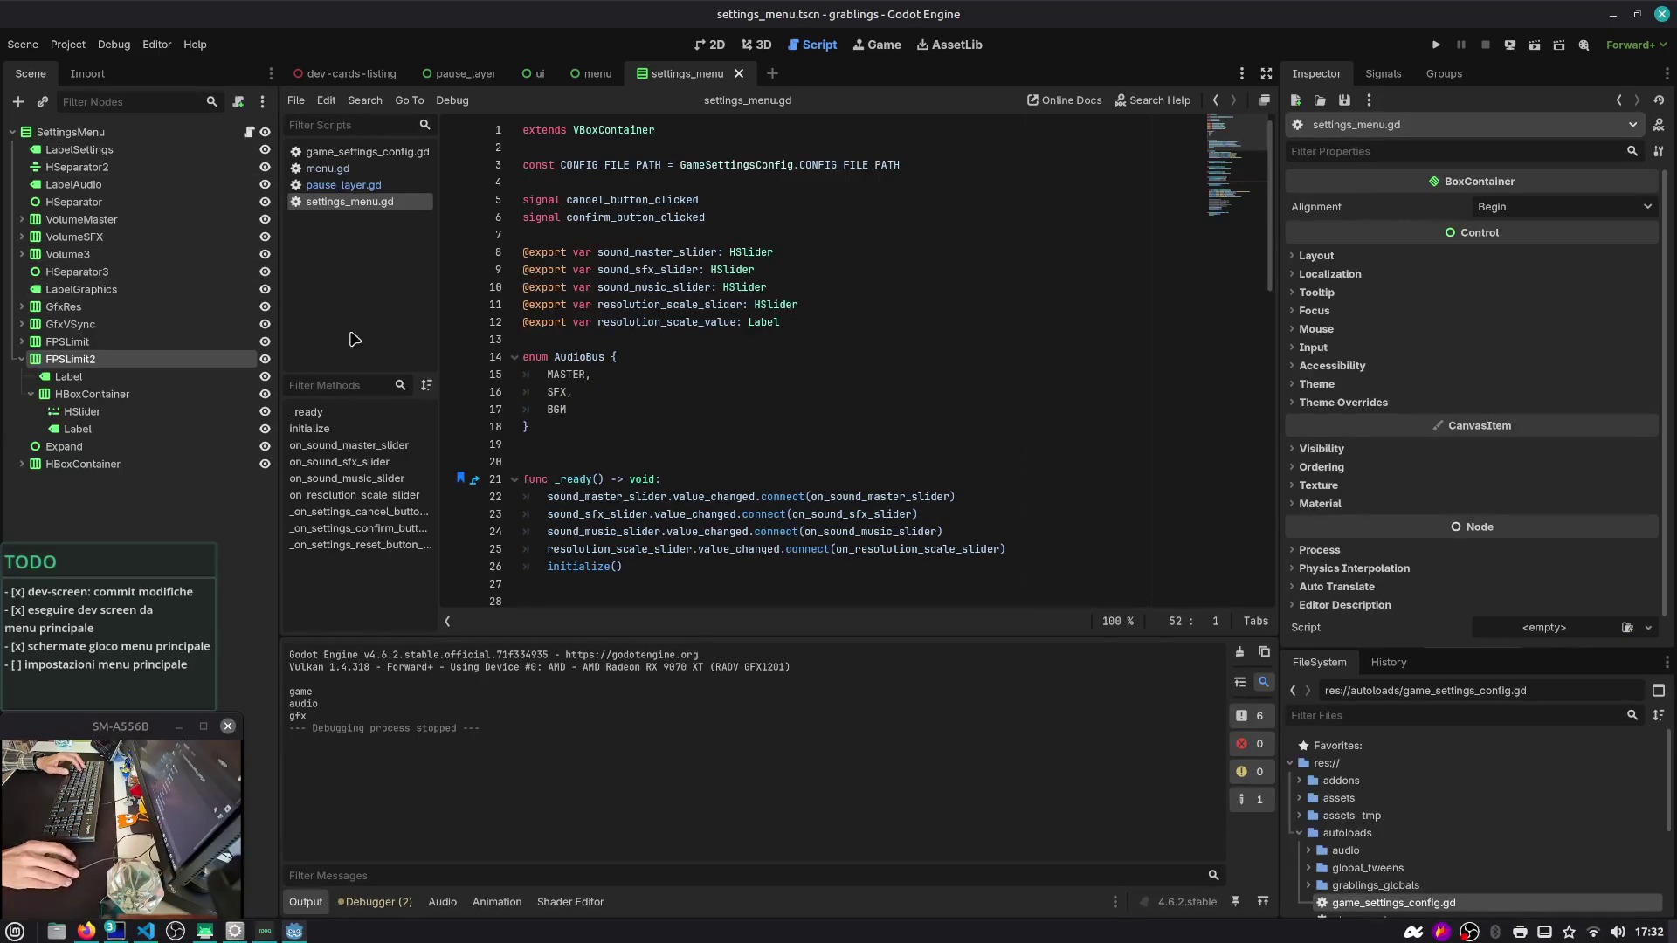
{"action": "left_click", "coordinate": [22, 360]}
{"action": "left_click", "coordinate": [22, 324]}
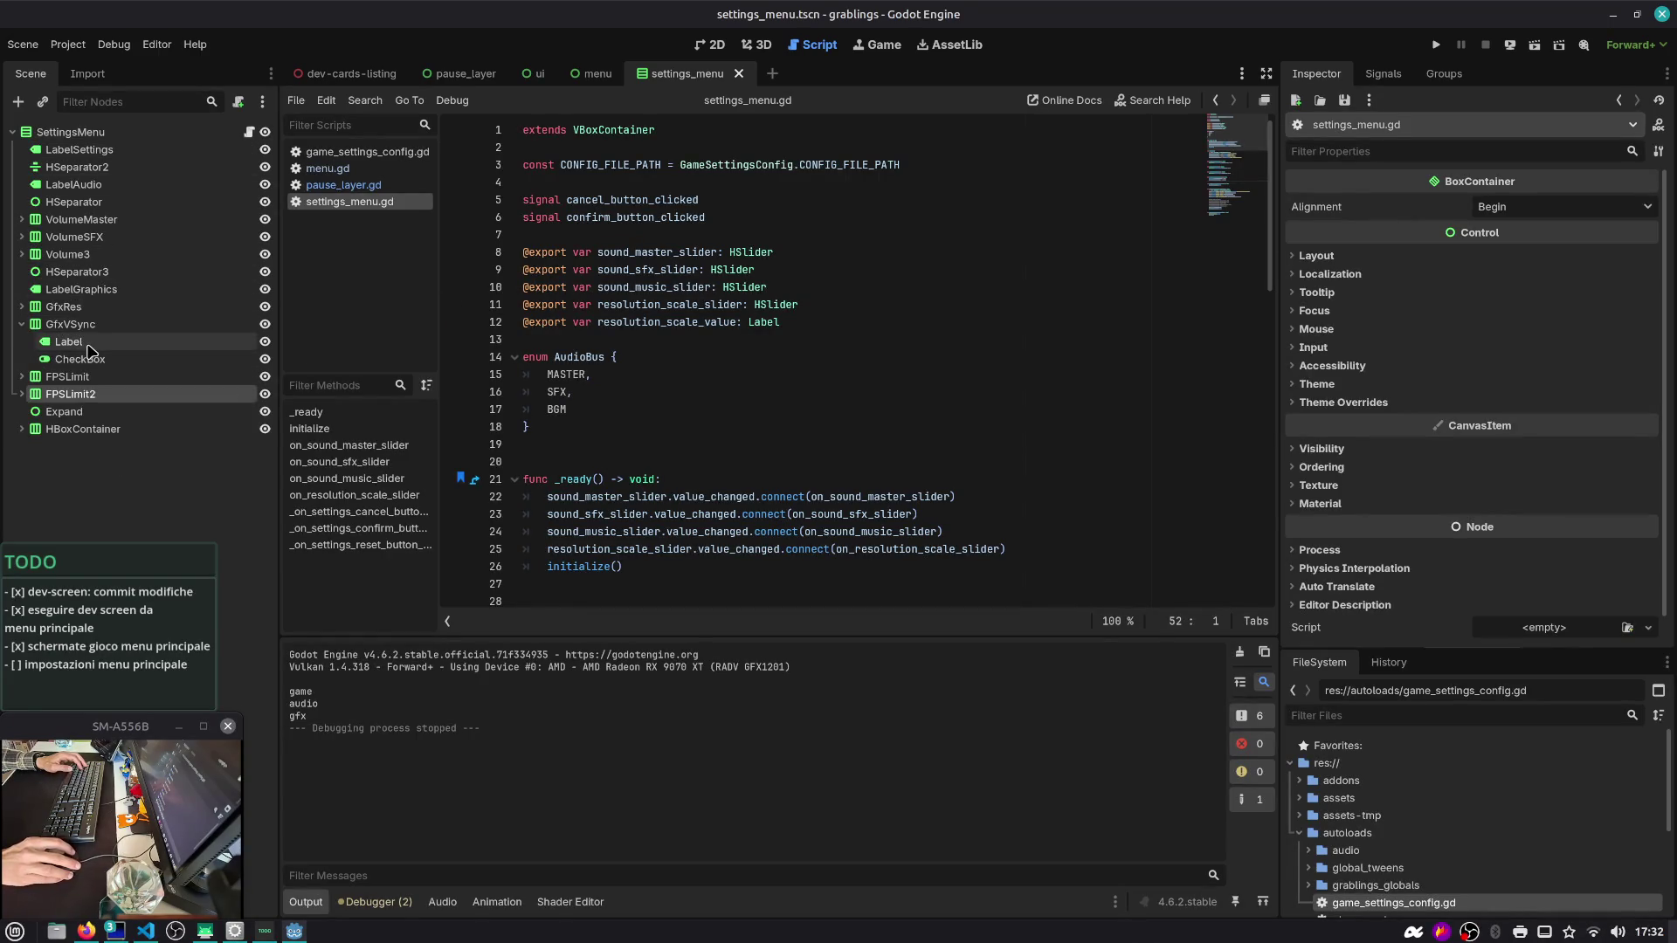
{"action": "mouse_move", "coordinate": [79, 359]}
{"action": "left_mouse_down"}
{"action": "mouse_move", "coordinate": [367, 358]}
{"action": "mouse_move", "coordinate": [158, 364]}
{"action": "left_mouse_up"}
{"action": "double_click", "coordinate": [158, 360]}
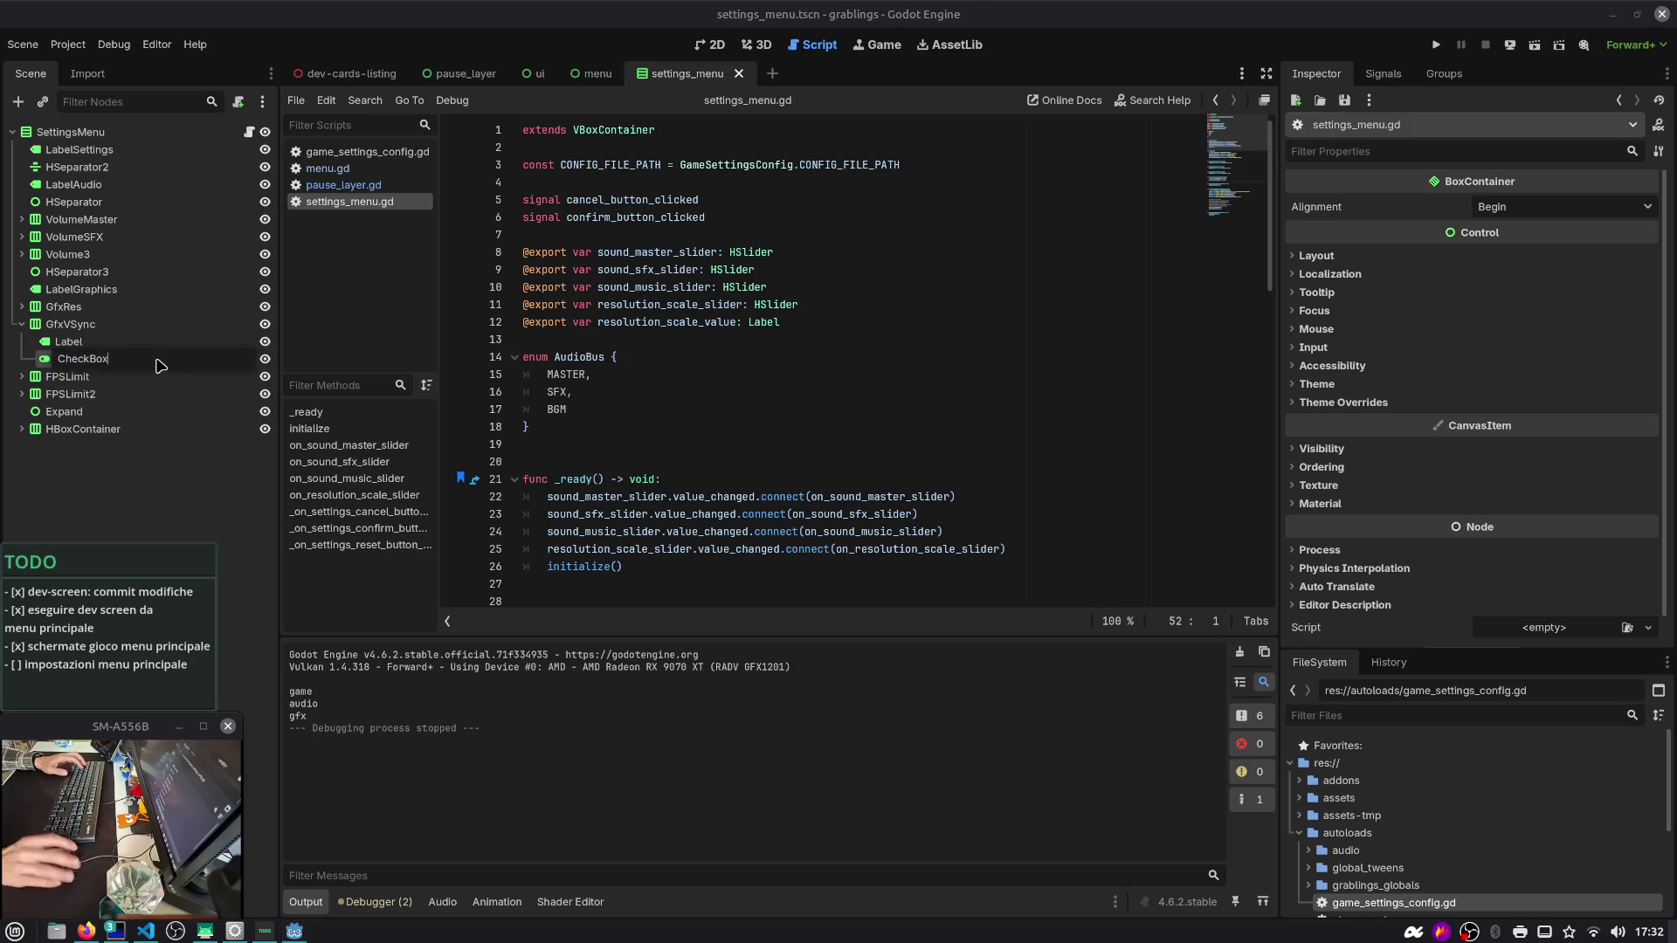
{"action": "type", "text": "VSyncCheck"}
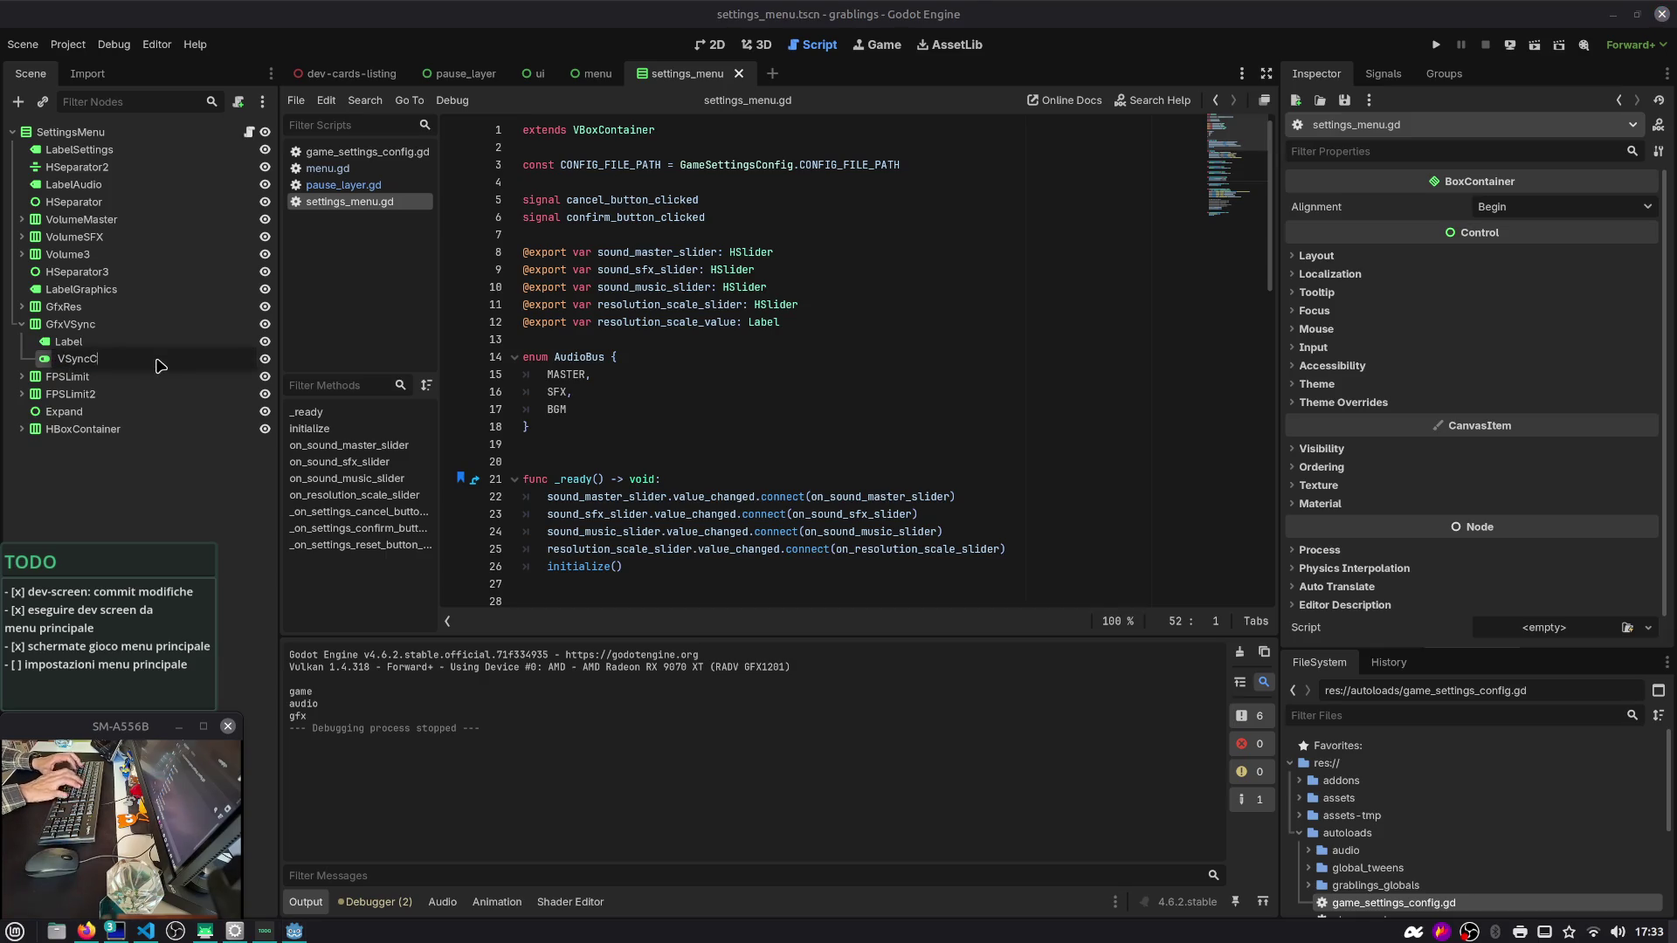
{"action": "type", "text": "box"}
{"action": "key", "text": "Return"}
Step: Ctrl-drag VSyncCheckbox into the script as an exported v_sync_checkbox variable, opening a new _ready line
{"action": "mouse_move", "coordinate": [96, 359]}
{"action": "left_mouse_down"}
{"action": "mouse_move", "coordinate": [612, 353]}
{"action": "mouse_move", "coordinate": [662, 334]}
{"action": "left_mouse_up"}
{"action": "scroll", "coordinate": [811, 325], "scroll_direction": "down", "scroll_amount": 5}
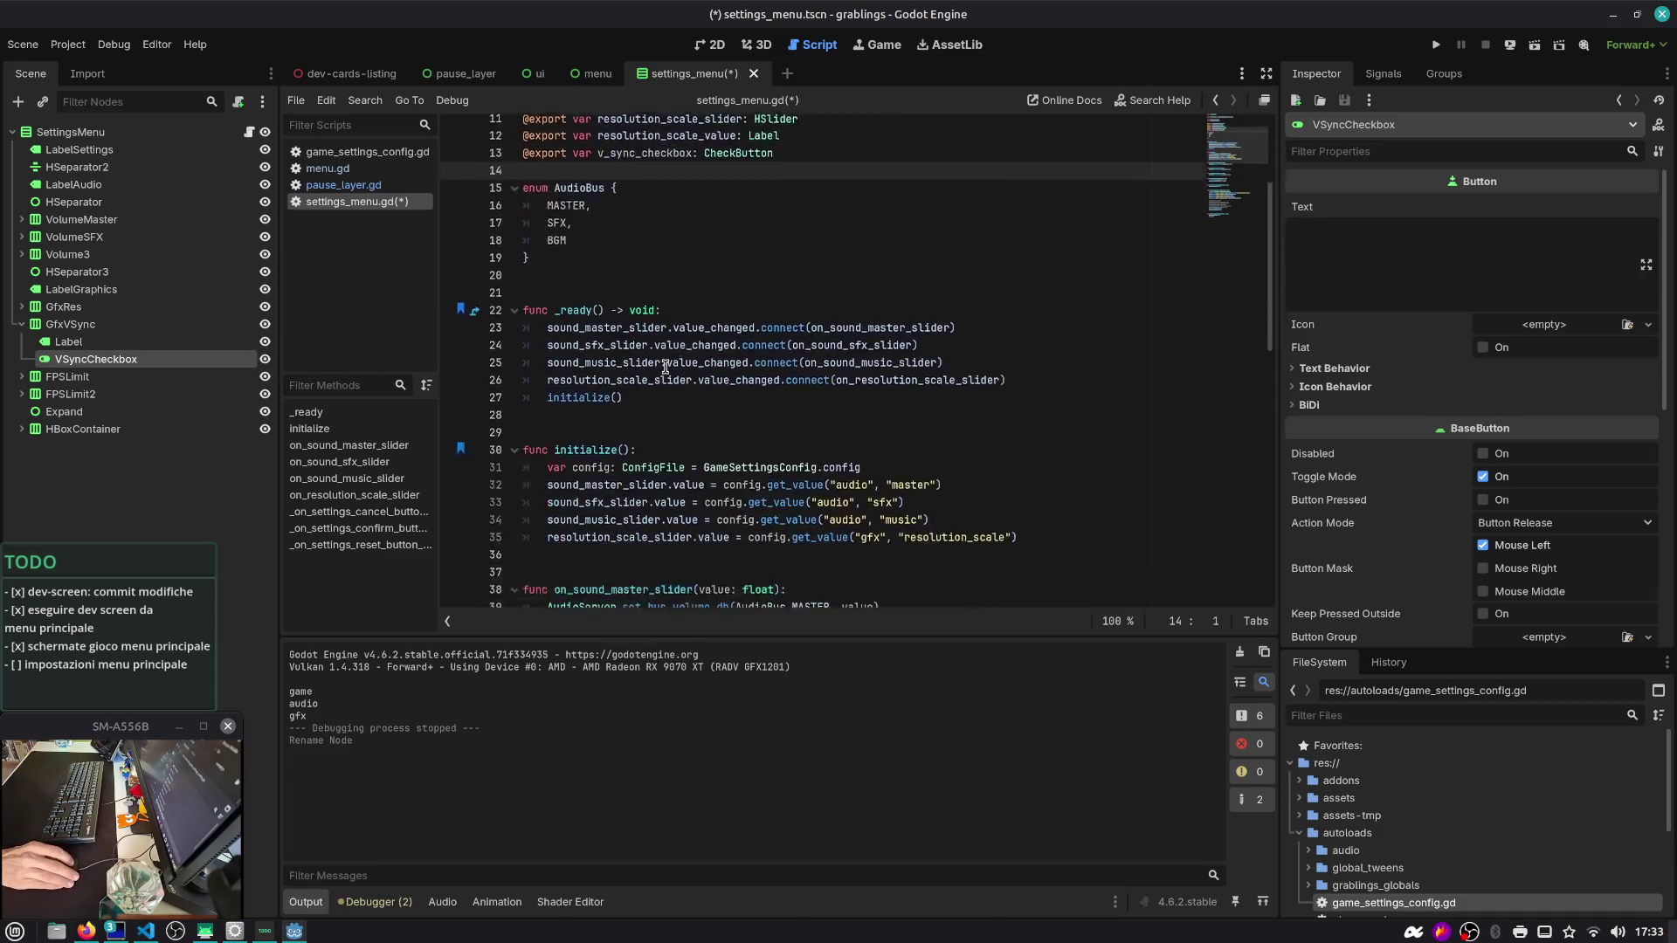
{"action": "left_click", "coordinate": [1009, 304]}
{"action": "key", "text": "Return"}
Step: In _ready, add v_sync_checkbox.connect(on_vsync_toggled)
{"action": "type", "text": "v_sync_checkbox.conn"}
{"action": "key", "text": "Return"}
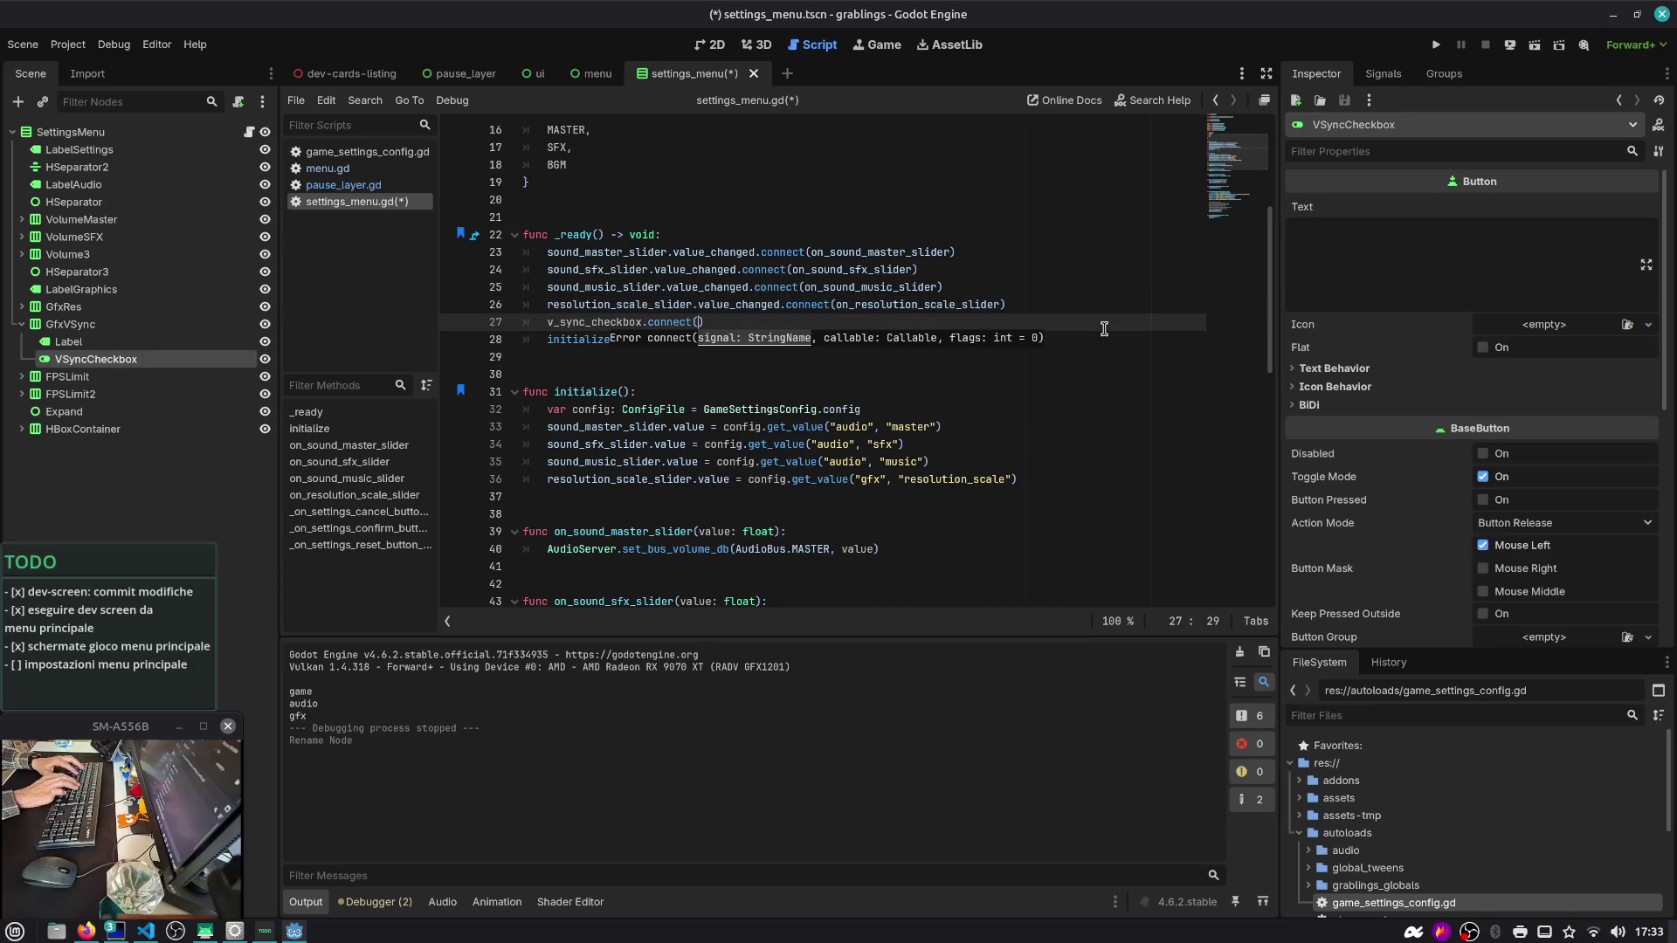
{"action": "key", "text": "BackSpace"}
{"action": "key", "text": "BackSpace"}
{"action": "type", "text": "nc_toggled"}
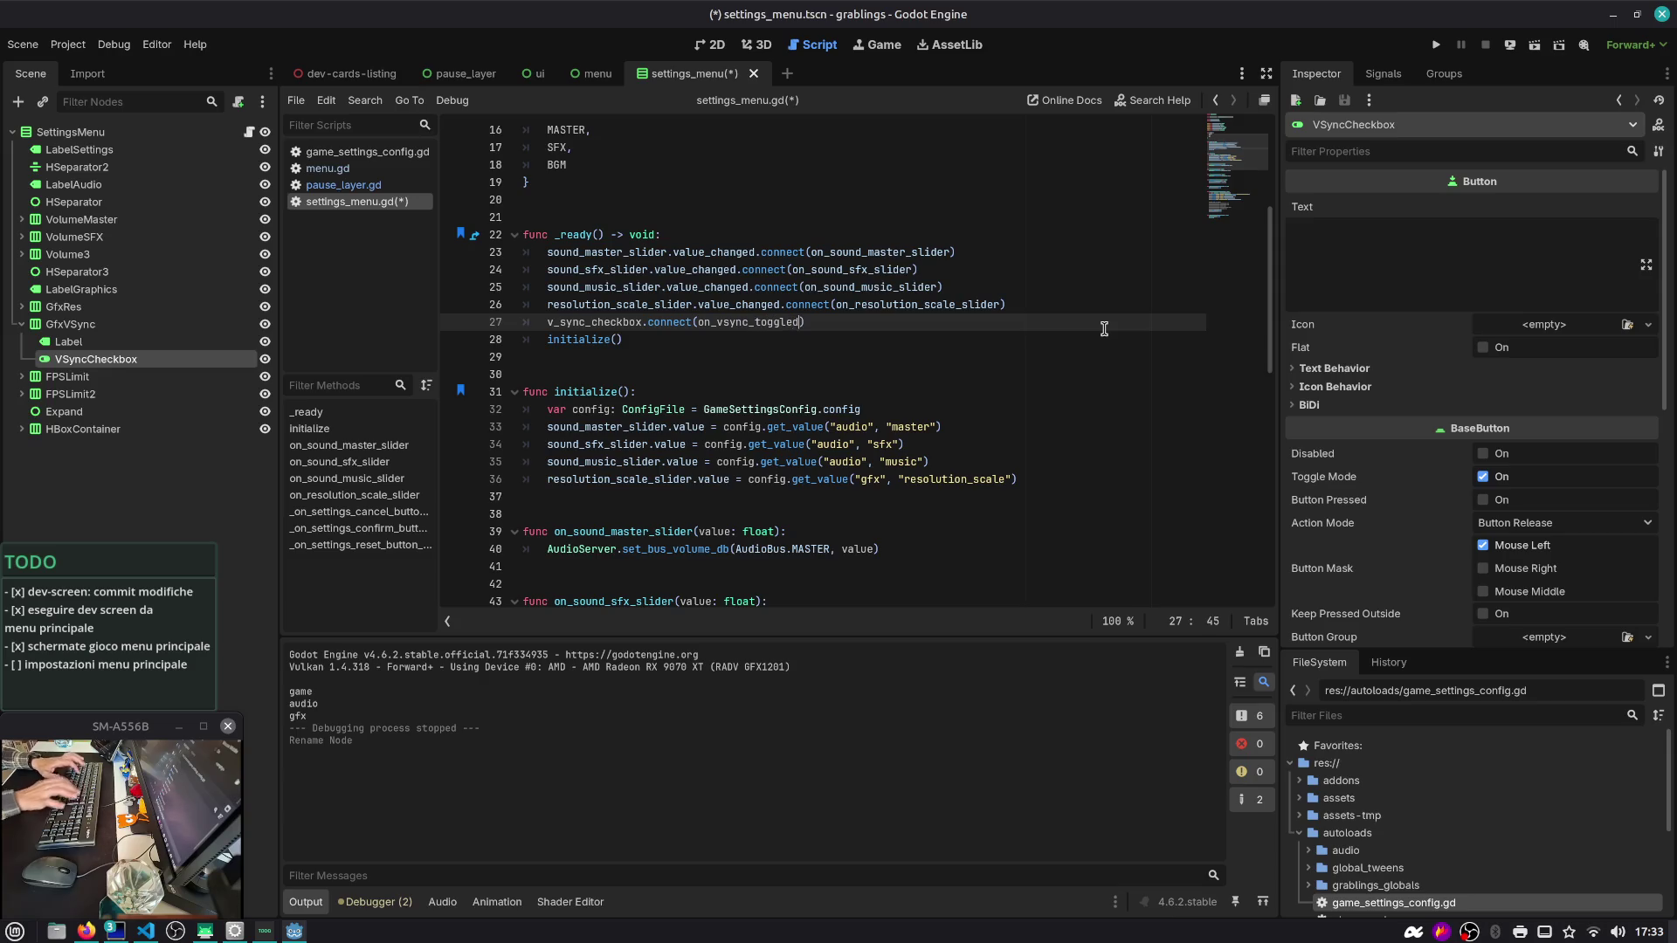
{"action": "key", "text": "ctrl+shift+Left"}
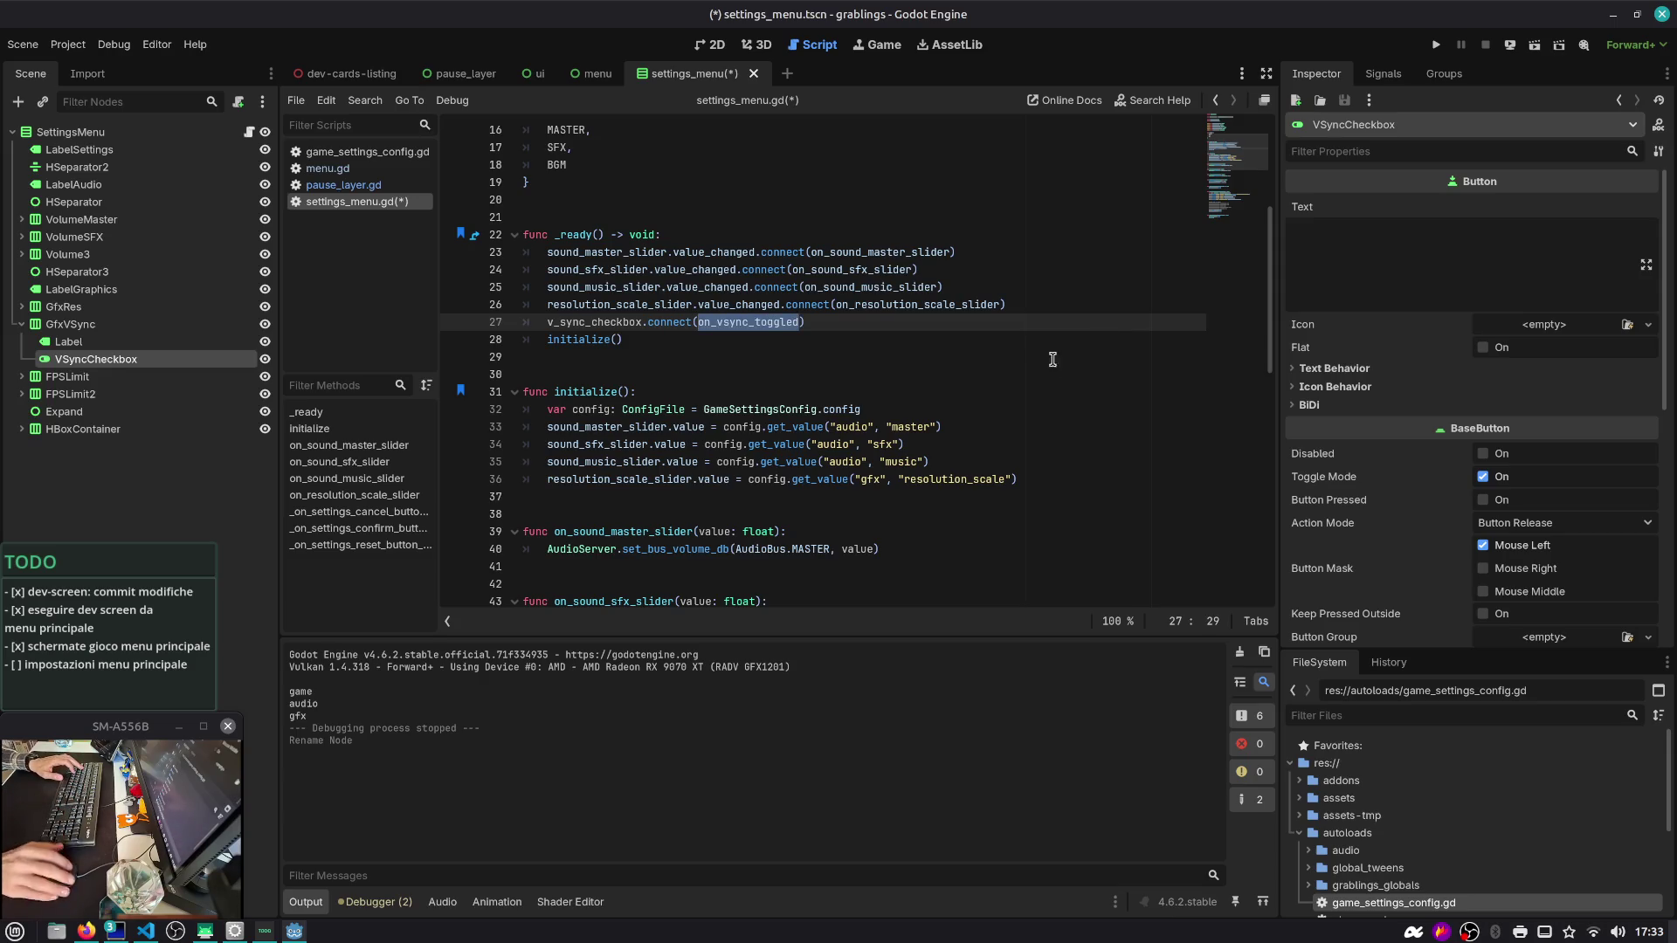
Step: Add func on_vsync_toggled(value: bool) after the resolution scale handler
{"action": "scroll", "coordinate": [663, 362], "scroll_direction": "down", "scroll_amount": 7}
{"action": "left_click", "coordinate": [597, 410]}
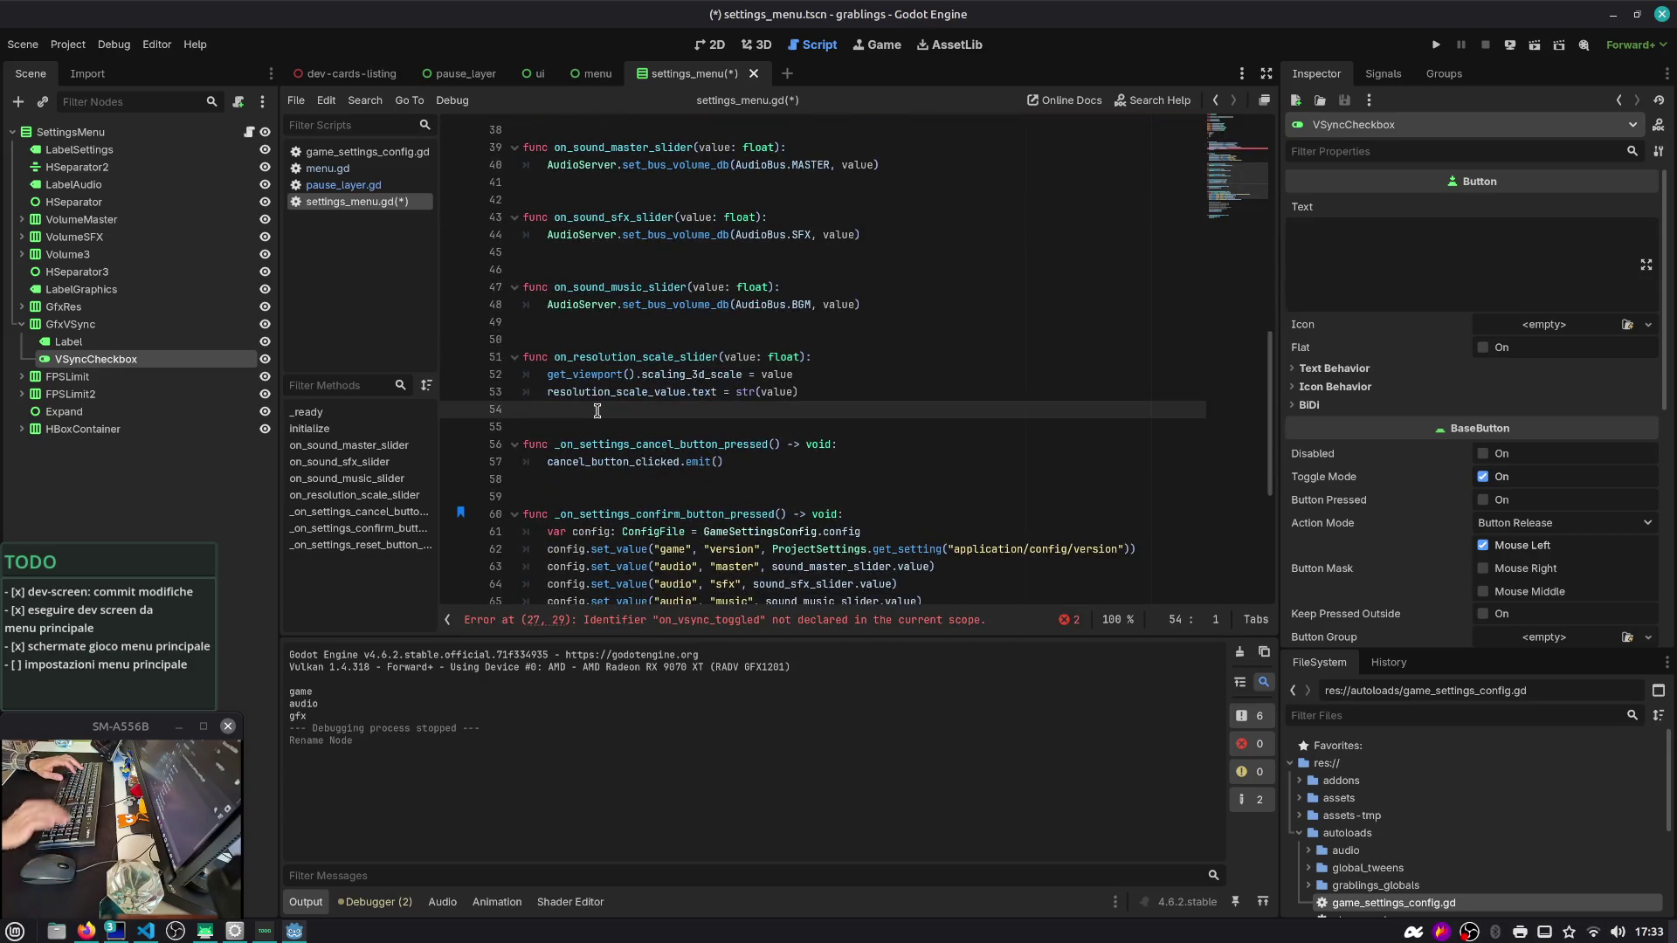
{"action": "key", "text": "Return"}
{"action": "key", "text": "Return"}
{"action": "type", "text": "funv on_vsync_toggled"}
{"action": "key", "text": "BackSpace"}
{"action": "key", "text": "BackSpace"}
{"action": "type", "text": "c"}
{"action": "key", "text": "End"}
{"action": "type", "text": "("}
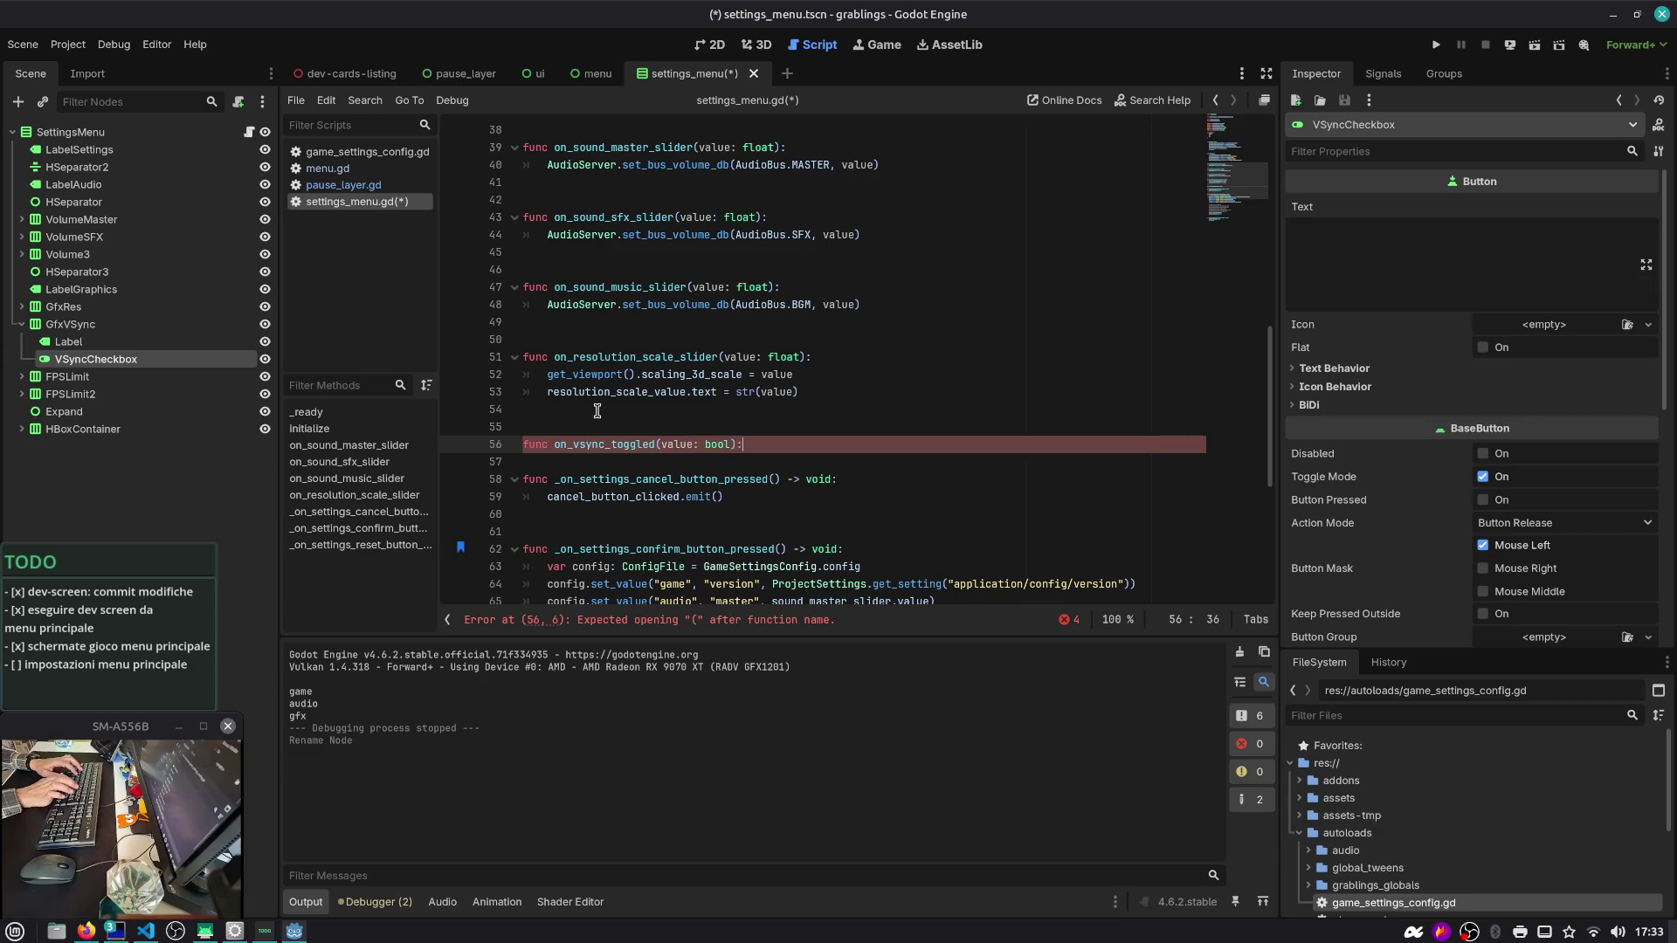
{"action": "key", "text": "Return"}
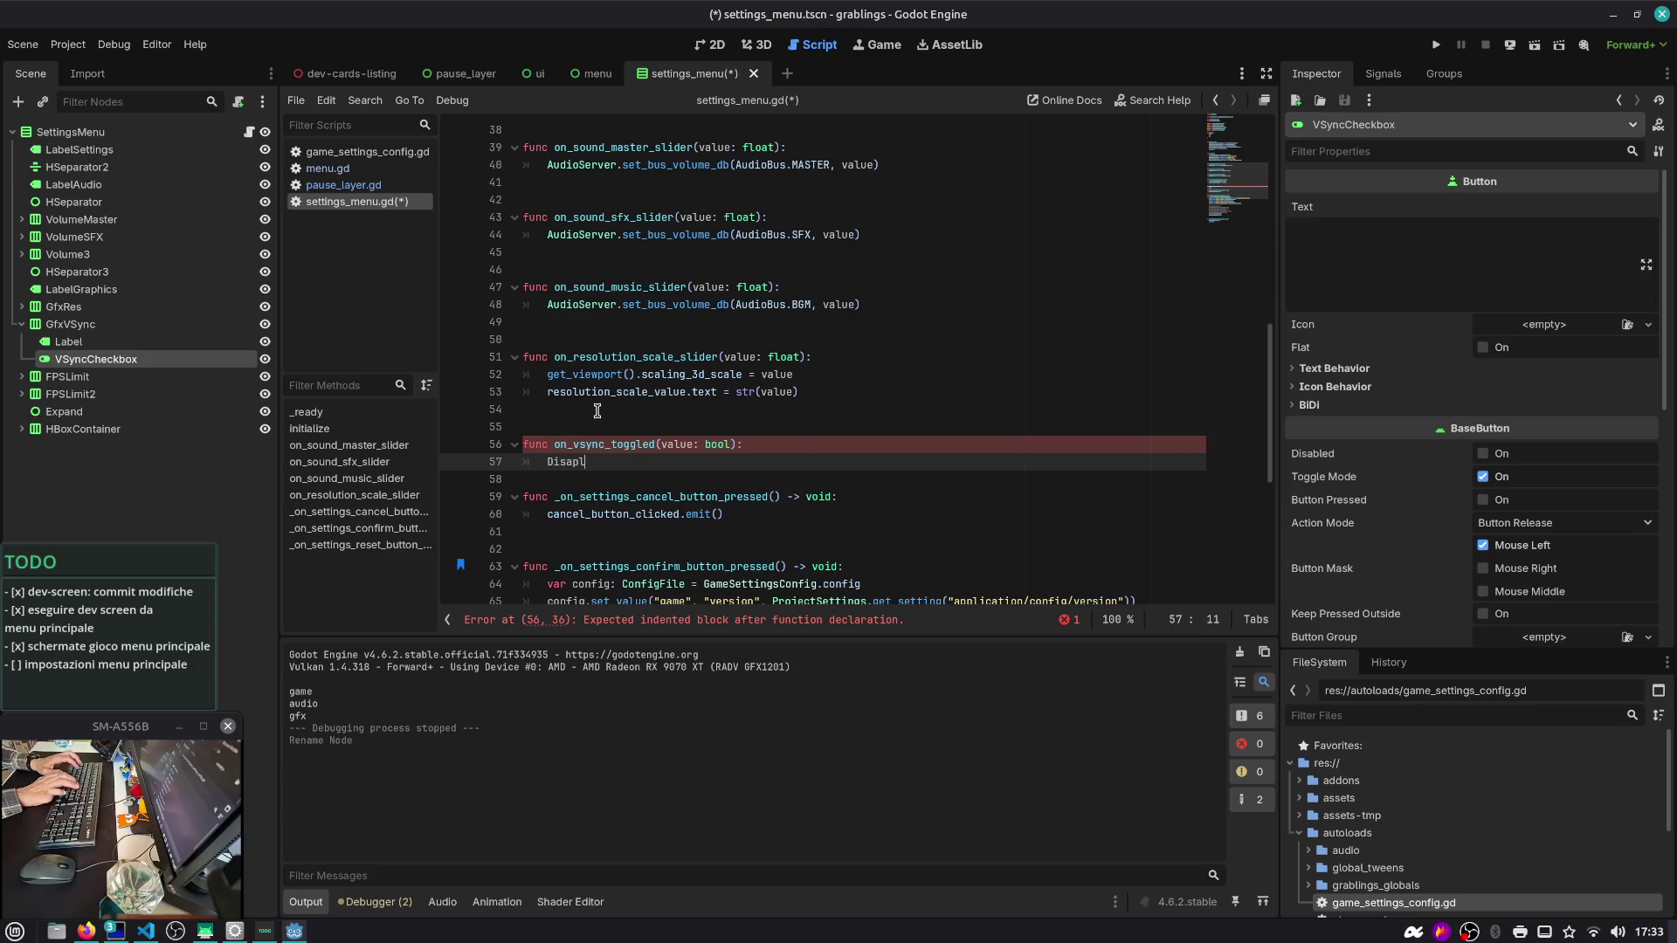
Step: Begin the handler body with a DisplayServer VSyncMode line
{"action": "type", "text": "ayServer.ser"}
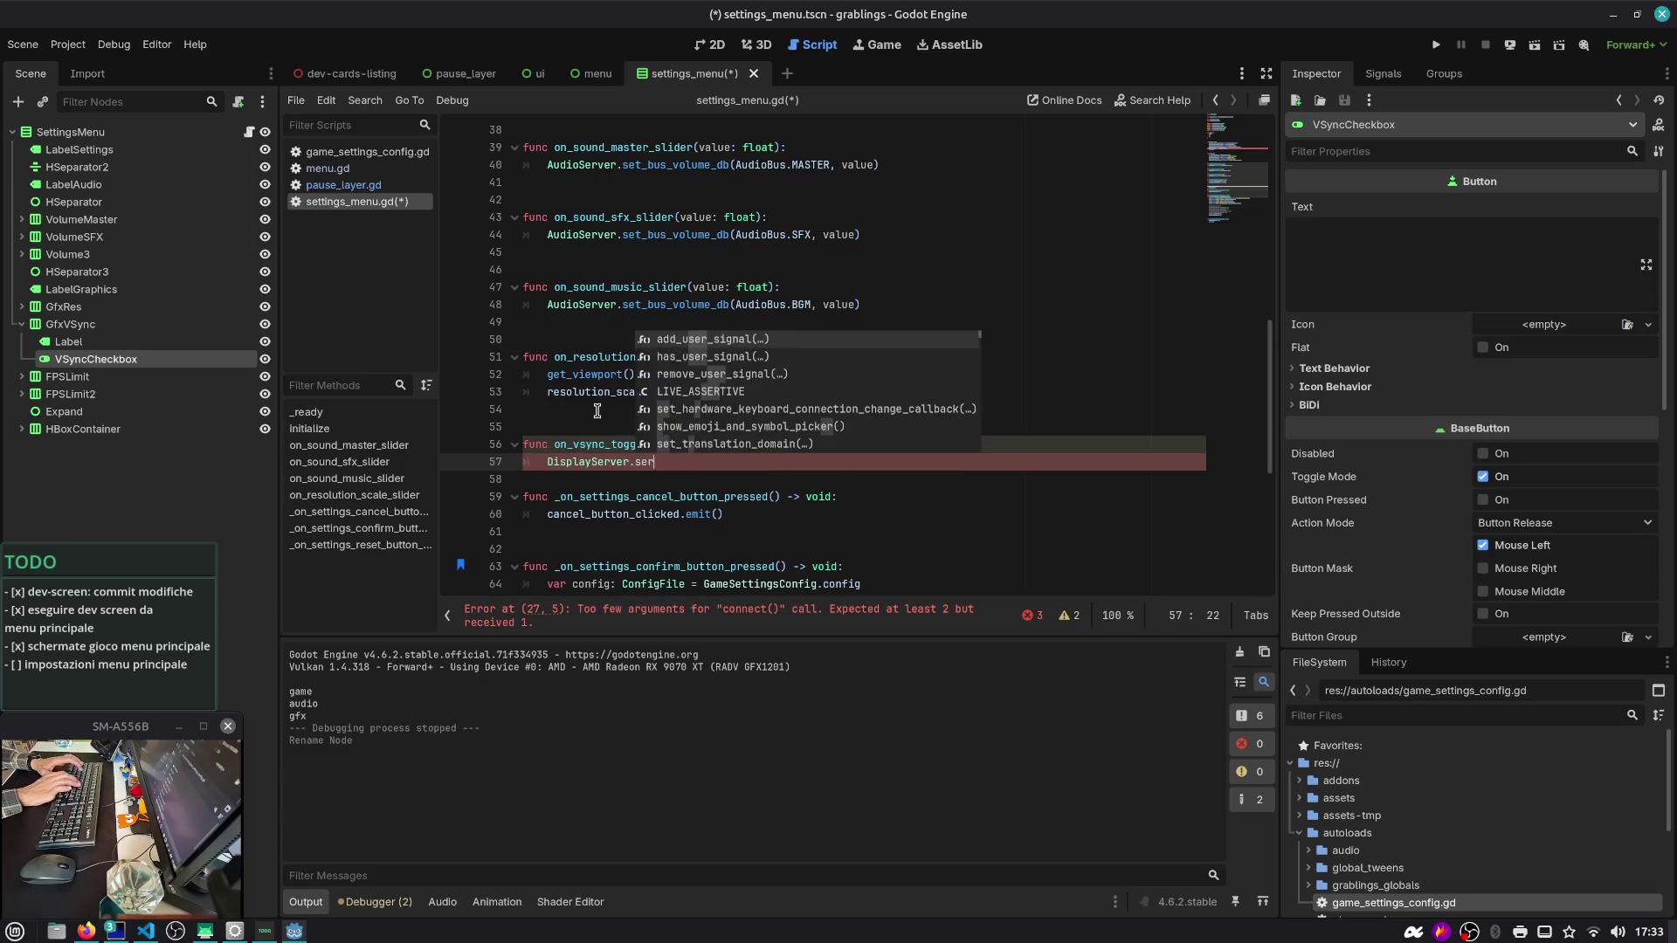
{"action": "key", "text": "BackSpace"}
{"action": "key", "text": "BackSpace"}
{"action": "key", "text": "BackSpace"}
{"action": "type", "text": "vs"}
{"action": "key", "text": "Return"}
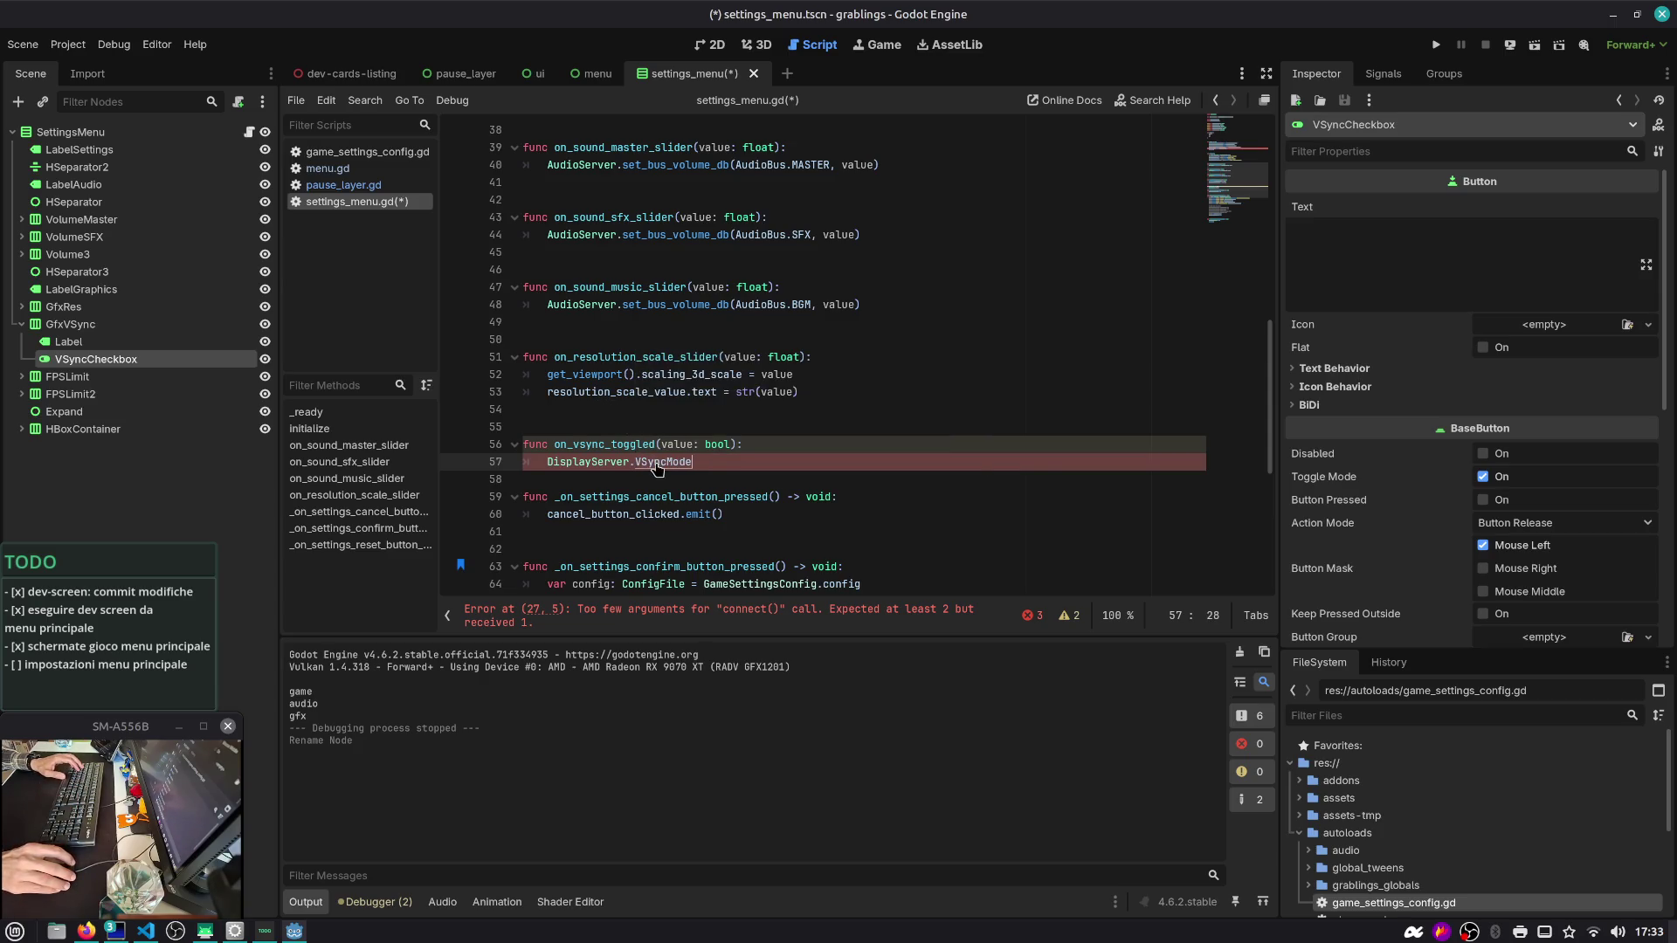
{"action": "key", "text": "Return"}
{"action": "key", "text": "Up"}
{"action": "key", "text": "Home"}
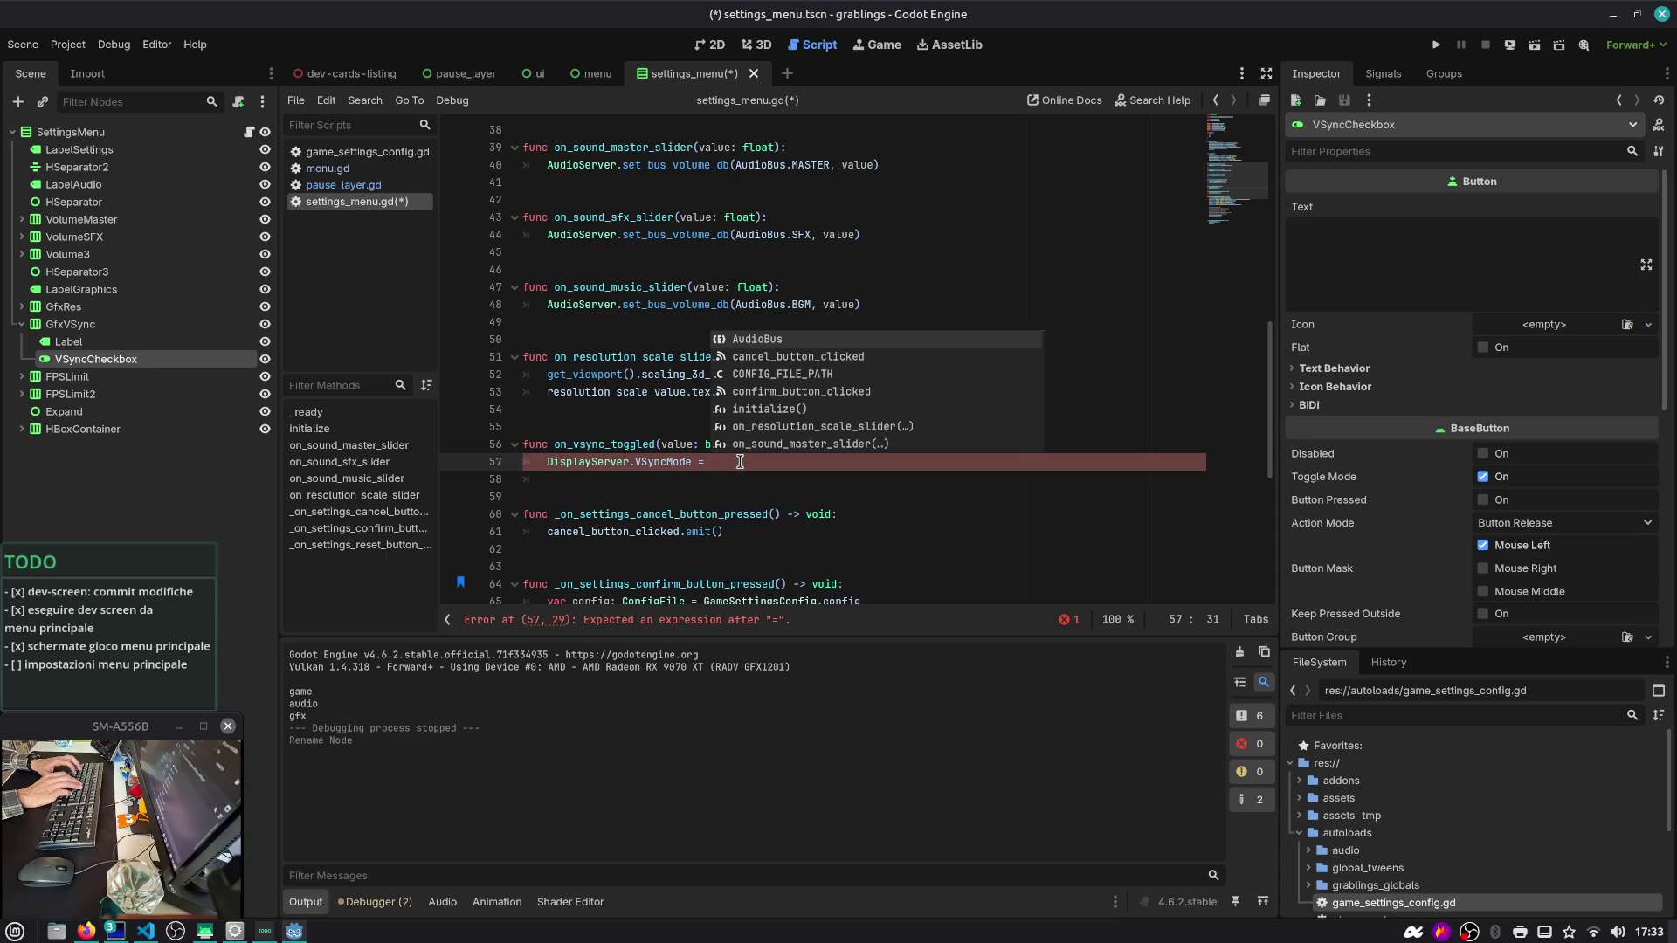
Step: Choose DisplayServer.VSYNC_ENABLED if value else DisplayServer.VSYNC_DISABLED, and save the script
{"action": "type", "text": "DisplayServer.VS"}
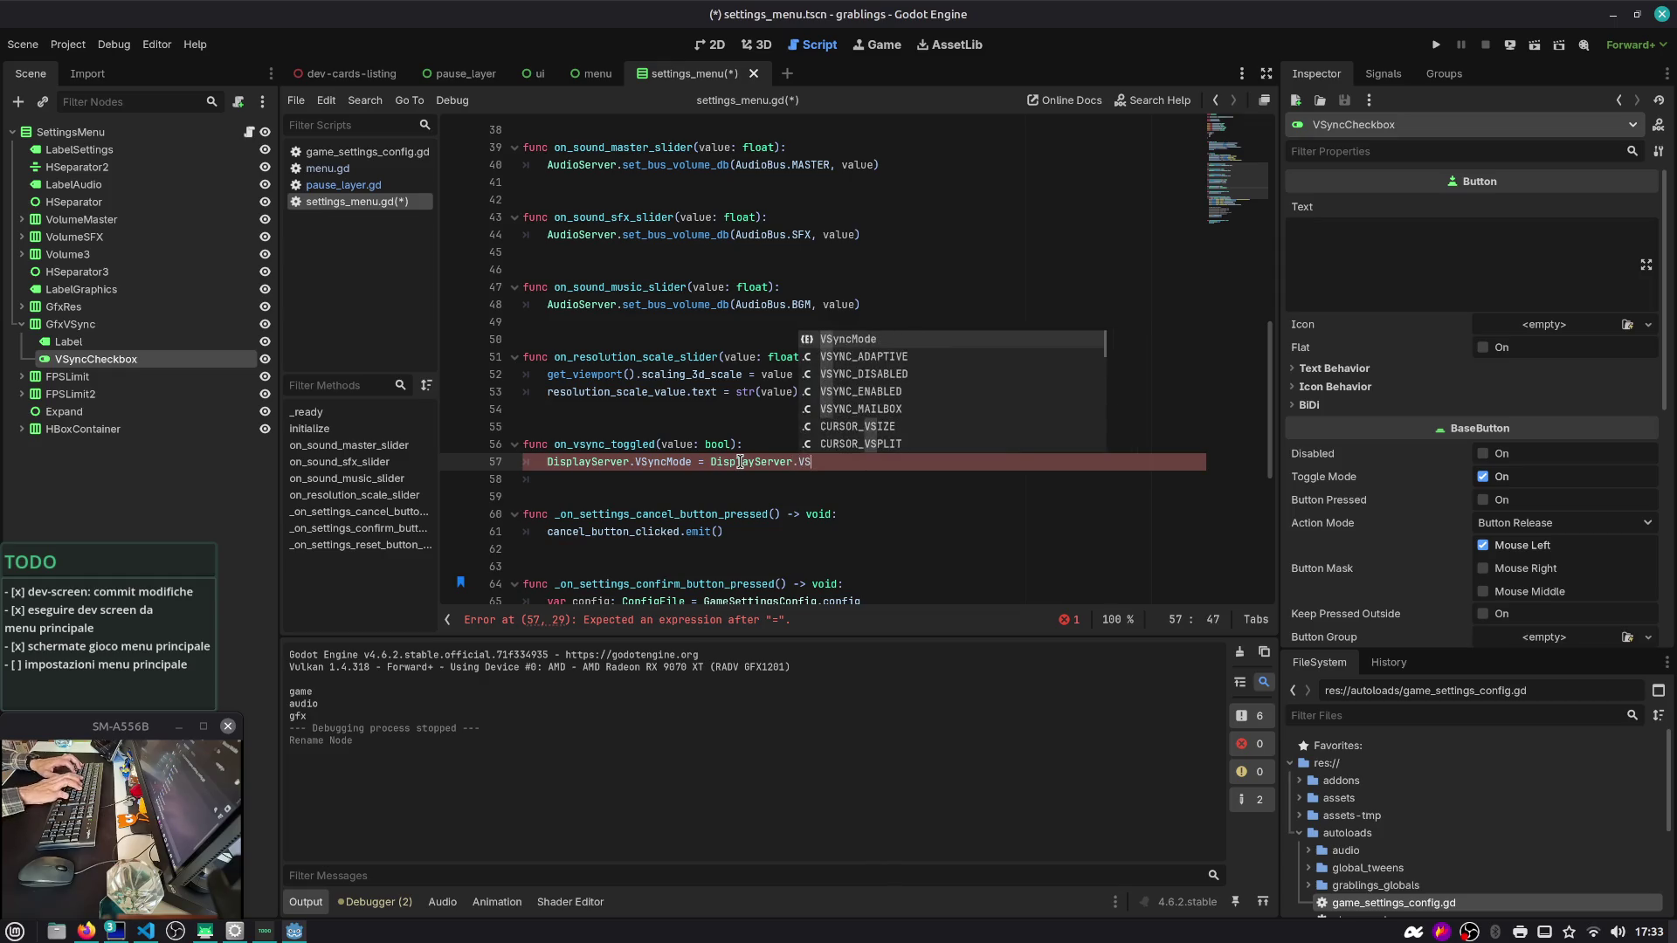
{"action": "key", "text": "Down"}
{"action": "key", "text": "Down"}
{"action": "key", "text": "Down"}
{"action": "key", "text": "Return"}
{"action": "type", "text": "if value else Dis"}
{"action": "key", "text": "Return"}
{"action": "type", "text": ".VSY"}
{"action": "key", "text": "Down"}
{"action": "key", "text": "Down"}
{"action": "key", "text": "Up"}
{"action": "key", "text": "Return"}
{"action": "key", "text": "ctrl+s"}
Step: Review the handler's value parameter and VSyncMode line
{"action": "left_click", "coordinate": [875, 479]}
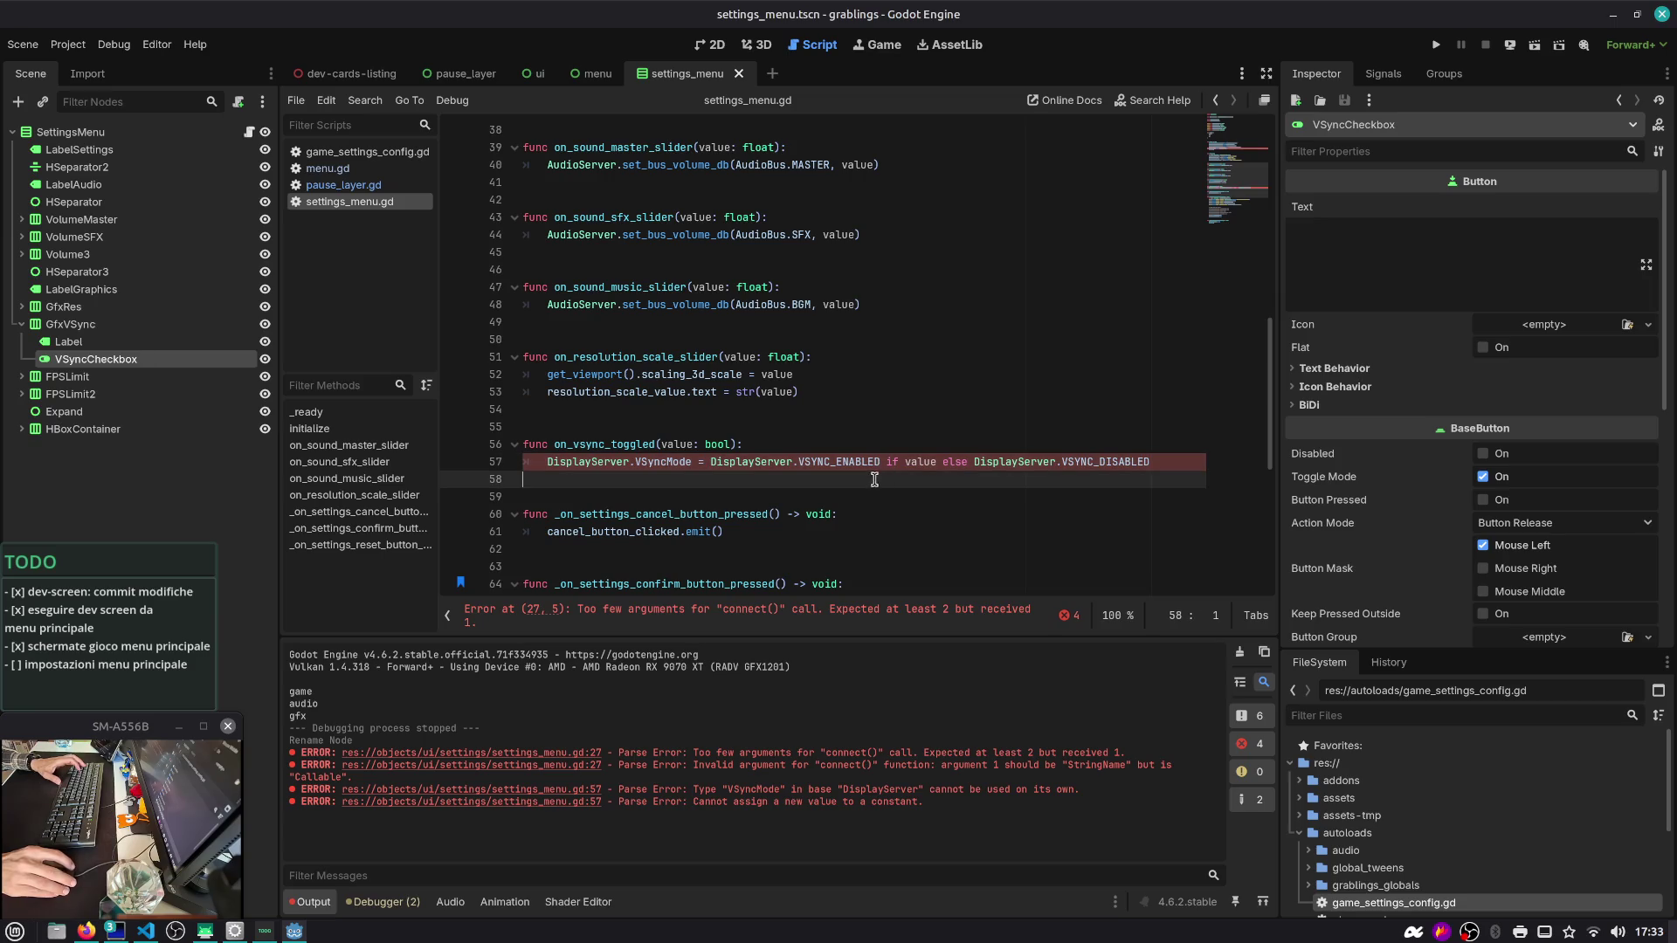
{"action": "left_click", "coordinate": [975, 463]}
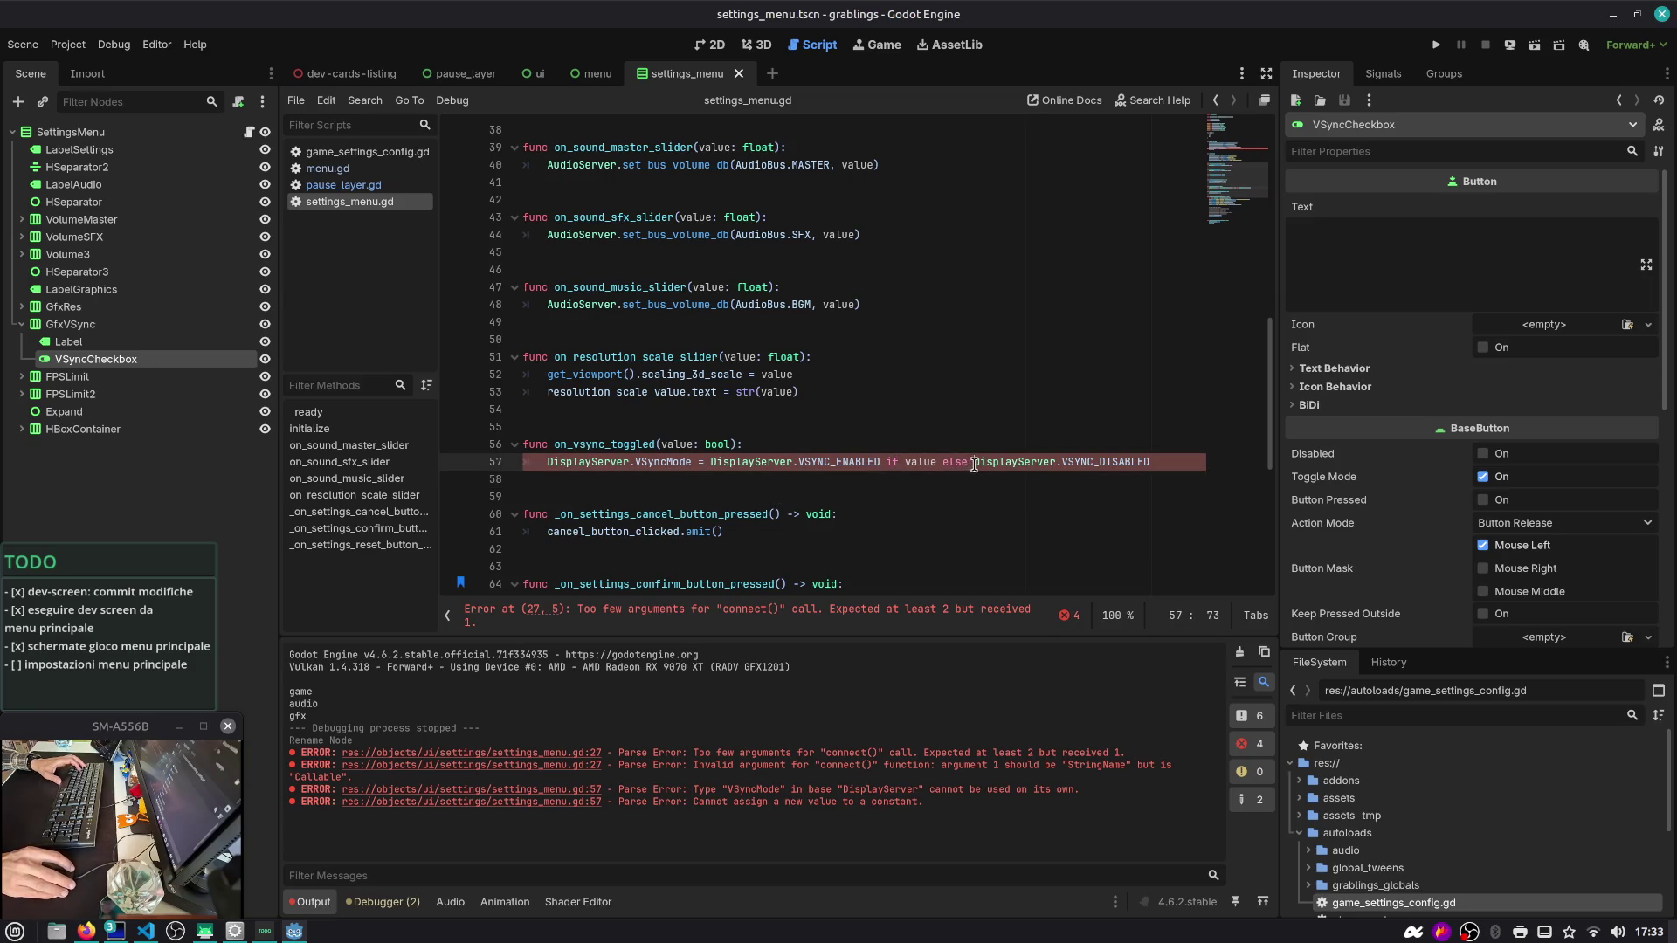
{"action": "double_click", "coordinate": [687, 443]}
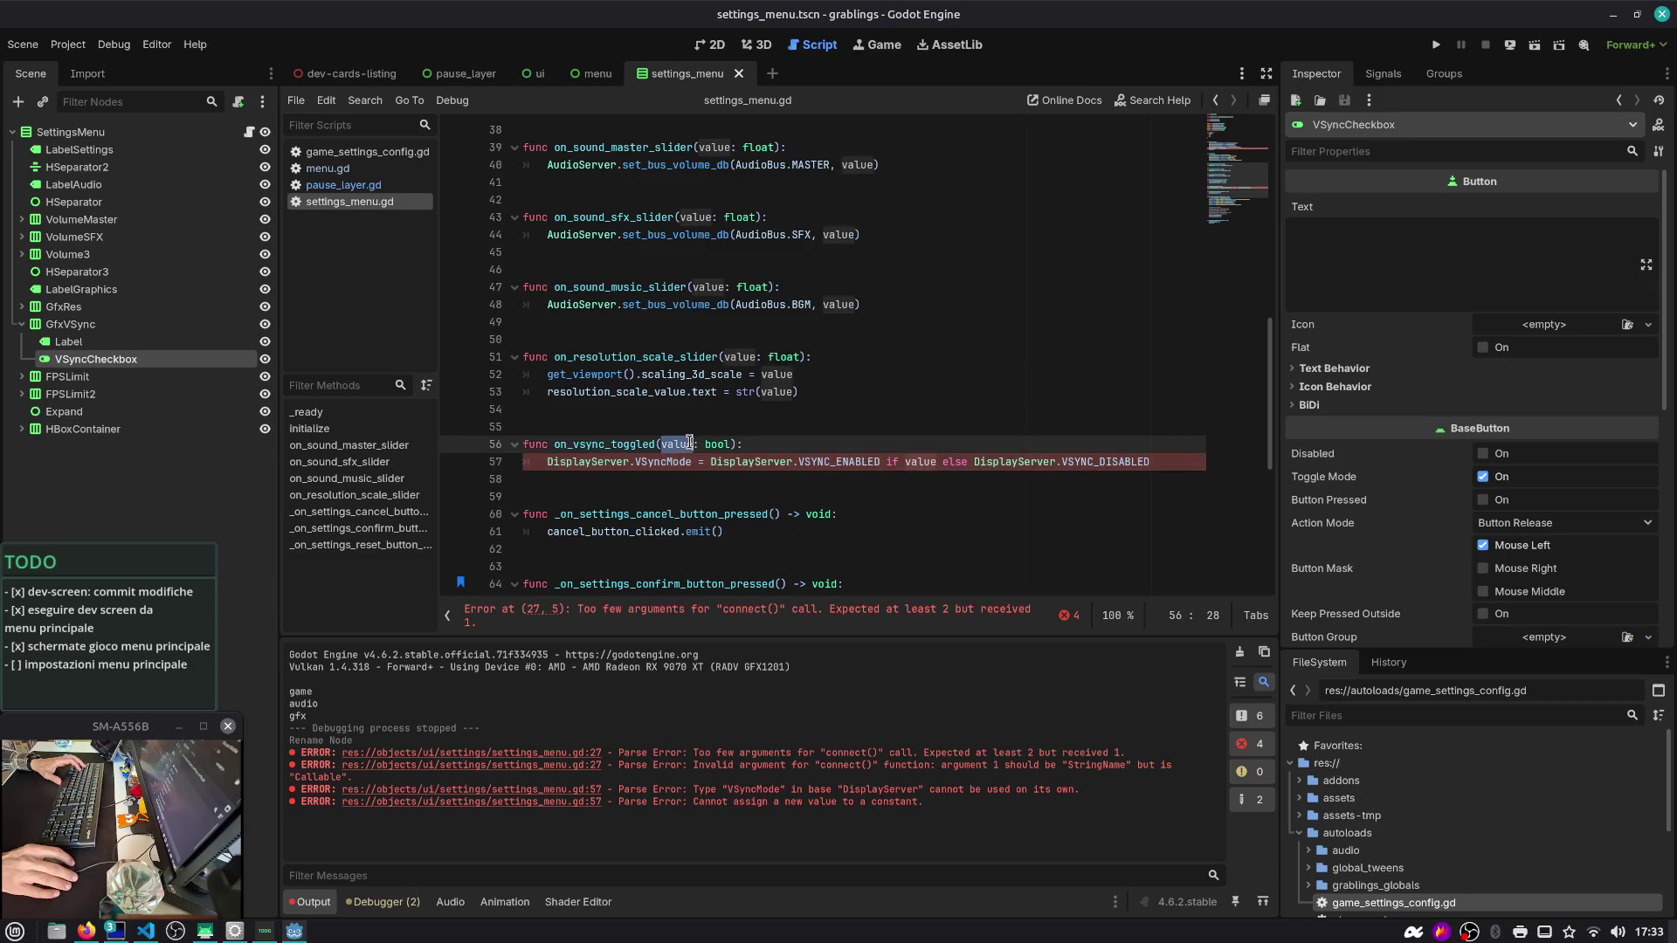
{"action": "double_click", "coordinate": [683, 463]}
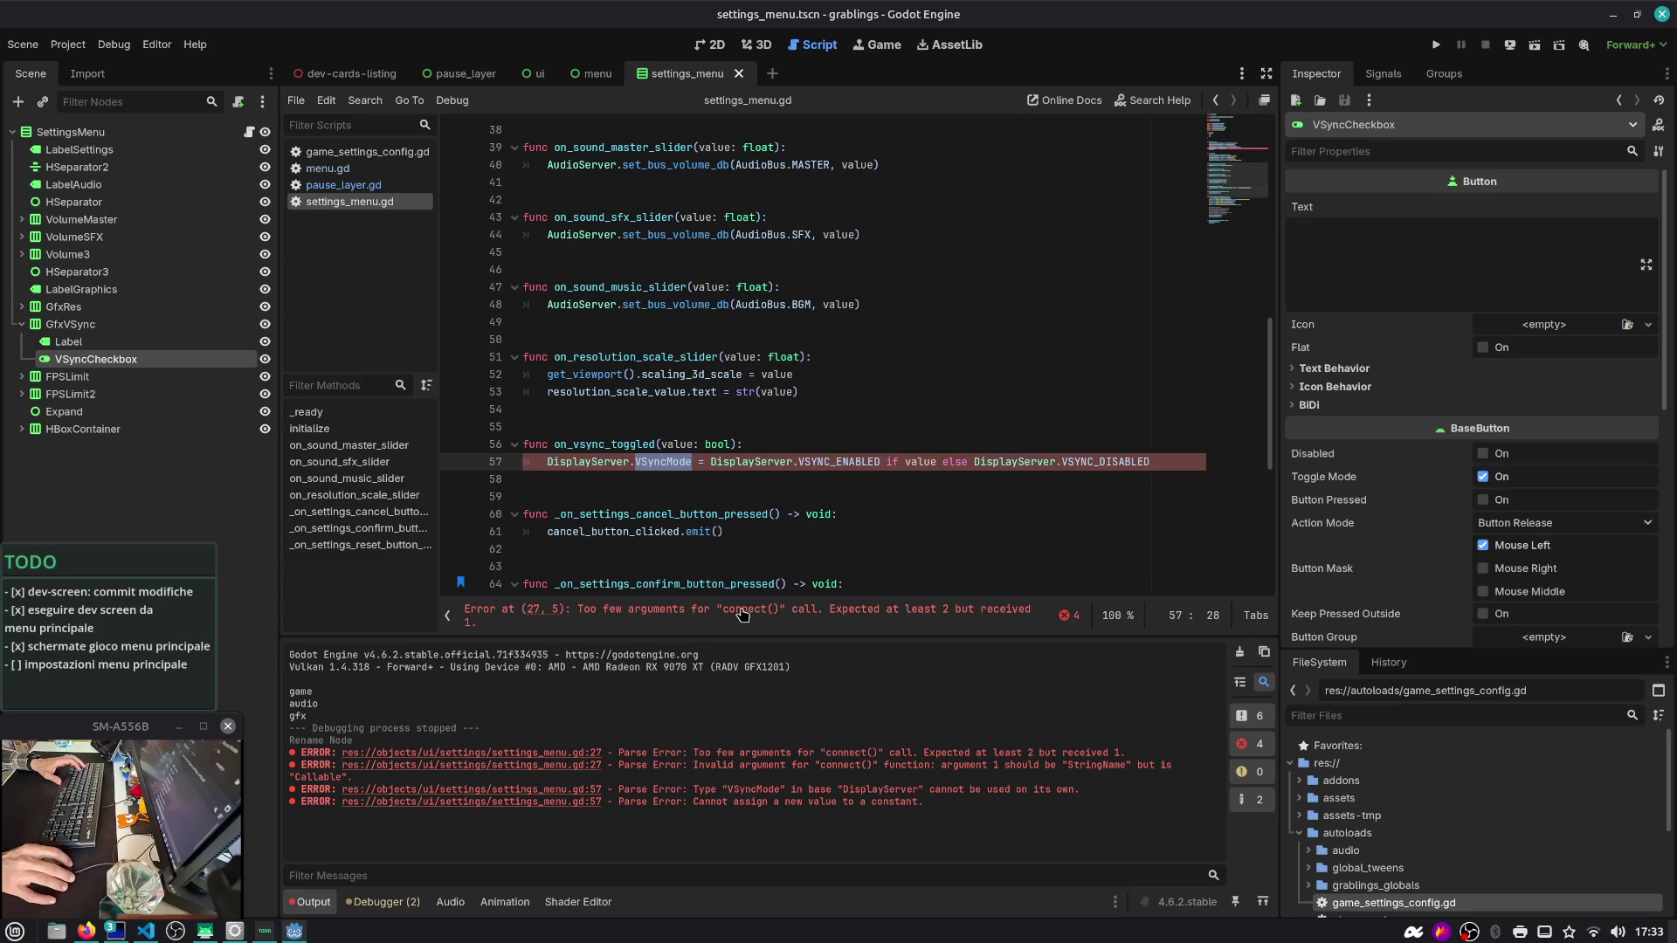
Step: Inspect how the toggled signal connects to on_vsync_toggled and consult the Signal connect documentation
{"action": "double_click", "coordinate": [630, 444]}
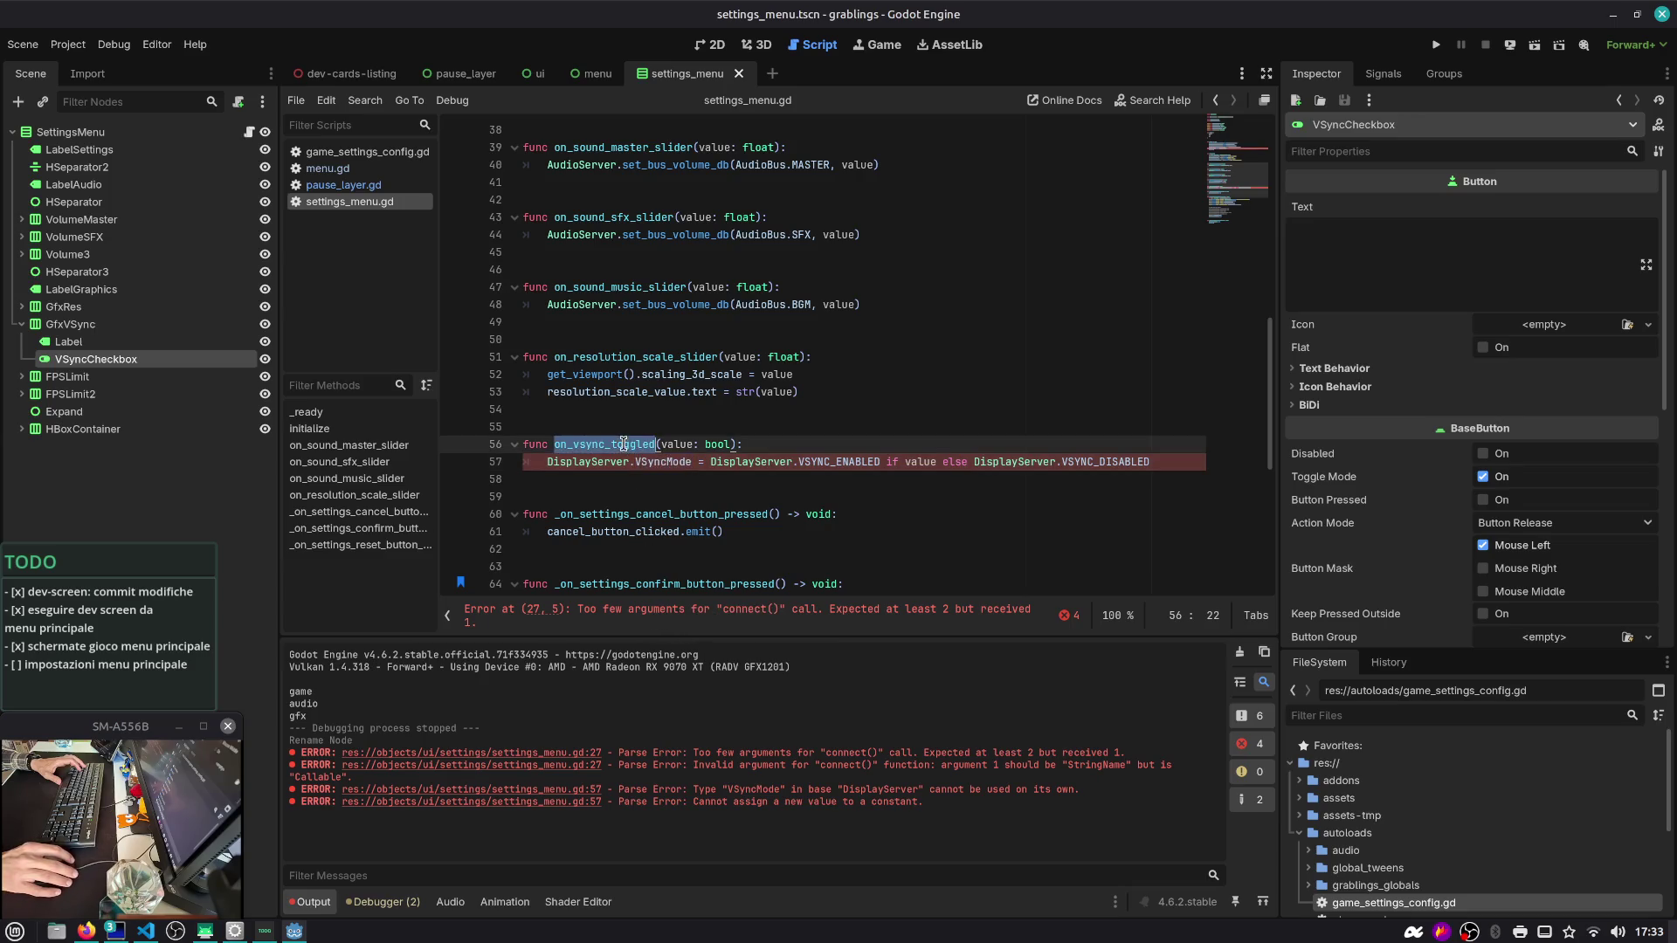
{"action": "scroll", "coordinate": [661, 414], "scroll_direction": "up", "scroll_amount": 9}
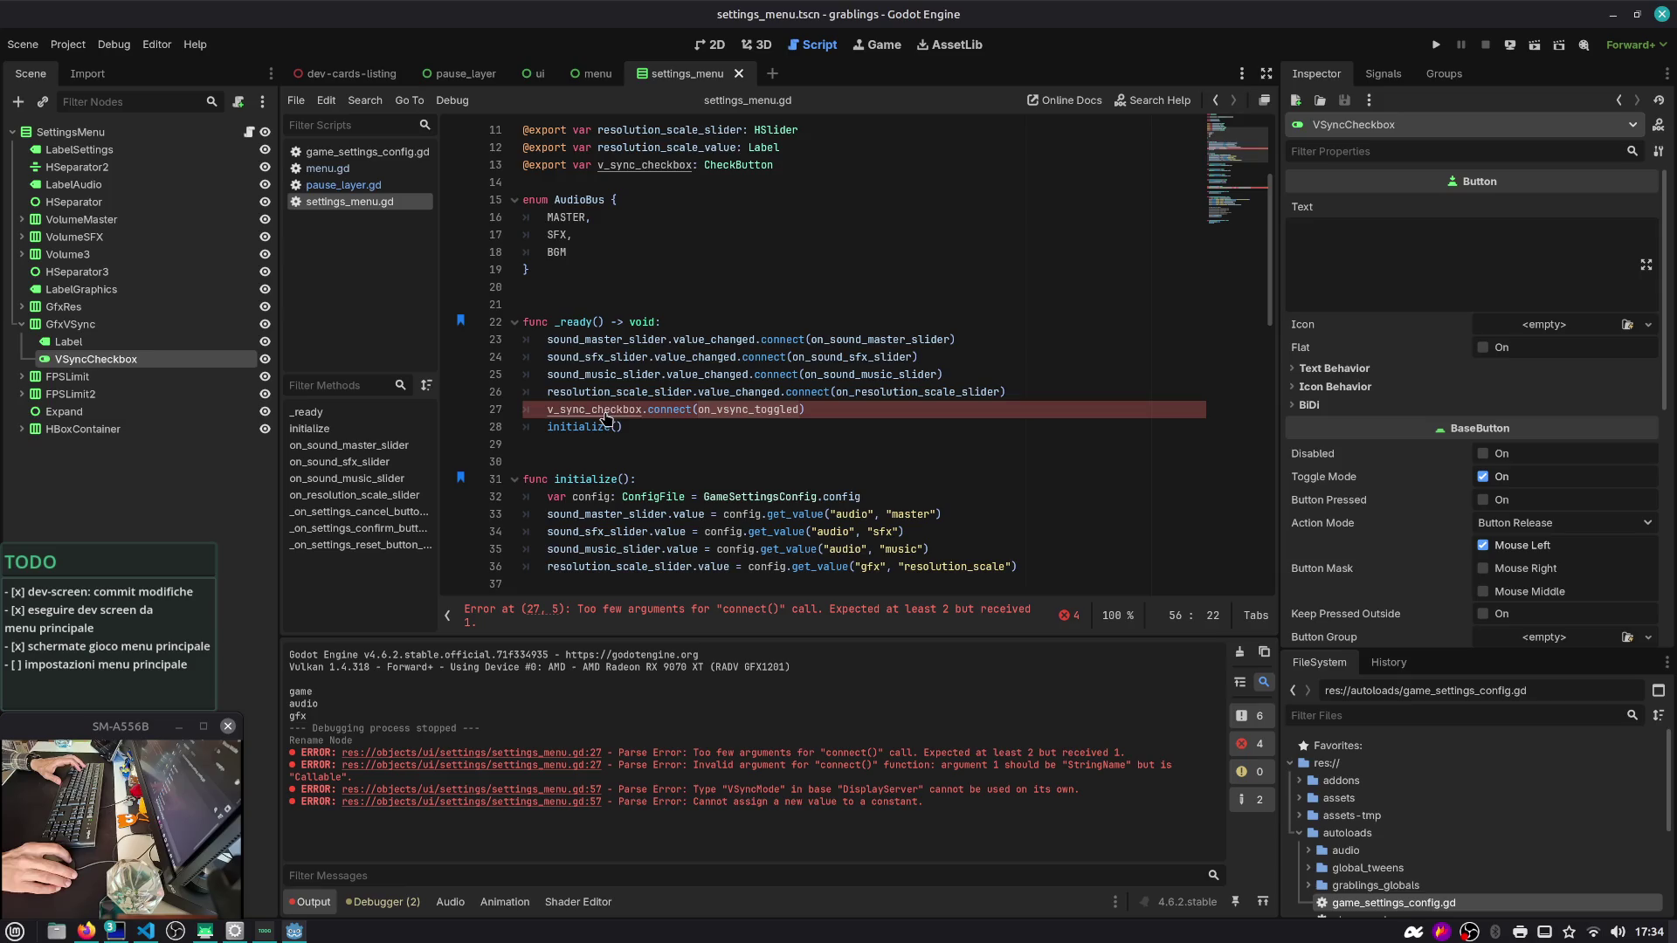
{"action": "left_click", "coordinate": [648, 410]}
{"action": "type", "text": "toggled."}
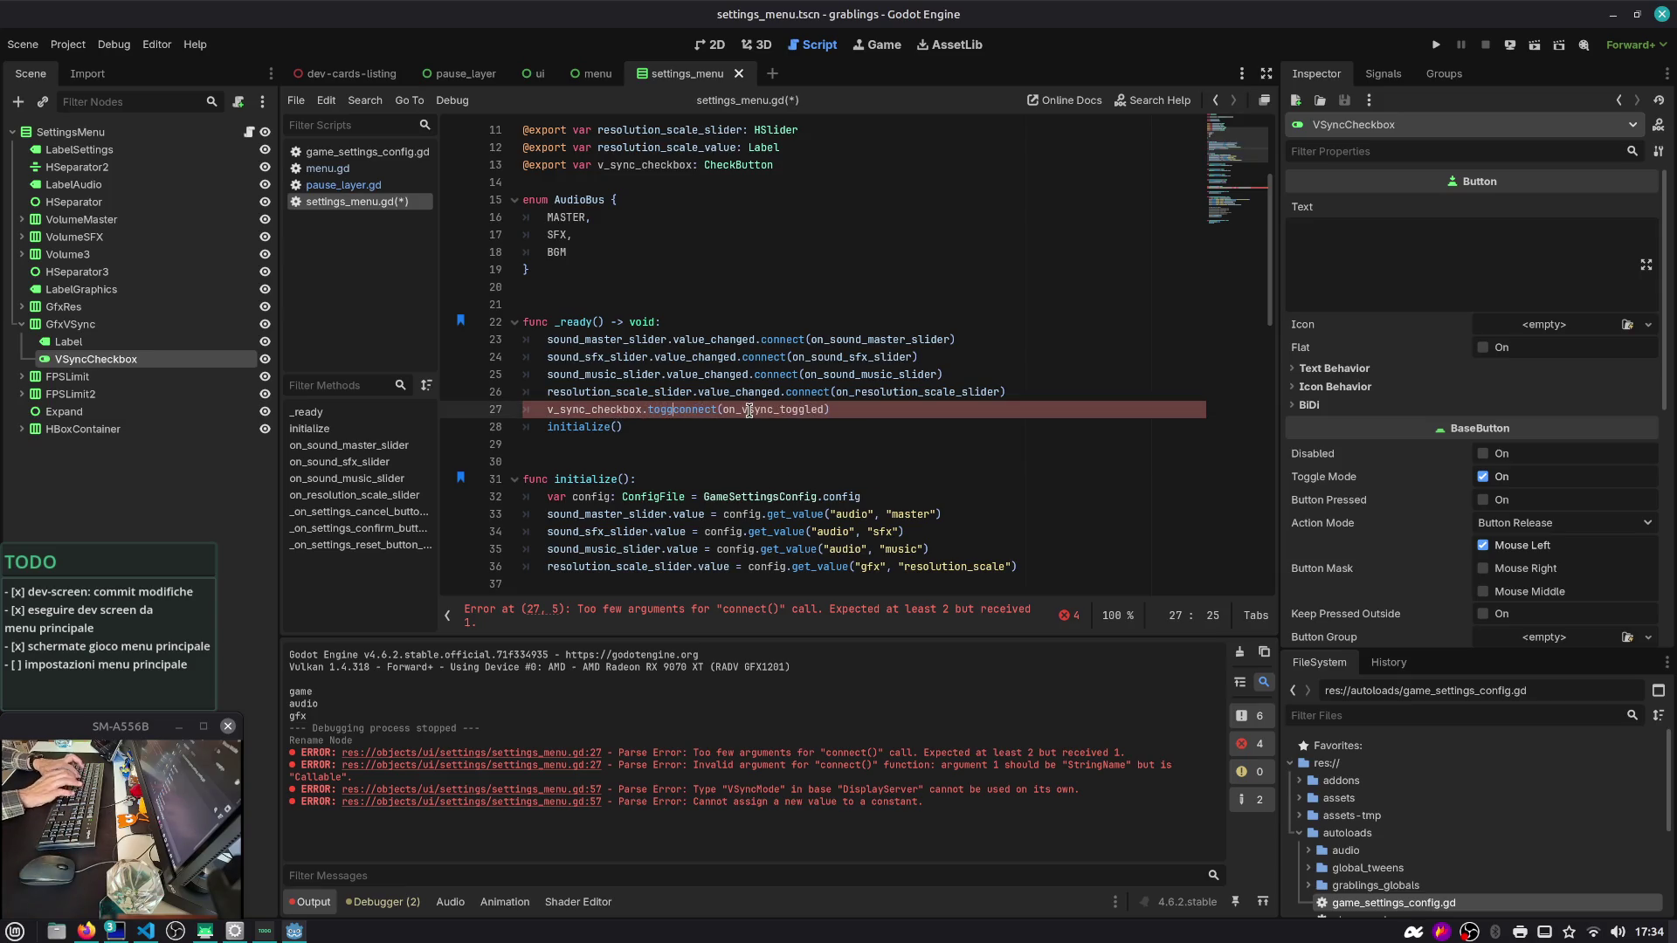
{"action": "key", "text": "Escape"}
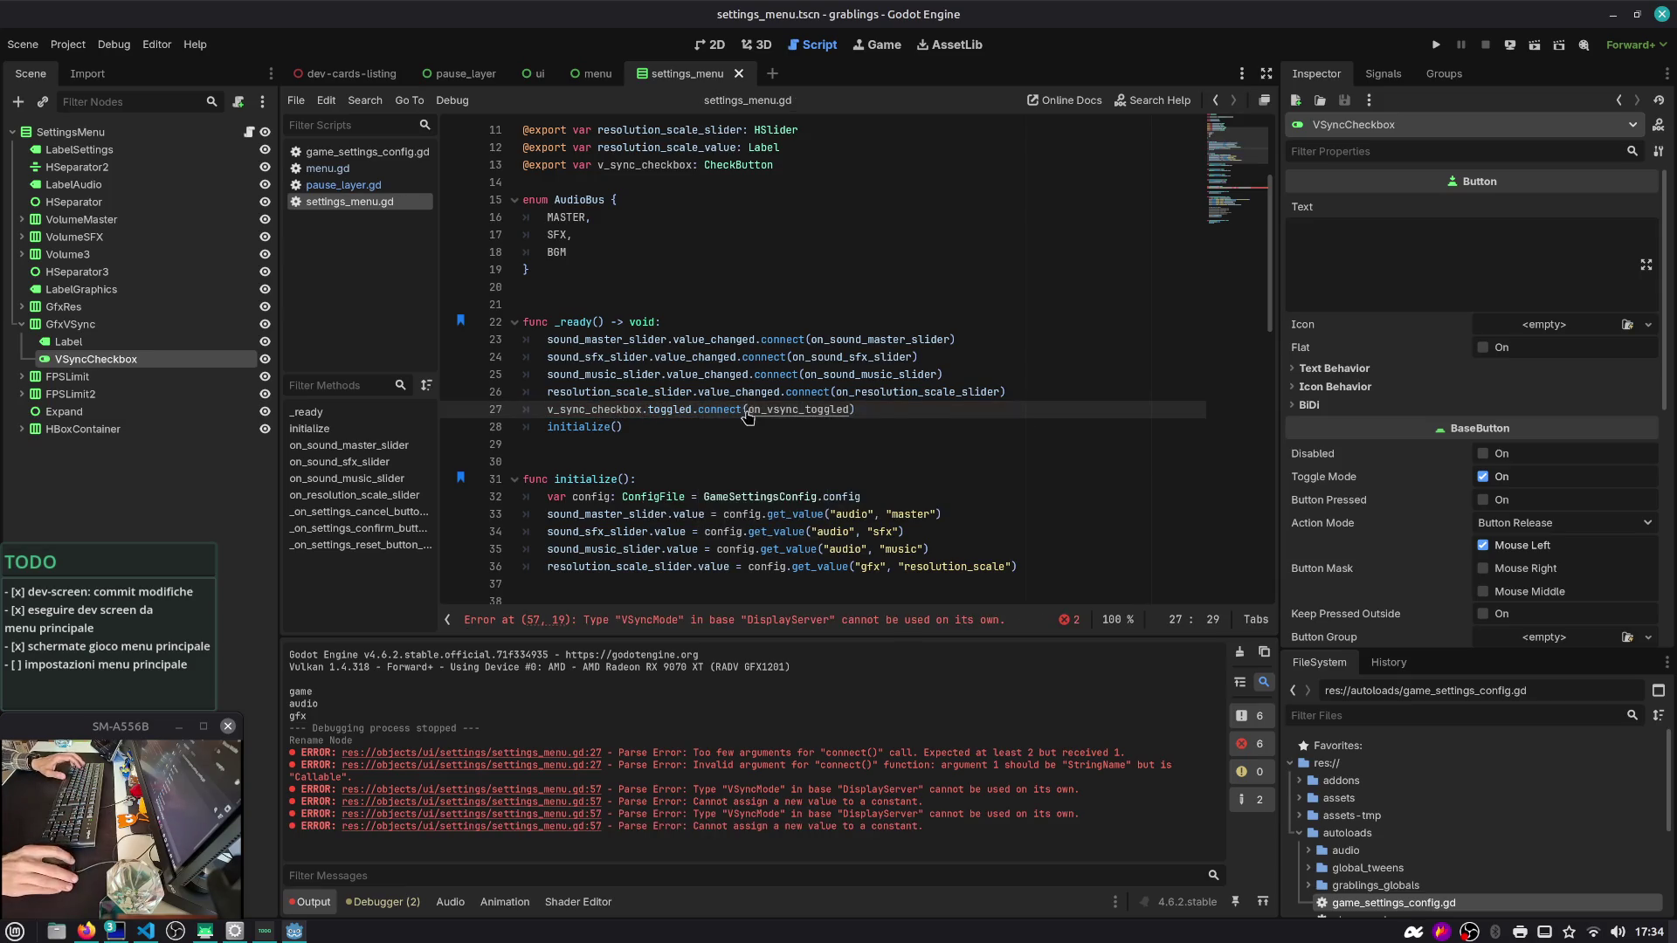
{"action": "left_click", "coordinate": [749, 410], "text": "ctrl"}
{"action": "left_click", "coordinate": [1215, 99]}
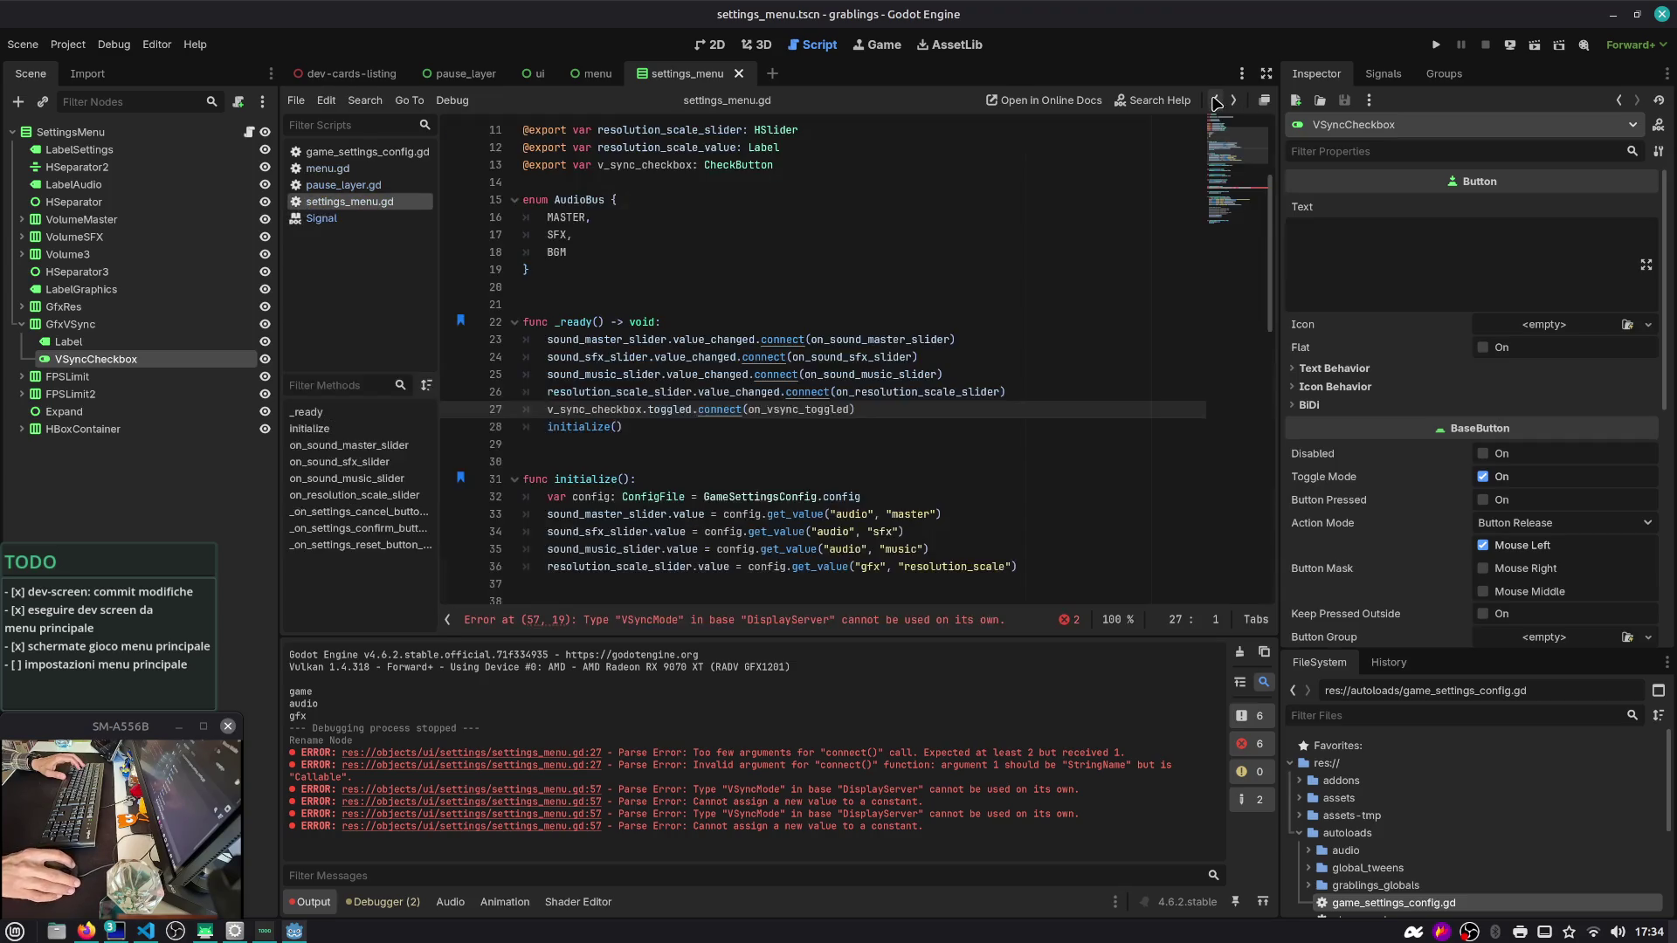
{"action": "left_click", "coordinate": [796, 409], "text": "ctrl"}
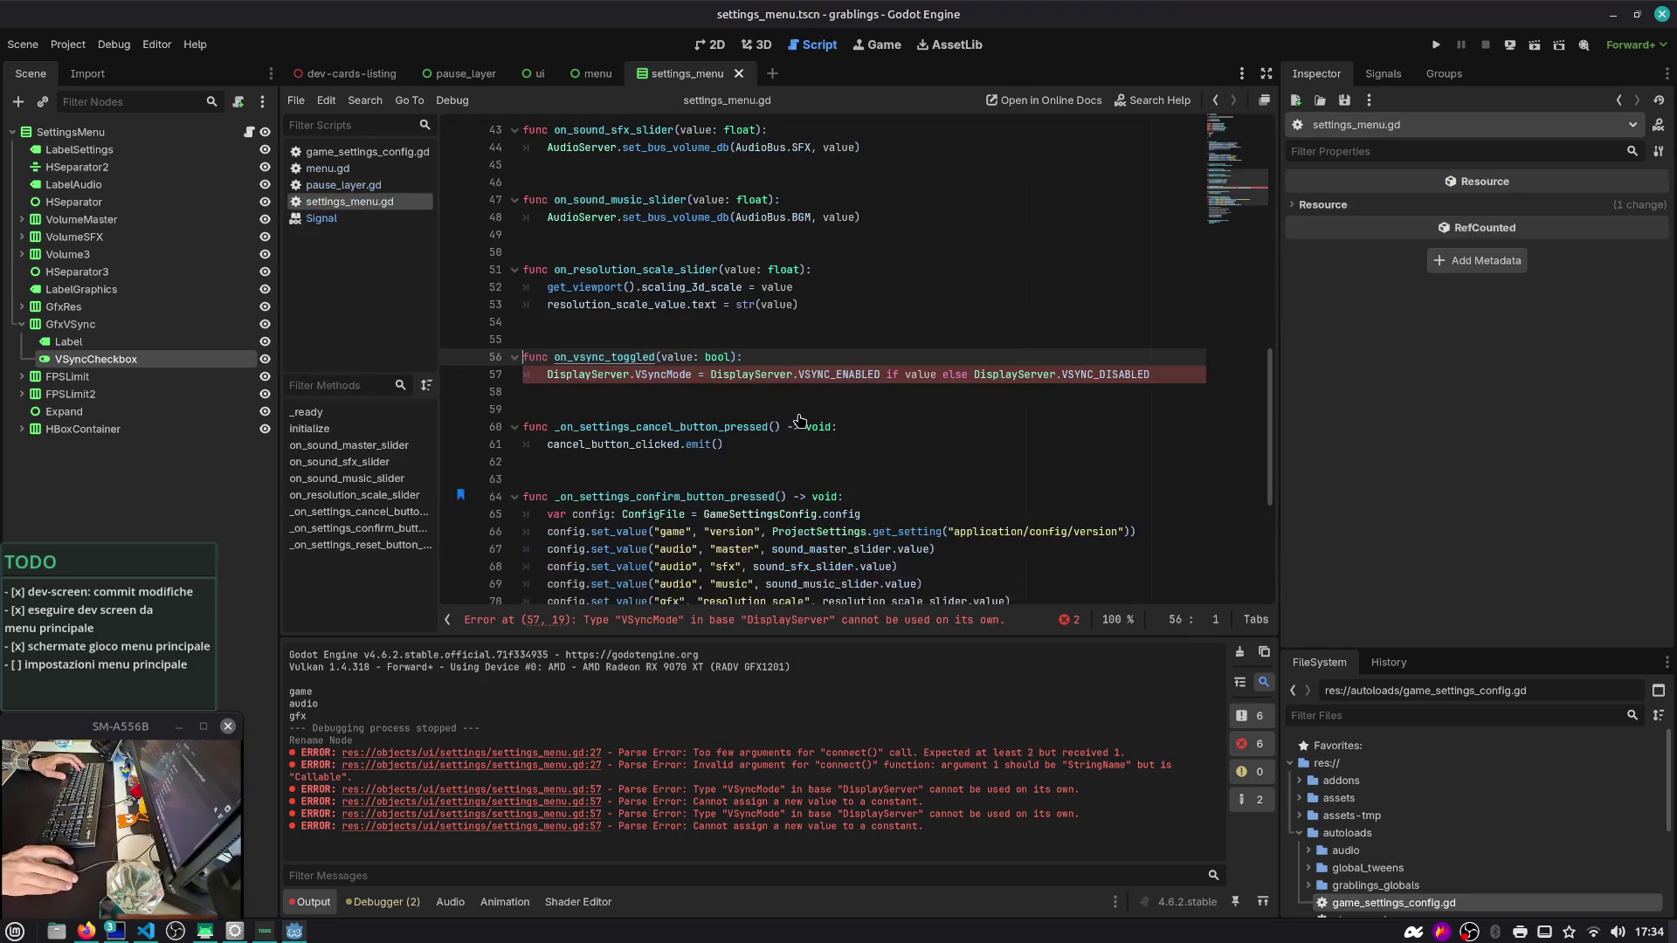
{"action": "key", "text": "Up"}
{"action": "key", "text": "ctrl+d"}
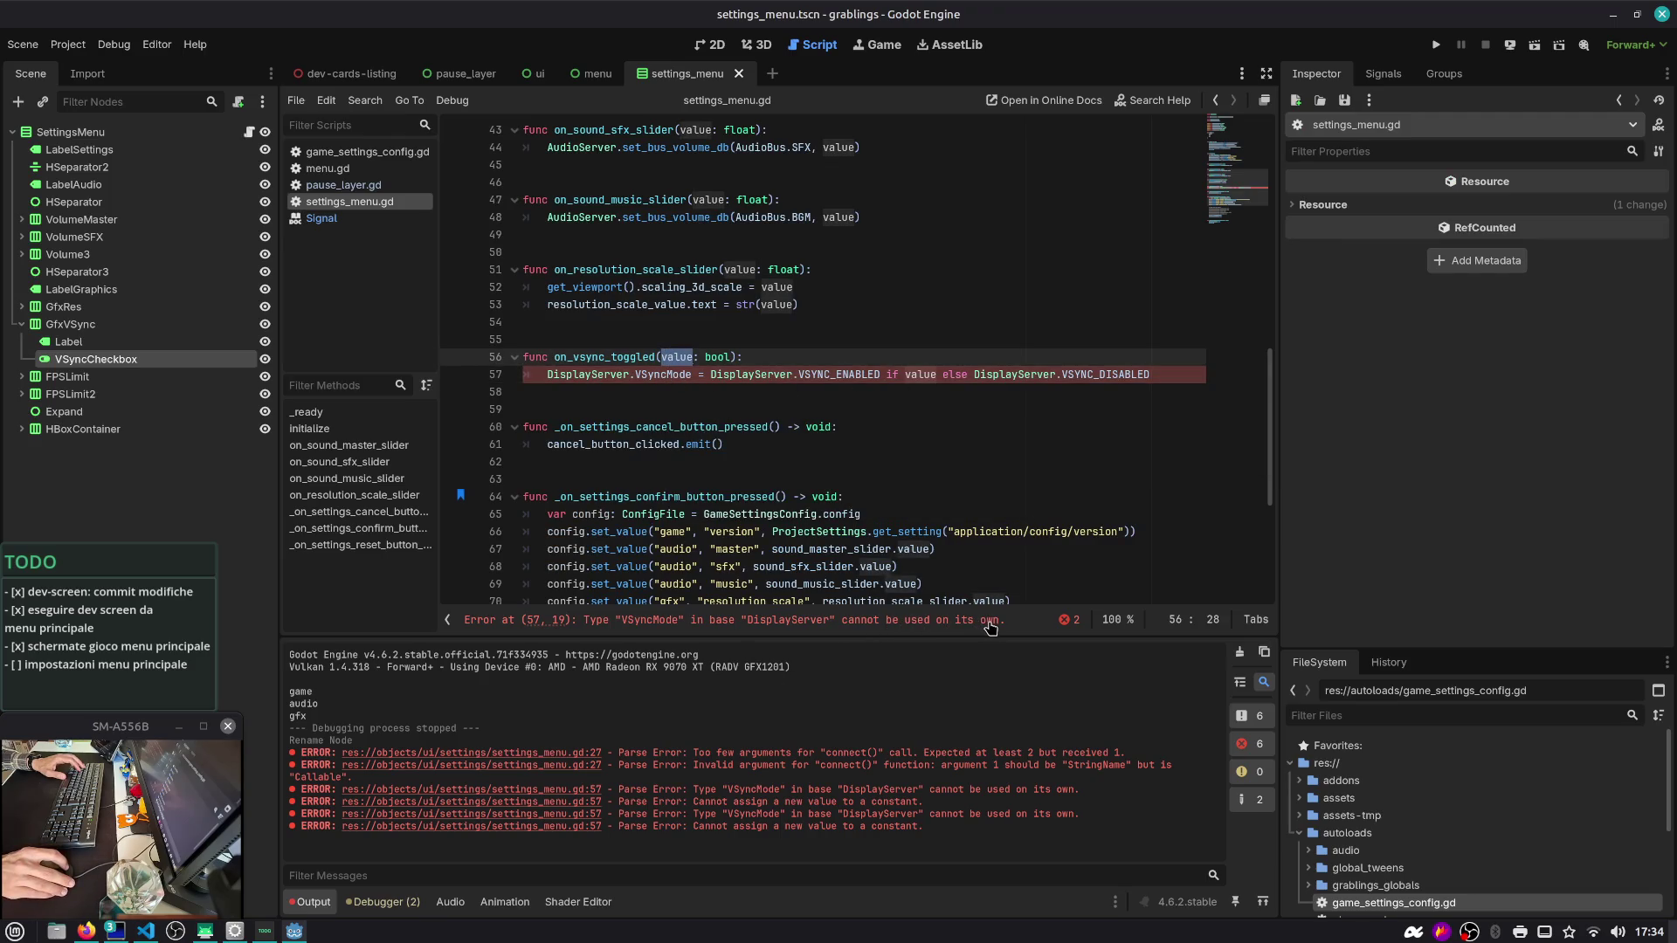
Step: Fix line 57 so window_set_vsync_mode receives VSYNC_ENABLED or VSYNC_DISABLED, wrapped onto its own line
{"action": "left_click", "coordinate": [790, 622]}
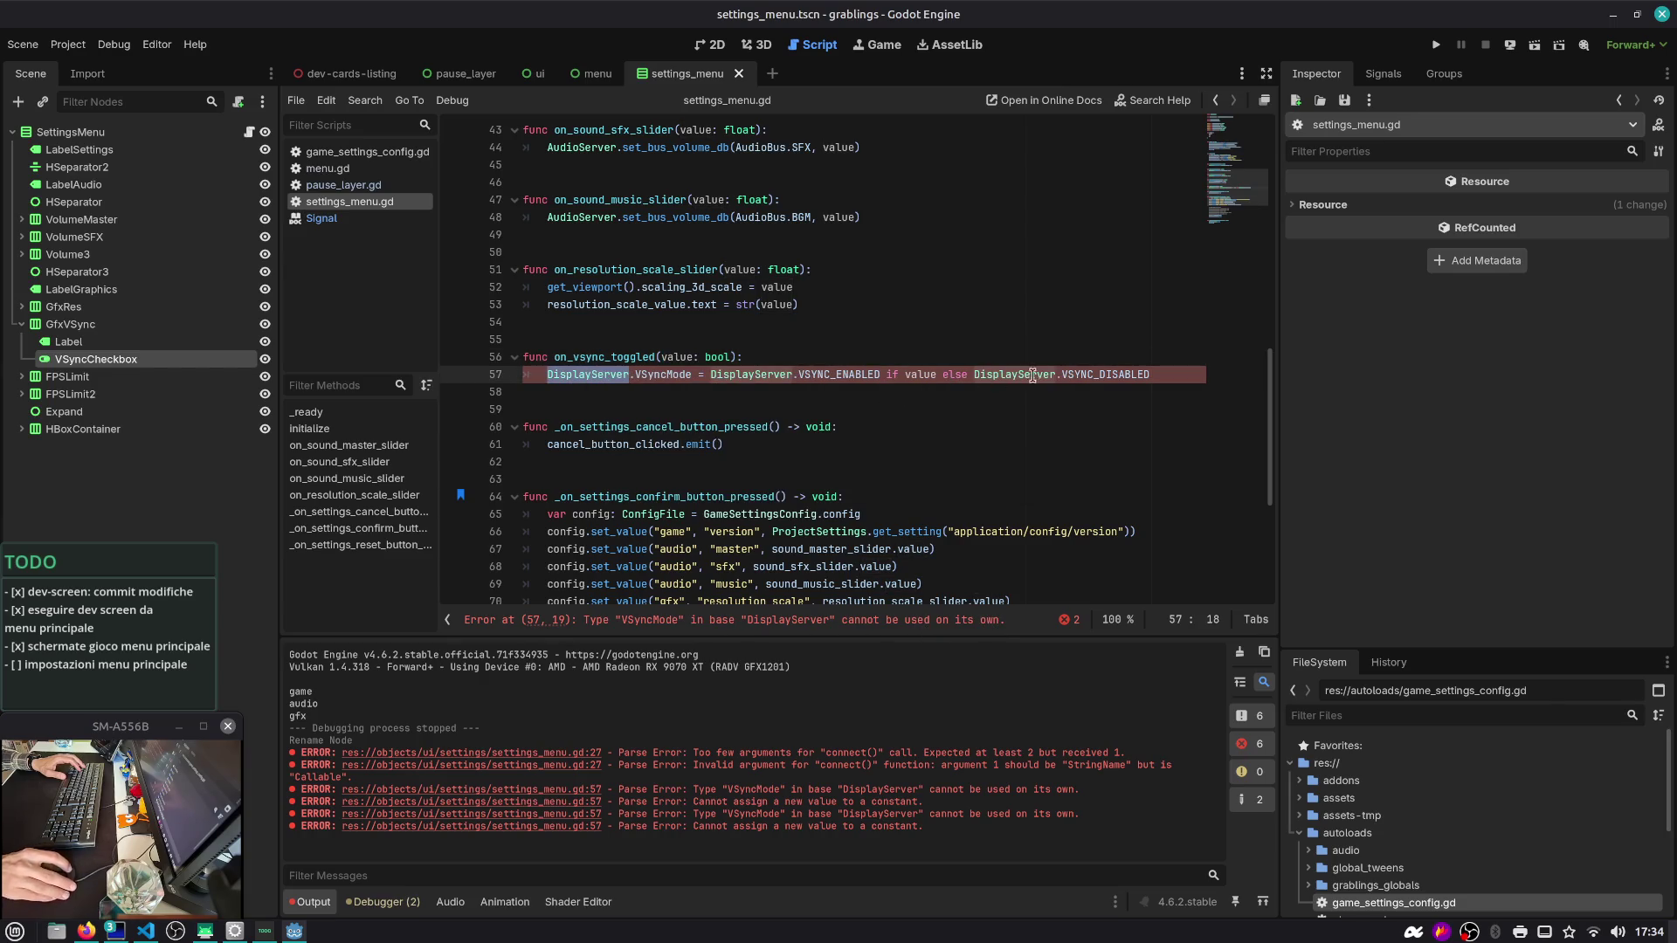
{"action": "double_click", "coordinate": [673, 375]}
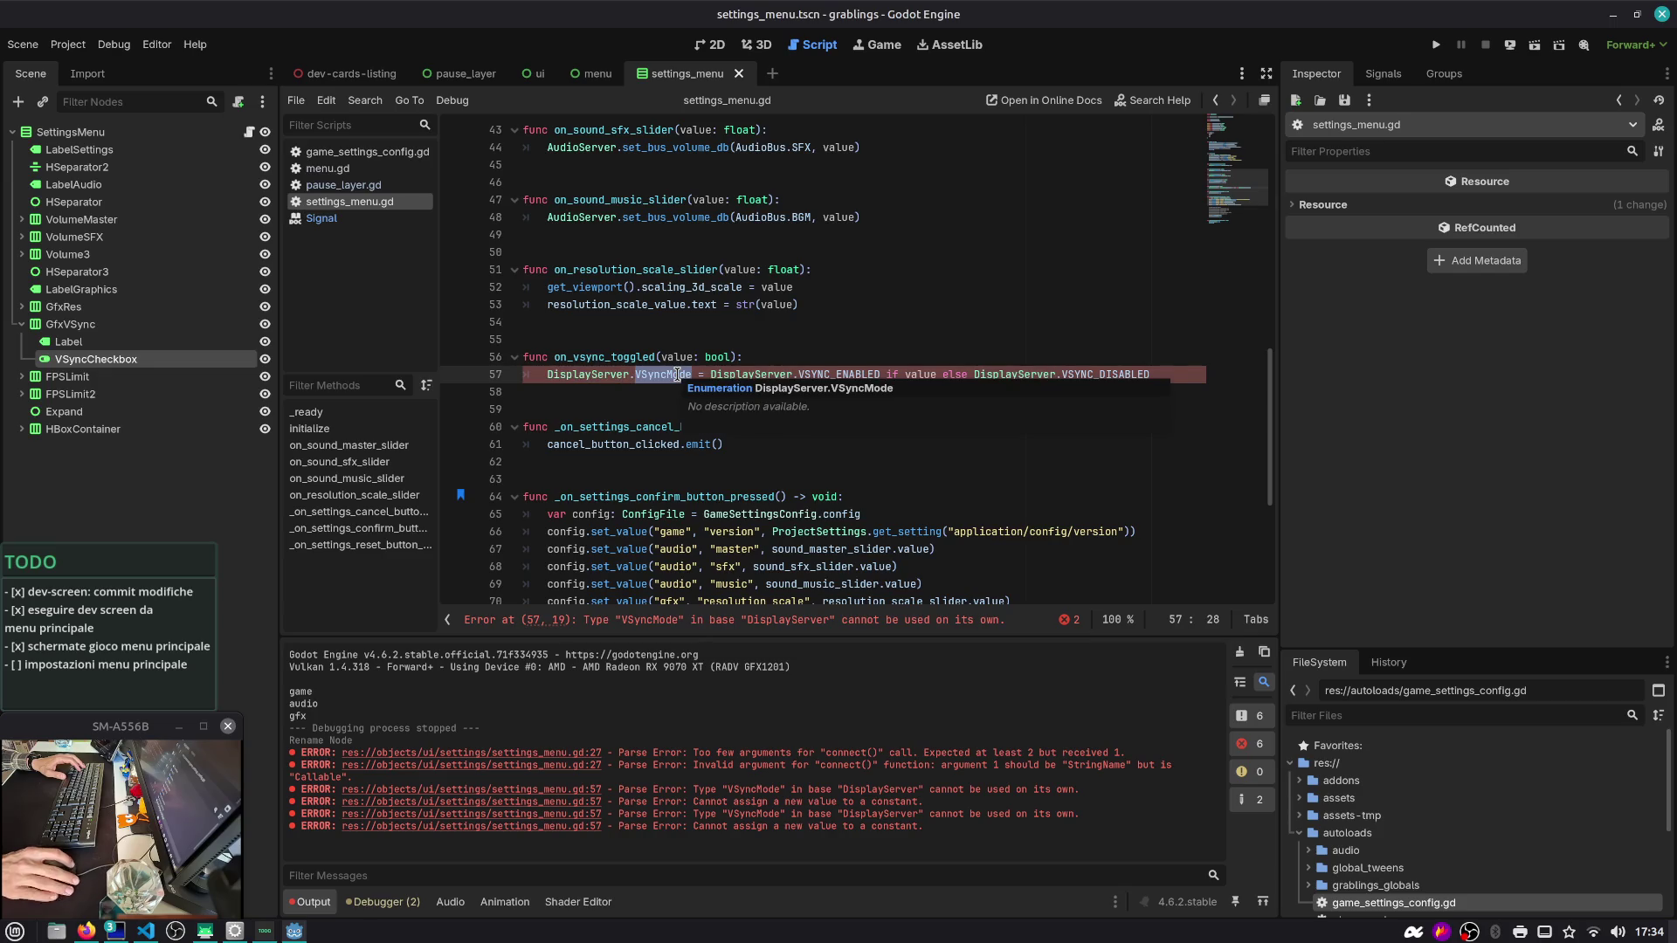
{"action": "key", "text": "Right"}
{"action": "key", "text": "BackSpace"}
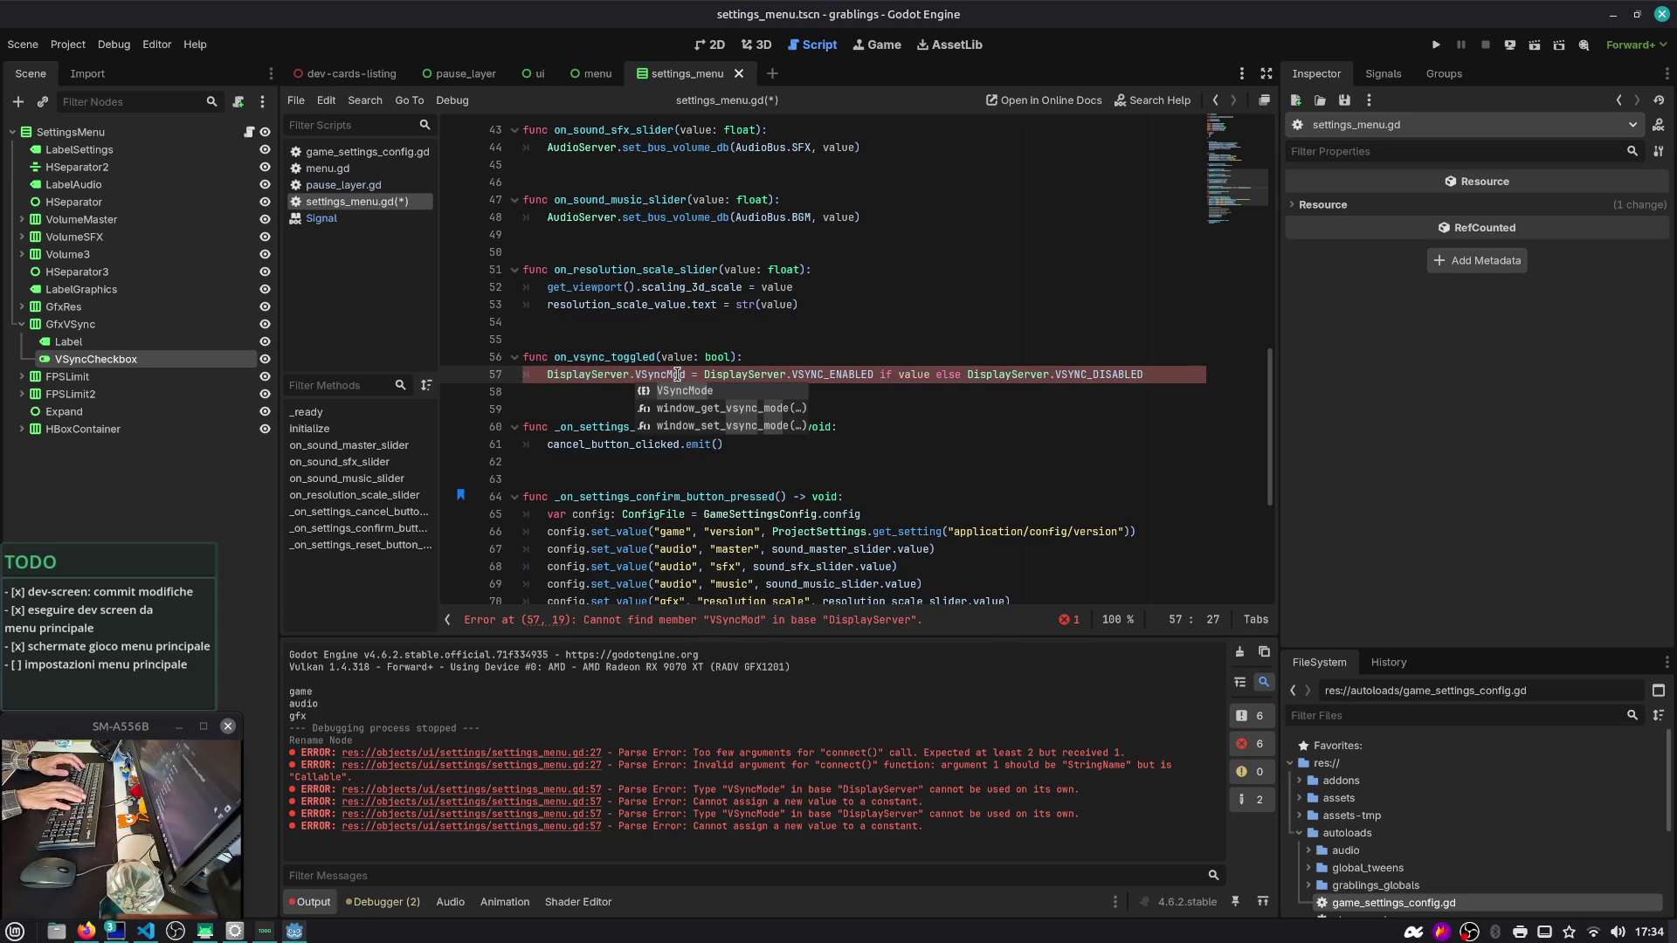
{"action": "key", "text": "Down"}
{"action": "key", "text": "Down"}
{"action": "key", "text": "Return"}
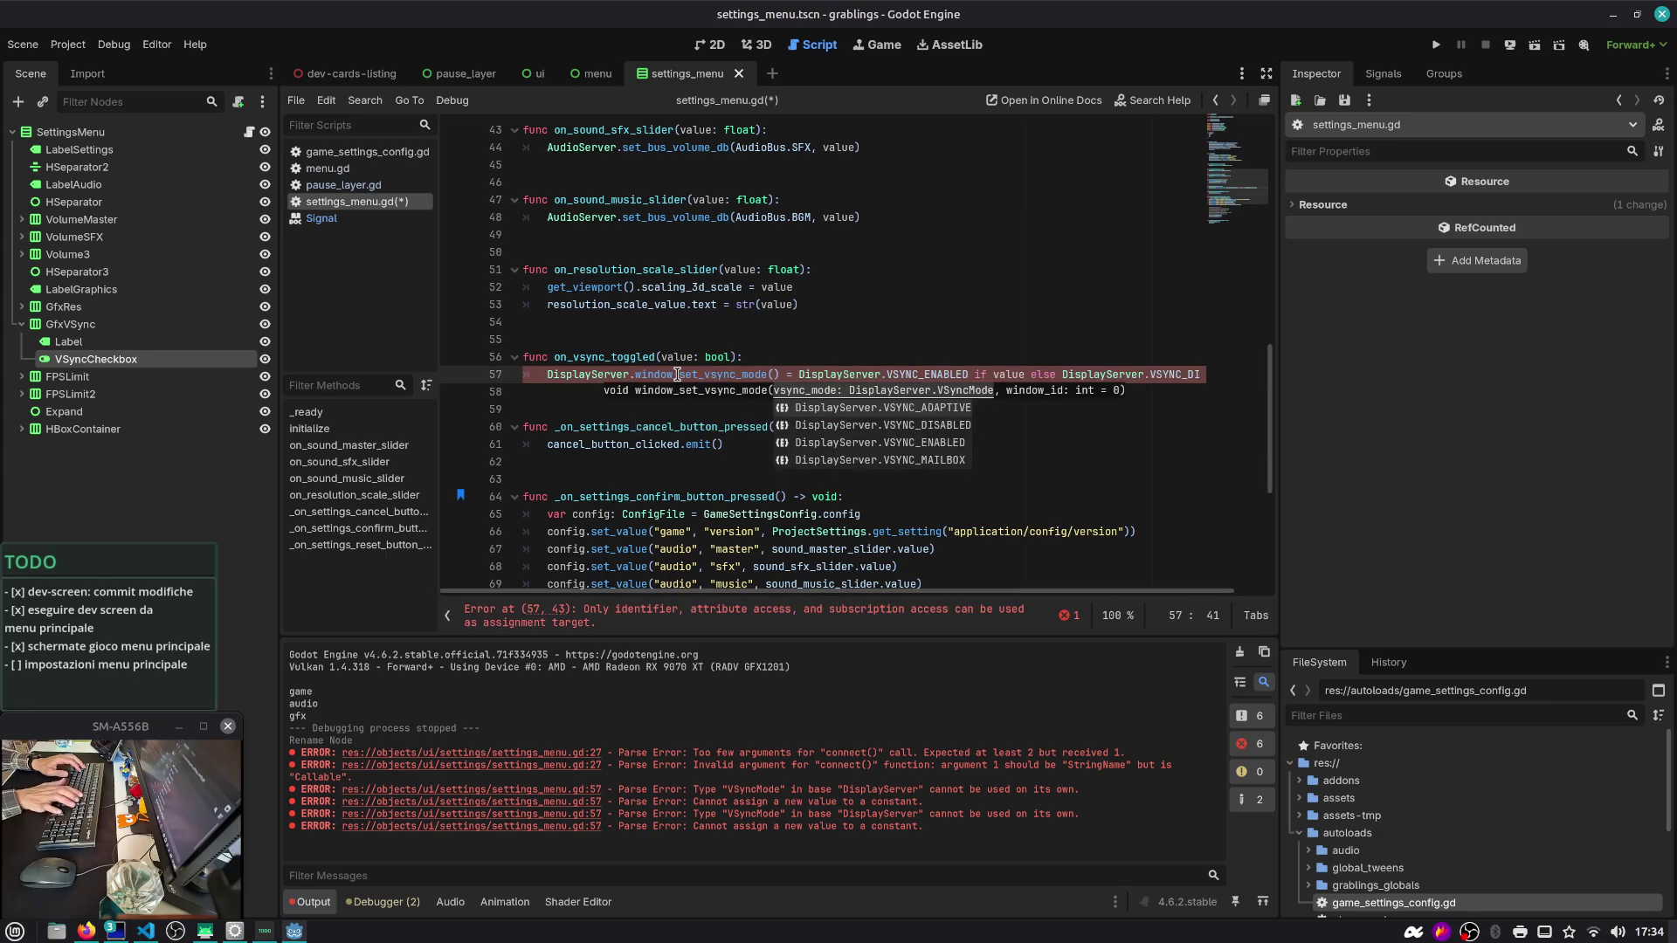
{"action": "key", "text": "Delete"}
{"action": "key", "text": "Delete"}
{"action": "key", "text": "Delete"}
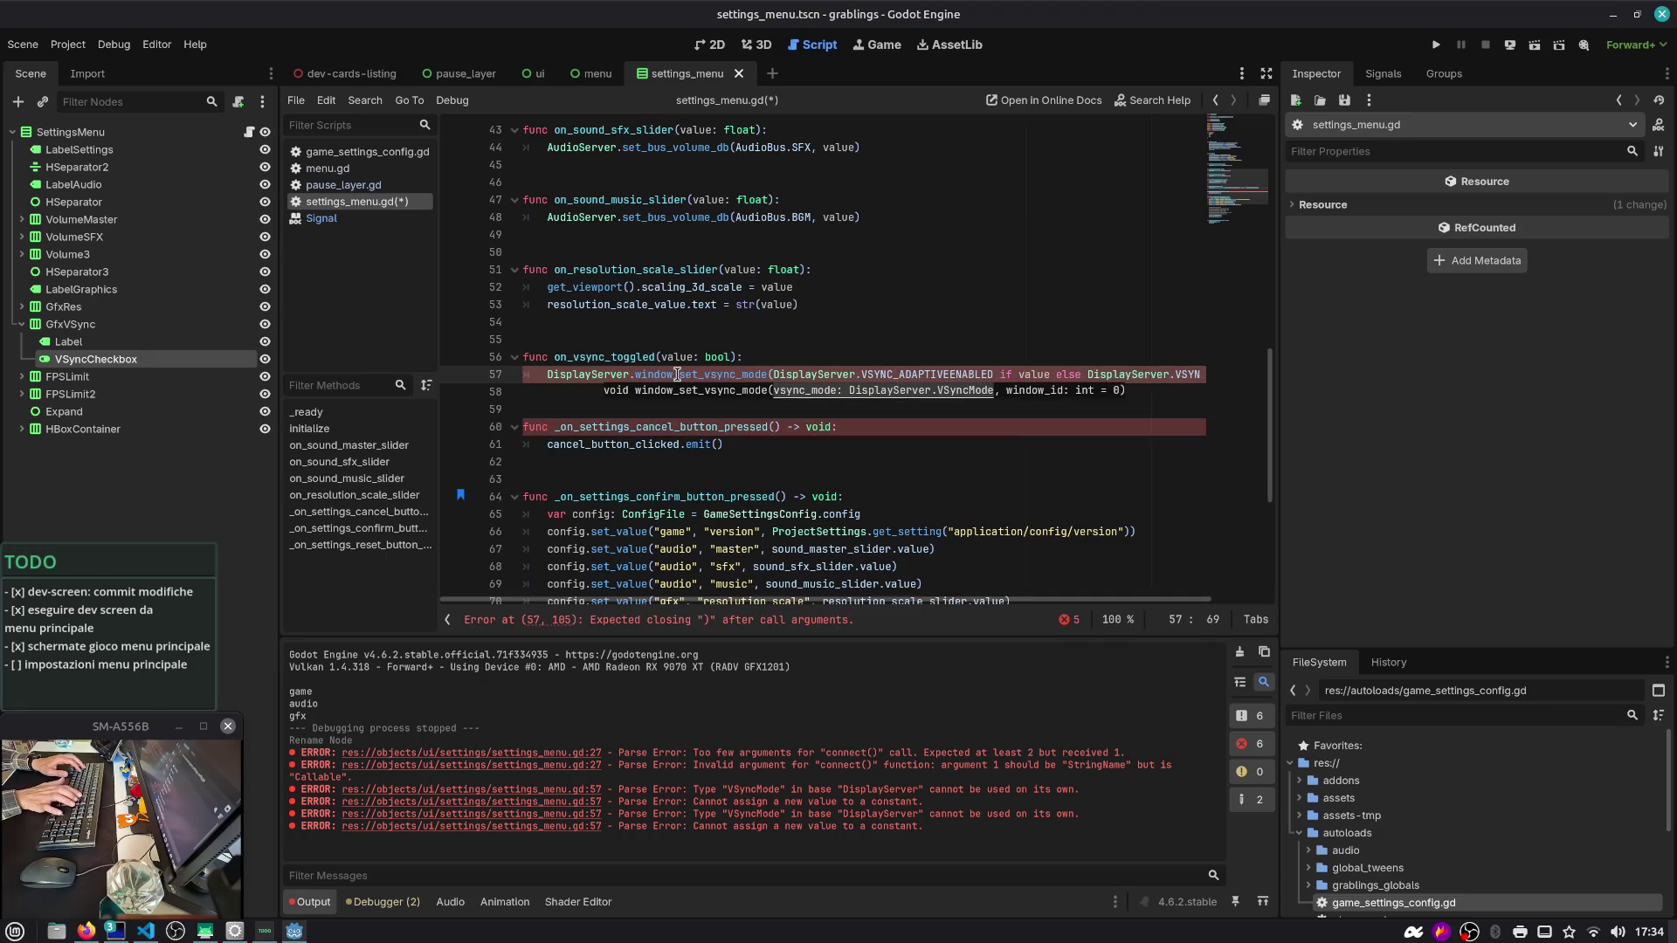
{"action": "key", "text": "Return"}
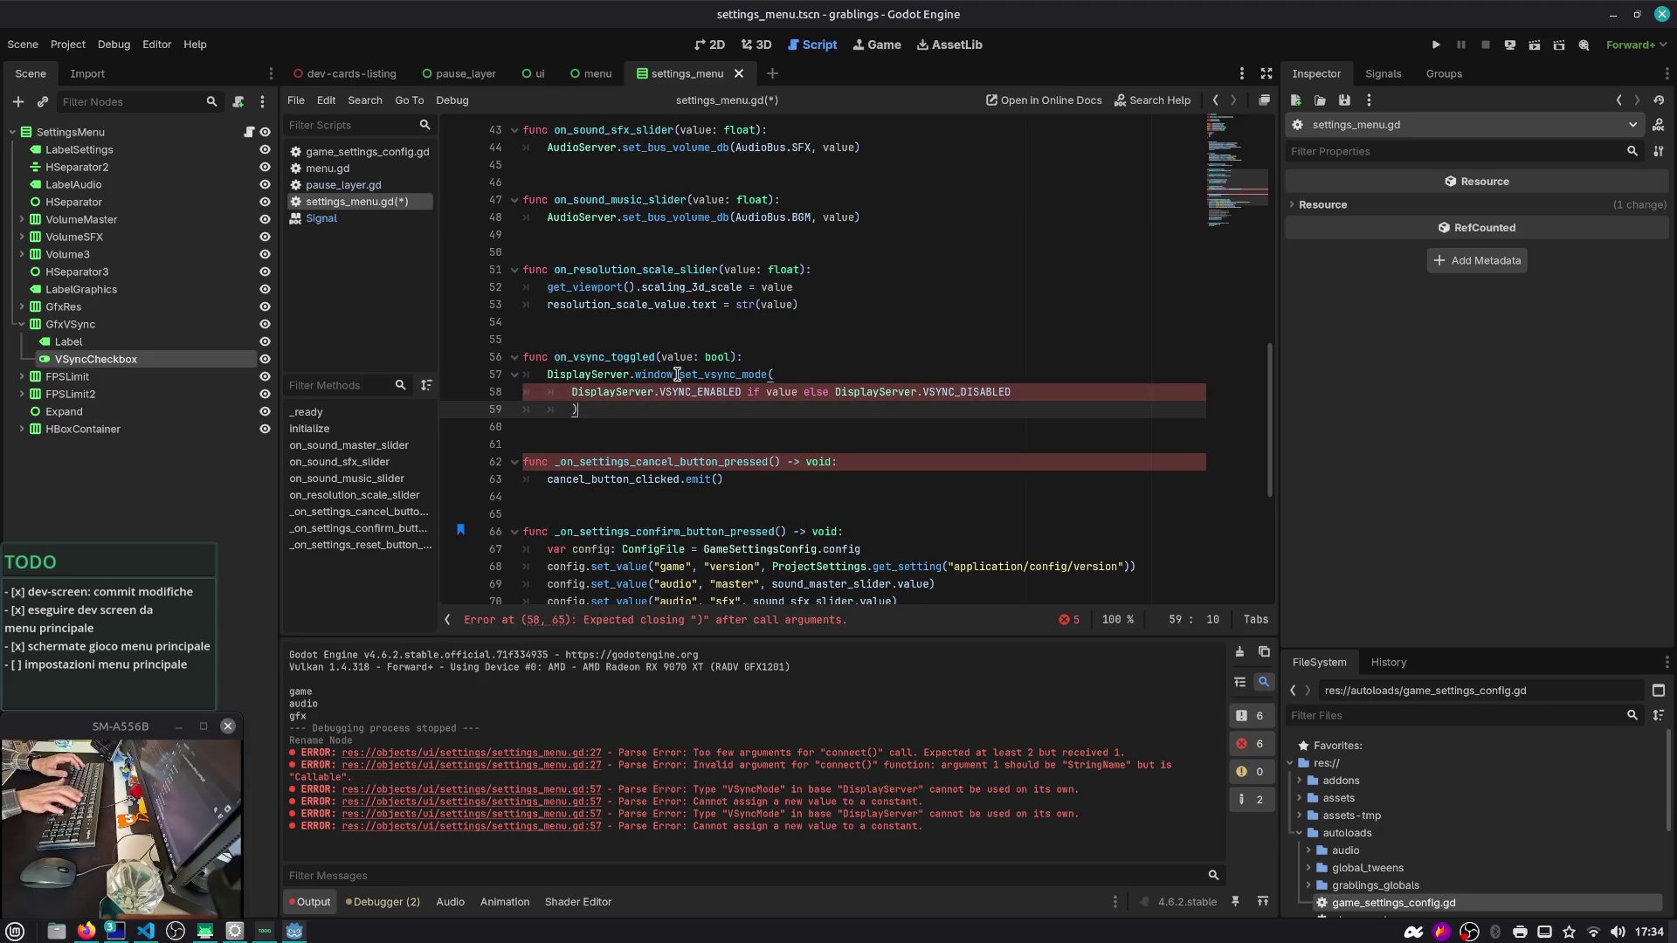
{"action": "key", "text": "Up"}
{"action": "key", "text": "Down"}
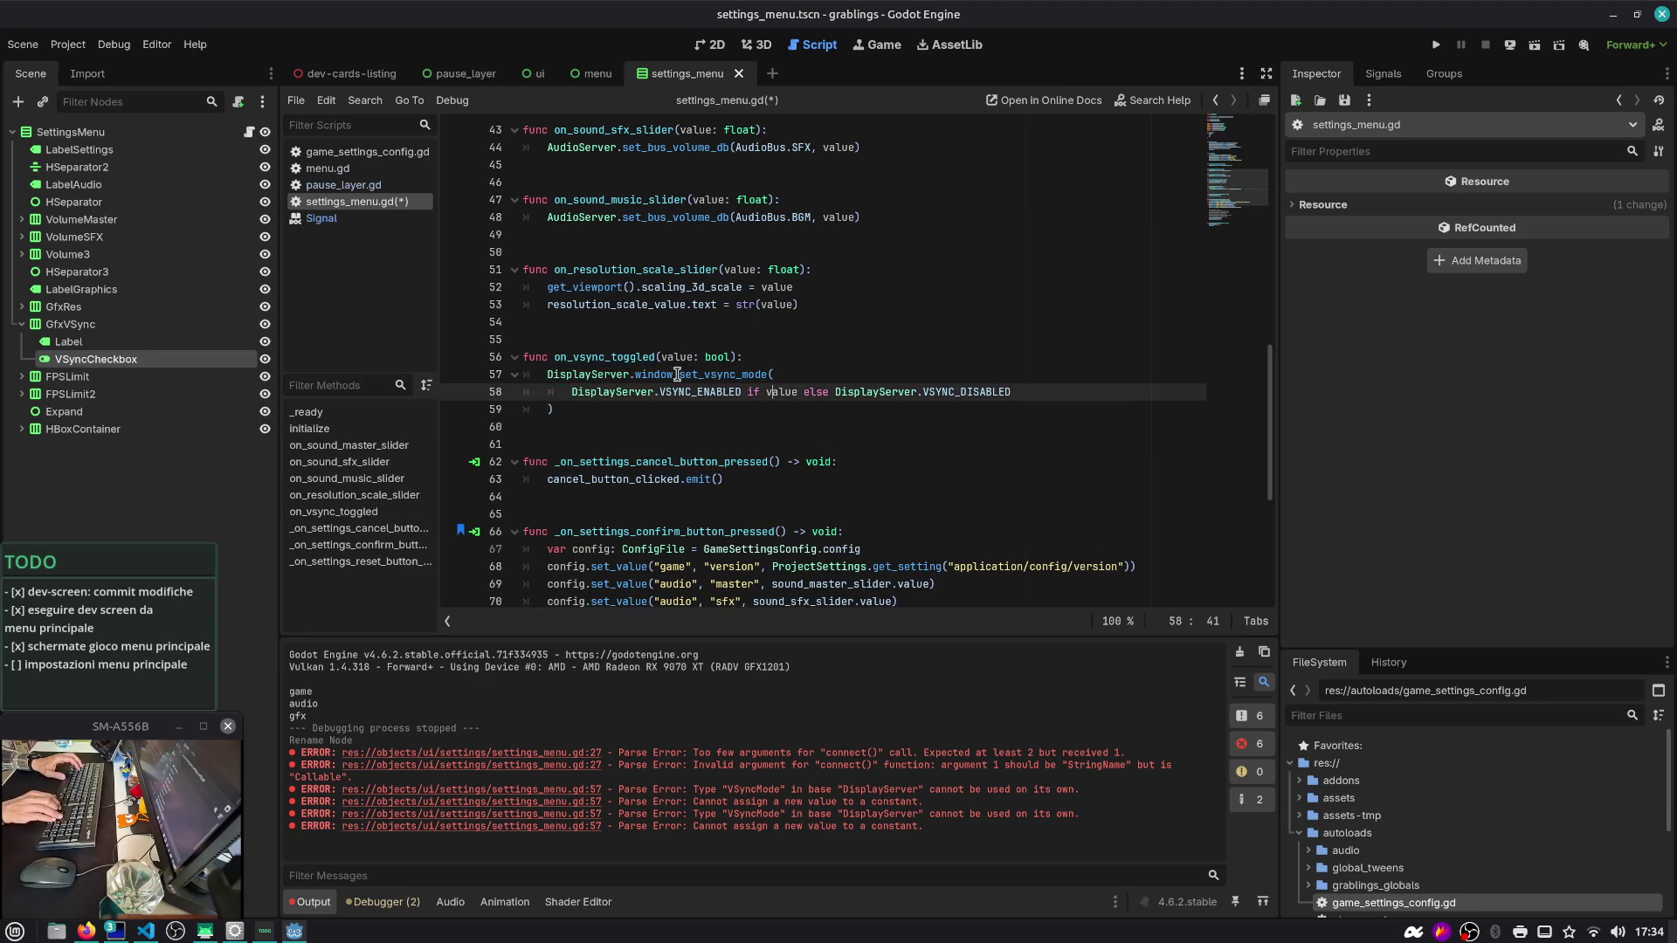
{"action": "type", "text": ","}
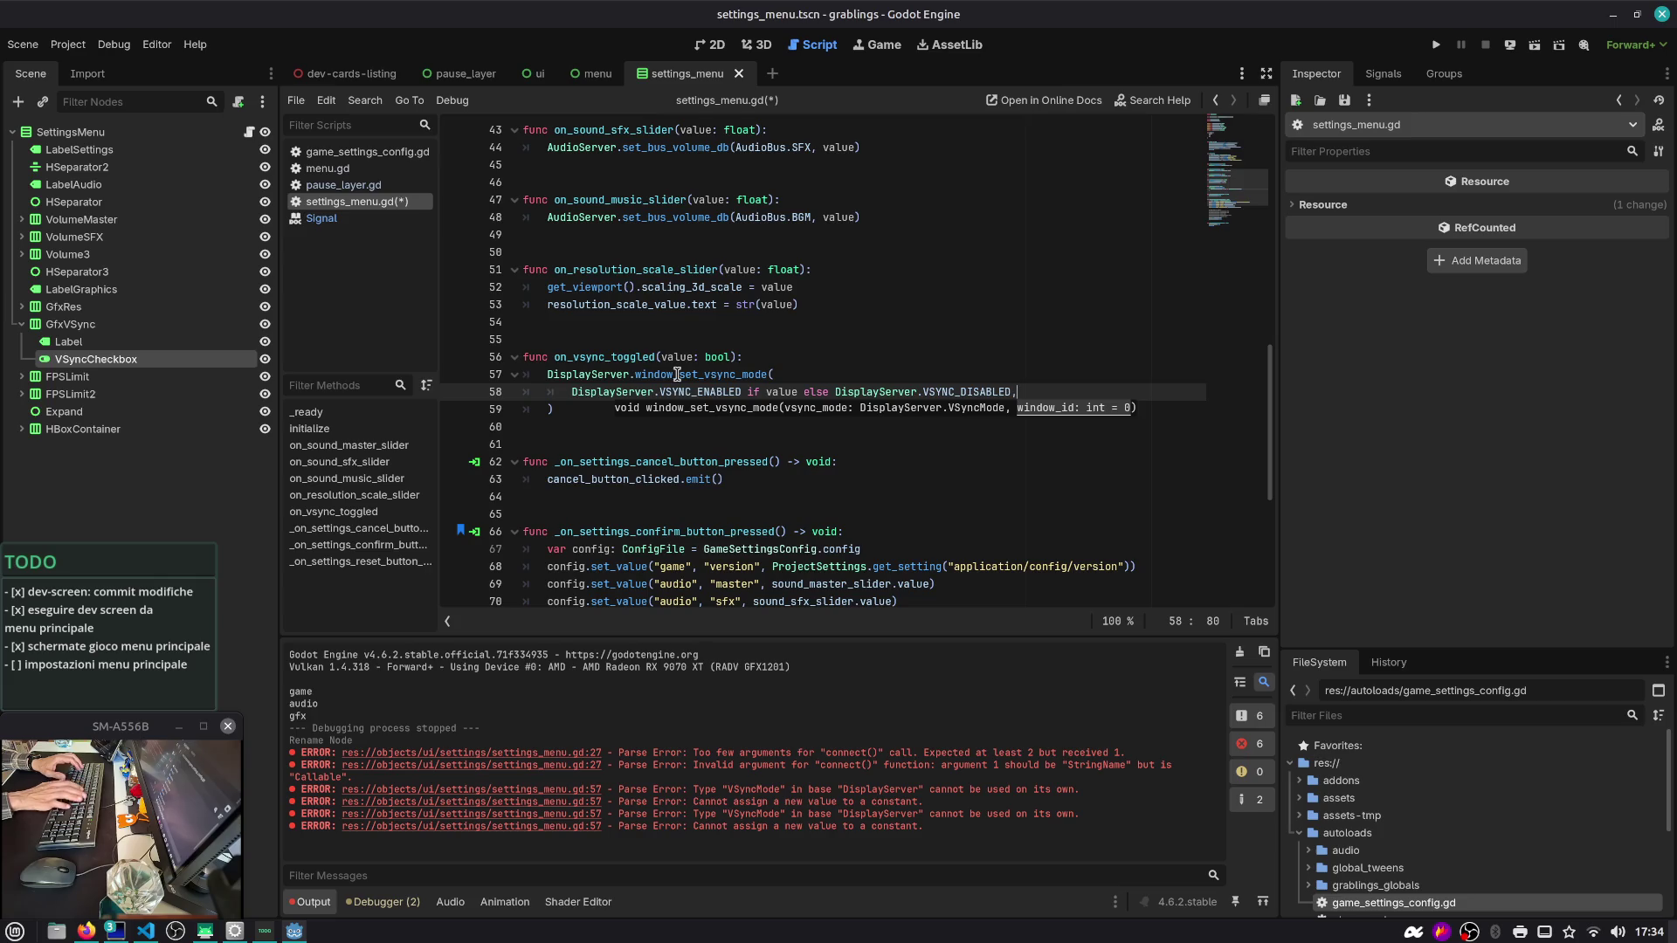
{"action": "key", "text": "ctrl+z"}
{"action": "key", "text": "Up"}
{"action": "key", "text": "Up"}
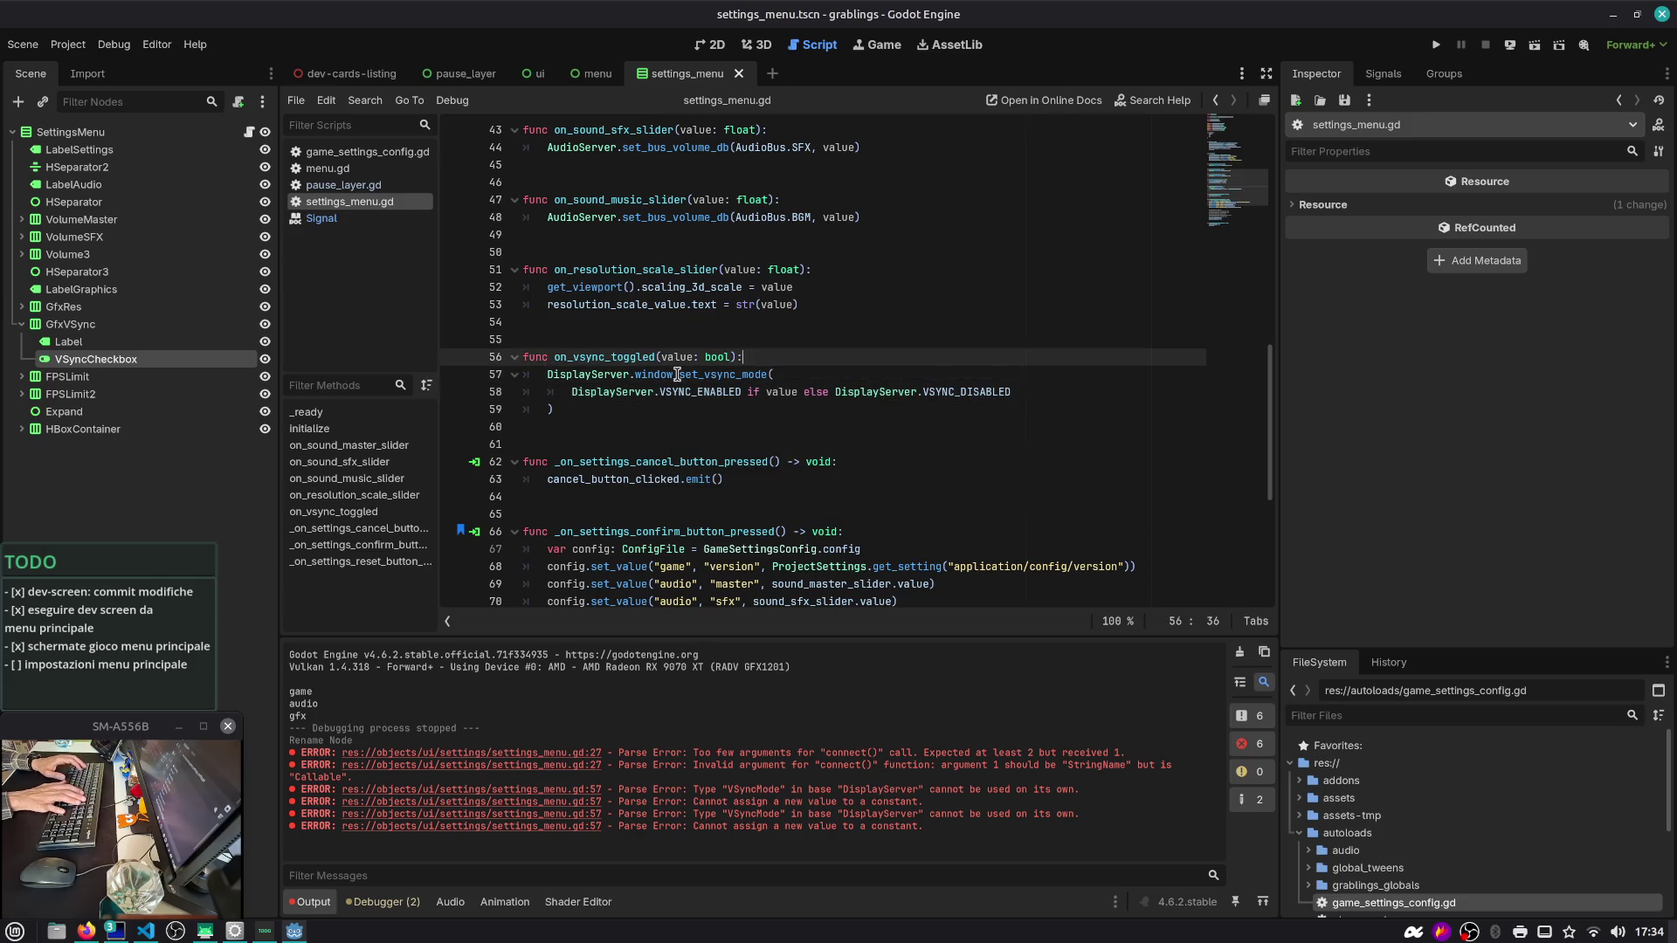
Step: Add a 'var current_display =' line above the vsync call, discarding the unfinished DisplayServer.get_windo assignment
{"action": "left_click", "coordinate": [1068, 393]}
{"action": "key", "text": "Up"}
{"action": "key", "text": "Up"}
{"action": "key", "text": "Return"}
{"action": "type", "text": "var current_display ="}
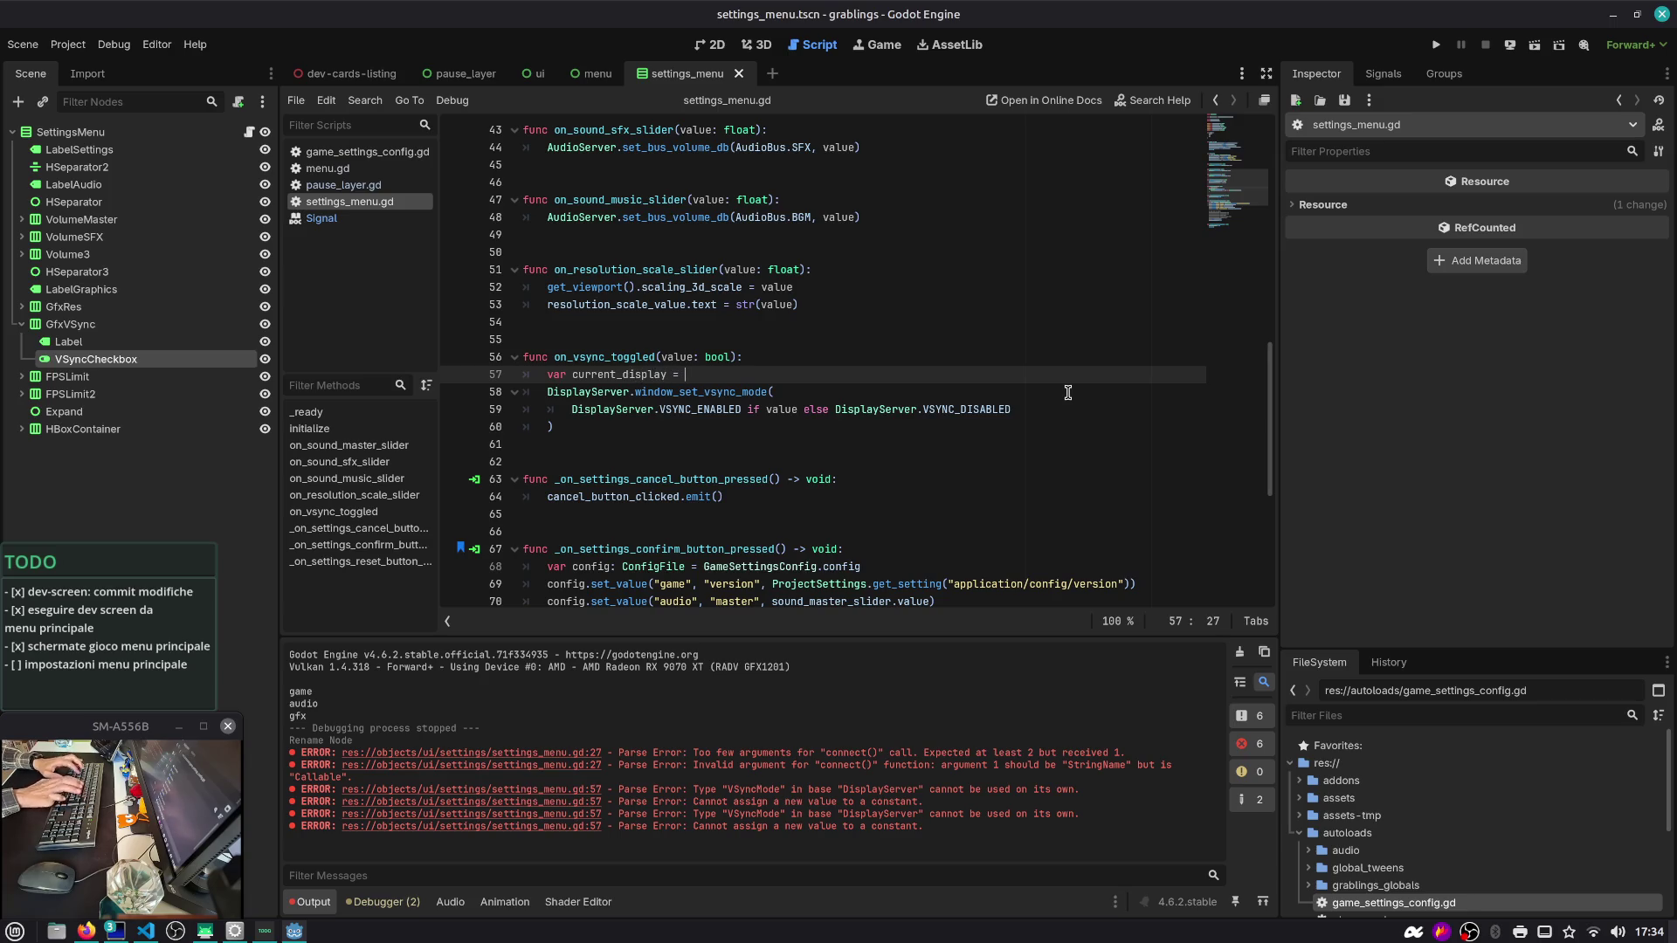
{"action": "key", "text": "ctrl+space"}
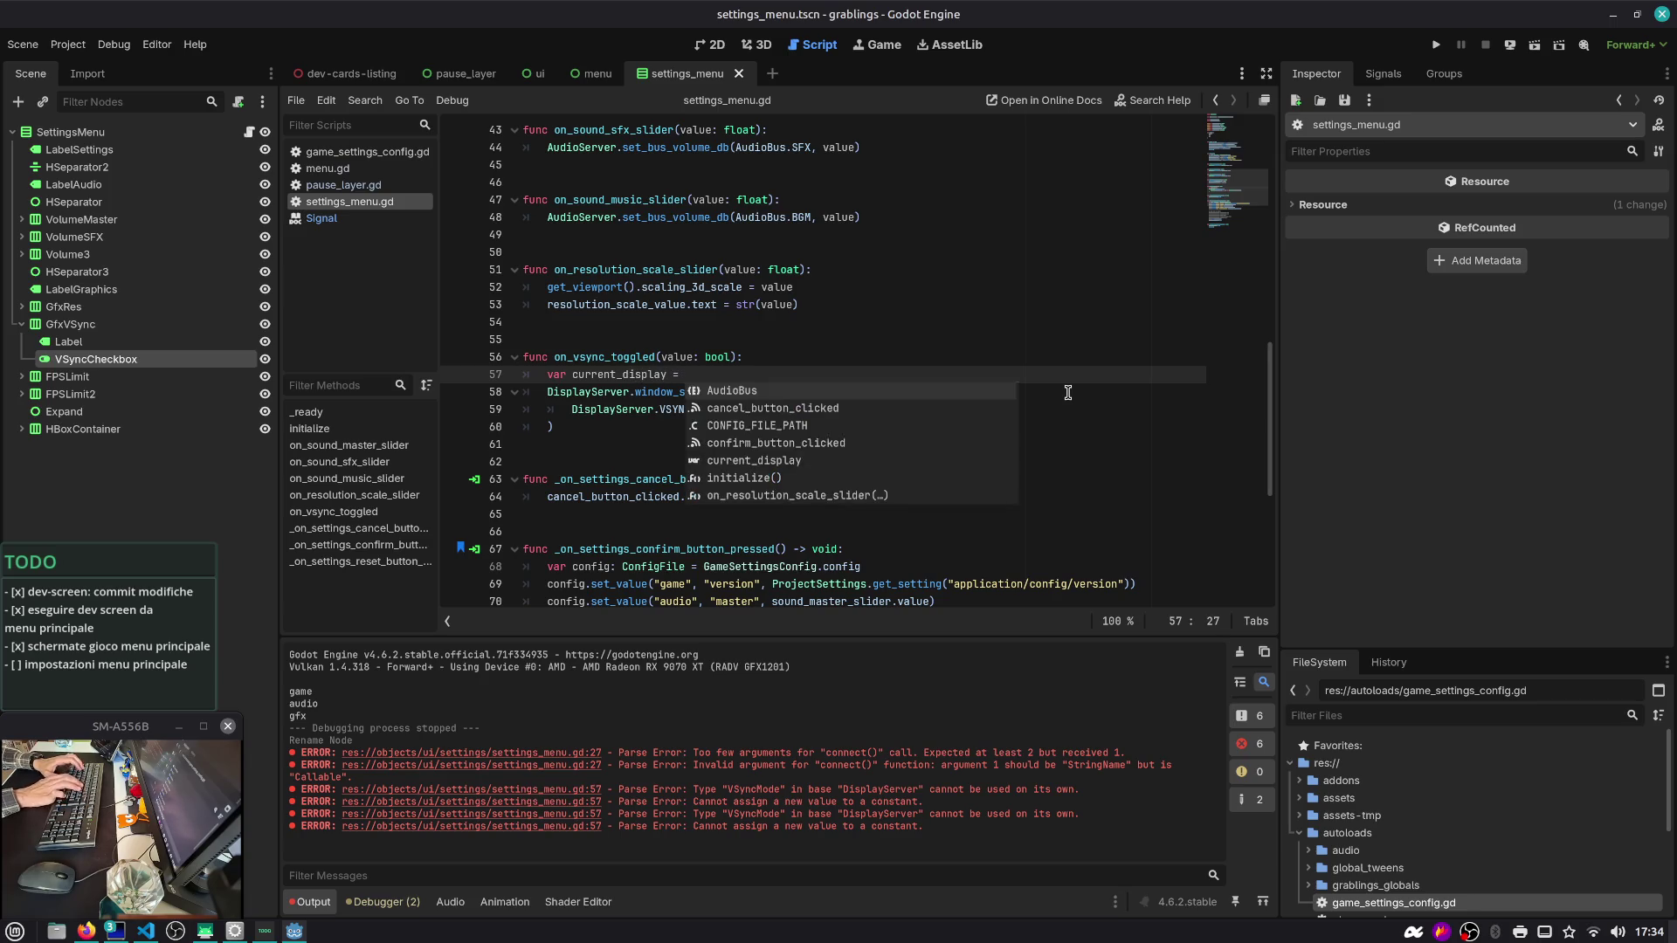
{"action": "type", "text": "DisplayServer.get_wi"}
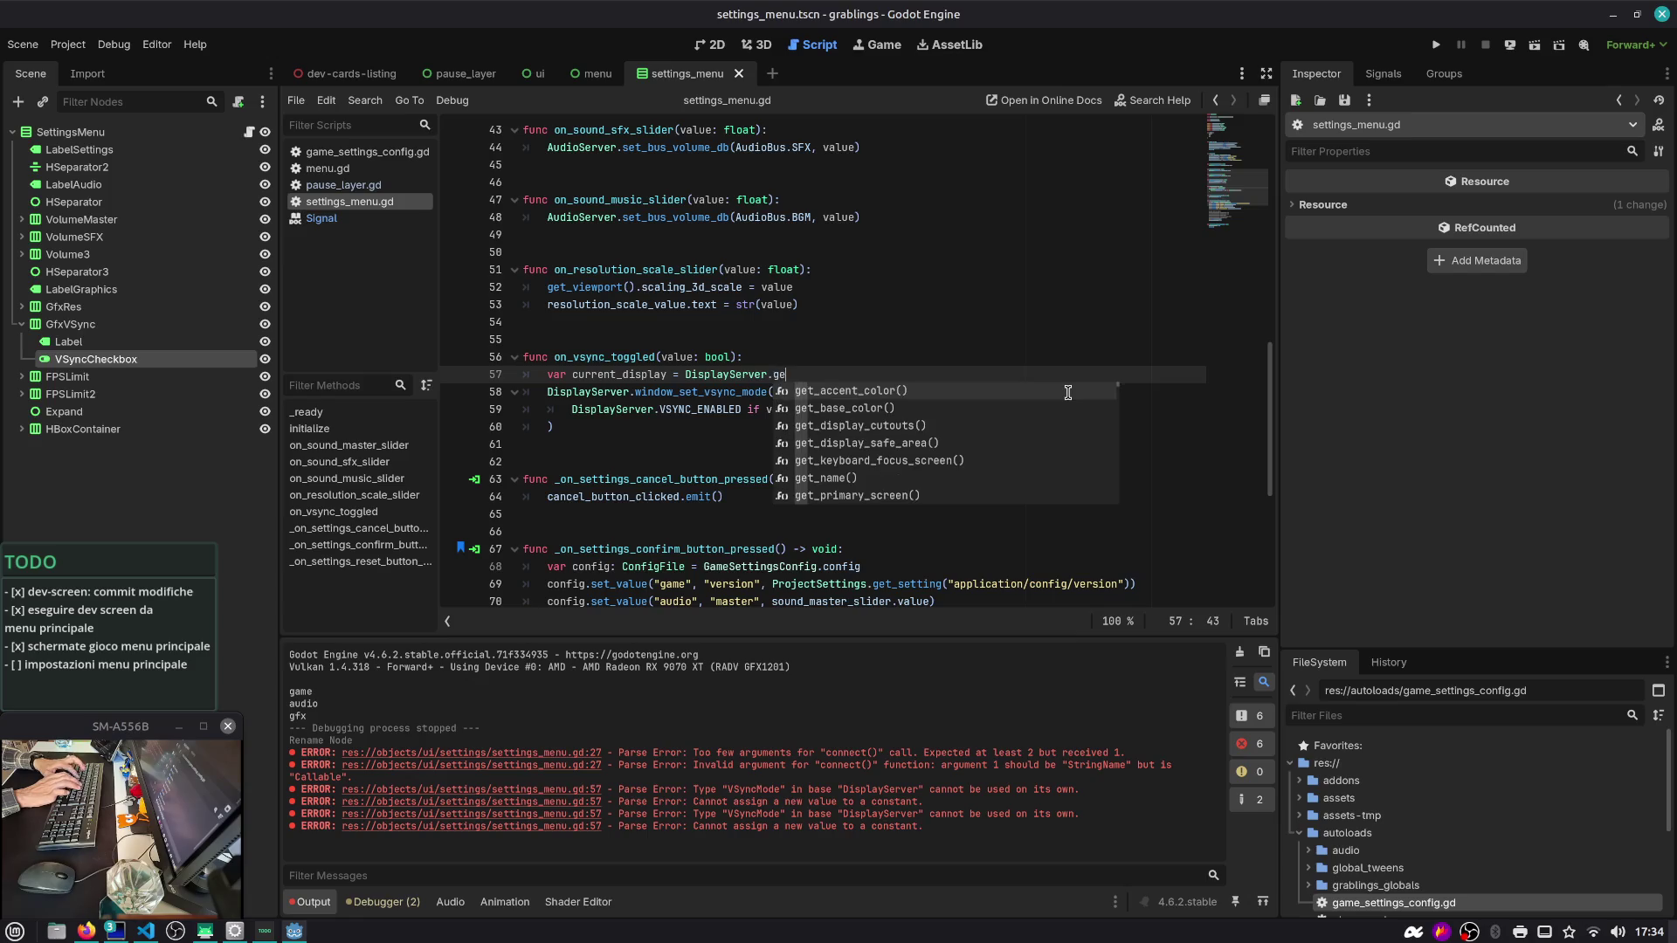
{"action": "type", "text": "ndo"}
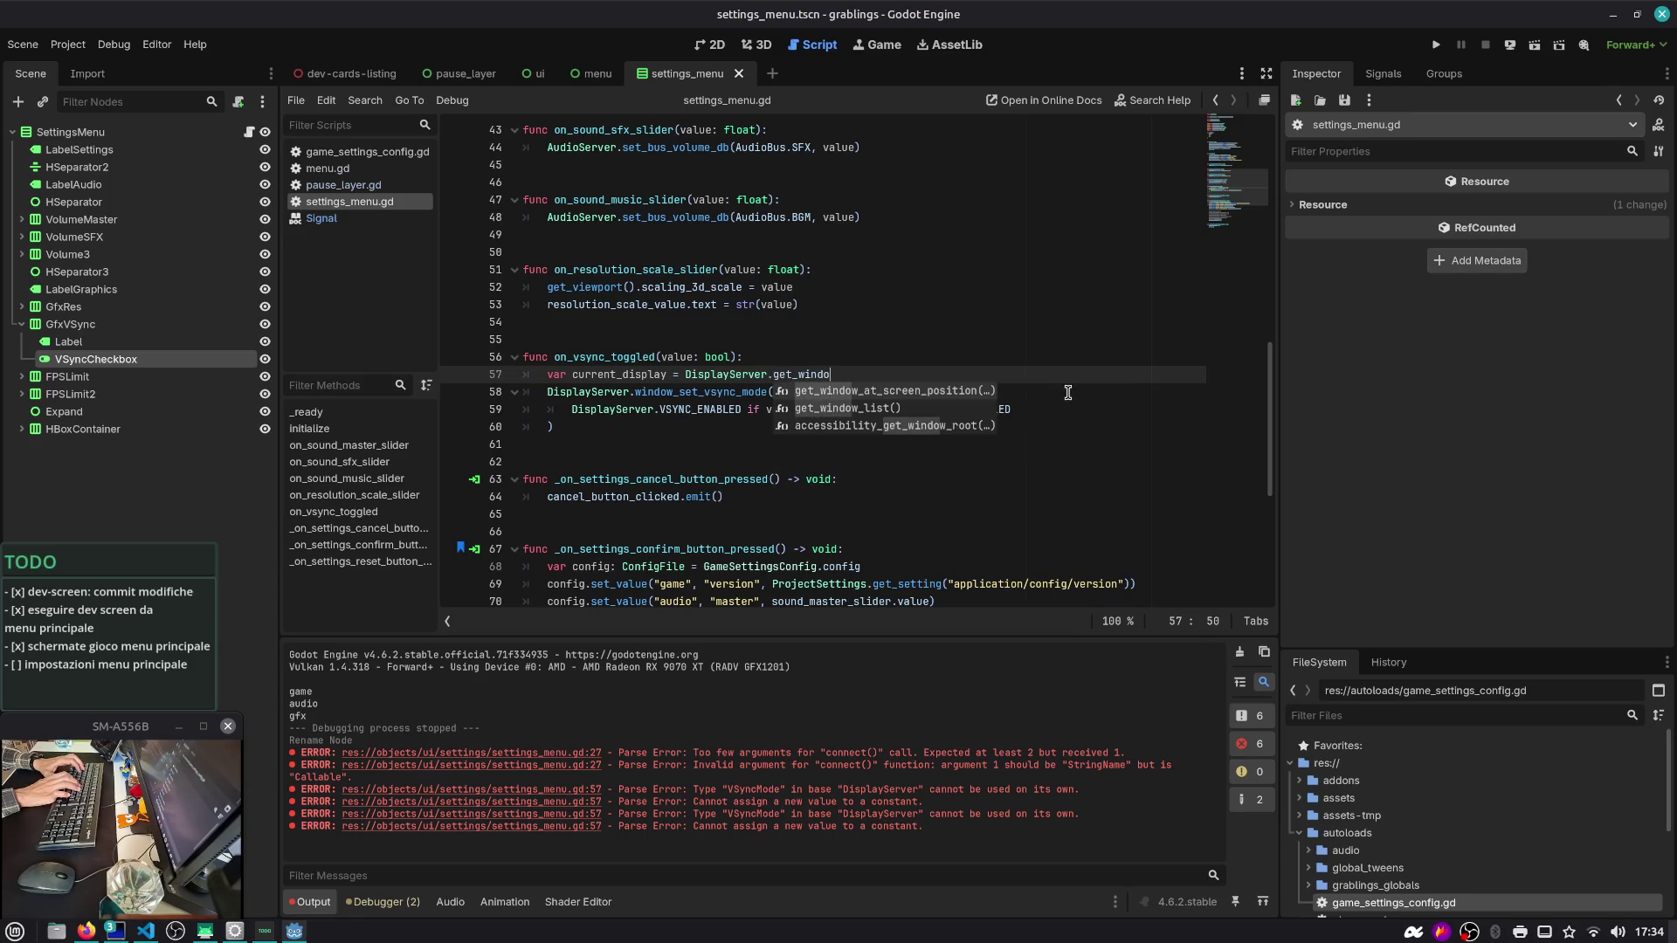
{"action": "key", "text": "ctrl+shift+Left"}
{"action": "key", "text": "ctrl+shift+Left"}
{"action": "key", "text": "ctrl+shift+Left"}
{"action": "key", "text": "BackSpace"}
{"action": "key", "text": "Escape"}
Step: Search all project files for window_set_vsync_mode
{"action": "key", "text": "Down"}
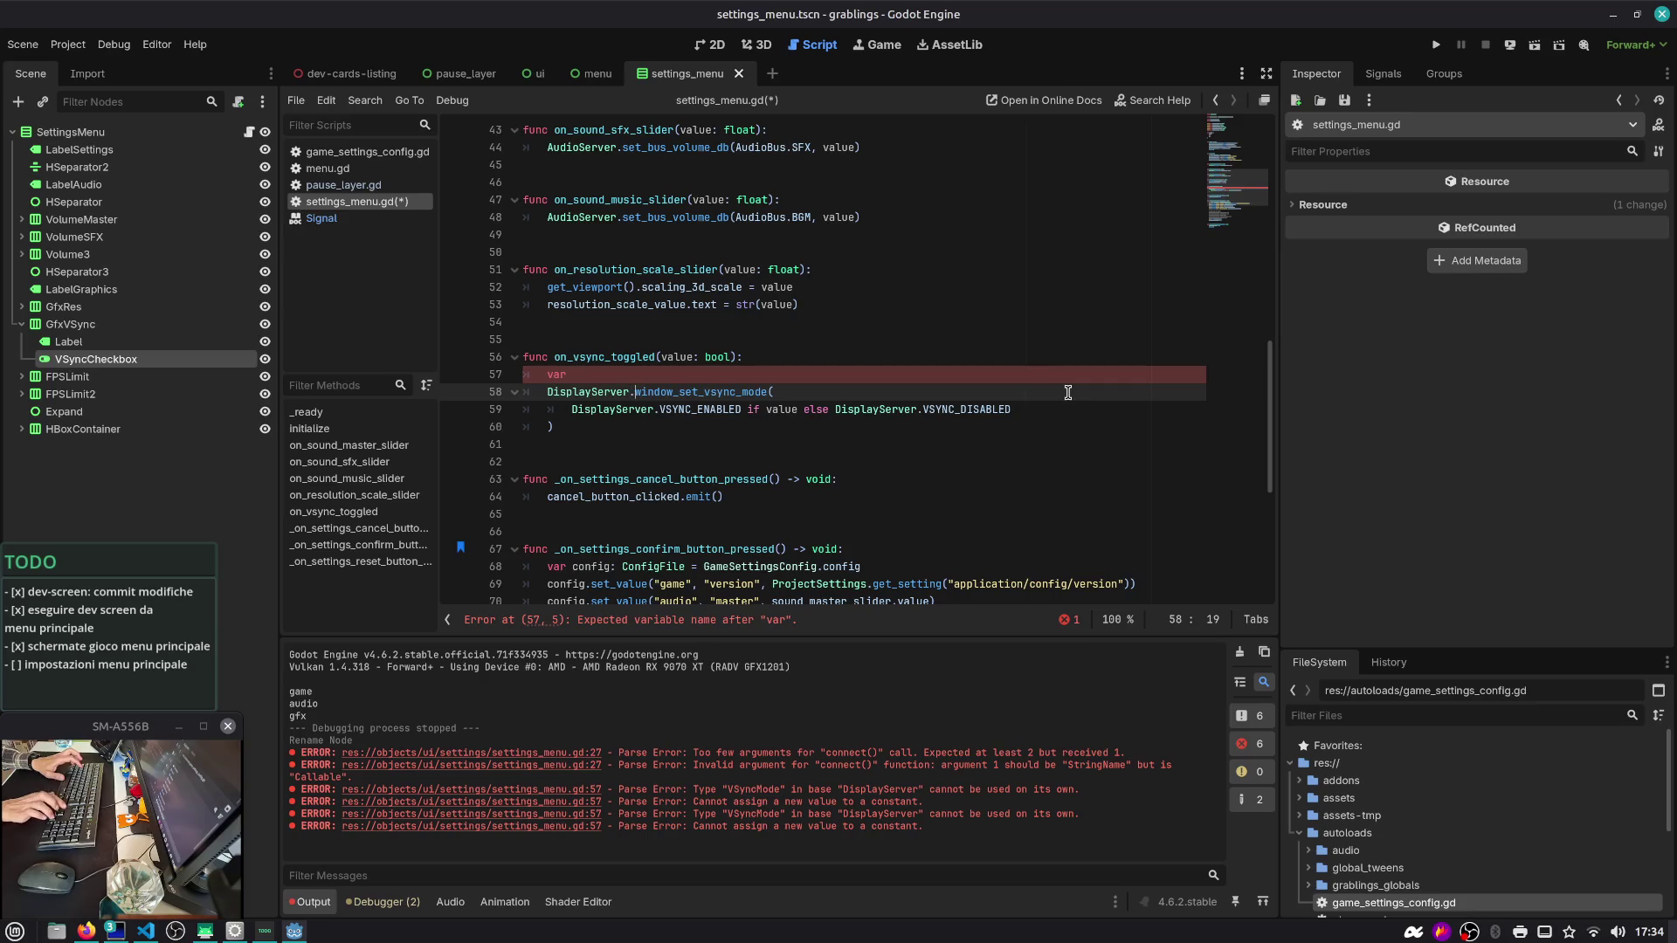
{"action": "key", "text": "ctrl+shift+Right"}
{"action": "key", "text": "ctrl+shift+f"}
{"action": "key", "text": "Return"}
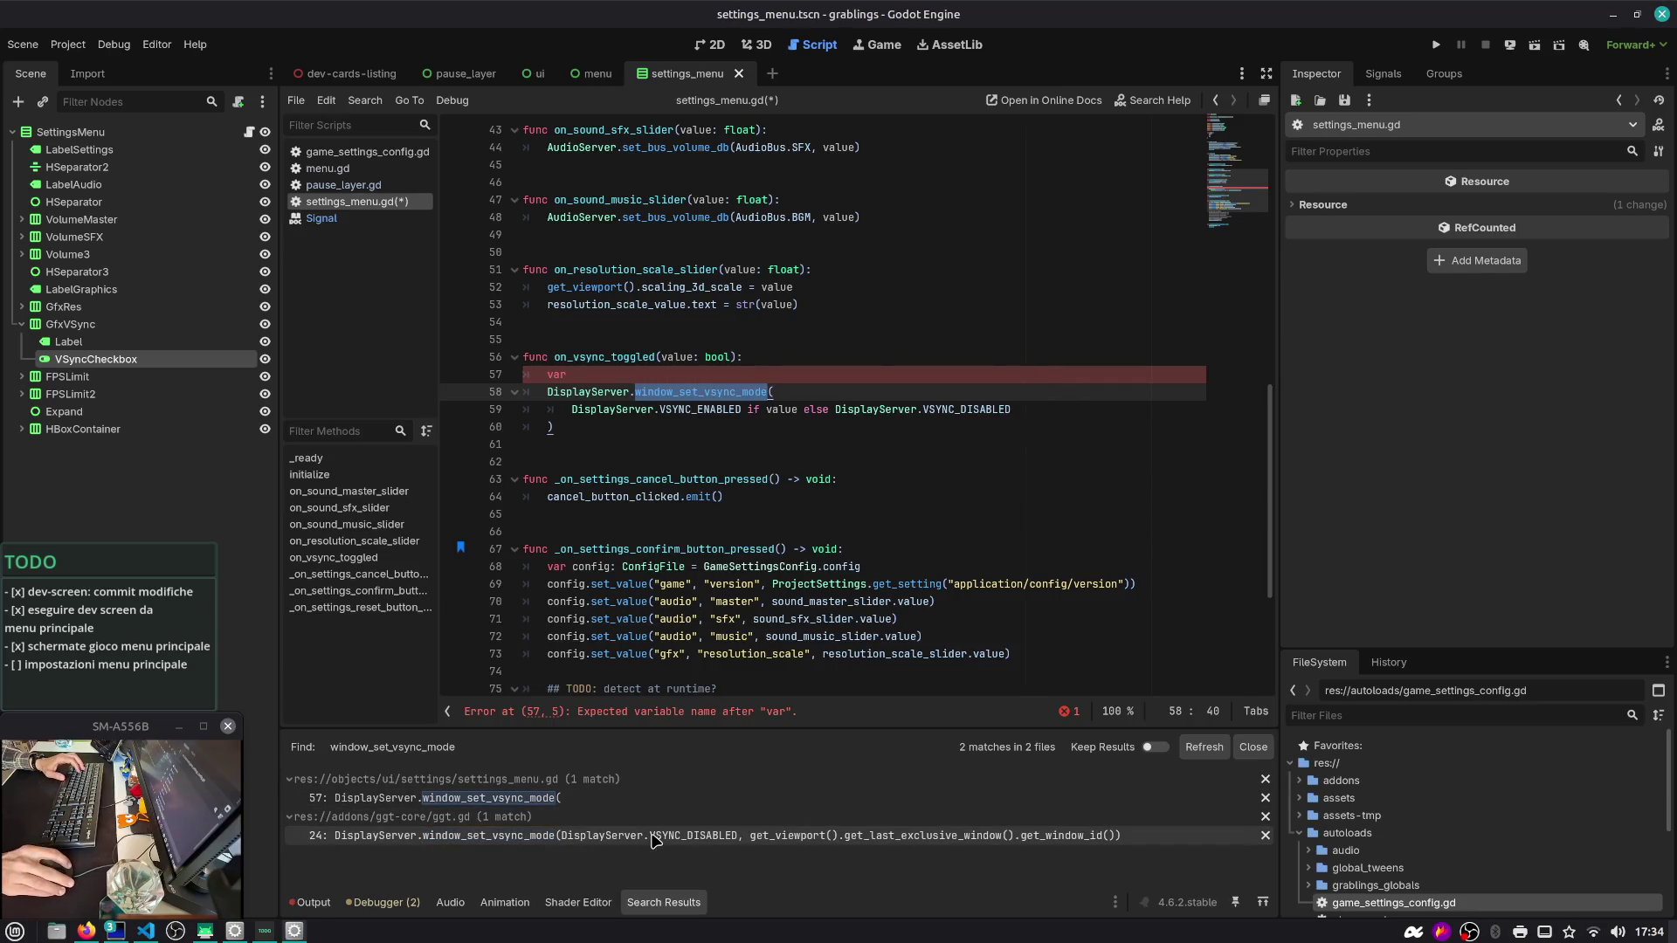
Step: Copy the get_viewport()… window-id expression from ggt.gd line 24 and return to settings_menu.gd
{"action": "left_click", "coordinate": [652, 837]}
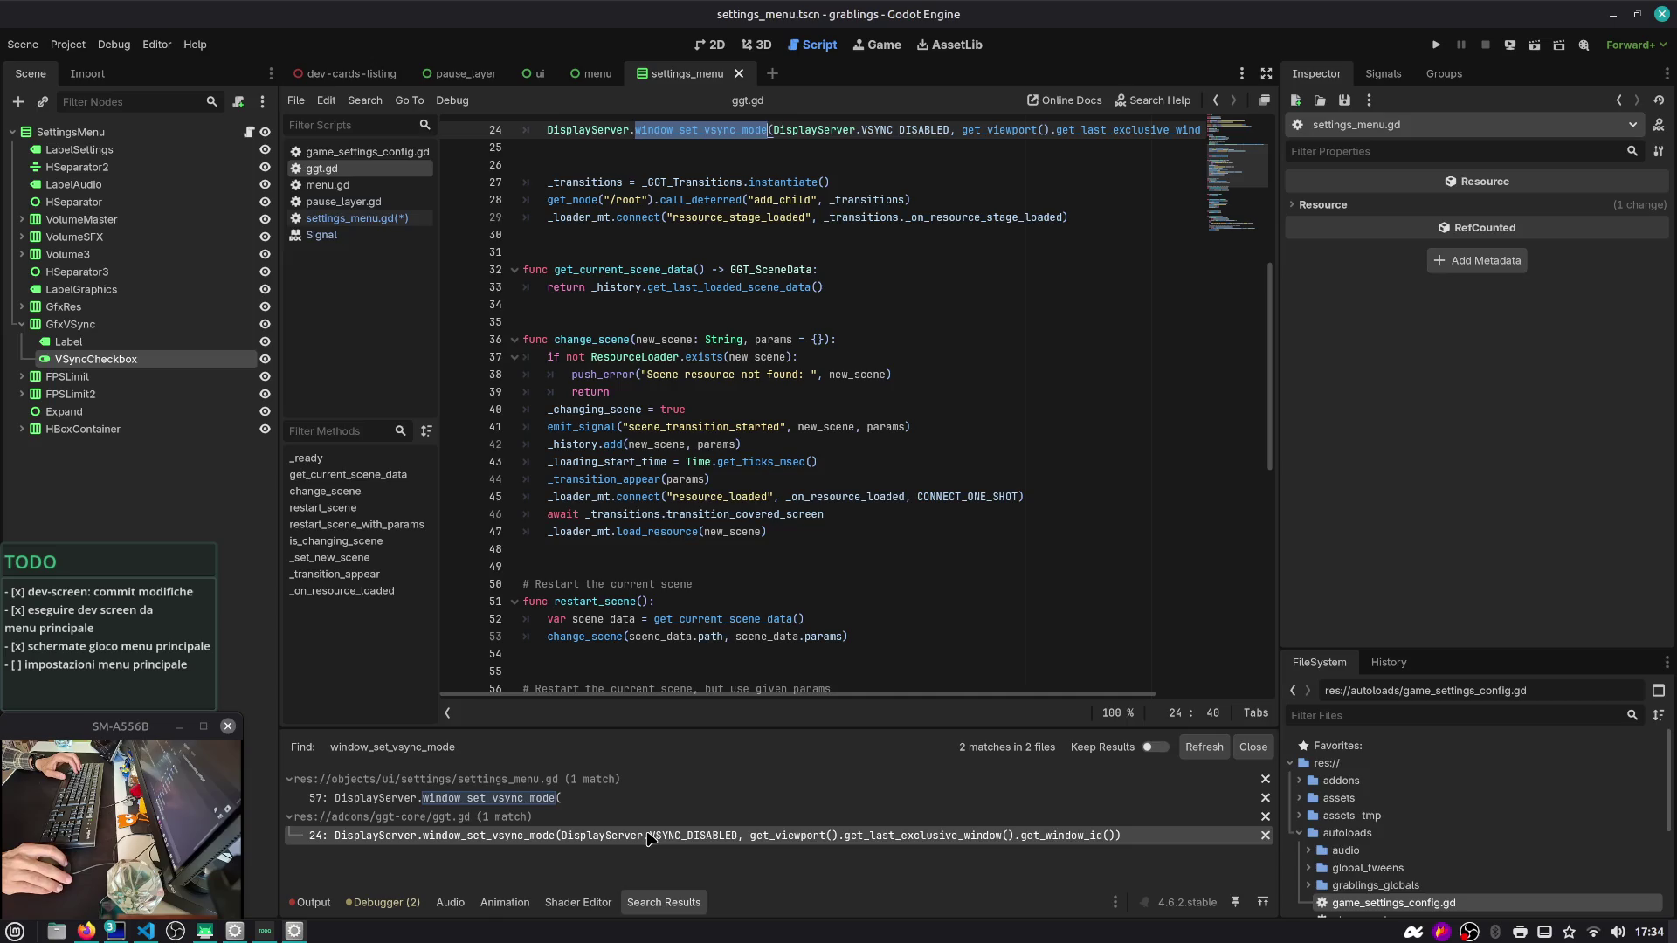
{"action": "scroll", "coordinate": [721, 412], "scroll_direction": "up", "scroll_amount": 3}
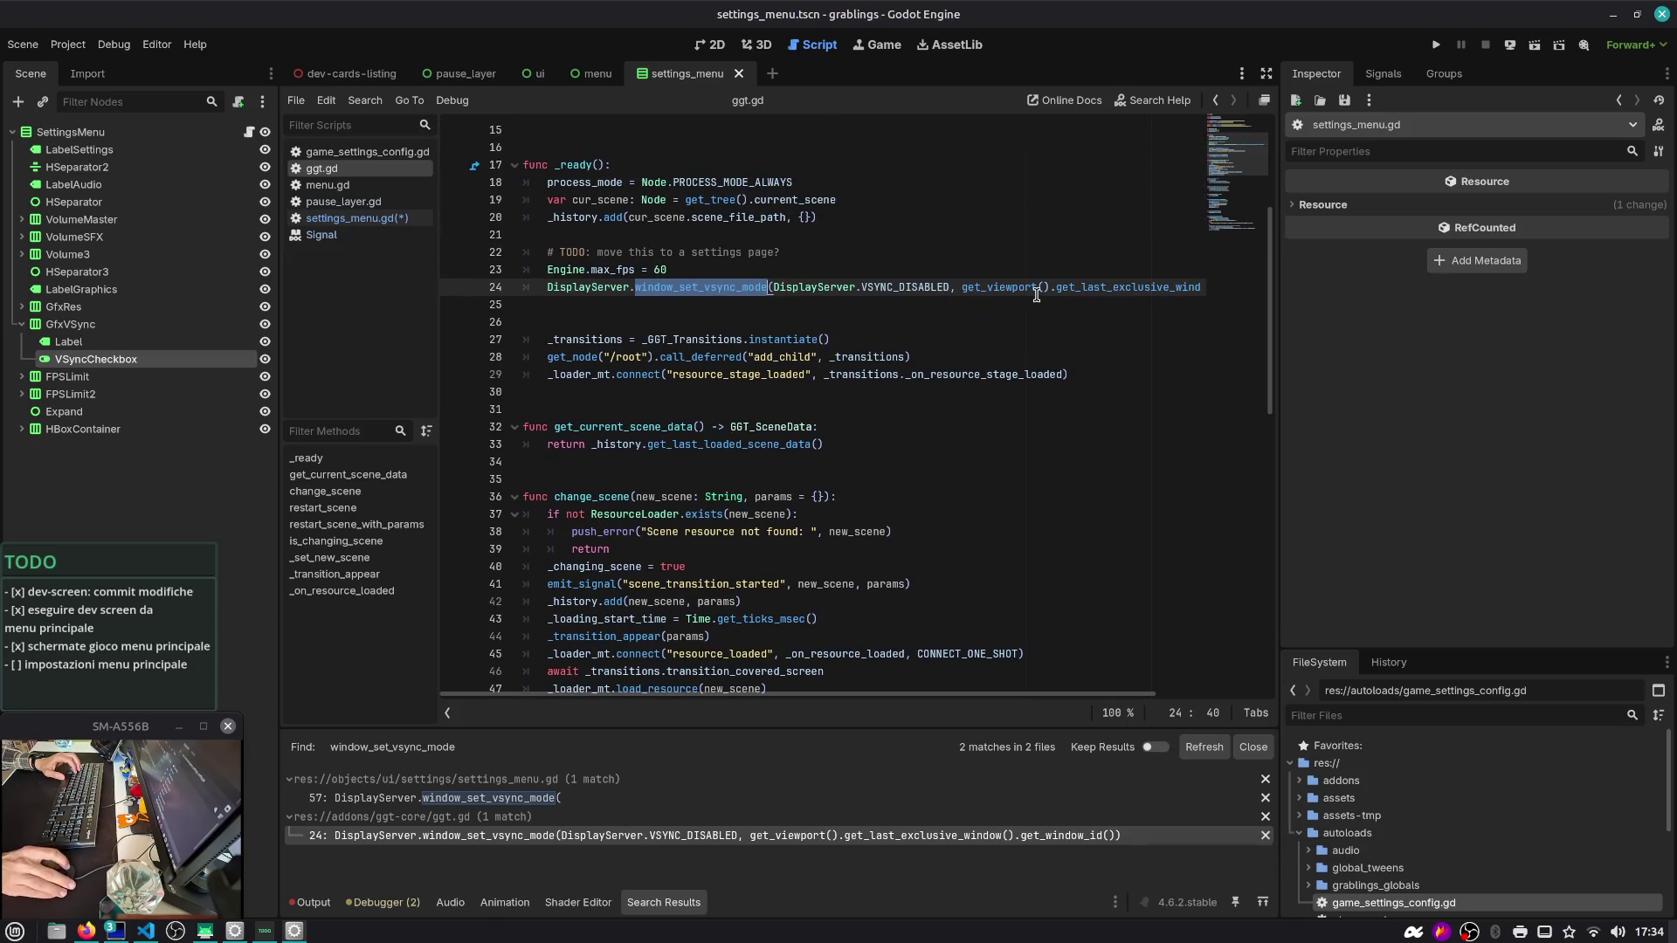
{"action": "scroll", "coordinate": [1028, 292], "scroll_direction": "right", "scroll_amount": 2}
{"action": "left_click", "coordinate": [837, 288]}
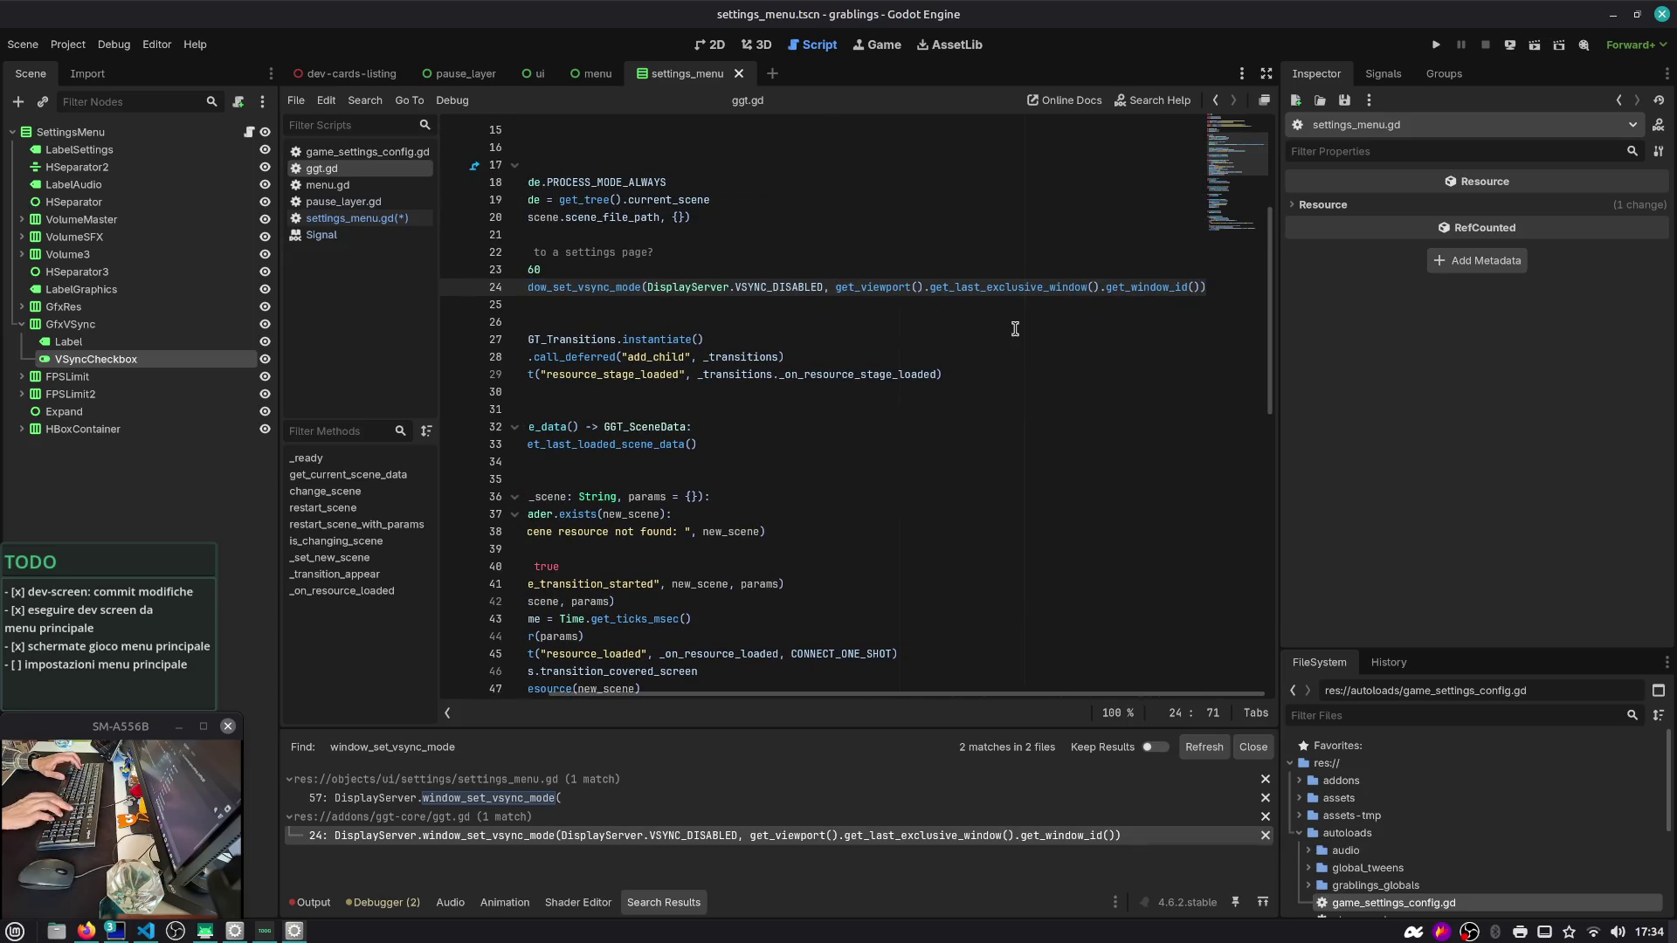
{"action": "key", "text": "shift+End"}
{"action": "key", "text": "shift+Left"}
{"action": "key", "text": "ctrl+c"}
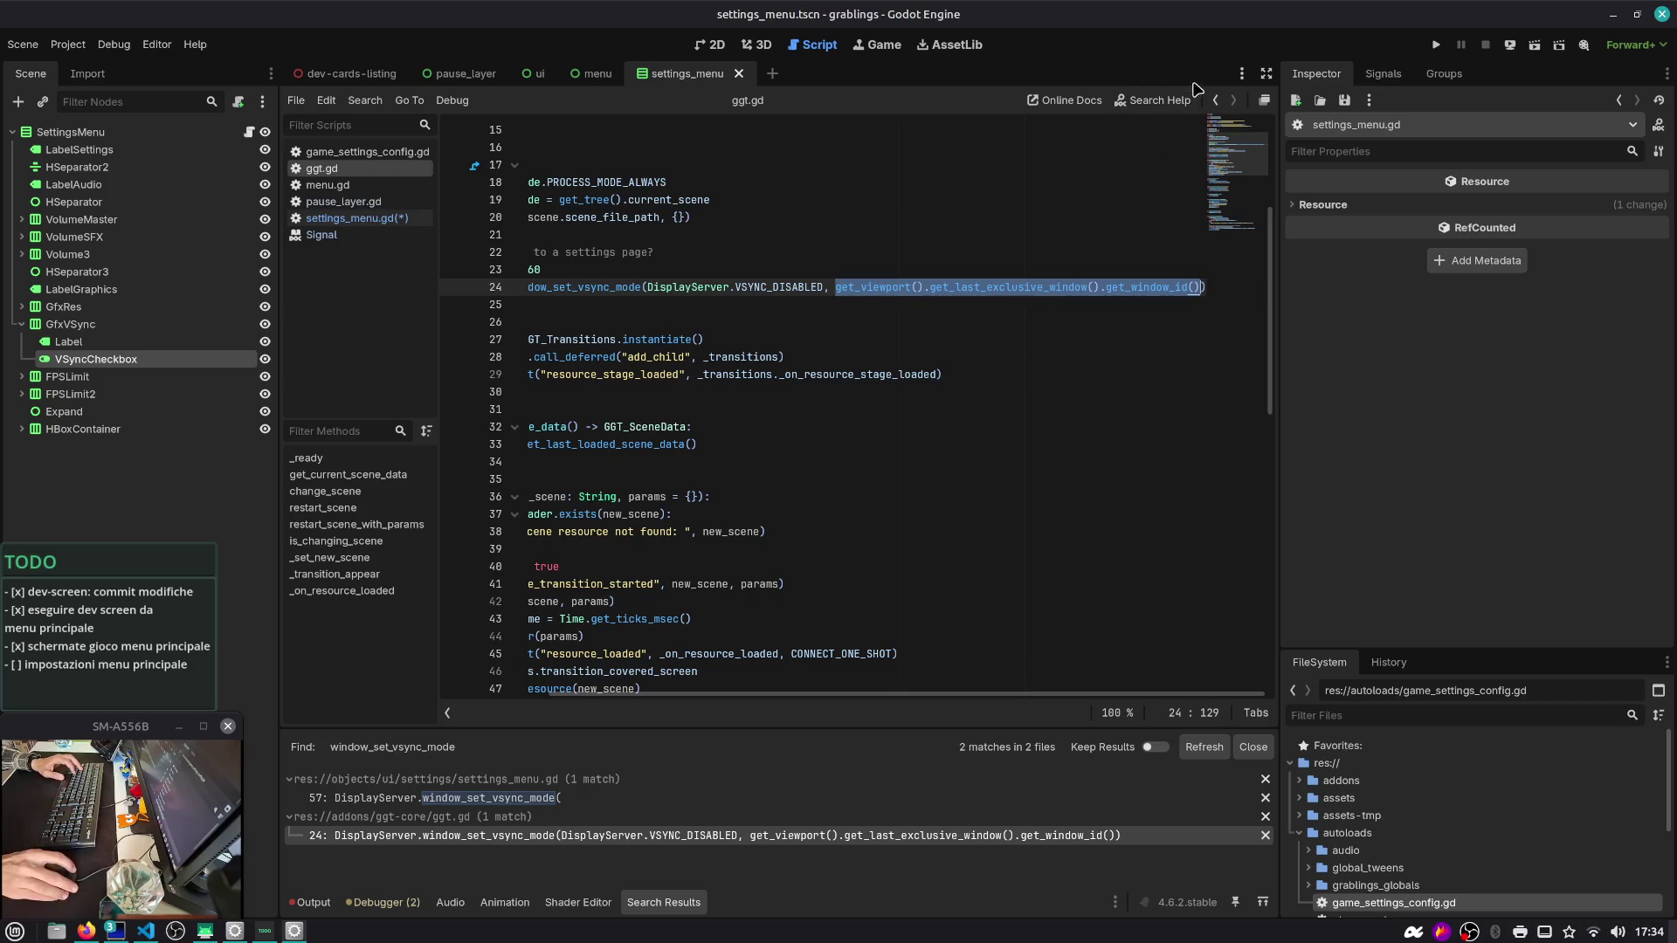
{"action": "left_click", "coordinate": [1215, 101]}
{"action": "left_click", "coordinate": [1220, 101]}
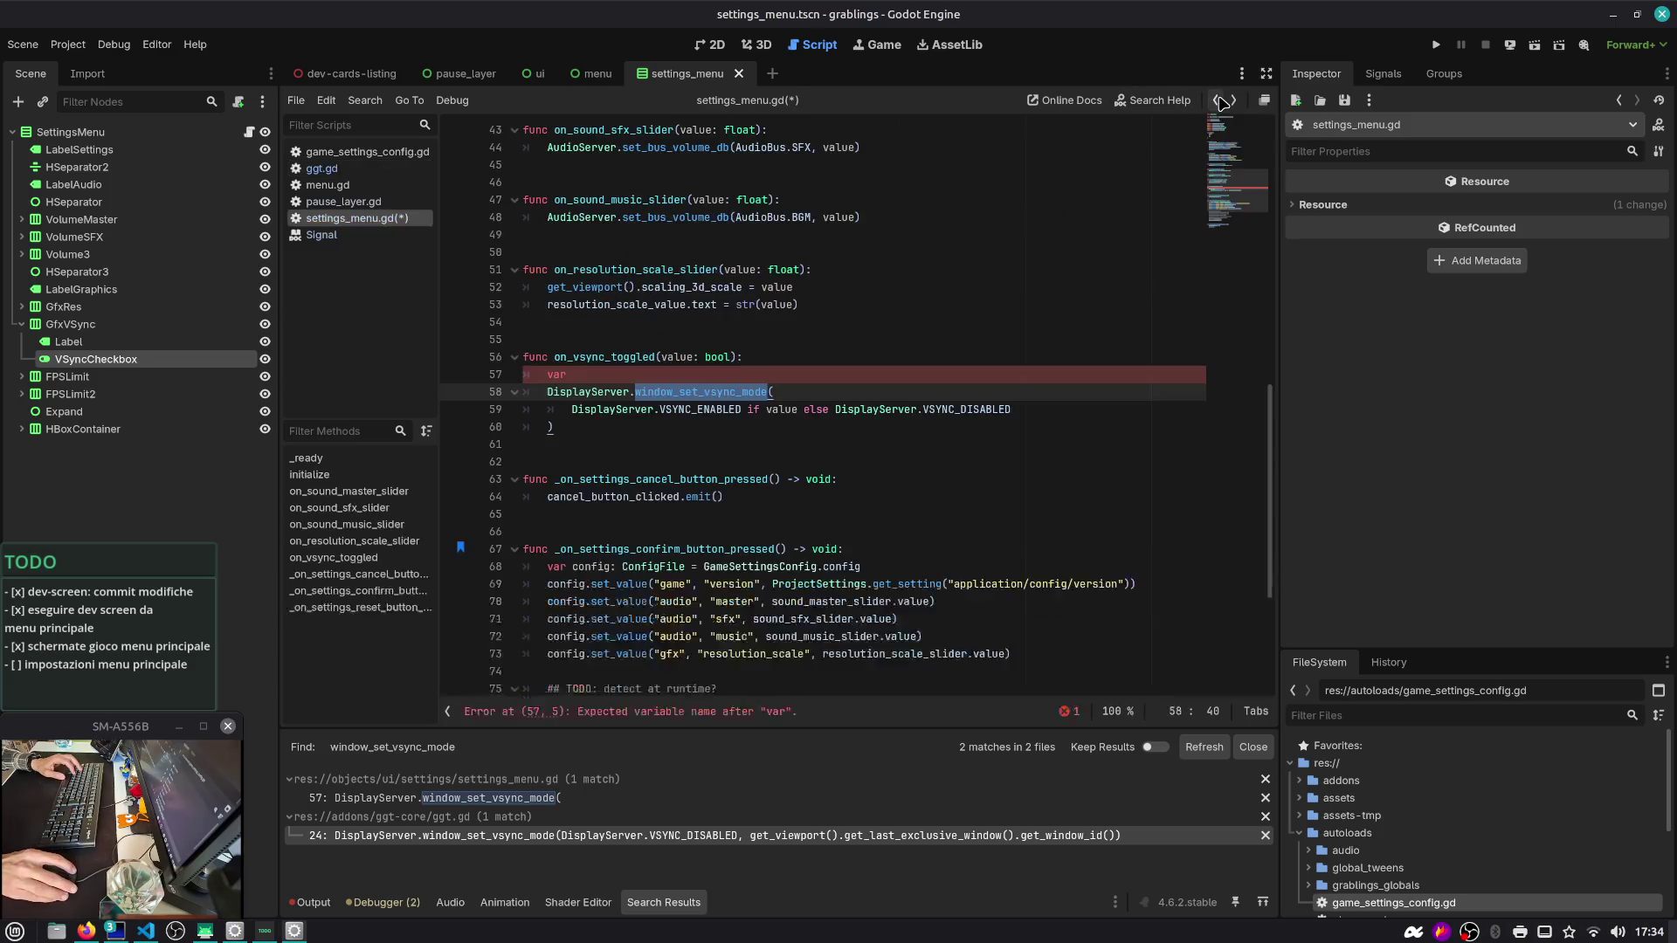
{"action": "left_click", "coordinate": [699, 367]}
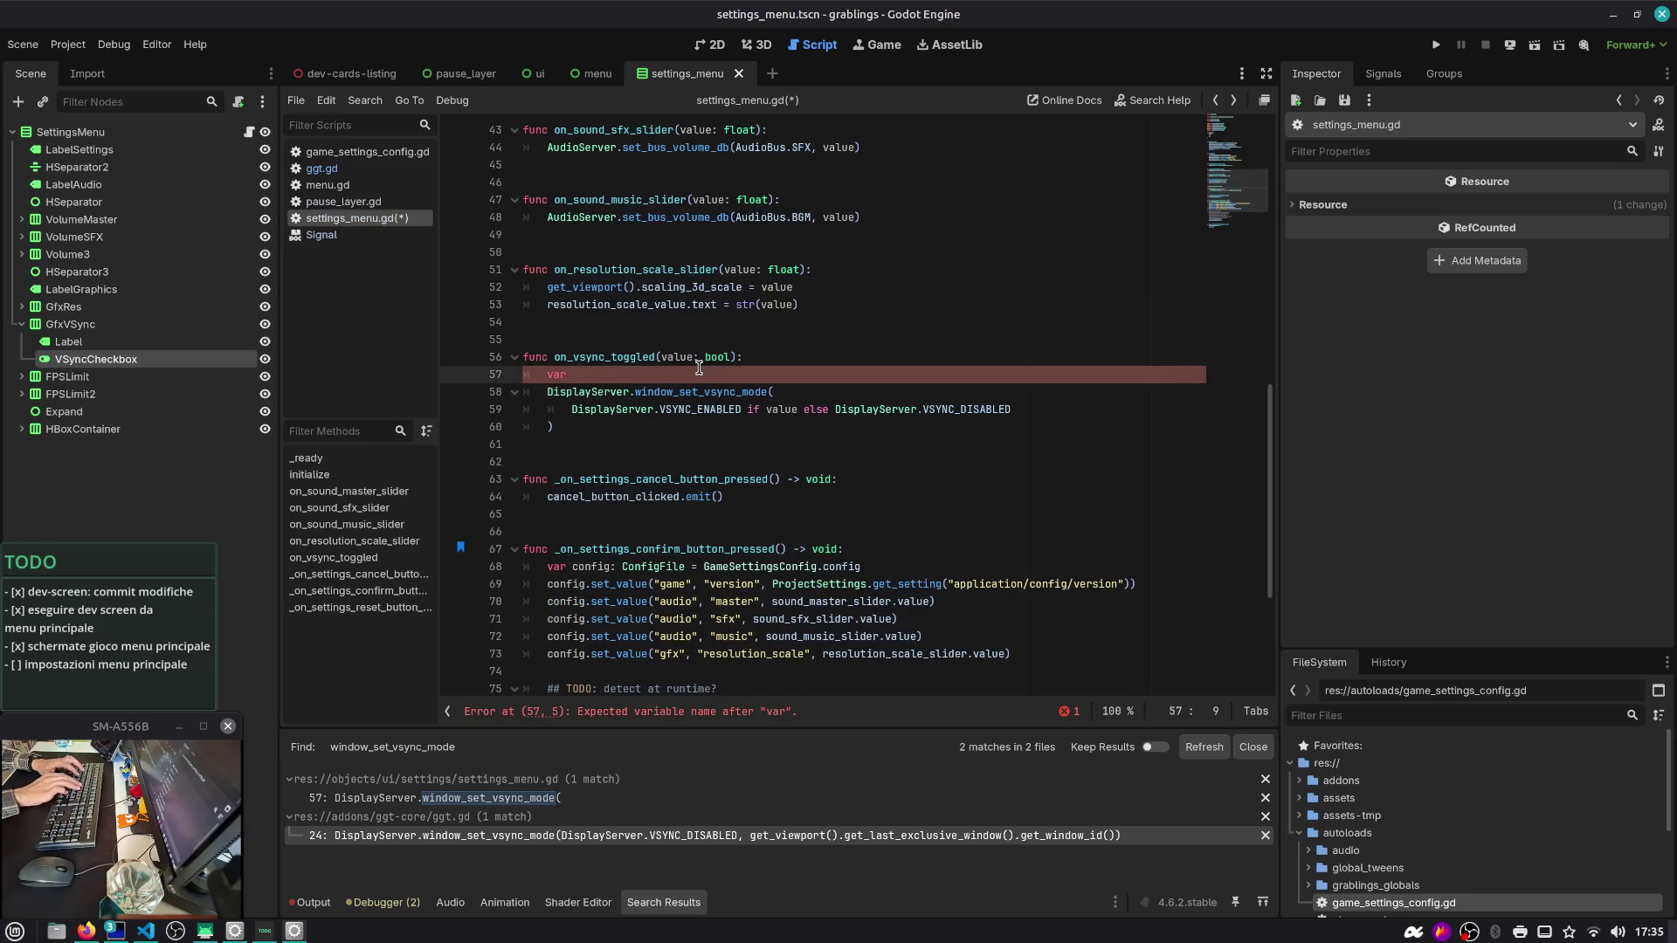
Step: Paste the window-id expression into 'var window_id =' and pass window_id as the second argument
{"action": "key", "text": "ctrl+v"}
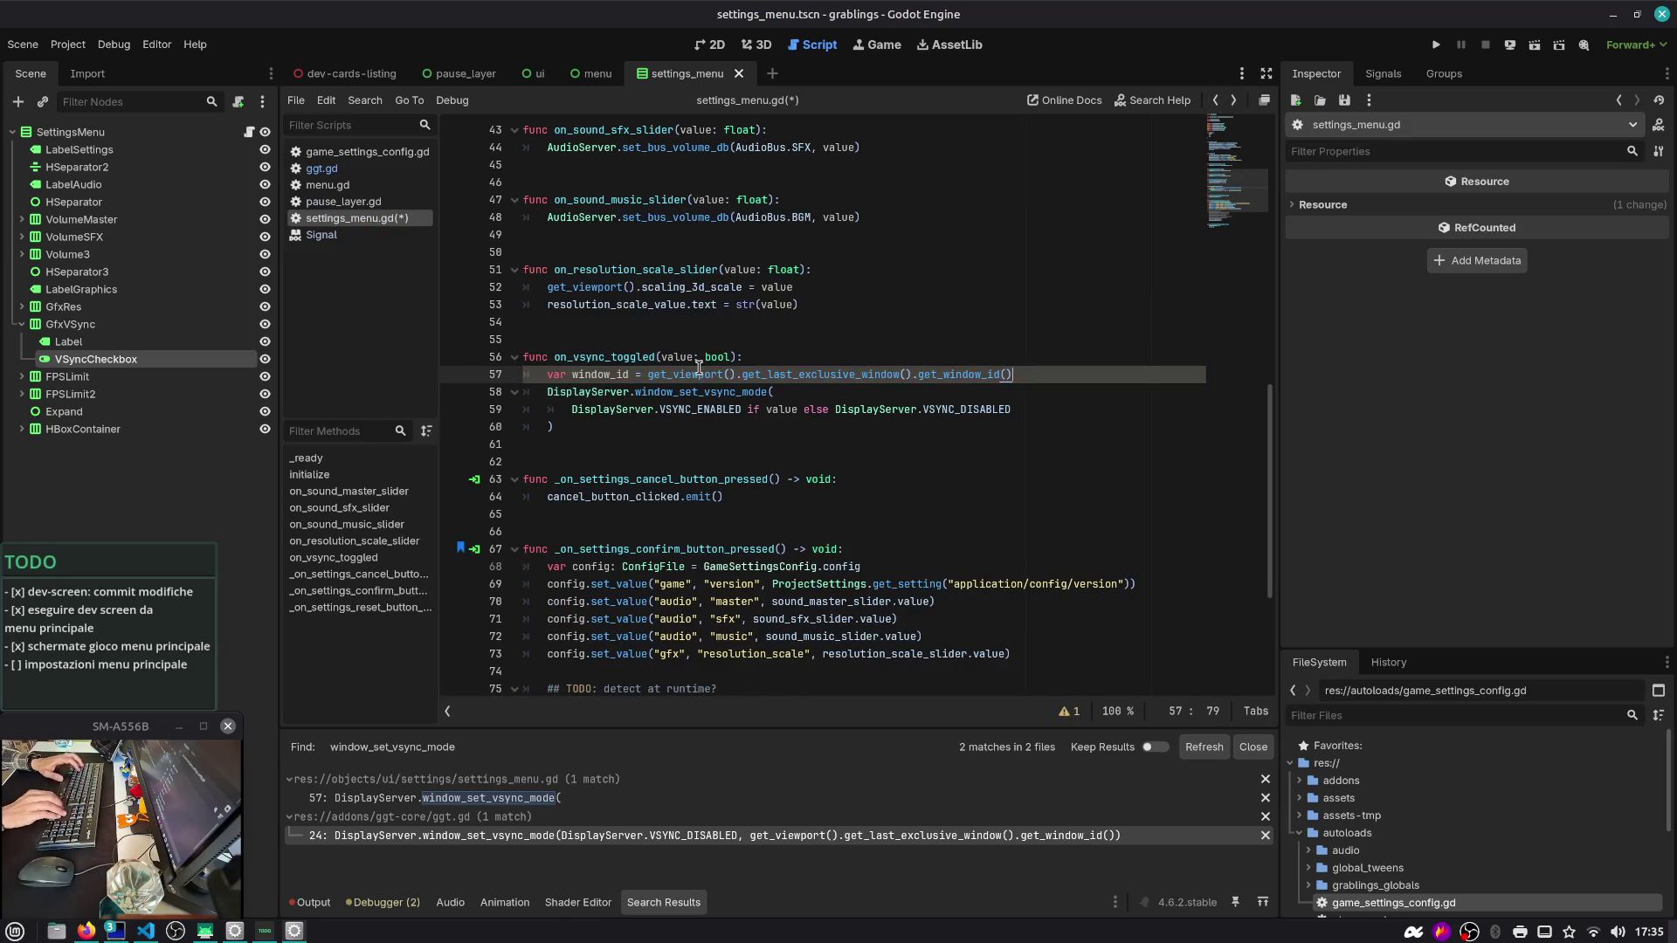
{"action": "key", "text": "Down"}
{"action": "key", "text": "Down"}
{"action": "type", "text": ","}
{"action": "key", "text": "Return"}
Step: Add a TODO comment about monitor changes at the top of the vsync handler
{"action": "key", "text": "Return"}
{"action": "key", "text": "ctrl+s"}
{"action": "key", "text": "Up"}
{"action": "key", "text": "Up"}
{"action": "key", "text": "Up"}
{"action": "key", "text": "End"}
{"action": "key", "text": "Return"}
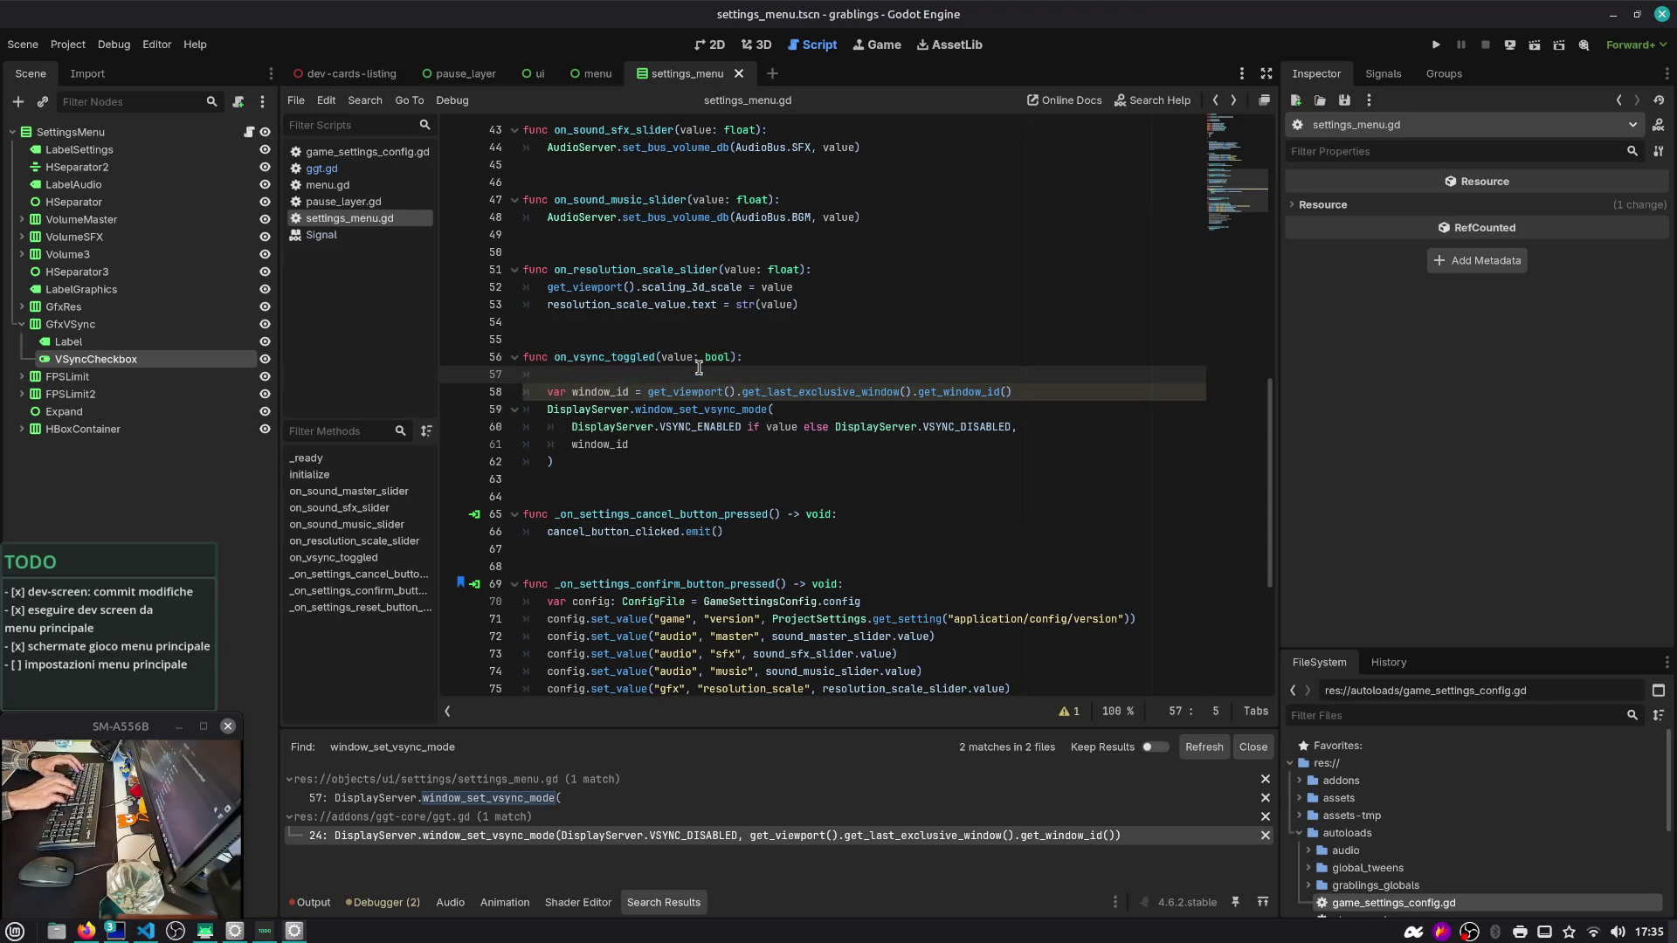
{"action": "key", "text": "BackSpace"}
{"action": "key", "text": "BackSpace"}
{"action": "key", "text": "BackSpace"}
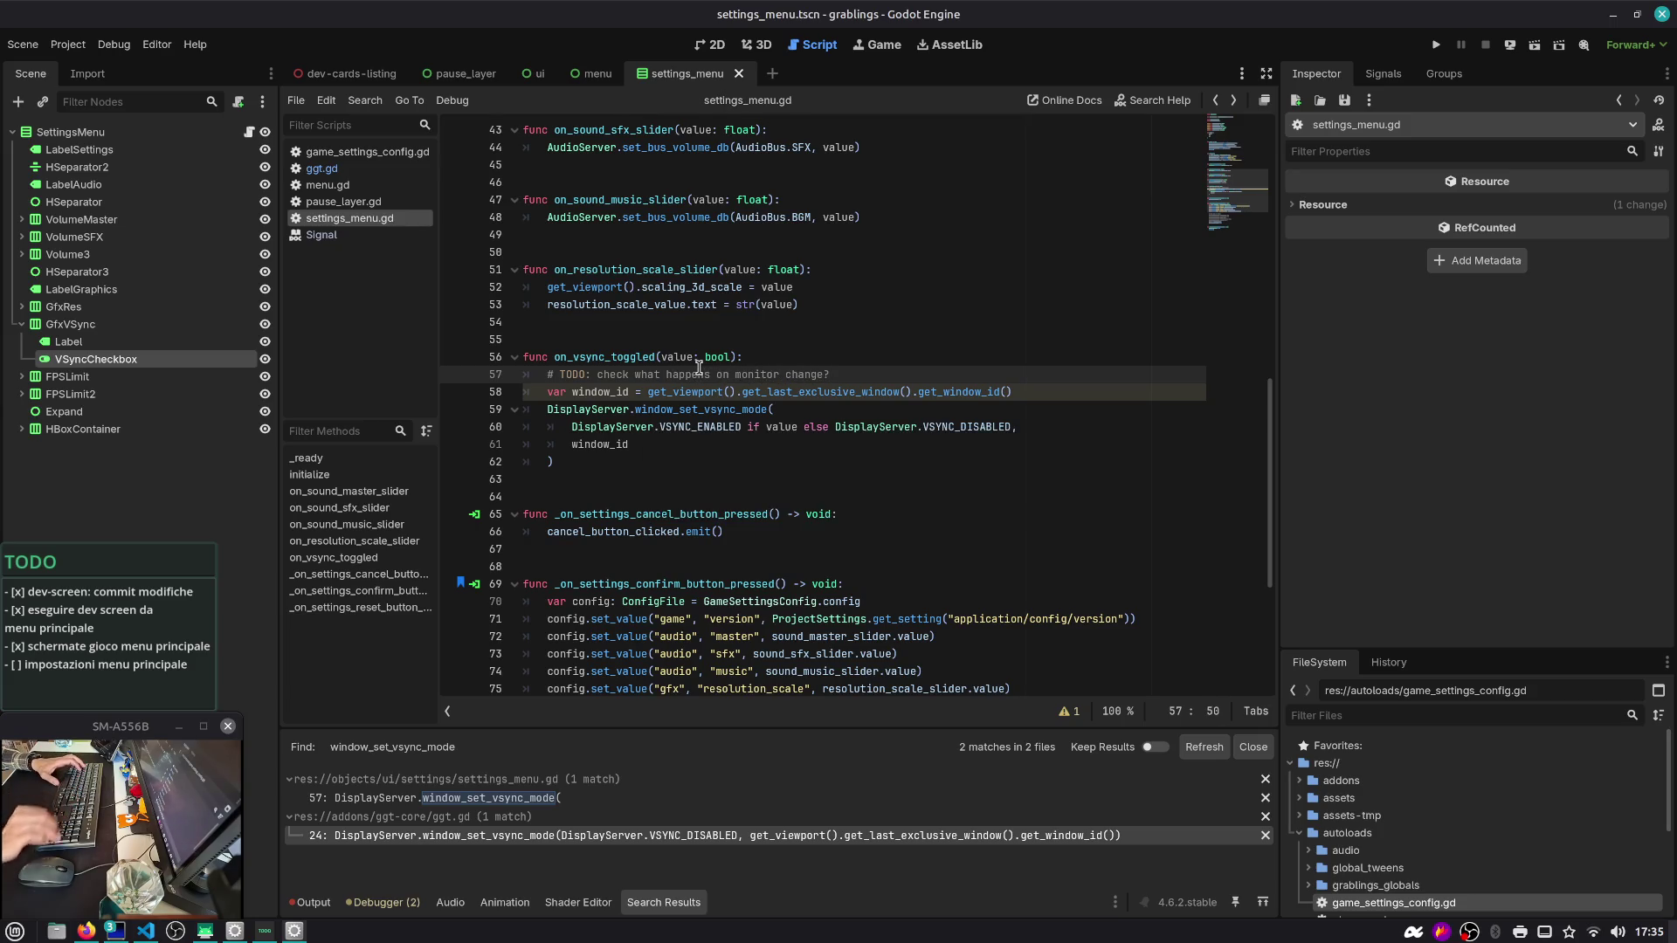
{"action": "scroll", "coordinate": [639, 308], "scroll_direction": "down", "scroll_amount": 3}
{"action": "key", "text": "Down"}
{"action": "key", "text": "Down"}
{"action": "key", "text": "Down"}
Step: Compare the window_id and vsync call block with the ggt.gd match, then close the Signal help page
{"action": "left_click_drag", "start_coordinate": [640, 307], "coordinate": [612, 217]}
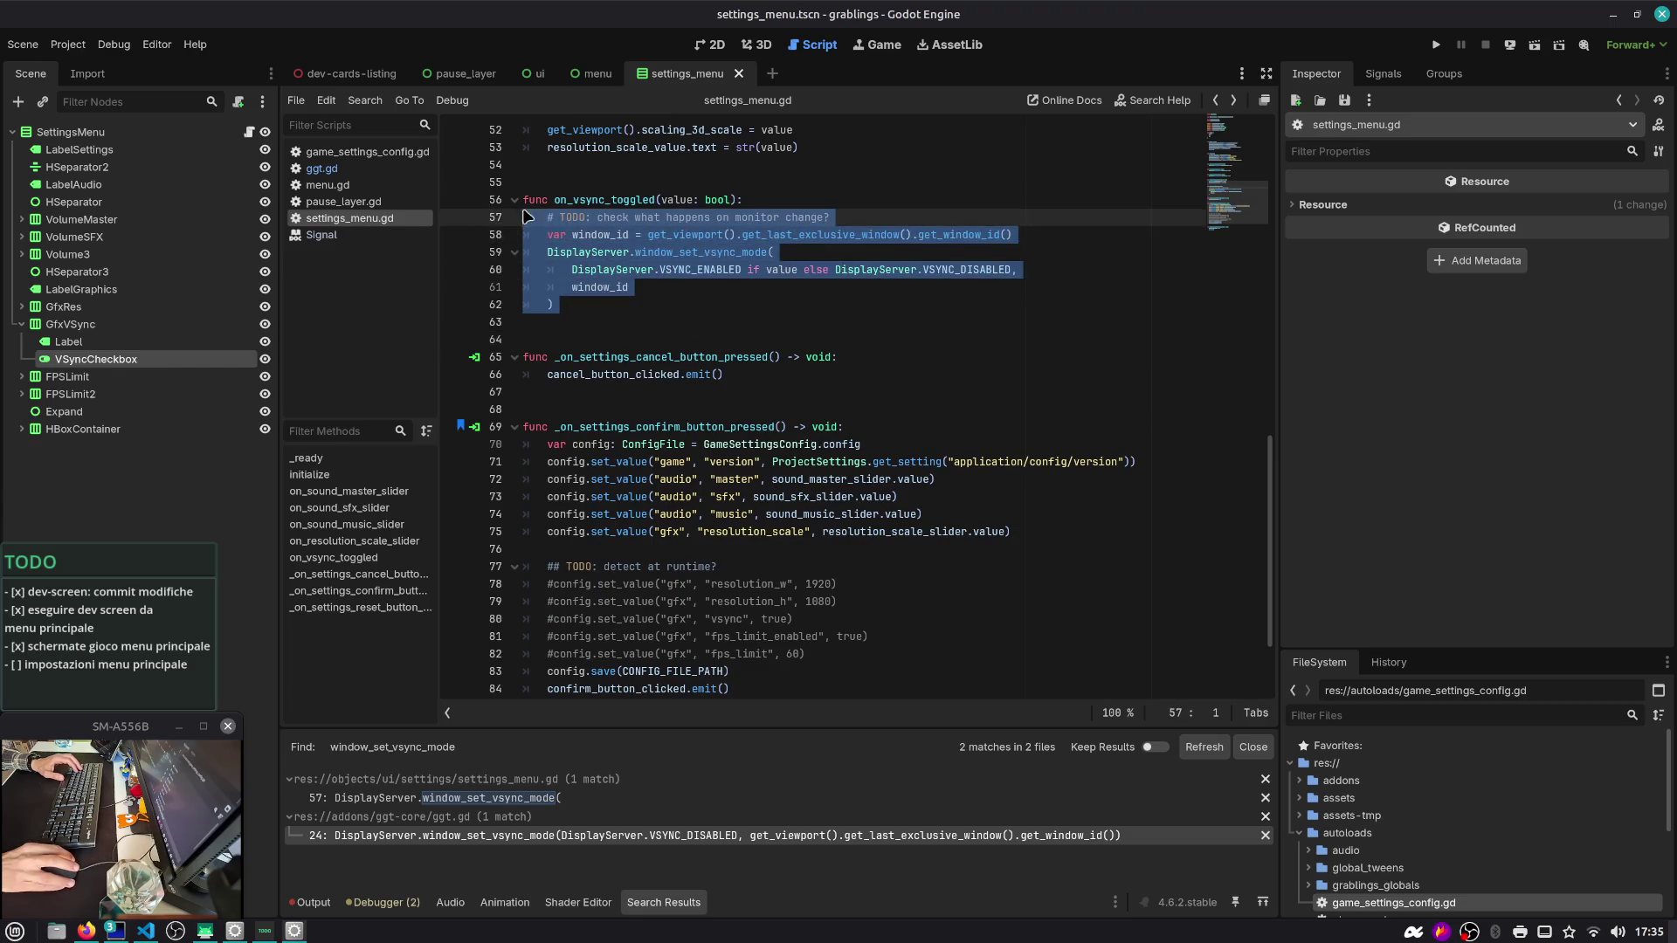
{"action": "double_click", "coordinate": [612, 216]}
{"action": "scroll", "coordinate": [624, 397], "scroll_direction": "down", "scroll_amount": 1}
{"action": "left_click", "coordinate": [575, 838]}
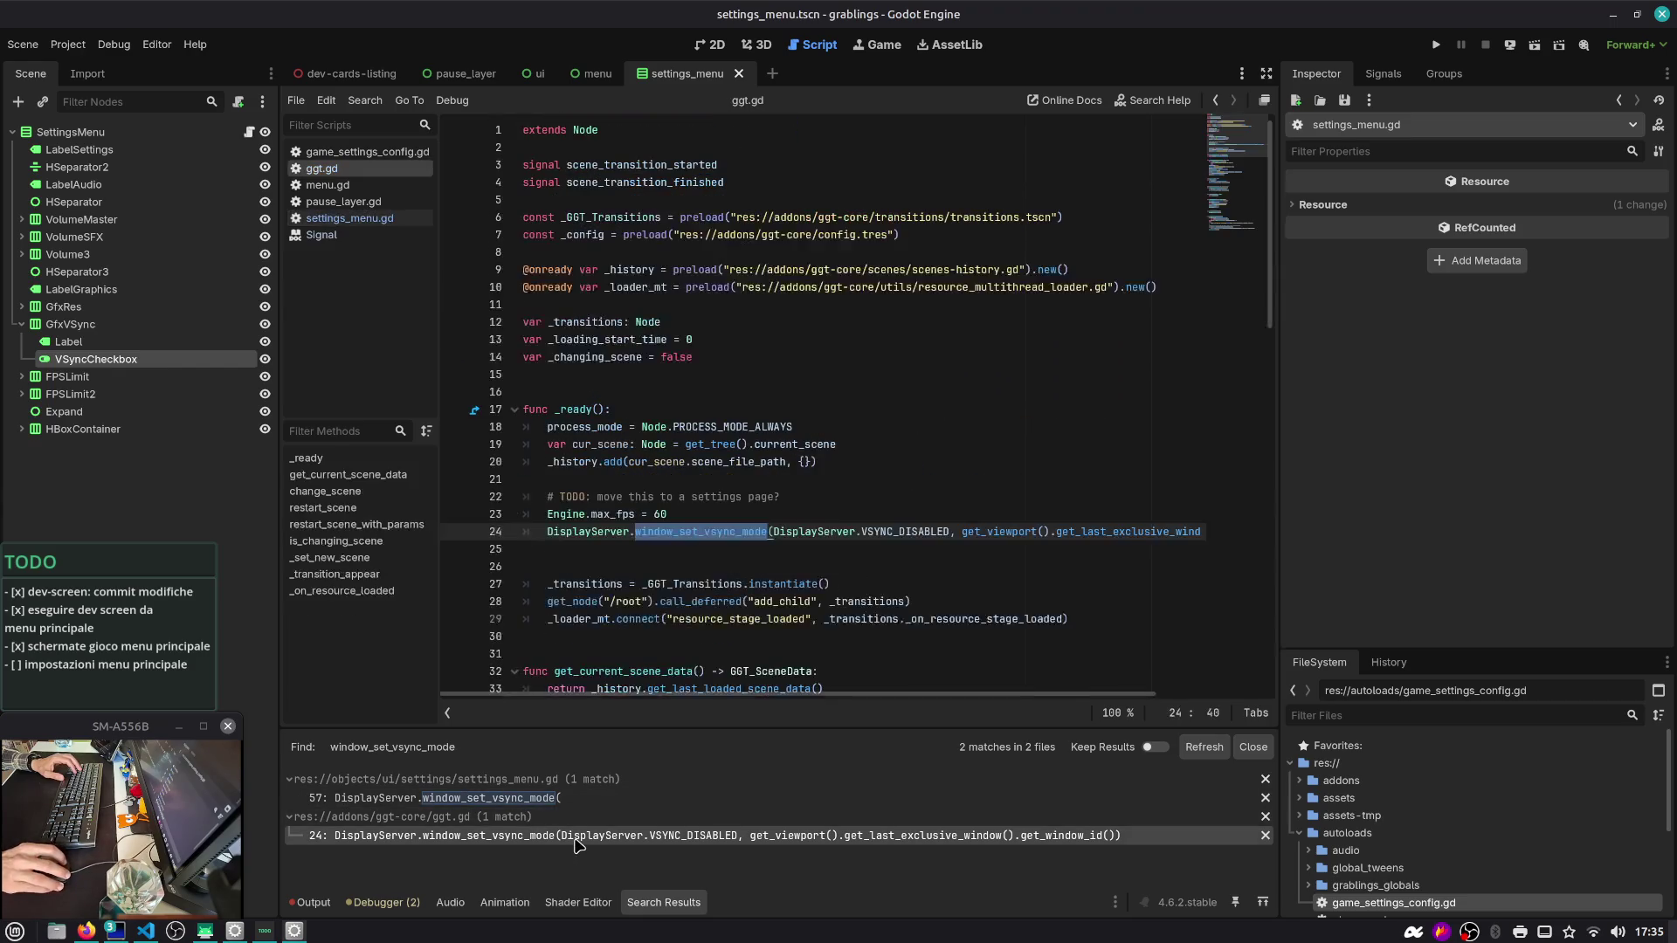
{"action": "left_click", "coordinate": [580, 799]}
{"action": "left_click", "coordinate": [793, 391]}
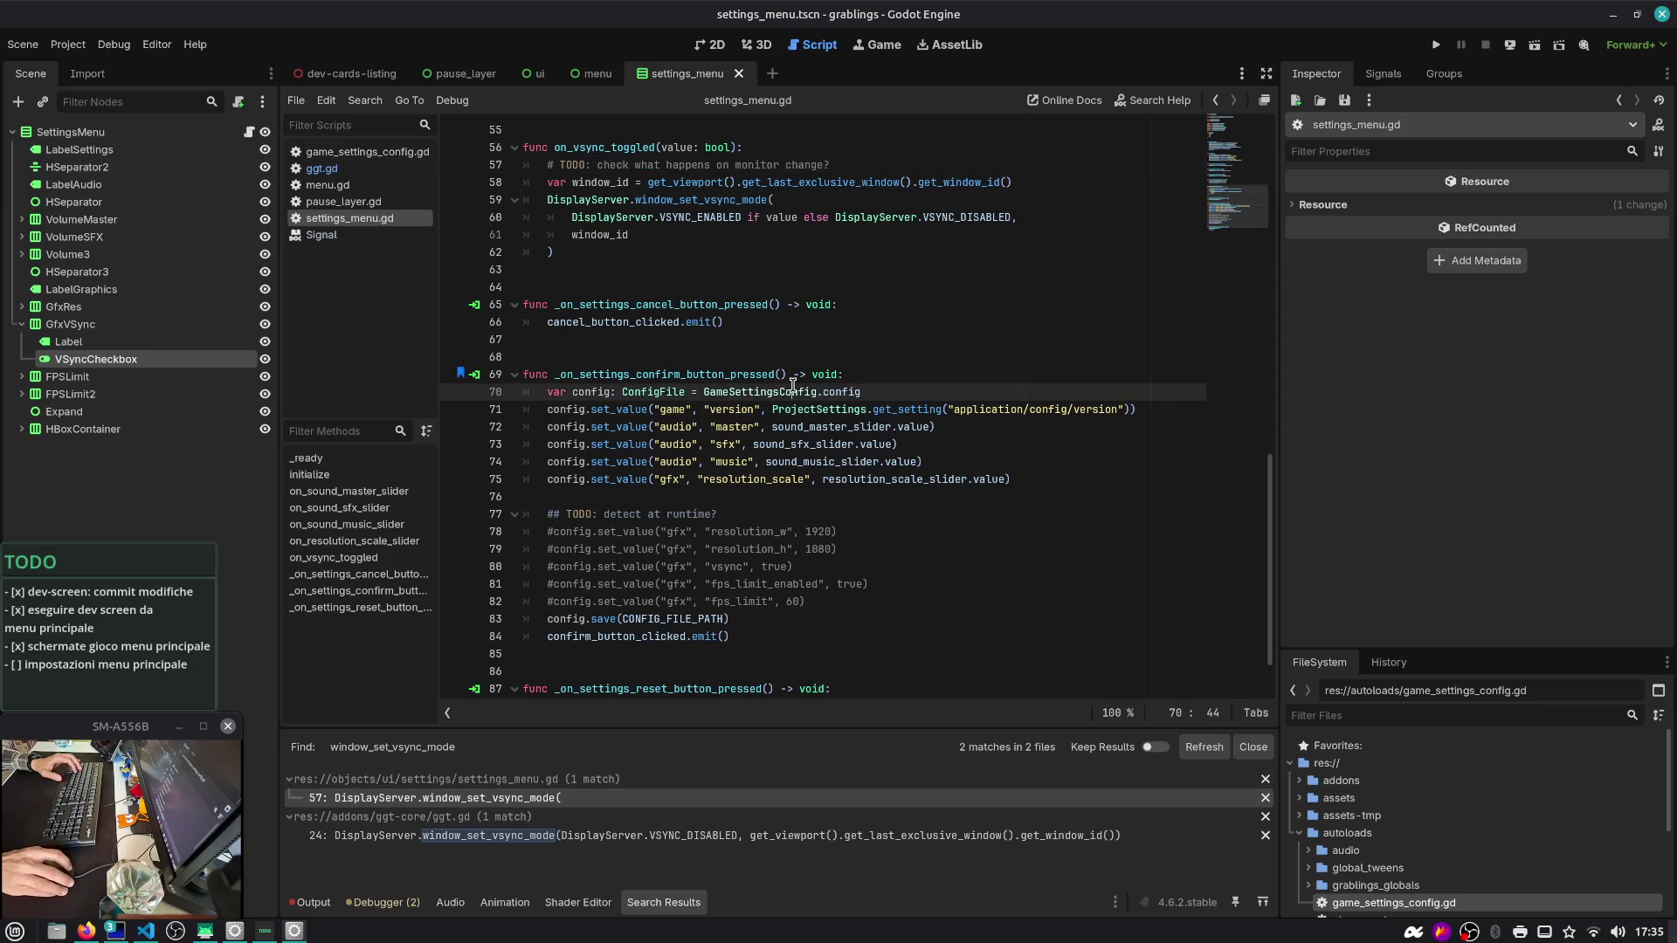
{"action": "double_click", "coordinate": [654, 181]}
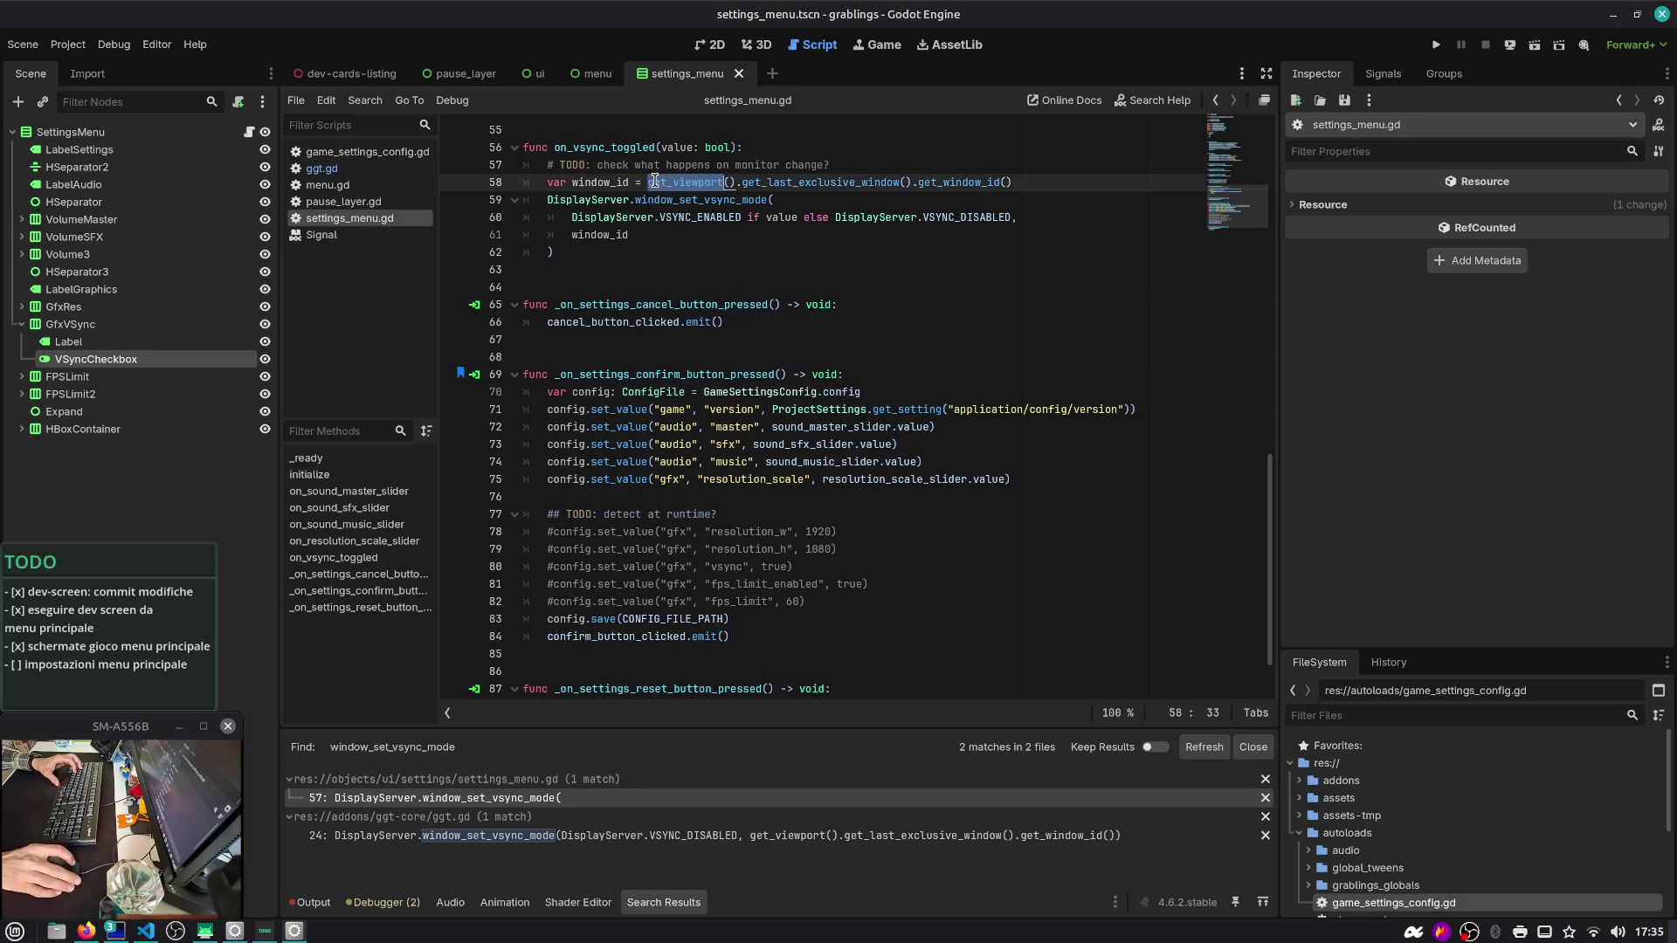
{"action": "scroll", "coordinate": [1206, 207], "scroll_direction": "down", "scroll_amount": 1}
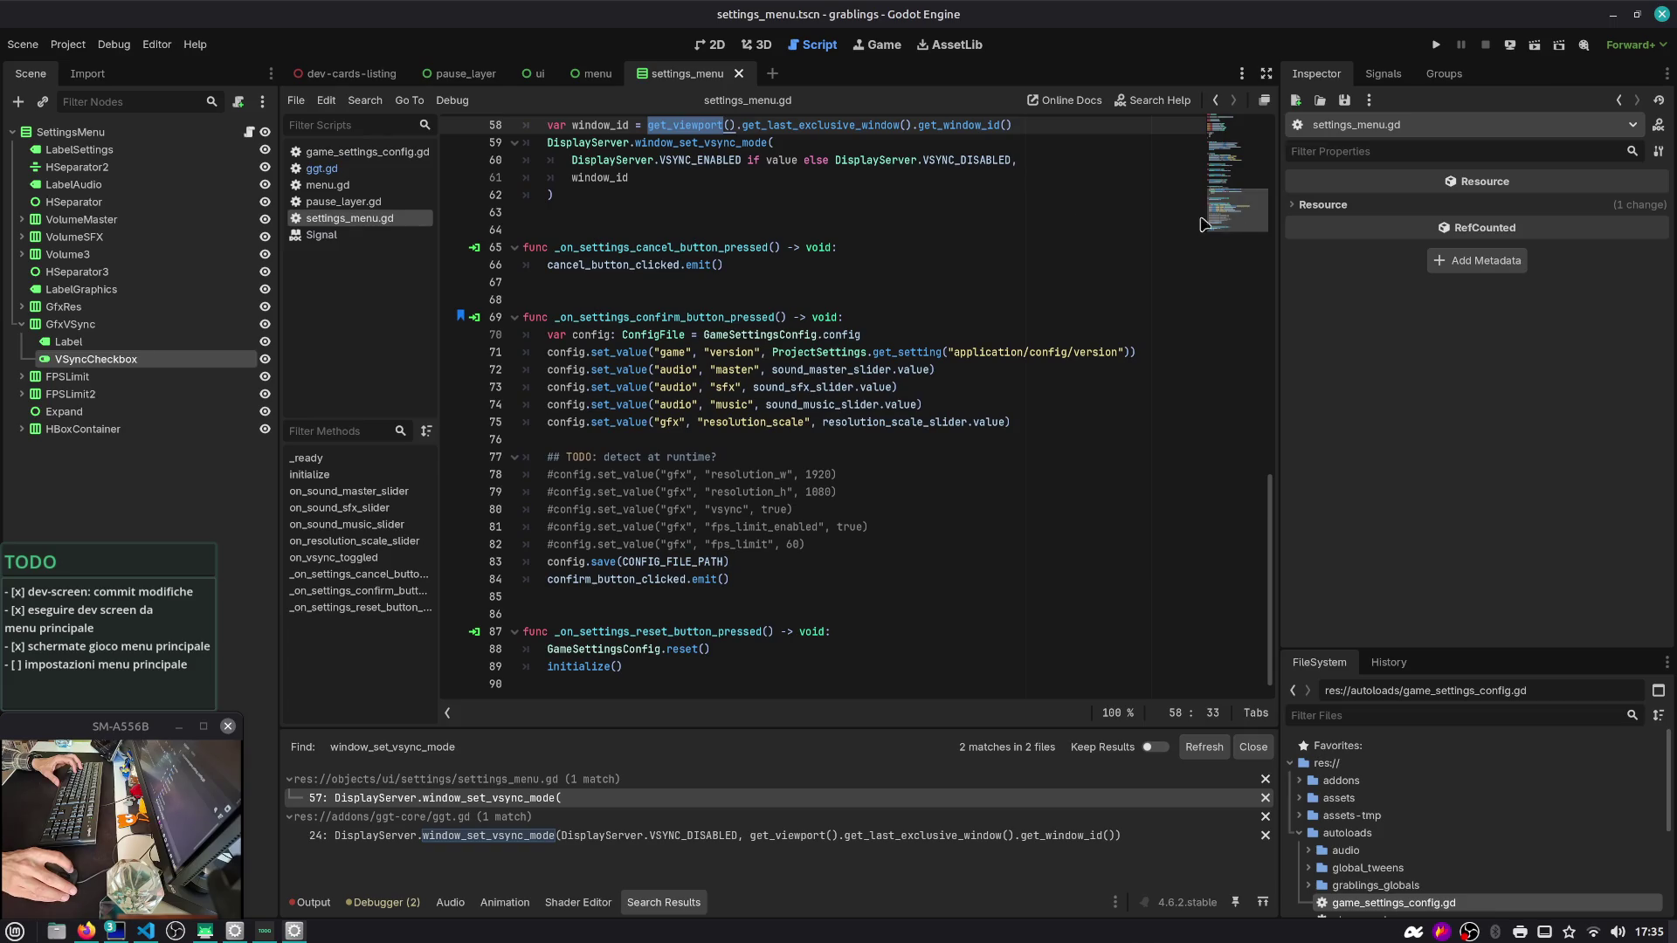
{"action": "double_click", "coordinate": [615, 125]}
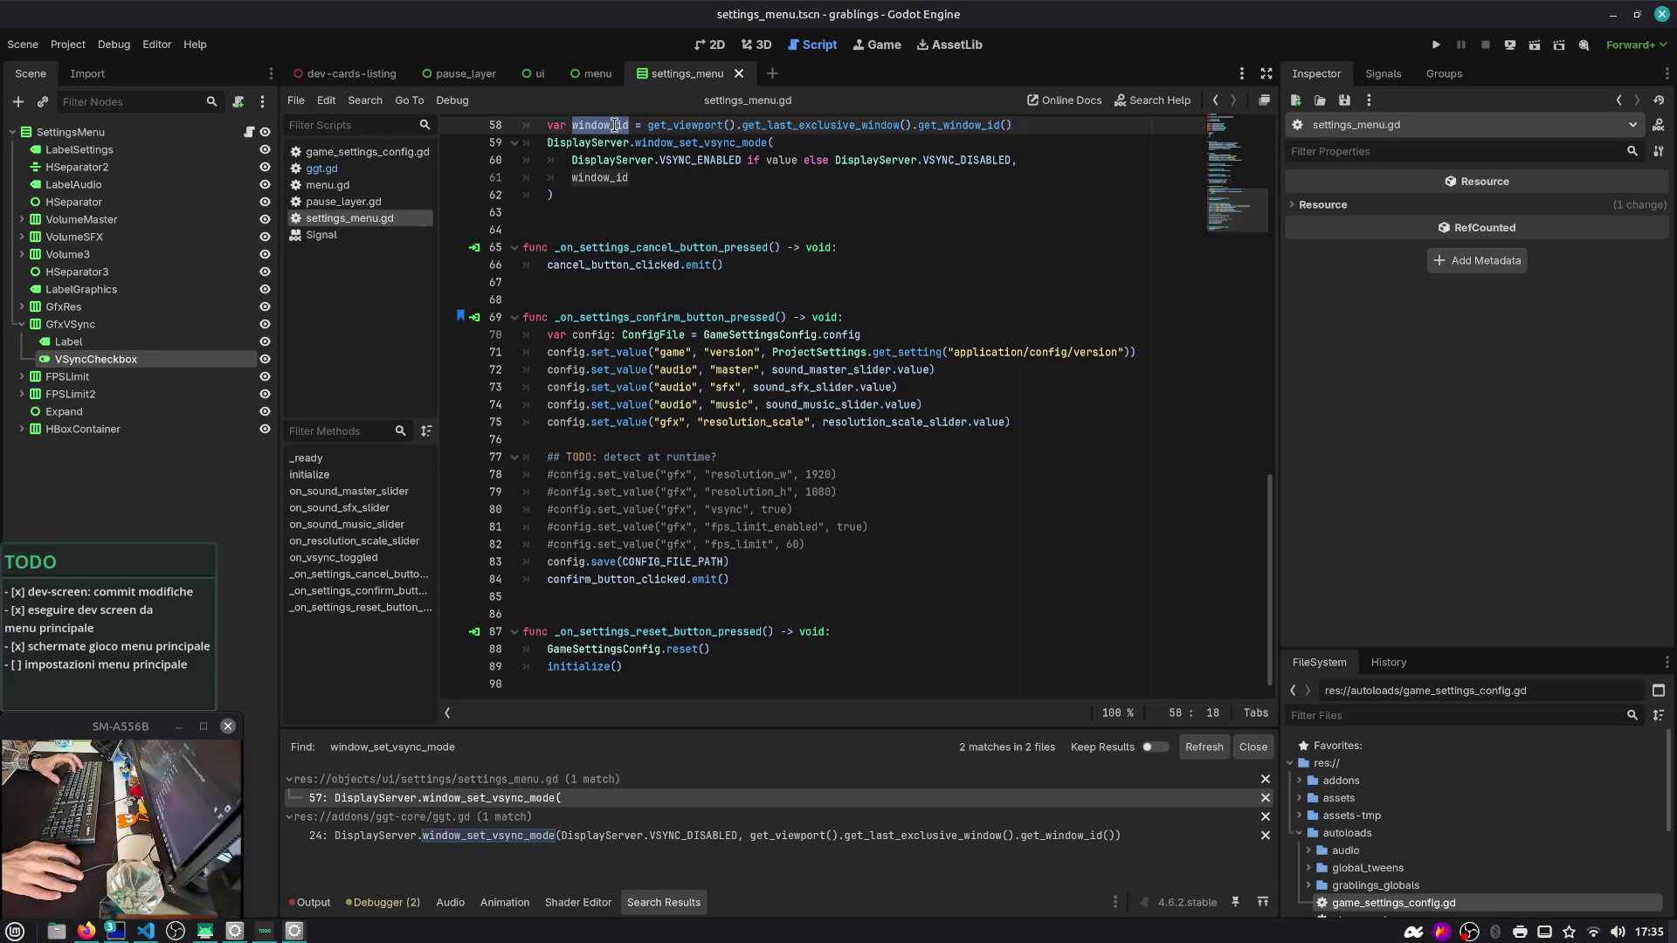
{"action": "left_click_drag", "start_coordinate": [644, 188], "coordinate": [524, 124]}
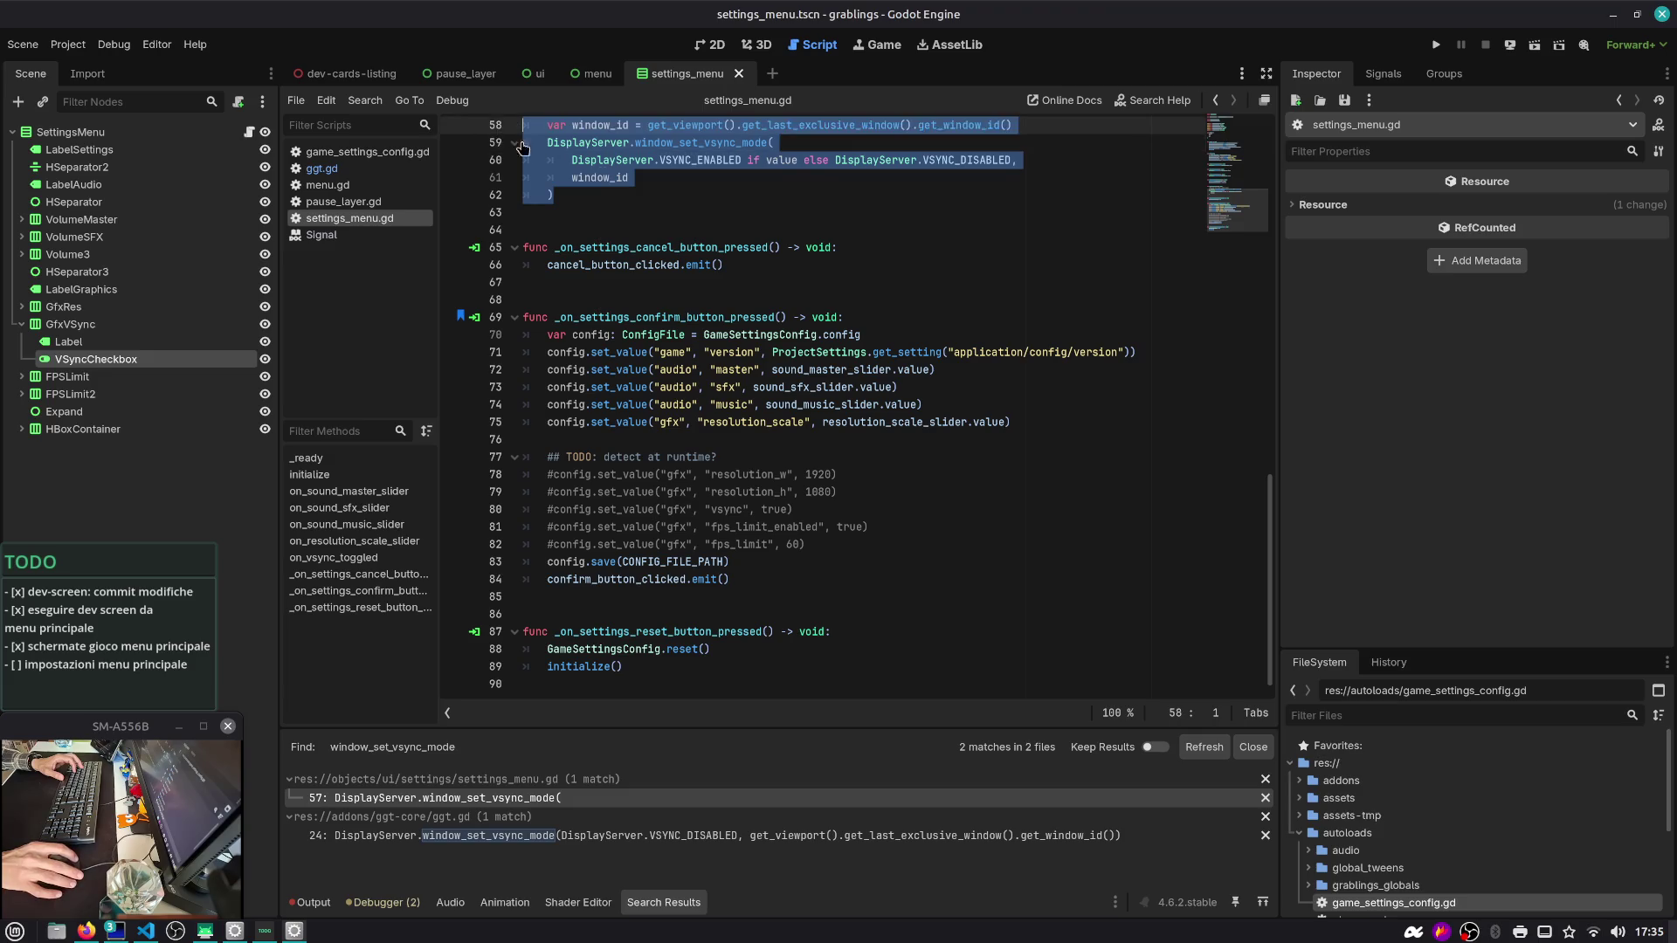
{"action": "left_click", "coordinate": [602, 160]}
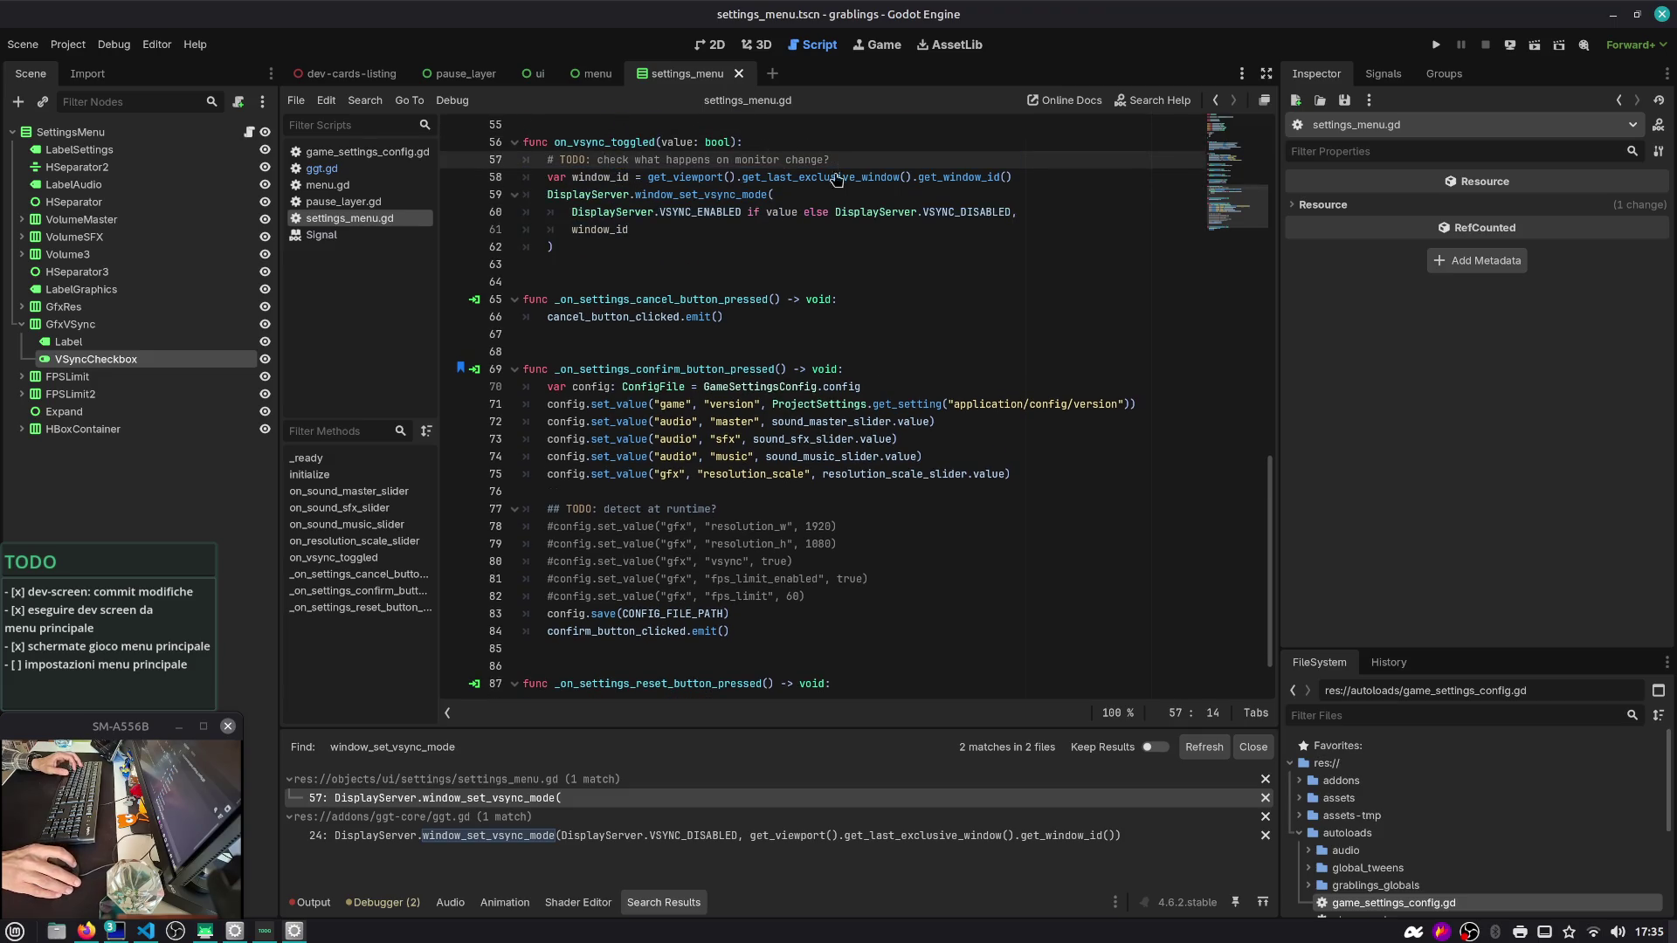
{"action": "middle_click", "coordinate": [341, 236]}
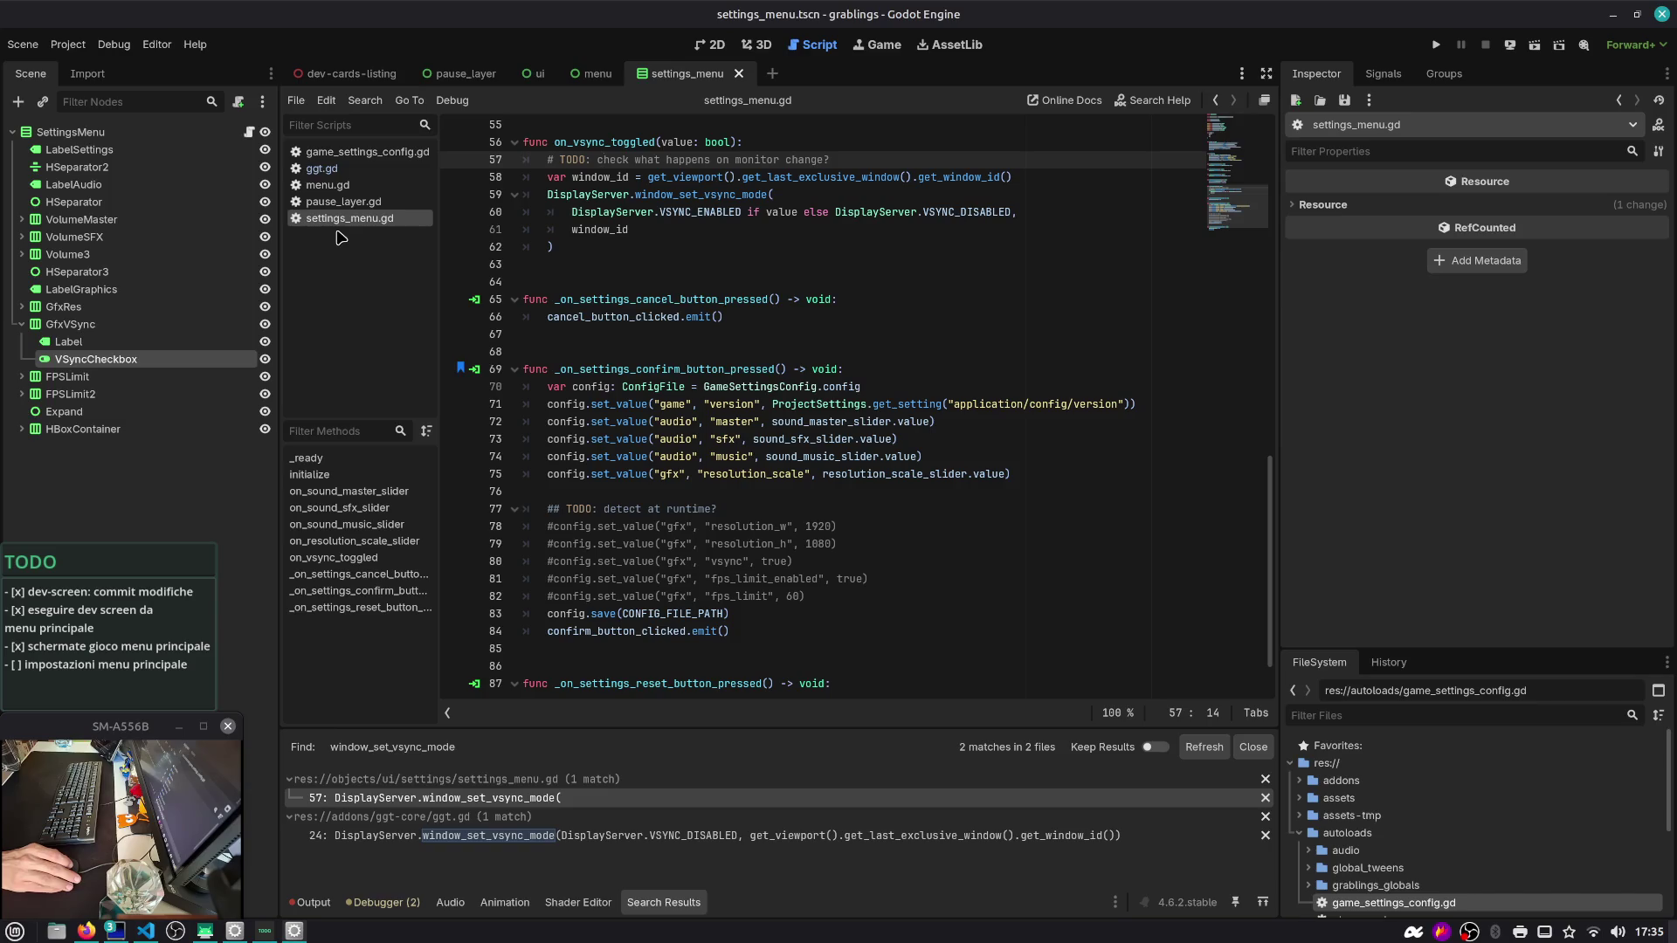
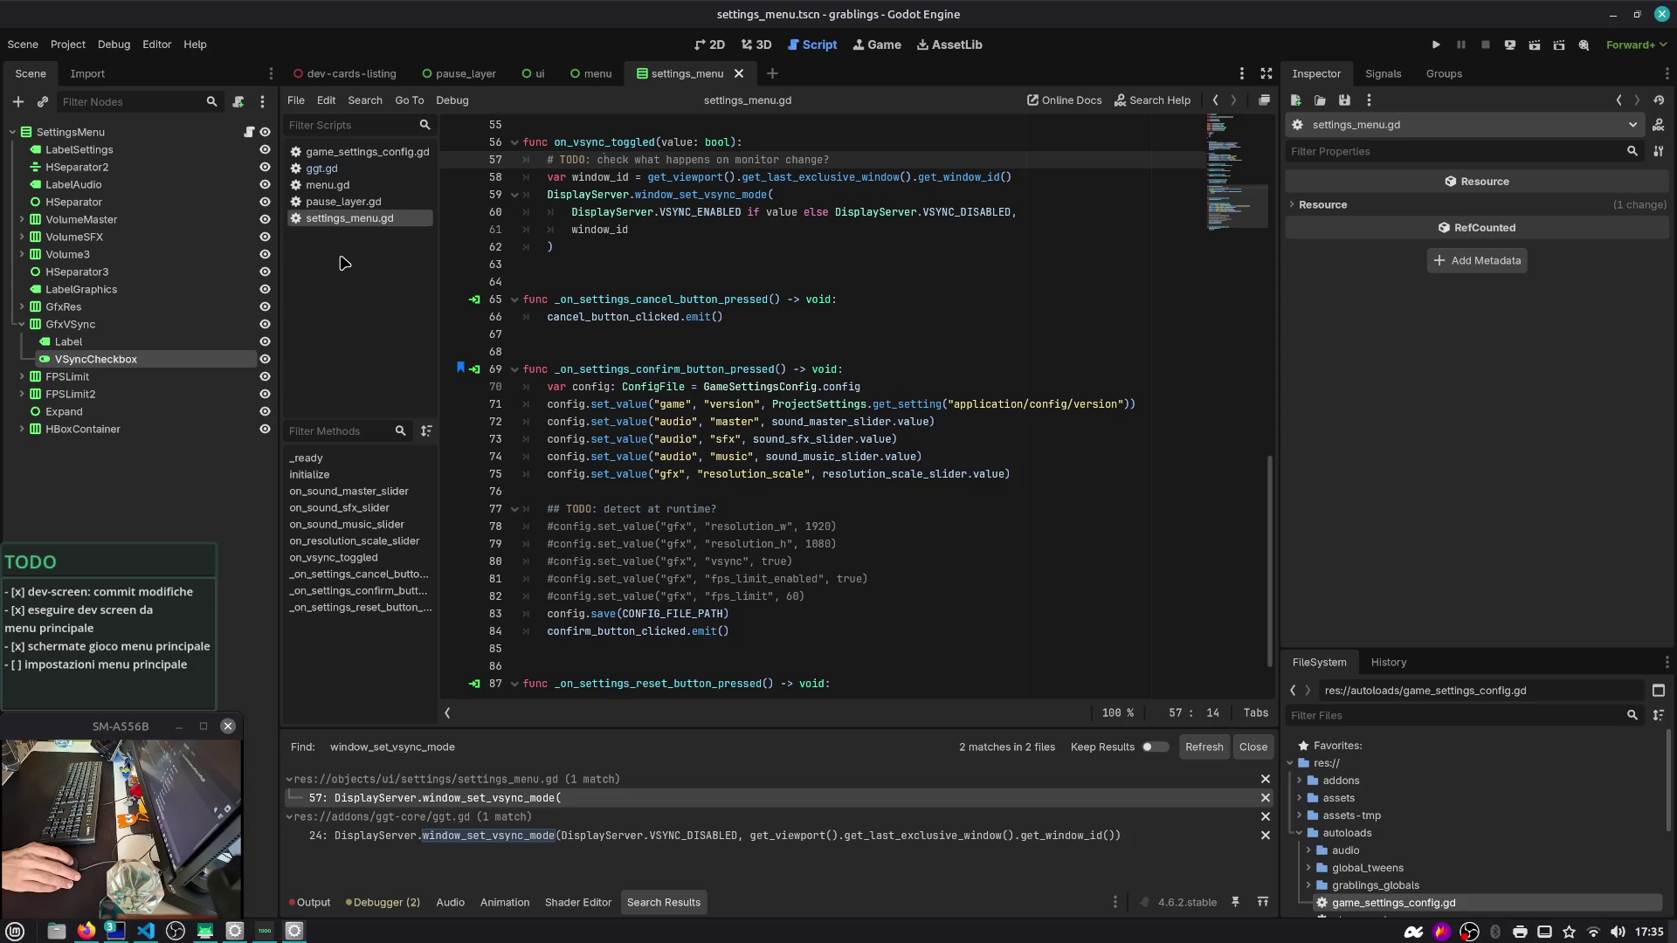
Step: Run the game, toggle VSync in its settings to check the FPS read-out, then stop it
{"action": "left_click", "coordinate": [1435, 48]}
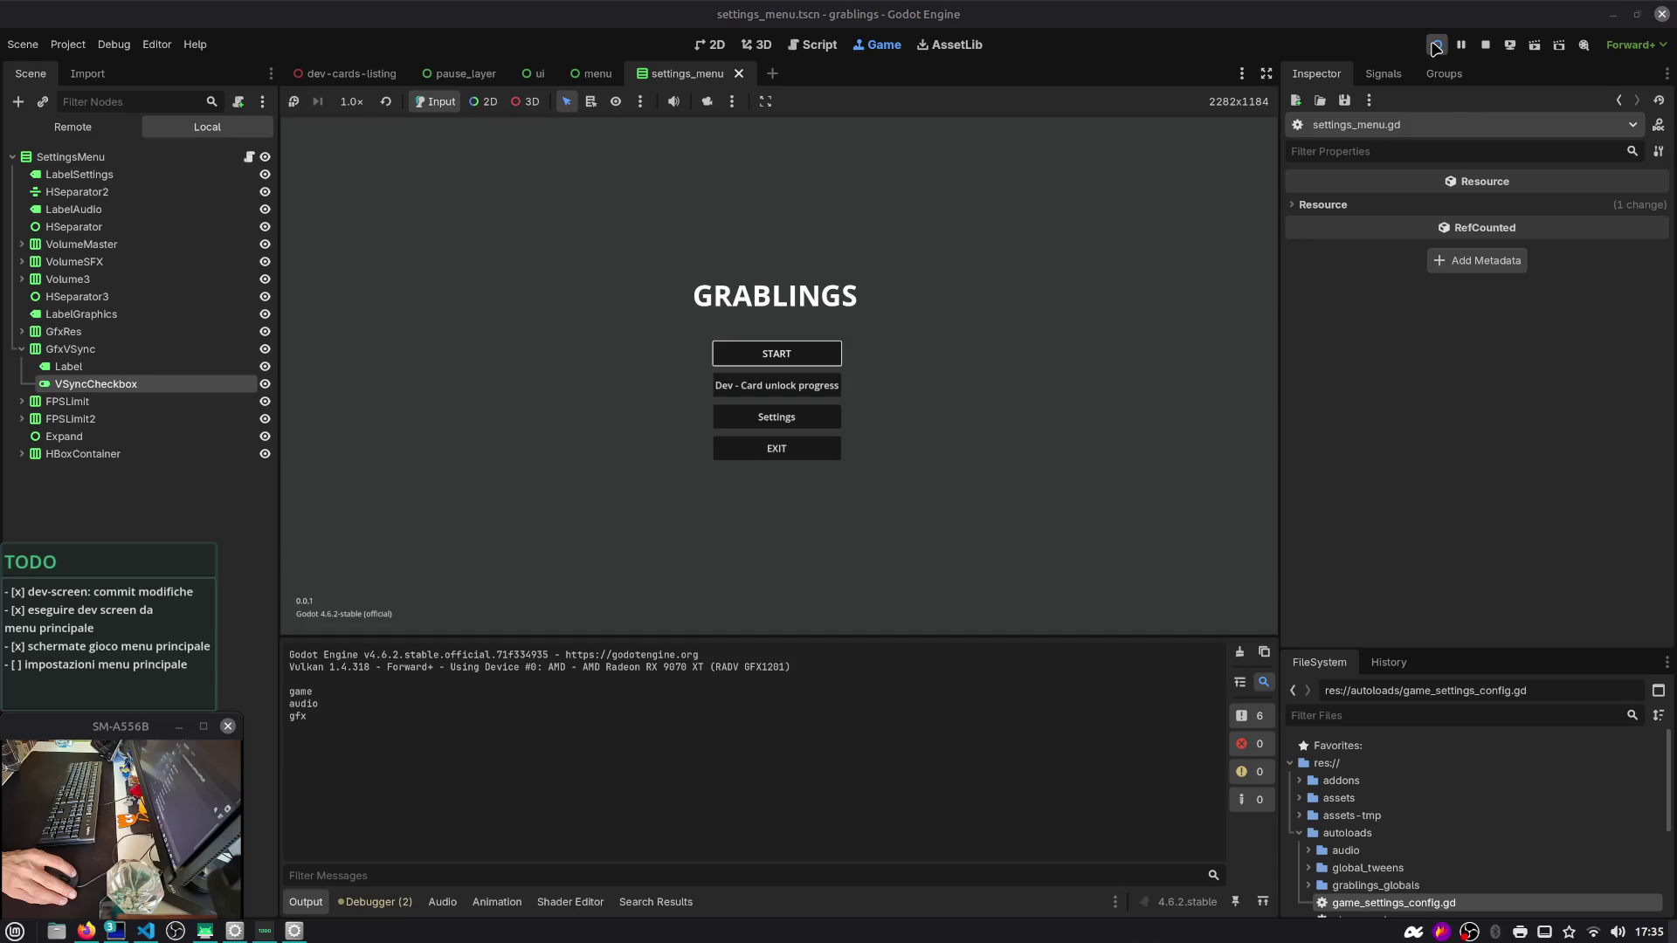
{"action": "left_click", "coordinate": [758, 407]}
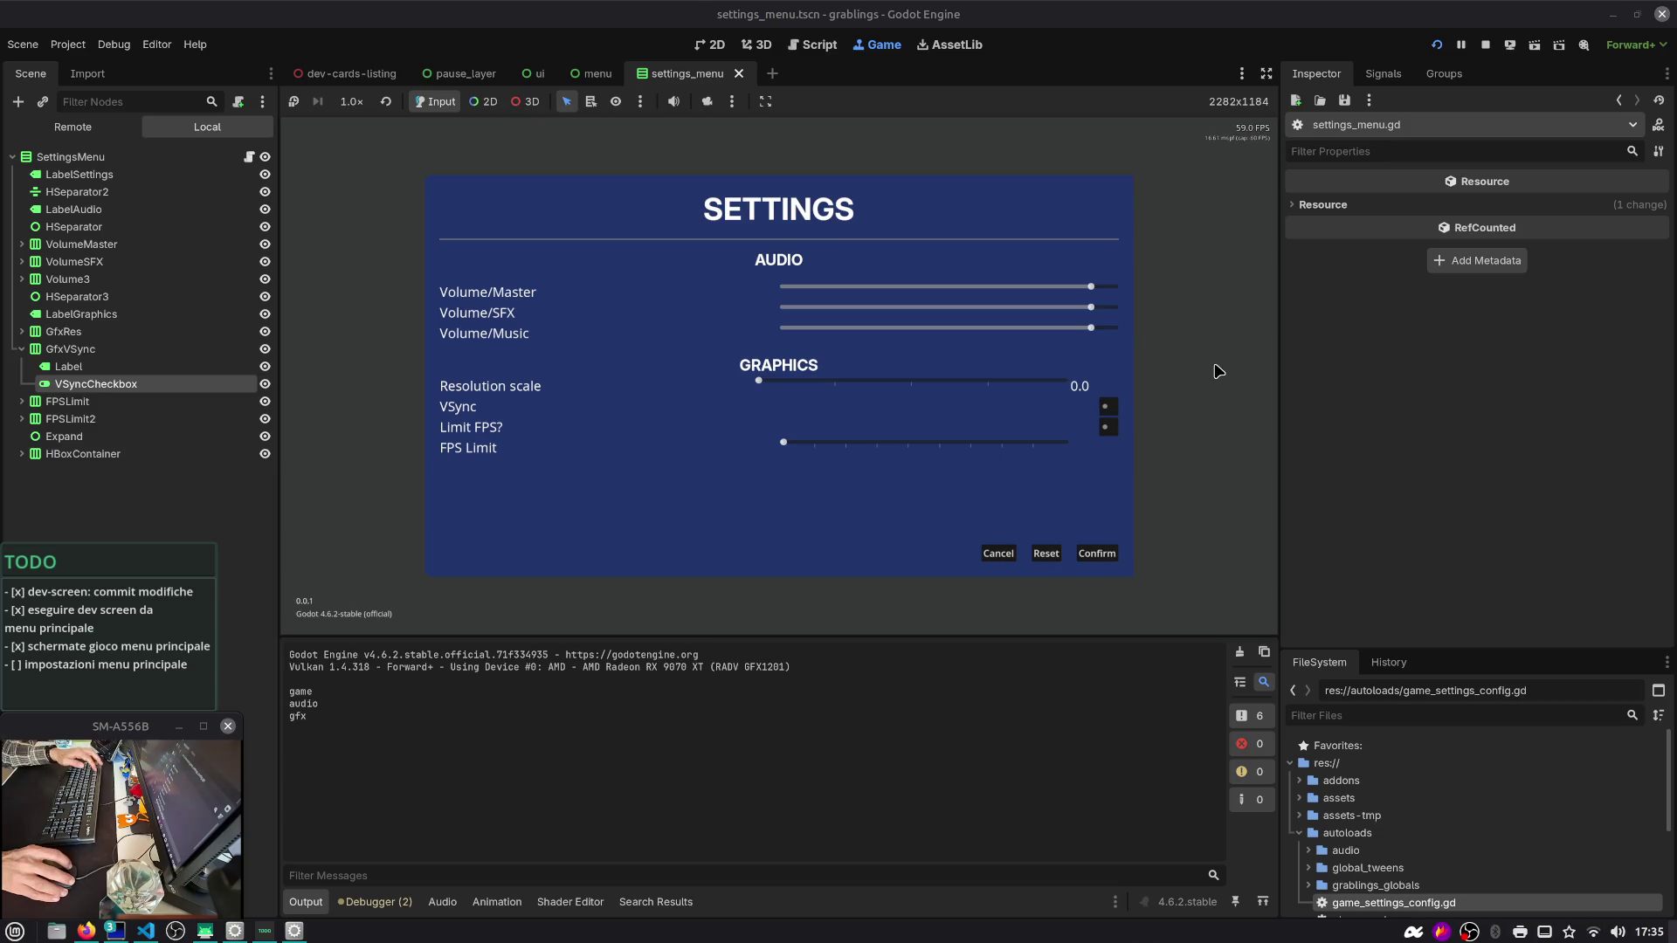
{"action": "left_click", "coordinate": [1108, 408]}
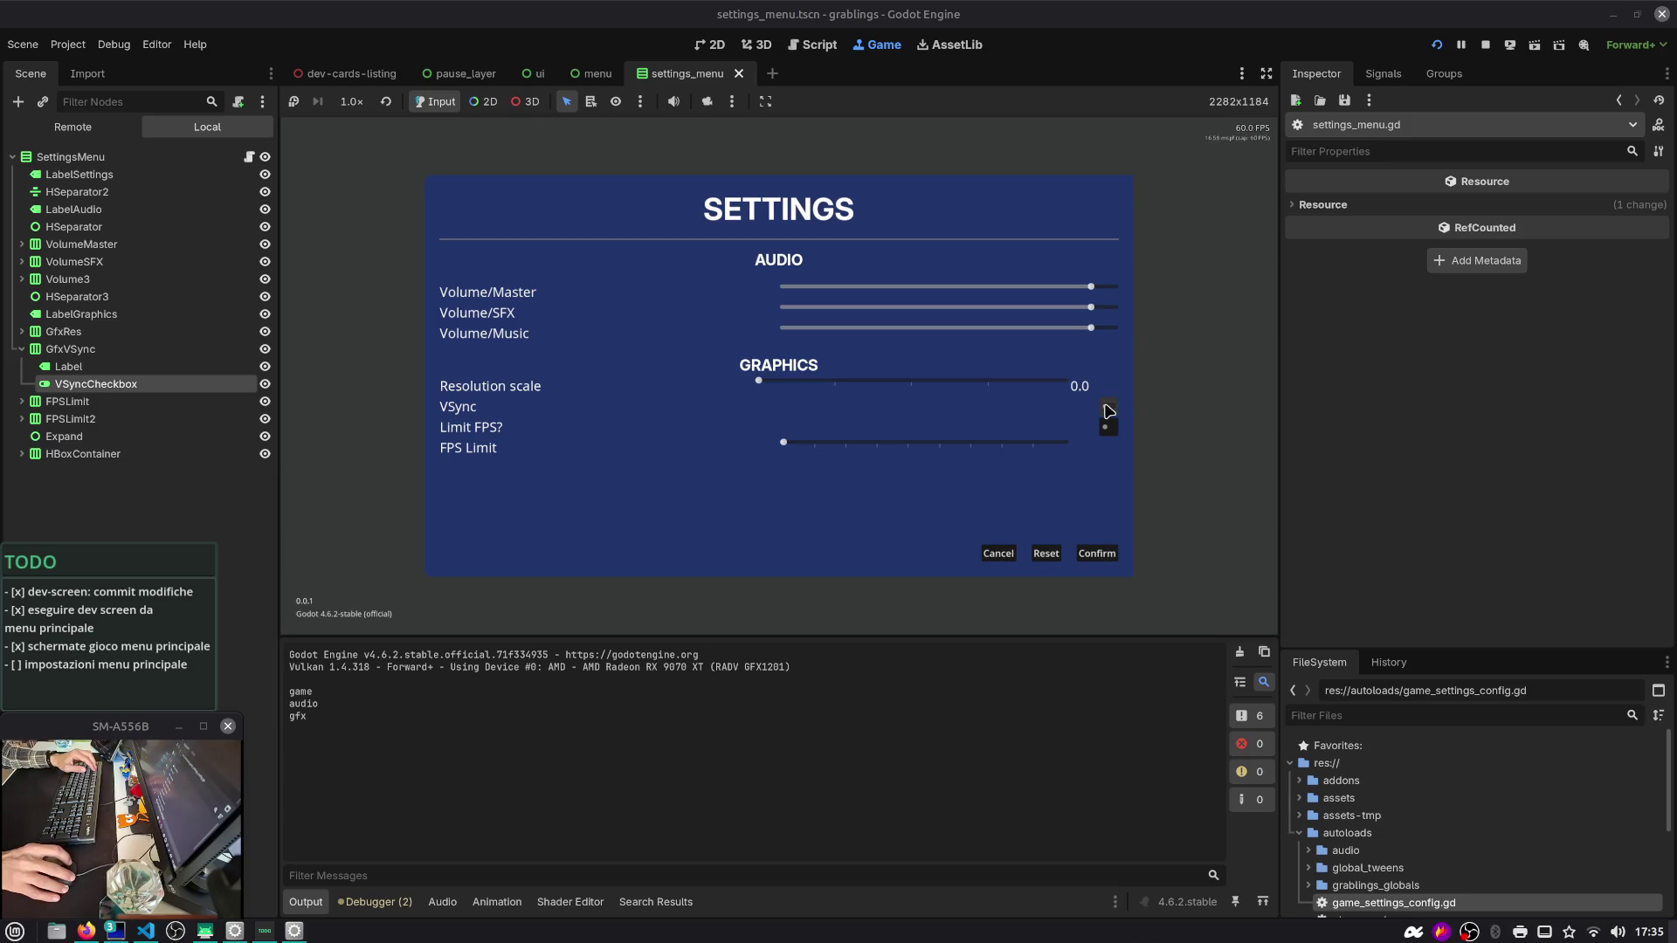
{"action": "left_click", "coordinate": [1107, 408]}
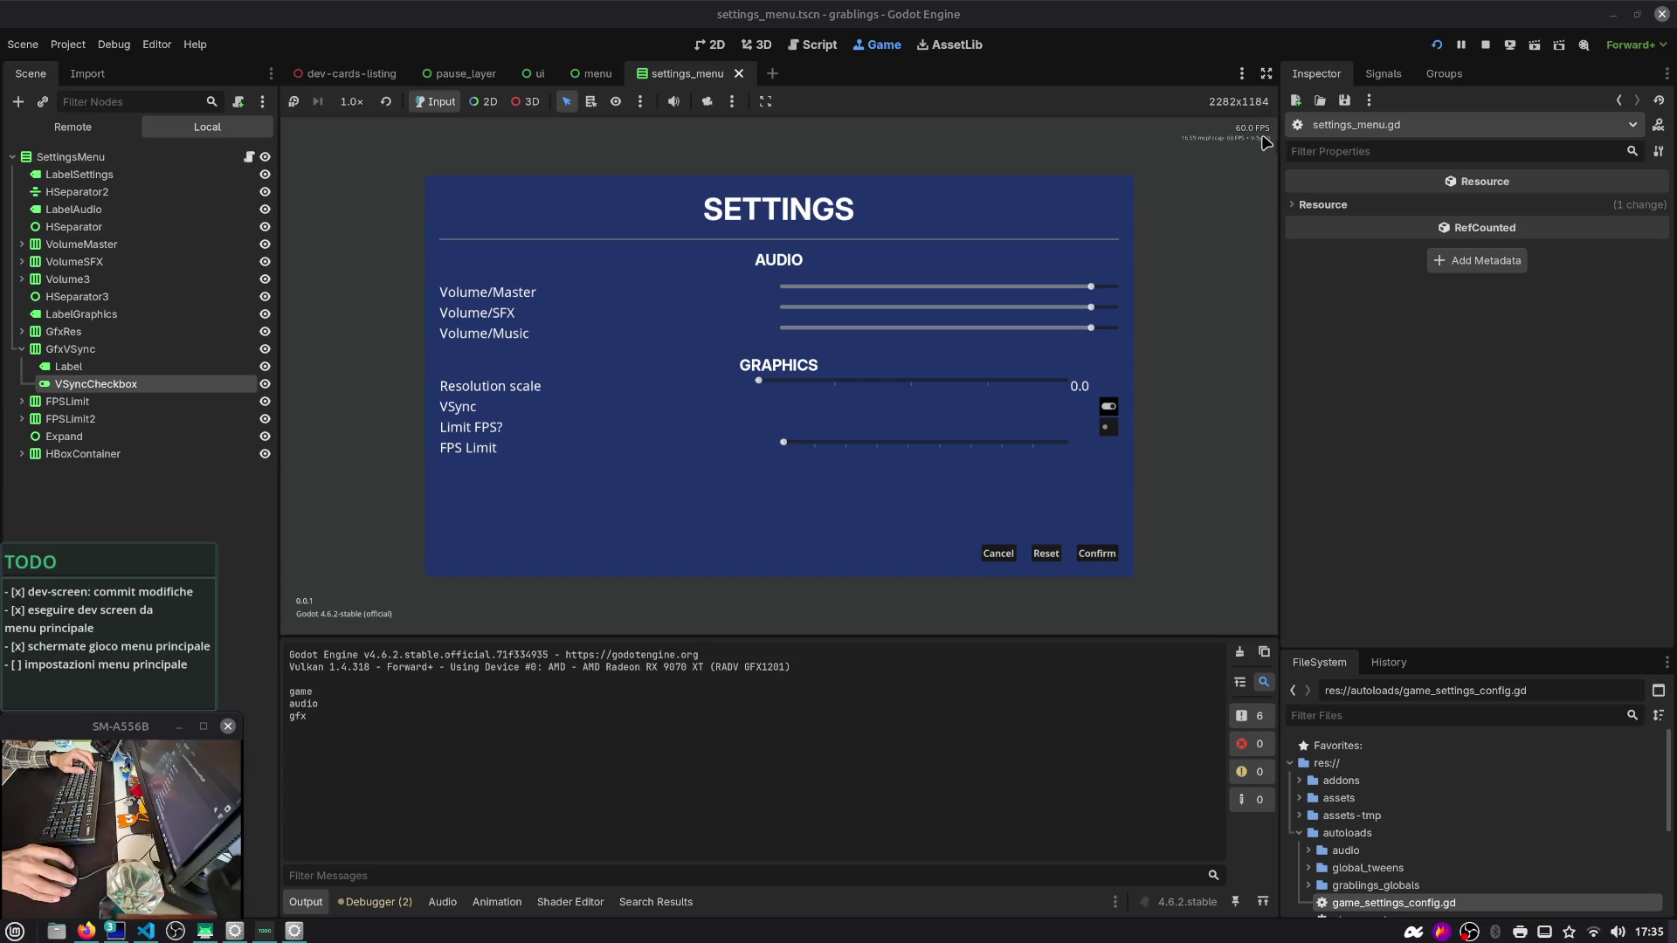
{"action": "left_click", "coordinate": [1108, 407]}
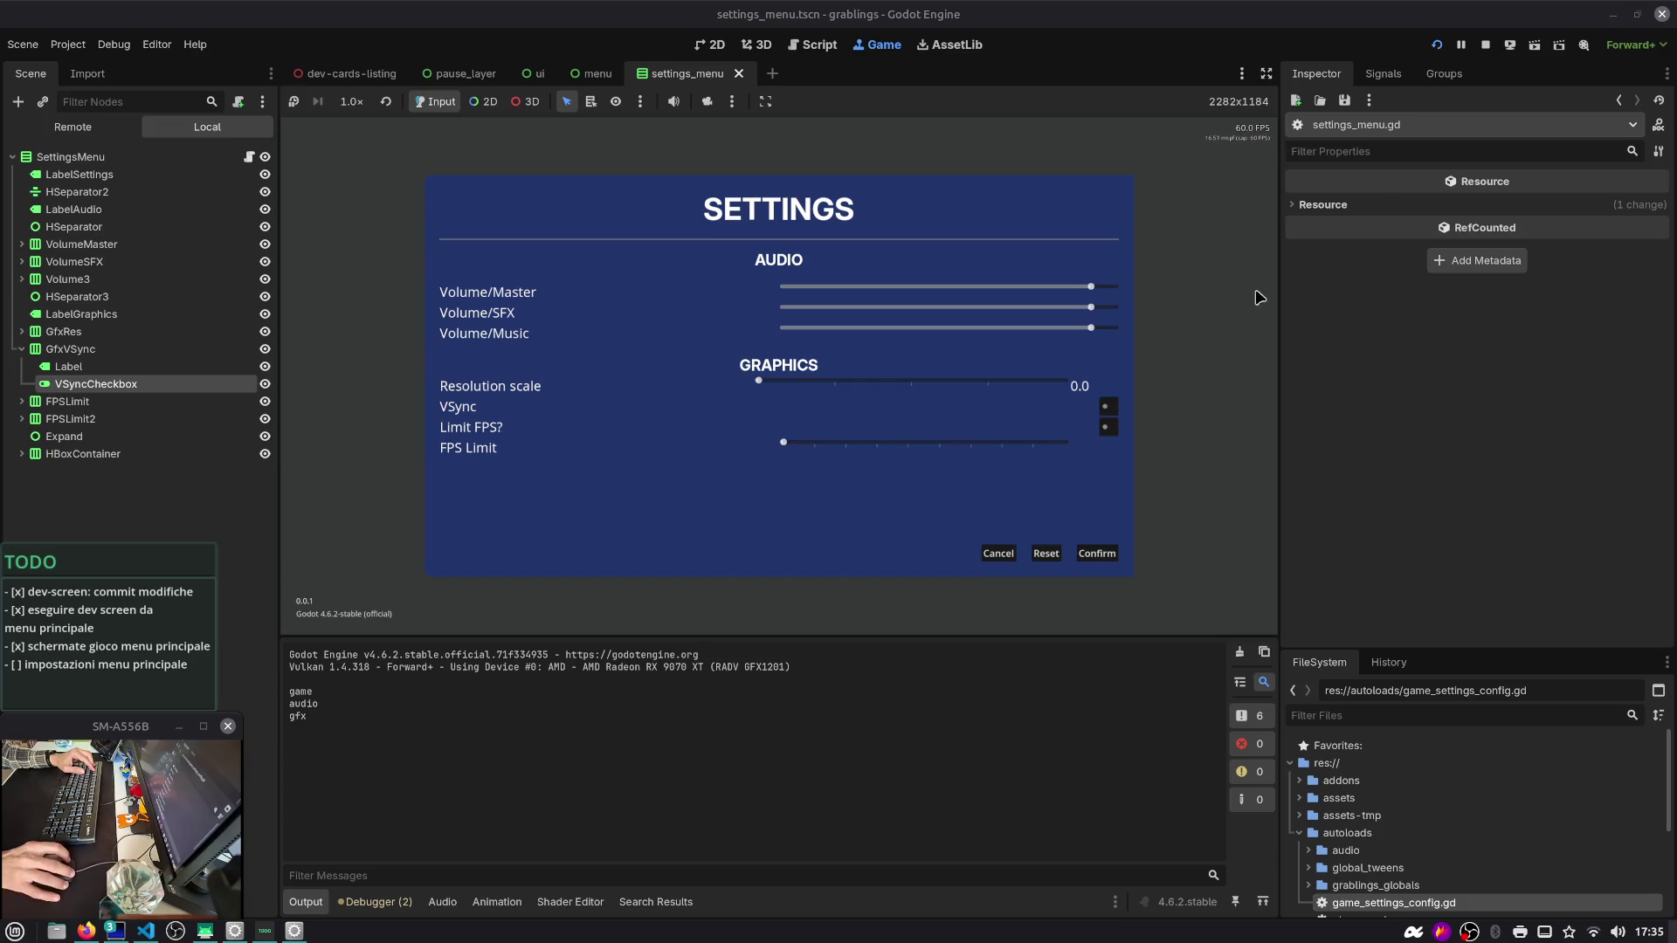
{"action": "left_click", "coordinate": [1485, 45]}
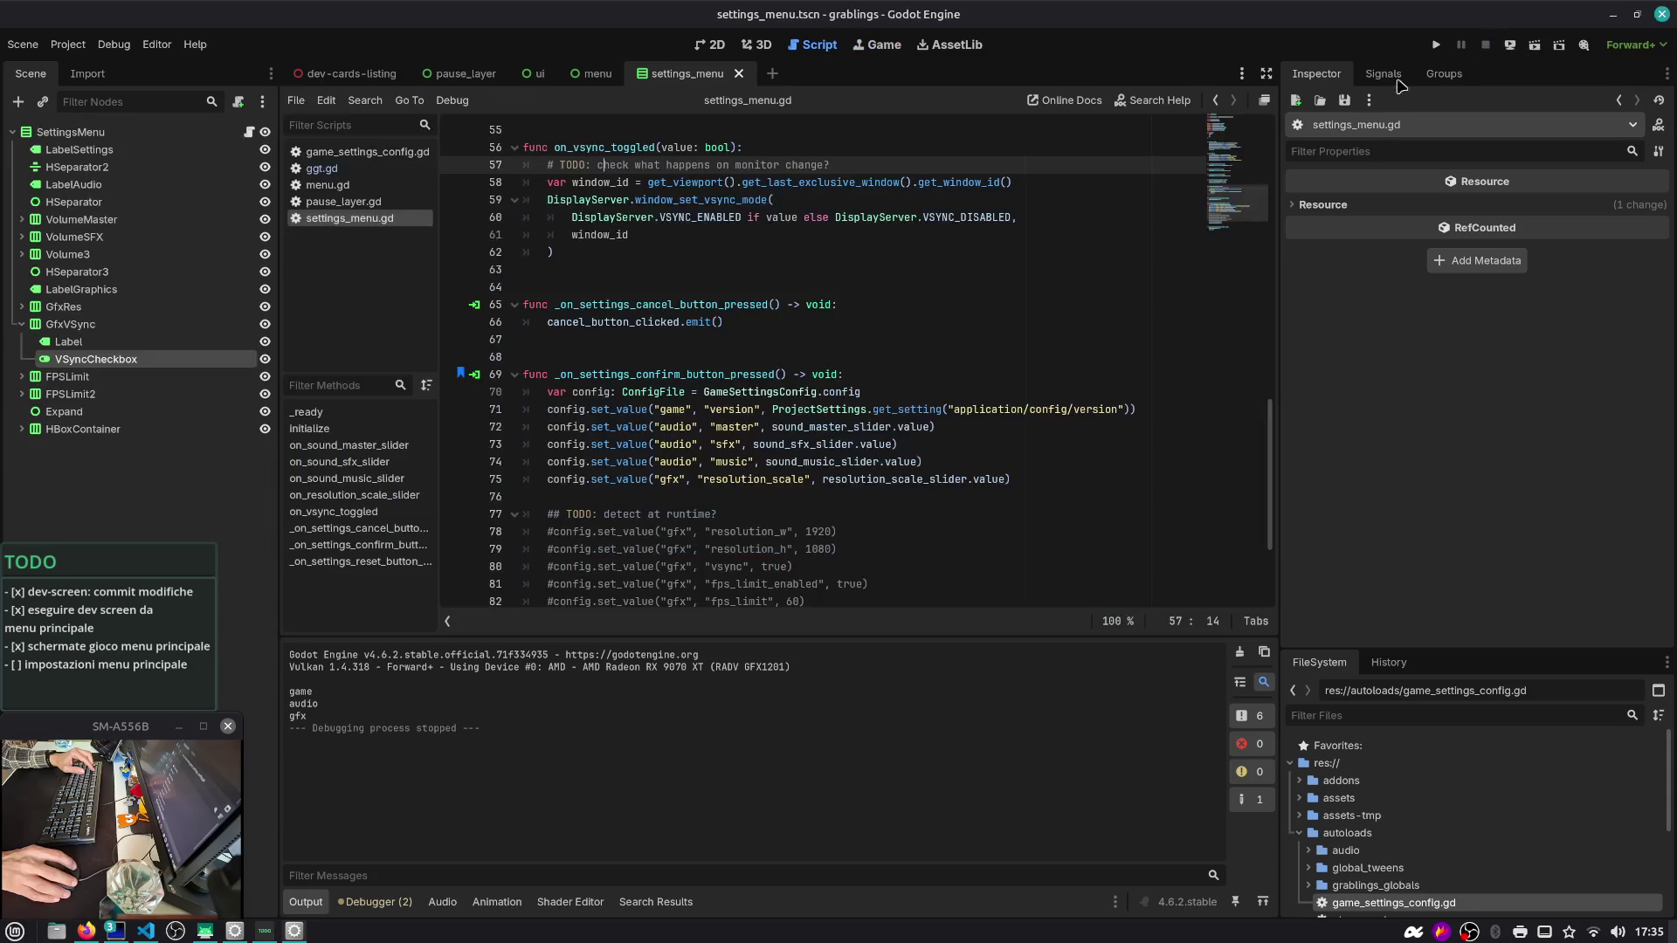
Step: Save the script and locate the resolution_scale line in the confirm handler
{"action": "left_click", "coordinate": [882, 323]}
{"action": "left_click", "coordinate": [715, 234]}
{"action": "key", "text": "ctrl+s"}
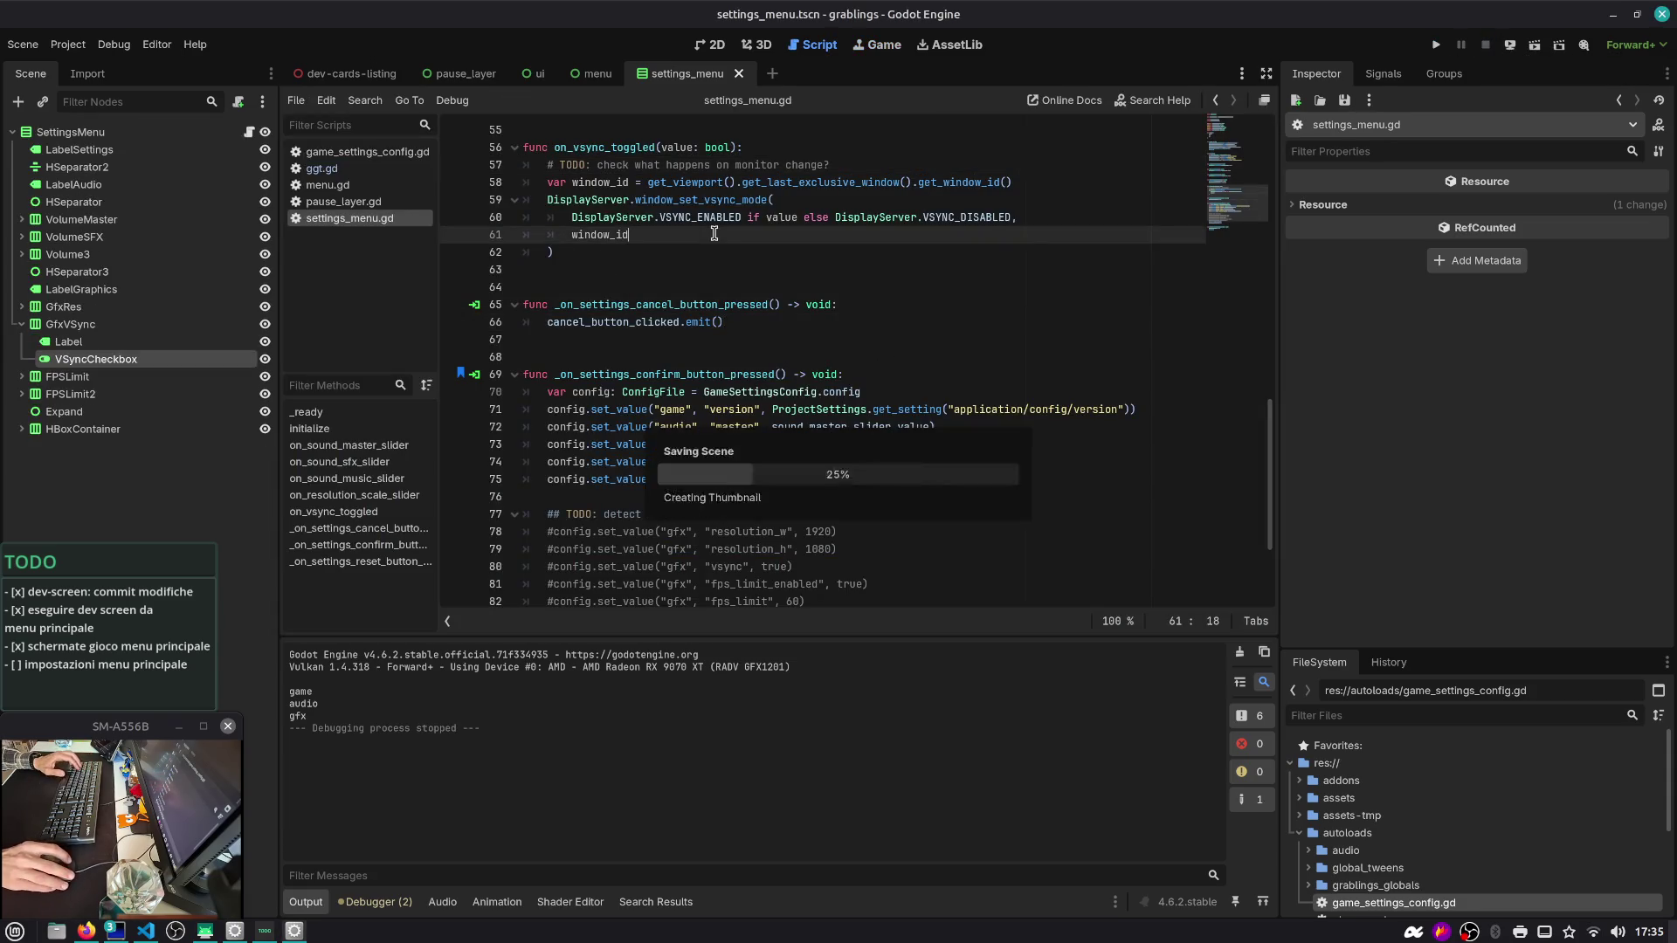
{"action": "scroll", "coordinate": [1089, 233], "scroll_direction": "up", "scroll_amount": 3}
{"action": "scroll", "coordinate": [985, 292], "scroll_direction": "down", "scroll_amount": 4}
{"action": "left_click", "coordinate": [738, 426]}
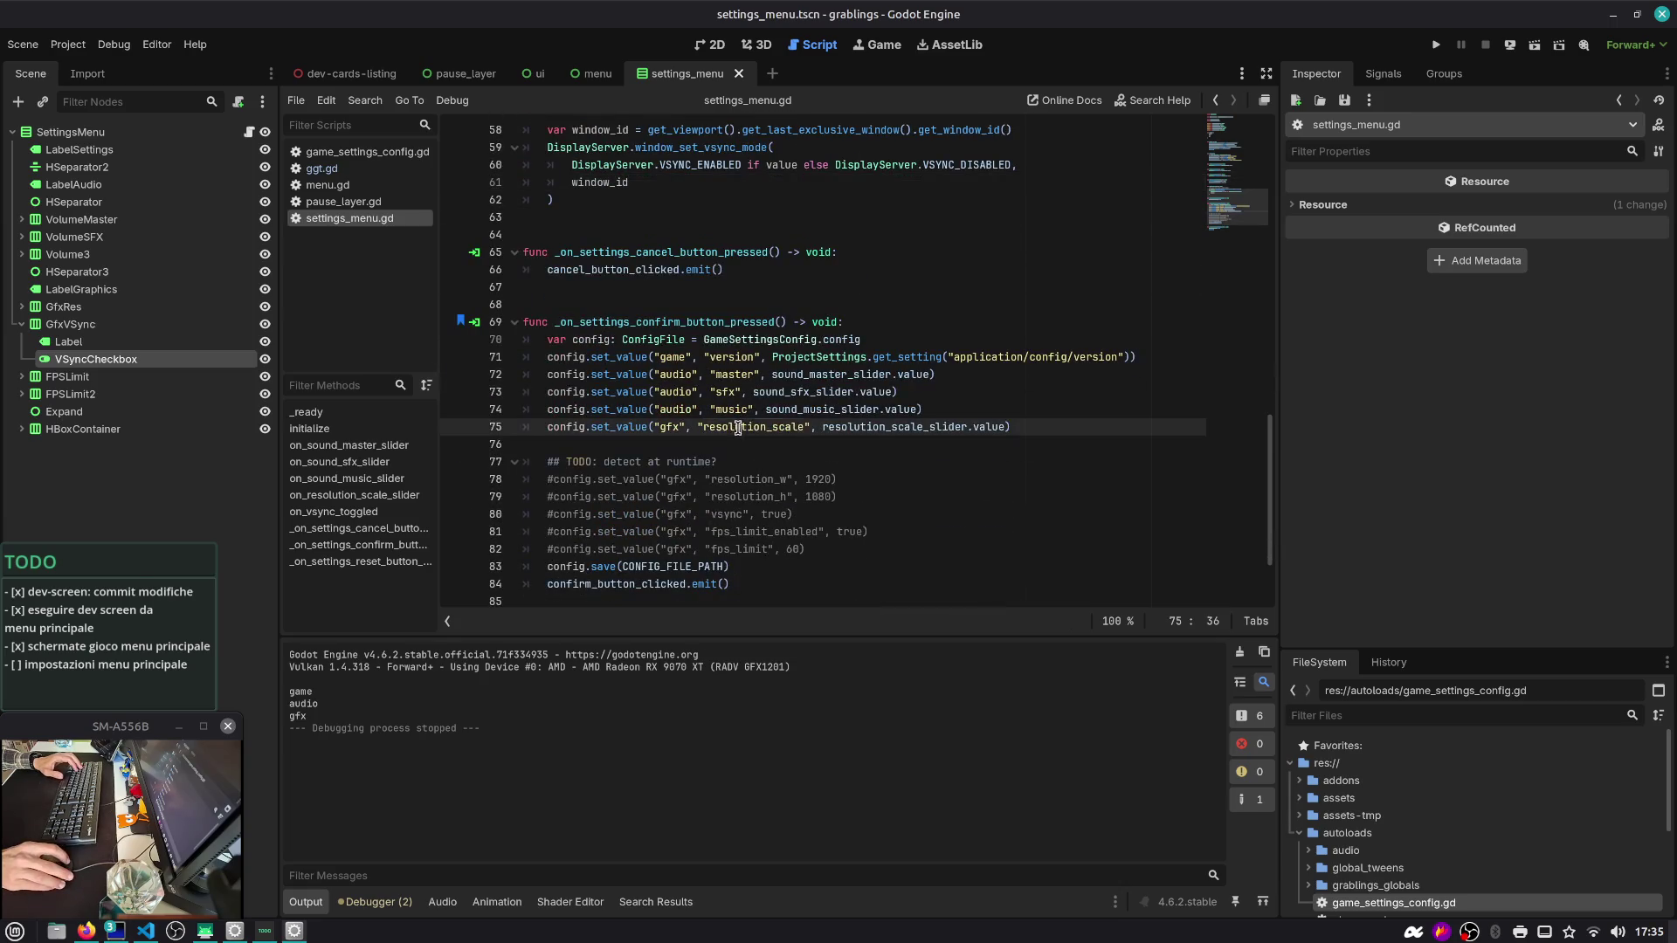
{"action": "double_click", "coordinate": [738, 426]}
{"action": "scroll", "coordinate": [736, 428], "scroll_direction": "down", "scroll_amount": 1}
{"action": "double_click", "coordinate": [652, 273]}
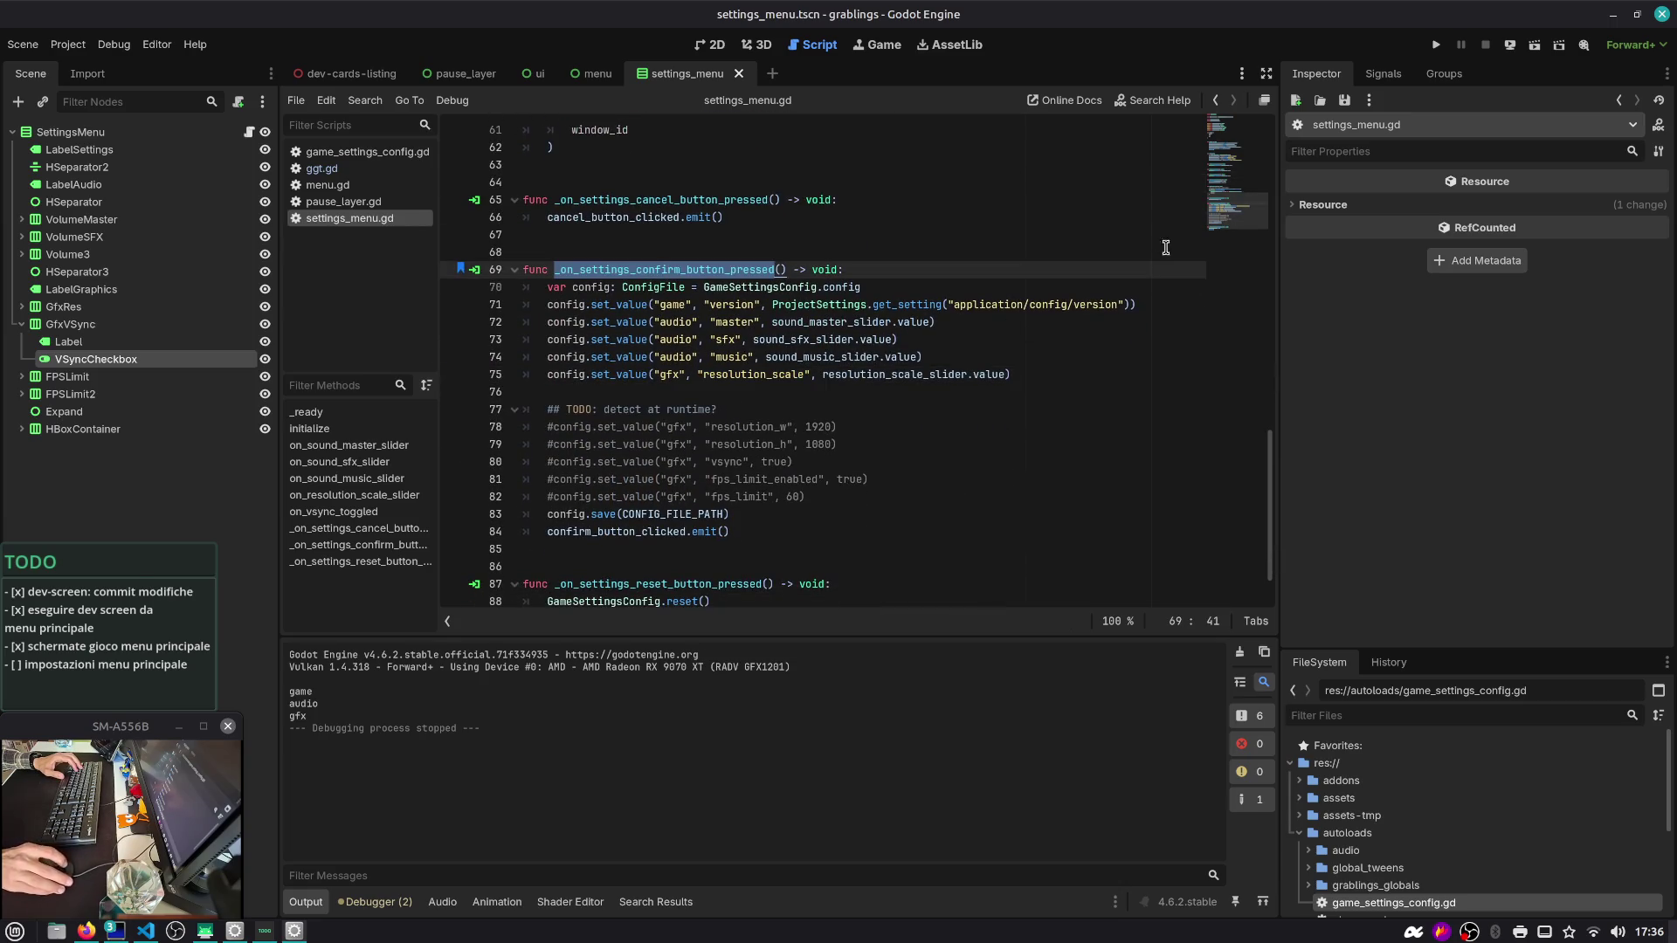
Step: Duplicate line 75 as line 76 and change its key to "vsync"
{"action": "left_click", "coordinate": [1042, 370]}
{"action": "key", "text": "shift+Home"}
{"action": "key", "text": "ctrl+c"}
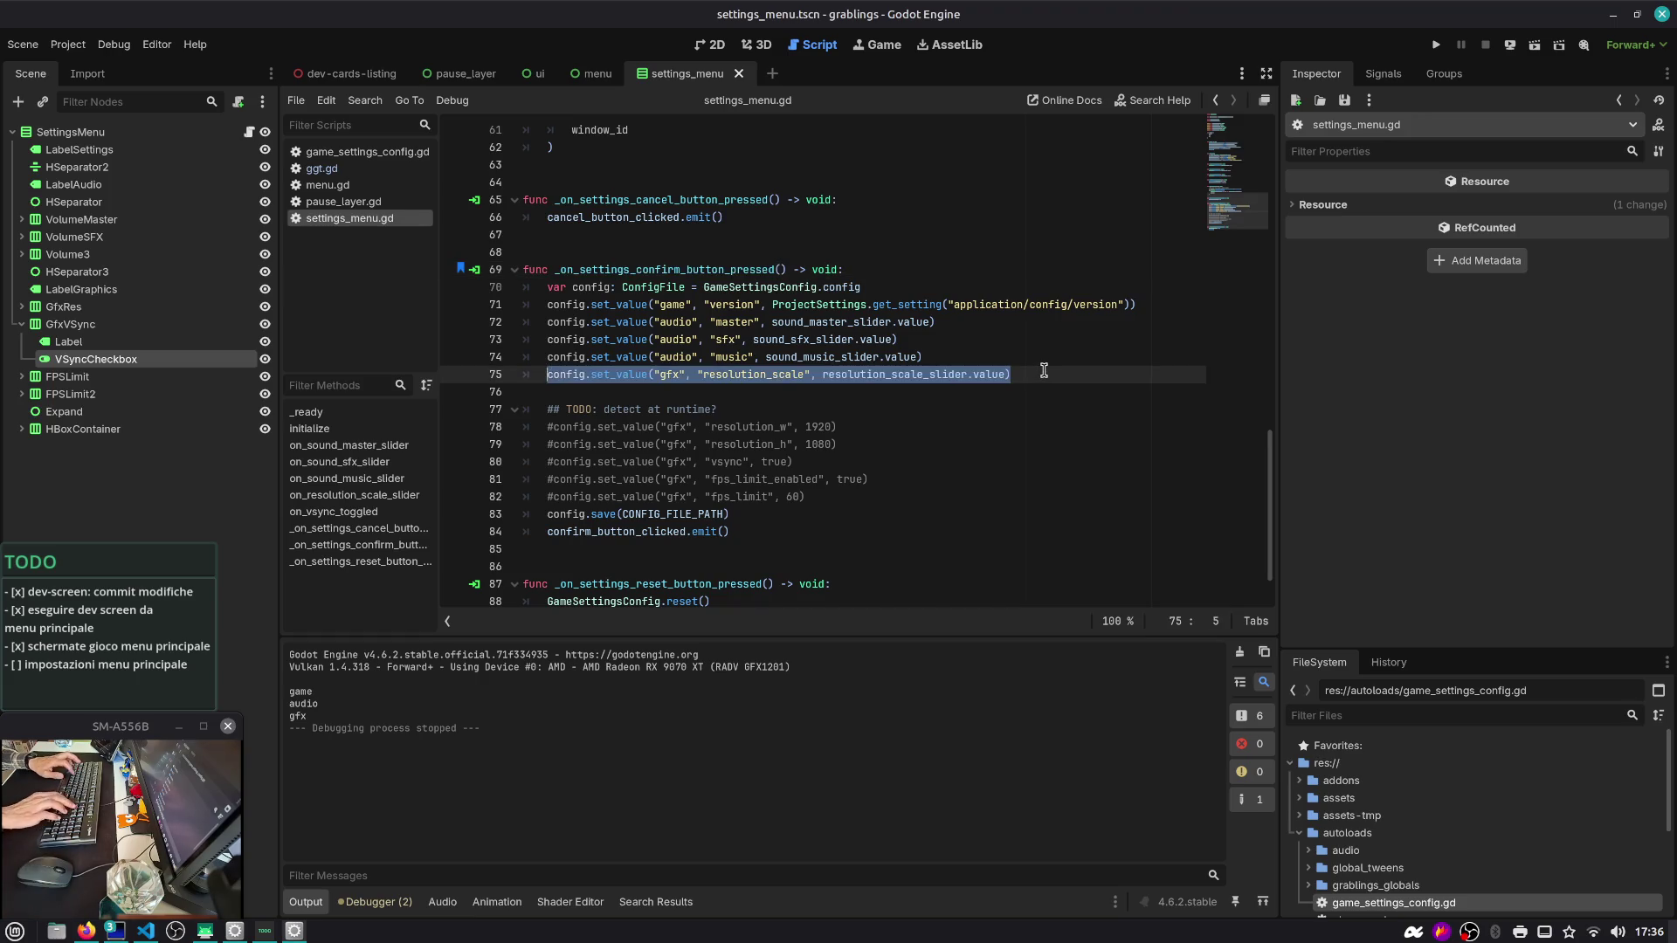
{"action": "key", "text": "End"}
{"action": "key", "text": "Return"}
{"action": "key", "text": "ctrl+v"}
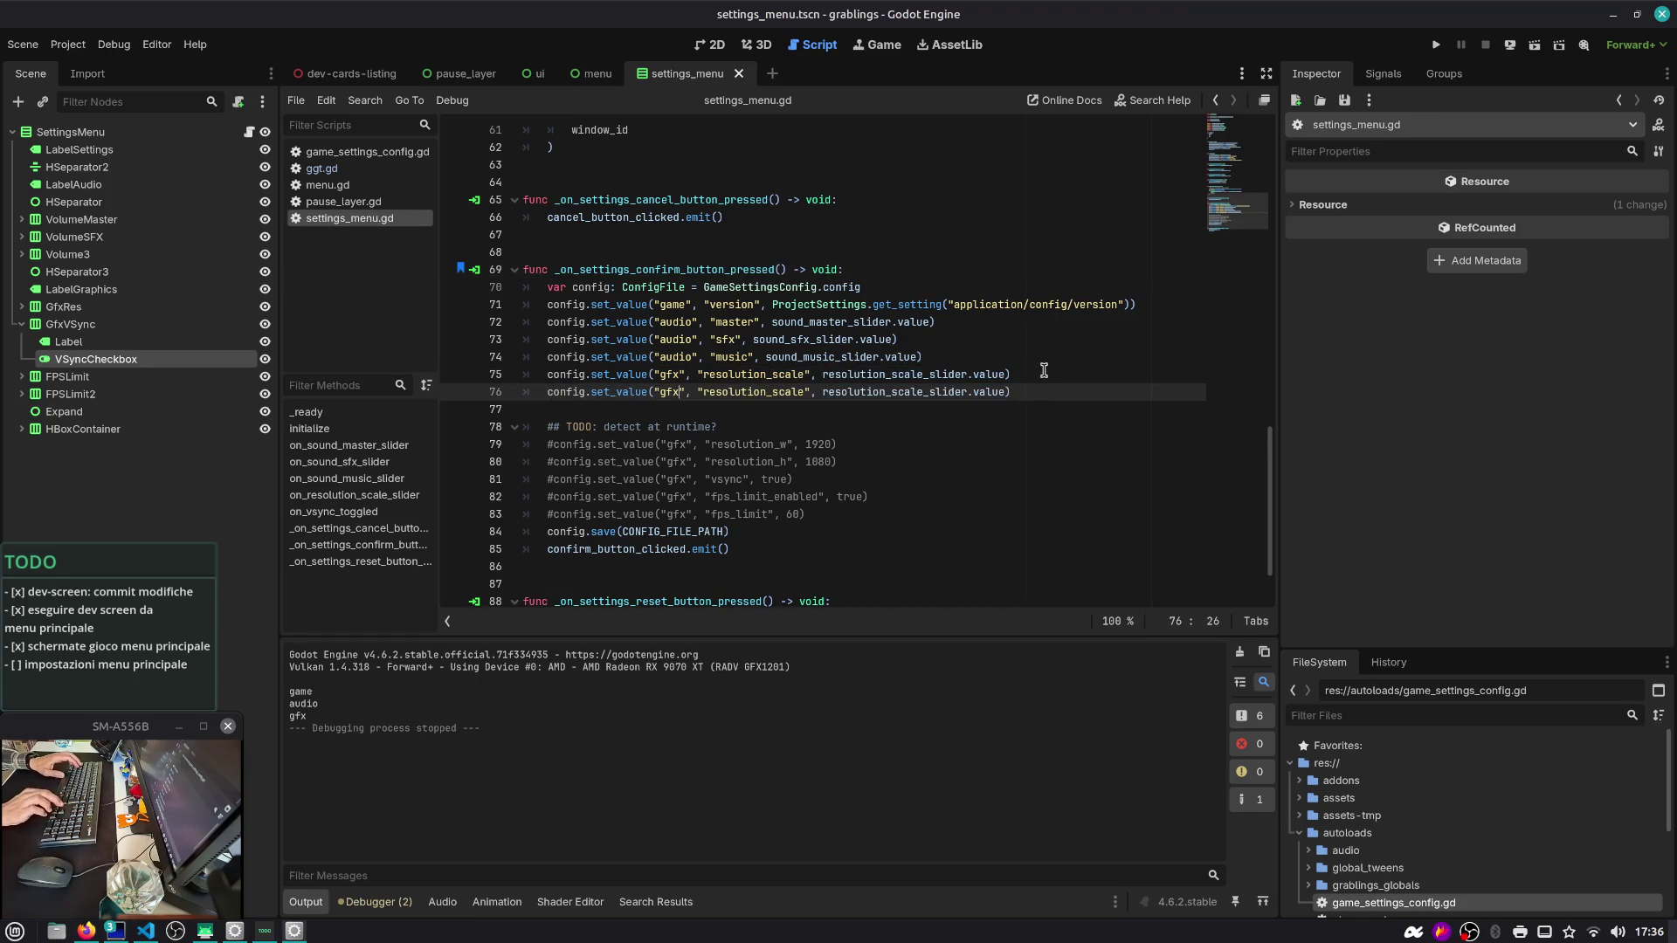
{"action": "key", "text": "ctrl+Left"}
{"action": "key", "text": "ctrl+Left"}
{"action": "key", "text": "ctrl+Left"}
{"action": "key", "text": "ctrl+shift+Left"}
{"action": "type", "text": "vsync"}
{"action": "key", "text": "Down"}
{"action": "key", "text": "Up"}
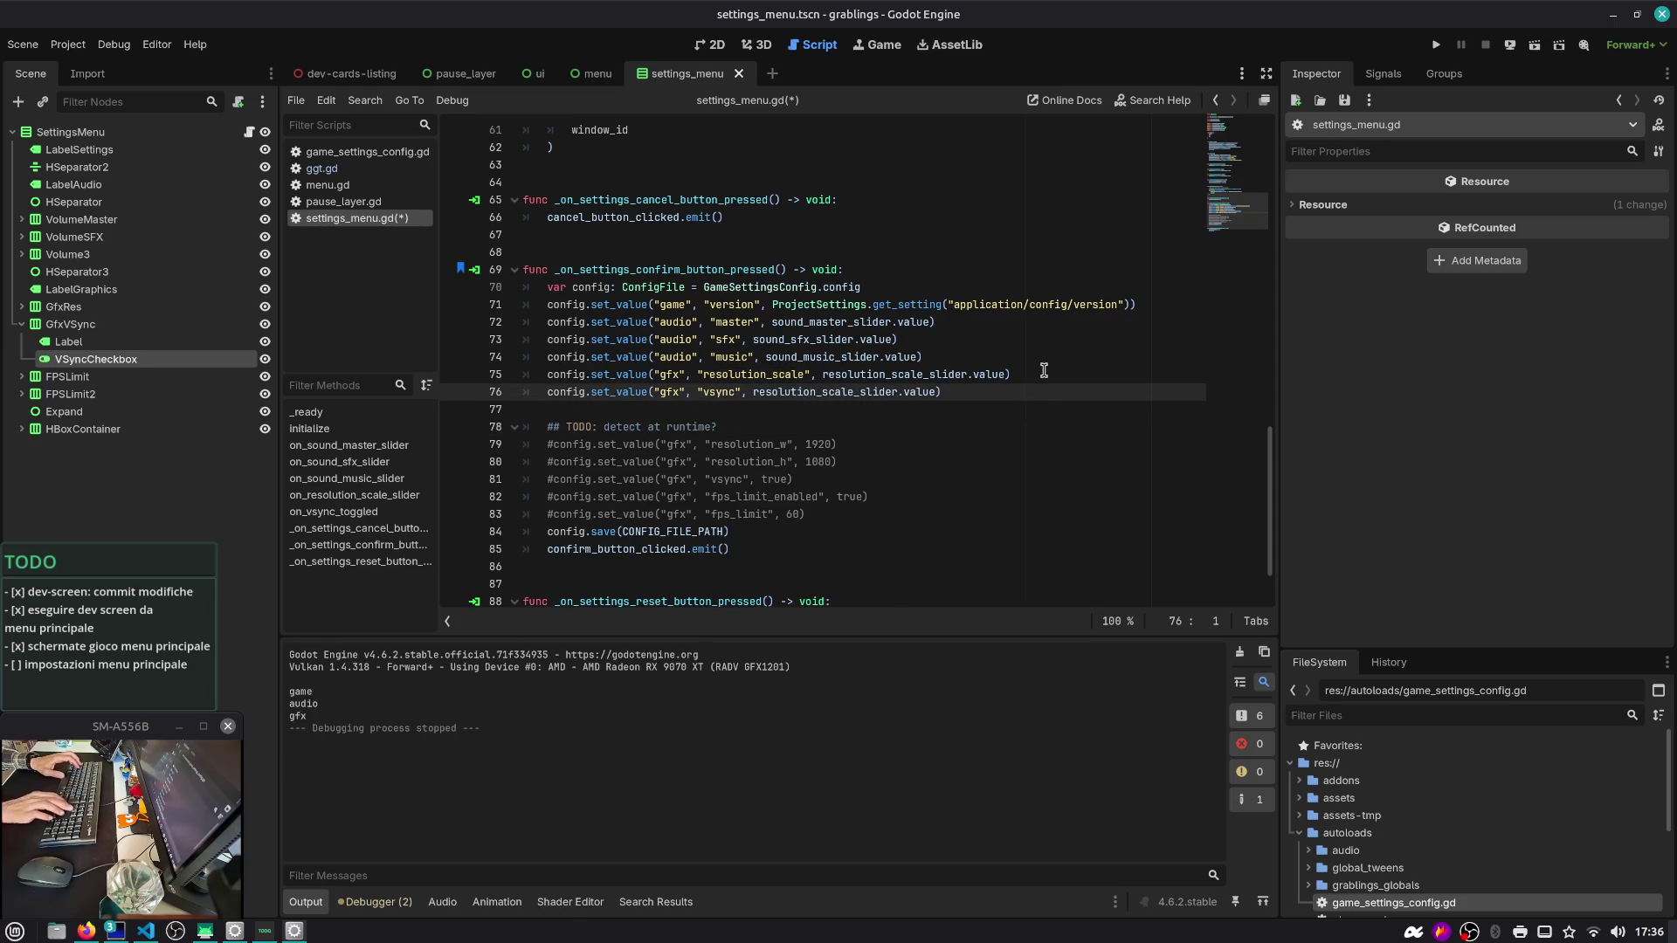
Step: Strip the VSYNC_ENABLED branch from line 60, then undo that edit
{"action": "scroll", "coordinate": [1044, 370], "scroll_direction": "up", "scroll_amount": 5}
{"action": "double_click", "coordinate": [690, 375]}
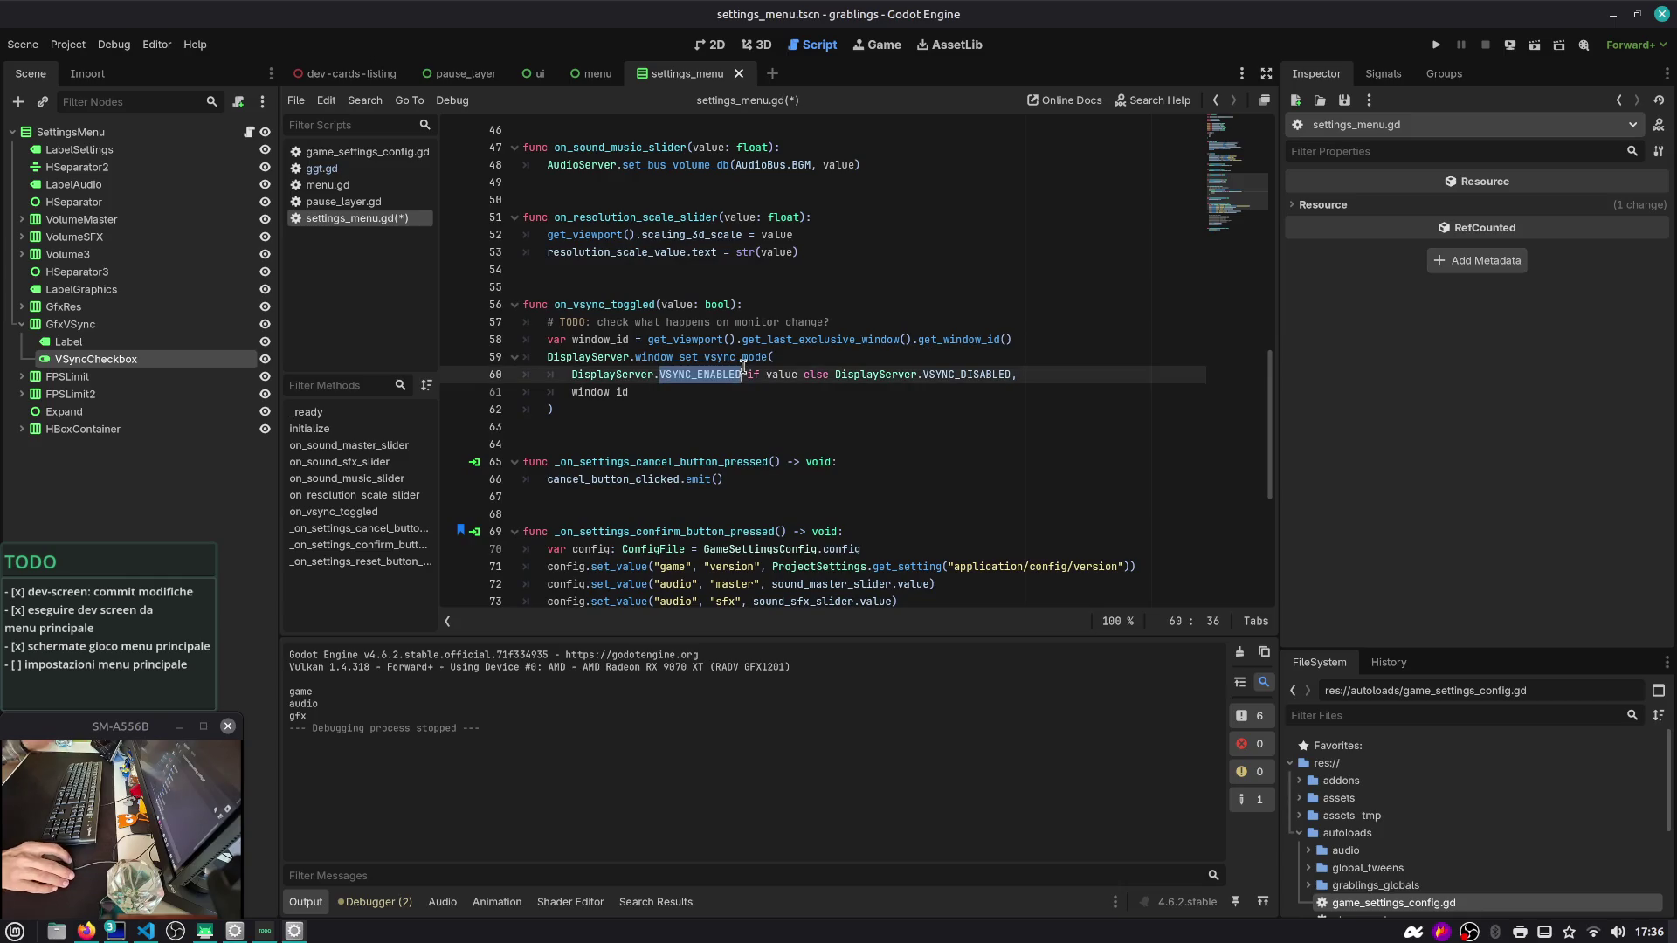
{"action": "left_click", "coordinate": [765, 374]}
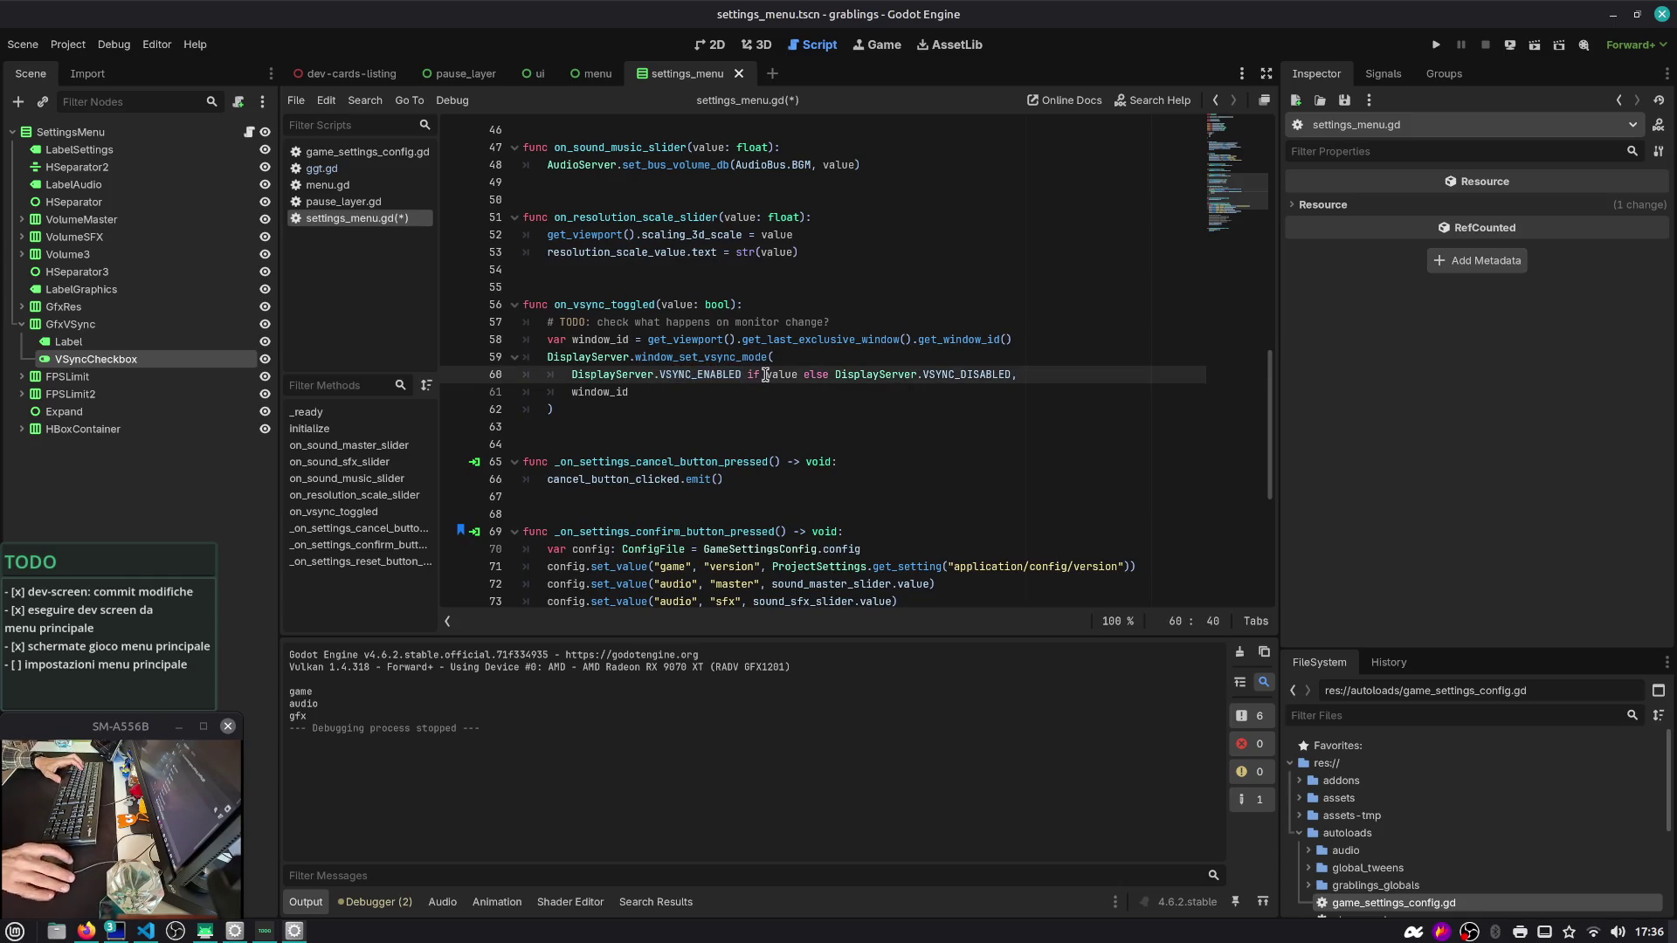
{"action": "key", "text": "shift+Home"}
{"action": "key", "text": "BackSpace"}
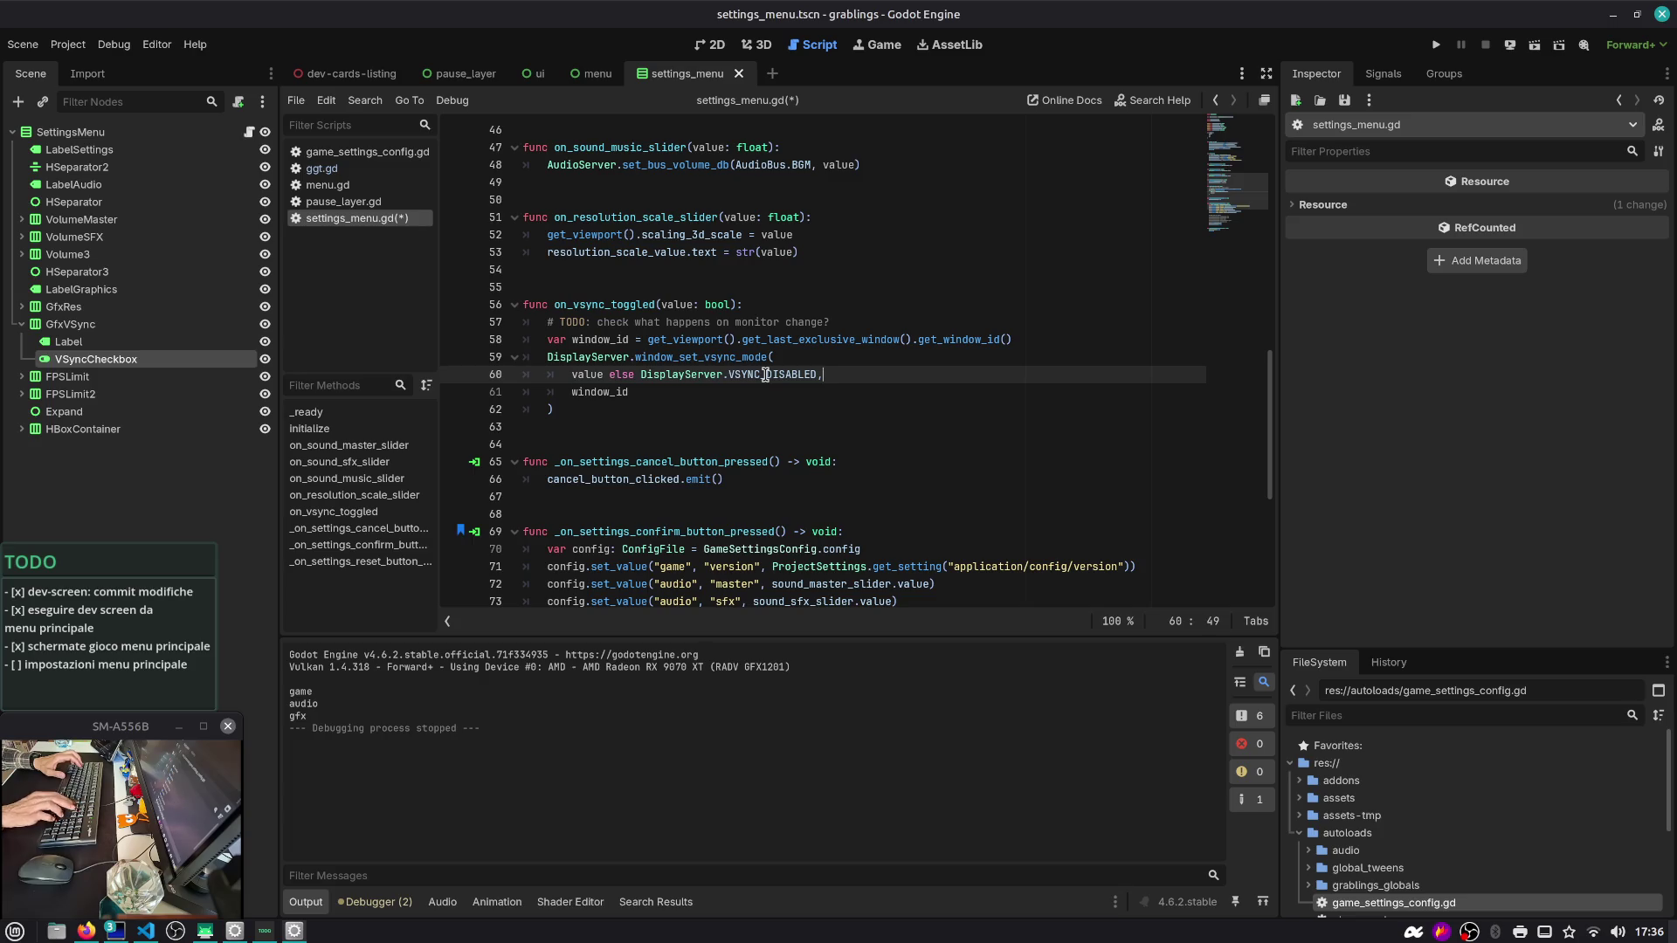
{"action": "key", "text": "ctrl+Right"}
{"action": "key", "text": "shift+End"}
{"action": "key", "text": "shift+Left"}
{"action": "key", "text": "BackSpace"}
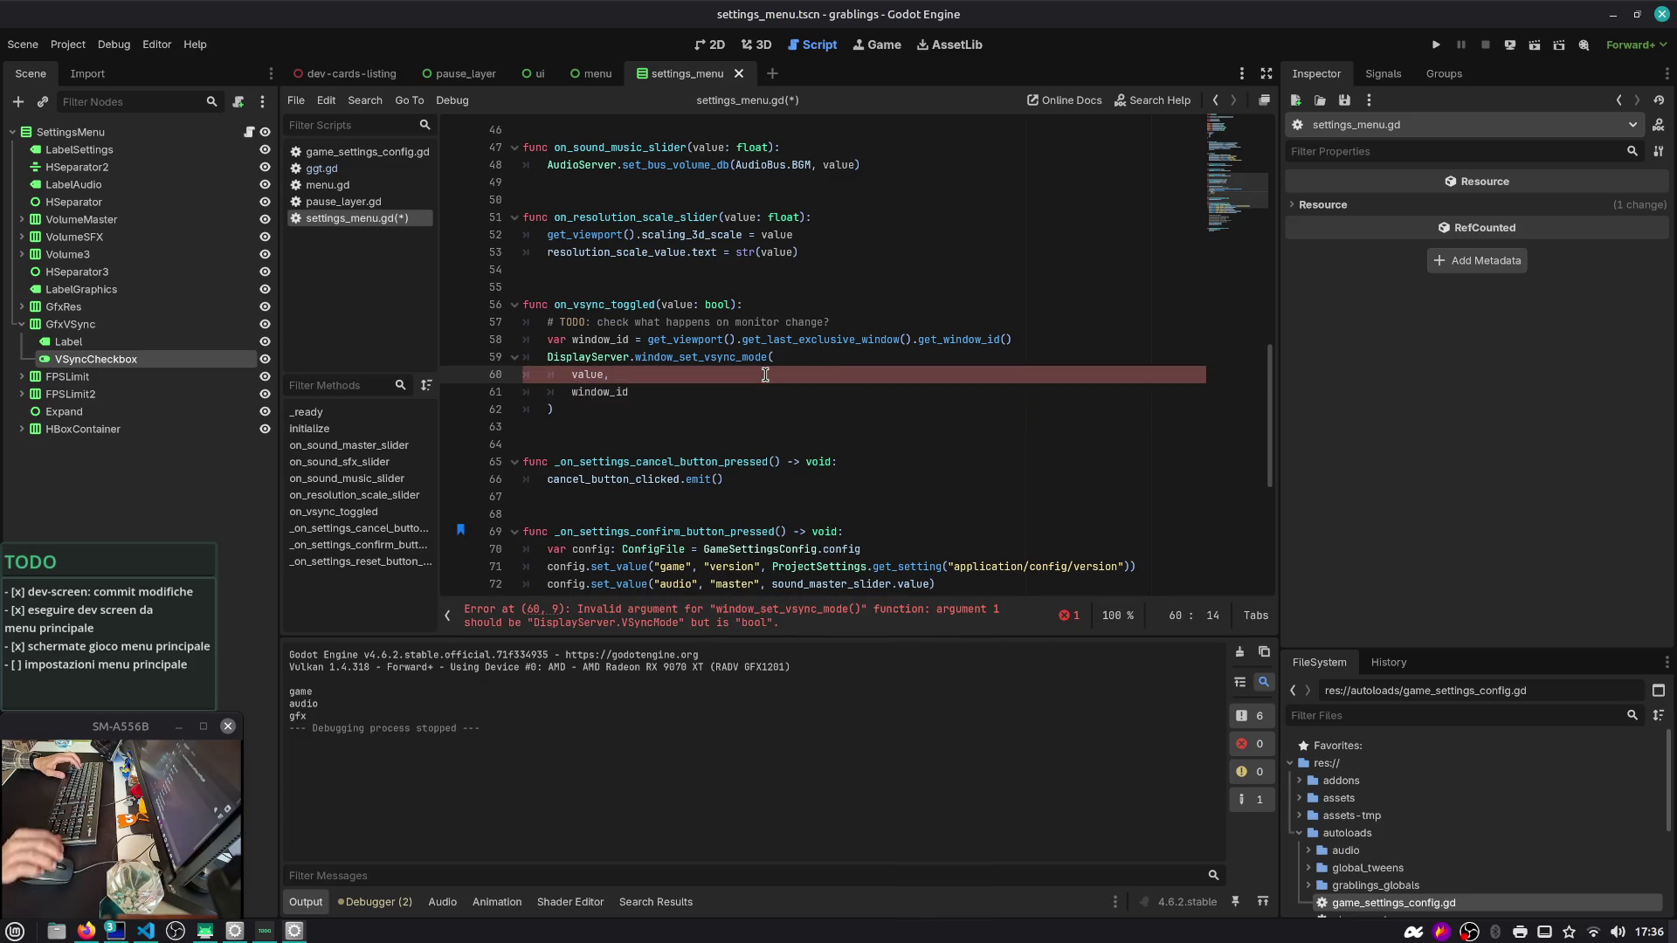
{"action": "key", "text": "ctrl+z"}
{"action": "key", "text": "ctrl+z"}
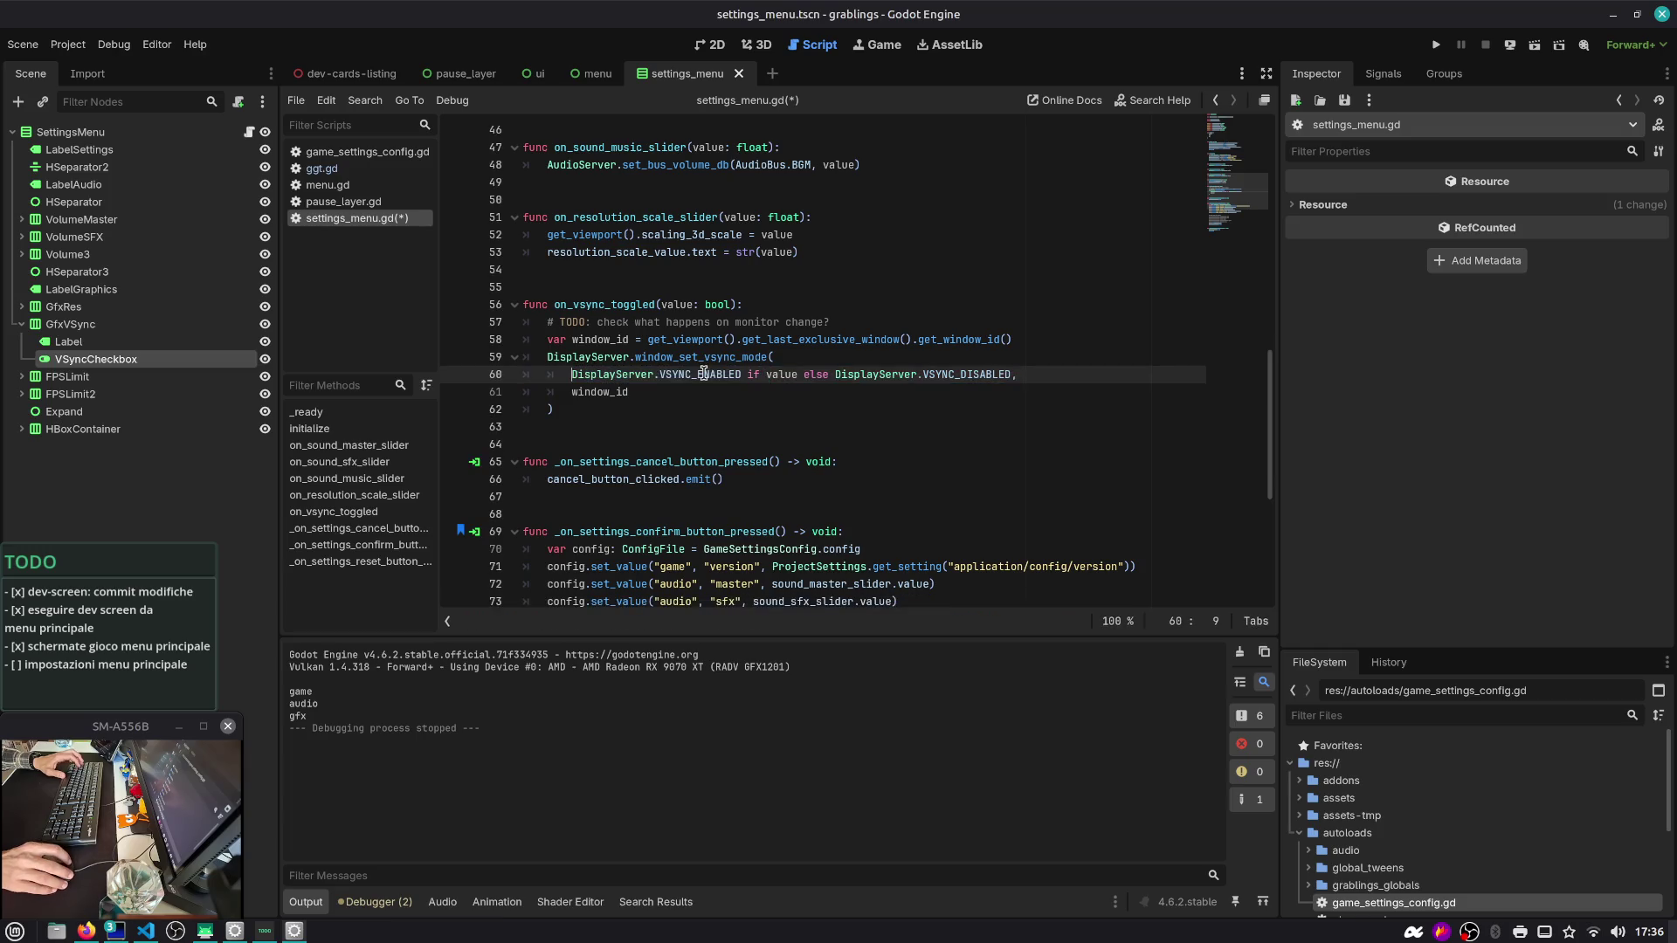
Step: Open the DisplayServer class reference from the VSync code on line 61
{"action": "left_click", "coordinate": [690, 305]}
{"action": "left_click", "coordinate": [684, 398]}
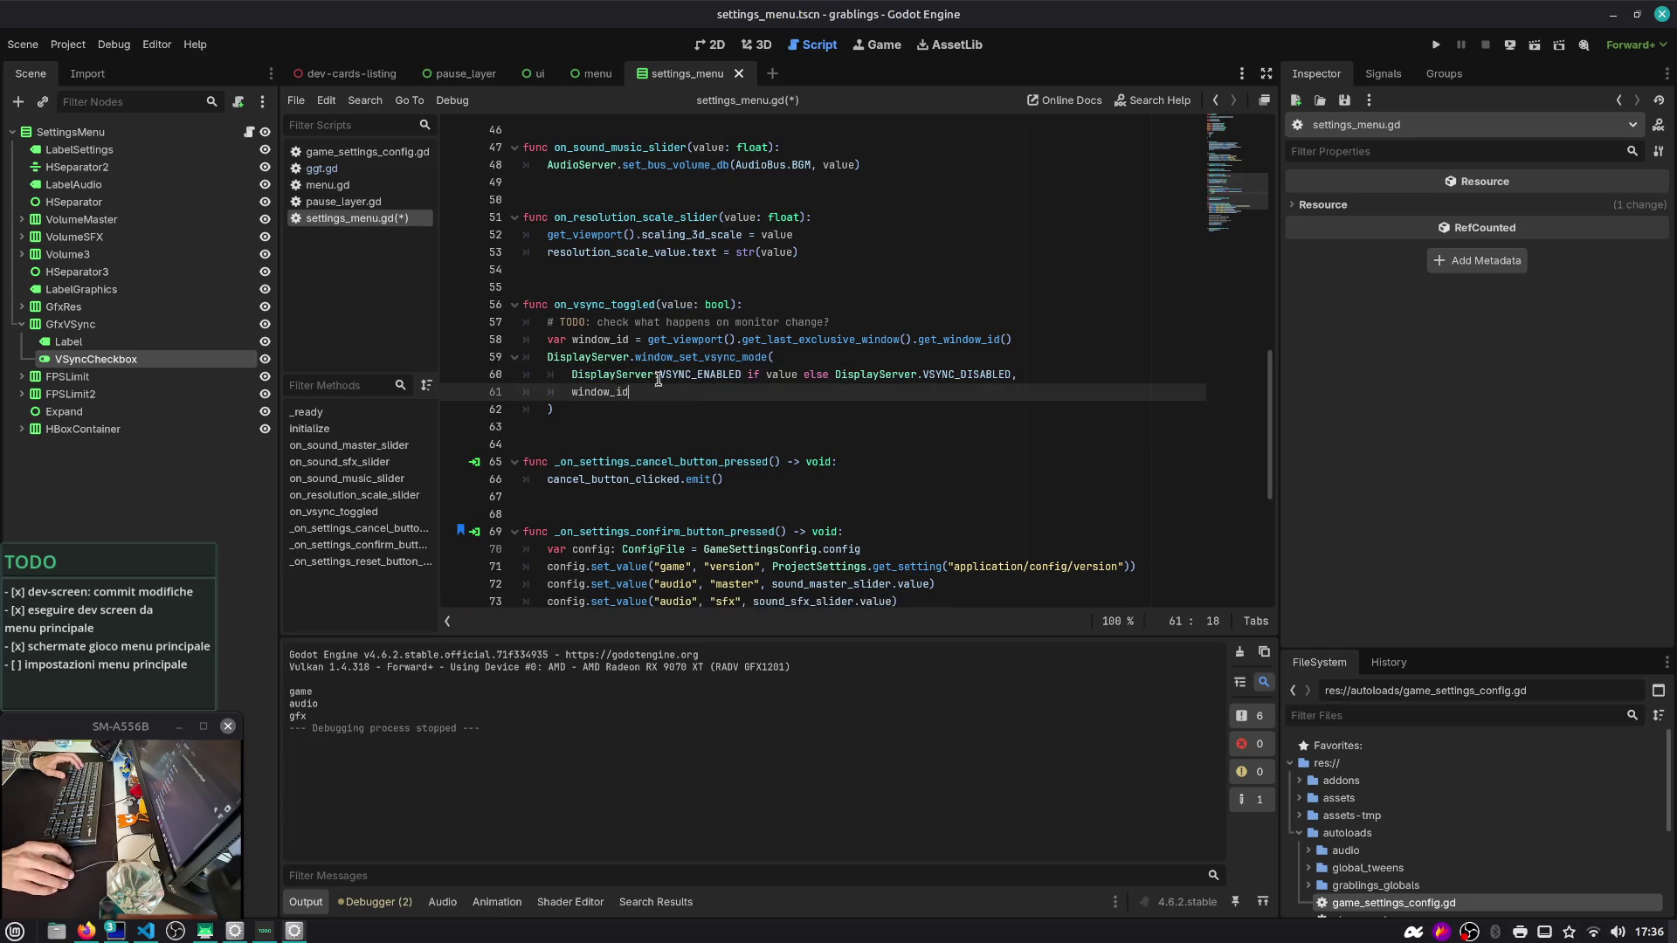
{"action": "left_click", "coordinate": [970, 377], "text": "ctrl"}
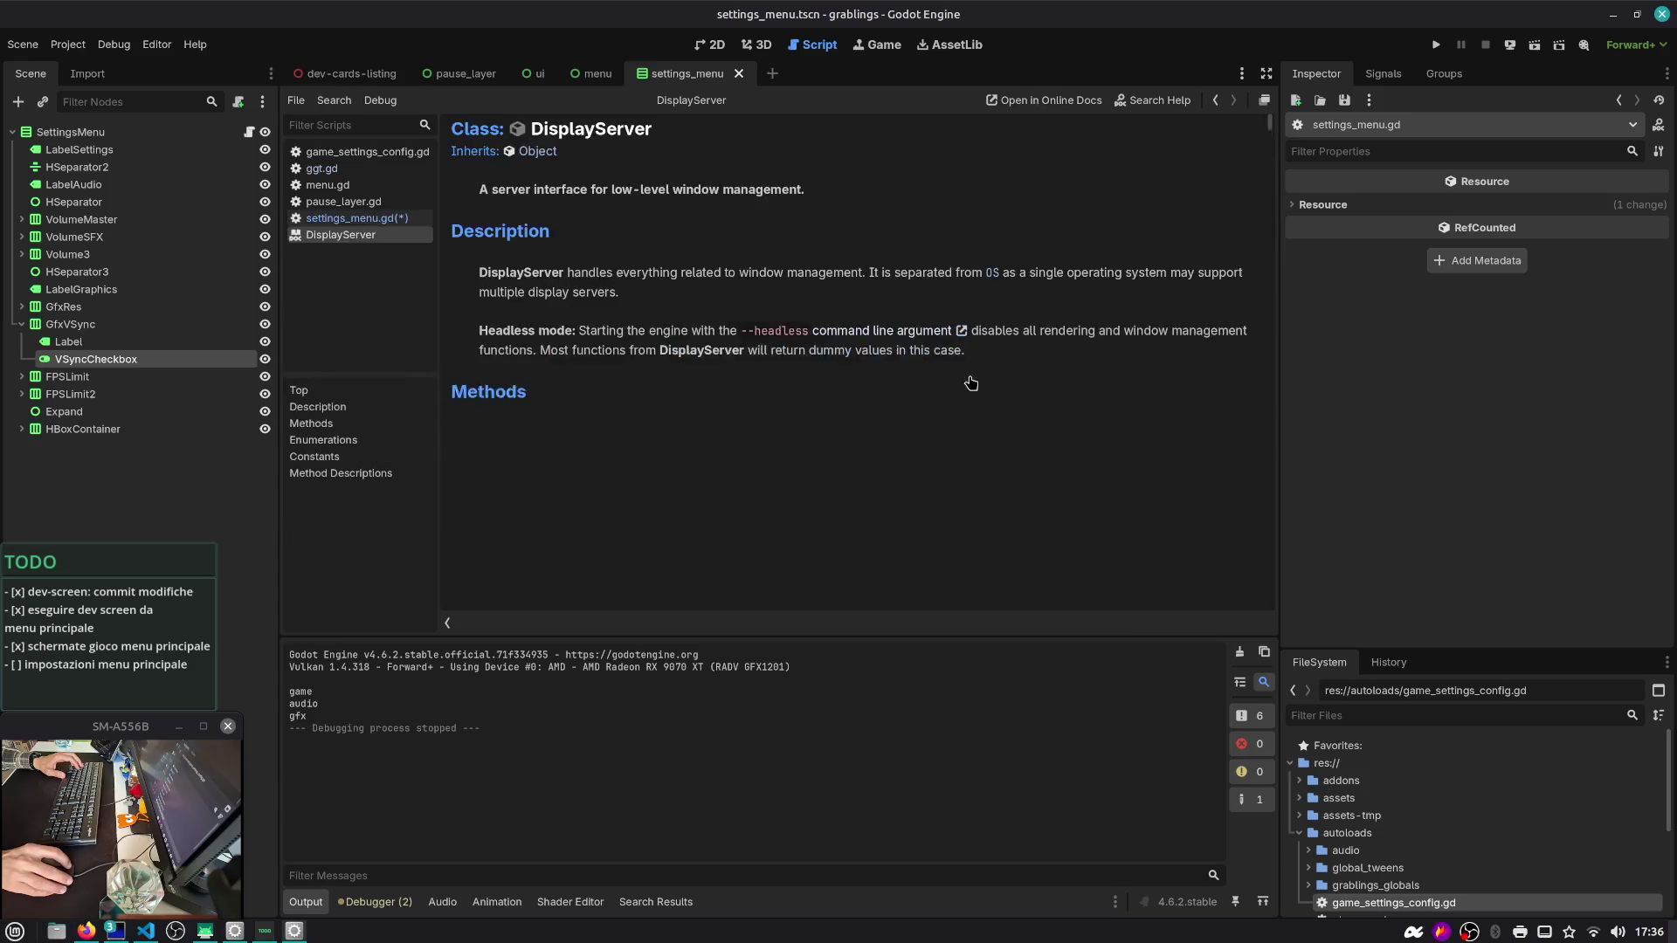
Step: Read the VSYNC_ADAPTIVE entry of the VSyncMode enum, then go back to settings_menu.gd
{"action": "scroll", "coordinate": [749, 341], "scroll_direction": "up", "scroll_amount": 1}
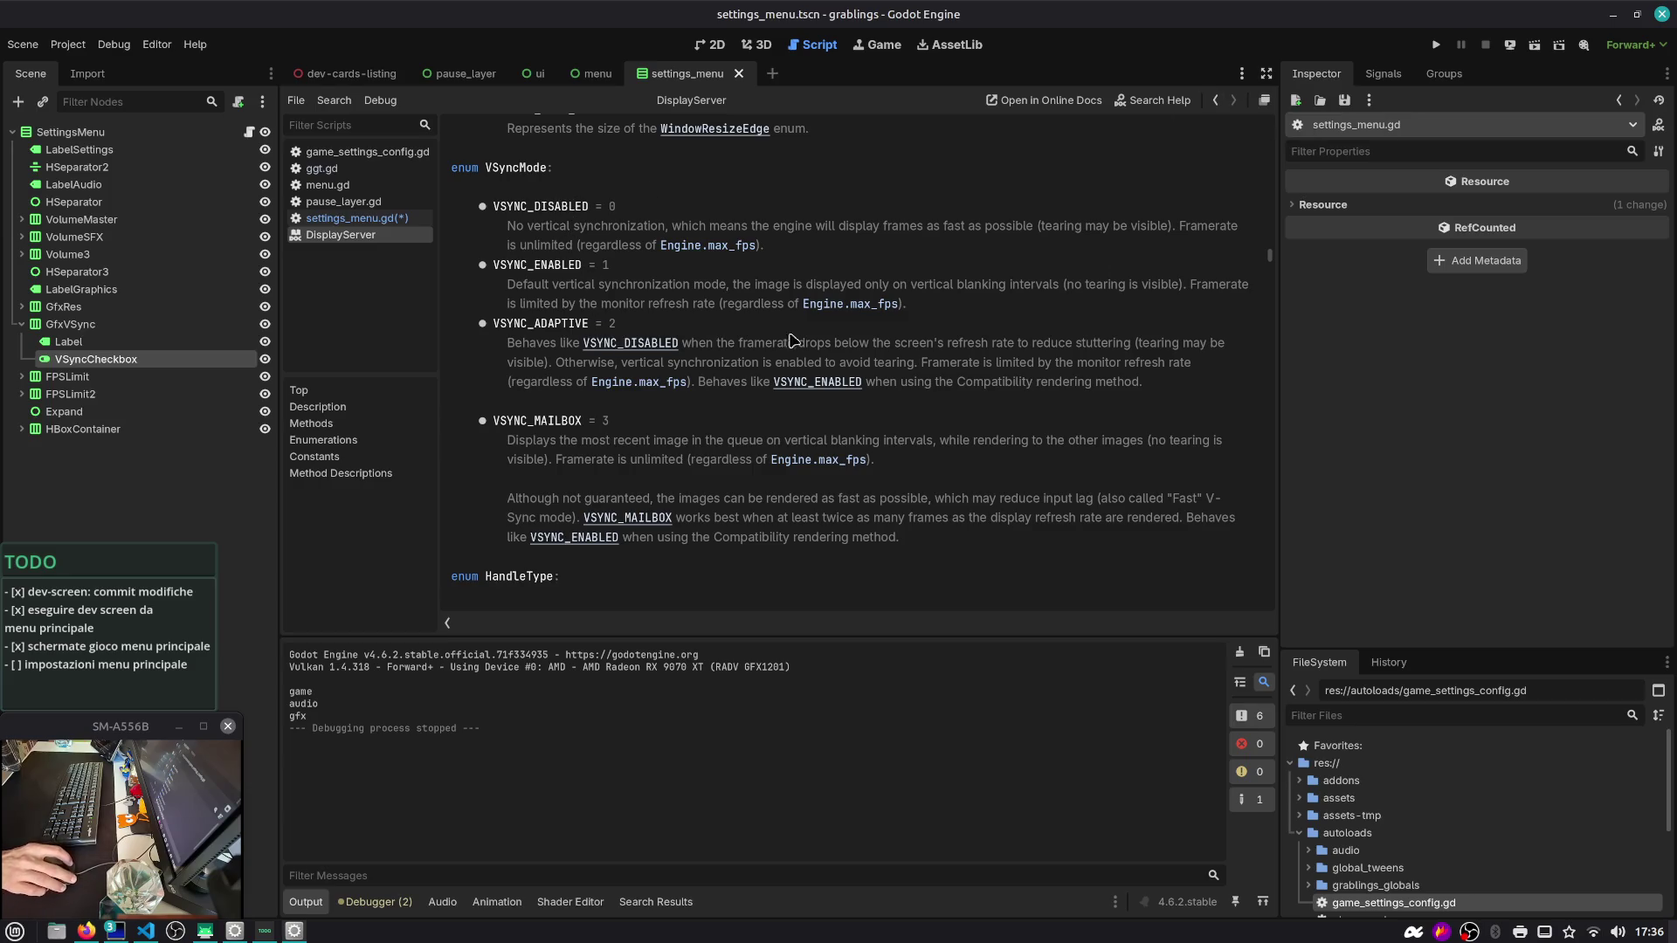
{"action": "left_click_drag", "start_coordinate": [975, 343], "coordinate": [1056, 353]}
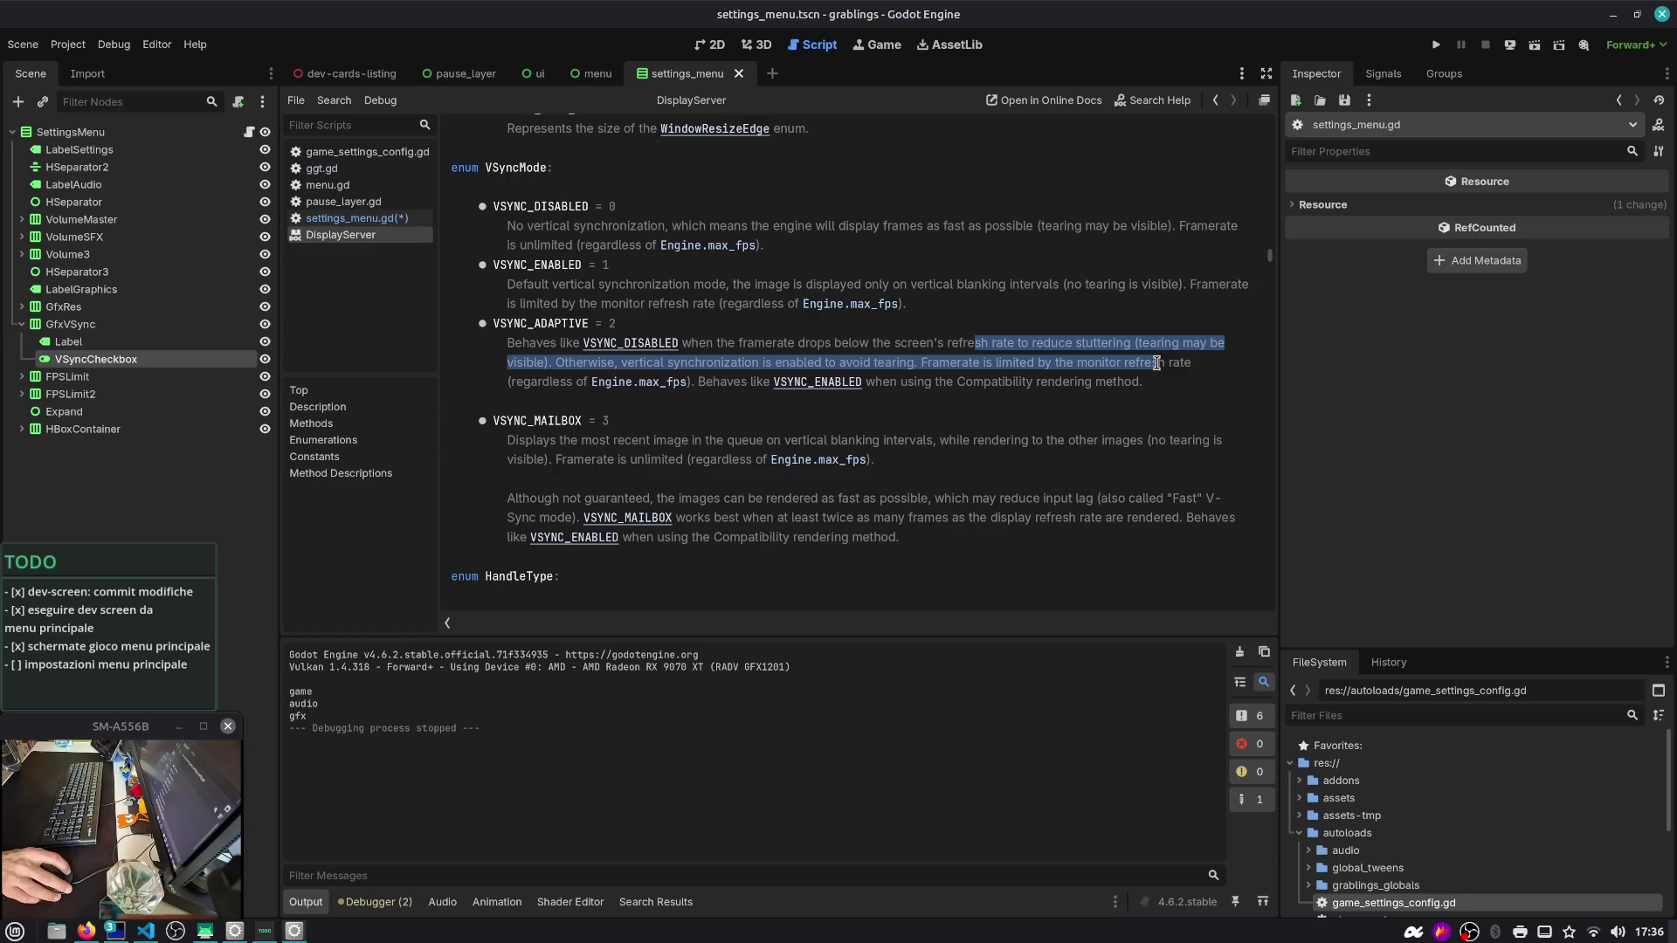
{"action": "key", "text": "alt+Left"}
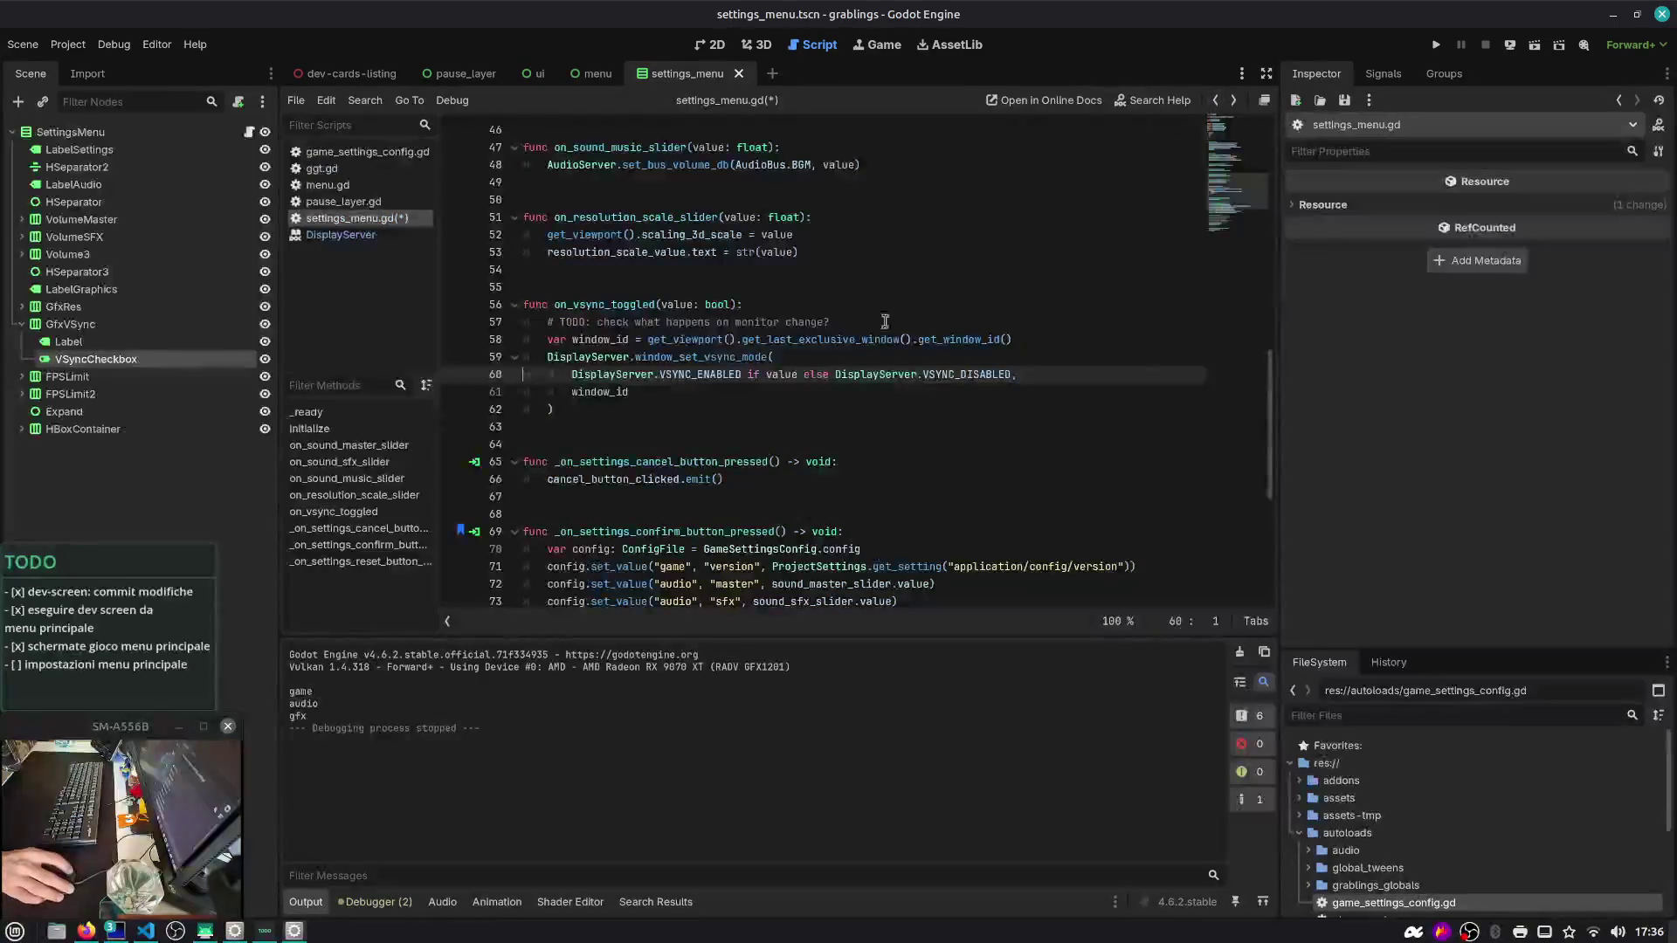
Step: Add a "# TOD" comment line above on_vsync_toggled and save the script
{"action": "double_click", "coordinate": [603, 304]}
{"action": "scroll", "coordinate": [600, 324], "scroll_direction": "down", "scroll_amount": 1}
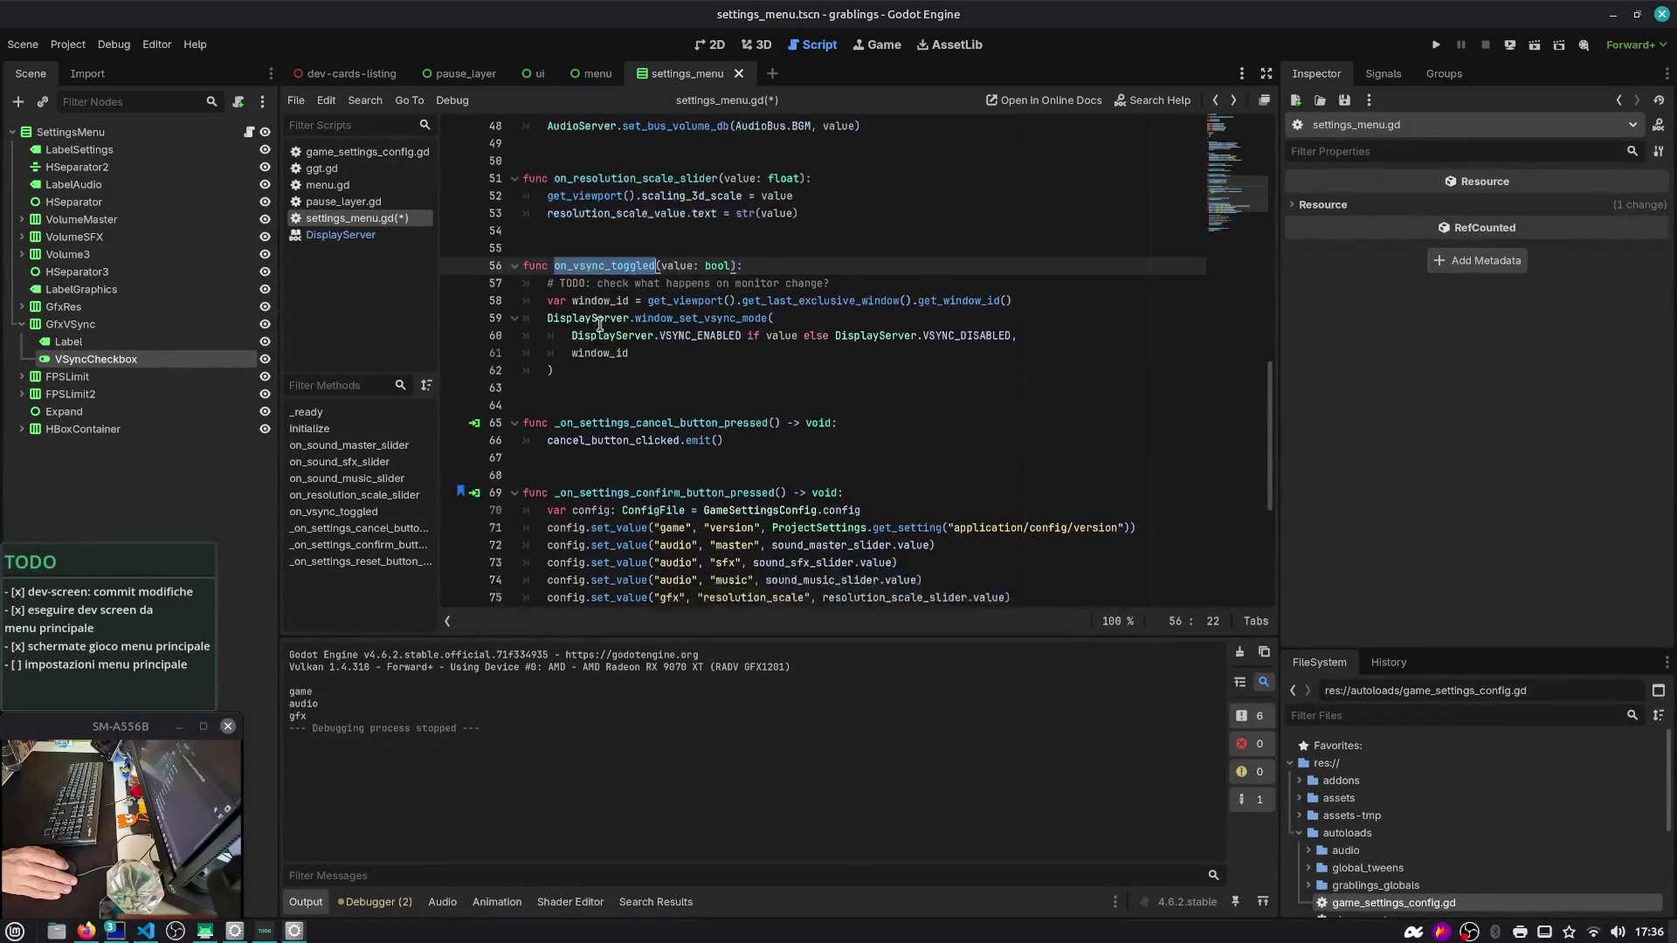
{"action": "scroll", "coordinate": [600, 325], "scroll_direction": "down", "scroll_amount": 3}
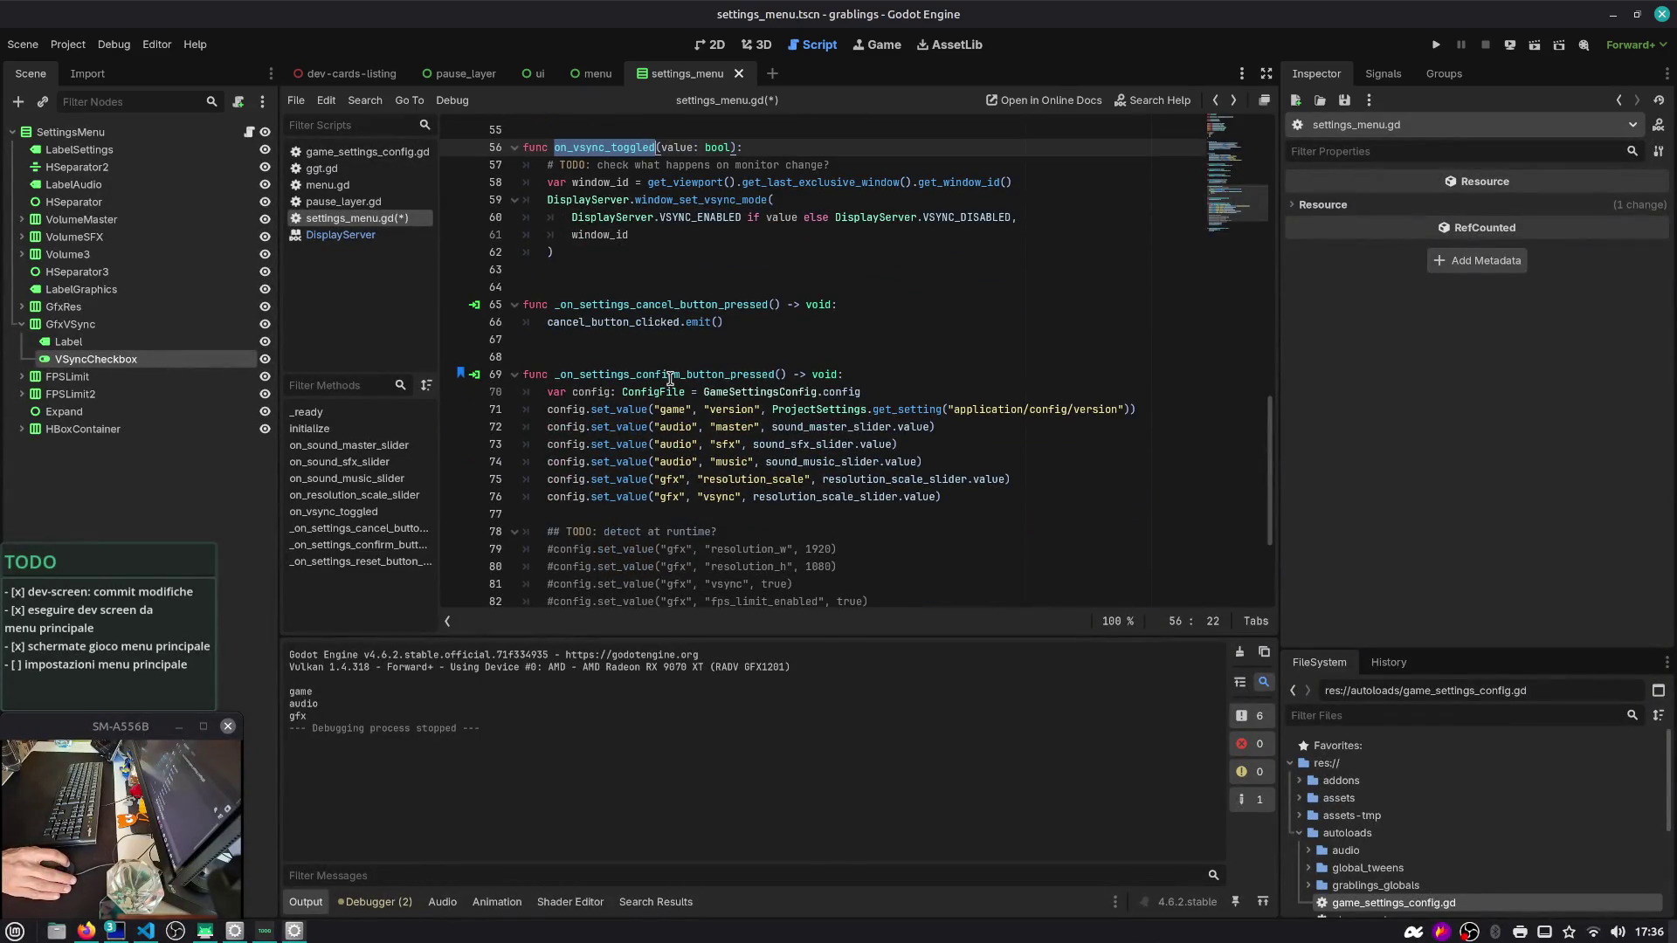
{"action": "double_click", "coordinate": [671, 375]}
{"action": "left_click", "coordinate": [640, 131]}
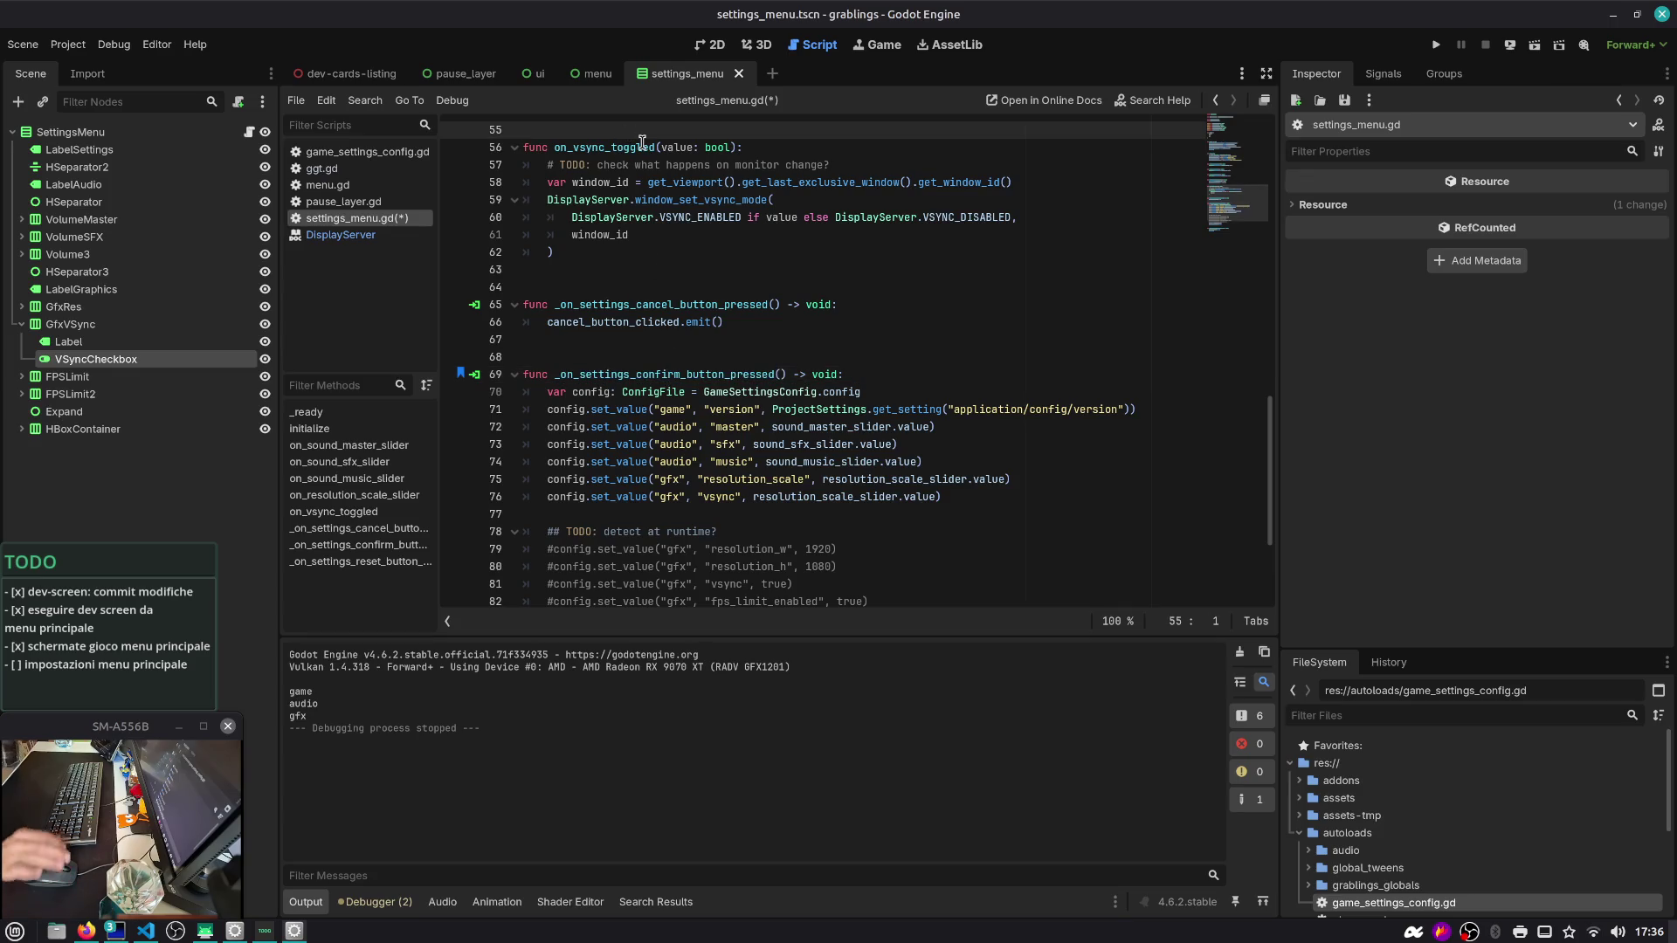
{"action": "key", "text": "Return"}
{"action": "type", "text": "# TOD: su"}
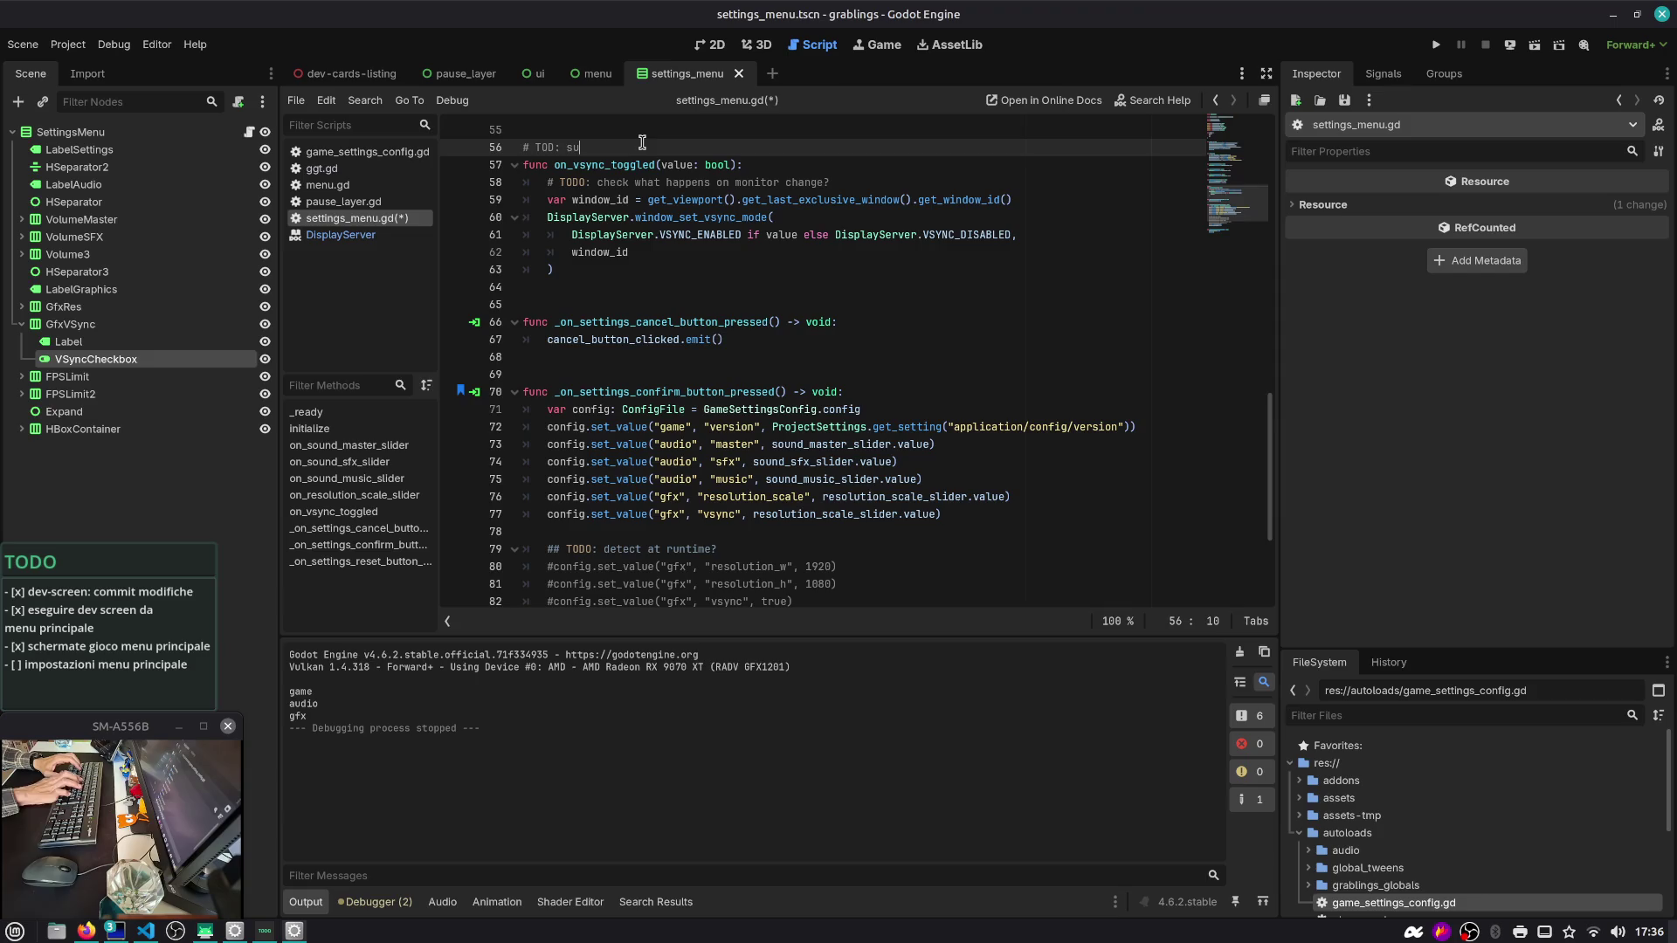
{"action": "key", "text": "BackSpace"}
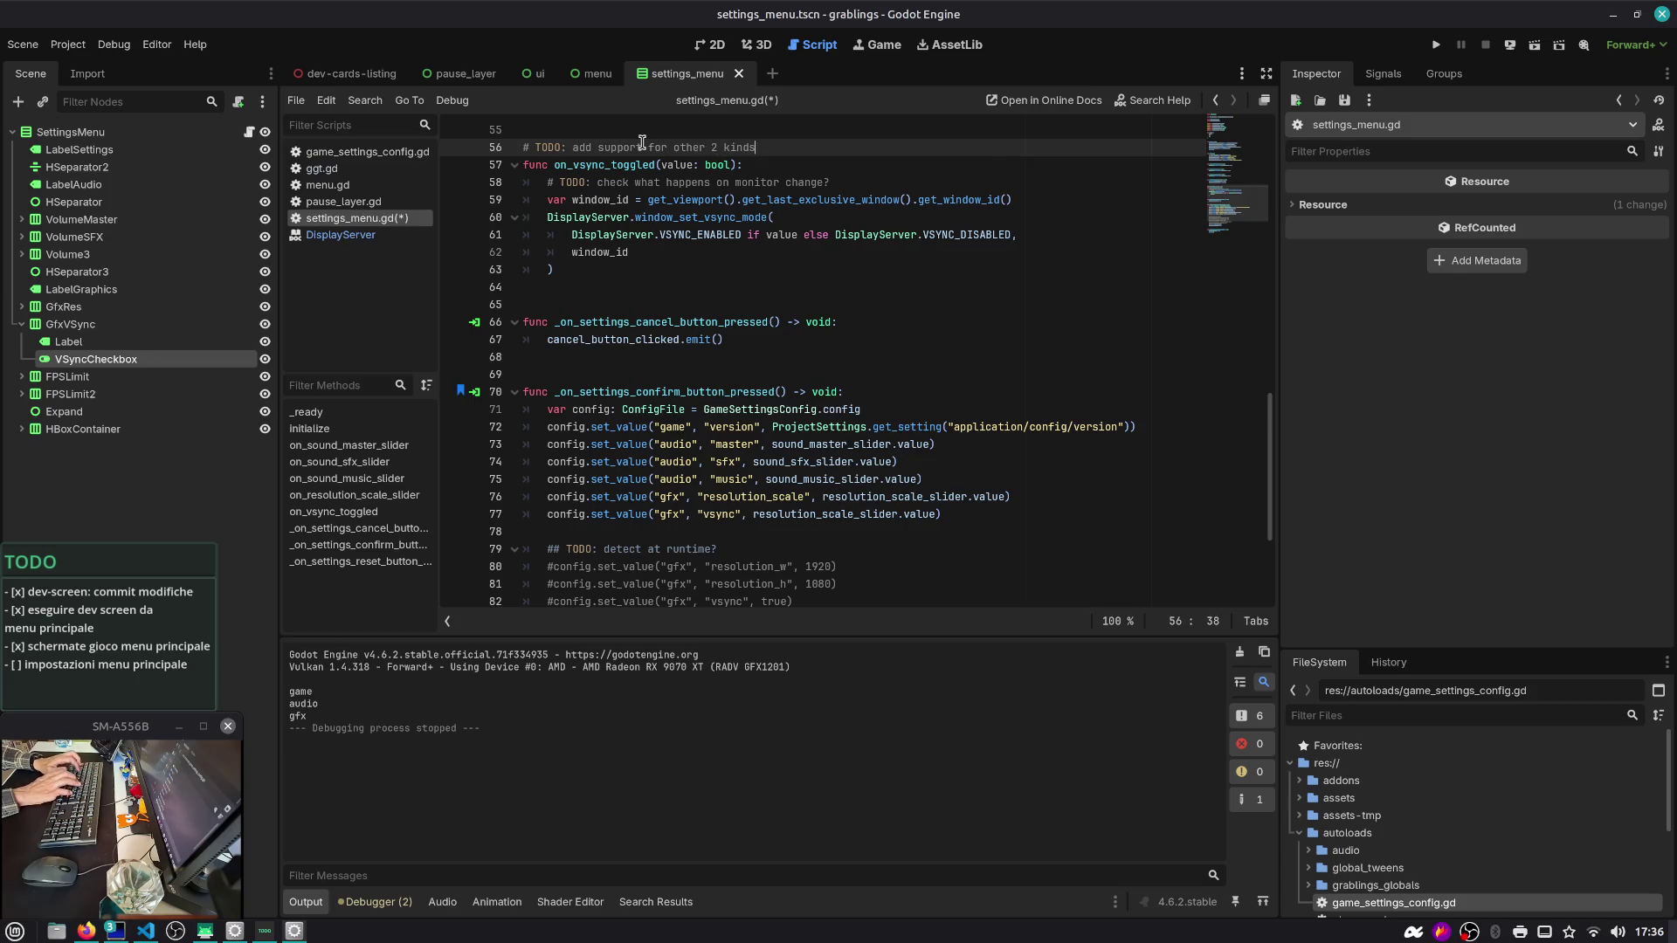
{"action": "type", "text": "cs"}
{"action": "key", "text": "ctrl+s"}
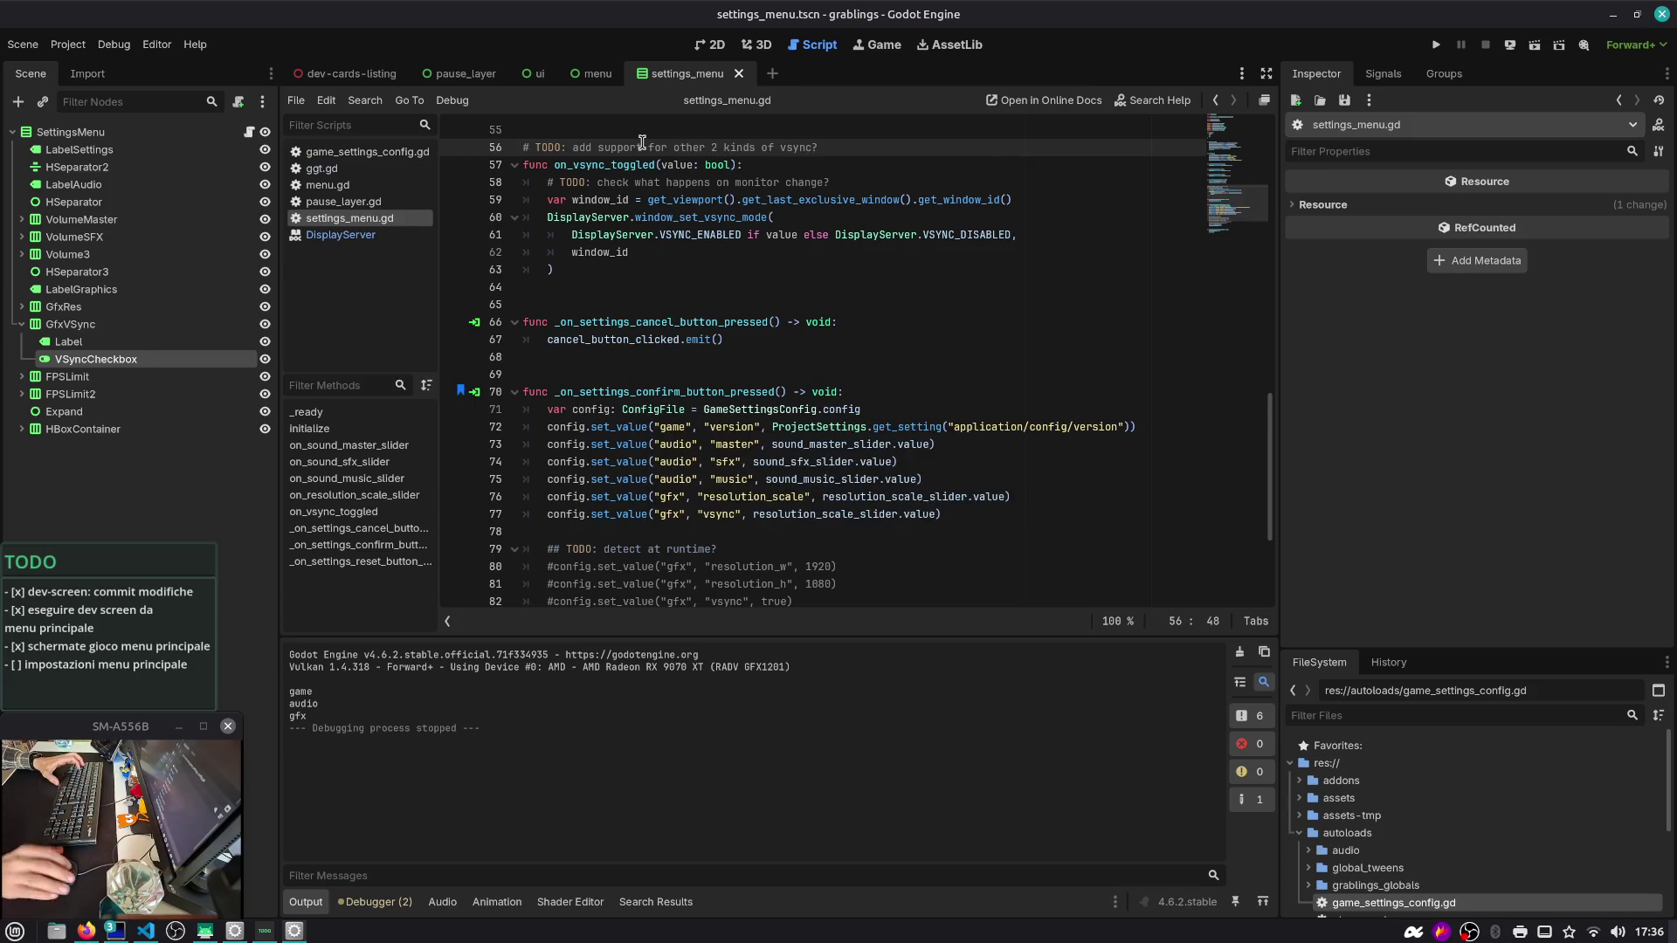
Step: Replace line 77's slider reference with v_sync_checkbox, save, and show the settings menu scene
{"action": "scroll", "coordinate": [748, 378], "scroll_direction": "down", "scroll_amount": 2}
{"action": "left_click", "coordinate": [991, 411]}
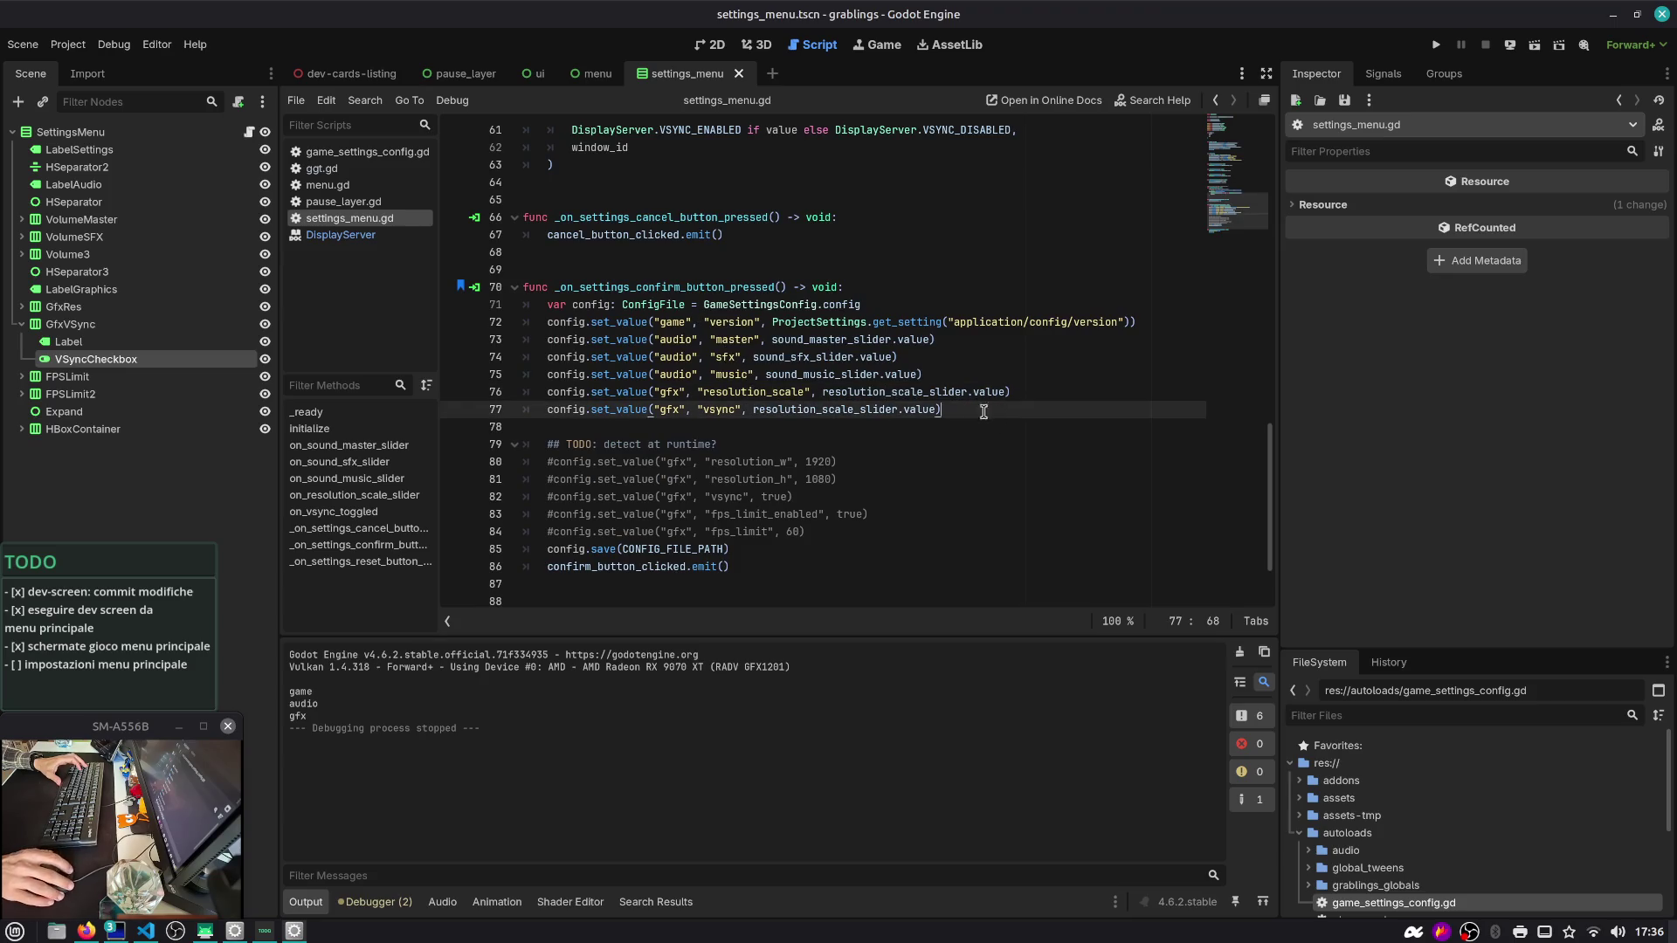
{"action": "double_click", "coordinate": [718, 410]}
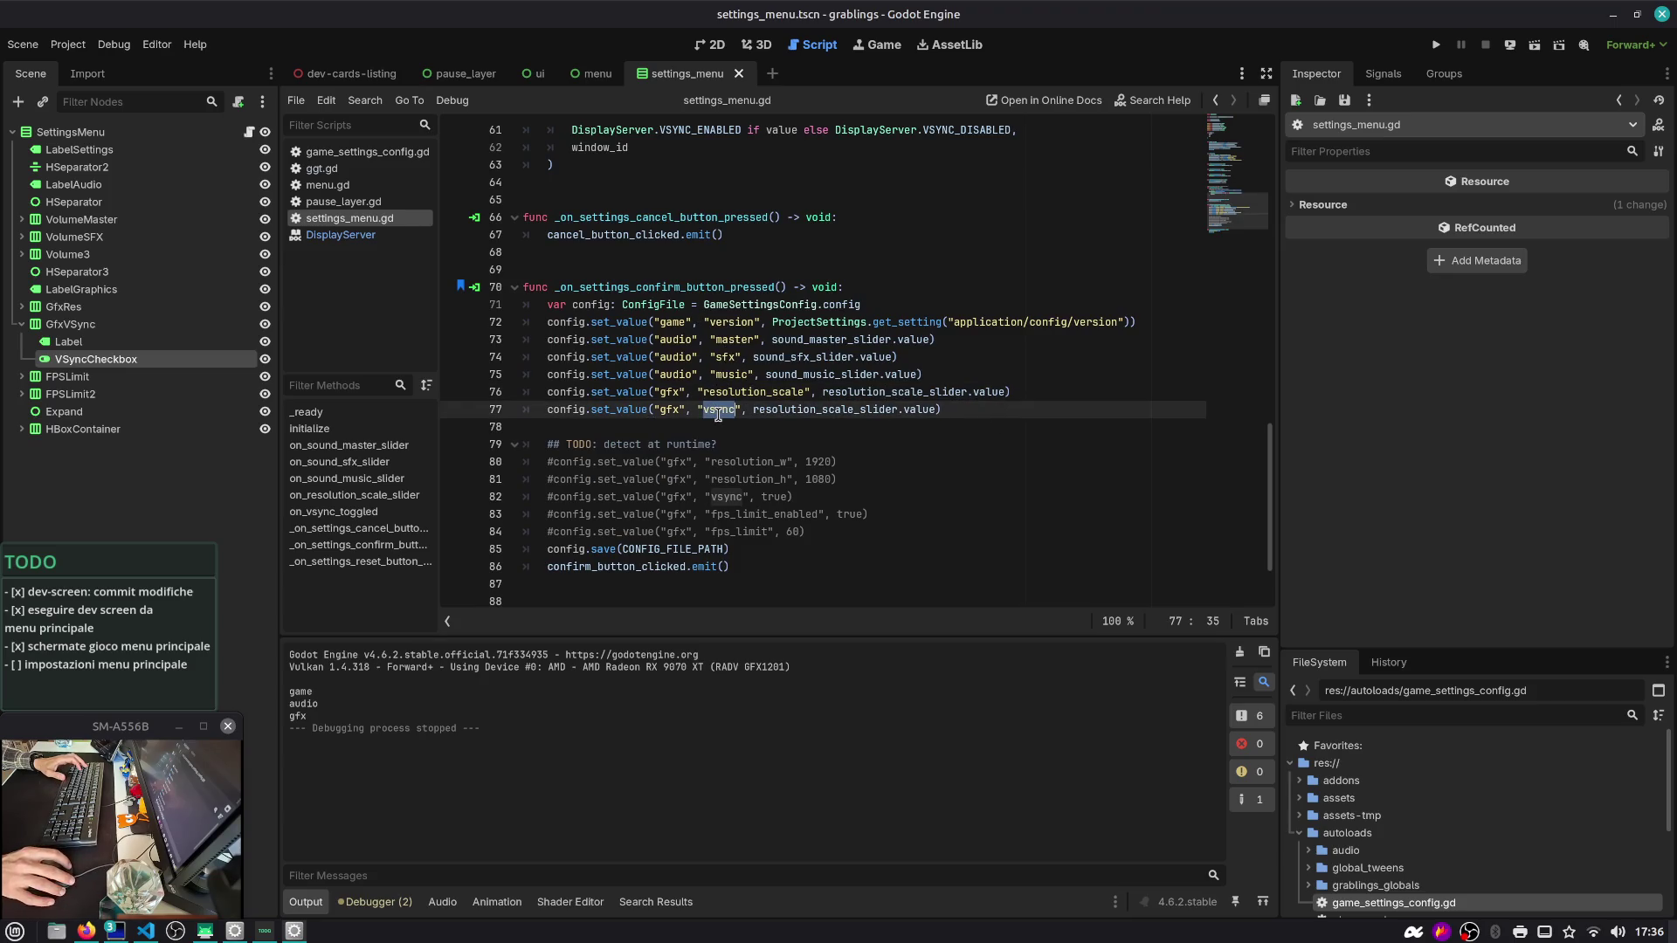
{"action": "double_click", "coordinate": [836, 409]}
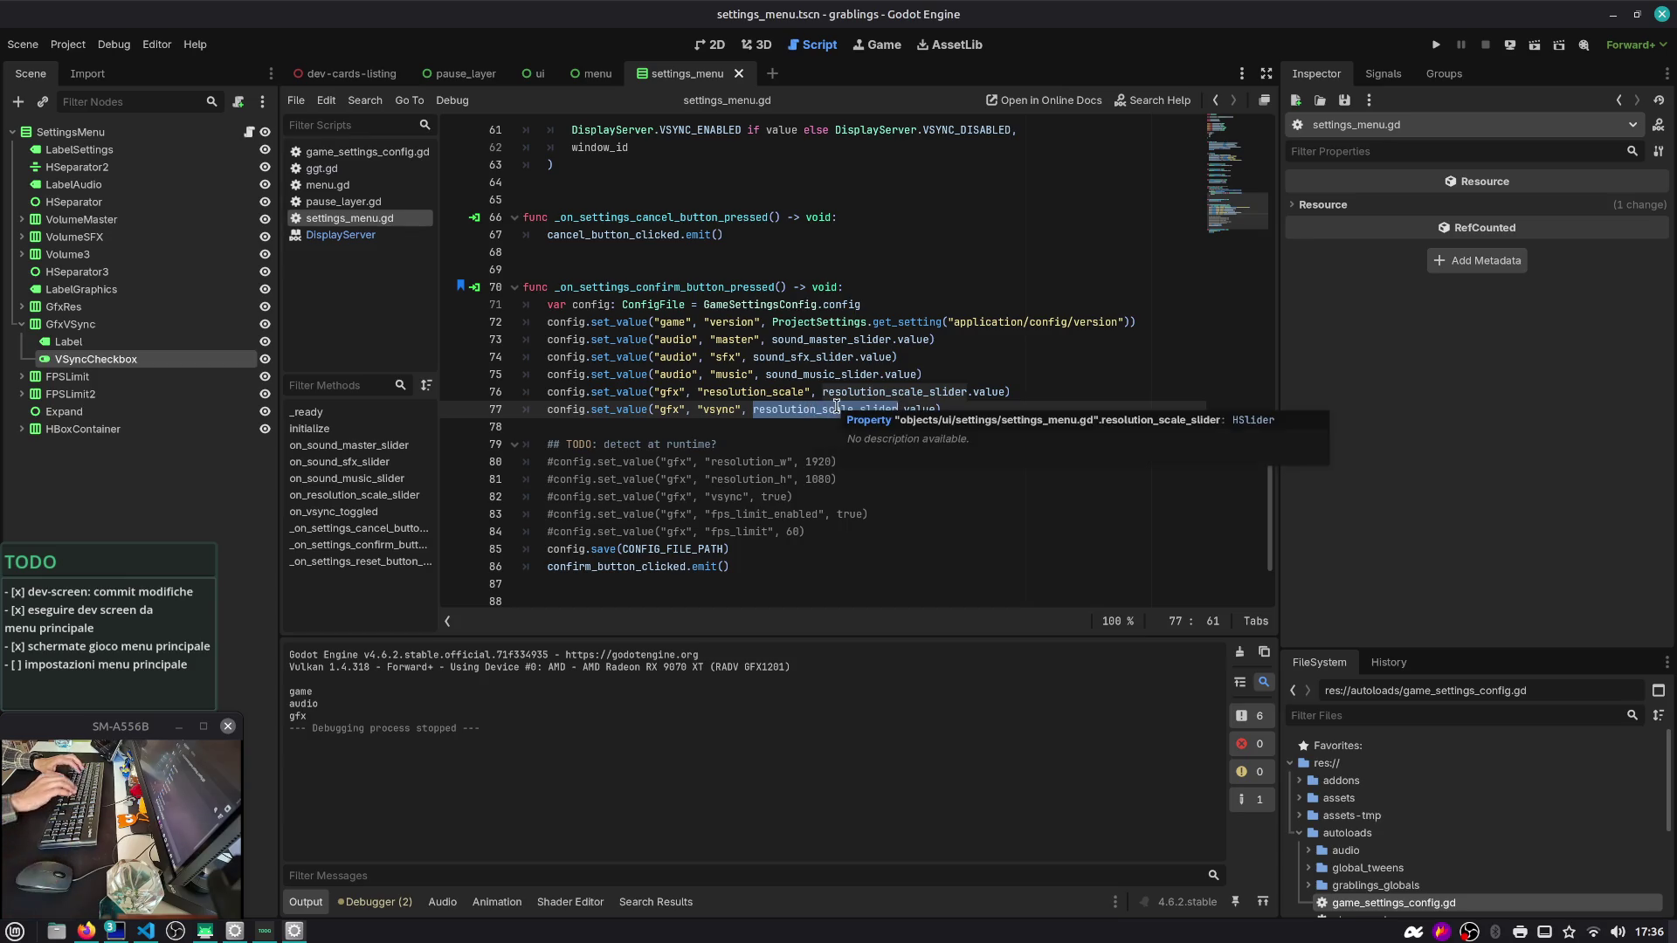
{"action": "type", "text": "vsy"}
{"action": "key", "text": "Down"}
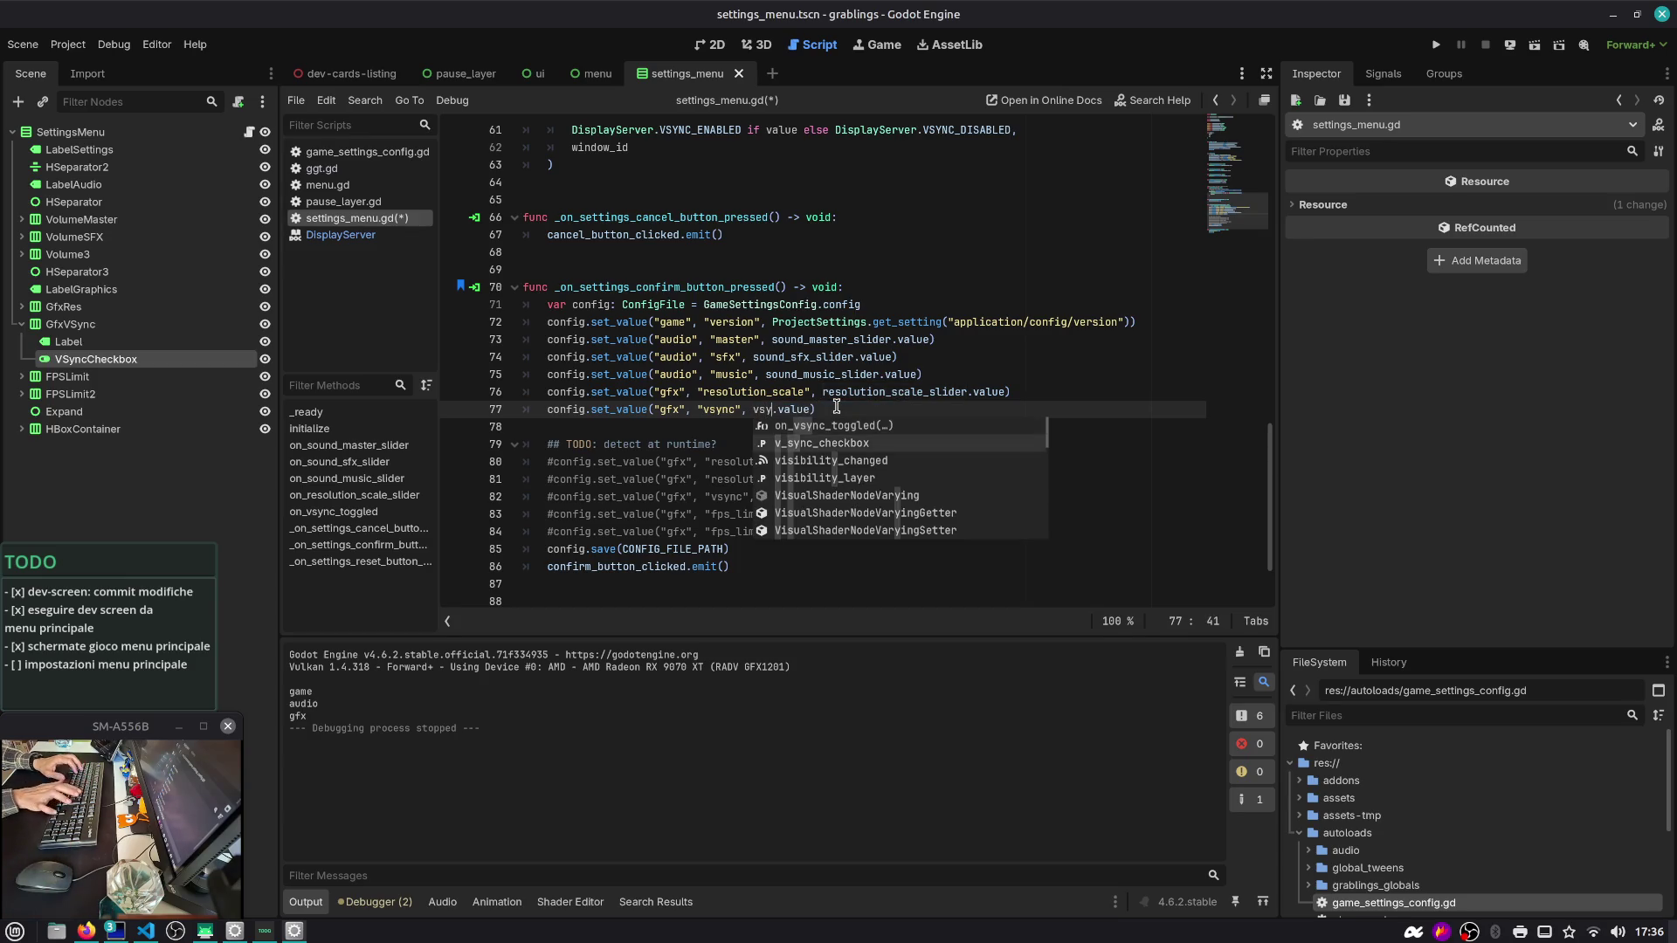
{"action": "key", "text": "Return"}
{"action": "key", "text": "ctrl+s"}
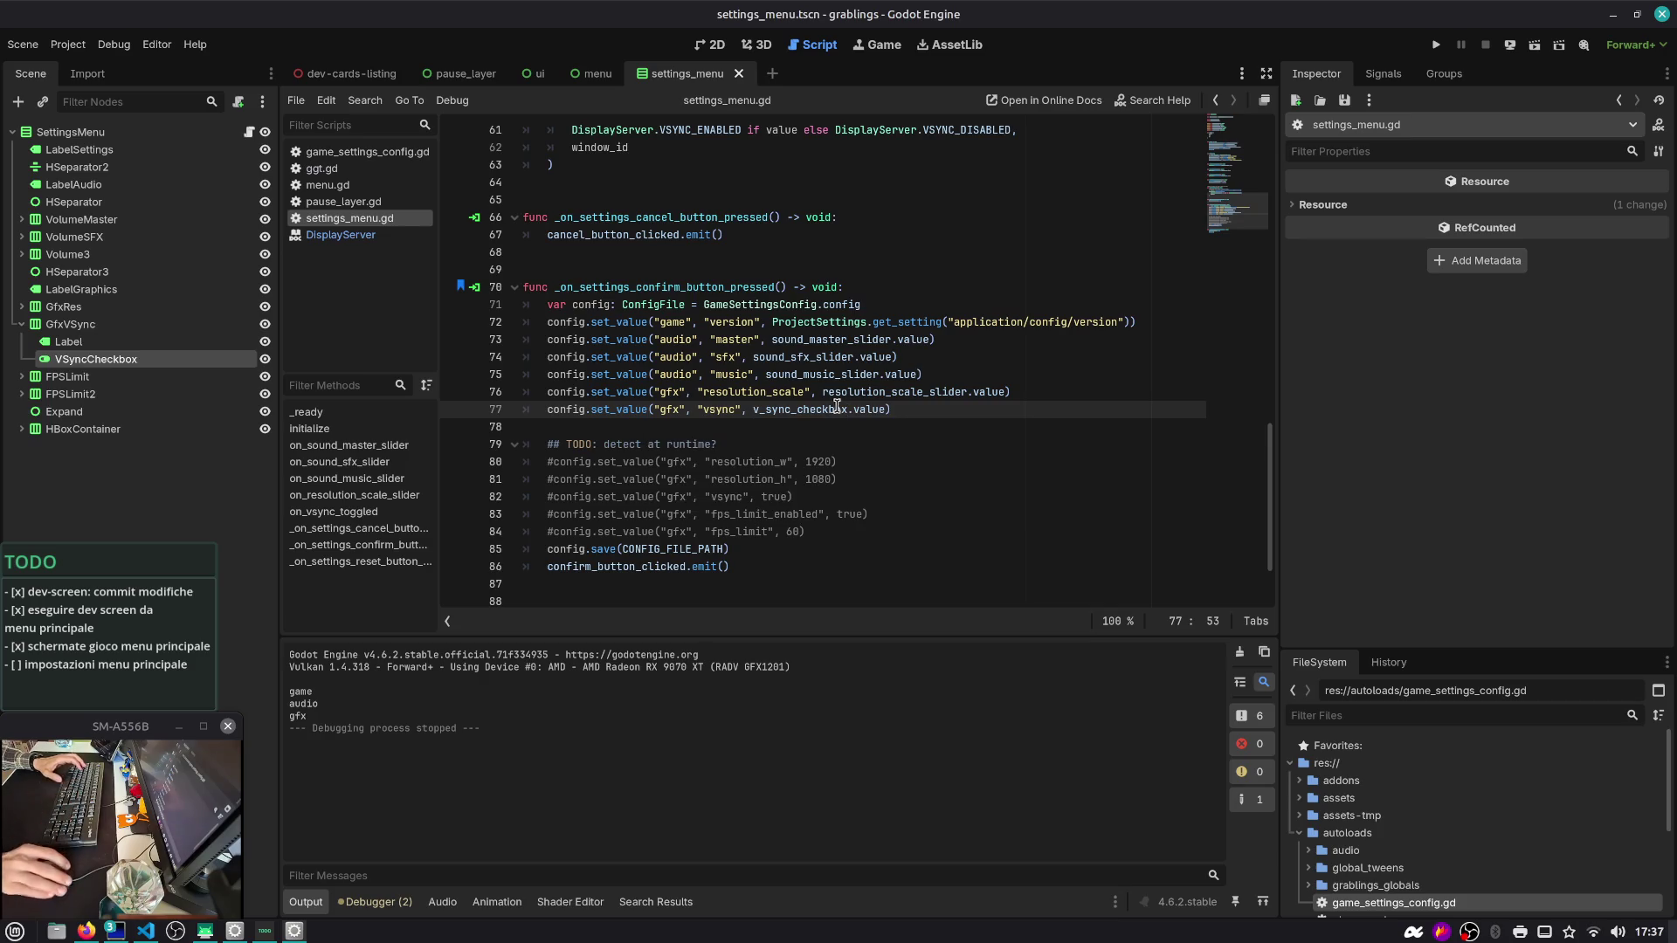
{"action": "left_click", "coordinate": [712, 45]}
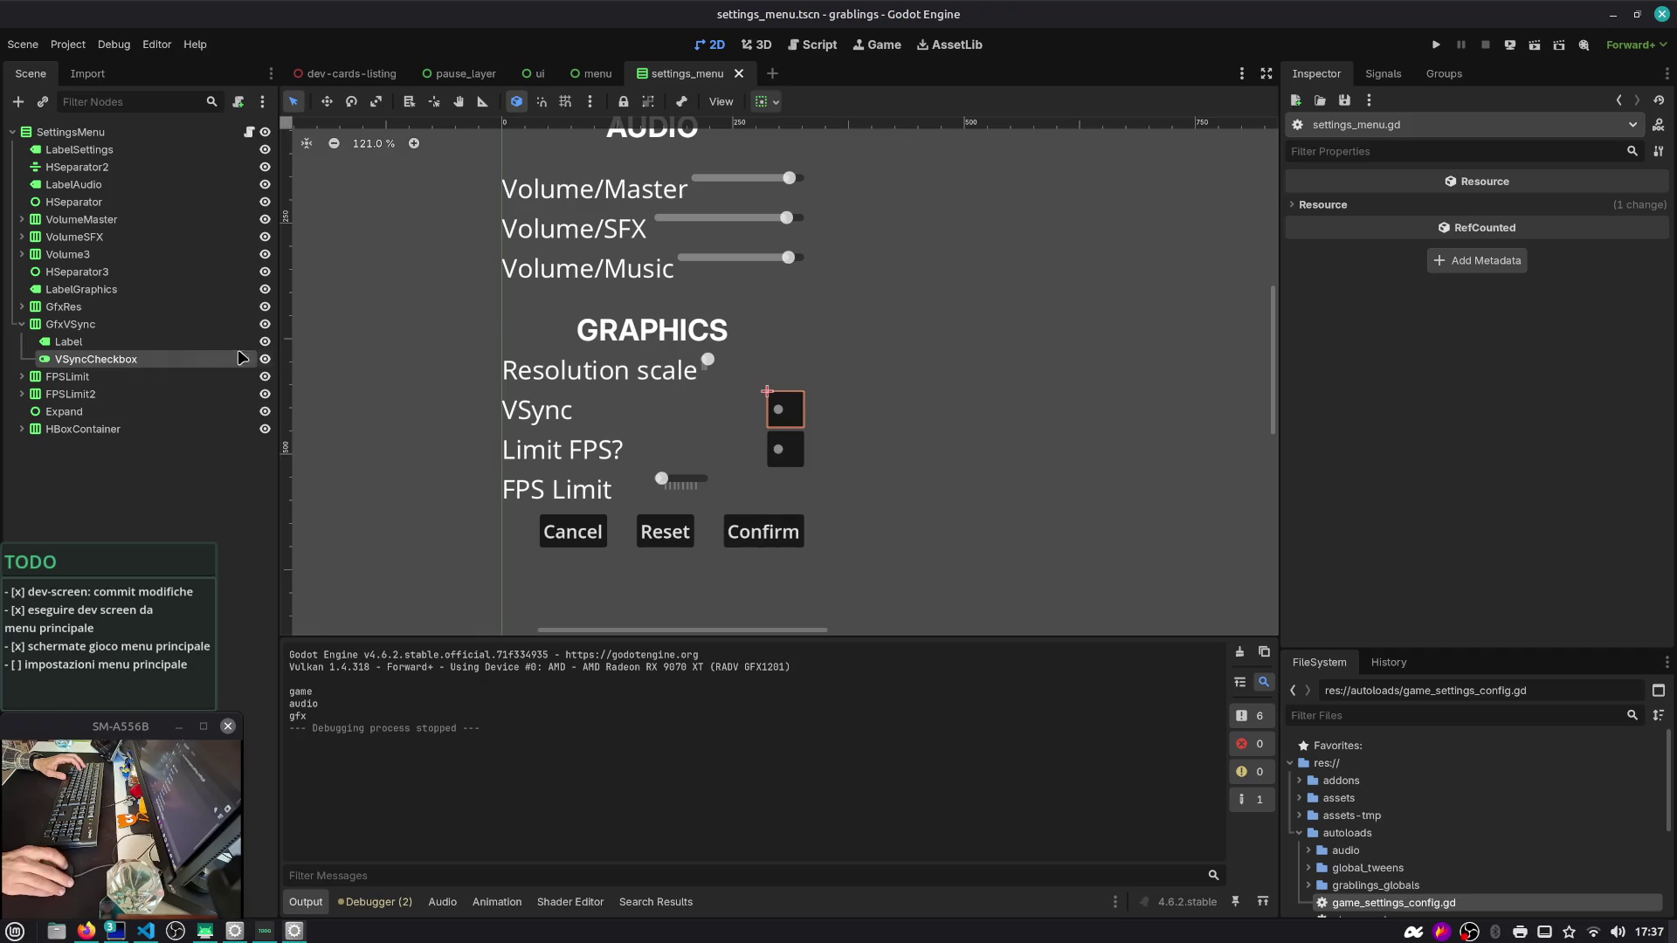
Step: Inspect the FPSLimit and FPSLimit2 nodes, briefly hiding and reshowing FPSLimit2
{"action": "left_click", "coordinate": [22, 324]}
{"action": "left_click", "coordinate": [22, 341]}
{"action": "left_click", "coordinate": [68, 341]}
{"action": "left_click", "coordinate": [105, 393]}
{"action": "left_click", "coordinate": [265, 394]}
{"action": "left_click", "coordinate": [265, 394]}
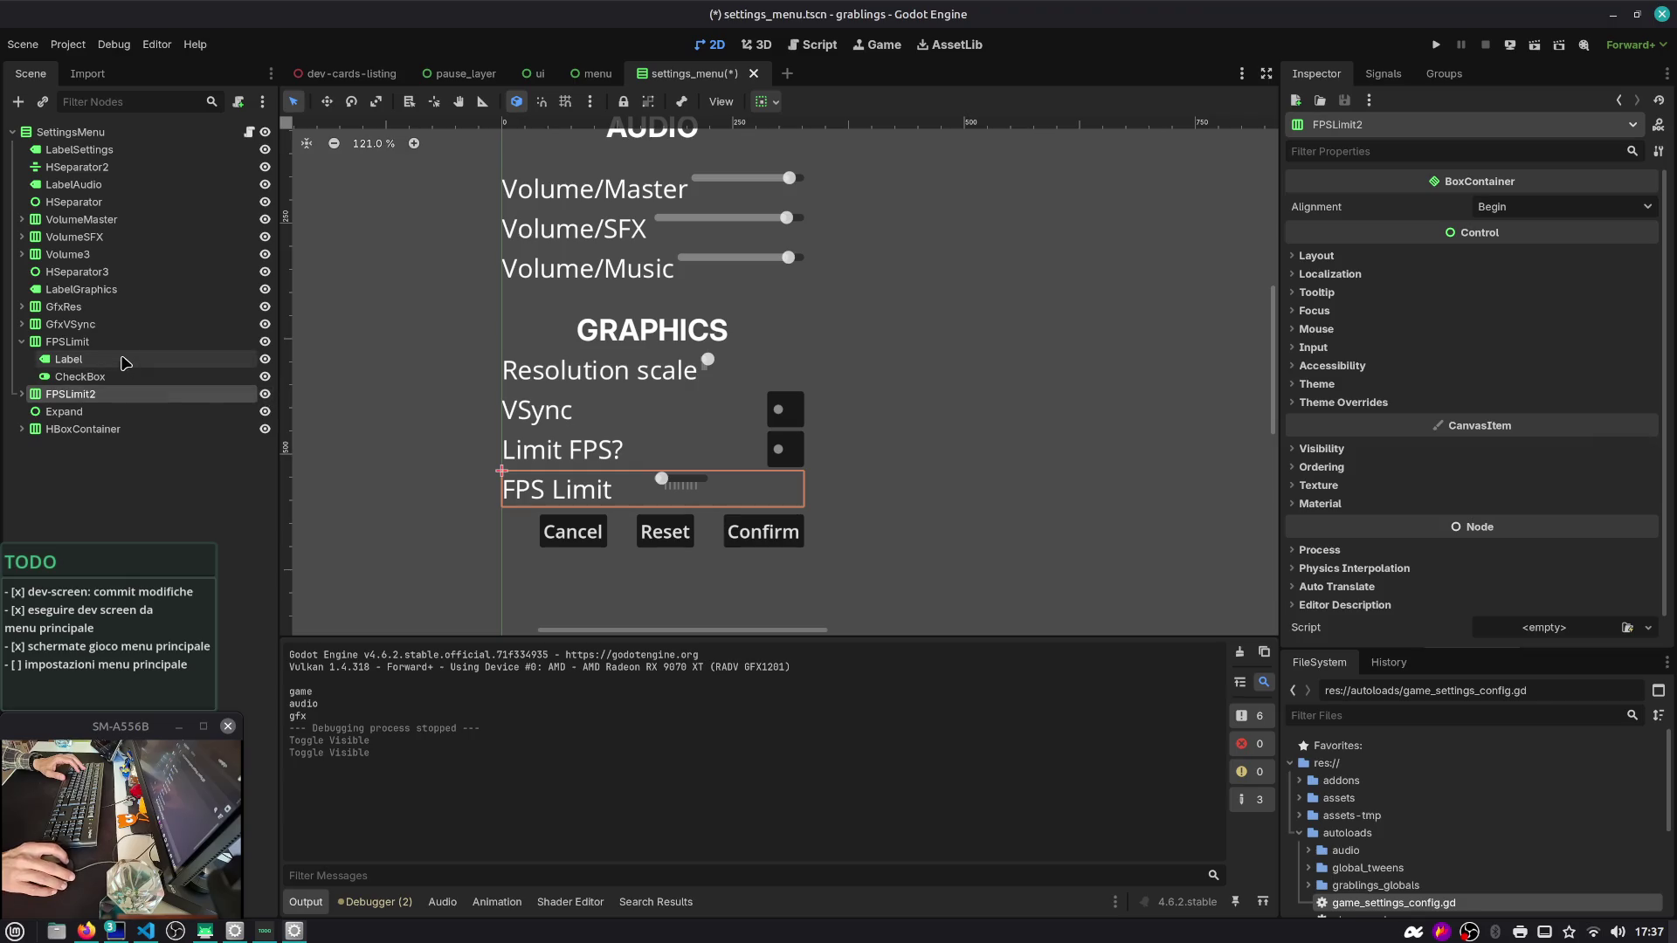
{"action": "left_click", "coordinate": [249, 132]}
{"action": "scroll", "coordinate": [874, 283], "scroll_direction": "up", "scroll_amount": 1}
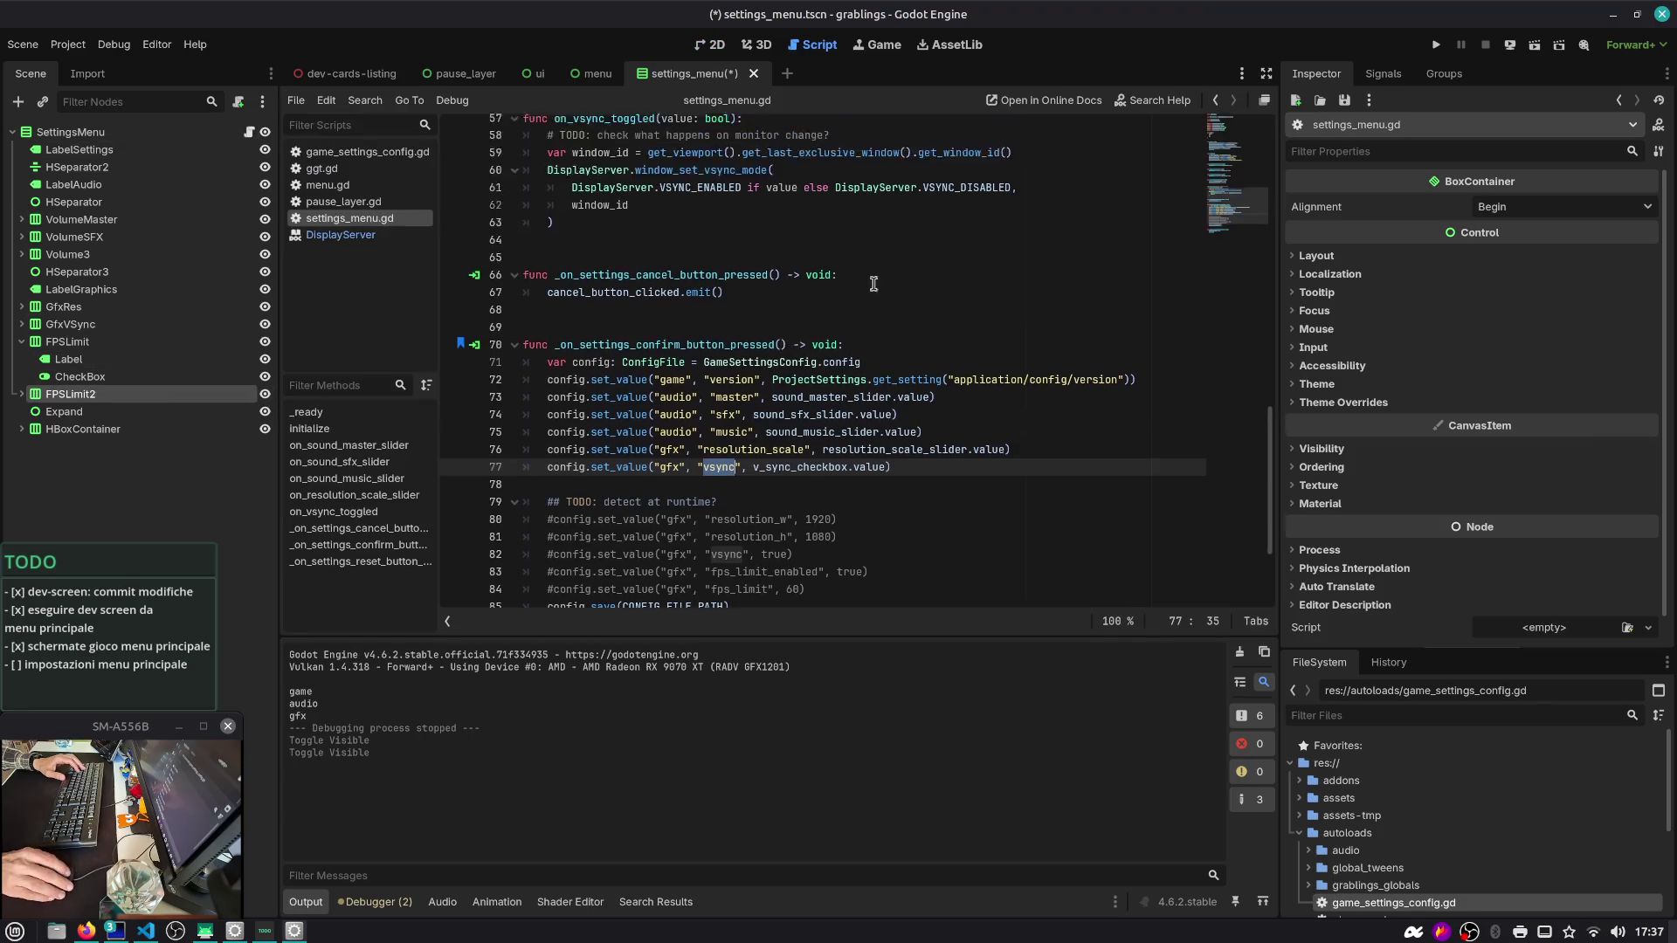
{"action": "scroll", "coordinate": [874, 284], "scroll_direction": "up", "scroll_amount": 18}
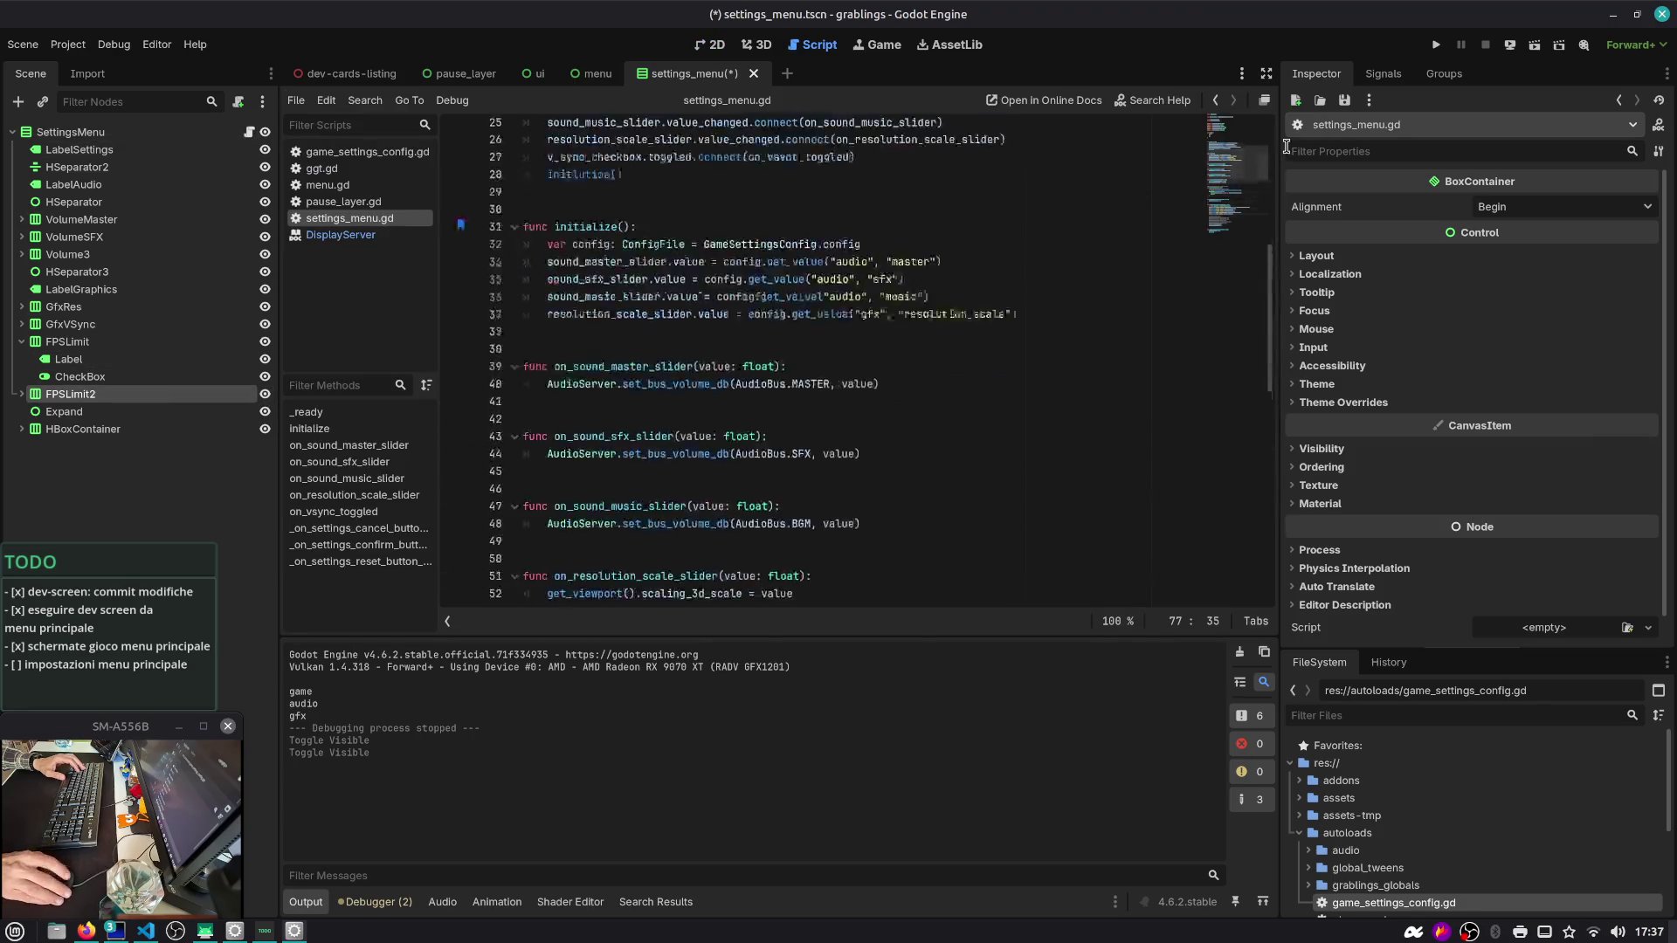
Step: Drag FPSLimit and FPSLimit2 into the script as exports at line 14, then delete the fps_limit line
{"action": "left_click", "coordinate": [92, 342]}
{"action": "key", "text": "Left"}
{"action": "left_click", "coordinate": [96, 359], "text": "shift"}
{"action": "mouse_move", "coordinate": [96, 350]}
{"action": "left_mouse_down"}
{"action": "mouse_move", "coordinate": [555, 375]}
{"action": "mouse_move", "coordinate": [556, 354]}
{"action": "left_mouse_up"}
{"action": "key", "text": "ctrl+s"}
{"action": "double_click", "coordinate": [609, 357]}
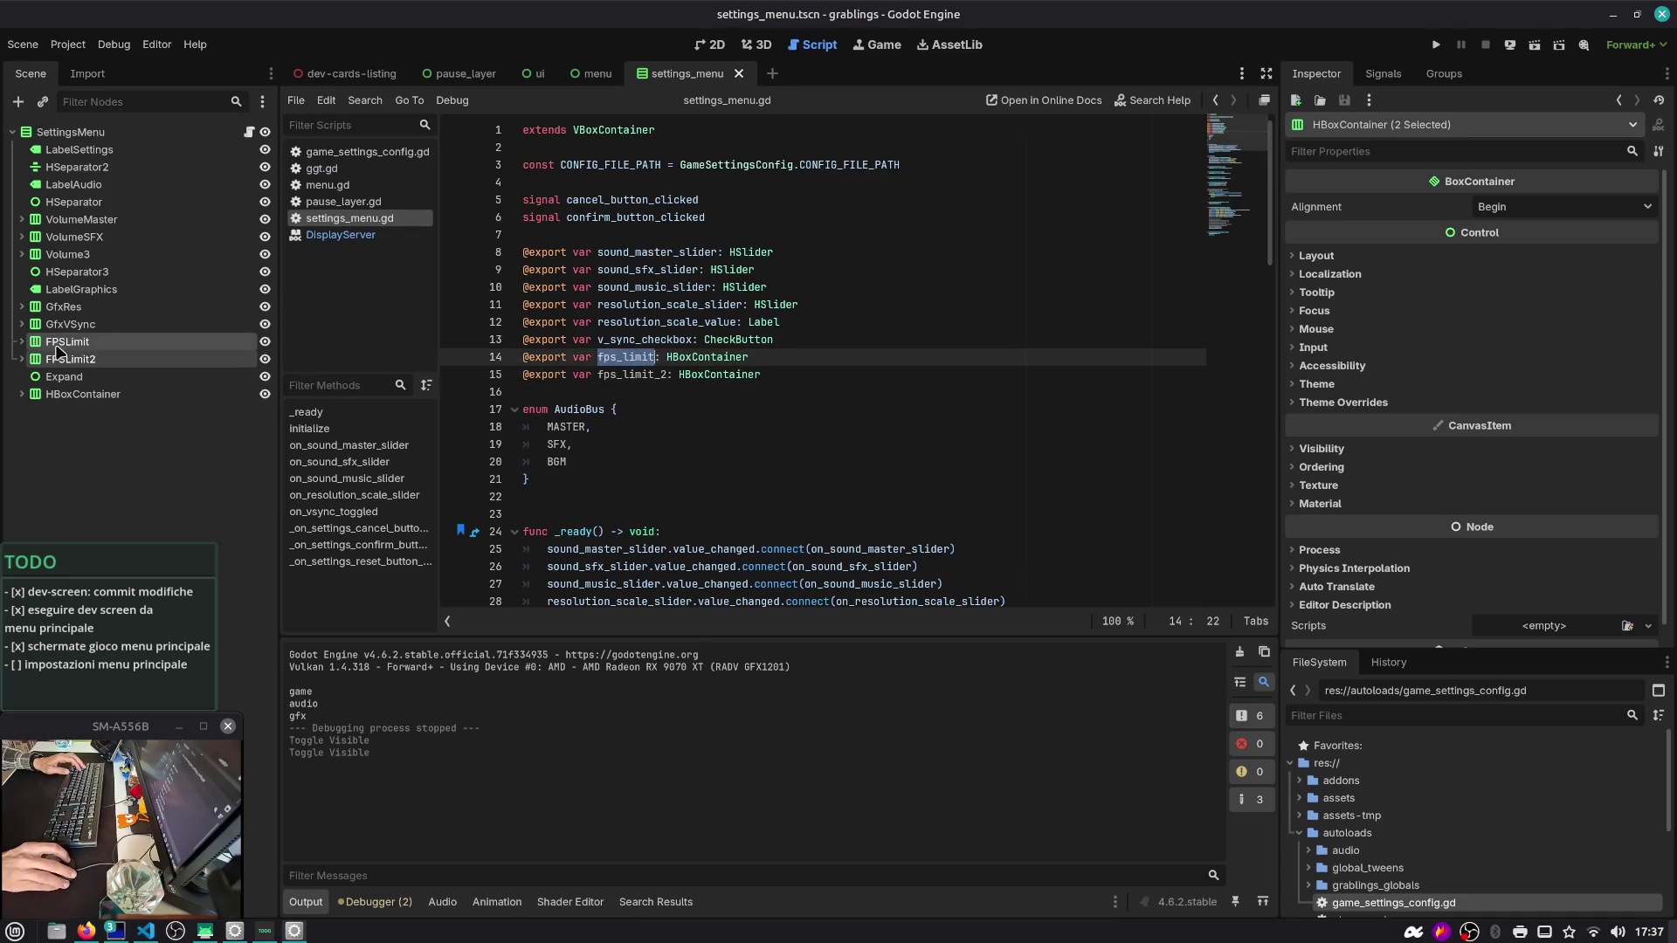
{"action": "left_click", "coordinate": [23, 342]}
{"action": "key", "text": "ctrl+shift+k"}
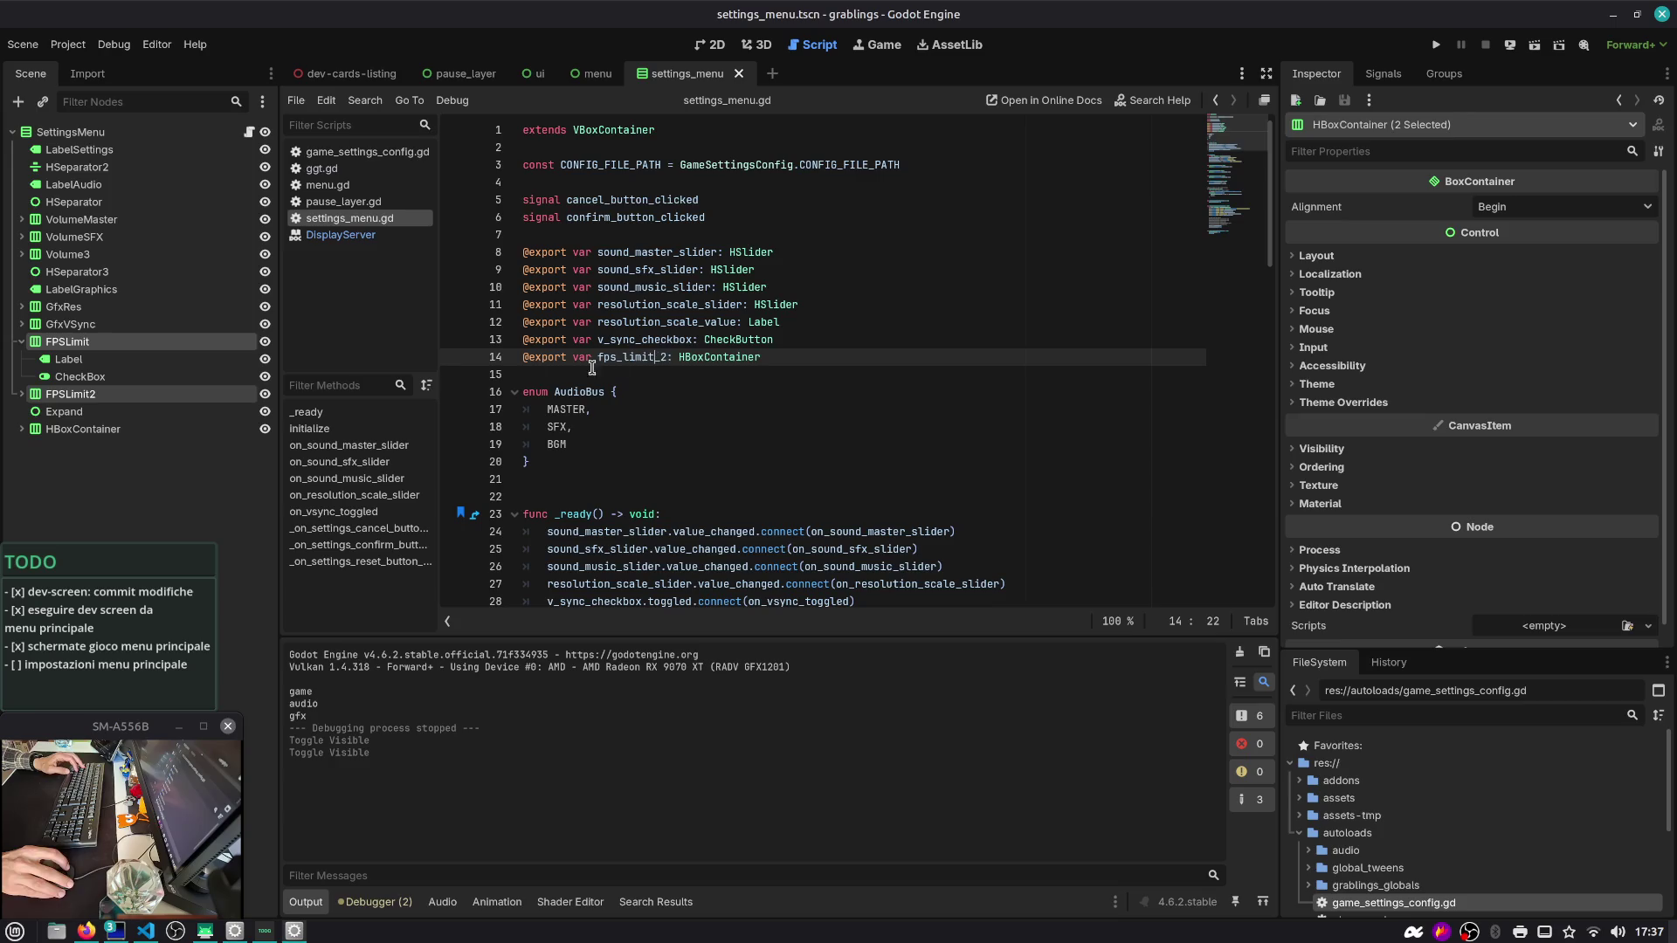
Step: Rename FPSLimit's CheckBox to FPSLimitEnabledCheckbox and add it as an exported variable
{"action": "left_click", "coordinate": [88, 377]}
{"action": "left_click", "coordinate": [90, 376]}
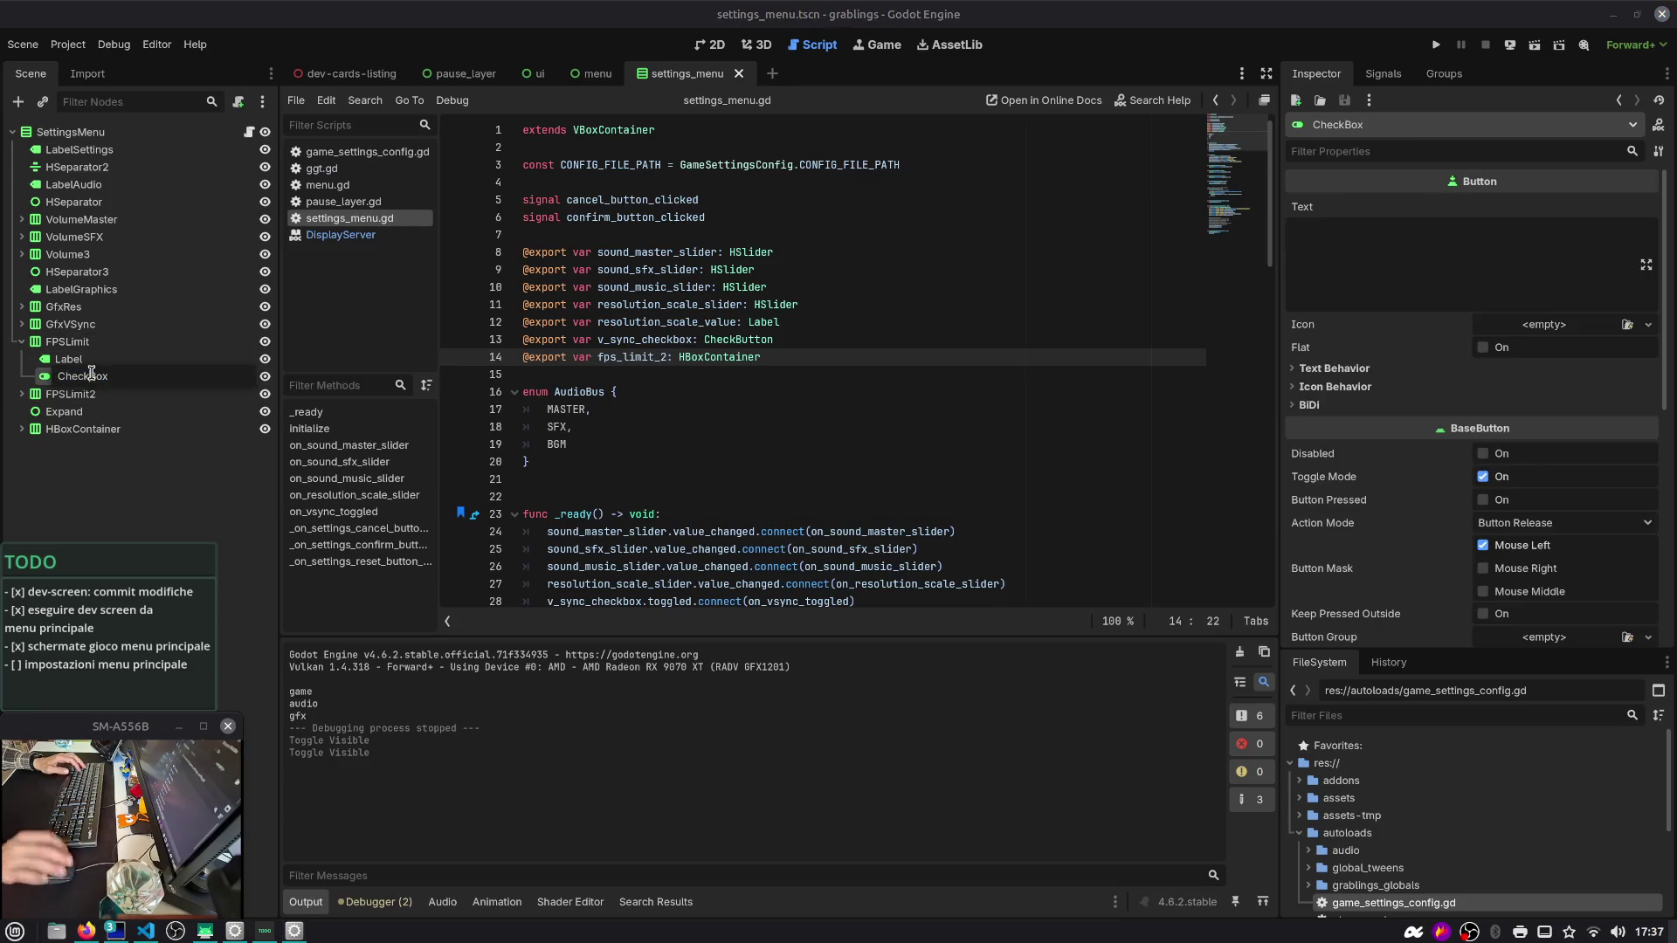
{"action": "type", "text": "FPSLimitEnabled"}
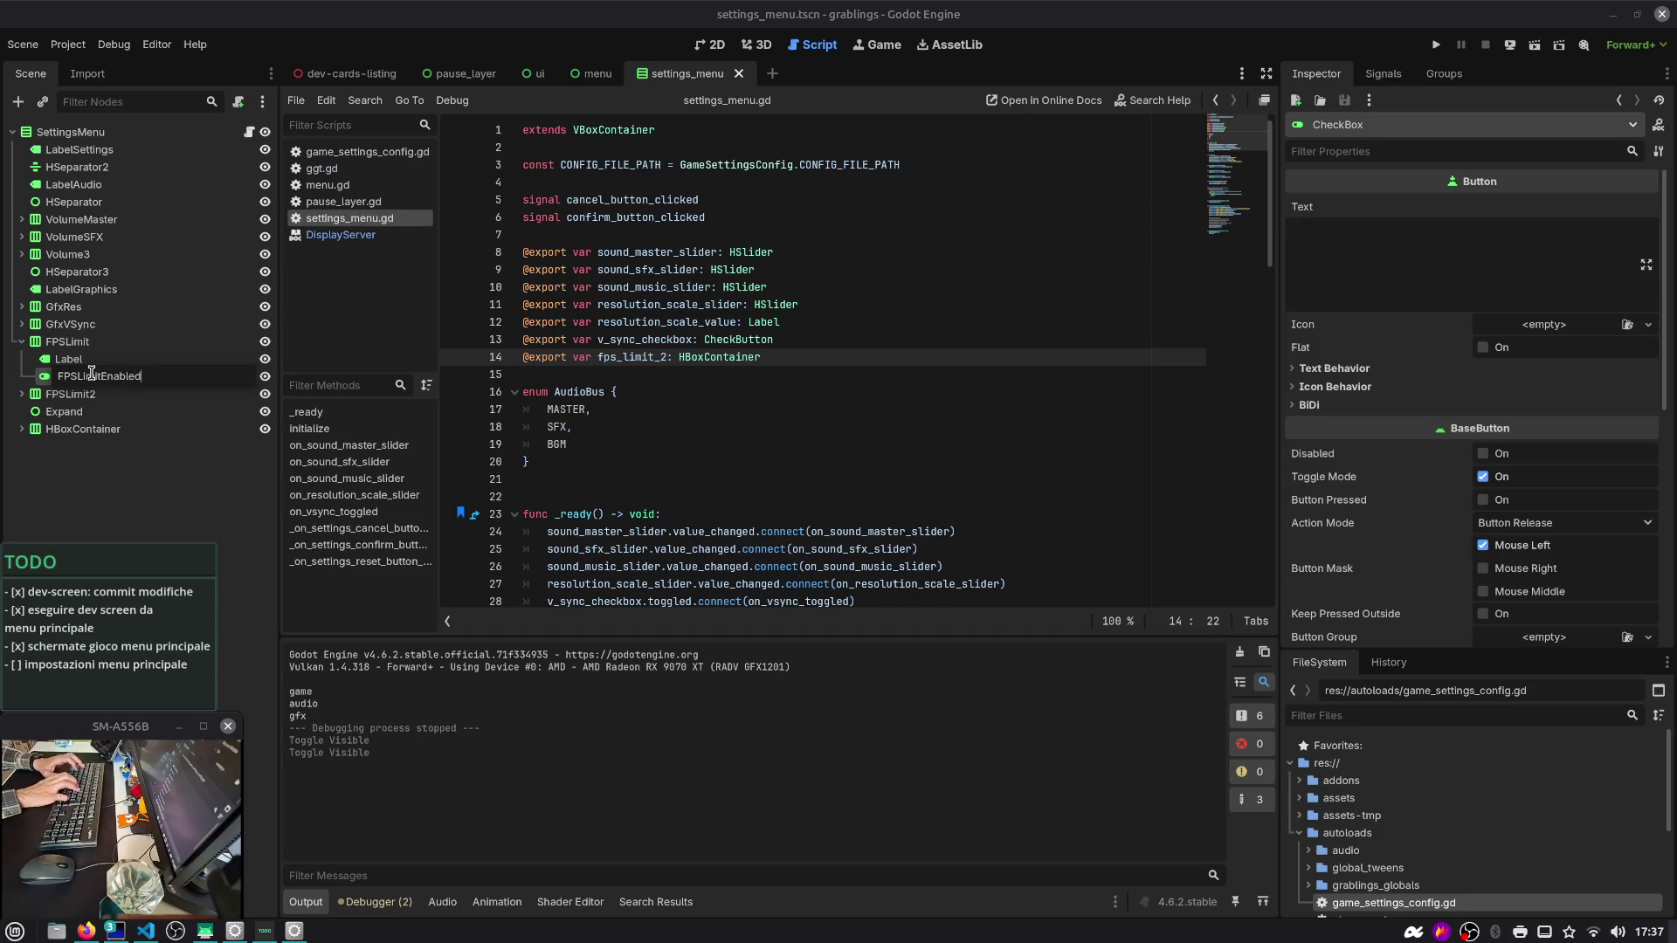
{"action": "type", "text": "ox"}
{"action": "key", "text": "Return"}
{"action": "mouse_move", "coordinate": [92, 377]}
{"action": "left_mouse_down"}
{"action": "mouse_move", "coordinate": [543, 398]}
{"action": "mouse_move", "coordinate": [633, 381]}
{"action": "mouse_move", "coordinate": [633, 360]}
{"action": "left_mouse_up"}
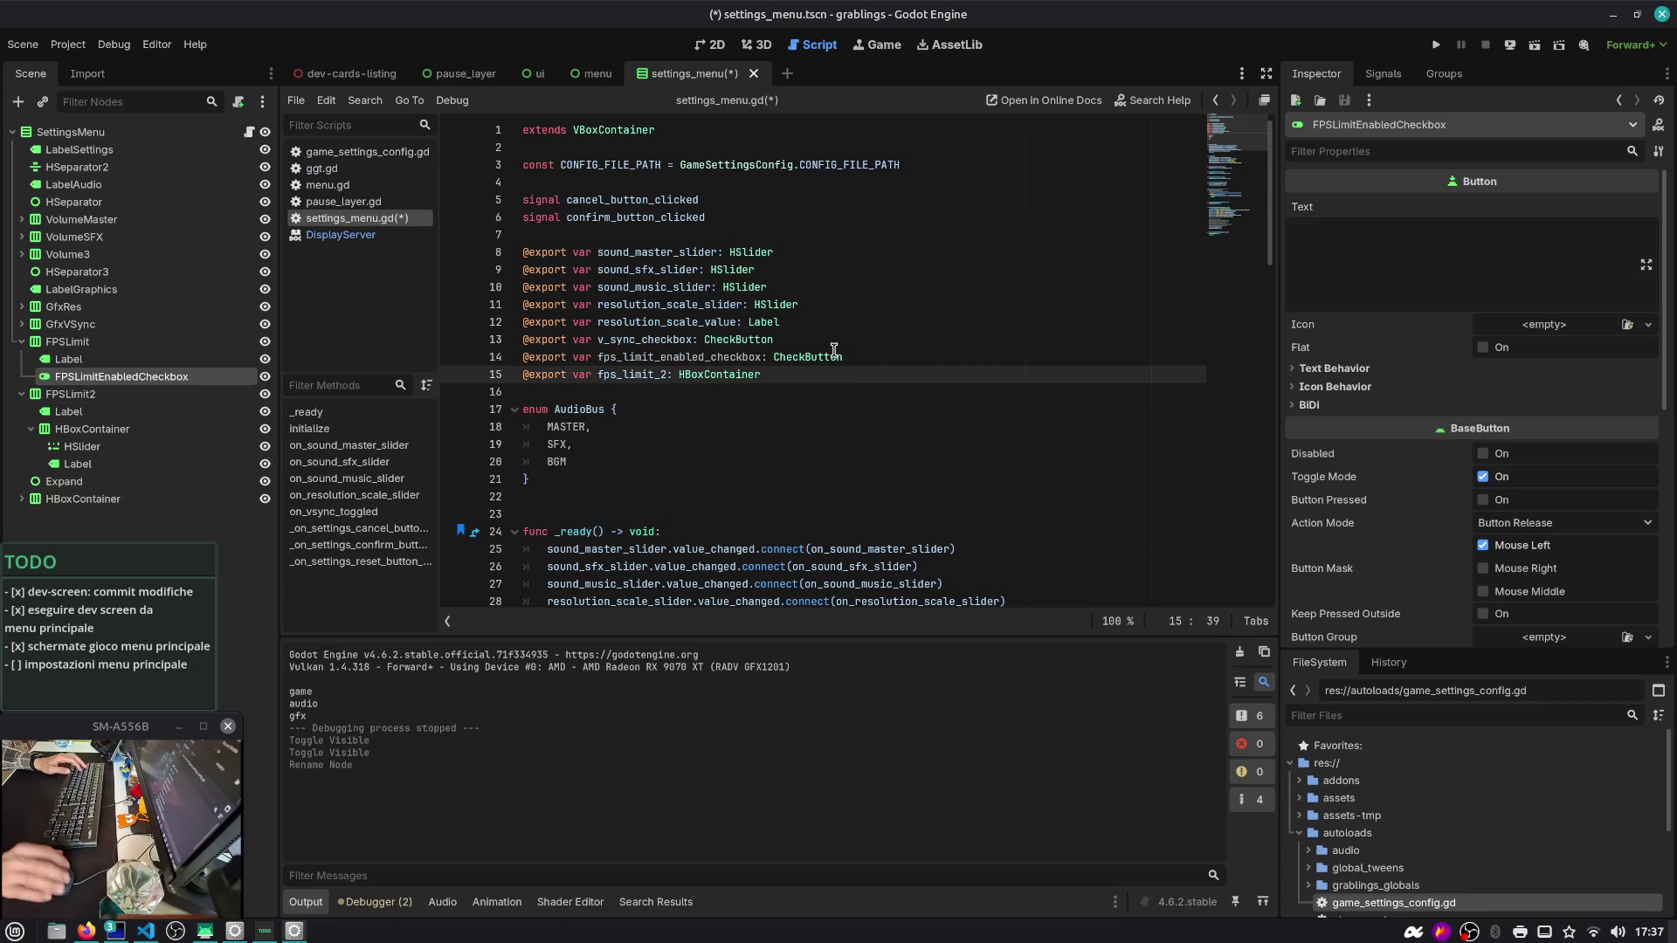
Step: Select the fps_limit_enabled_checkbox name and open a new line after line 29 in _ready
{"action": "double_click", "coordinate": [742, 357]}
{"action": "key", "text": "ctrl+c"}
{"action": "scroll", "coordinate": [744, 366], "scroll_direction": "down", "scroll_amount": 1}
{"action": "scroll", "coordinate": [743, 365], "scroll_direction": "down", "scroll_amount": 3}
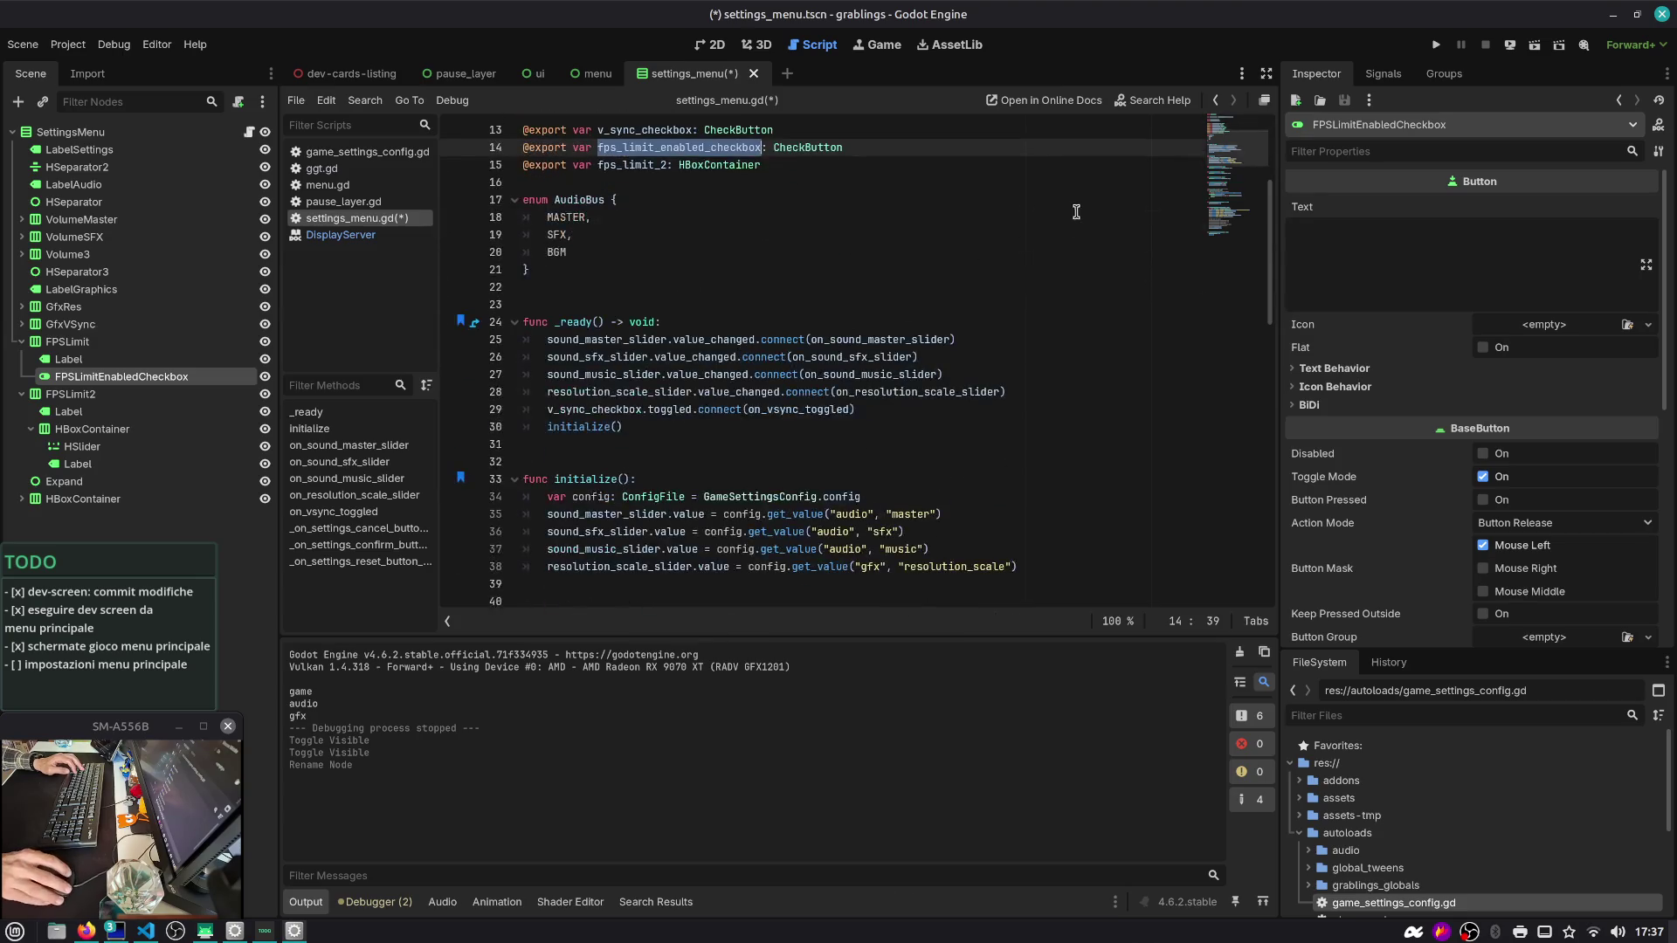
{"action": "left_click", "coordinate": [867, 148]}
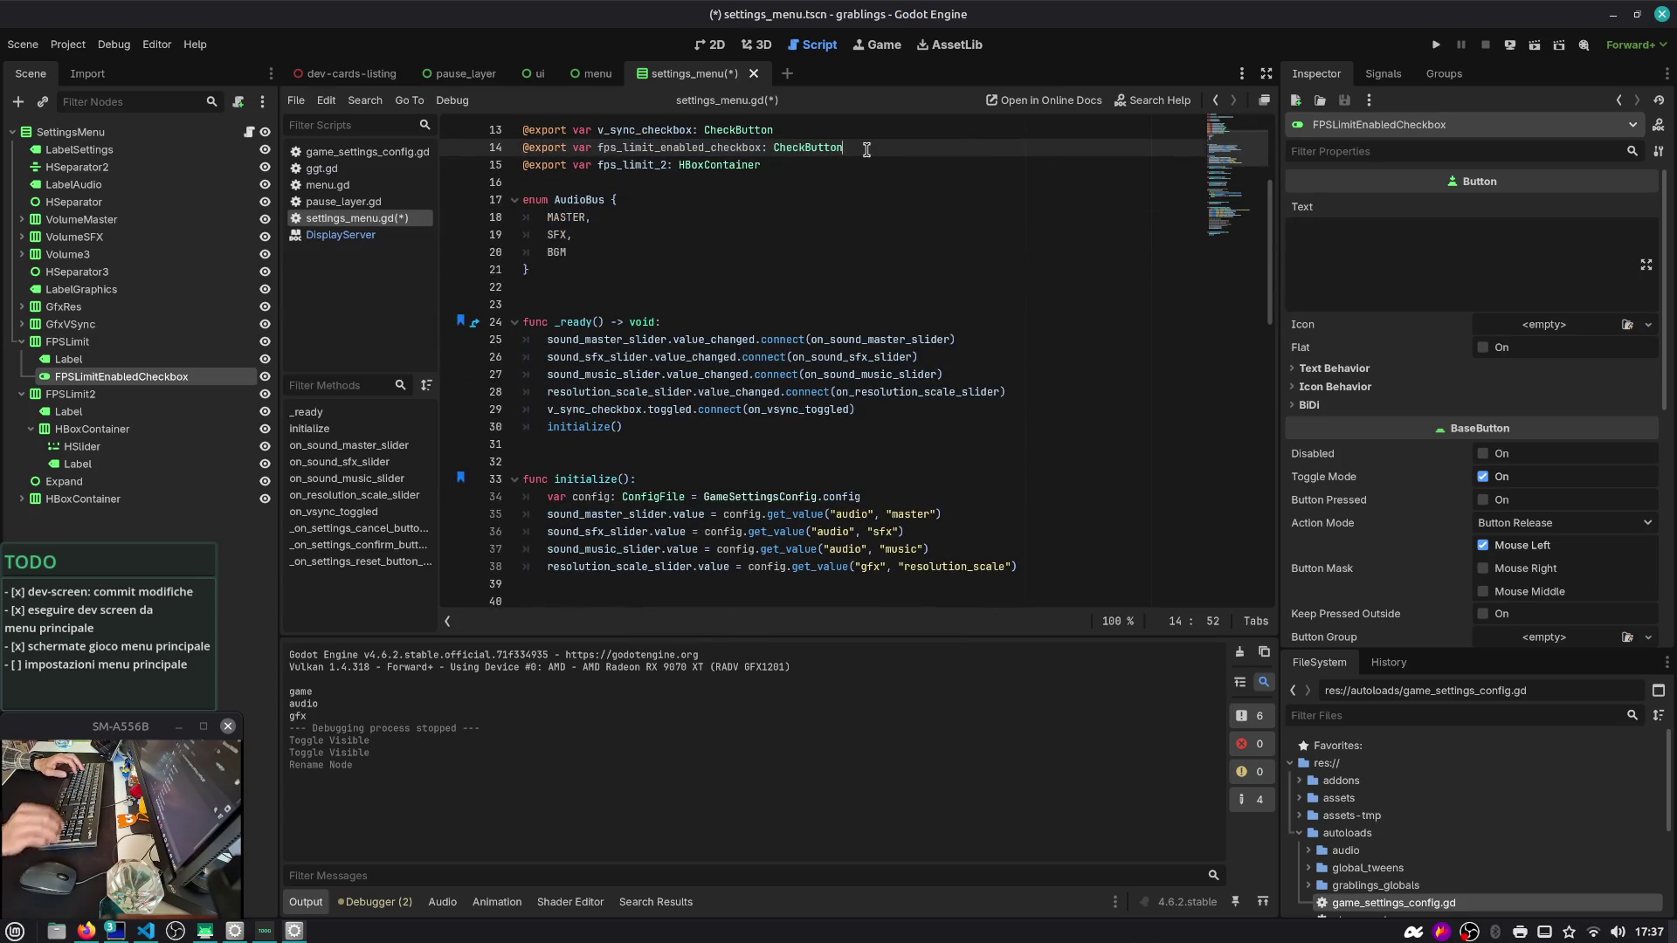
{"action": "scroll", "coordinate": [721, 315], "scroll_direction": "down", "scroll_amount": 2}
{"action": "left_click", "coordinate": [880, 306]}
{"action": "key", "text": "Return"}
Step: On line 30 write fps_limit_enabled_checkbox.connect( with the on_fps_limit_enabled_checkbox handler name
{"action": "key", "text": "ctrl+v"}
{"action": "type", "text": ".con"}
{"action": "key", "text": "Return"}
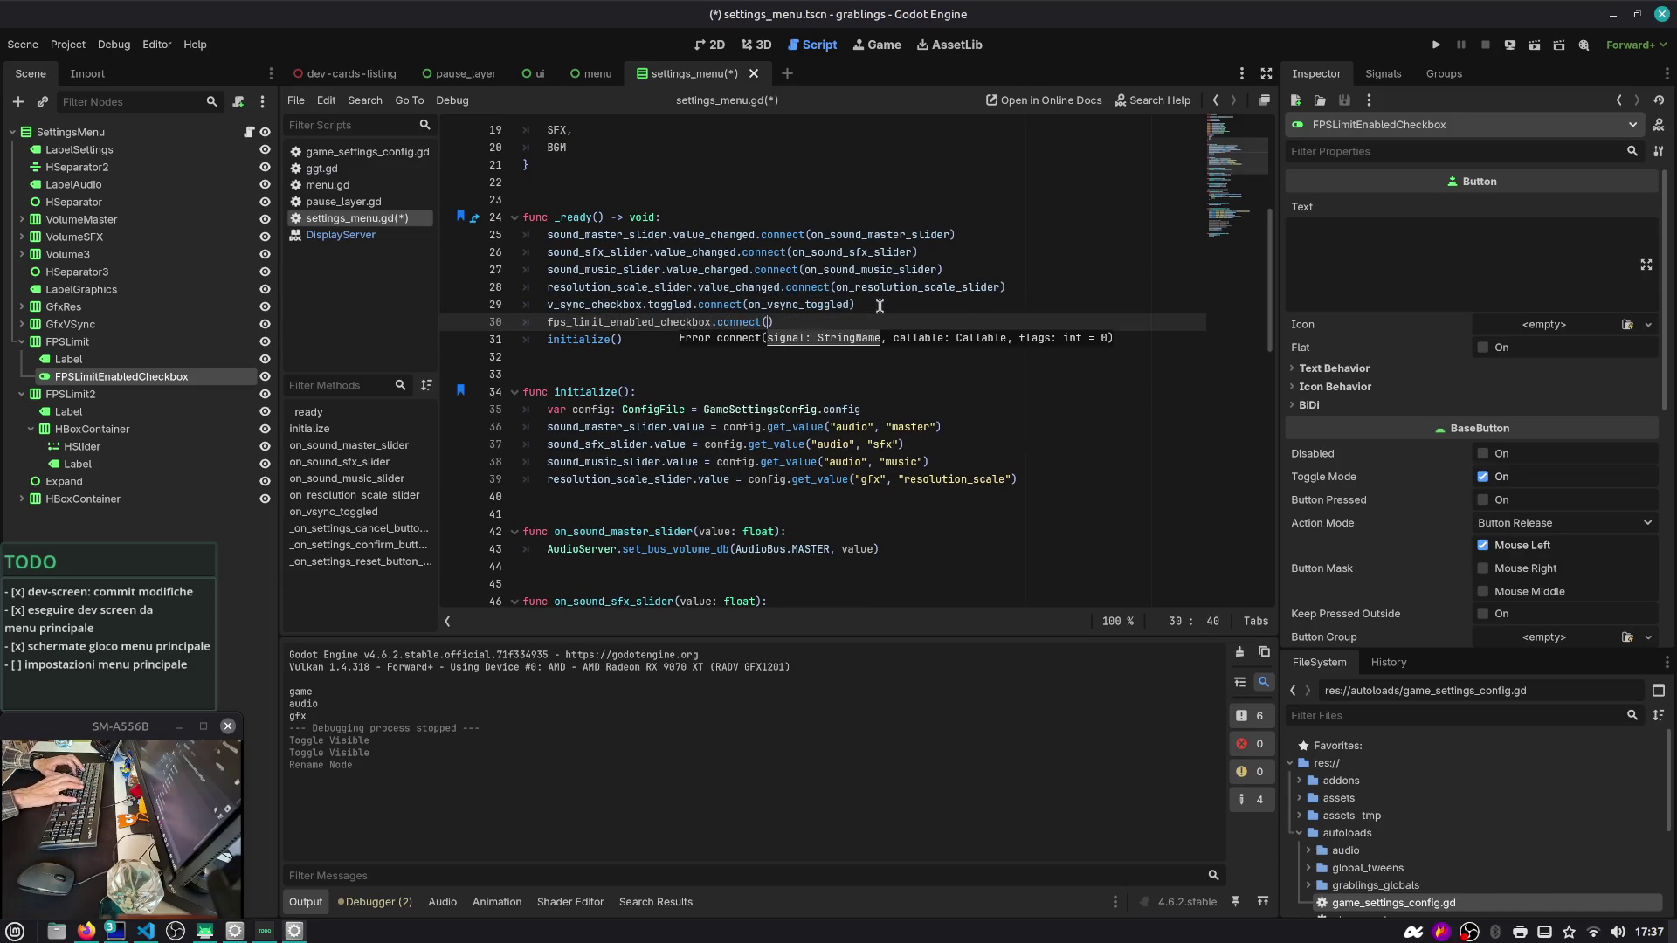
{"action": "type", "text": "fps_limit_enabled_checkbox"}
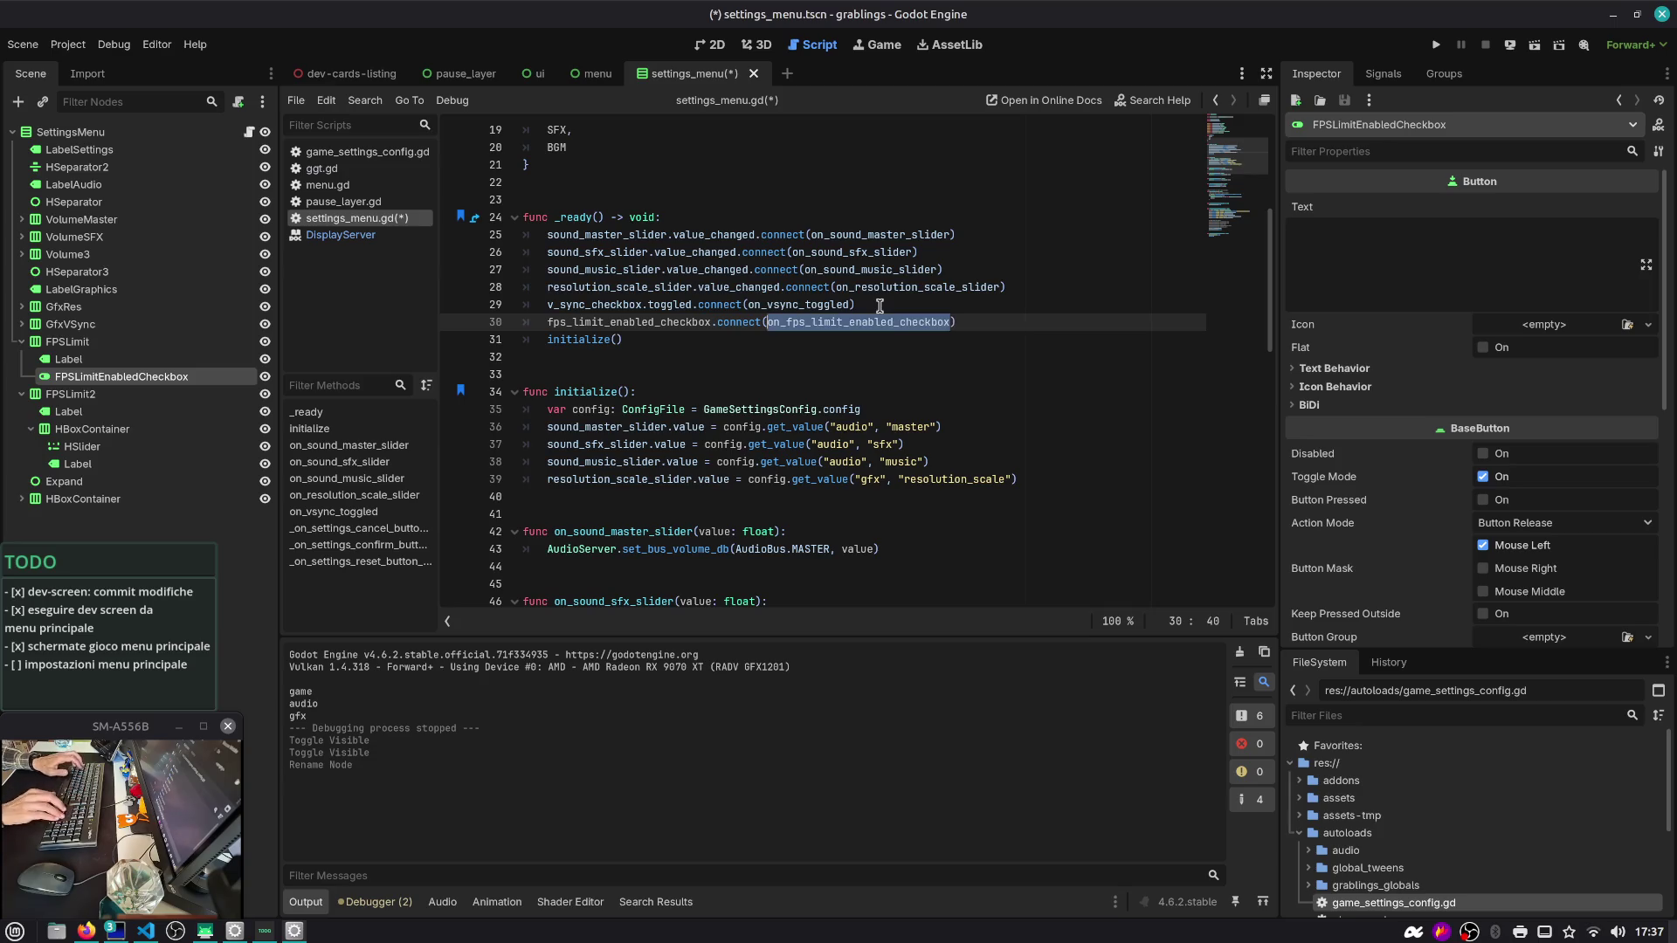
{"action": "key", "text": "ctrl+shift+Left"}
{"action": "key", "text": "ctrl+c"}
Step: Below on_vsync_toggled, declare func on_fps_limit_enabled_checkbox(value: bool)
{"action": "scroll", "coordinate": [618, 374], "scroll_direction": "down", "scroll_amount": 9}
{"action": "left_click", "coordinate": [612, 322]}
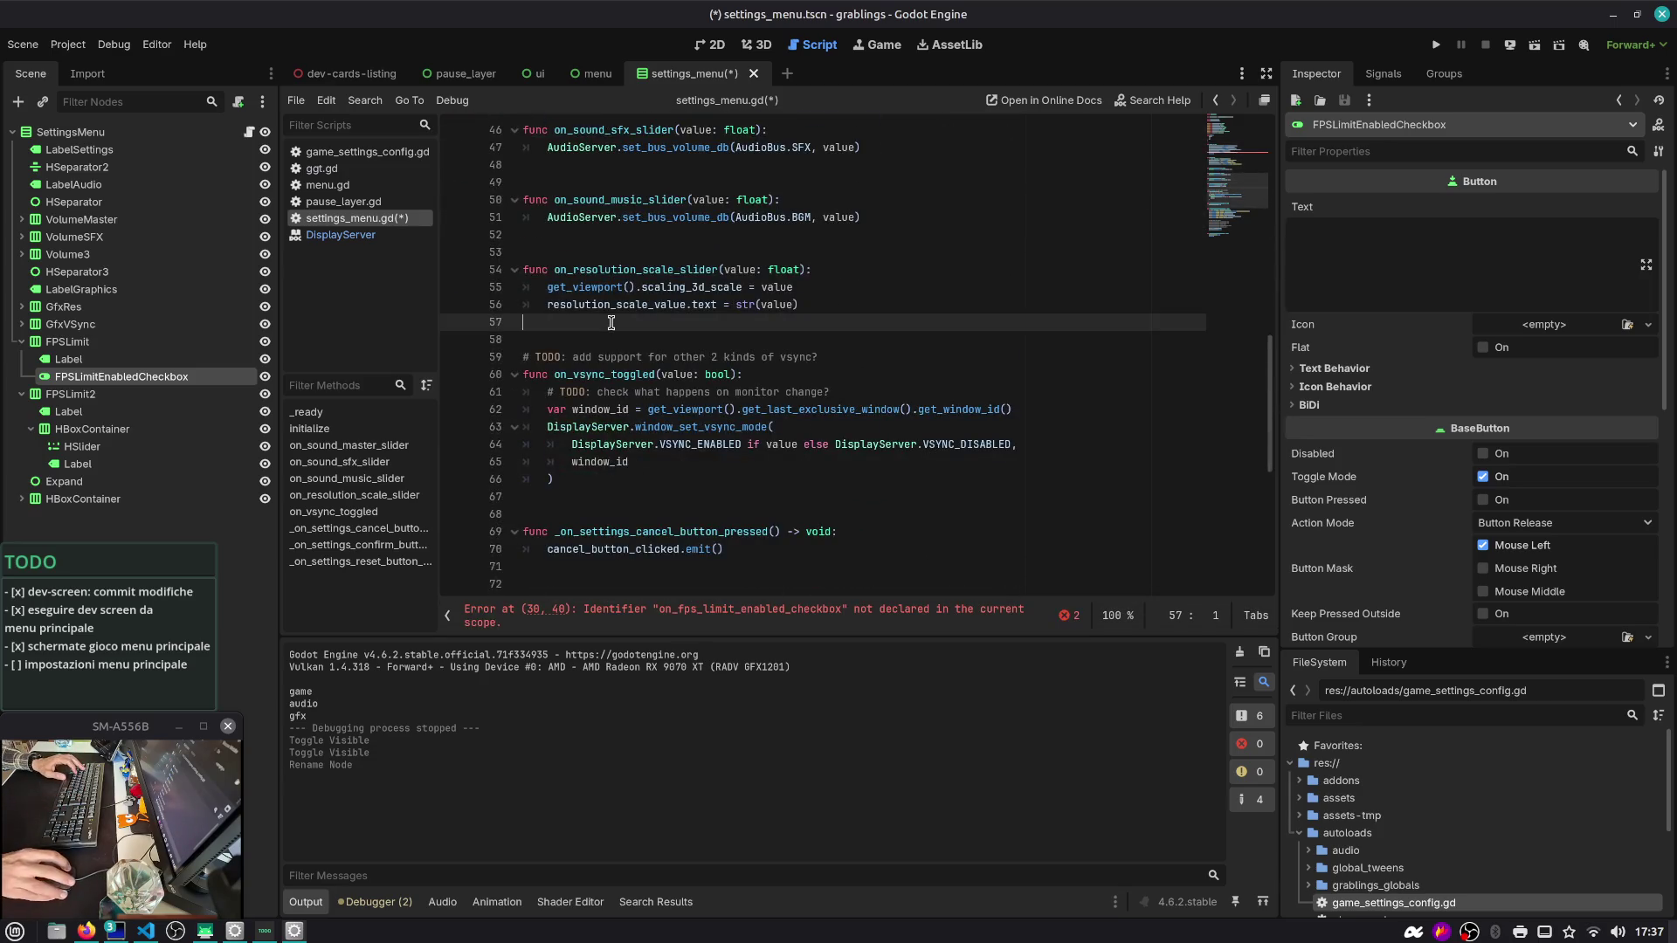
{"action": "key", "text": "Down"}
{"action": "key", "text": "Down"}
{"action": "key", "text": "Down"}
{"action": "key", "text": "Return"}
{"action": "key", "text": "Return"}
{"action": "key", "text": "Up"}
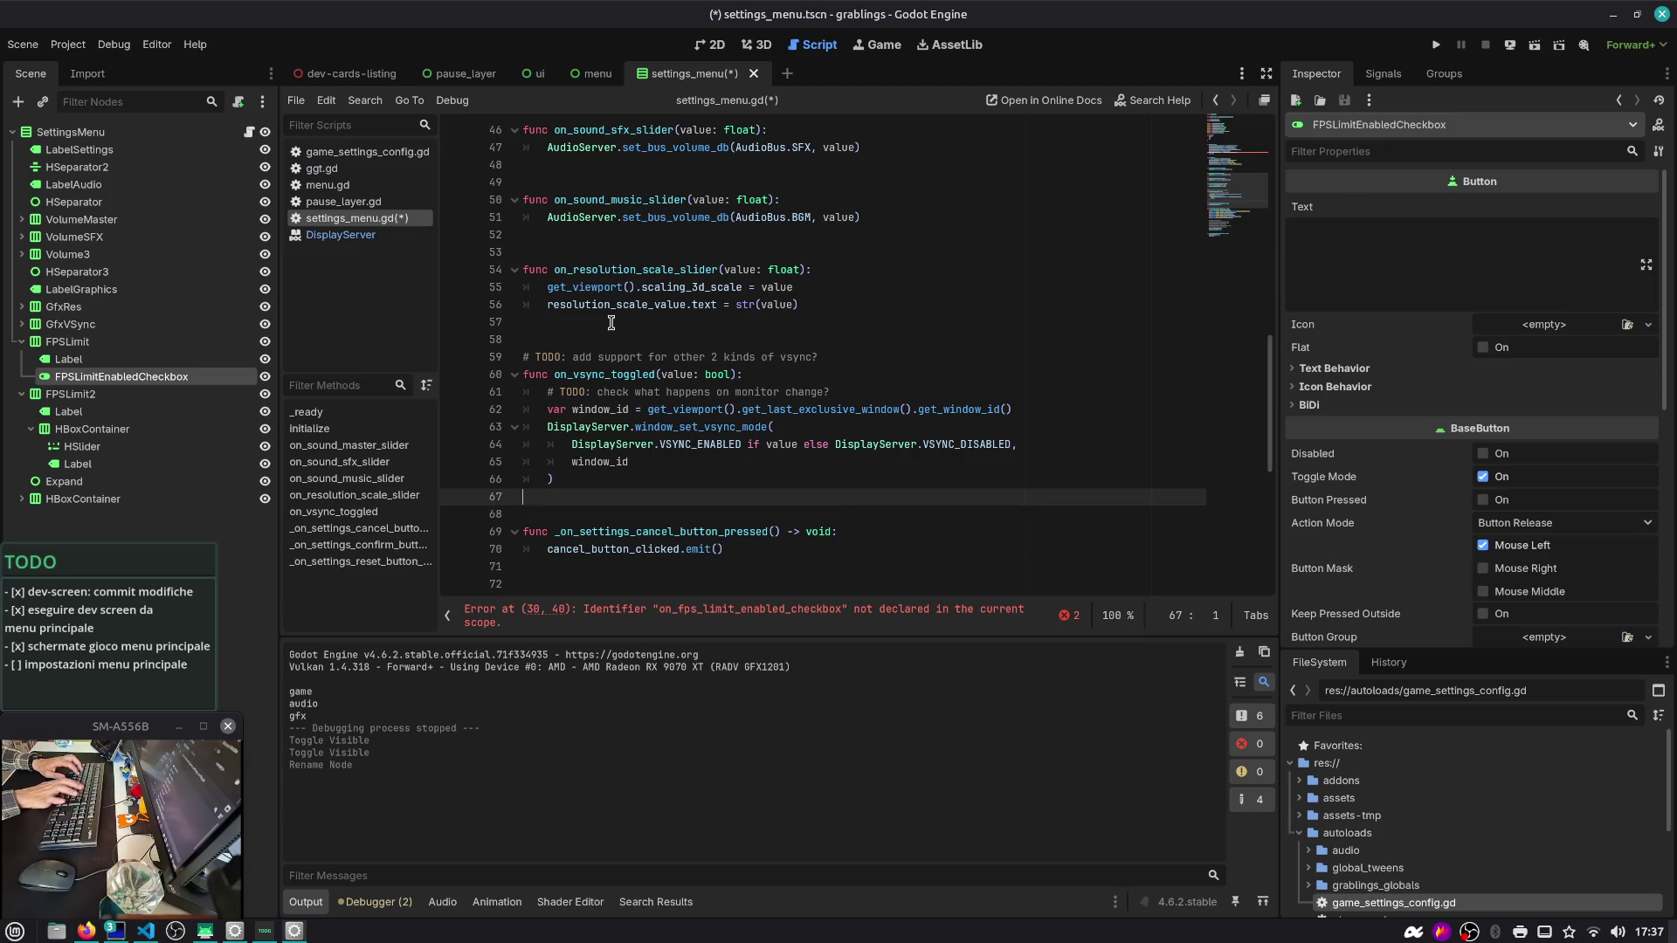
{"action": "type", "text": "func"}
{"action": "key", "text": "ctrl+v"}
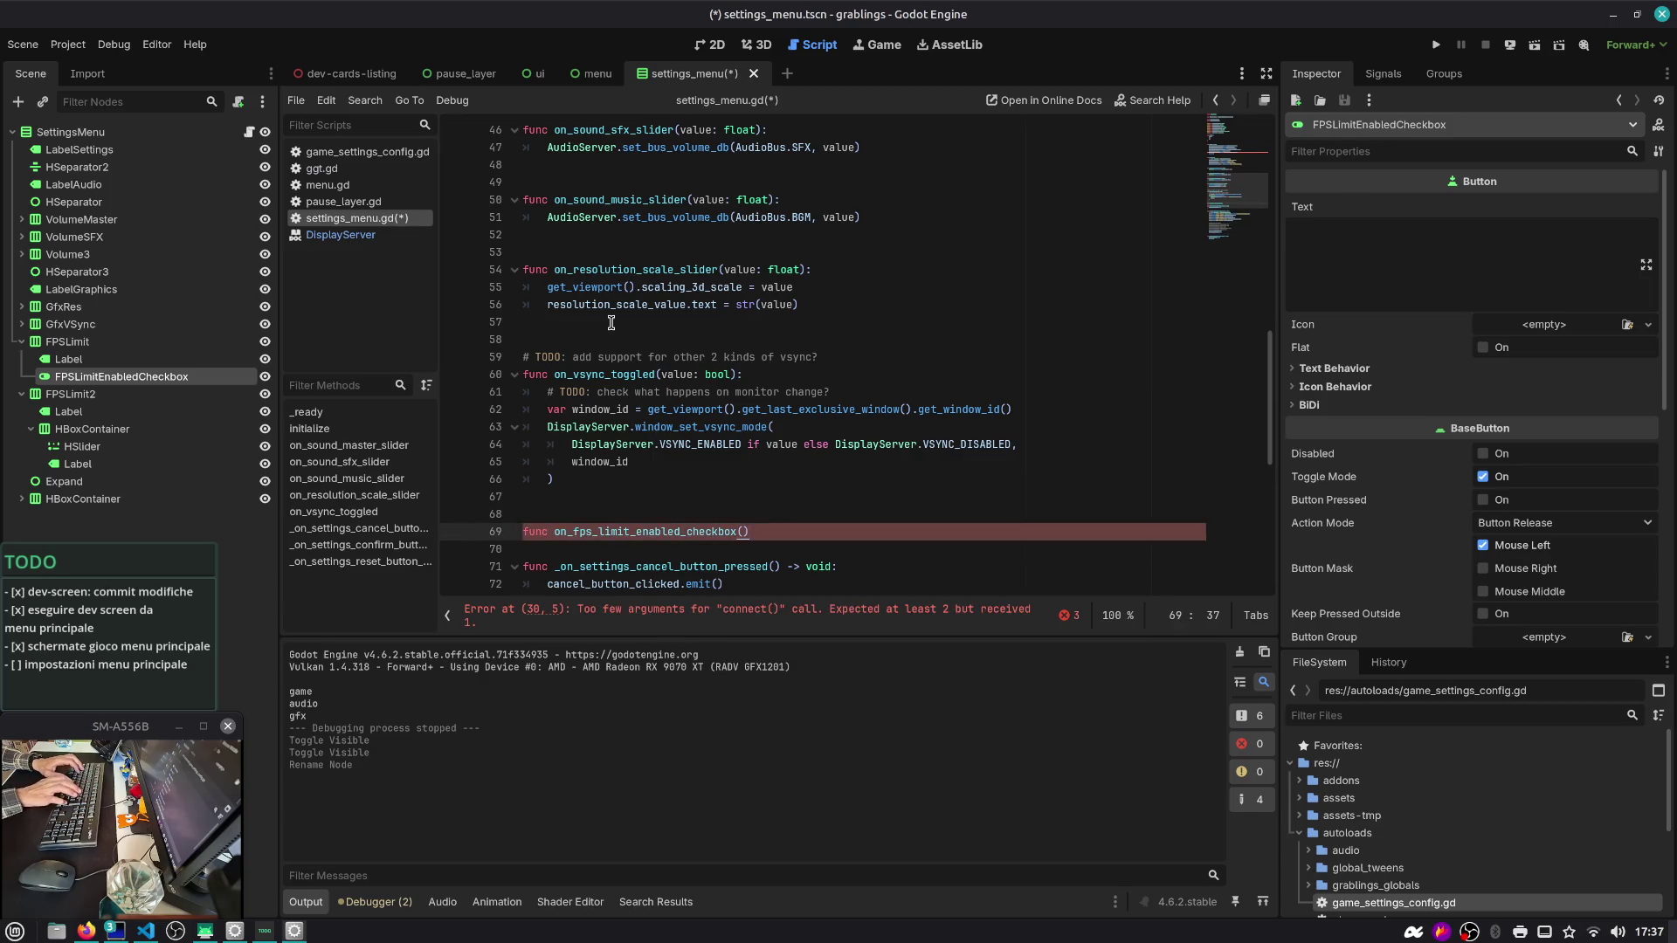
{"action": "type", "text": "):"}
{"action": "key", "text": "Return"}
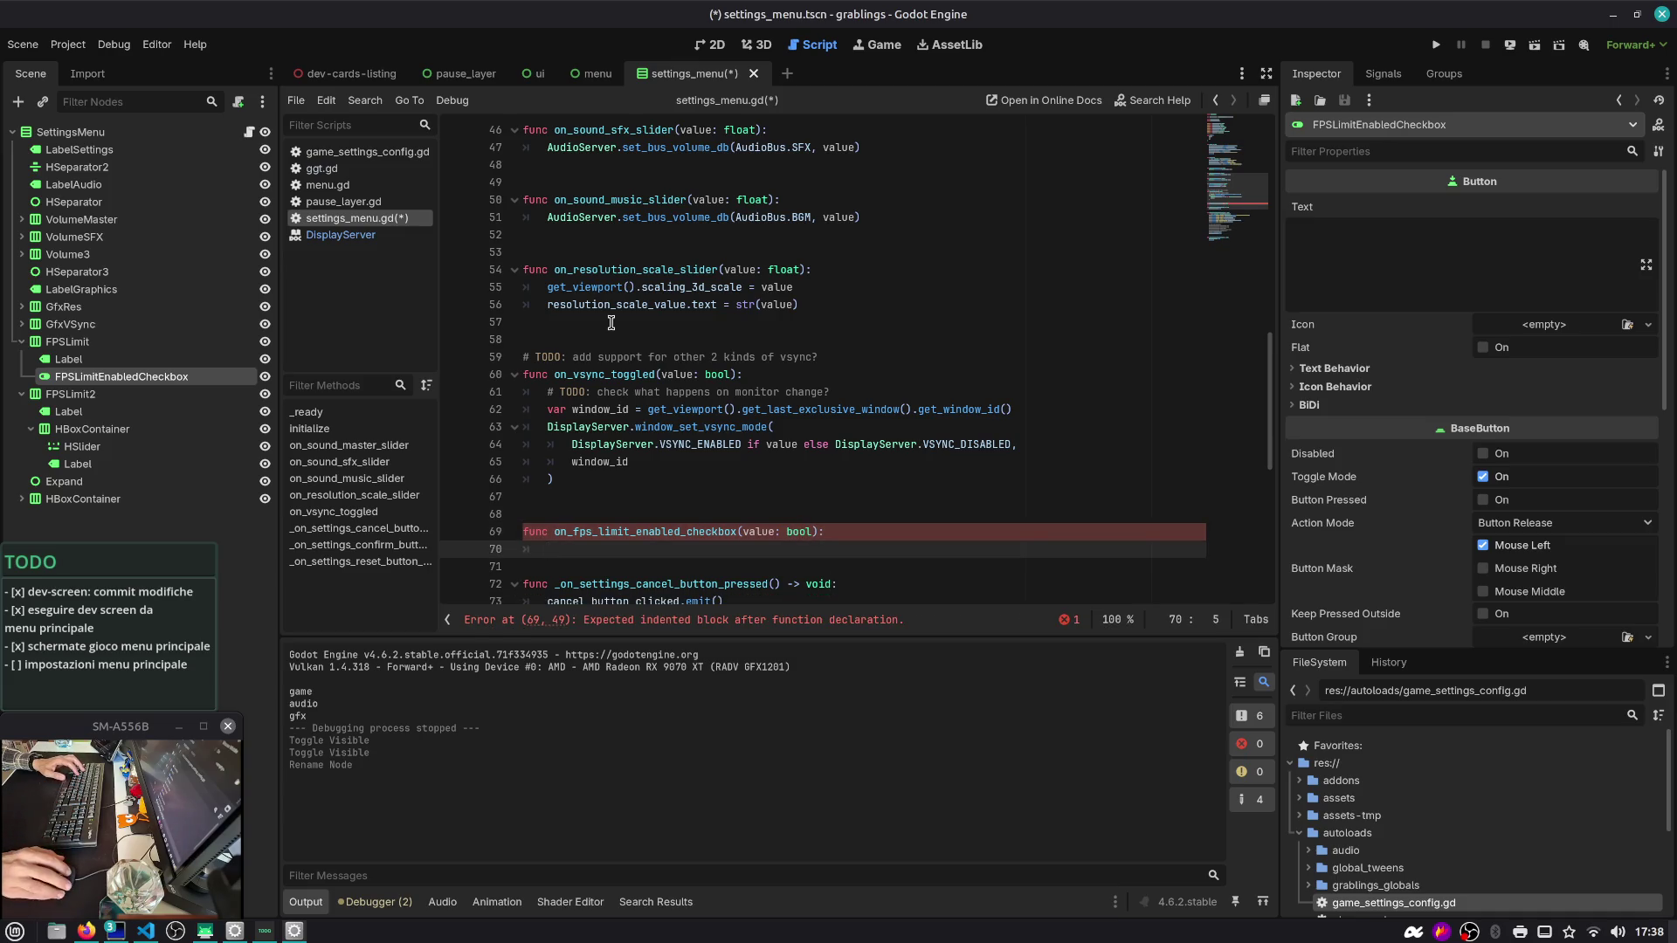
Step: Write the handler body fps_limit_2.visible = value and save
{"action": "type", "text": "fpsli"}
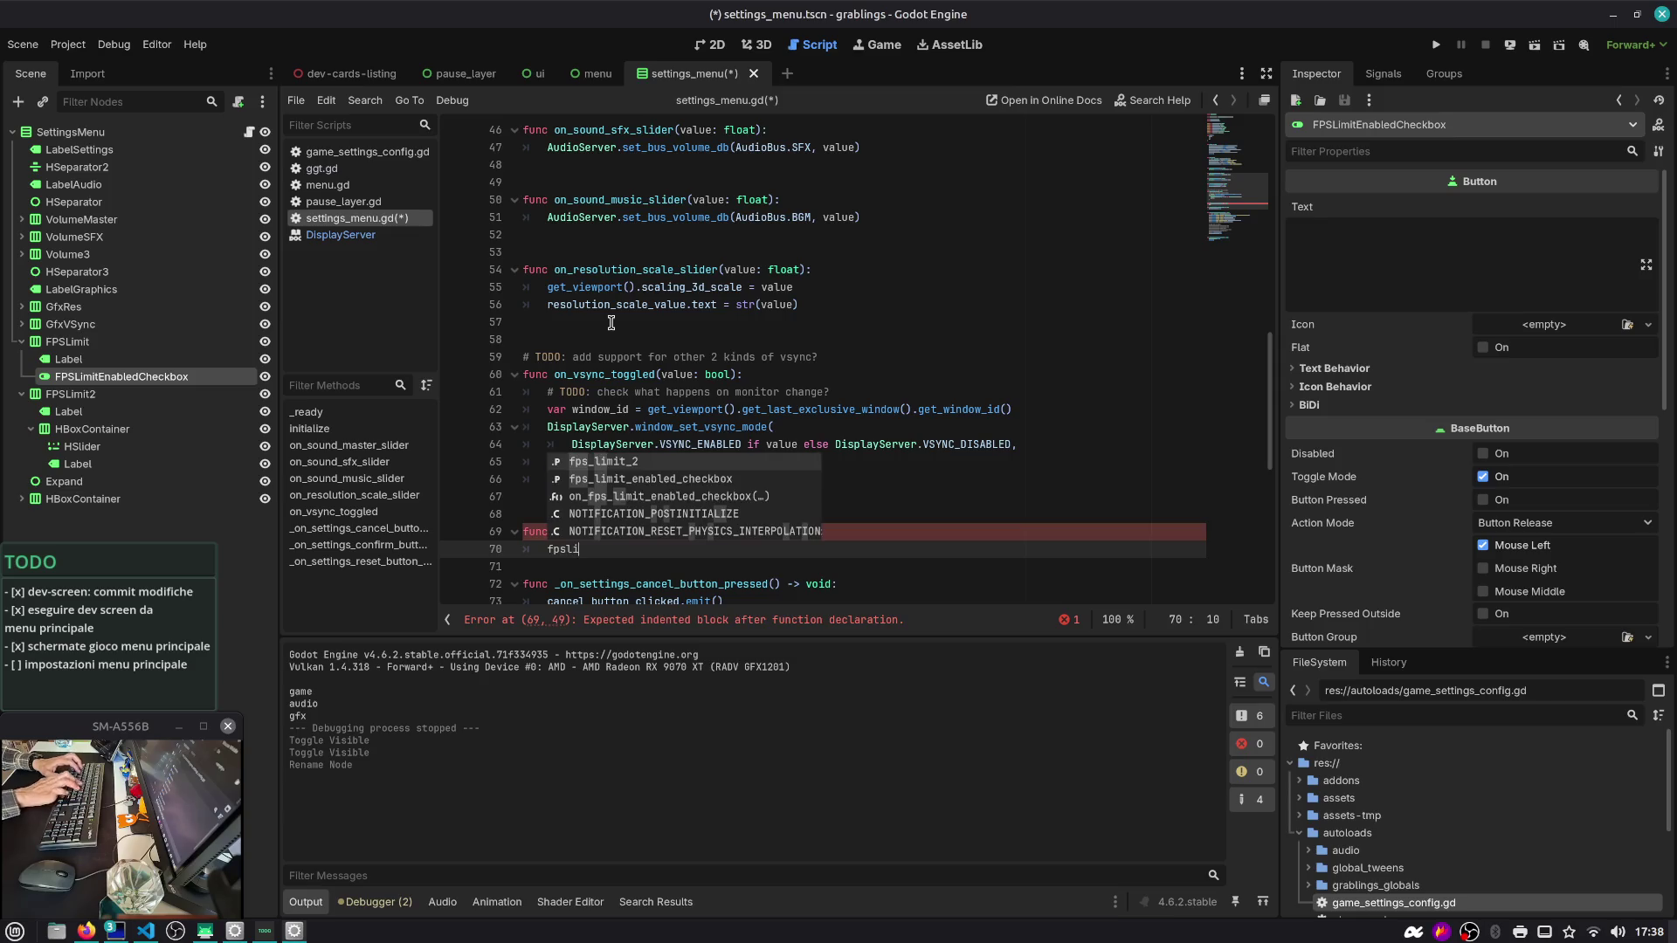
{"action": "key", "text": "Return"}
{"action": "type", "text": "."}
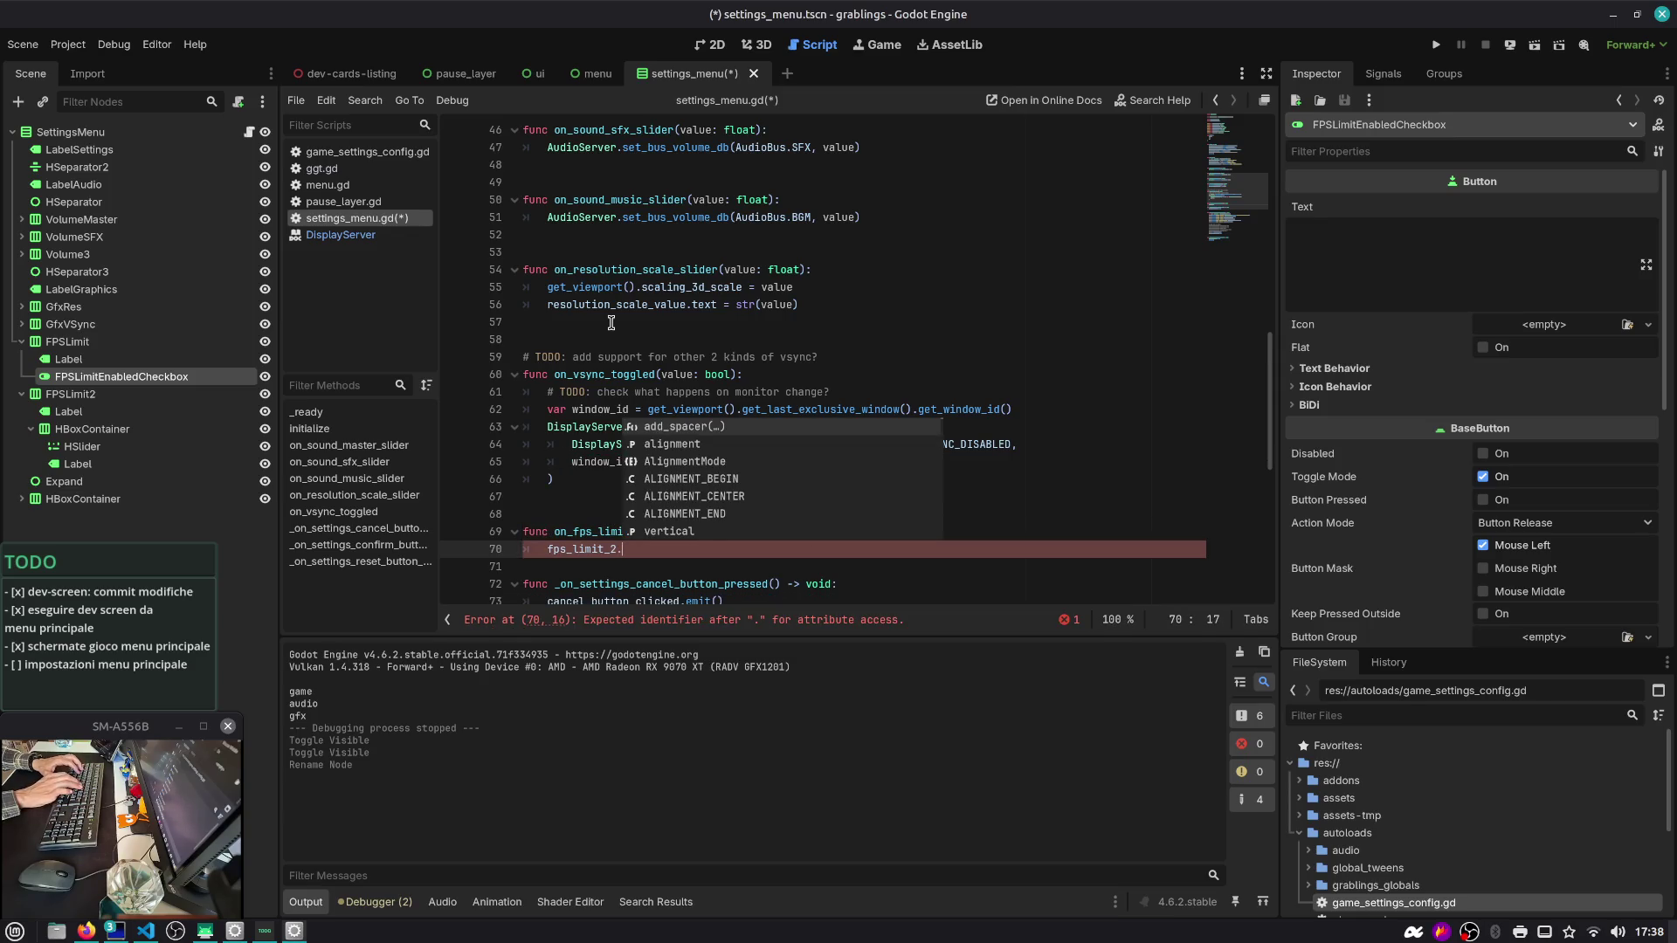
{"action": "type", "text": "siv"}
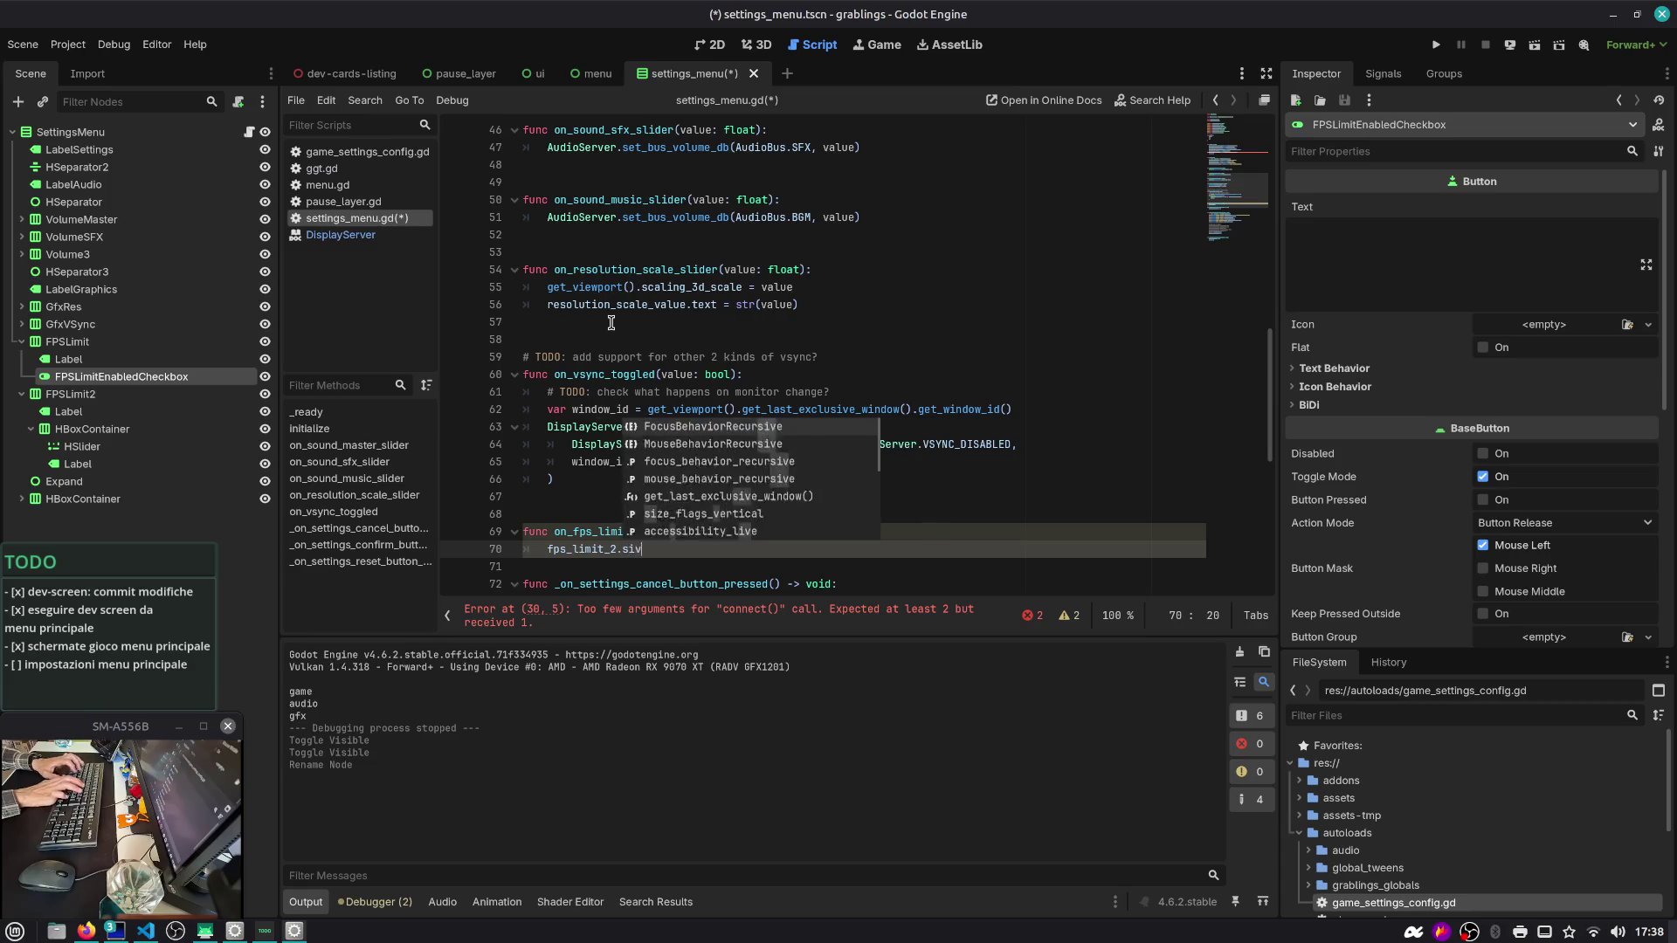
{"action": "type", "text": "i"}
{"action": "key", "text": "BackSpace"}
{"action": "key", "text": "BackSpace"}
{"action": "key", "text": "BackSpace"}
{"action": "type", "text": "visi"}
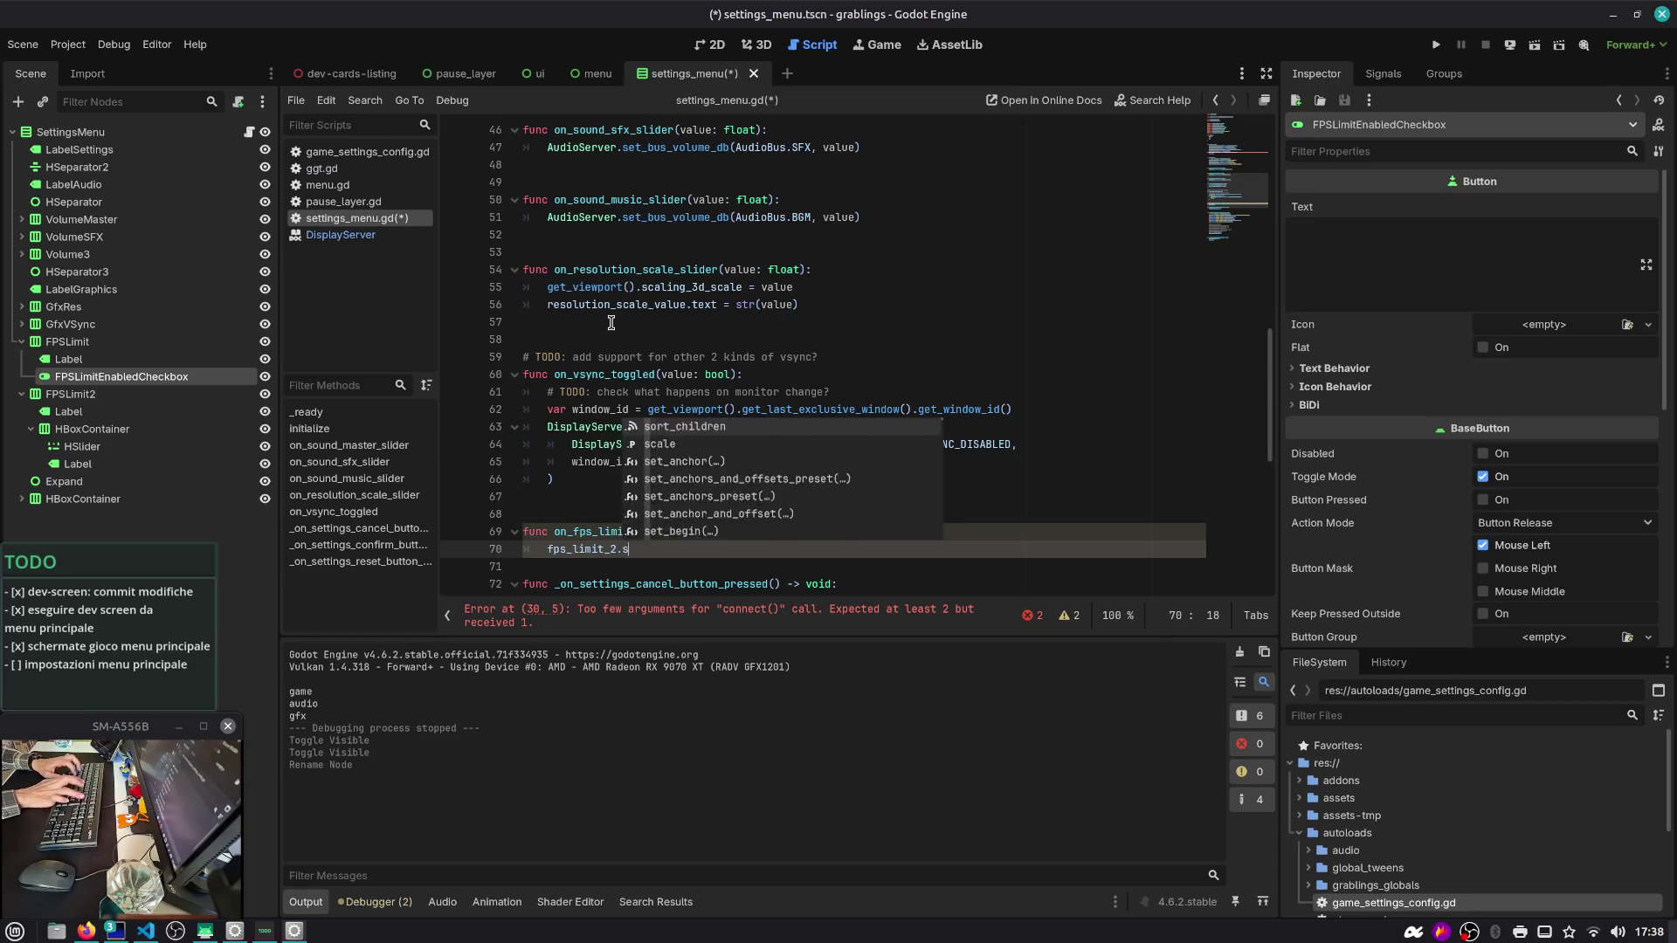
{"action": "key", "text": "Return"}
{"action": "type", "text": "= value"}
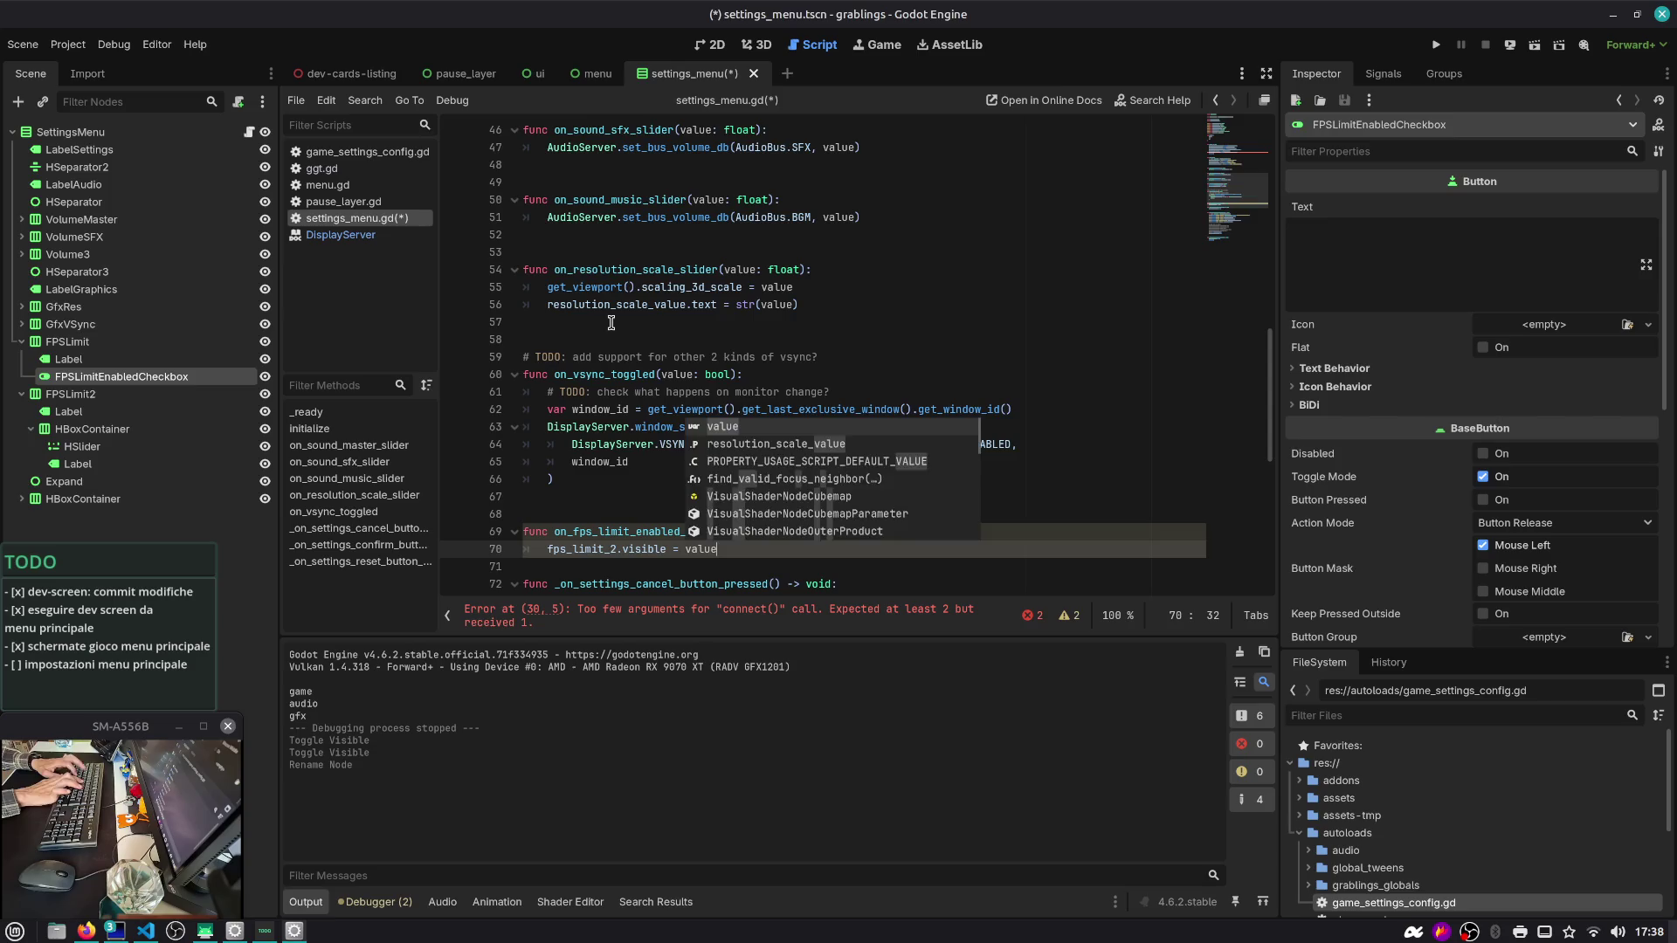
{"action": "key", "text": "Return"}
{"action": "key", "text": "ctrl+s"}
Step: Review the new handler's name and fps_limit_2 reference on lines 69-70
{"action": "scroll", "coordinate": [616, 350], "scroll_direction": "down", "scroll_amount": 3}
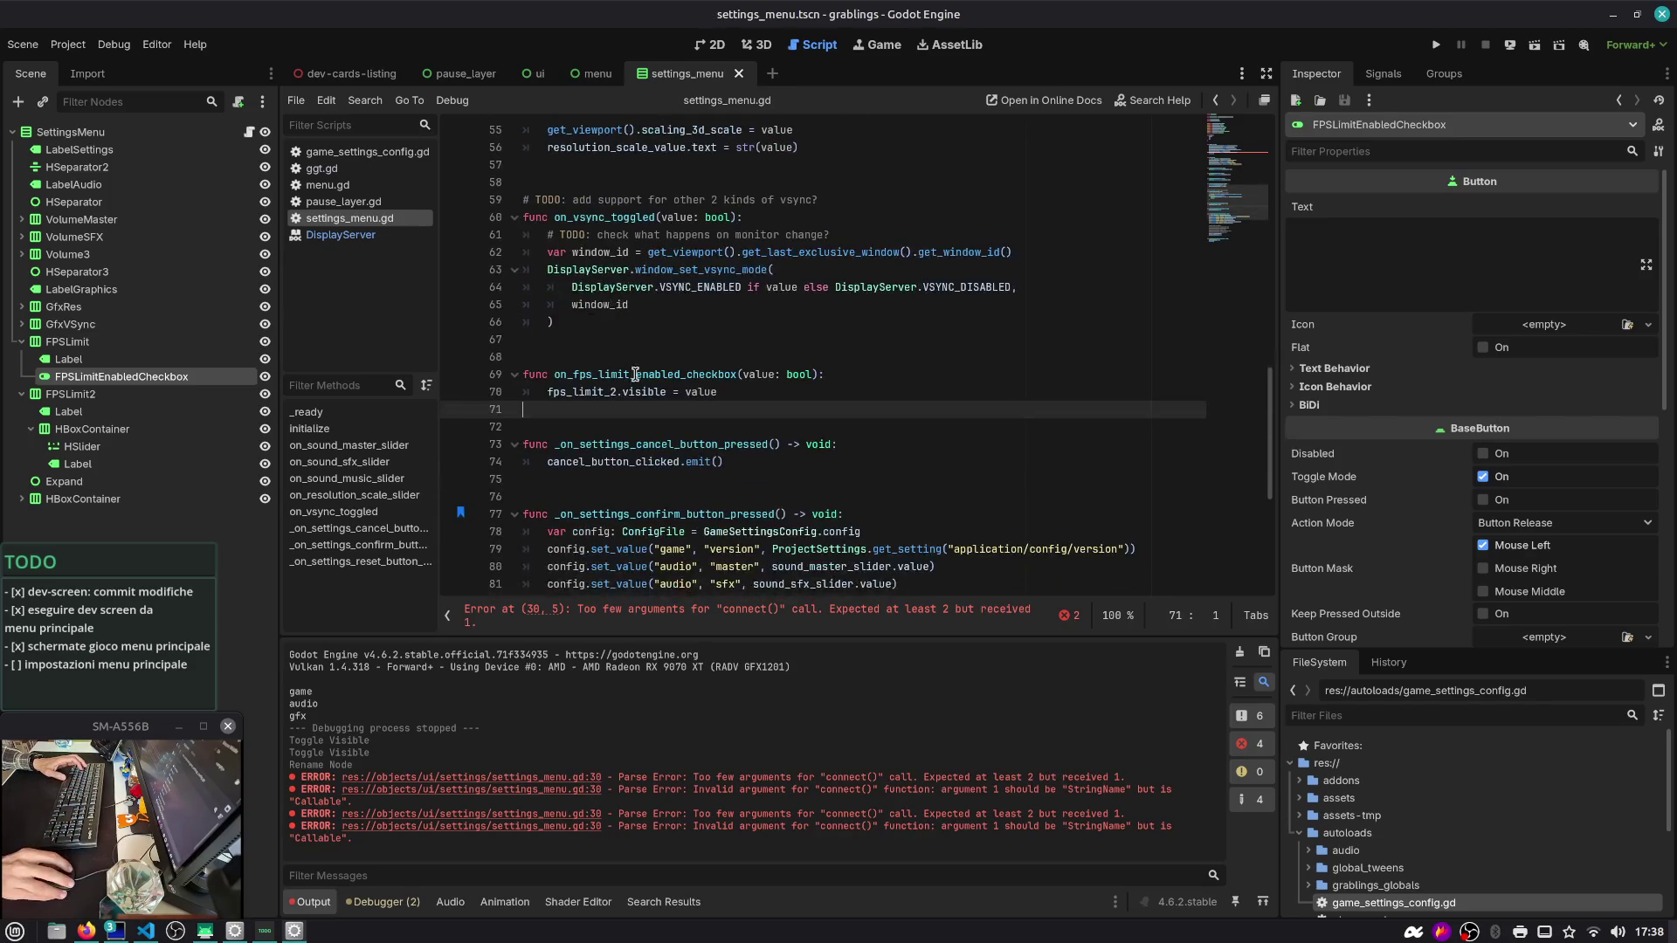
{"action": "double_click", "coordinate": [631, 374]}
{"action": "left_click", "coordinate": [633, 409]}
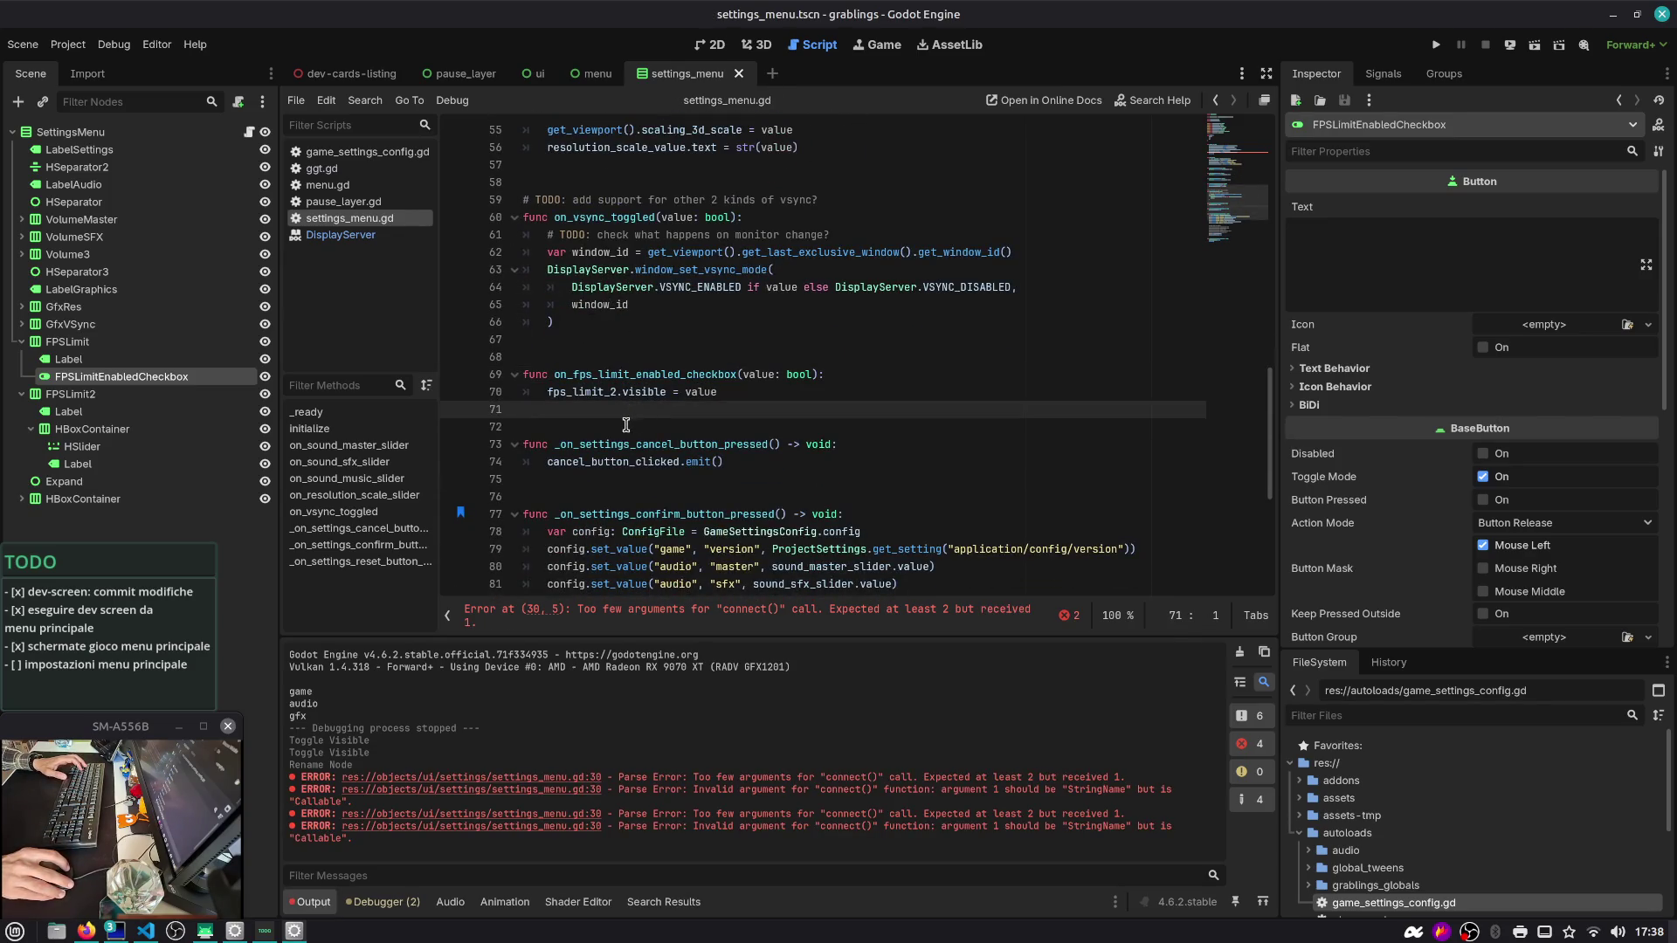
{"action": "double_click", "coordinate": [587, 392]}
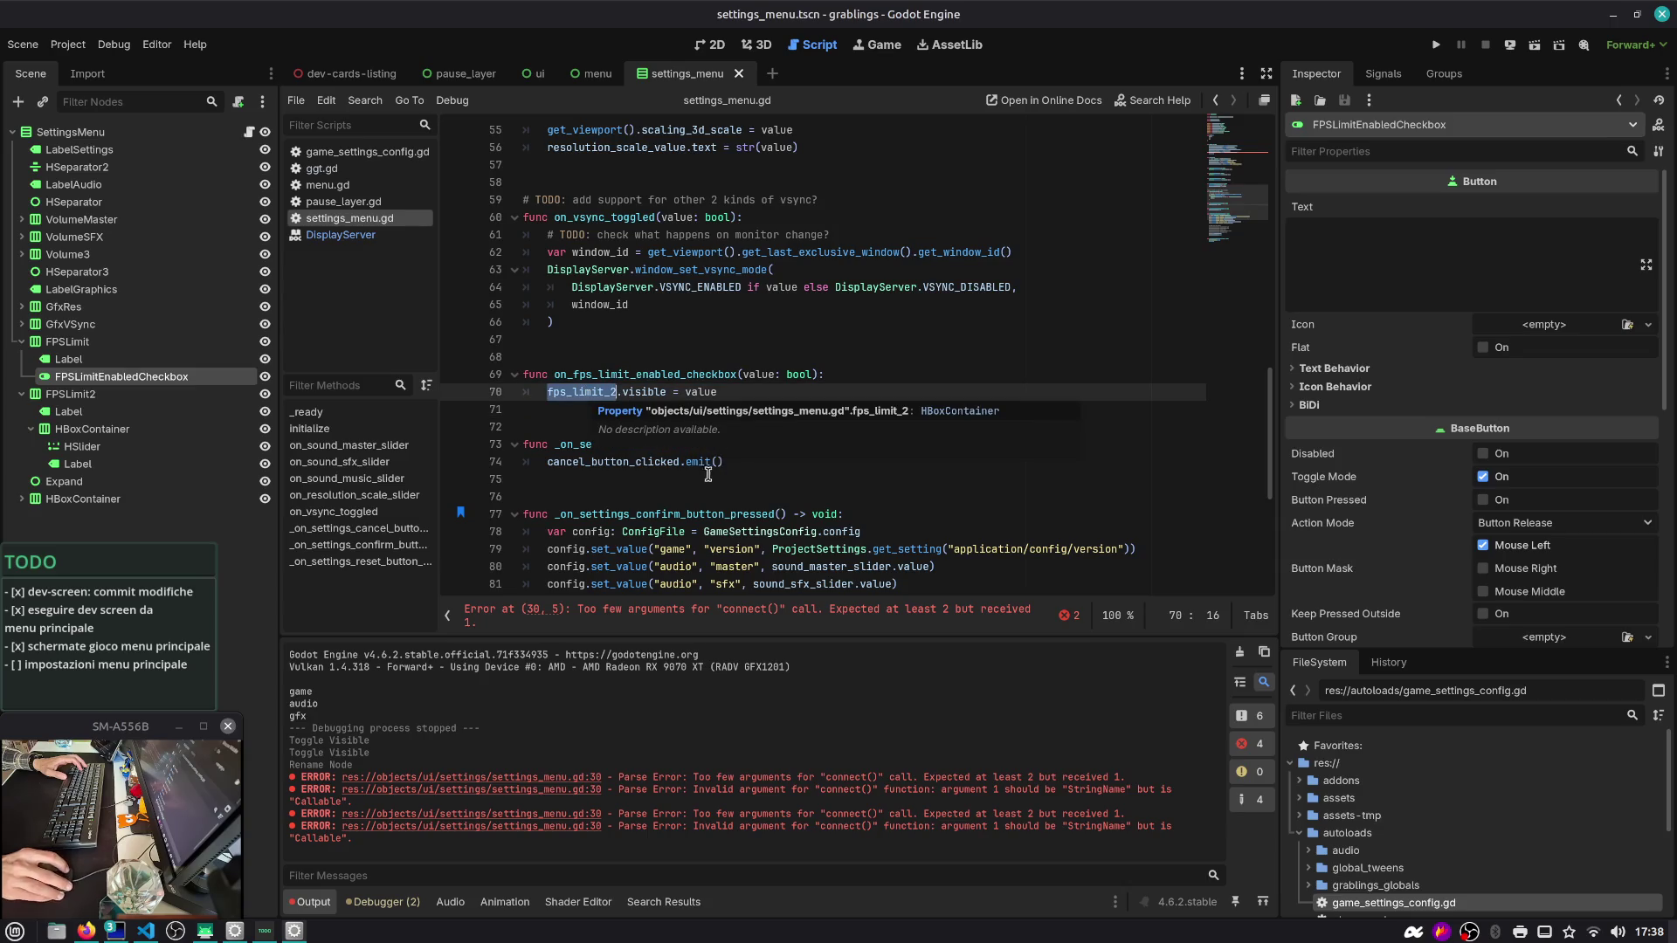
{"action": "double_click", "coordinate": [626, 374]}
Step: Search for the handler's uses and insert 'toggled.' before connect on line 30
{"action": "key", "text": "ctrl+f"}
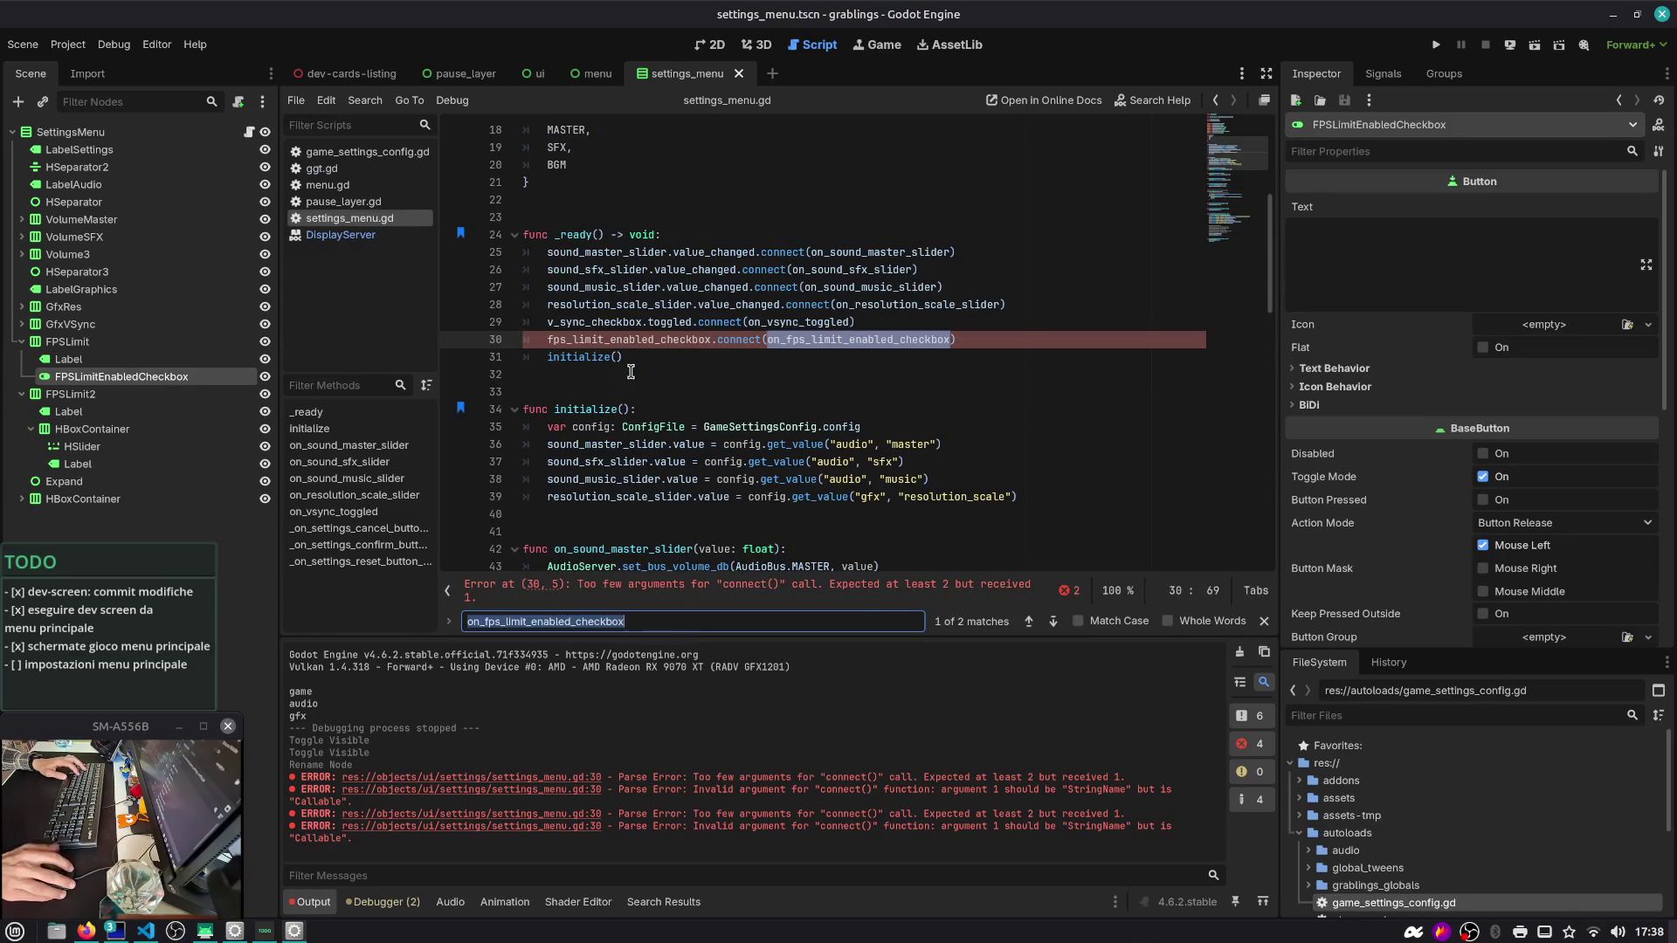
{"action": "left_click", "coordinate": [716, 340]}
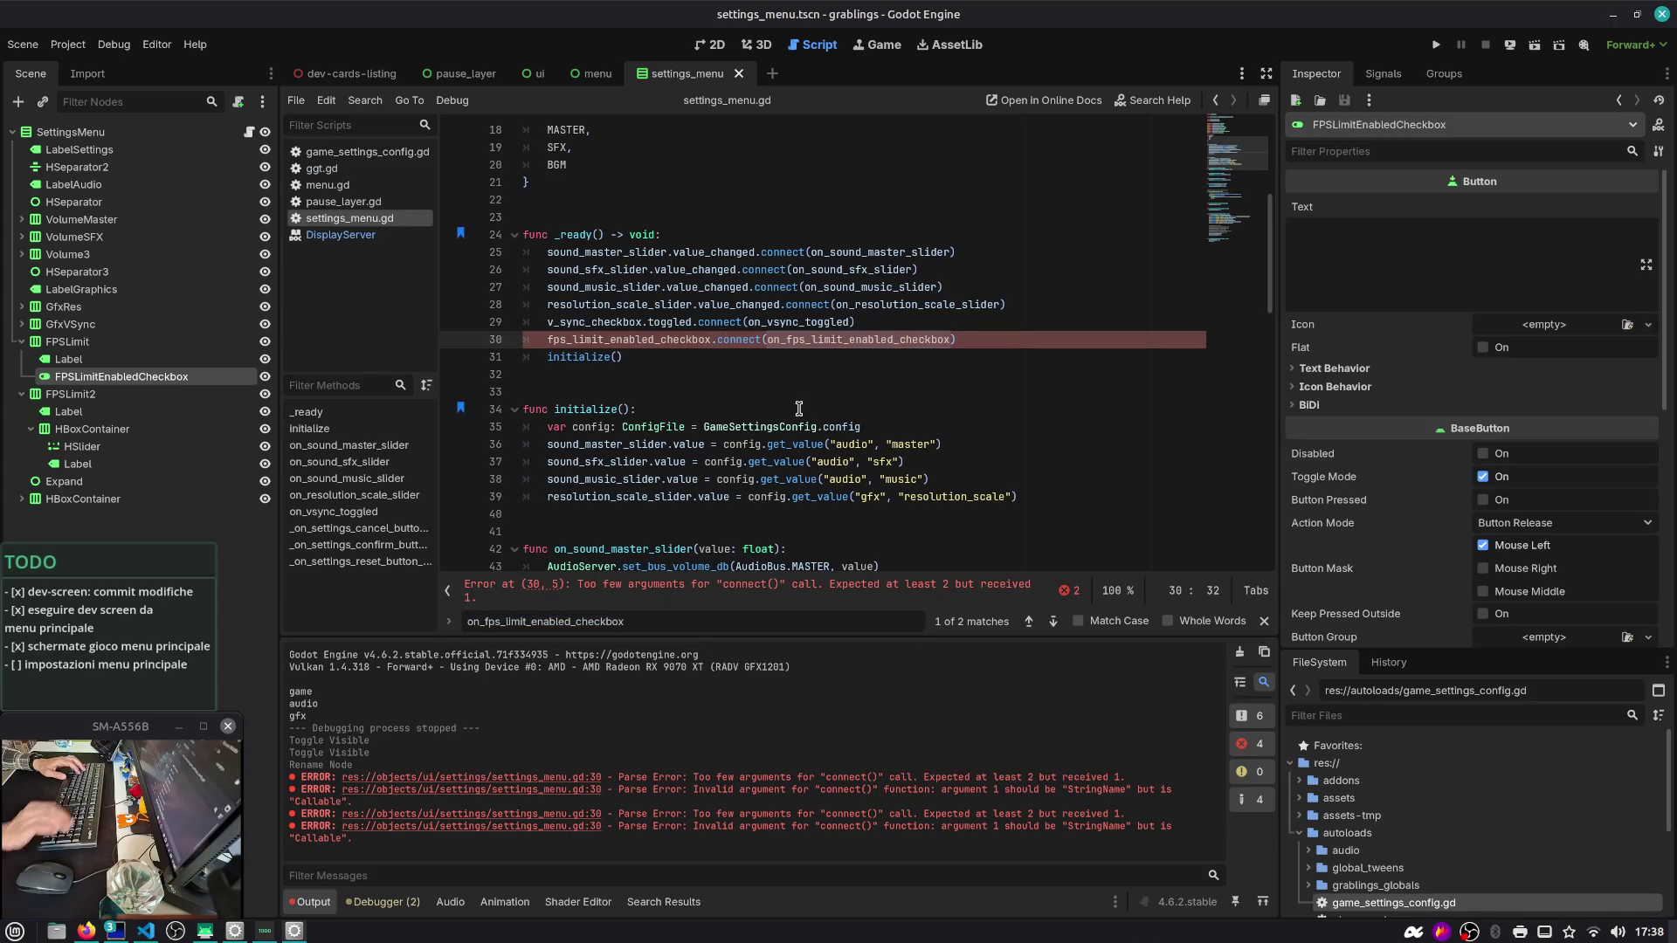
{"action": "type", "text": "toggled."}
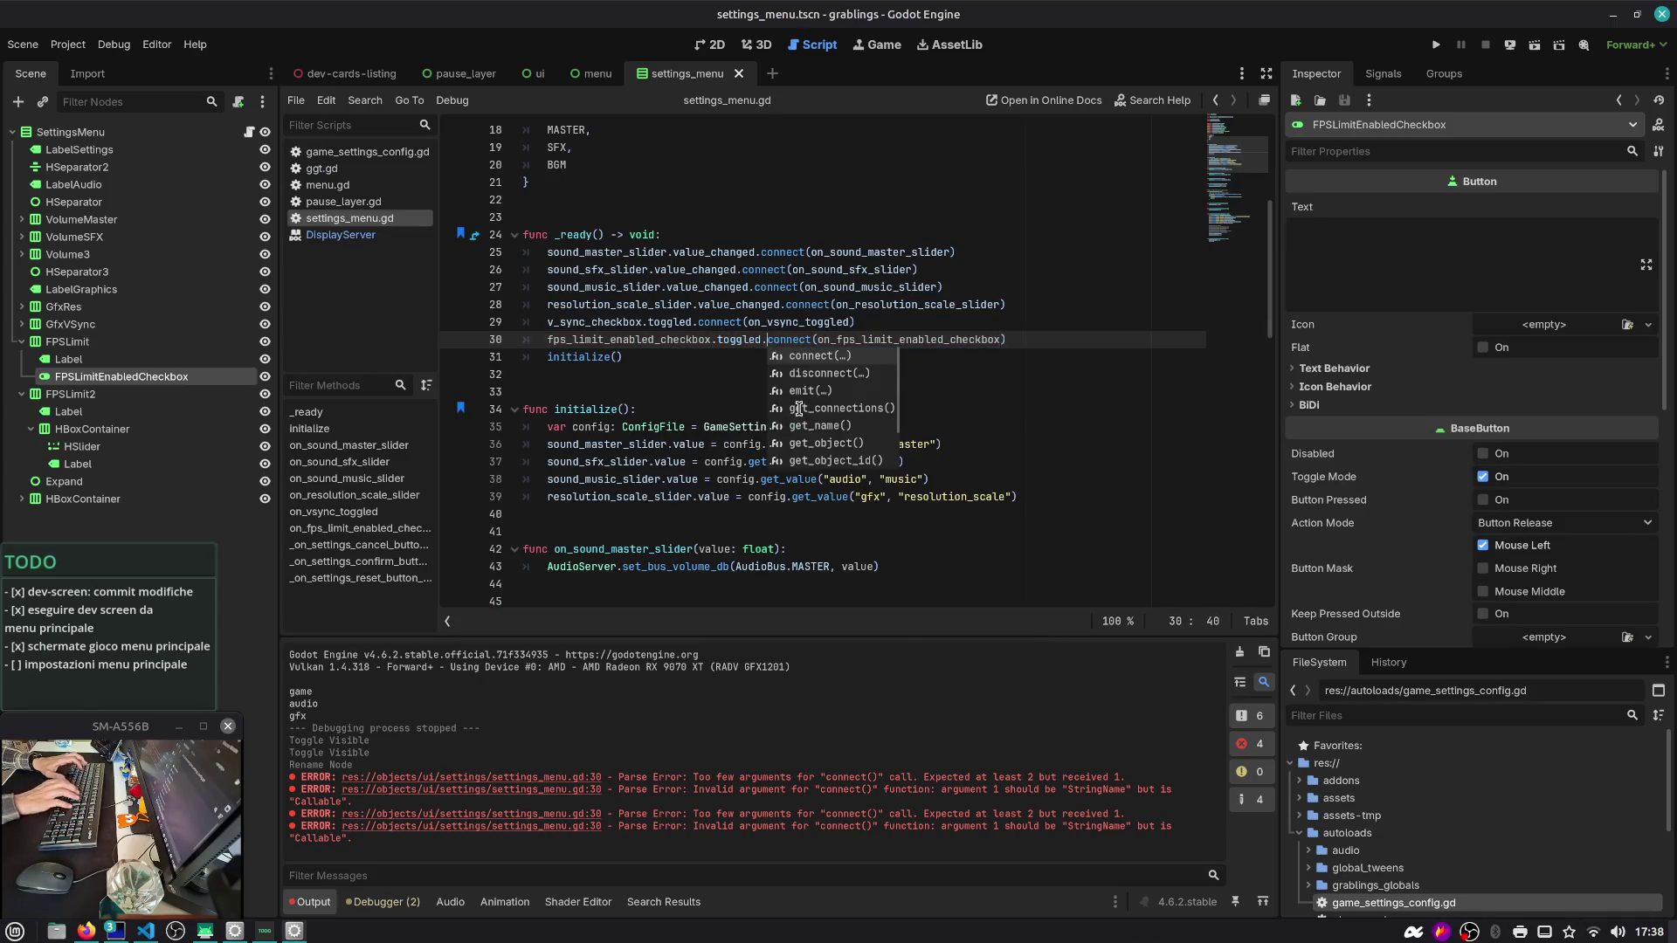
{"action": "double_click", "coordinate": [598, 339]}
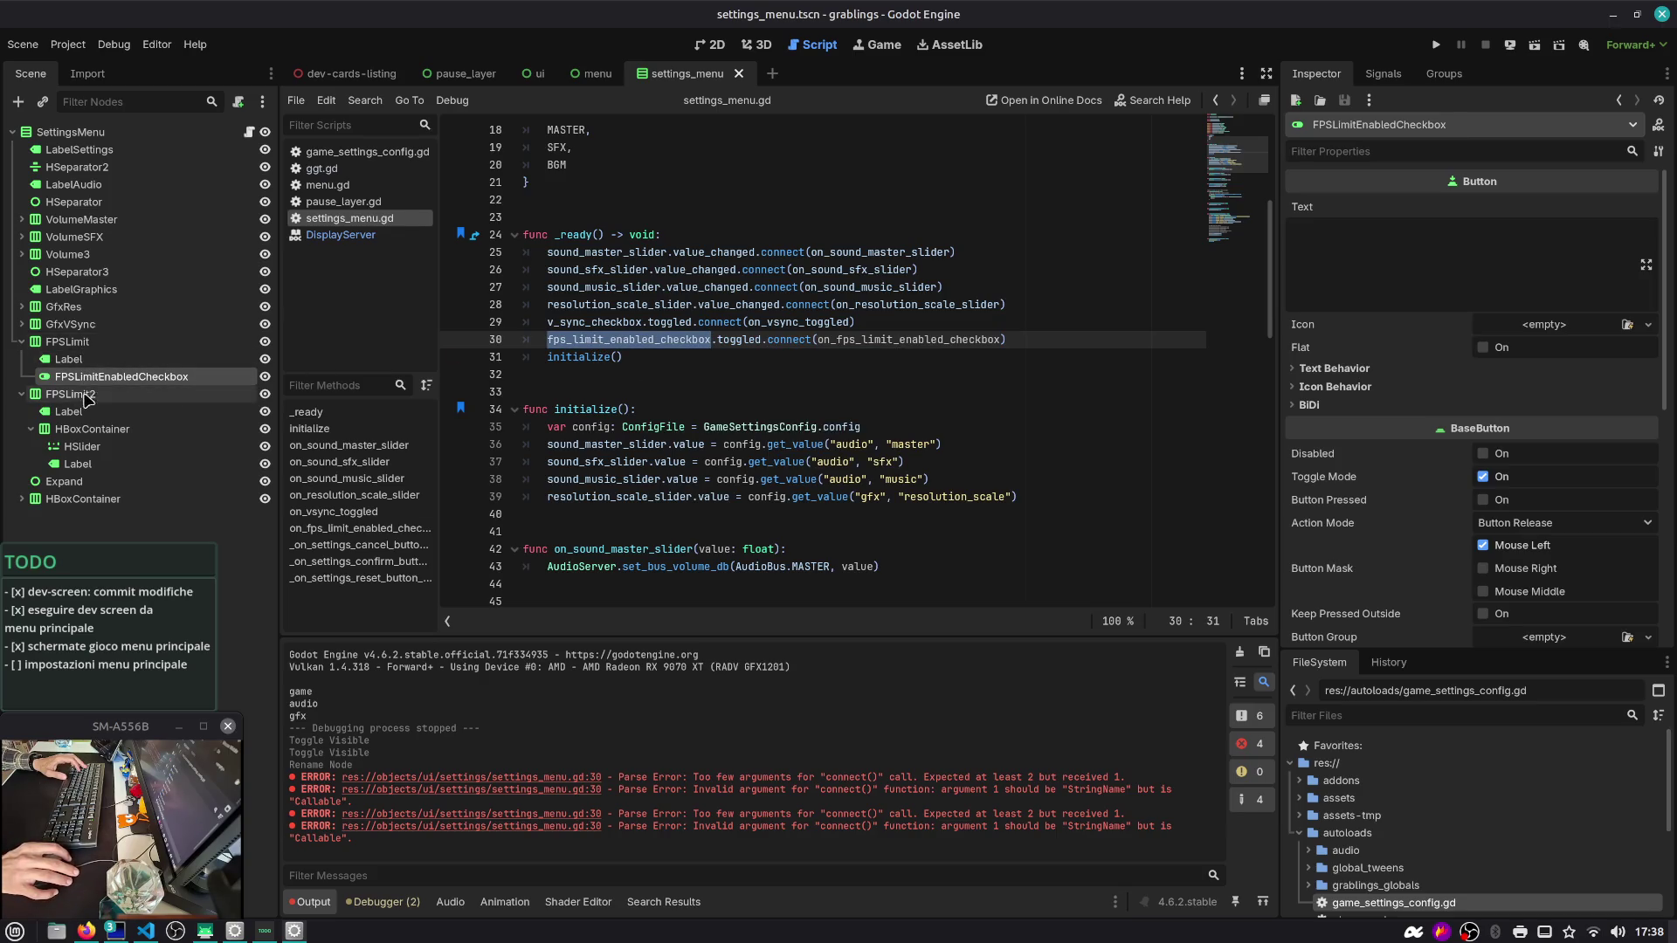
Step: Add v_sync_checkbox.value = config.get_value("gfx", "vsync") after line 39, save, then switch to the terminal
{"action": "scroll", "coordinate": [607, 419], "scroll_direction": "down", "scroll_amount": 1}
{"action": "double_click", "coordinate": [620, 445]}
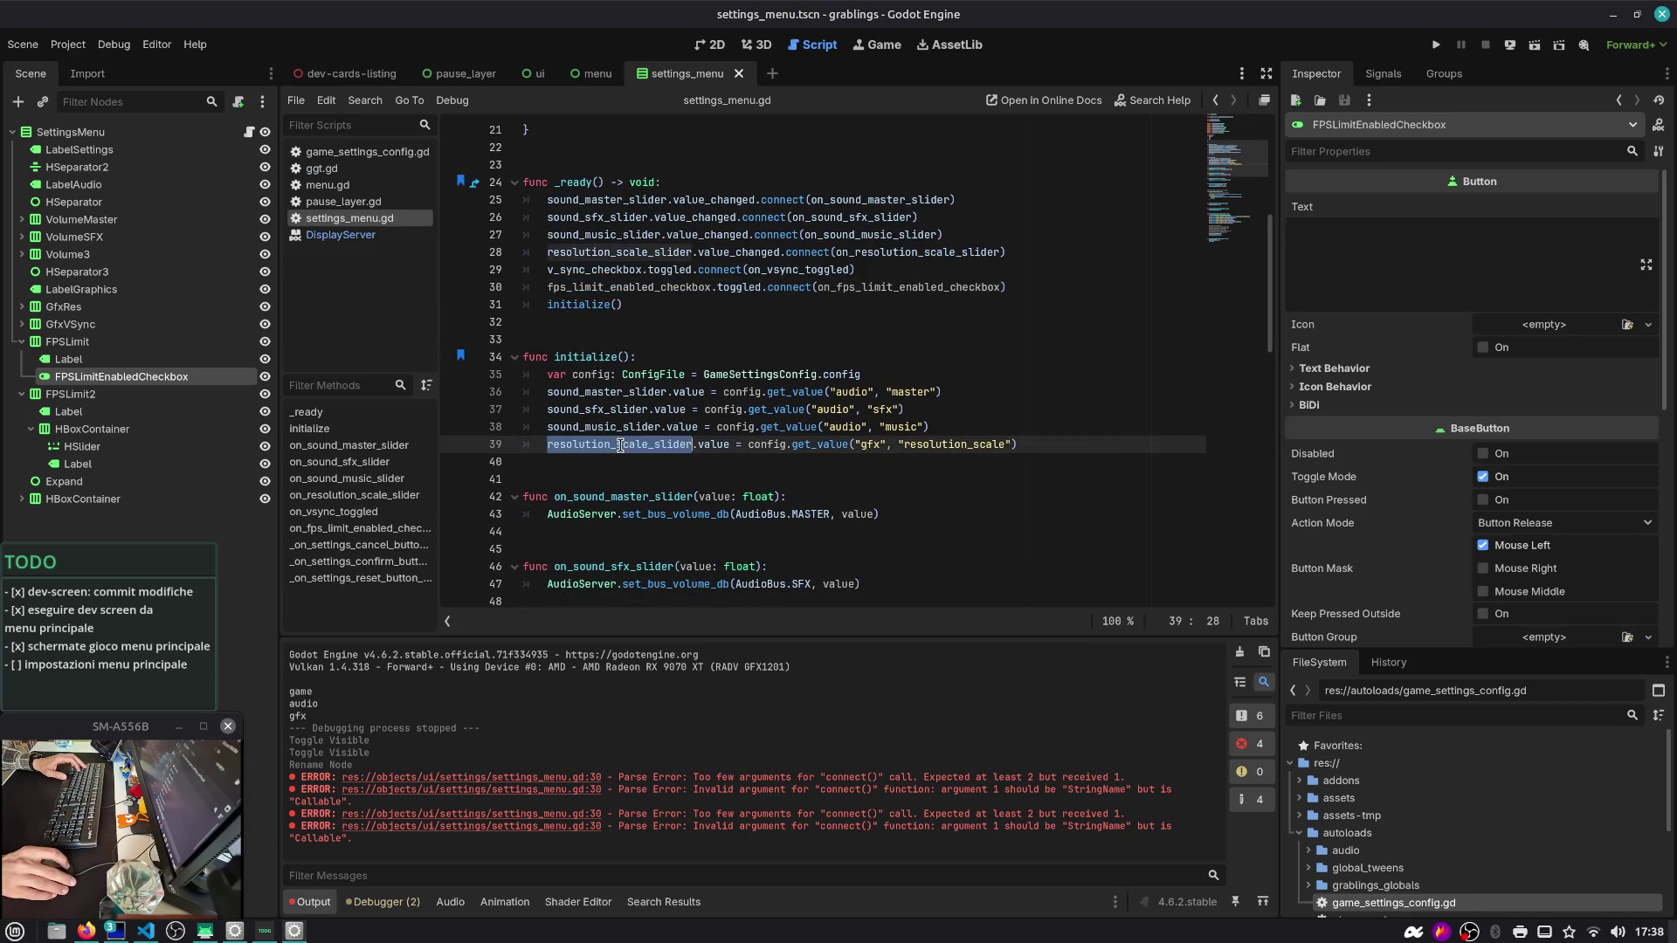
{"action": "left_click", "coordinate": [1034, 445]}
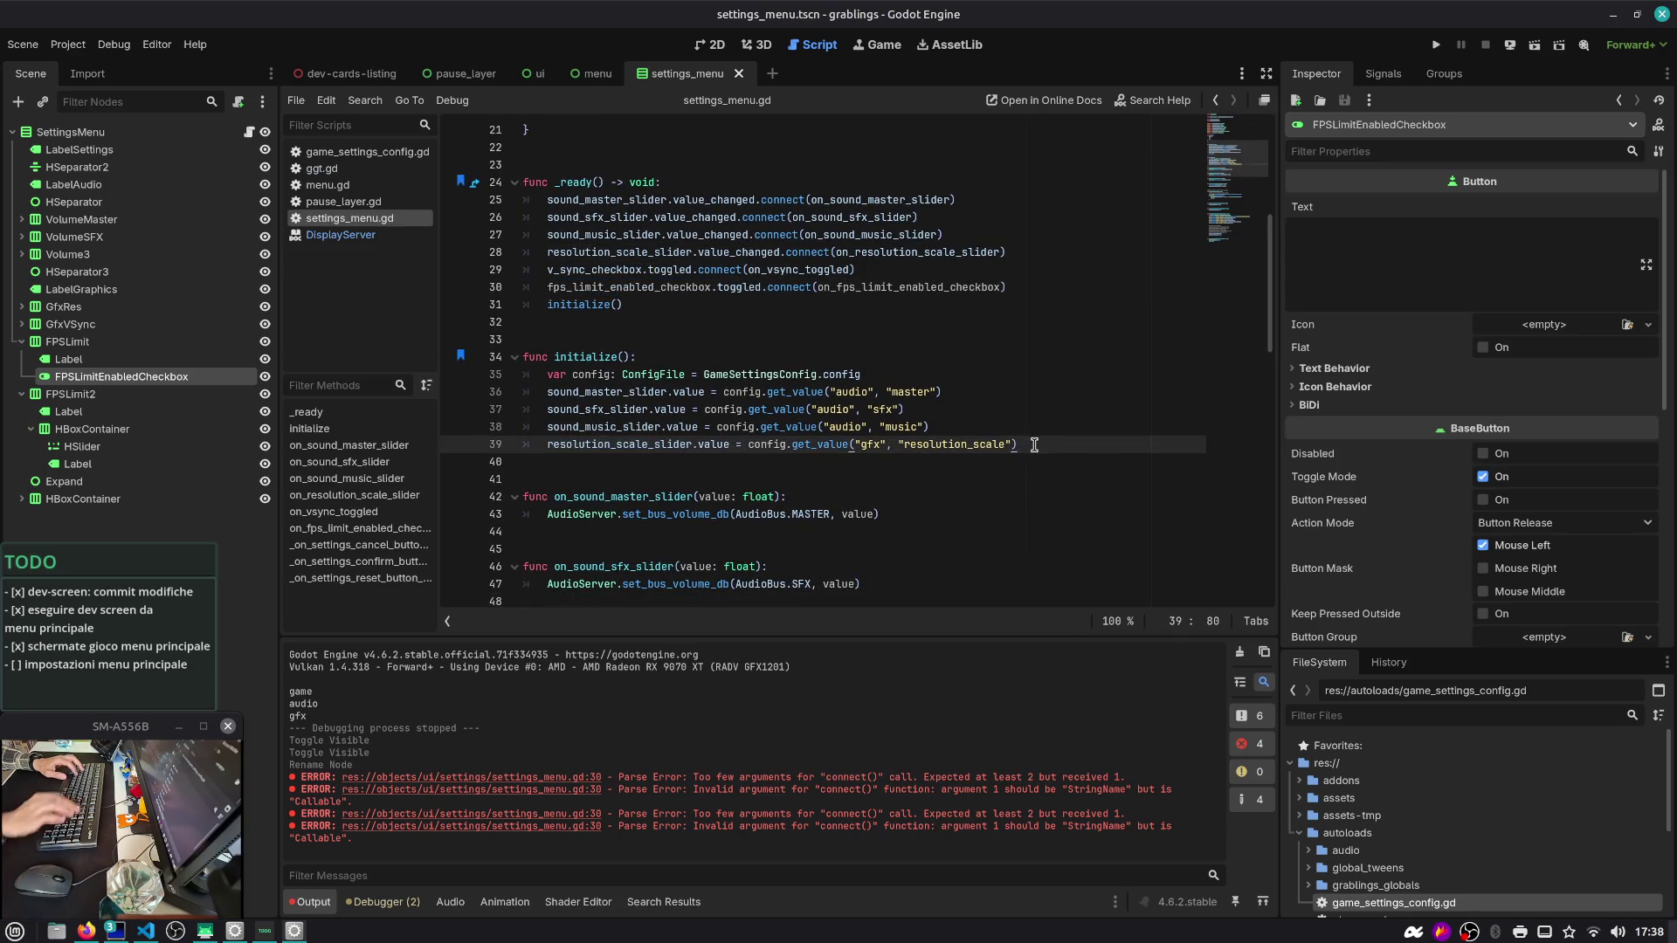
{"action": "key", "text": "Return"}
{"action": "key", "text": "Return"}
{"action": "type", "text": "."}
{"action": "key", "text": "Escape"}
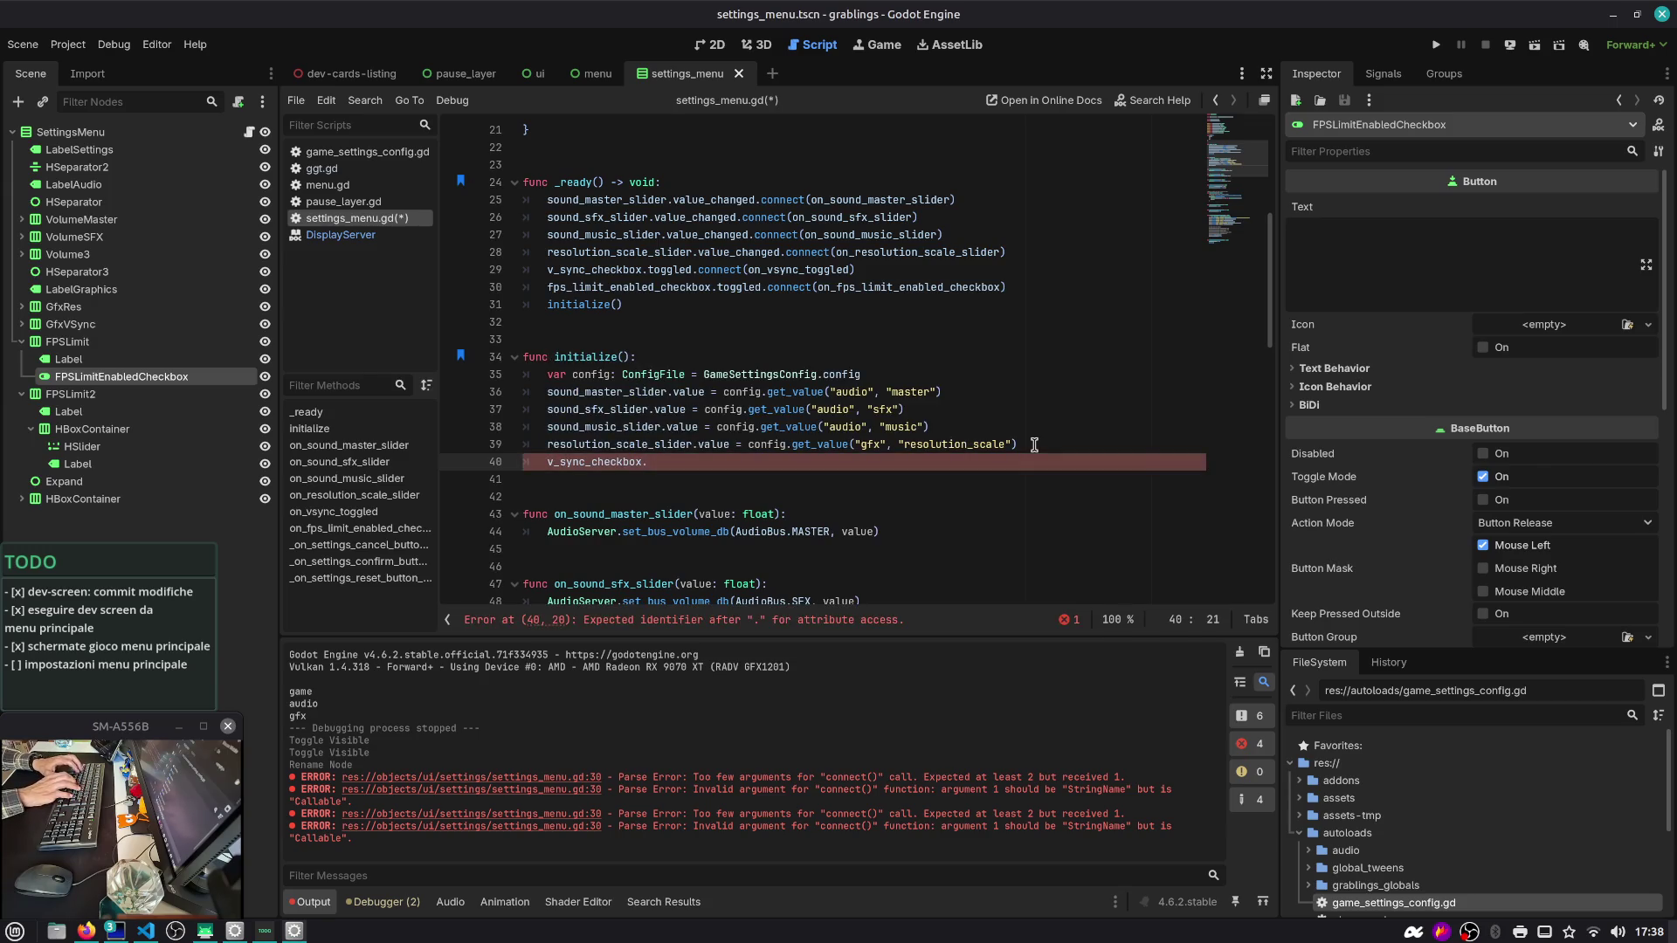
{"action": "type", "text": "config."}
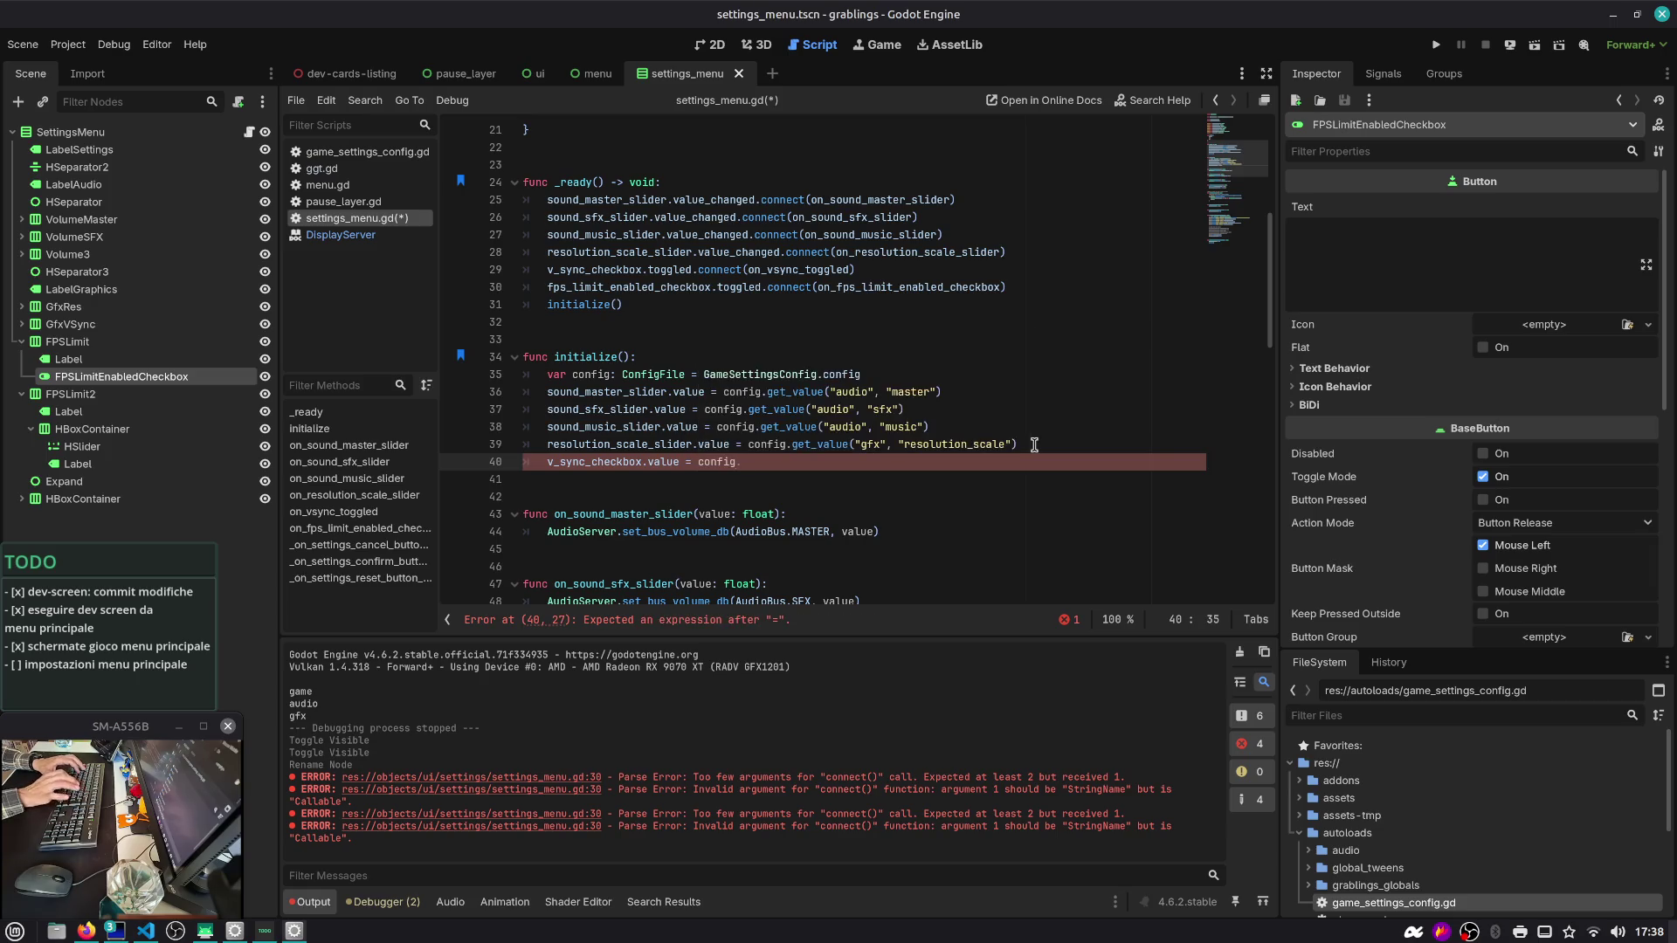
{"action": "type", "text": "get"}
{"action": "key", "text": "Down"}
{"action": "key", "text": "Down"}
{"action": "key", "text": "Down"}
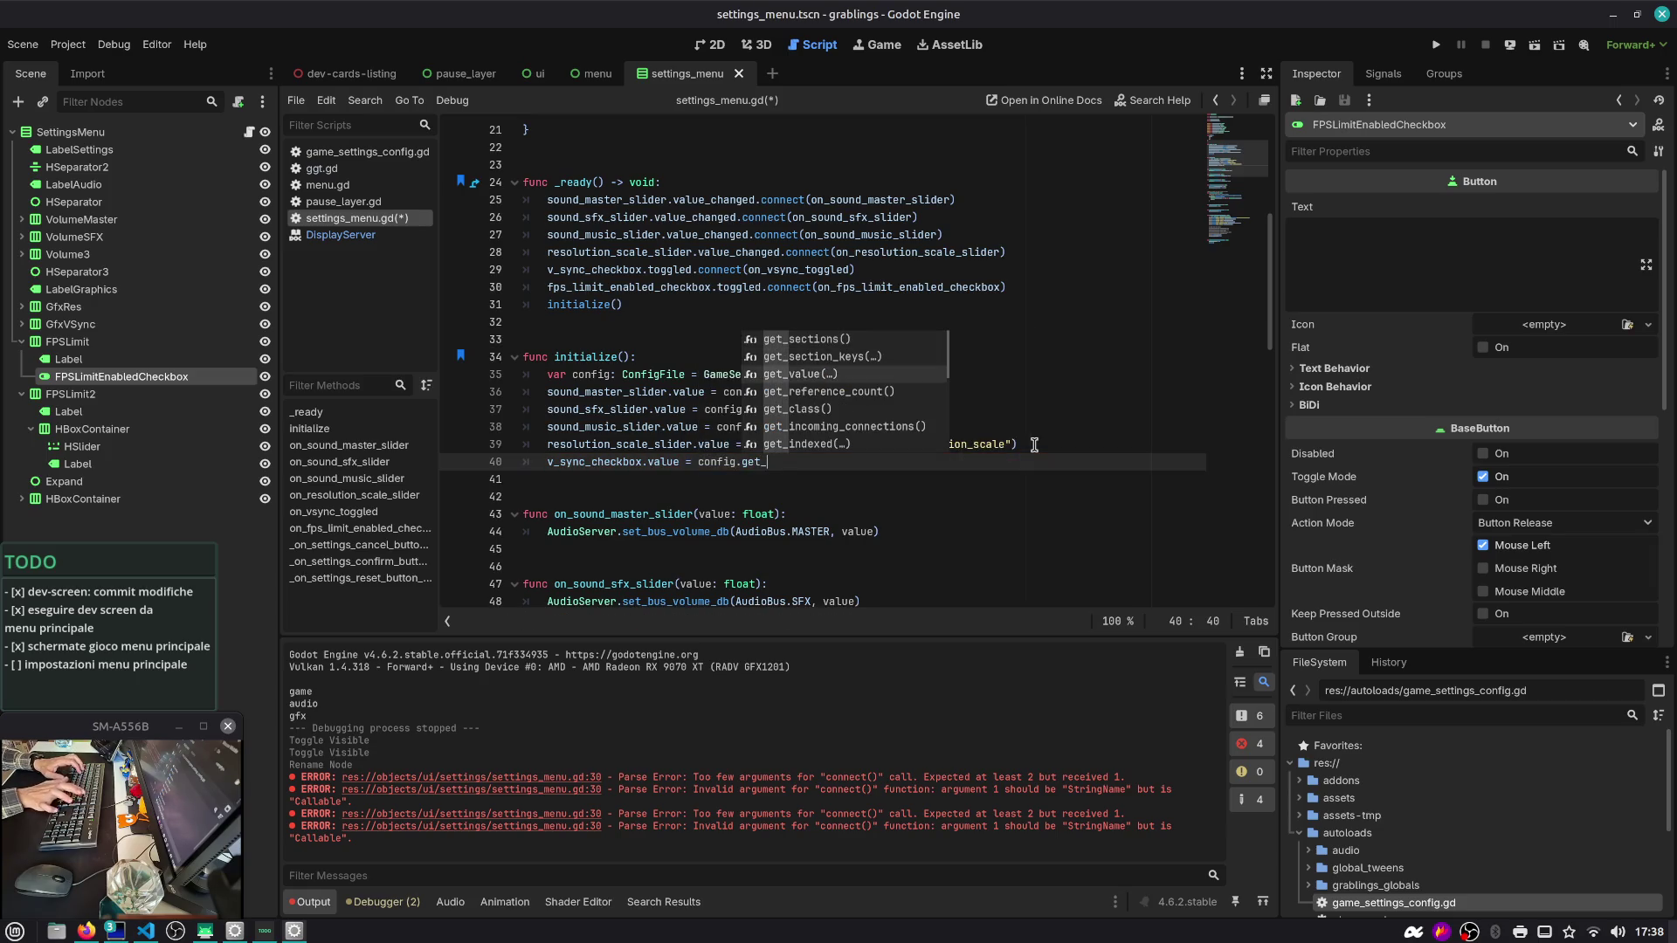
{"action": "key", "text": "Return"}
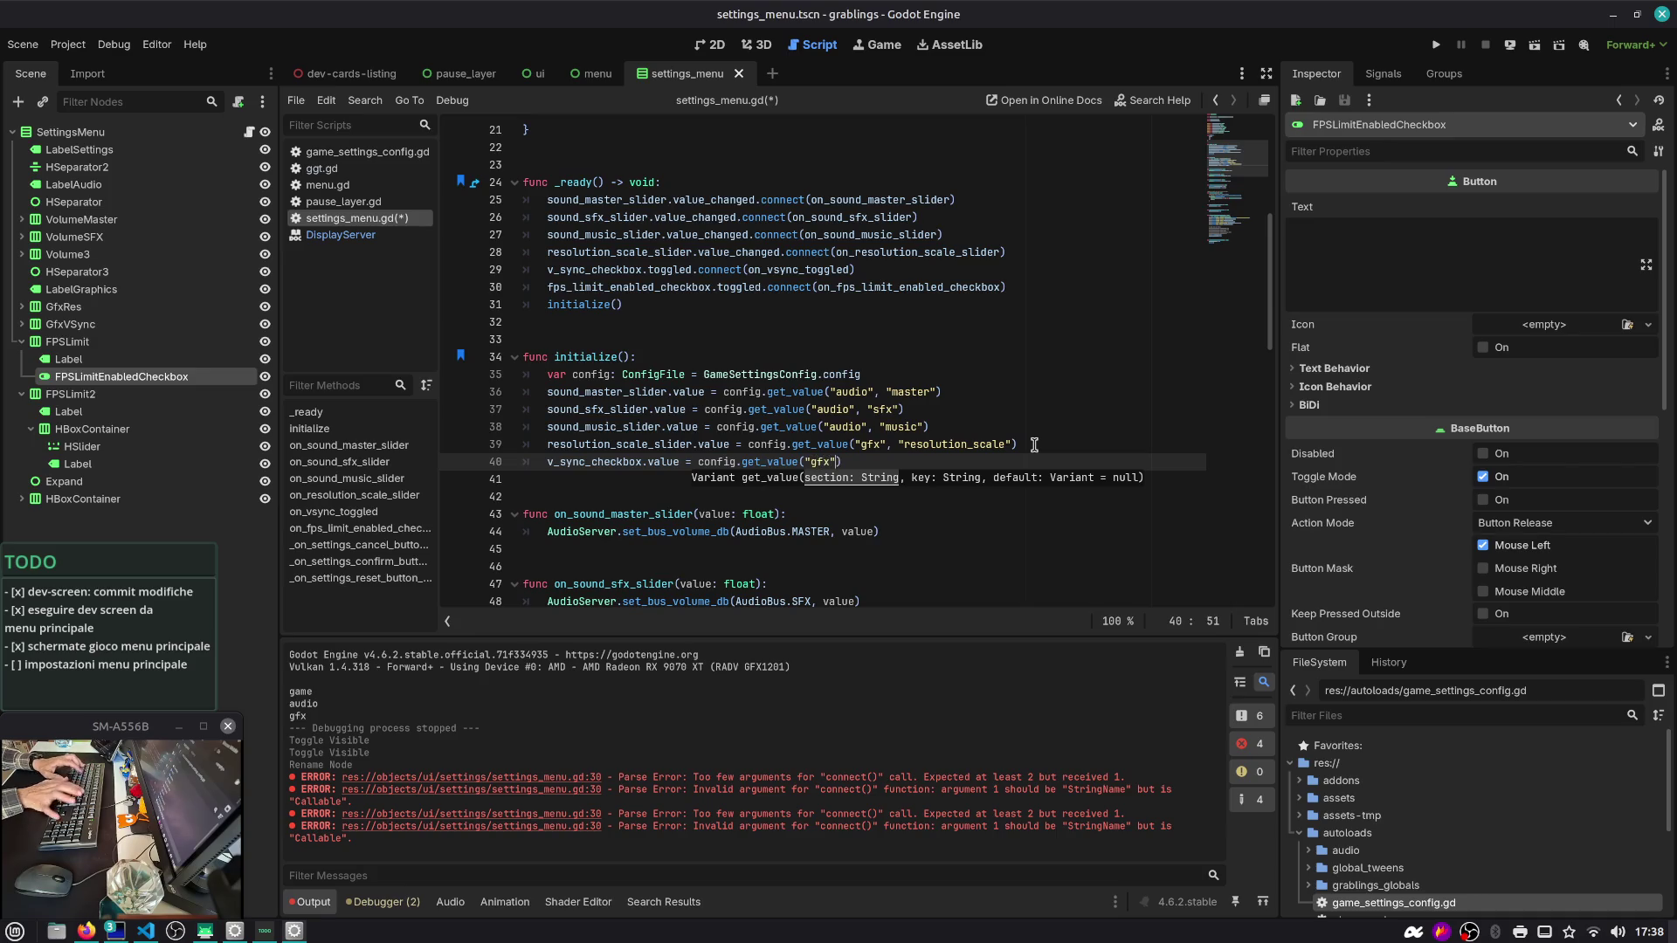
{"action": "type", "text": "\"vsync"}
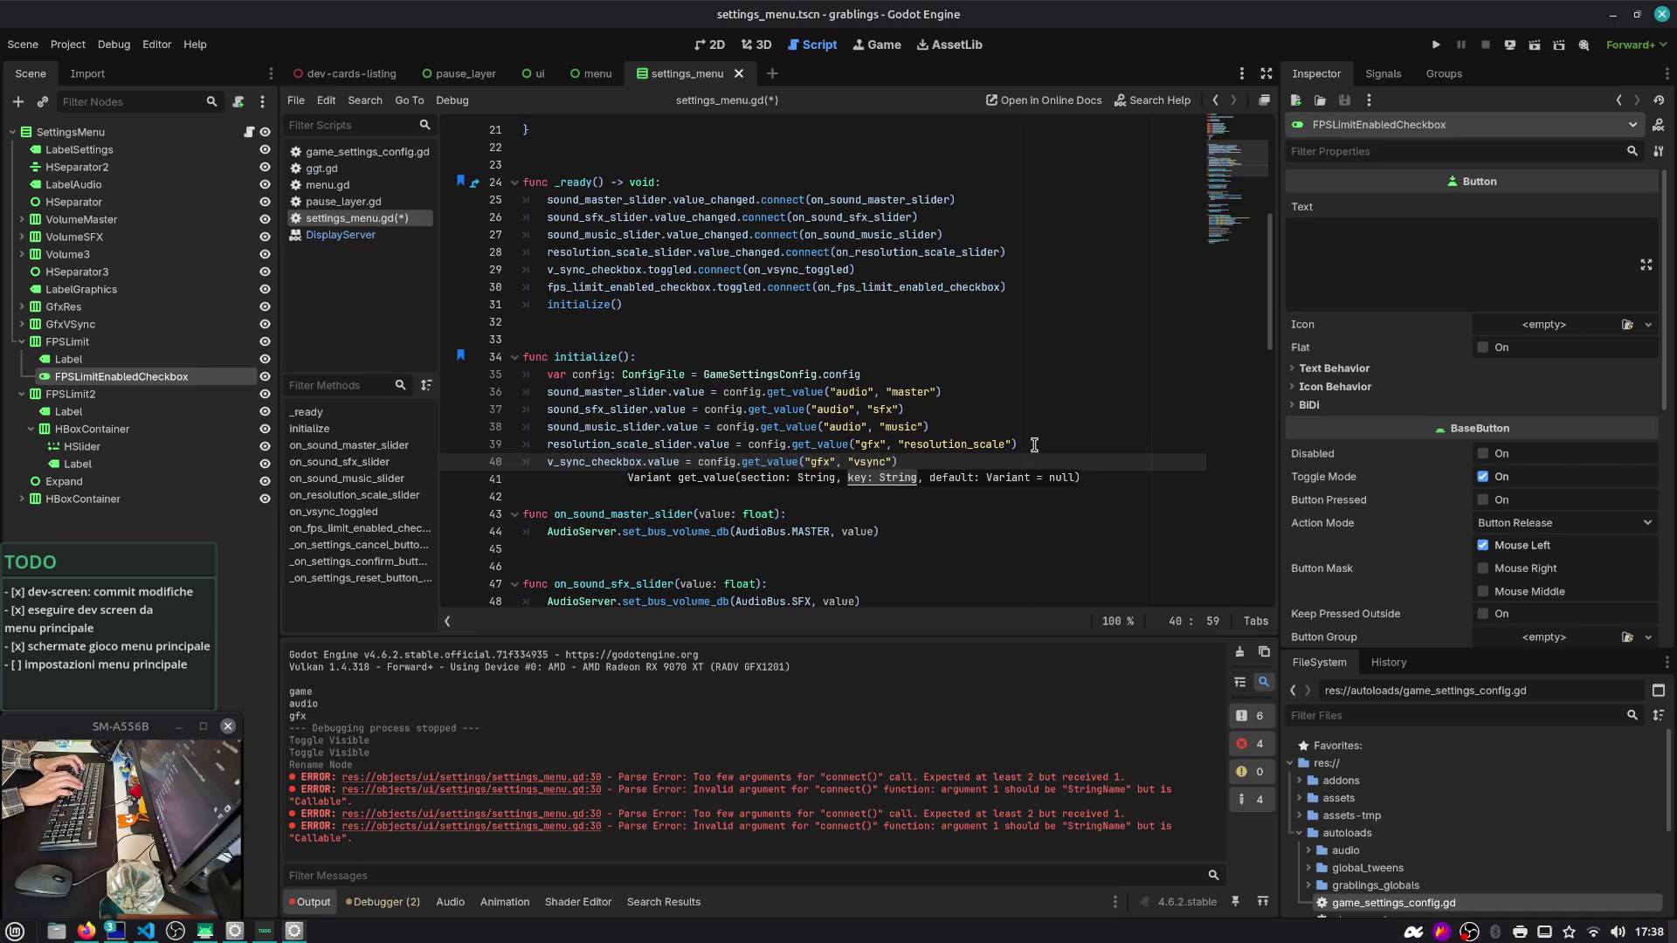
{"action": "key", "text": "ctrl+s"}
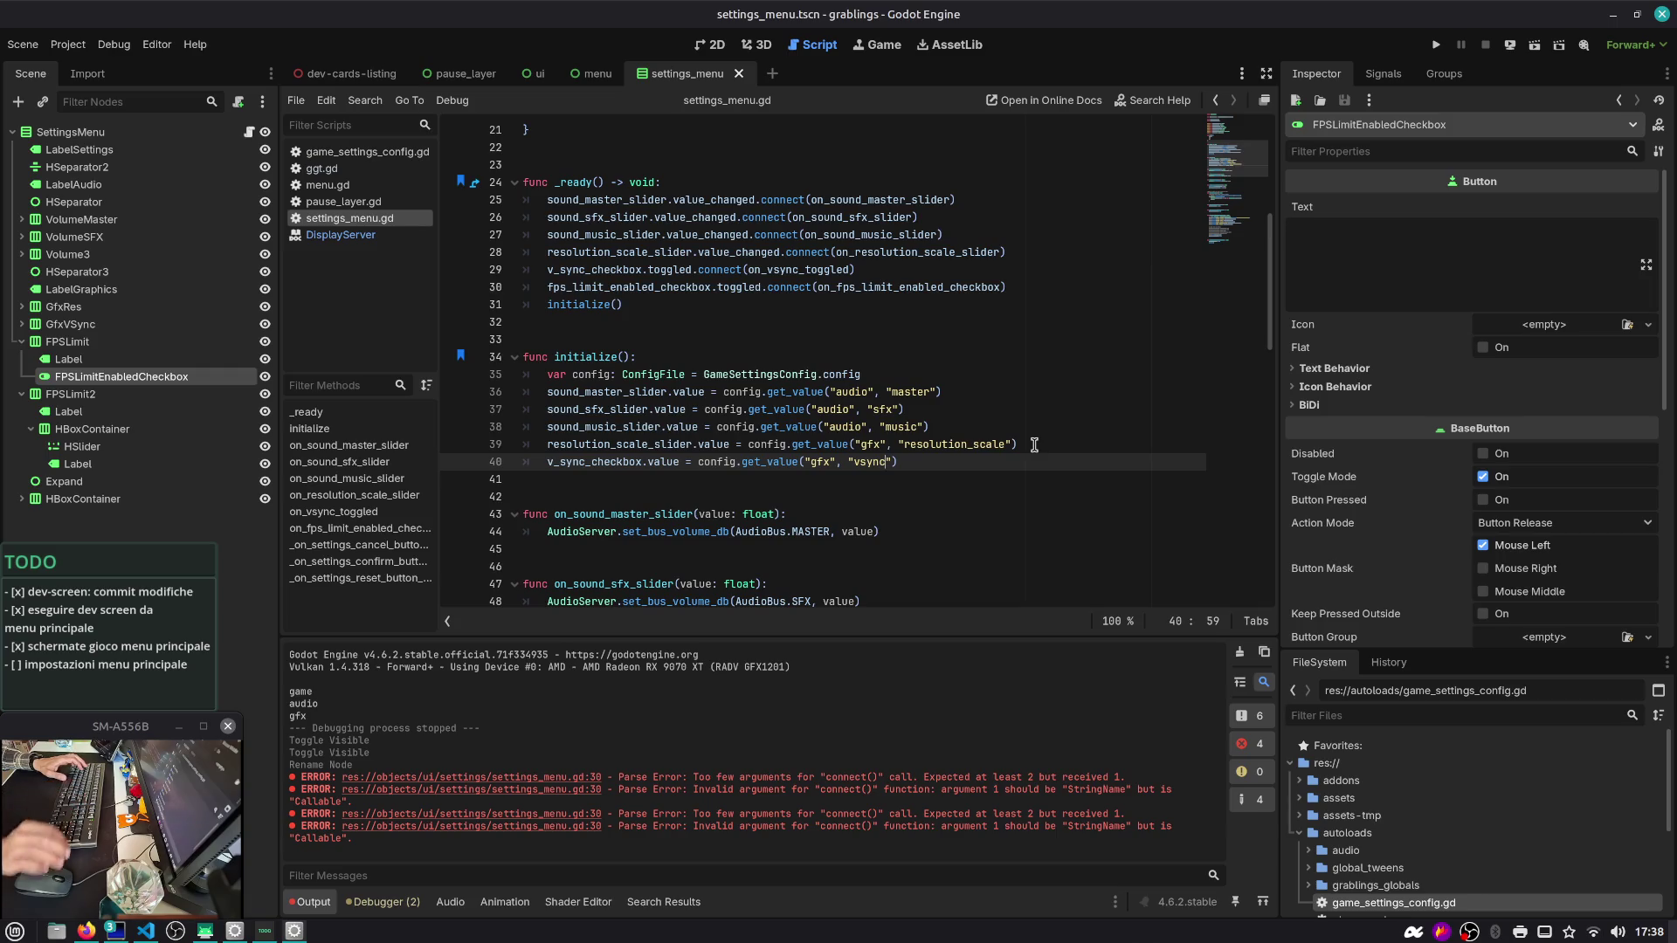
{"action": "key", "text": "alt+Tab"}
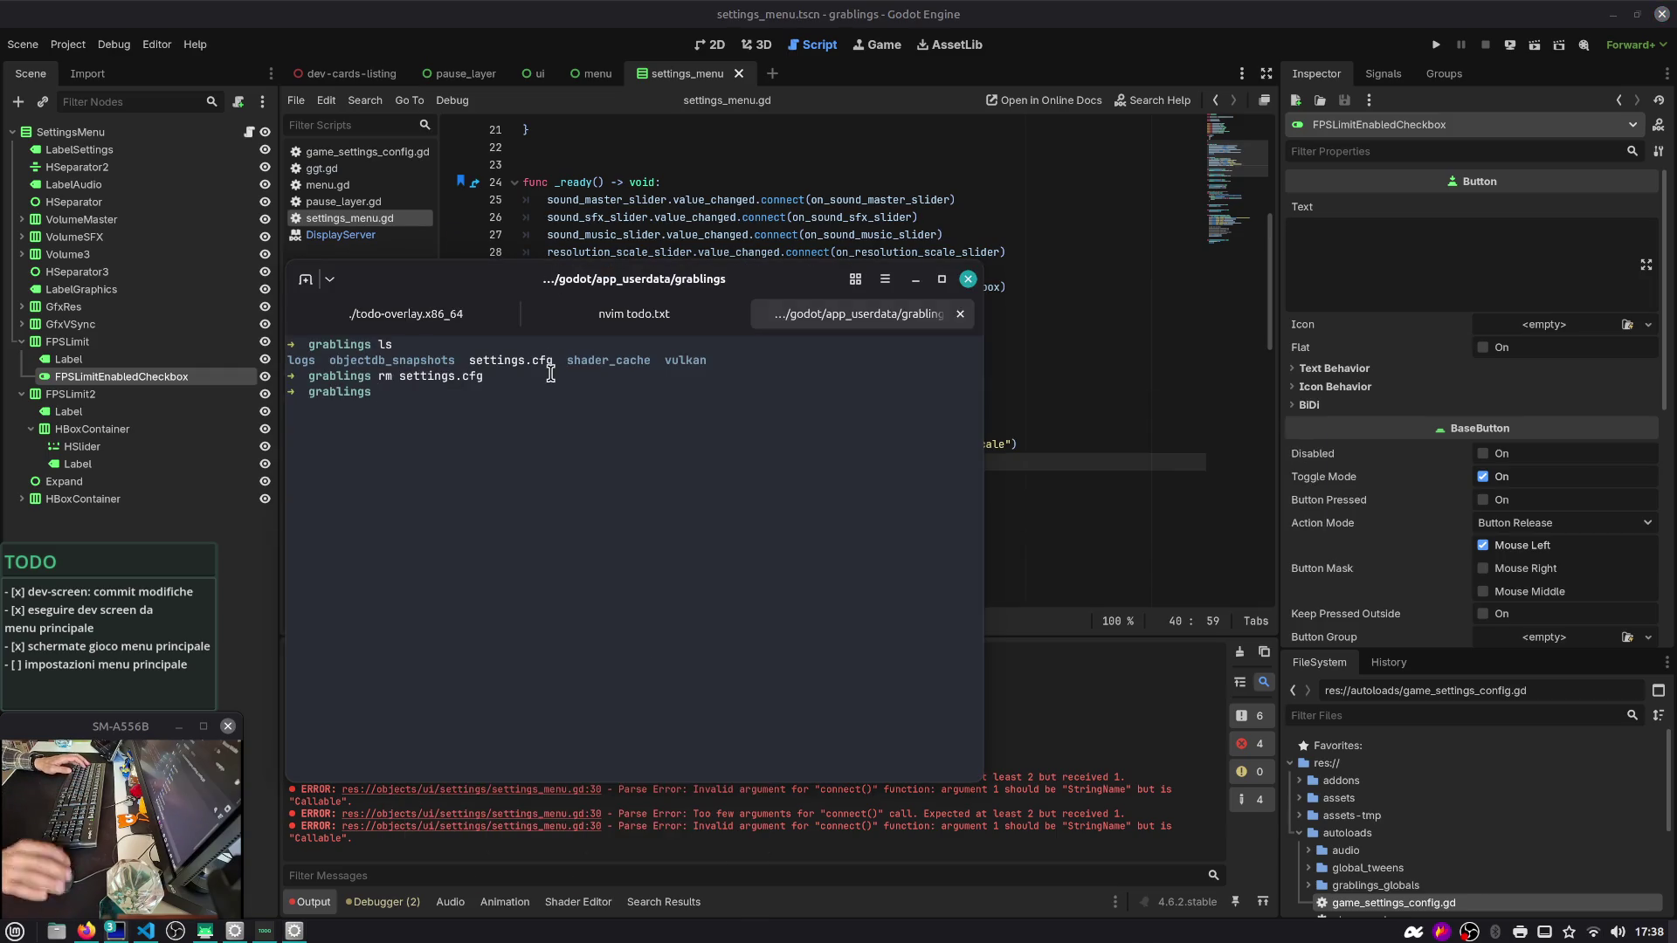
Step: List settings.cfg's contents in the terminal to check its keys, then exit the terminal
{"action": "type", "text": "ls"}
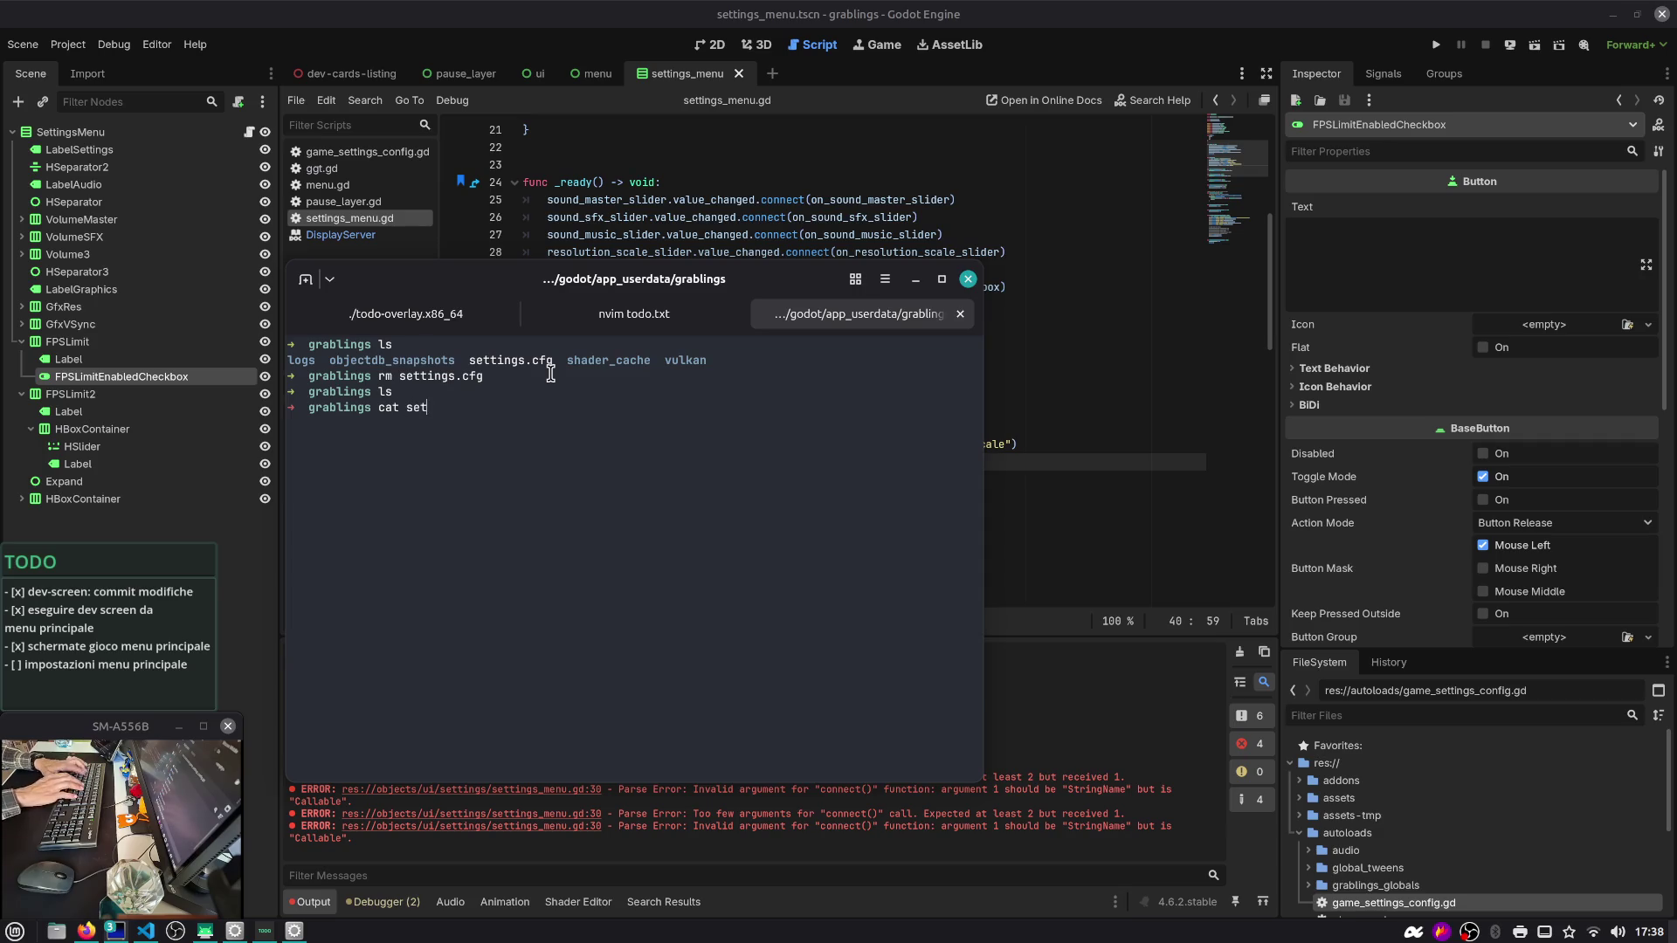
{"action": "key", "text": "Return"}
{"action": "type", "text": "exit"}
{"action": "key", "text": "Return"}
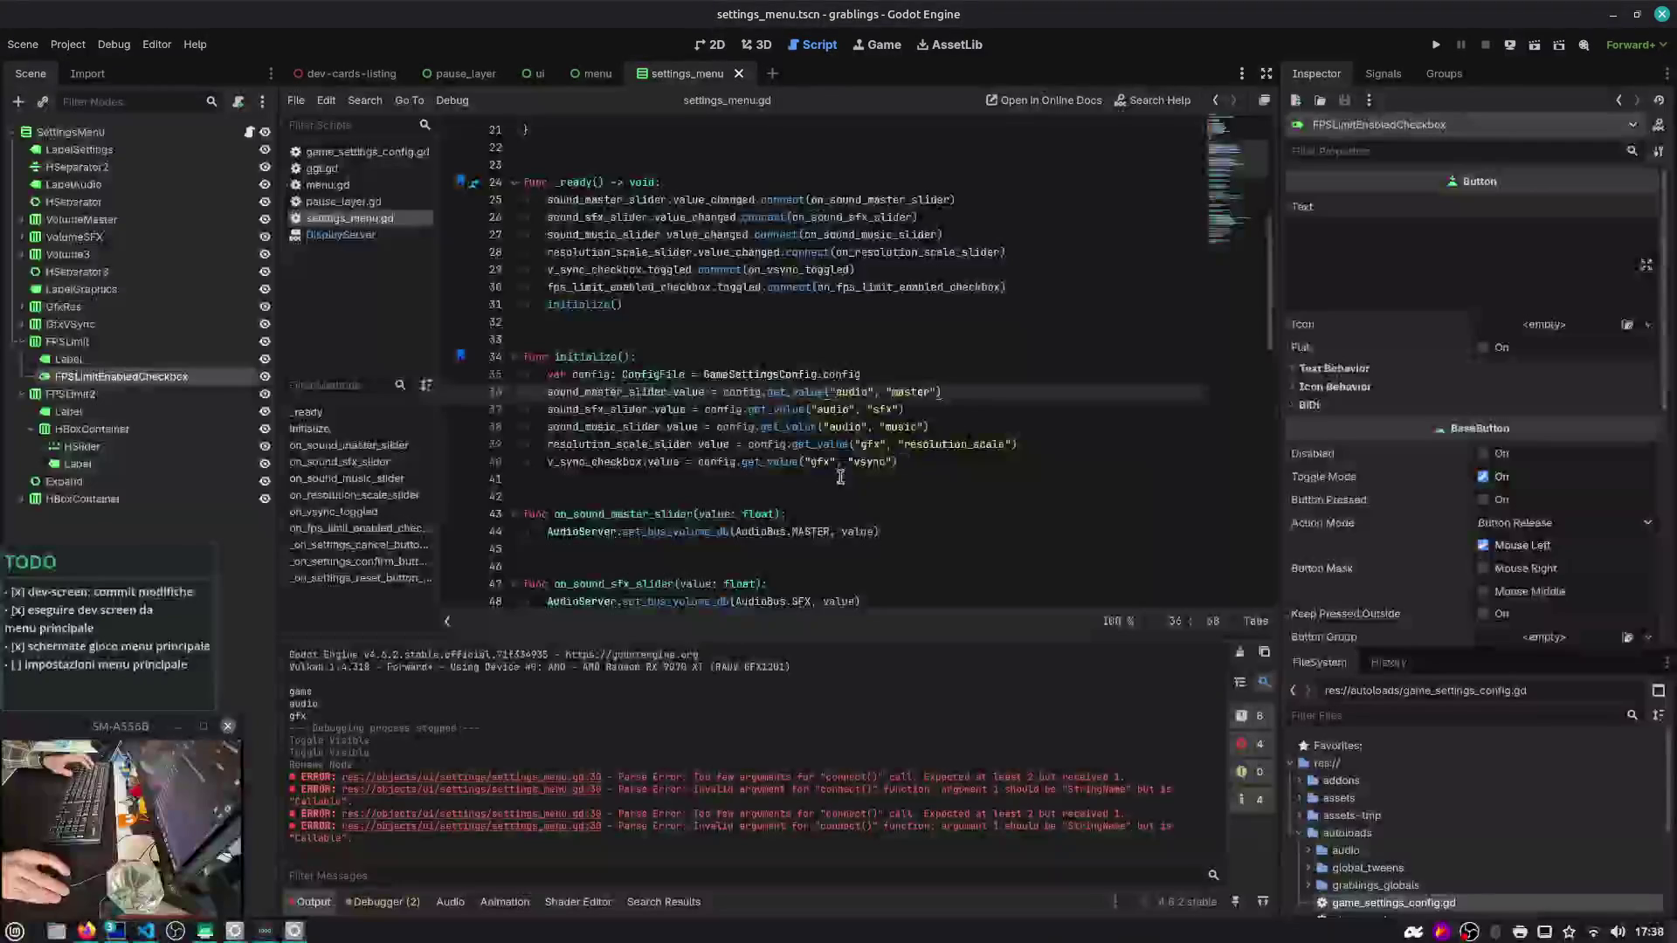
Step: Add line 41: fps_limit_enabled_checkbox.value = config.get_value("gfx", "fps_limit_enabled")
{"action": "left_click", "coordinate": [874, 463]}
{"action": "key", "text": "End"}
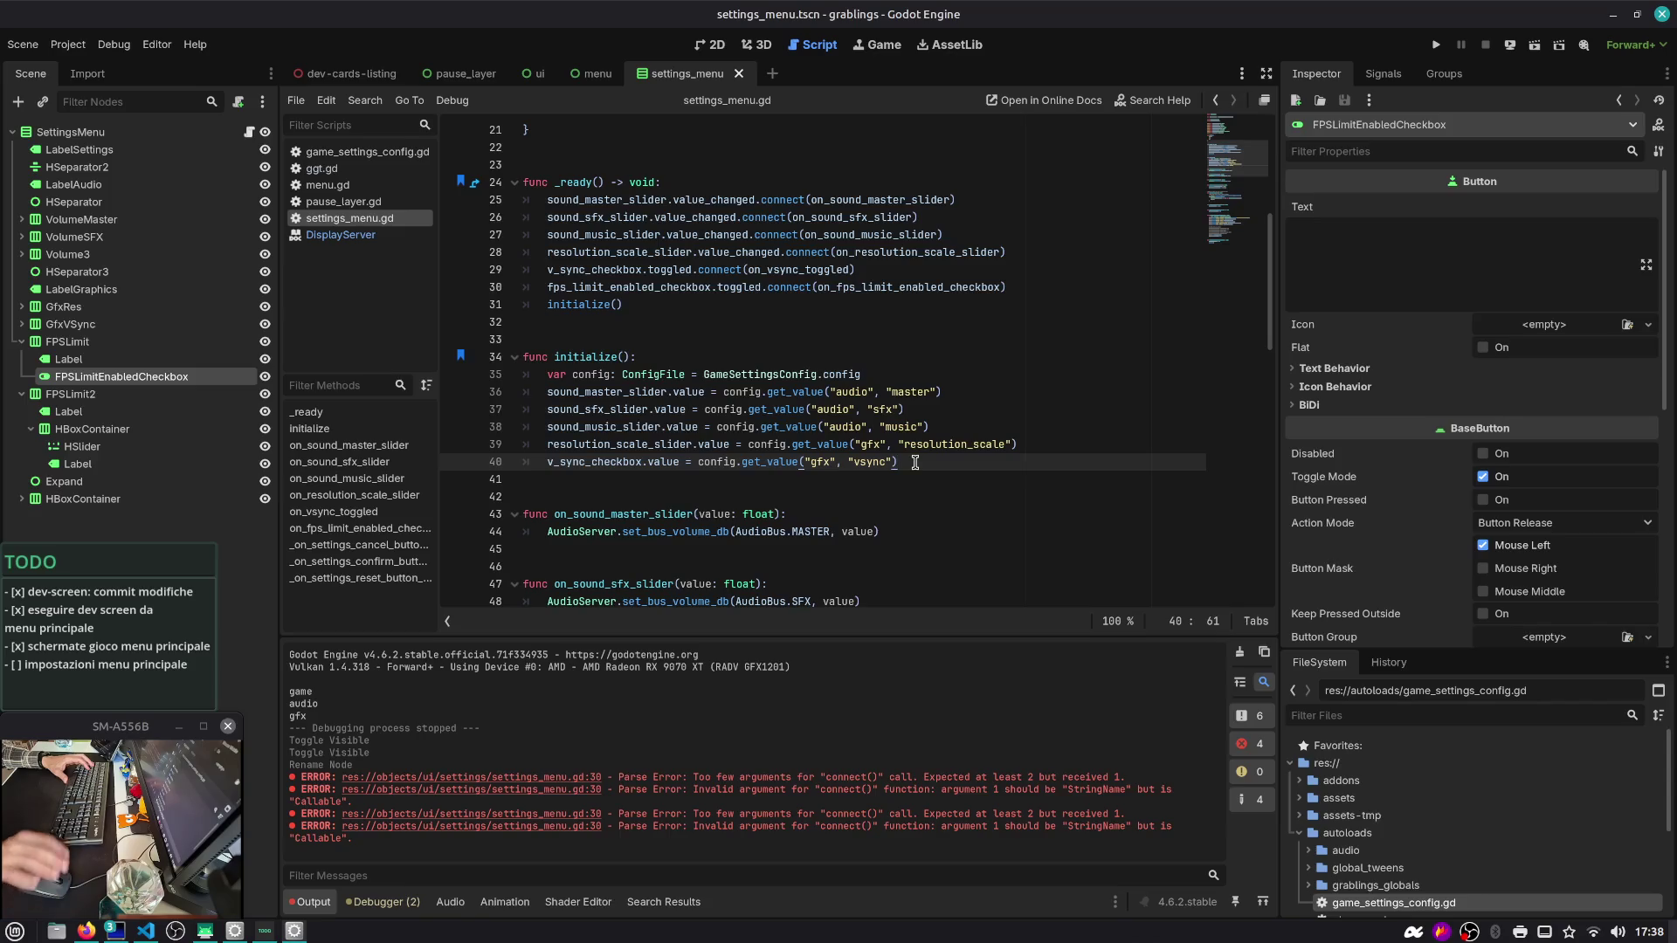
{"action": "key", "text": "Return"}
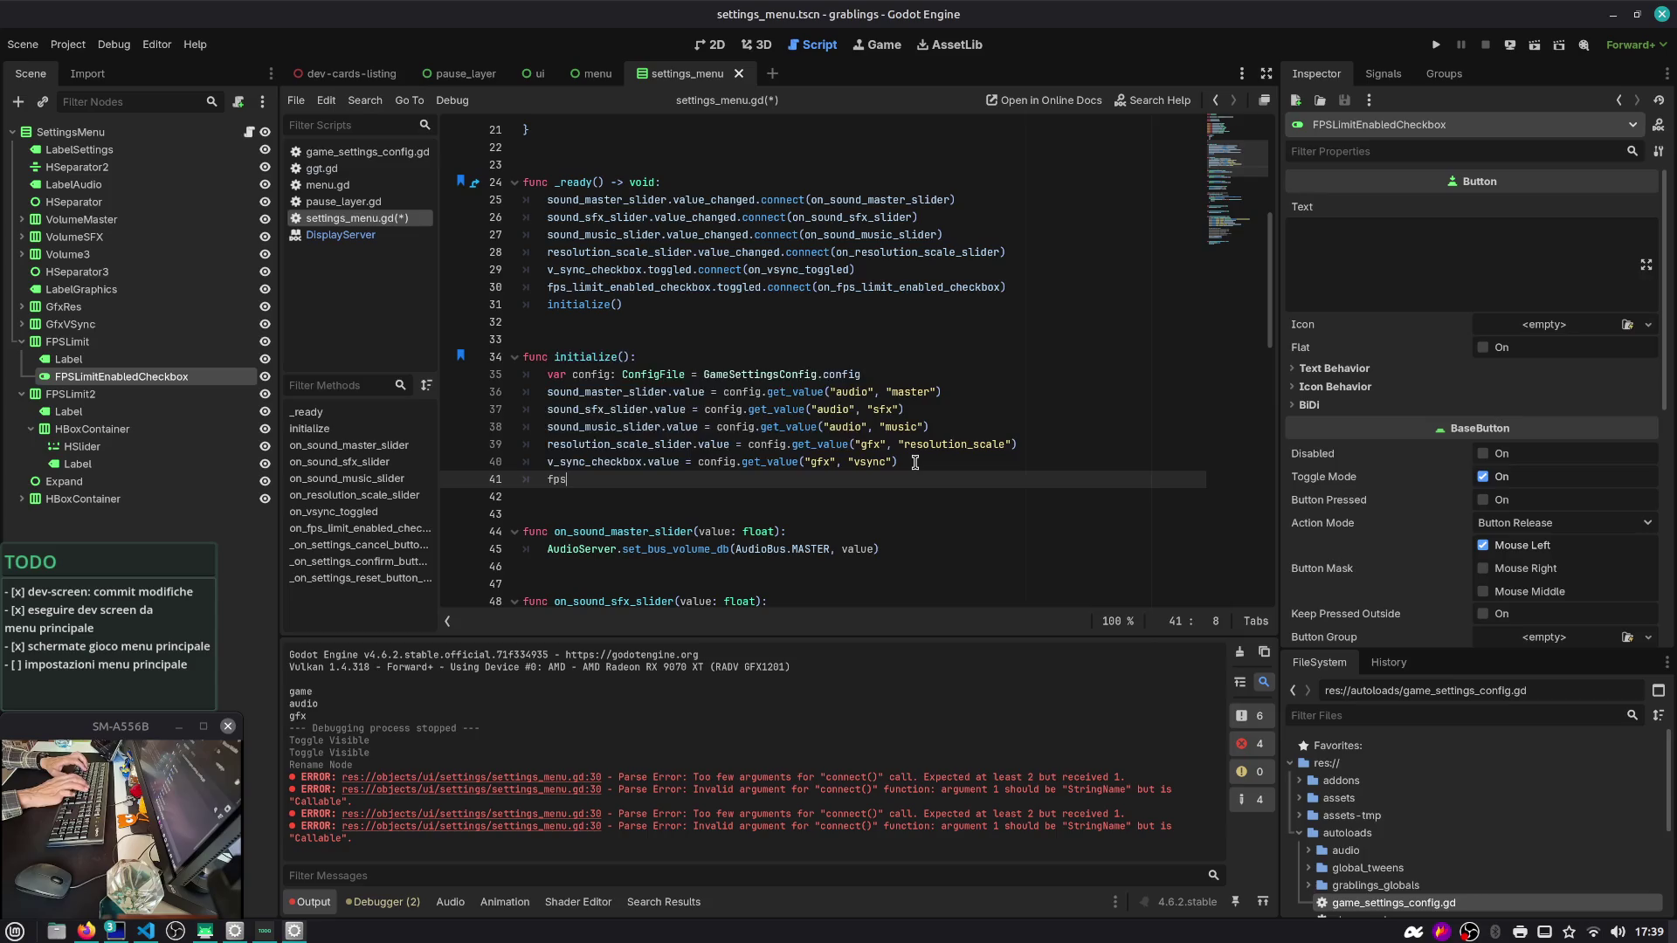
{"action": "type", "text": "_li"}
{"action": "key", "text": "Down"}
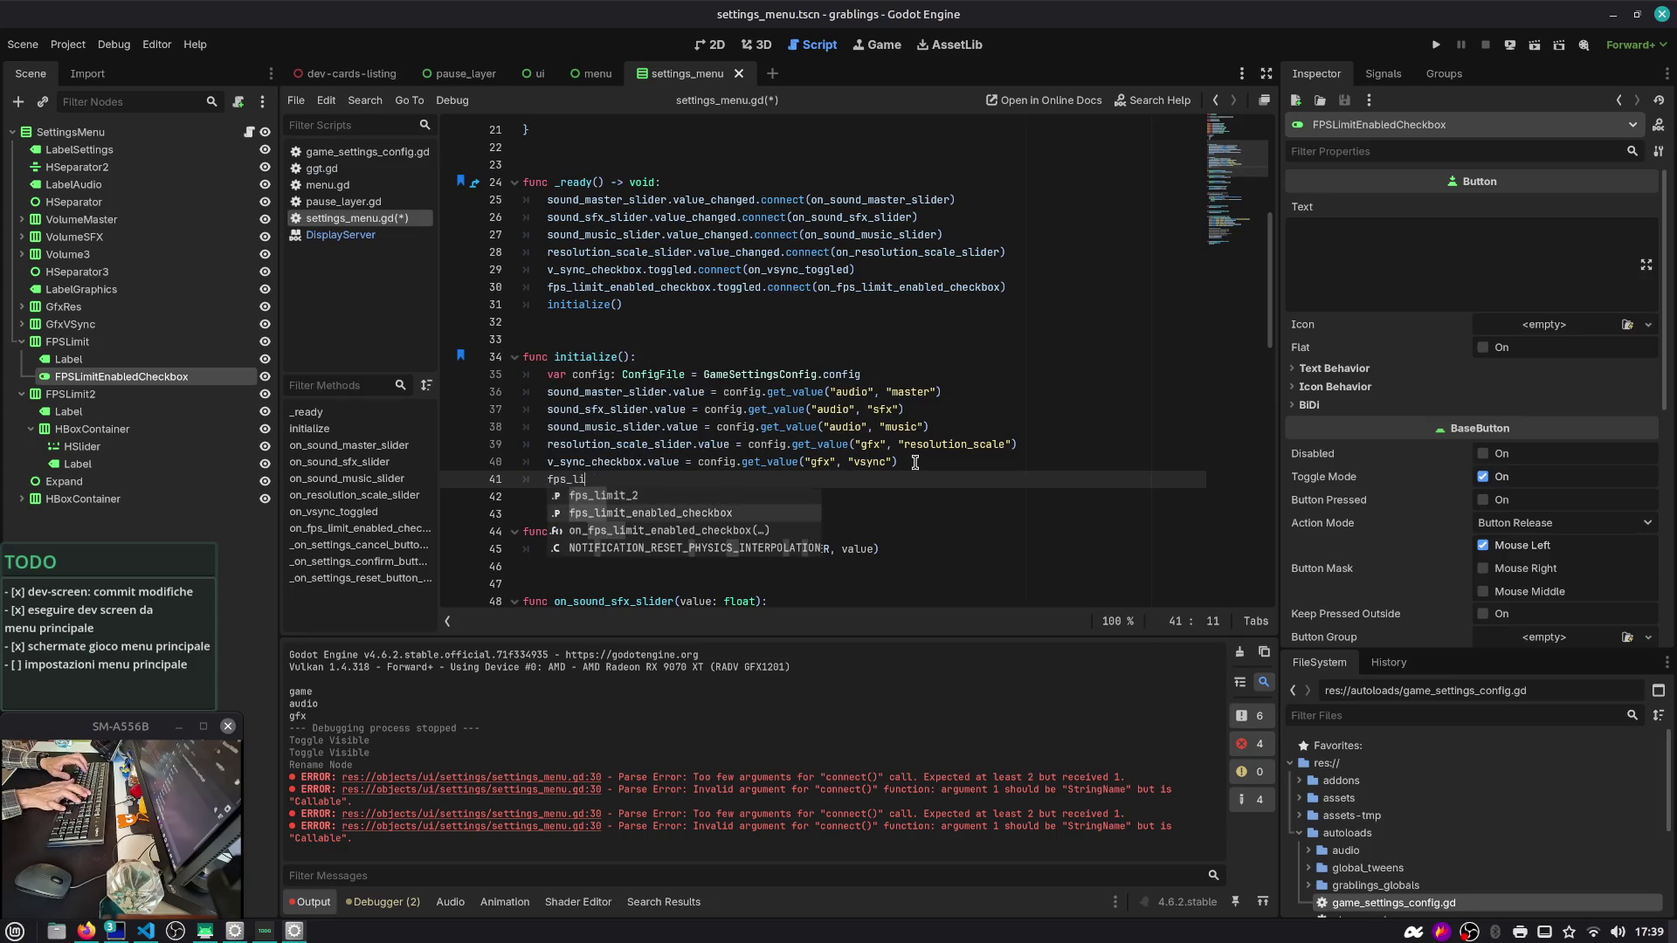
{"action": "key", "text": "Return"}
{"action": "type", "text": "config.get_v"}
{"action": "type", "text": "al"}
{"action": "key", "text": "Return"}
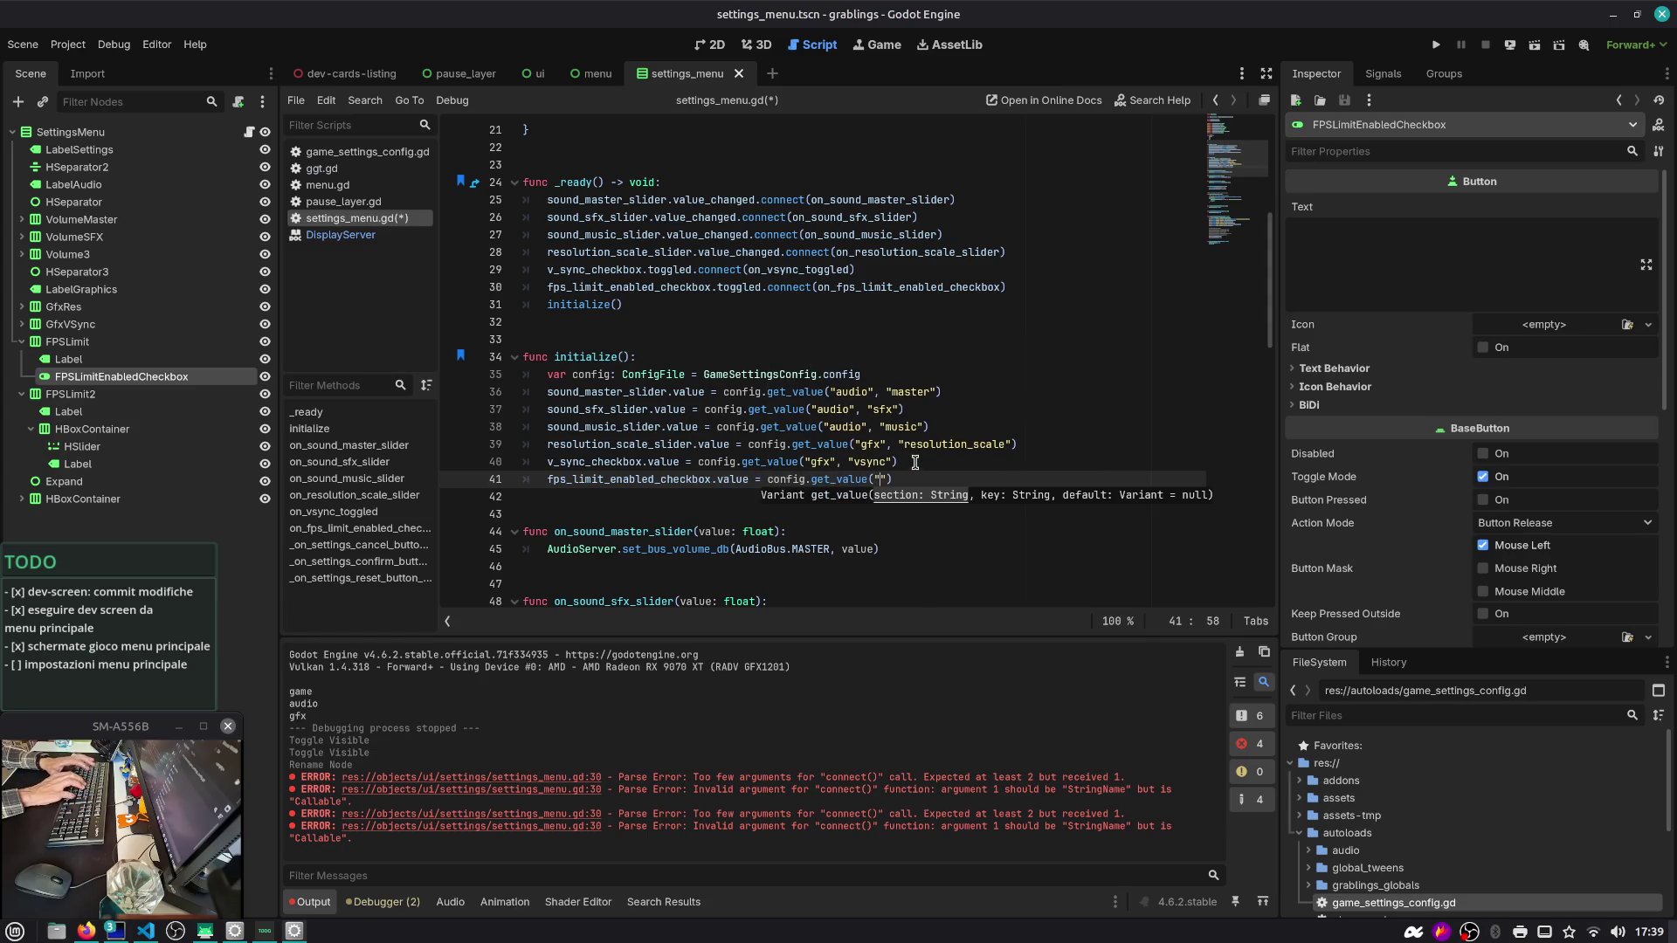
{"action": "type", "text": "\""}
Step: Recheck the key name in the terminal, finish the key string, and save settings_menu.gd
{"action": "key", "text": "alt+Tab"}
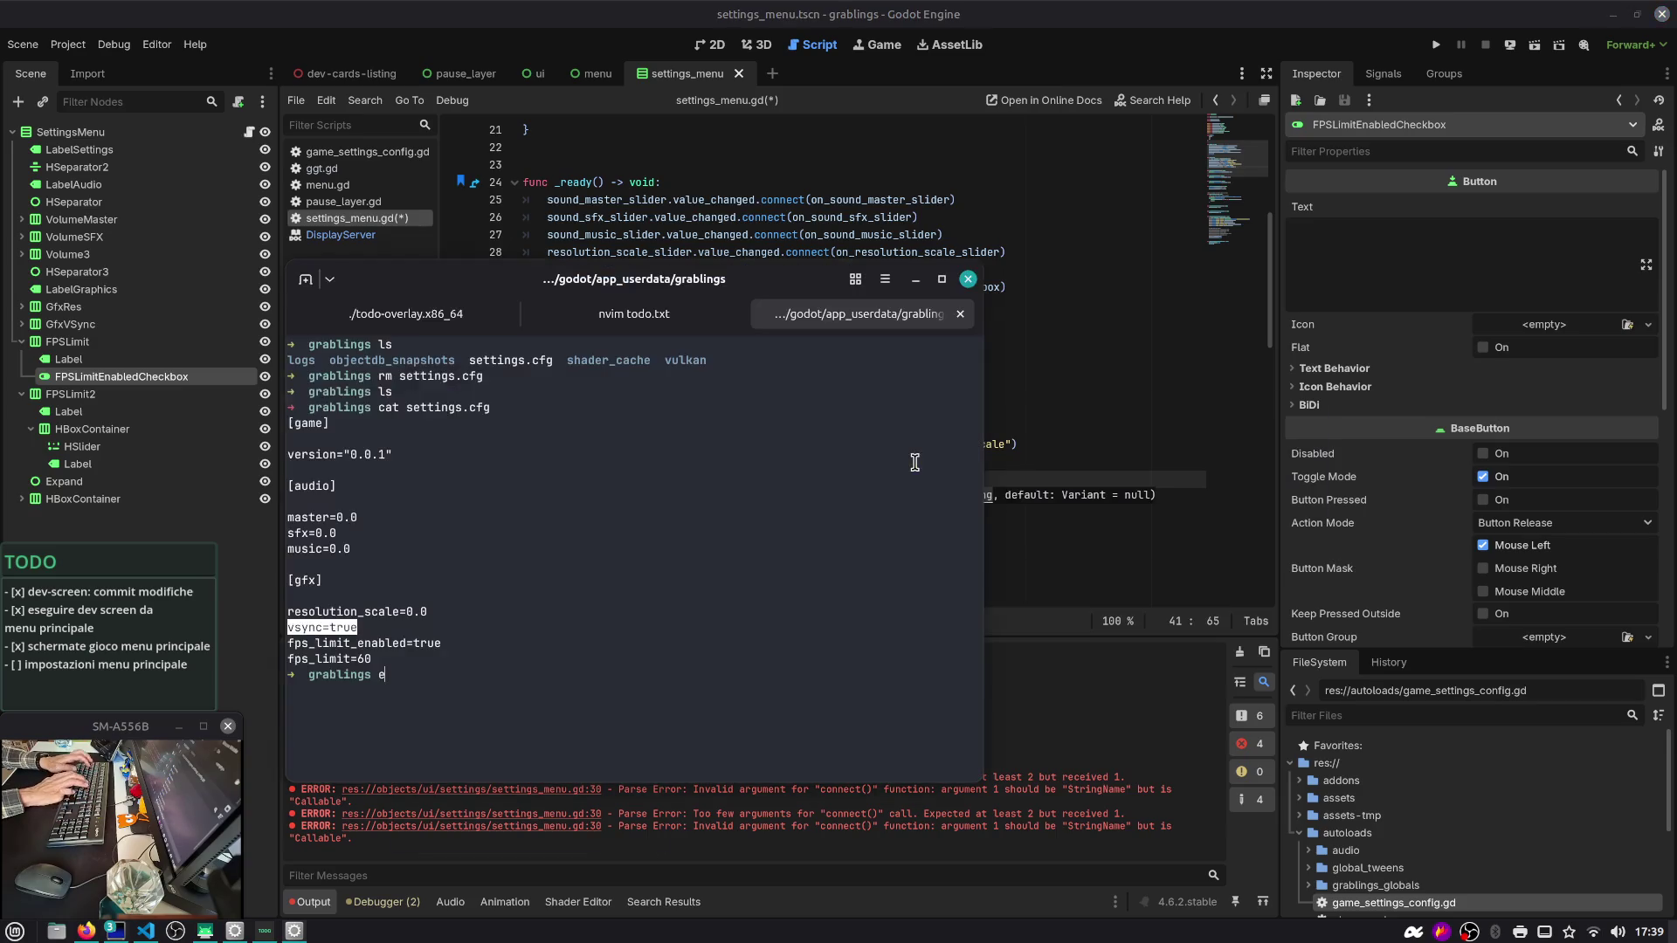
{"action": "key", "text": "F12"}
{"action": "key", "text": "F12"}
{"action": "key", "text": "F12"}
{"action": "type", "text": "f"}
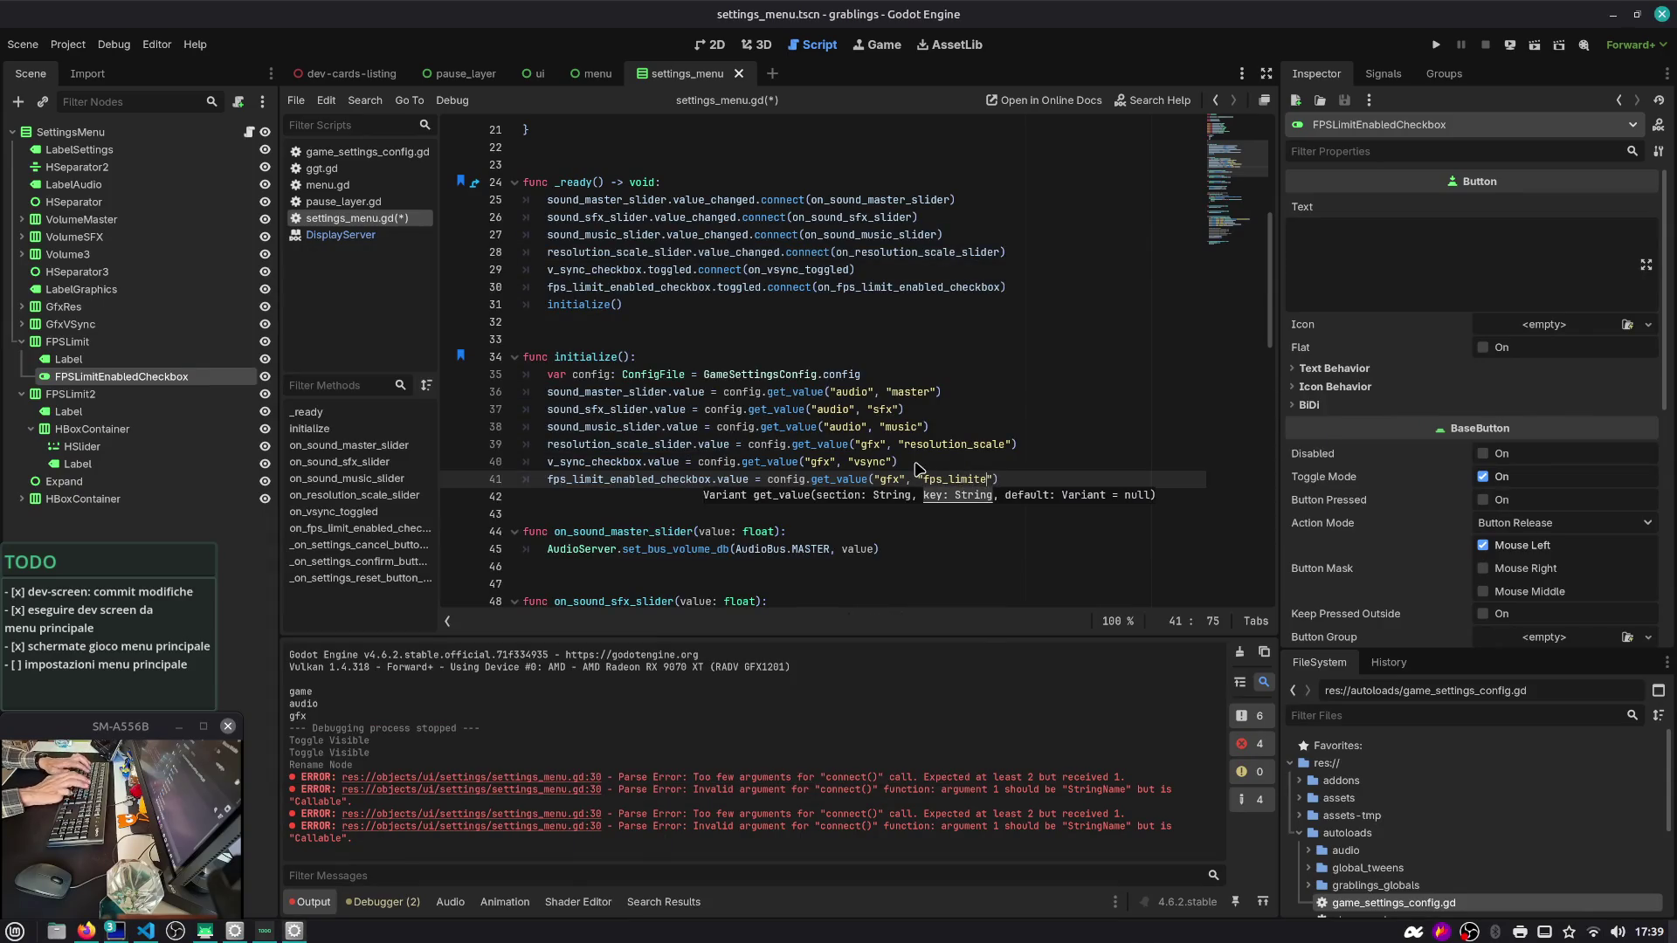
{"action": "key", "text": "ctrl+s"}
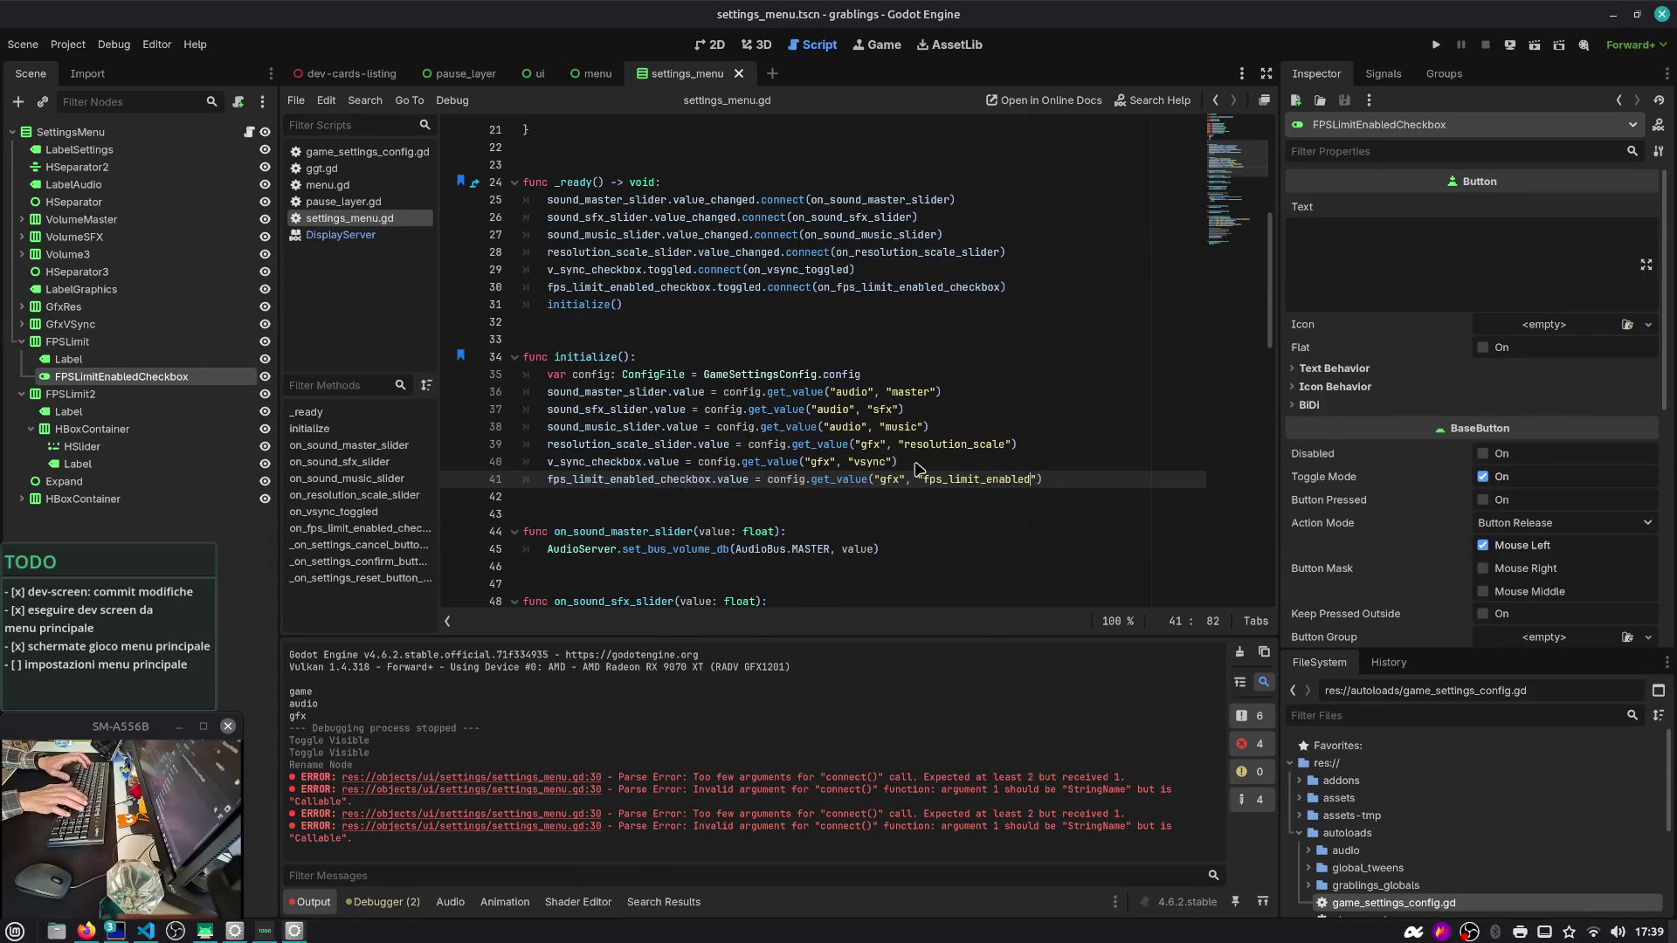
{"action": "left_click", "coordinate": [595, 282]}
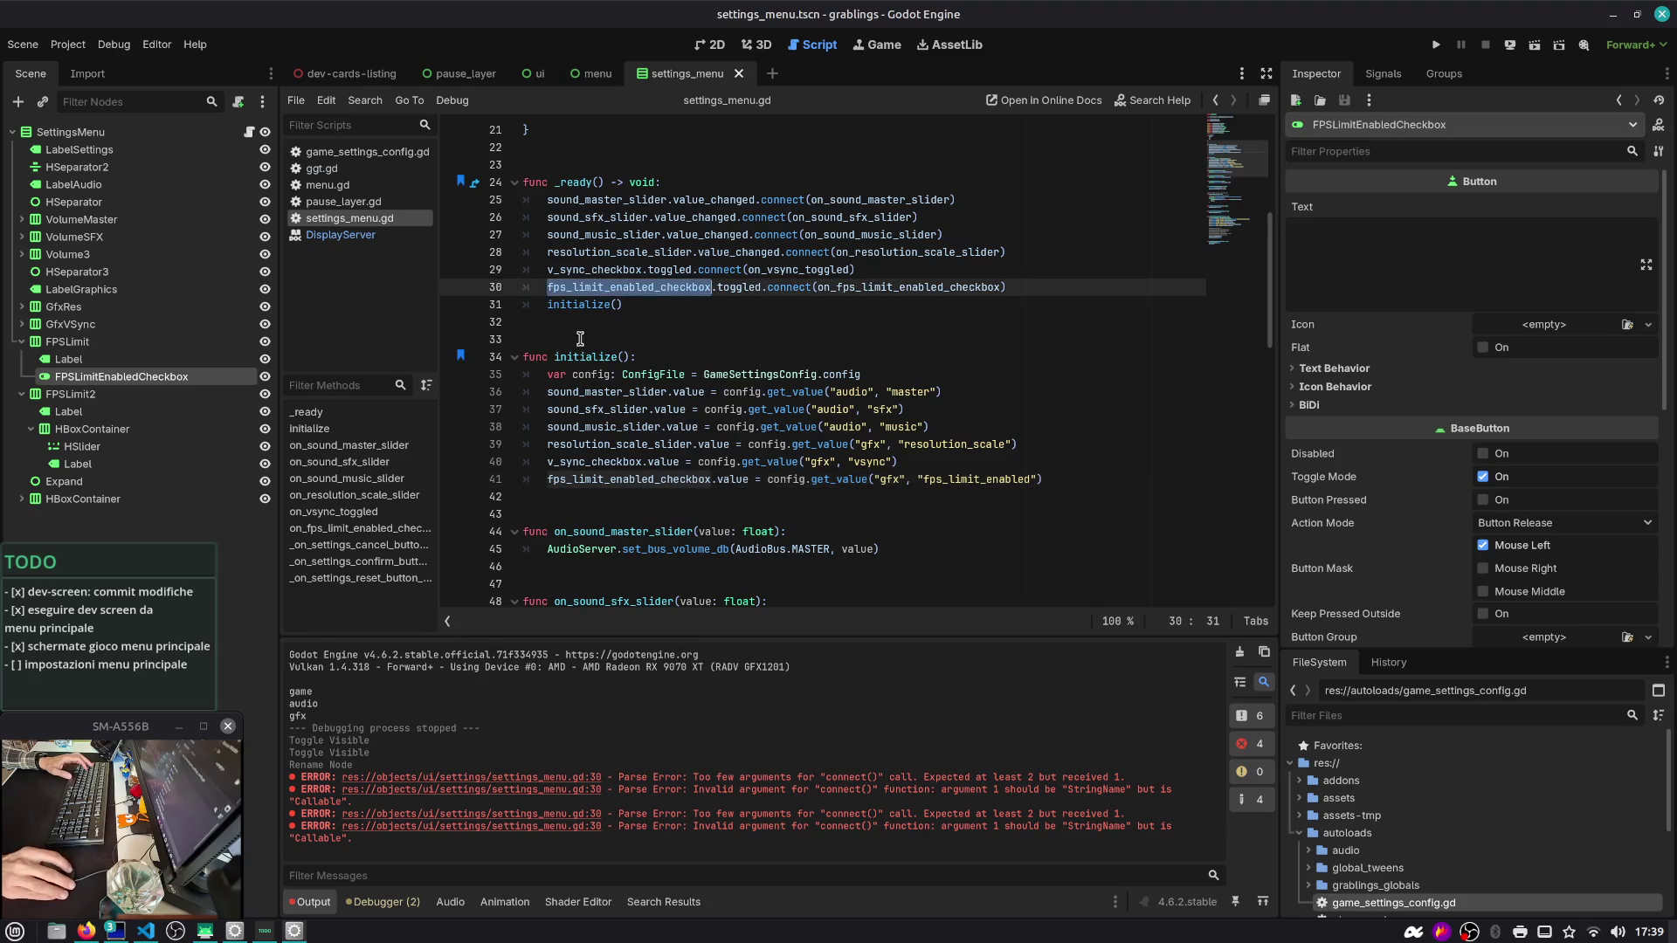
{"action": "scroll", "coordinate": [595, 282], "scroll_direction": "down", "scroll_amount": 1}
Step: In on_fps_limit_enabled_checkbox, replace line 72 with Engine.max_fps = value
{"action": "left_click", "coordinate": [908, 236], "text": "ctrl"}
{"action": "double_click", "coordinate": [584, 374]}
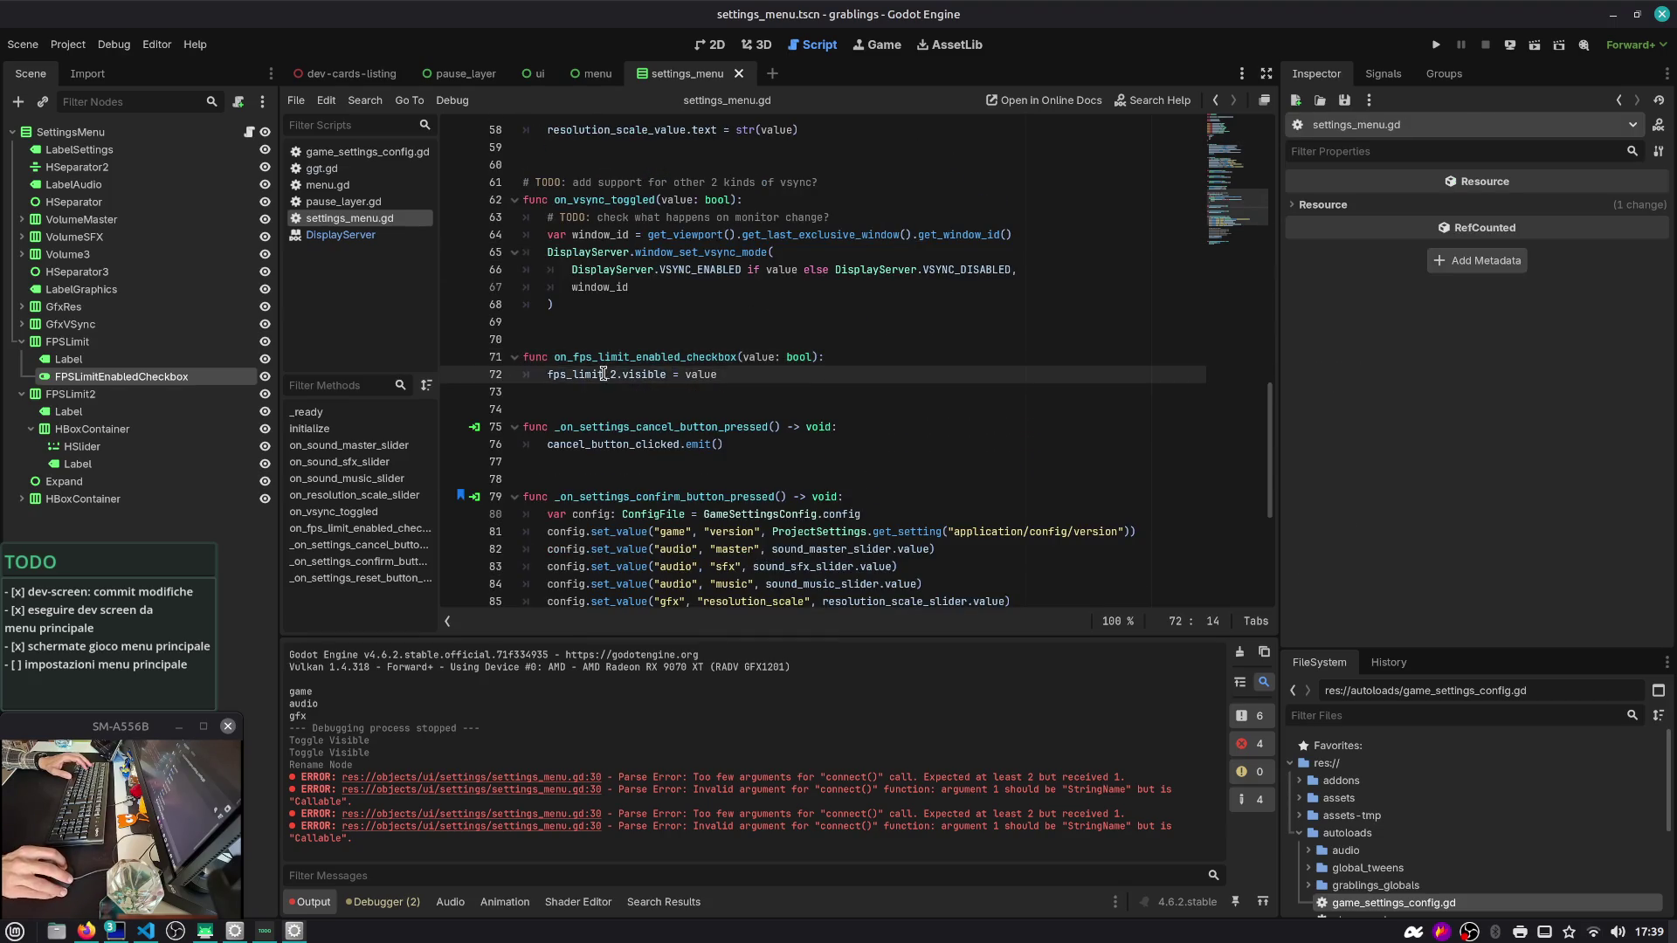
{"action": "double_click", "coordinate": [732, 358]}
{"action": "left_click", "coordinate": [741, 374]}
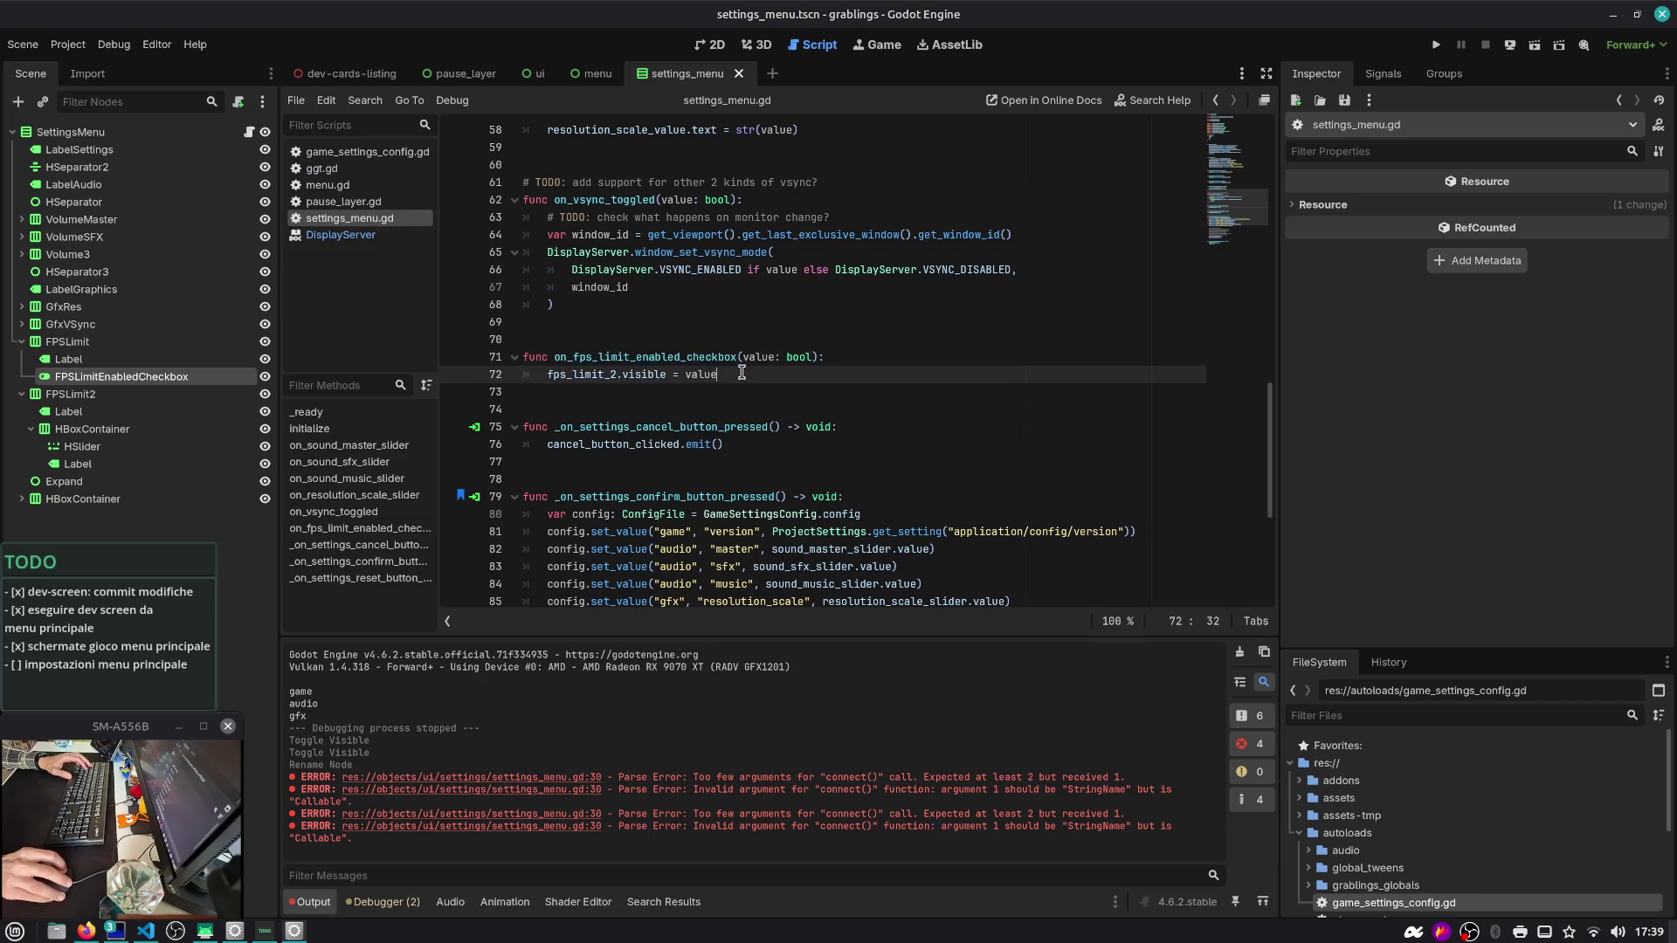
{"action": "key", "text": "shift+Home"}
{"action": "type", "text": "Displ"}
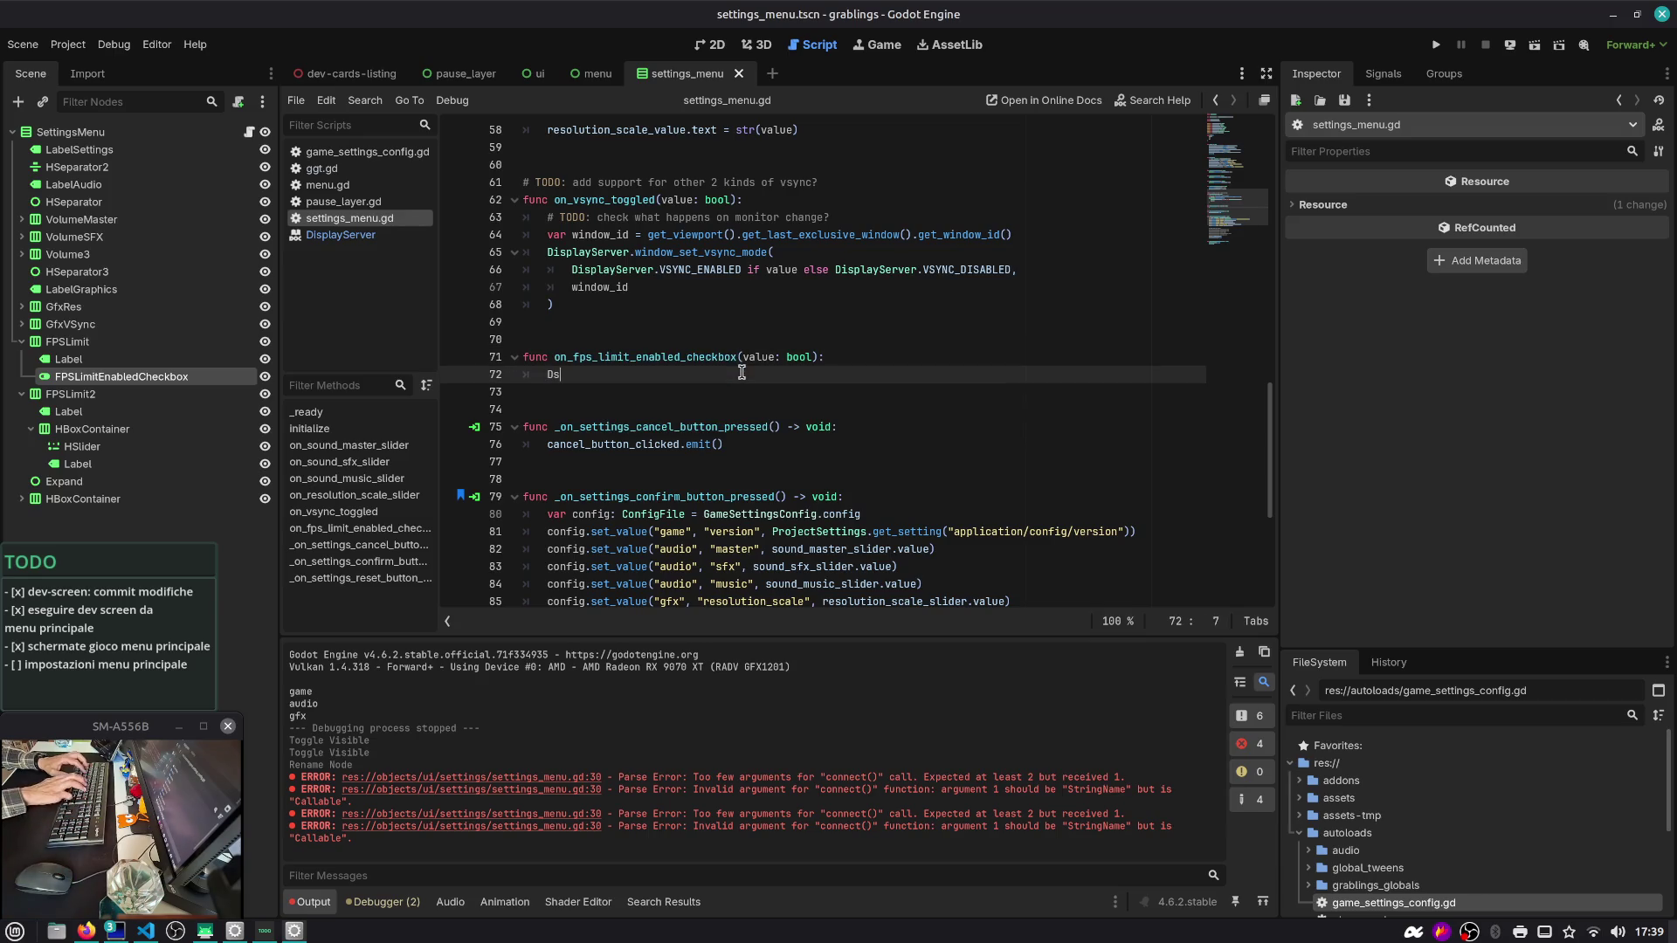
{"action": "key", "text": "Return"}
{"action": "type", "text": ".fps"}
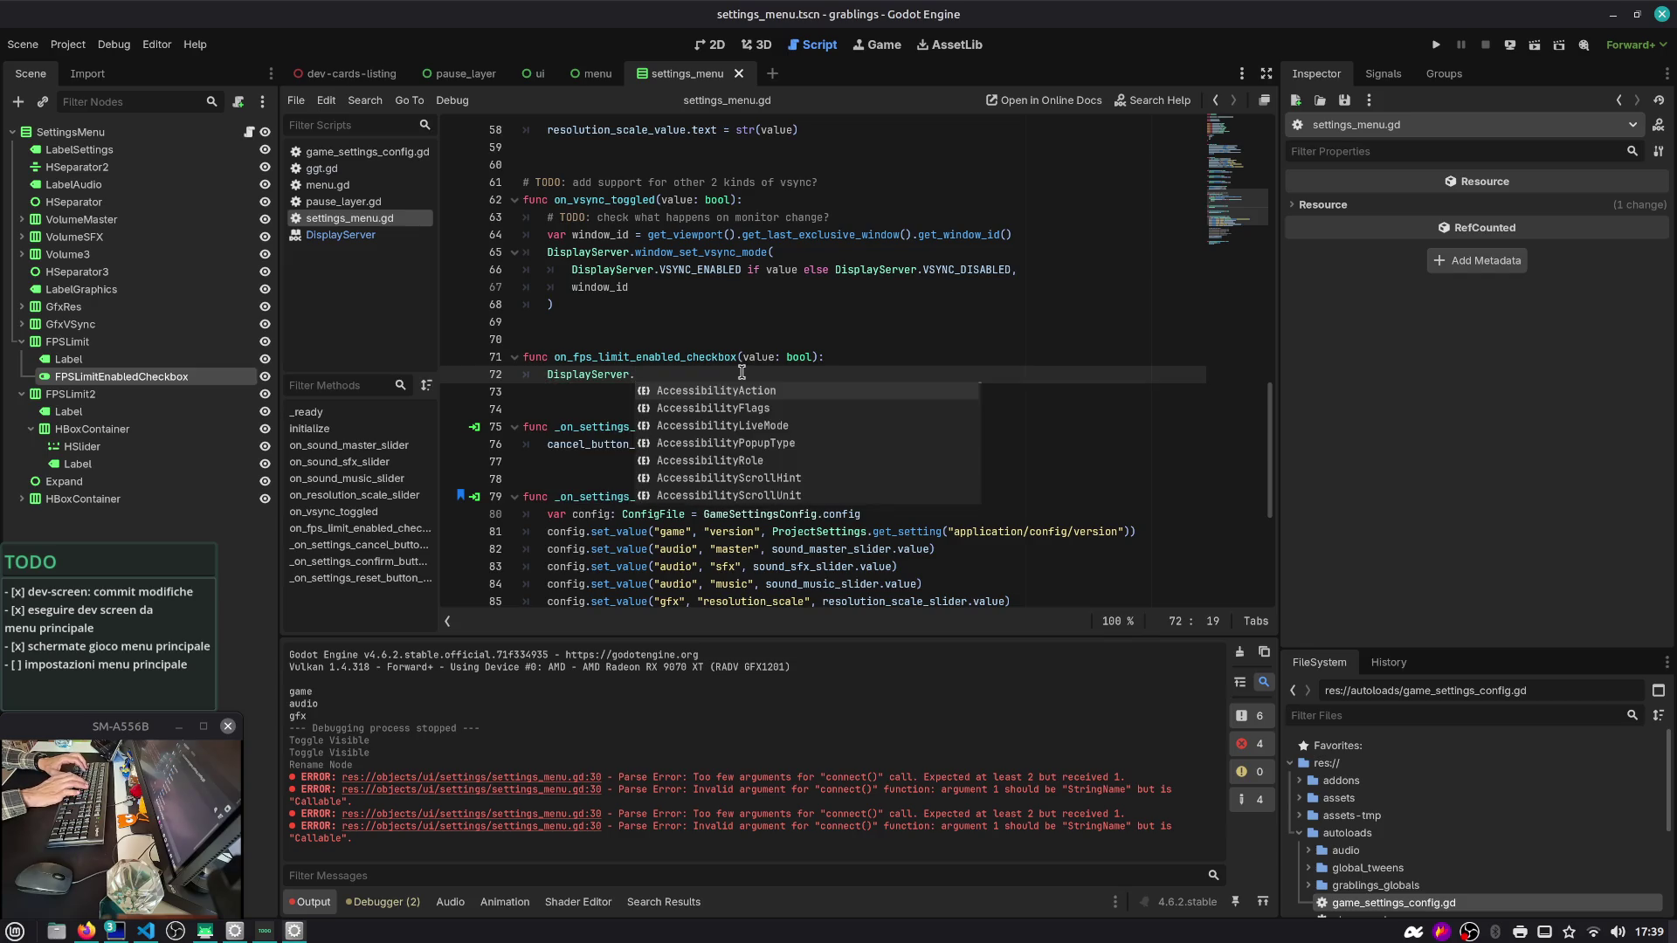
{"action": "key", "text": "BackSpace"}
{"action": "key", "text": "BackSpace"}
{"action": "key", "text": "BackSpace"}
{"action": "type", "text": "limi"}
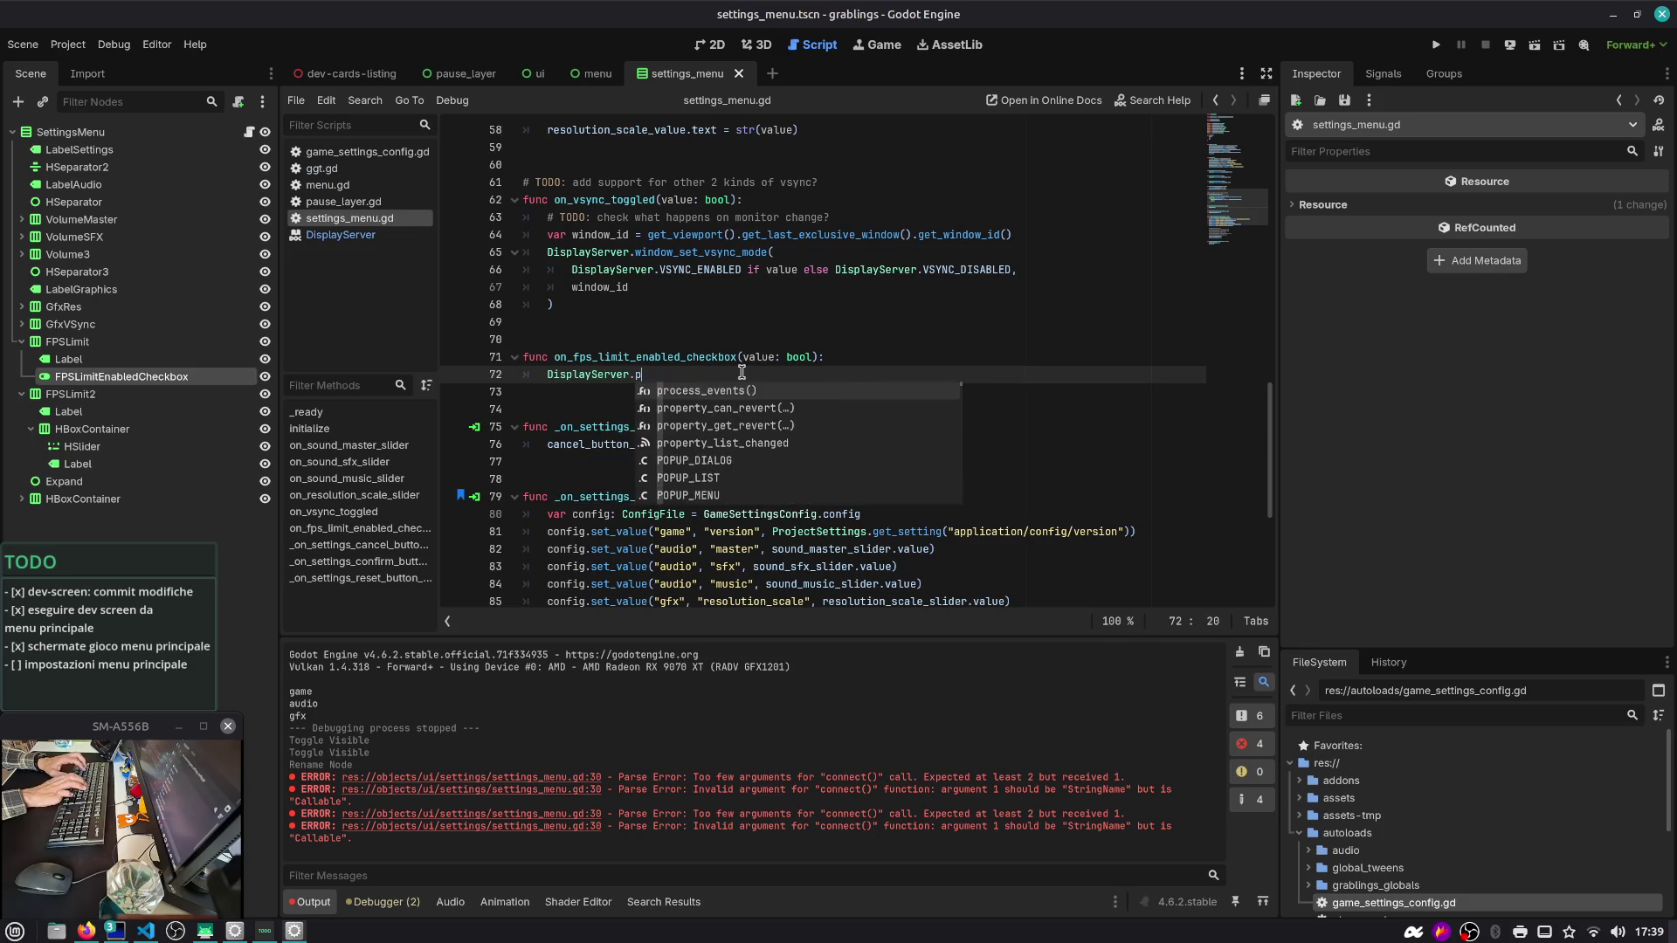
{"action": "key", "text": "shift+Home"}
{"action": "type", "text": "Engine.f"}
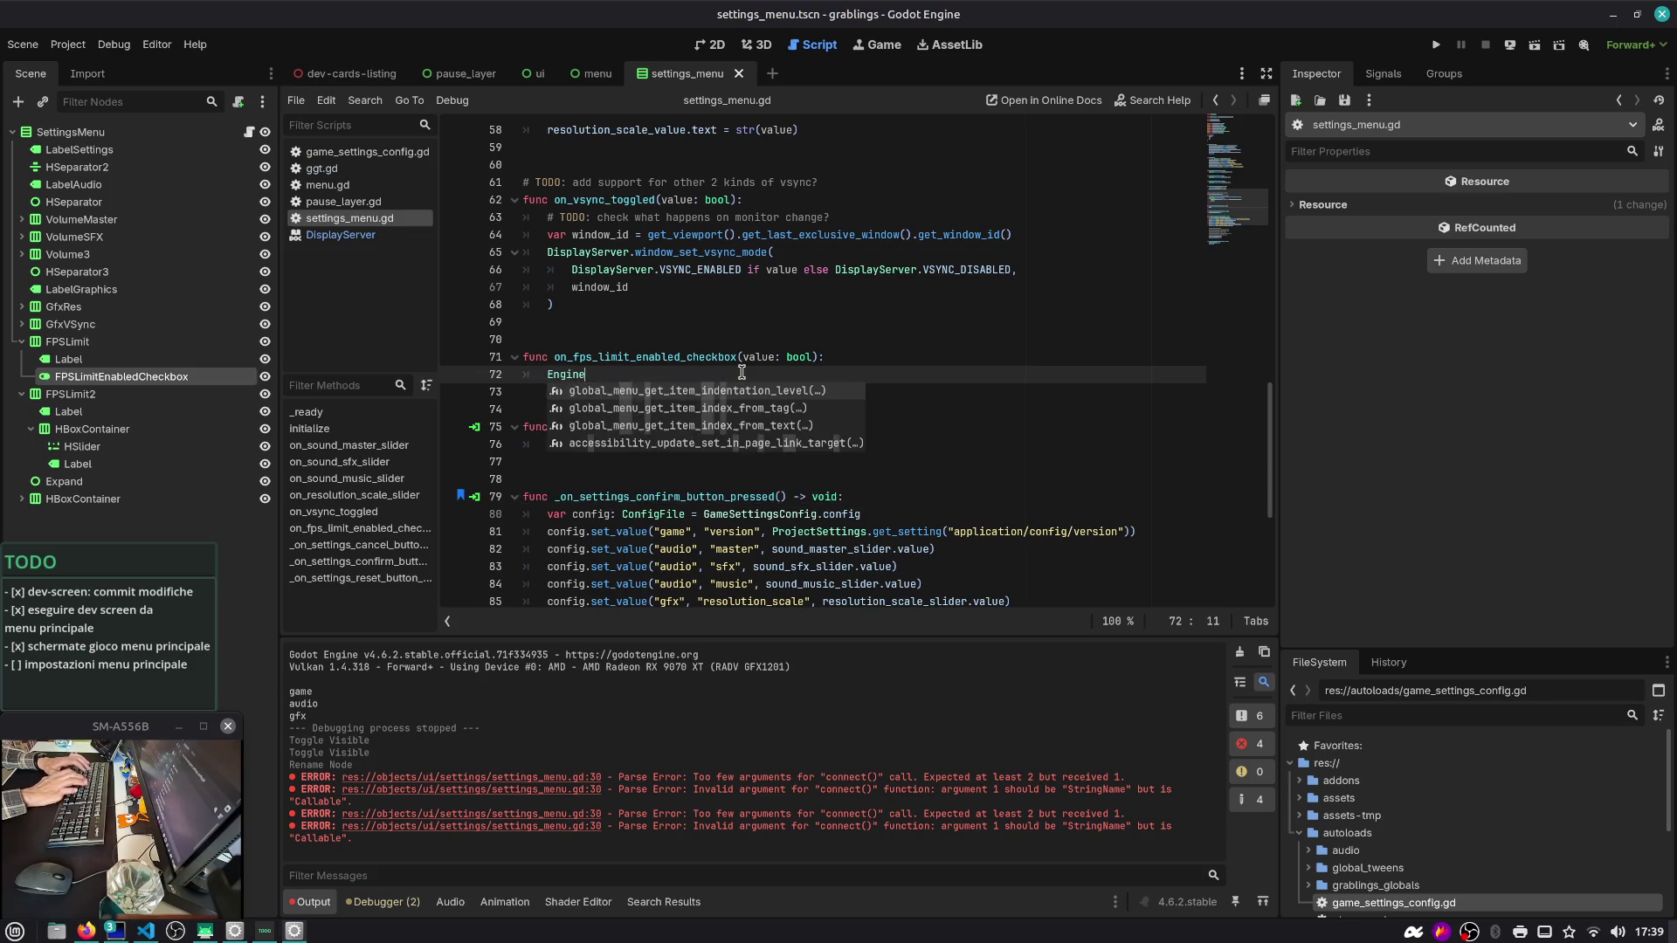
{"action": "type", "text": "ma"}
{"action": "key", "text": "Return"}
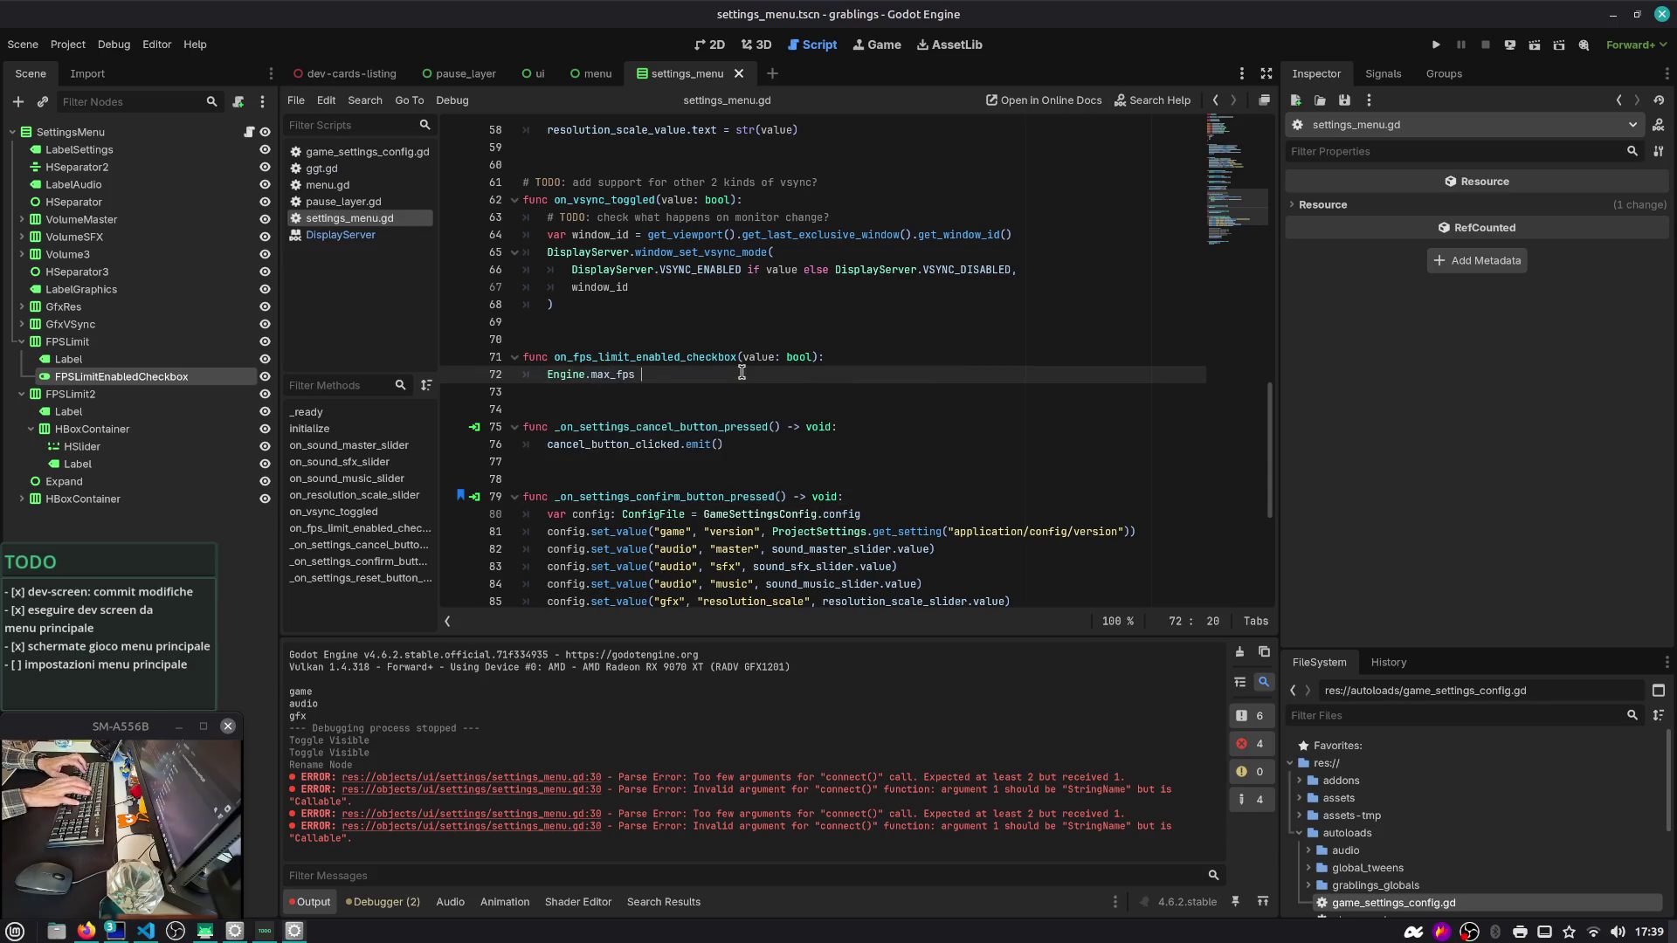
{"action": "type", "text": "e"}
{"action": "key", "text": "Escape"}
Step: Wrap the max_fps assignment in an 'if value:' block and add an 'else:' branch
{"action": "key", "text": "Up"}
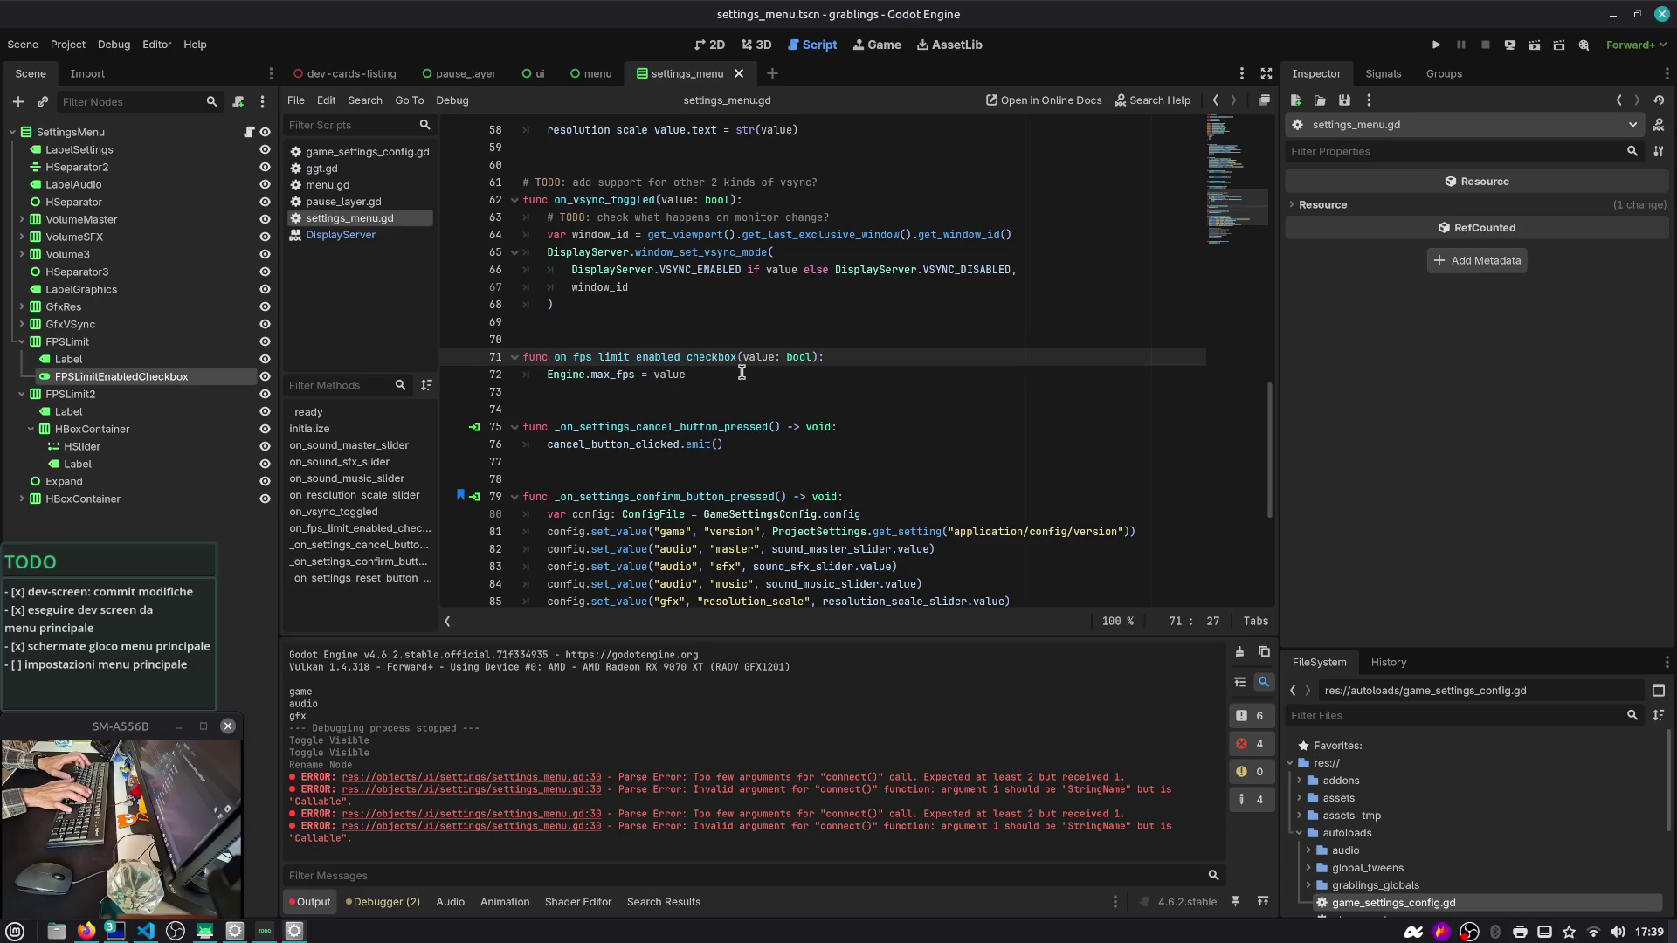
{"action": "key", "text": "Down"}
{"action": "key", "text": "ctrl+Left"}
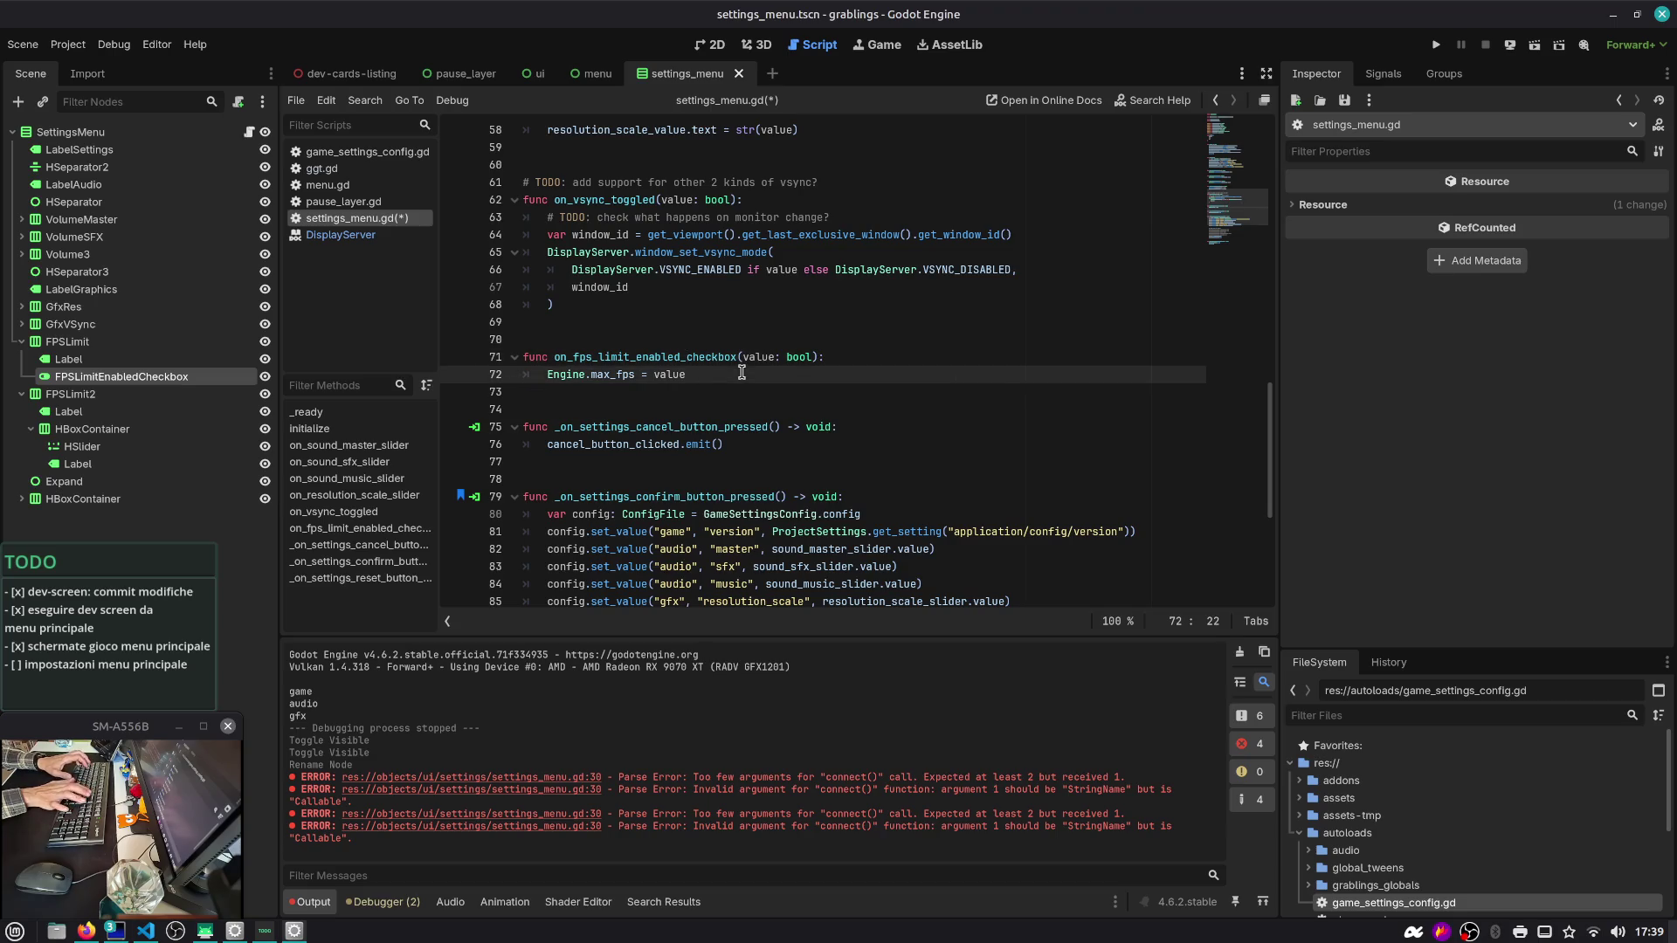
{"action": "key", "text": "ctrl+shift+Return"}
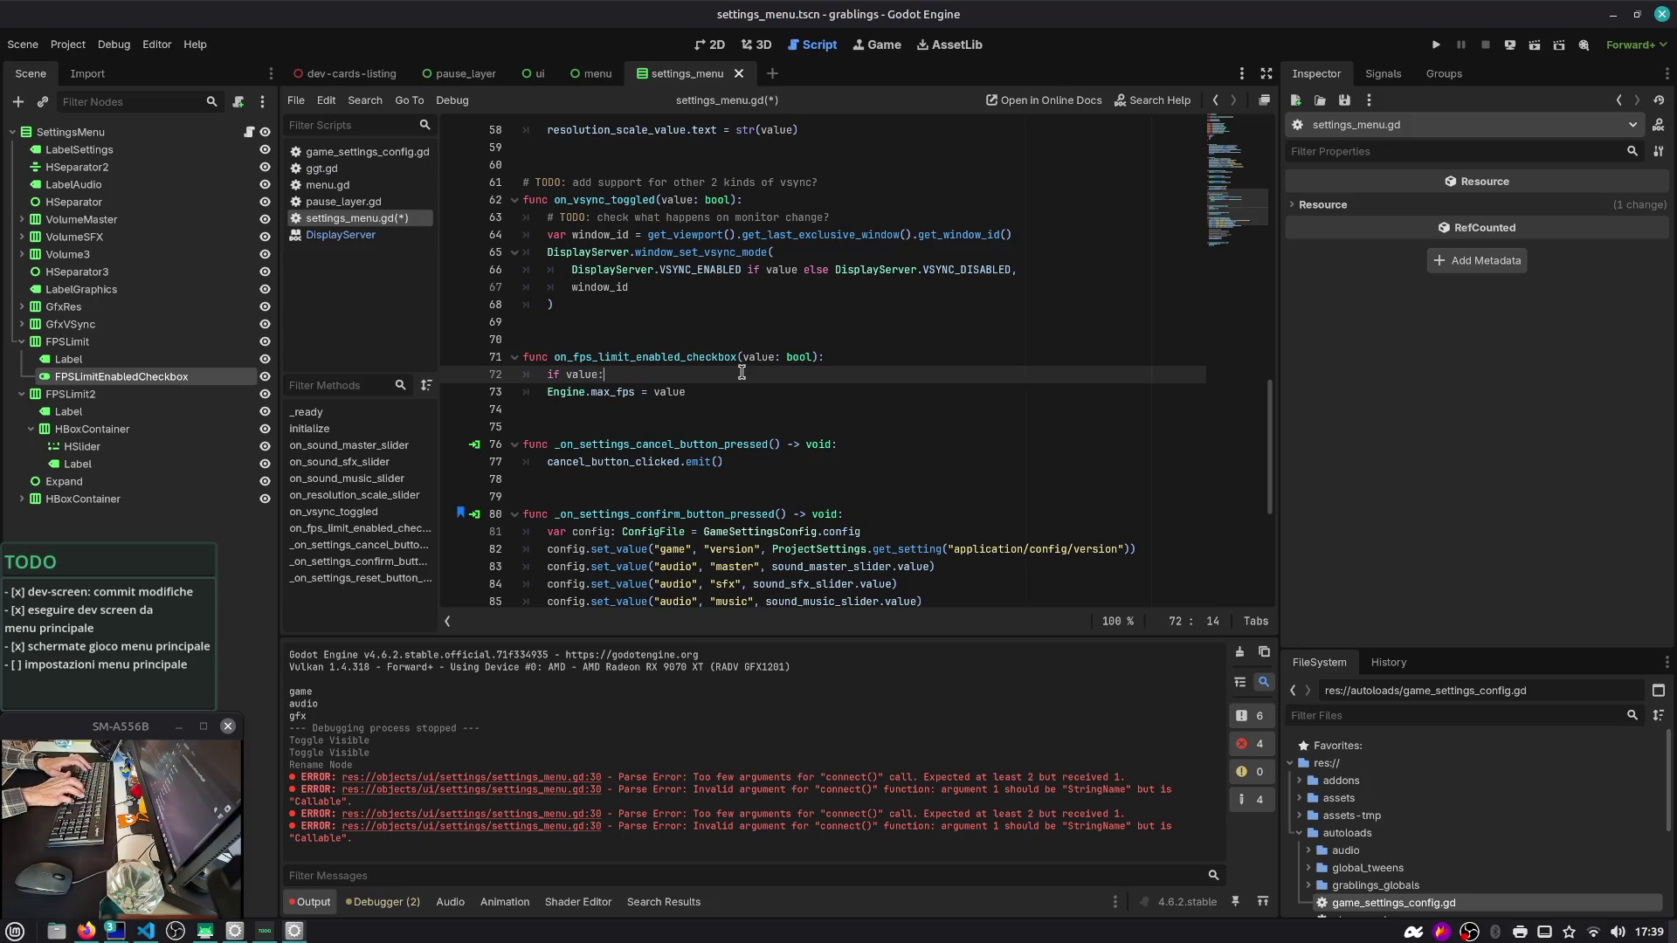
{"action": "key", "text": "Down"}
{"action": "key", "text": "Home"}
{"action": "key", "text": "Tab"}
{"action": "key", "text": "End"}
{"action": "key", "text": "Return"}
{"action": "key", "text": "BackSpace"}
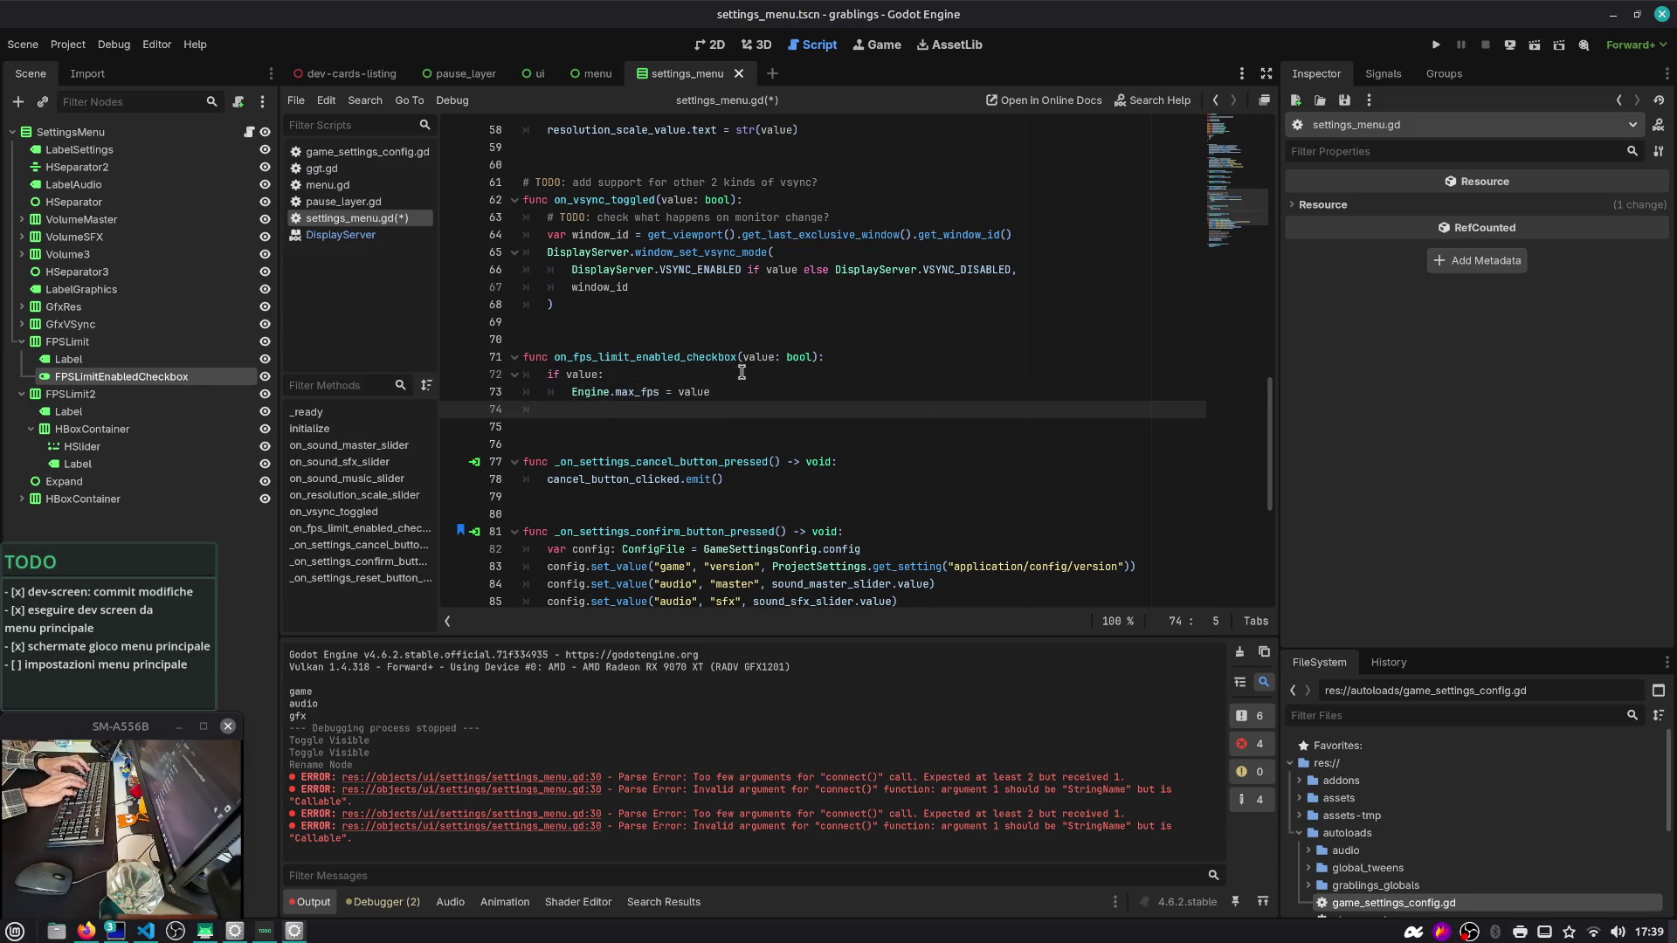
{"action": "type", "text": ":"}
{"action": "key", "text": "Return"}
{"action": "key", "text": "Up"}
{"action": "key", "text": "Up"}
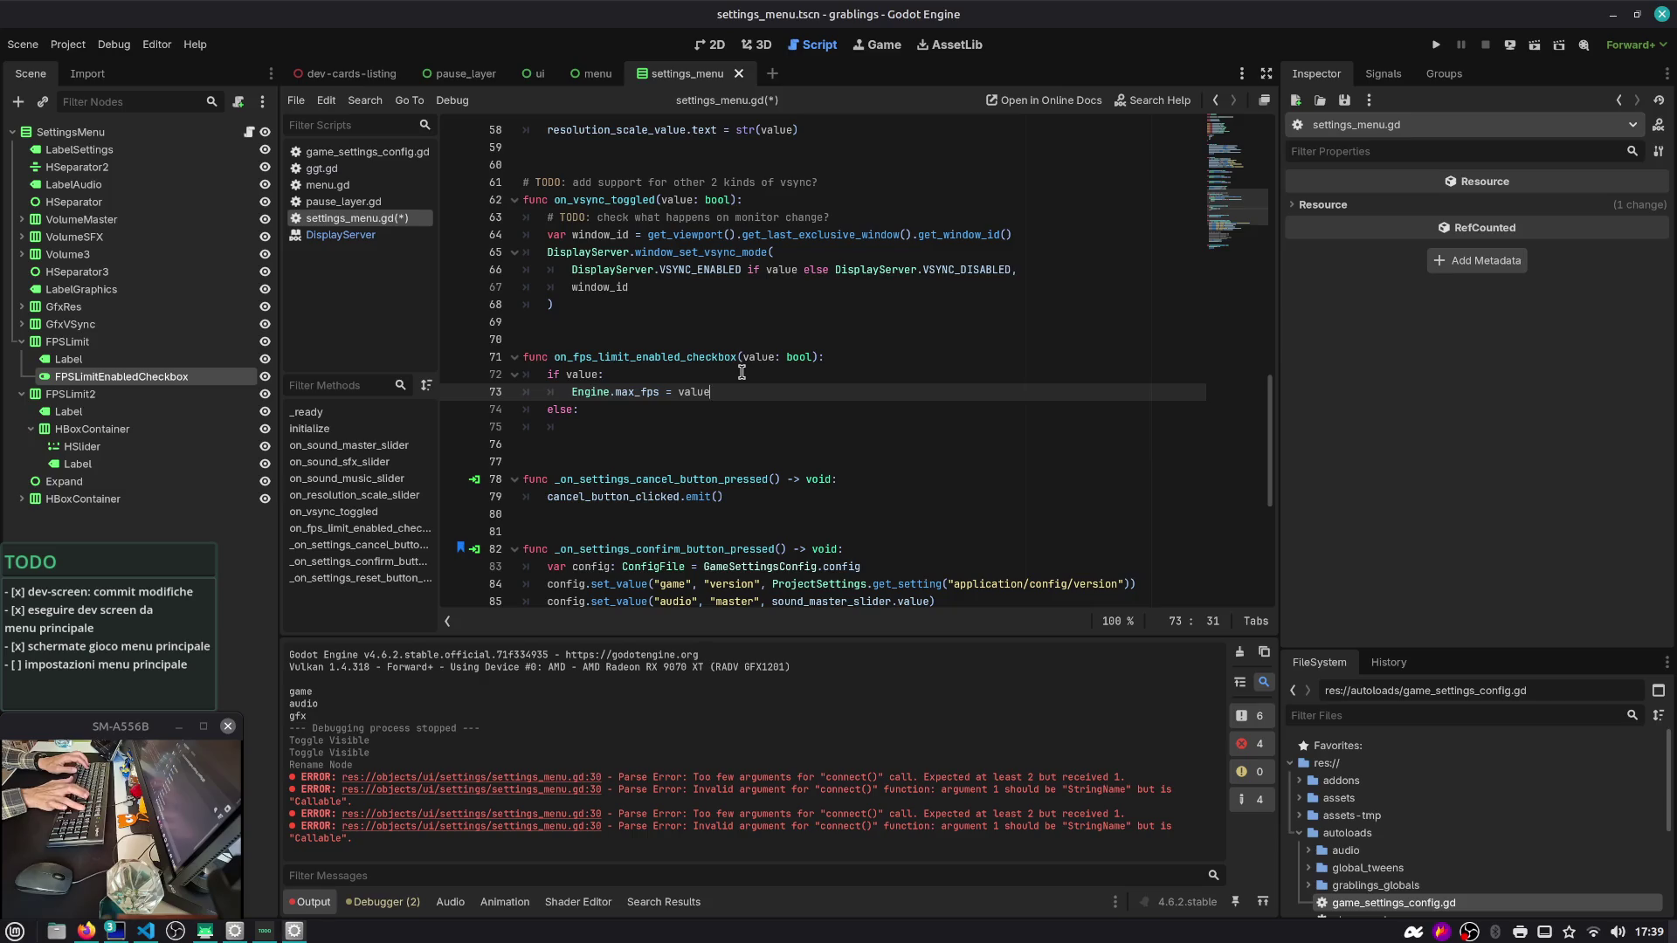
Step: Make the checked case use GameSettingsConfig.config.get_value("gfx", "max_fpx")
{"action": "key", "text": "BackSpace"}
{"action": "key", "text": "BackSpace"}
{"action": "key", "text": "BackSpace"}
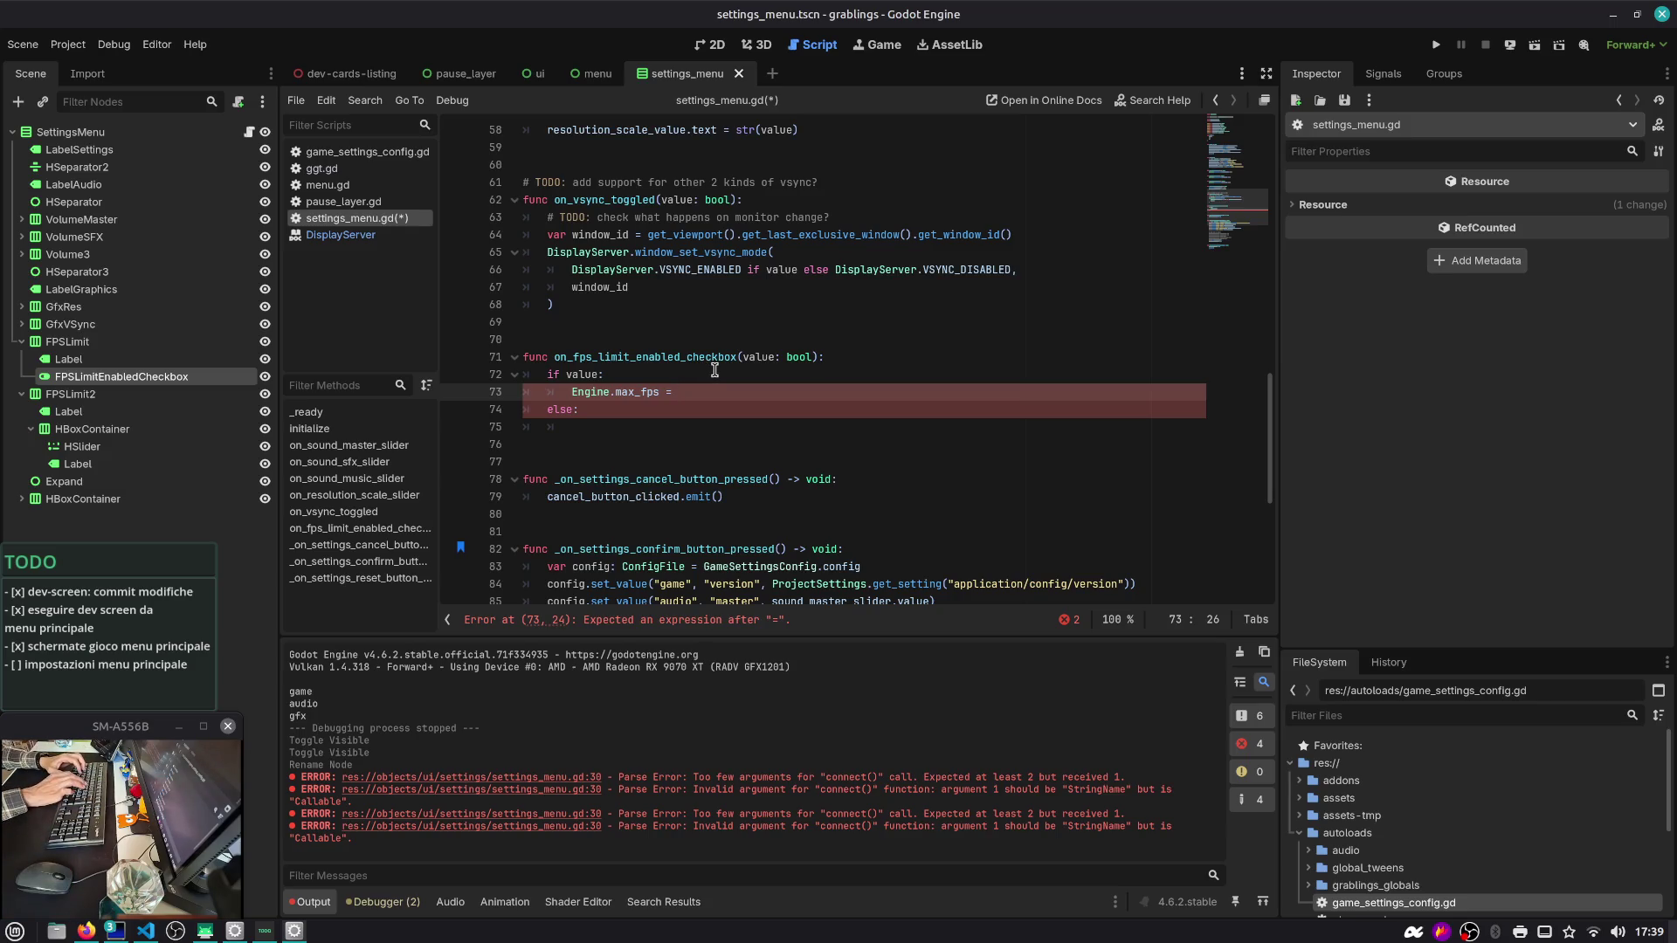
{"action": "key", "text": "Return"}
{"action": "type", "text": ".config."}
{"action": "type", "text": "get_"}
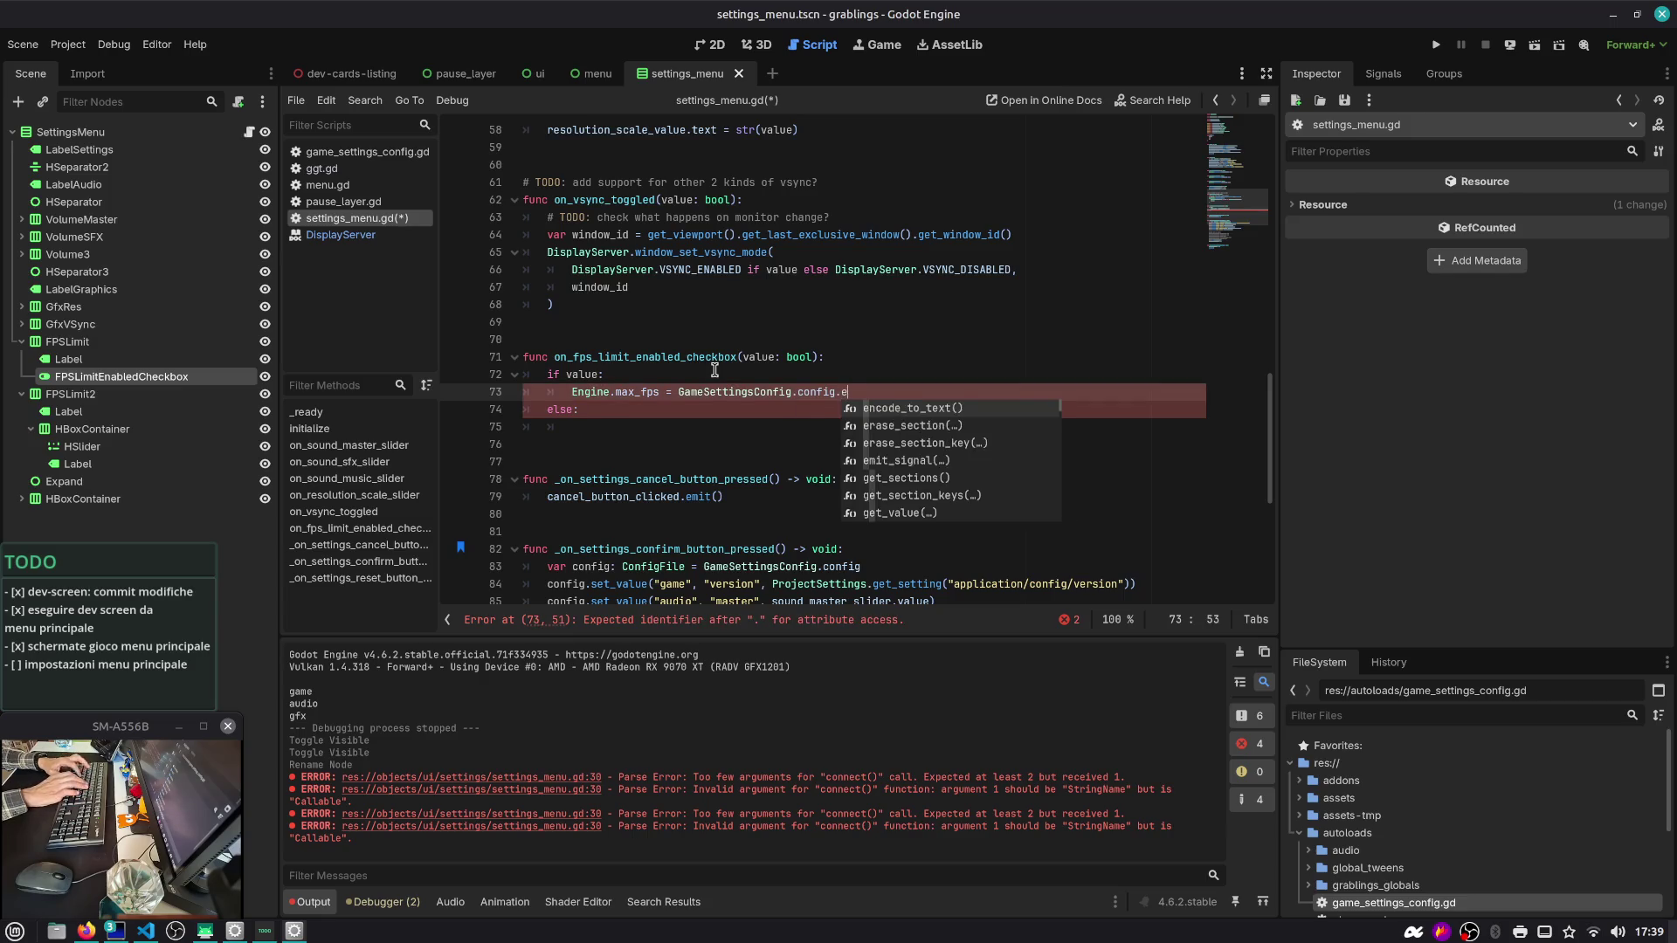
{"action": "key", "text": "Down"}
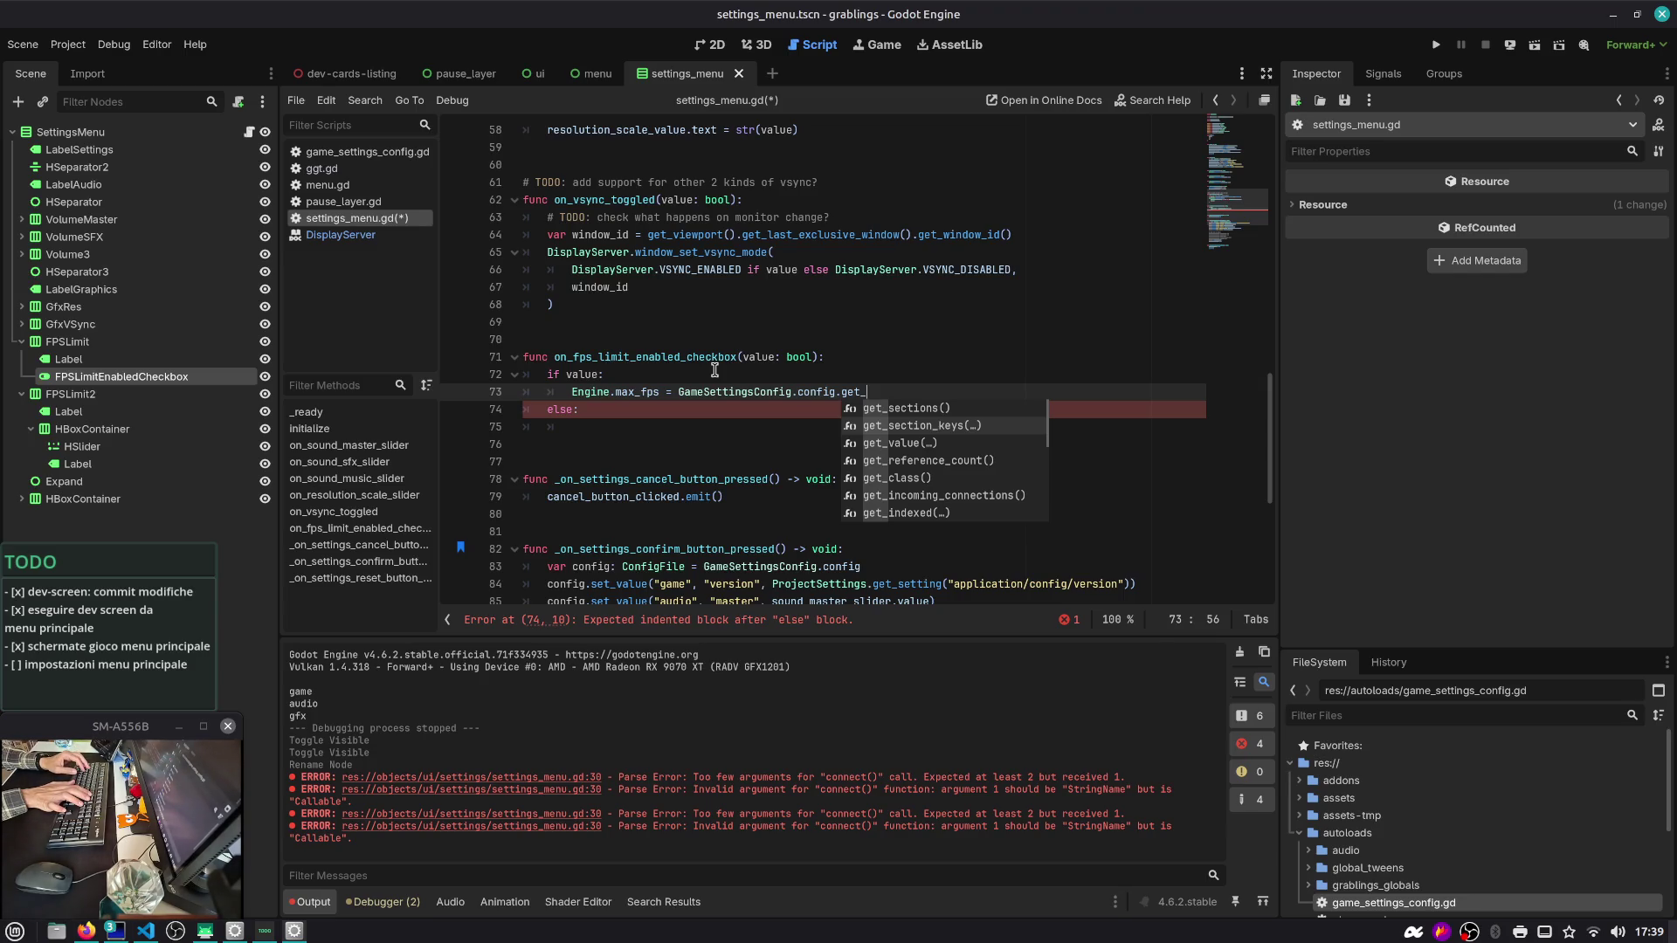
{"action": "key", "text": "Down"}
{"action": "key", "text": "Return"}
{"action": "type", "text": ", \"max_fpx\")"}
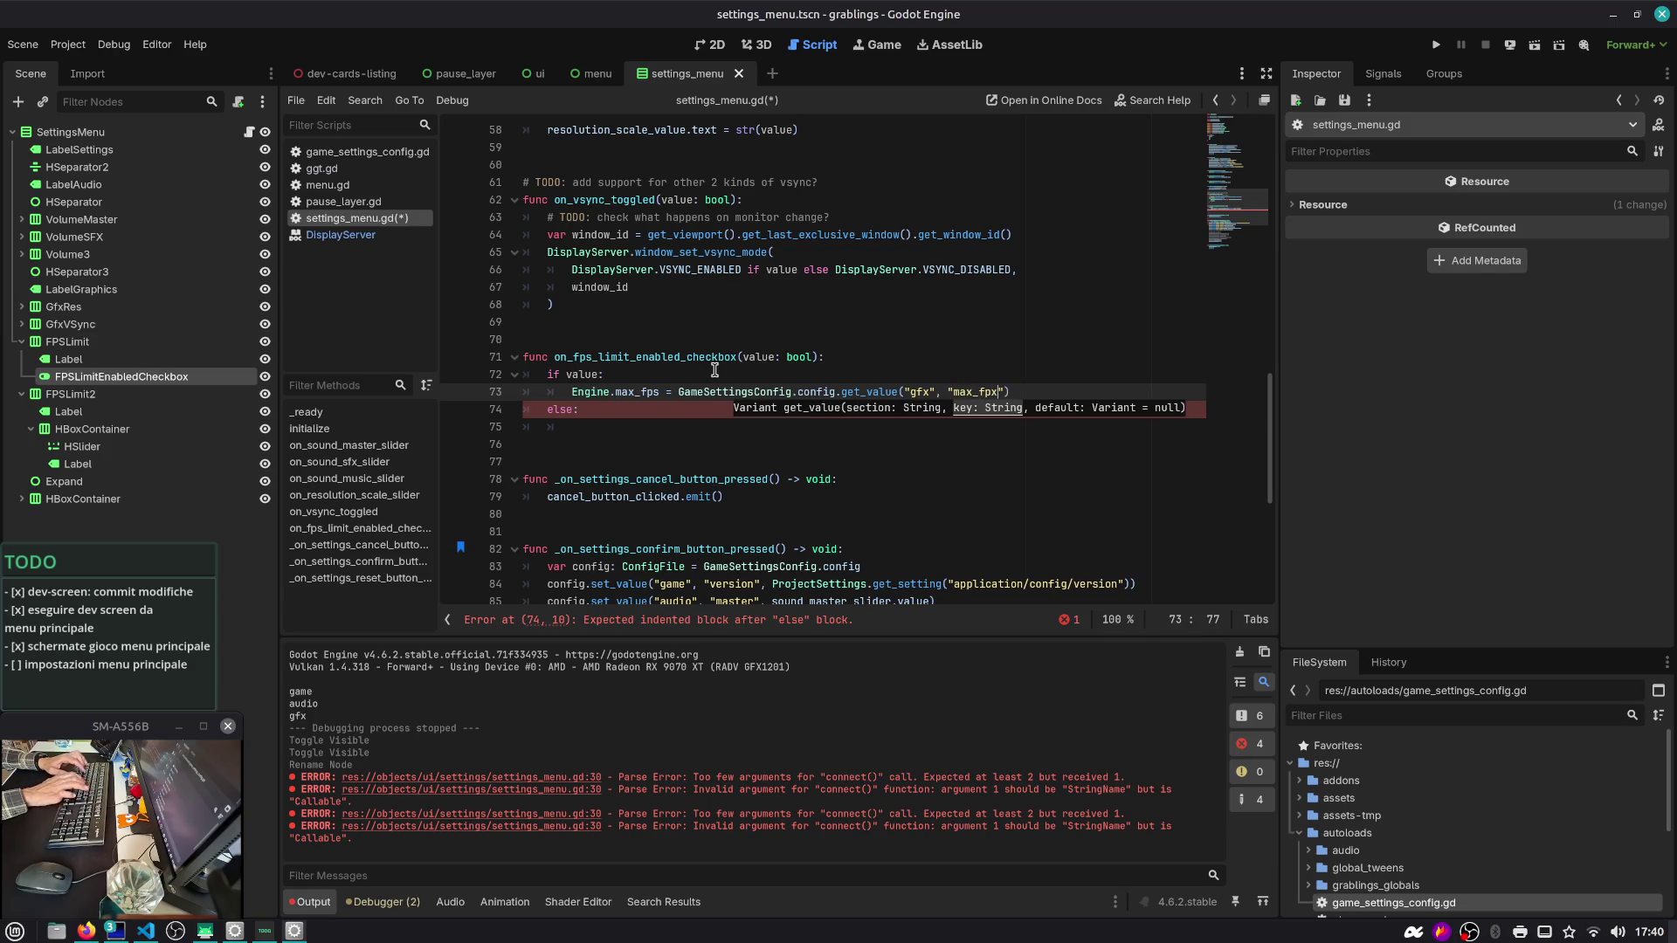
{"action": "key", "text": "Escape"}
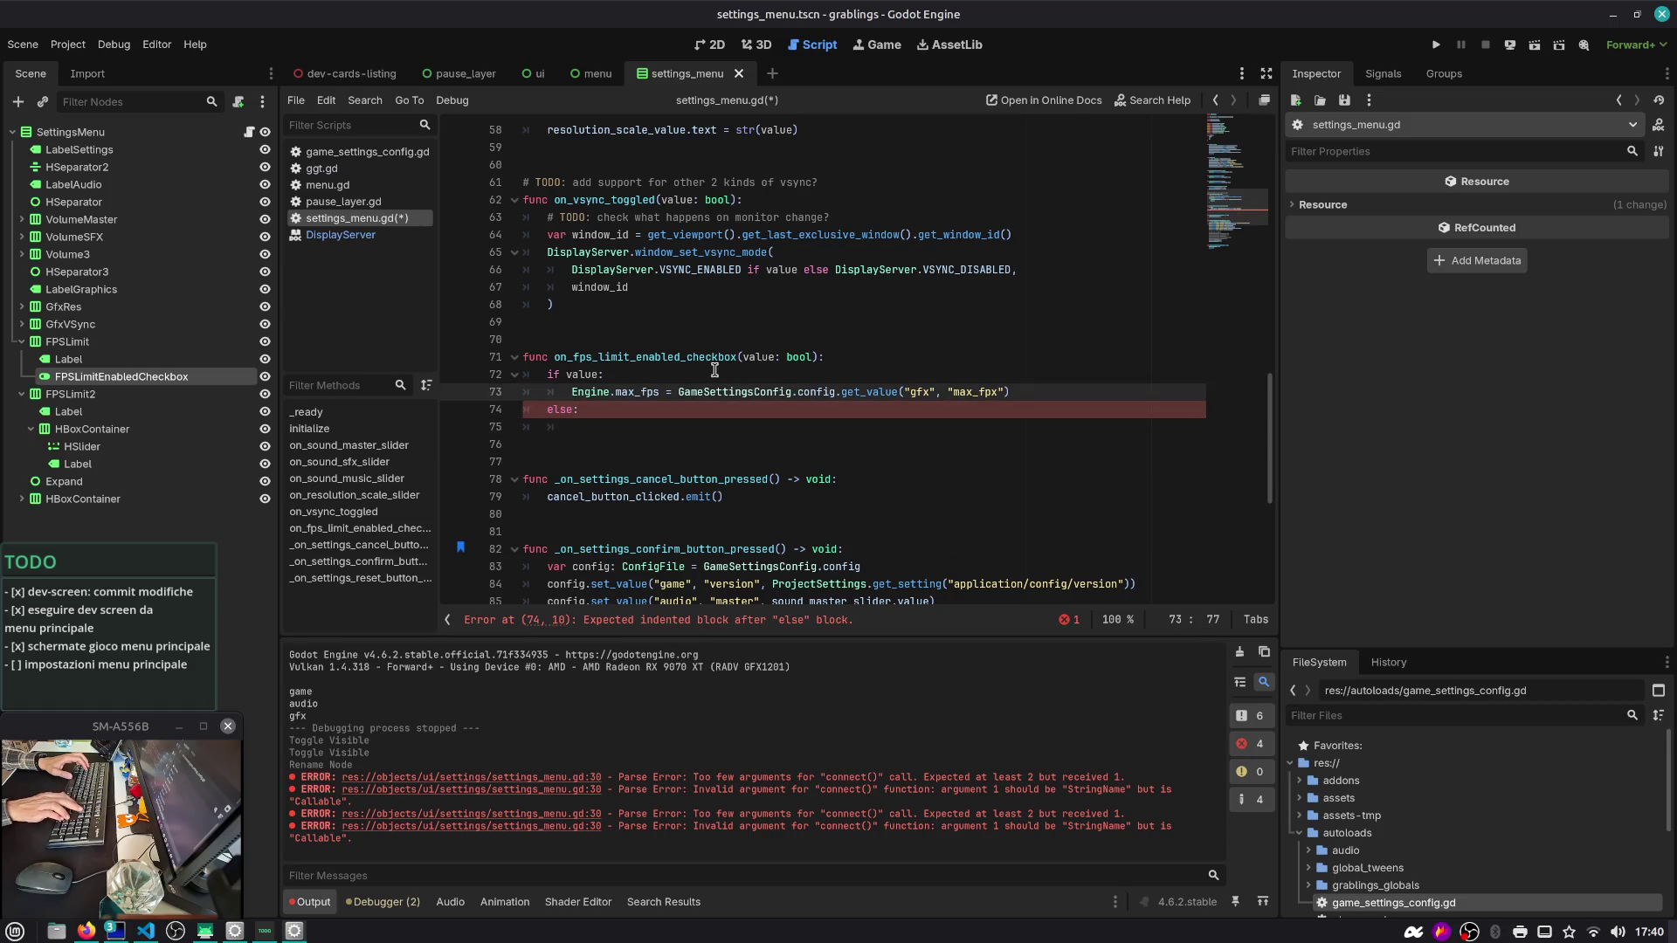
Step: Set Engine.max_fps = 0 in the else branch
{"action": "key", "text": "ctrl+Left"}
{"action": "key", "text": "ctrl+Left"}
{"action": "key", "text": "ctrl+Left"}
{"action": "key", "text": "ctrl+Left"}
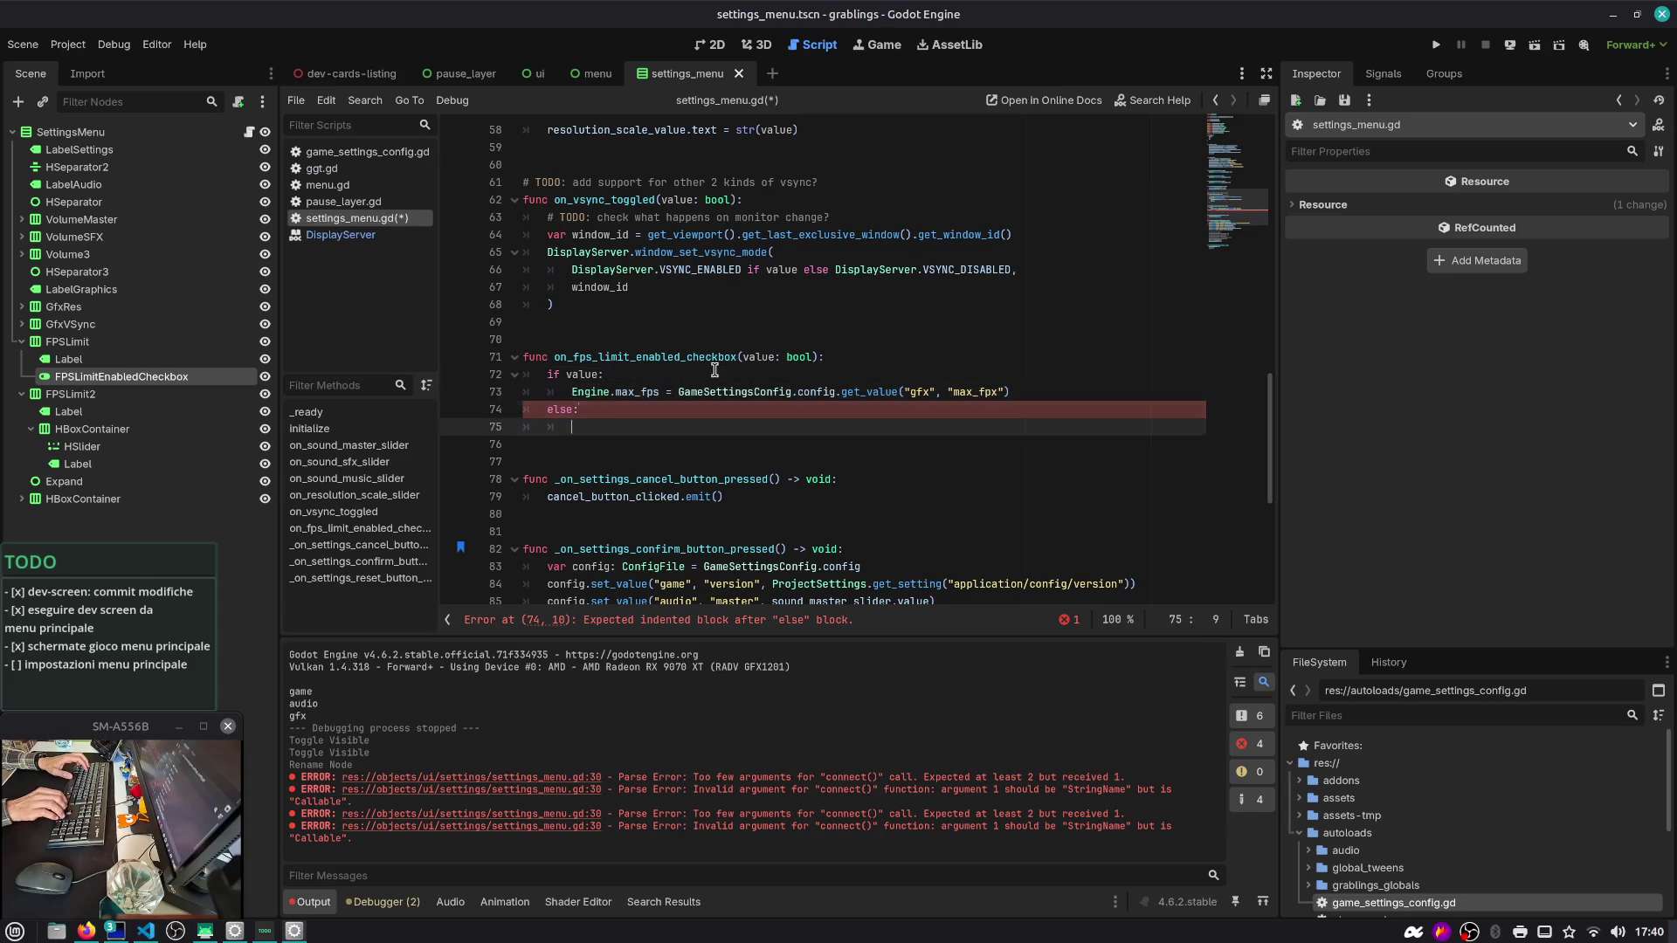
{"action": "key", "text": "ctrl+shift+Right"}
{"action": "key", "text": "ctrl+shift+Right"}
{"action": "key", "text": "ctrl+shift+Right"}
{"action": "key", "text": "ctrl+c"}
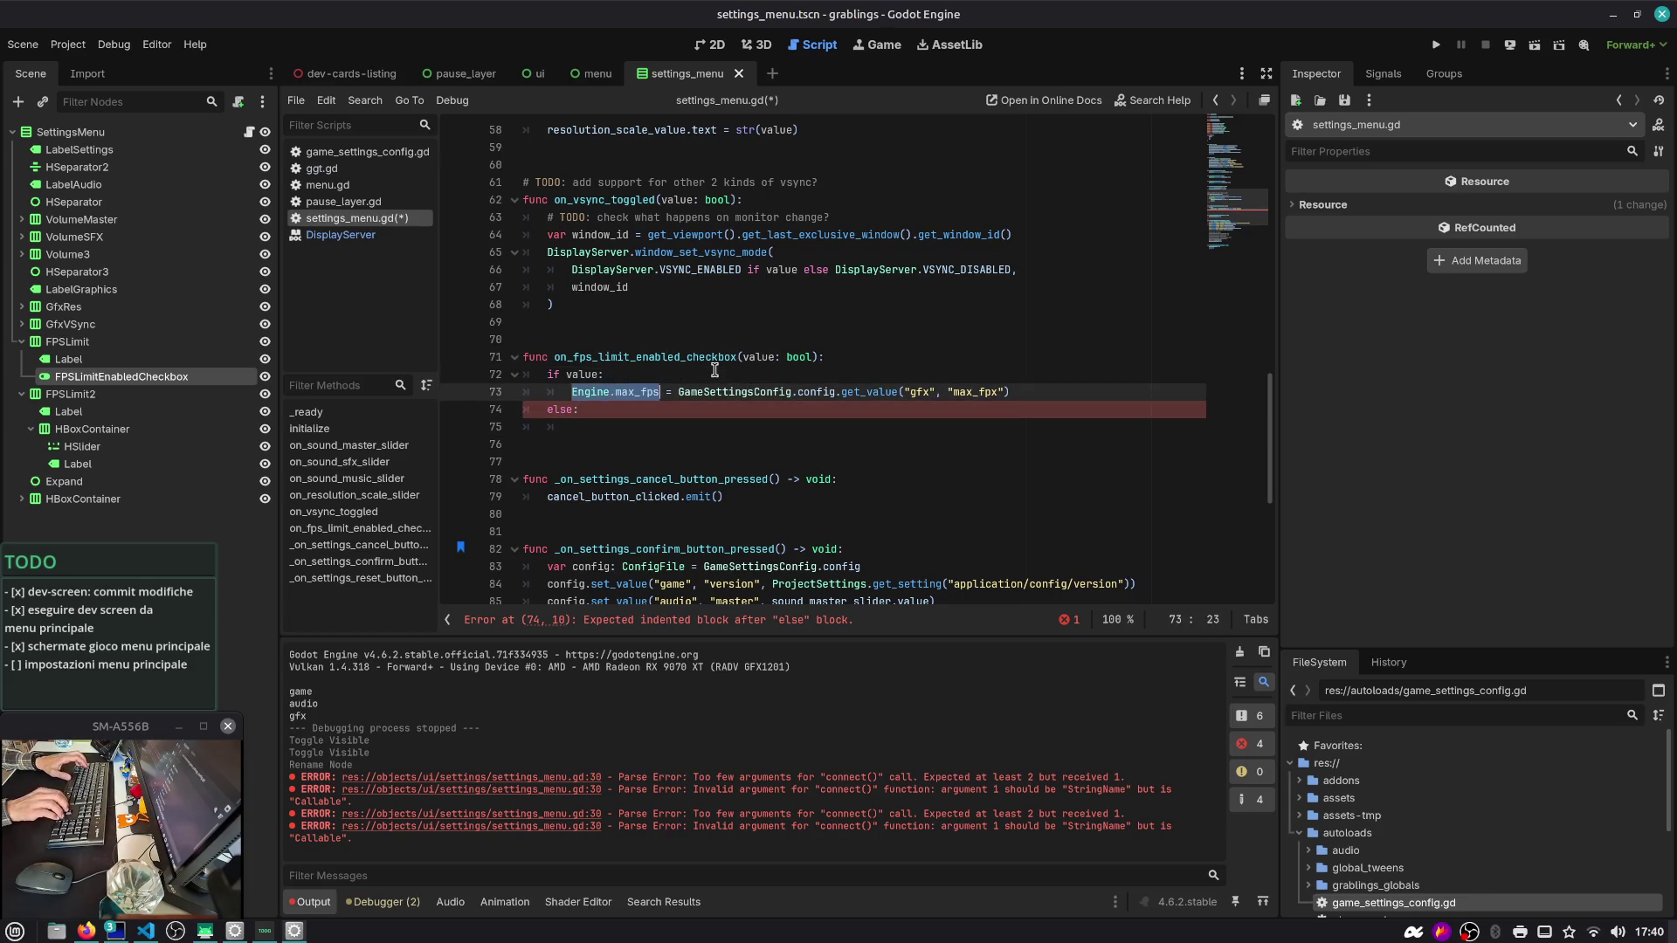
{"action": "key", "text": "Down"}
{"action": "key", "text": "Down"}
{"action": "key", "text": "Tab"}
{"action": "key", "text": "ctrl+v"}
{"action": "type", "text": "= 0"}
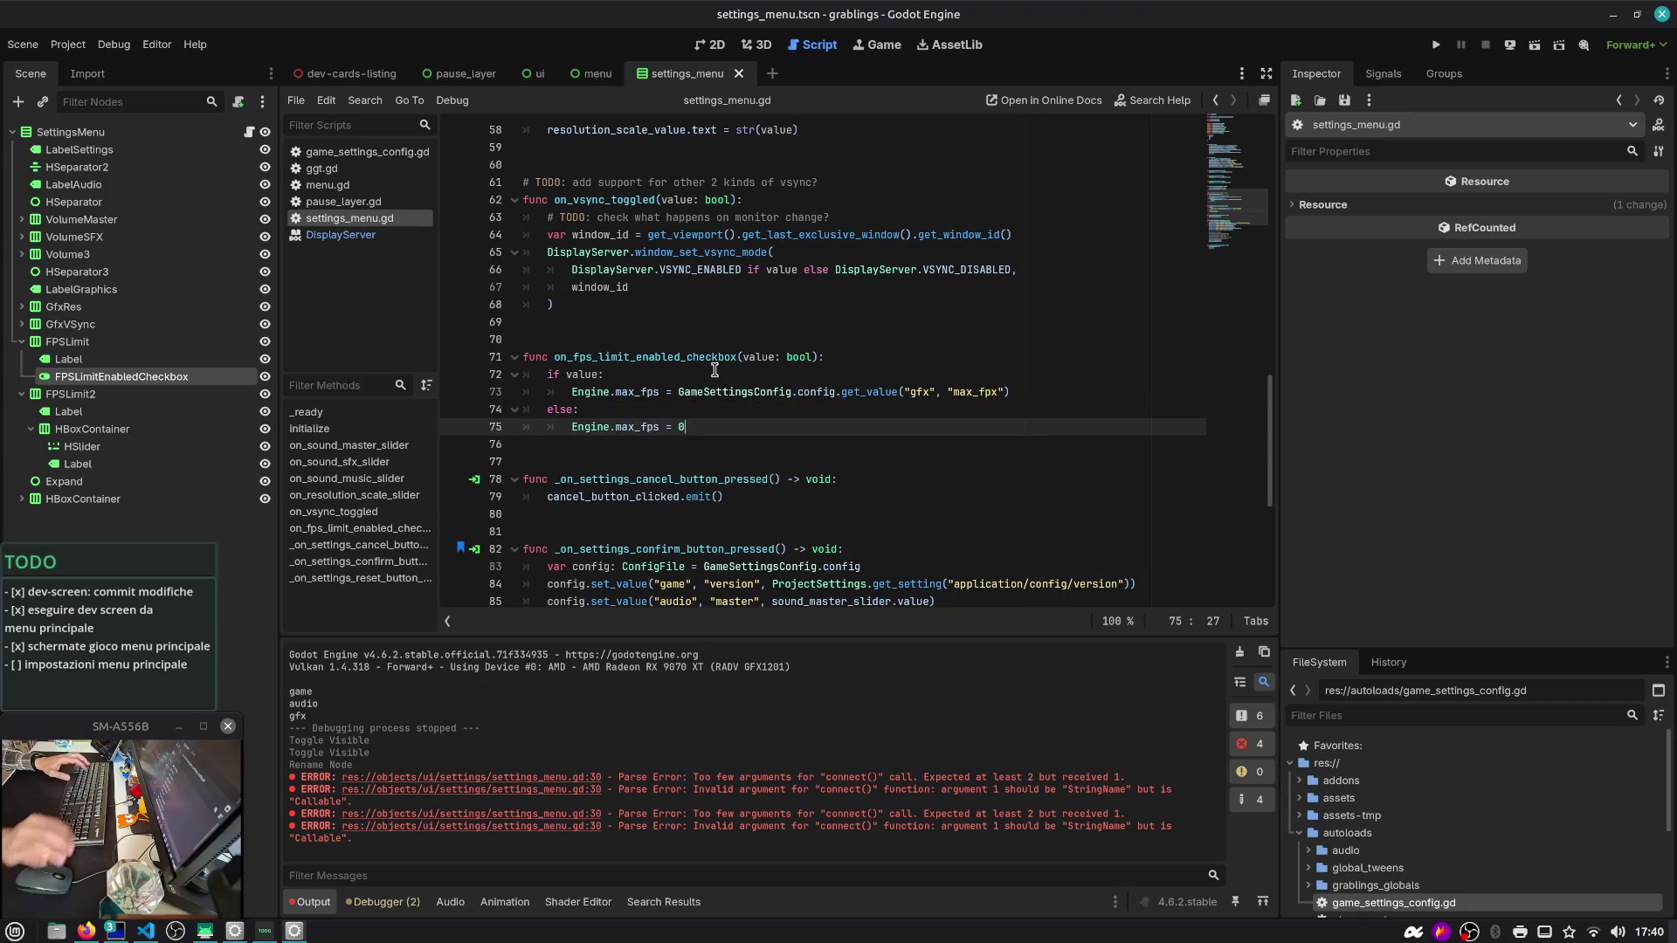
{"action": "left_click", "coordinate": [635, 427], "text": "ctrl"}
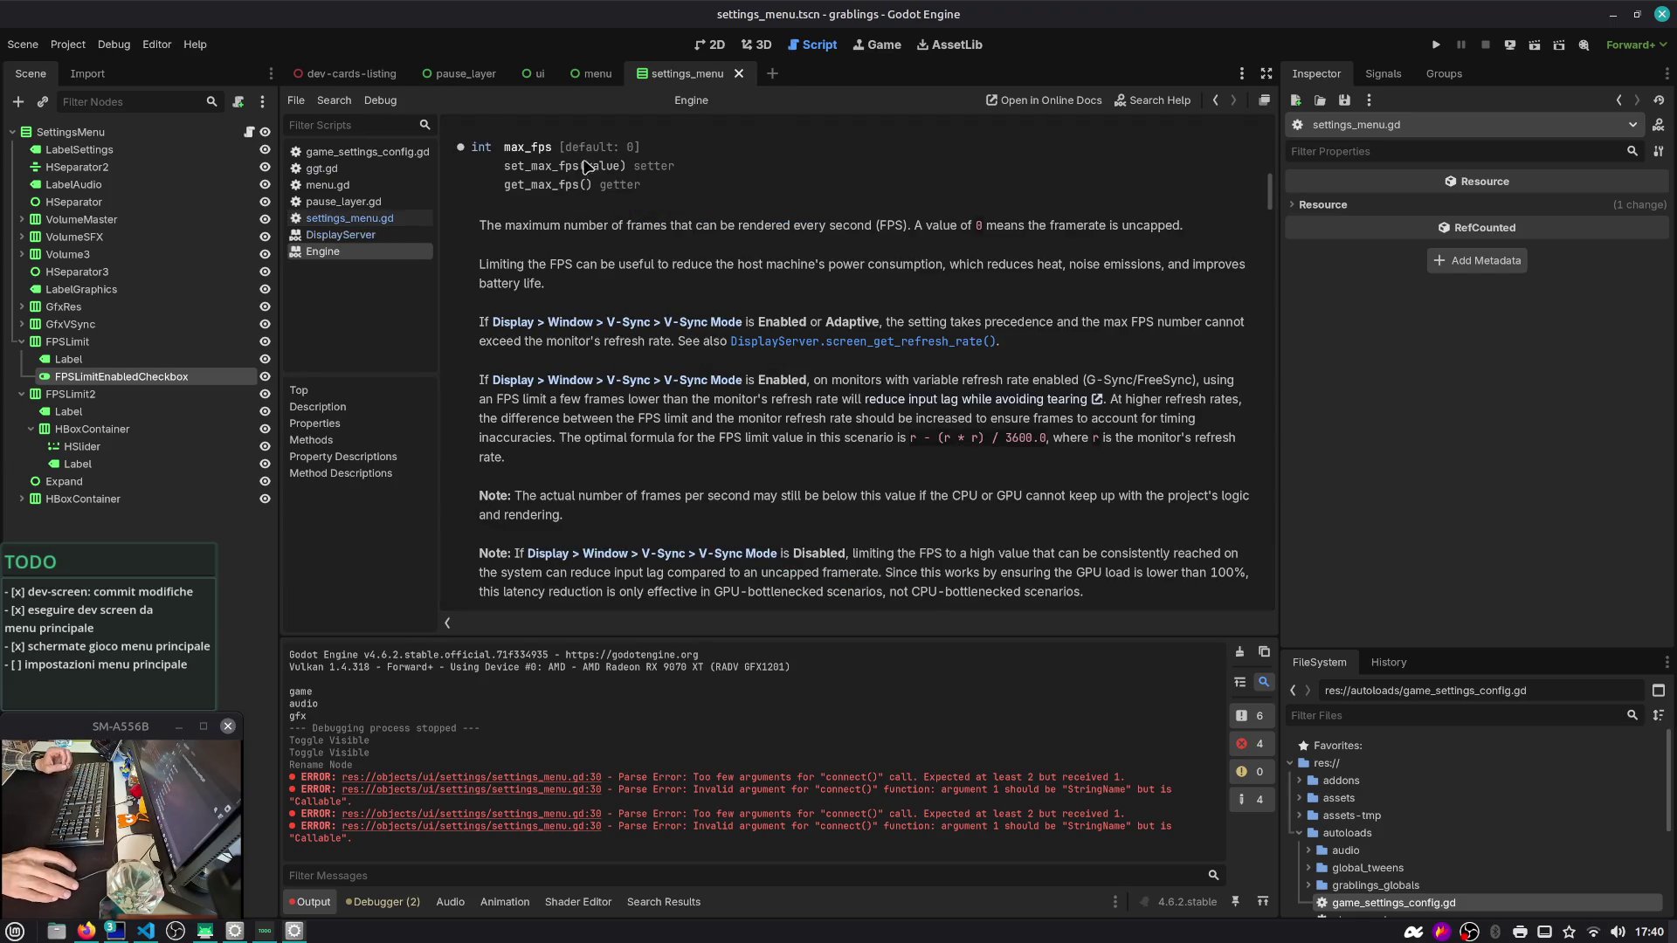
Step: Read the max_fps docs, noting its default and that 0 means uncapped framerate
{"action": "left_click_drag", "start_coordinate": [614, 147], "coordinate": [642, 185]}
{"action": "left_click_drag", "start_coordinate": [976, 227], "coordinate": [1183, 227]}
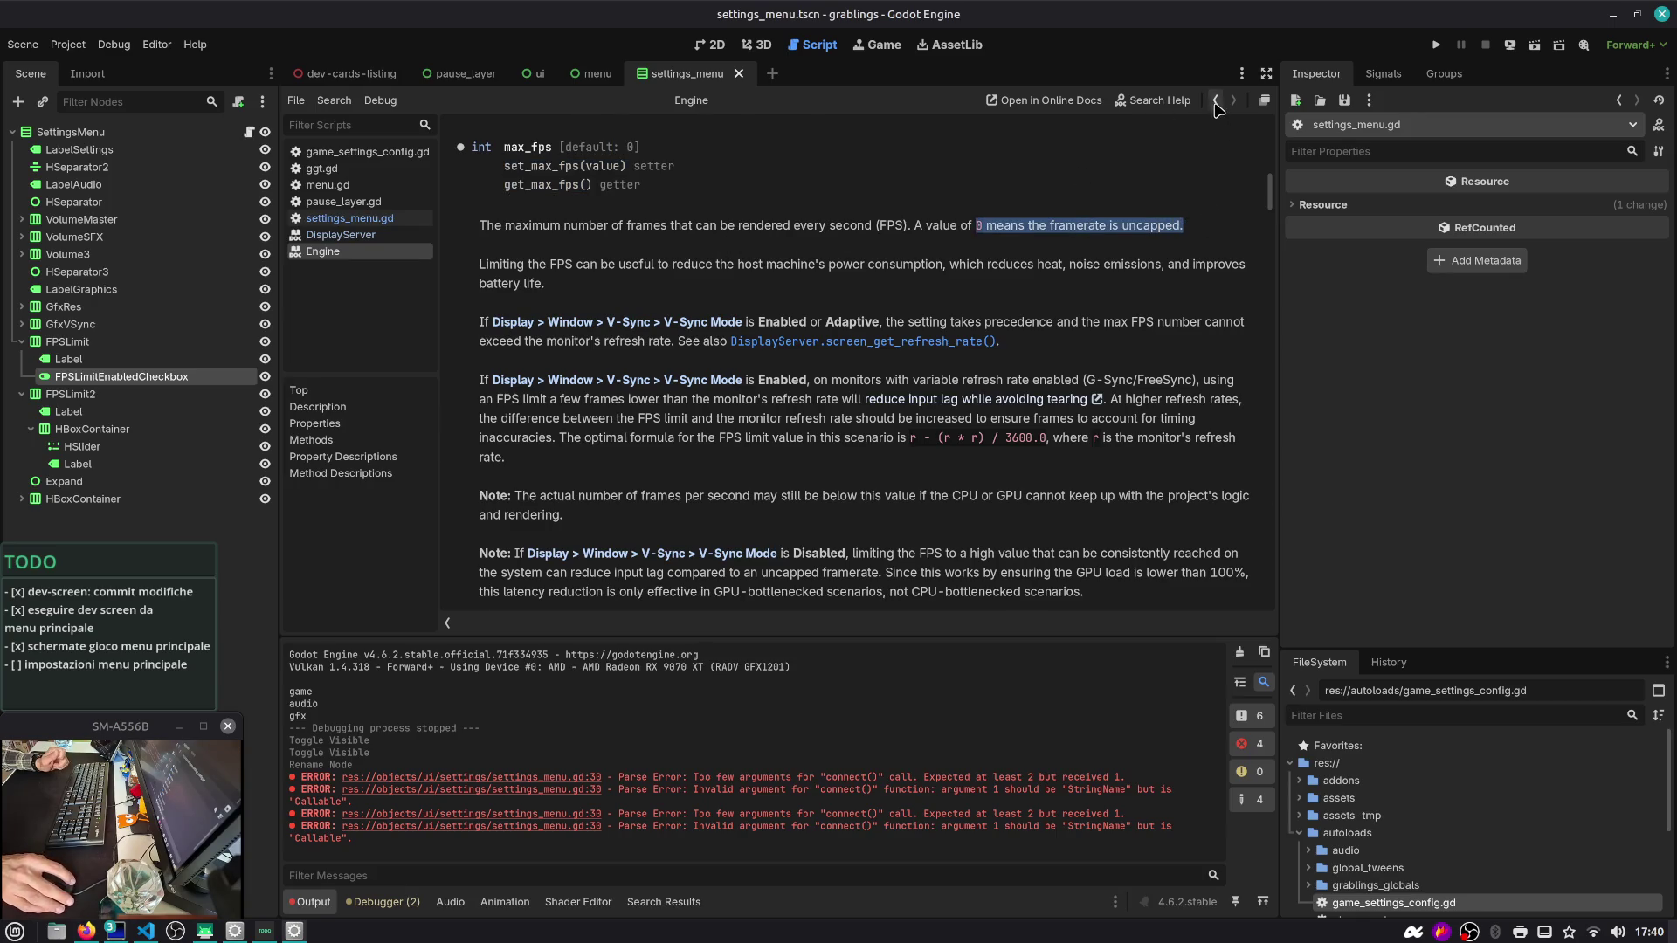
{"action": "left_click", "coordinate": [1215, 100]}
Step: Review the checkbox handler, its connect call and exports, then select the HSlider node in 2D view
{"action": "double_click", "coordinate": [649, 358]}
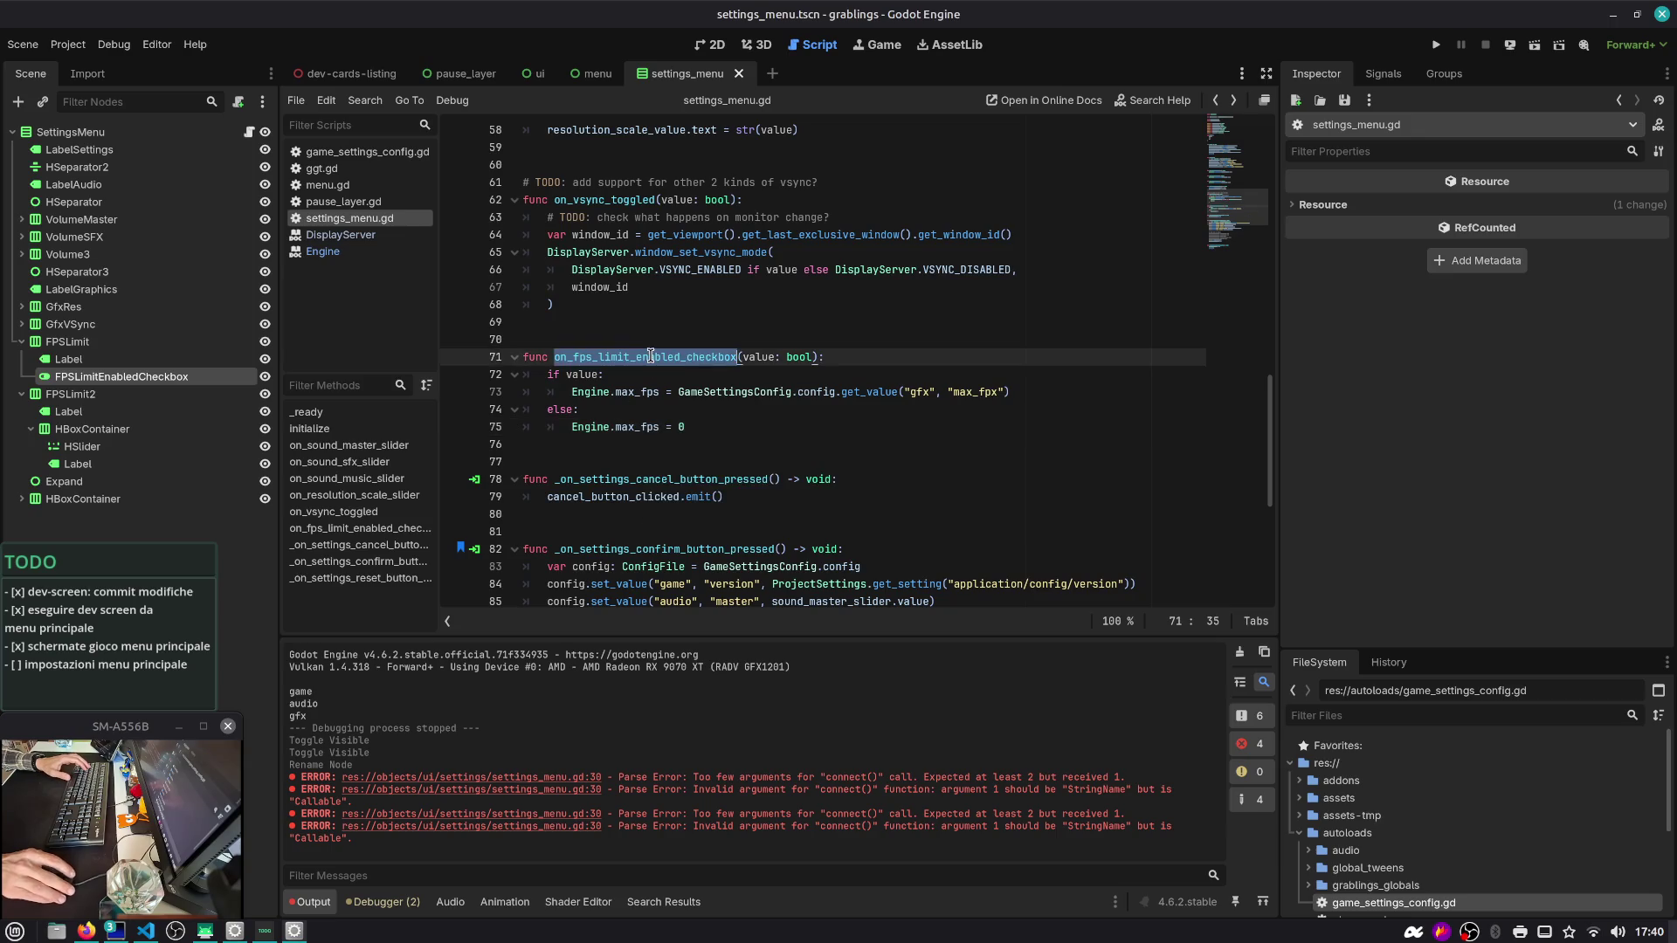
{"action": "scroll", "coordinate": [740, 266], "scroll_direction": "up", "scroll_amount": 15}
{"action": "scroll", "coordinate": [740, 266], "scroll_direction": "down", "scroll_amount": 6}
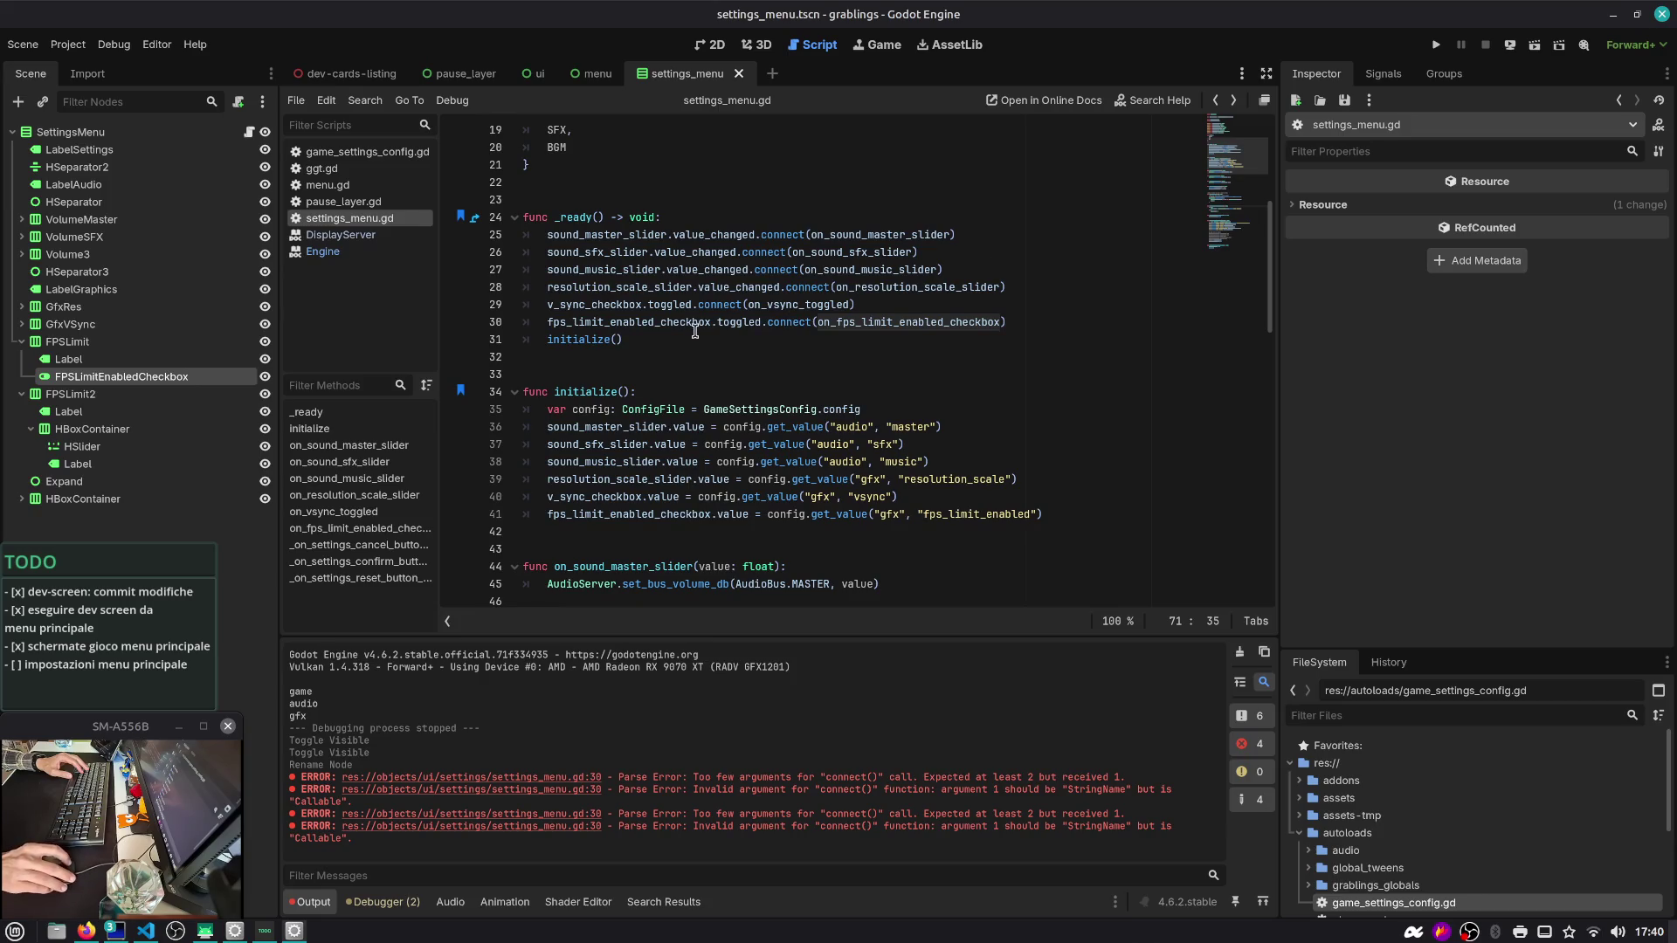
{"action": "double_click", "coordinate": [857, 327]}
{"action": "double_click", "coordinate": [584, 323]}
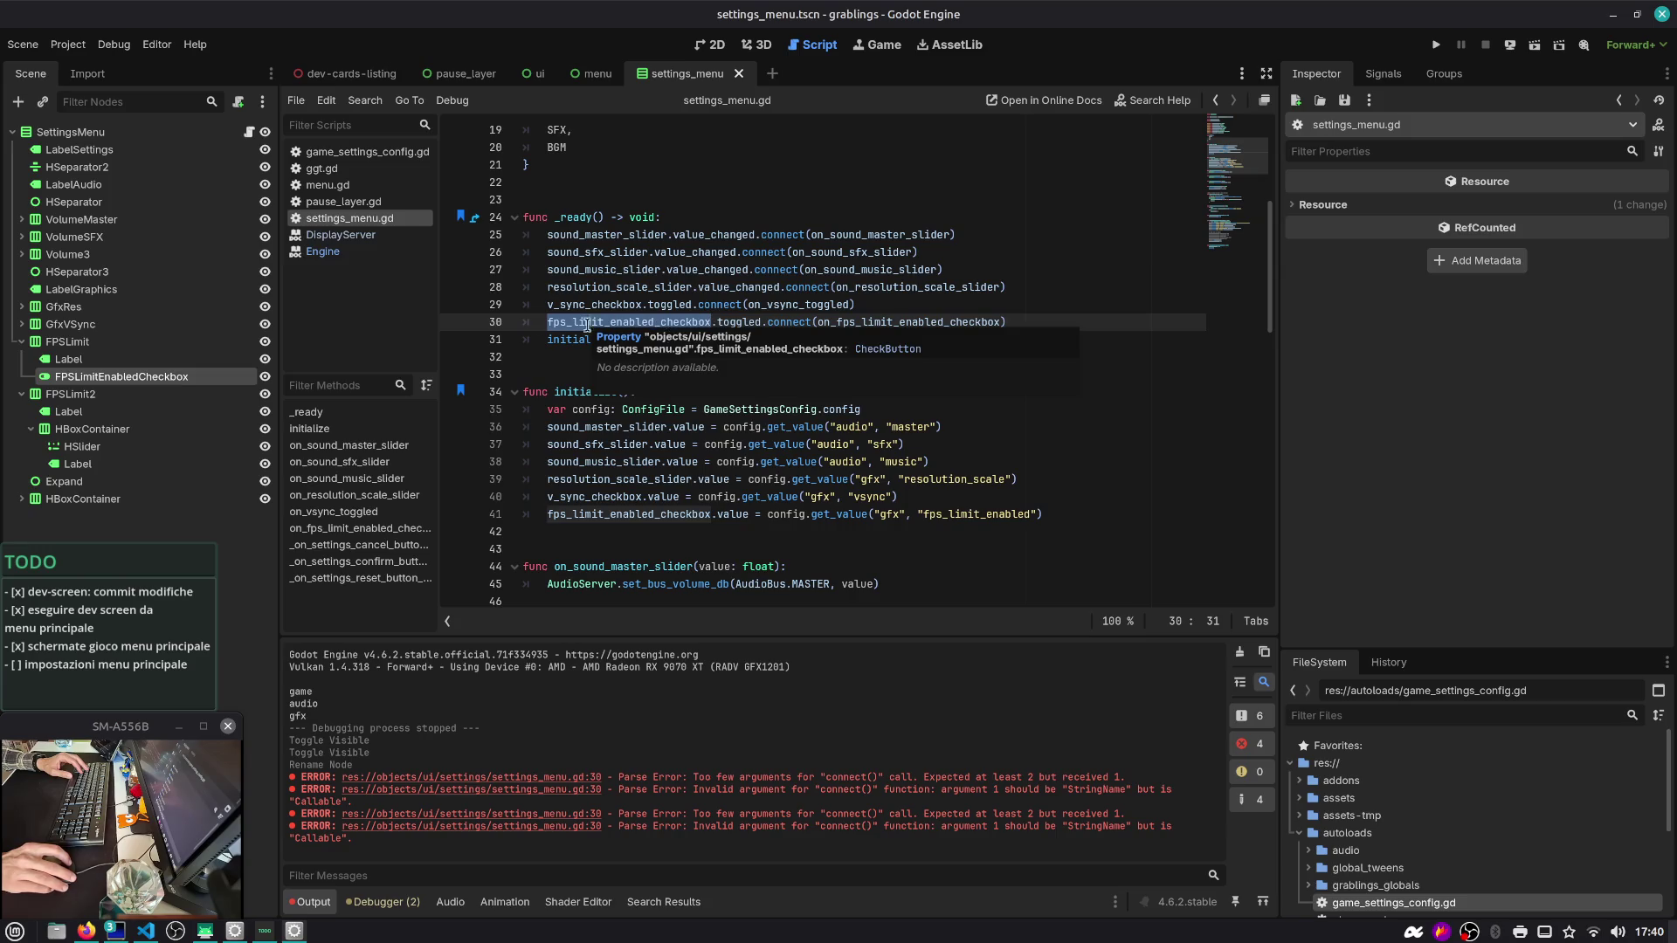
{"action": "scroll", "coordinate": [792, 194], "scroll_direction": "up", "scroll_amount": 5}
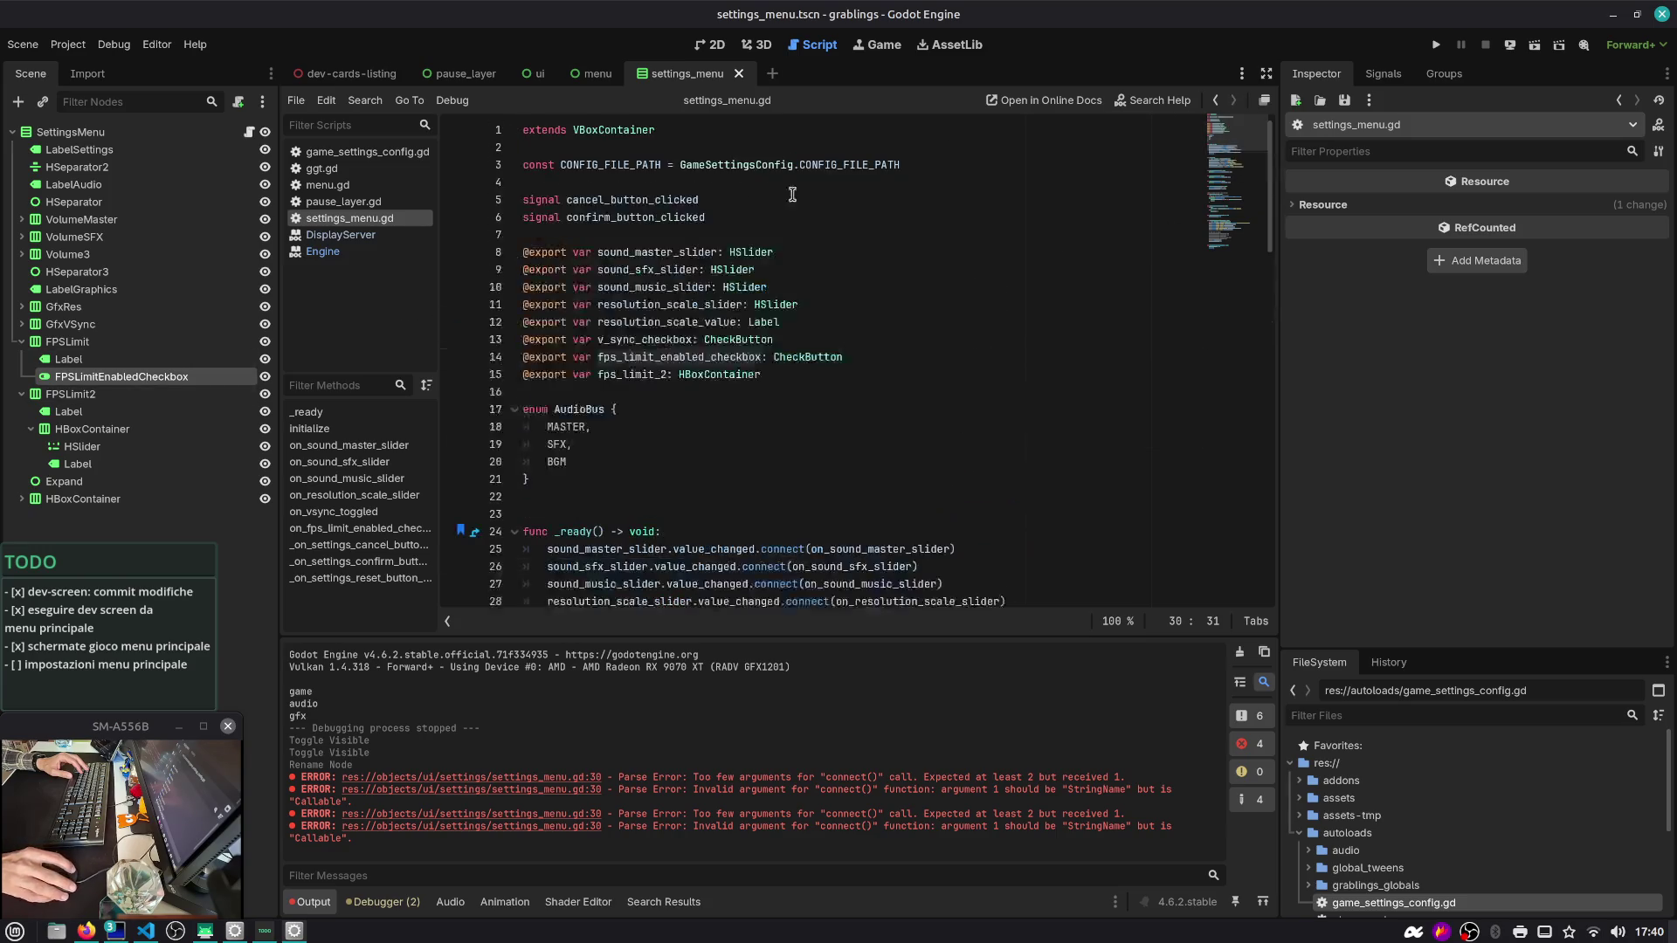
{"action": "double_click", "coordinate": [636, 358]}
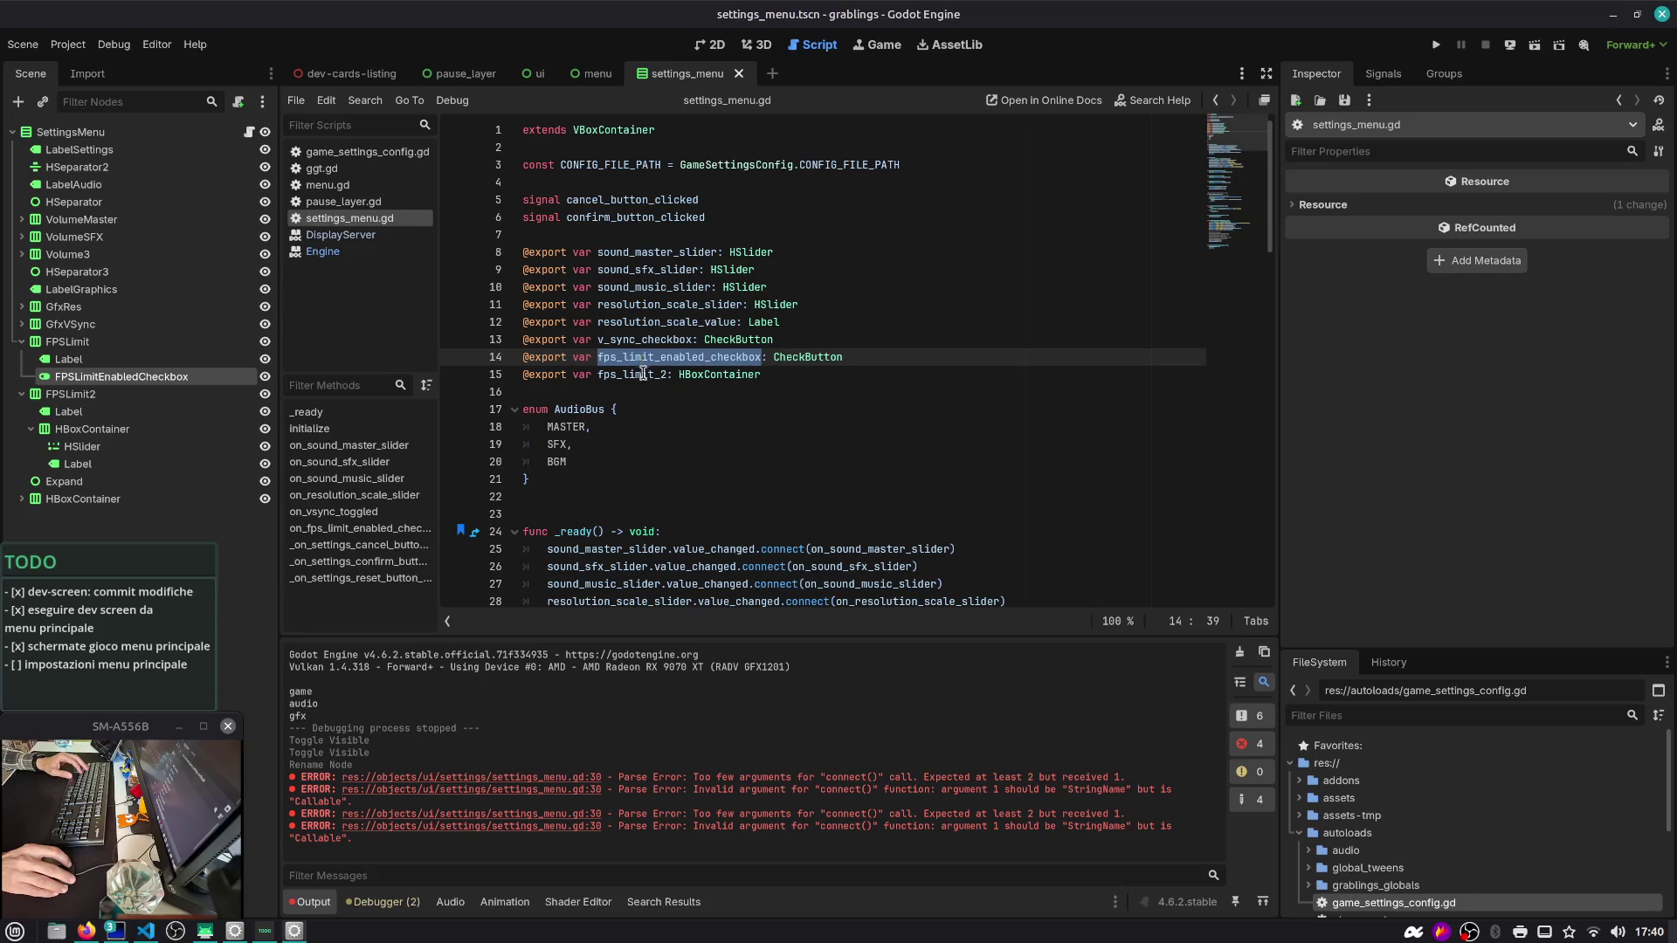
{"action": "double_click", "coordinate": [639, 375]}
{"action": "left_click", "coordinate": [82, 446]}
{"action": "left_click", "coordinate": [710, 44]}
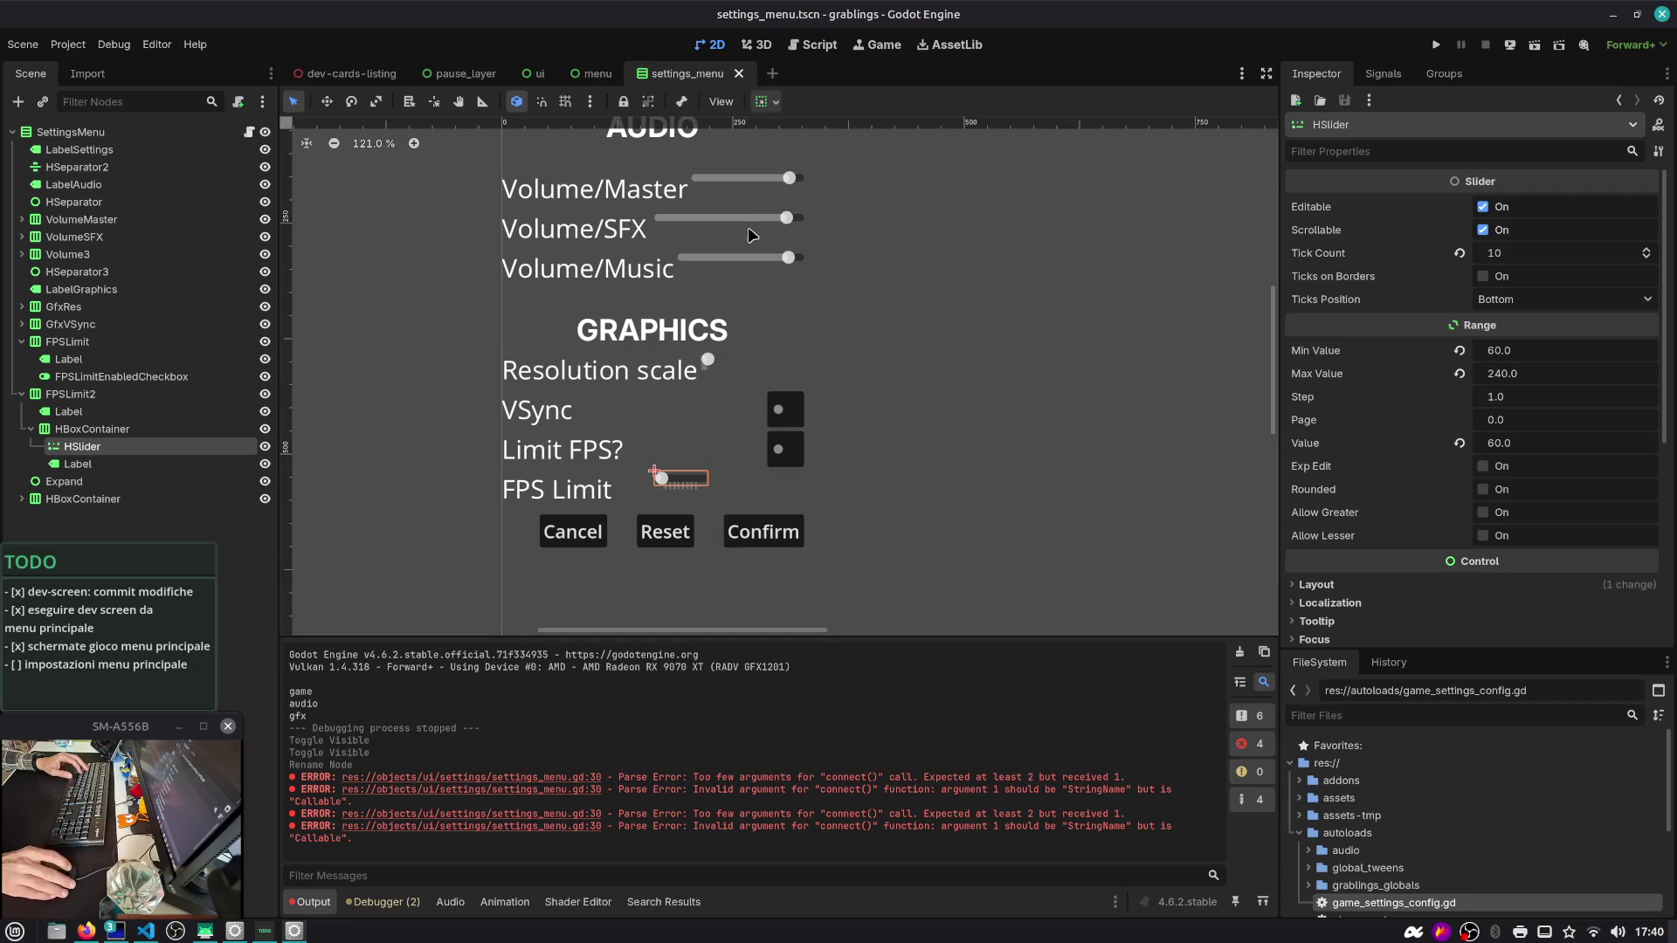
Step: Rename the HSlider node to FPSLimiteSlider and save the scene
{"action": "double_click", "coordinate": [105, 463]}
{"action": "double_click", "coordinate": [105, 448]}
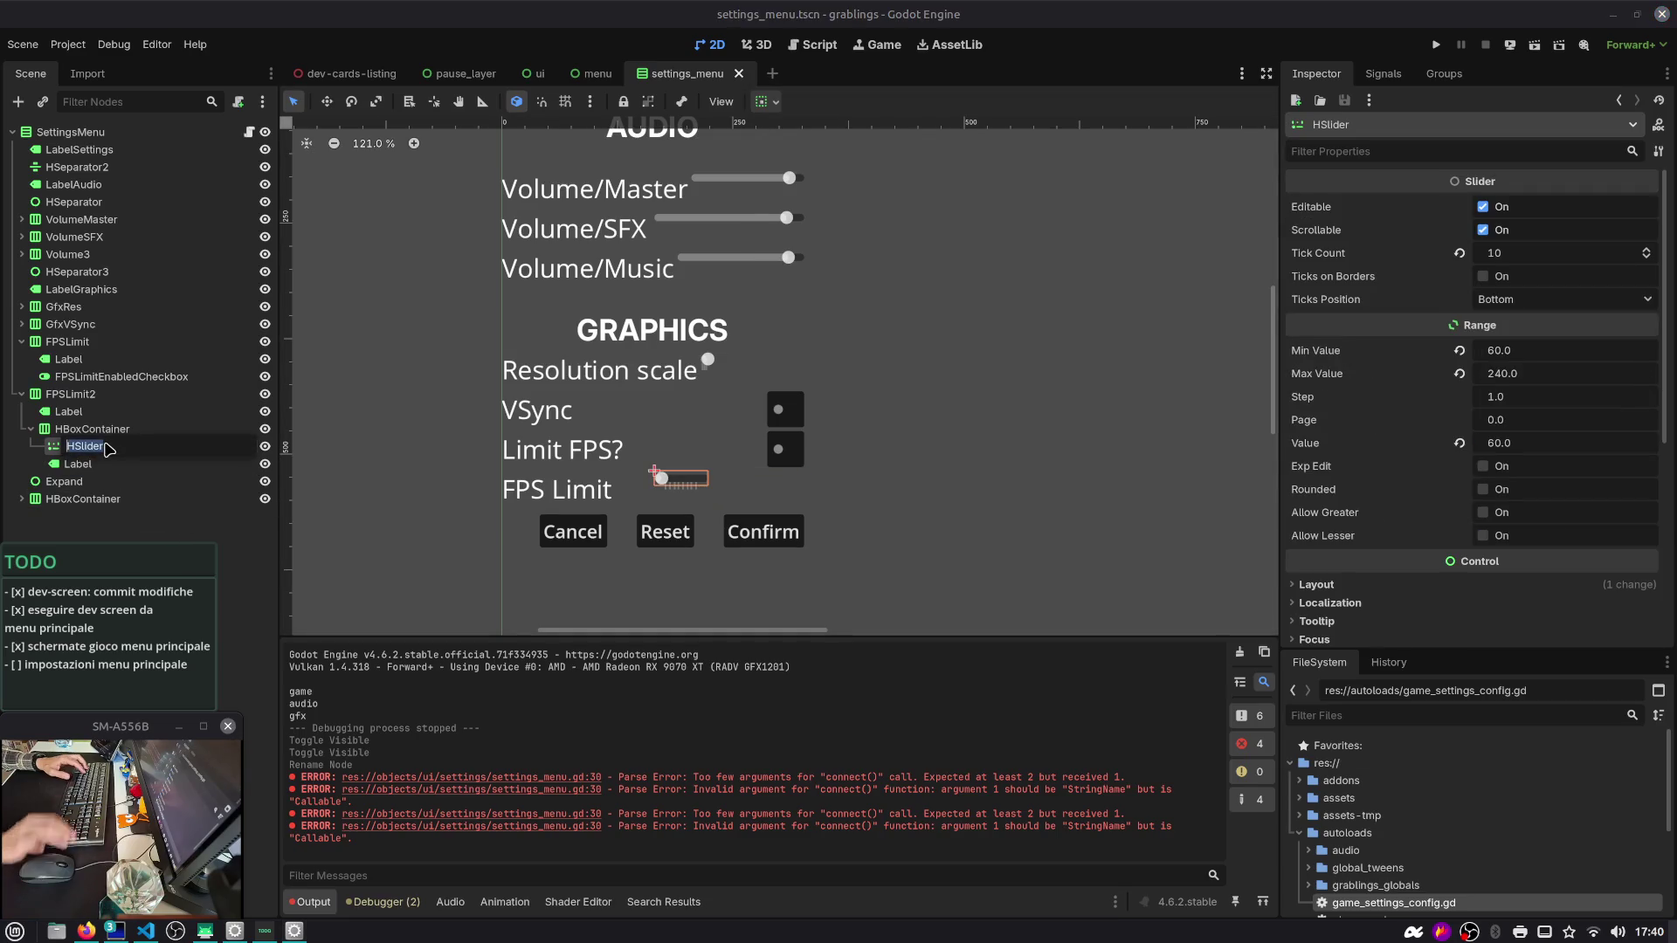
{"action": "type", "text": "FPS"}
{"action": "key", "text": "Return"}
{"action": "type", "text": "LimiteSlider"}
{"action": "key", "text": "Return"}
{"action": "key", "text": "ctrl+s"}
{"action": "key", "text": "ctrl+F3"}
Step: Export the slider variable and add its value_changed.connect line under the checkbox connection
{"action": "left_click_drag", "start_coordinate": [104, 447], "coordinate": [658, 392]}
{"action": "double_click", "coordinate": [659, 392]}
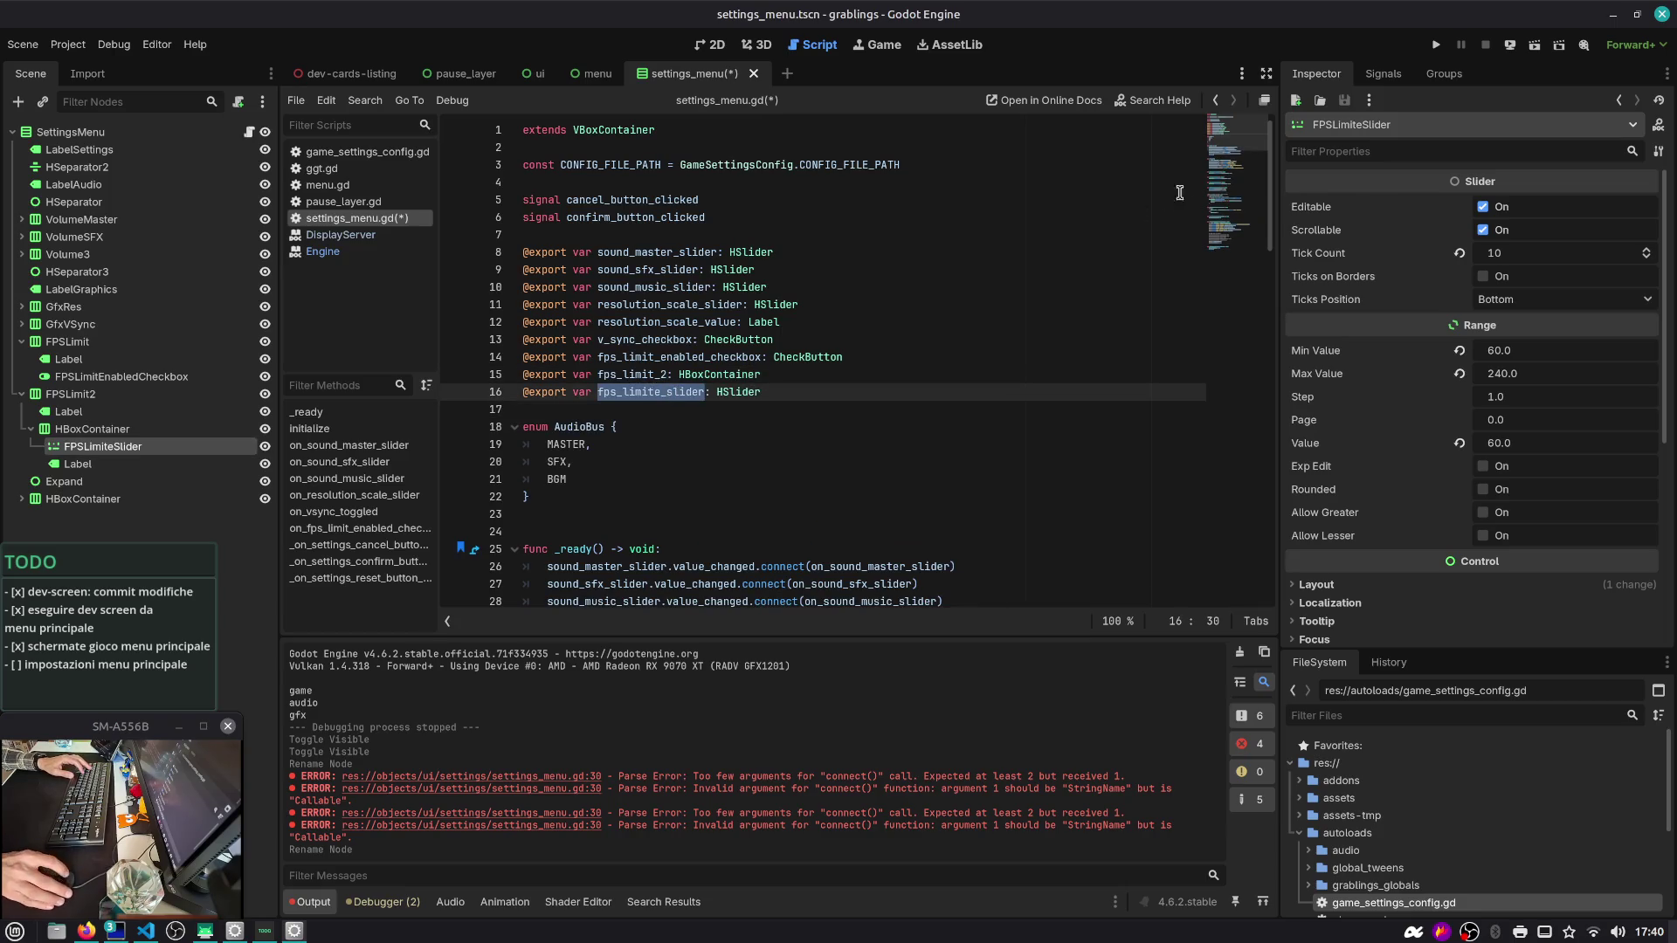
{"action": "left_click", "coordinate": [1228, 194]}
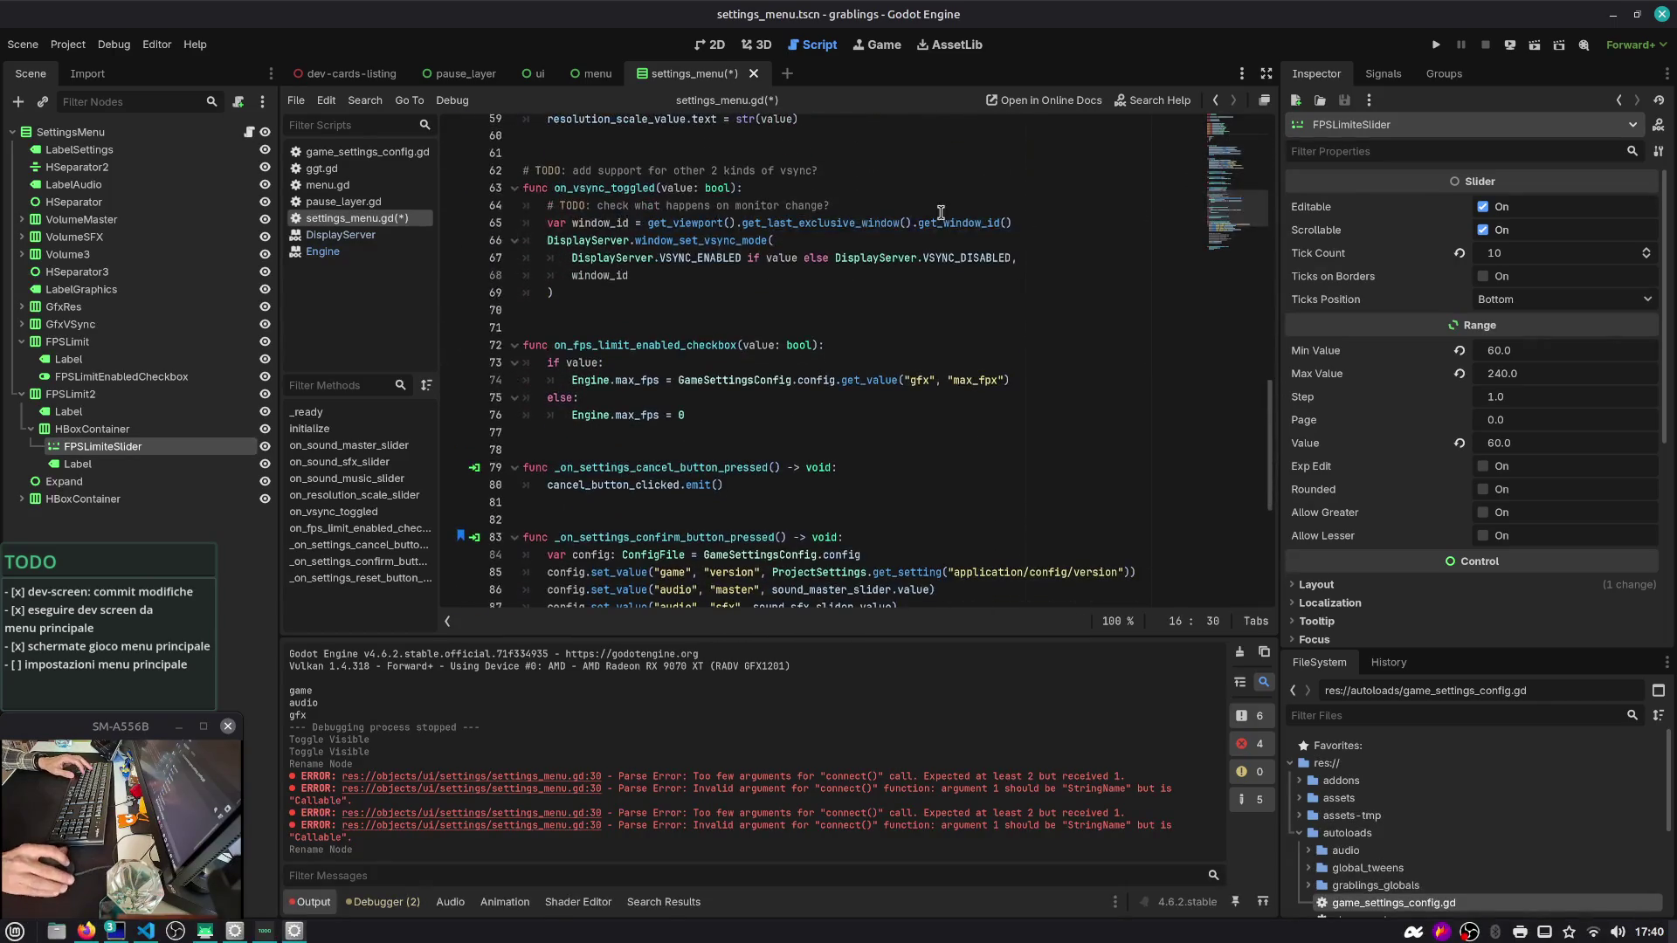
{"action": "scroll", "coordinate": [742, 350], "scroll_direction": "up", "scroll_amount": 15}
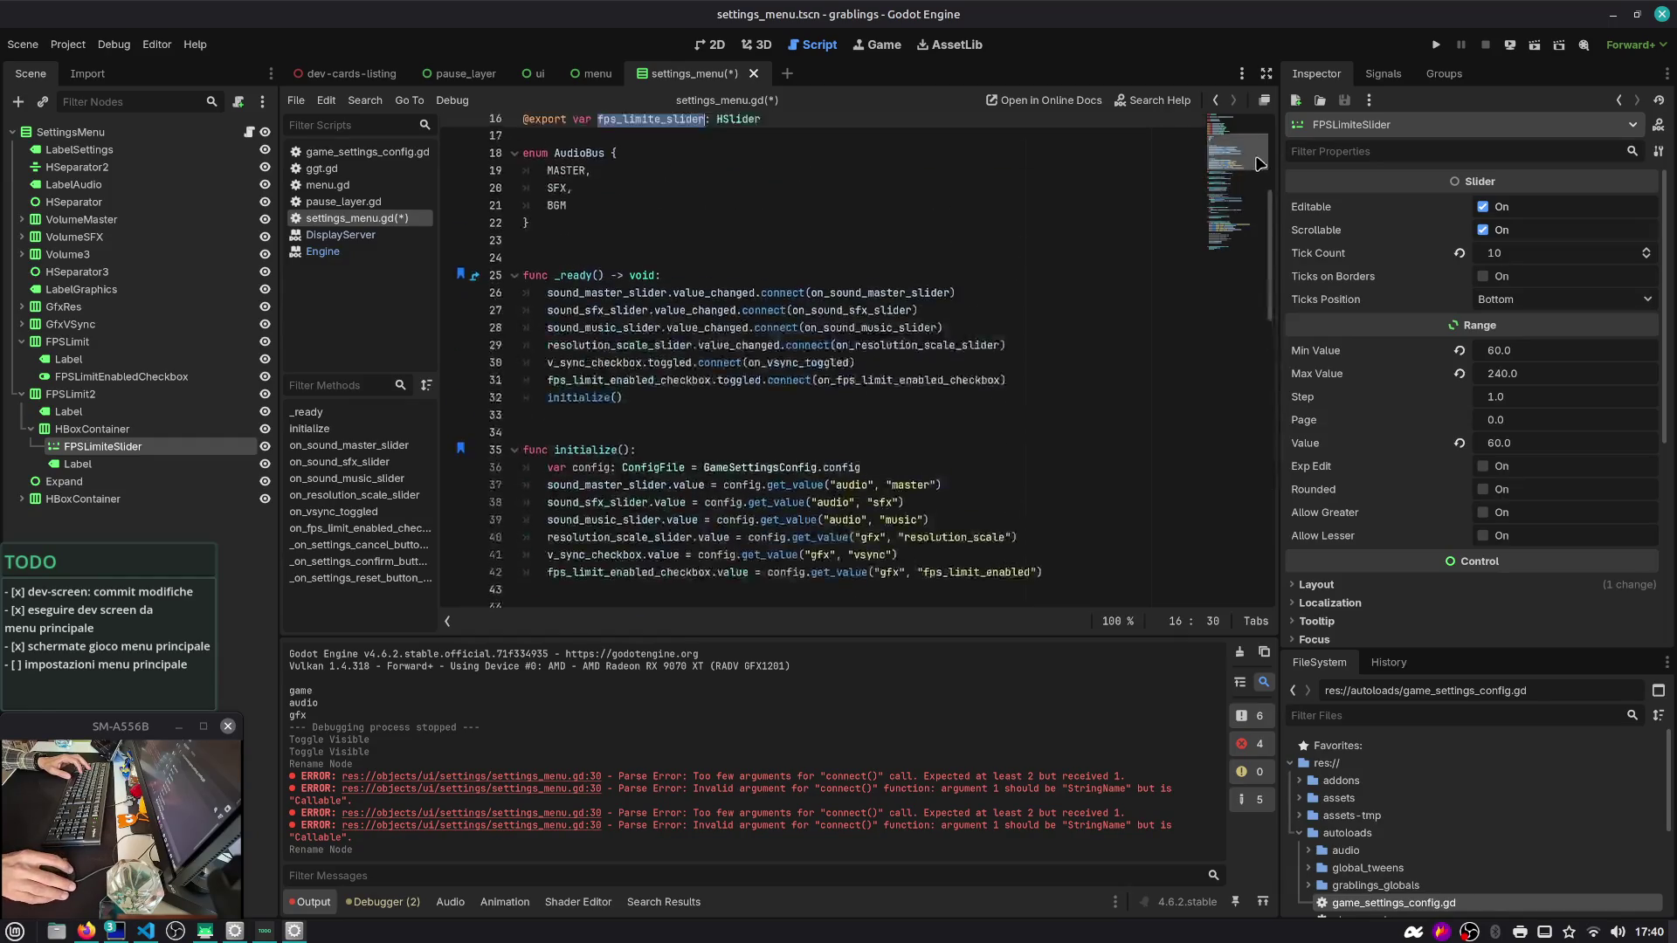
{"action": "scroll", "coordinate": [644, 408], "scroll_direction": "down", "scroll_amount": 2}
{"action": "left_click", "coordinate": [1069, 357]}
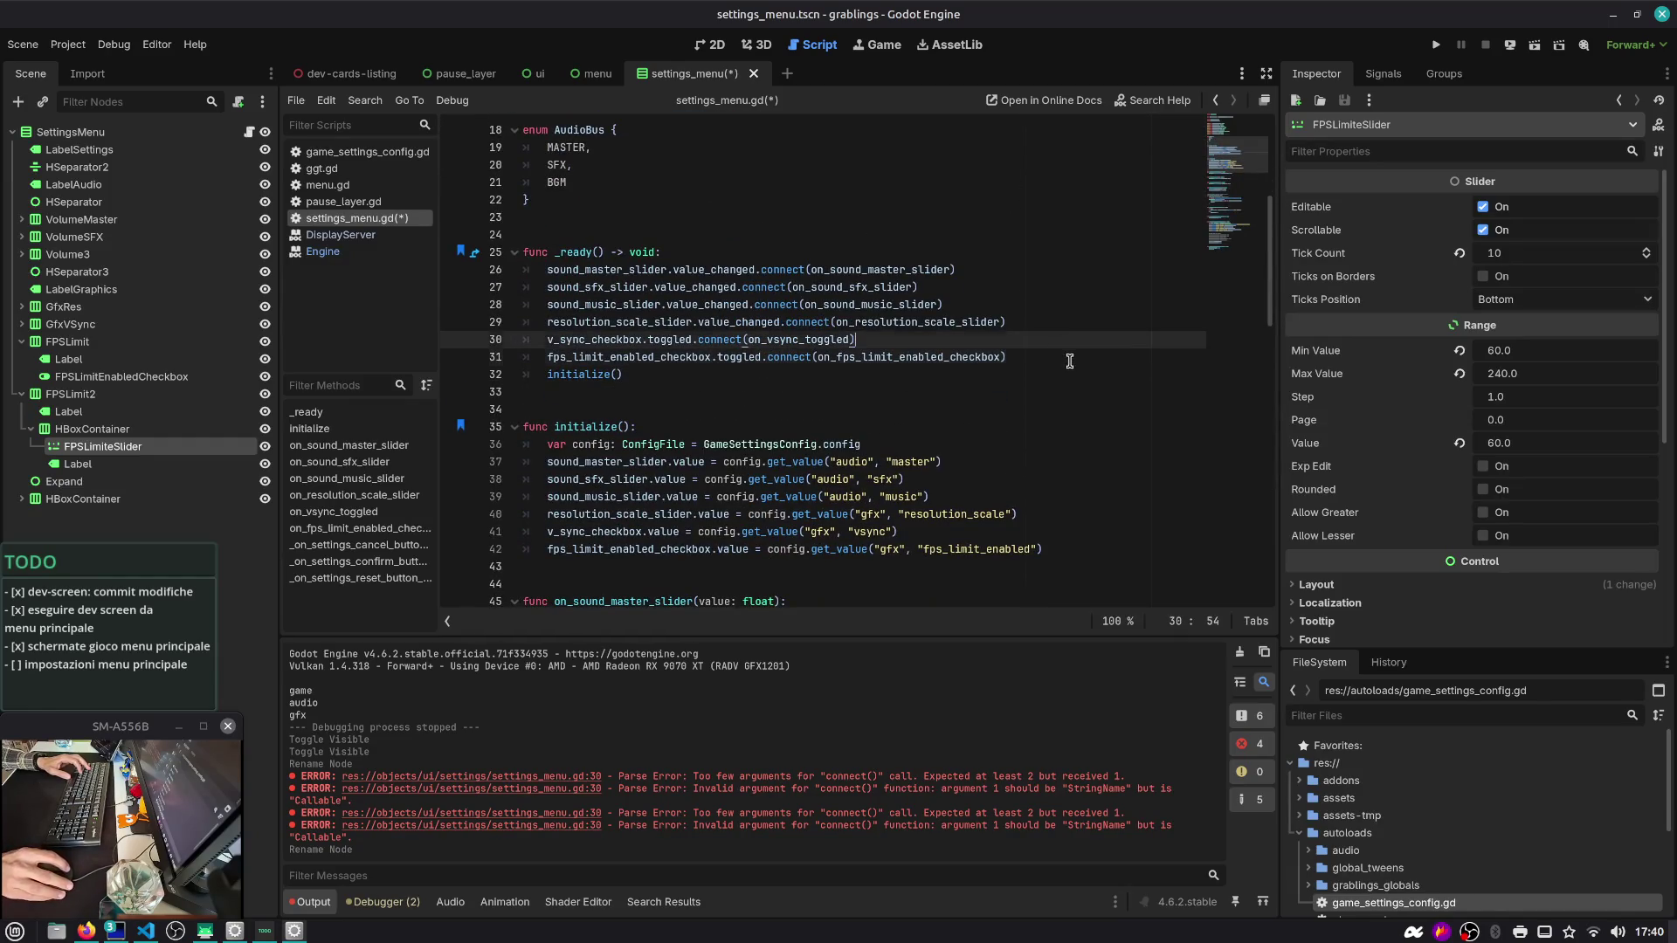
{"action": "key", "text": "Return"}
{"action": "type", "text": "fps_limite_slider.togg"}
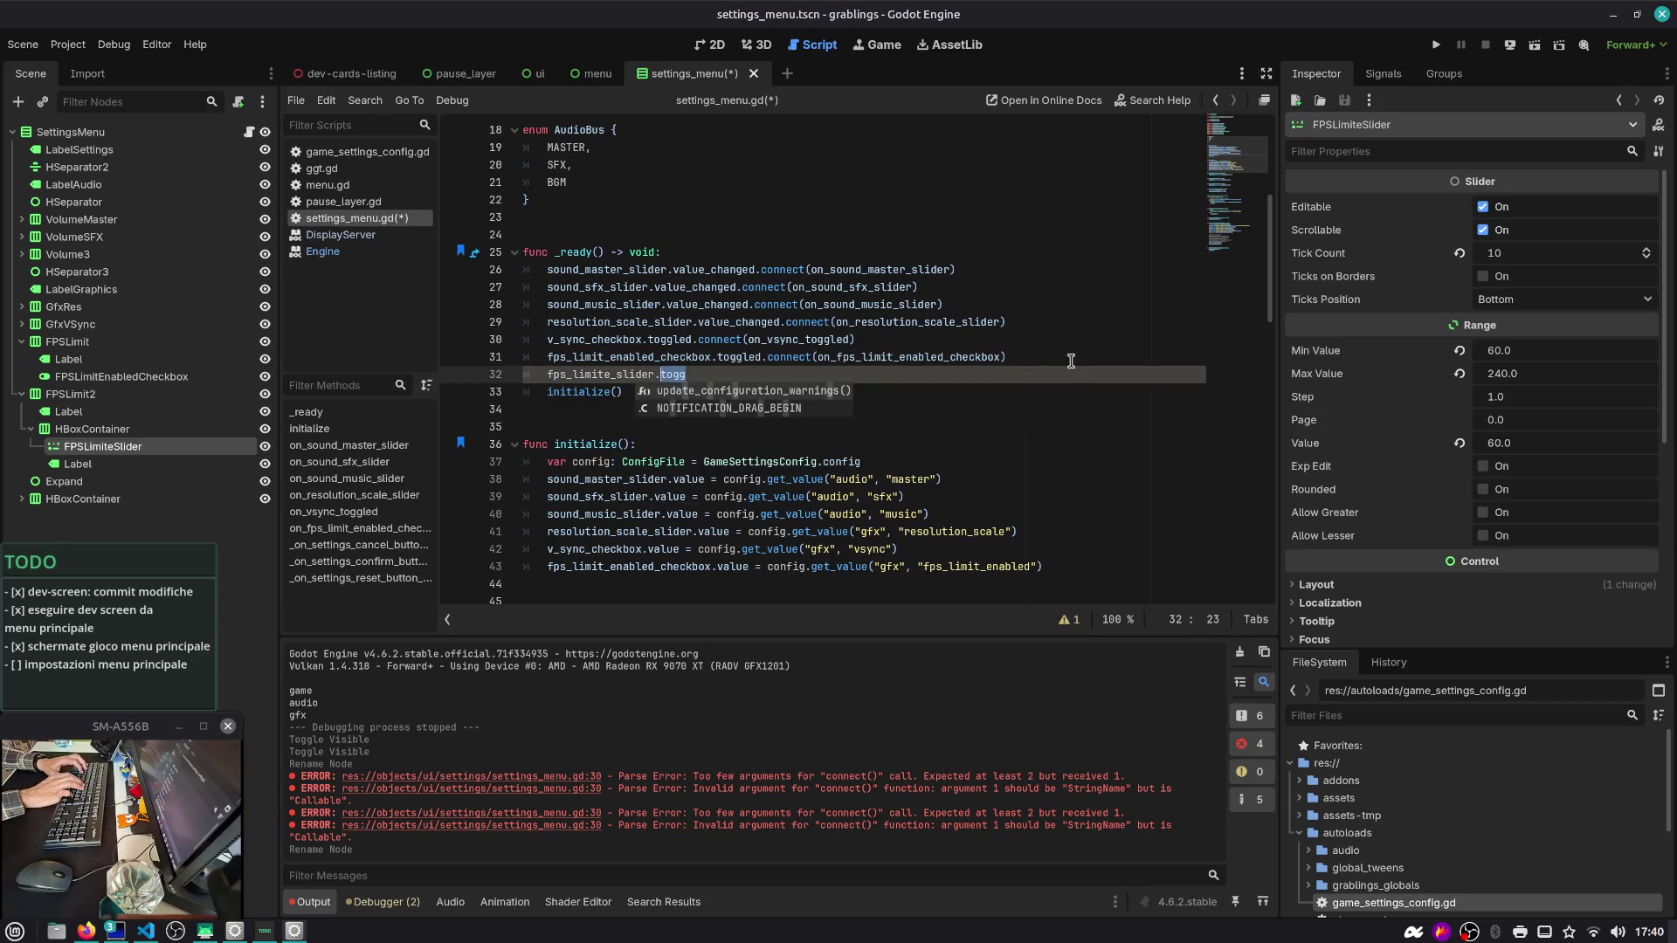
{"action": "key", "text": "BackSpace"}
{"action": "key", "text": "BackSpace"}
{"action": "key", "text": "BackSpace"}
{"action": "type", "text": "value_changed.c"}
{"action": "key", "text": "Return"}
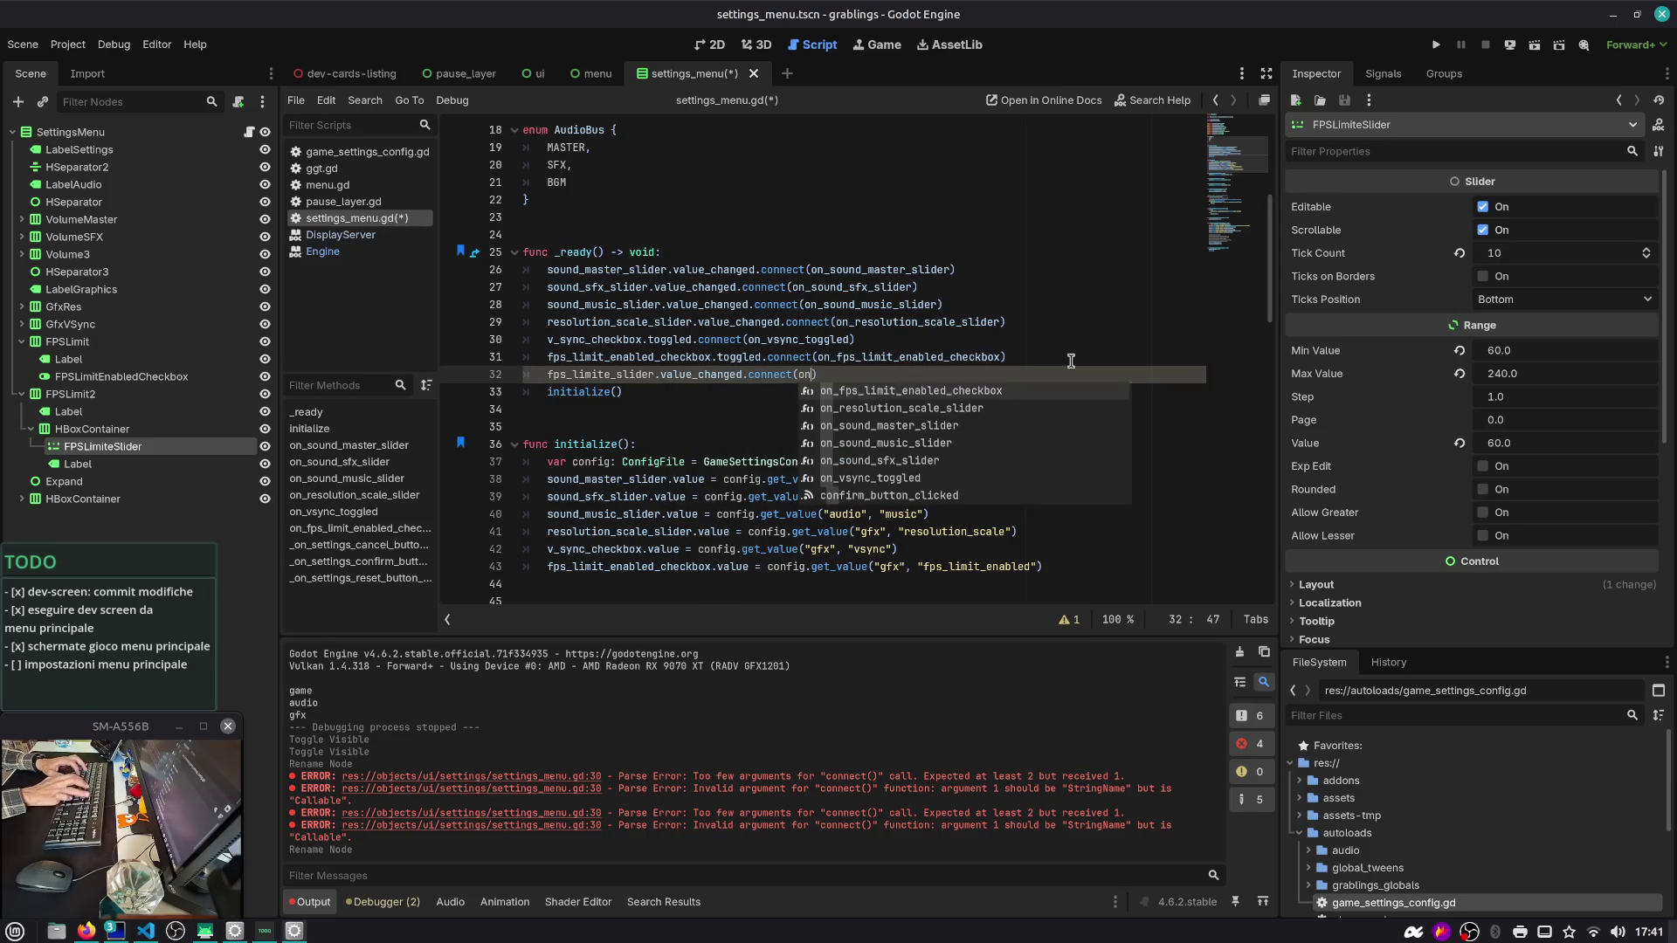
{"action": "type", "text": "_fps_limite_slider"}
{"action": "key", "text": "Delete"}
Step: Correct the variable to fps_limit_slider, commit the node rename, and select on_fps_limit_slider
{"action": "double_click", "coordinate": [591, 372]}
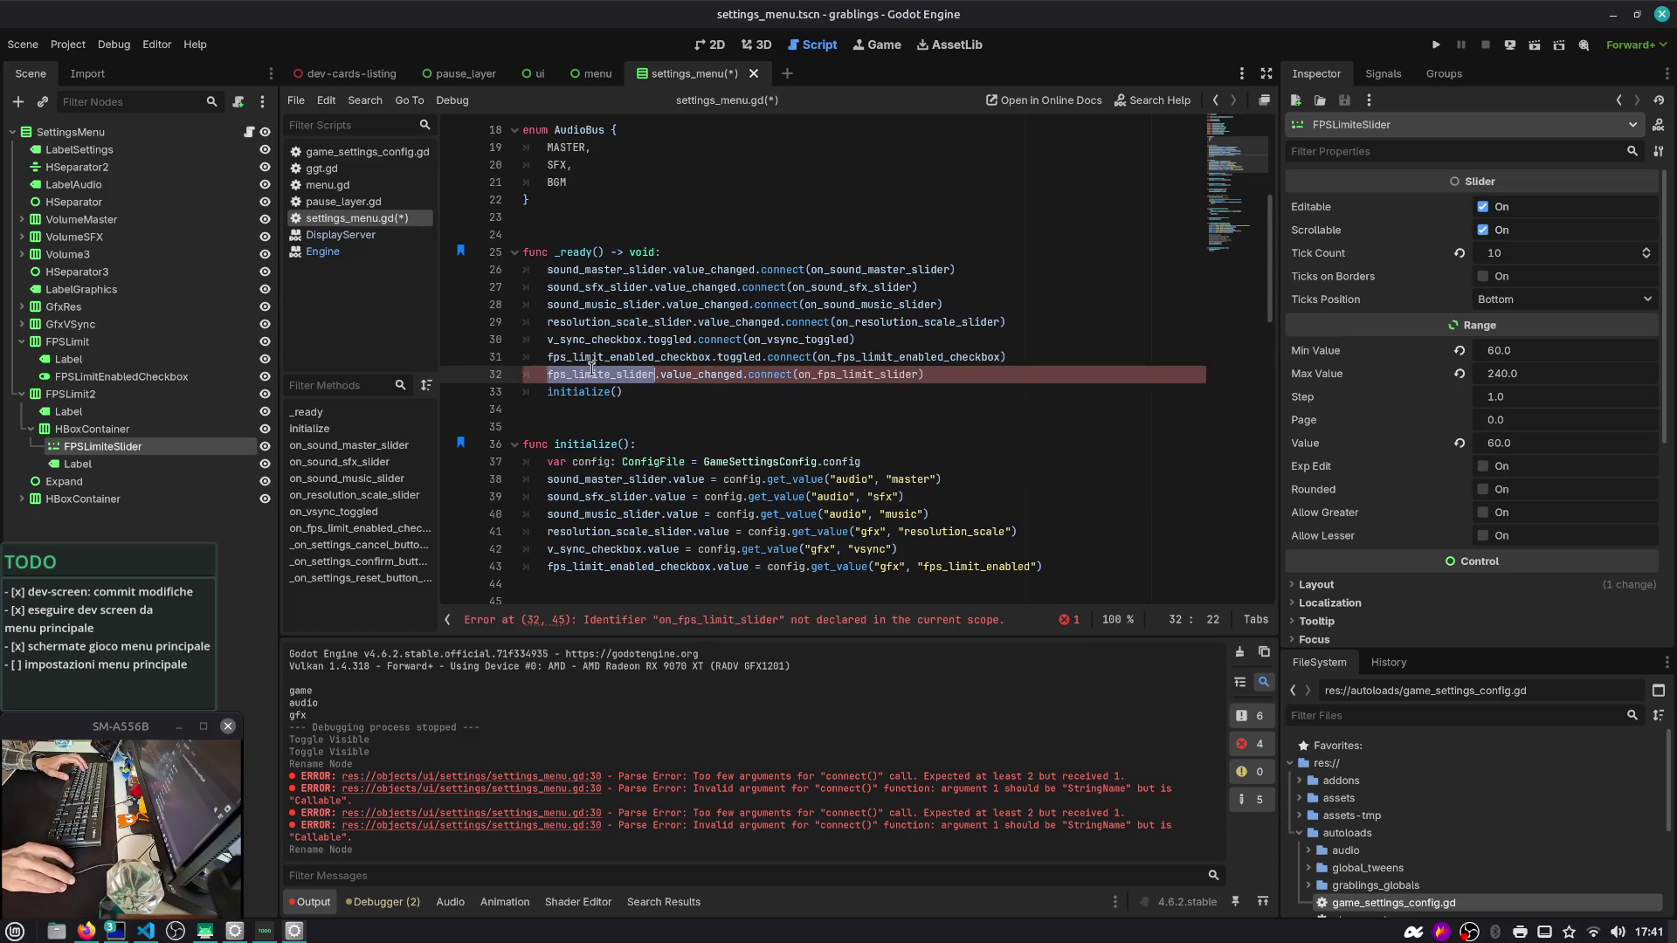
{"action": "scroll", "coordinate": [594, 367], "scroll_direction": "up", "scroll_amount": 4}
{"action": "left_click", "coordinate": [657, 306]}
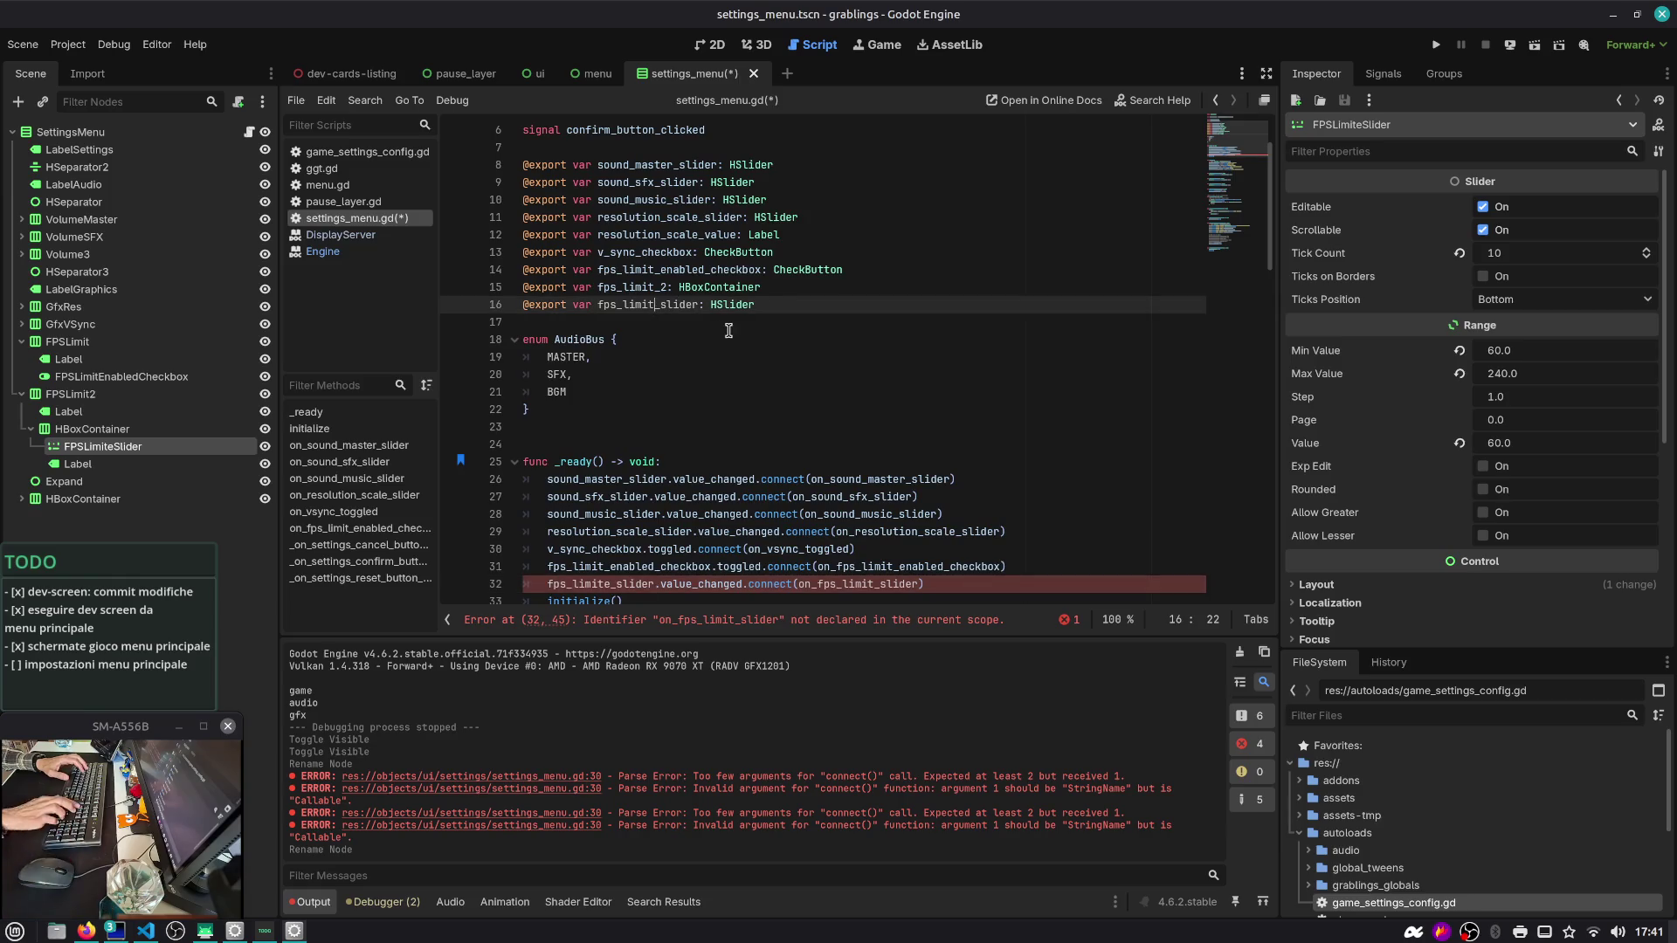
{"action": "left_click", "coordinate": [603, 584]}
{"action": "key", "text": "Delete"}
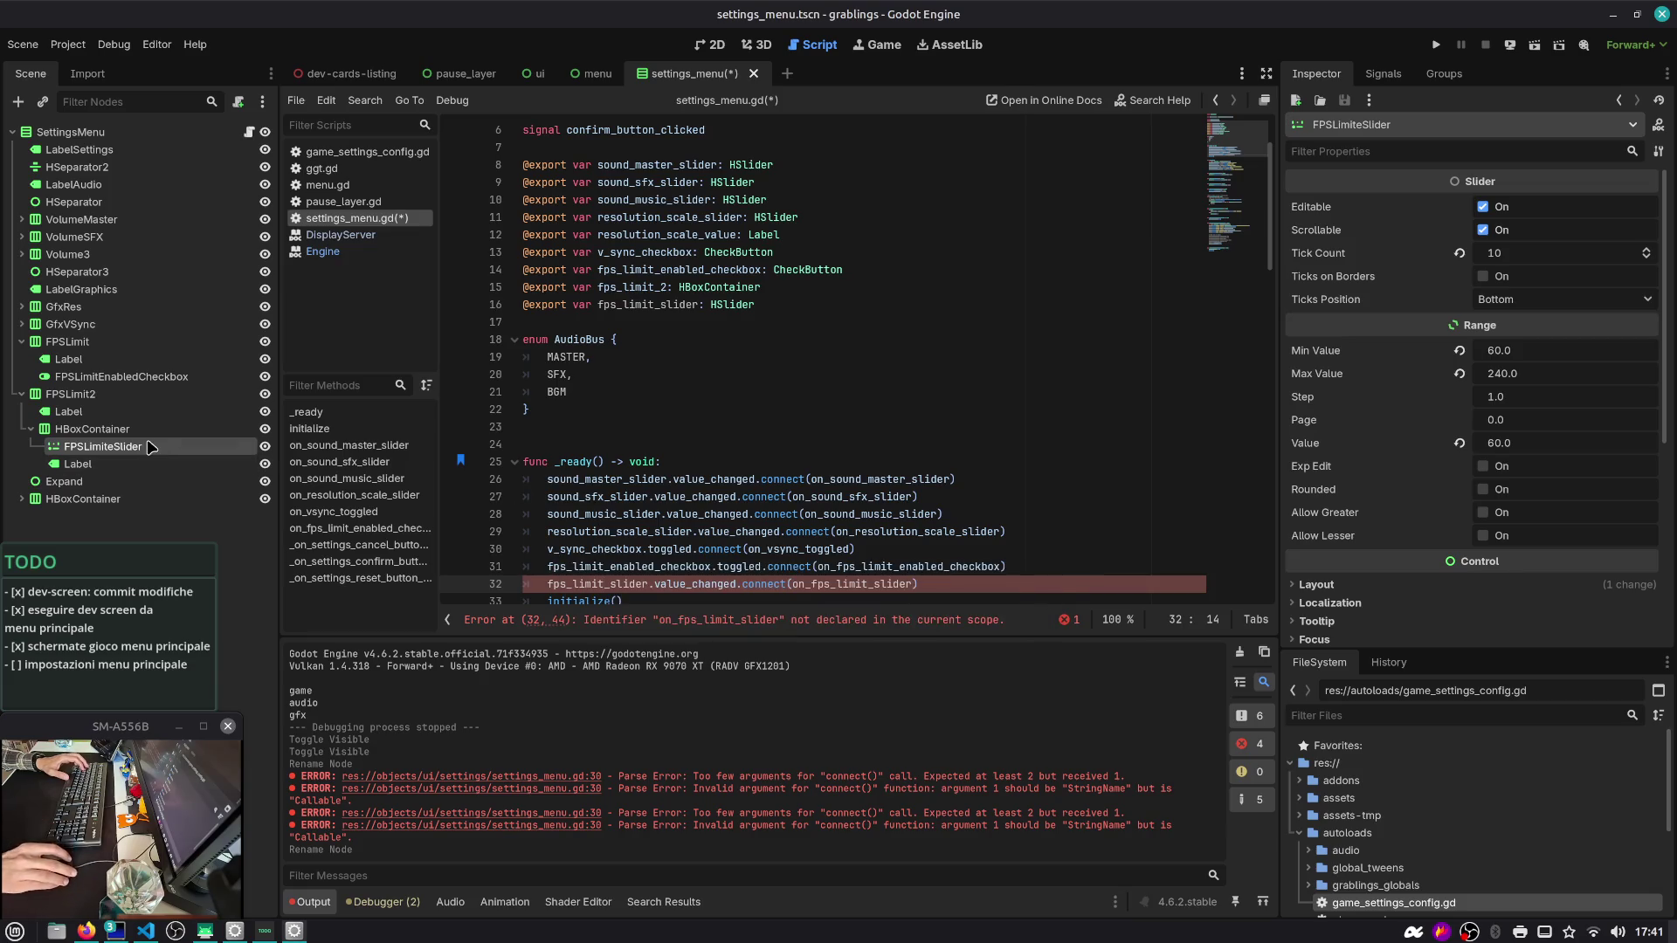
{"action": "double_click", "coordinate": [149, 446]}
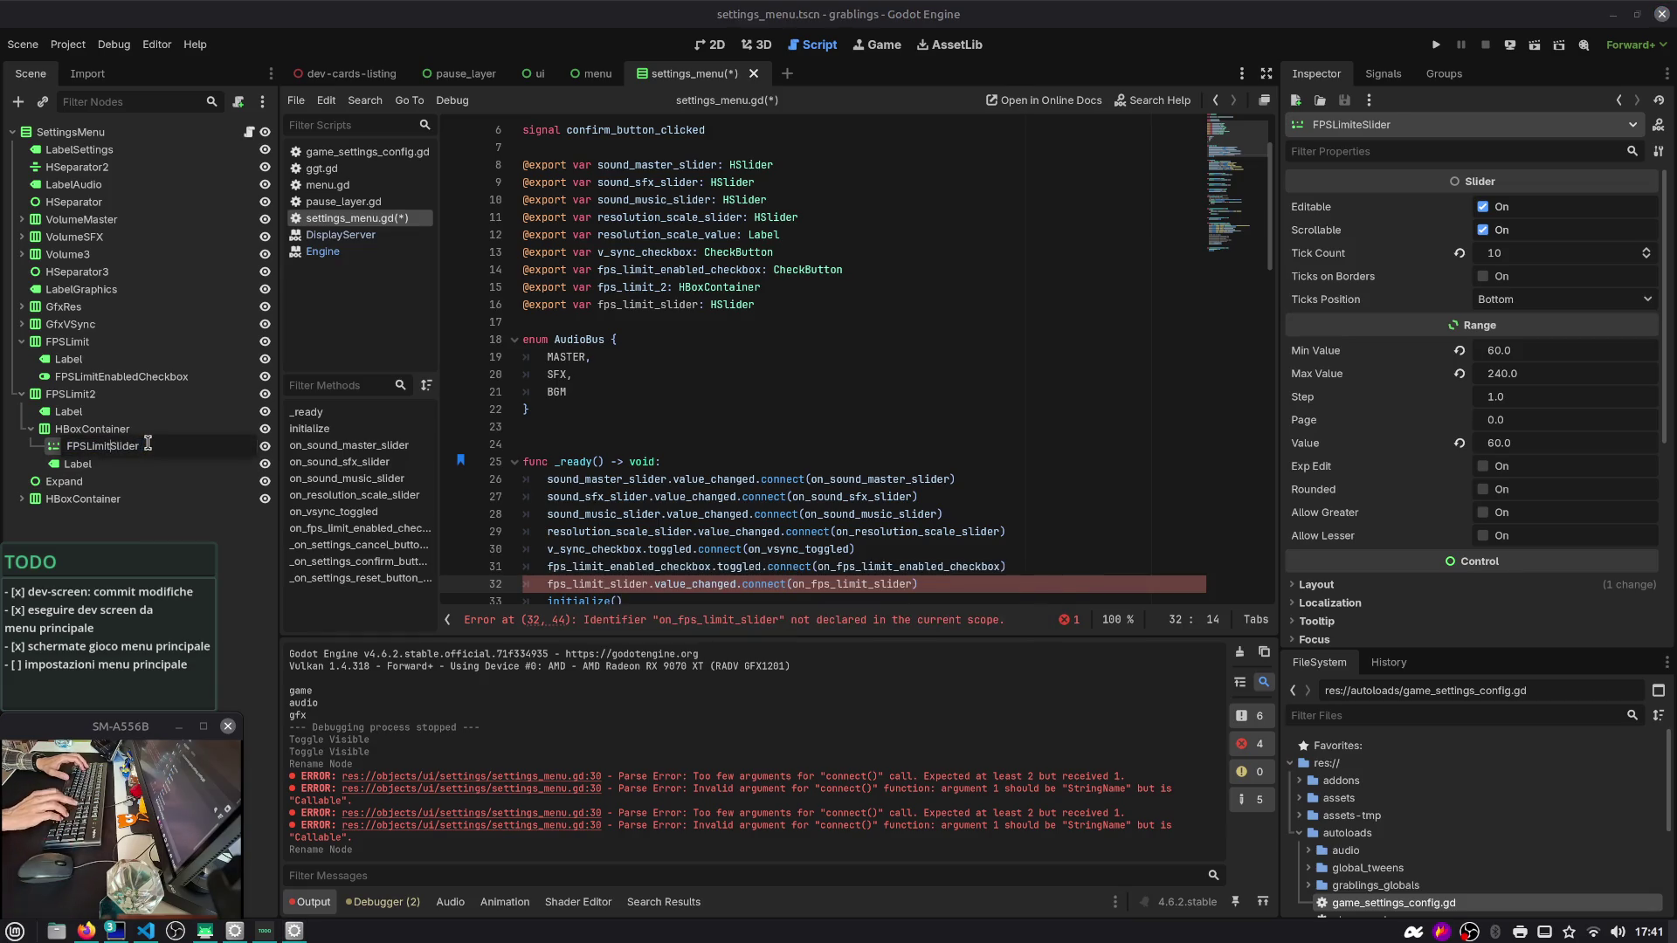
{"action": "key", "text": "Return"}
{"action": "scroll", "coordinate": [840, 433], "scroll_direction": "down", "scroll_amount": 3}
{"action": "left_click", "coordinate": [841, 428]}
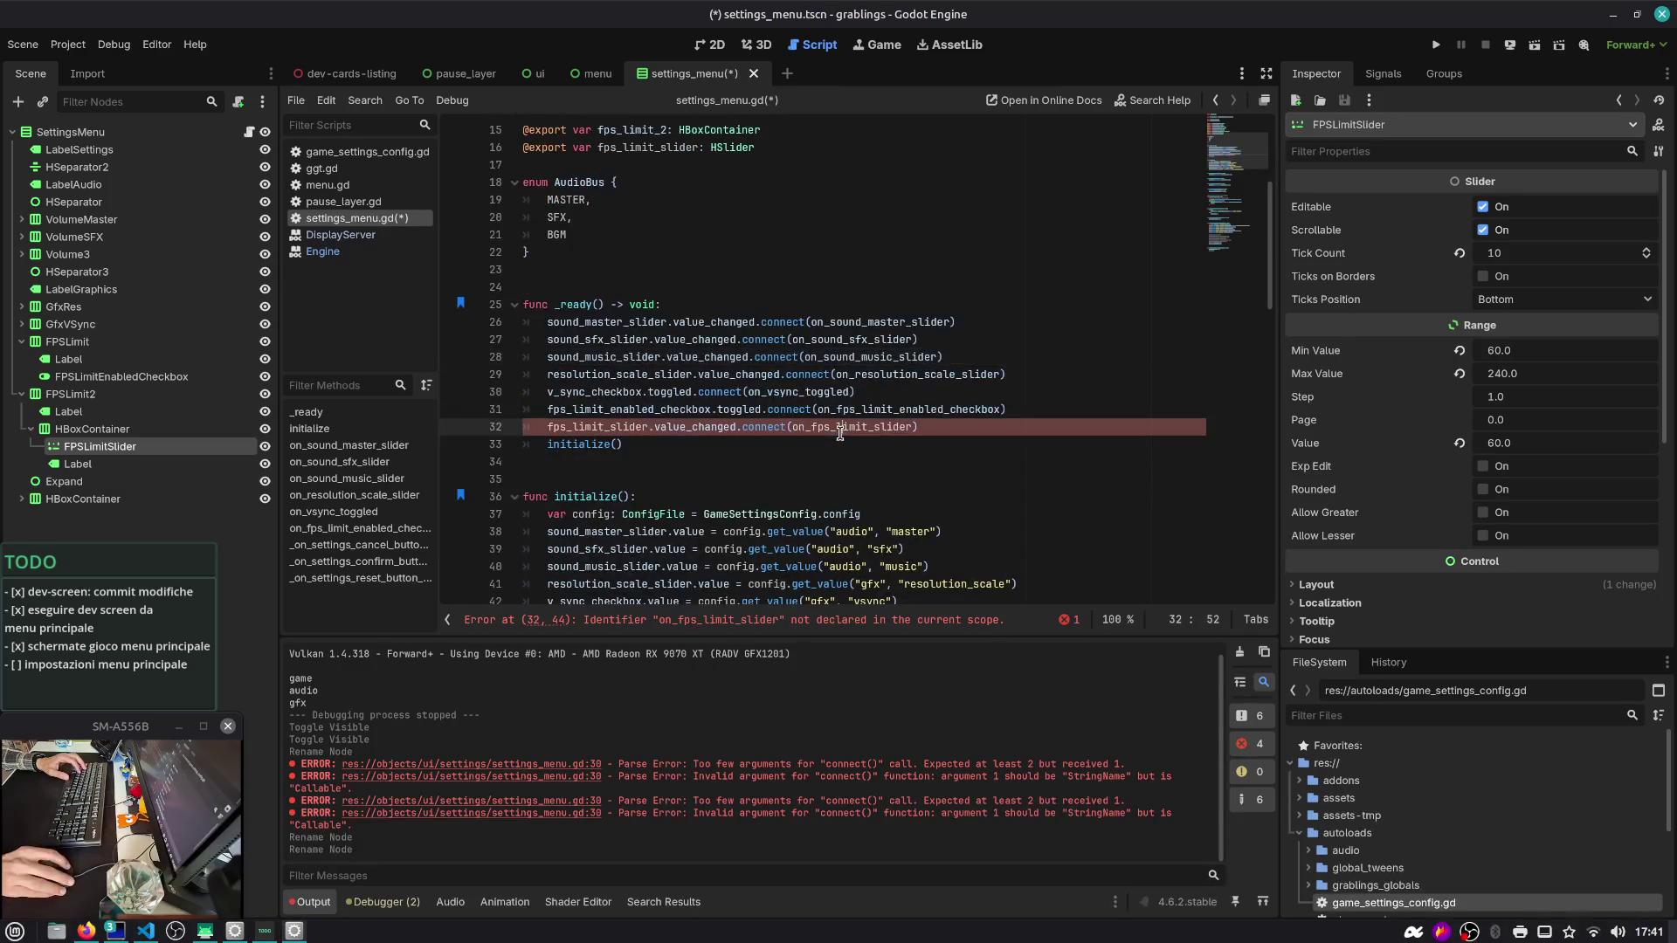
{"action": "double_click", "coordinate": [841, 428]}
{"action": "key", "text": "ctrl+c"}
{"action": "scroll", "coordinate": [840, 428], "scroll_direction": "down", "scroll_amount": 10}
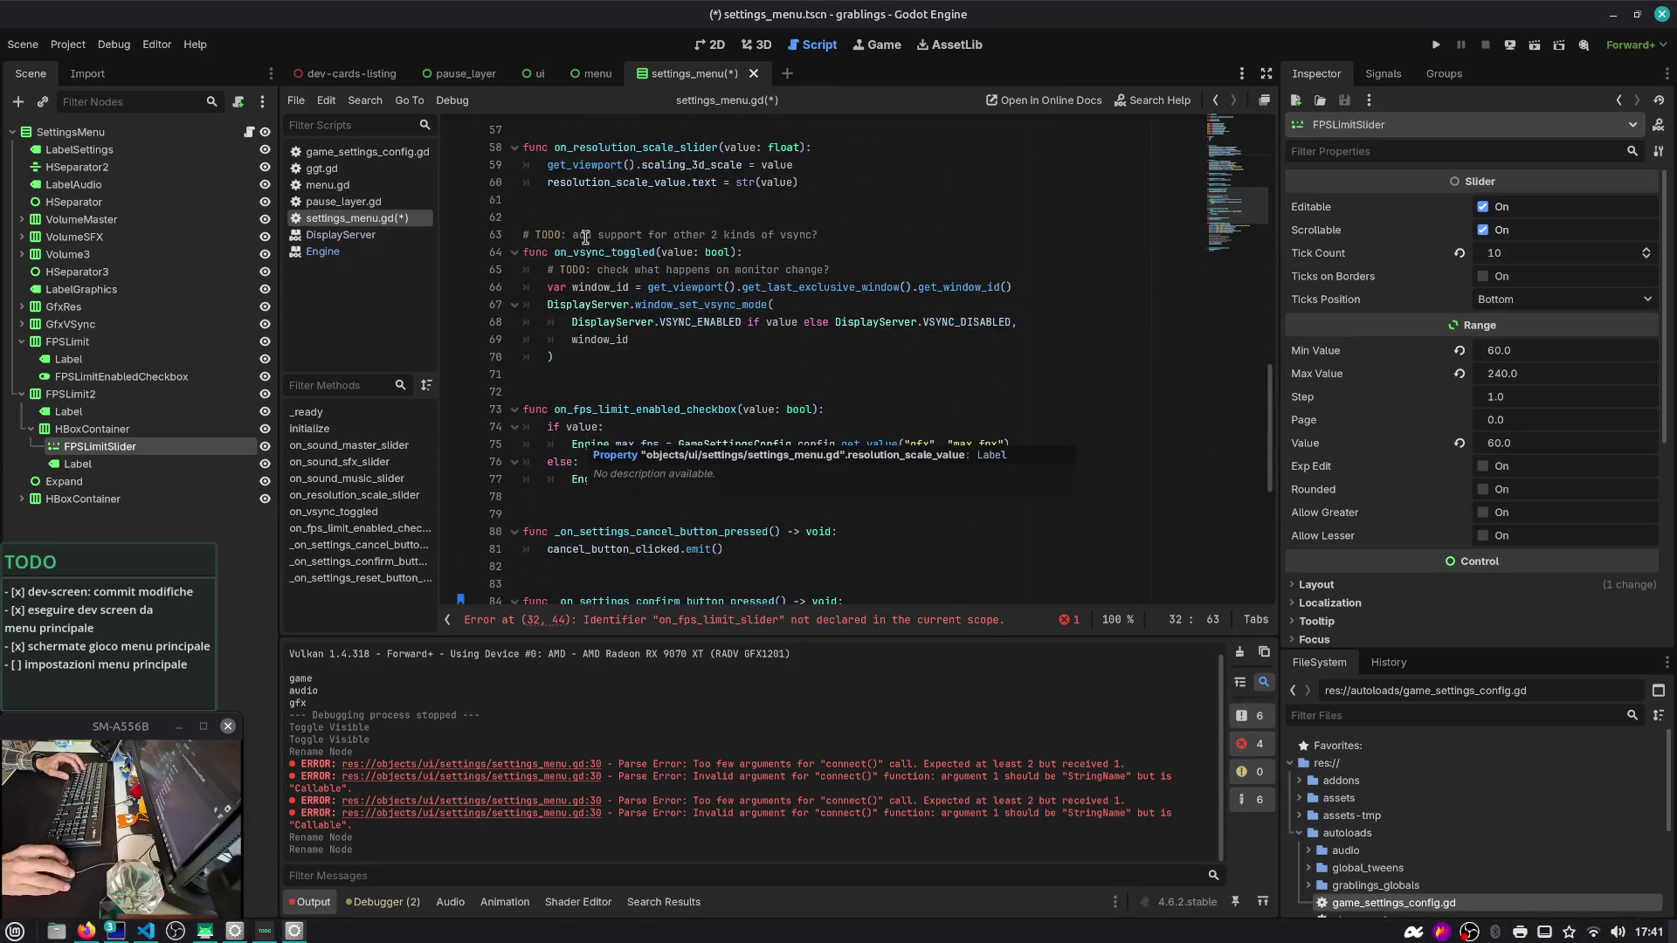
Step: Add an empty on_fps_limit_slider(value: float) function below the checkbox handler
{"action": "double_click", "coordinate": [577, 253]}
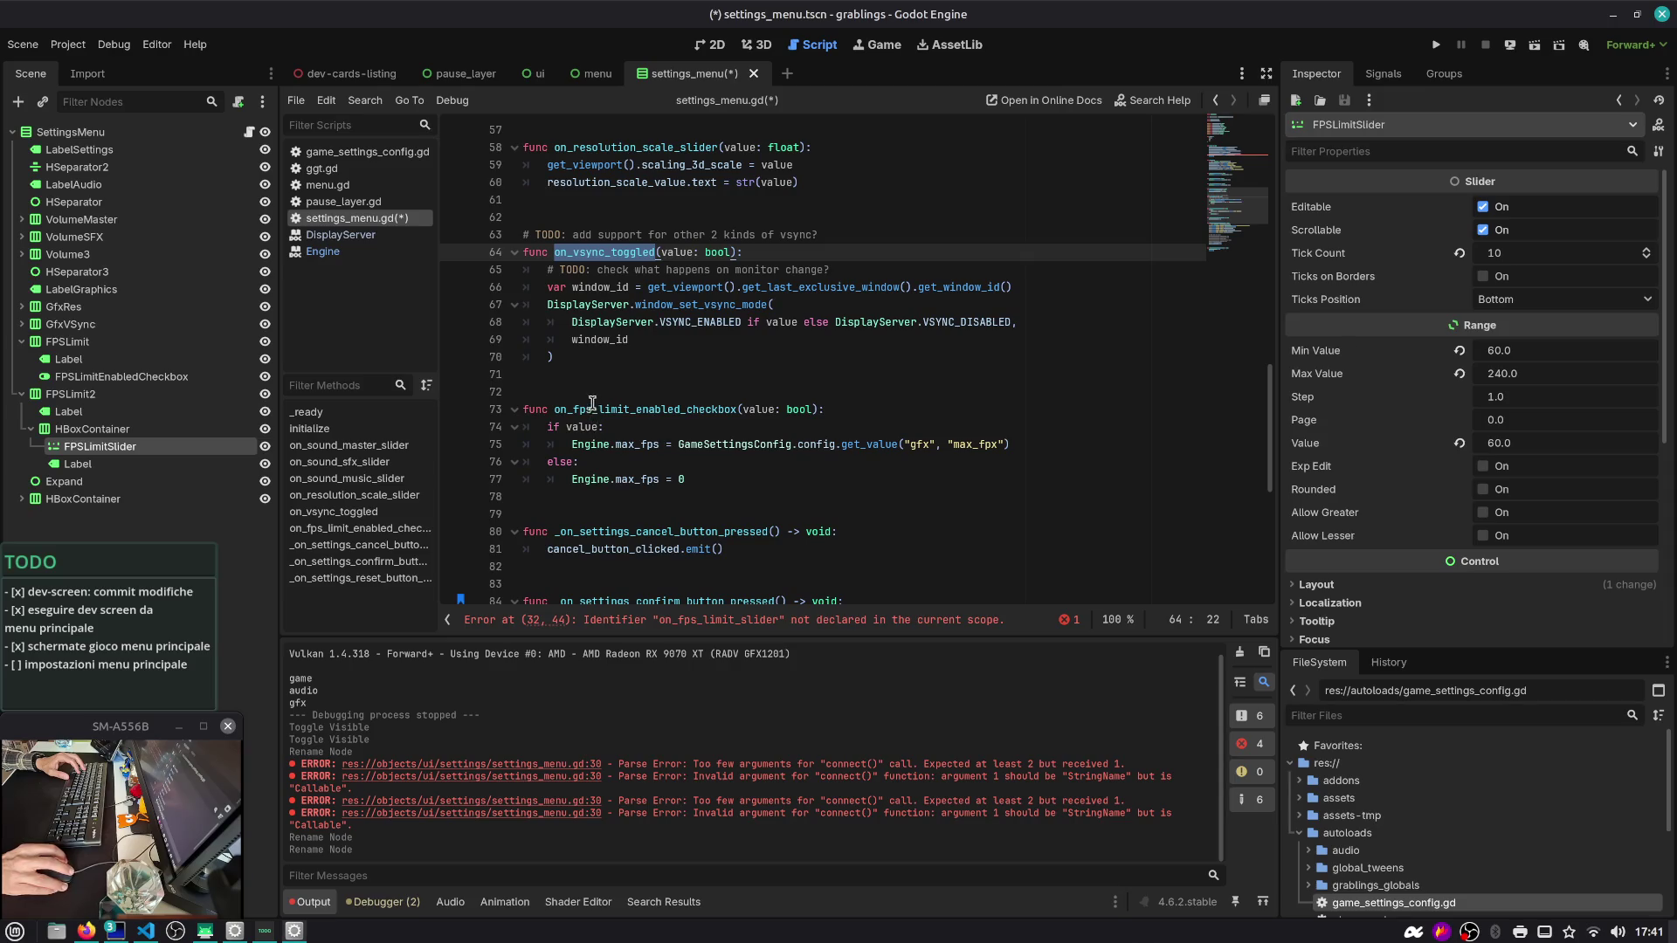
{"action": "left_click", "coordinate": [546, 498]}
{"action": "key", "text": "Return"}
{"action": "key", "text": "Return"}
{"action": "type", "text": "func"}
{"action": "key", "text": "ctrl+v"}
{"action": "type", "text": "():"}
{"action": "key", "text": "Return"}
{"action": "type", "text": "pass"}
{"action": "key", "text": "Up"}
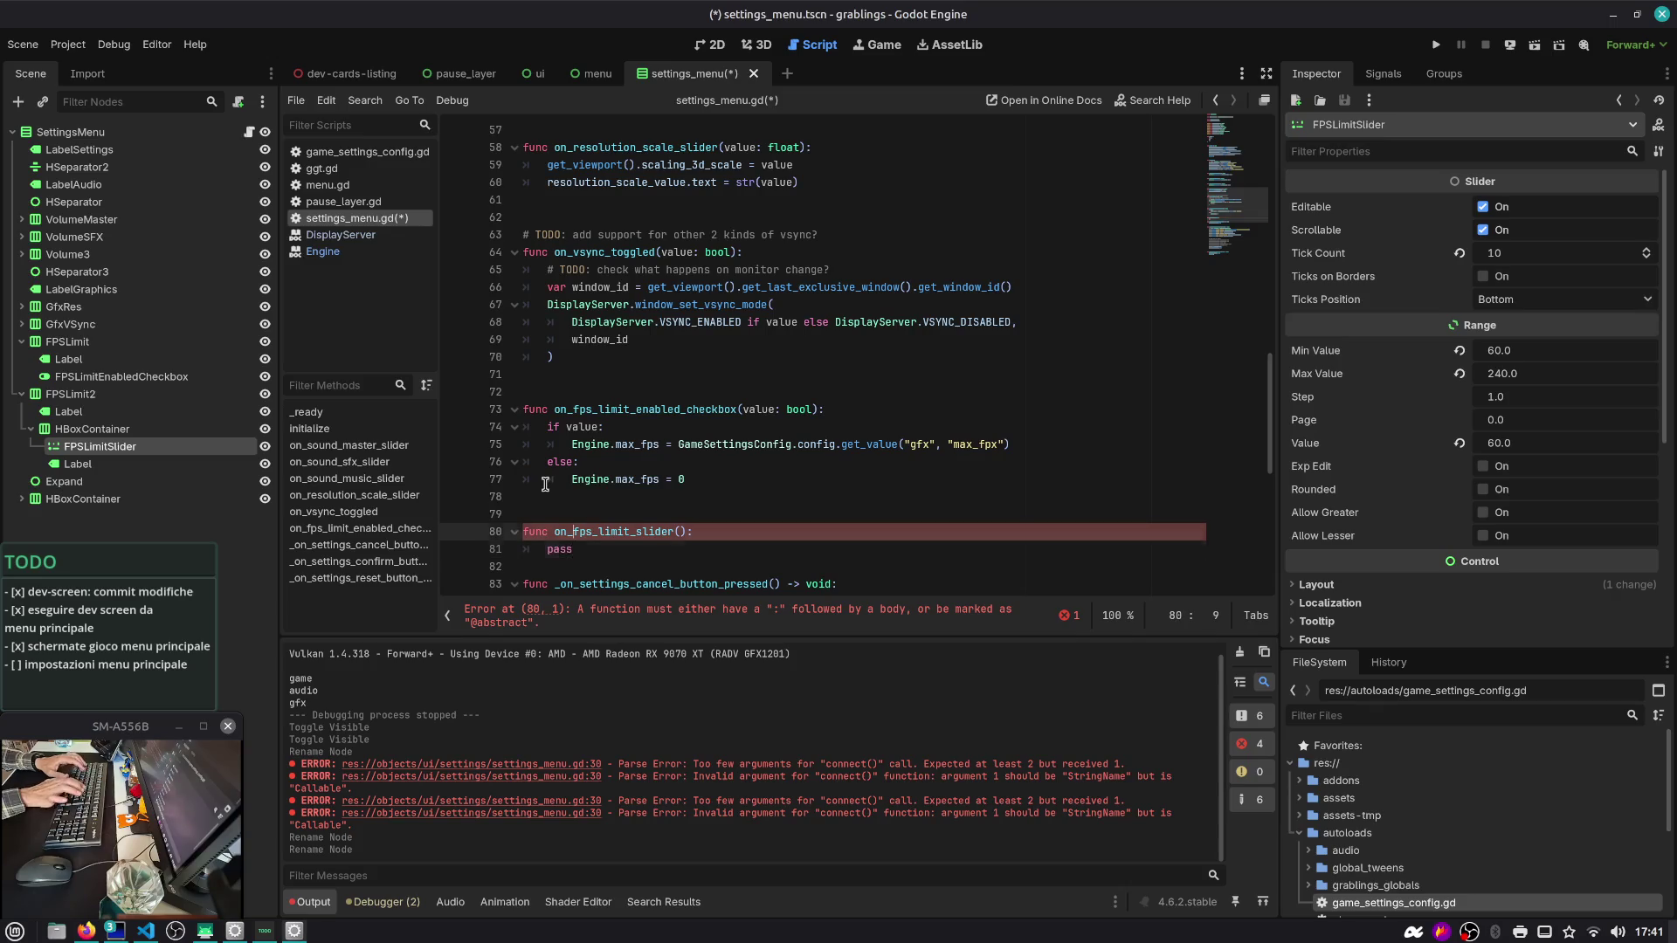
{"action": "key", "text": "Left"}
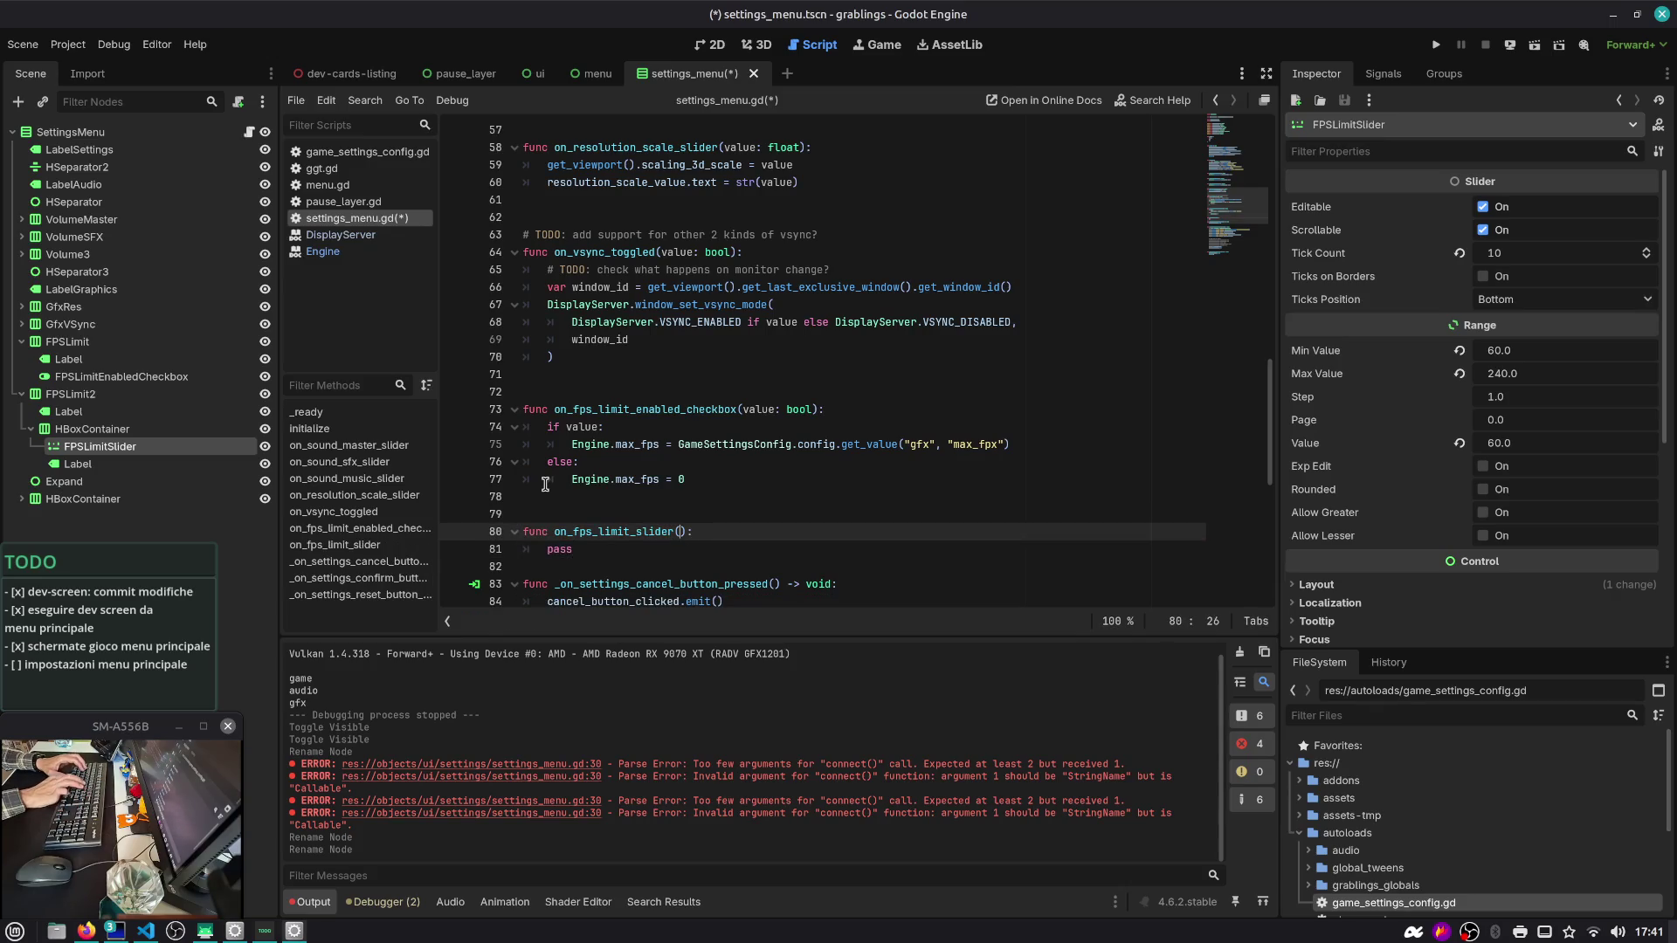
{"action": "key", "text": "Down"}
{"action": "key", "text": "Down"}
{"action": "key", "text": "Return"}
{"action": "key", "text": "Up"}
{"action": "key", "text": "Up"}
{"action": "key", "text": "Up"}
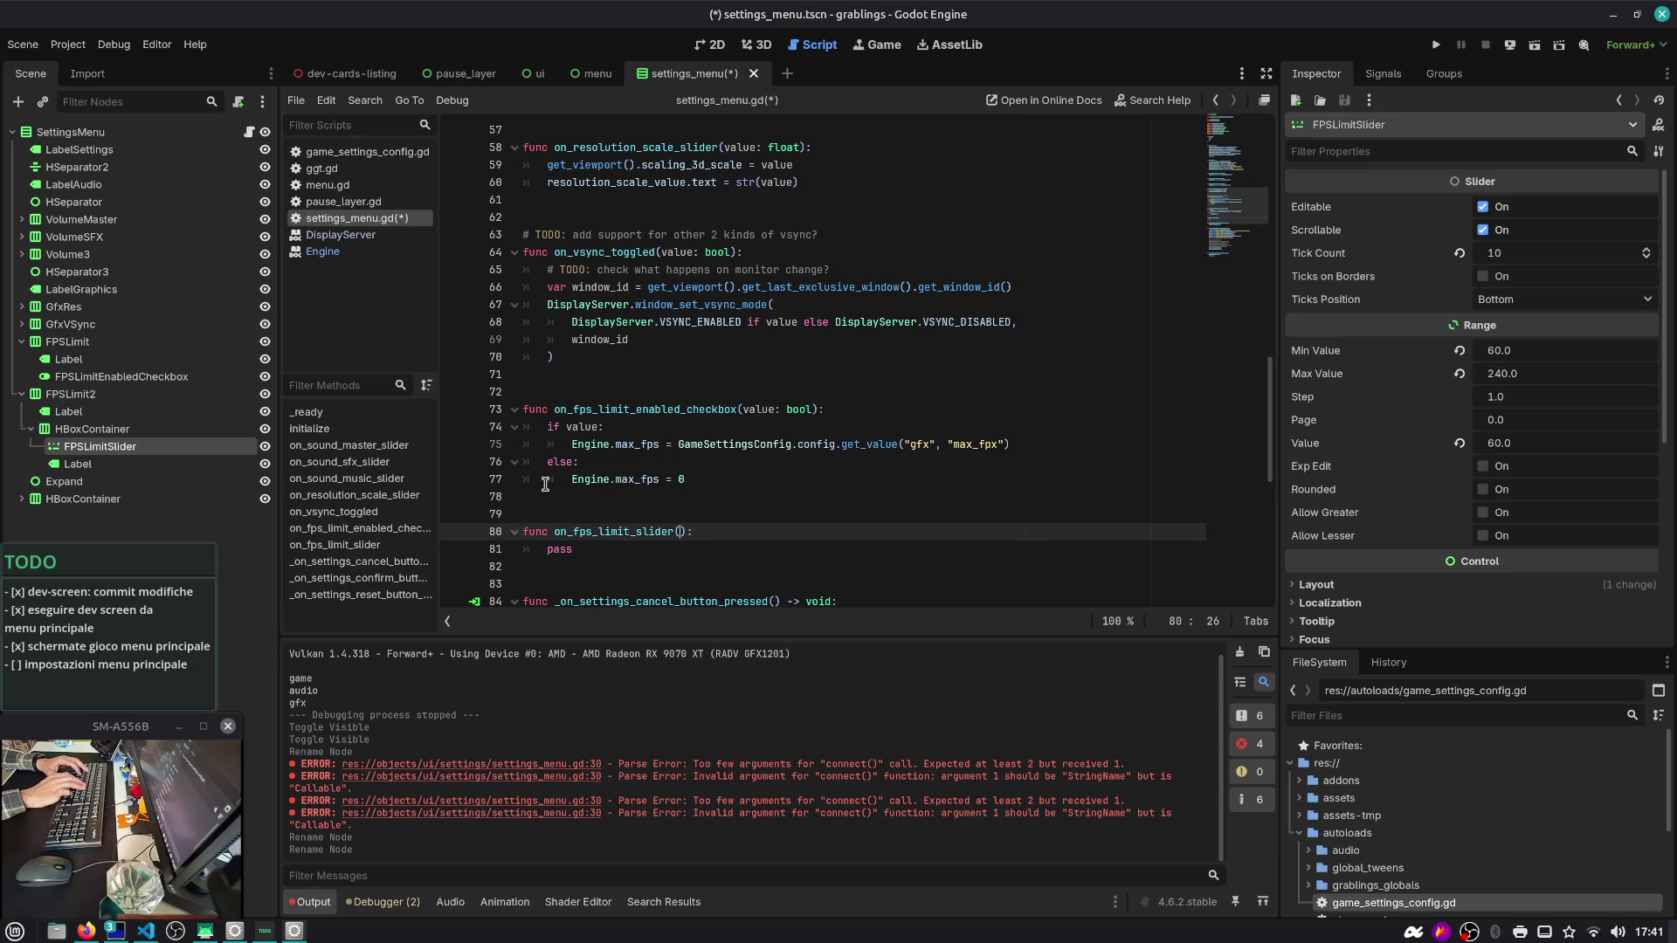
{"action": "key", "text": "Down"}
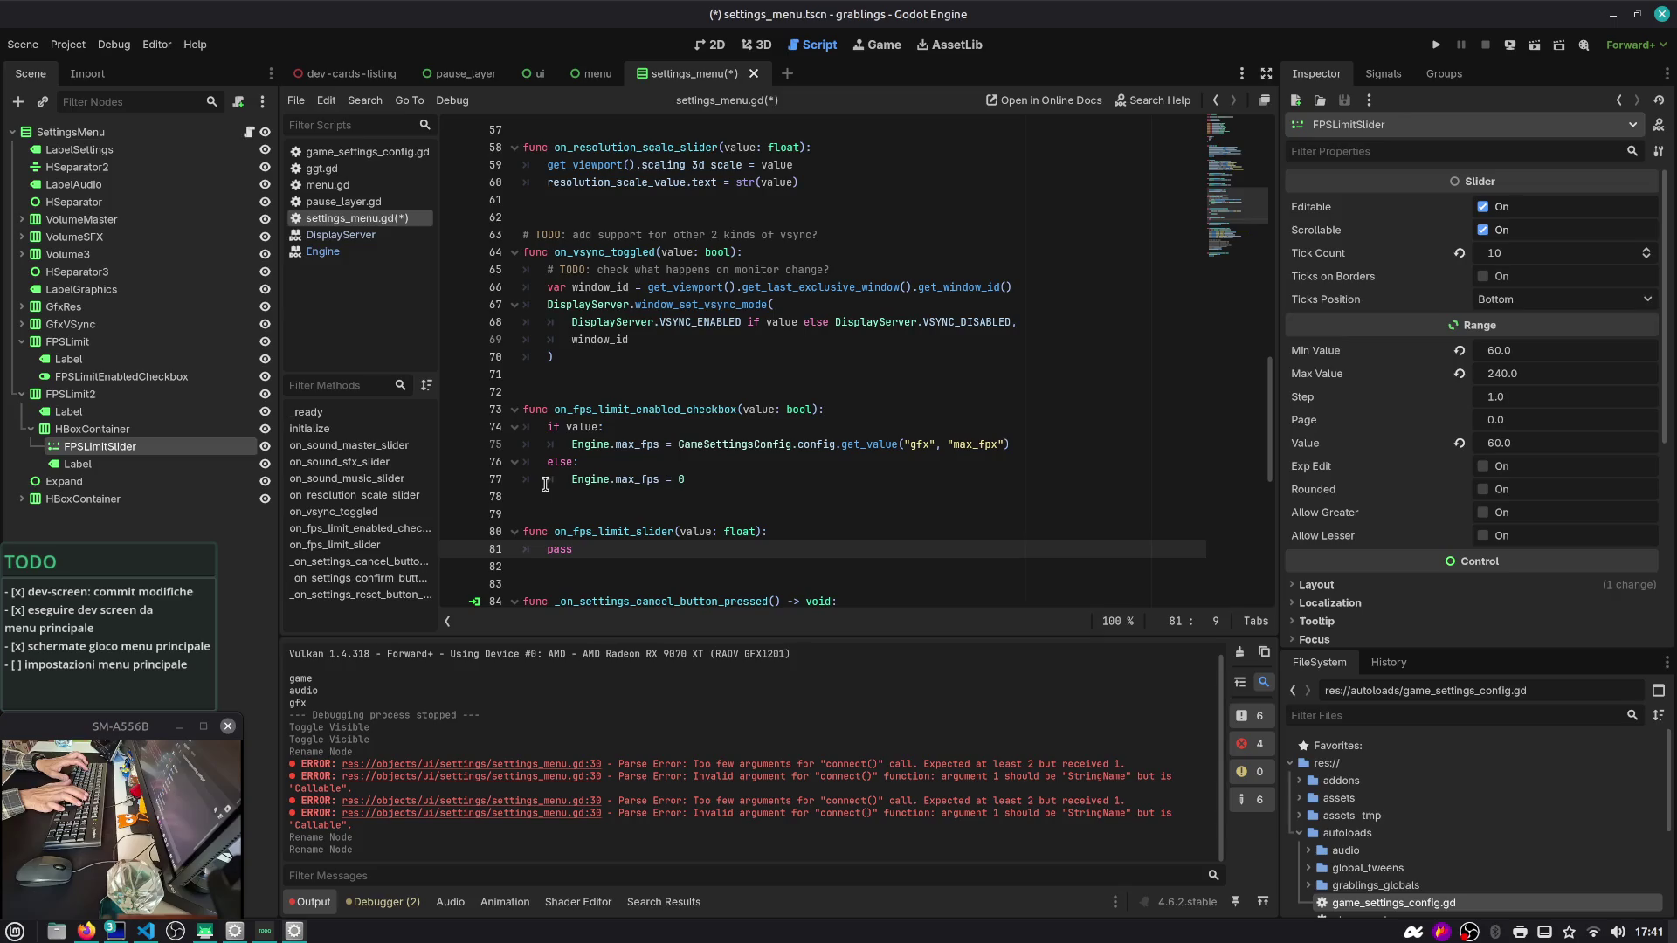
{"action": "key", "text": "Up"}
{"action": "type", "text": "nt"}
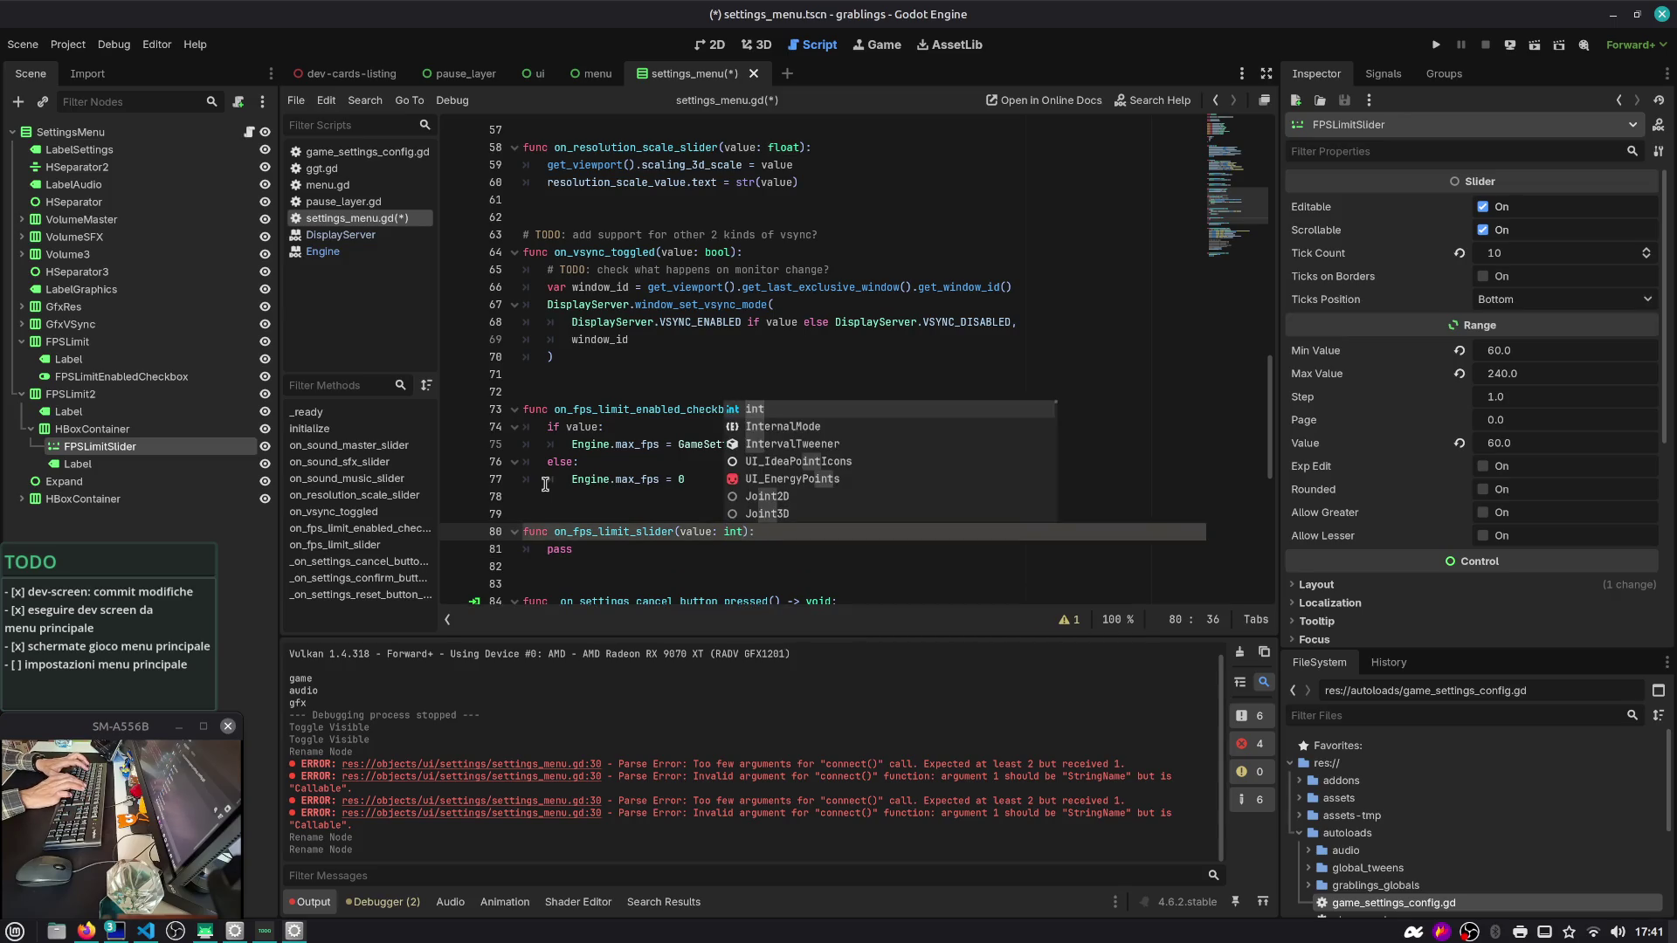
{"action": "key", "text": "ctrl+z"}
{"action": "key", "text": "ctrl+z"}
{"action": "key", "text": "ctrl+z"}
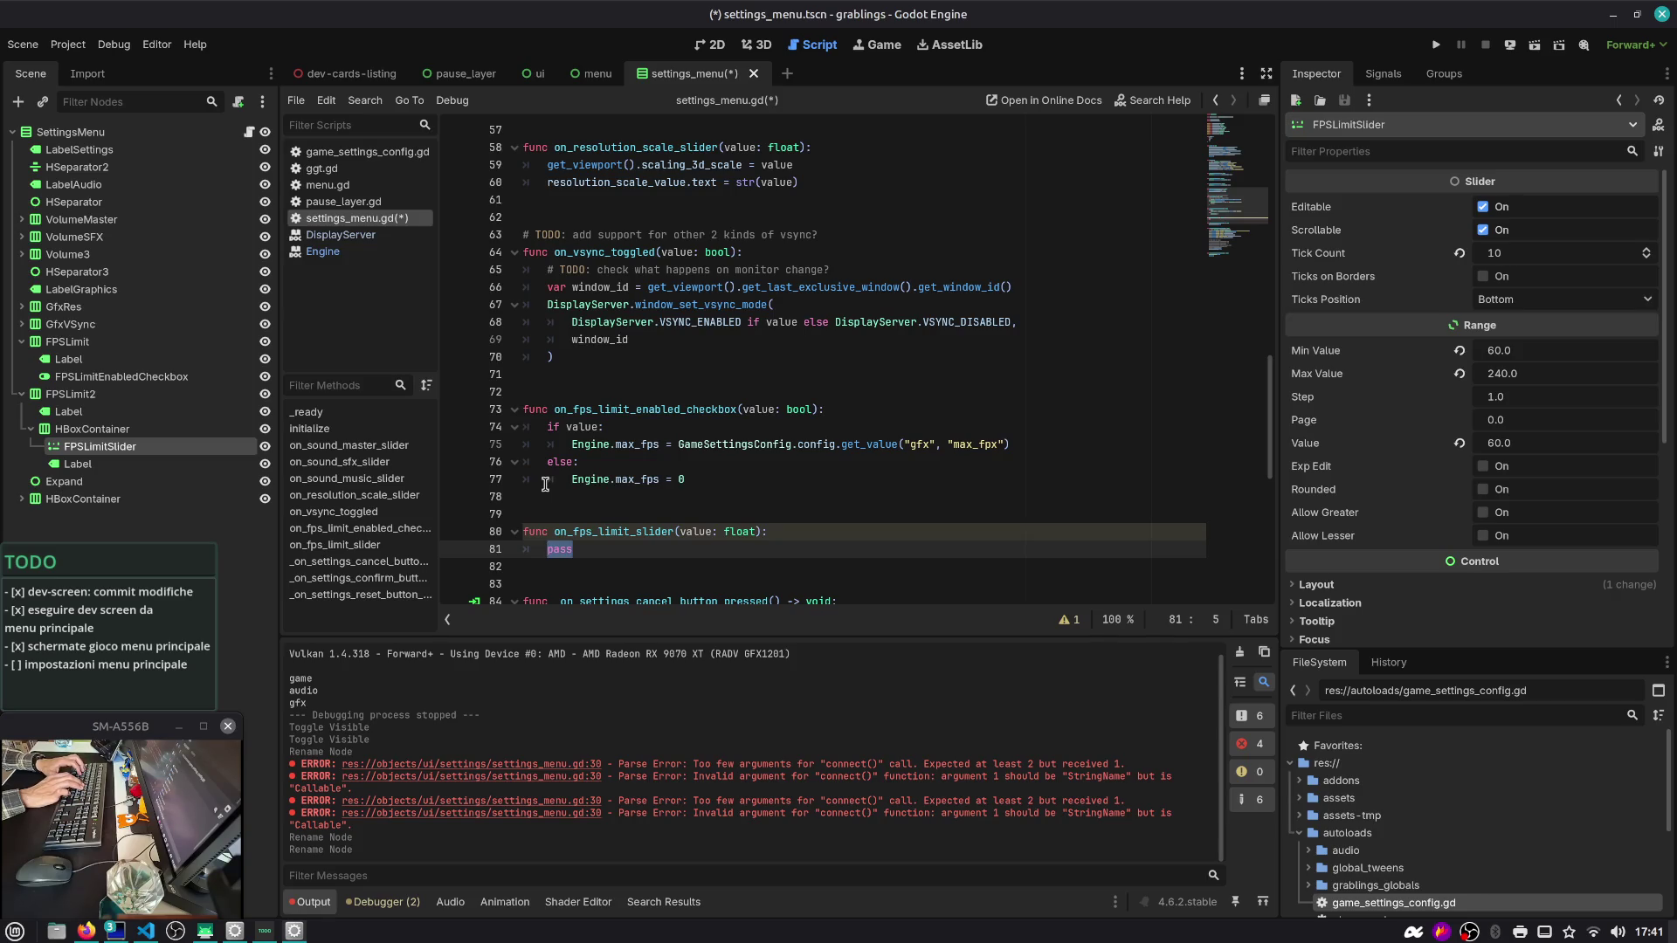
Step: Replace its pass body with Engine.max_fps = int(value), reusing the existing max_fps assignment line
{"action": "key", "text": "Up"}
{"action": "key", "text": "Up"}
{"action": "key", "text": "Up"}
{"action": "key", "text": "Home"}
{"action": "key", "text": "shift+End"}
{"action": "key", "text": "ctrl+c"}
{"action": "key", "text": "Down"}
{"action": "key", "text": "Down"}
{"action": "key", "text": "Down"}
{"action": "key", "text": "shift+Home"}
{"action": "key", "text": "ctrl+v"}
{"action": "key", "text": "Left"}
{"action": "key", "text": "Left"}
{"action": "key", "text": "Left"}
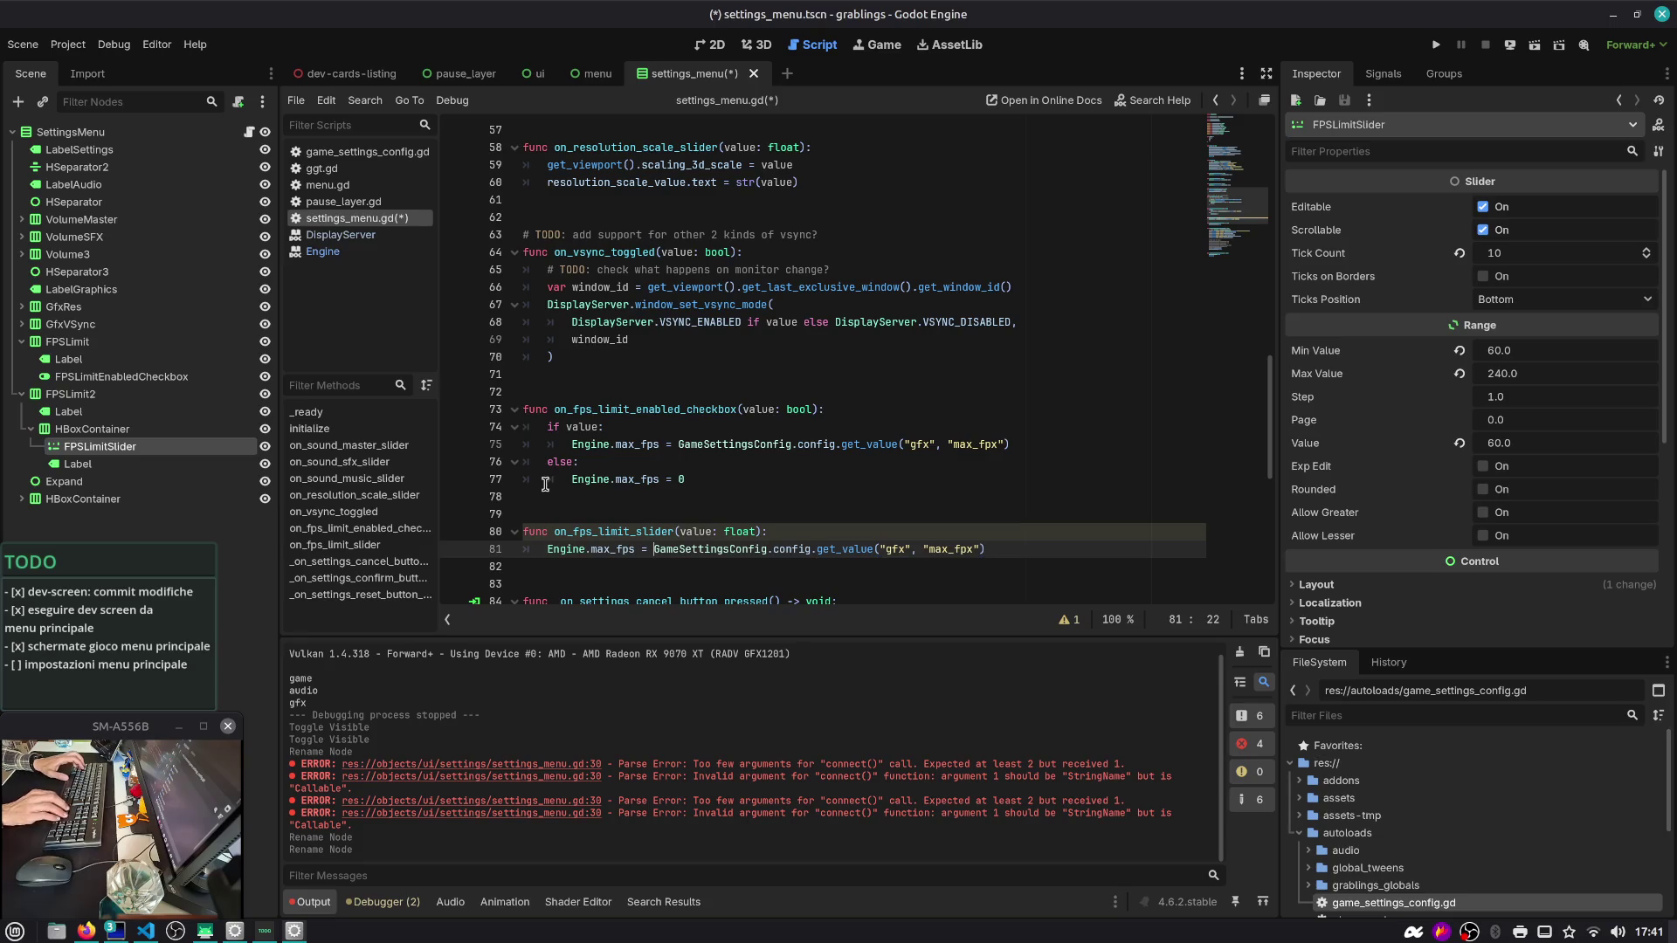
{"action": "key", "text": "shift+End"}
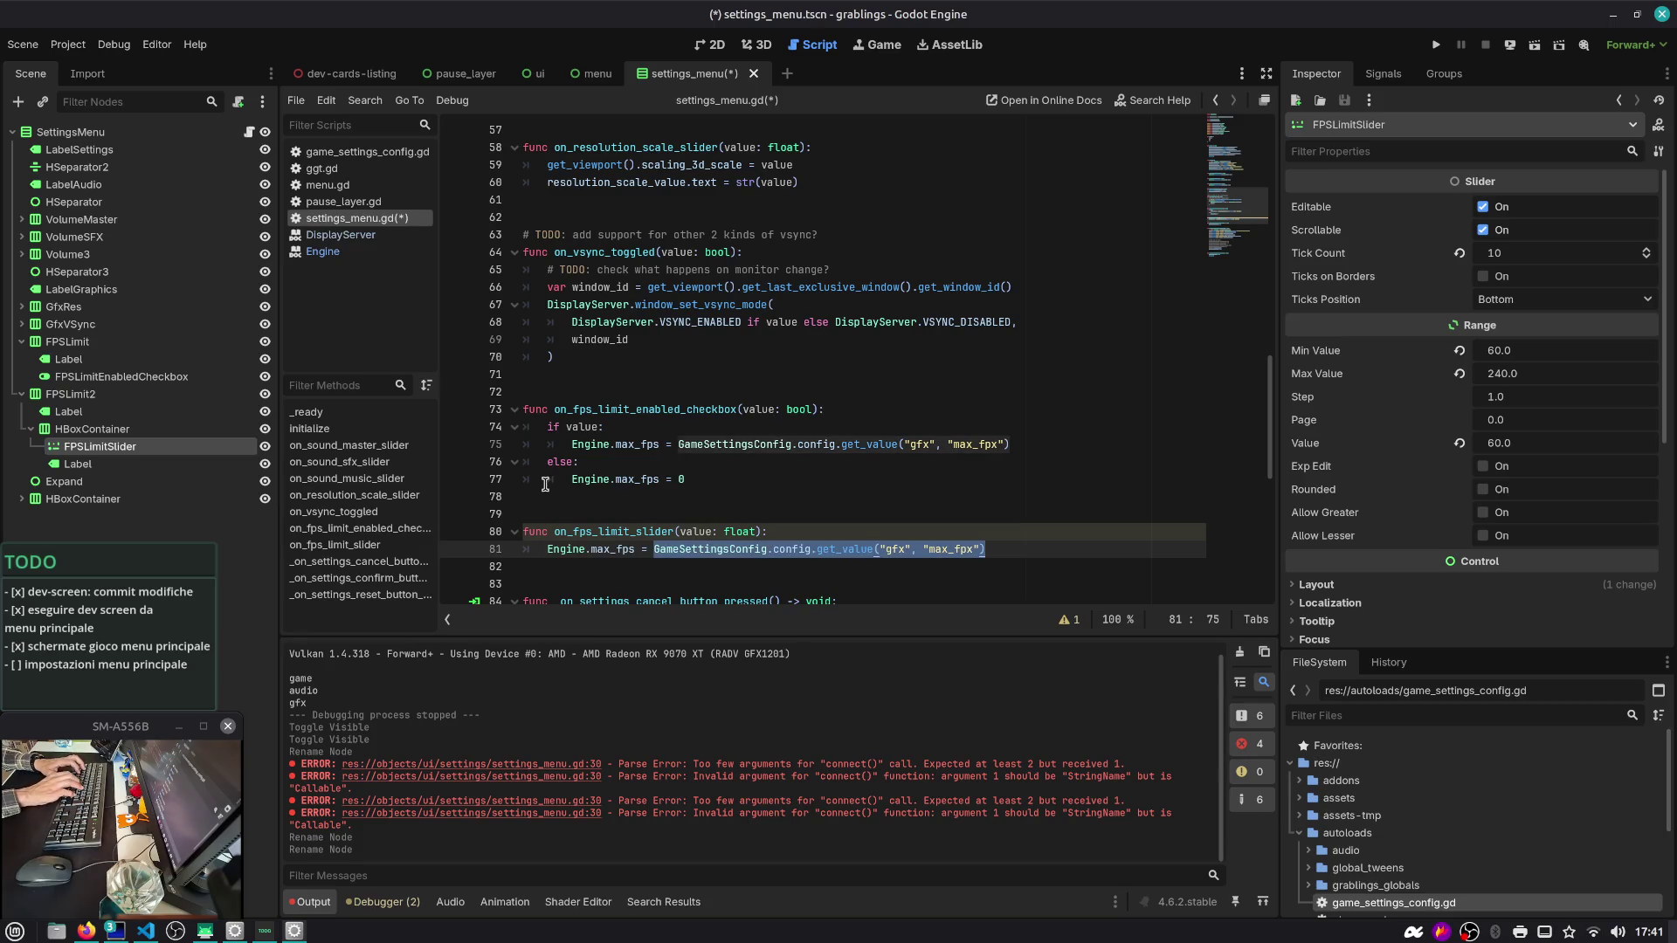
{"action": "type", "text": "int(value)"}
{"action": "key", "text": "Up"}
{"action": "key", "text": "End"}
{"action": "key", "text": "Return"}
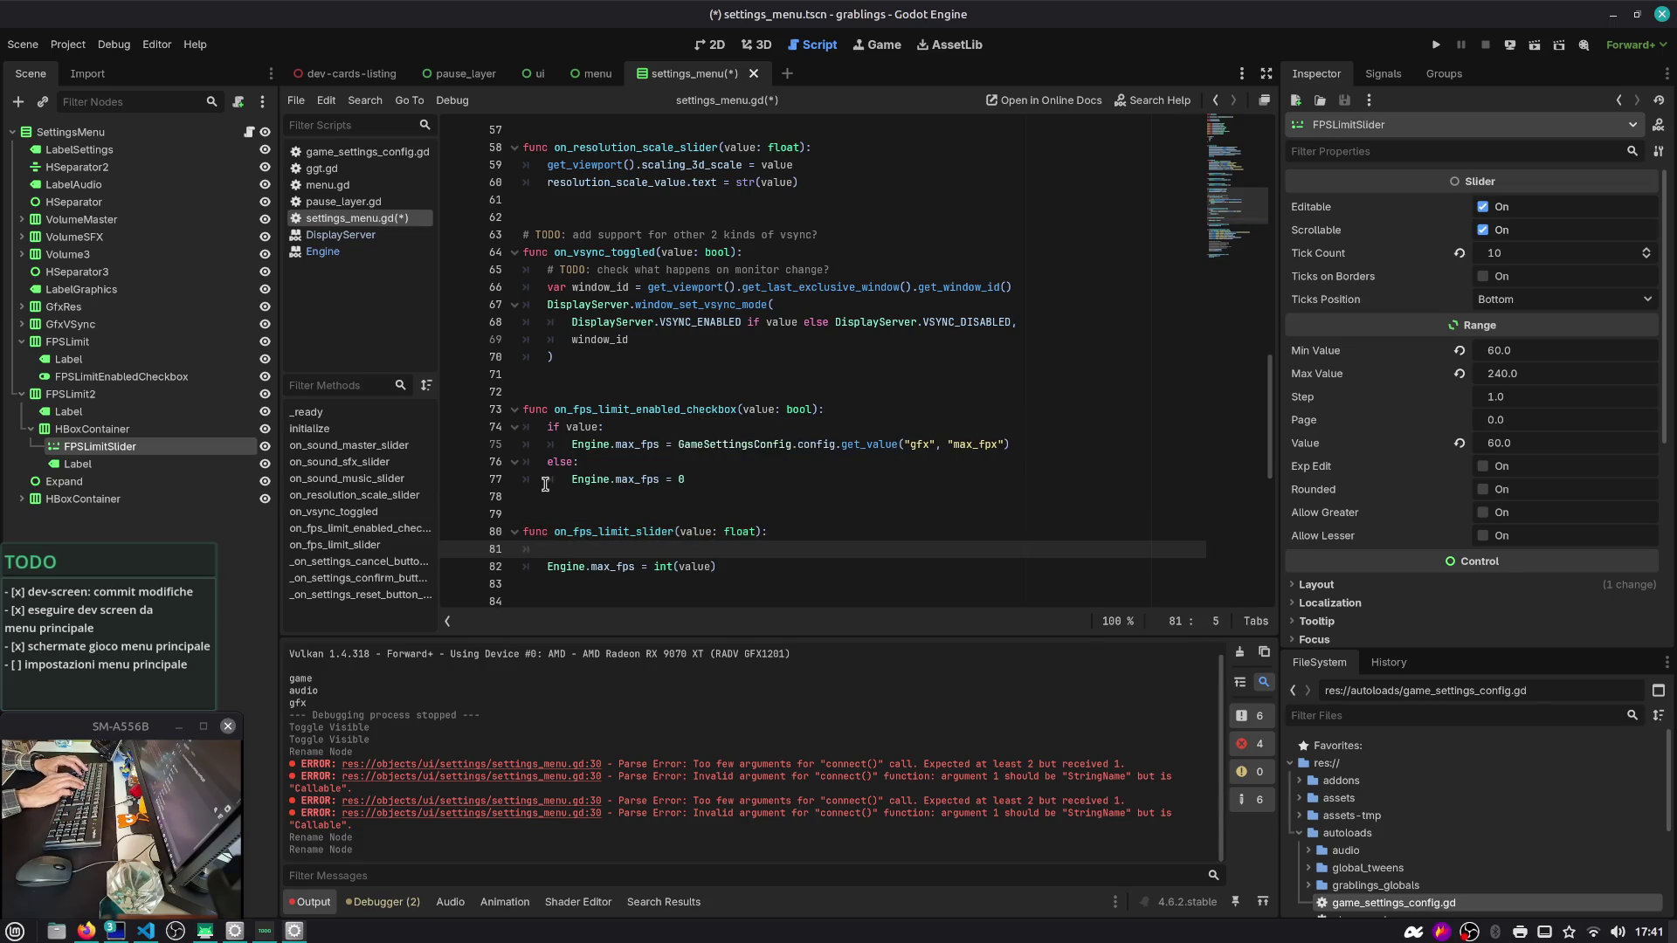
Step: Check the new handler's name, then save and run the game with F5
{"action": "double_click", "coordinate": [610, 531]}
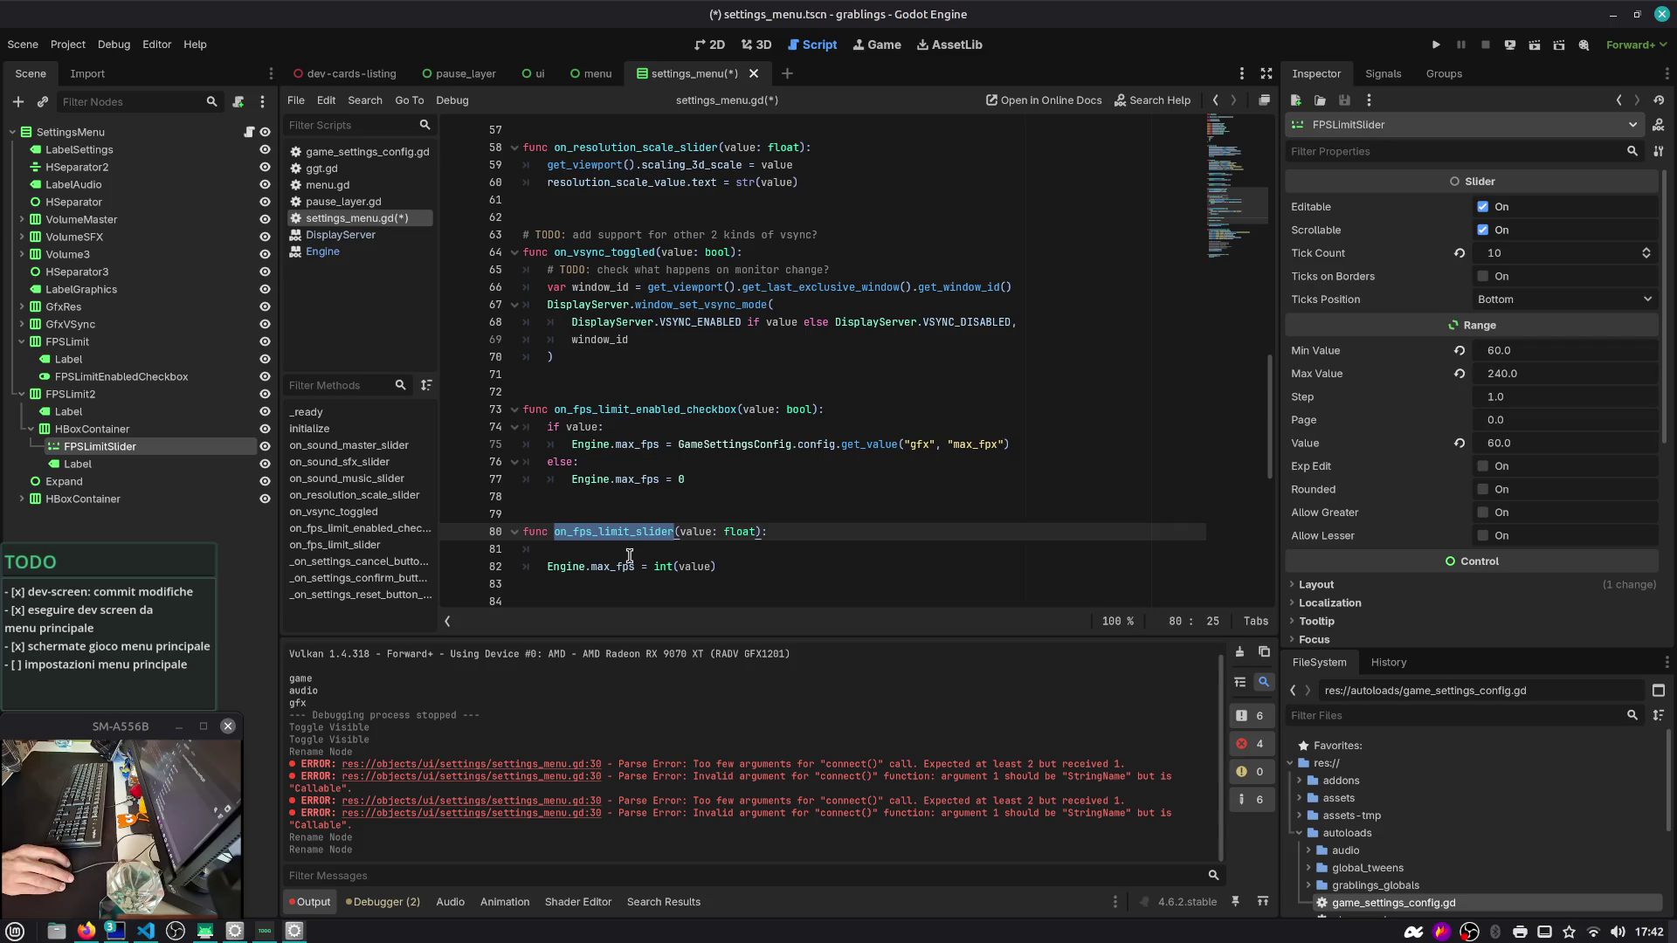
{"action": "double_click", "coordinate": [630, 535]}
{"action": "left_click", "coordinate": [624, 549]}
{"action": "scroll", "coordinate": [623, 548], "scroll_direction": "down", "scroll_amount": 3}
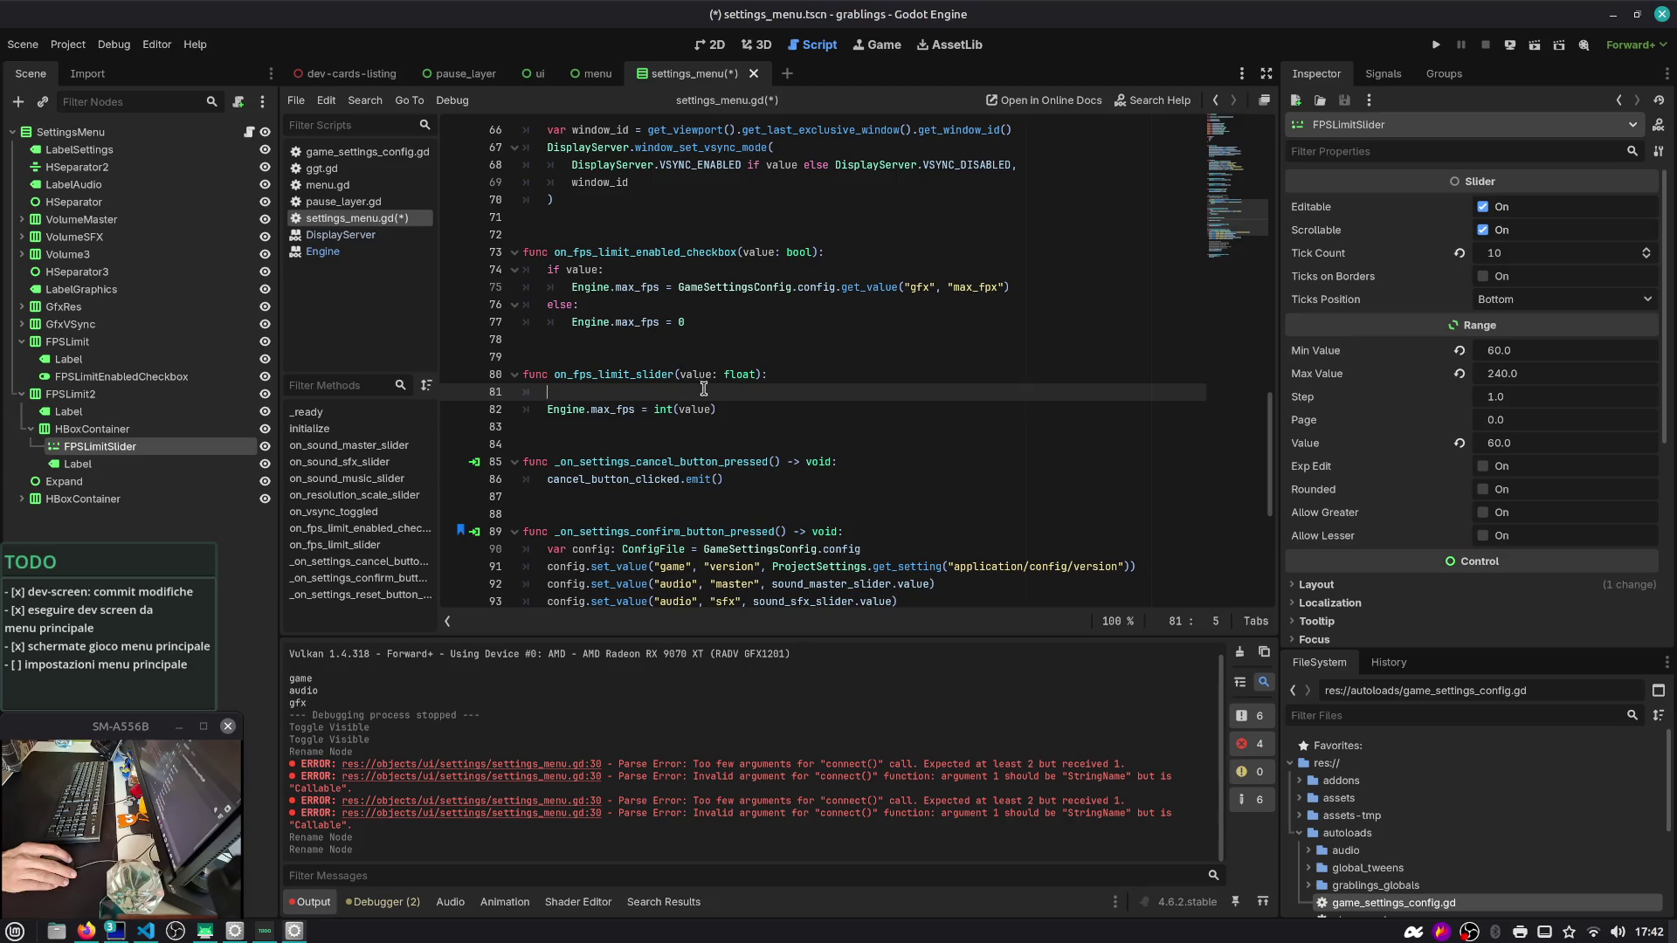
{"action": "key", "text": "F5"}
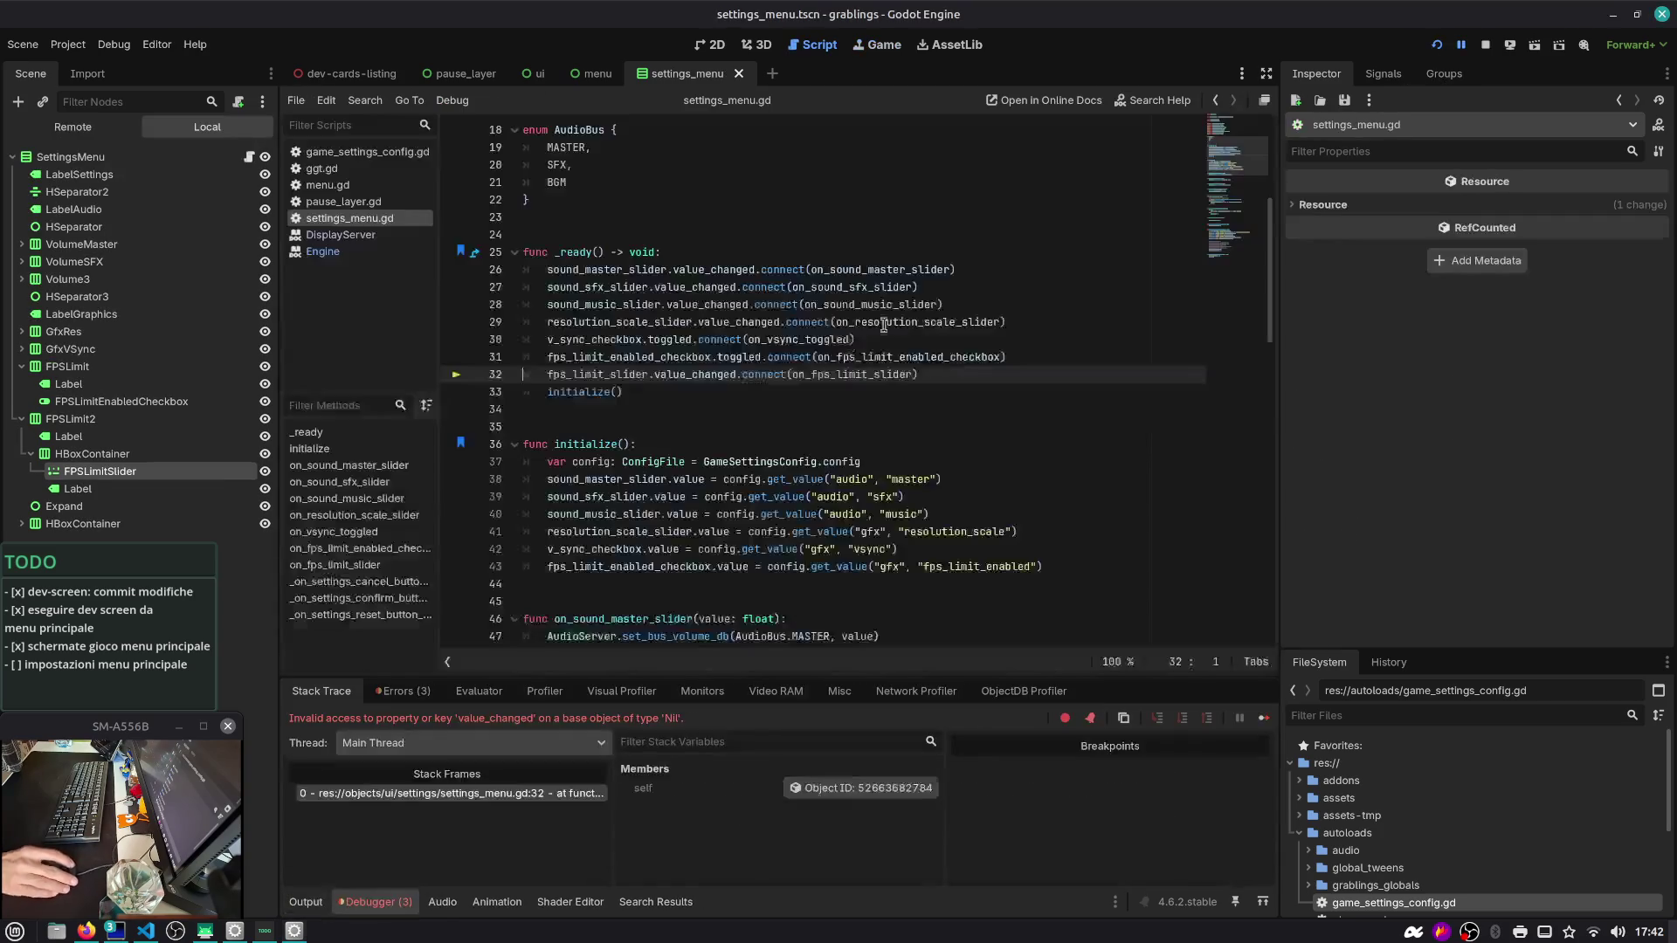
Step: Trace the line 32 Nil error to the fps_limit_slider export and its on_fps_limit_slider connection
{"action": "double_click", "coordinate": [603, 376]}
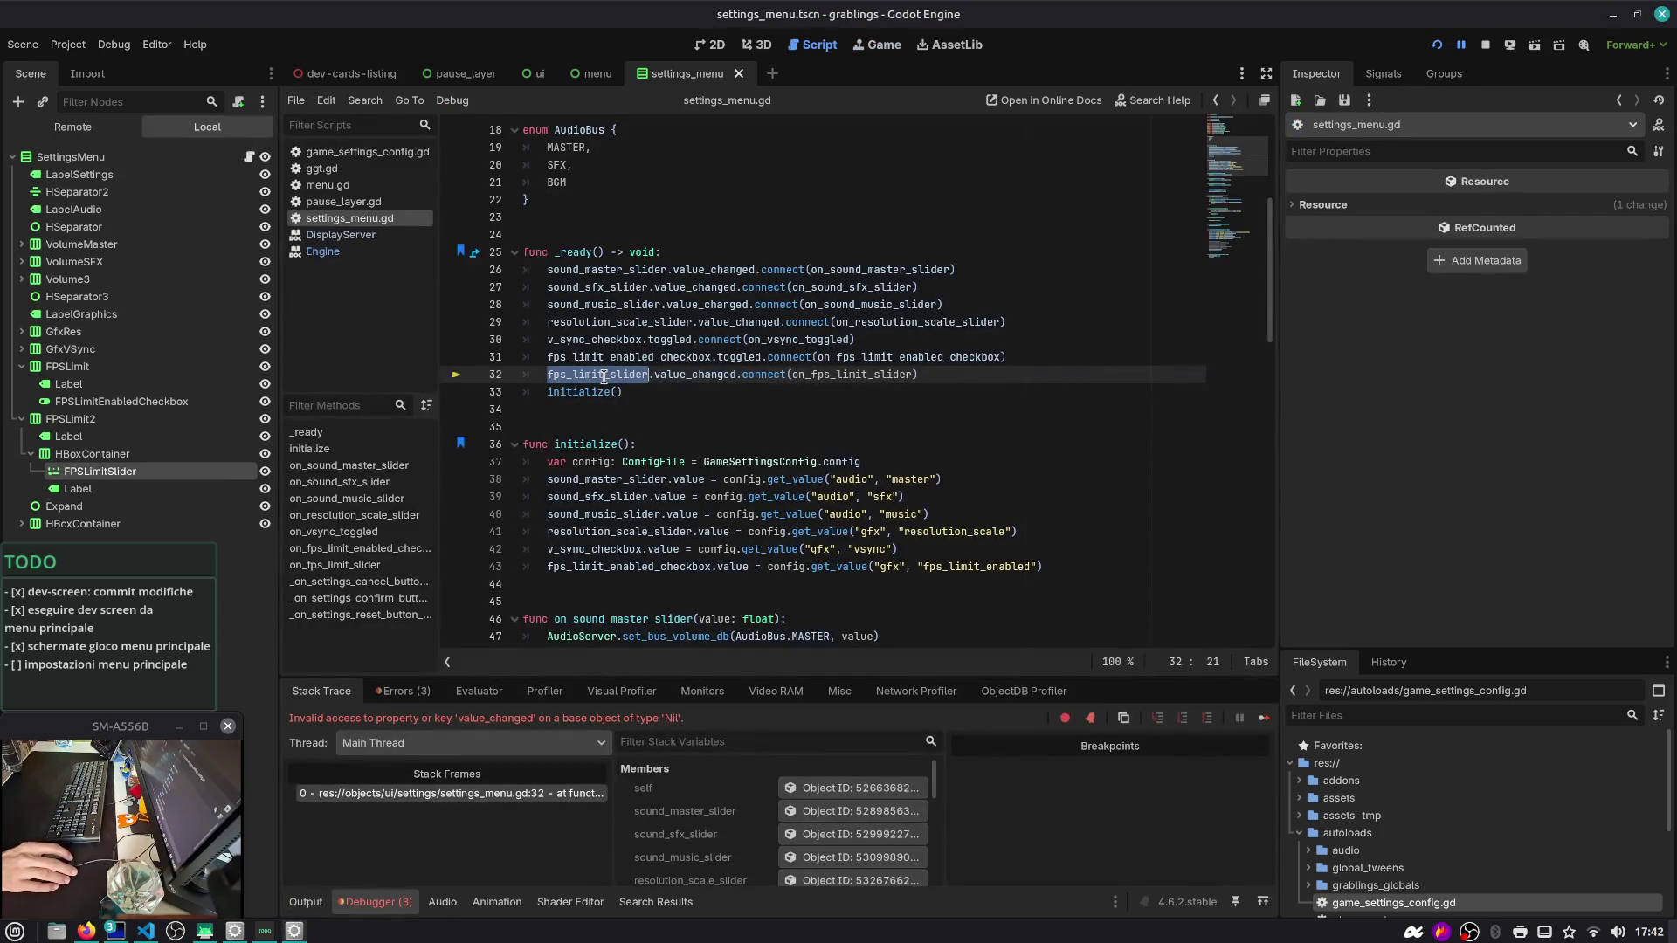
{"action": "double_click", "coordinate": [812, 376]}
{"action": "key", "text": "ctrl+f"}
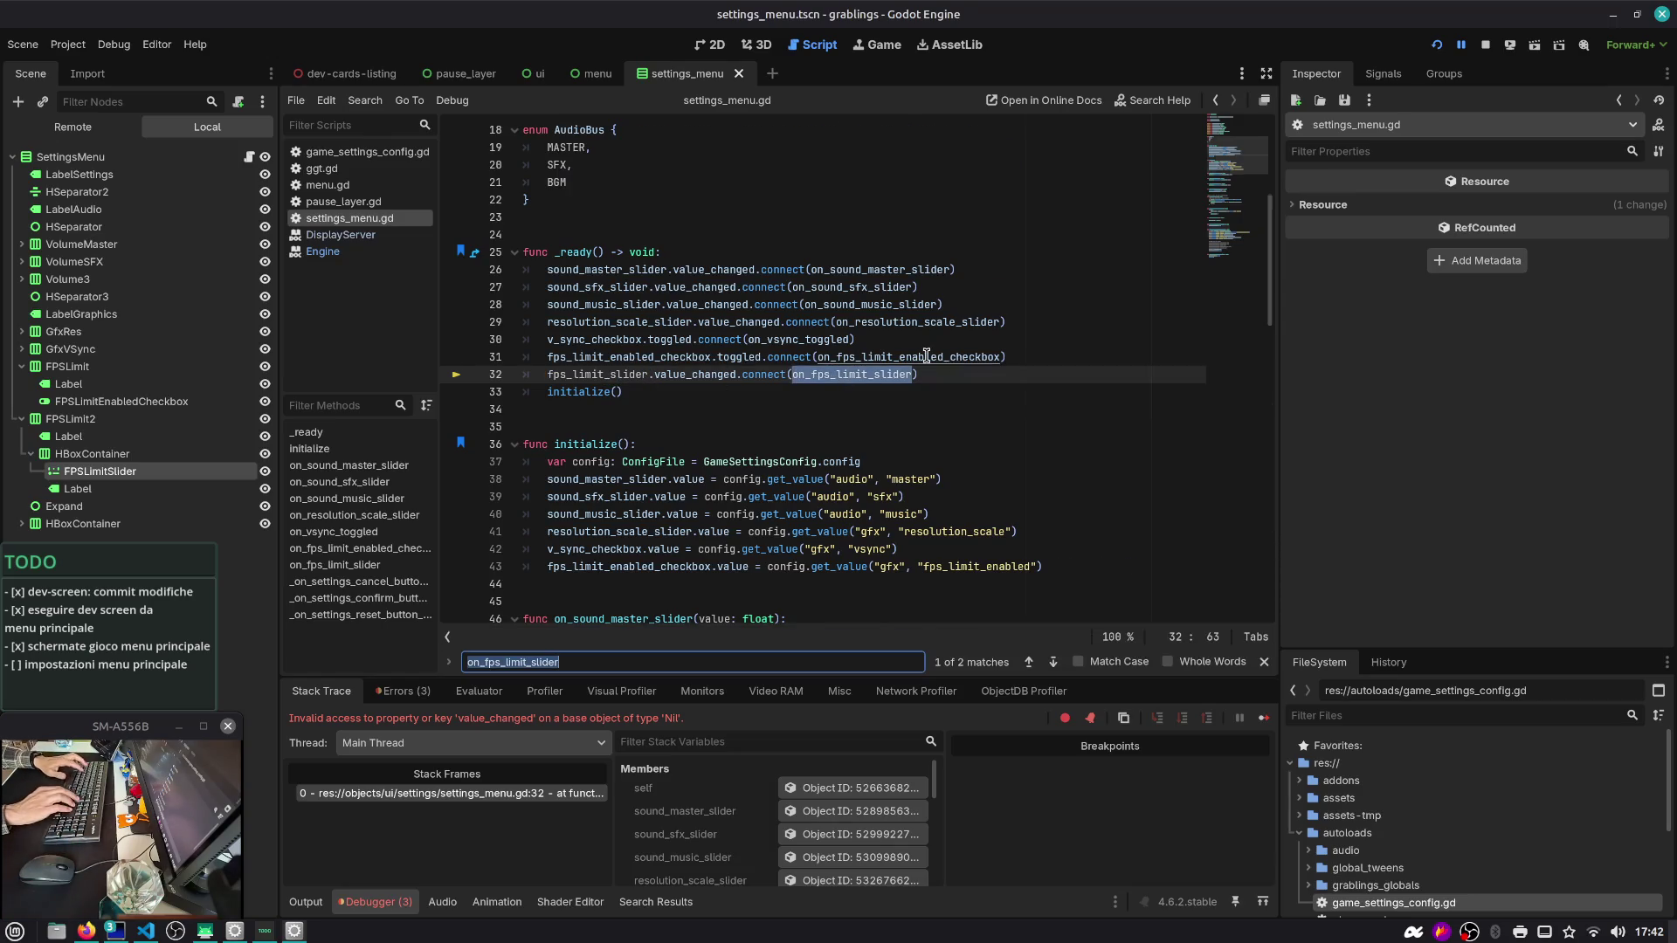
{"action": "key", "text": "Return"}
{"action": "key", "text": "Return"}
{"action": "key", "text": "Escape"}
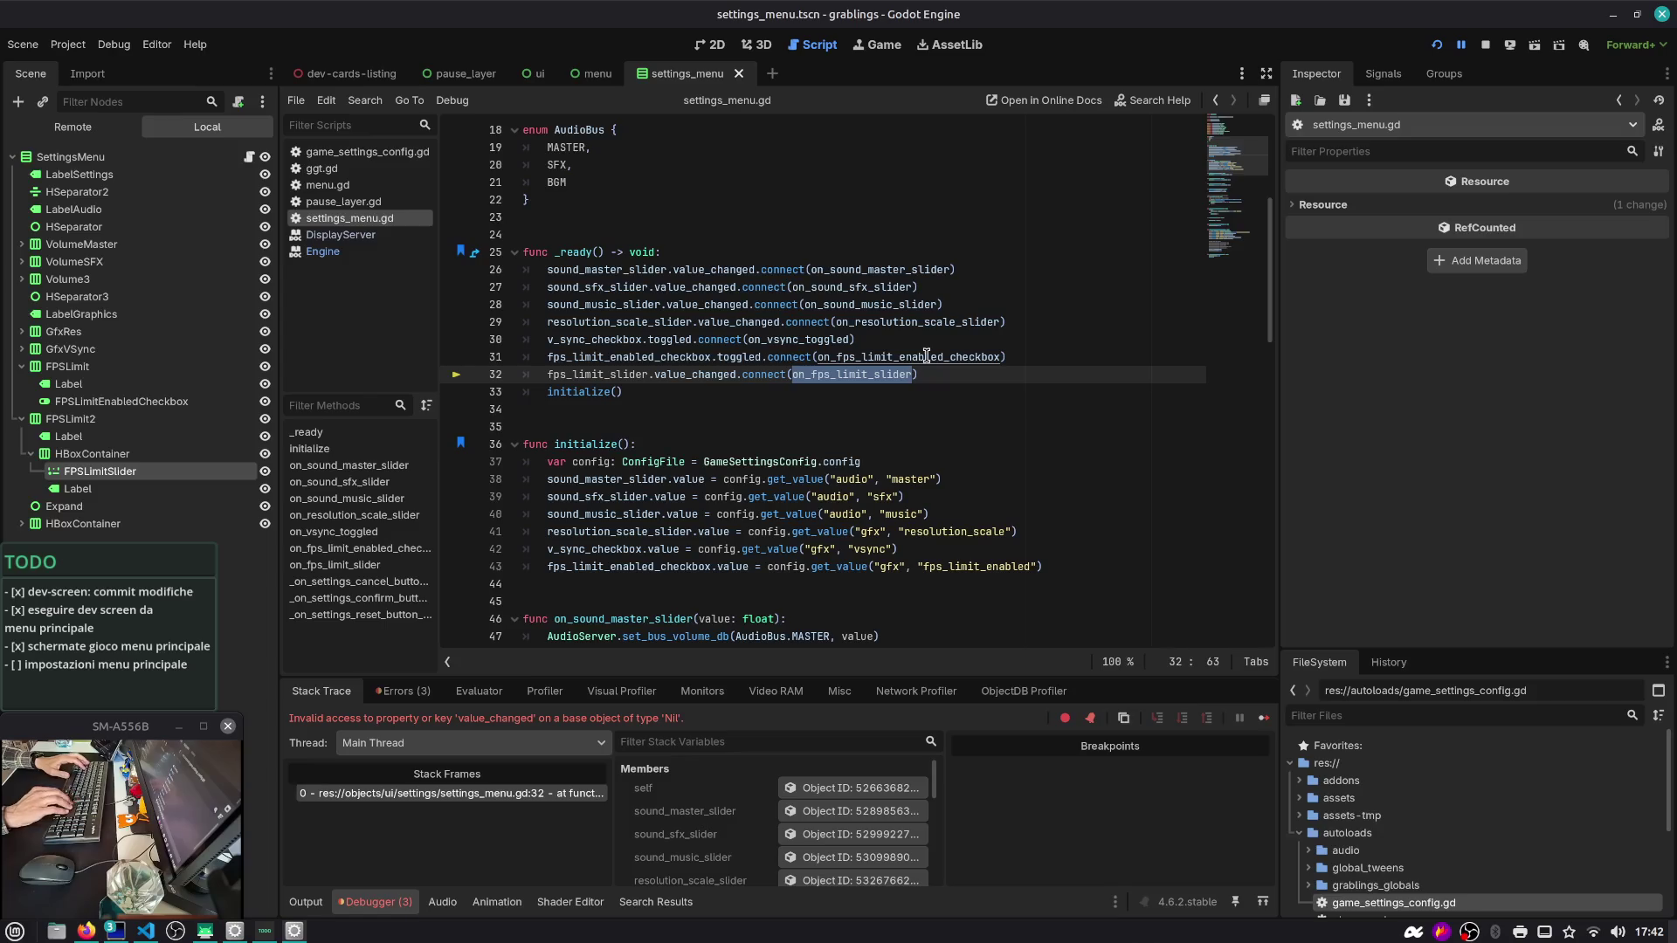
{"action": "left_click", "coordinate": [606, 375]}
{"action": "scroll", "coordinate": [646, 367], "scroll_direction": "up", "scroll_amount": 6}
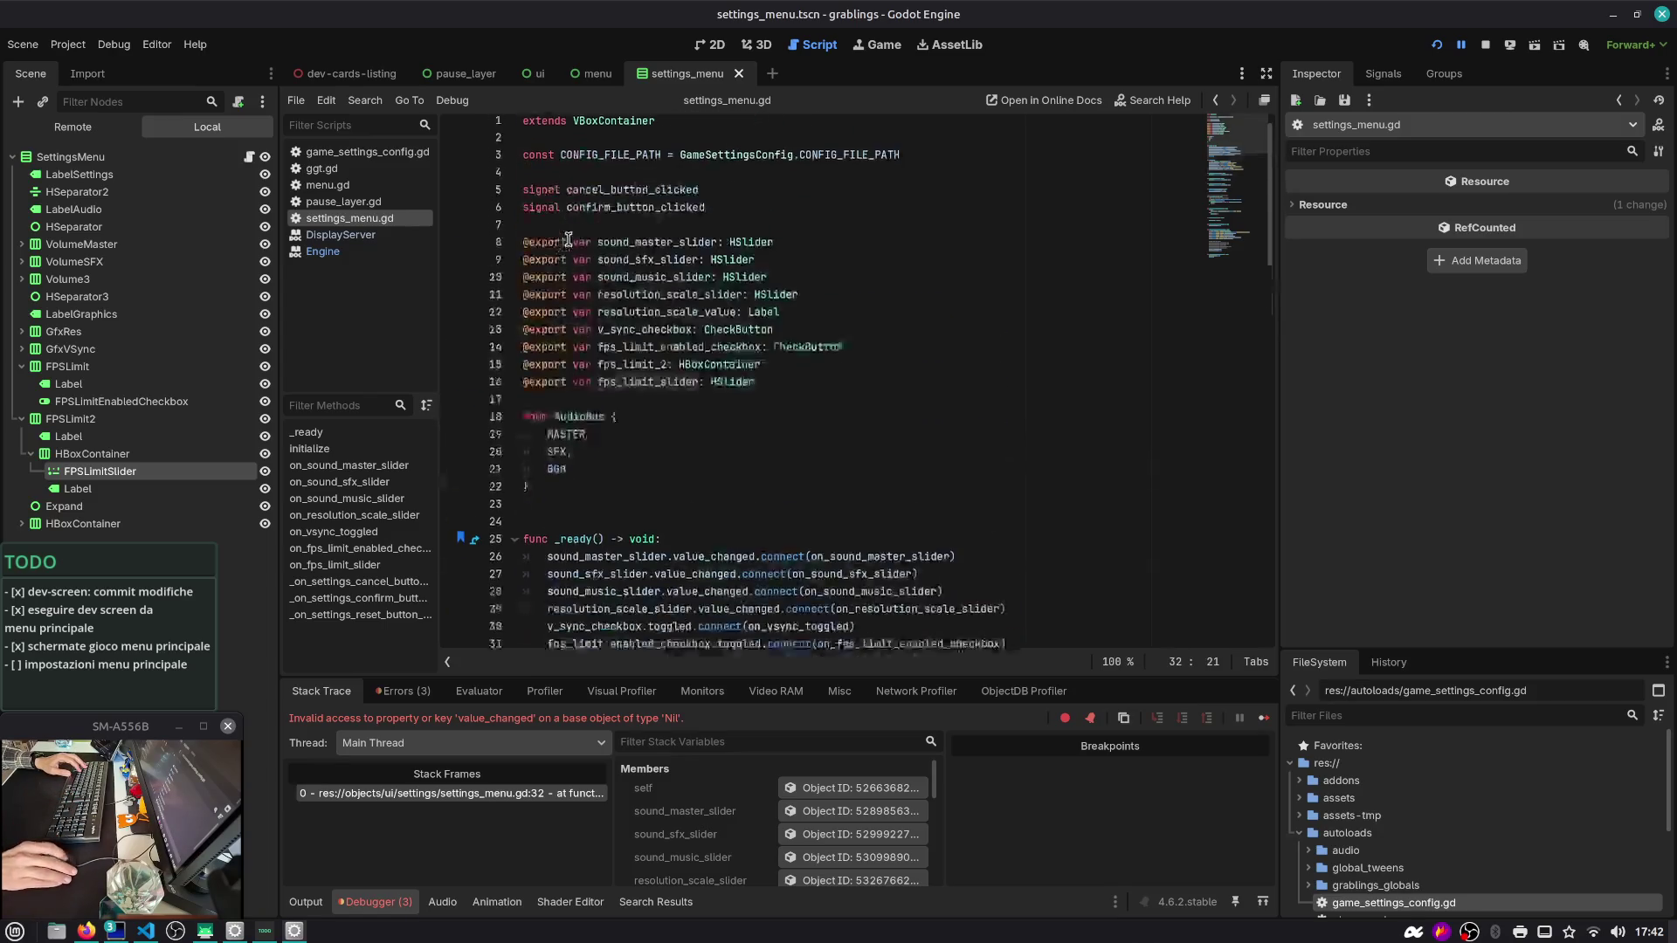
{"action": "double_click", "coordinate": [638, 393]}
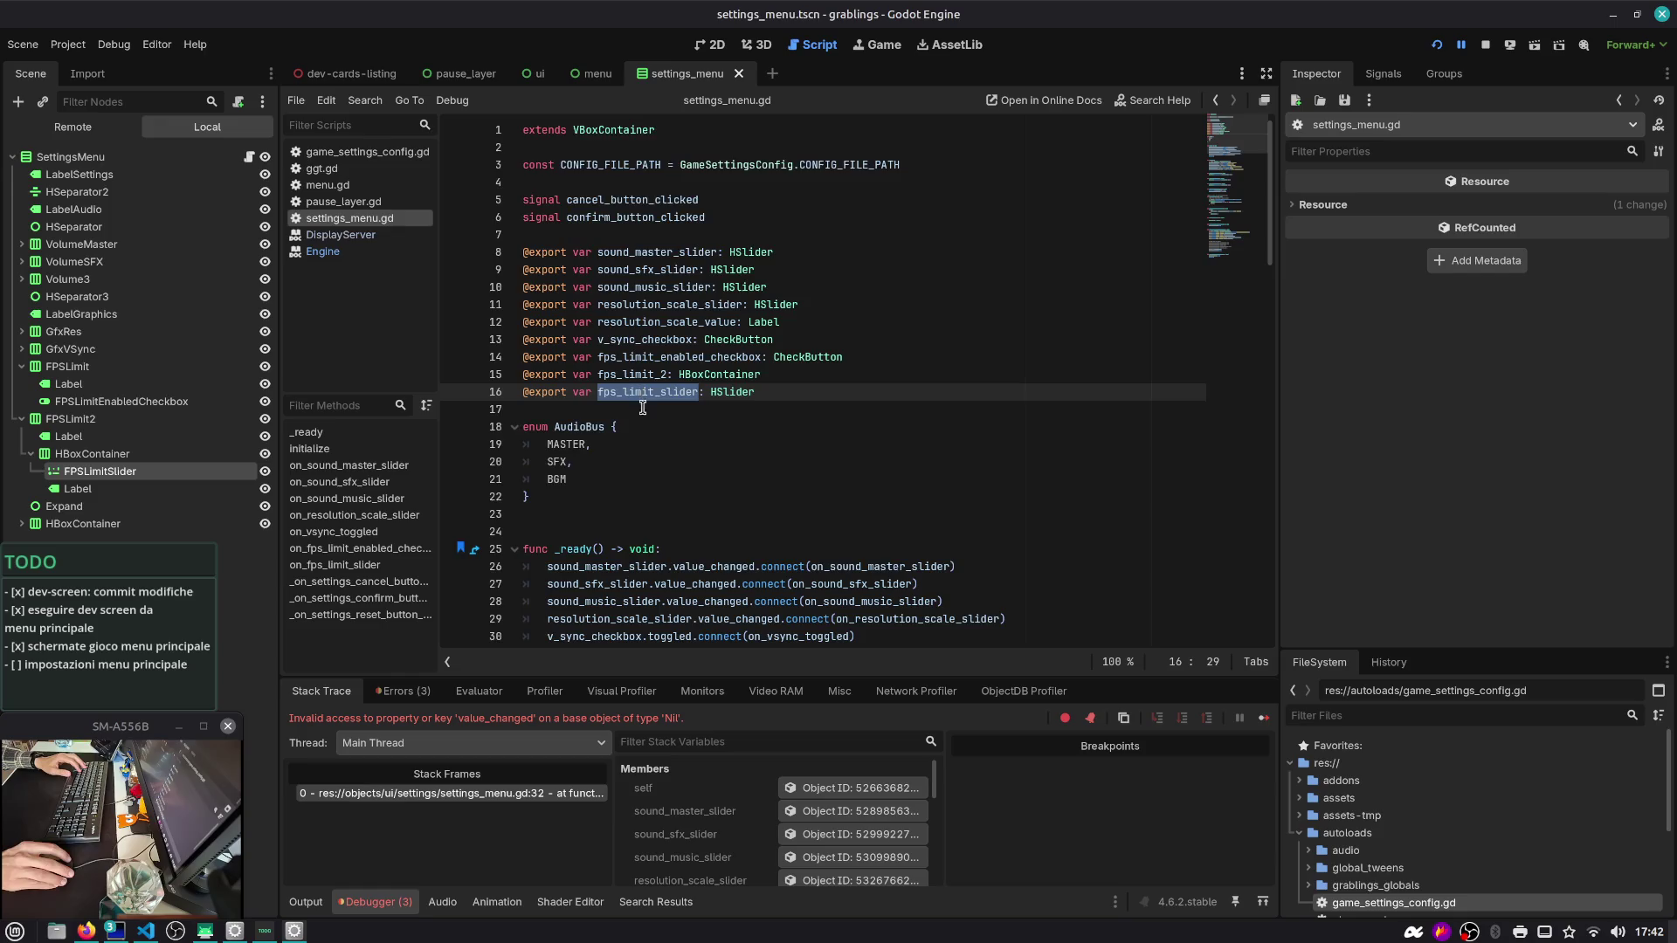
{"action": "scroll", "coordinate": [643, 408], "scroll_direction": "down", "scroll_amount": 2}
{"action": "scroll", "coordinate": [664, 502], "scroll_direction": "down", "scroll_amount": 1}
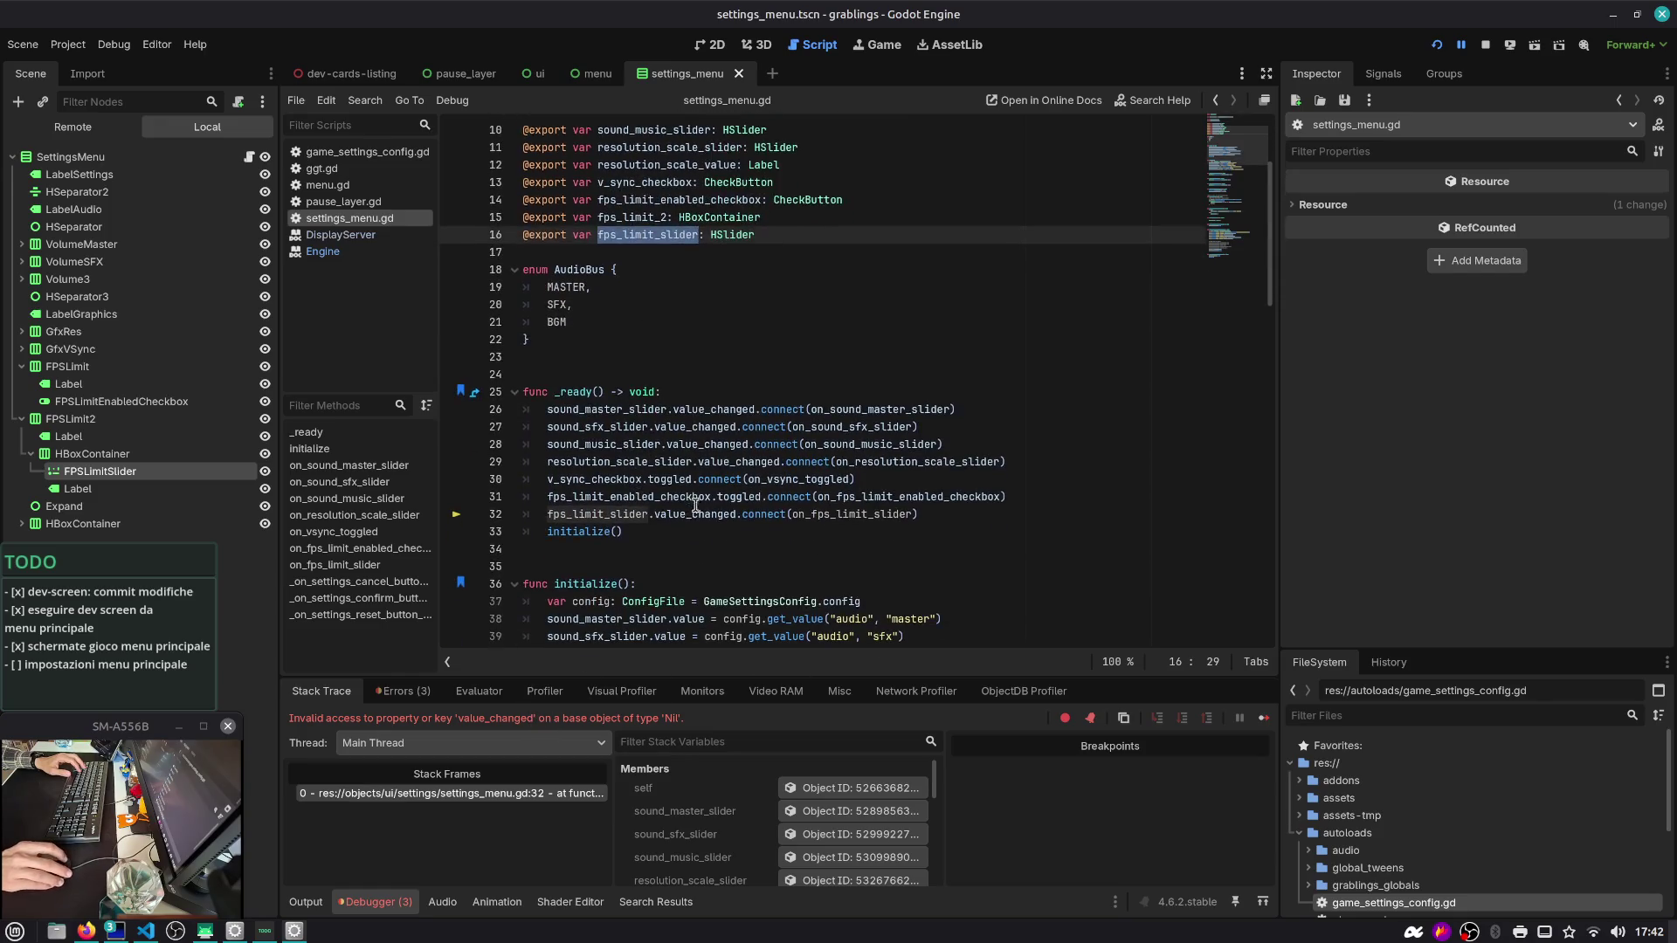
Step: Assign FPSLimitSlider to SettingsMenu's FPS Limit Slider export and relaunch the game
{"action": "left_click", "coordinate": [695, 531]}
{"action": "left_click", "coordinate": [96, 157]}
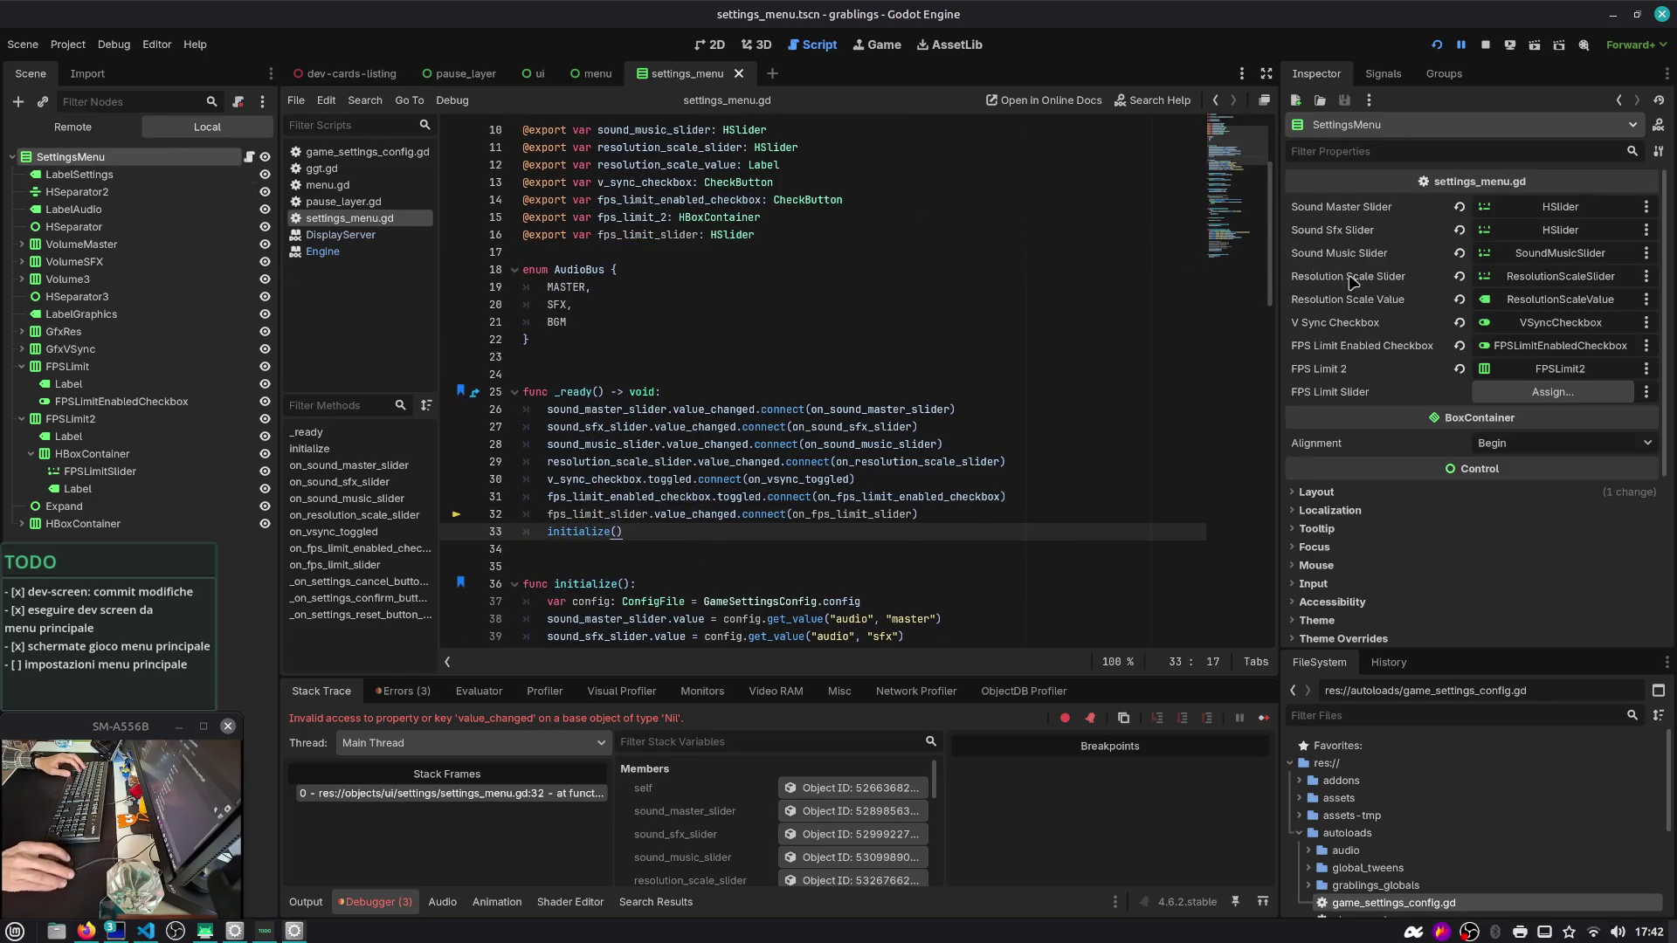
{"action": "left_click", "coordinate": [1543, 393]}
{"action": "double_click", "coordinate": [792, 472]}
{"action": "left_click", "coordinate": [794, 462]}
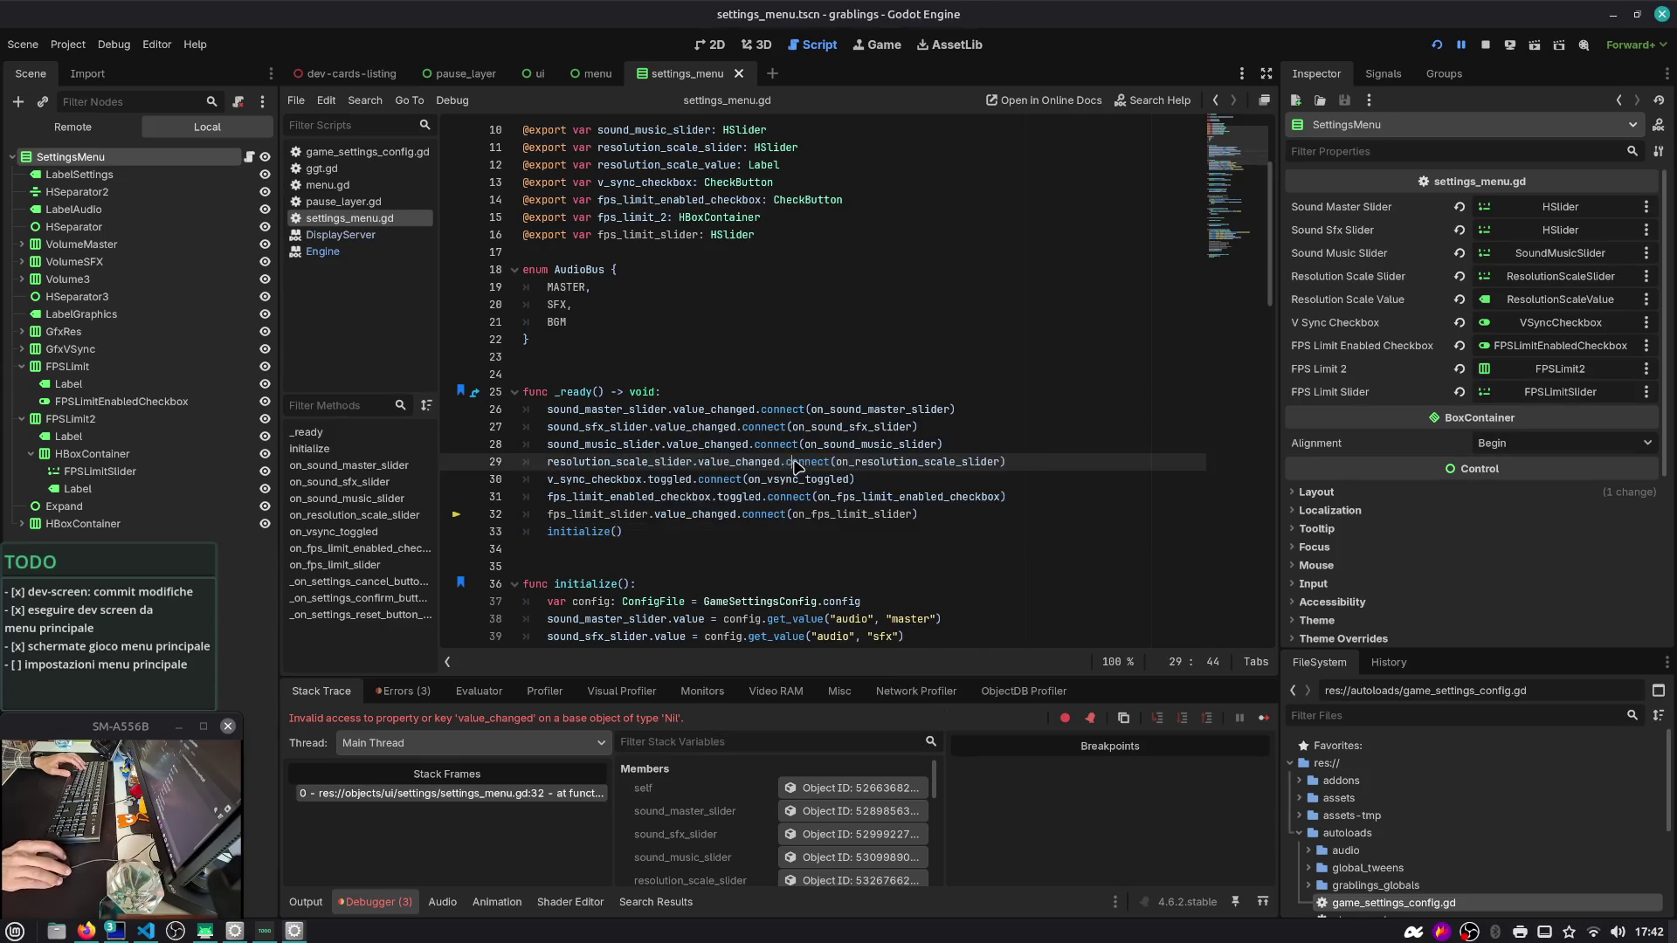
{"action": "left_click", "coordinate": [1437, 44]}
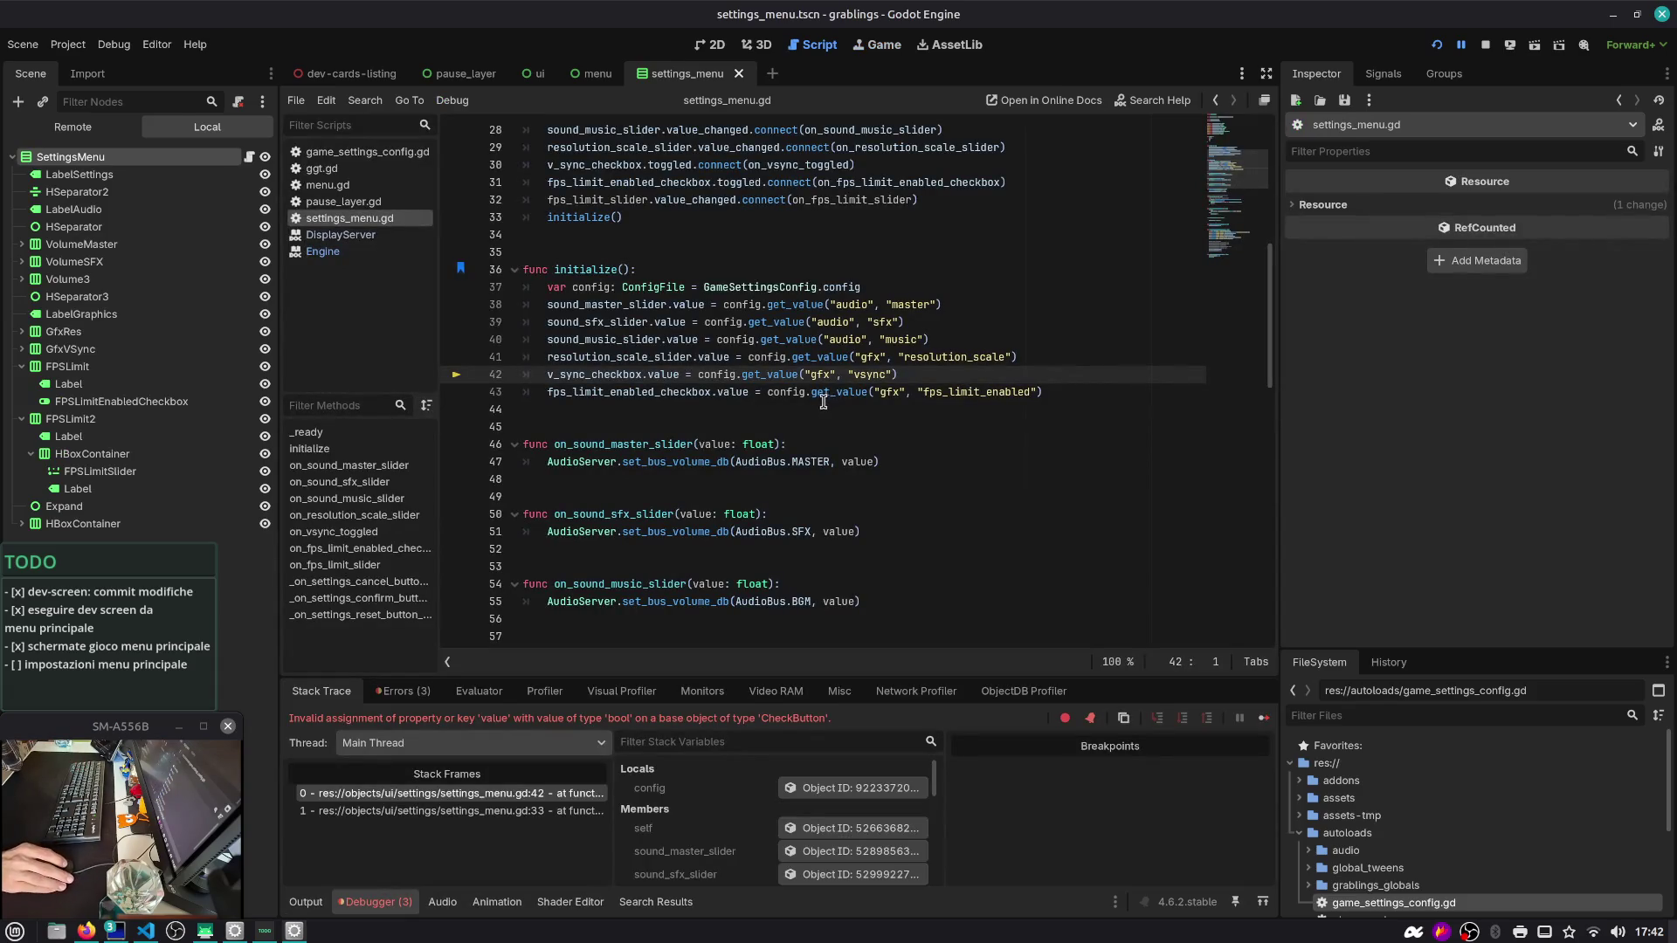
Step: Inspect the line 42 v_sync_checkbox error message and its stack frames
{"action": "double_click", "coordinate": [735, 377]}
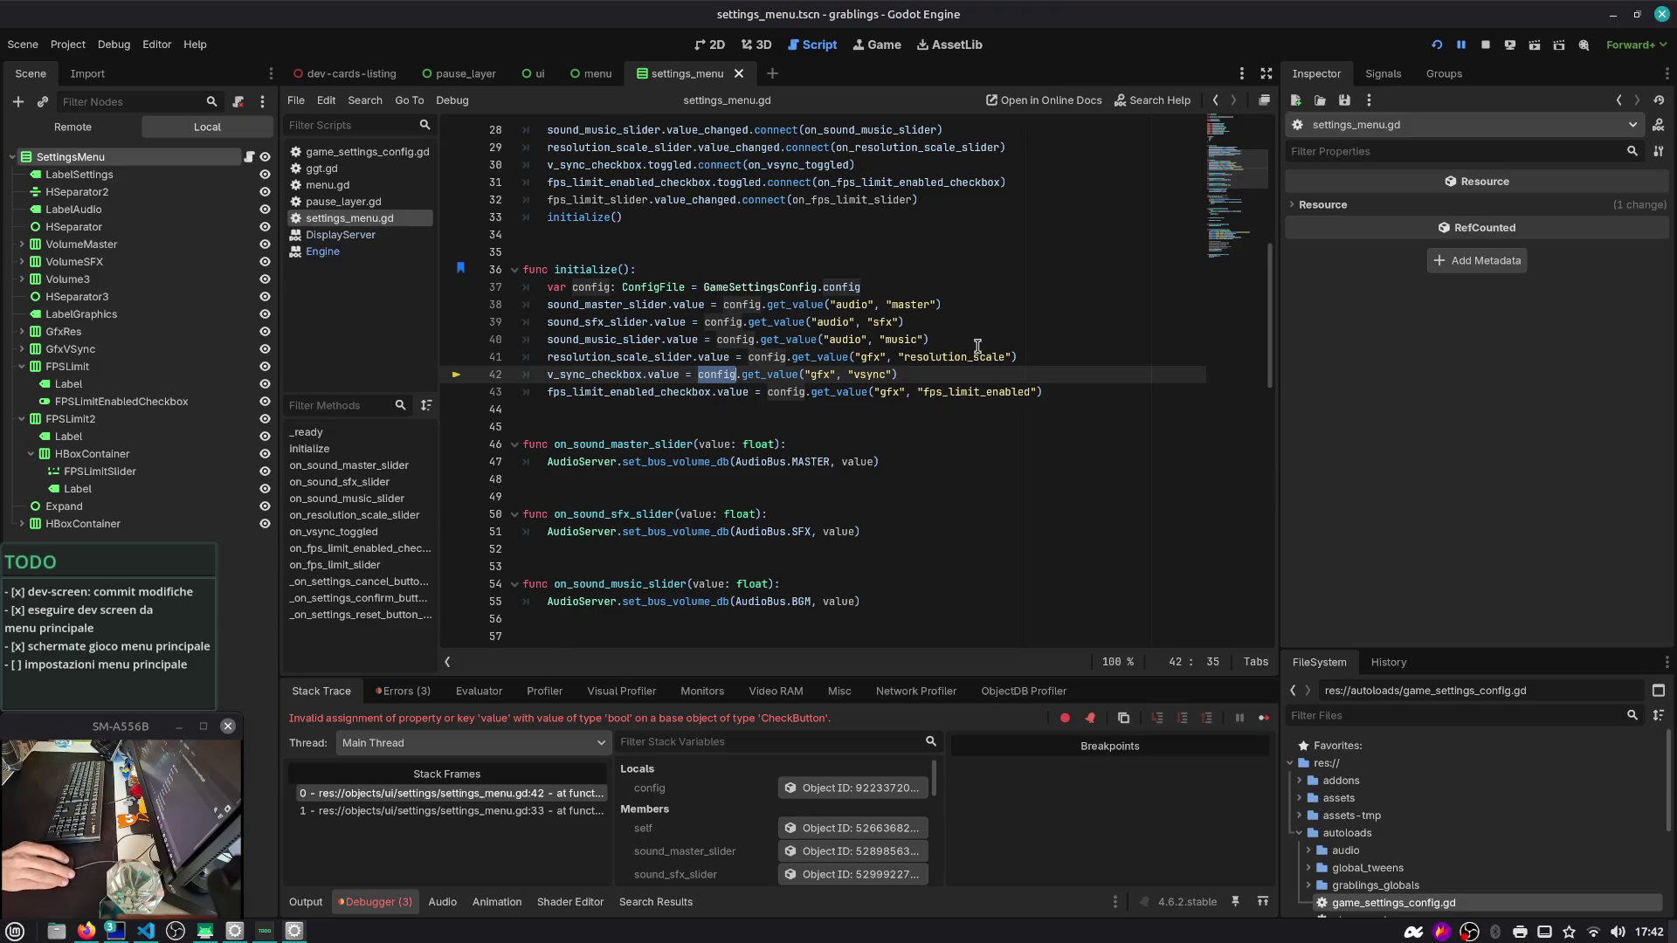
{"action": "scroll", "coordinate": [874, 354], "scroll_direction": "down", "scroll_amount": 1}
{"action": "double_click", "coordinate": [622, 324]}
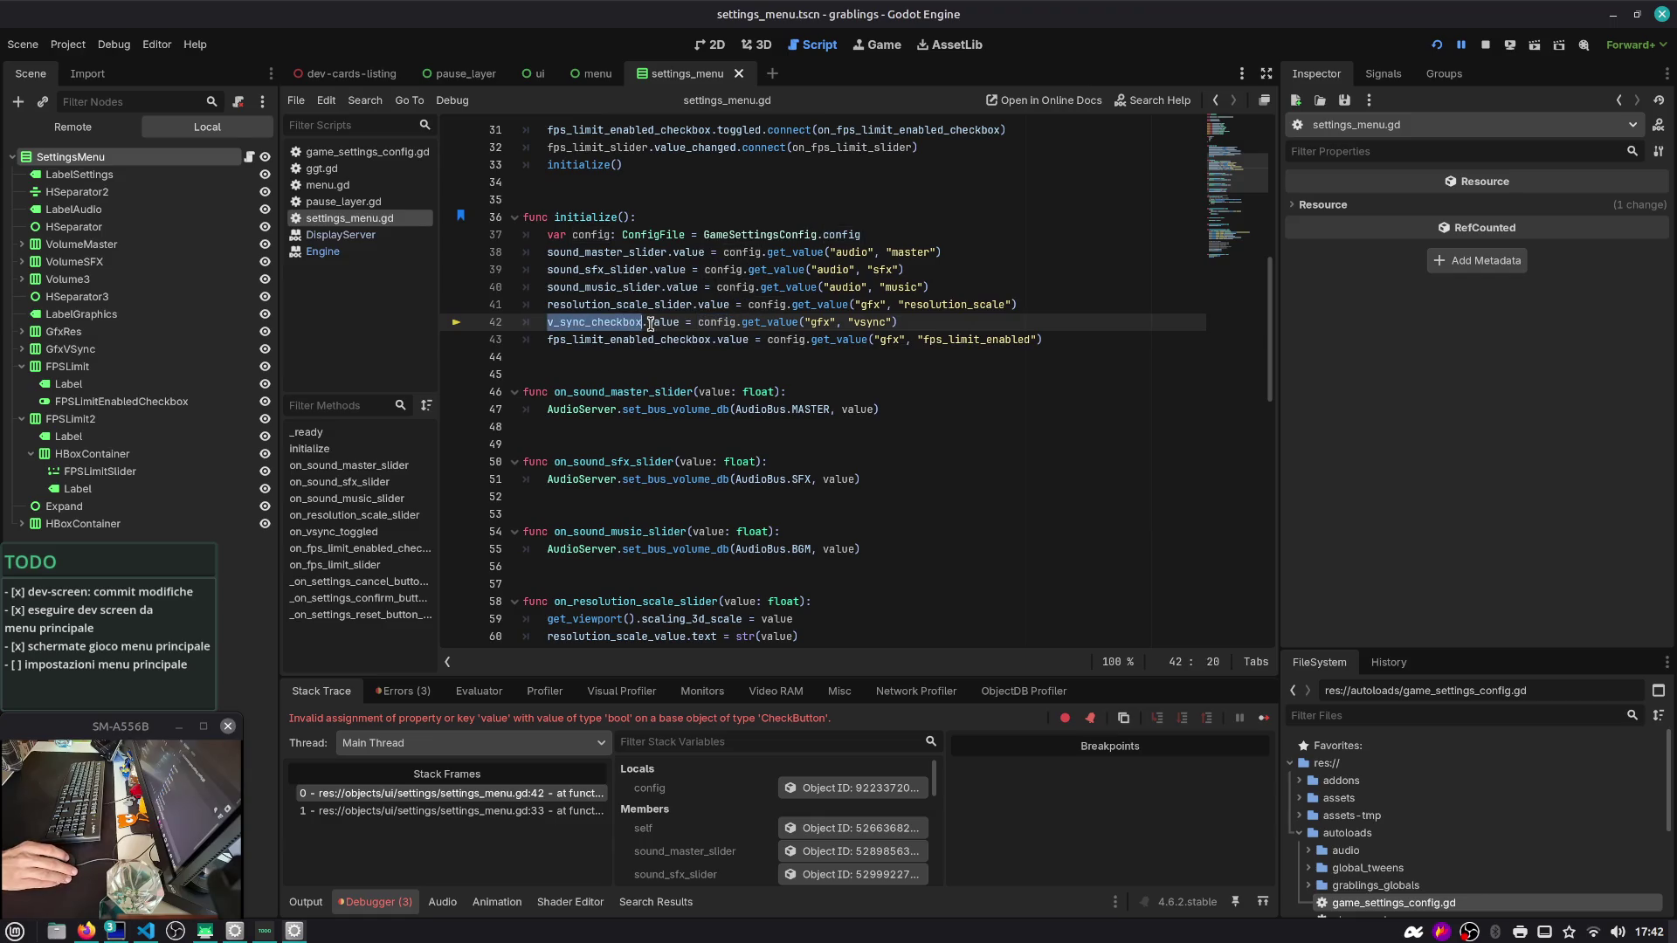
{"action": "mouse_move", "coordinate": [699, 320]}
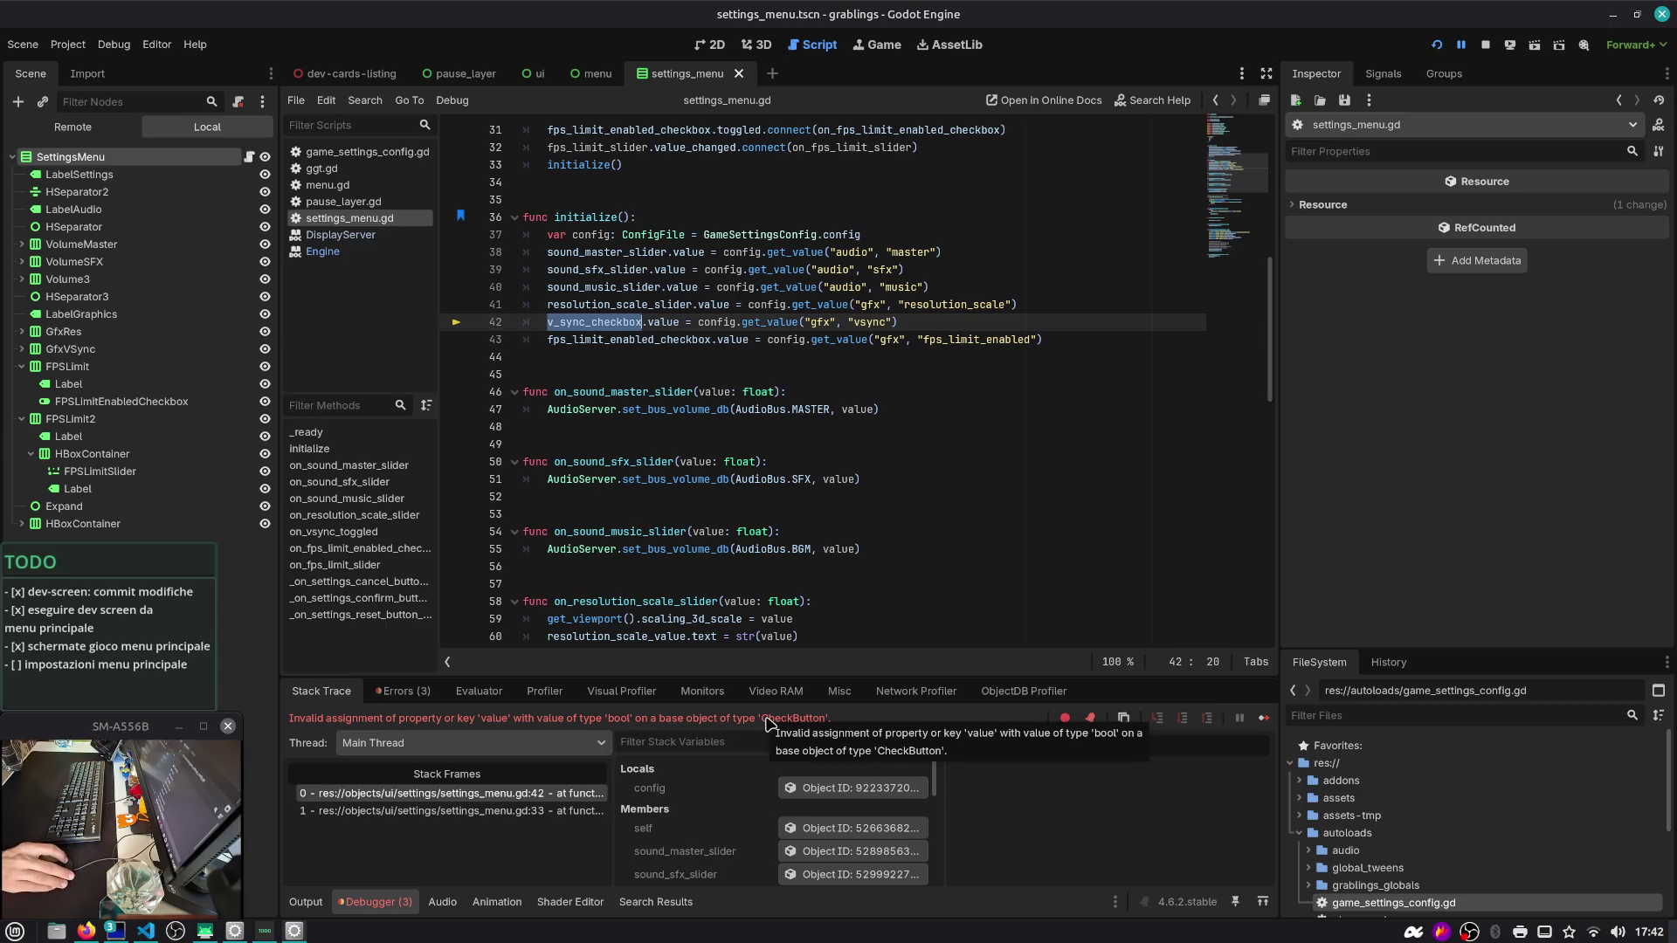
{"action": "left_click_drag", "start_coordinate": [550, 720], "coordinate": [835, 721]}
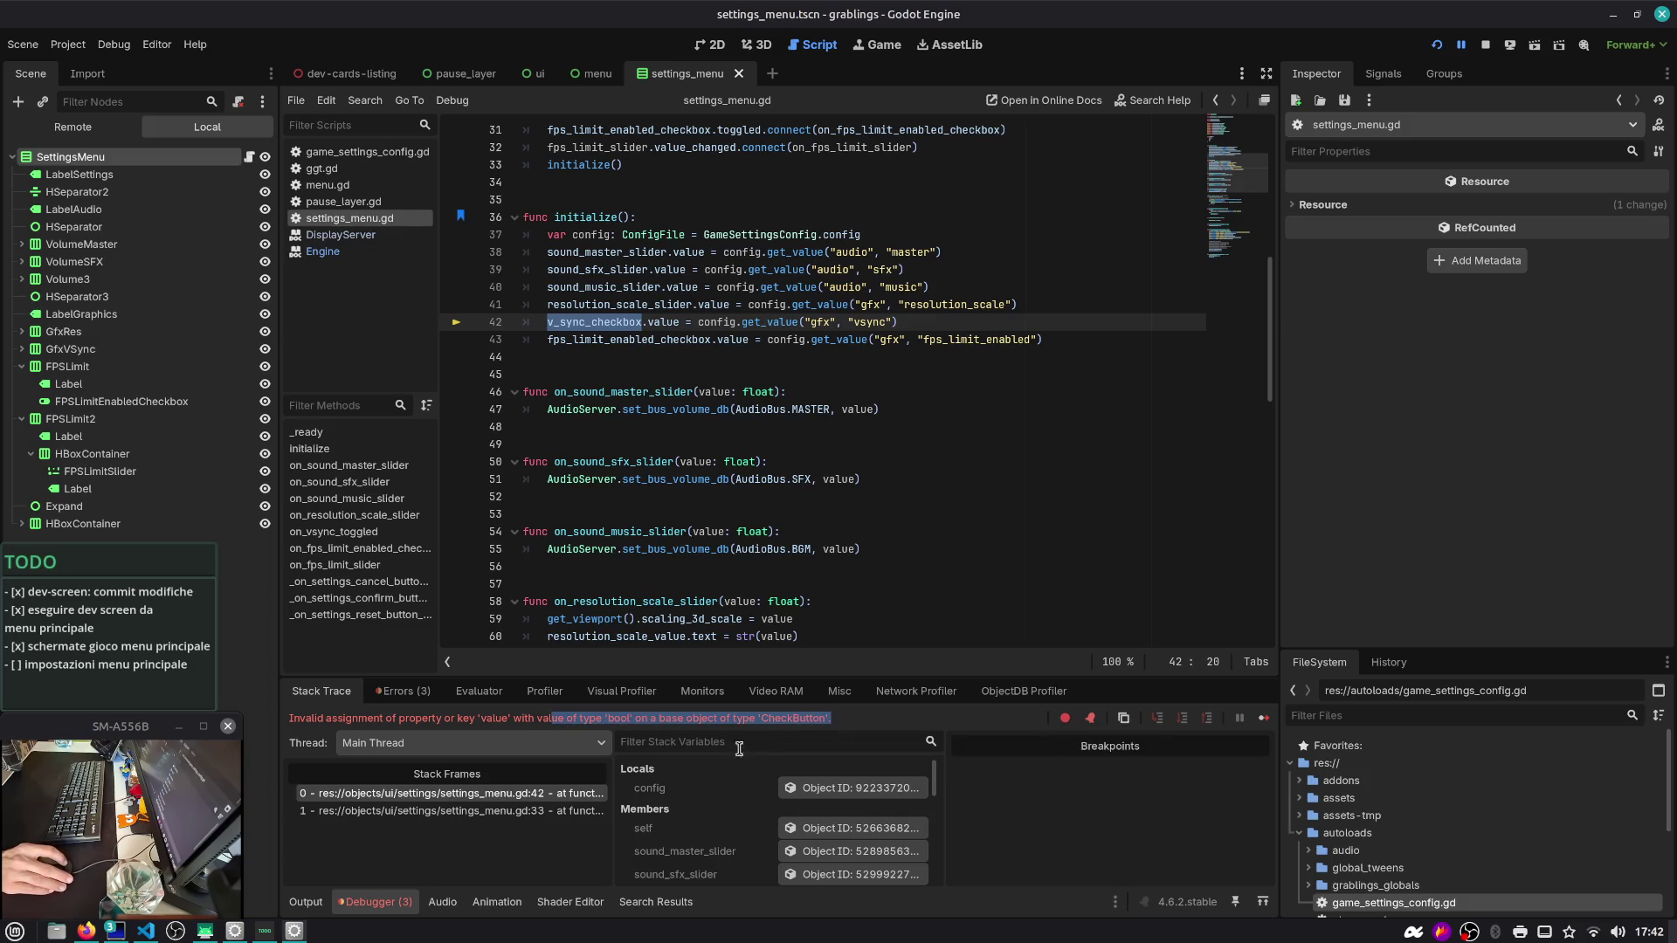
{"action": "left_click", "coordinate": [476, 810]}
{"action": "left_click", "coordinate": [477, 793]}
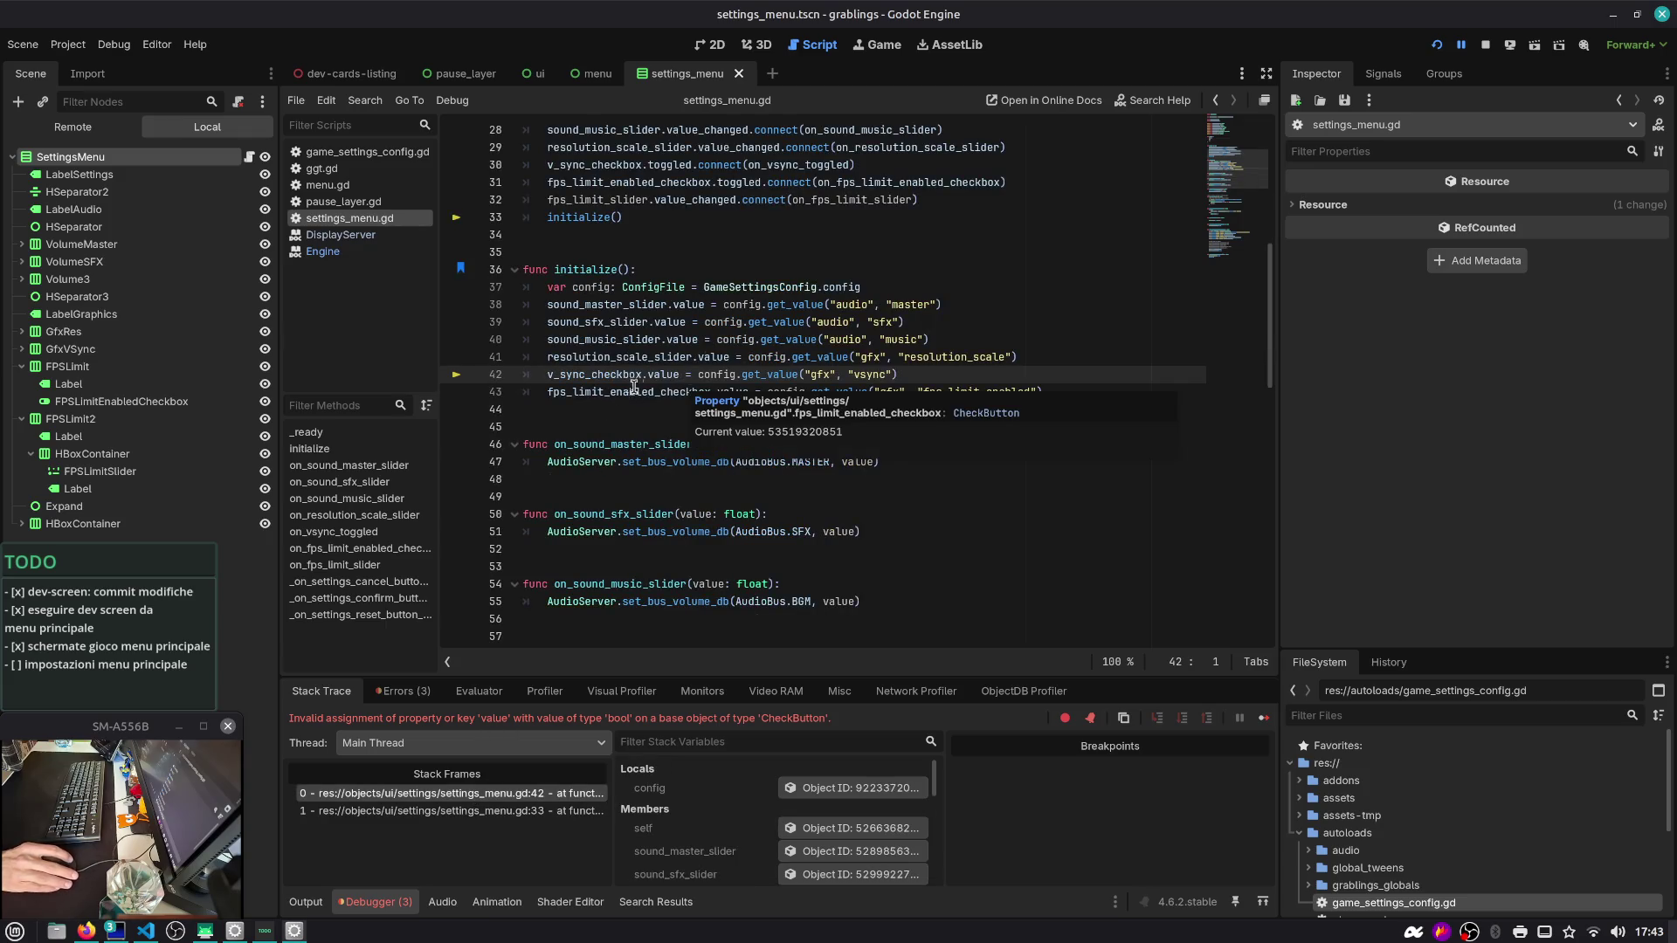
{"action": "double_click", "coordinate": [601, 376]}
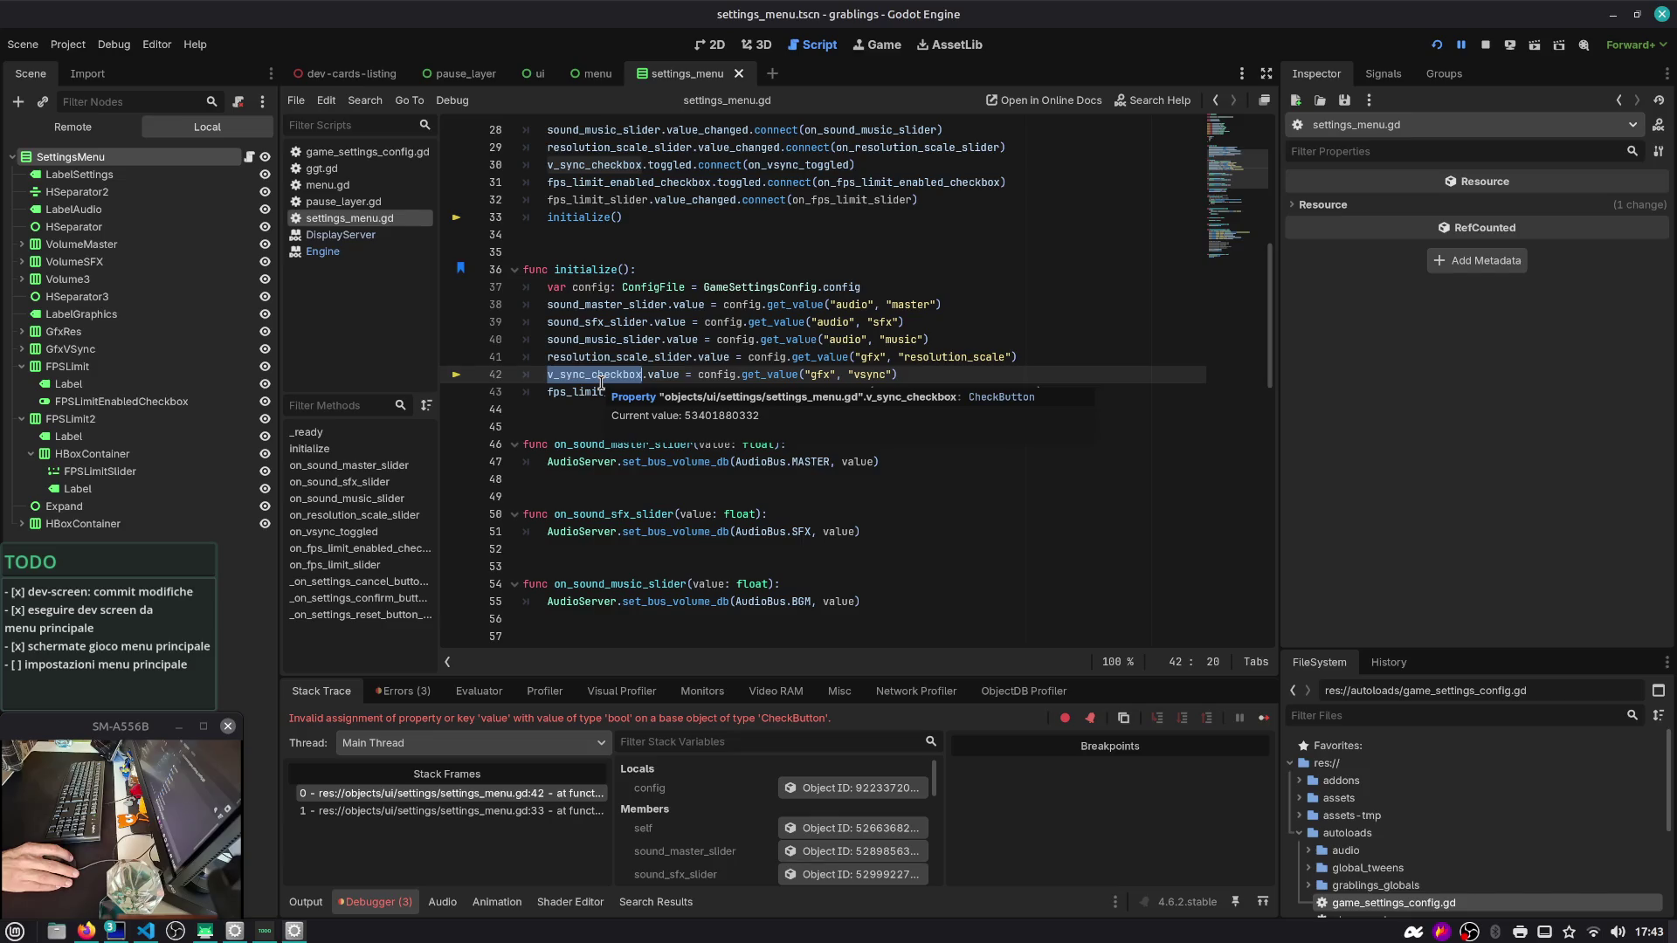
{"action": "key", "text": "ctrl+Right"}
{"action": "key", "text": "BackSpace"}
{"action": "key", "text": "BackSpace"}
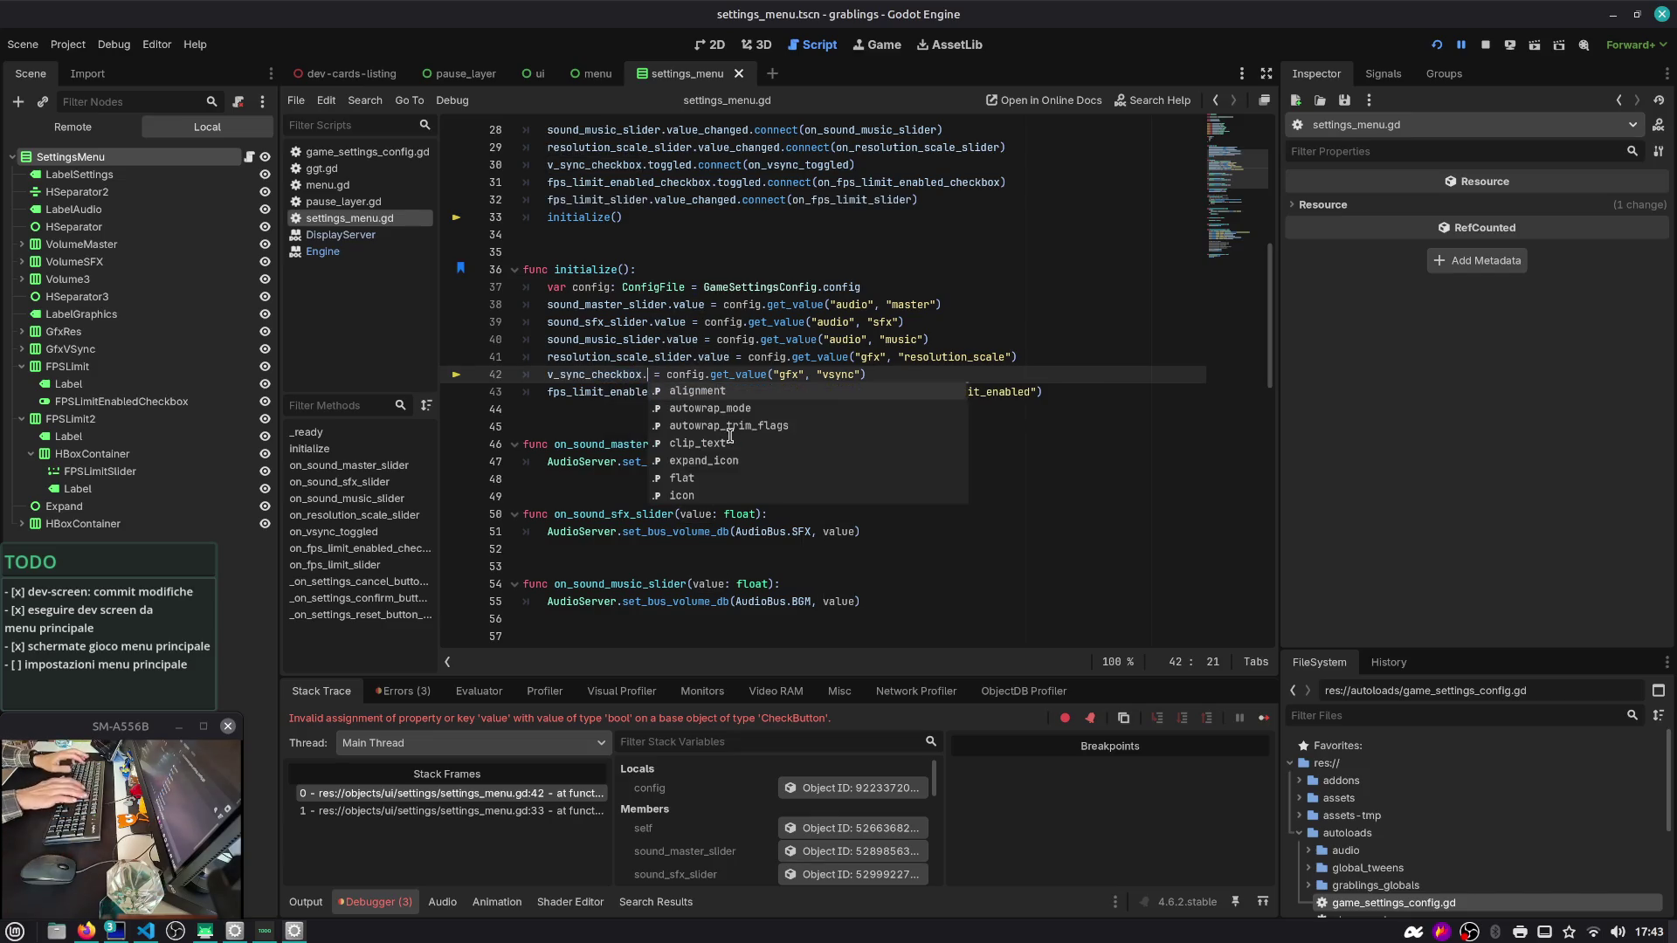
{"action": "left_click", "coordinate": [602, 373], "text": "ctrl"}
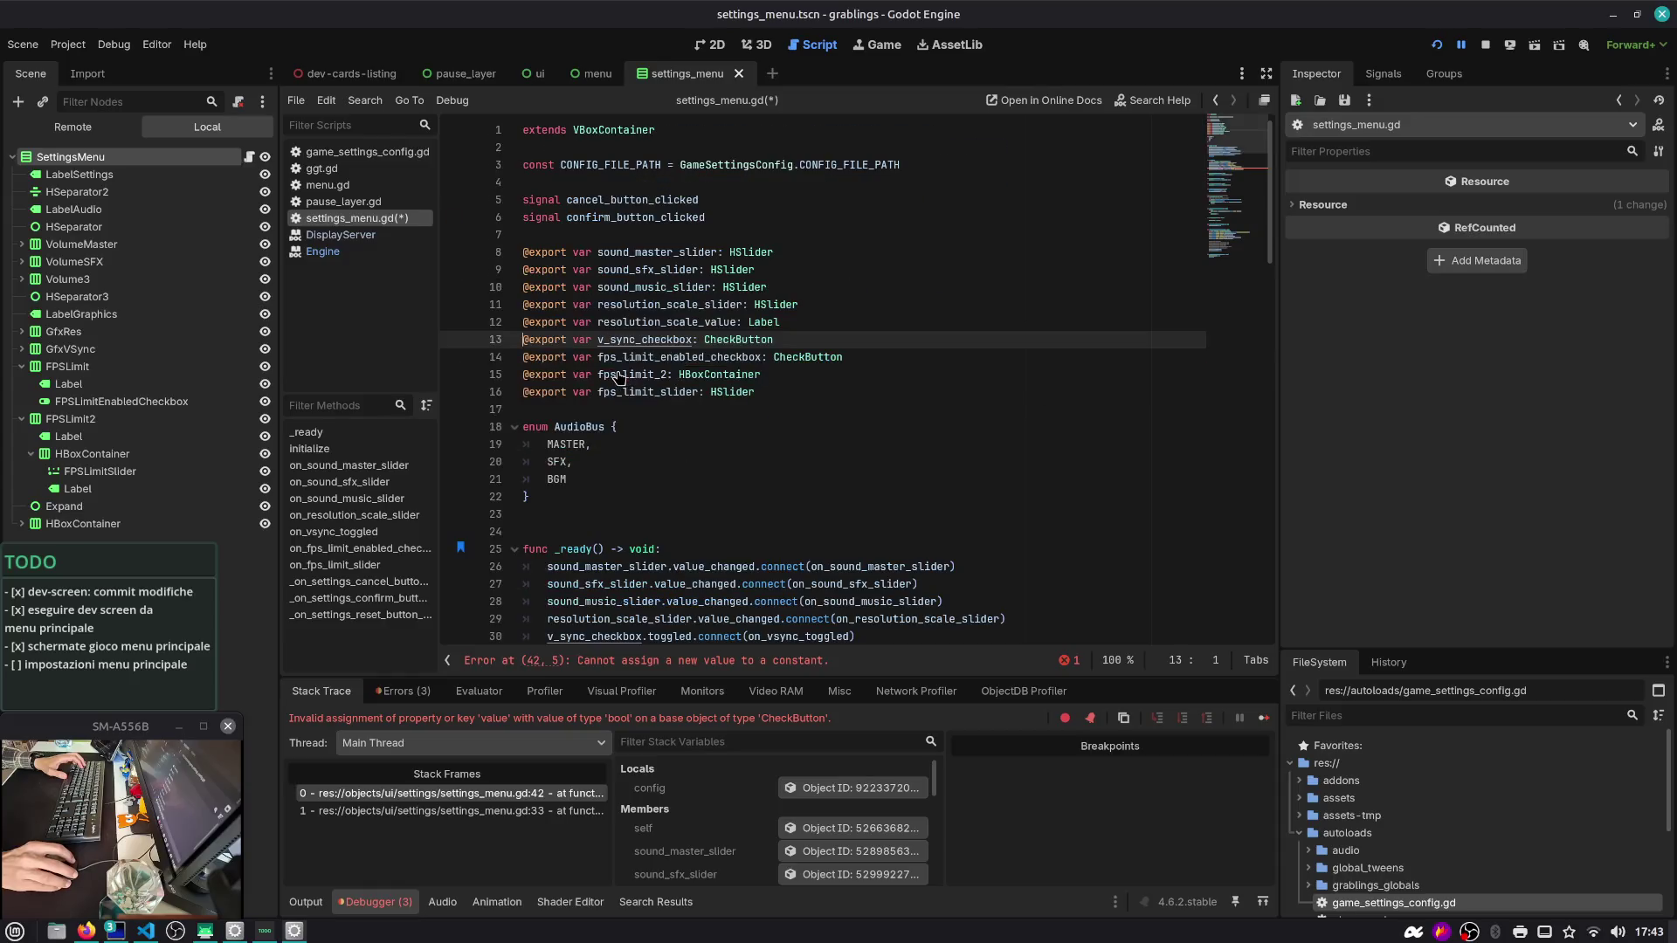
Step: Read the CheckButton class documentation, then return to settings_menu.gd
{"action": "left_click", "coordinate": [715, 340], "text": "ctrl"}
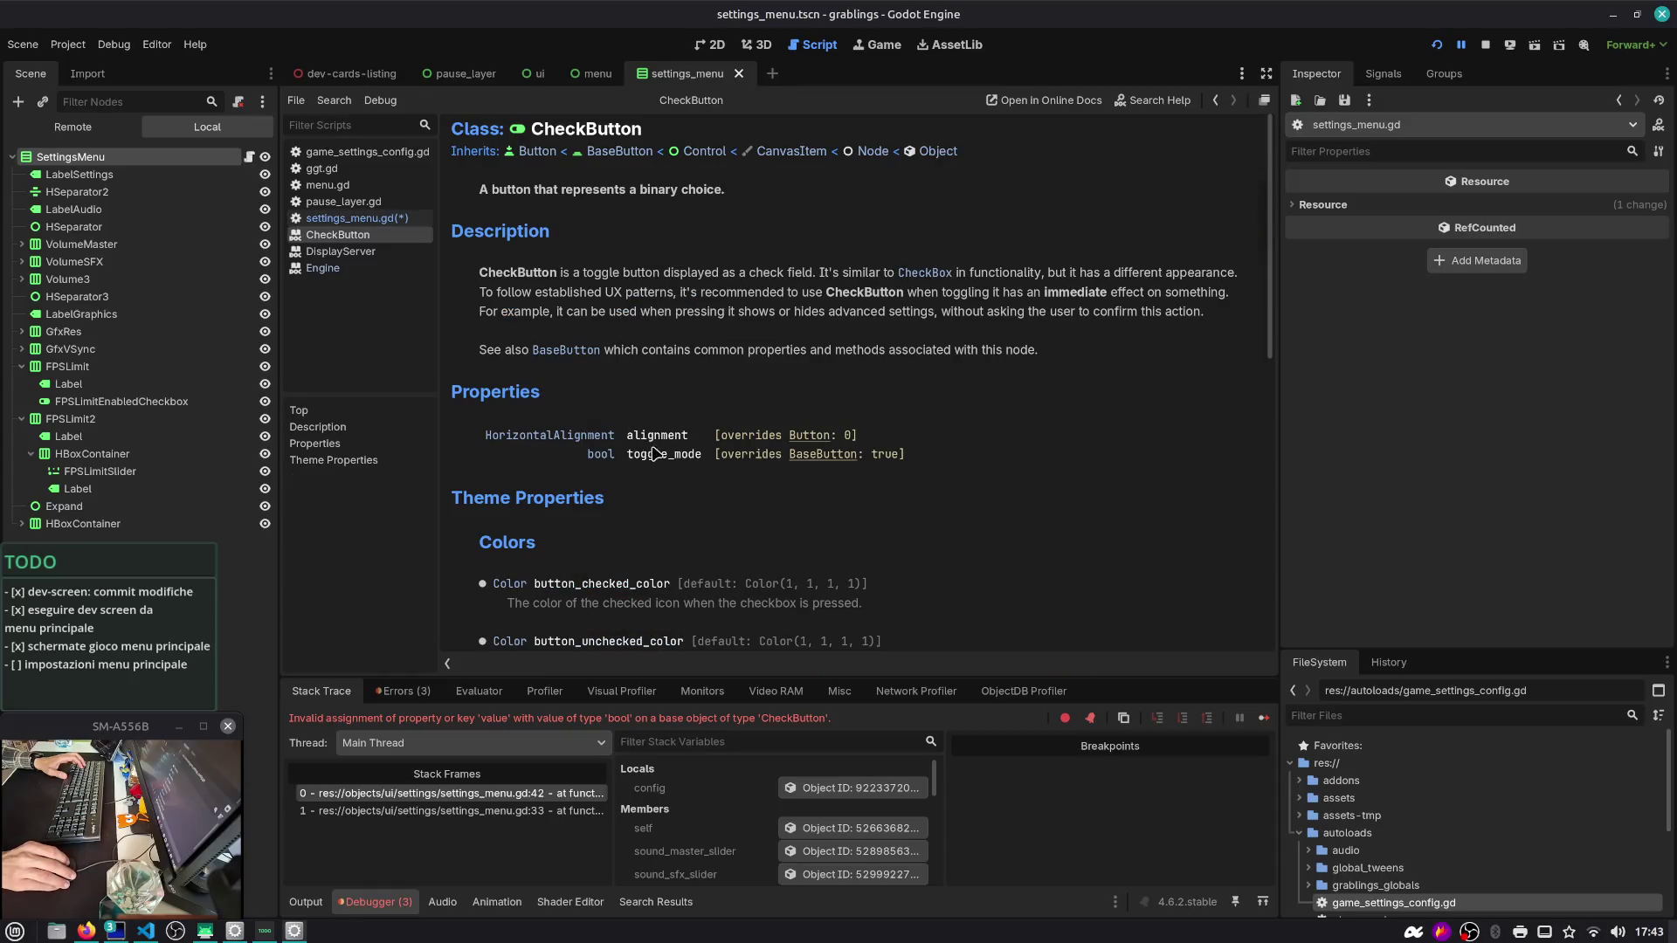
{"action": "scroll", "coordinate": [654, 451], "scroll_direction": "down", "scroll_amount": 5}
{"action": "left_click", "coordinate": [1215, 100]}
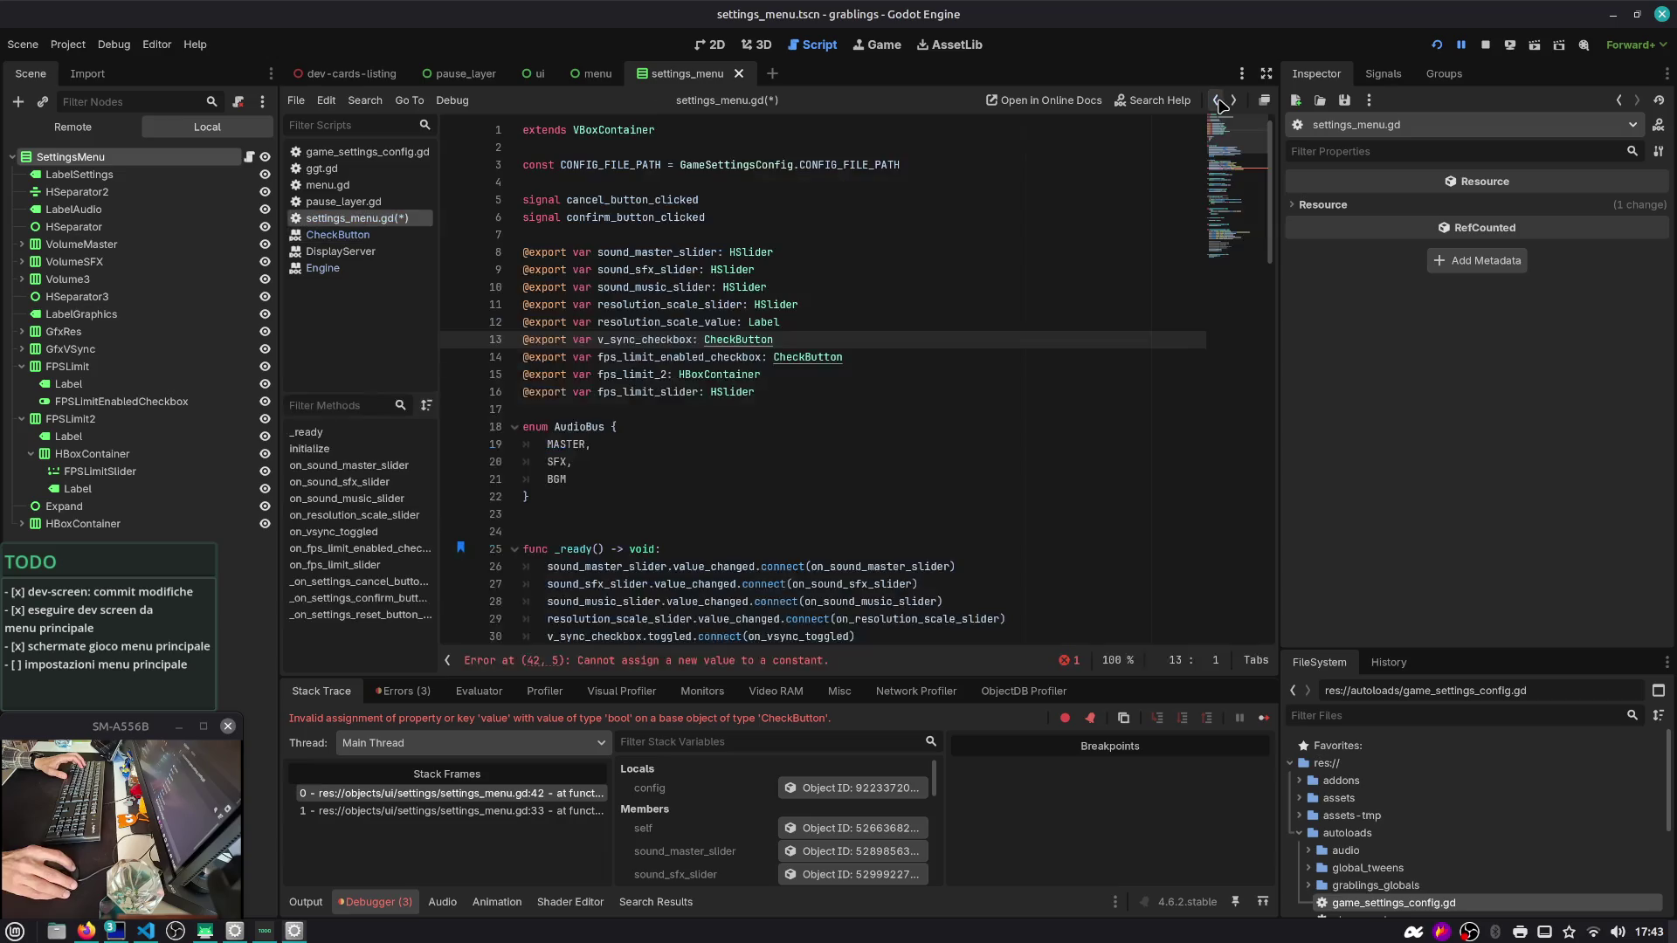
Step: Change line 42's VSync checkbox load from .value to button_pressed and reload the game
{"action": "double_click", "coordinate": [671, 375]}
{"action": "type", "text": "togg"}
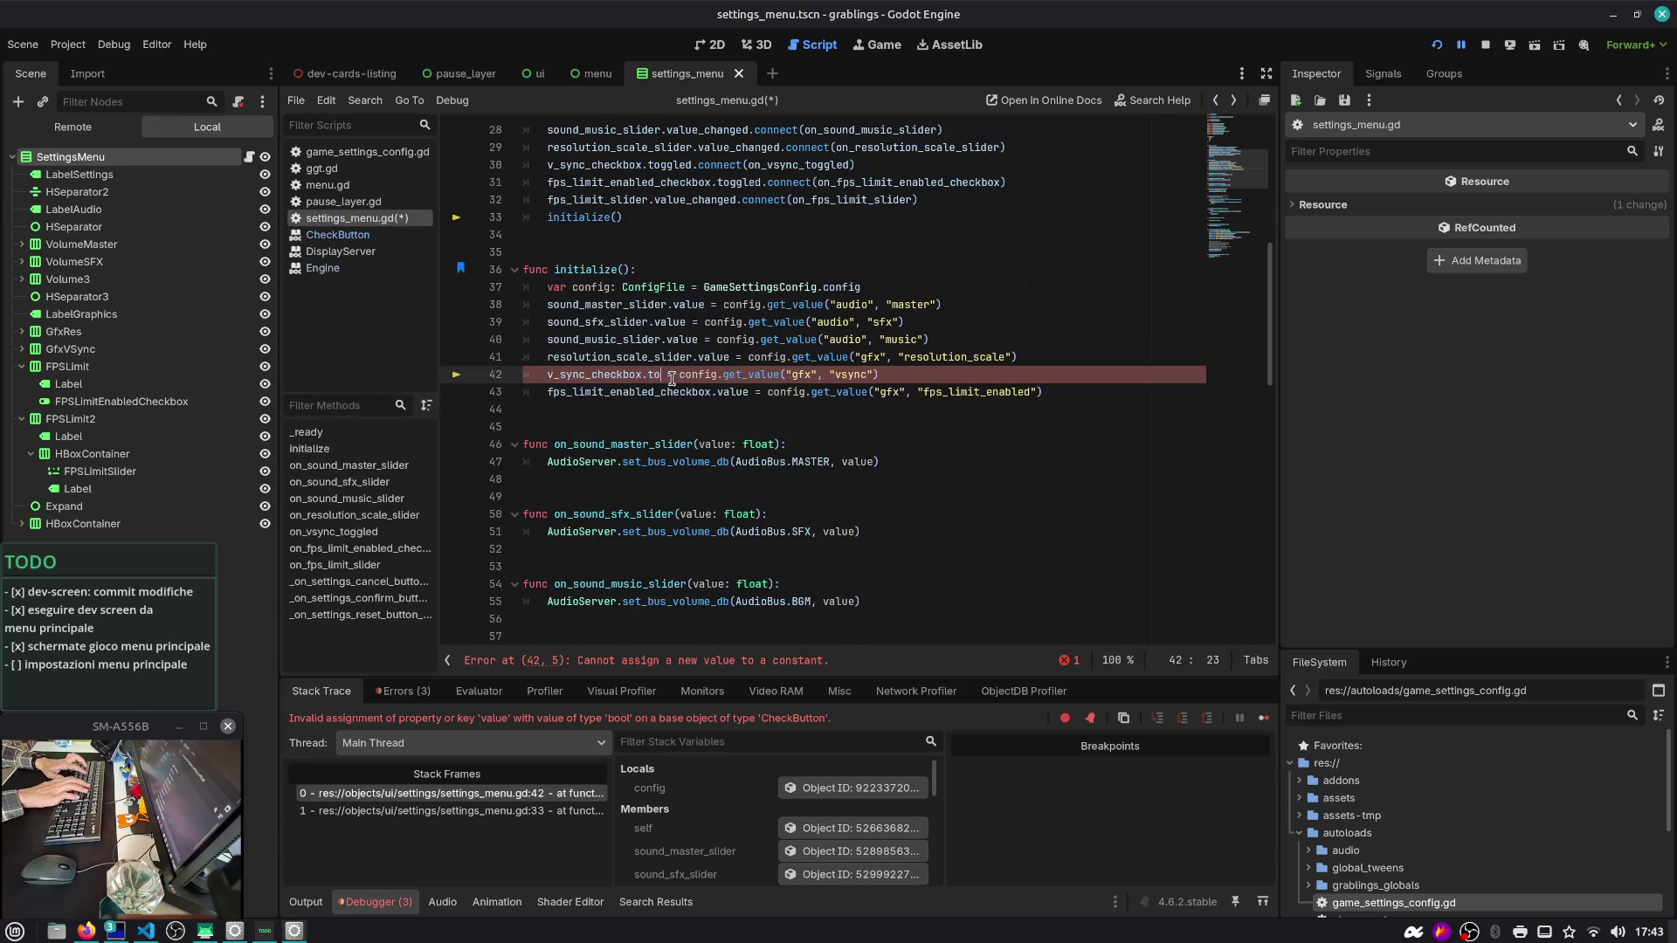
{"action": "key", "text": "BackSpace"}
{"action": "key", "text": "BackSpace"}
{"action": "key", "text": "BackSpace"}
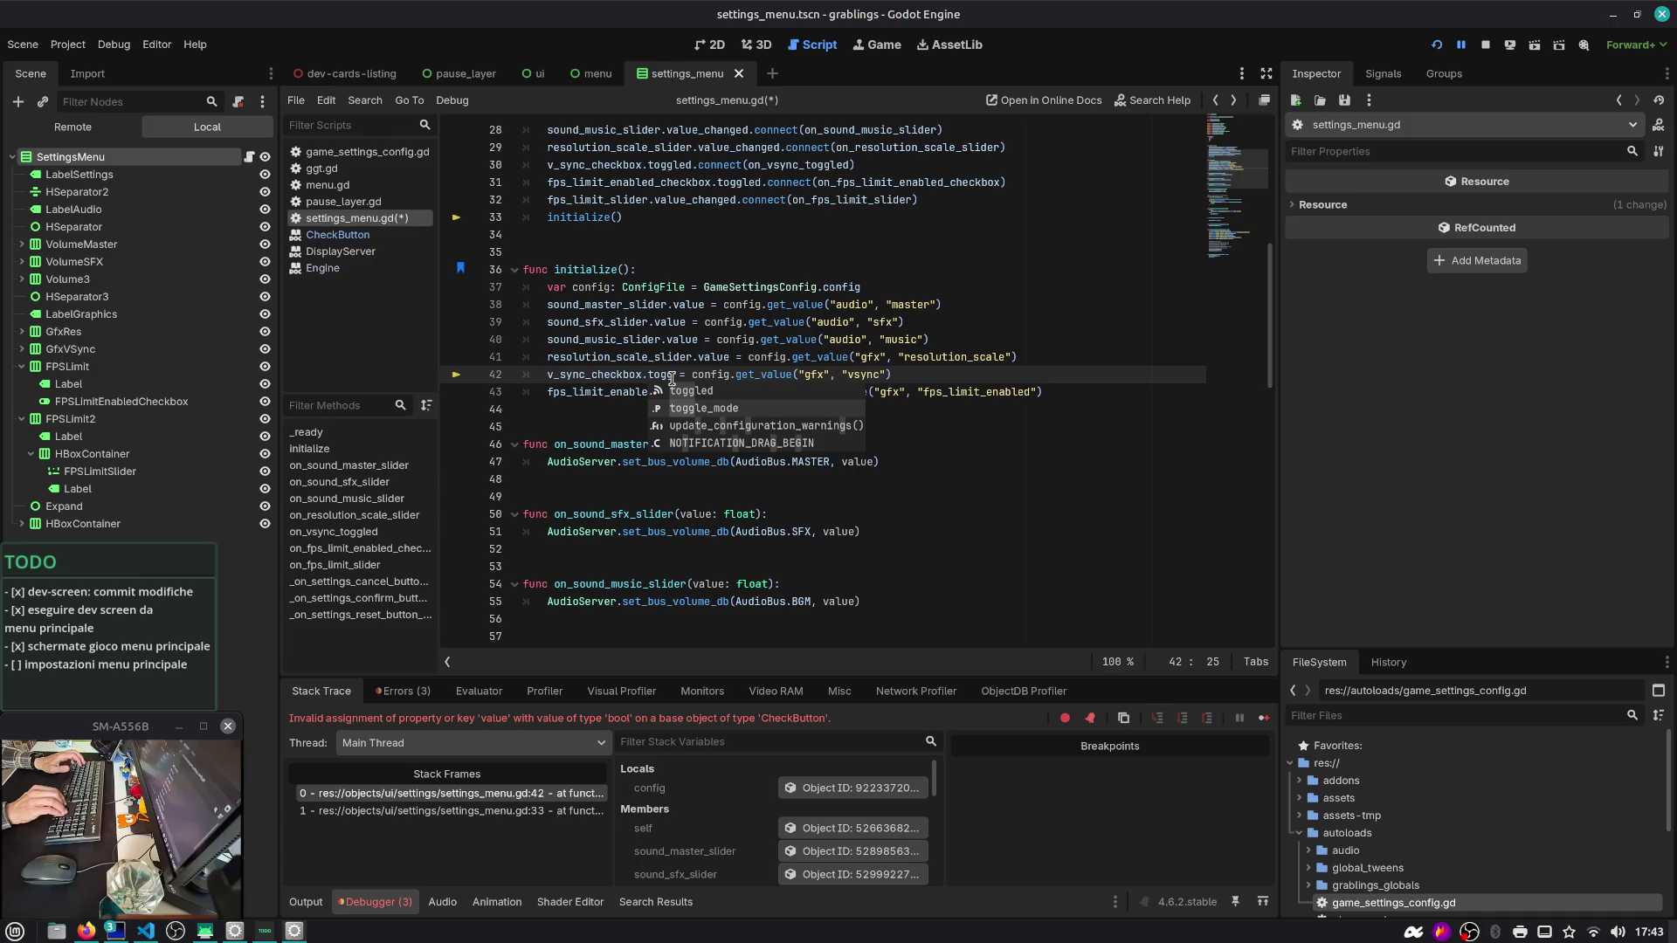
{"action": "type", "text": "val"}
{"action": "key", "text": "BackSpace"}
{"action": "key", "text": "BackSpace"}
{"action": "key", "text": "BackSpace"}
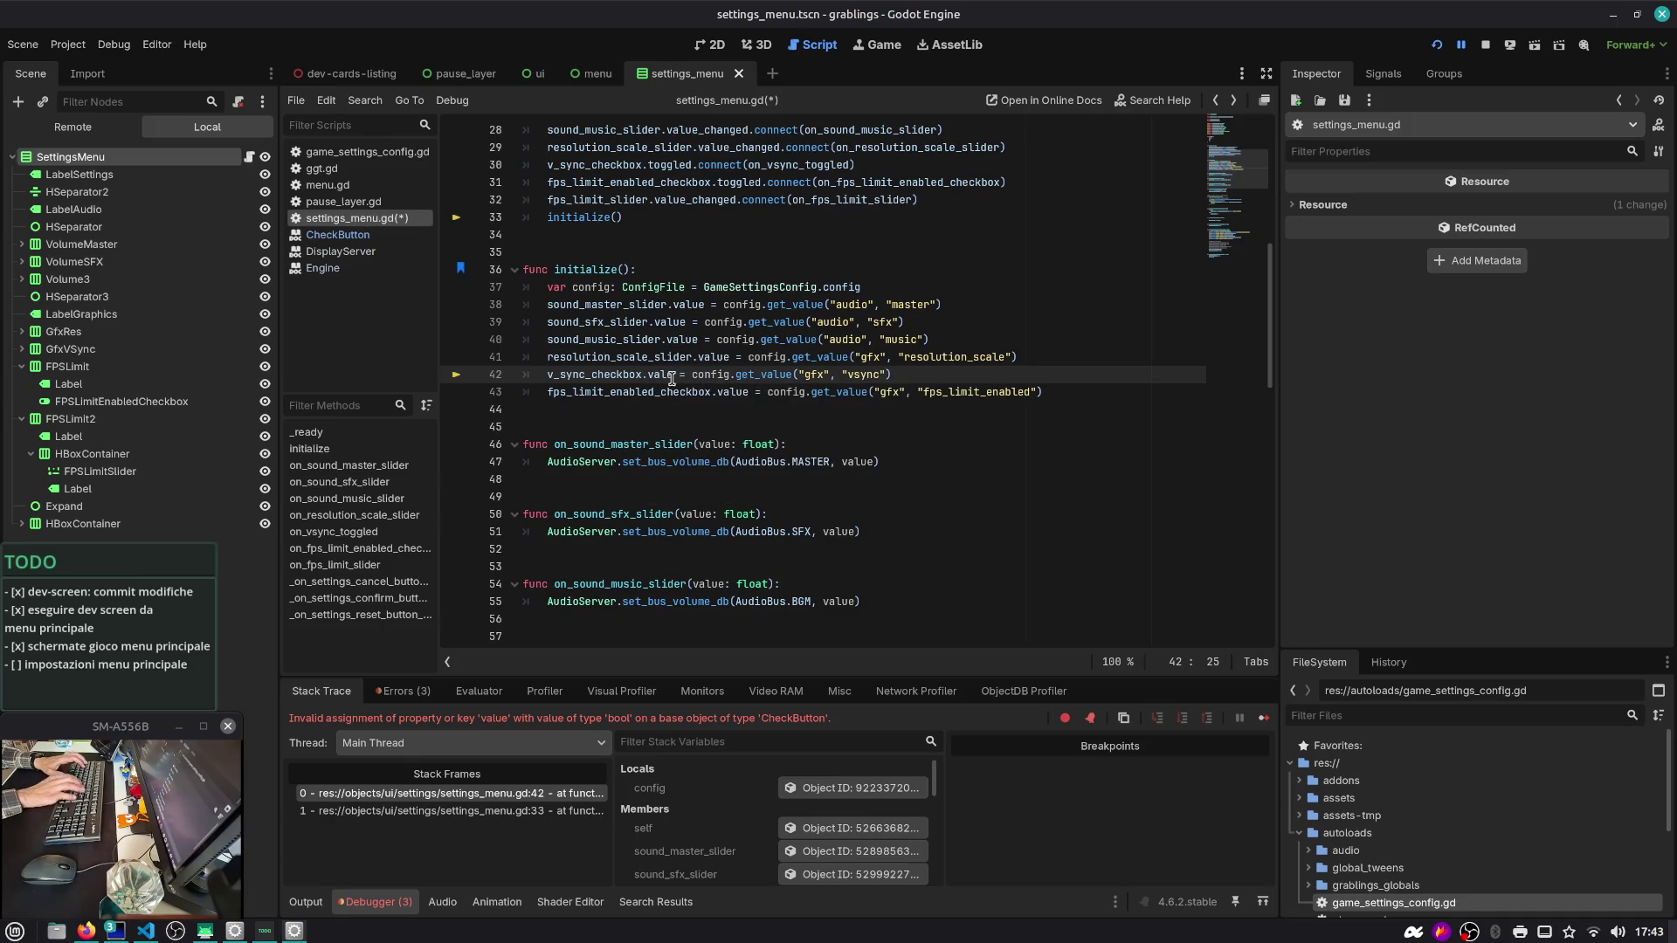
{"action": "type", "text": "press"}
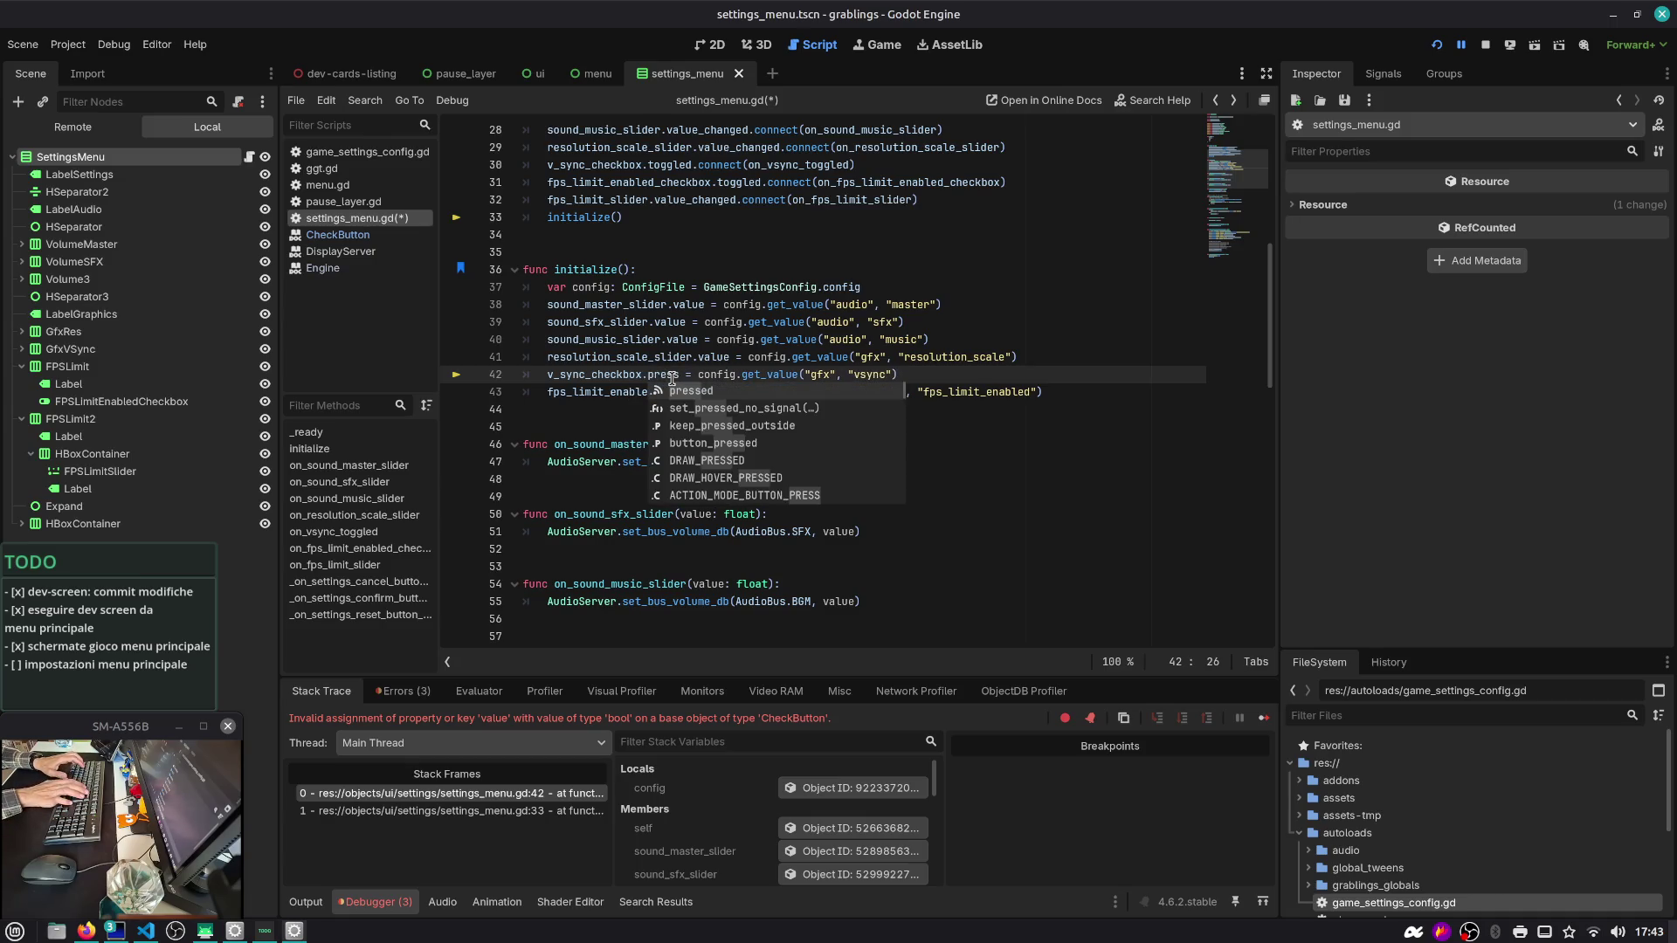
{"action": "key", "text": "Down"}
{"action": "key", "text": "Down"}
{"action": "key", "text": "Down"}
{"action": "key", "text": "Return"}
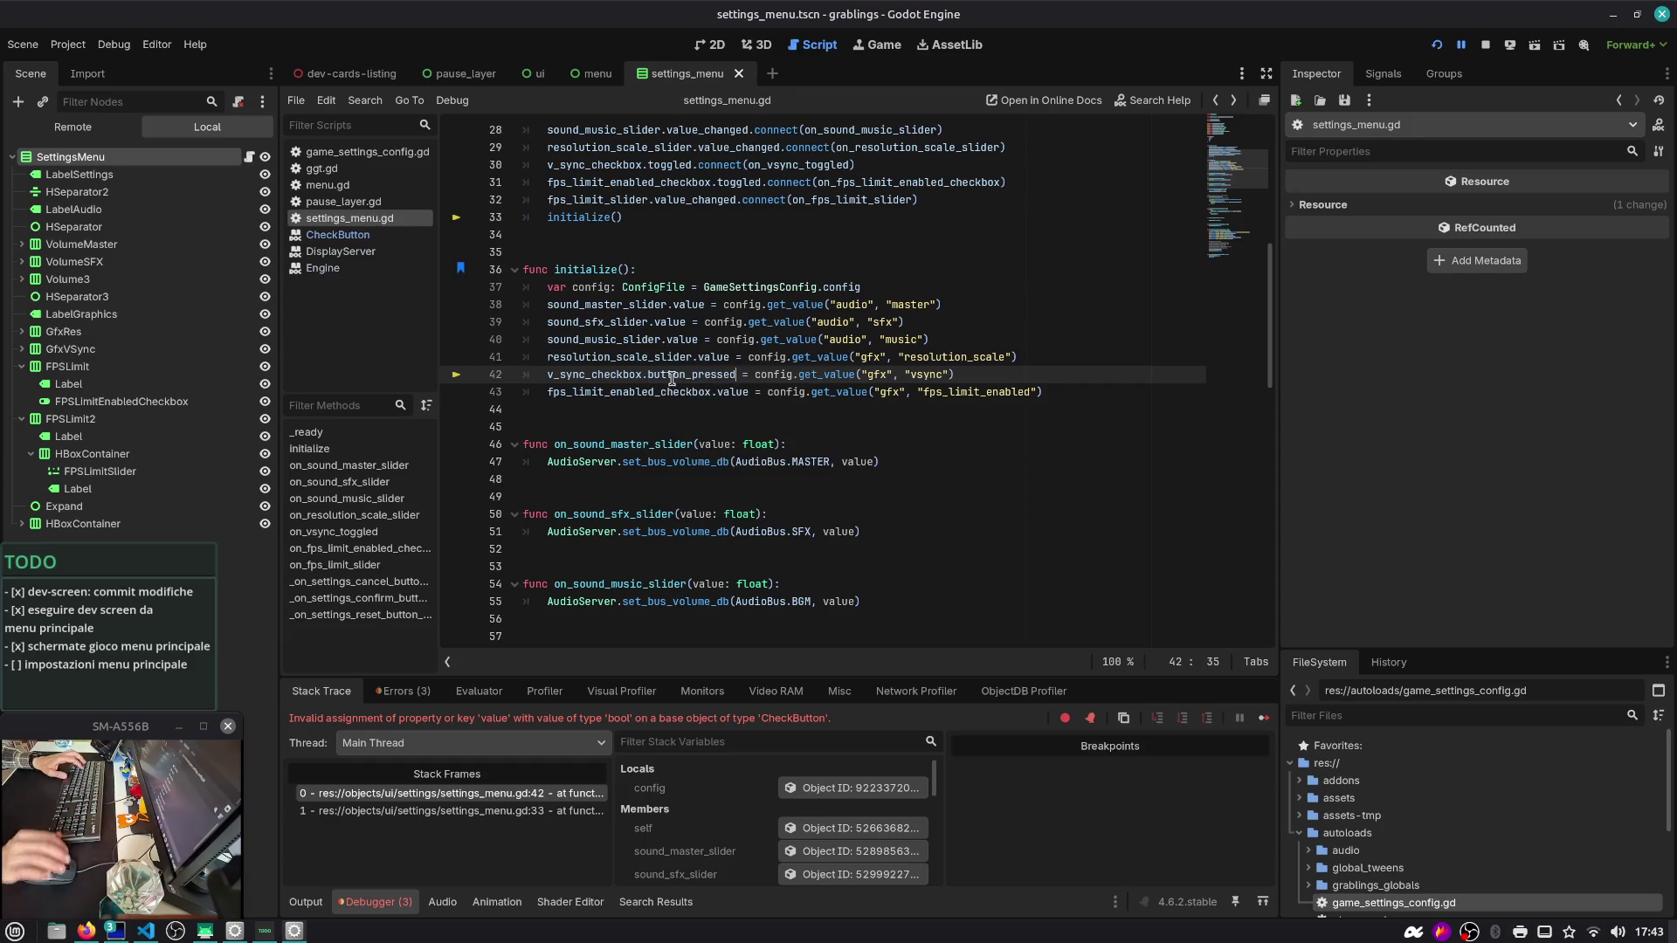
{"action": "double_click", "coordinate": [672, 377]}
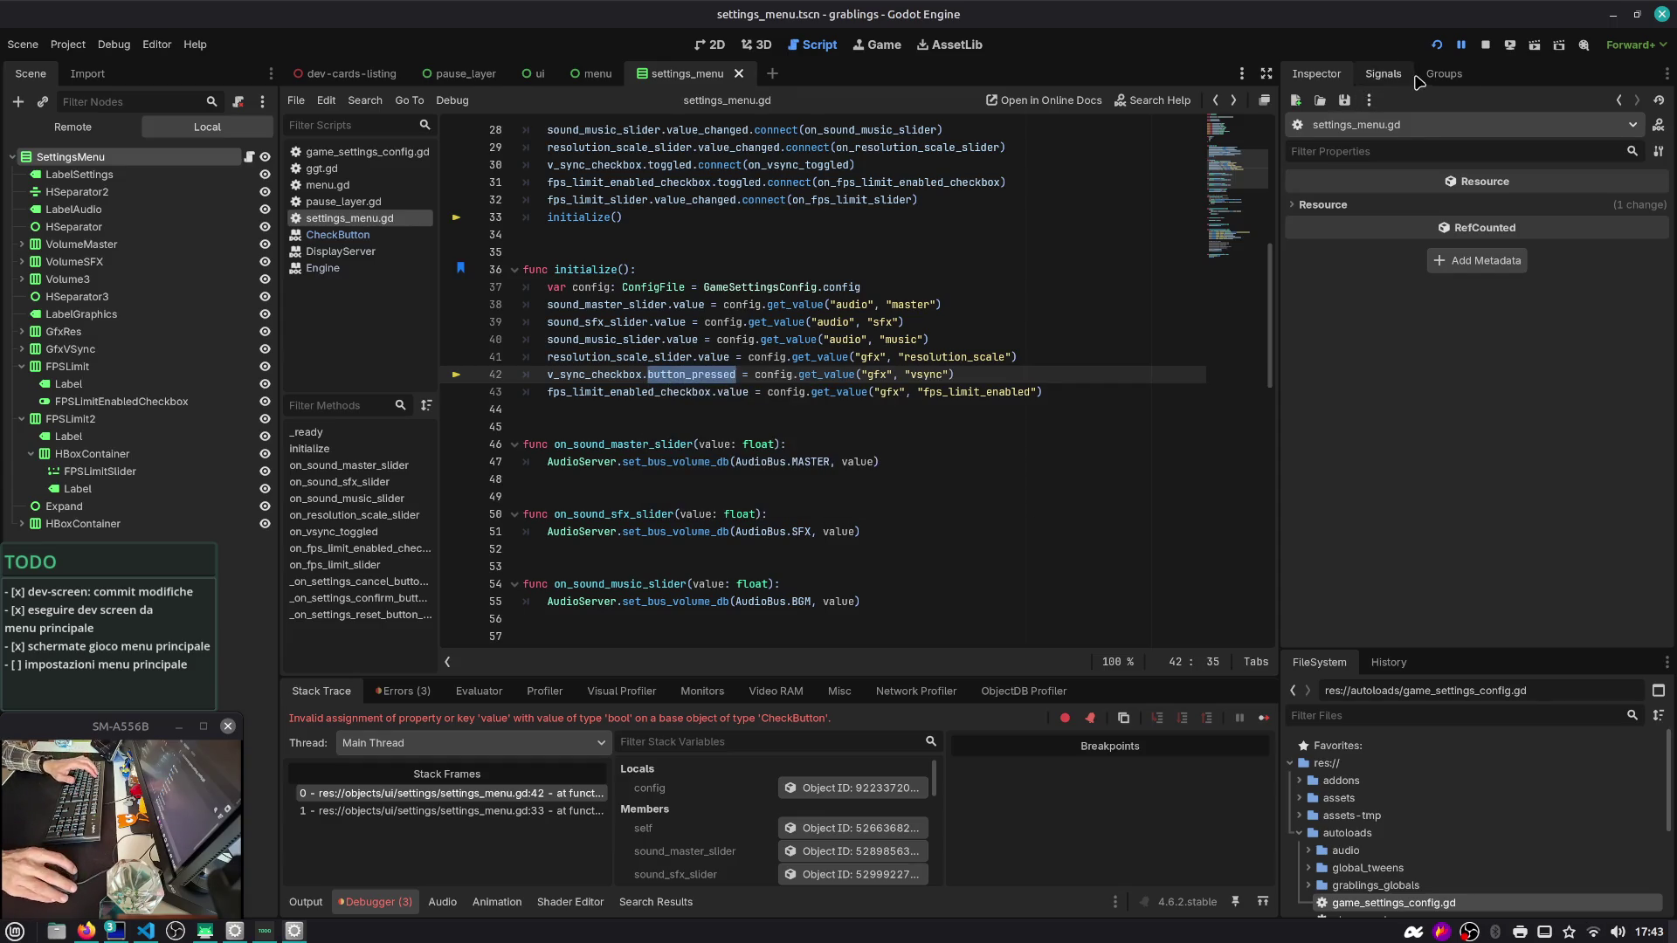
{"action": "key", "text": "F5"}
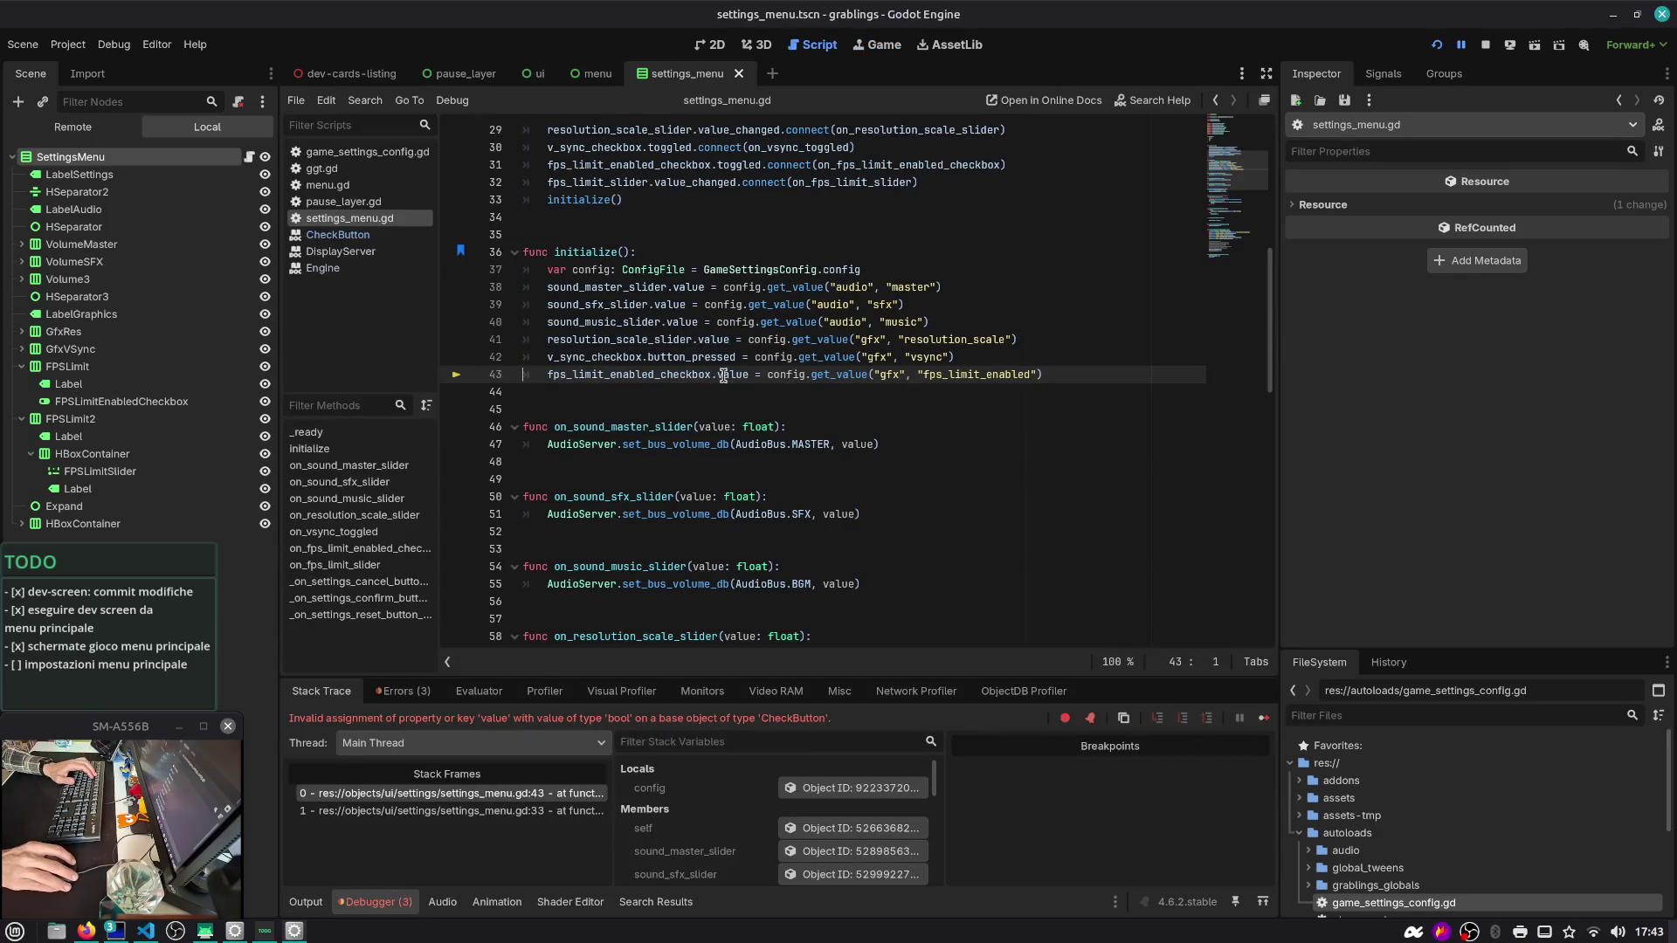
Step: Change line 43's FPS-limit checkbox load to button_pressed and reload the script
{"action": "double_click", "coordinate": [737, 375]}
{"action": "type", "text": "button"}
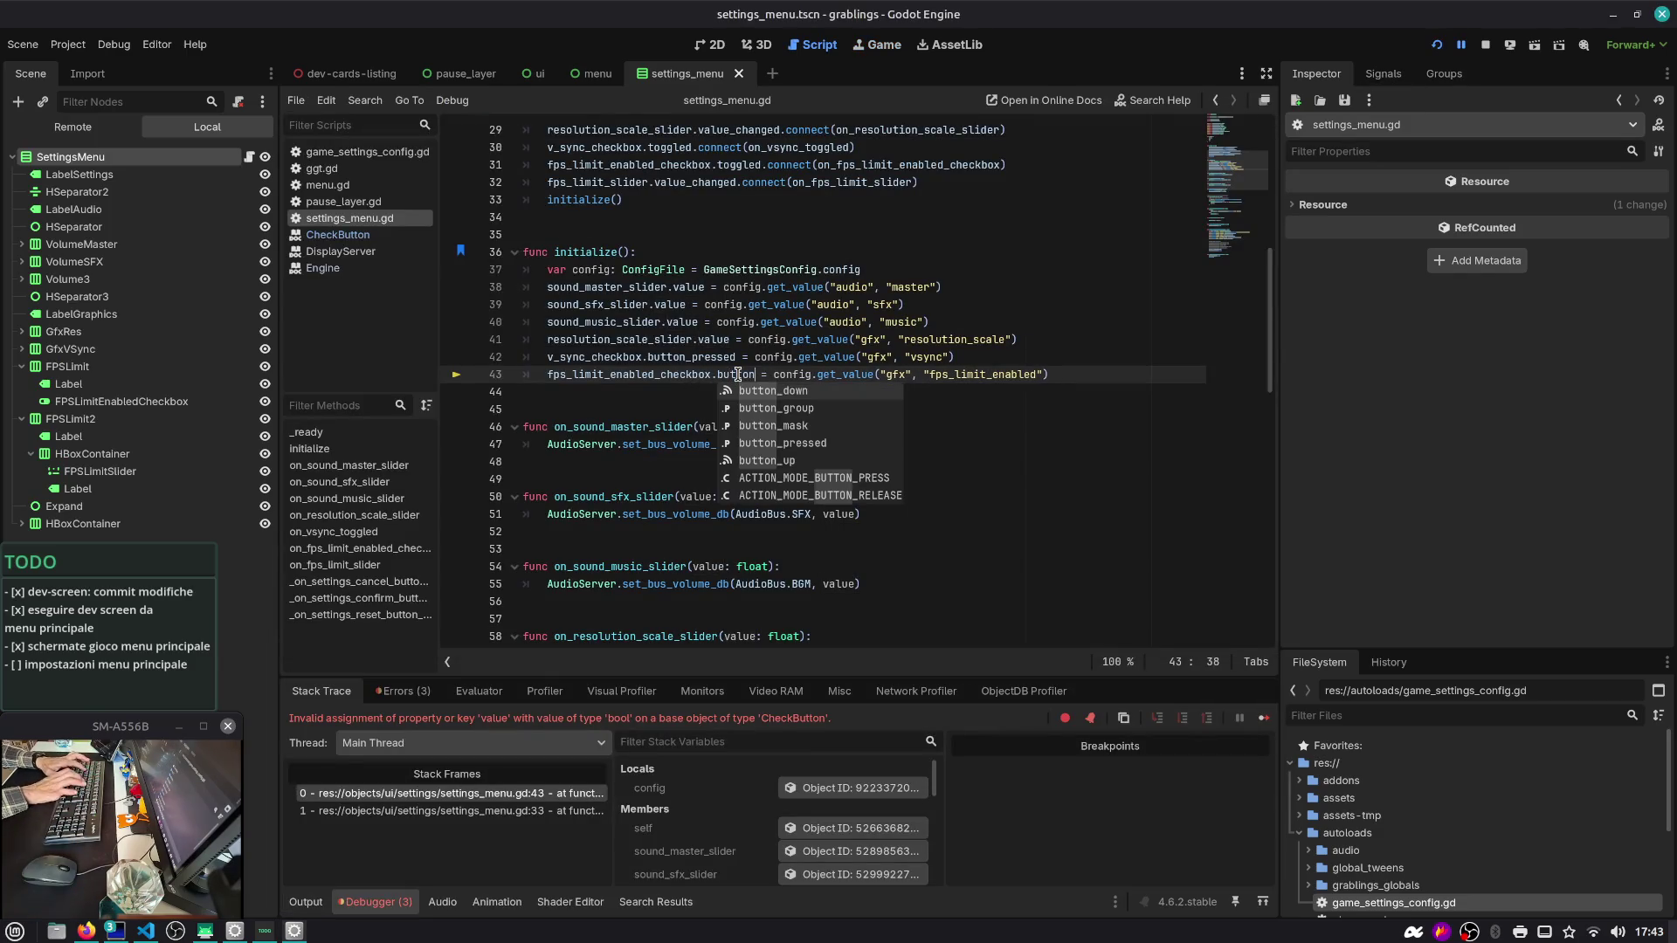
{"action": "key", "text": "Down"}
{"action": "key", "text": "Down"}
{"action": "key", "text": "Down"}
{"action": "key", "text": "Return"}
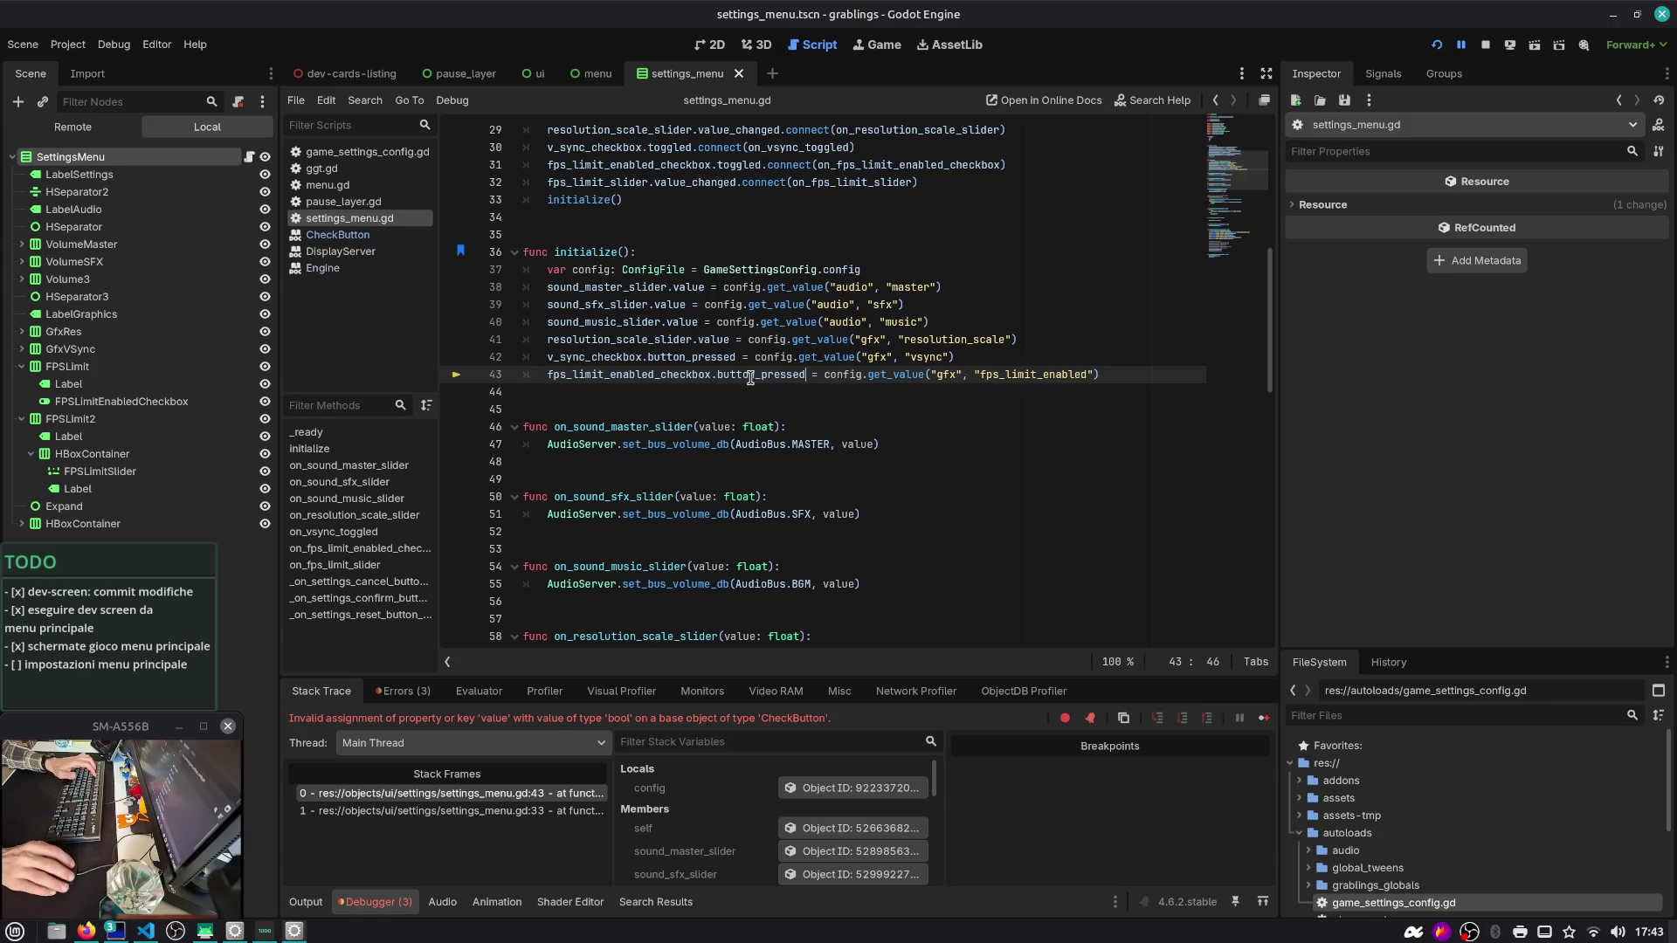
{"action": "key", "text": "F5"}
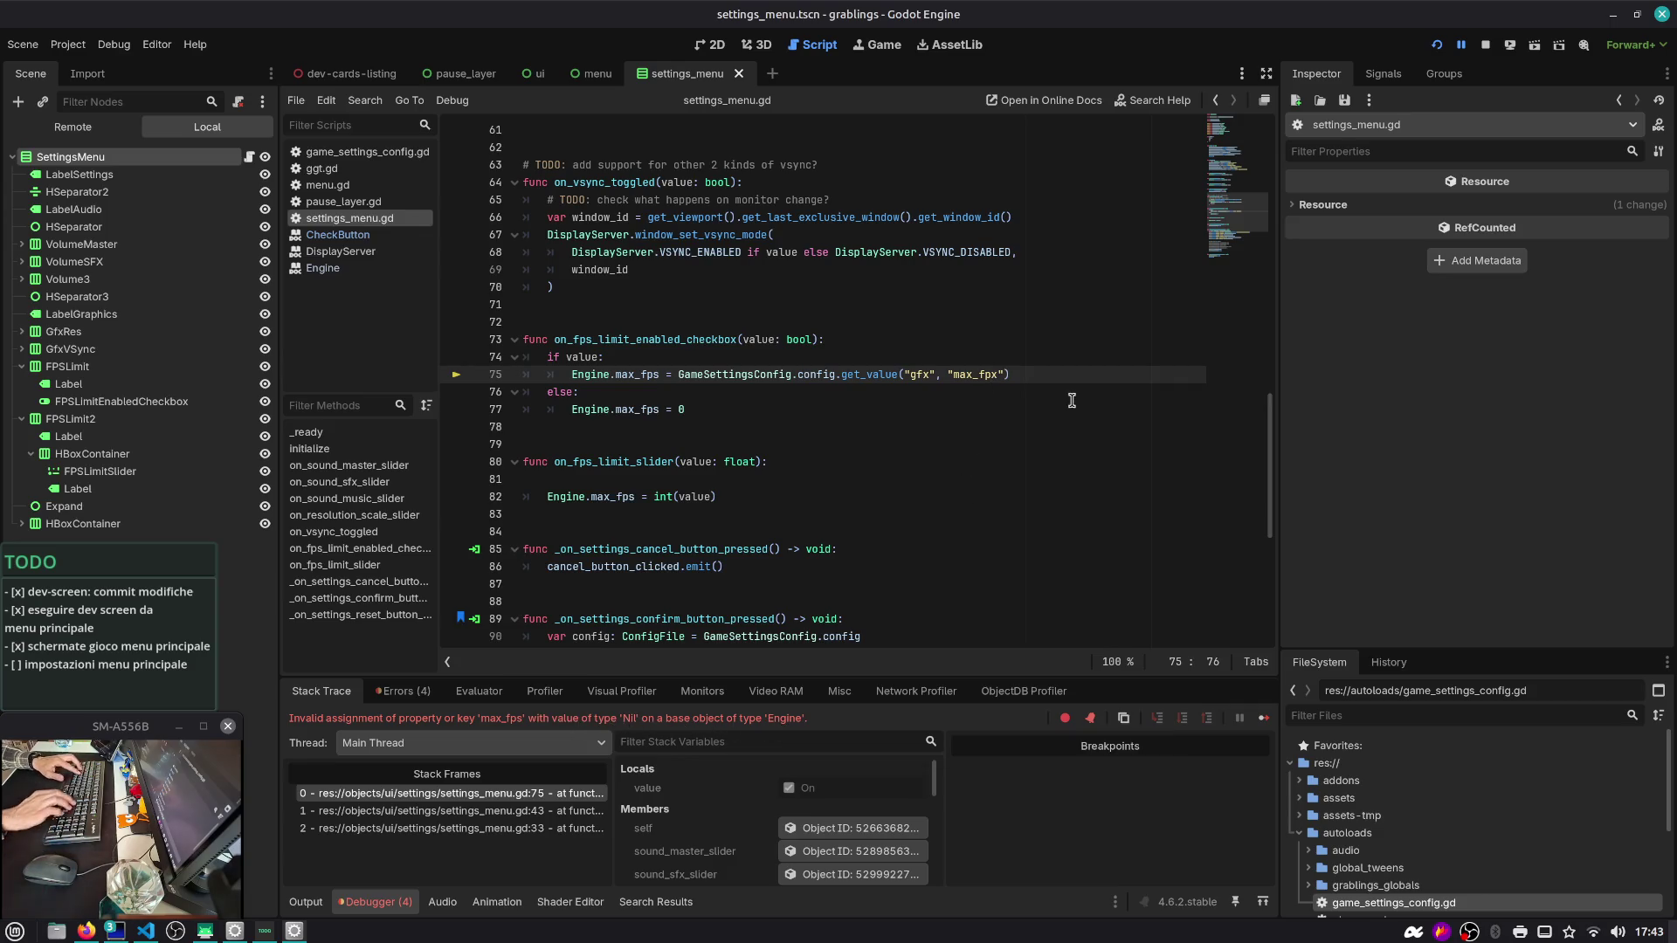
Step: Change line 75's config key from max_fps to fps_limit, matching settings.cfg, and save
{"action": "key", "text": "F5"}
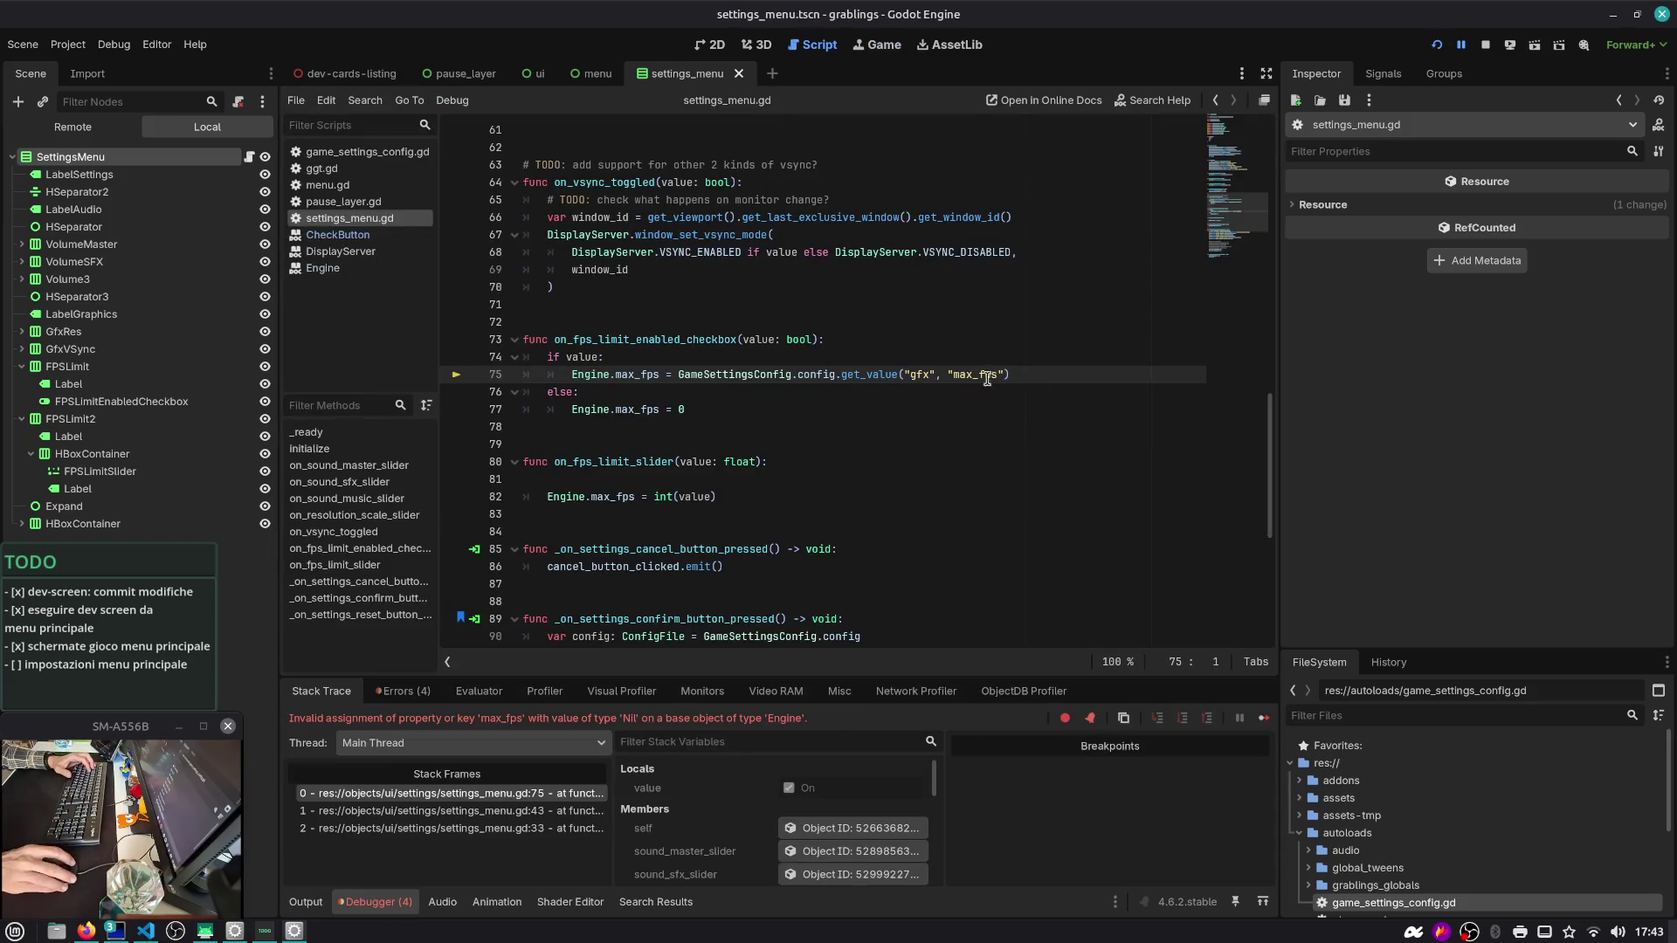
{"action": "double_click", "coordinate": [976, 373]}
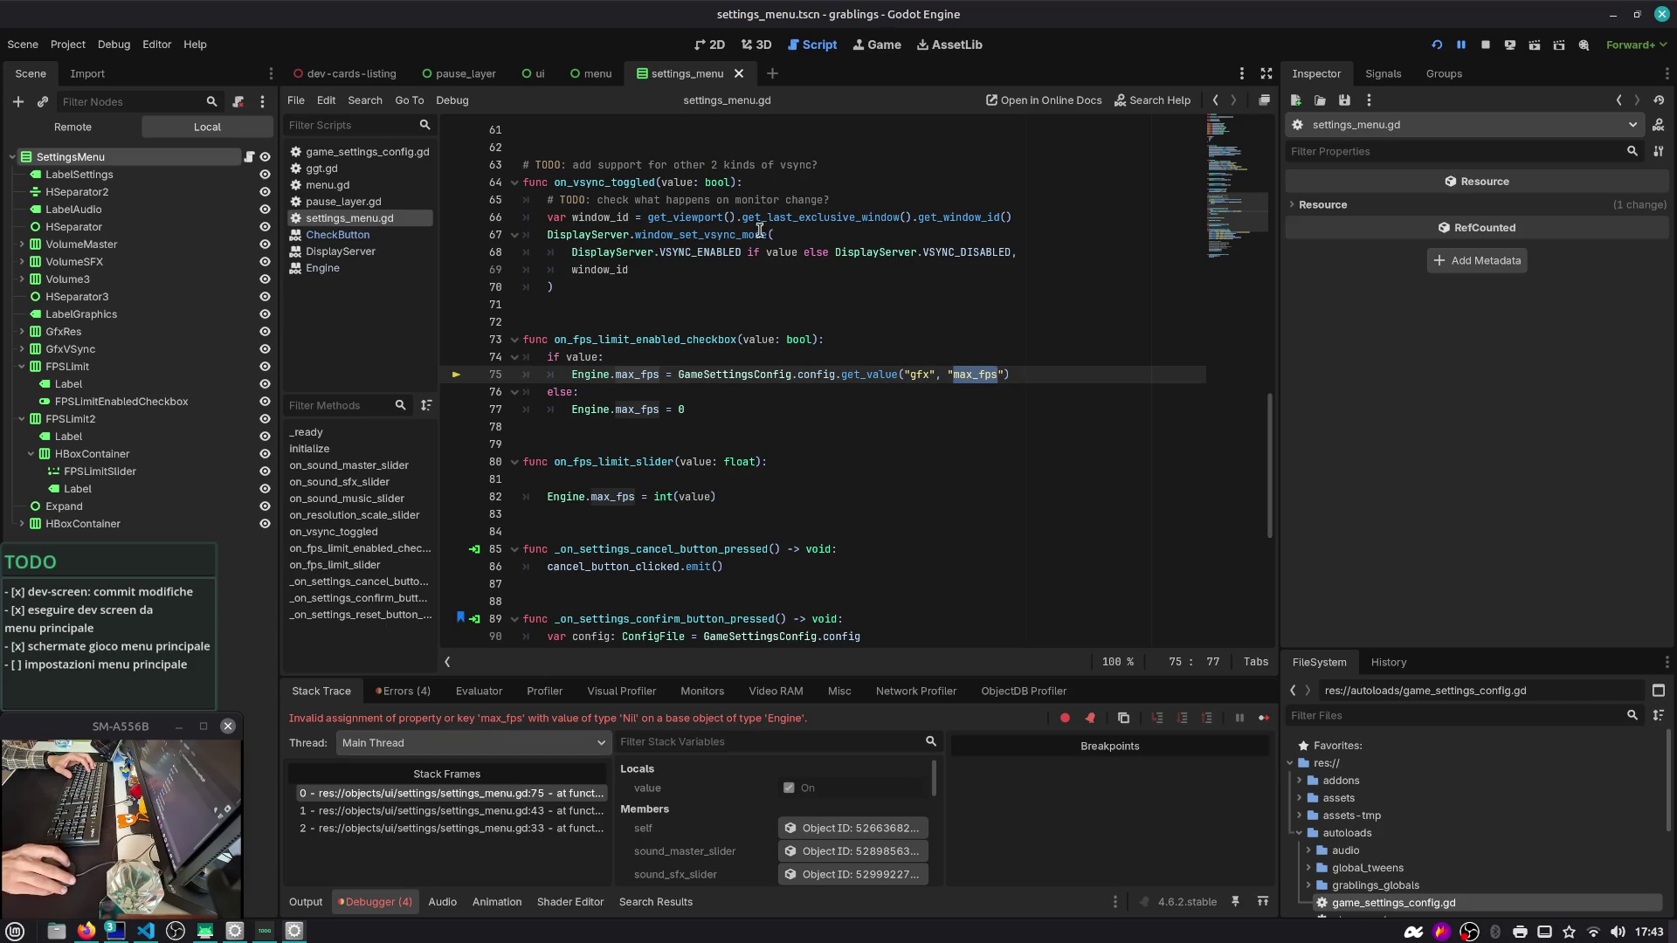
{"action": "key", "text": "alt+Tab"}
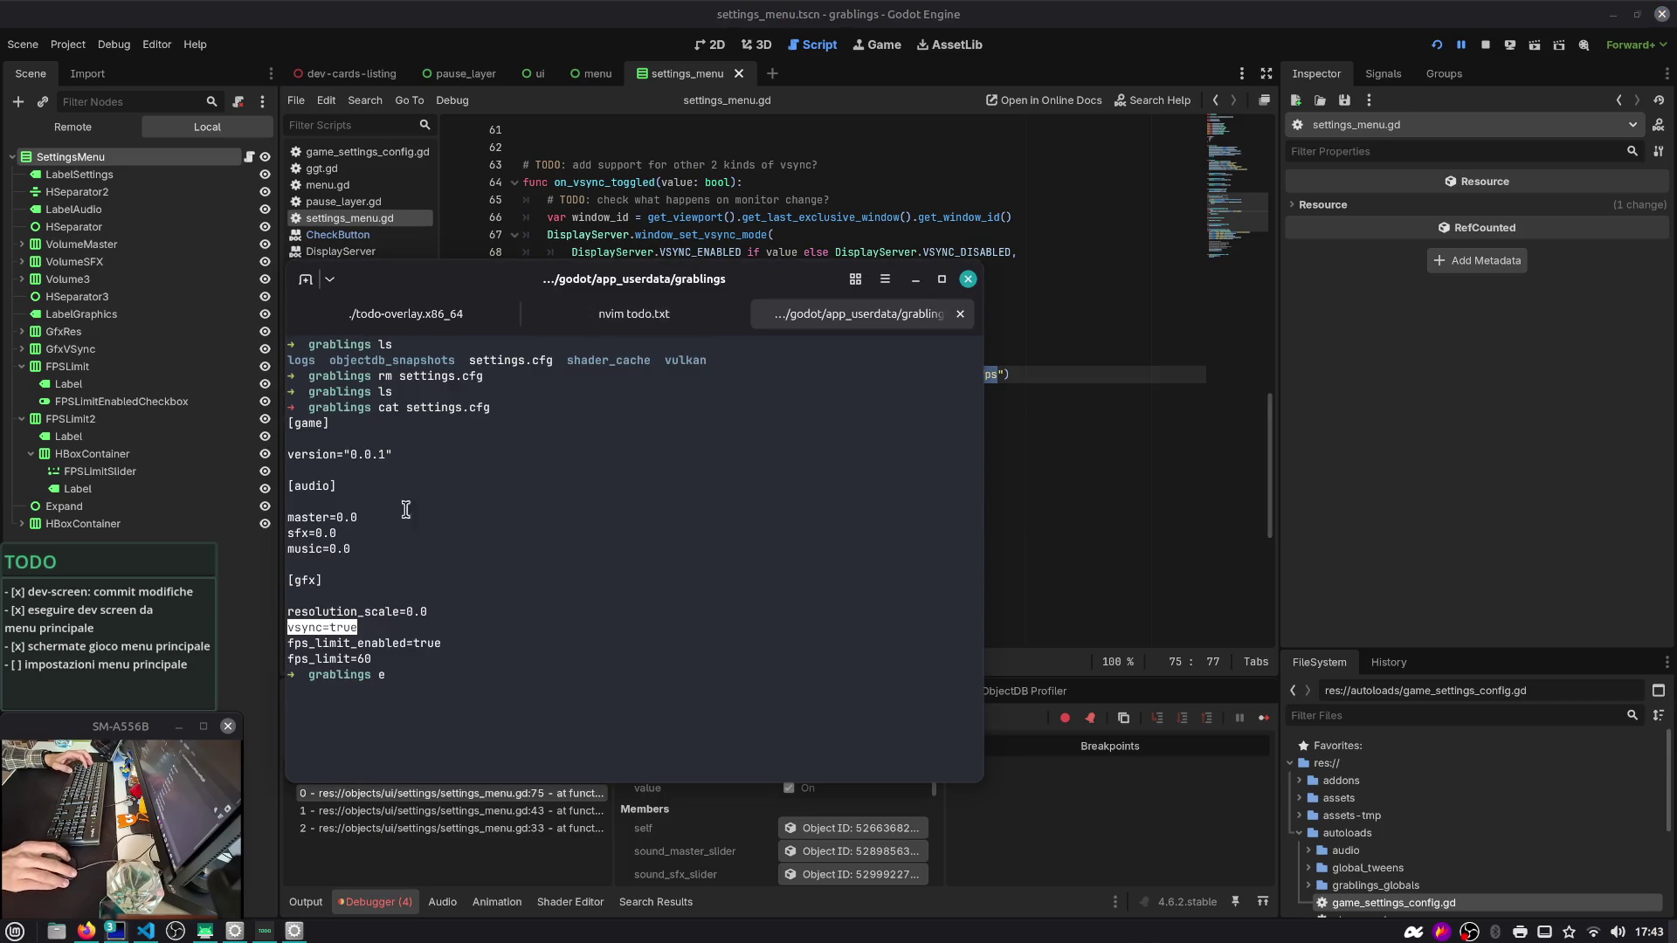
{"action": "key", "text": "alt+Tab"}
{"action": "type", "text": "fps_limit"}
{"action": "key", "text": "ctrl+s"}
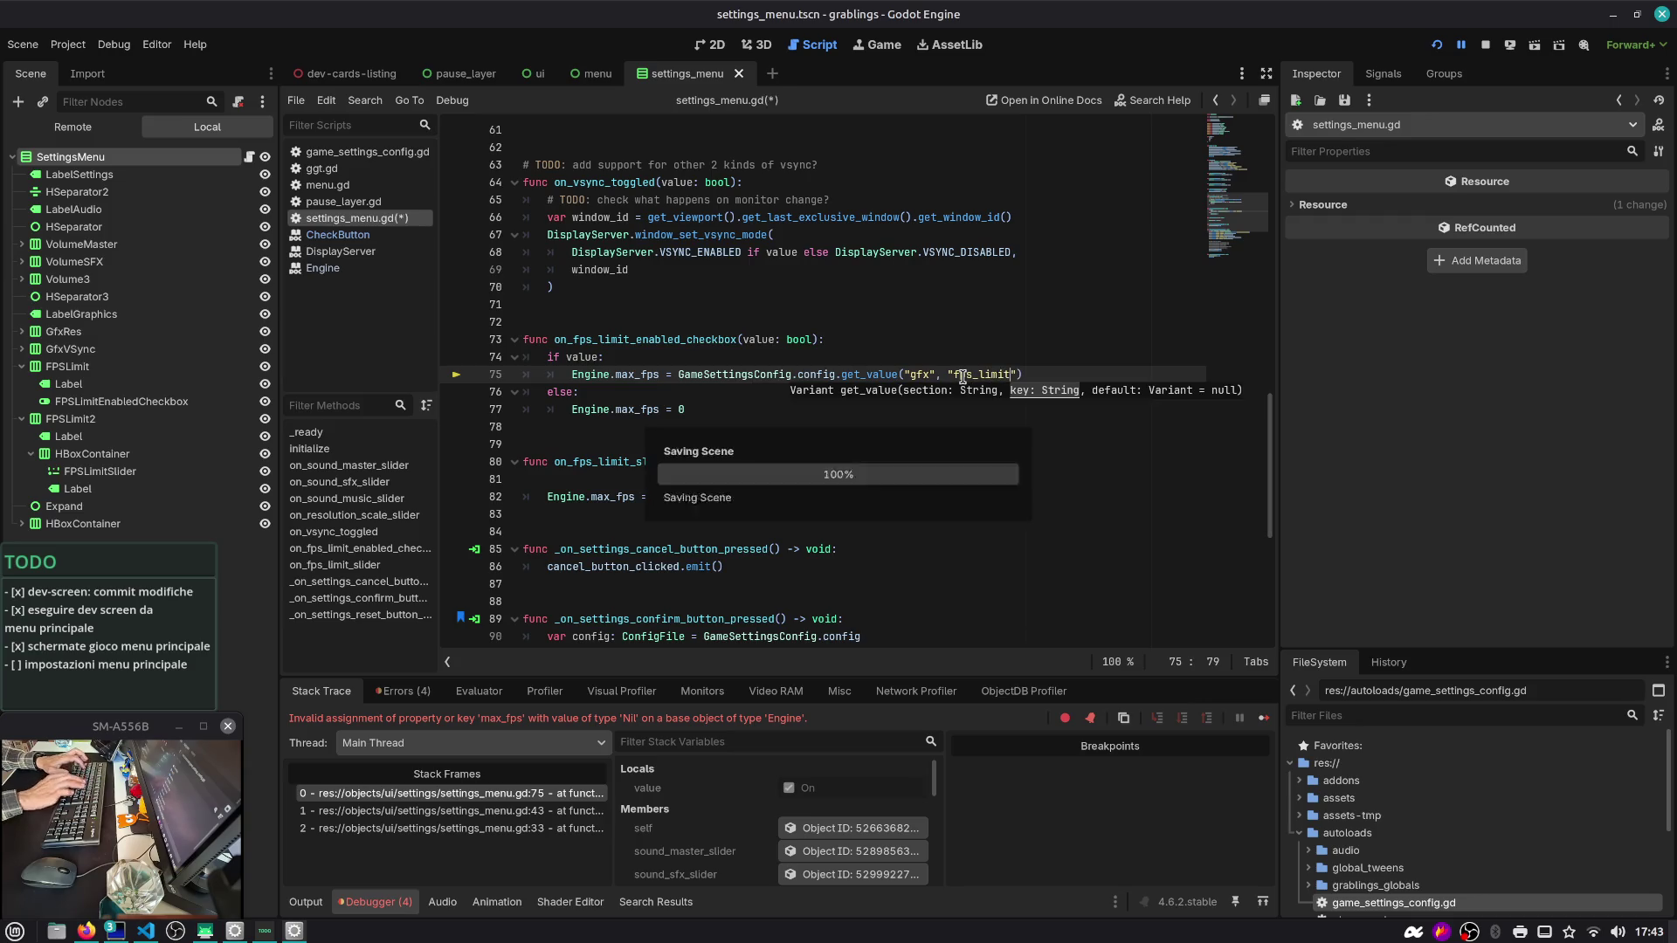
{"action": "key", "text": "alt+Tab"}
{"action": "key", "text": "alt+Tab"}
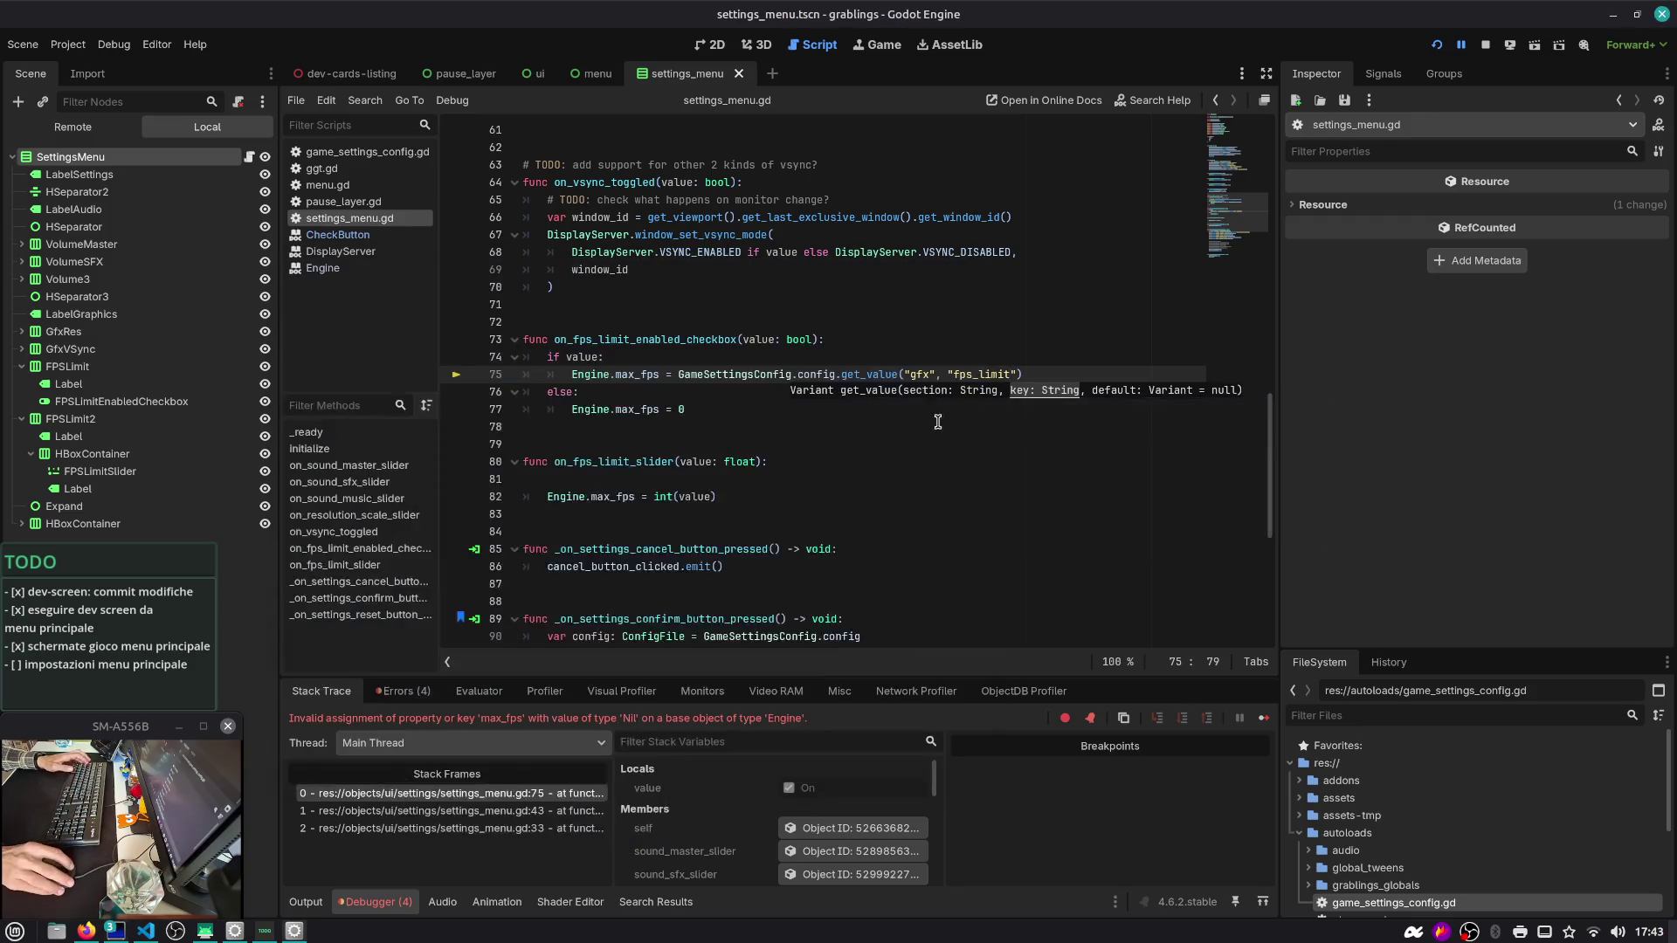
Step: Review the fps_limit_enabled key on line 43 and restart the game
{"action": "double_click", "coordinate": [970, 374]}
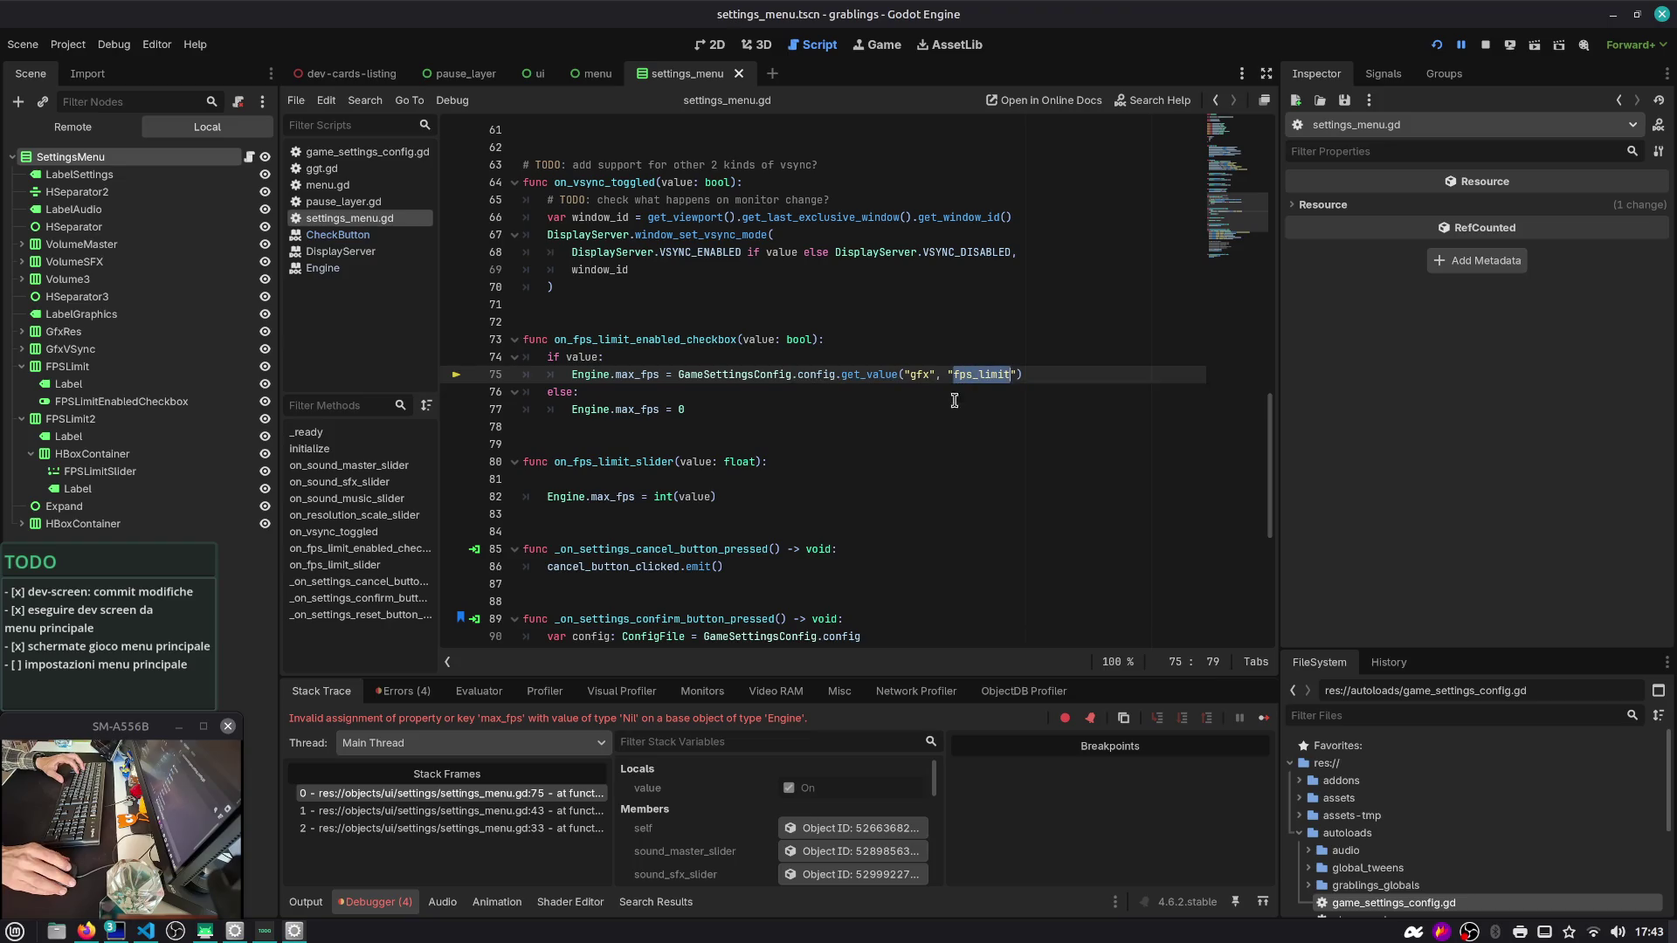
{"action": "scroll", "coordinate": [761, 424], "scroll_direction": "up", "scroll_amount": 10}
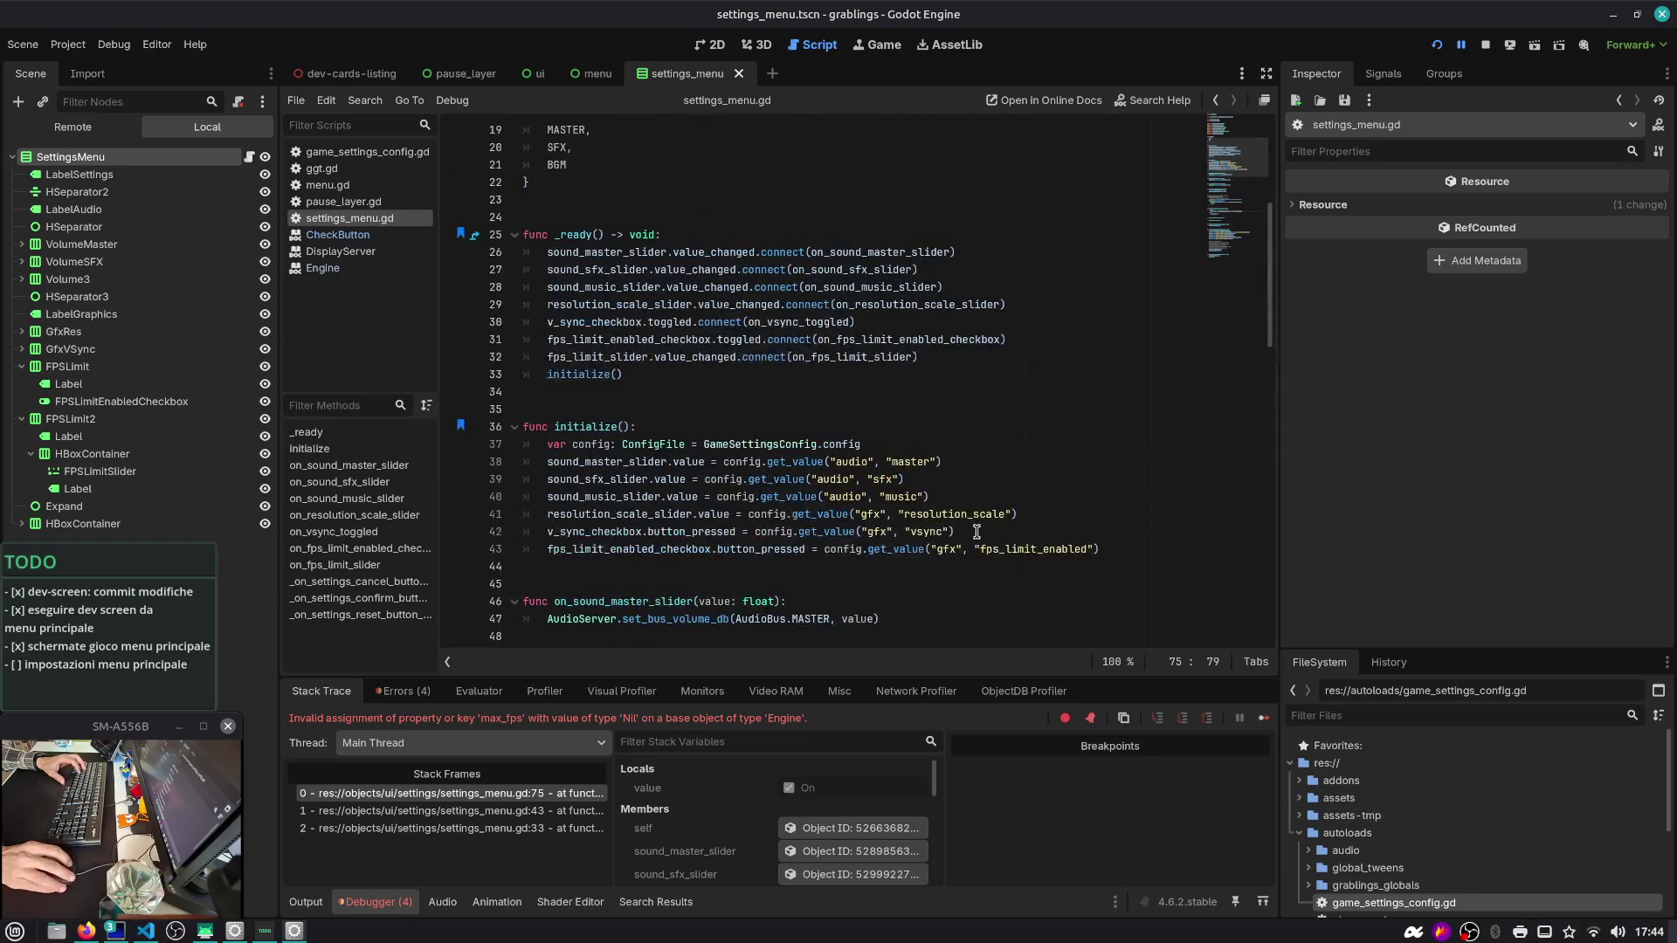
{"action": "double_click", "coordinate": [1032, 548]}
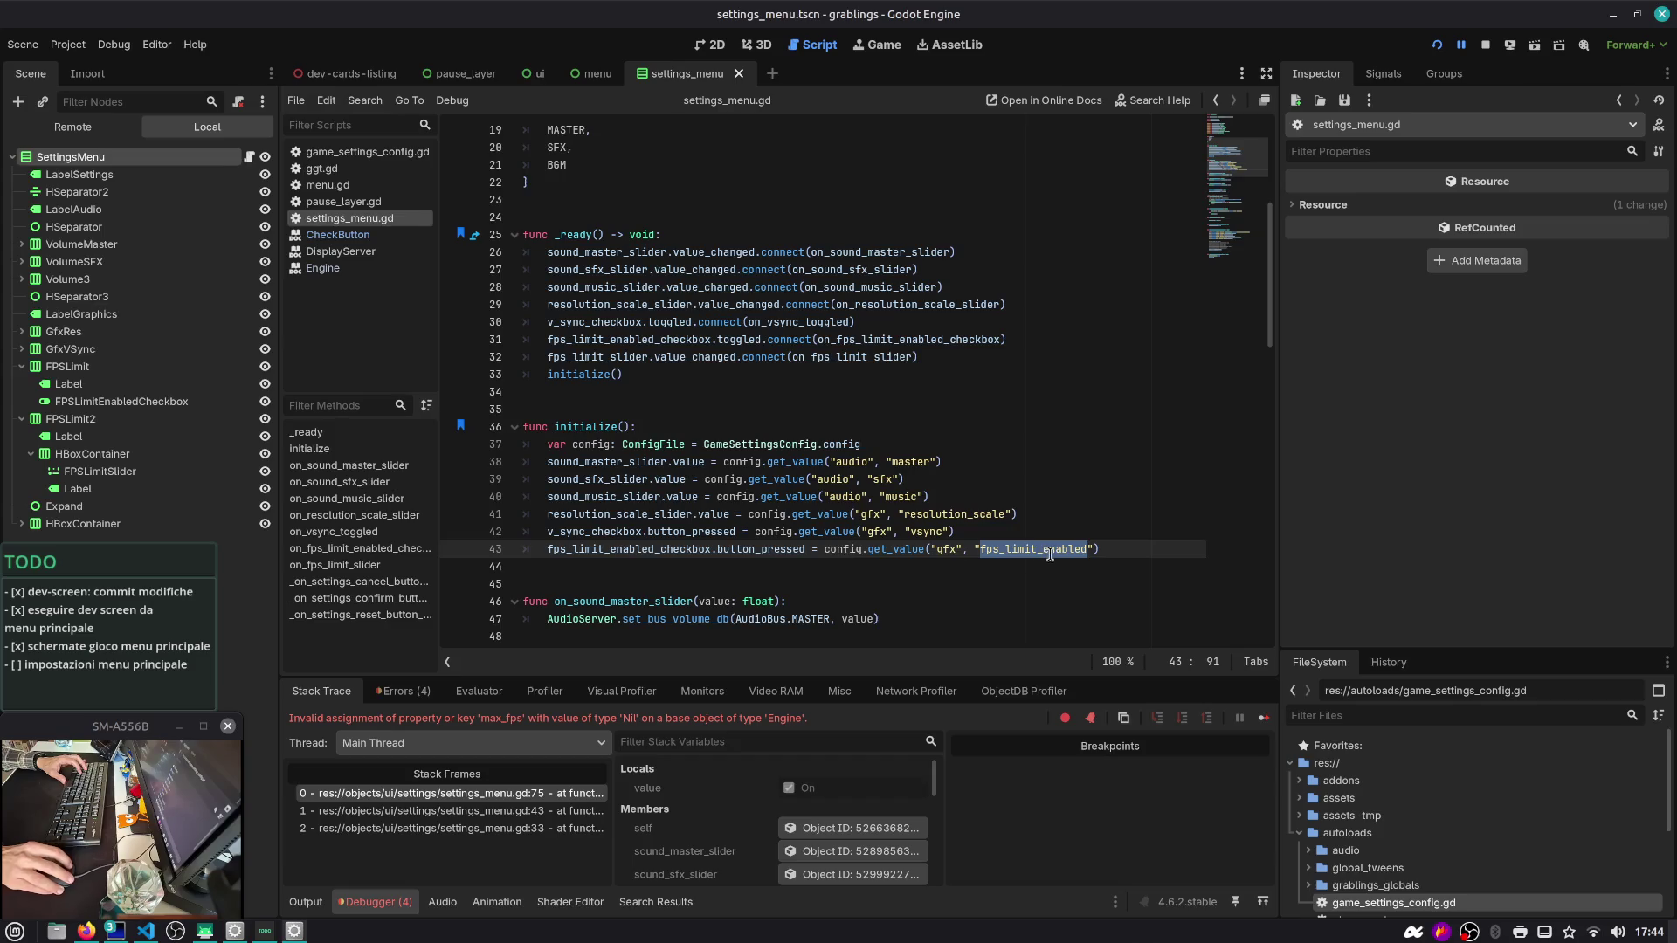
{"action": "double_click", "coordinate": [668, 551]}
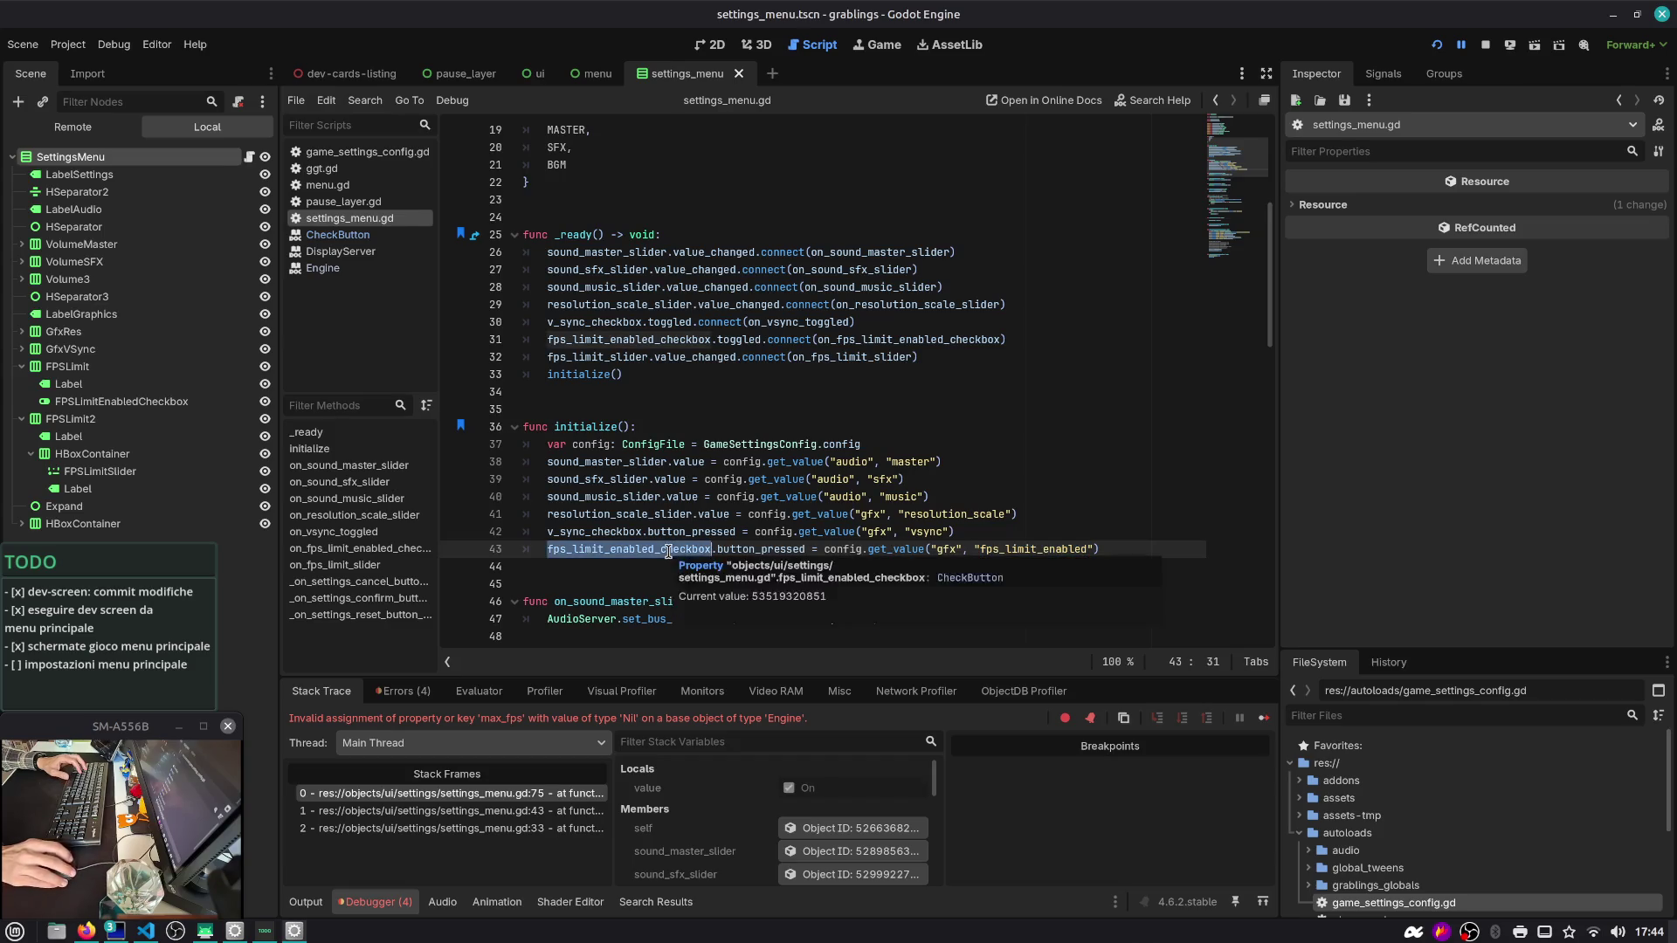
{"action": "scroll", "coordinate": [671, 551], "scroll_direction": "down", "scroll_amount": 2}
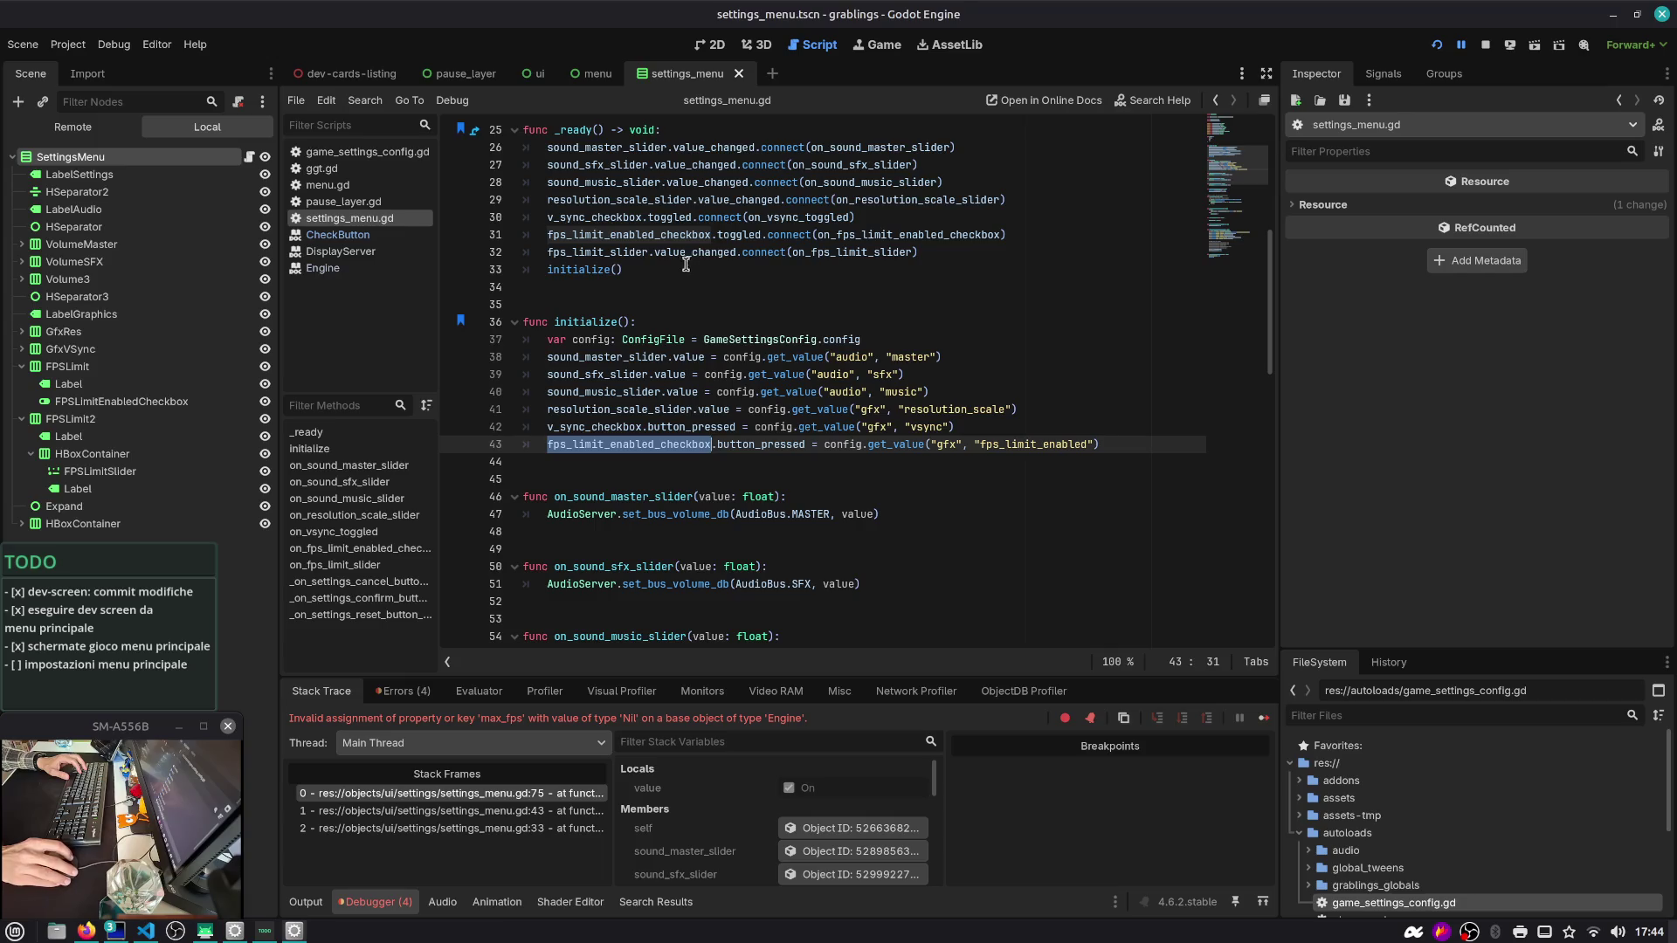
{"action": "left_click", "coordinate": [1437, 45]}
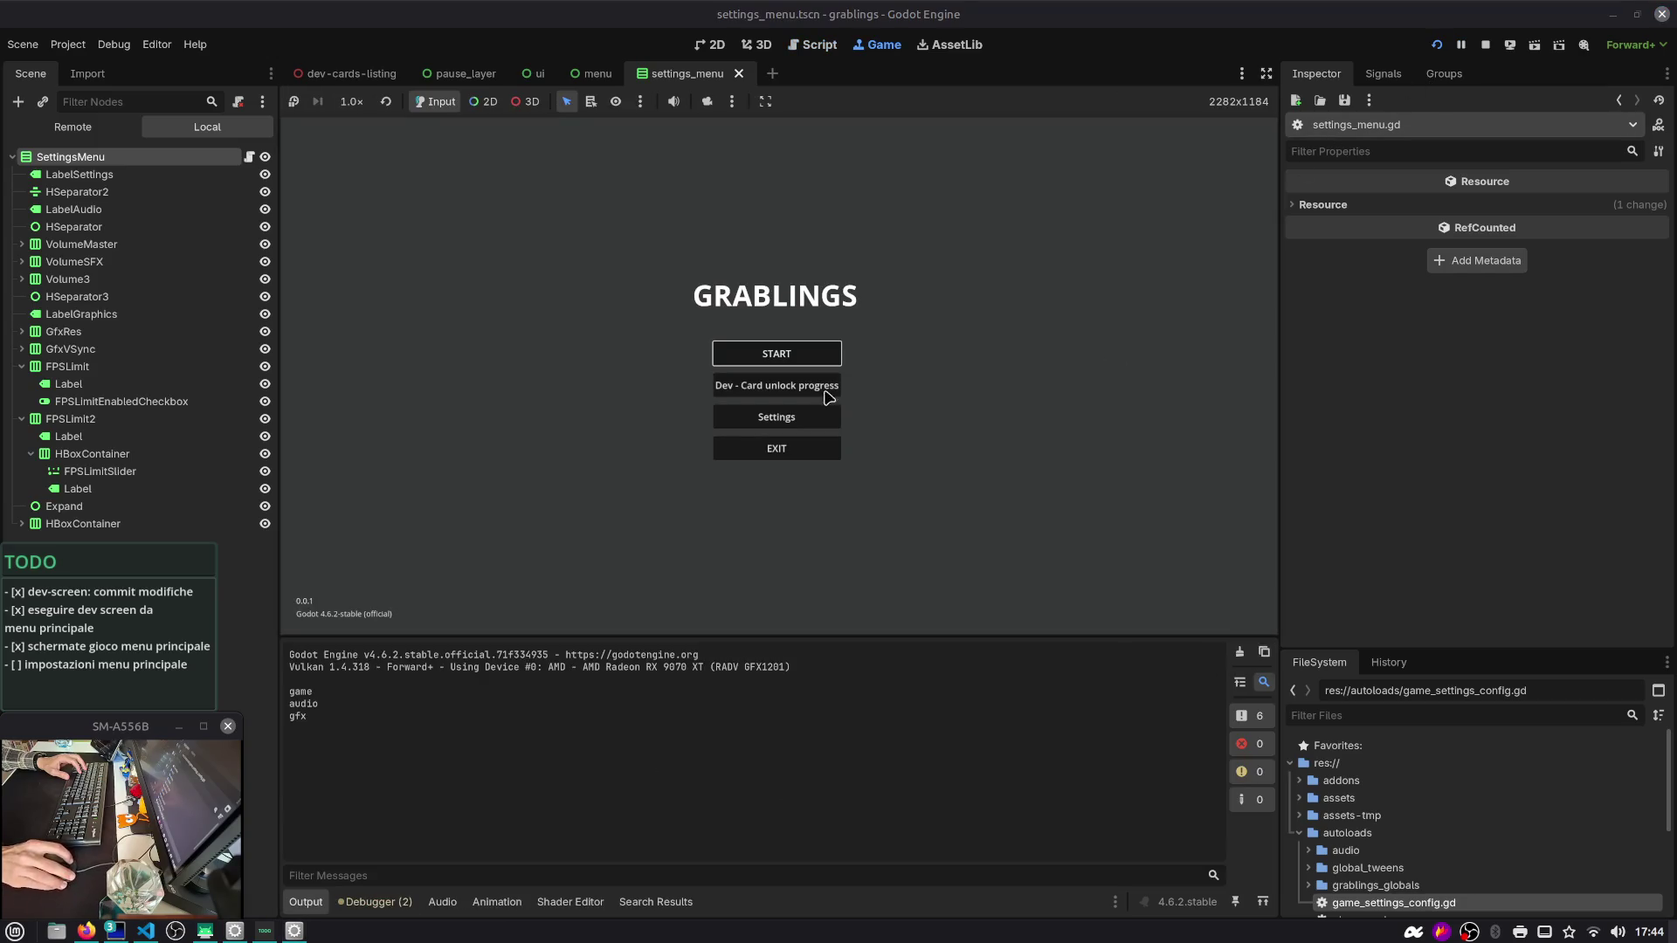
Step: In game Settings, switch Limit FPS? off, raise the FPS Limit slider, cancel, then stop the game
{"action": "left_click", "coordinate": [806, 408]}
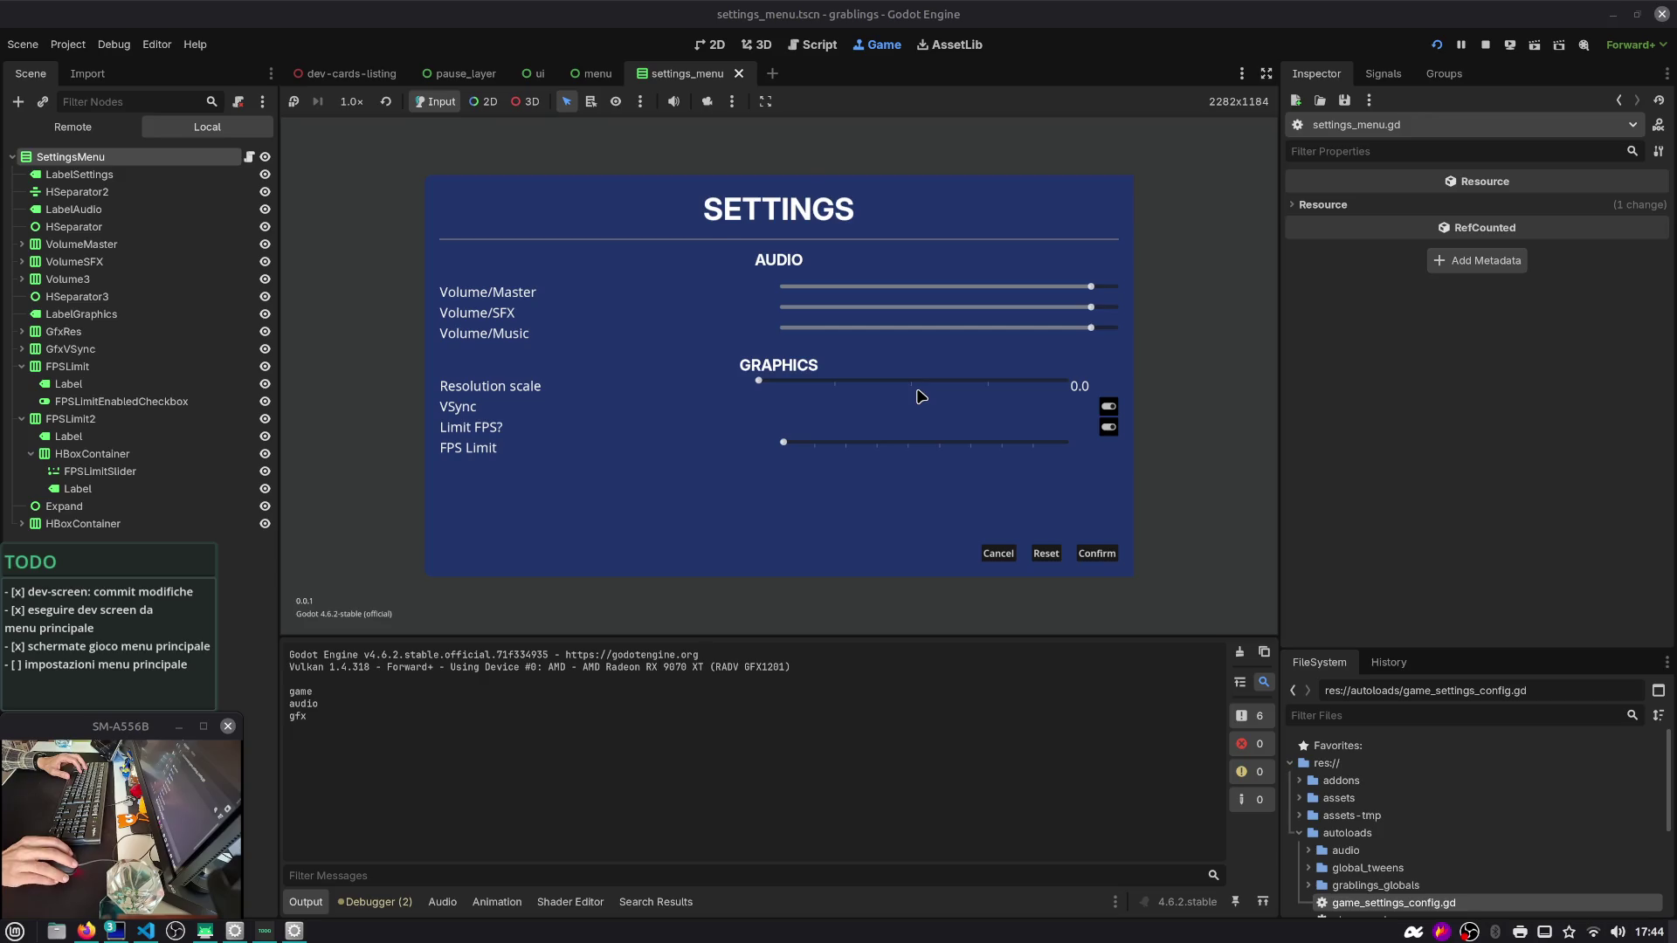
{"action": "left_click", "coordinate": [1108, 428]}
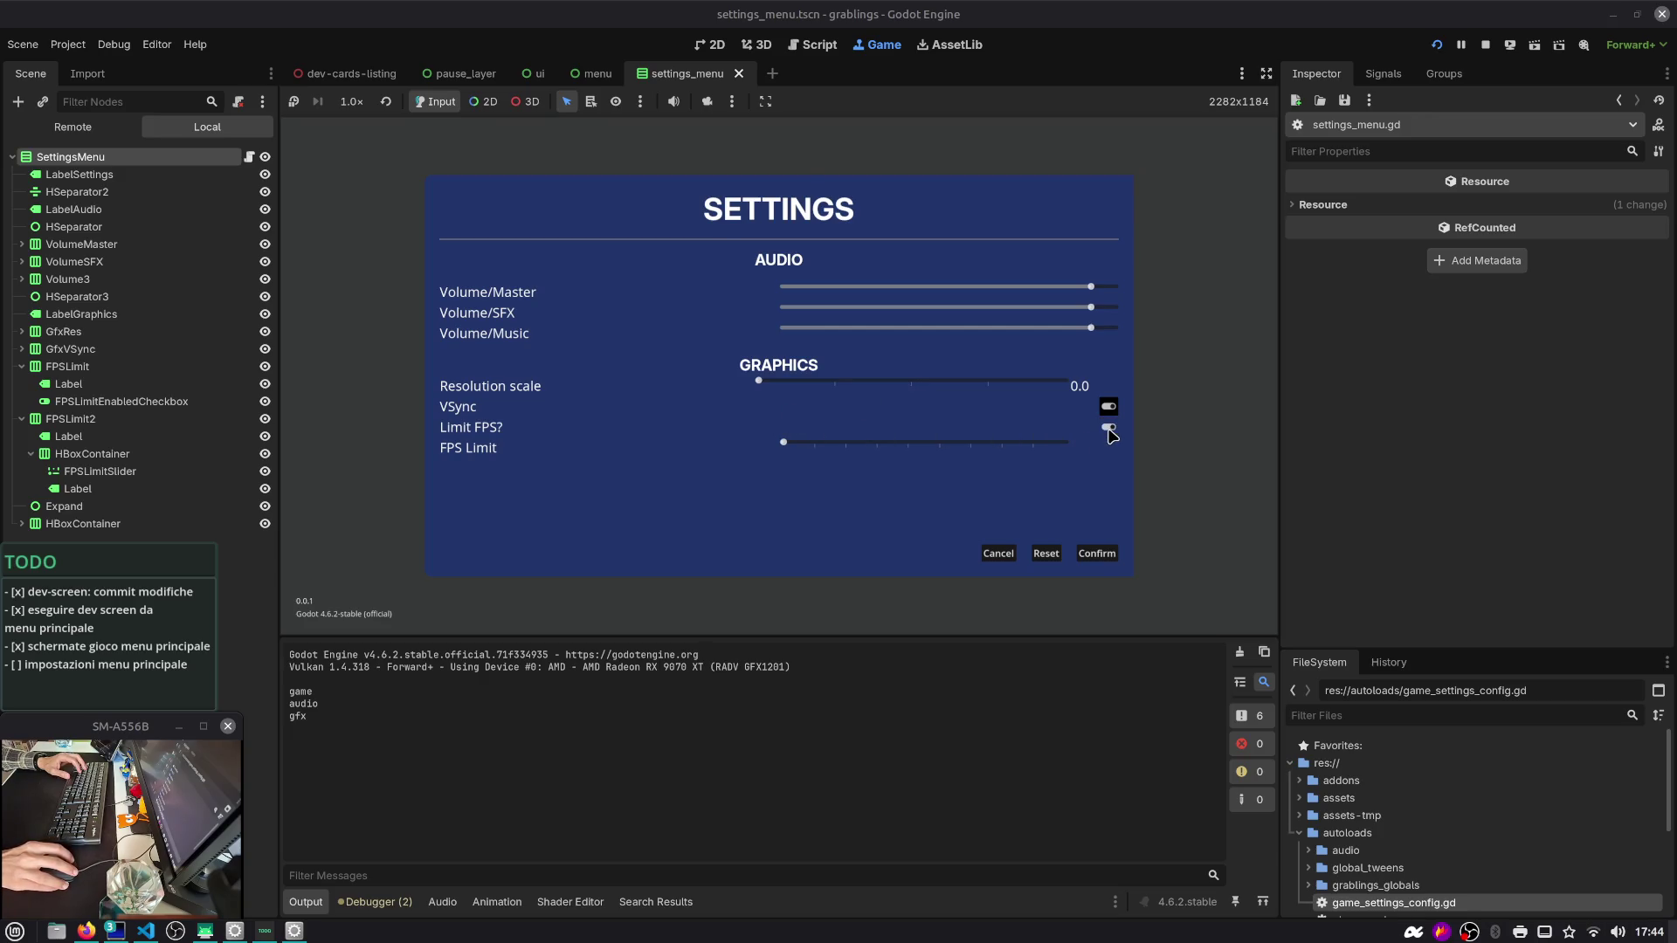
{"action": "mouse_move", "coordinate": [787, 446]}
{"action": "left_mouse_down"}
{"action": "mouse_move", "coordinate": [1042, 452]}
{"action": "mouse_move", "coordinate": [710, 454]}
{"action": "mouse_move", "coordinate": [948, 446]}
{"action": "left_mouse_up"}
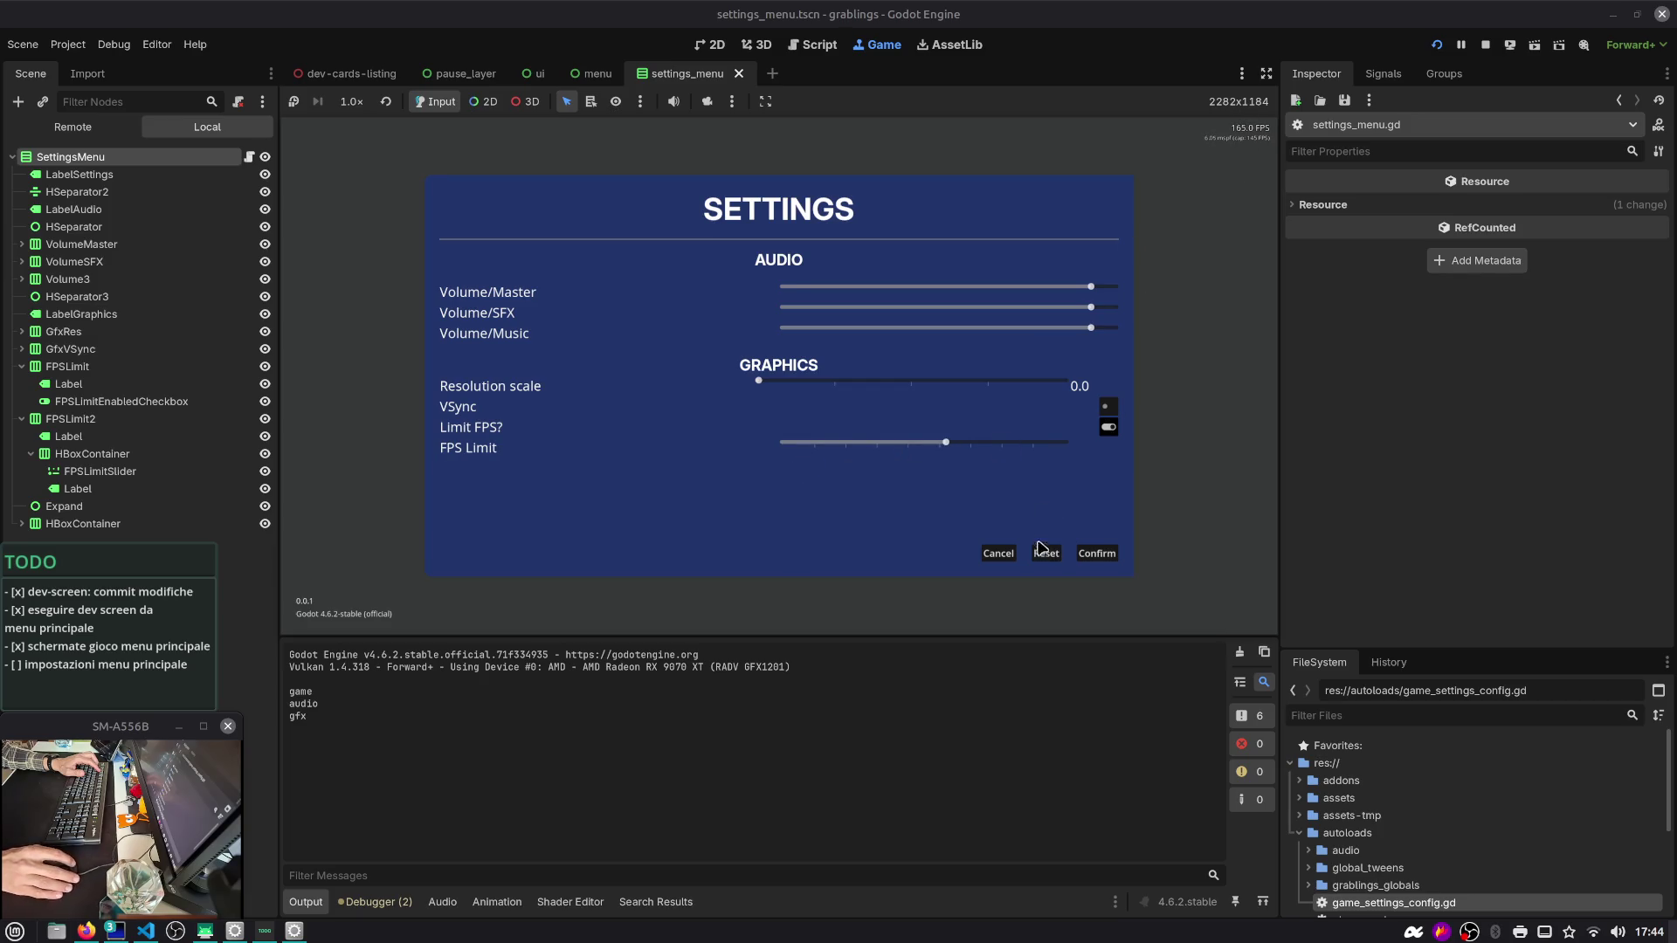
{"action": "left_click", "coordinate": [1002, 553]}
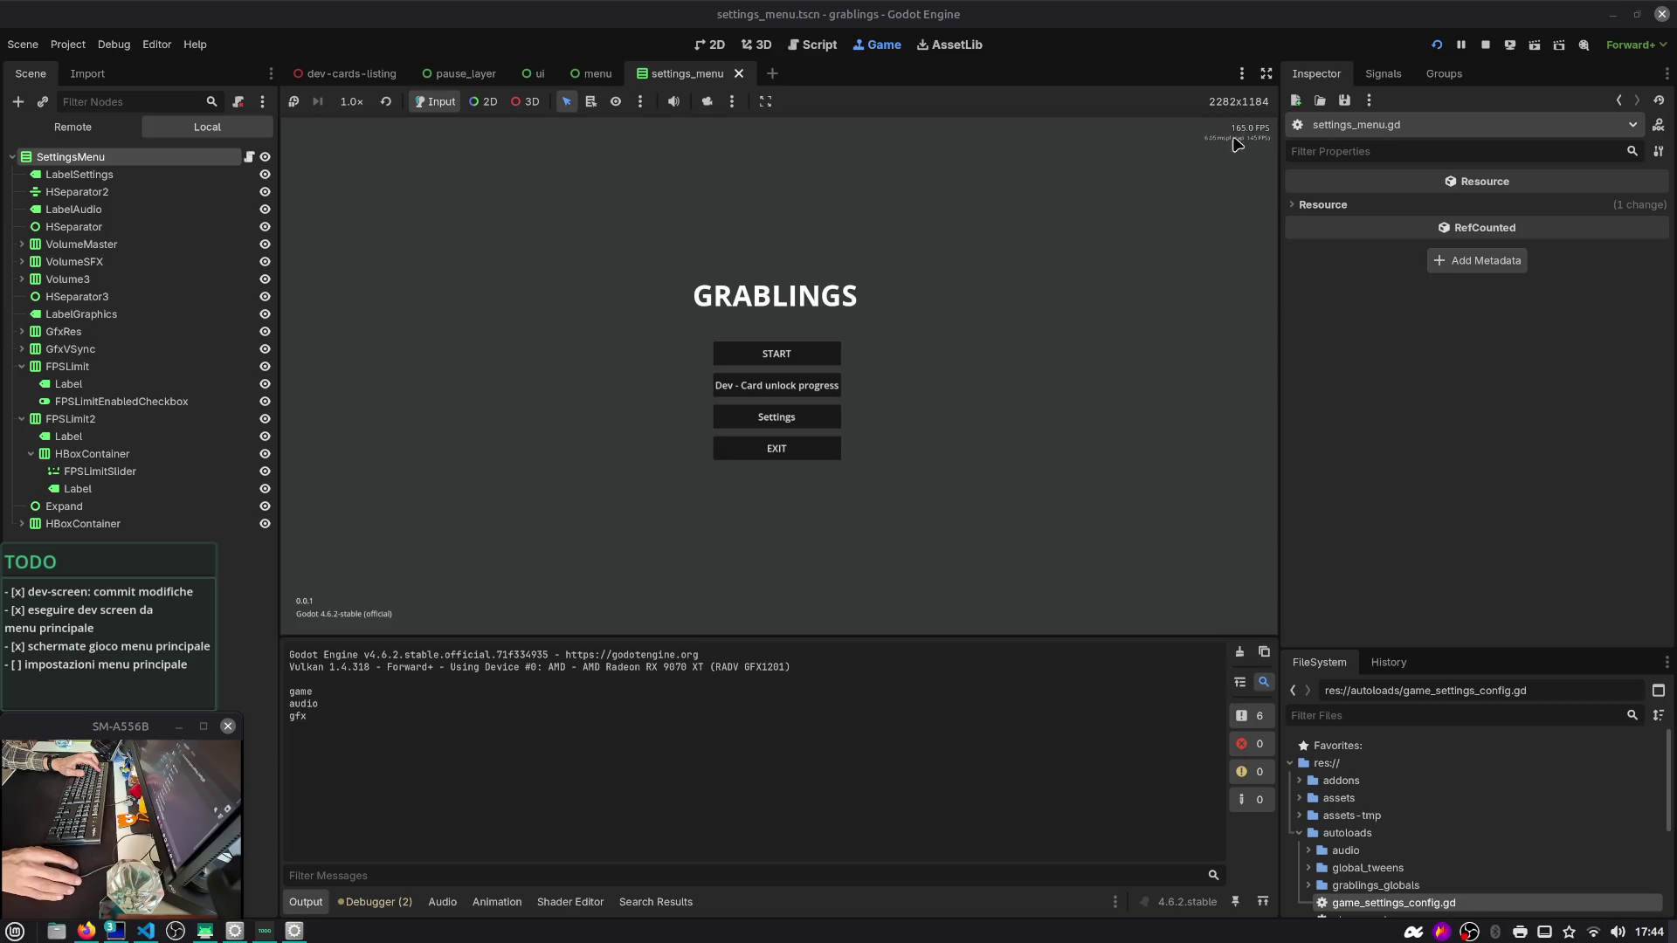
{"action": "left_click", "coordinate": [1486, 42]}
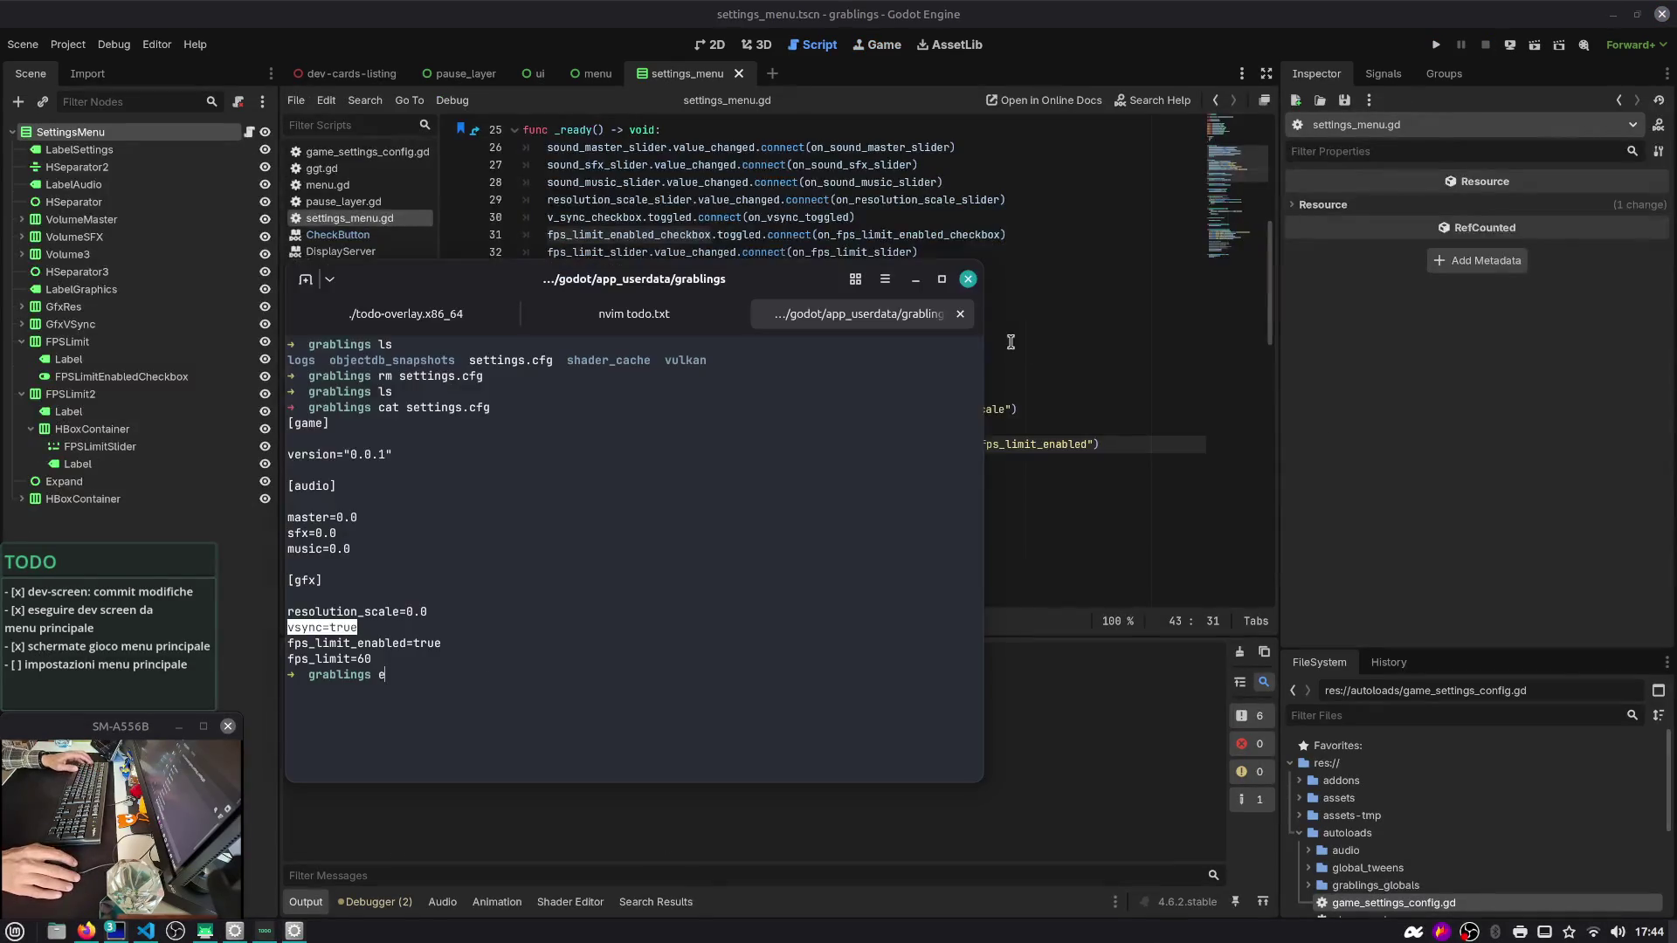
Step: Inspect the reset and cancel handlers and the reset() function in game_settings_config.gd
{"action": "scroll", "coordinate": [1001, 353], "scroll_direction": "down", "scroll_amount": 20}
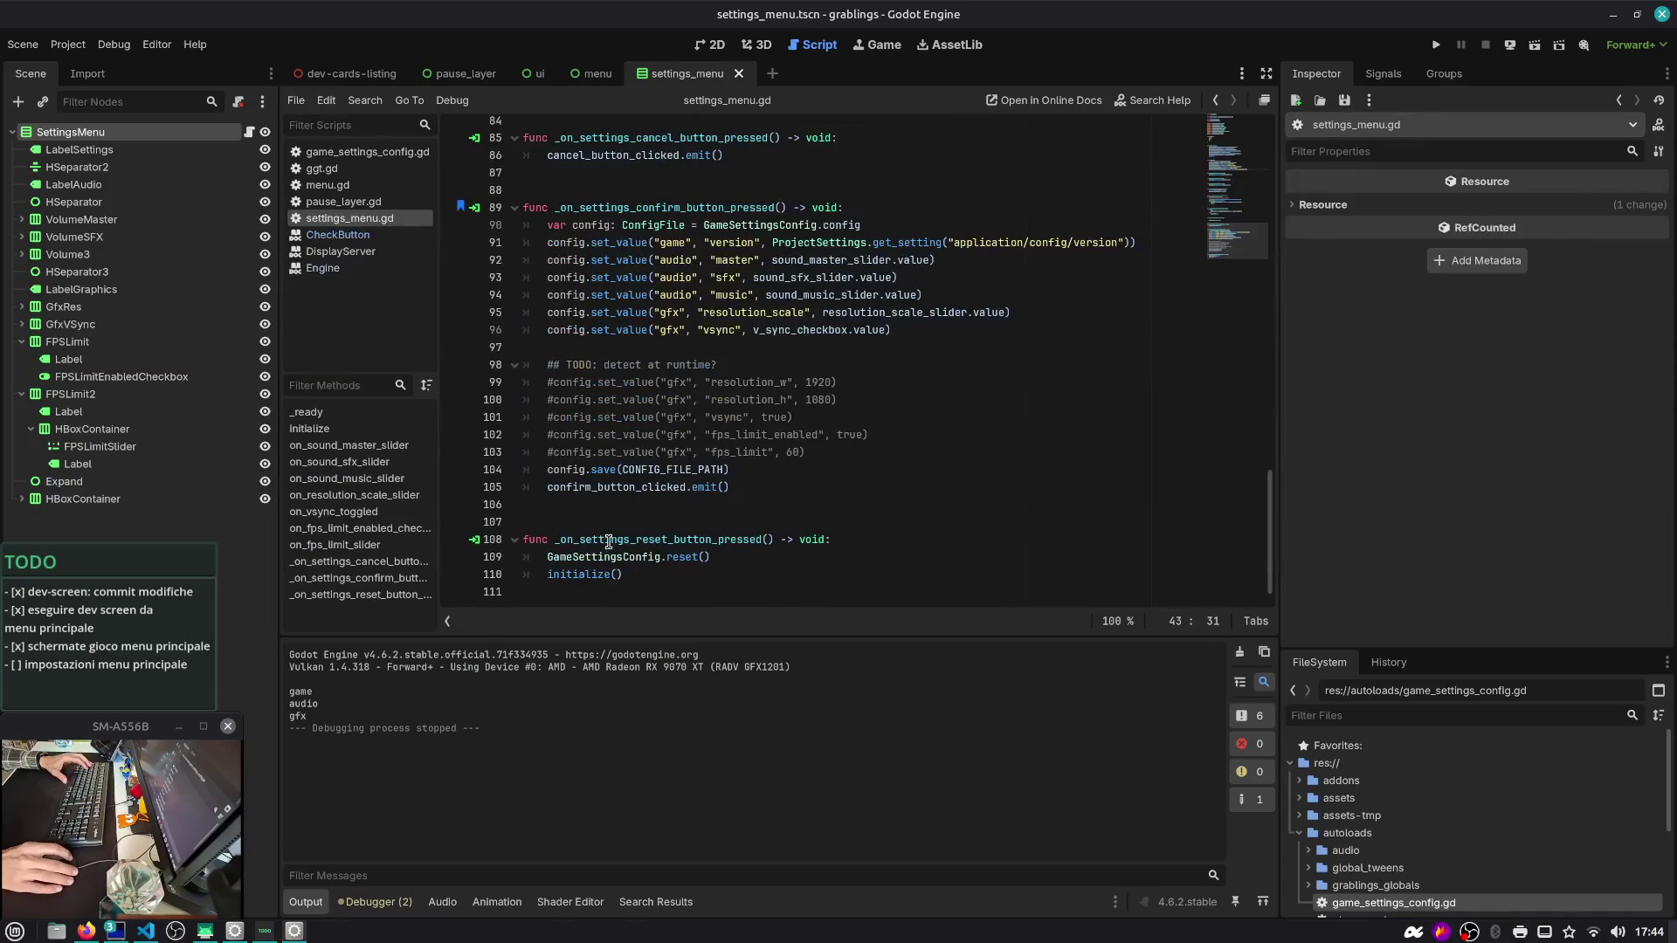
{"action": "double_click", "coordinate": [607, 541]}
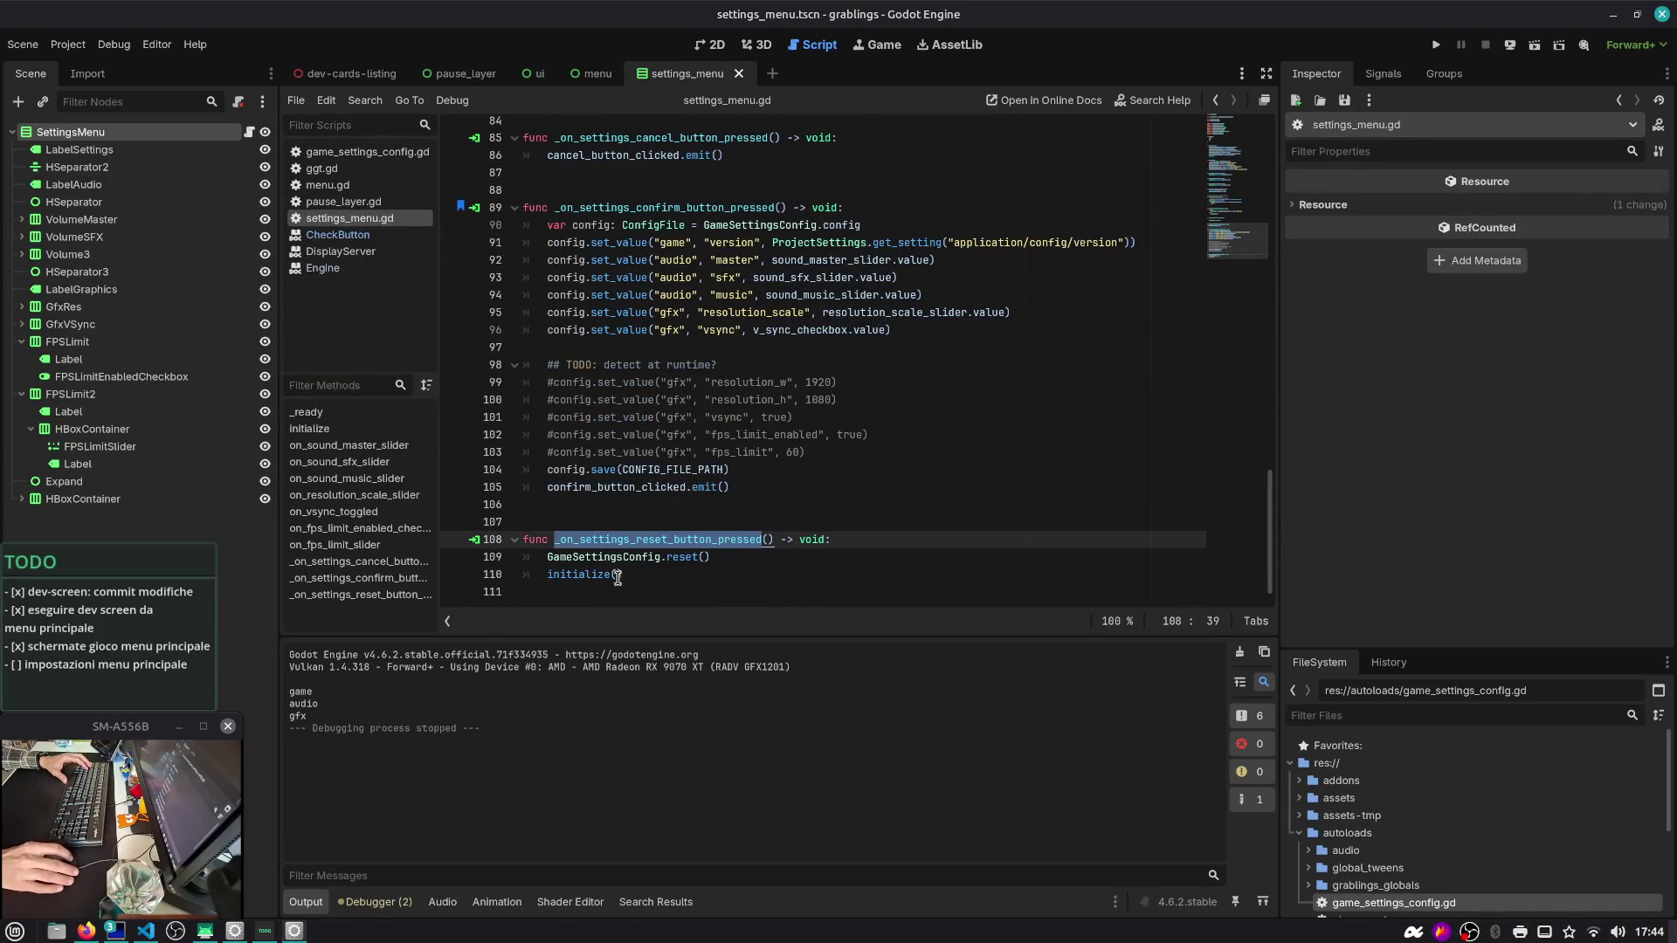
{"action": "scroll", "coordinate": [633, 536], "scroll_direction": "up", "scroll_amount": 2}
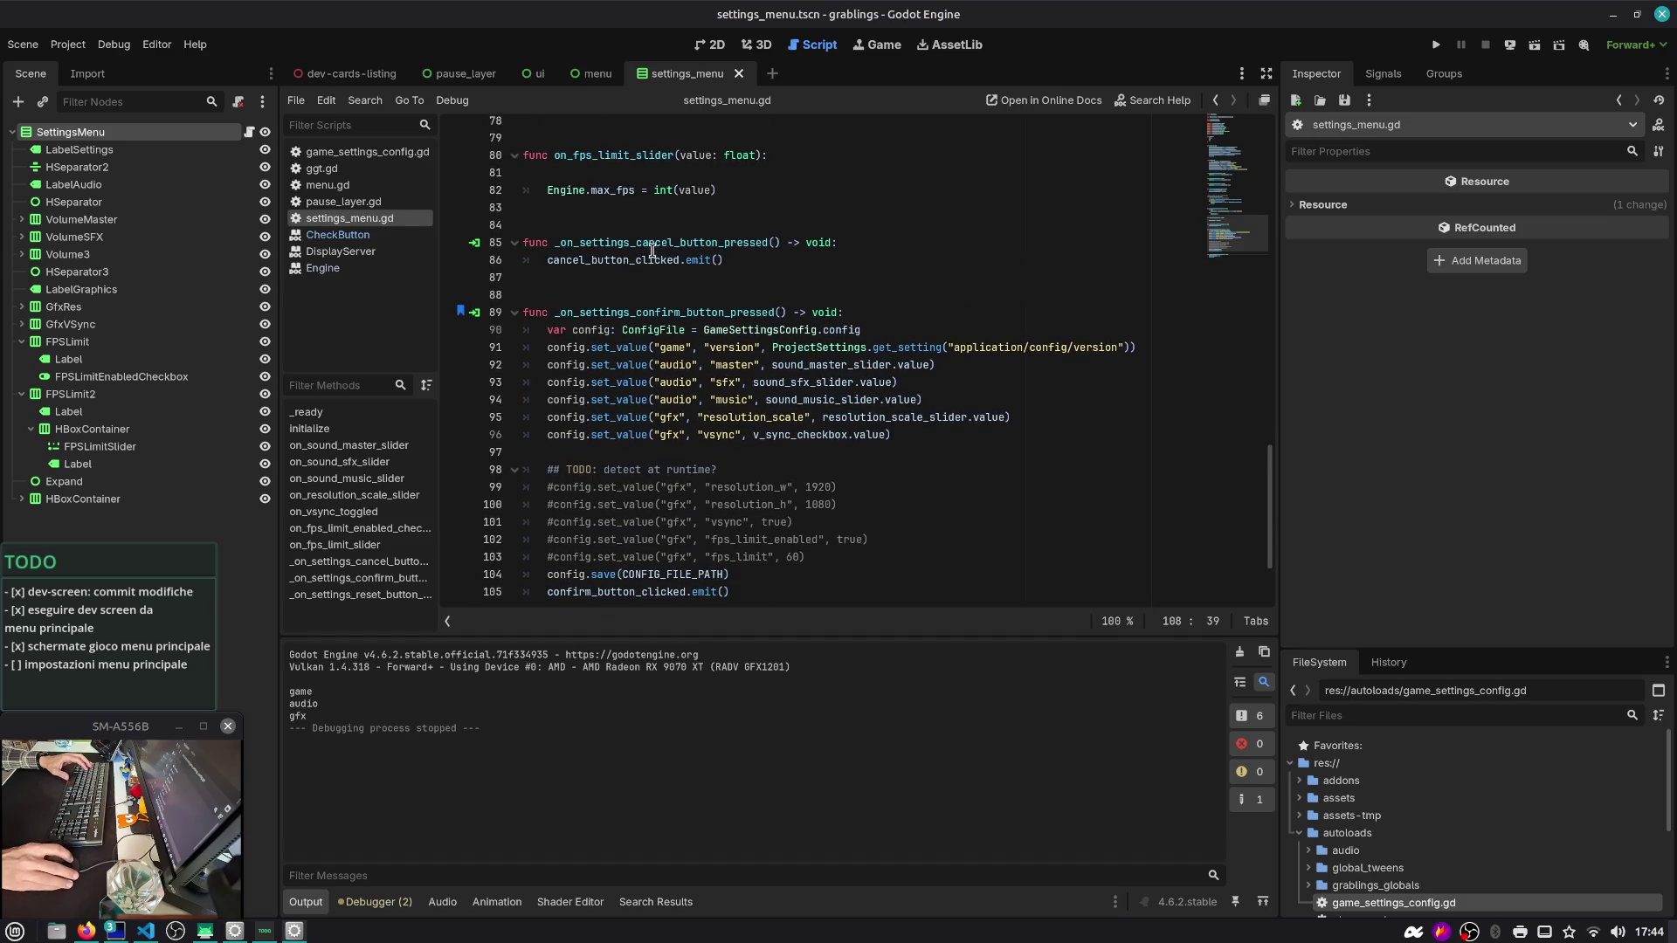
{"action": "double_click", "coordinate": [652, 248]}
{"action": "scroll", "coordinate": [650, 419], "scroll_direction": "down", "scroll_amount": 2}
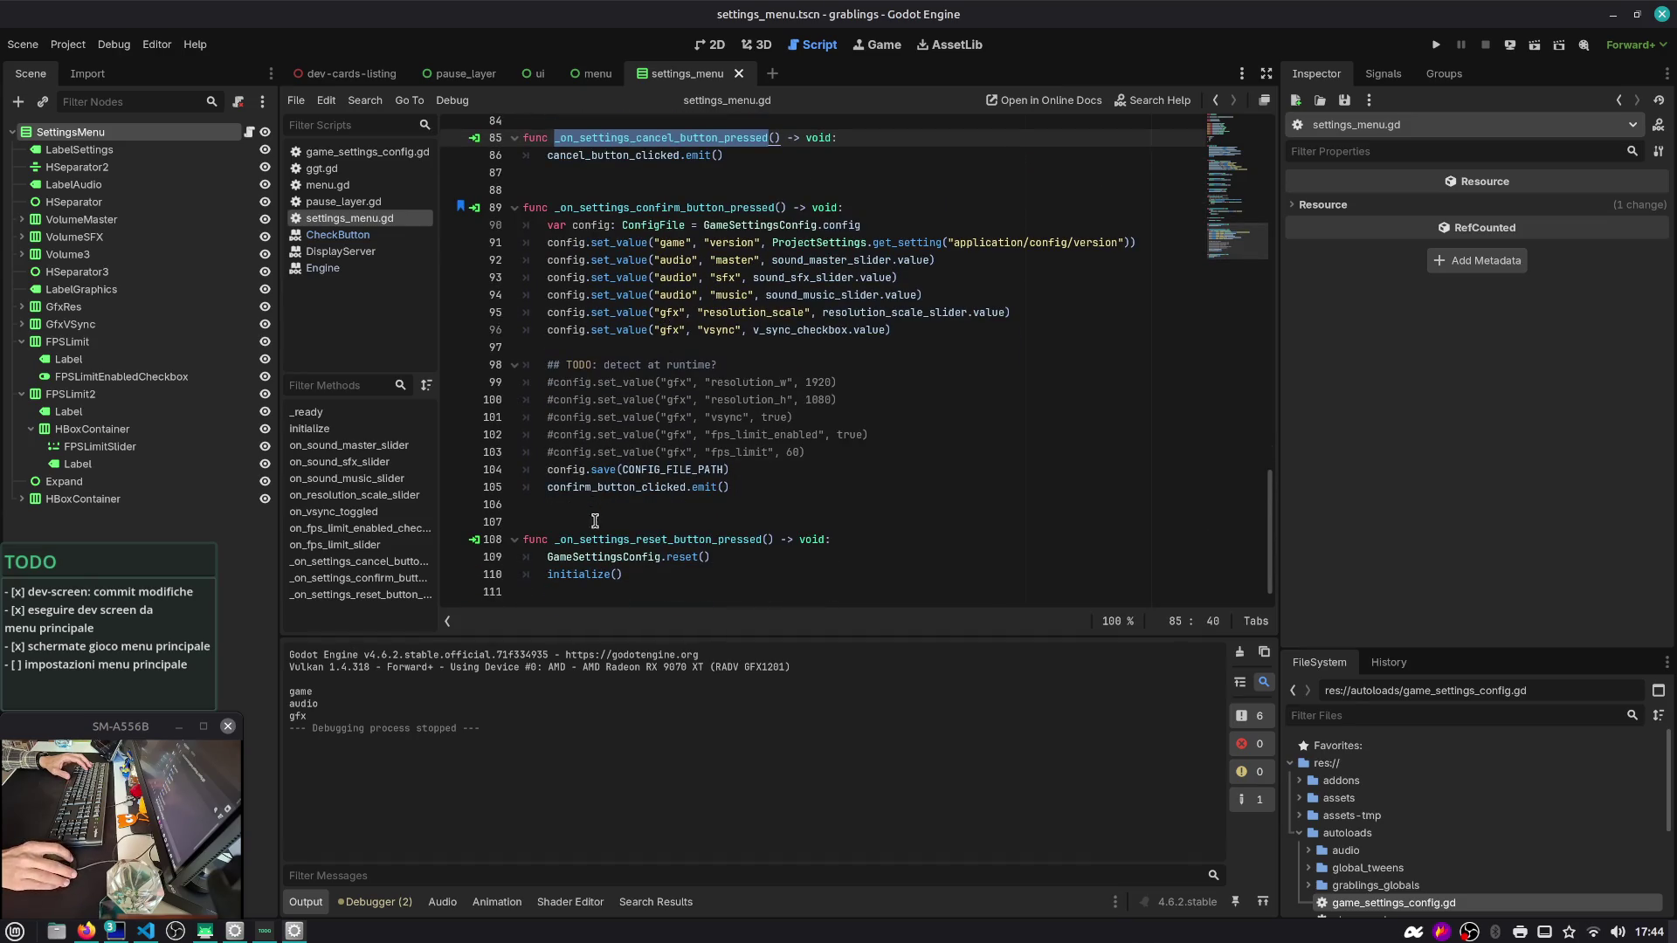
{"action": "double_click", "coordinate": [596, 559]}
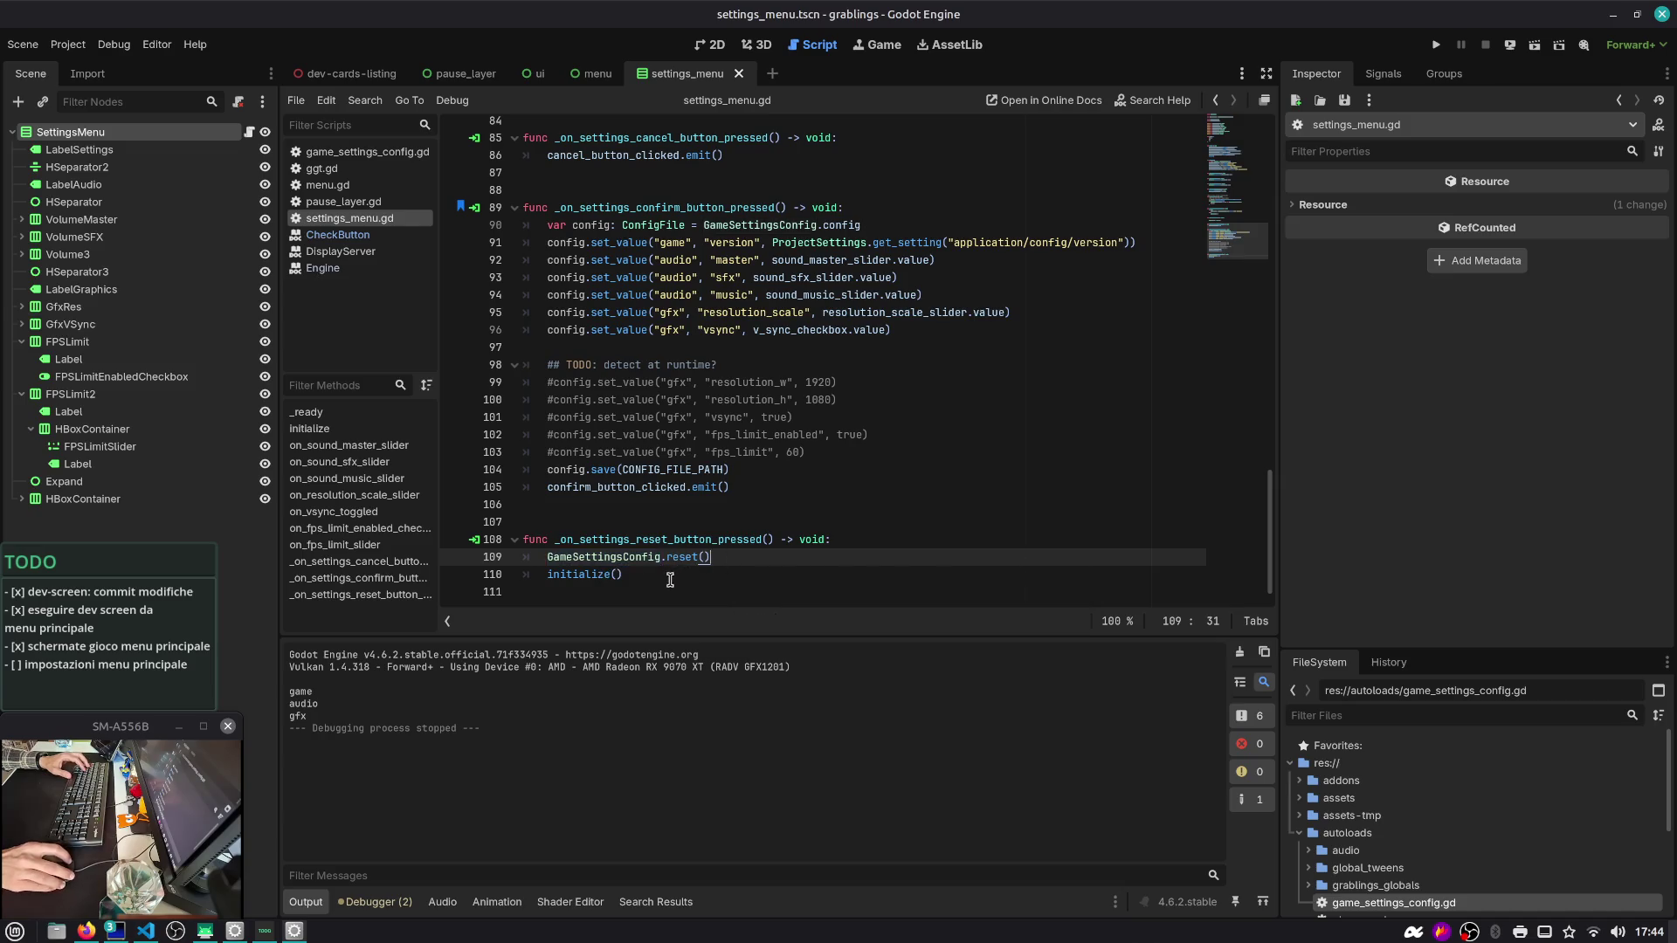
{"action": "left_click_drag", "start_coordinate": [626, 574], "coordinate": [491, 563]}
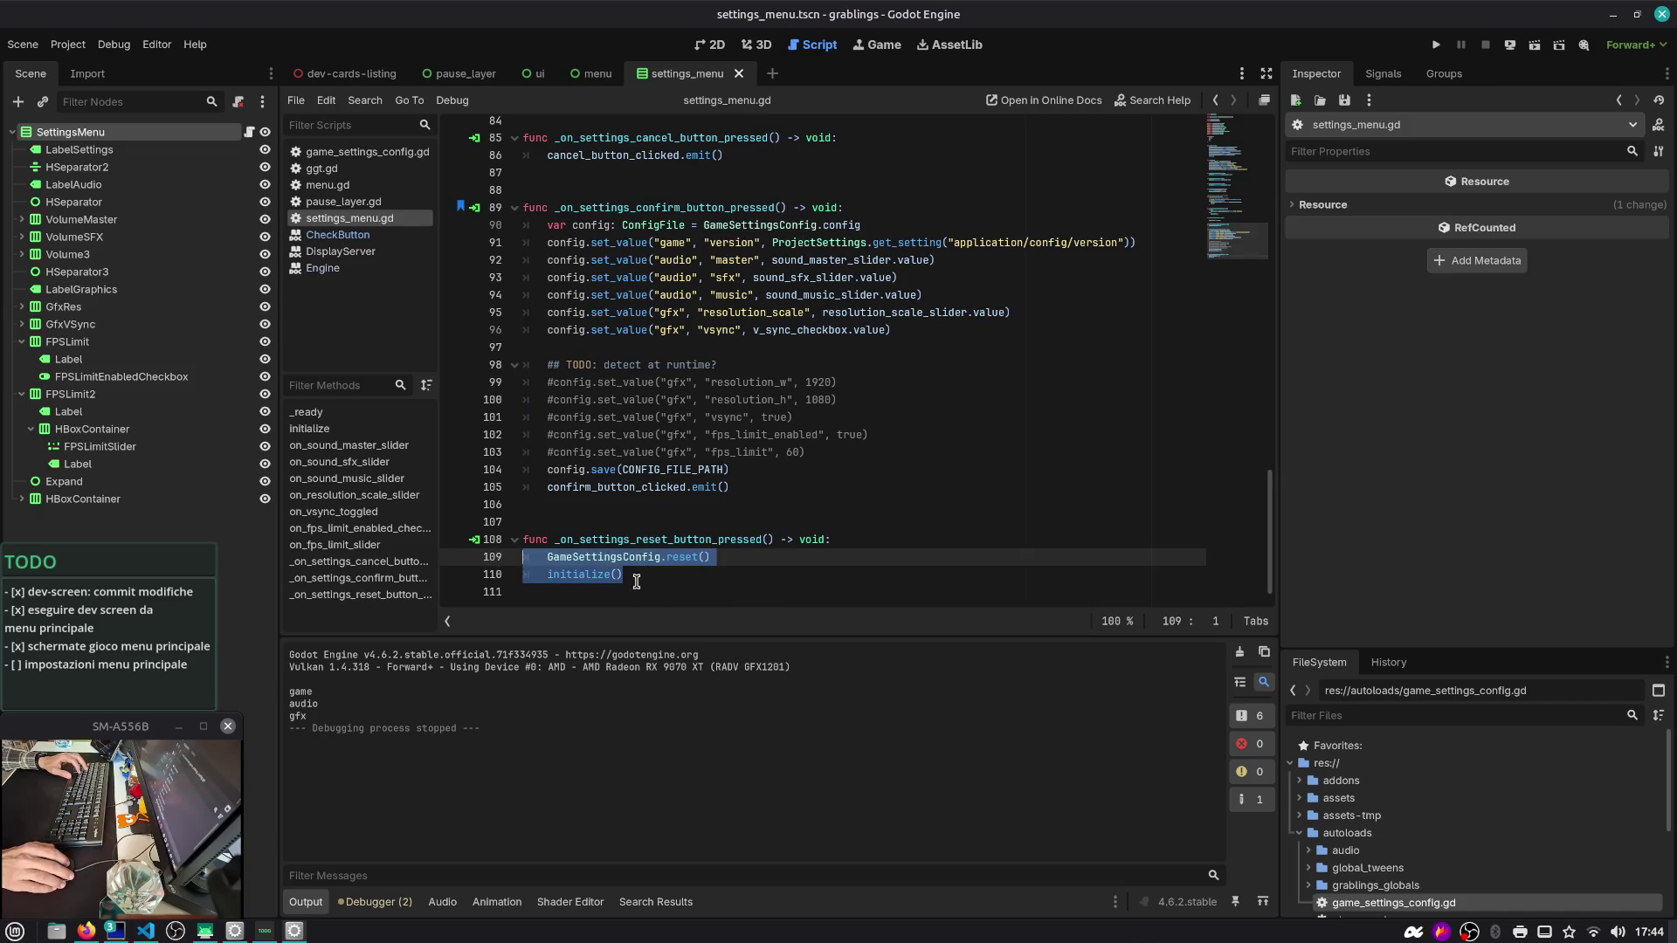
{"action": "left_click", "coordinate": [678, 561], "text": "ctrl"}
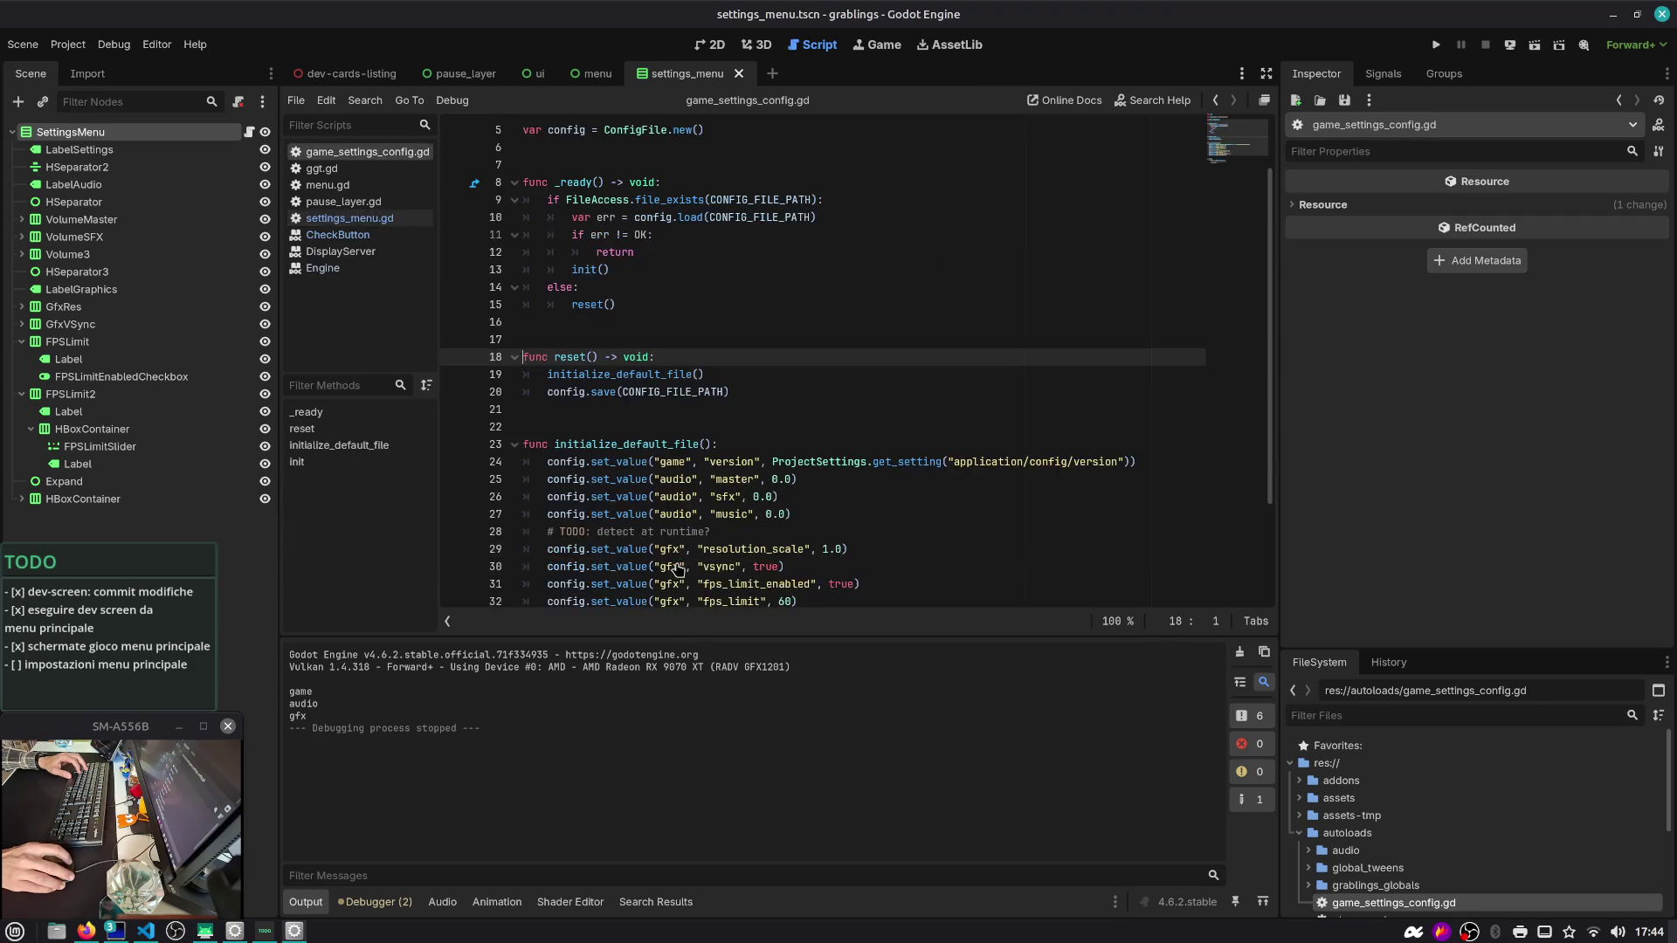
{"action": "double_click", "coordinate": [617, 374]}
{"action": "double_click", "coordinate": [565, 393]}
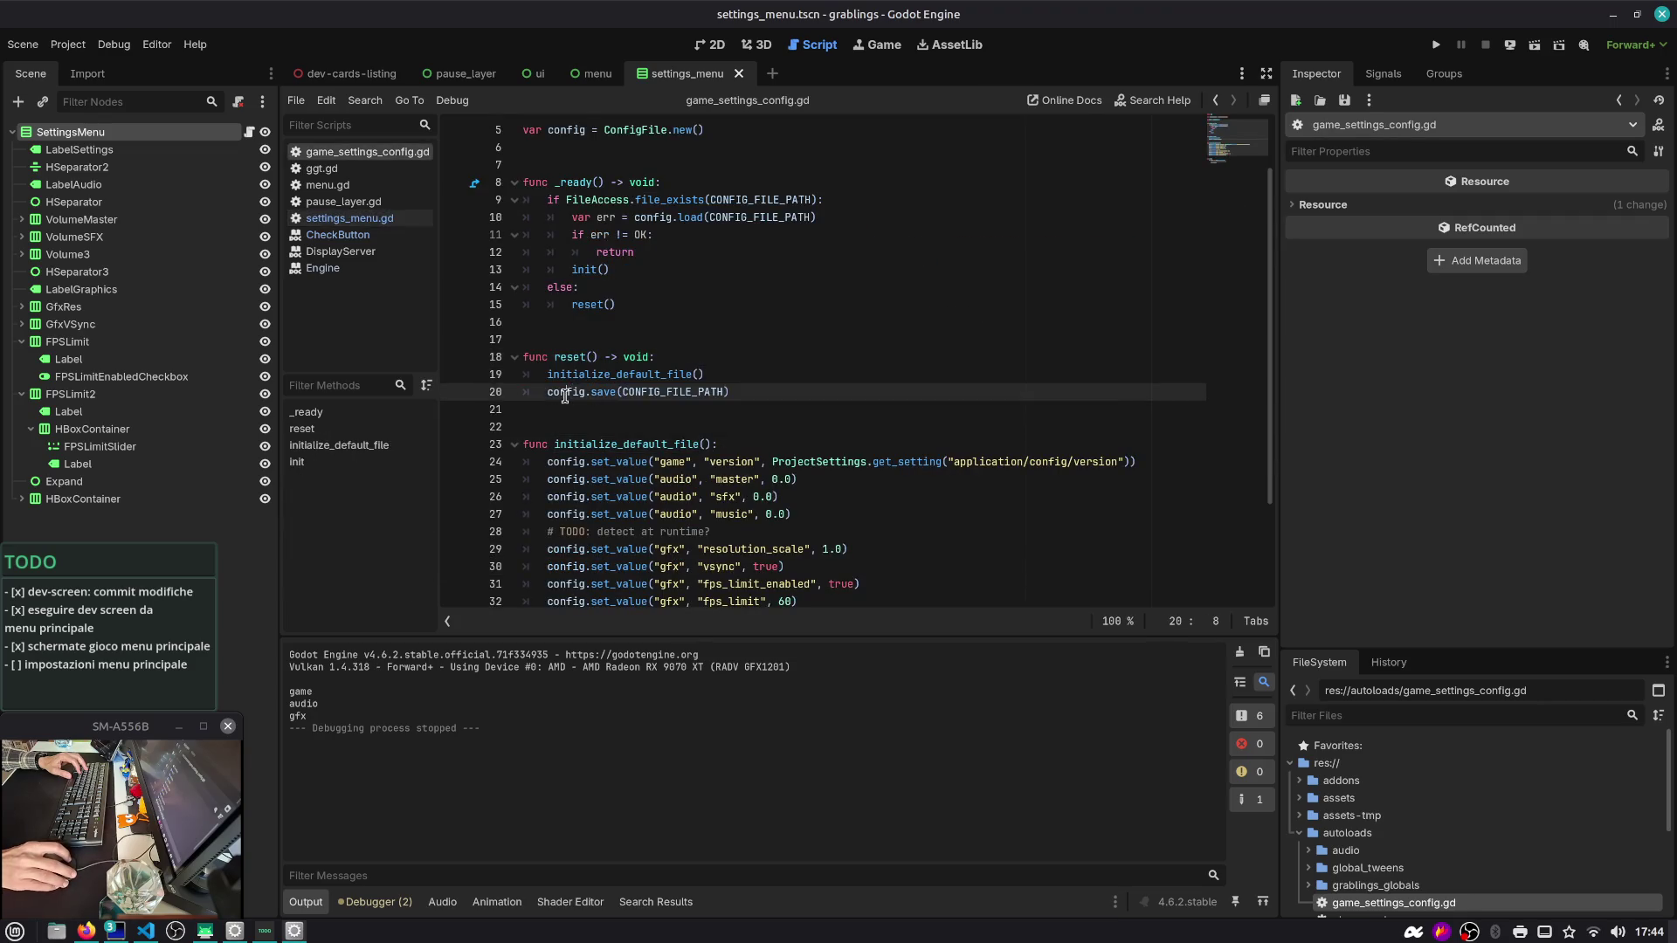
{"action": "scroll", "coordinate": [830, 437], "scroll_direction": "down", "scroll_amount": 3}
{"action": "left_click", "coordinate": [524, 418]}
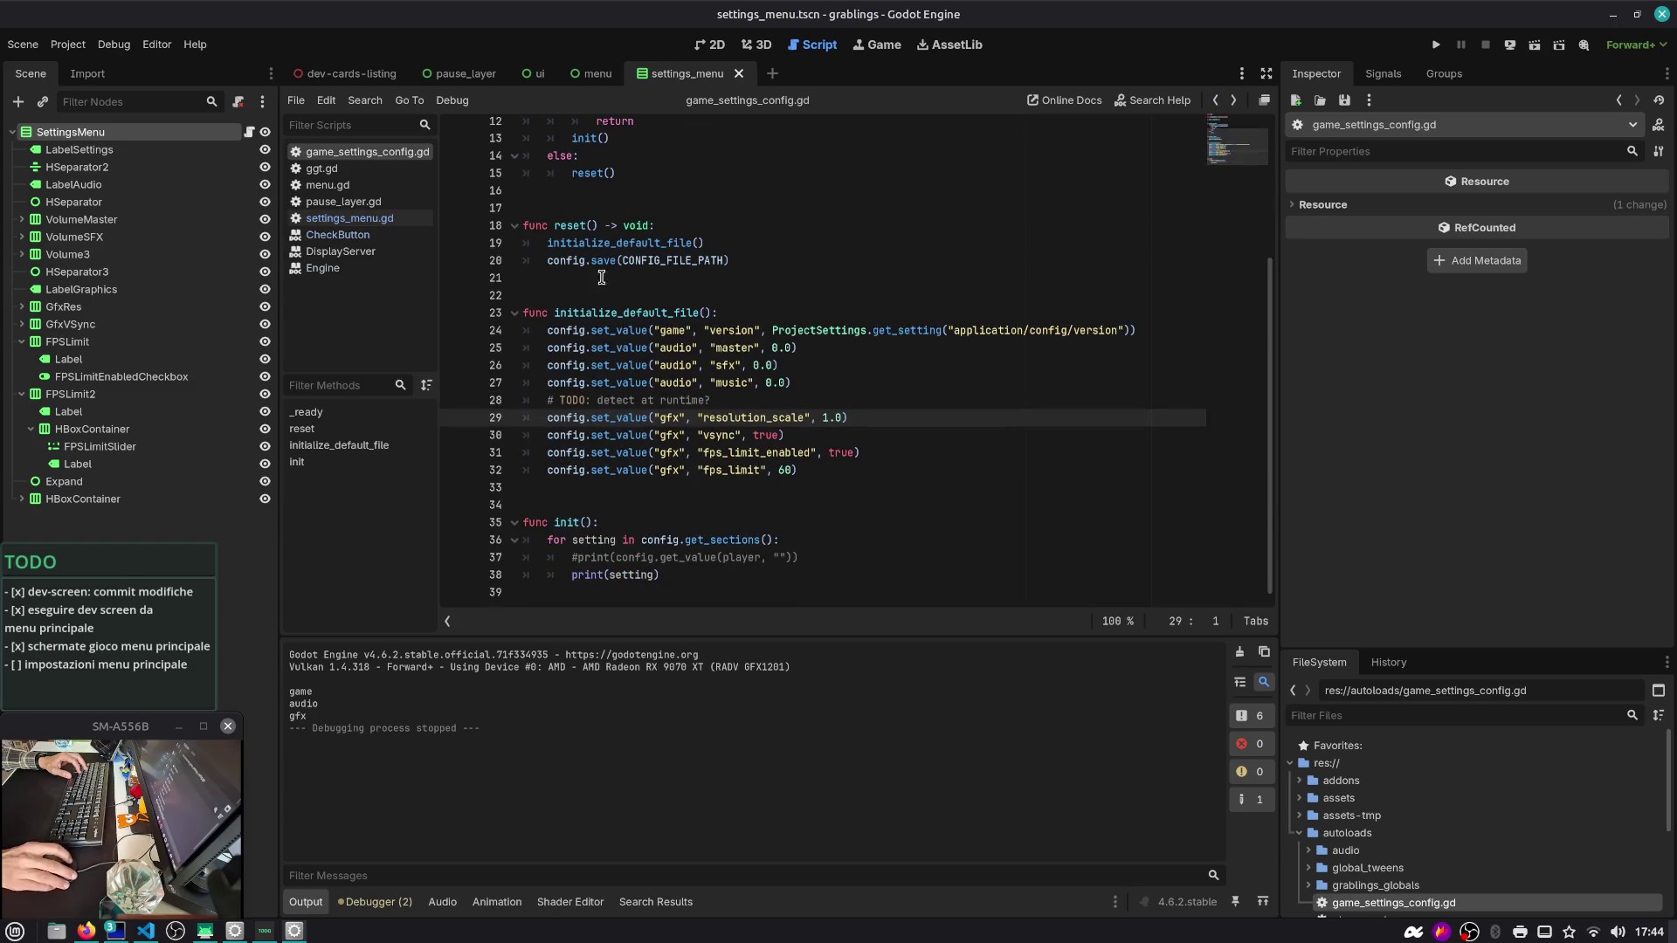
{"action": "left_click", "coordinate": [638, 348]}
{"action": "key", "text": "ctrl+alt+f"}
{"action": "key", "text": "Escape"}
Step: Add initialize() after cancel_button_clicked.emit() in the cancel handler, save, run, and open Settings
{"action": "left_click", "coordinate": [350, 217]}
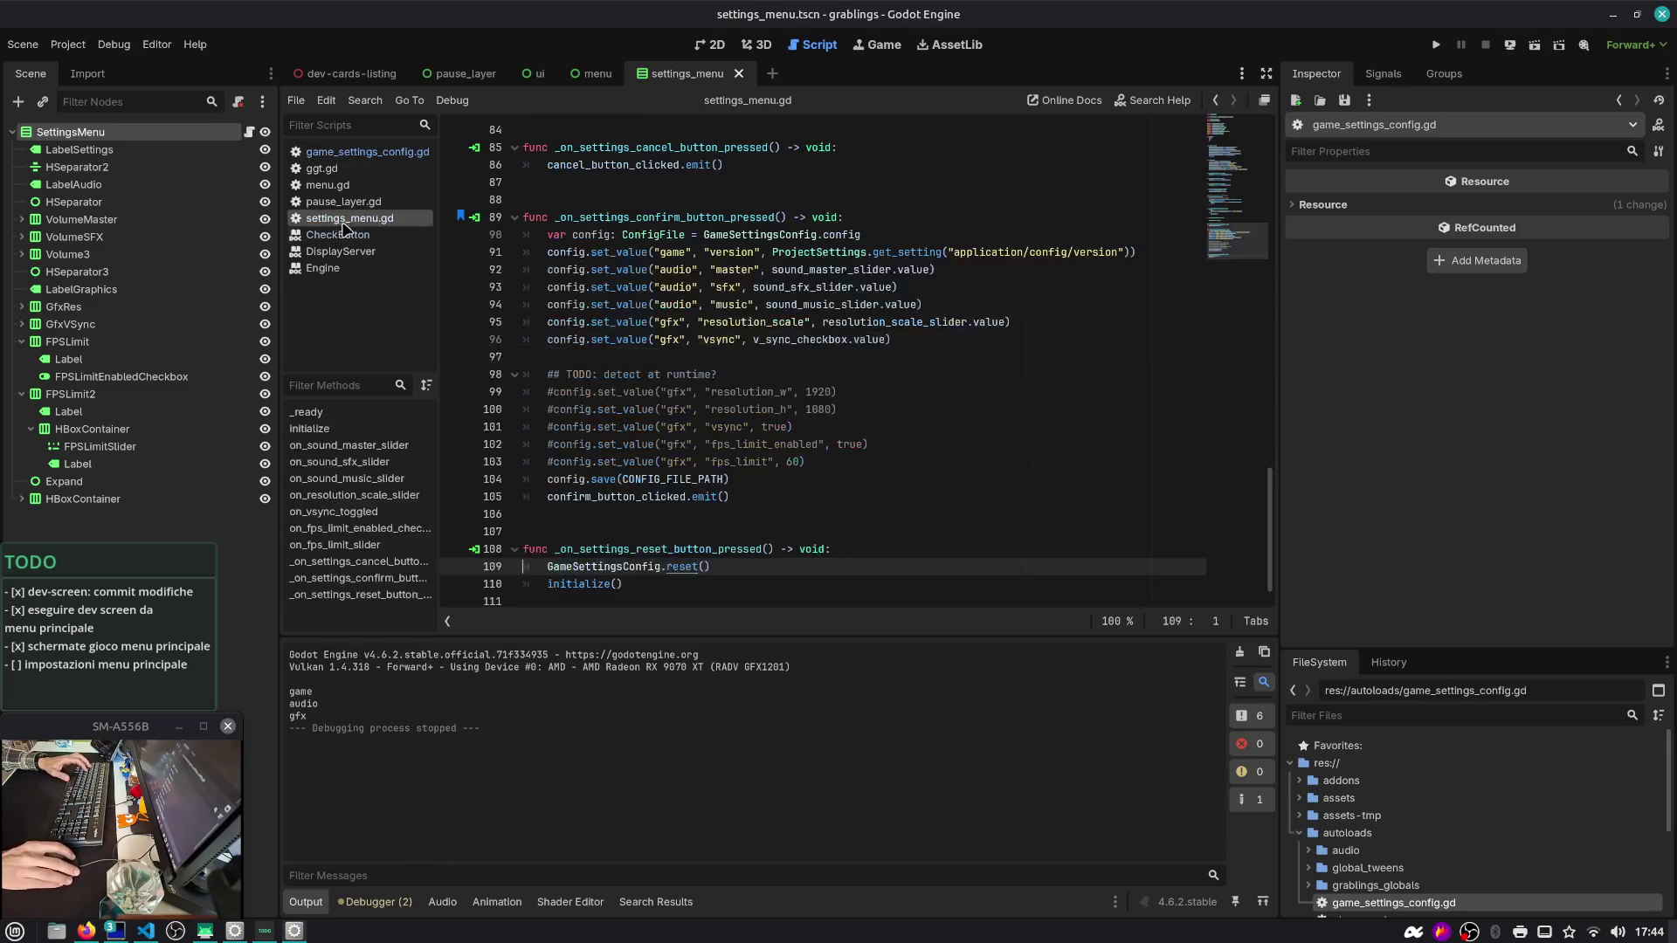
{"action": "key", "text": "ctrl+alt+f"}
{"action": "type", "text": "can"}
{"action": "key", "text": "Return"}
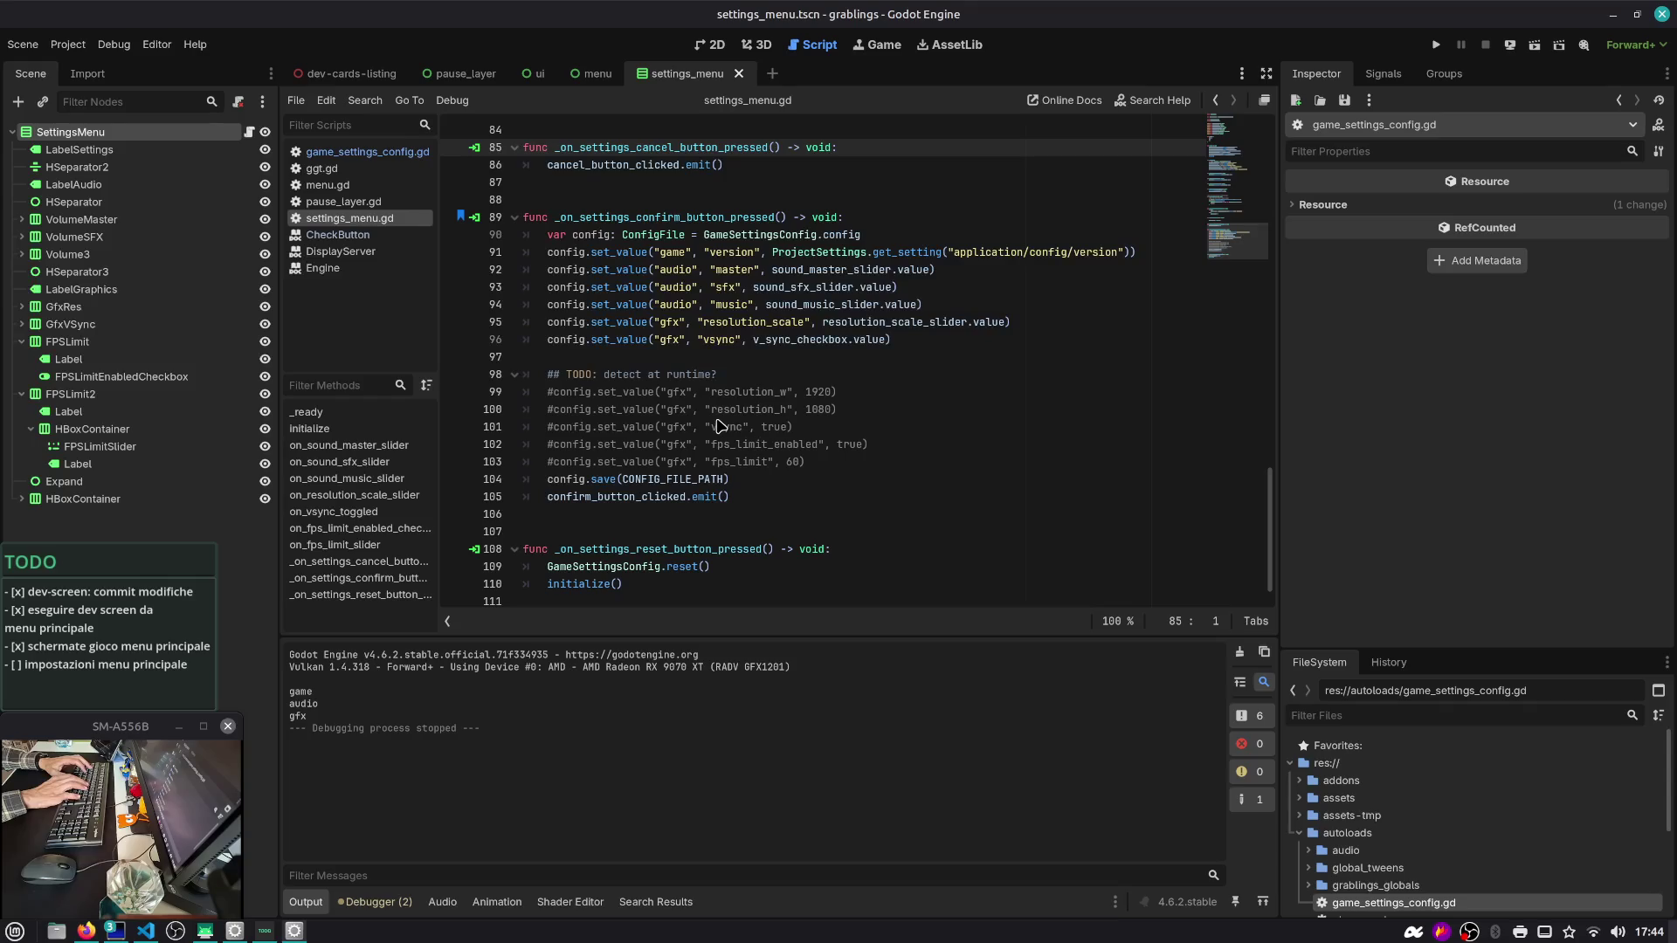
{"action": "left_click", "coordinate": [754, 164]}
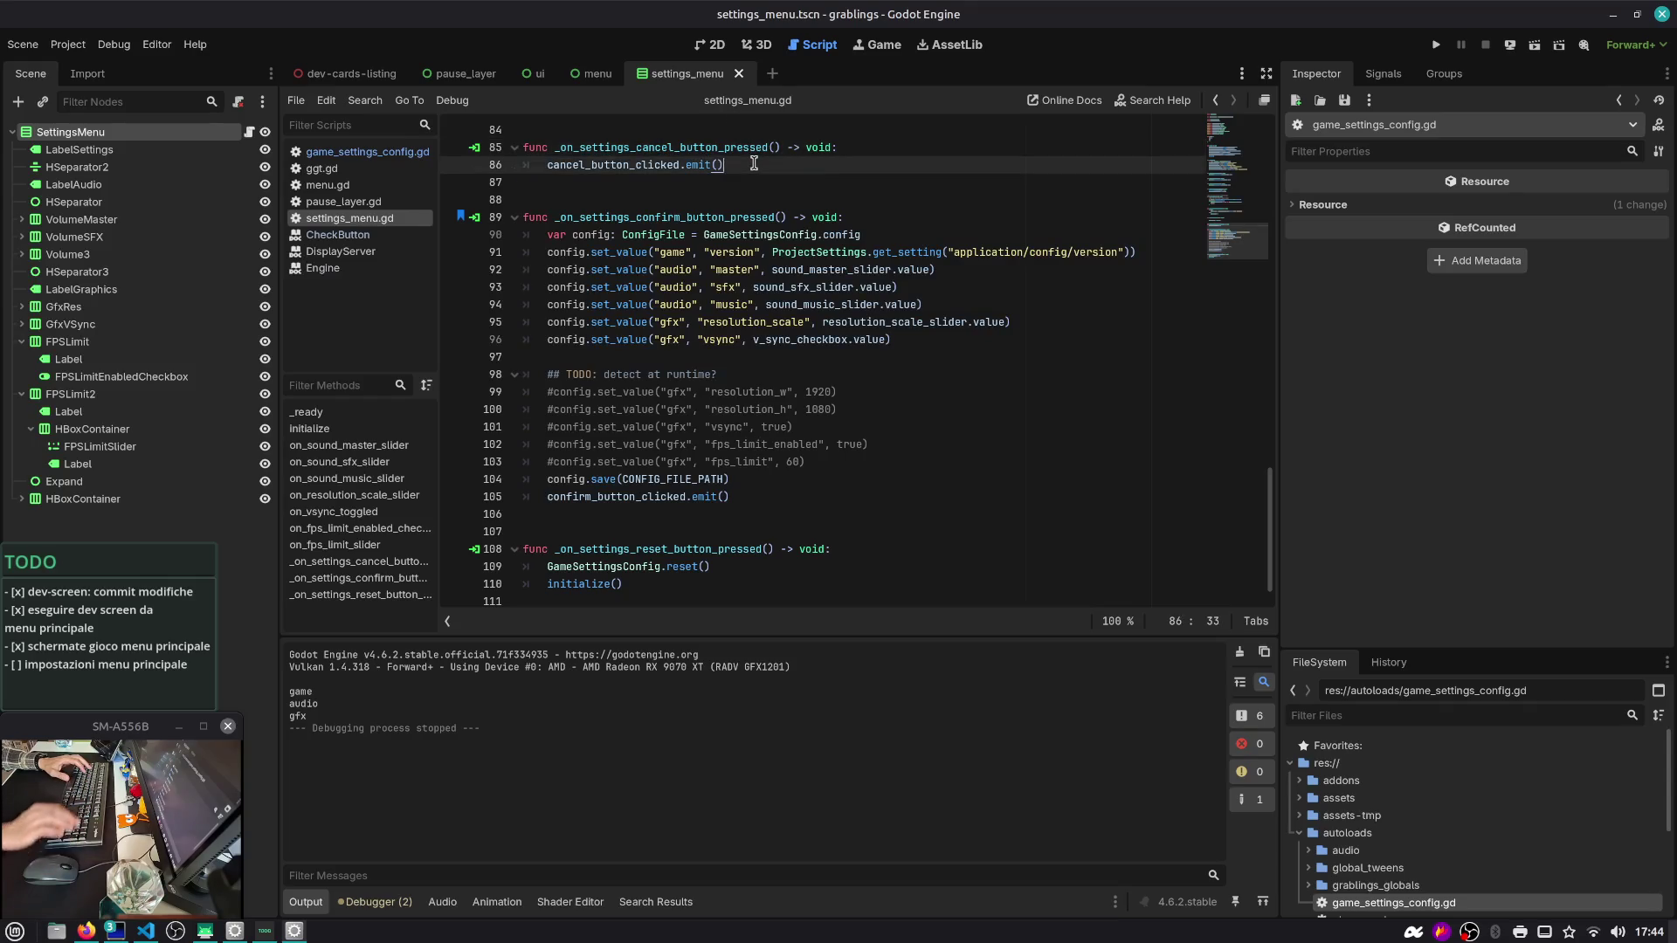
{"action": "key", "text": "Return"}
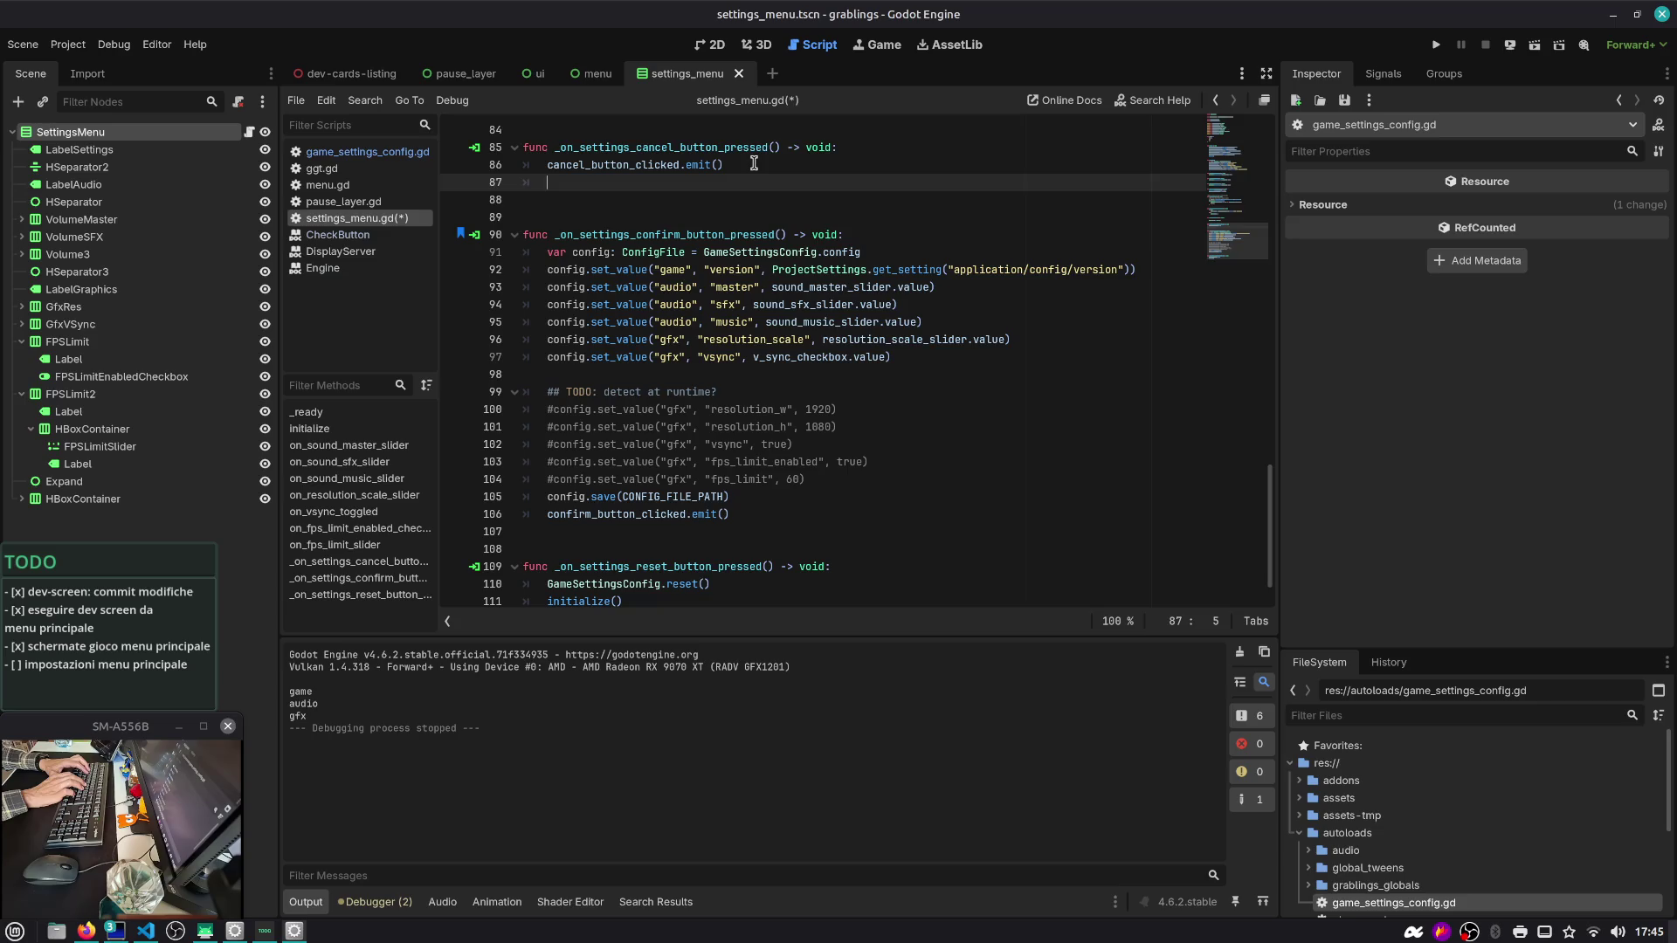
{"action": "key", "text": "Return"}
{"action": "key", "text": "ctrl+s"}
{"action": "key", "text": "F5"}
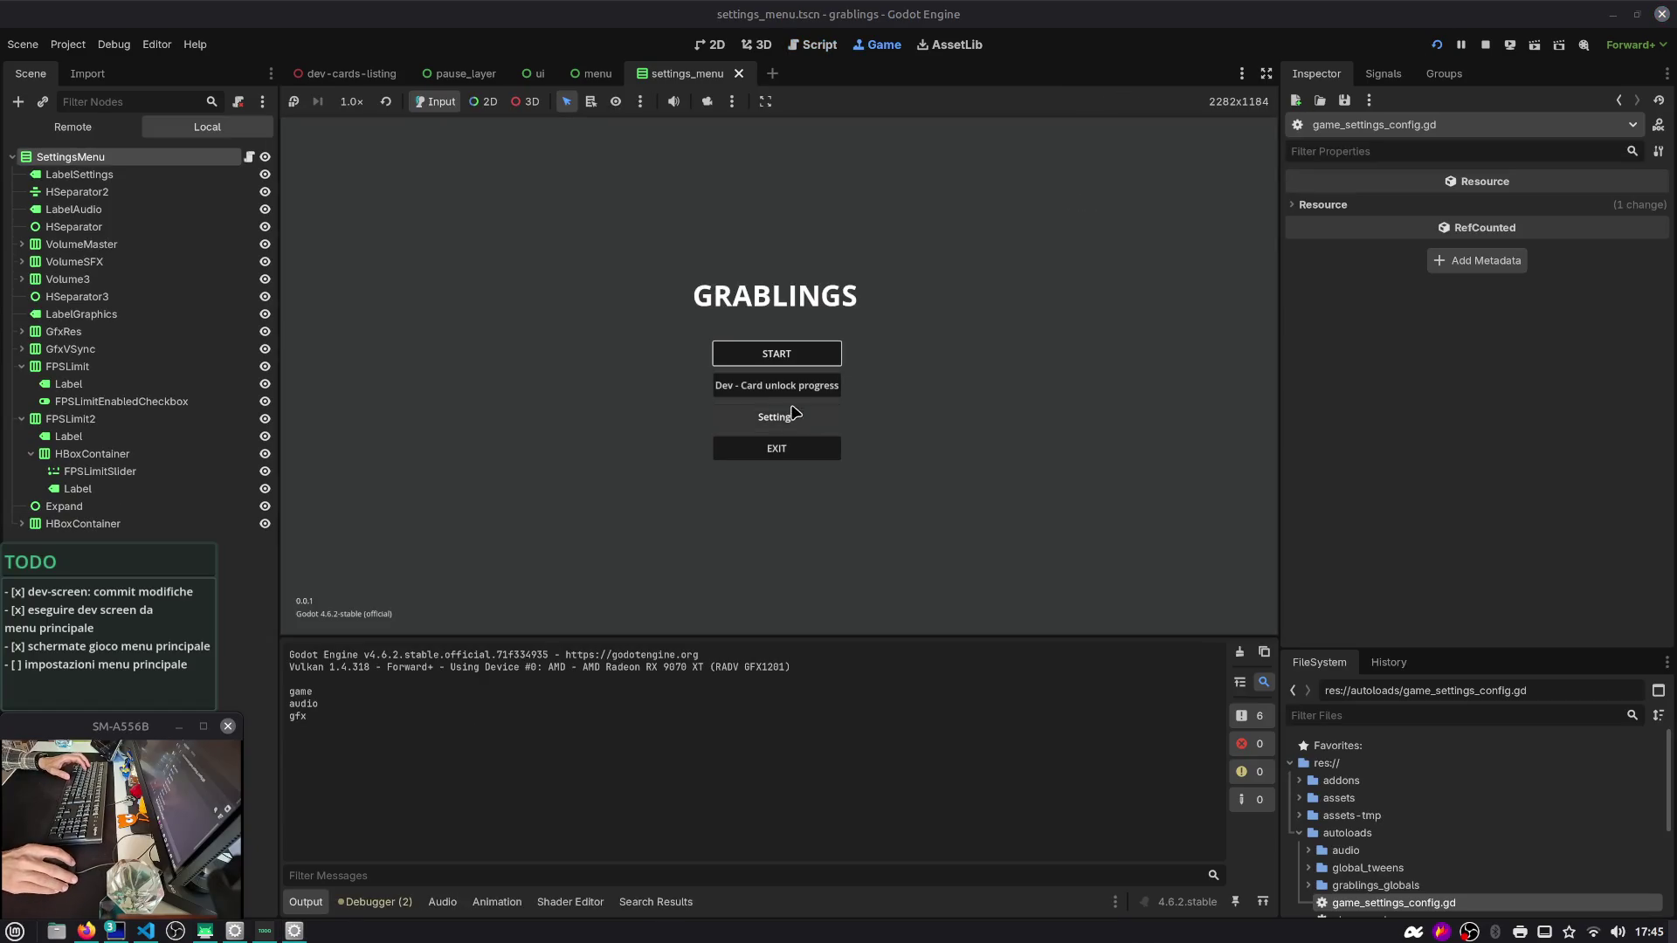
{"action": "left_click", "coordinate": [777, 416]}
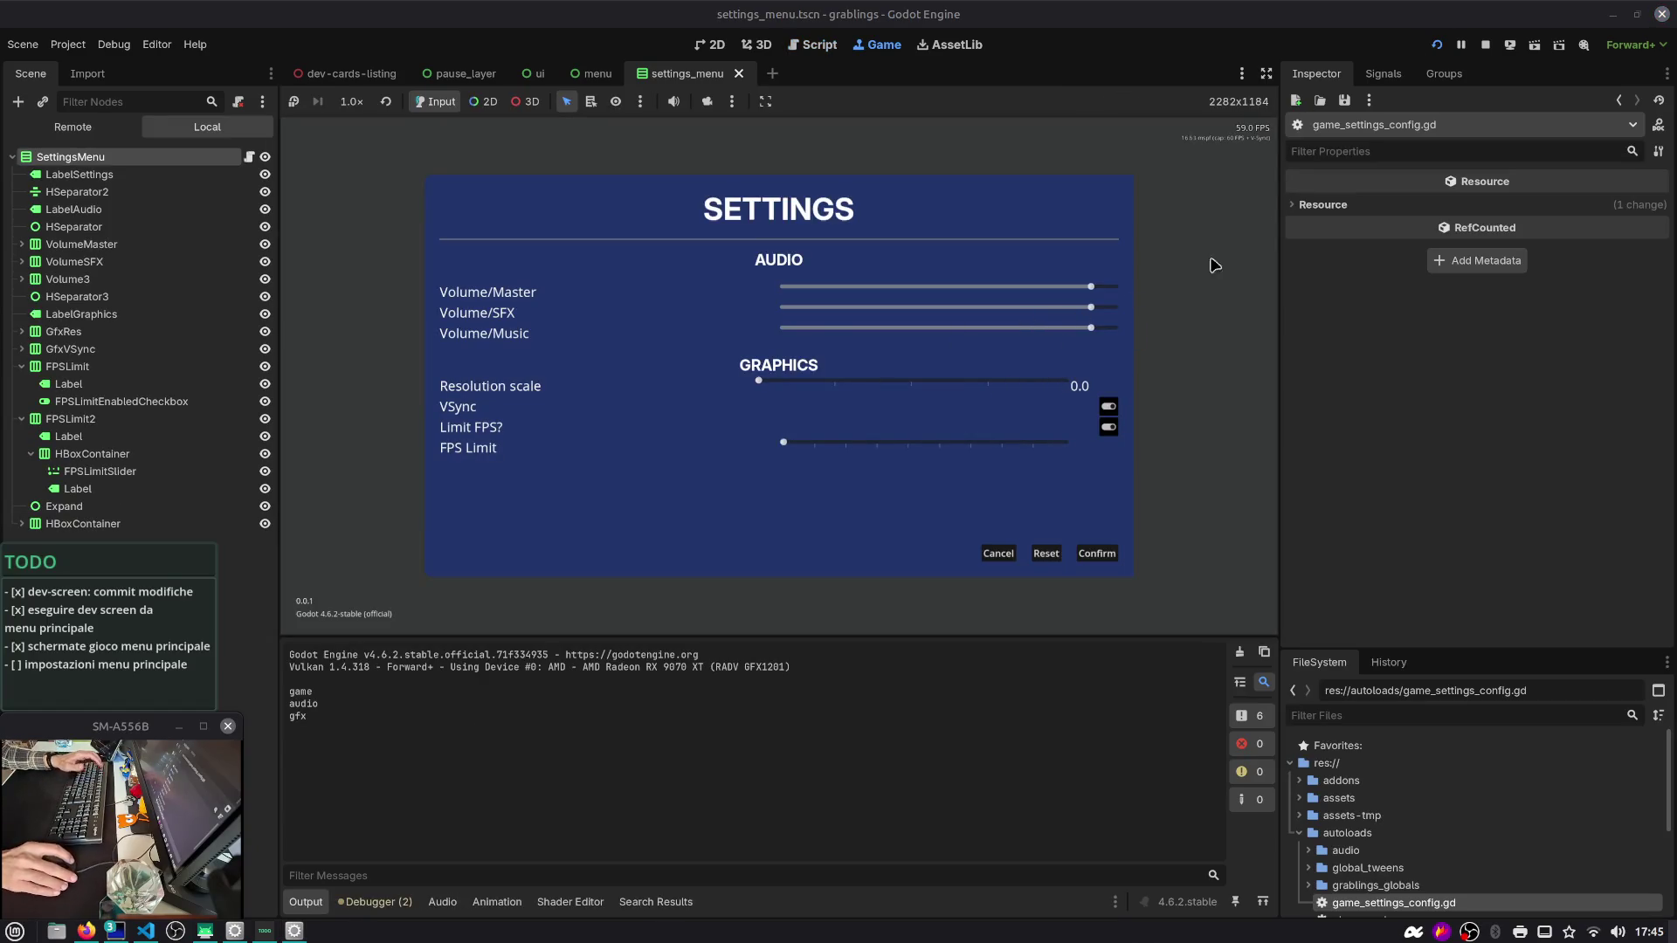
Step: Expand the game view, raise the FPS Limit value, and cancel back to the main menu
{"action": "left_click", "coordinate": [1266, 76]}
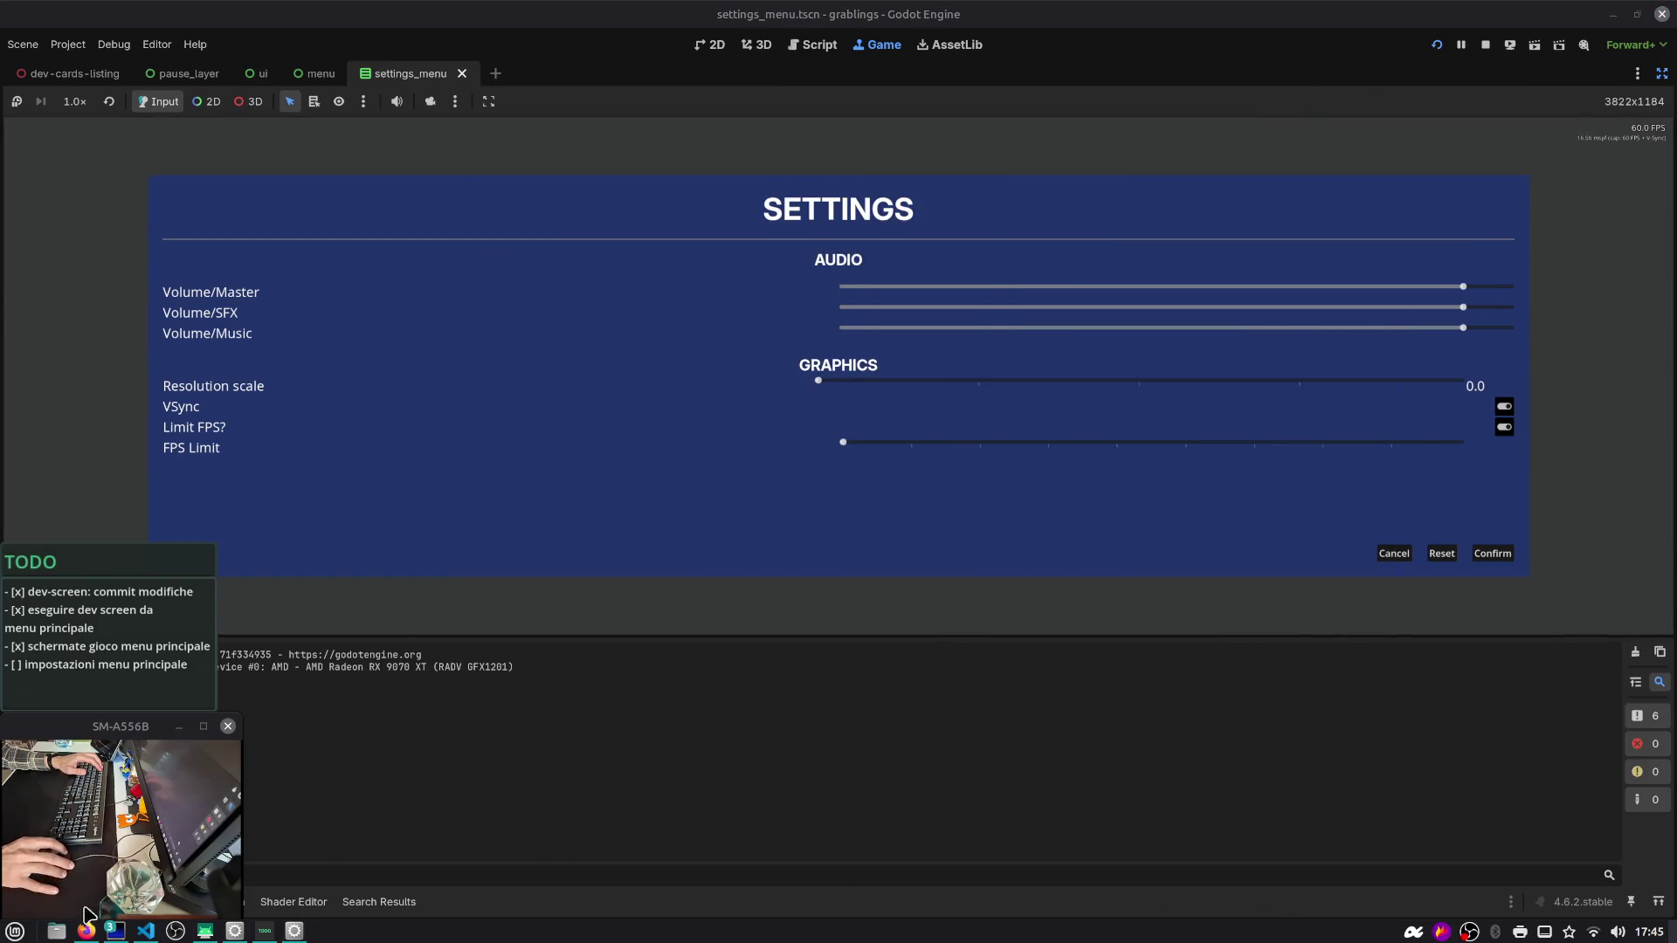
{"action": "key", "text": "ctrl+shift+F11"}
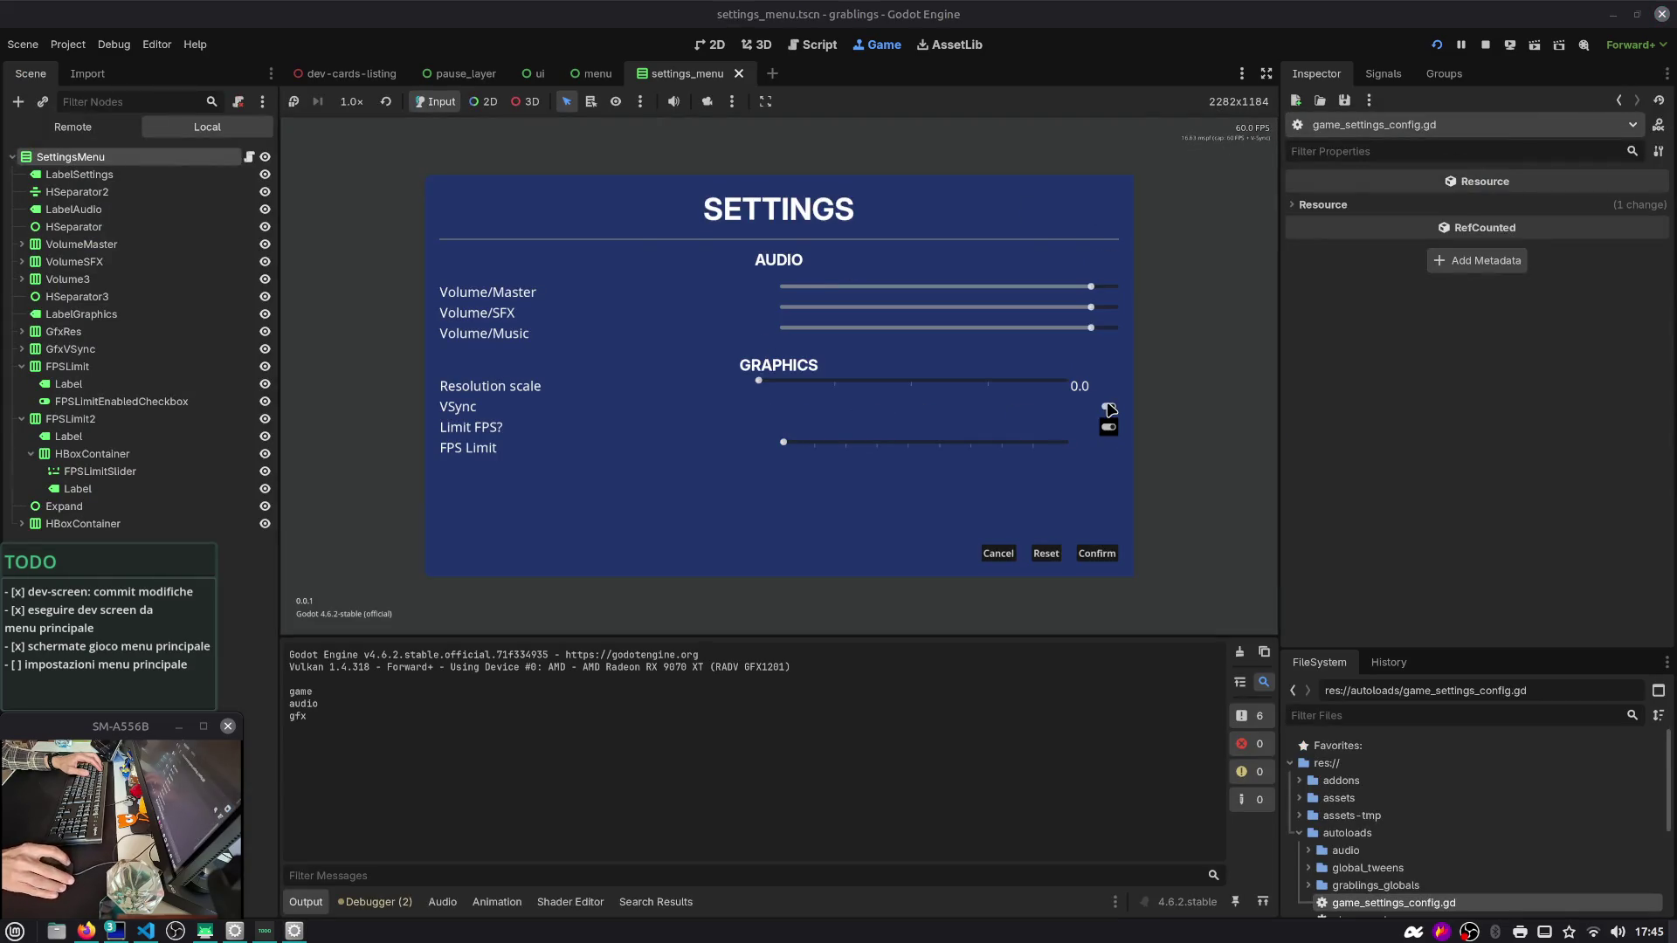
{"action": "left_click", "coordinate": [879, 443]}
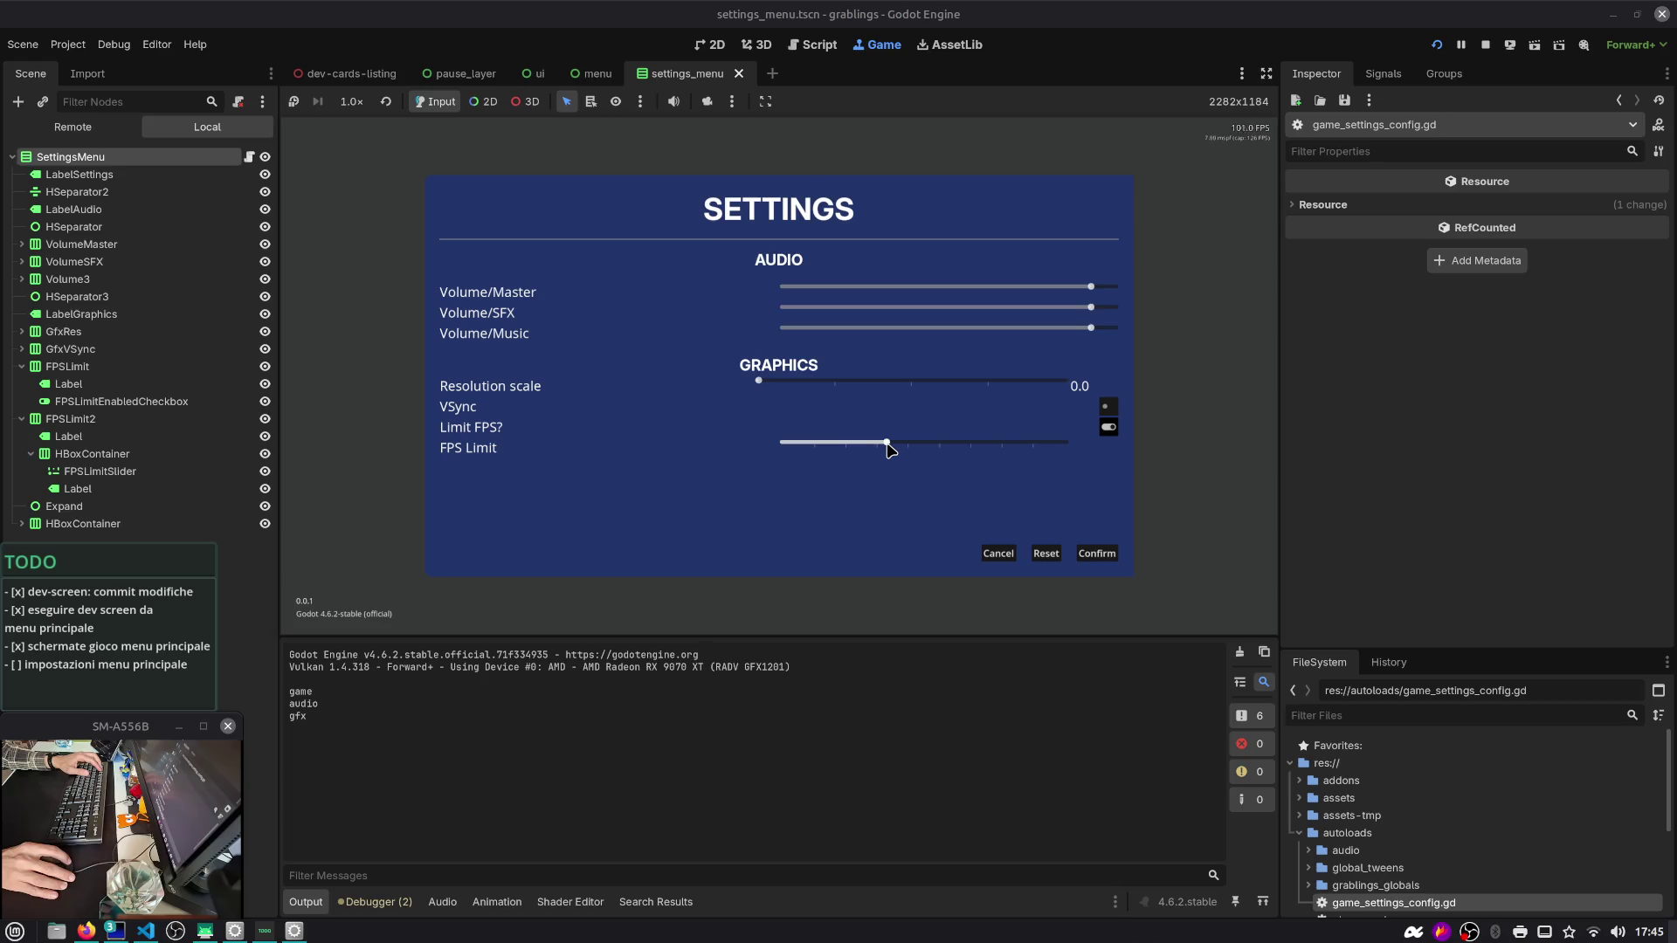
{"action": "left_click", "coordinate": [997, 554]}
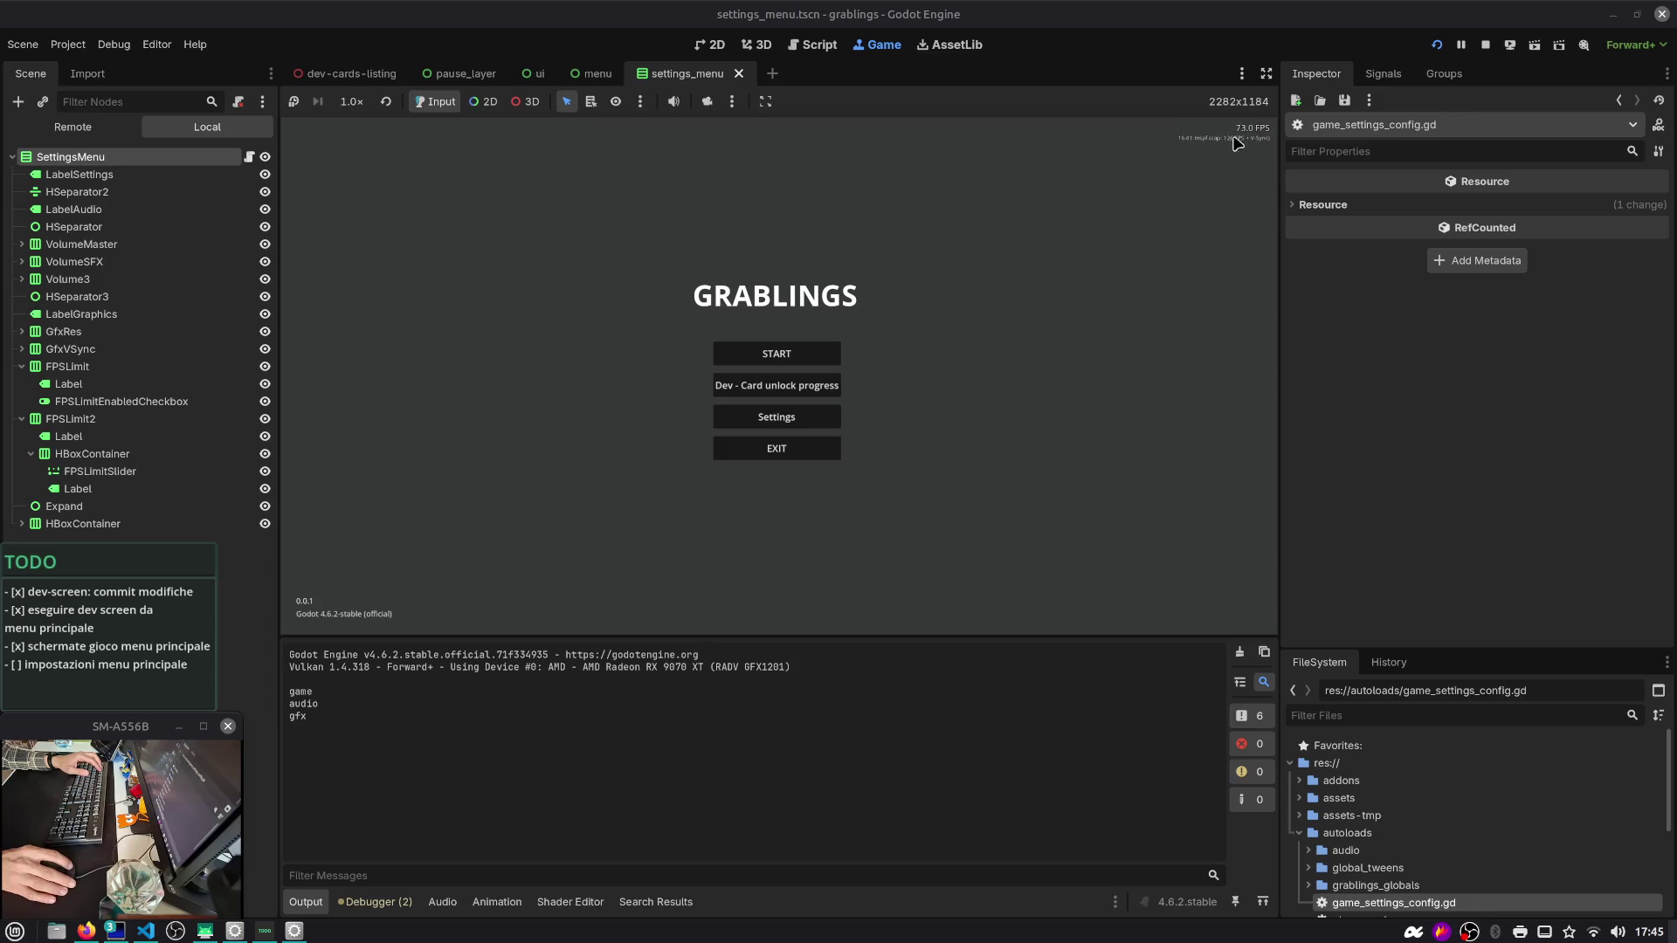
Step: Reopen Settings, move FPS Limit, toggle VSync, cancel and reopen repeatedly, then stop with F8
{"action": "left_click", "coordinate": [808, 418]}
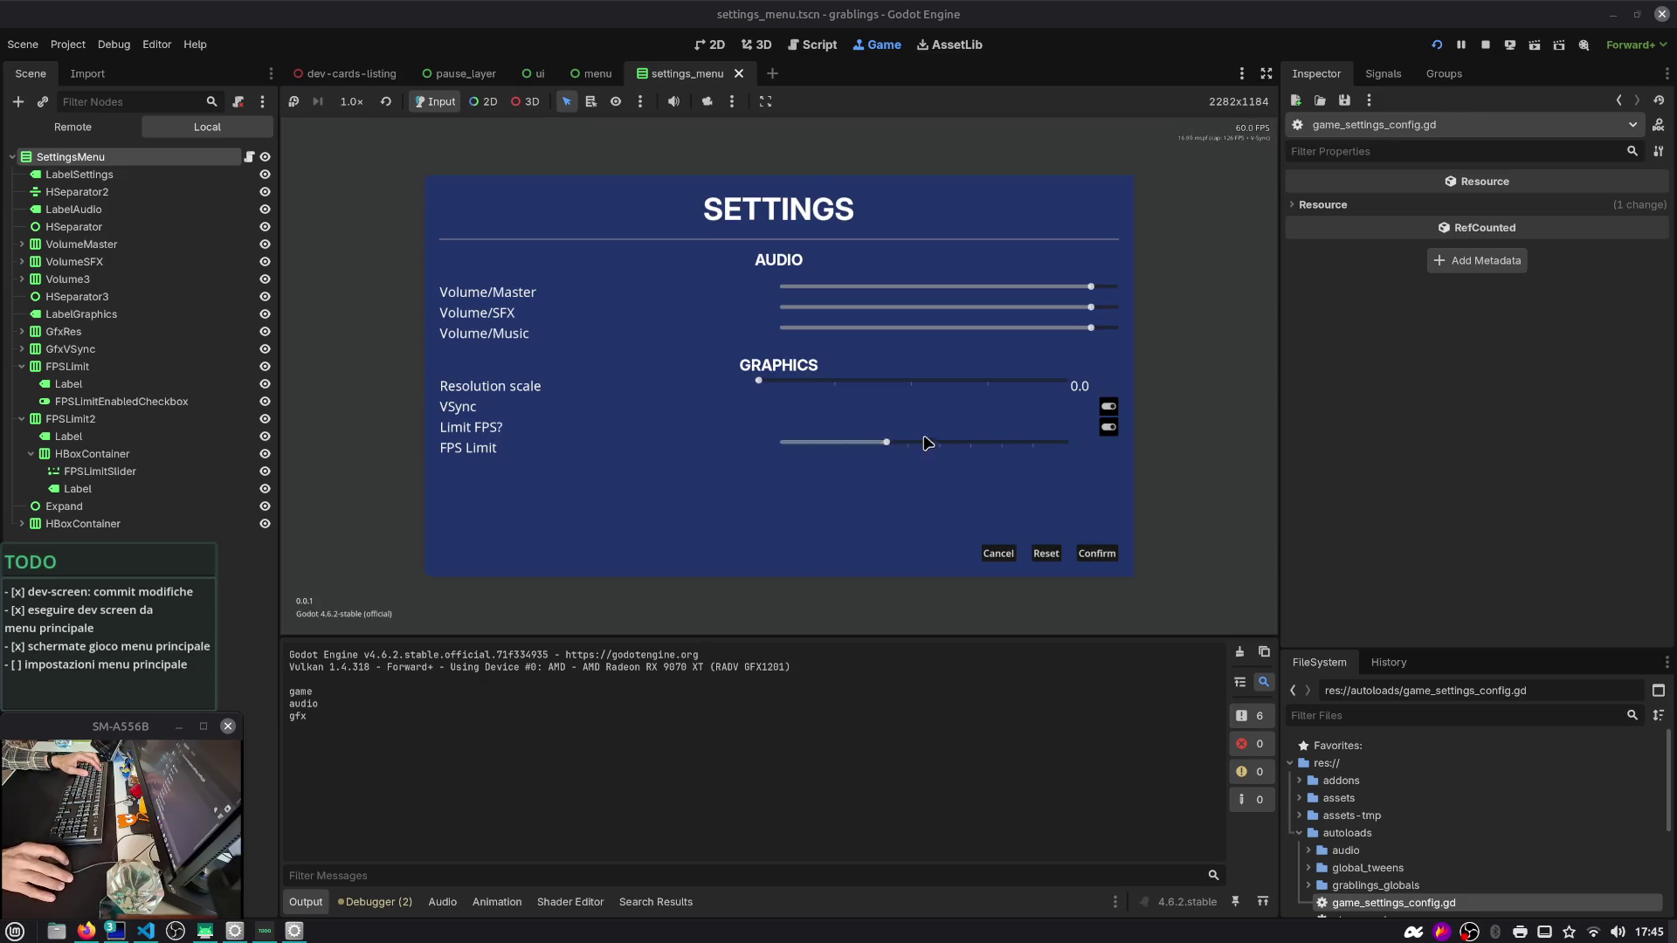
{"action": "mouse_move", "coordinate": [894, 441]}
{"action": "left_mouse_down"}
{"action": "mouse_move", "coordinate": [921, 441]}
{"action": "mouse_move", "coordinate": [848, 442]}
{"action": "left_mouse_up"}
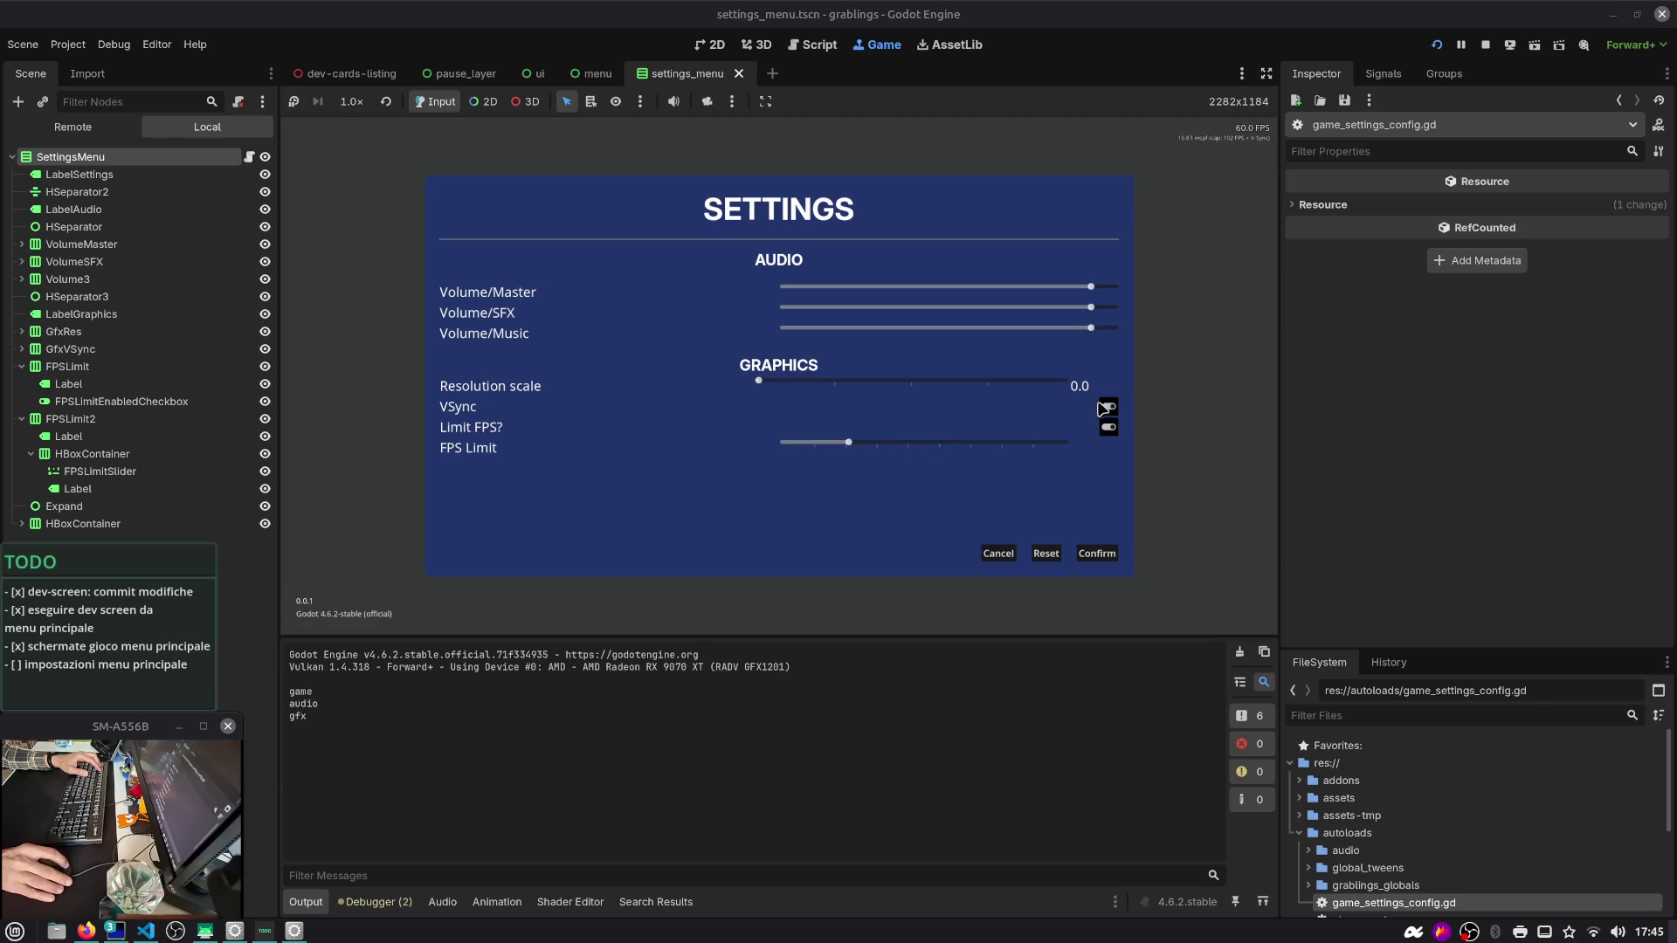
{"action": "left_click", "coordinate": [1108, 407]}
{"action": "left_click", "coordinate": [1108, 407]}
{"action": "mouse_move", "coordinate": [867, 450]}
{"action": "left_mouse_down"}
{"action": "mouse_move", "coordinate": [891, 446]}
{"action": "mouse_move", "coordinate": [775, 451]}
{"action": "left_mouse_up"}
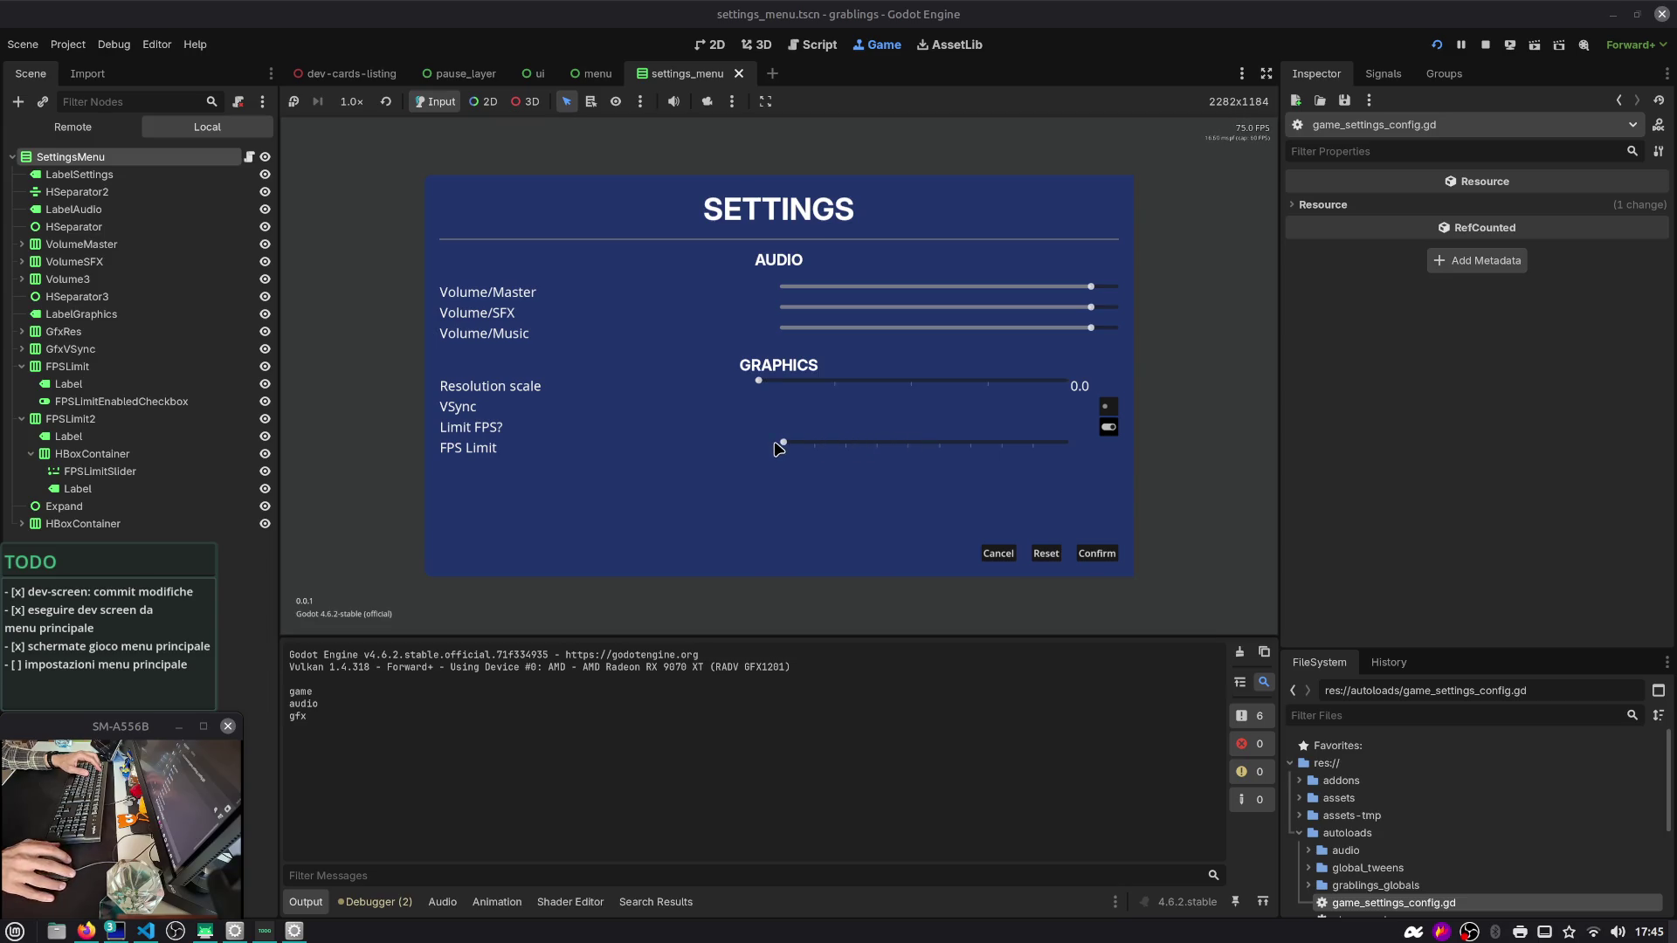
{"action": "left_click", "coordinate": [1000, 558]}
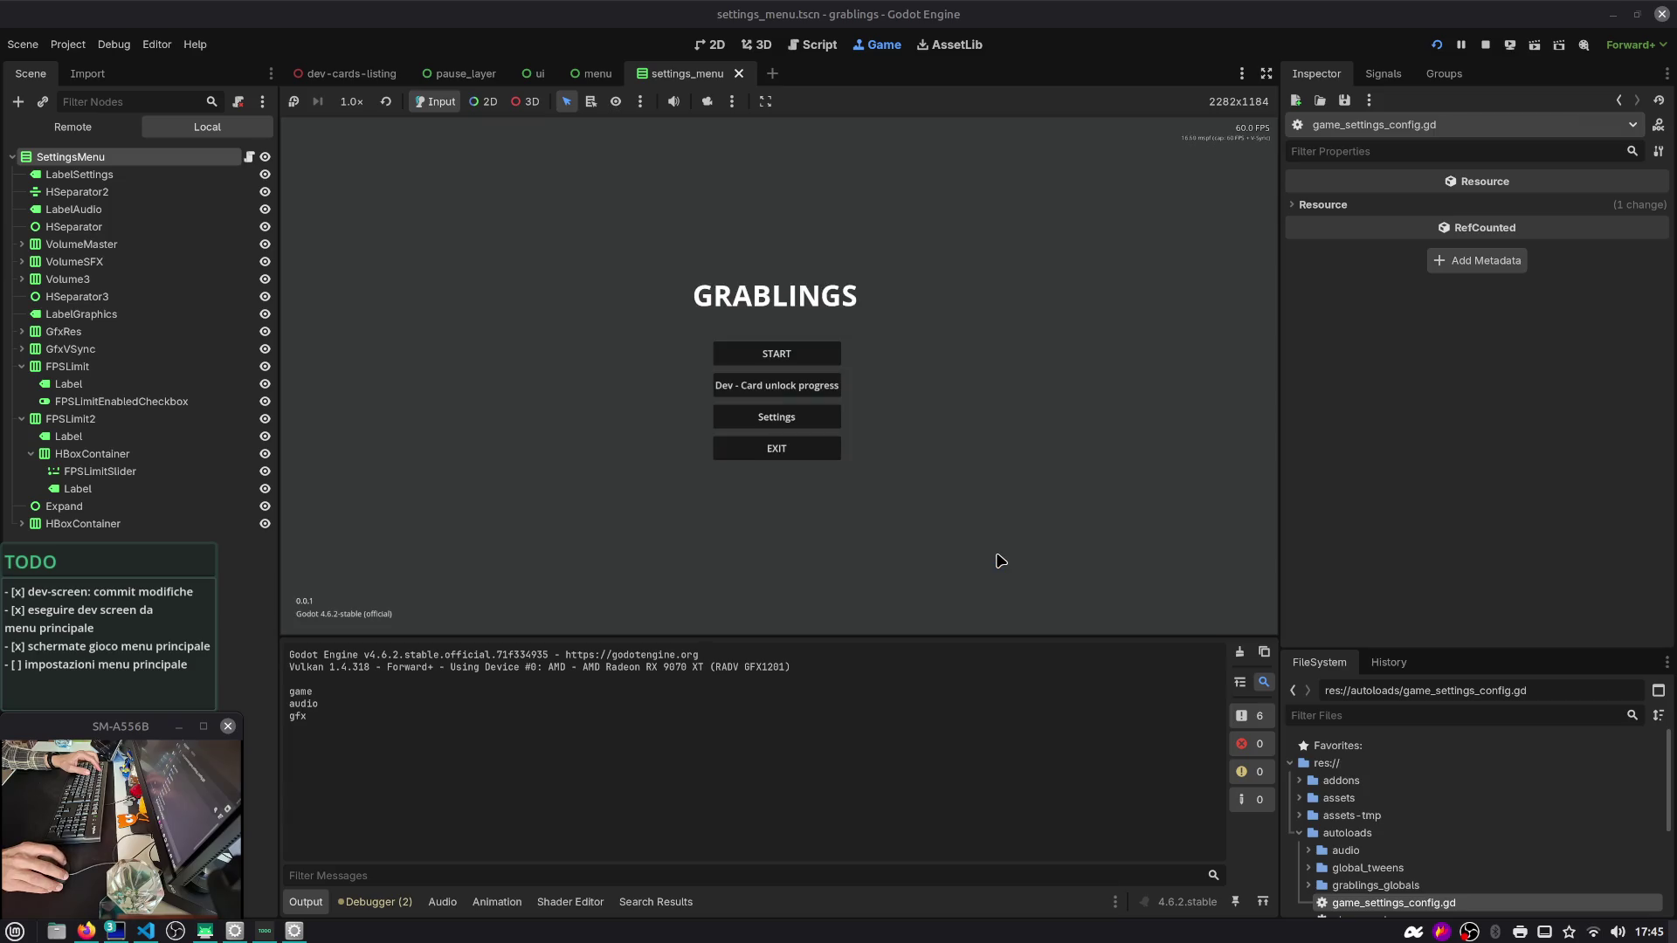
{"action": "left_click", "coordinate": [775, 444]}
{"action": "left_click", "coordinate": [1000, 554]}
{"action": "left_click", "coordinate": [802, 426]}
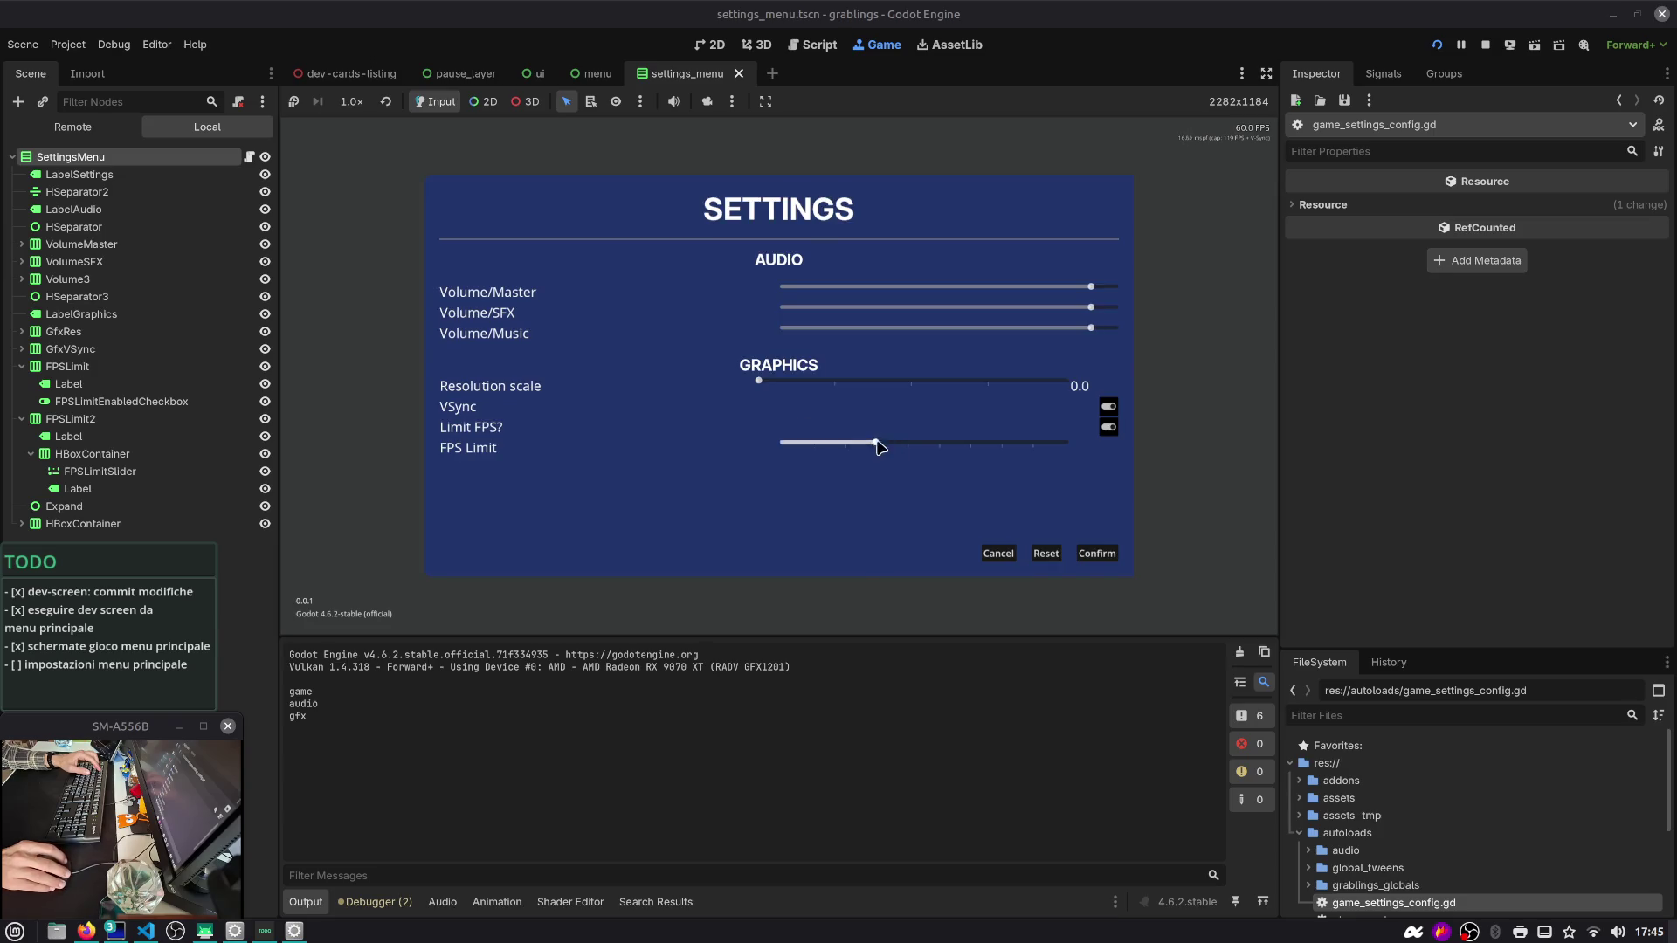
{"action": "left_click", "coordinate": [998, 553]}
{"action": "key", "text": "F8"}
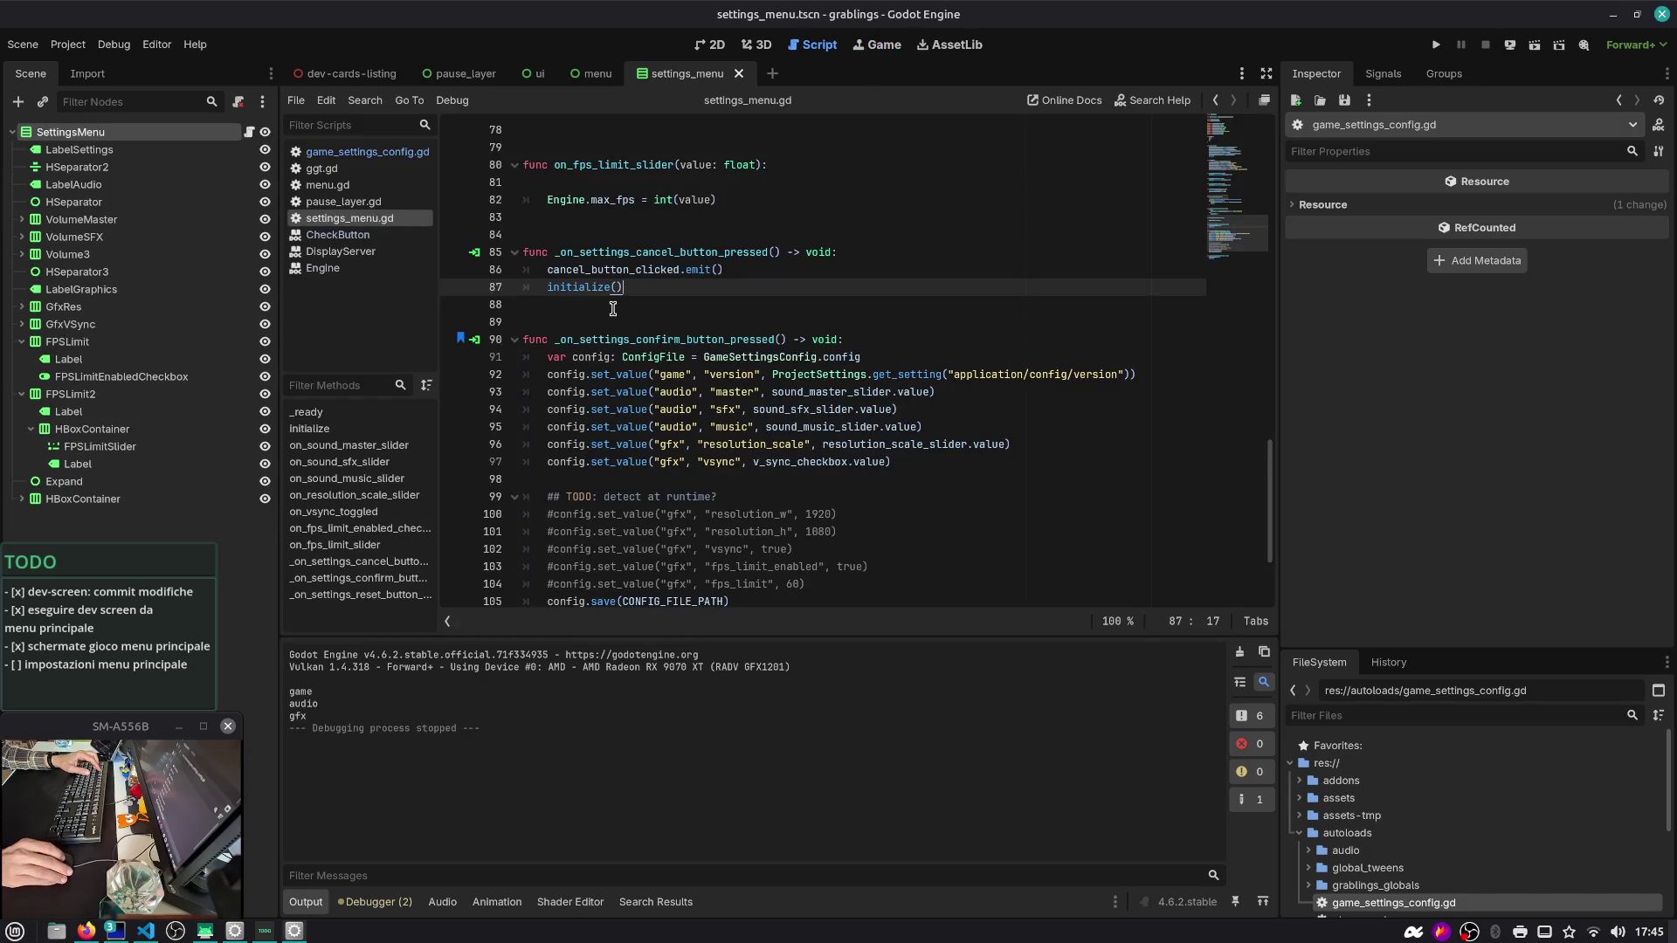
Step: Add '# TODO: reset control nodes to their correct state' below line 86 and save settings_menu.gd
{"action": "scroll", "coordinate": [613, 309], "scroll_direction": "down", "scroll_amount": 2}
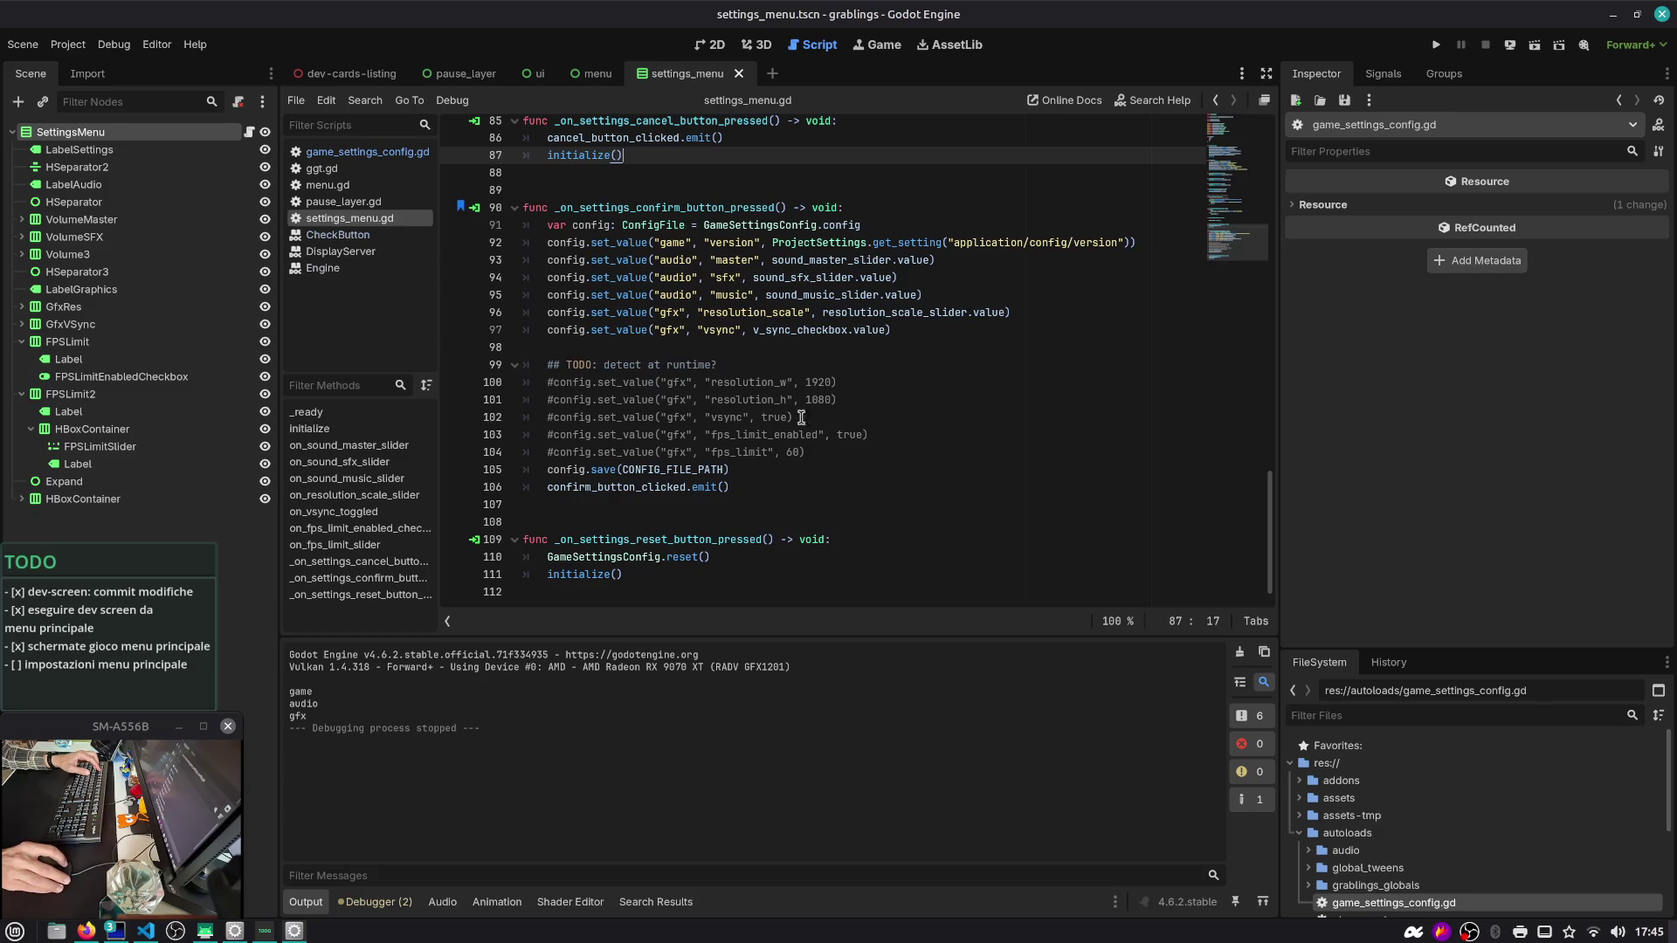
{"action": "scroll", "coordinate": [845, 404], "scroll_direction": "up", "scroll_amount": 4}
{"action": "scroll", "coordinate": [711, 441], "scroll_direction": "down", "scroll_amount": 4}
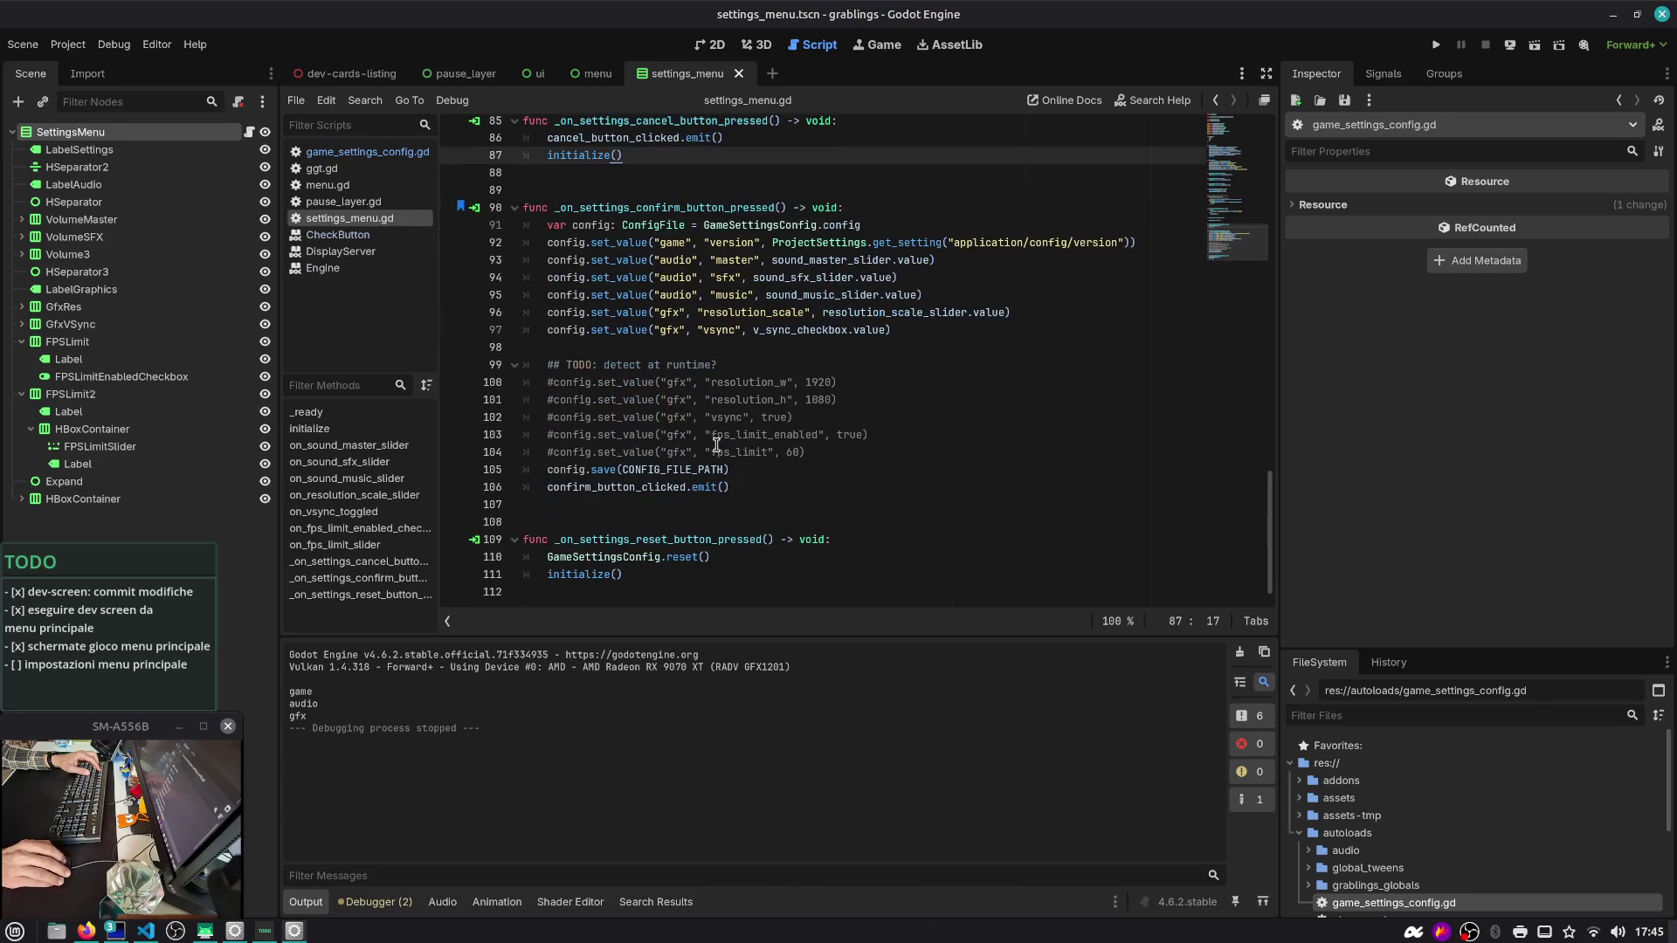
{"action": "double_click", "coordinate": [593, 486]}
{"action": "scroll", "coordinate": [592, 481], "scroll_direction": "up", "scroll_amount": 3}
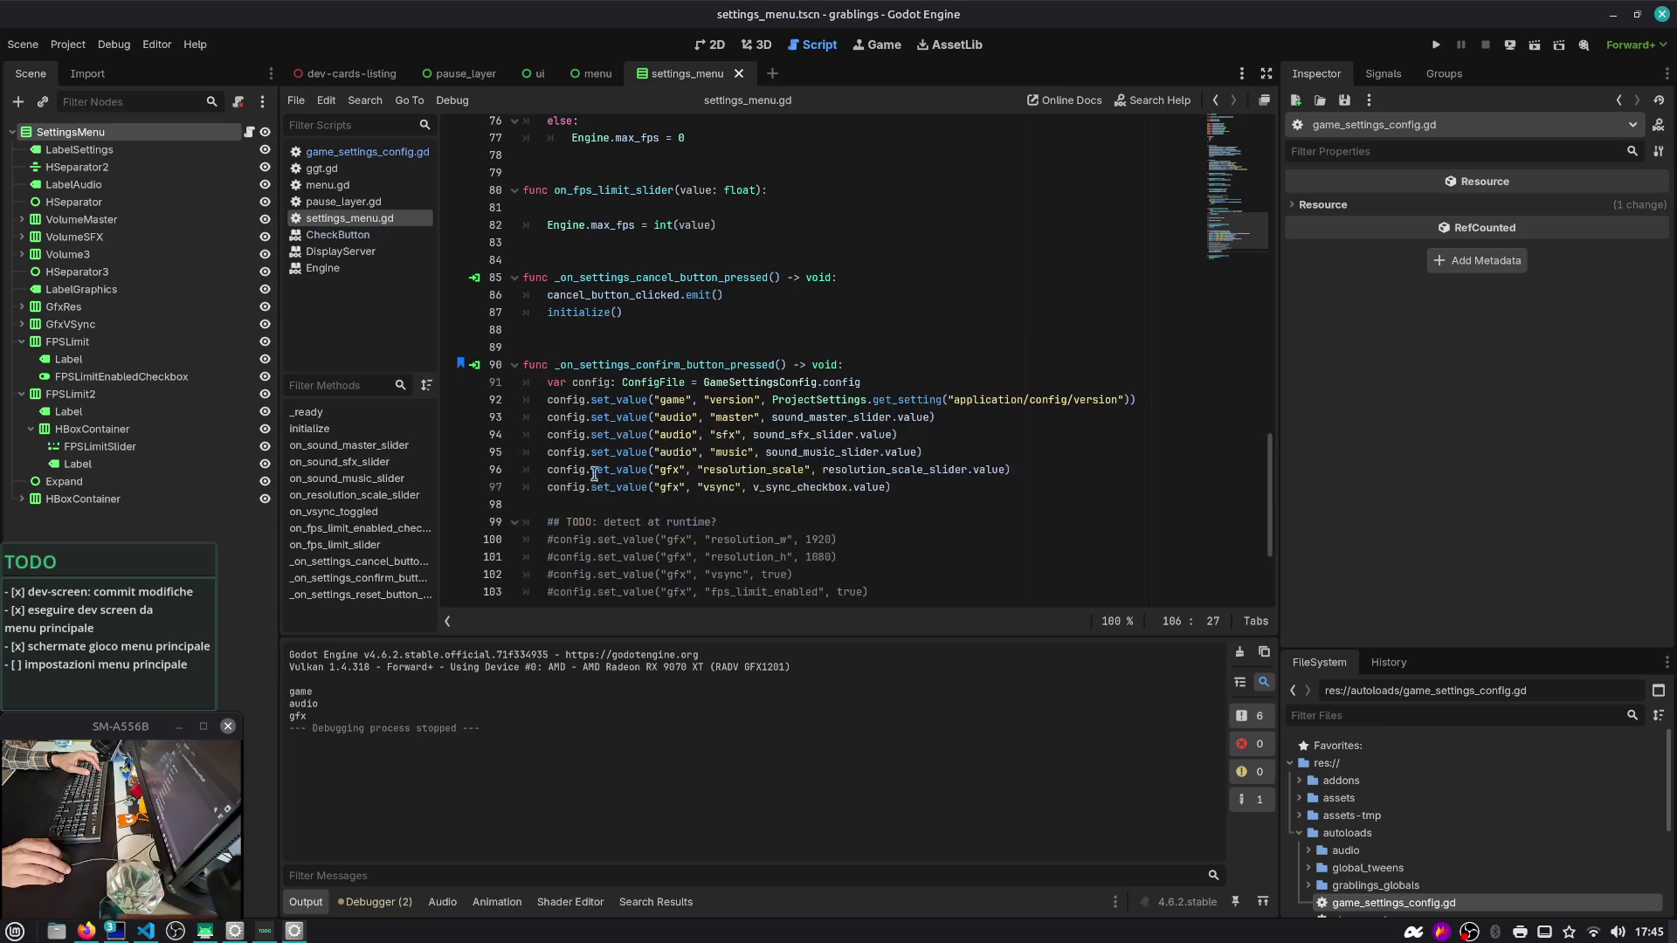
{"action": "left_click", "coordinate": [741, 294]}
{"action": "key", "text": "Return"}
{"action": "type", "text": "# TODO: "}
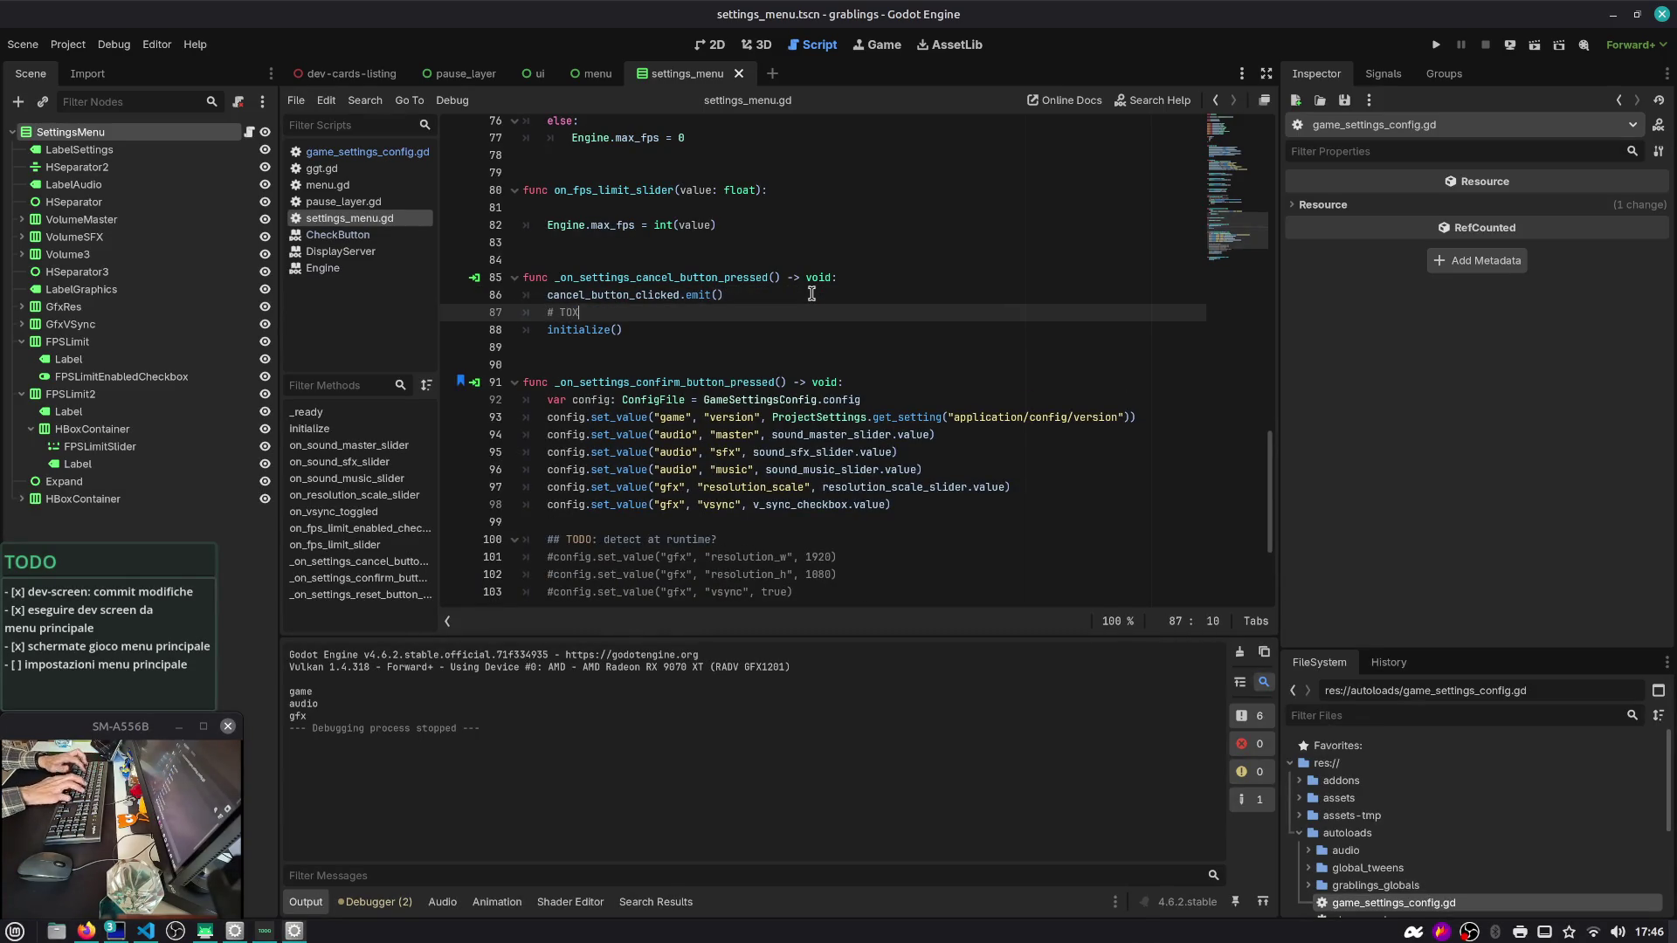
{"action": "type", "text": "reset c"}
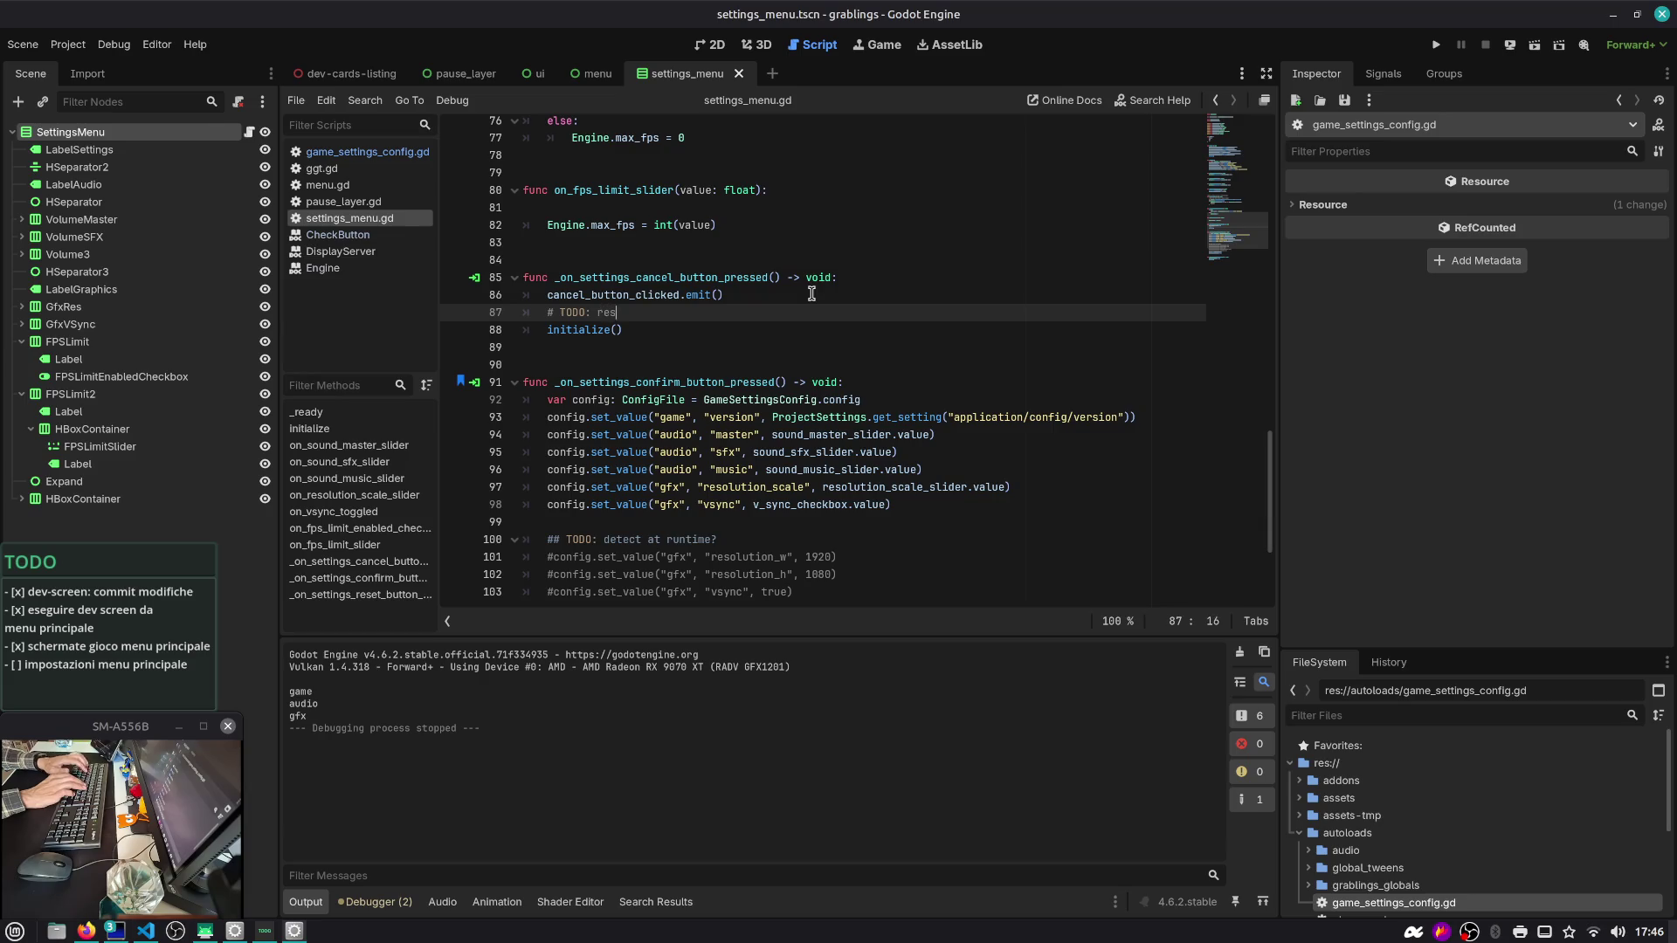
{"action": "type", "text": "ontrol"}
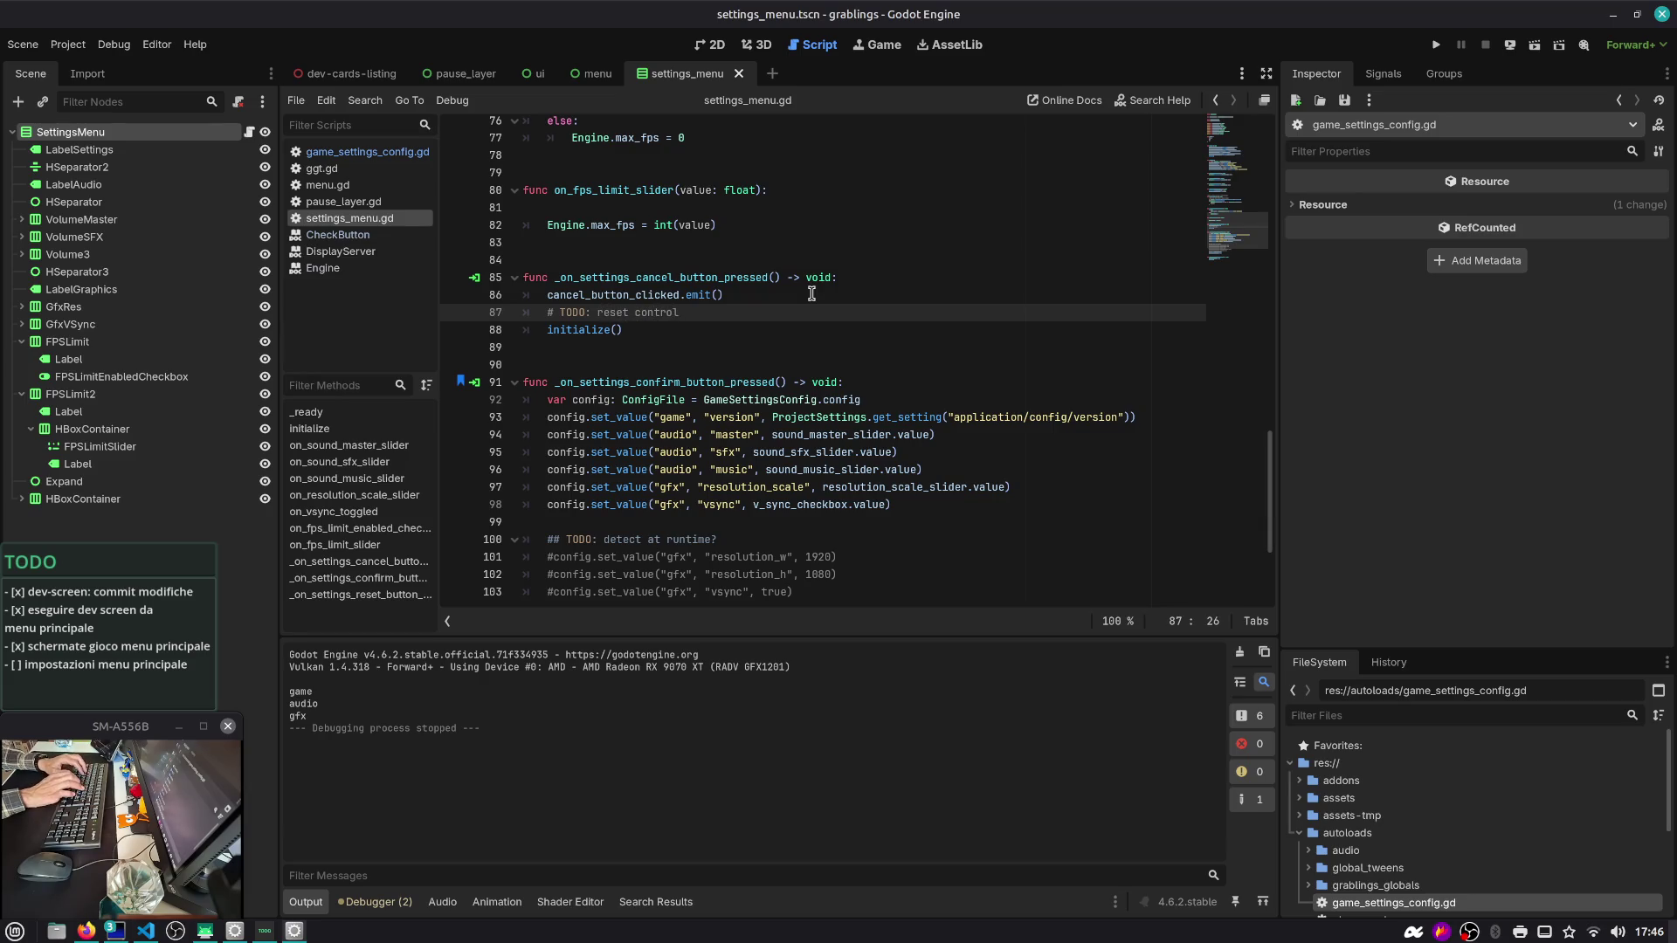
{"action": "type", "text": " nodes to thei"}
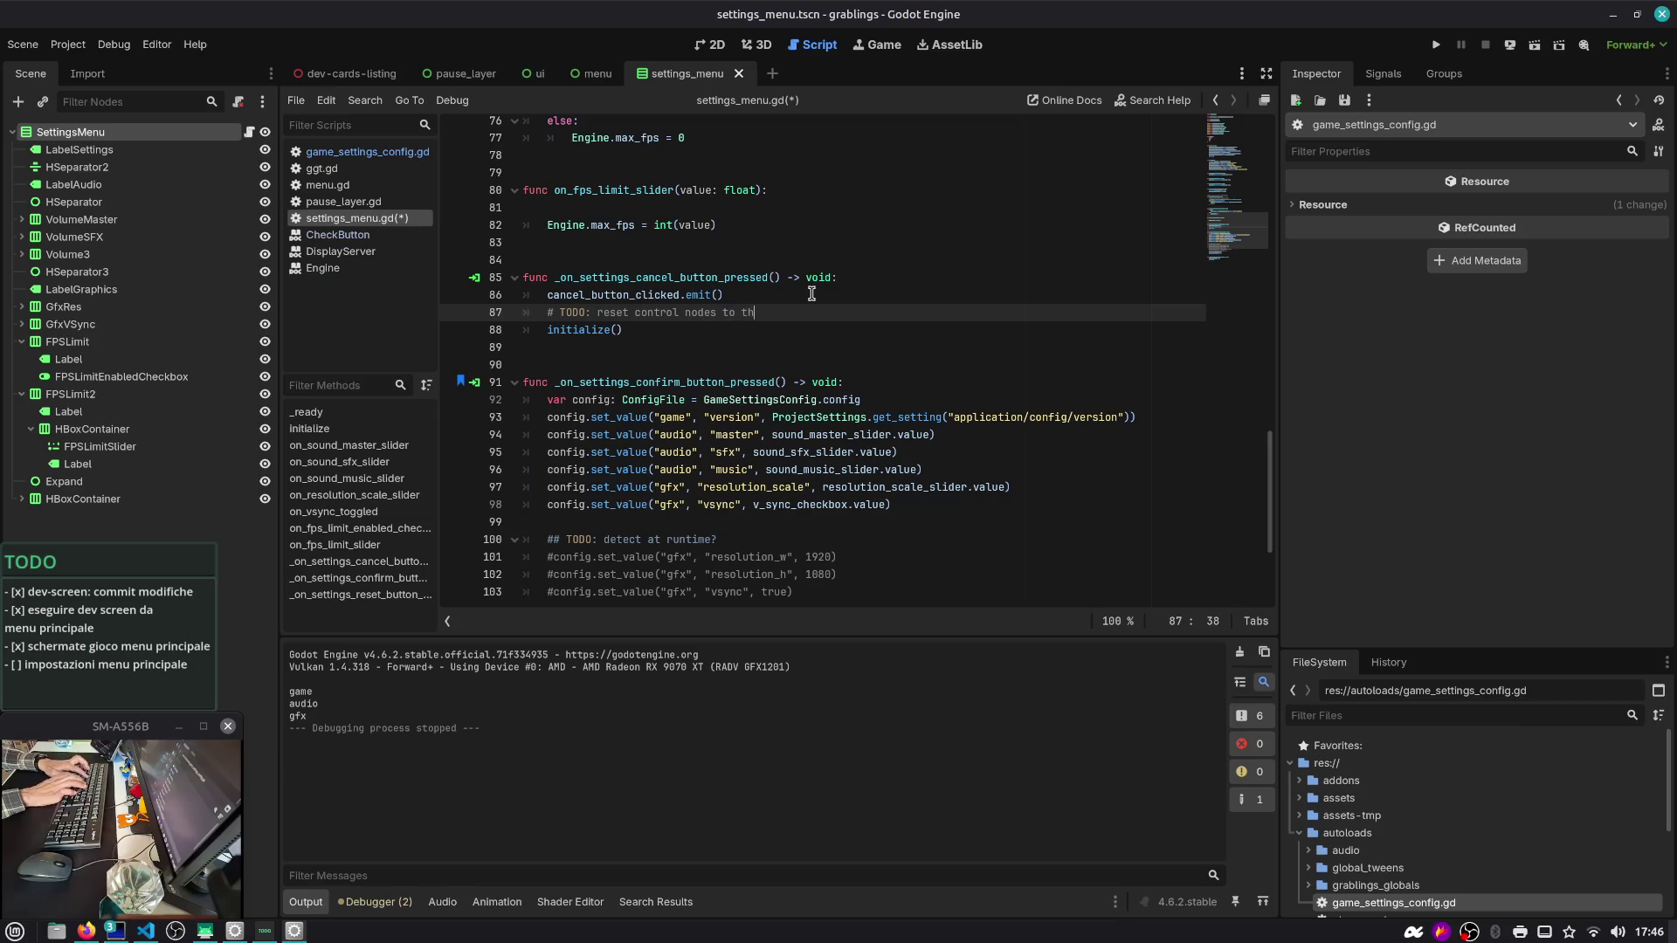
{"action": "type", "text": "r correct "}
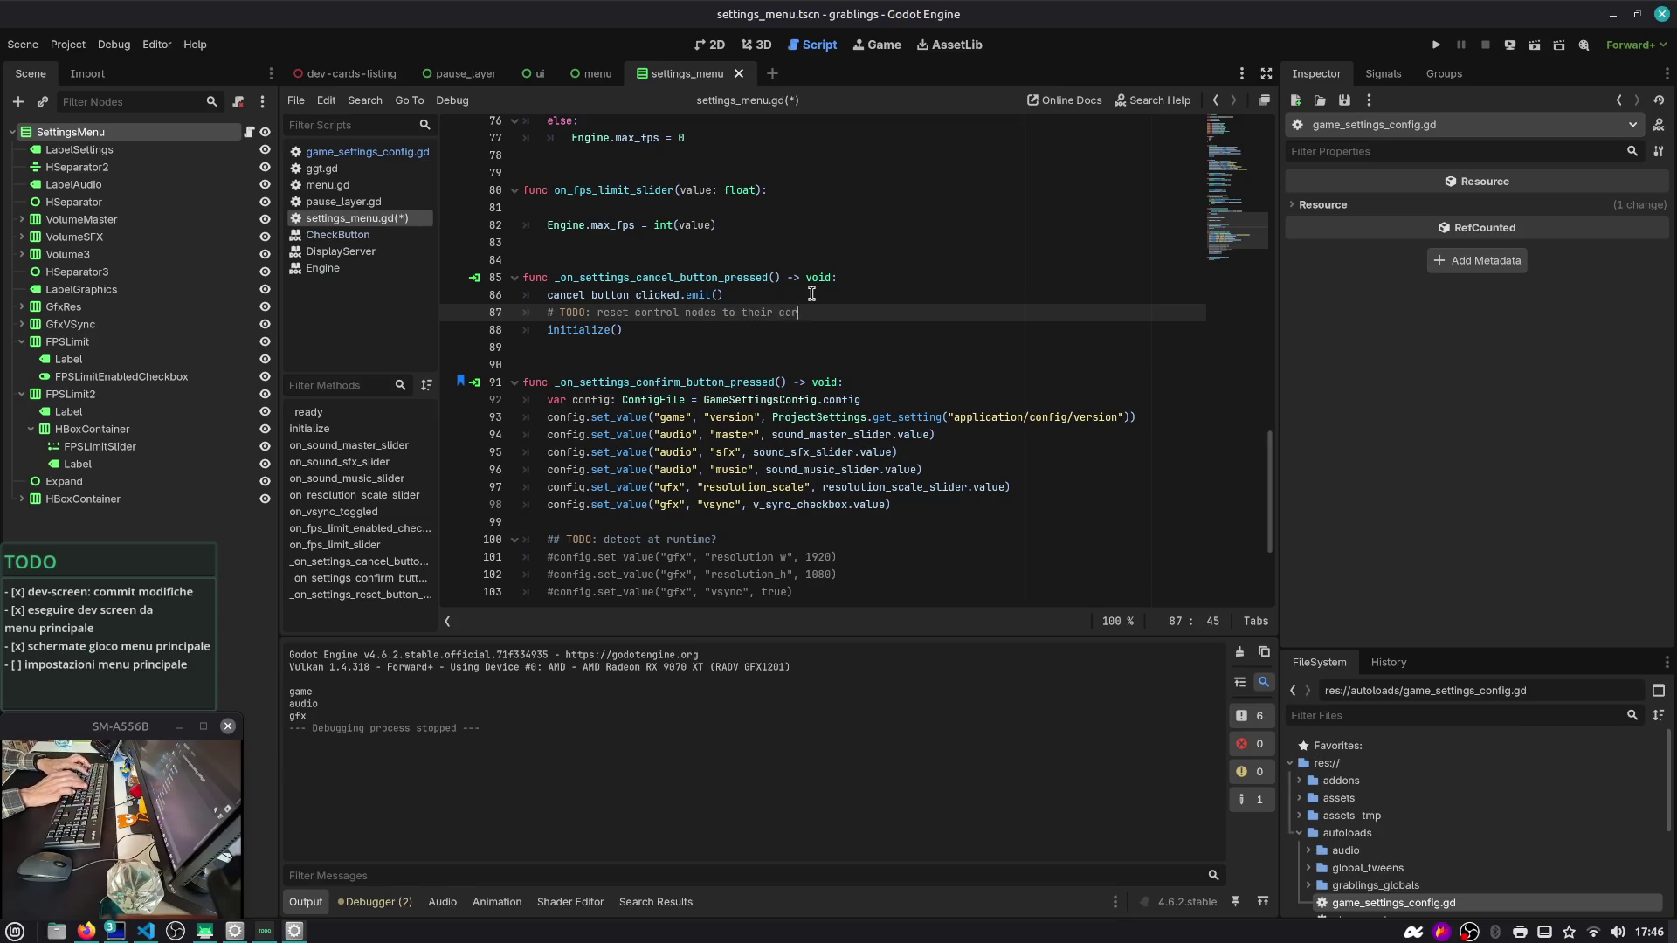
{"action": "type", "text": "state"}
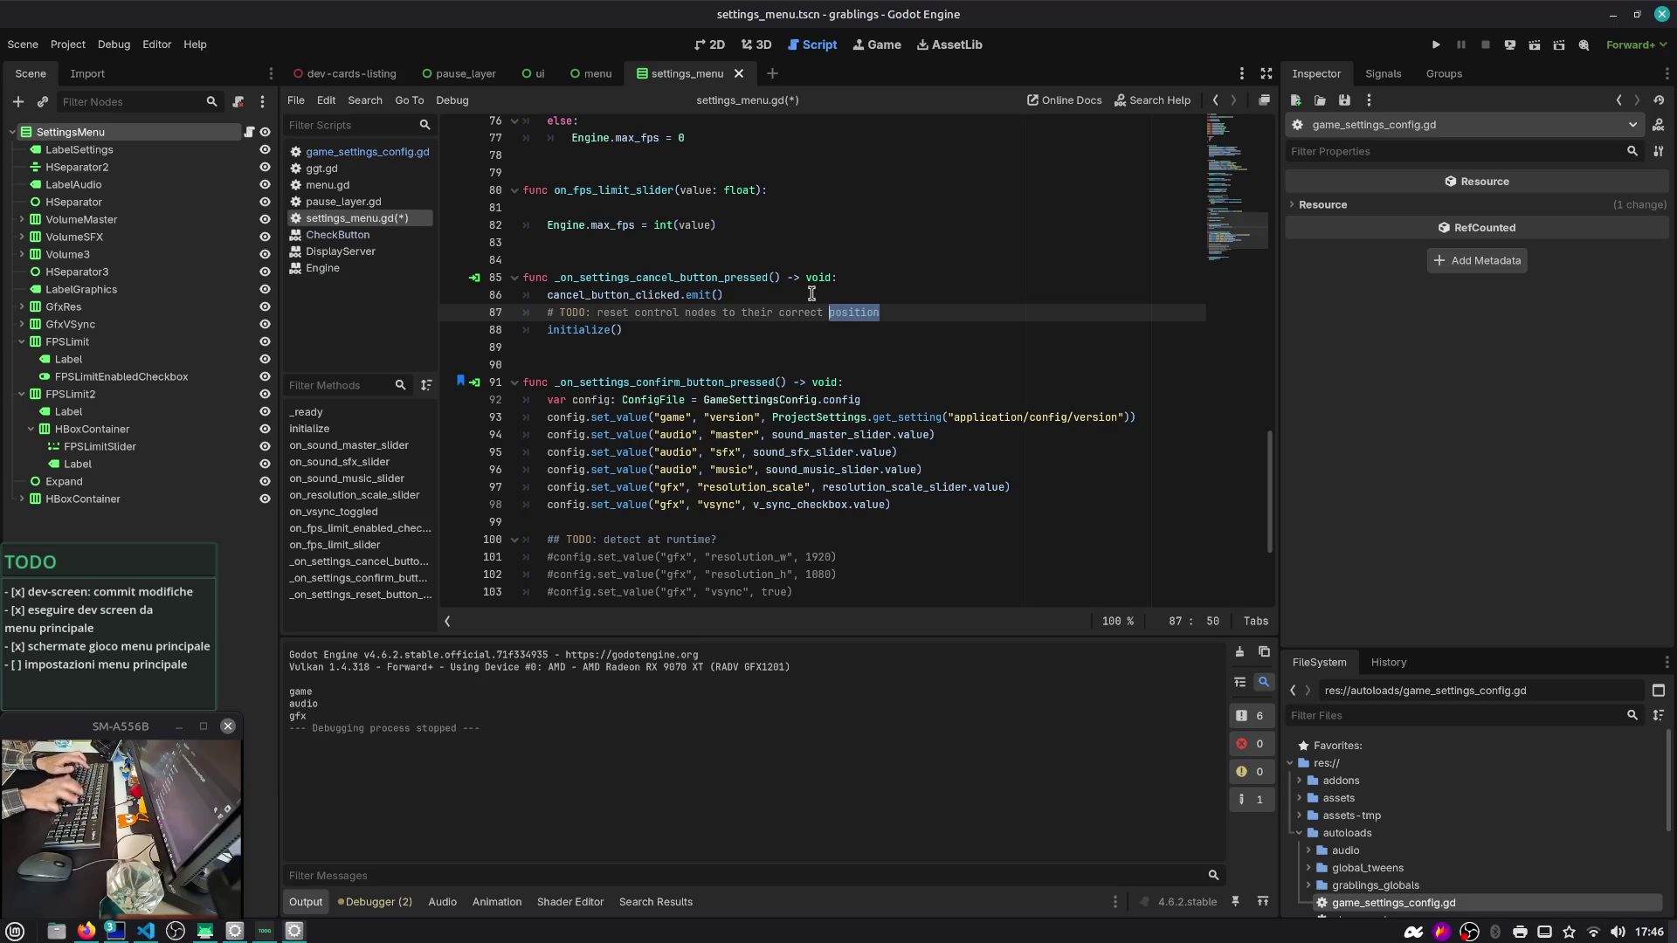
{"action": "key", "text": "ctrl+s"}
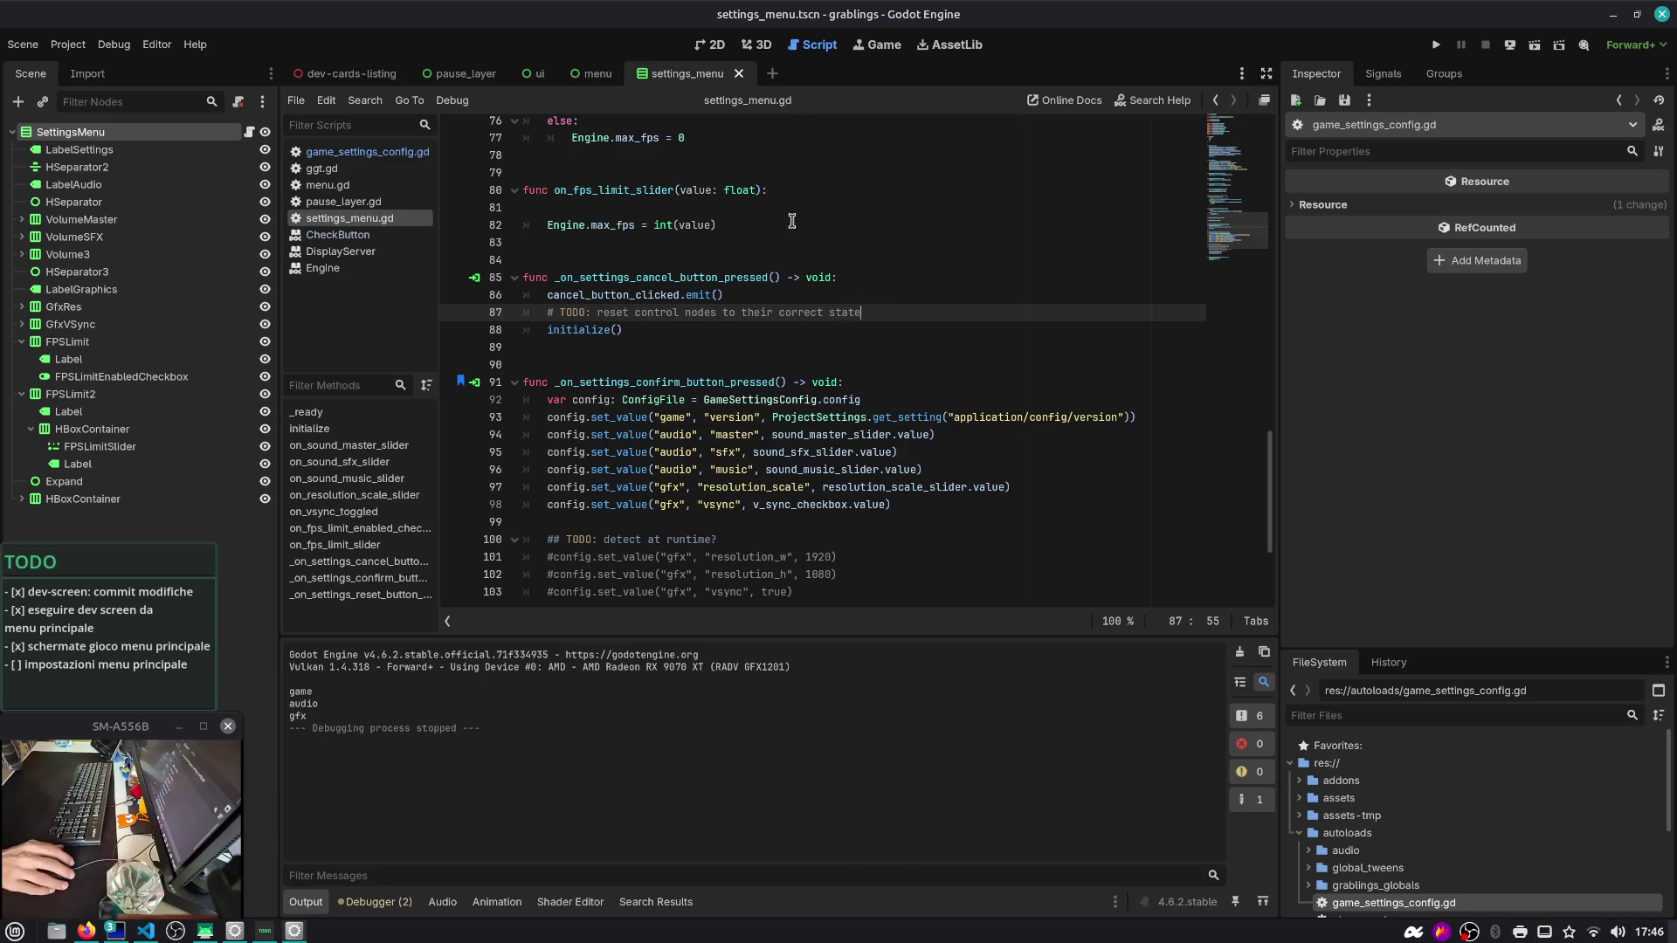
{"action": "scroll", "coordinate": [786, 201], "scroll_direction": "up", "scroll_amount": 15}
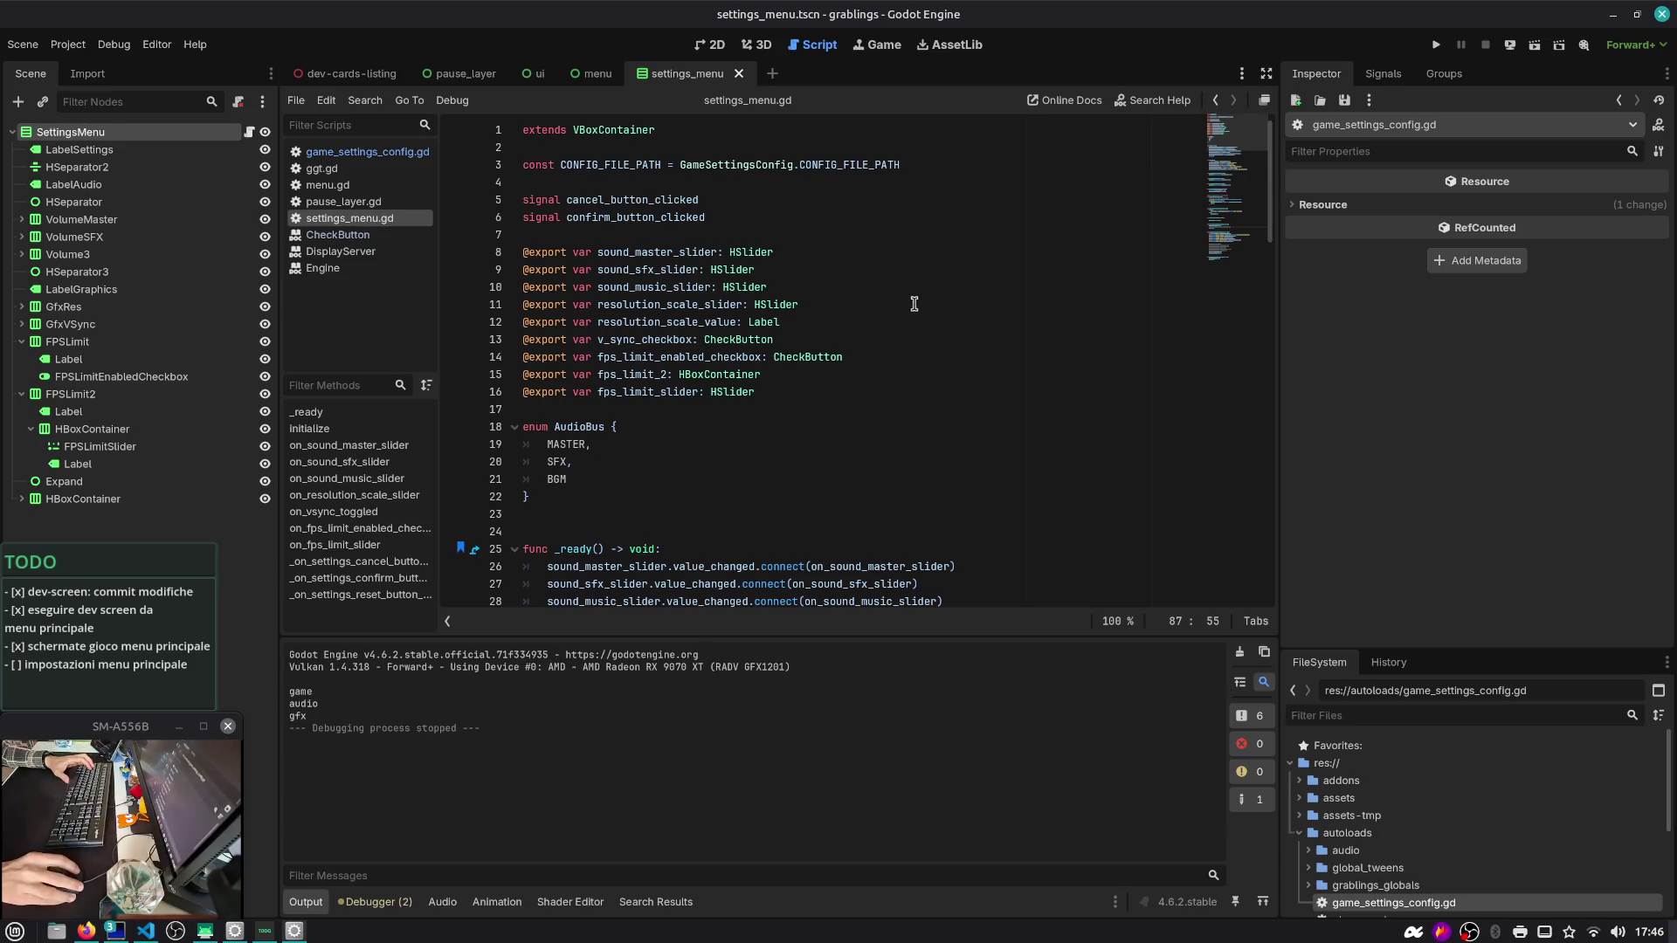
Step: Hide the FPSLimit2 row in the settings menu scene and save the scene
{"action": "scroll", "coordinate": [786, 154], "scroll_direction": "down", "scroll_amount": 3}
{"action": "left_click", "coordinate": [699, 45]}
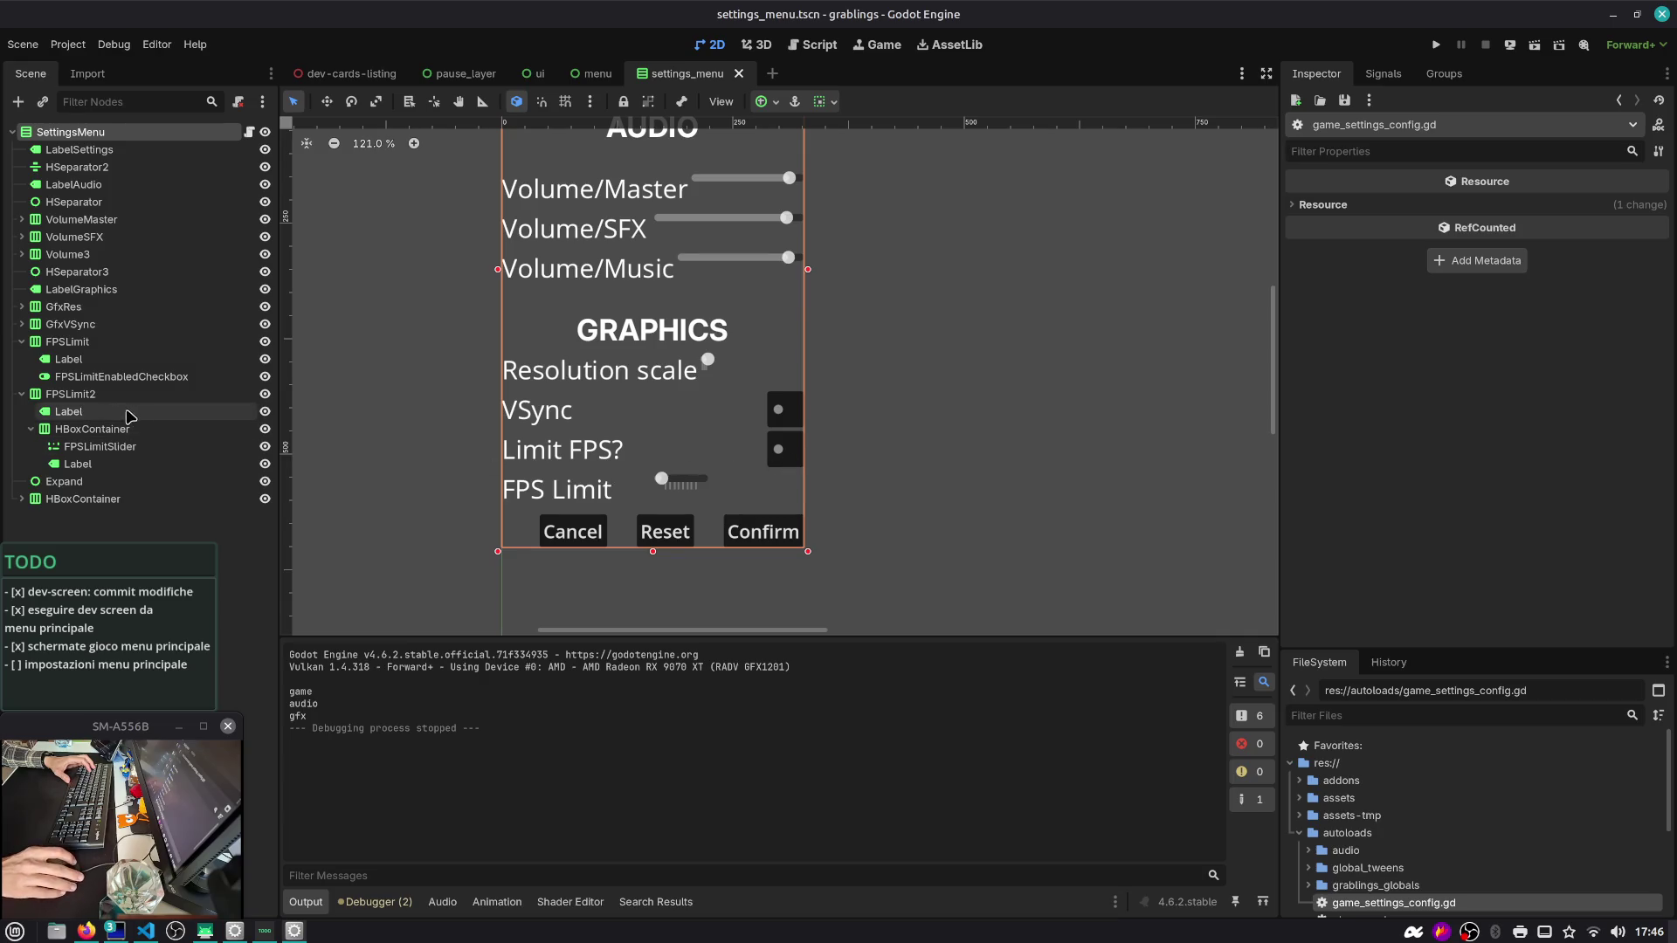
{"action": "left_click", "coordinate": [100, 446]}
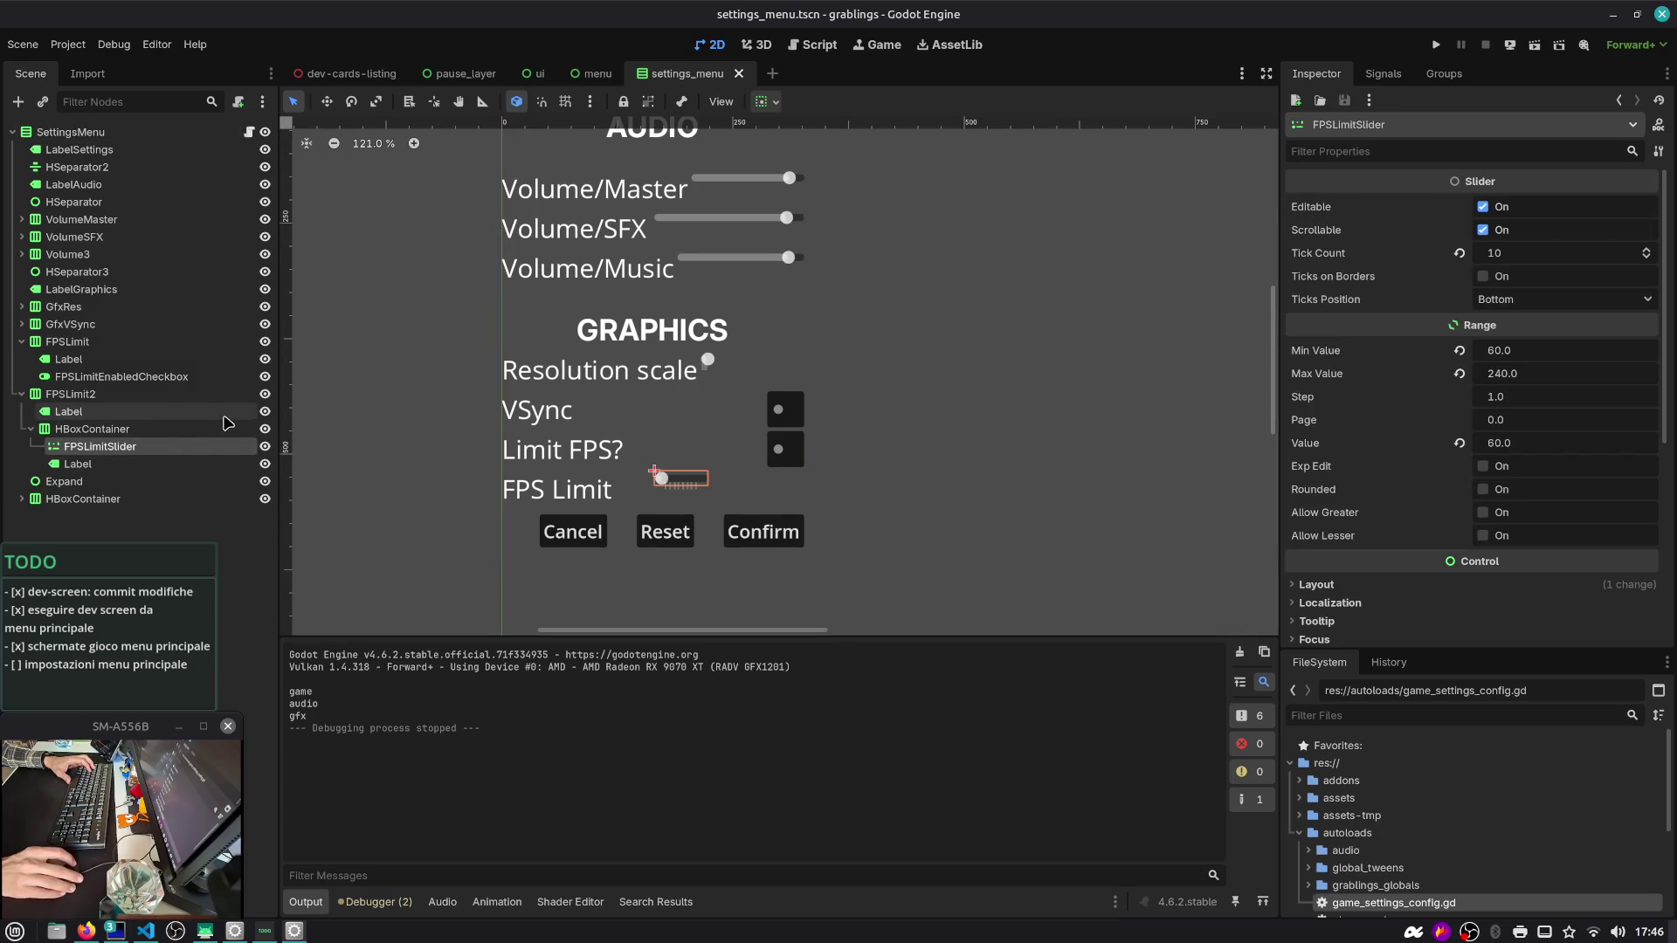
{"action": "left_click", "coordinate": [265, 396]}
{"action": "left_click", "coordinate": [264, 395]}
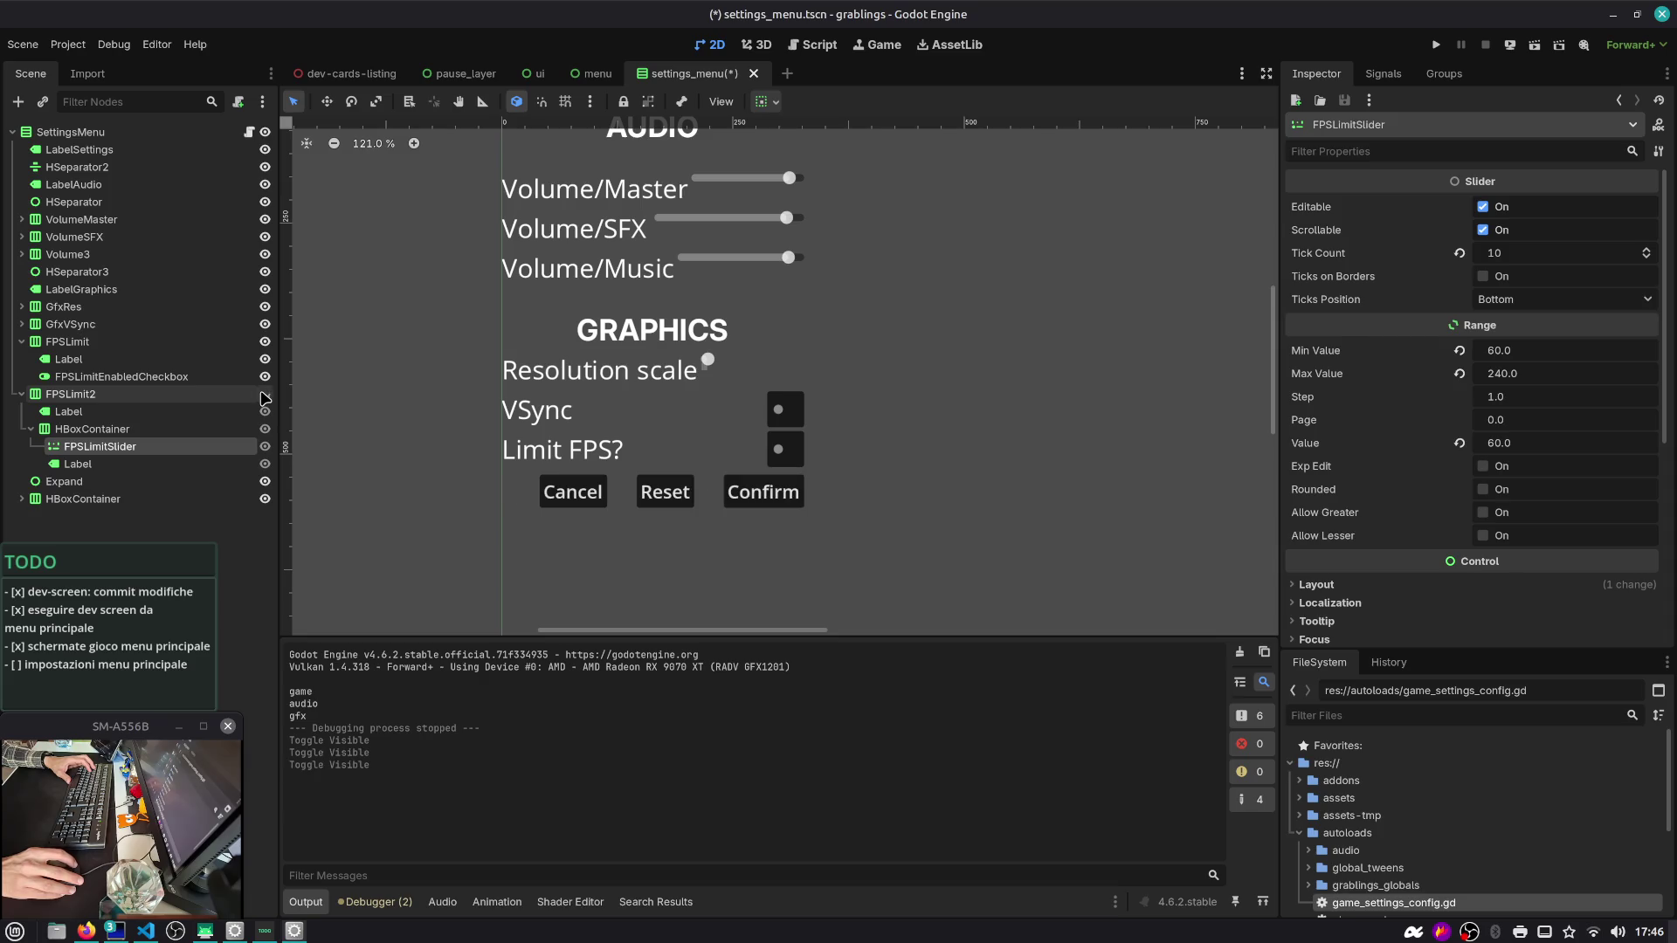
{"action": "left_click", "coordinate": [264, 394]}
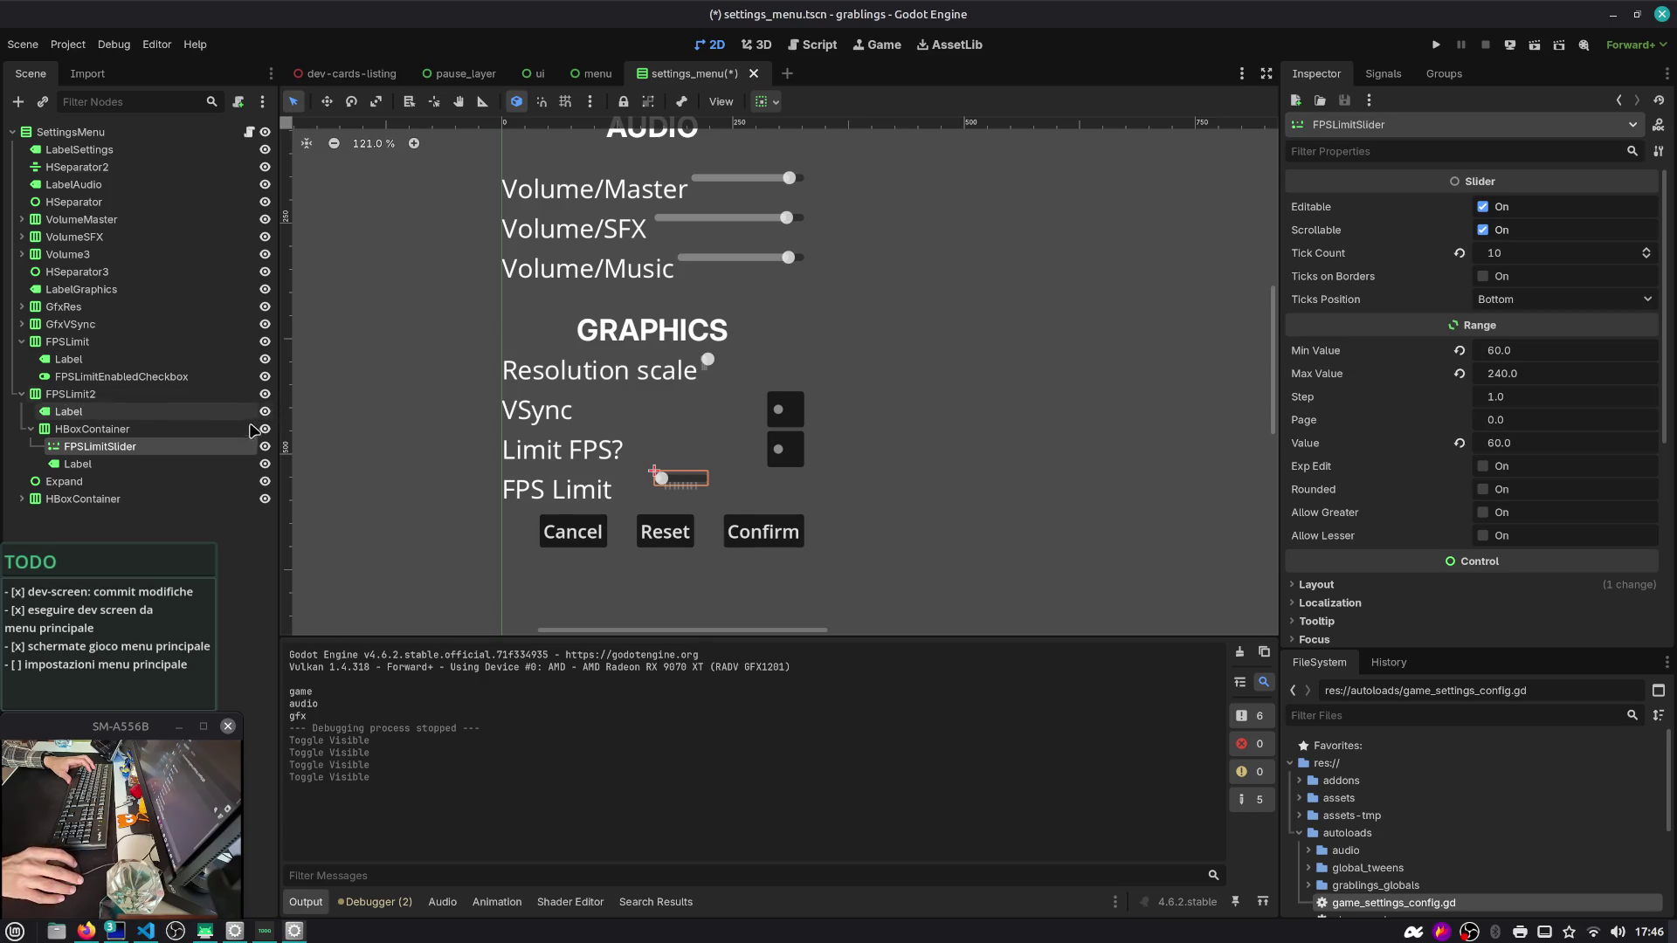
{"action": "left_click", "coordinate": [265, 395]}
{"action": "key", "text": "ctrl+s"}
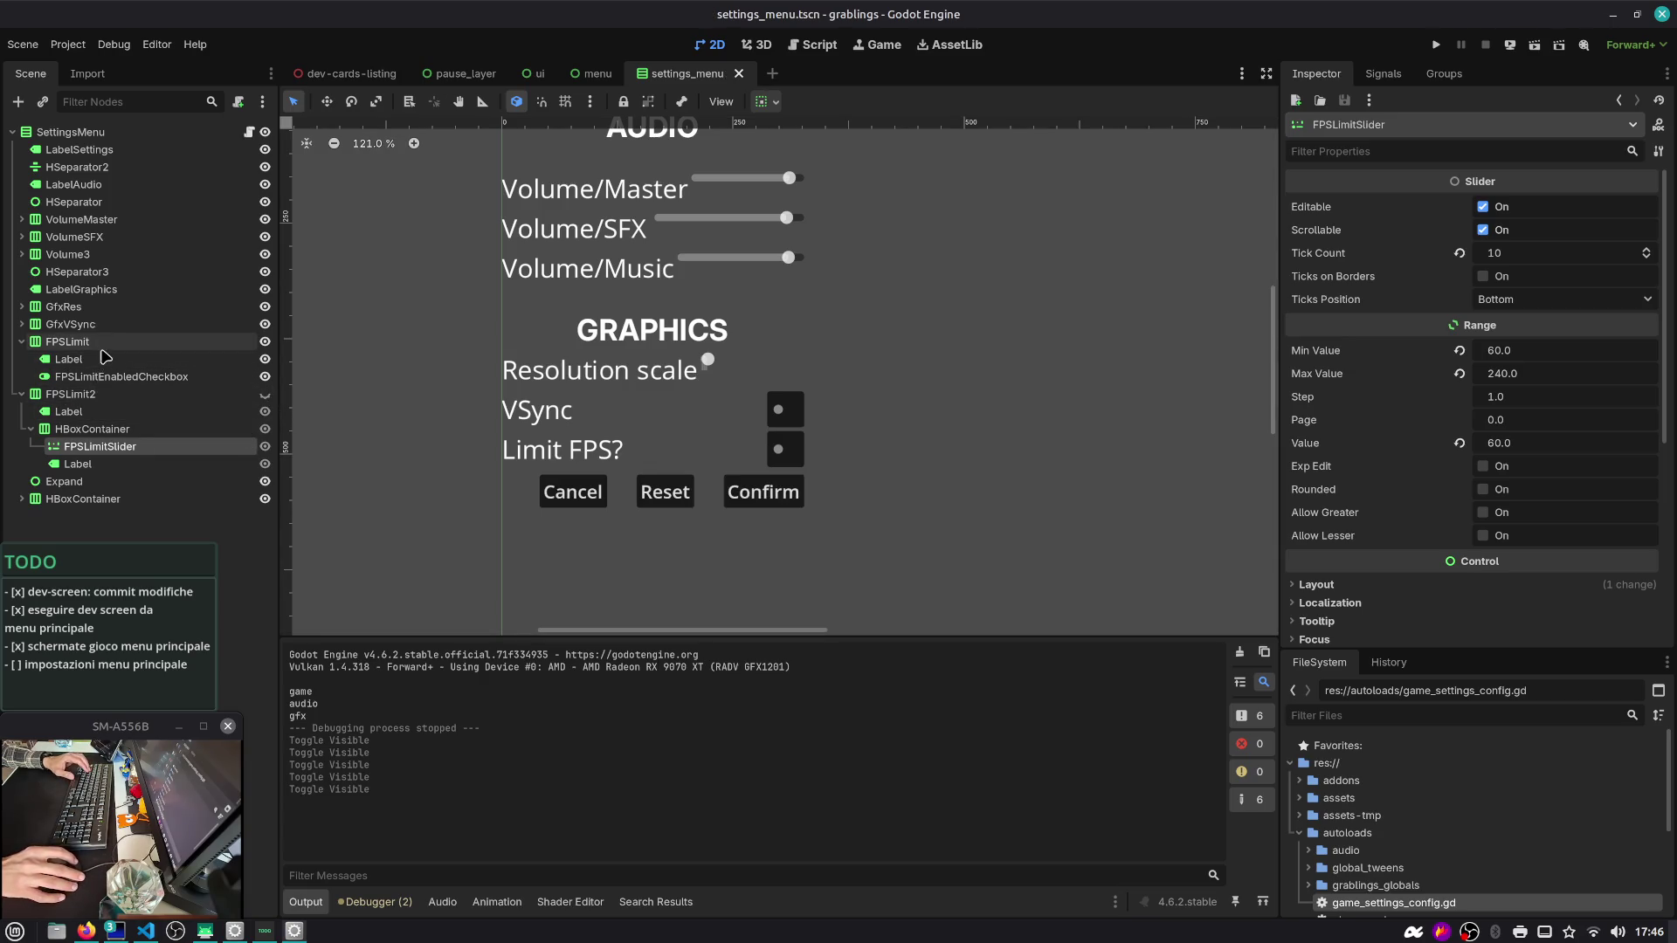
{"action": "left_click", "coordinate": [103, 343]}
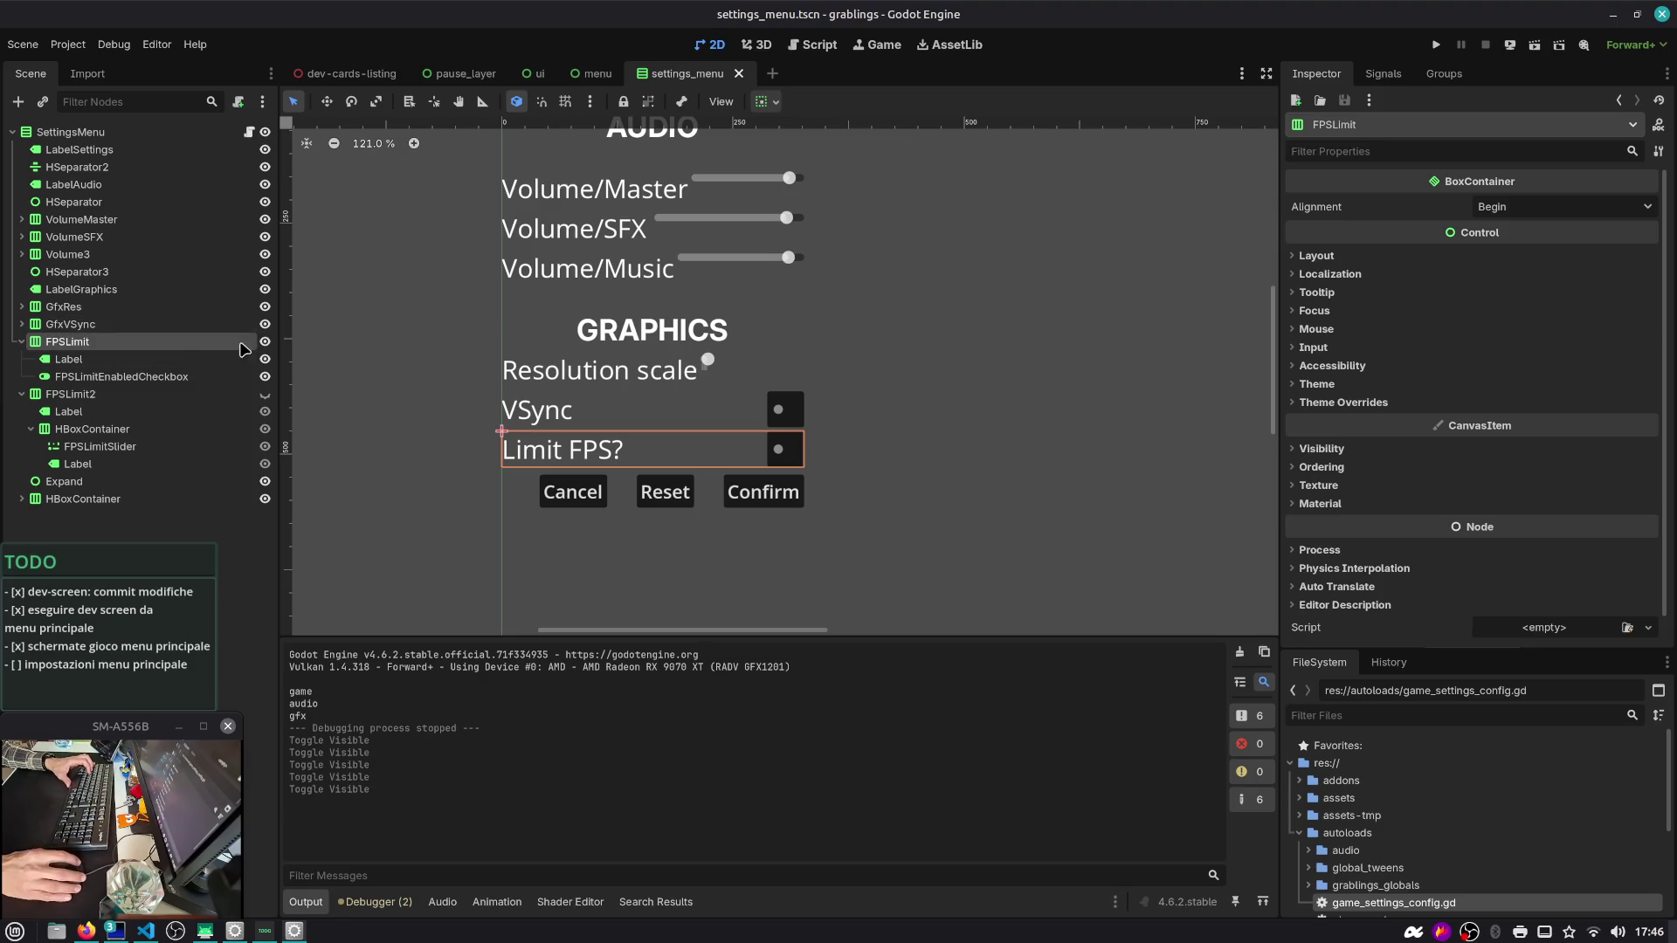
Step: Back in settings_menu.gd, search the script for fps_limit_2 references
{"action": "left_click", "coordinate": [805, 45]}
{"action": "scroll", "coordinate": [650, 270], "scroll_direction": "down", "scroll_amount": 3}
{"action": "scroll", "coordinate": [650, 270], "scroll_direction": "up", "scroll_amount": 3}
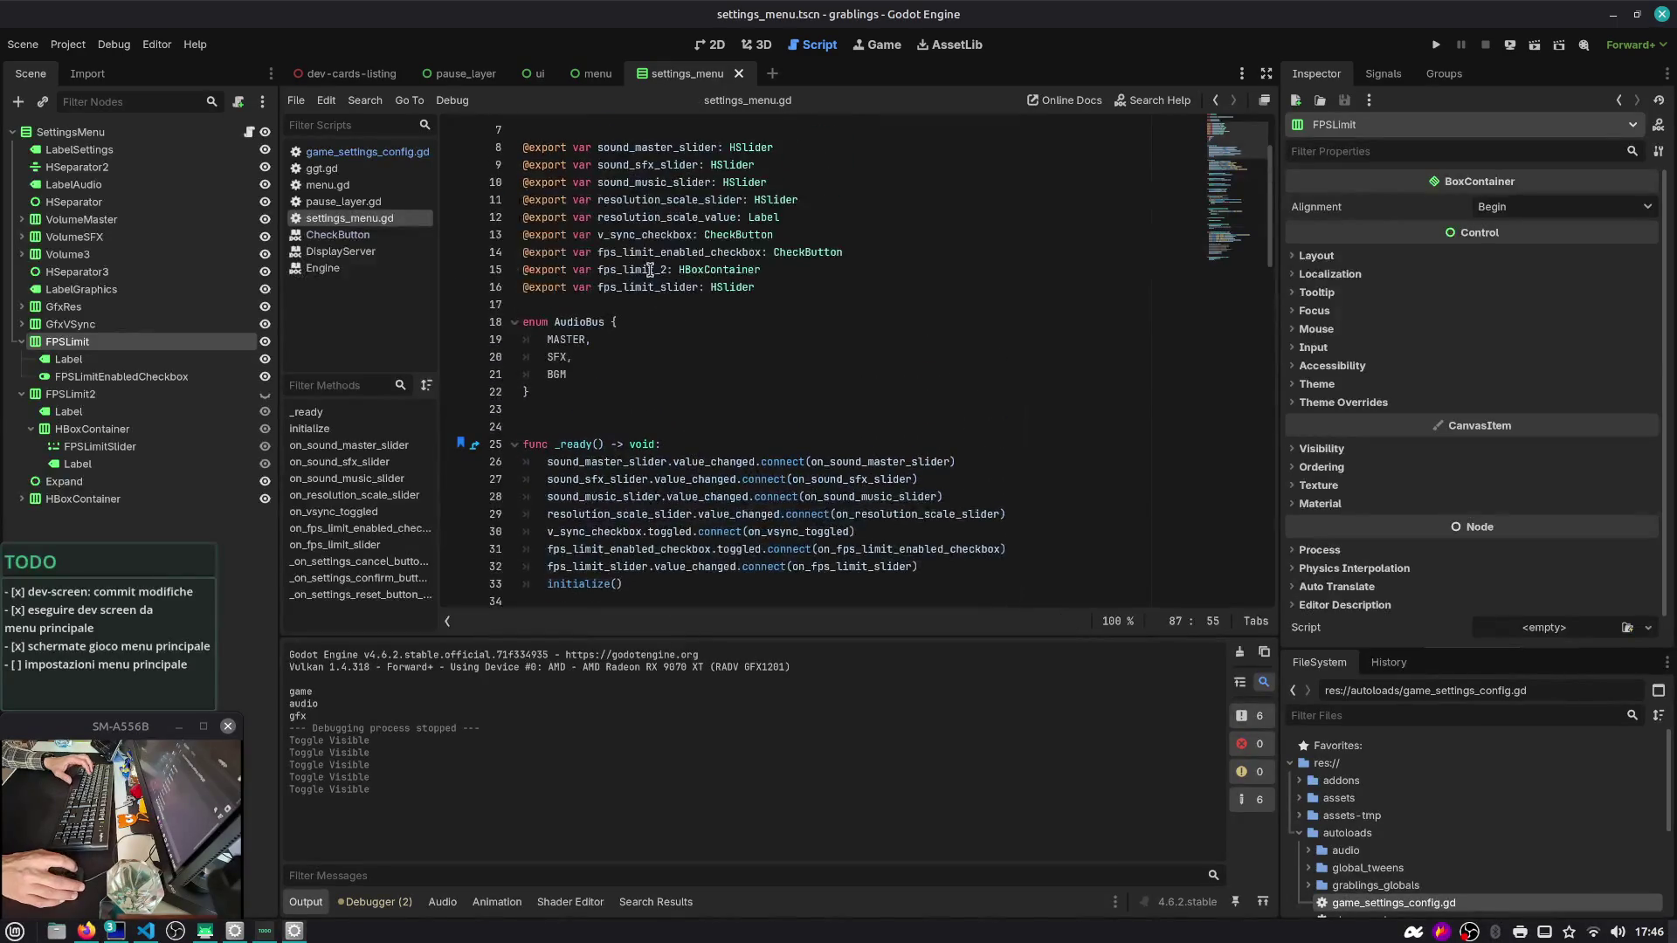
{"action": "double_click", "coordinate": [650, 270]}
{"action": "key", "text": "ctrl+f"}
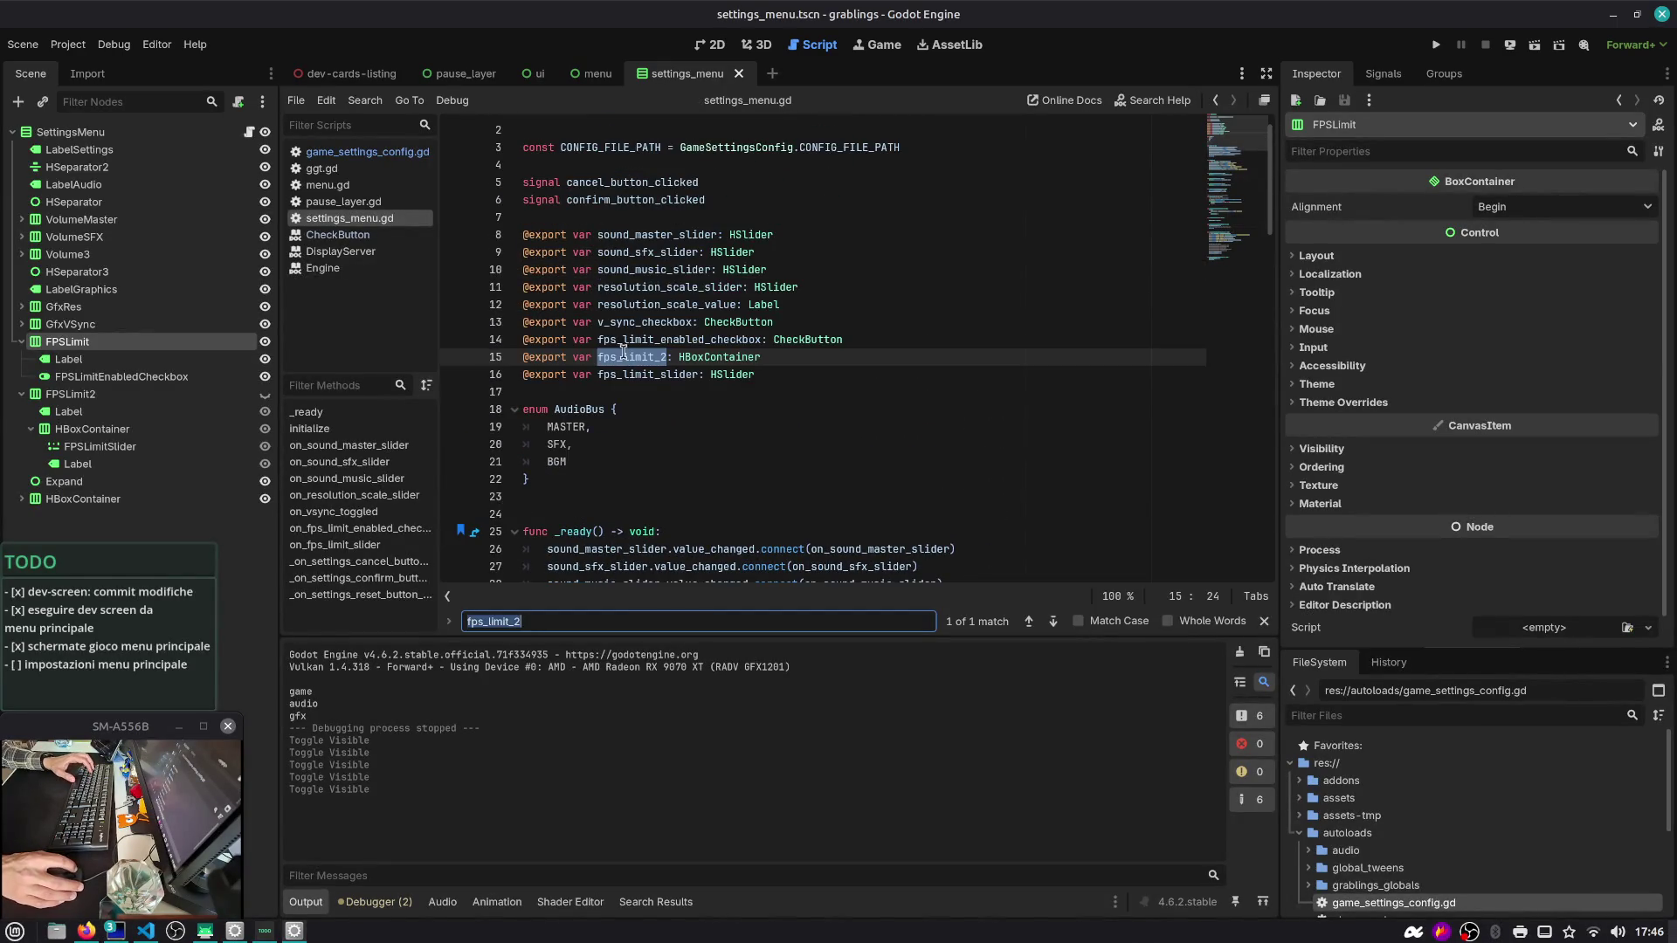
{"action": "scroll", "coordinate": [605, 350], "scroll_direction": "down", "scroll_amount": 4}
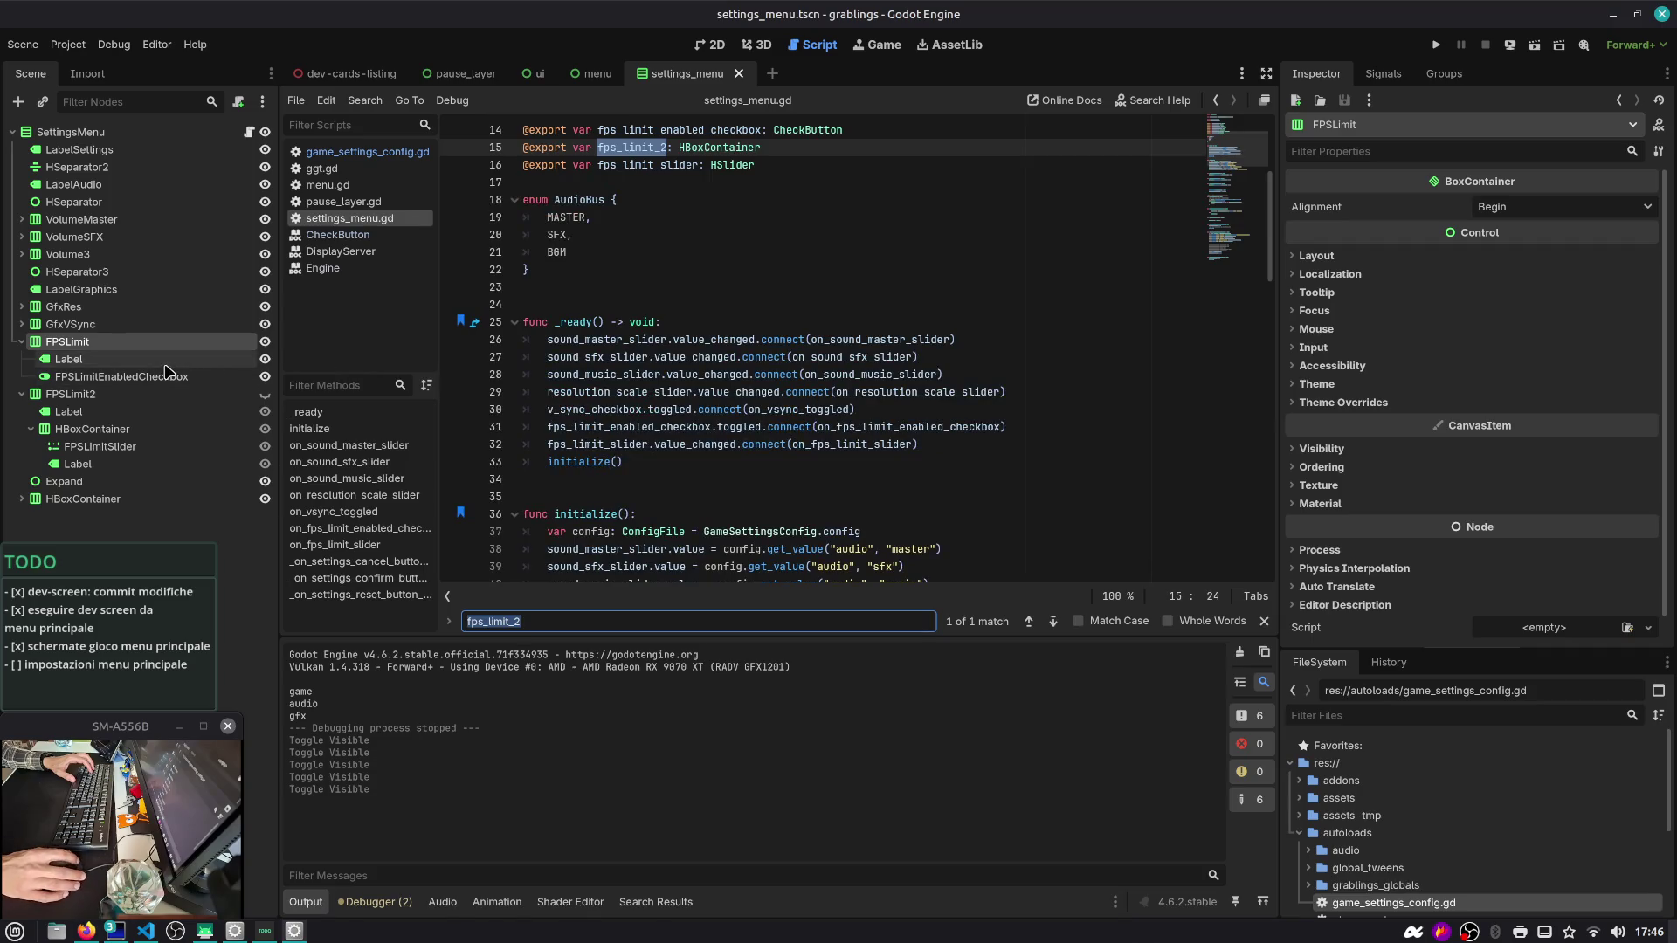
{"action": "key", "text": "Return"}
{"action": "scroll", "coordinate": [730, 401], "scroll_direction": "down", "scroll_amount": 7}
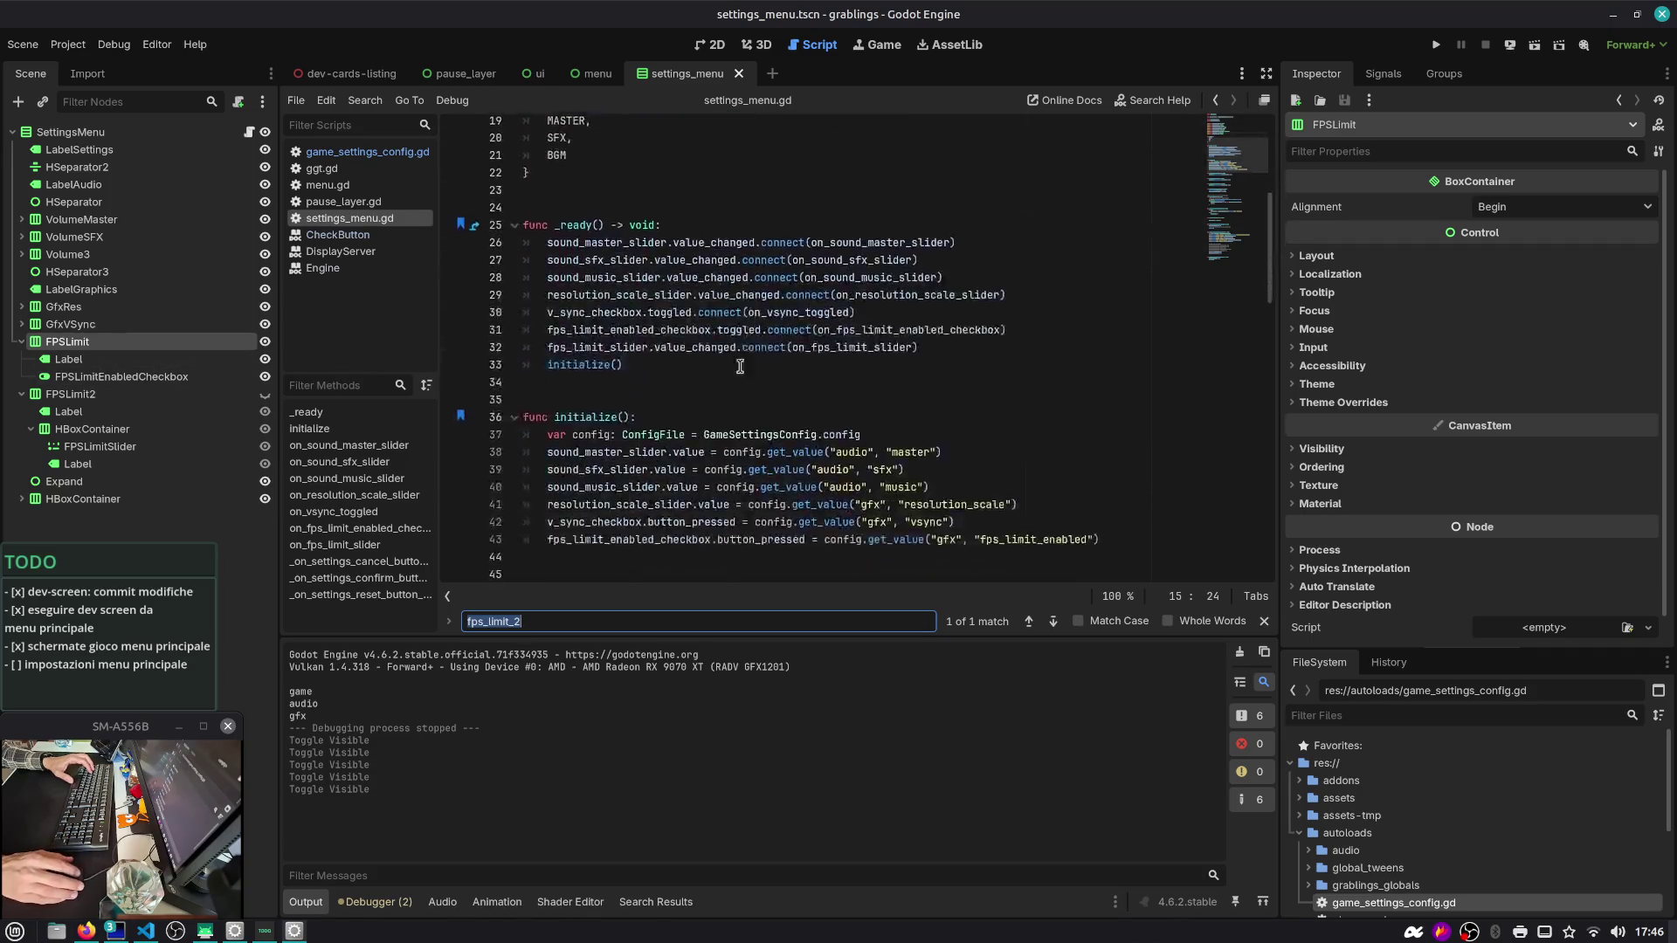
Step: Remove the blank line inside the on_fps_limit_slider function
{"action": "double_click", "coordinate": [651, 289]}
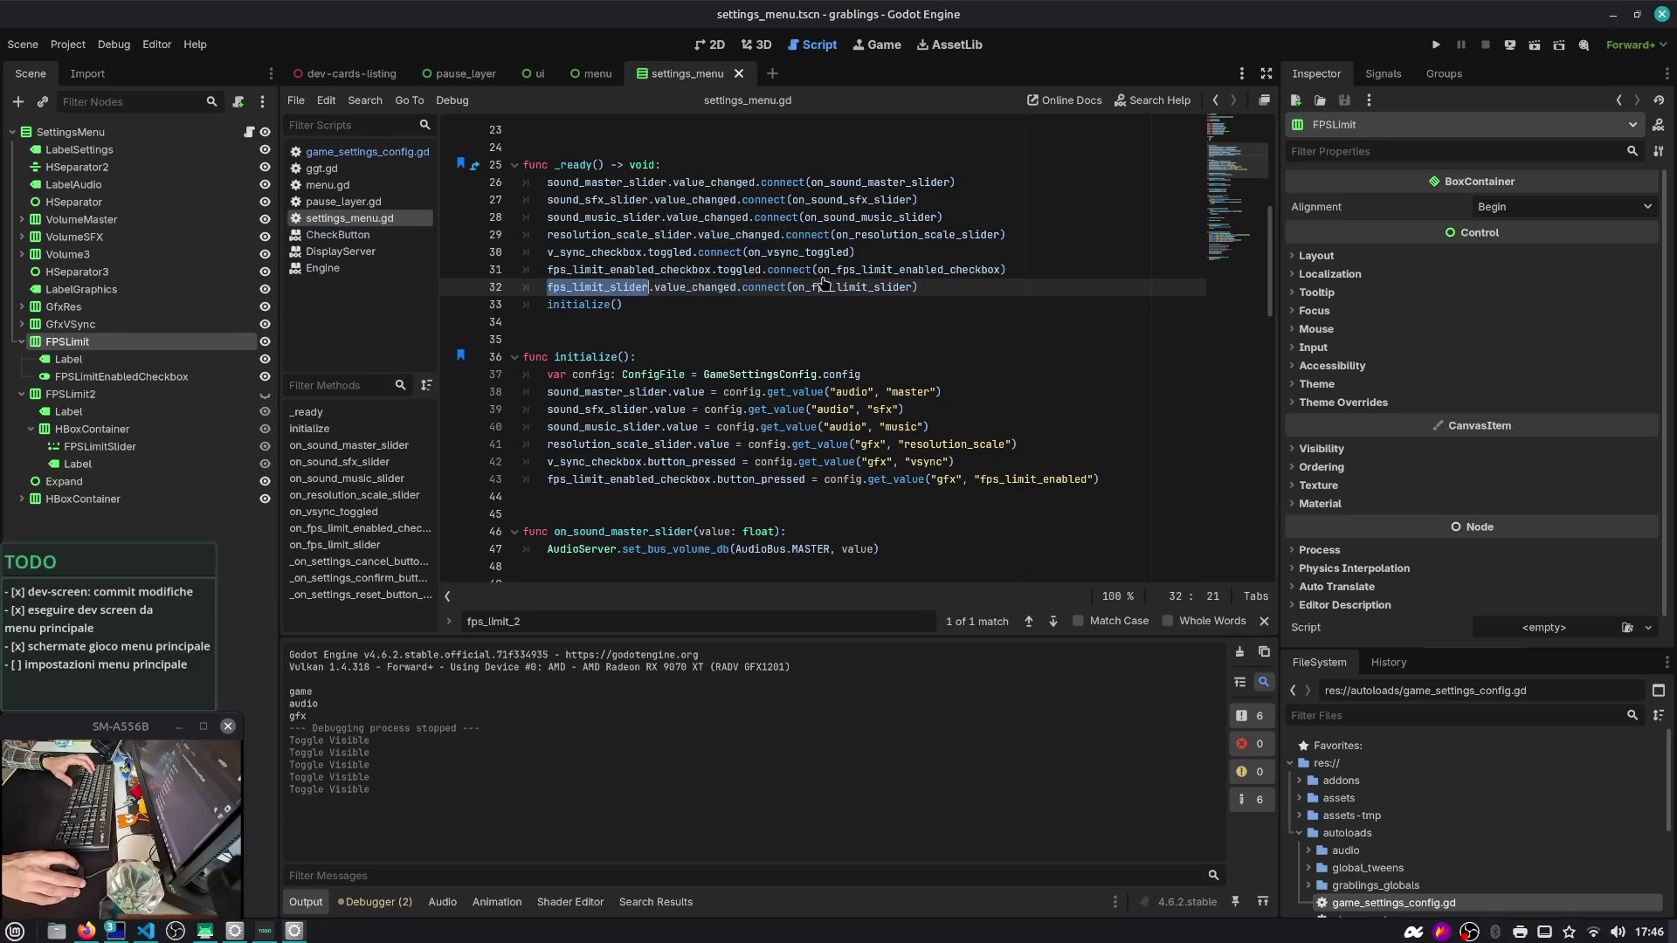
{"action": "left_click", "coordinate": [851, 287], "text": "ctrl"}
{"action": "left_click", "coordinate": [784, 380]}
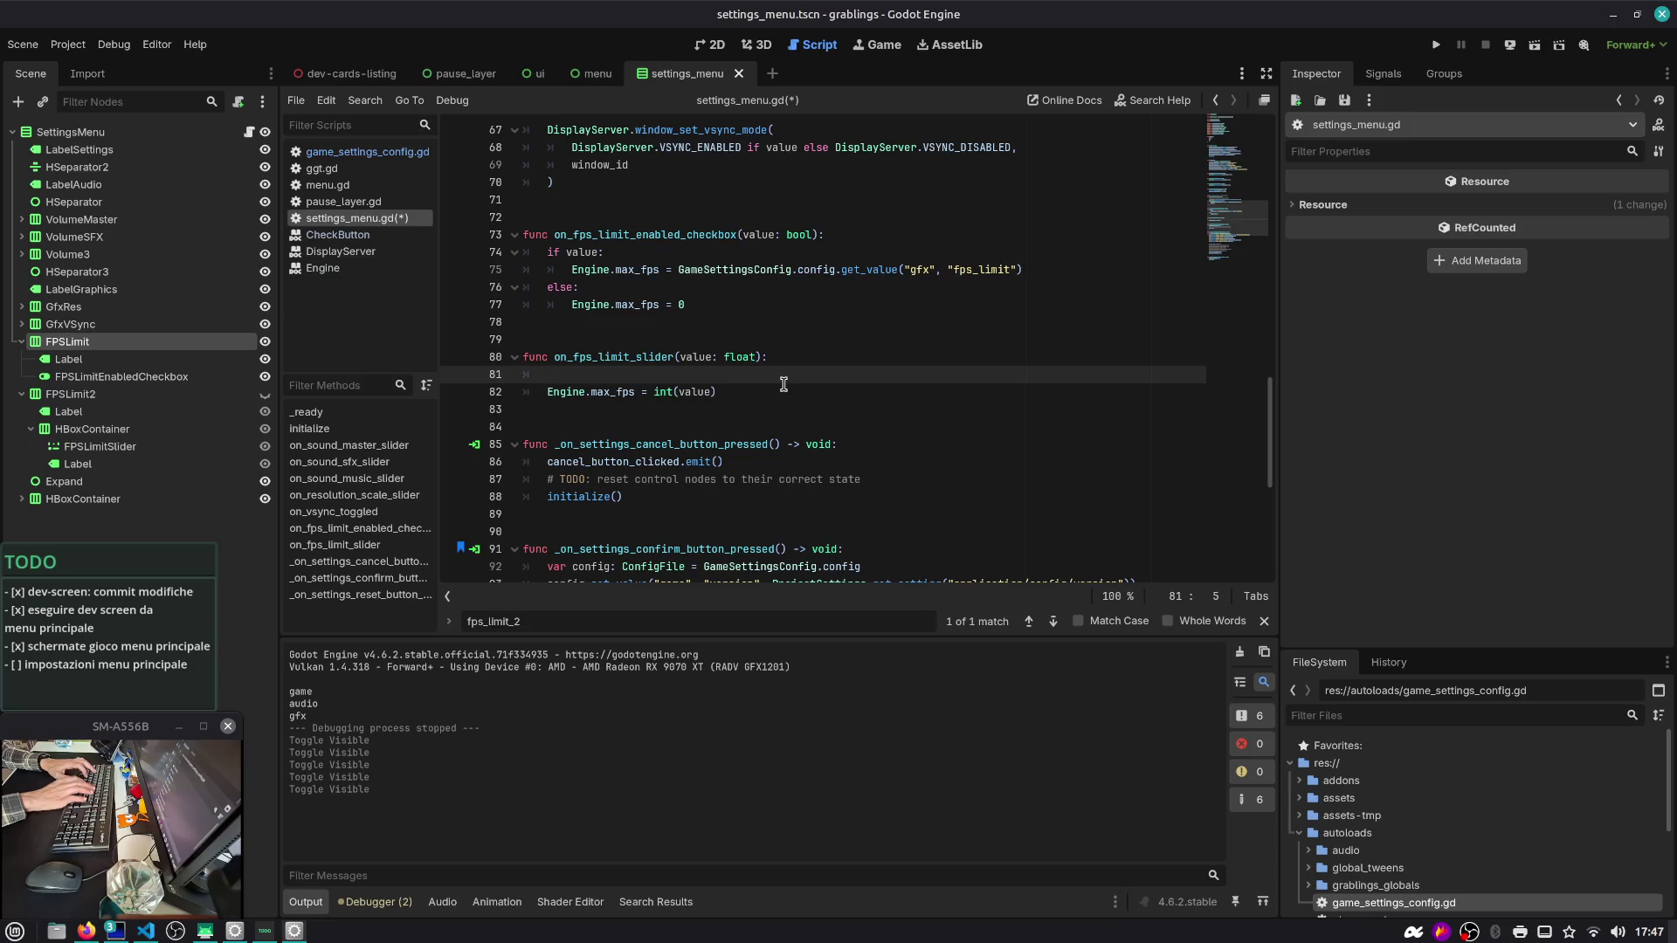
{"action": "key", "text": "ctrl+z"}
{"action": "key", "text": "ctrl+y"}
{"action": "key", "text": "Delete"}
{"action": "key", "text": "Delete"}
Step: Write 'fps_limit_2.visible = value' in the on_fps_limit_enabled_checkbox handler
{"action": "double_click", "coordinate": [632, 236]}
{"action": "left_click", "coordinate": [674, 273]}
{"action": "key", "text": "End"}
{"action": "key", "text": "Return"}
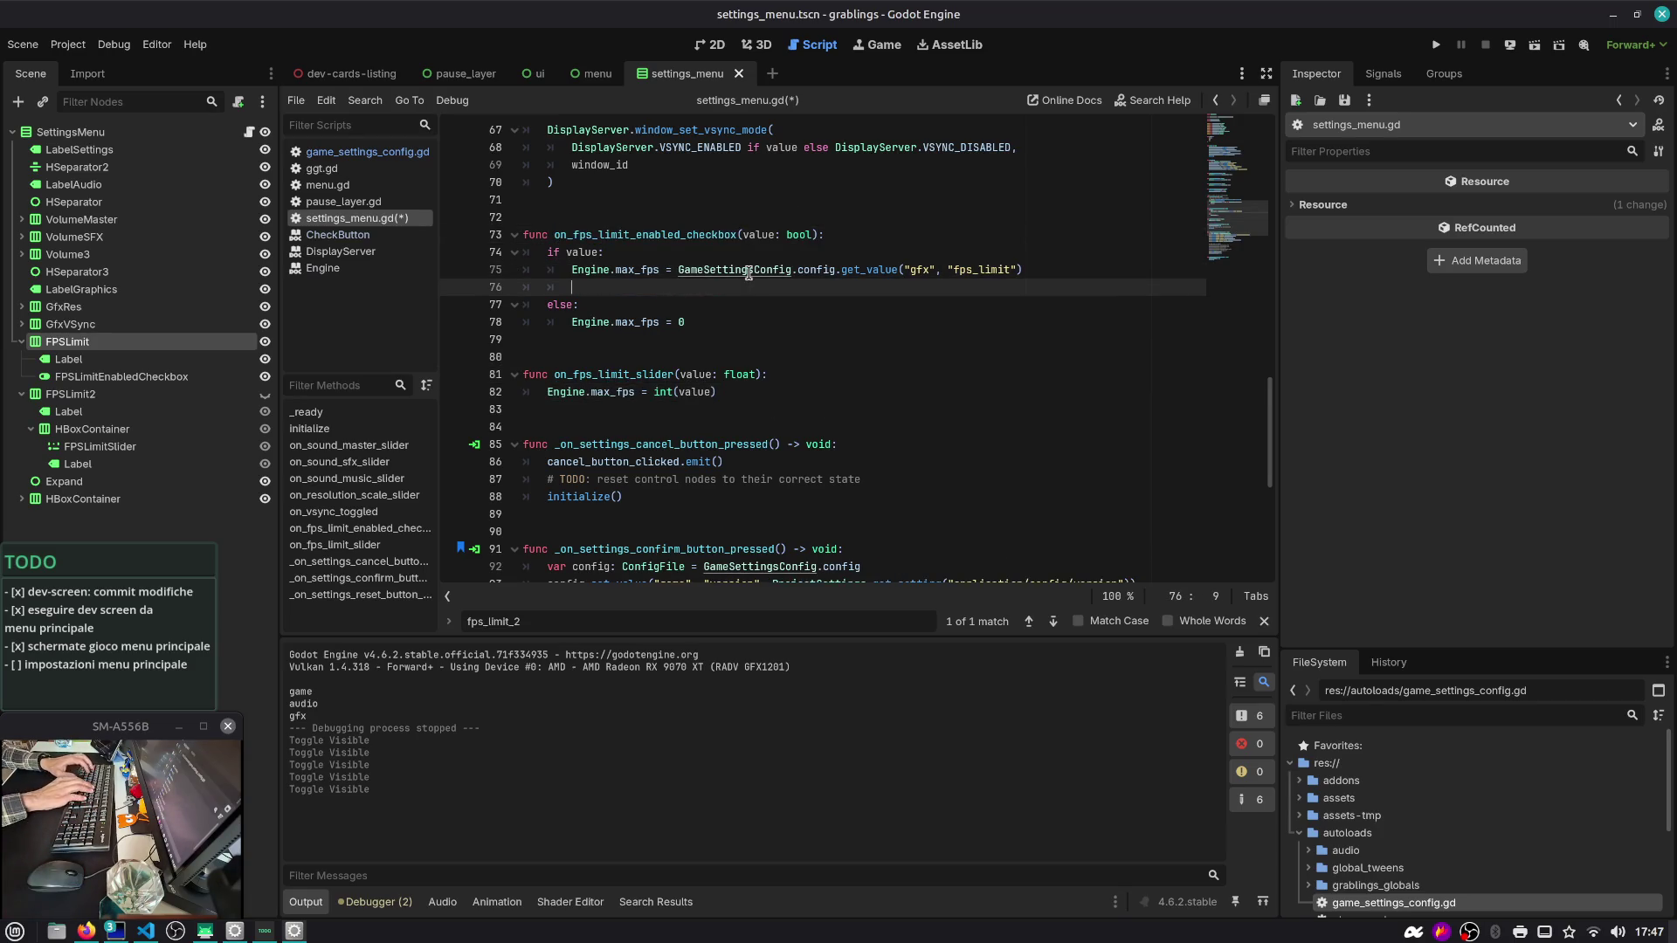
{"action": "key", "text": "BackSpace"}
{"action": "key", "text": "BackSpace"}
{"action": "type", "text": "limit"}
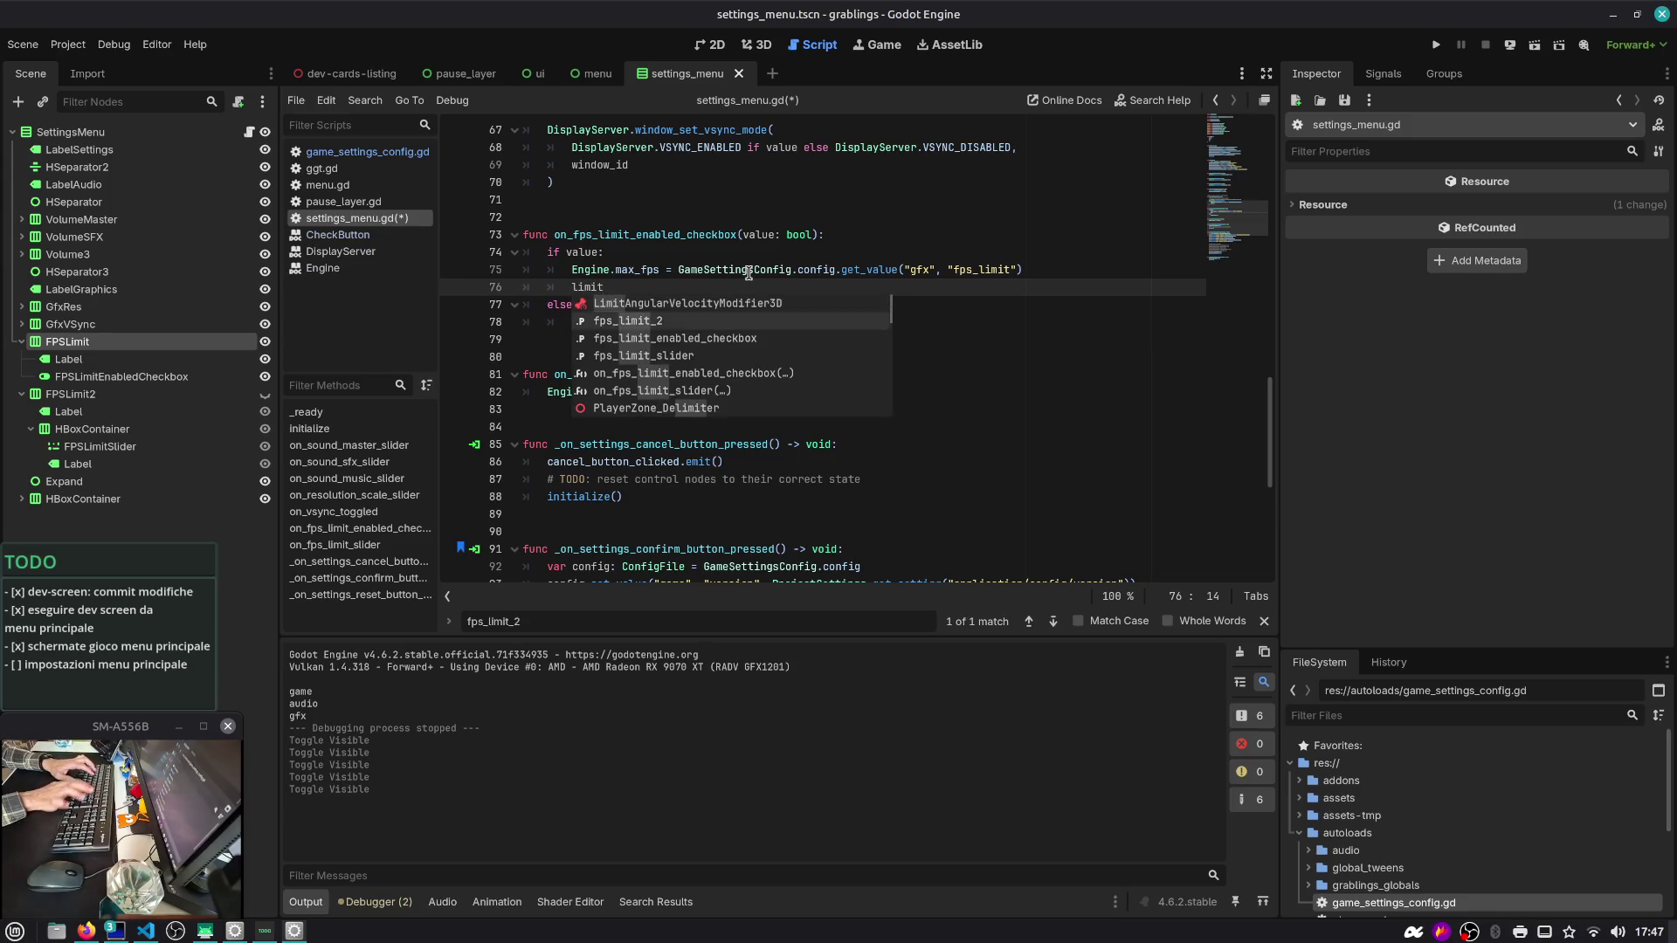
{"action": "key", "text": "Return"}
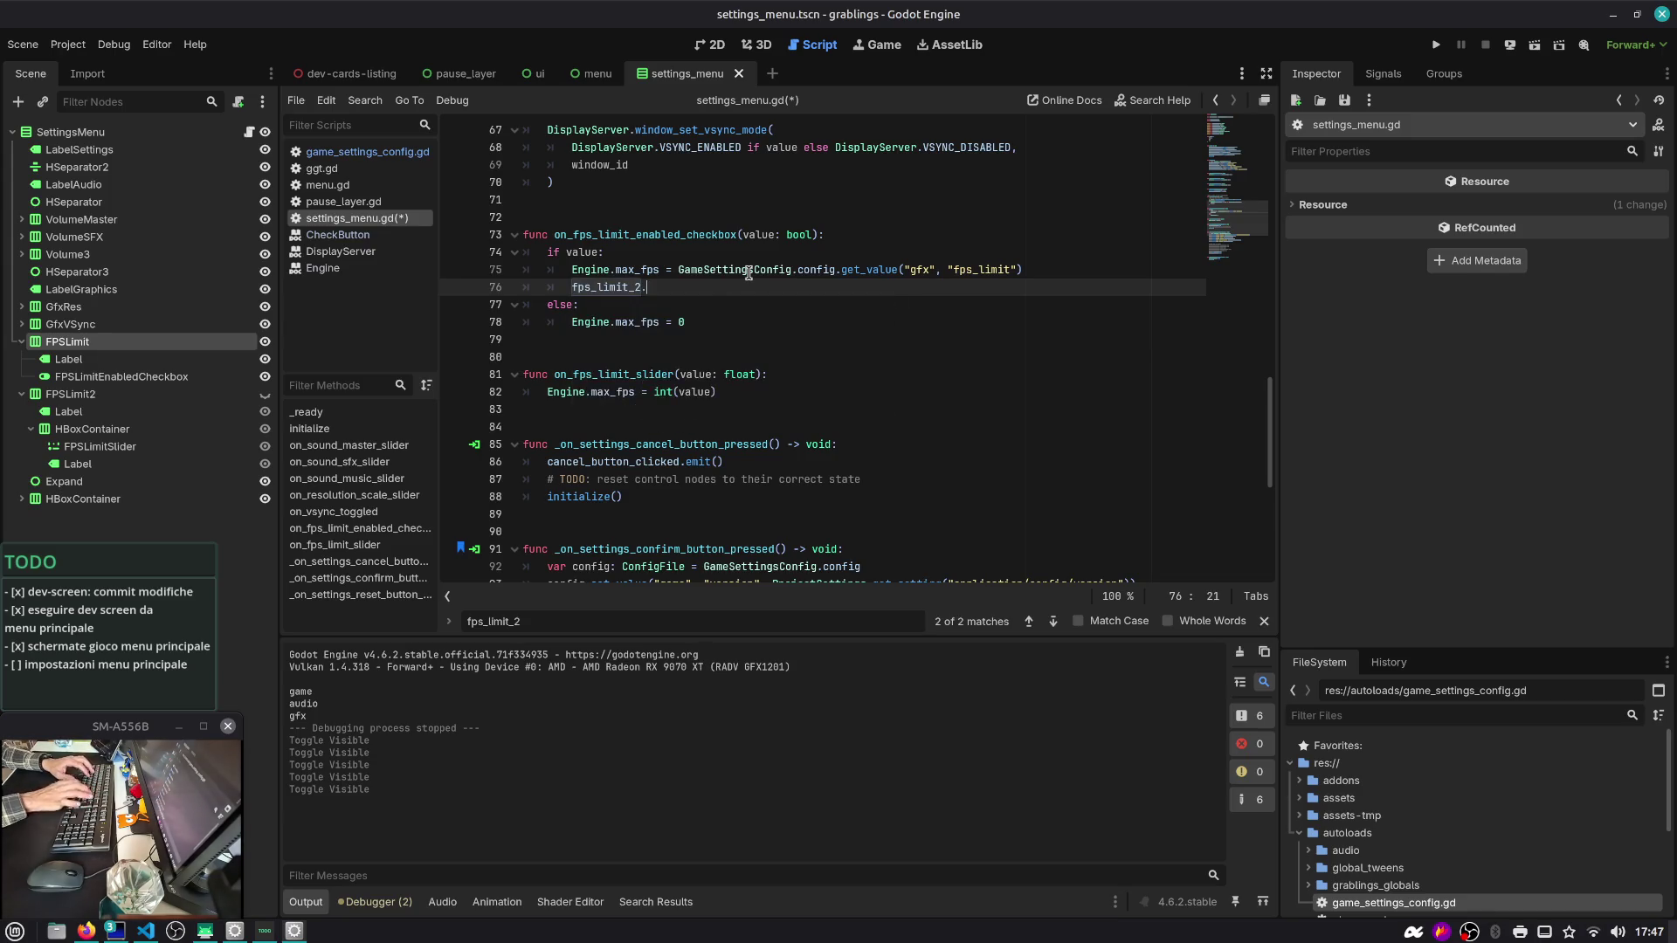
{"action": "type", "text": ".visi"}
{"action": "key", "text": "Down"}
{"action": "key", "text": "Down"}
{"action": "key", "text": "Return"}
{"action": "type", "text": "= value"}
Step: Move the visibility line above the if check, unindent it, and save the script
{"action": "key", "text": "alt+Up"}
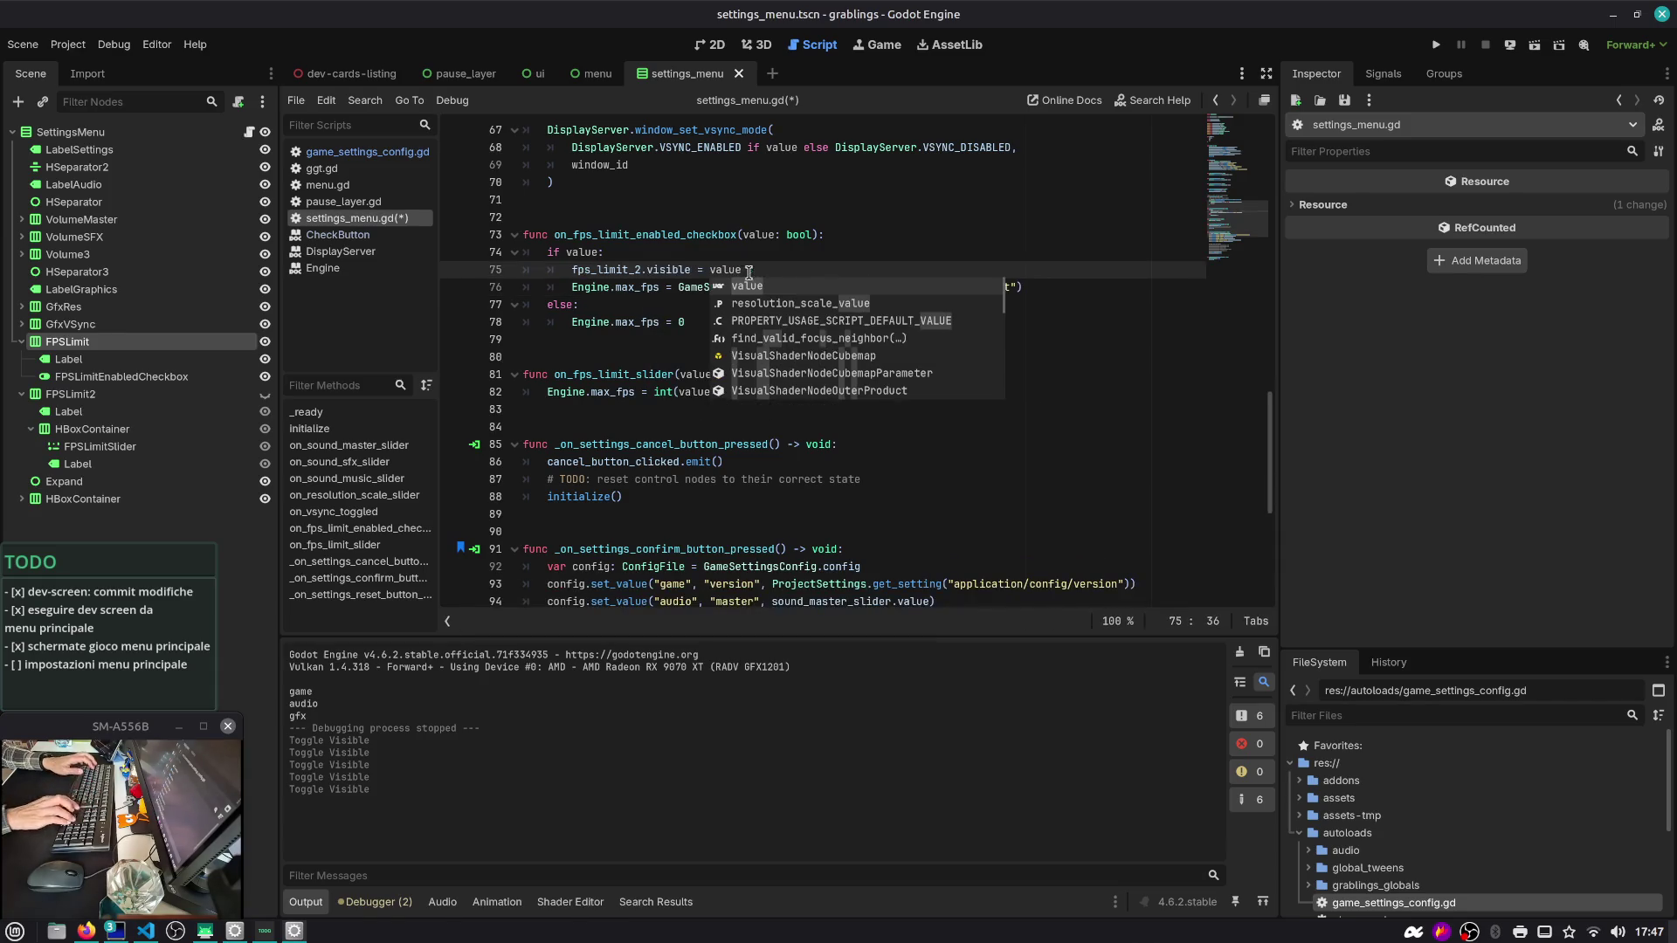
{"action": "key", "text": "alt+Up"}
{"action": "key", "text": "shift+Tab"}
{"action": "key", "text": "ctrl+s"}
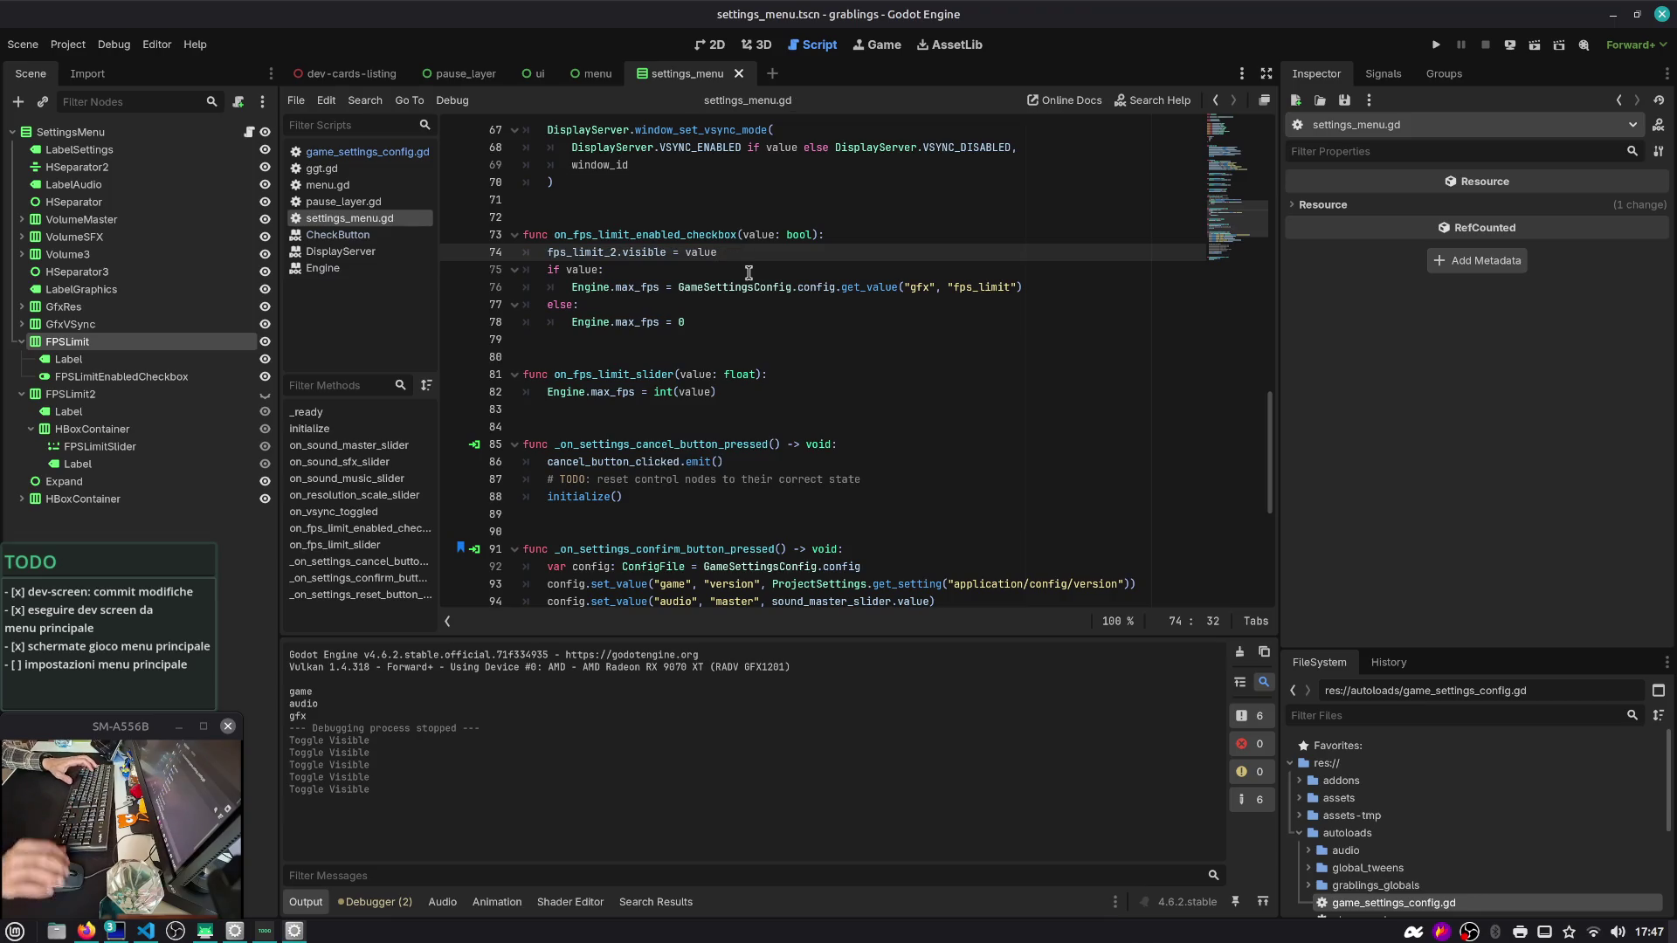
Step: Run the game with F5 to test the settings menu
{"action": "key", "text": "Home"}
{"action": "key", "text": "ctrl+shift+Right"}
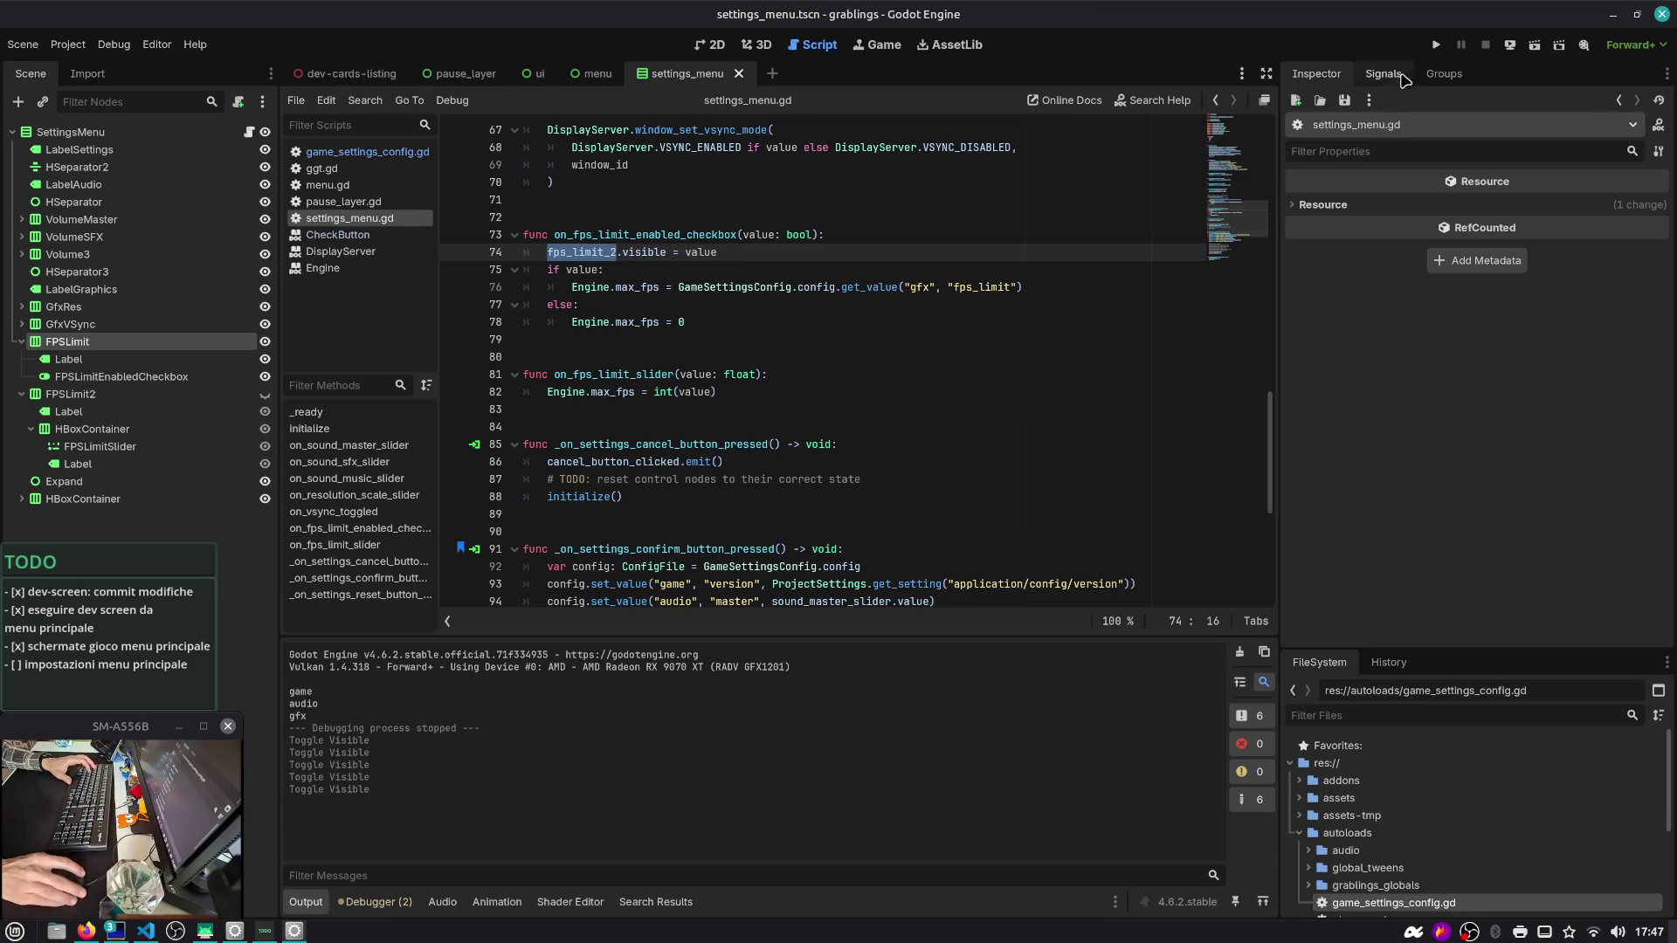
{"action": "key", "text": "F5"}
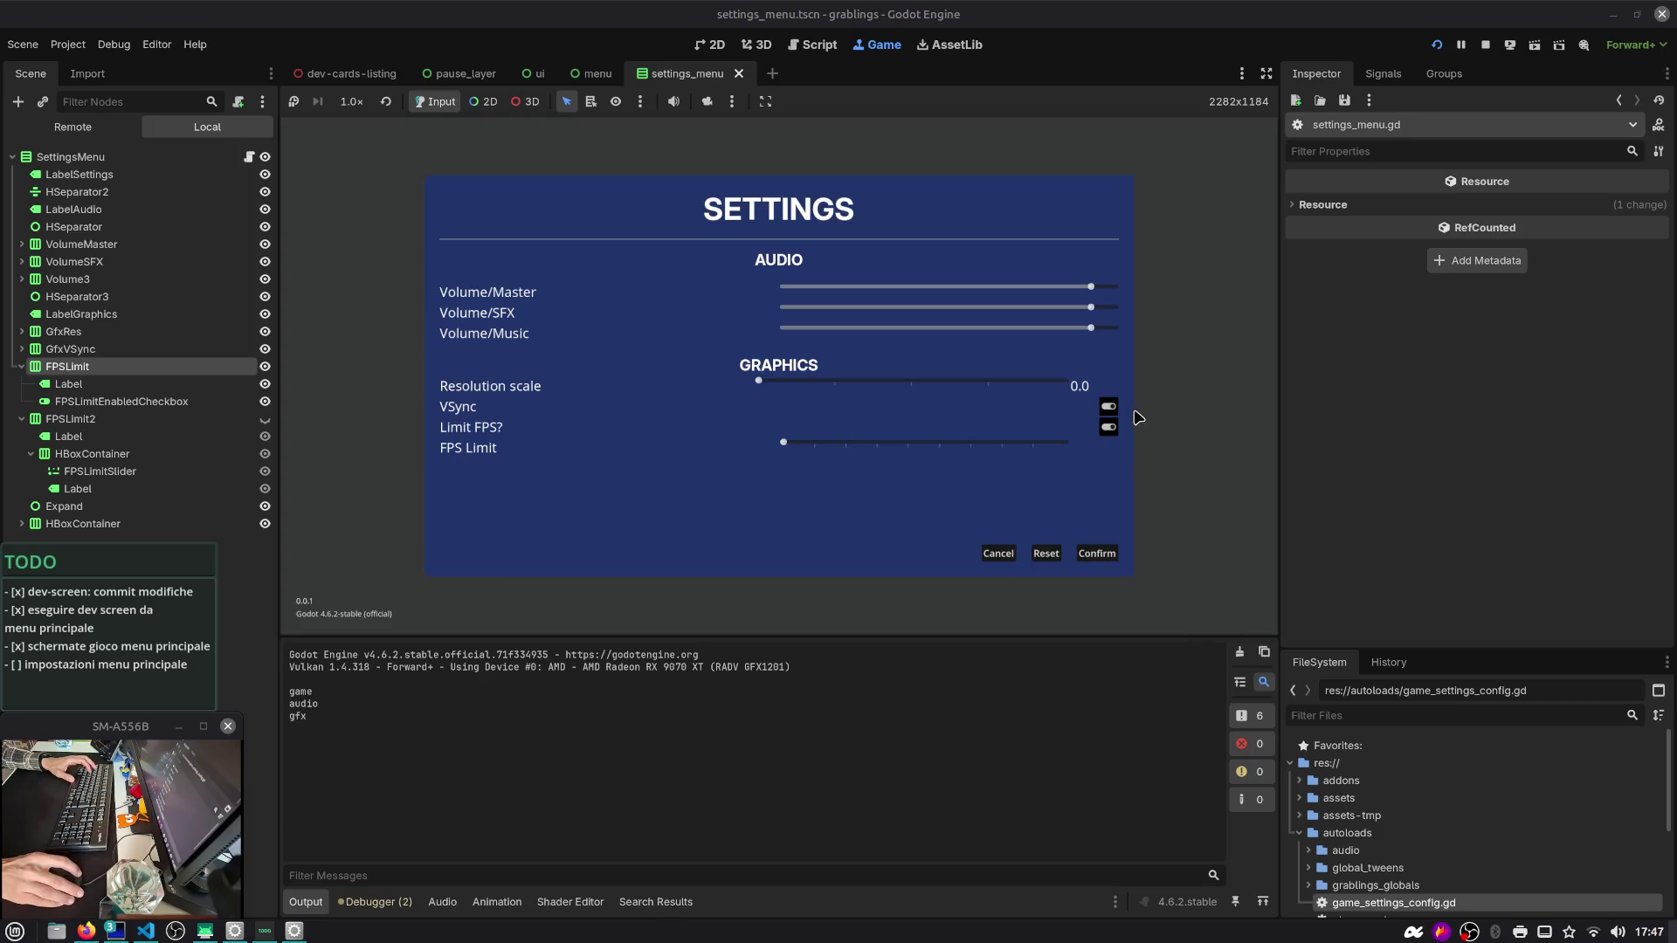
Step: Toggle VSync and Limit FPS repeatedly, checking the slider hides and reappears, then stop the game
{"action": "left_click", "coordinate": [1104, 410]}
{"action": "left_click", "coordinate": [1108, 428]}
{"action": "left_click", "coordinate": [1109, 429]}
{"action": "left_click", "coordinate": [1112, 431]}
{"action": "left_click", "coordinate": [1110, 429]}
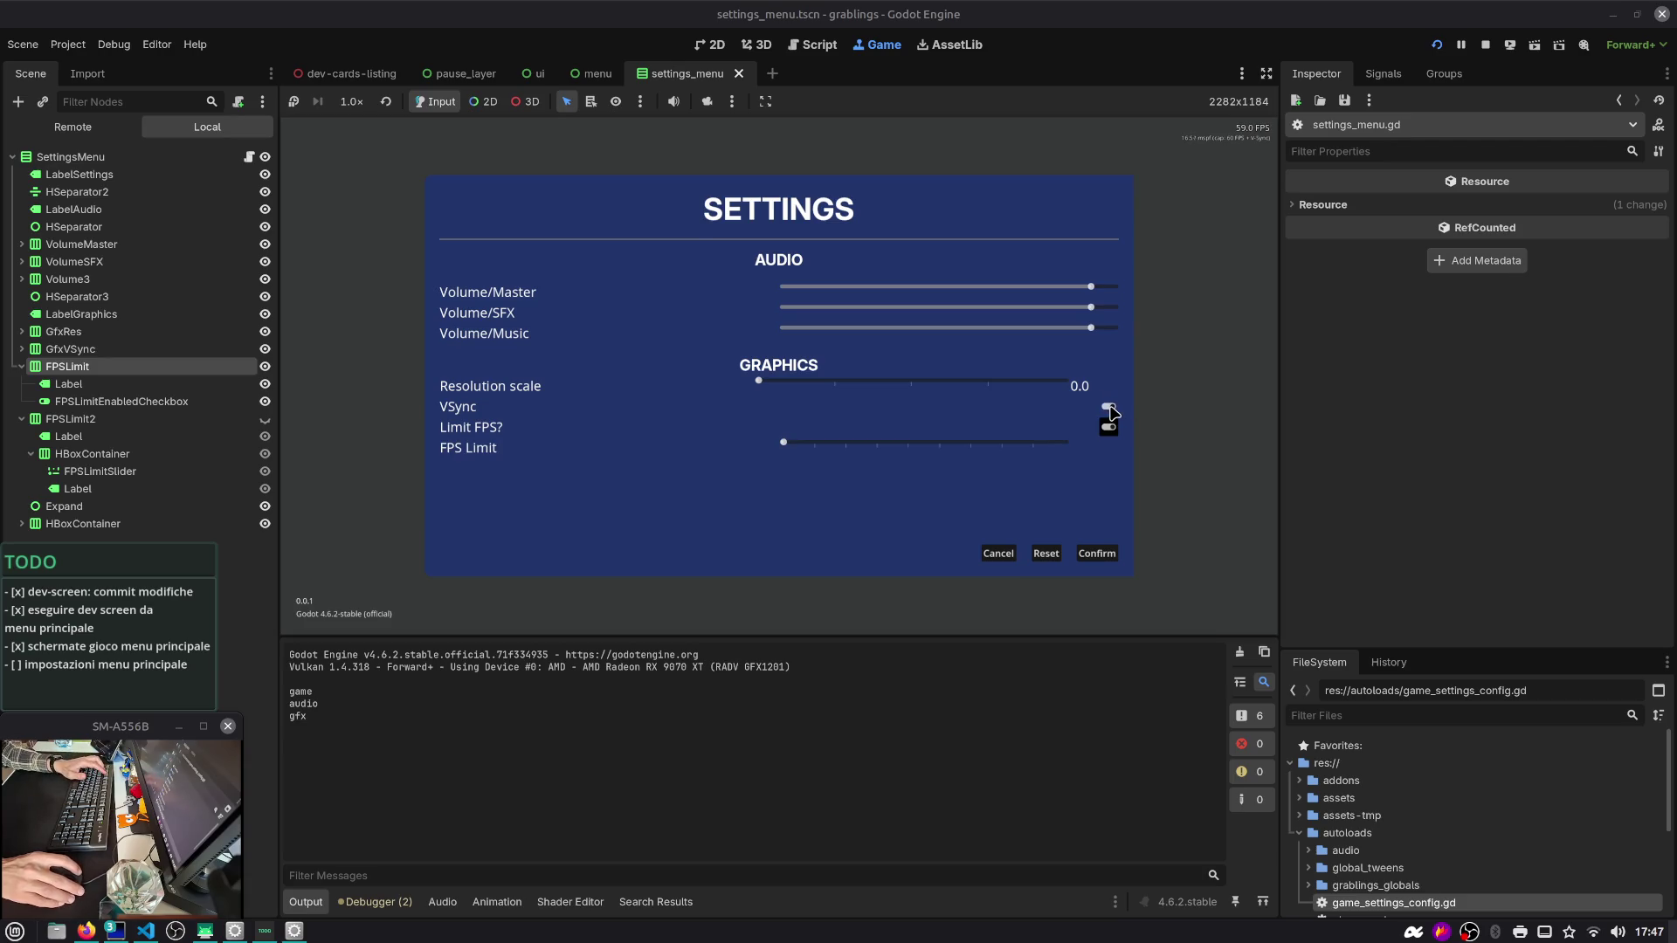
{"action": "left_click", "coordinate": [1110, 410]}
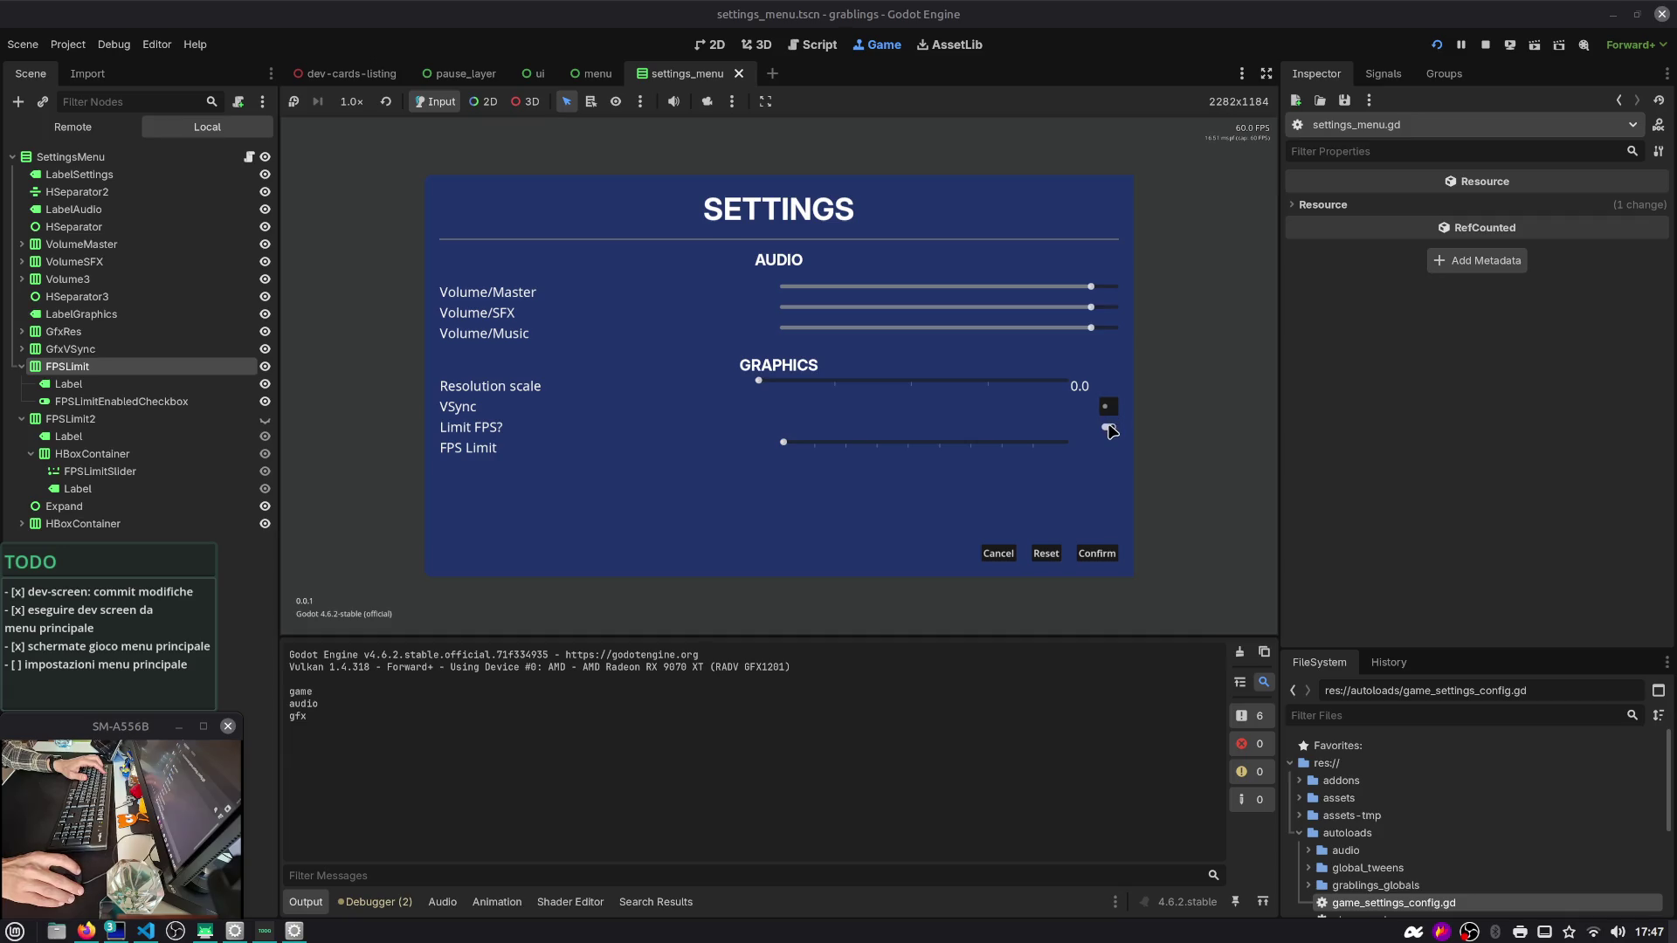
{"action": "left_click", "coordinate": [1110, 429]}
{"action": "left_click", "coordinate": [1109, 428]}
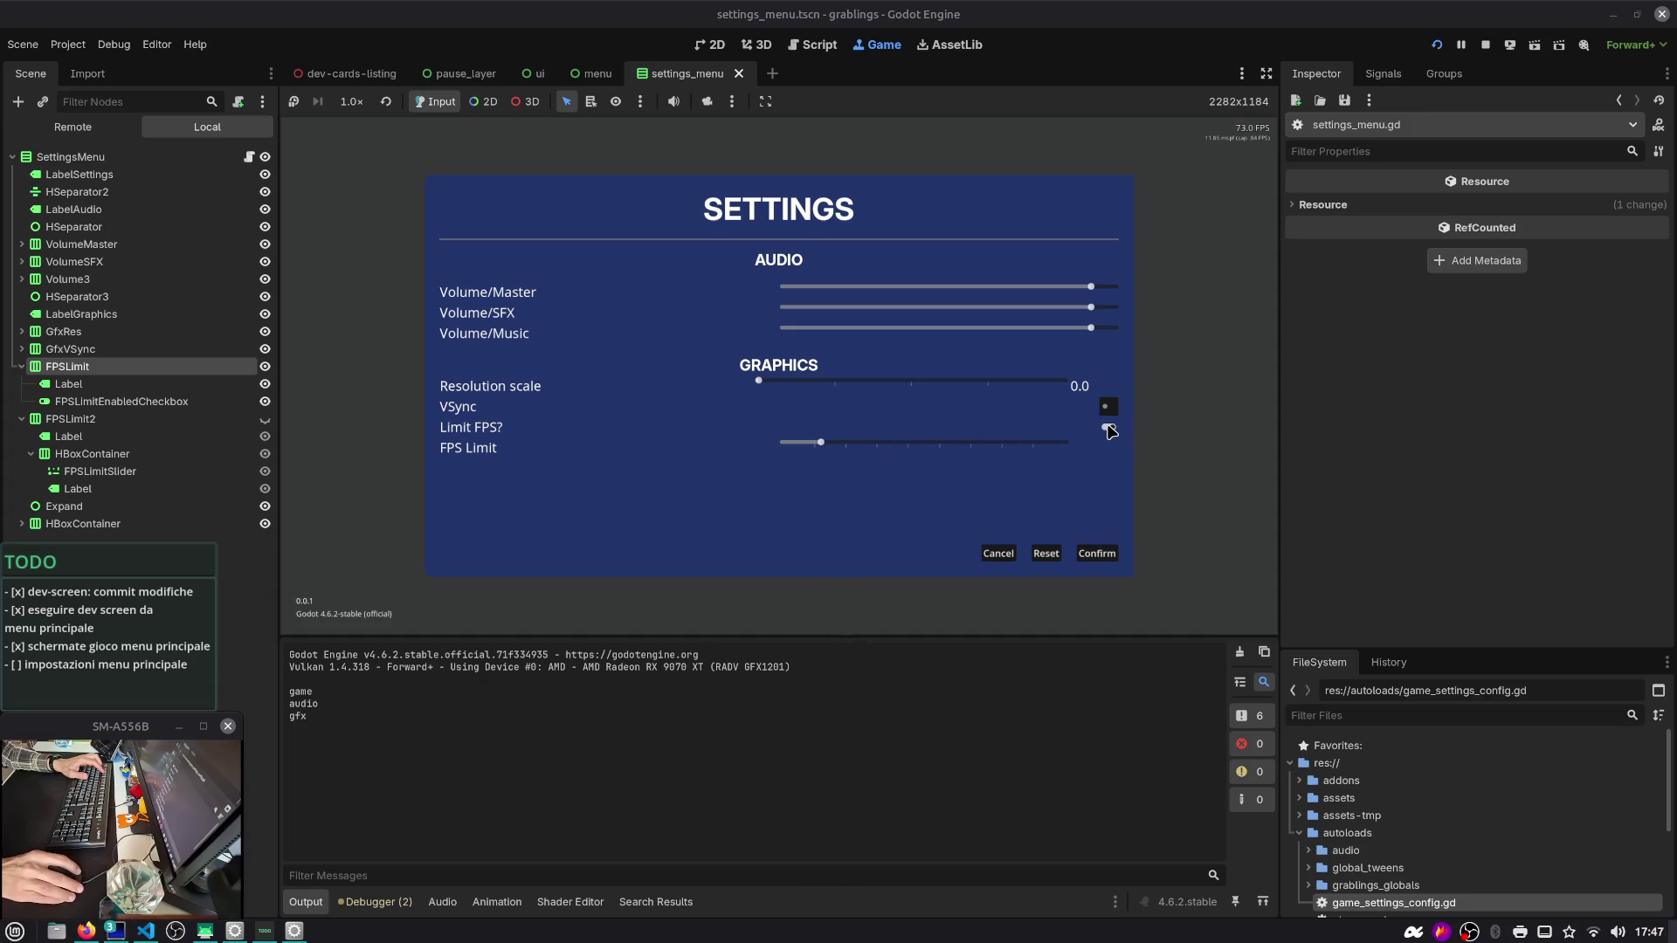
{"action": "left_click", "coordinate": [1109, 429]}
{"action": "left_click", "coordinate": [1110, 429]}
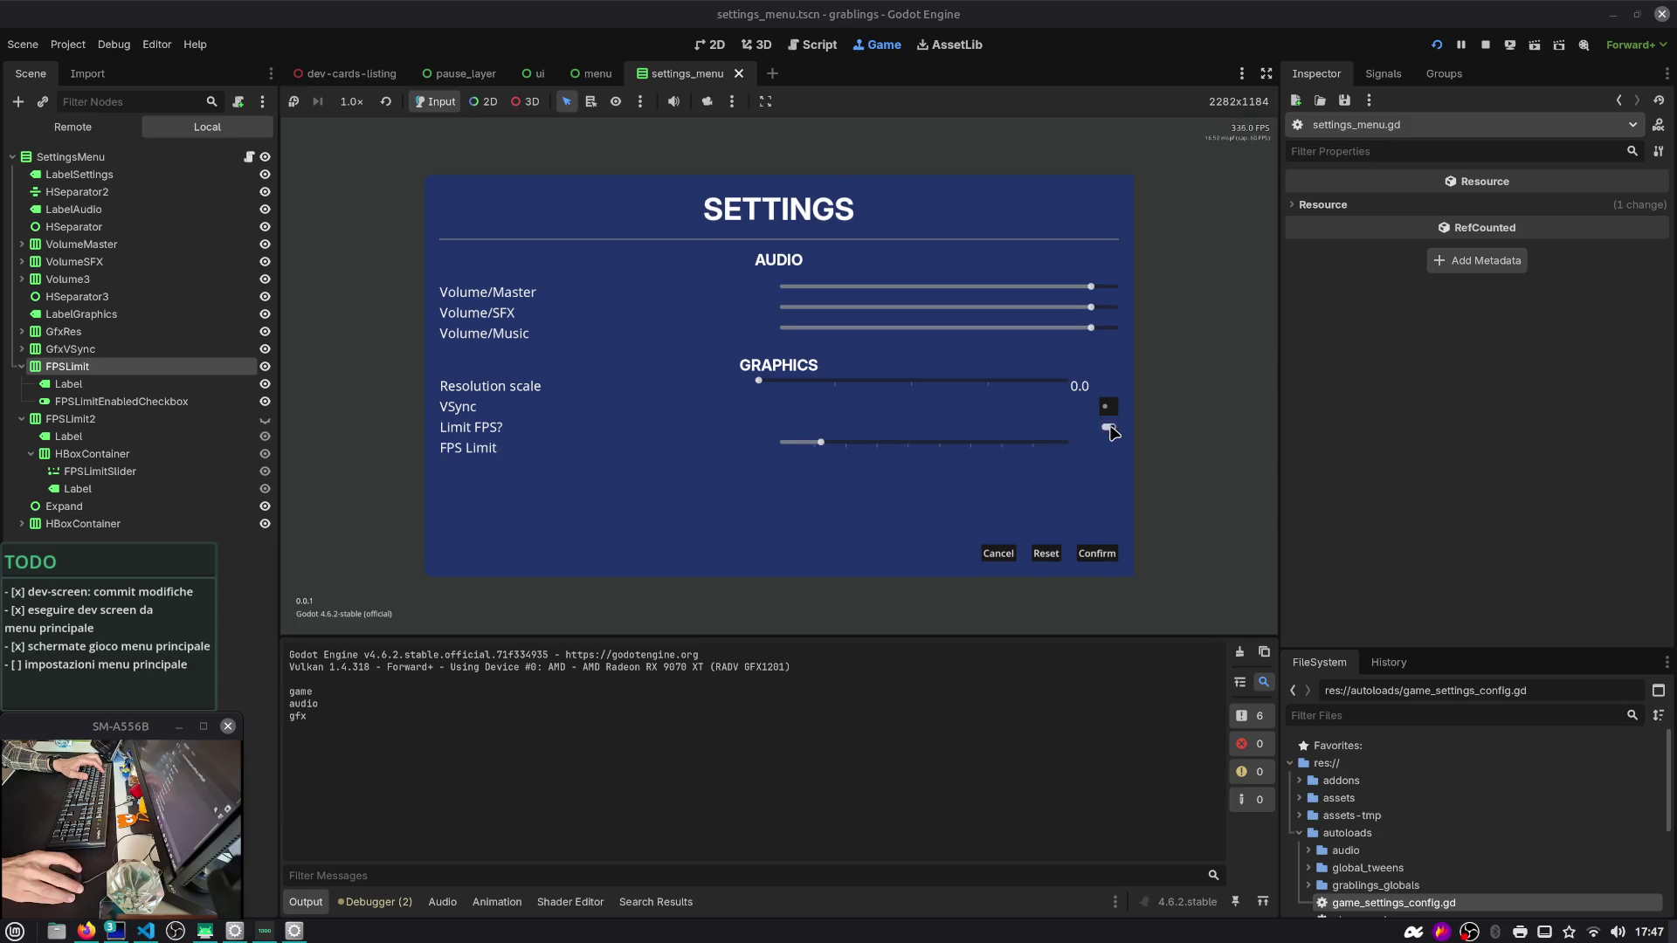
{"action": "left_click", "coordinate": [1485, 46]}
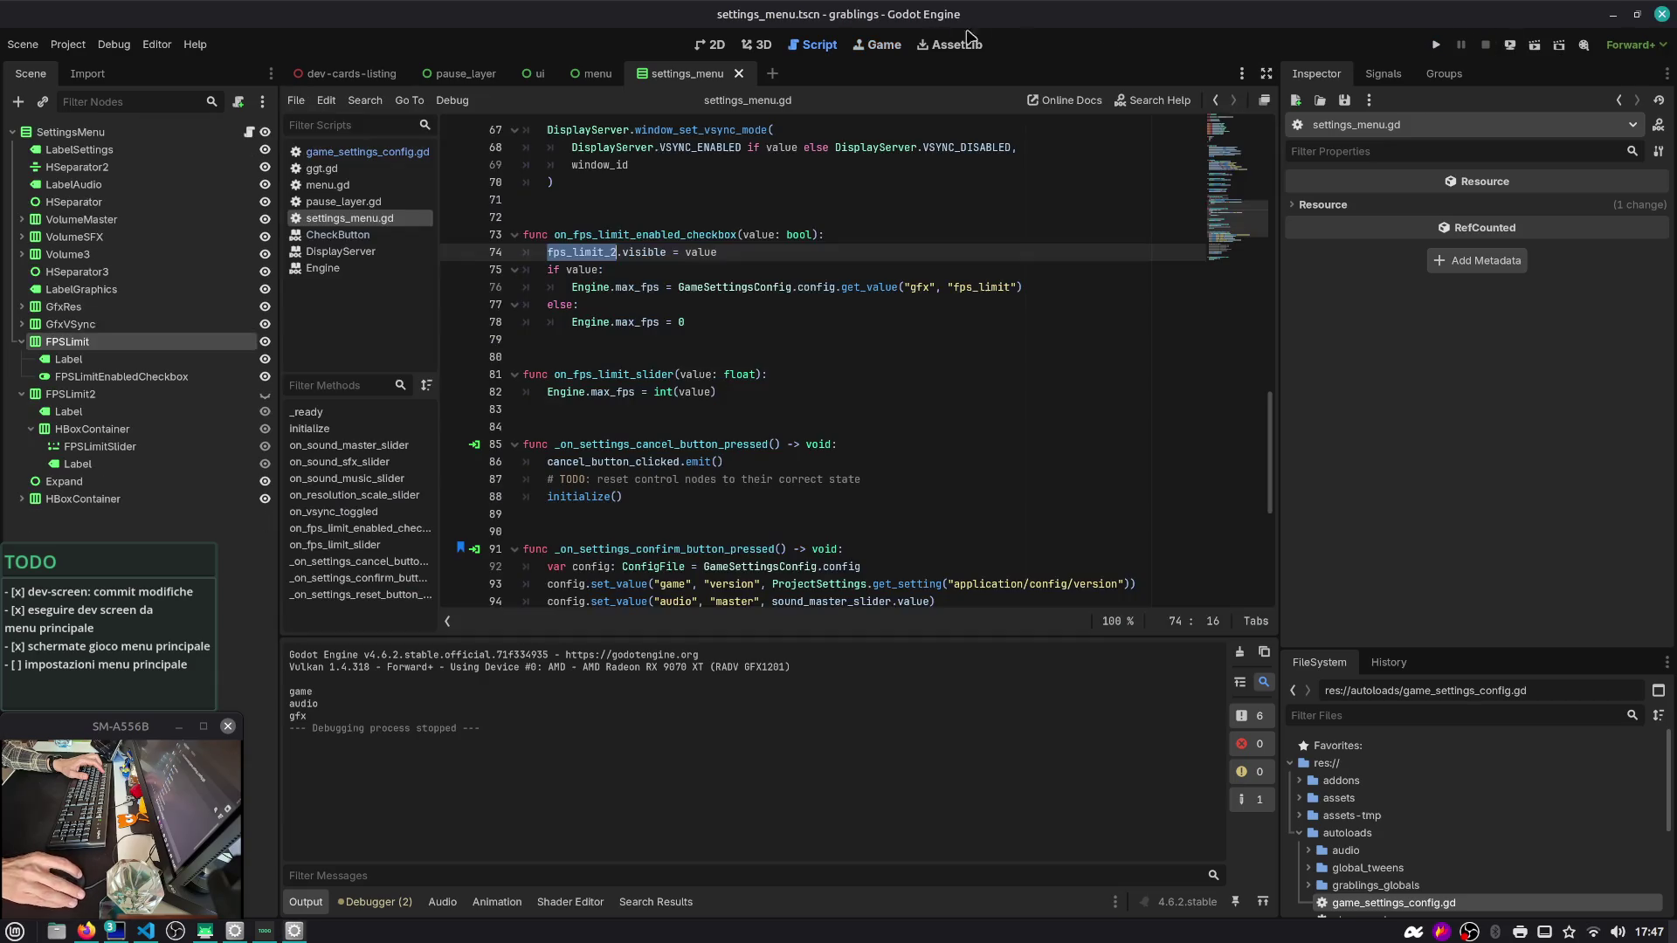
Step: Replace the 0 fallback in Engine.max_fps on line 78 with 400
{"action": "double_click", "coordinate": [643, 325]}
{"action": "double_click", "coordinate": [624, 237]}
{"action": "double_click", "coordinate": [628, 324]}
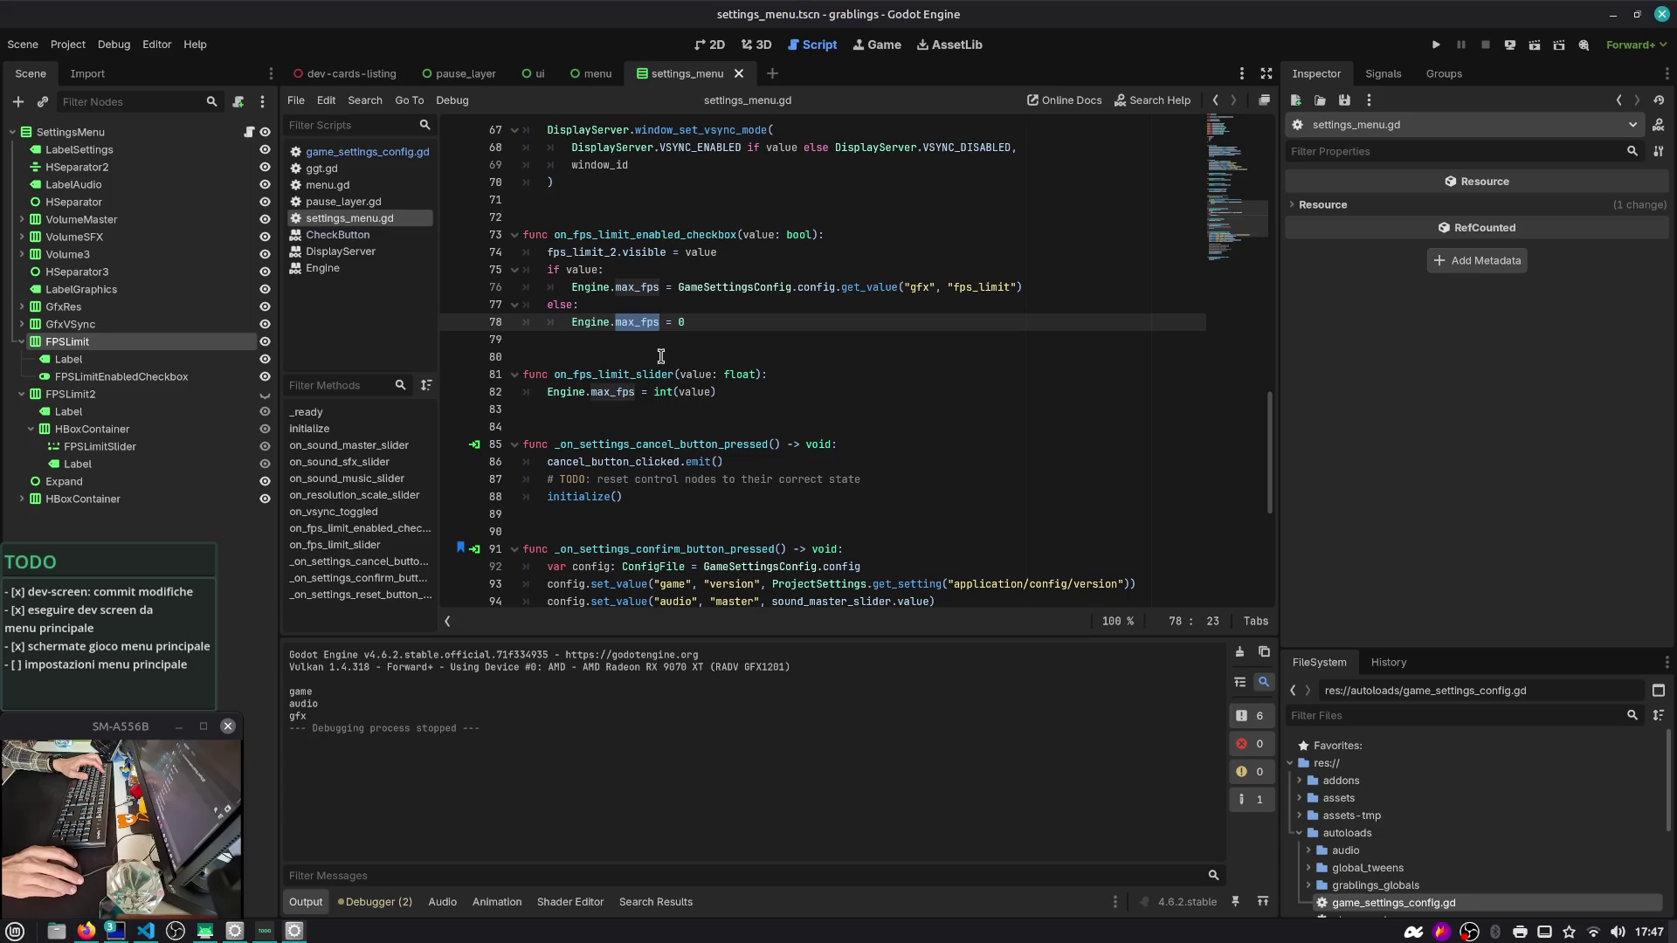
{"action": "left_click", "coordinate": [701, 325]}
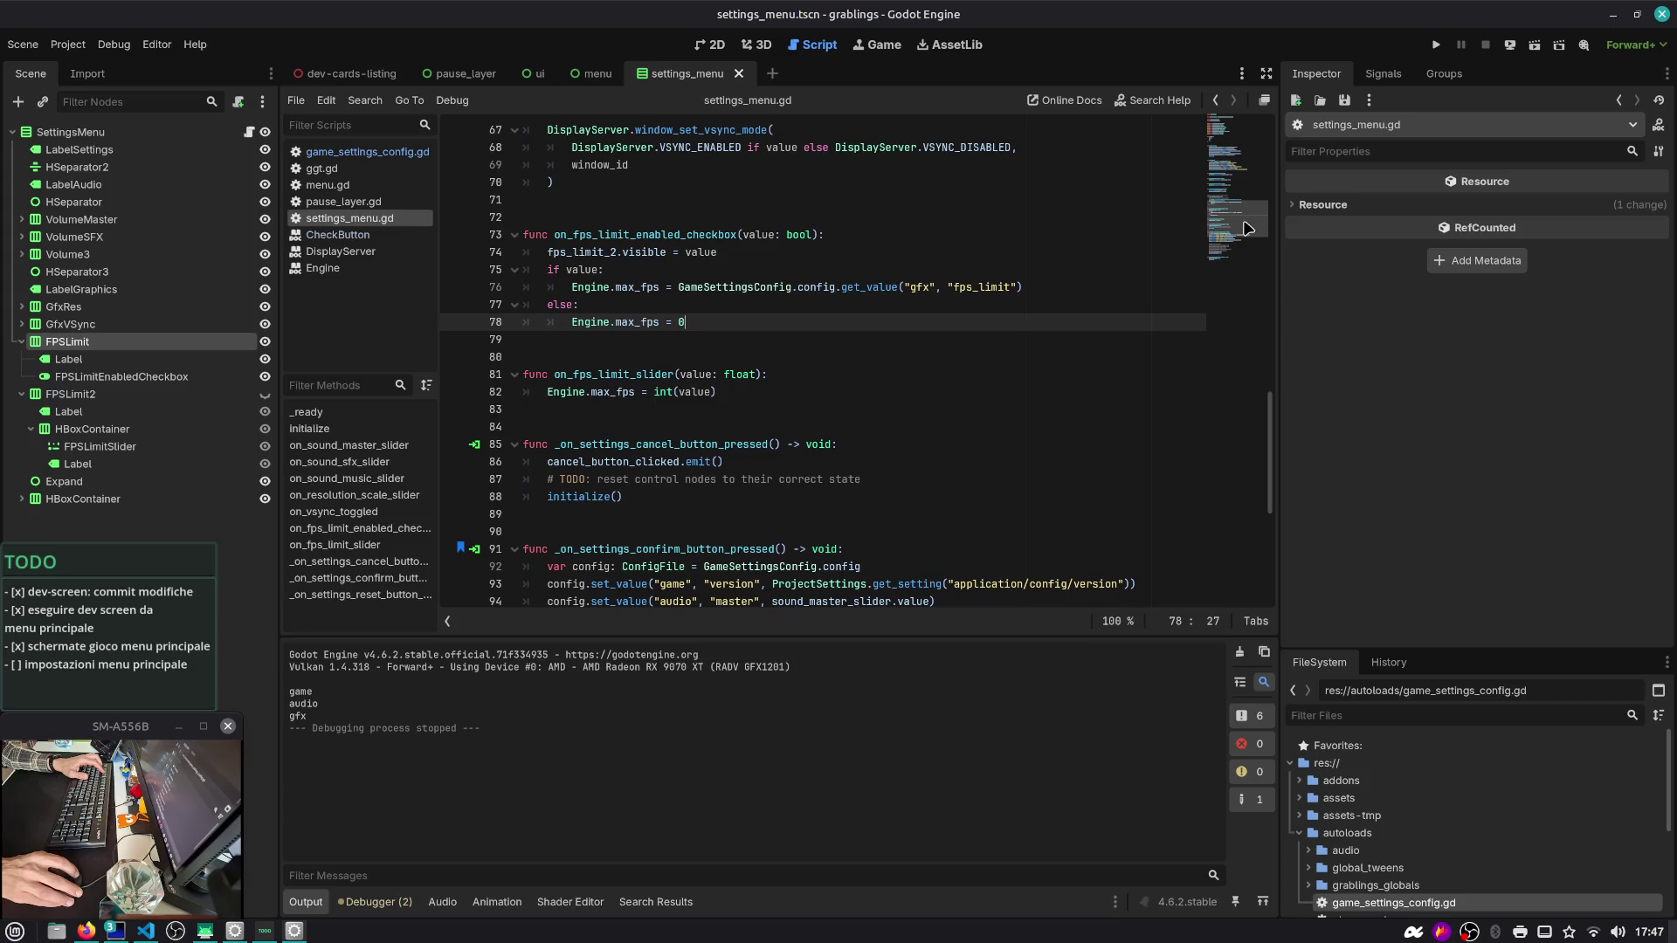
{"action": "key", "text": "BackSpace"}
{"action": "type", "text": "400"}
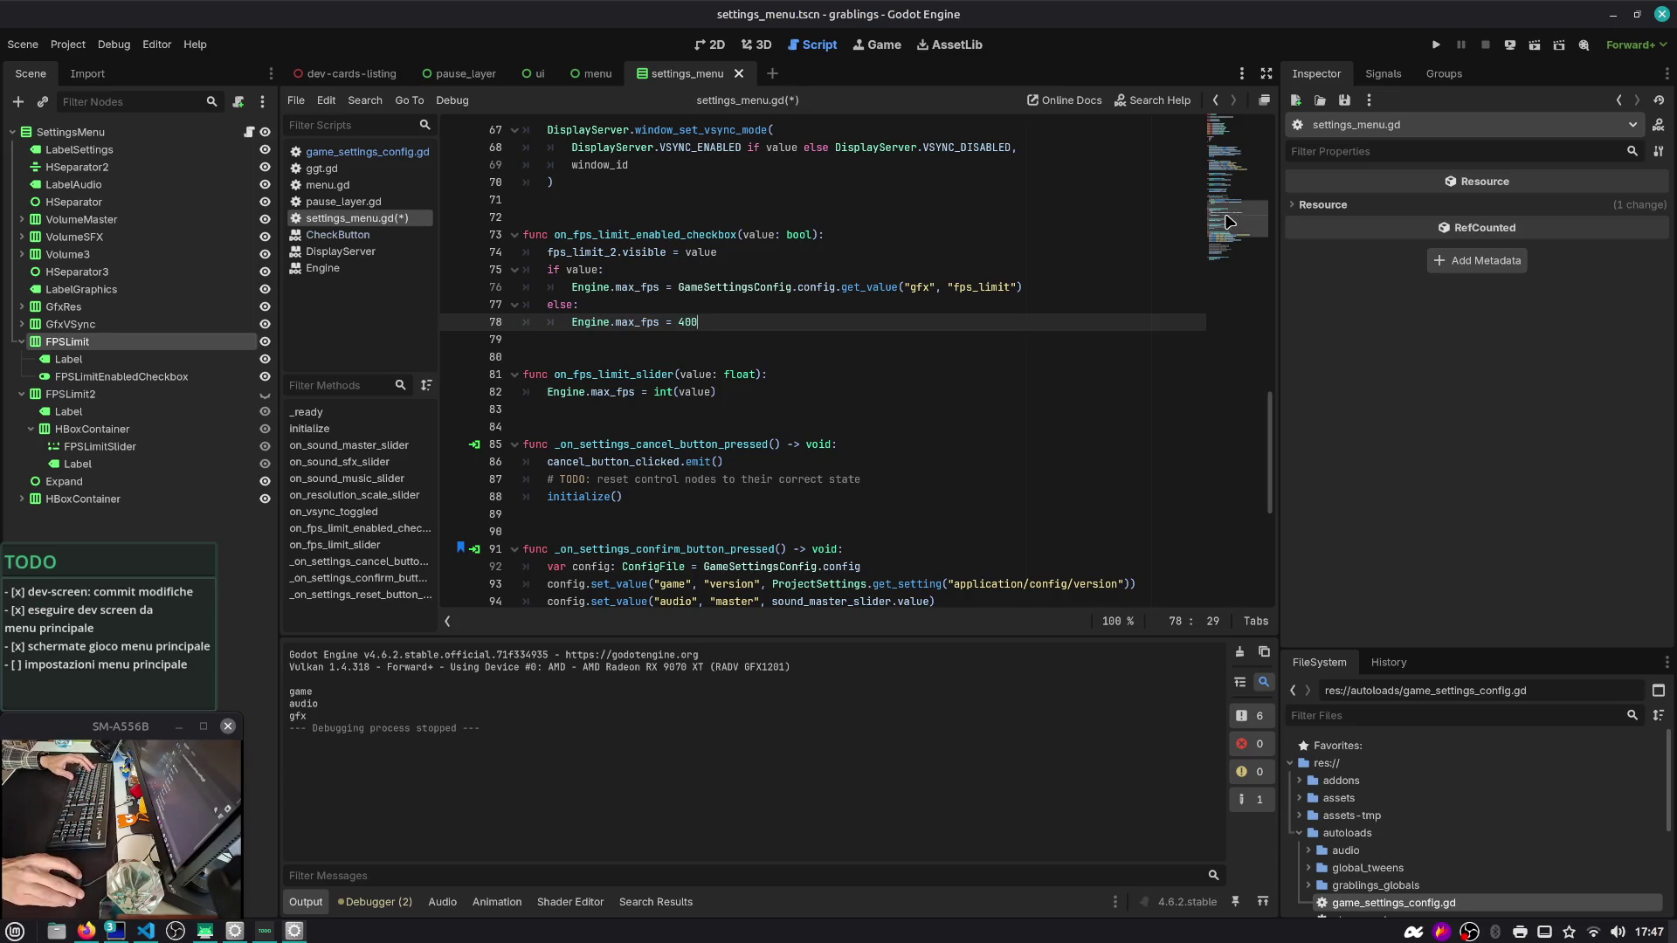
{"action": "scroll", "coordinate": [769, 312], "scroll_direction": "up", "scroll_amount": 20}
{"action": "left_click", "coordinate": [802, 219]}
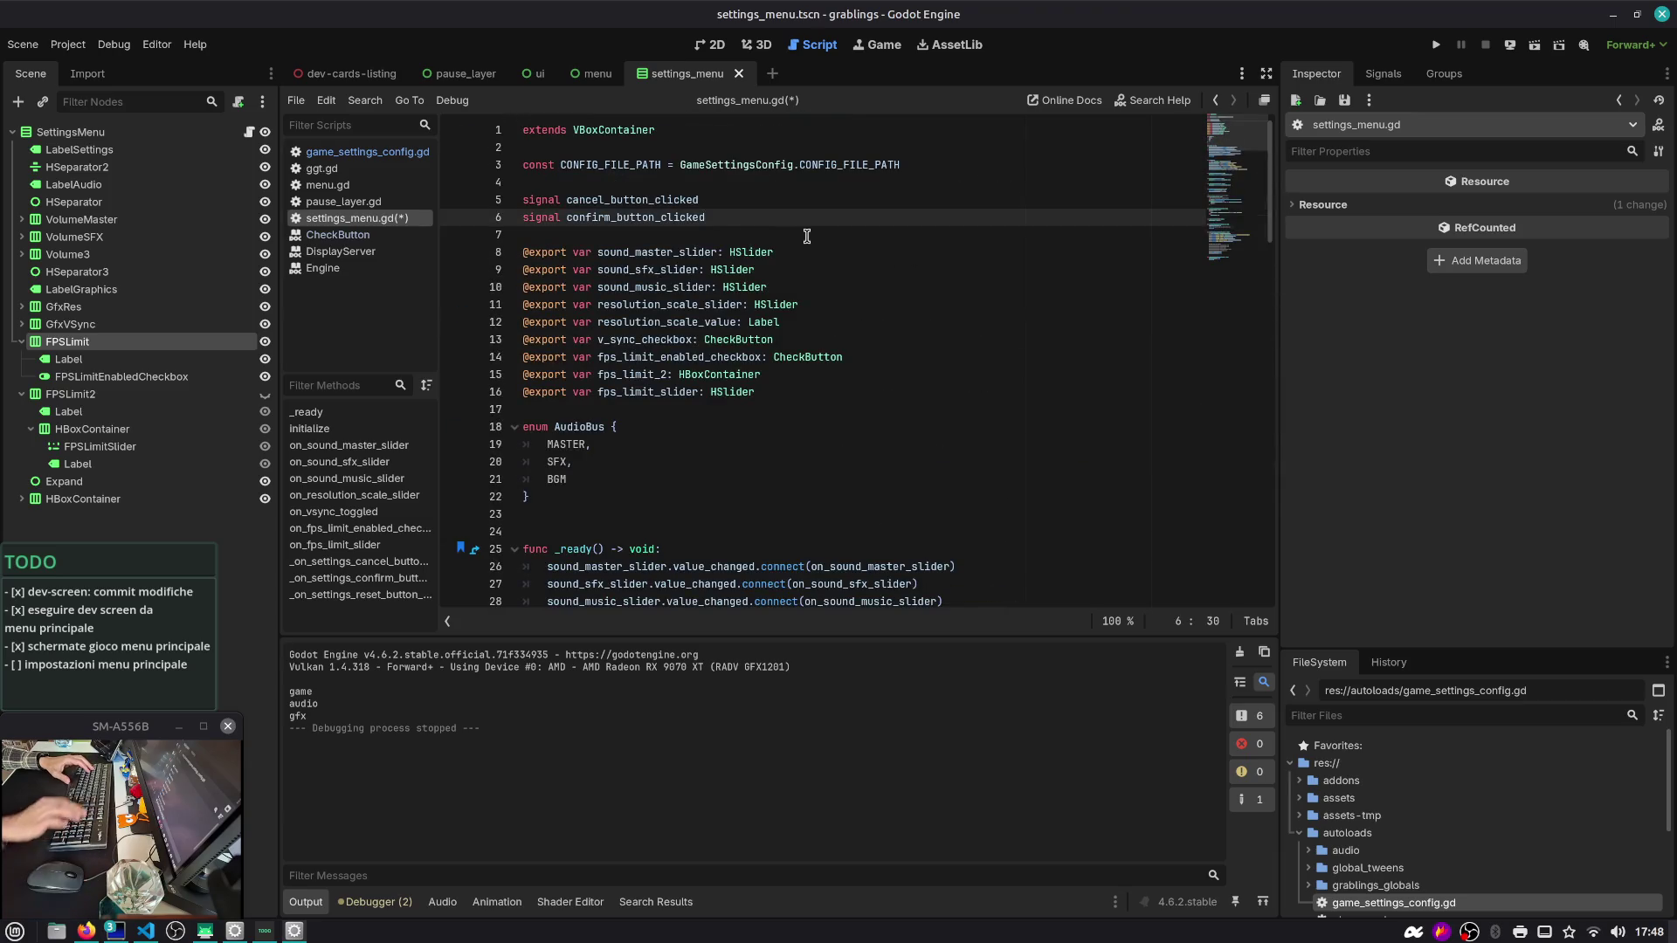
Step: Declare const FPS_HARD_CAP = 400 after the signal lines
{"action": "key", "text": "Return"}
{"action": "key", "text": "Return"}
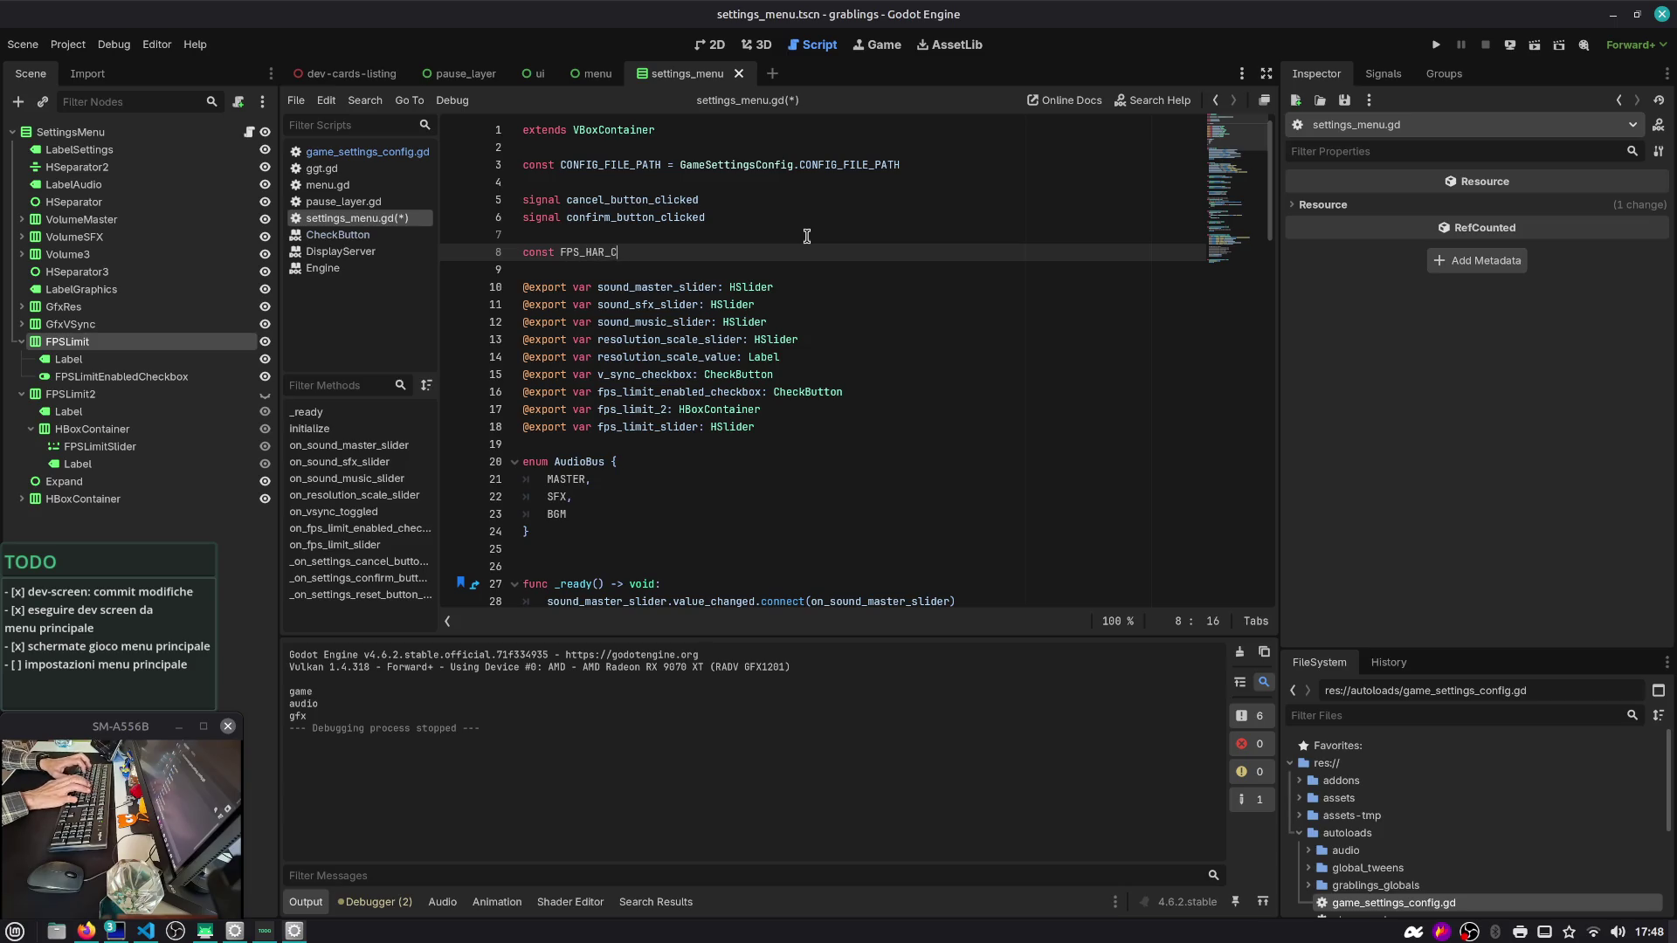
{"action": "type", "text": "= 3"}
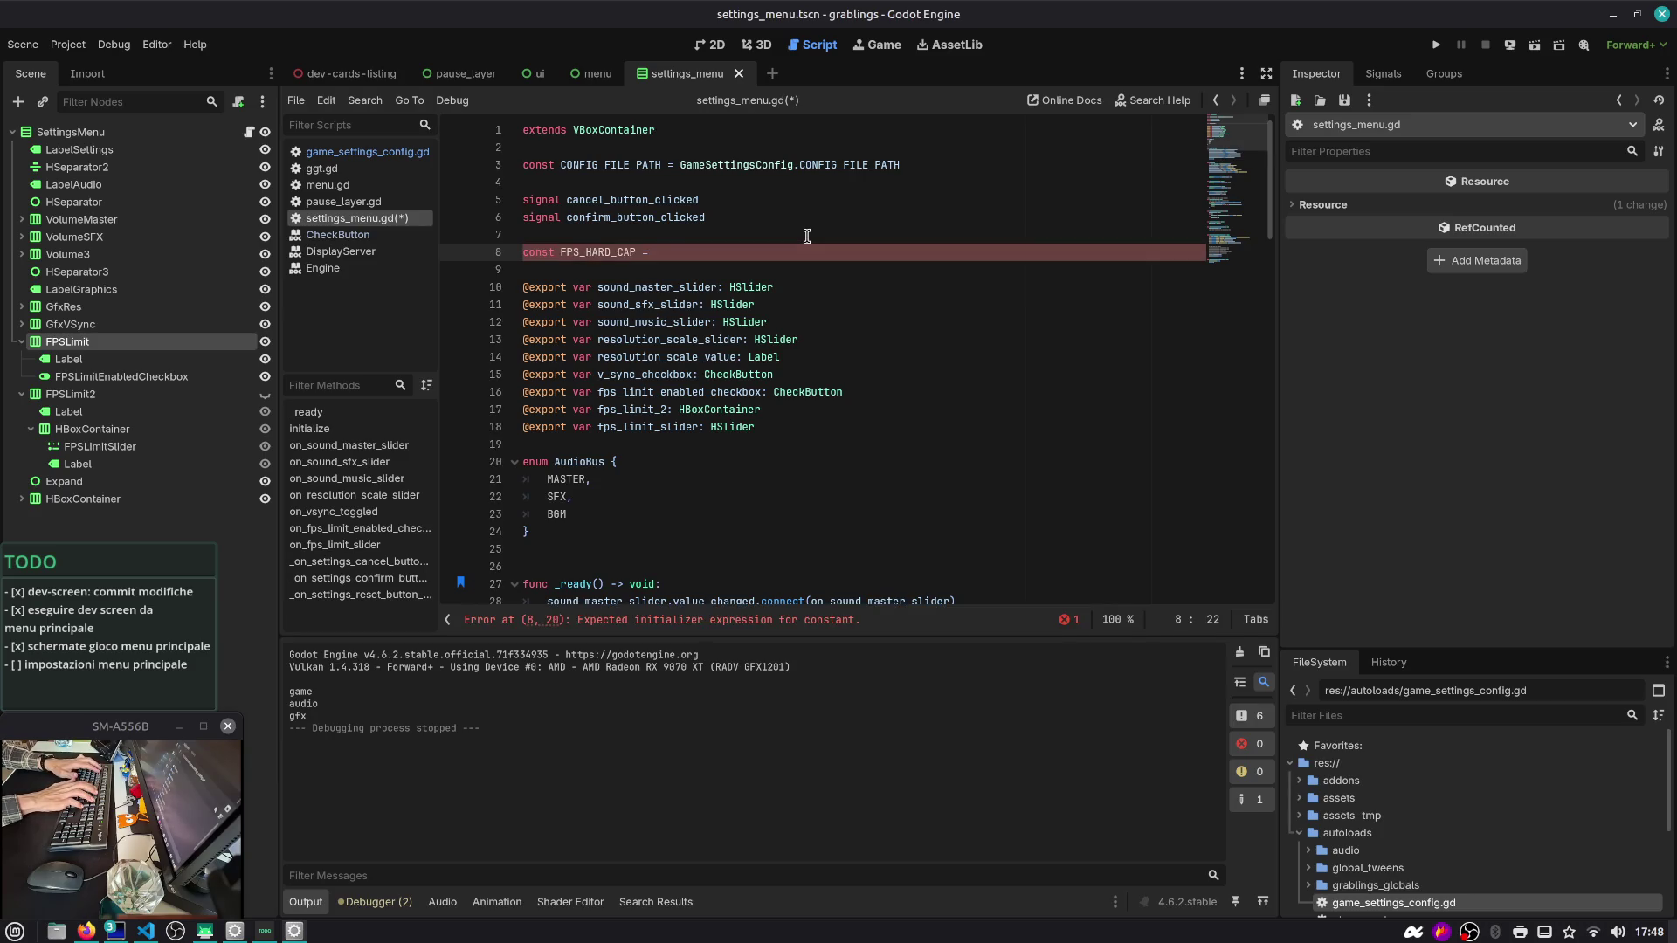
{"action": "key", "text": "Left"}
{"action": "key", "text": "Left"}
{"action": "key", "text": "Left"}
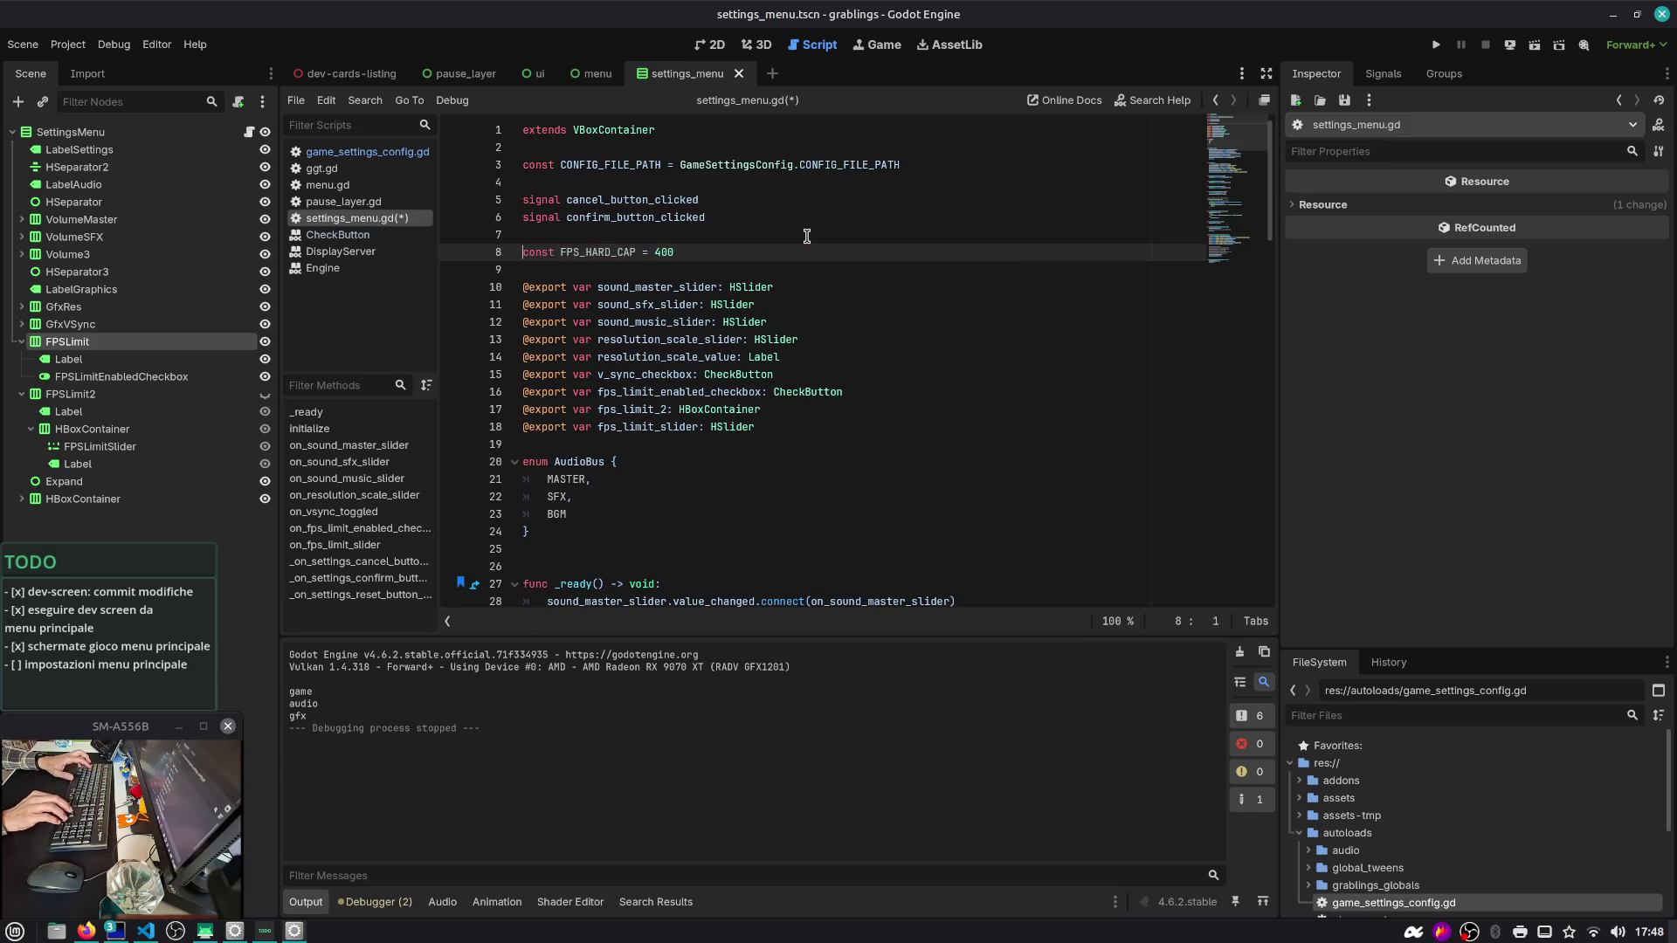
Step: Replace the literal 400 on line 80 with FPS_HARD_CAP and save the script
{"action": "double_click", "coordinate": [598, 252]}
{"action": "left_click", "coordinate": [1226, 181]}
{"action": "scroll", "coordinate": [853, 329], "scroll_direction": "down", "scroll_amount": 6}
{"action": "scroll", "coordinate": [699, 387], "scroll_direction": "down", "scroll_amount": 1}
{"action": "double_click", "coordinate": [692, 438]}
{"action": "type", "text": "FPS_HARD_CAP"}
{"action": "key", "text": "ctrl+s"}
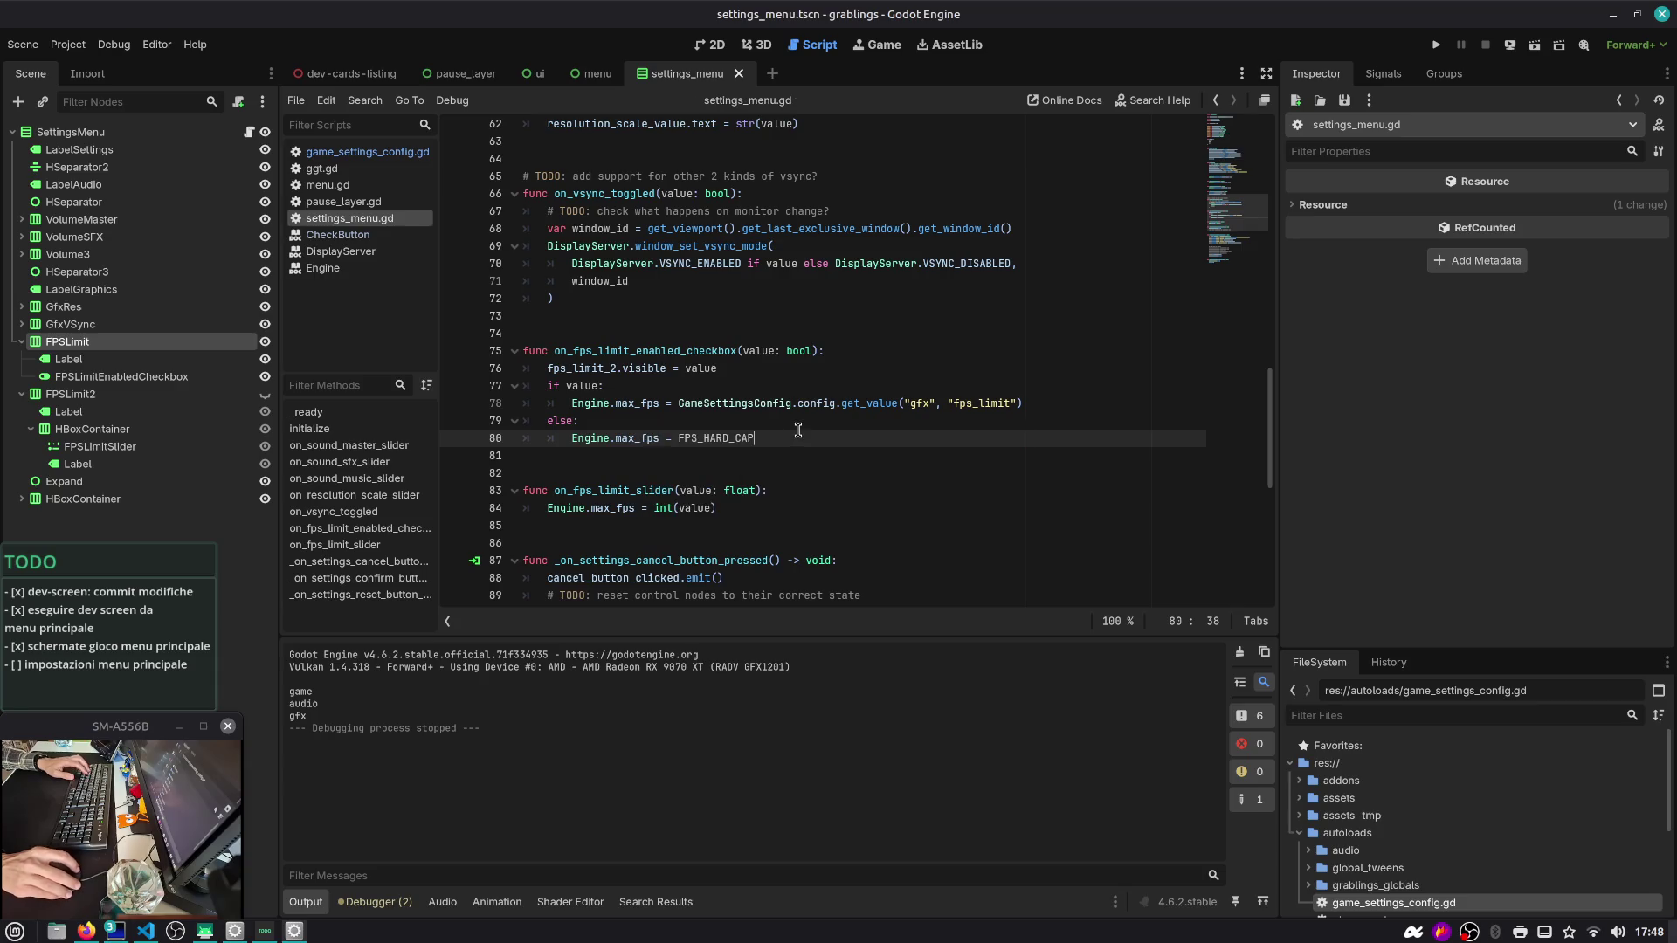
Step: Rename the constant to FPS_MAX_HARD_CAP
{"action": "scroll", "coordinate": [798, 429], "scroll_direction": "down", "scroll_amount": 2}
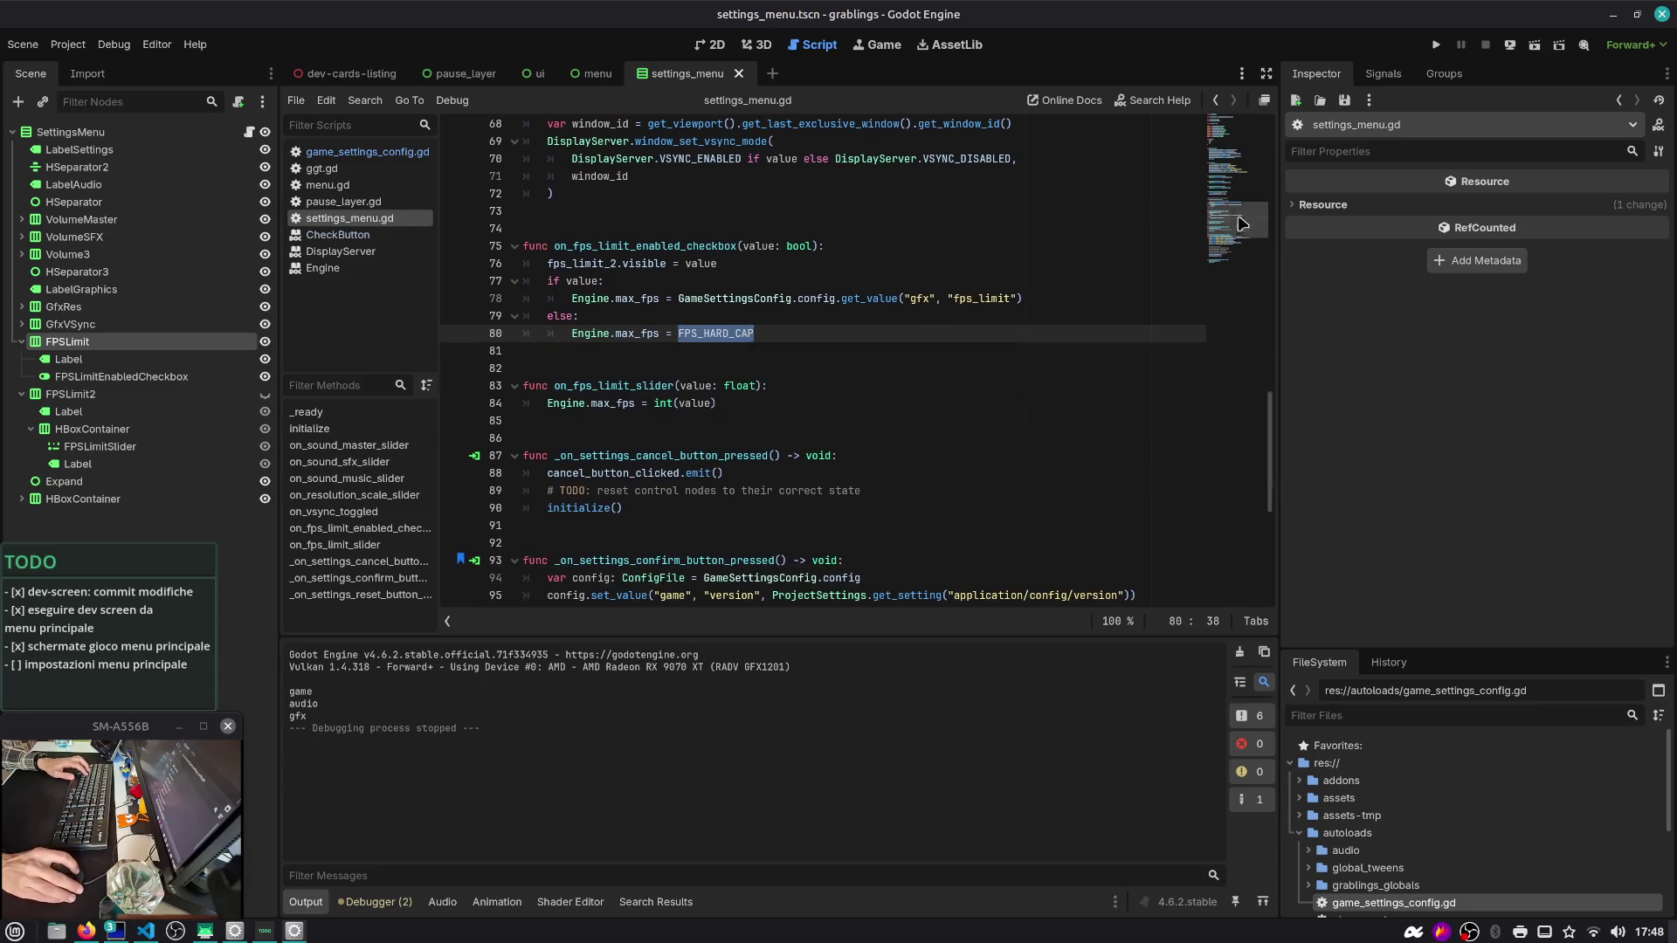
{"action": "left_click", "coordinate": [746, 335], "text": "ctrl"}
{"action": "key", "text": "Left"}
{"action": "key", "text": "Left"}
{"action": "key", "text": "Left"}
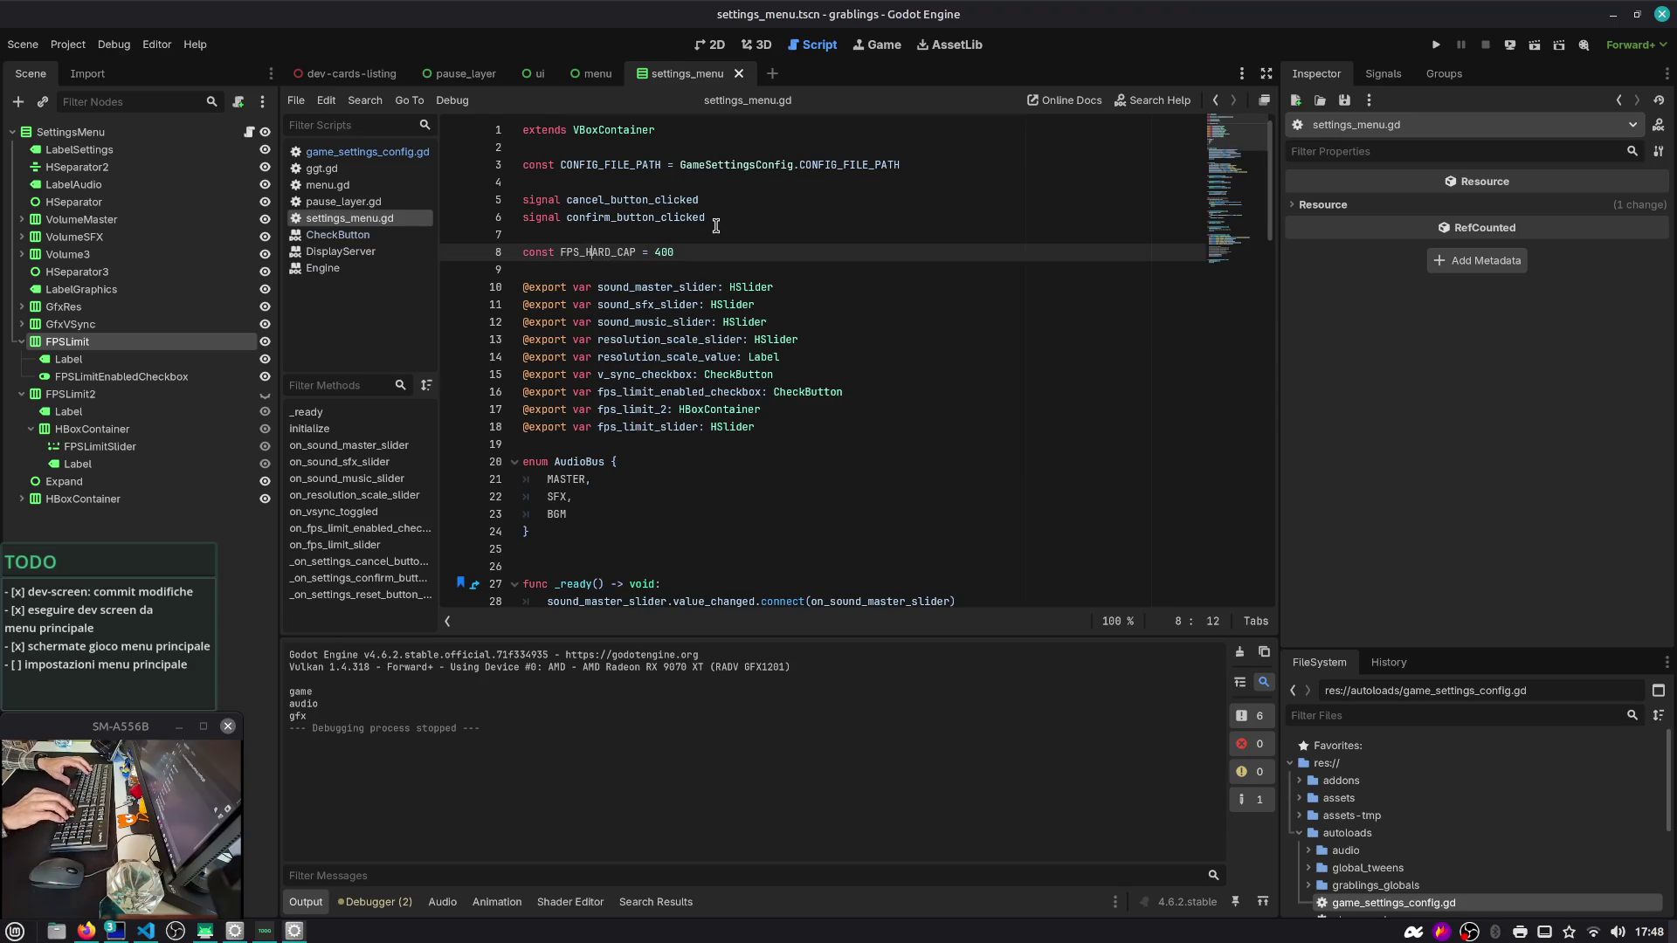
{"action": "key", "text": "Left"}
{"action": "scroll", "coordinate": [716, 226], "scroll_direction": "down", "scroll_amount": 2}
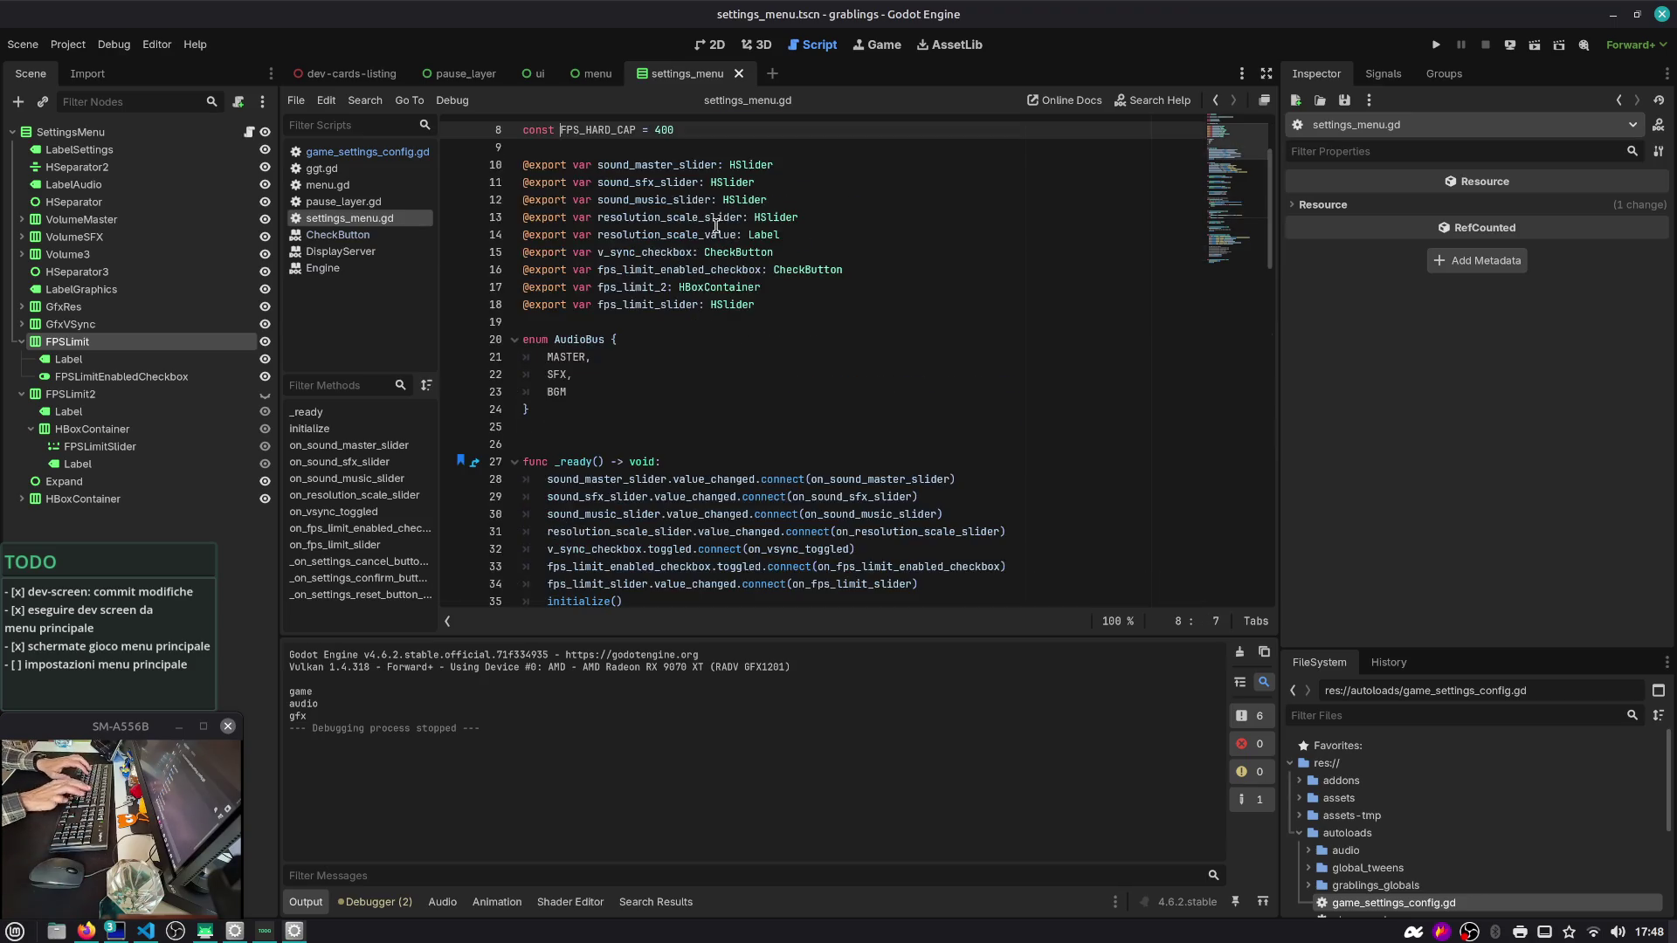
{"action": "type", "text": "_MAX"}
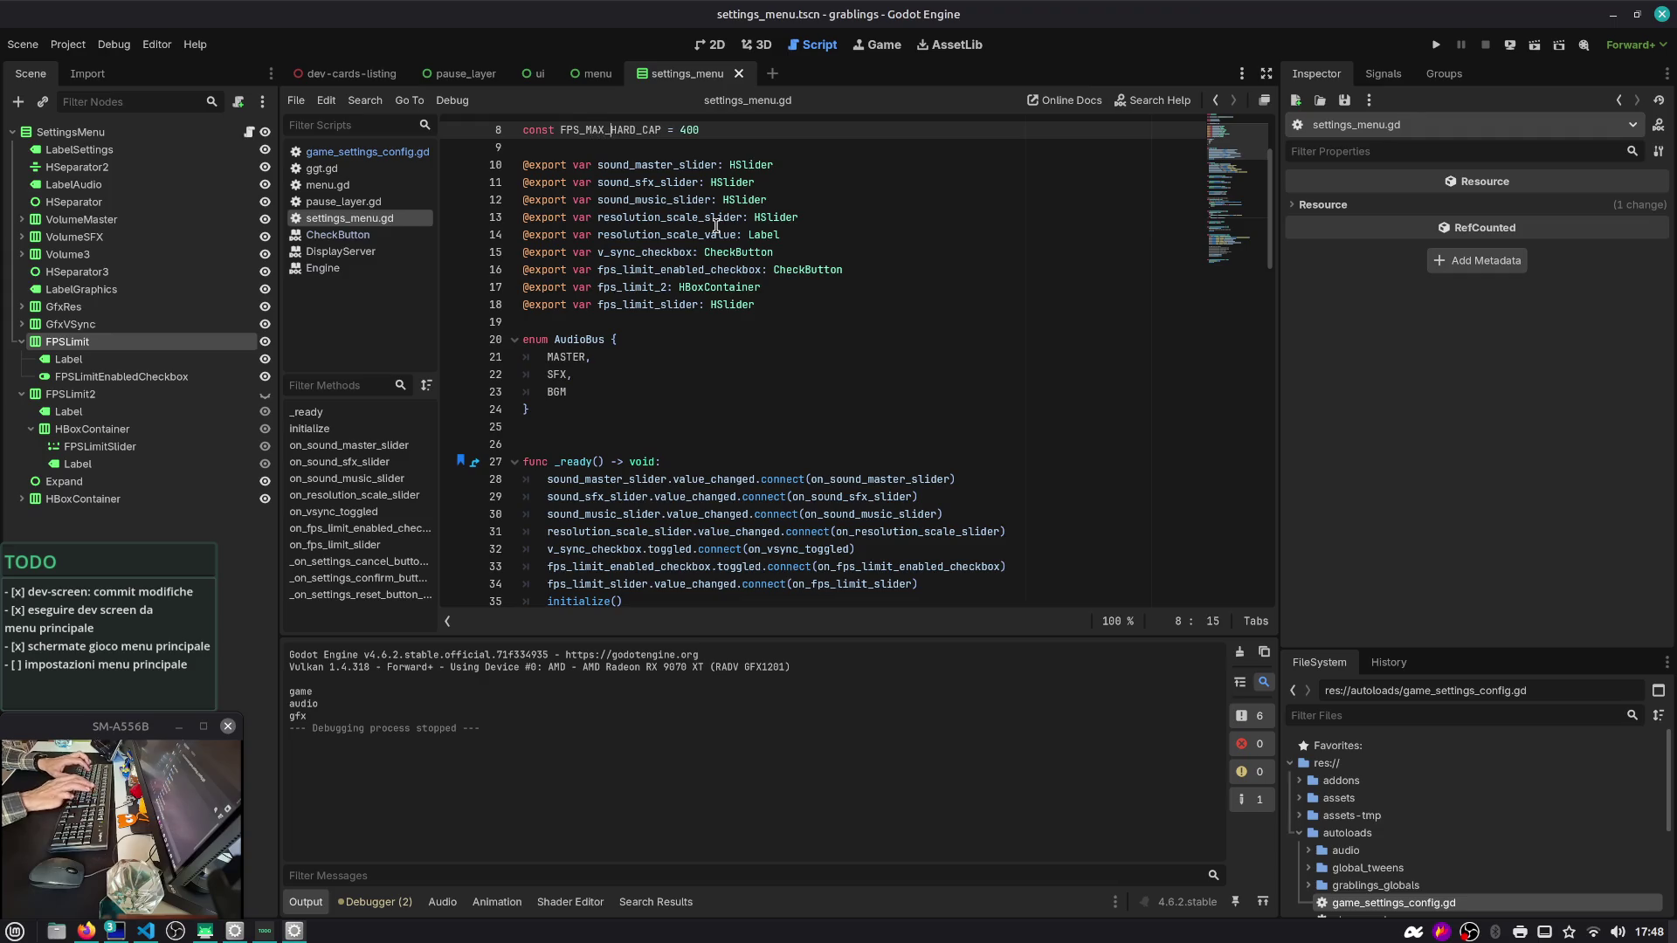
{"action": "key", "text": "Down"}
Step: Check that the checkbox handler's else branch on line 80 uses FPS_MAX_HARD_CAP
{"action": "double_click", "coordinate": [596, 129]}
{"action": "scroll", "coordinate": [1127, 258], "scroll_direction": "down", "scroll_amount": 15}
{"action": "scroll", "coordinate": [638, 404], "scroll_direction": "down", "scroll_amount": 2}
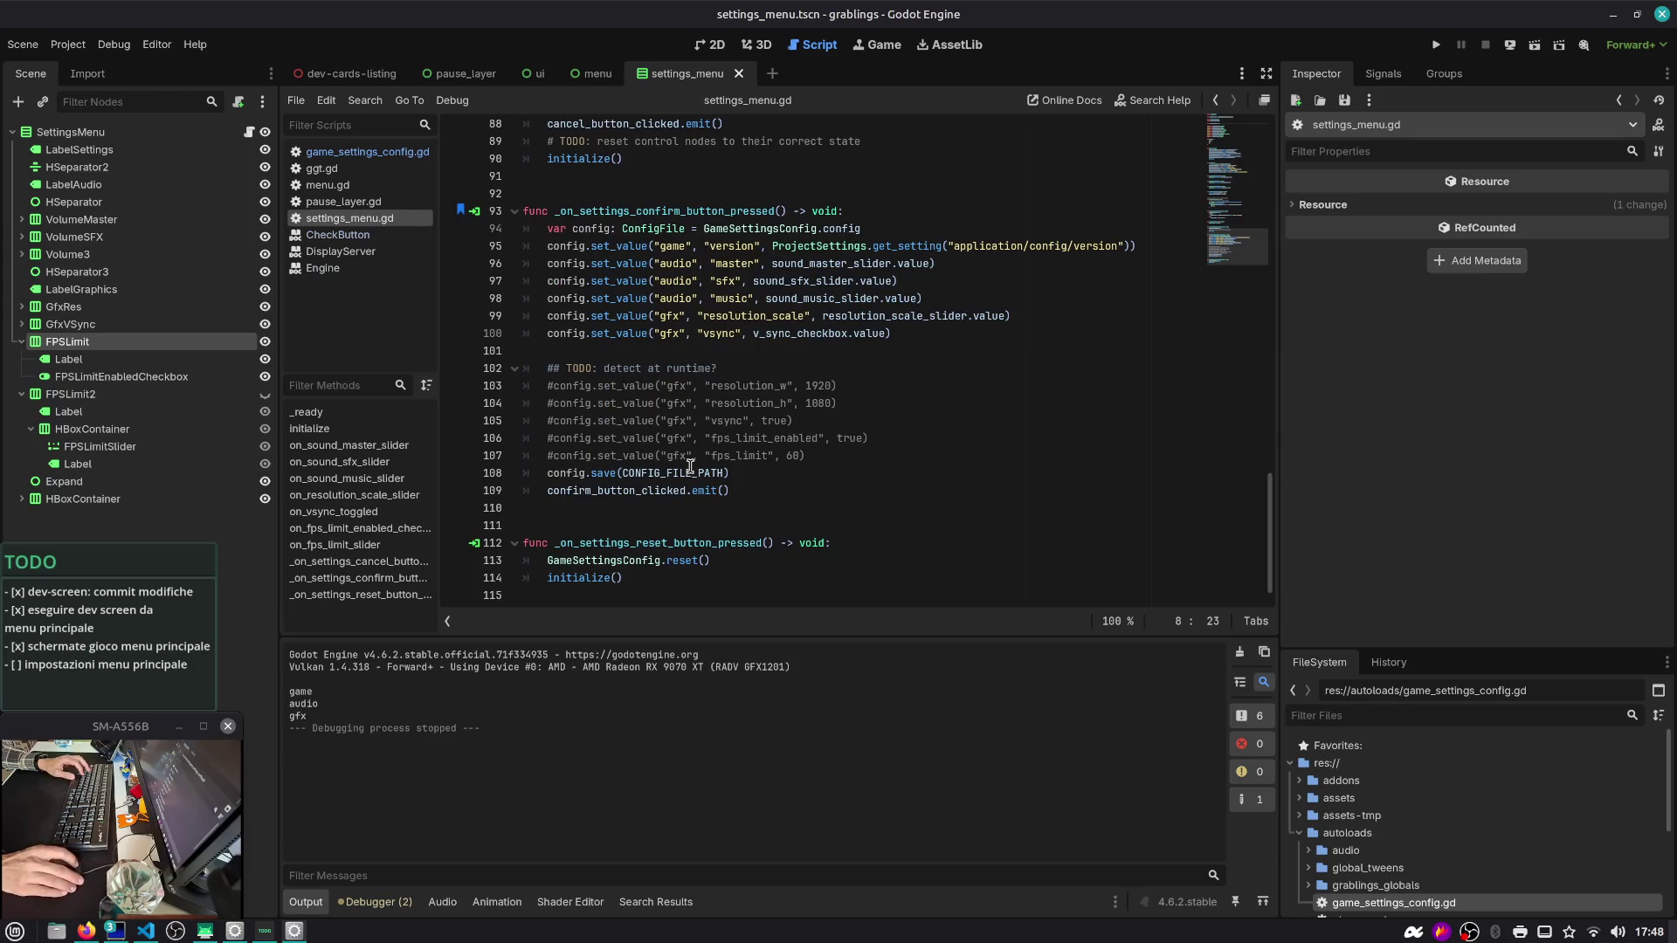
{"action": "scroll", "coordinate": [690, 468], "scroll_direction": "up", "scroll_amount": 7}
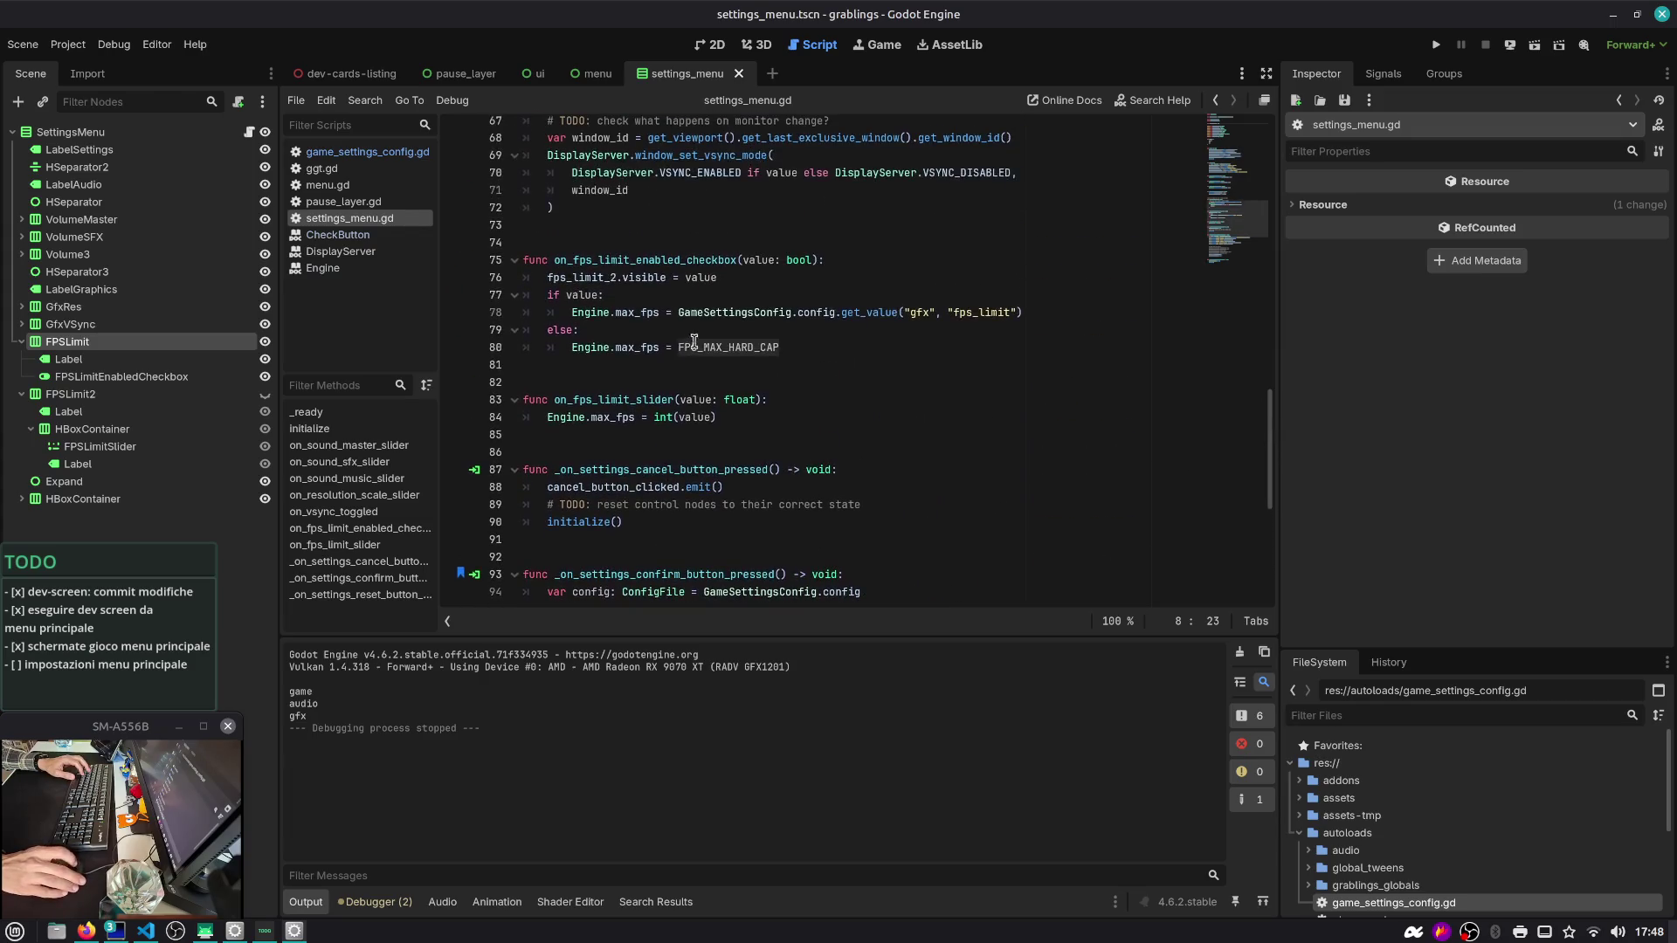
{"action": "double_click", "coordinate": [709, 346]}
{"action": "double_click", "coordinate": [647, 260]}
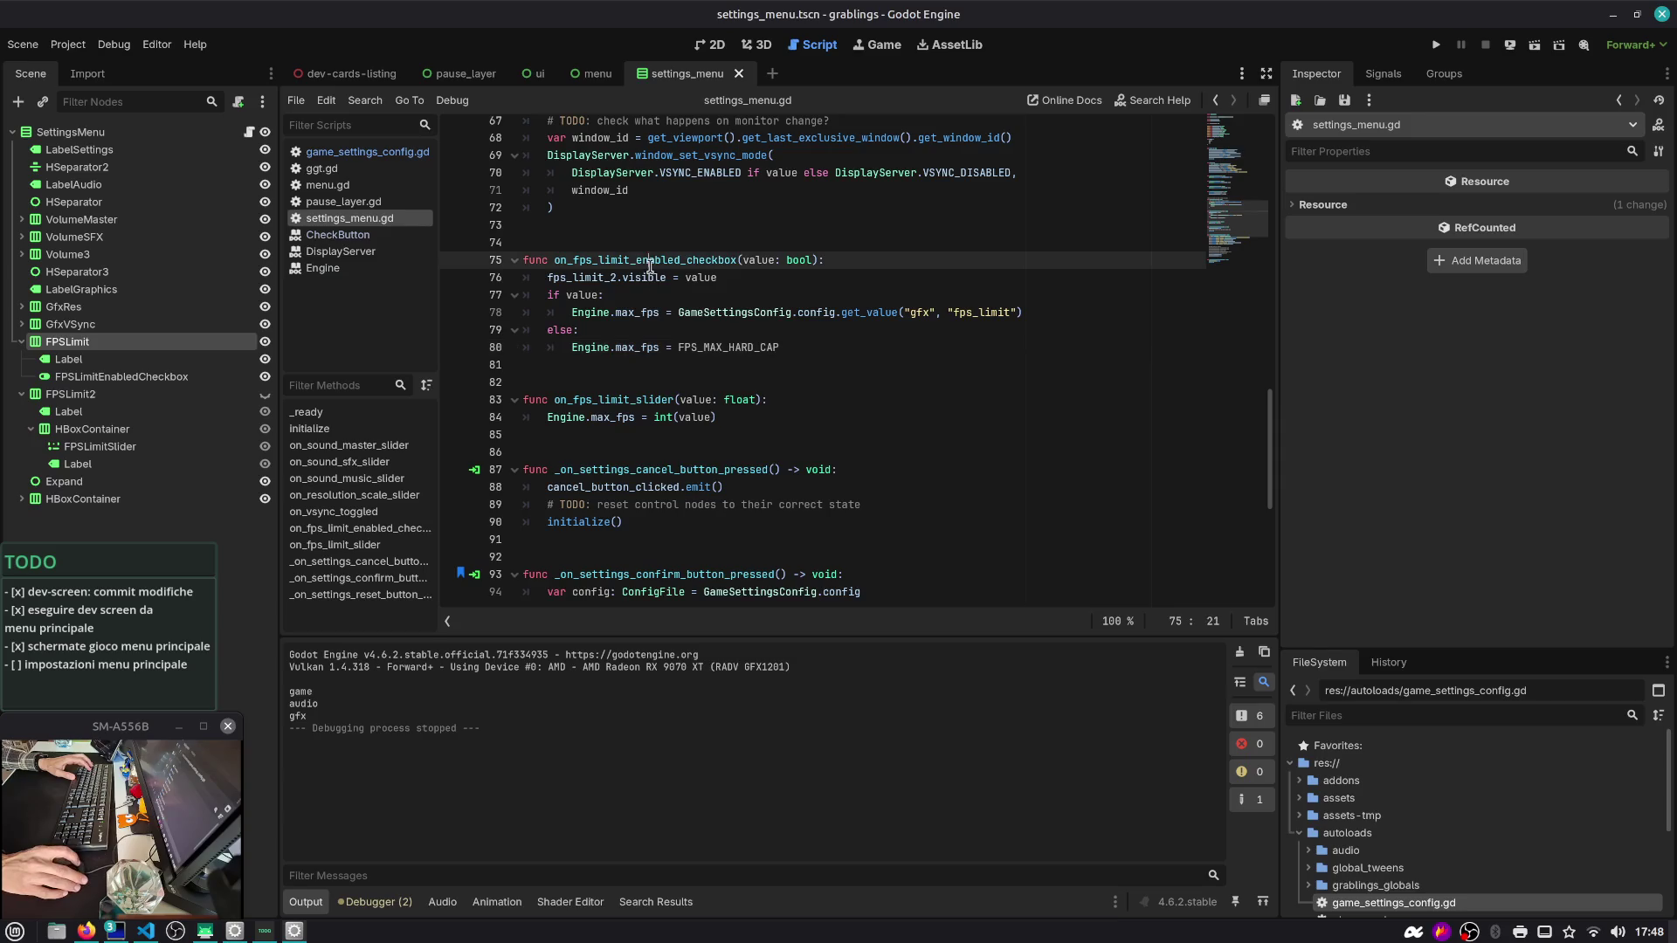
{"action": "scroll", "coordinate": [650, 300], "scroll_direction": "up", "scroll_amount": 2}
{"action": "scroll", "coordinate": [649, 300], "scroll_direction": "up", "scroll_amount": 2}
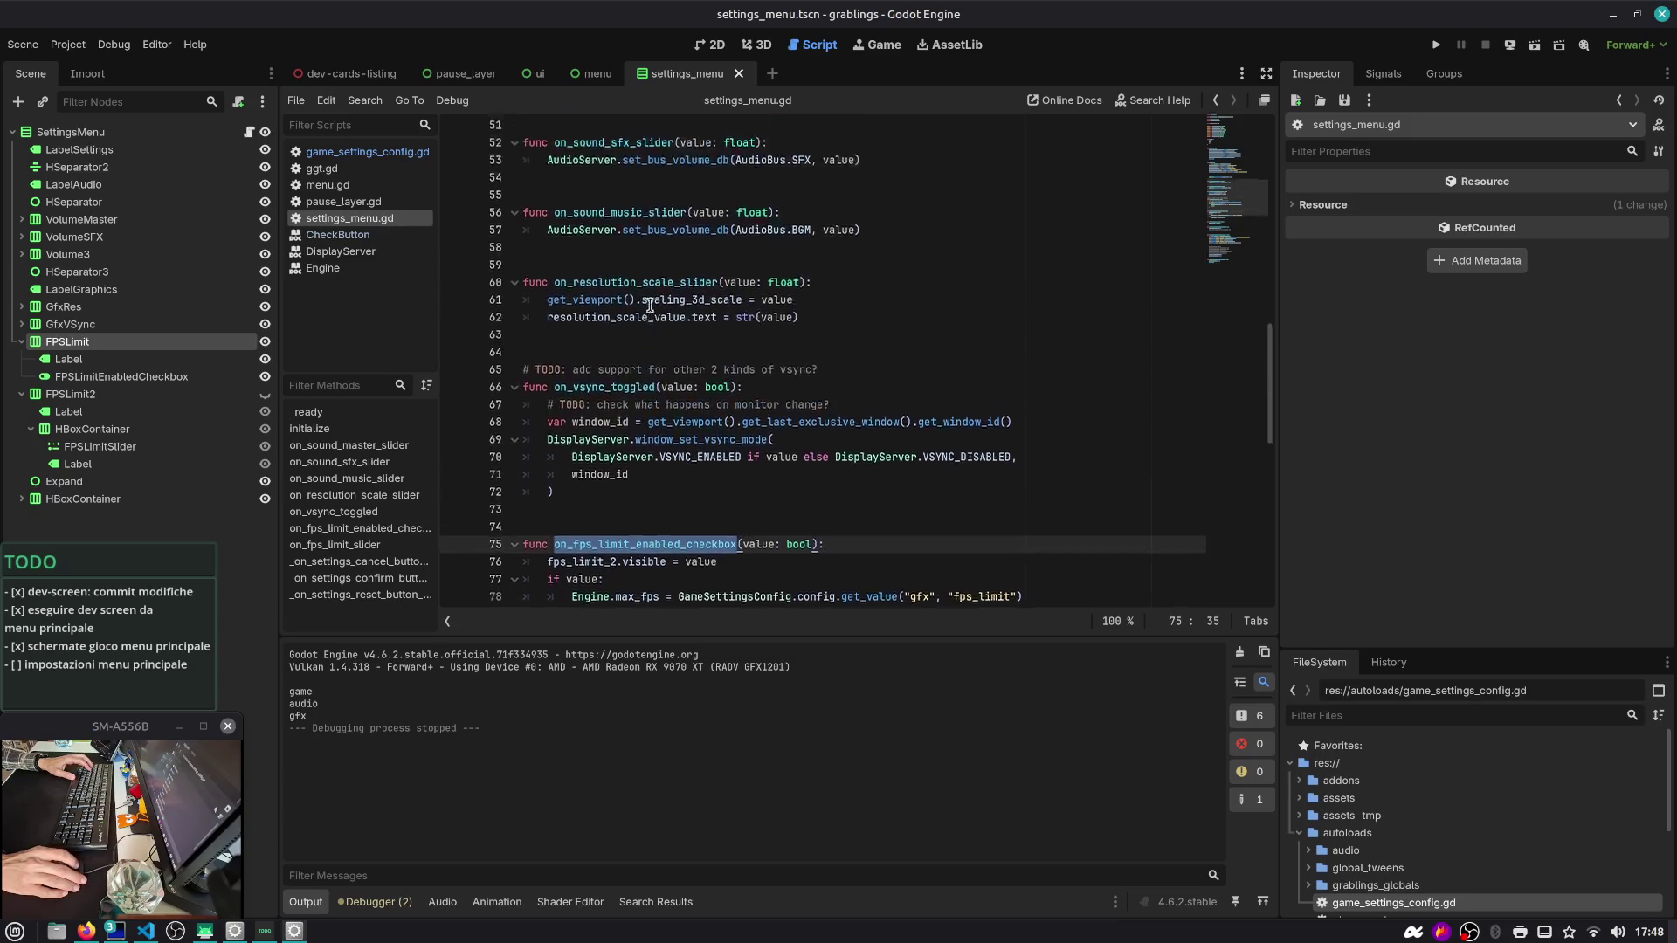
{"action": "scroll", "coordinate": [629, 393], "scroll_direction": "down", "scroll_amount": 1}
Step: Switch to the 2D view of the settings menu scene
{"action": "left_click", "coordinate": [607, 442]}
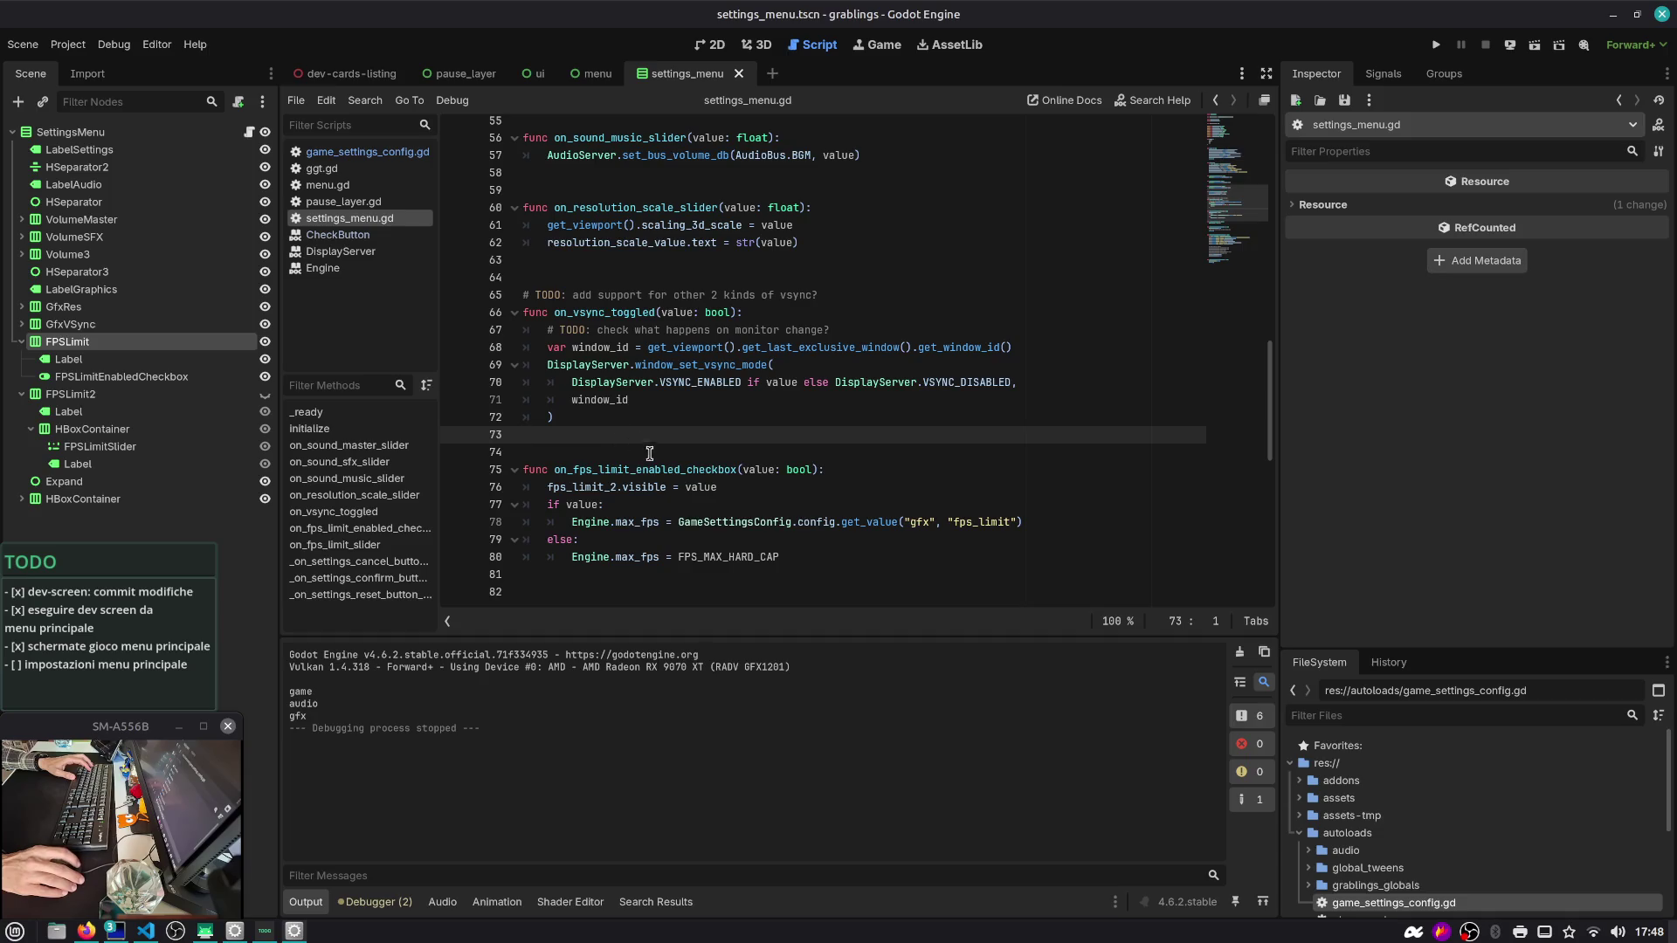
{"action": "scroll", "coordinate": [1232, 201], "scroll_direction": "up", "scroll_amount": 12}
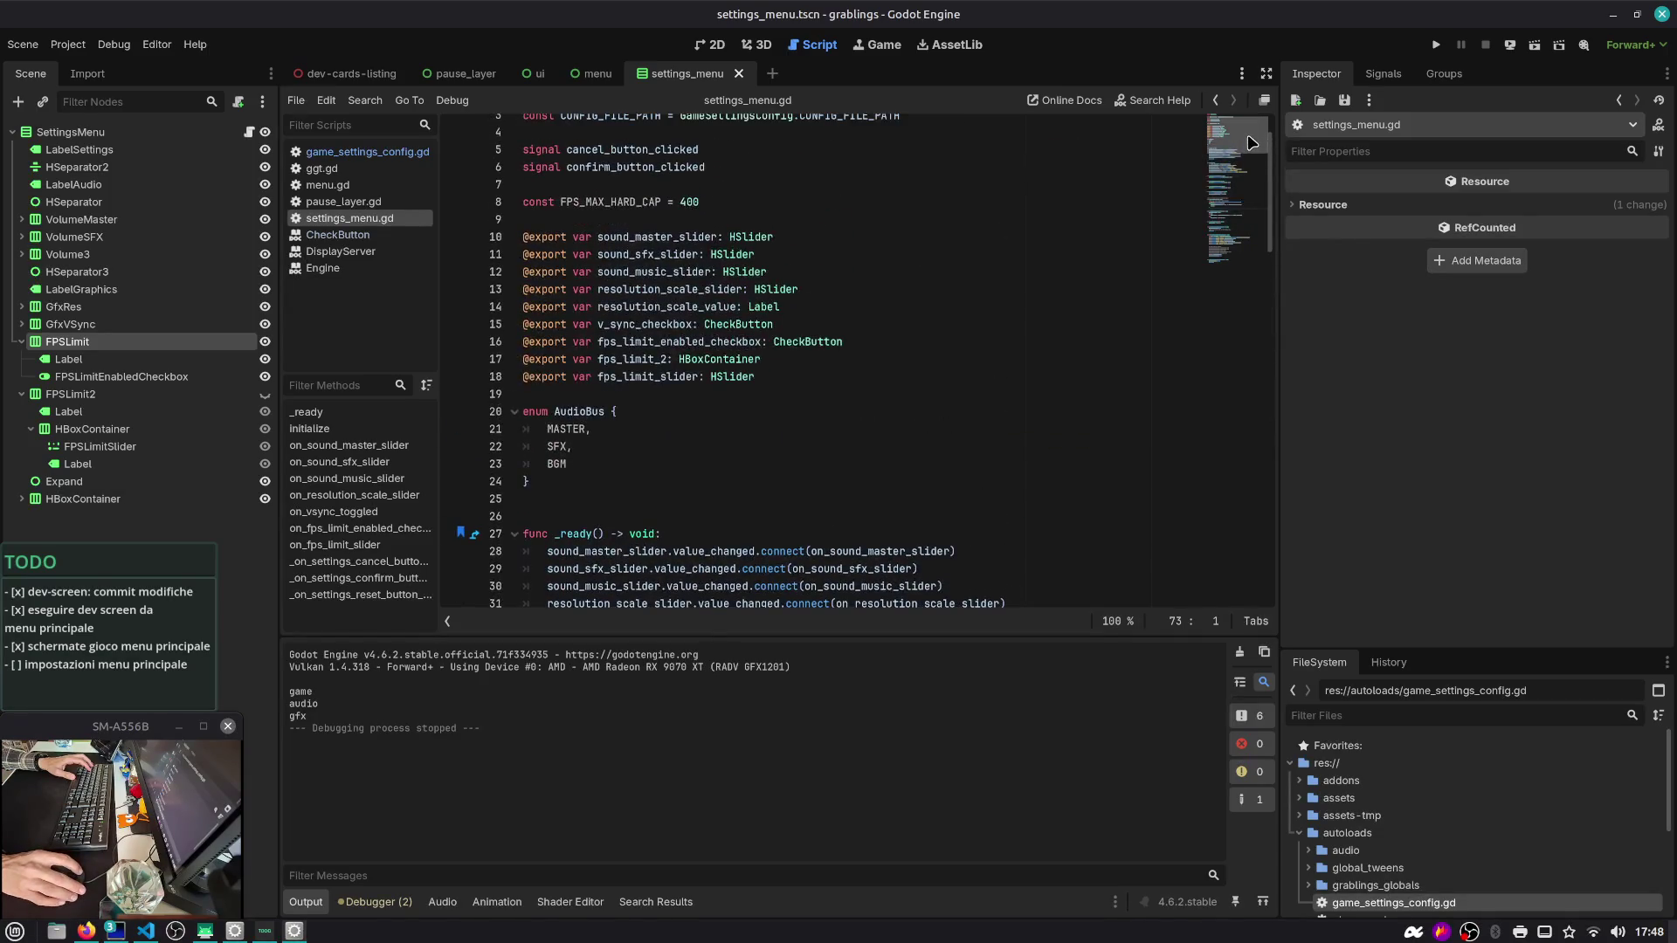
{"action": "scroll", "coordinate": [1118, 191], "scroll_direction": "down", "scroll_amount": 5}
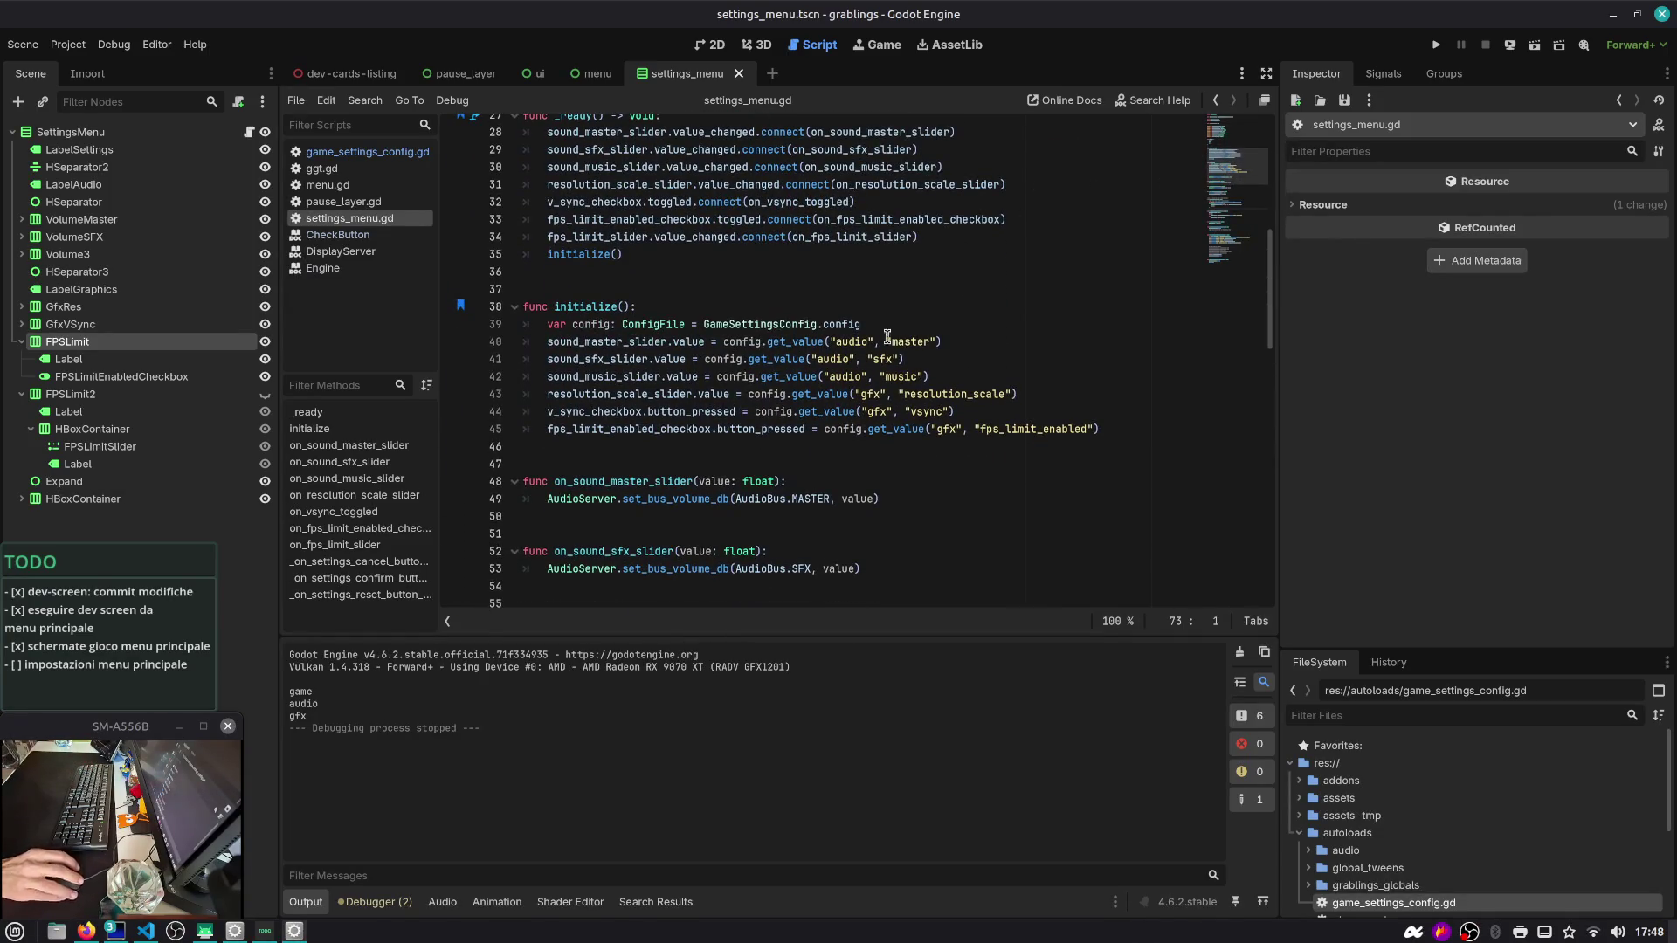
{"action": "left_click", "coordinate": [710, 45]}
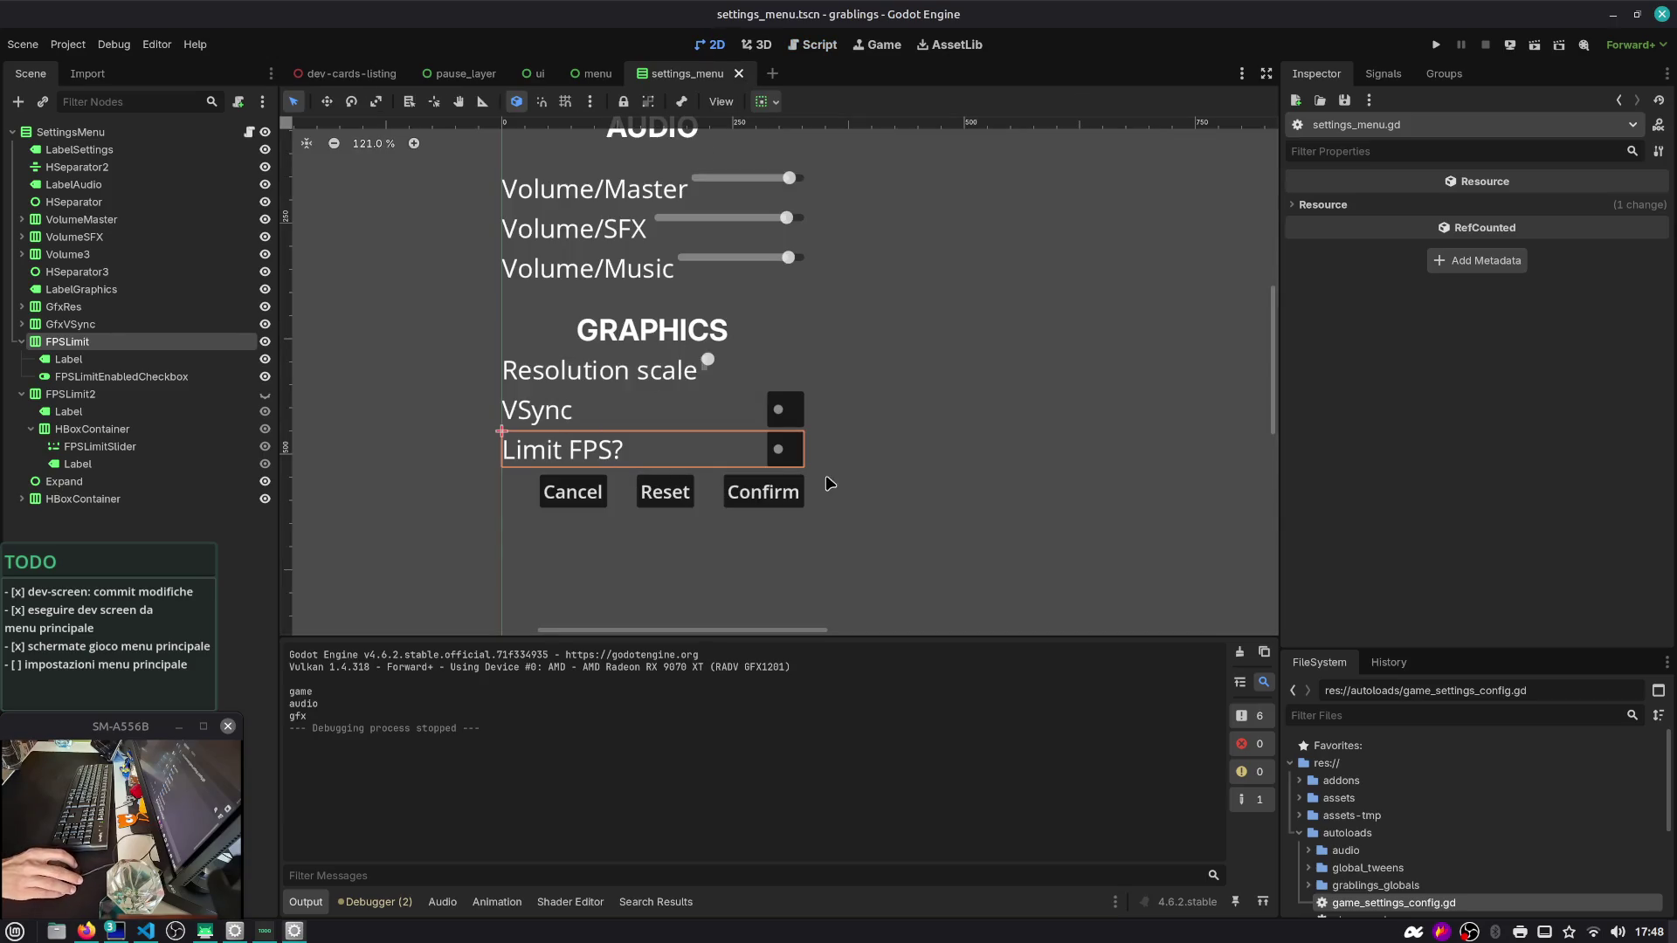
Step: Run the project, open Settings, turn VSync on and Limit FPS? off to hide the slider
{"action": "scroll", "coordinate": [680, 402], "scroll_direction": "down", "scroll_amount": 4}
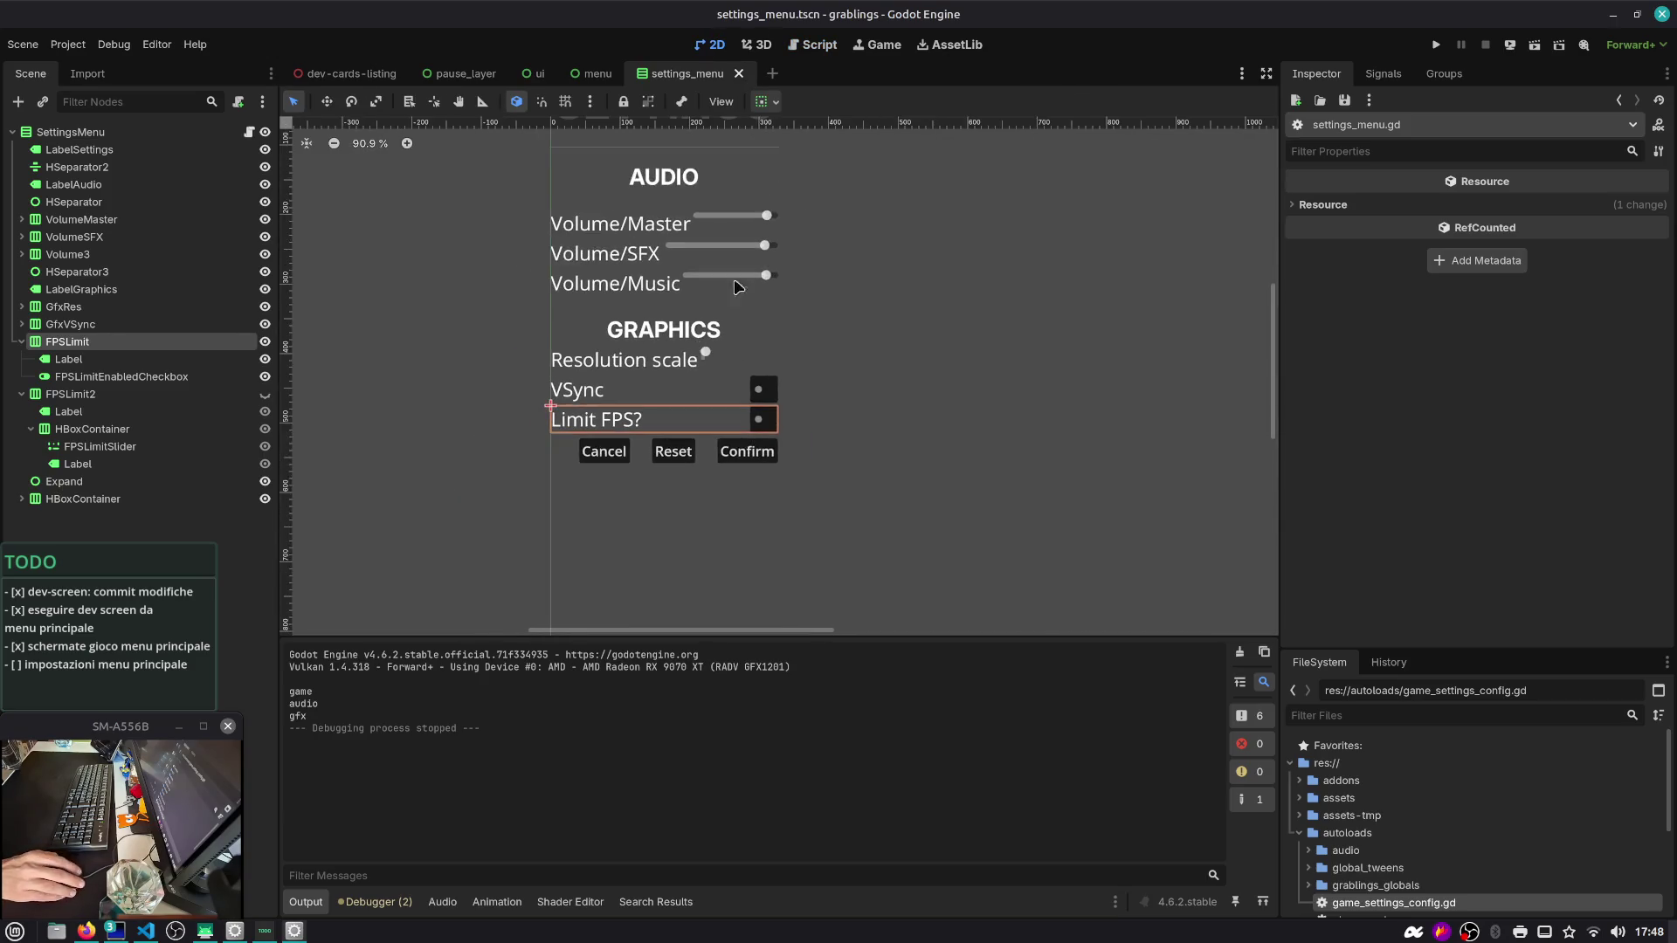
{"action": "left_click", "coordinate": [1436, 44]}
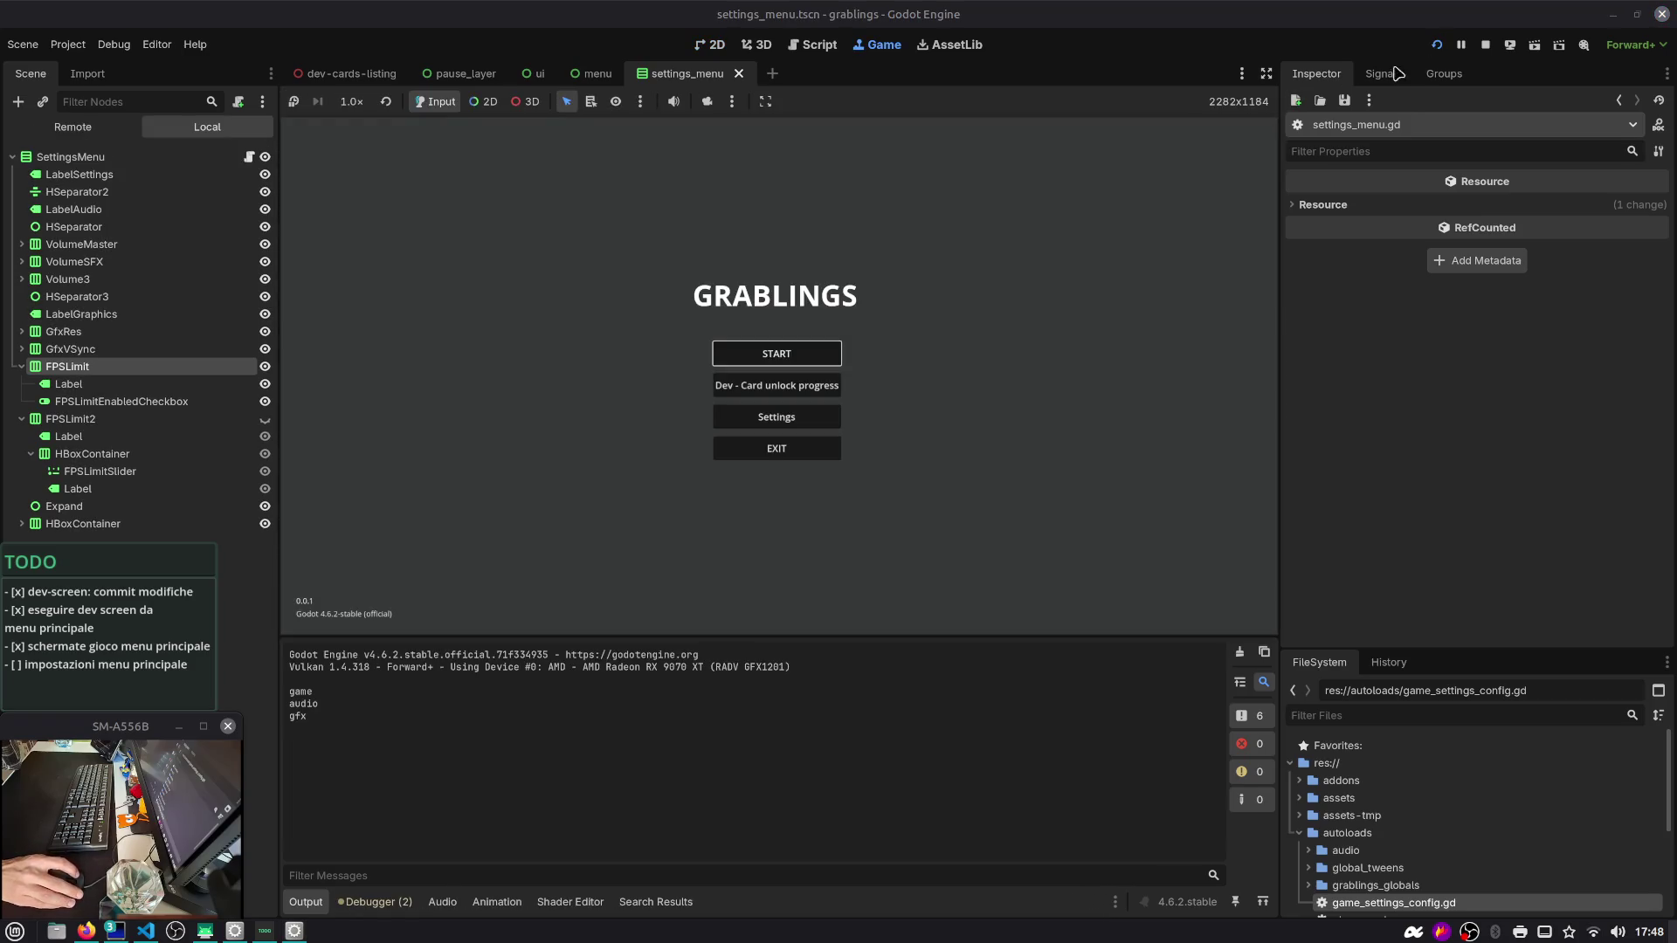
{"action": "left_click", "coordinate": [810, 422]}
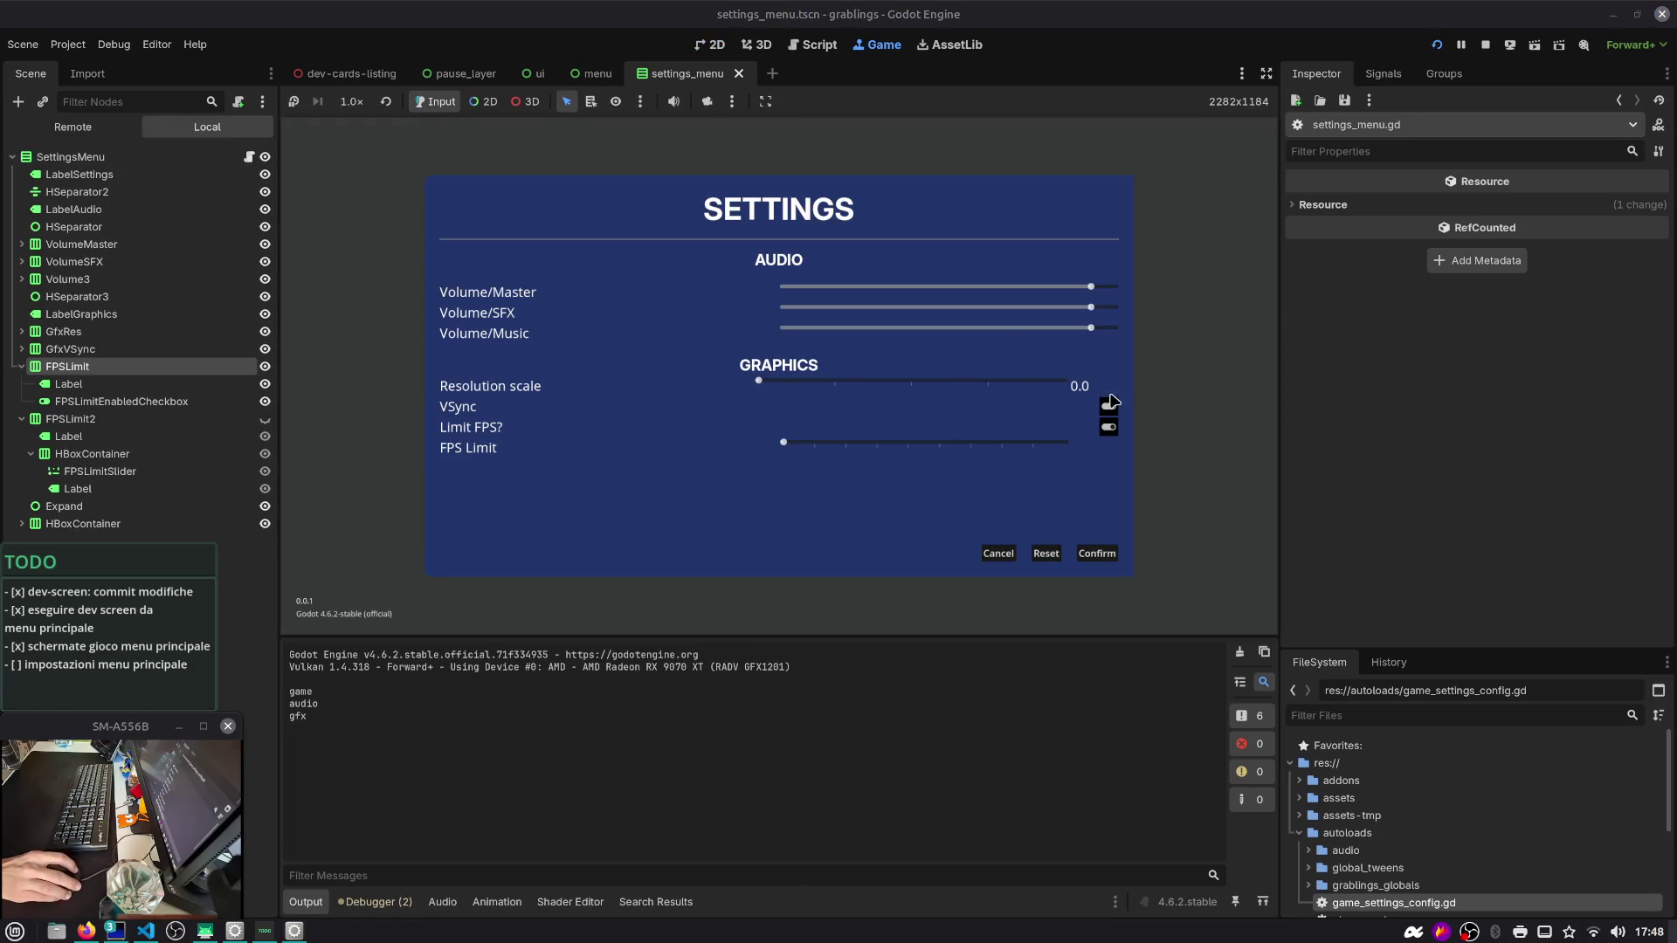
{"action": "left_click", "coordinate": [1111, 407]}
{"action": "left_click", "coordinate": [1108, 429]}
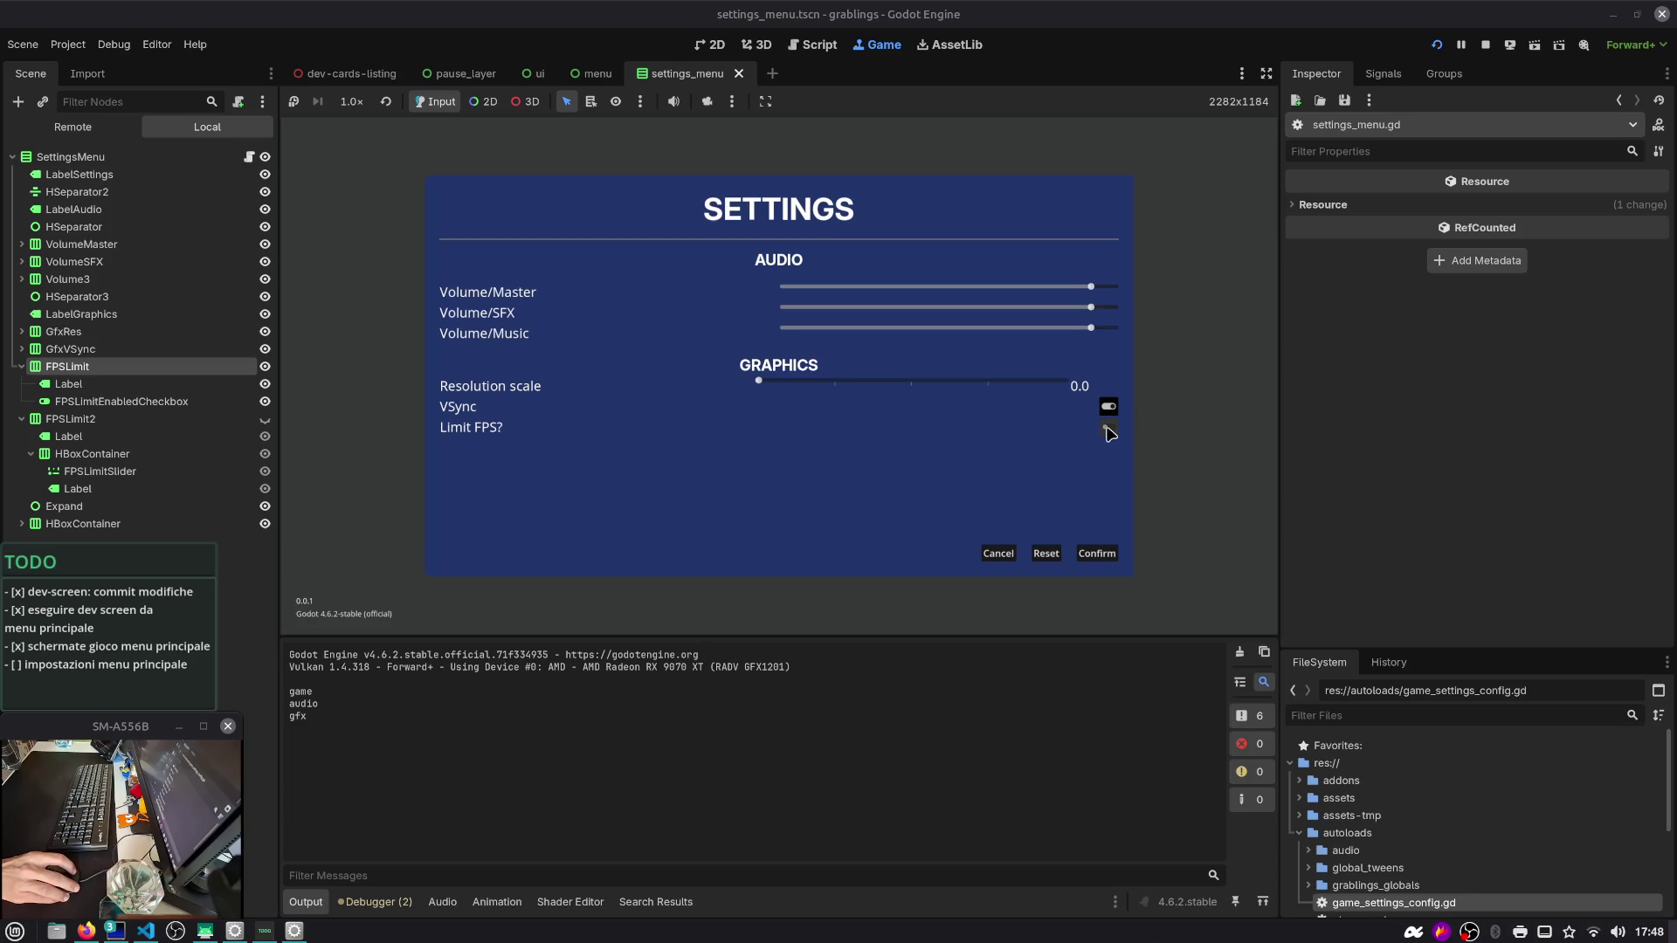
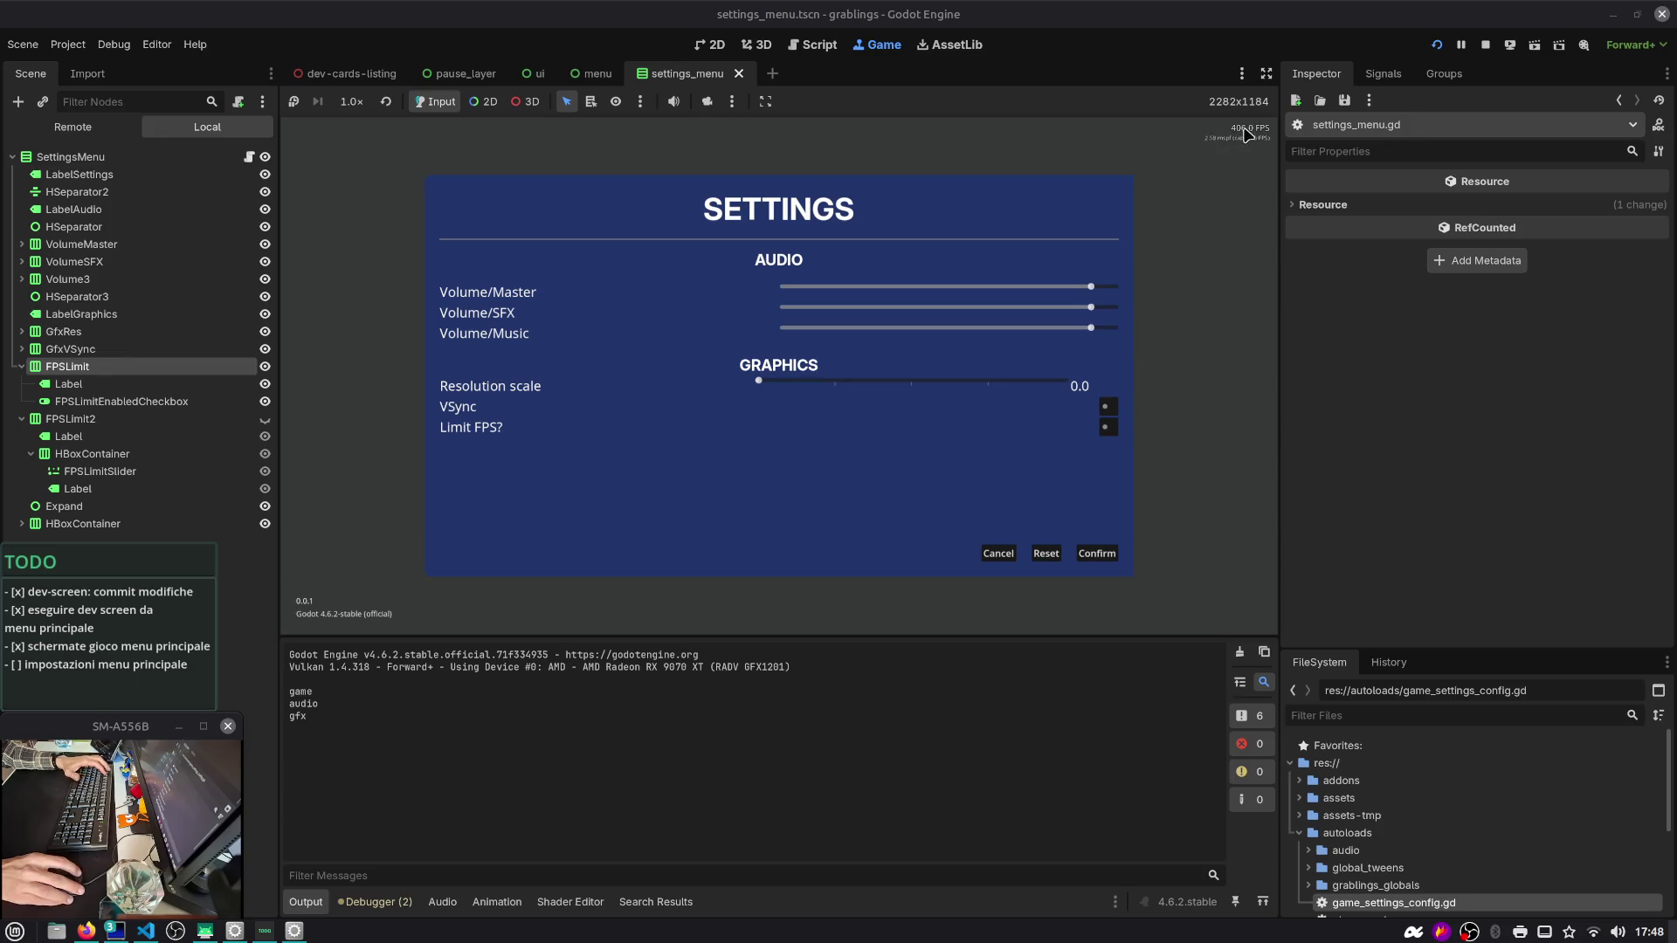
Step: In the running game, enable Limit FPS, raise the FPS limit and resolution scale sliders, and confirm
{"action": "left_click", "coordinate": [1109, 407]}
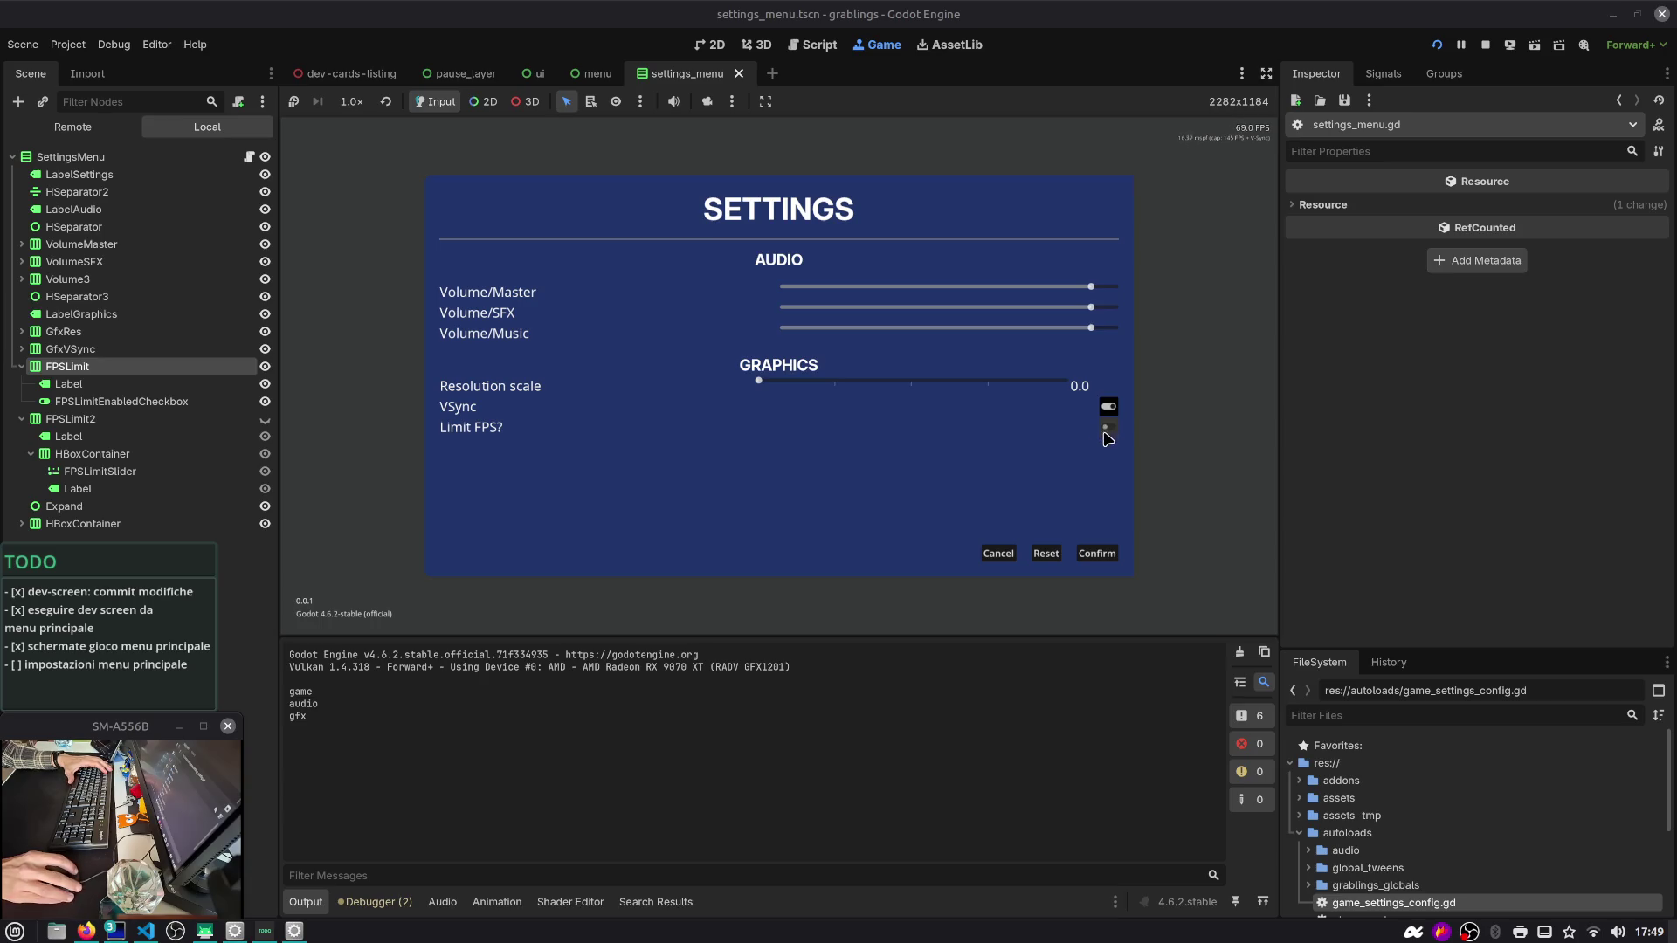
{"action": "left_click", "coordinate": [1109, 430]}
{"action": "left_click", "coordinate": [1109, 428]}
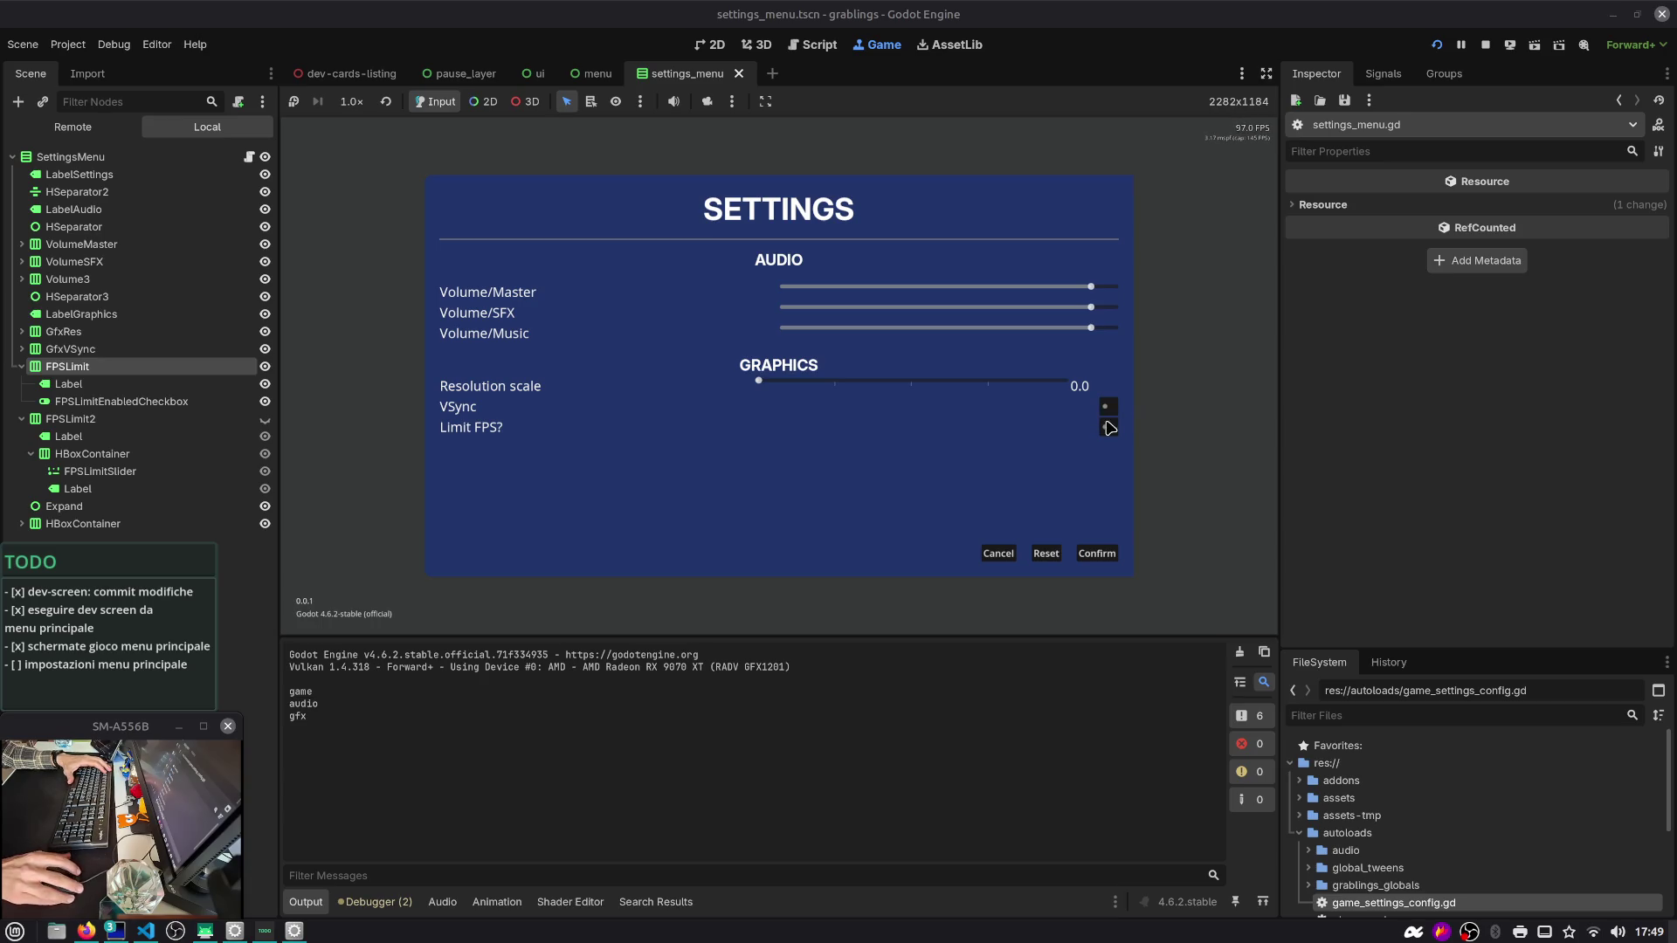
{"action": "mouse_move", "coordinate": [819, 445]}
{"action": "left_mouse_down"}
{"action": "mouse_move", "coordinate": [1100, 449]}
{"action": "mouse_move", "coordinate": [741, 452]}
{"action": "left_mouse_up"}
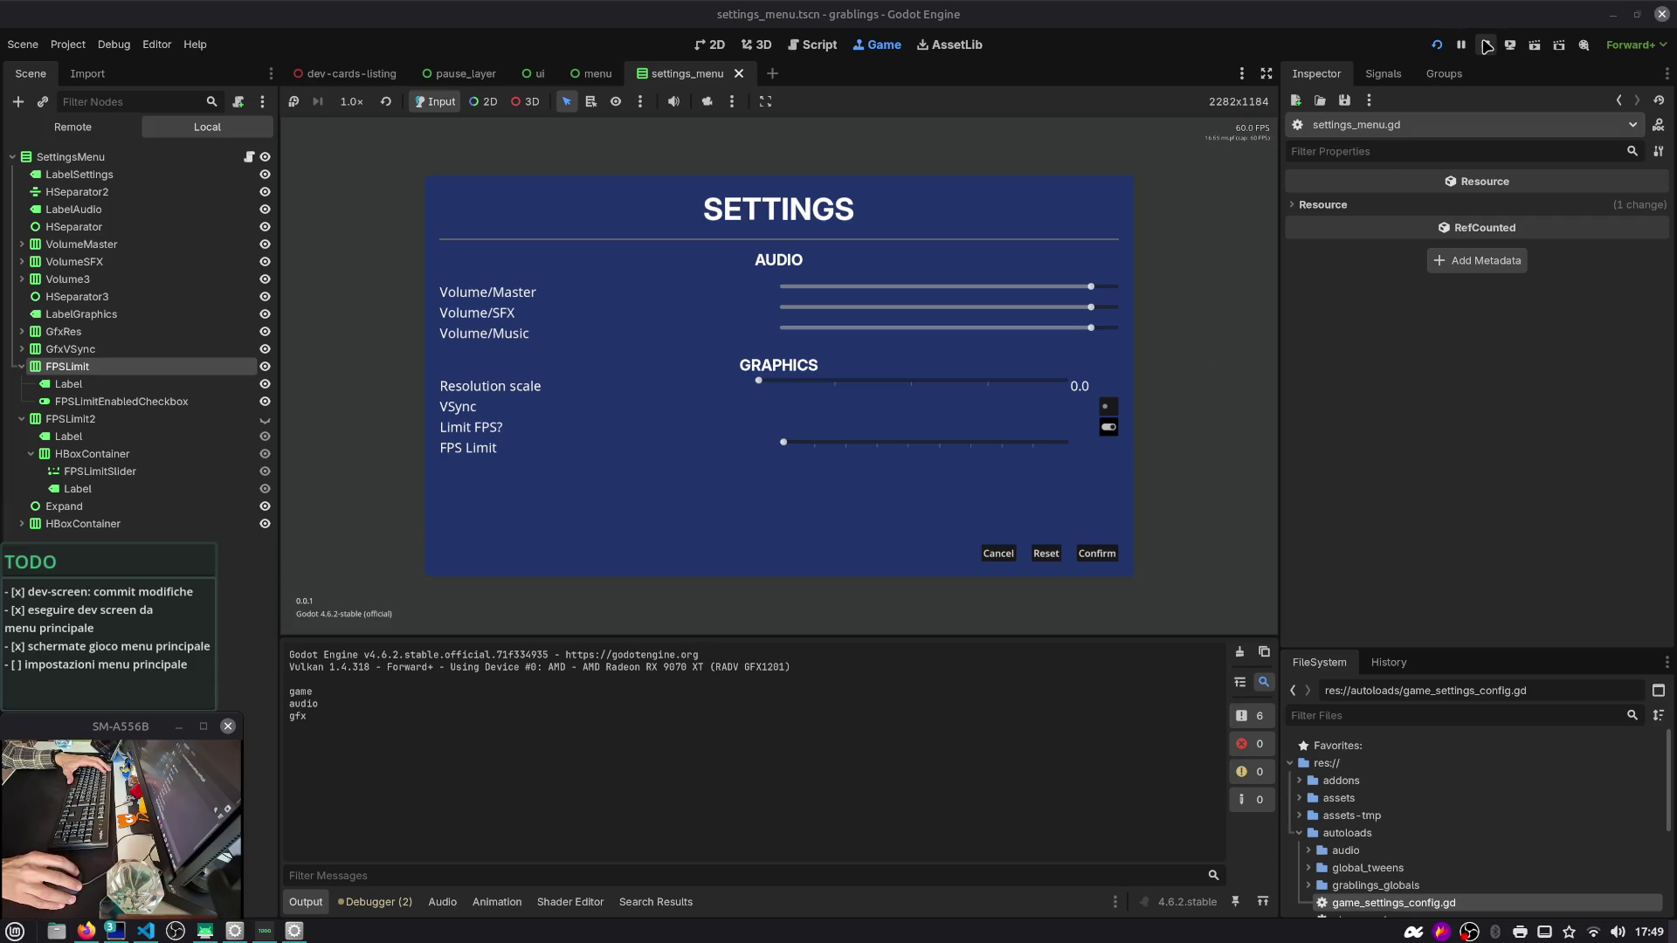
{"action": "left_click_drag", "start_coordinate": [790, 385], "coordinate": [913, 389]}
{"action": "left_click", "coordinate": [1097, 554]}
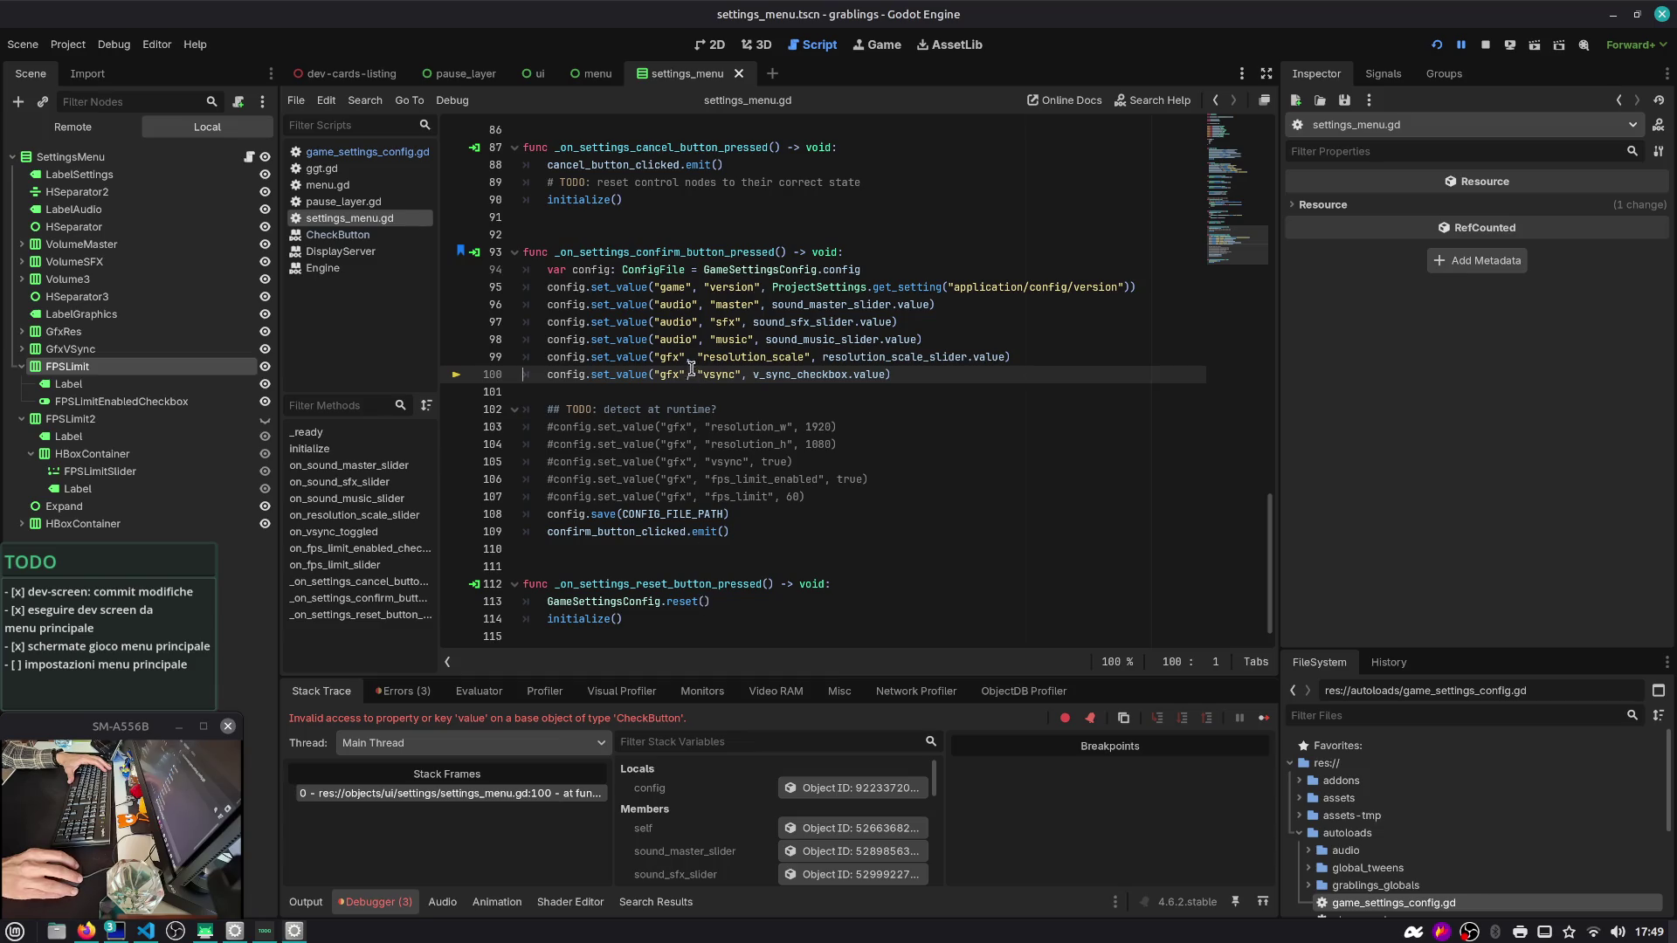
Step: Replace .value with button_pressed for v_sync_checkbox on line 100 using autocomplete
{"action": "double_click", "coordinate": [798, 375]}
{"action": "double_click", "coordinate": [871, 375]}
{"action": "key", "text": "BackSpace"}
{"action": "key", "text": "ctrl+space"}
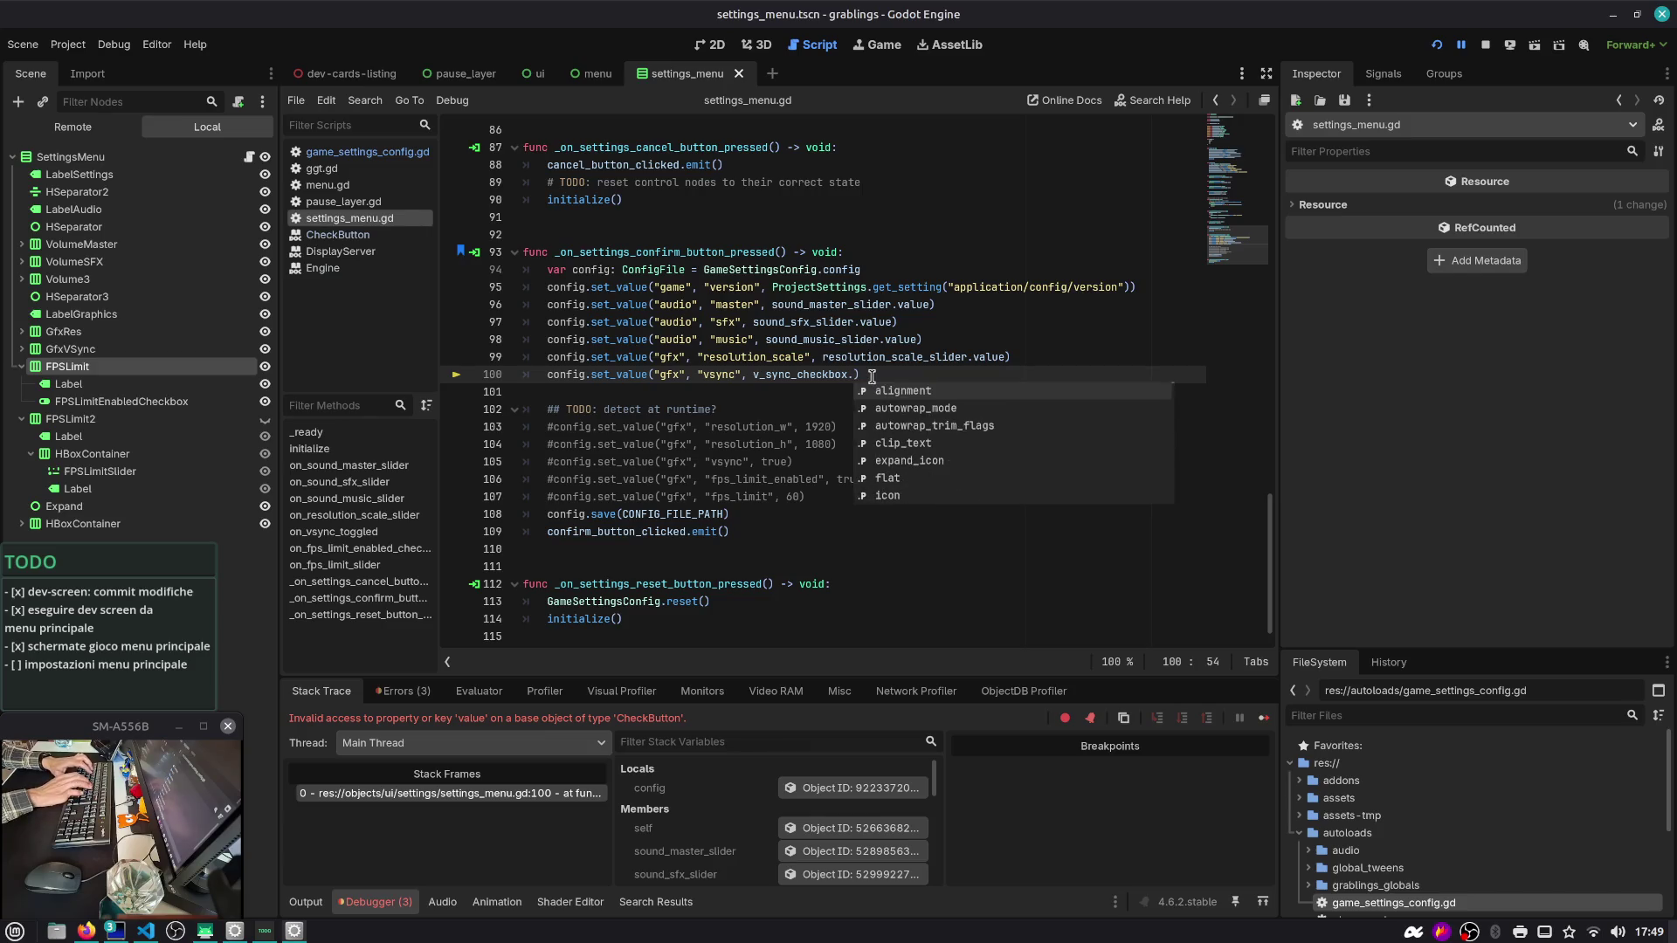
{"action": "type", "text": "toggl"}
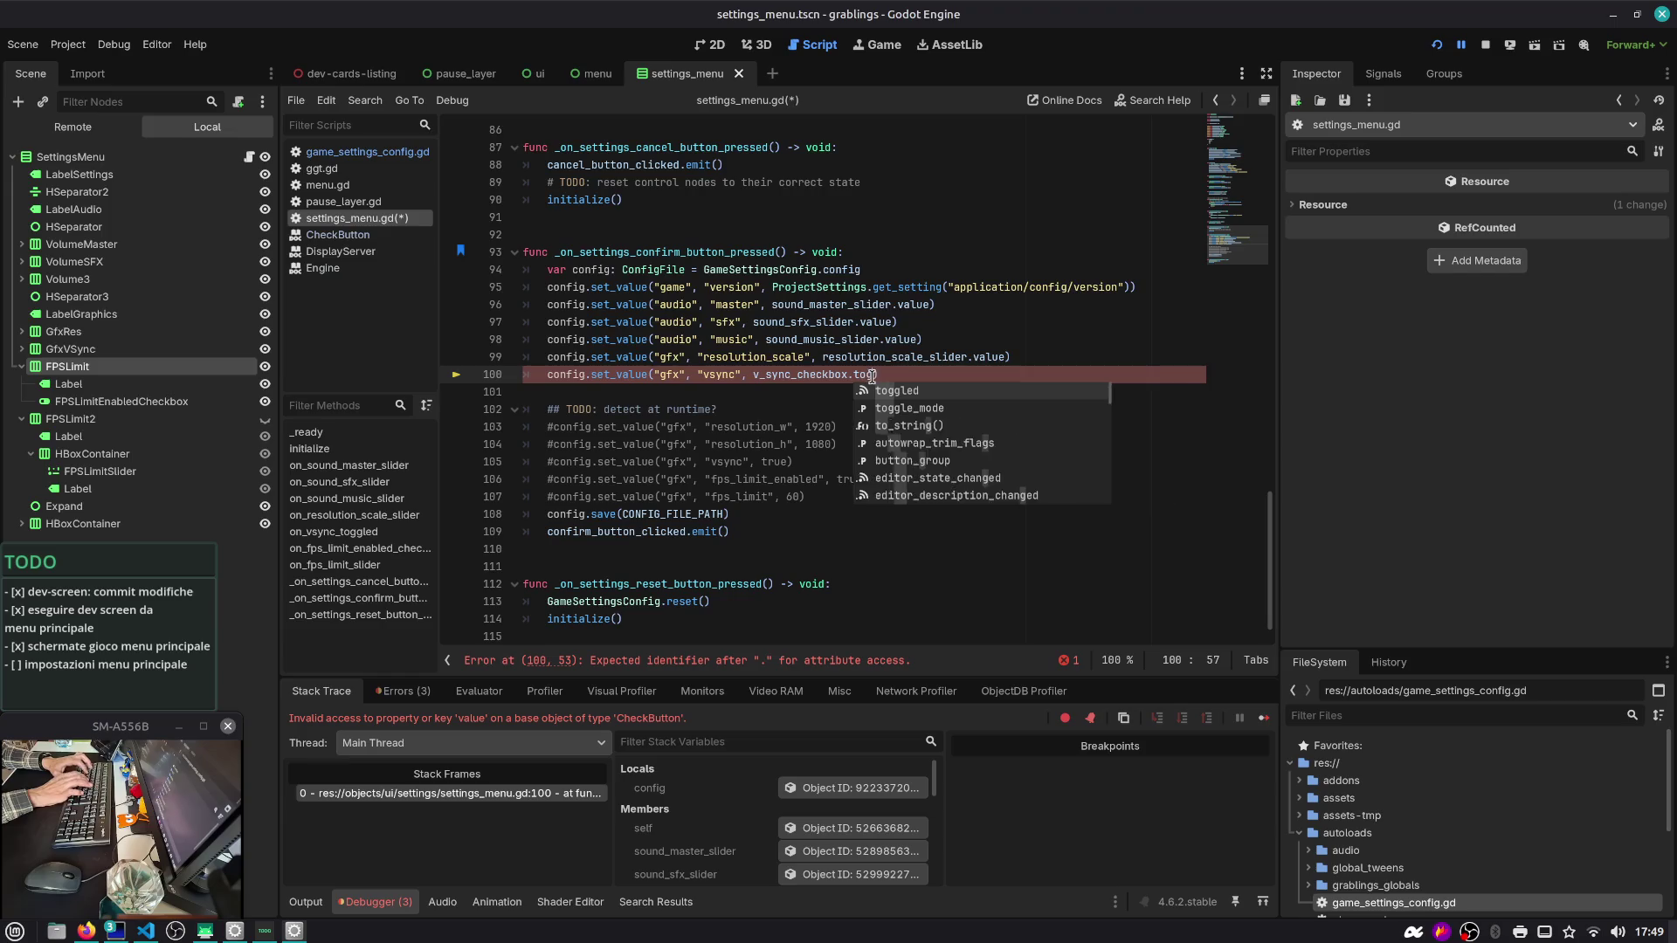
{"action": "key", "text": "BackSpace"}
{"action": "key", "text": "BackSpace"}
{"action": "key", "text": "BackSpace"}
{"action": "type", "text": "pressed"}
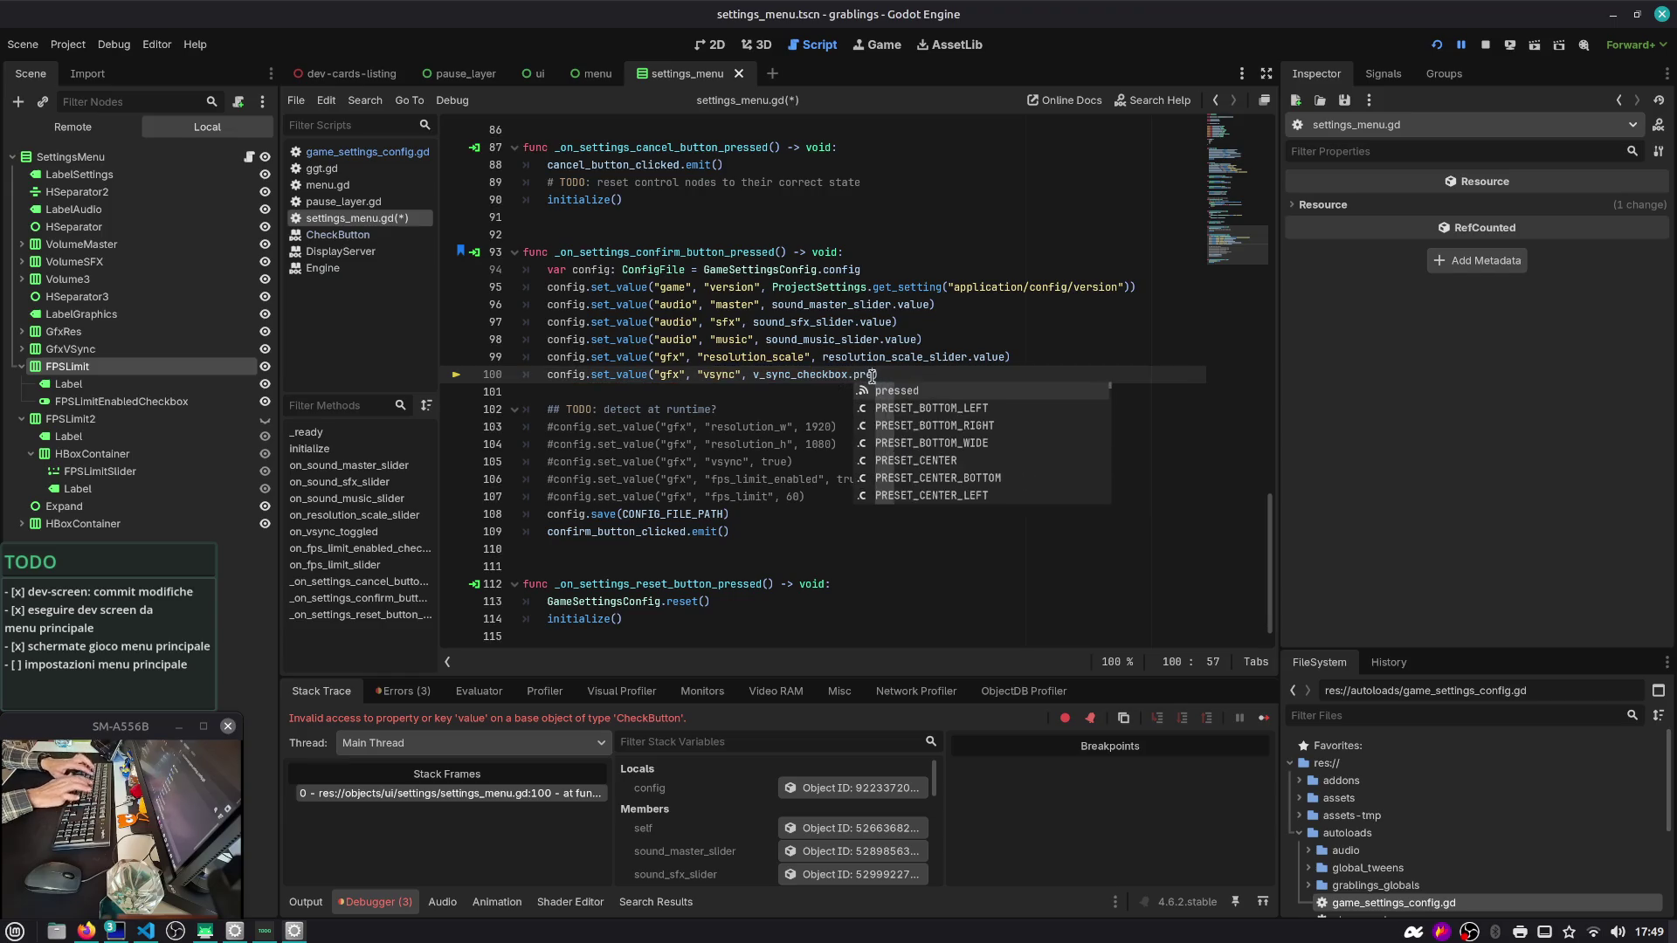
{"action": "key", "text": "Down"}
{"action": "key", "text": "Down"}
{"action": "key", "text": "Down"}
{"action": "key", "text": "Return"}
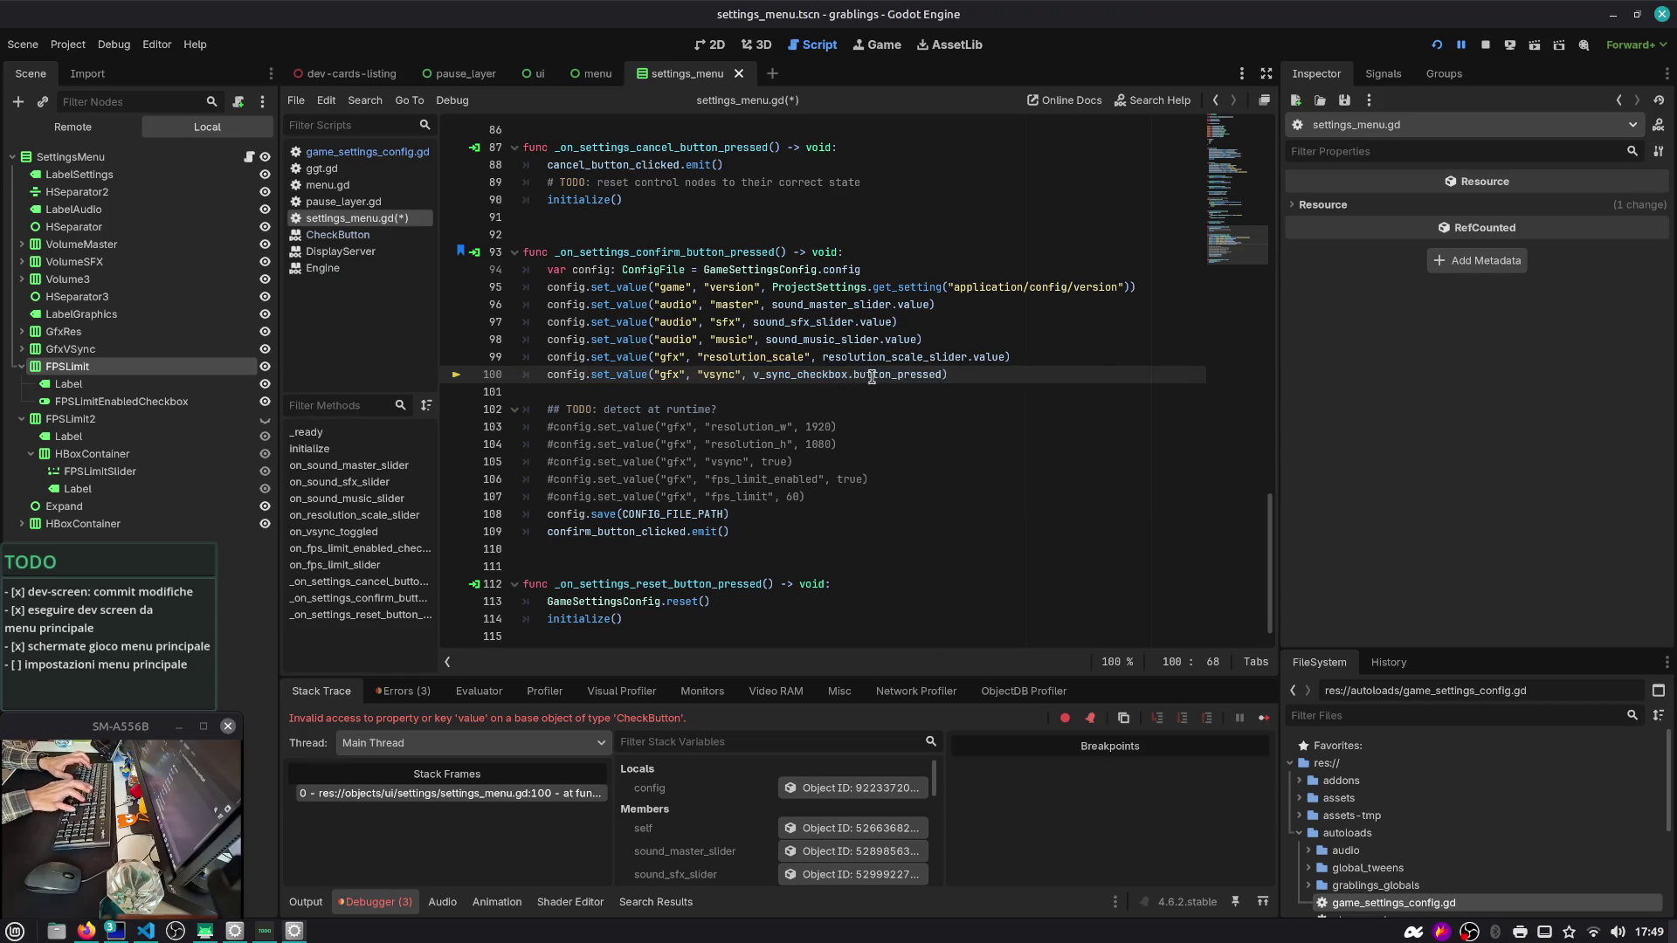
Step: Duplicate the vsync line as line 101 and move the settings.cfg terminal aside
{"action": "key", "text": "Up"}
{"action": "key", "text": "Up"}
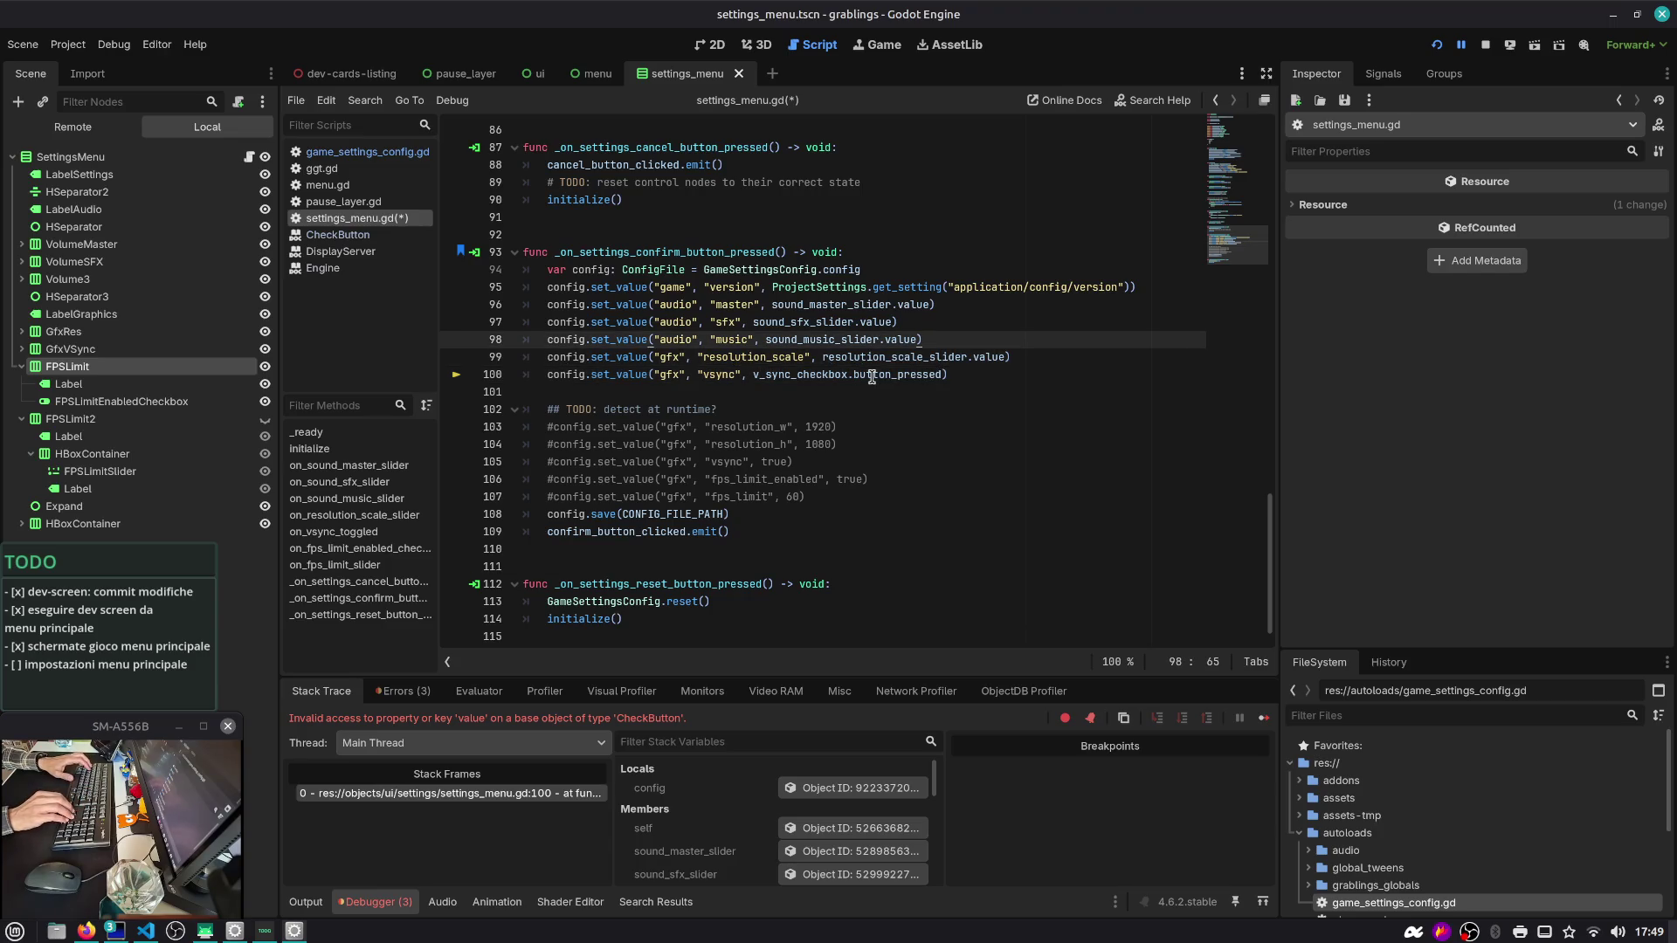
{"action": "key", "text": "Up"}
{"action": "key", "text": "Up"}
{"action": "key", "text": "Down"}
{"action": "key", "text": "Down"}
{"action": "key", "text": "Down"}
{"action": "key", "text": "End"}
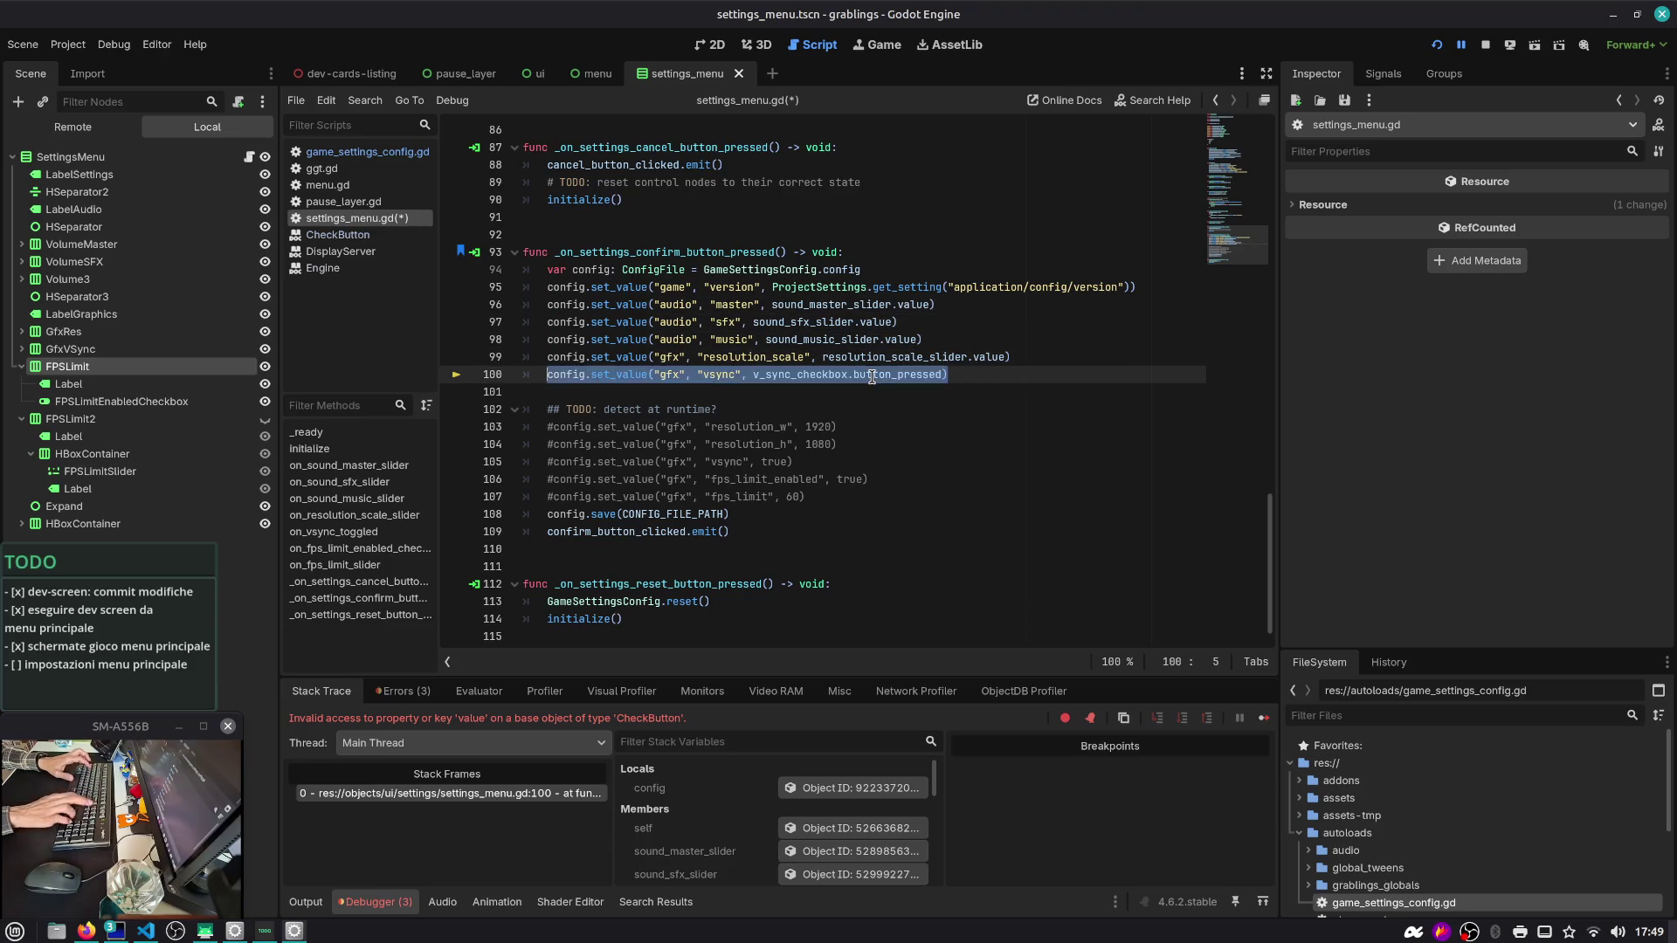
{"action": "key", "text": "ctrl+shift+d"}
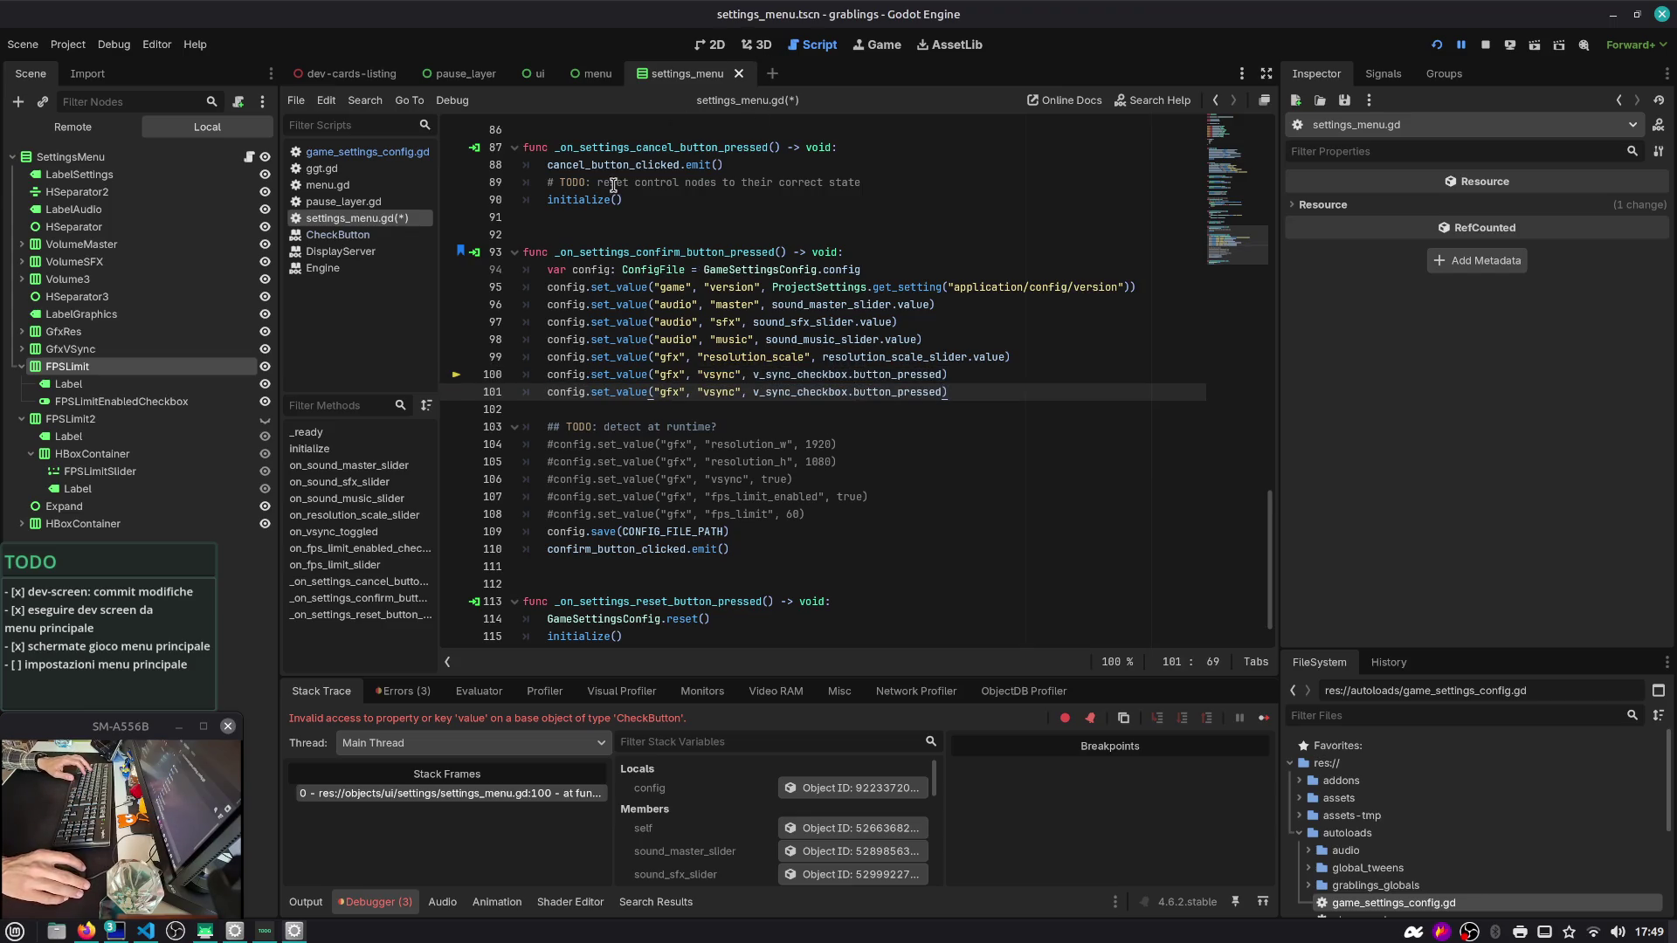
{"action": "key", "text": "alt+Tab"}
{"action": "mouse_move", "coordinate": [688, 447]}
{"action": "left_mouse_down"}
{"action": "mouse_move", "coordinate": [437, 366]}
{"action": "mouse_move", "coordinate": [513, 299]}
{"action": "mouse_move", "coordinate": [297, 340]}
{"action": "mouse_move", "coordinate": [402, 274]}
{"action": "left_mouse_up"}
Step: Change line 101 to save fps_limit_enabled from fps_limit_enabled_checkbox.button_pressed and save the script
{"action": "left_click", "coordinate": [255, 477]}
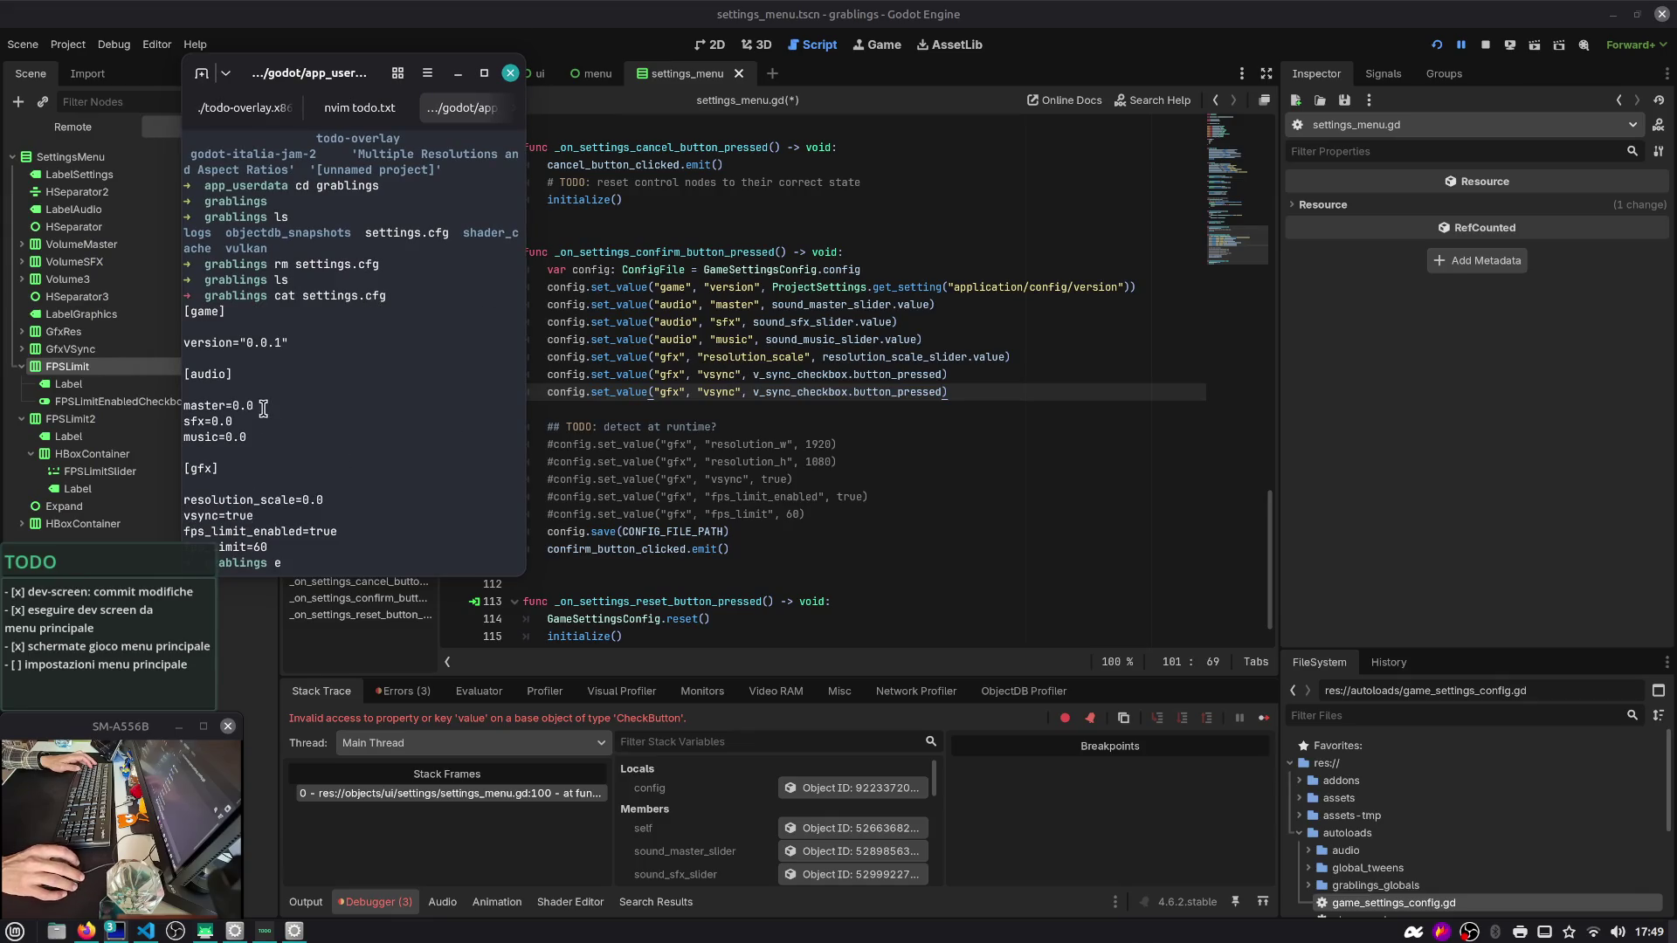
{"action": "left_click_drag", "start_coordinate": [321, 475], "coordinate": [336, 475]}
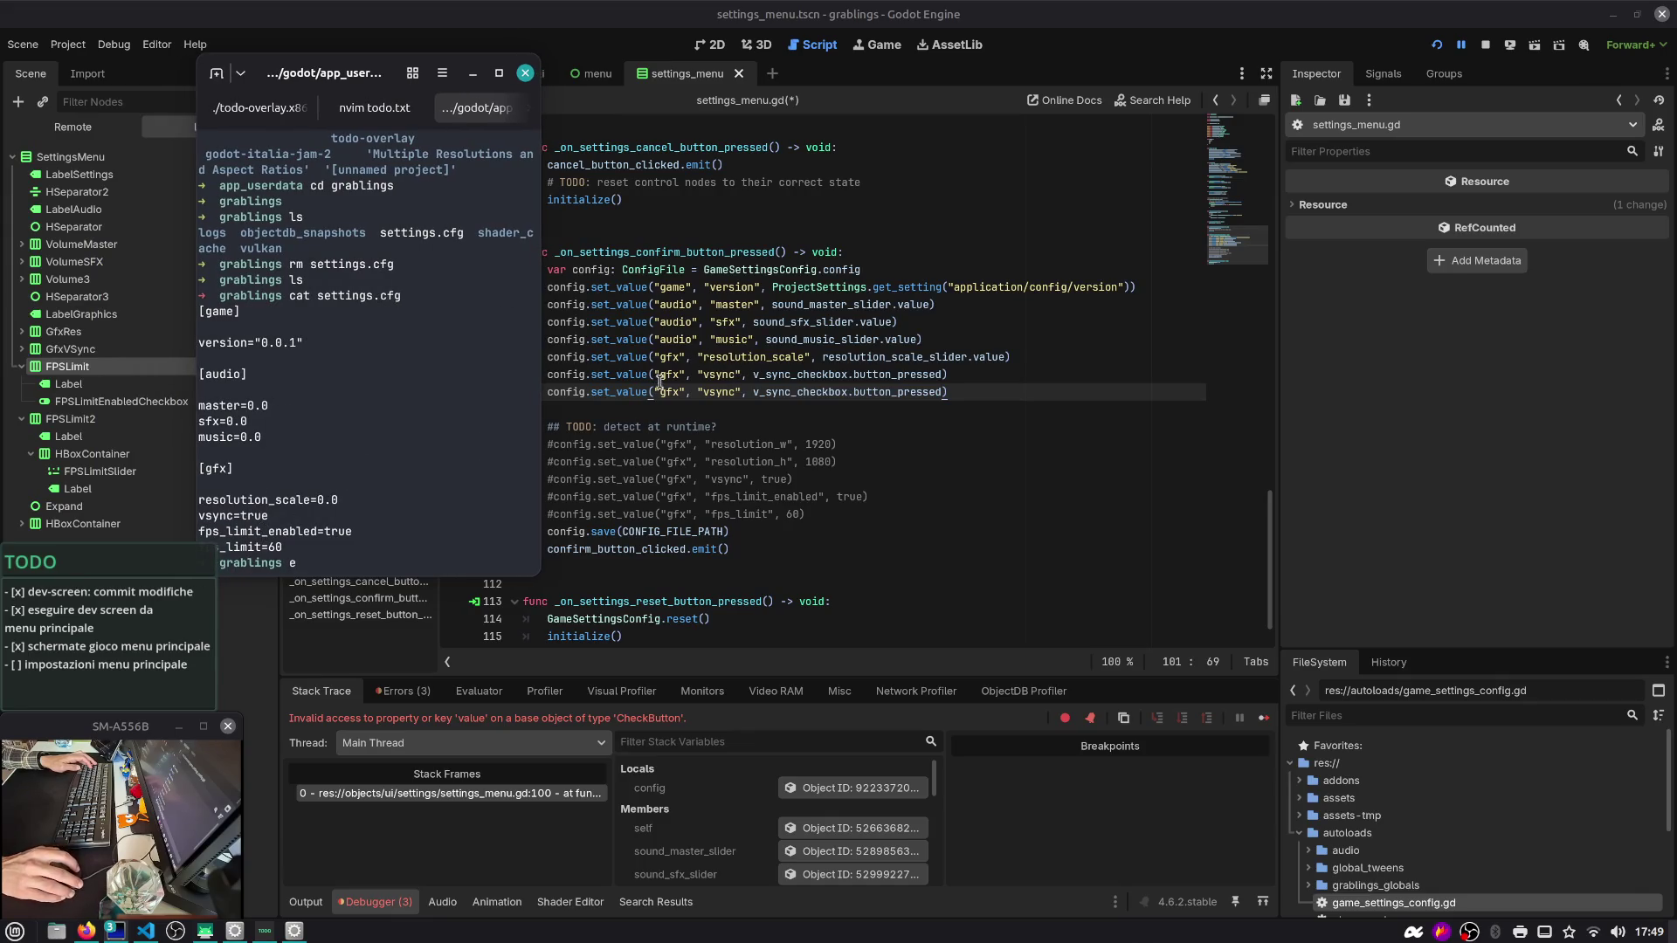
{"action": "left_click", "coordinate": [658, 382]}
{"action": "double_click", "coordinate": [726, 392]}
{"action": "type", "text": "fps_limit_enabled"}
{"action": "key", "text": "Right"}
{"action": "key", "text": "Right"}
{"action": "key", "text": "Right"}
{"action": "key", "text": "ctrl+shift+Right"}
{"action": "type", "text": "fps"}
{"action": "key", "text": "Down"}
{"action": "key", "text": "Return"}
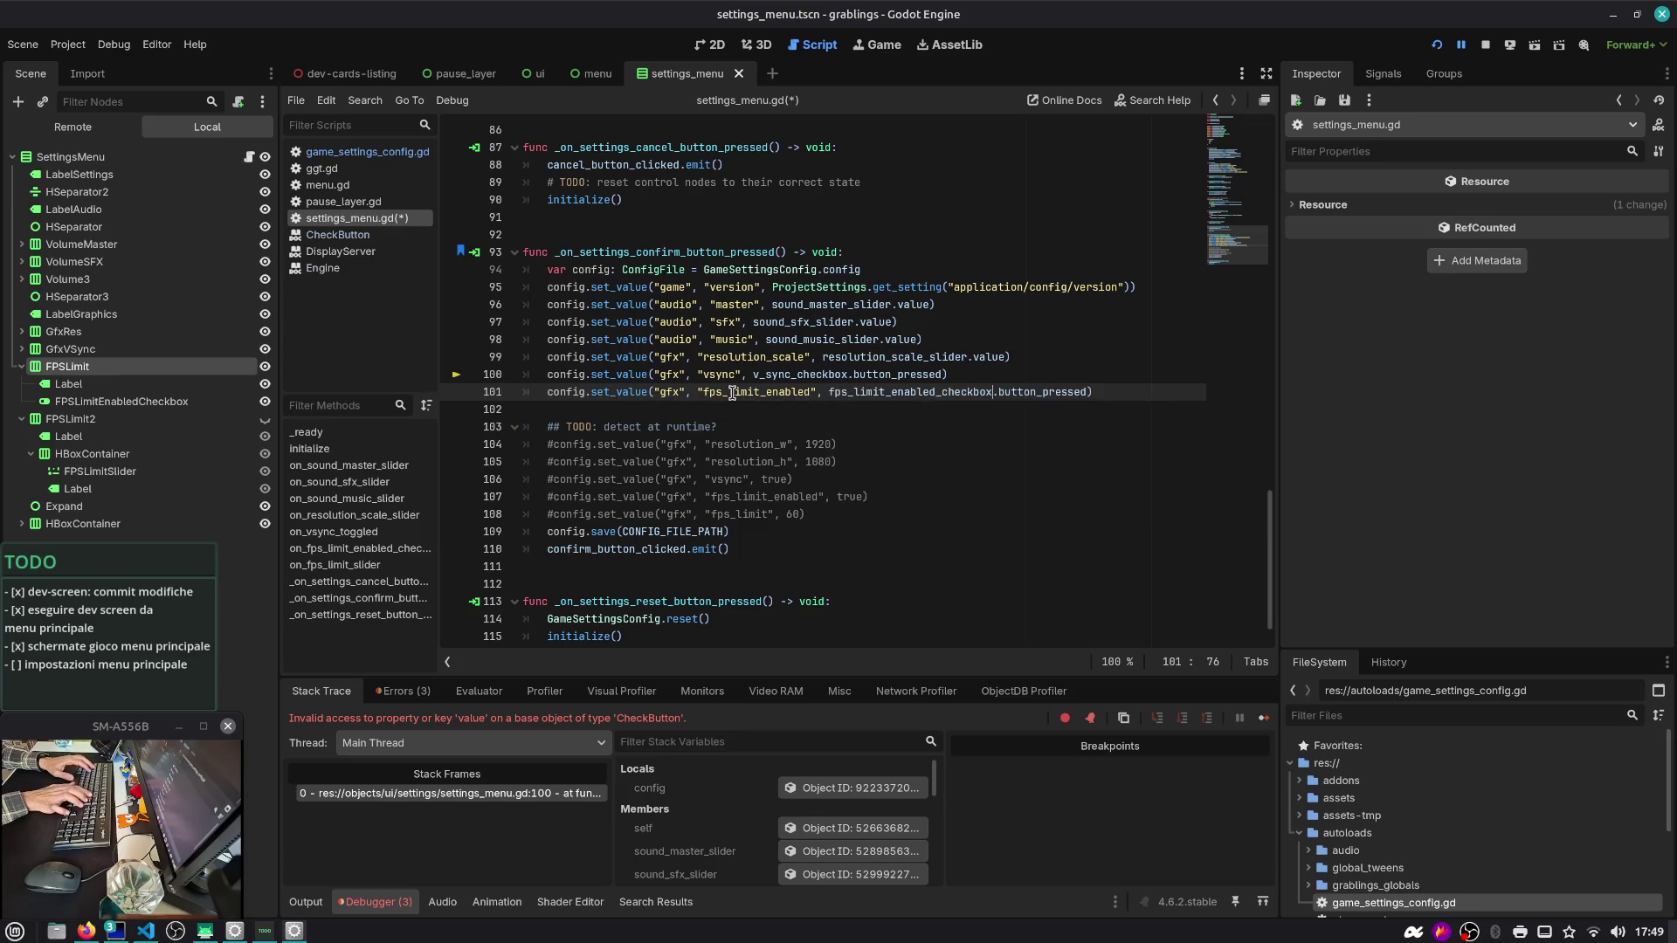
{"action": "key", "text": "ctrl+s"}
Step: Copy line 101 as line 102 saving fps_limit from fps_limit_slider.value, then save
{"action": "key", "text": "End"}
{"action": "key", "text": "shift+Home"}
{"action": "key", "text": "ctrl+c"}
{"action": "key", "text": "End"}
{"action": "key", "text": "Return"}
{"action": "key", "text": "ctrl+v"}
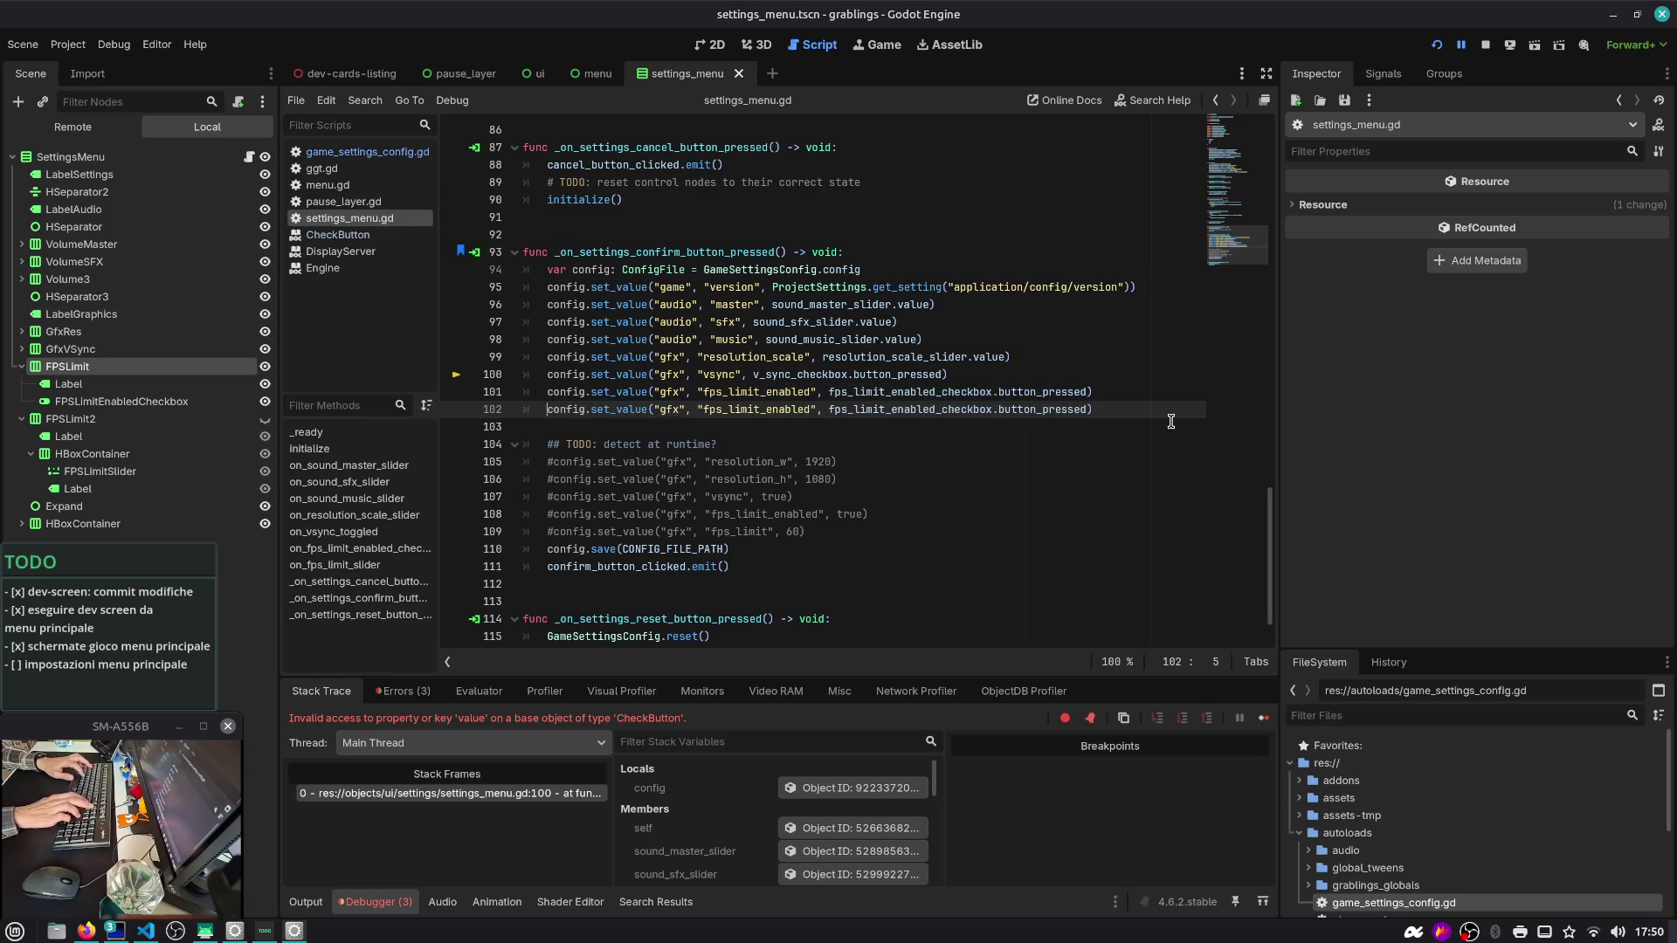
{"action": "key", "text": "Delete"}
{"action": "key", "text": "Delete"}
{"action": "key", "text": "Delete"}
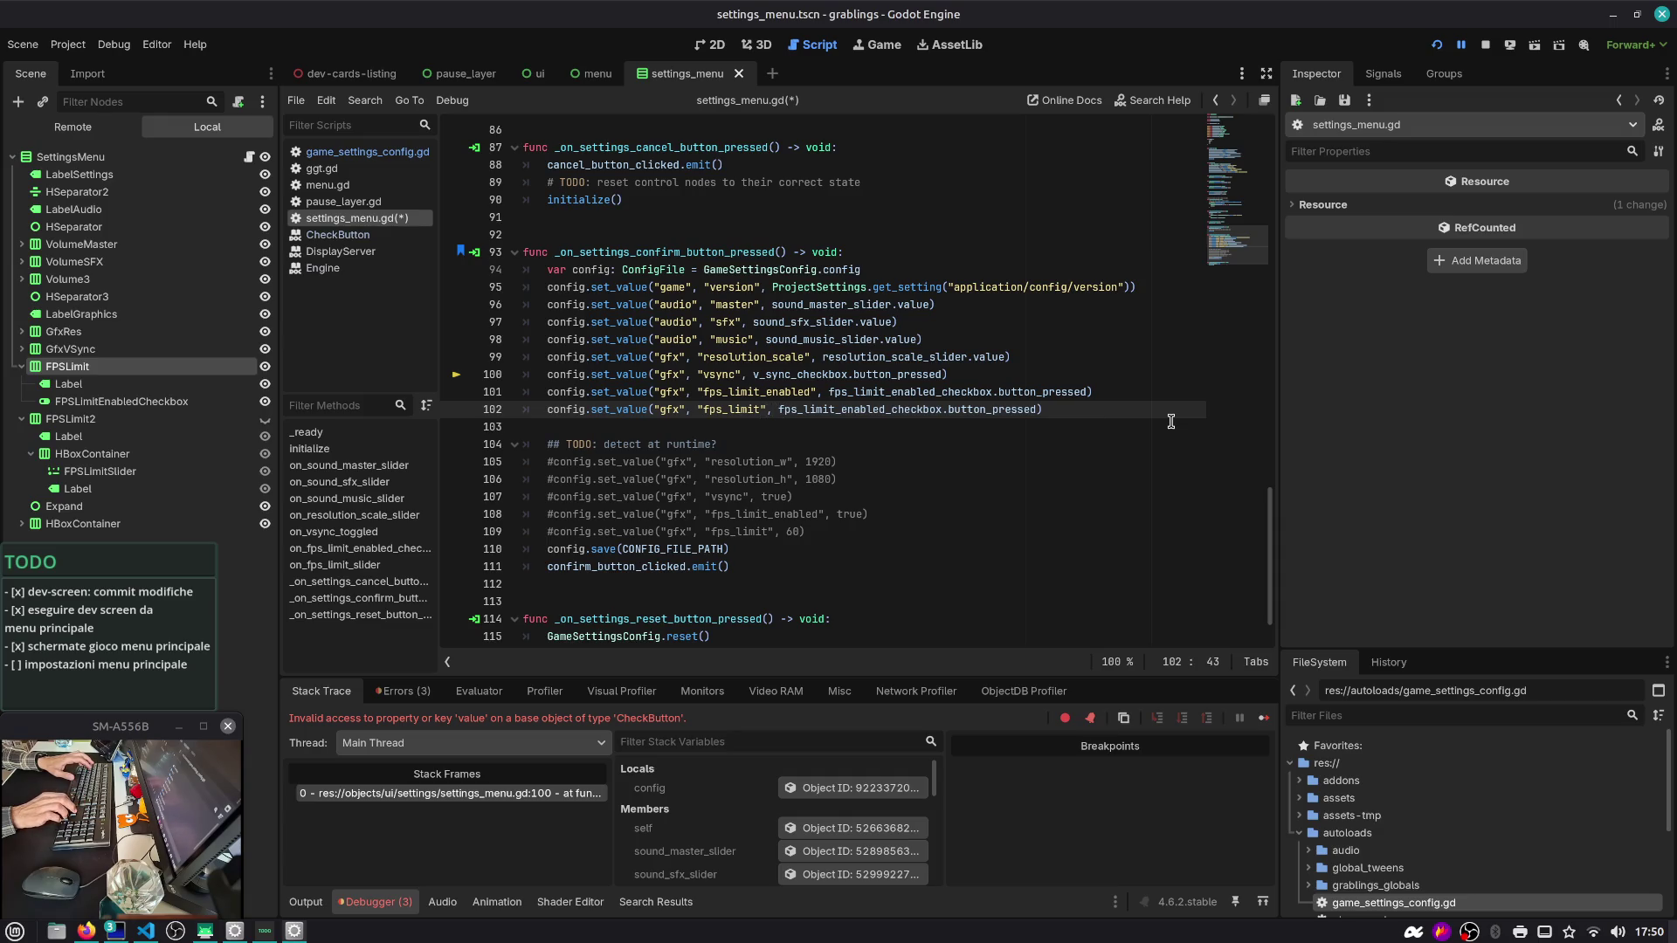
{"action": "key", "text": "ctrl+shift+Right"}
{"action": "key", "text": "ctrl+shift+Right"}
{"action": "key", "text": "ctrl+shift+Right"}
{"action": "type", "text": "fps"}
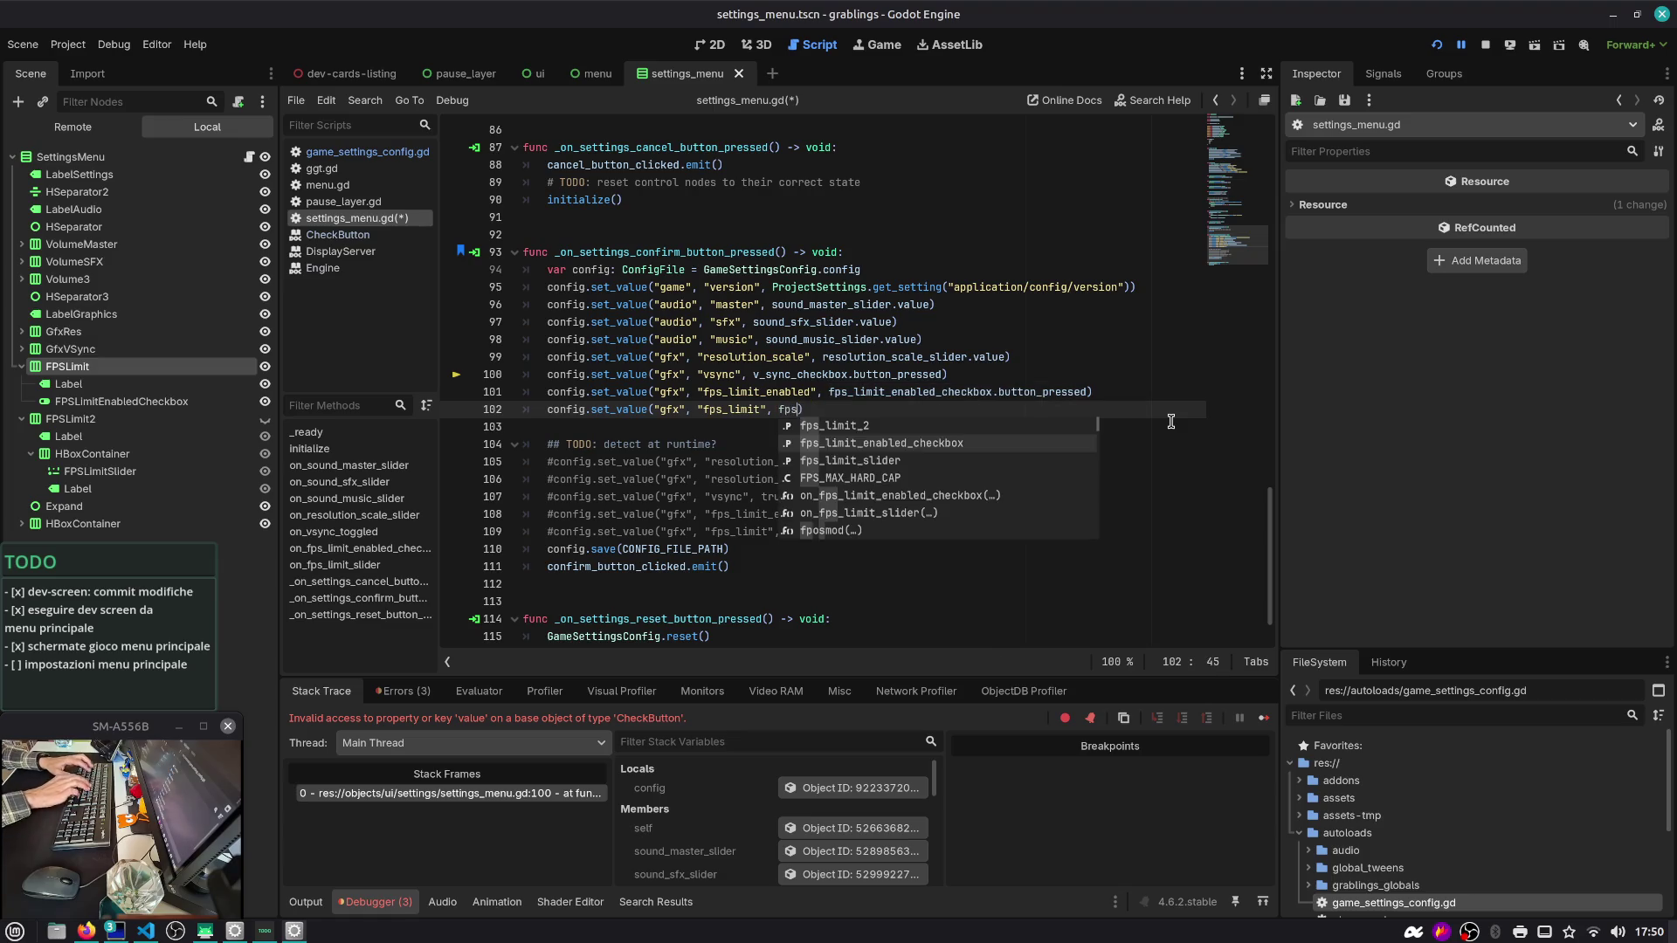
{"action": "key", "text": "Down"}
{"action": "key", "text": "Return"}
{"action": "type", "text": ".value"}
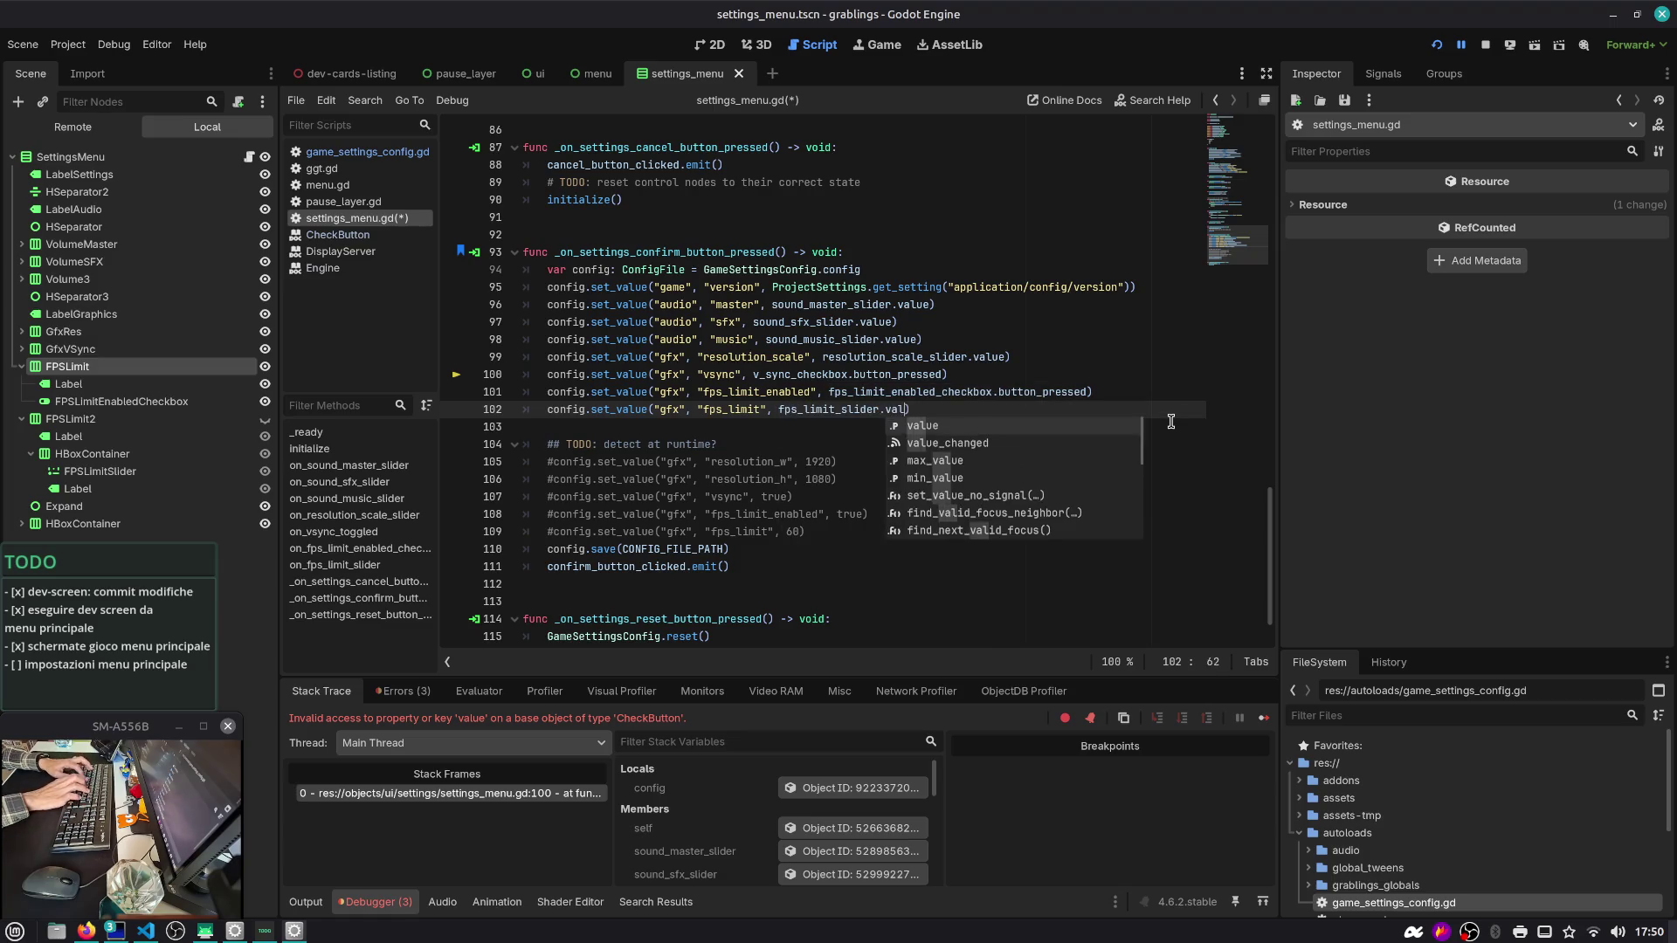
{"action": "key", "text": "ctrl+s"}
Step: Delete the commented-out config lines below the new fps_limit line
{"action": "double_click", "coordinate": [886, 410]}
{"action": "double_click", "coordinate": [893, 410]}
{"action": "scroll", "coordinate": [703, 504], "scroll_direction": "down", "scroll_amount": 1}
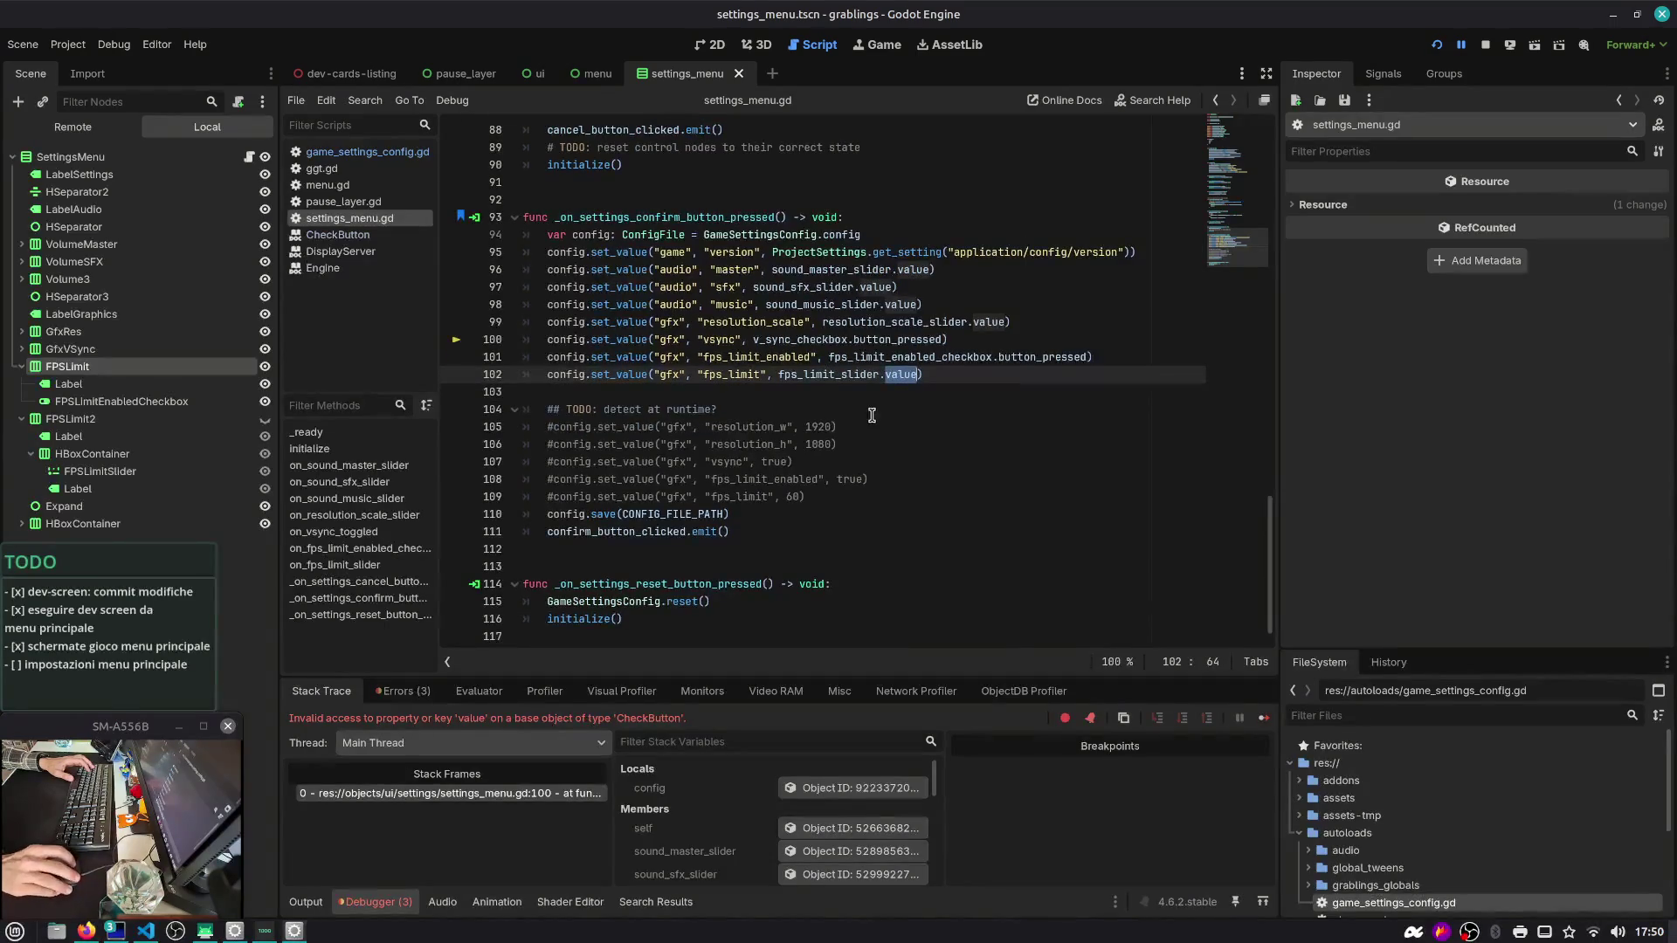
{"action": "mouse_move", "coordinate": [839, 502]}
{"action": "left_mouse_down"}
{"action": "mouse_move", "coordinate": [560, 484]}
{"action": "mouse_move", "coordinate": [524, 428]}
{"action": "left_mouse_up"}
{"action": "key", "text": "BackSpace"}
Step: Delete the 'detect at runtime' TODO comment and the blank line before config.save
{"action": "left_click", "coordinate": [634, 407]}
{"action": "key", "text": "ctrl+shift+k"}
{"action": "key", "text": "ctrl+shift+k"}
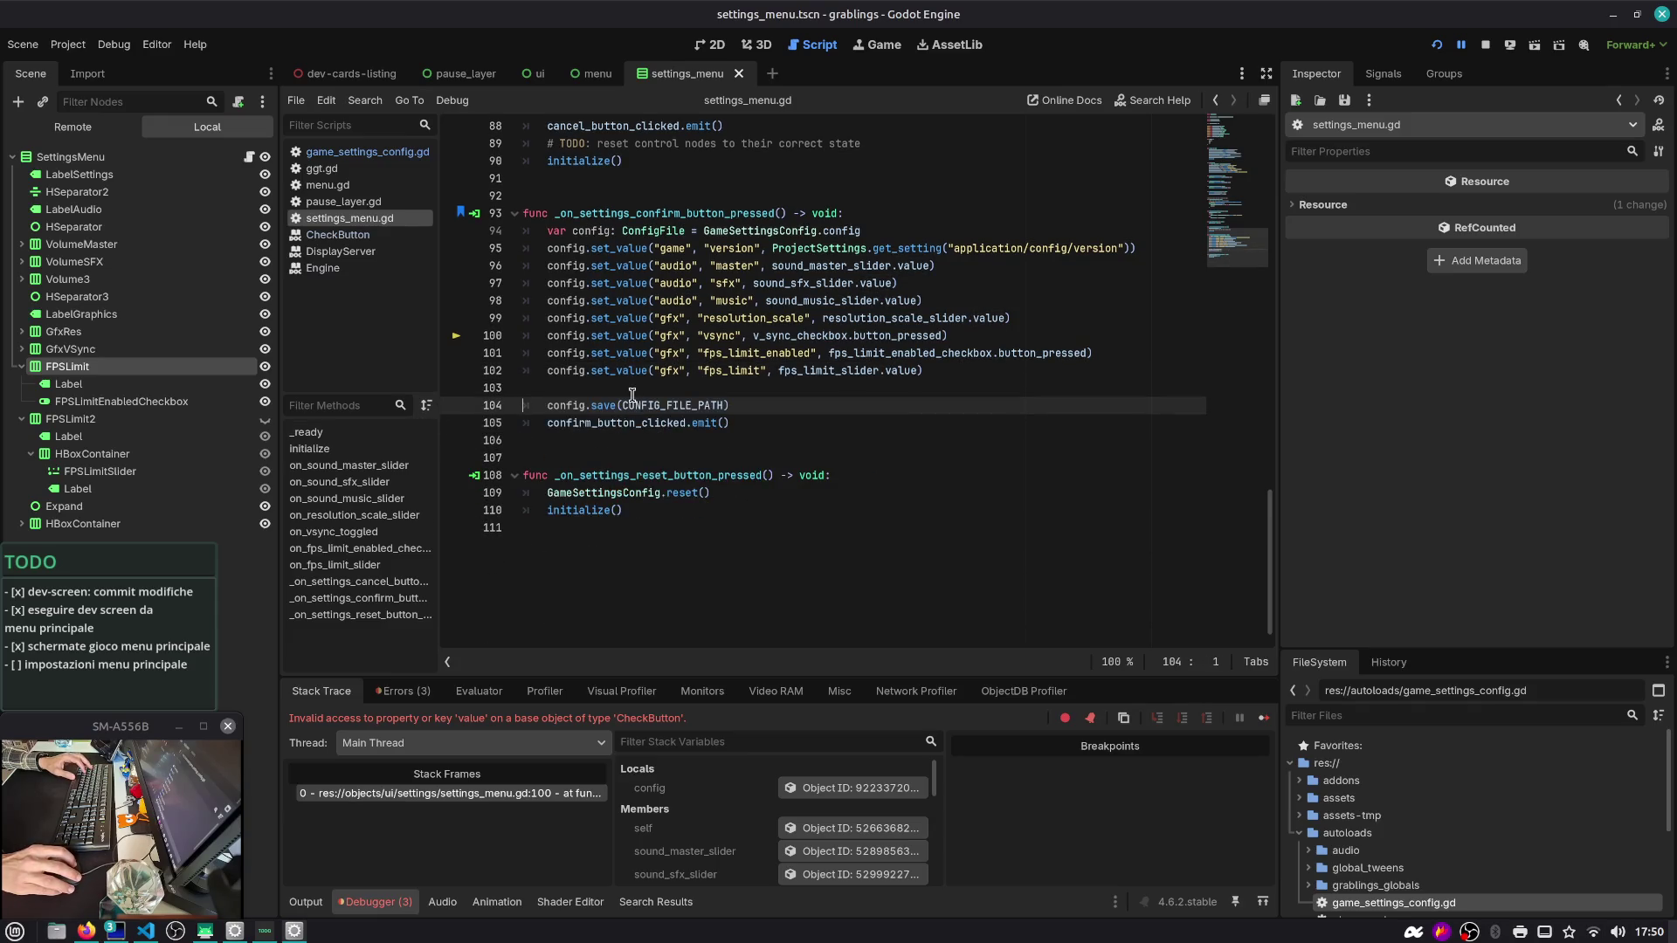
{"action": "key", "text": "BackSpace"}
{"action": "double_click", "coordinate": [664, 405]}
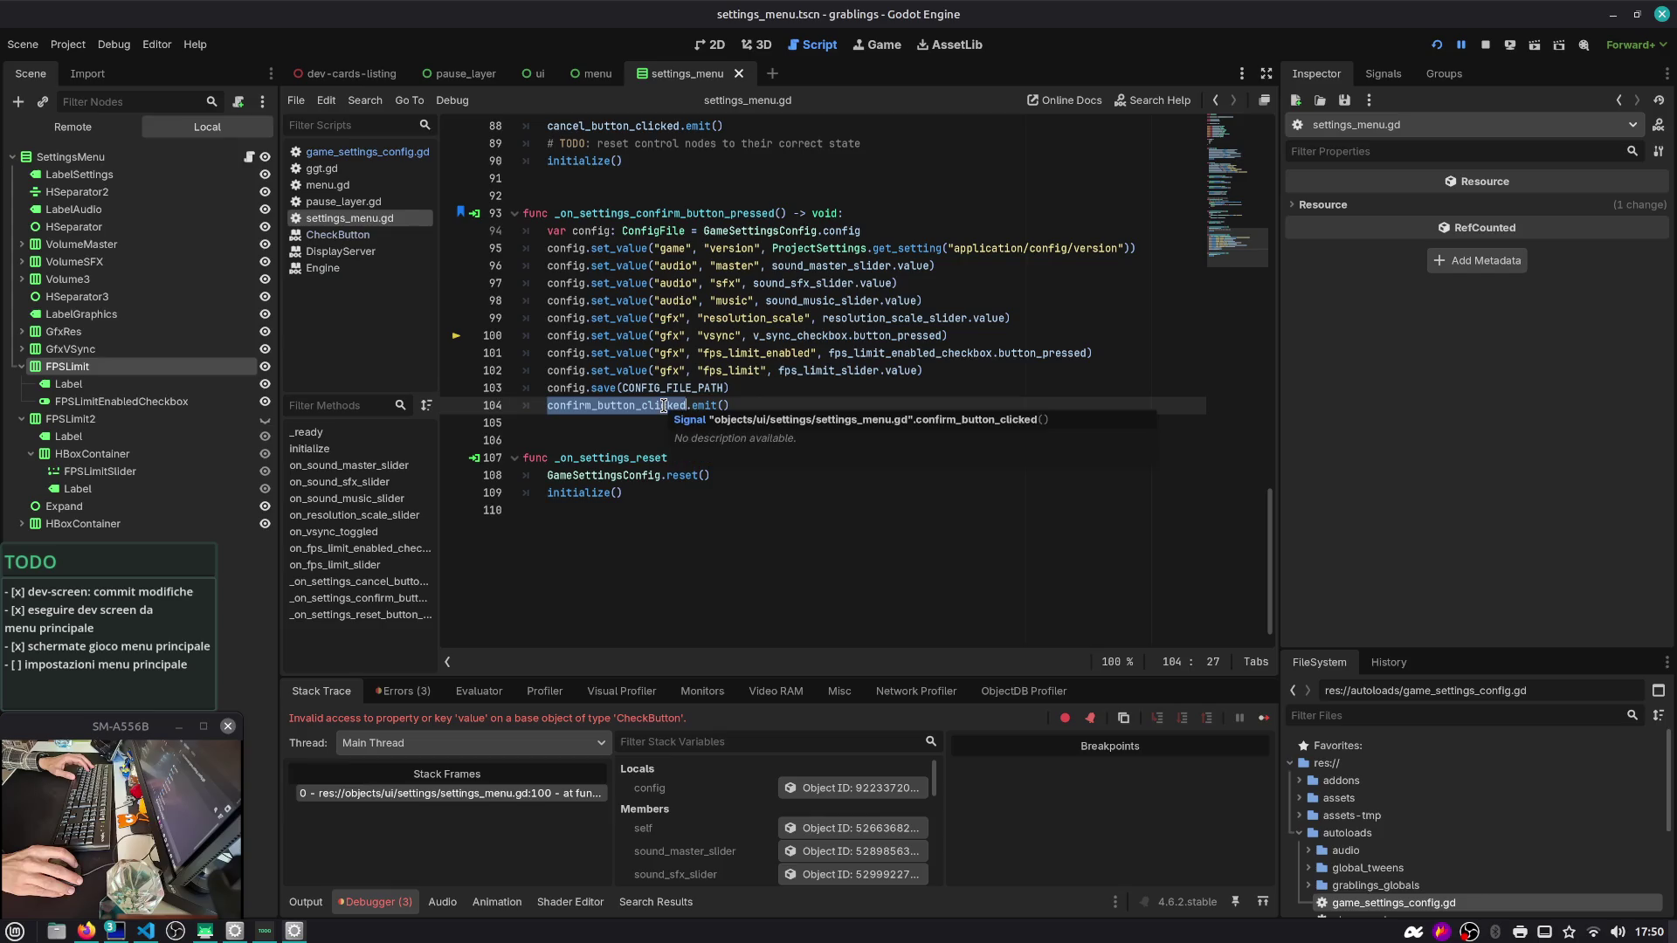
{"action": "double_click", "coordinate": [650, 214]}
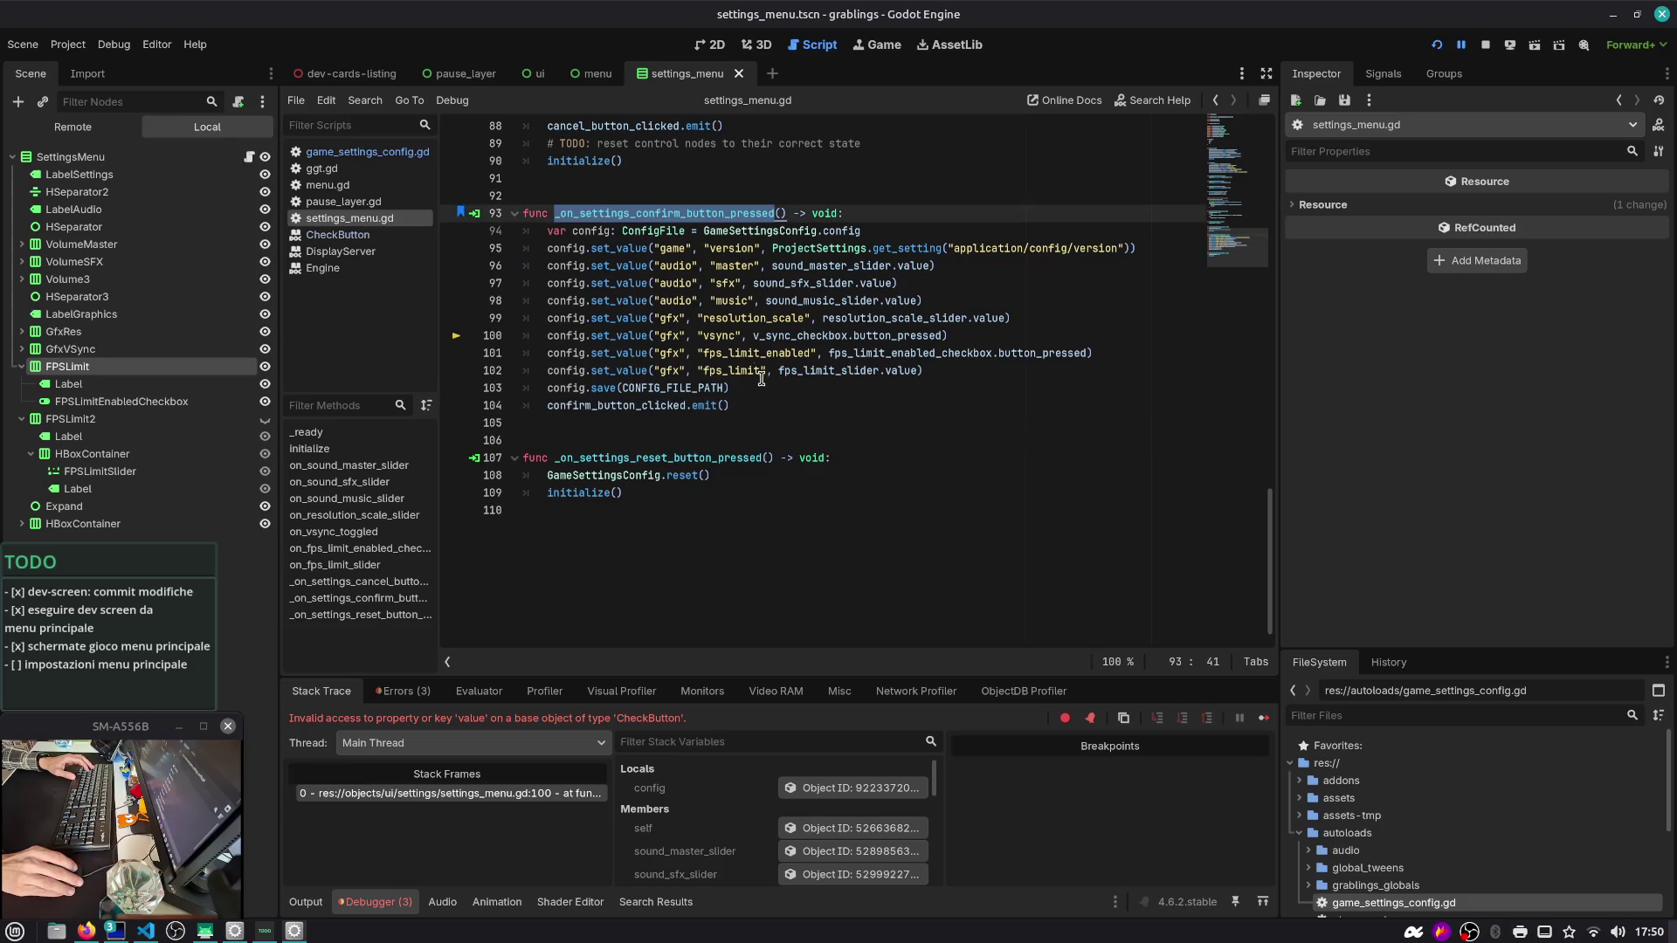
Step: Review the edited script, checking FPS_MAX_HARD_CAP and the confirm handler, then relaunch the game
{"action": "key", "text": "ctrl+alt+Right"}
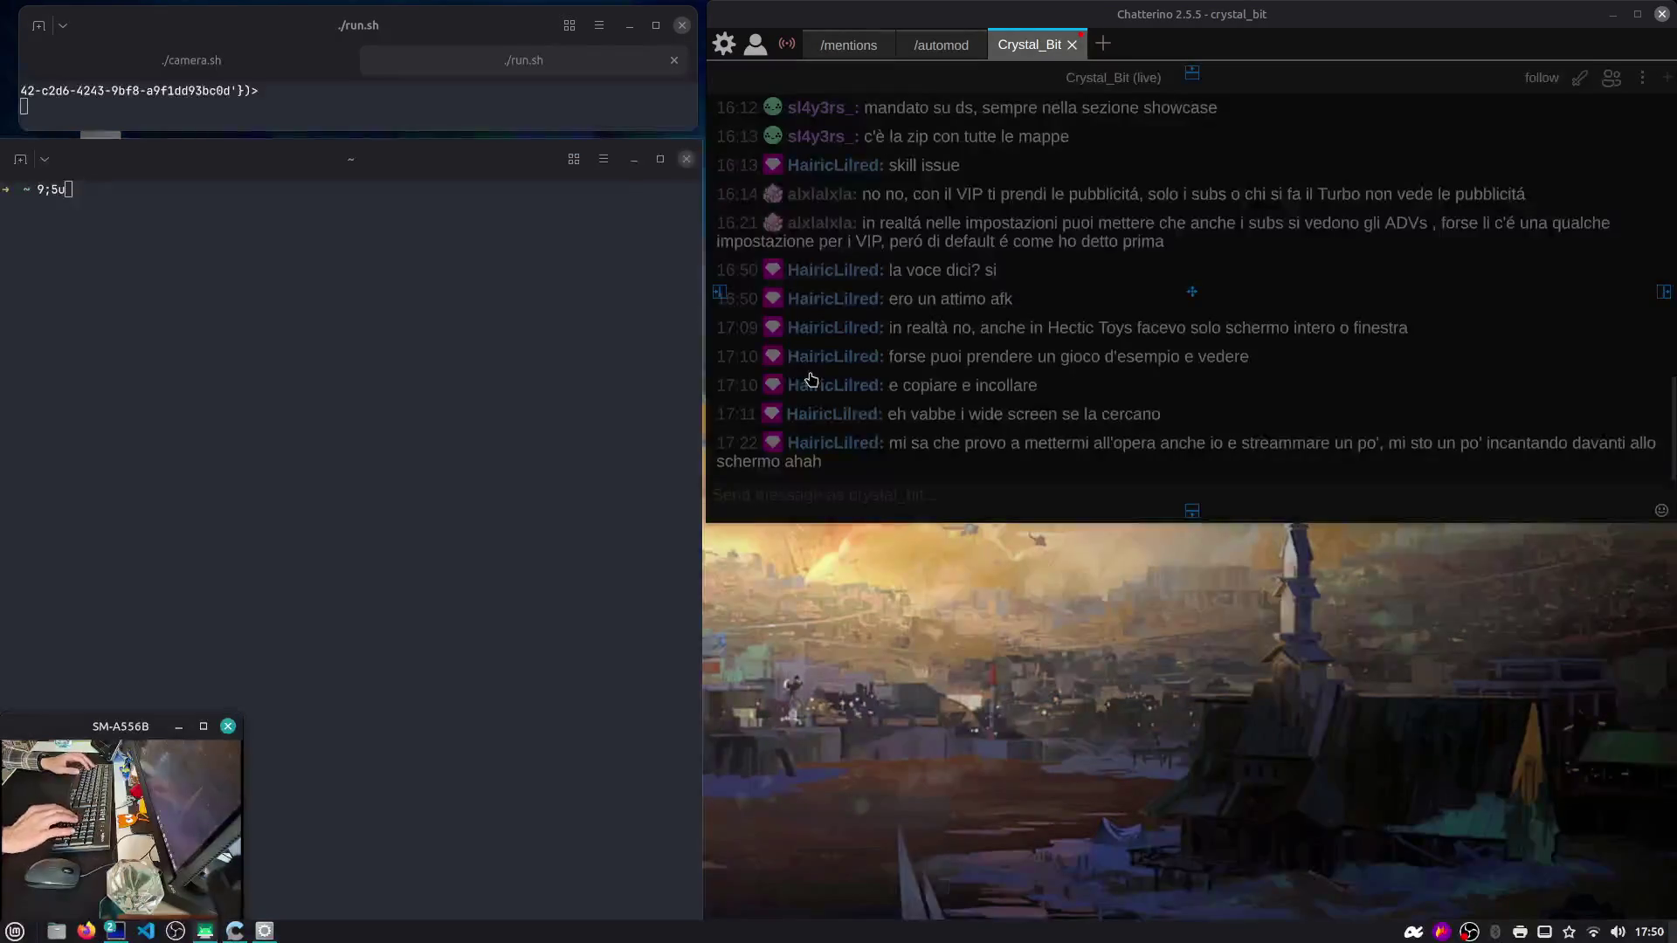
{"action": "key", "text": "ctrl+alt+Left"}
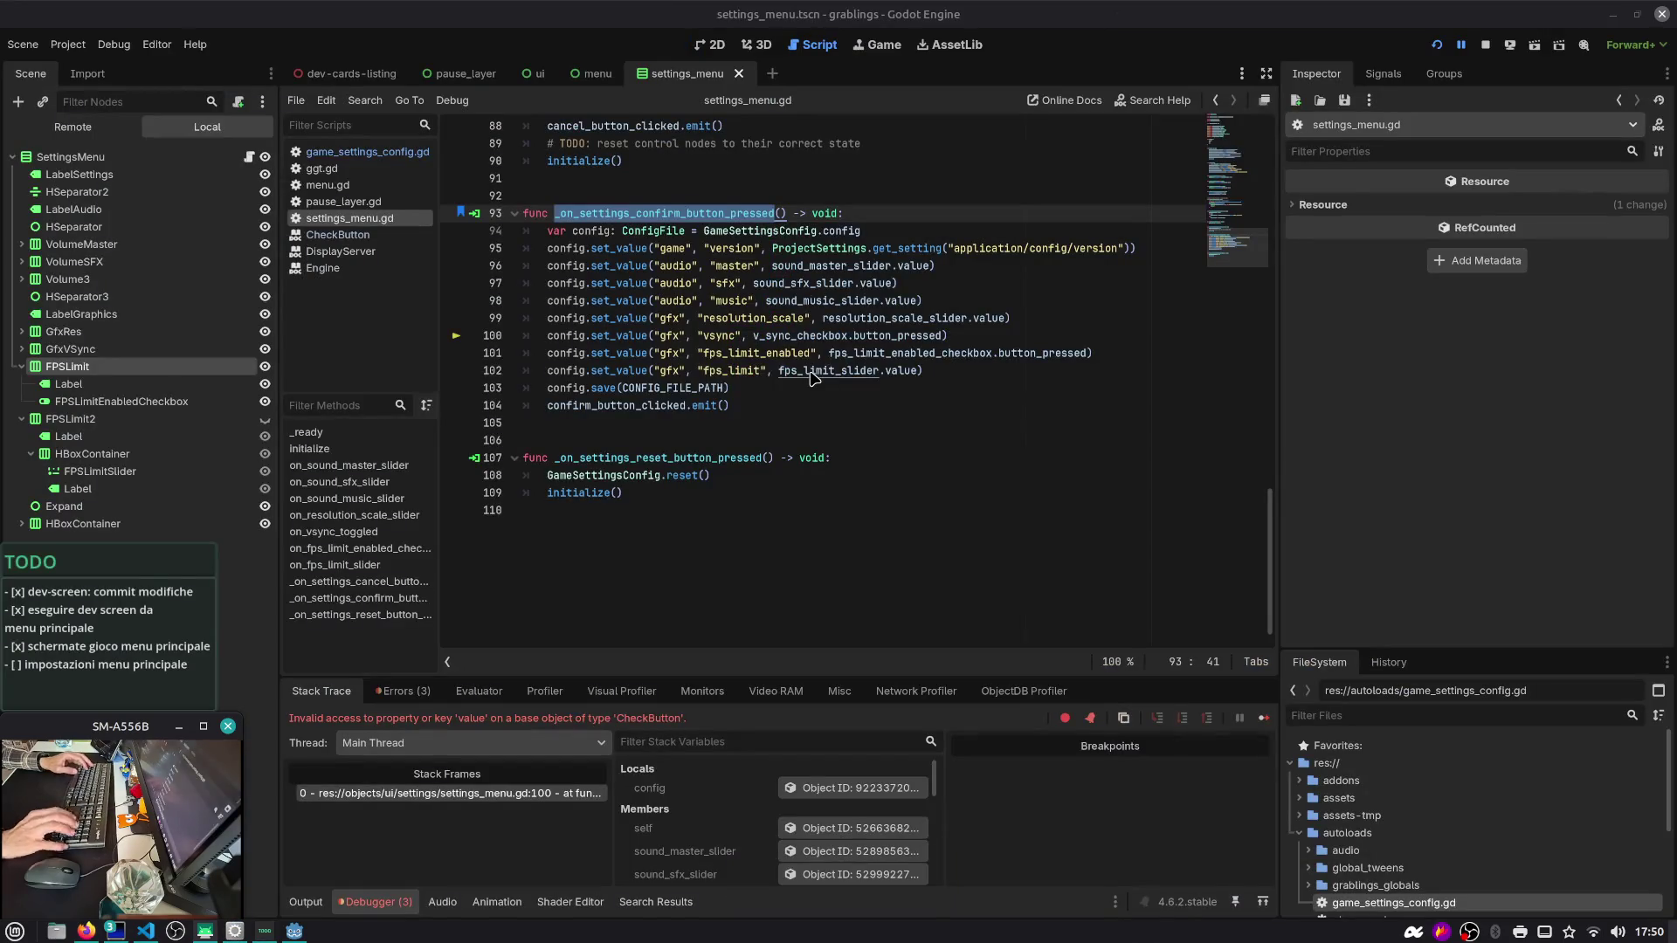
{"action": "left_click", "coordinate": [839, 375]}
{"action": "scroll", "coordinate": [825, 270], "scroll_direction": "up", "scroll_amount": 3}
{"action": "scroll", "coordinate": [825, 270], "scroll_direction": "up", "scroll_amount": 2}
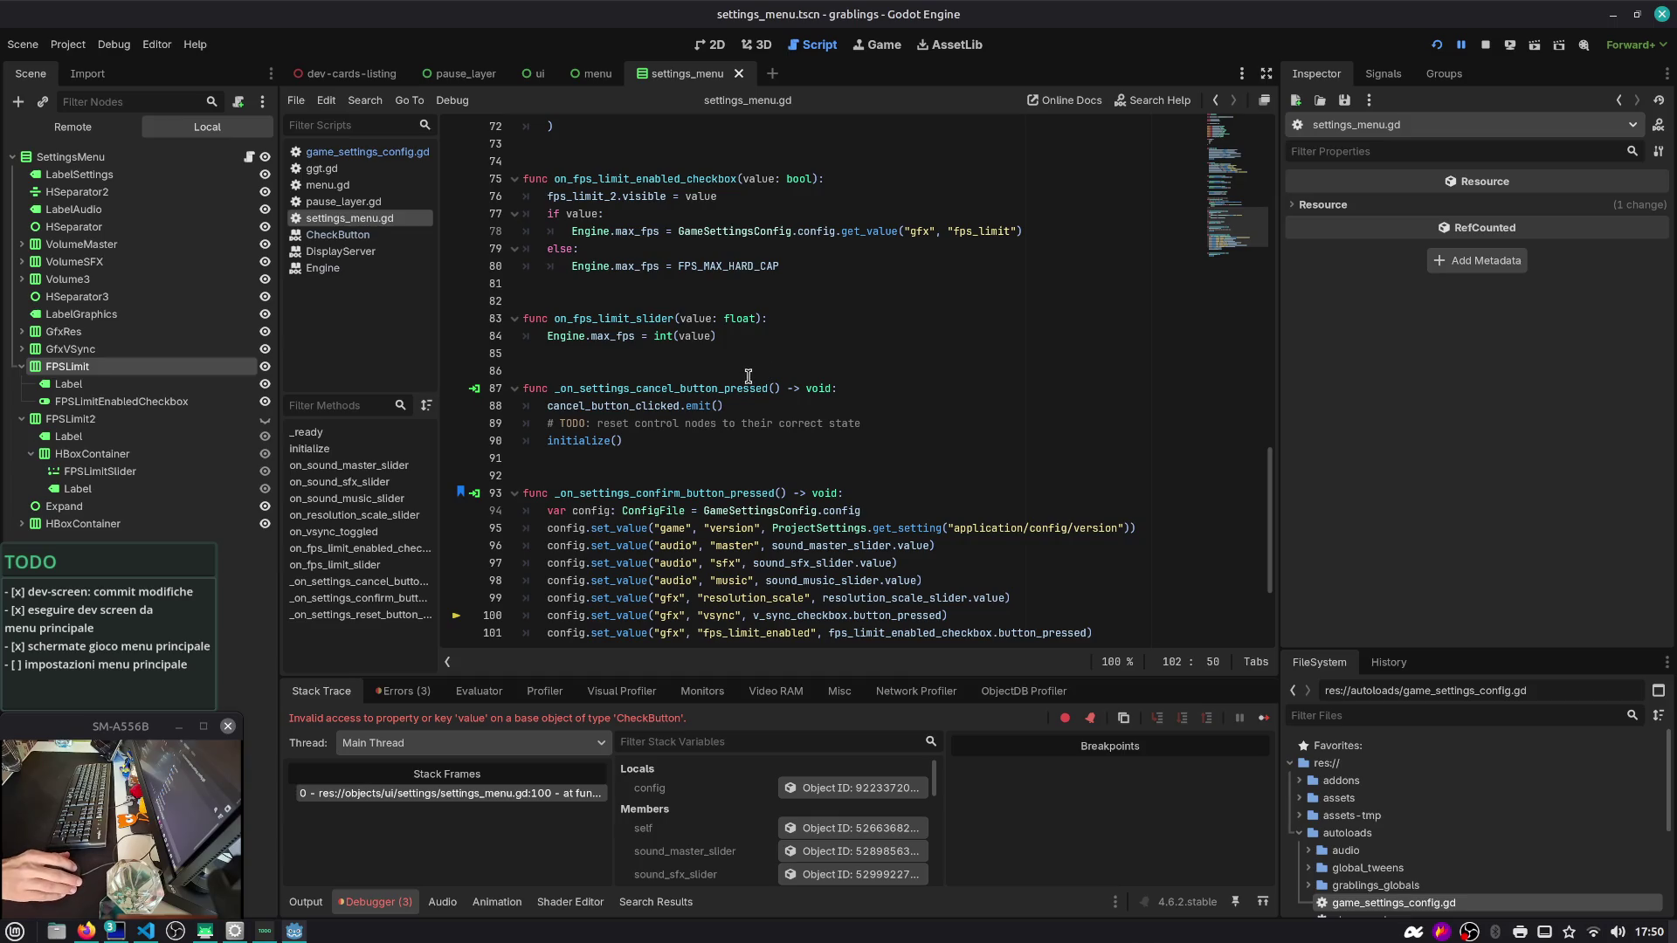
{"action": "left_click_drag", "start_coordinate": [1232, 228], "coordinate": [1214, 129]}
{"action": "double_click", "coordinate": [627, 251]}
{"action": "scroll", "coordinate": [1159, 241], "scroll_direction": "down", "scroll_amount": 5}
{"action": "scroll", "coordinate": [817, 524], "scroll_direction": "down", "scroll_amount": 20}
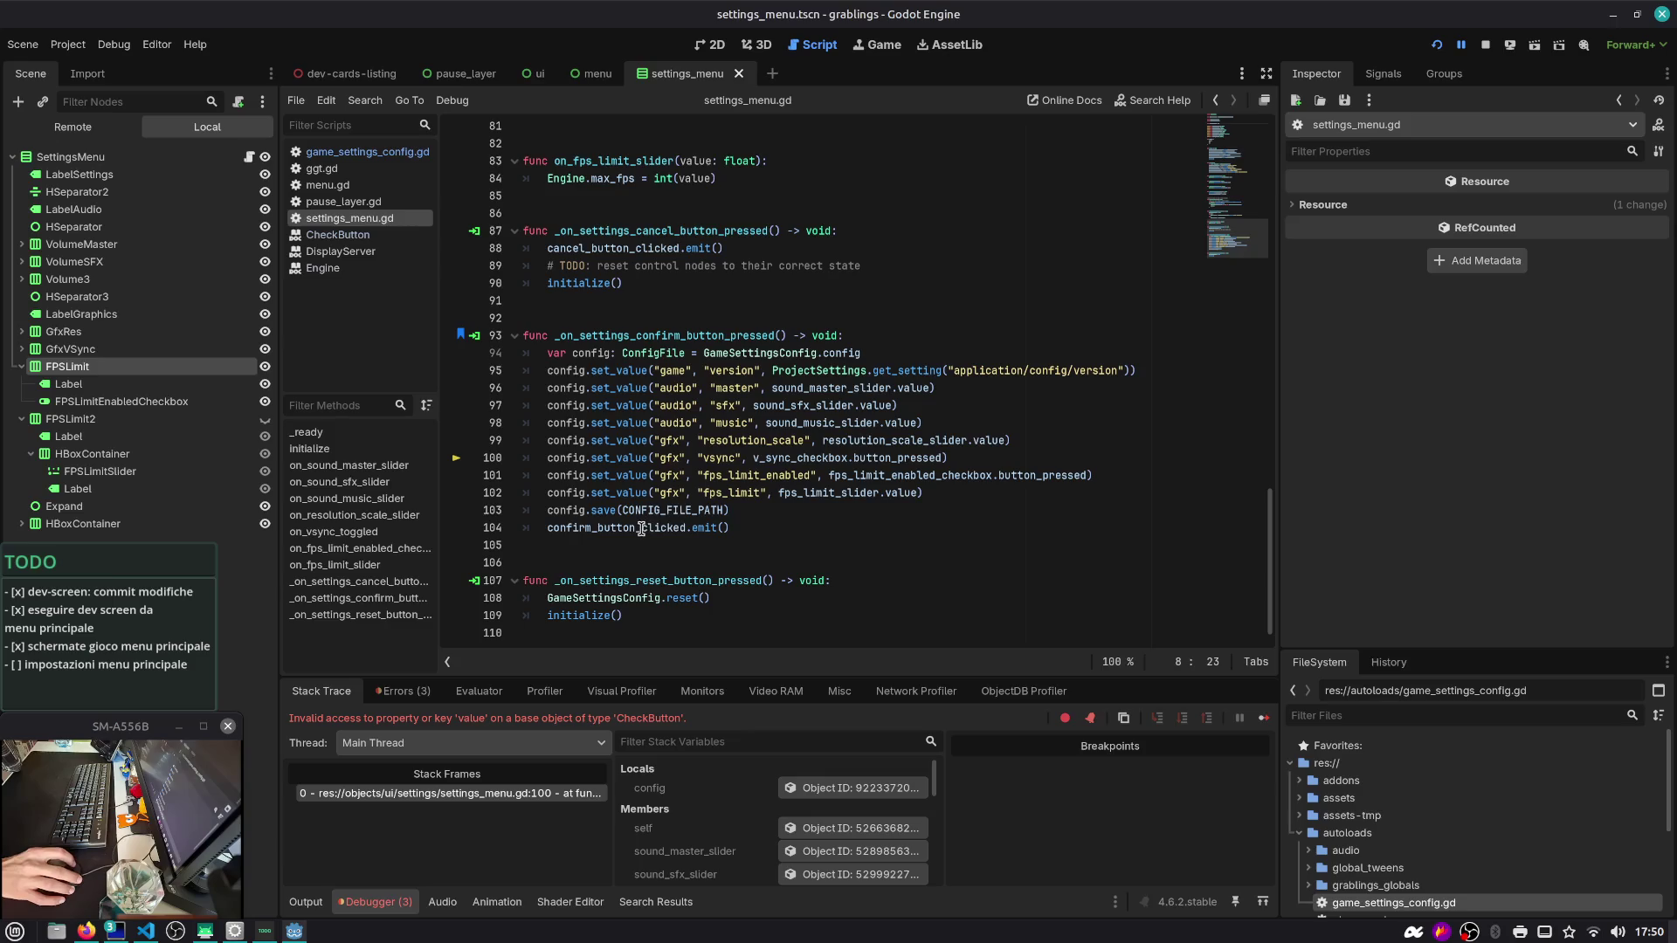
{"action": "double_click", "coordinate": [641, 528]}
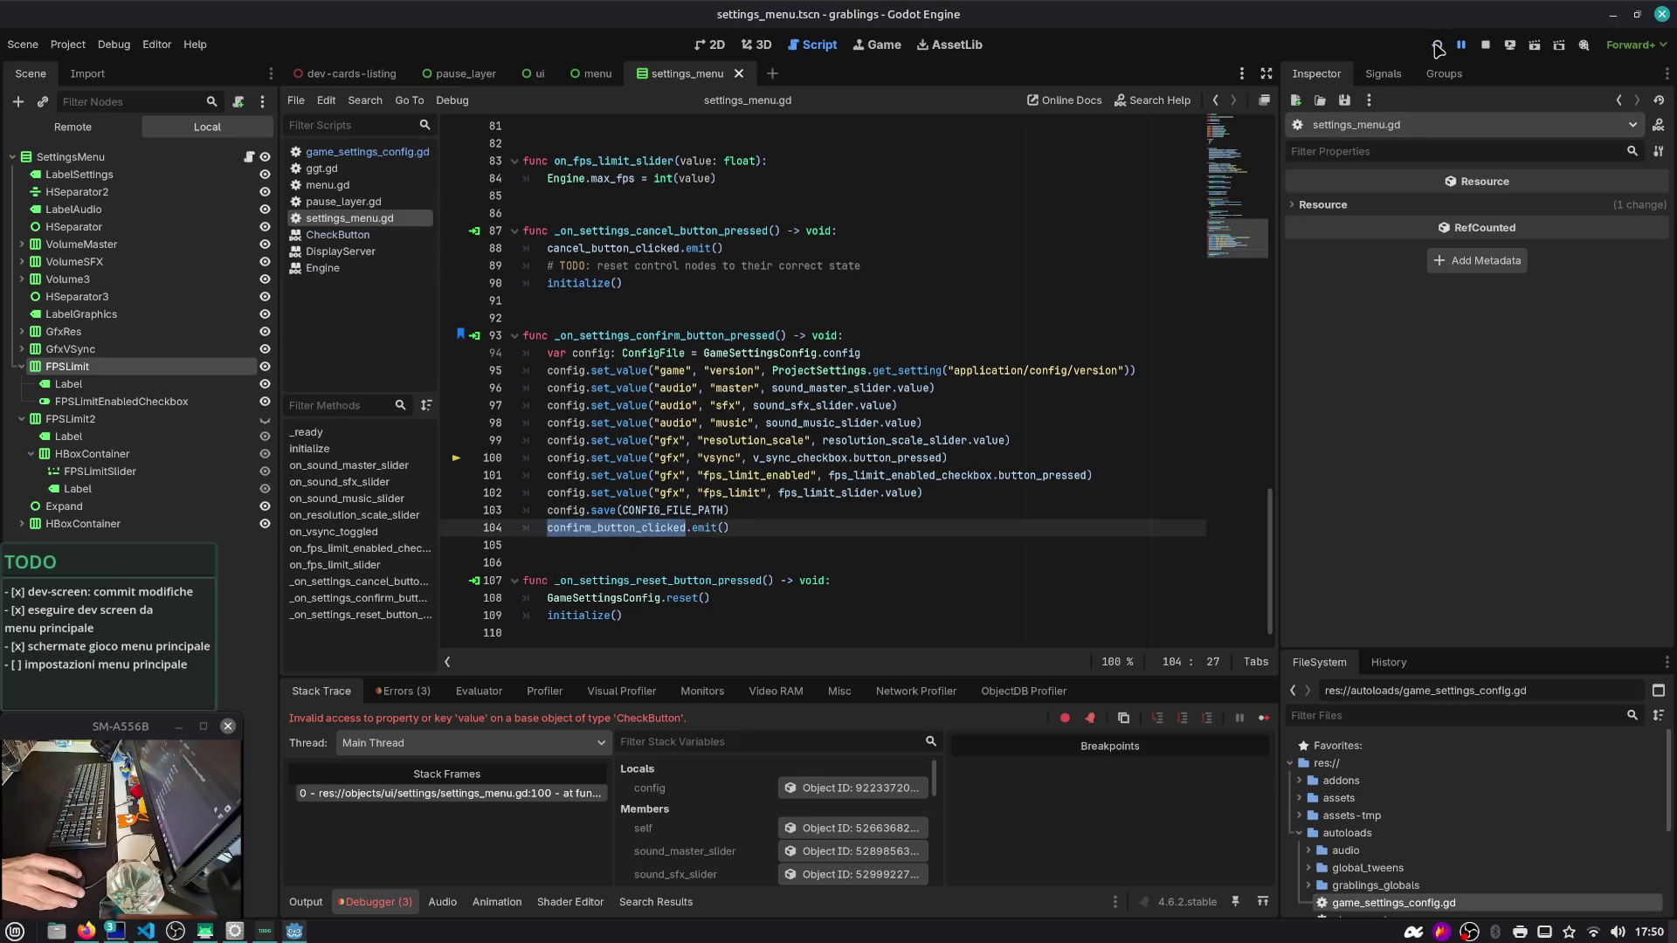
{"action": "left_click", "coordinate": [1437, 46]}
Step: Open and confirm the game's Settings, then check the debugger's two script reload warnings
{"action": "left_click", "coordinate": [772, 420]}
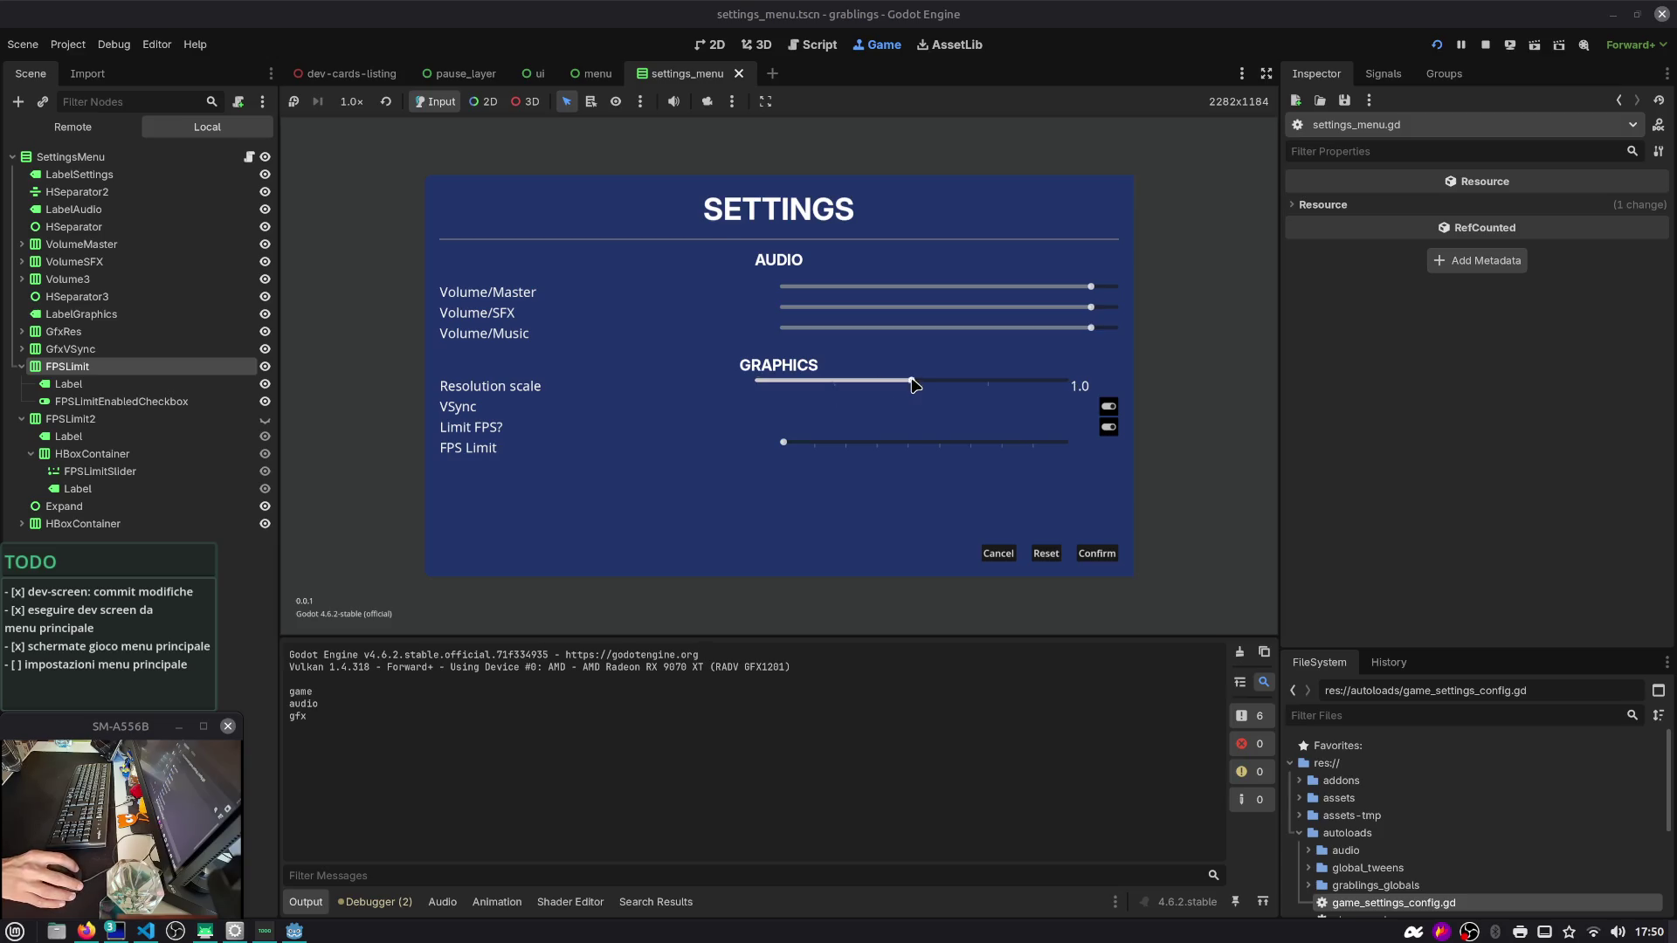
{"action": "left_click", "coordinate": [1098, 554]}
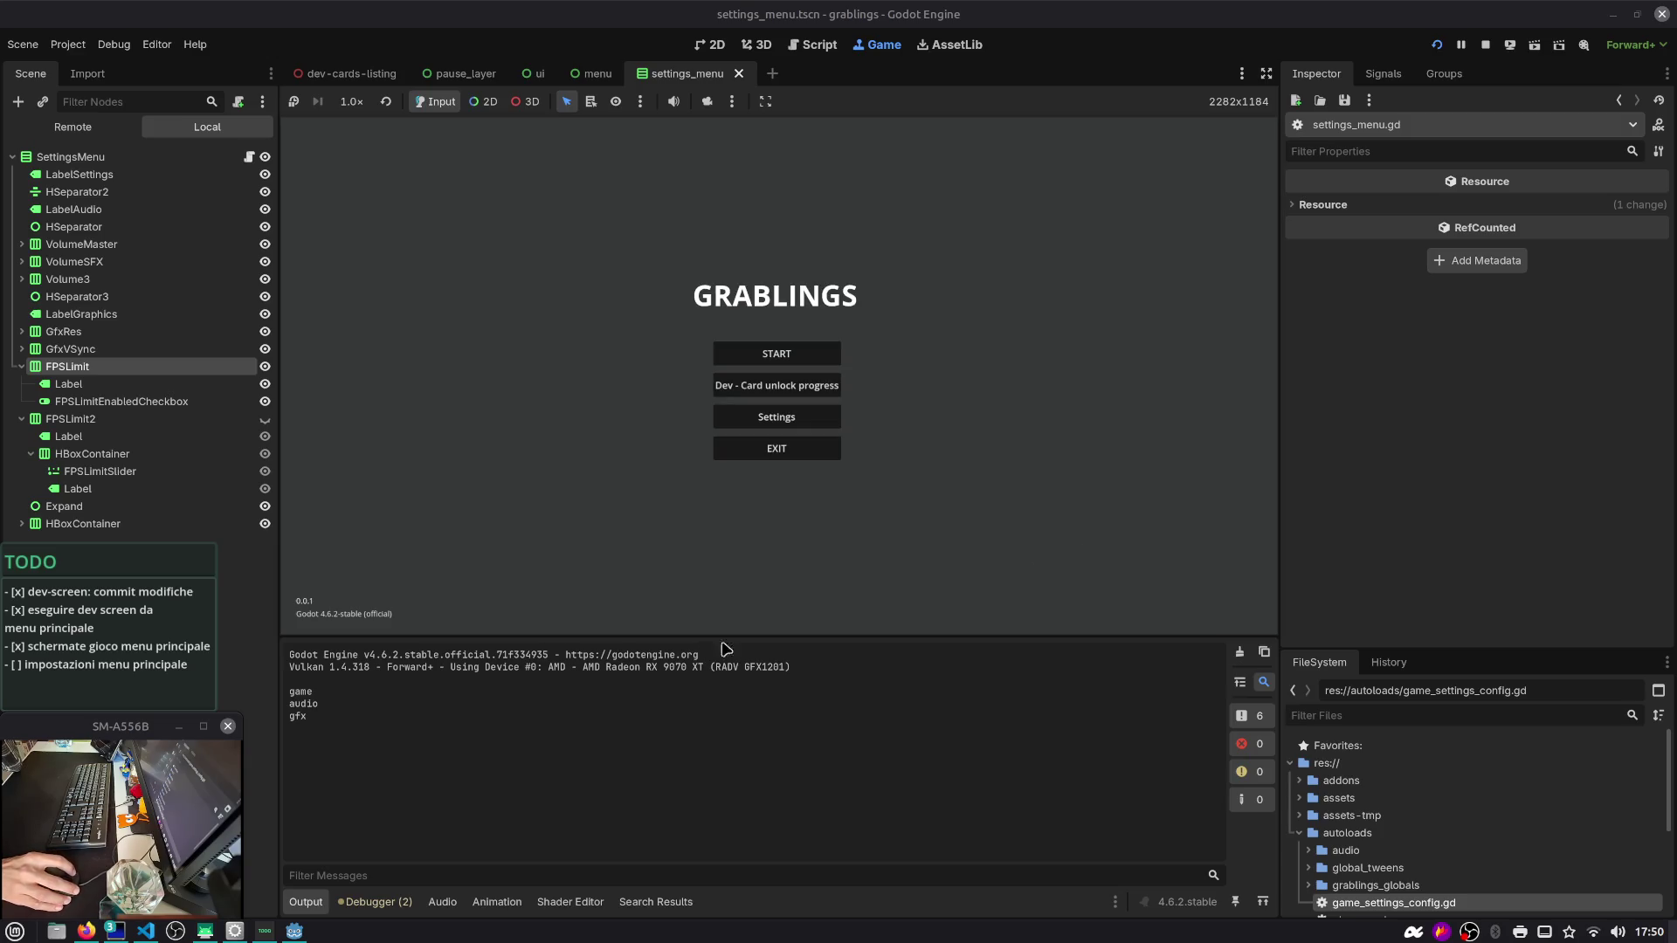
{"action": "left_click", "coordinate": [379, 901]}
{"action": "left_click", "coordinate": [410, 695]}
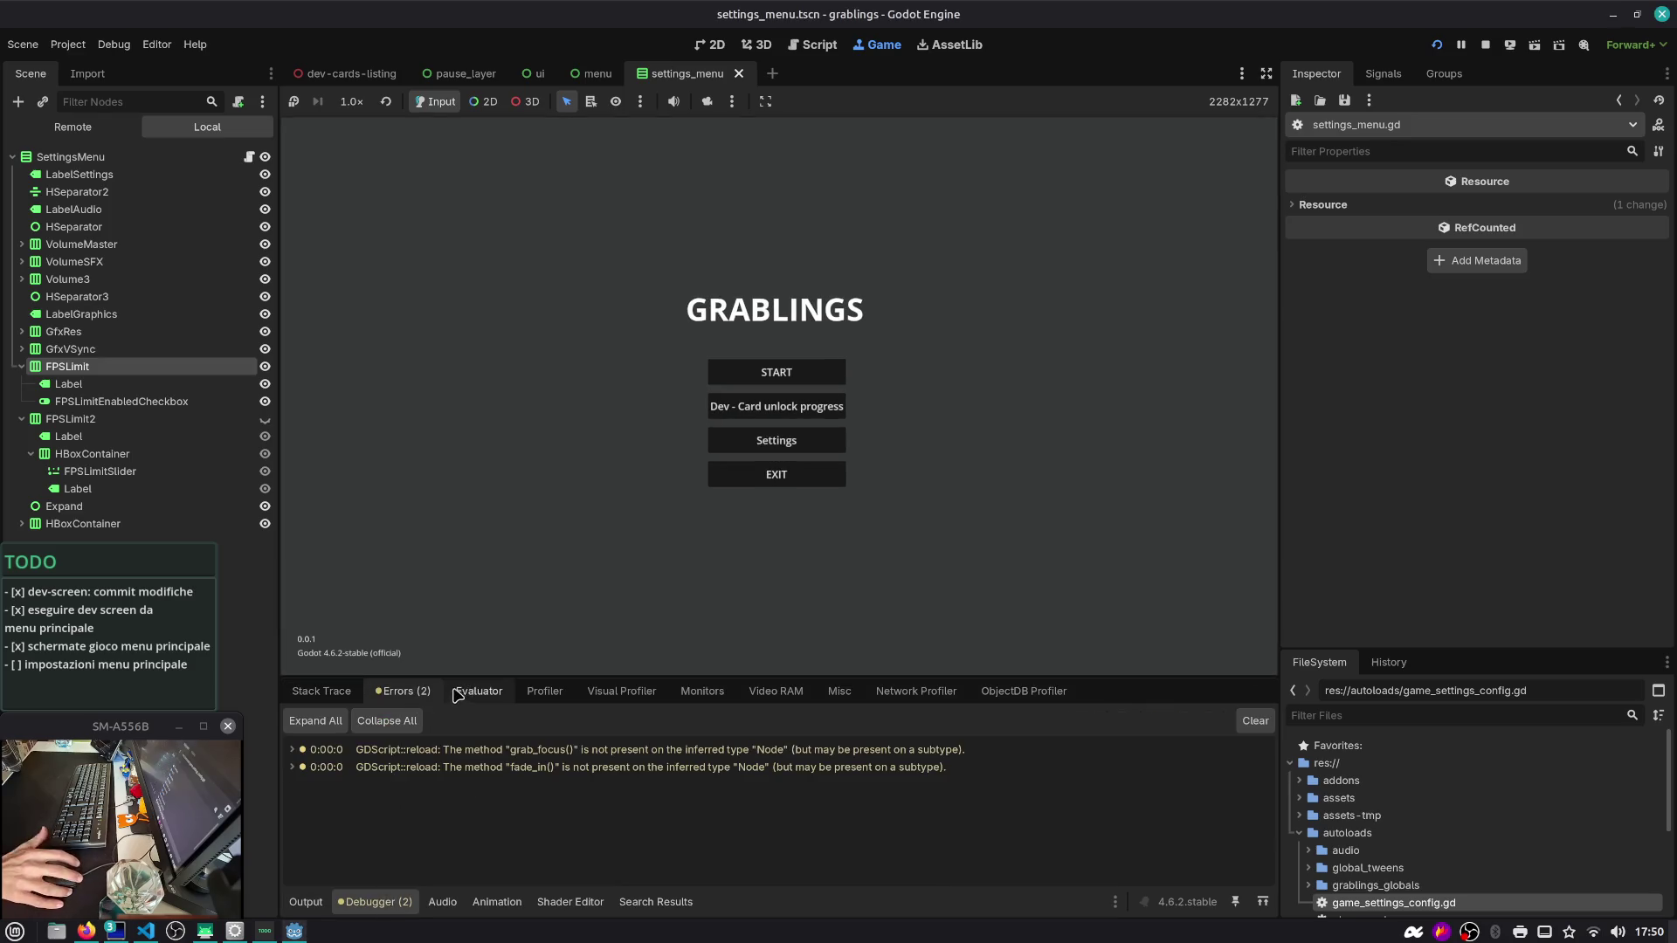
Step: Reopen Settings, lower Master volume to minimum, confirm, and show the audio bus mixer
{"action": "left_click", "coordinate": [305, 901]}
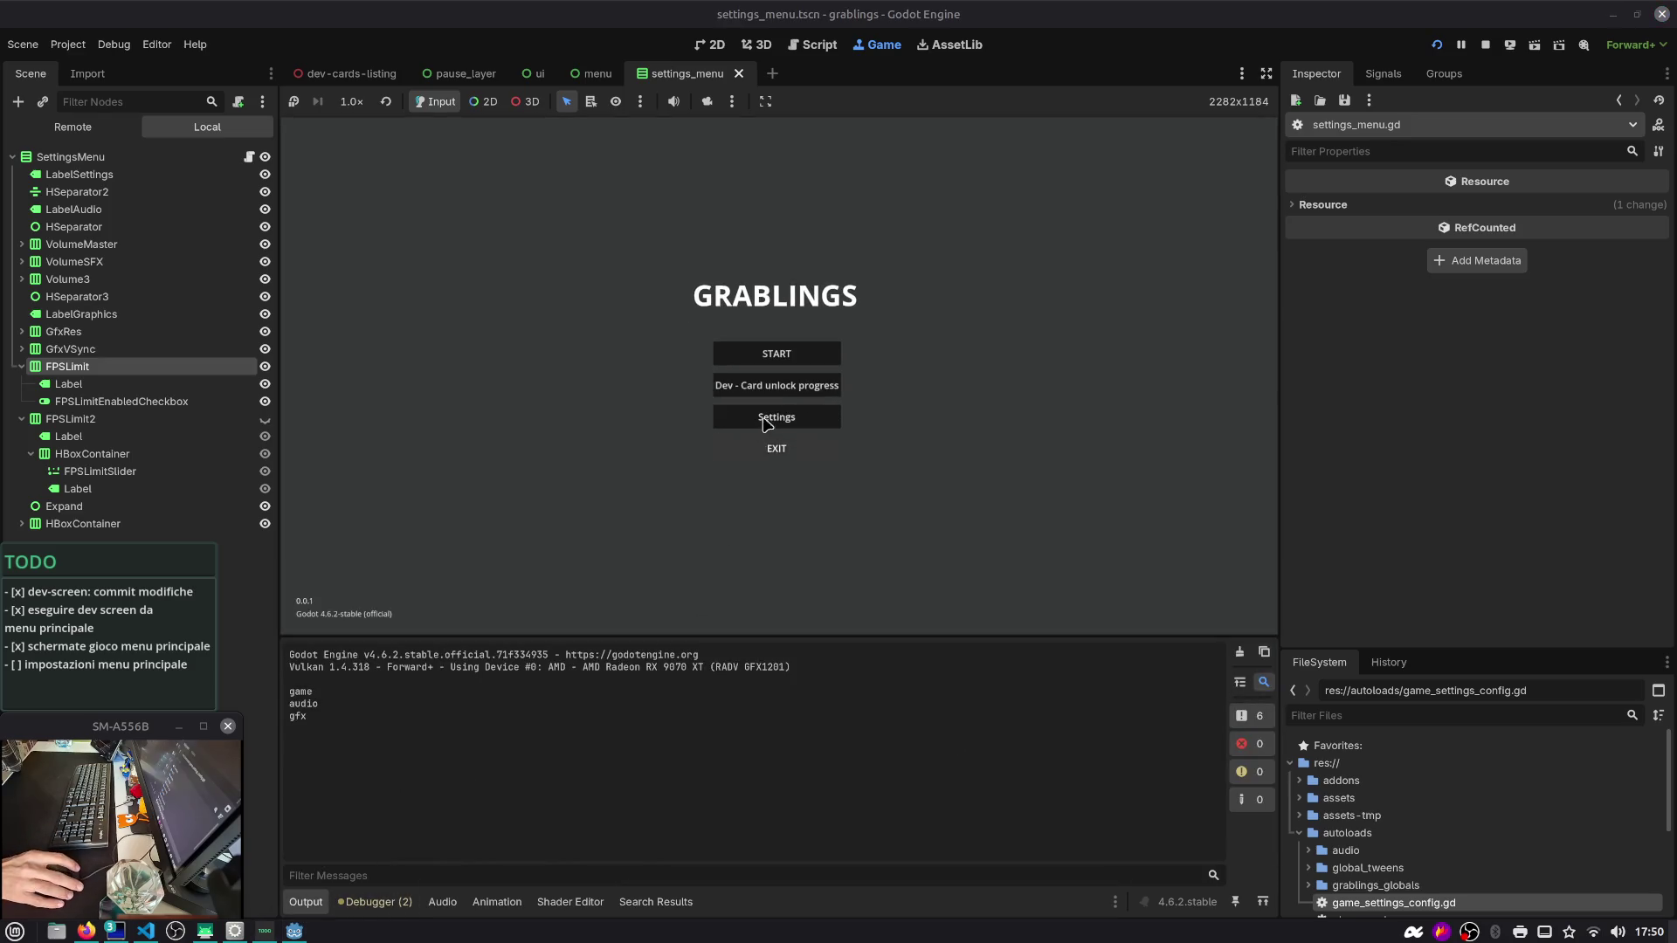
{"action": "left_click", "coordinate": [768, 415]}
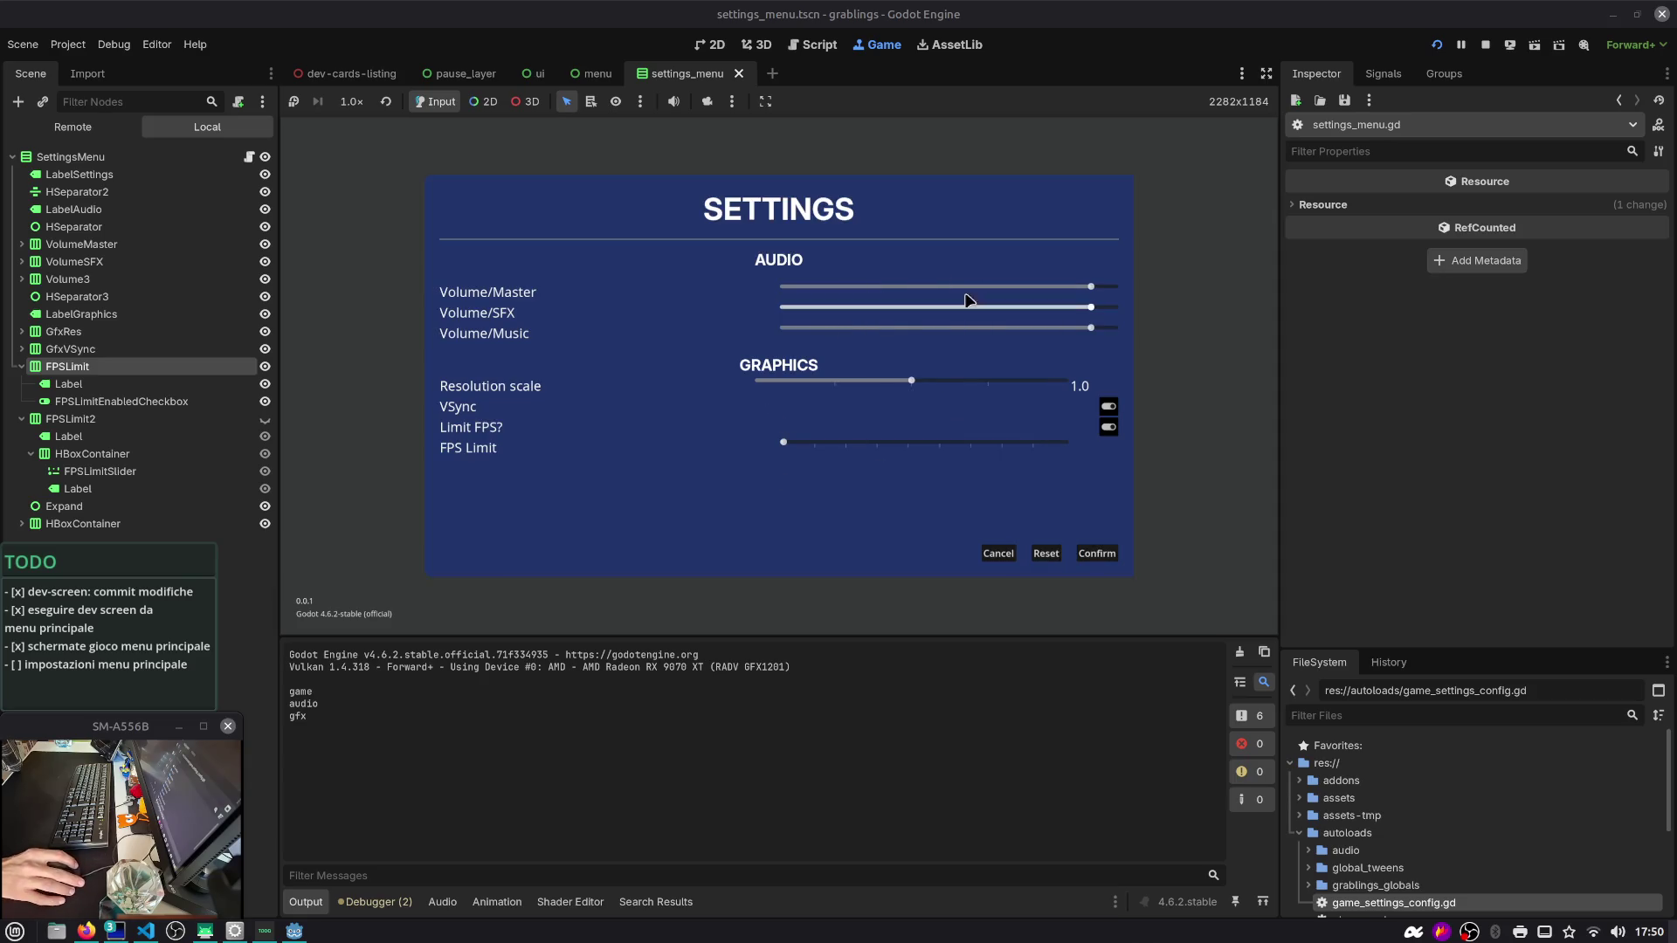
{"action": "left_click_drag", "start_coordinate": [908, 287], "coordinate": [810, 287]}
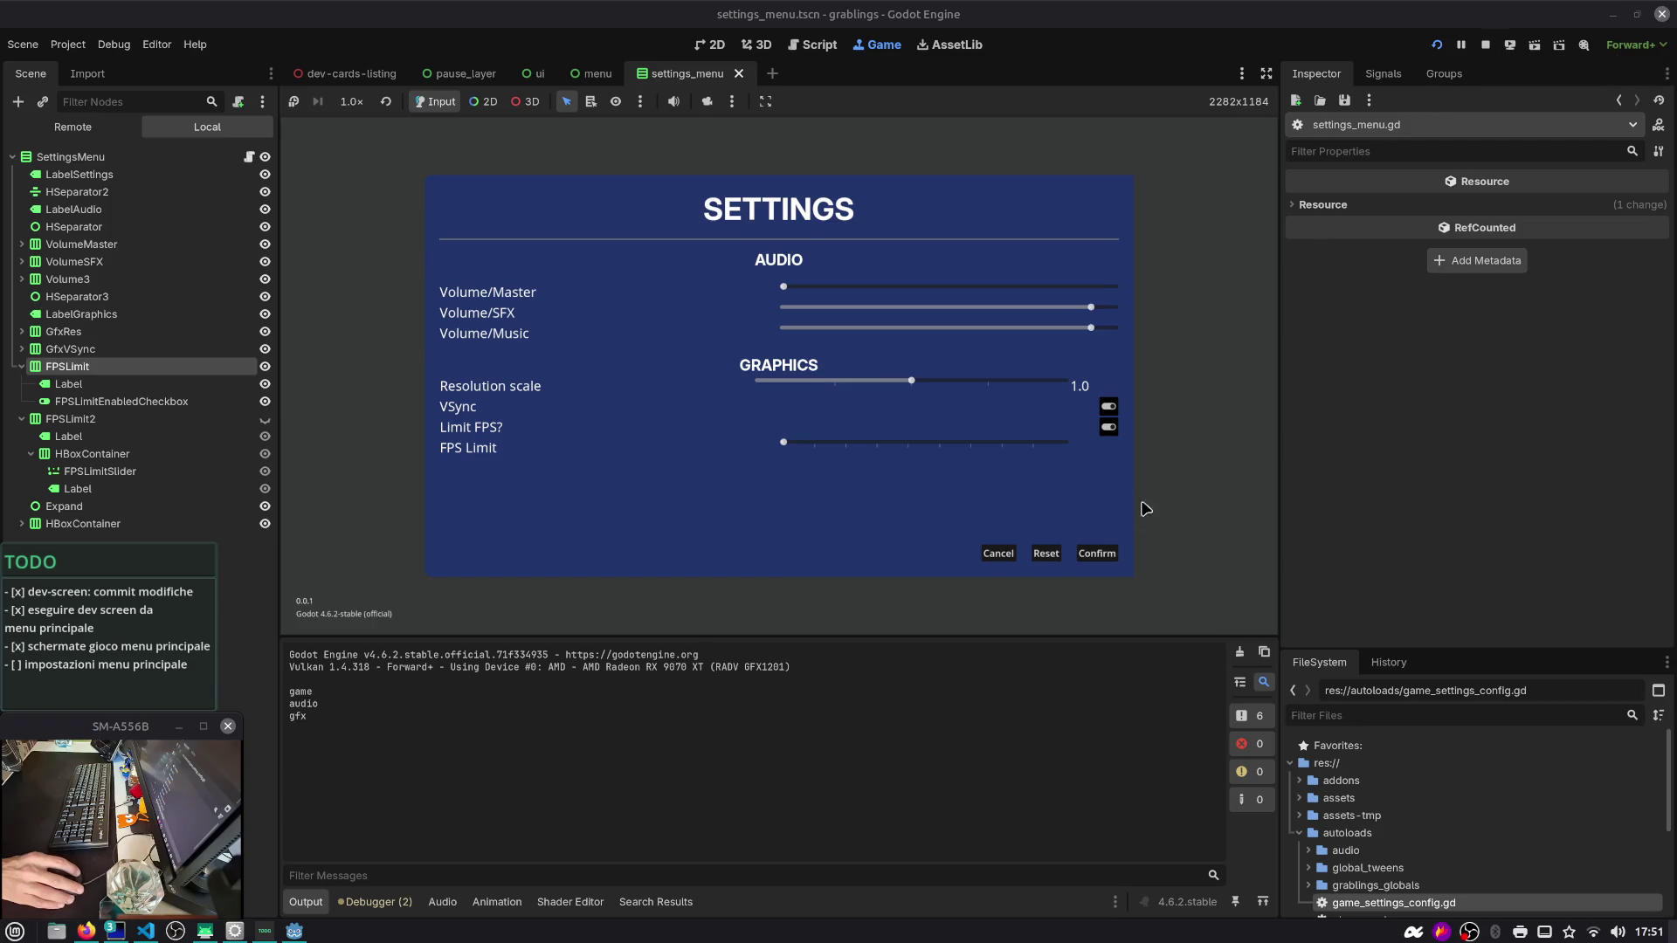
{"action": "left_click", "coordinate": [1096, 552]}
{"action": "left_click", "coordinate": [443, 902]}
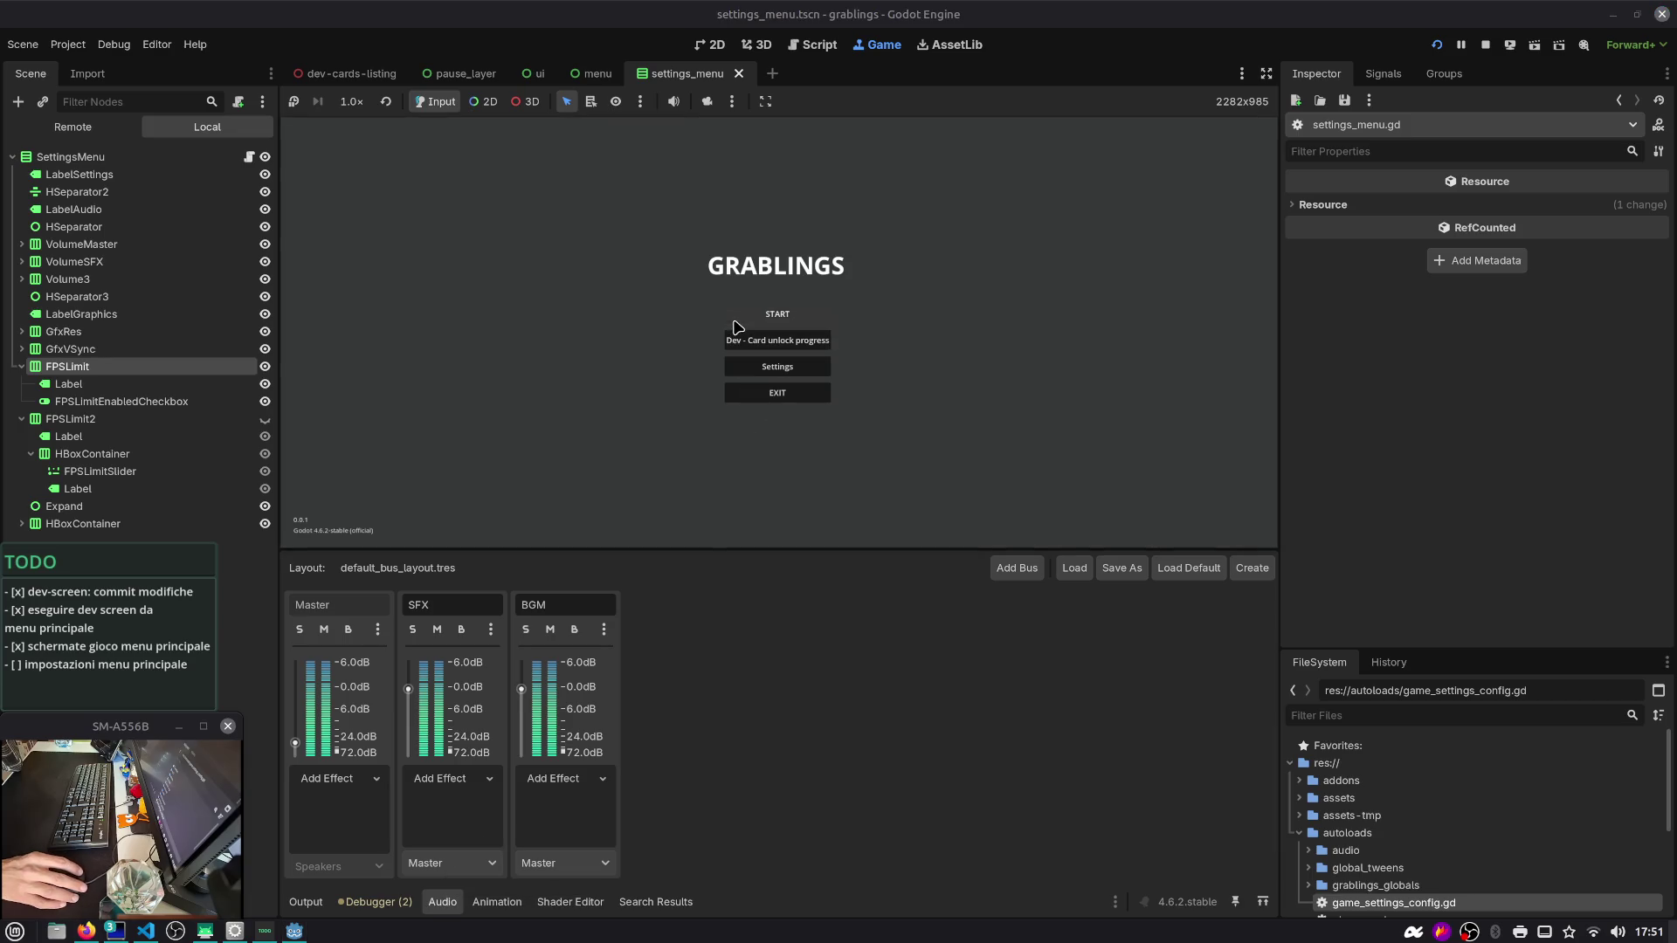
Step: Start a new game, raise Master volume from the pause menu's Settings, confirm, and resume
{"action": "left_click", "coordinate": [741, 320]}
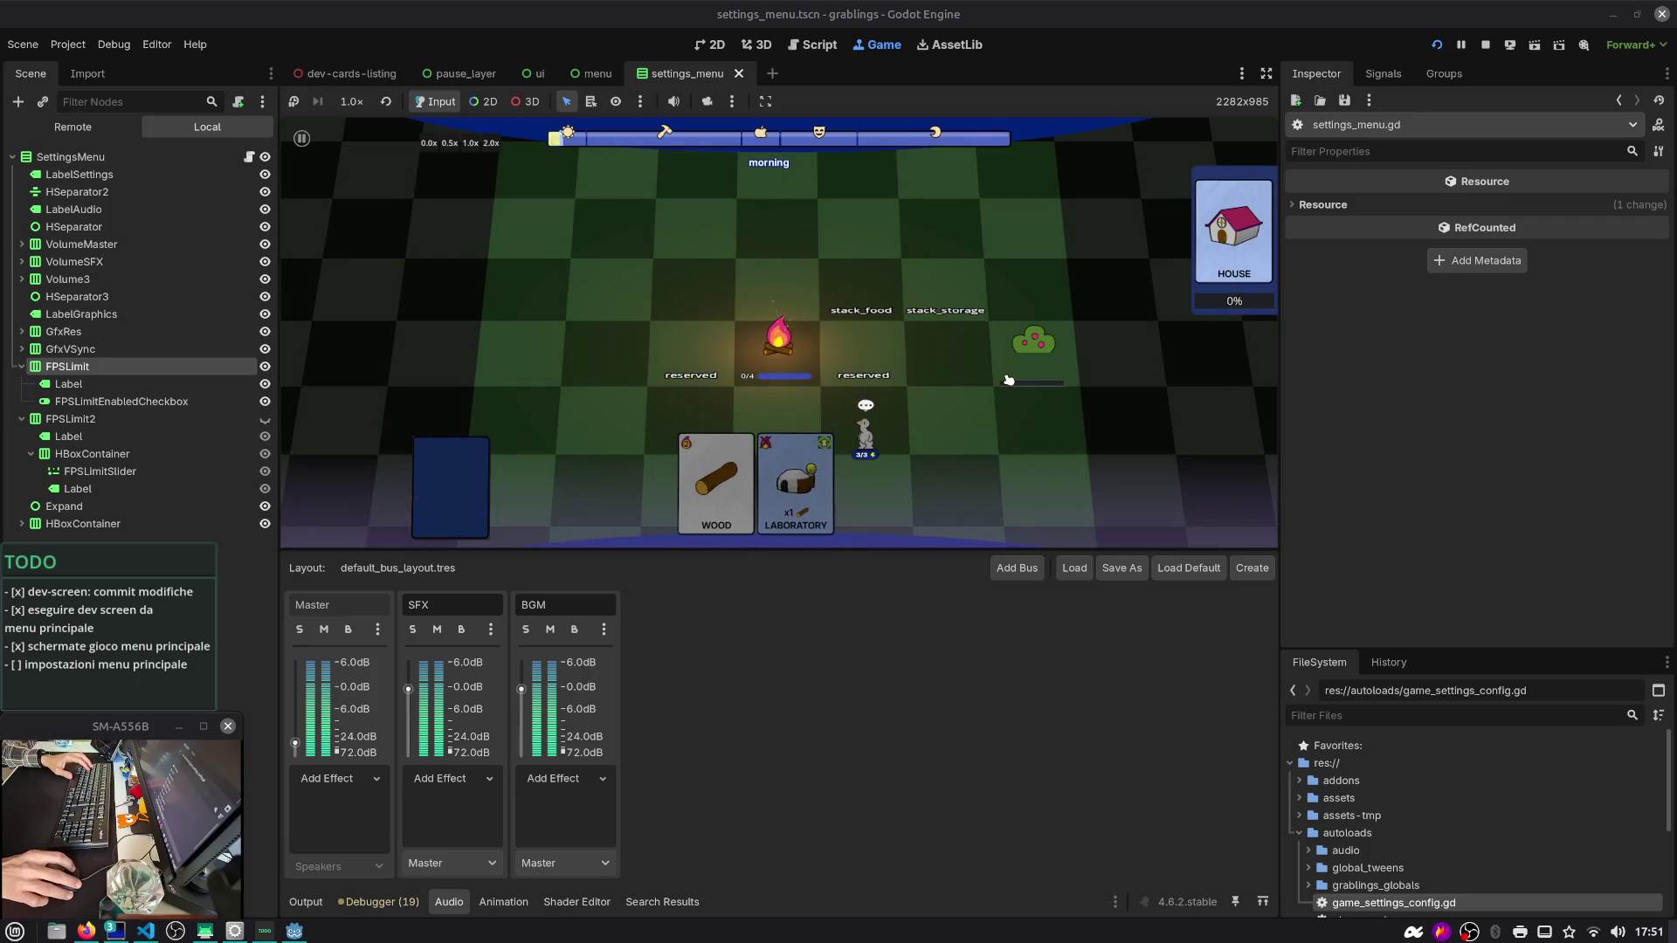
{"action": "key", "text": "Escape"}
{"action": "left_click", "coordinate": [762, 335]}
{"action": "left_click_drag", "start_coordinate": [813, 261], "coordinate": [1017, 272]}
{"action": "left_click", "coordinate": [1126, 480]}
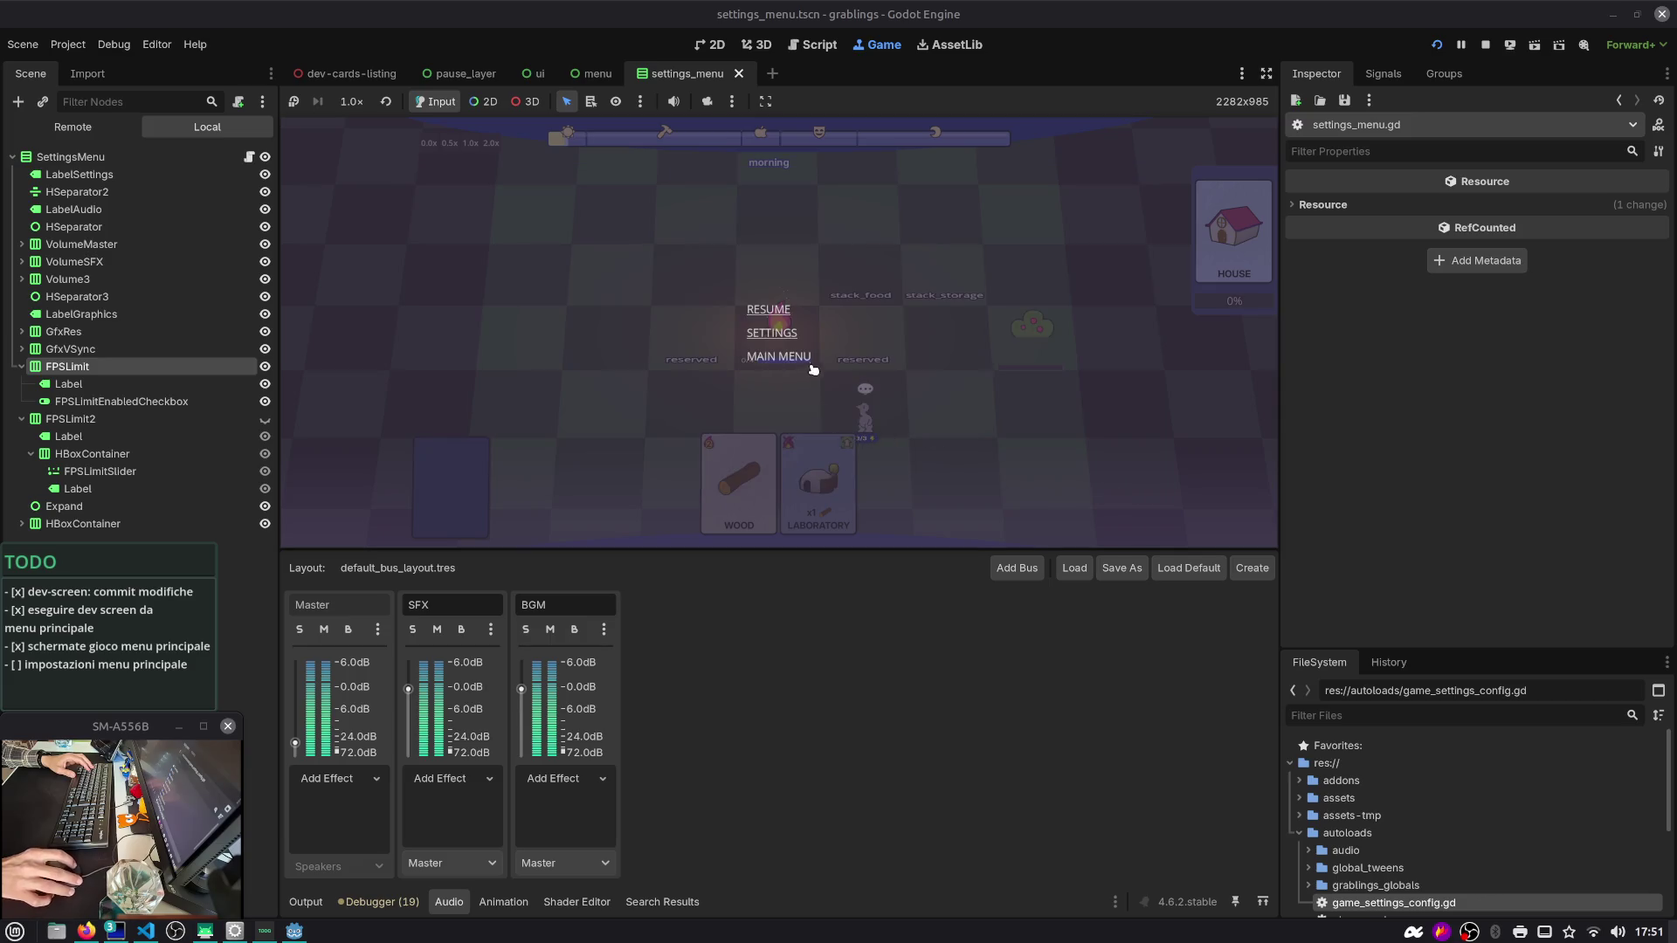
{"action": "key", "text": "Escape"}
Step: Place the LABORATORY card, mute Master volume via pause Settings, then stop the game
{"action": "mouse_move", "coordinate": [821, 476]}
{"action": "left_mouse_down"}
{"action": "mouse_move", "coordinate": [869, 376]}
{"action": "mouse_move", "coordinate": [827, 482]}
{"action": "mouse_move", "coordinate": [823, 329]}
{"action": "mouse_move", "coordinate": [606, 270]}
{"action": "left_mouse_up"}
{"action": "left_click_drag", "start_coordinate": [769, 476], "coordinate": [618, 270]}
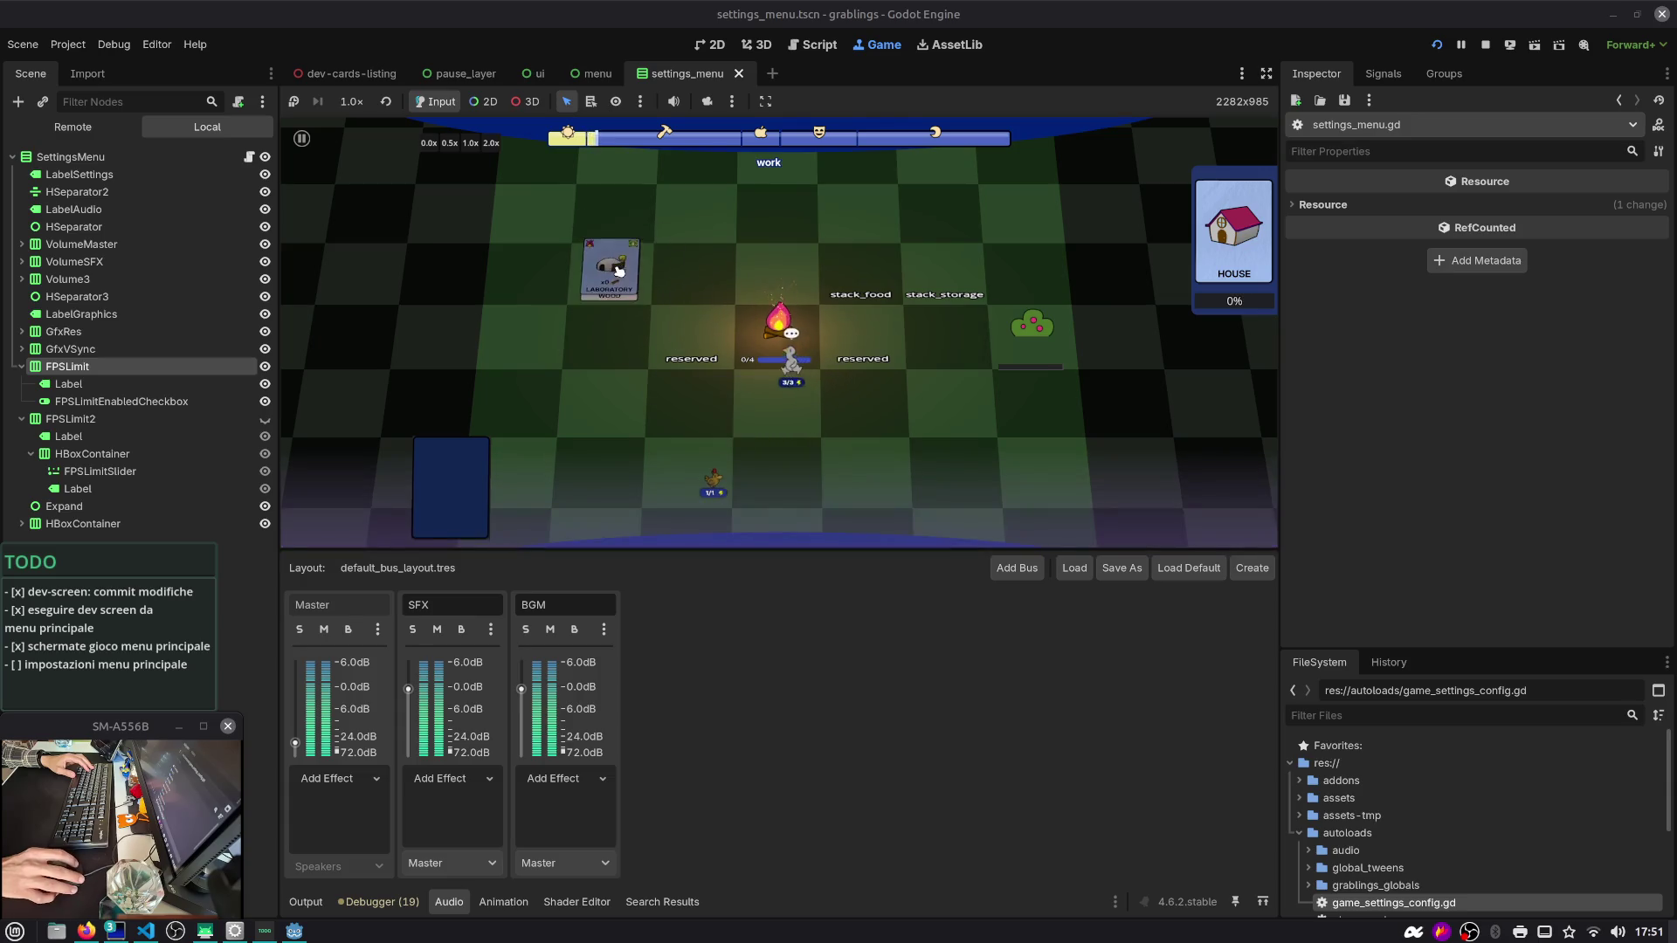
{"action": "key", "text": "Escape"}
{"action": "left_click", "coordinate": [782, 341]}
{"action": "left_click_drag", "start_coordinate": [894, 271], "coordinate": [761, 272]}
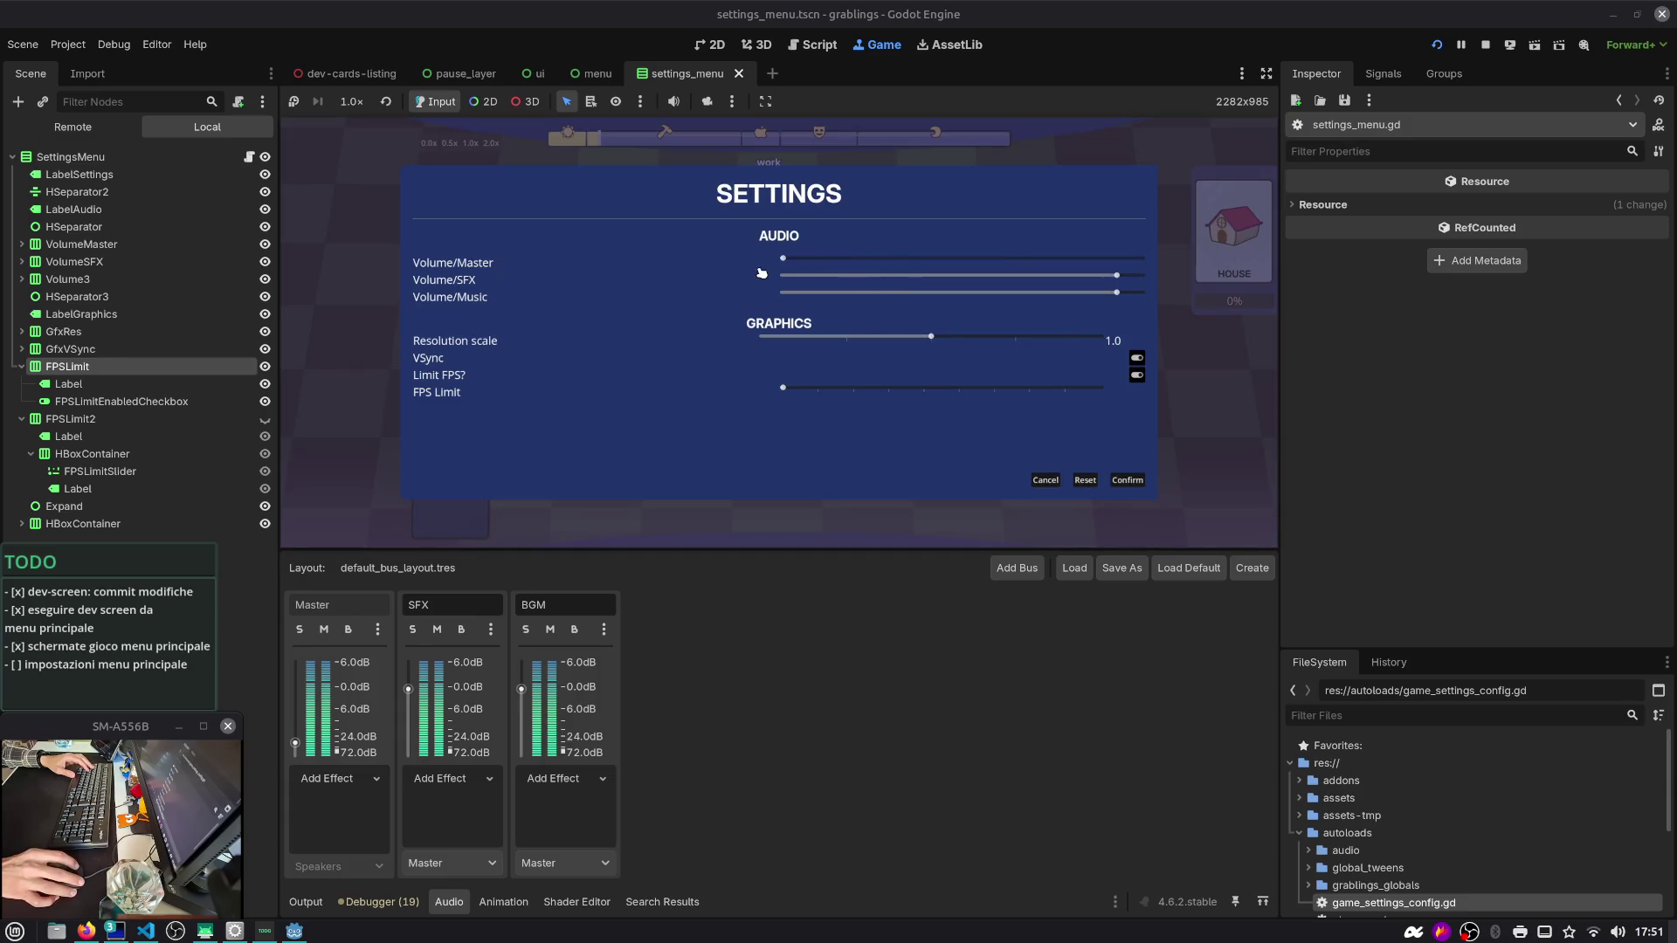
{"action": "left_click", "coordinate": [1124, 480]}
{"action": "key", "text": "Escape"}
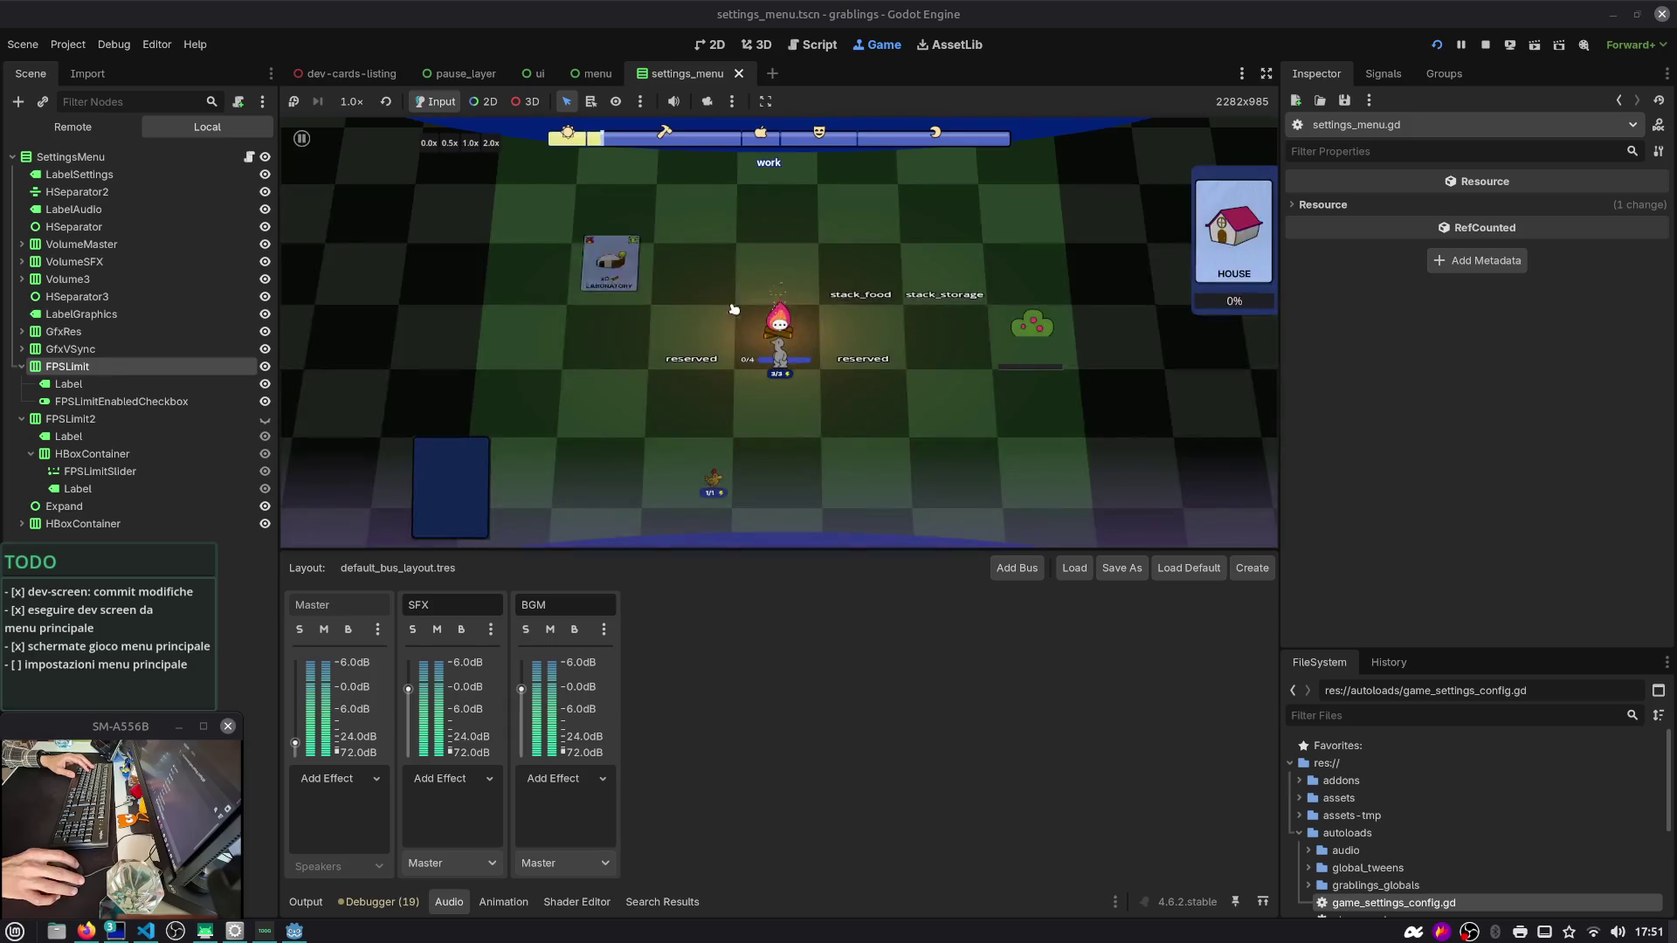
{"action": "key", "text": "F8"}
{"action": "left_click", "coordinate": [897, 243]}
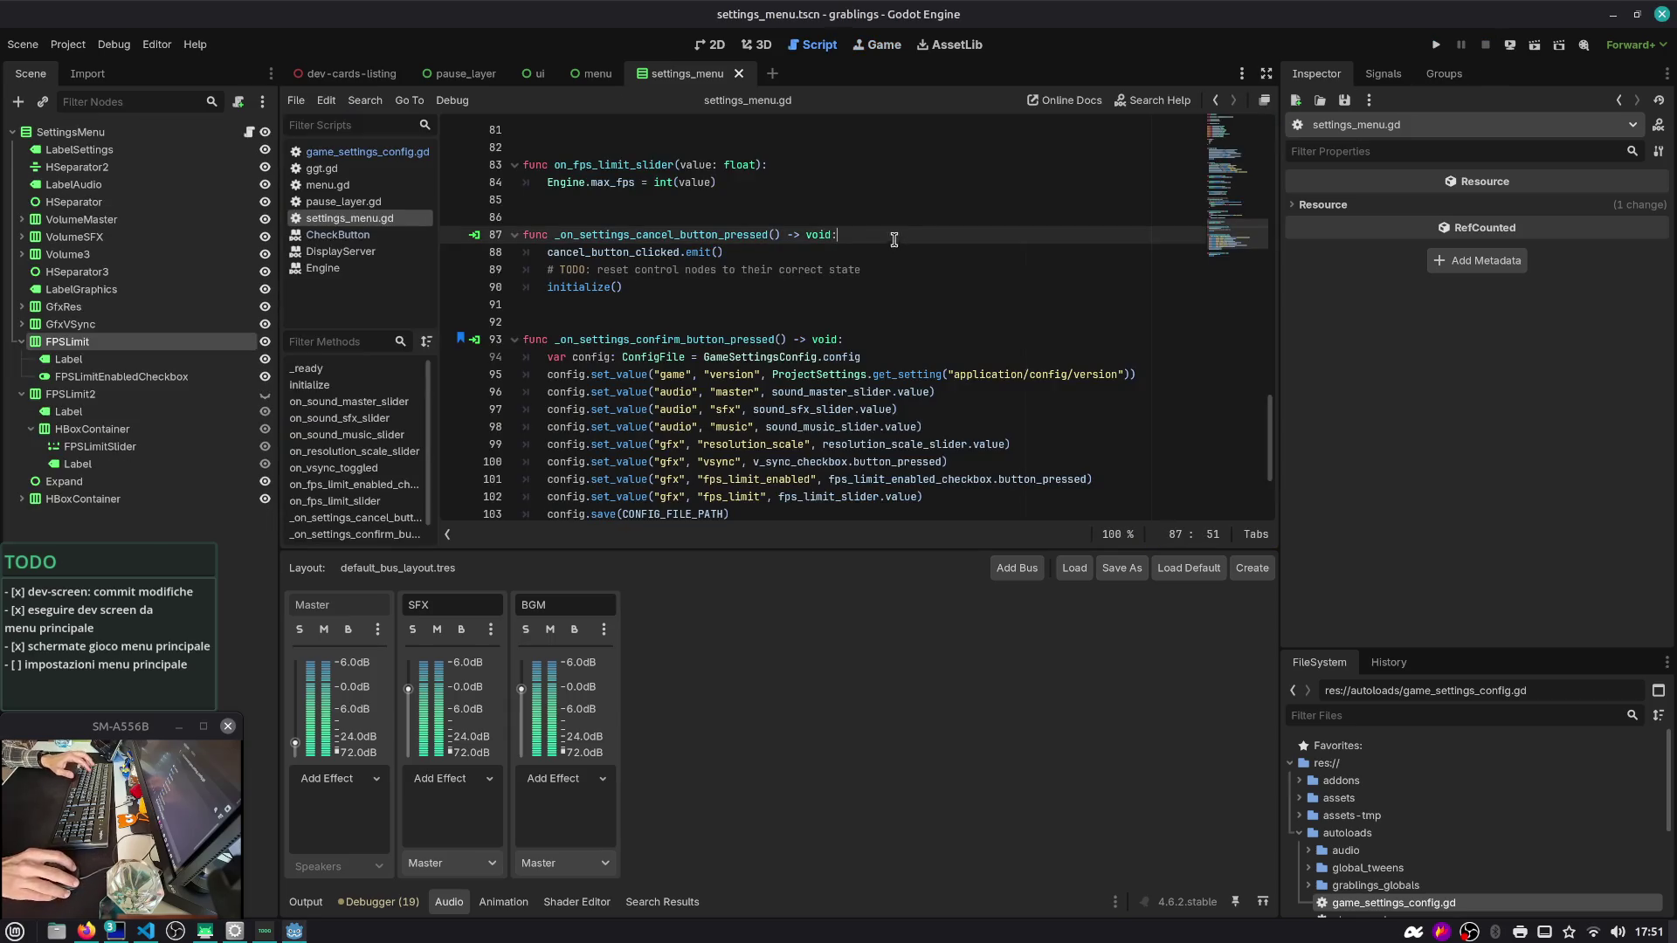
Step: Scroll through settings_menu.gd and inspect the exported control variable declarations
{"action": "scroll", "coordinate": [696, 277], "scroll_direction": "down", "scroll_amount": 1}
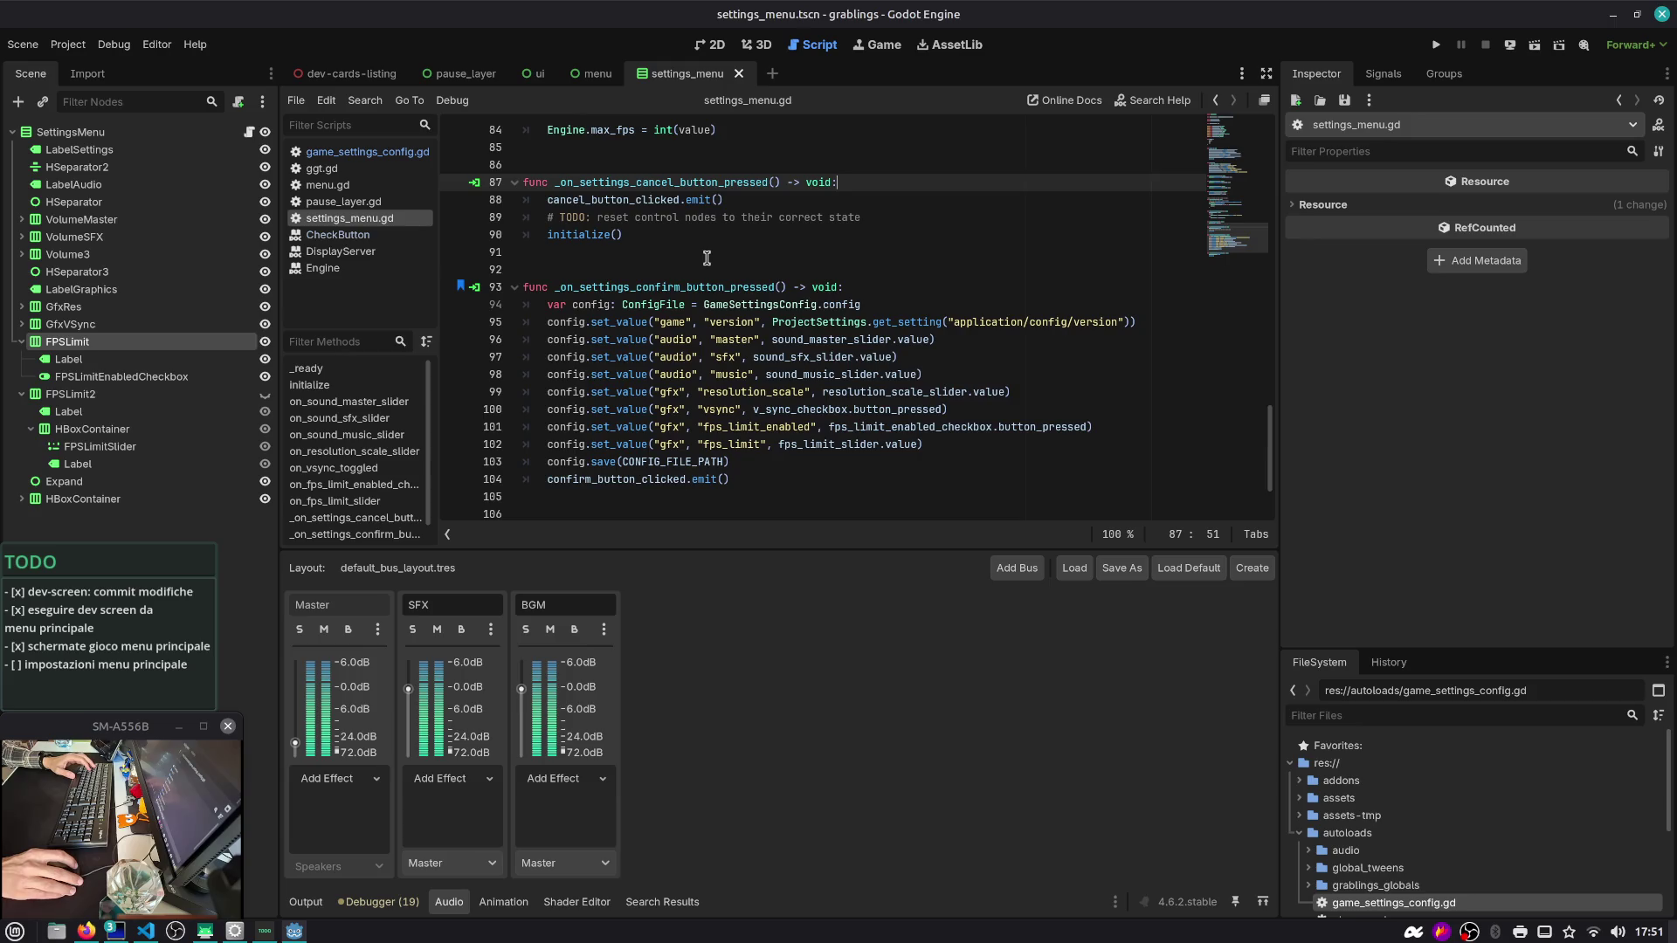
{"action": "scroll", "coordinate": [1219, 231], "scroll_direction": "down", "scroll_amount": 1}
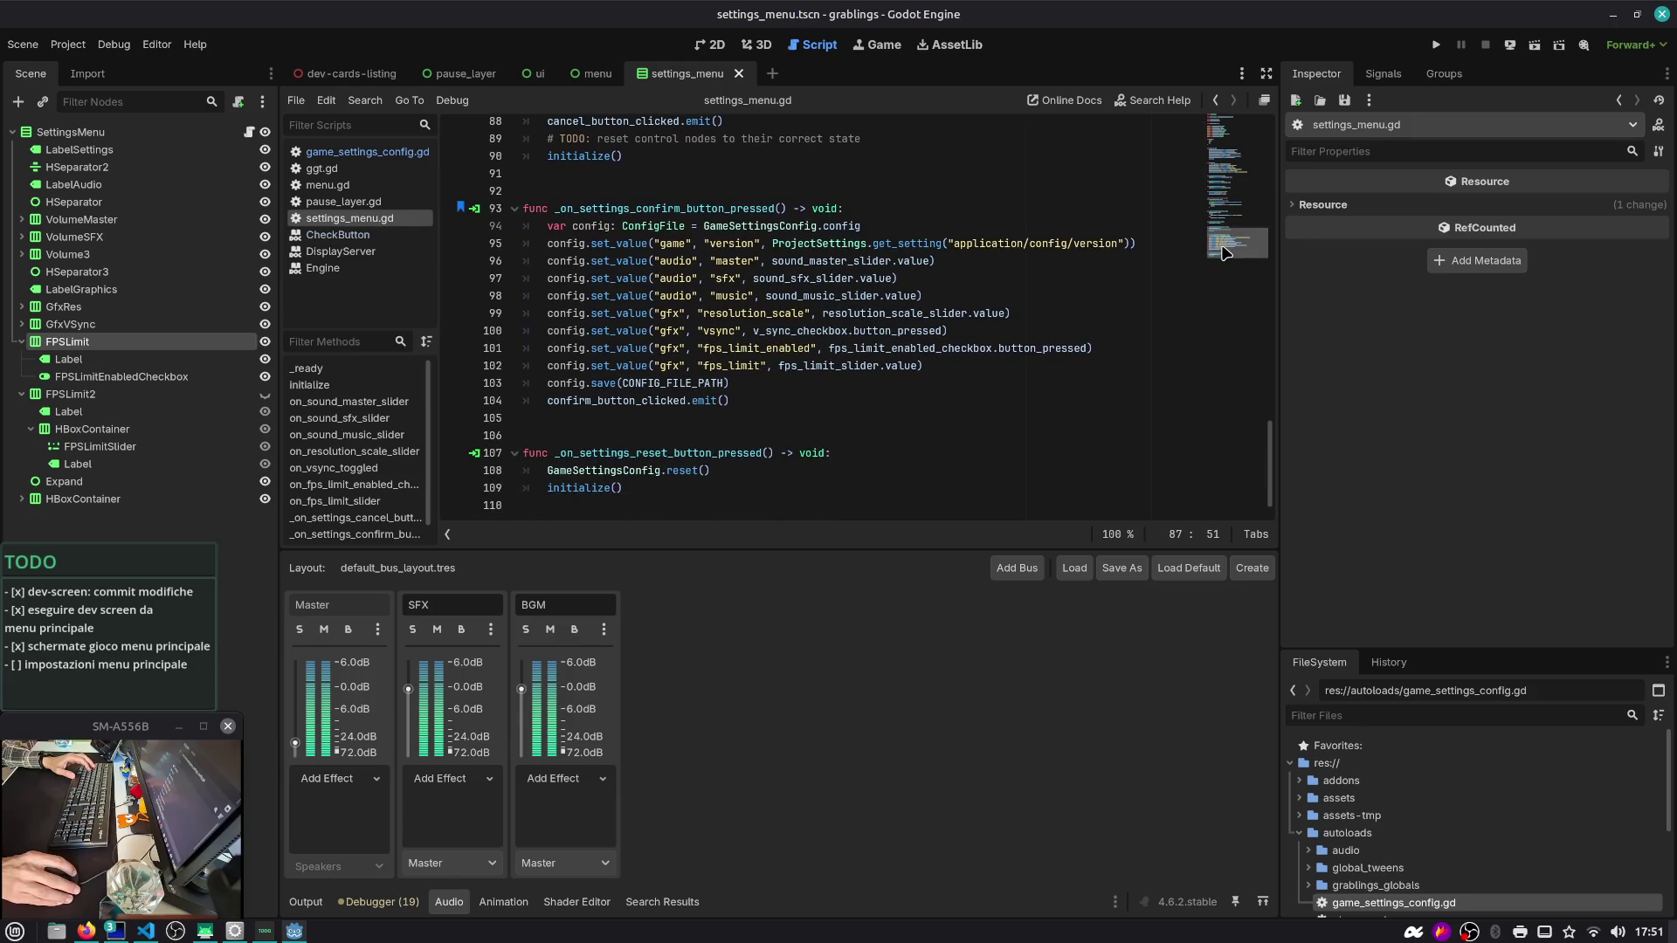
{"action": "double_click", "coordinate": [604, 452]}
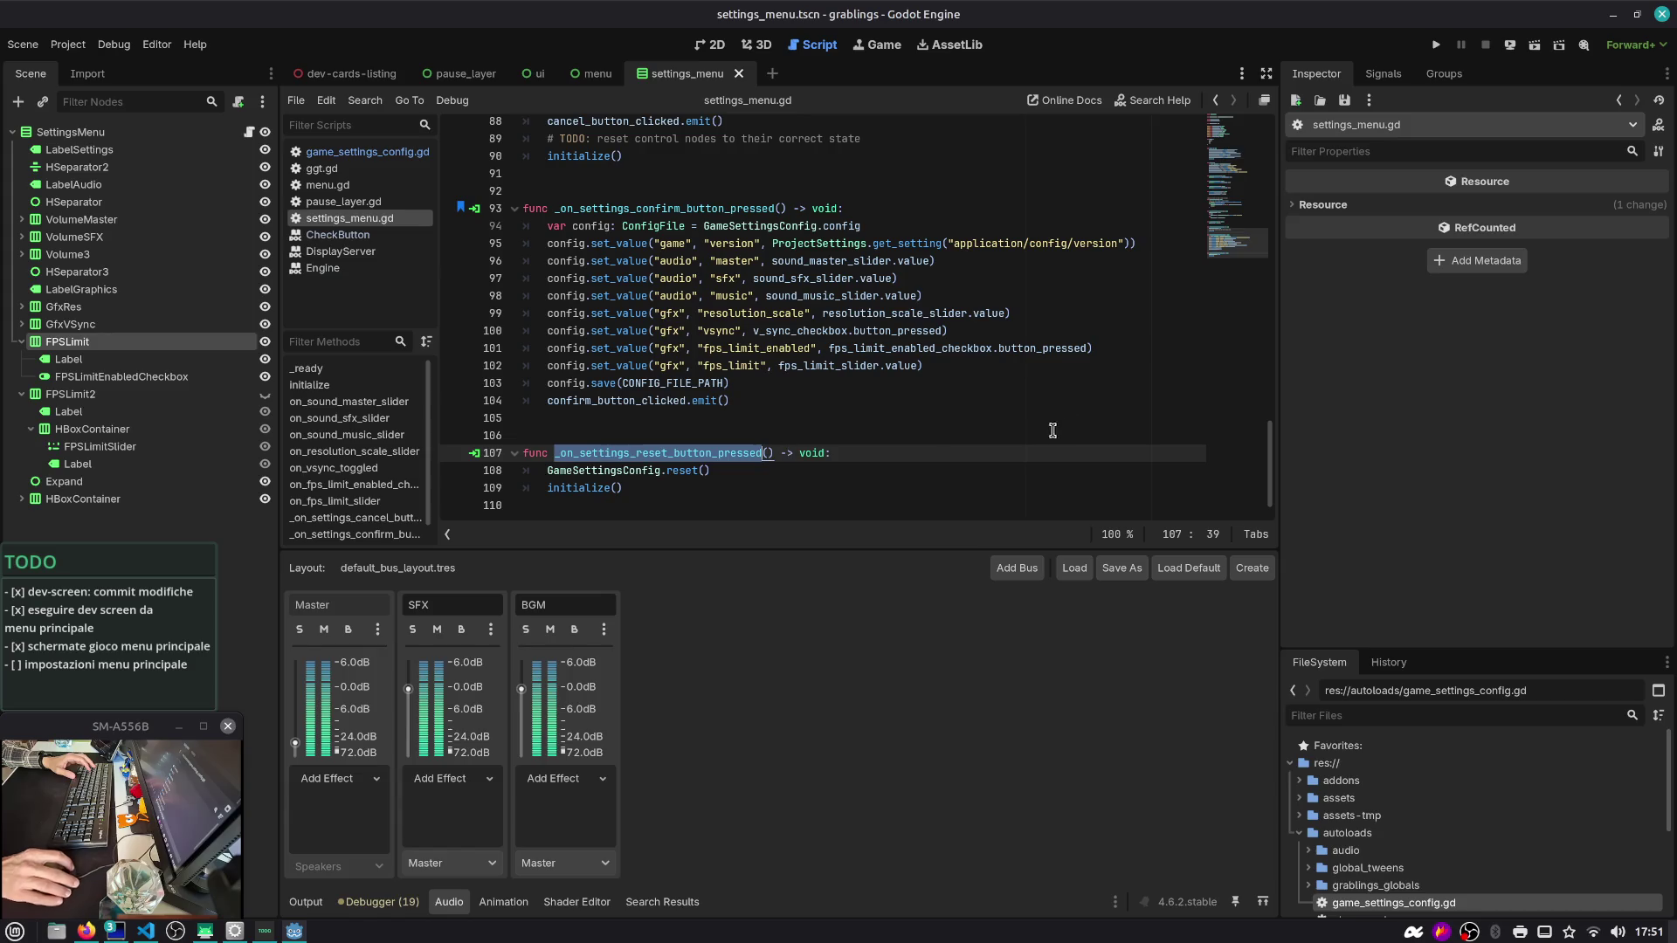
{"action": "left_click_drag", "start_coordinate": [1235, 254], "coordinate": [1241, 85]}
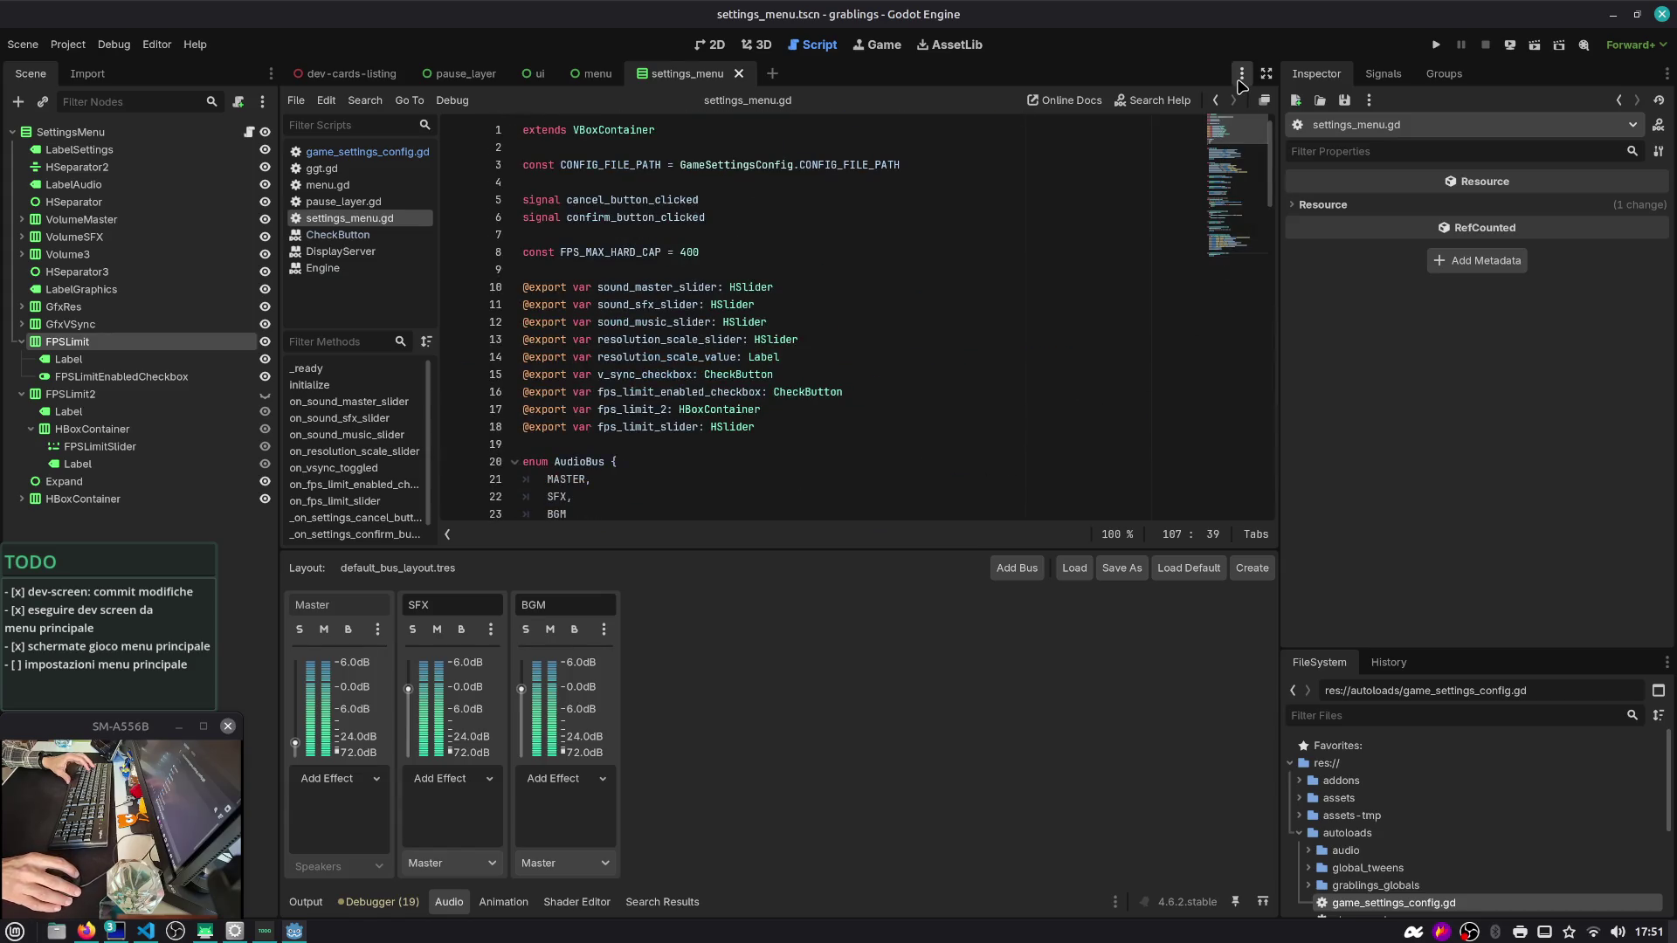
{"action": "scroll", "coordinate": [786, 306], "scroll_direction": "down", "scroll_amount": 3}
{"action": "left_click_drag", "start_coordinate": [796, 271], "coordinate": [635, 217]}
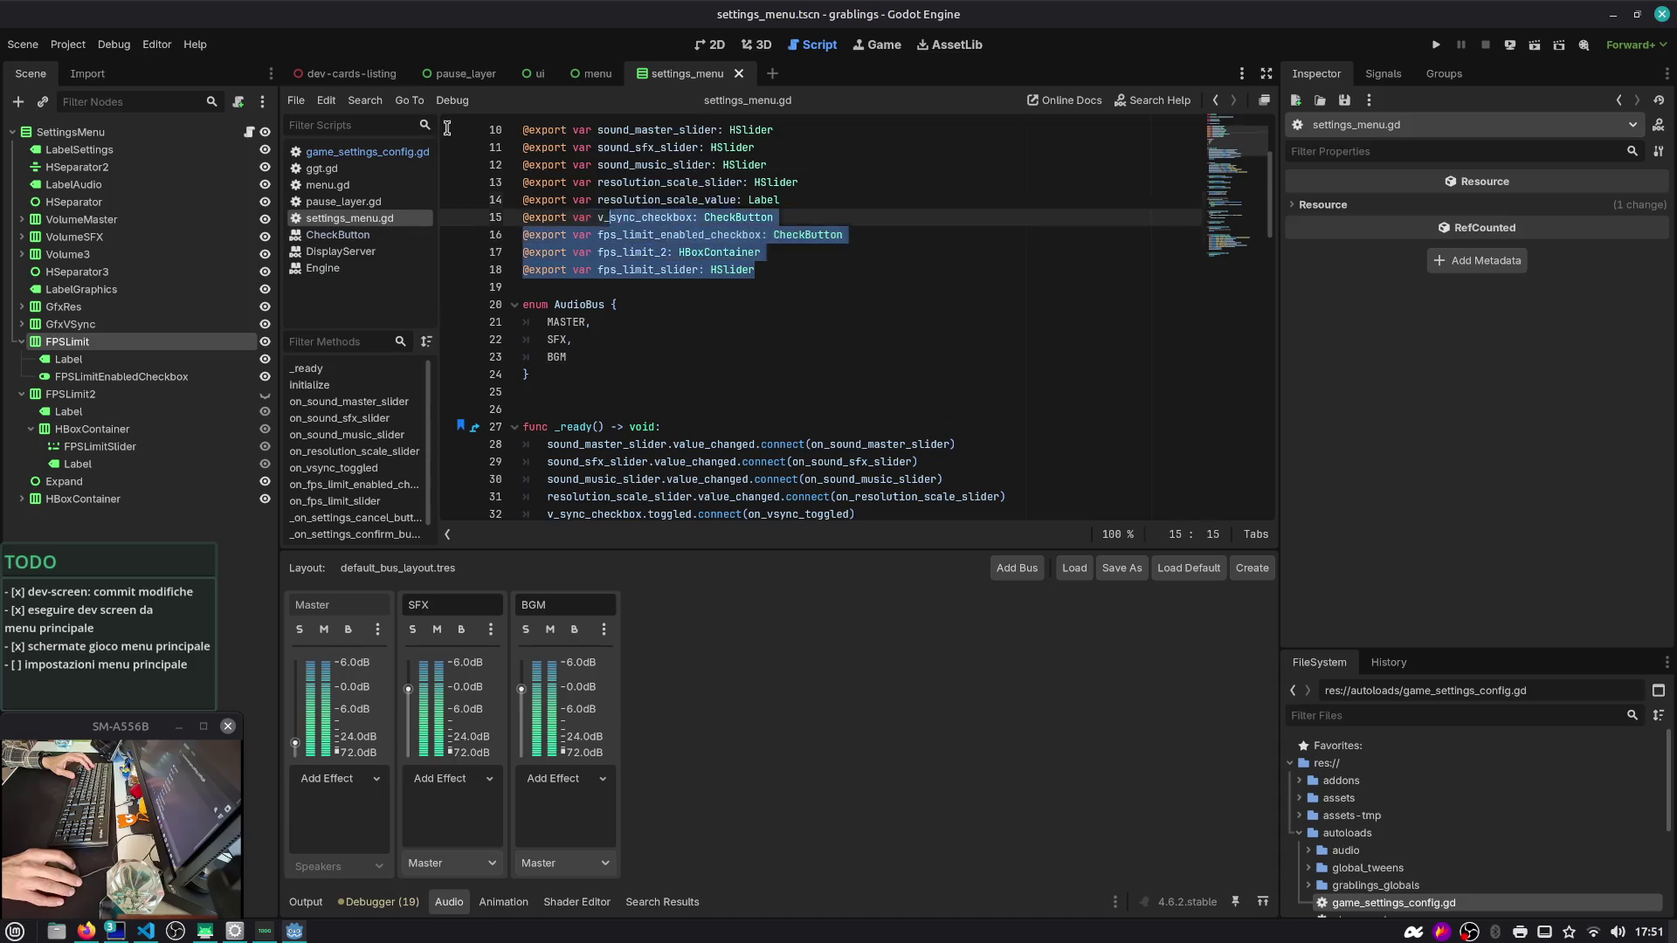
{"action": "left_click_drag", "start_coordinate": [469, 137], "coordinate": [470, 133]}
{"action": "scroll", "coordinate": [682, 233], "scroll_direction": "up", "scroll_amount": 1}
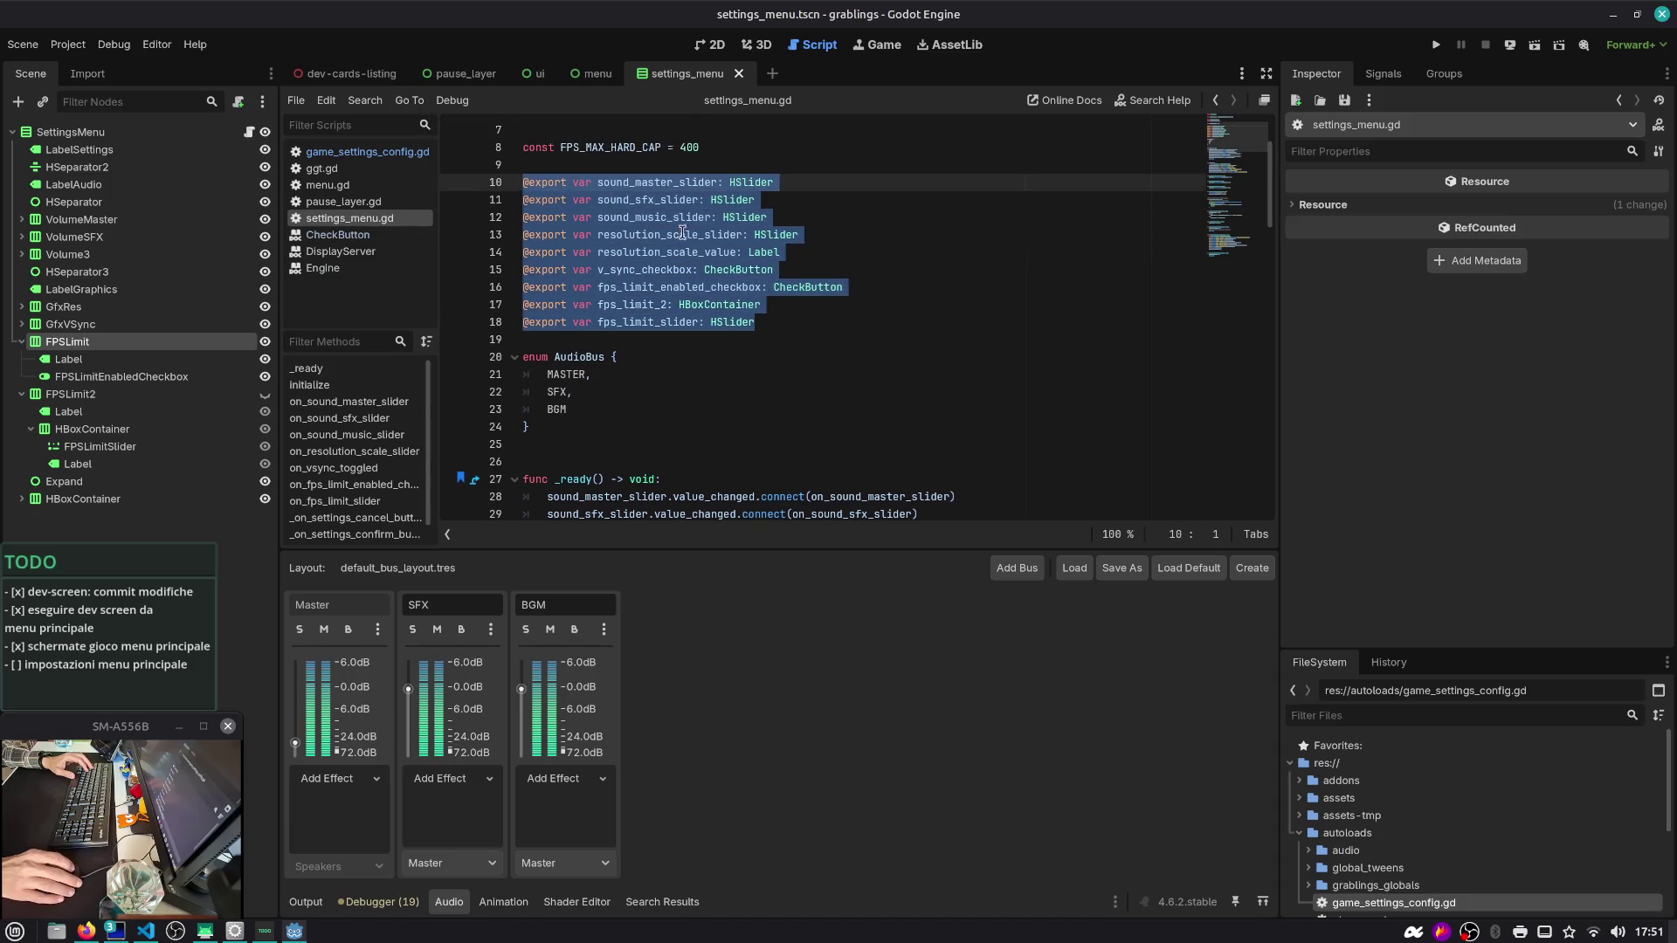
{"action": "left_click", "coordinate": [768, 325]}
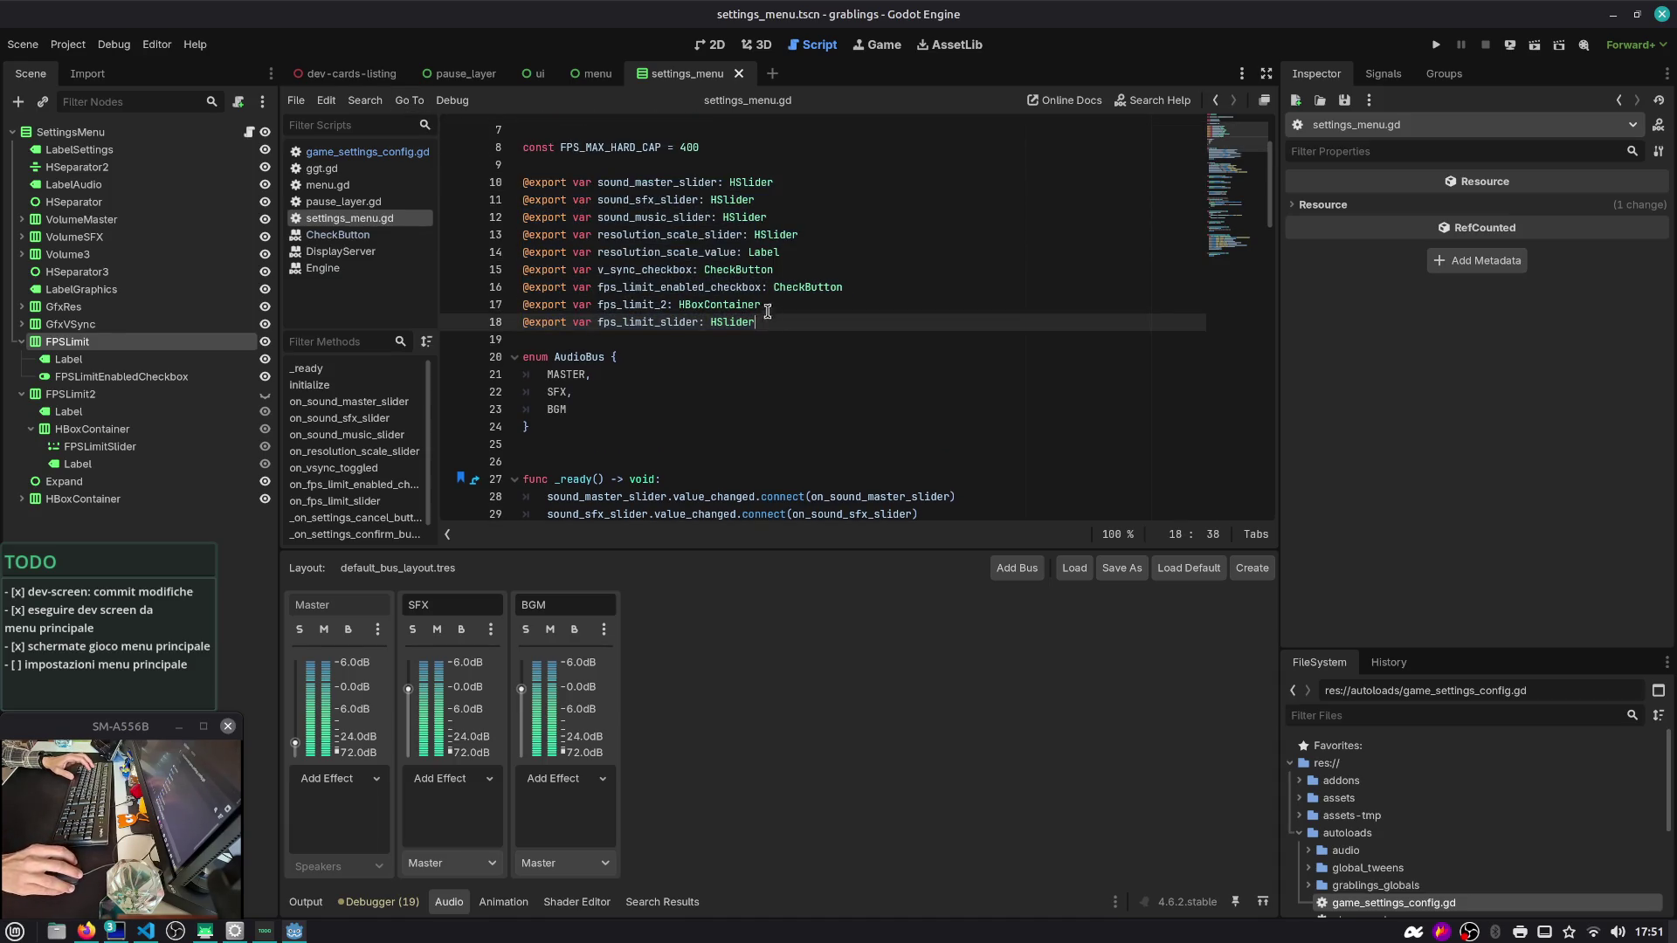
{"action": "double_click", "coordinate": [635, 199]}
{"action": "double_click", "coordinate": [629, 217]}
{"action": "scroll", "coordinate": [1142, 155], "scroll_direction": "down", "scroll_amount": 2}
{"action": "left_click_drag", "start_coordinate": [1236, 144], "coordinate": [1236, 242]}
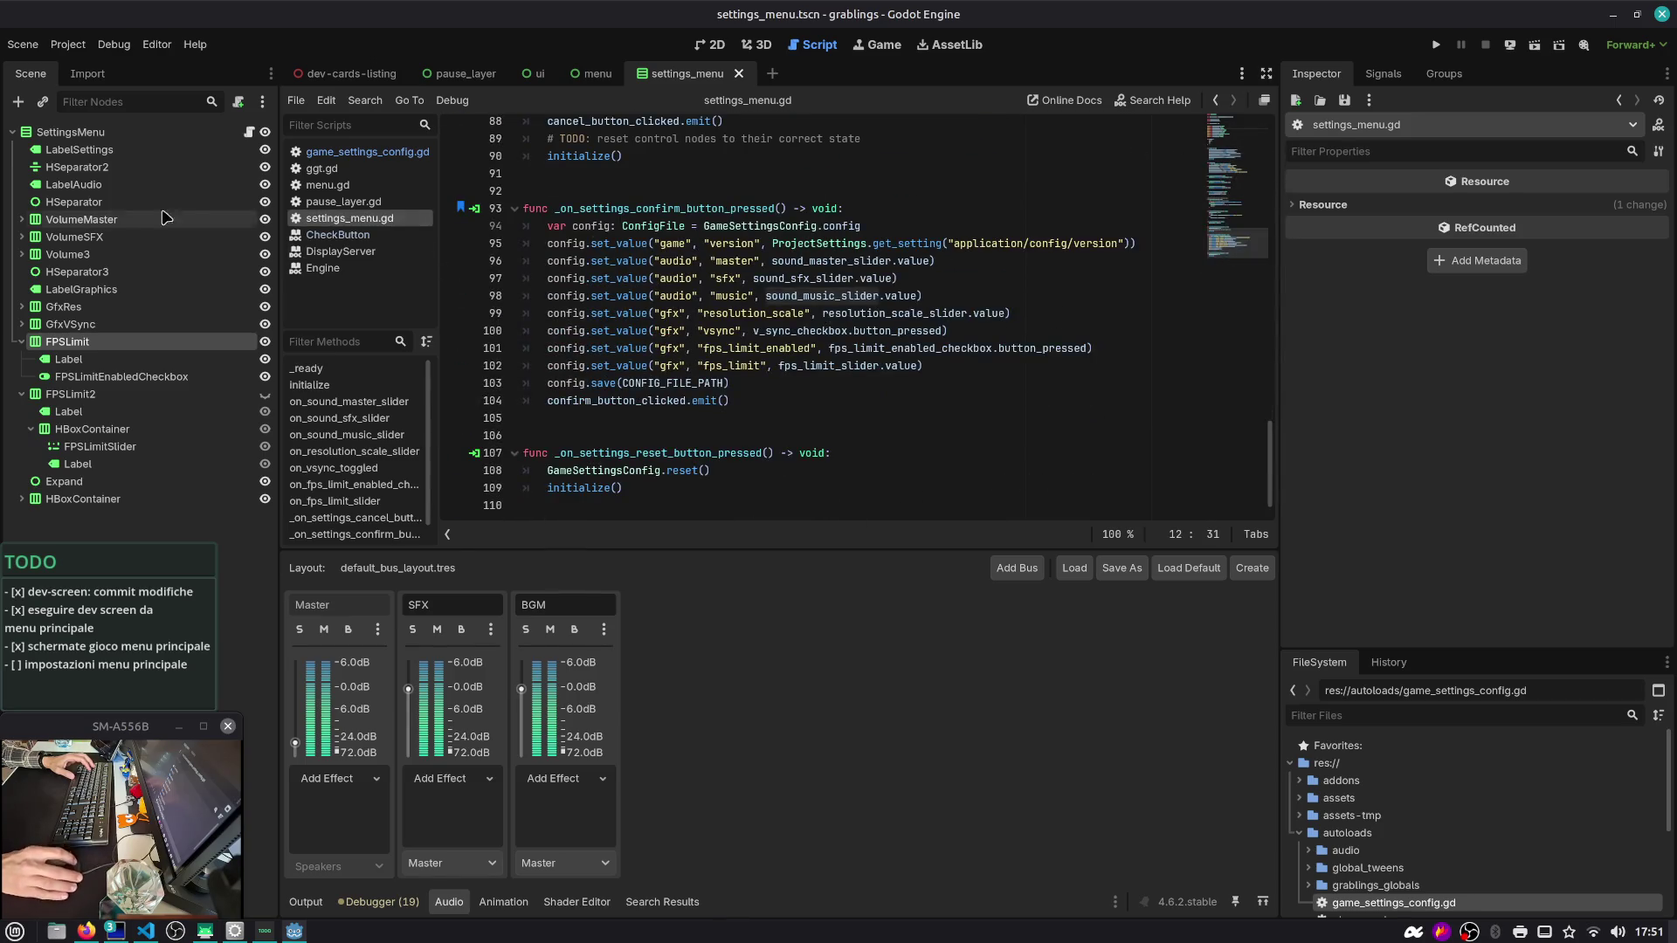
Step: Collapse FPSLimit and FPSLimit2 and show the SettingsMenu root's assigned controls in the Inspector
{"action": "left_click", "coordinate": [21, 341]}
{"action": "left_click", "coordinate": [21, 359]}
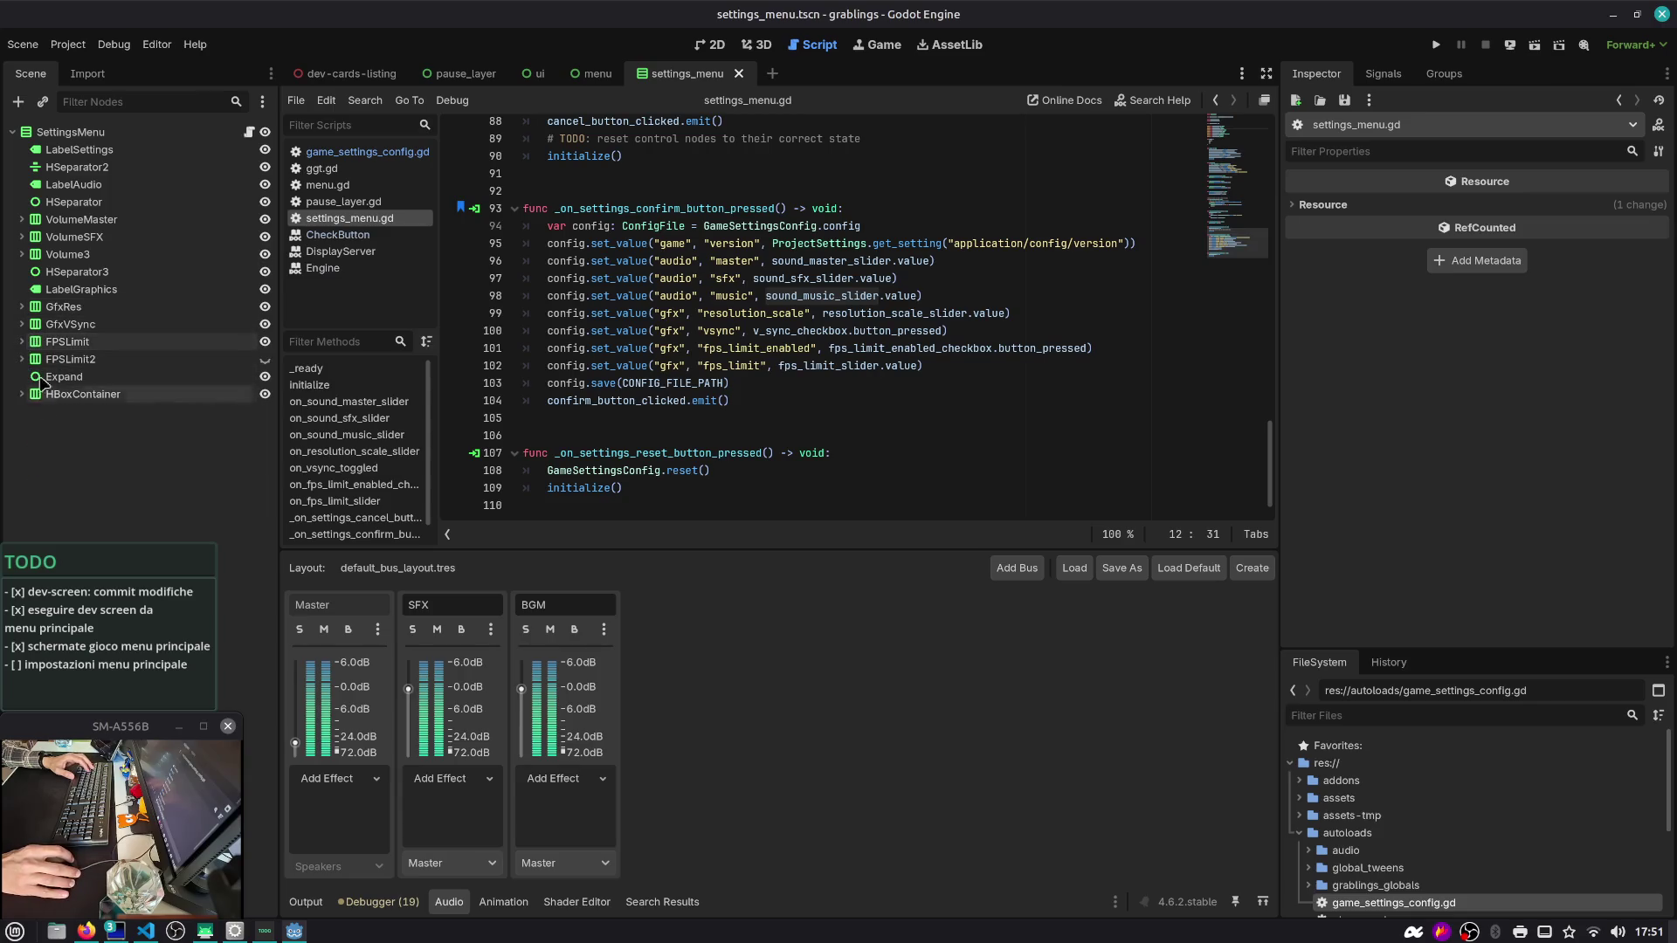
{"action": "left_click", "coordinate": [104, 132]}
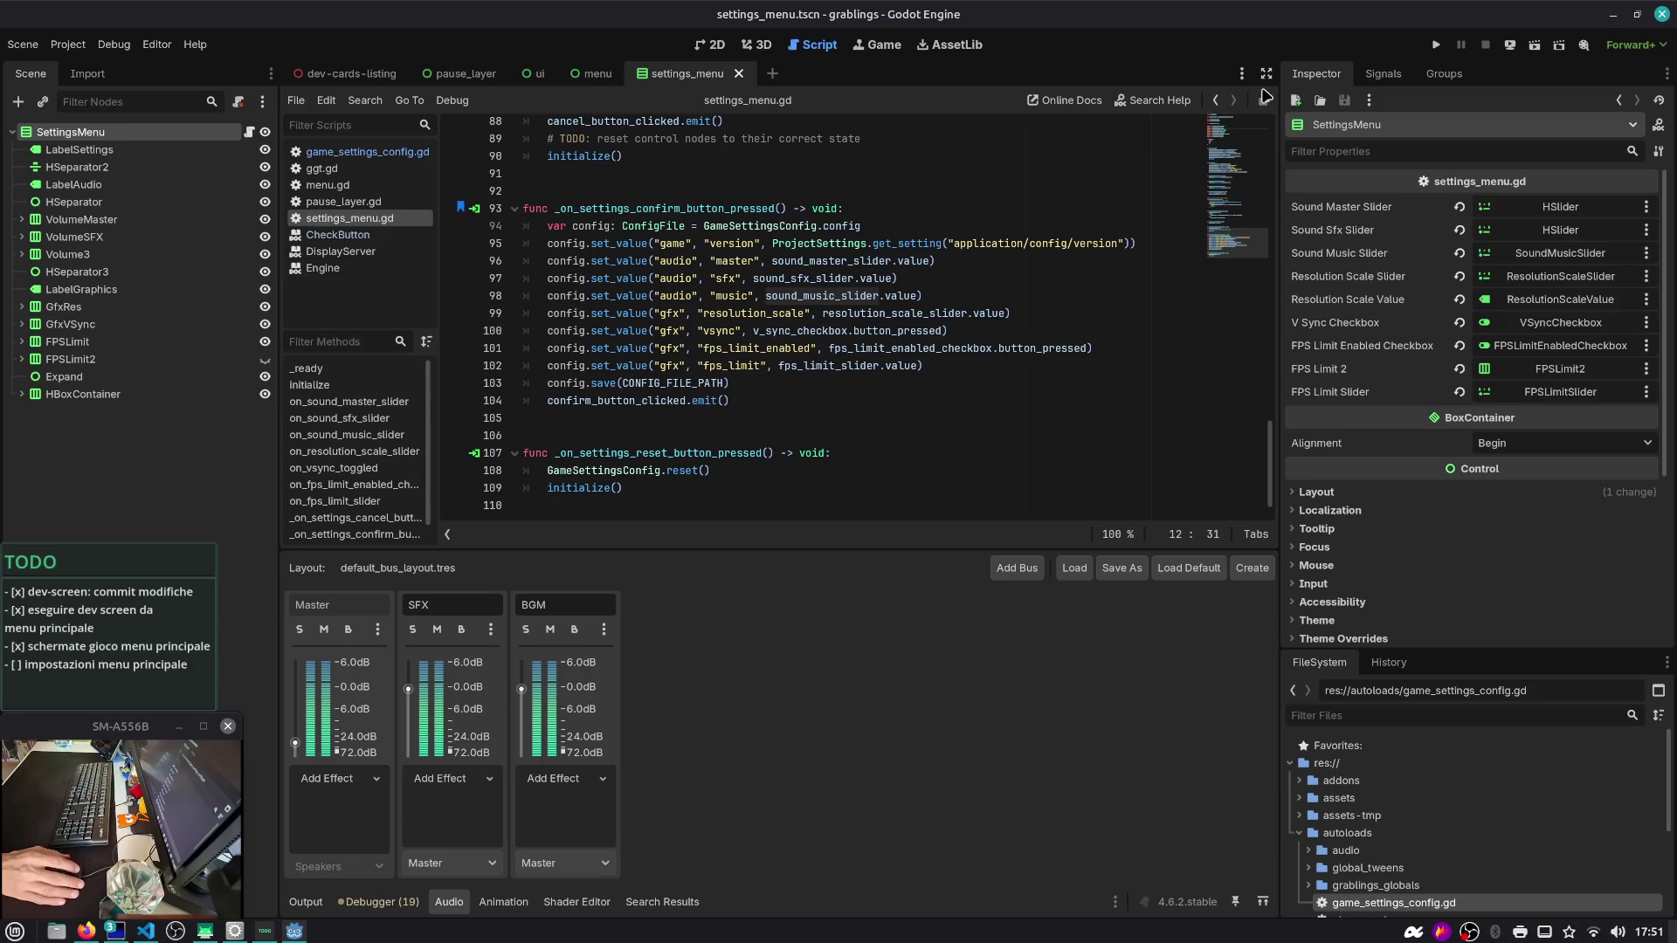
{"action": "left_click", "coordinate": [710, 44]}
Step: Expand FPSLimit2 > HBoxContainer and select FPSLimitSlider to check its 60–240 range
{"action": "scroll", "coordinate": [751, 176], "scroll_direction": "down", "scroll_amount": 3}
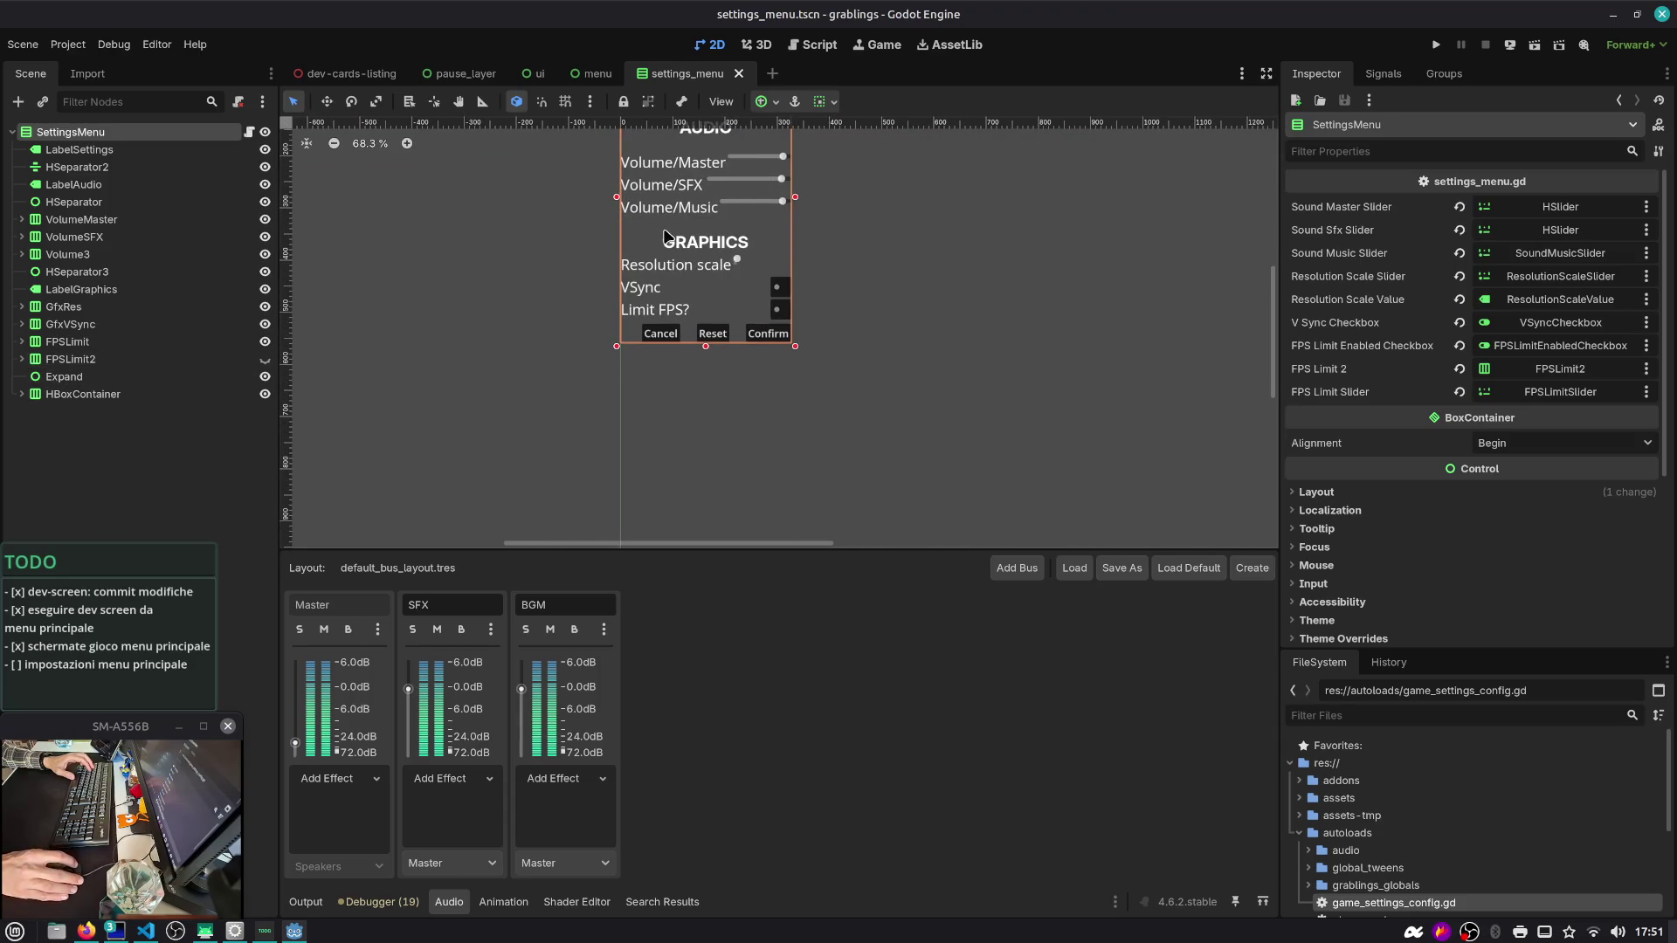
{"action": "left_click", "coordinate": [21, 324]}
{"action": "left_click", "coordinate": [22, 324]}
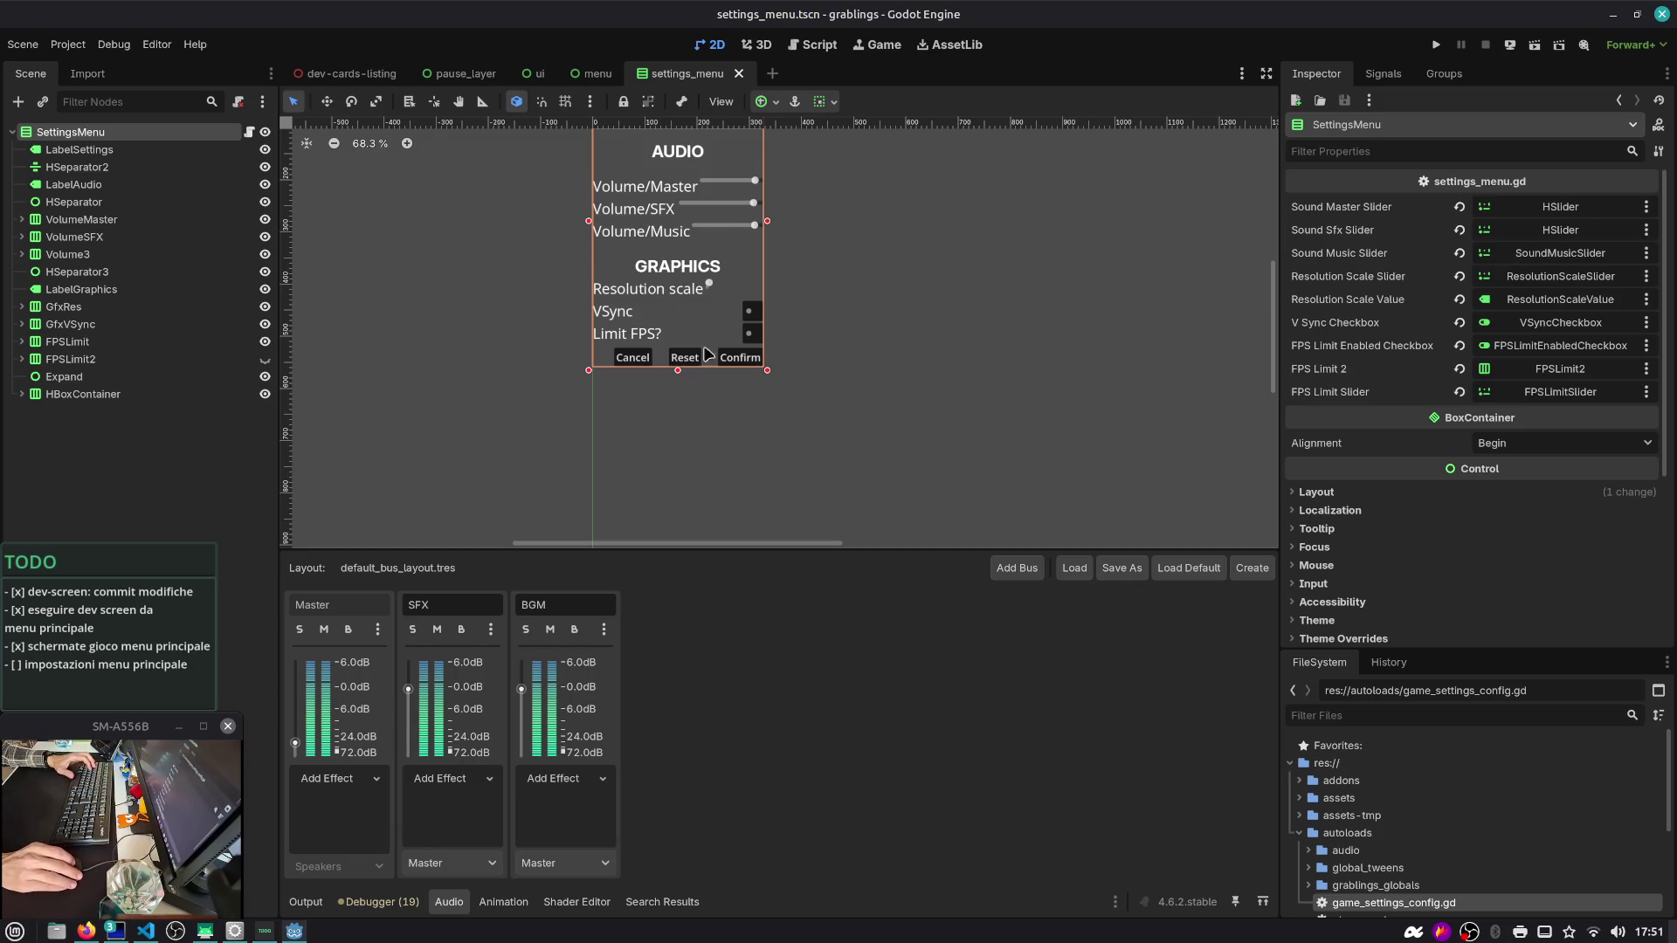
{"action": "scroll", "coordinate": [712, 351], "scroll_direction": "down", "scroll_amount": 2}
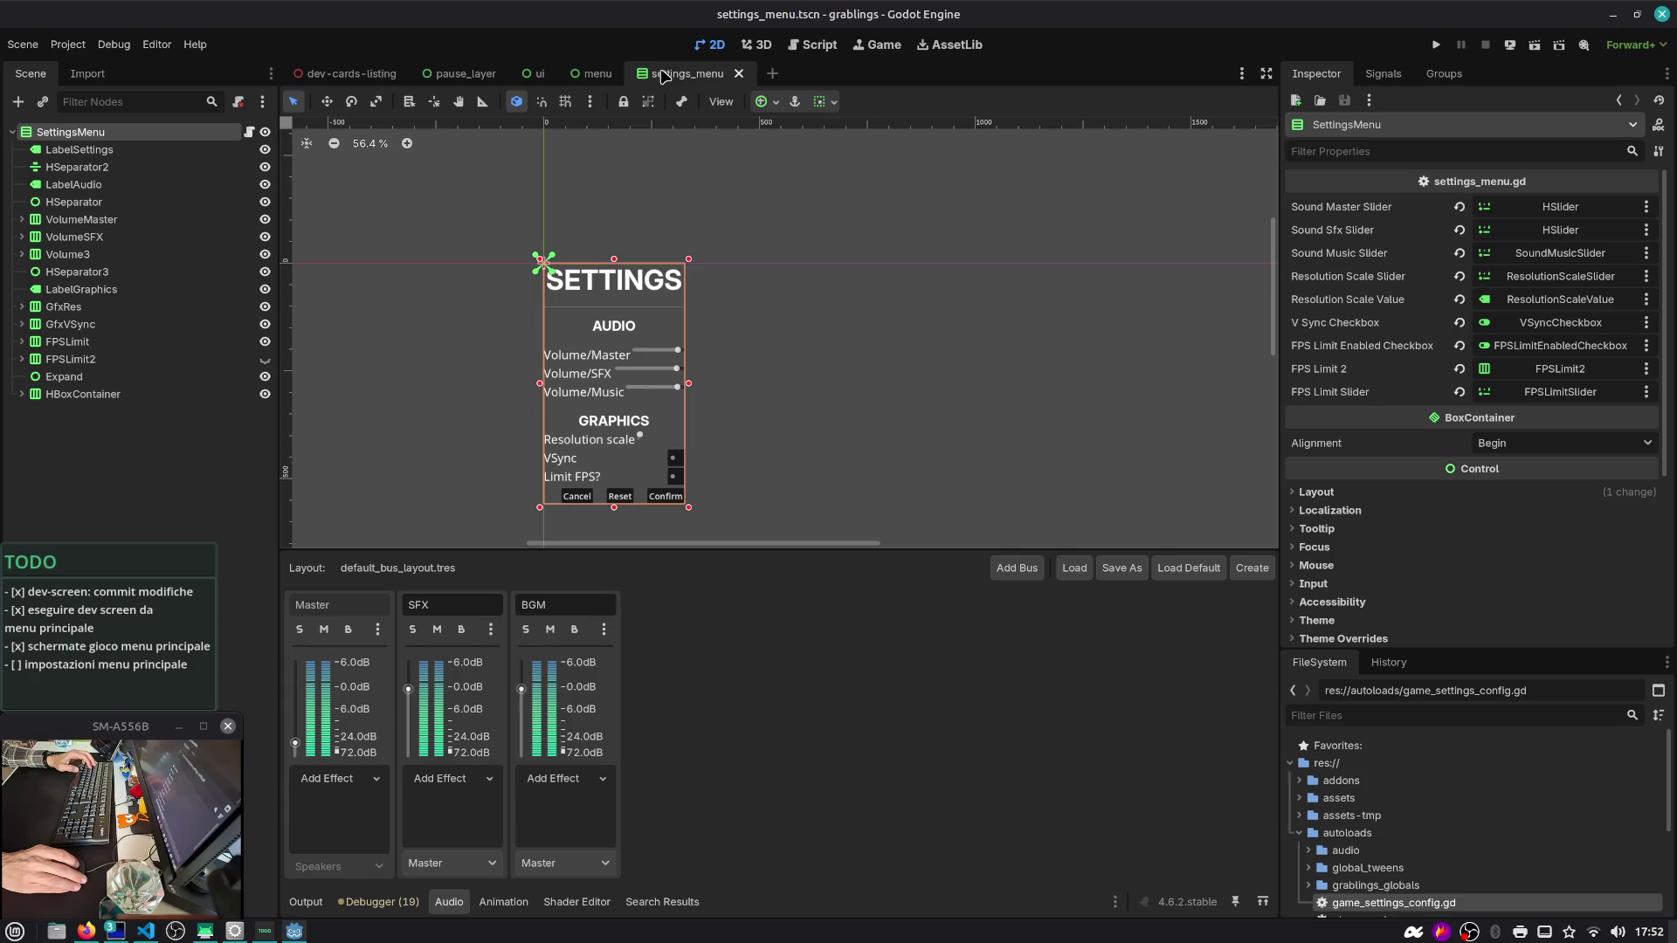
{"action": "scroll", "coordinate": [647, 349], "scroll_direction": "up", "scroll_amount": 4}
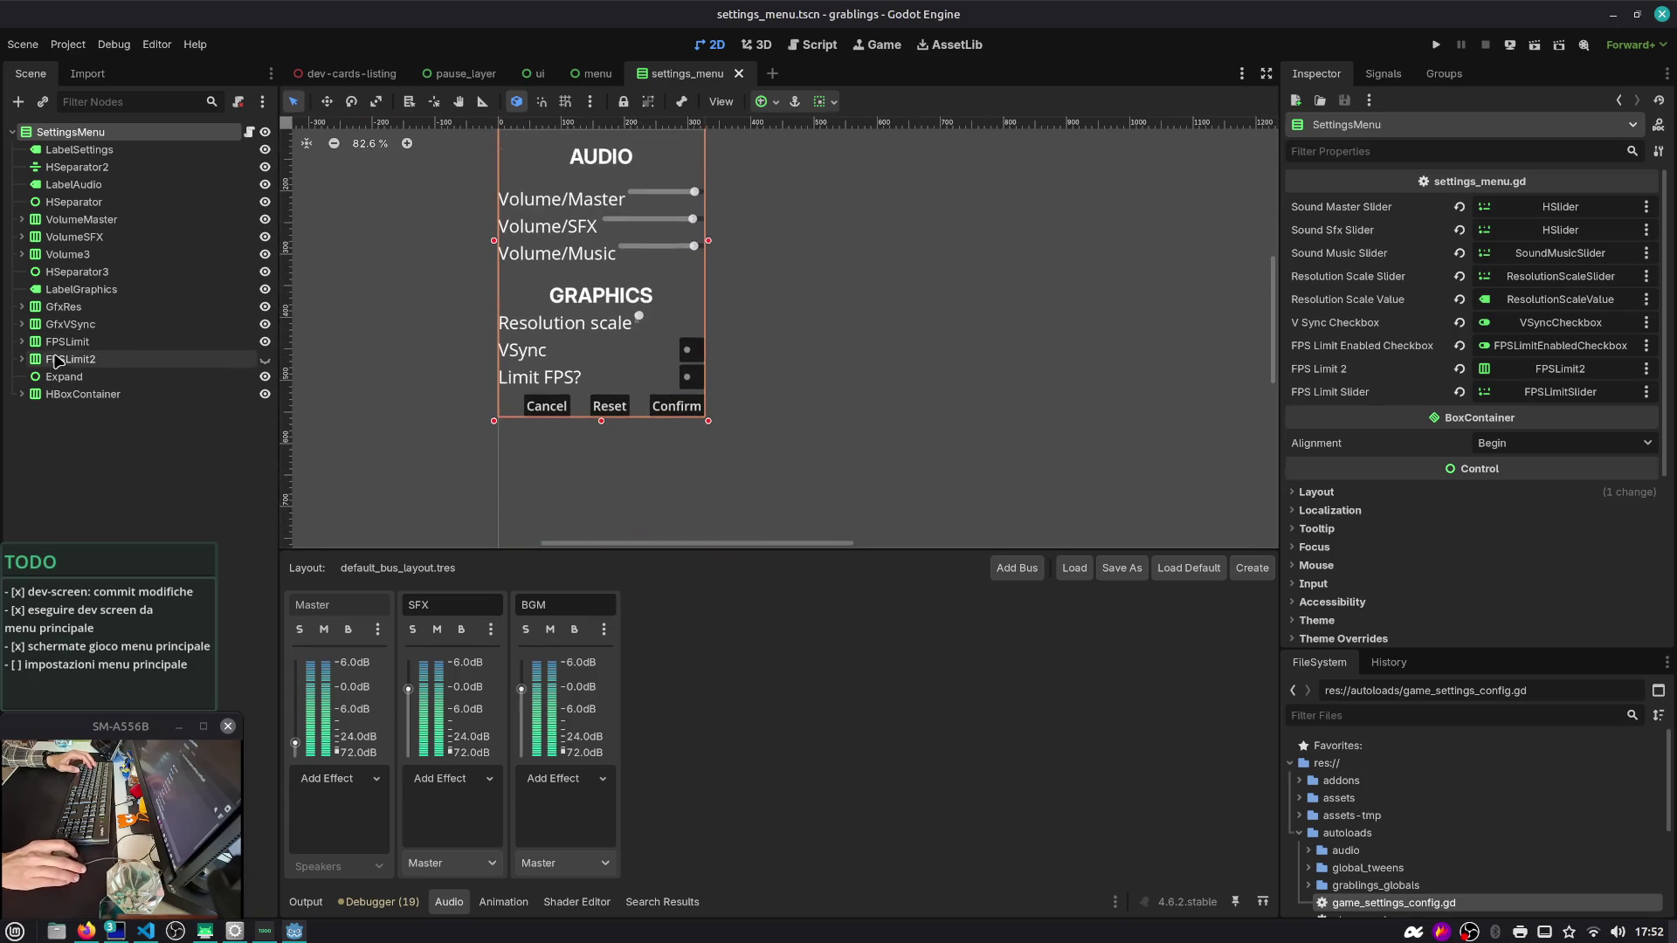
{"action": "left_click", "coordinate": [22, 359]}
{"action": "left_click", "coordinate": [69, 359]}
{"action": "left_click", "coordinate": [32, 394]}
{"action": "left_click", "coordinate": [78, 429]}
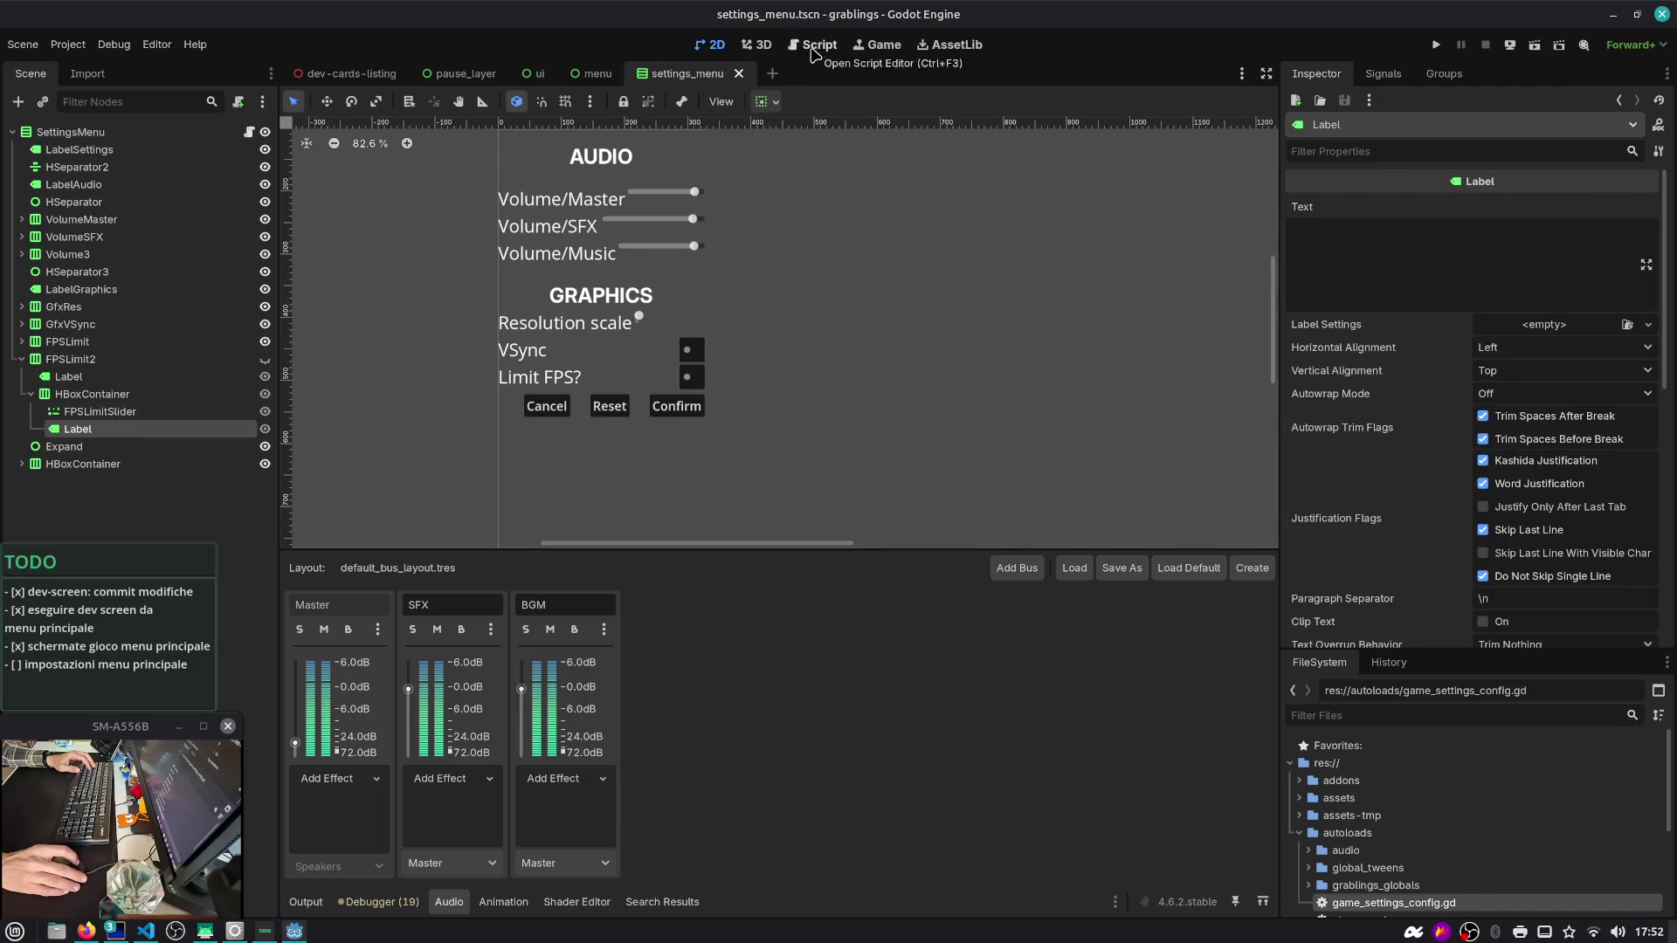
{"action": "left_click", "coordinate": [99, 412]}
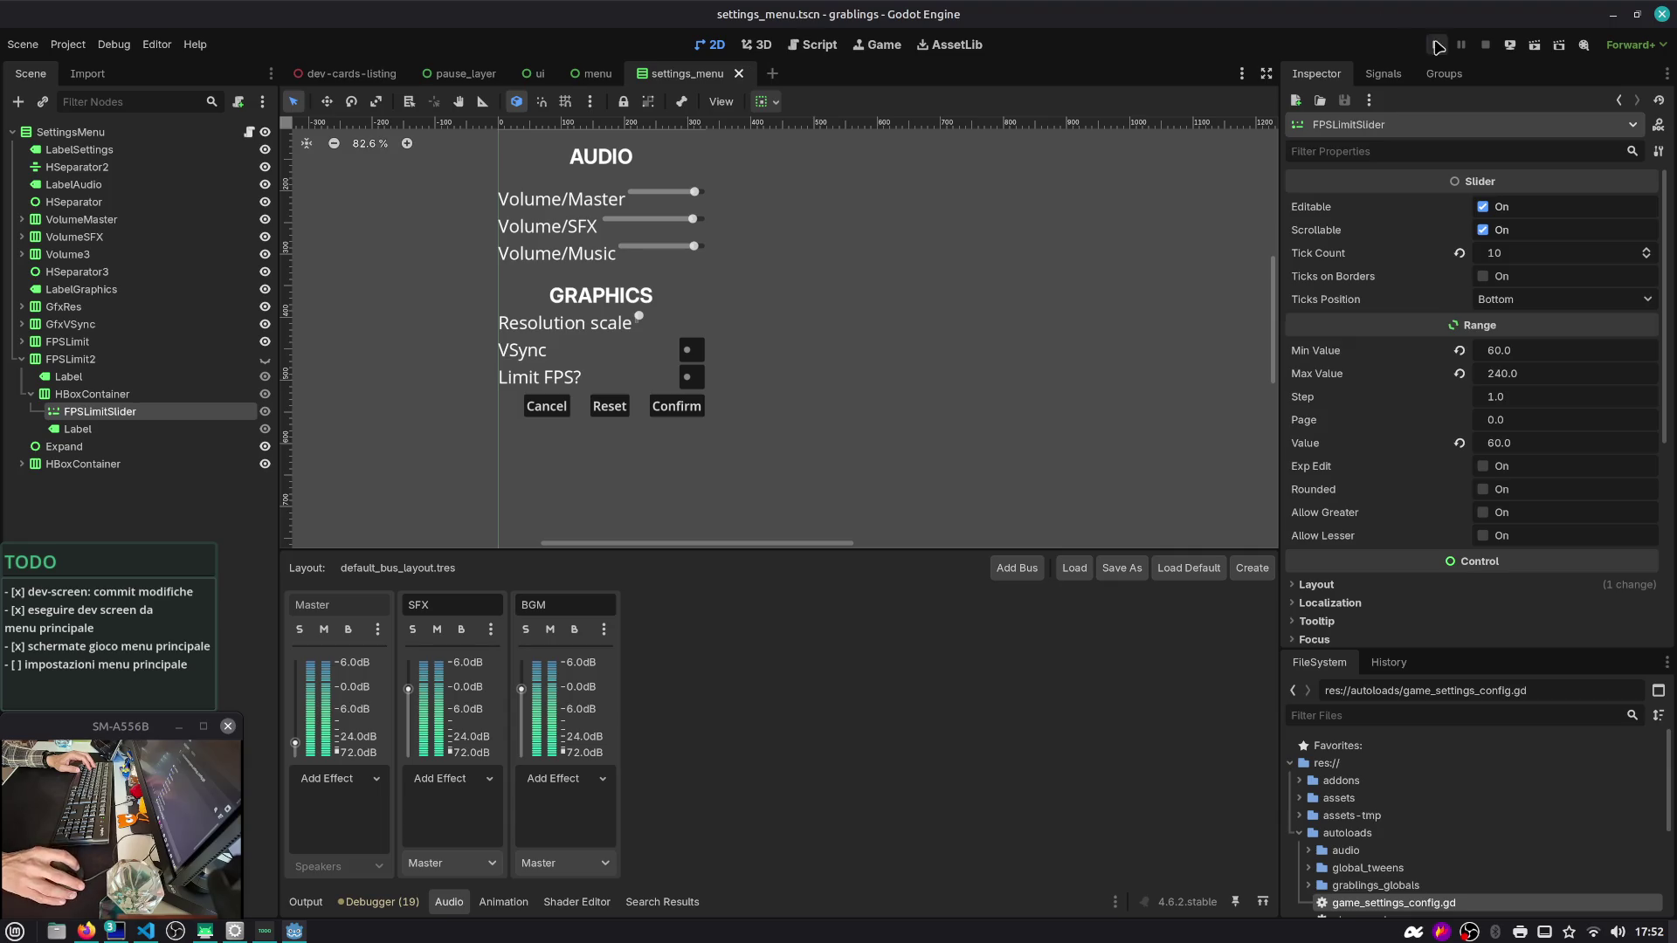
Step: Run the project, turn on Limit FPS to reveal the FPS Limit slider, then stop it
{"action": "left_click", "coordinate": [1437, 47]}
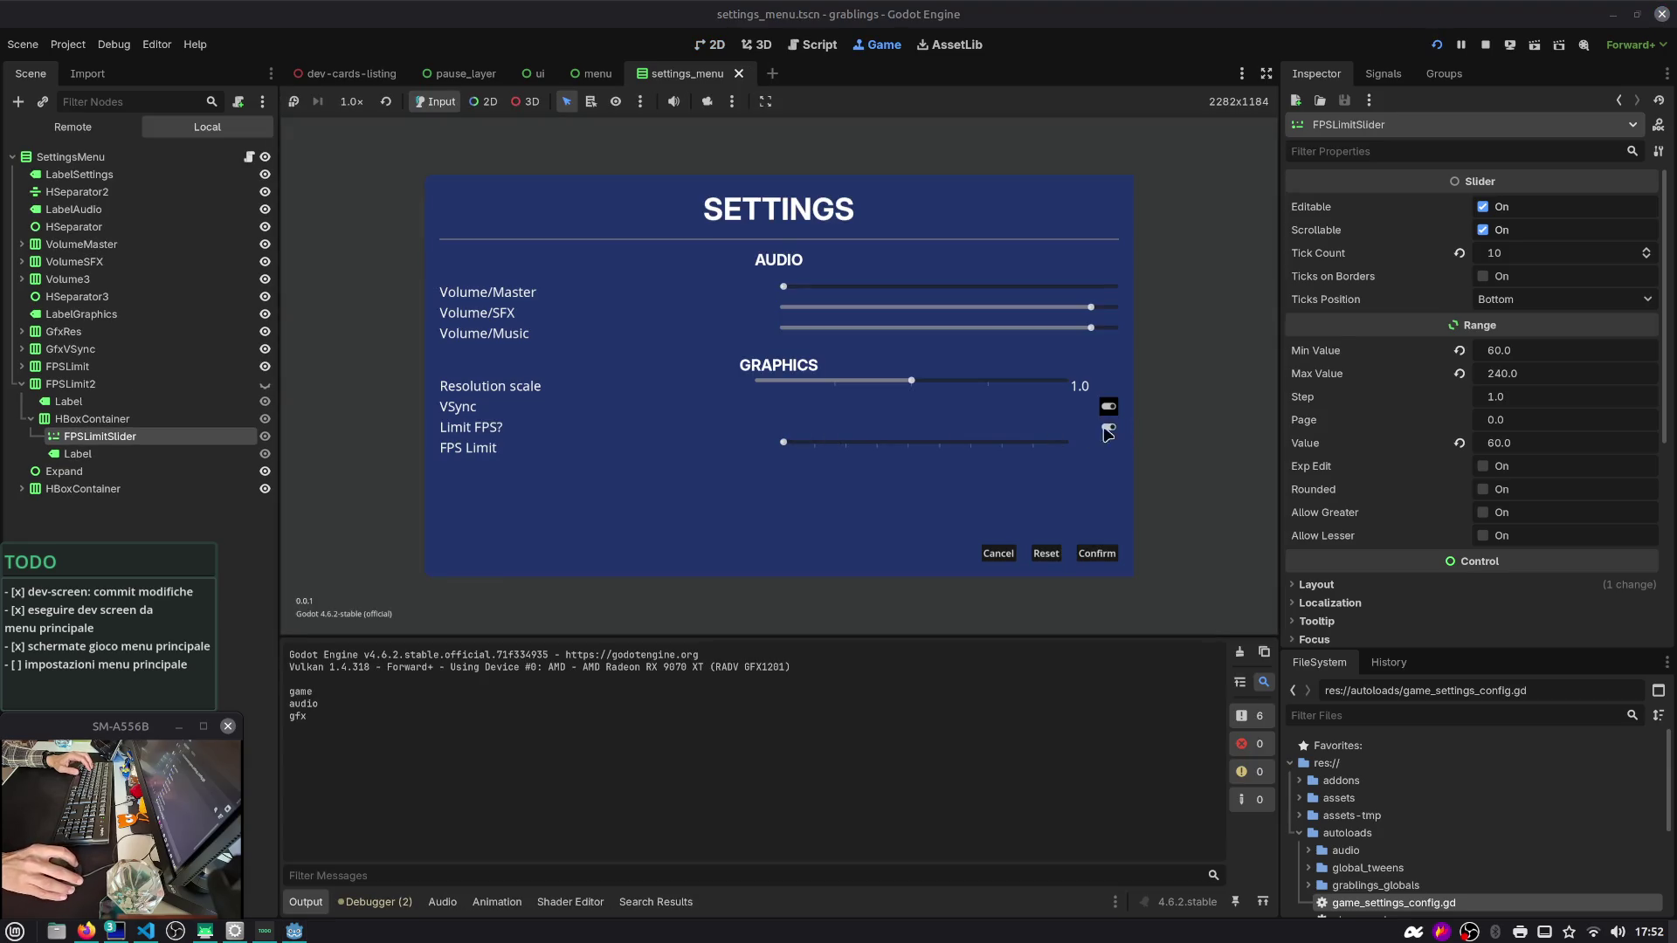
{"action": "left_click", "coordinate": [1107, 428]}
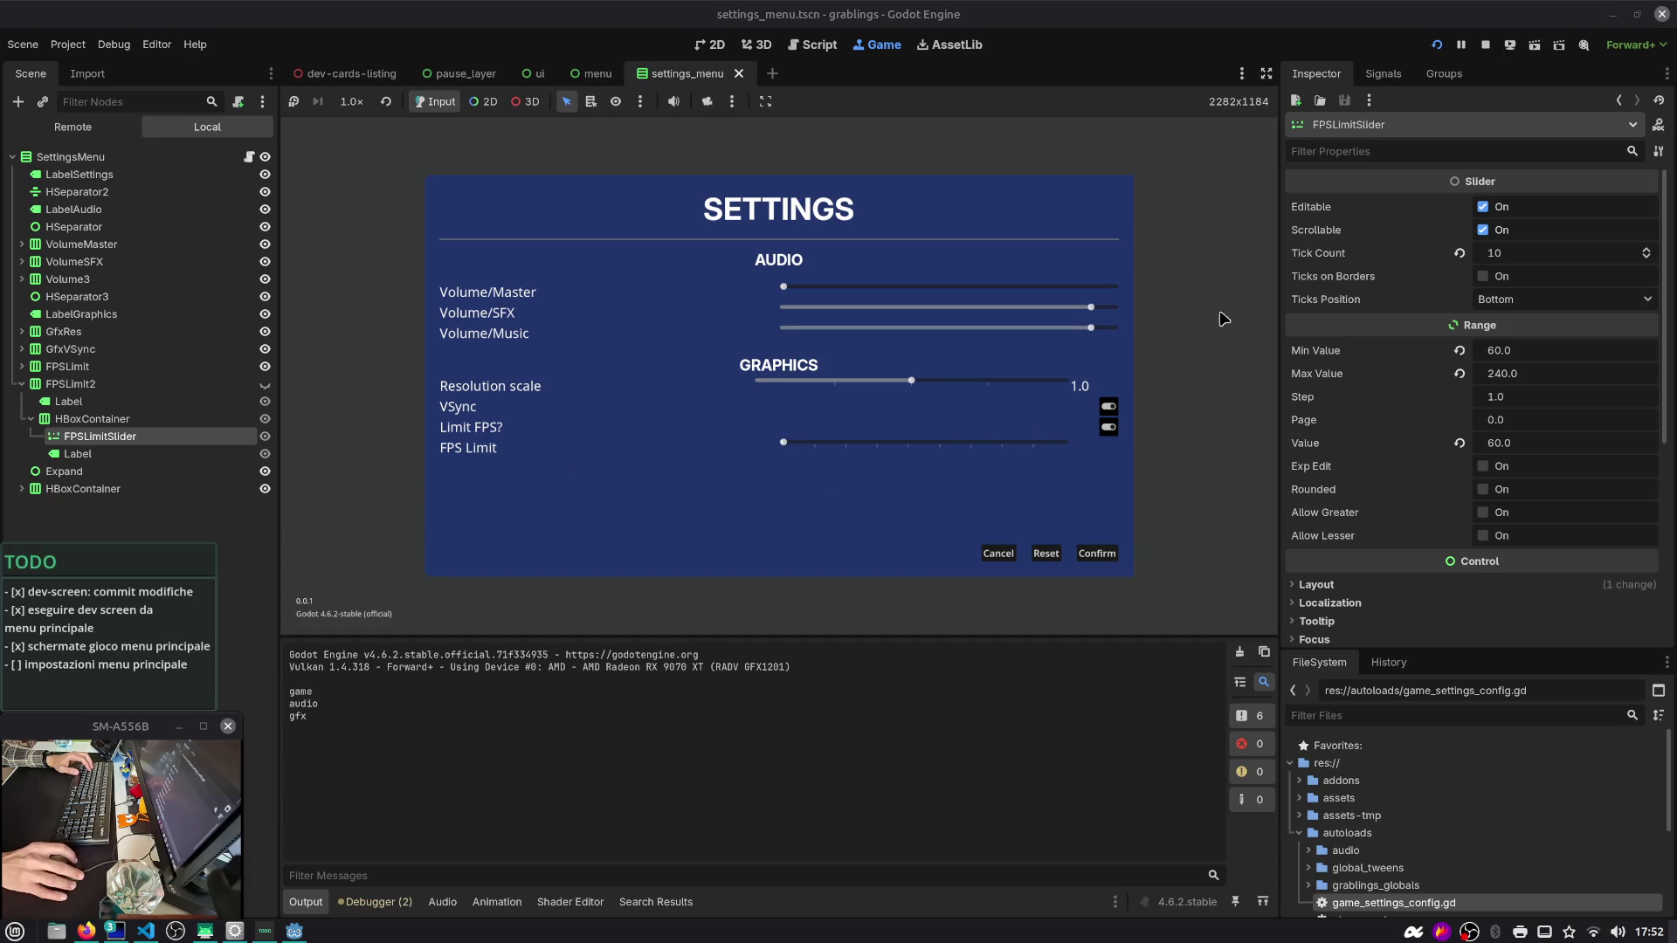
{"action": "left_click", "coordinate": [1485, 45]}
{"action": "double_click", "coordinate": [122, 428]}
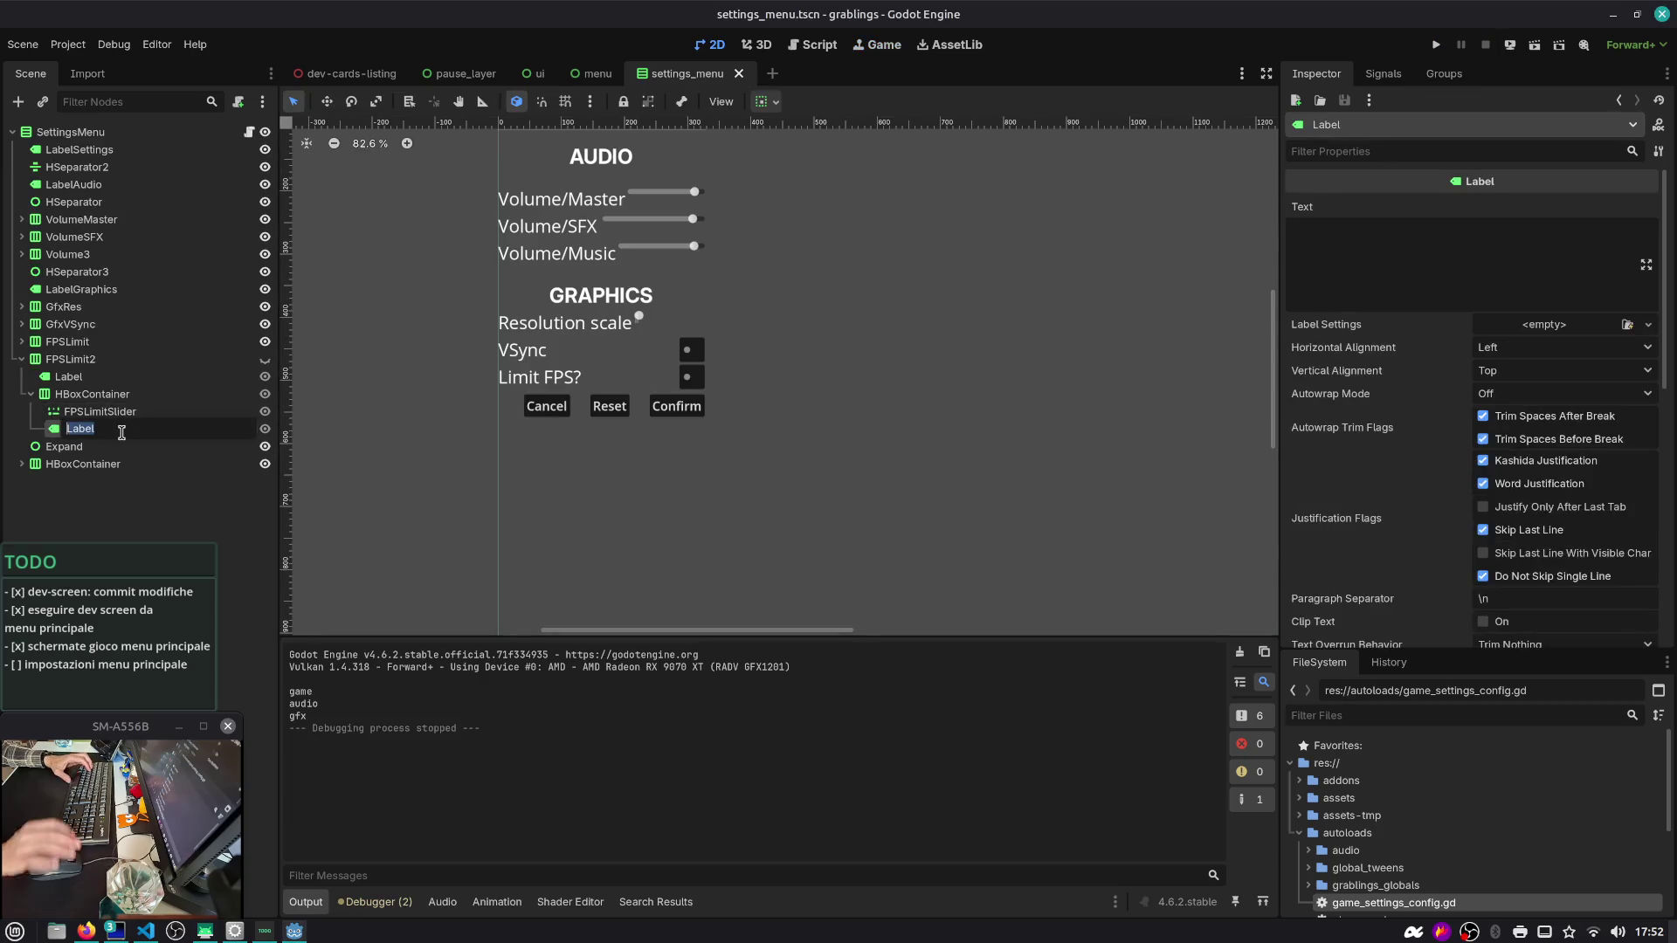
Step: Rename the slider's label to FPSLimitLabel, set its text to 60, and save the scene
{"action": "type", "text": "FPS "}
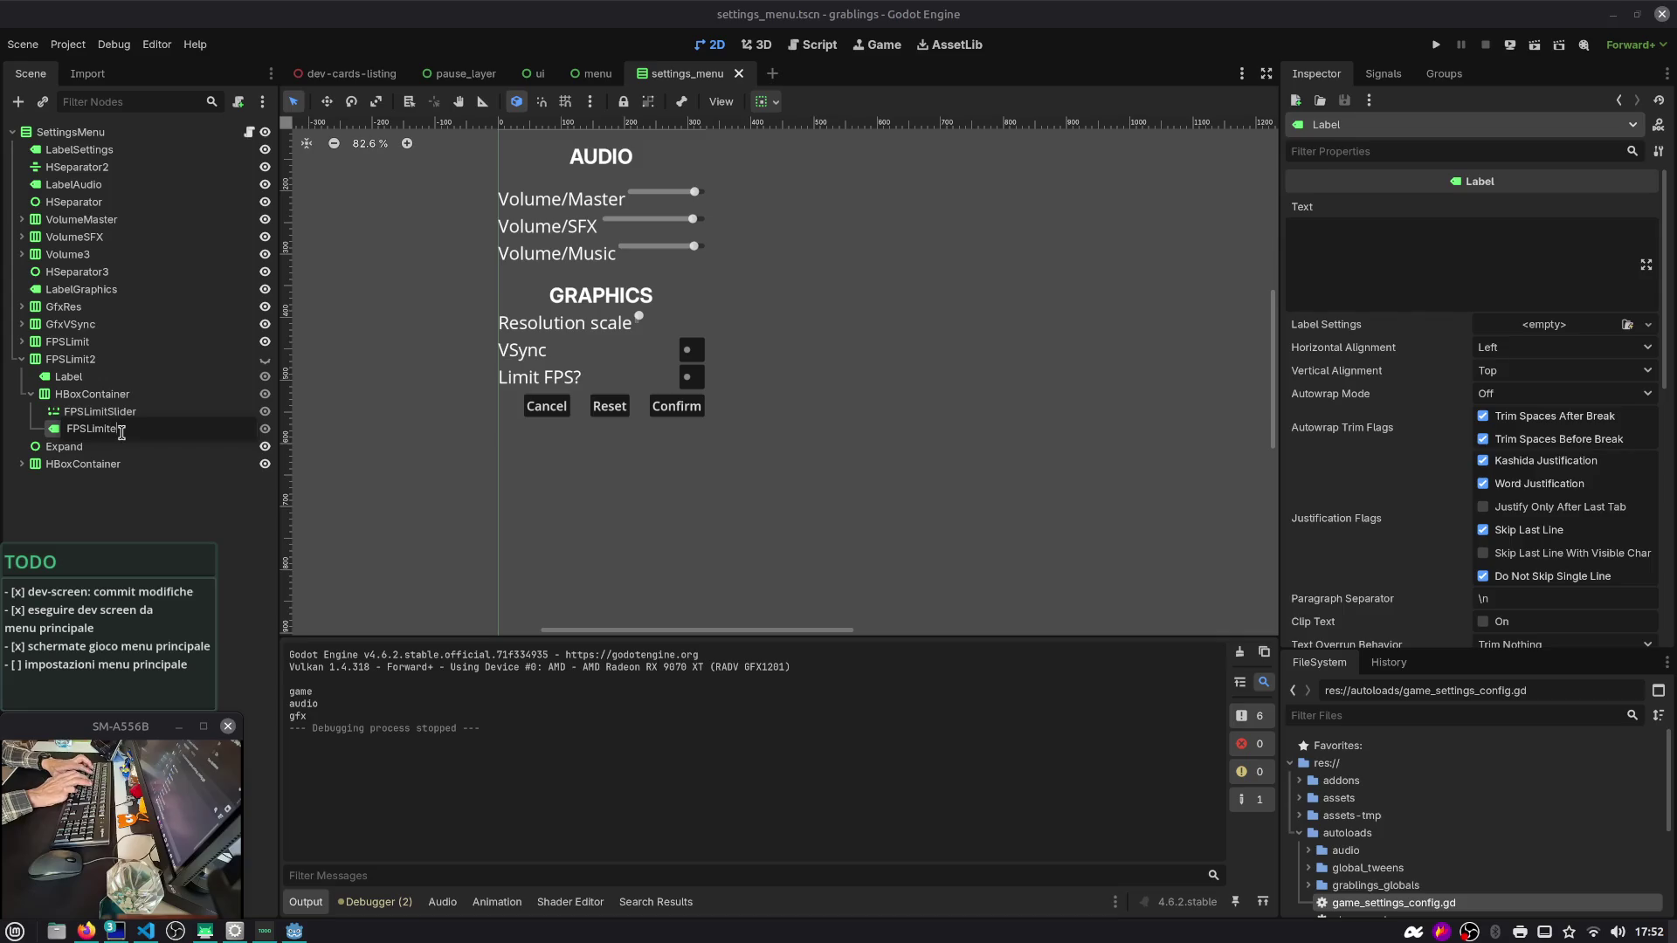
{"action": "type", "text": "bel"}
{"action": "key", "text": "Return"}
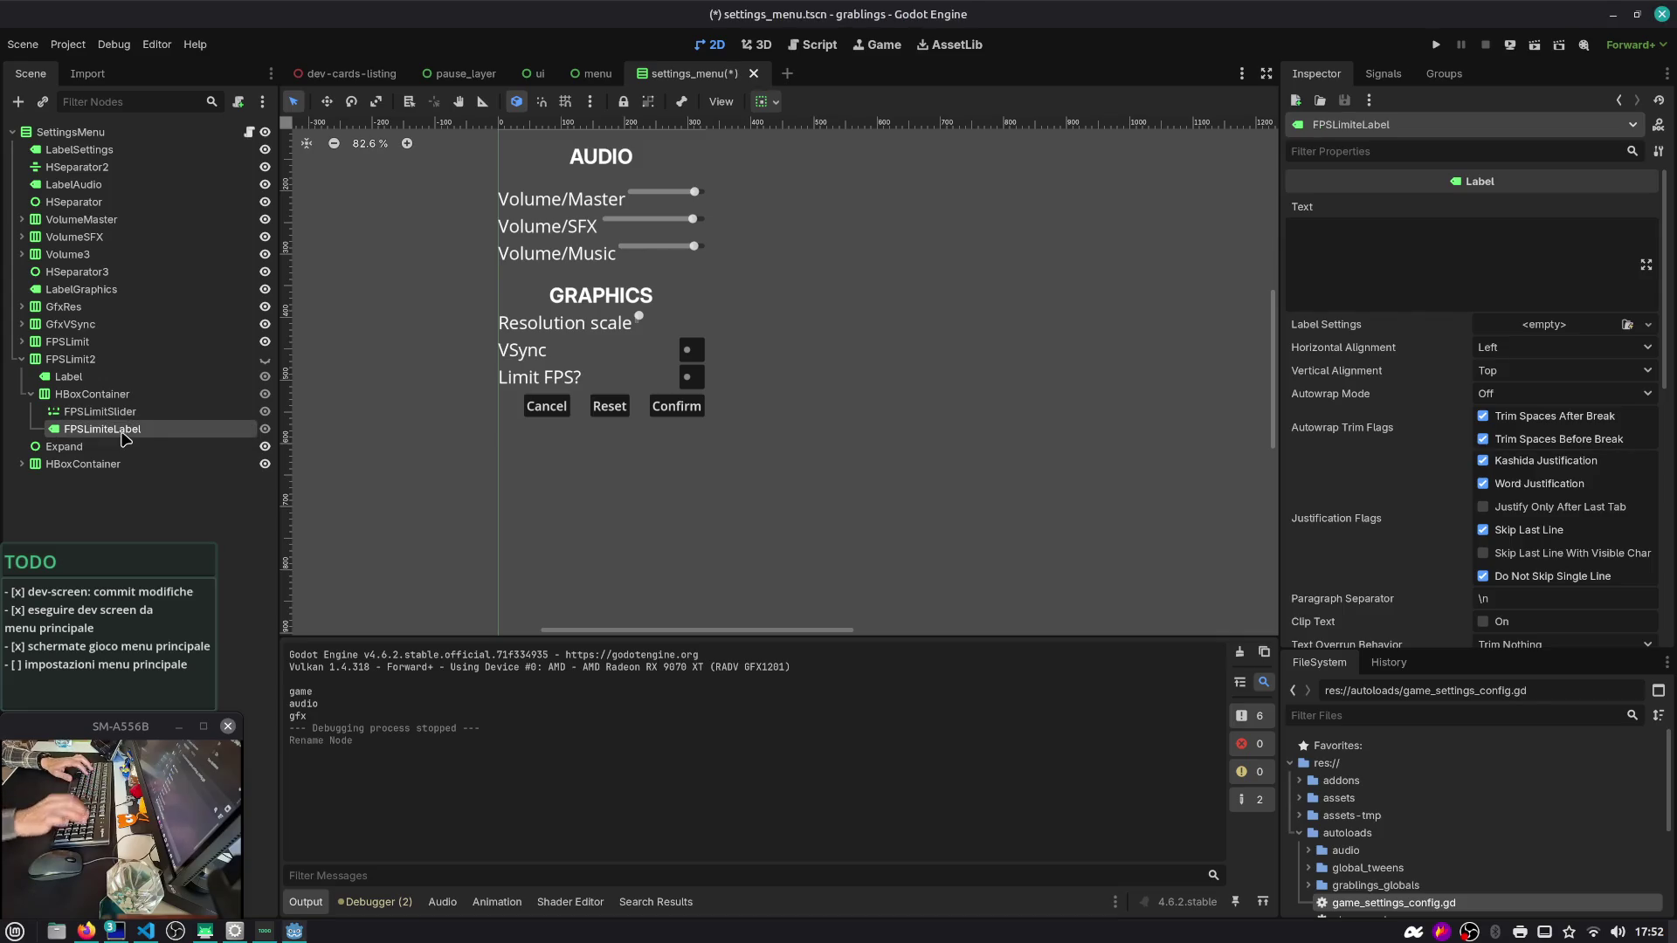
{"action": "double_click", "coordinate": [137, 432]}
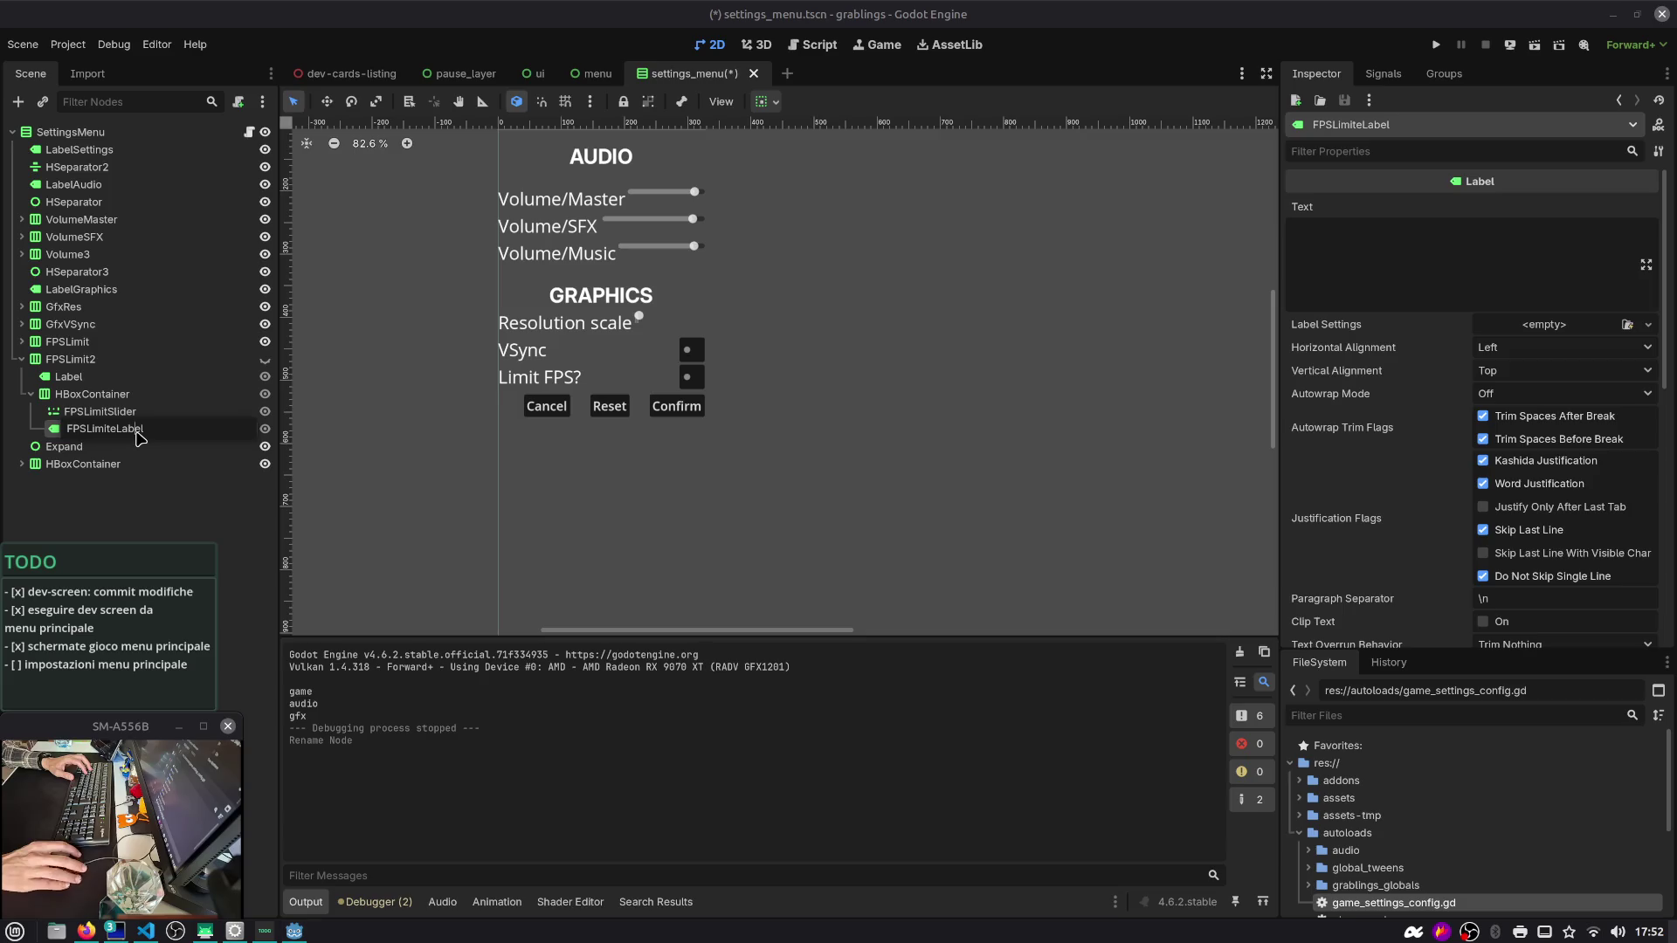
{"action": "key", "text": "BackSpace"}
{"action": "key", "text": "Return"}
{"action": "left_click", "coordinate": [1394, 288]}
{"action": "type", "text": "60"}
{"action": "key", "text": "ctrl+s"}
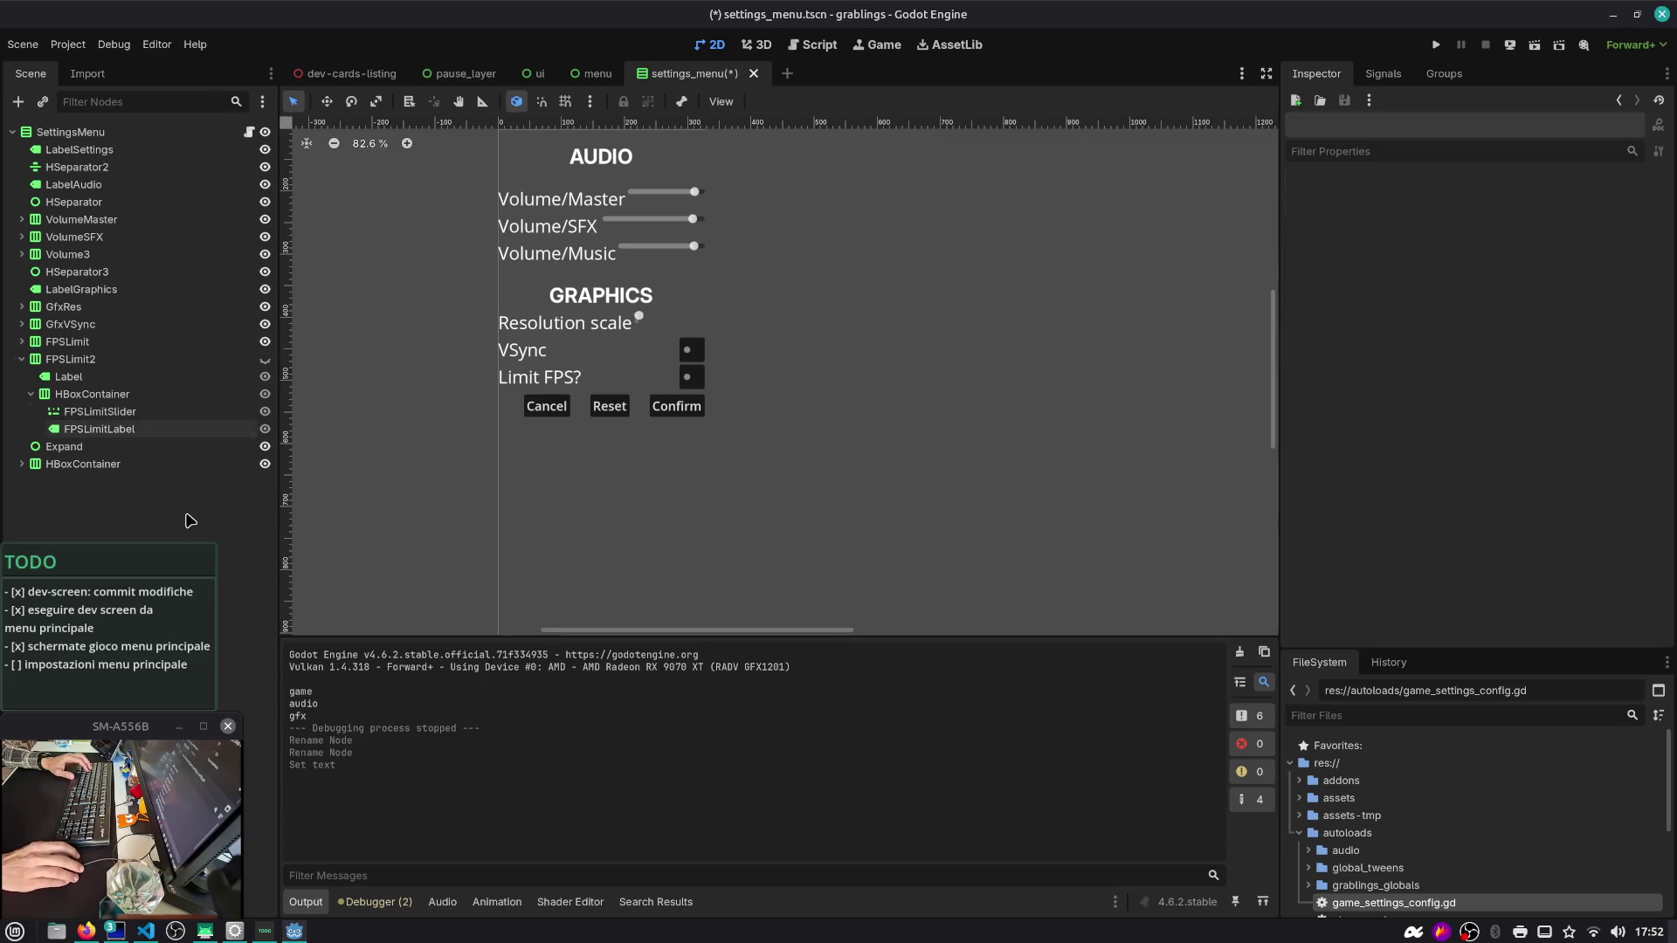
{"action": "left_click", "coordinate": [168, 429]}
Step: Make the FPSLimit2 row visible and add FPSLimitLabel to settings_menu.gd as exported fps_limit_label
{"action": "scroll", "coordinate": [661, 398], "scroll_direction": "down", "scroll_amount": 2}
{"action": "left_click", "coordinate": [265, 359]}
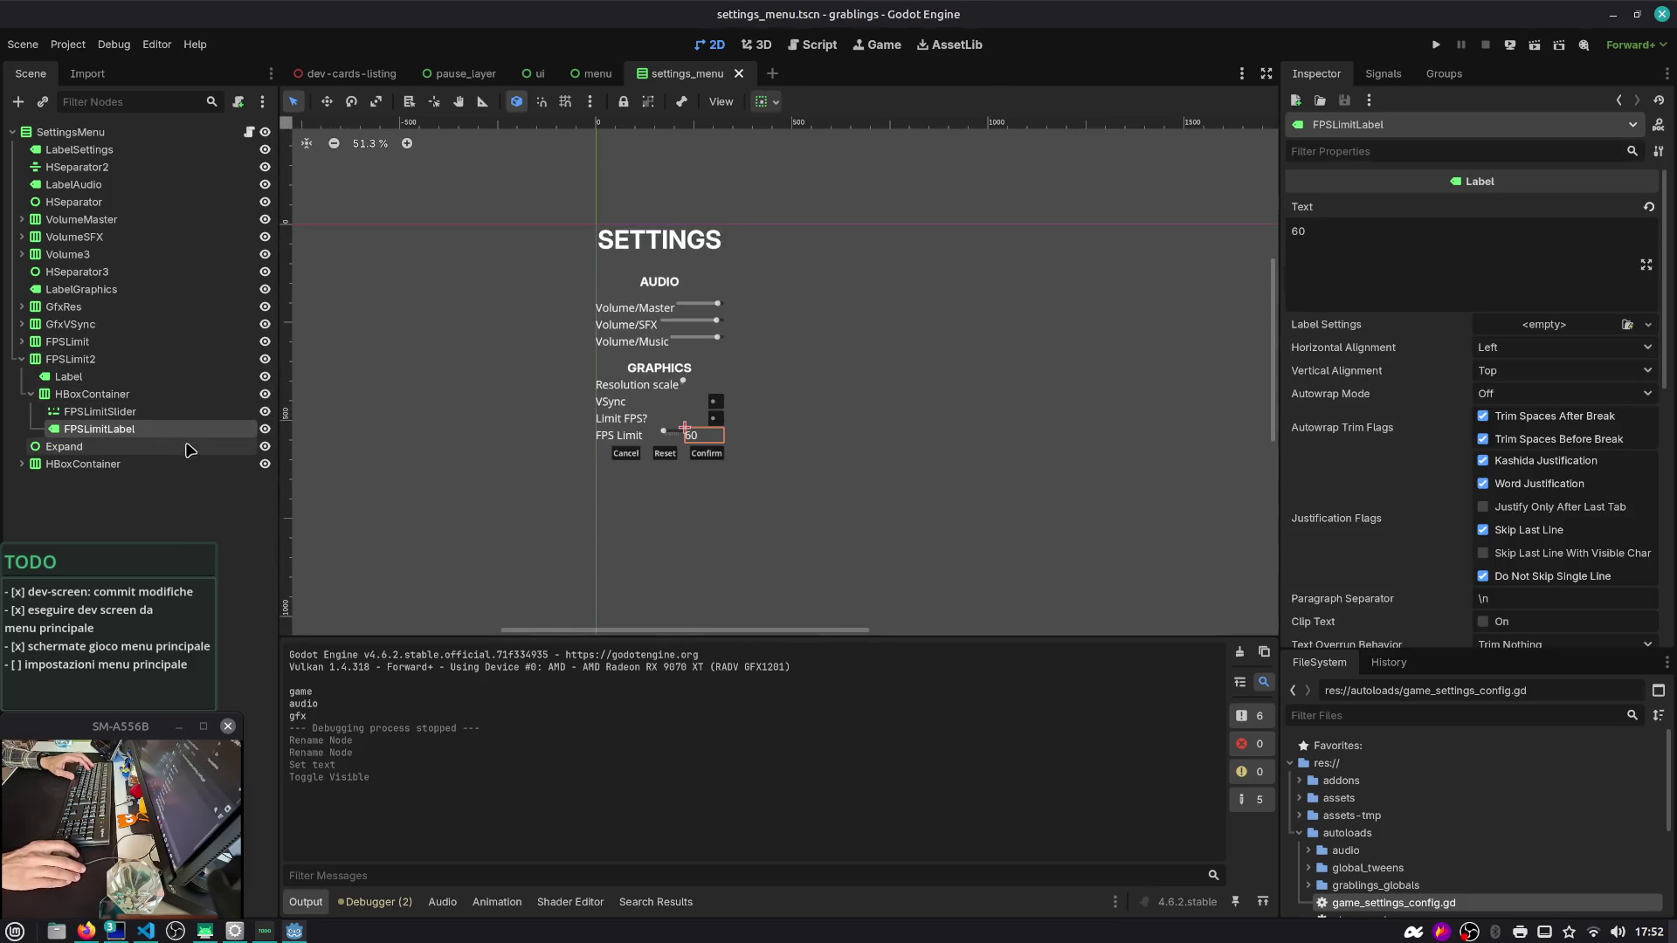
{"action": "left_click", "coordinate": [249, 133]}
{"action": "mouse_move", "coordinate": [98, 429]}
{"action": "left_mouse_down"}
{"action": "mouse_move", "coordinate": [384, 337]}
{"action": "mouse_move", "coordinate": [562, 133]}
{"action": "mouse_move", "coordinate": [556, 441]}
{"action": "left_mouse_up"}
{"action": "double_click", "coordinate": [641, 445]}
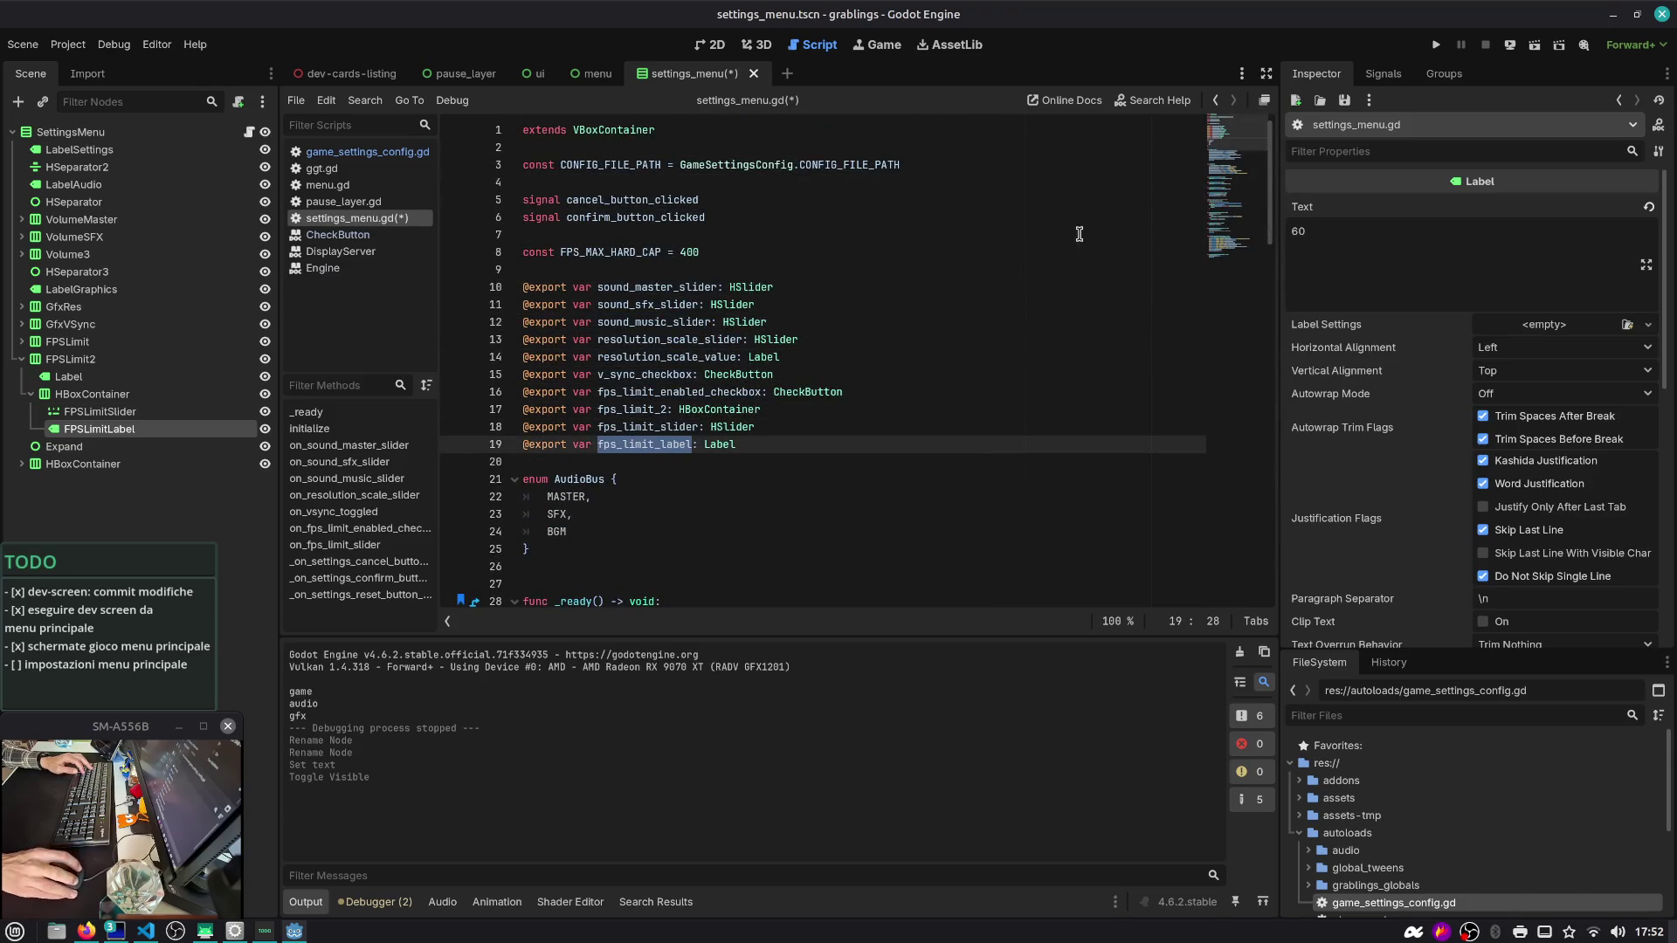
Step: In on_fps_limit_slider, add a fps_limit_label.text = str() line after max_fps, then run the game
{"action": "left_click", "coordinate": [1086, 231]}
{"action": "key", "text": "ctrl+alt+f"}
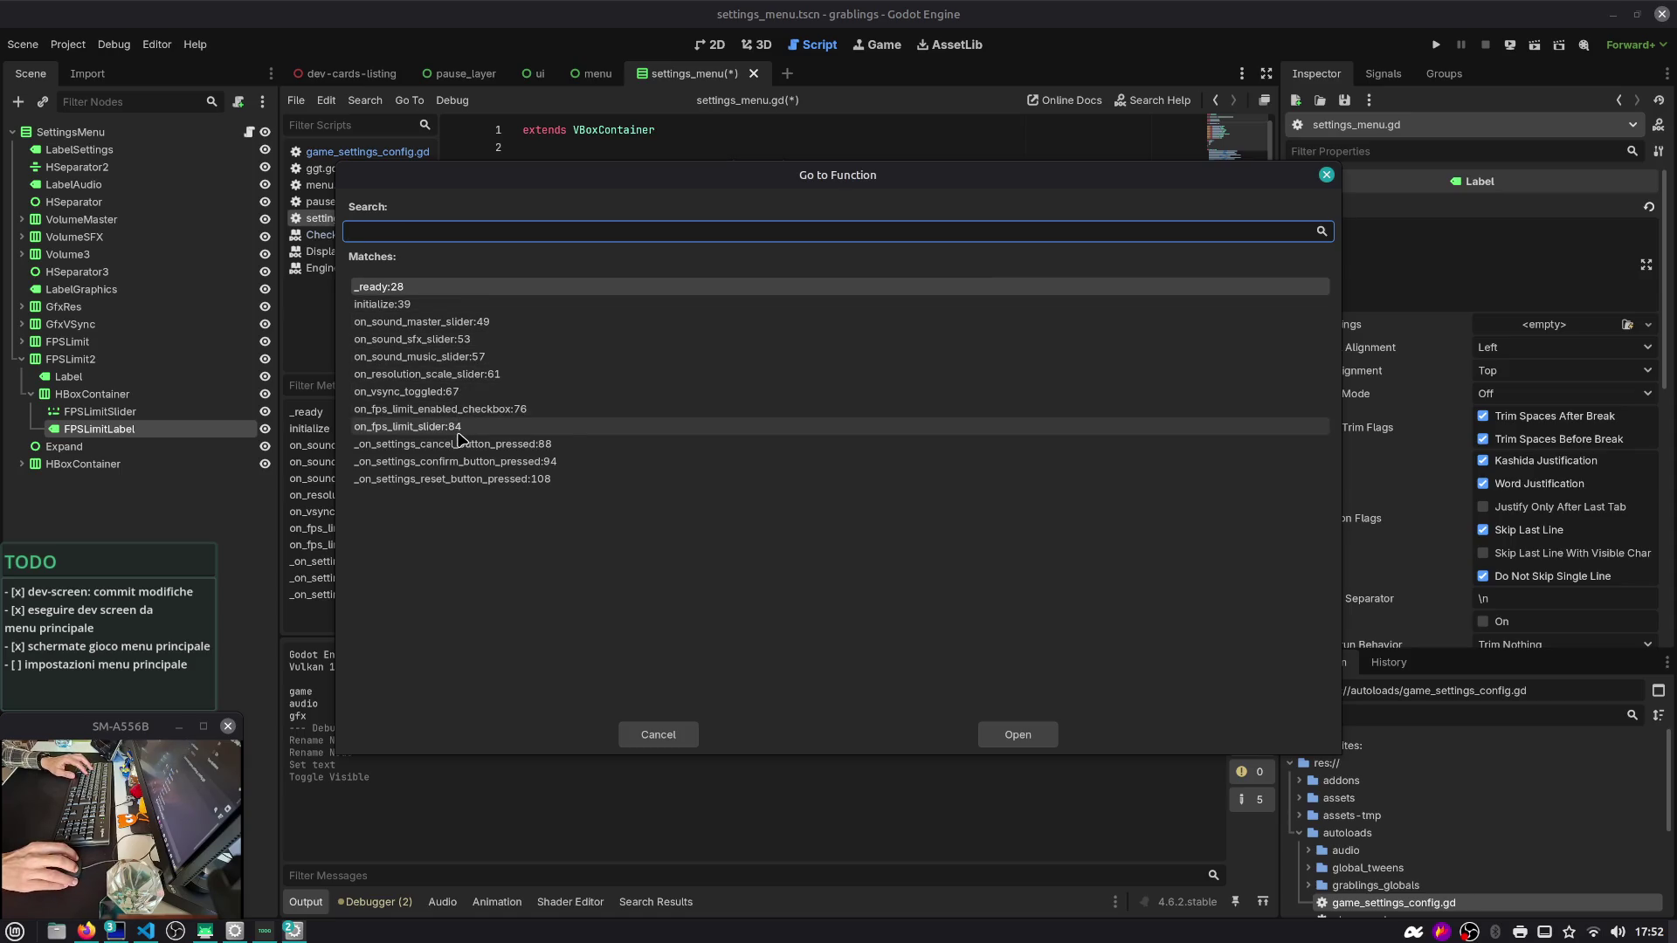
{"action": "double_click", "coordinate": [458, 428]}
{"action": "scroll", "coordinate": [709, 467], "scroll_direction": "down", "scroll_amount": 1}
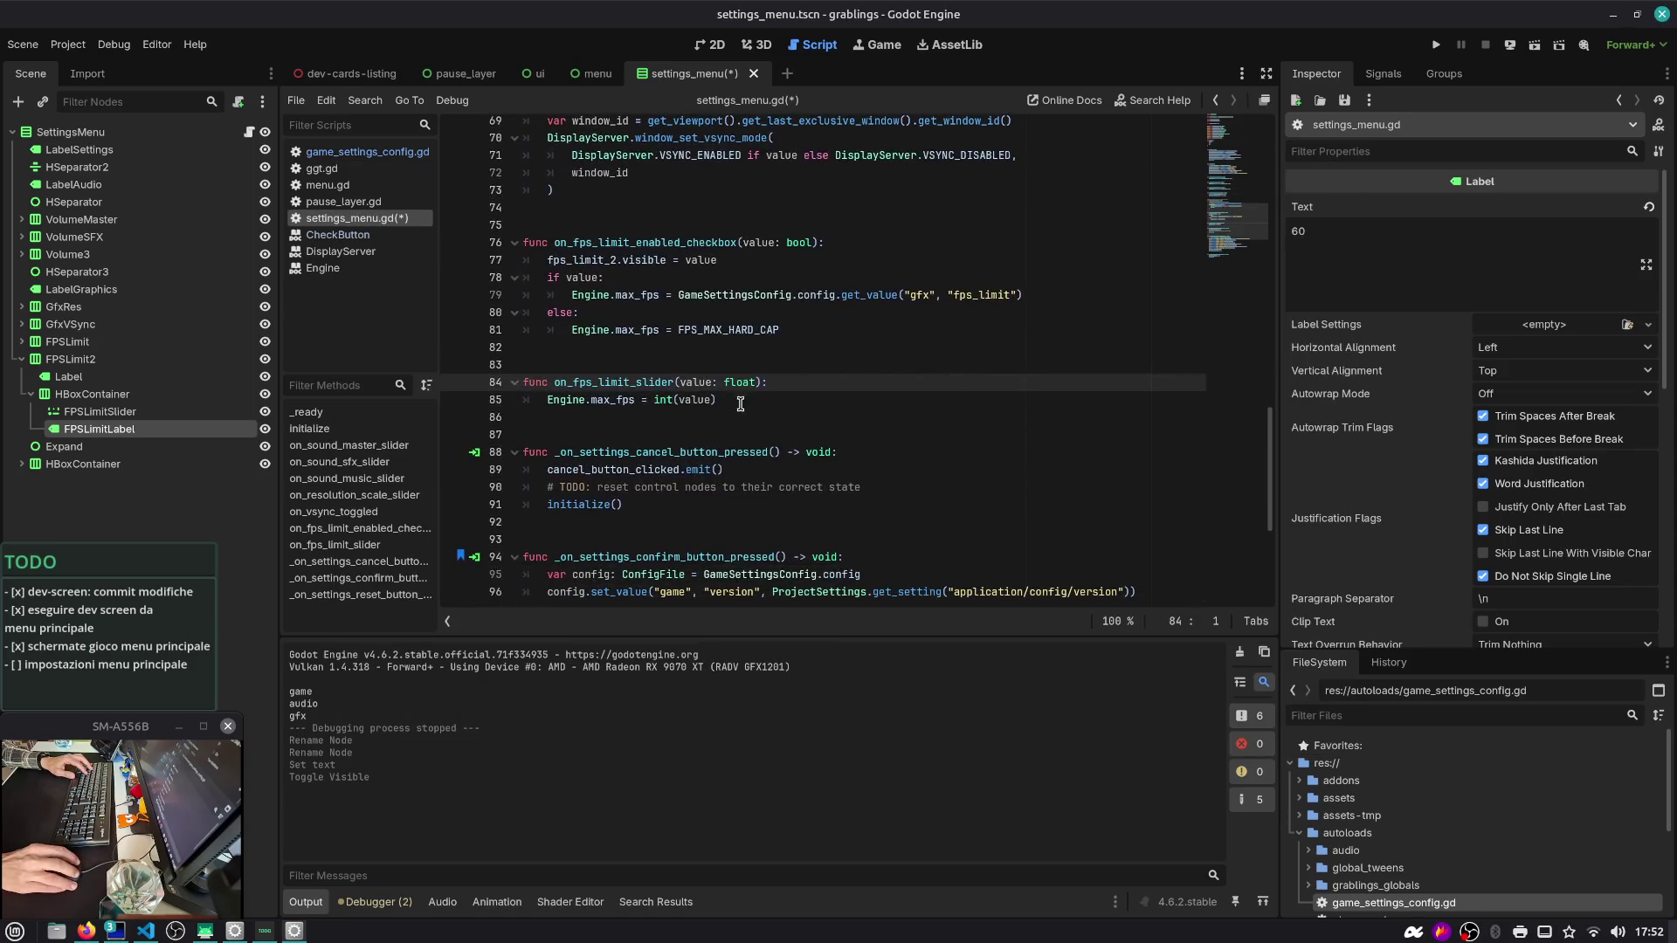
{"action": "left_click", "coordinate": [740, 408]}
{"action": "key", "text": "Return"}
{"action": "type", "text": "fps_limit_label.l"}
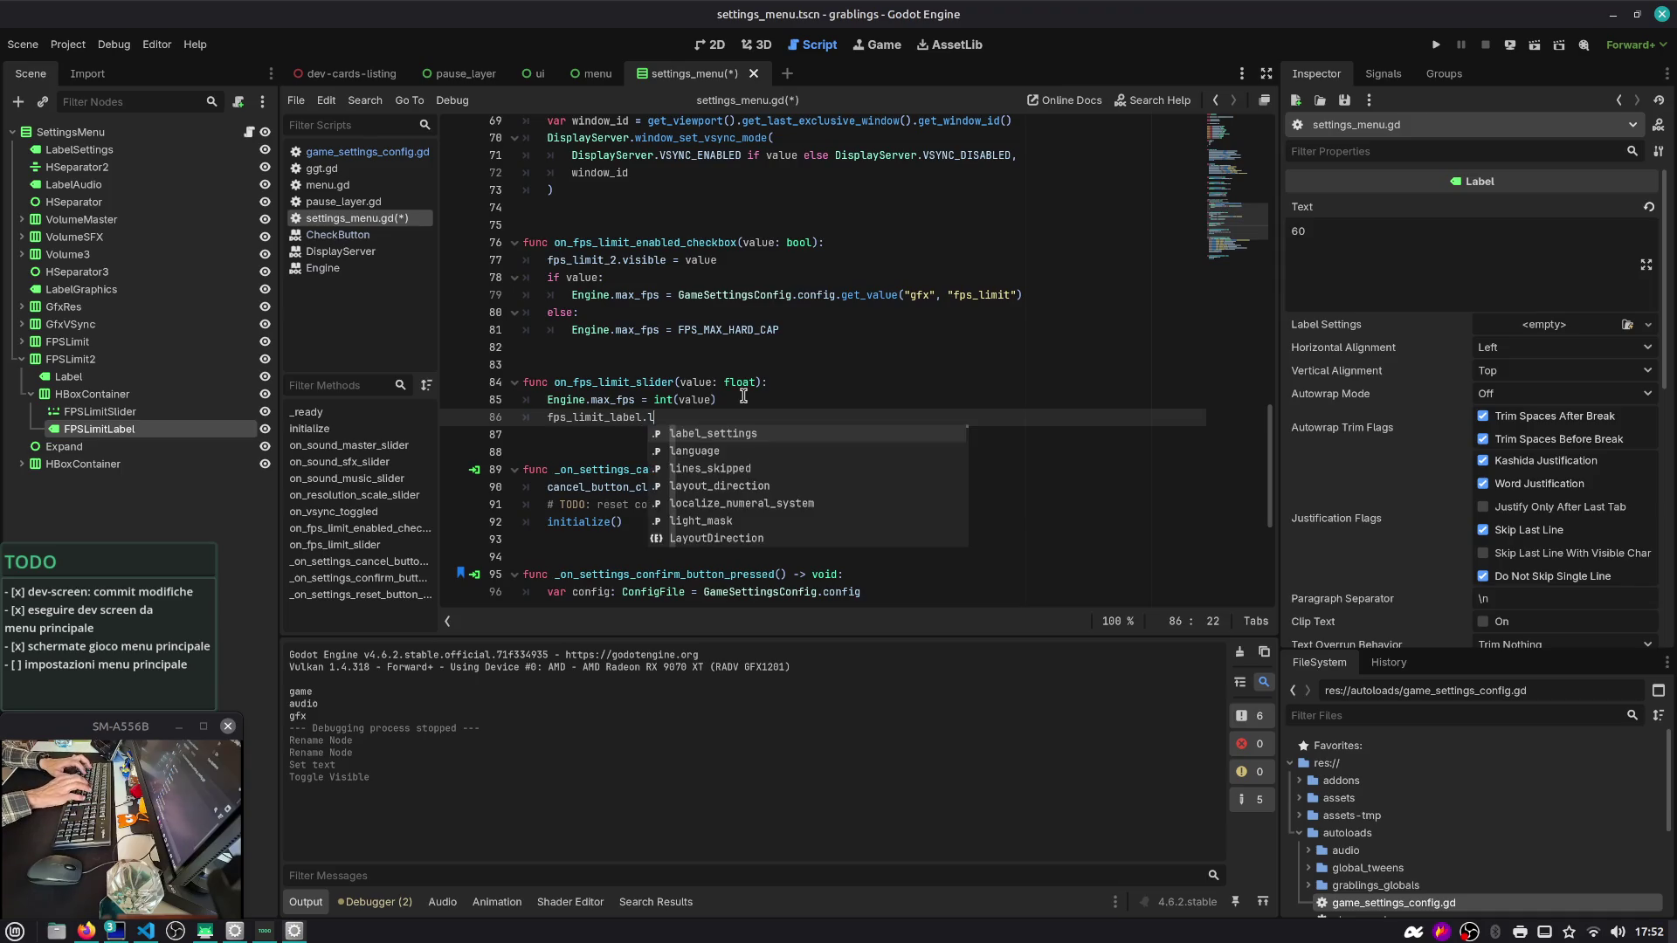
{"action": "key", "text": "BackSpace"}
{"action": "type", "text": "text = str("}
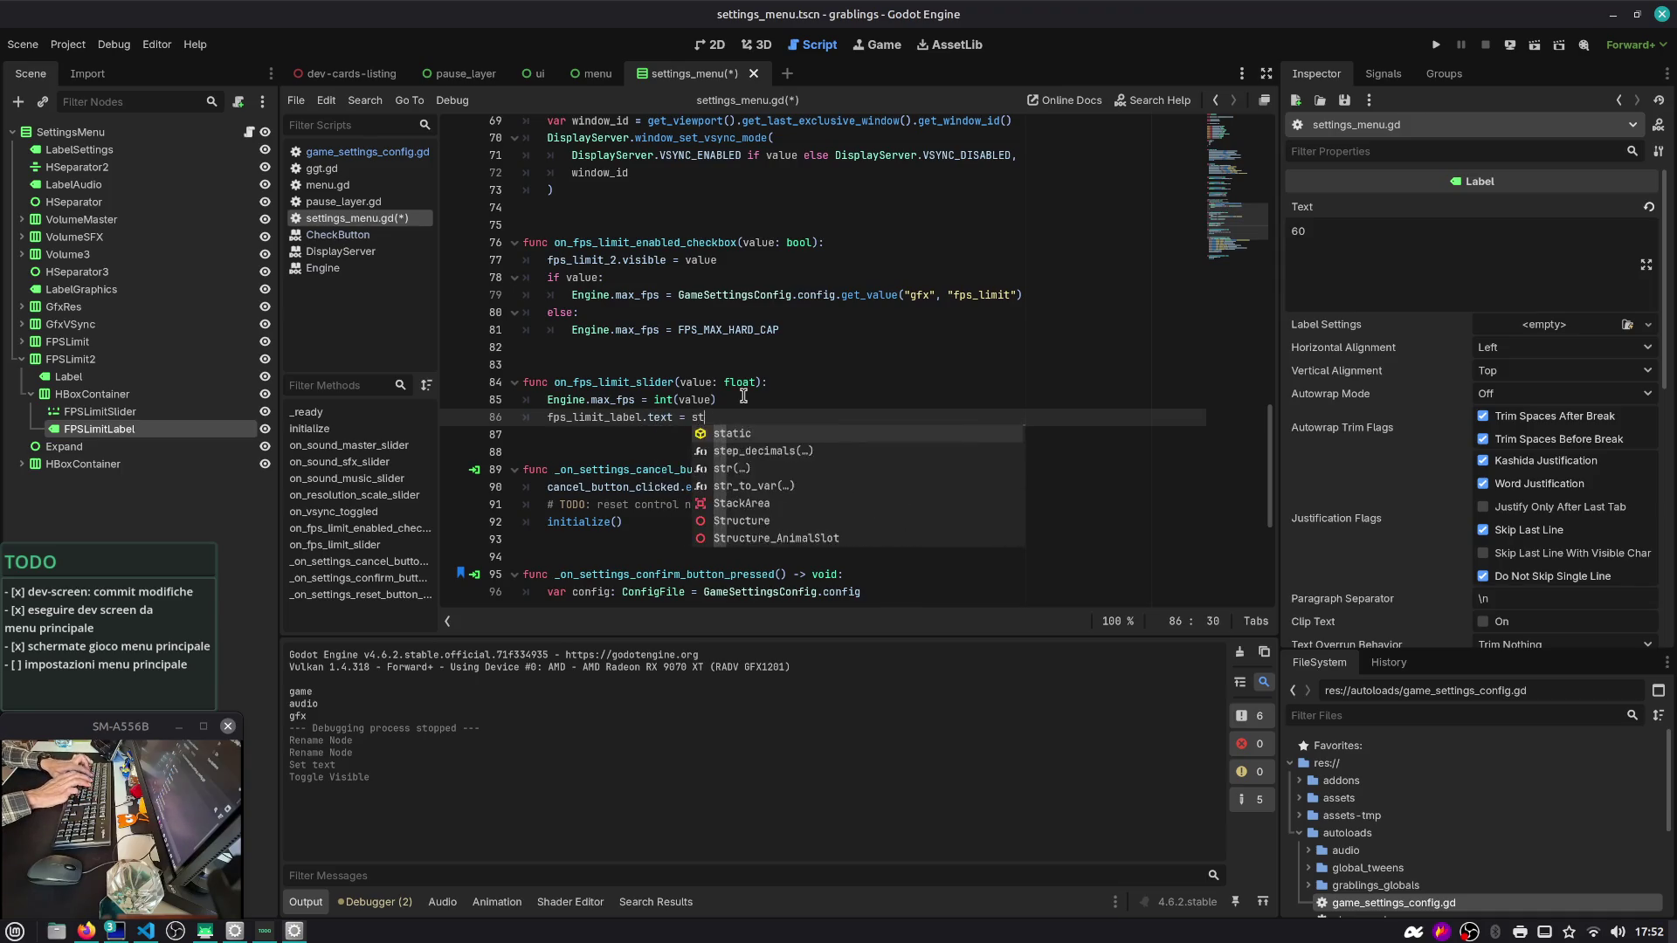
{"action": "key", "text": "F5"}
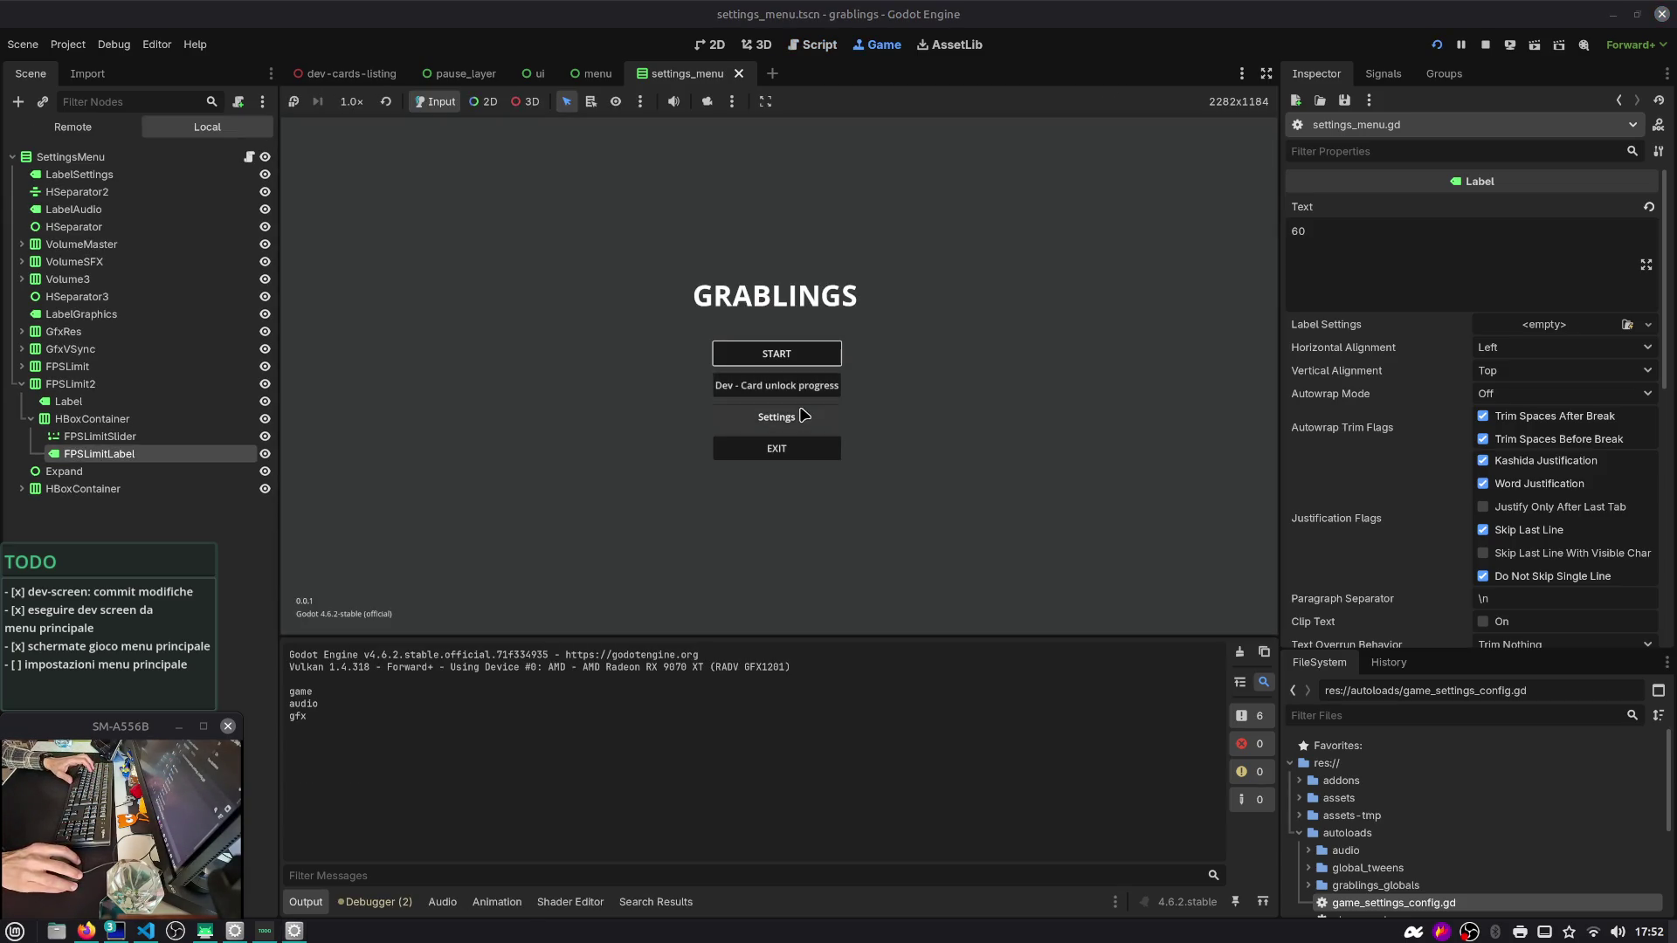
Step: Open the game's Settings screen and drag the FPS Limit slider to test its label
{"action": "left_click", "coordinate": [797, 416]}
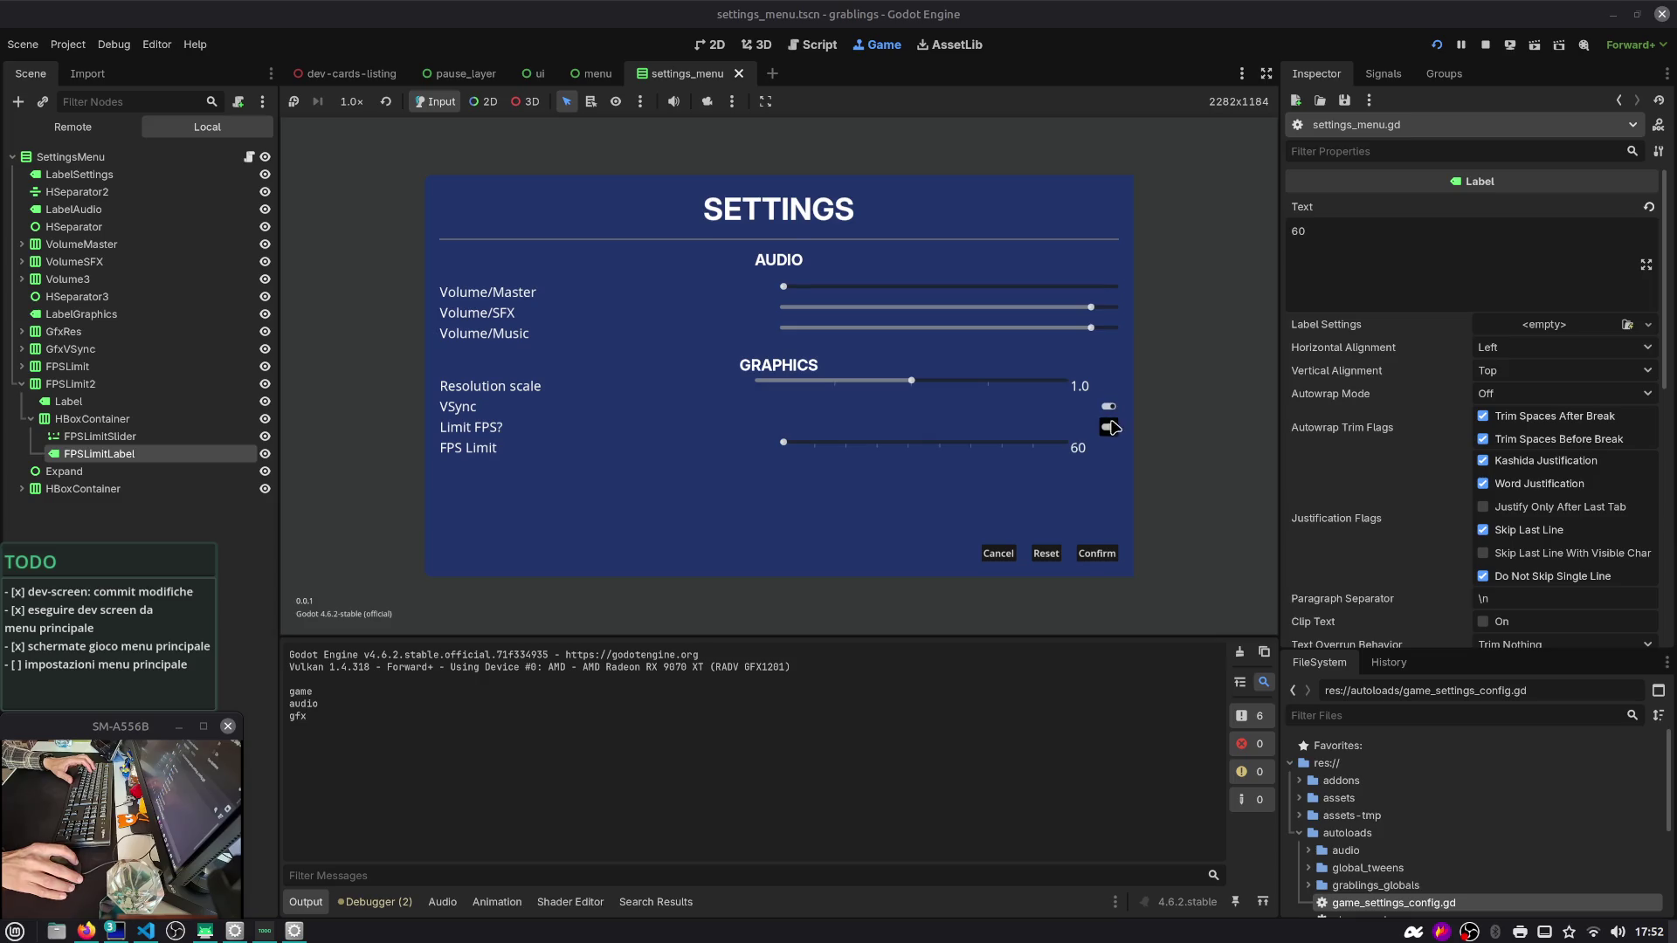
{"action": "mouse_move", "coordinate": [877, 444]}
{"action": "left_mouse_down"}
{"action": "mouse_move", "coordinate": [1034, 454]}
{"action": "mouse_move", "coordinate": [778, 456]}
{"action": "left_mouse_up"}
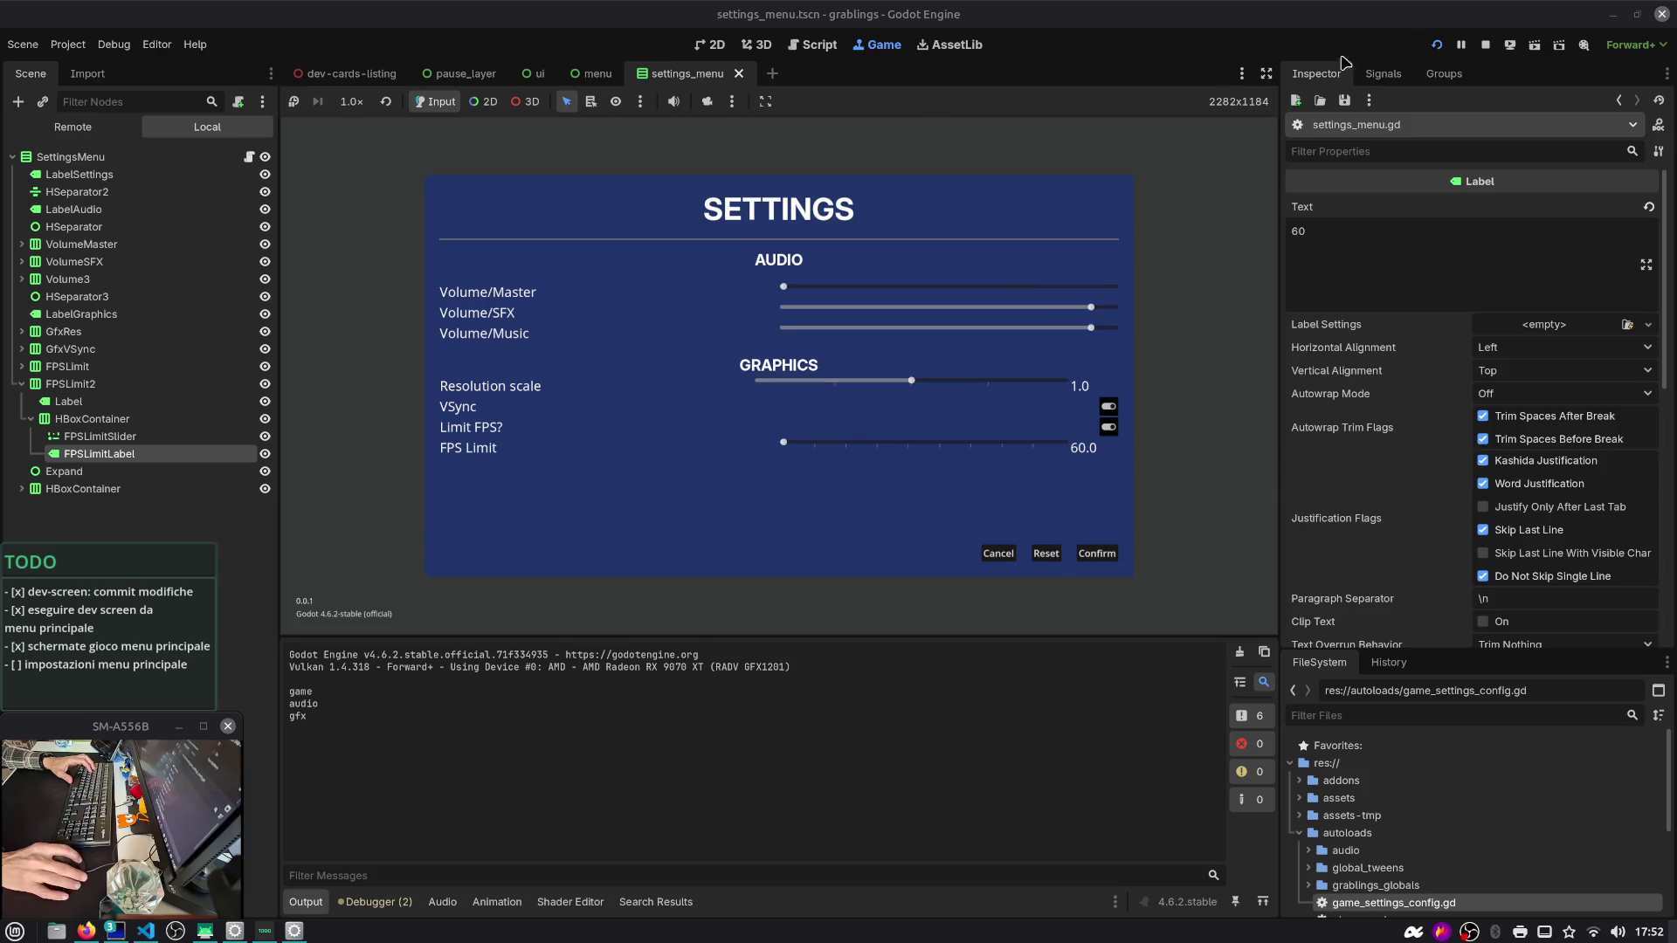
{"action": "left_click", "coordinate": [812, 45]}
Step: Replace value inside str() on line 86 with Engine.max_fps and relaunch the game
{"action": "left_click", "coordinate": [732, 427]}
{"action": "key", "text": "Left"}
{"action": "double_click", "coordinate": [732, 427]}
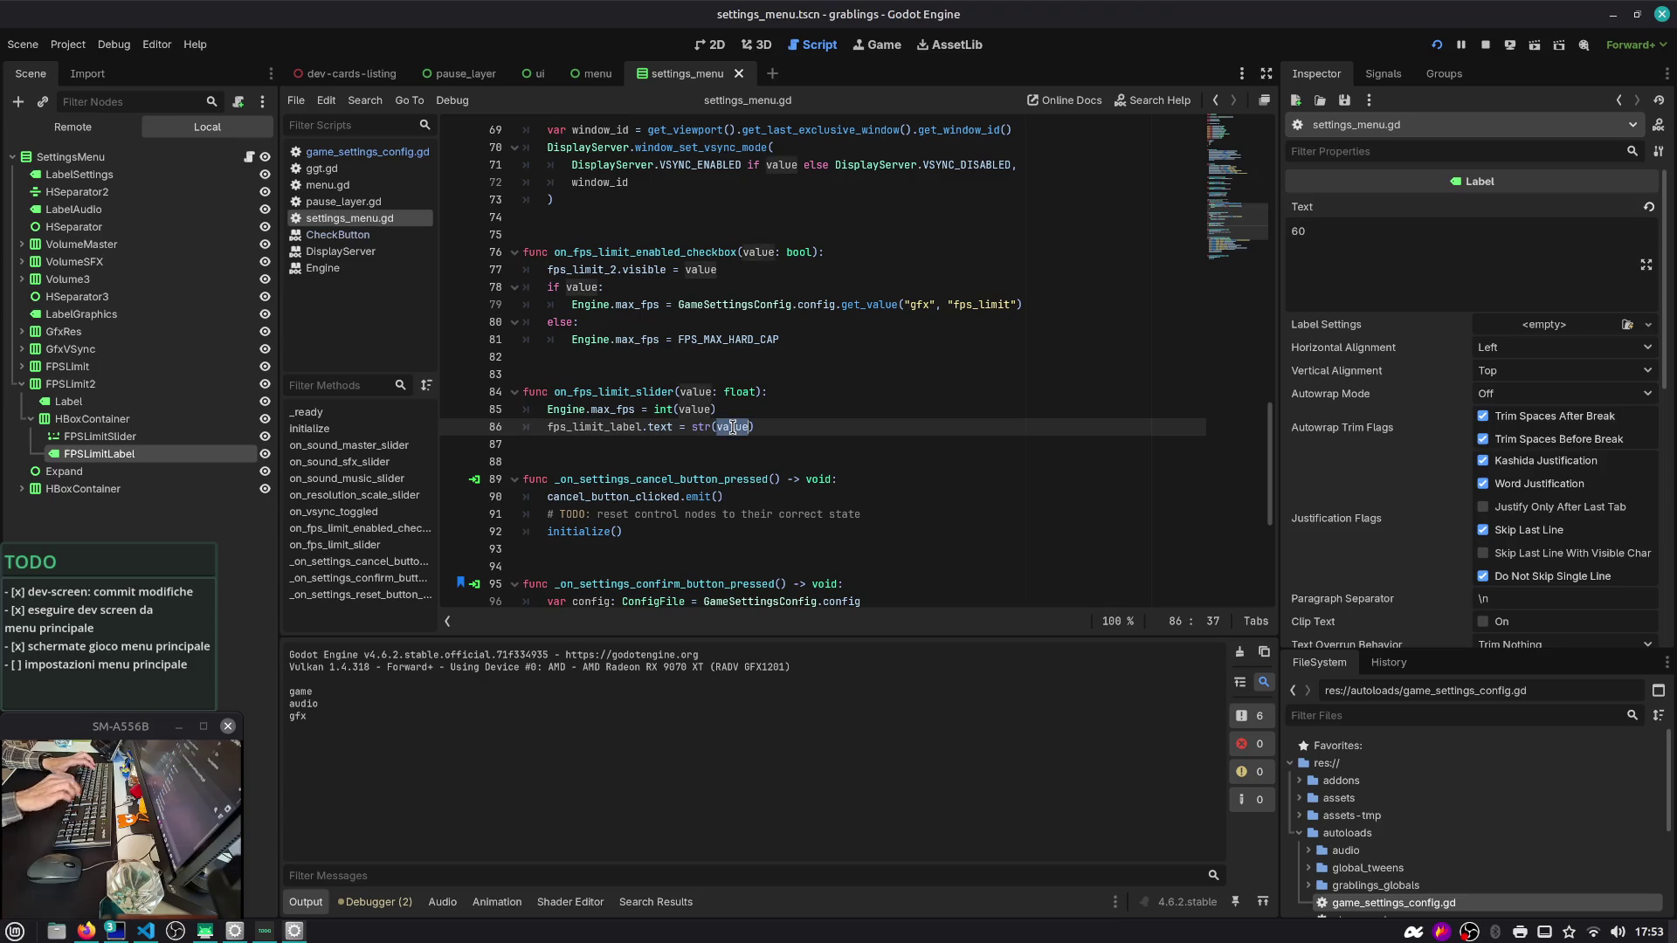
{"action": "key", "text": "Left"}
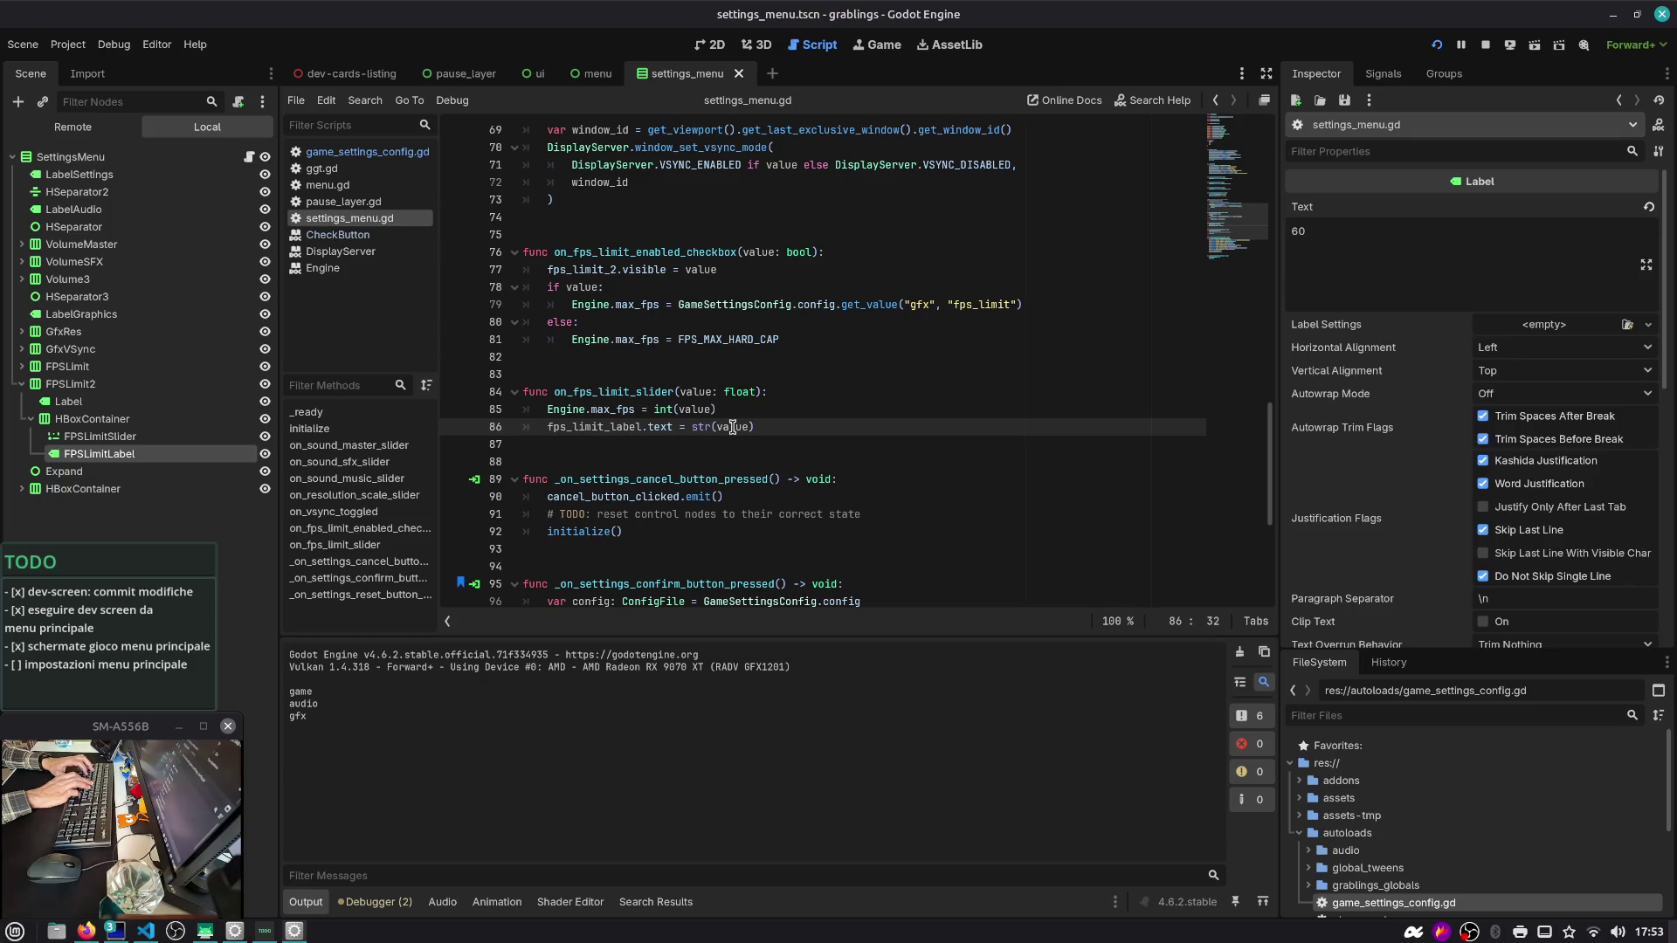
{"action": "key", "text": "ctrl+Delete"}
{"action": "type", "text": "Engine.max_fps"}
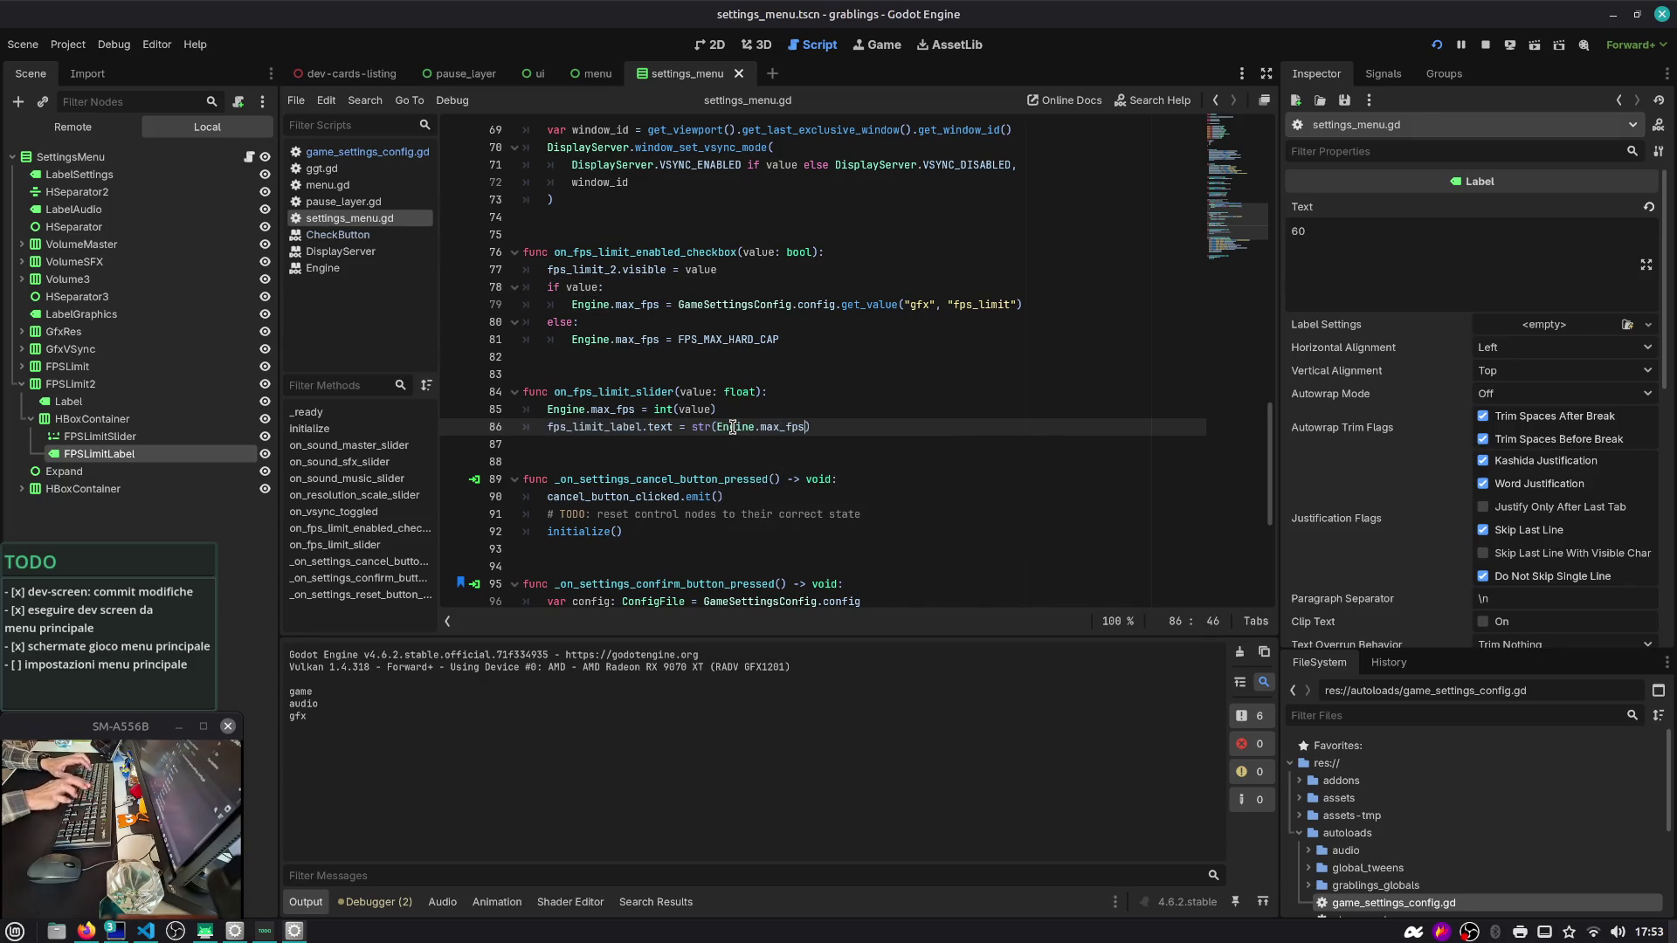
{"action": "key", "text": "F5"}
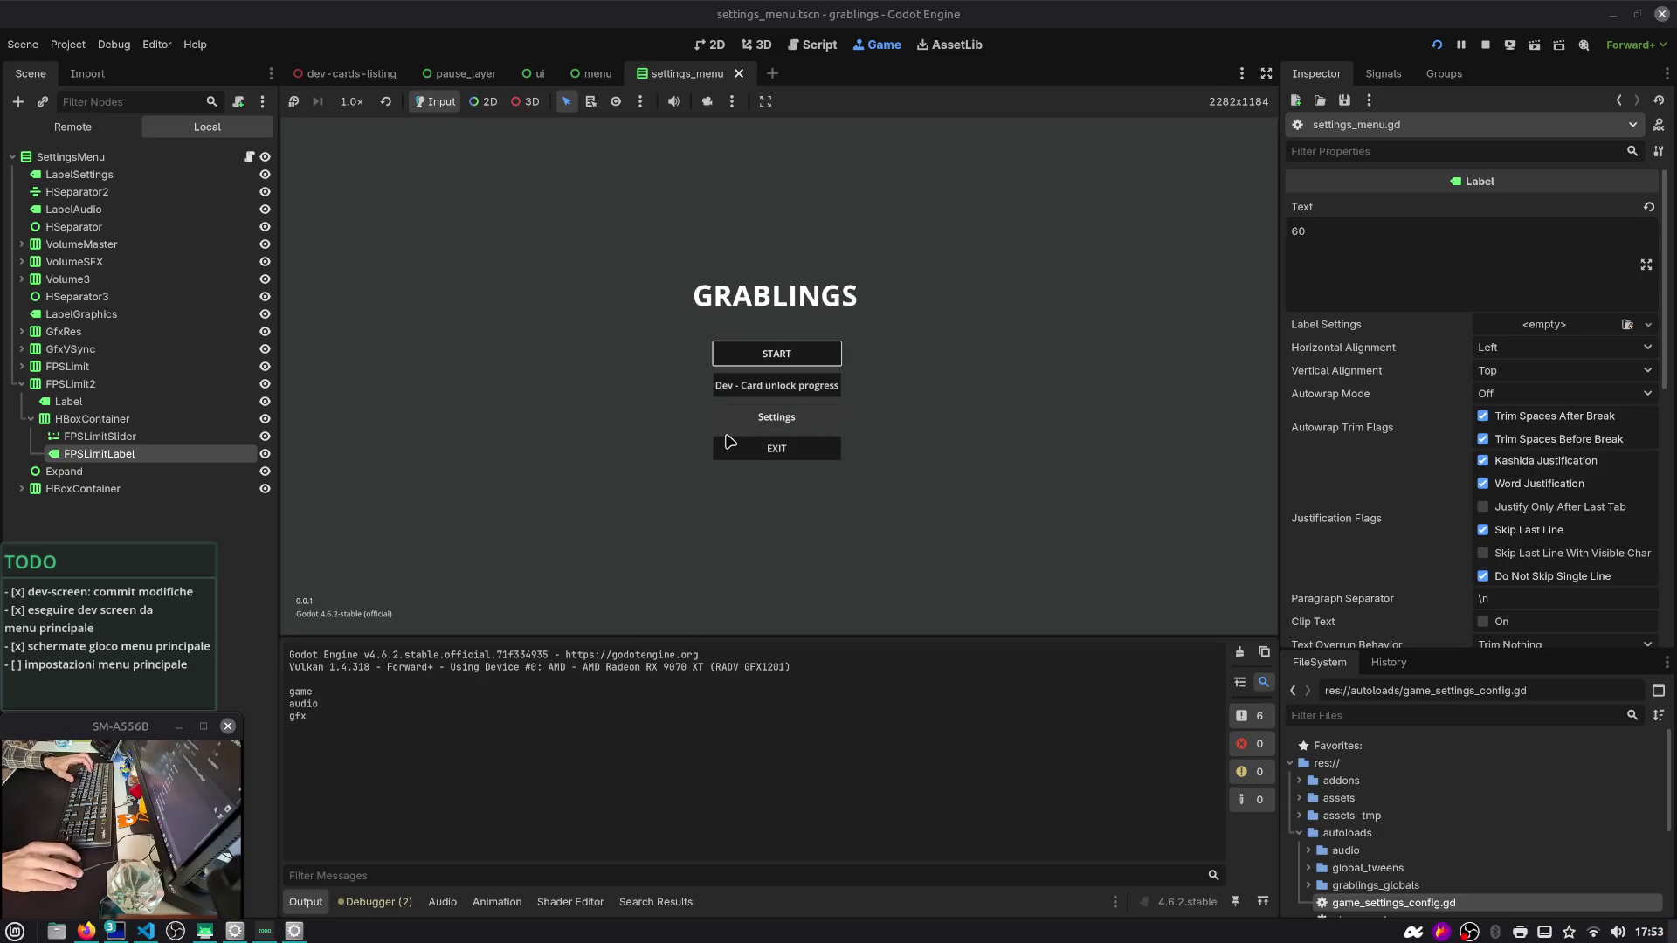
Step: In Settings, drag FPS Limit to 240, expand the FPS overlay, toggle VSync off and on, then cancel
{"action": "left_click", "coordinate": [761, 426]}
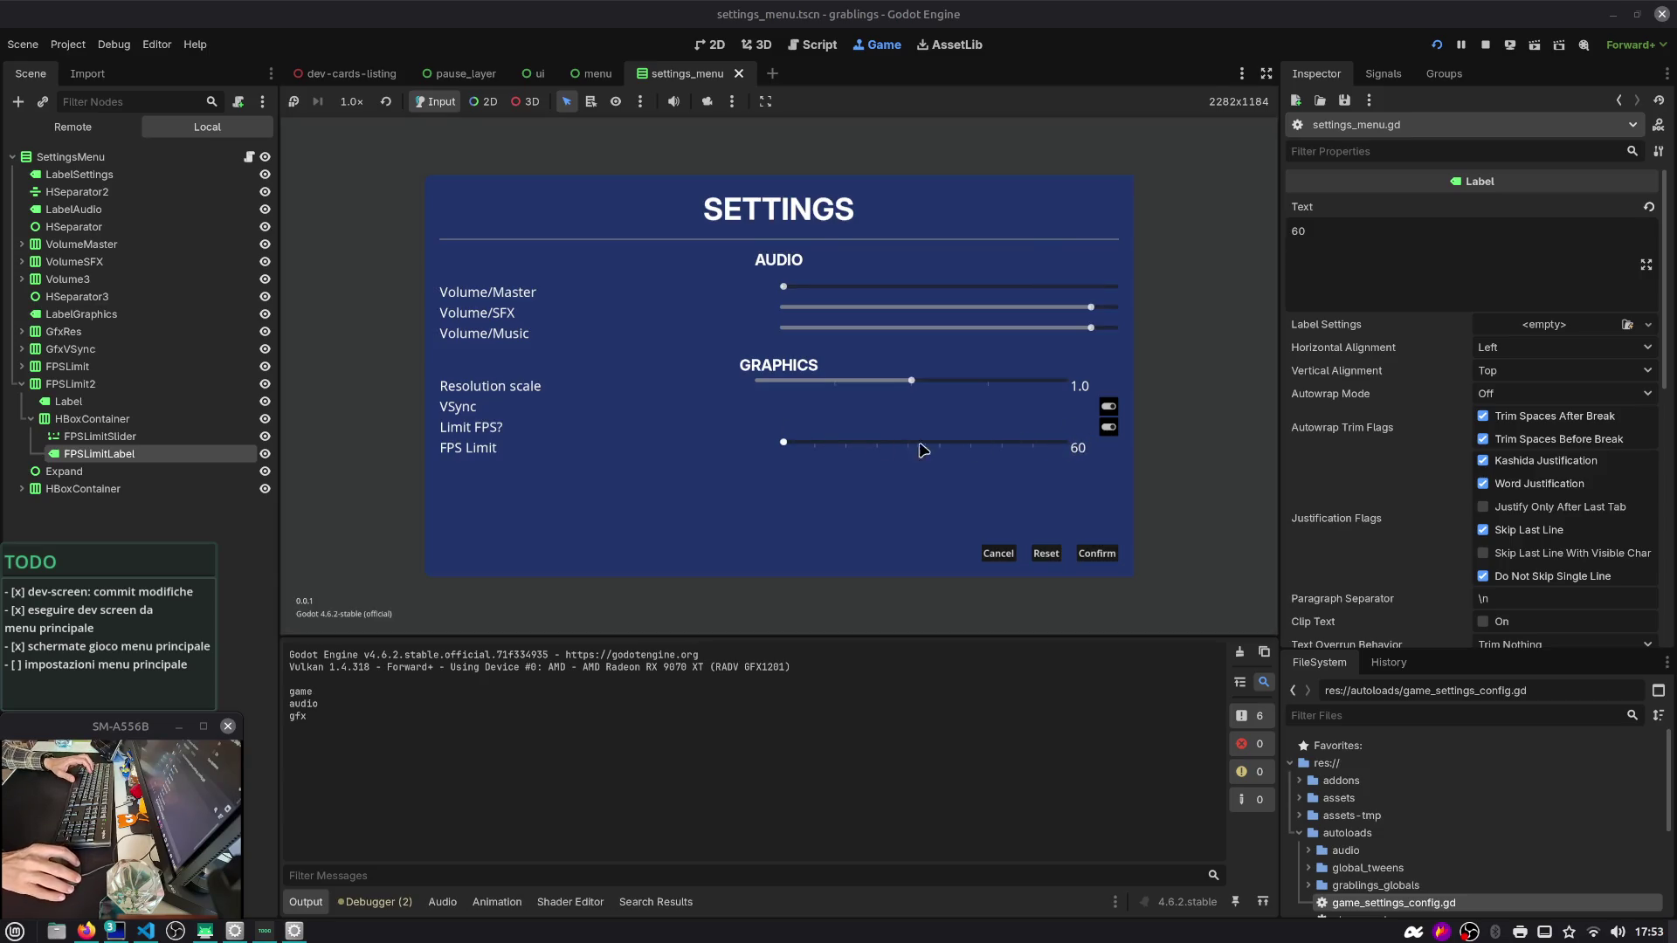
{"action": "left_click_drag", "start_coordinate": [922, 447], "coordinate": [1070, 447]}
{"action": "mouse_move", "coordinate": [946, 456]}
{"action": "left_mouse_down"}
{"action": "mouse_move", "coordinate": [763, 449]}
{"action": "mouse_move", "coordinate": [1079, 458]}
{"action": "mouse_move", "coordinate": [783, 471]}
{"action": "mouse_move", "coordinate": [911, 471]}
{"action": "left_mouse_up"}
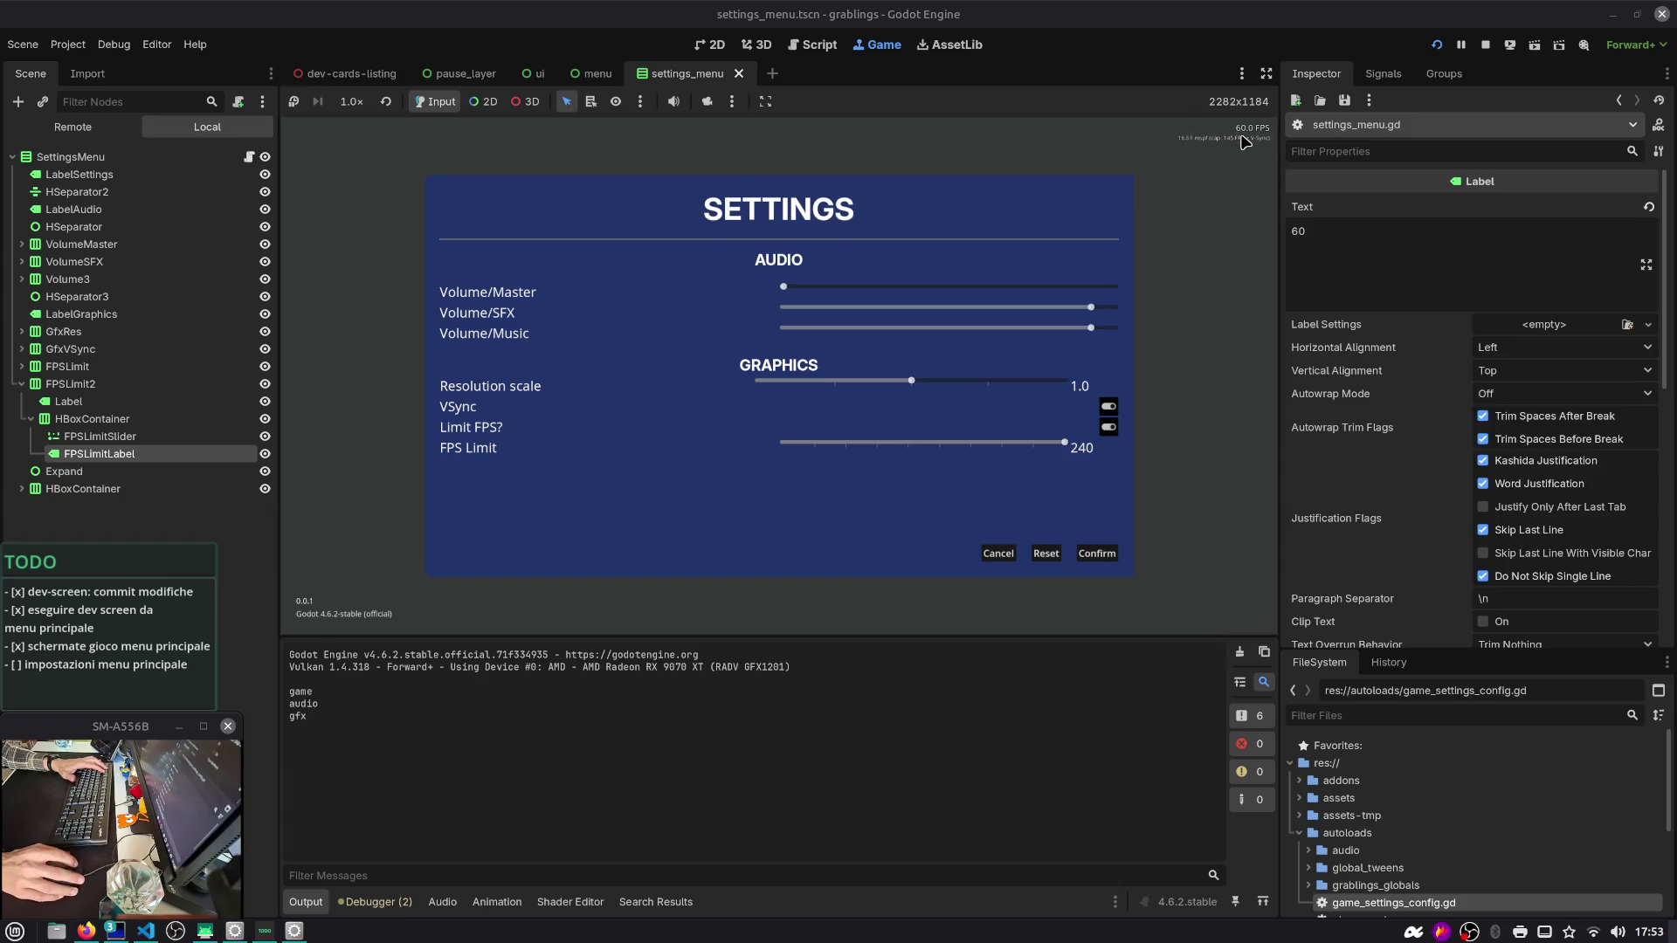
{"action": "key", "text": "F3"}
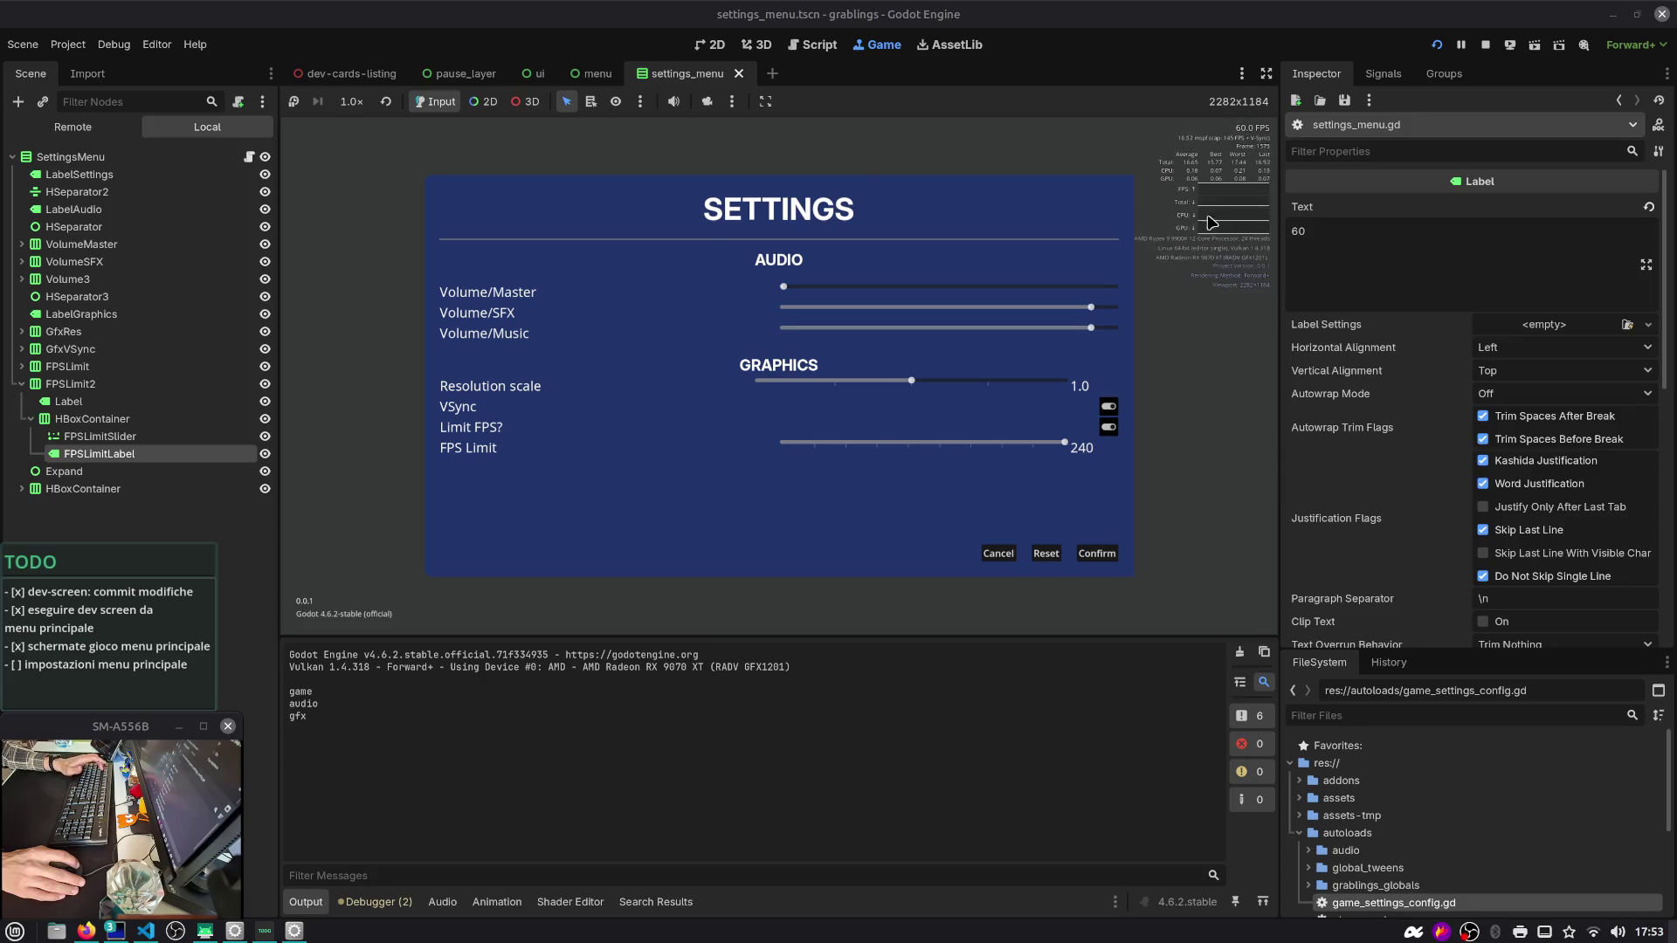
{"action": "left_click", "coordinate": [1108, 408]}
{"action": "left_click", "coordinate": [1106, 415]}
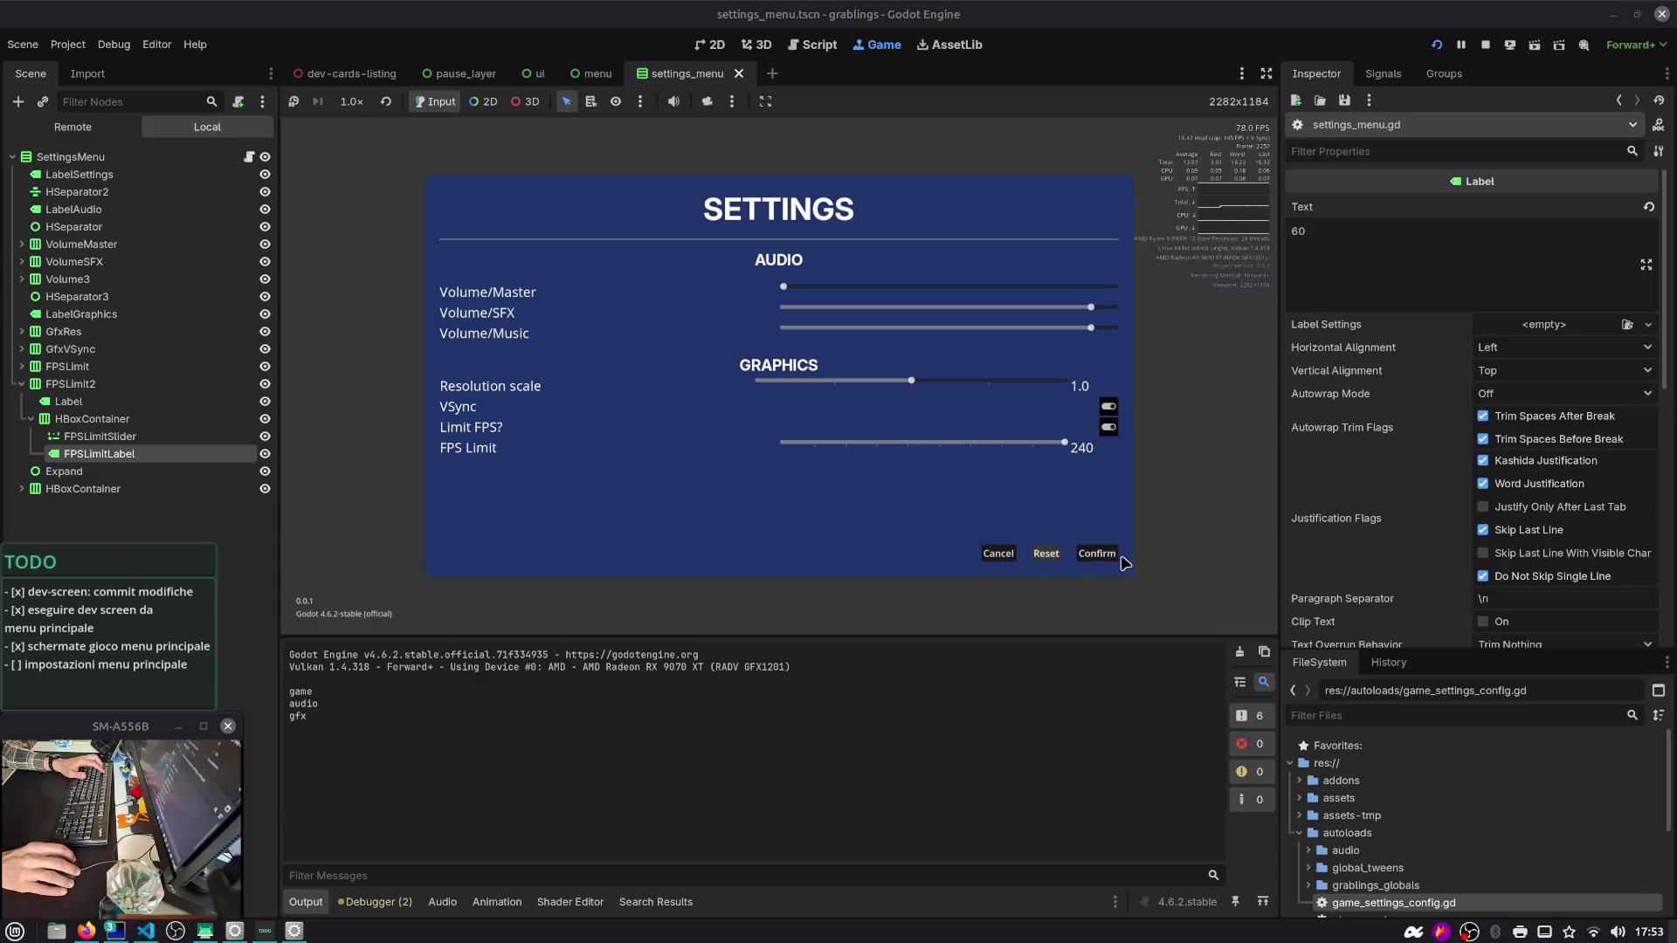
{"action": "left_click", "coordinate": [999, 554]}
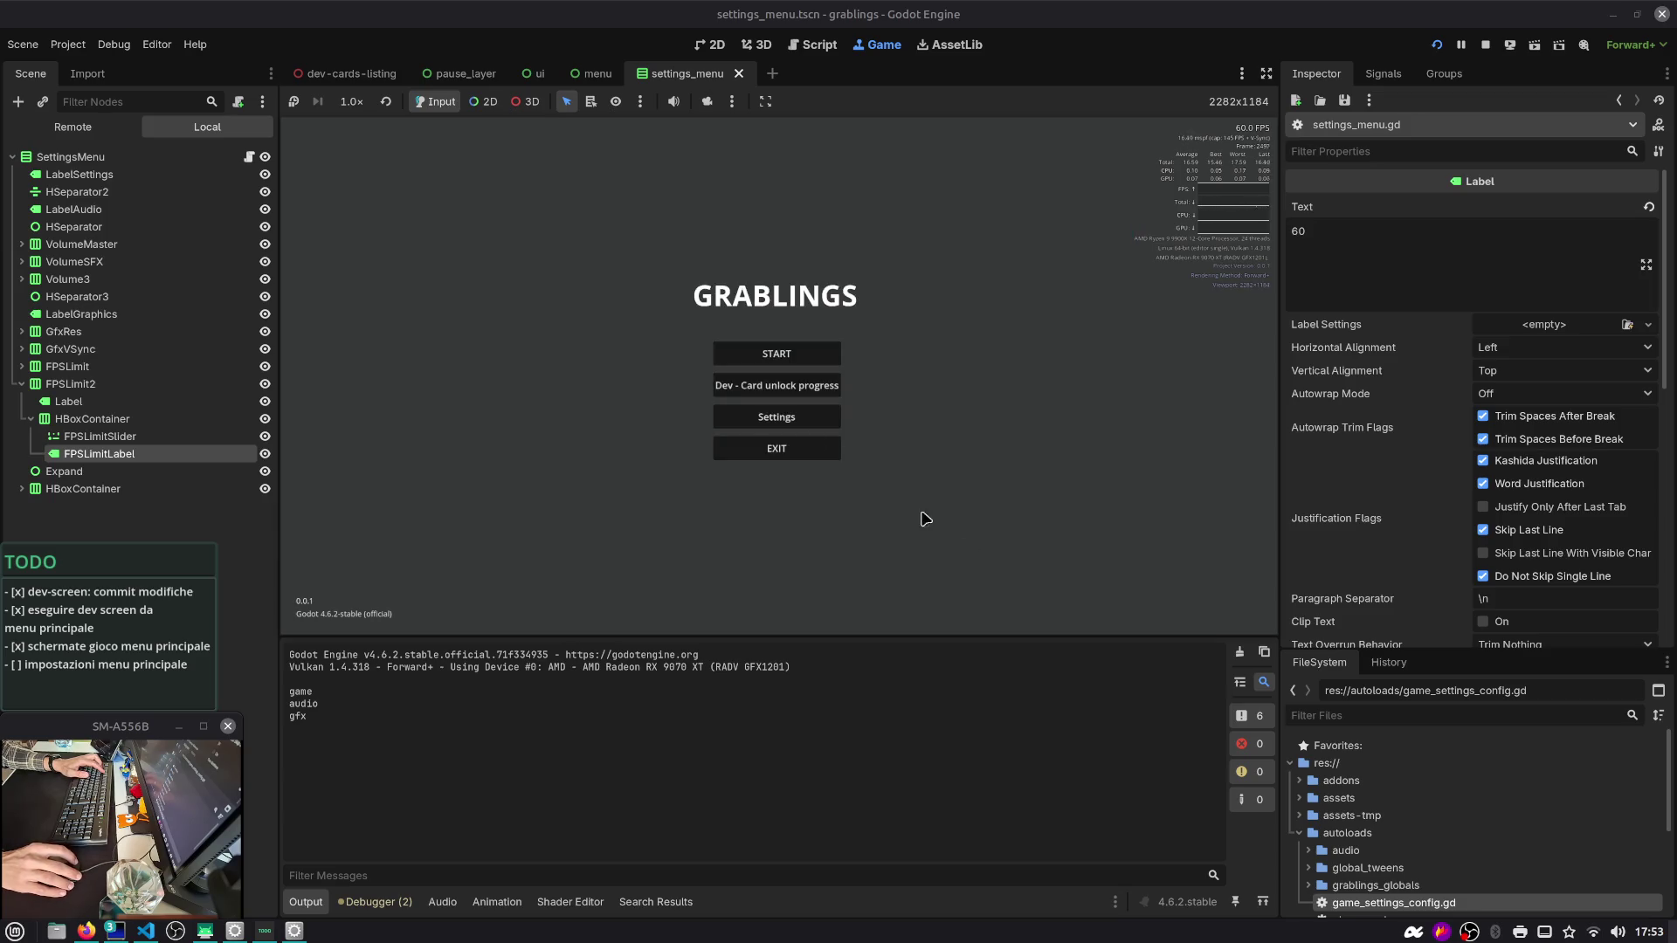
Step: Browse the Dev card unlock progress screen, go back to the main menu, and stop the game
{"action": "left_click", "coordinate": [792, 385]}
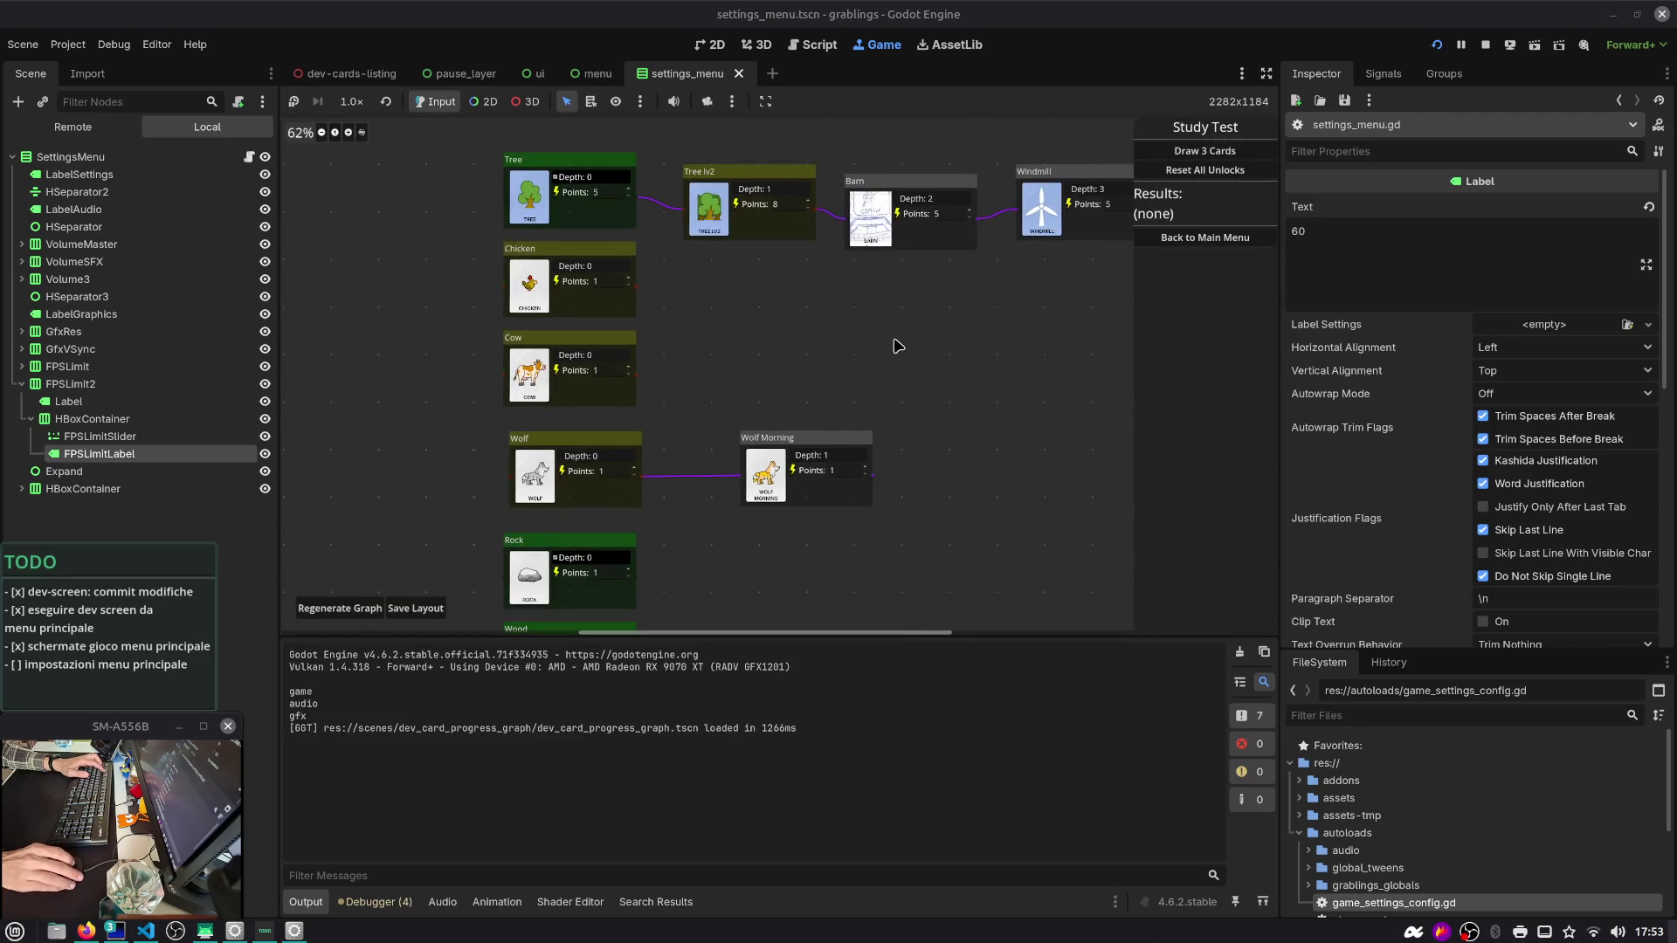
{"action": "scroll", "coordinate": [900, 343], "scroll_direction": "down", "scroll_amount": 5}
{"action": "scroll", "coordinate": [693, 498], "scroll_direction": "down", "scroll_amount": 3}
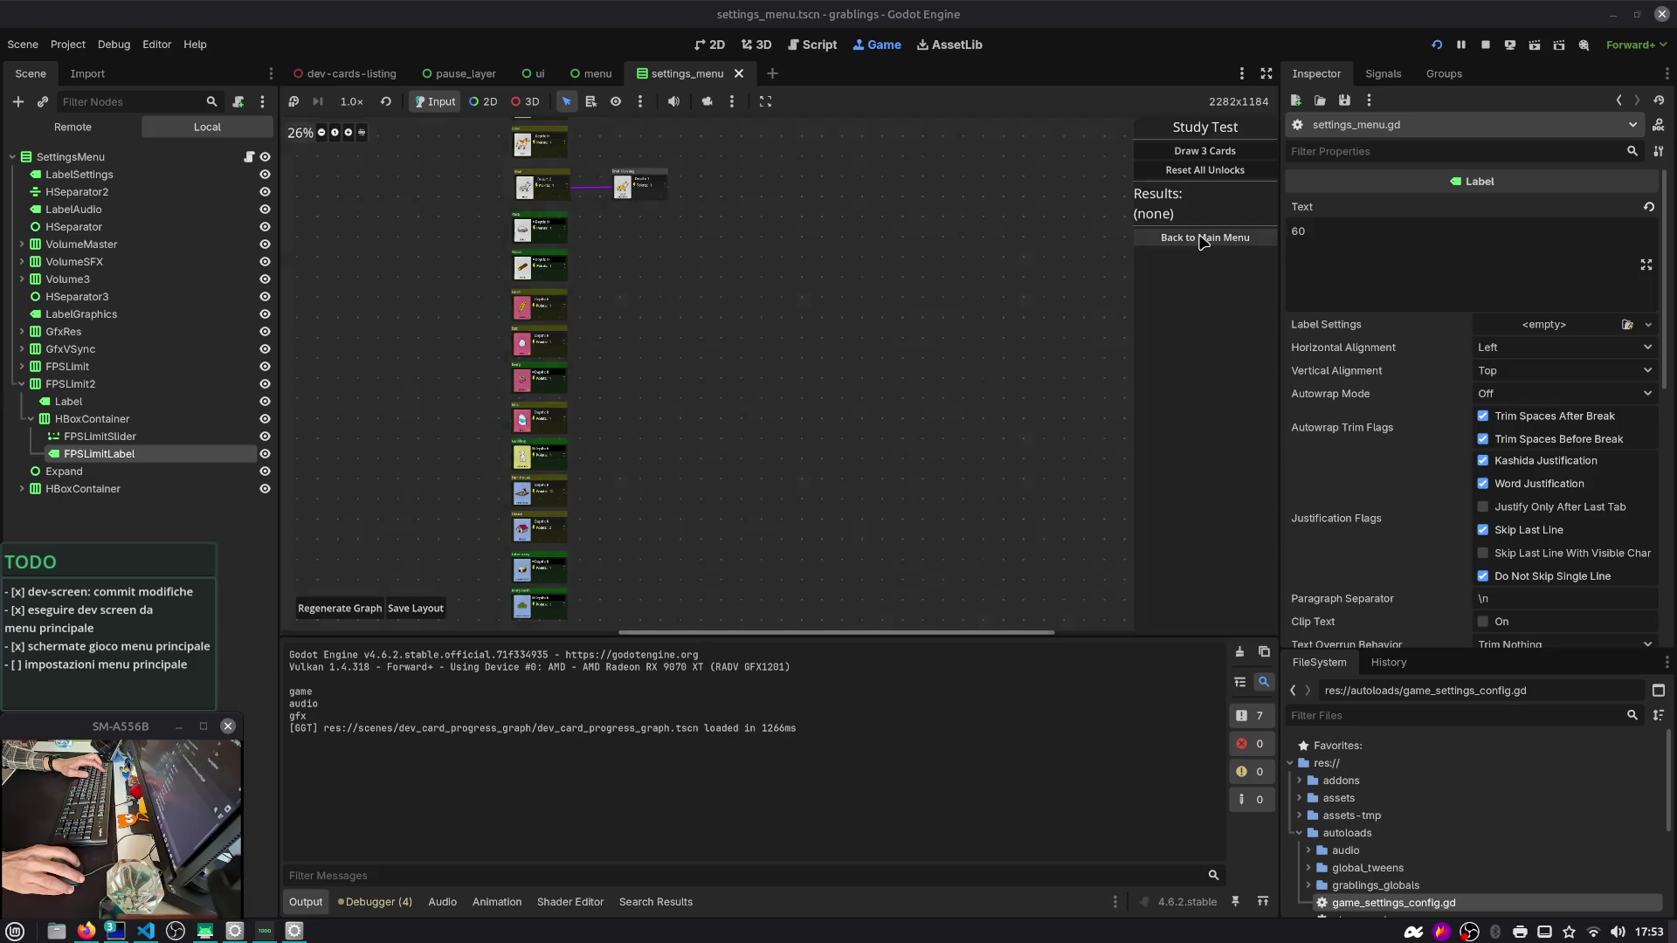
{"action": "left_click", "coordinate": [1204, 237]}
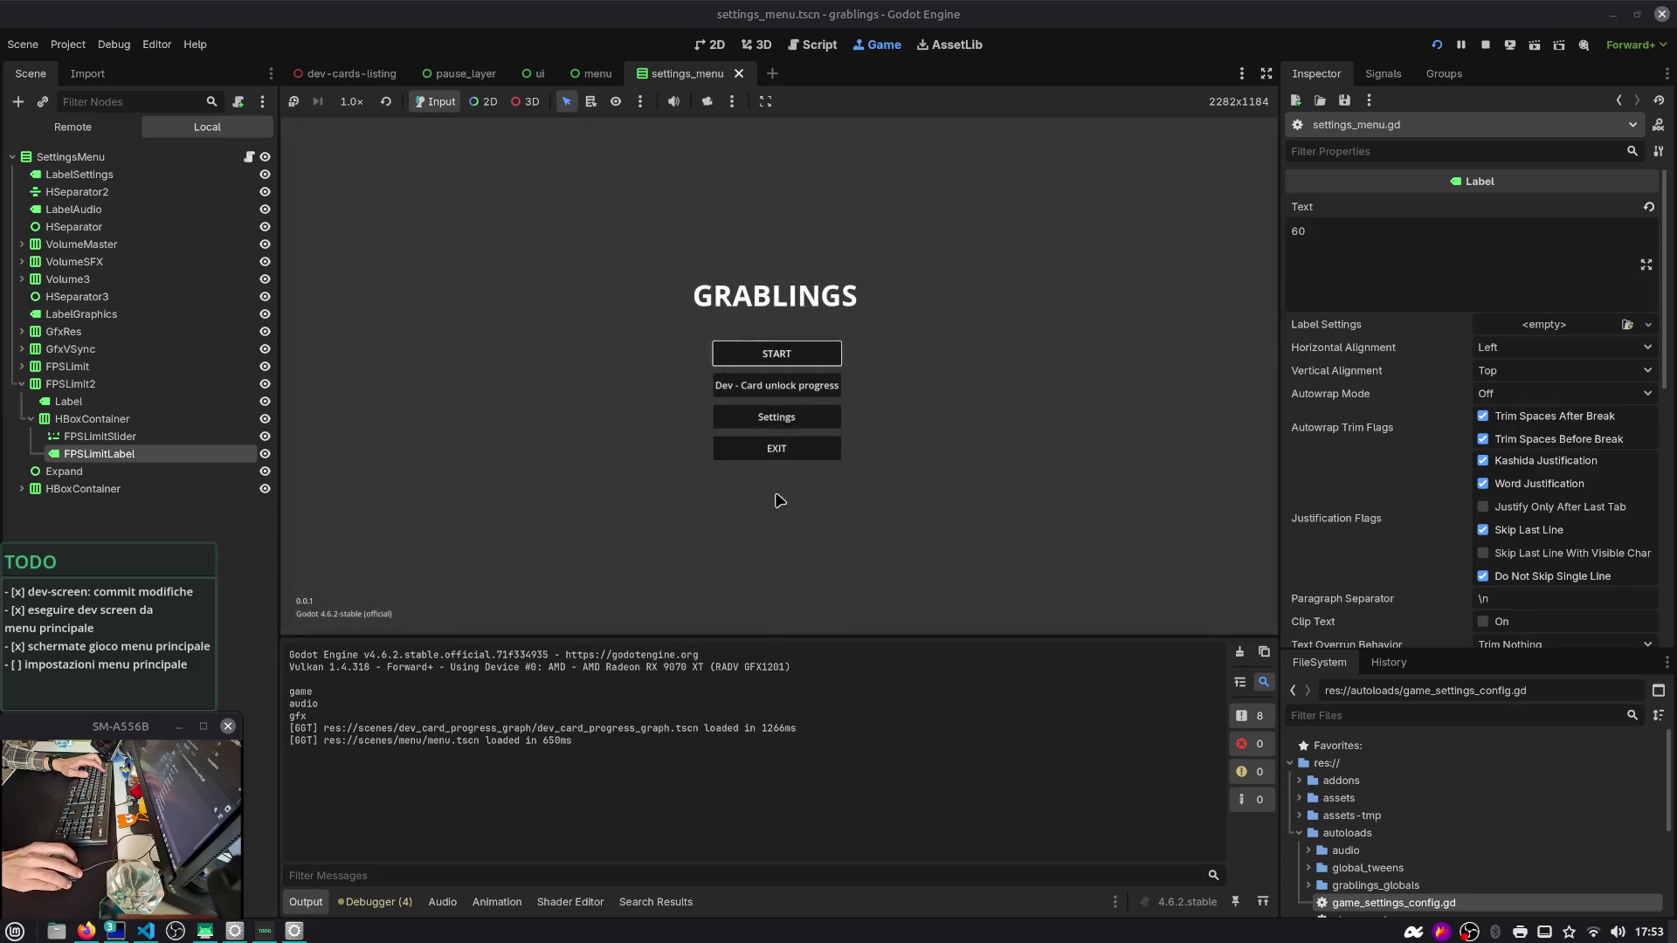
{"action": "left_click", "coordinate": [1485, 45]}
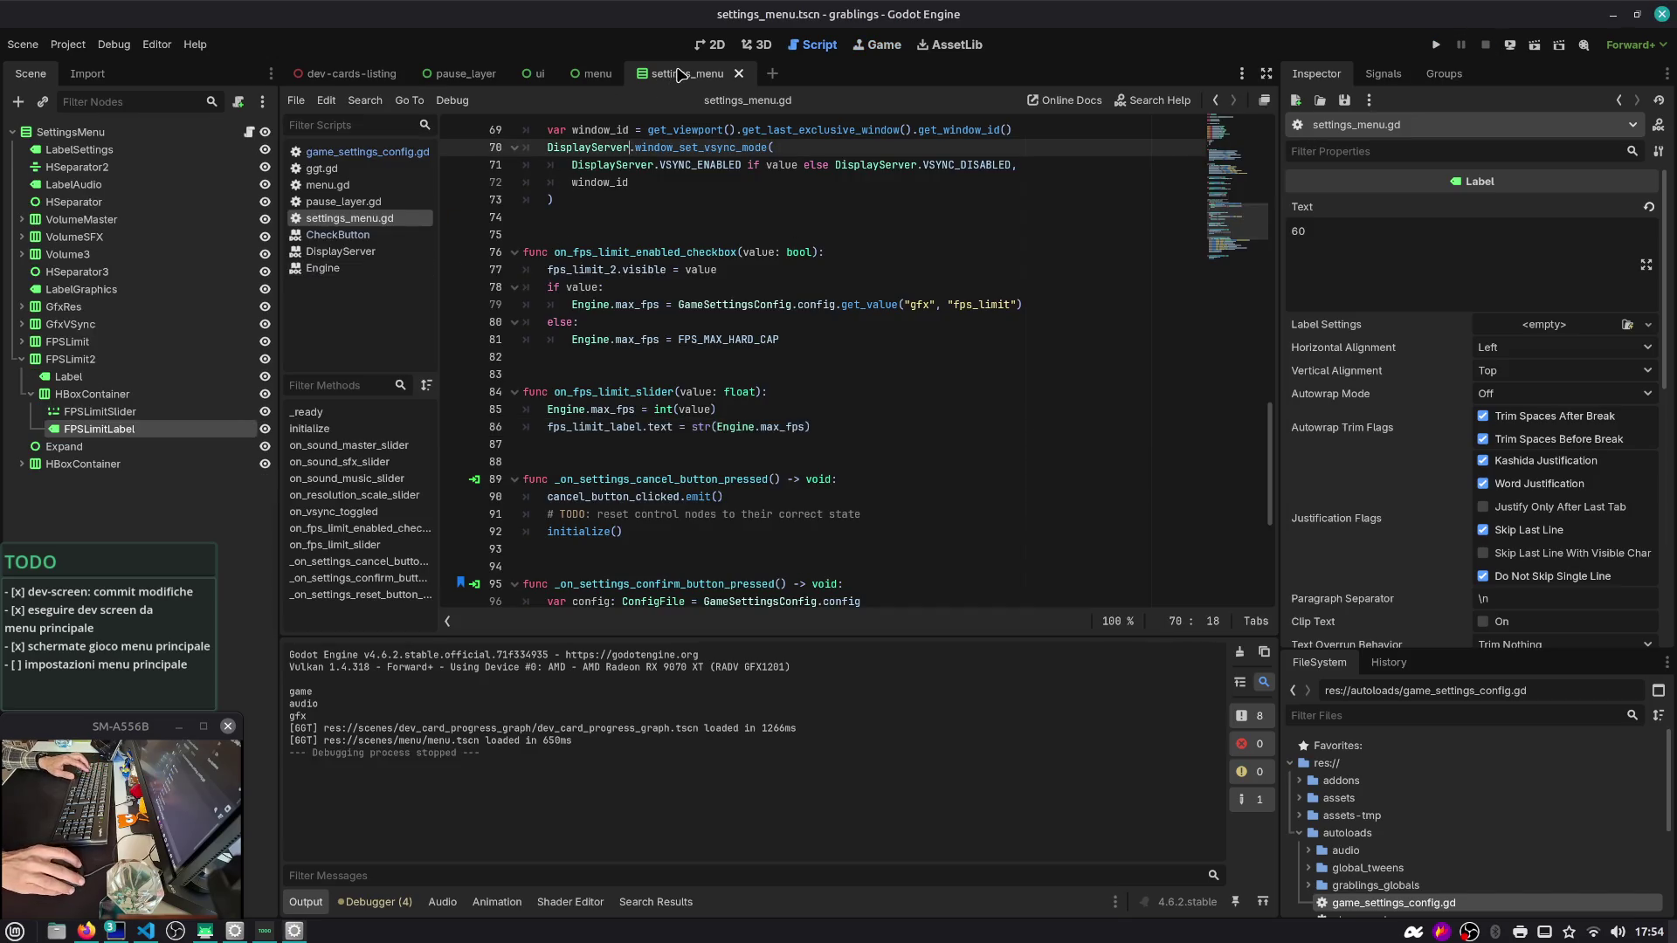
Step: In menu.tscn, select ExitButton and expand its Theme Overrides Styles in the Inspector
{"action": "middle_click", "coordinate": [678, 74]}
{"action": "left_click", "coordinate": [708, 44]}
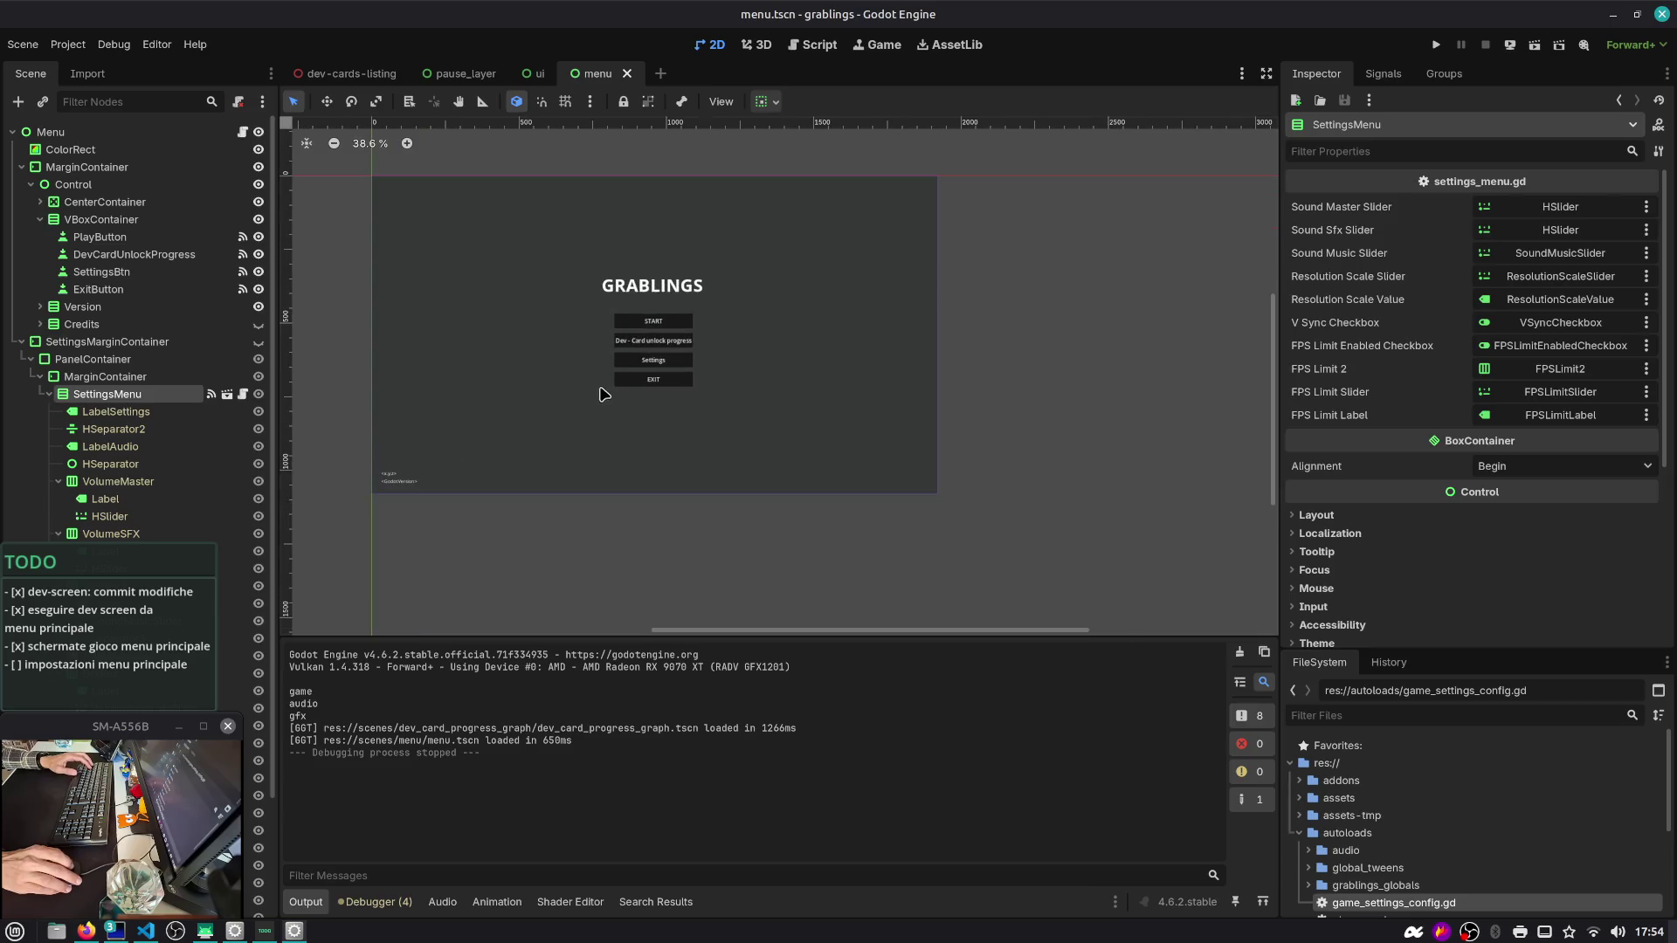
{"action": "left_click", "coordinate": [677, 380]}
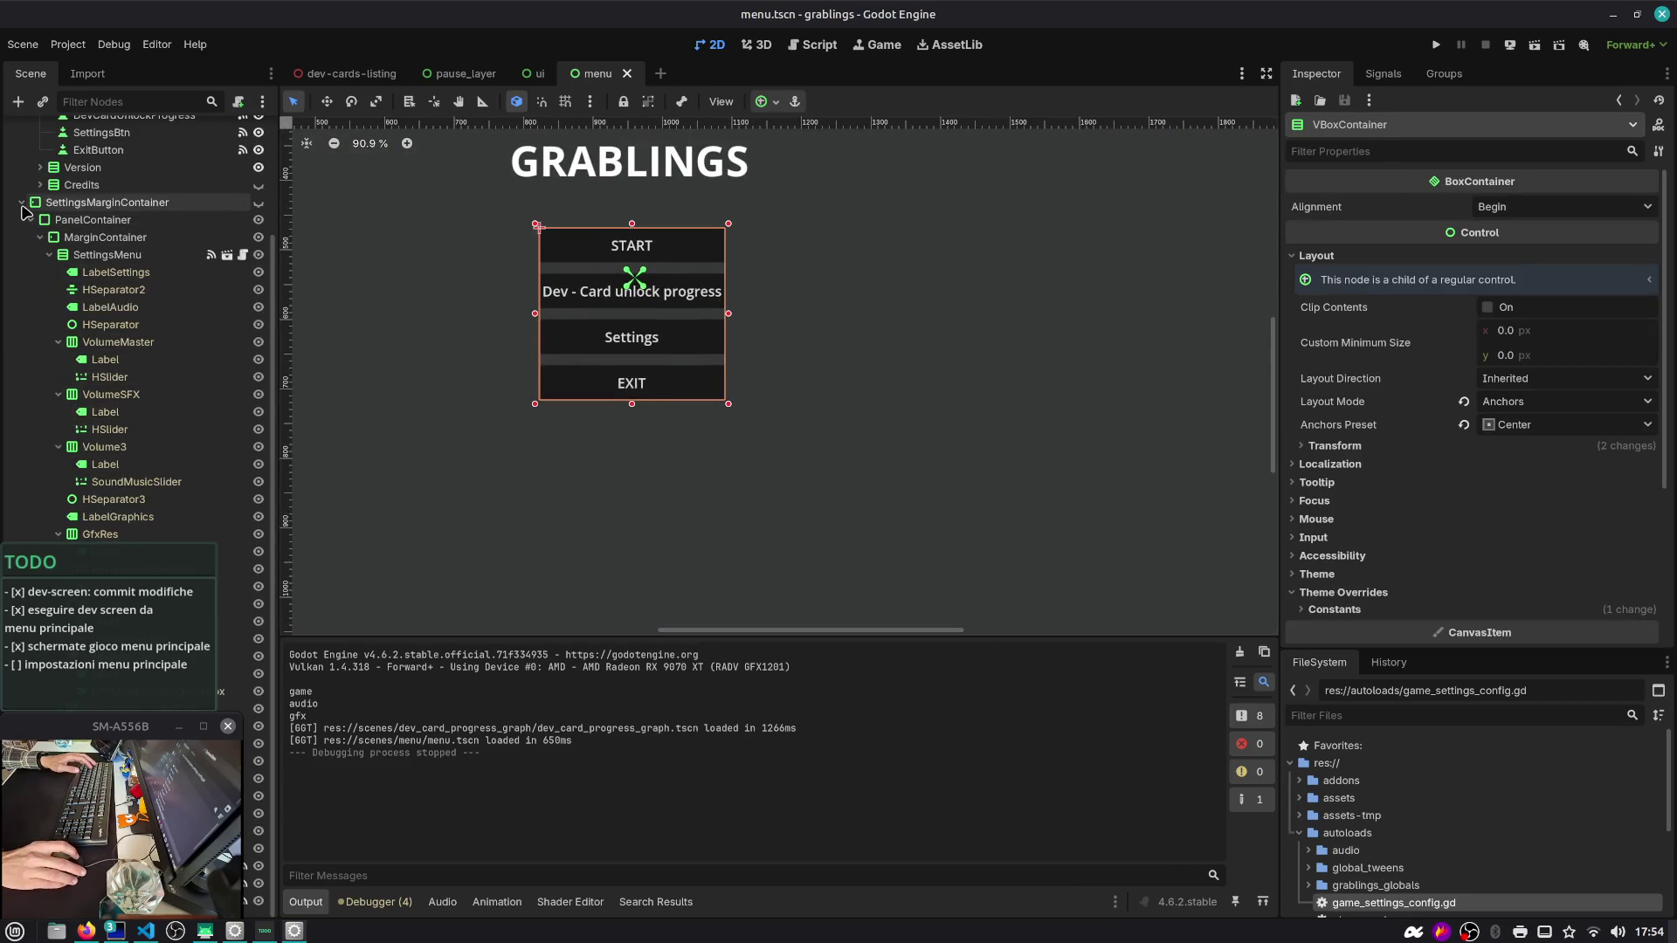
{"action": "left_click", "coordinate": [21, 341]}
{"action": "left_click", "coordinate": [88, 291]}
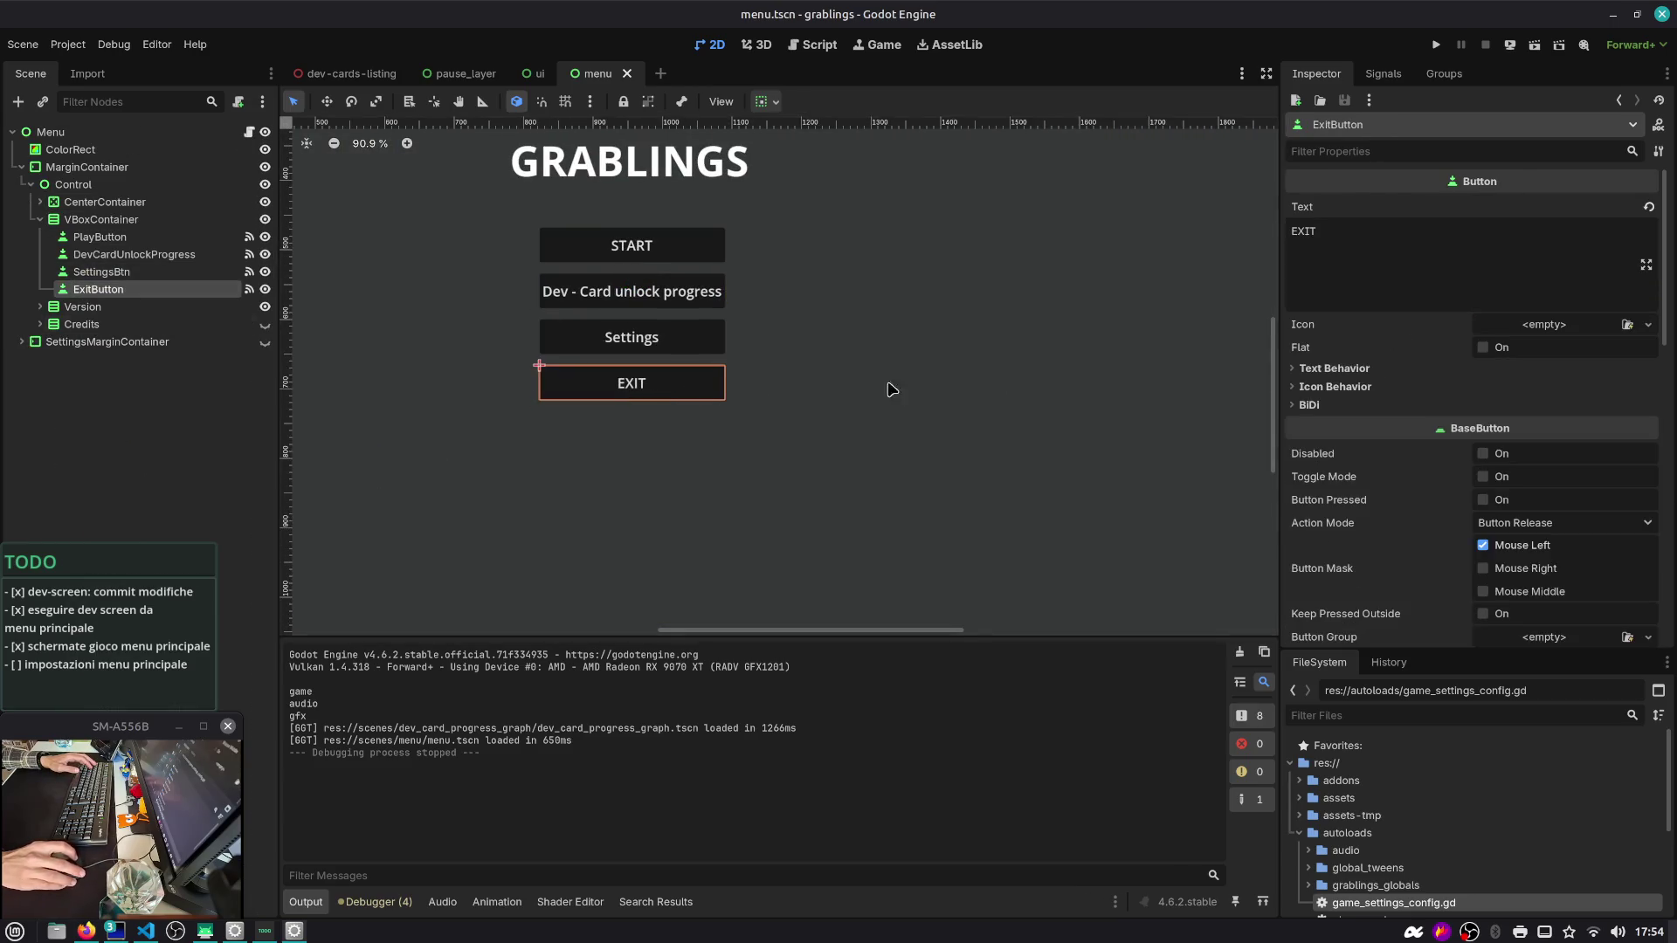
{"action": "scroll", "coordinate": [1374, 648], "scroll_direction": "down", "scroll_amount": 10}
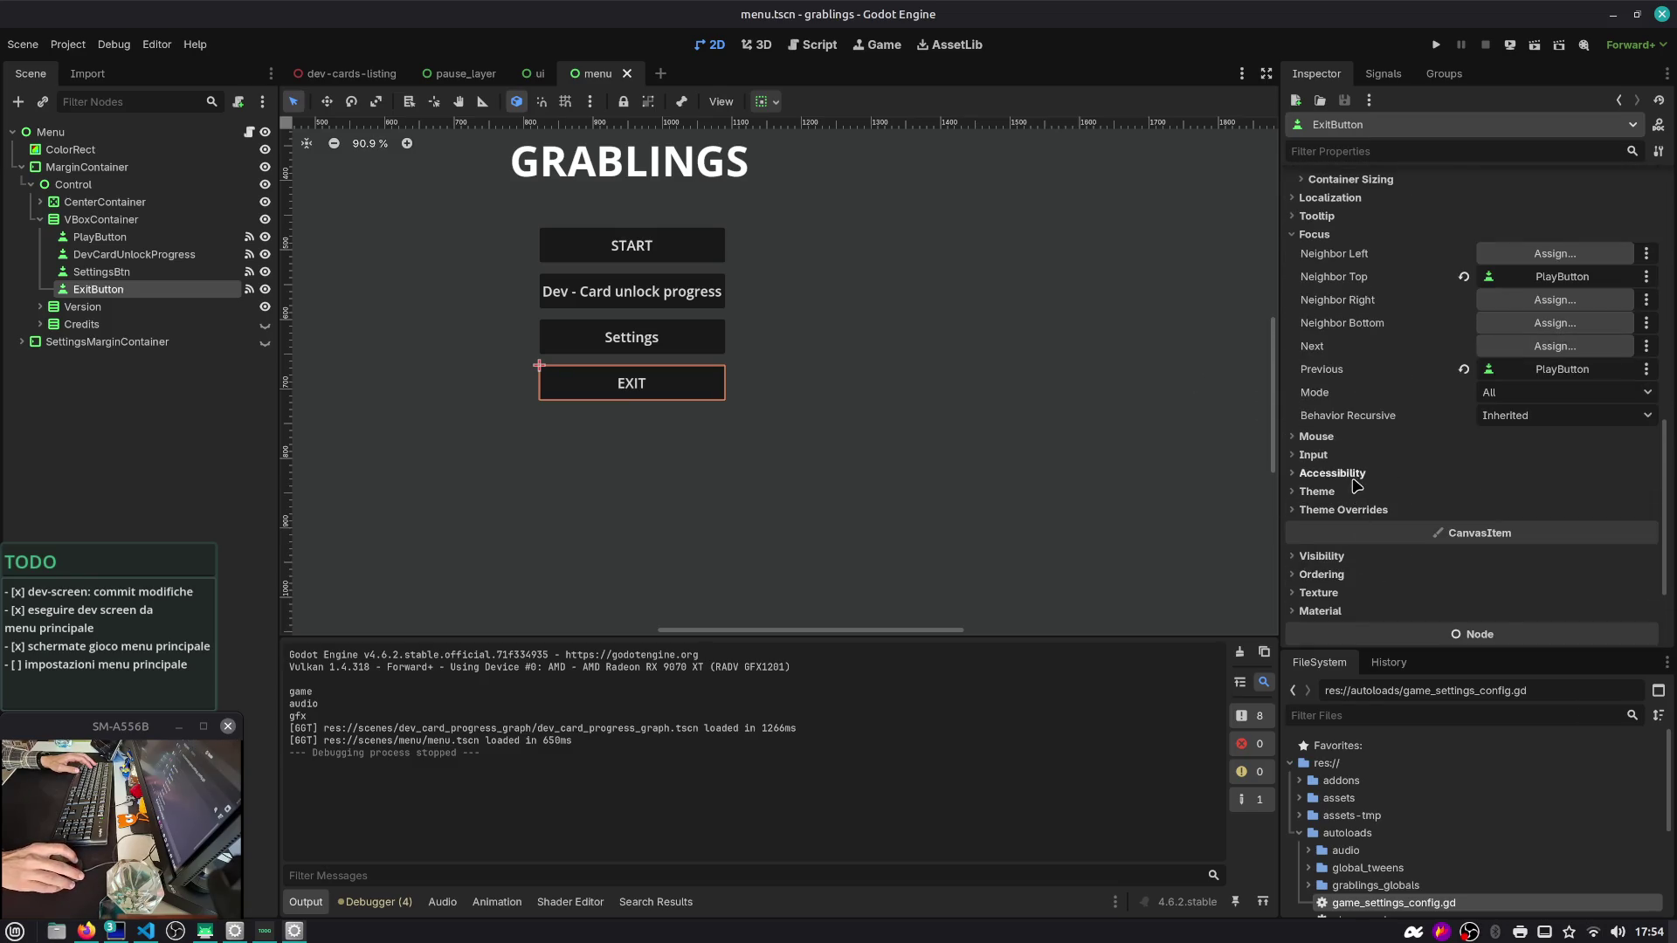
{"action": "left_click", "coordinate": [1357, 473]}
{"action": "left_click", "coordinate": [1357, 474]}
{"action": "left_click", "coordinate": [1354, 492]}
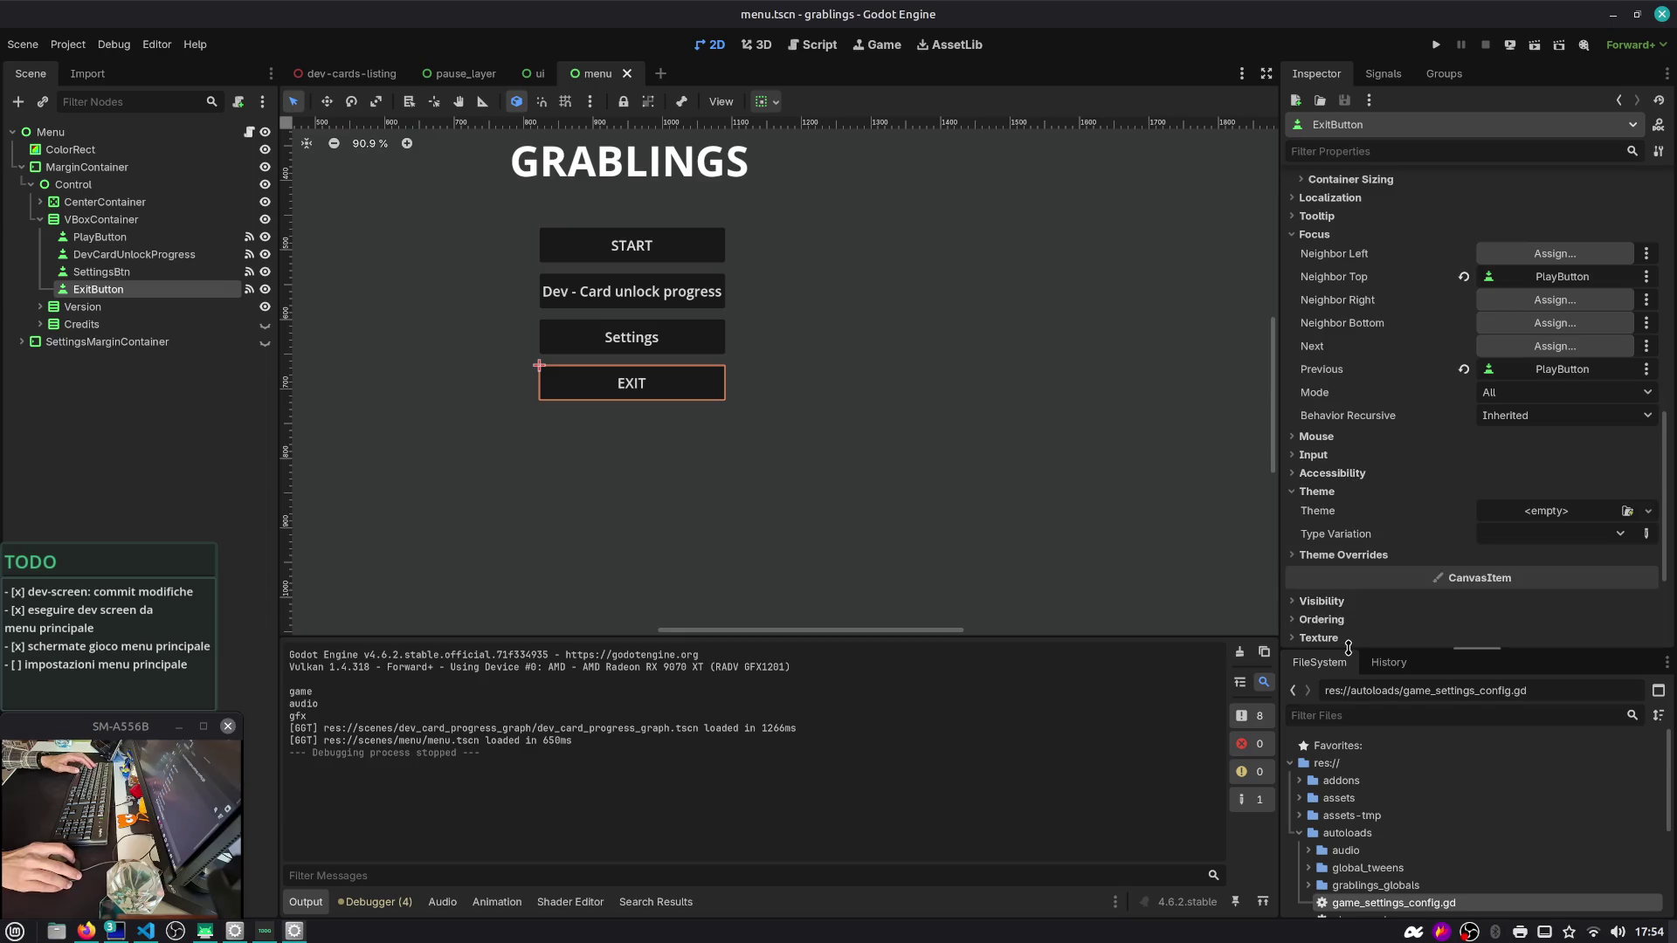
{"action": "left_click_drag", "start_coordinate": [1350, 651], "coordinate": [1350, 756]}
{"action": "left_click", "coordinate": [1343, 554]}
{"action": "left_click", "coordinate": [1325, 664]}
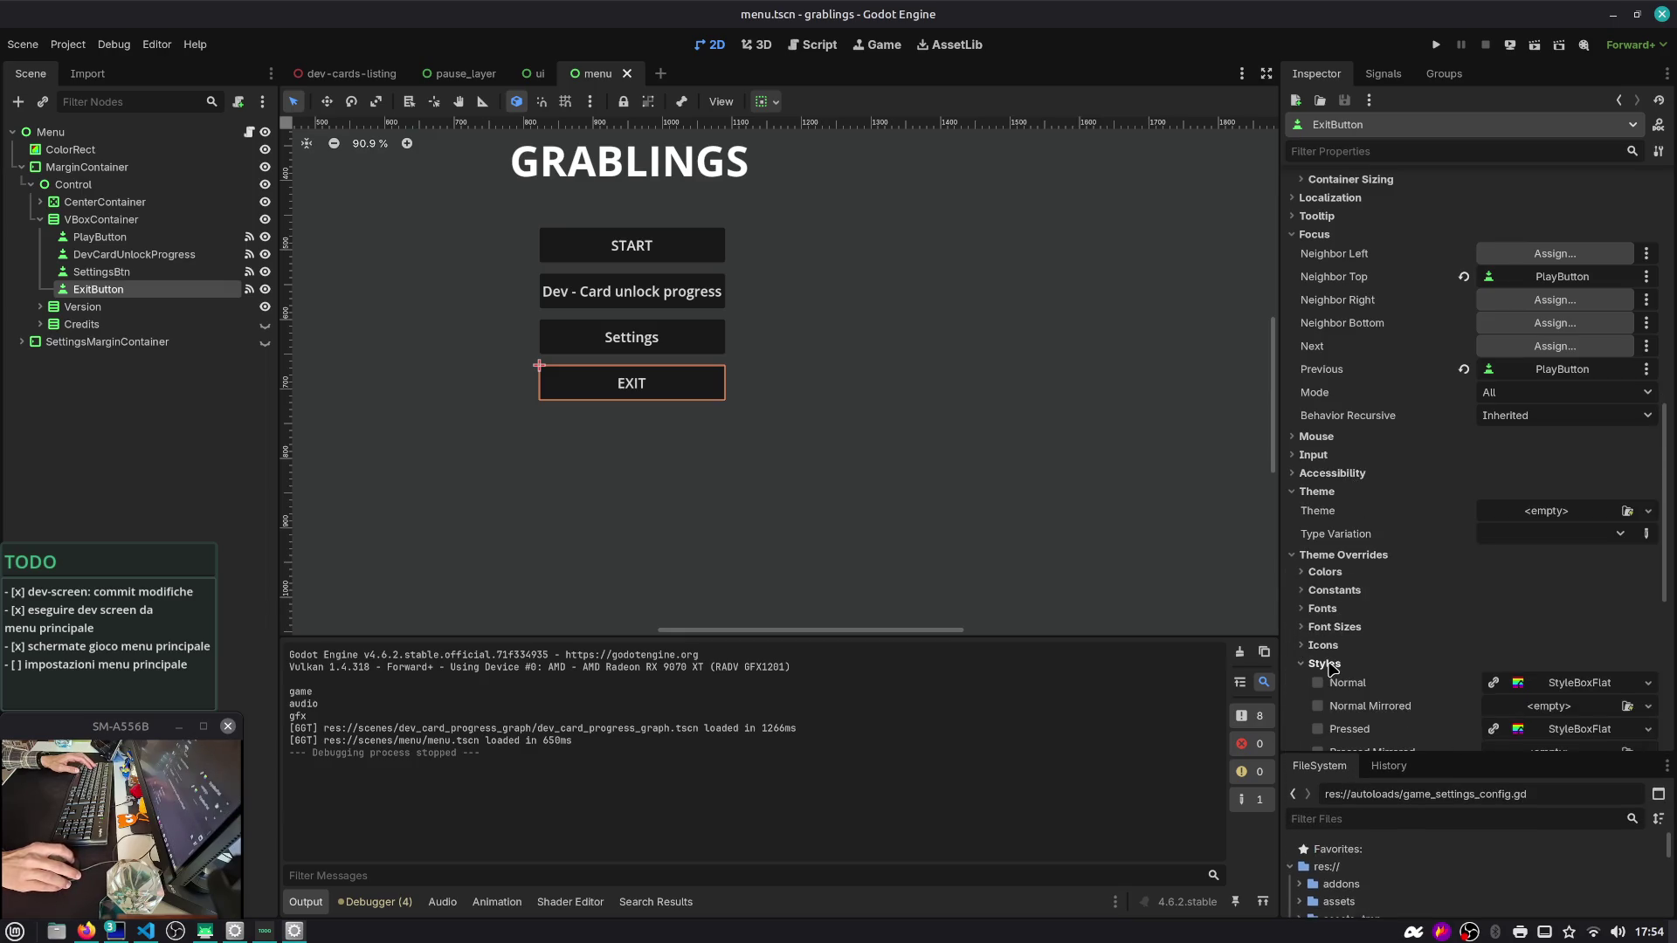
{"action": "scroll", "coordinate": [1545, 592], "scroll_direction": "down", "scroll_amount": 3}
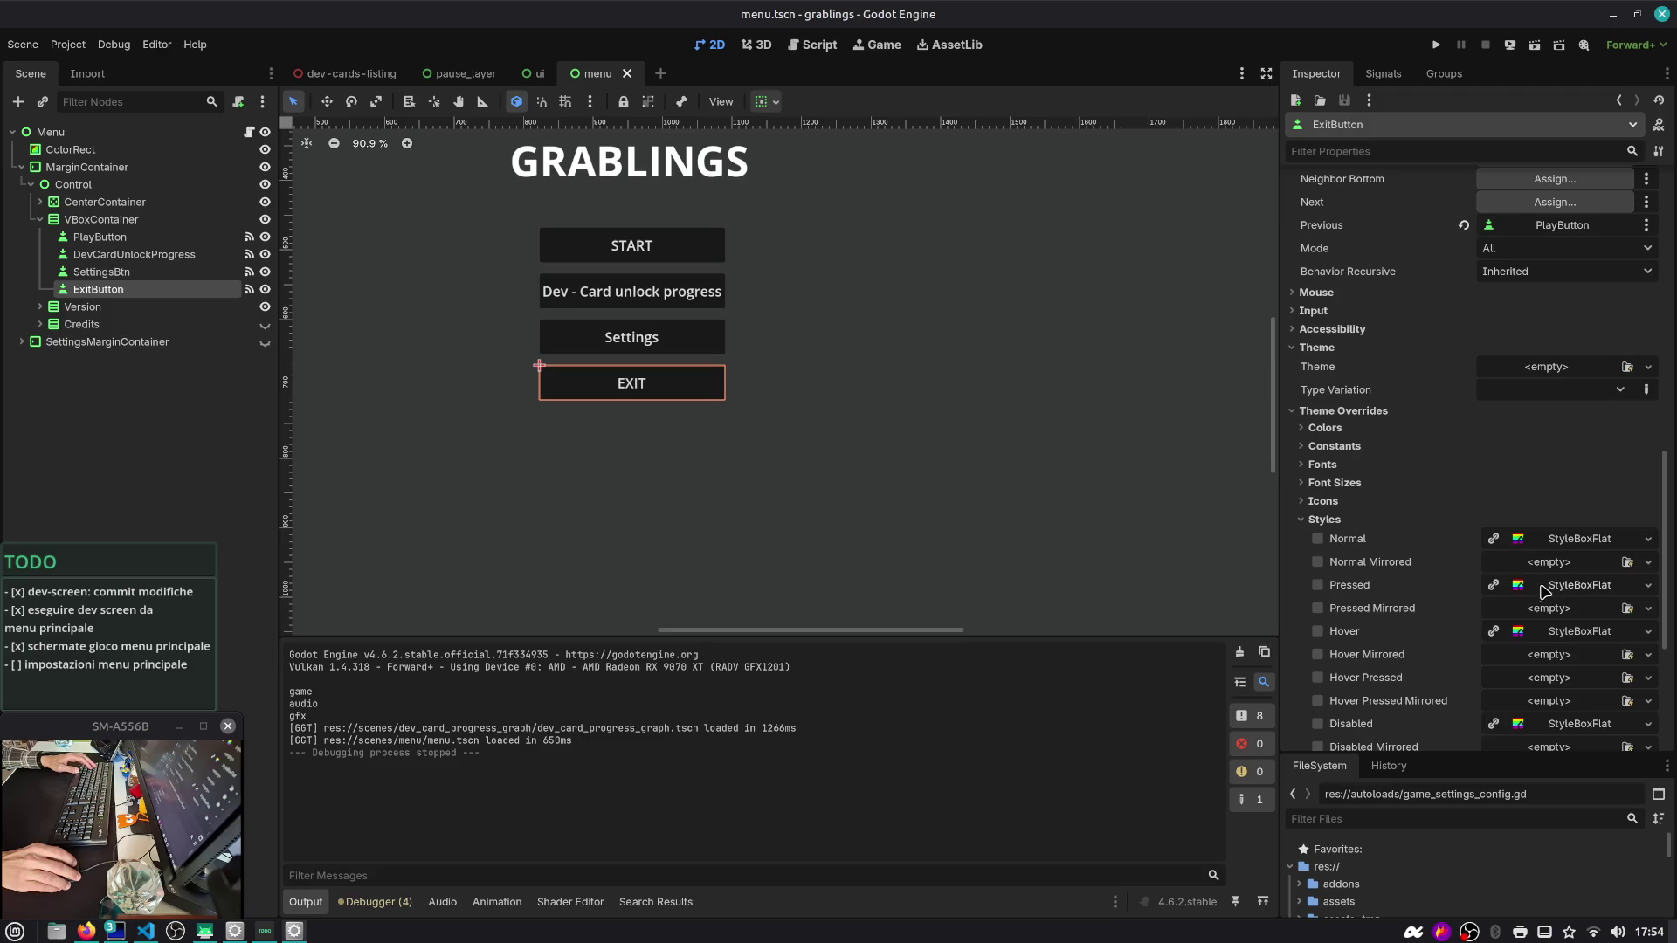
Step: Expand SettingsBtn's Theme Overrides Colors, then return to ExitButton's style properties
{"action": "left_click", "coordinate": [200, 273]}
{"action": "scroll", "coordinate": [1368, 490], "scroll_direction": "down", "scroll_amount": 8}
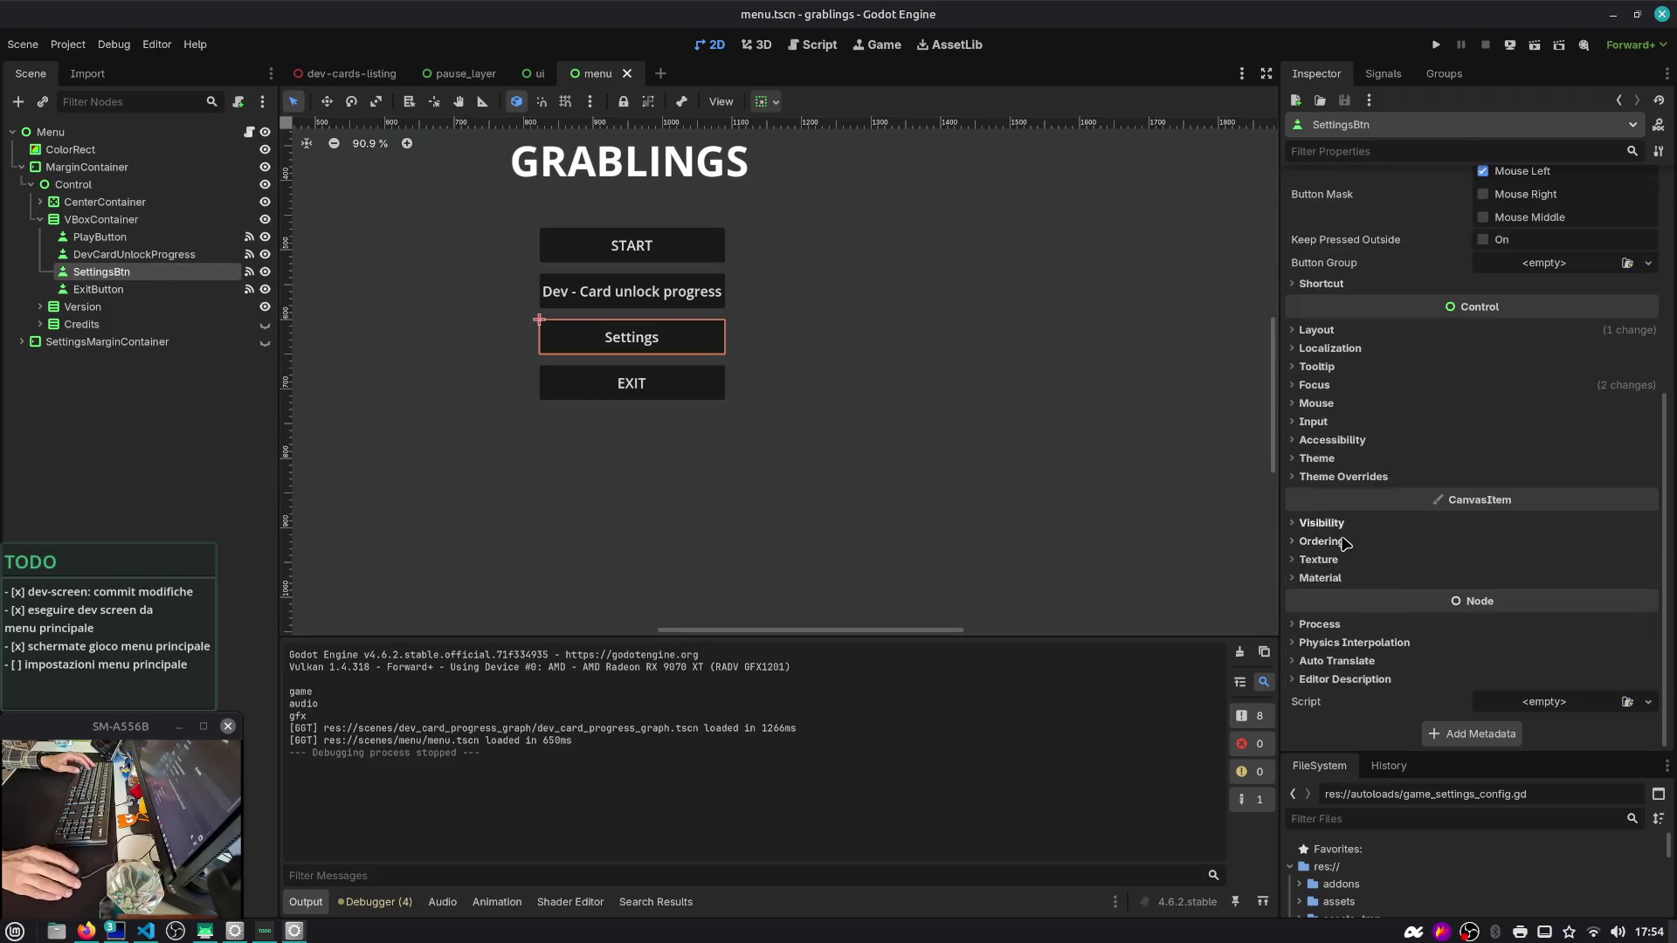
{"action": "left_click", "coordinate": [1360, 477]}
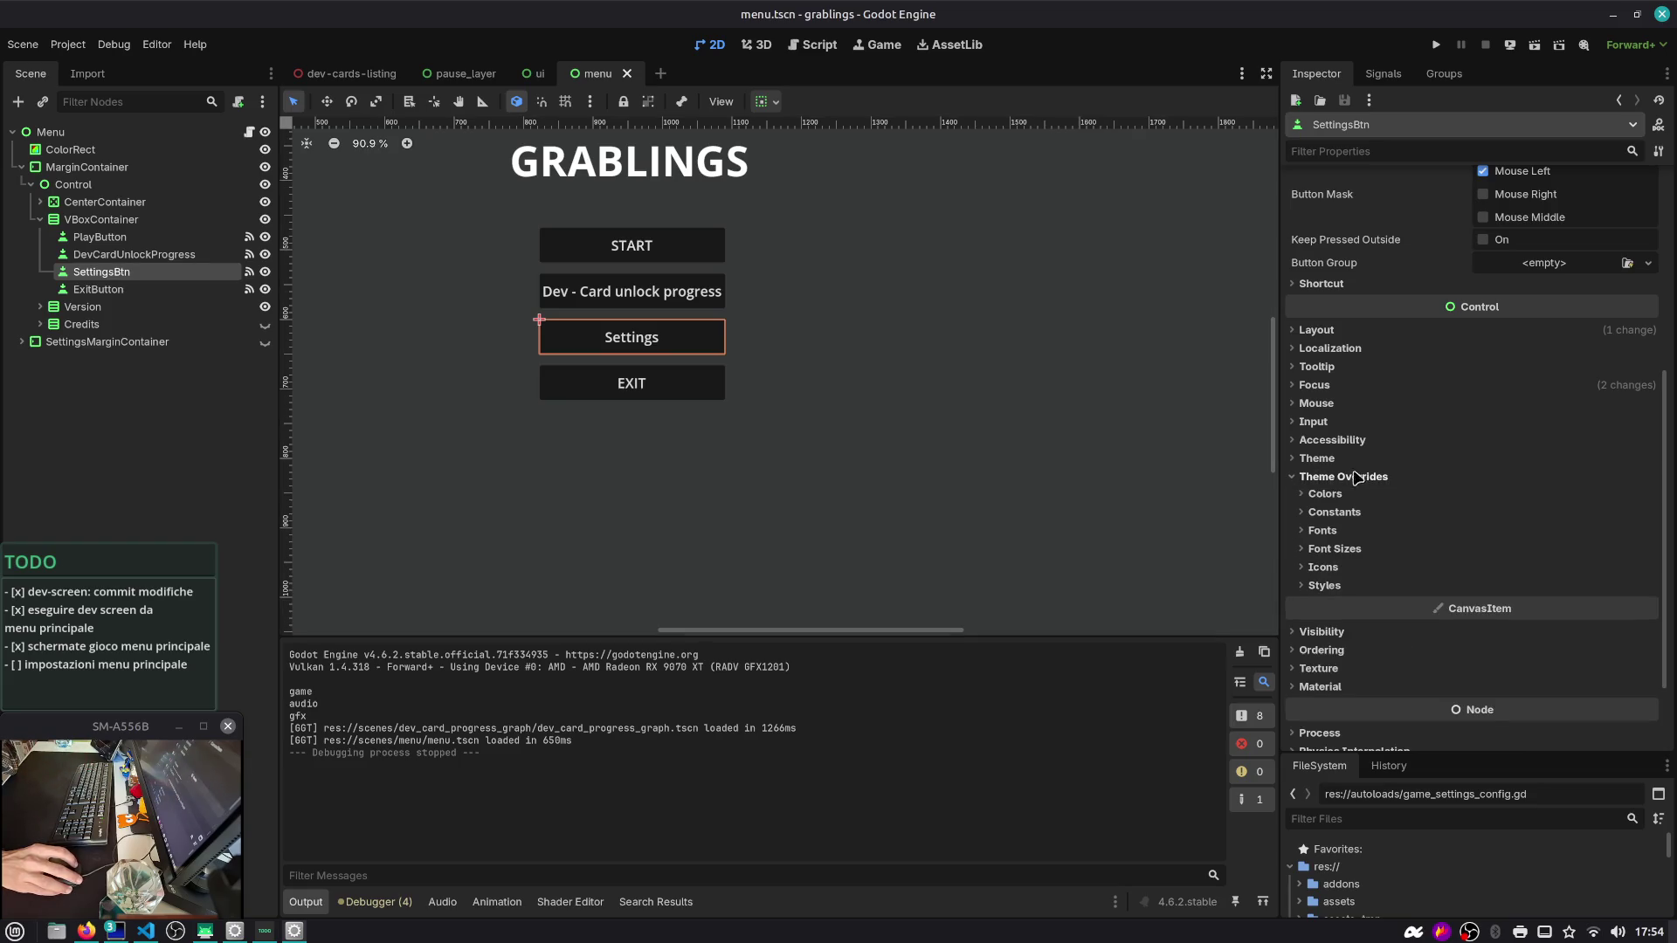
{"action": "left_click", "coordinate": [1319, 458]}
{"action": "left_click", "coordinate": [1336, 539]}
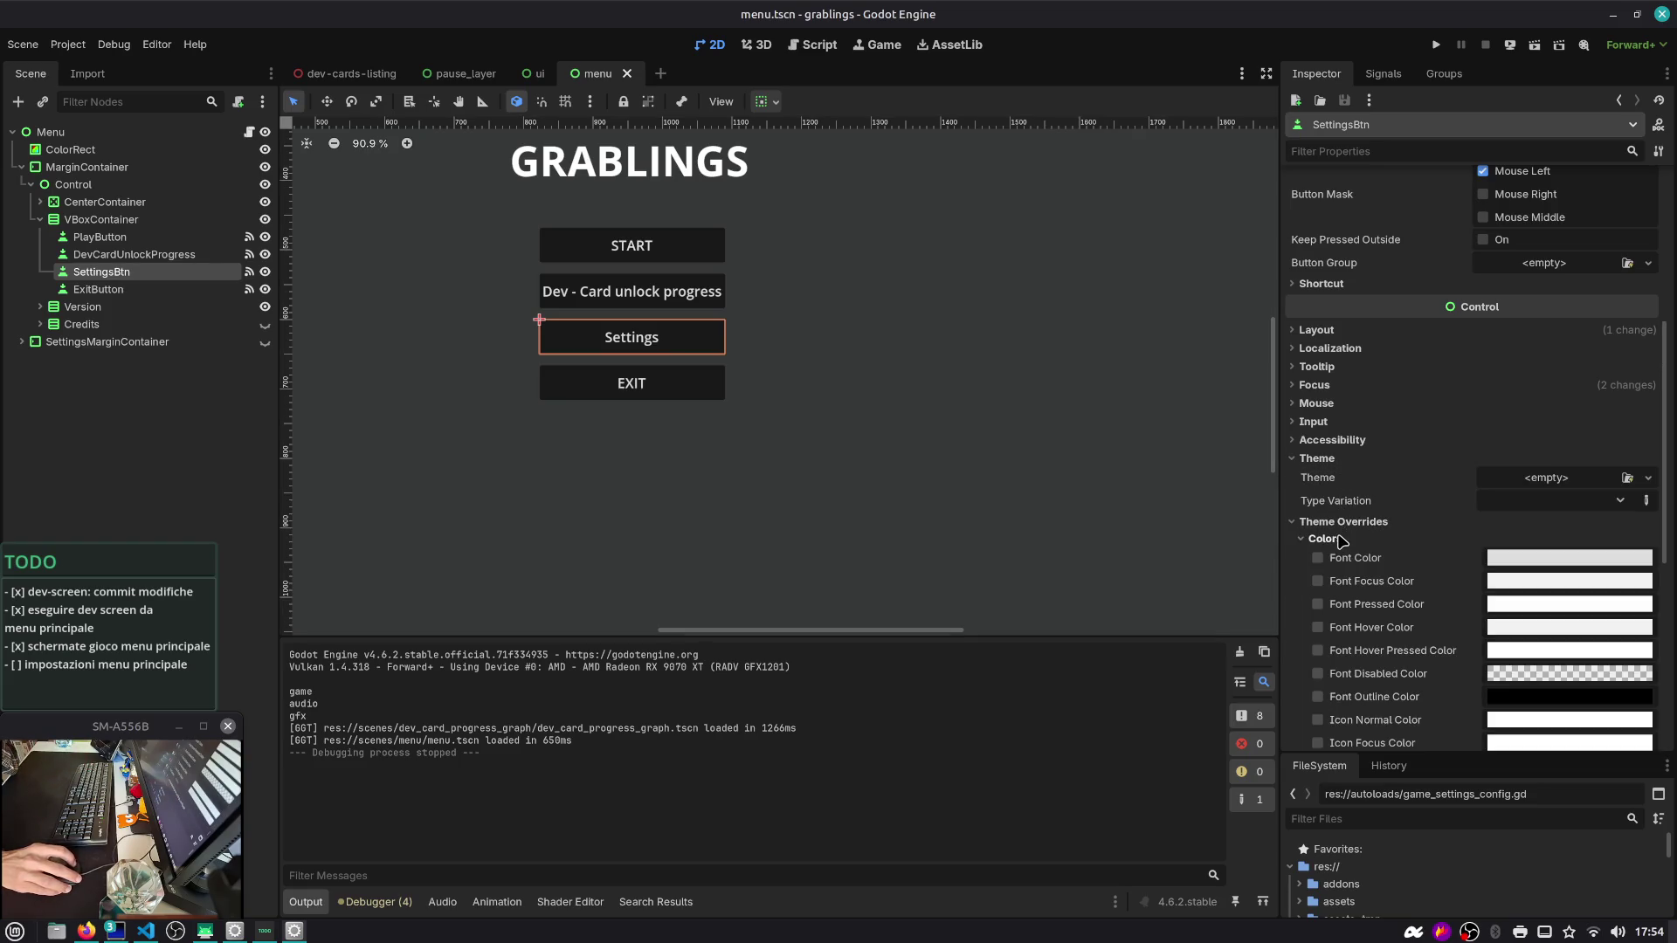
{"action": "left_click", "coordinate": [131, 289]}
{"action": "scroll", "coordinate": [1354, 509], "scroll_direction": "down", "scroll_amount": 5}
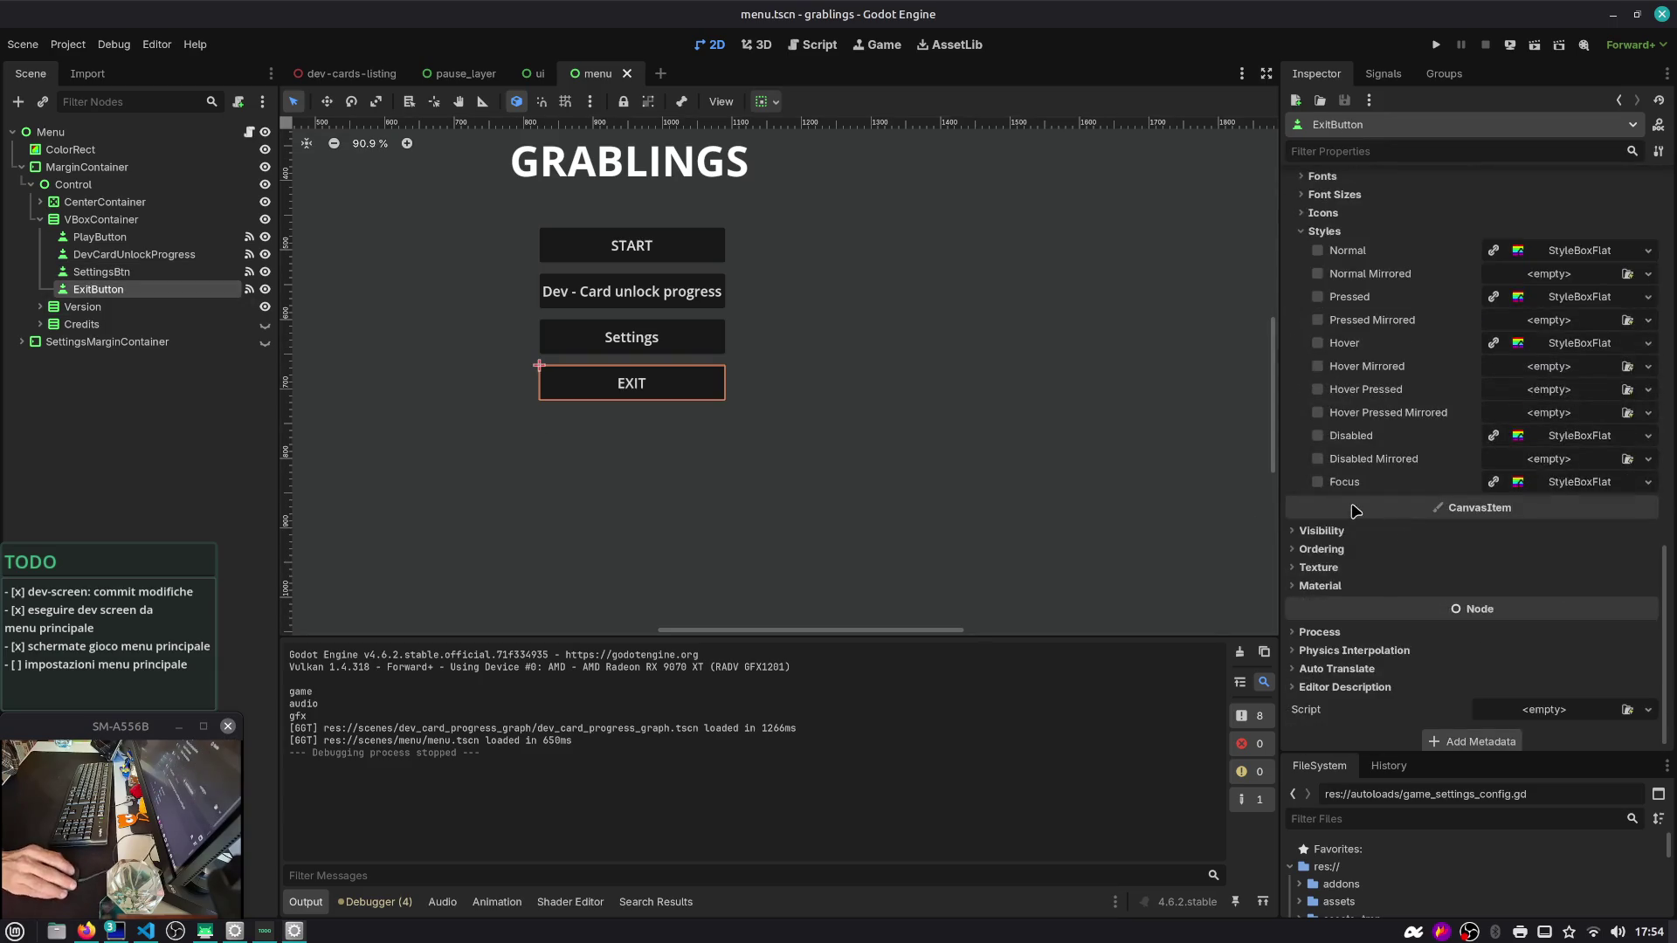
Step: Delete the old ExitButton, duplicate SettingsBtn, and rename the copy ExitButton
{"action": "left_click", "coordinate": [131, 272]}
{"action": "left_click", "coordinate": [185, 290]}
{"action": "key", "text": "Delete"}
{"action": "left_click", "coordinate": [171, 274]}
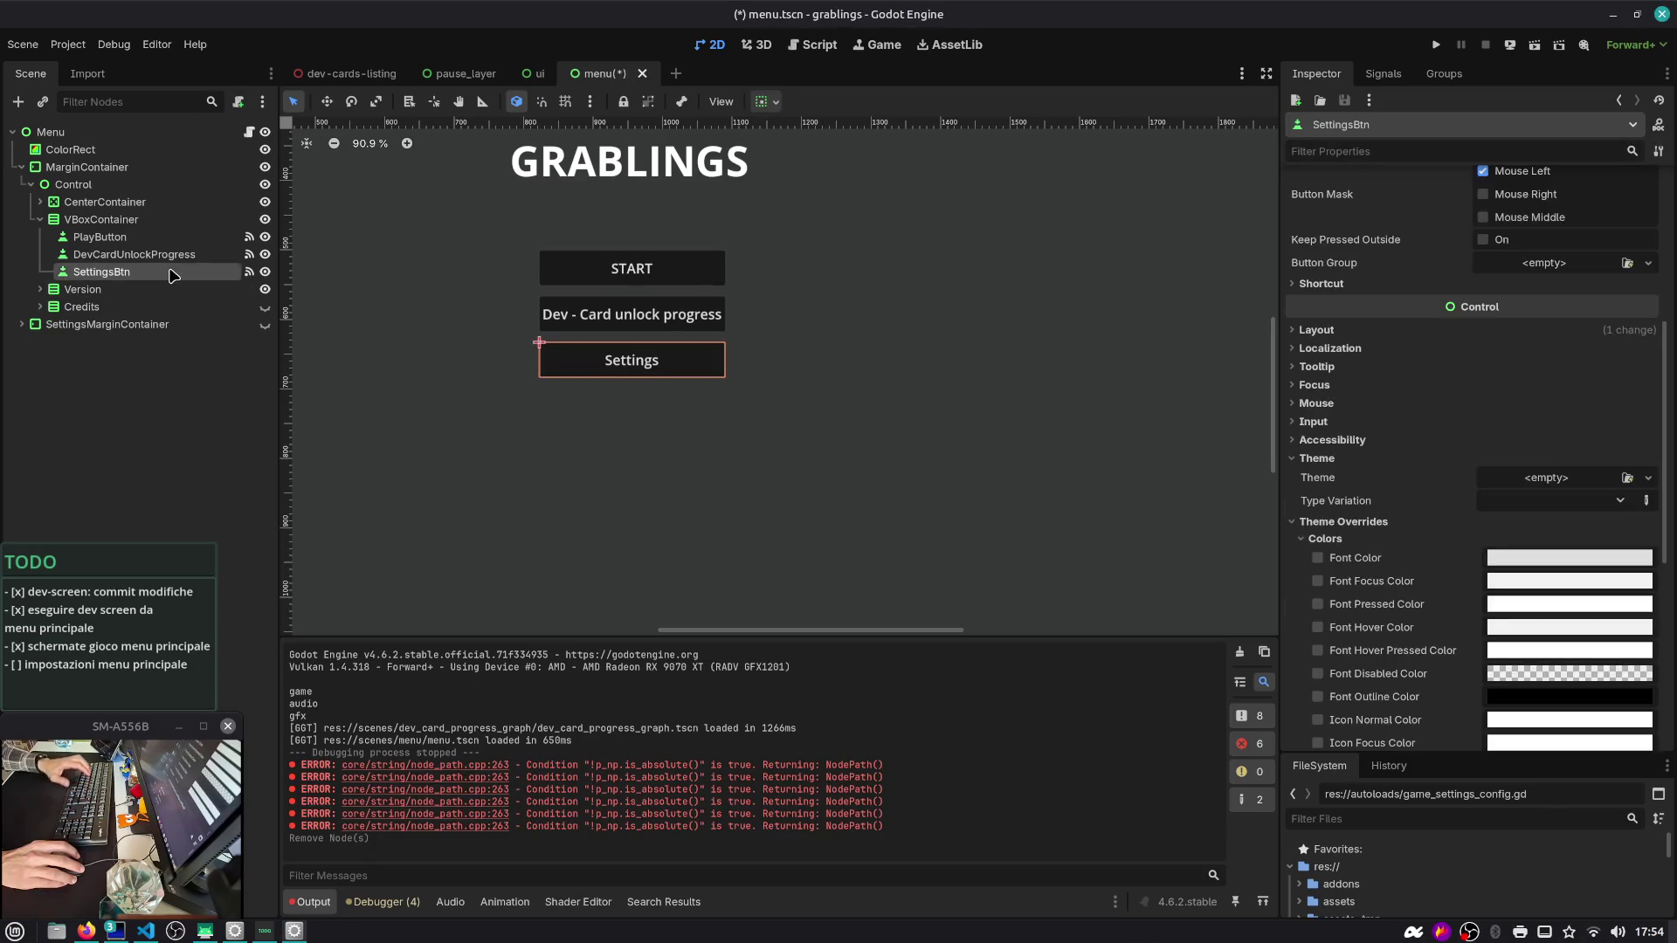
{"action": "key", "text": "ctrl+d"}
{"action": "double_click", "coordinate": [174, 289]}
{"action": "type", "text": "Exit"}
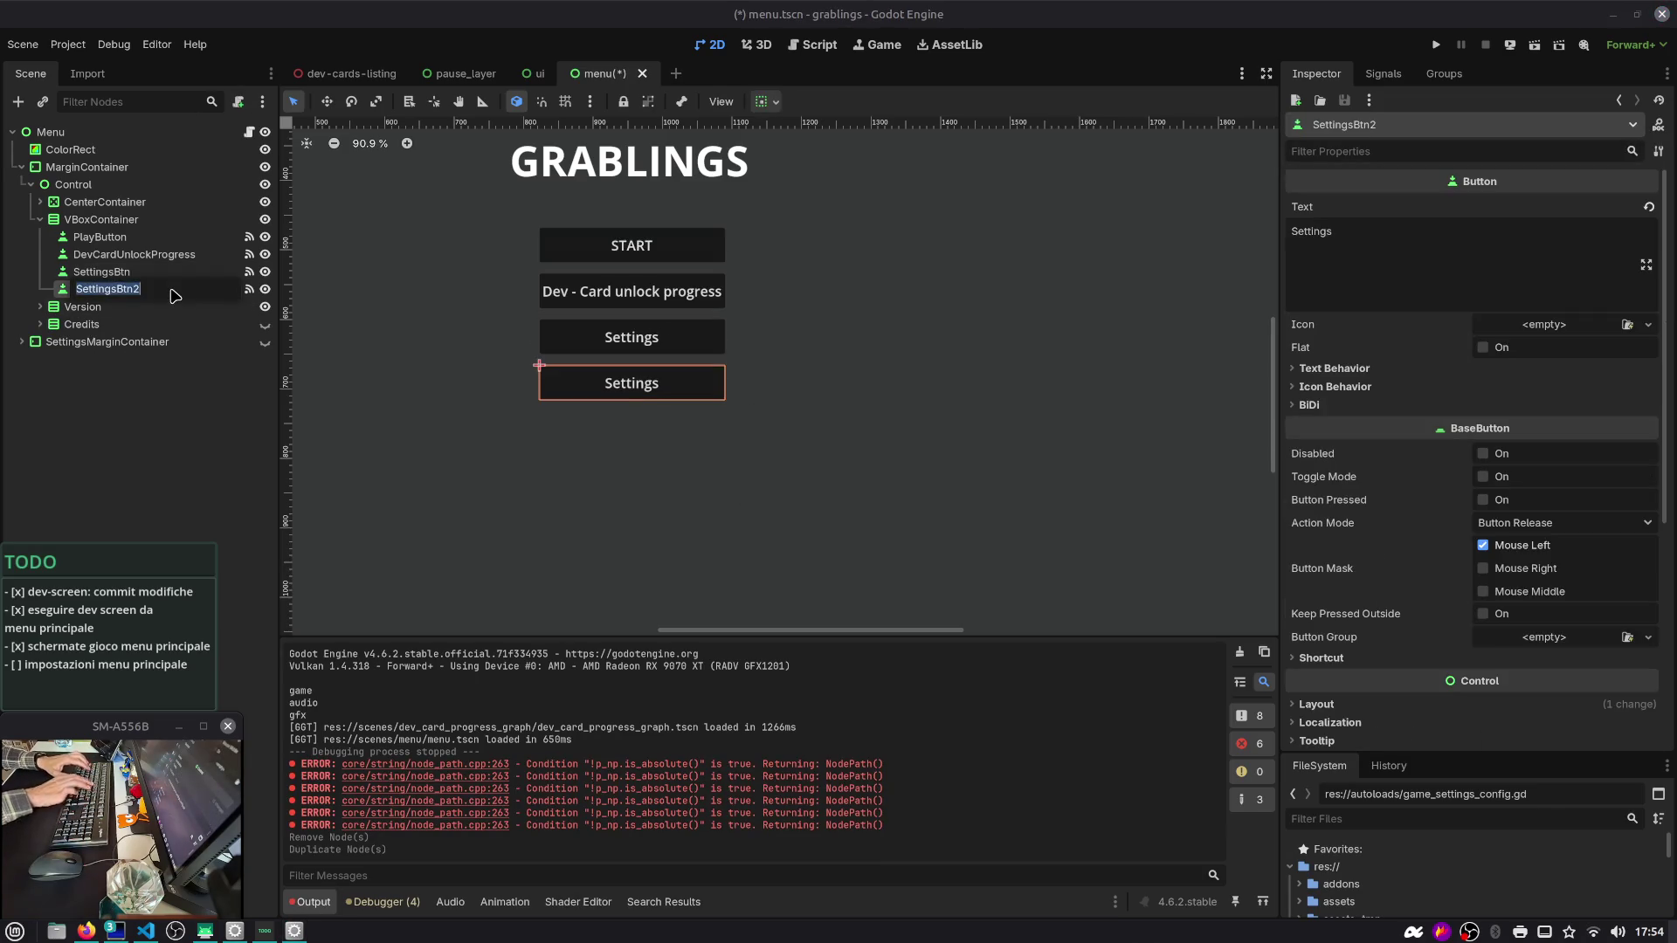
{"action": "type", "text": "Button"}
{"action": "key", "text": "Return"}
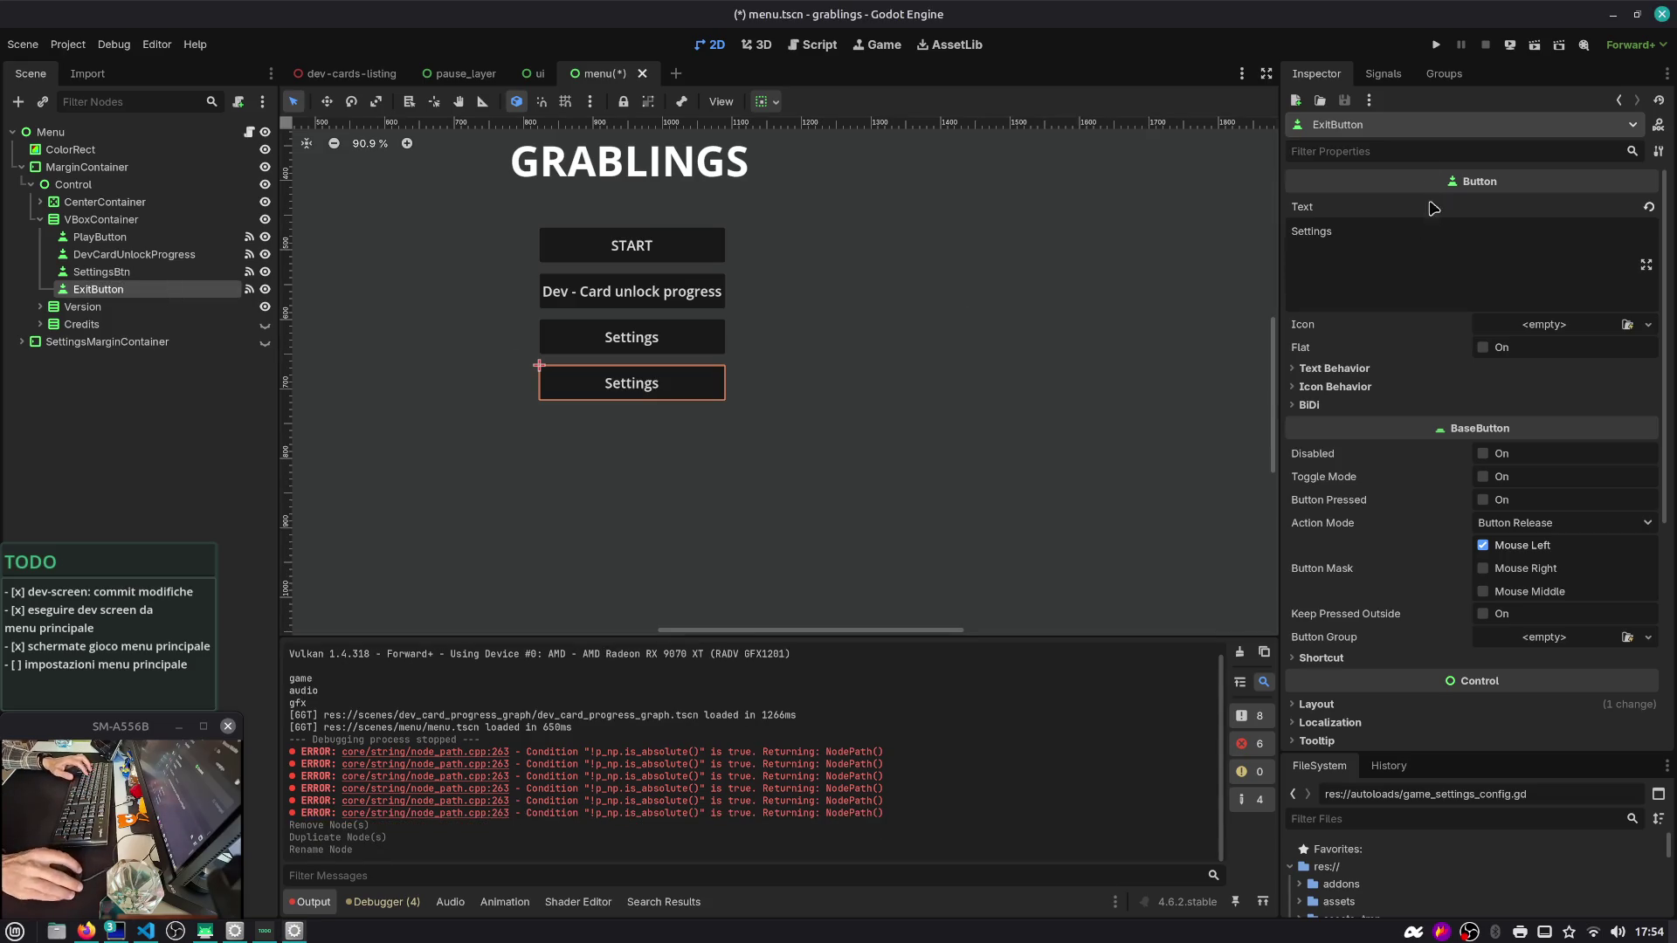
Step: Disconnect the copied settings handler and connect pressed to _on_exit_button_pressed
{"action": "left_click", "coordinate": [1382, 75]}
{"action": "left_click", "coordinate": [1341, 201]}
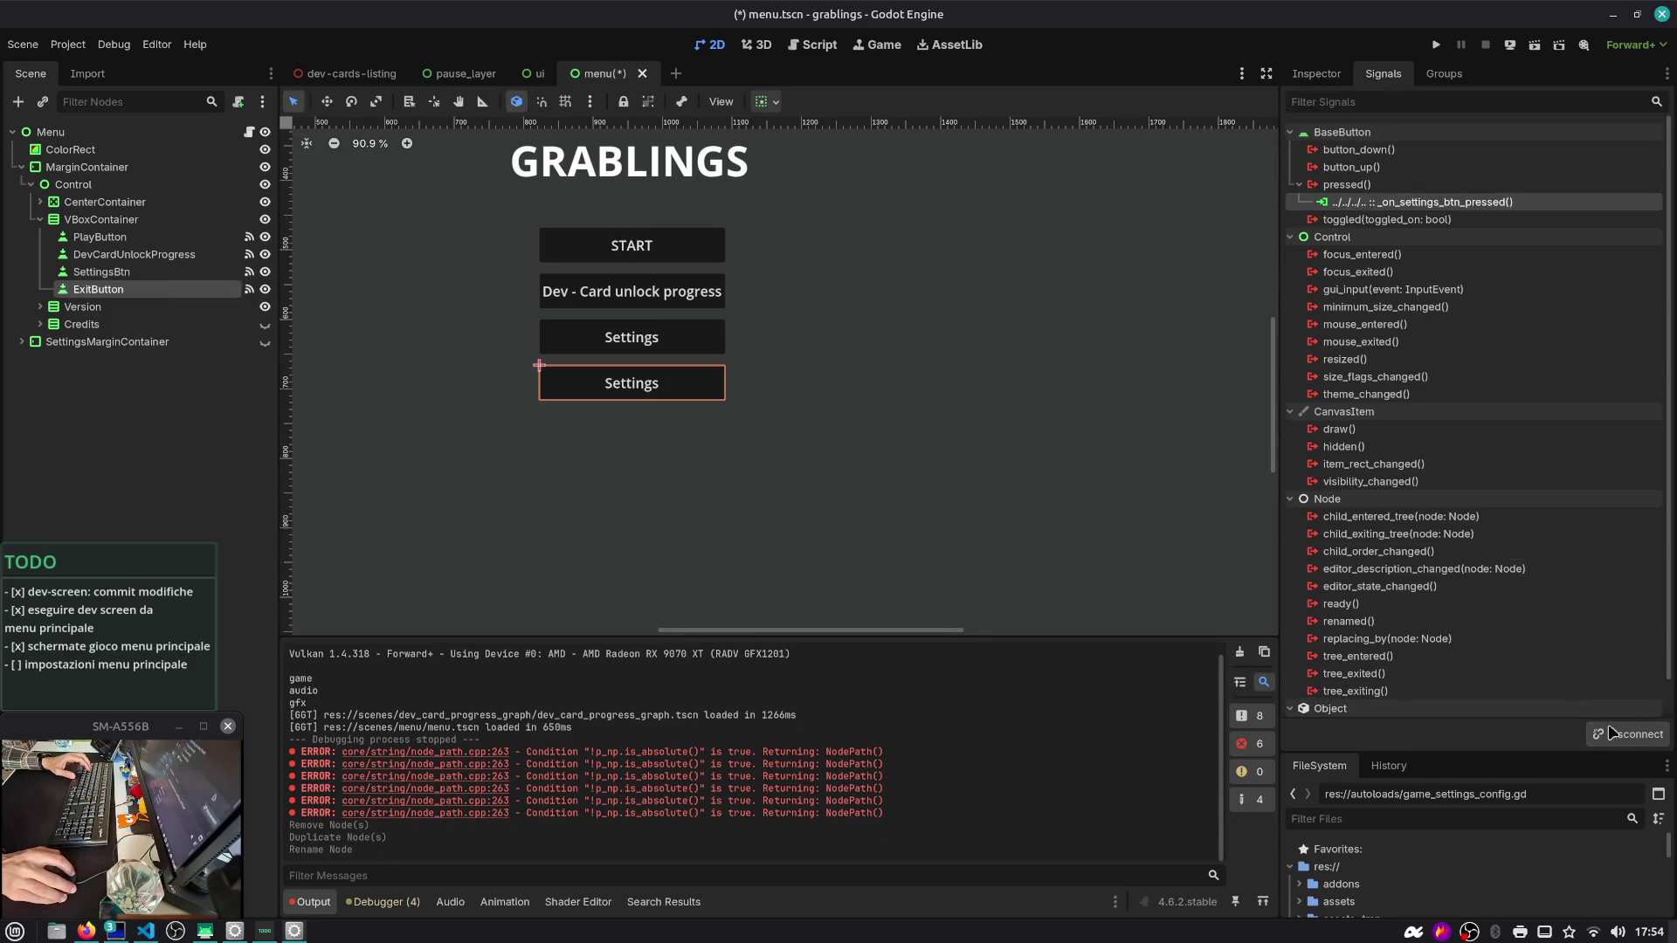
{"action": "key", "text": "Delete"}
{"action": "double_click", "coordinate": [1345, 167]}
{"action": "key", "text": "Escape"}
{"action": "double_click", "coordinate": [1345, 184]}
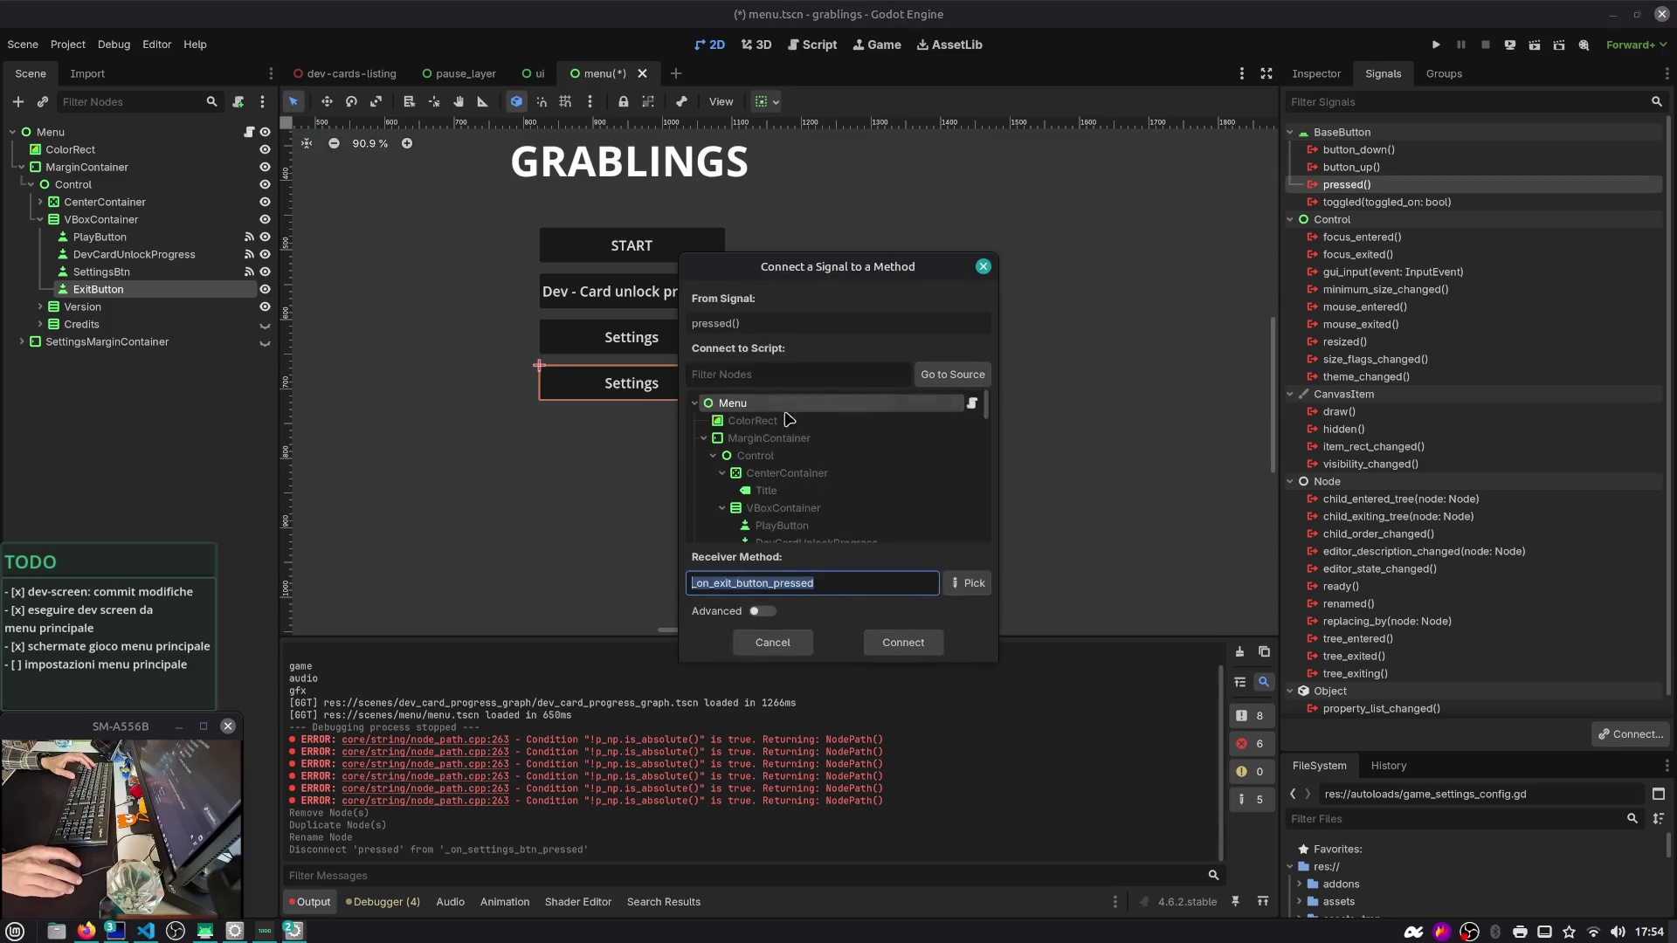
{"action": "double_click", "coordinate": [754, 405]}
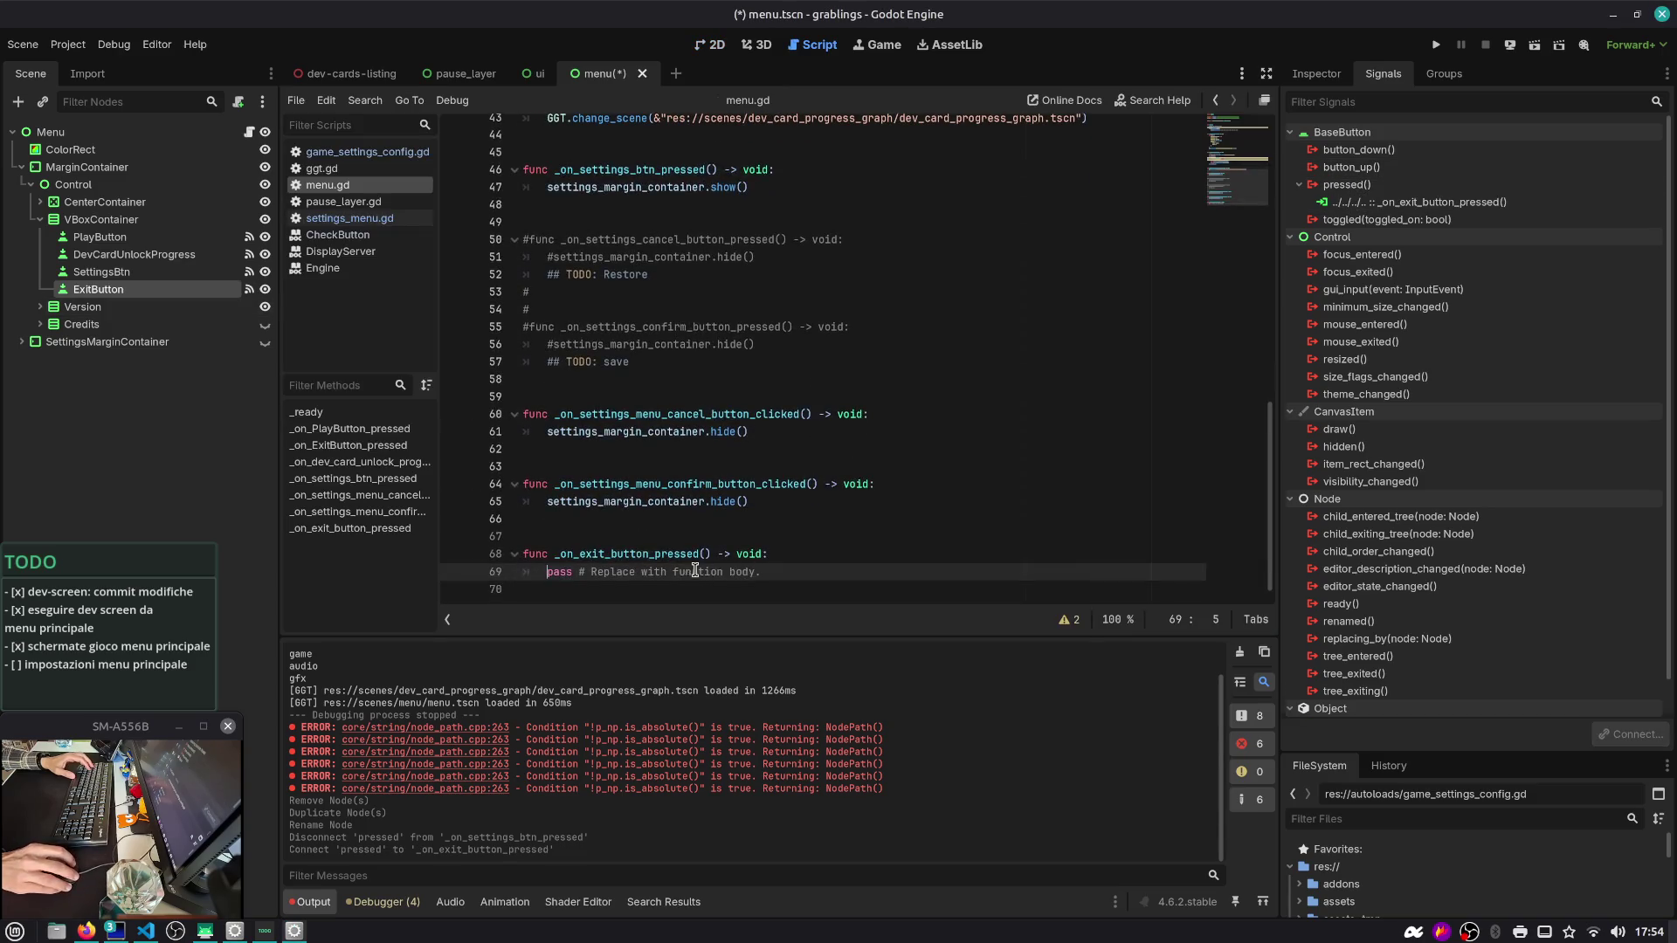
Step: Delete the empty generated _on_exit_button_pressed stub from menu.gd
{"action": "scroll", "coordinate": [617, 312], "scroll_direction": "up", "scroll_amount": 2}
{"action": "scroll", "coordinate": [623, 236], "scroll_direction": "up", "scroll_amount": 3}
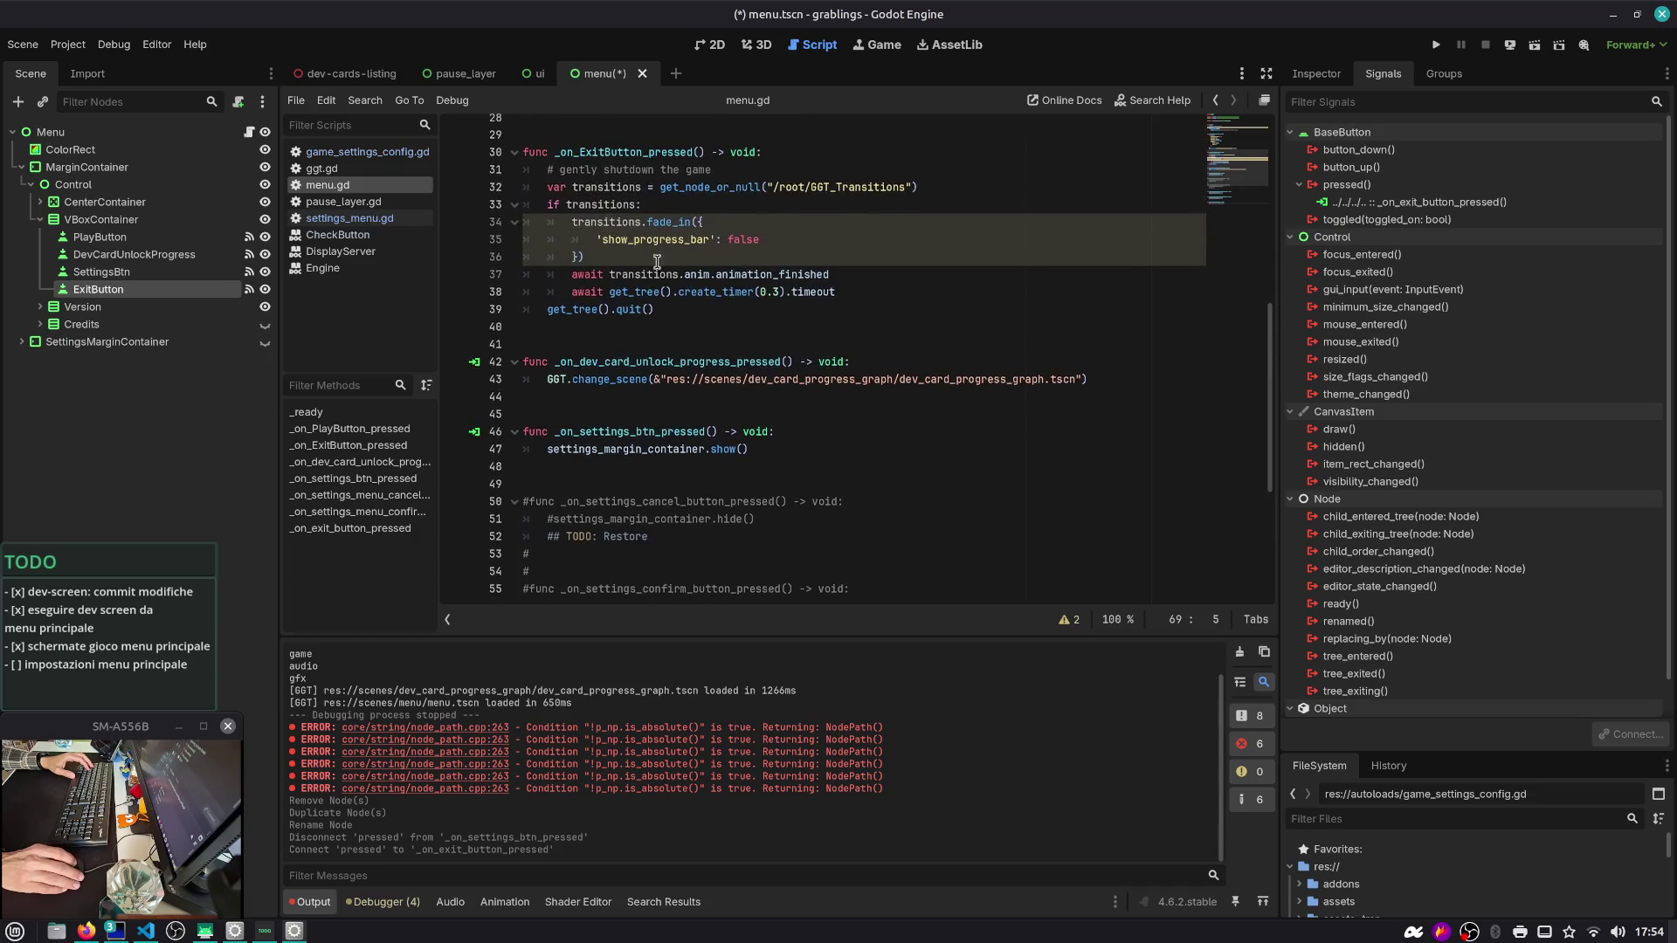
{"action": "double_click", "coordinate": [611, 153]}
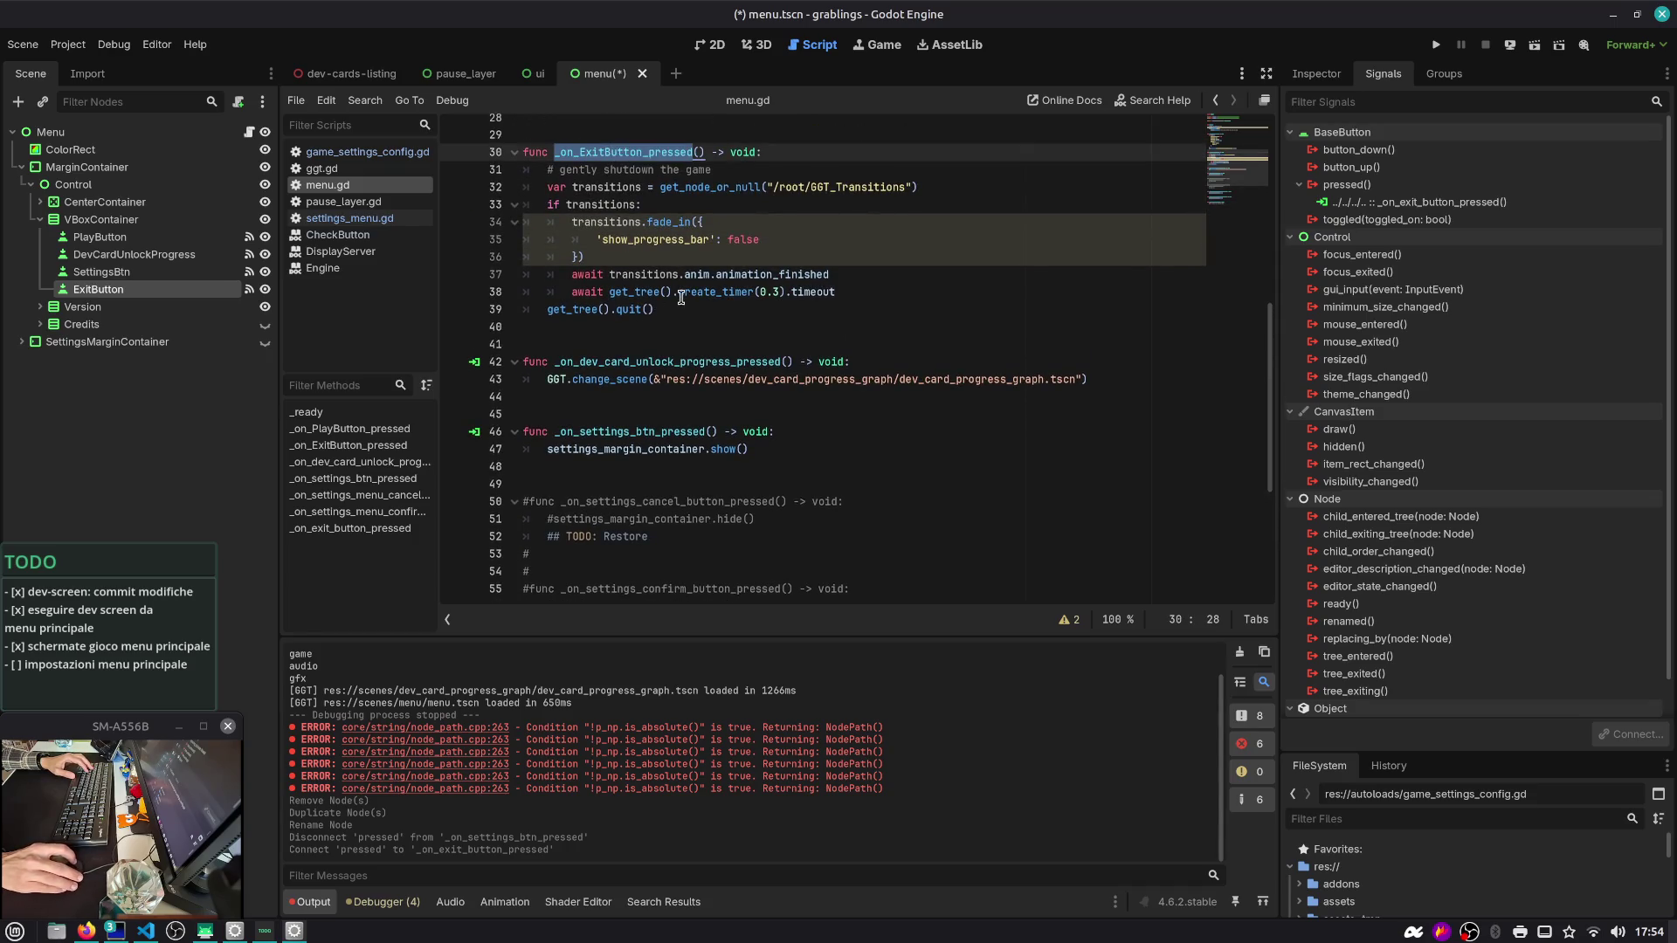
{"action": "scroll", "coordinate": [767, 389], "scroll_direction": "down", "scroll_amount": 5}
{"action": "triple_click", "coordinate": [782, 556]}
{"action": "key", "text": "ctrl+c"}
{"action": "key", "text": "Delete"}
{"action": "triple_click", "coordinate": [790, 557]}
{"action": "key", "text": "Delete"}
Step: Rename the old _on_ExitButton_pressed handler to _on_exit_button_pressed and save menu.gd
{"action": "scroll", "coordinate": [714, 452], "scroll_direction": "up", "scroll_amount": 9}
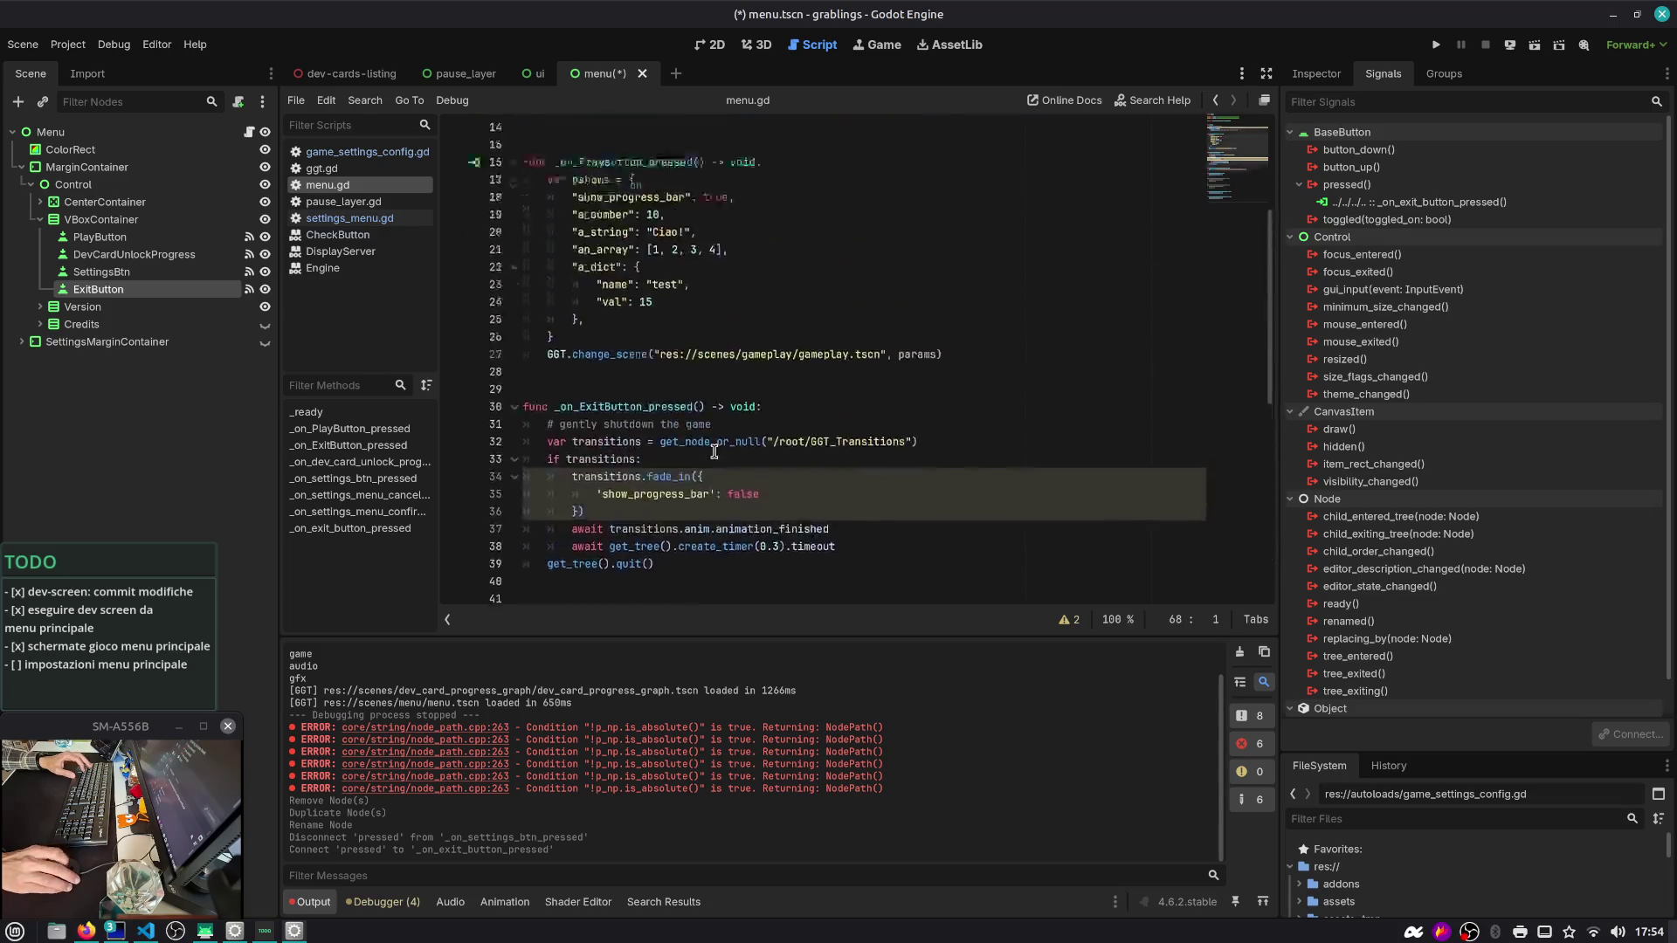
{"action": "left_click", "coordinate": [760, 501]}
{"action": "key", "text": "ctrl+v"}
{"action": "key", "text": "Return"}
{"action": "key", "text": "Up"}
{"action": "key", "text": "Up"}
{"action": "key", "text": "ctrl+shift+k"}
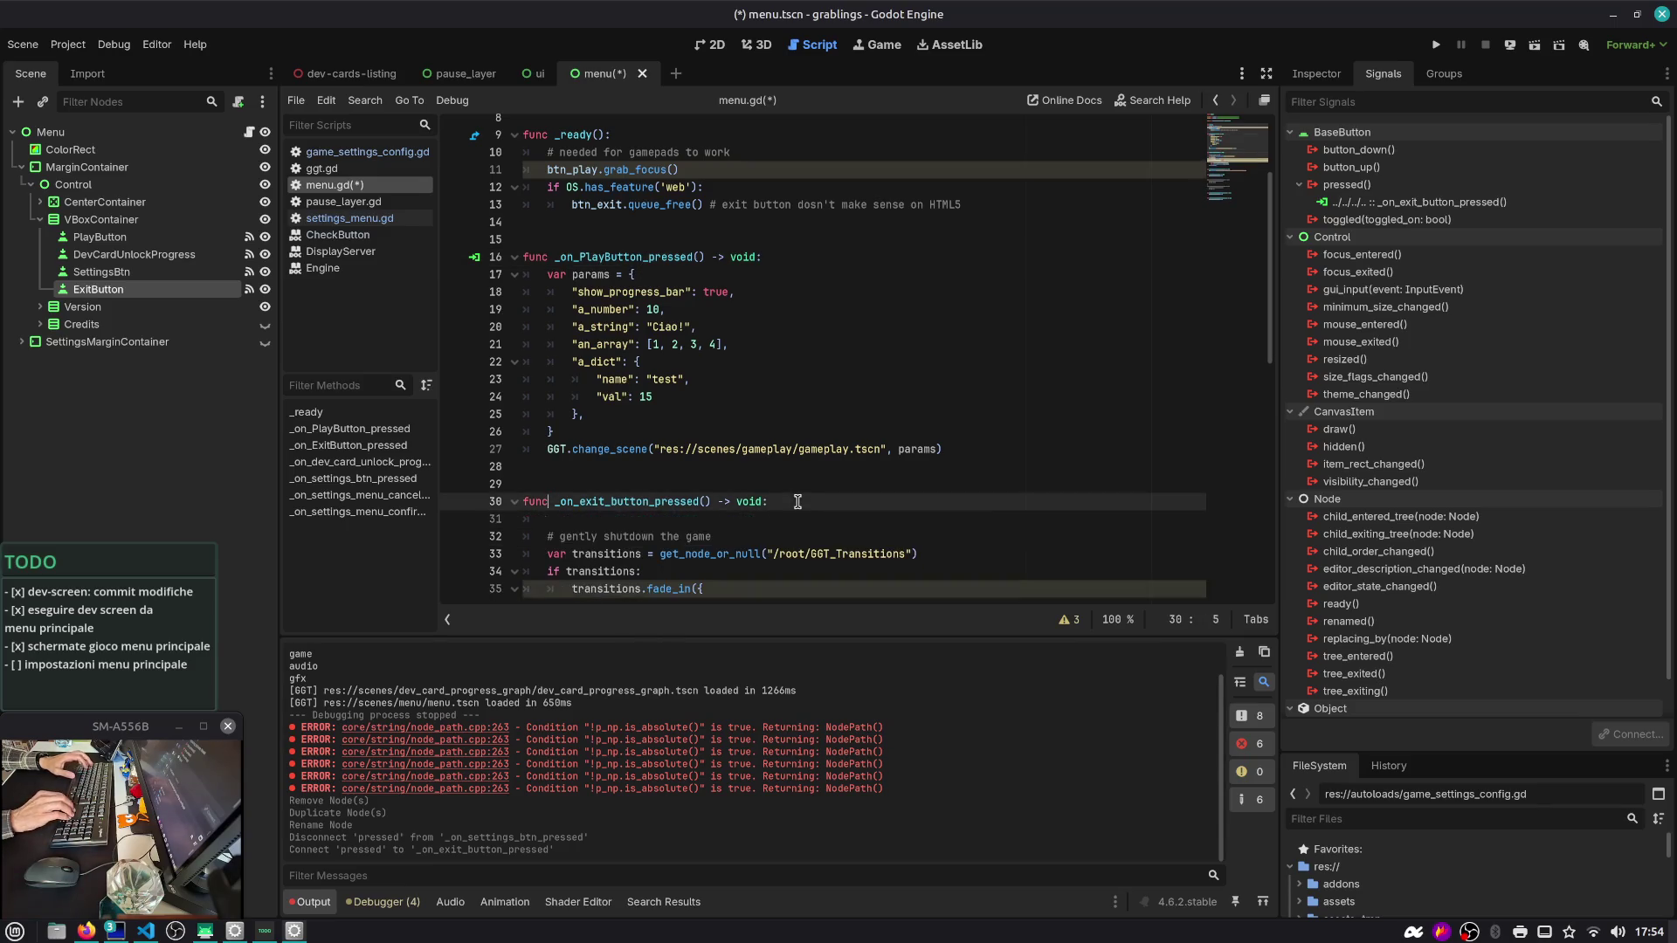
{"action": "key", "text": "Down"}
{"action": "key", "text": "ctrl+shift+k"}
{"action": "key", "text": "ctrl+s"}
Step: Run the game and test quitting with the menu's last button
{"action": "scroll", "coordinate": [794, 501], "scroll_direction": "down", "scroll_amount": 3}
{"action": "left_click", "coordinate": [786, 499]}
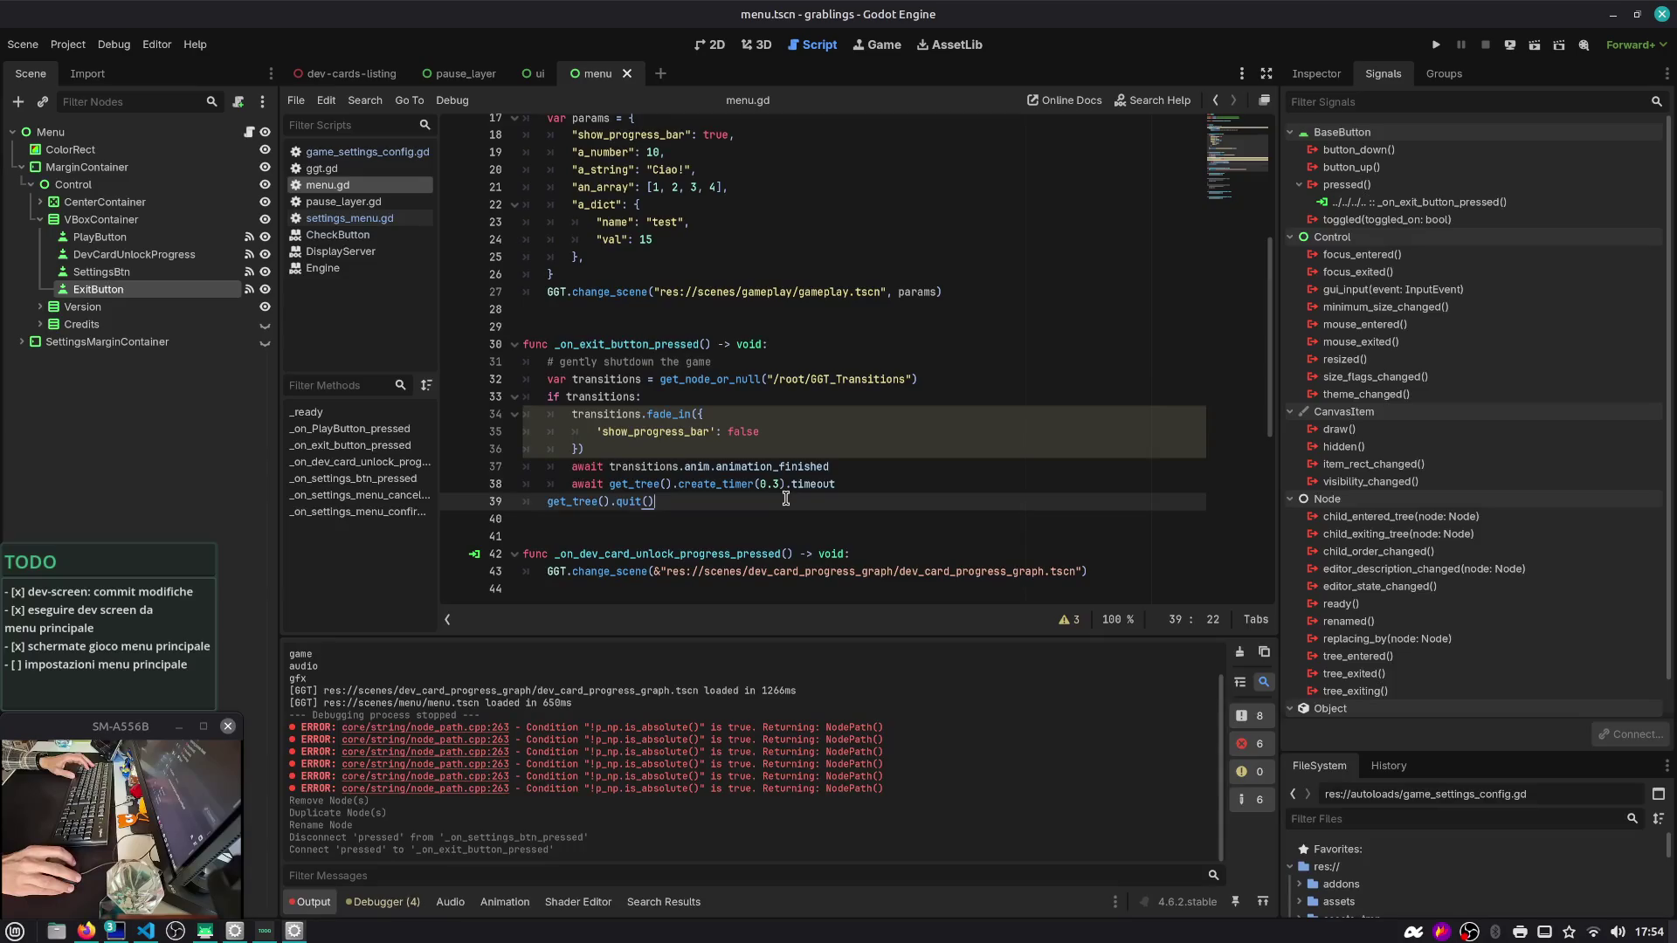
{"action": "scroll", "coordinate": [787, 499], "scroll_direction": "down", "scroll_amount": 7}
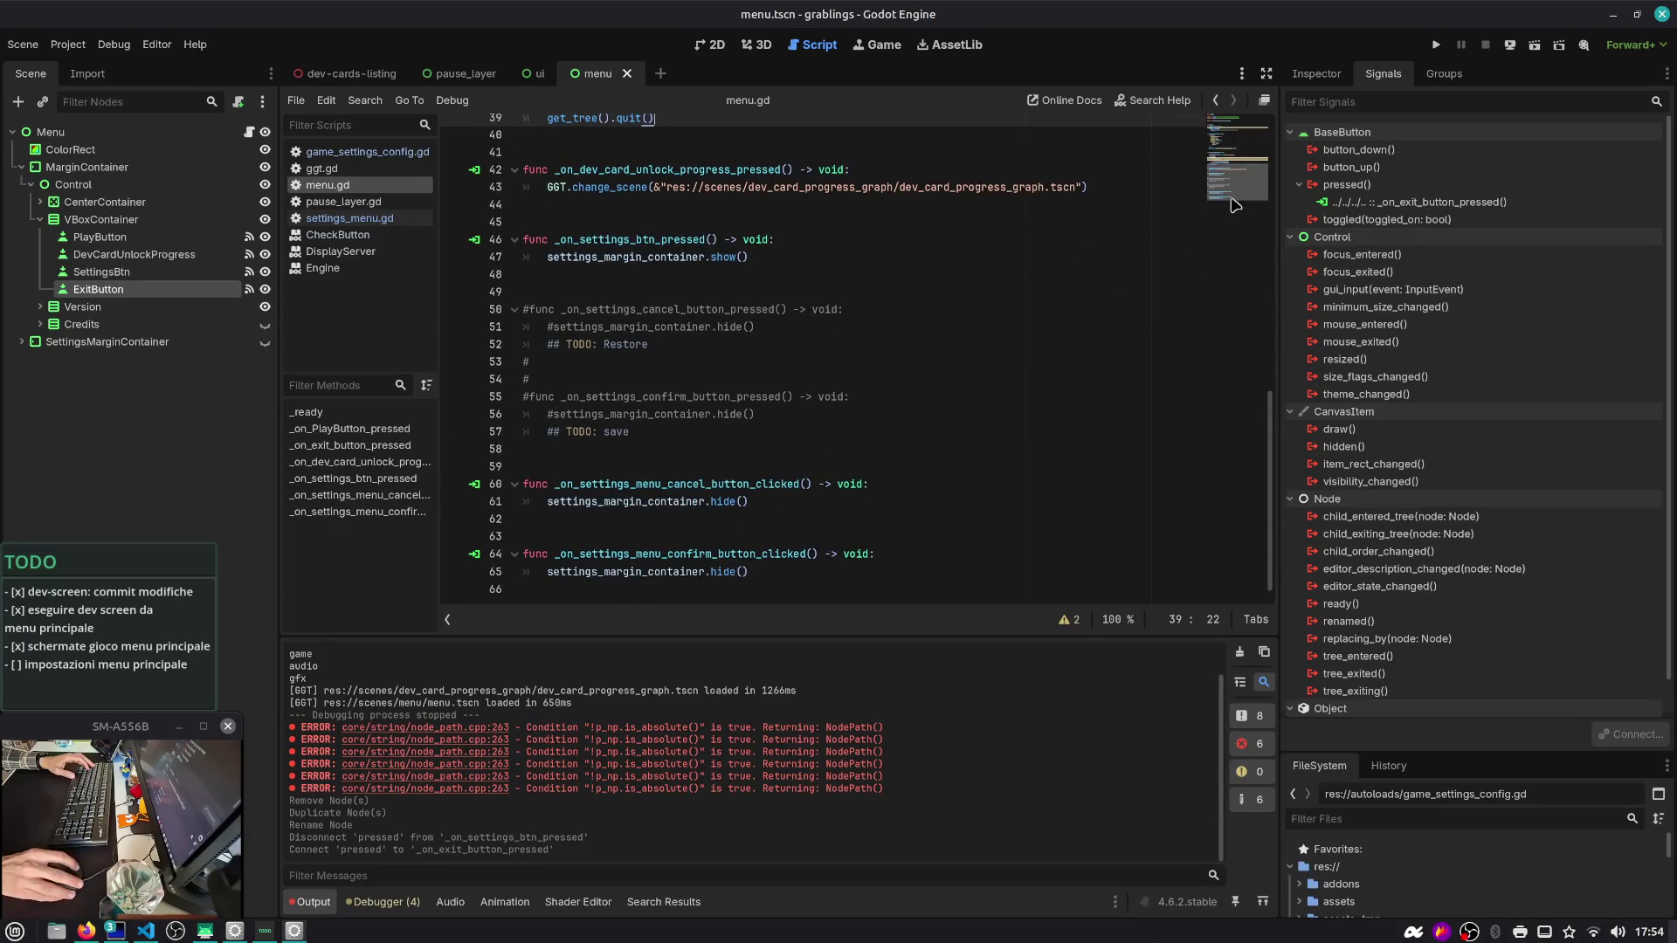
{"action": "left_click", "coordinate": [1236, 133]}
{"action": "left_click", "coordinate": [1005, 201]}
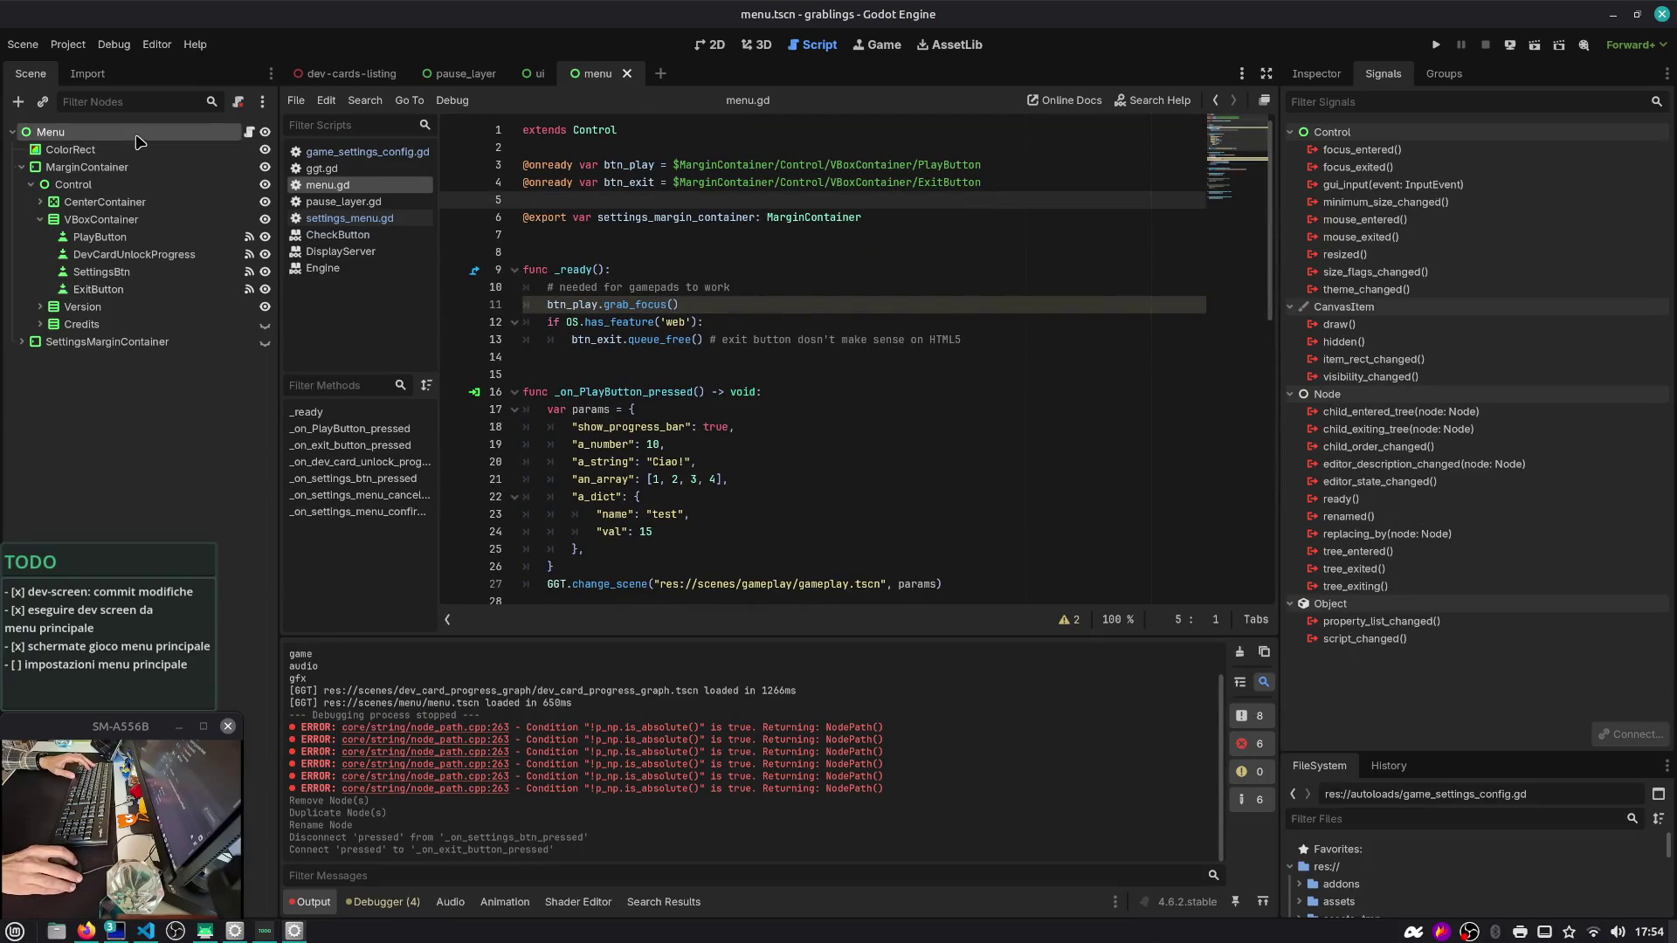
{"action": "key", "text": "F5"}
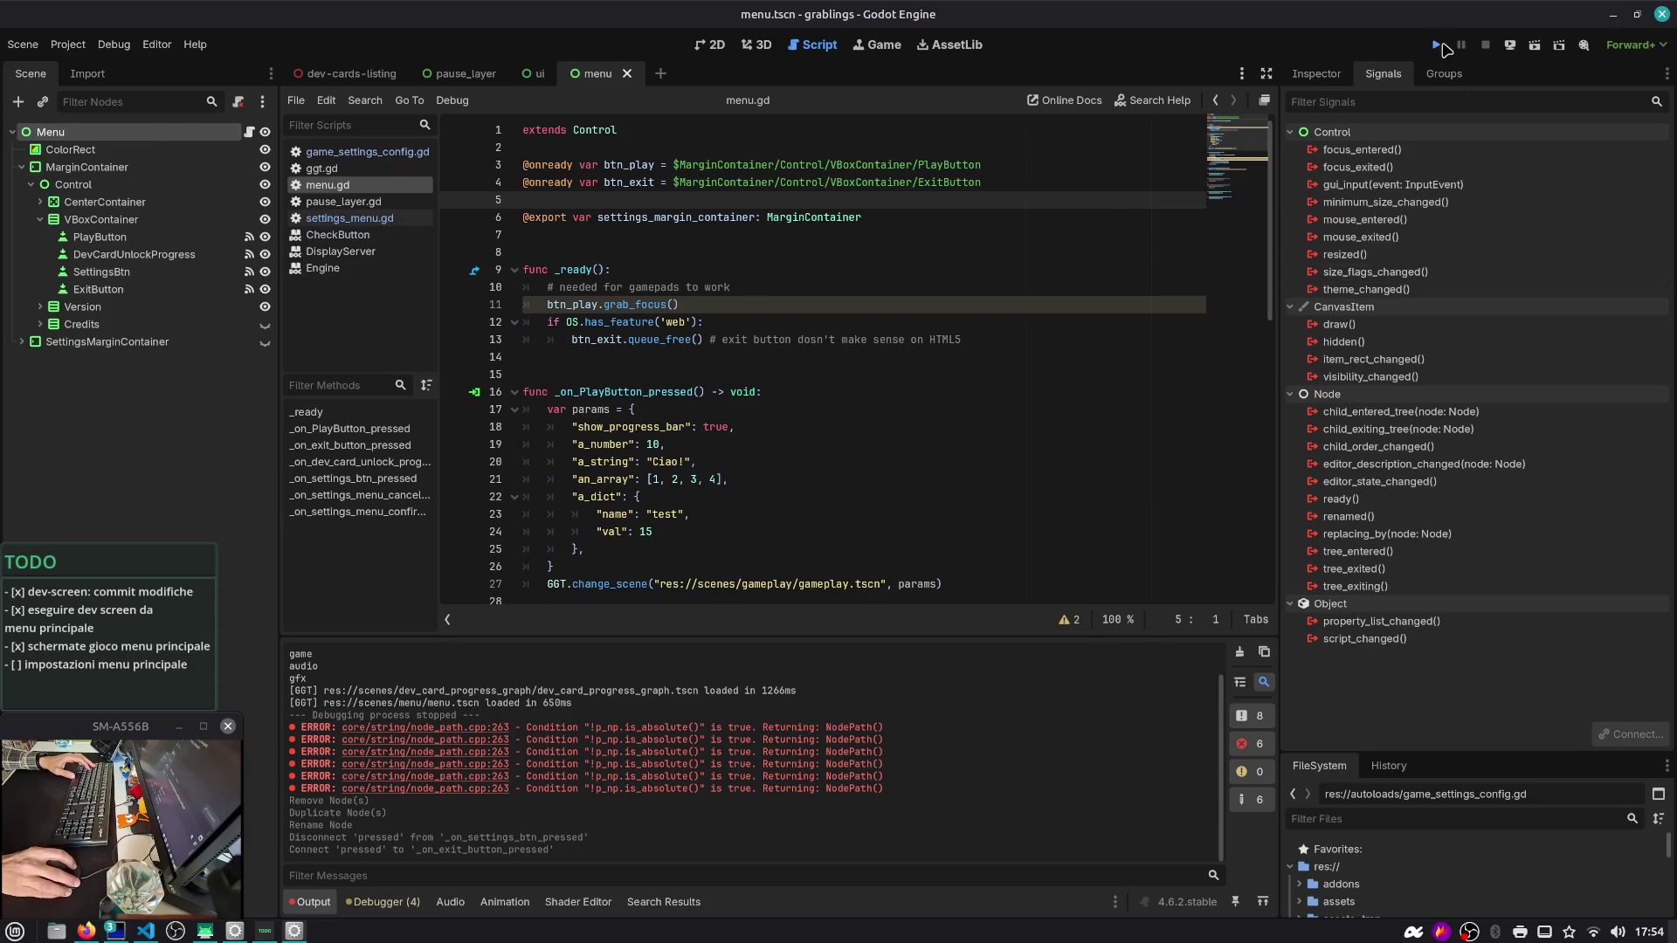
{"action": "left_click", "coordinate": [830, 444]}
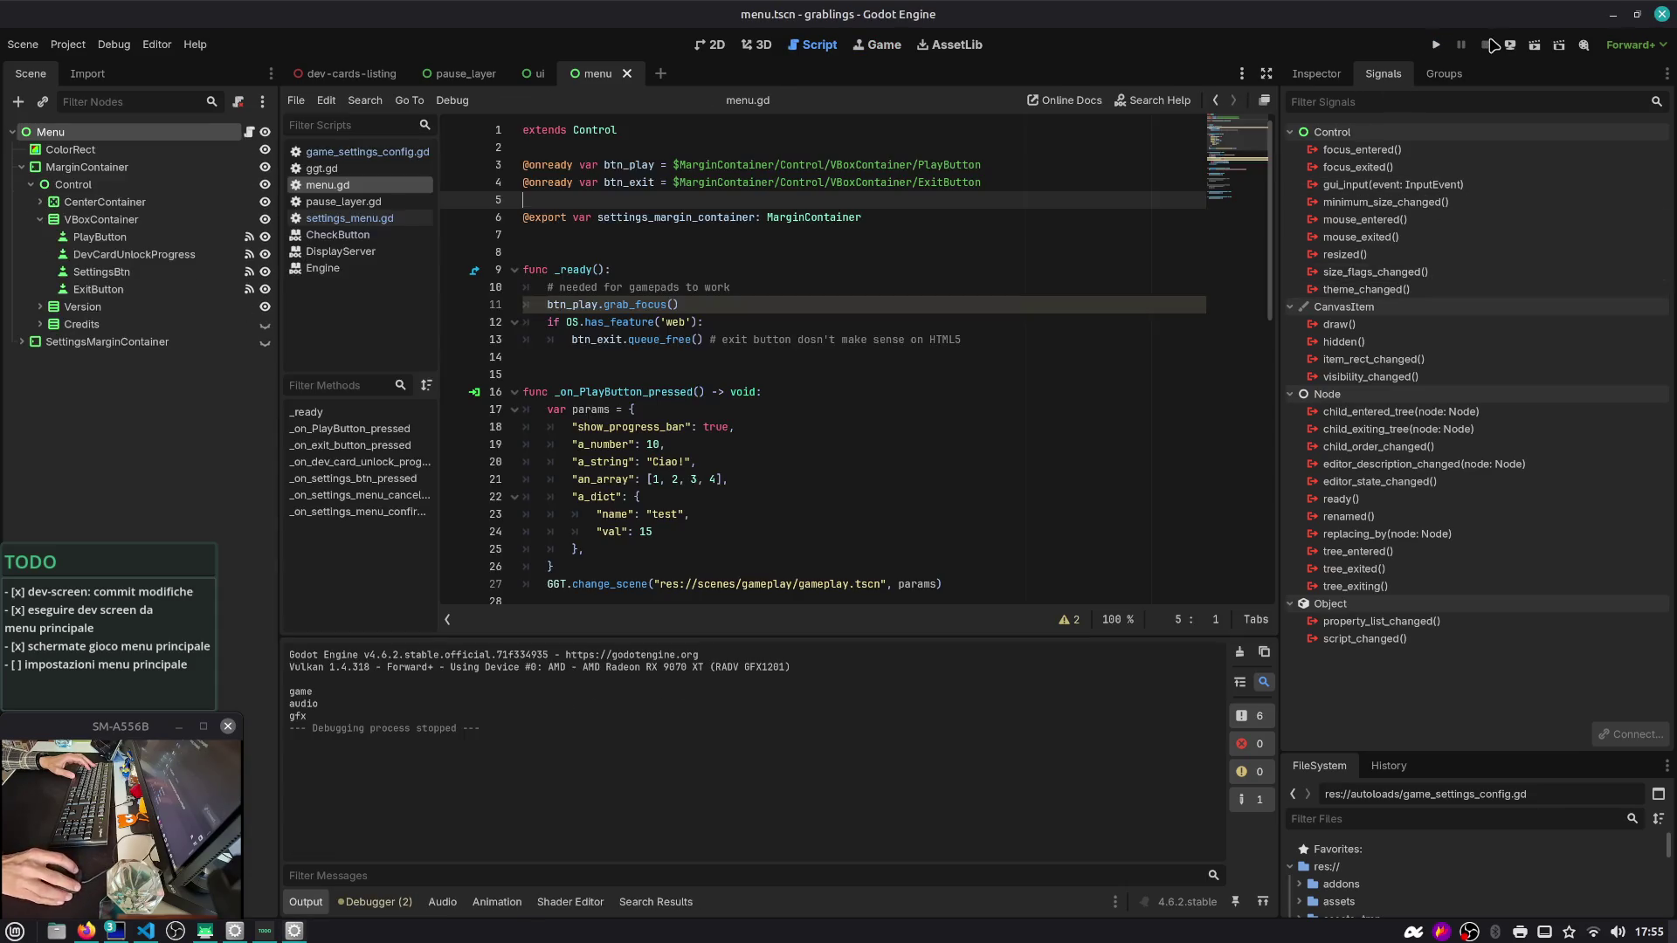
{"action": "left_click", "coordinate": [873, 270]}
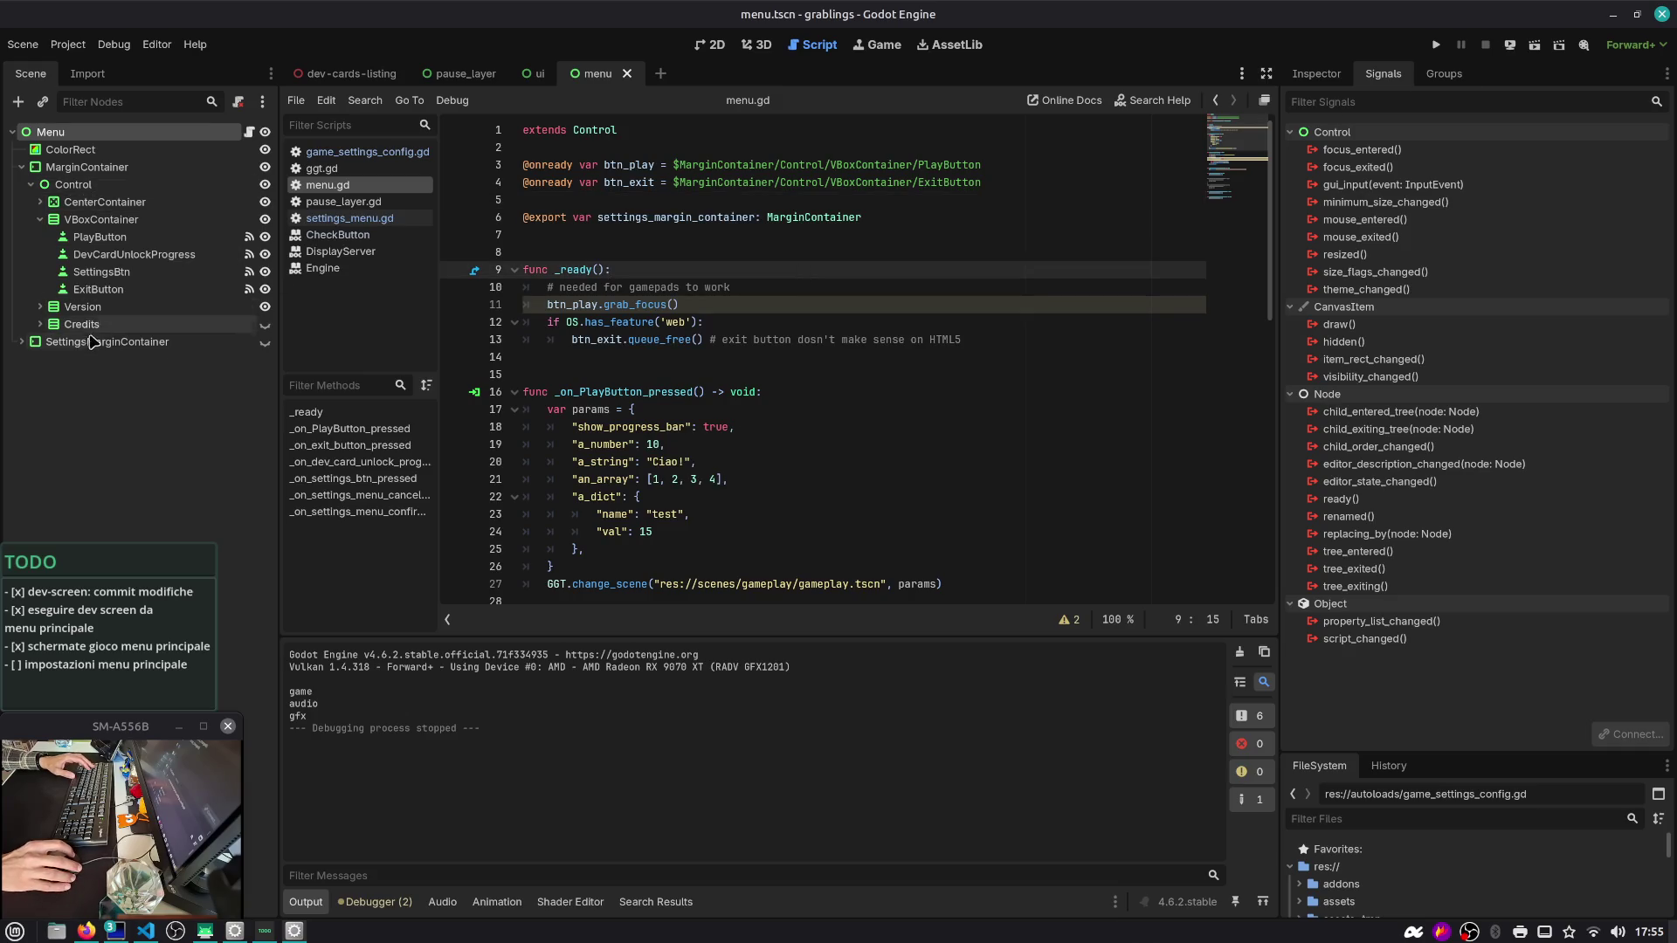
Step: Change ExitButton's Text from Settings to Exit and run the game again
{"action": "left_click", "coordinate": [97, 289]}
{"action": "left_click", "coordinate": [1316, 73]}
{"action": "double_click", "coordinate": [1395, 234]}
{"action": "type", "text": "Exit"}
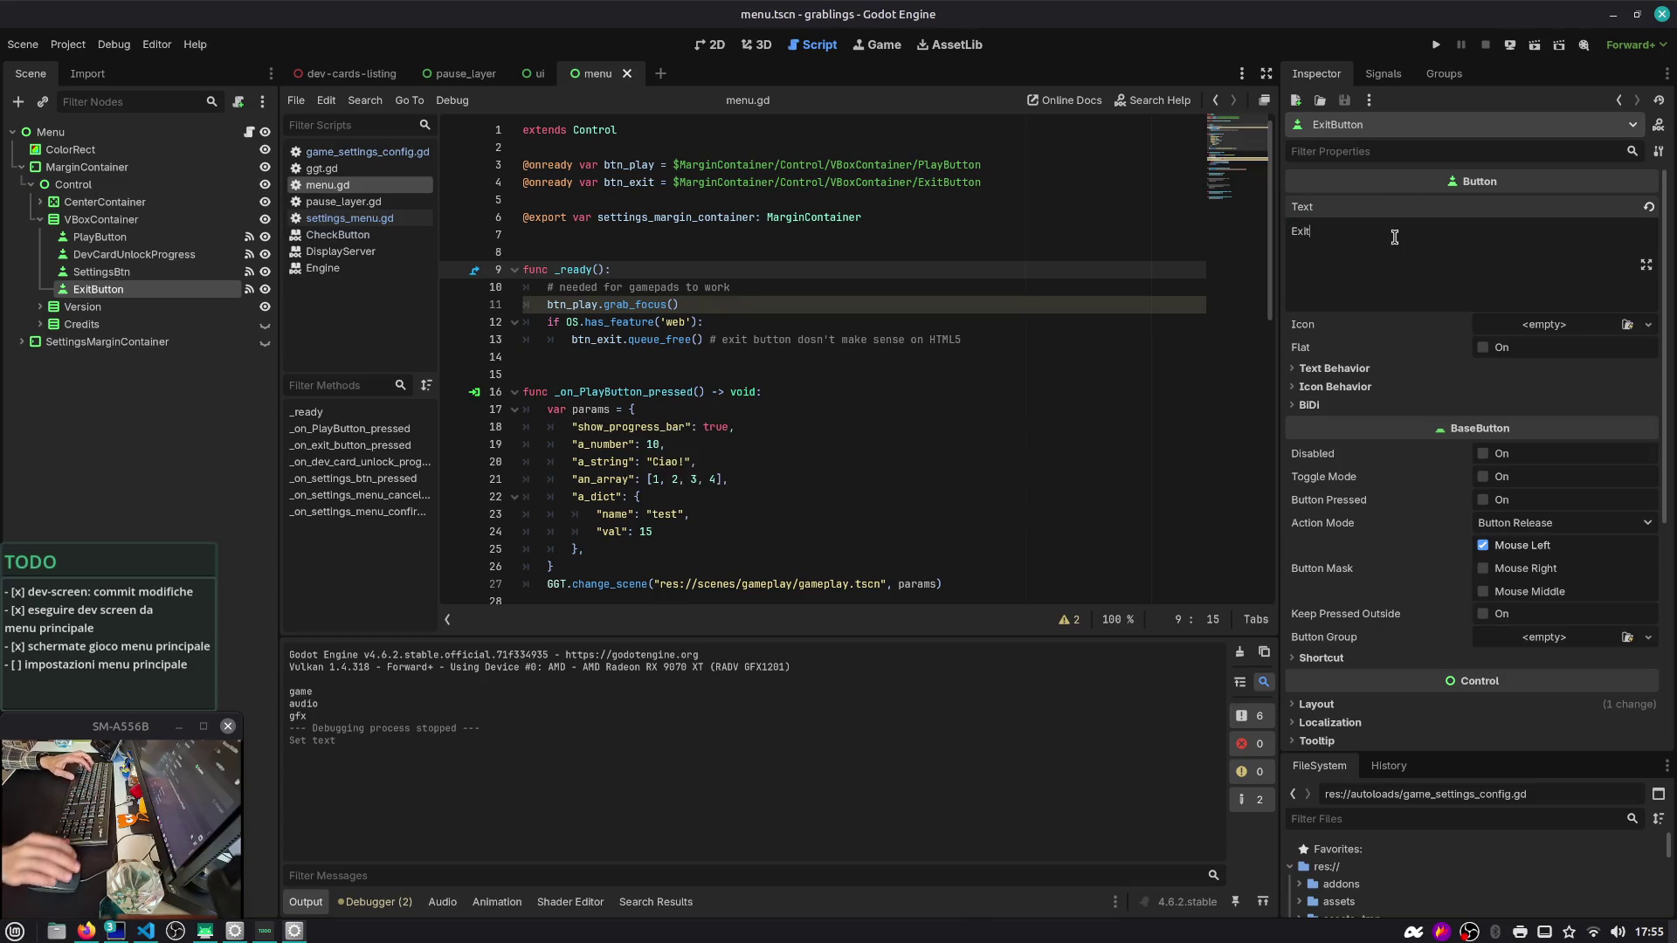
{"action": "left_click", "coordinate": [1436, 45]}
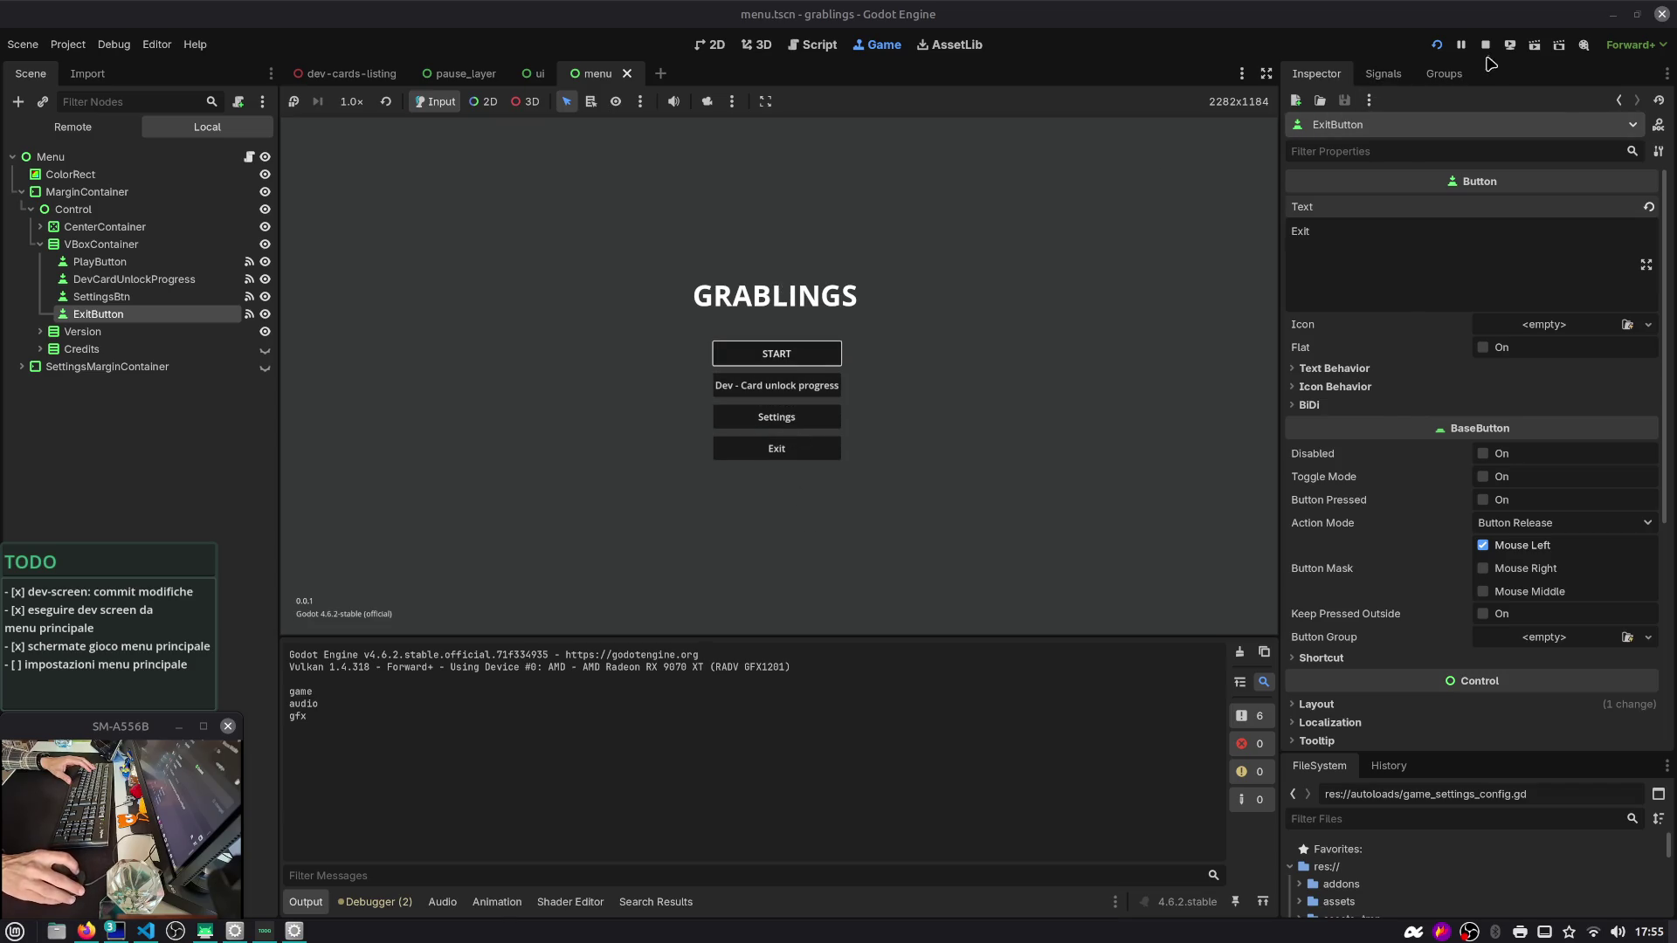
Step: Stop the game, glance at Project Settings, then view project.godot's diff in VS Code
{"action": "left_click", "coordinate": [1484, 45]}
{"action": "left_click", "coordinate": [74, 45]}
{"action": "left_click", "coordinate": [91, 70]}
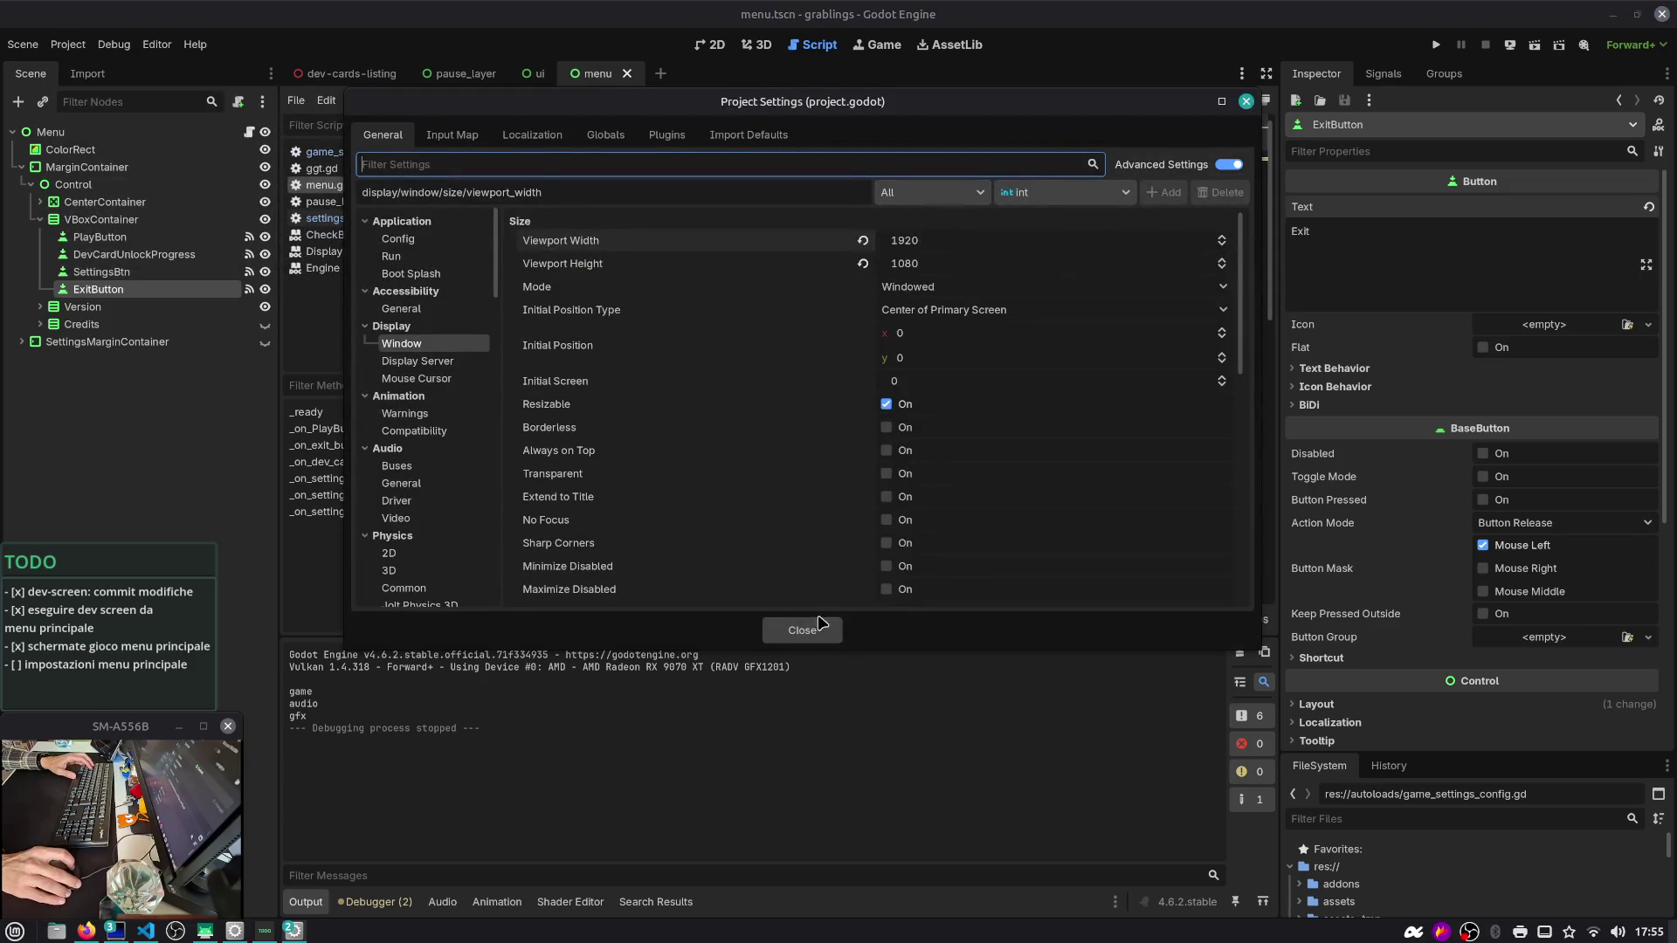
{"action": "left_click", "coordinate": [804, 629]}
{"action": "key", "text": "alt+Tab"}
{"action": "key", "text": "alt+Tab"}
{"action": "key", "text": "alt+Tab"}
{"action": "key", "text": "alt+Tab"}
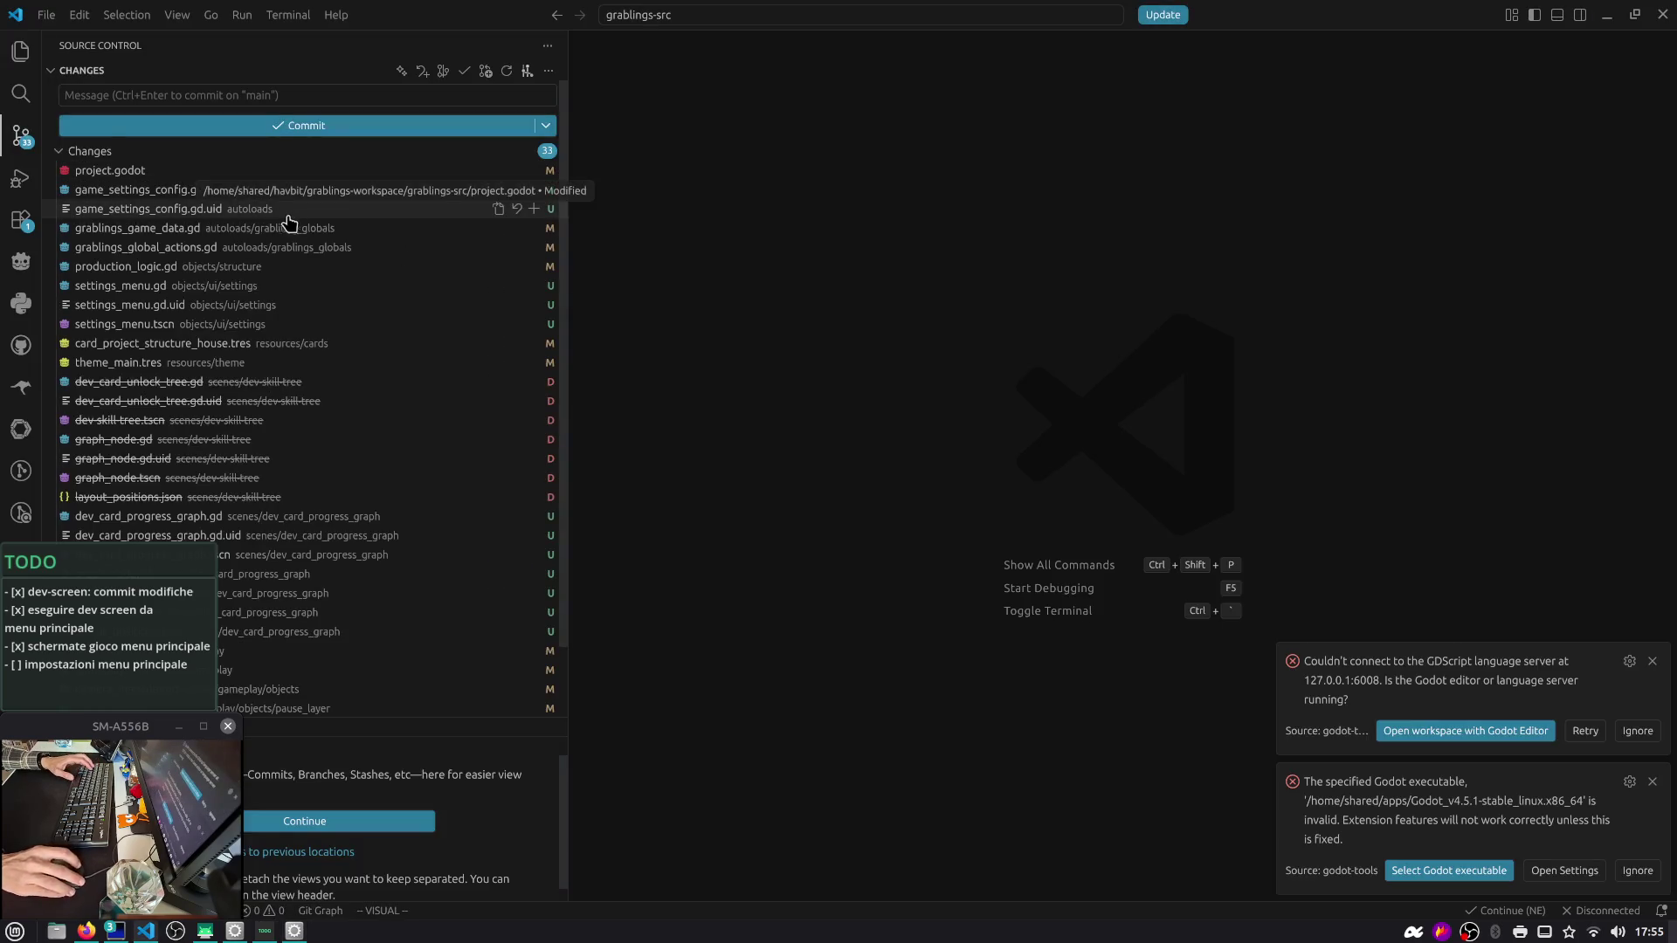
{"action": "left_click", "coordinate": [318, 169]}
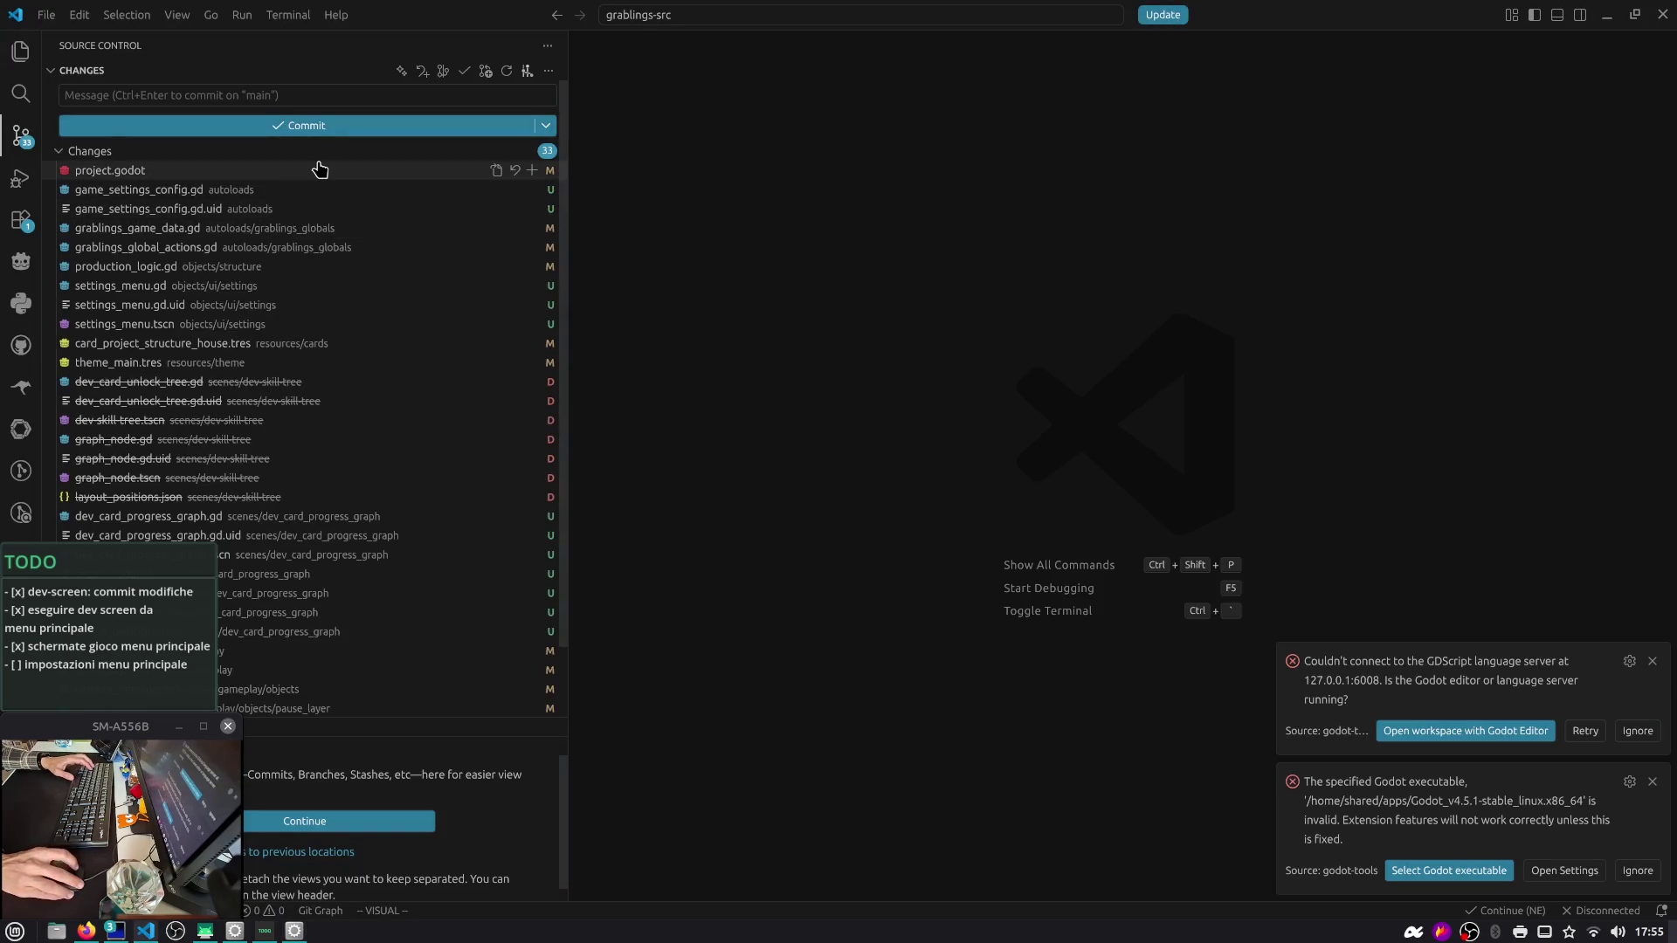
Step: Enlarge the VS Code window, dismiss both notifications, and review the deleted dev_card_unlock_tree files
{"action": "mouse_move", "coordinate": [462, 340]}
{"action": "left_mouse_down"}
{"action": "mouse_move", "coordinate": [698, 373]}
{"action": "mouse_move", "coordinate": [740, 280]}
{"action": "mouse_move", "coordinate": [660, 332]}
{"action": "left_mouse_up"}
{"action": "left_click_drag", "start_coordinate": [1474, 770], "coordinate": [1600, 805]}
{"action": "left_click", "coordinate": [1638, 717]}
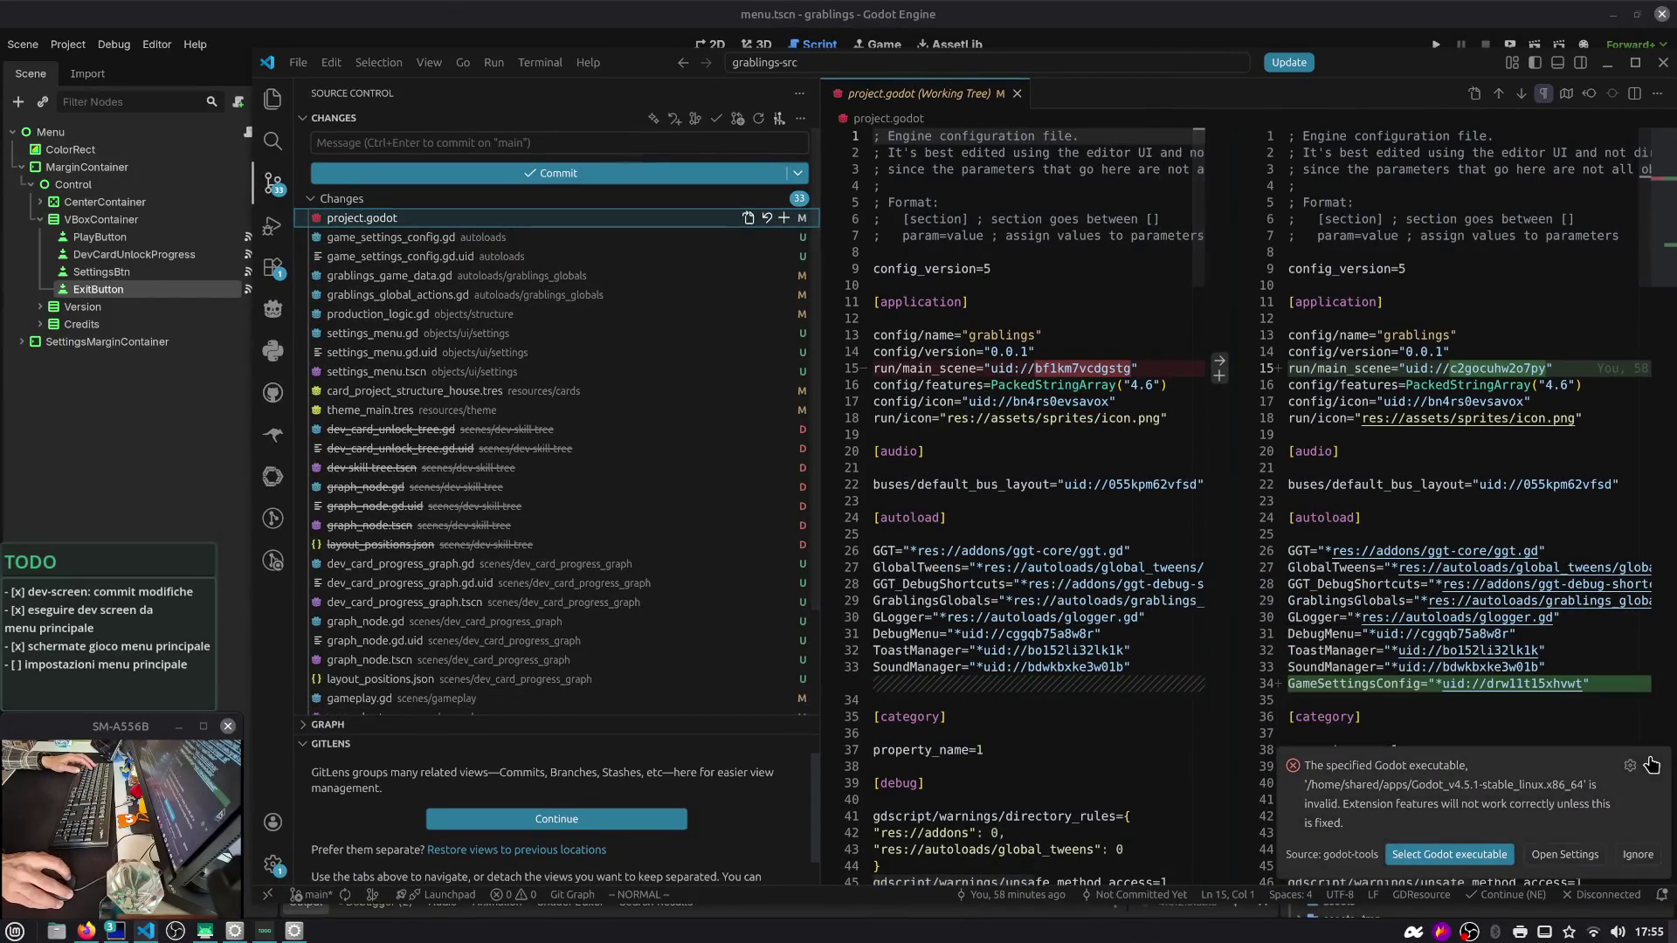
{"action": "left_click", "coordinate": [1652, 767]}
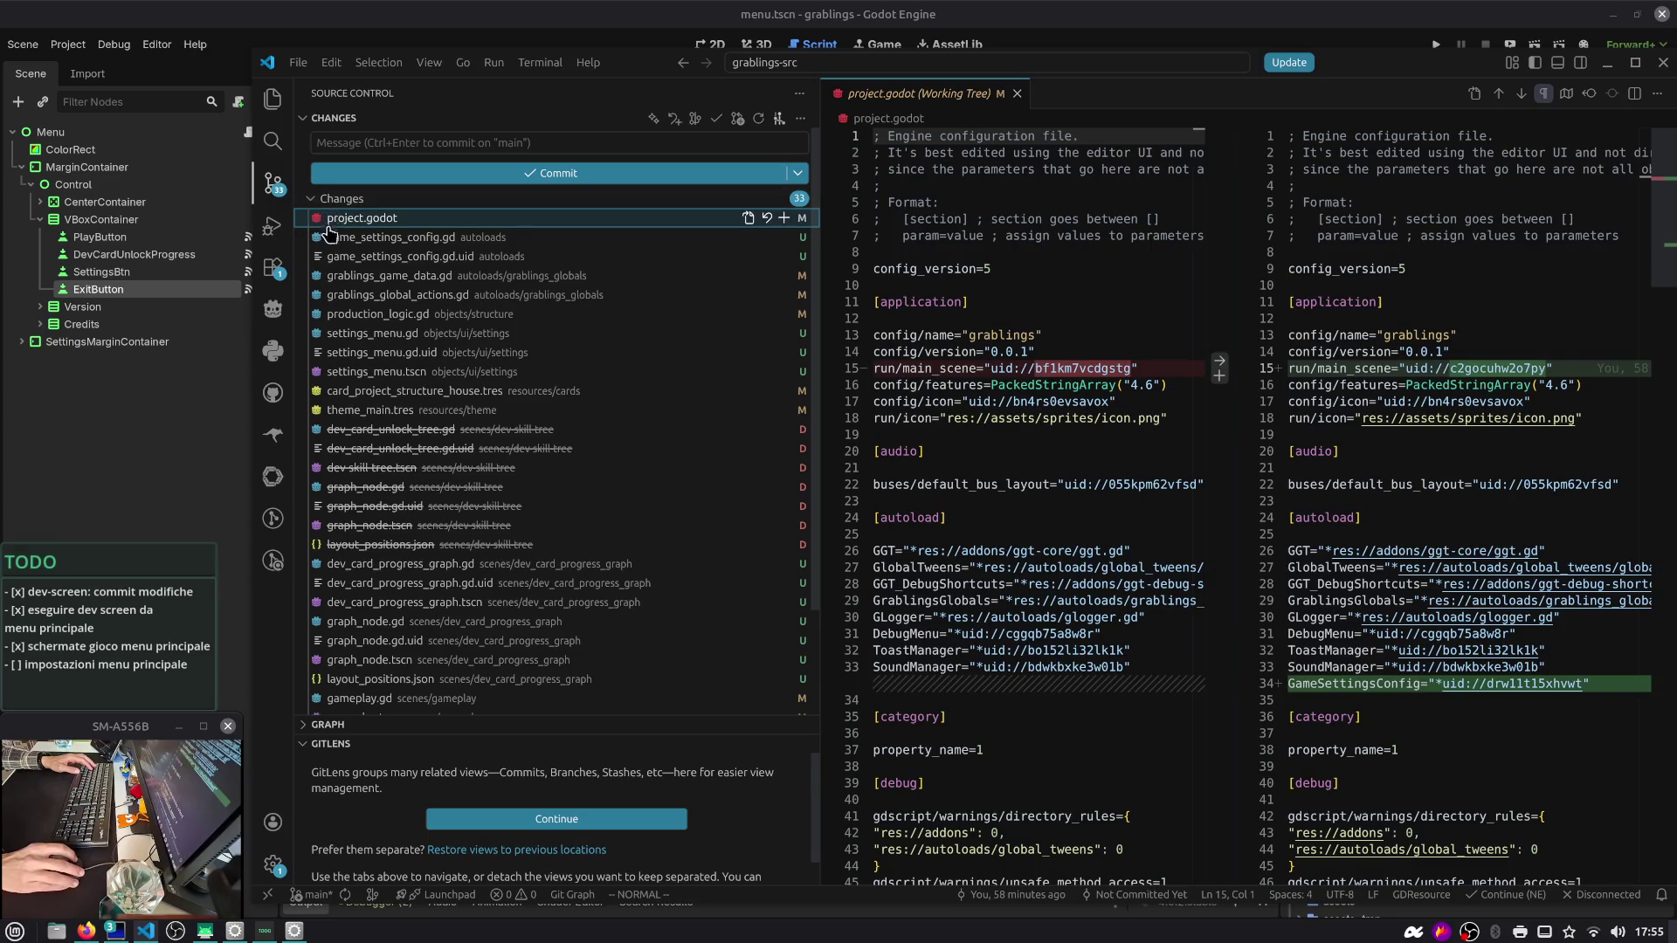
{"action": "scroll", "coordinate": [471, 350], "scroll_direction": "down", "scroll_amount": 3}
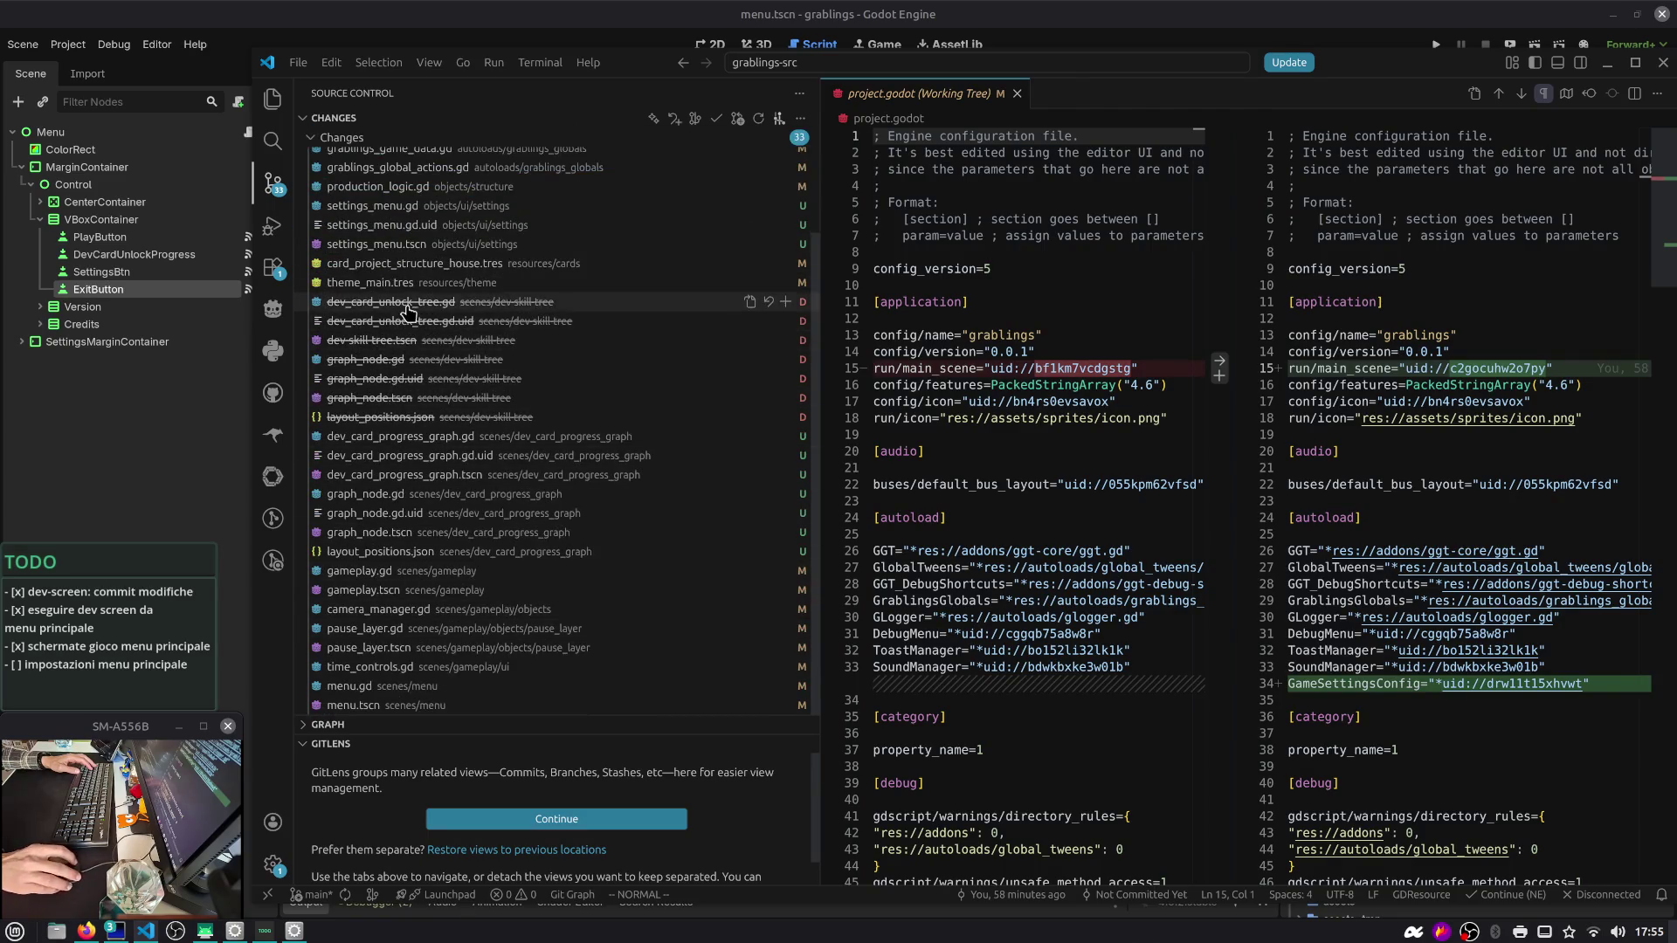
{"action": "left_click", "coordinate": [390, 302]}
{"action": "left_click", "coordinate": [400, 320]}
Step: Stage all changes and begin the commit message with '- refactor'
{"action": "left_click", "coordinate": [785, 137]}
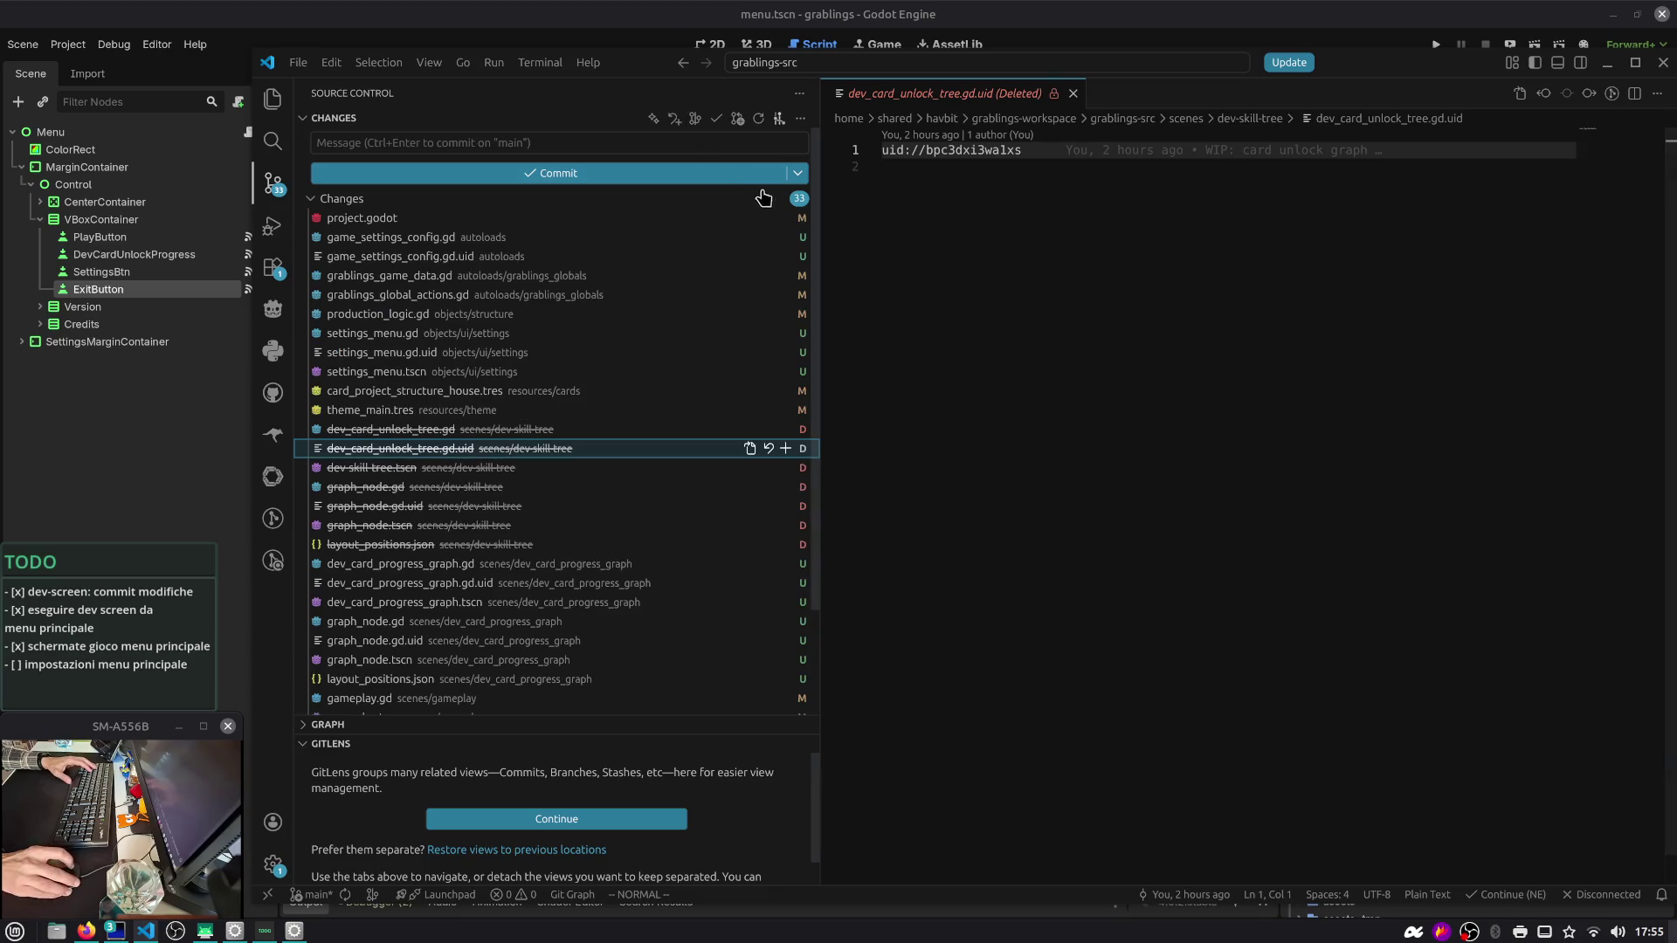
{"action": "left_click", "coordinate": [668, 145]}
{"action": "type", "text": "- refactor"}
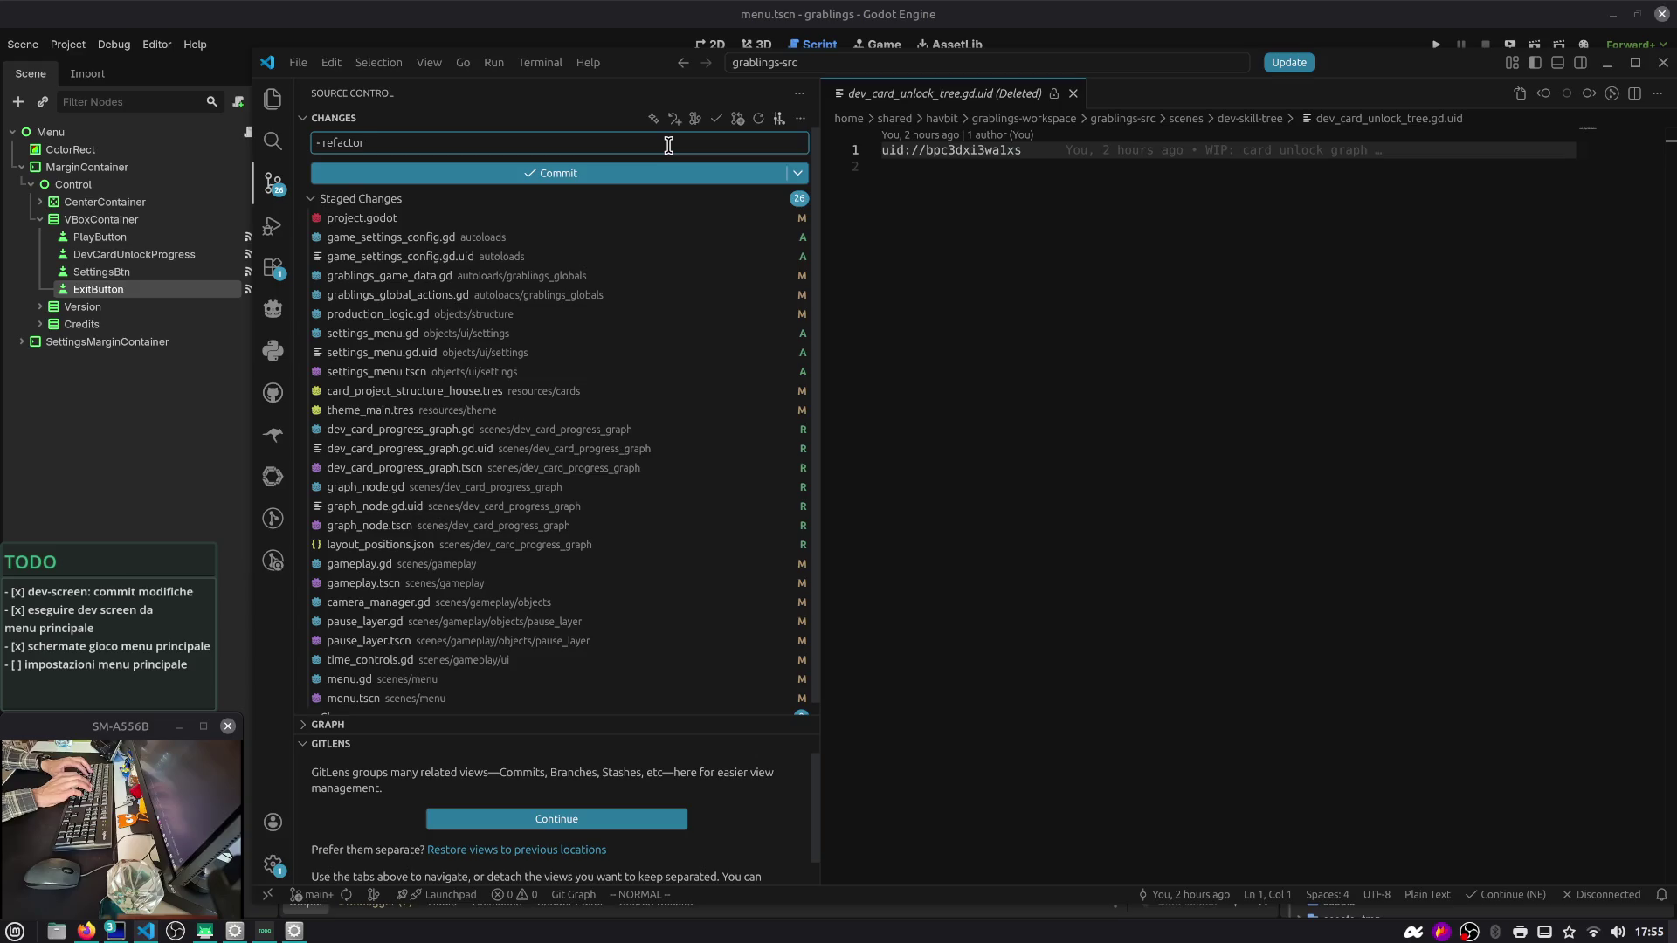
Step: Finish the refactor bullet about dev scene cards and insert a 'feat:' title line above it
{"action": "scroll", "coordinate": [580, 531], "scroll_direction": "down", "scroll_amount": 1}
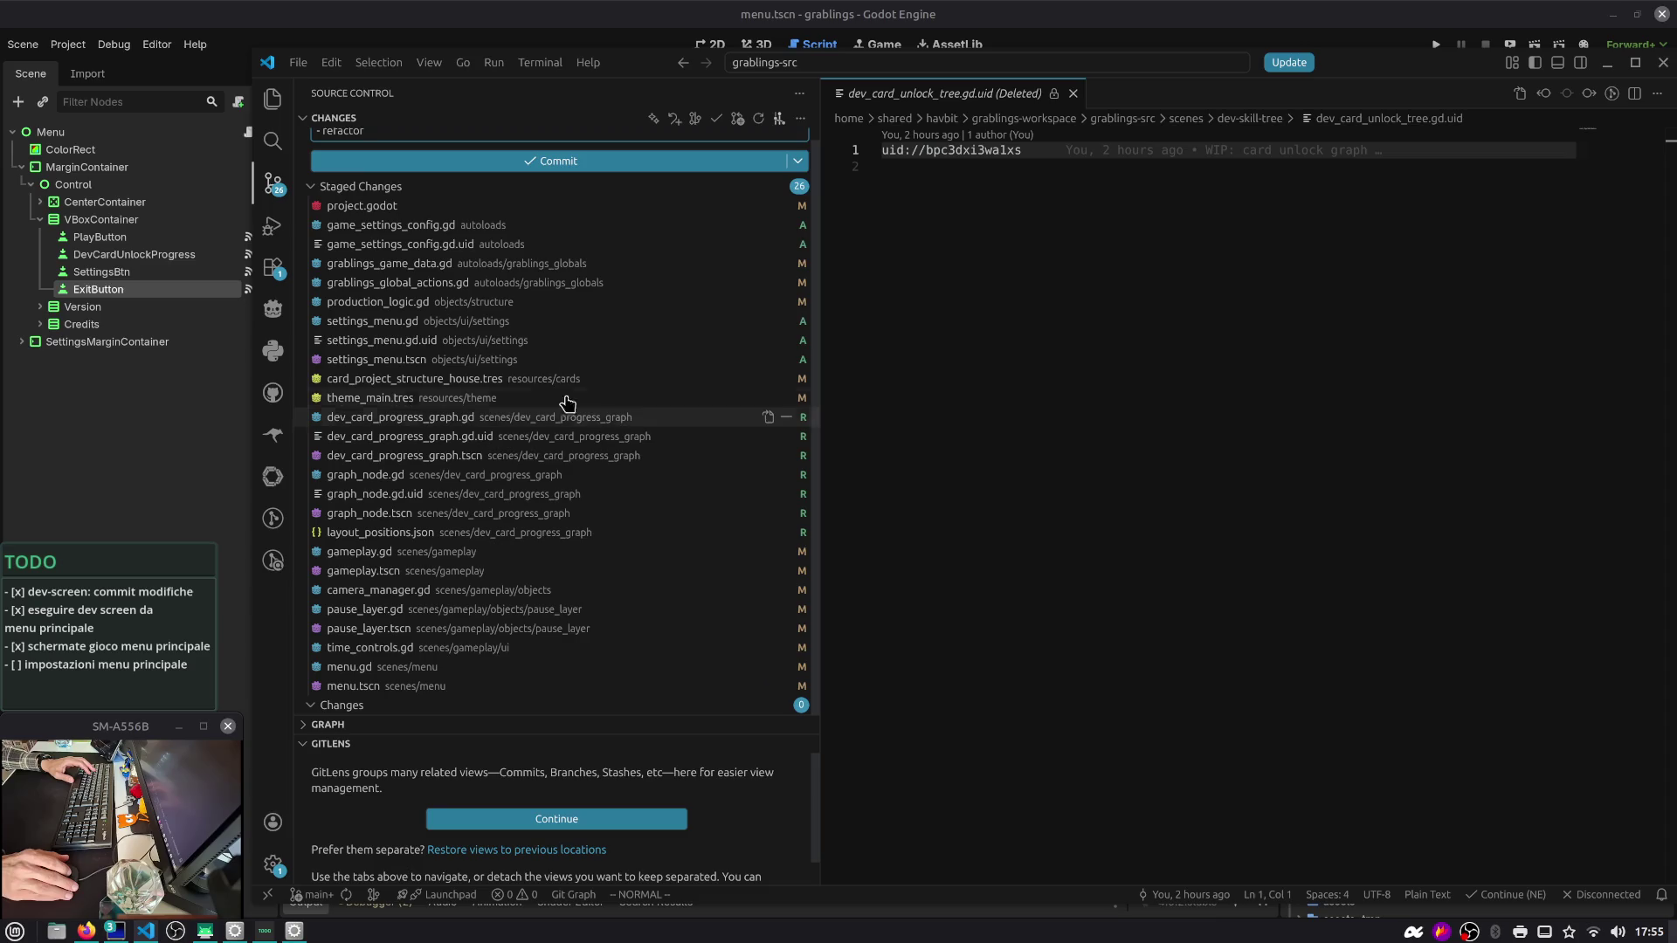
{"action": "left_click", "coordinate": [412, 122]}
{"action": "left_click", "coordinate": [414, 128]}
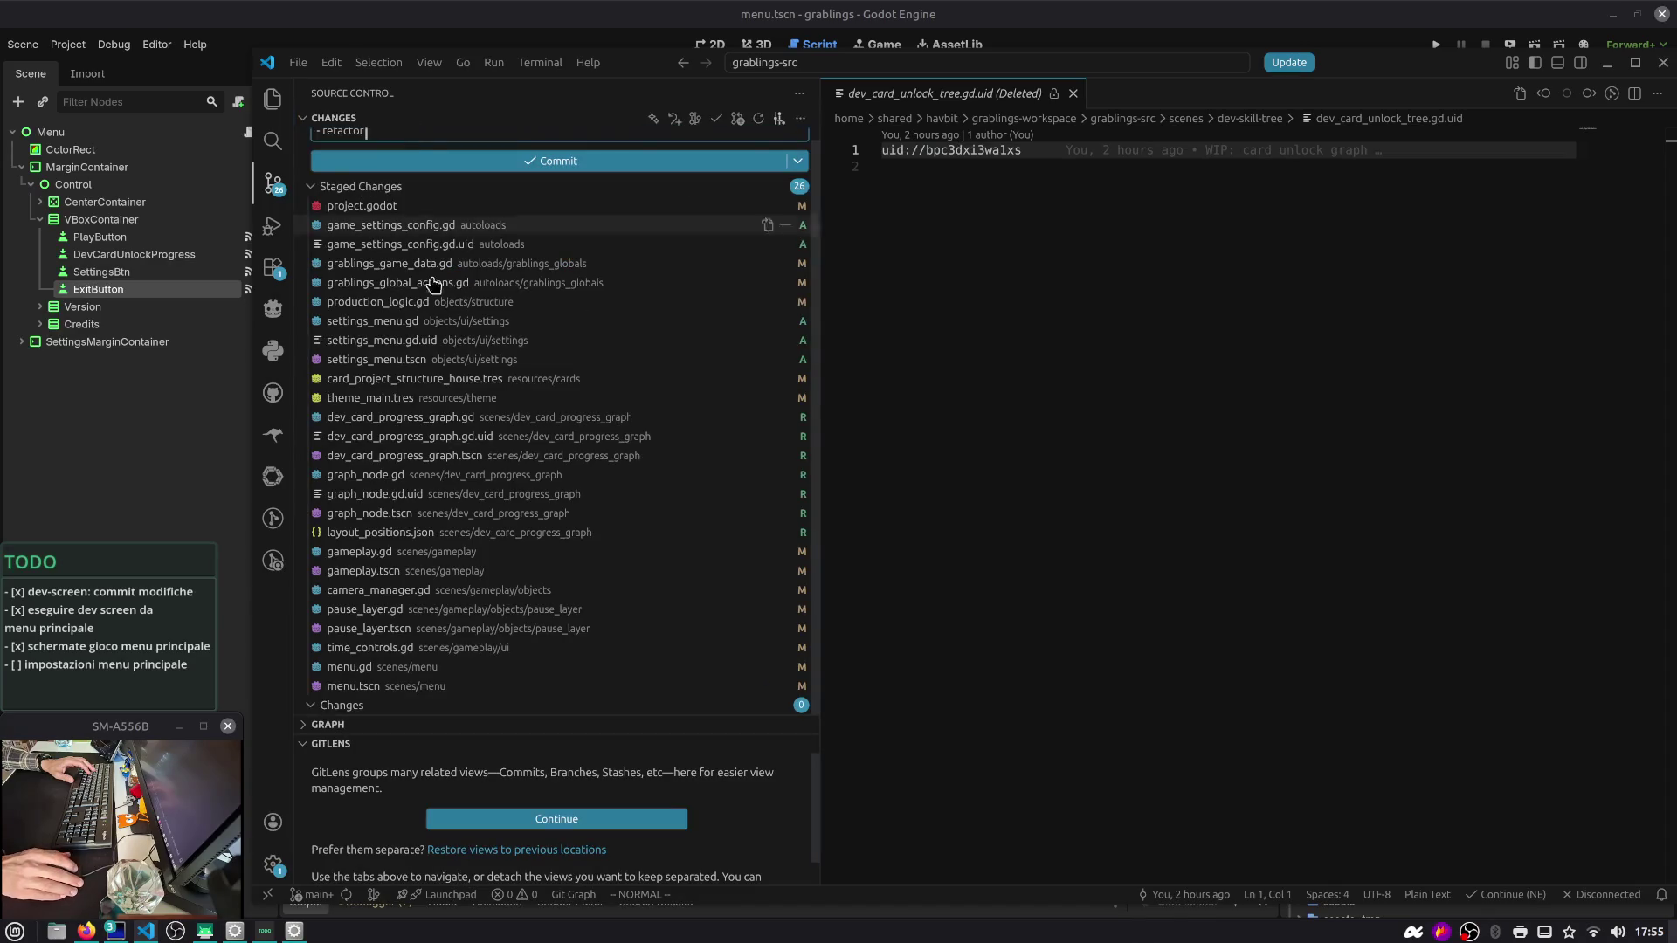
{"action": "scroll", "coordinate": [442, 411], "scroll_direction": "up", "scroll_amount": 1}
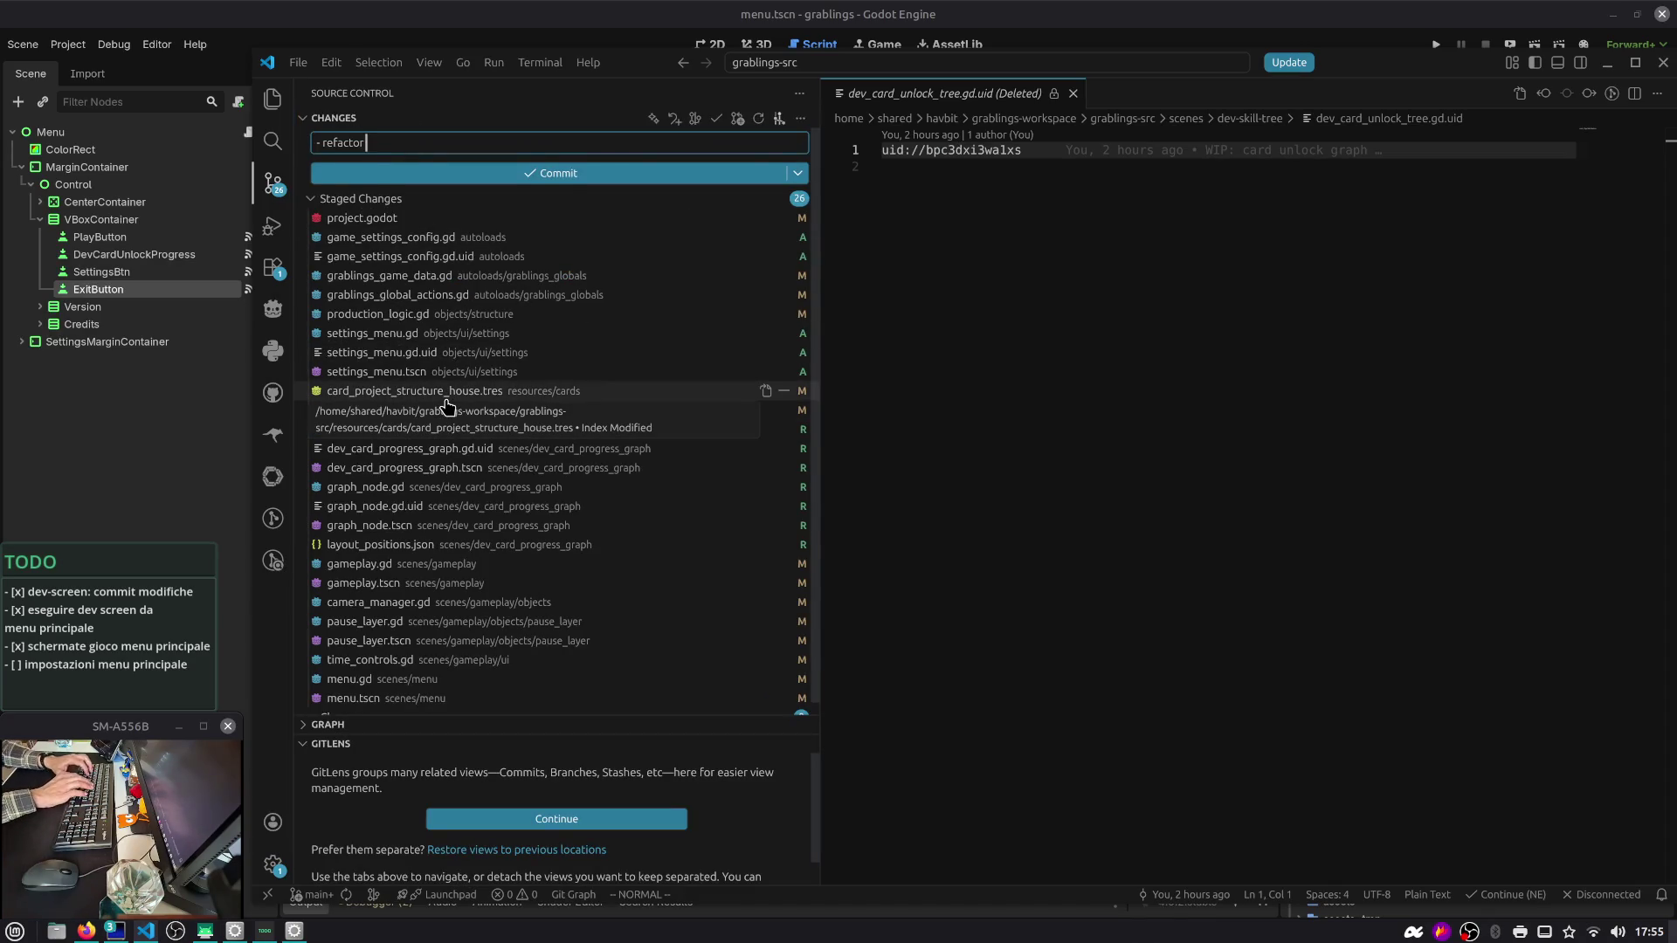
{"action": "type", "text": "dev scene"}
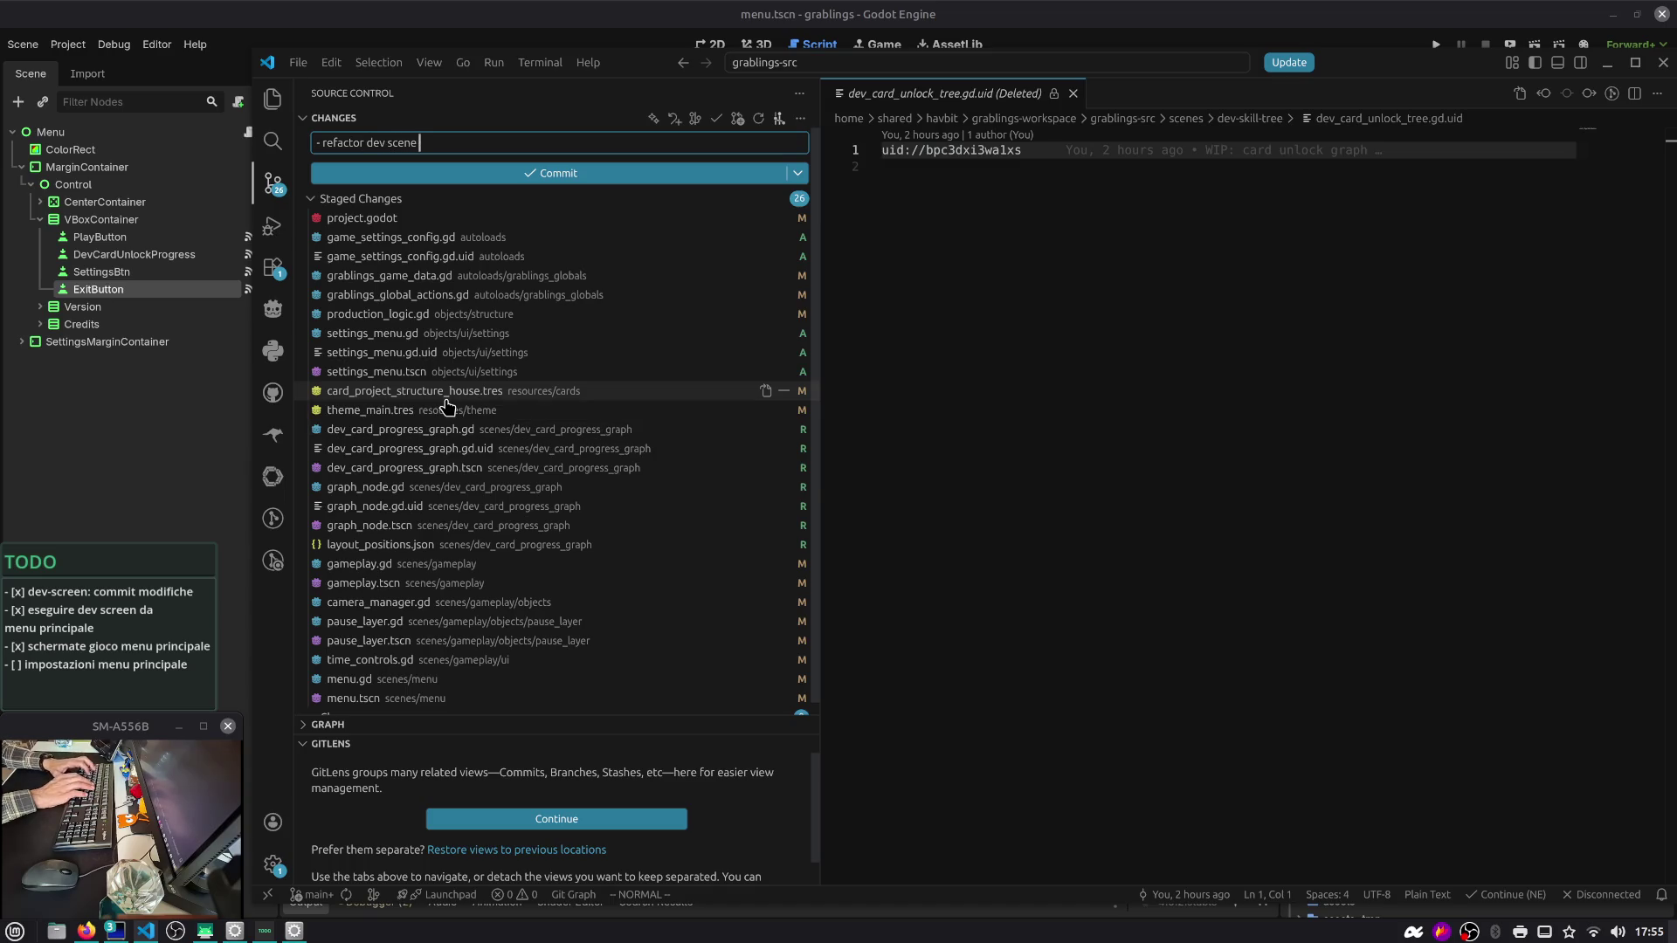
{"action": "type", "text": "raph"}
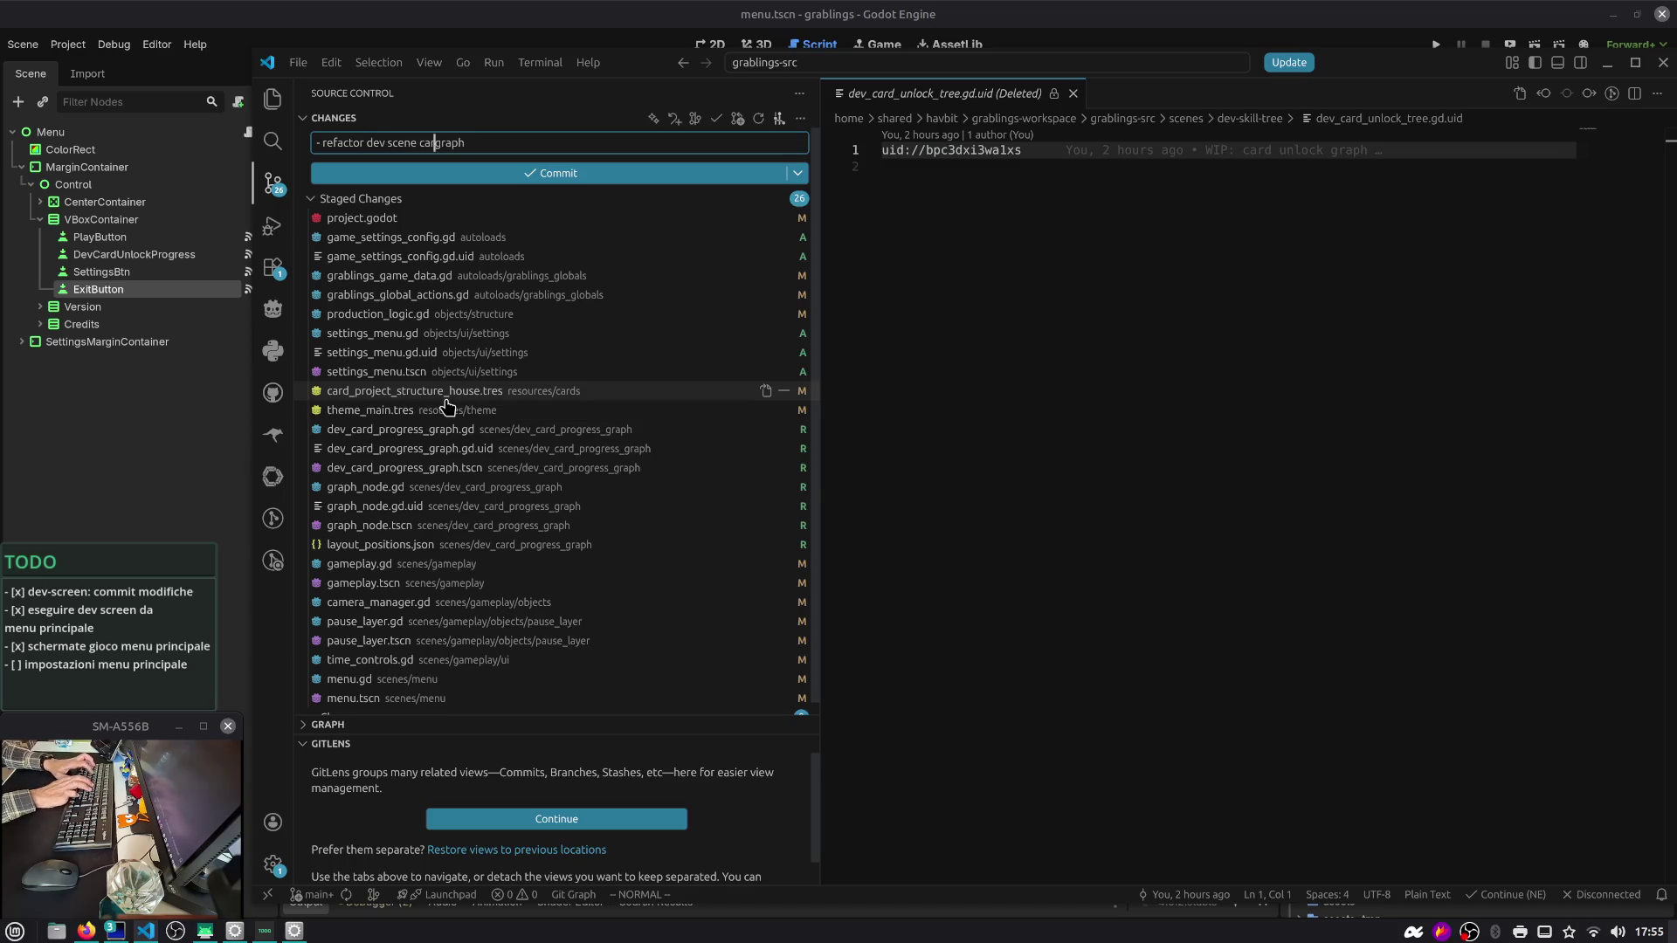
{"action": "type", "text": " study progress"}
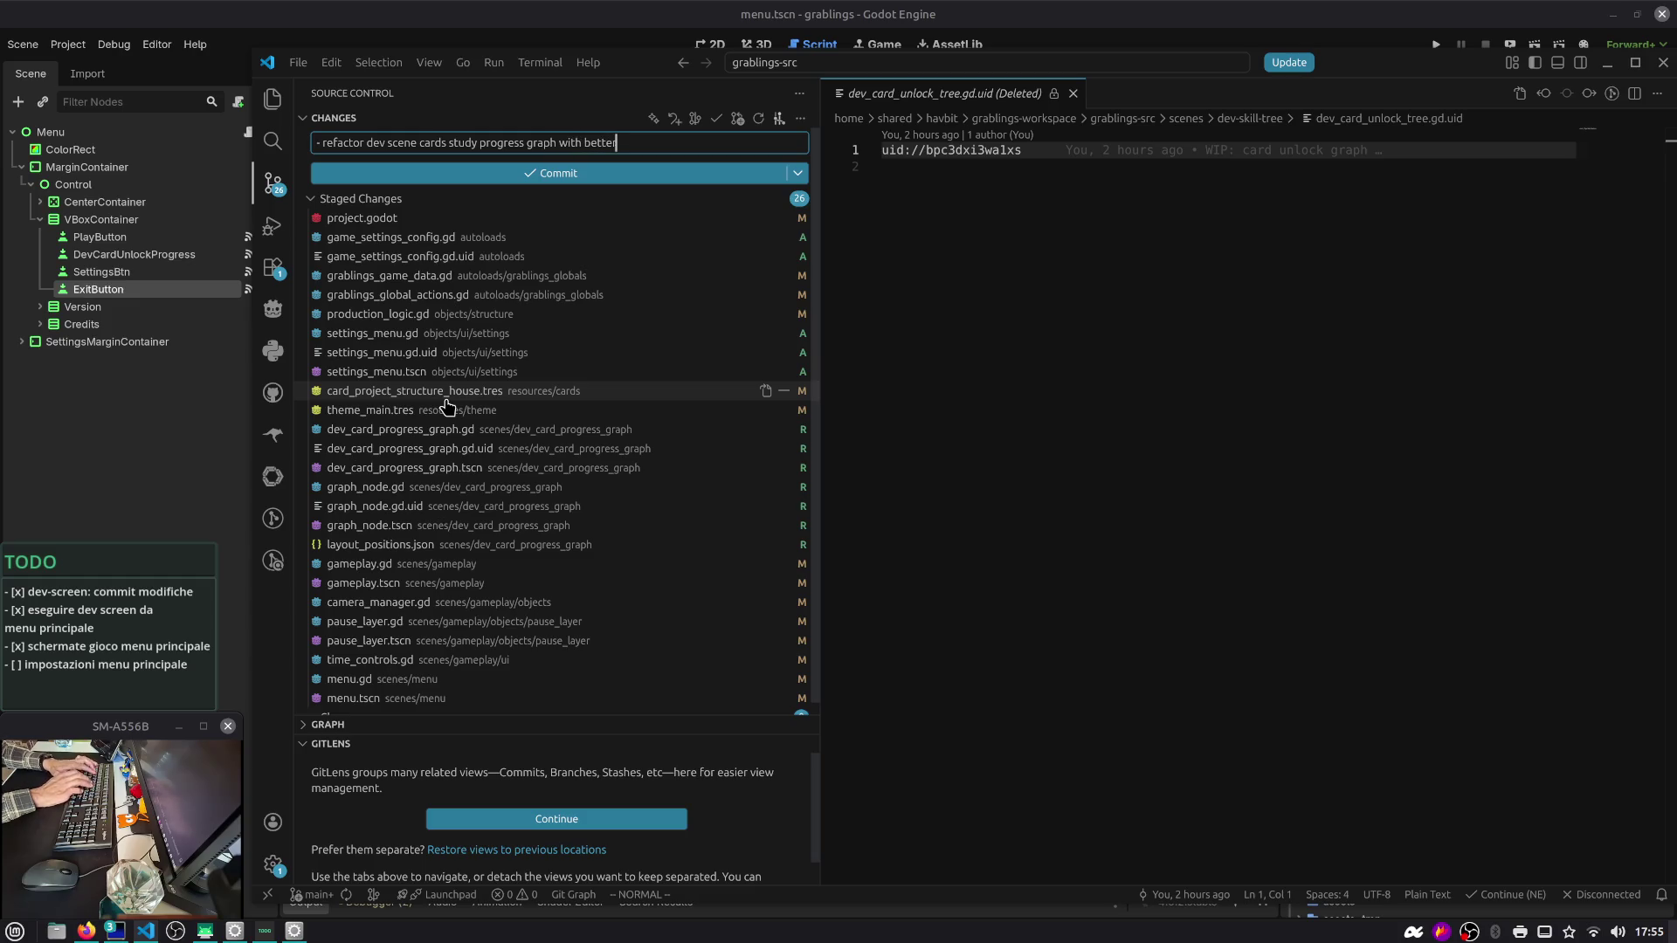
{"action": "key", "text": "Home"}
{"action": "key", "text": "Return"}
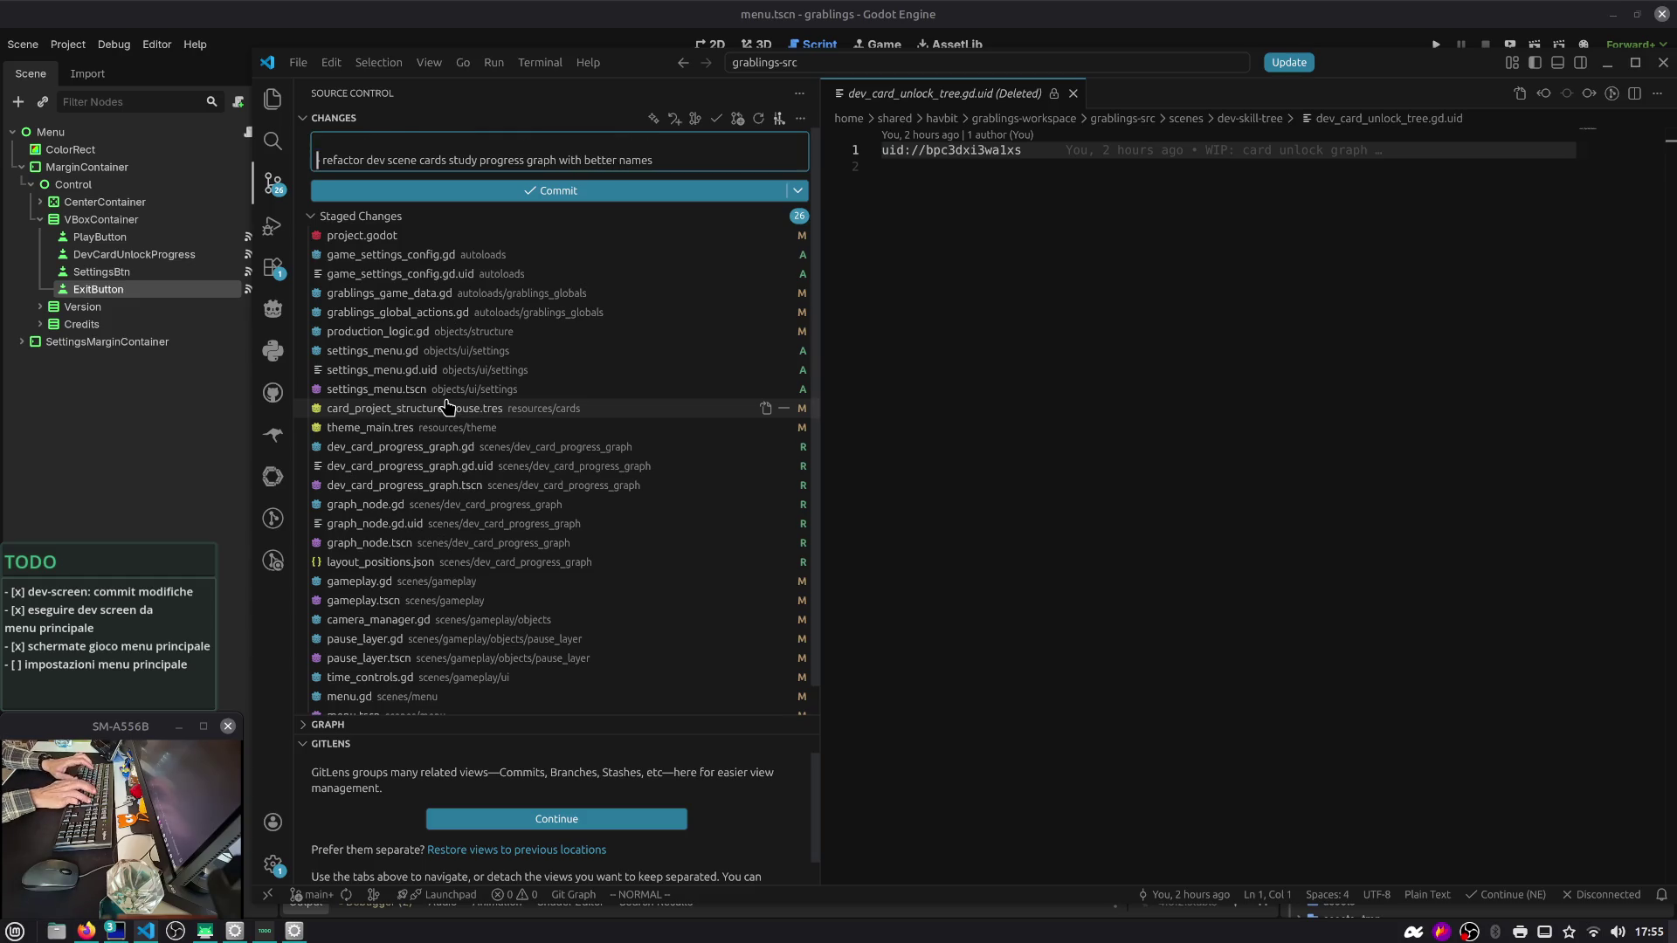
{"action": "type", "text": "feat: add settings menu and dev scene in"}
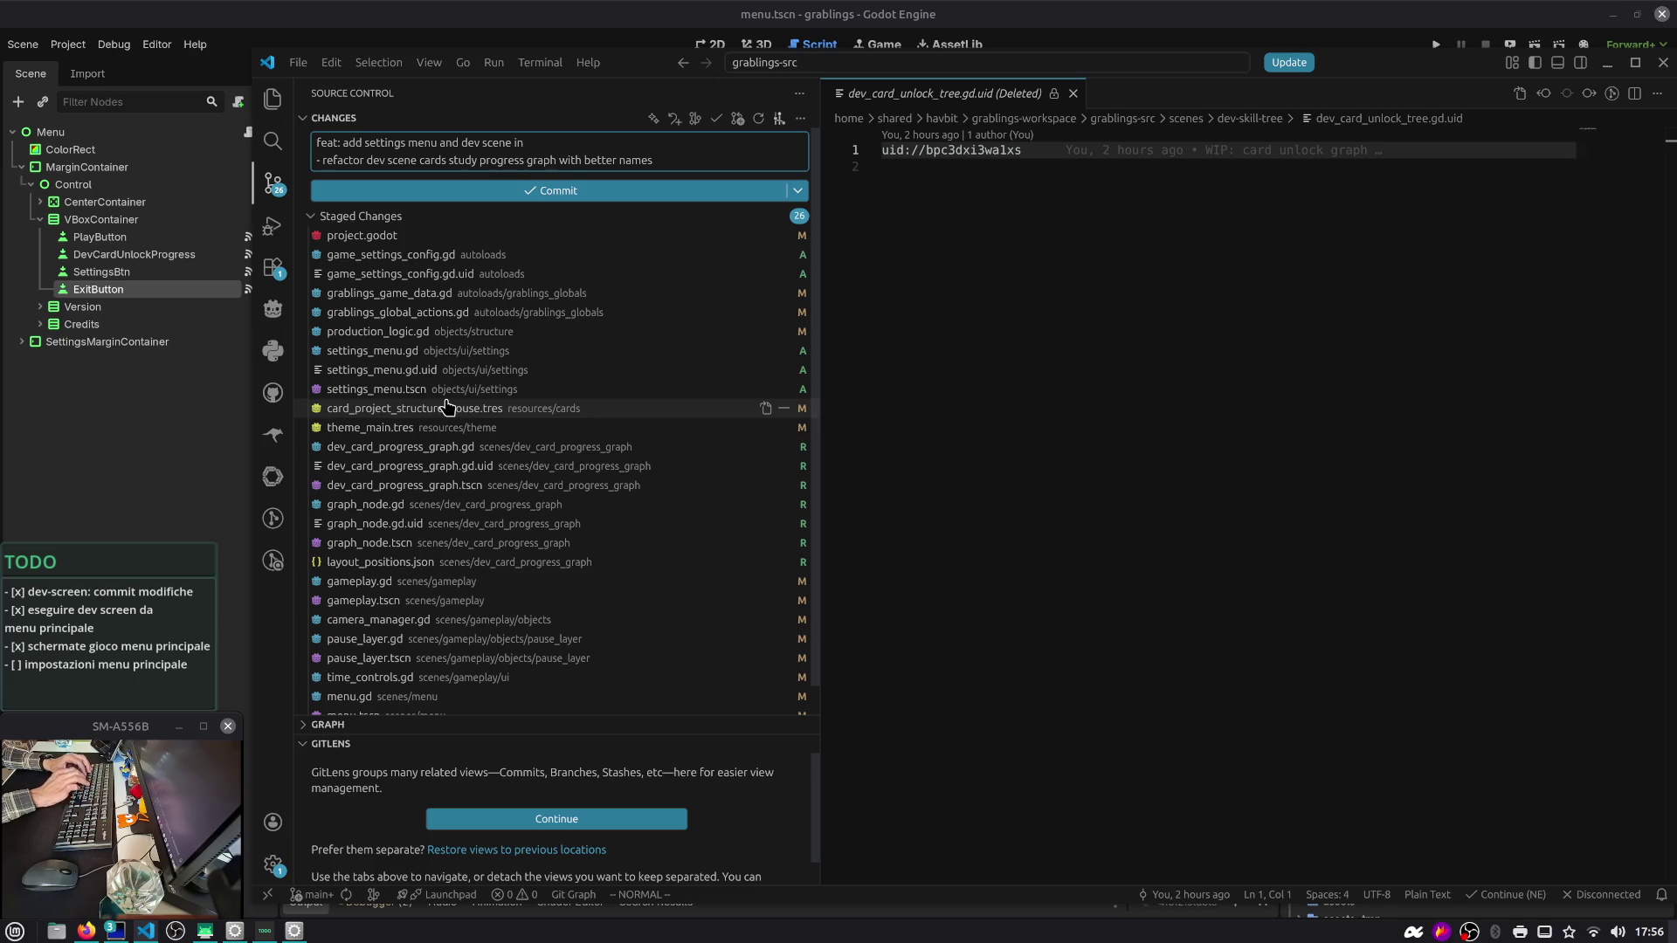
Step: Add '- add main menu as playing scene' and '- add pause menu in gameplay' bullets, then commit
{"action": "key", "text": "Return"}
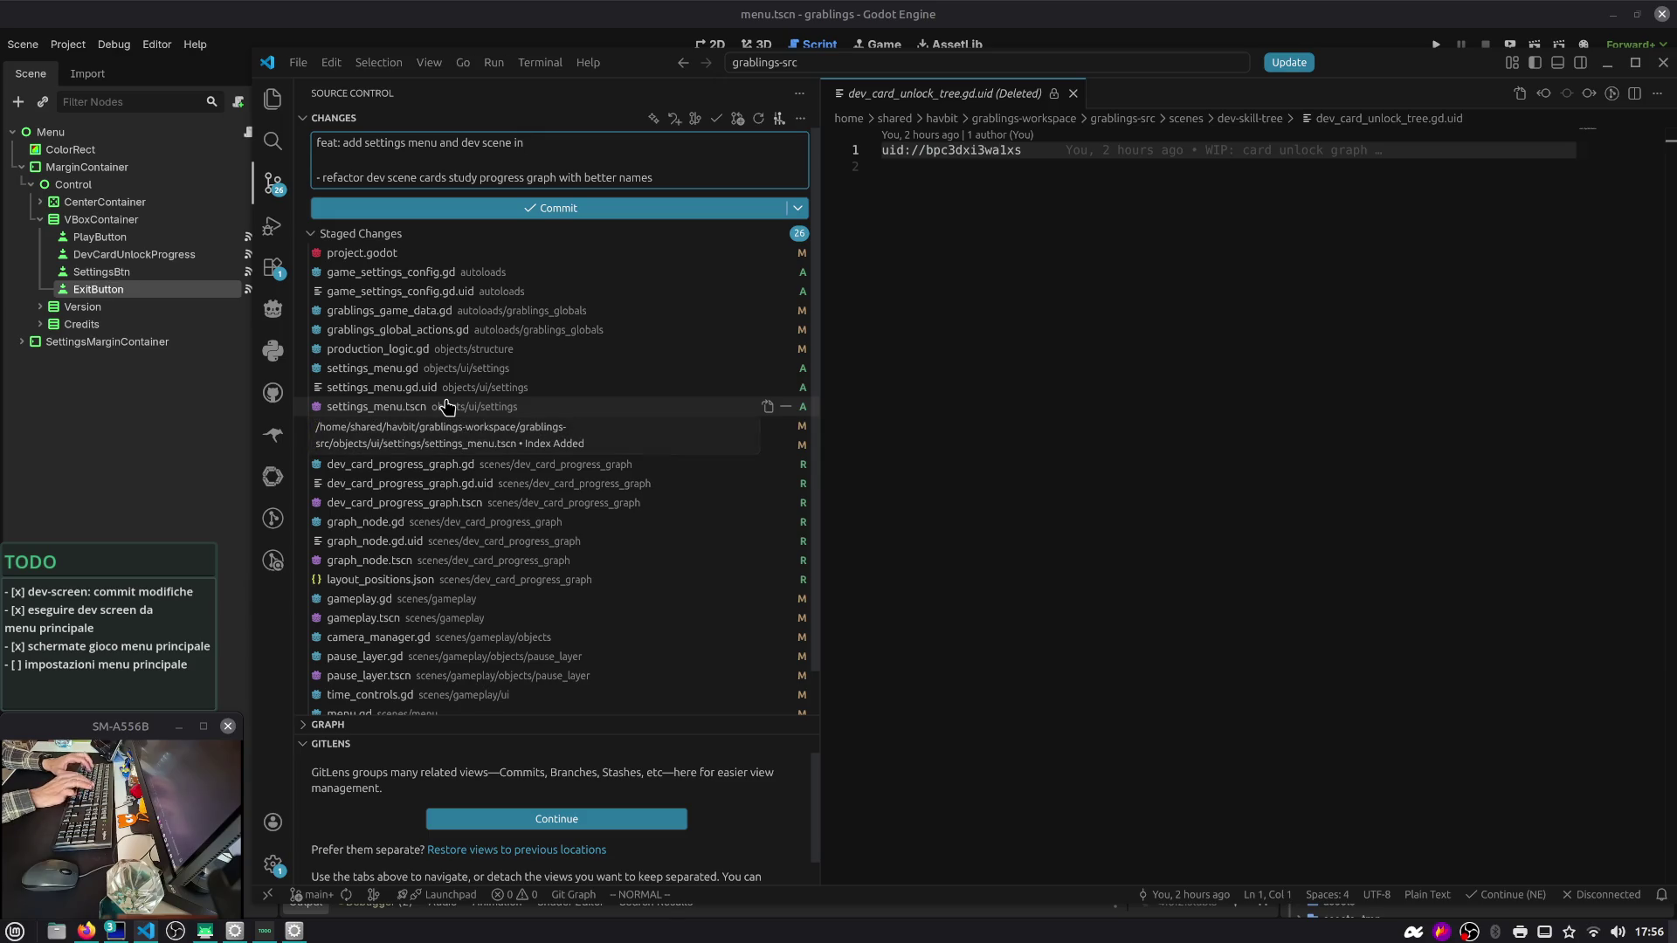
{"action": "key", "text": "ctrl+shift+Right"}
{"action": "key", "text": "ctrl+shift+Right"}
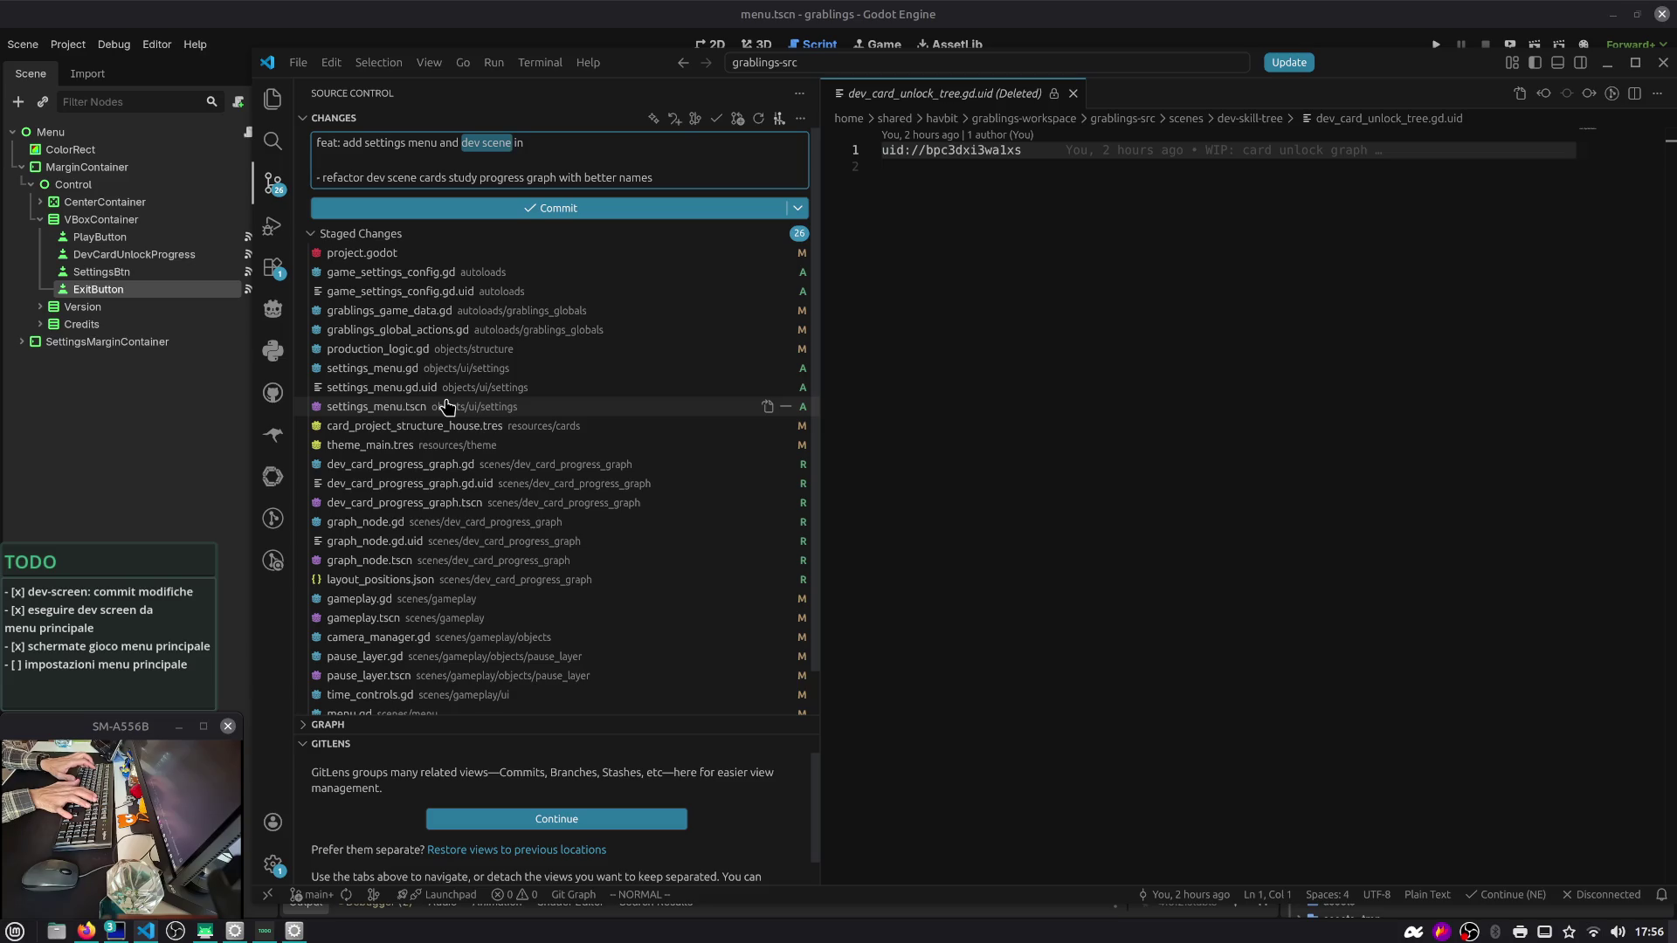
{"action": "key", "text": "Right"}
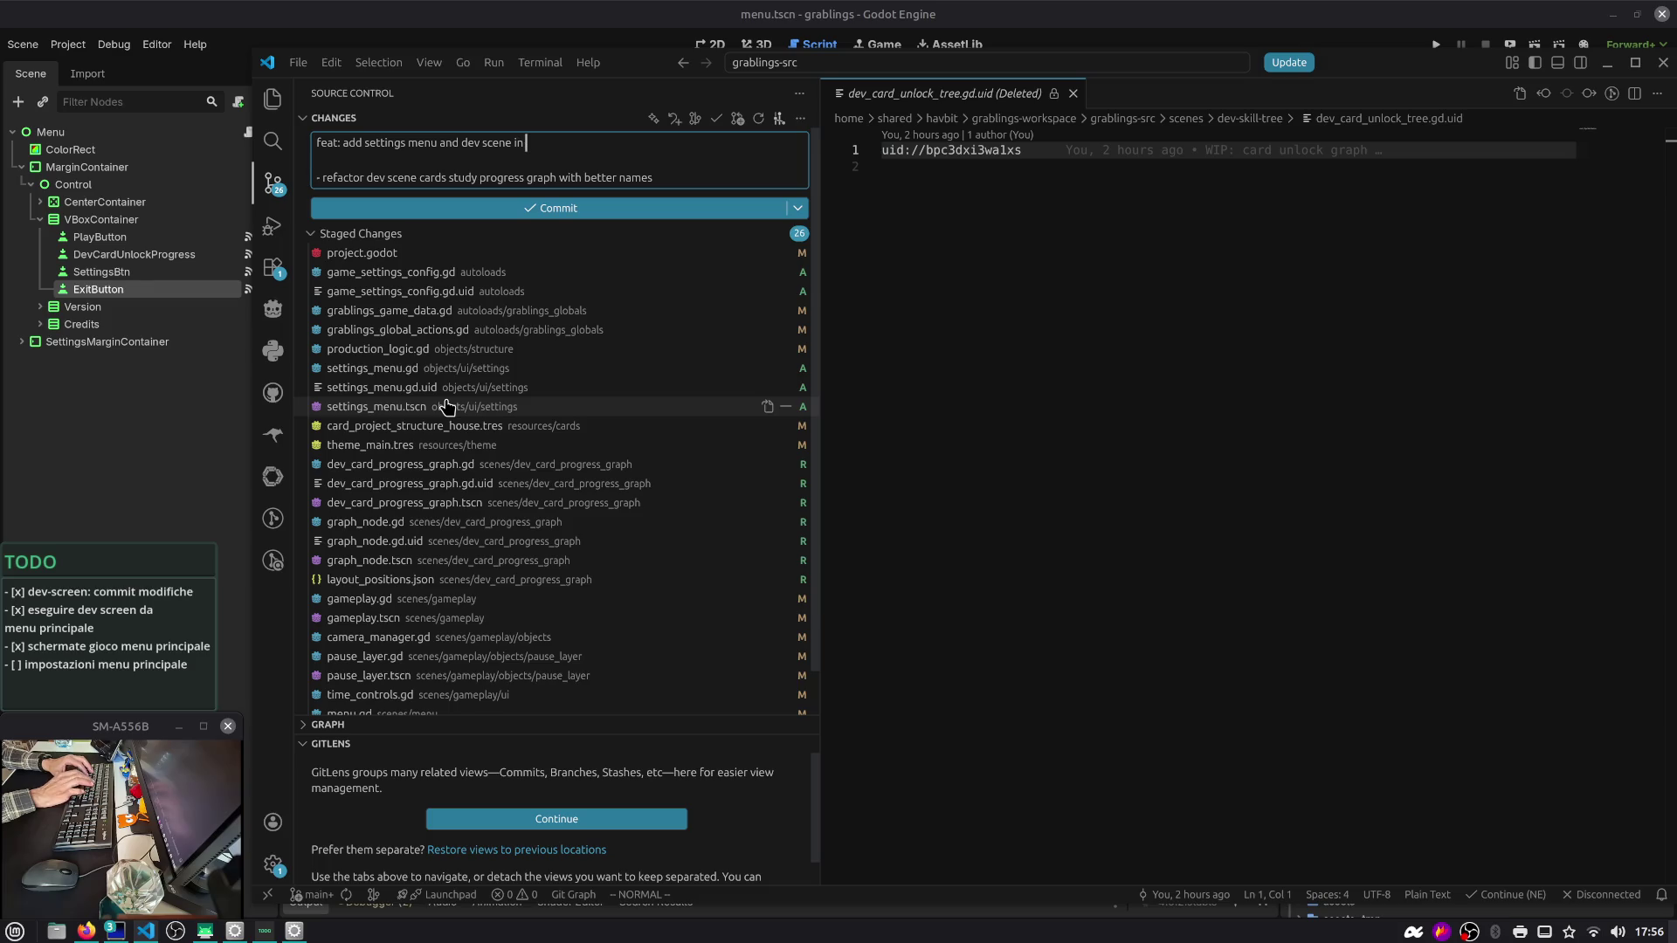
{"action": "key", "text": "Return"}
{"action": "key", "text": "Return"}
{"action": "type", "text": "- add main men"}
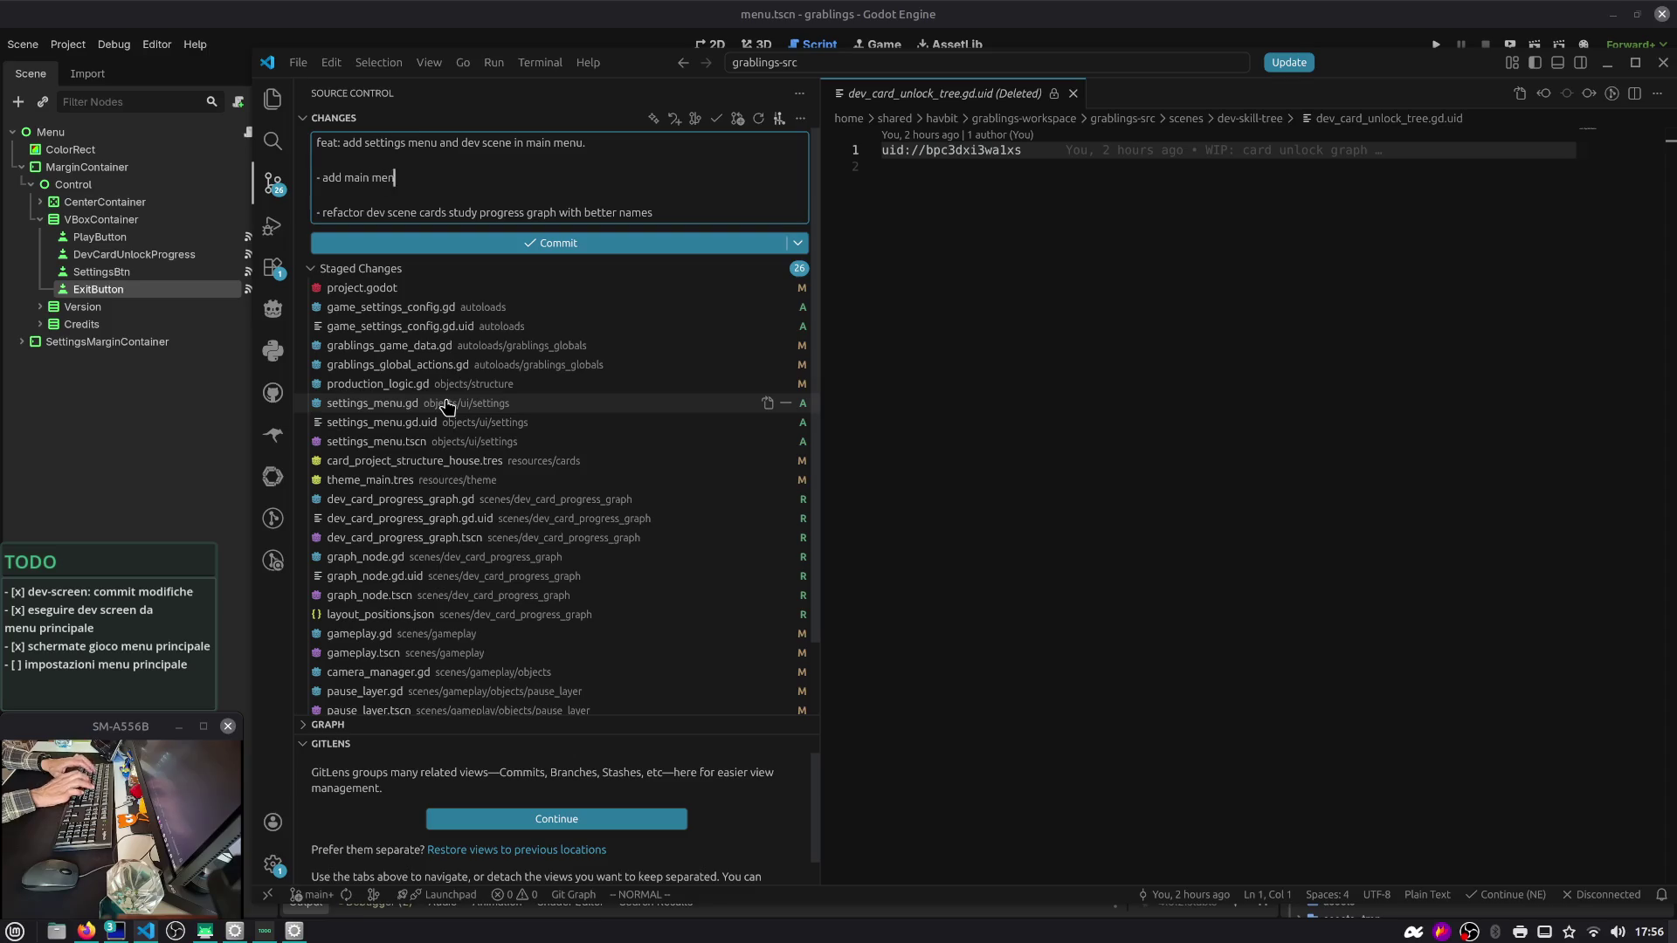
{"action": "type", "text": "playing scene"}
{"action": "key", "text": "Return"}
{"action": "type", "text": "-"}
{"action": "key", "text": "Delete"}
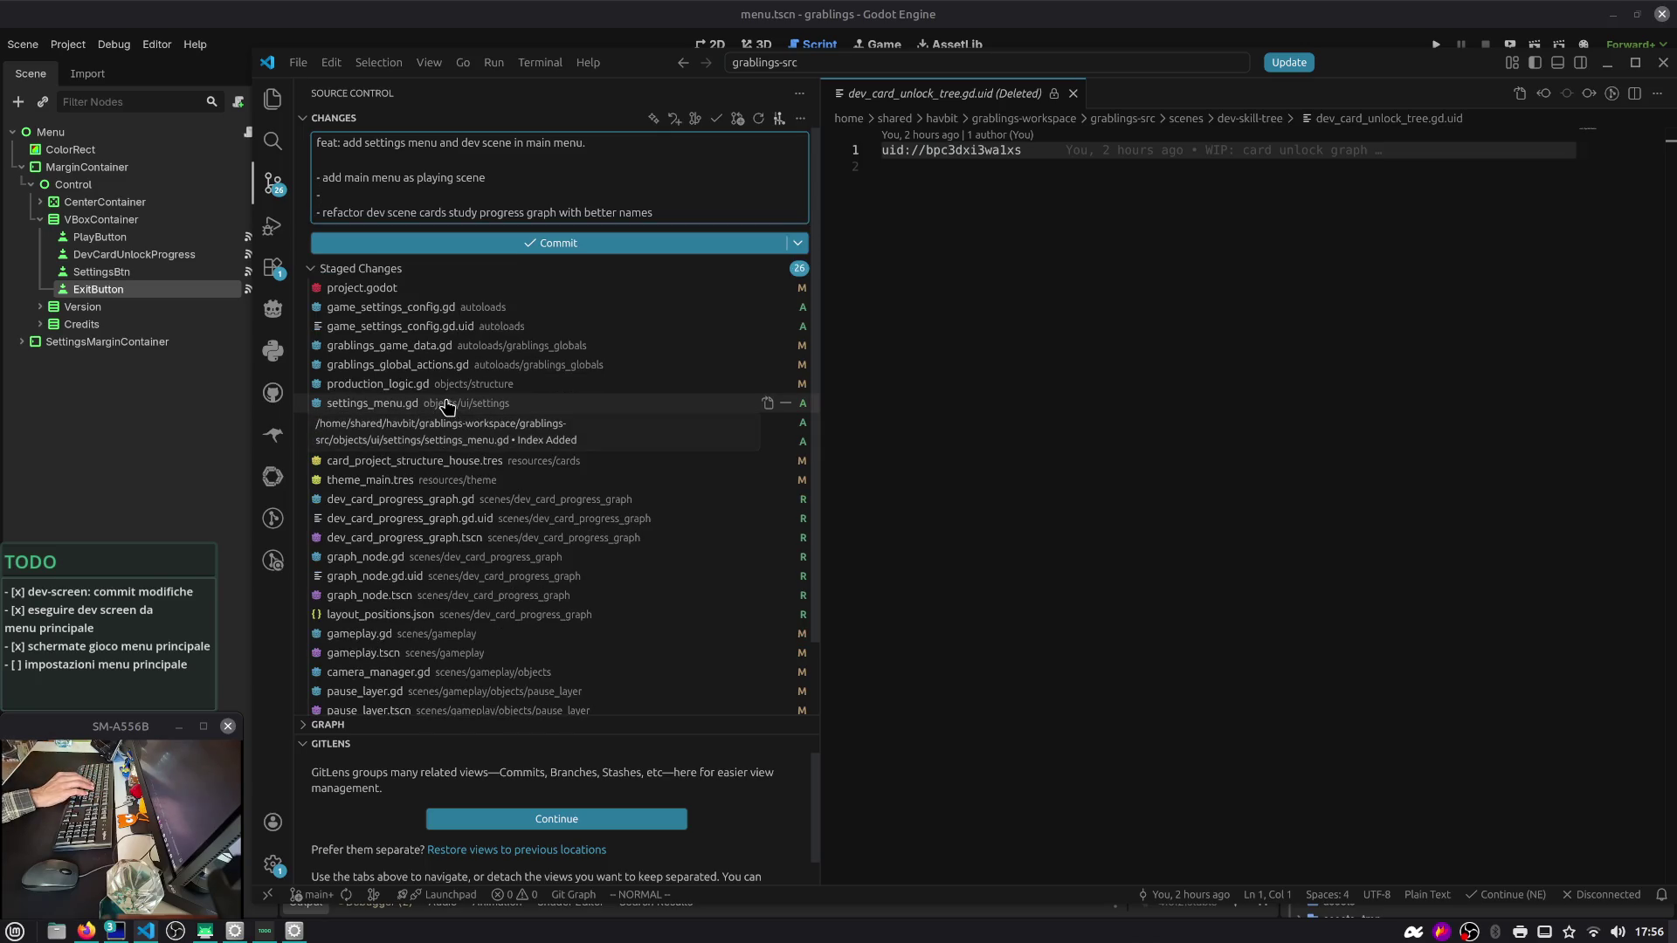
{"action": "type", "text": "add pause menu"}
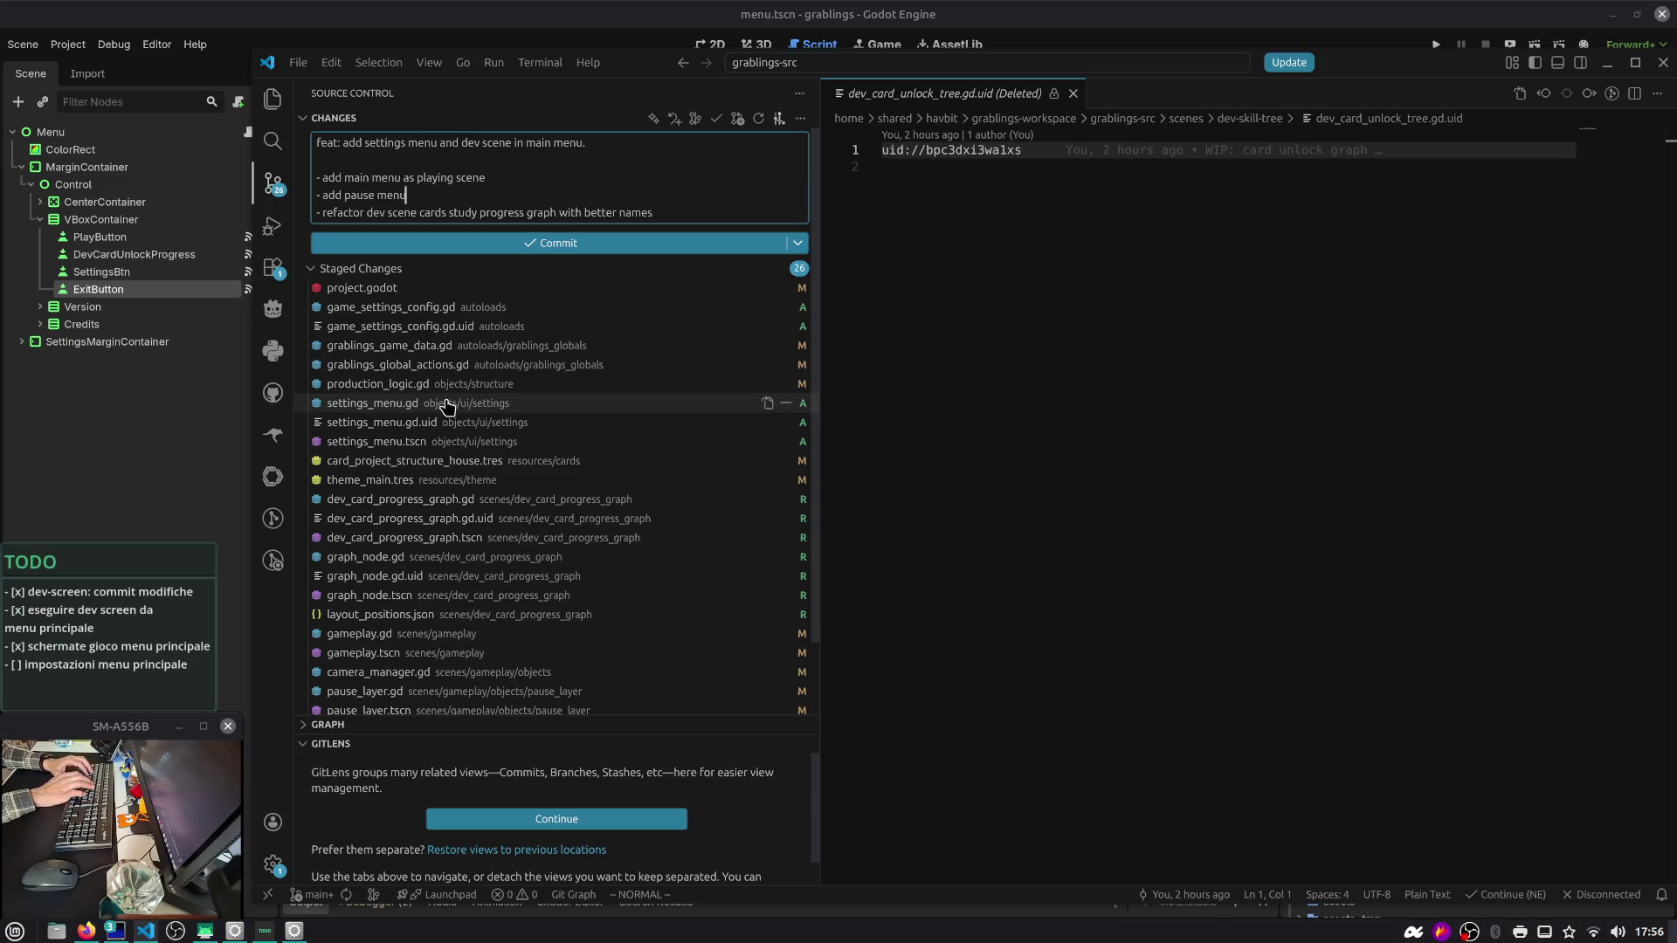
{"action": "type", "text": "y"}
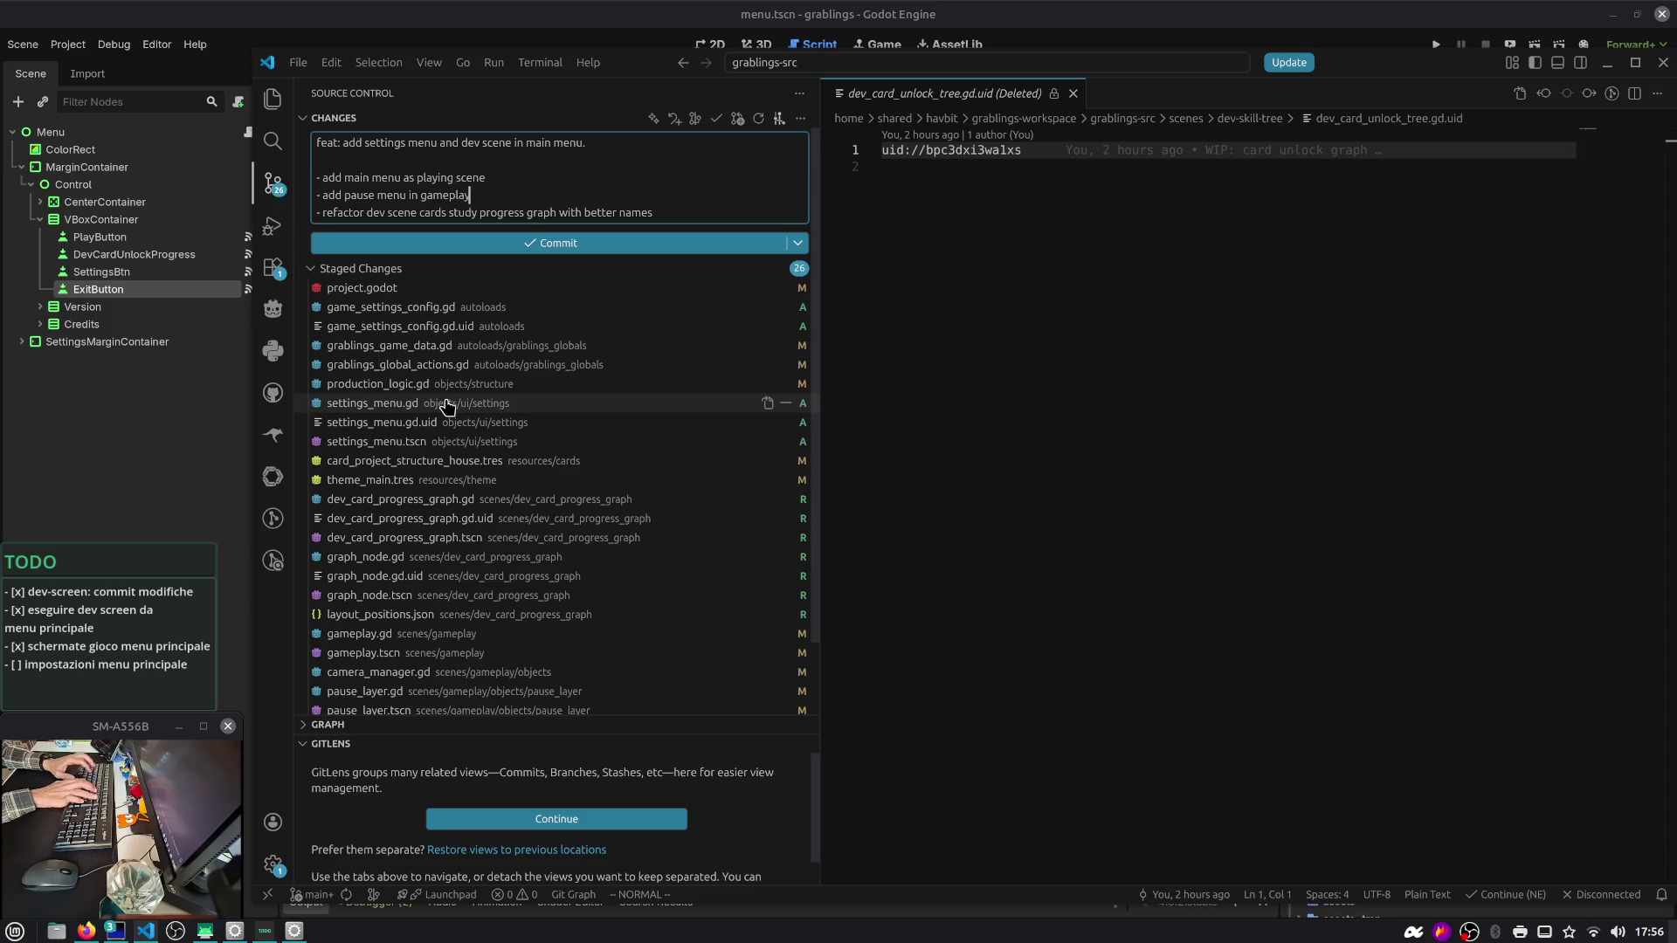
{"action": "key", "text": "ctrl+Return"}
{"action": "key", "text": "alt+Tab"}
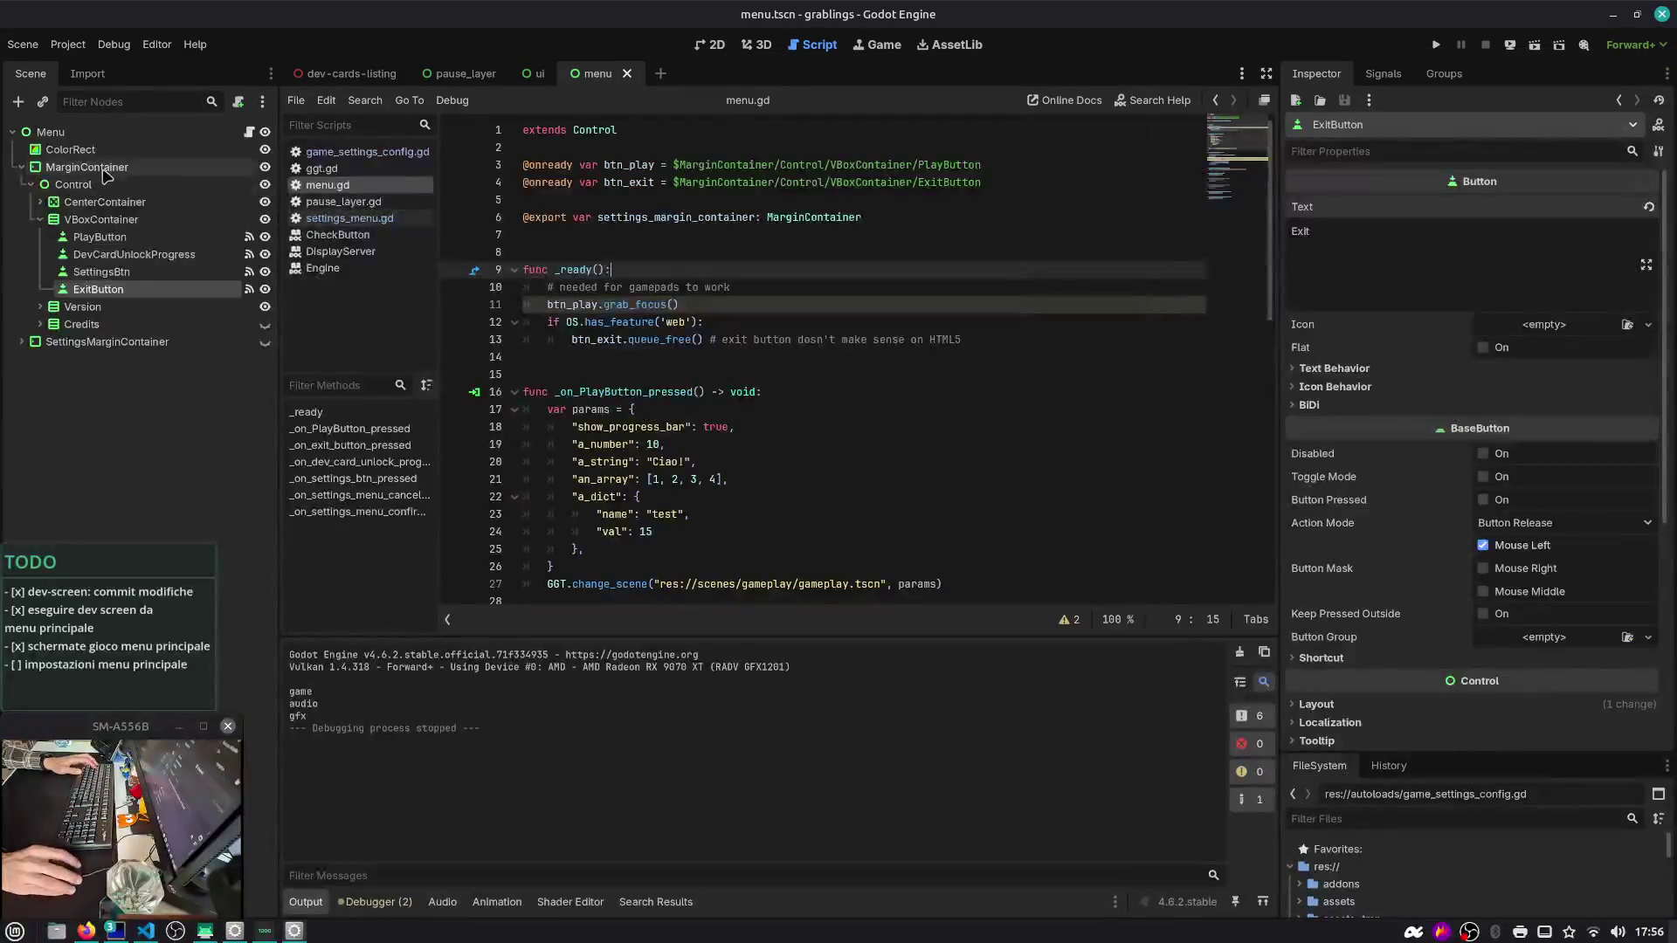
Step: Select the Dev - Card unlock progress button of the Menu scene in the 2D view
{"action": "left_click", "coordinate": [50, 132]}
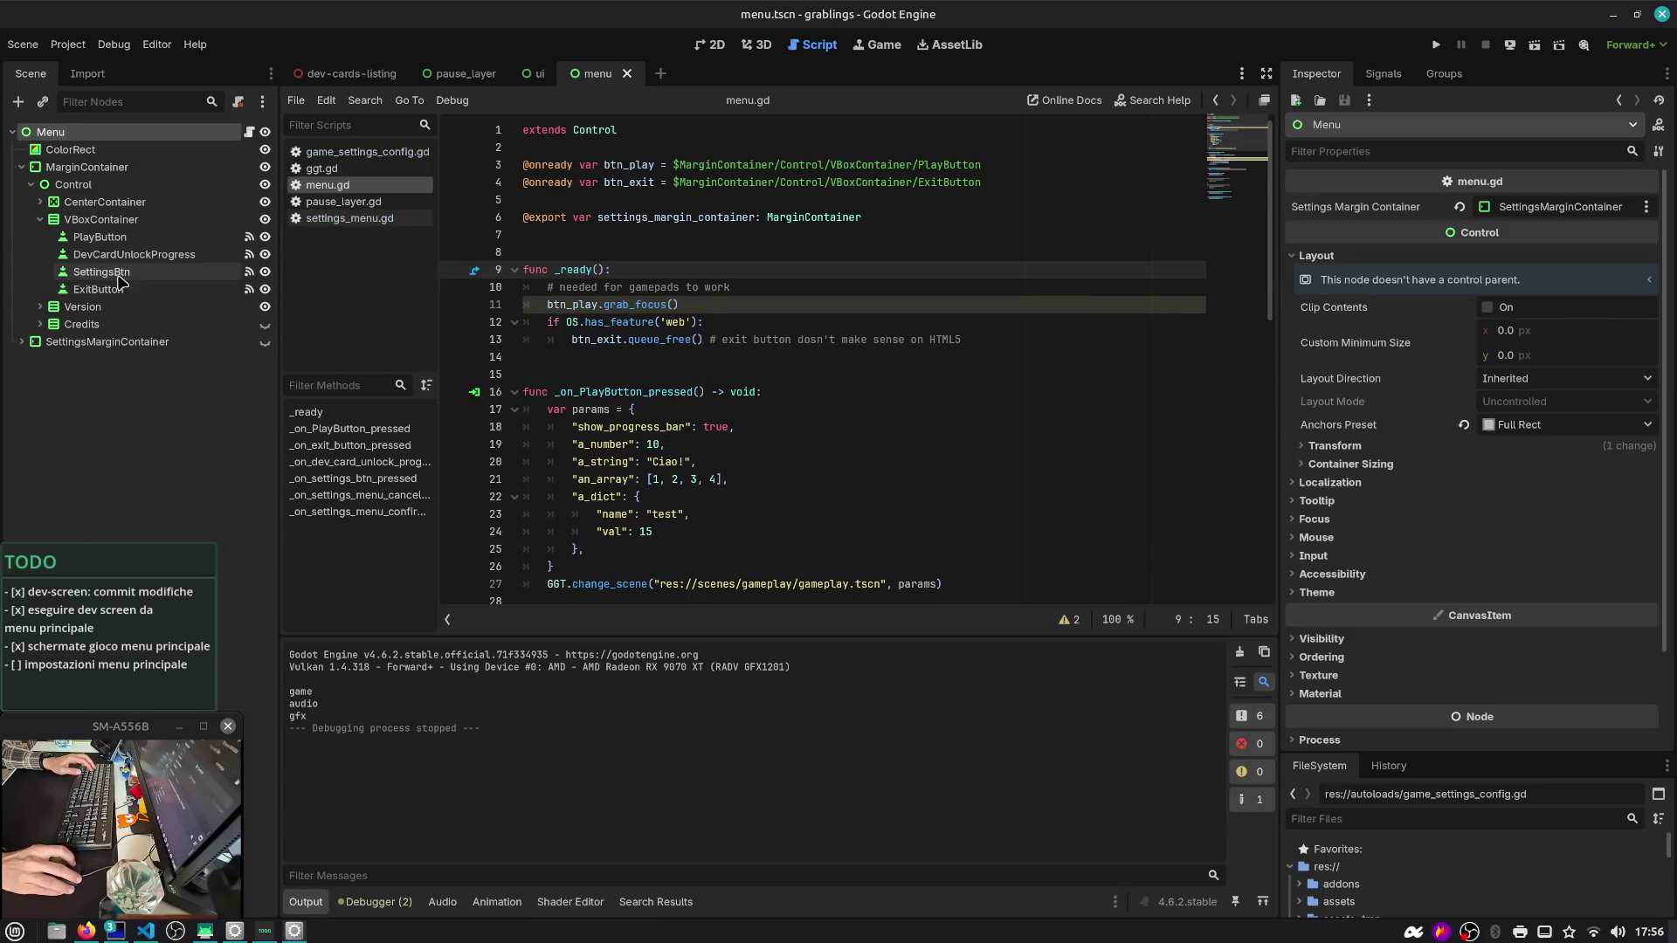
{"action": "left_click", "coordinate": [120, 272]}
{"action": "key", "text": "ctrl+F1"}
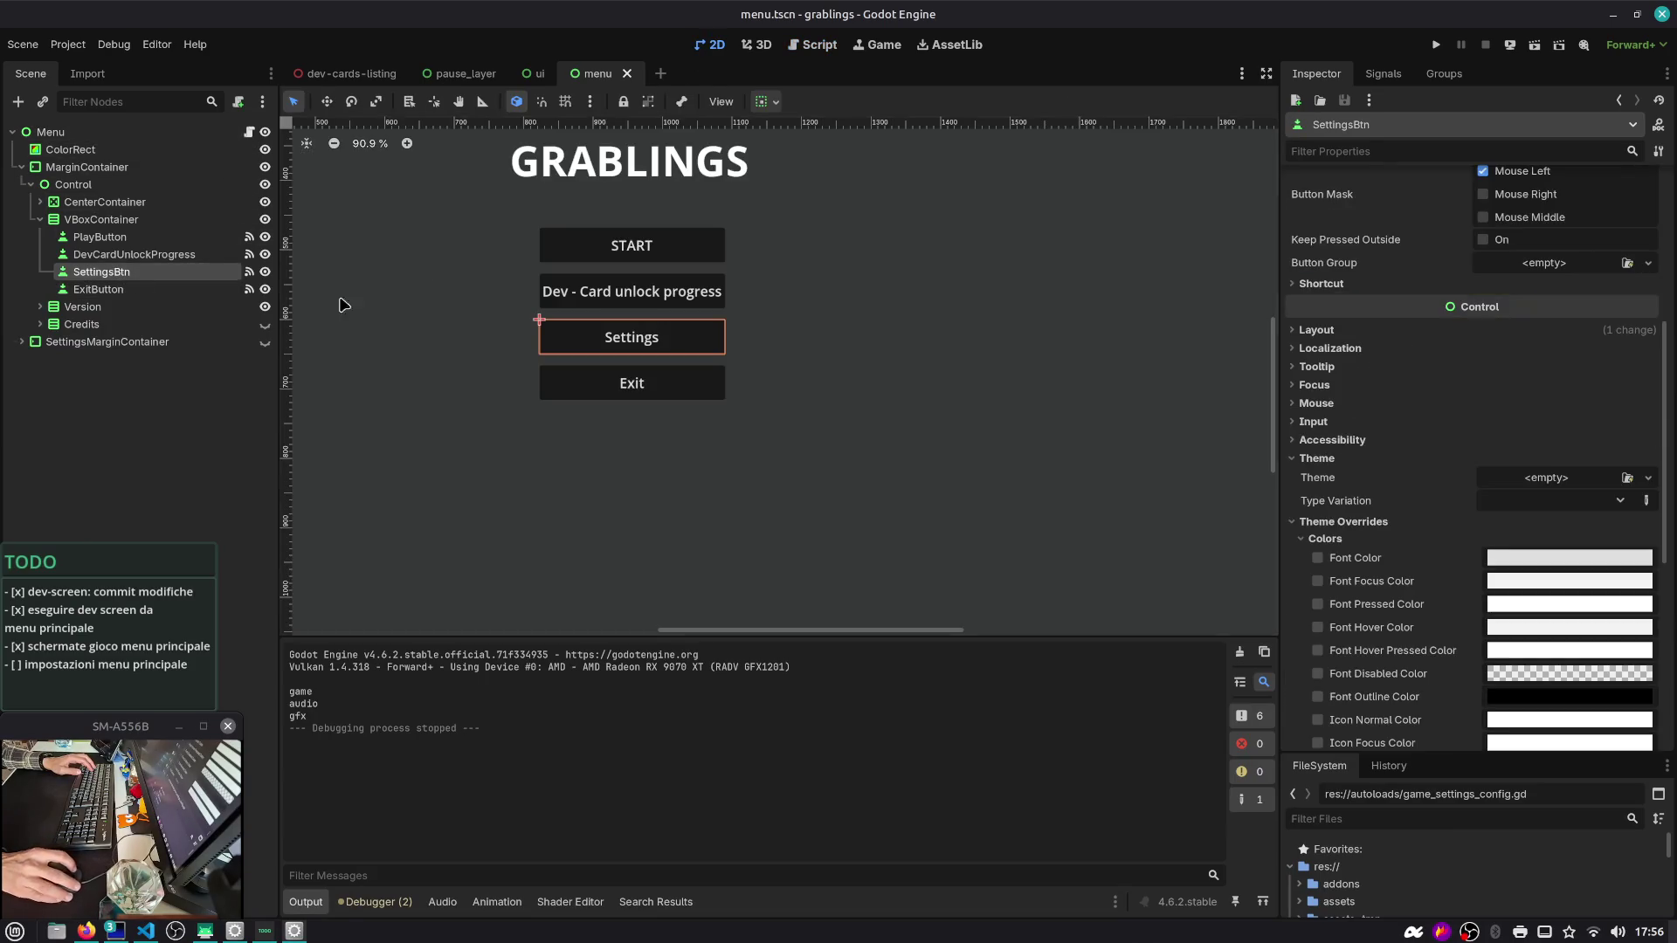
{"action": "left_click", "coordinate": [722, 302]}
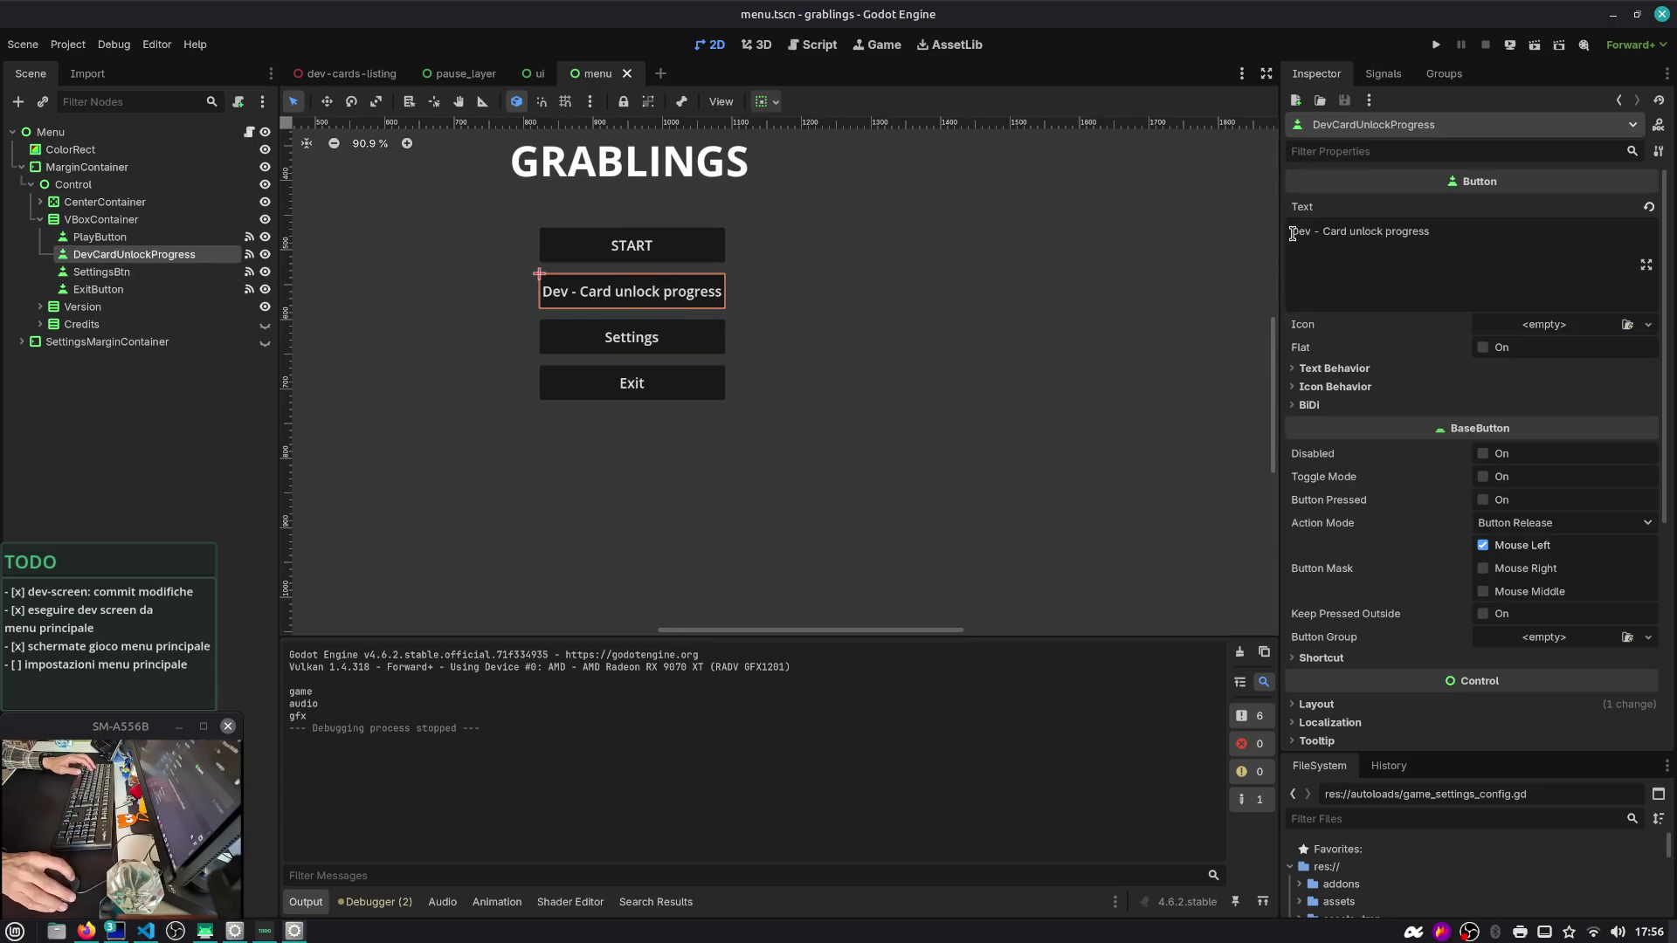
Step: Start an 'emoji unicode' search in a new Firefox tab
{"action": "key", "text": "alt+Tab"}
{"action": "key", "text": "ctrl+t"}
{"action": "type", "text": "emi"}
{"action": "key", "text": "BackSpace"}
{"action": "type", "text": "oji"}
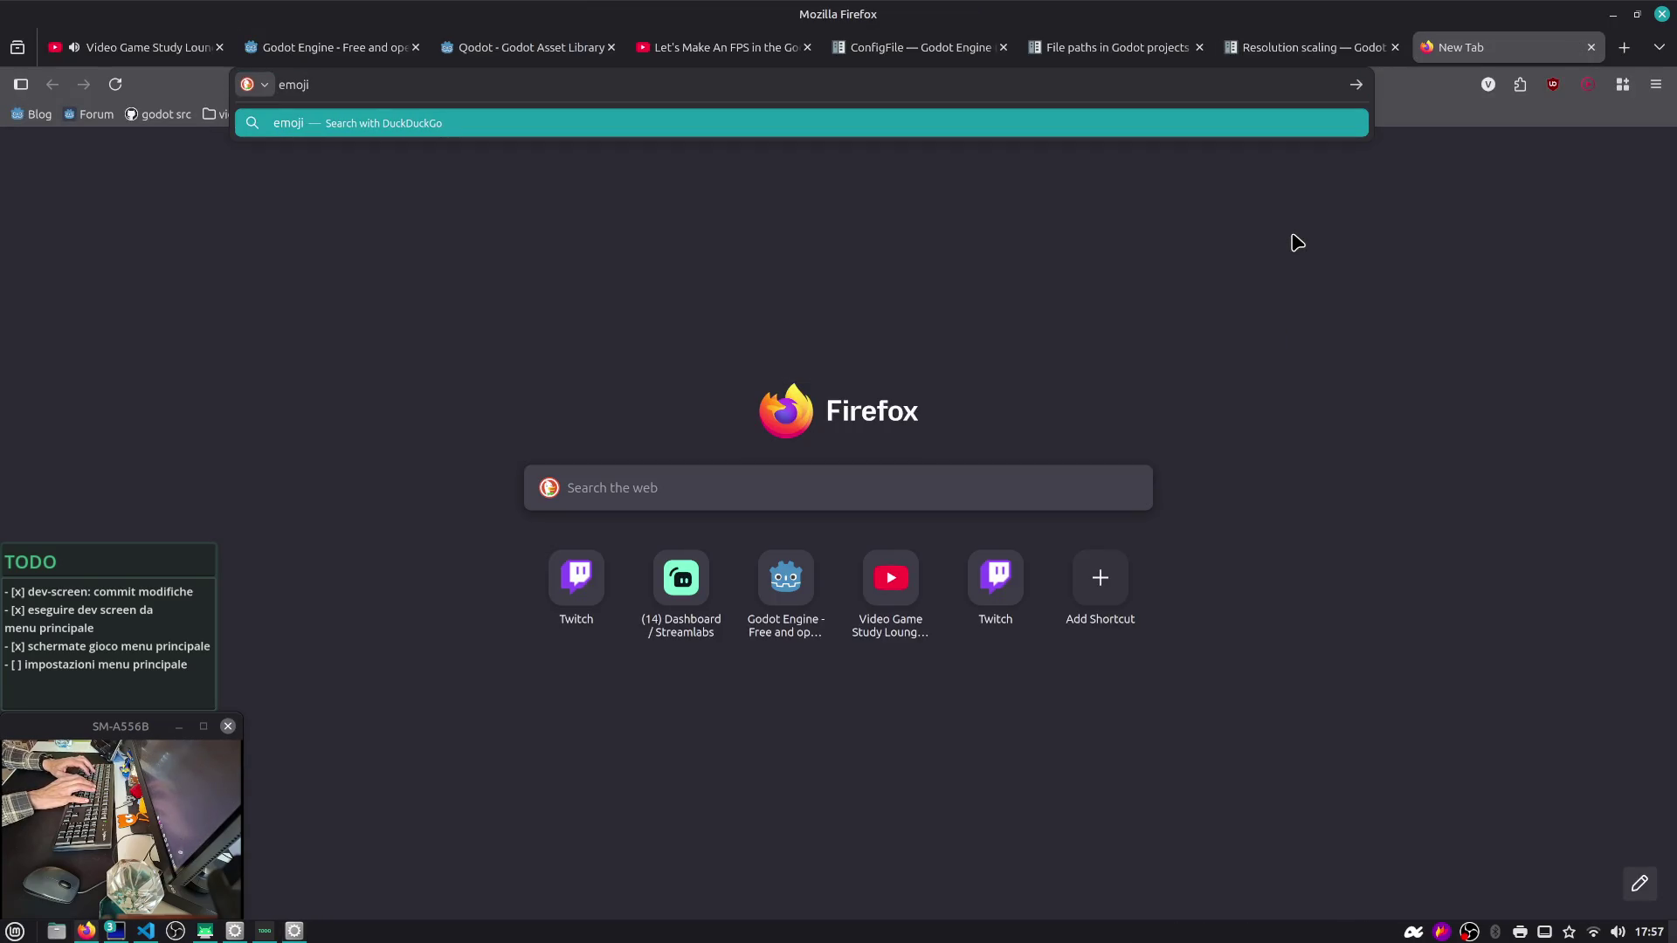
{"action": "type", "text": " unicode"}
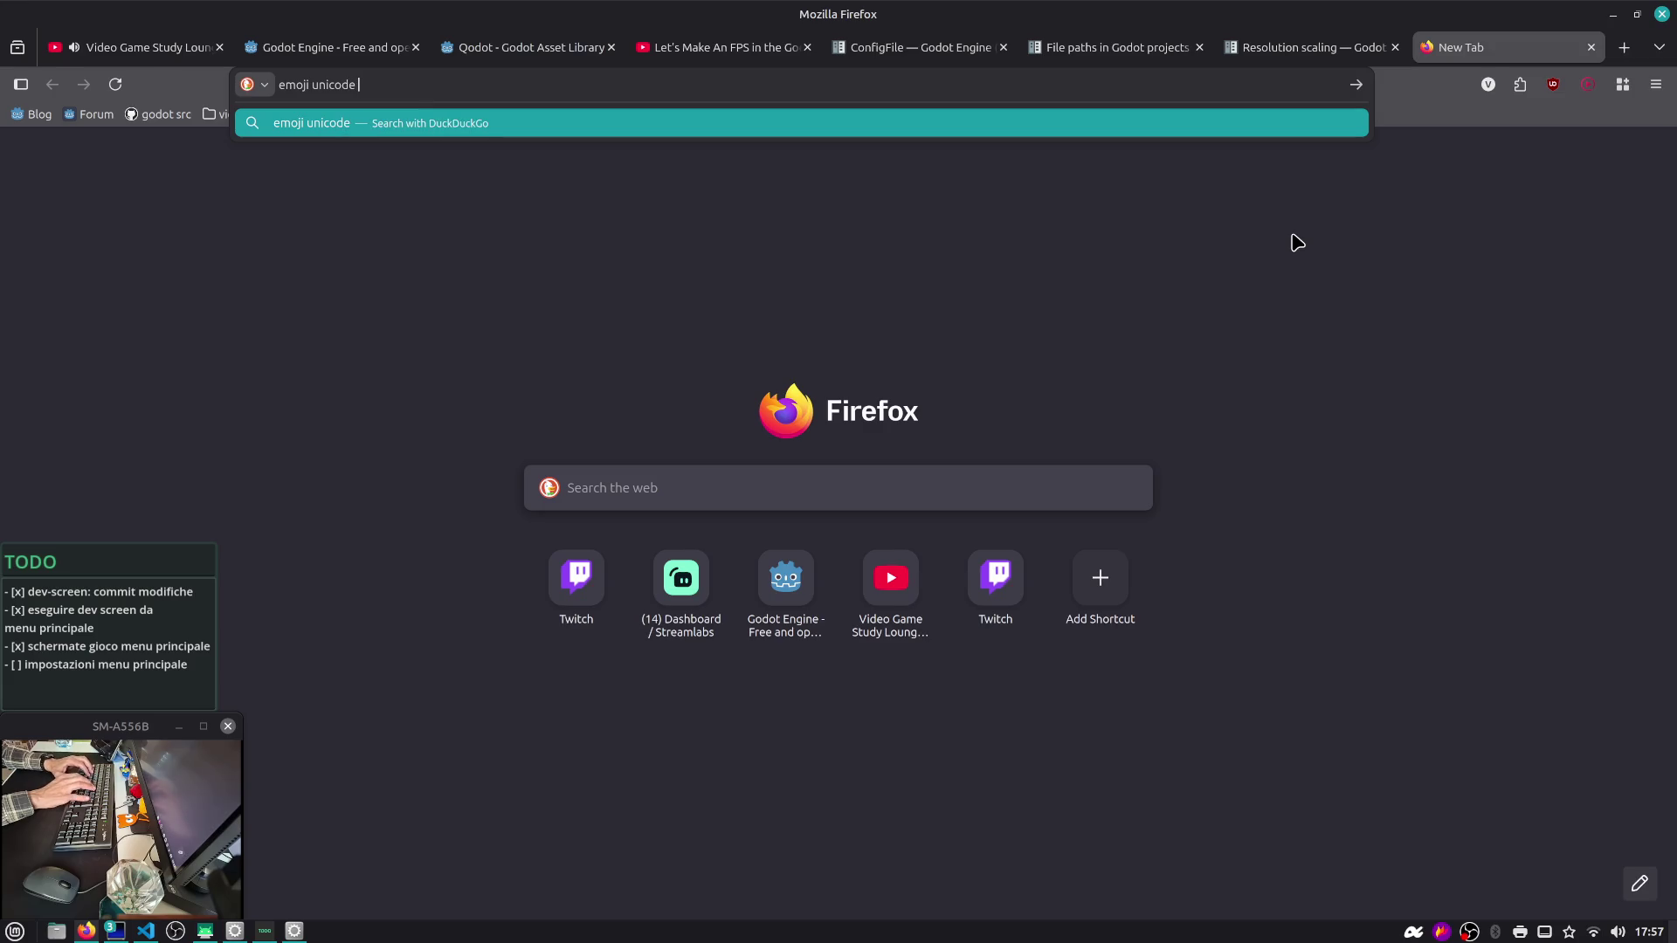
Step: Run the search and open unicode.org's Full Emoji List
{"action": "key", "text": "Return"}
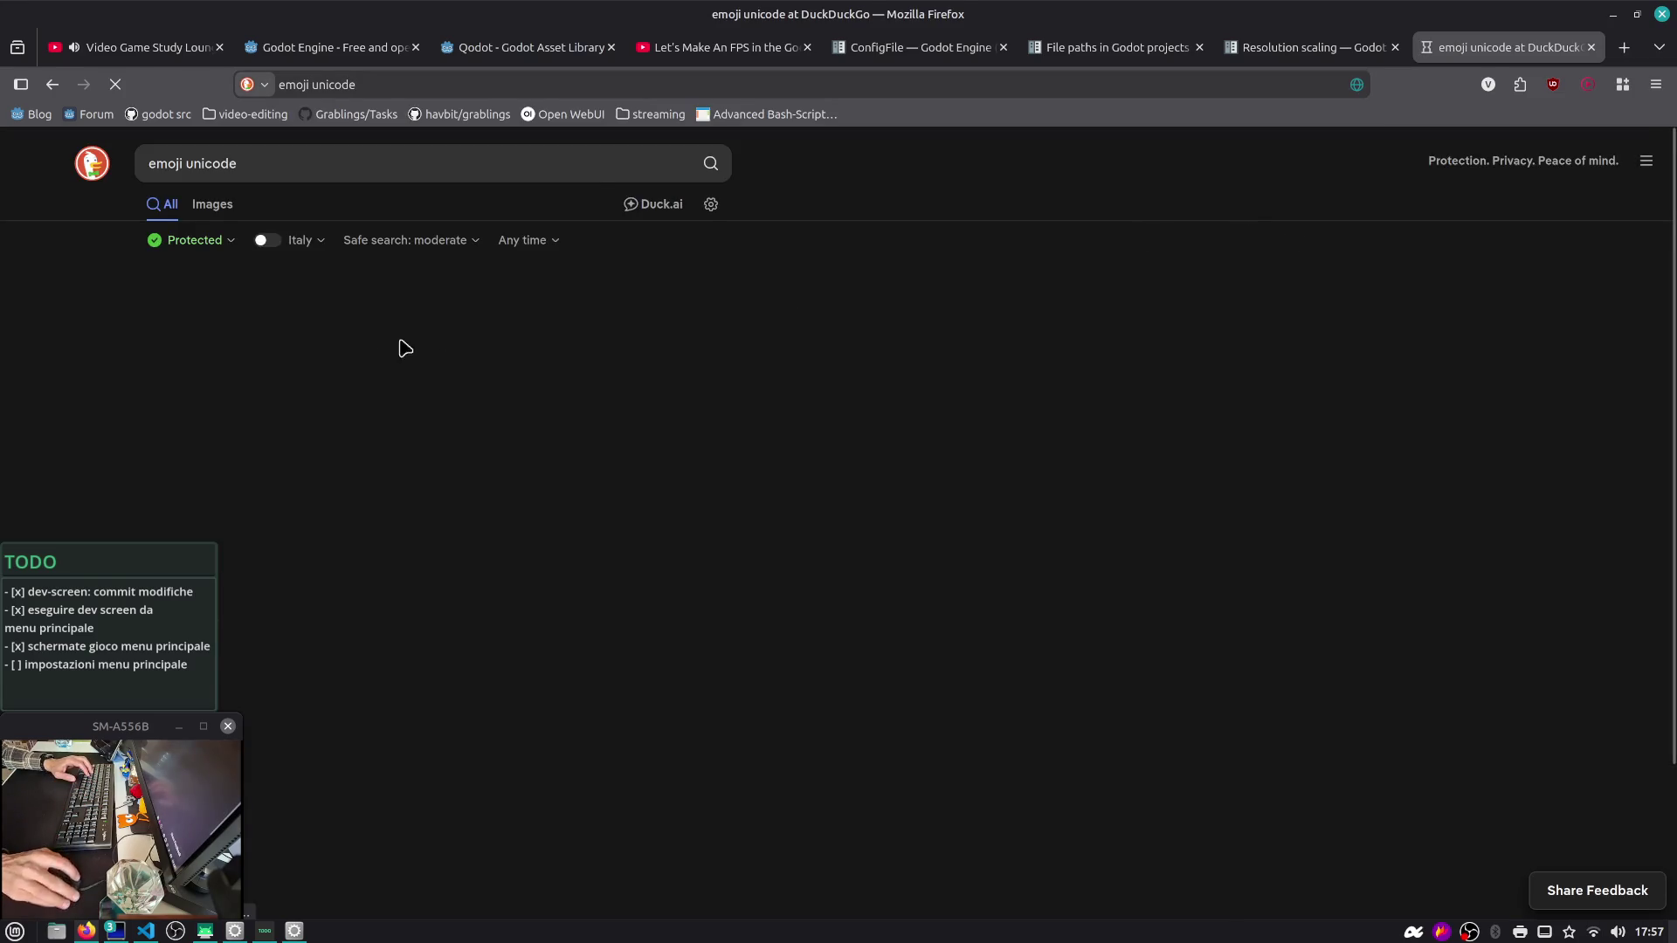
{"action": "left_click", "coordinate": [312, 577]}
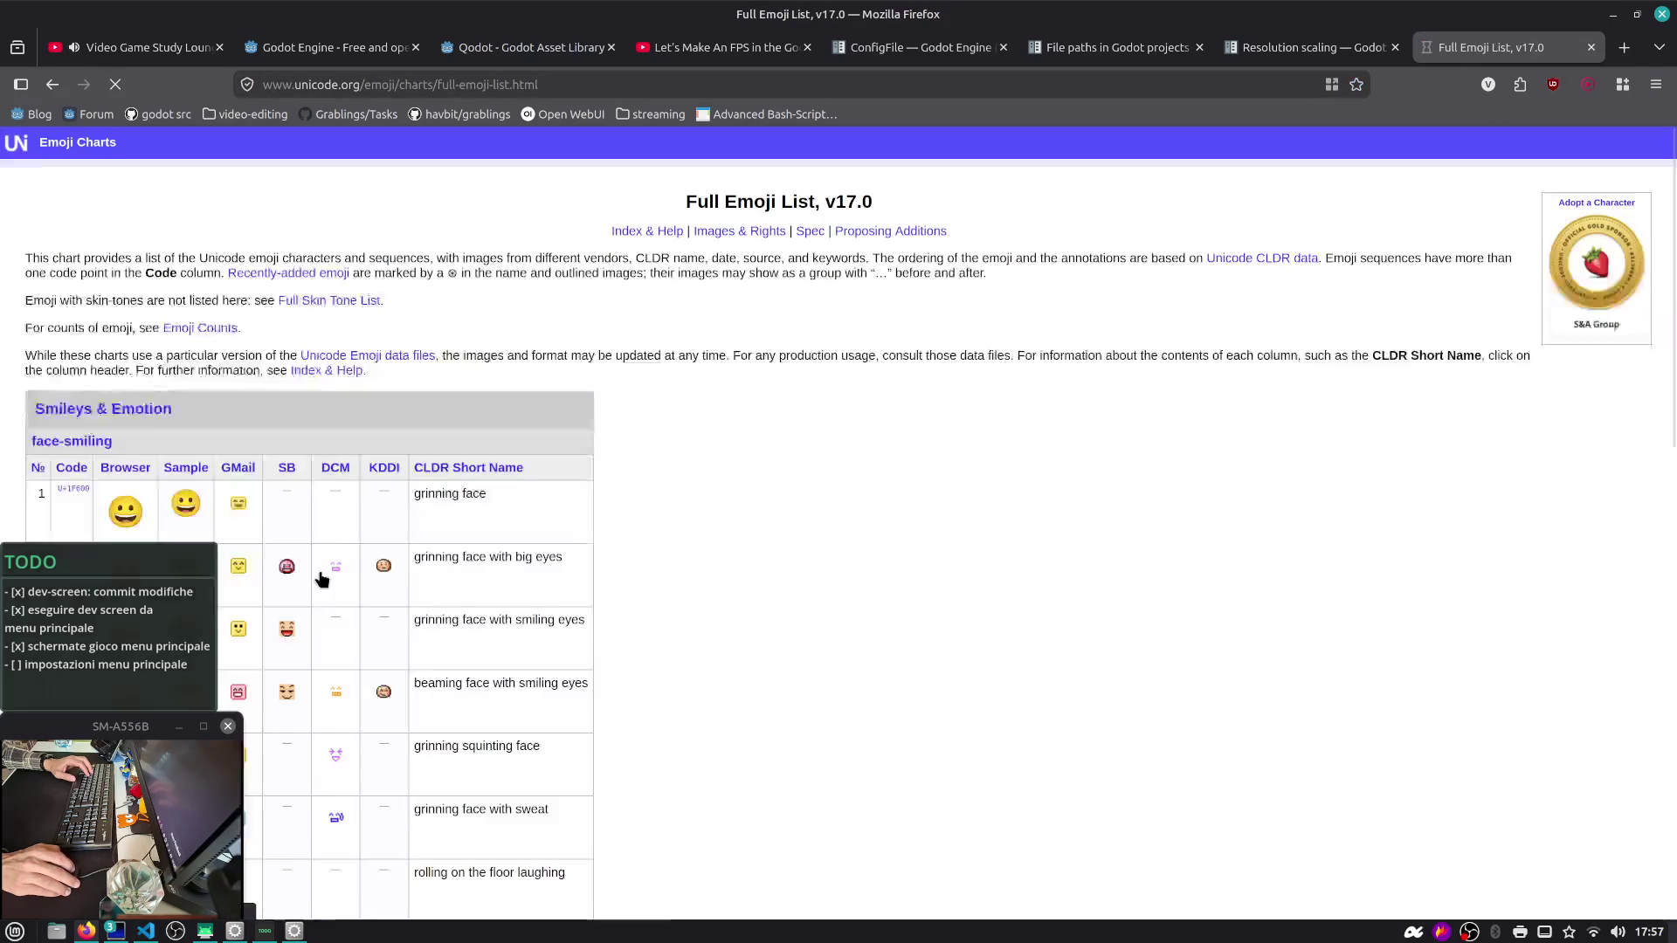
{"action": "scroll", "coordinate": [311, 532], "scroll_direction": "down", "scroll_amount": 2}
Step: Find 'tool' on the page and copy the hammer and pick emoji
{"action": "key", "text": "ctrl+f"}
{"action": "type", "text": "too"}
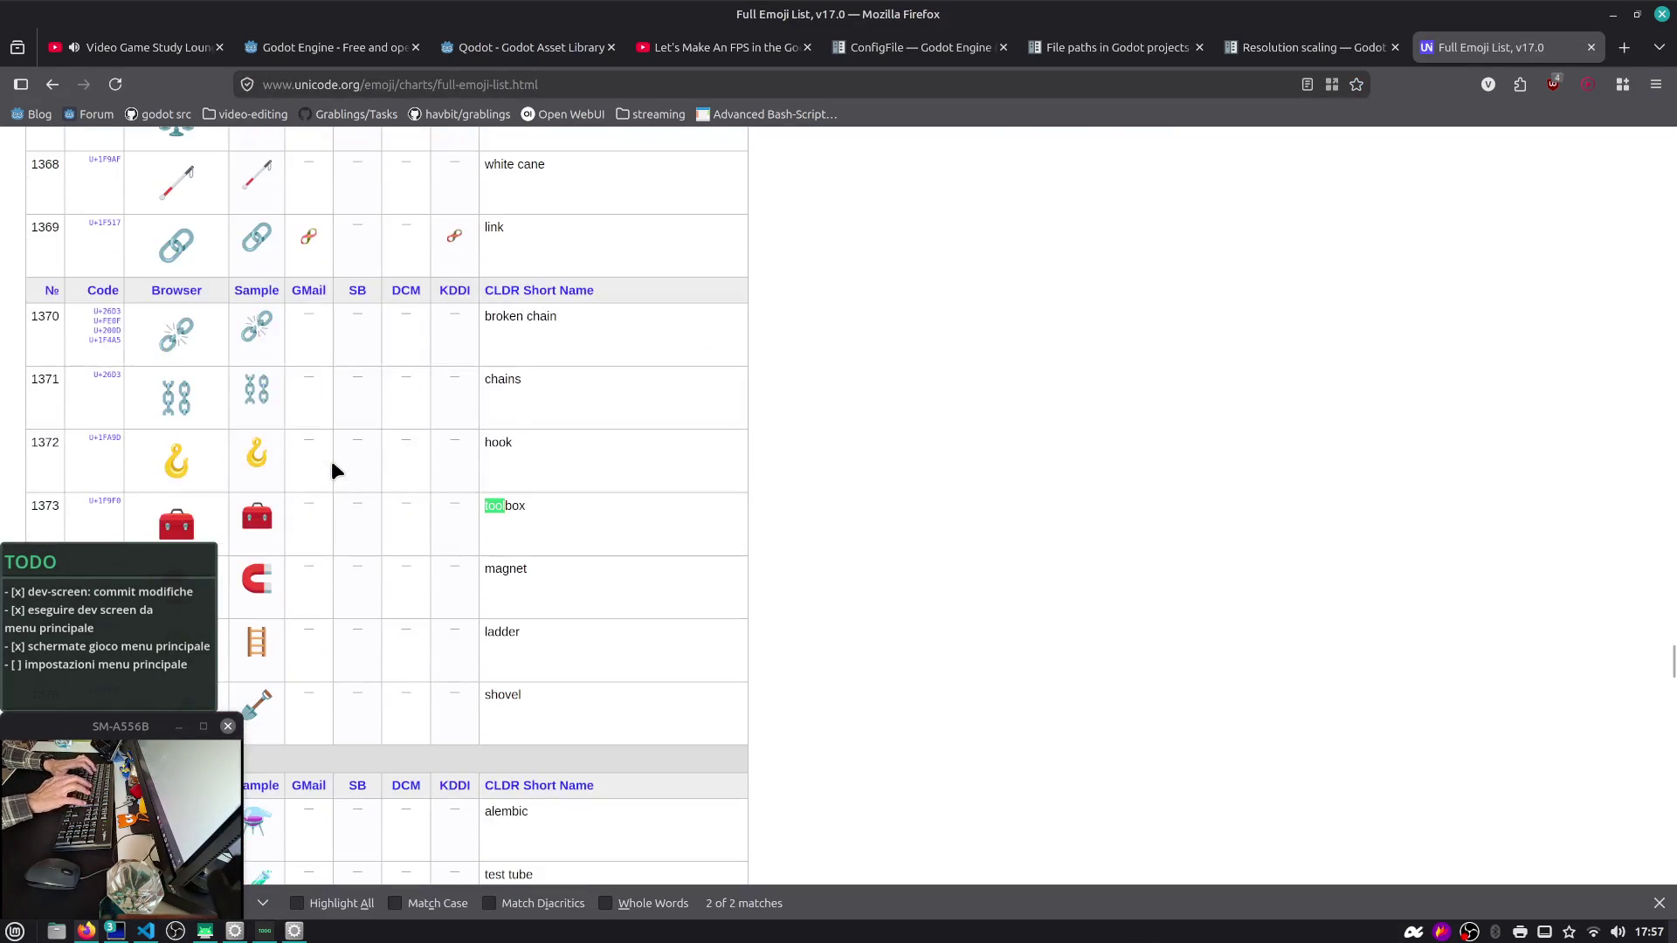
{"action": "type", "text": "l"}
{"action": "key", "text": "Return"}
{"action": "scroll", "coordinate": [335, 468], "scroll_direction": "down", "scroll_amount": 5}
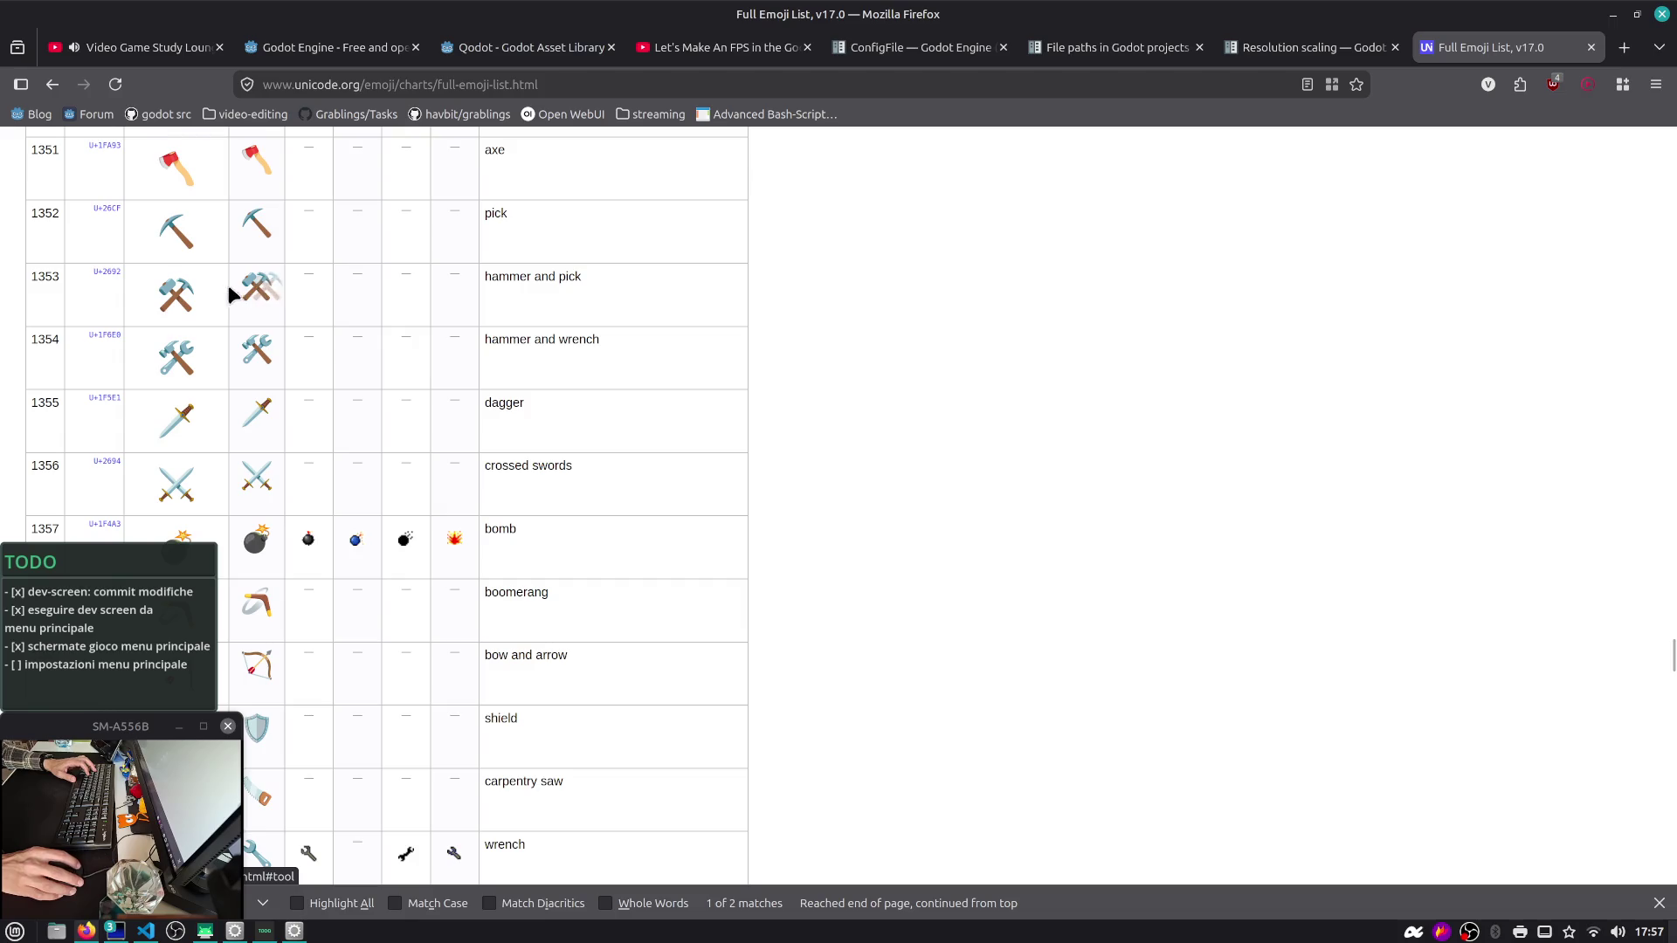
{"action": "left_click_drag", "start_coordinate": [194, 284], "coordinate": [161, 290]}
{"action": "key", "text": "ctrl+c"}
{"action": "key", "text": "alt+Tab"}
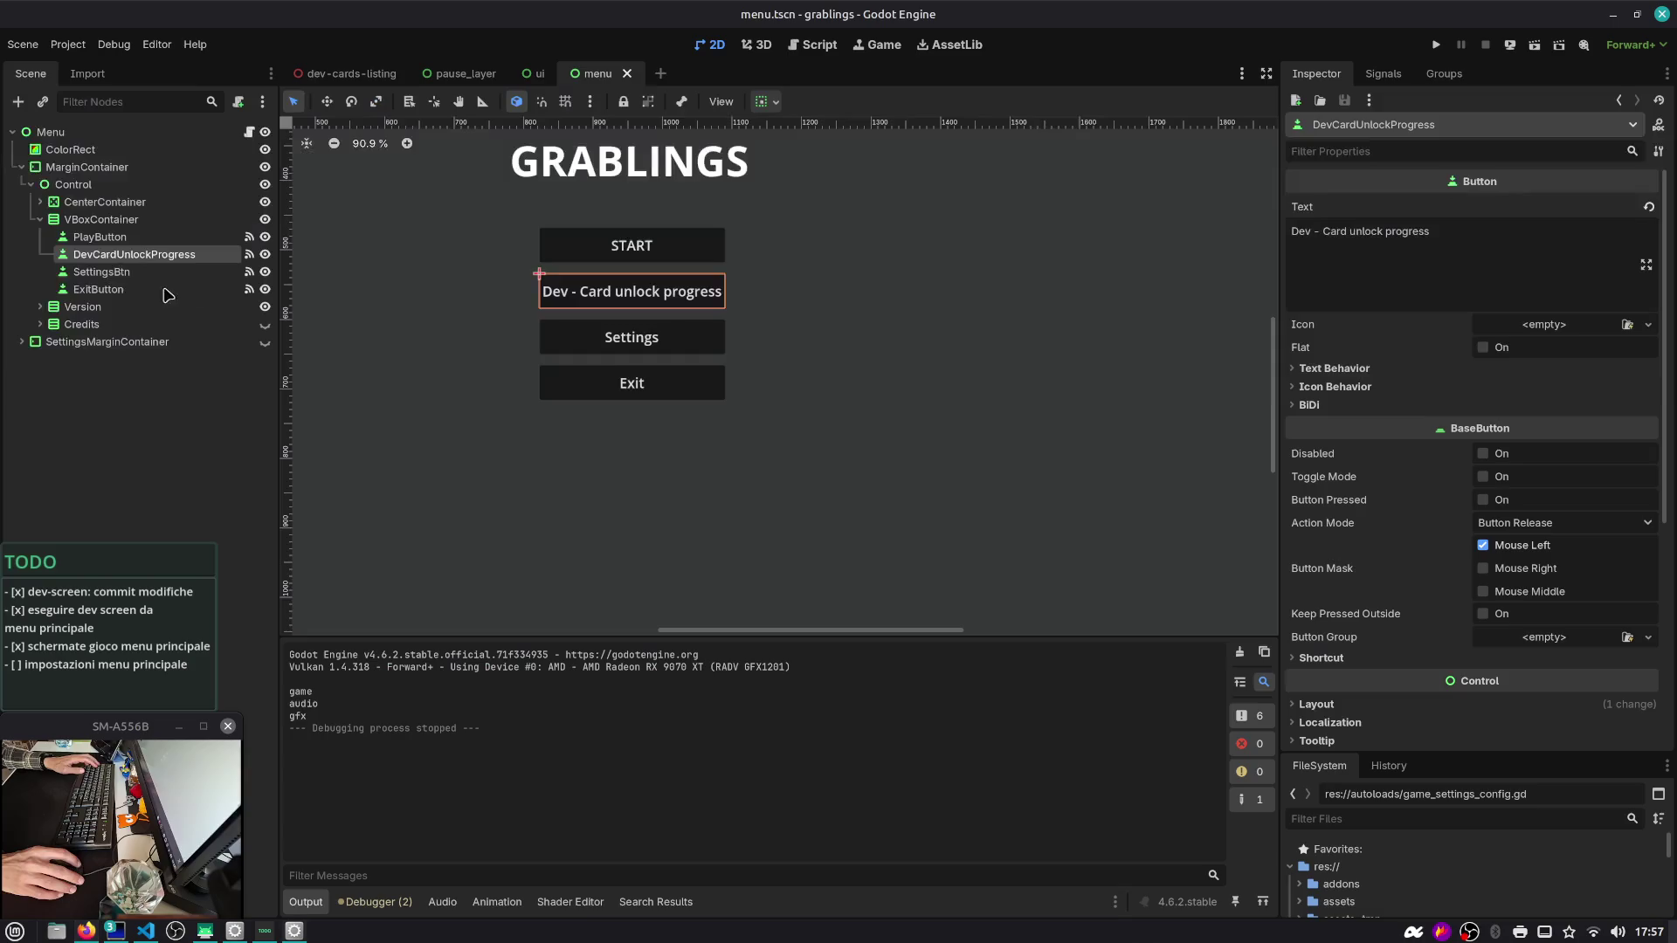
Step: Paste the ⚒ emoji at the start of the Dev - Card unlock progress button's Text
{"action": "left_click", "coordinate": [1349, 230]}
{"action": "key", "text": "Home"}
{"action": "key", "text": "ctrl+v"}
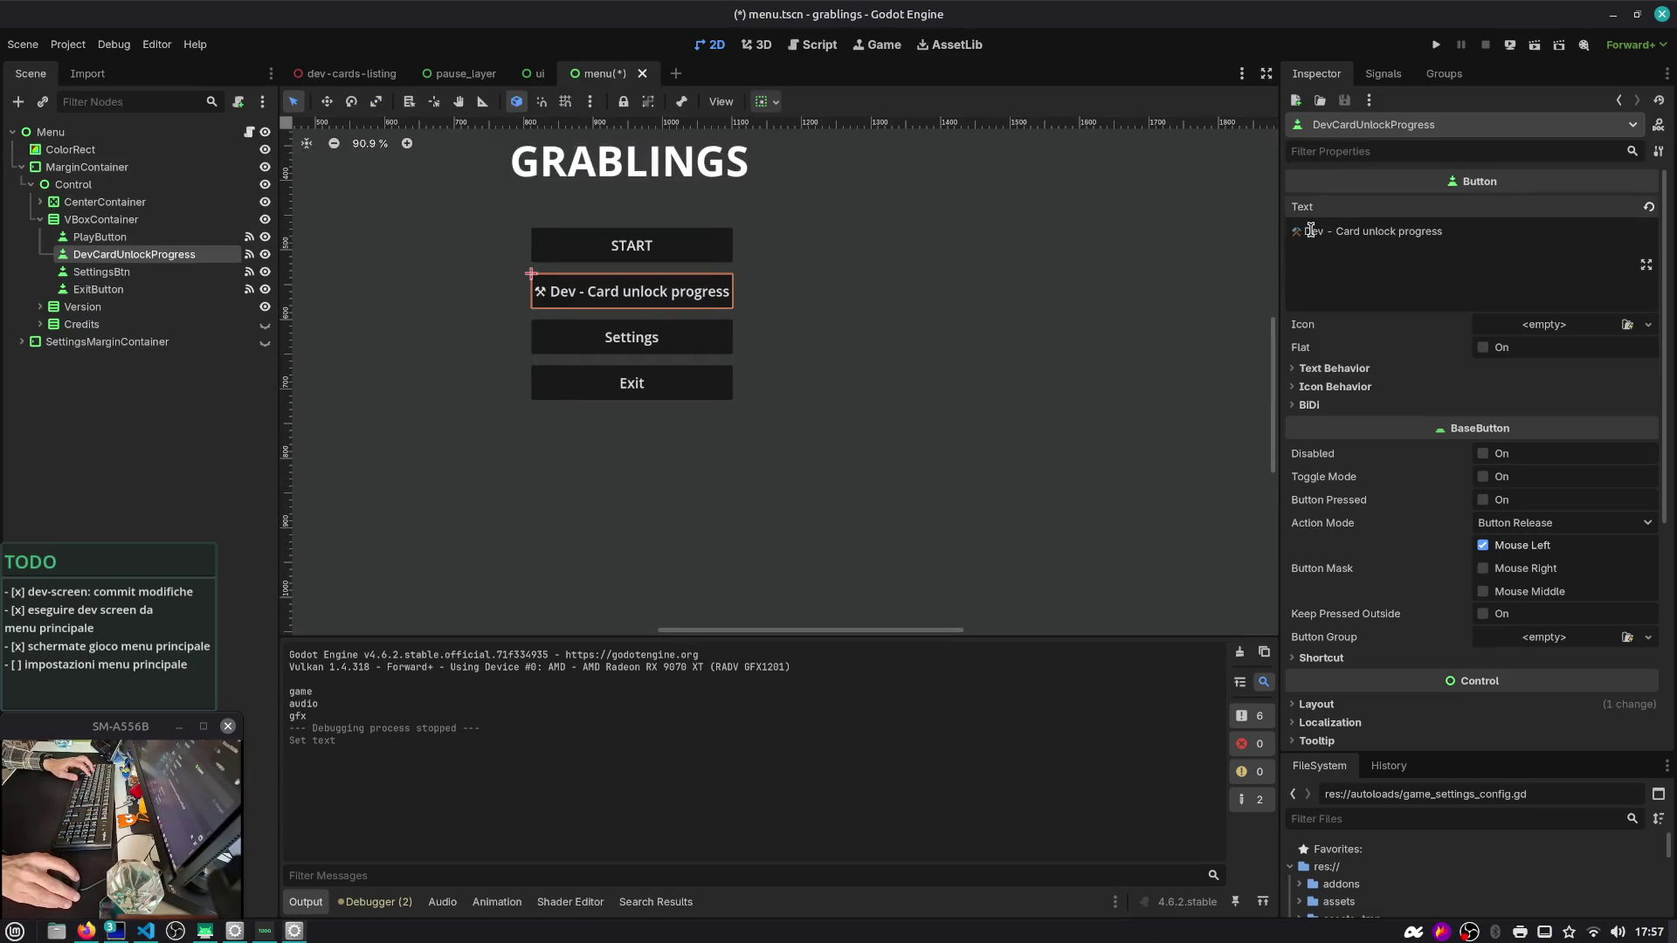
{"action": "type", "text": "[Dev"}
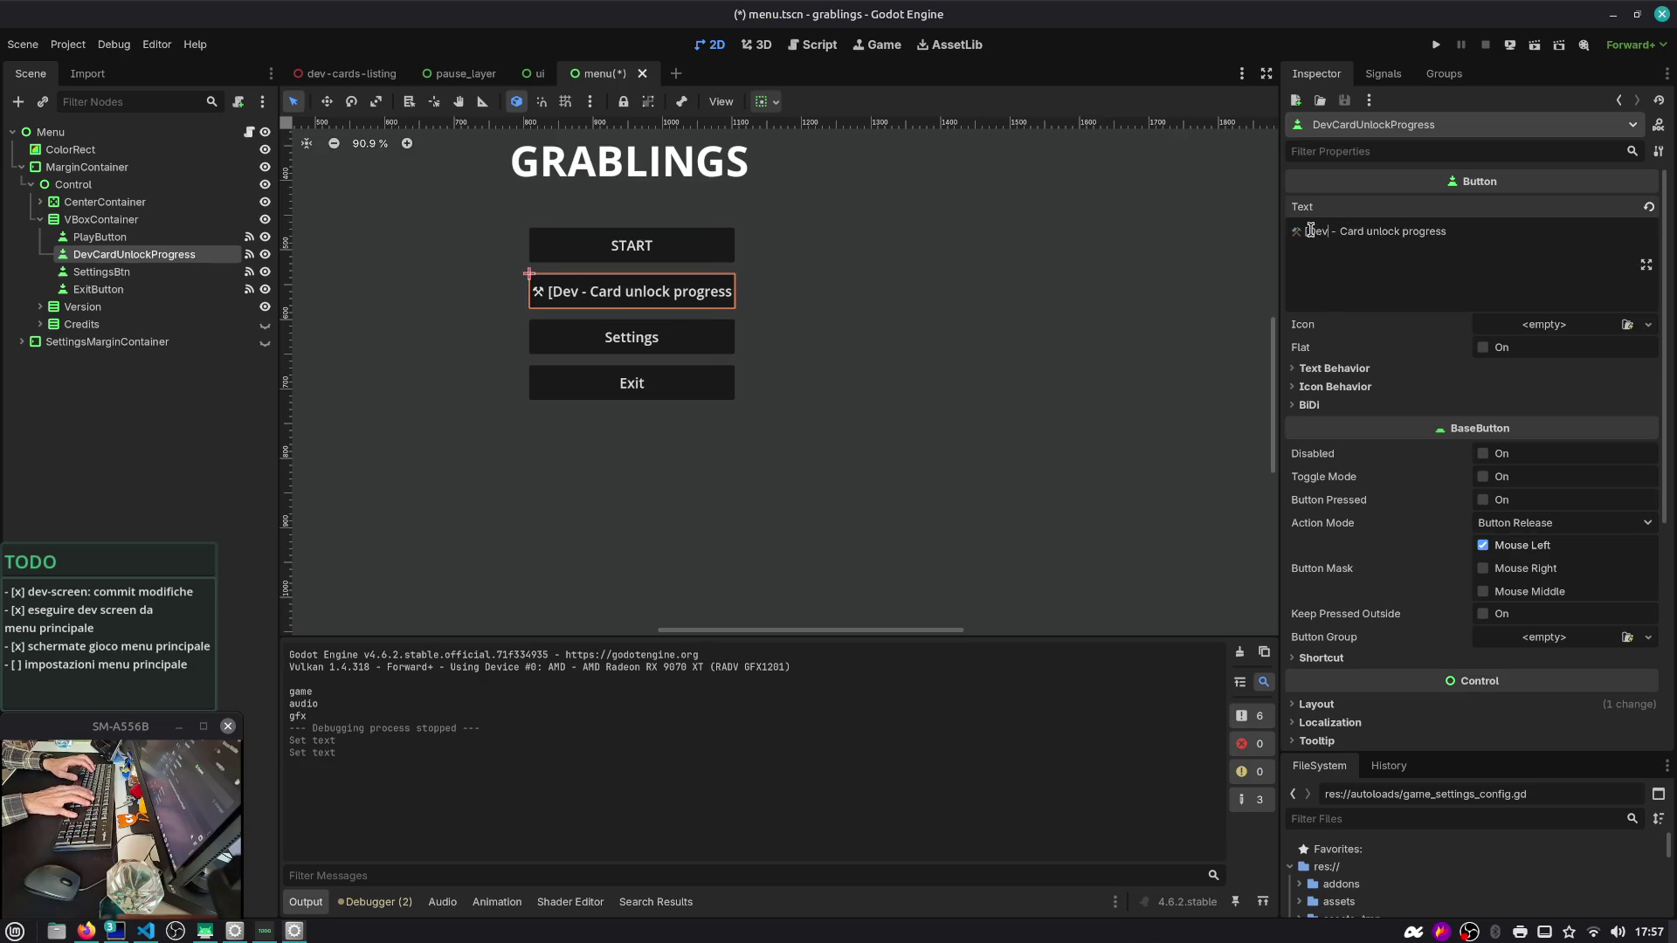